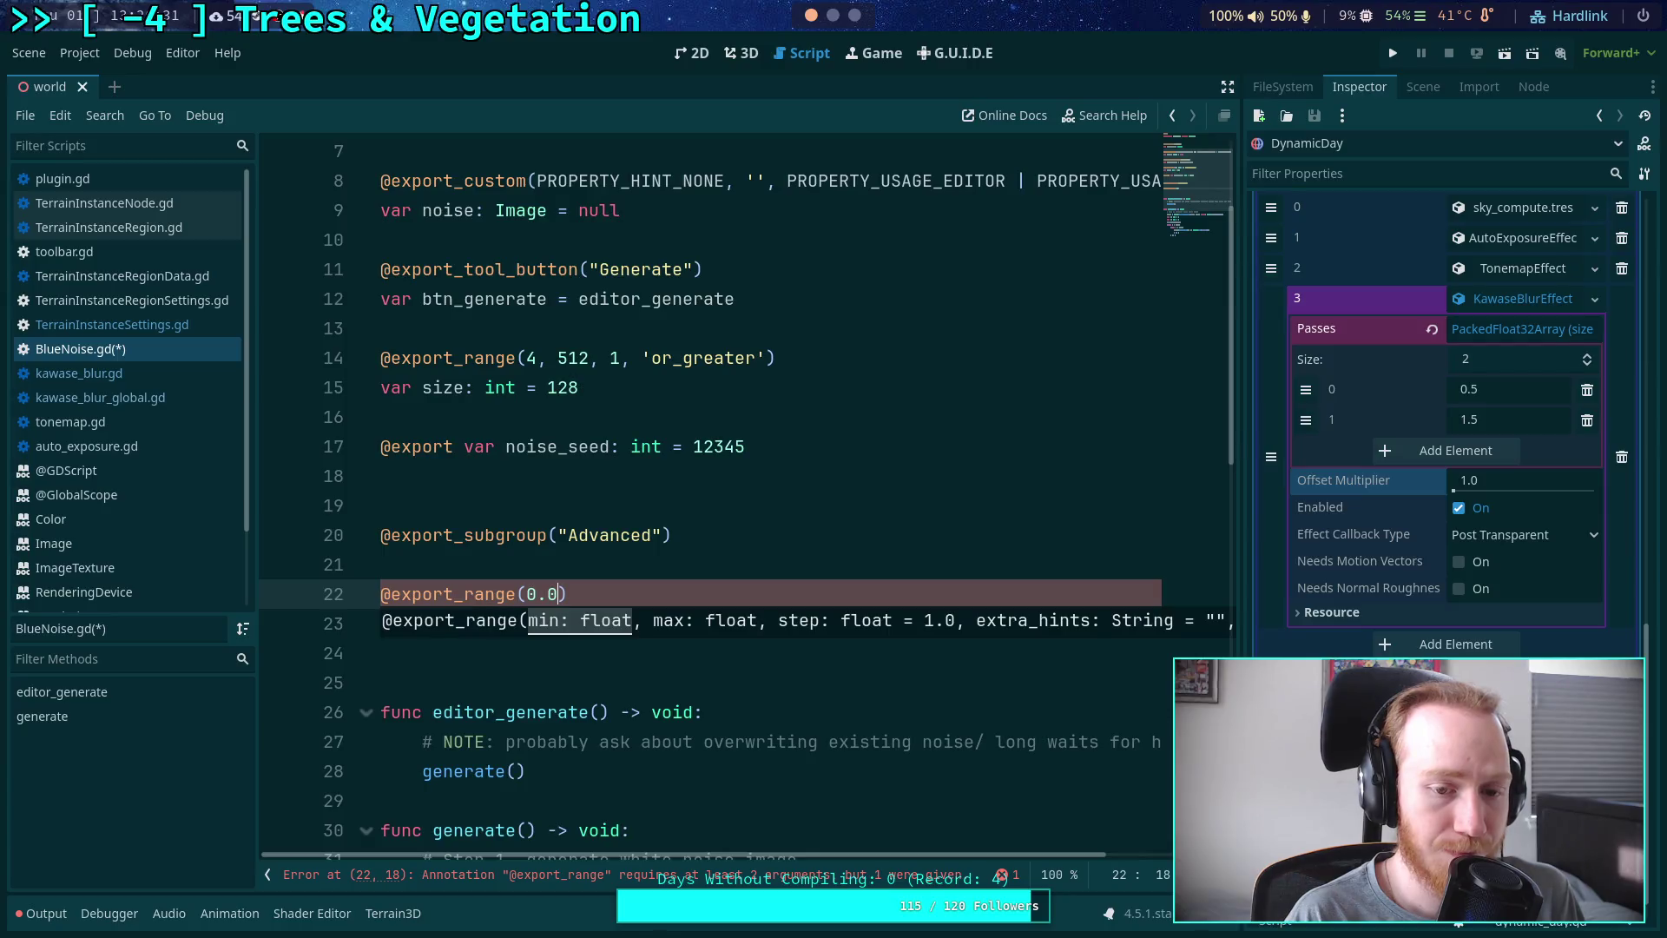
pyautogui.write('0.999, 0.001')
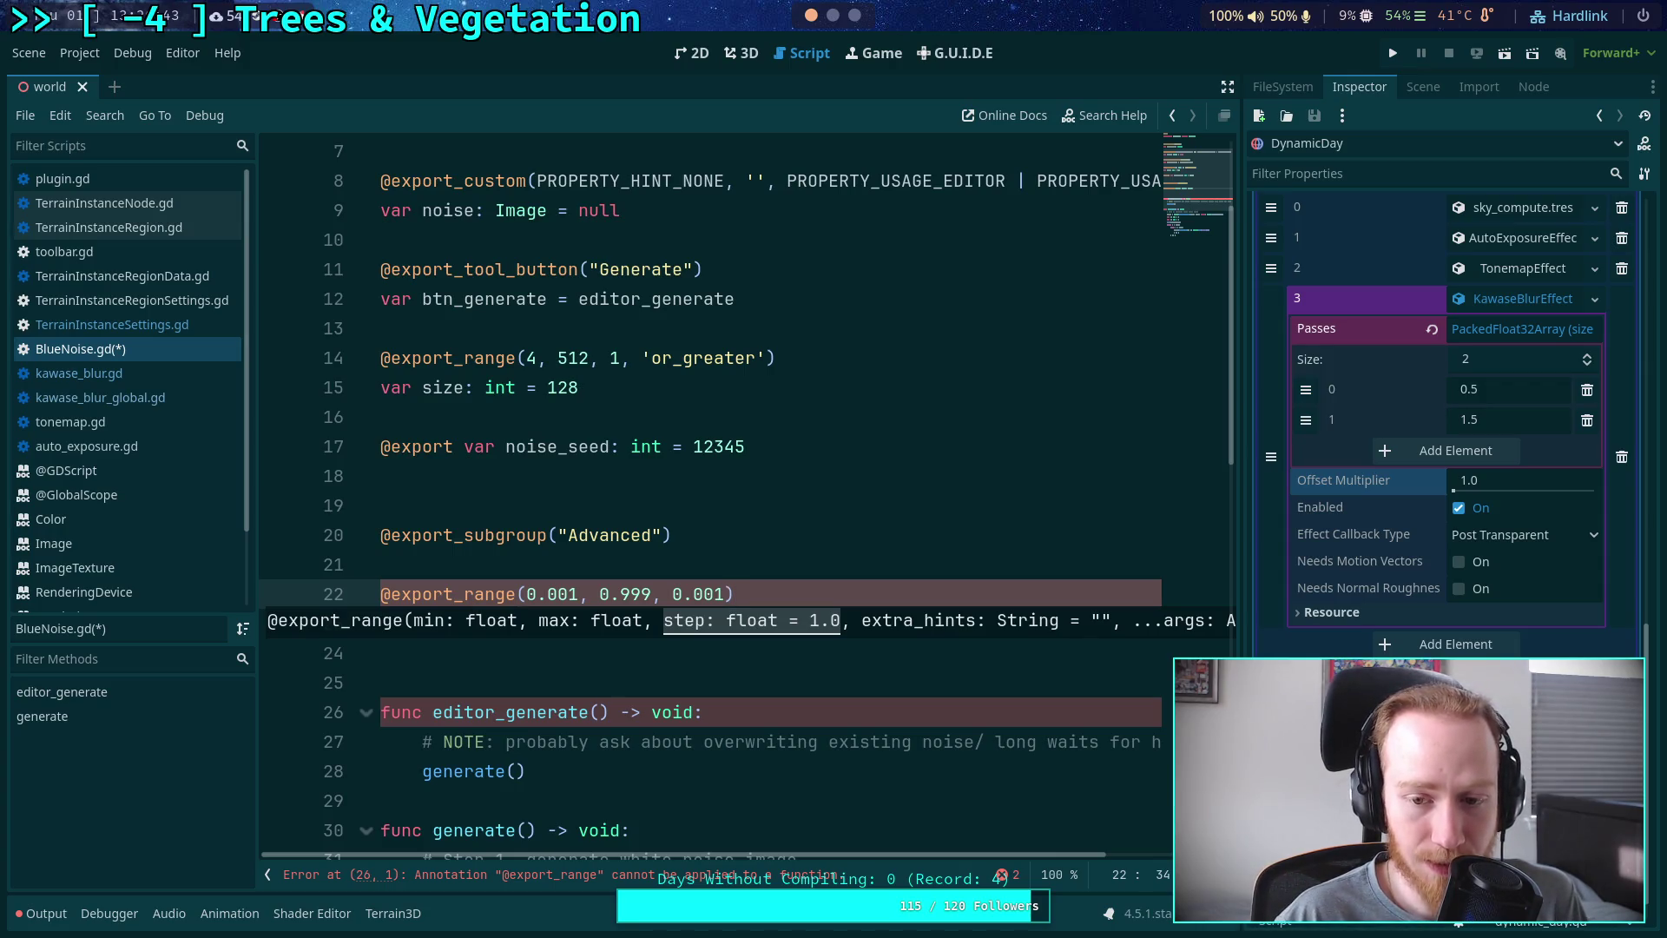
pyautogui.press('Return')
pyautogui.write('var')
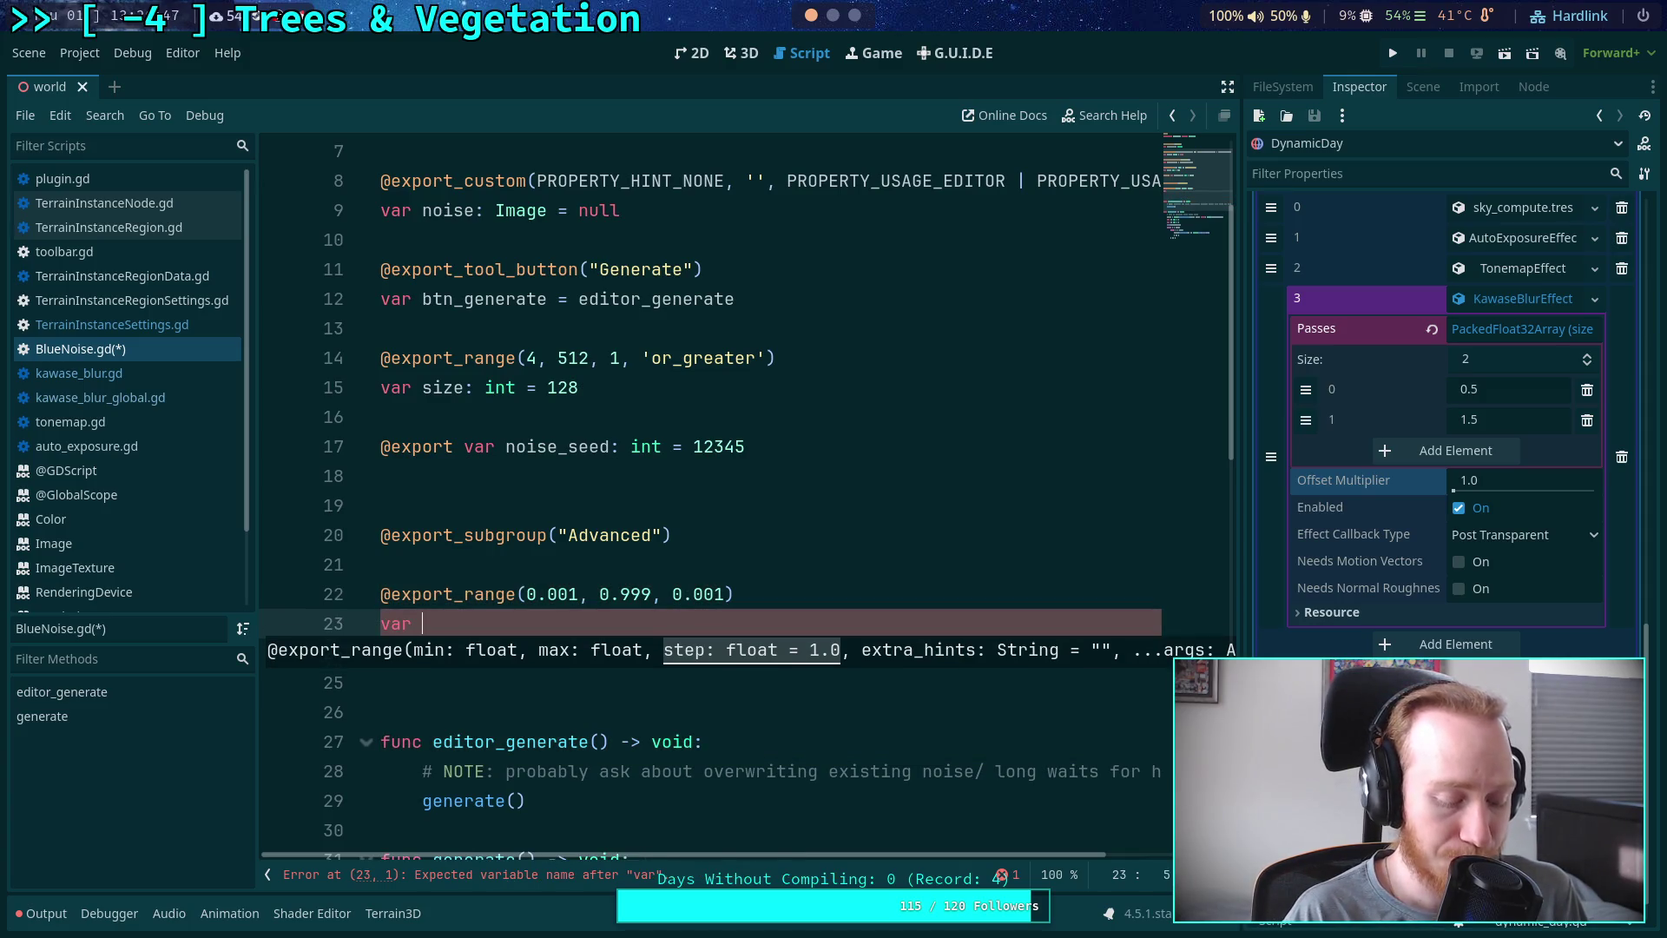
pyautogui.write(' ratio: ')
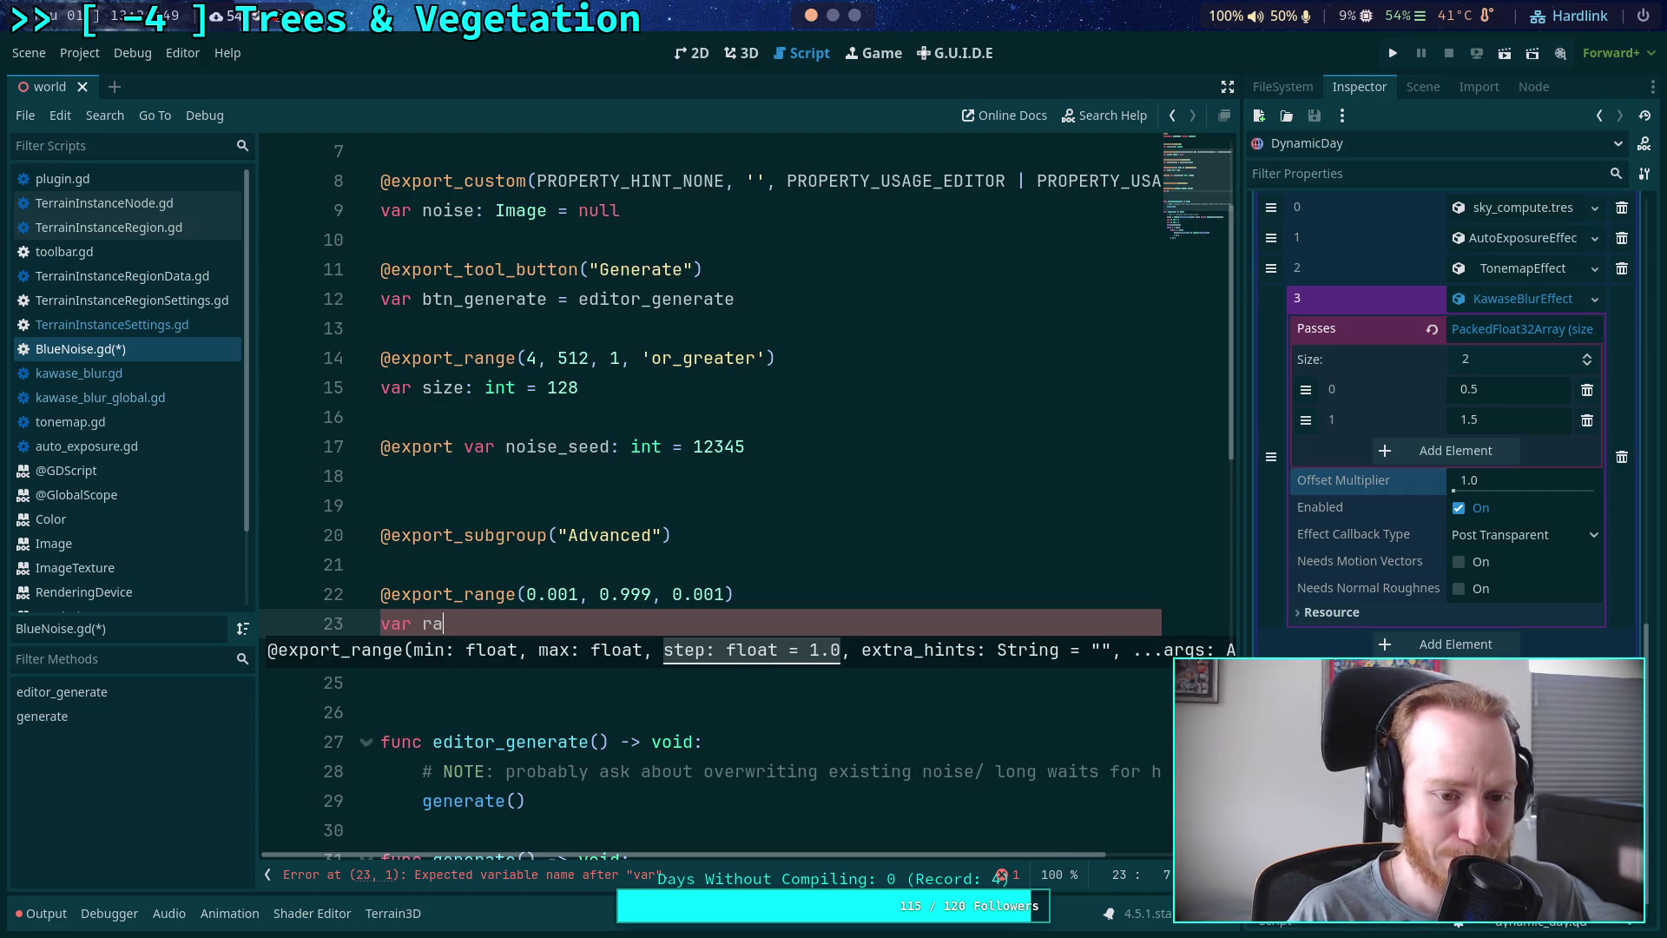
pyautogui.write('float = 0.1')
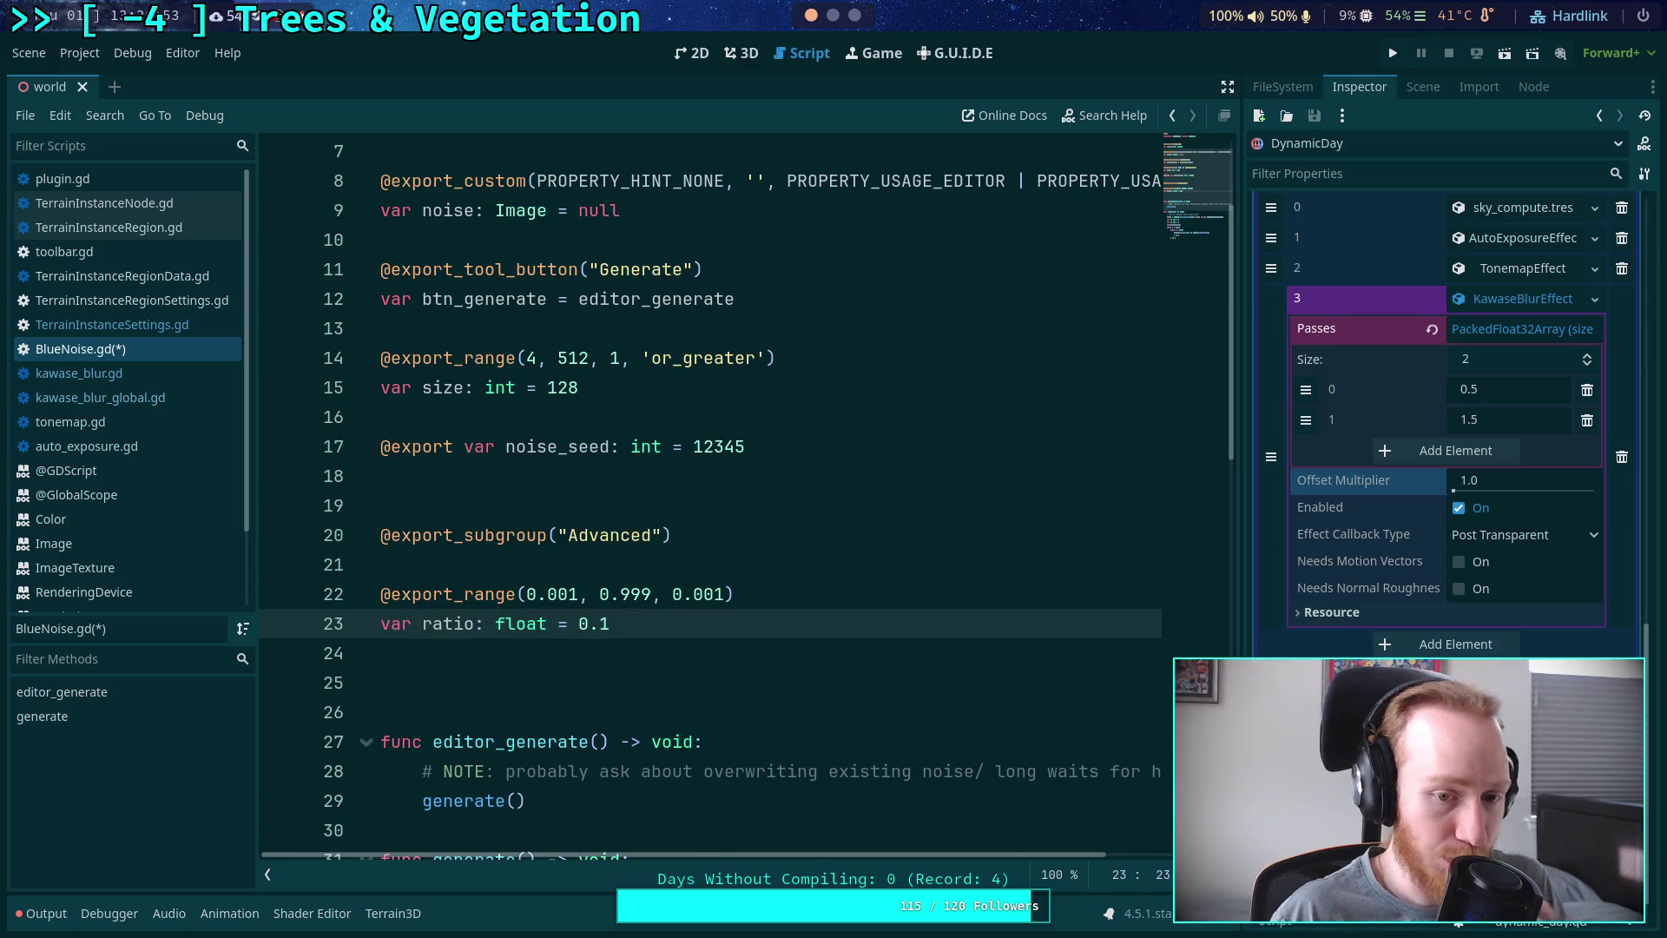
pyautogui.scroll(-7, 748, 643)
pyautogui.click(695, 588)
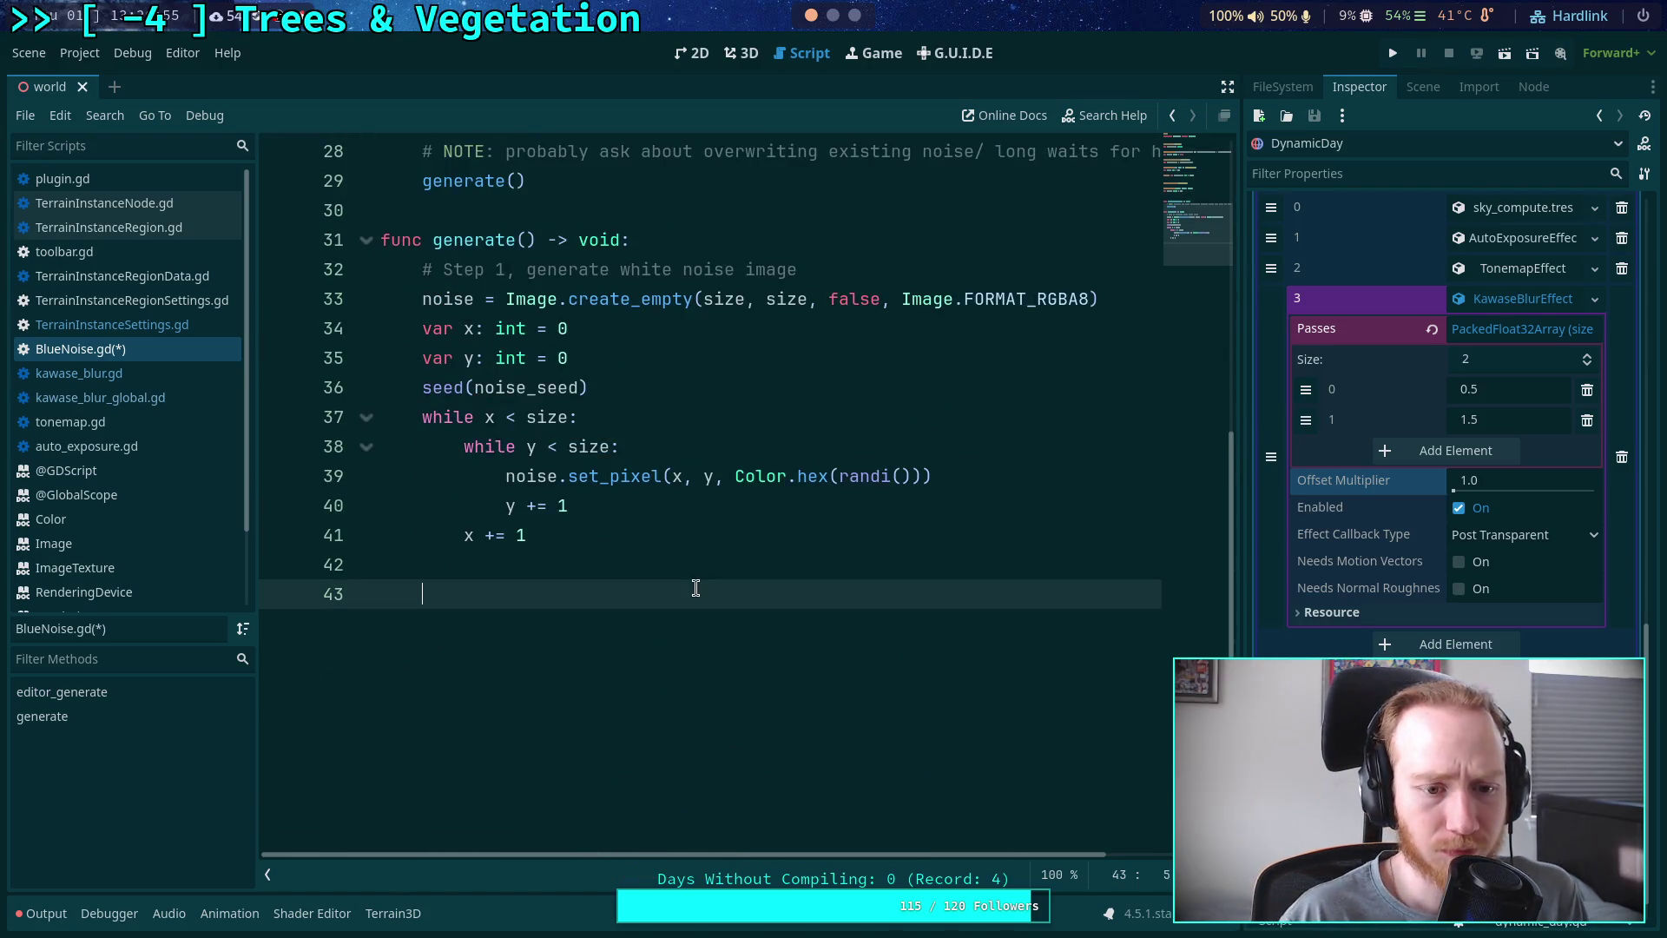
# Step: Add a '# Step 2' comment and change the Step 1 comment's 'white noise image' to 'placed pixels'
pyautogui.write('# ')
pyautogui.write('Step ')
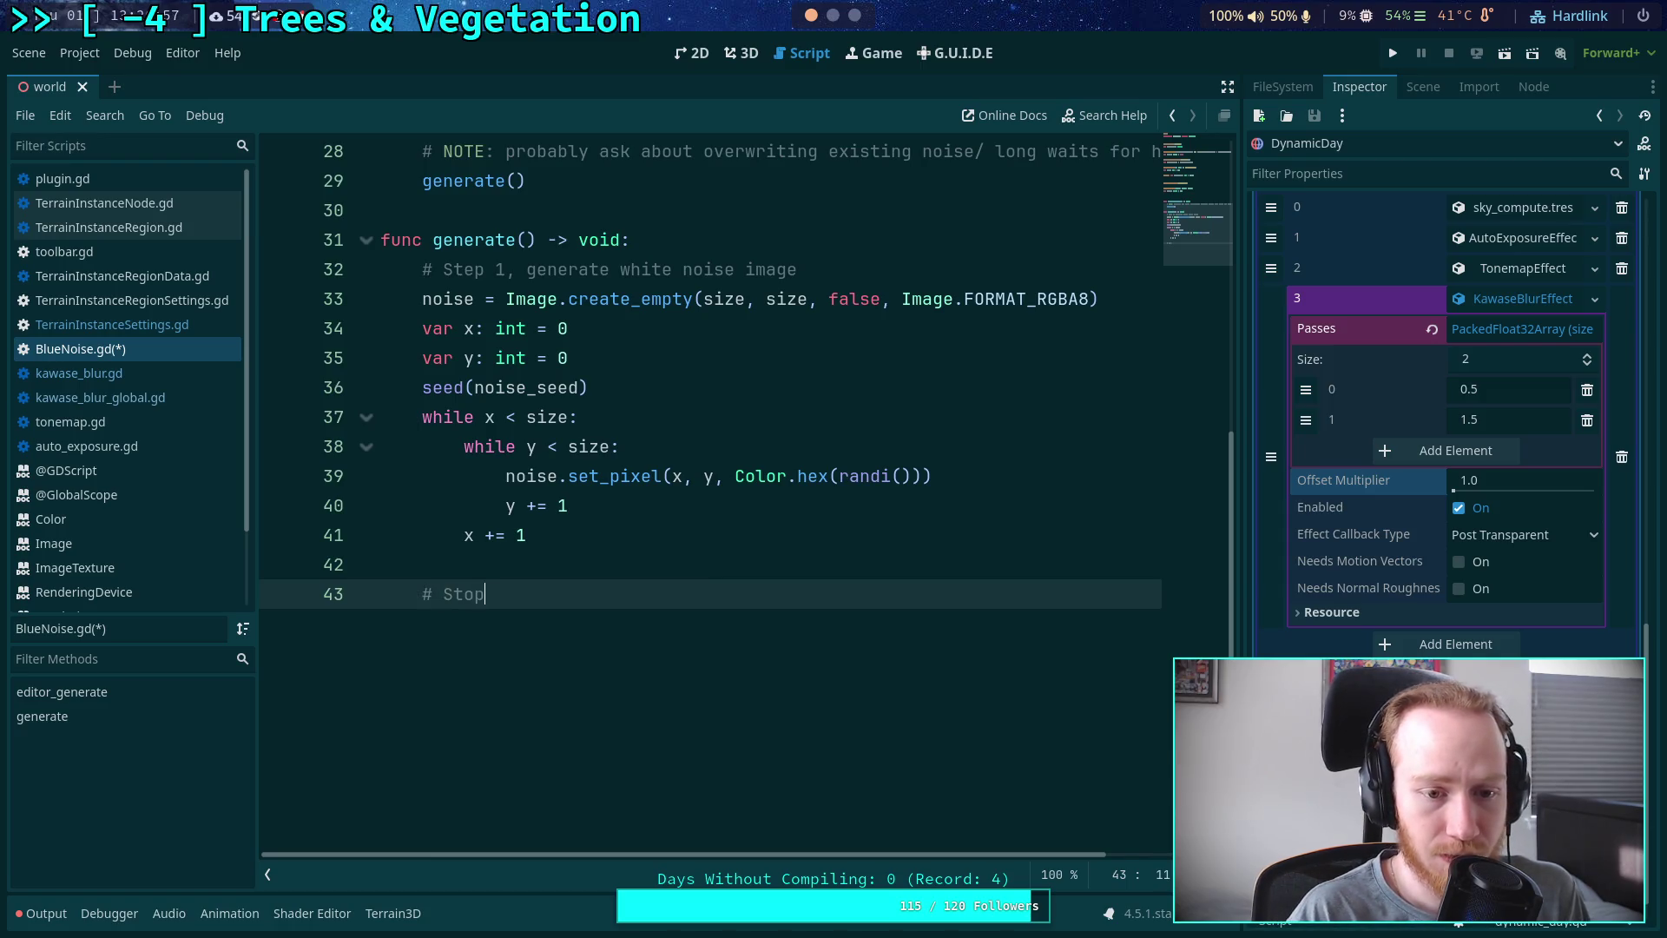
pyautogui.write('2')
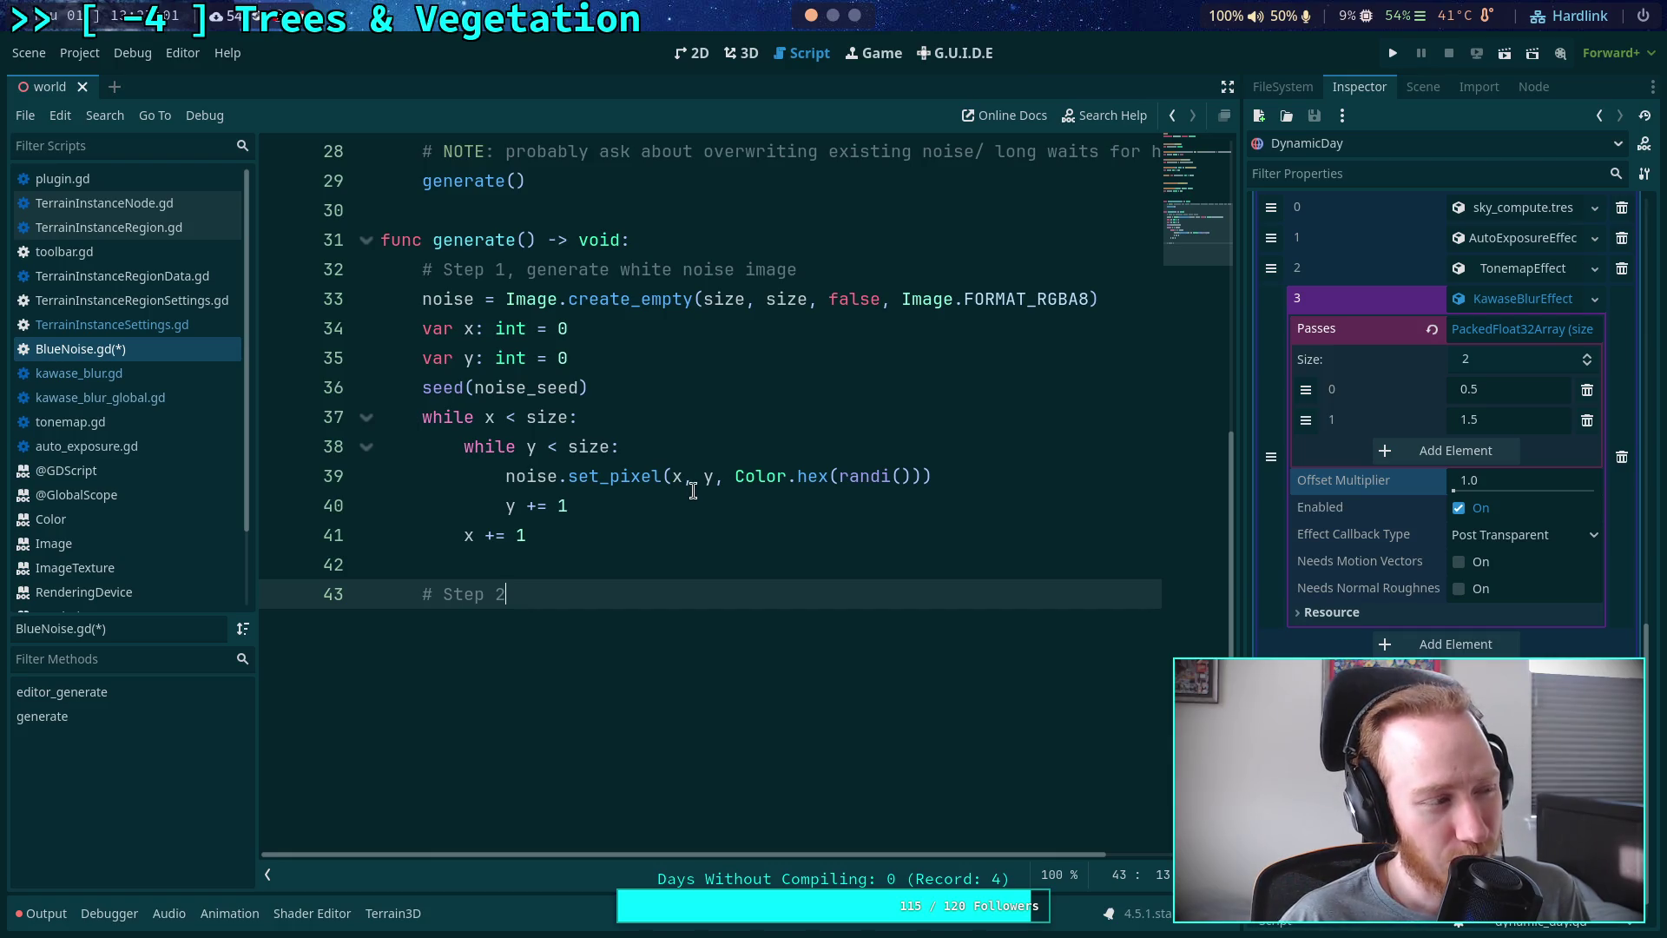
pyautogui.scroll(1, 686, 459)
pyautogui.moveTo(834, 357); pyautogui.dragTo(617, 357)
pyautogui.write('place')
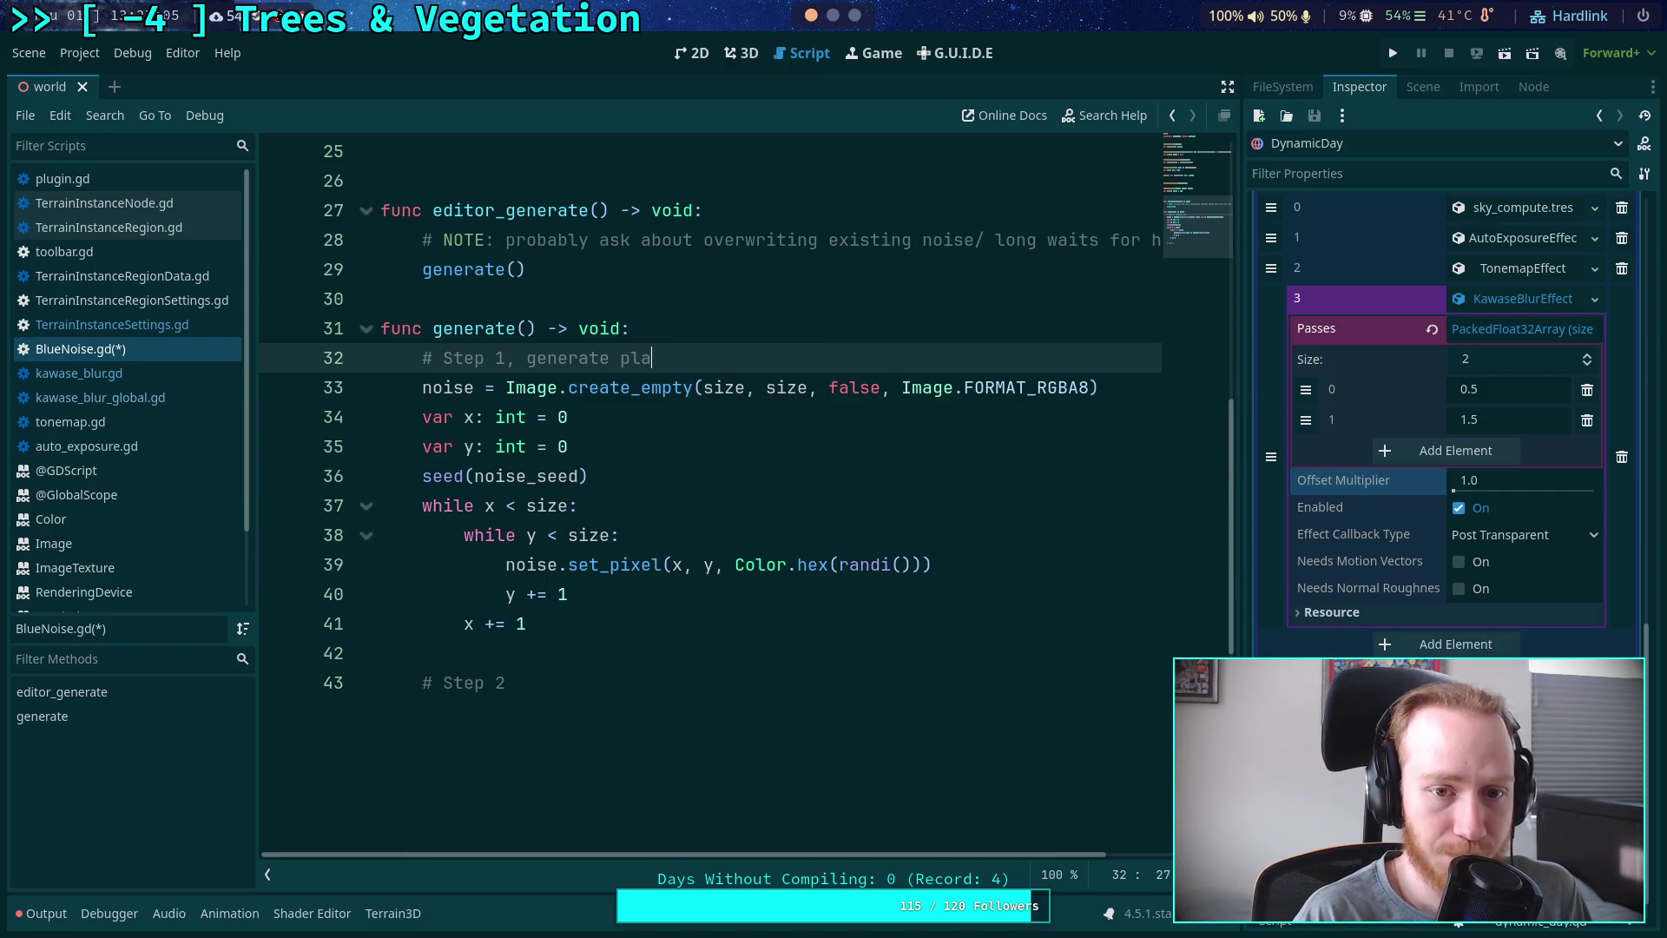
pyautogui.write('d pixe')
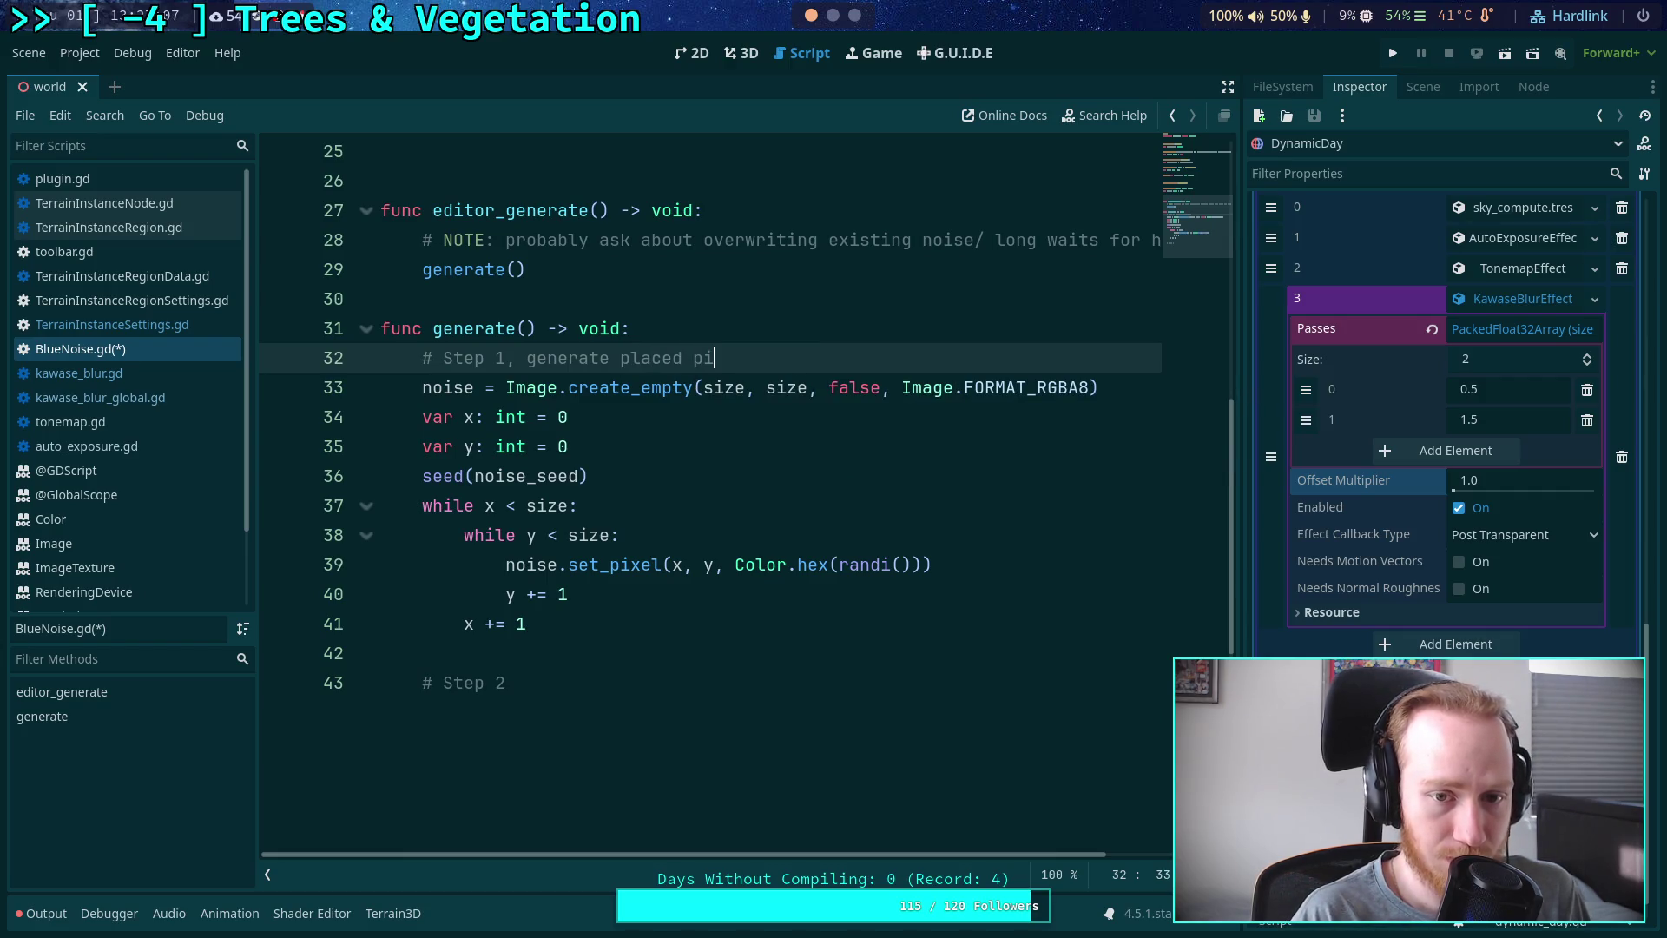
pyautogui.write('ls')
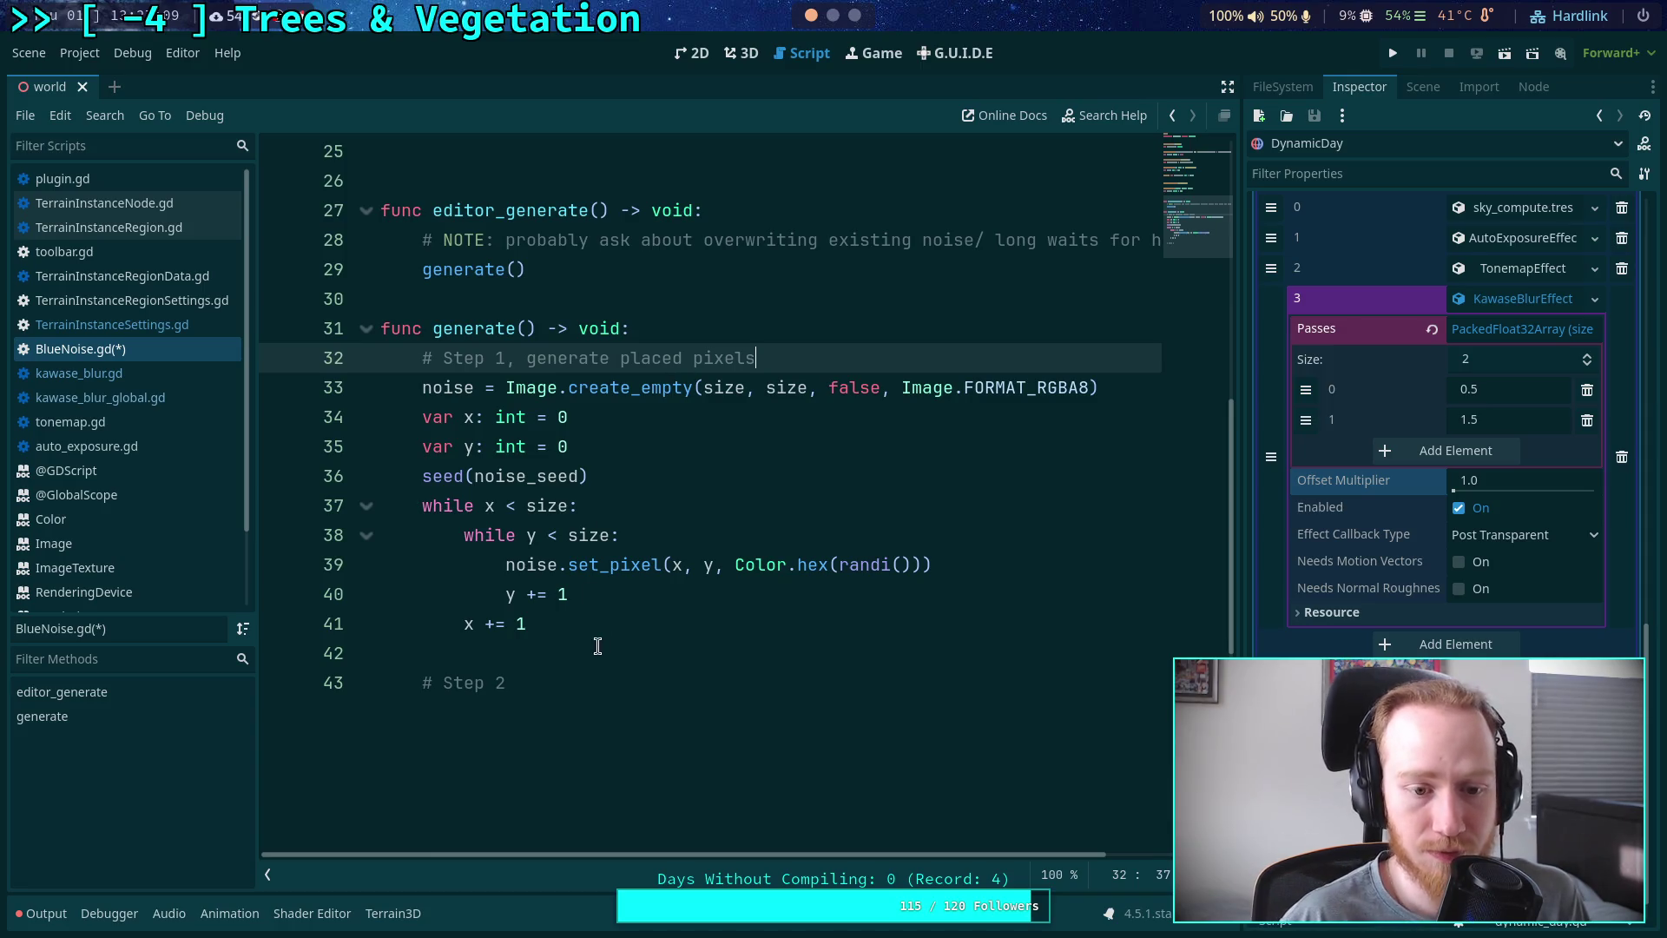
# Step: Insert an empty line after 'while y < size:' and bring up the blue-noise article
pyautogui.click(874, 543)
pyautogui.press('Return')
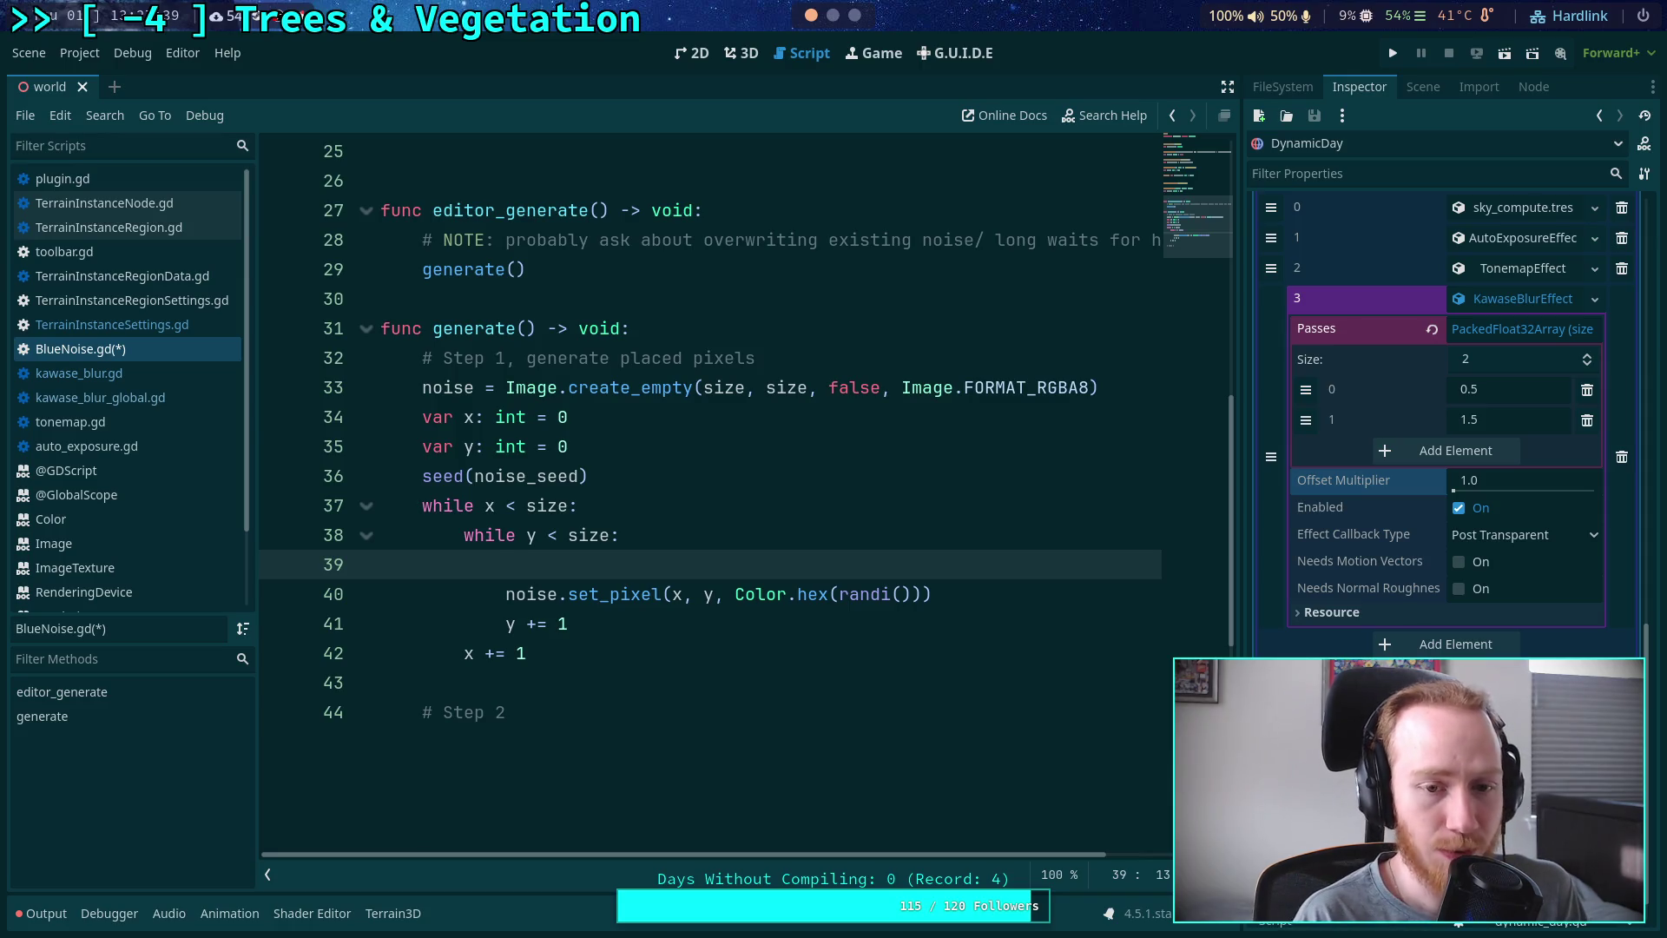
pyautogui.press('super+2')
pyautogui.press('super+3')
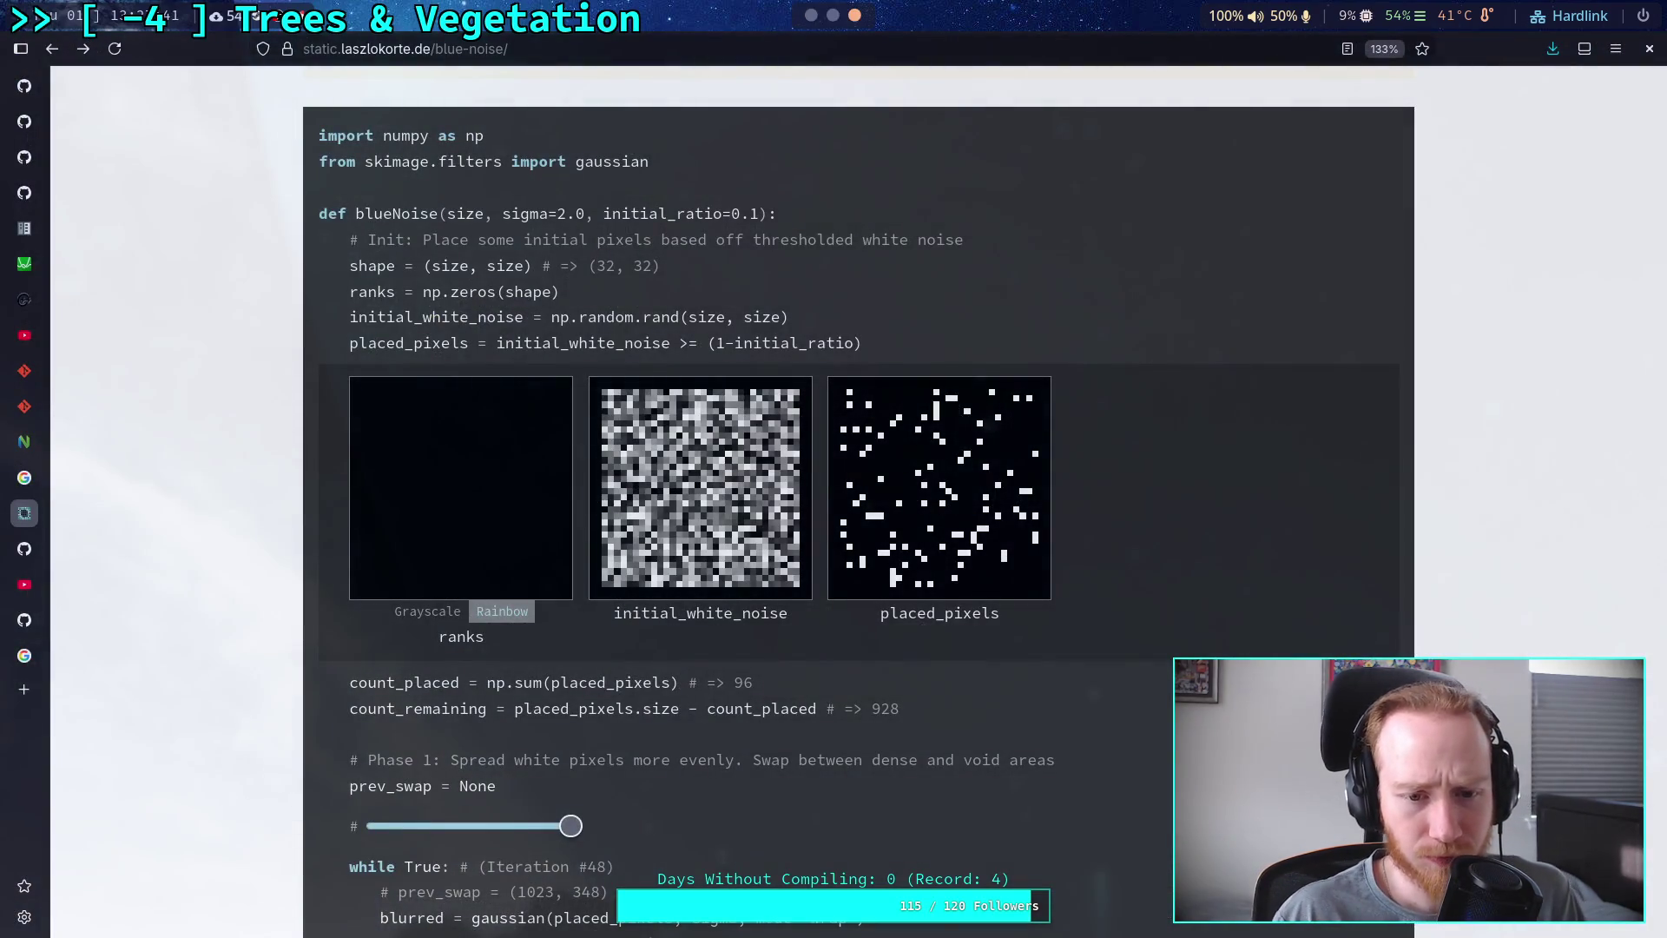
# Step: Scroll the blue-noise article to its Phase 1 while True loop, viewing the ranks preview in Grayscale
pyautogui.scroll(-5, 962, 719)
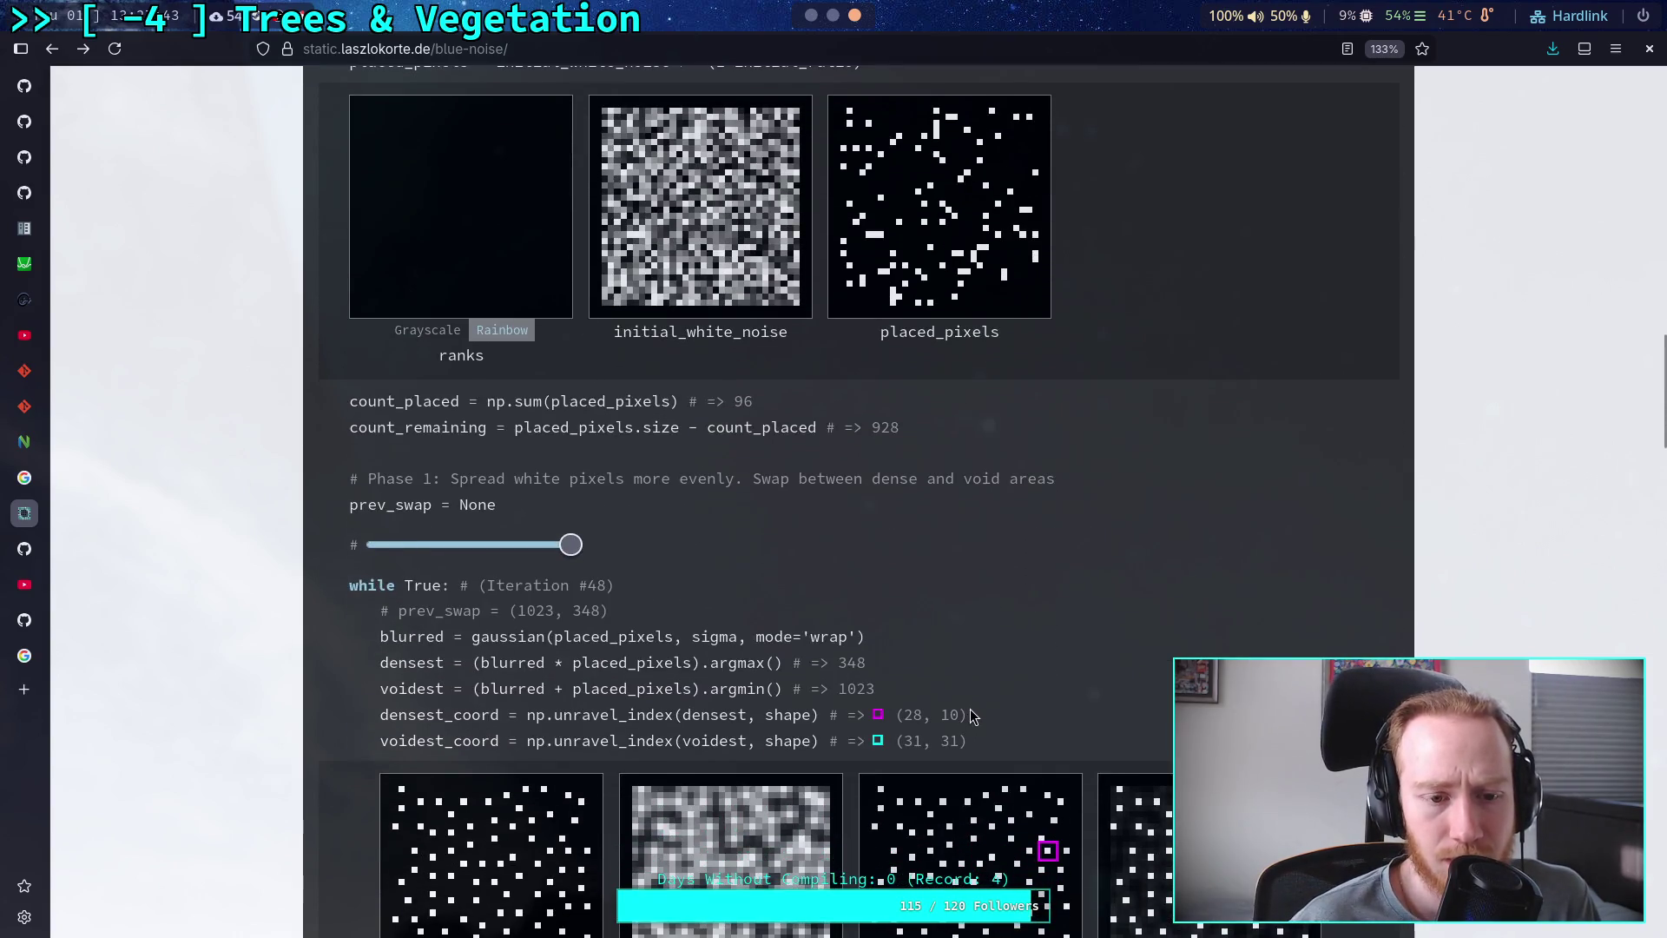
pyautogui.scroll(6, 590, 594)
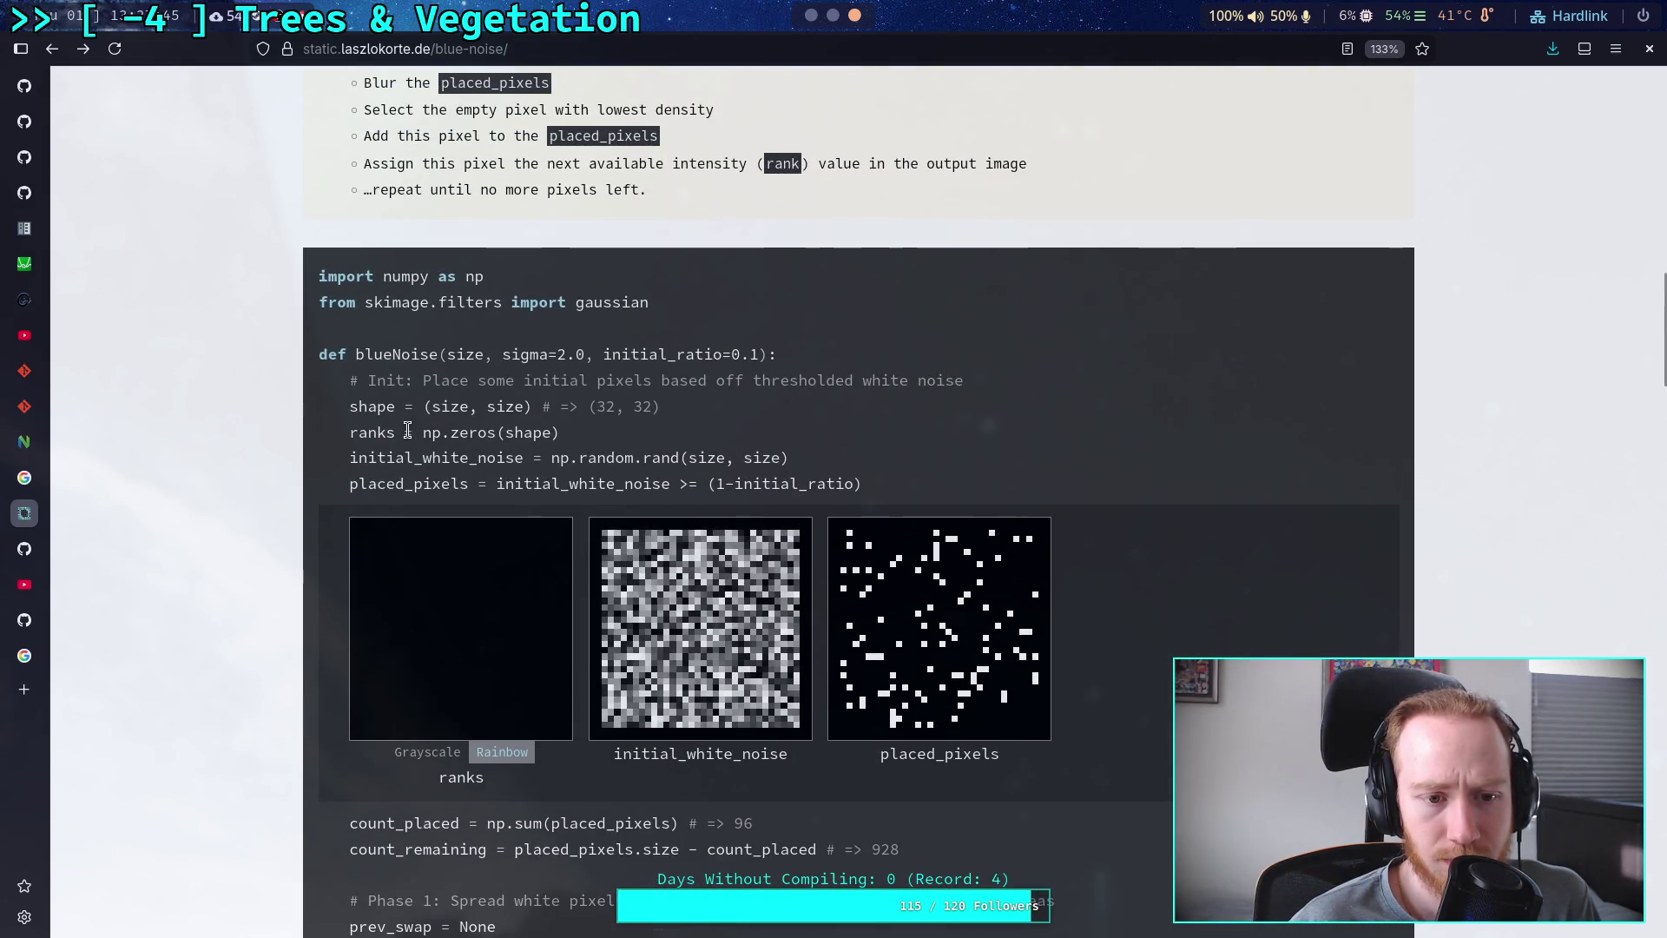
pyautogui.scroll(-2, 443, 453)
pyautogui.scroll(-3, 512, 581)
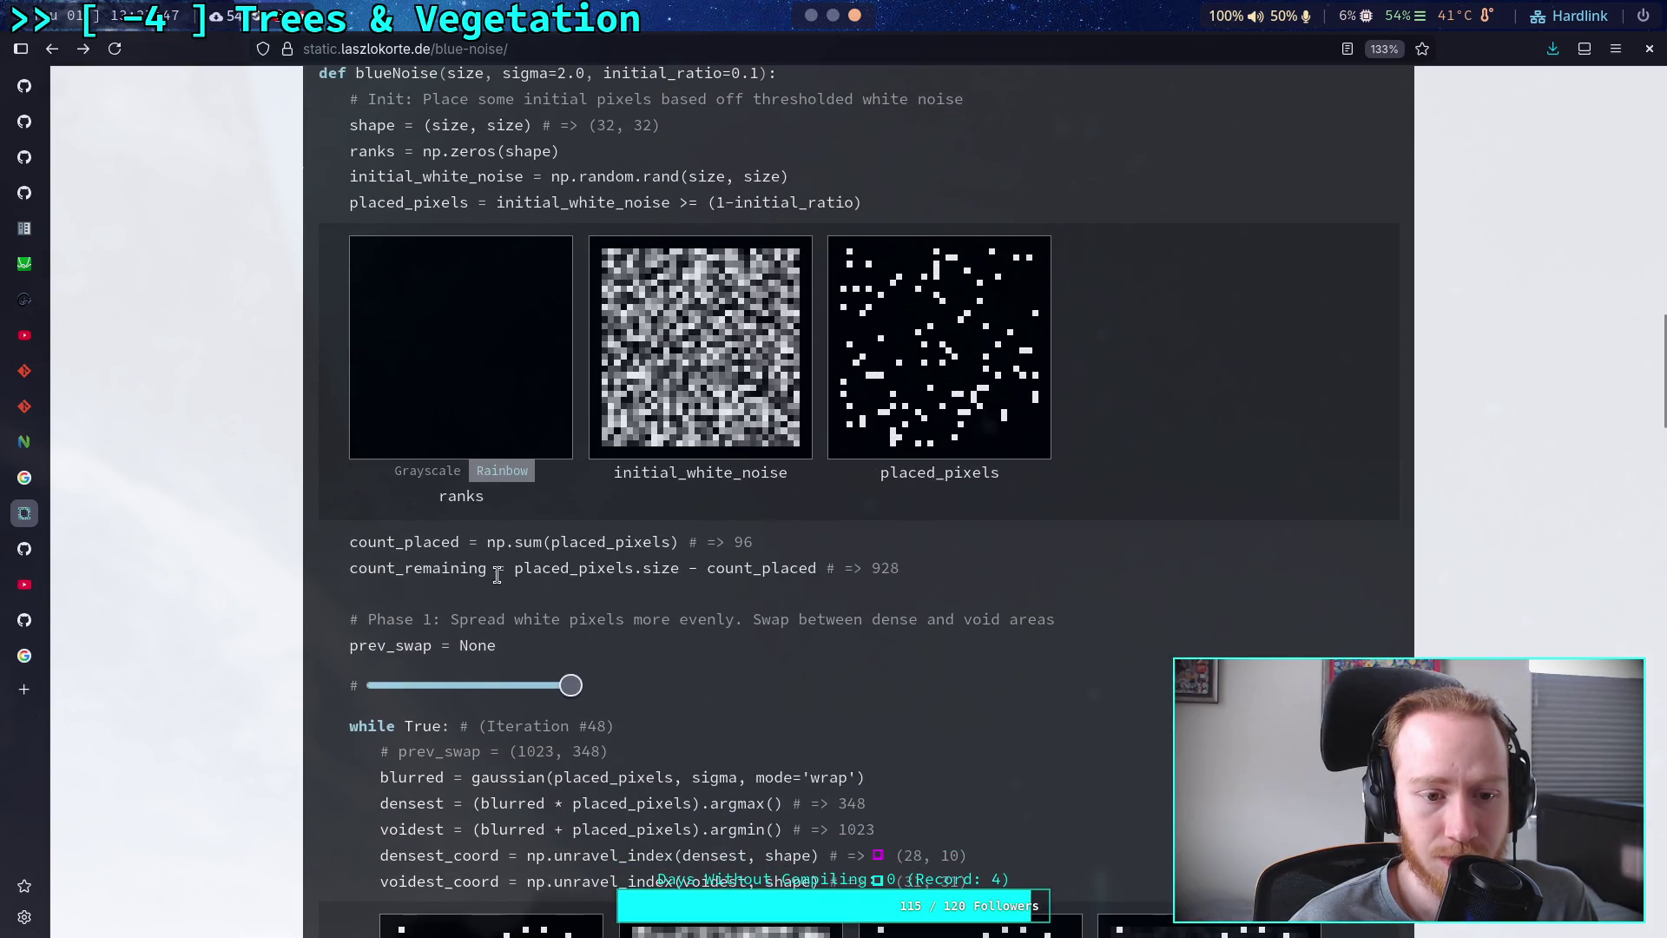
pyautogui.scroll(-5, 497, 575)
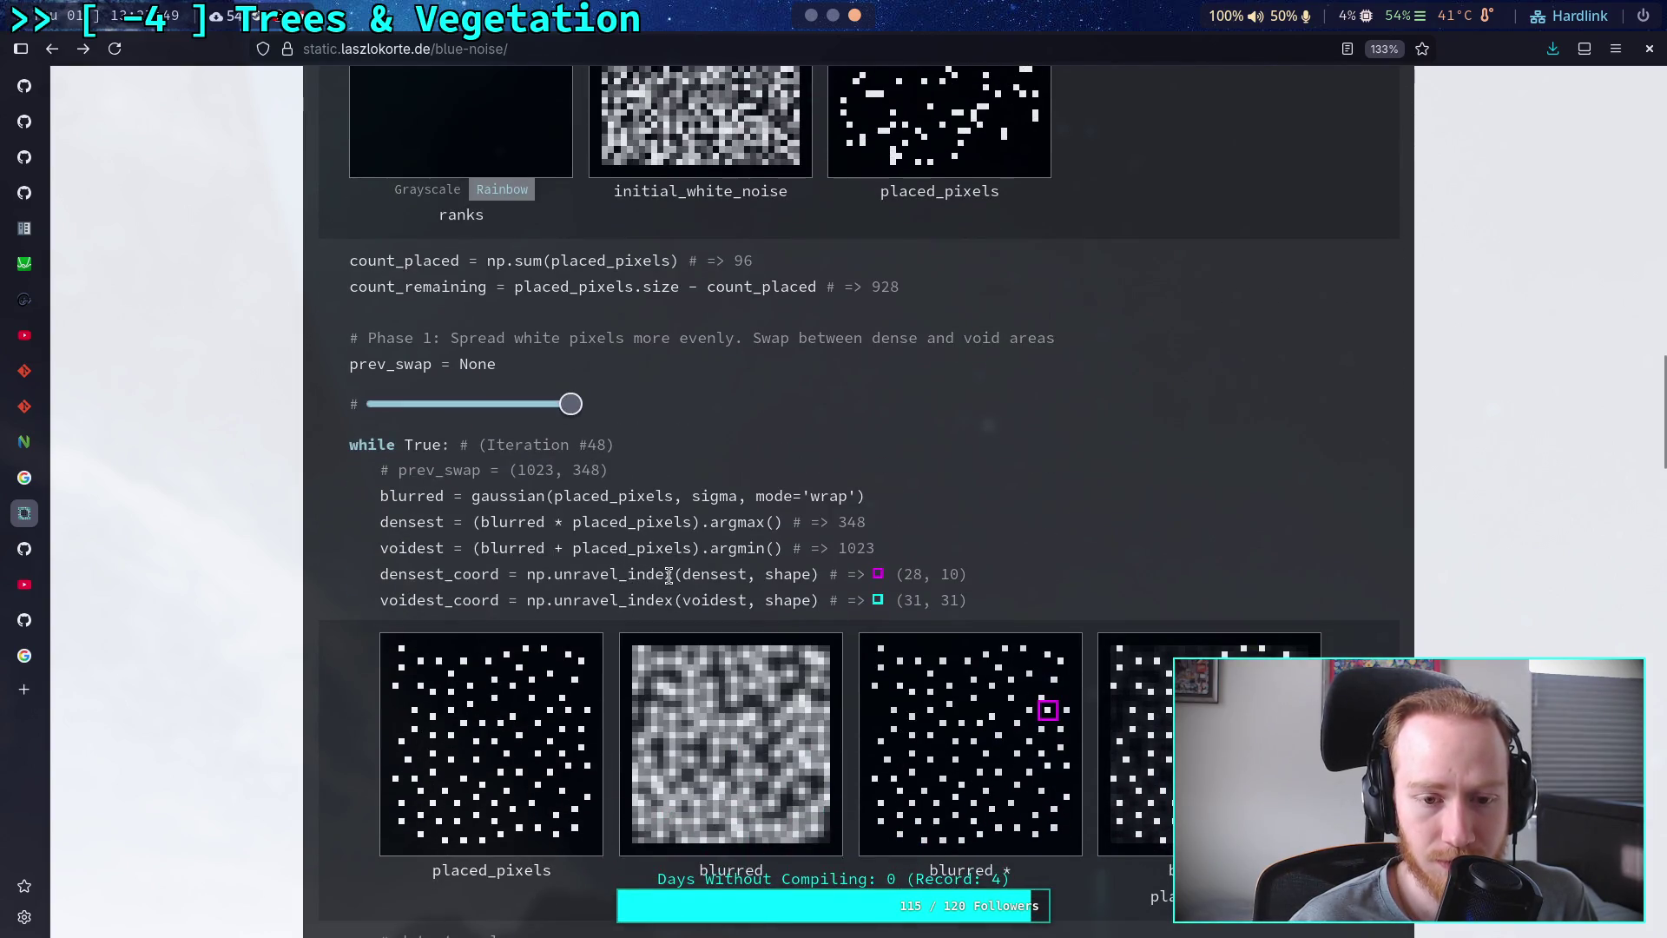
pyautogui.scroll(-6, 668, 576)
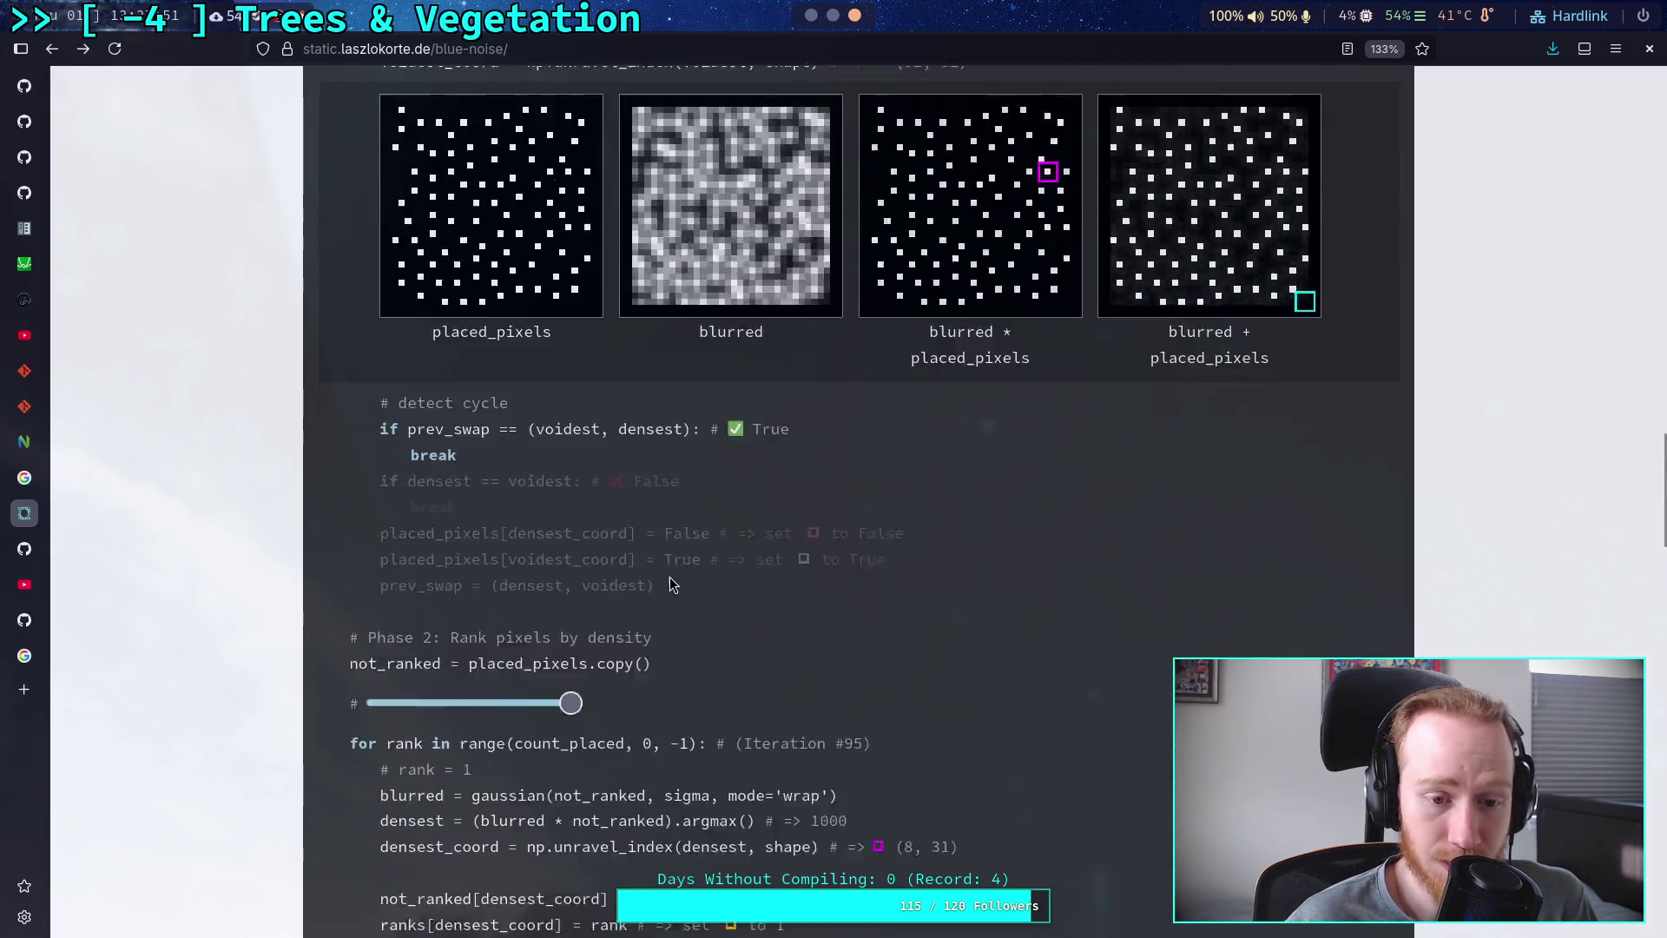
pyautogui.scroll(-2, 669, 586)
pyautogui.scroll(-10, 670, 577)
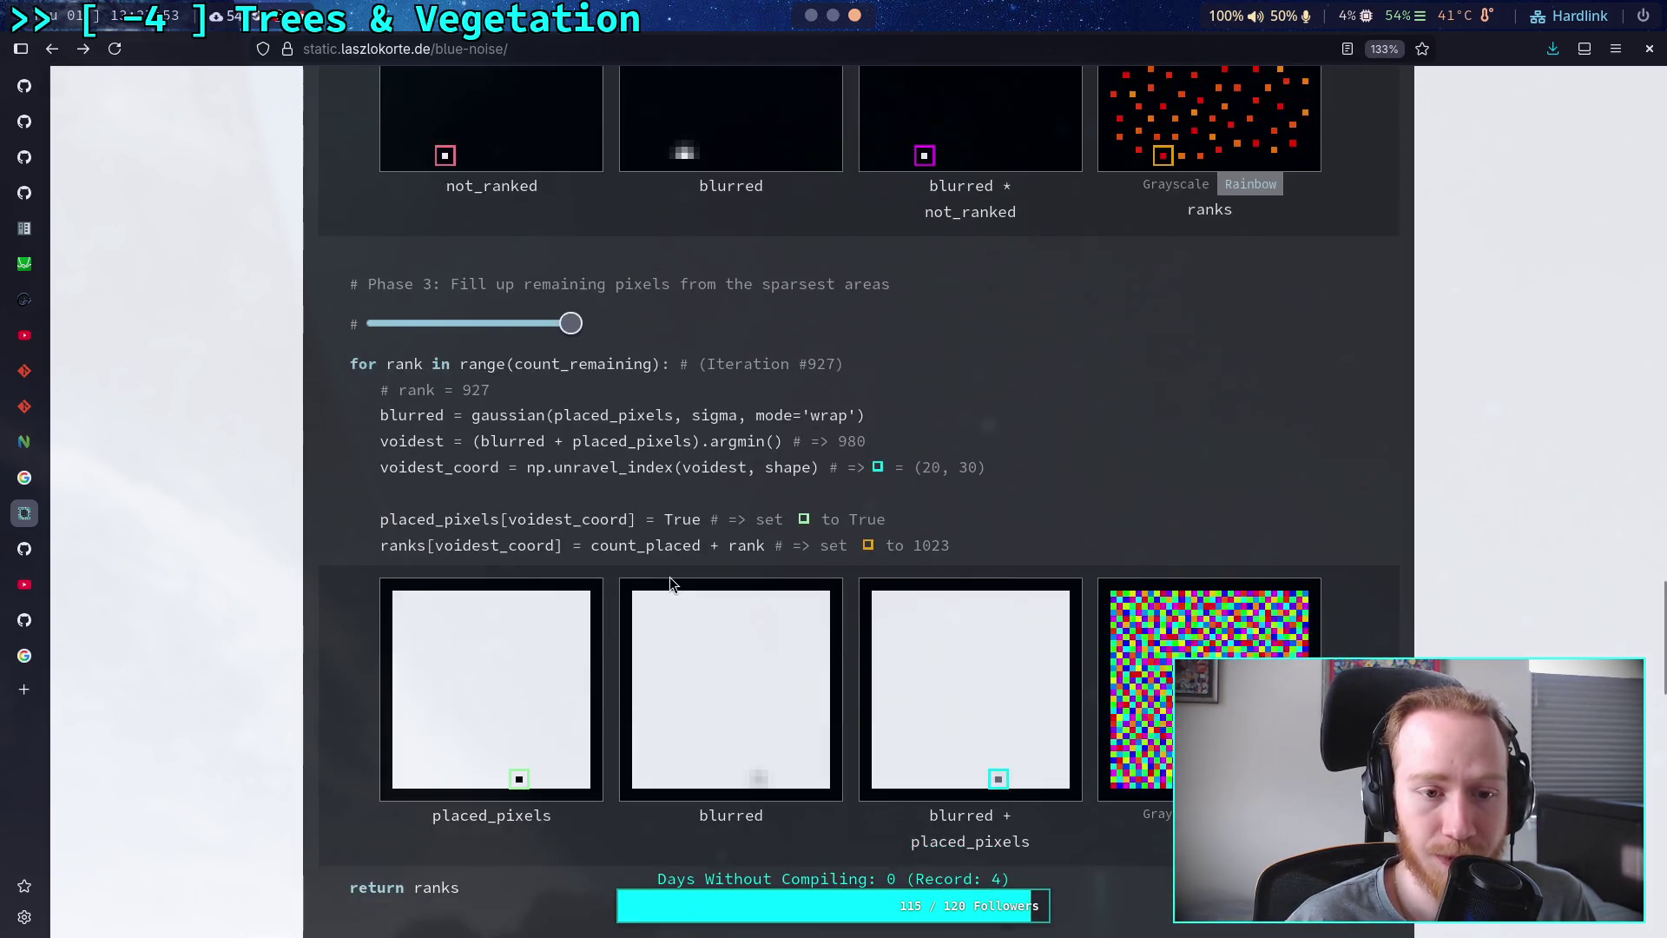
pyautogui.scroll(19, 670, 576)
pyautogui.scroll(4, 670, 577)
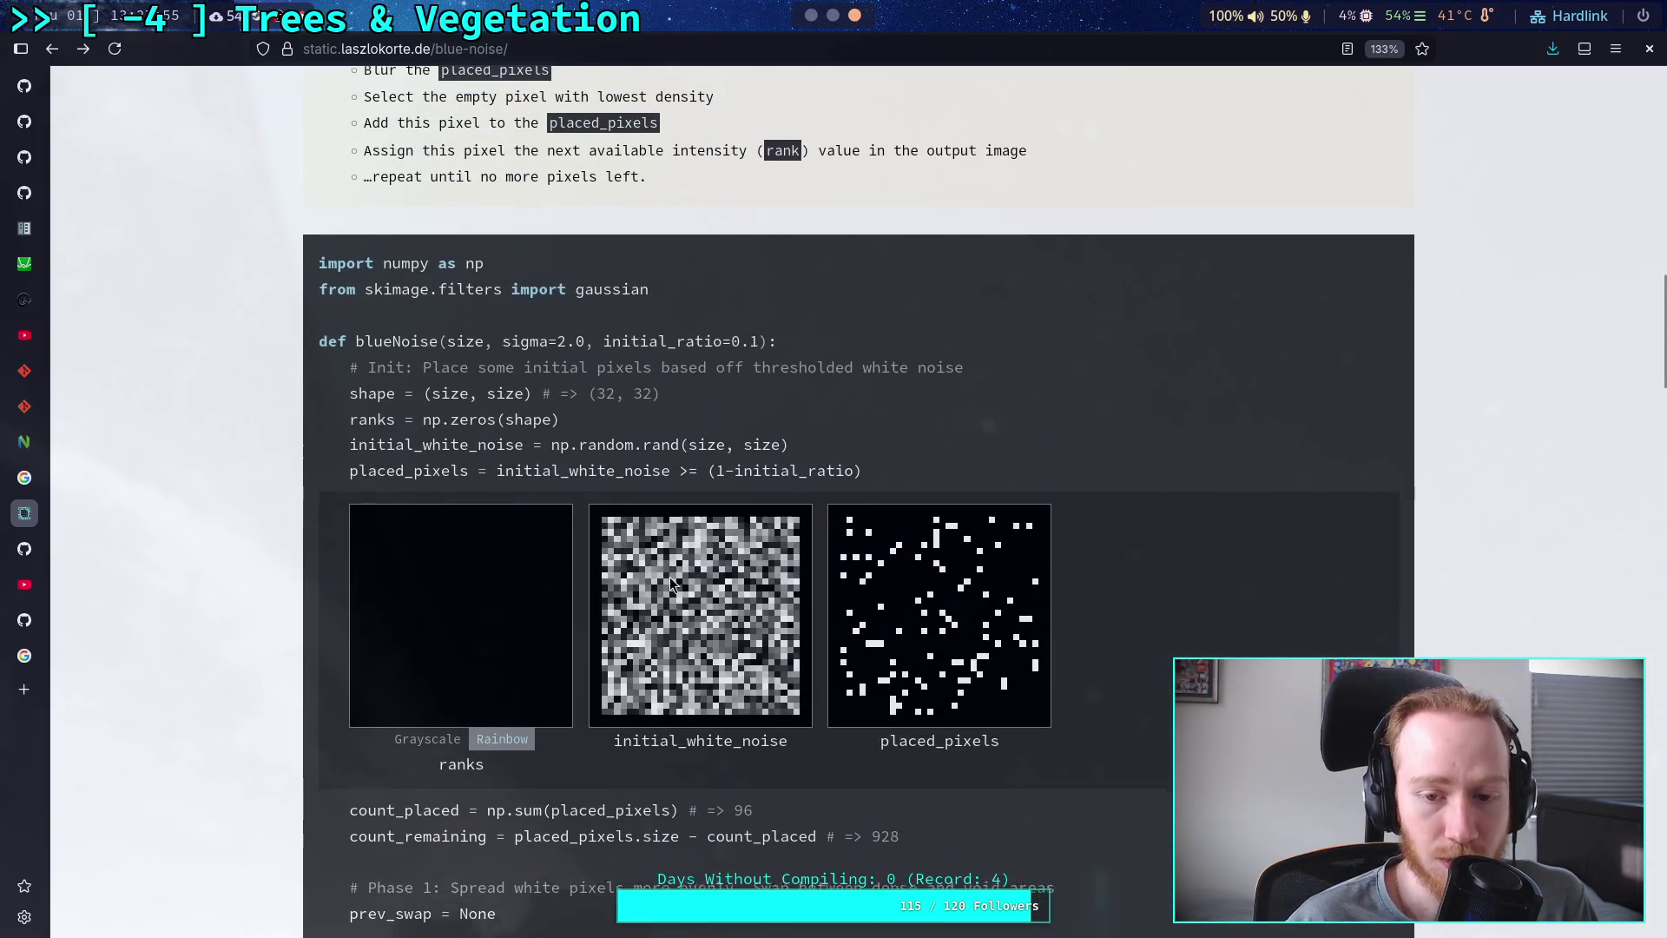
pyautogui.scroll(-1, 695, 573)
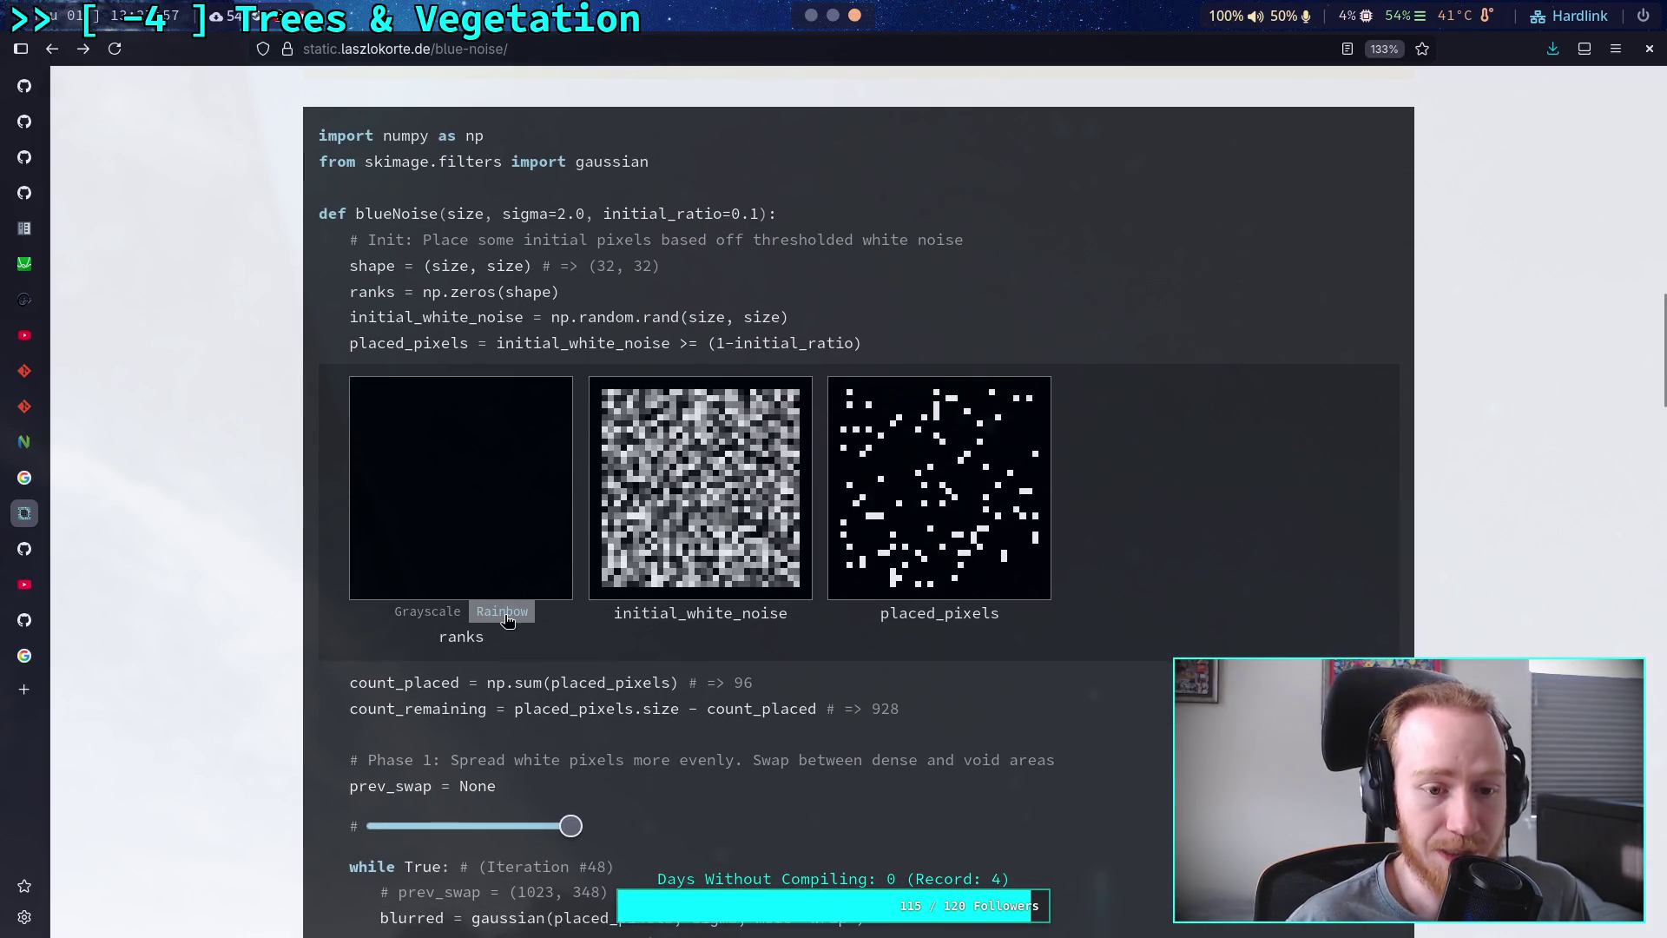
pyautogui.click(435, 611)
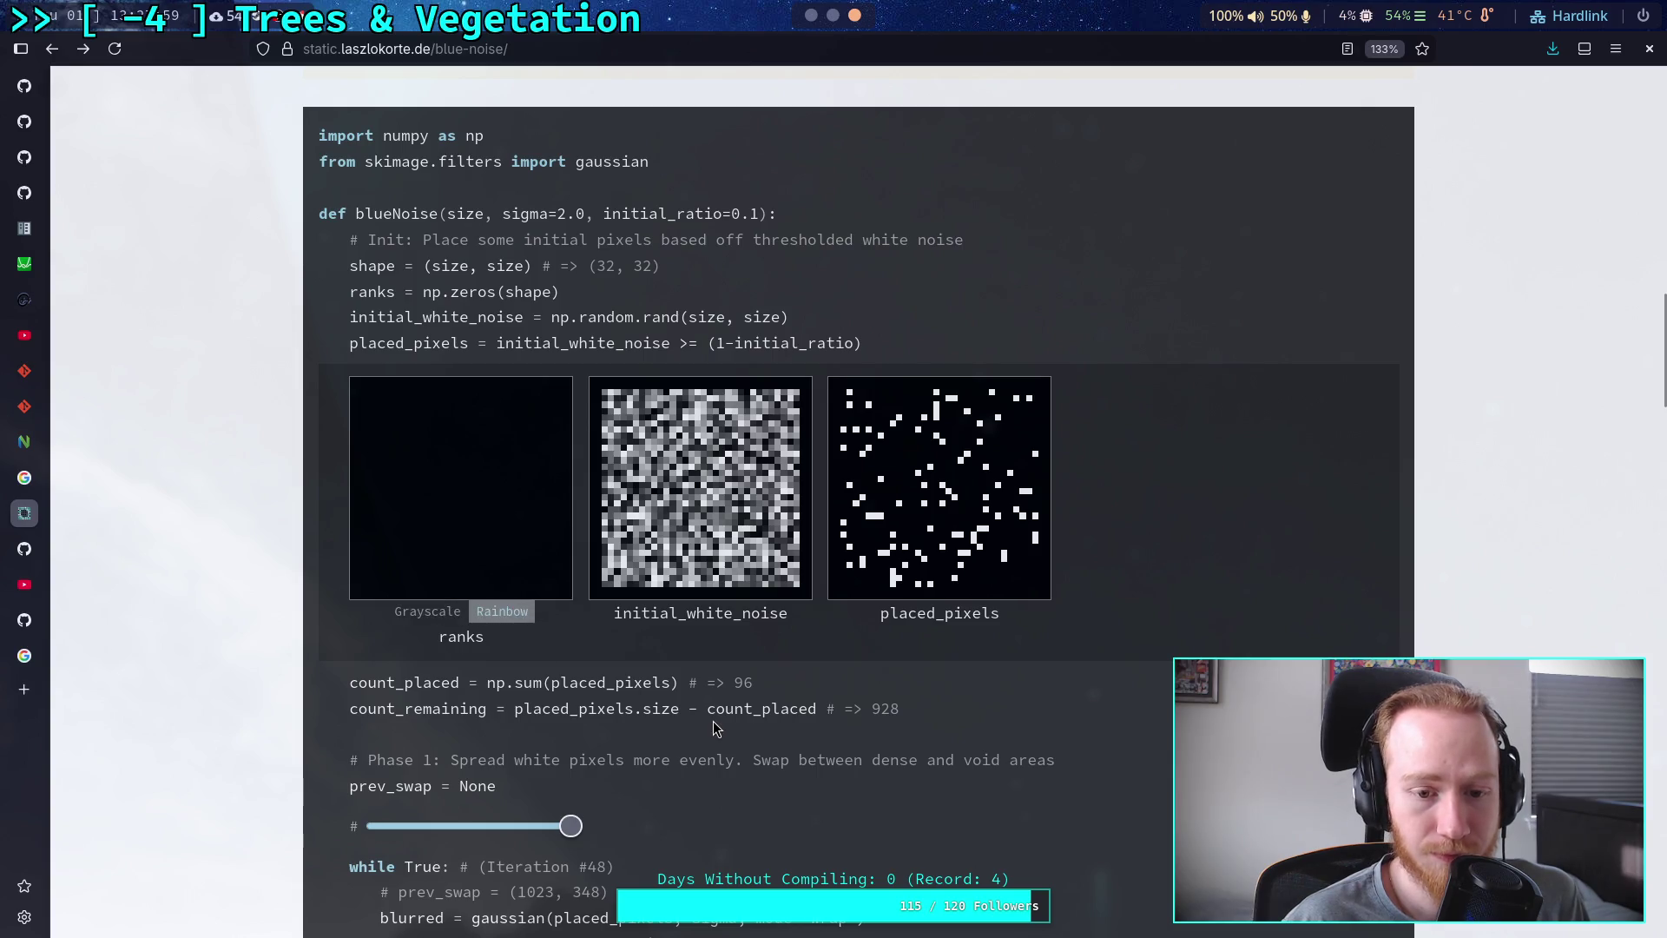
pyautogui.scroll(-9, 775, 695)
pyautogui.scroll(2, 792, 682)
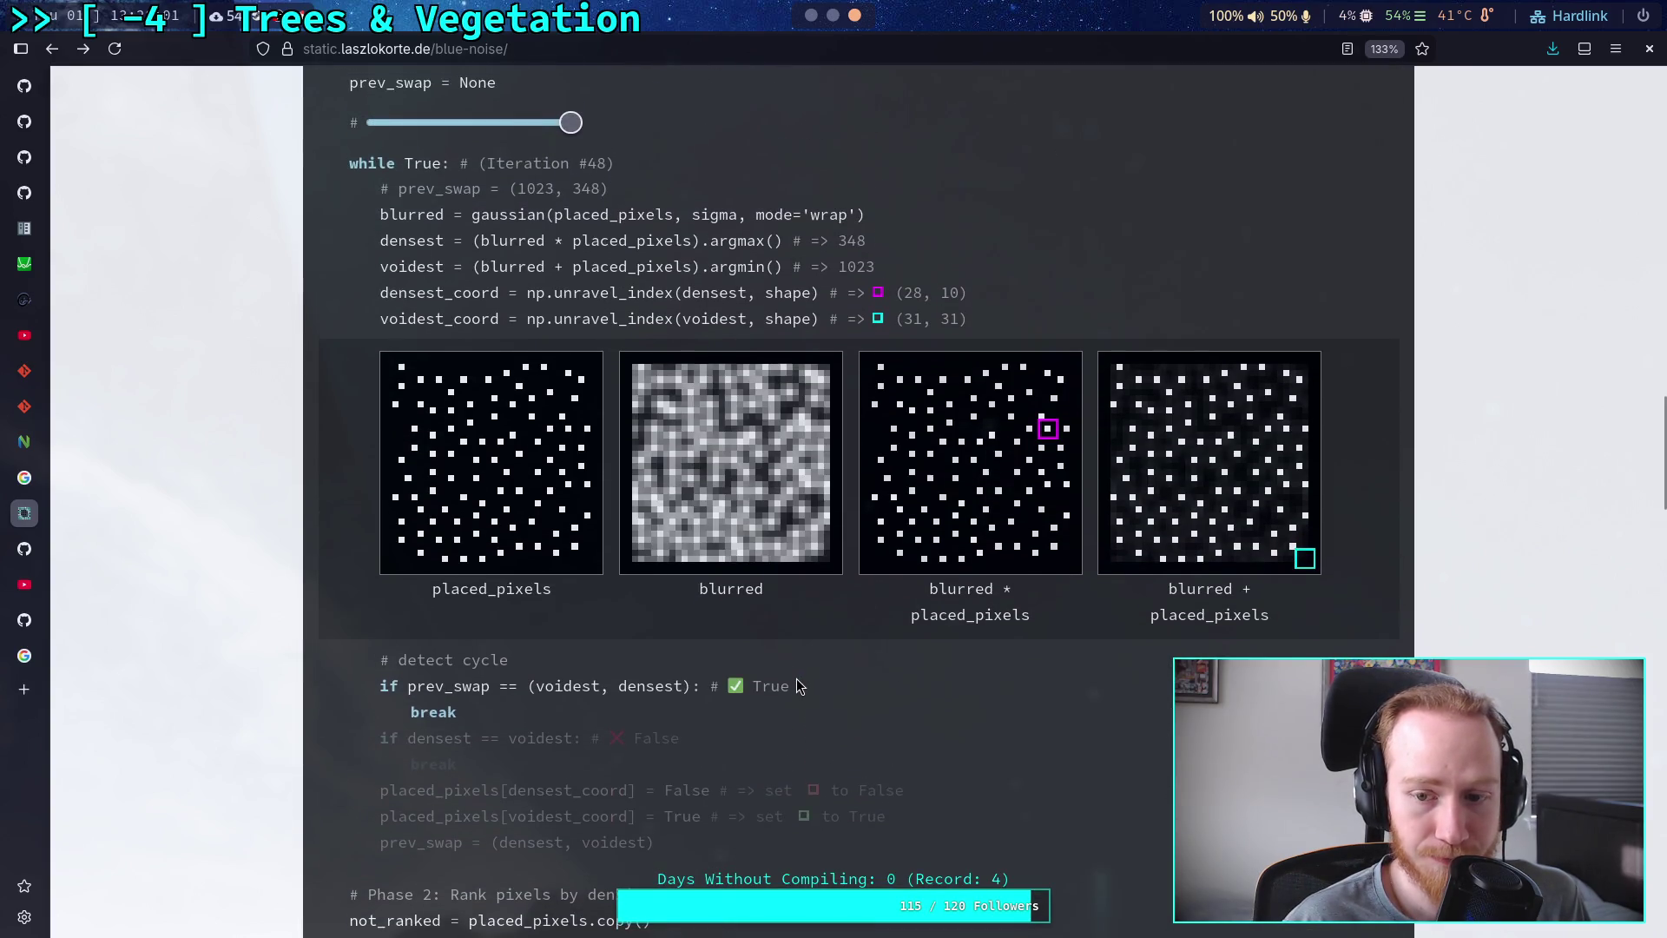
pyautogui.hotkey('alt', 'Tab')
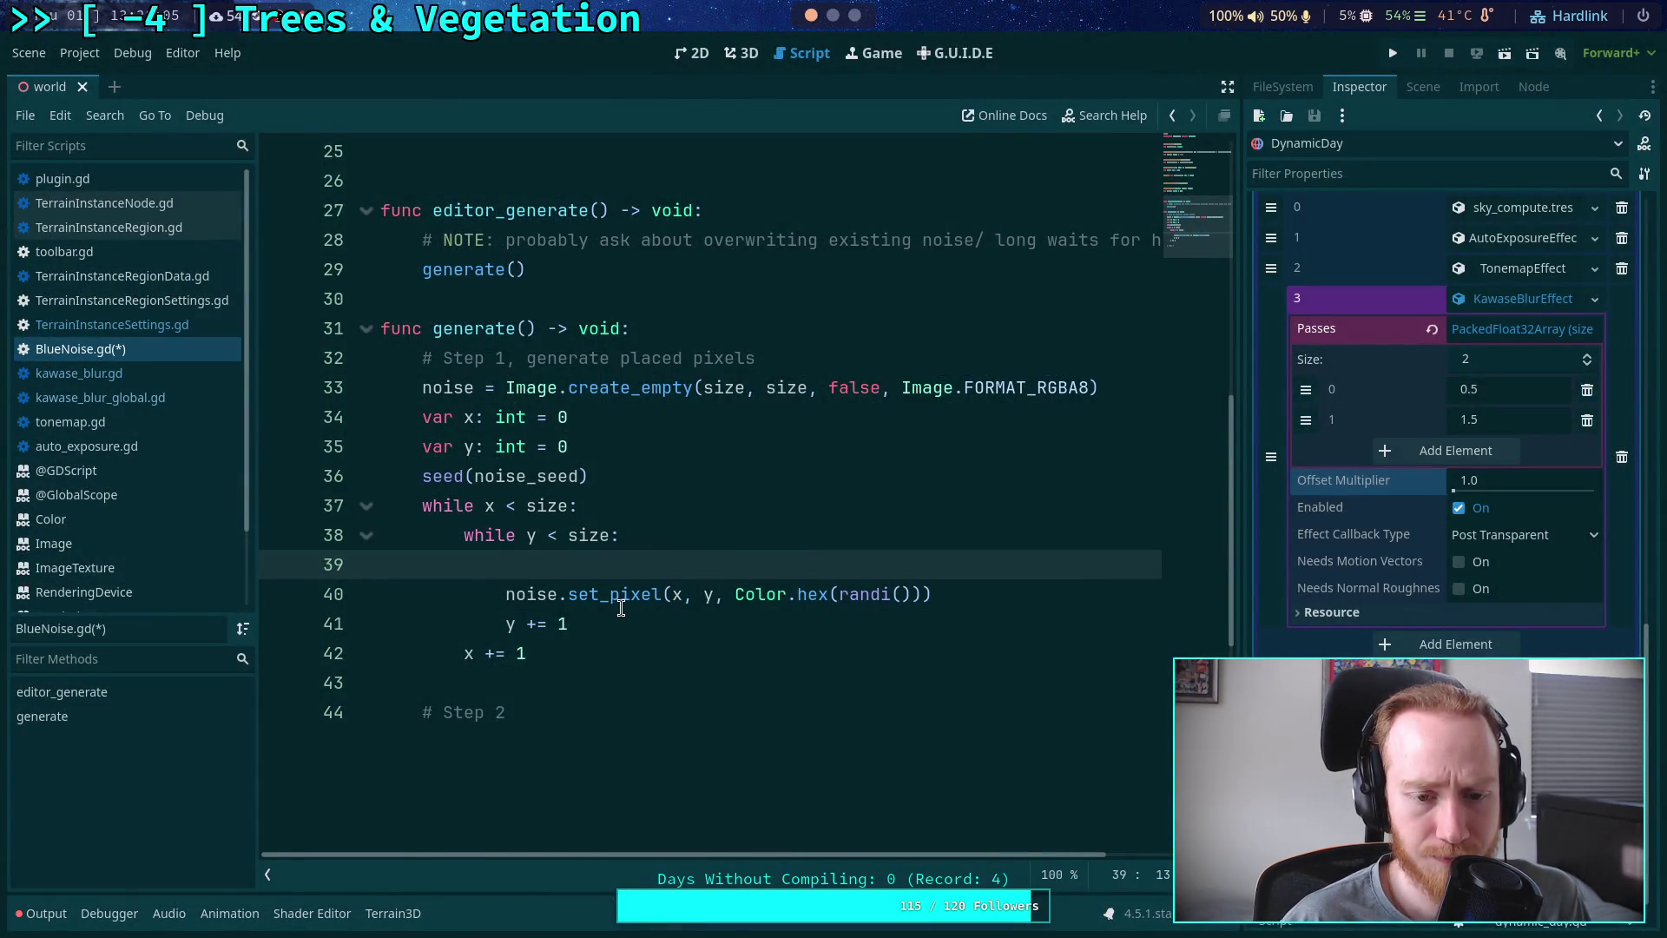
# Step: Move the noise creation line above the Step 1 comment and open a new line below the comment
pyautogui.moveTo(476, 386); pyautogui.dragTo(418, 387)
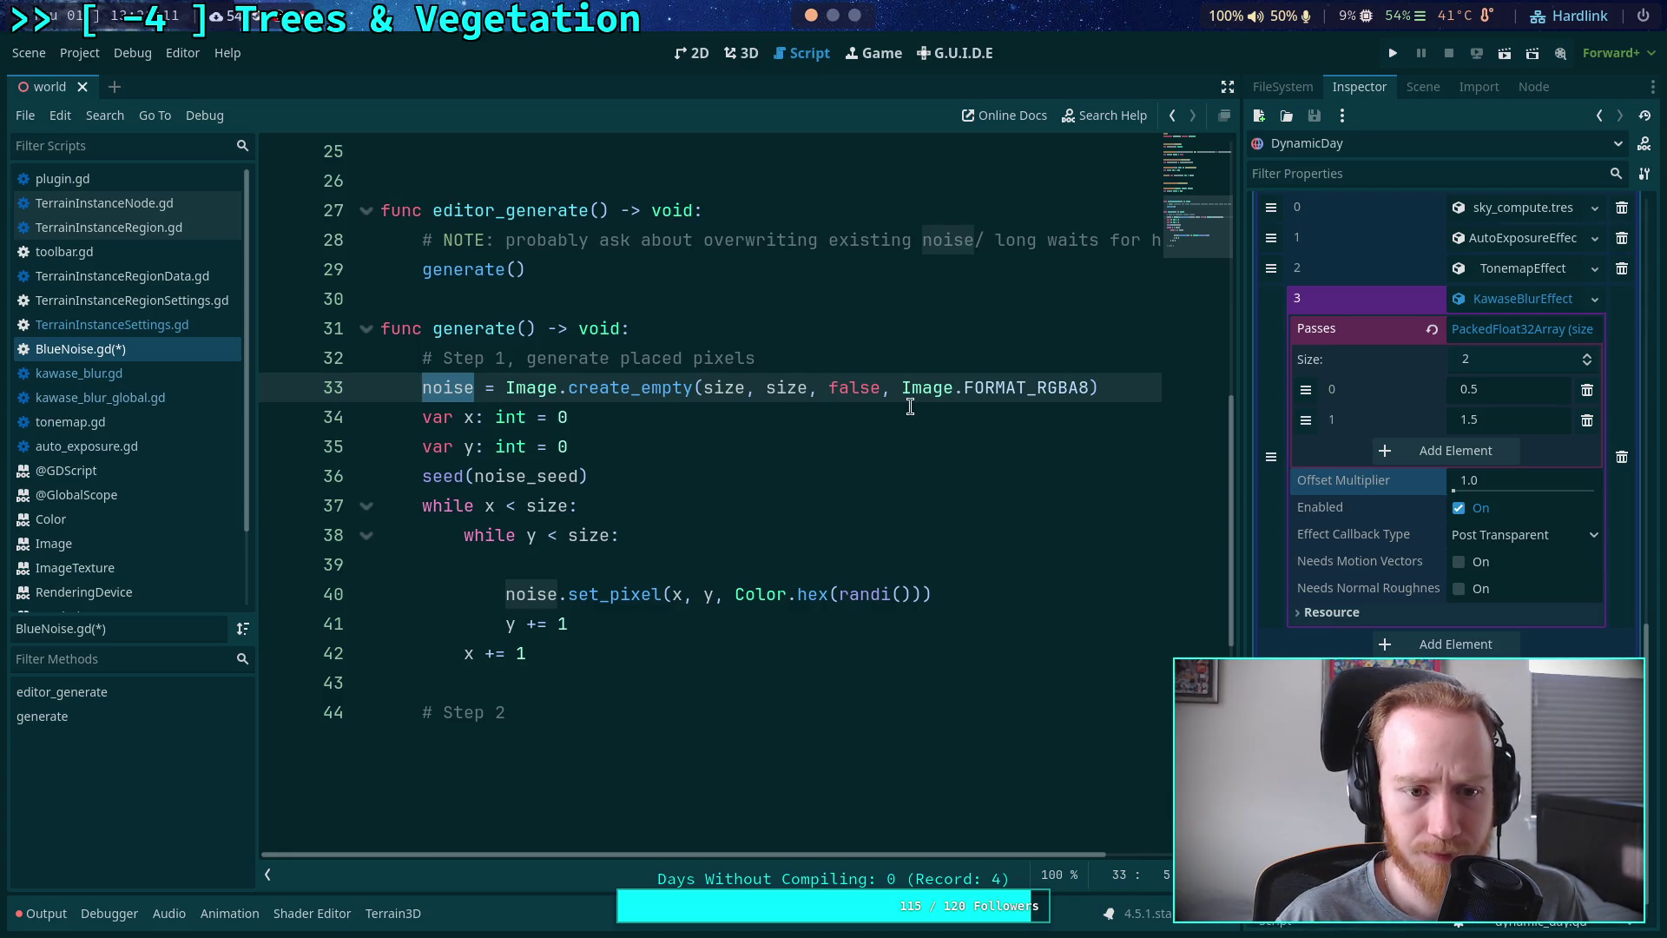
pyautogui.hotkey('alt', 'Up')
pyautogui.click(1100, 369)
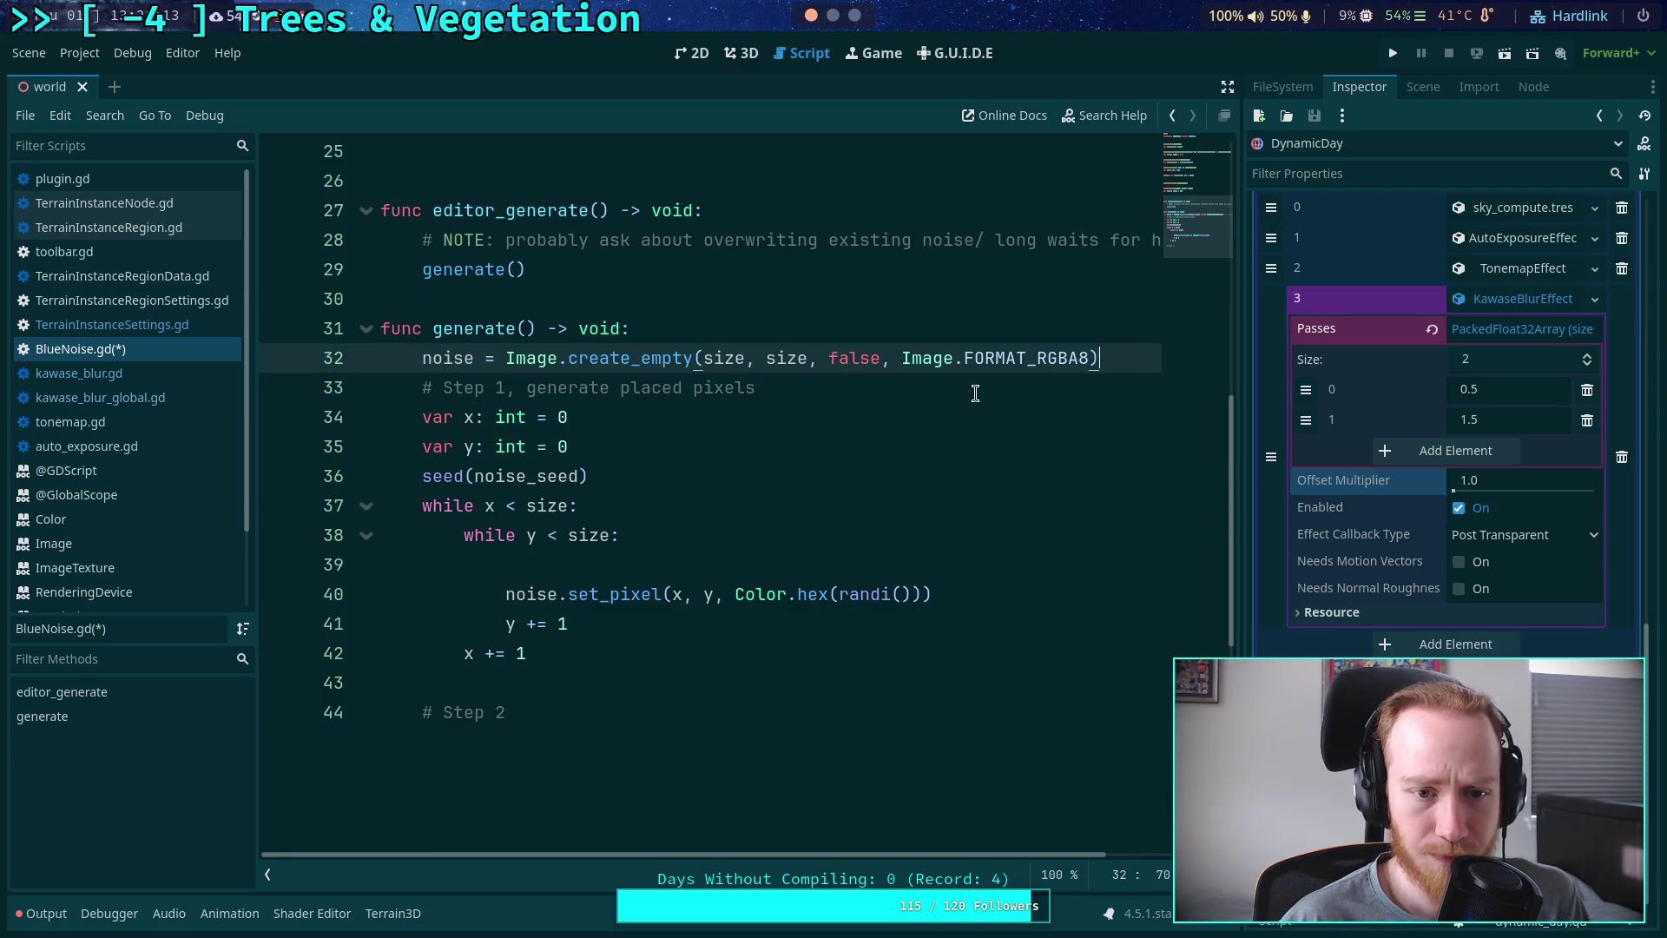
pyautogui.click(963, 391)
pyautogui.click(1146, 361)
pyautogui.press('Return')
pyautogui.click(856, 419)
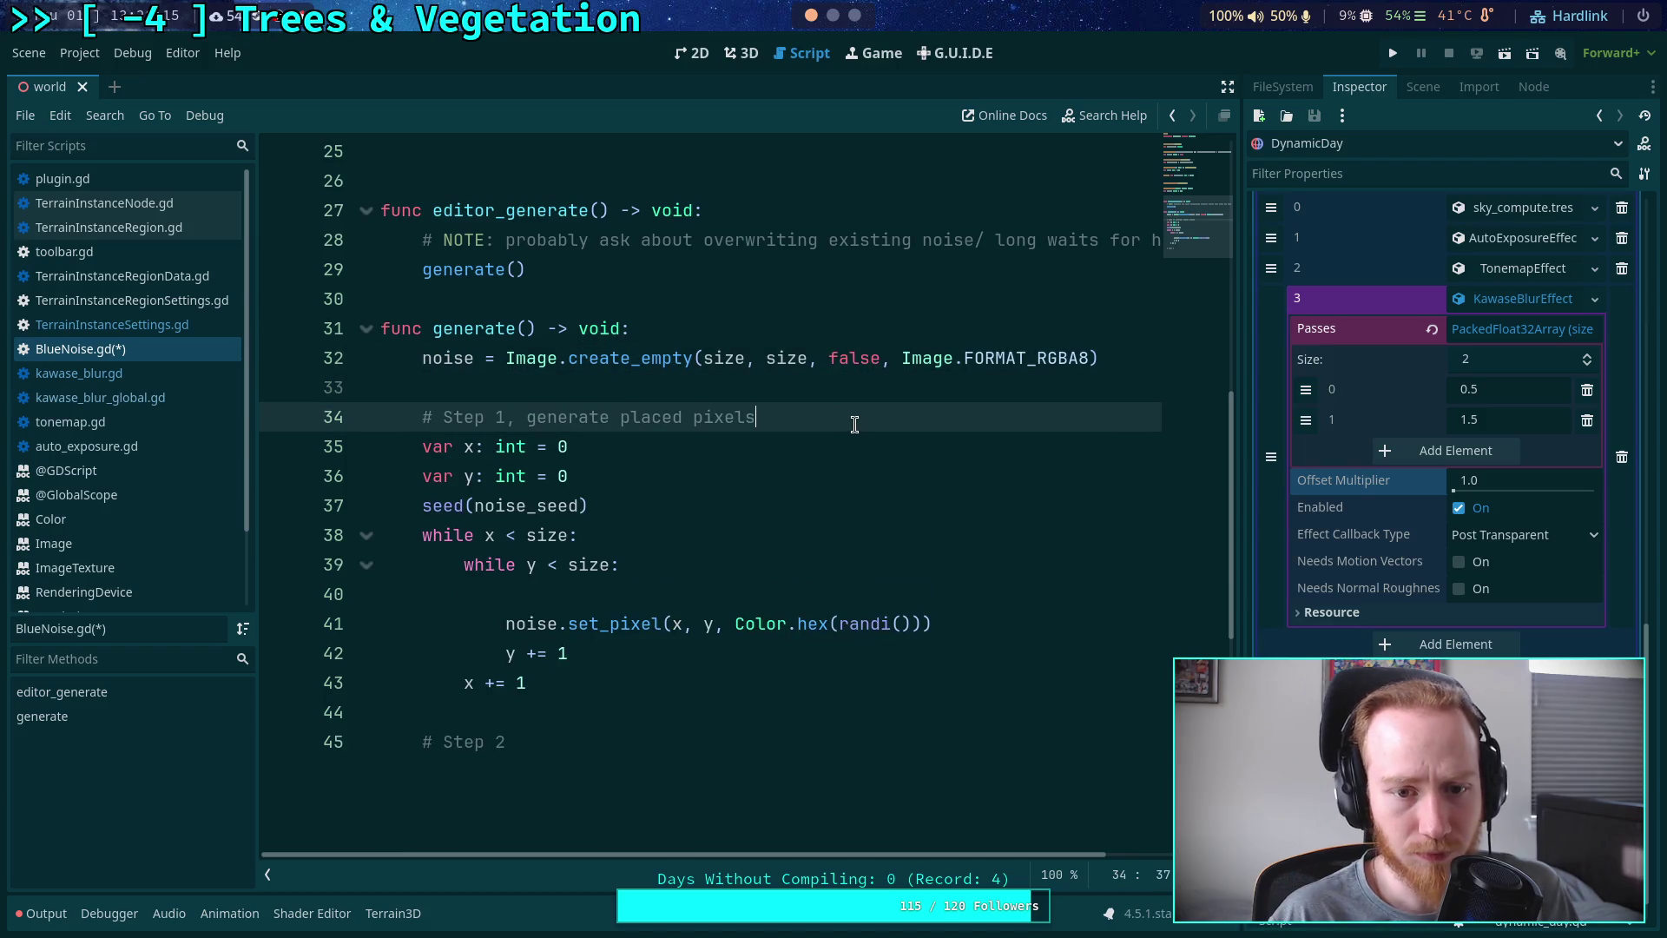
pyautogui.press('Return')
# Step: Start the declaration var pixels: Image = Image.create_empty() below the Step 1 comment
pyautogui.write('var pux')
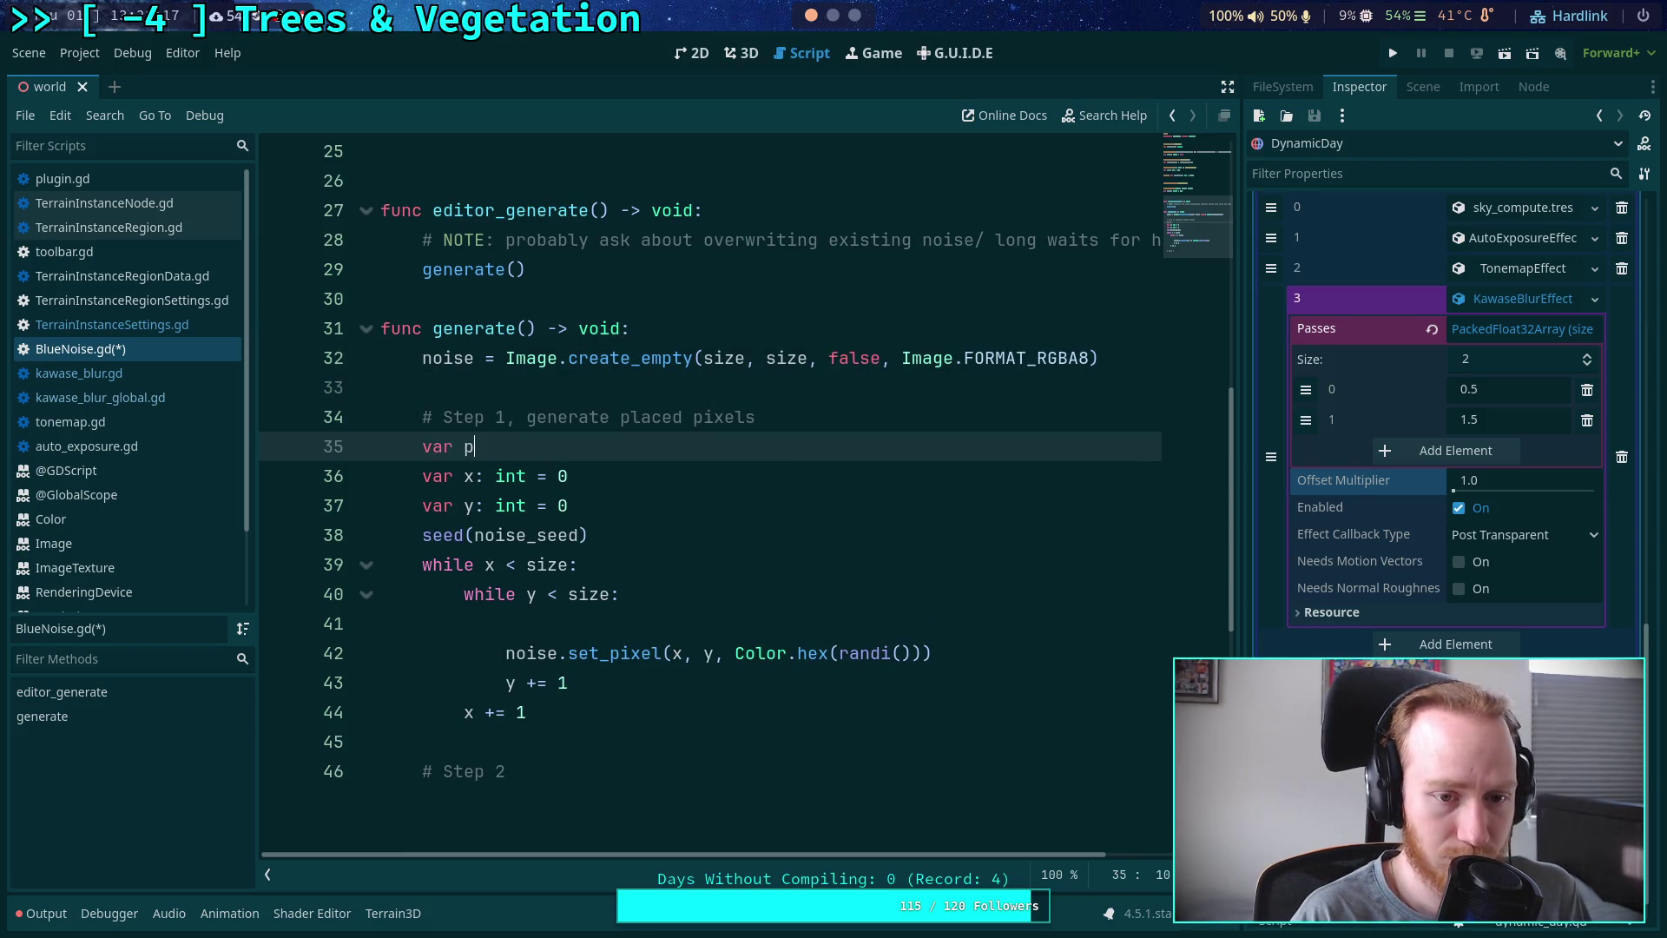
pyautogui.press('BackSpace')
pyautogui.press('BackSpace')
pyautogui.write('ix')
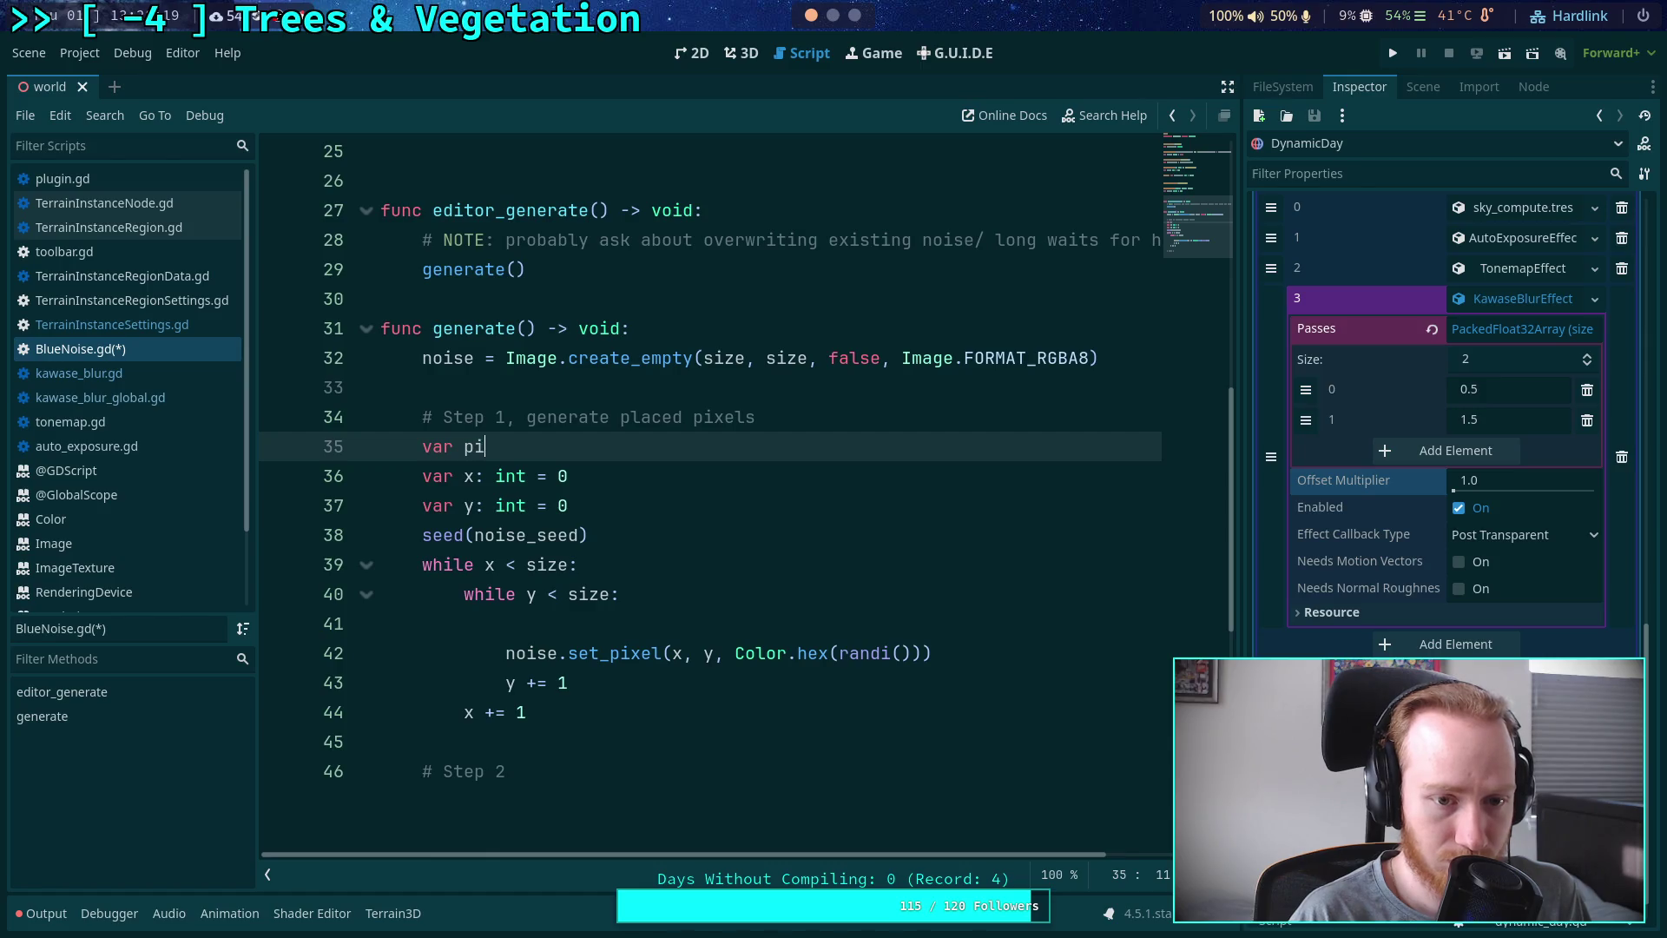
pyautogui.write('els')
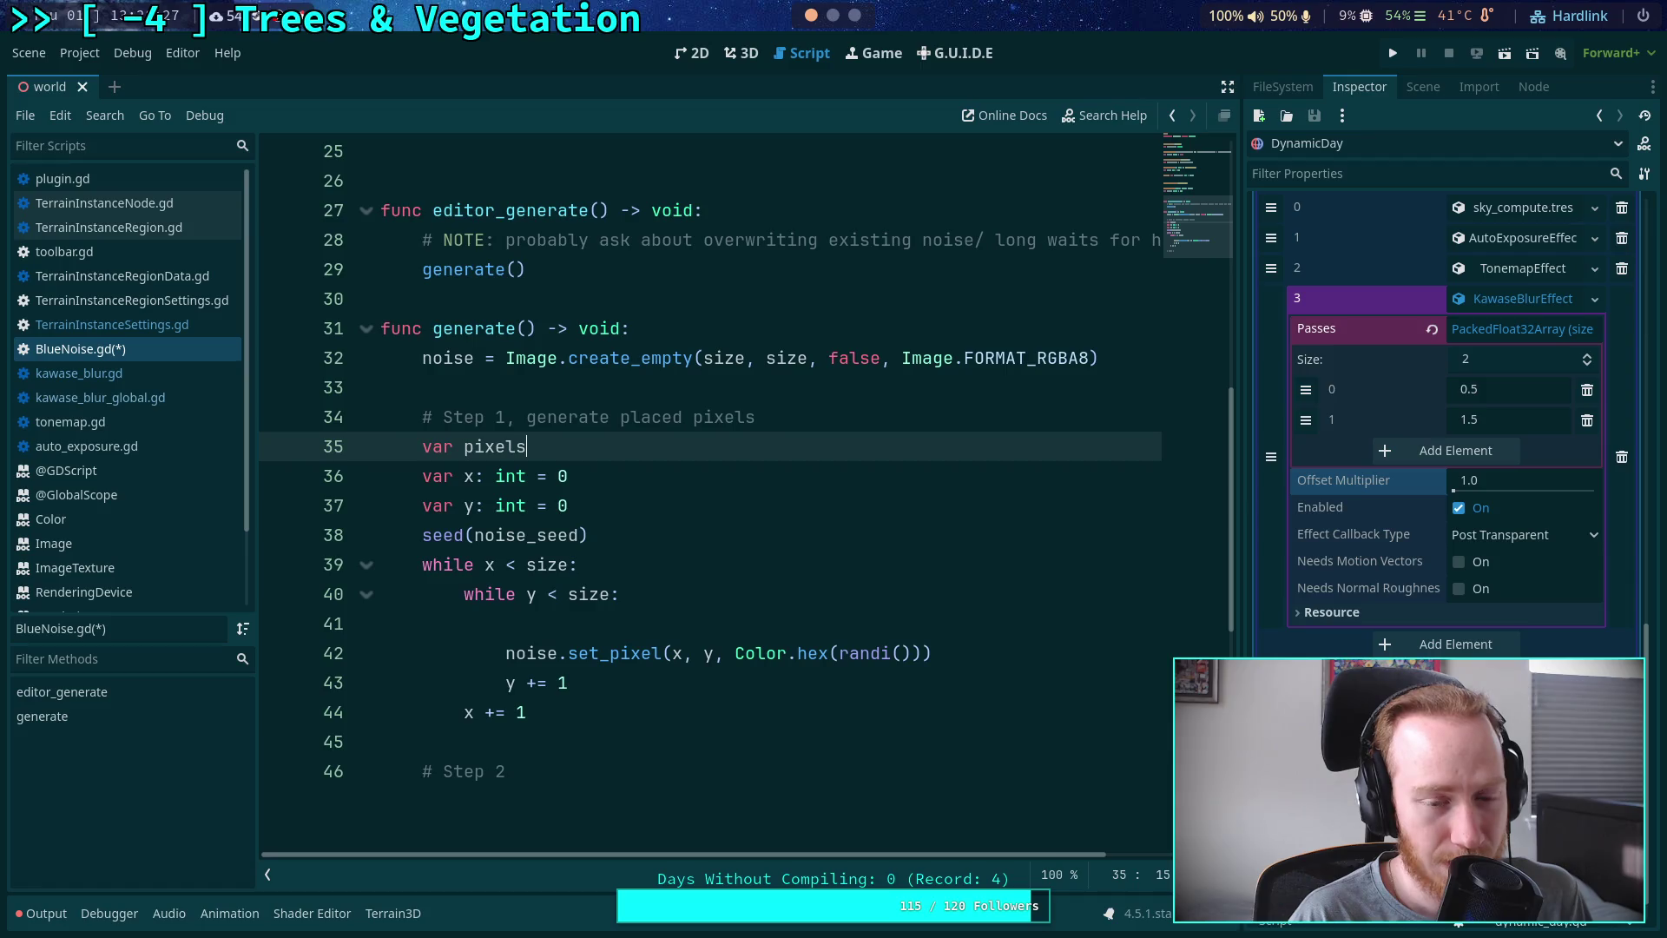
pyautogui.press('BackSpace')
pyautogui.write(': Image')
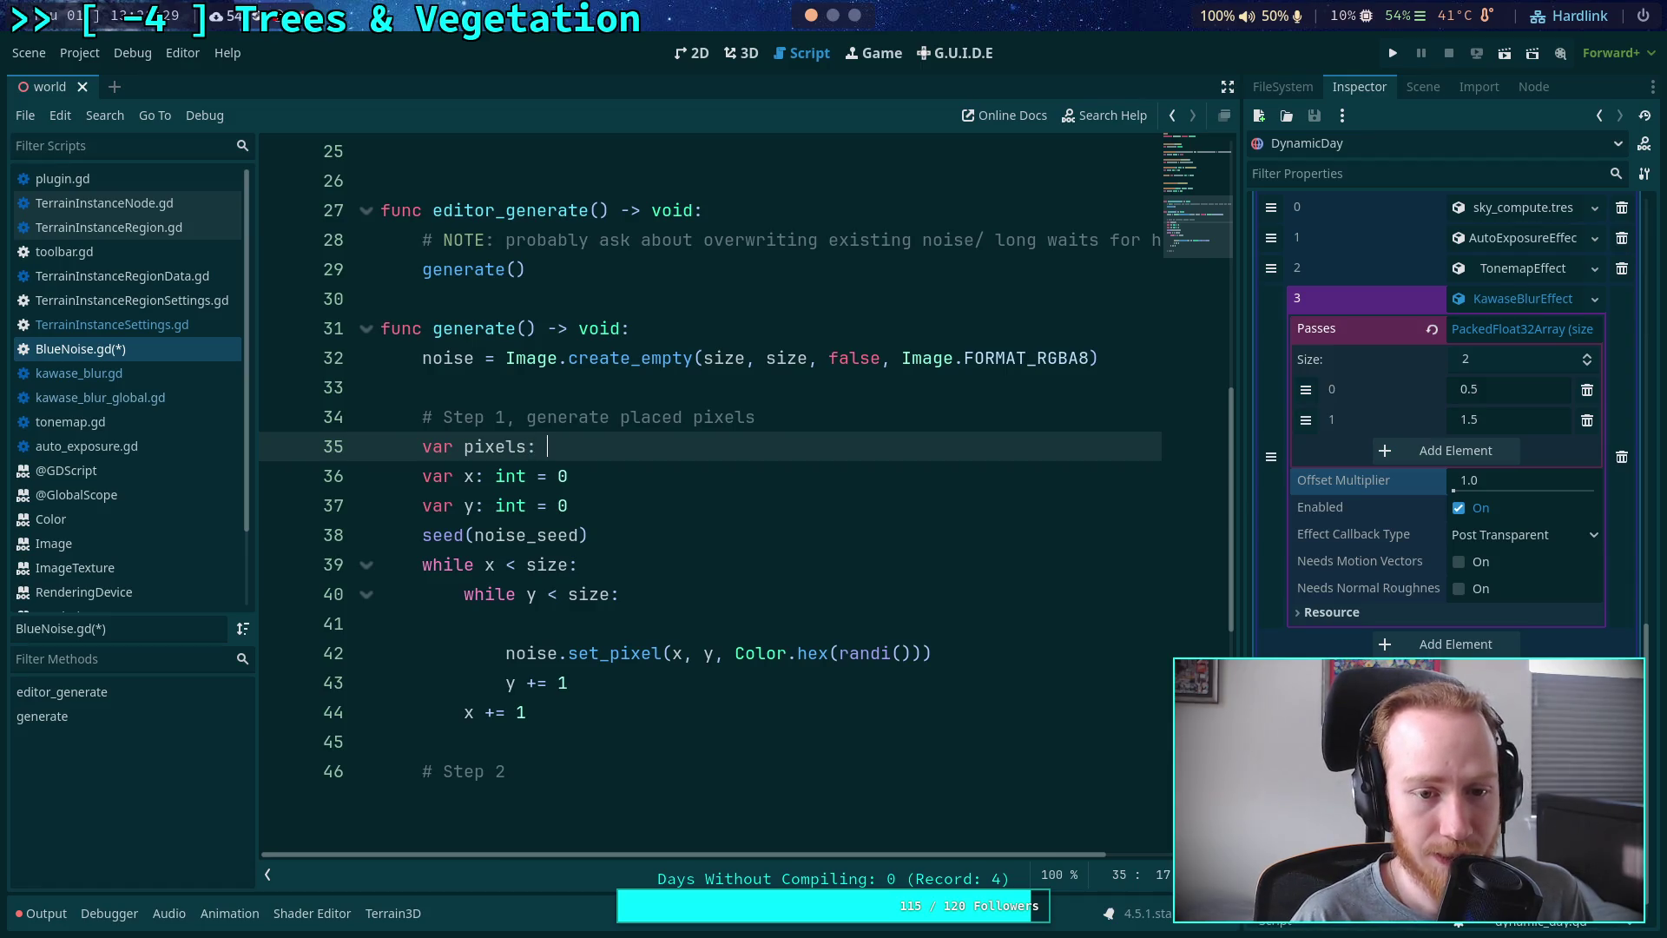
pyautogui.write(' = Imp')
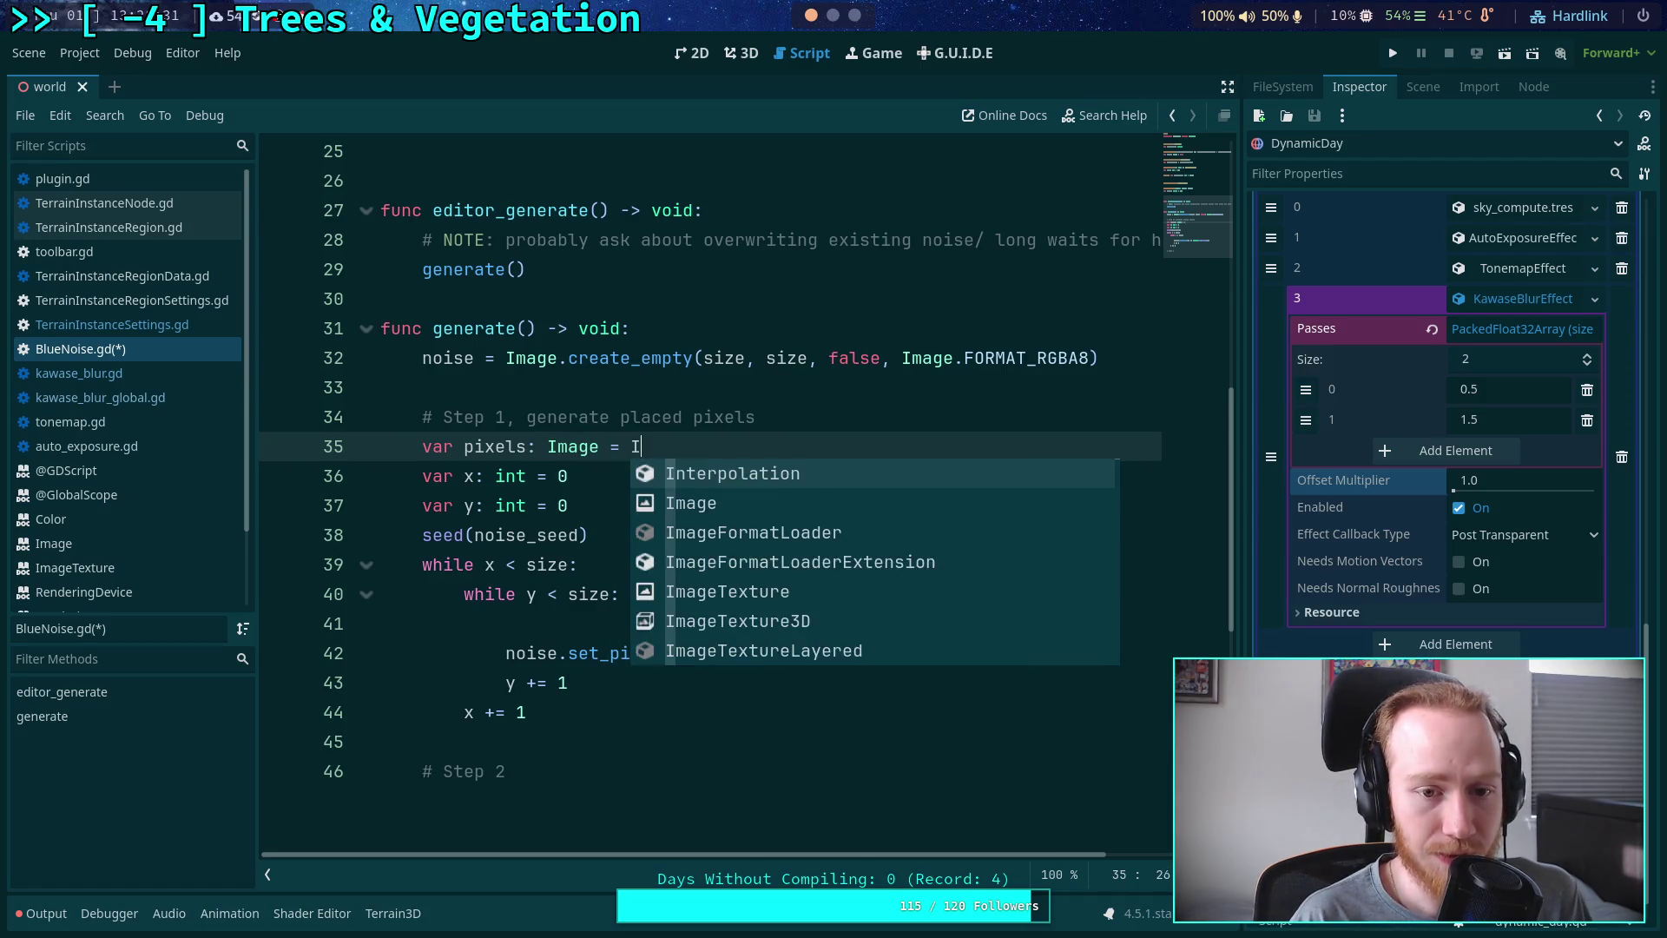
pyautogui.press('BackSpace')
pyautogui.write('a')
pyautogui.press('Return')
pyautogui.write('.')
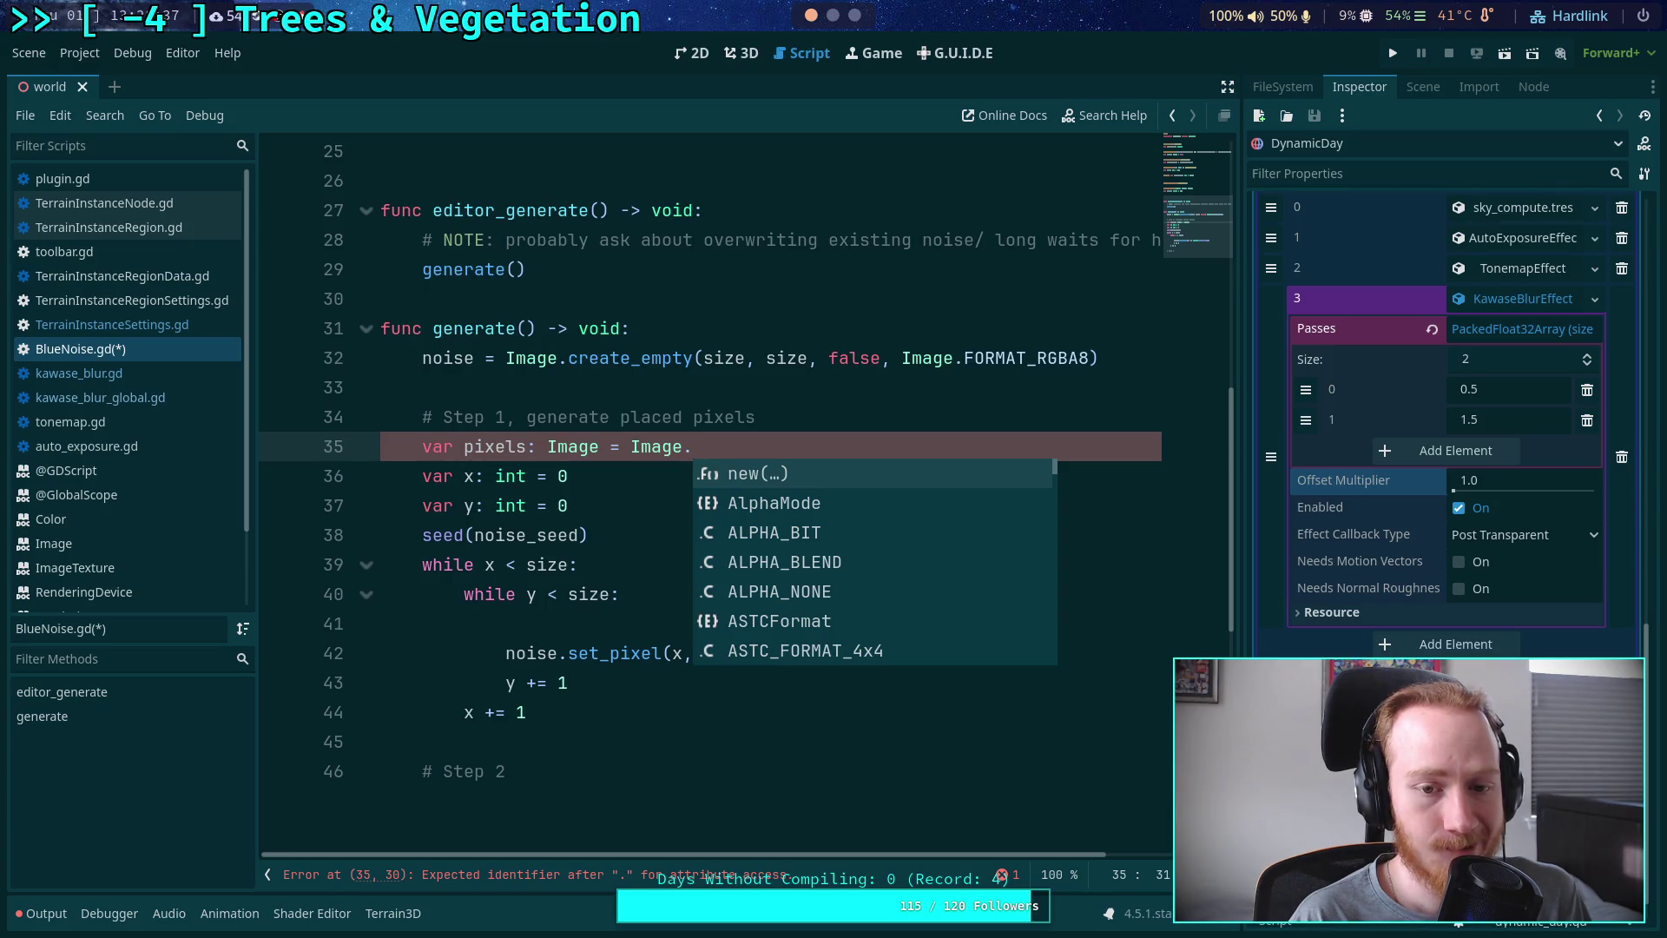
pyautogui.write('cr')
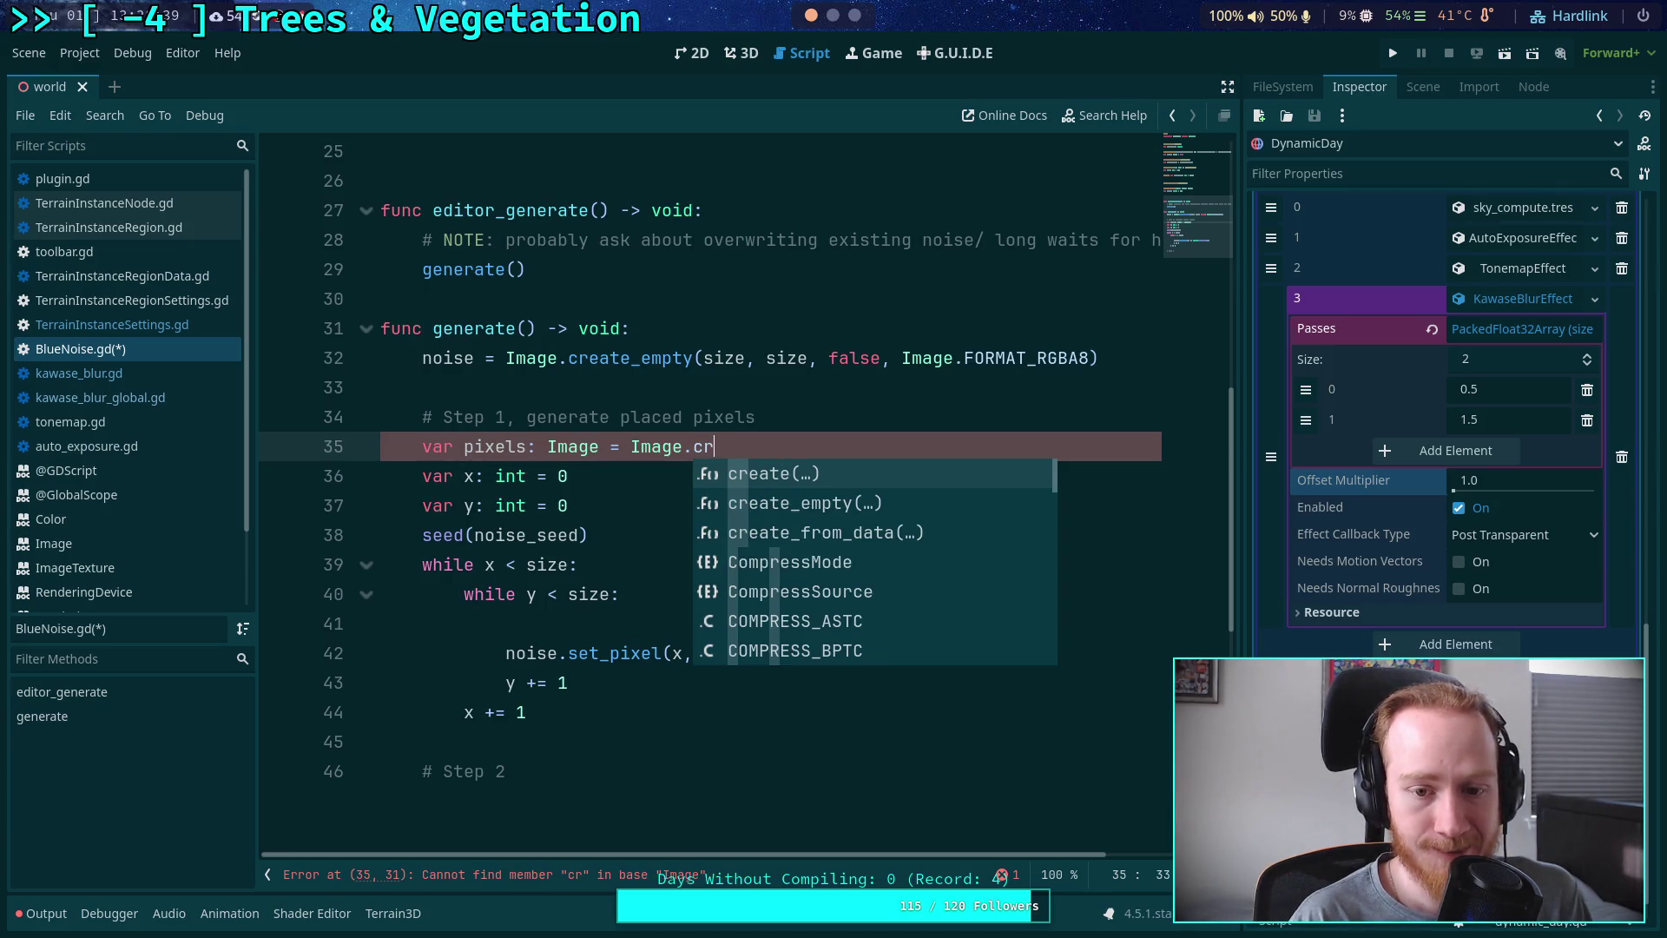
pyautogui.press('Down')
pyautogui.press('Return')
# Step: Pass size, size, false and Image.FORMAT_RGBA8 as the create_empty arguments
pyautogui.write('size, ')
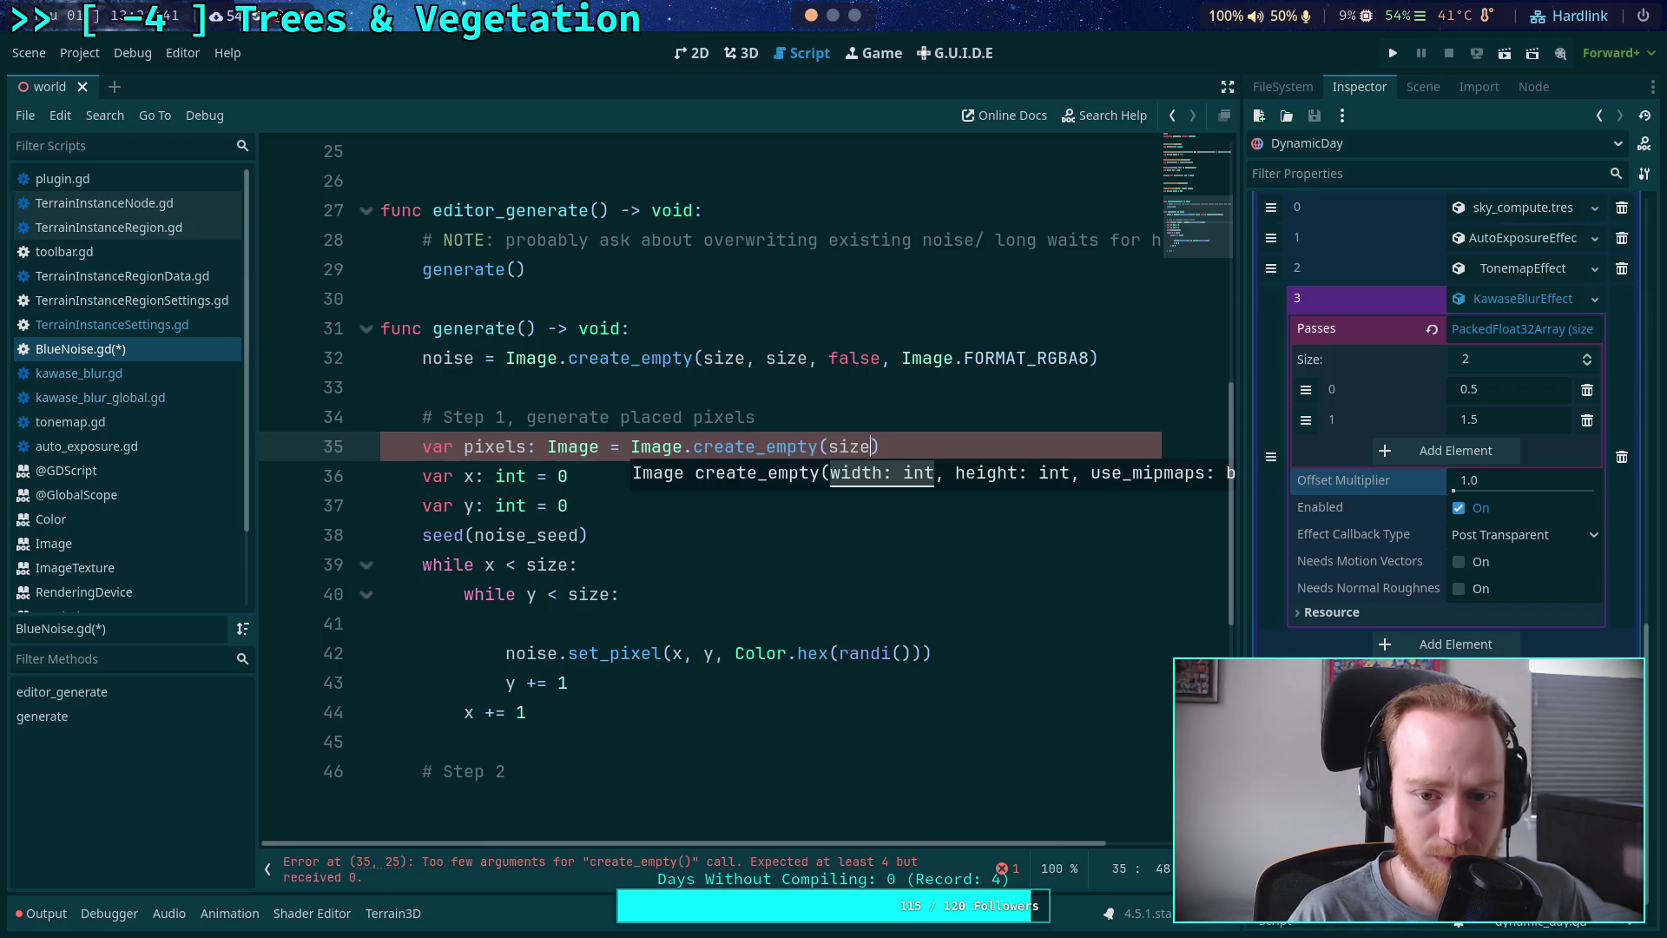
pyautogui.write('size, false')
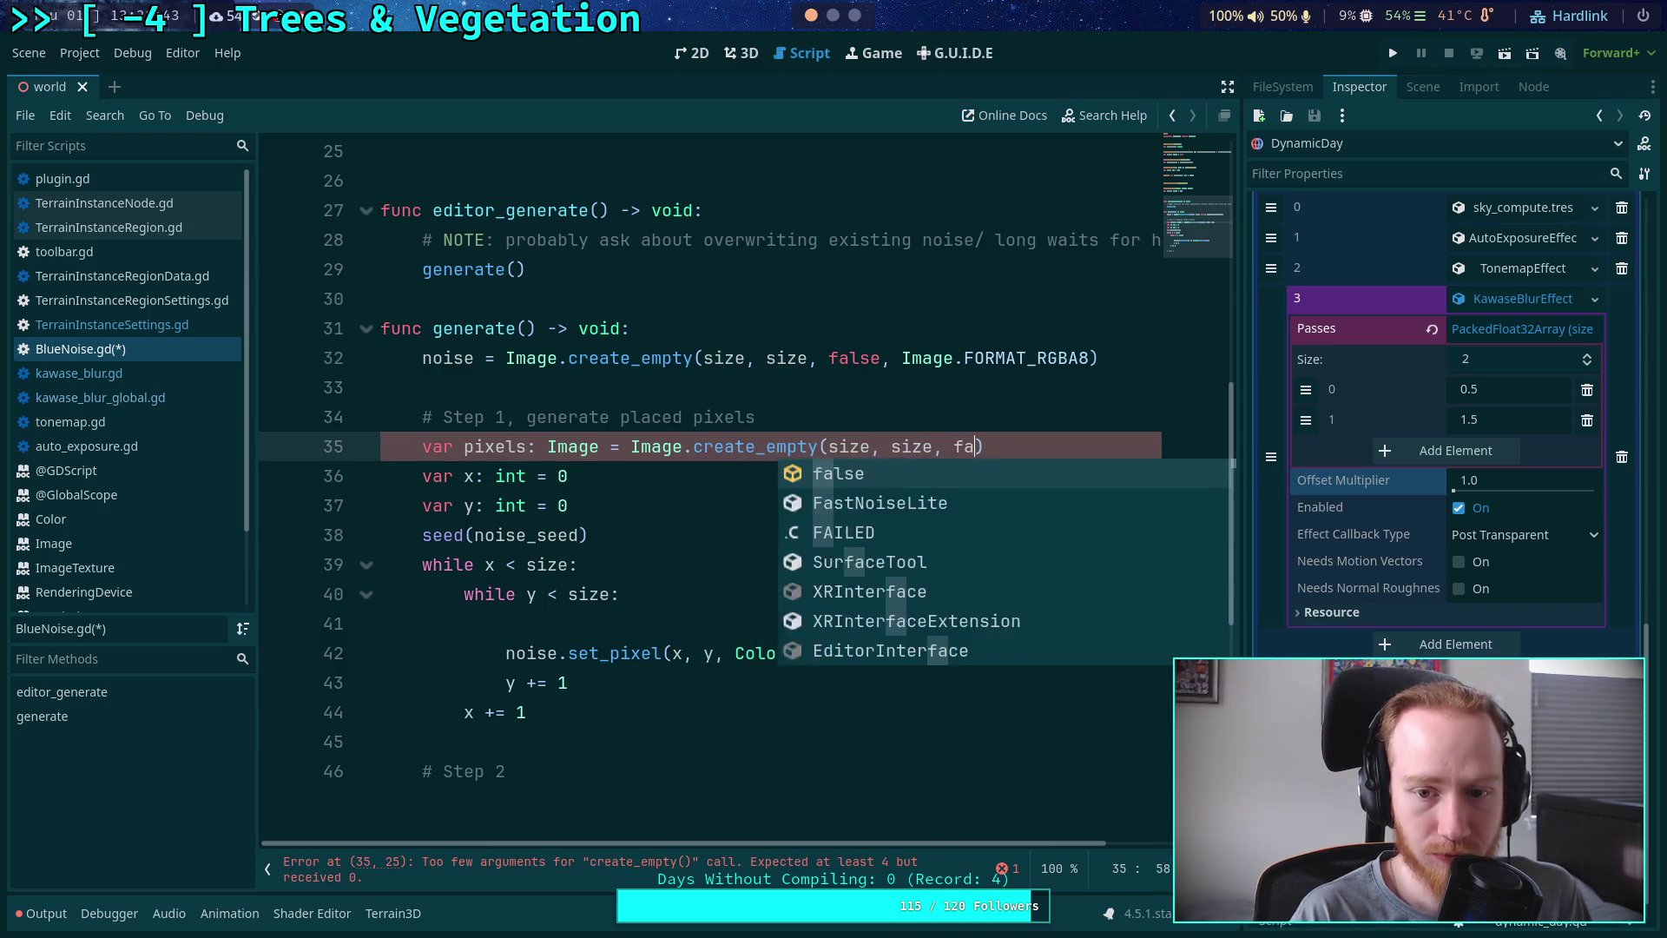
pyautogui.write(', I')
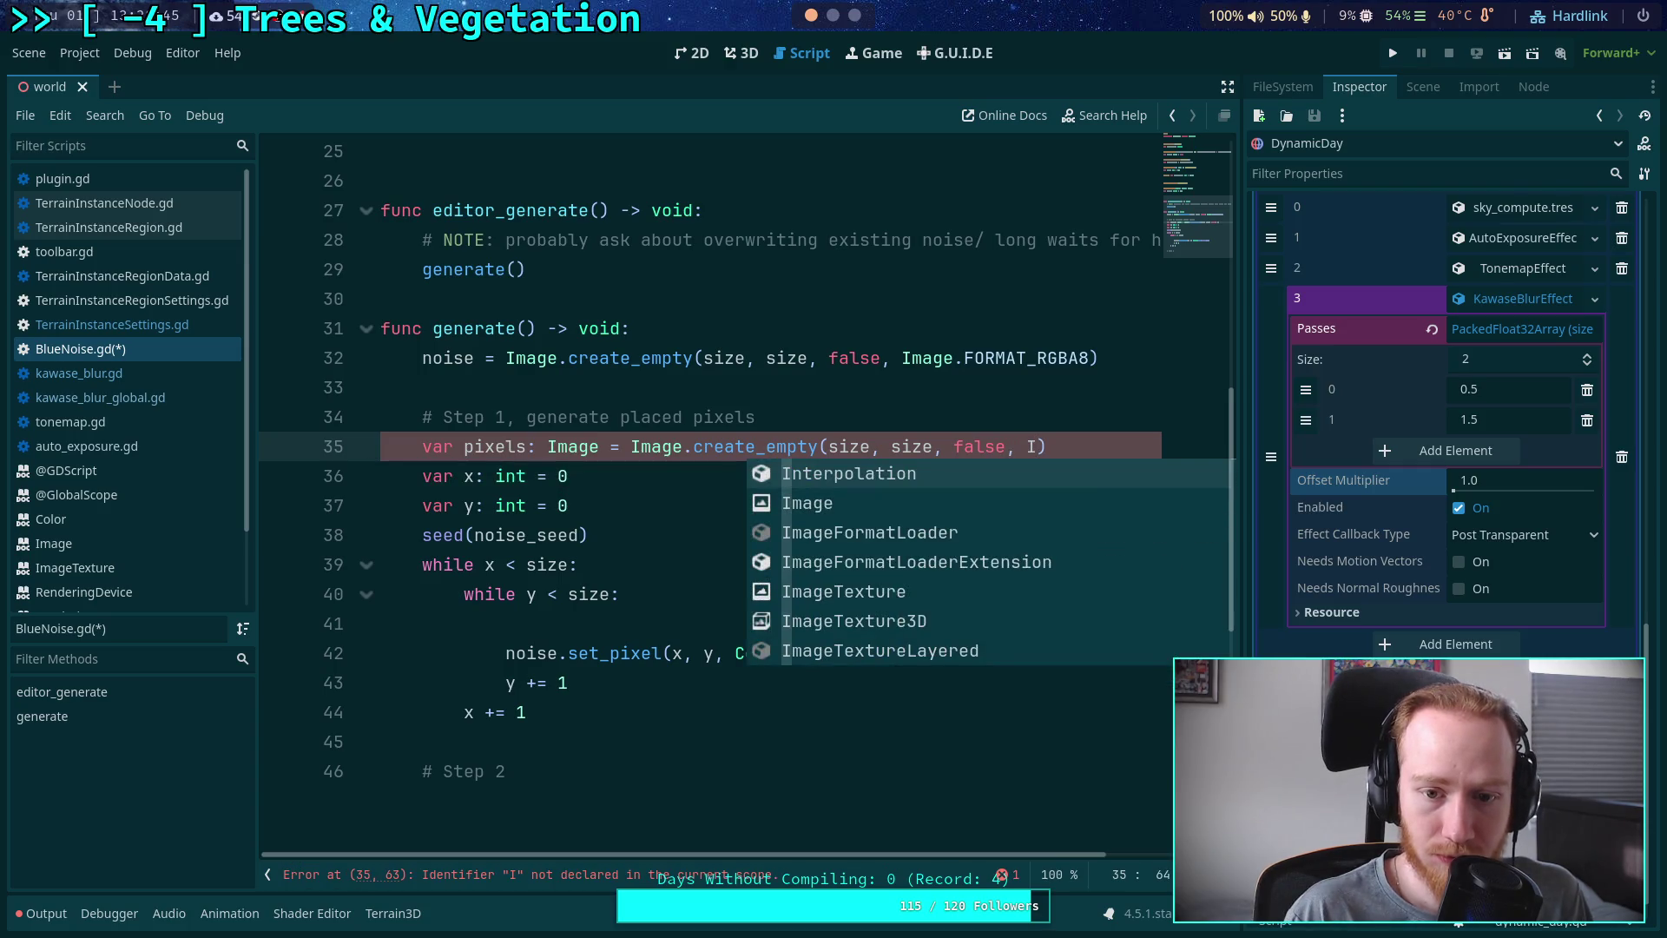
pyautogui.press('BackSpace')
pyautogui.write('FORMA')
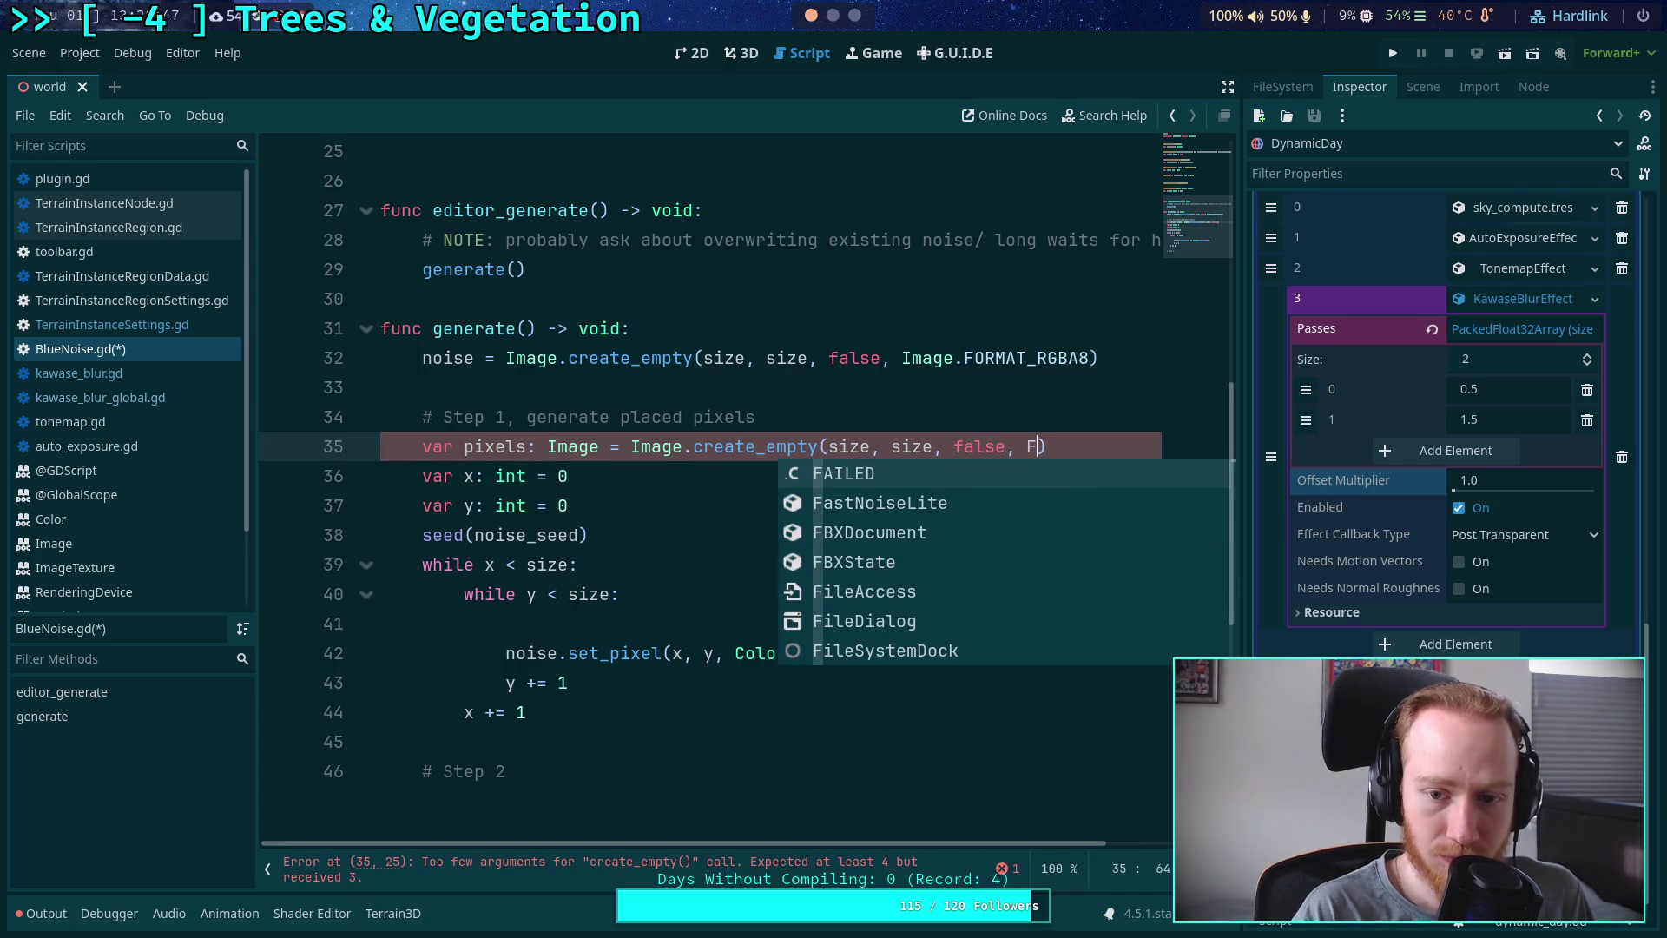
pyautogui.press('BackSpace')
pyautogui.press('BackSpace')
pyautogui.press('BackSpace')
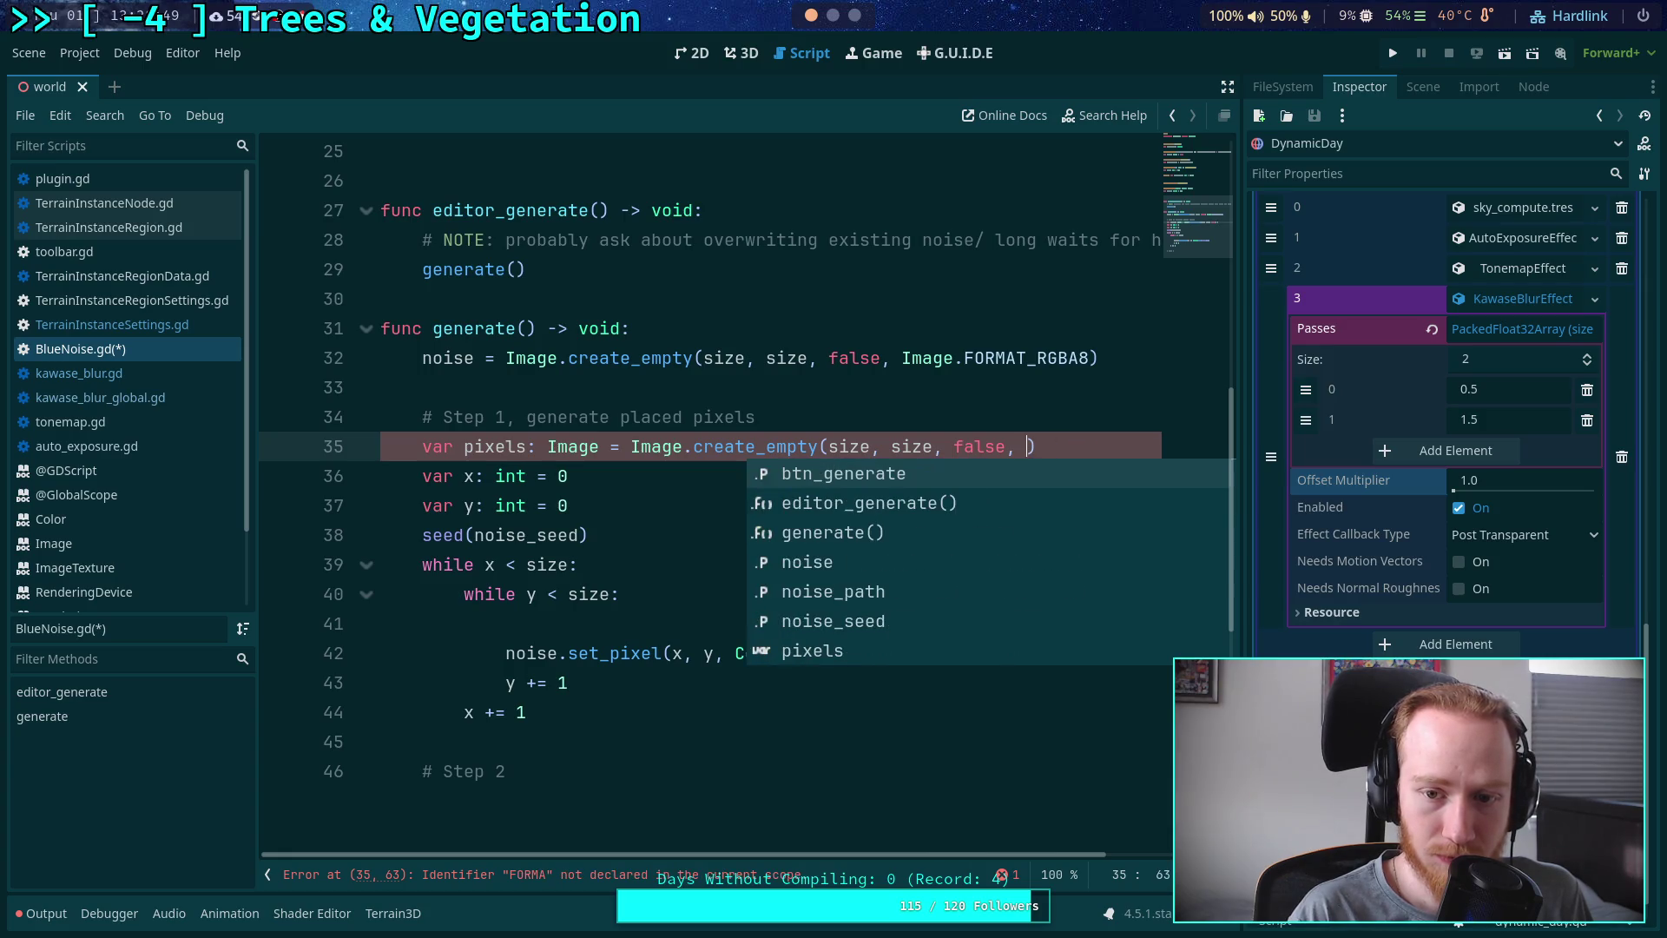
pyautogui.write('Image.FORM')
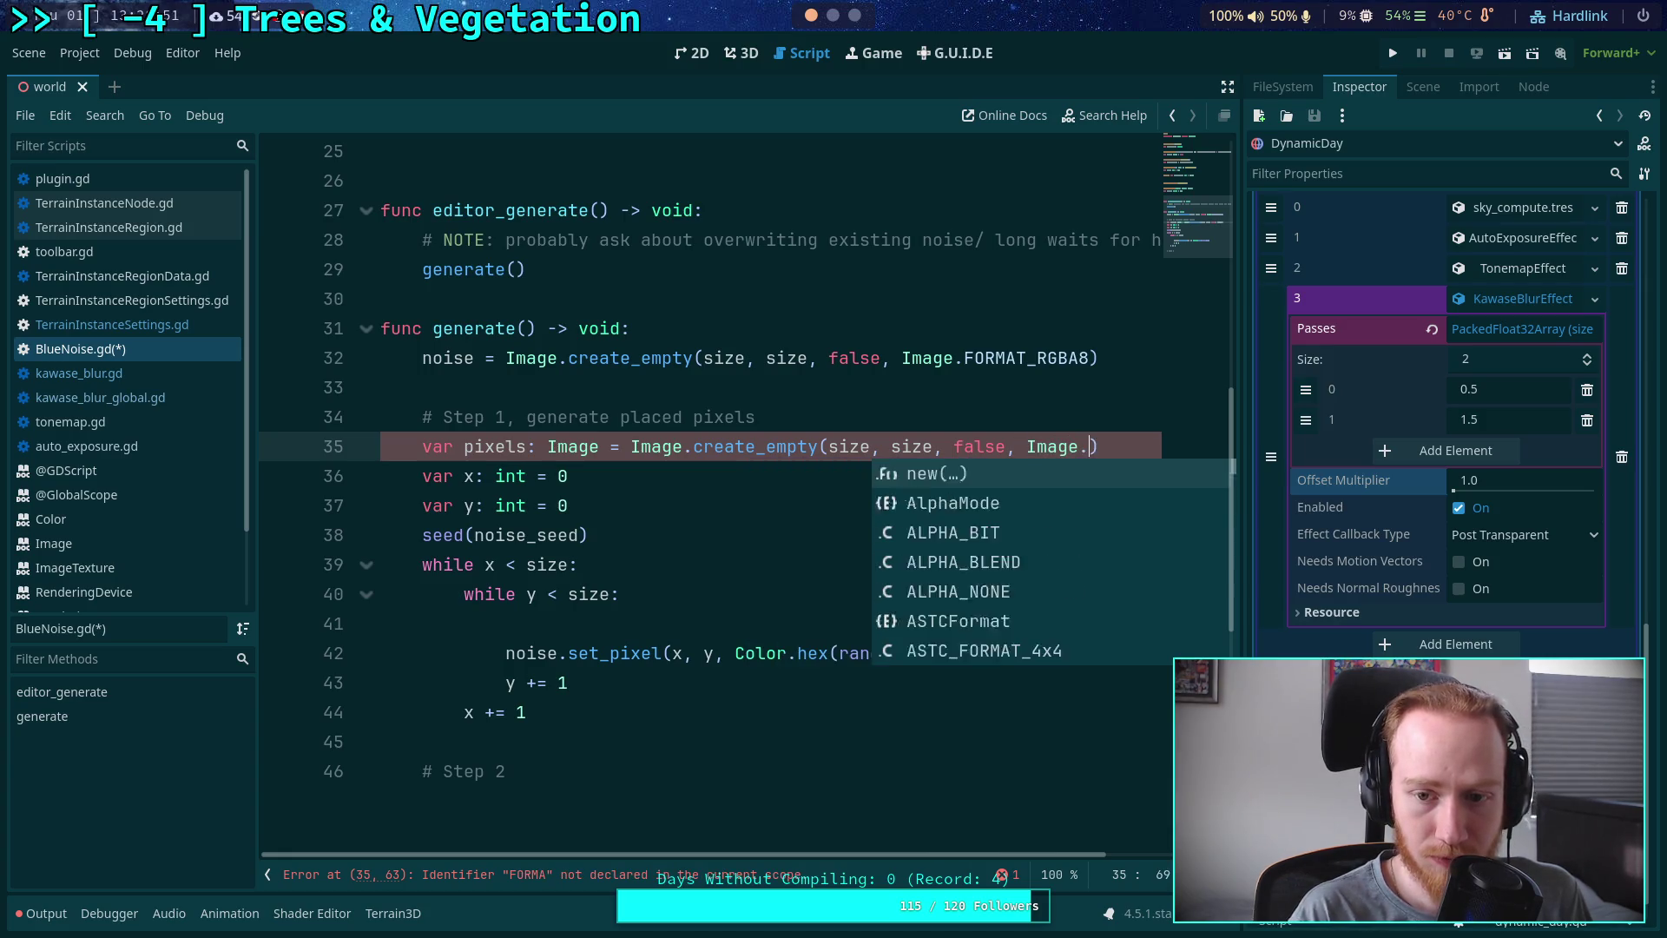
pyautogui.press('Down')
pyautogui.press('Down')
pyautogui.press('Down')
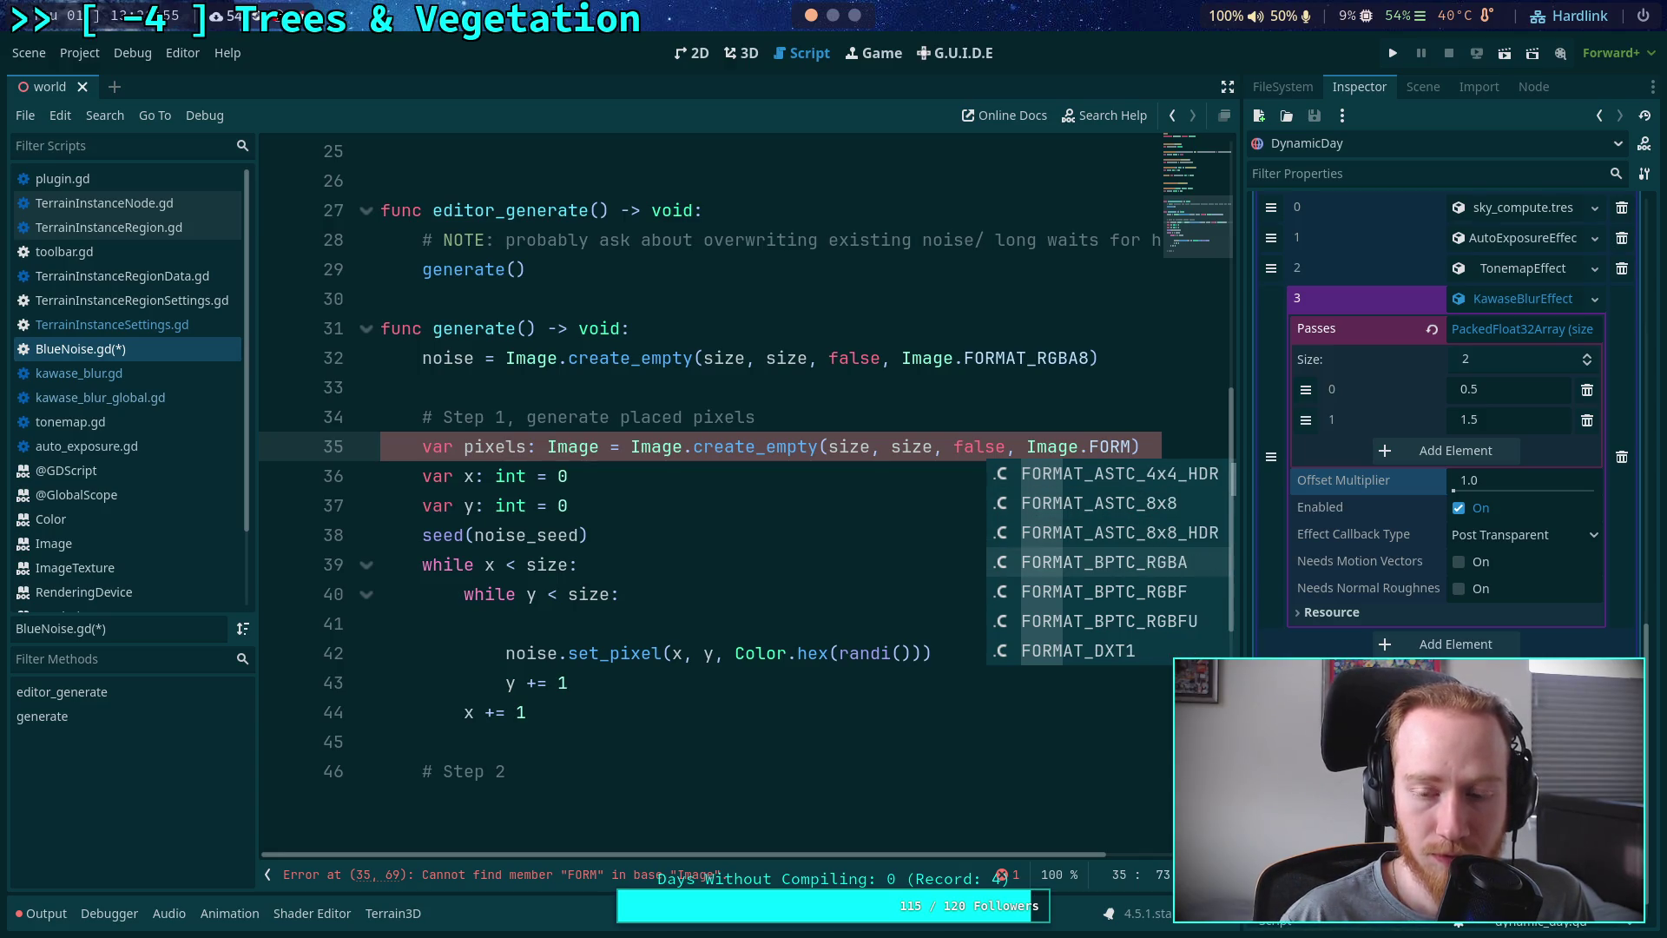
pyautogui.press('Down')
pyautogui.press('Down')
pyautogui.press('Down')
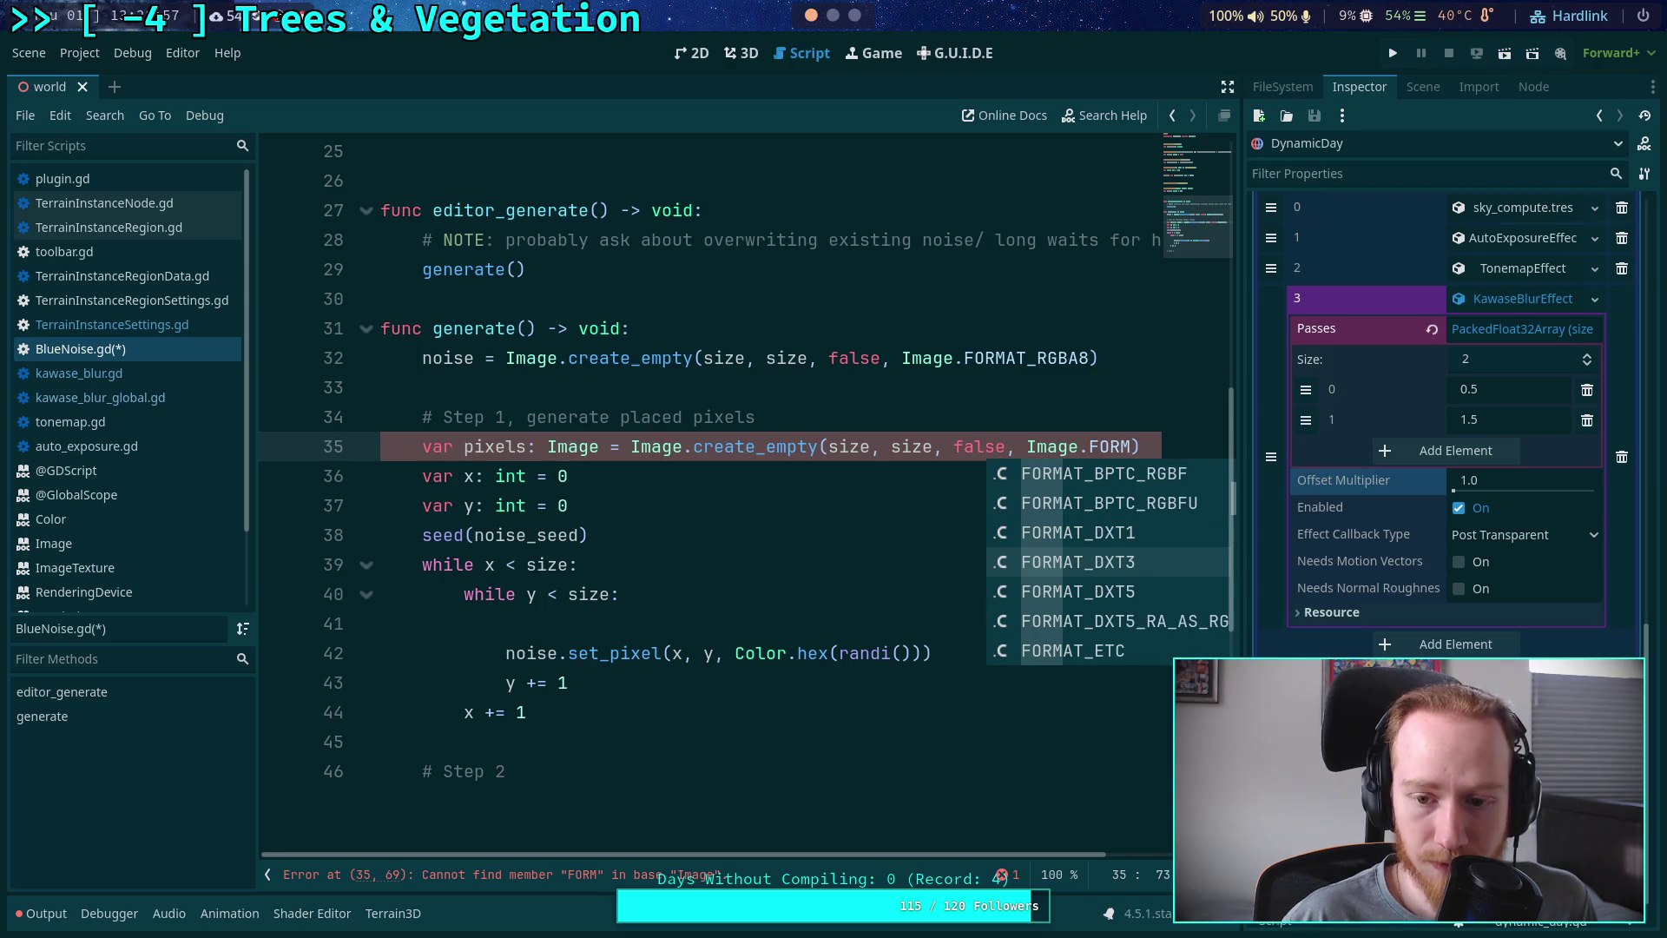
pyautogui.press('Down')
pyautogui.press('Down')
pyautogui.press('Down')
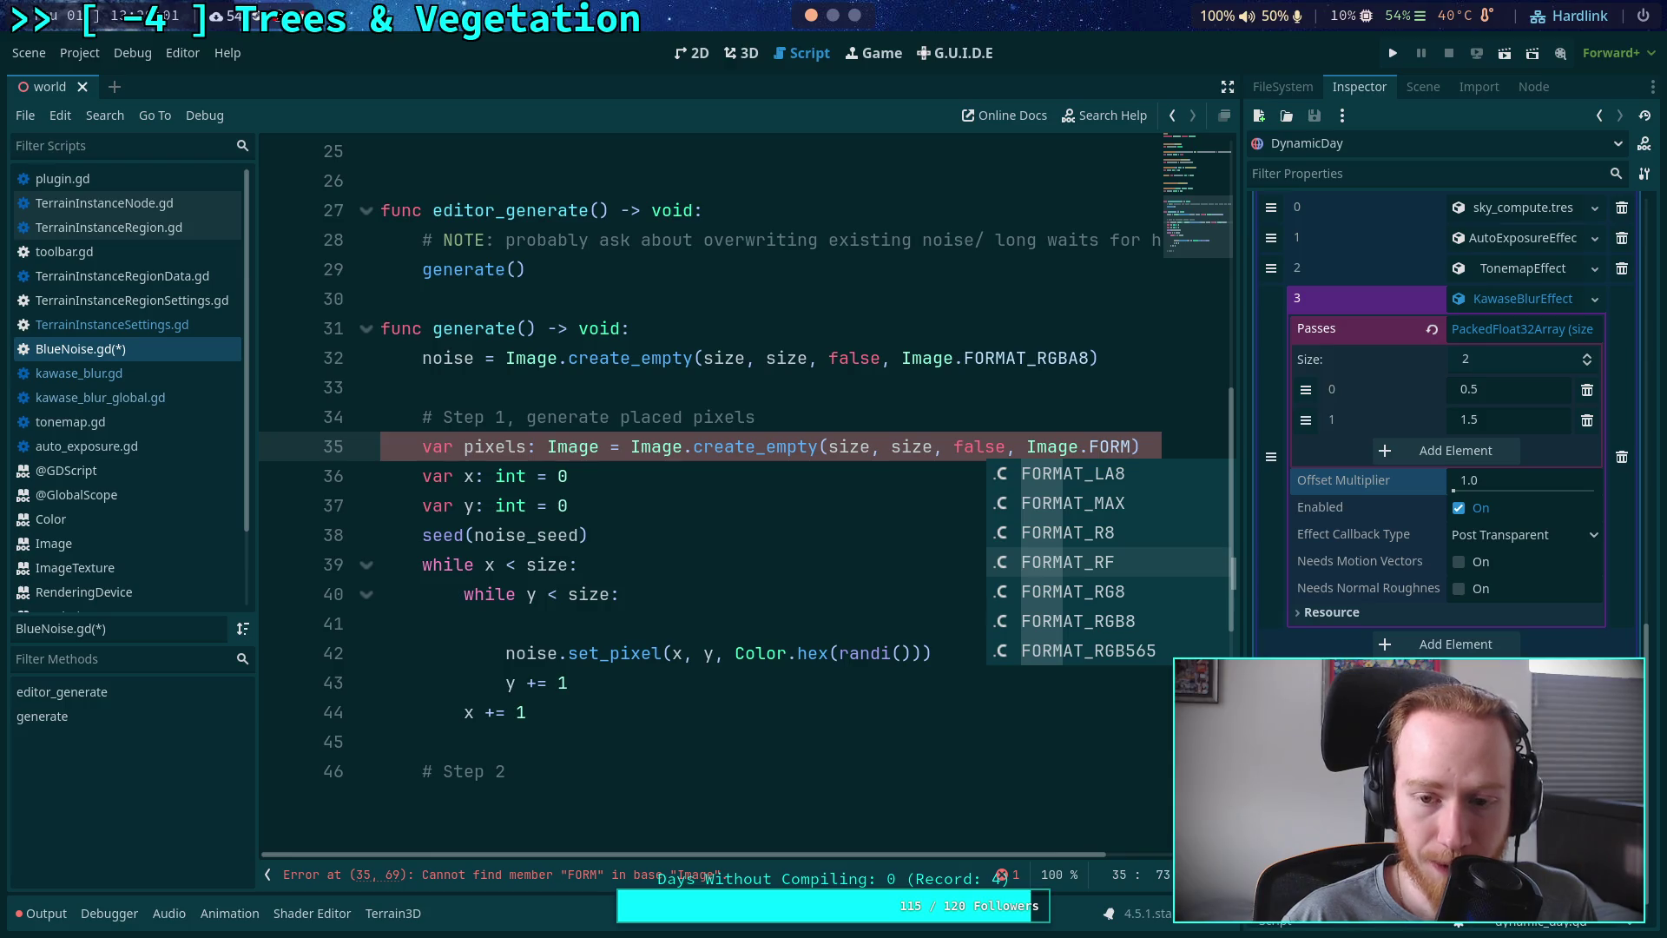
pyautogui.press('Down')
pyautogui.press('Down')
pyautogui.press('Down')
pyautogui.press('Down')
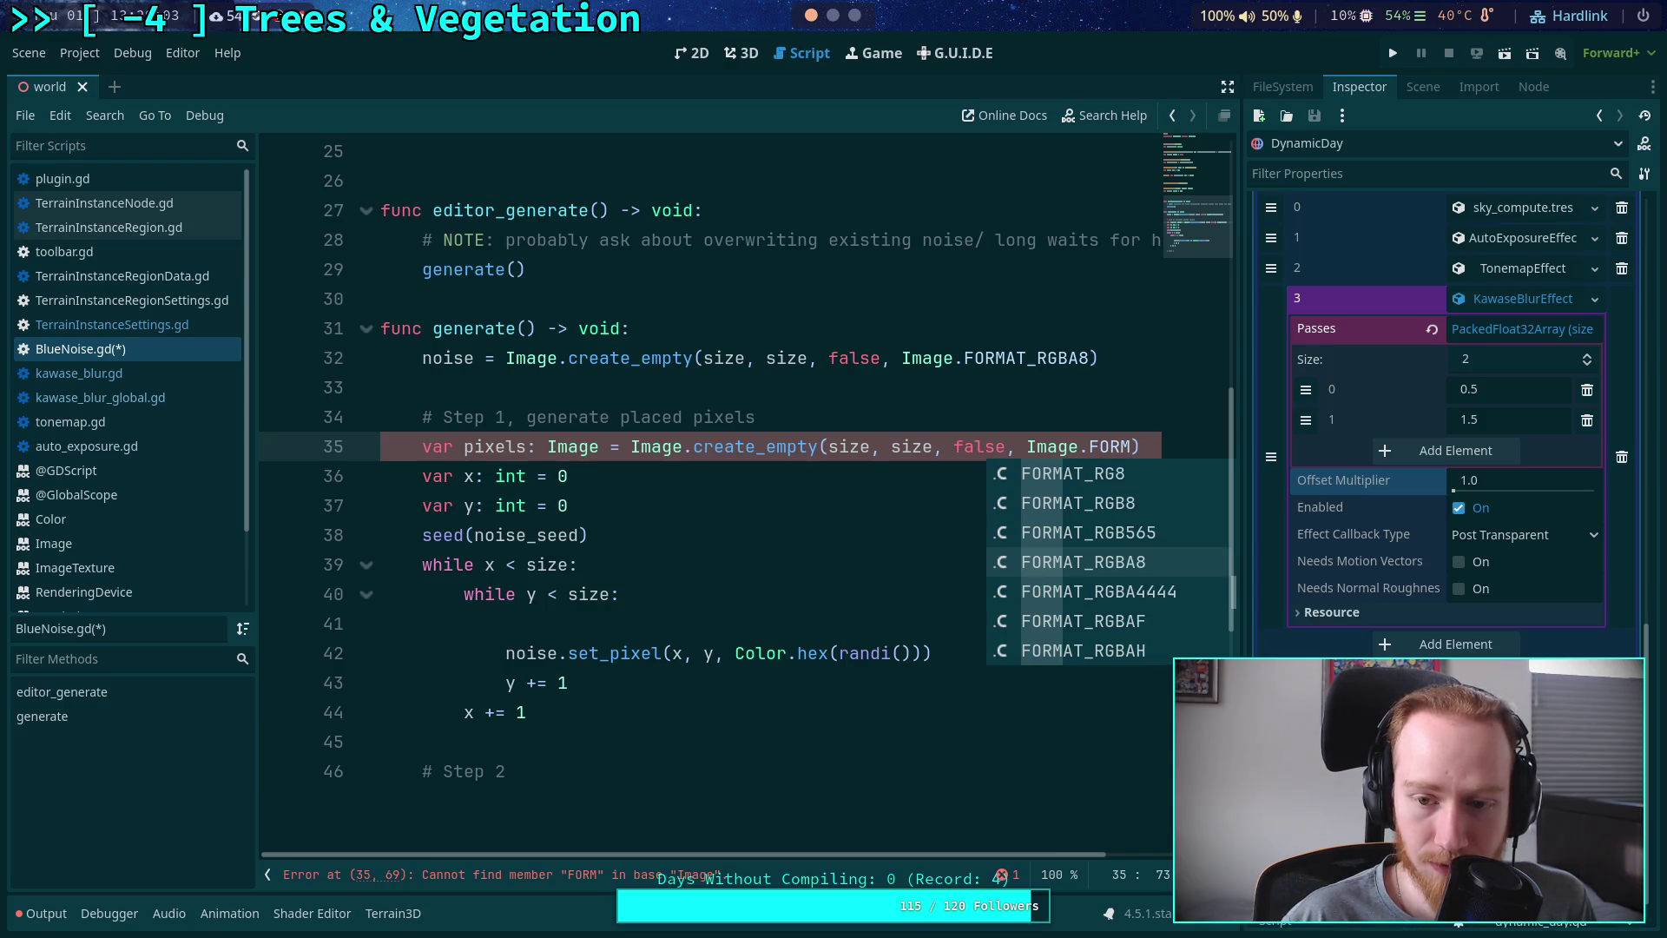
pyautogui.press('Return')
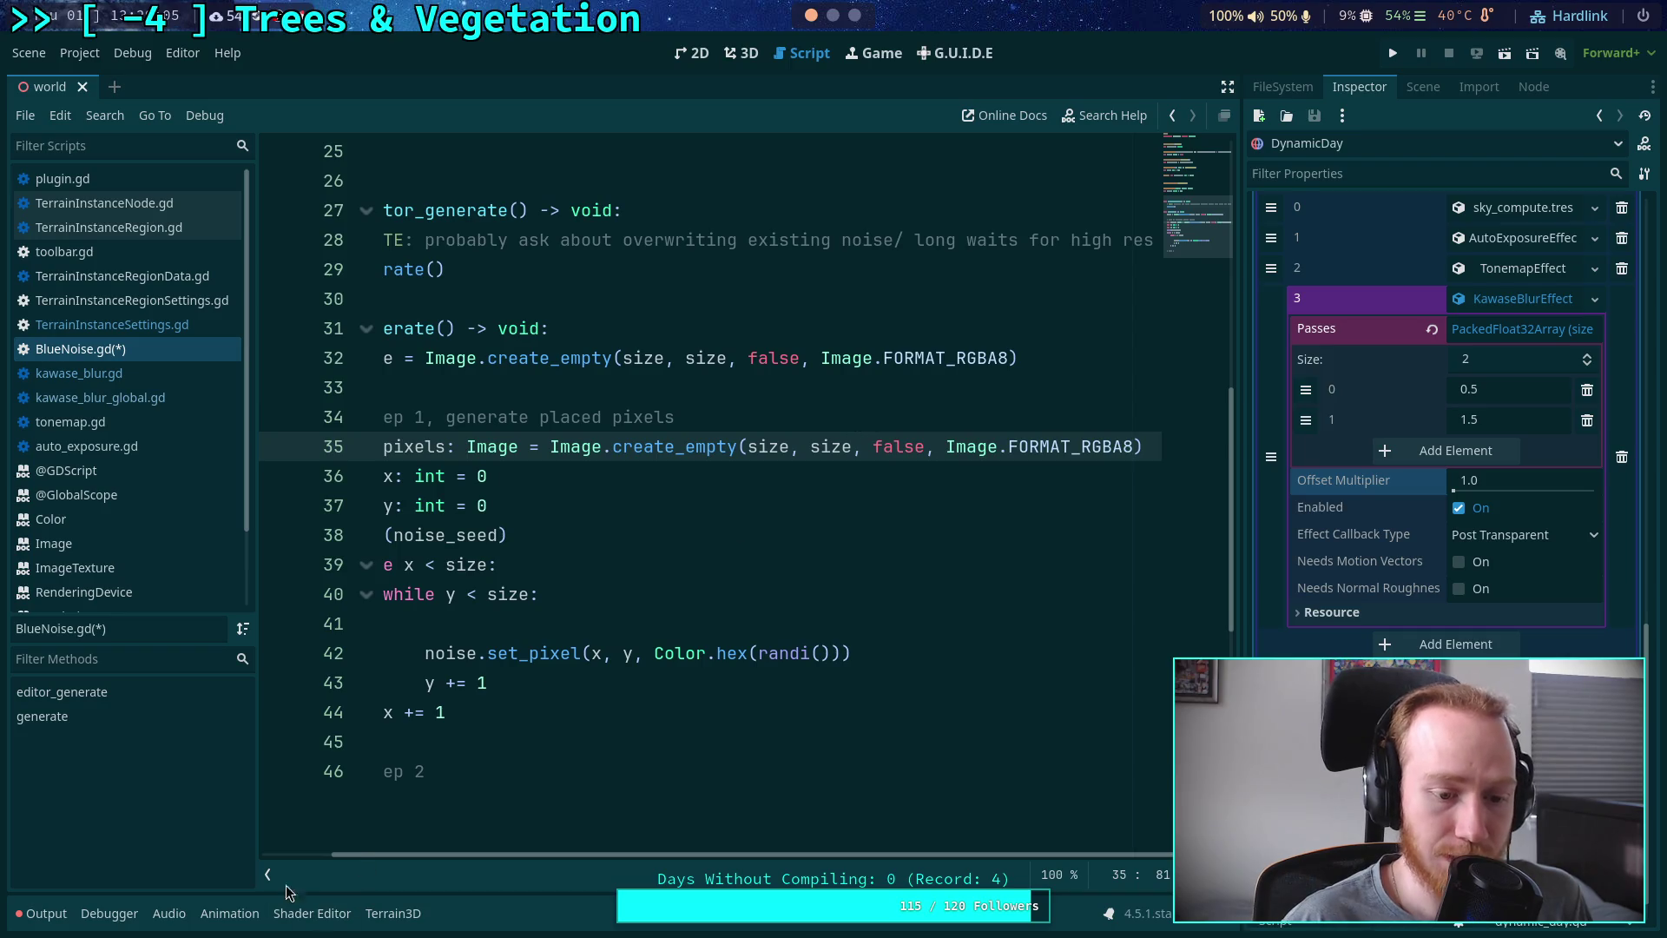
# Step: Hide the script list and narrow the Inspector to widen the code editor, then save
pyautogui.click(268, 874)
pyautogui.click(981, 446)
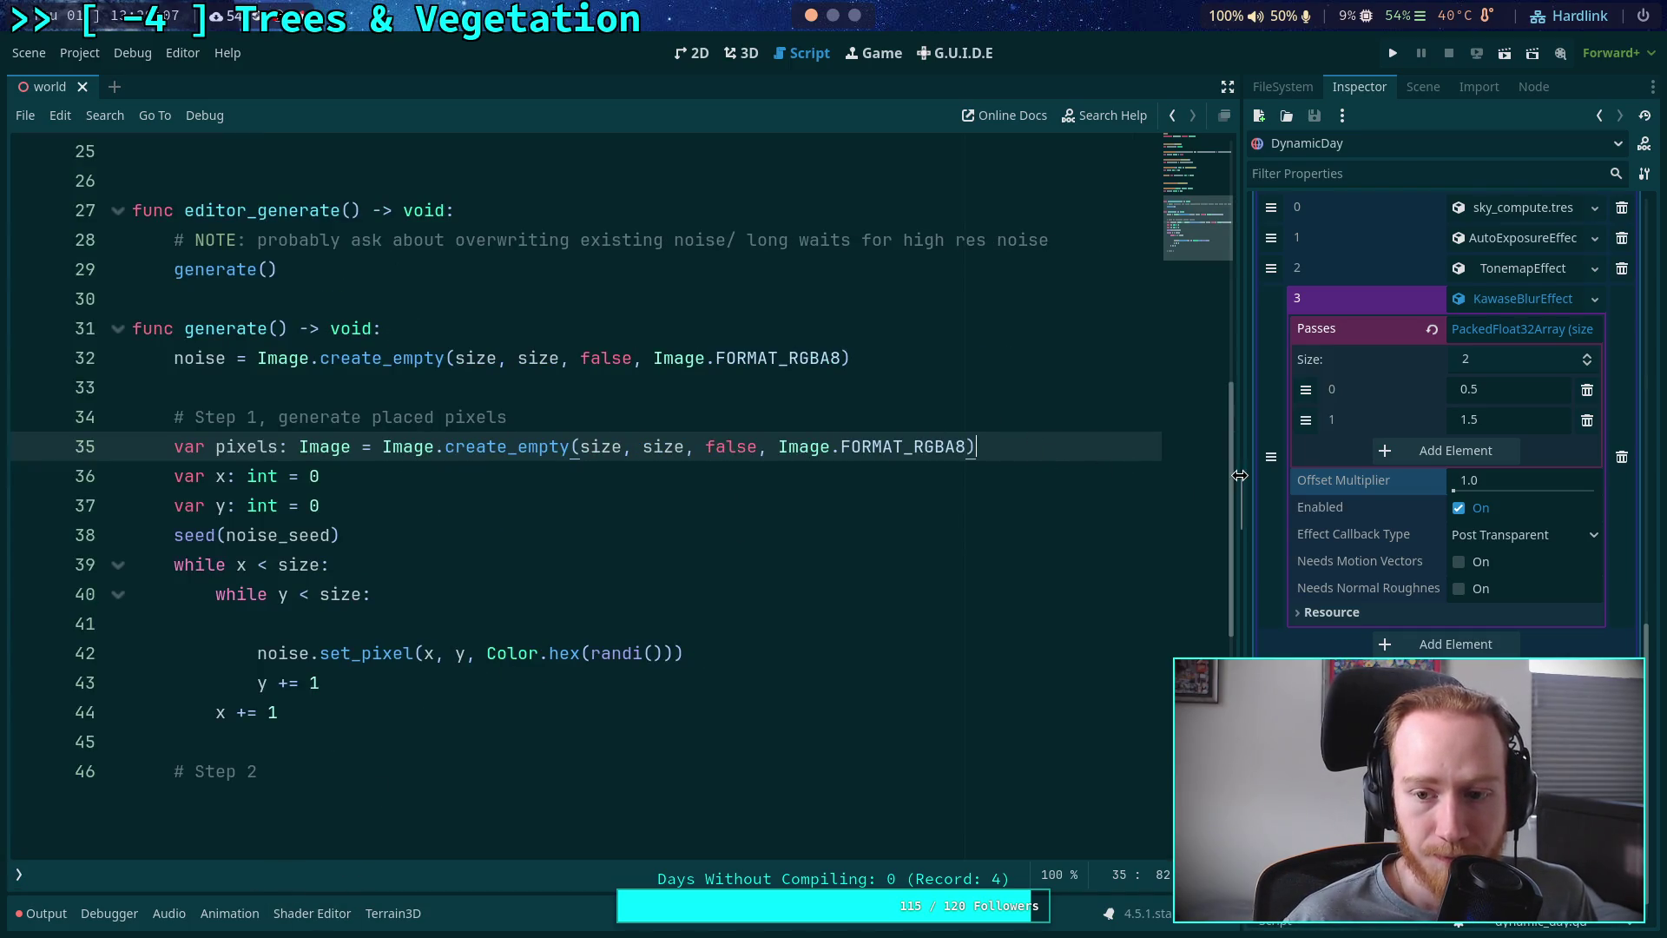
pyautogui.moveTo(1237, 486); pyautogui.dragTo(1360, 486)
pyautogui.click(966, 473)
pyautogui.hotkey('ctrl', 's')
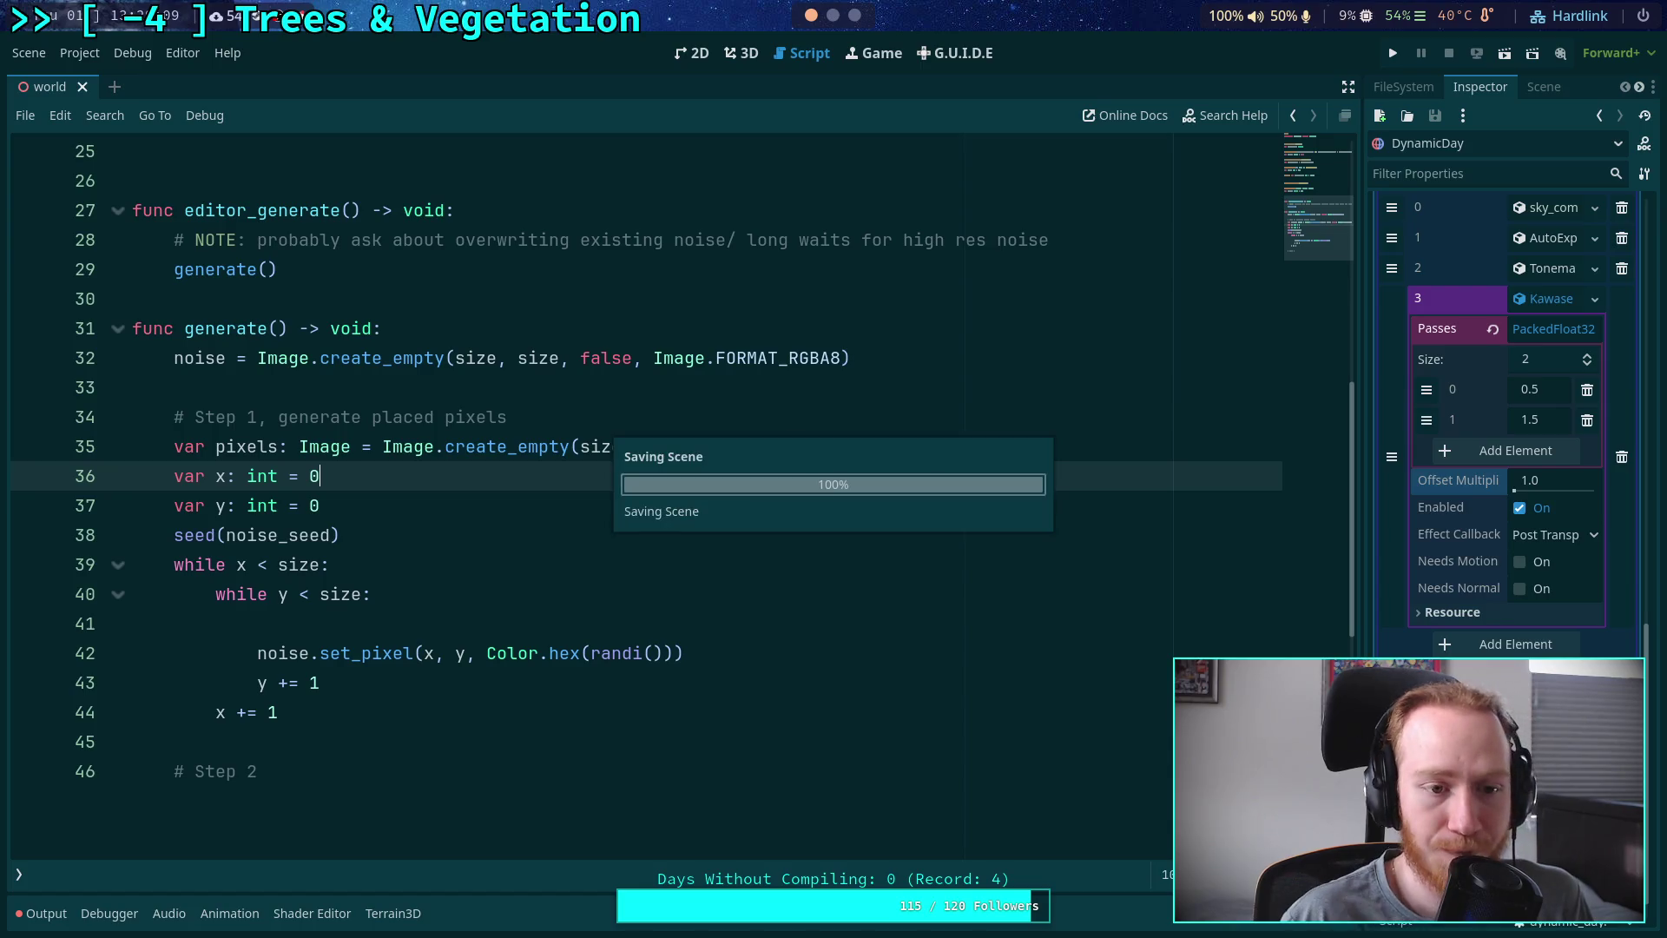
# Step: Make line 42's set_pixel call write into pixels instead of noise
pyautogui.doubleClick(283, 653)
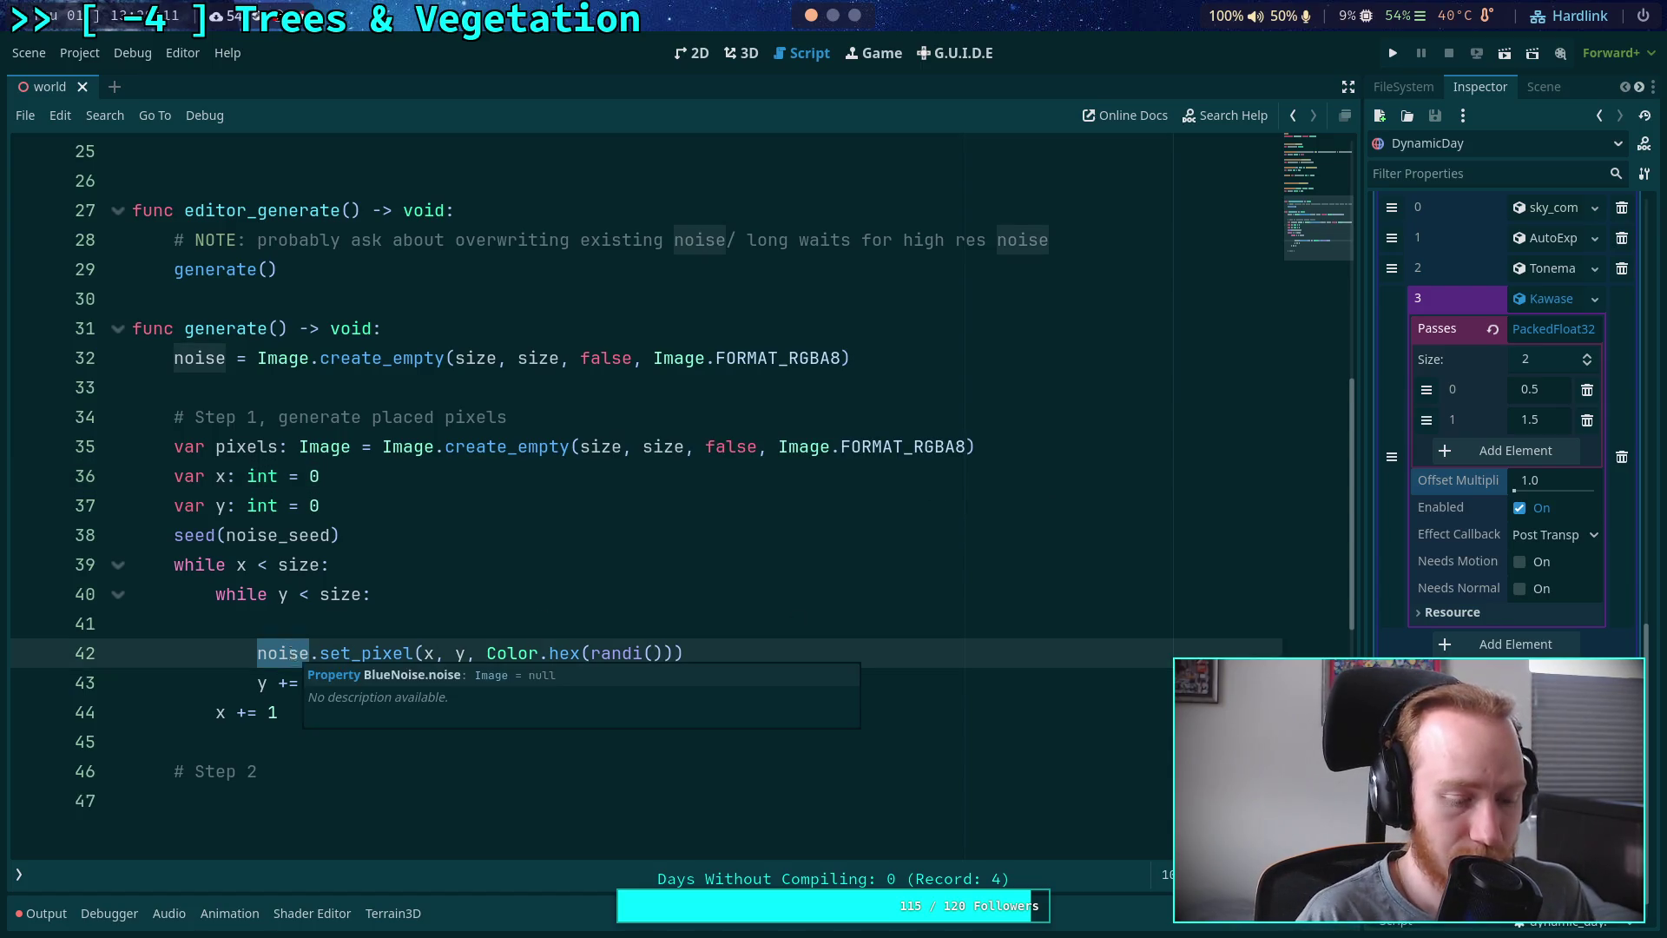
pyautogui.write('pixels')
pyautogui.press('Up')
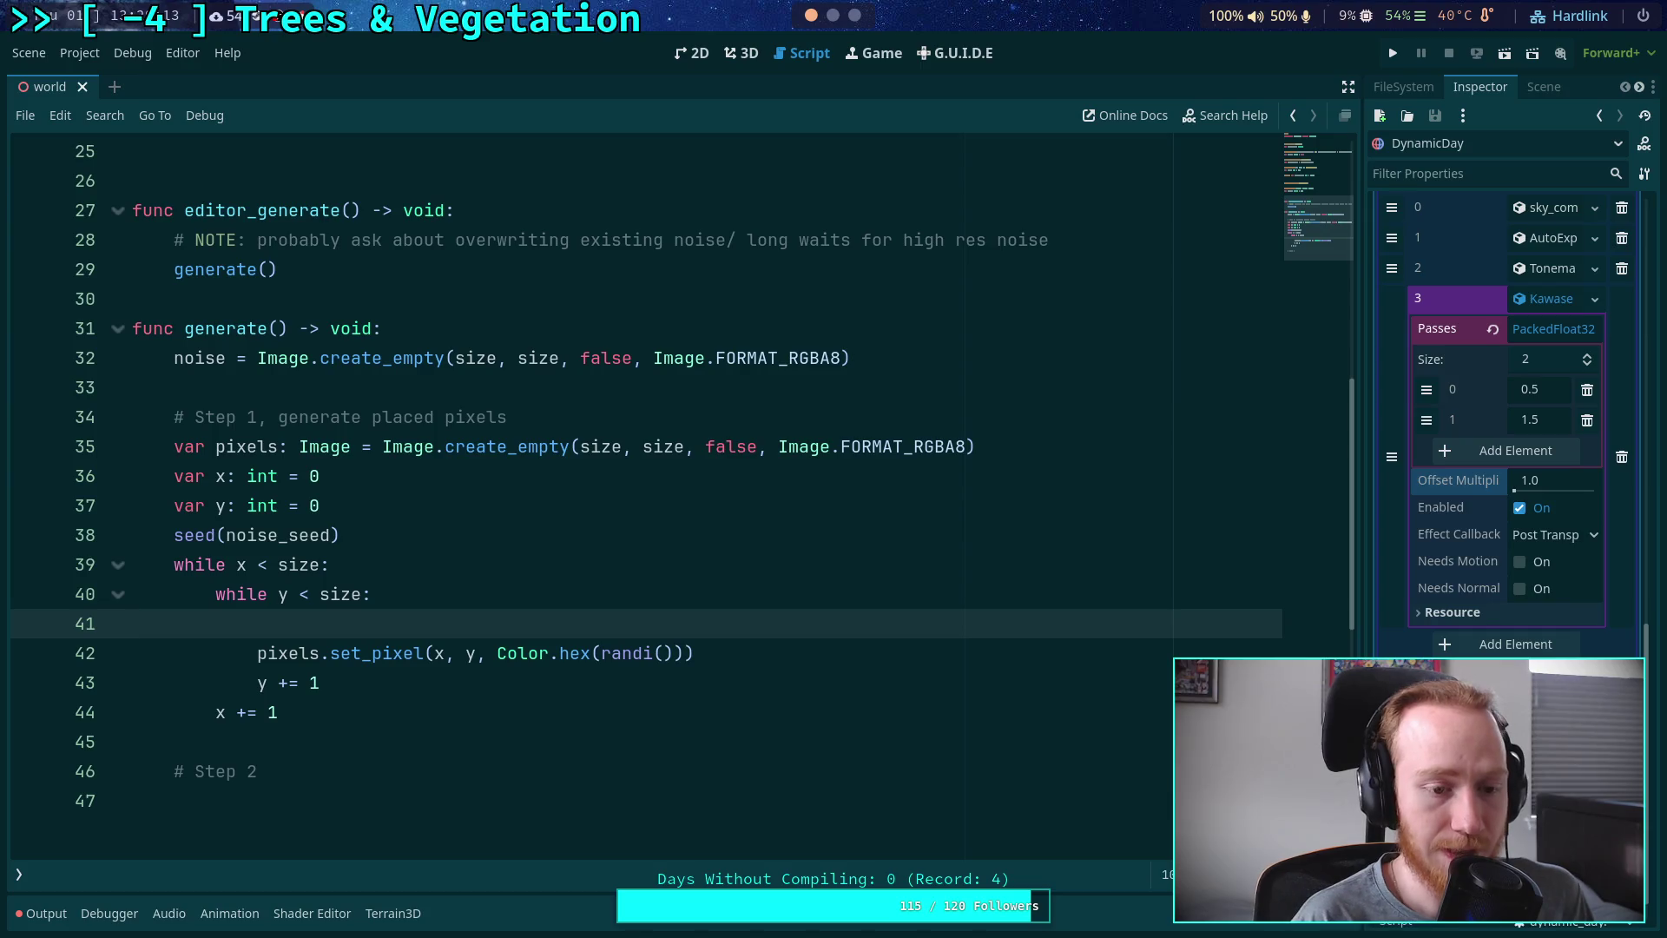
# Step: Begin the condition 'if randf() <=' on line 41 inside the inner loop
pyautogui.write('if rand')
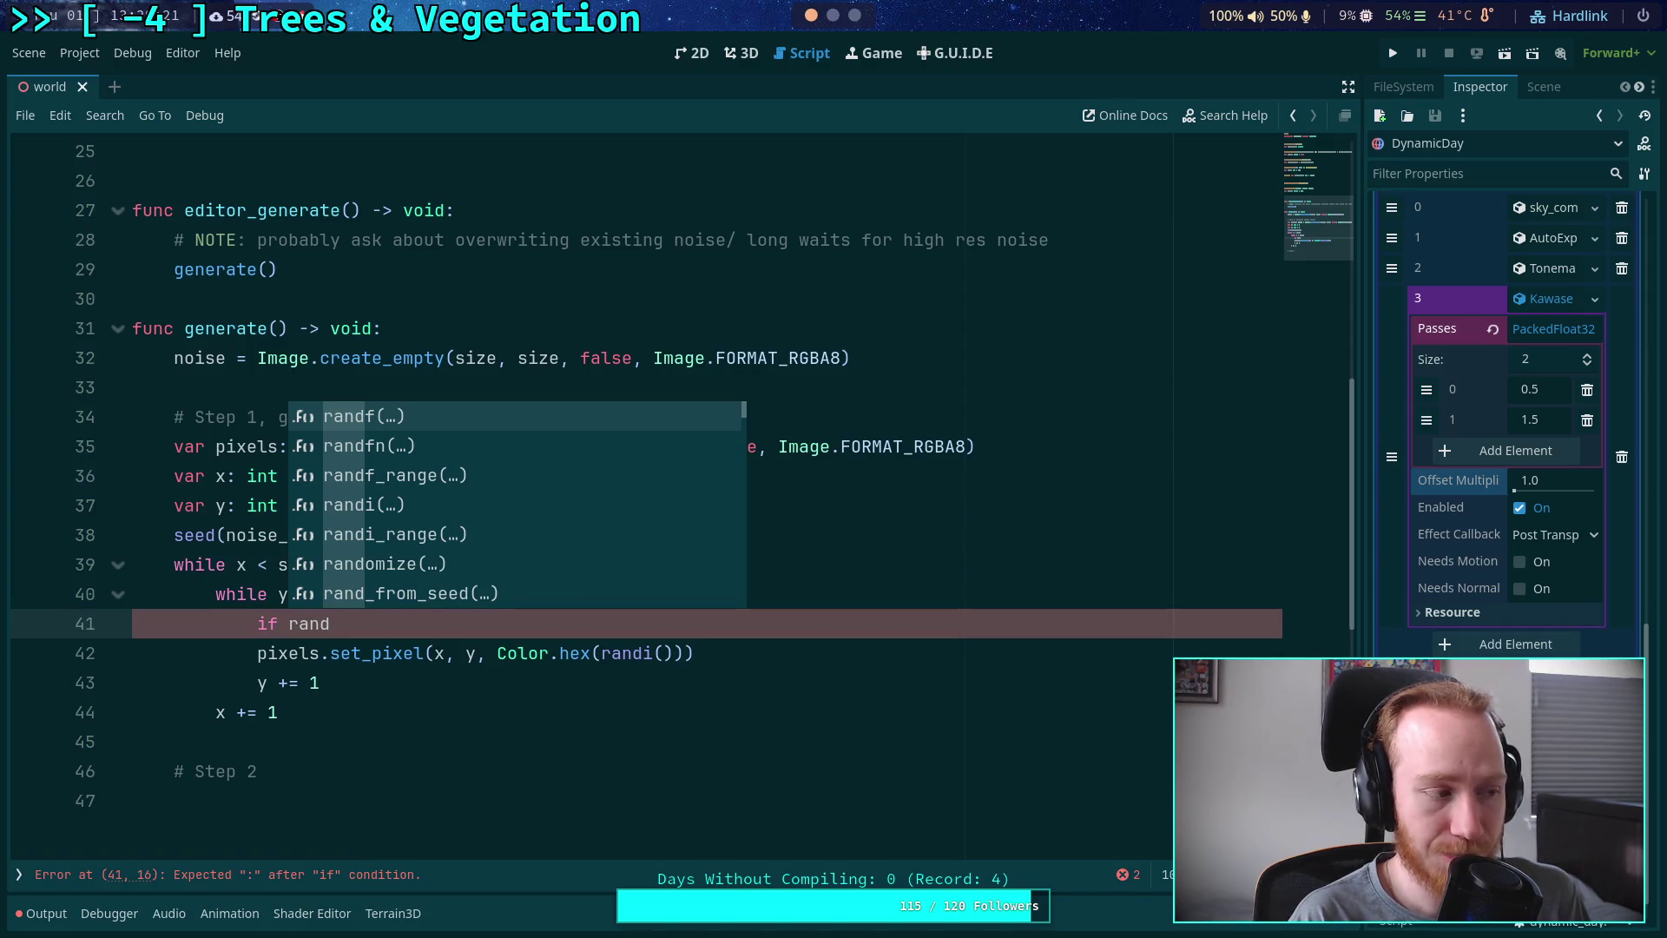
pyautogui.write('f')
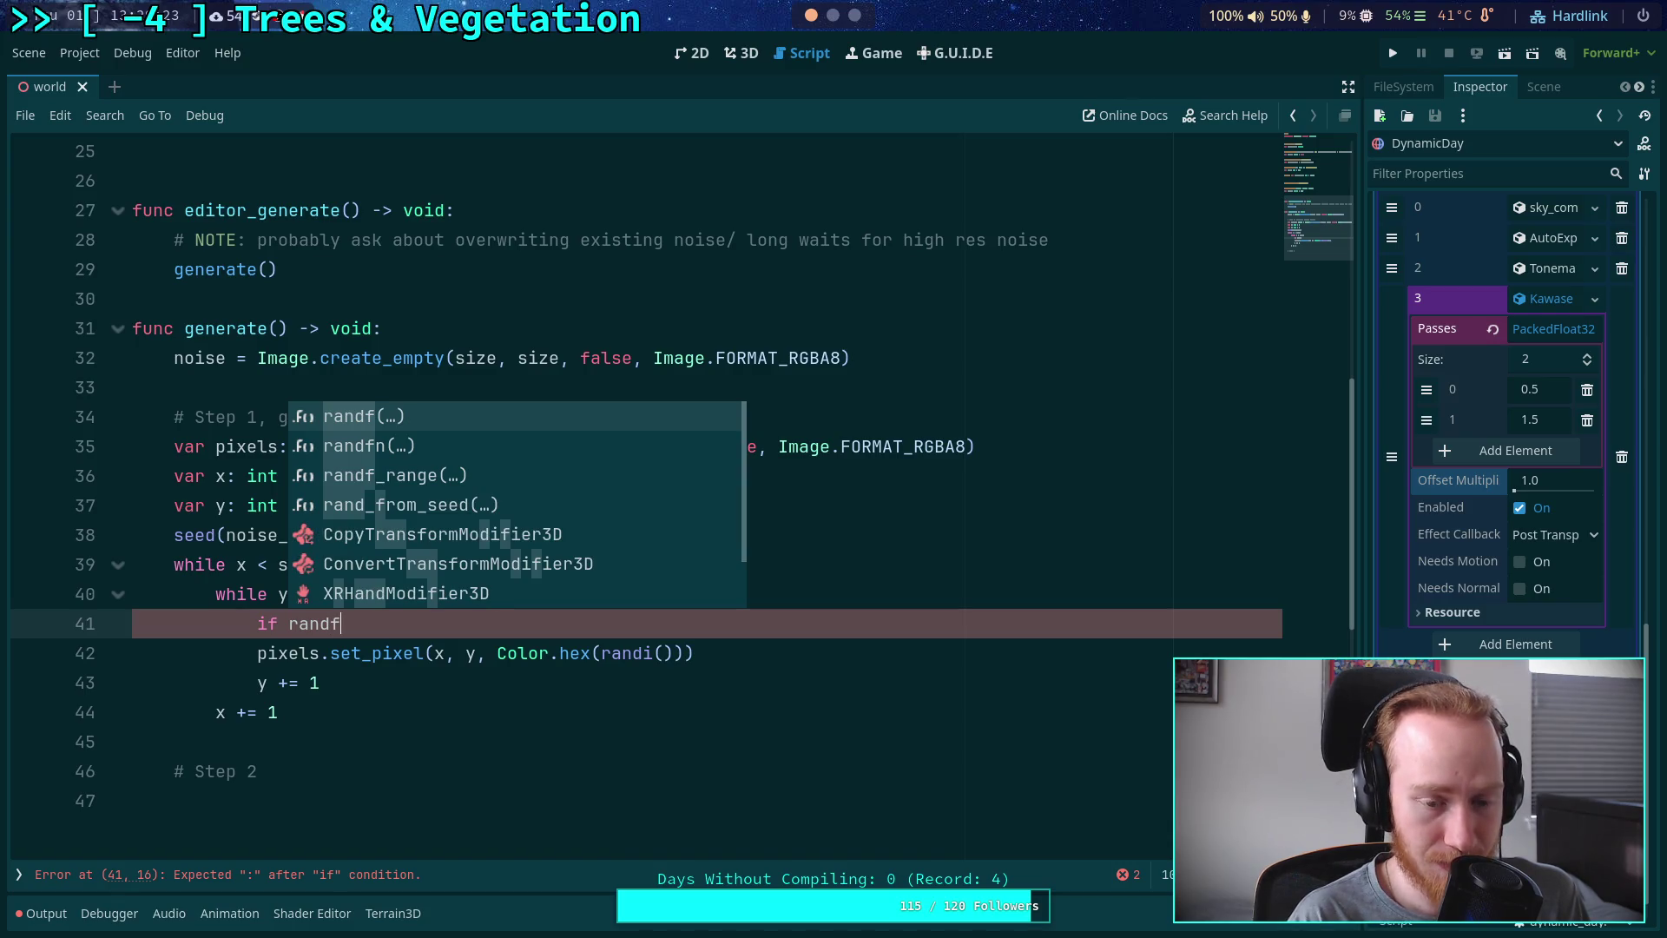
pyautogui.press('Return')
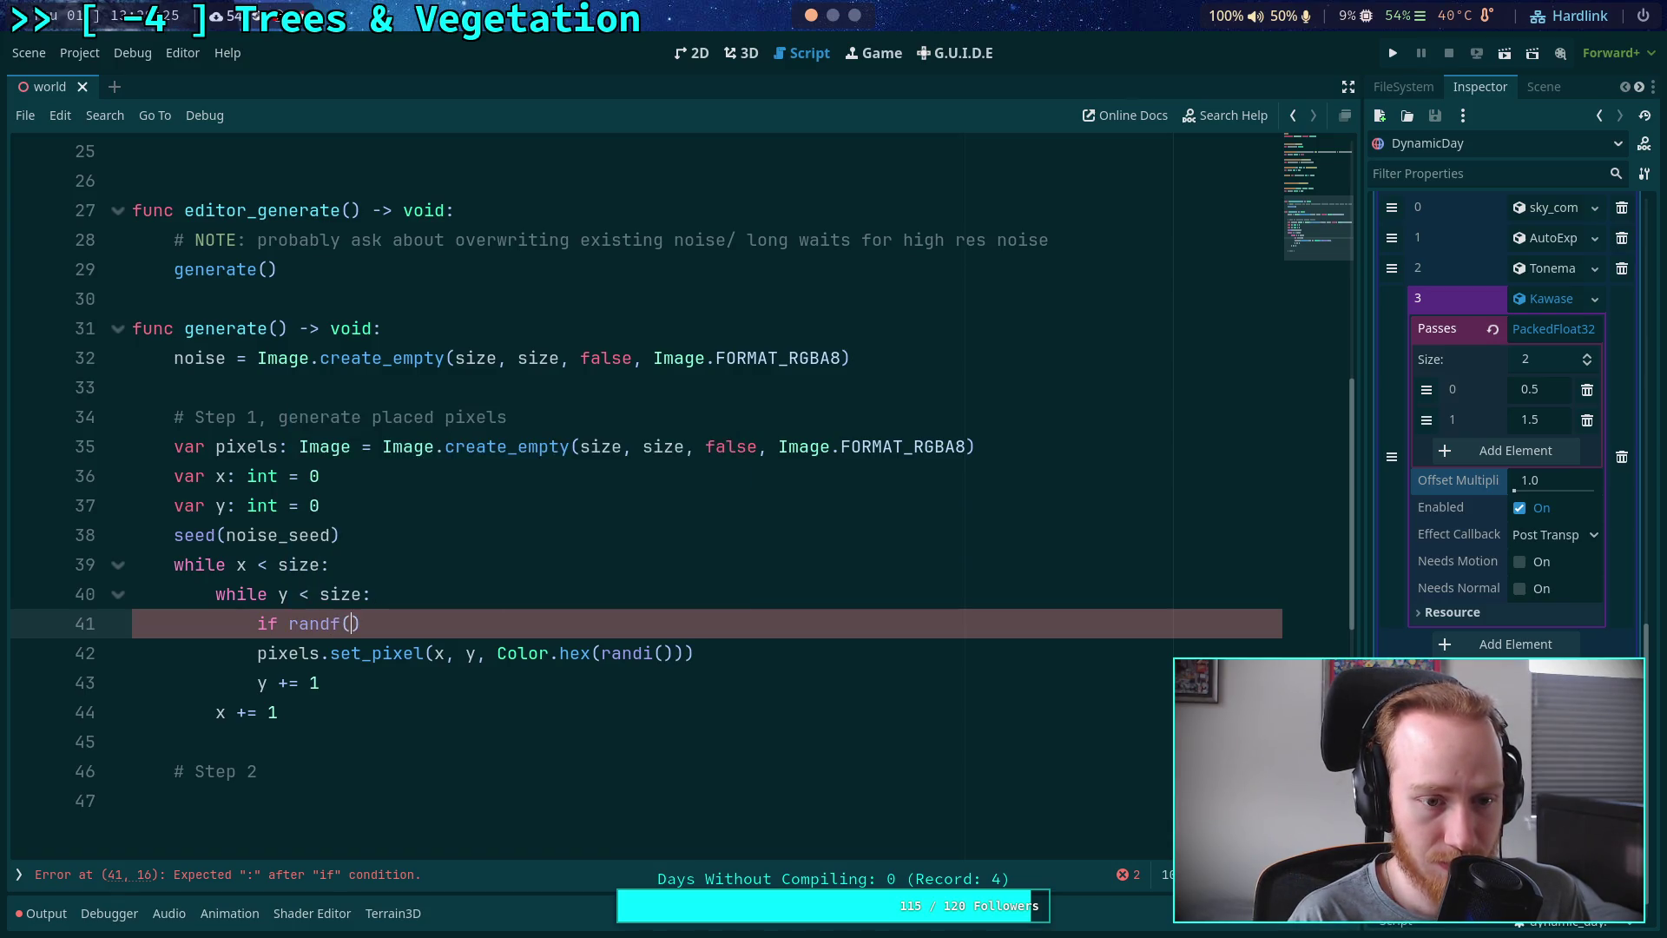
pyautogui.write('>')
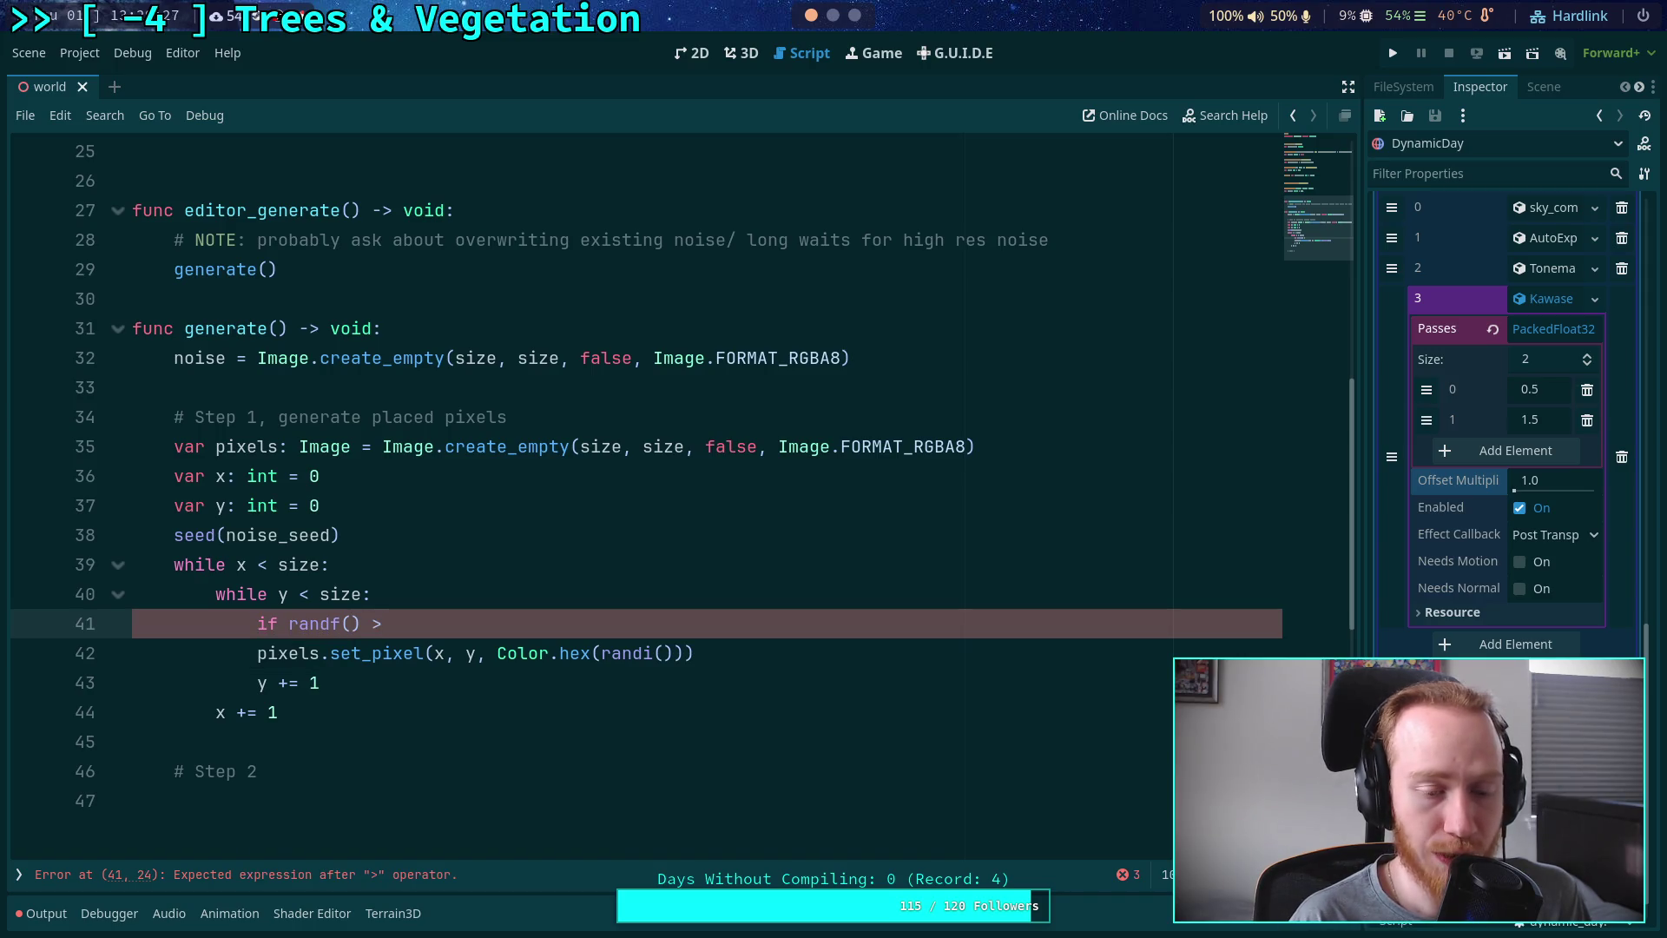
pyautogui.press('BackSpace')
pyautogui.write('<=')
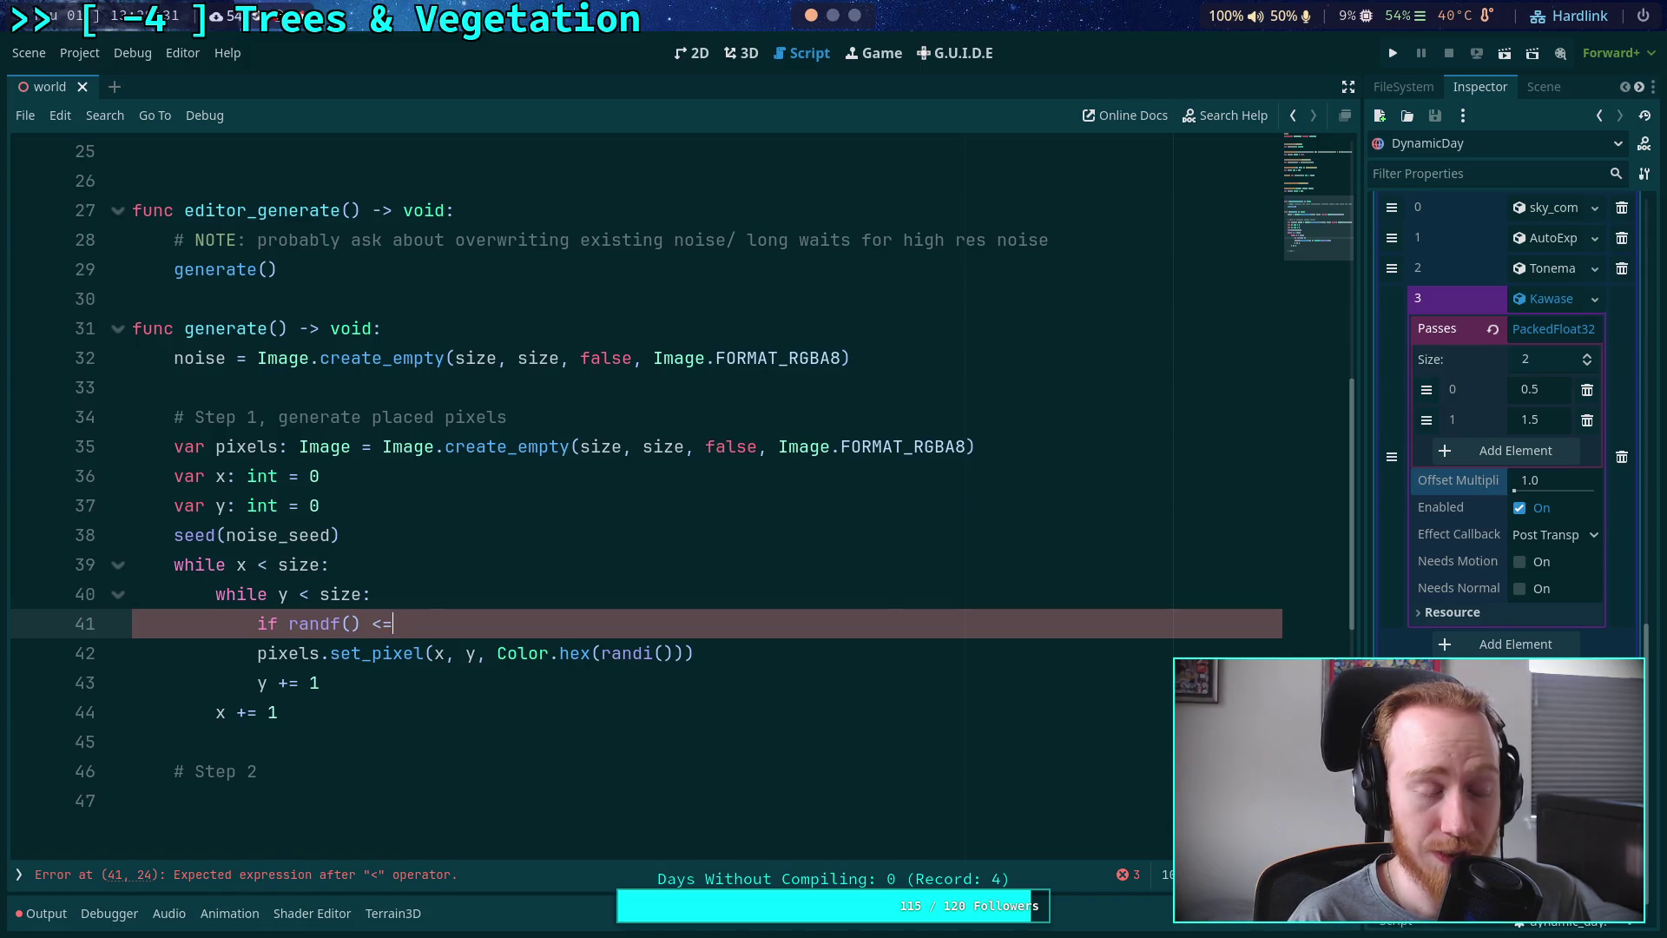
pyautogui.hotkey('ctrl', 'space')
pyautogui.press('super+1')
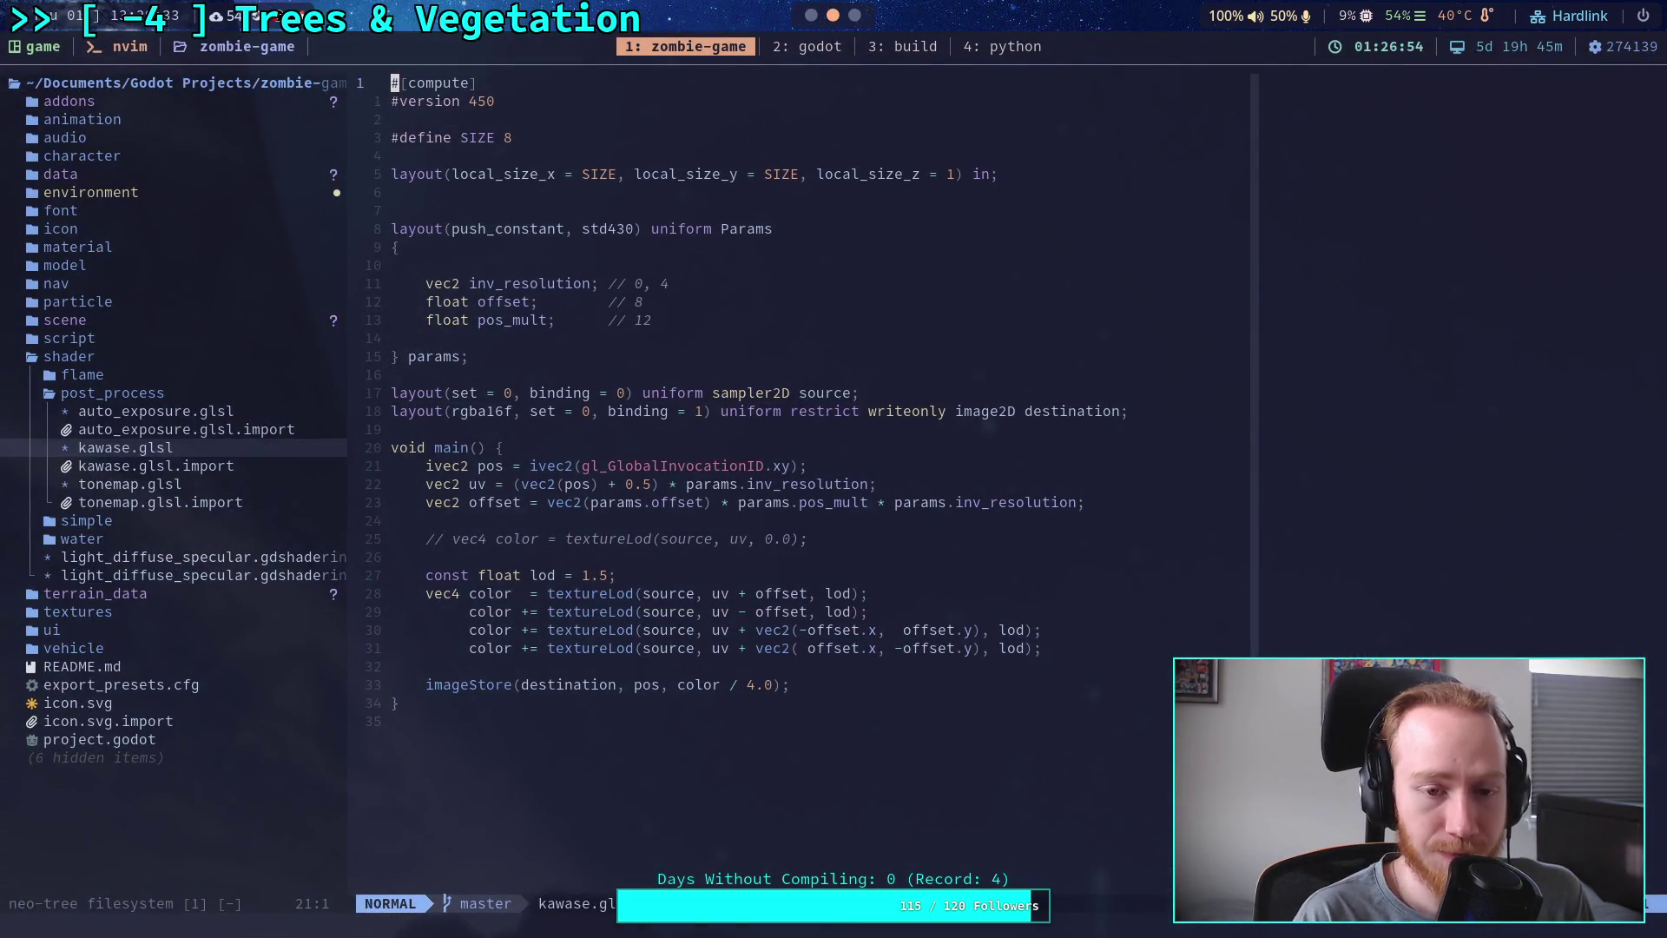
# Step: Check the article's blueNoise code that thresholds white noise into placed_pixels, then return to Godot
pyautogui.press('super+3')
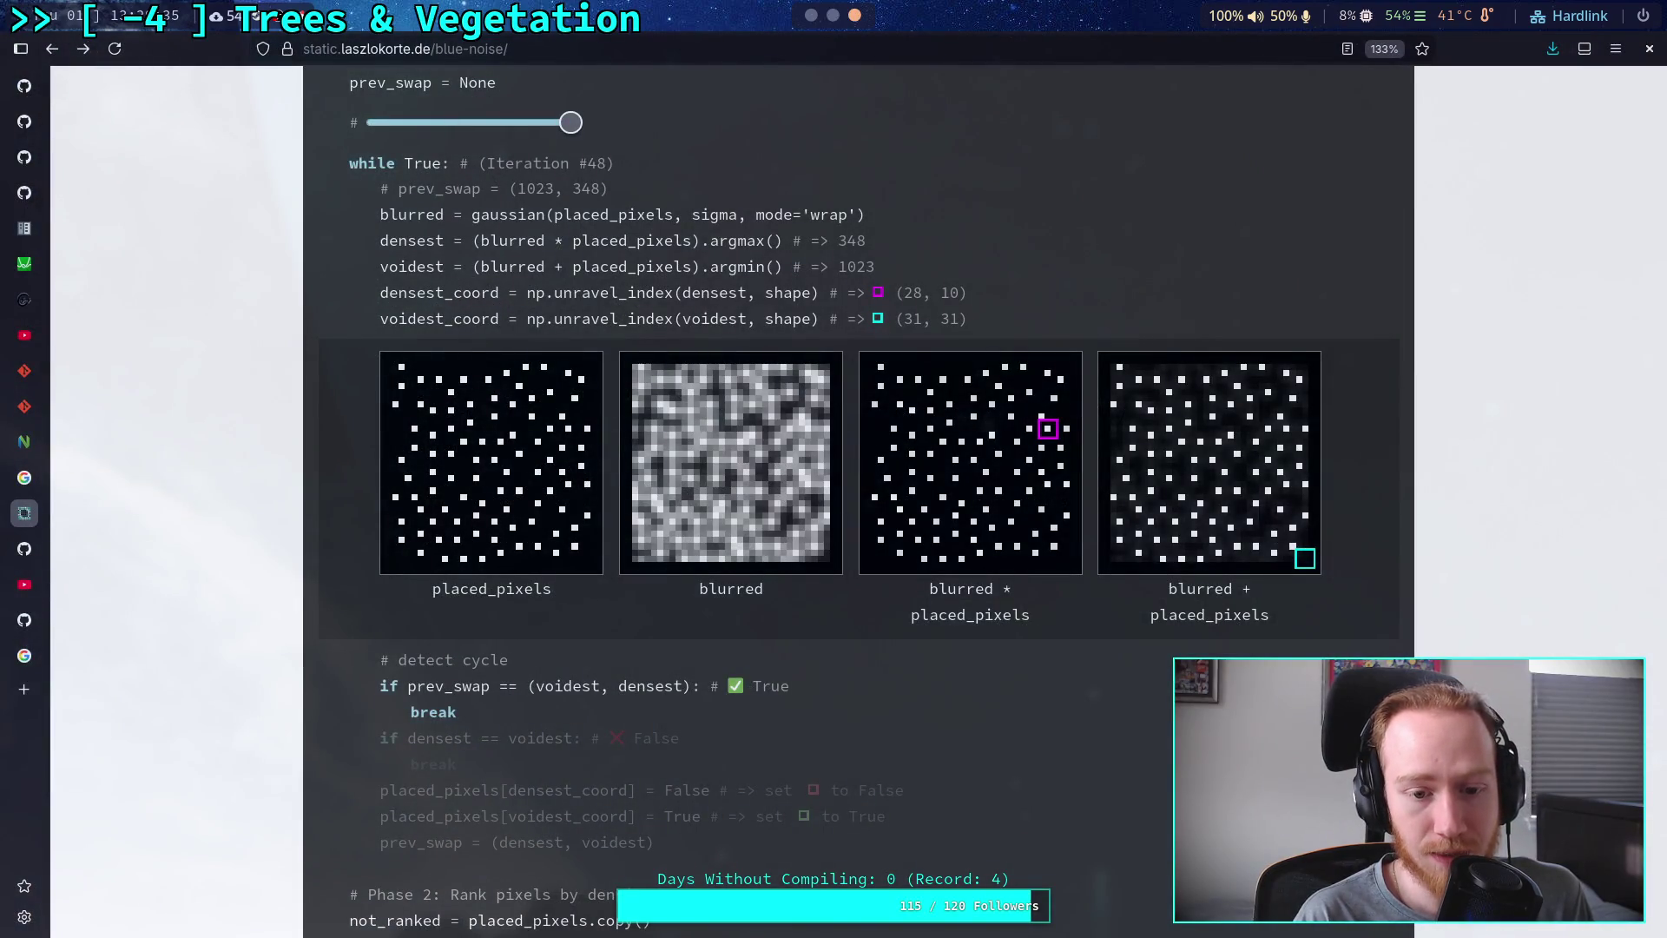
pyautogui.scroll(10, 606, 480)
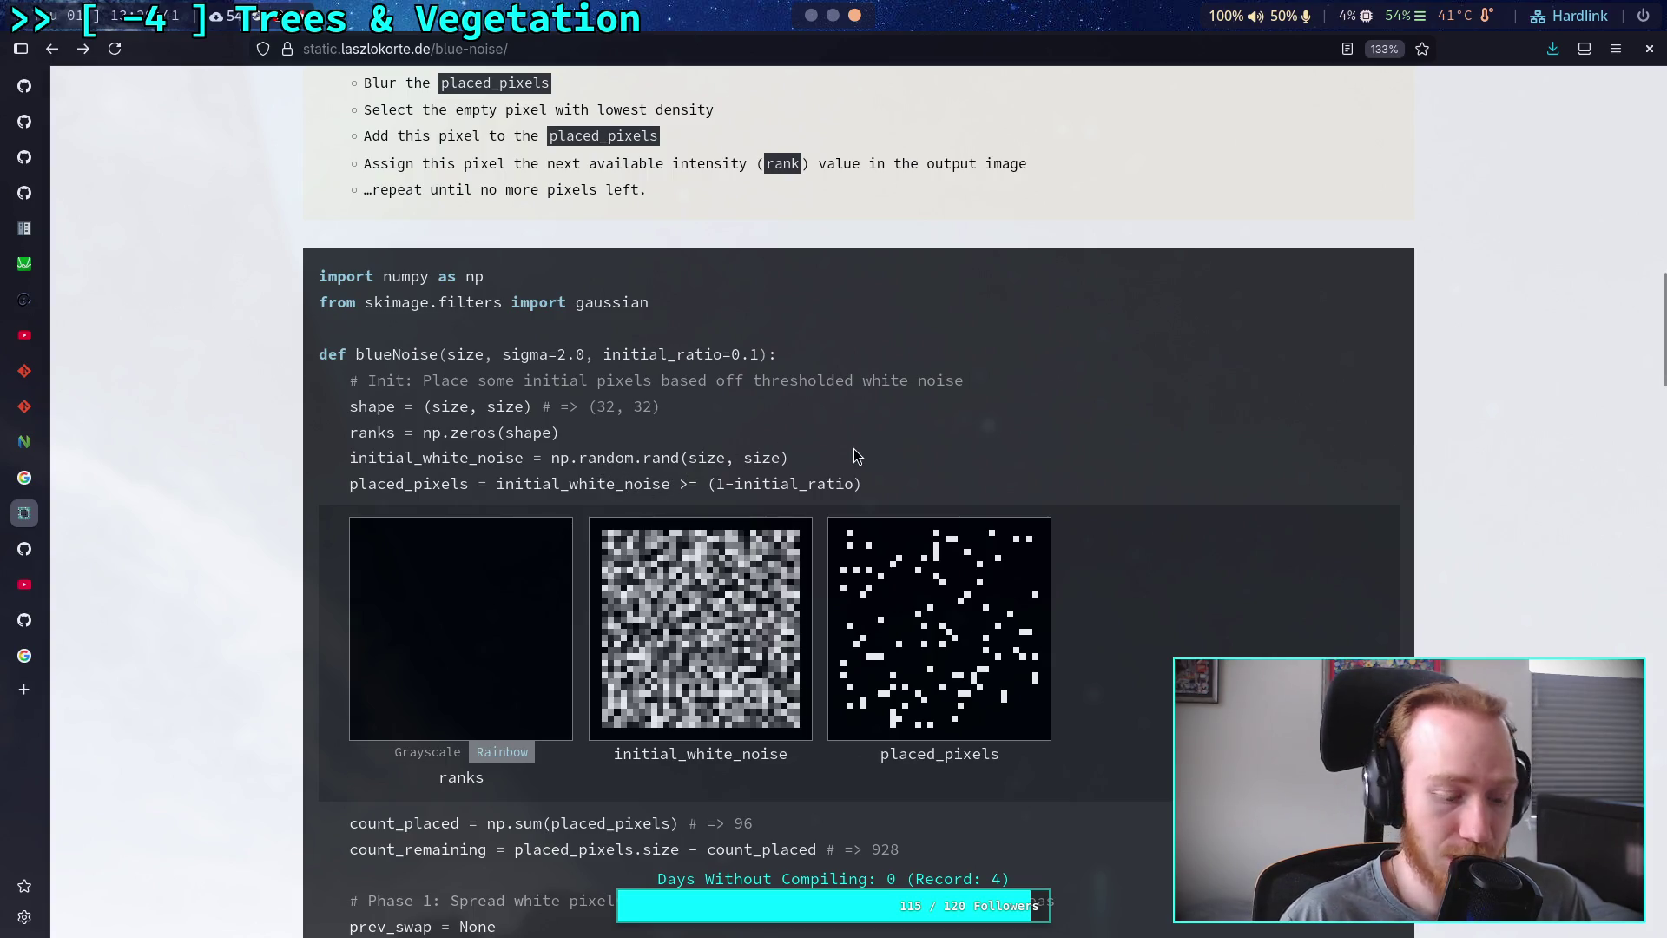
pyautogui.hotkey('alt', 'Tab')
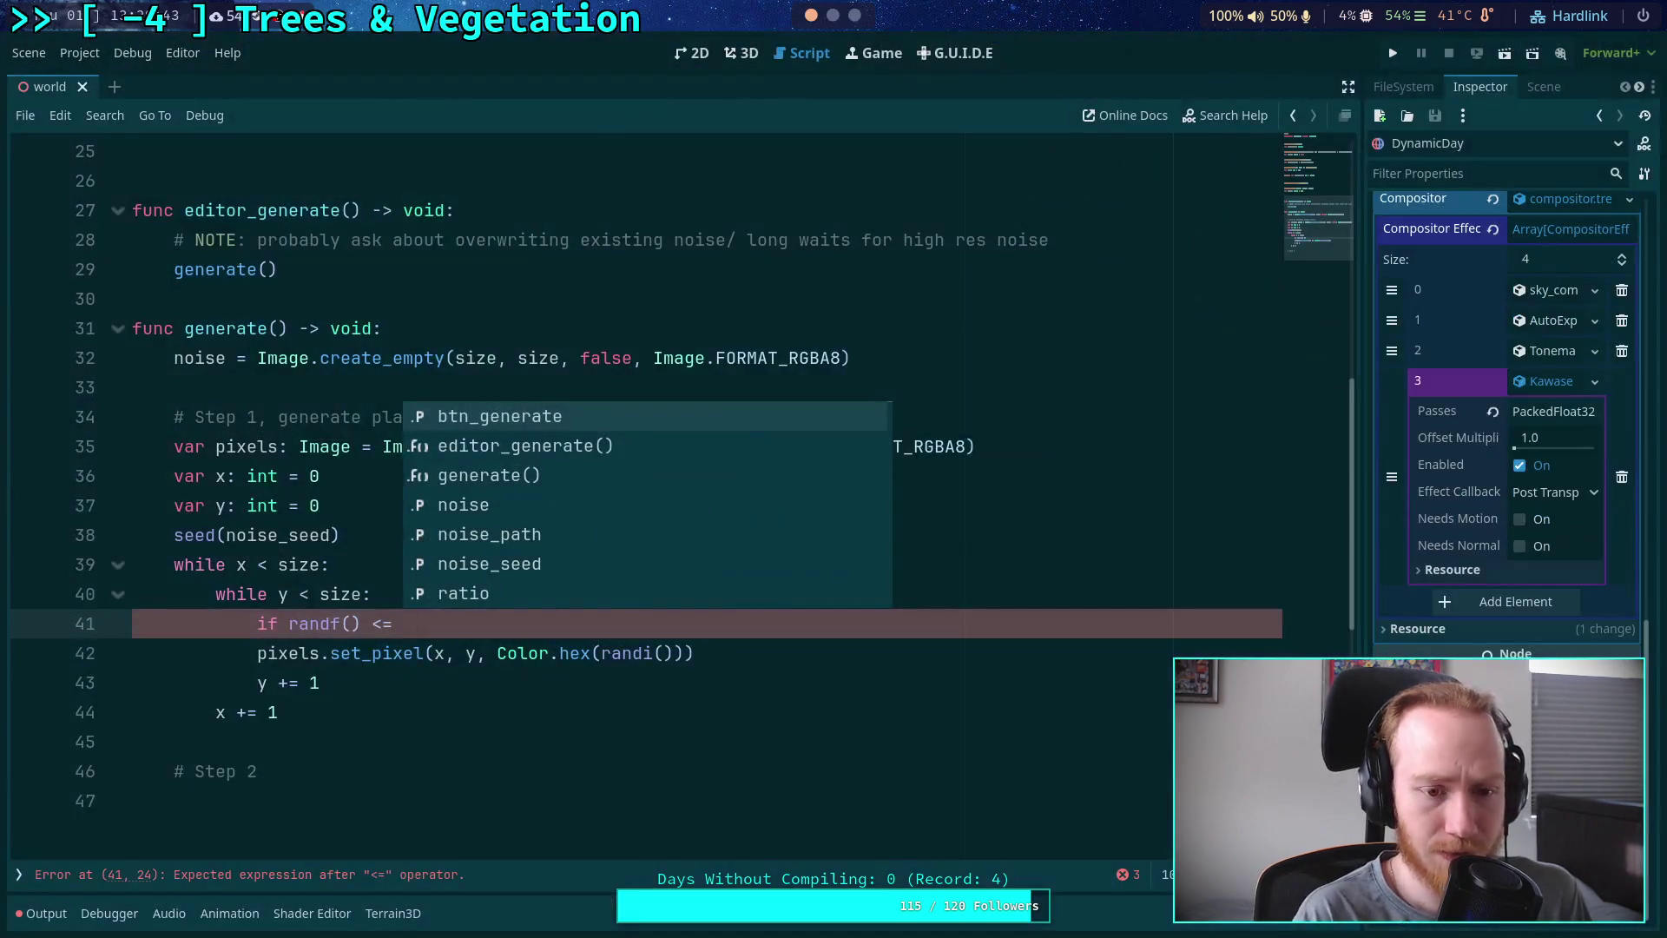
# Step: Complete the condition as 'if randf() <= ratio:' and indent set_pixel under it using Color.WHITE
pyautogui.press('BackSpace')
pyautogui.press('BackSpace')
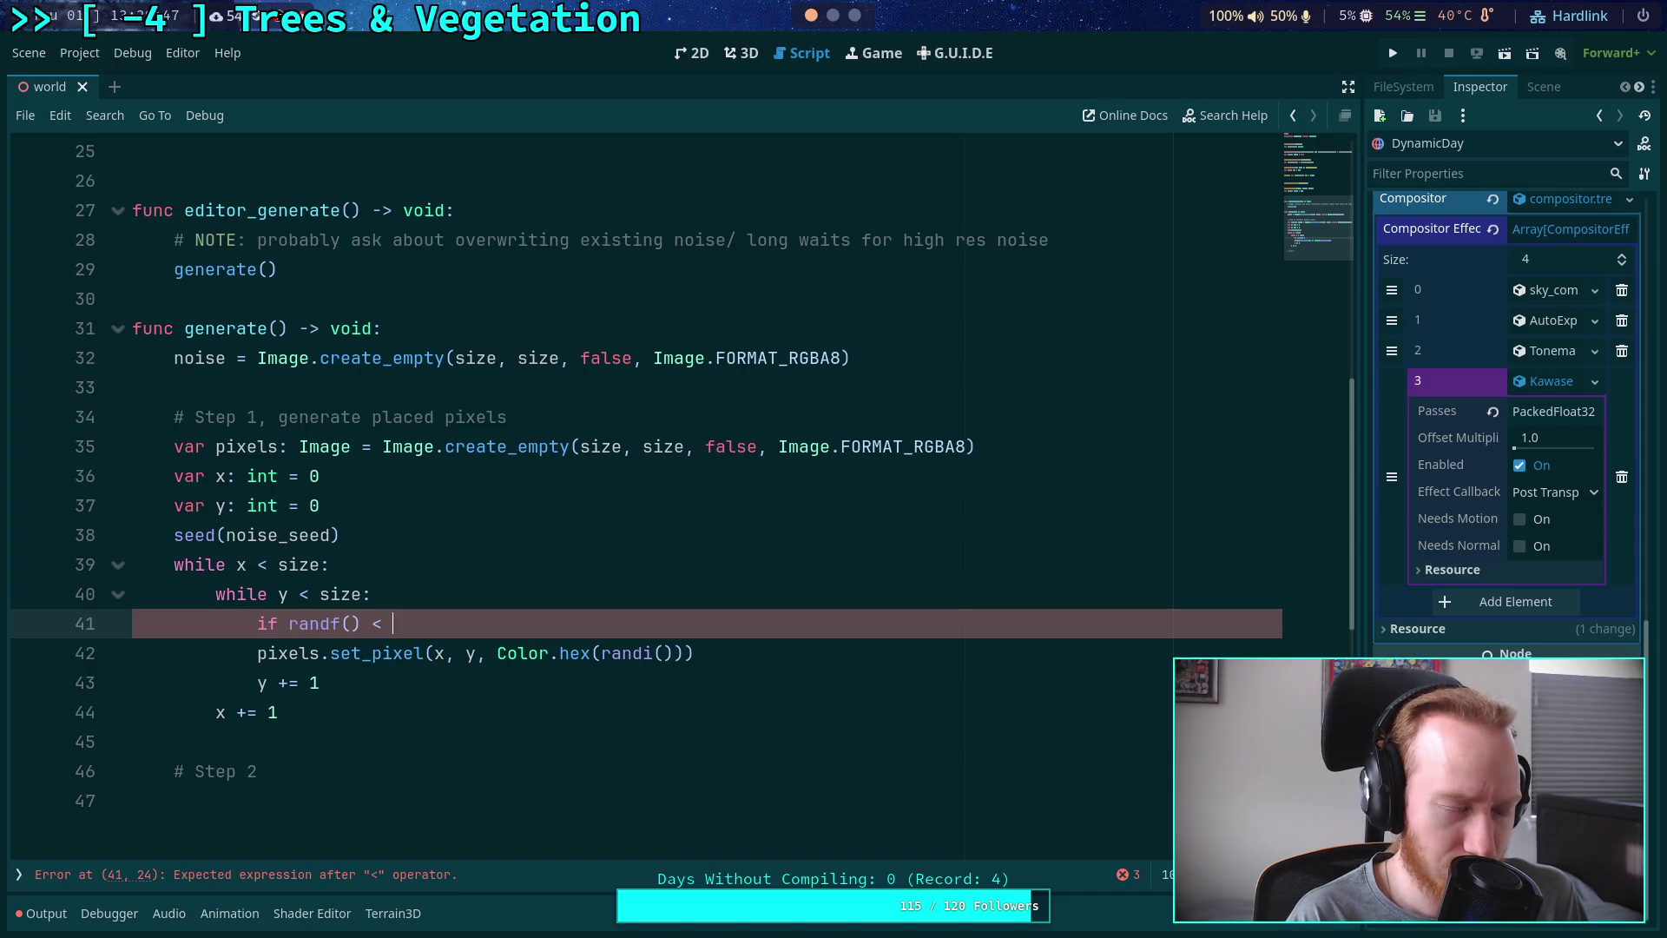
pyautogui.write('= ra')
pyautogui.write('tio')
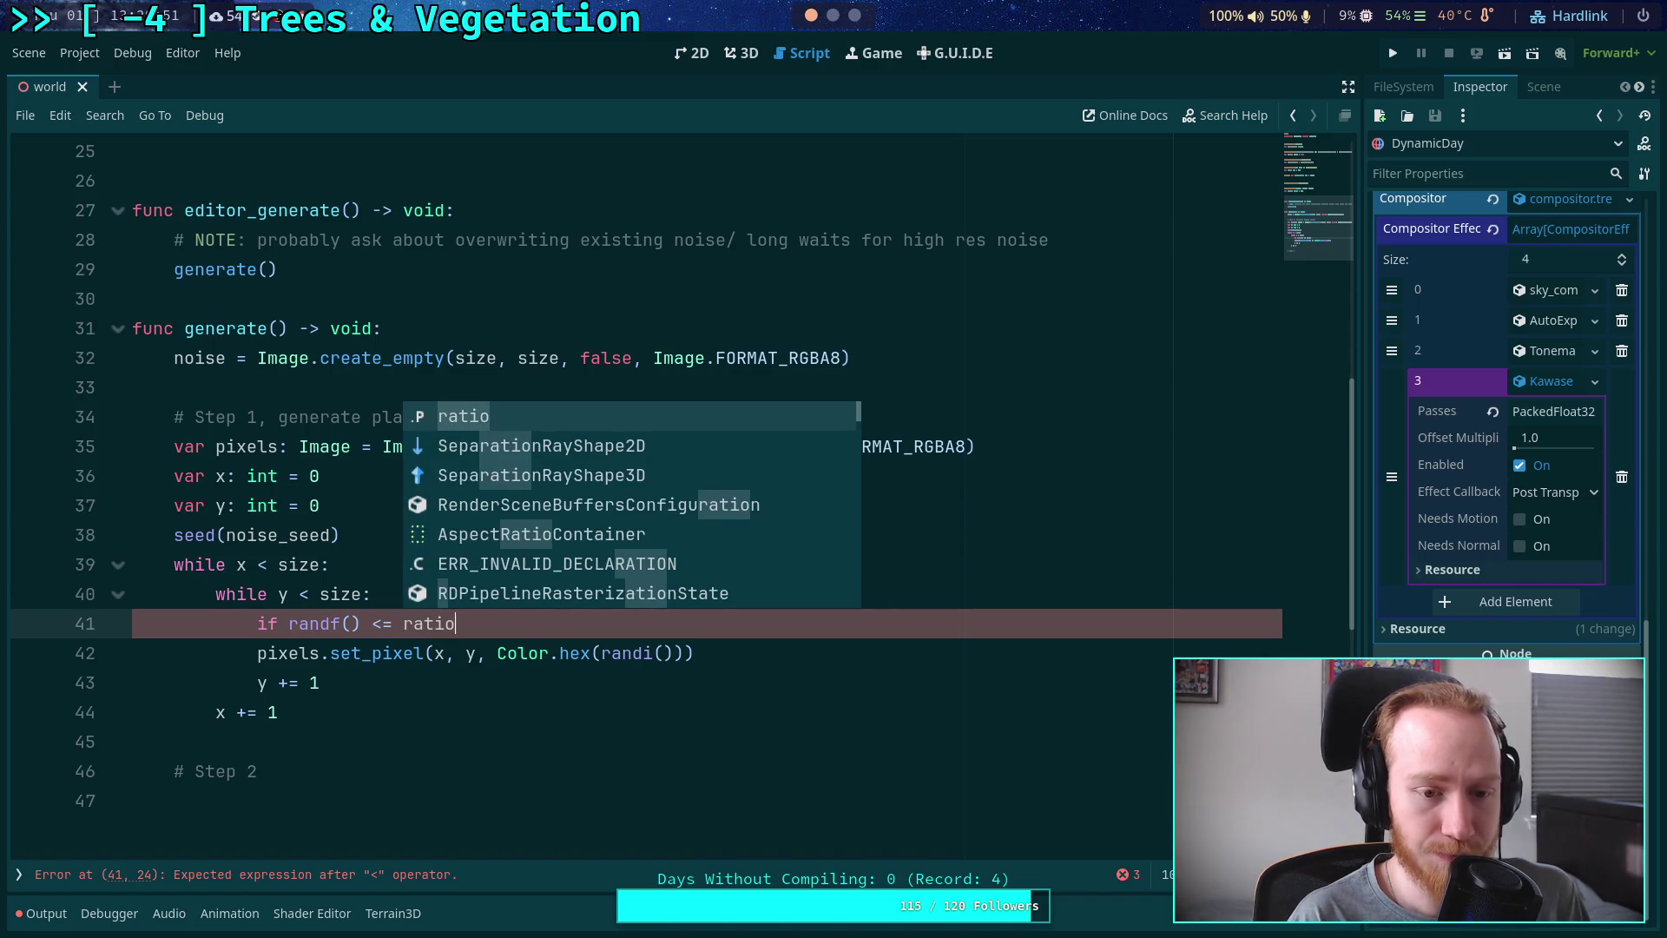
pyautogui.write(':')
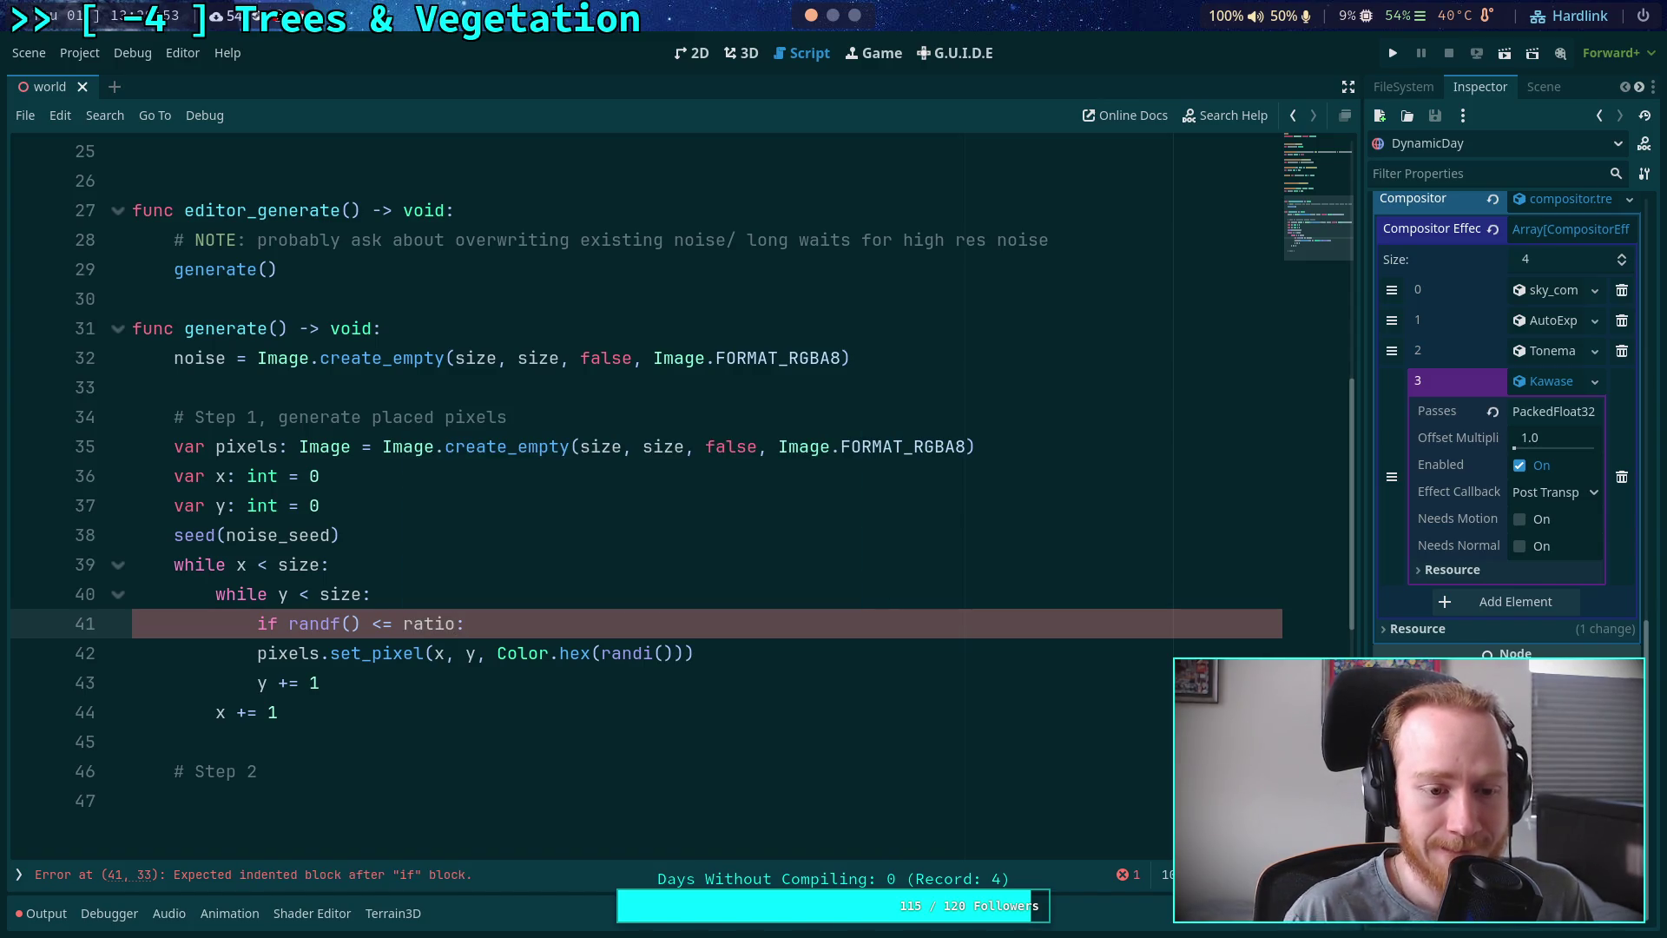
pyautogui.click(260, 653)
pyautogui.press('Tab')
pyautogui.moveTo(602, 653); pyautogui.dragTo(722, 653)
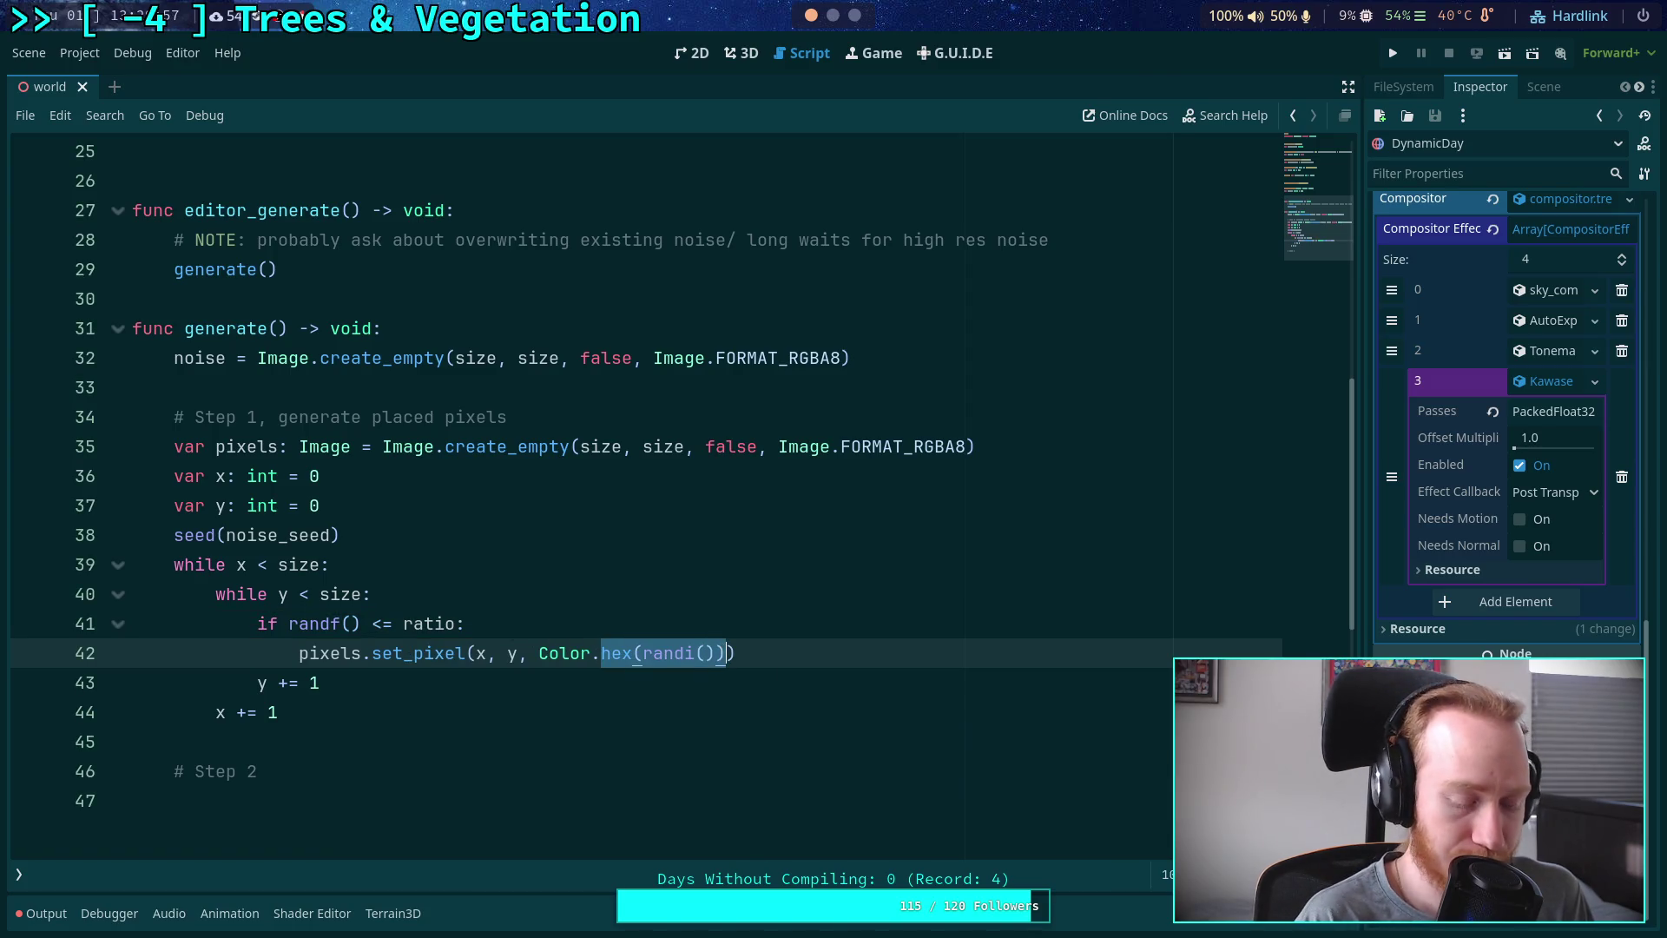
pyautogui.write('WH')
pyautogui.press('Down')
pyautogui.press('Return')
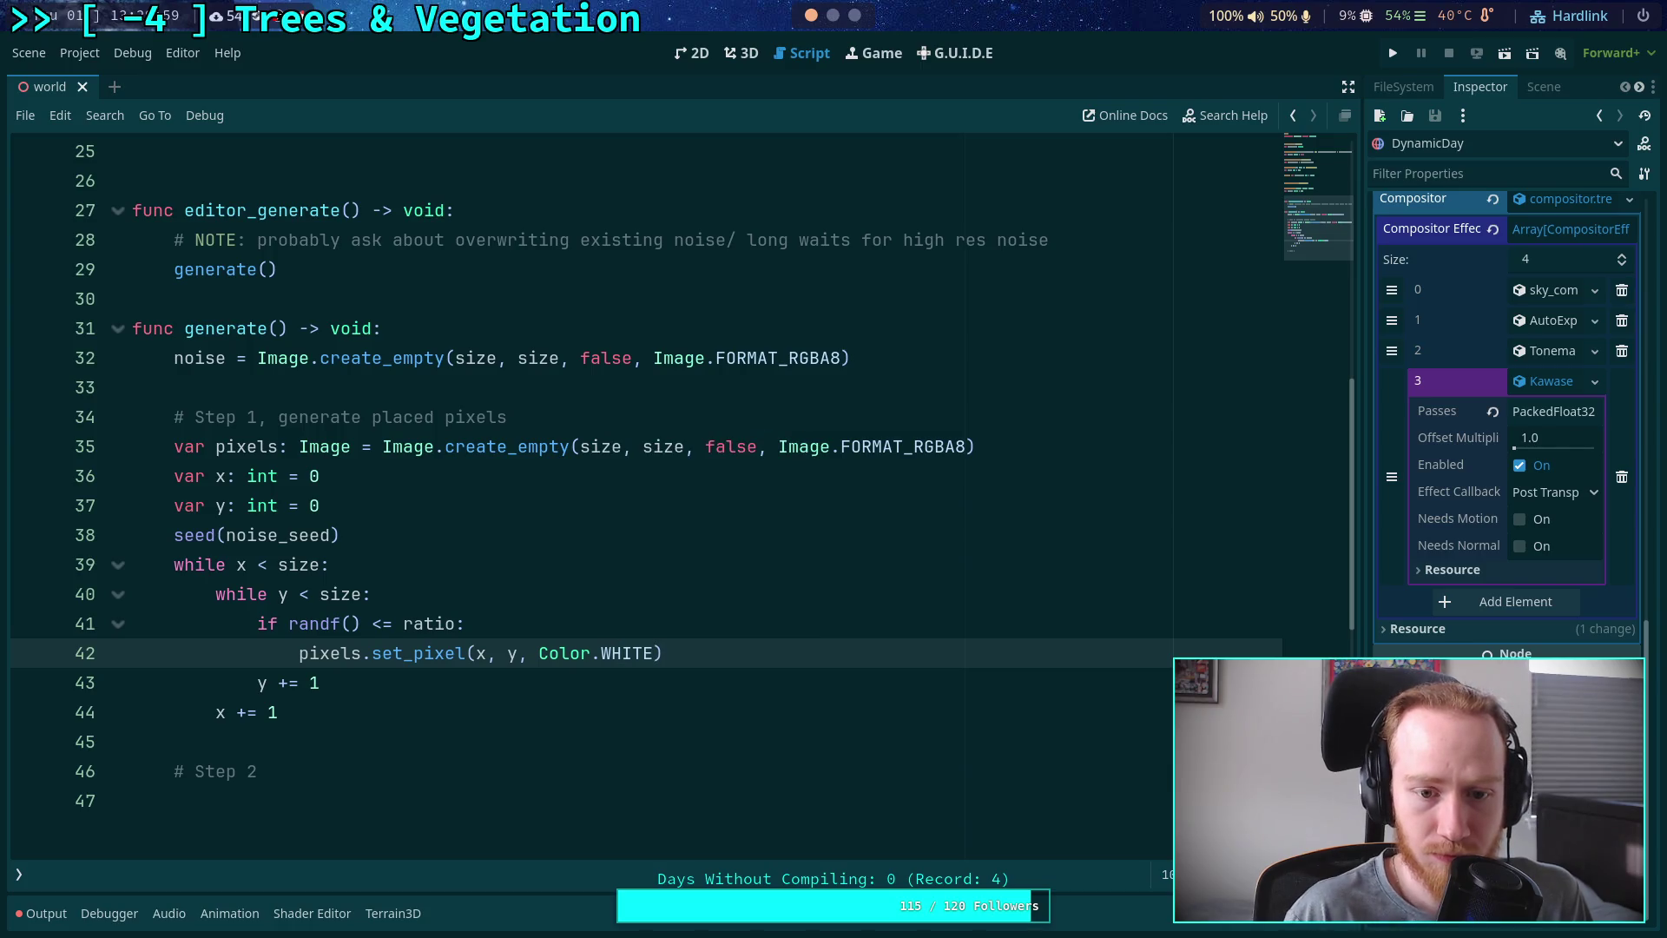
pyautogui.moveTo(623, 652)
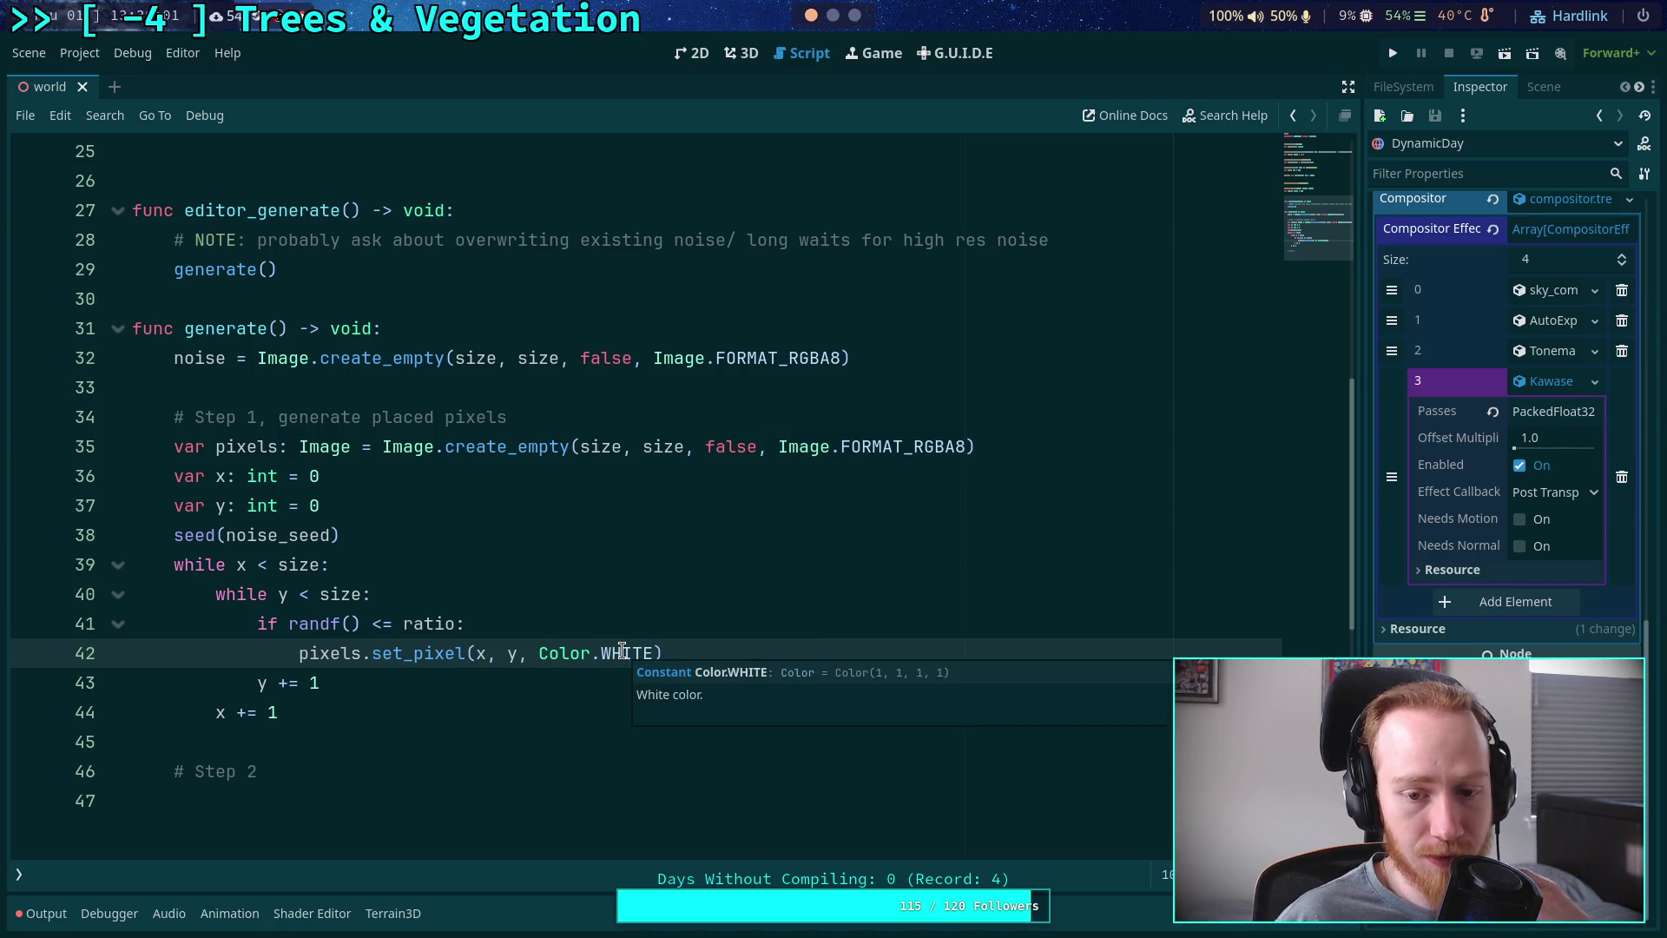
# Step: Extend the comment to '# Step 2, spread pixels' and start a new line below it
pyautogui.click(540, 708)
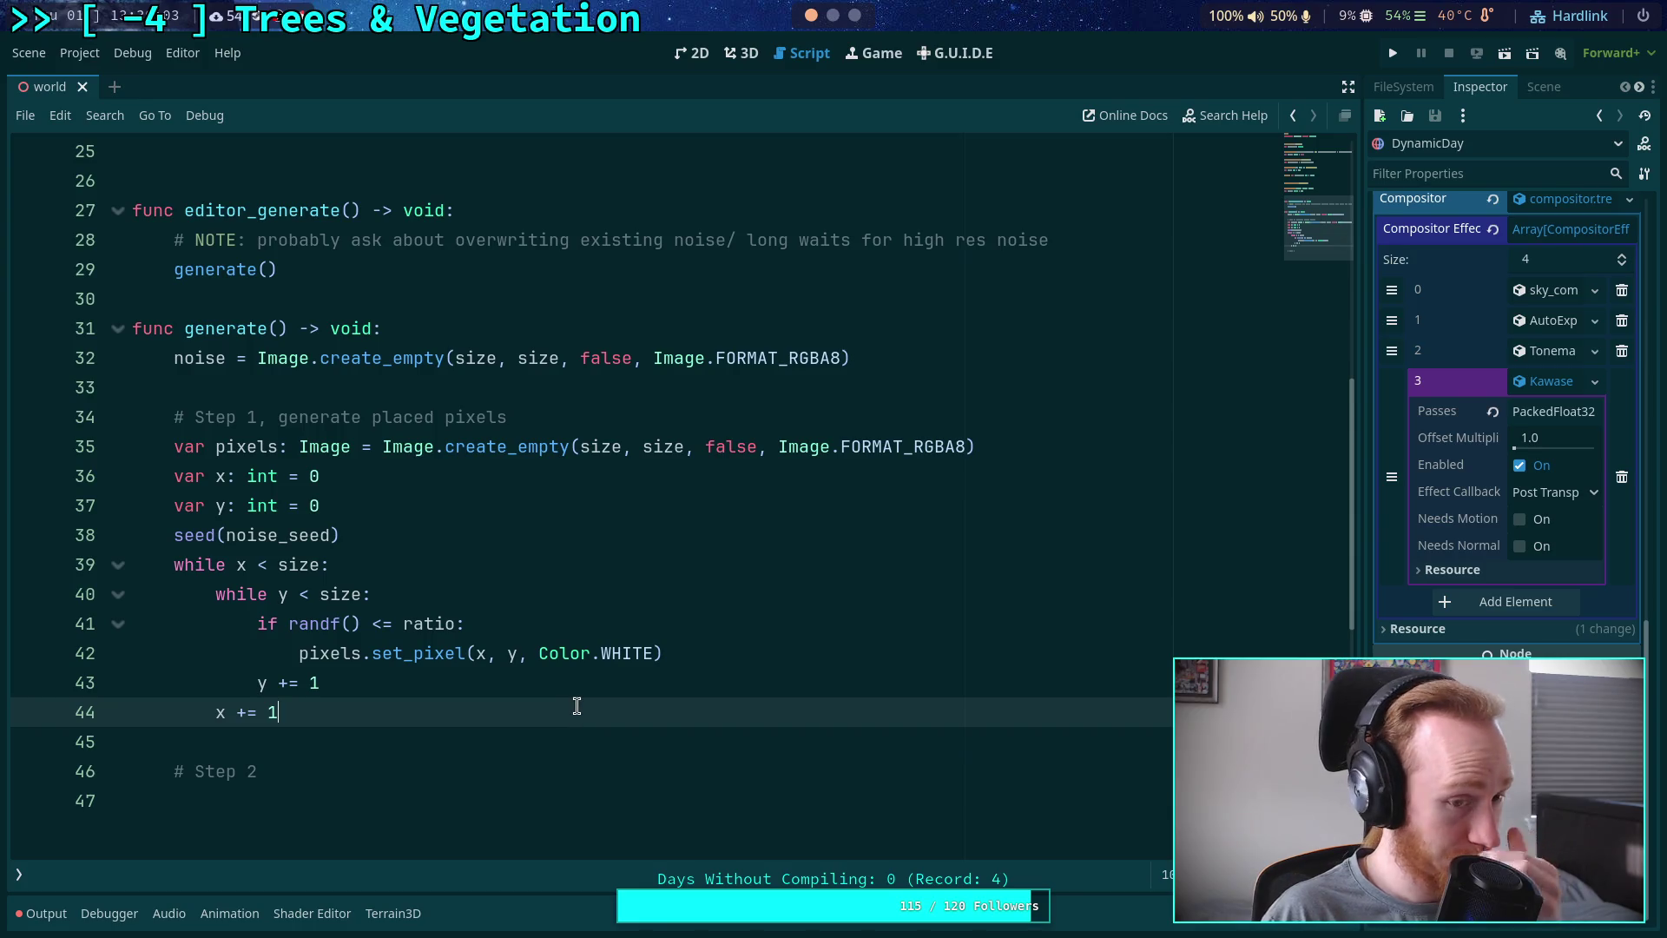
pyautogui.click(509, 768)
pyautogui.scroll(-1, 525, 756)
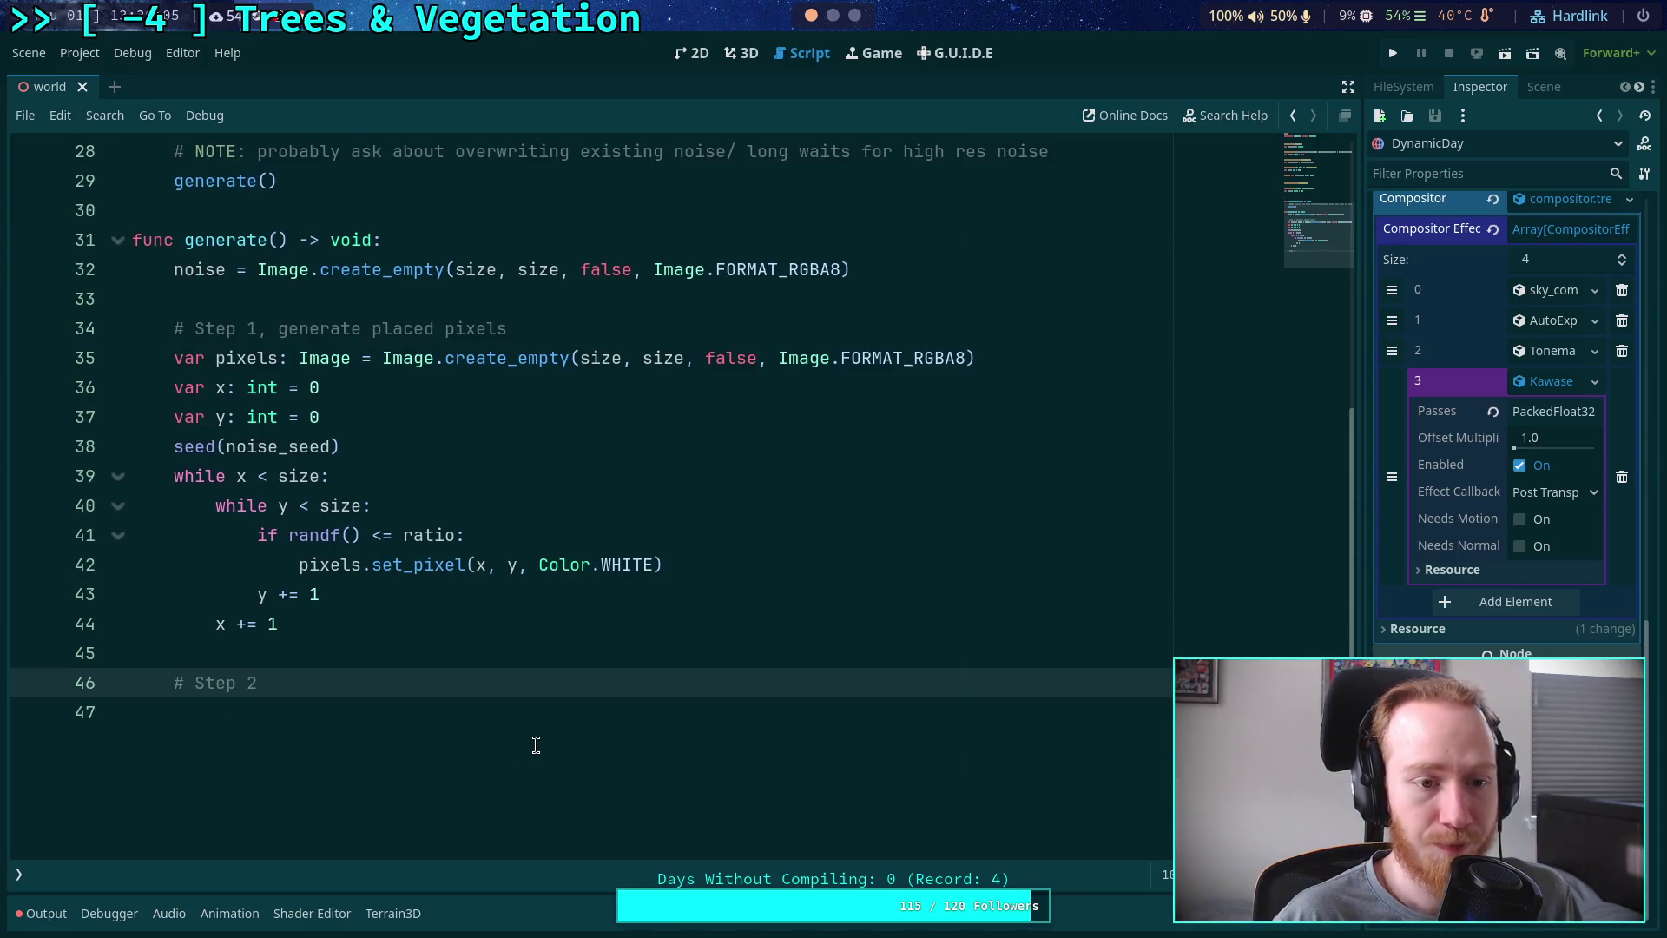
pyautogui.write(', ')
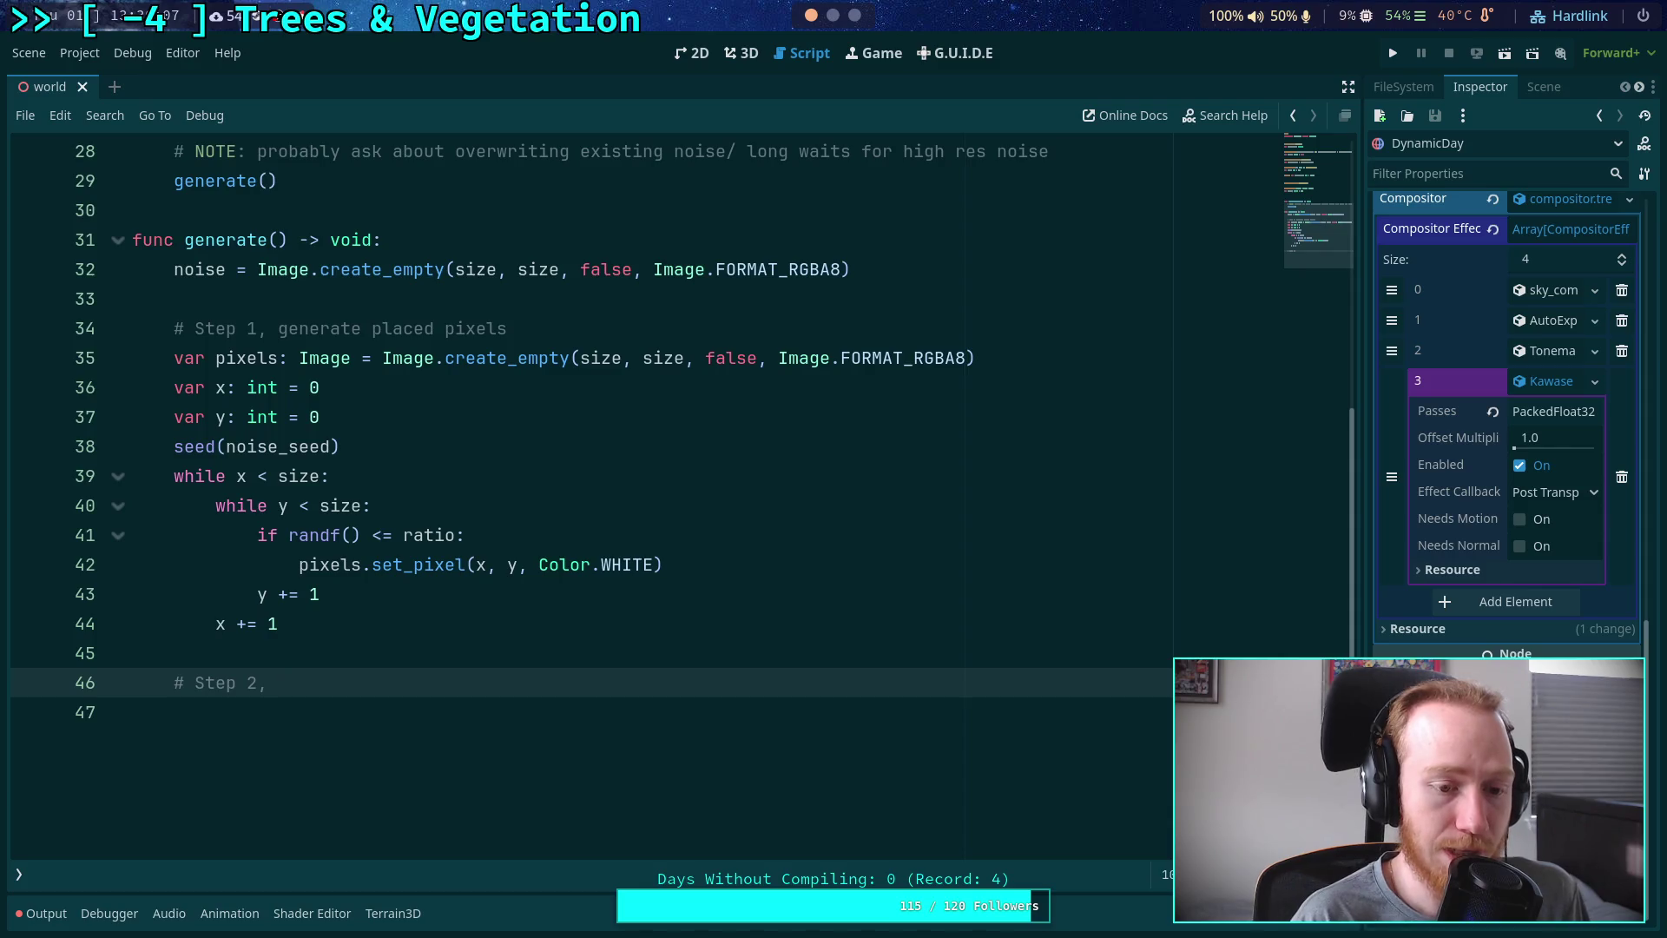
pyautogui.write('spread ')
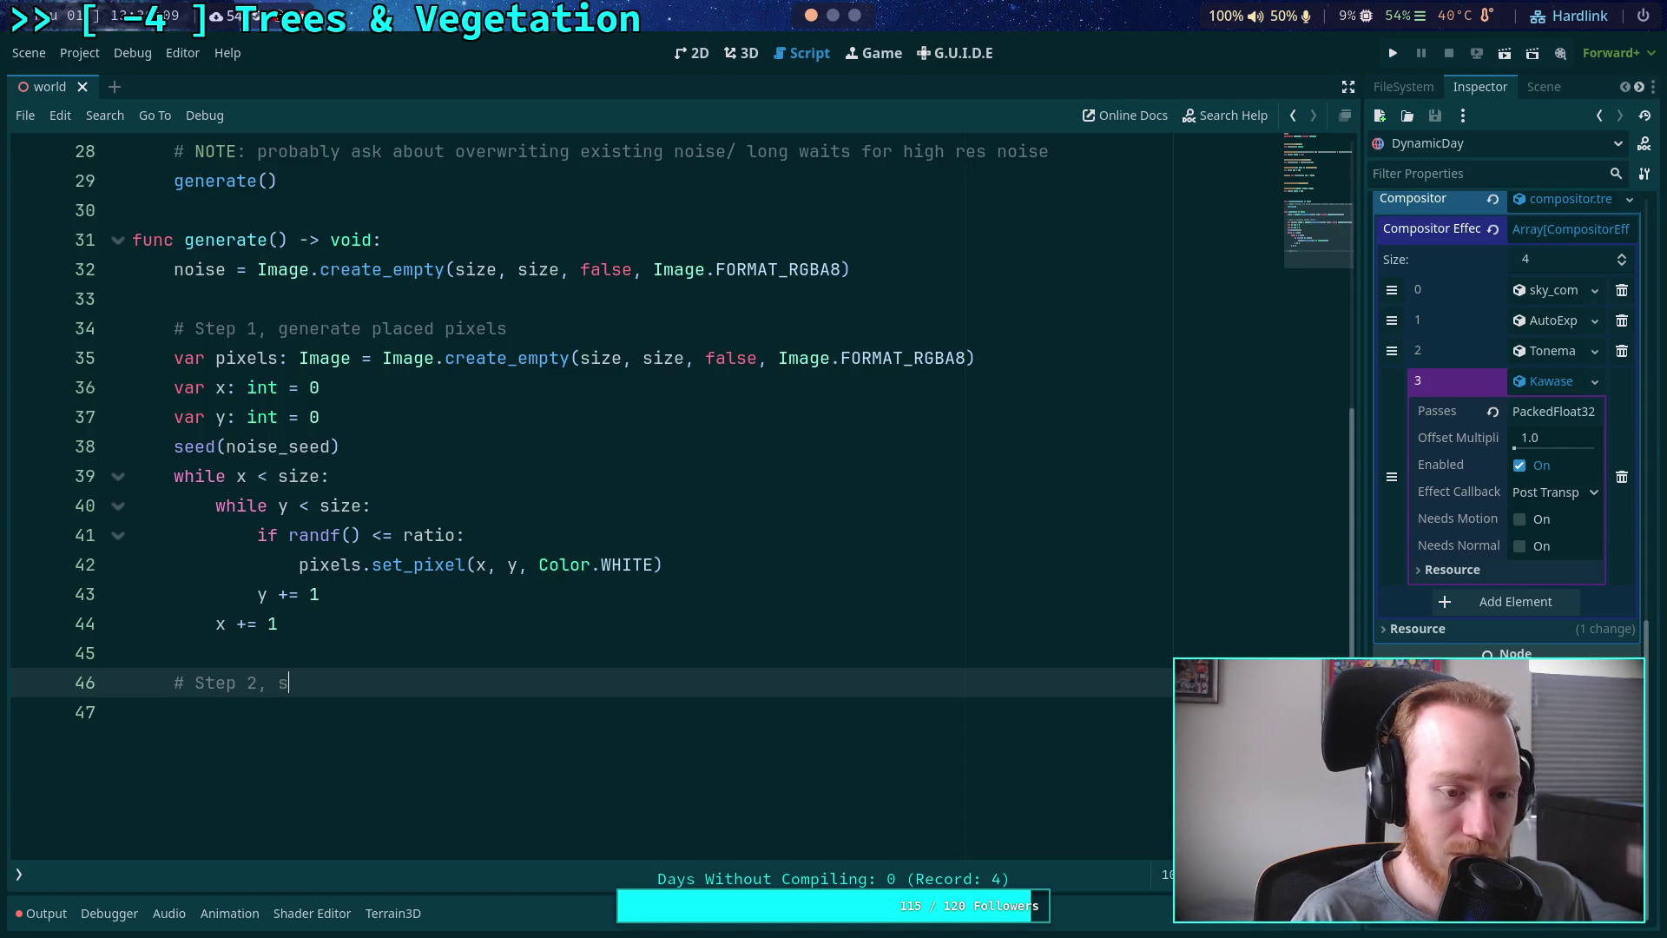
pyautogui.write('pix')
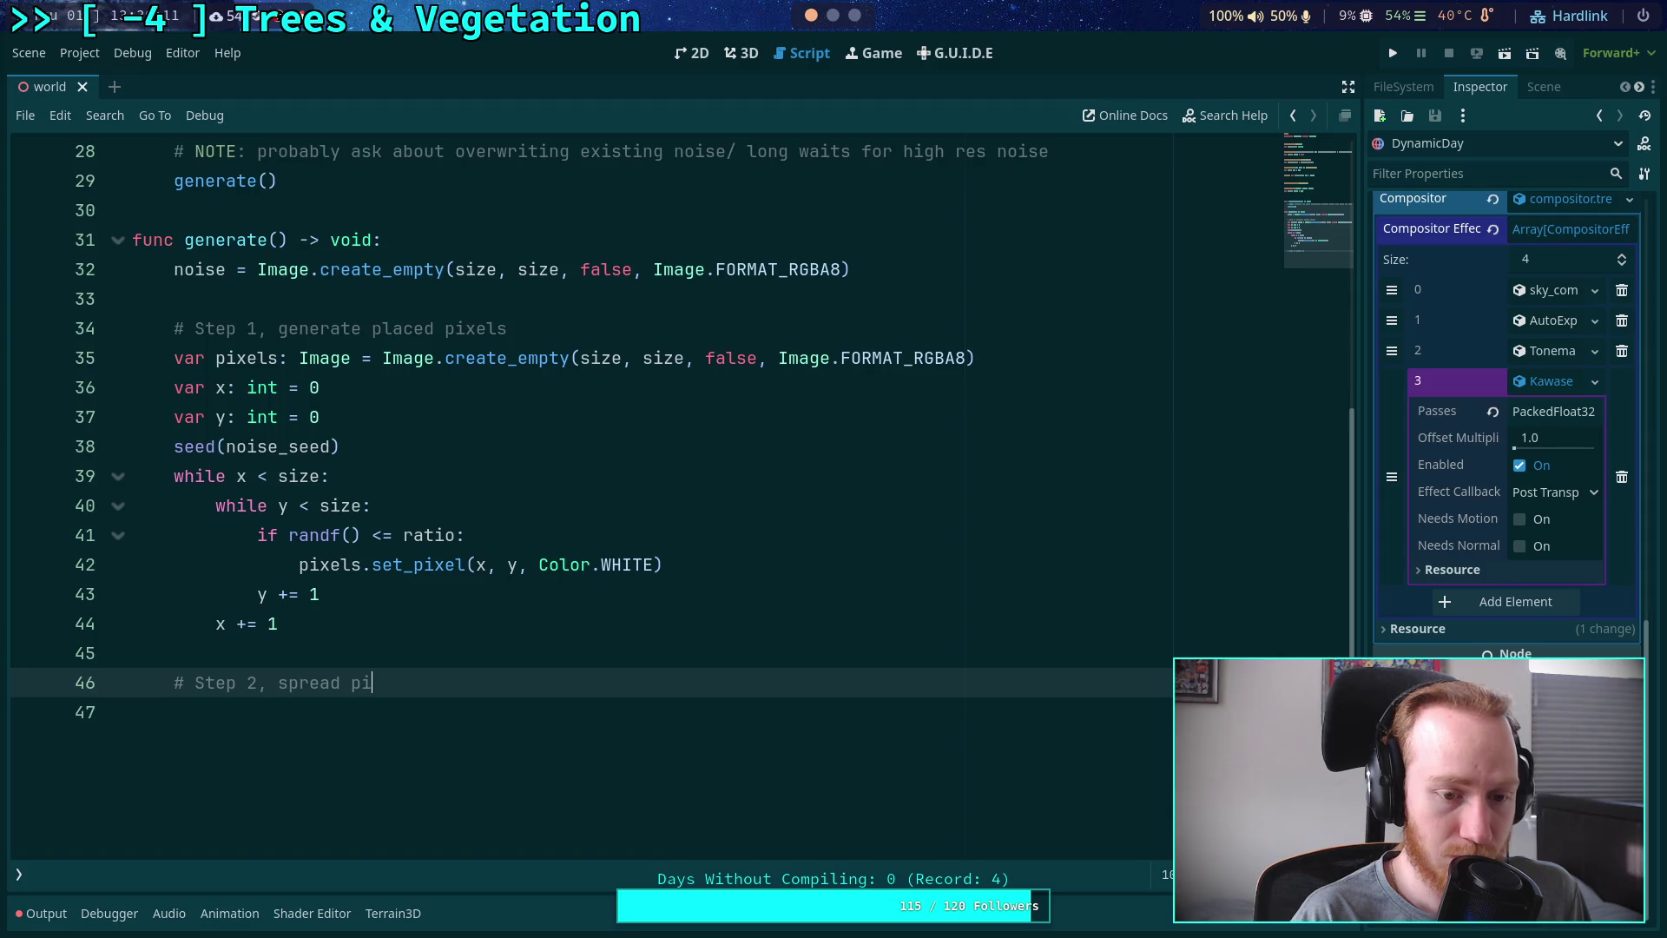
pyautogui.write('els')
pyautogui.press('Return')
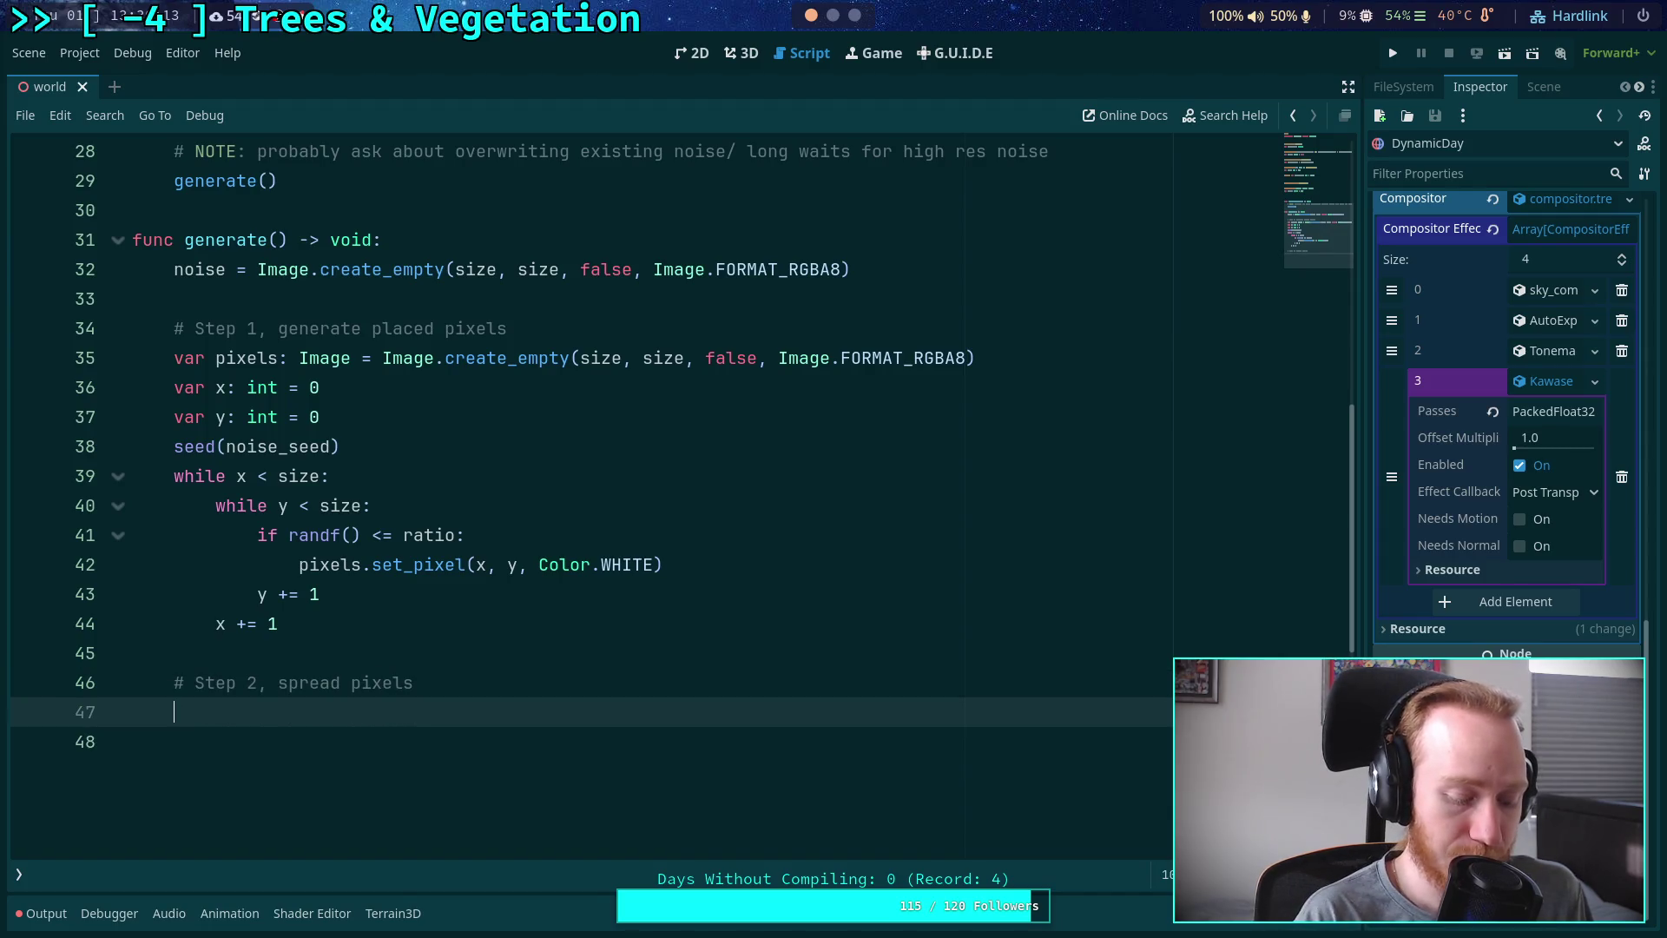
pyautogui.hotkey('alt', 'Tab')
pyautogui.scroll(-7, 588, 705)
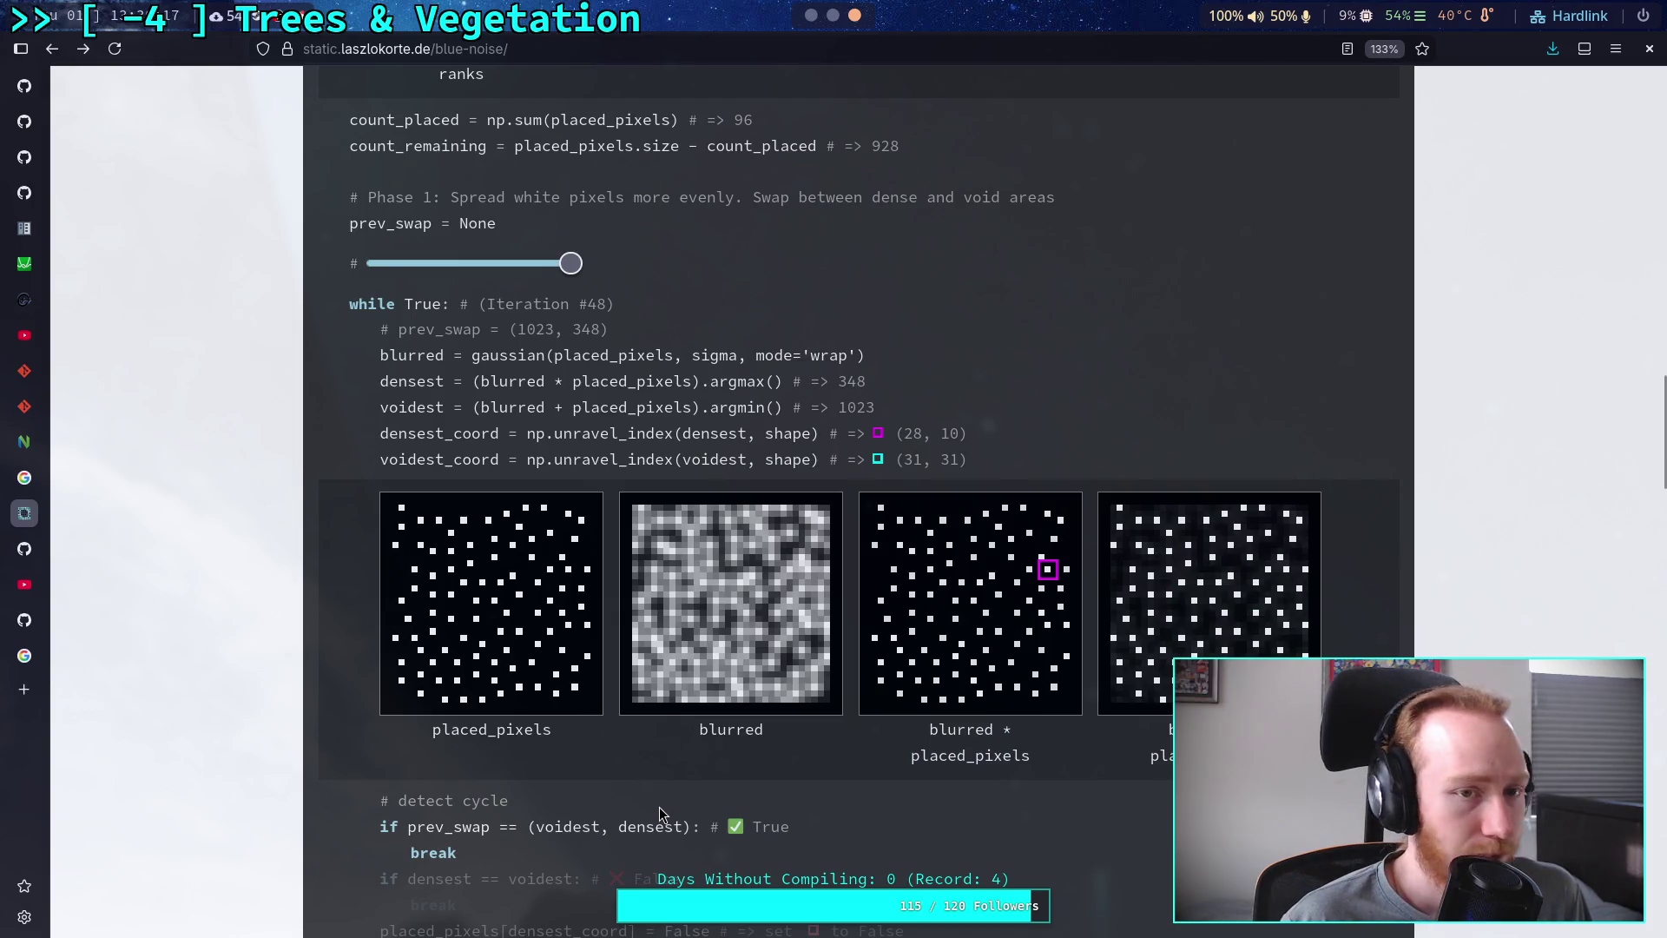
# Step: Look over the article's count_placed and count_remaining setup, noting placed_pixels.size
pyautogui.scroll(6, 586, 670)
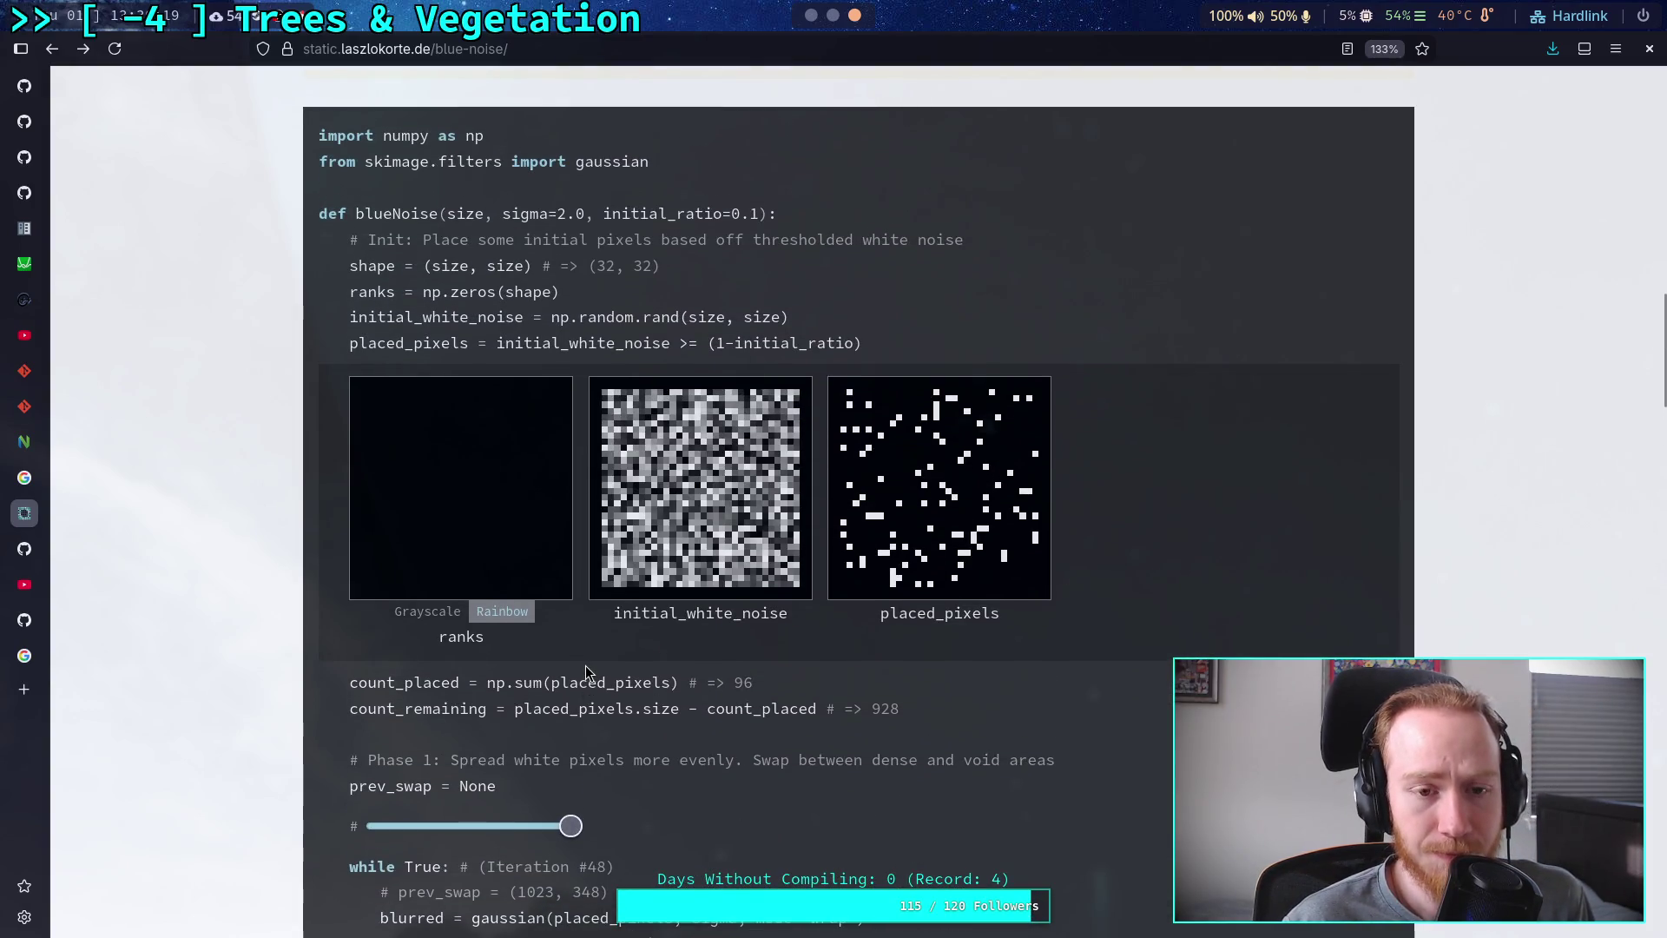
pyautogui.moveTo(380, 686); pyautogui.dragTo(681, 700)
pyautogui.click(682, 700)
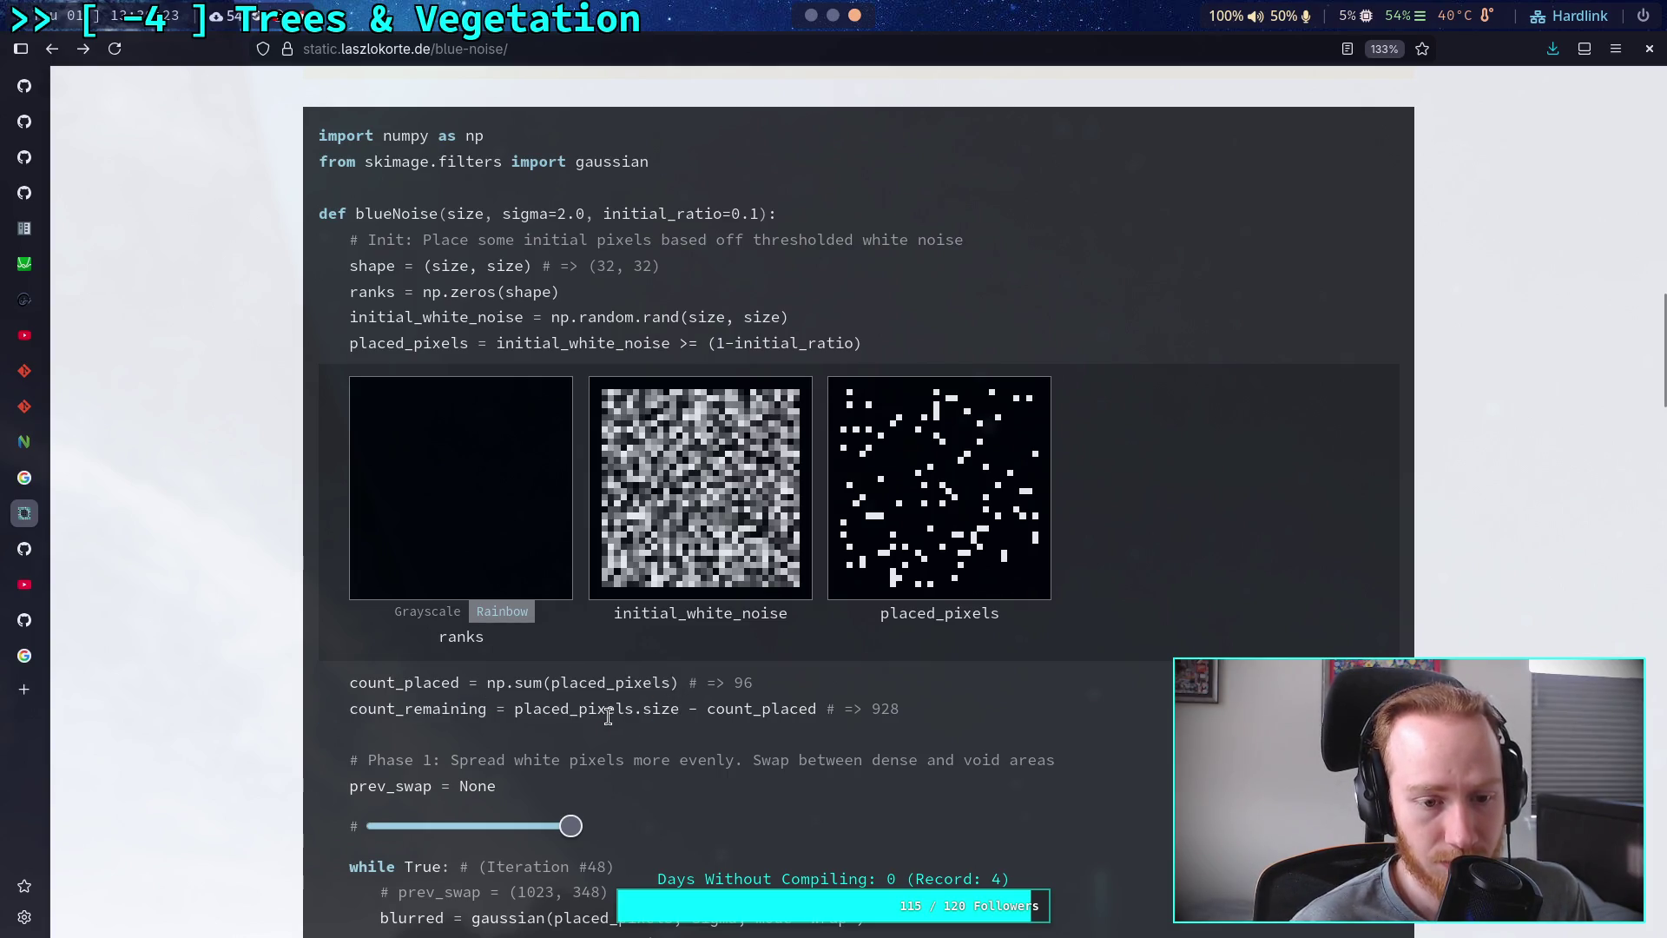
pyautogui.doubleClick(653, 710)
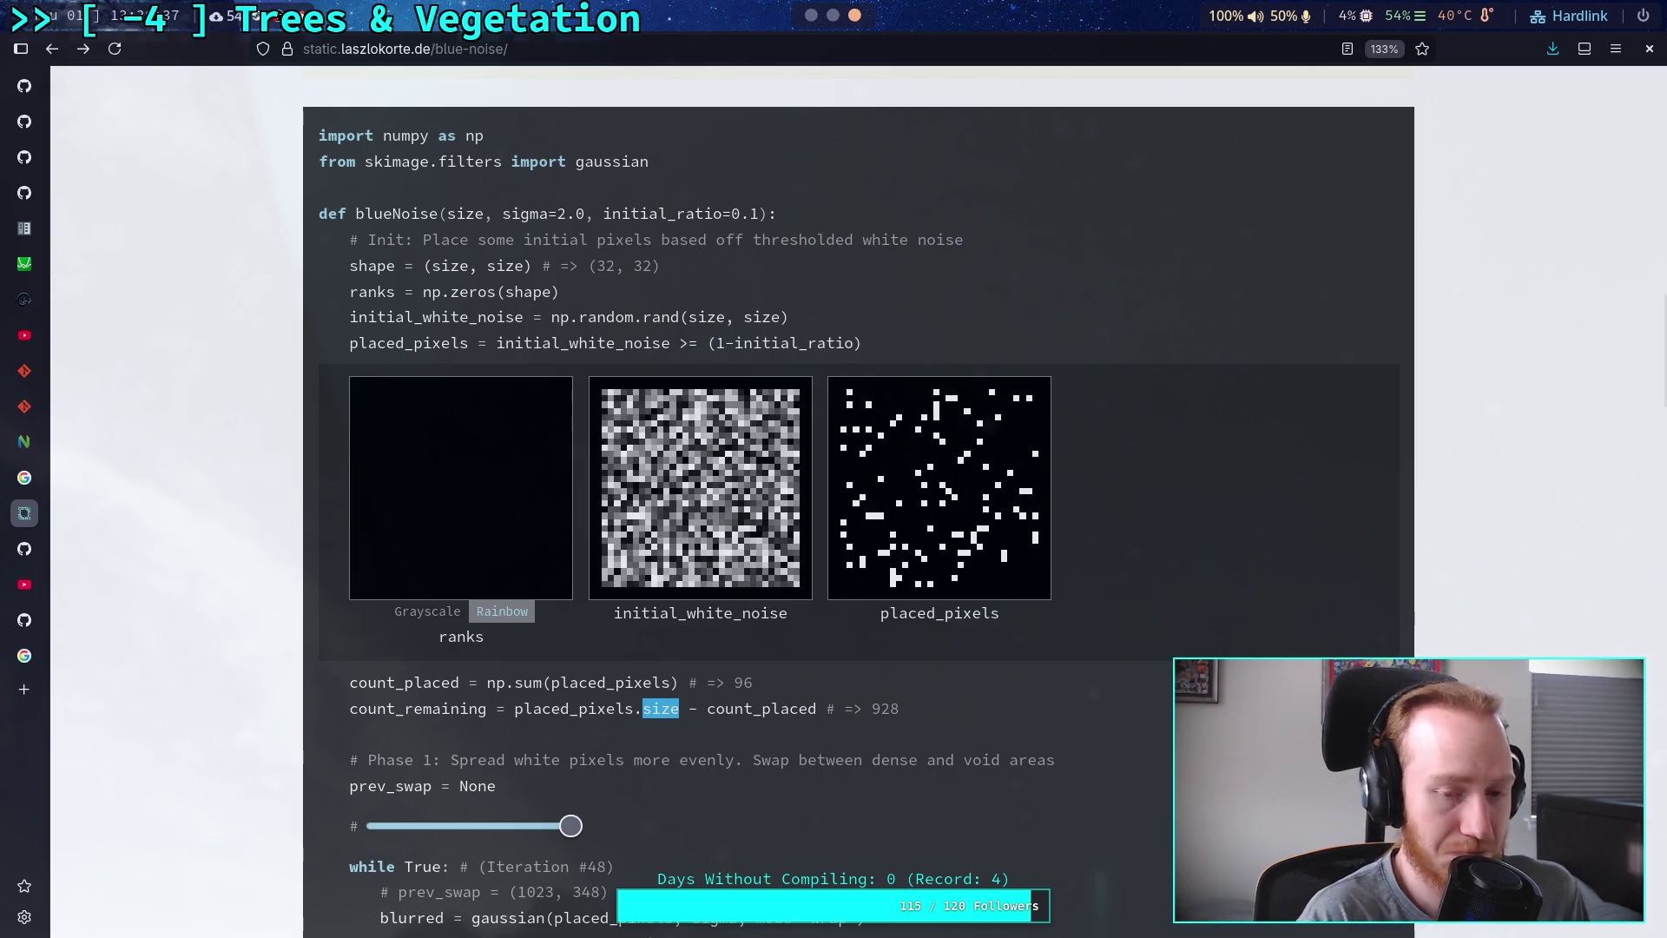
pyautogui.hotkey('alt', 'Tab')
pyautogui.hotkey('ctrl', 'b')
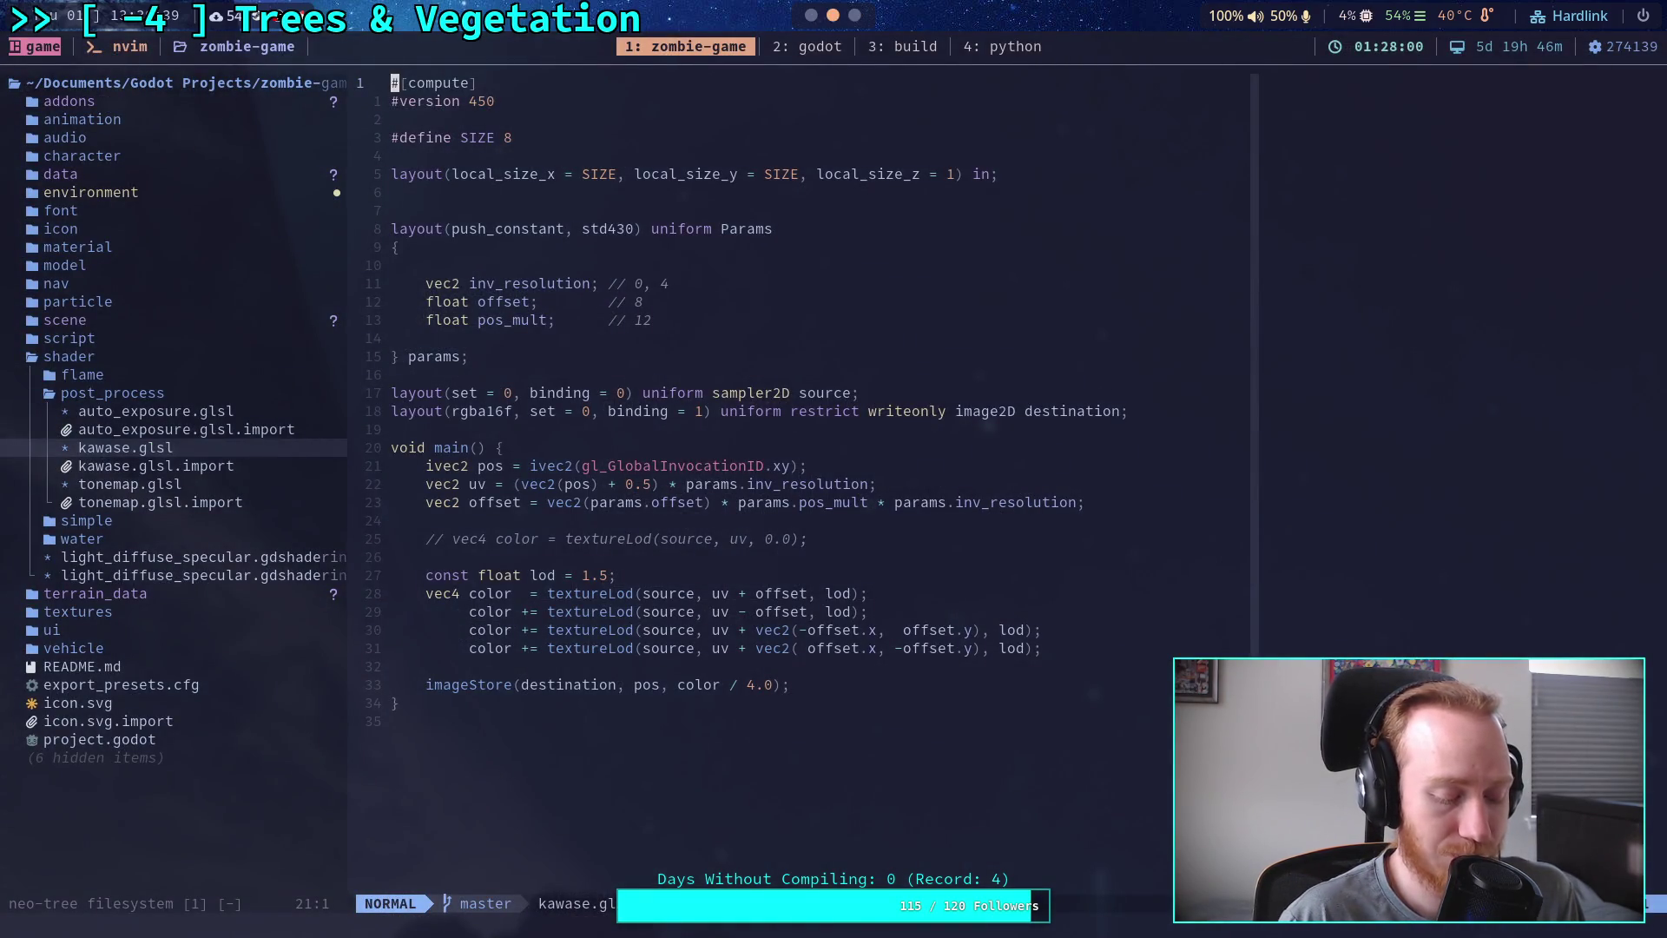
# Step: Evaluate 32 * 32 = 1024 in the Python REPL and go back to the Godot script
pyautogui.write('432 * 32')
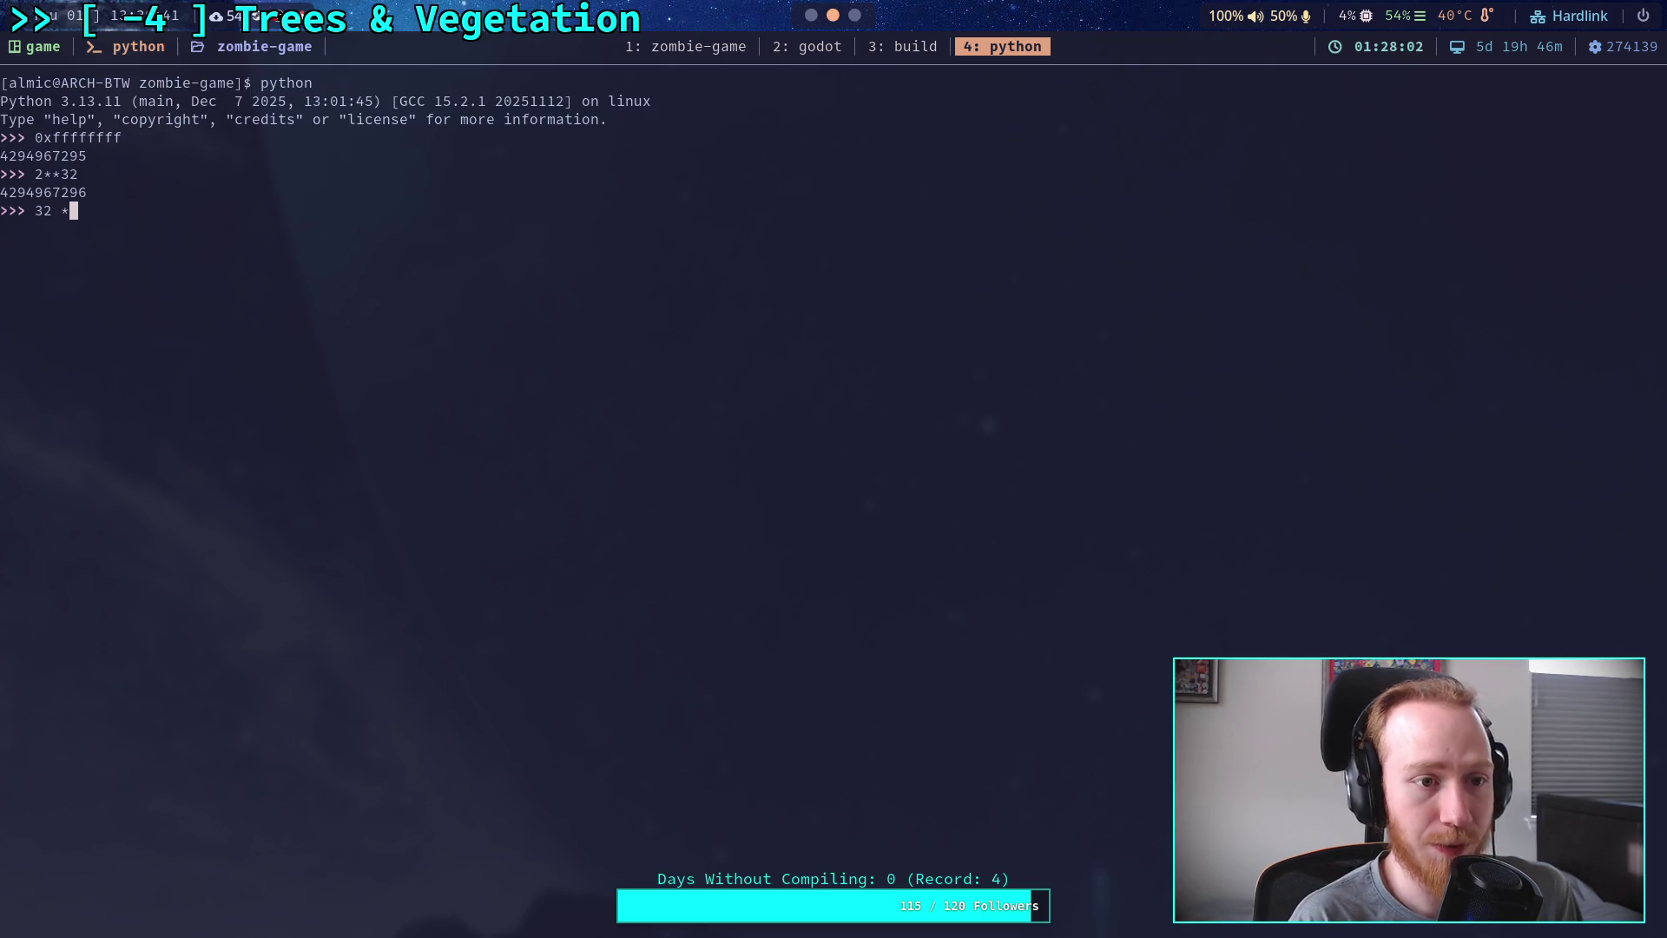
pyautogui.press('Return')
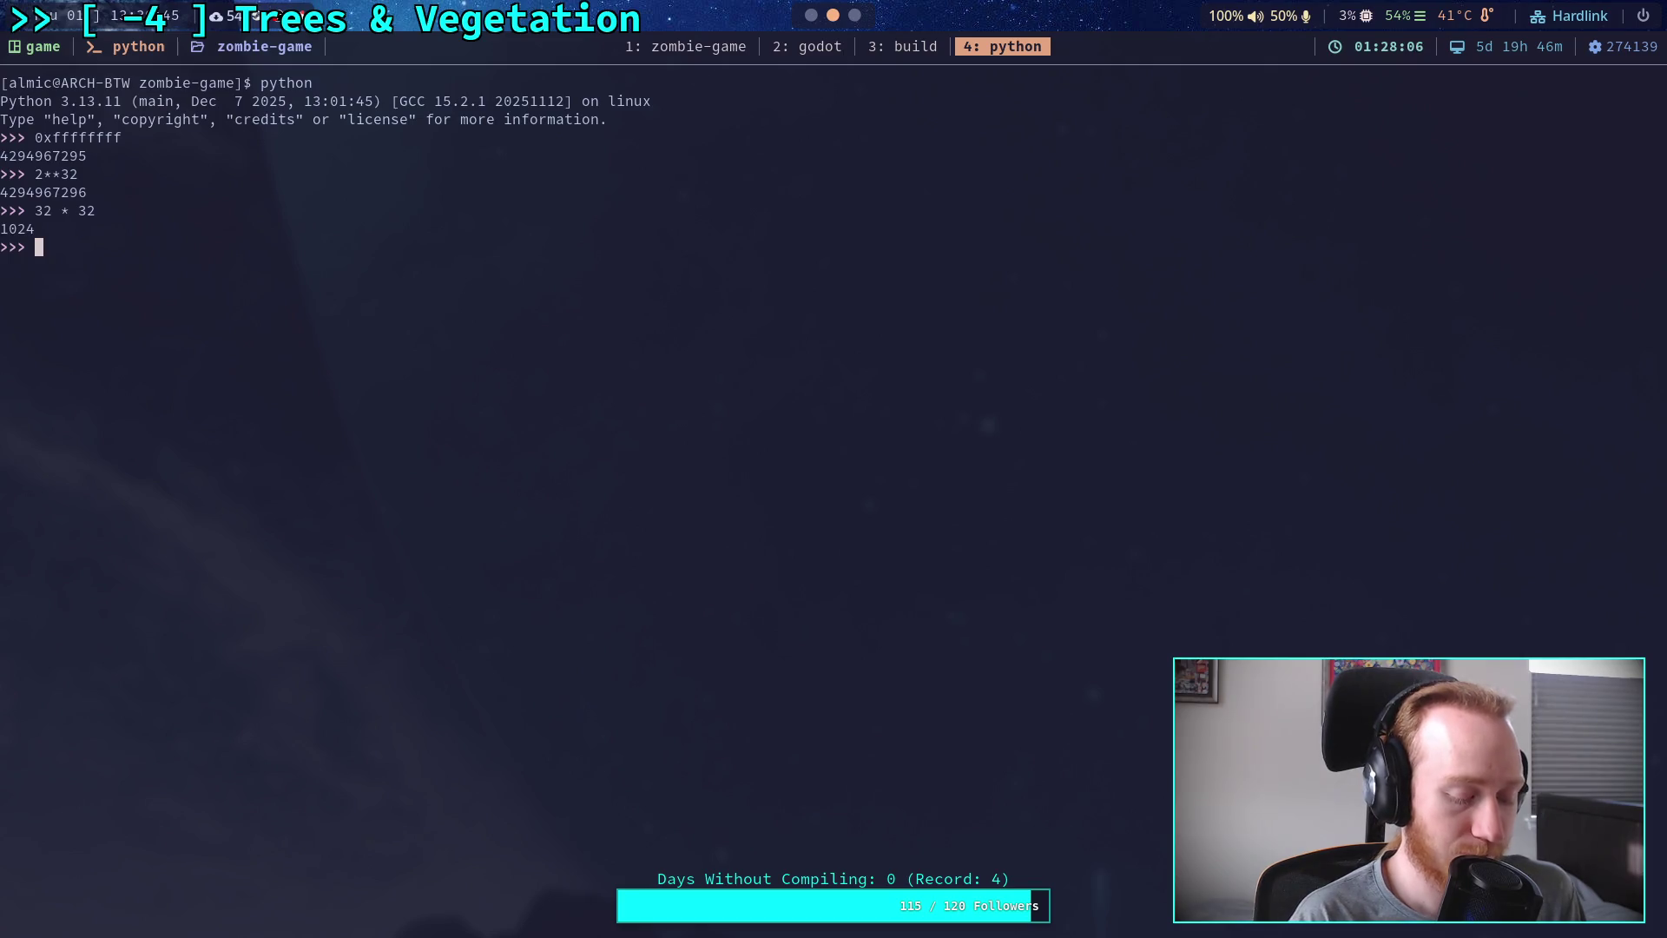
pyautogui.press('super+2')
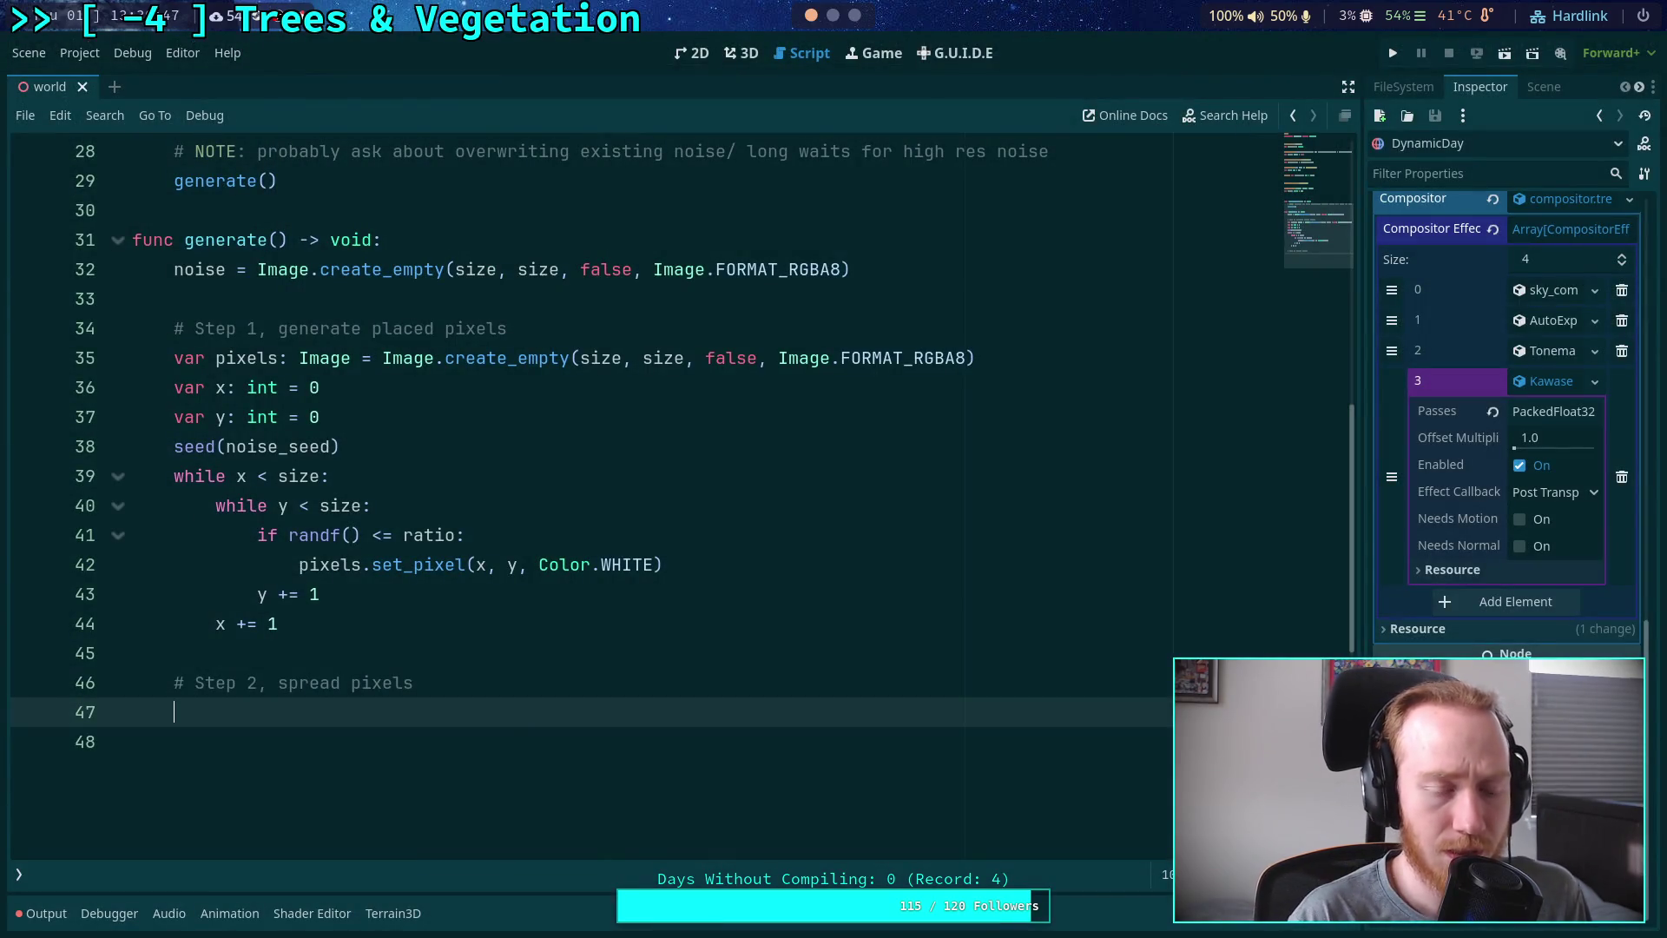
# Step: Declare var count: int = 0 below var pixels and add count += 1 inside the if block
pyautogui.write('var p')
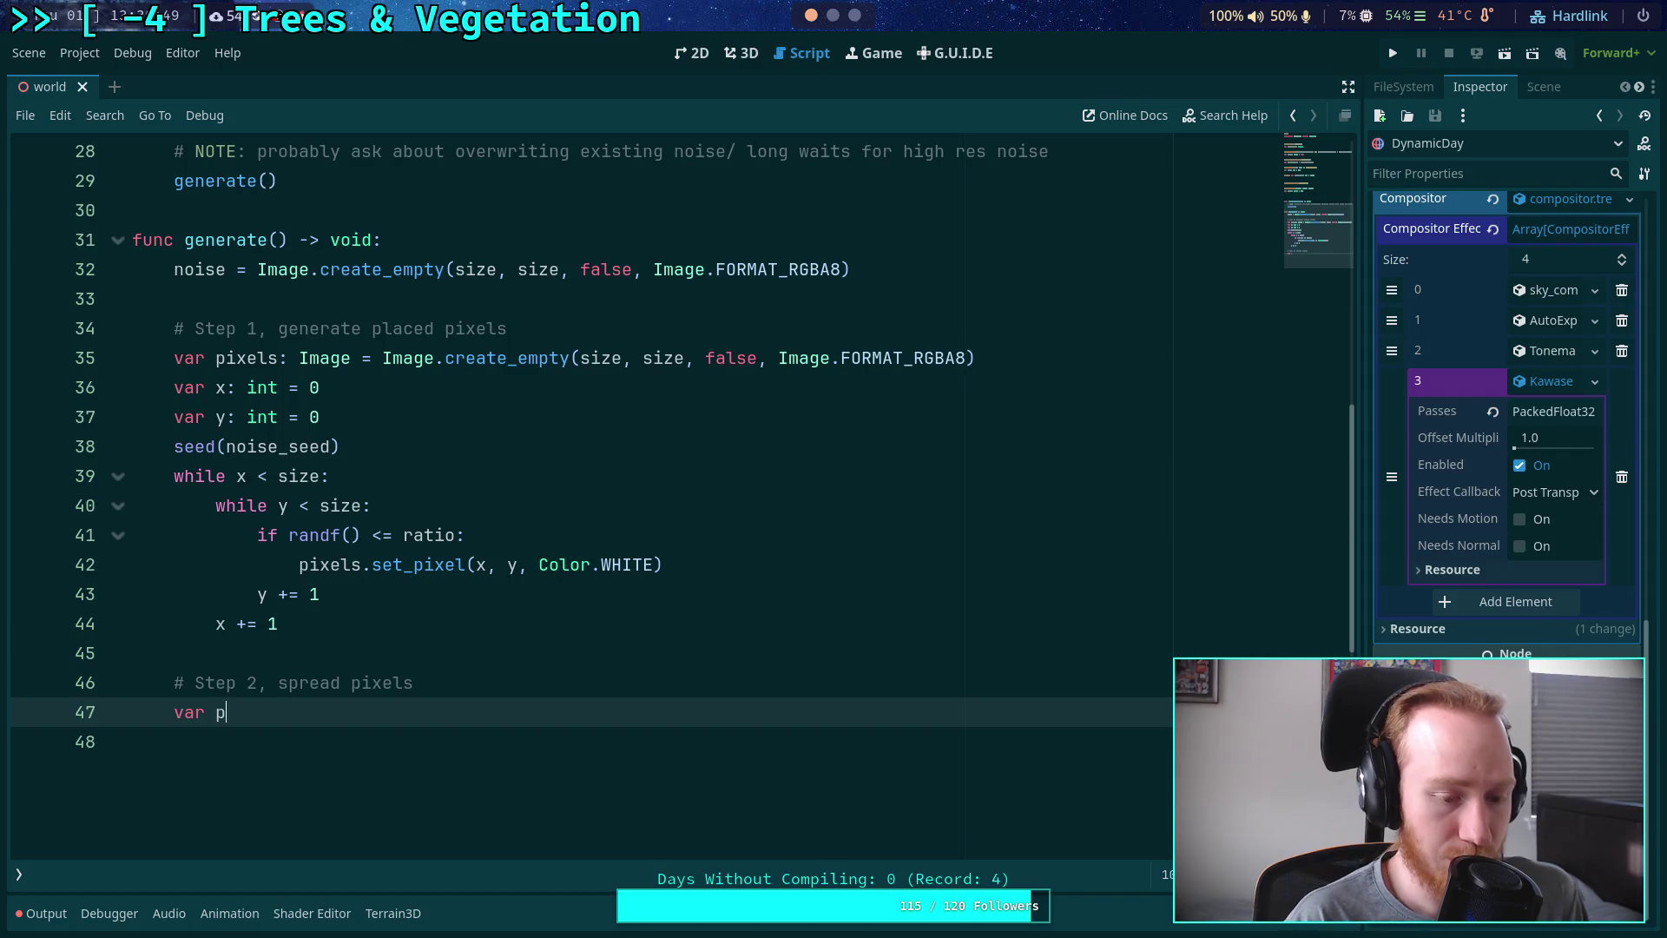
pyautogui.write('lac')
pyautogui.hotkey('alt', 'Up')
pyautogui.hotkey('alt', 'Up')
pyautogui.hotkey('alt', 'Up')
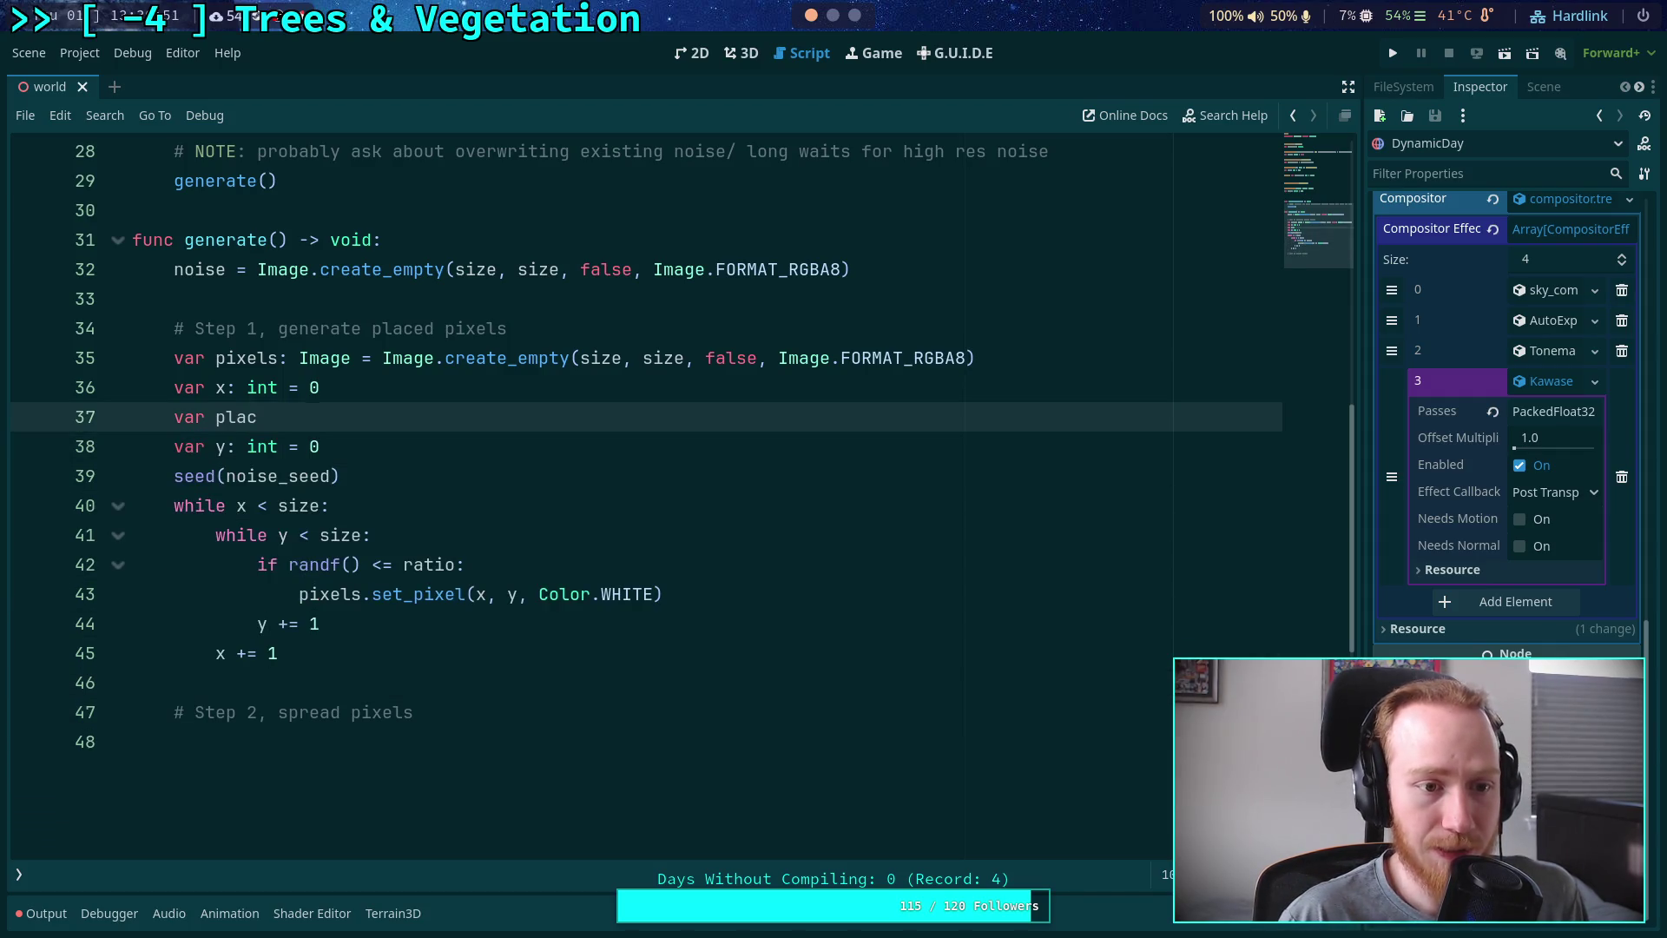
pyautogui.hotkey('alt', 'Down')
pyautogui.press('BackSpace')
pyautogui.press('BackSpace')
pyautogui.press('BackSpace')
pyautogui.write('count: int = 0')
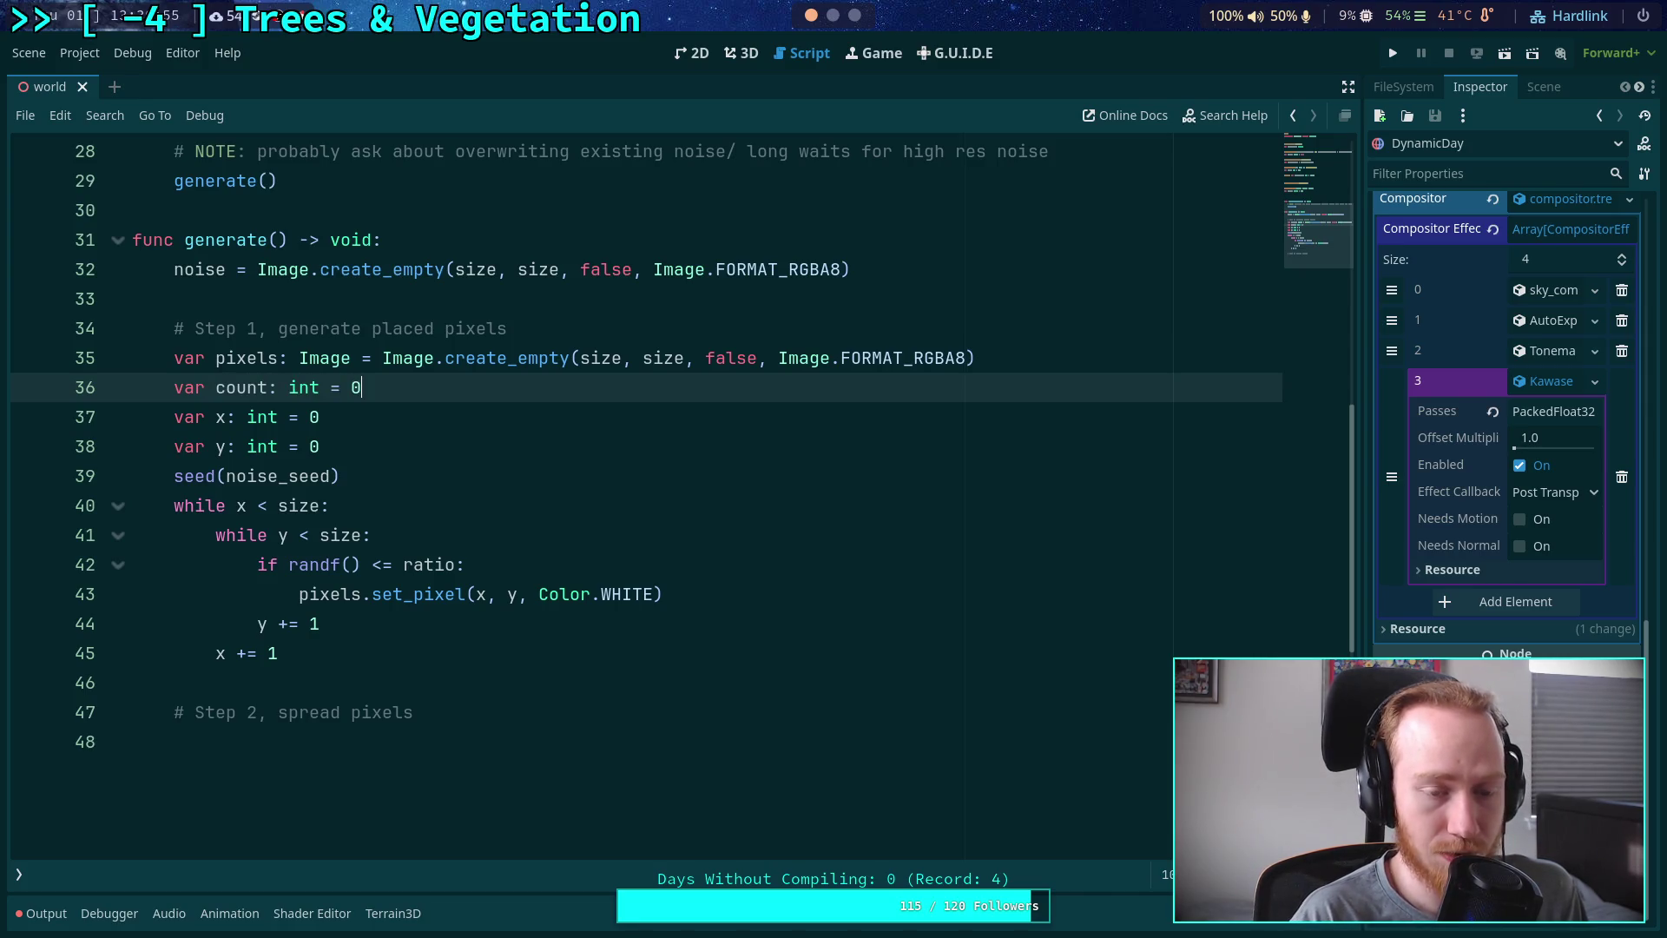
pyautogui.click(608, 580)
pyautogui.press('Return')
pyautogui.write('count += 1')
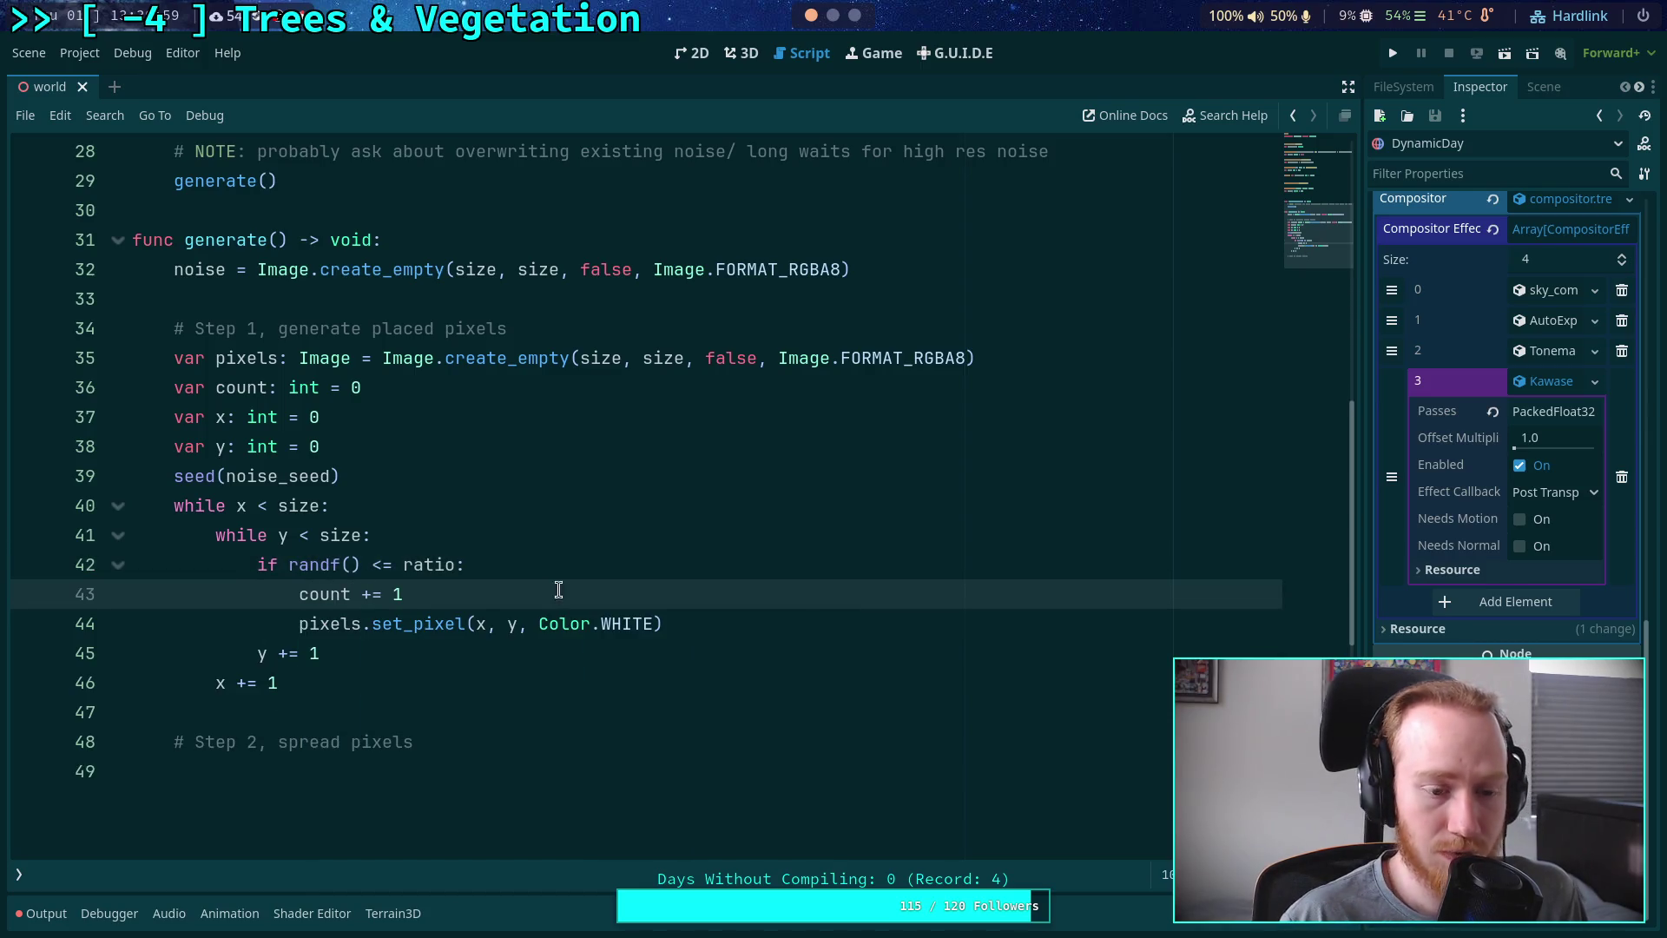
# Step: Under Step 2, declare var remaining: int = (size * size) - count and save the script
pyautogui.click(460, 766)
pyautogui.write('var remaining: int = ')
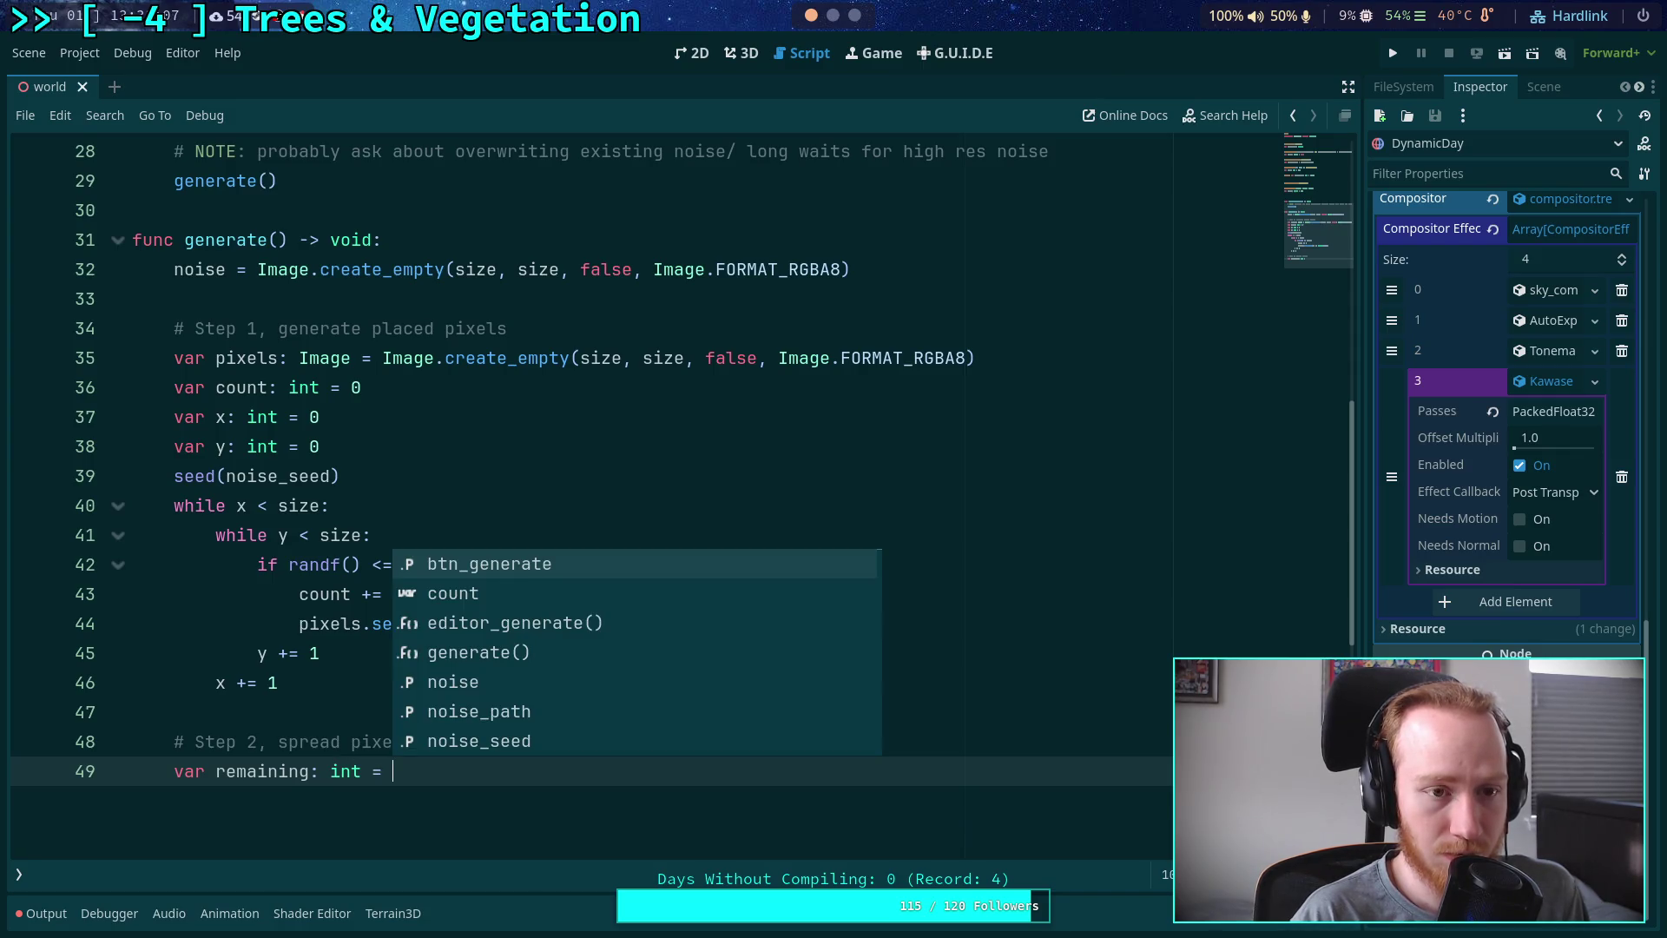
pyautogui.write('(size')
pyautogui.press('BackSpace')
pyautogui.press('BackSpace')
pyautogui.press('BackSpace')
pyautogui.press('BackSpace')
pyautogui.write('size * size) - count')
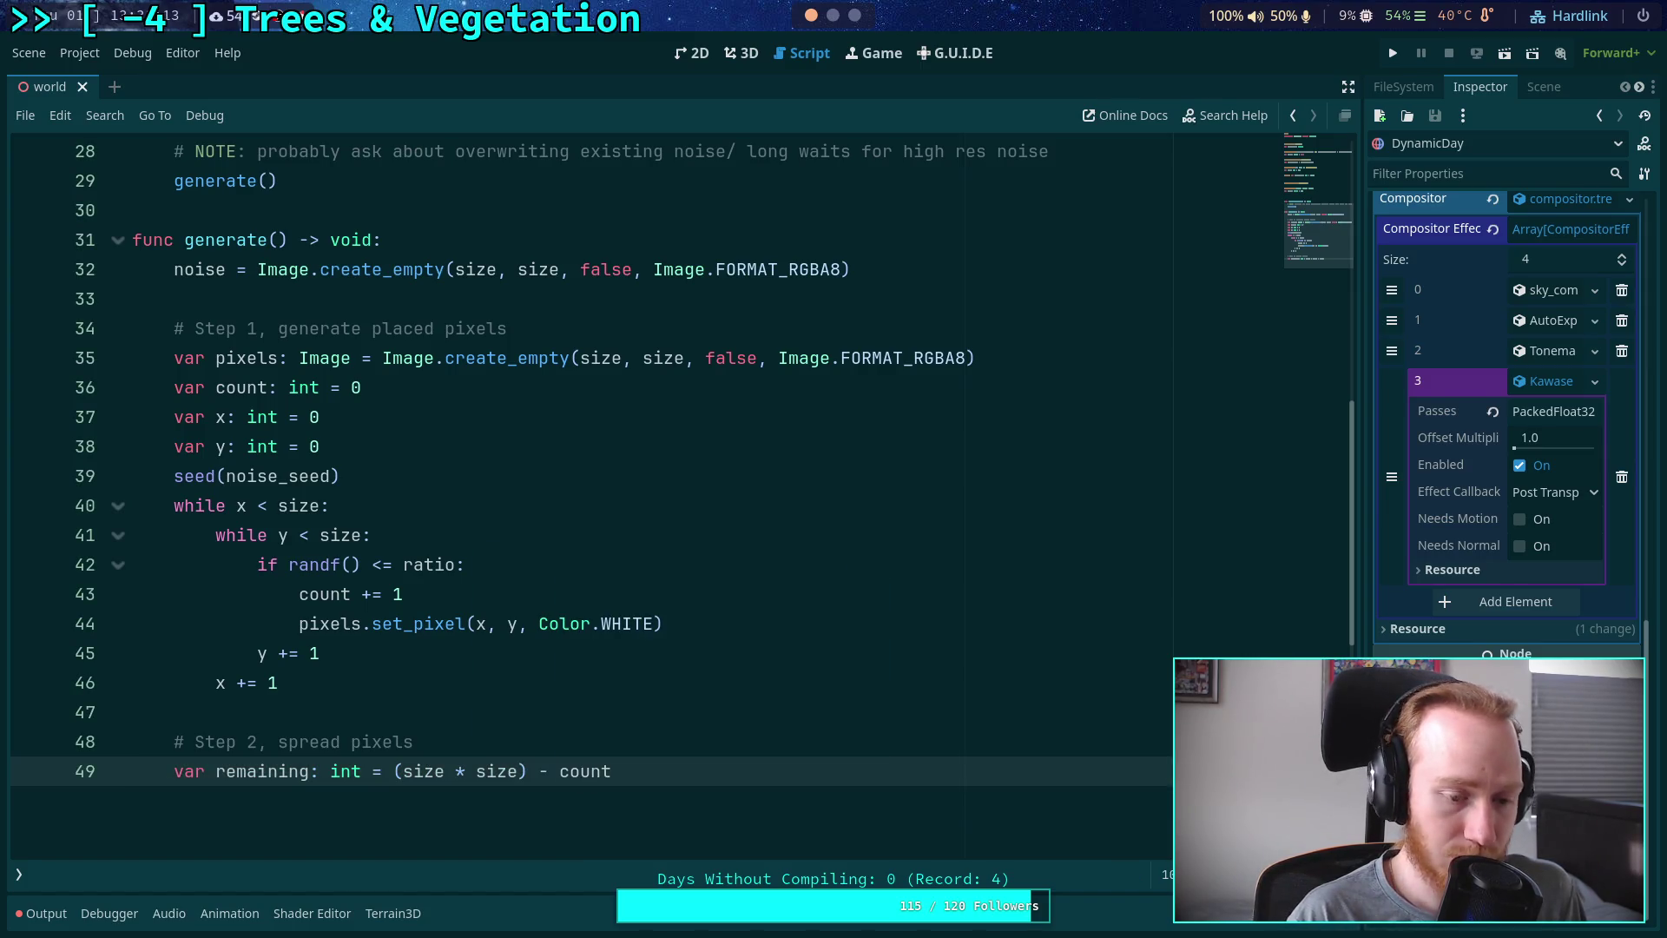
pyautogui.press('Return')
pyautogui.hotkey('ctrl', 's')
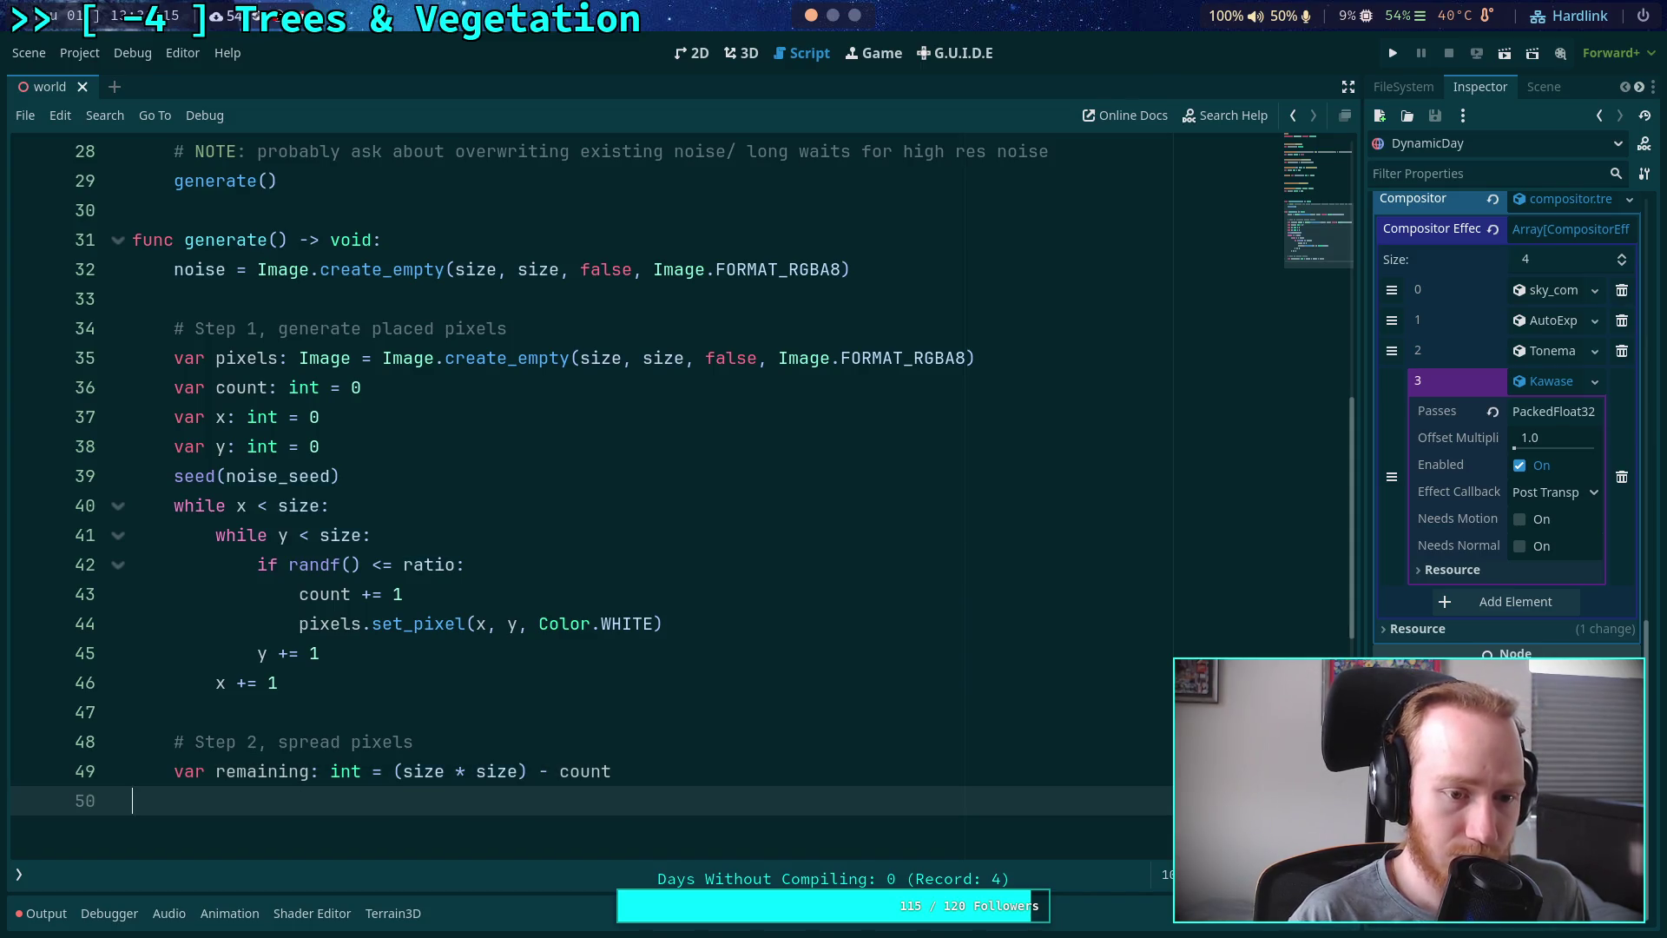
pyautogui.scroll(-2, 490, 657)
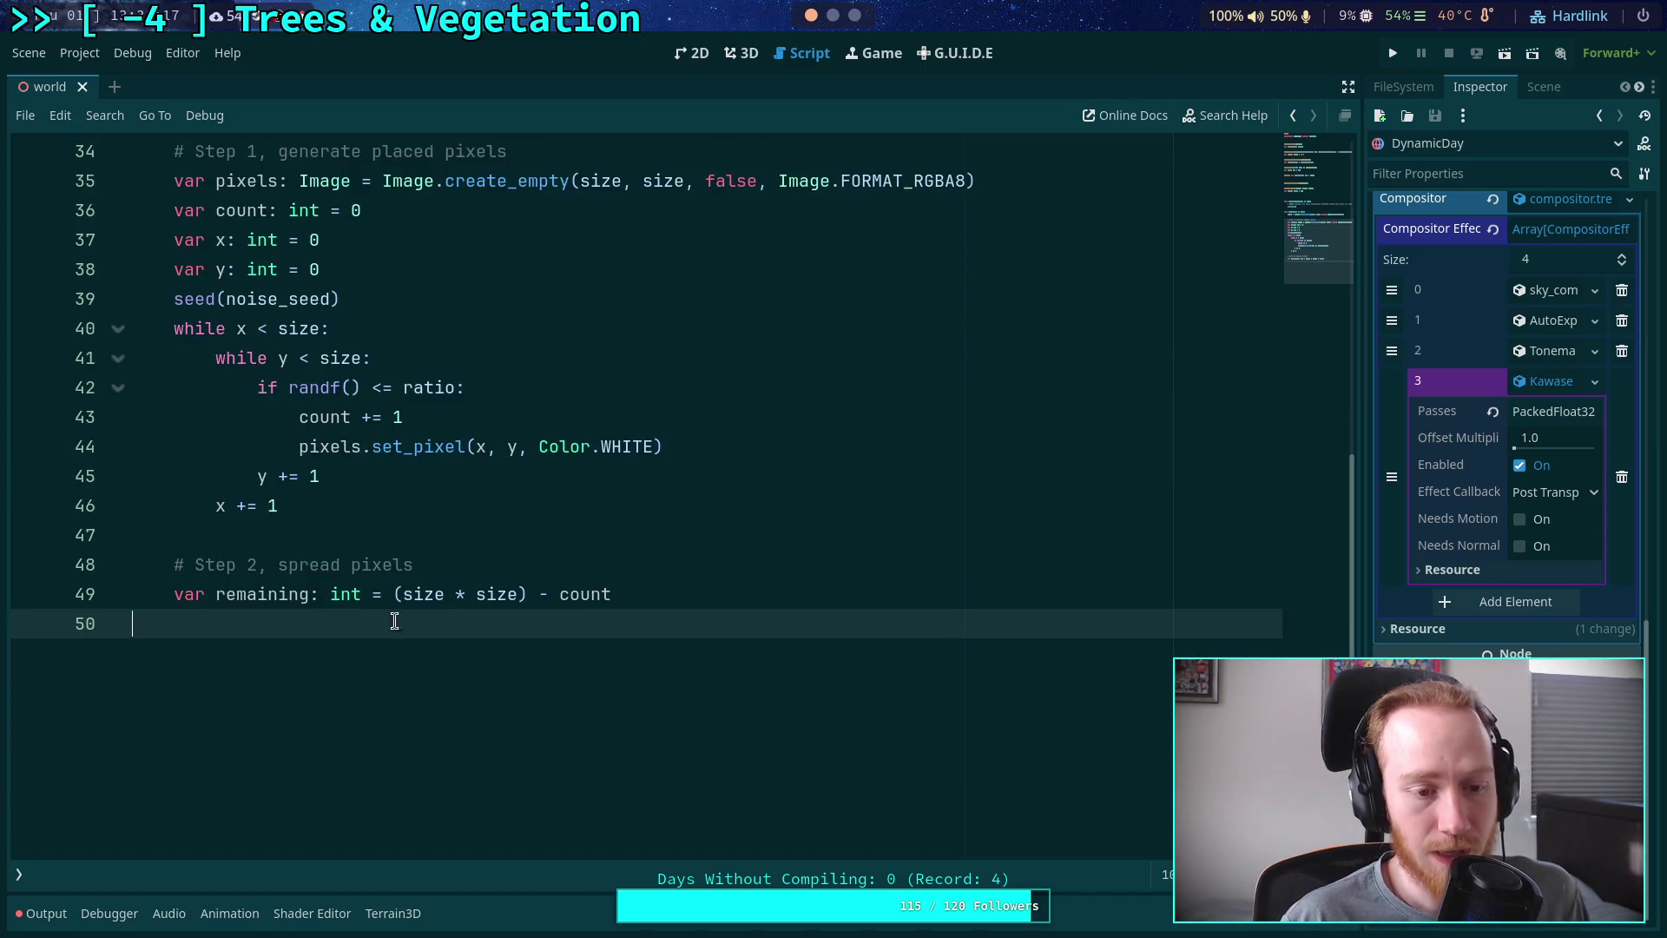
pyautogui.scroll(1, 448, 551)
pyautogui.click(446, 581)
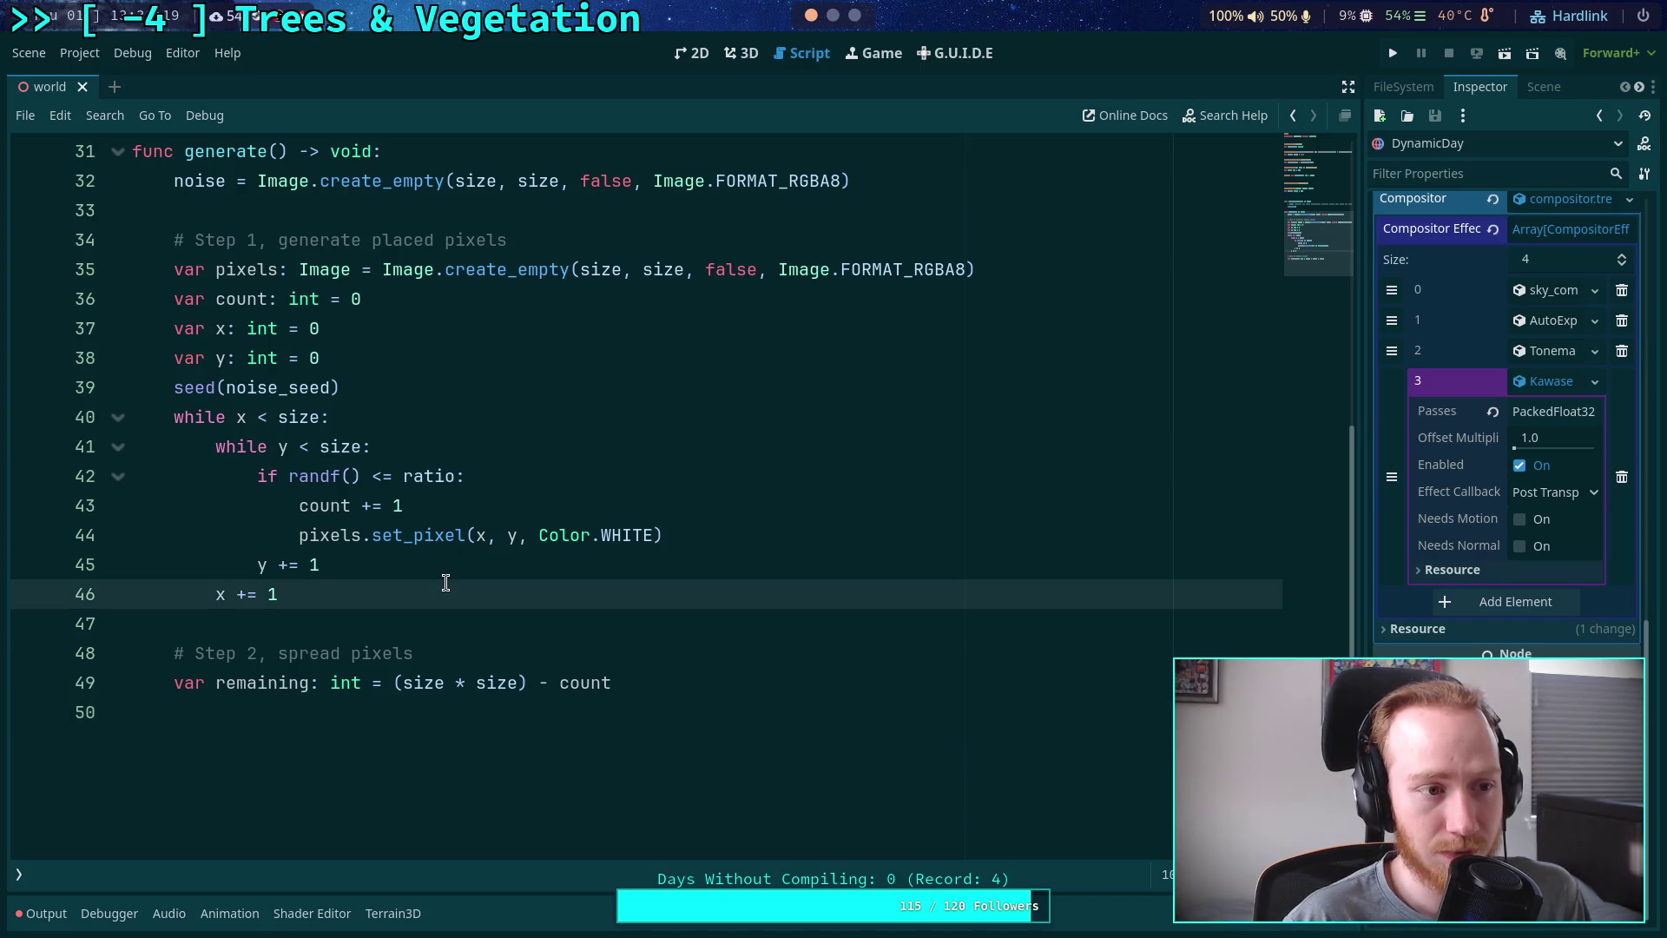
# Step: Add an `if count < 2:` check after the placement loop
pyautogui.press('Return')
pyautogui.press('Return')
pyautogui.write('if count ')
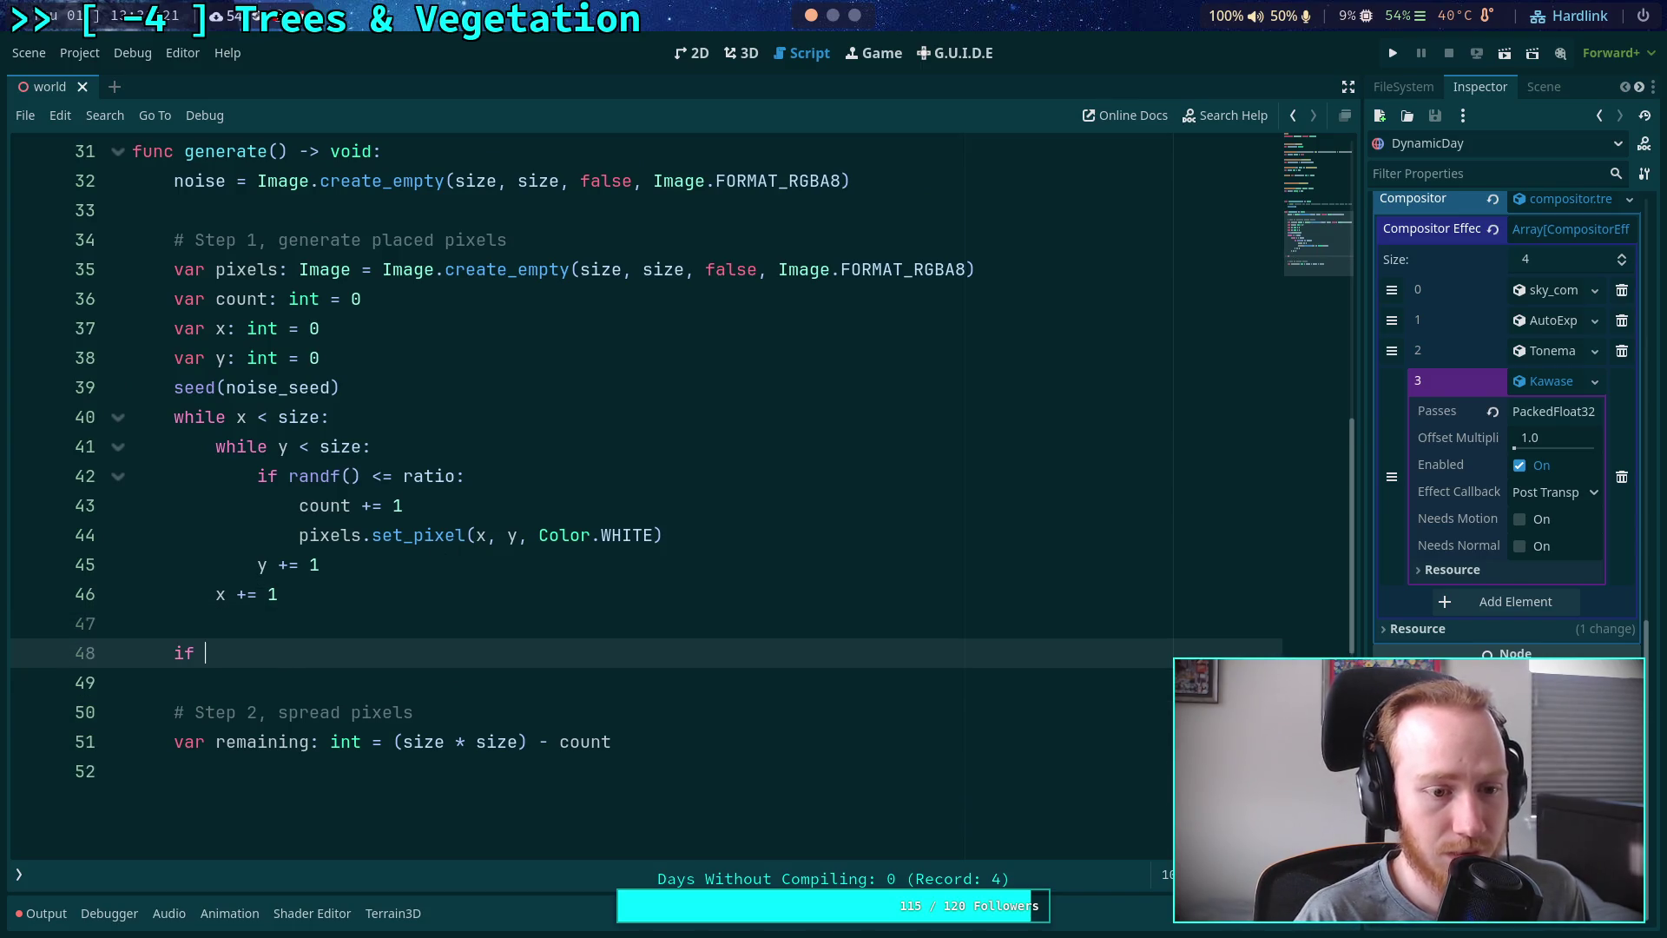
pyautogui.write('== 0:')
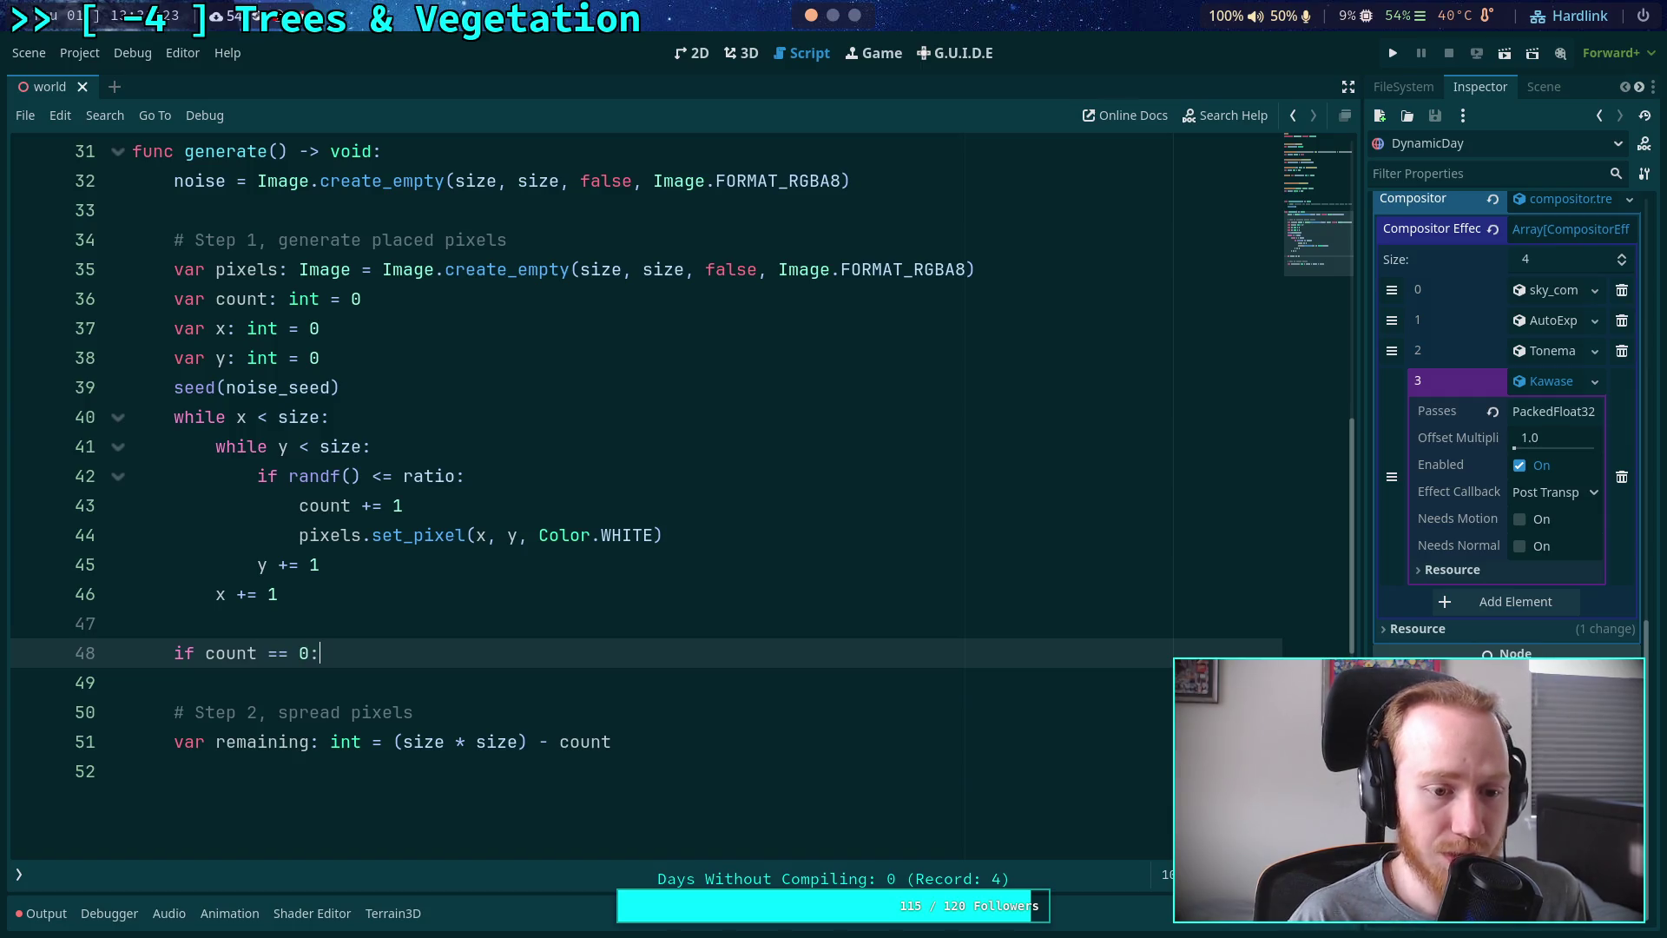
pyautogui.press('Return')
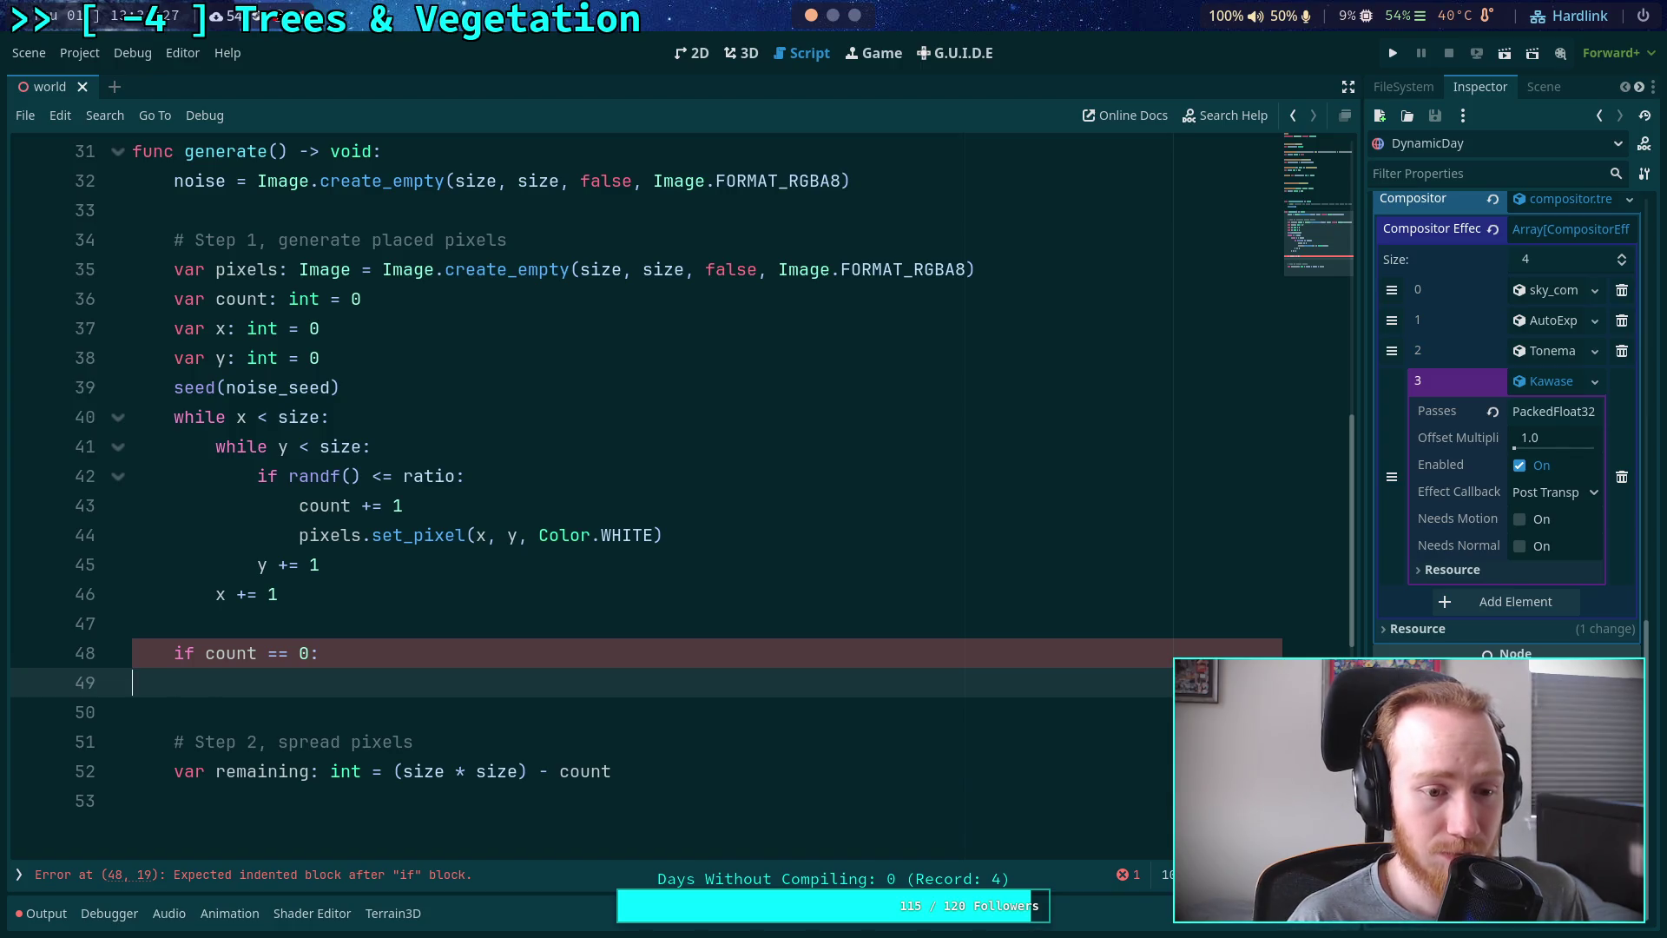
pyautogui.press('BackSpace')
pyautogui.press('BackSpace')
pyautogui.press('BackSpace')
pyautogui.write('< 2:')
pyautogui.press('Return')
# Step: Push the error 'Failed to produce a valid initial noise, try a larger size or increase the ratio.'
pyautogui.write('push_e')
pyautogui.press('Return')
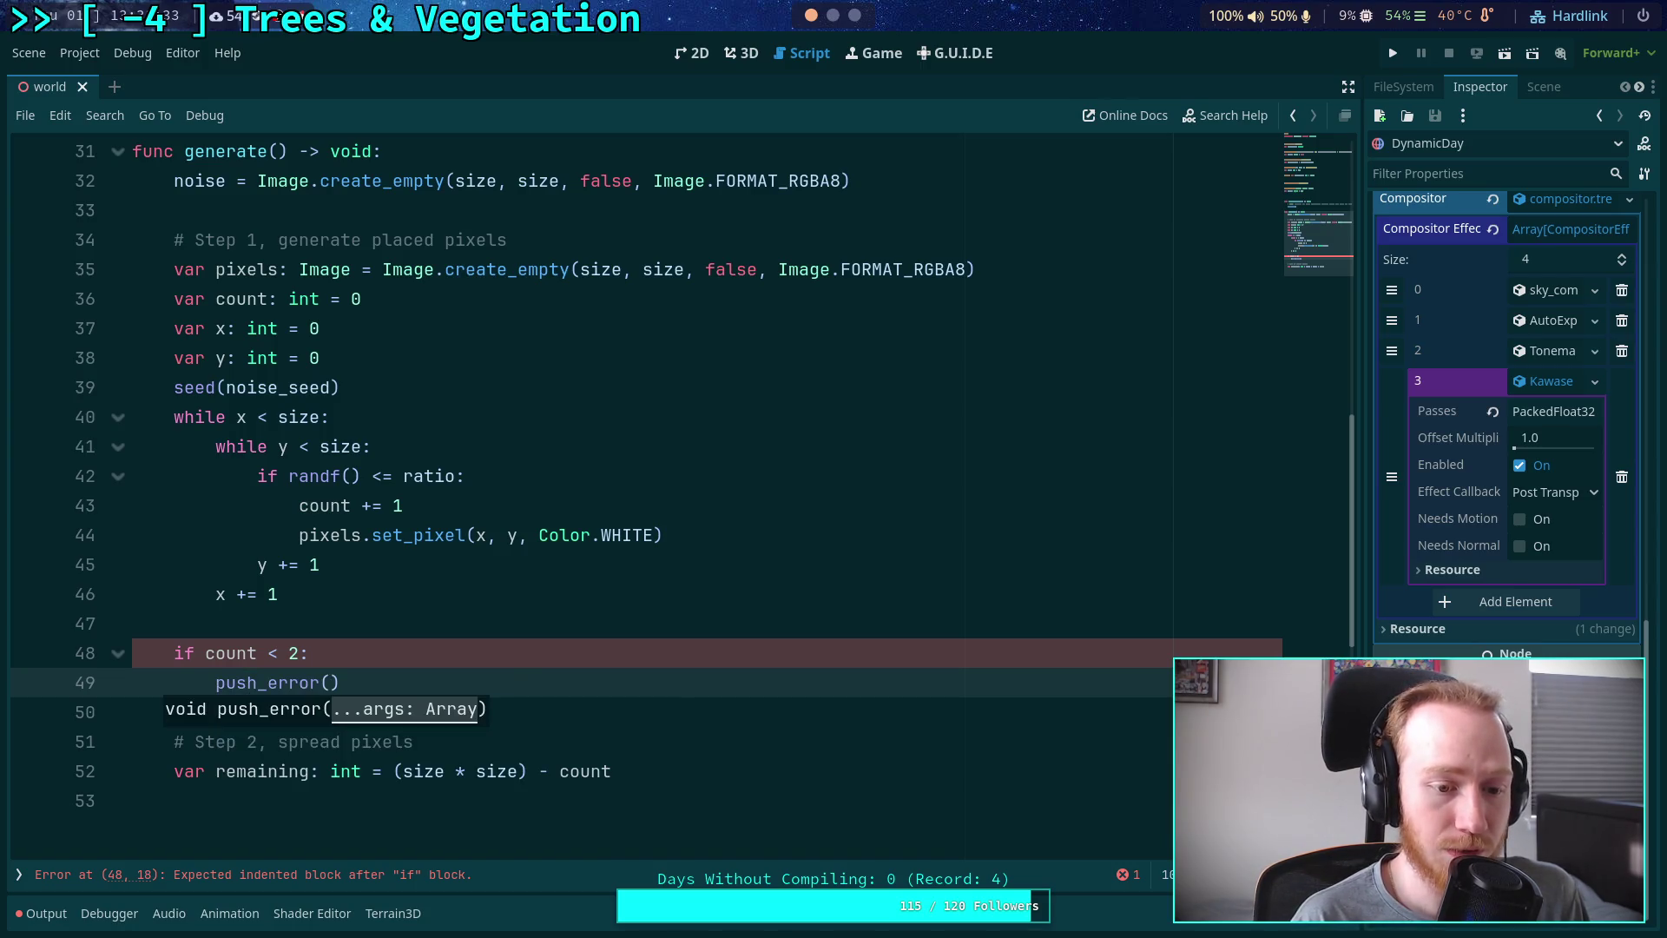
pyautogui.write("'Failed to prodice")
pyautogui.press('BackSpace')
pyautogui.press('BackSpace')
pyautogui.press('BackSpace')
pyautogui.write('uce a vali')
pyautogui.write('d ')
pyautogui.write('initial n')
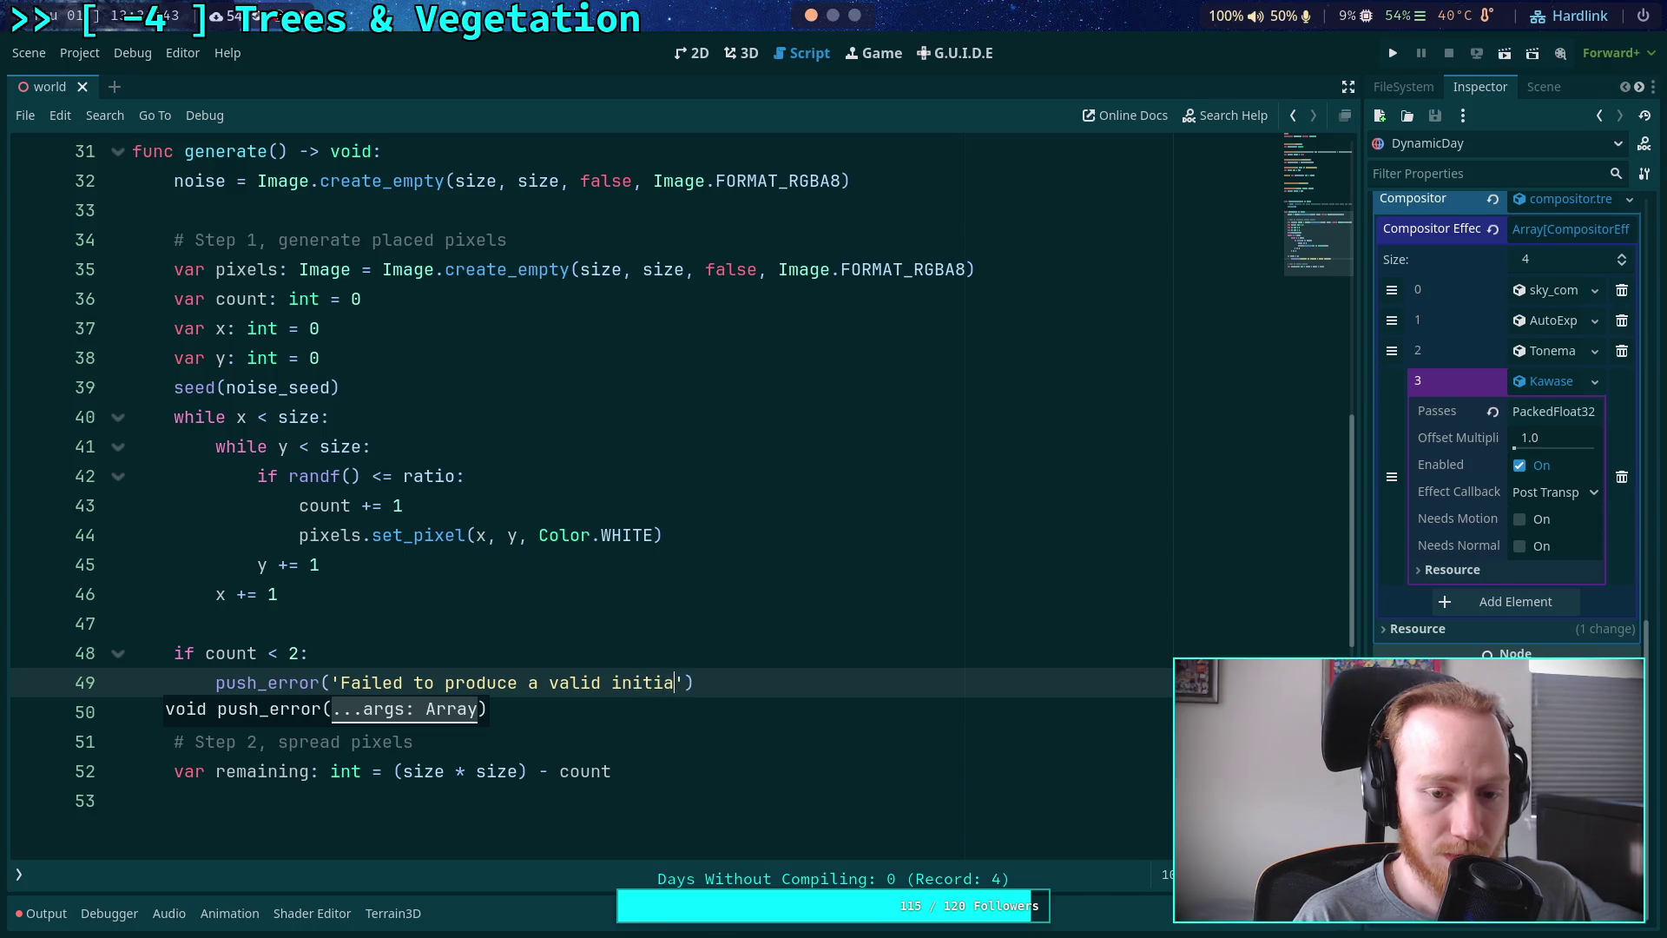
pyautogui.write('oise,')
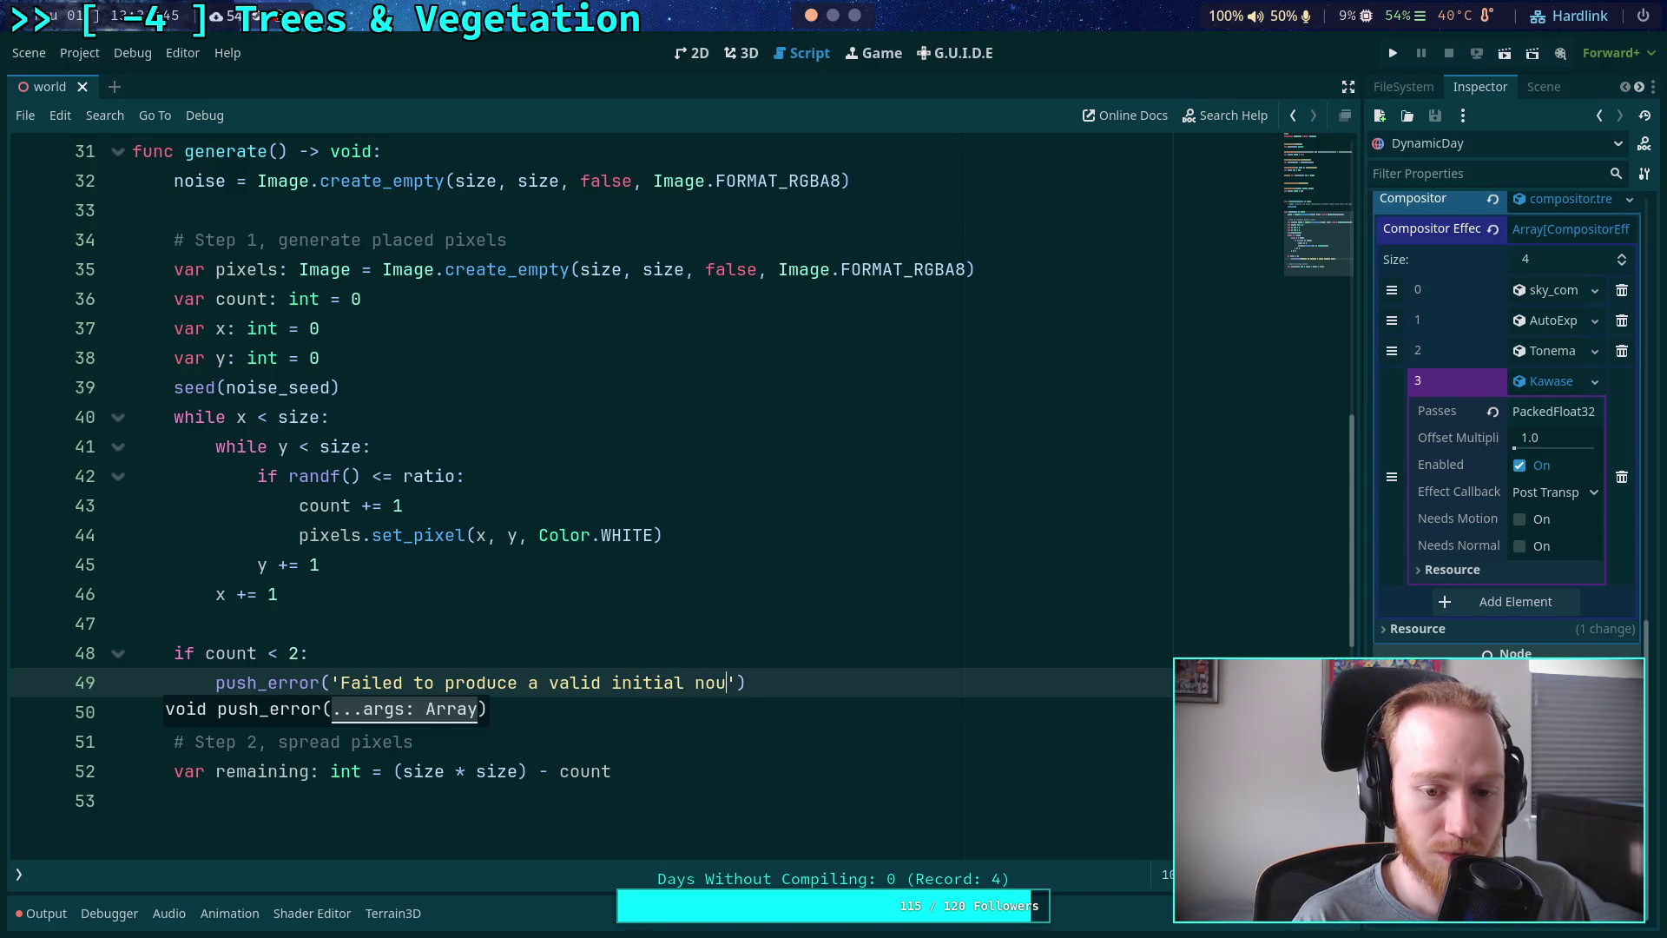
pyautogui.write(' try a lag')
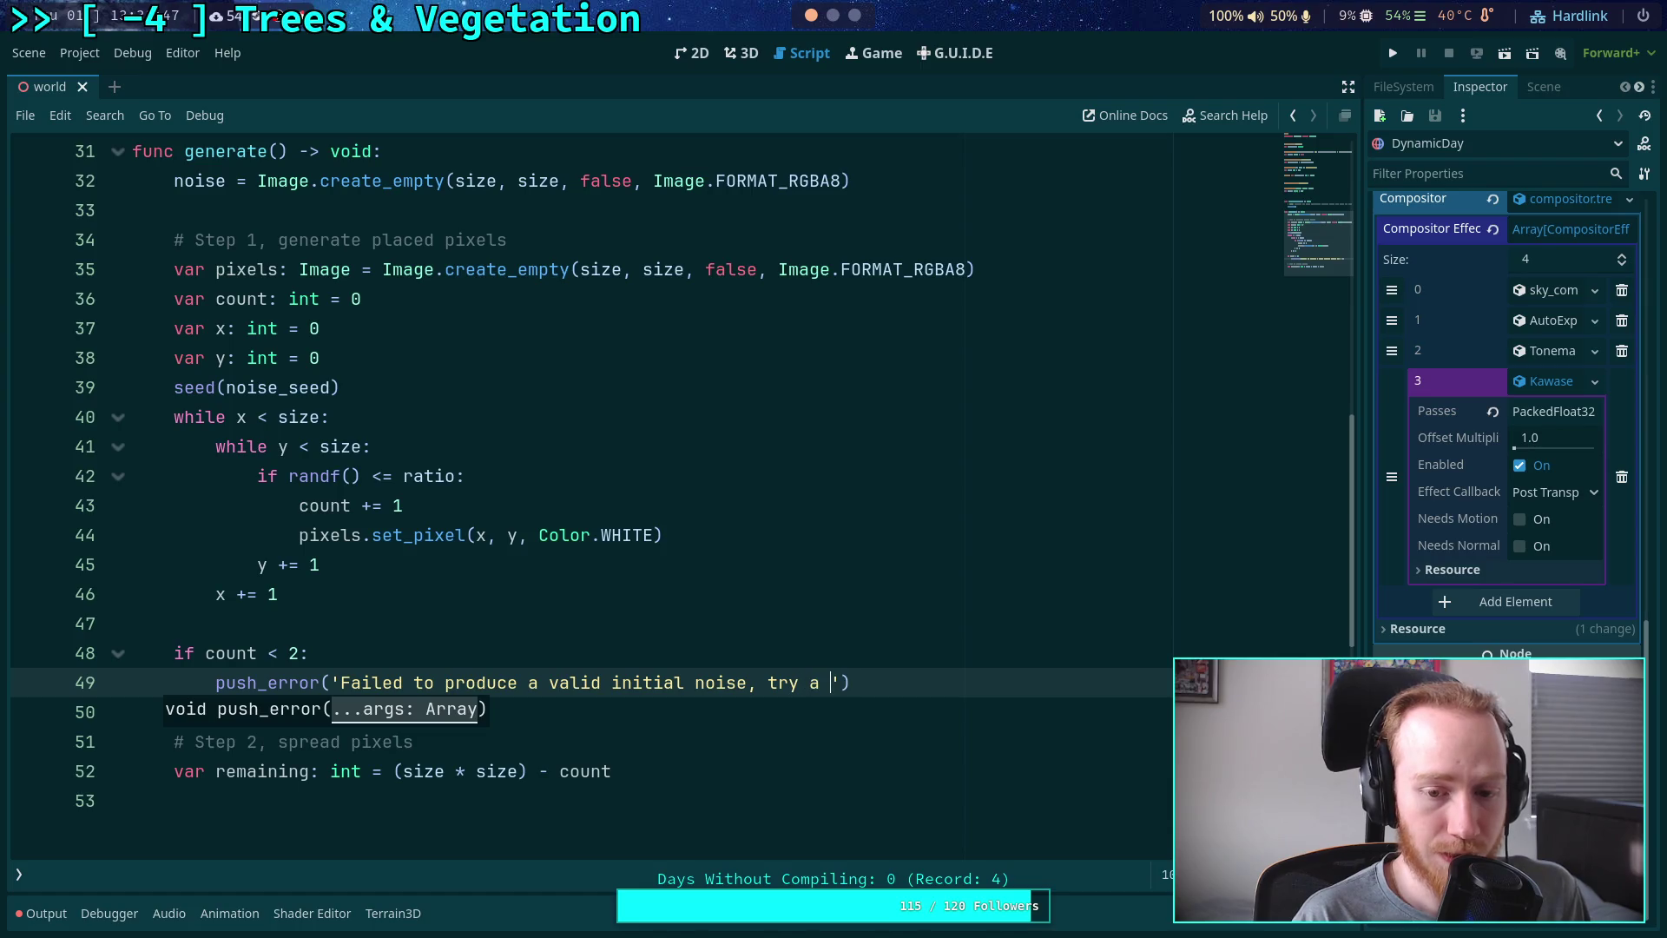
pyautogui.press('BackSpace')
pyautogui.write('rge')
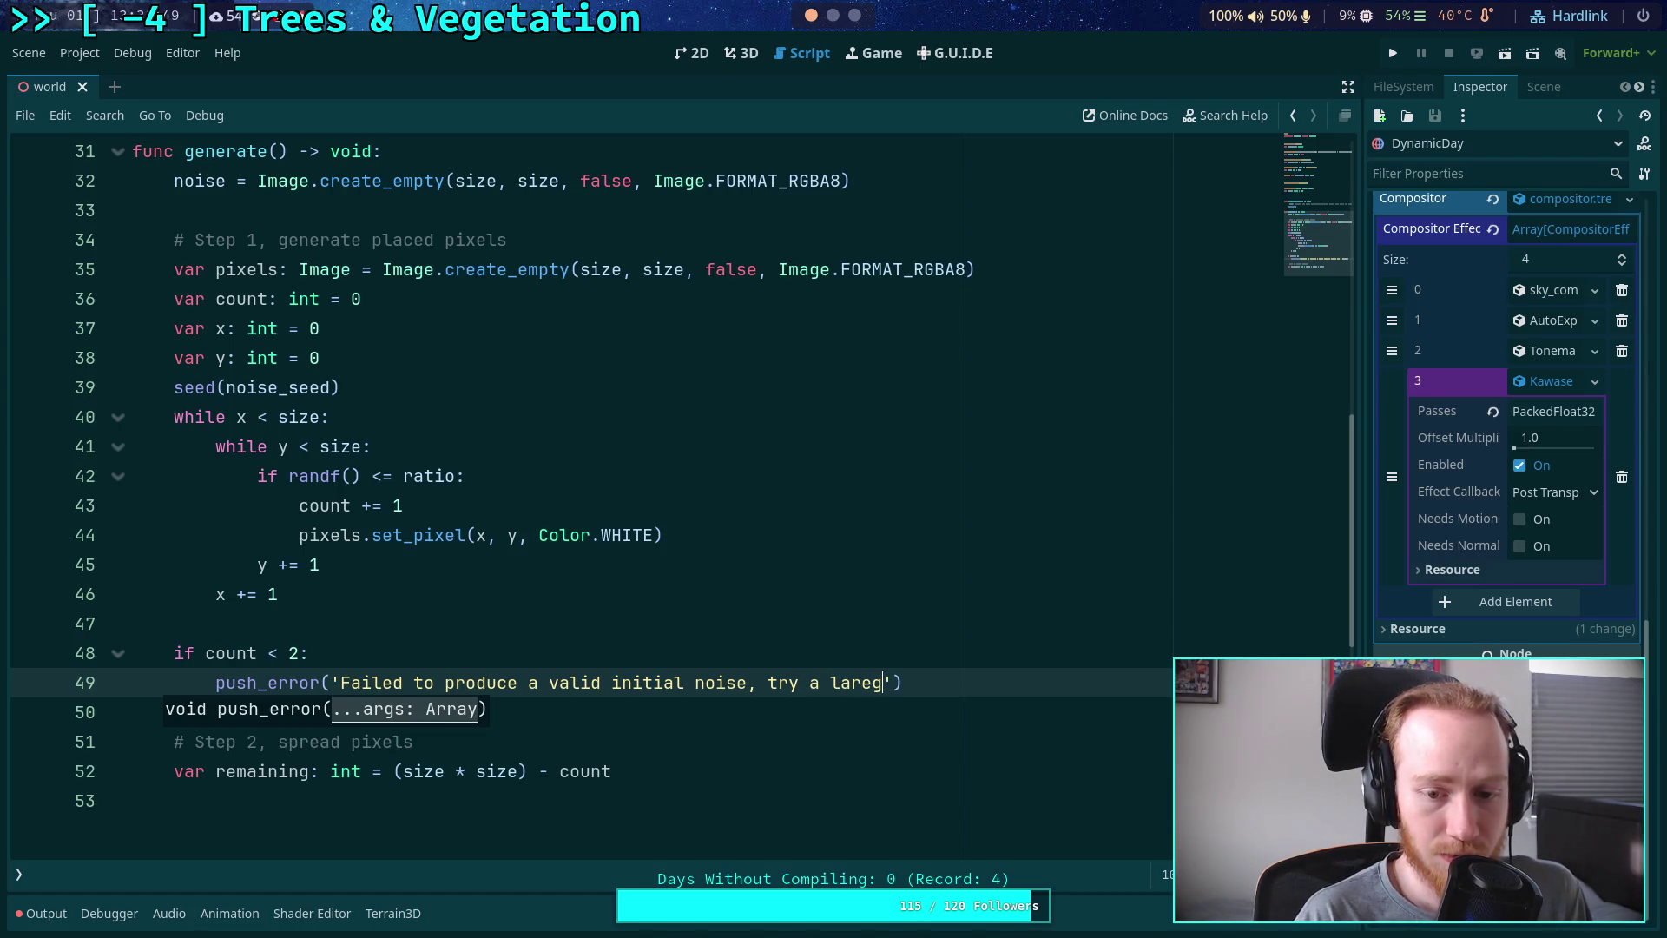
pyautogui.press('BackSpace')
pyautogui.write('er size or ')
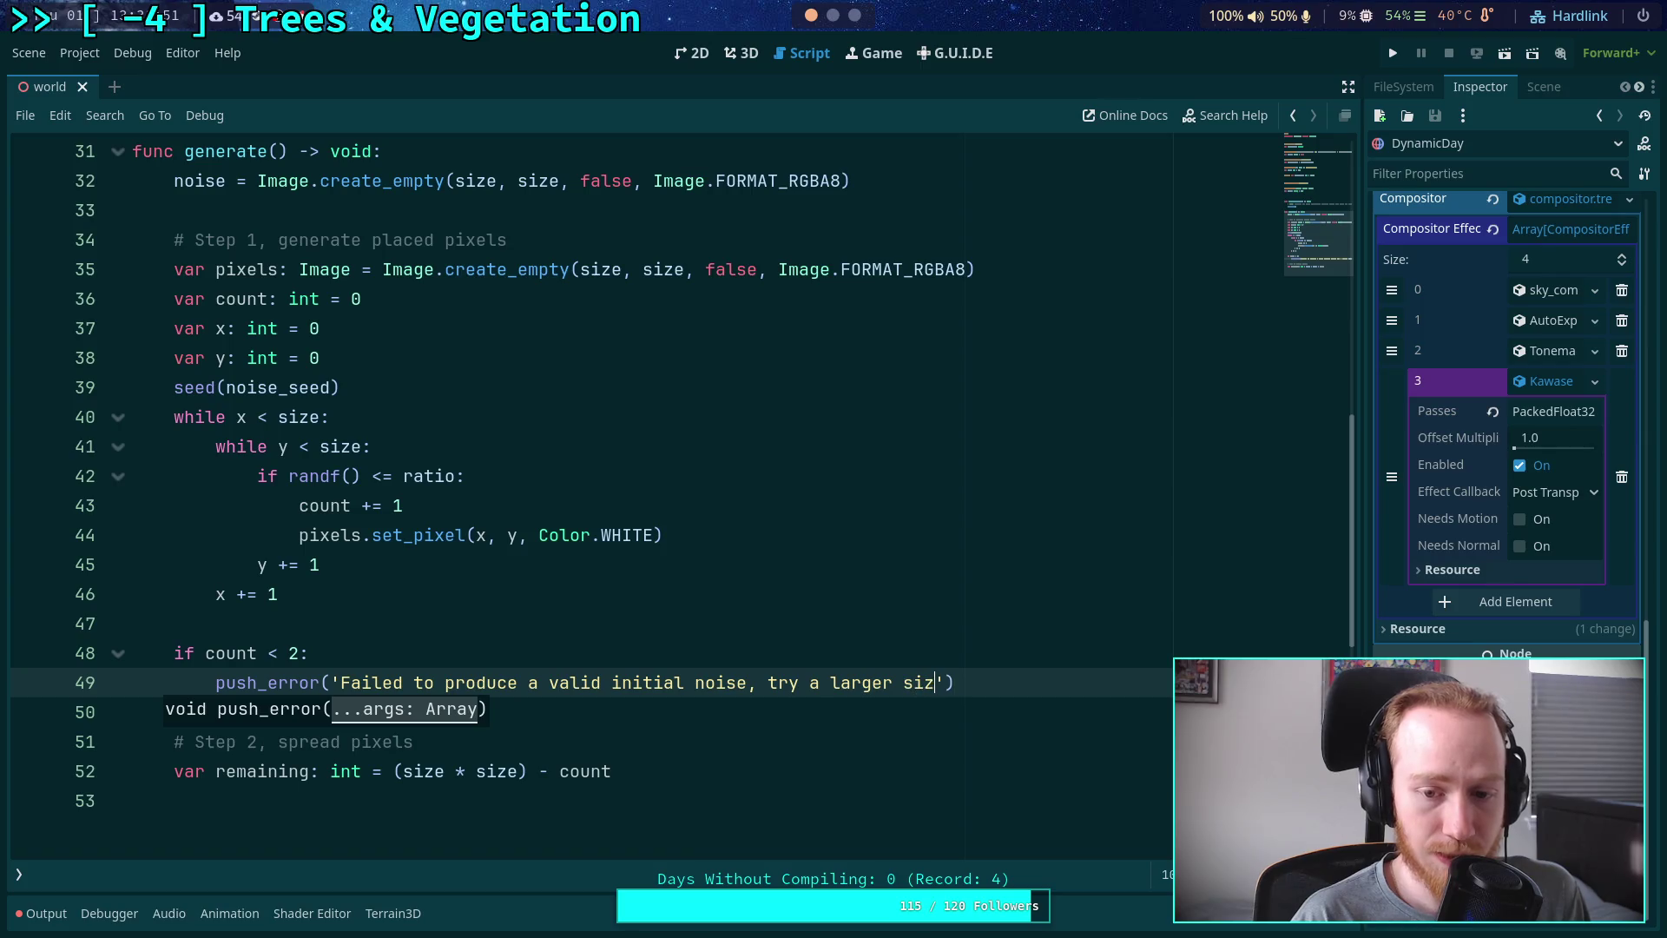
pyautogui.write('red')
pyautogui.press('BackSpace')
pyautogui.press('BackSpace')
pyautogui.press('BackSpace')
pyautogui.write('increase the ra')
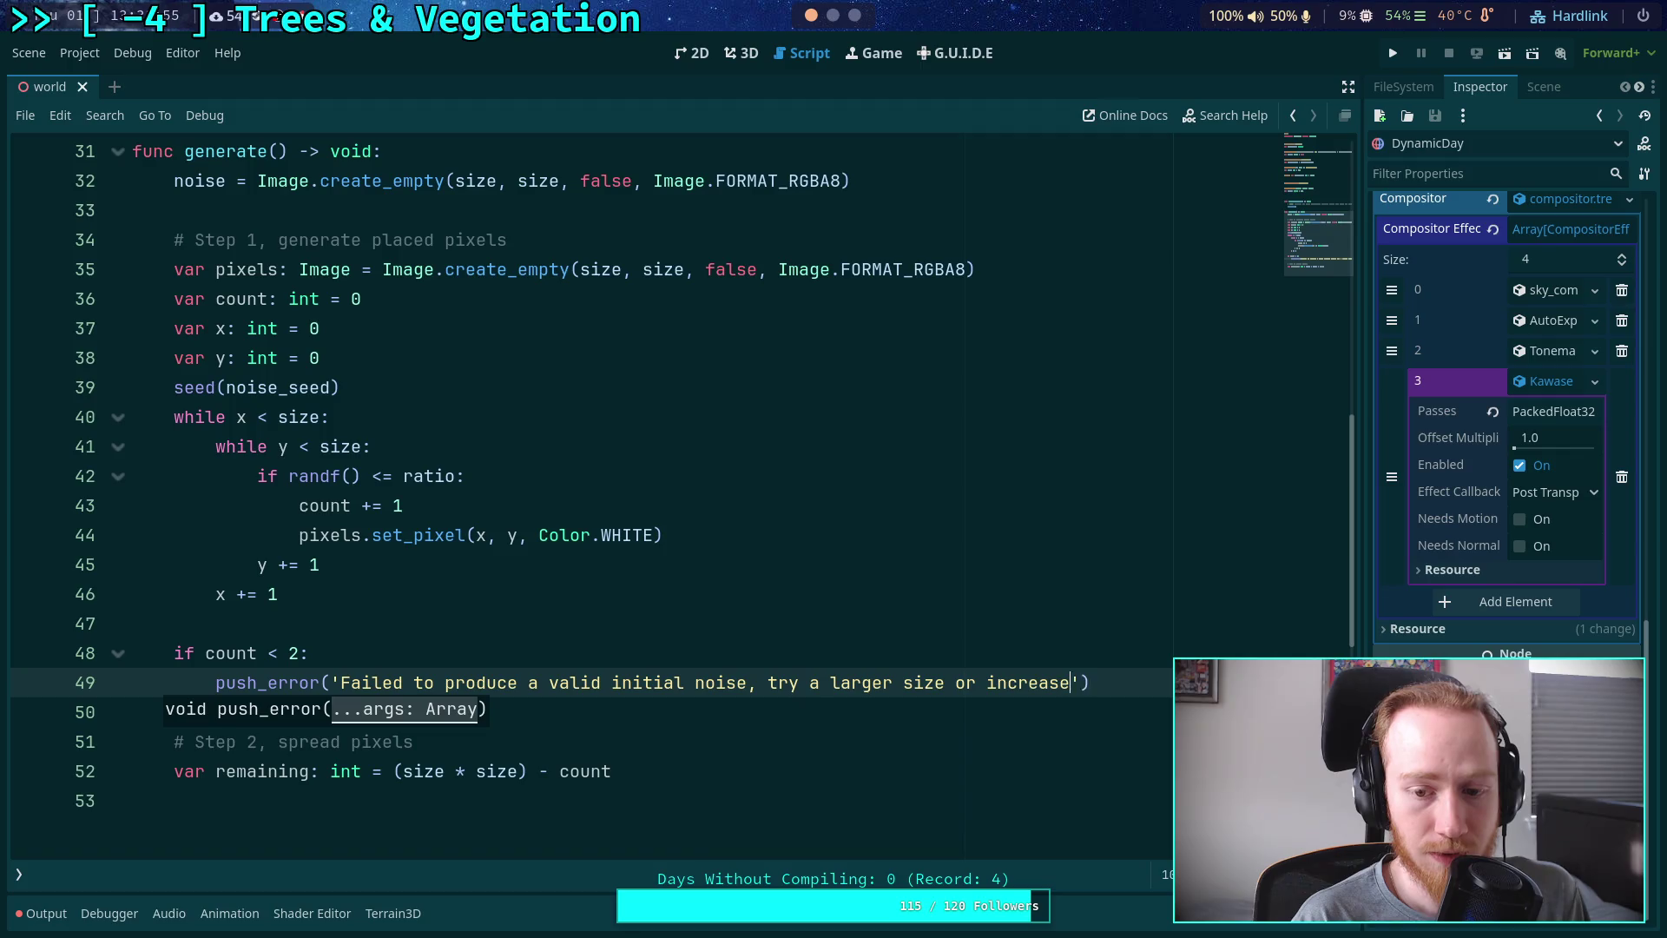
pyautogui.write('tio')
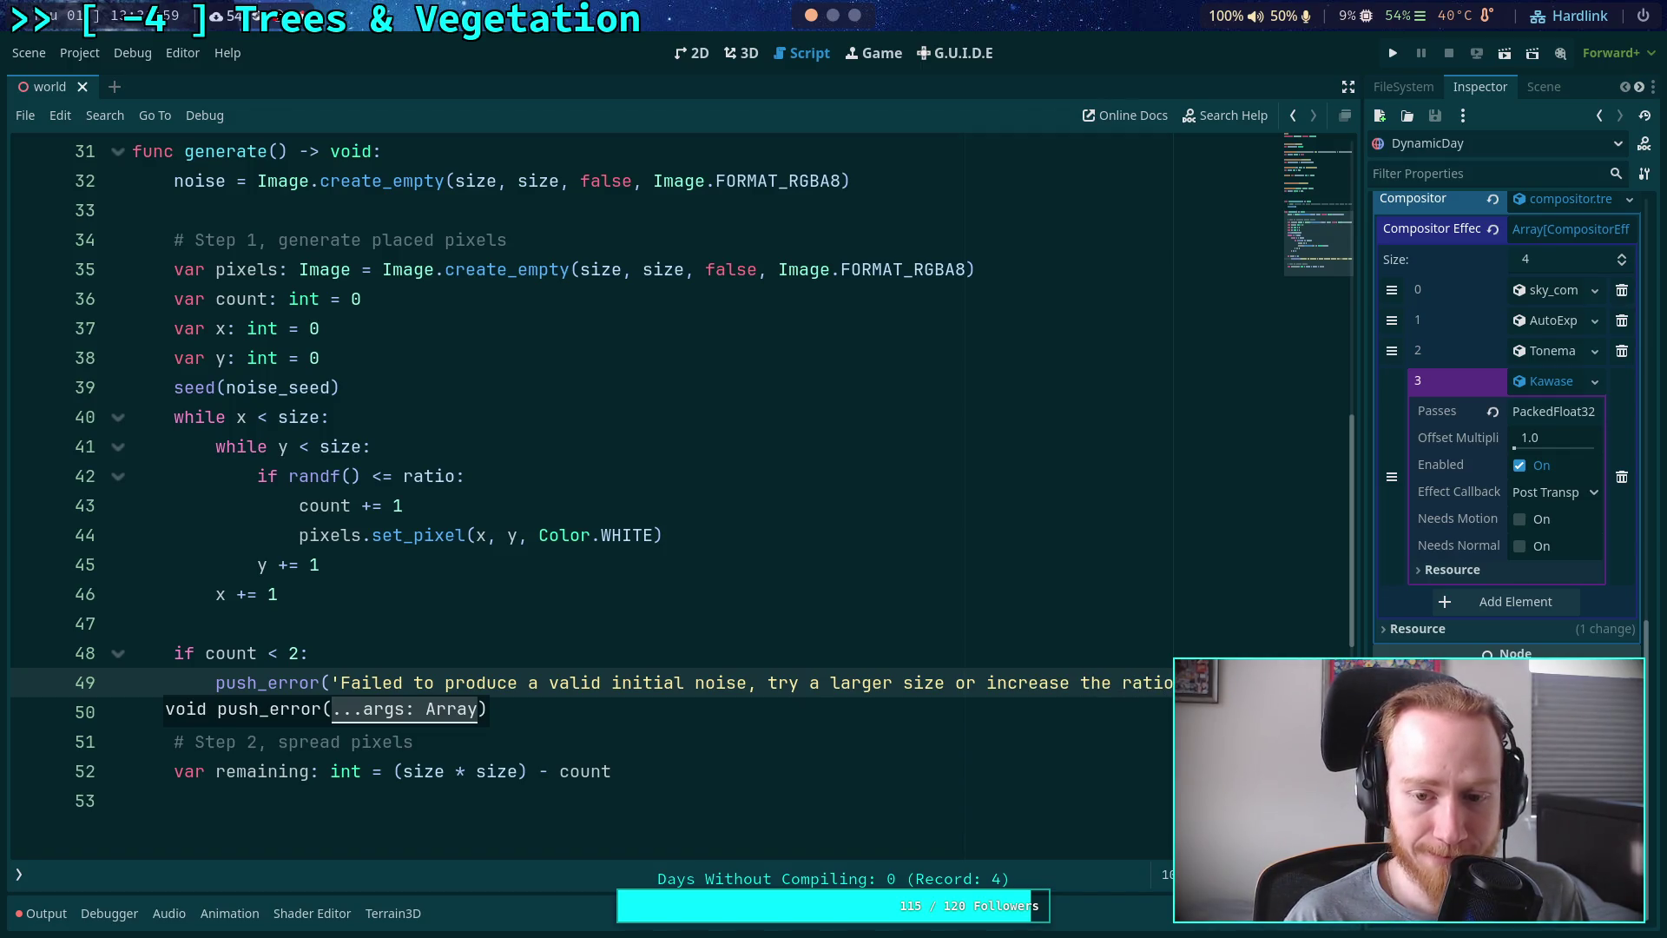
# Step: Follow the error with `return` so generate() exits early
pyautogui.press('Return')
pyautogui.write('return')
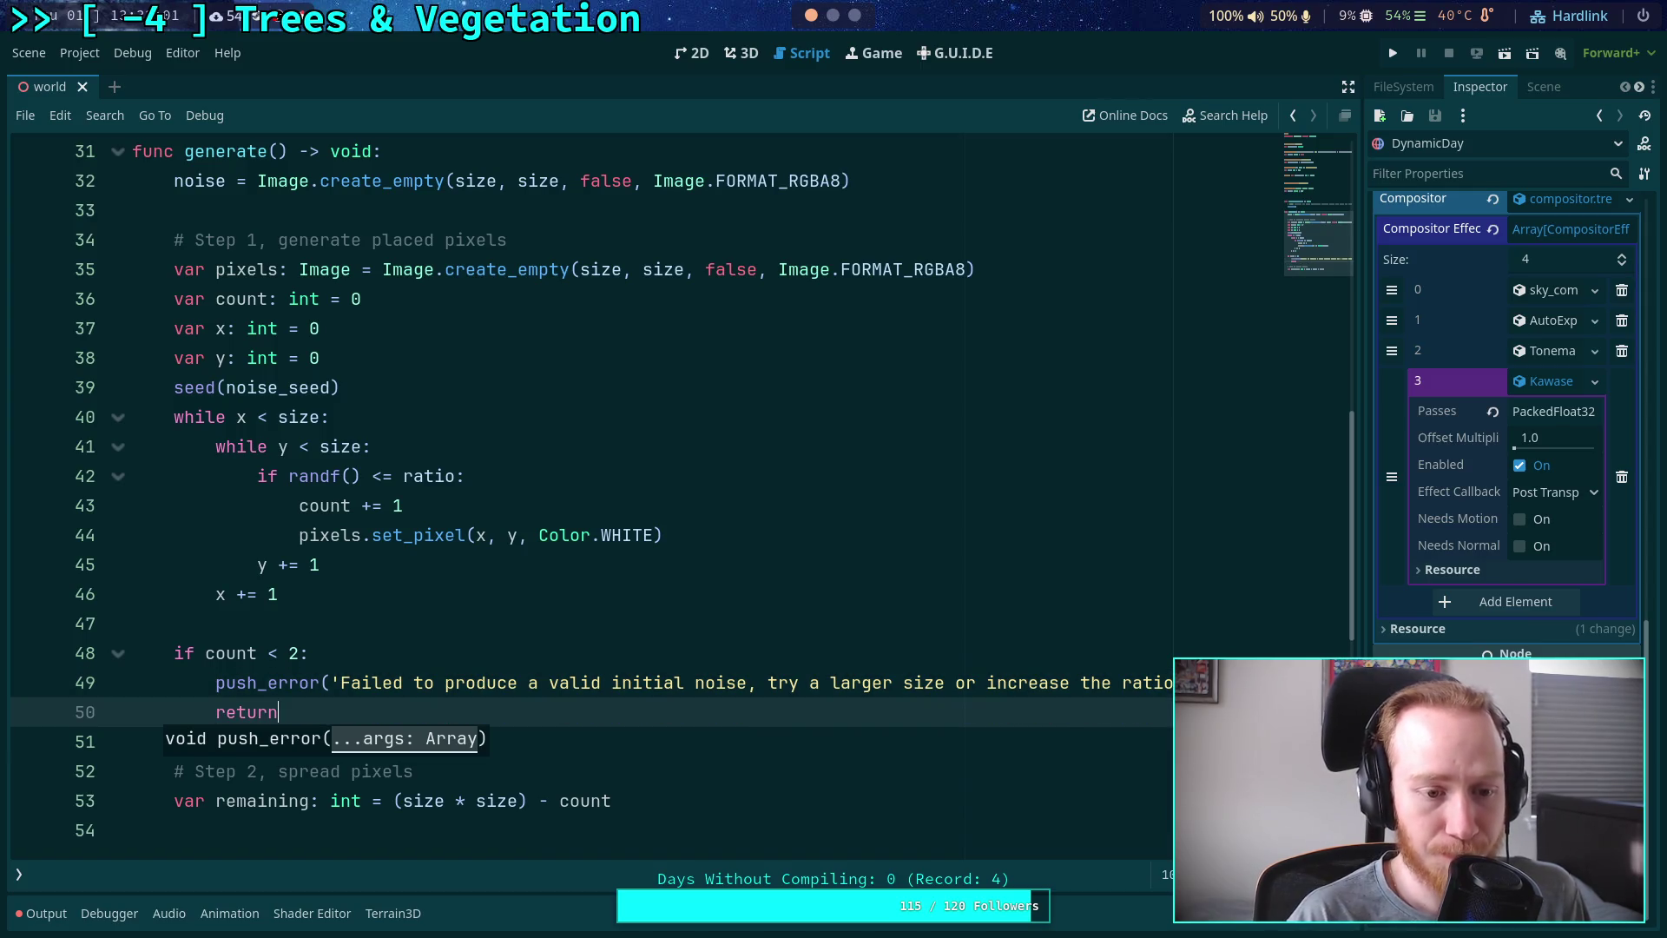
pyautogui.click(771, 792)
pyautogui.scroll(-1, 771, 786)
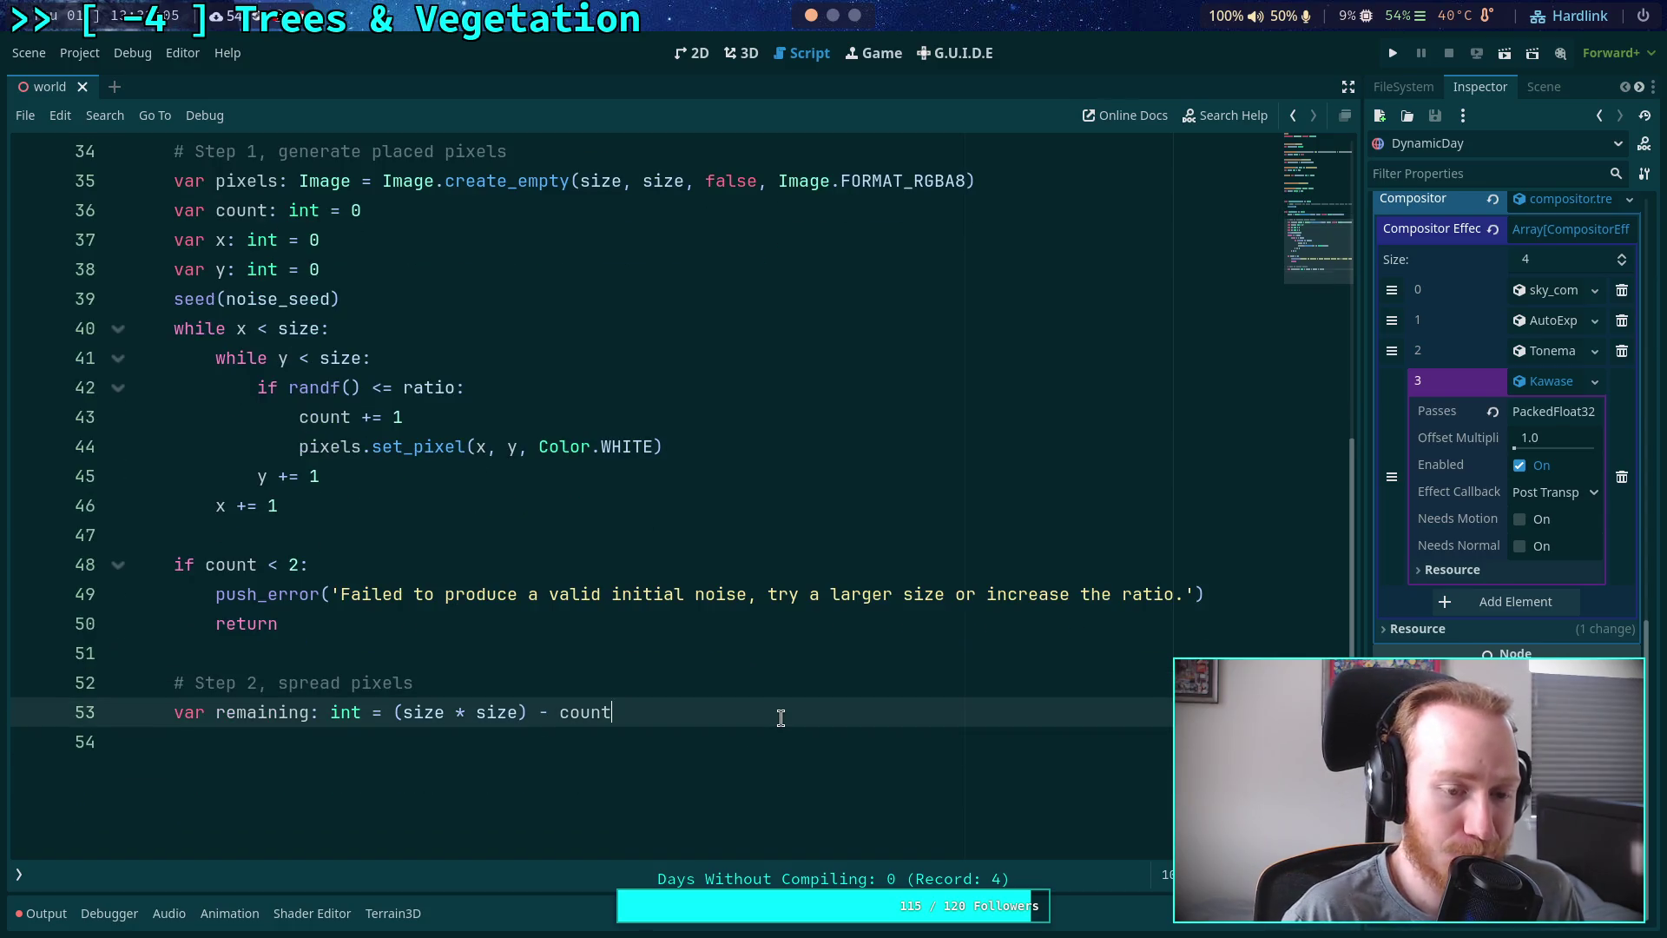
pyautogui.press('super+Right')
pyautogui.press('super+Right')
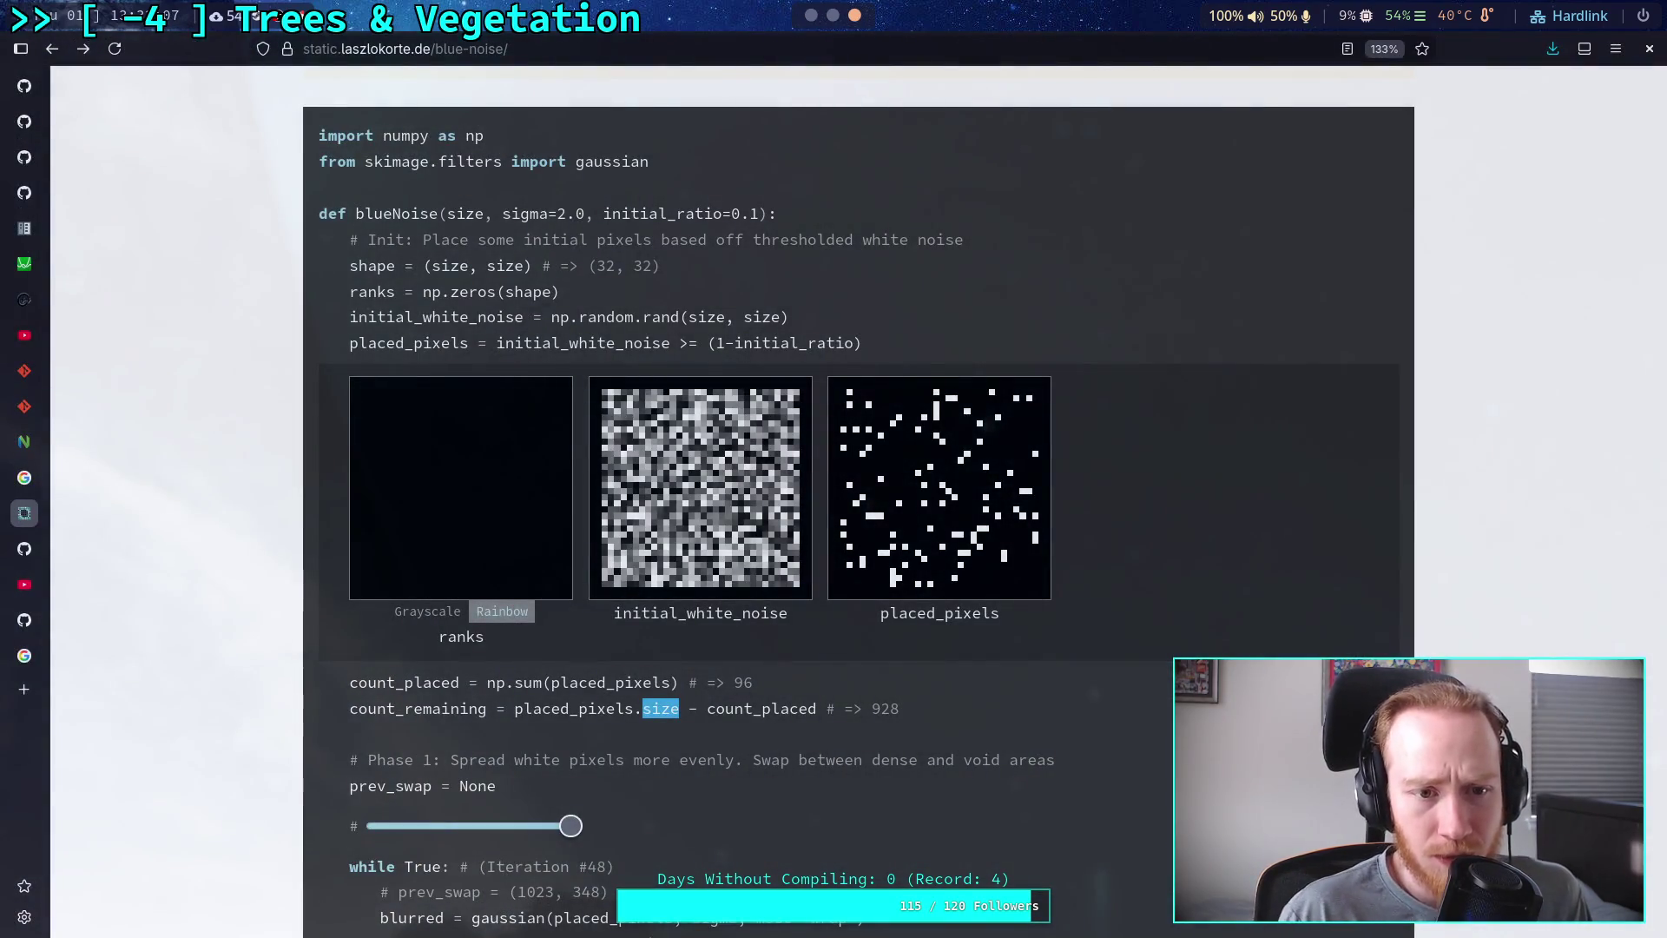
# Step: Scroll the blue-noise article to its Phase 1 pixel-spreading while loop
pyautogui.scroll(-3, 592, 527)
pyautogui.moveTo(368, 547); pyautogui.dragTo(505, 573)
pyautogui.scroll(-6, 639, 606)
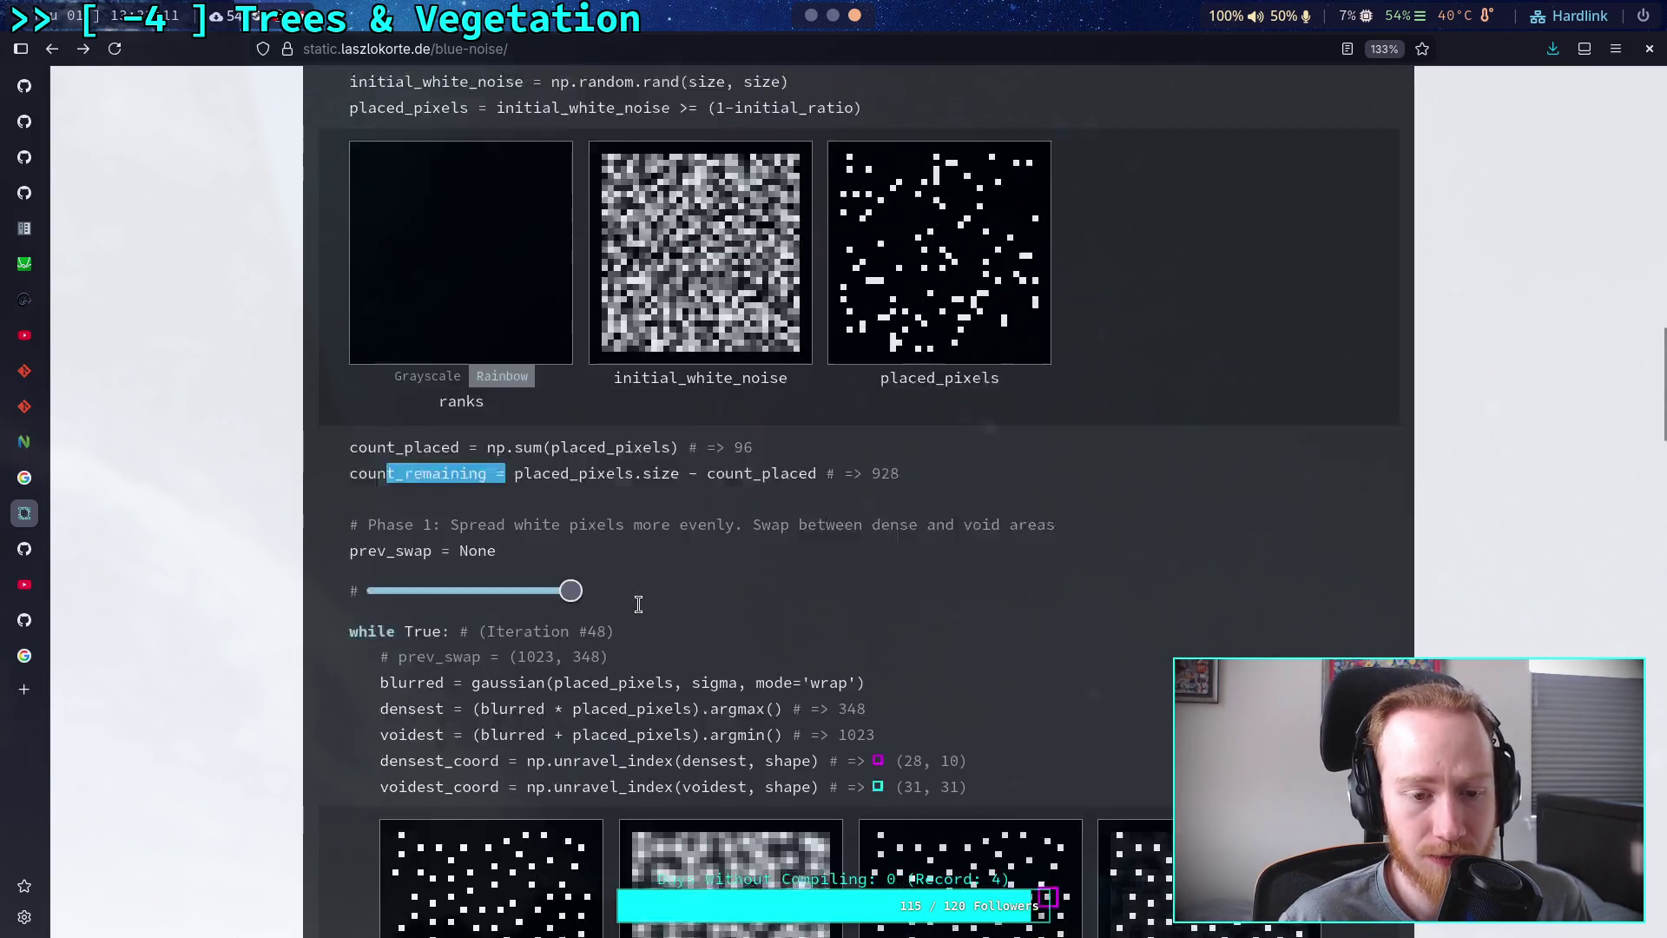
pyautogui.click(624, 524)
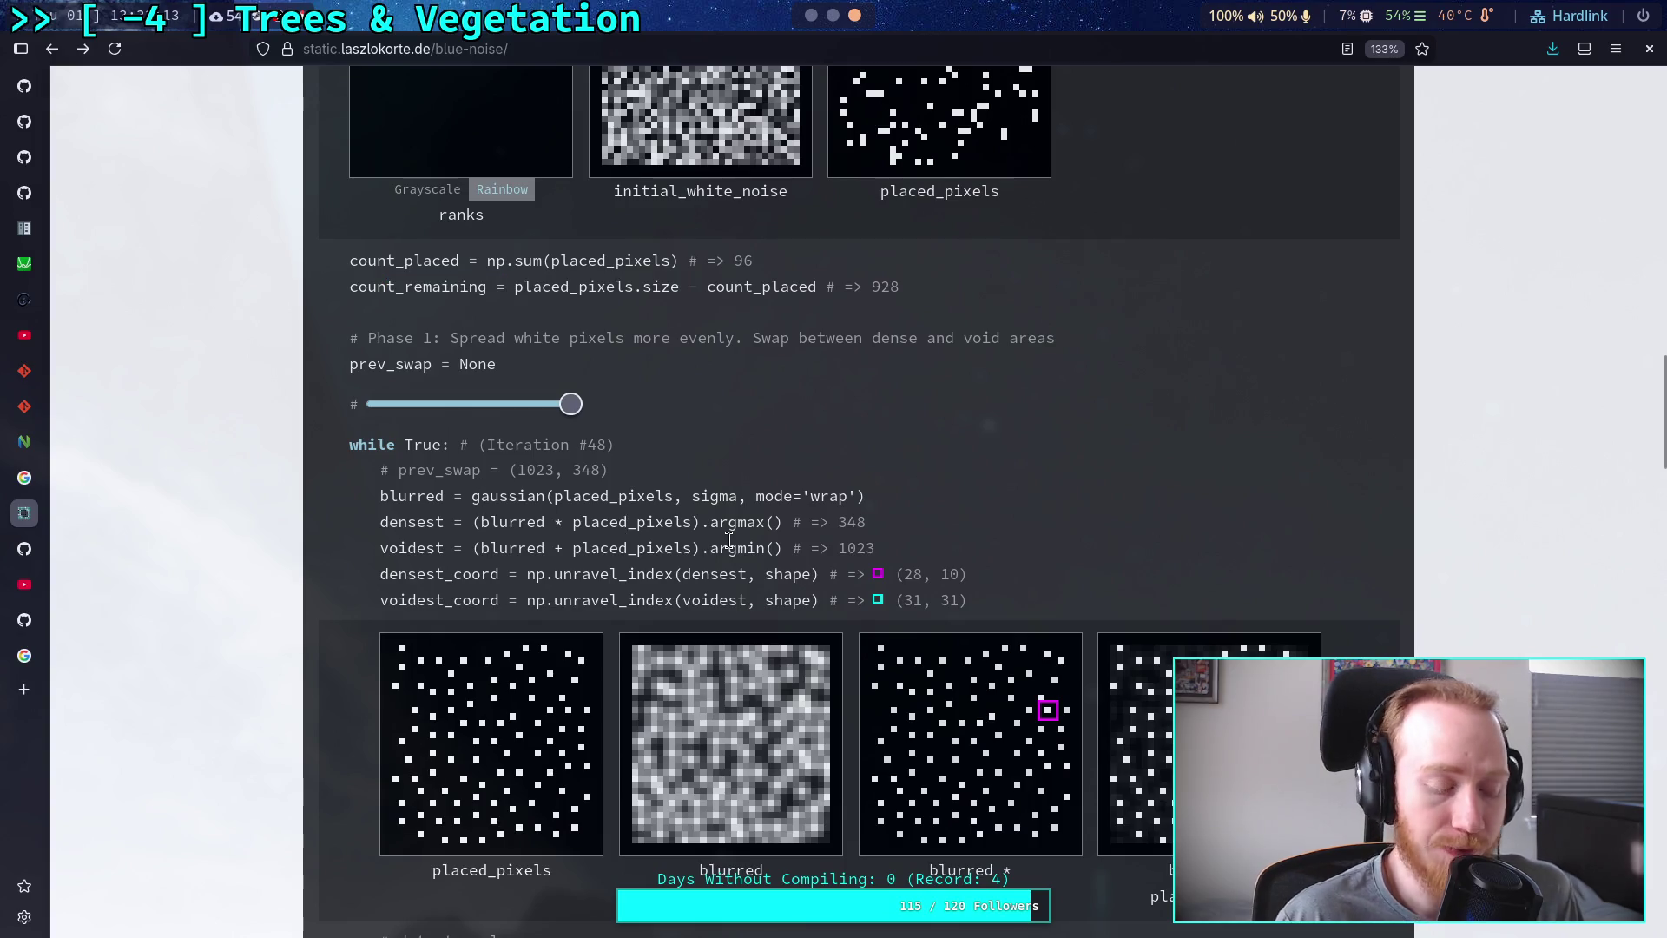
# Step: Back in the Godot script, start a `var prev_sp` declaration on line 54
pyautogui.press('super+2')
pyautogui.press('super+3')
pyautogui.write('var prev_spaw')
pyautogui.press('BackSpace')
pyautogui.press('BackSpace')
pyautogui.press('BackSpace')
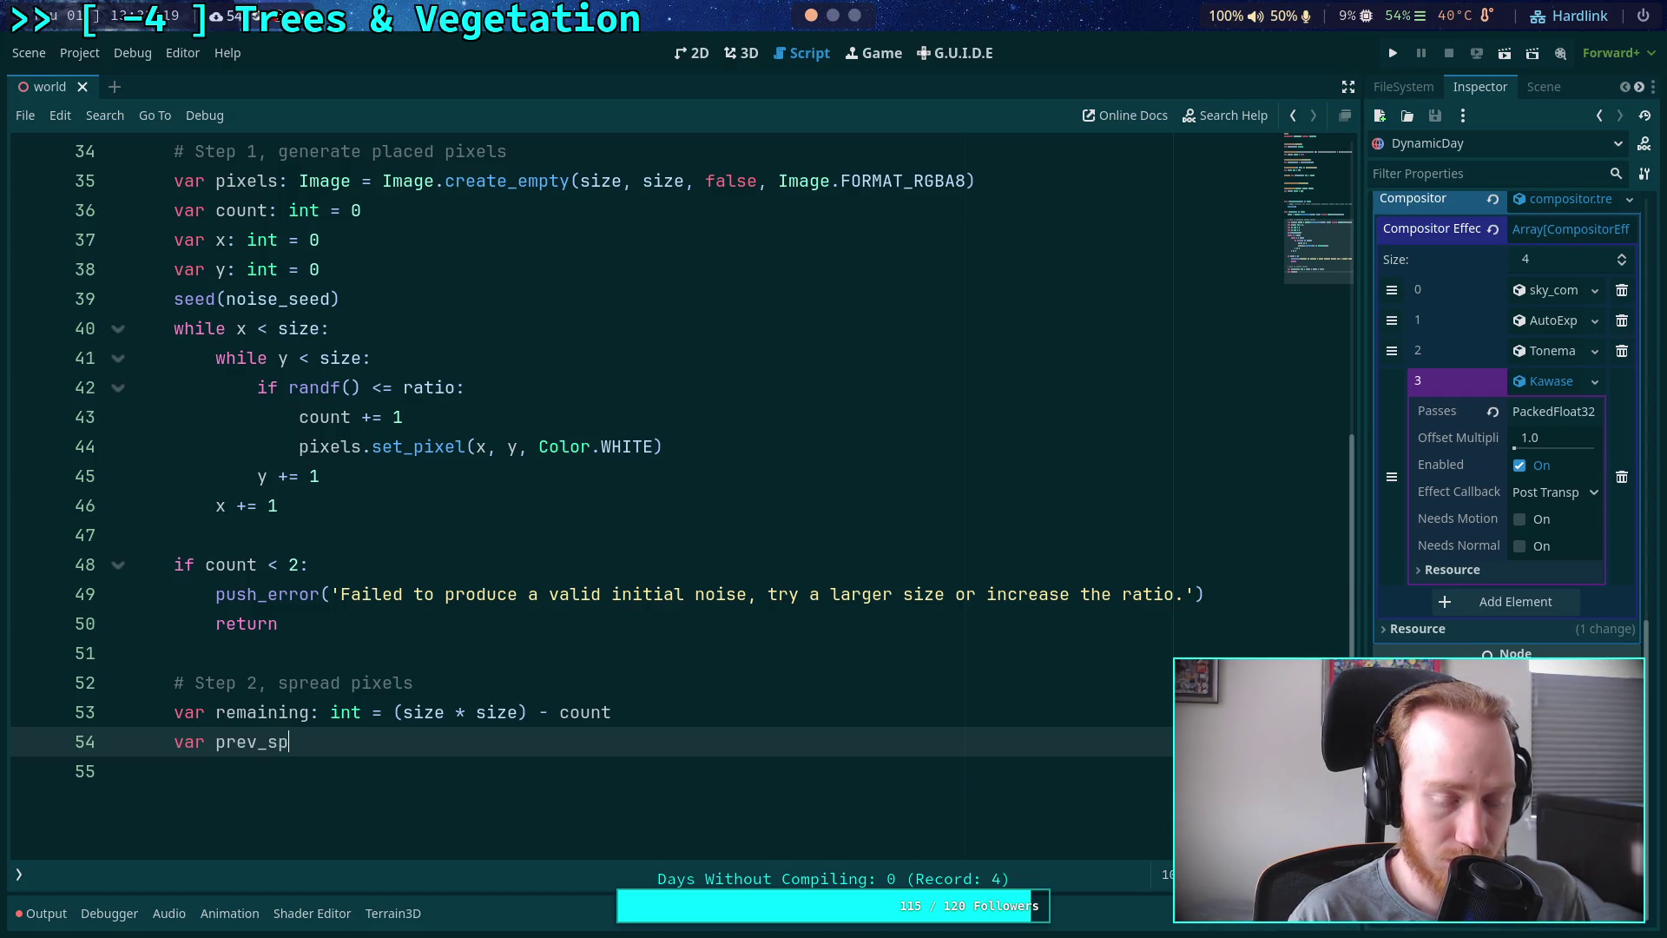
# Step: Finish declaring `var prev_swap: Vector2i = Vector2i.ZERO` under Step 2
pyautogui.write('wap:')
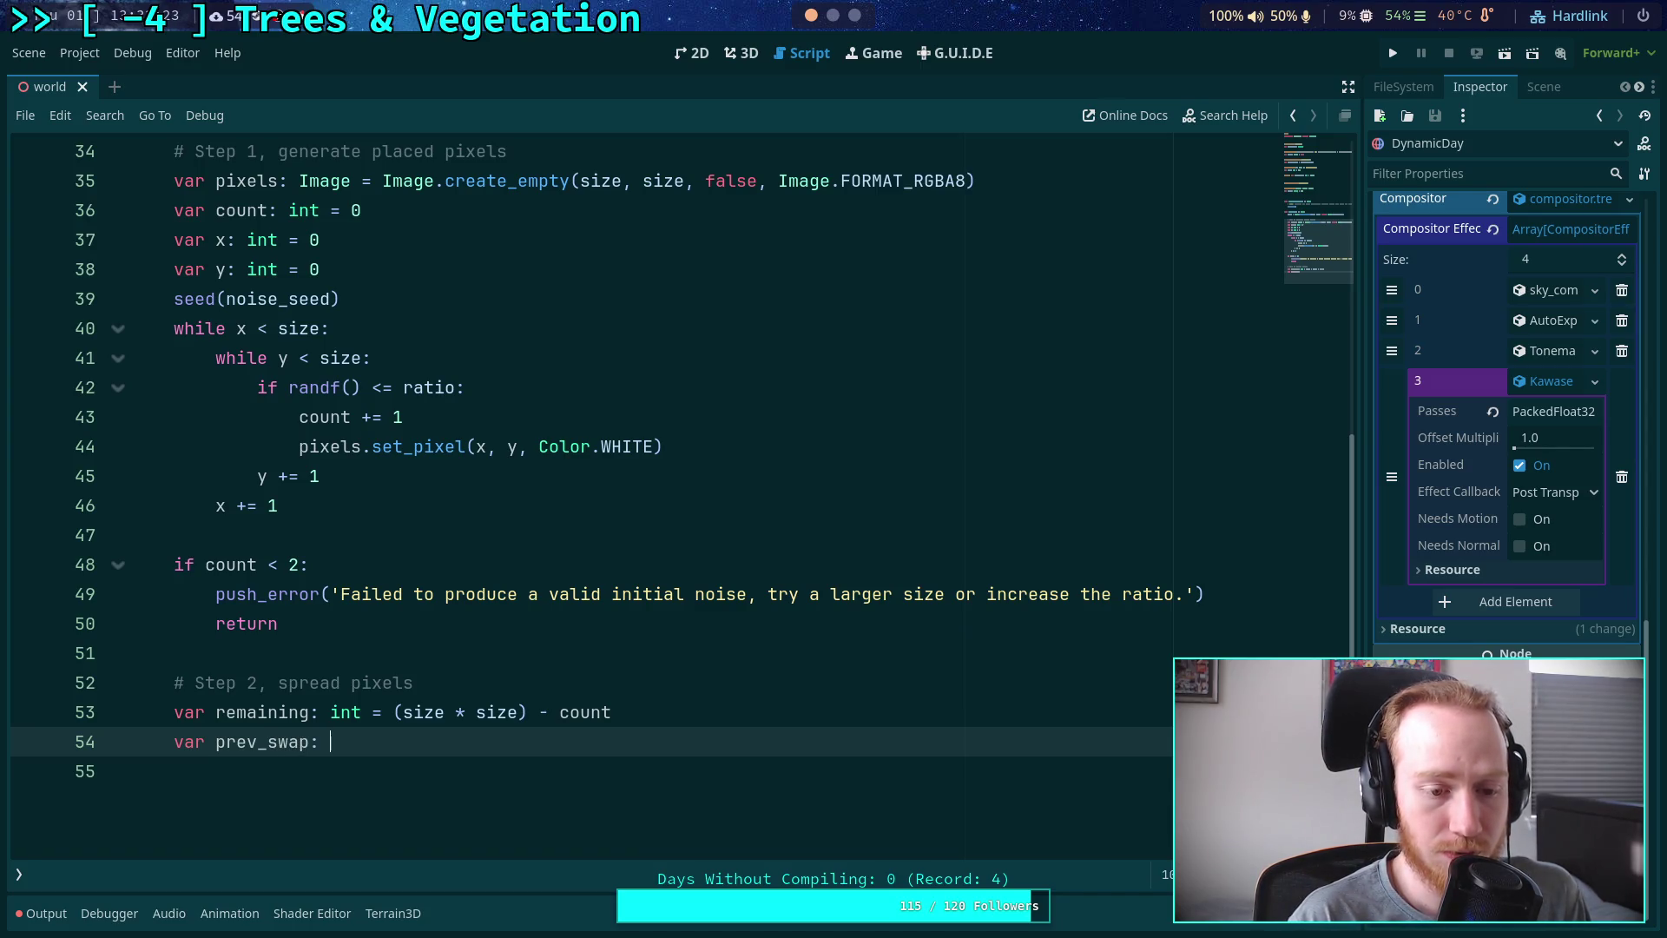
pyautogui.write(' Vector2i')
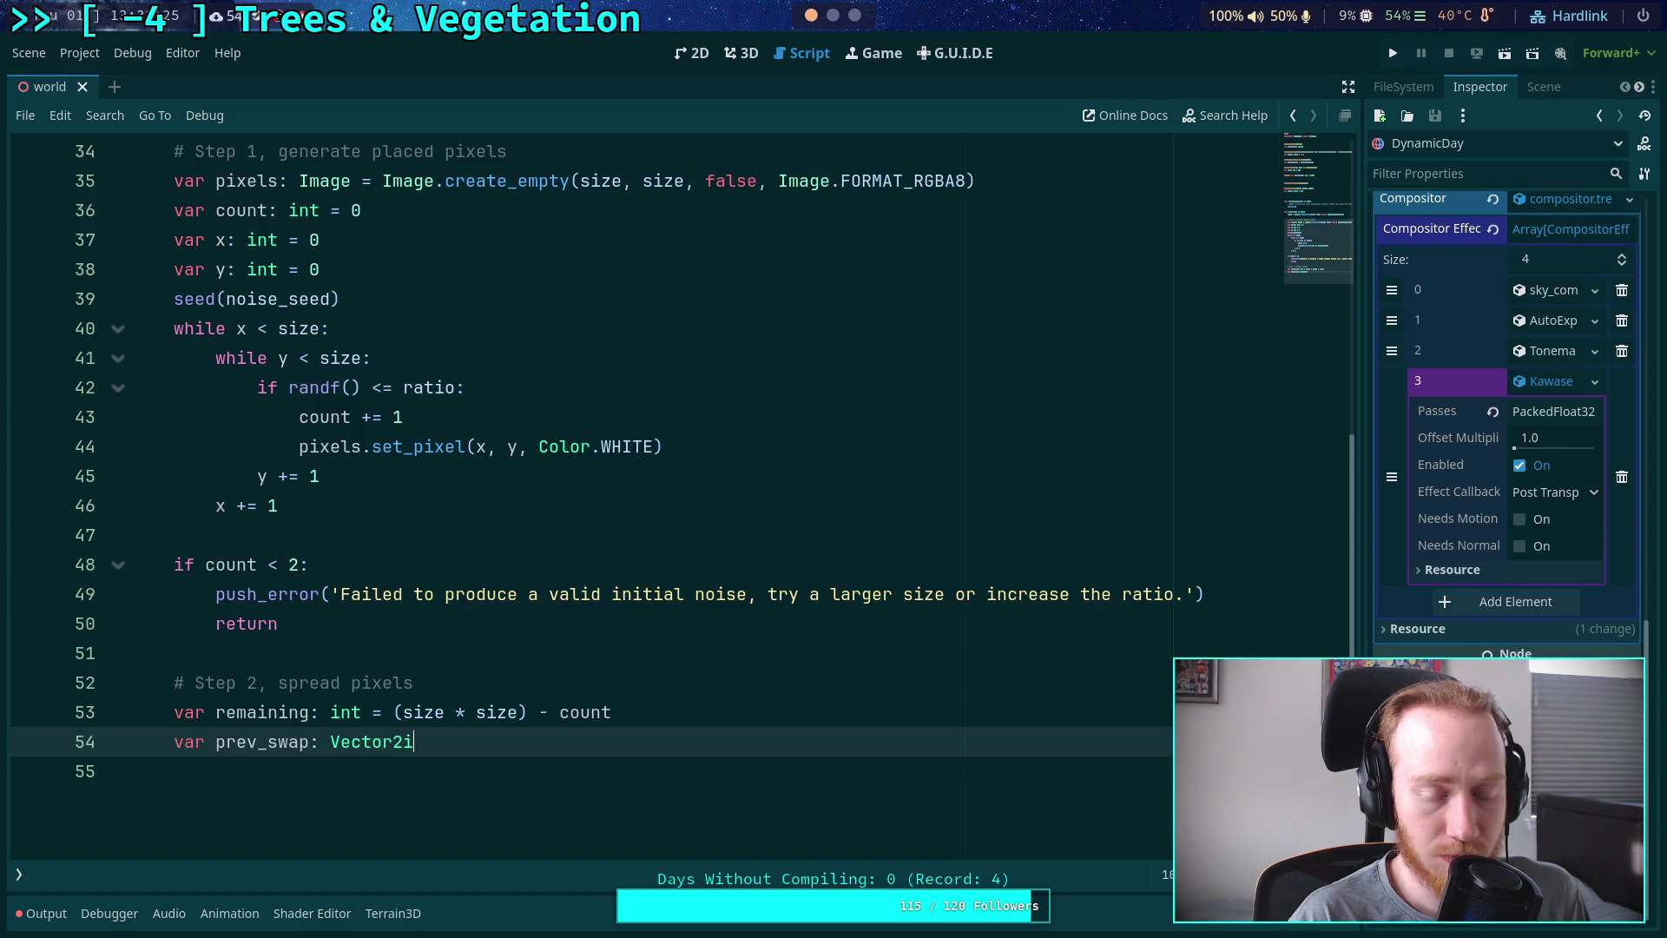
pyautogui.write(' = Vector2i.')
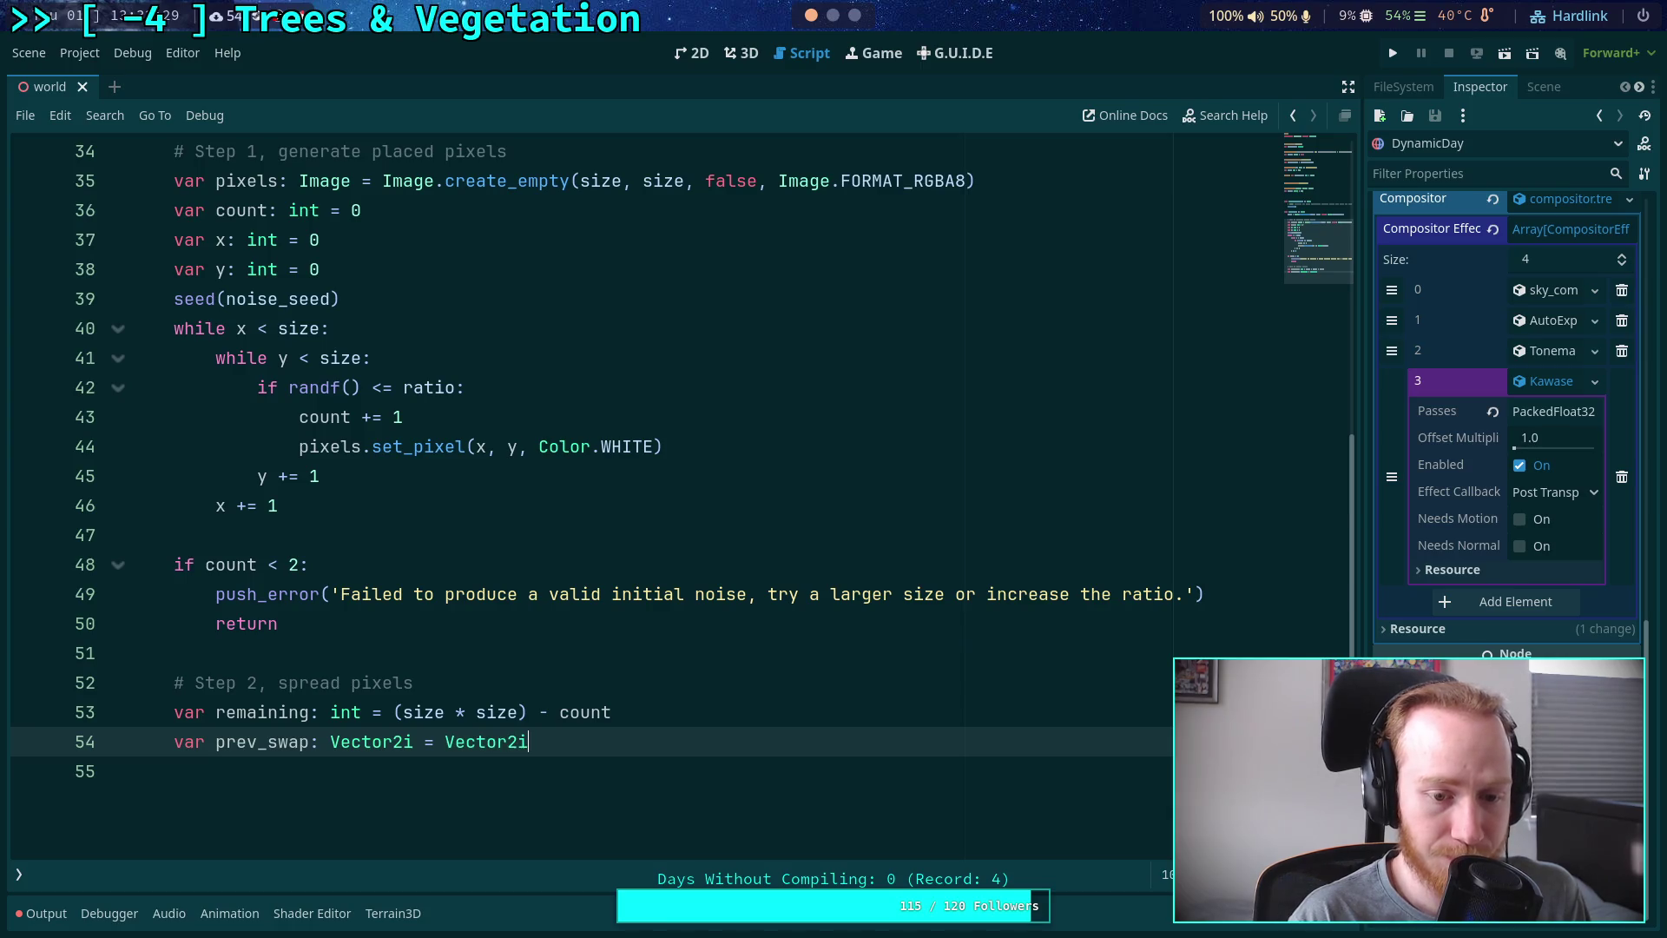
pyautogui.write('Z')
pyautogui.press('Return')
pyautogui.press('Return')
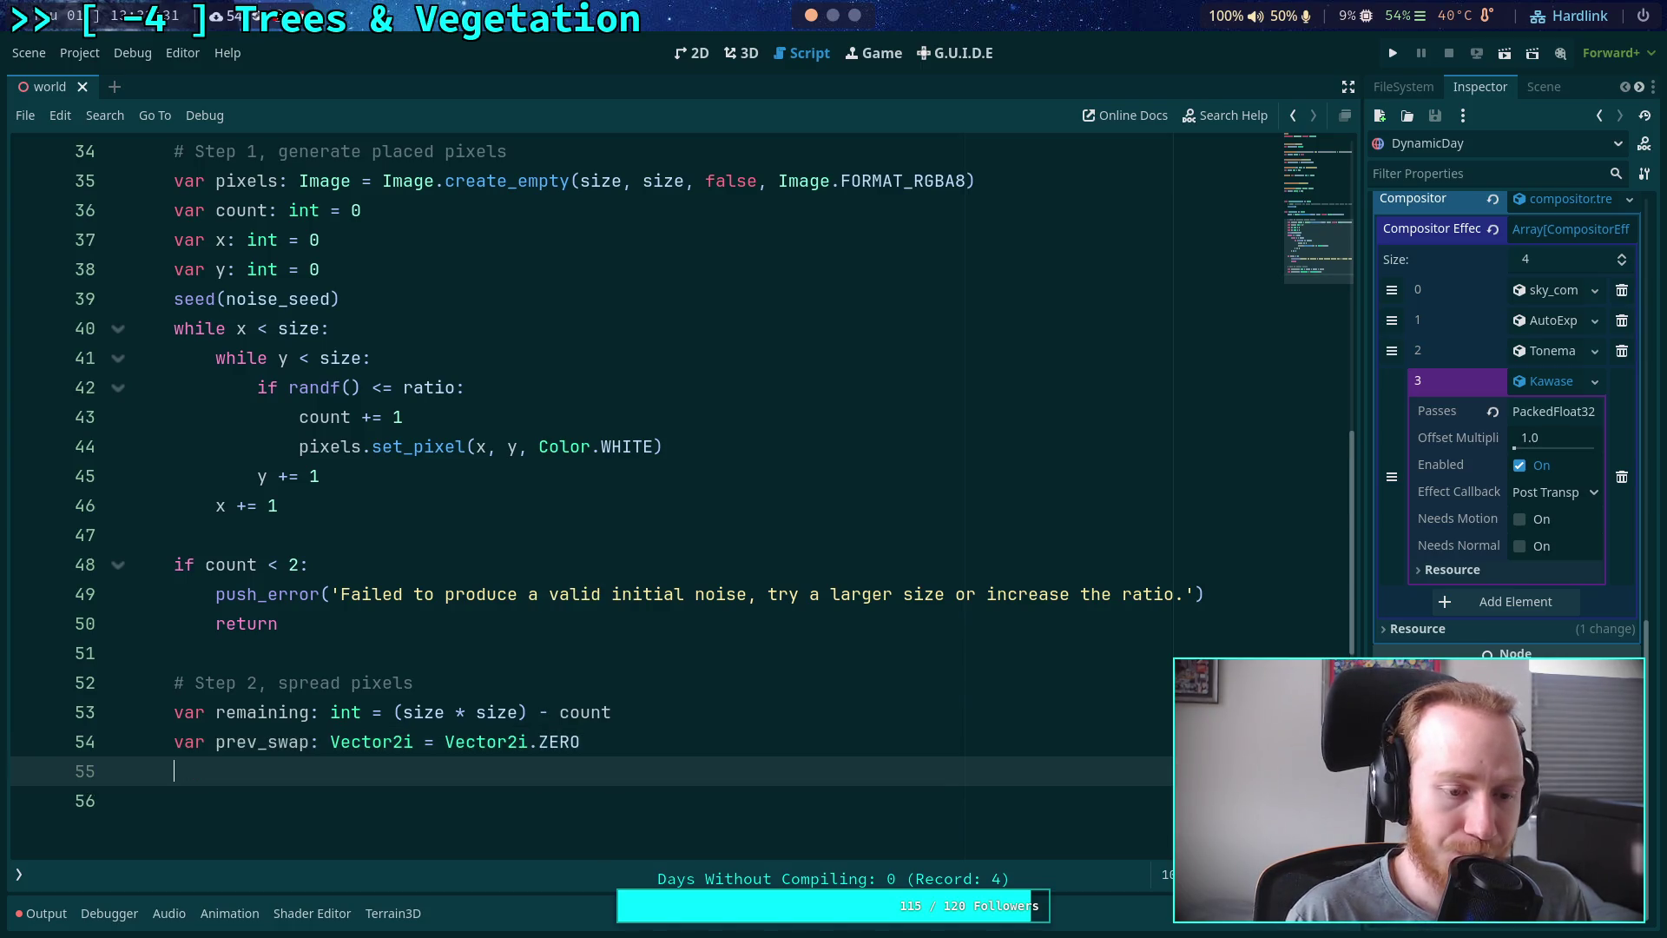
pyautogui.scroll(-1, 732, 541)
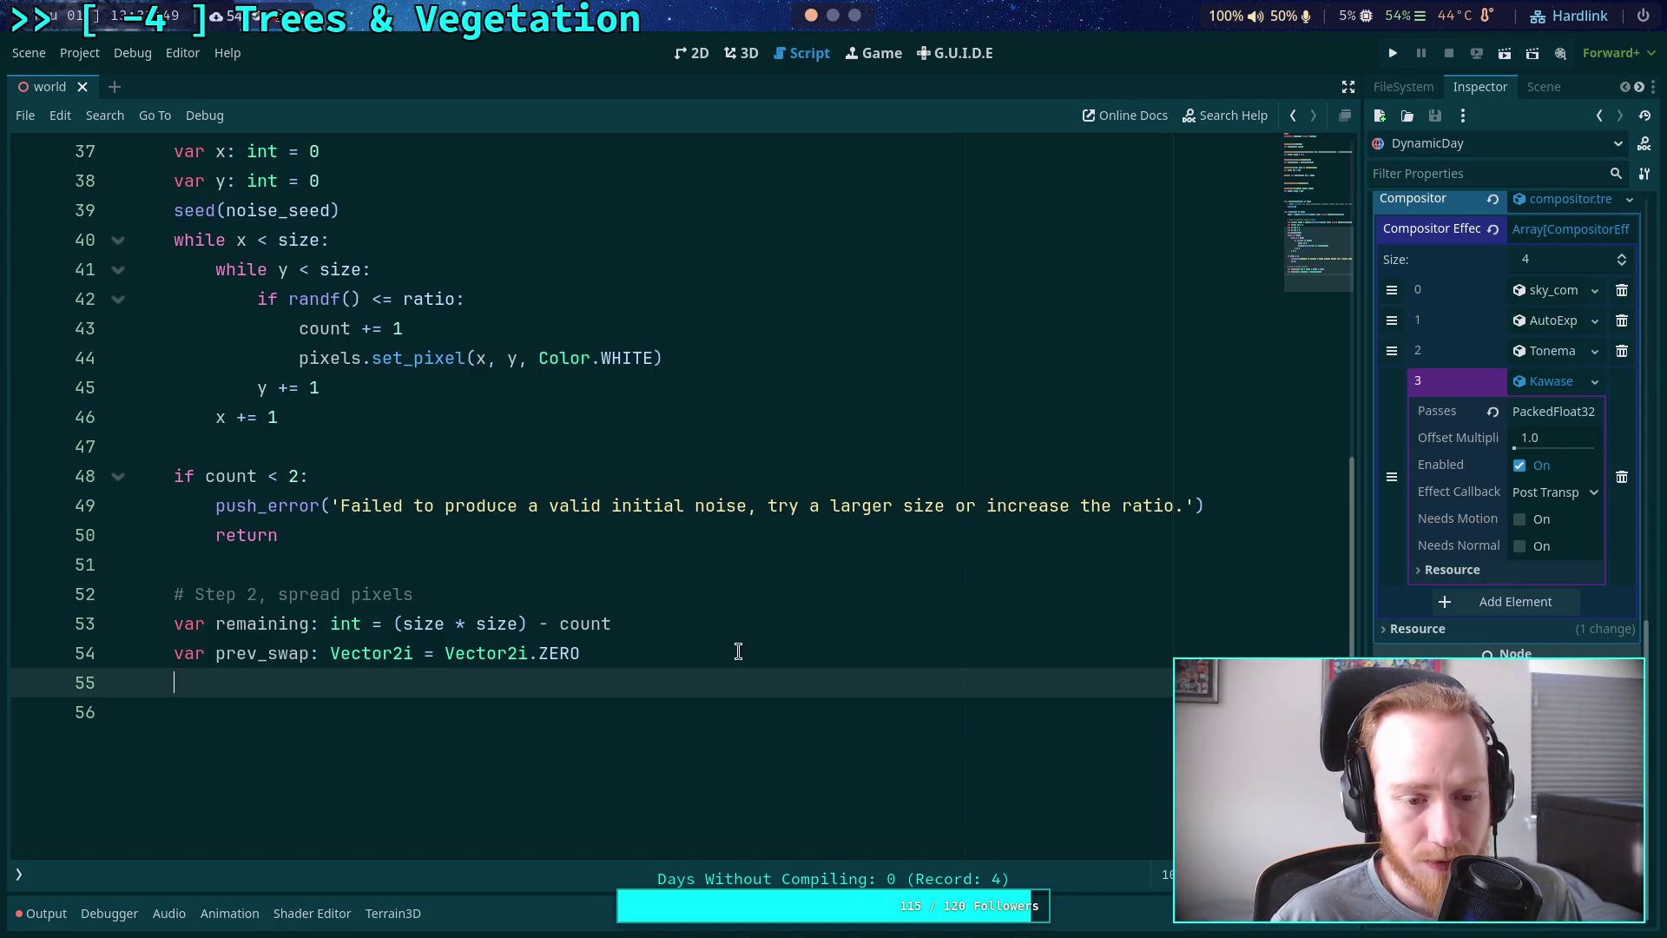
pyautogui.press('super+4')
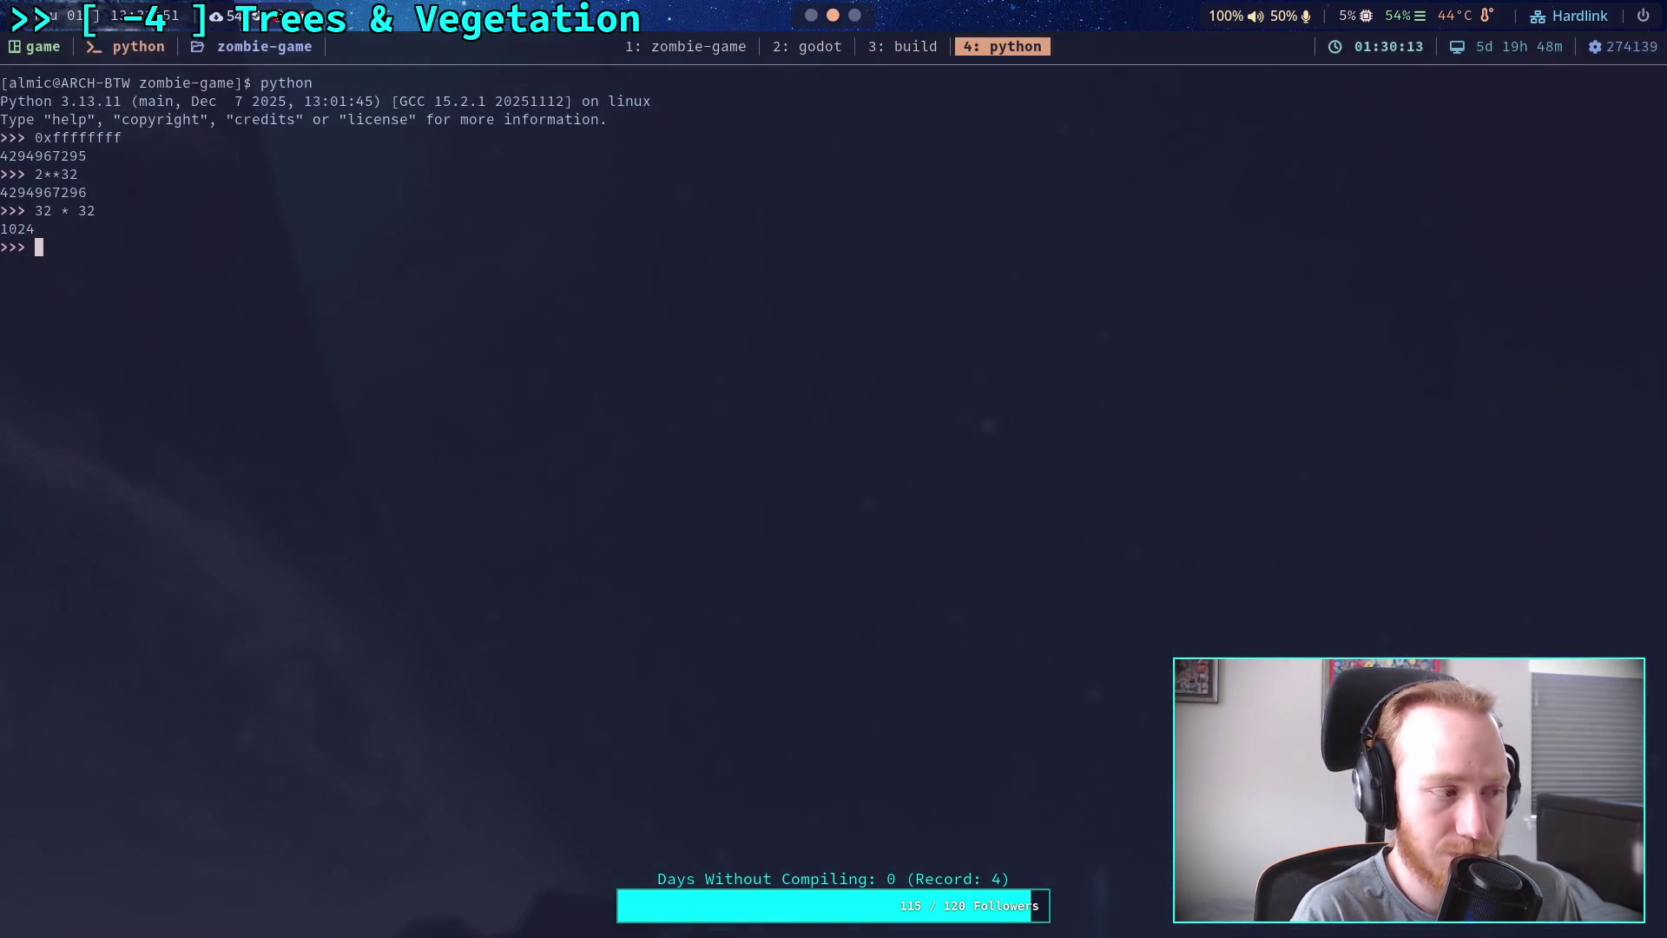
# Step: Highlight the article's densest argmax, gaussian blur and while True lines for reference
pyautogui.press('super+1')
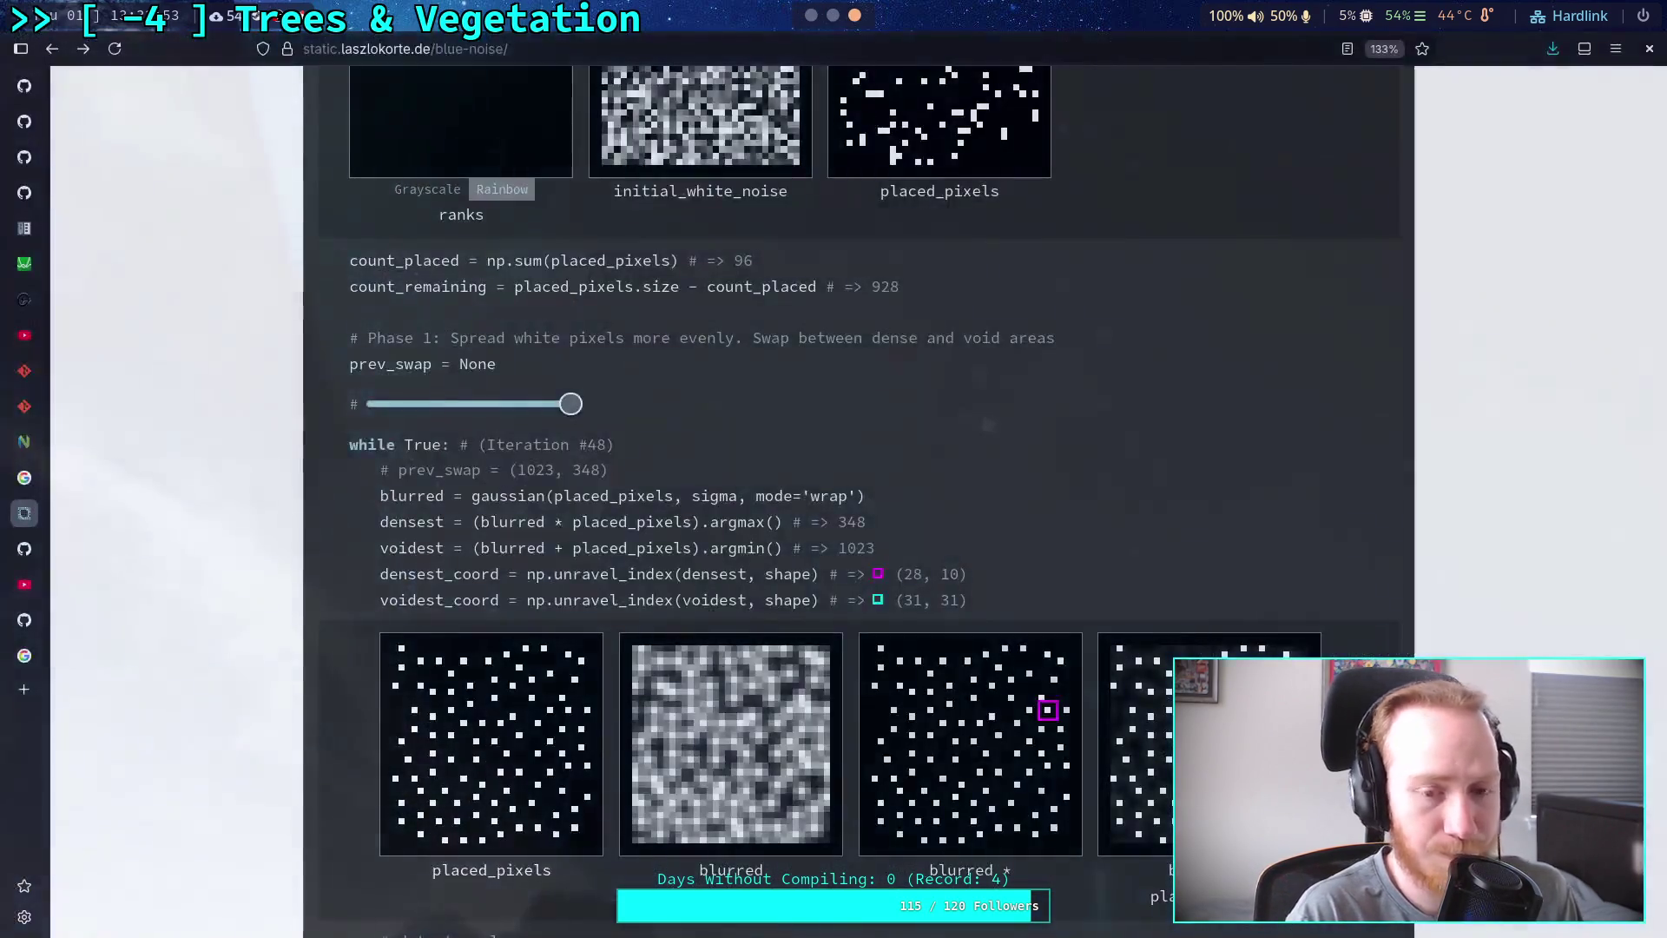
pyautogui.moveTo(444, 521); pyautogui.dragTo(783, 521)
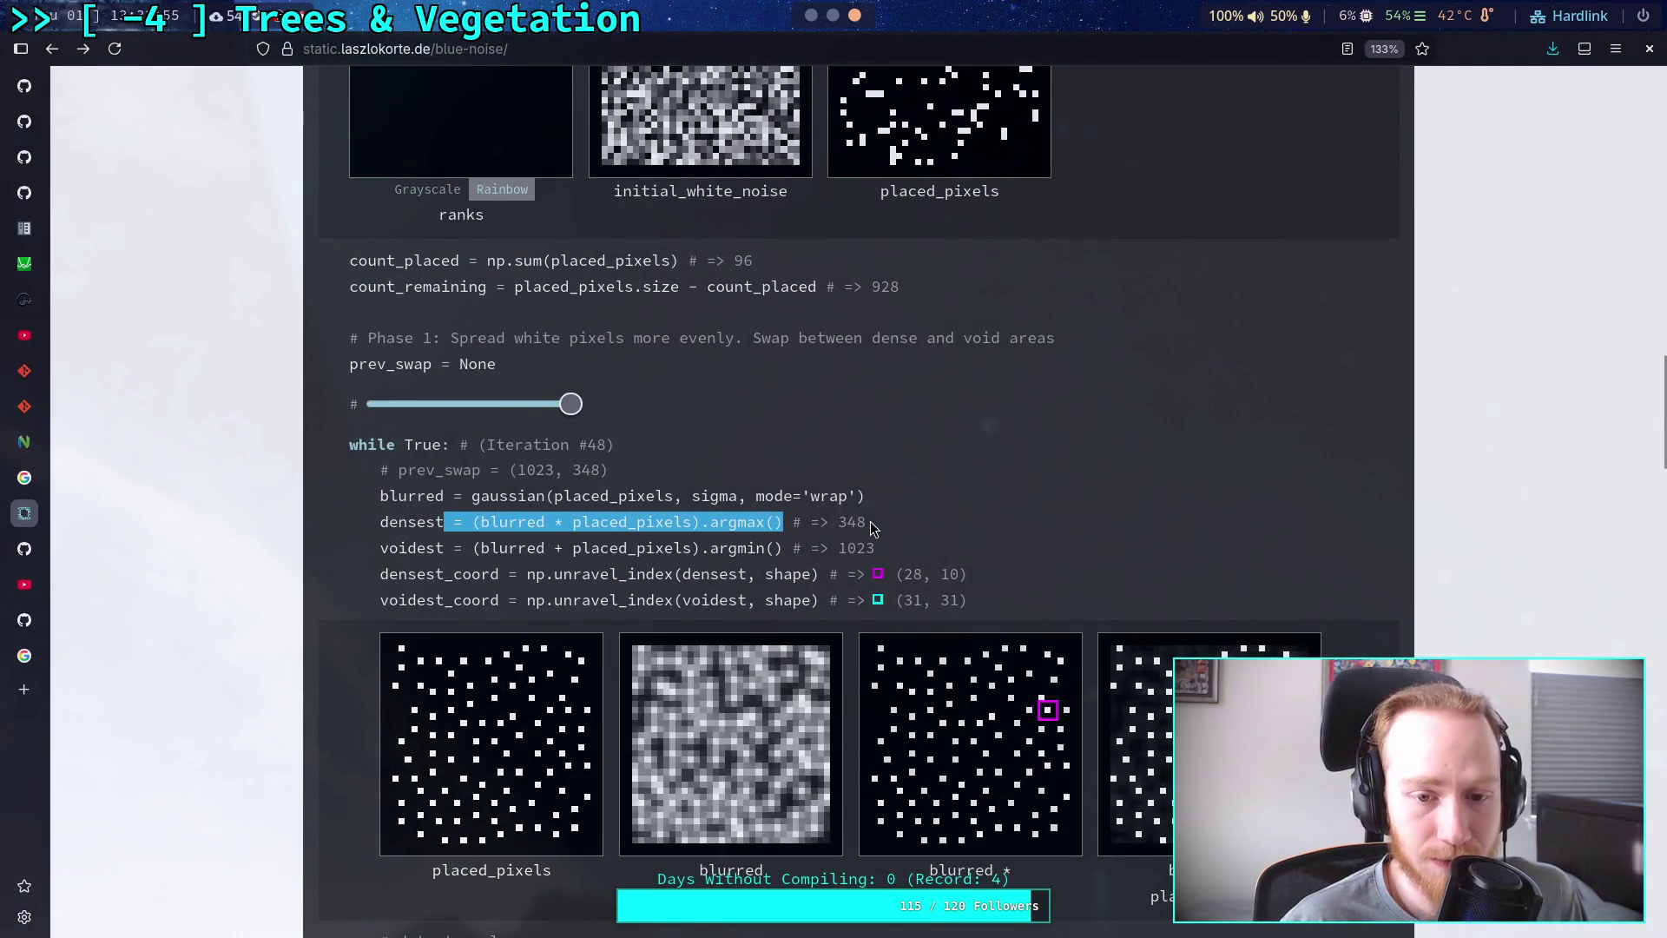
pyautogui.moveTo(381, 495); pyautogui.dragTo(909, 498)
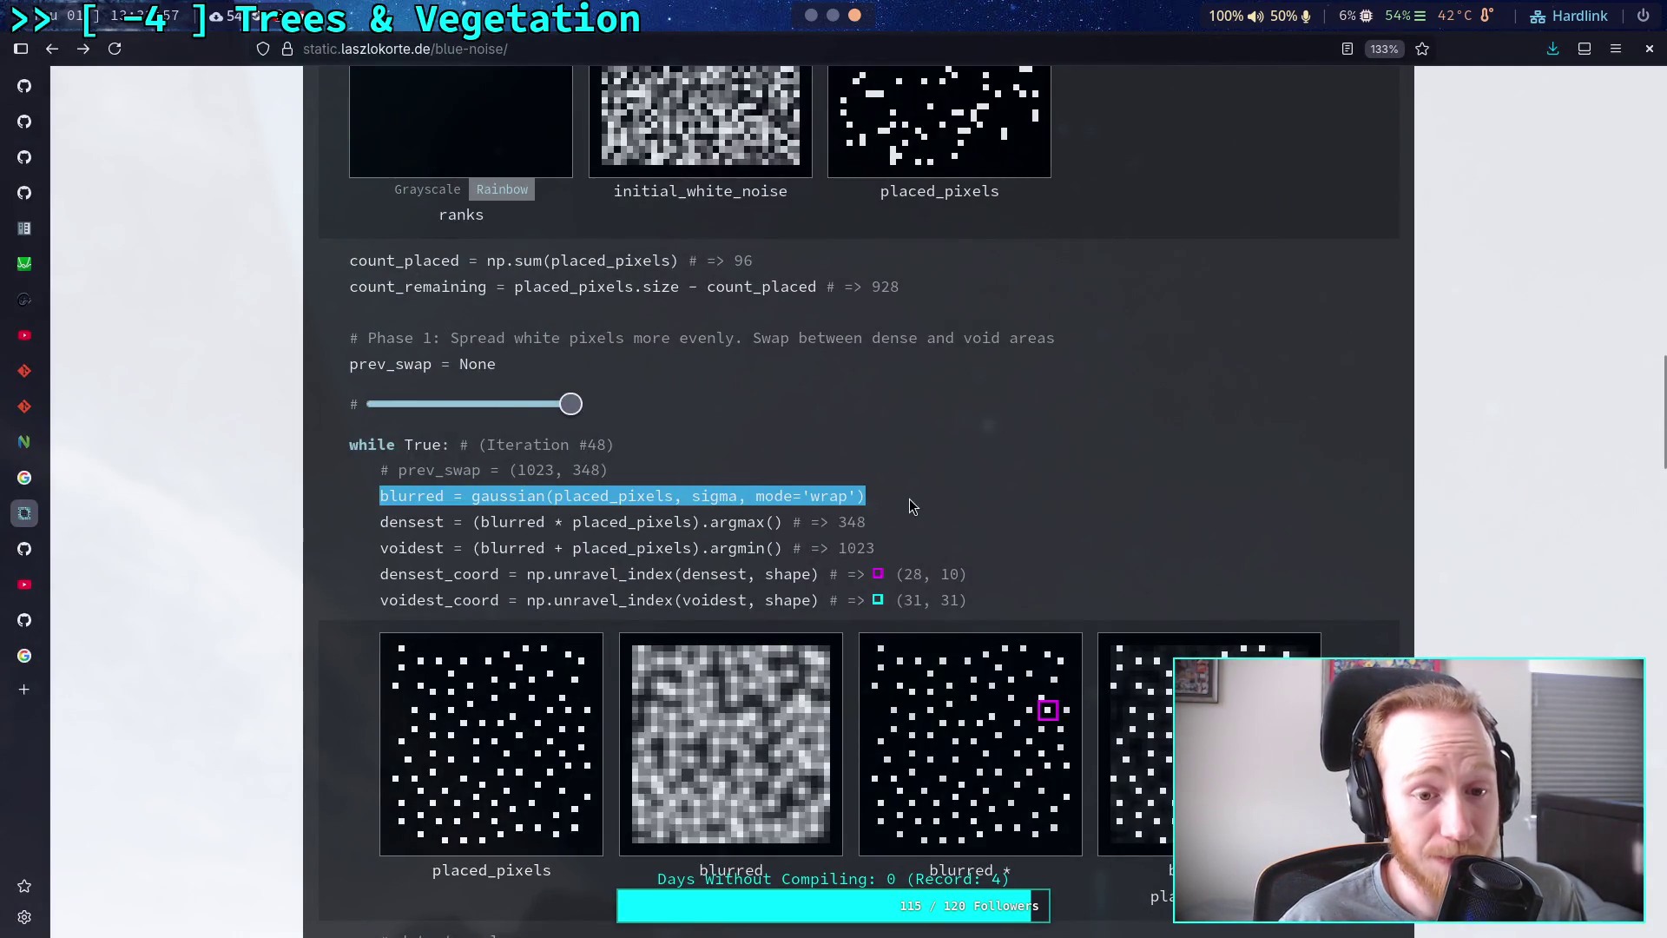
pyautogui.click(580, 540)
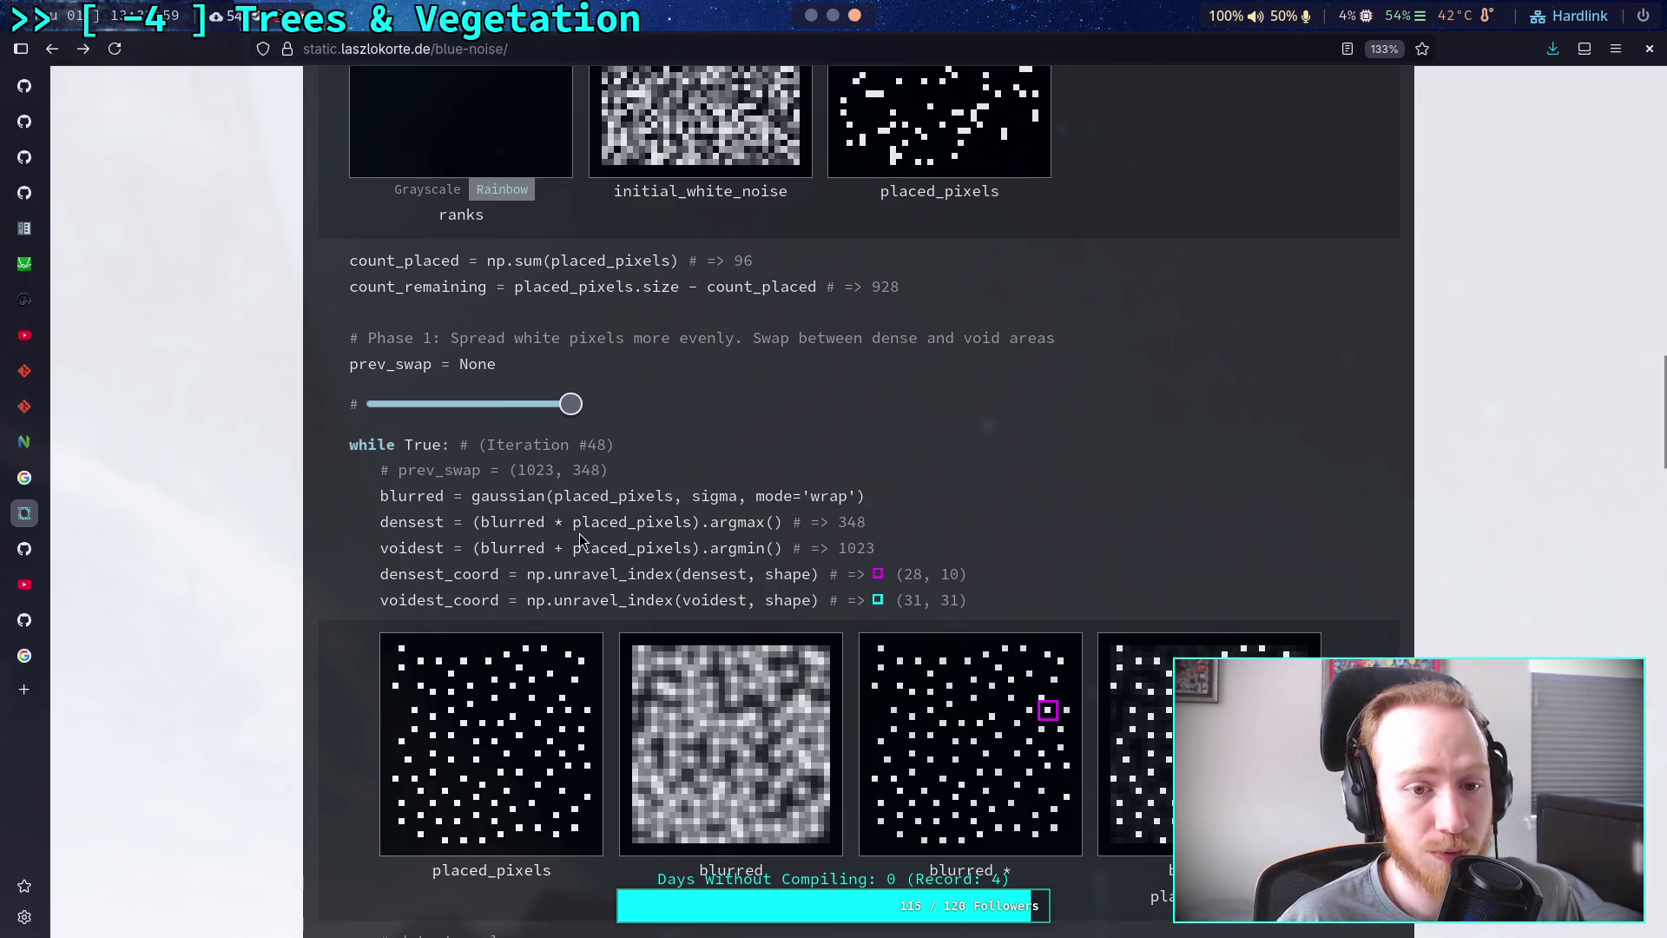
pyautogui.moveTo(331, 445); pyautogui.dragTo(439, 441)
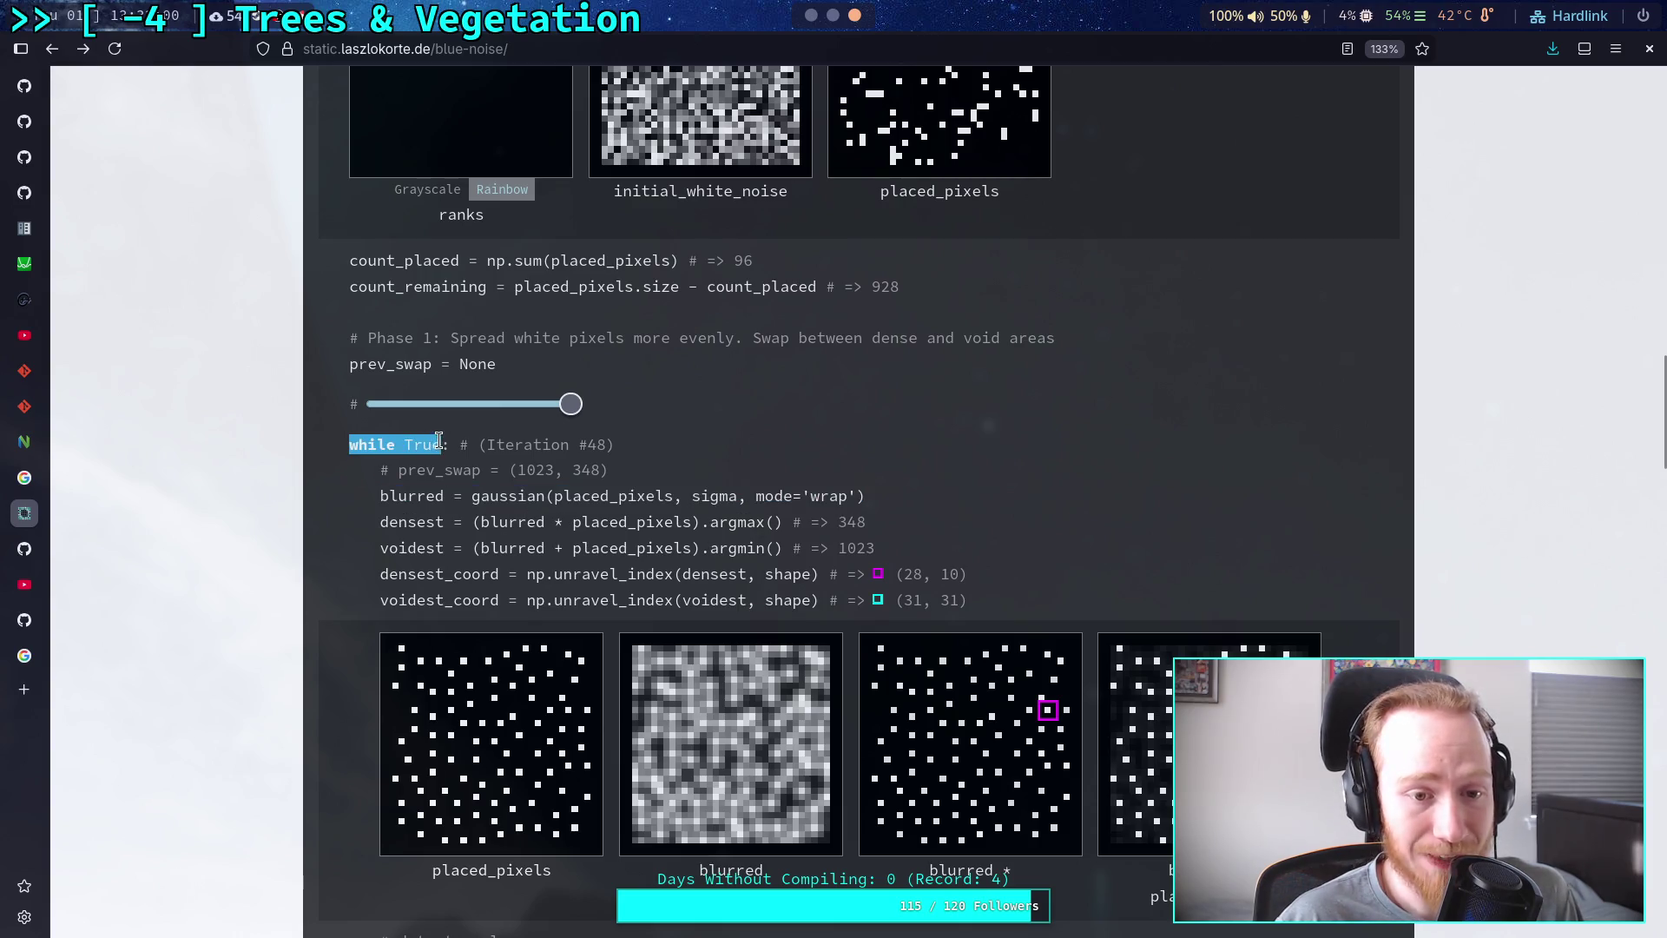
pyautogui.click(624, 521)
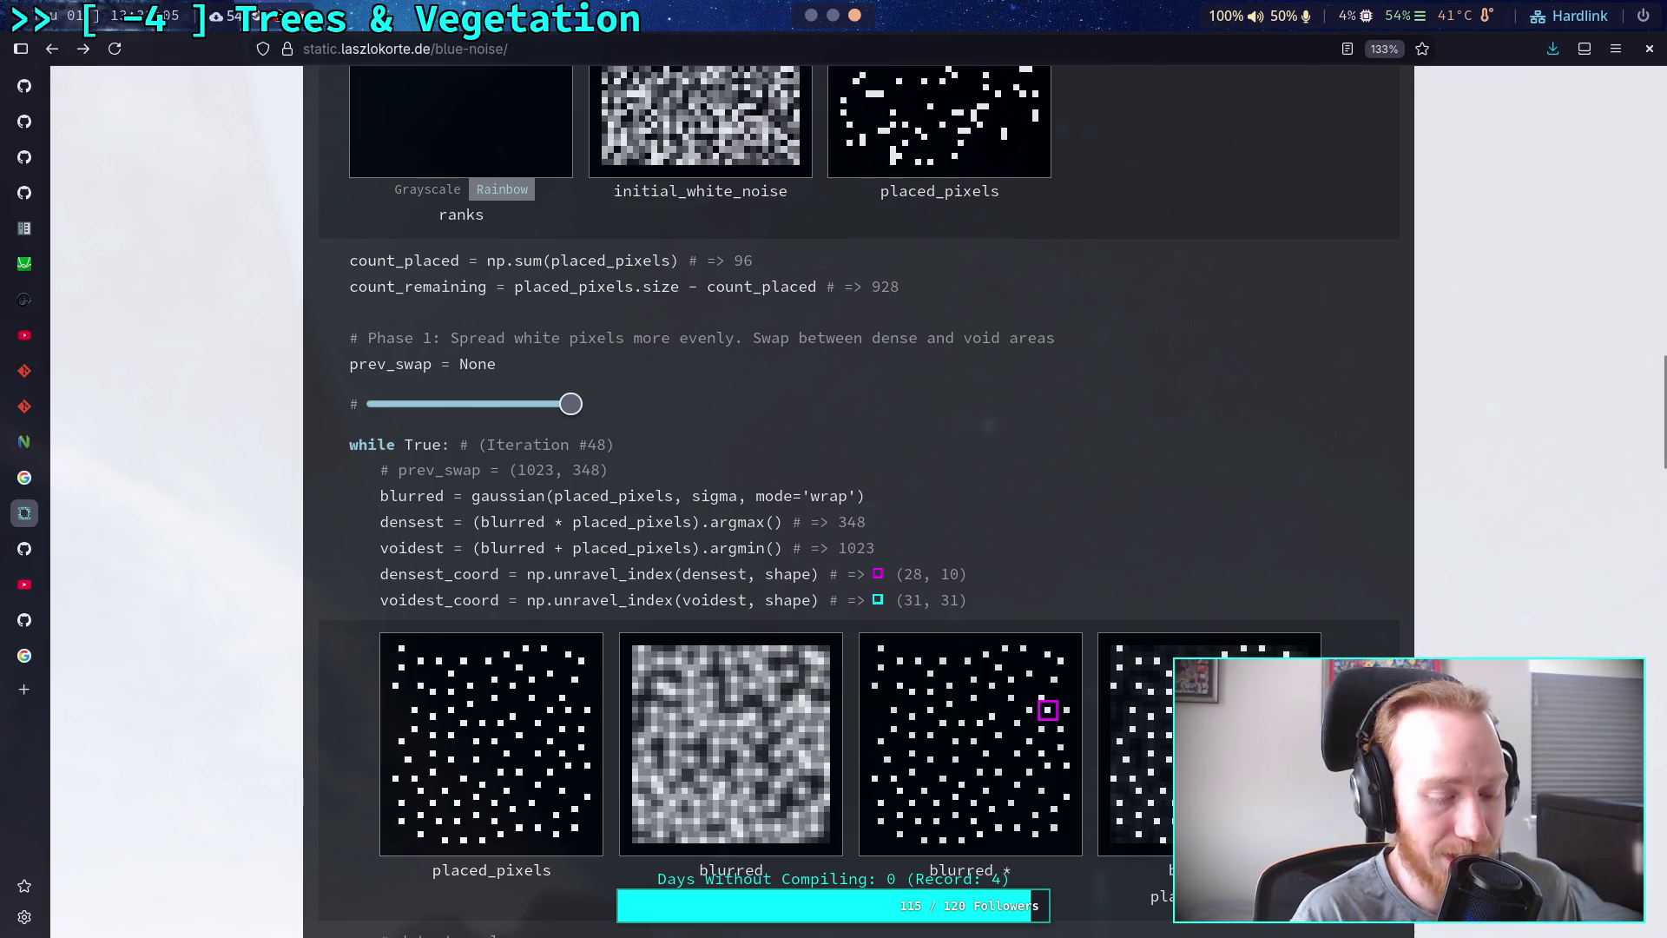
pyautogui.hotkey('alt', 'Tab')
pyautogui.scroll(7, 685, 540)
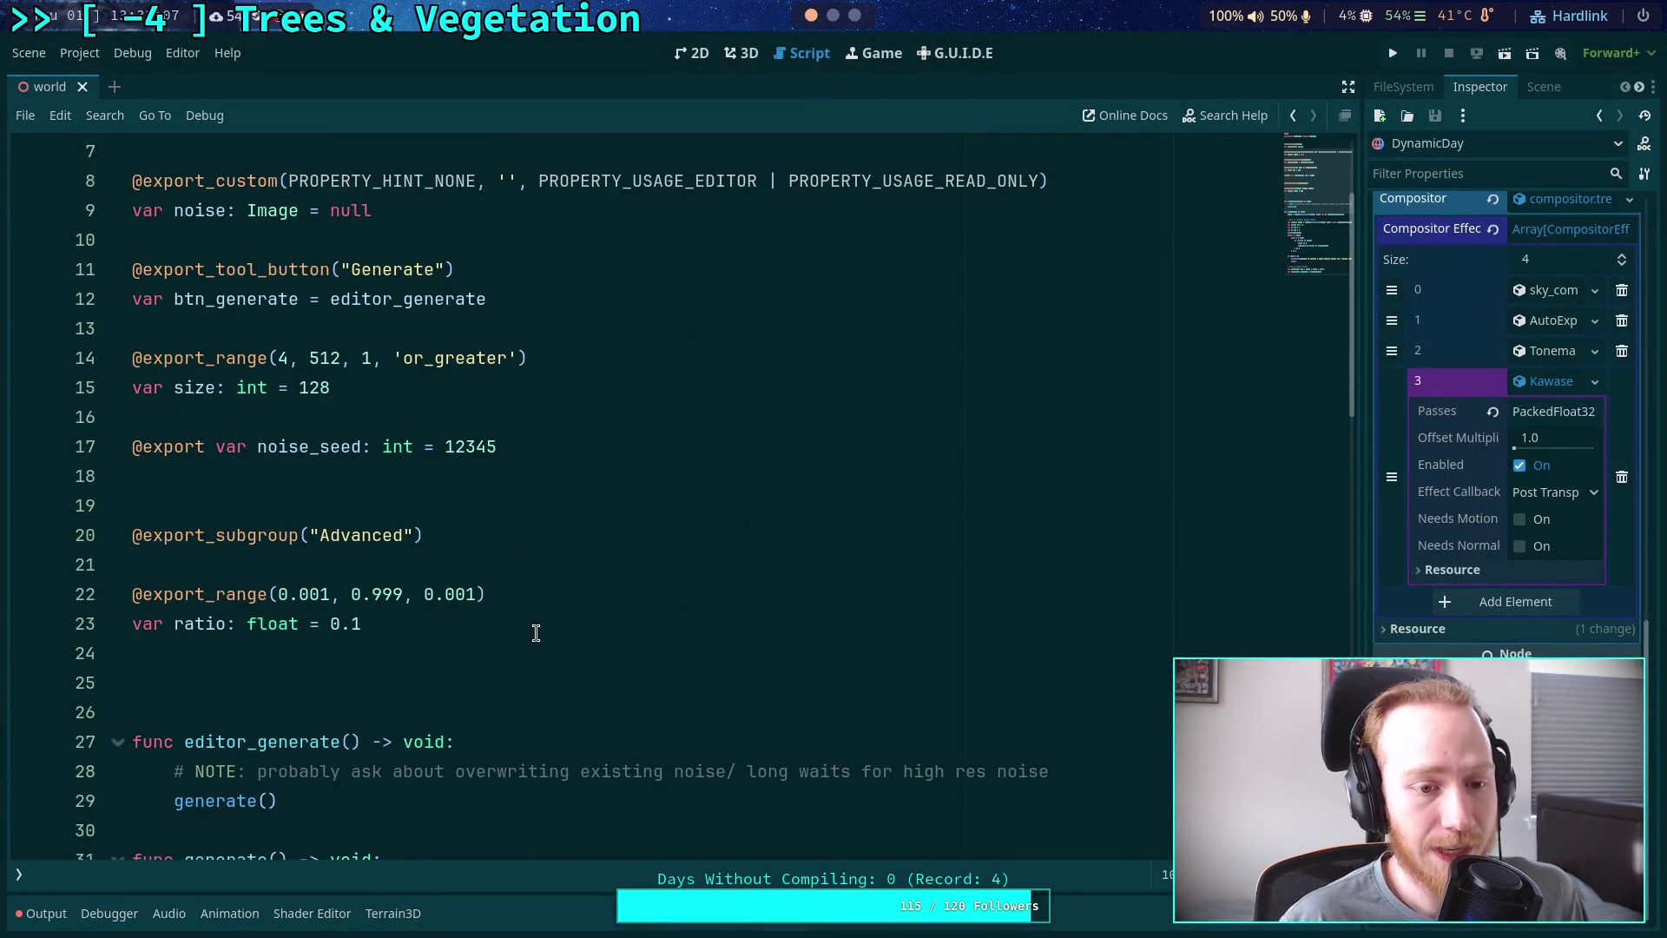
pyautogui.click(561, 650)
pyautogui.press('Return')
pyautogui.write('@export')
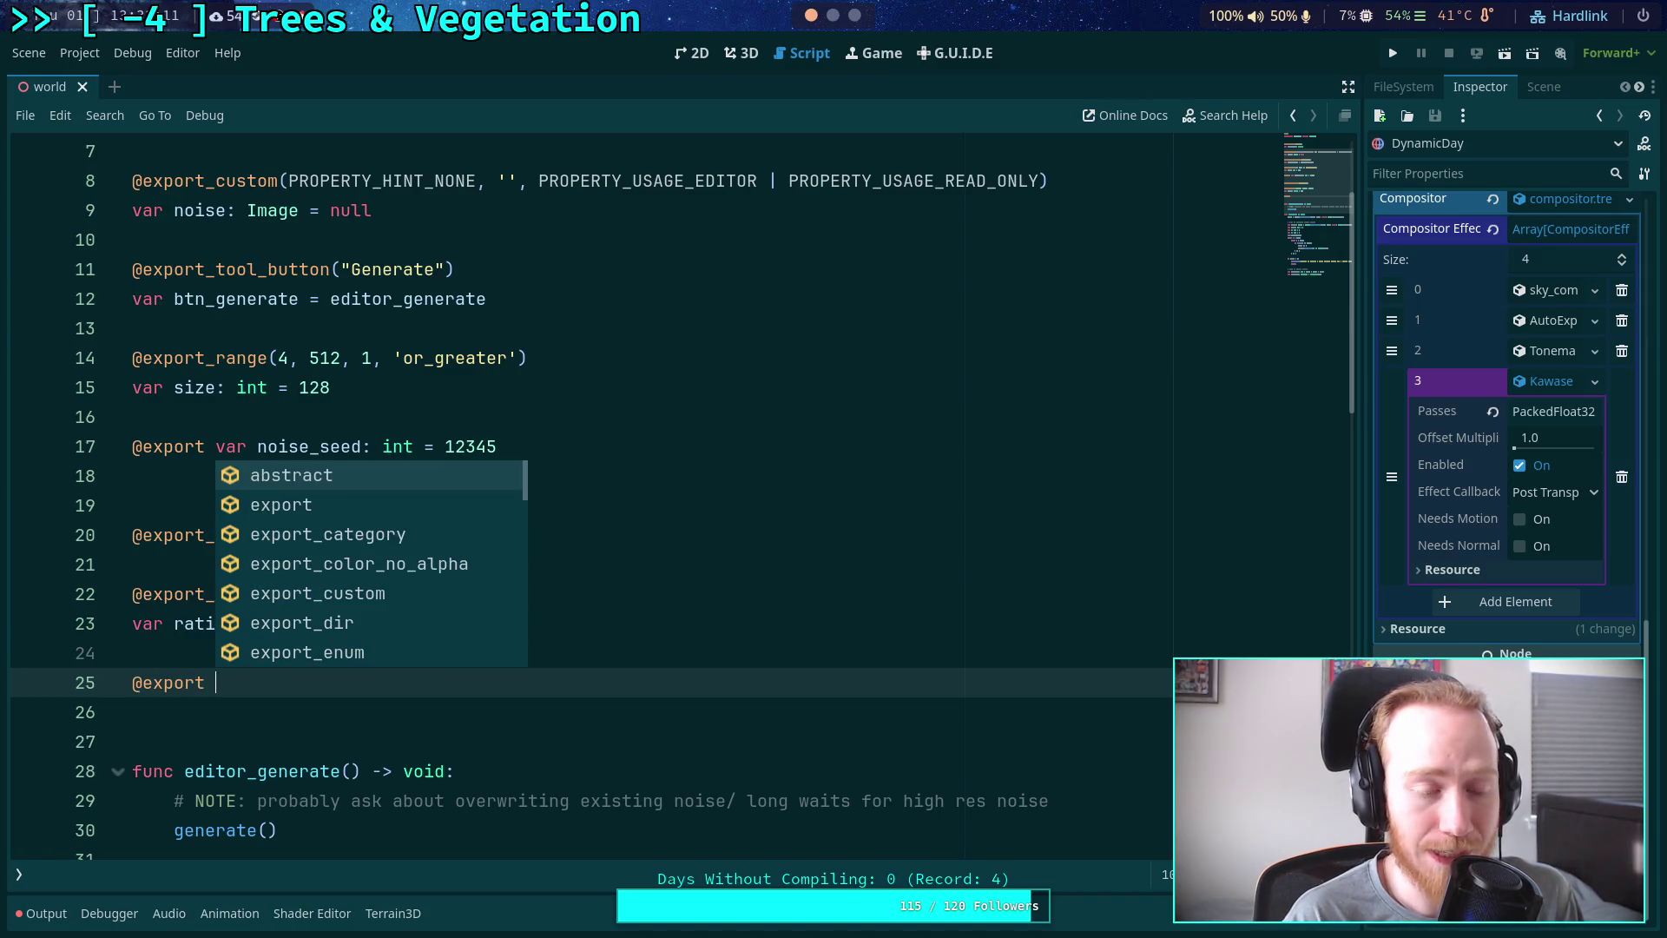
pyautogui.press('BackSpace')
pyautogui.write('_ran')
pyautogui.press('Return')
pyautogui.write('1, ')
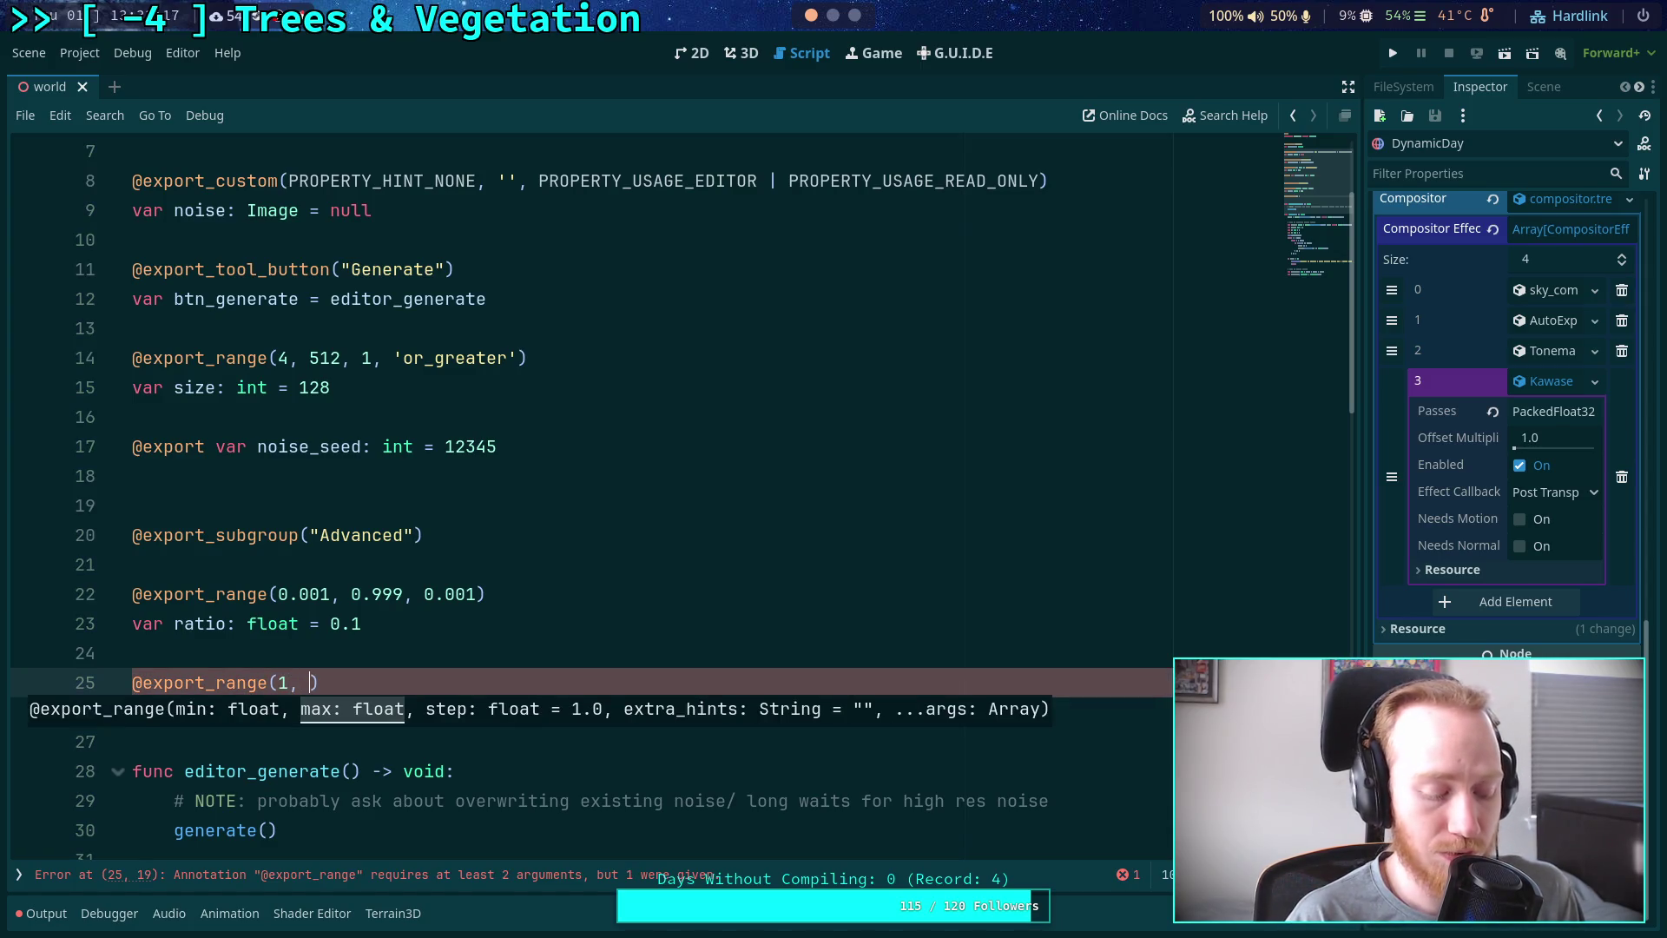
pyautogui.write('10000')
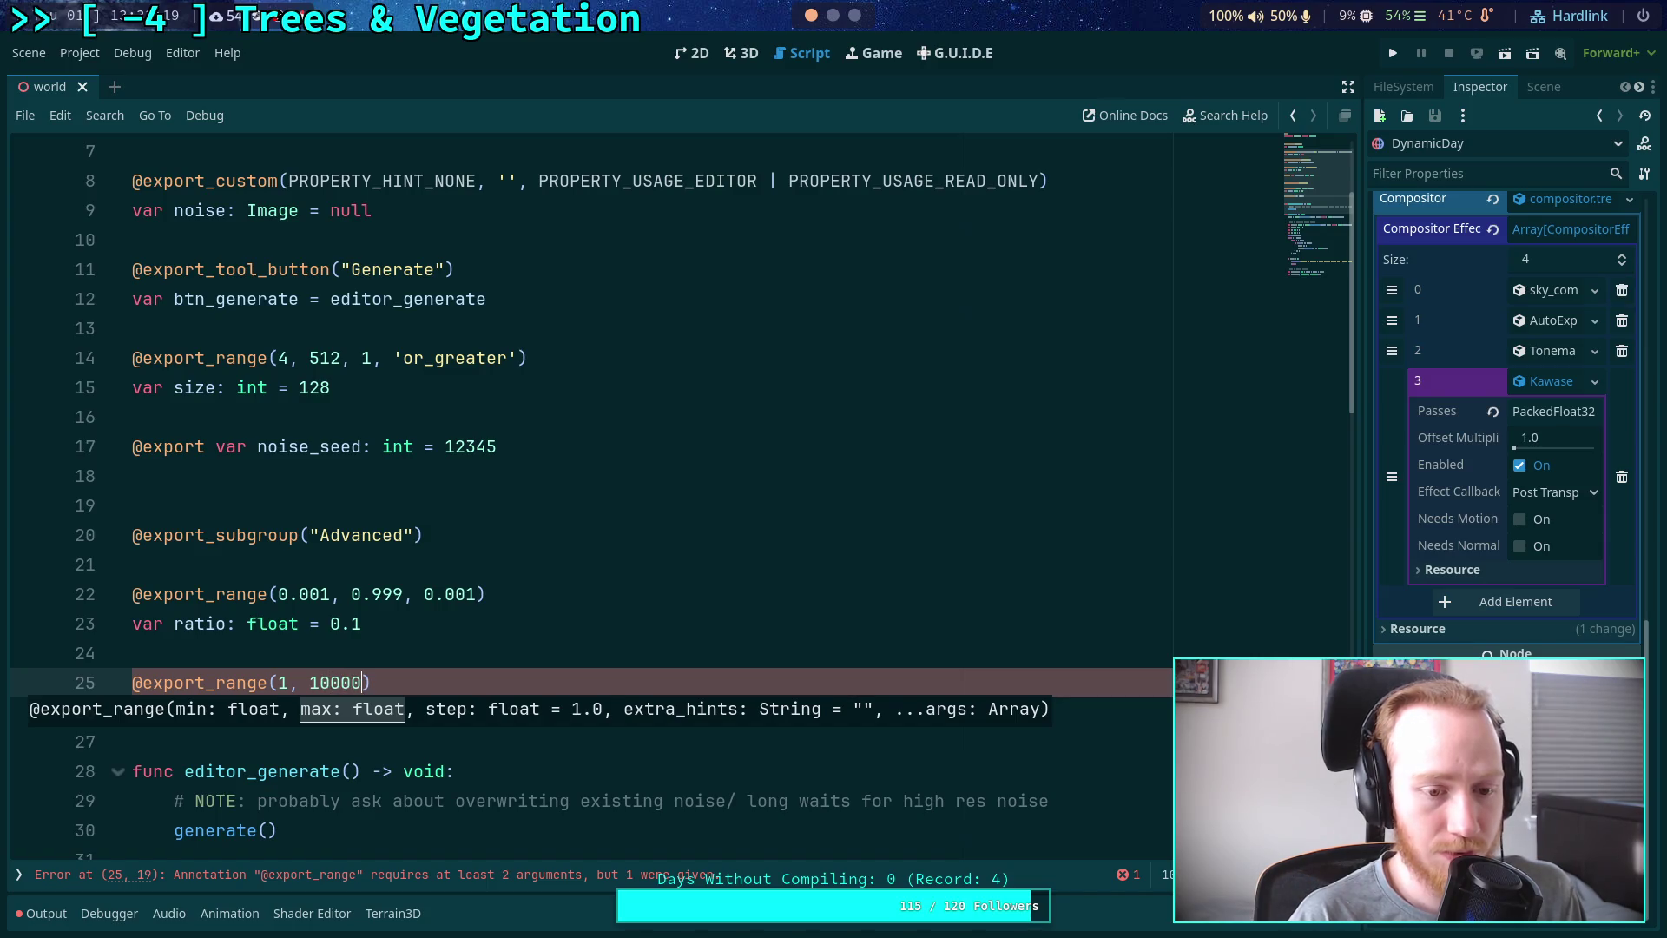
pyautogui.write(', 1')
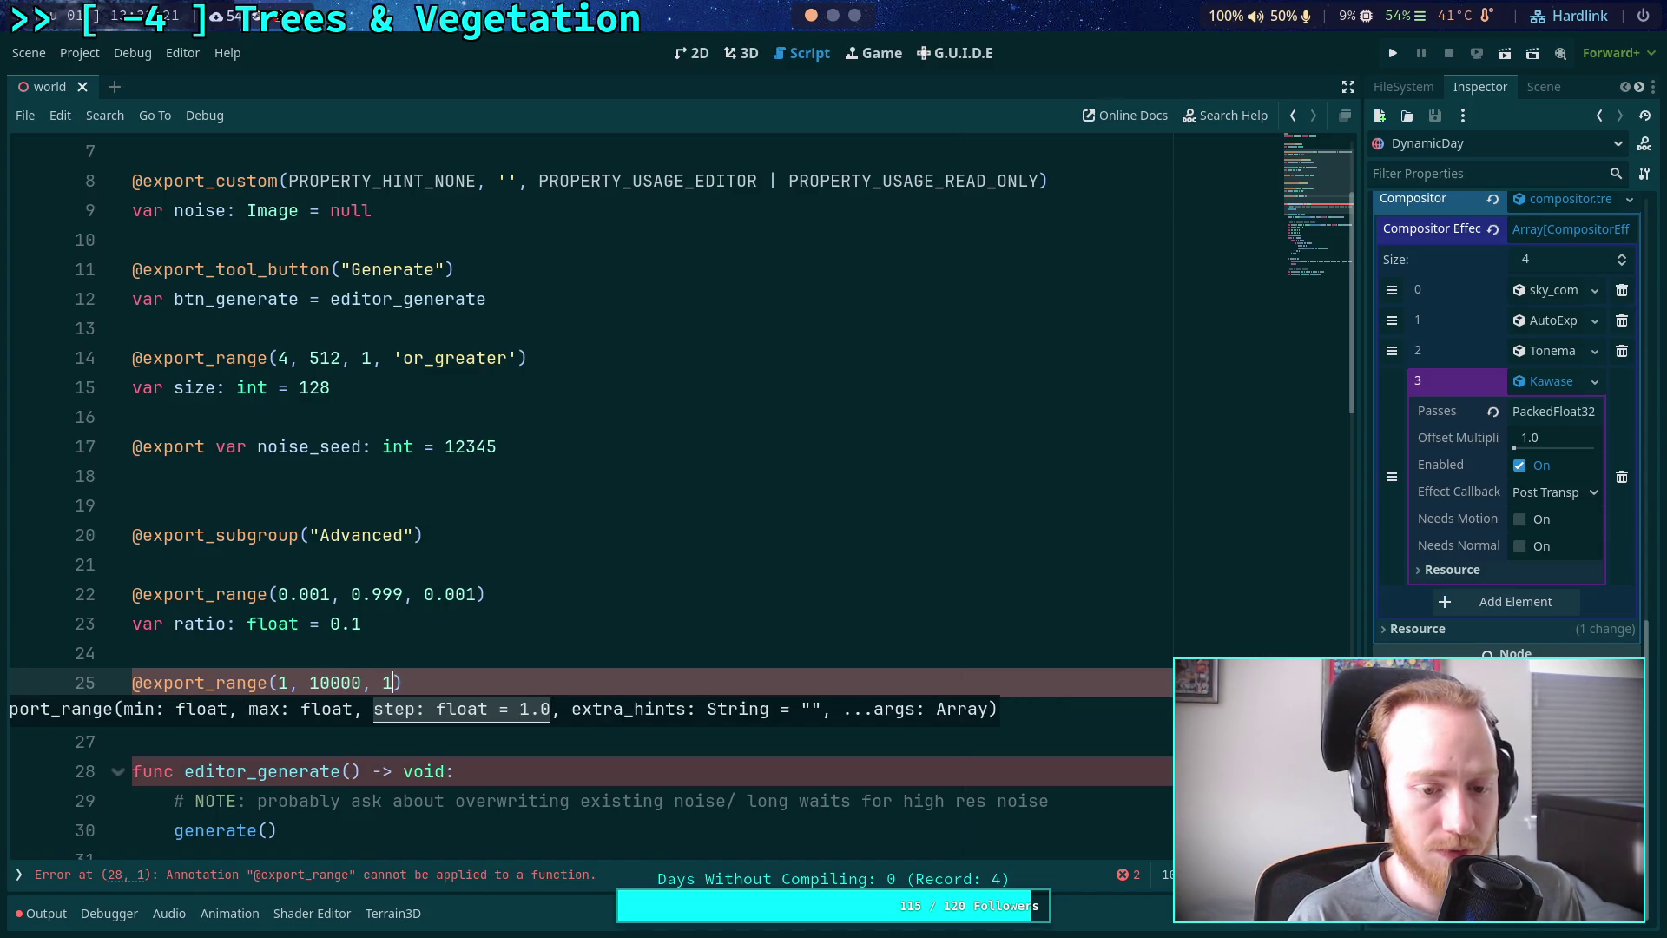
pyautogui.write(", '")
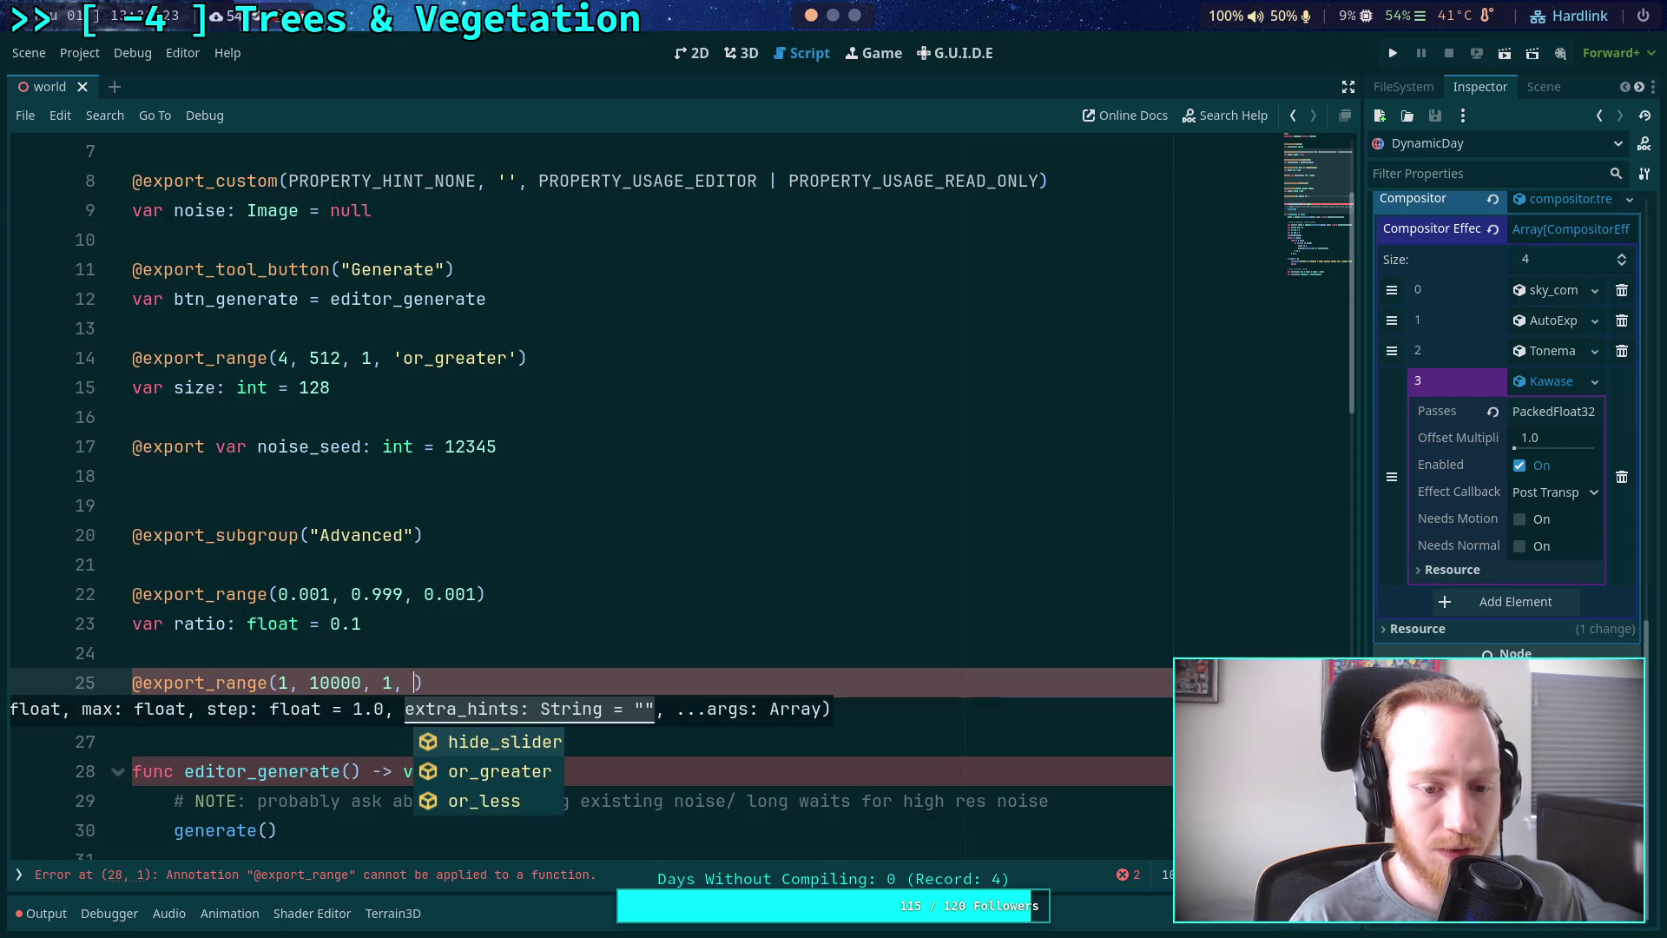
pyautogui.press('Down')
pyautogui.press('Return')
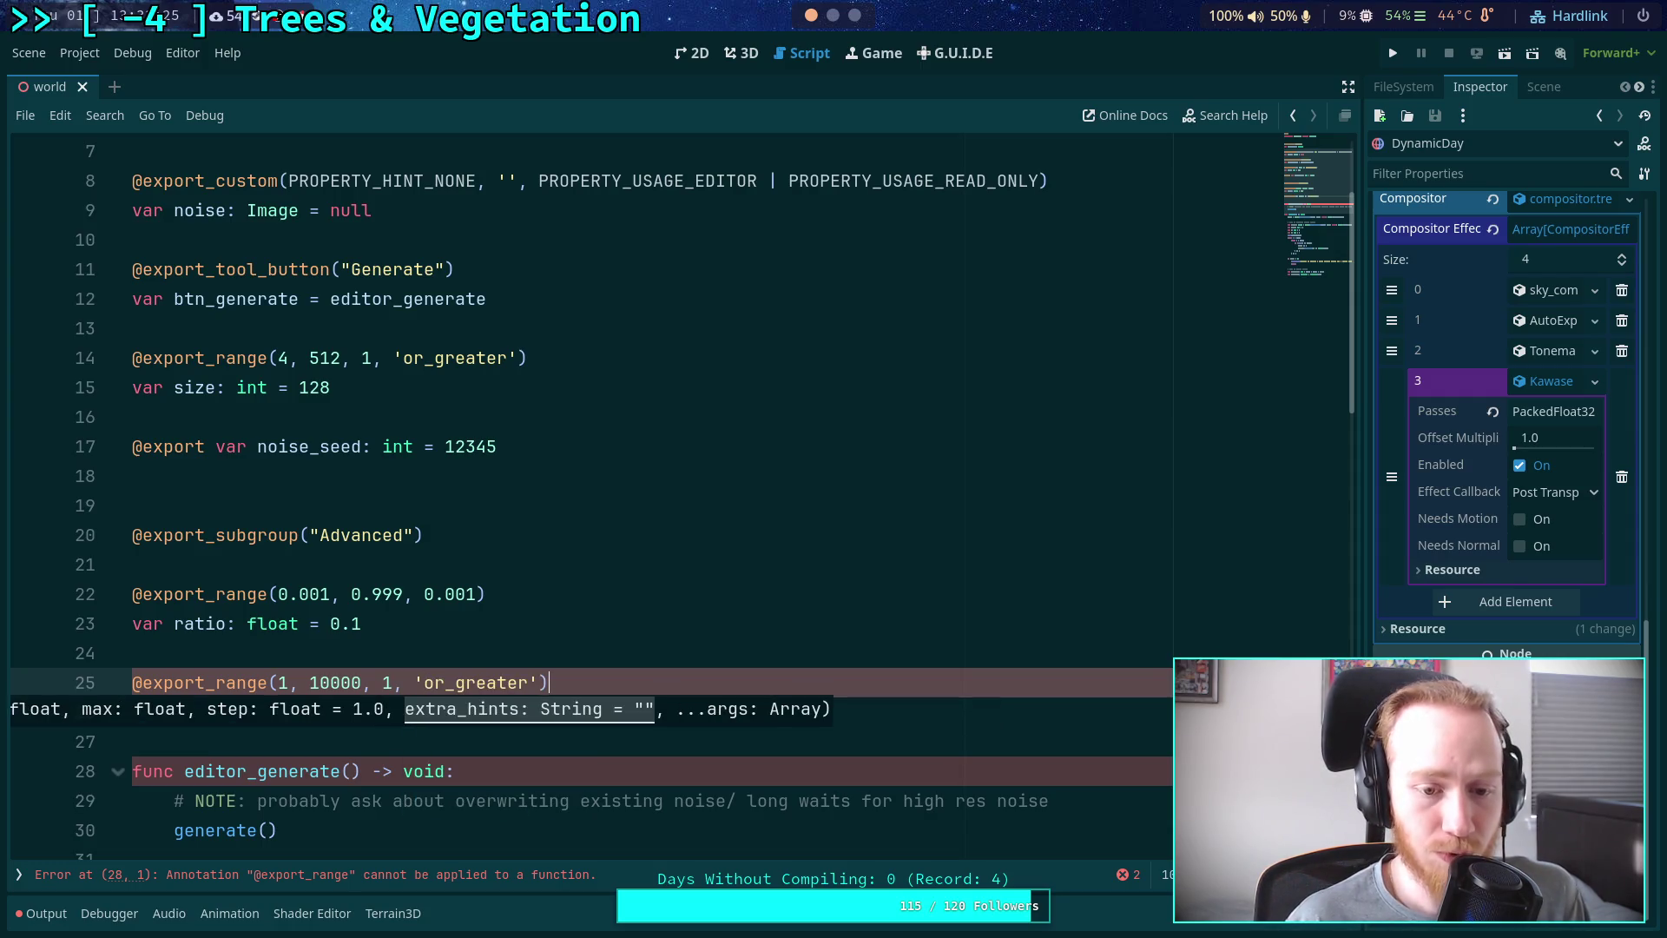
# Step: Declare `var max_iterations: int = 1000` under that annotation
pyautogui.press('Return')
pyautogui.write('z')
pyautogui.press('BackSpace')
pyautogui.write('var max_')
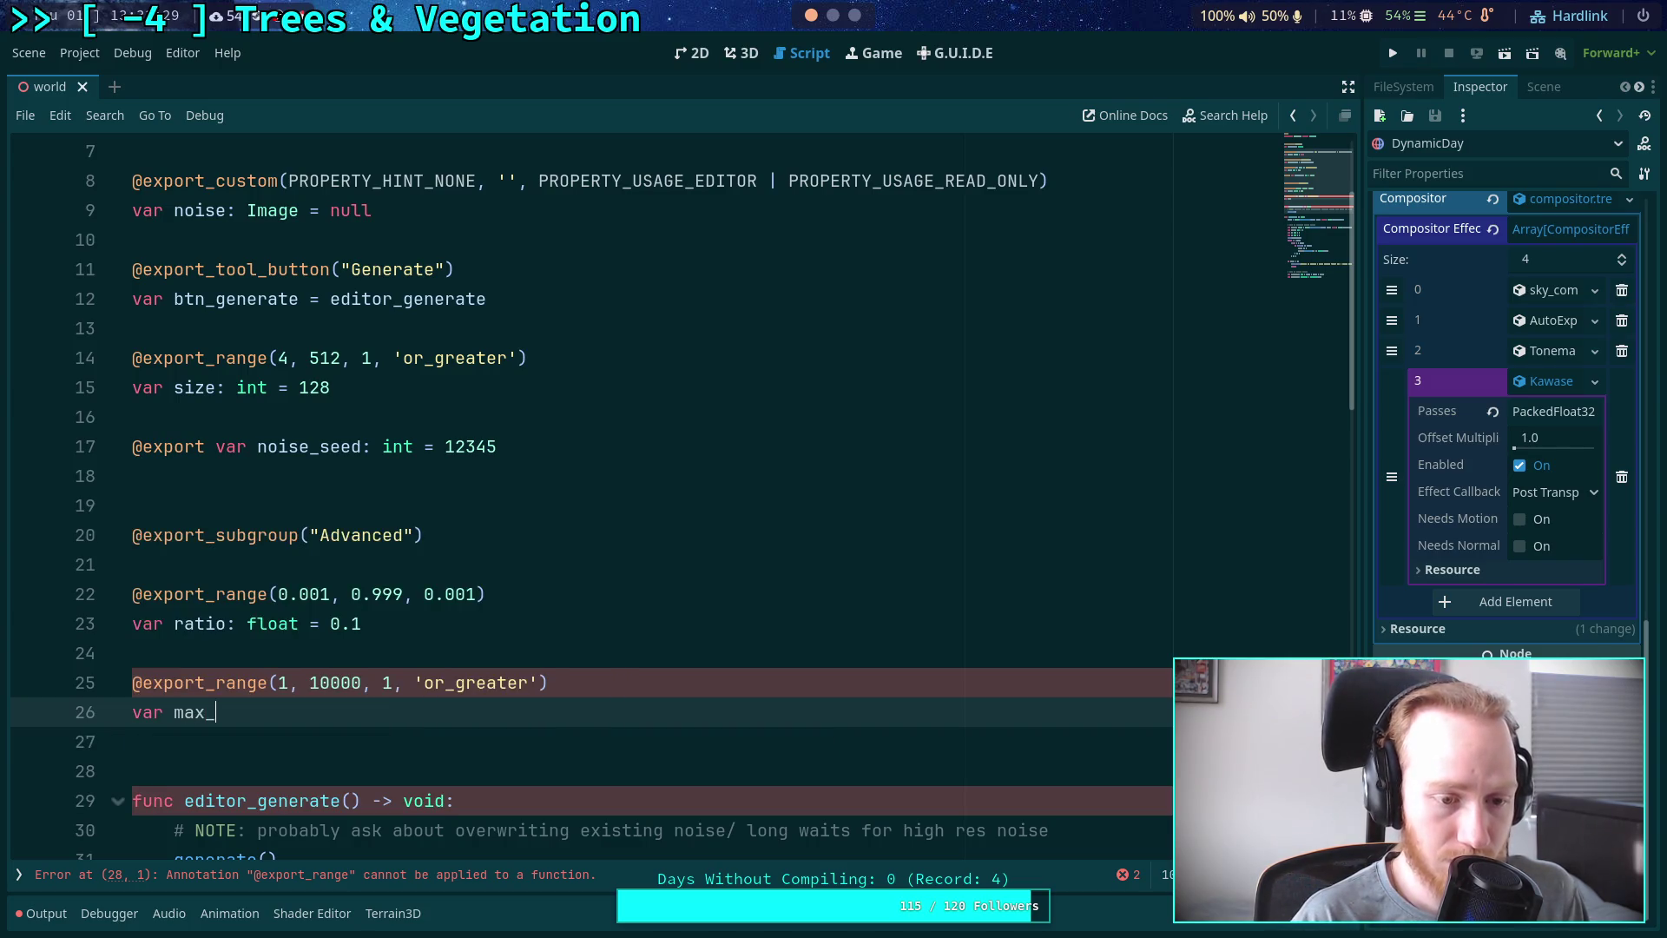
pyautogui.write('iterations: int = ')
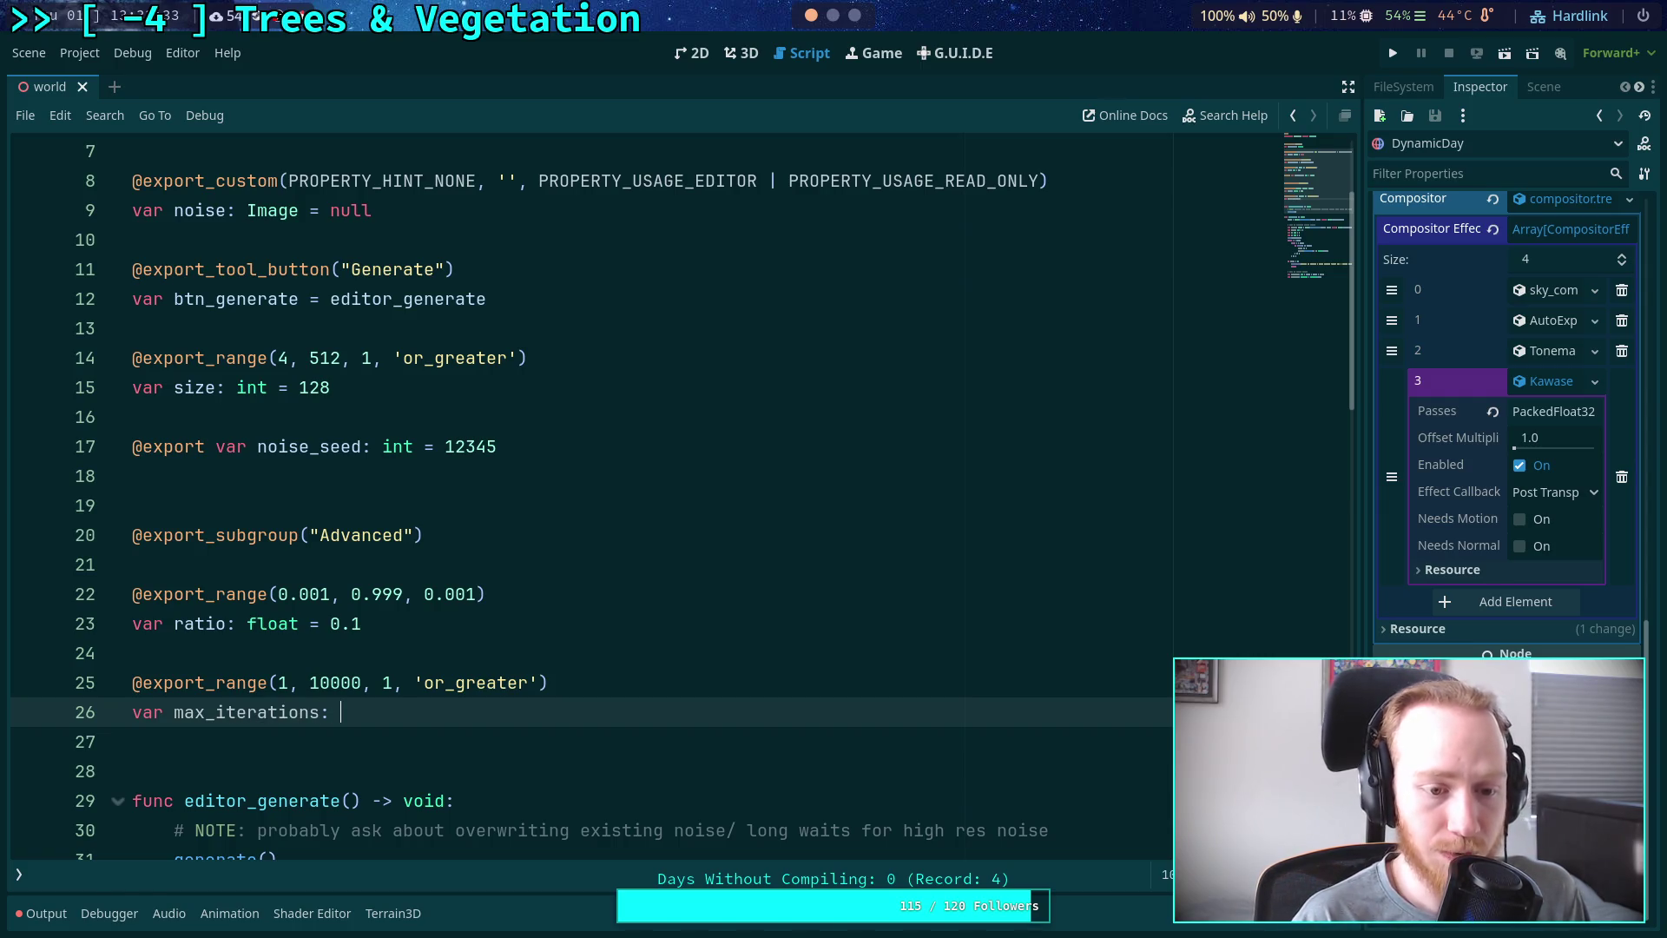
pyautogui.write('1000')
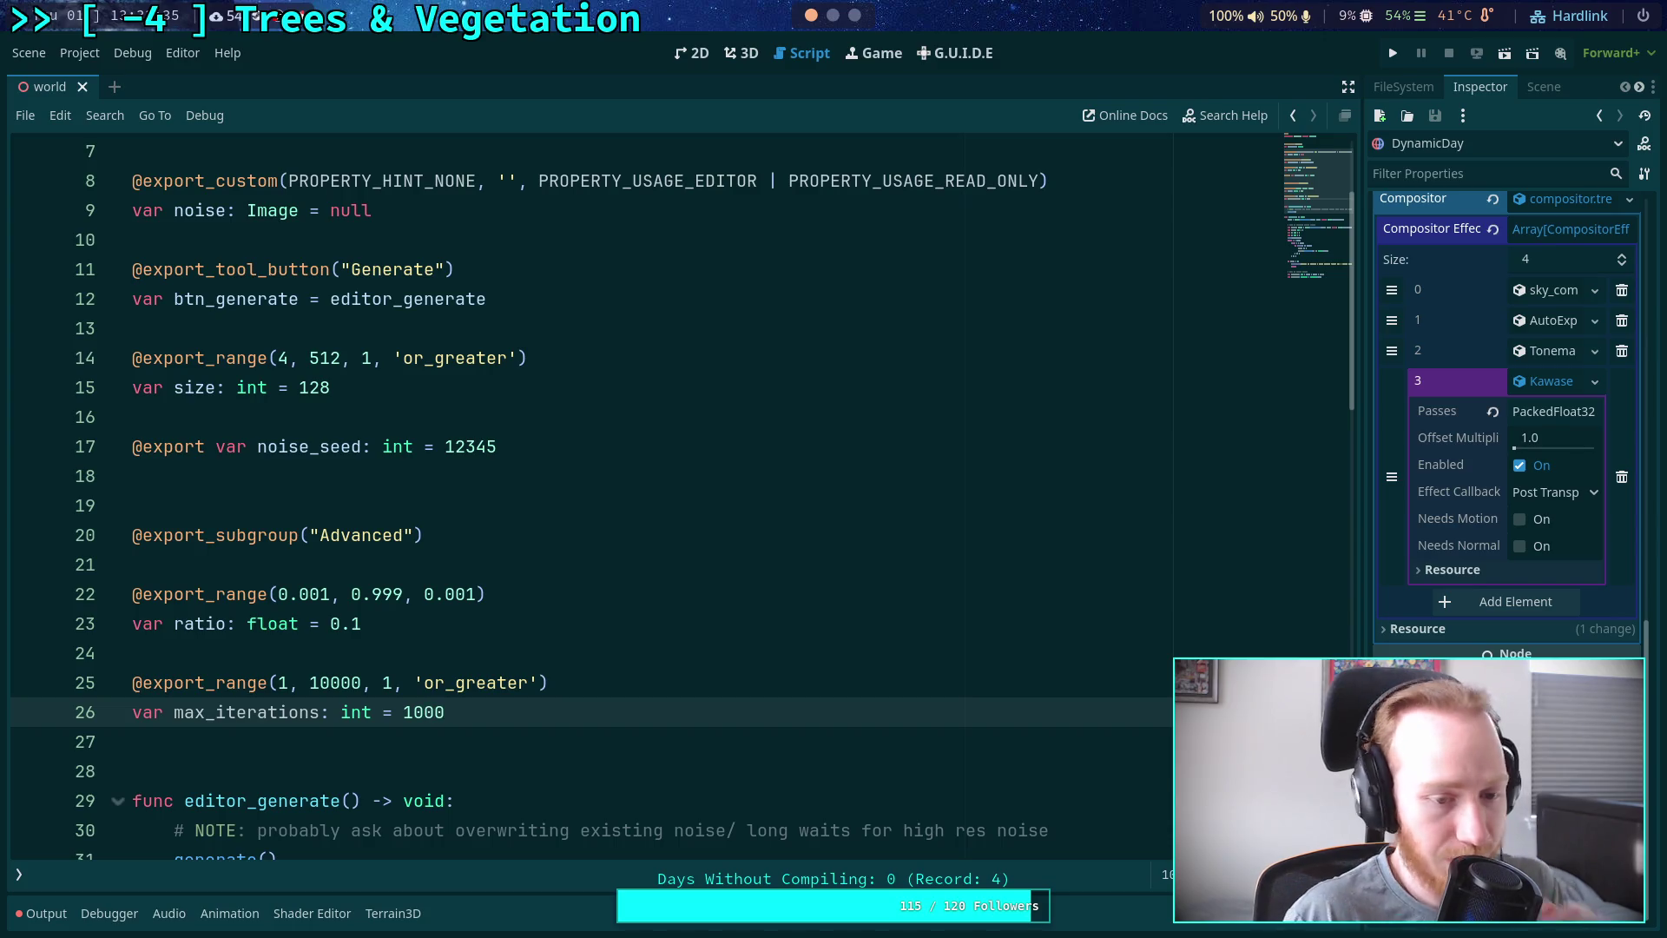
pyautogui.scroll(-10, 695, 633)
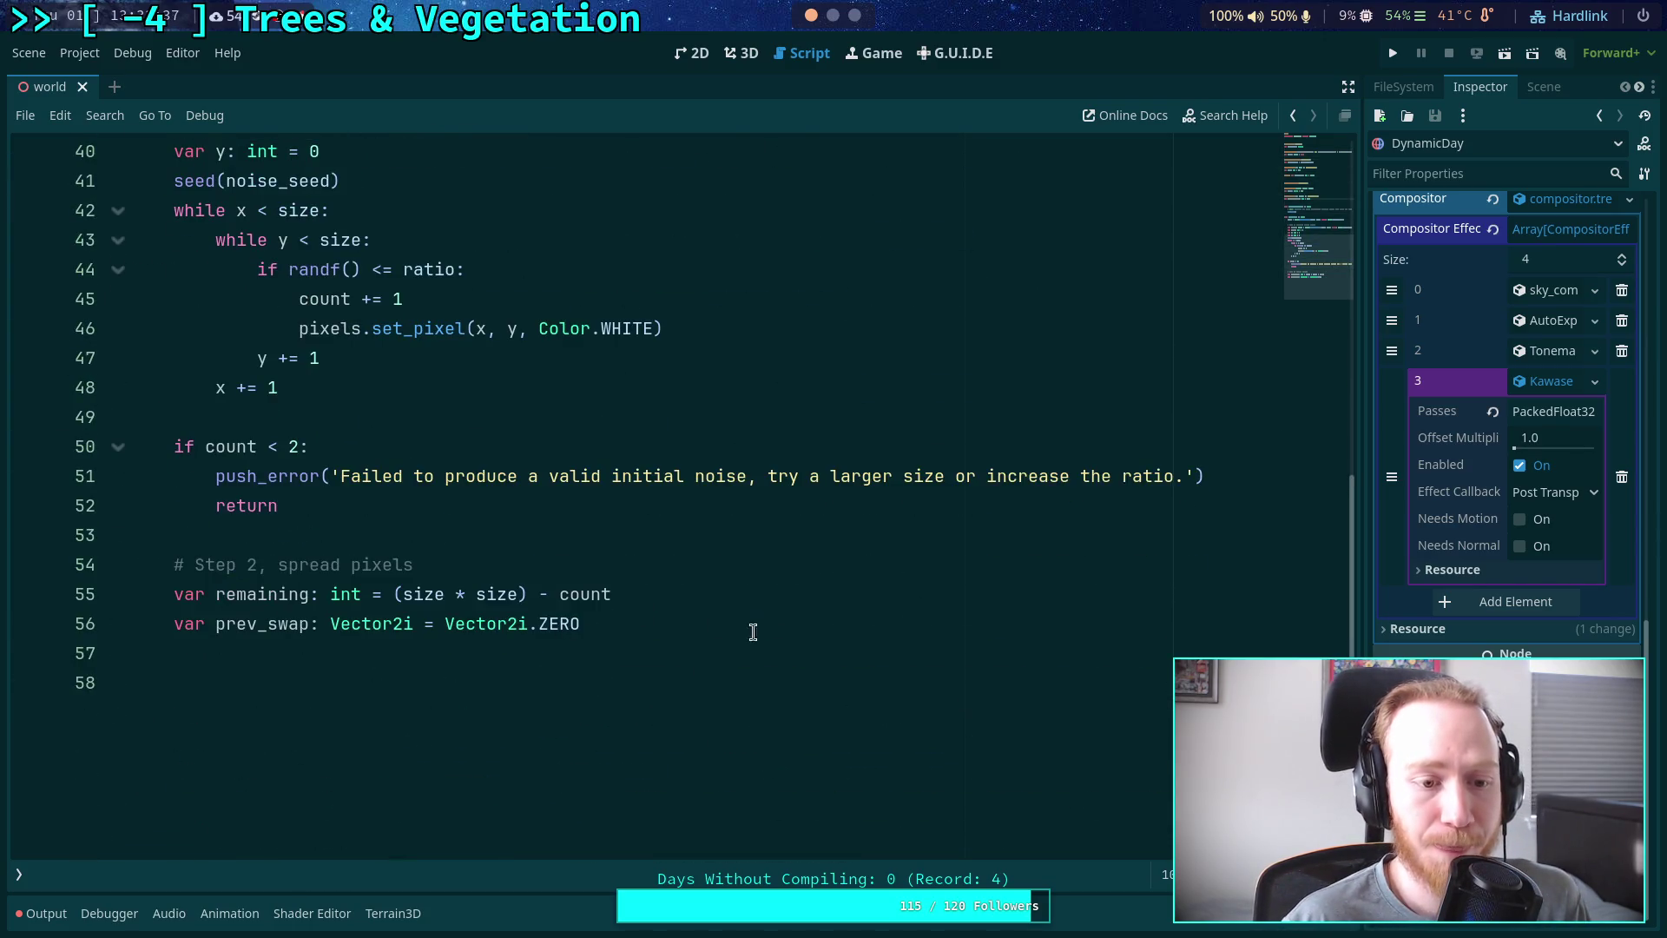
# Step: Declare `var iters: int = 0` after line 56
pyautogui.click(790, 638)
pyautogui.press('Return')
pyautogui.write('var max-')
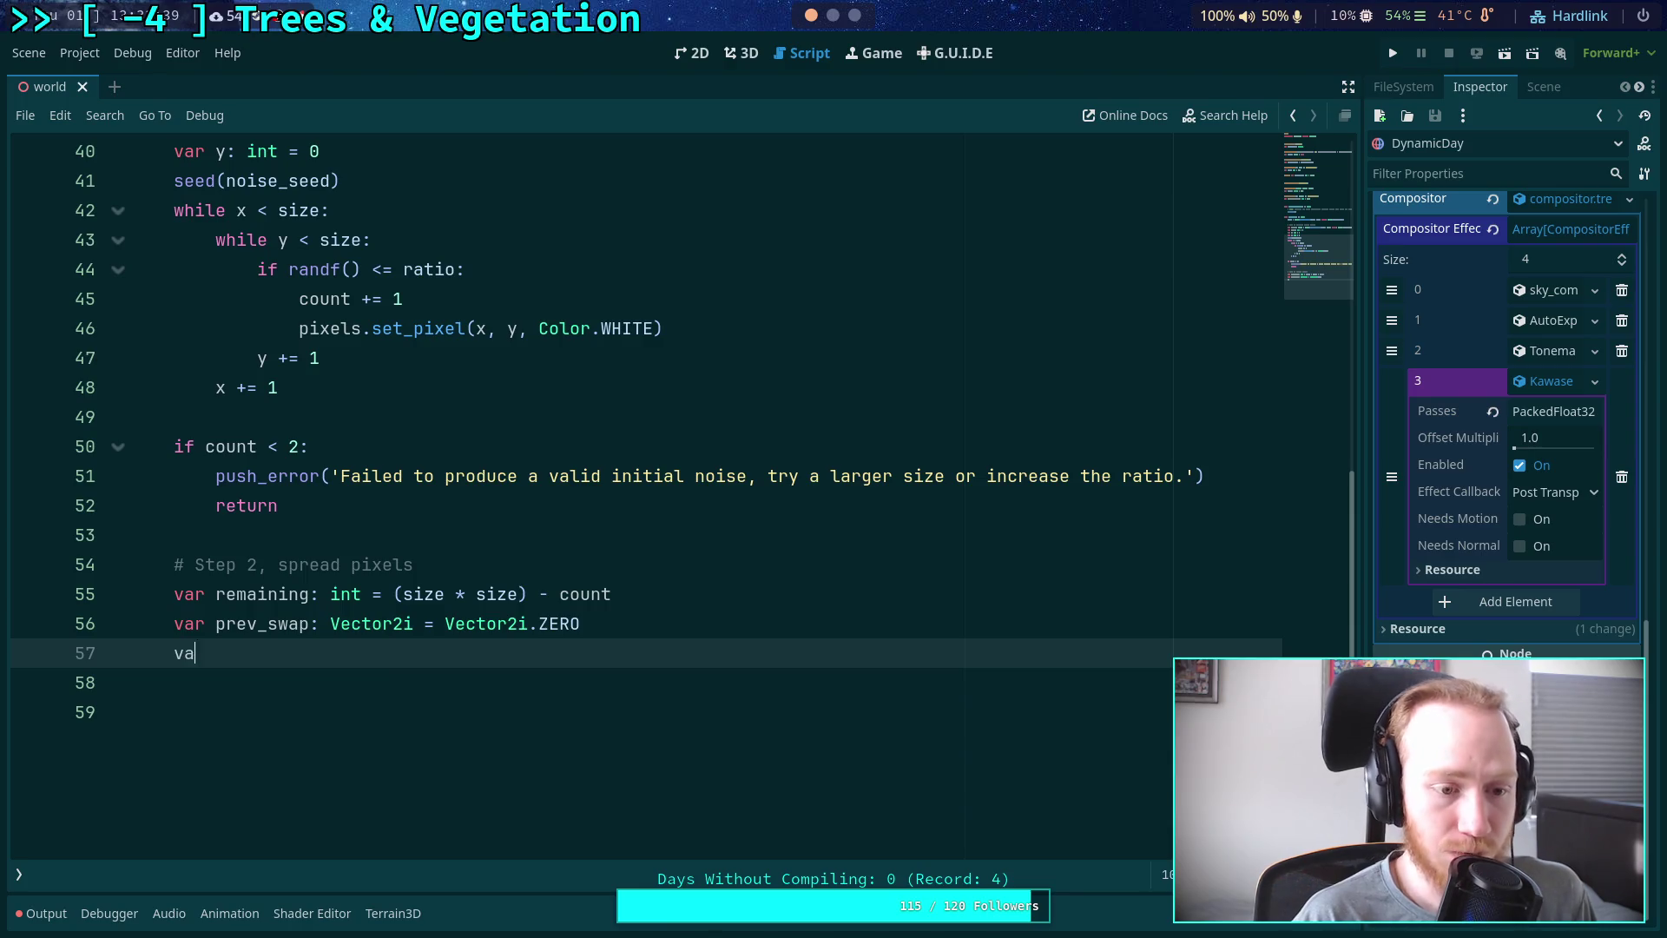
pyautogui.press('BackSpace')
pyautogui.write('_')
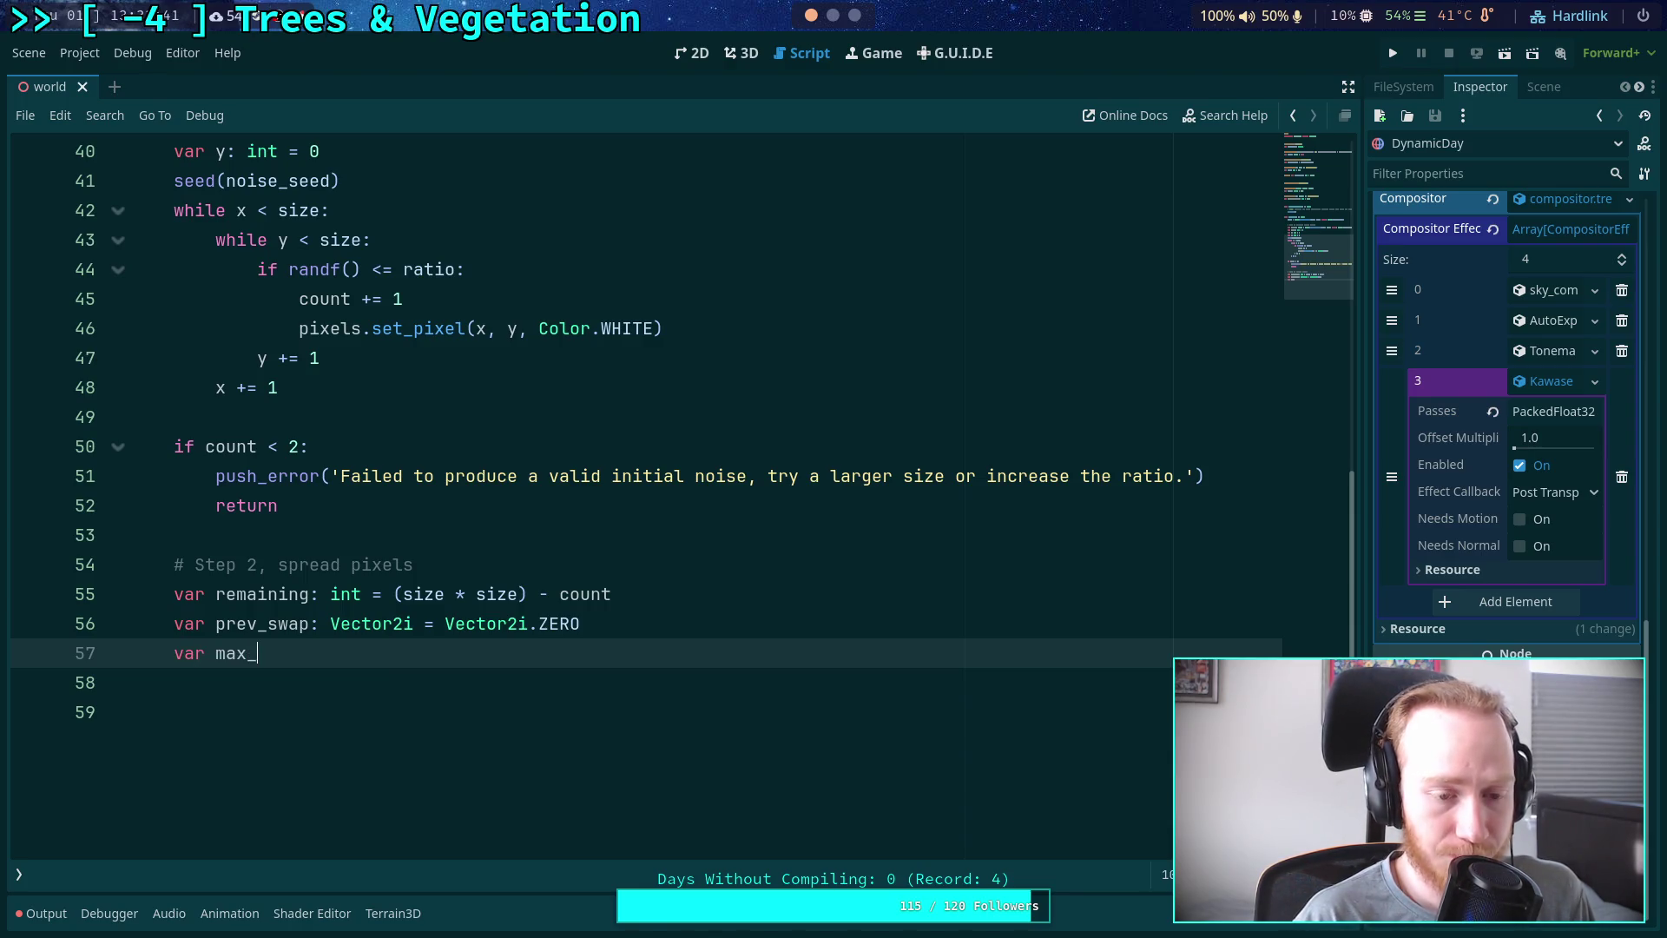
pyautogui.press('BackSpace')
pyautogui.press('BackSpace')
pyautogui.press('BackSpace')
pyautogui.write('iter')
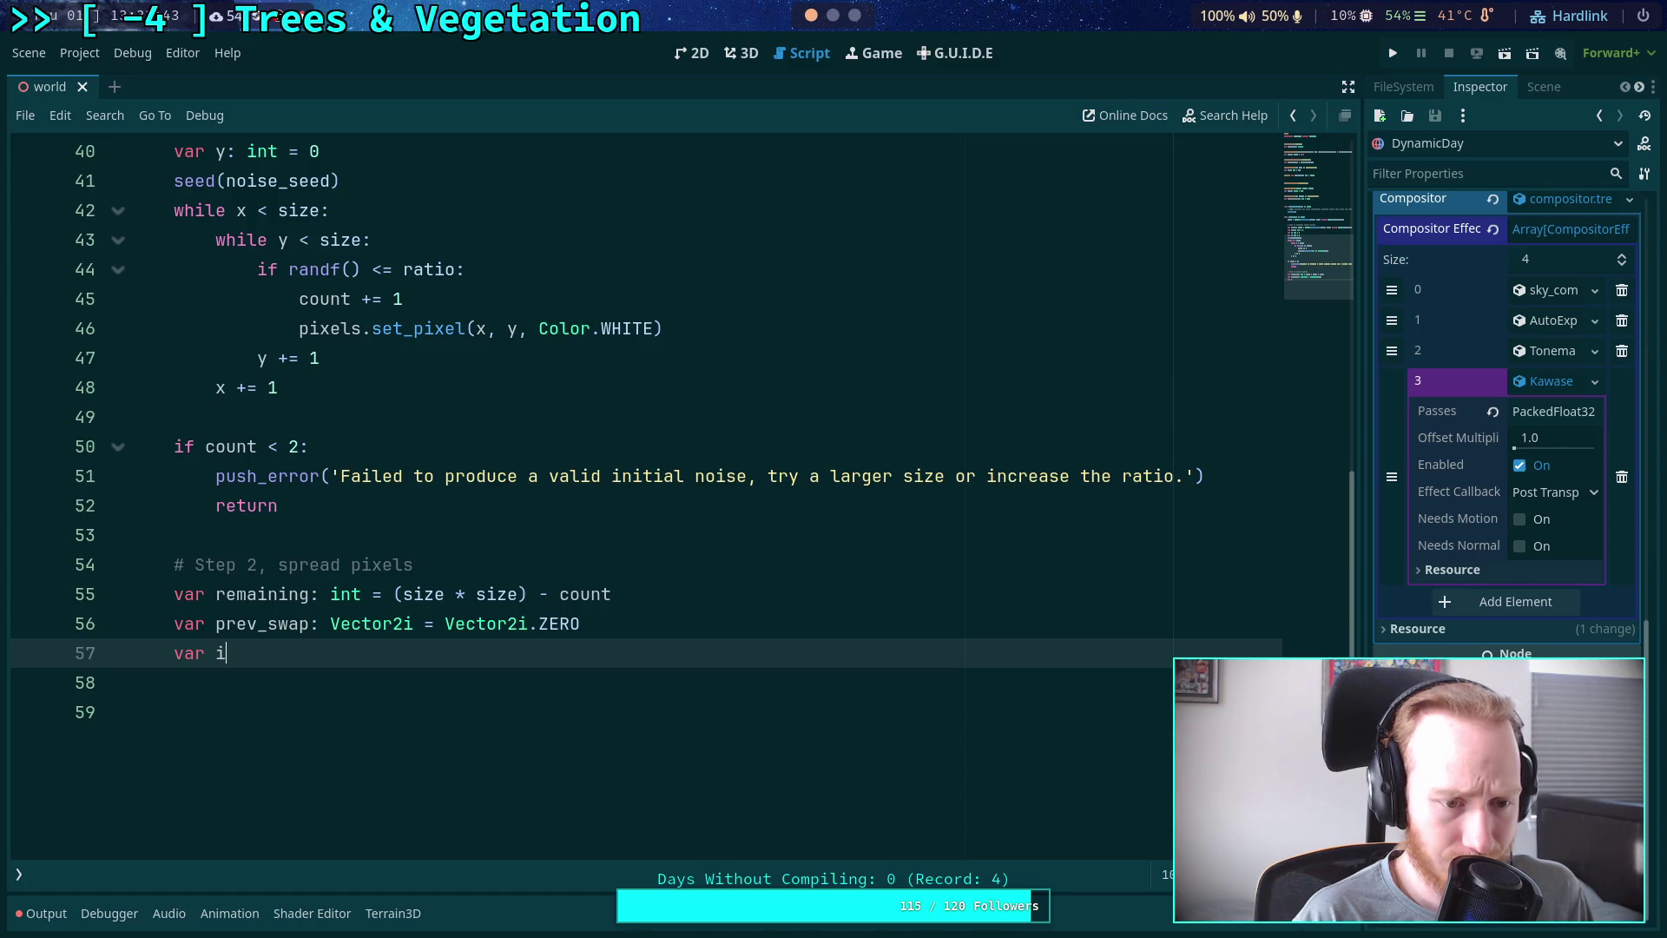
pyautogui.write('s: int = 0')
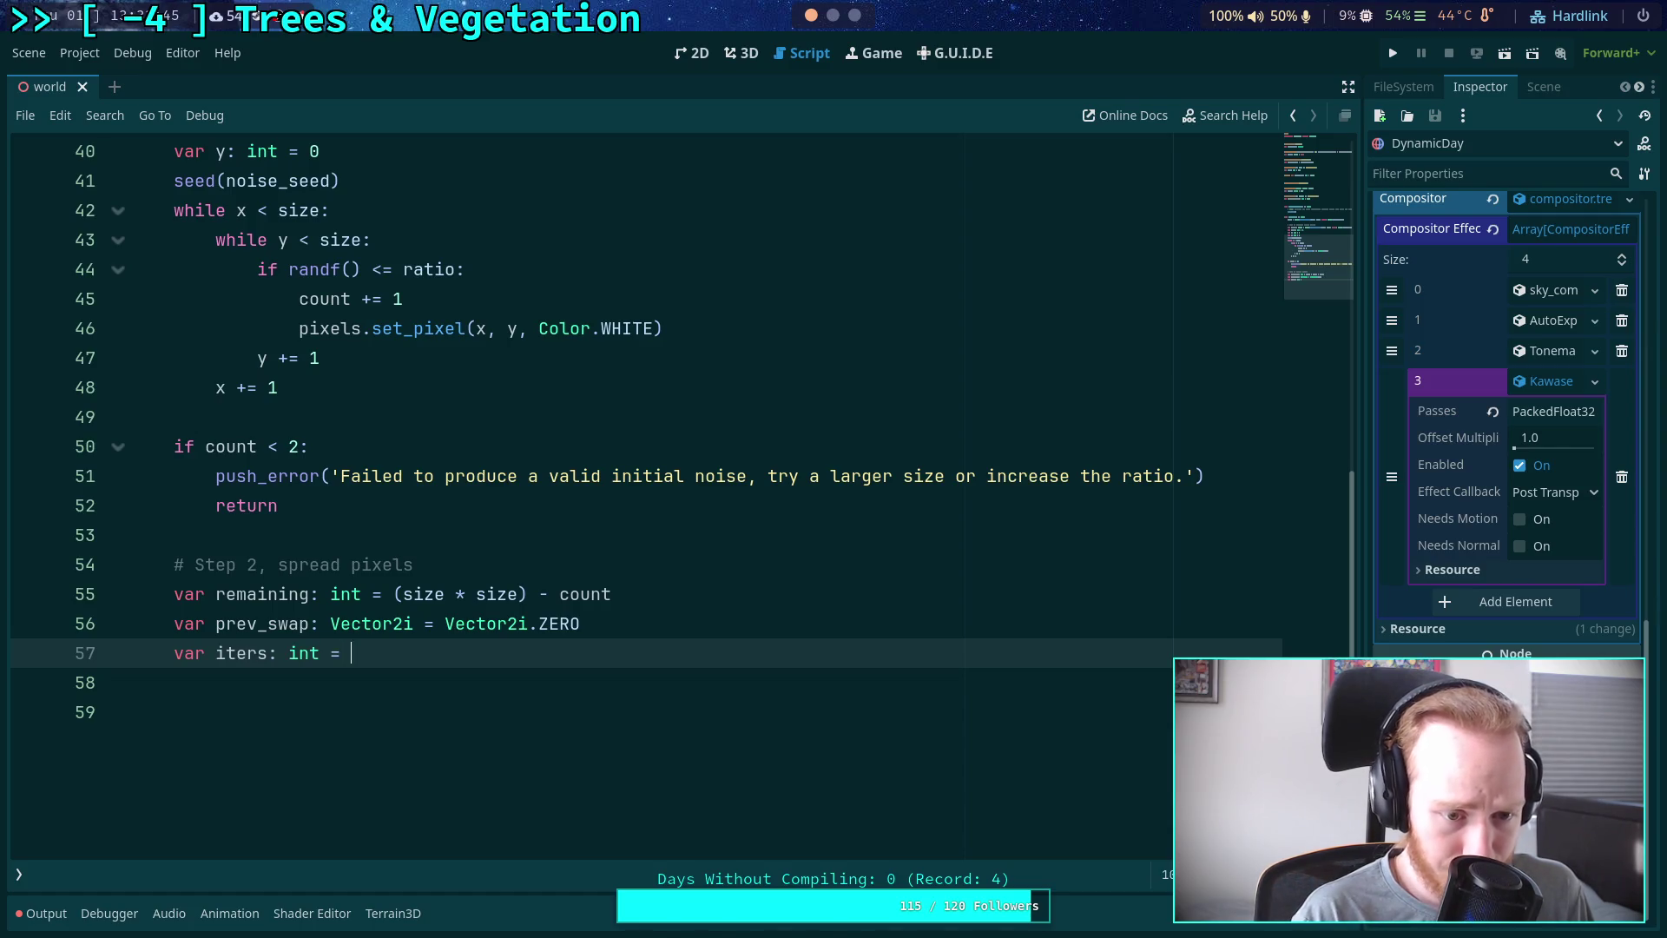
pyautogui.press('Return')
# Step: Add a `while iters < max_iterations:` loop whose body increments `iters += 1`
pyautogui.write('while it')
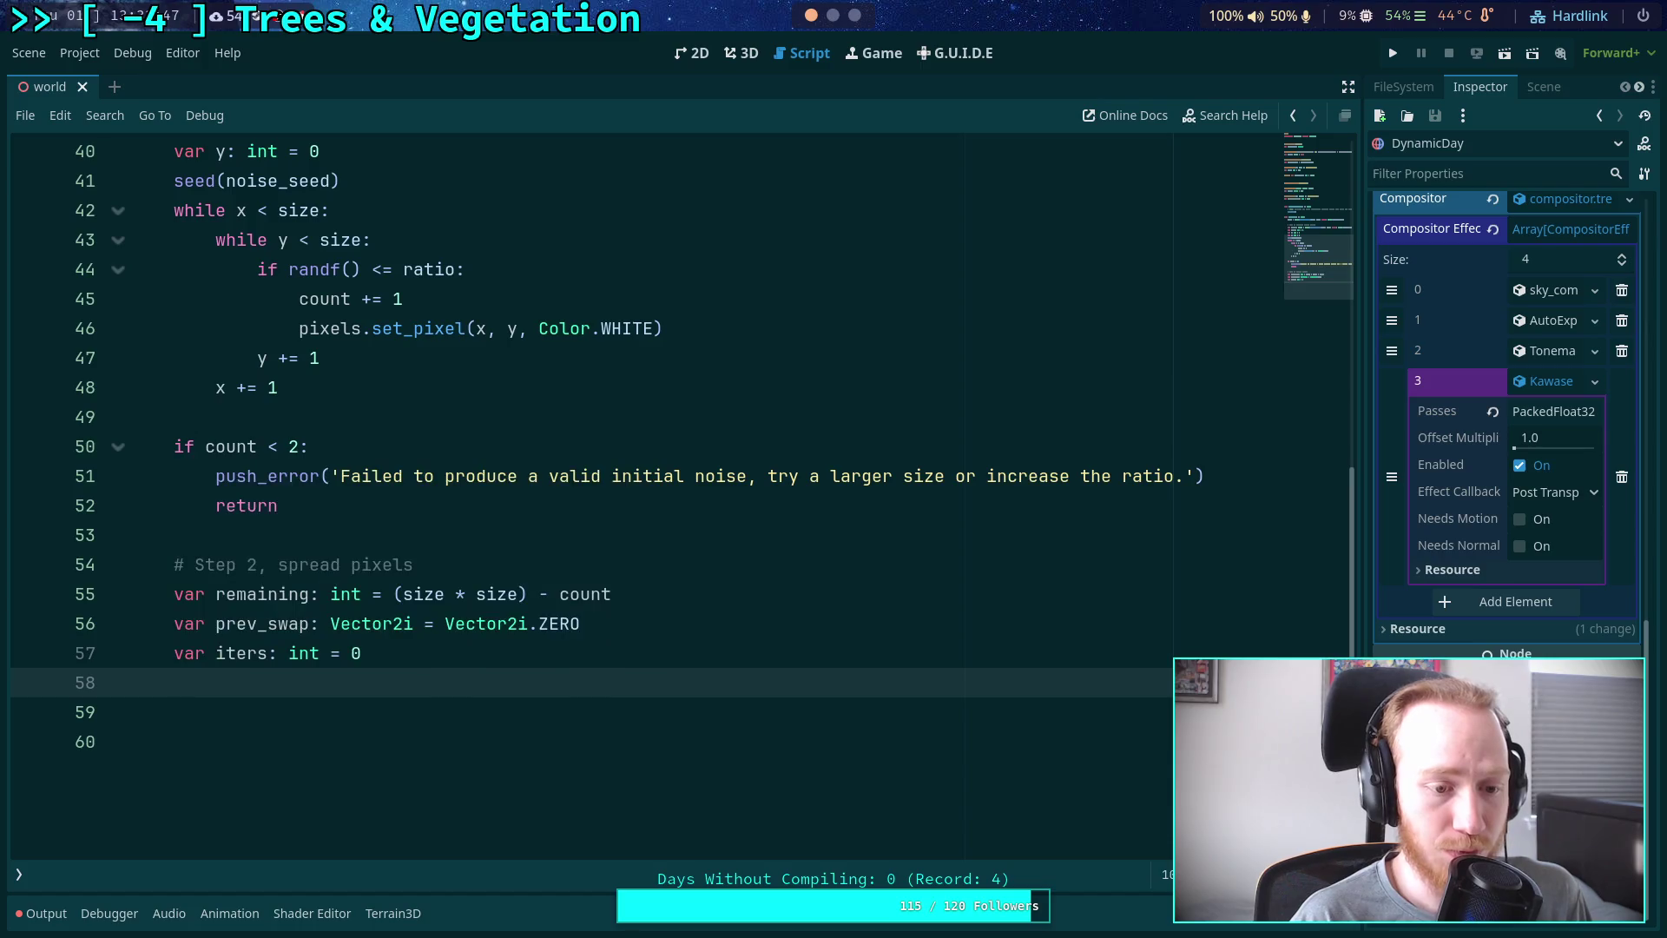
pyautogui.write('ers < max_')
pyautogui.press('Return')
pyautogui.write(':')
pyautogui.press('Return')
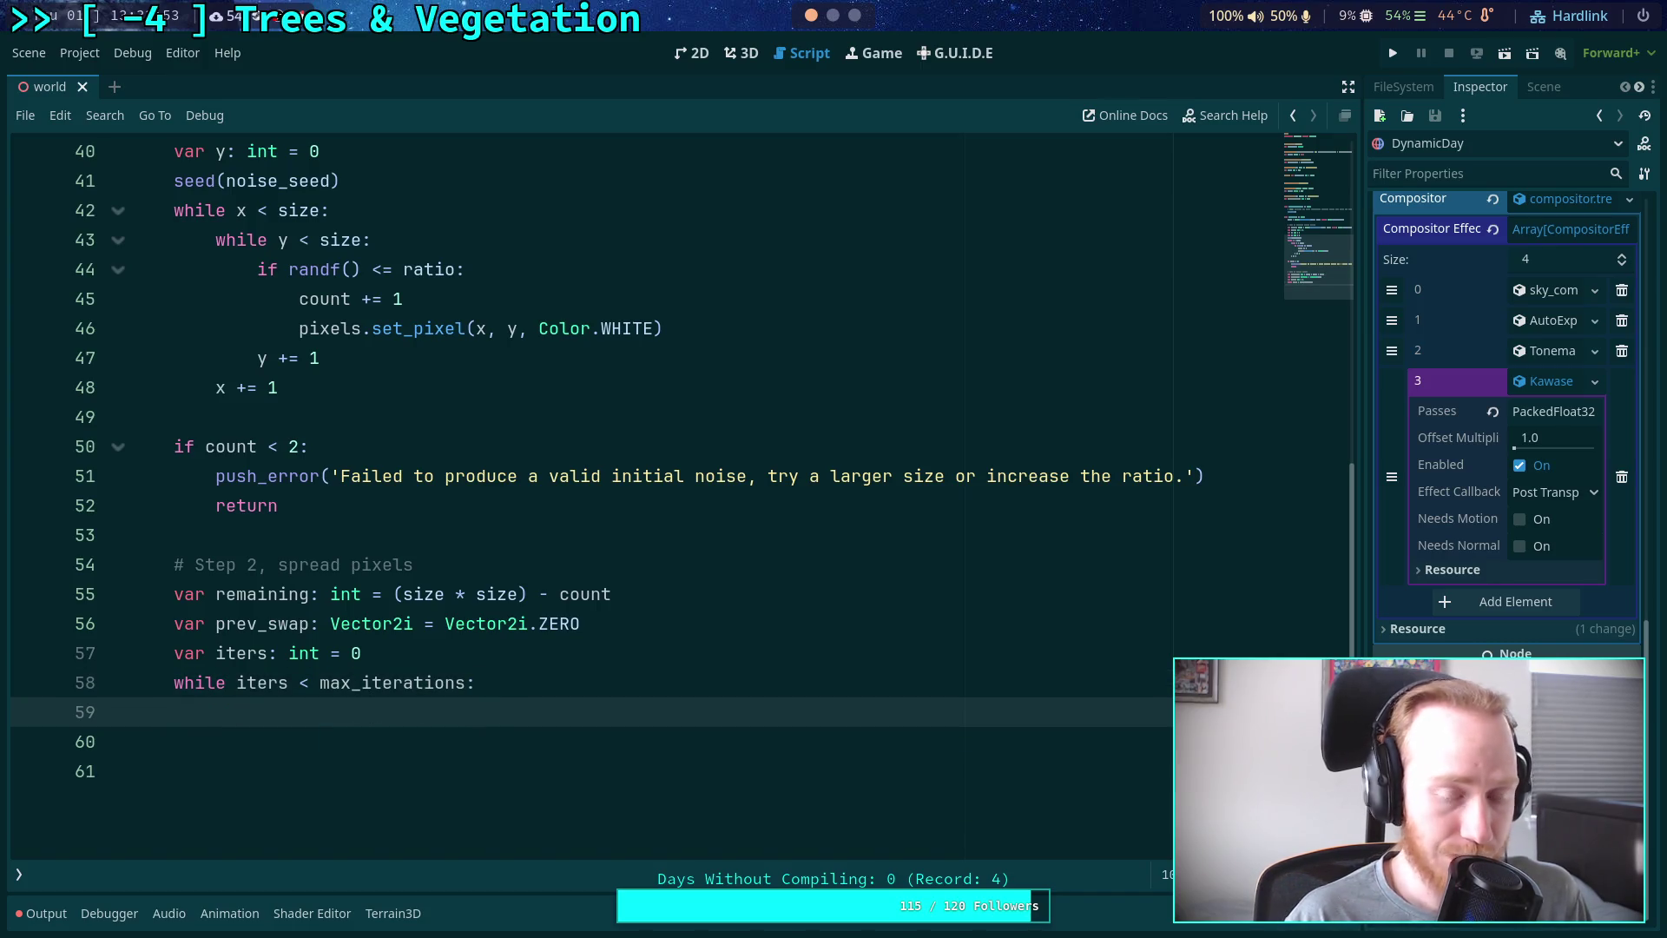
pyautogui.press('Return')
pyautogui.write('iters =')
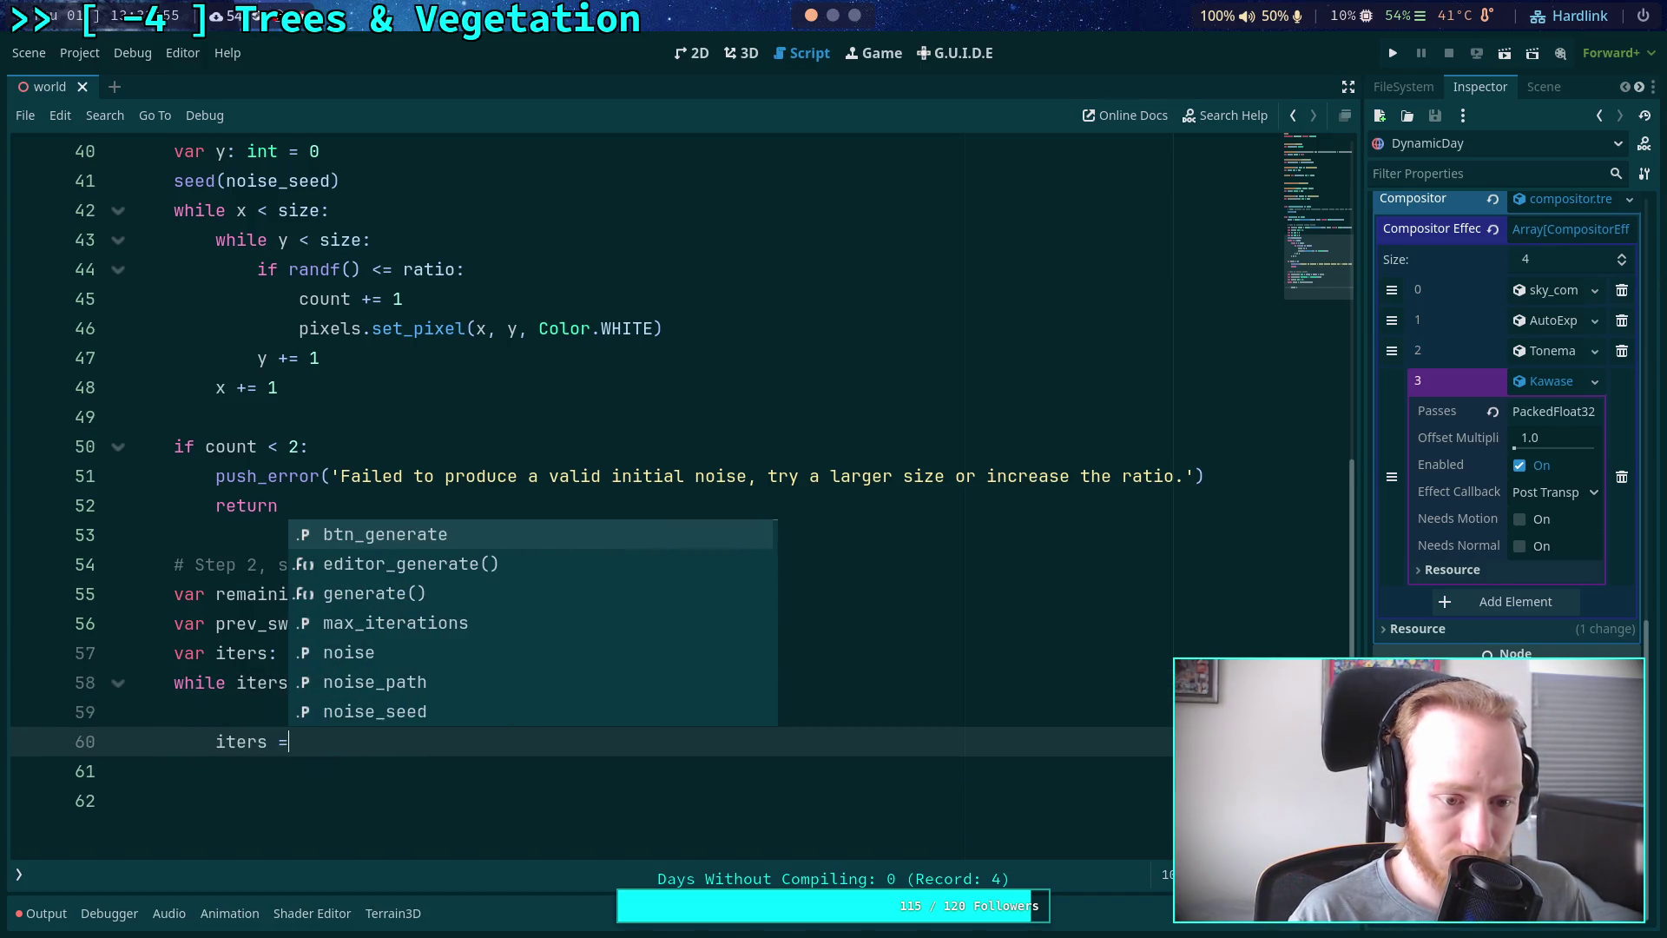
pyautogui.press('BackSpace')
pyautogui.press('BackSpace')
pyautogui.write('+= ')
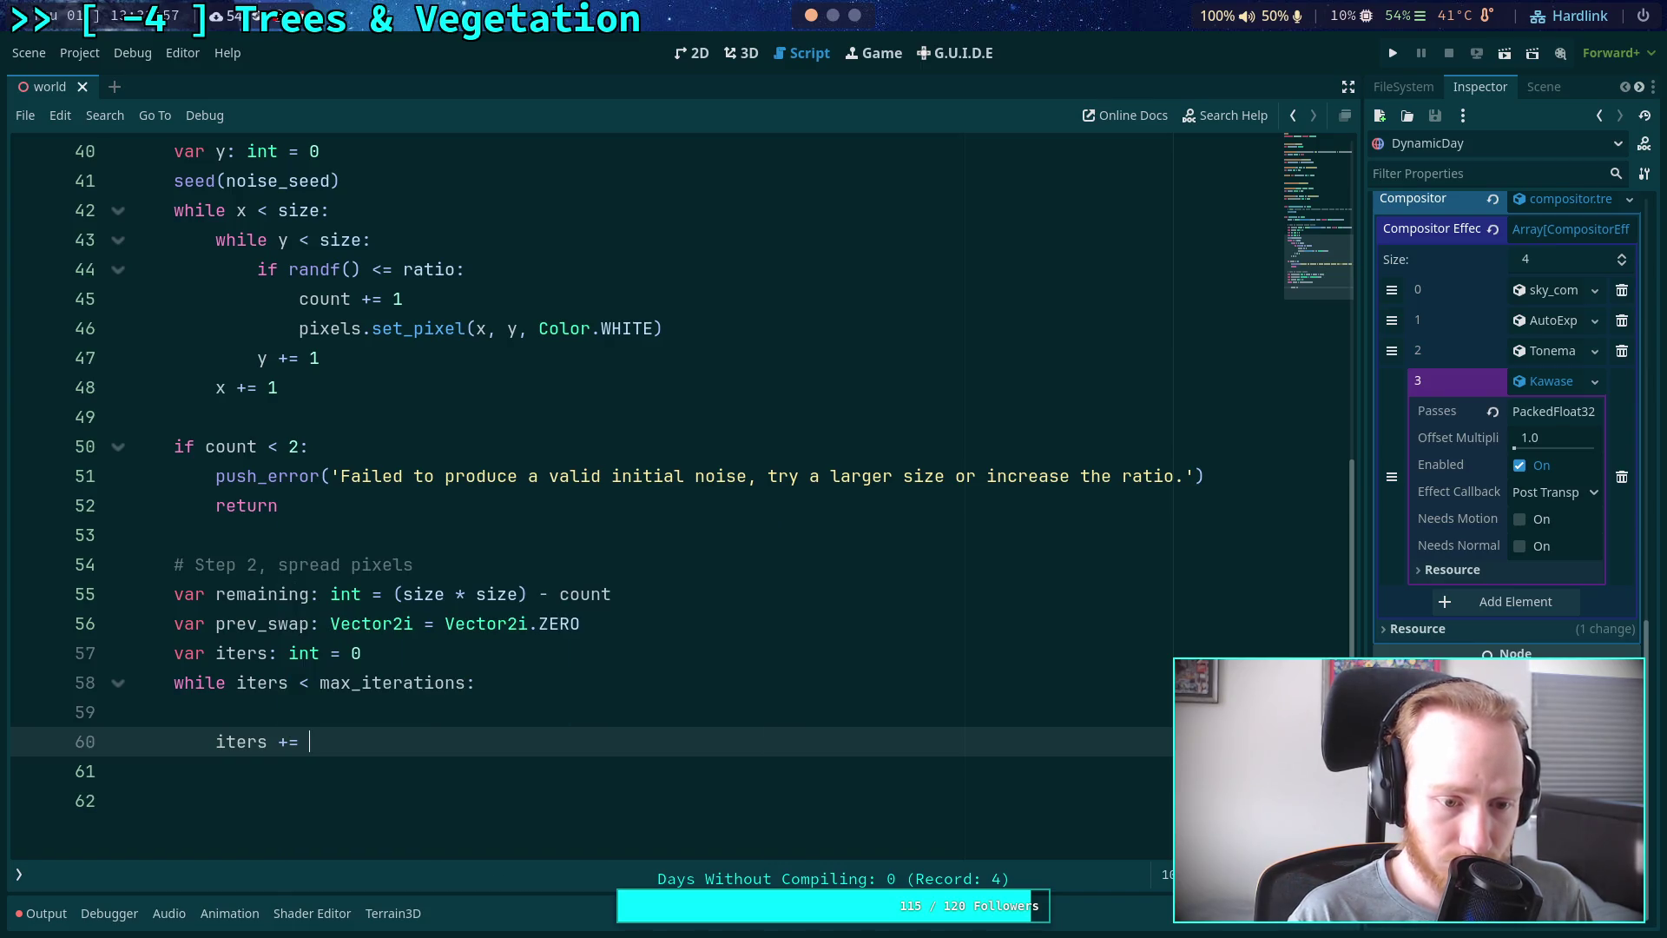
pyautogui.write('1')
pyautogui.click(215, 712)
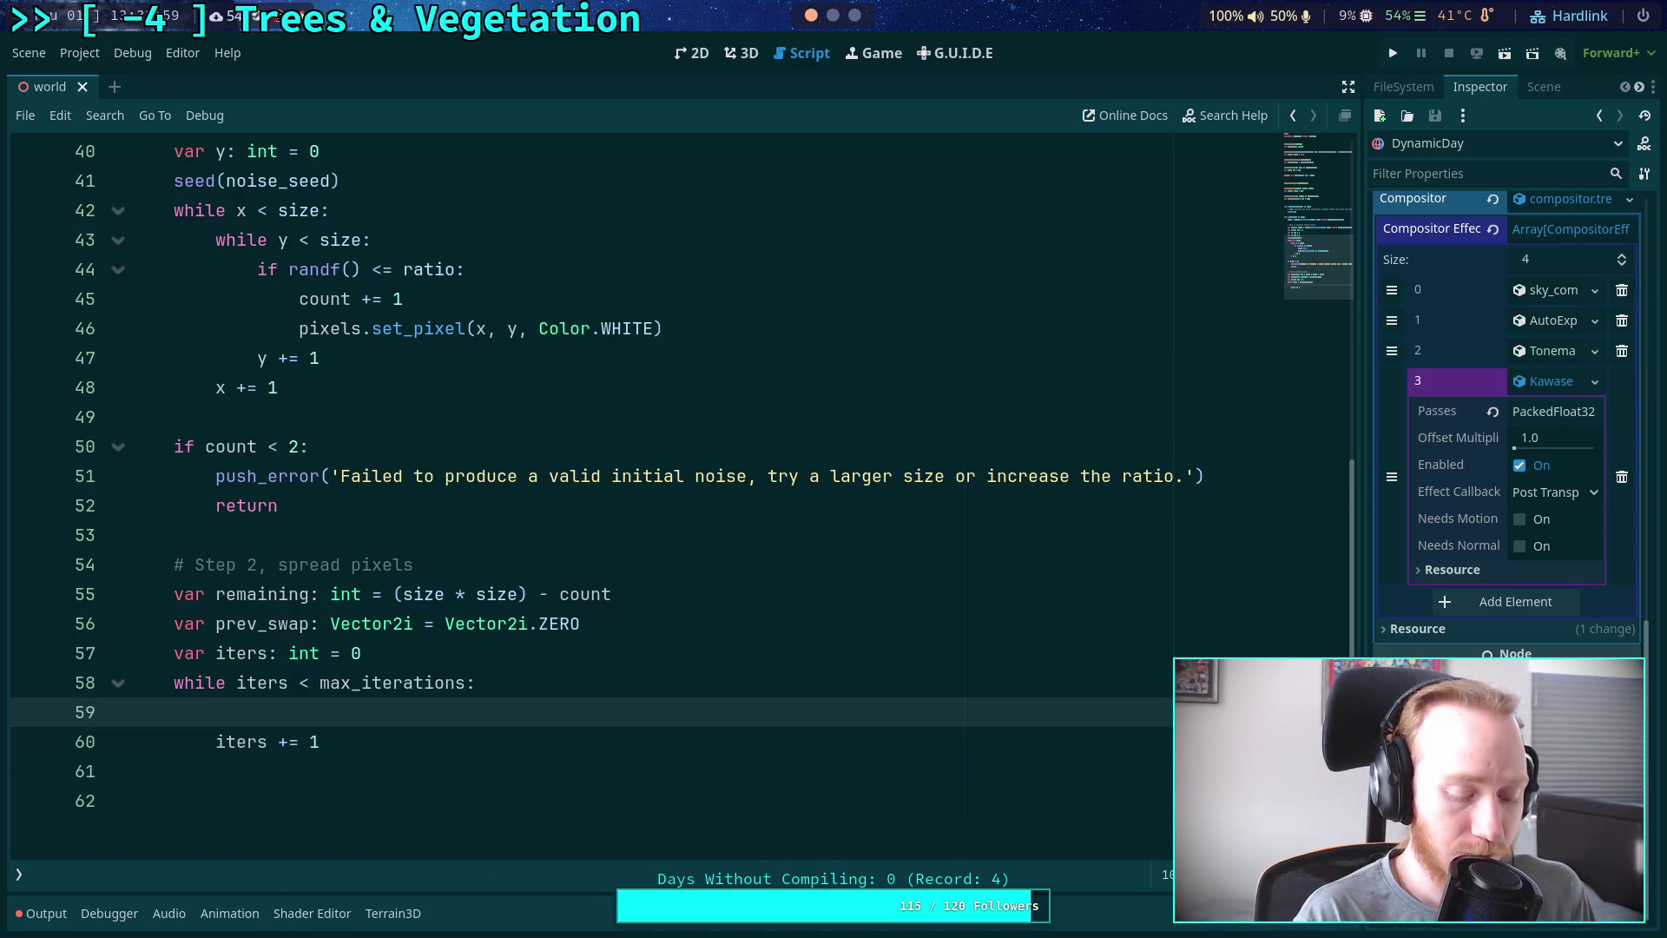
pyautogui.hotkey('alt', 'Tab')
pyautogui.scroll(-3, 348, 347)
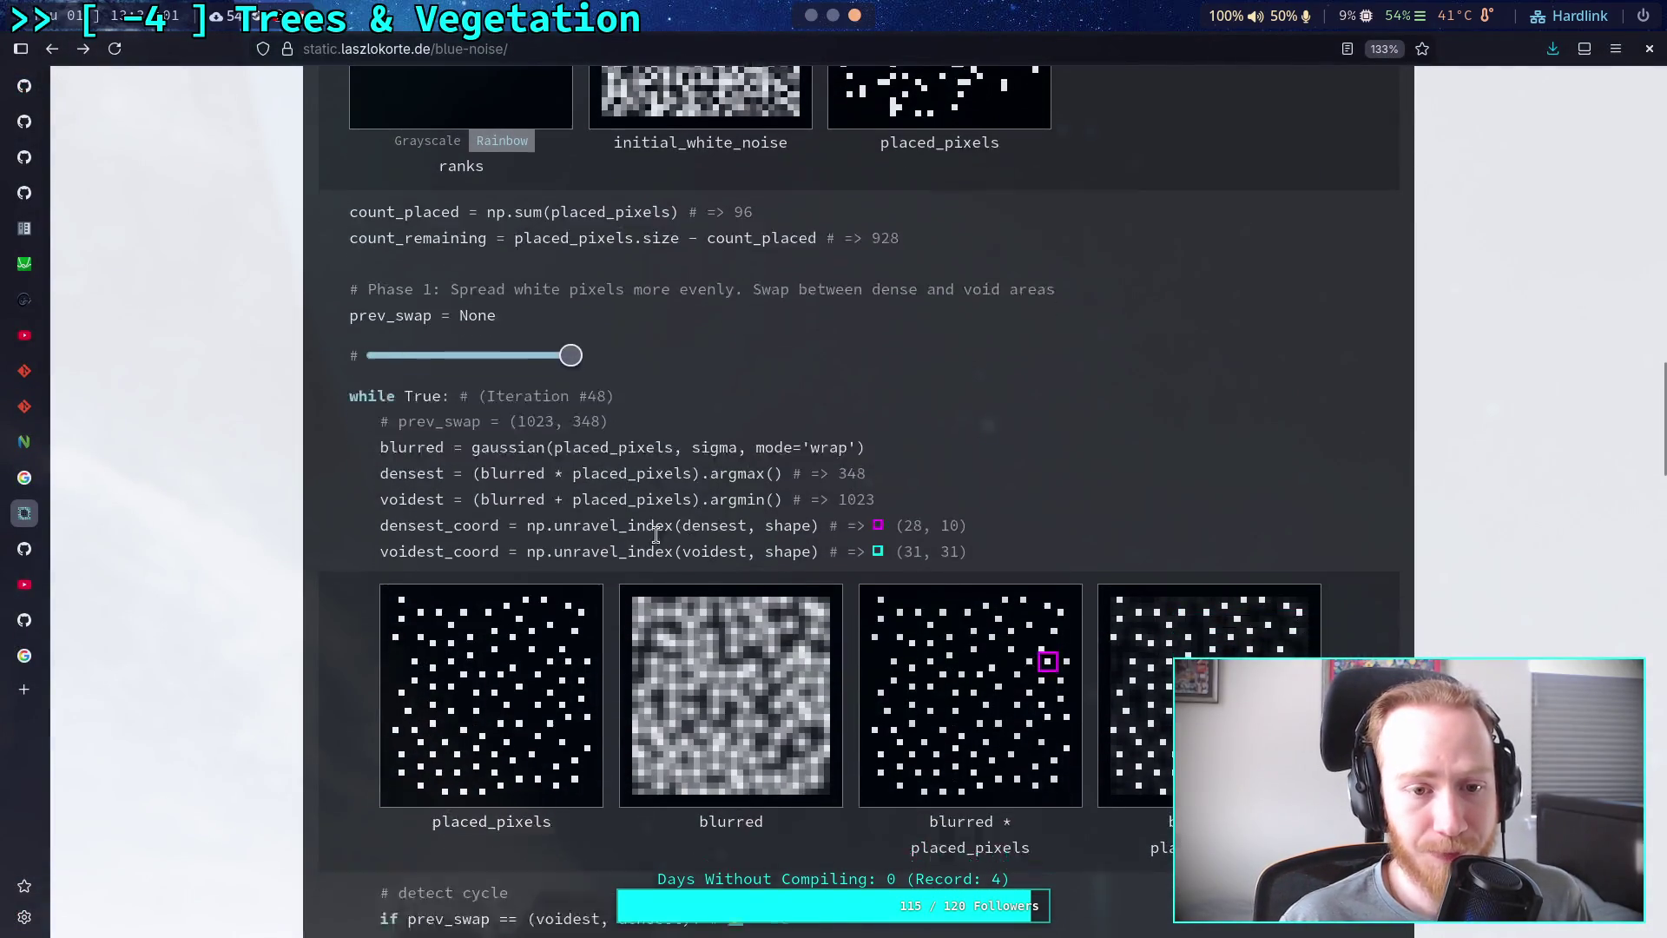
# Step: Select the article's while True header and blurred = gaussian(...) line to review the blur step
pyautogui.moveTo(348, 304); pyautogui.dragTo(444, 301)
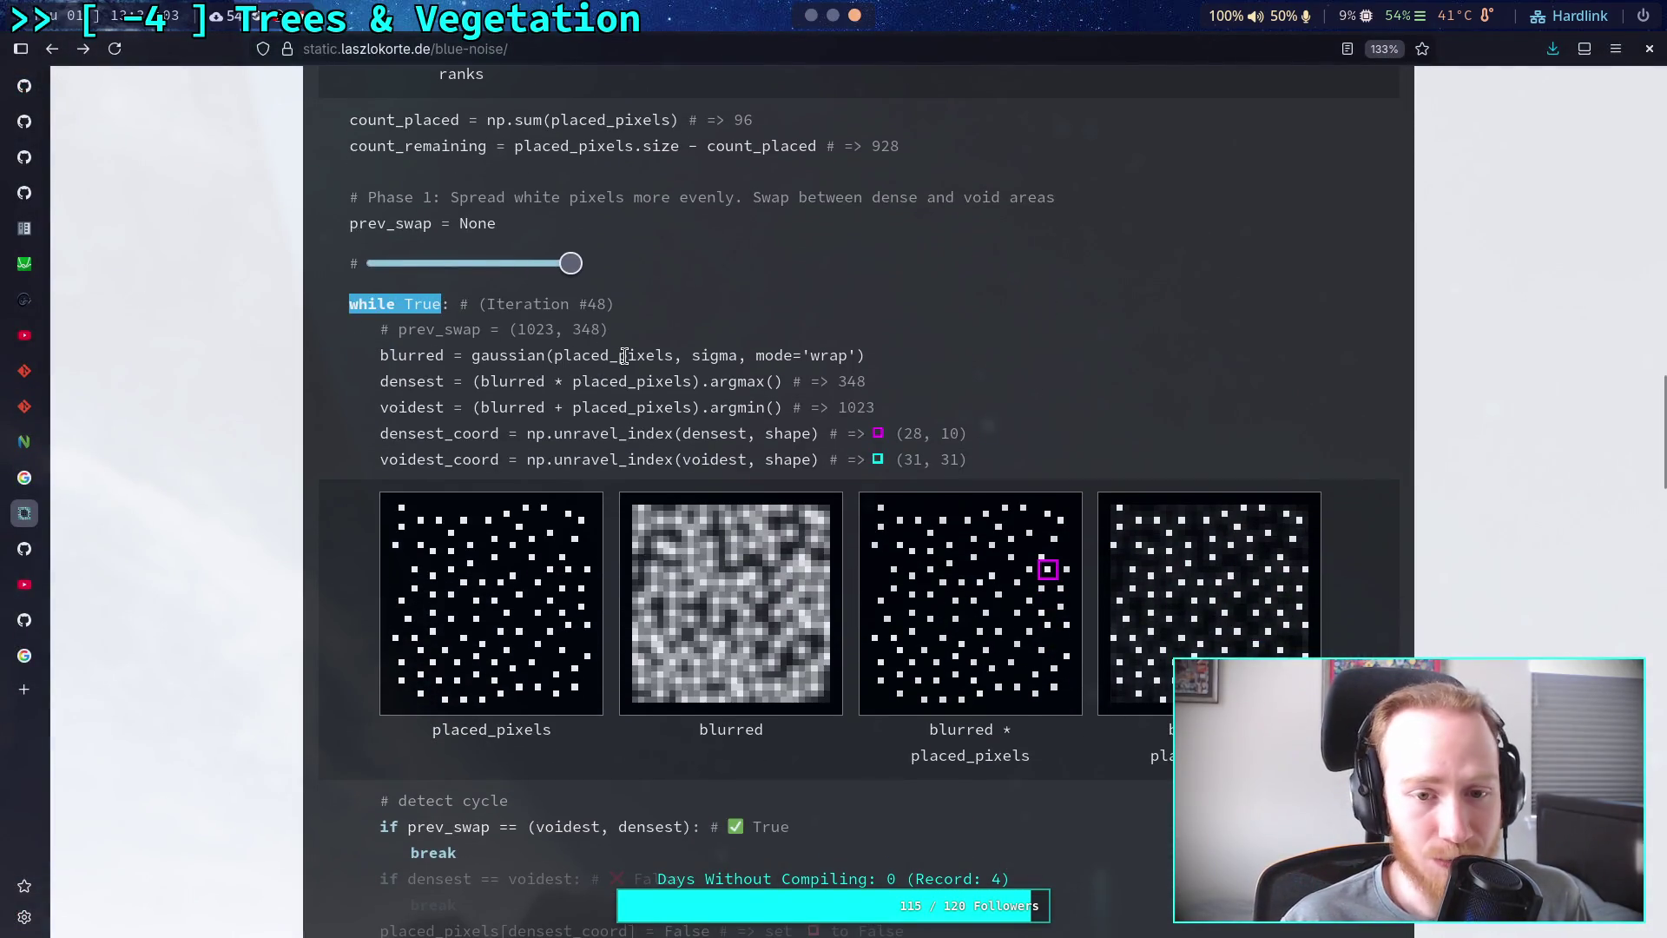
pyautogui.click(574, 402)
pyautogui.moveTo(399, 356); pyautogui.dragTo(866, 356)
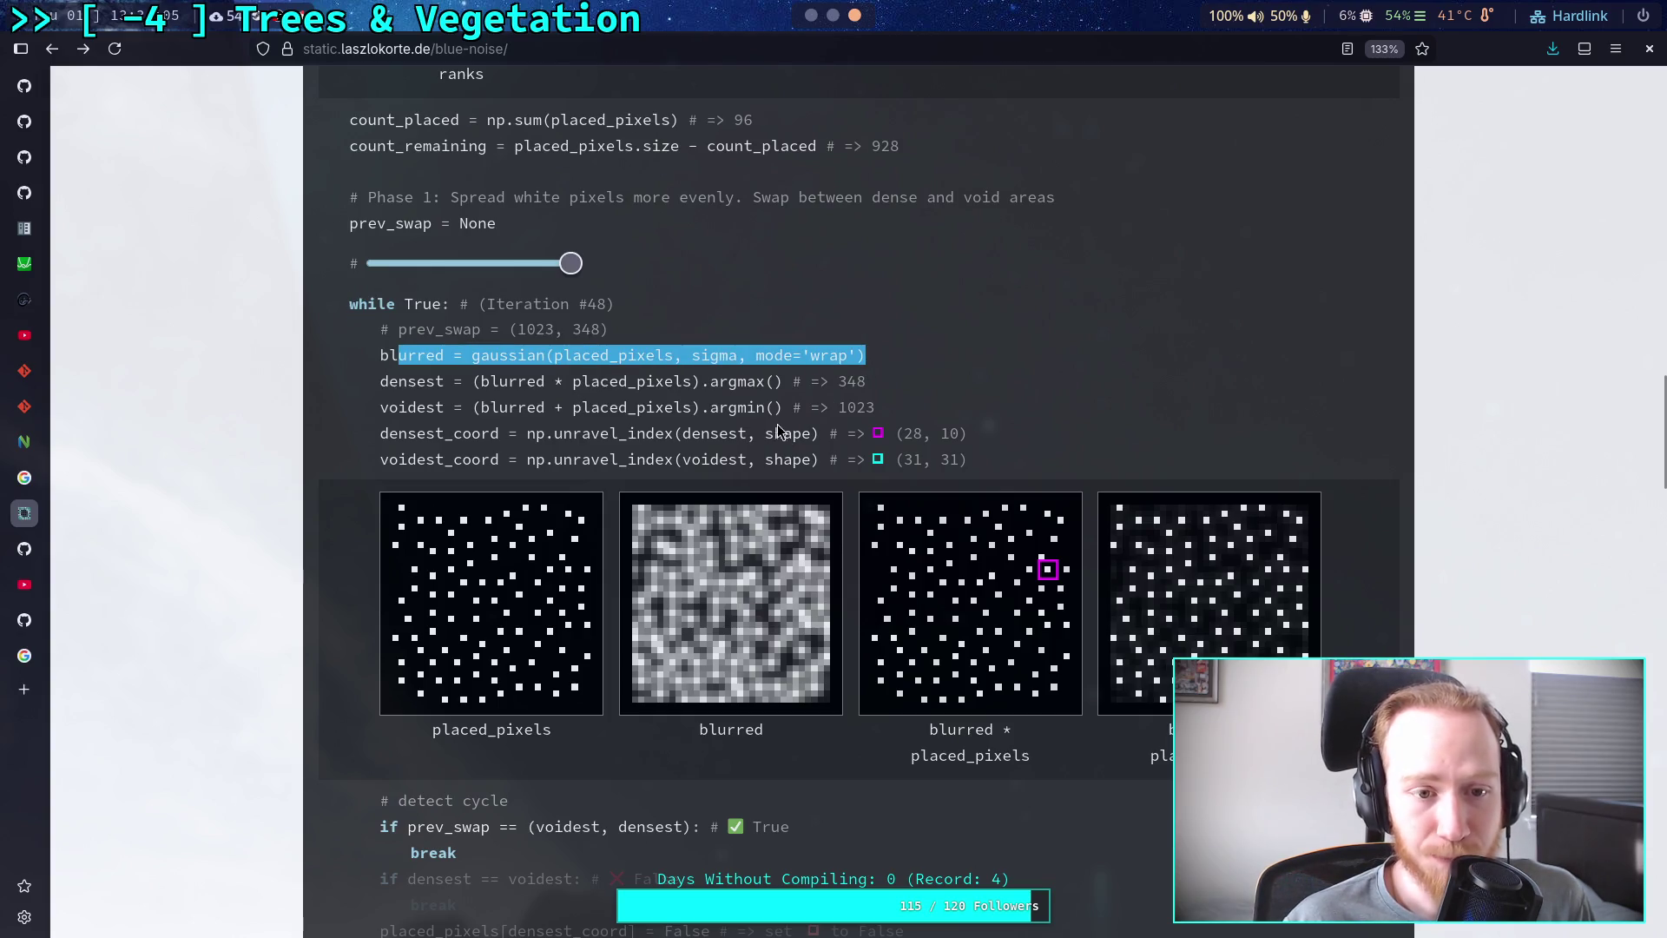
pyautogui.click(738, 432)
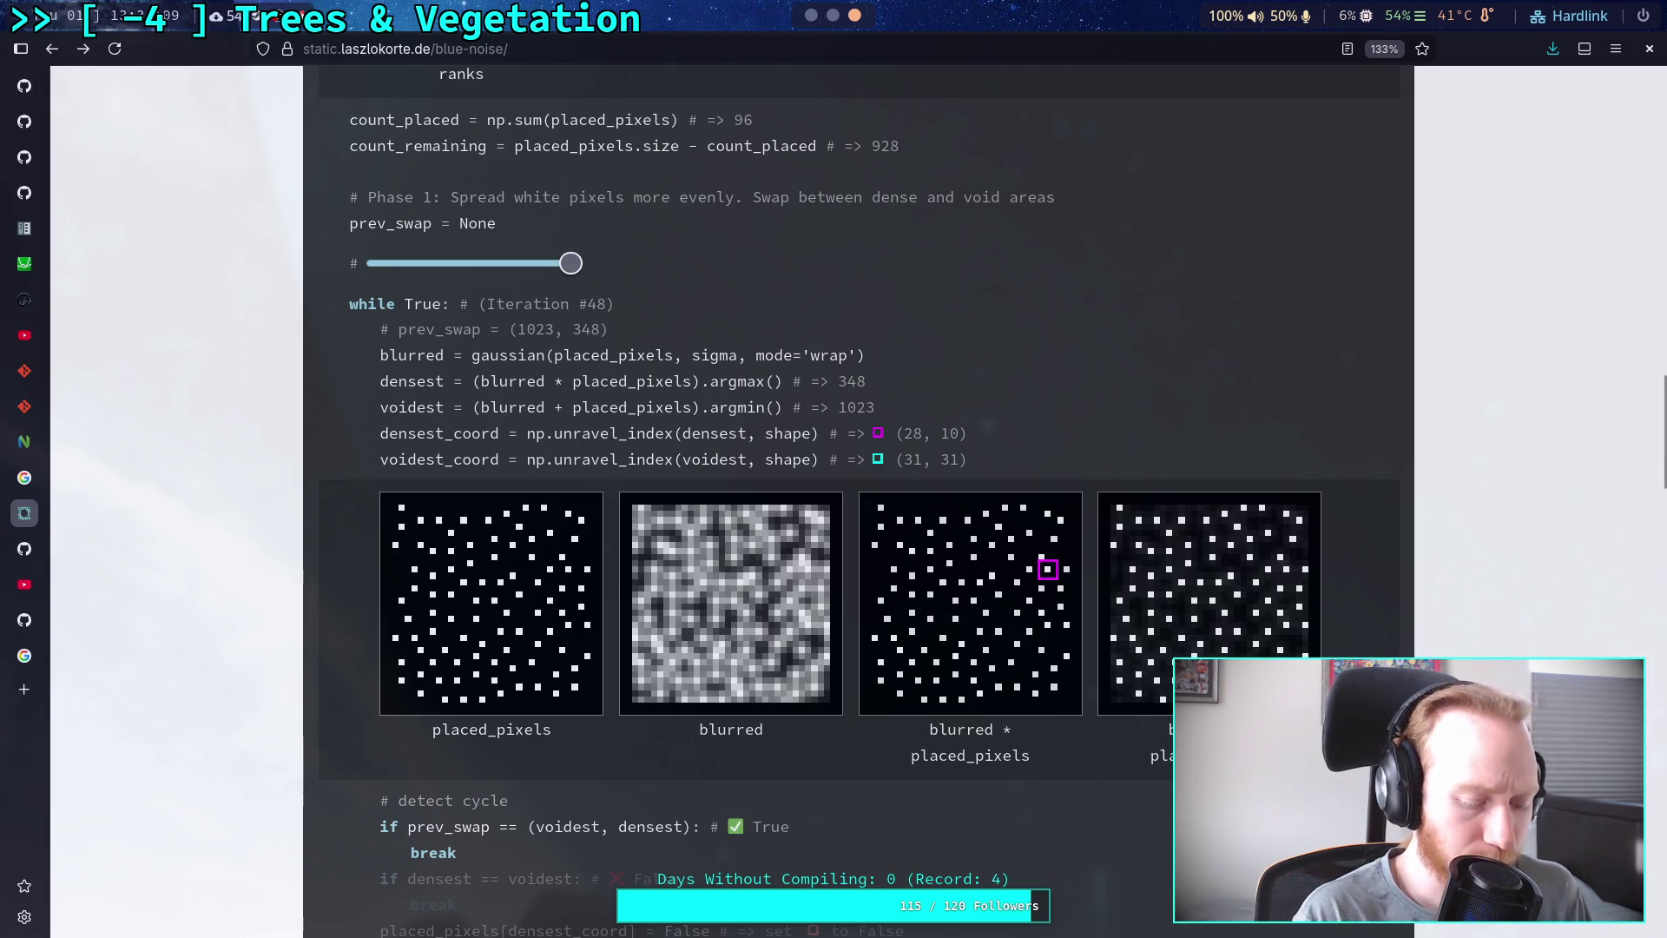
pyautogui.press('super+4')
pyautogui.press('super+2')
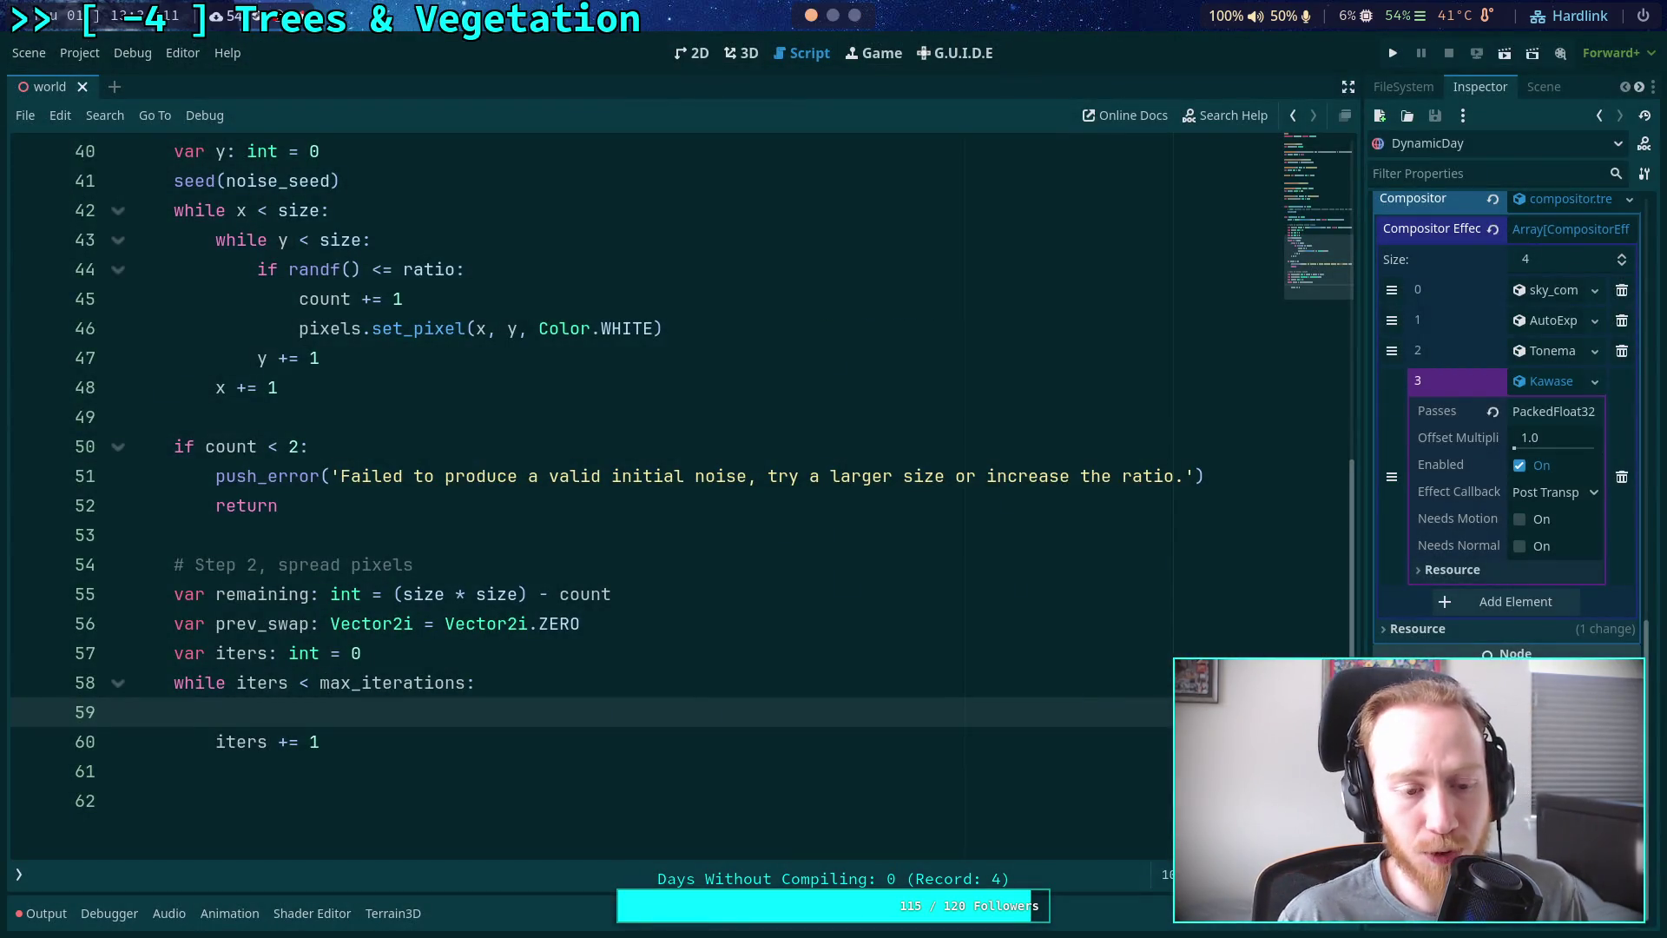
# Step: Reveal the open-scripts list and methods panel beside BlueNoise.gd's code
pyautogui.scroll(2, 586, 645)
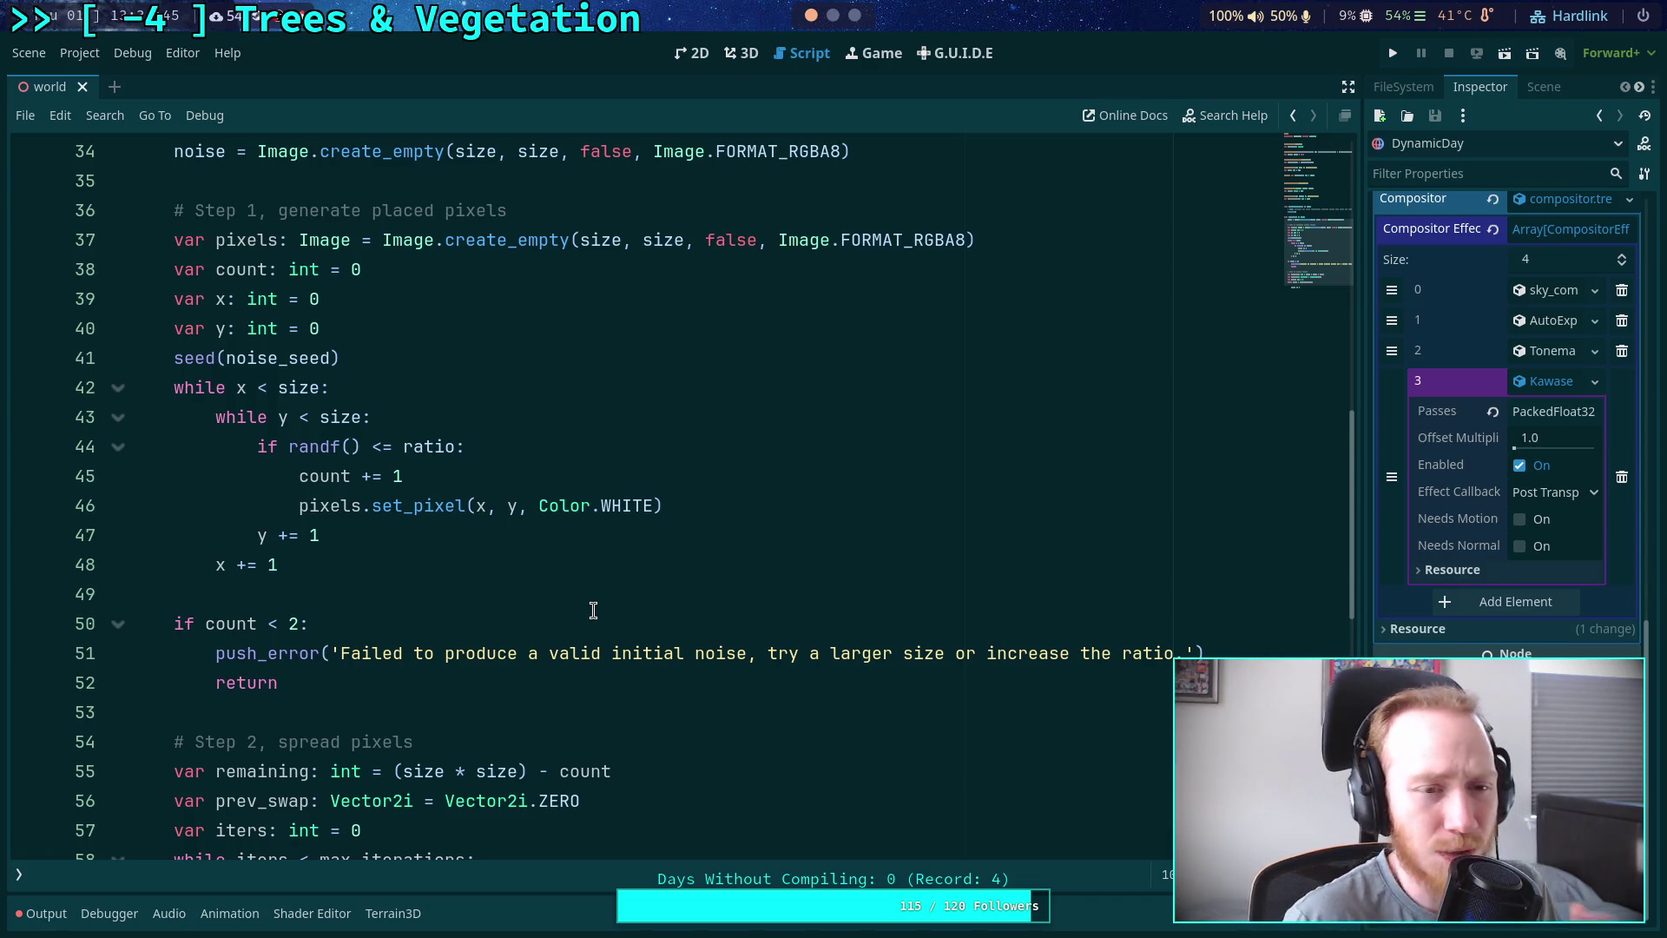
pyautogui.click(21, 876)
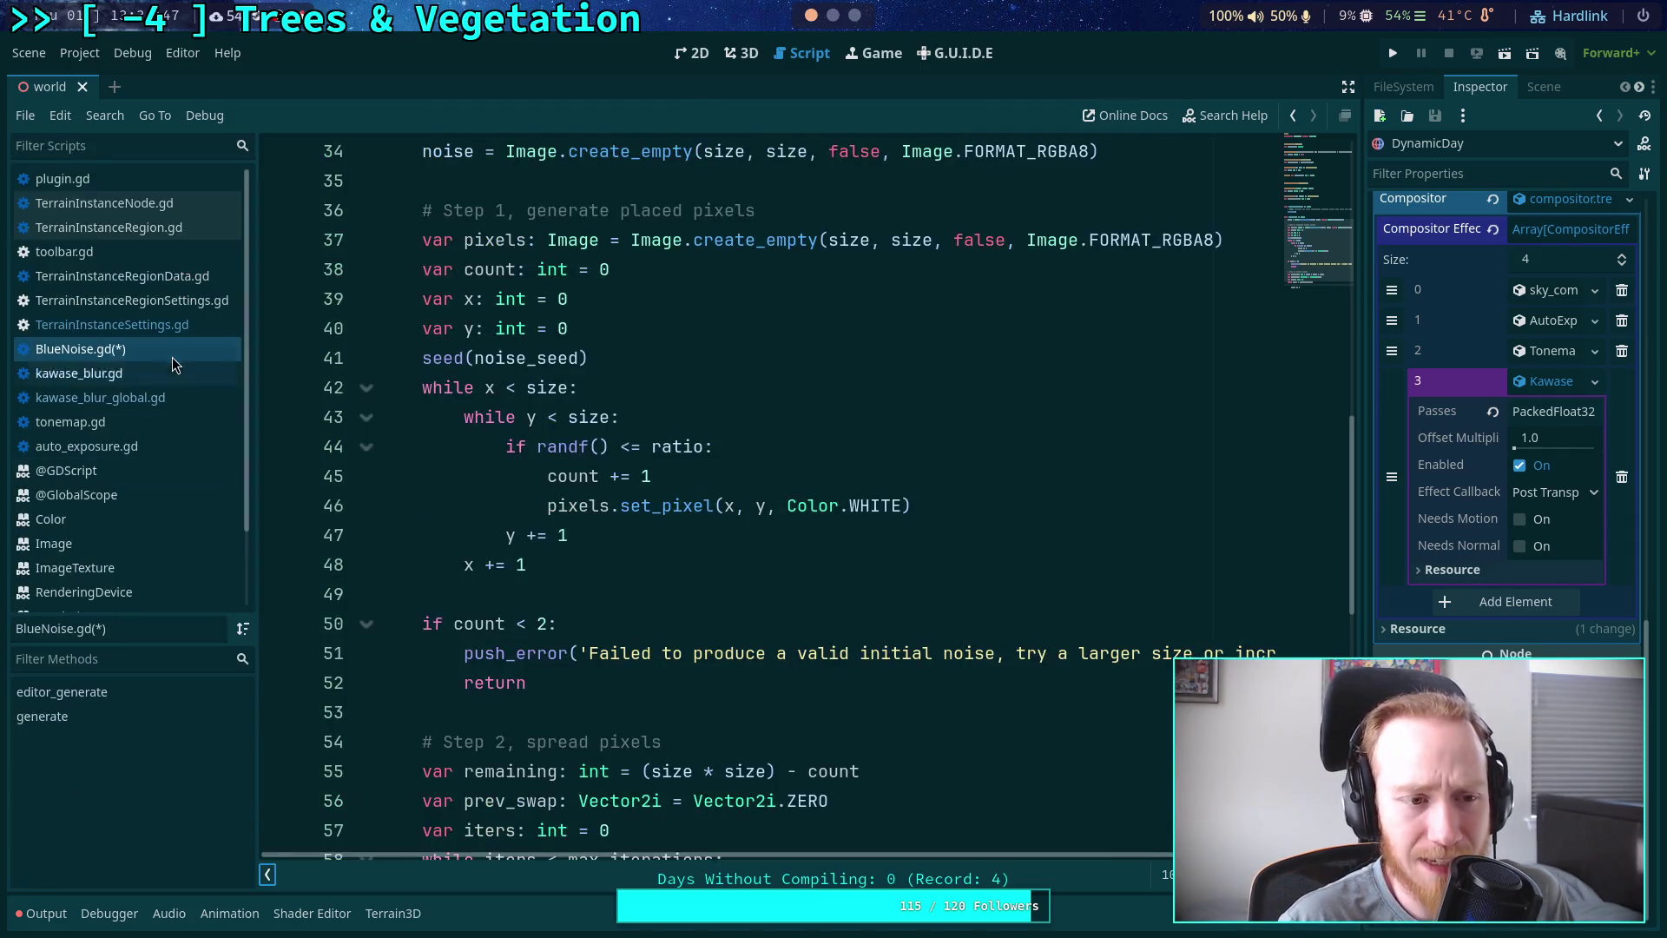
# Step: Open kawase_blur_global.gd and kawase_blur.gd to glance at their code
pyautogui.click(153, 401)
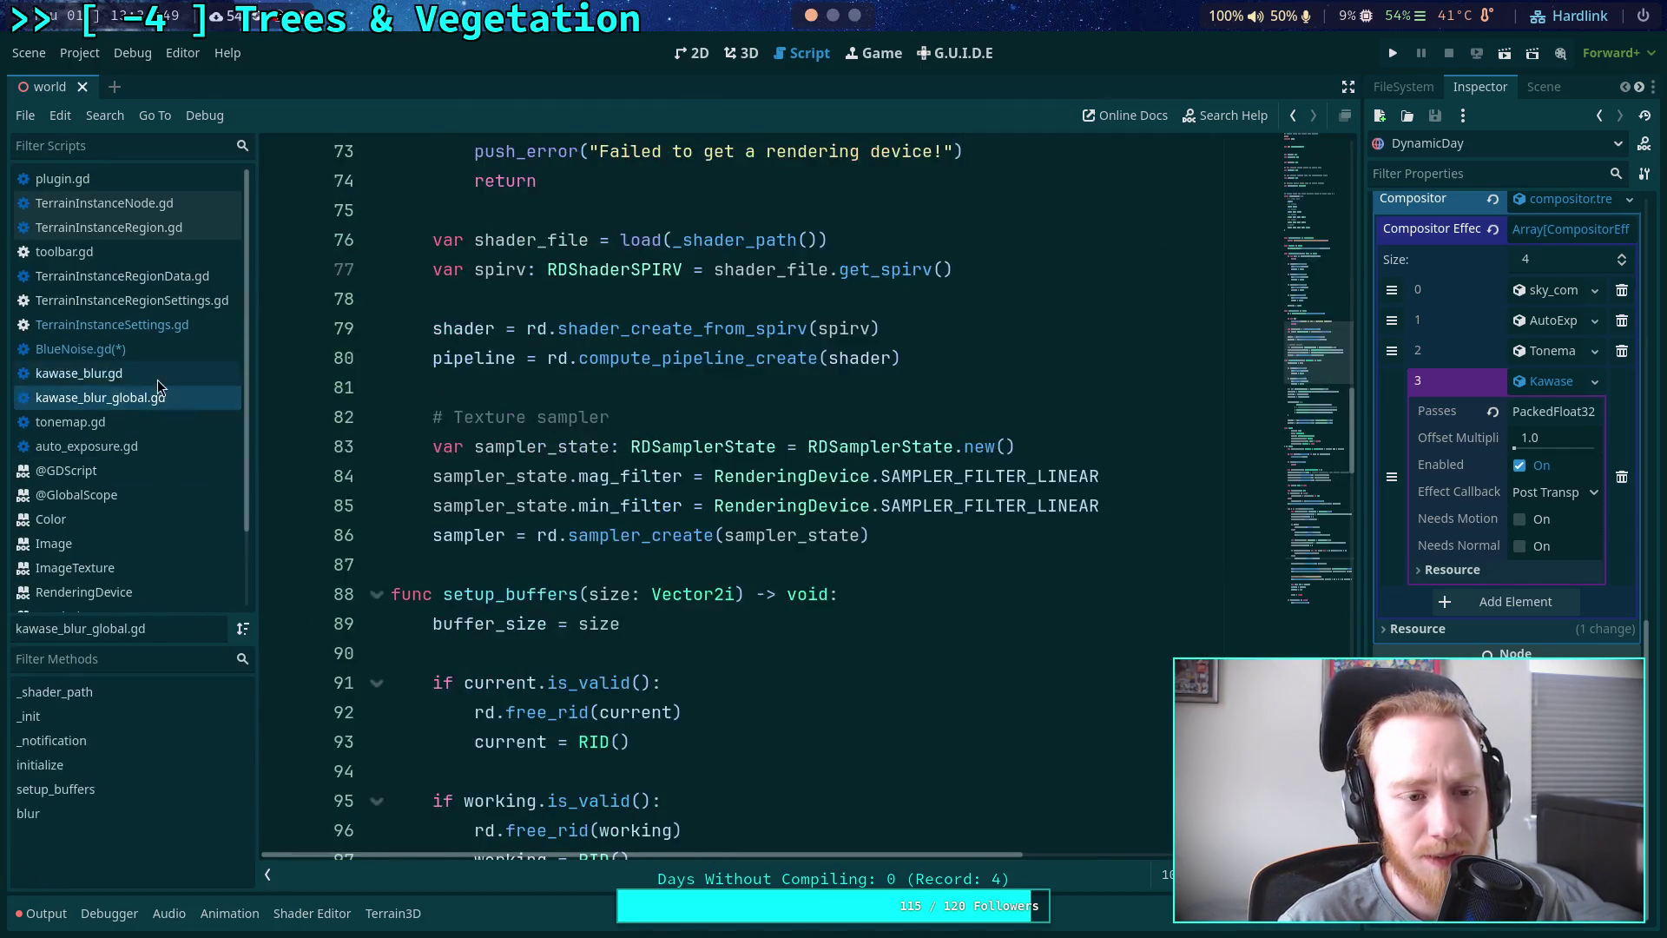
pyautogui.click(158, 376)
pyautogui.scroll(4, 567, 492)
pyautogui.moveTo(475, 527)
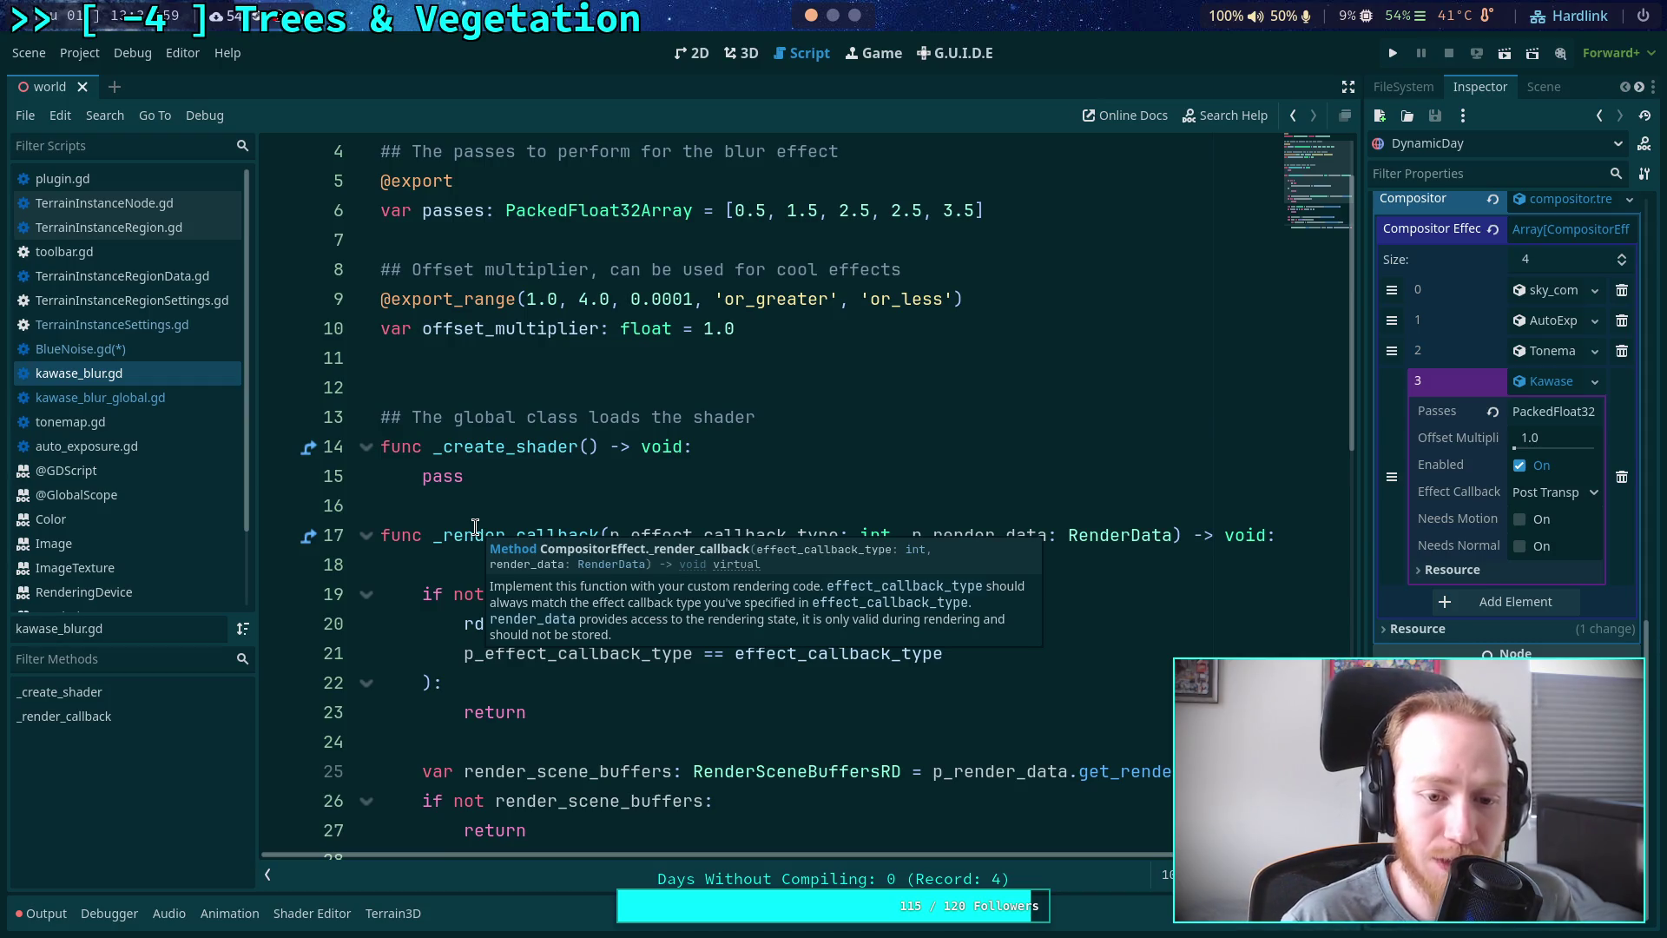
pyautogui.scroll(-2, 491, 499)
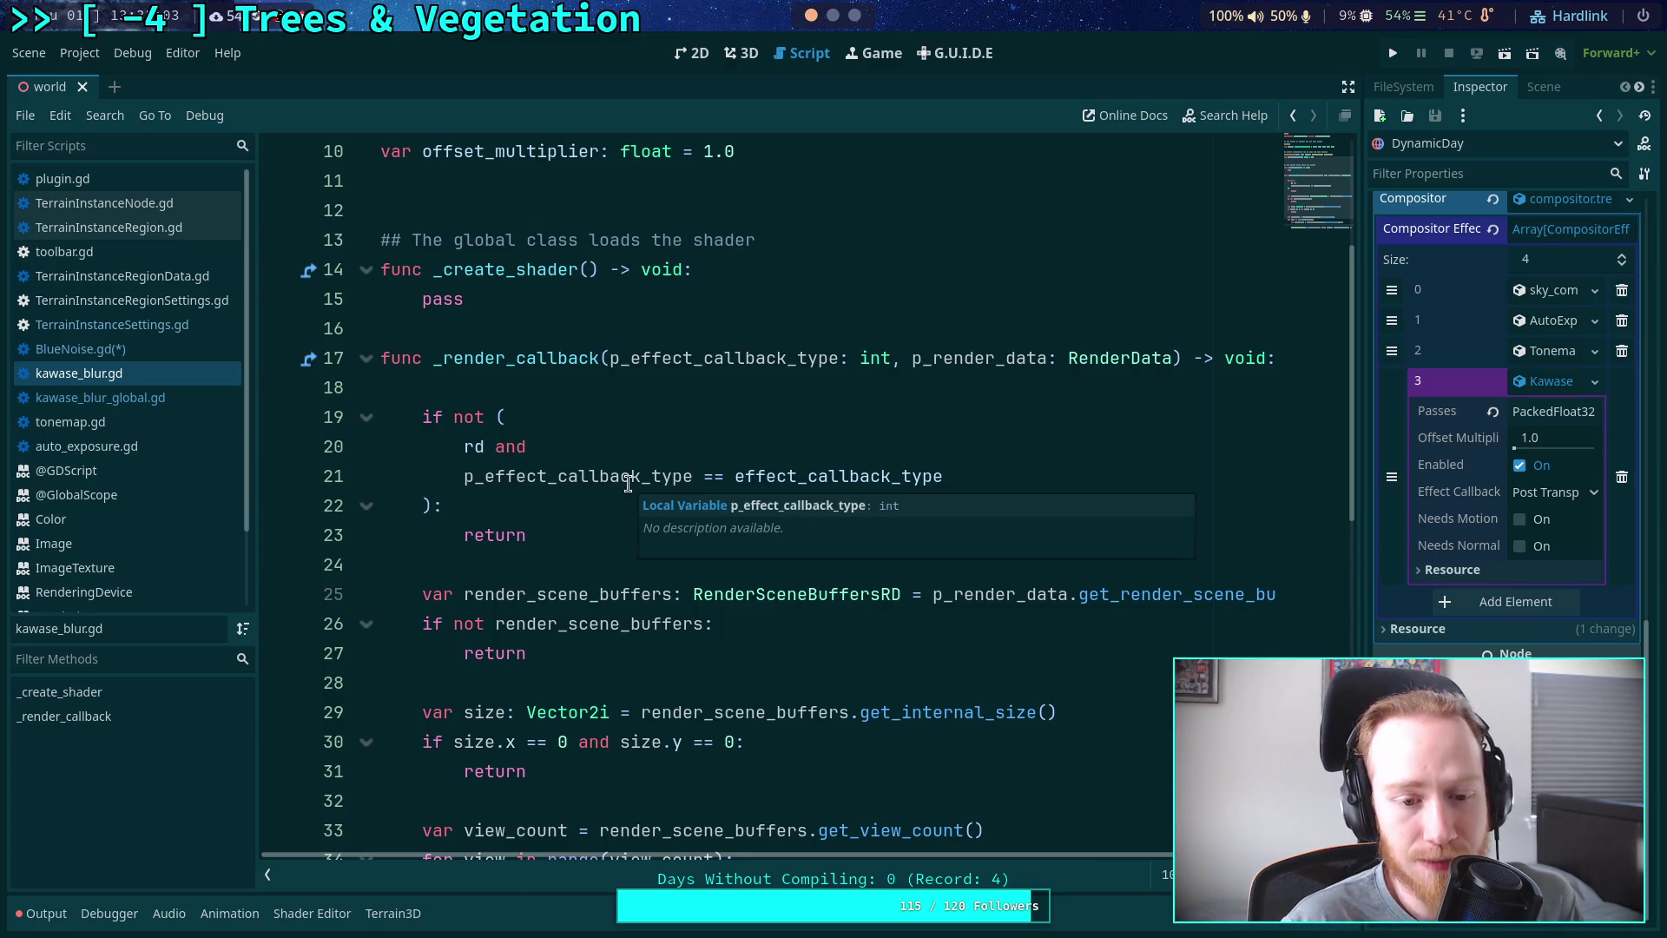
pyautogui.scroll(1, 628, 484)
pyautogui.scroll(3, 628, 483)
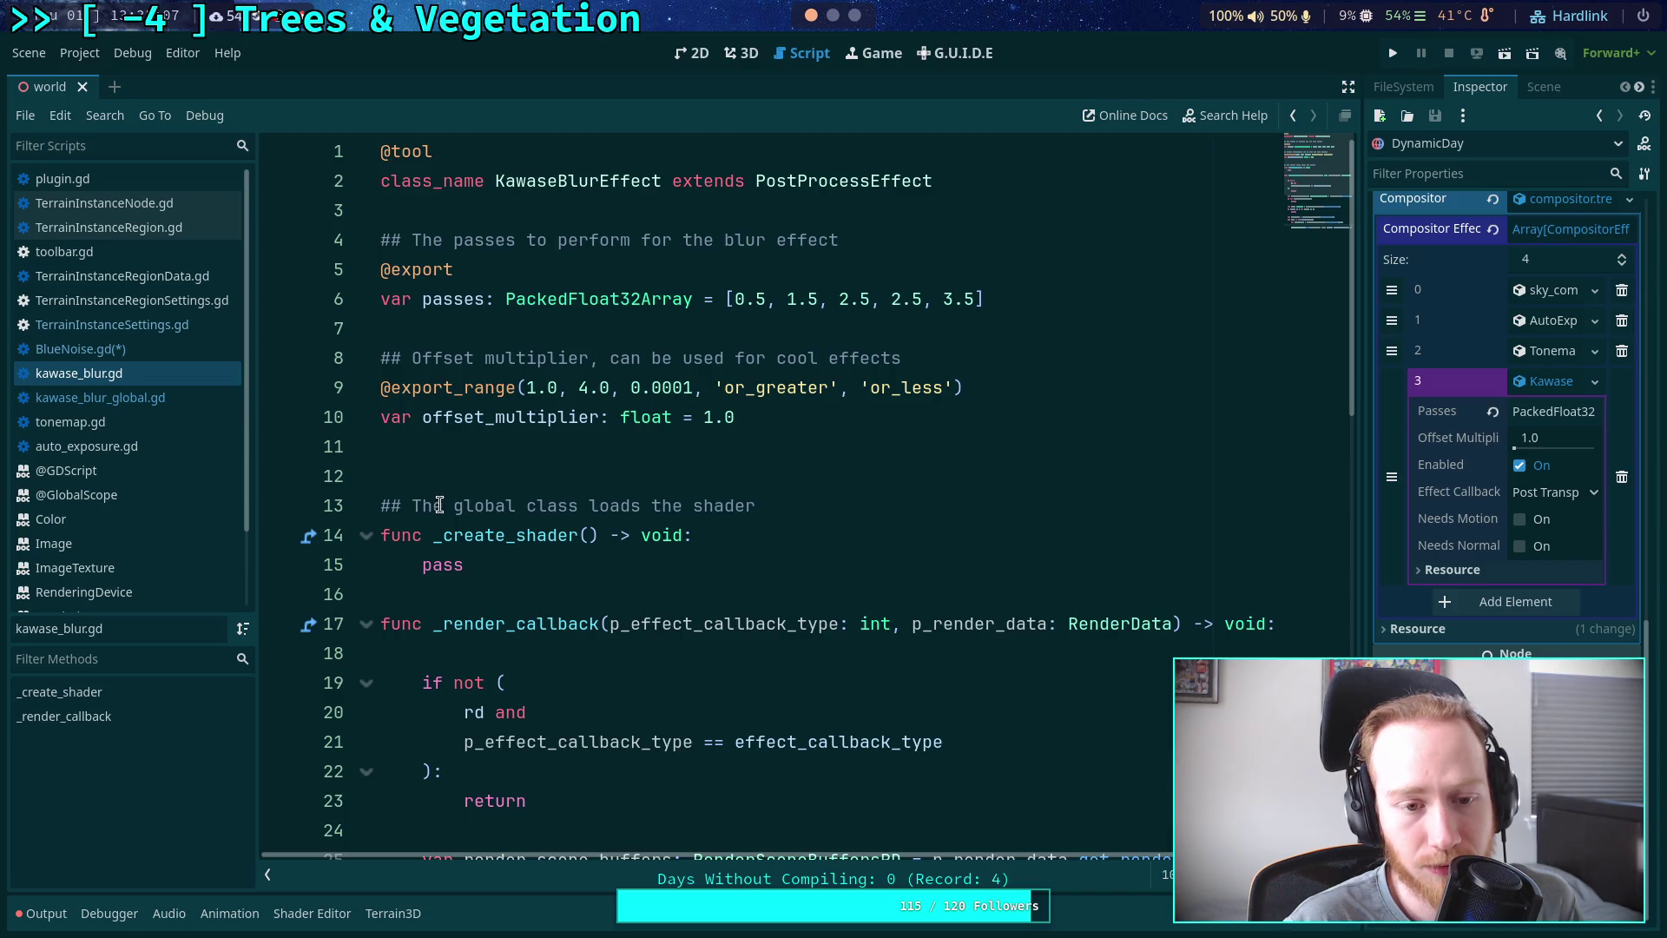
# Step: Read through kawase_blur_global.gd's compute-list blur loop code
pyautogui.click(114, 401)
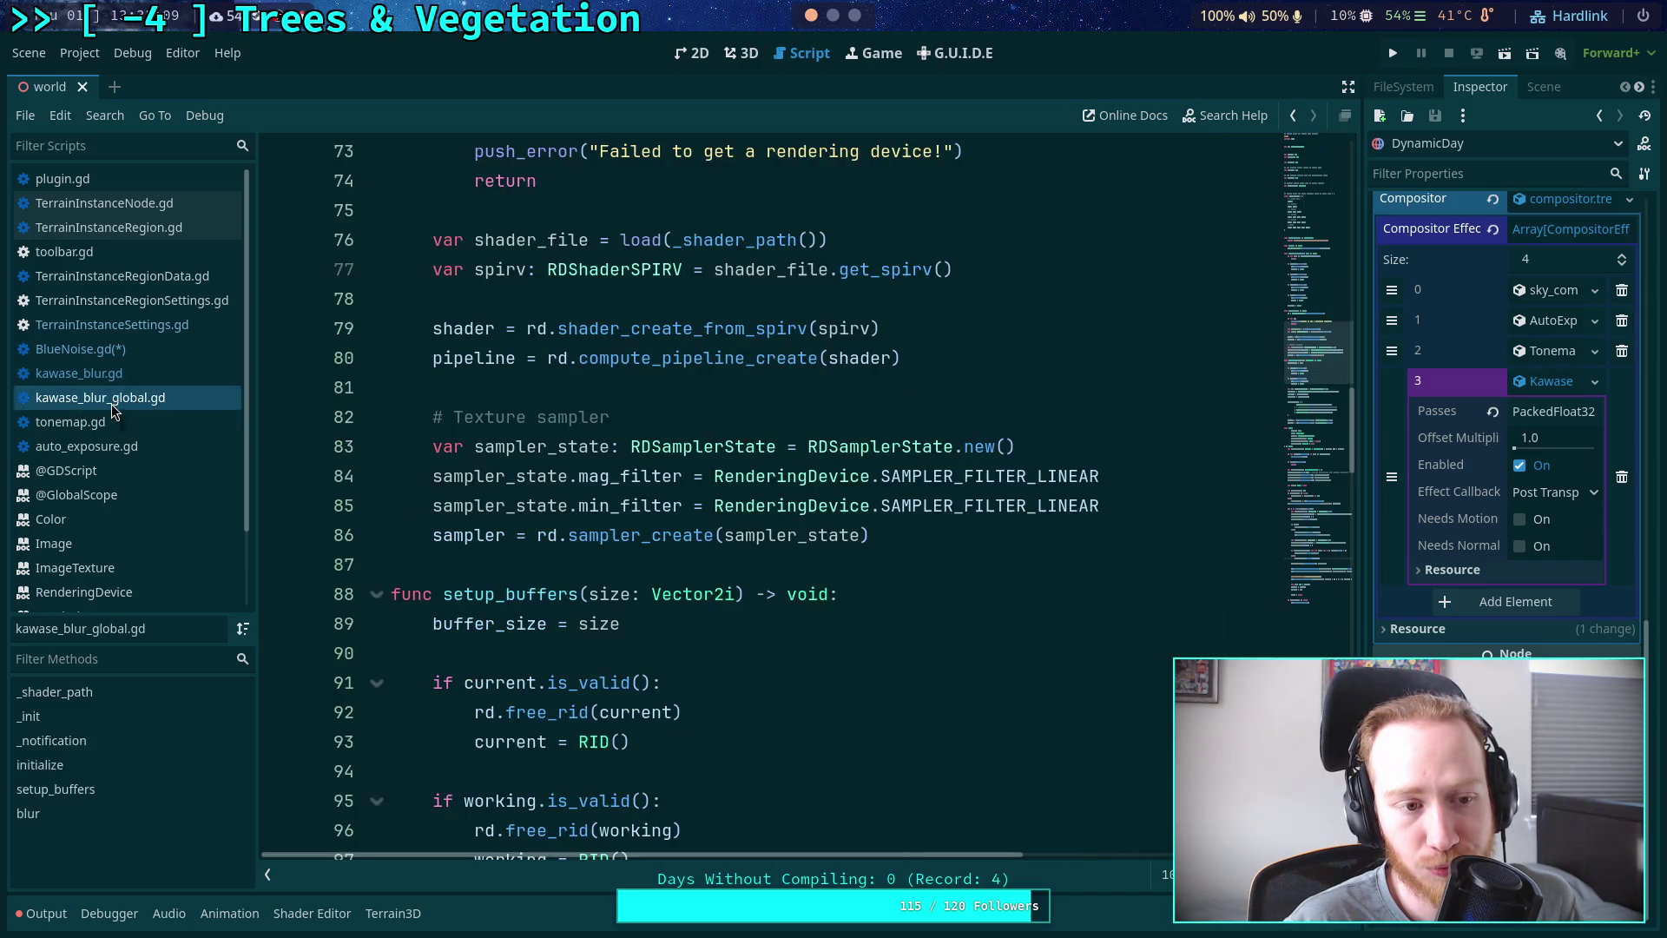
pyautogui.scroll(15, 660, 538)
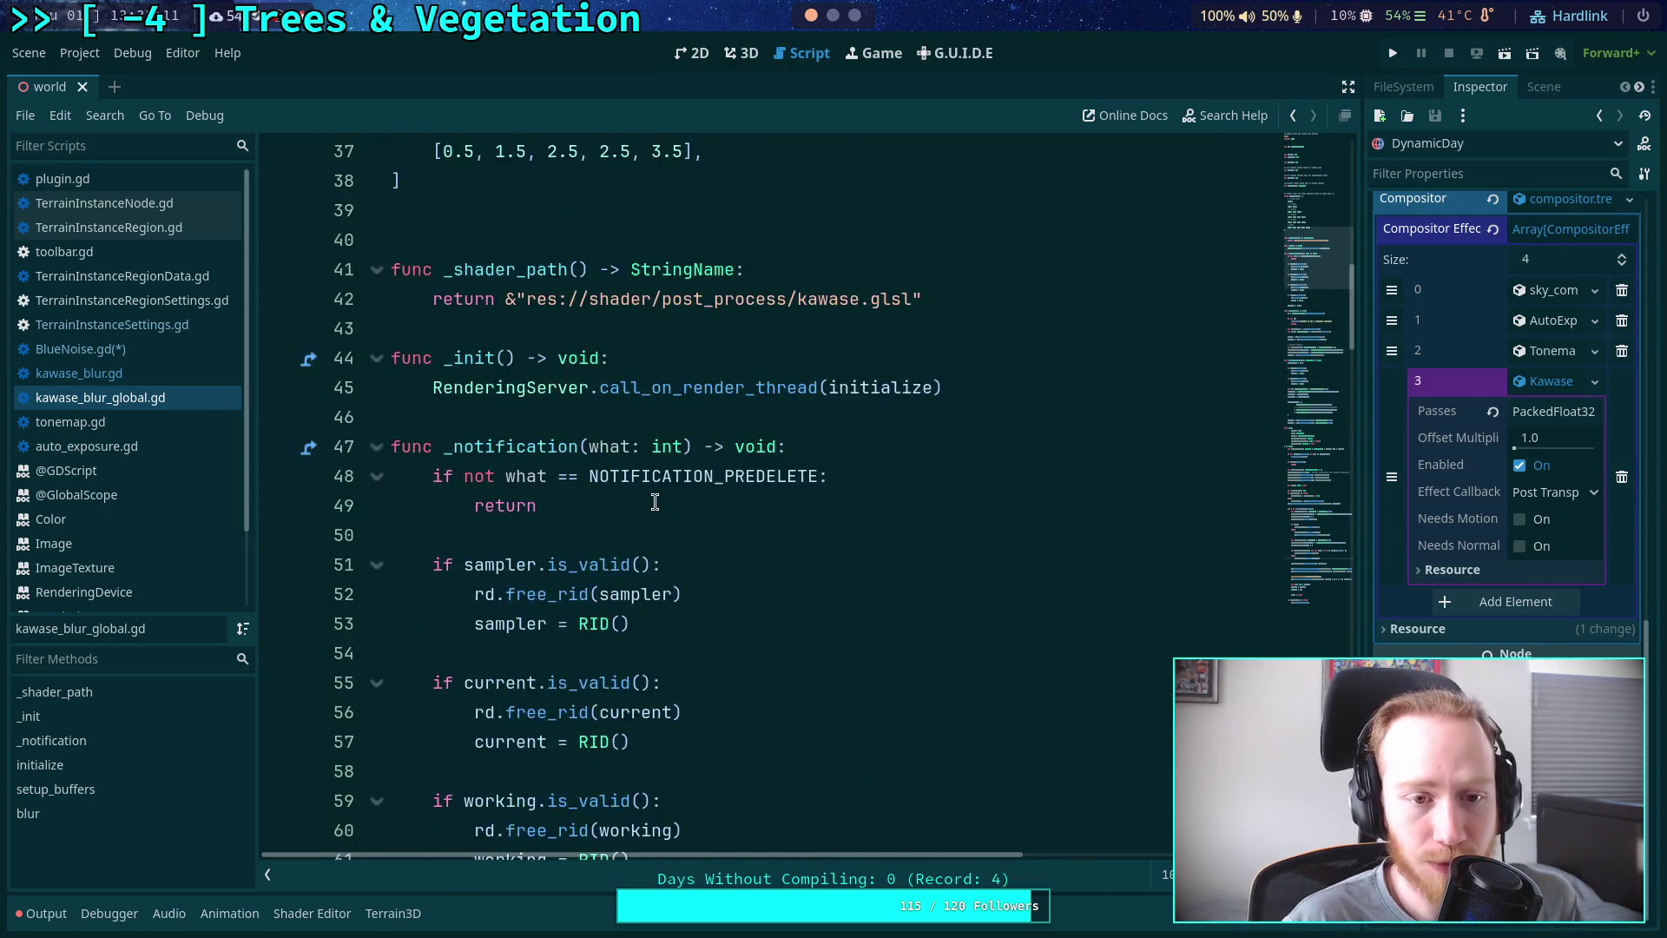
pyautogui.scroll(-3, 655, 501)
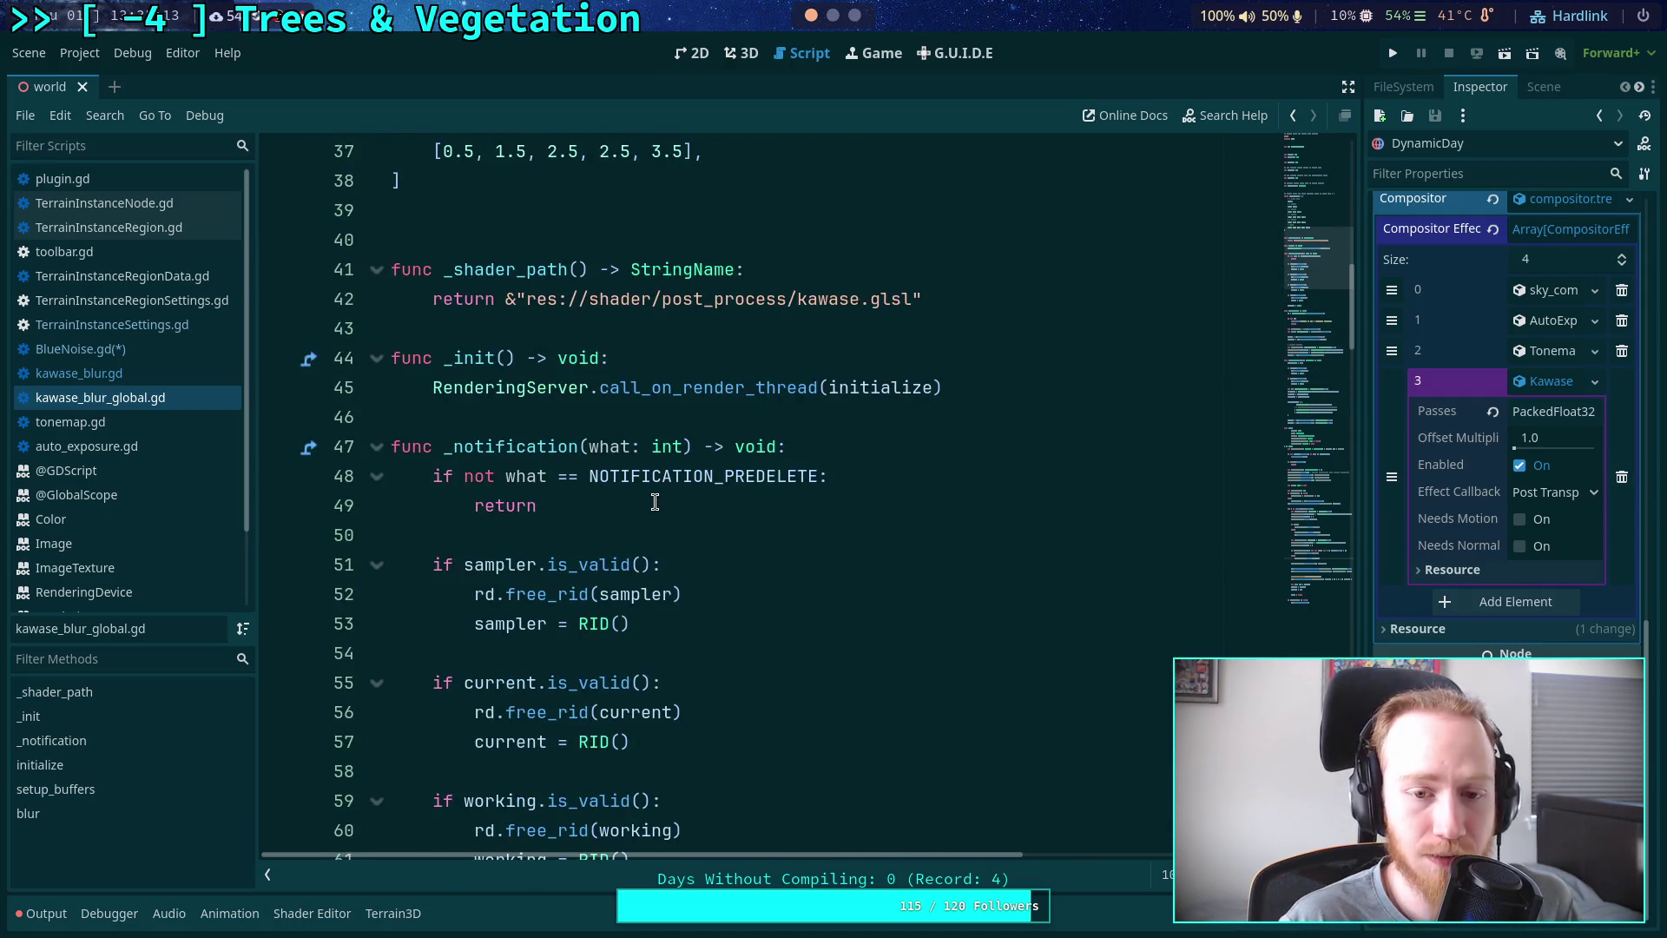
pyautogui.scroll(-2, 684, 423)
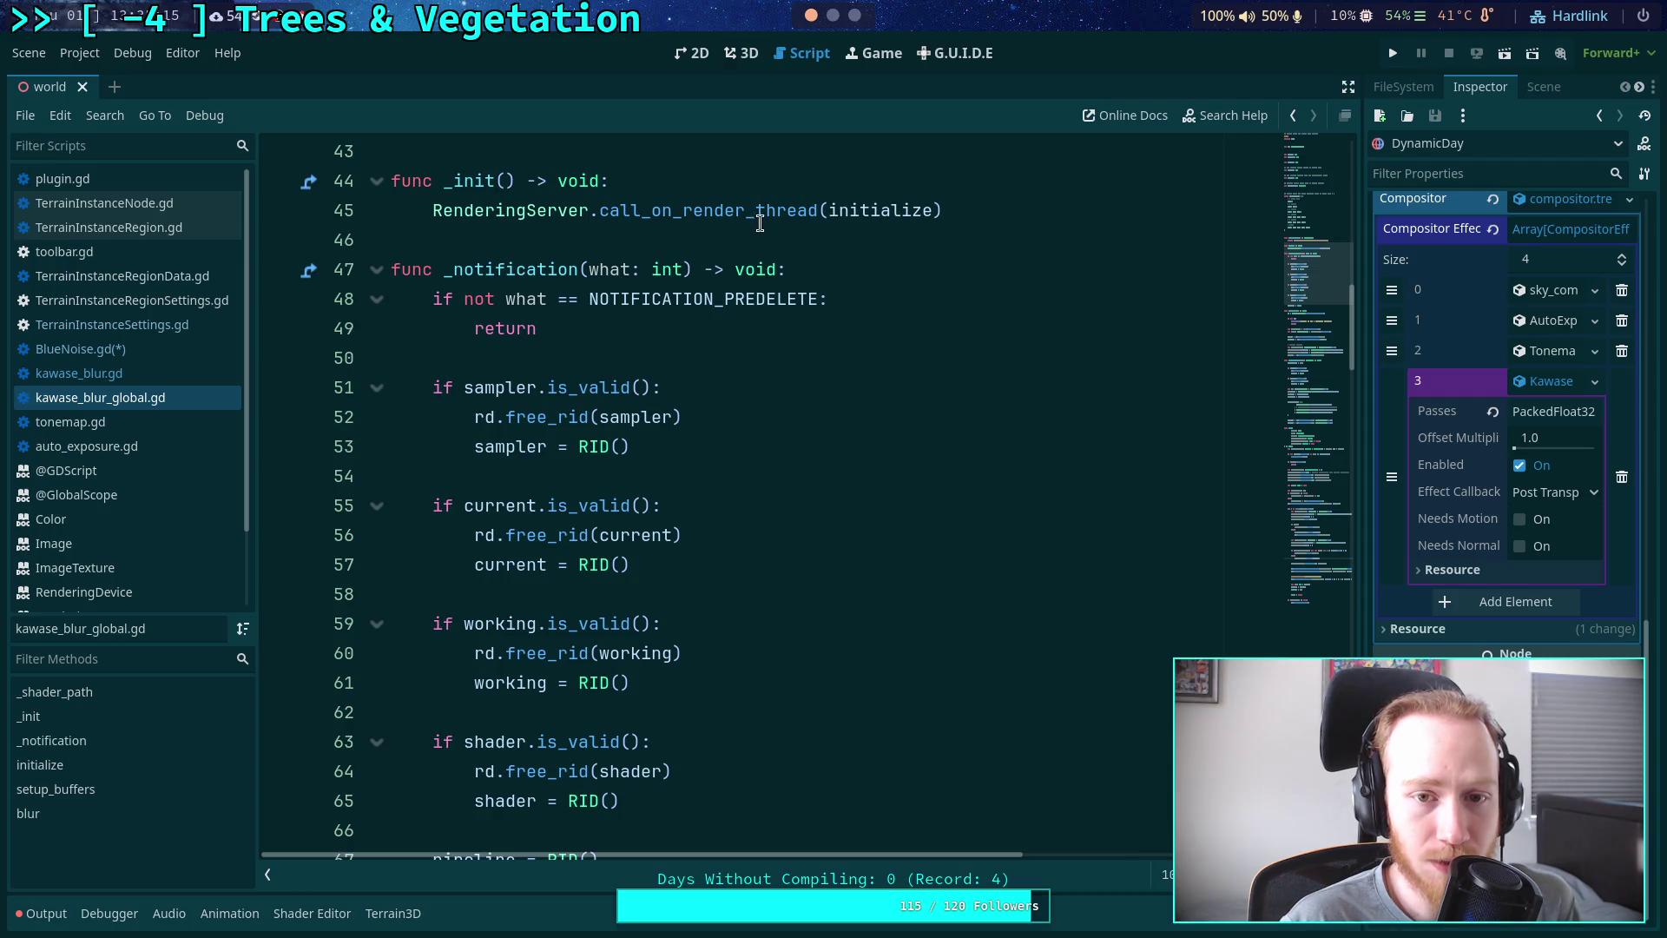
pyautogui.scroll(-9, 824, 456)
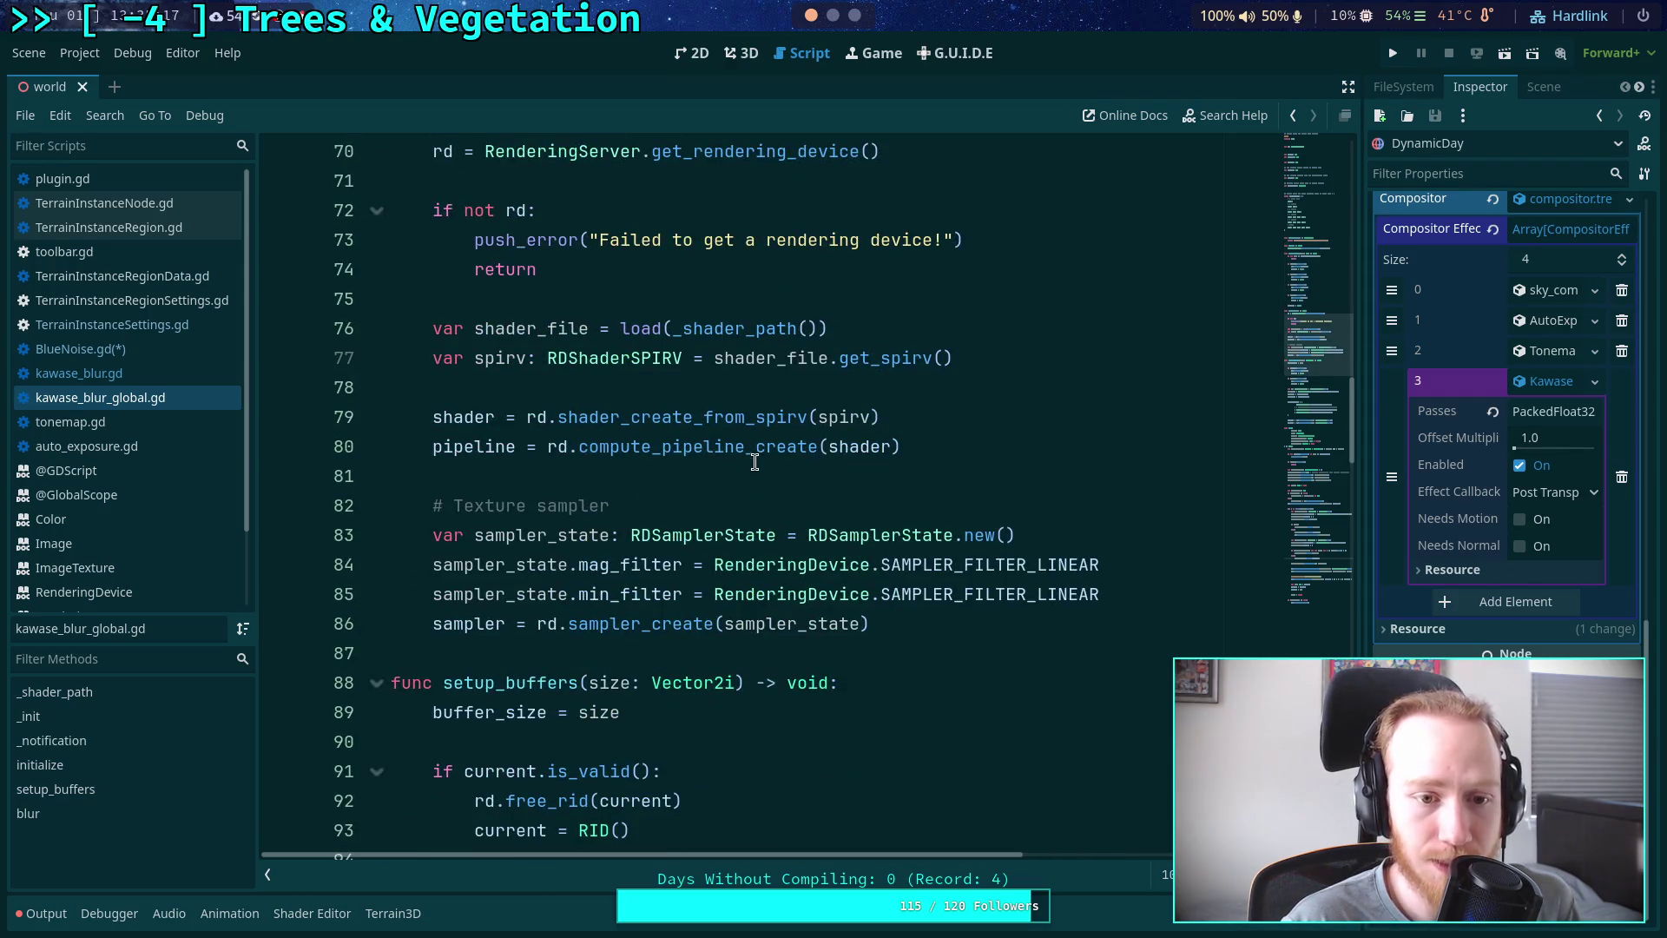
pyautogui.scroll(-8, 754, 469)
pyautogui.scroll(-7, 755, 469)
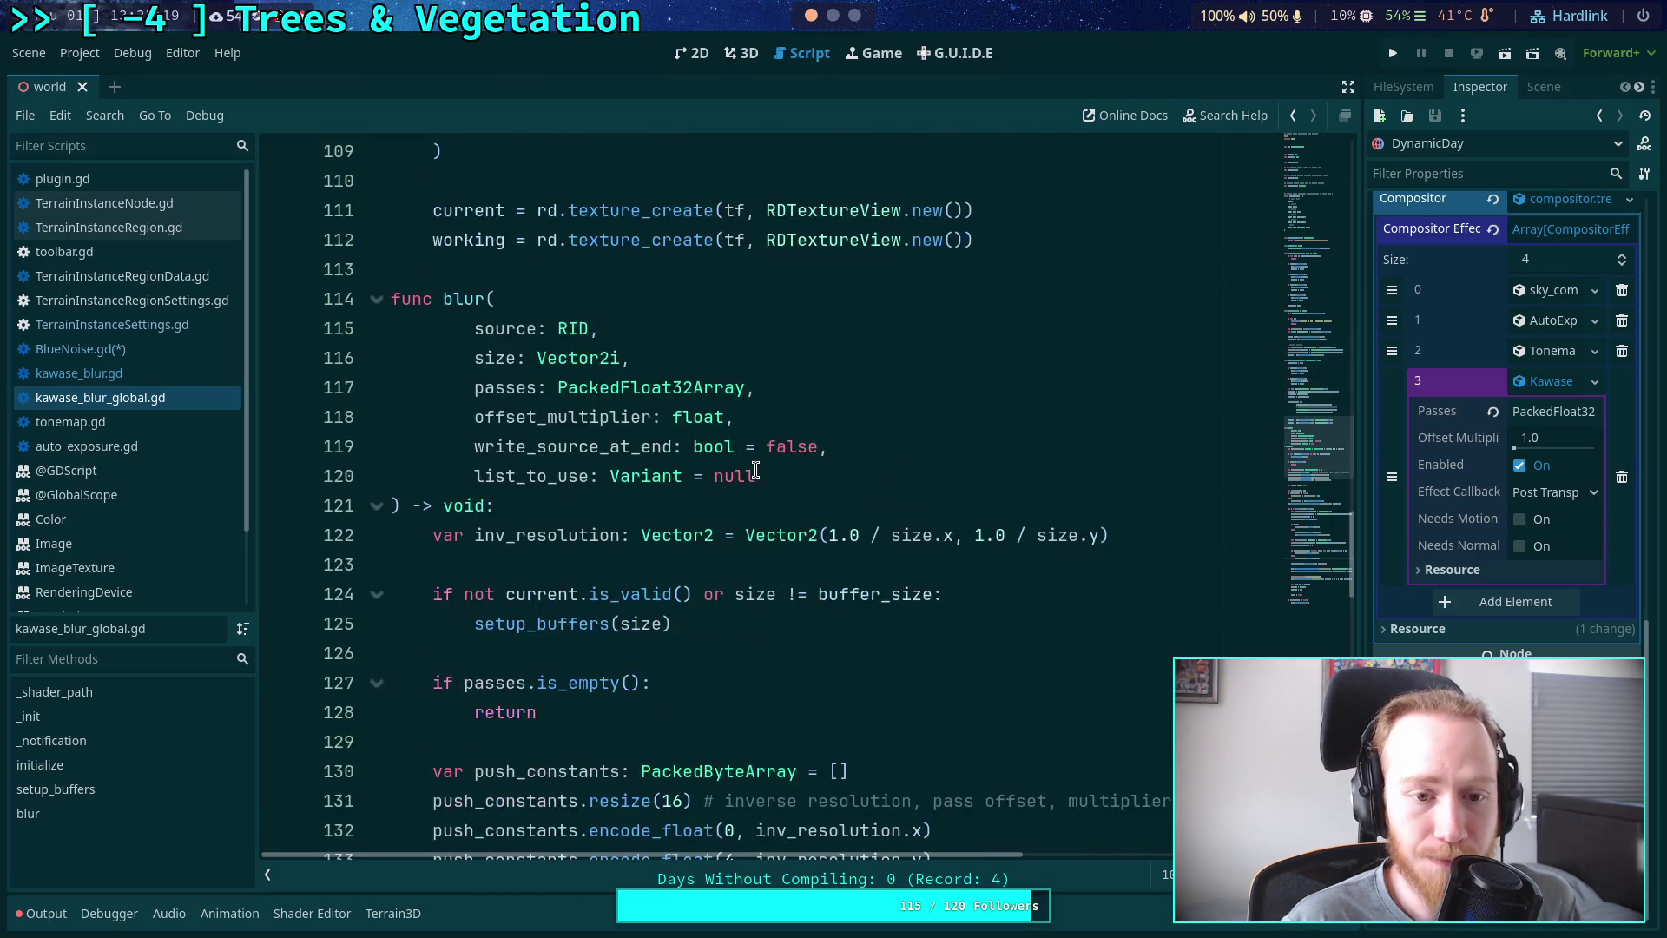
pyautogui.scroll(-1, 745, 456)
pyautogui.scroll(-6, 745, 456)
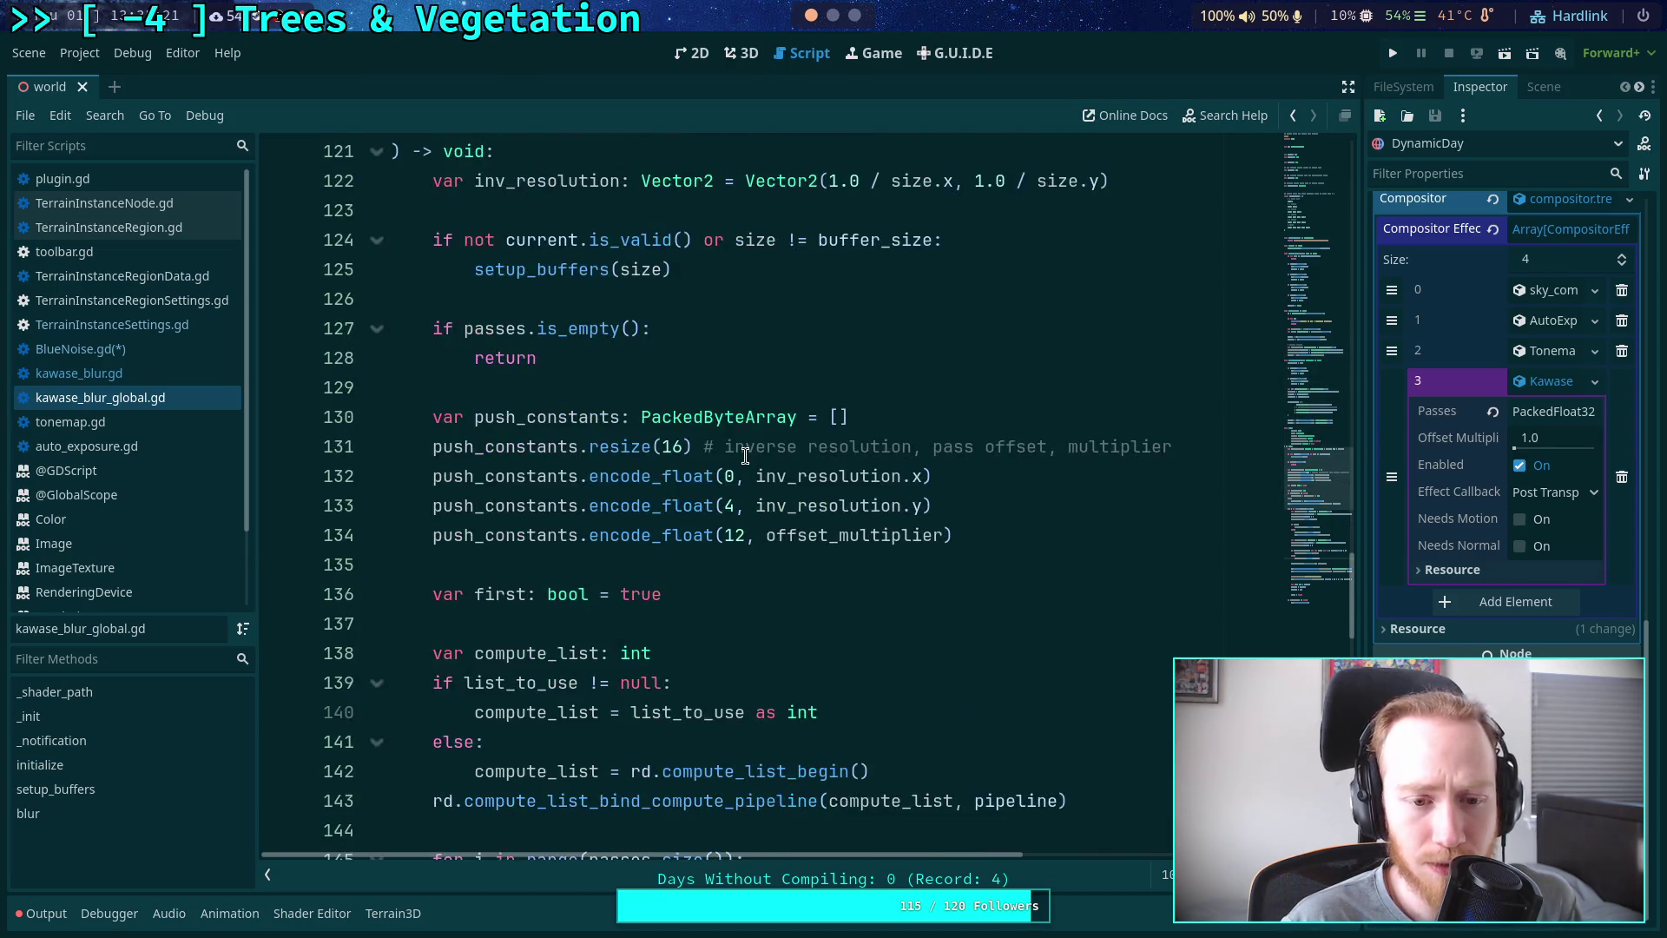
pyautogui.scroll(-8, 745, 456)
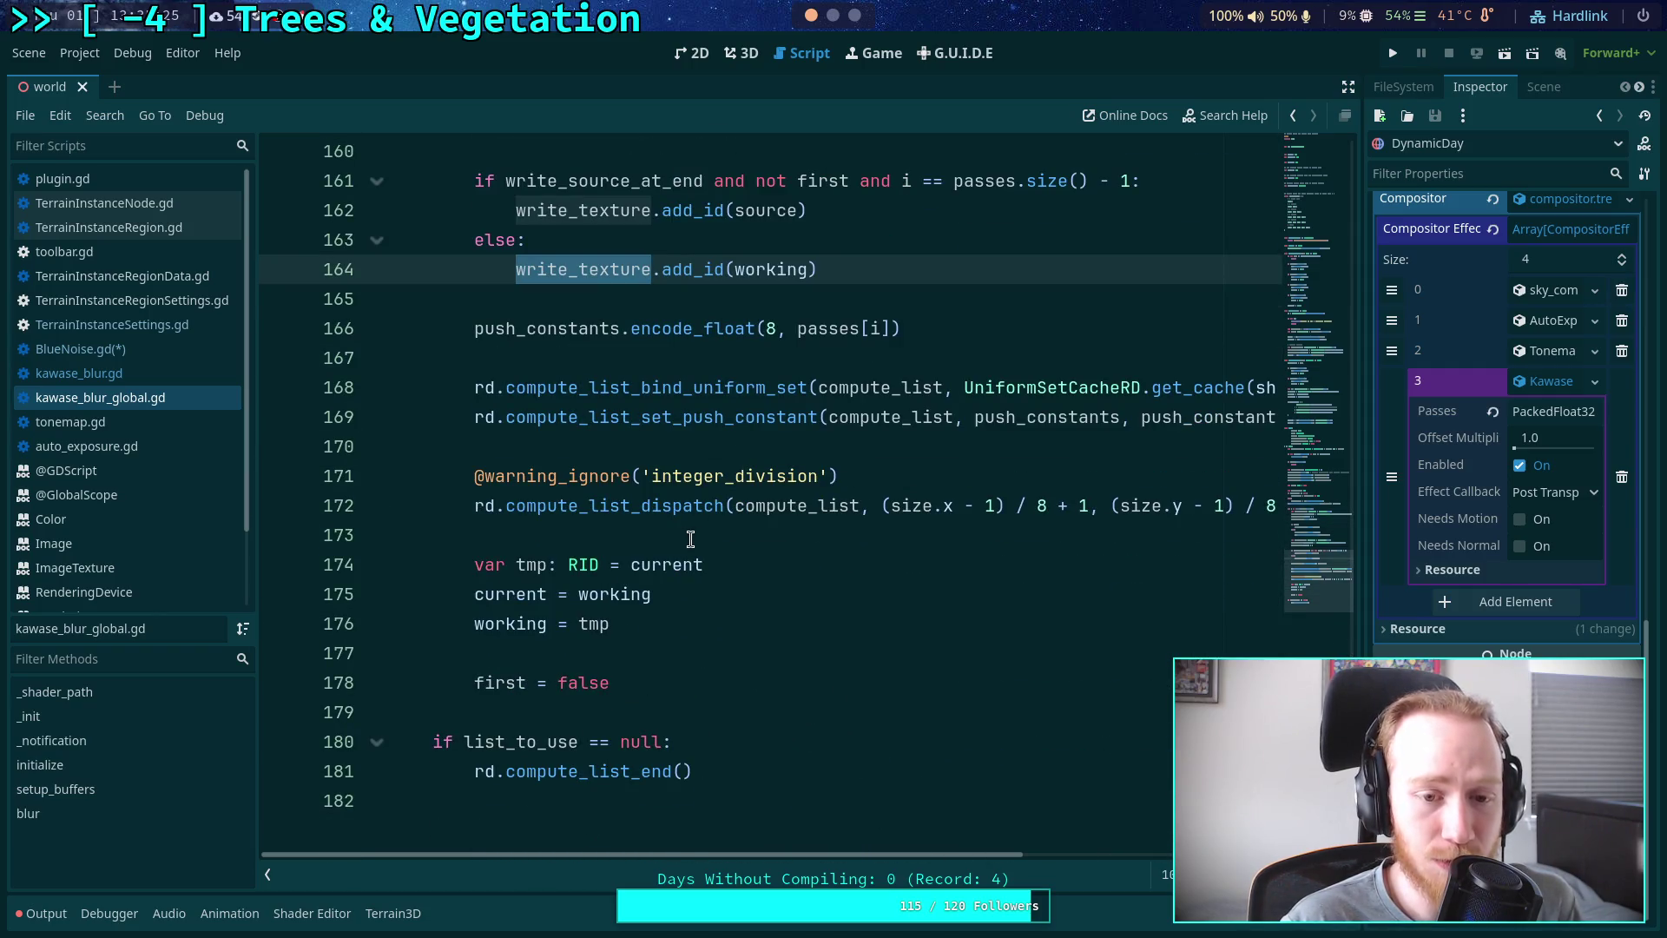
pyautogui.click(688, 536)
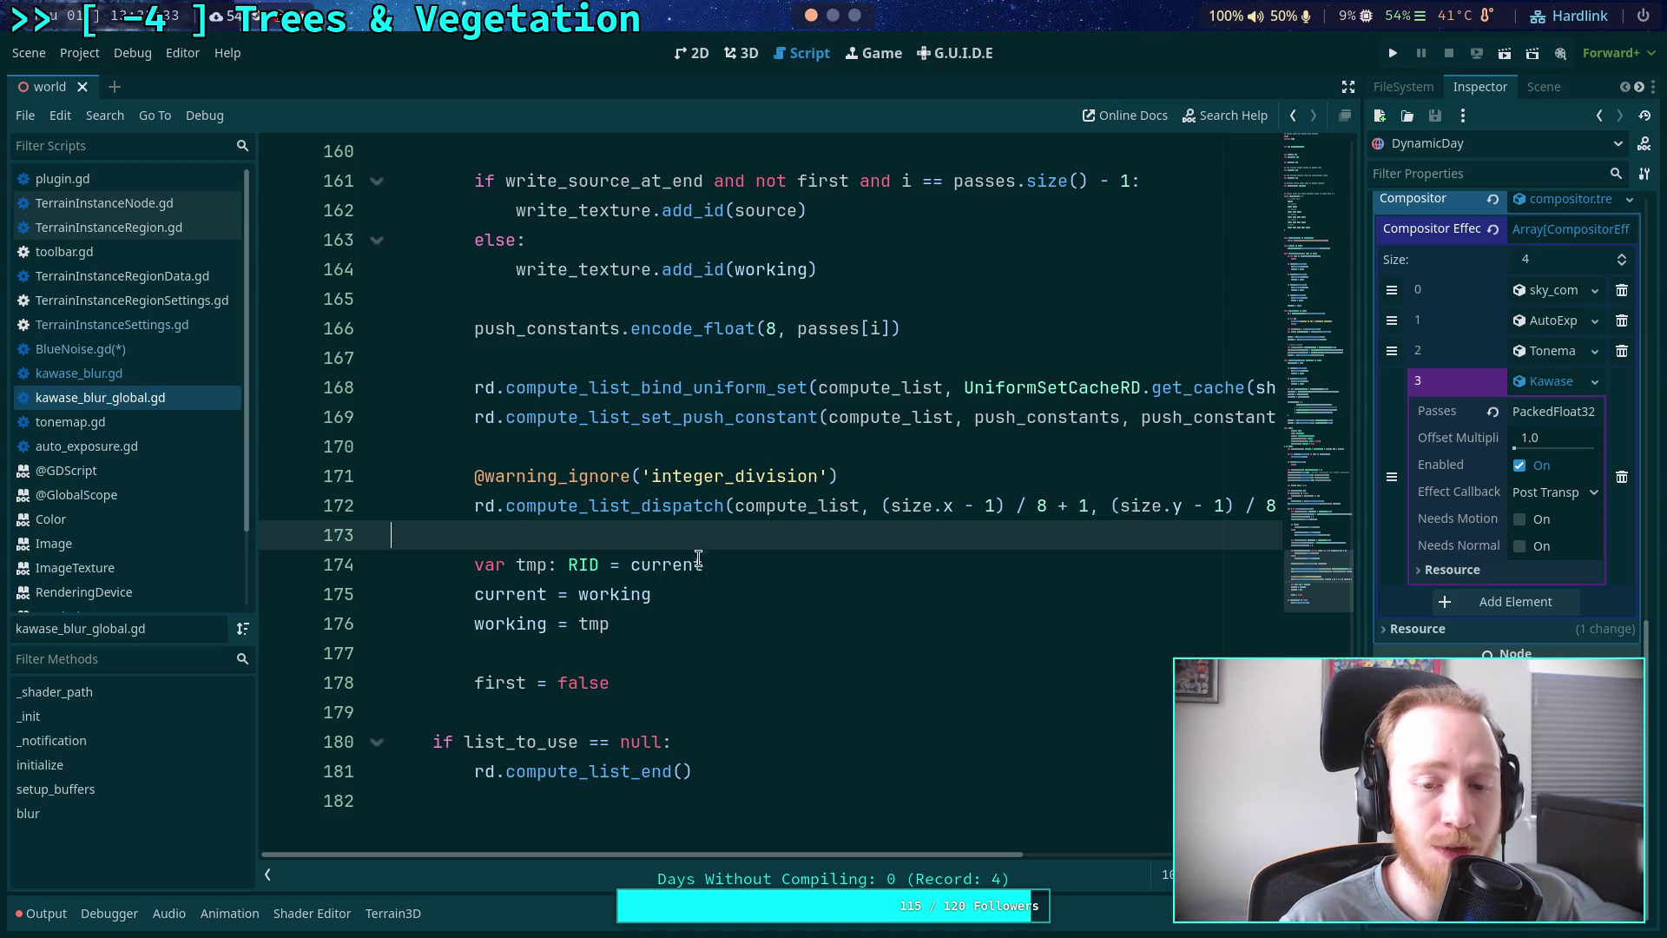
pyautogui.scroll(6, 696, 561)
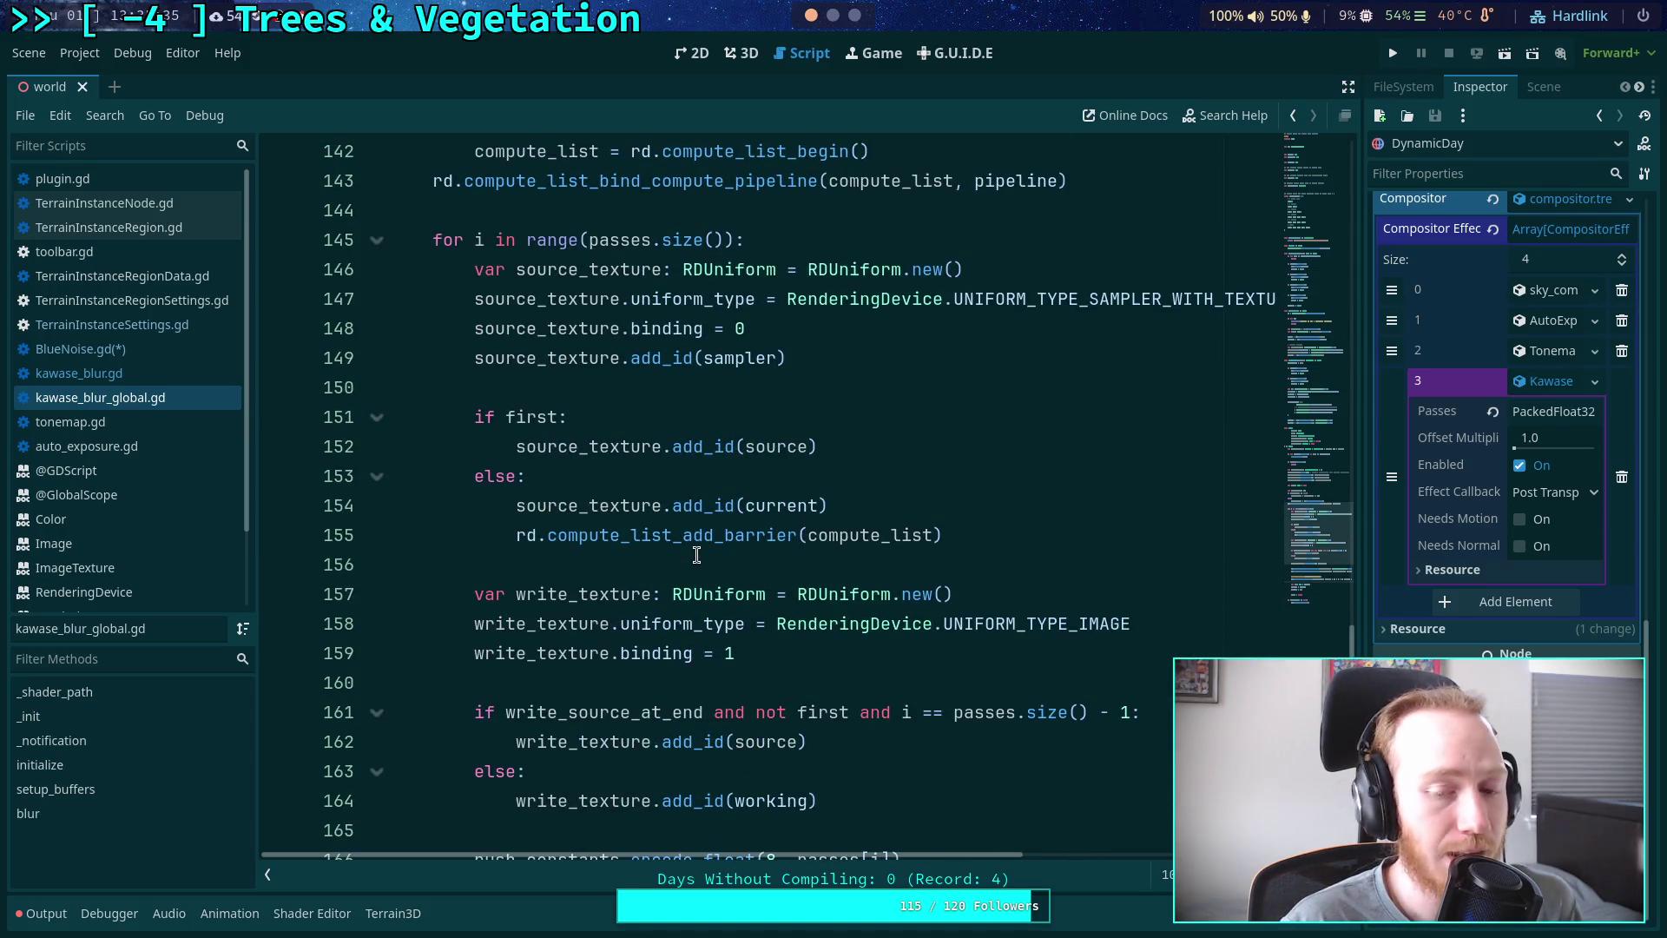
pyautogui.click(694, 564)
pyautogui.scroll(4, 692, 561)
pyautogui.scroll(4, 690, 560)
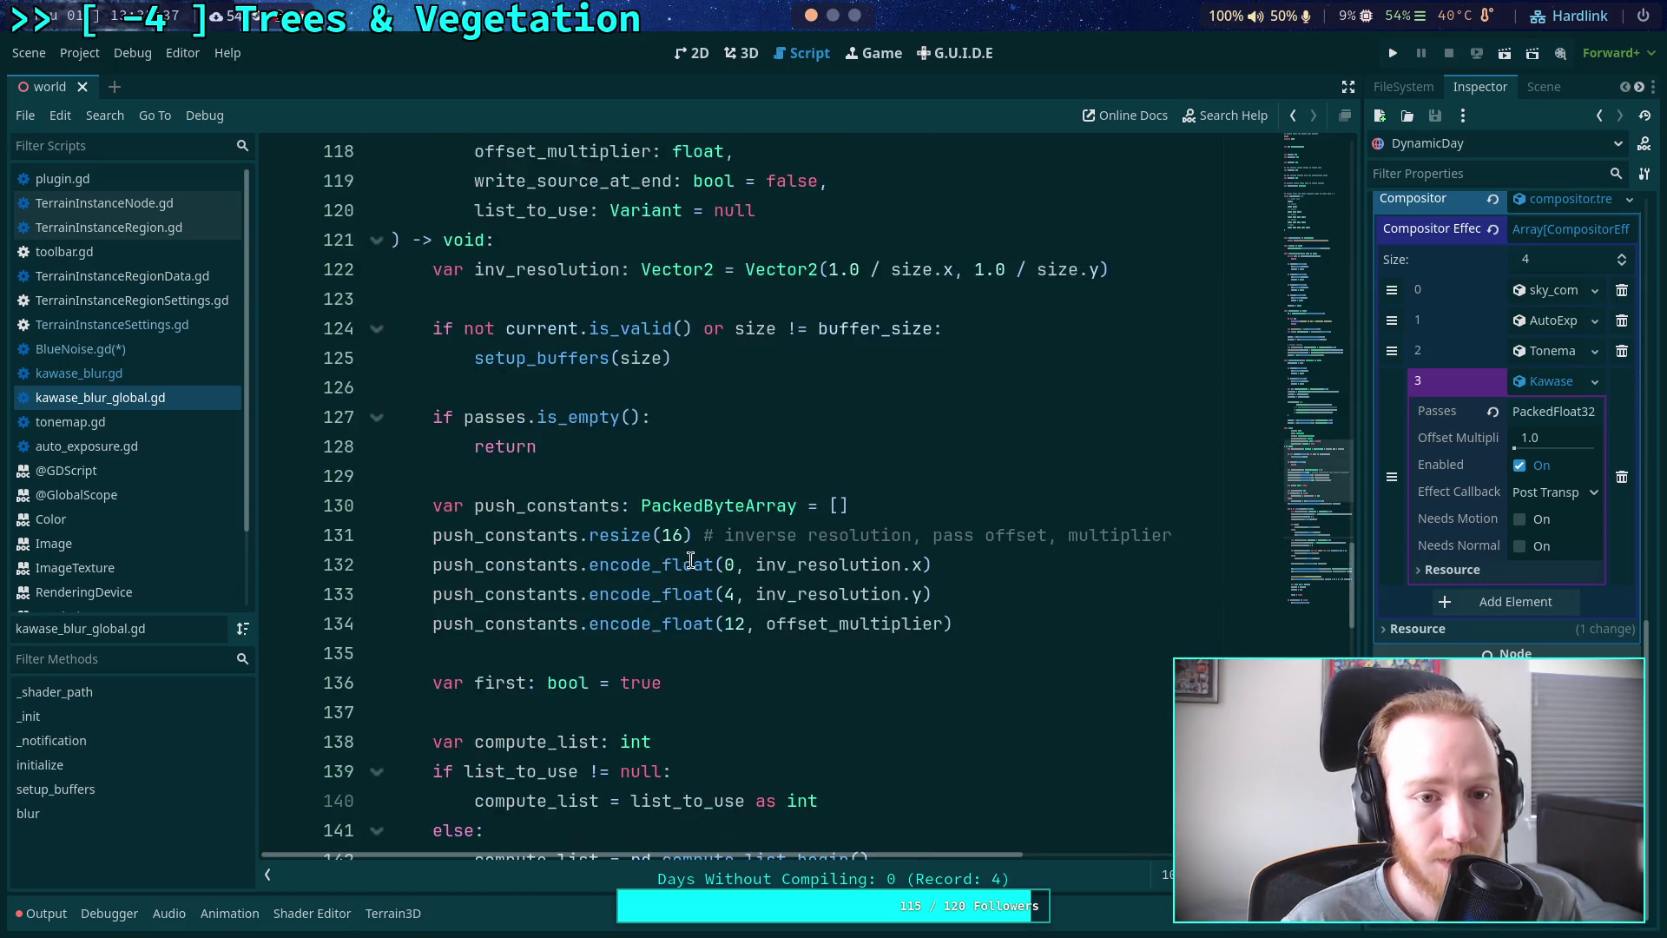
# Step: Return to BlueNoise.gd and bring its generate() function into view
pyautogui.click(144, 351)
pyautogui.scroll(2, 565, 514)
pyautogui.scroll(-6, 569, 514)
pyautogui.scroll(9, 571, 514)
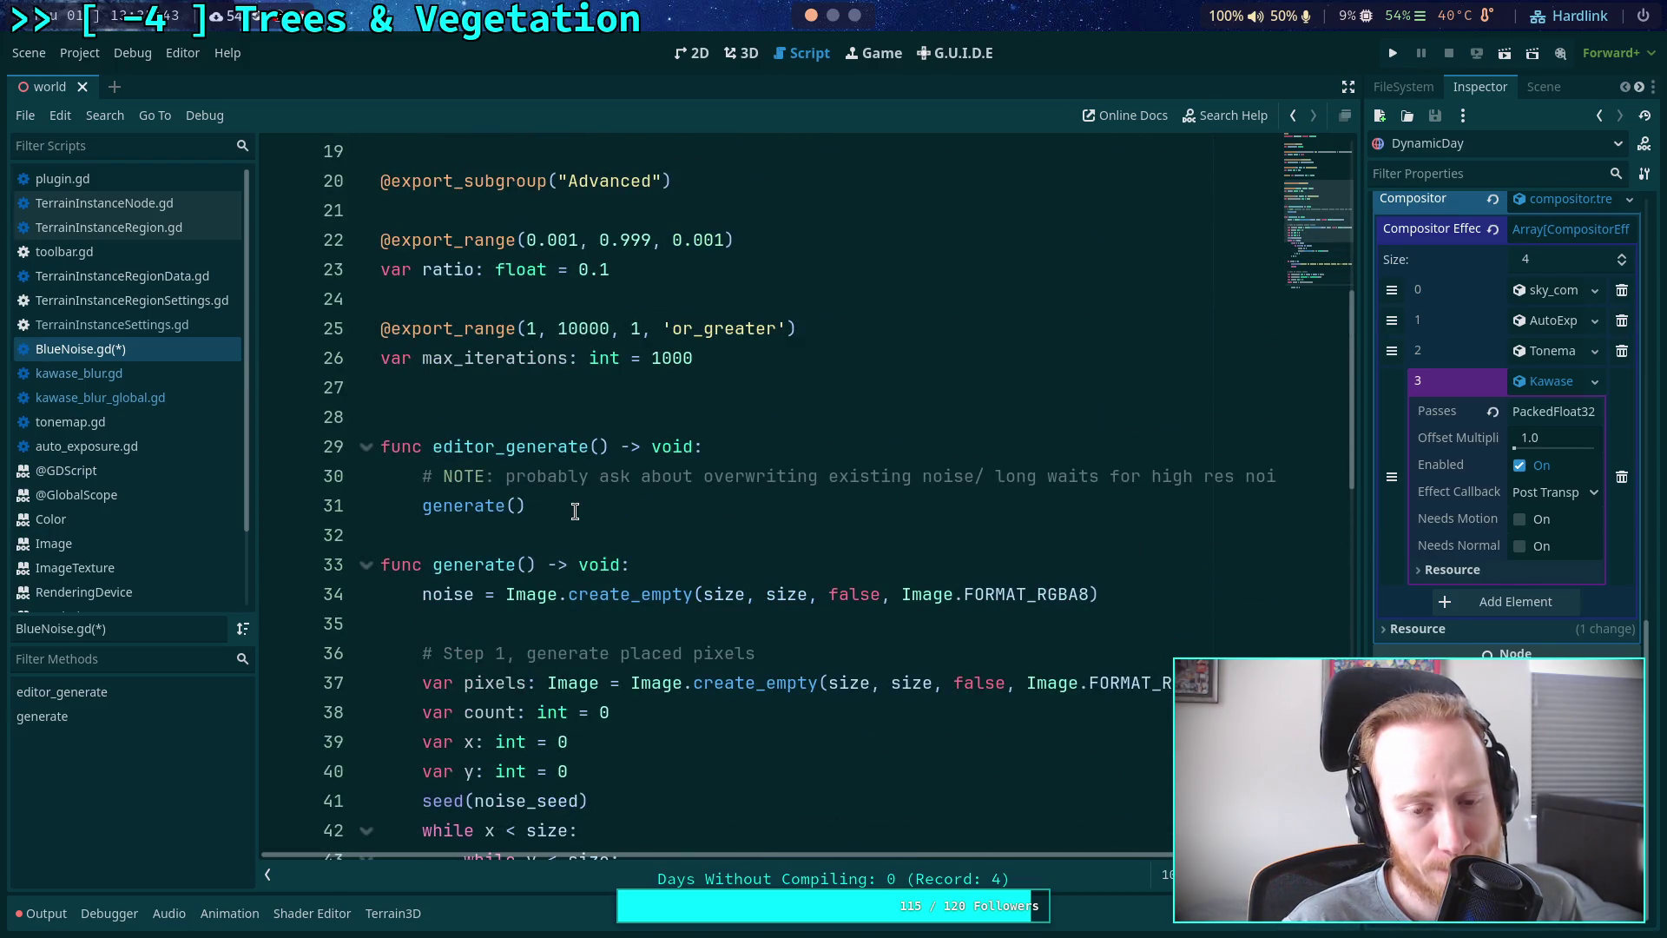
# Step: Insert an empty line at the start of generate() in BlueNoise.gd
pyautogui.click(743, 560)
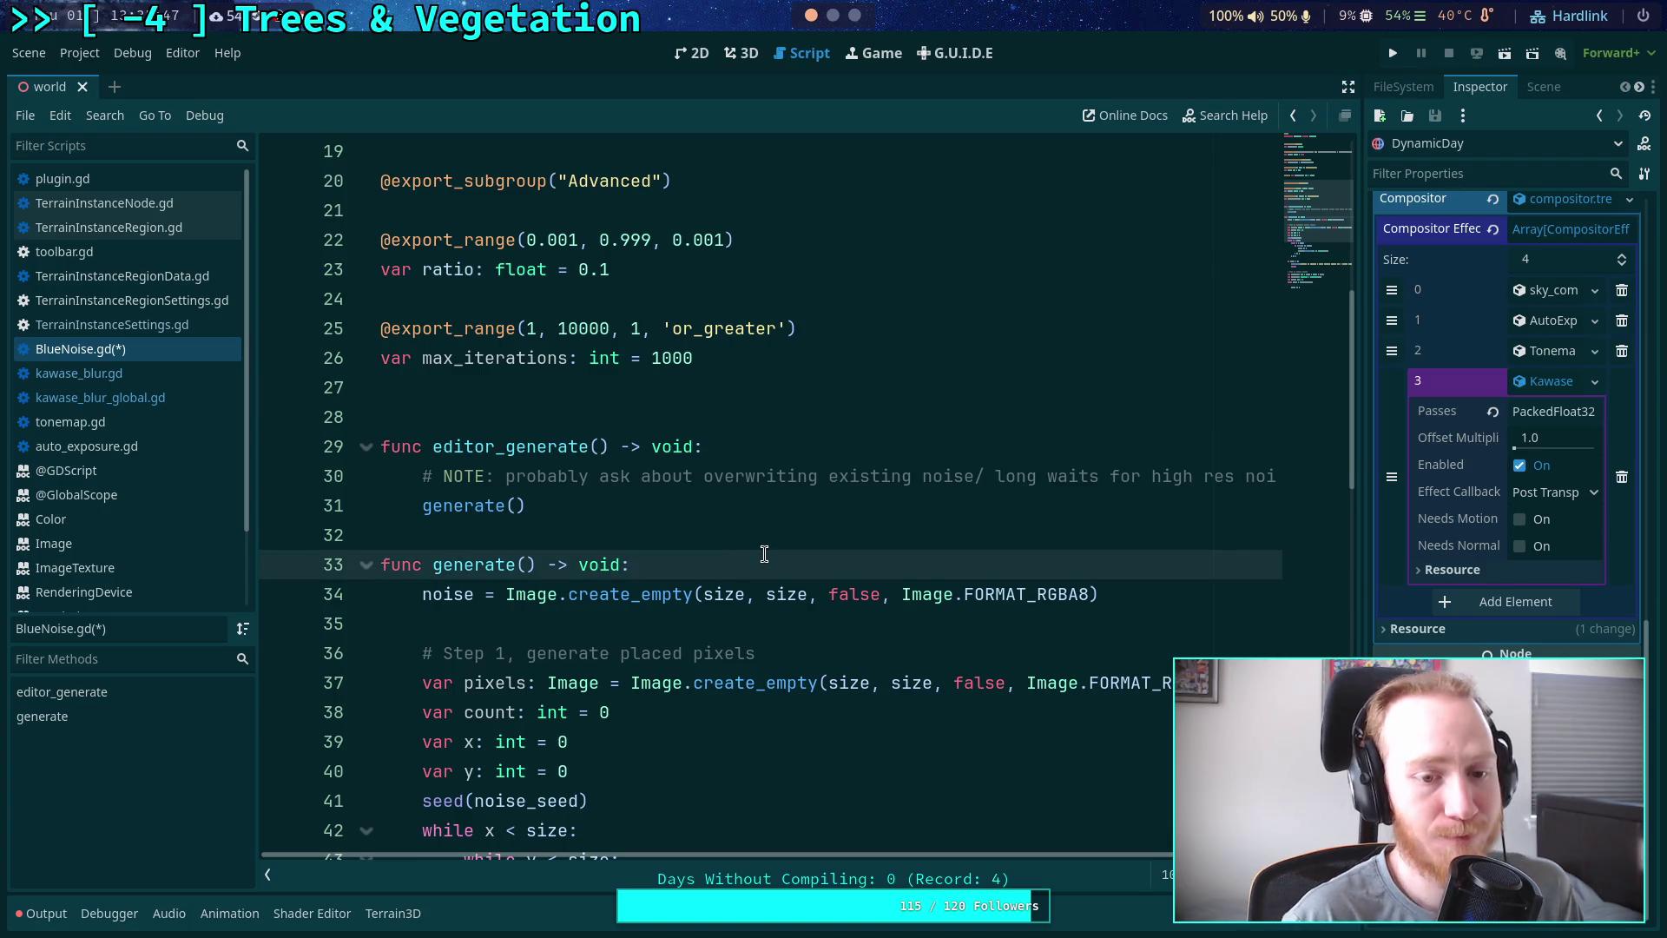
pyautogui.press('Return')
pyautogui.press('Return')
pyautogui.press('Up')
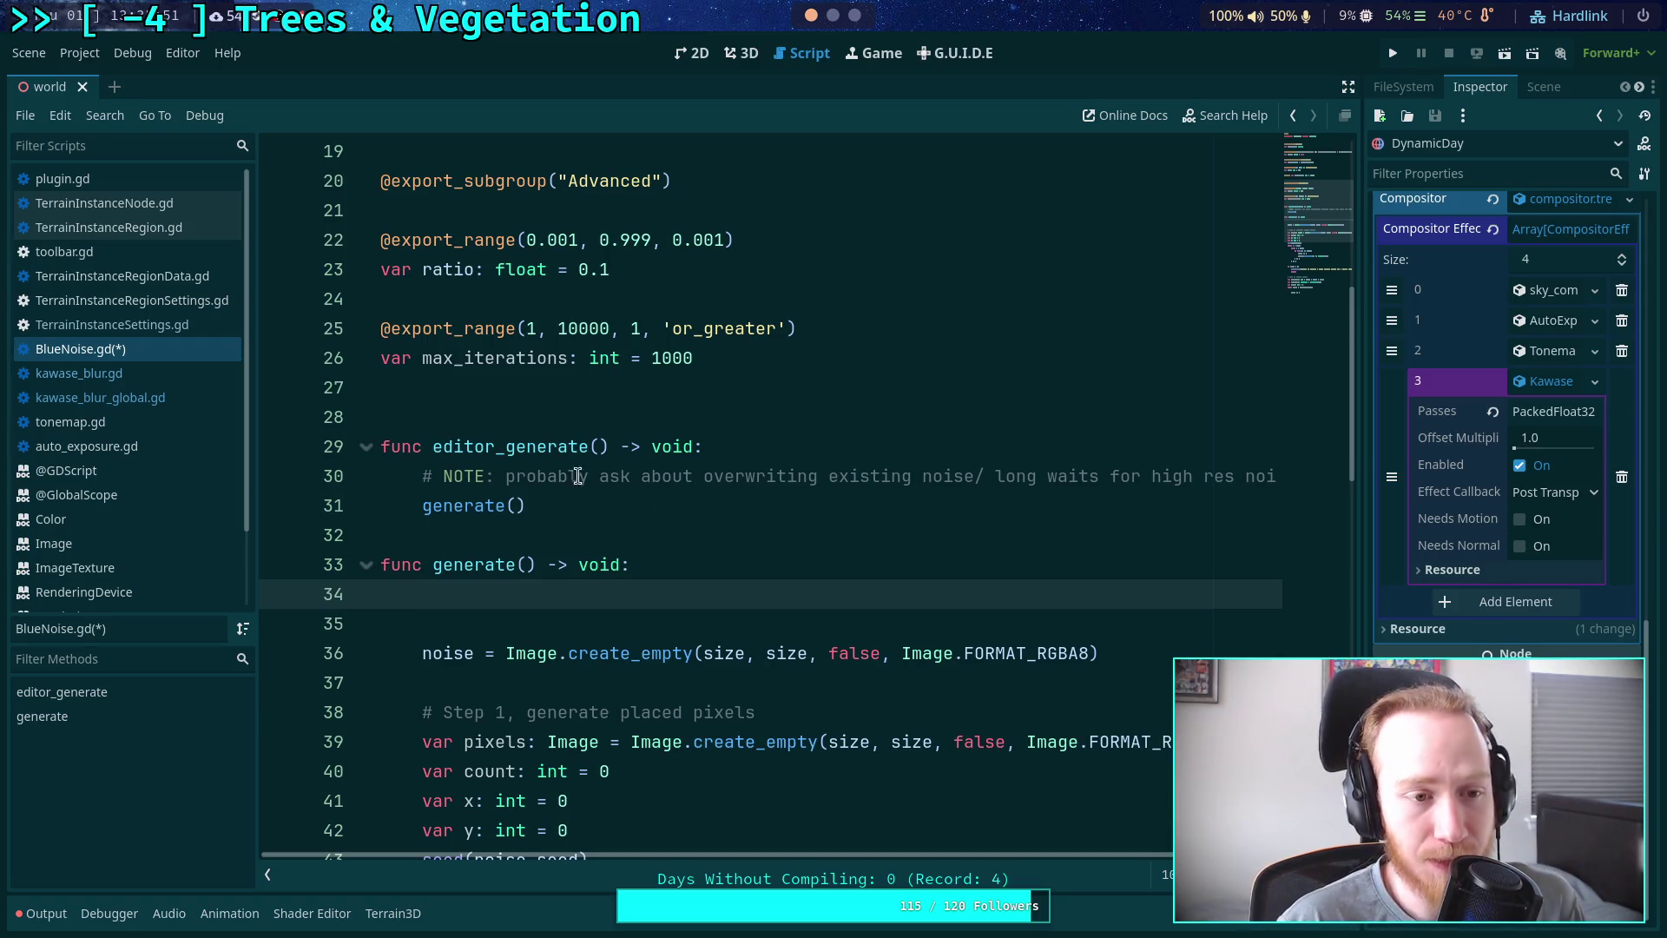
# Step: Copy the texture-format setup code, lines 99–111, from kawase_blur_global.gd
pyautogui.click(165, 397)
pyautogui.scroll(5, 476, 504)
pyautogui.click(476, 504)
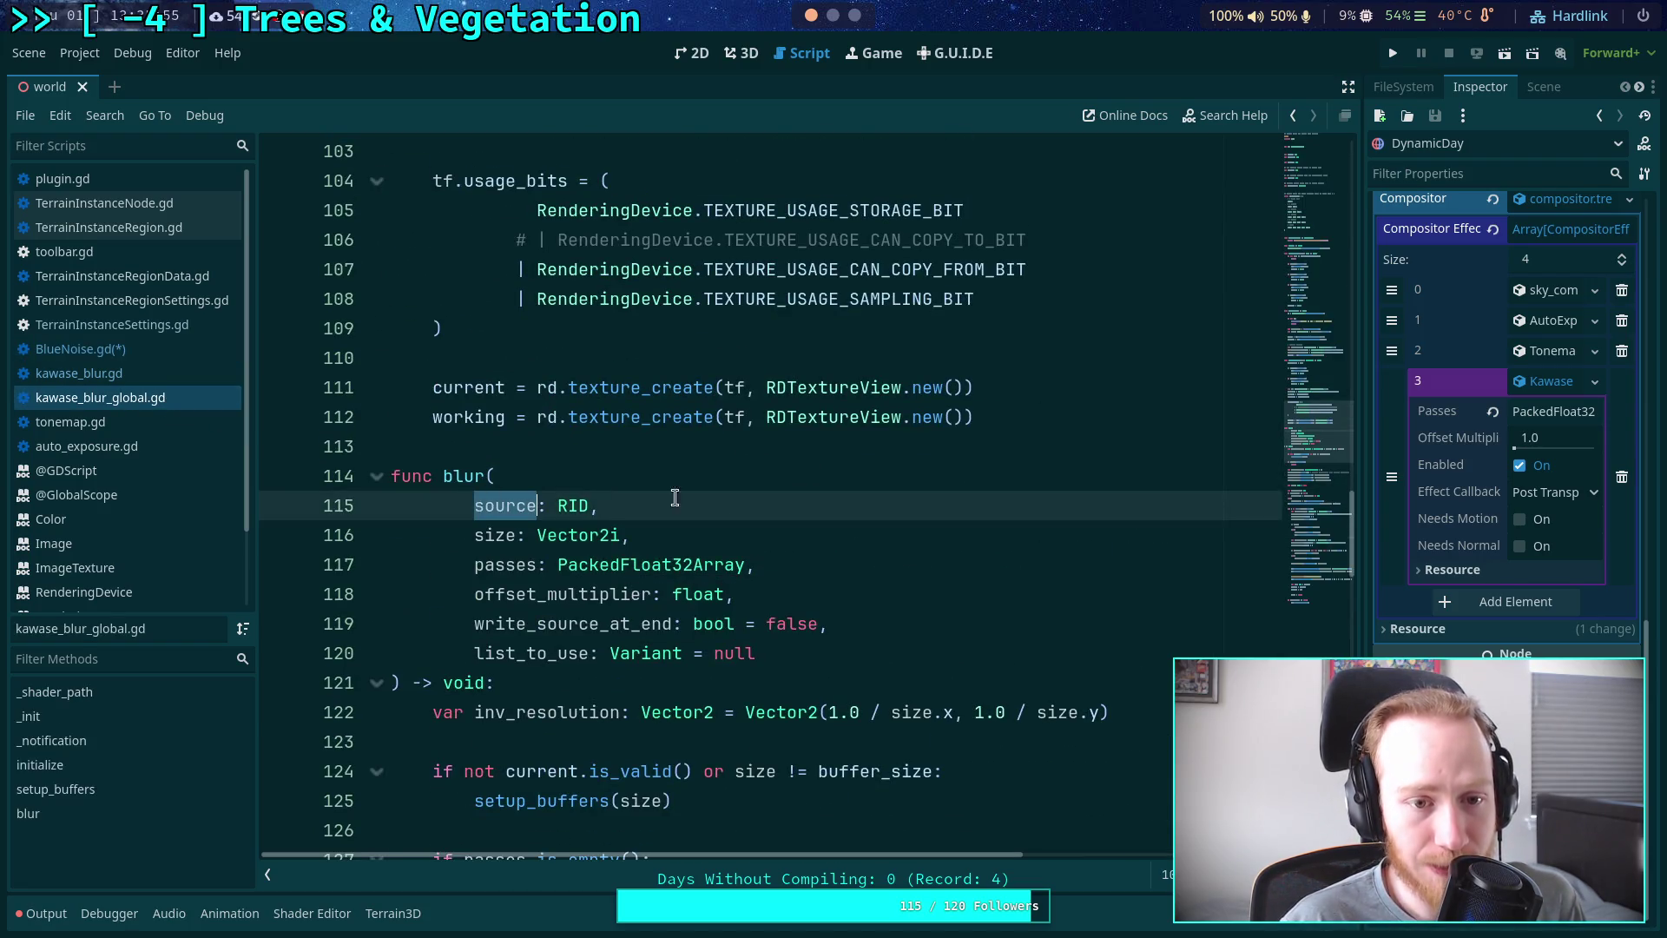
pyautogui.scroll(3, 475, 504)
pyautogui.click(556, 657)
pyautogui.moveTo(556, 658)
pyautogui.mouseDown()
pyautogui.moveTo(1022, 653)
pyautogui.moveTo(973, 653)
pyautogui.mouseUp()
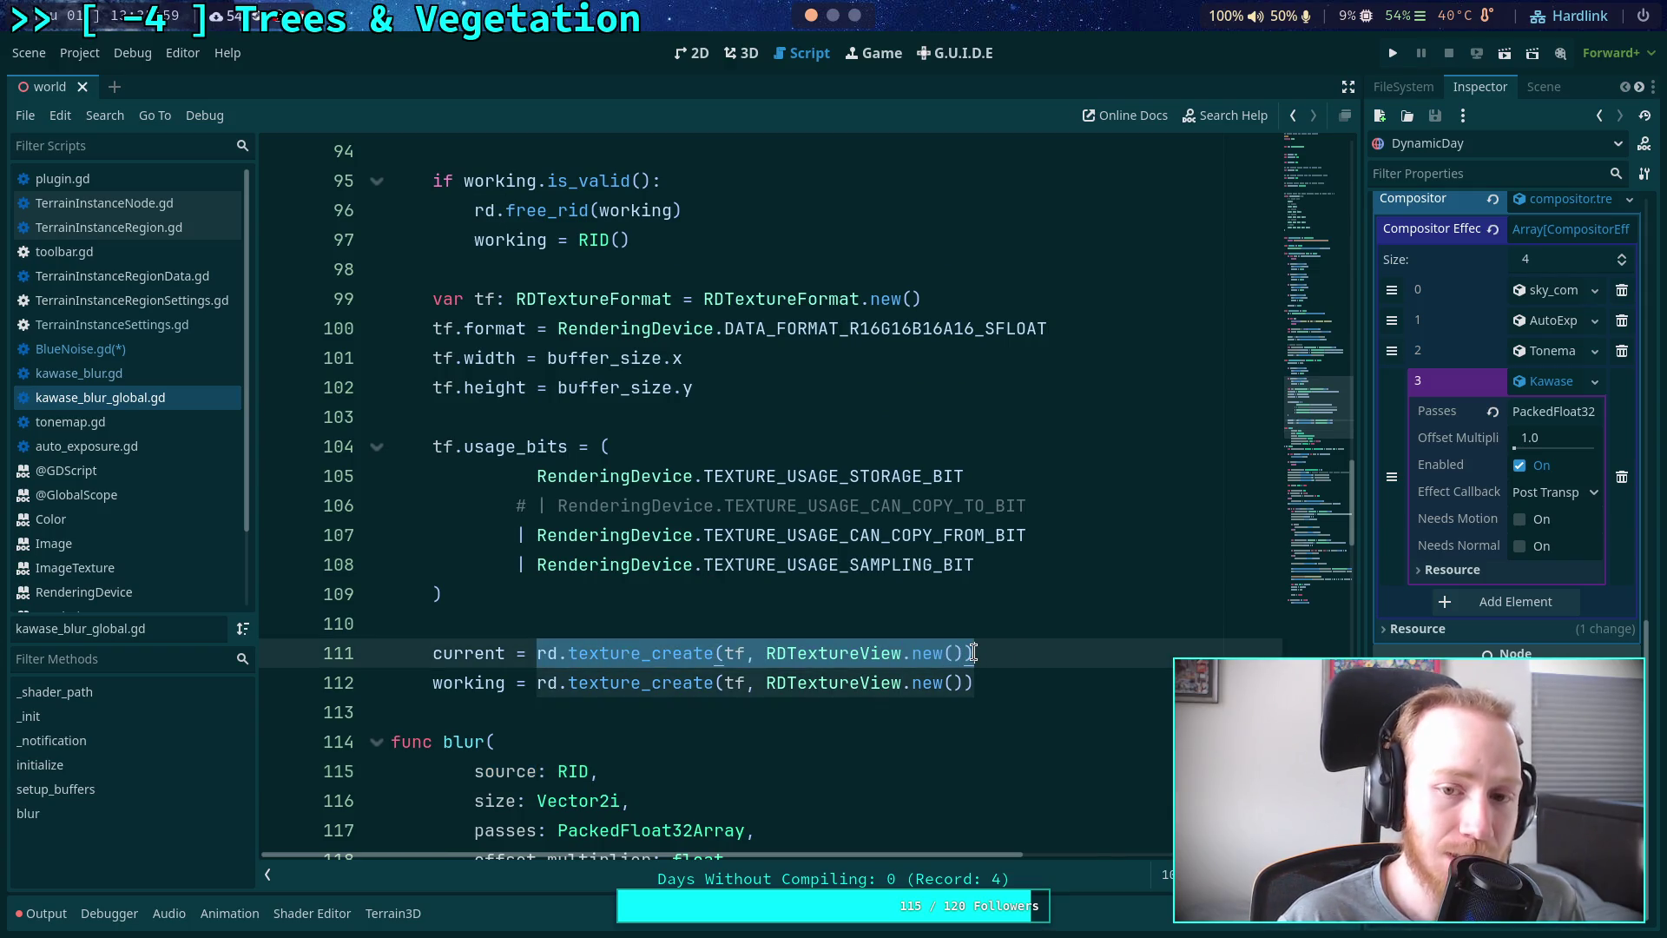
pyautogui.click(430, 298)
pyautogui.moveTo(430, 297)
pyautogui.mouseDown()
pyautogui.moveTo(1035, 625)
pyautogui.moveTo(1054, 653)
pyautogui.mouseUp()
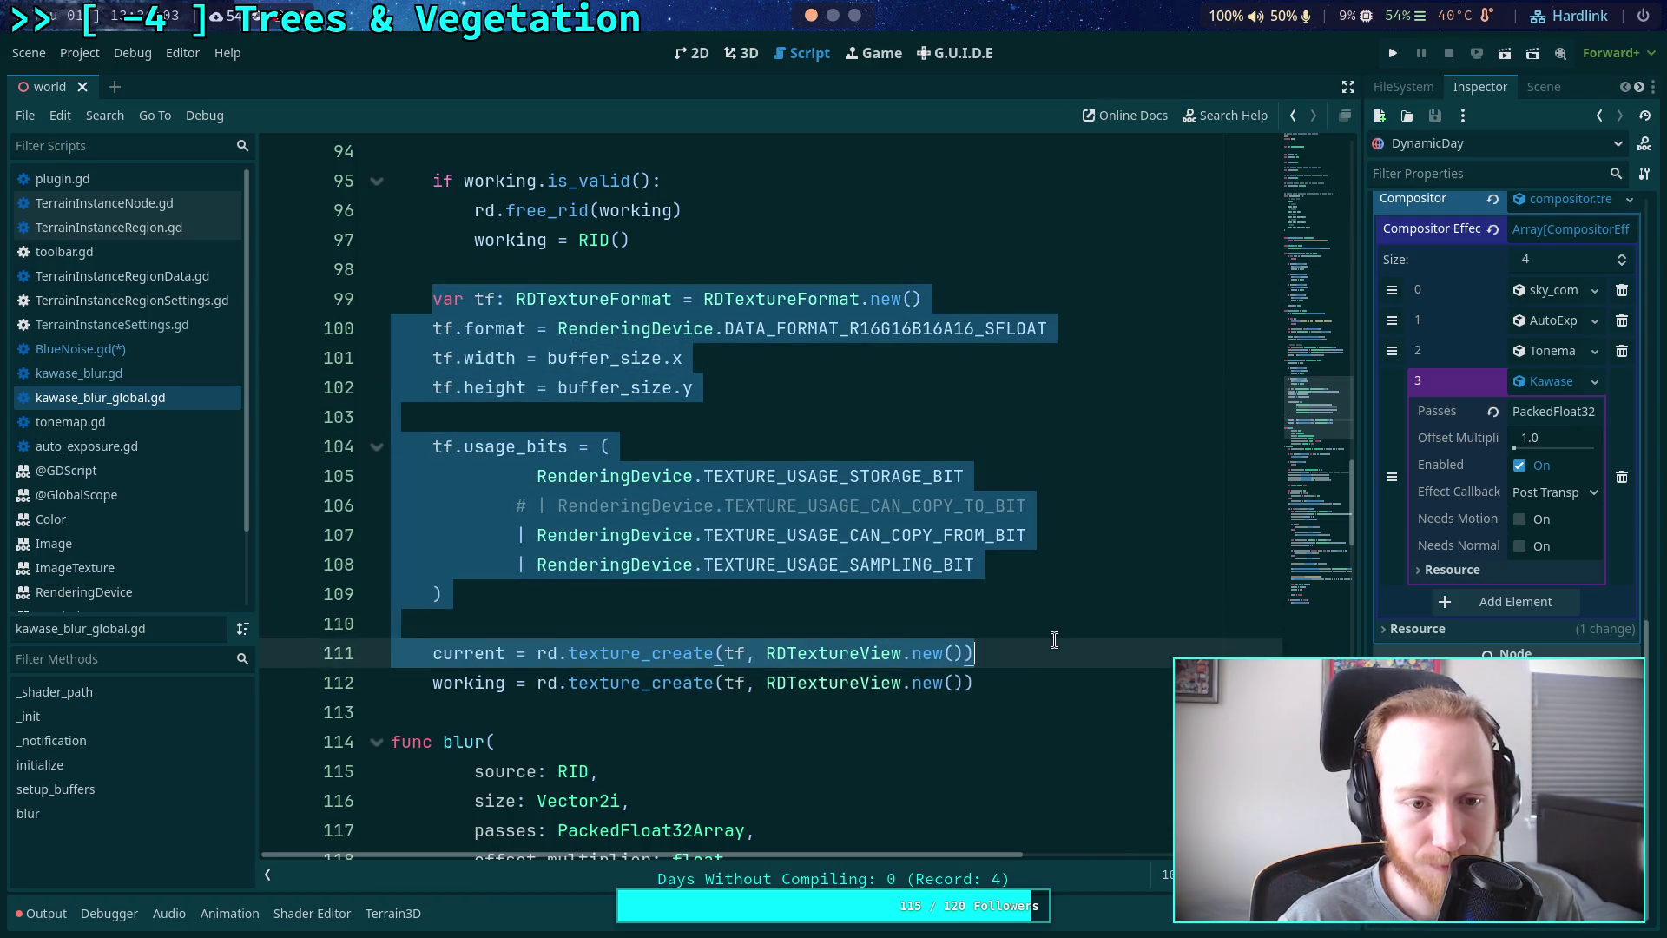
pyautogui.rightClick(587, 474)
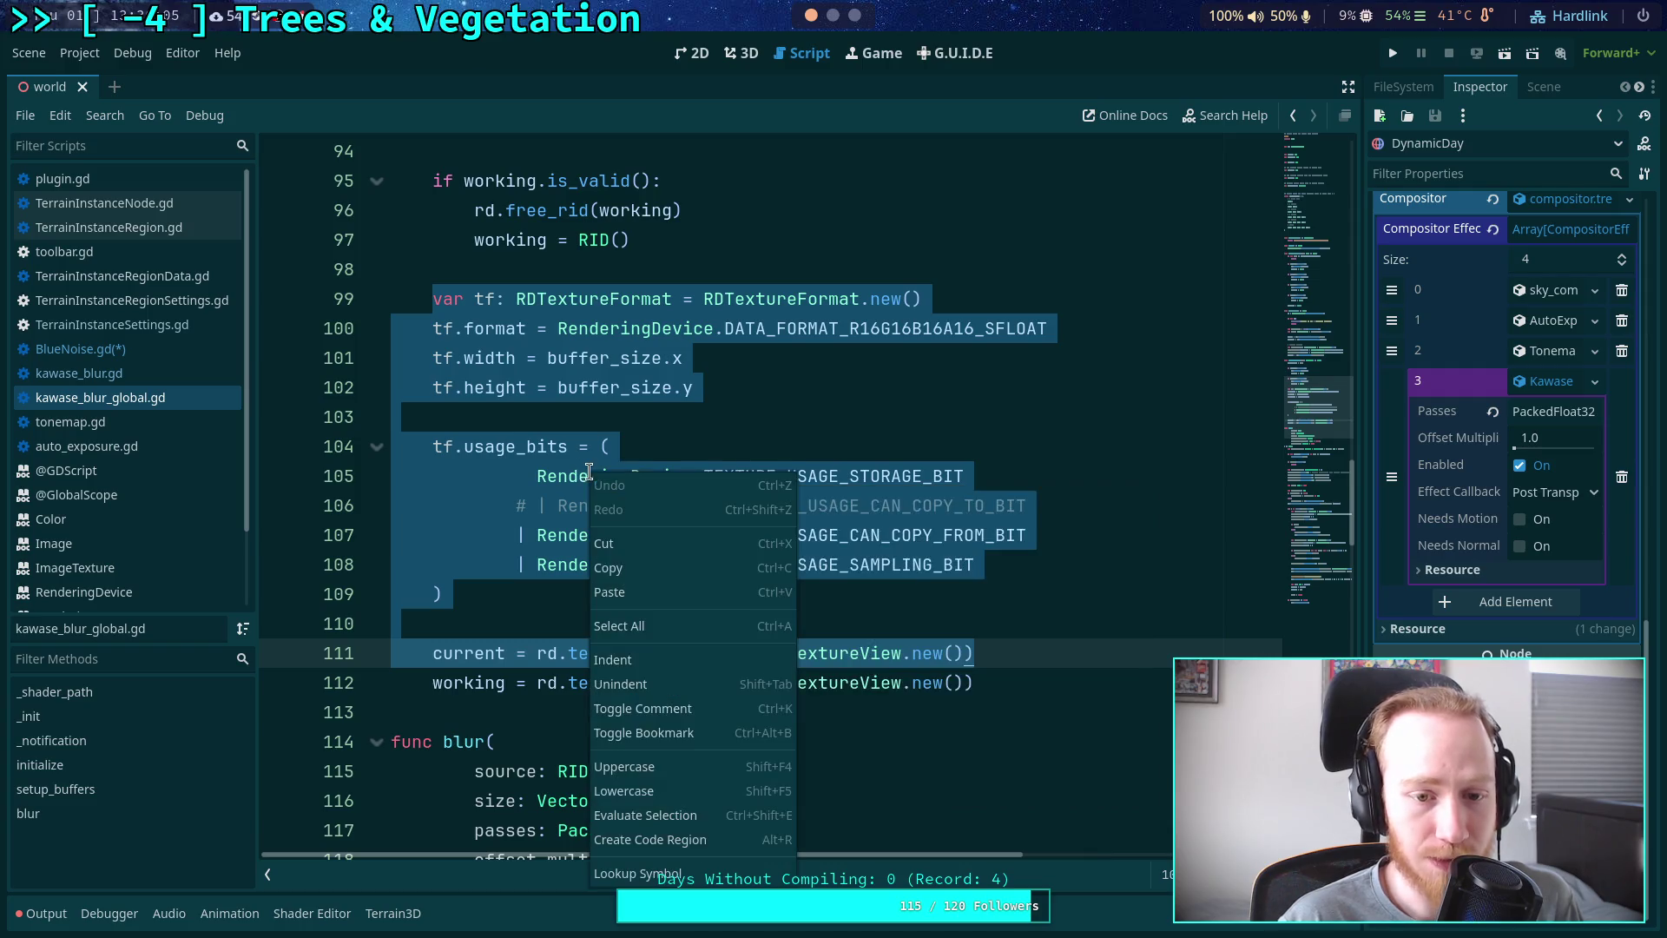
pyautogui.click(605, 569)
# Step: Review kawase_blur_global.gd's rendering-device error guard on lines 70–74
pyautogui.scroll(2, 642, 452)
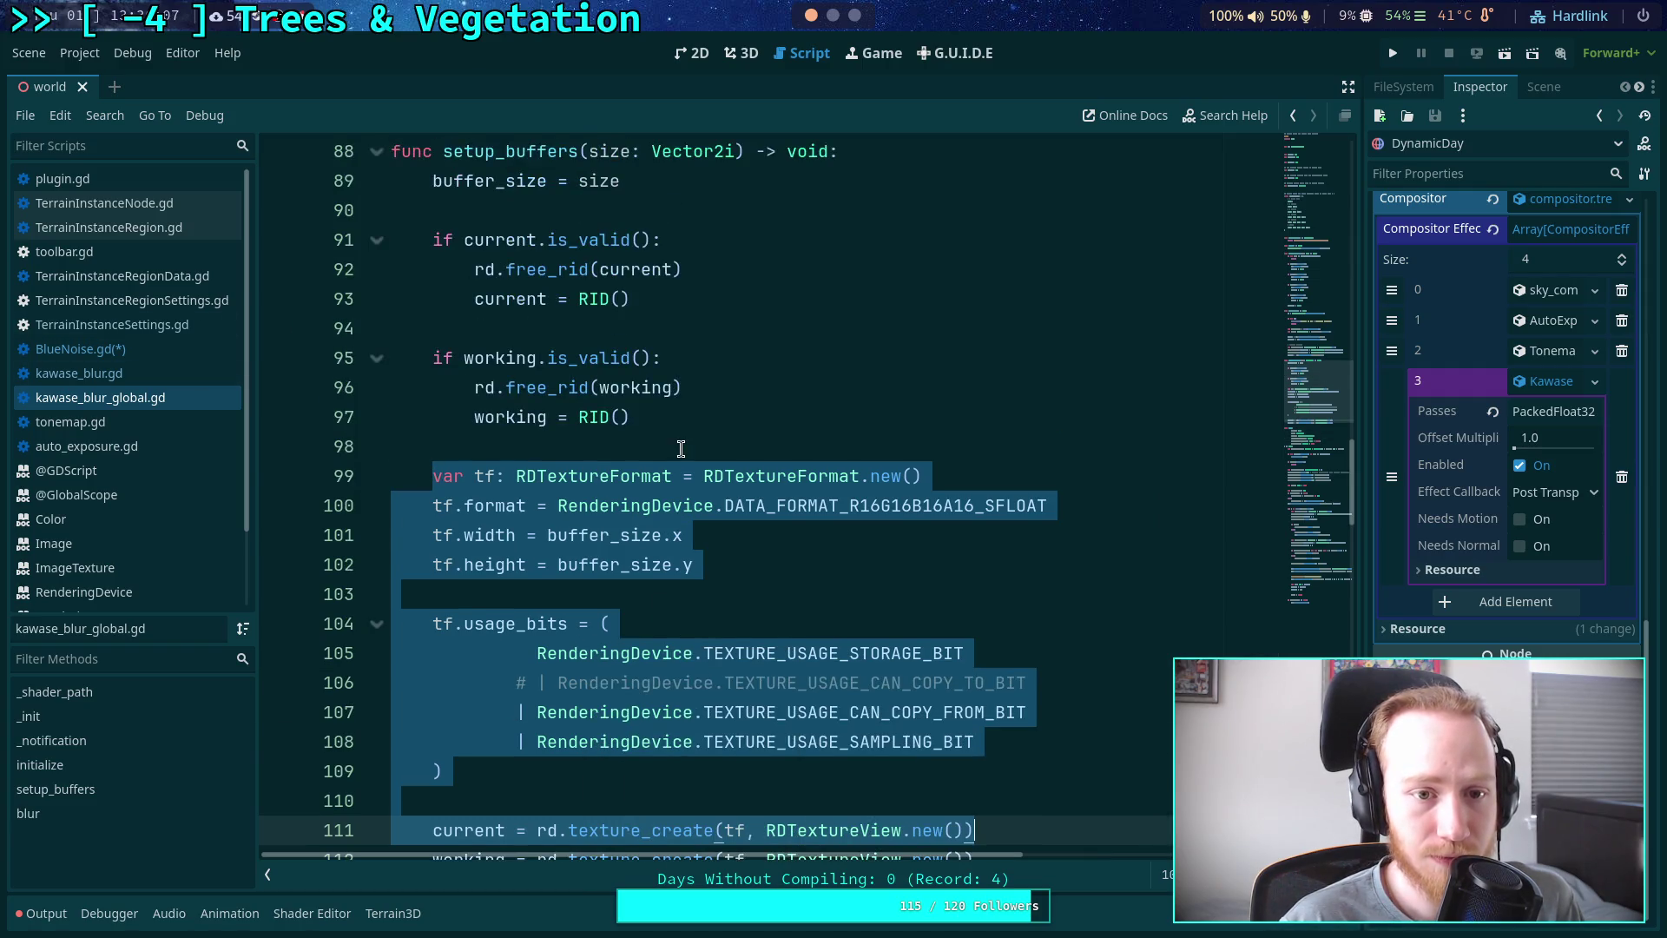
pyautogui.scroll(-3, 652, 424)
pyautogui.scroll(15, 656, 426)
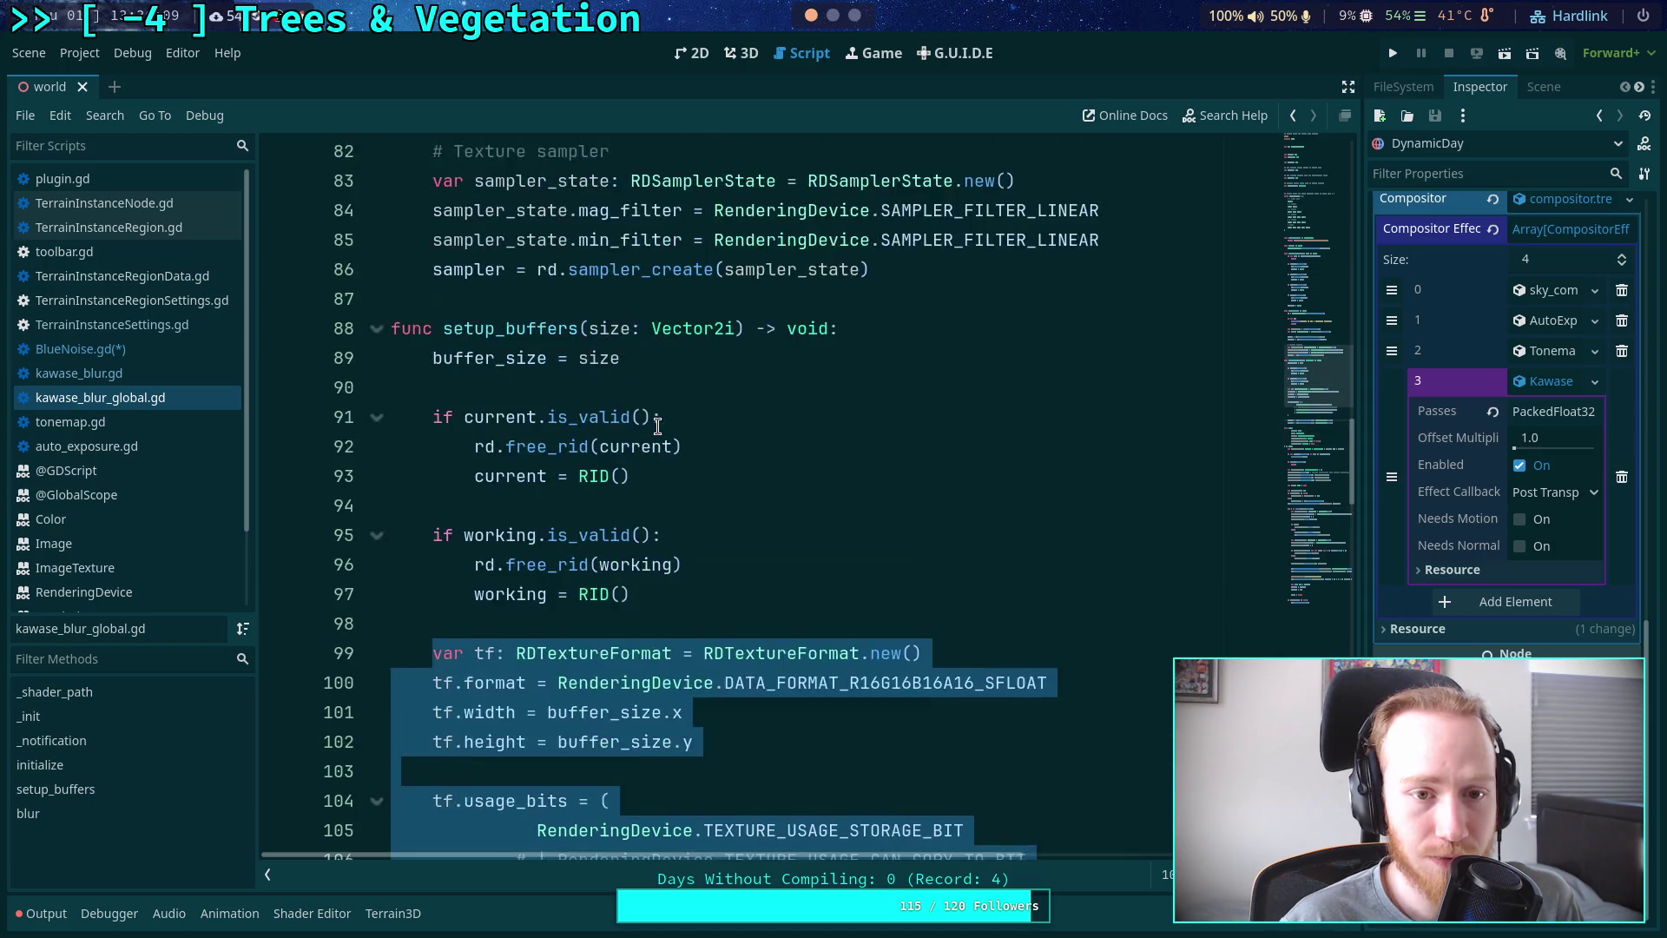
pyautogui.scroll(-3, 658, 425)
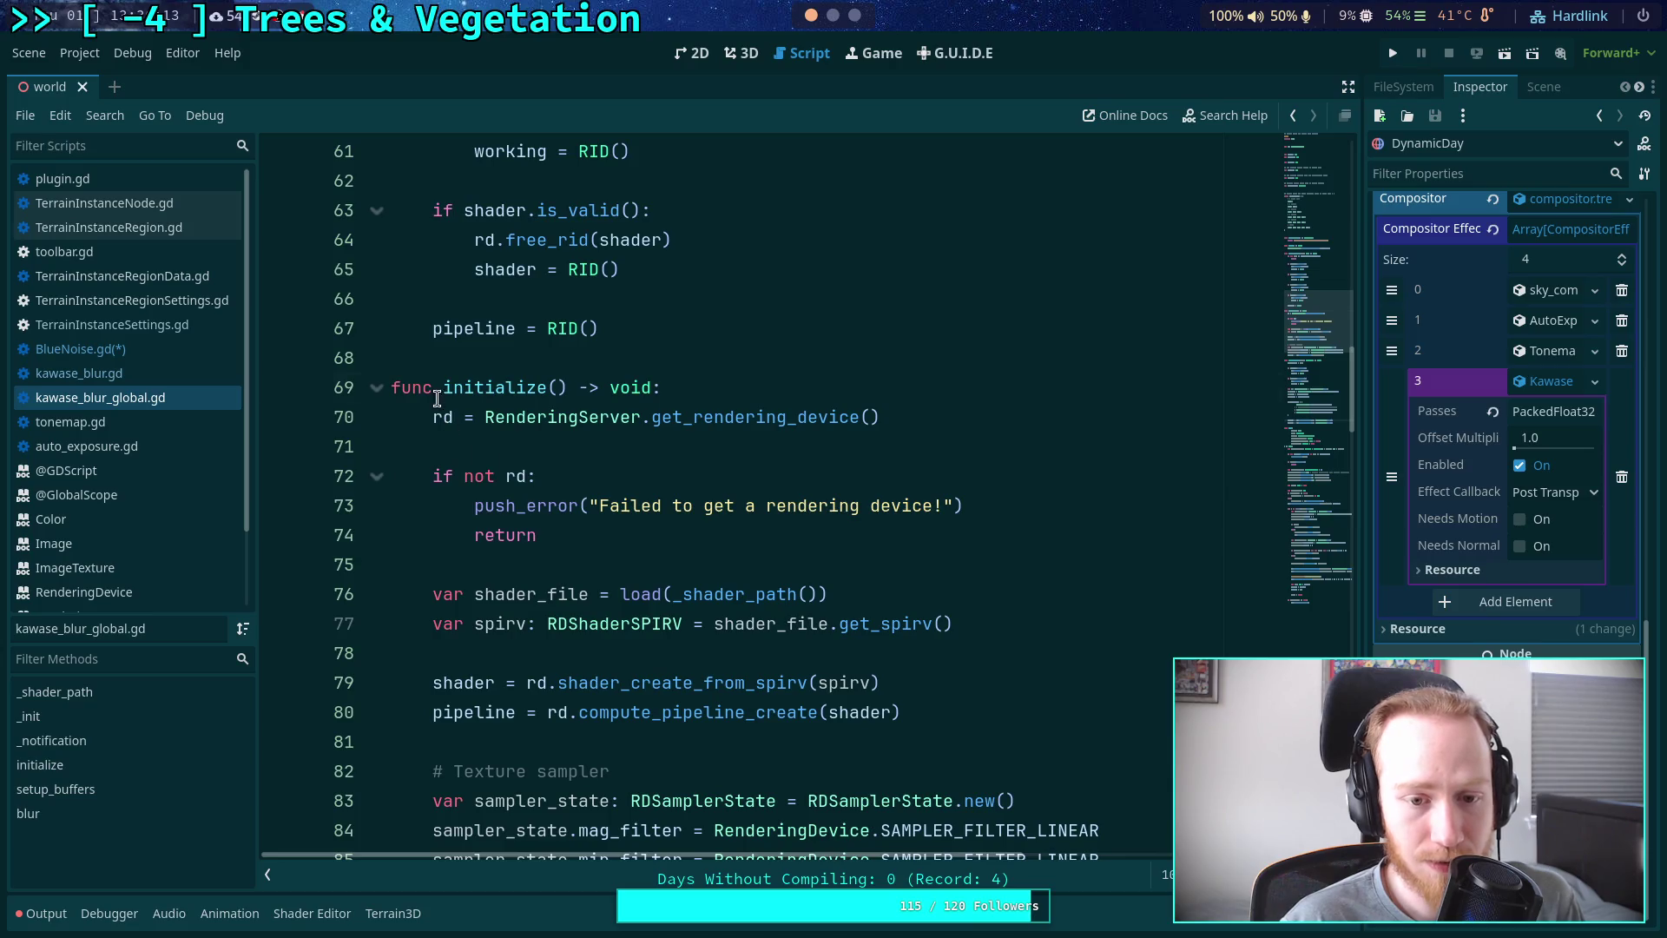
pyautogui.moveTo(438, 408); pyautogui.dragTo(626, 534)
pyautogui.click(632, 545)
pyautogui.click(176, 348)
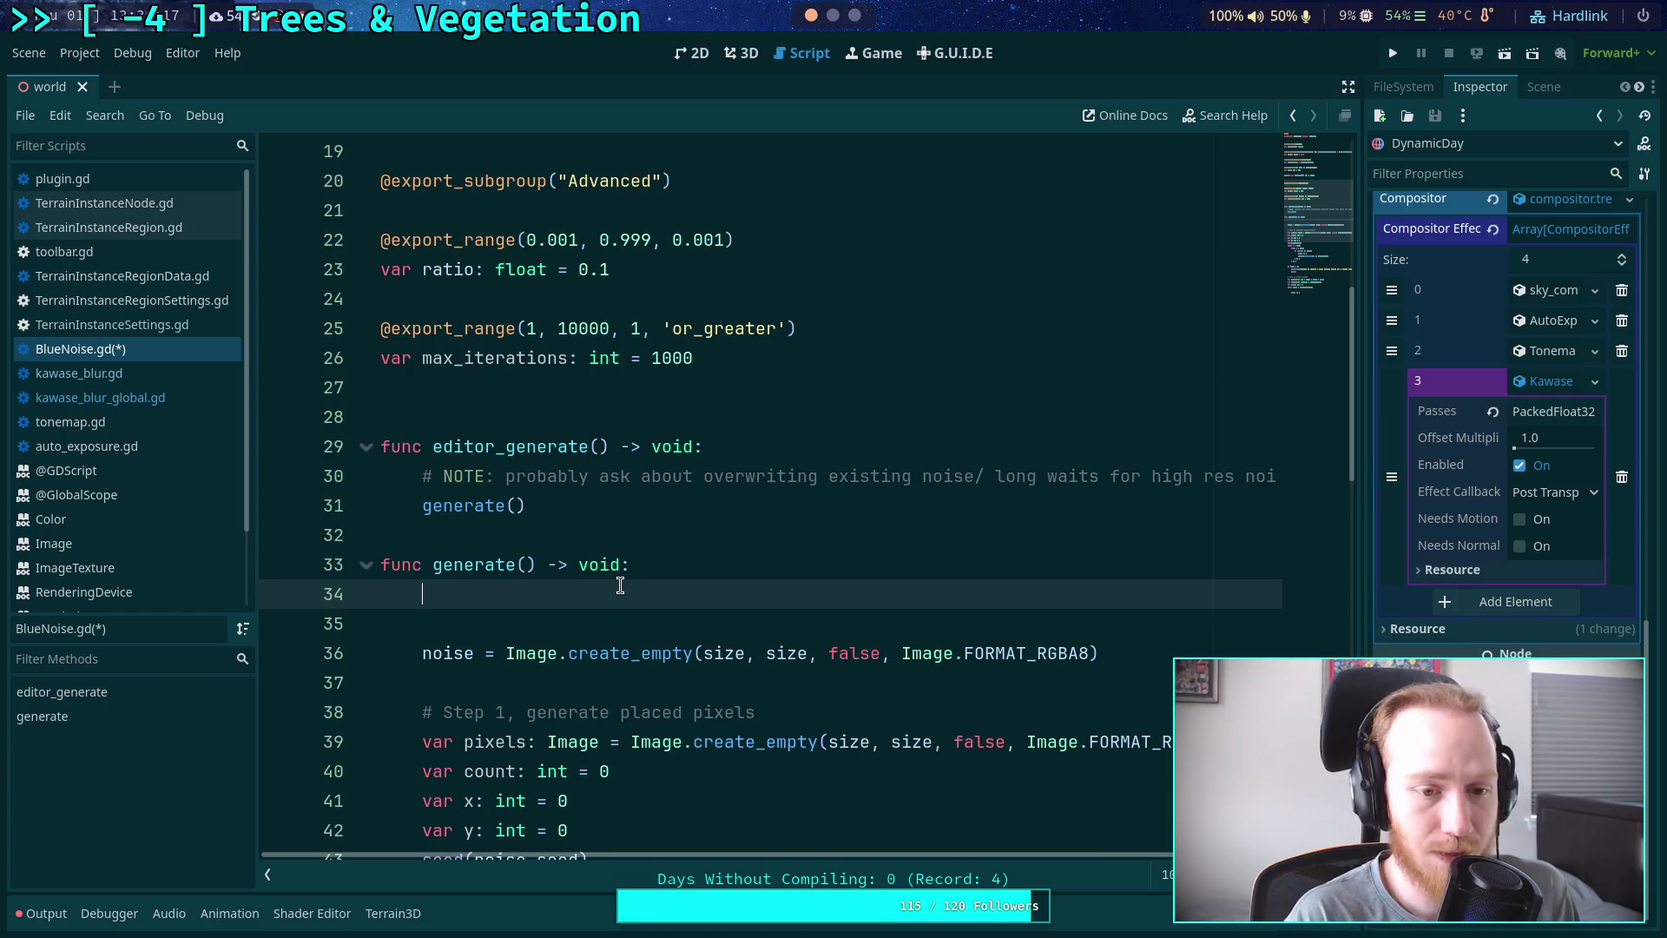
# Step: Type the 'if not _initialized:' guard on line 34 at the top of generate()
pyautogui.write('if not _')
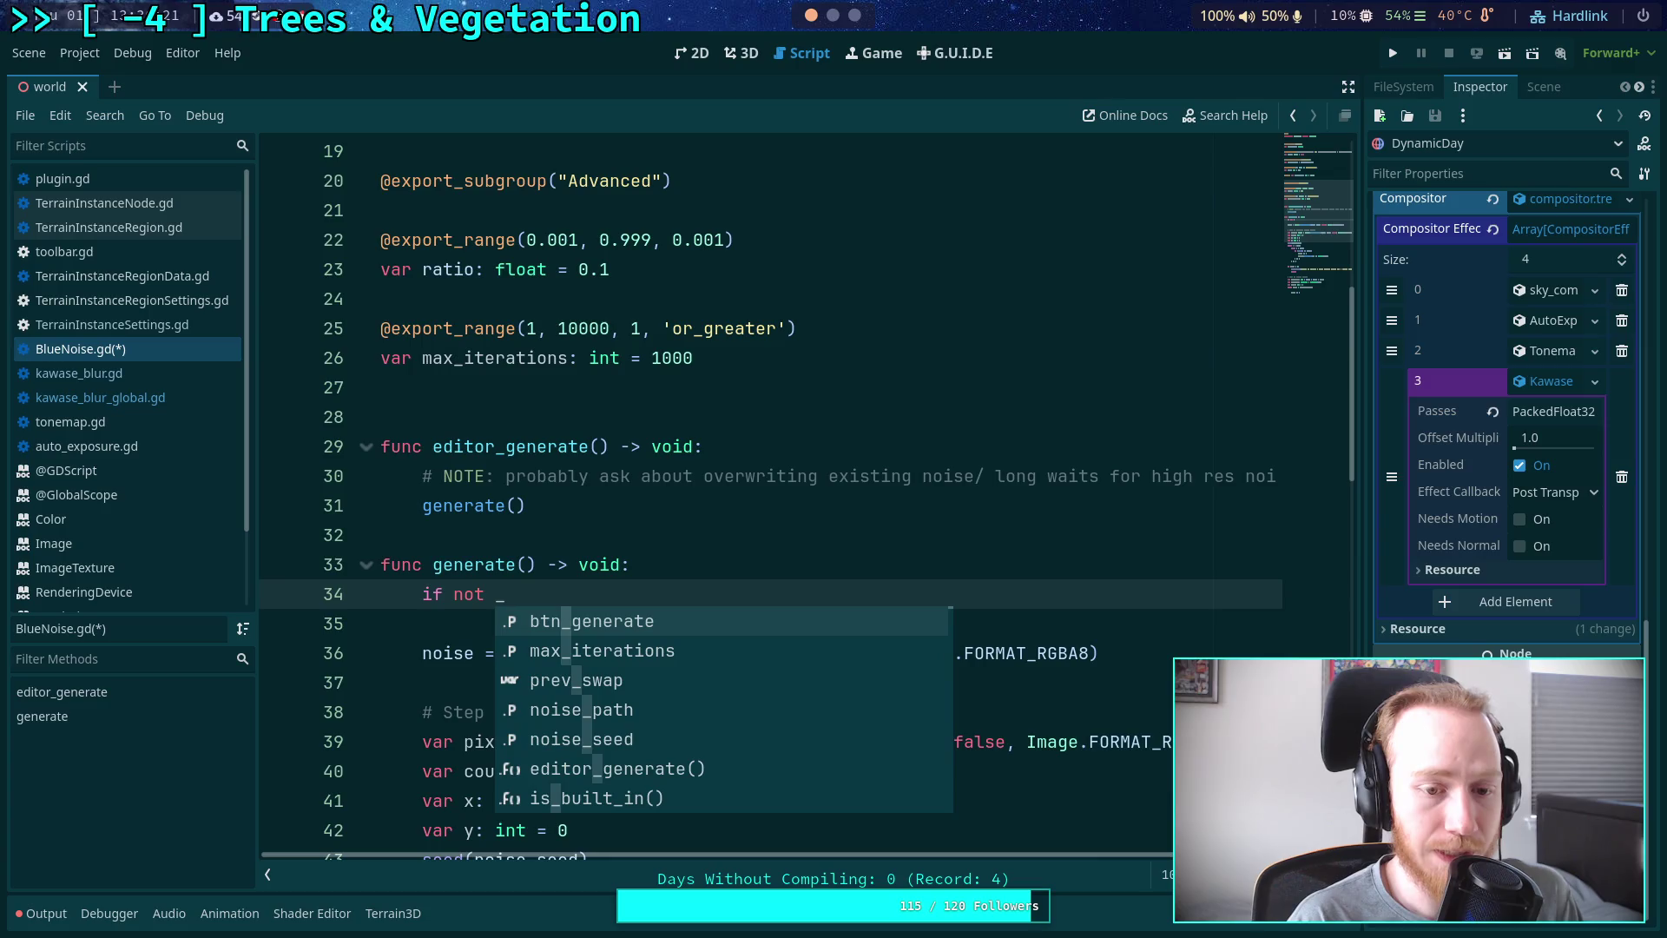
pyautogui.press('BackSpace')
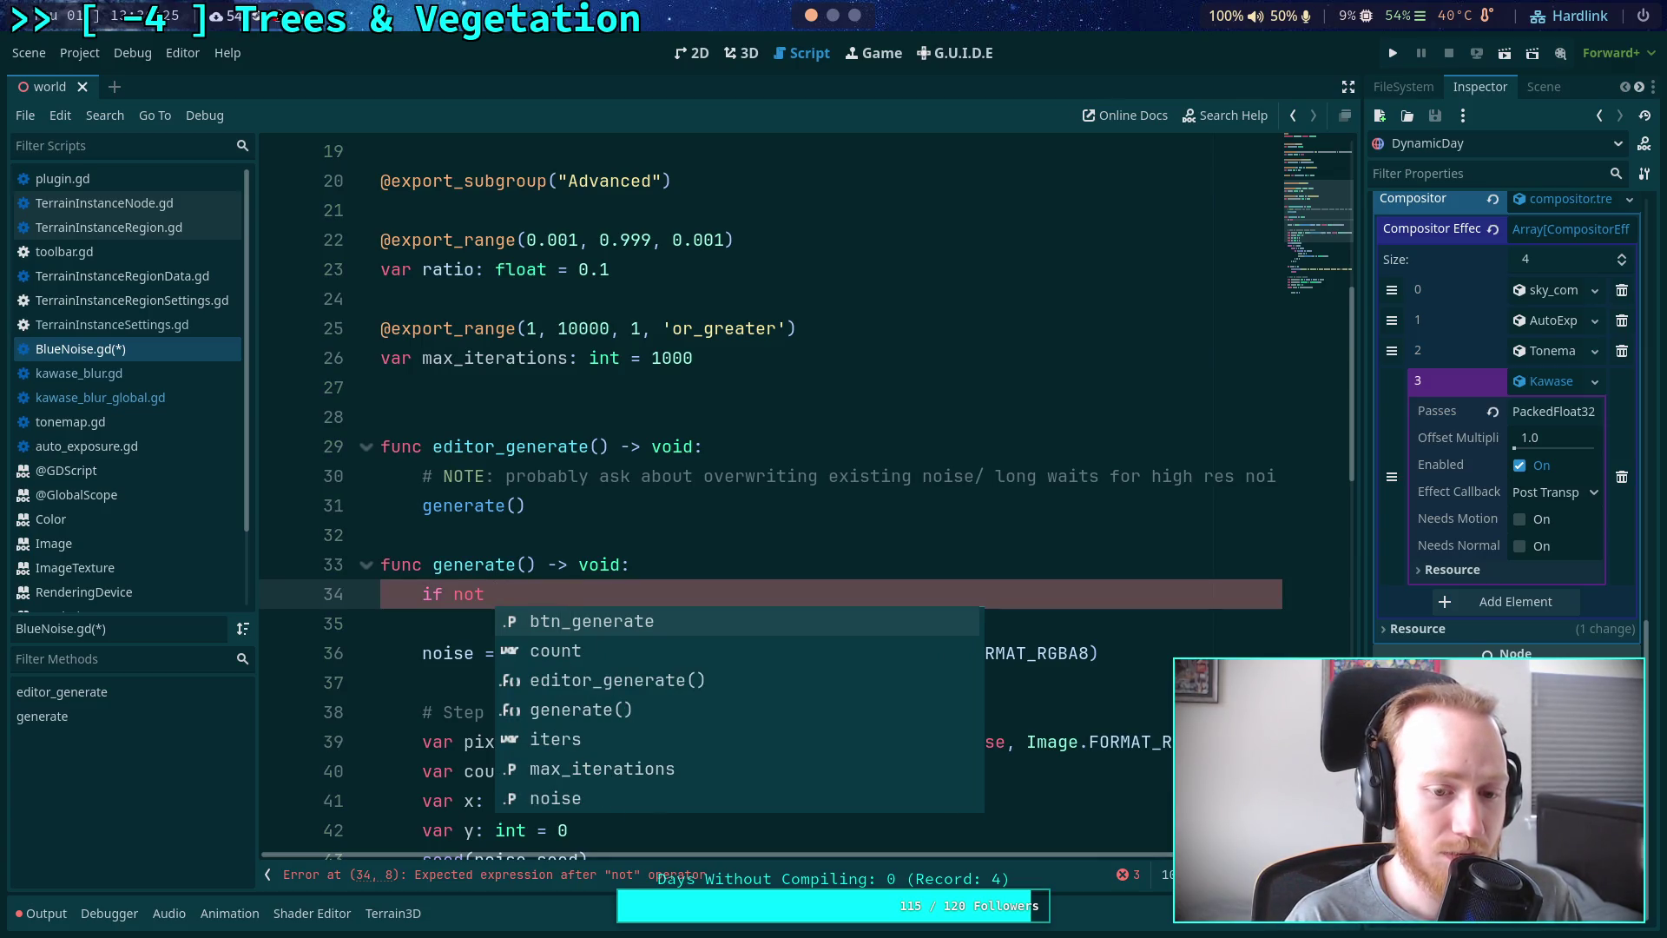
pyautogui.write('in')
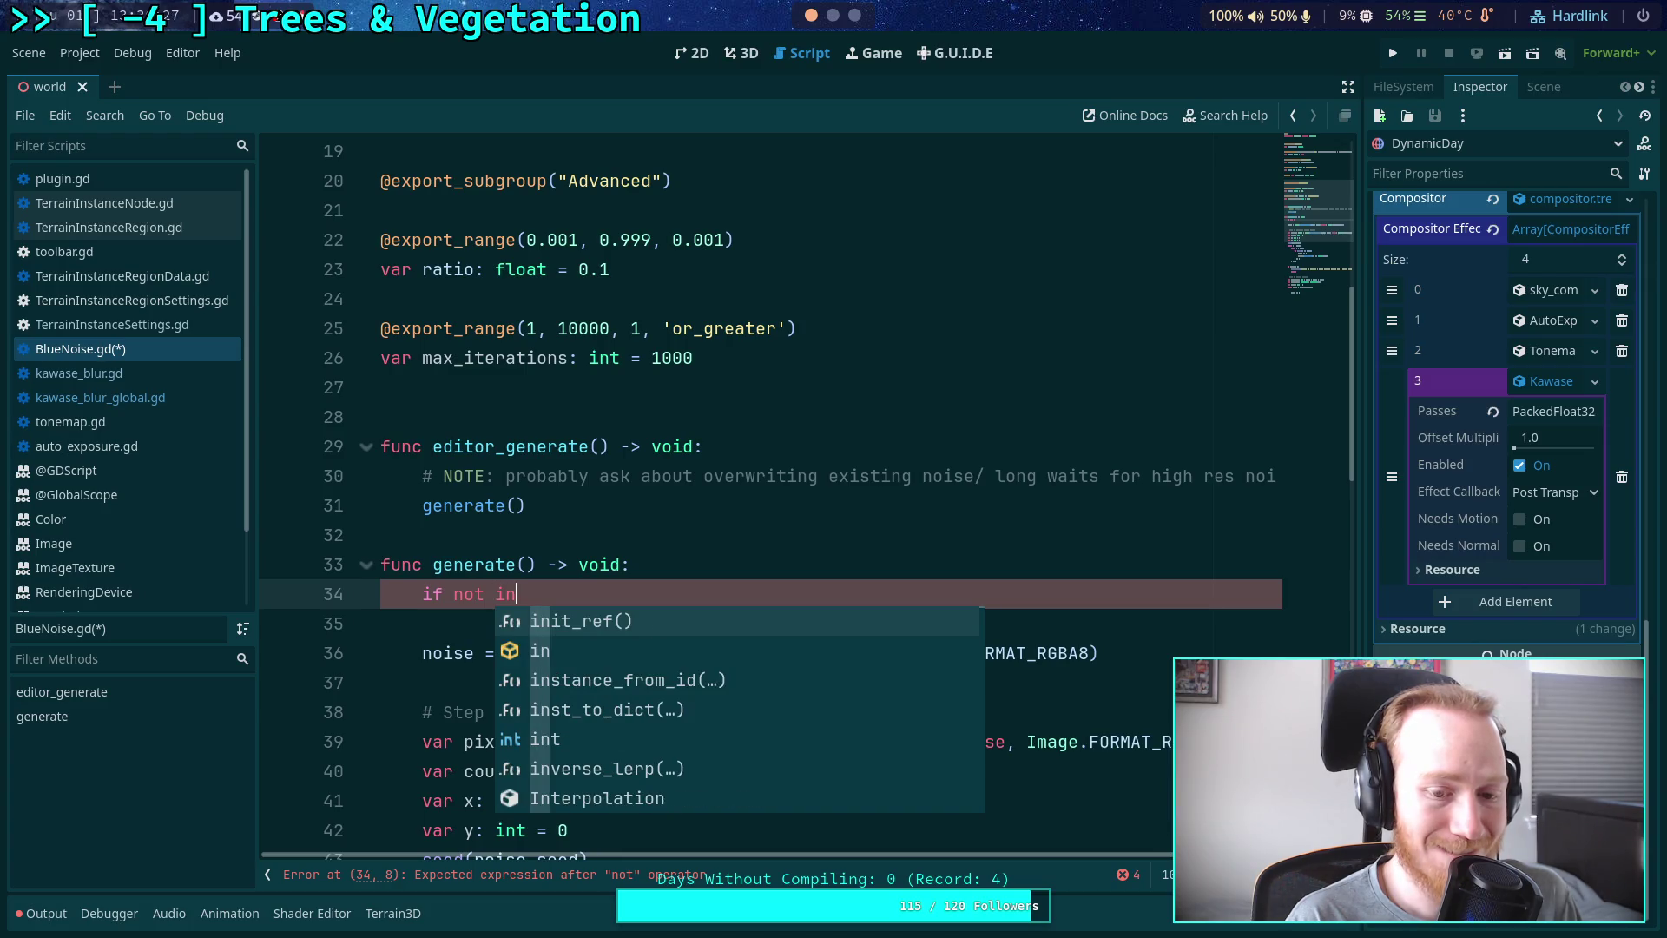
pyautogui.write('itiali')
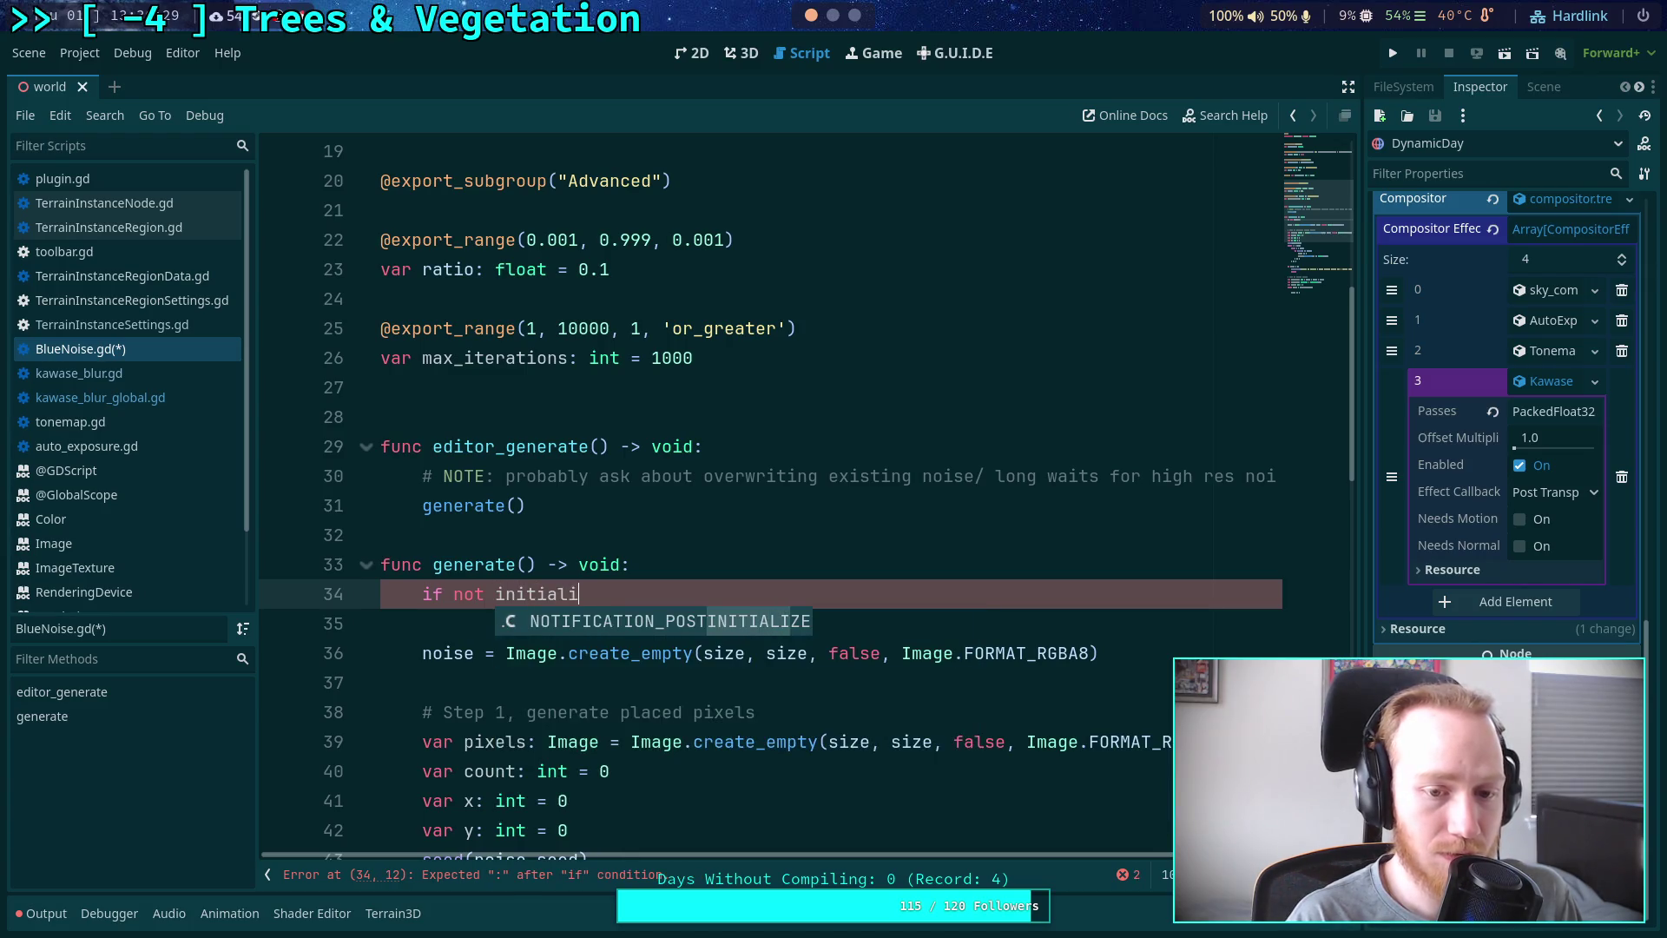
pyautogui.write('zed:')
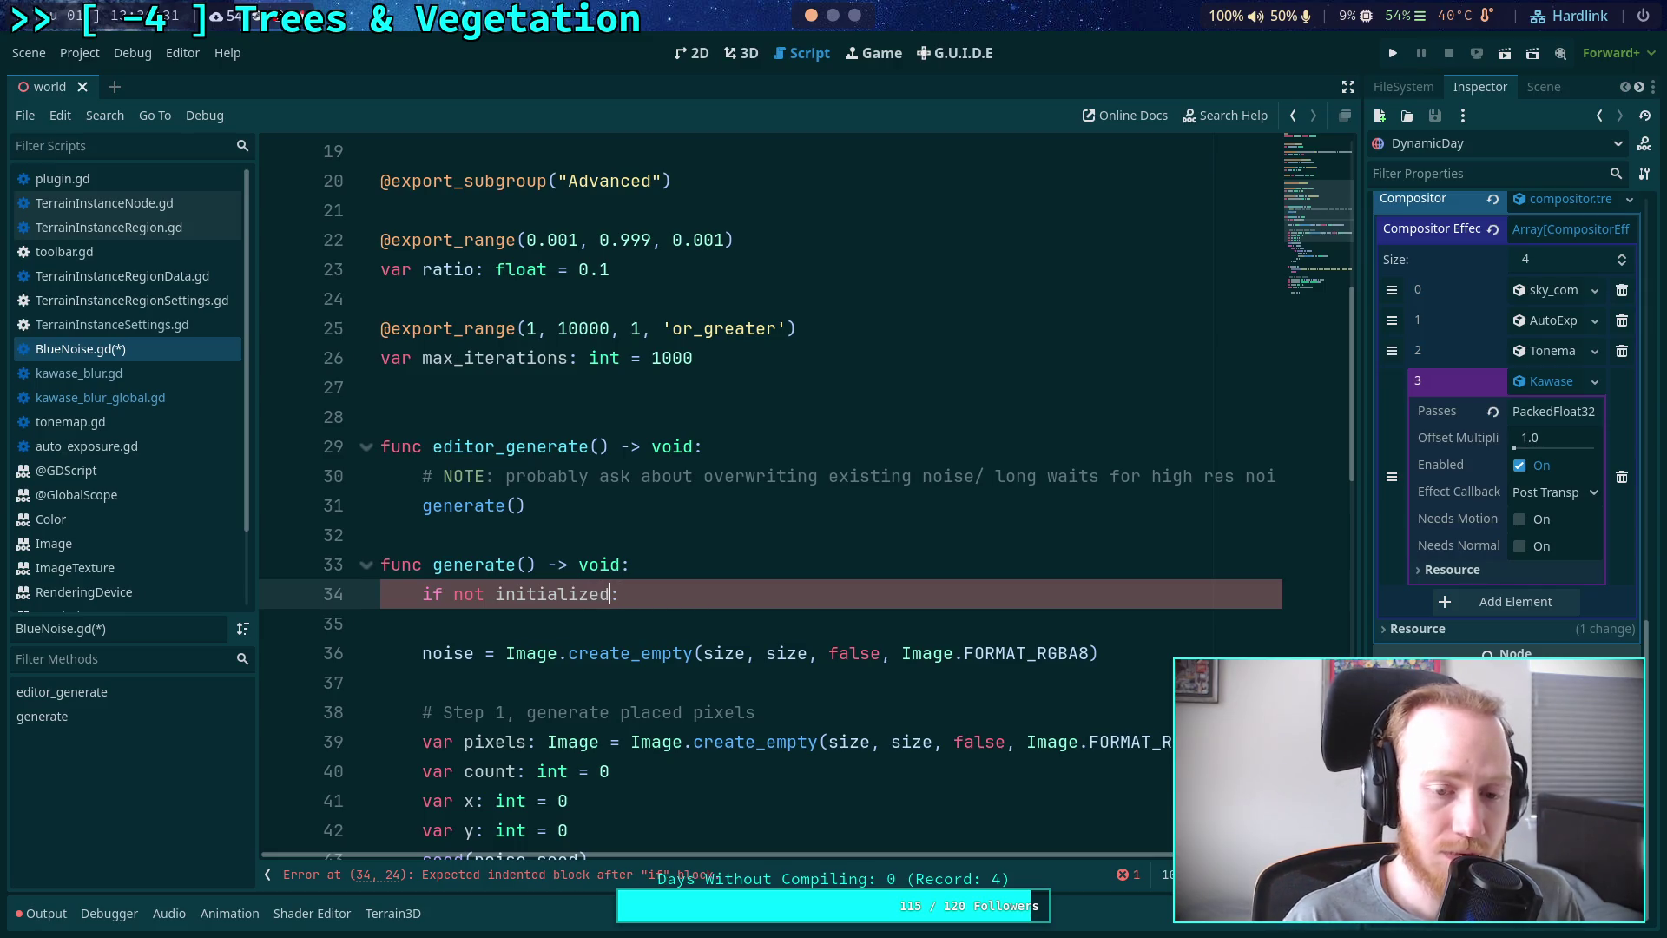
pyautogui.write('_')
pyautogui.press('End')
pyautogui.press('Return')
pyautogui.press('Return')
pyautogui.press('Up')
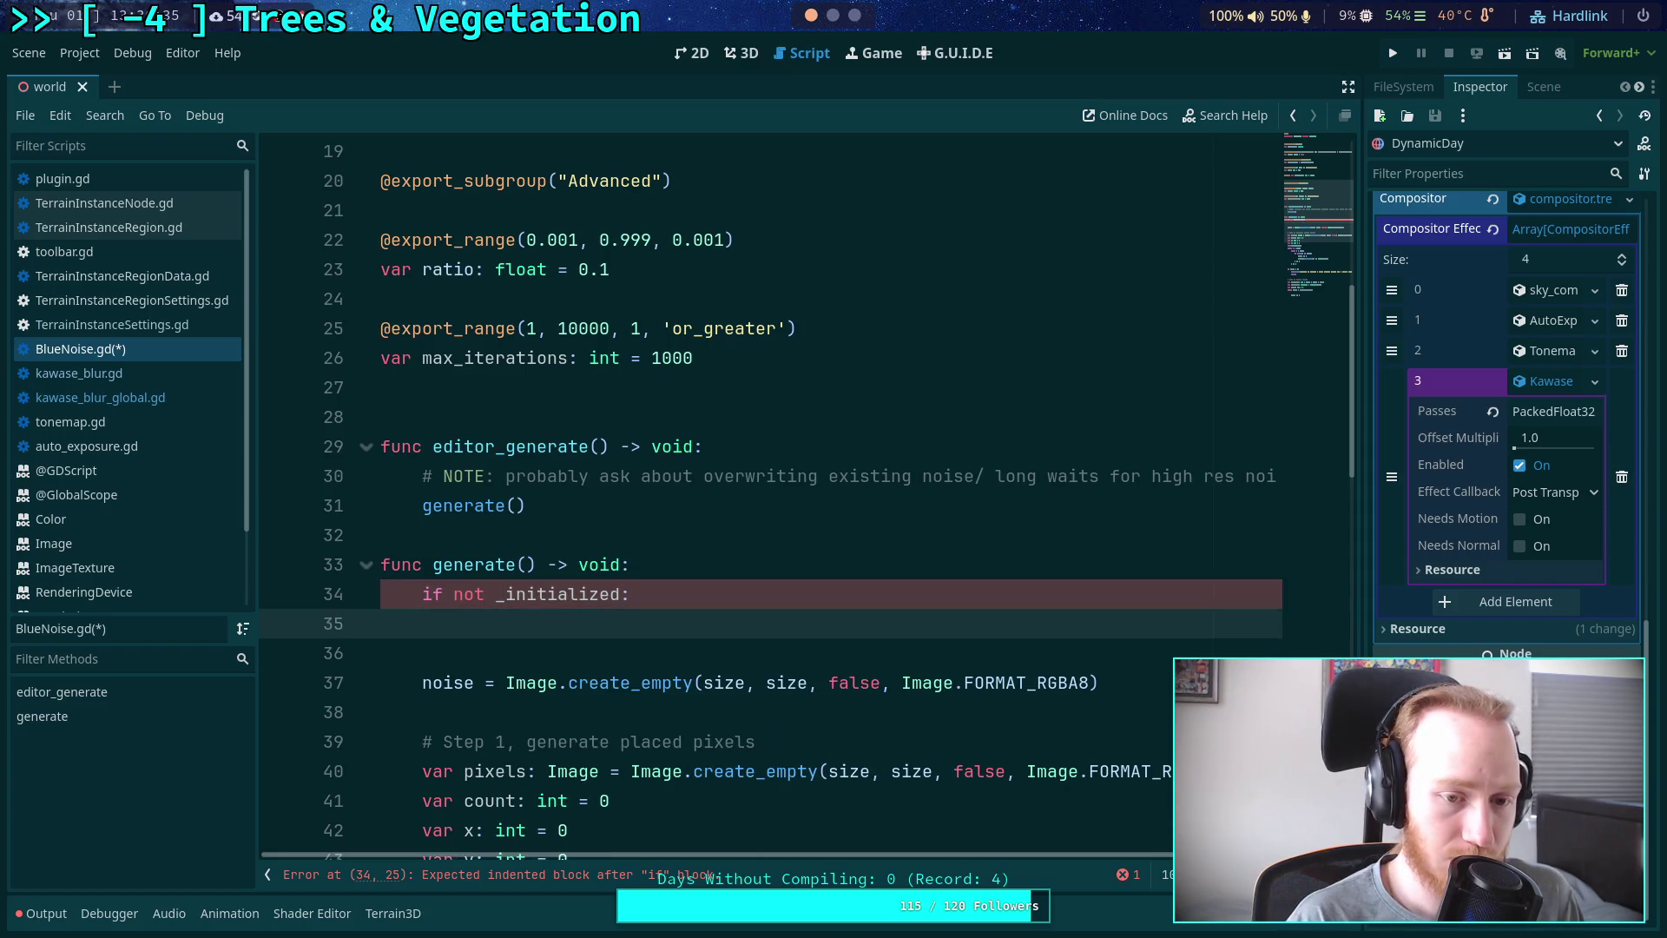
# Step: Begin the guard's body line with '_init', then open kawase_blur.gd and kawase_blur_global.gd for reference
pyautogui.write('ini')
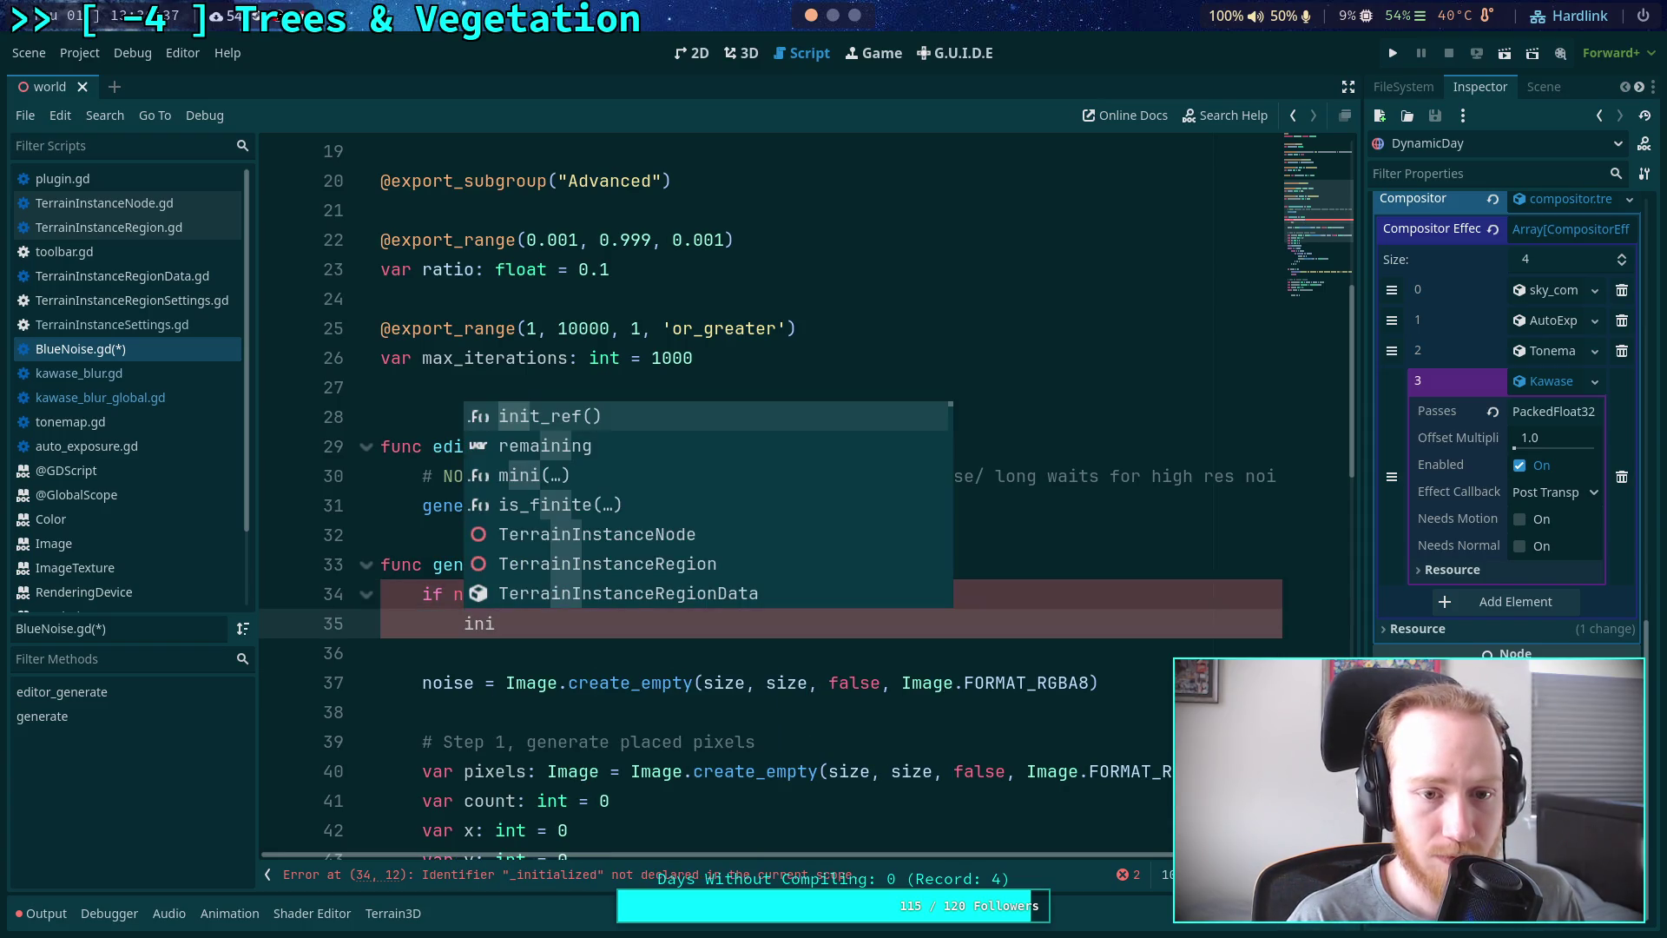
pyautogui.press('BackSpace')
pyautogui.press('BackSpace')
pyautogui.press('BackSpace')
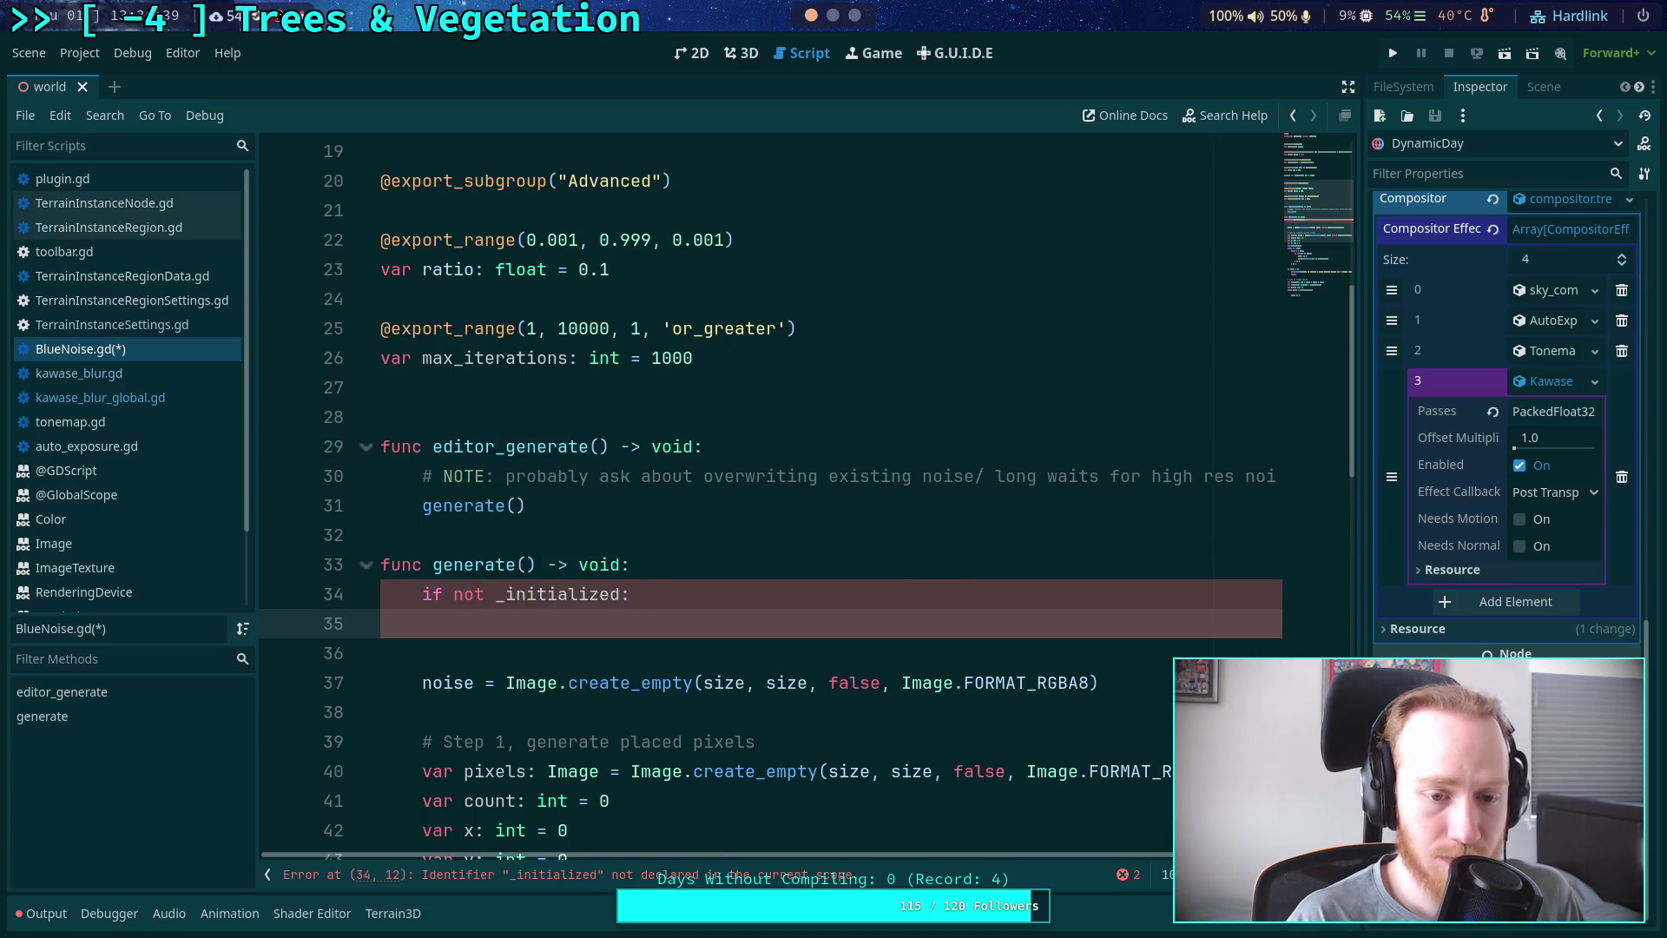
pyautogui.write('_init')
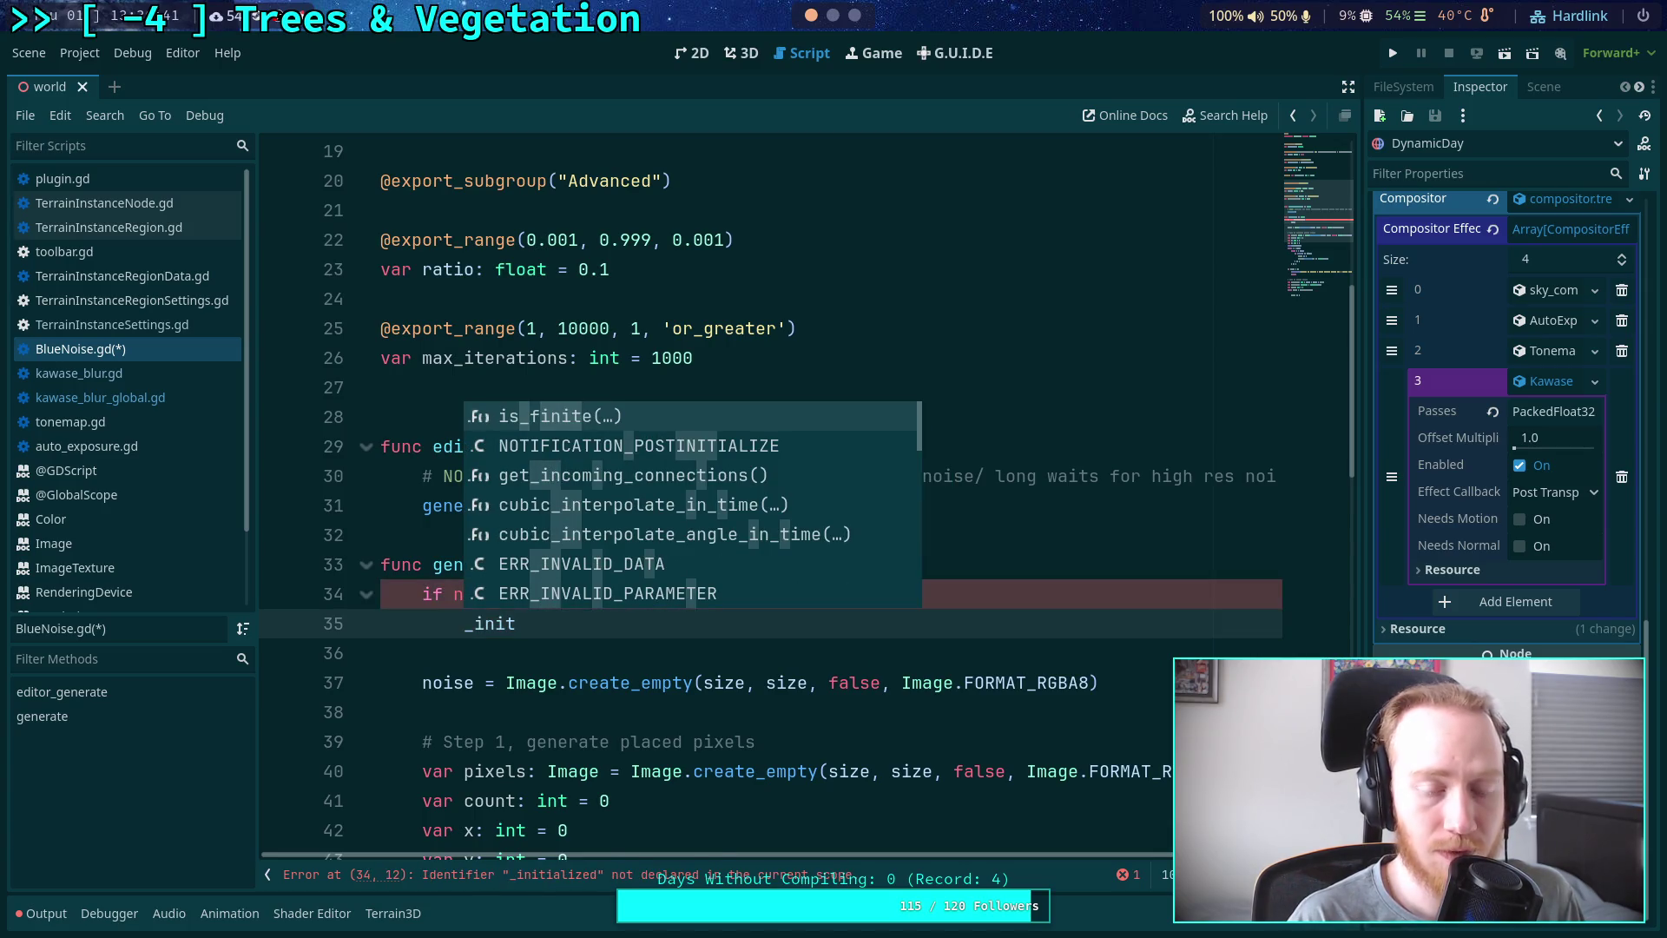
pyautogui.press('BackSpace')
pyautogui.press('BackSpace')
pyautogui.press('BackSpace')
pyautogui.press('BackSpace')
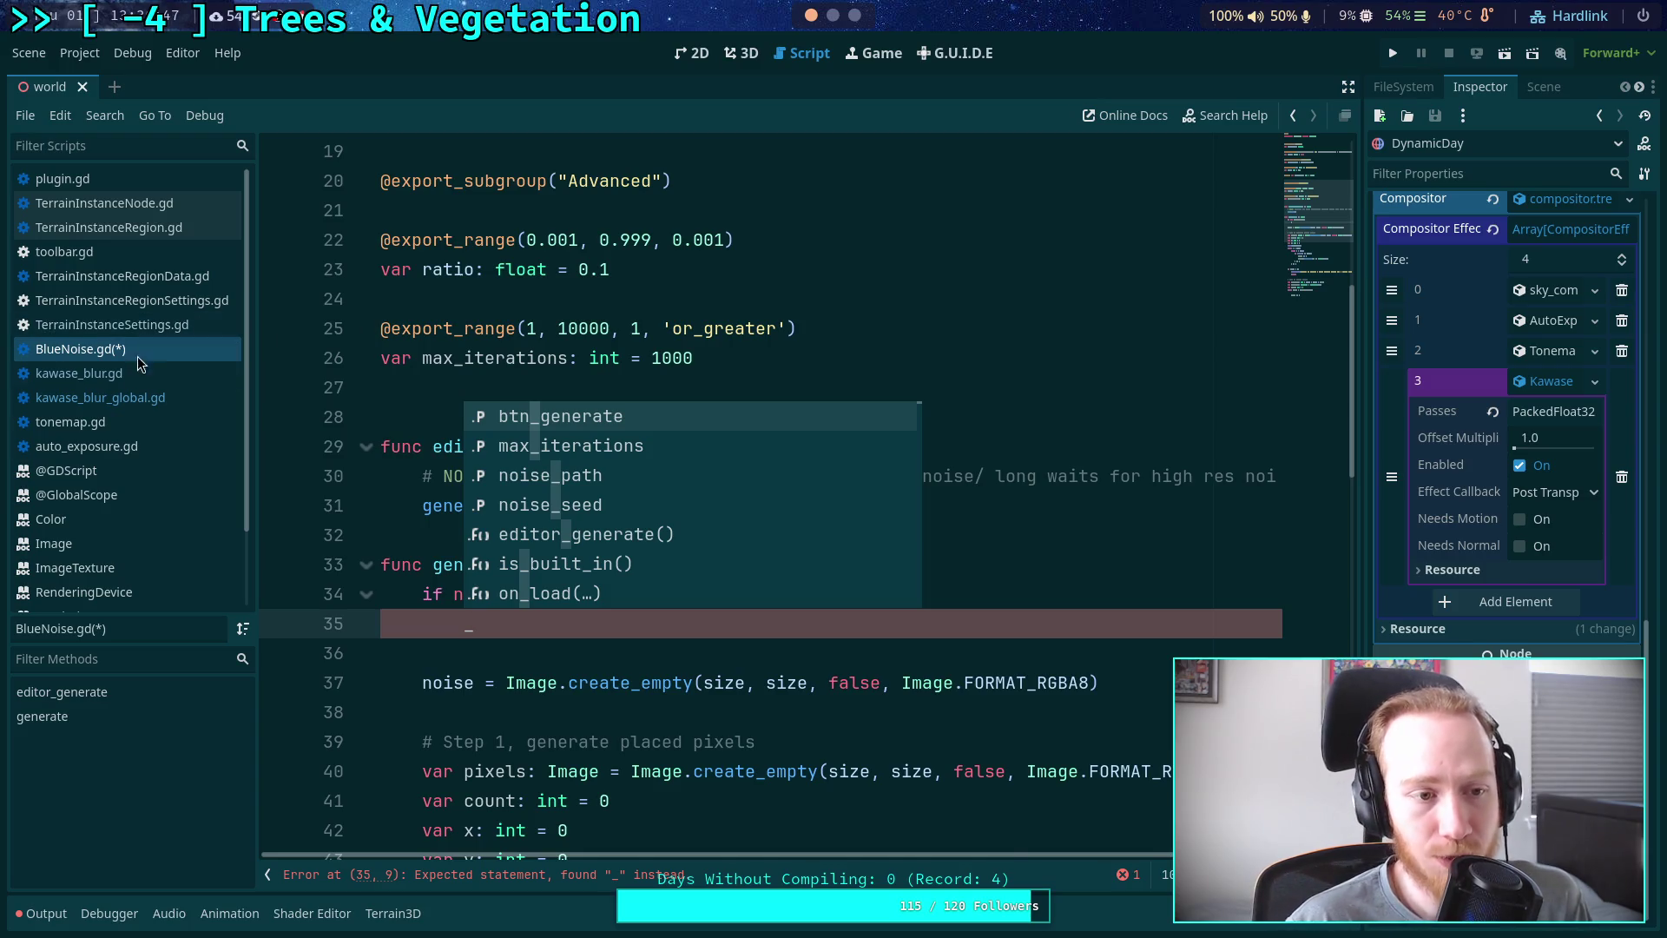
pyautogui.click(156, 373)
pyautogui.click(154, 398)
# Step: Review initialize() and the call_on_render_thread docs in kawase_blur_global.gd, then return to BlueNoise.gd
pyautogui.click(161, 374)
pyautogui.scroll(-4, 623, 513)
pyautogui.scroll(4, 623, 513)
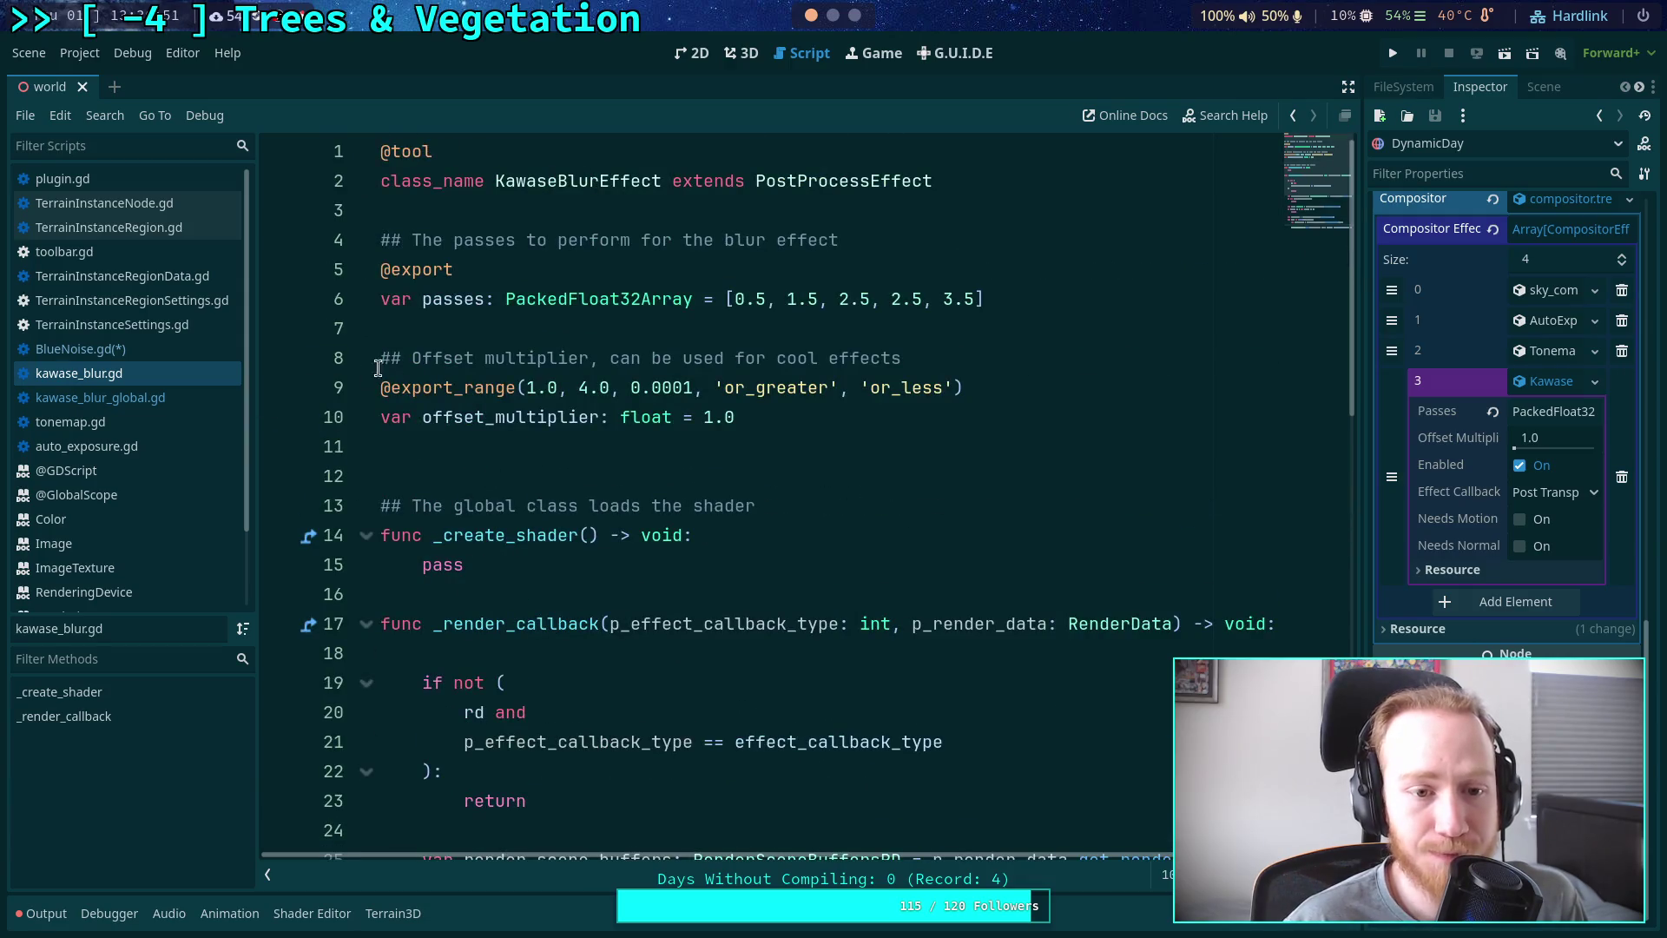
pyautogui.click(174, 399)
pyautogui.scroll(3, 501, 483)
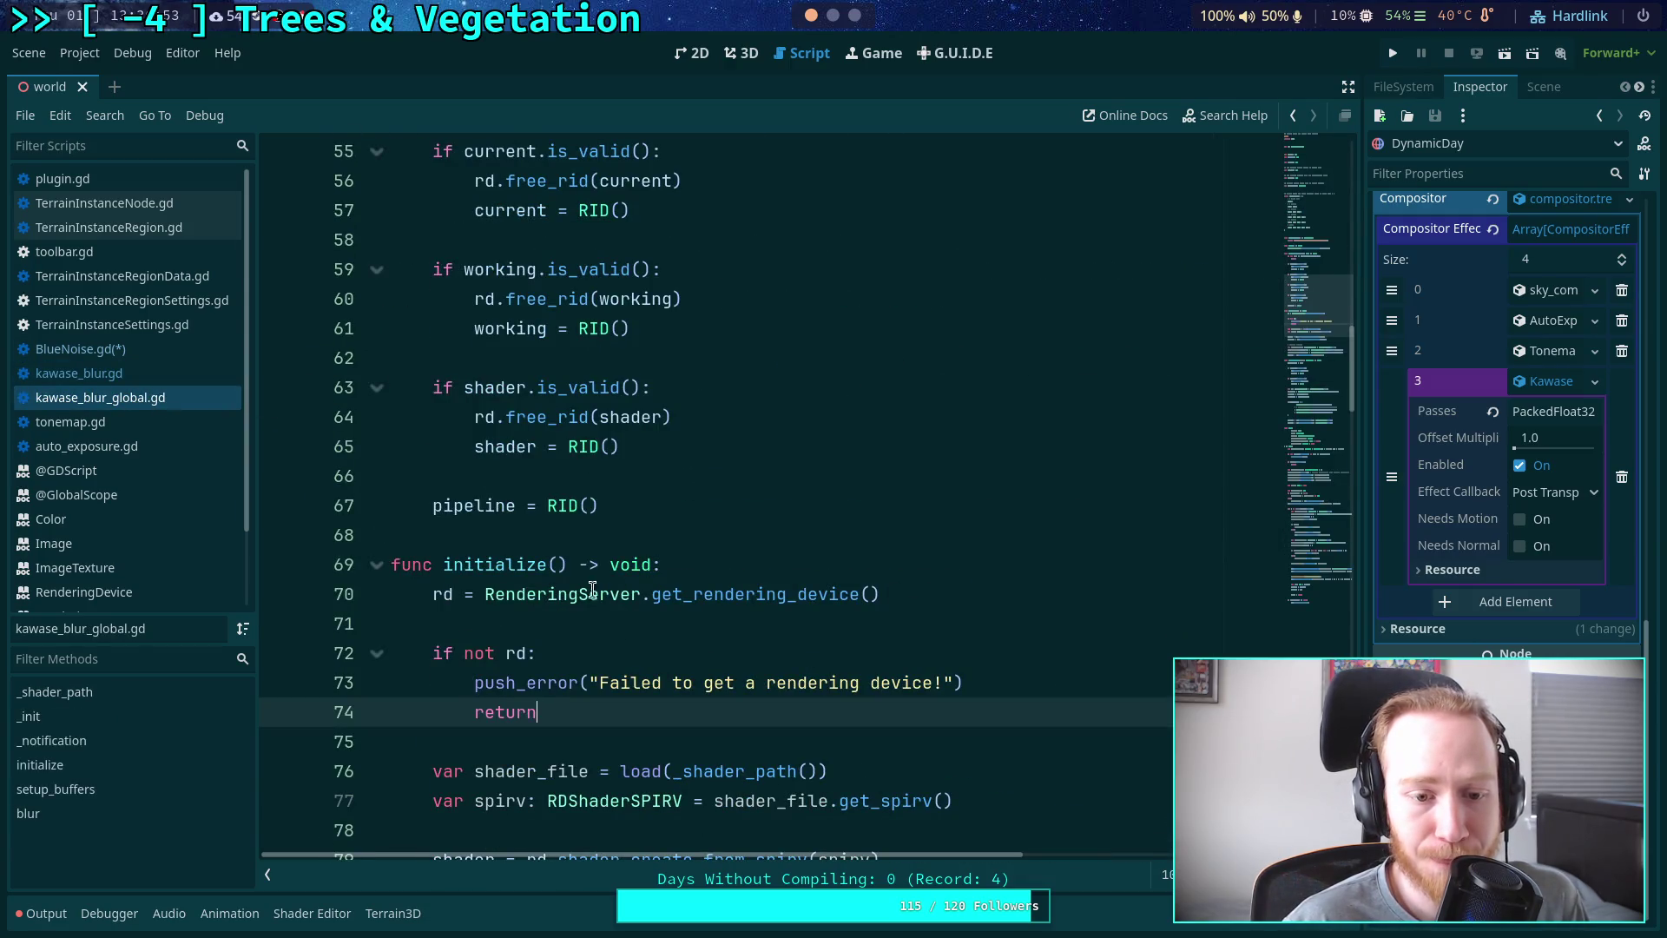
pyautogui.scroll(1, 593, 592)
pyautogui.doubleClick(485, 649)
pyautogui.scroll(7, 576, 510)
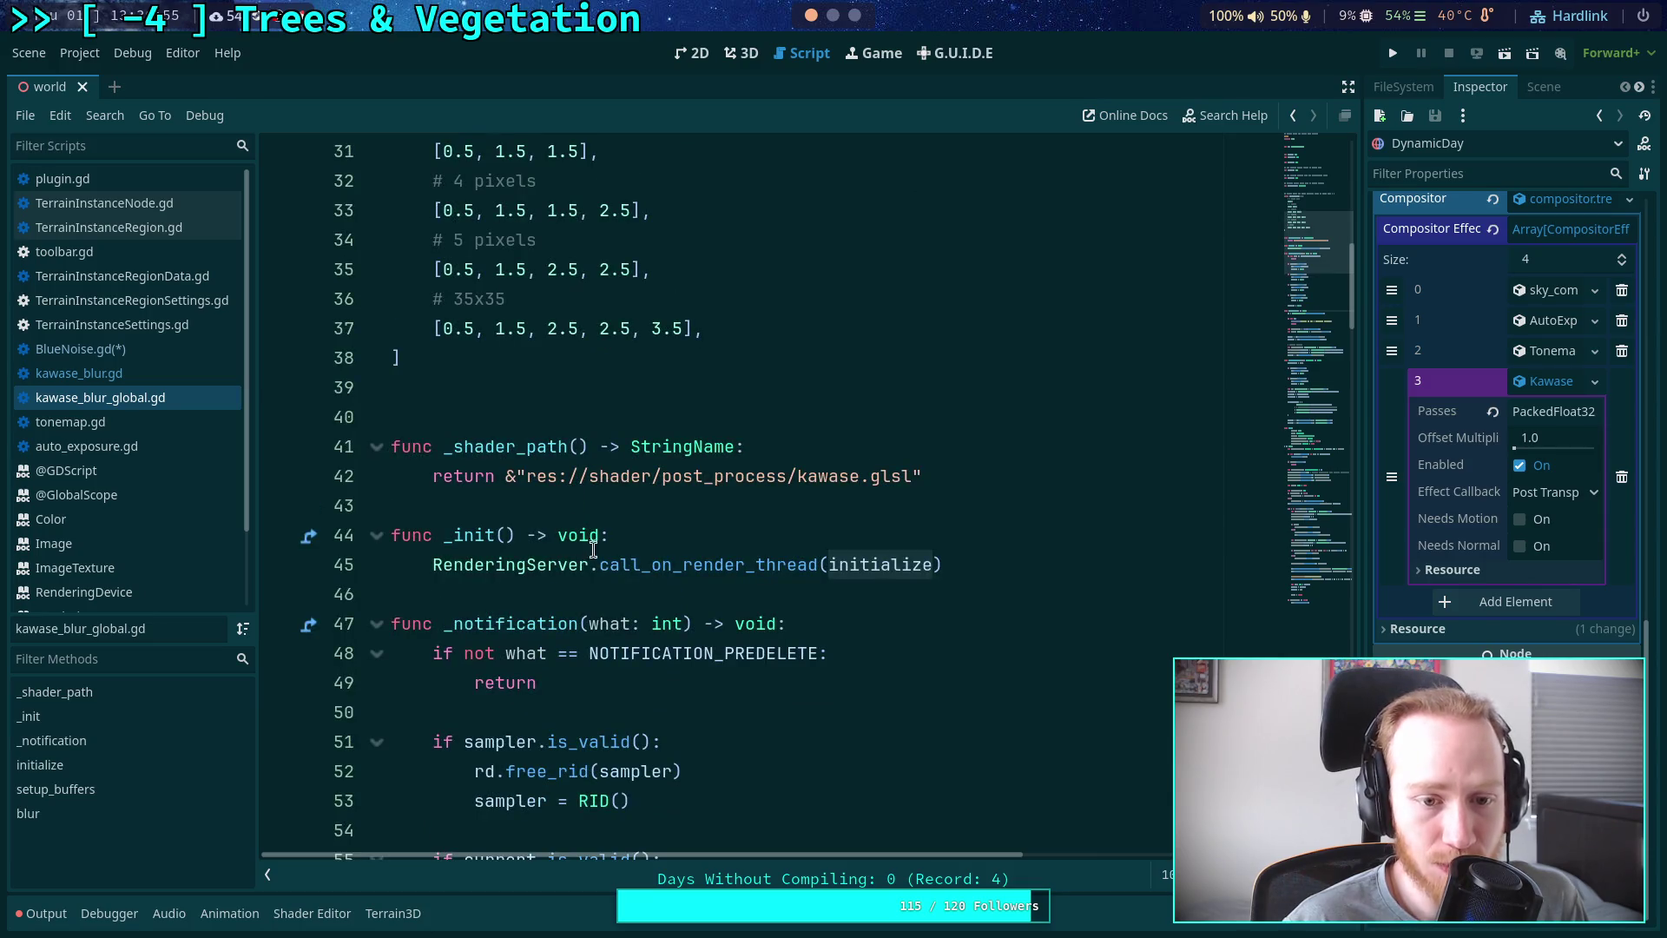
pyautogui.moveTo(677, 573)
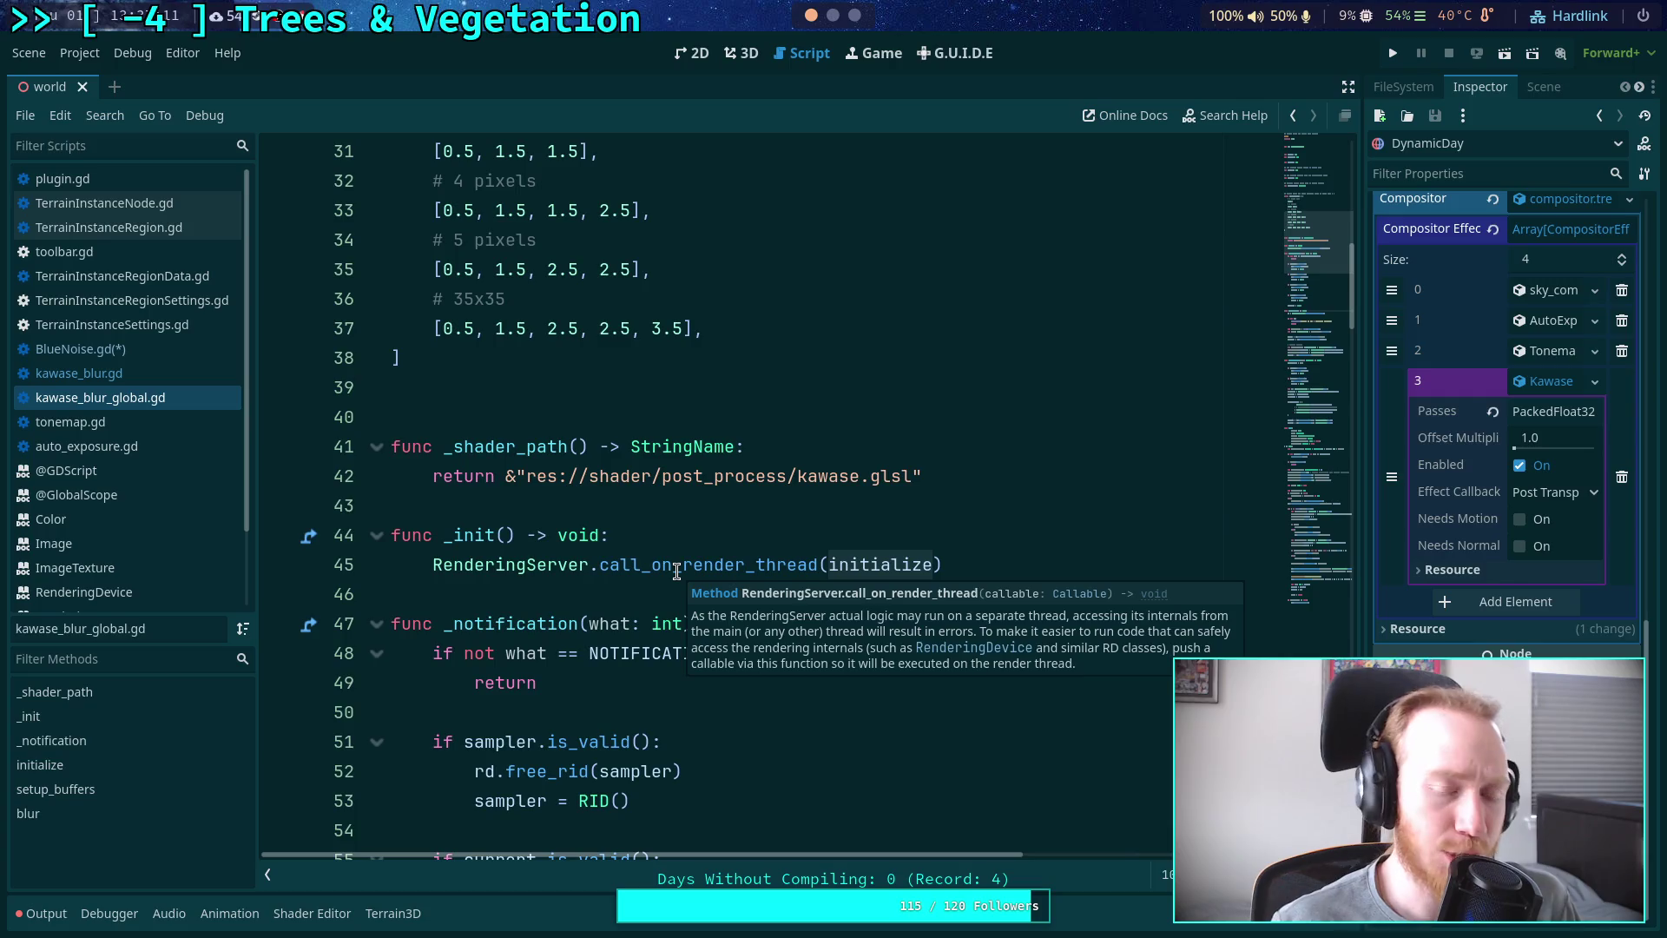
pyautogui.click(138, 354)
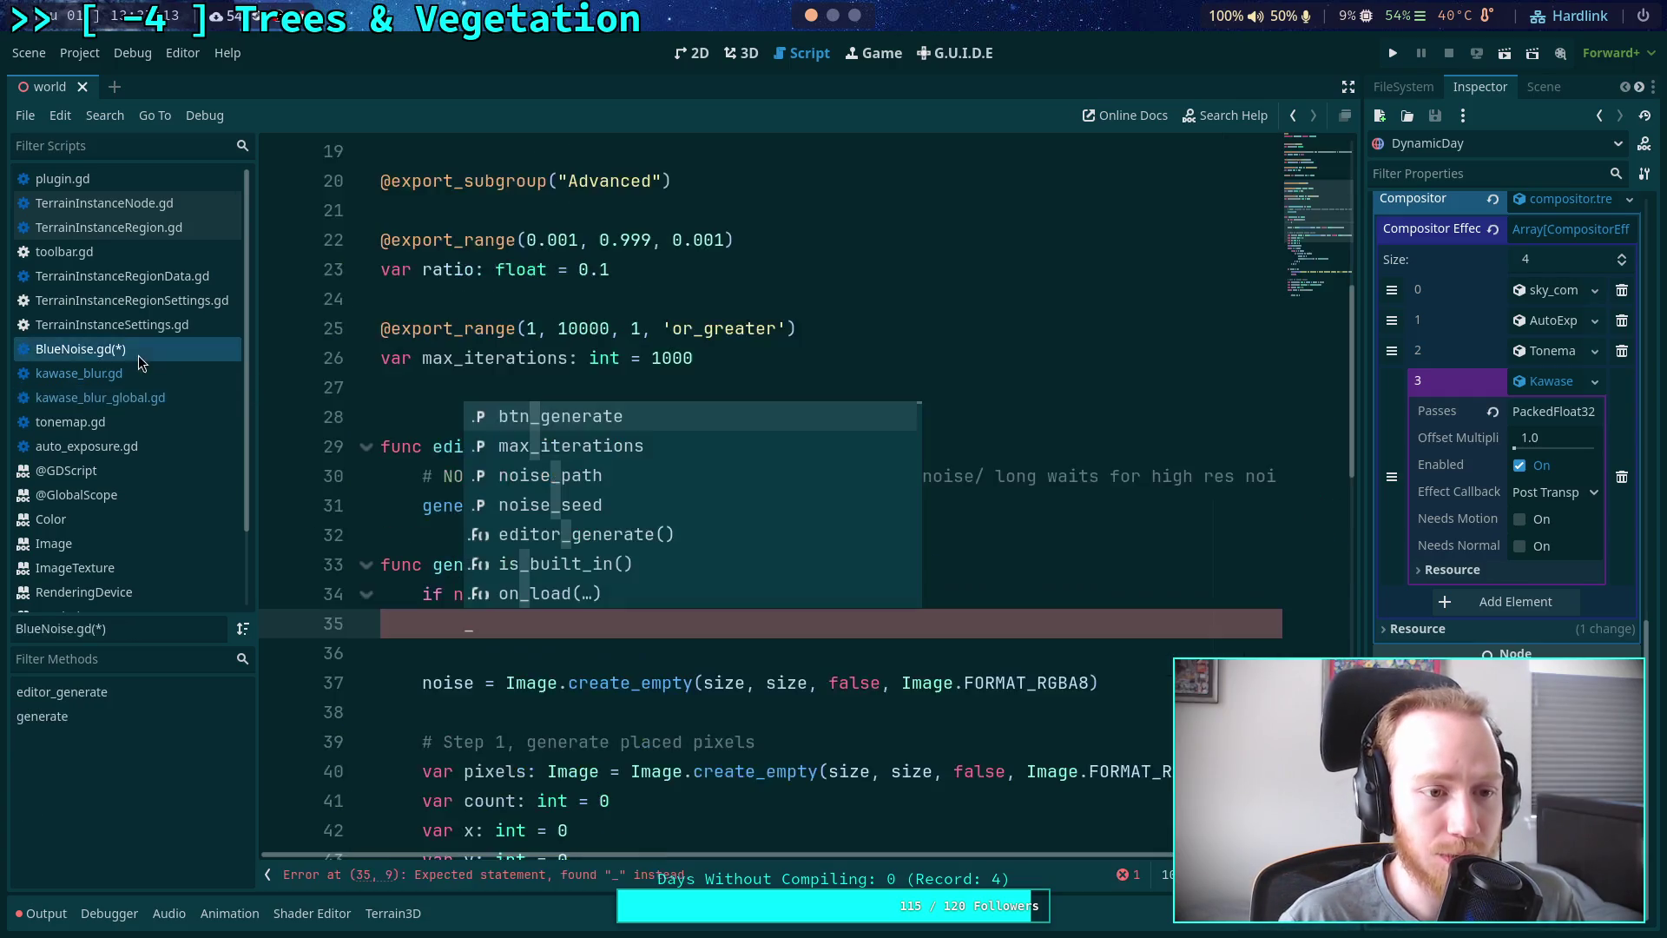
# Step: Delete the unfinished _initialized check lines from generate()
pyautogui.press('Escape')
pyautogui.moveTo(576, 629); pyautogui.dragTo(311, 592)
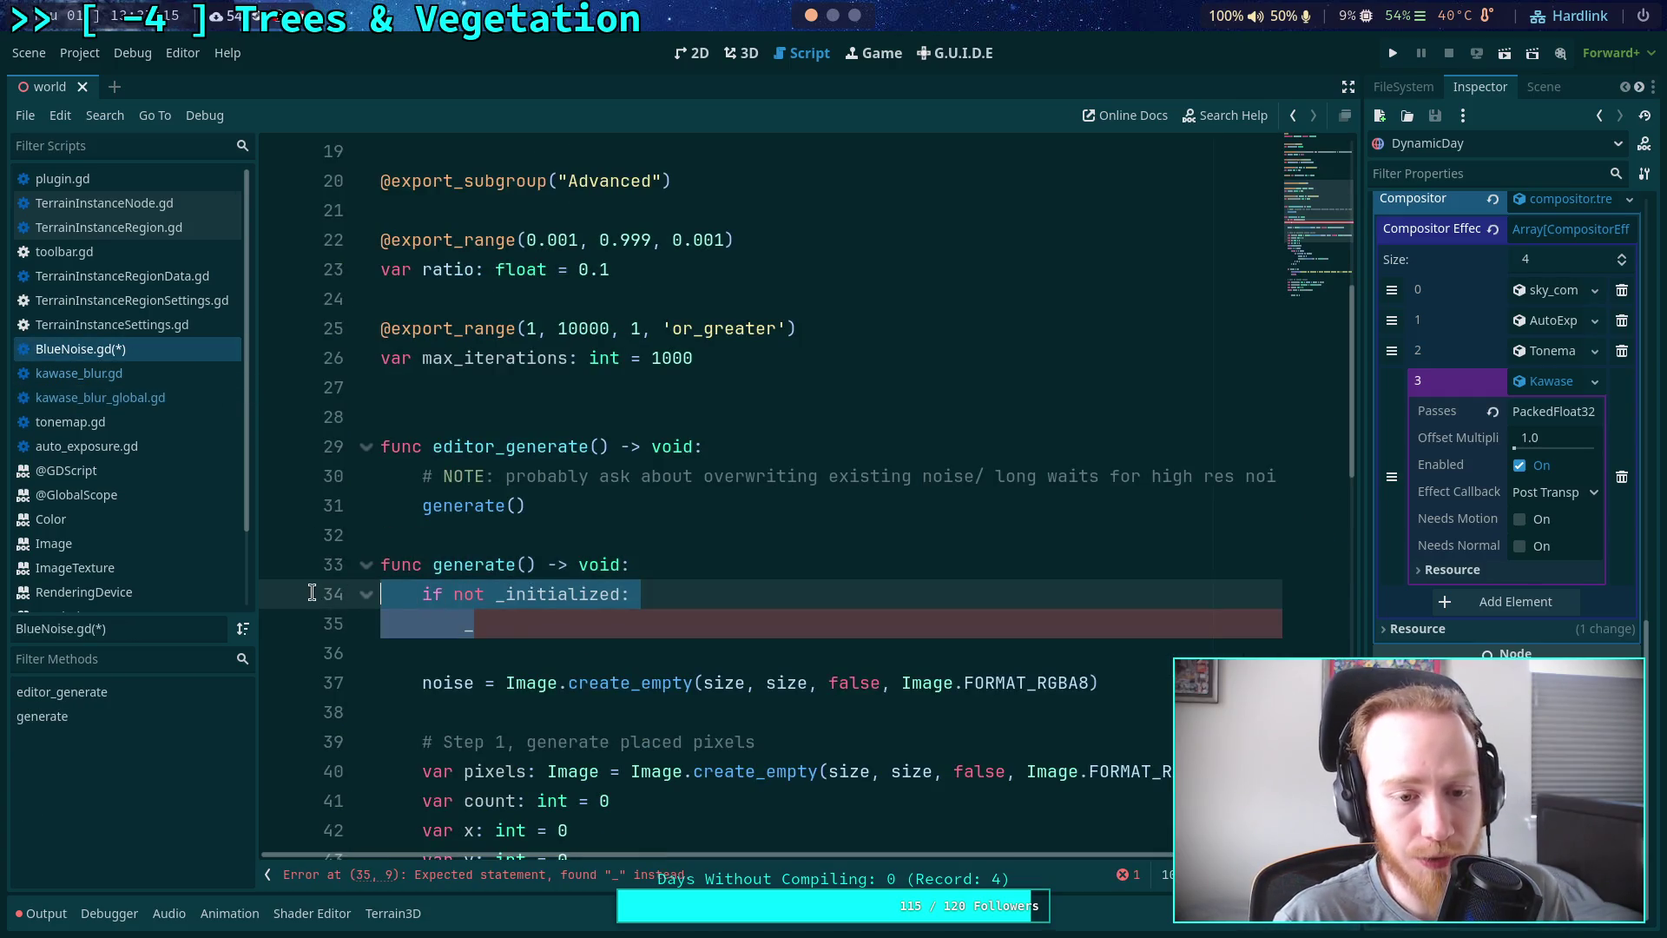
pyautogui.press('BackSpace')
# Step: In editor_generate, replace the direct generate() call with RenderingServer.call_on_render_thread(generate)
pyautogui.scroll(2, 684, 569)
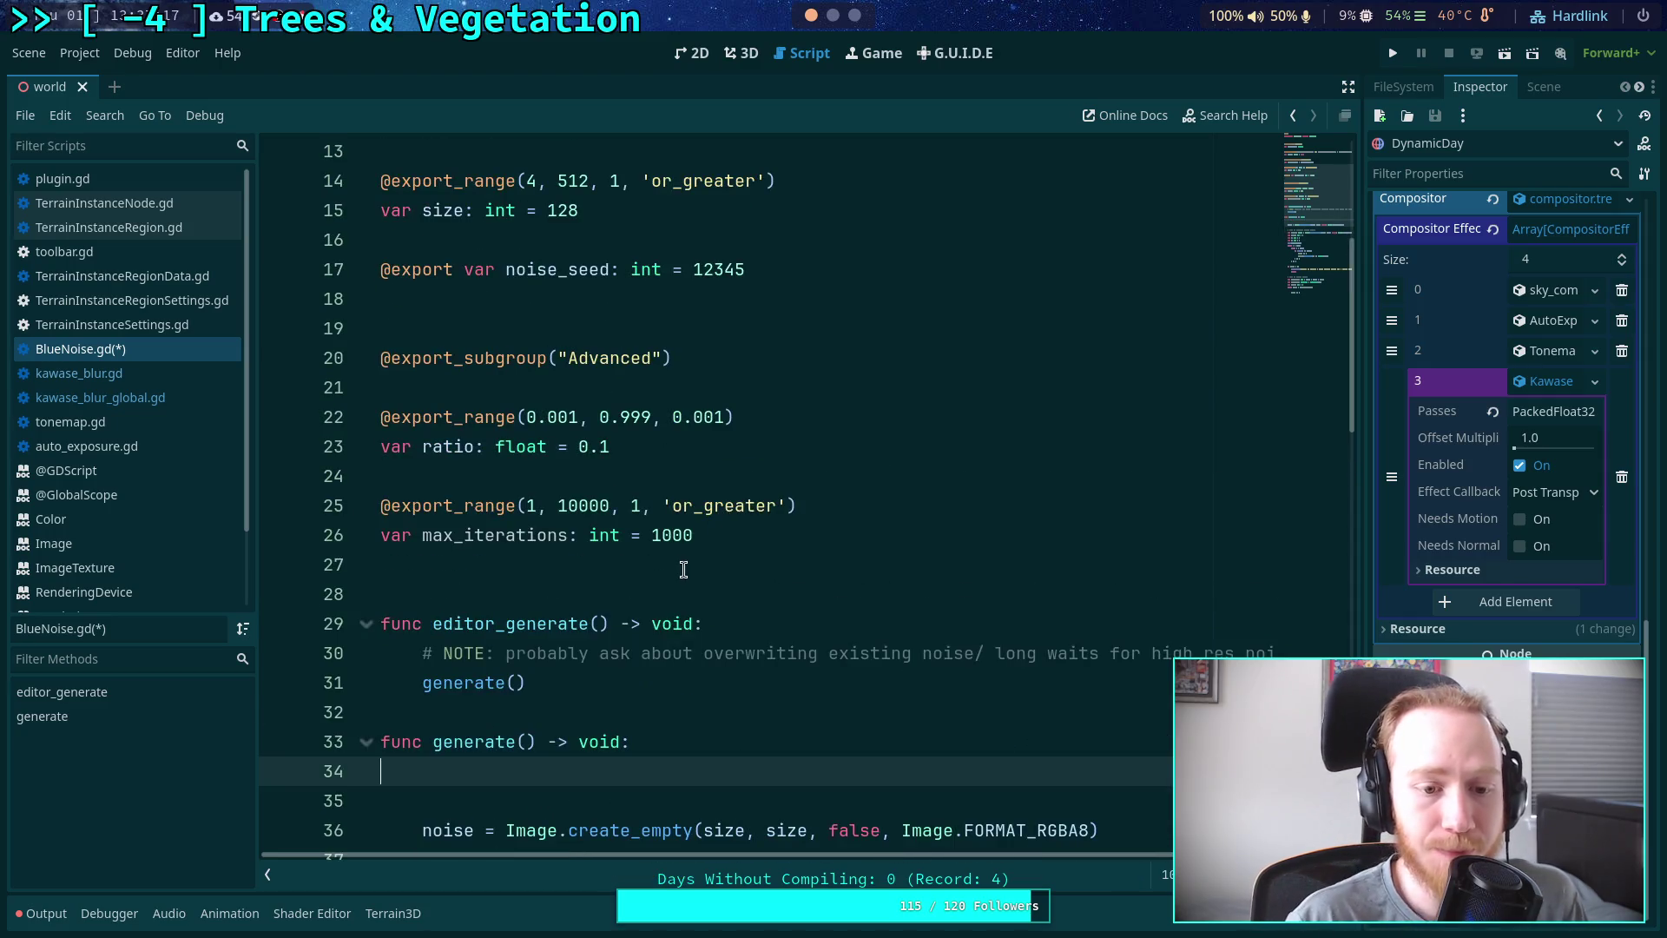
pyautogui.click(424, 683)
pyautogui.hotkey('ctrl', 'shift', 'Return')
pyautogui.write('RenderS')
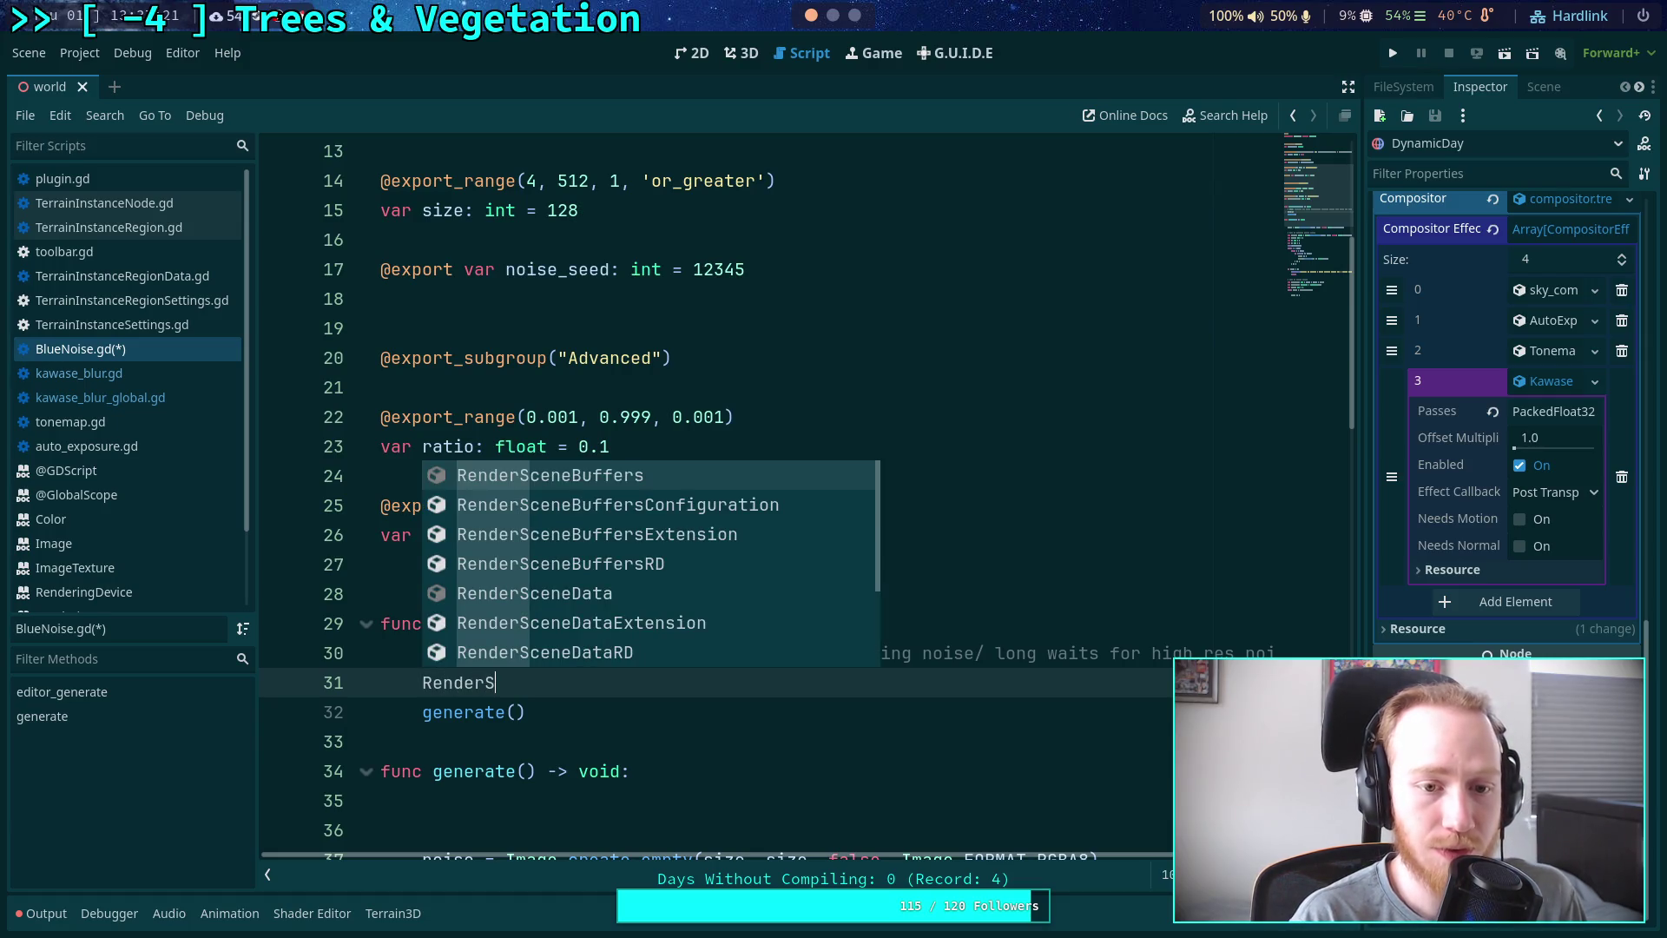
pyautogui.press('BackSpace')
pyautogui.write('in')
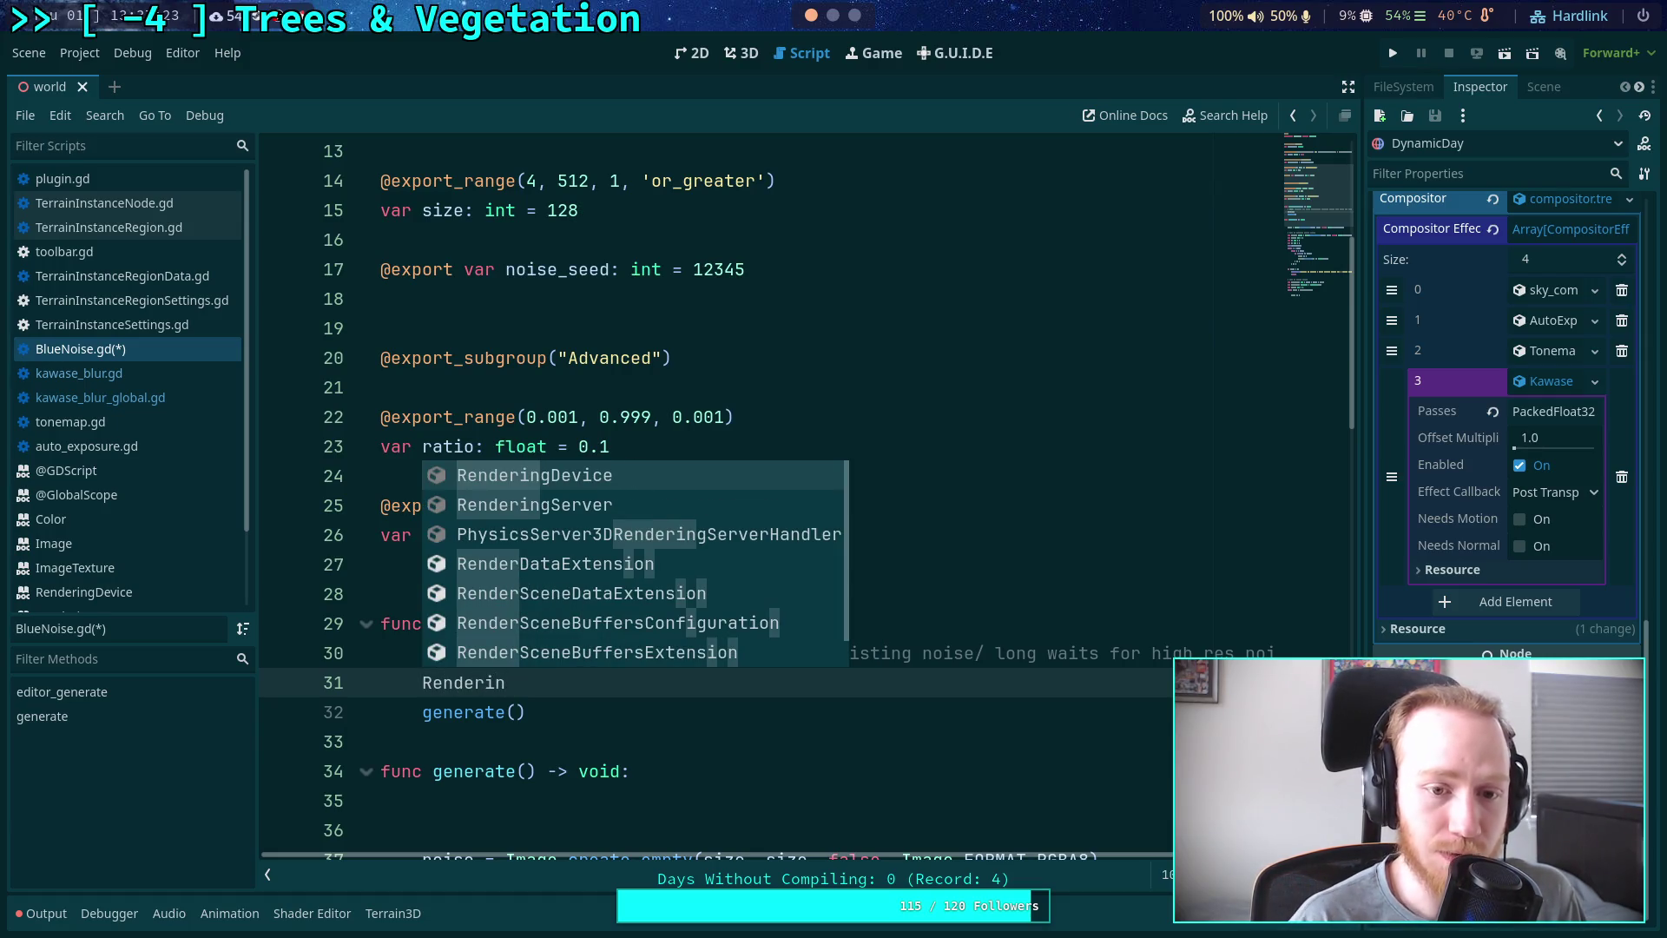
pyautogui.press('Down')
pyautogui.press('Return')
pyautogui.write('.ca')
pyautogui.press('Return')
pyautogui.write('gener')
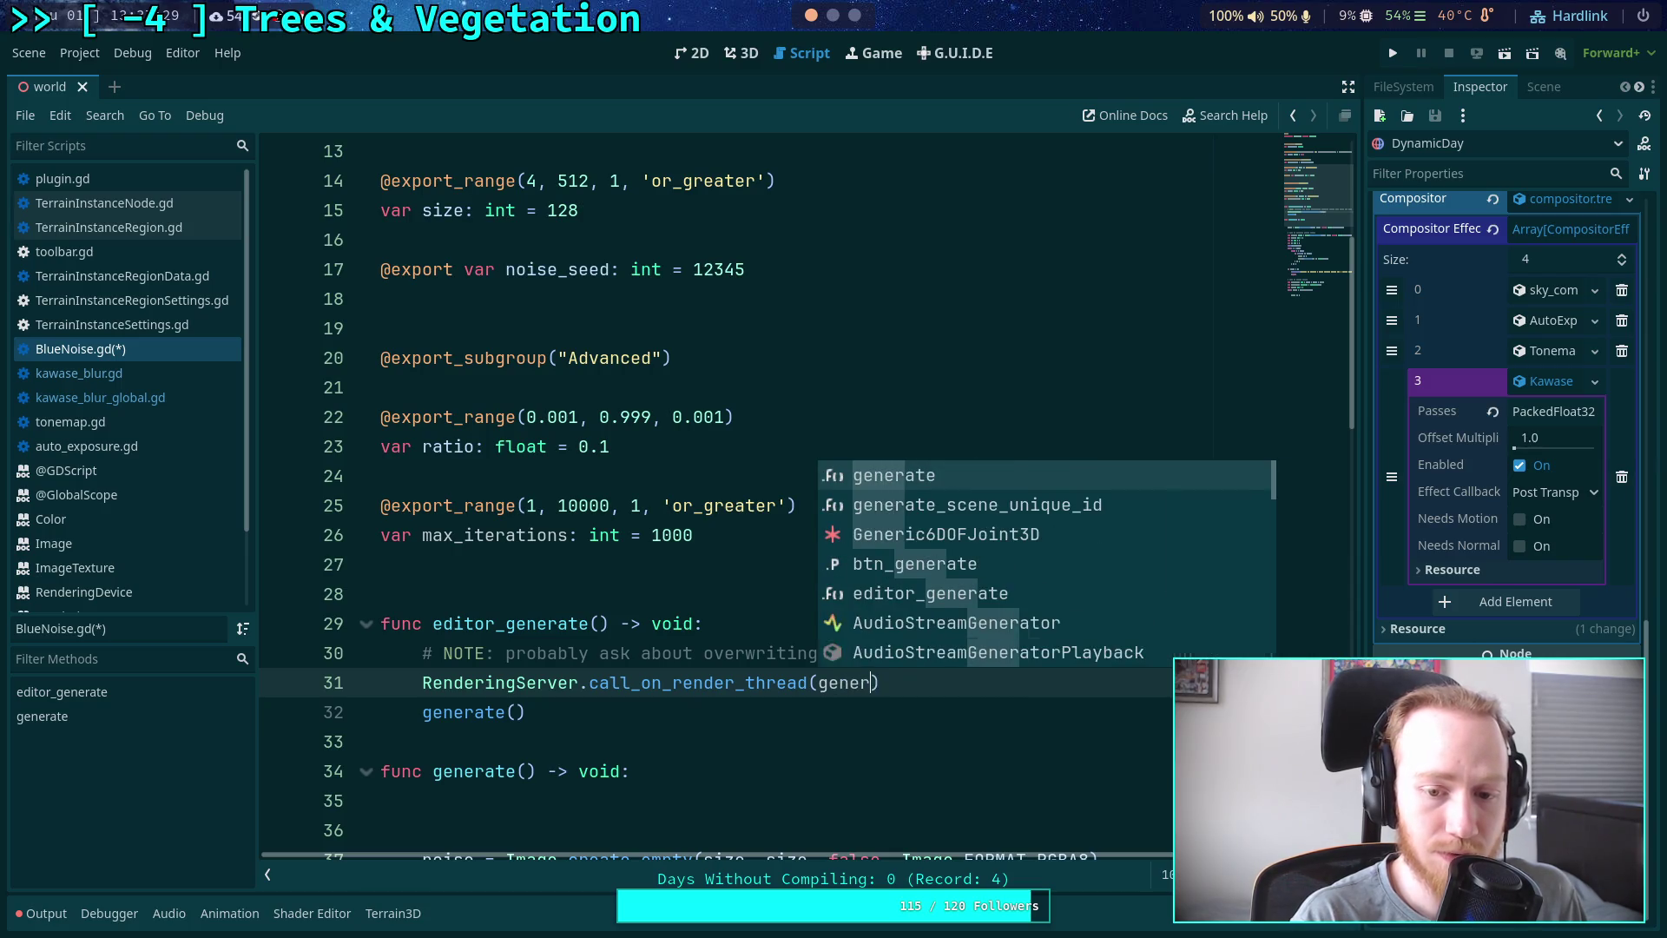
pyautogui.write('ate')
pyautogui.press('Escape')
pyautogui.moveTo(718, 711); pyautogui.dragTo(960, 688)
pyautogui.press('BackSpace')
# Step: Indent the empty first line inside generate()
pyautogui.scroll(-3, 956, 686)
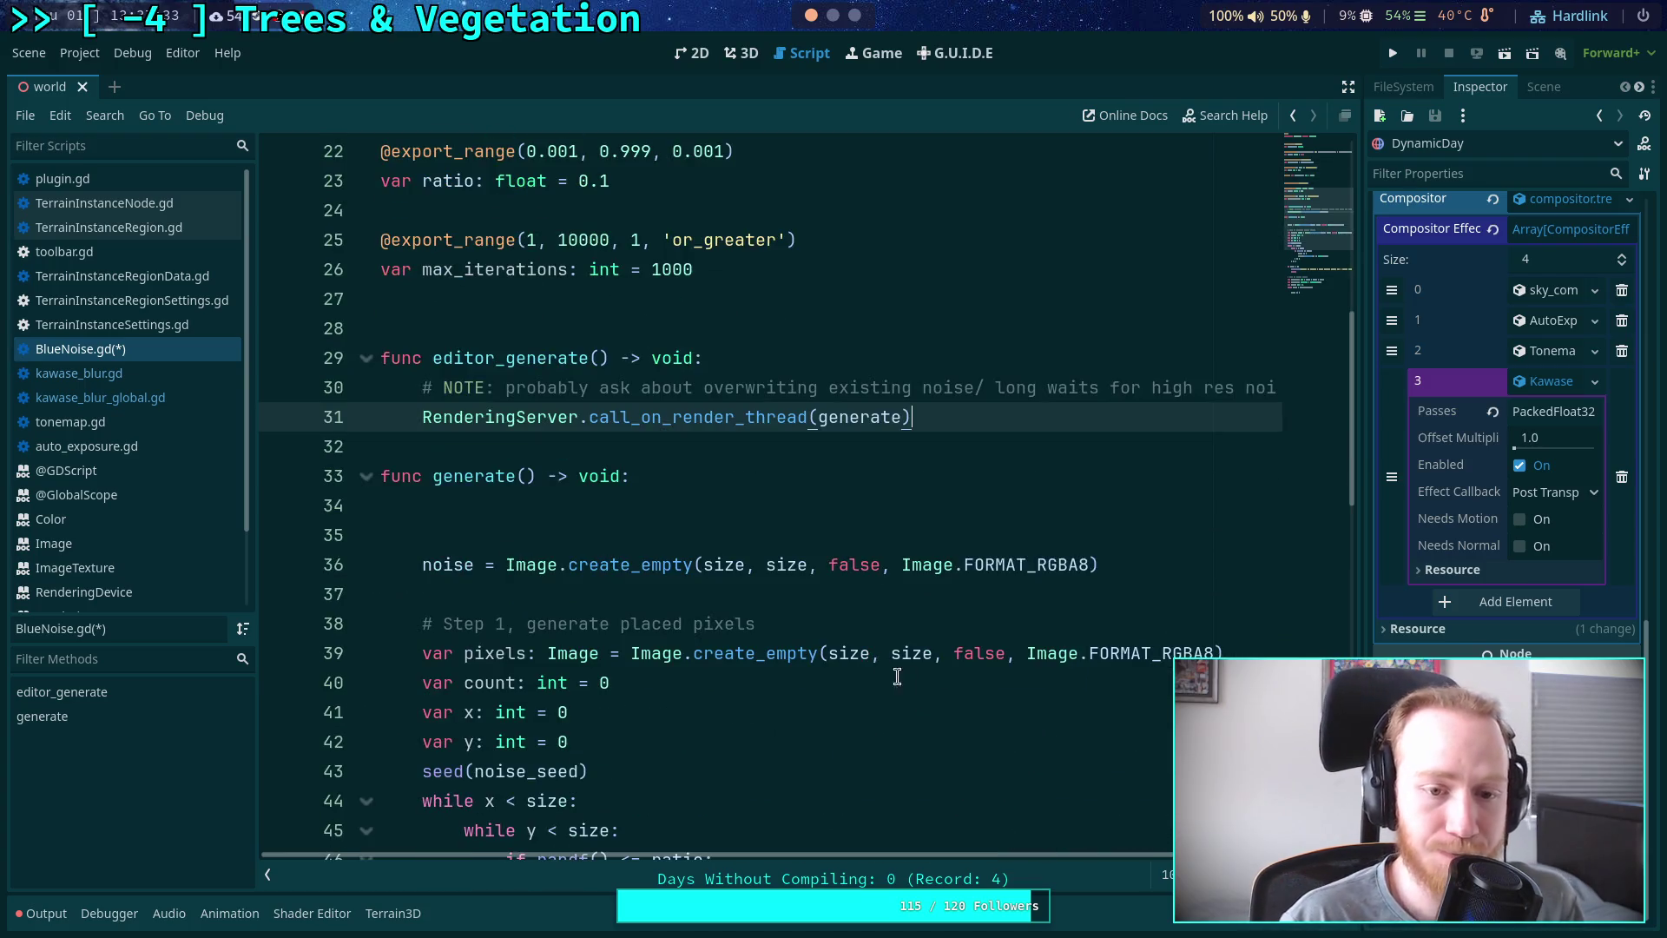
pyautogui.click(789, 508)
pyautogui.press('Tab')
# Step: Add a RenderingServer.force_sync() call on the empty line inside the spread while loop
pyautogui.scroll(-3, 792, 547)
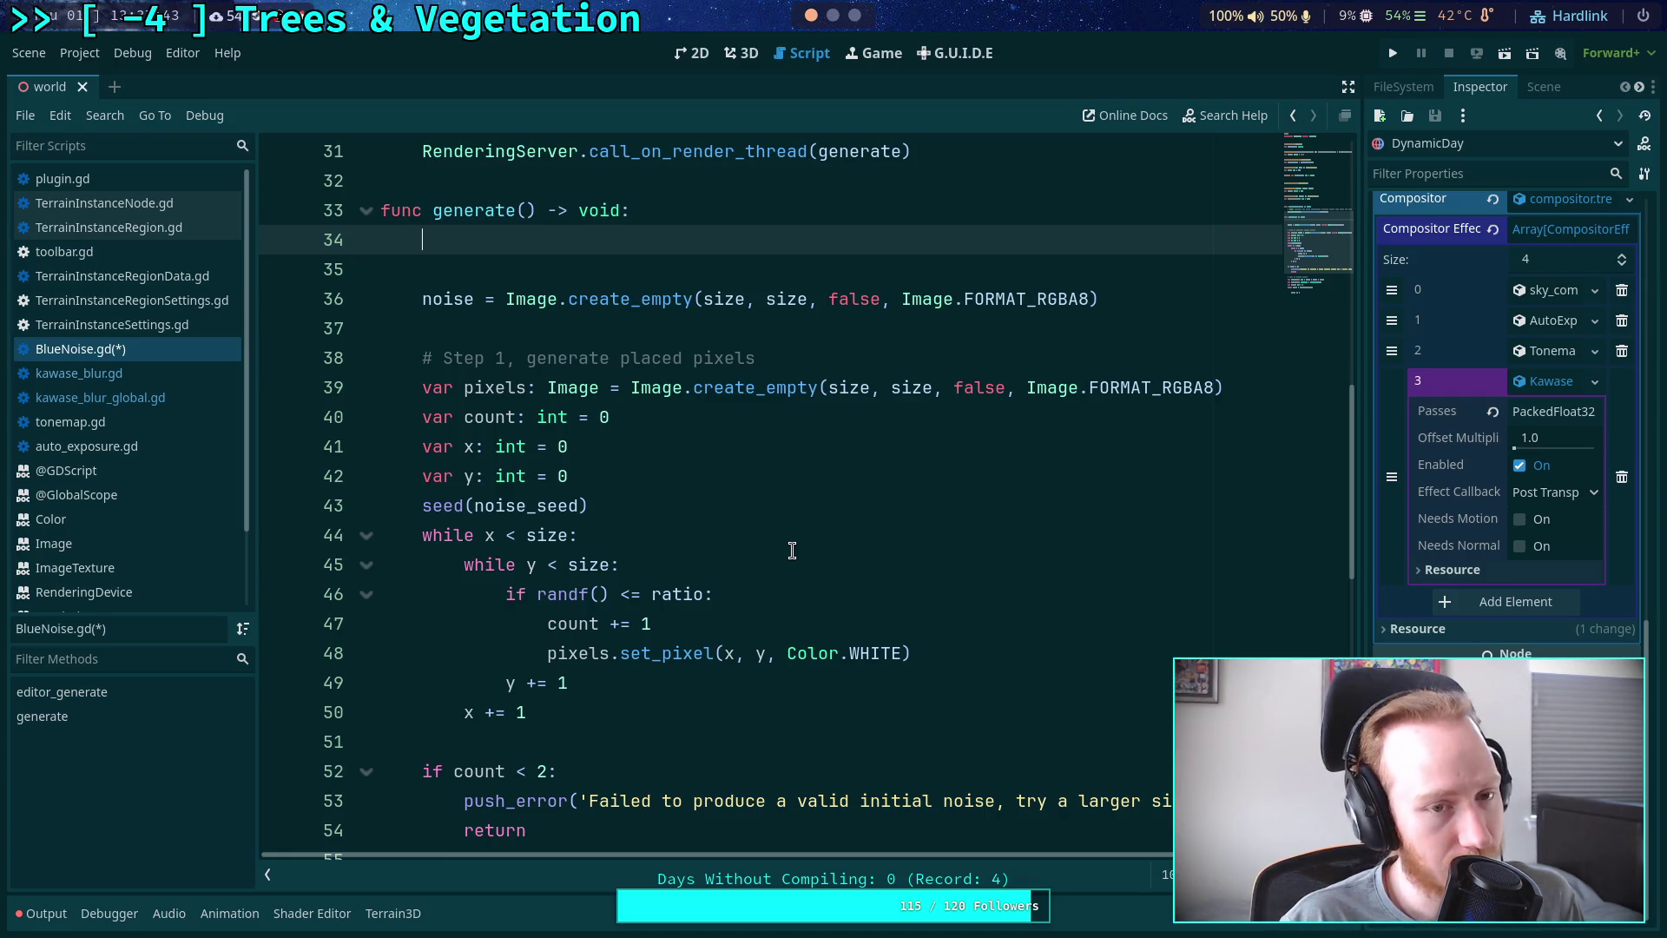
pyautogui.click(792, 547)
pyautogui.scroll(-3, 773, 551)
pyautogui.scroll(-1, 731, 573)
pyautogui.click(727, 683)
pyautogui.write('Rend')
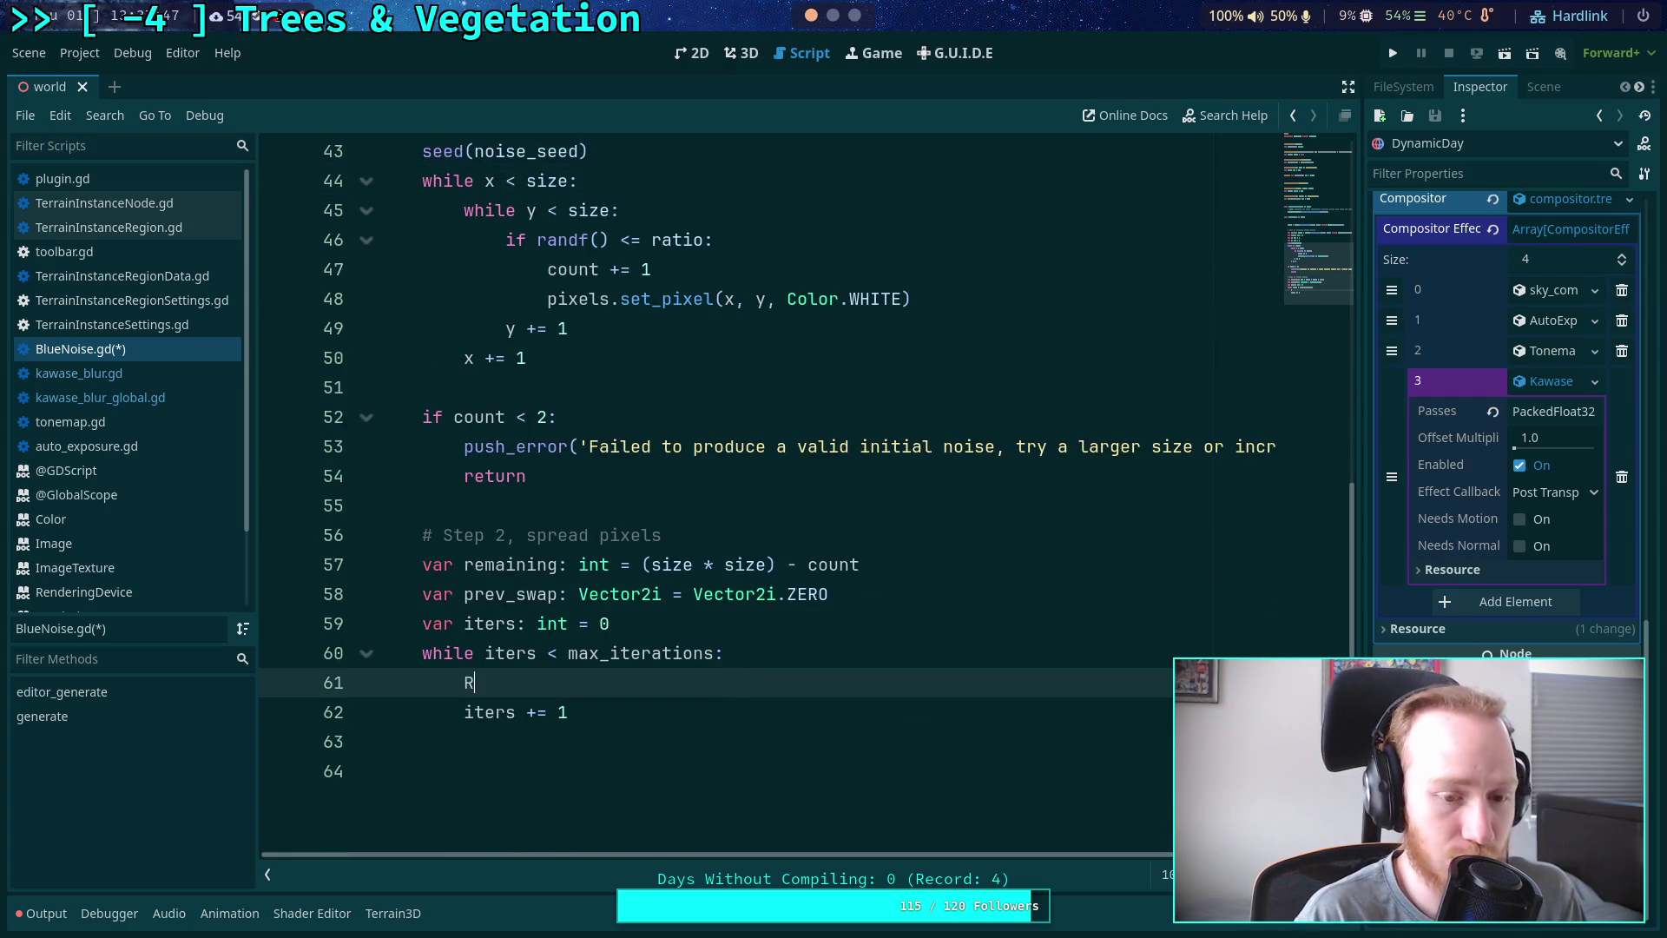
pyautogui.write('er')
pyautogui.press('Down')
pyautogui.press('Down')
pyautogui.press('Down')
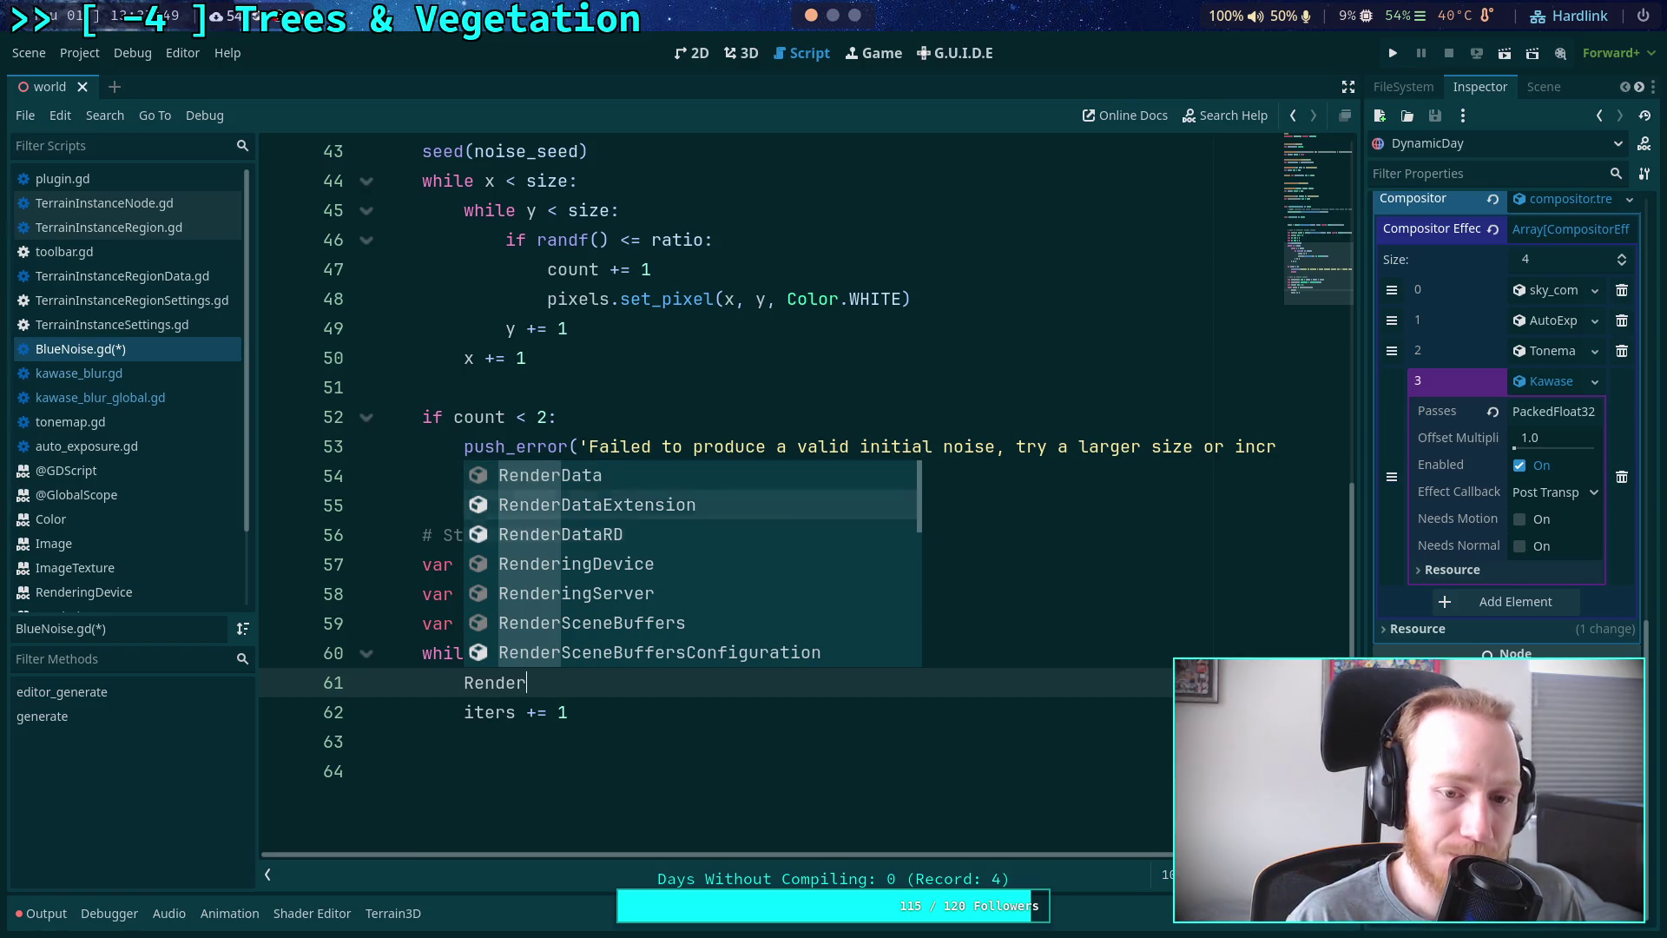
pyautogui.press('Return')
pyautogui.write('sy')
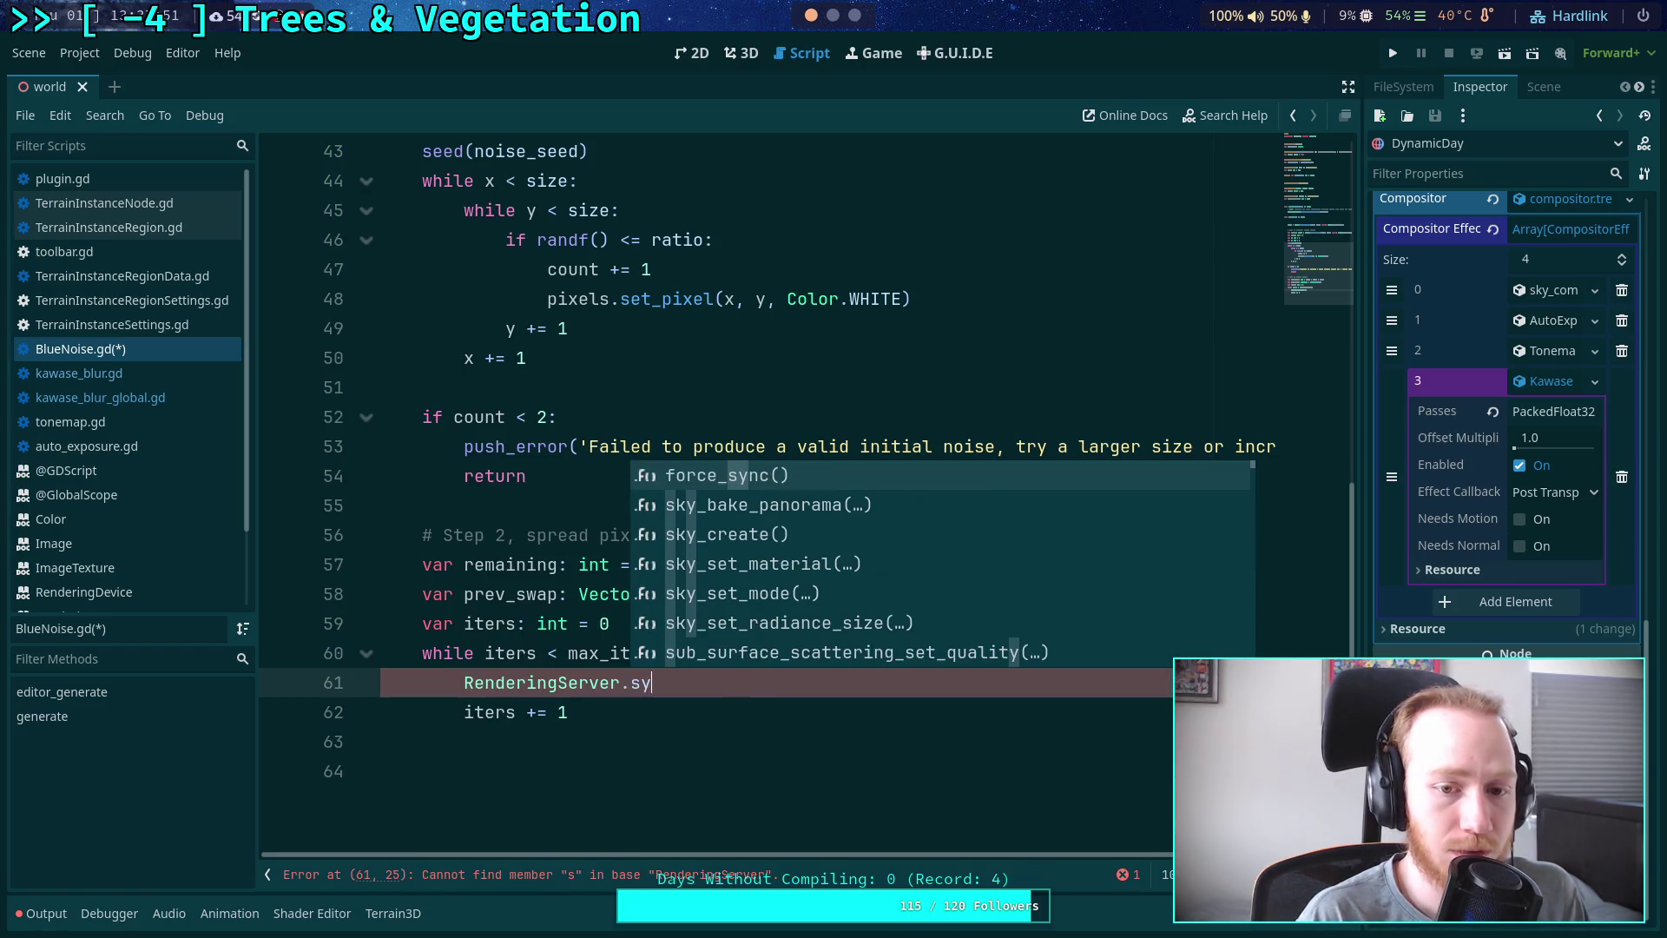
pyautogui.press('Return')
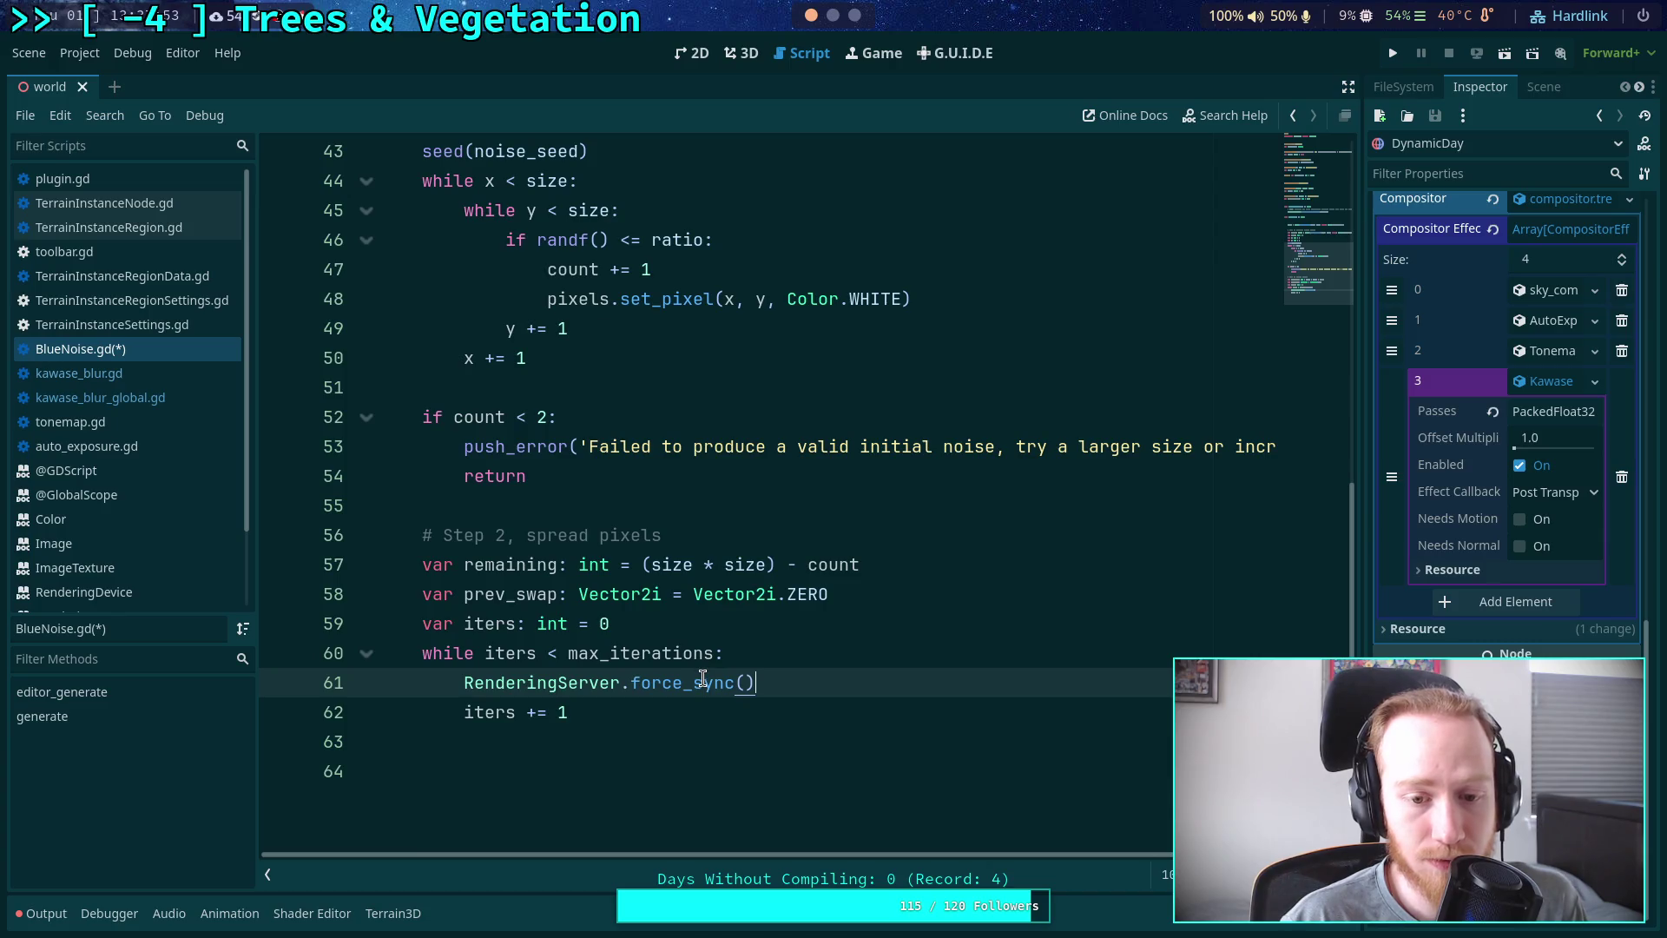
pyautogui.moveTo(704, 680)
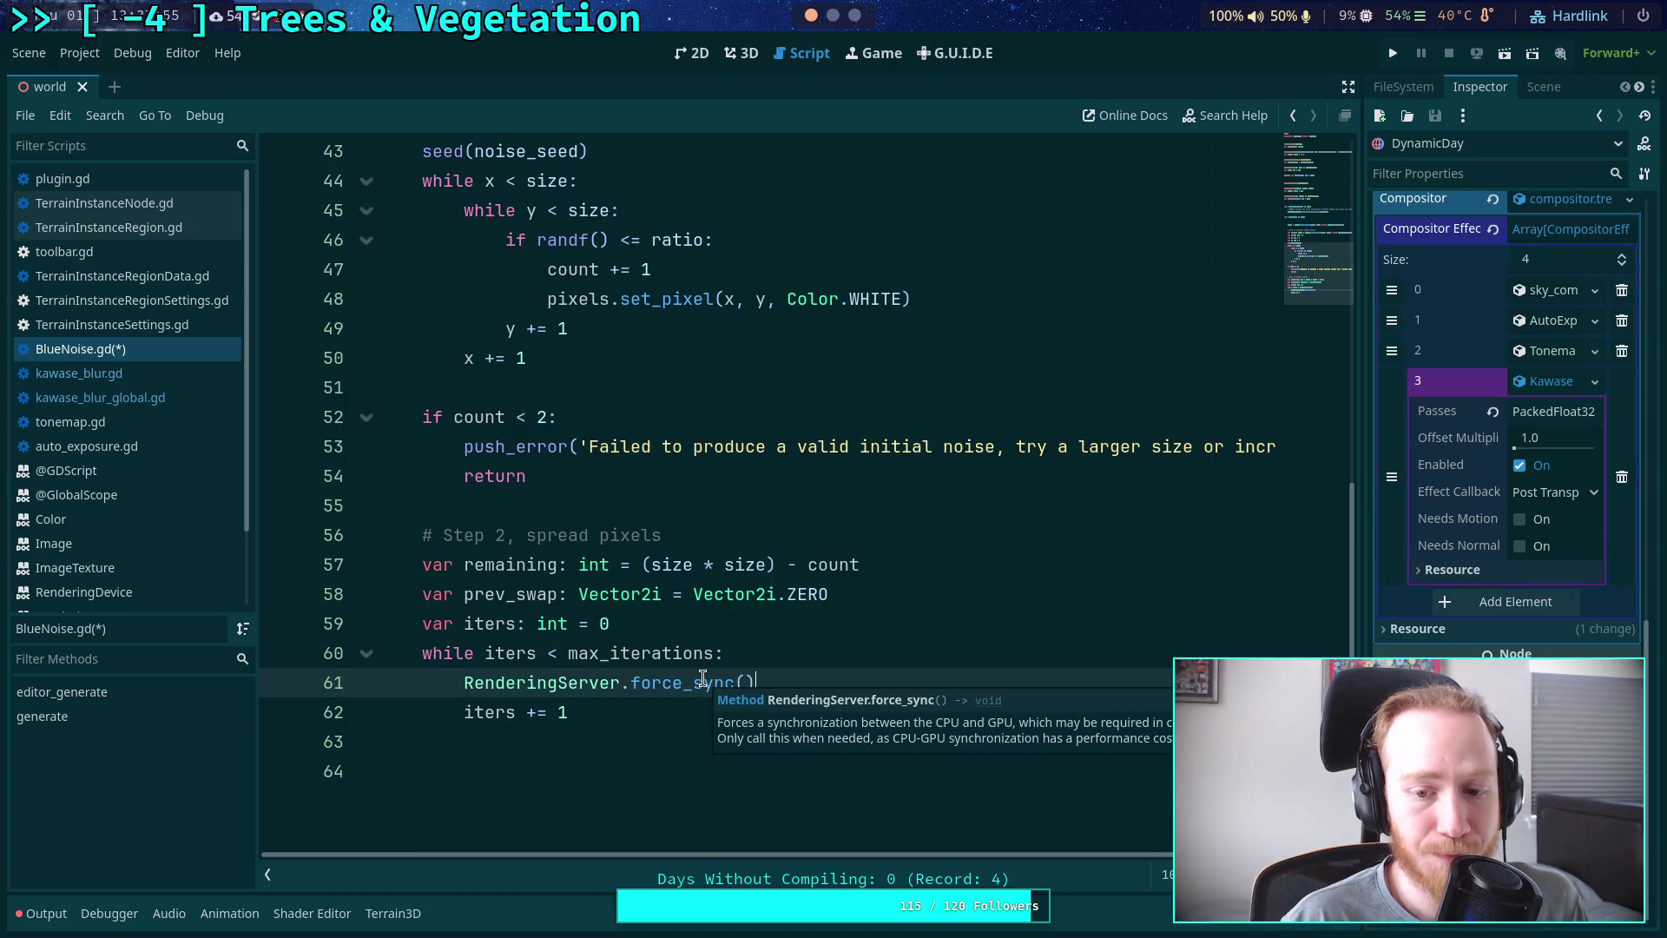
pyautogui.click(704, 682)
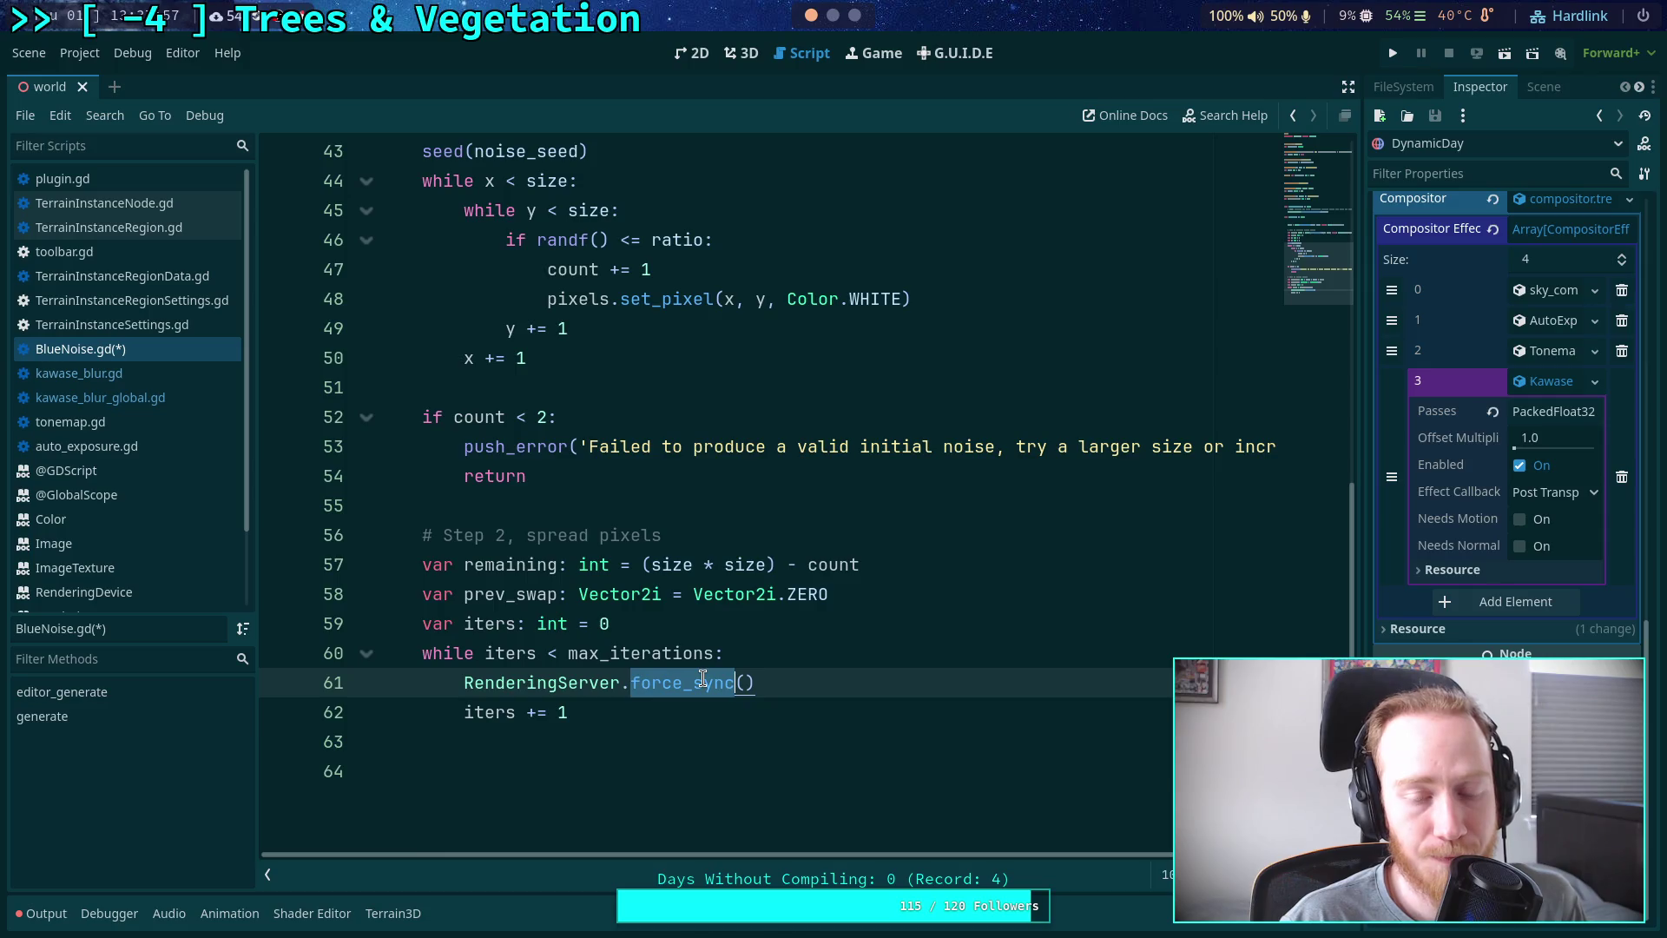
pyautogui.doubleClick(704, 683)
pyautogui.click(752, 683)
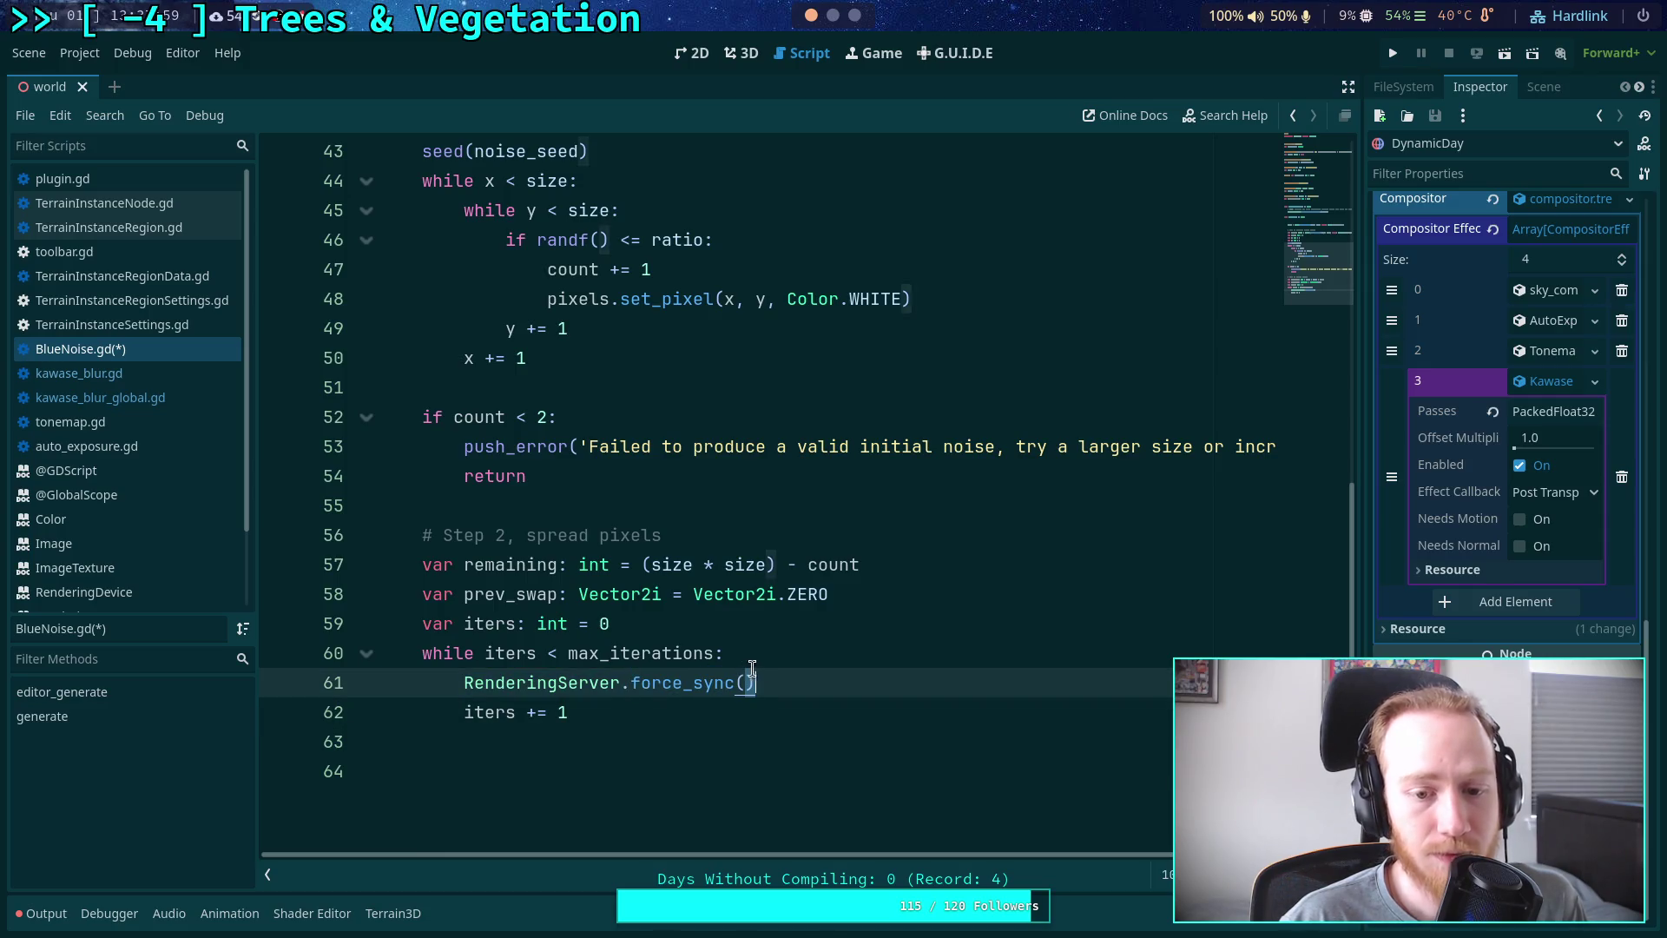
pyautogui.scroll(4, 780, 665)
# Step: Type 'if not rd:' on the empty first line of generate()
pyautogui.scroll(5, 781, 665)
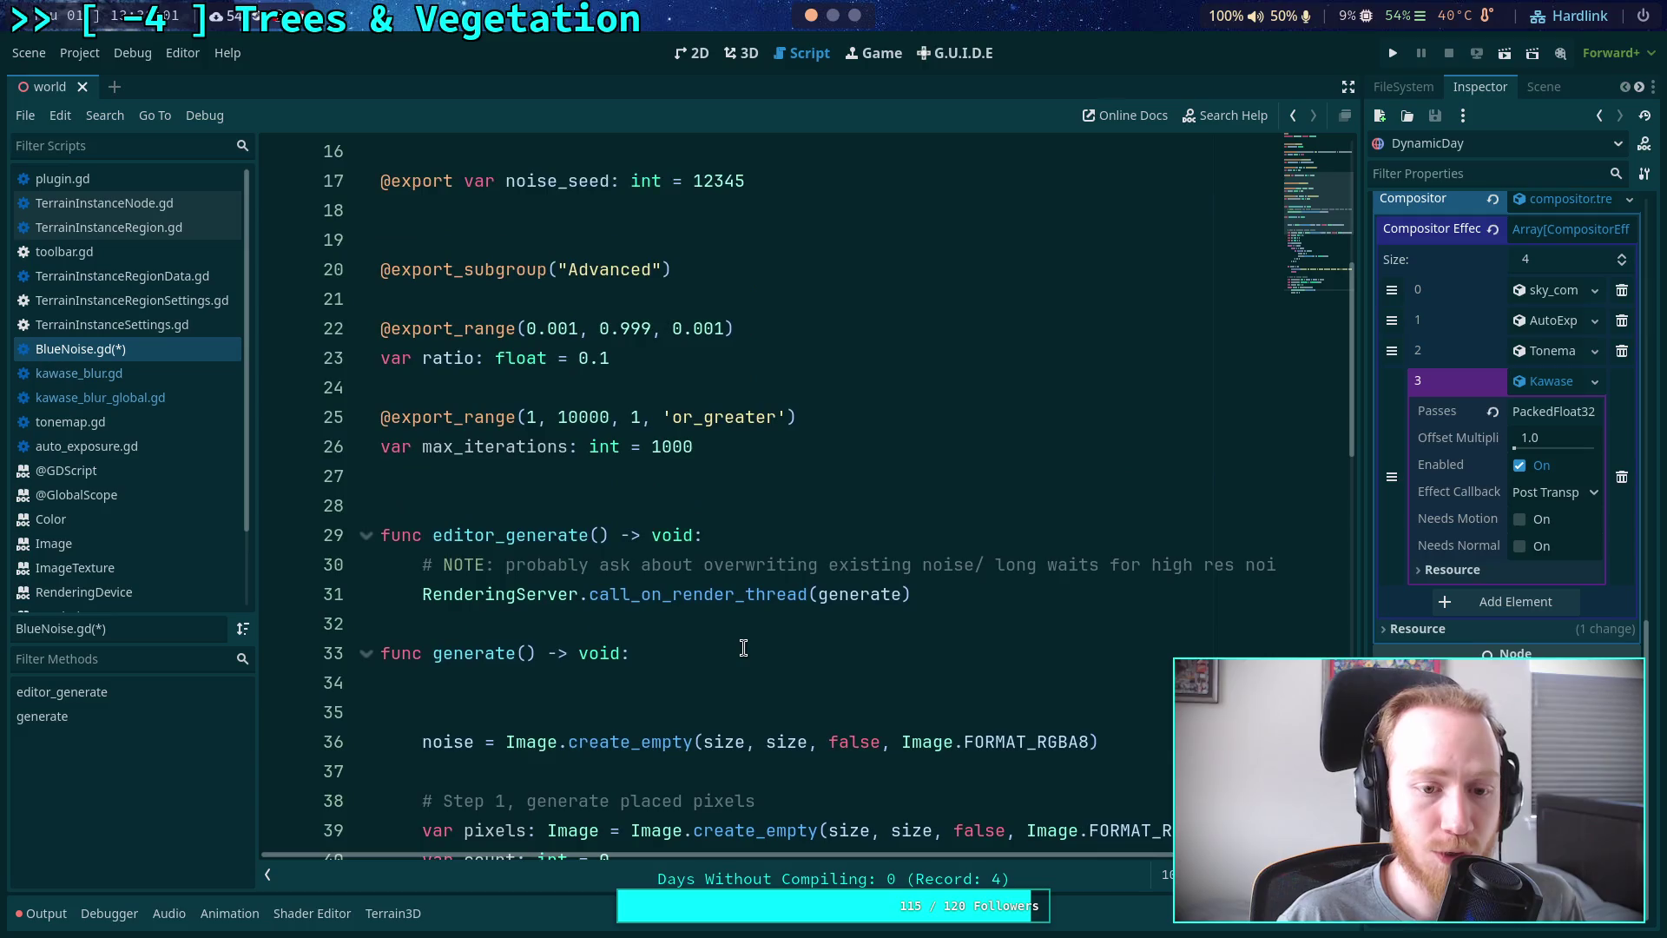
pyautogui.click(731, 682)
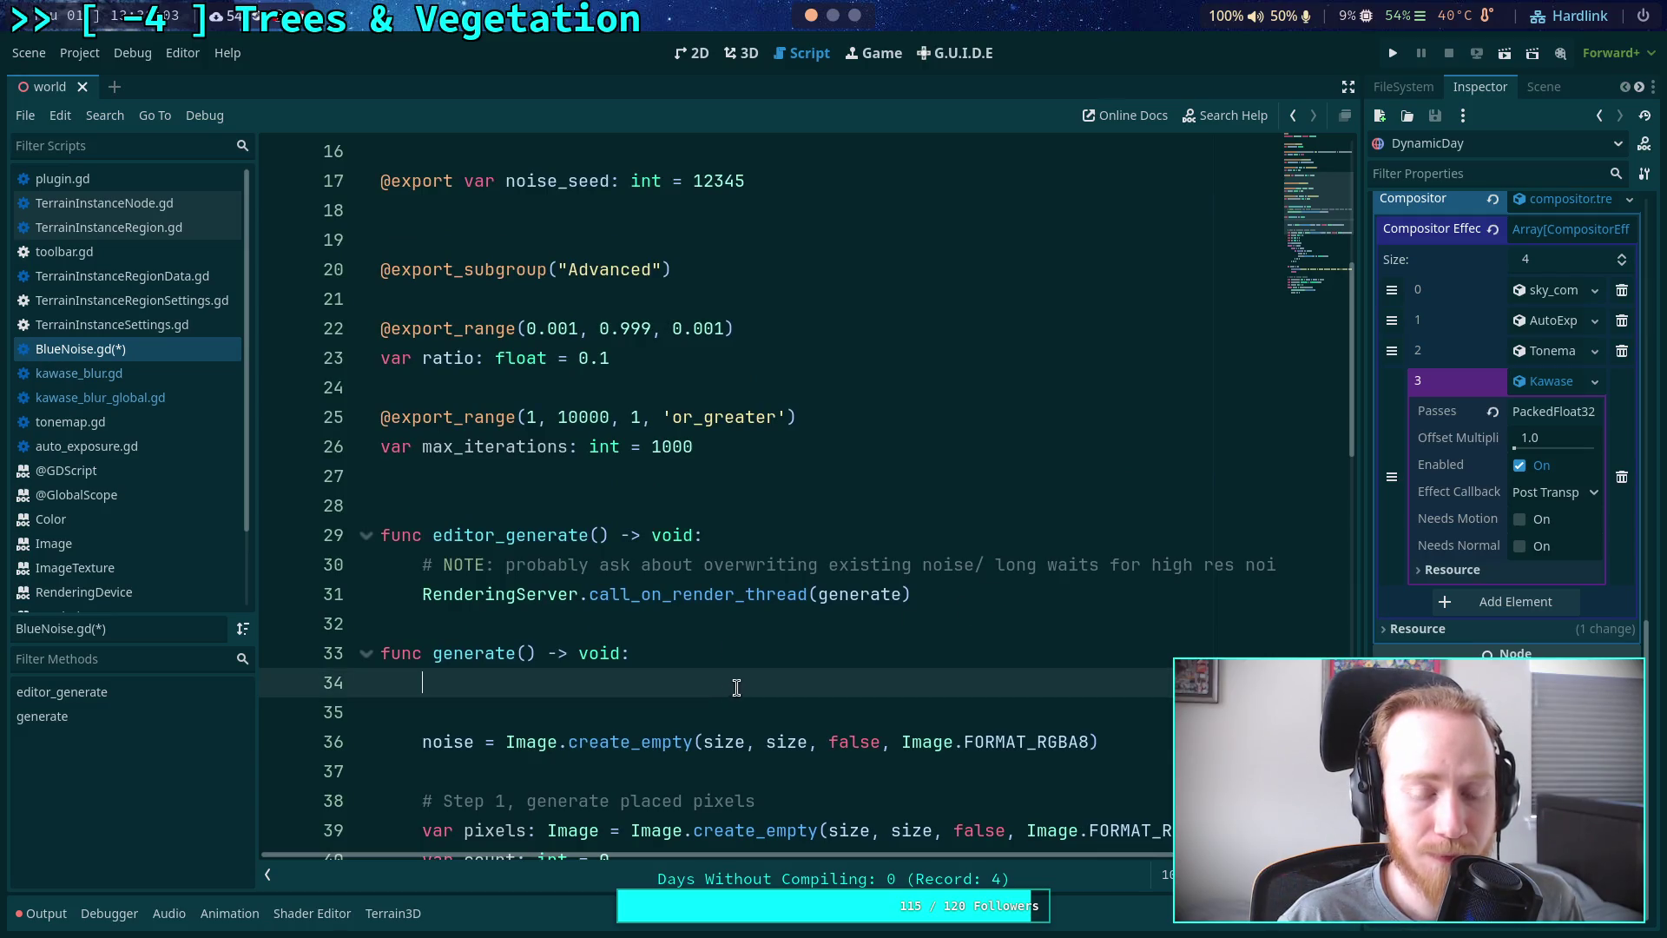
pyautogui.write('if not rd')
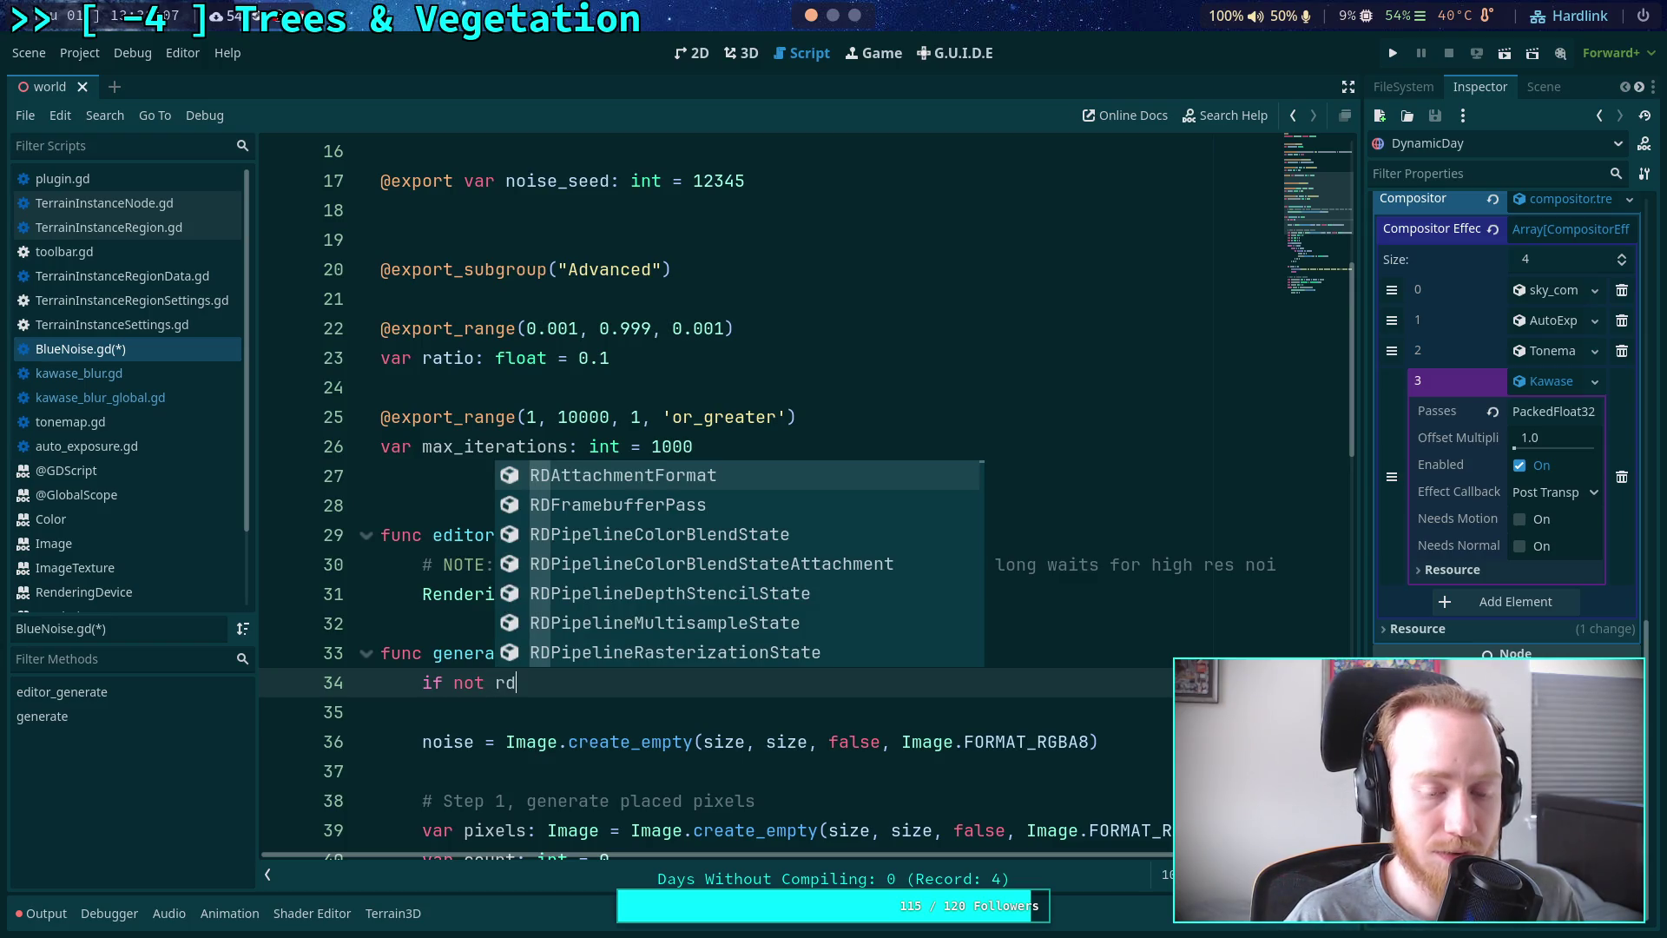
pyautogui.write(':')
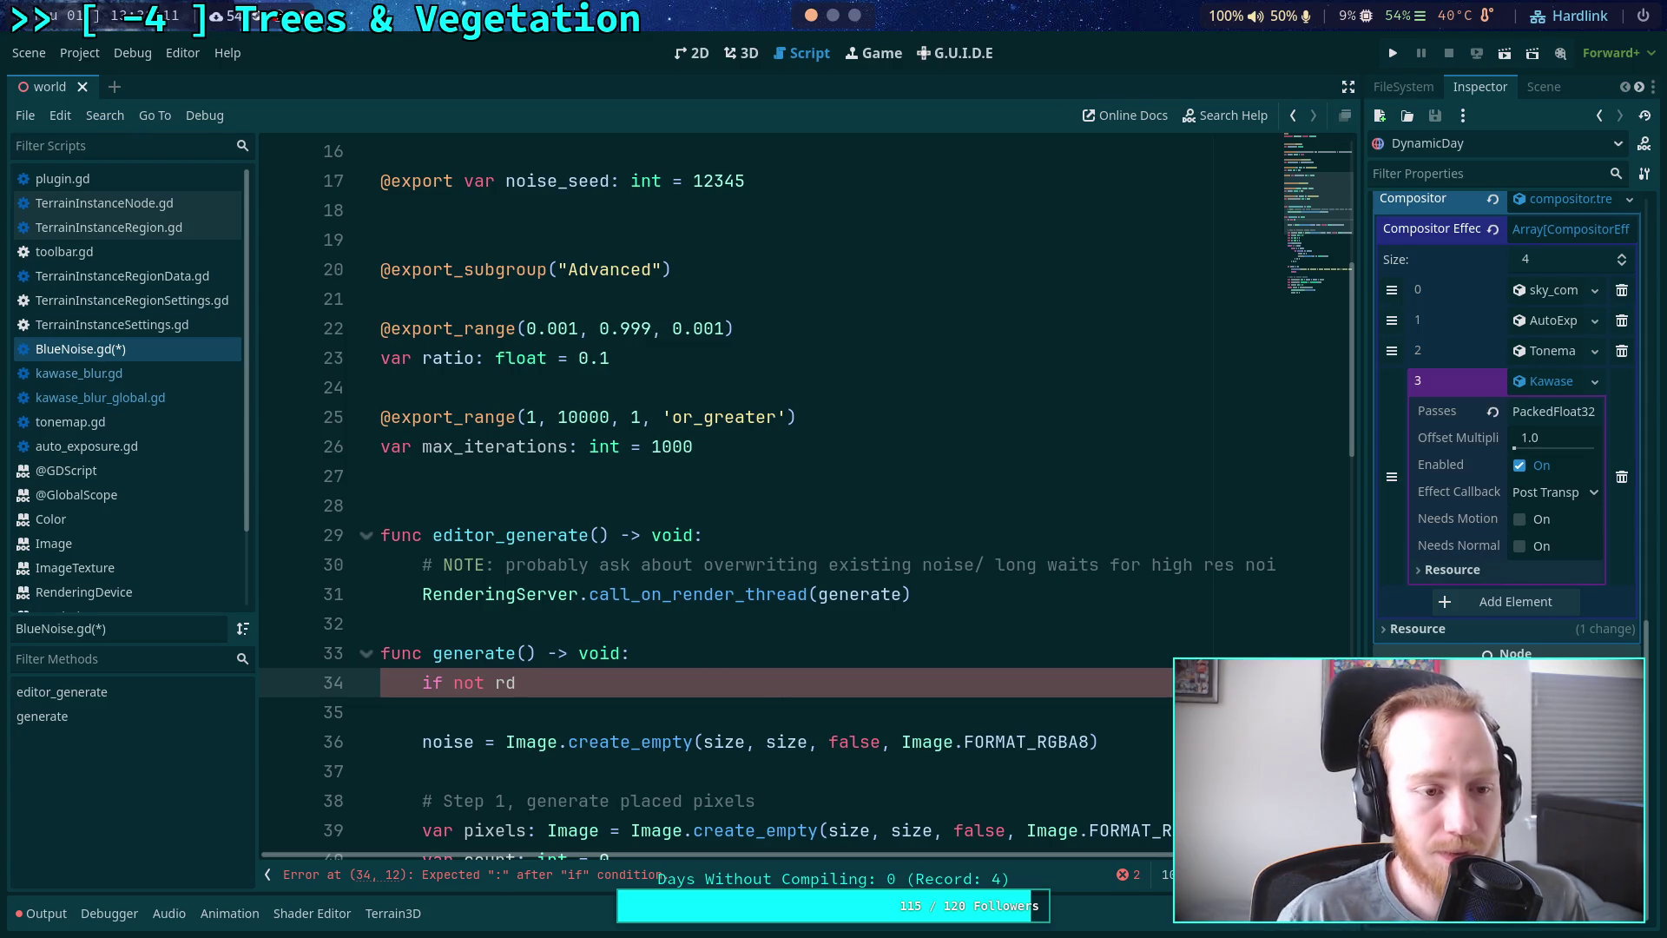
# Step: Check the get_rendering_device() call in the Kawase blur script, then select 'not rd' in BlueNoise.gd
pyautogui.click(193, 403)
pyautogui.scroll(-2, 684, 566)
pyautogui.scroll(-7, 685, 566)
pyautogui.moveTo(880, 506); pyautogui.dragTo(674, 505)
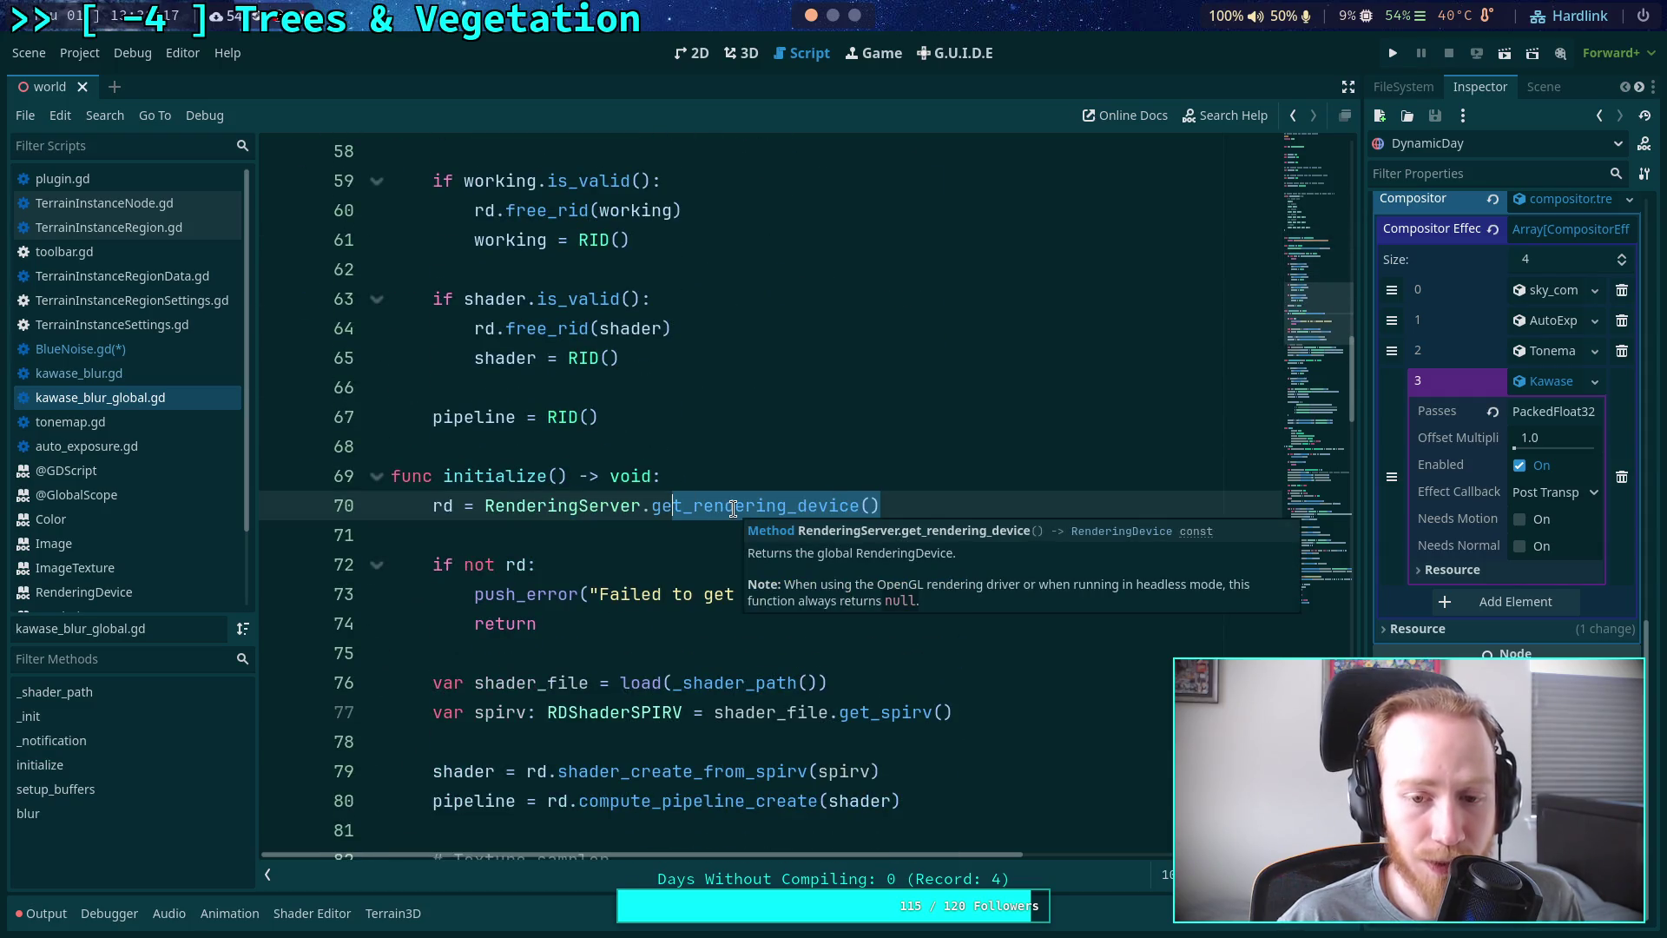
pyautogui.hotkey('shift', 'Left')
pyautogui.hotkey('shift', 'Left')
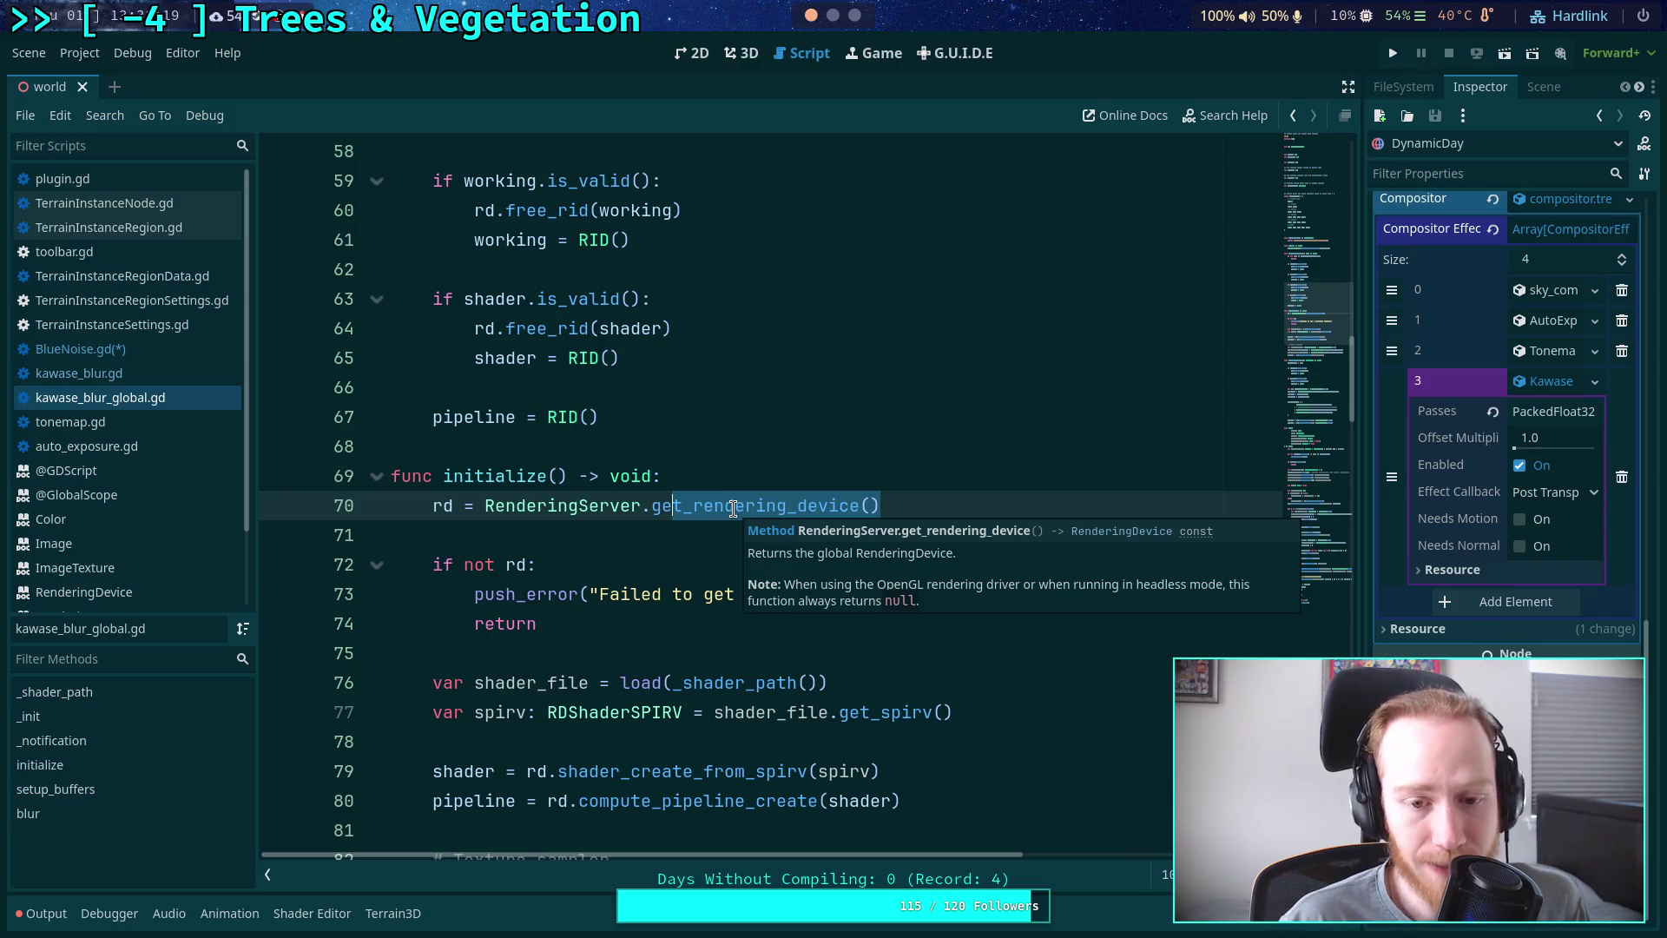
pyautogui.click(177, 344)
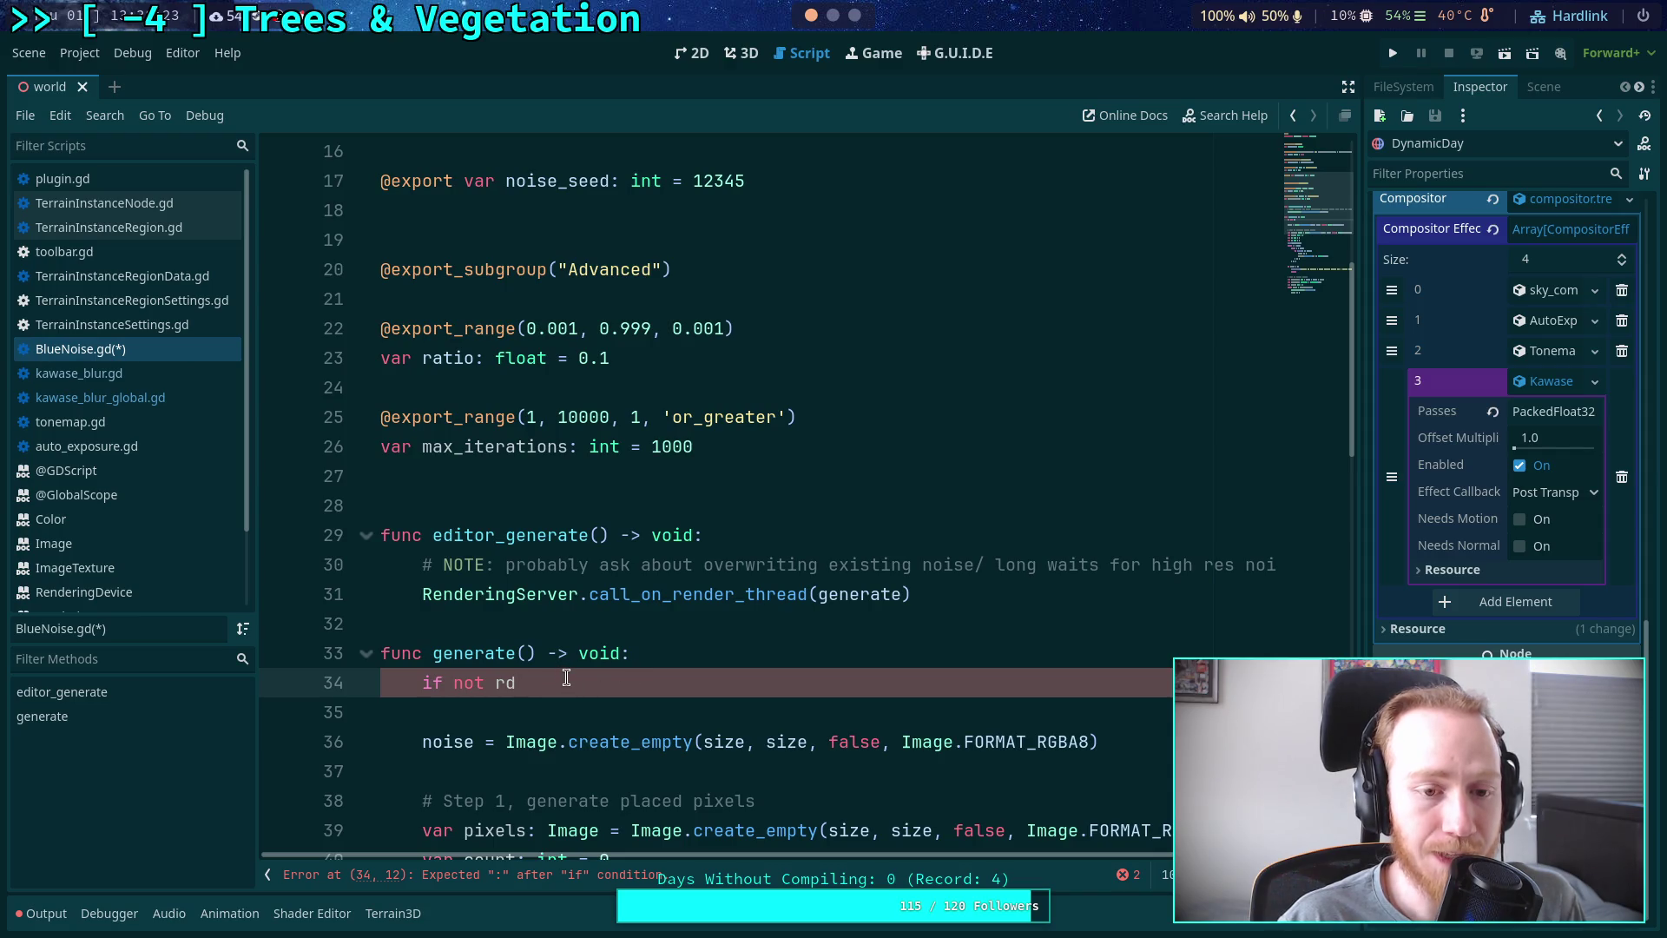
pyautogui.moveTo(540, 683); pyautogui.dragTo(453, 682)
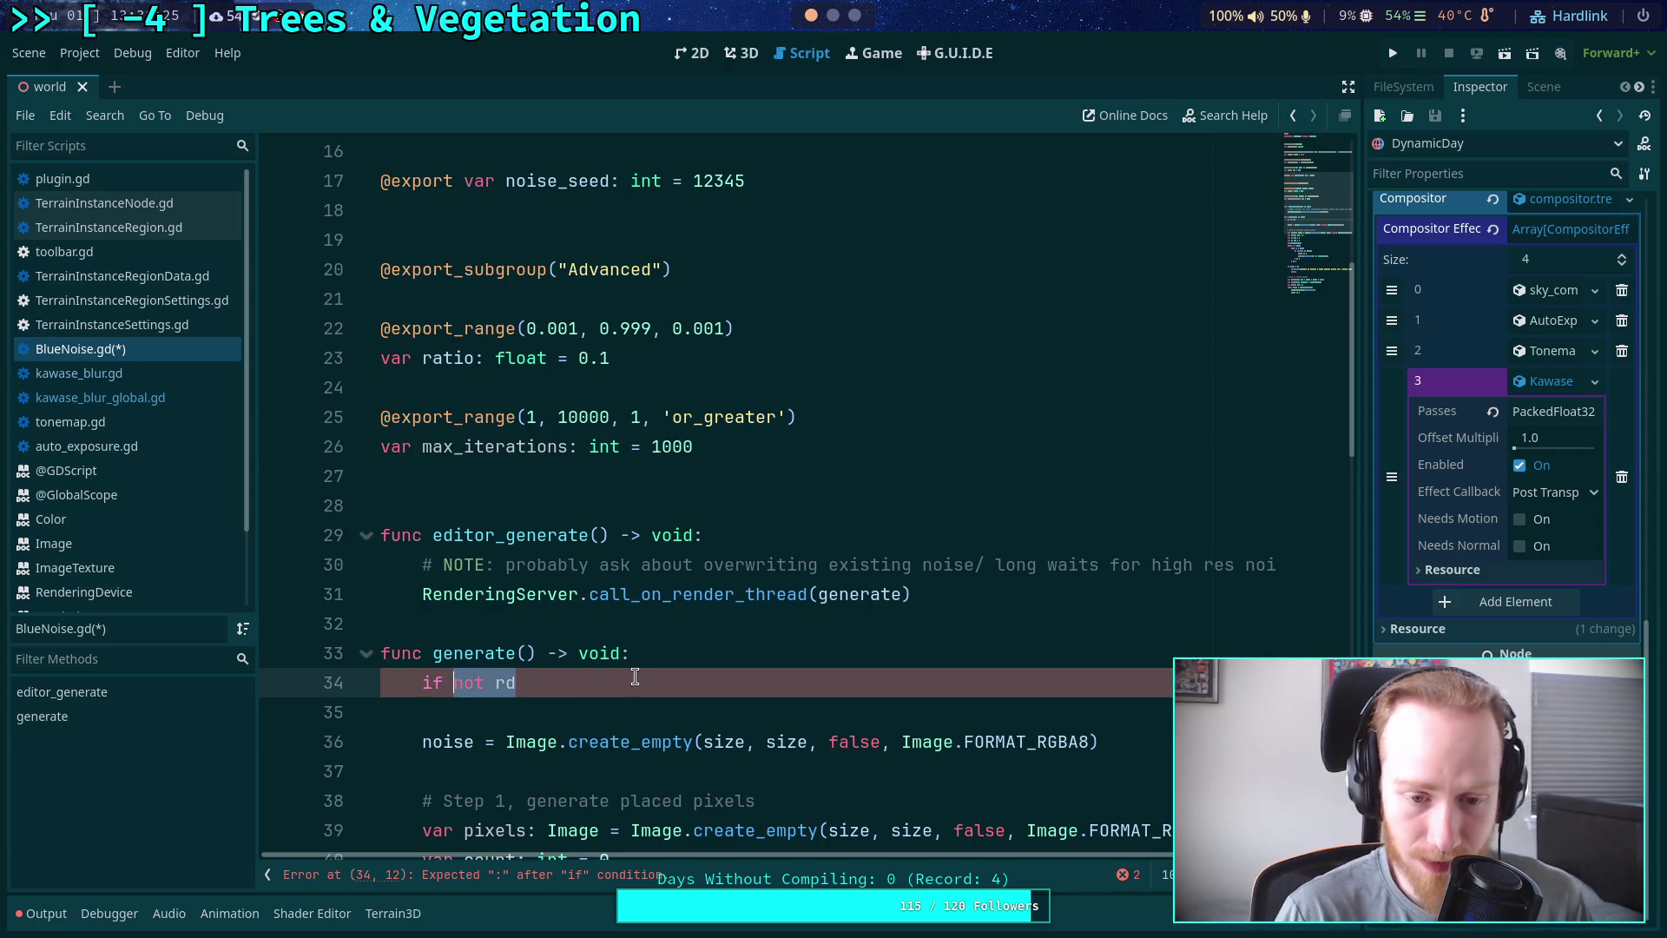
pyautogui.scroll(-1, 635, 676)
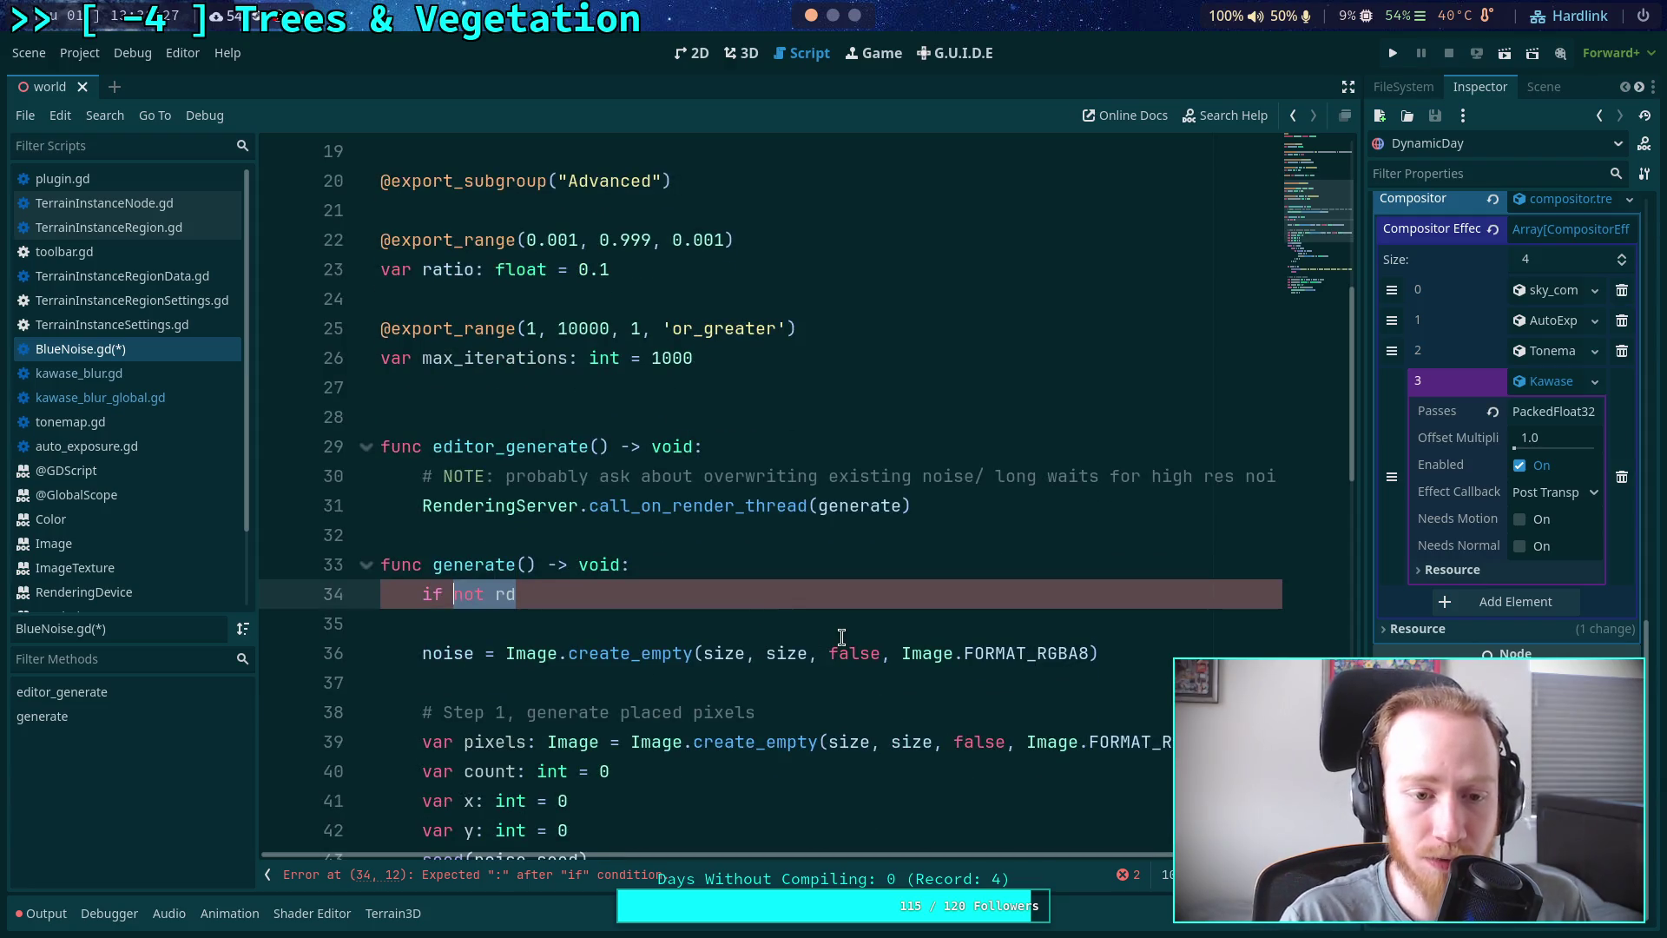
# Step: Replace the check with 'var rd: RenderingDevice = RenderingServer.get_rendering_device()'
pyautogui.press('BackSpace')
pyautogui.press('BackSpace')
pyautogui.press('BackSpace')
pyautogui.write('var')
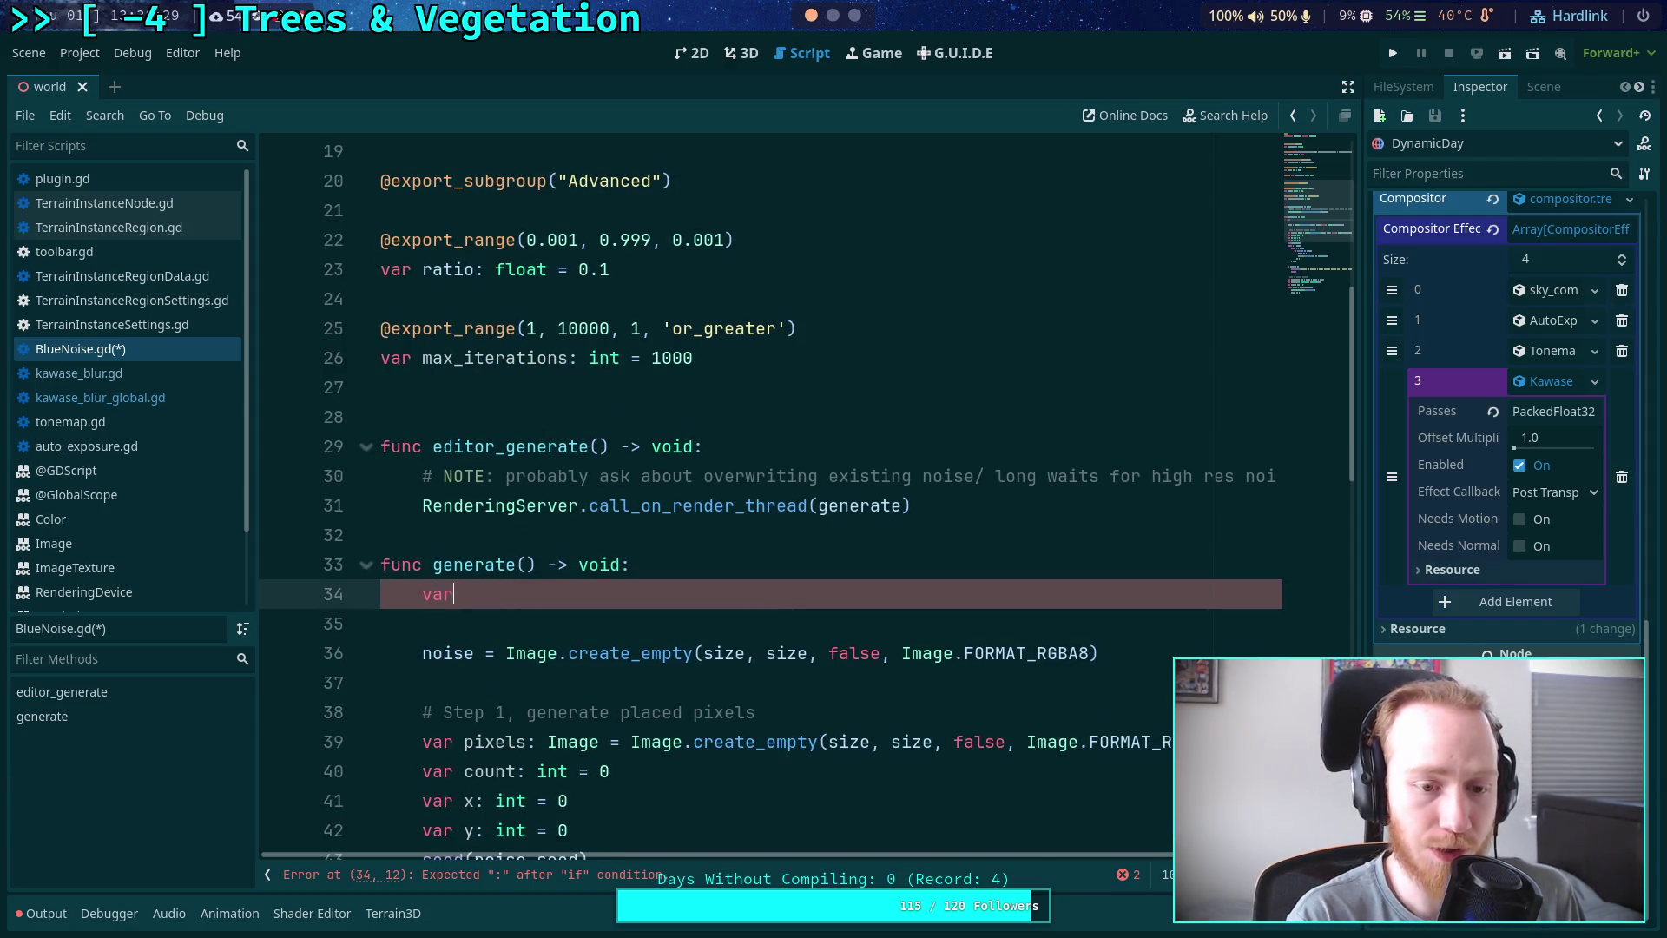
pyautogui.write('rd: r')
pyautogui.press('BackSpace')
pyautogui.press('BackSpace')
pyautogui.write('Renderi')
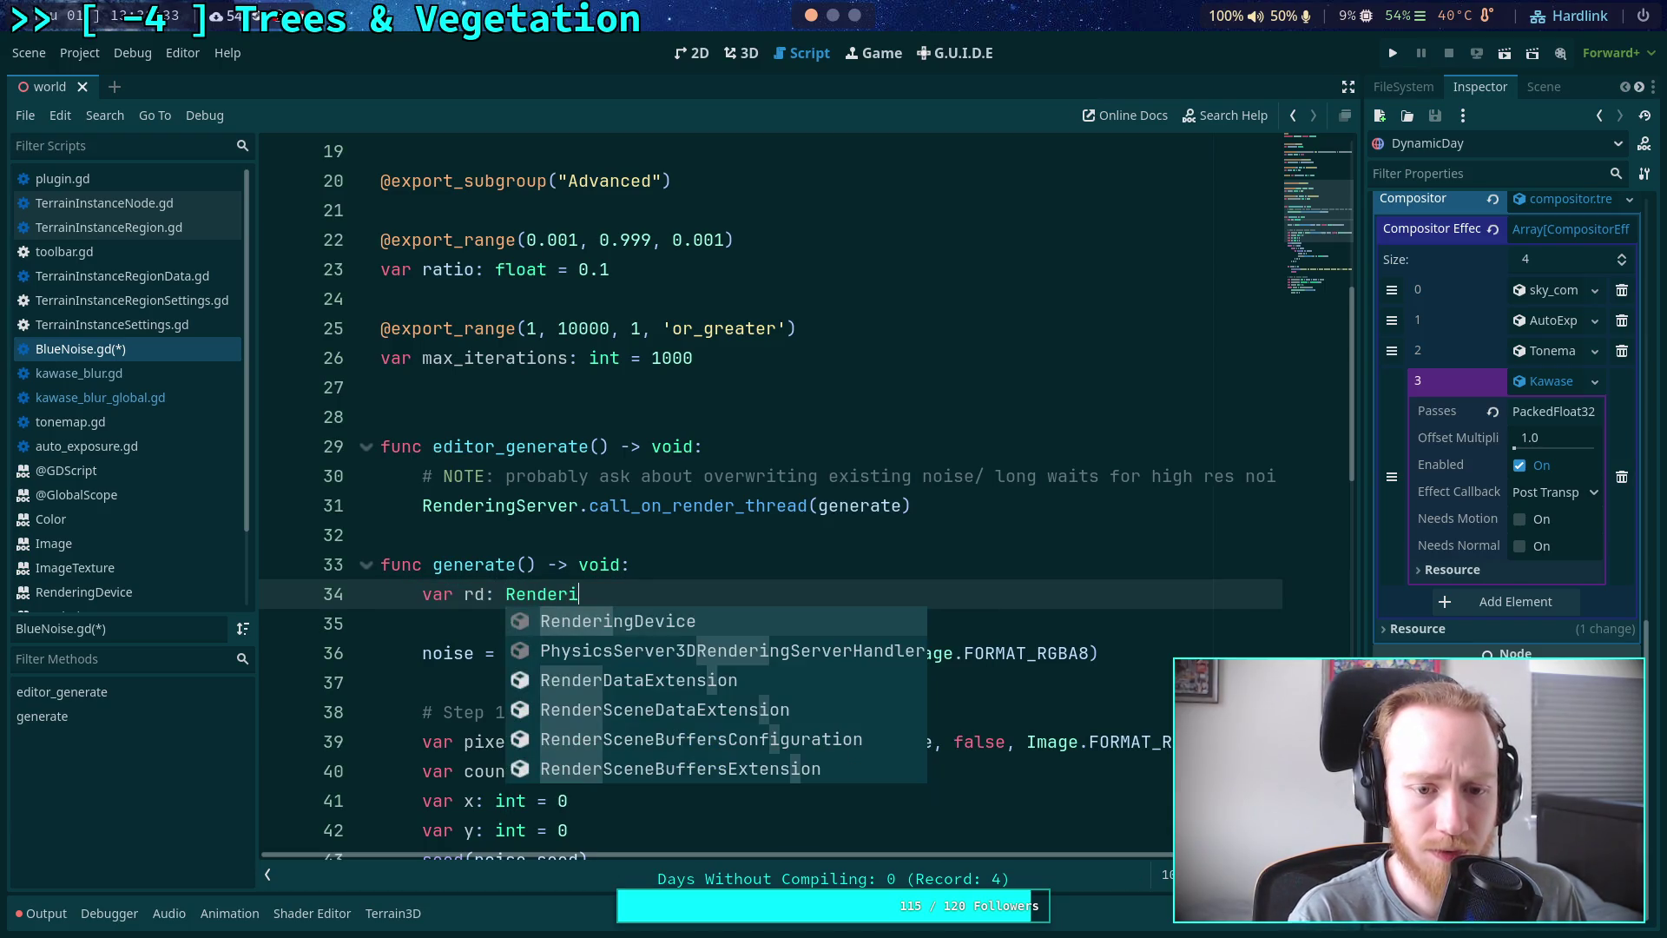
pyautogui.press('Return')
pyautogui.write('= renderings')
pyautogui.press('Return')
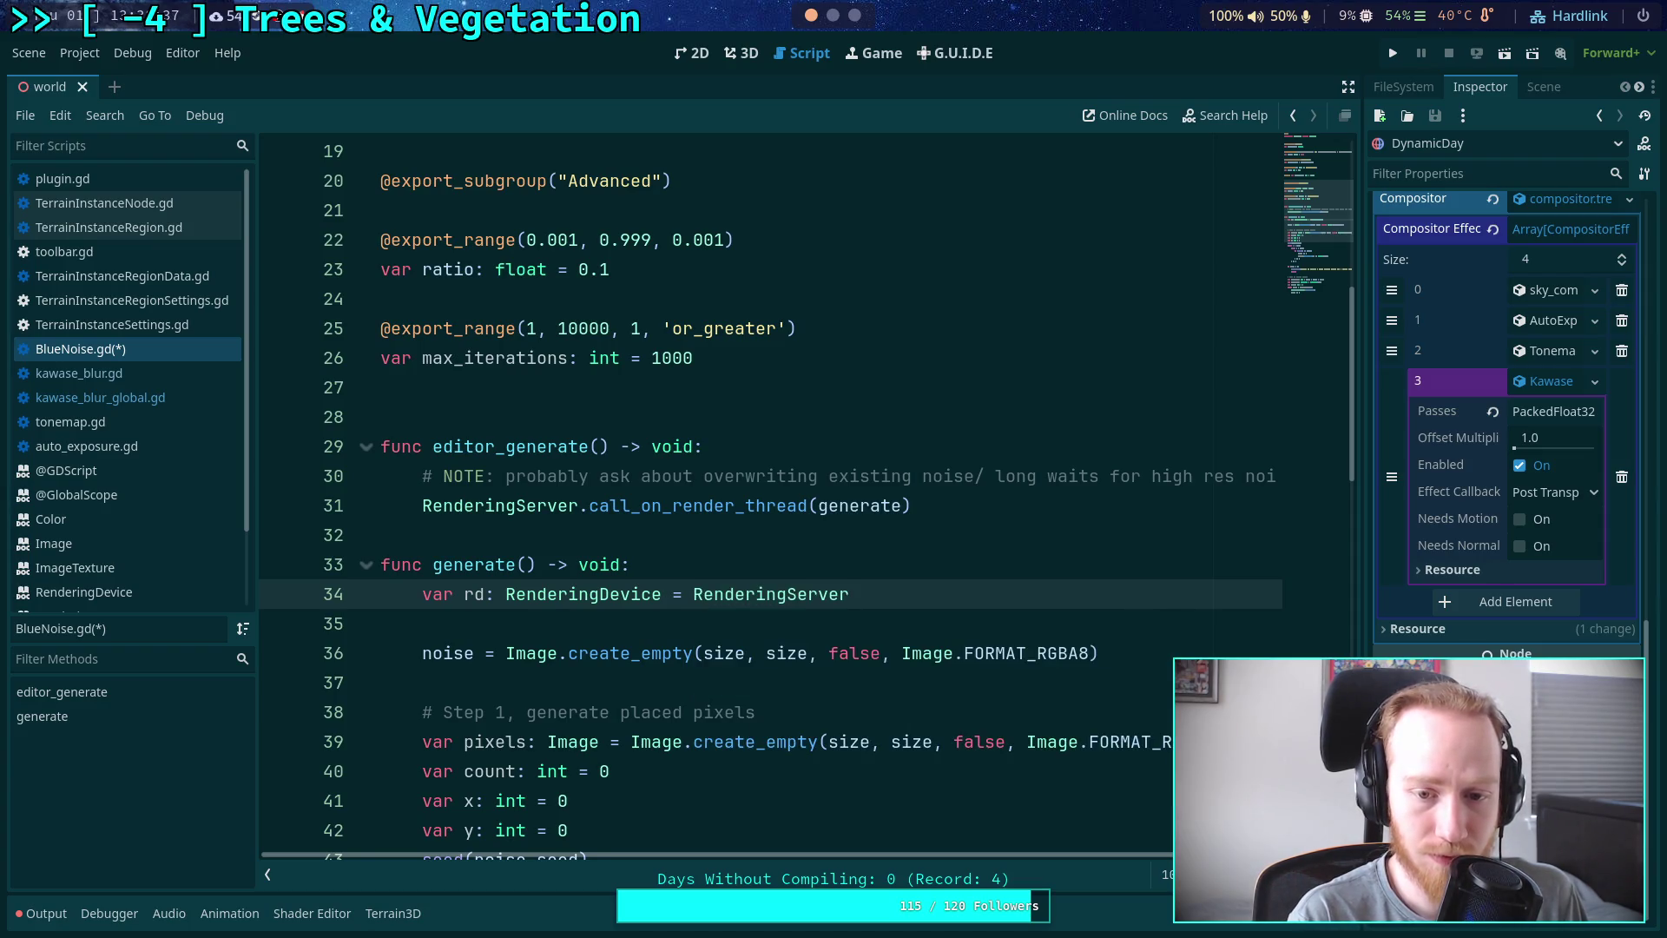
pyautogui.write('.get_re')
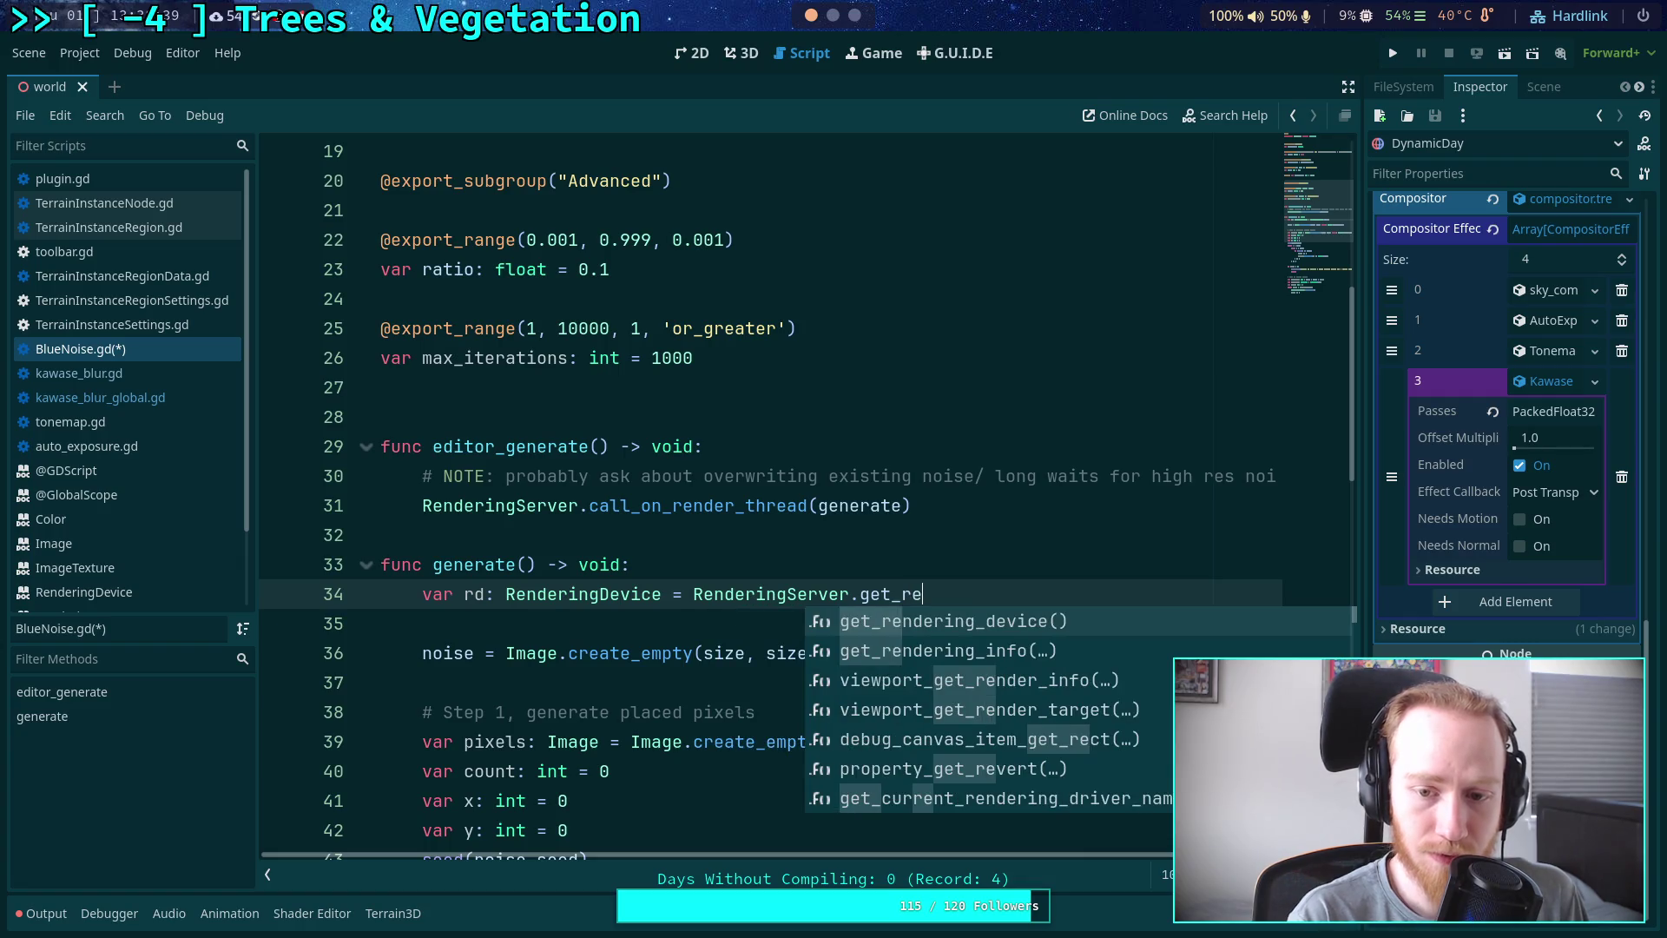
pyautogui.press('Return')
# Step: Add 'if not rd:' that push_errors 'Failed to get render device, needed for noise generation' and returns; save
pyautogui.scroll(-3, 800, 608)
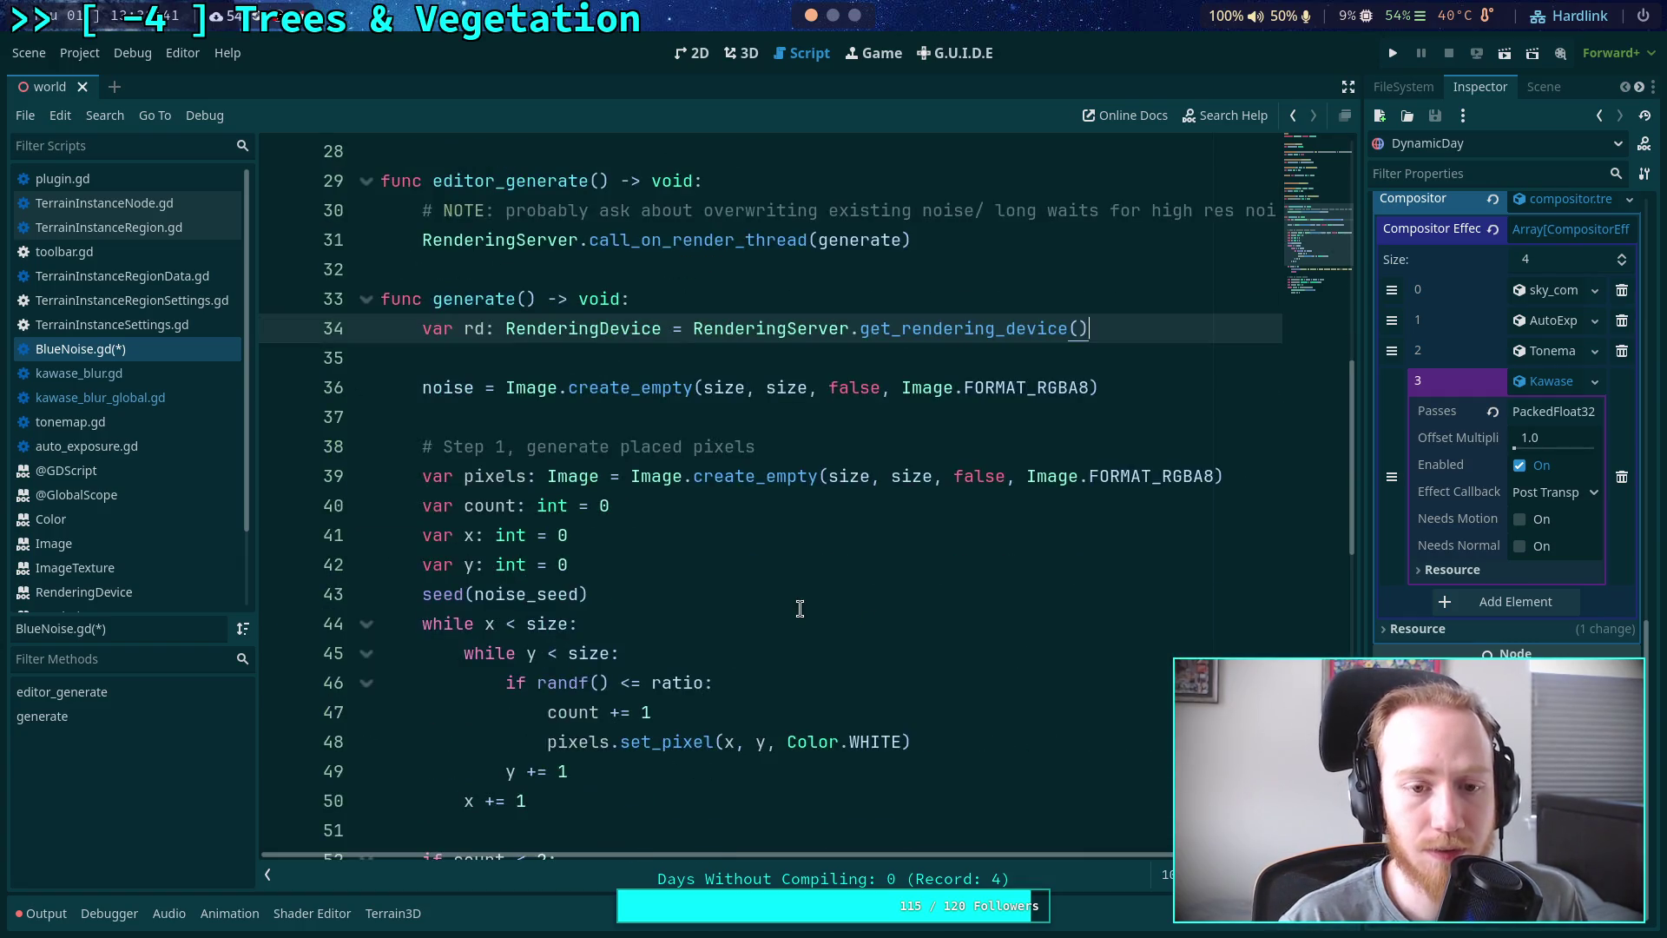
pyautogui.press('Return')
pyautogui.write('if not rd')
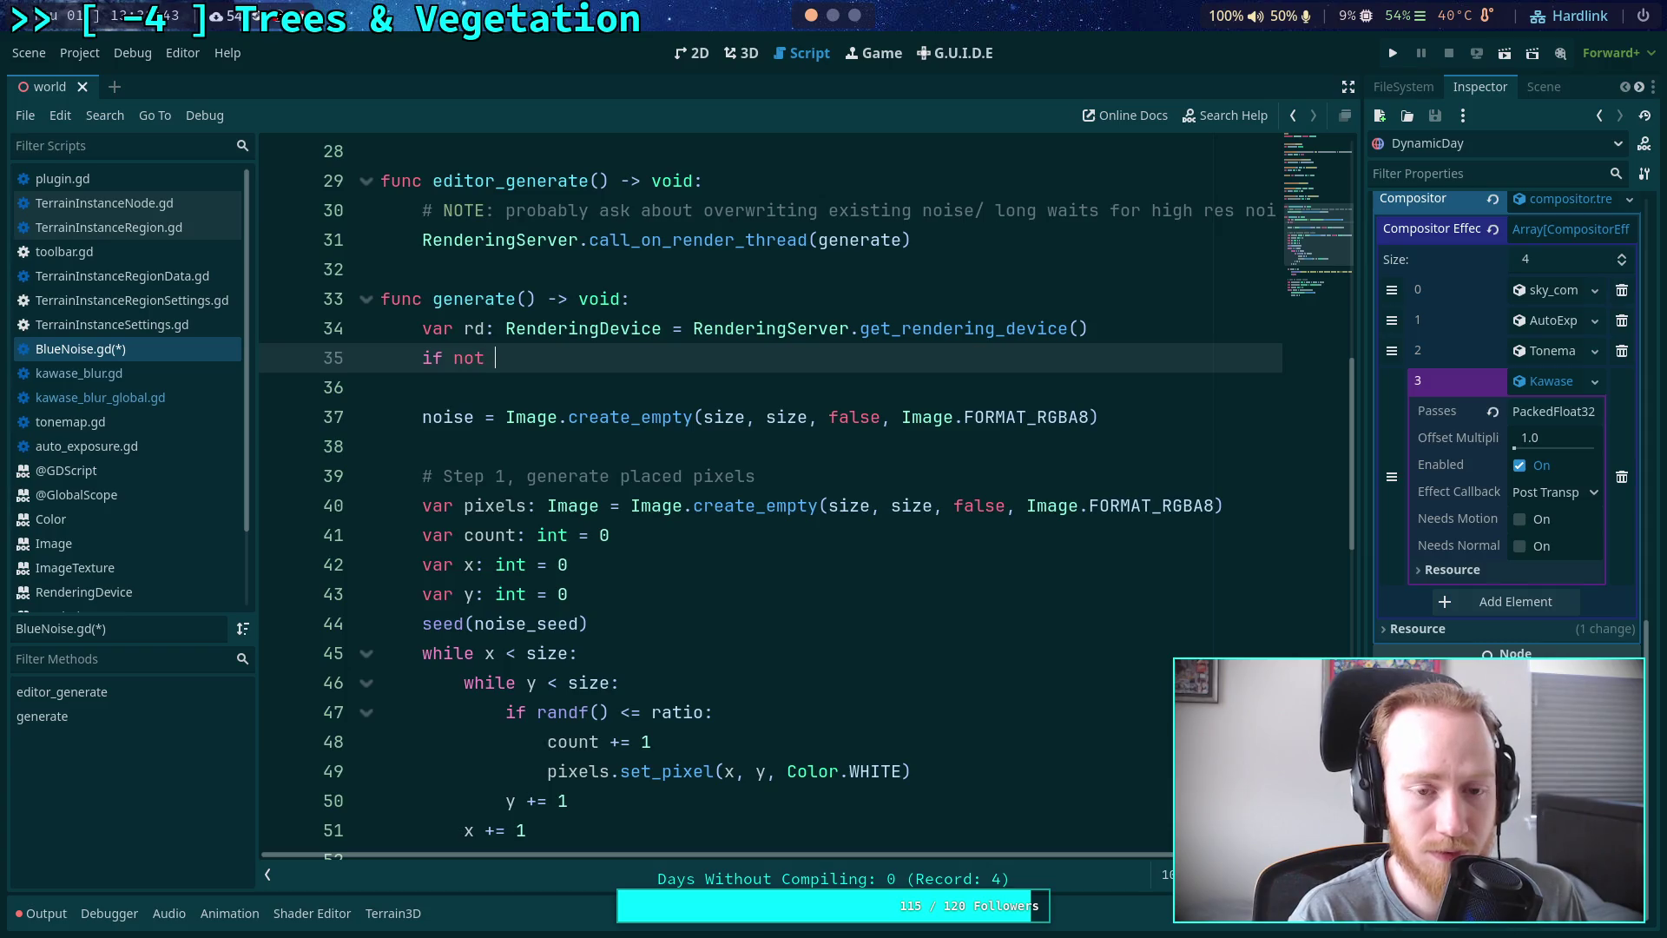
pyautogui.write(':')
pyautogui.press('Return')
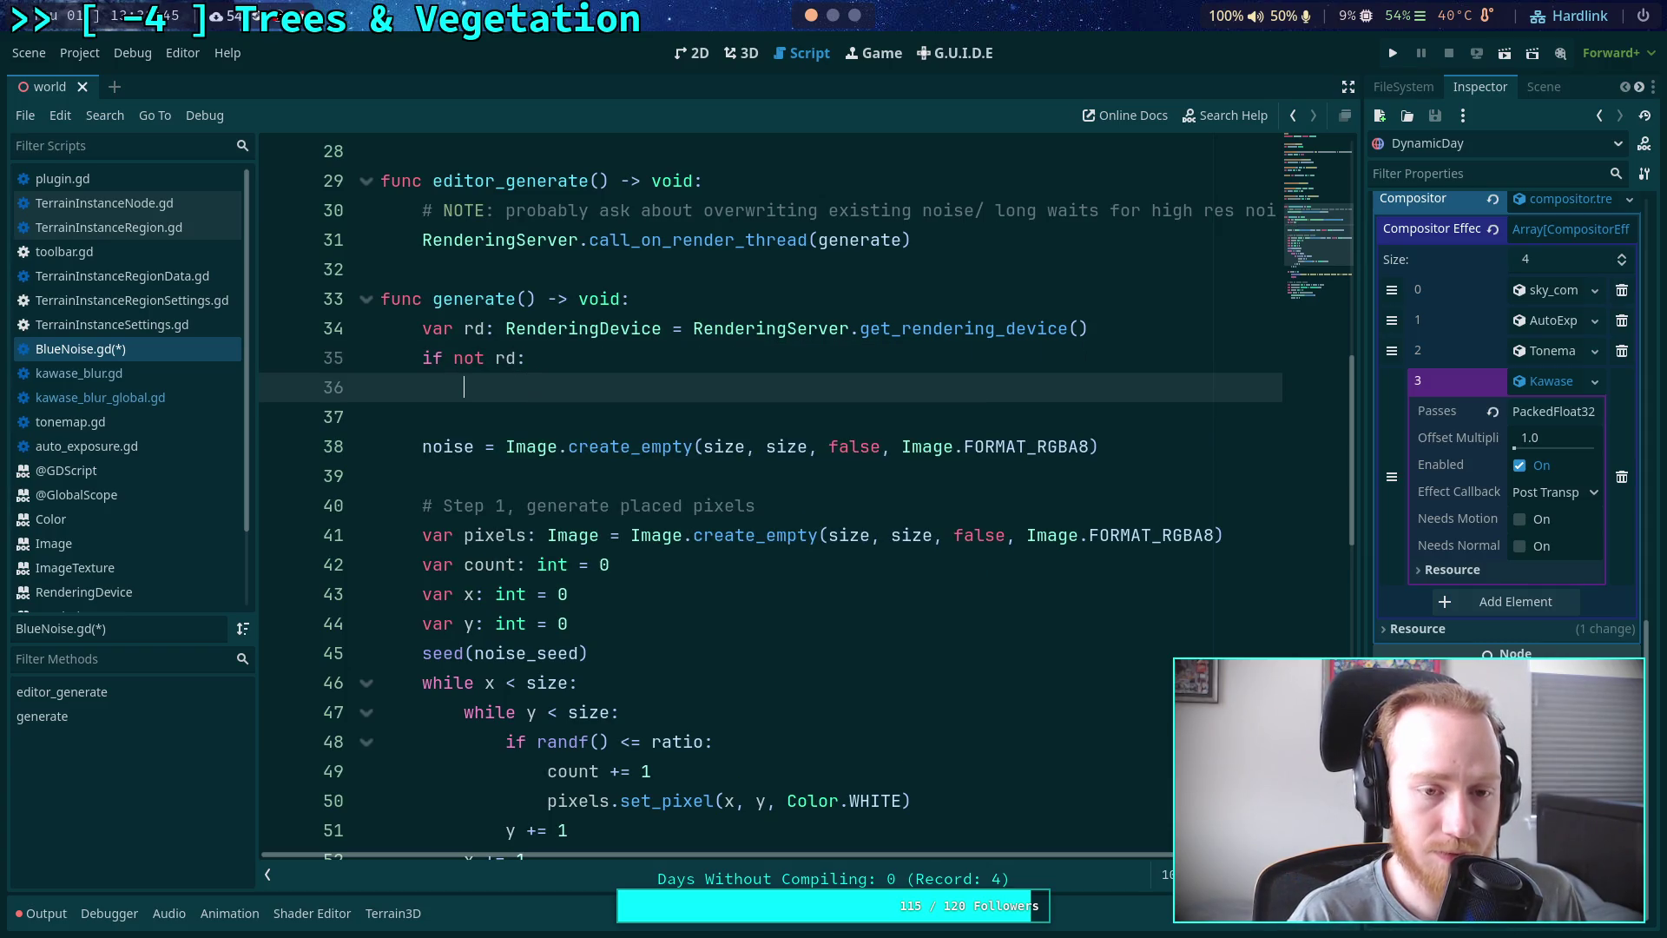
pyautogui.write('push-')
pyautogui.write('_er')
pyautogui.press('Return')
pyautogui.write('9')
pyautogui.press('BackSpace')
pyautogui.write("'Failed to")
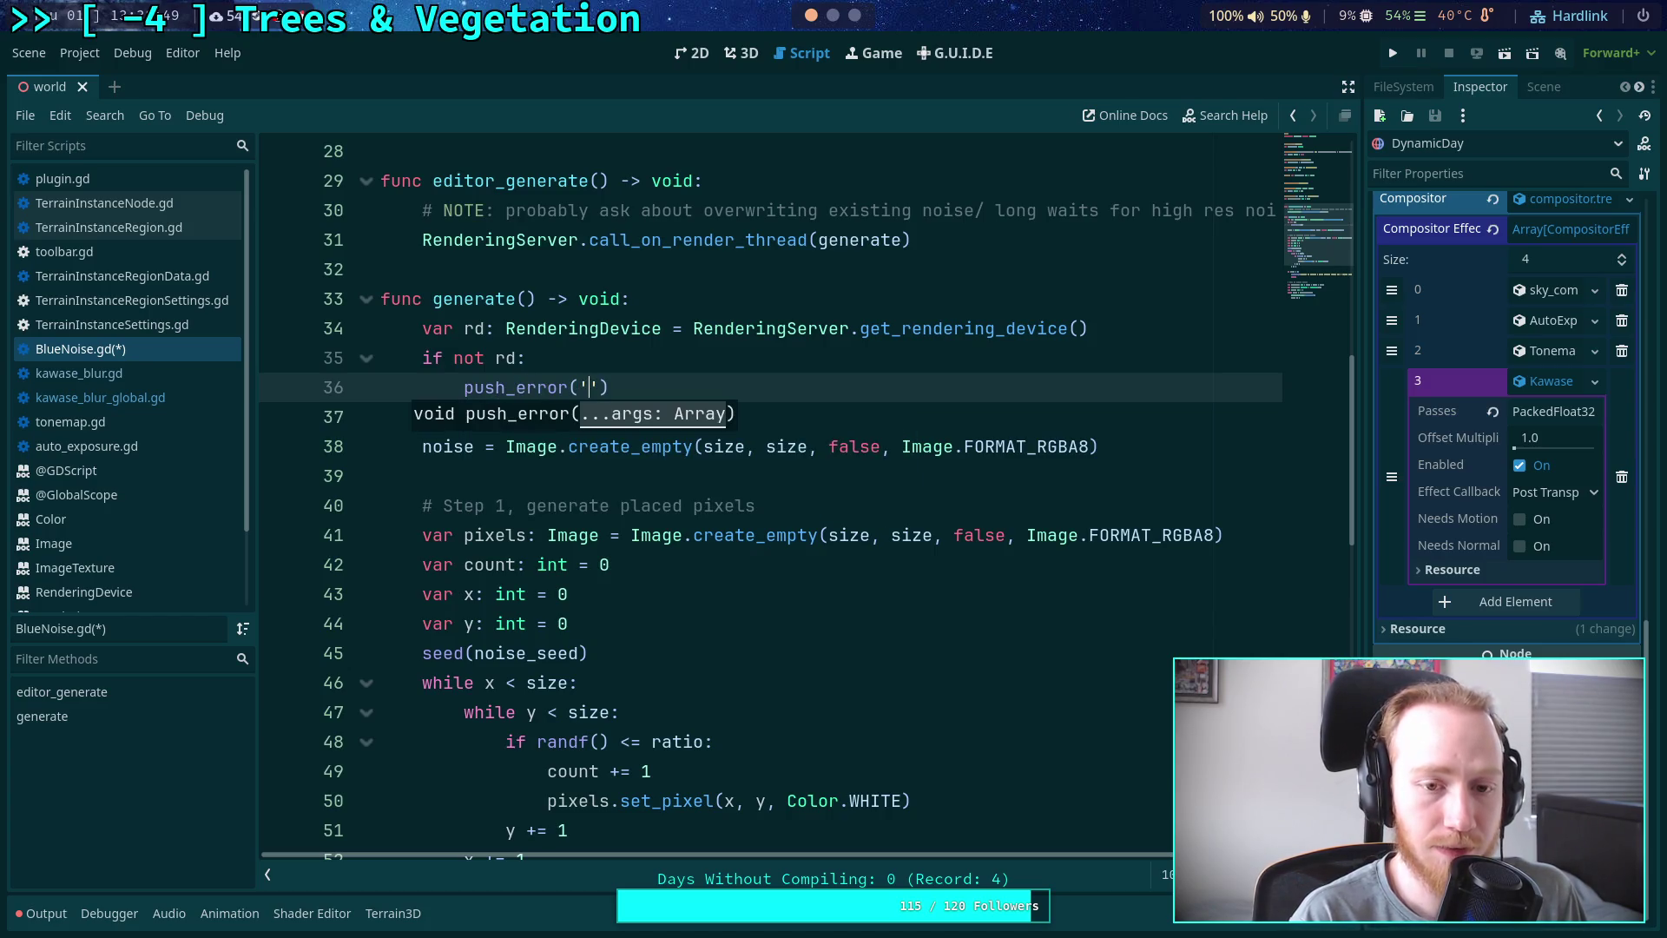
pyautogui.write(' get render')
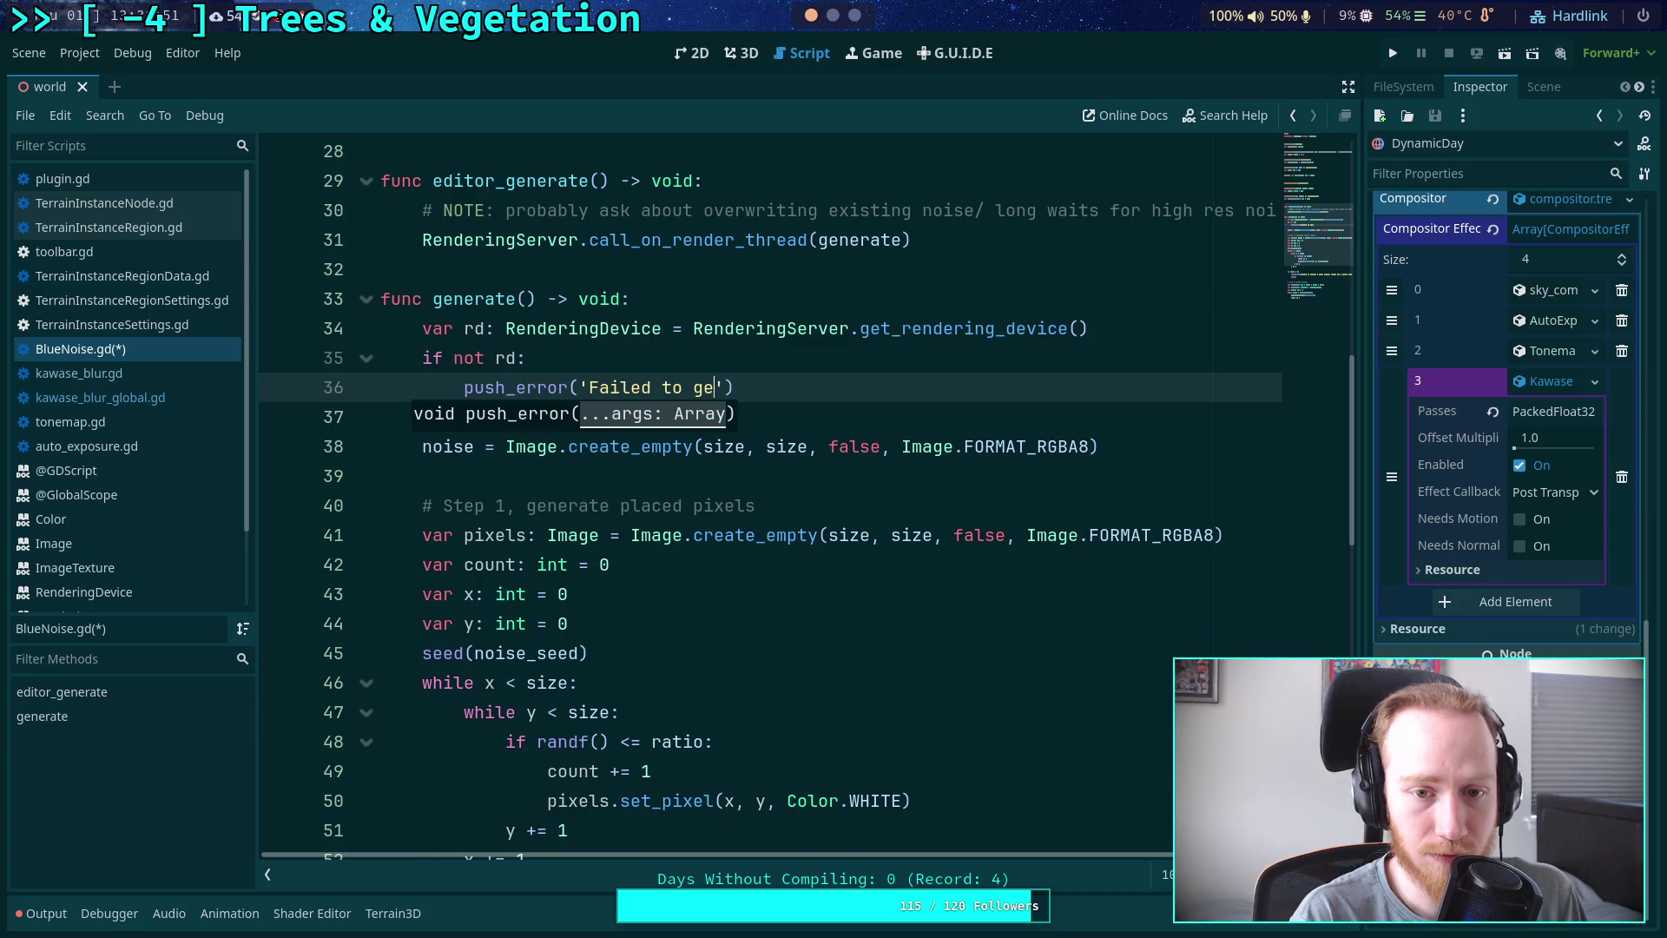
pyautogui.write(' devie')
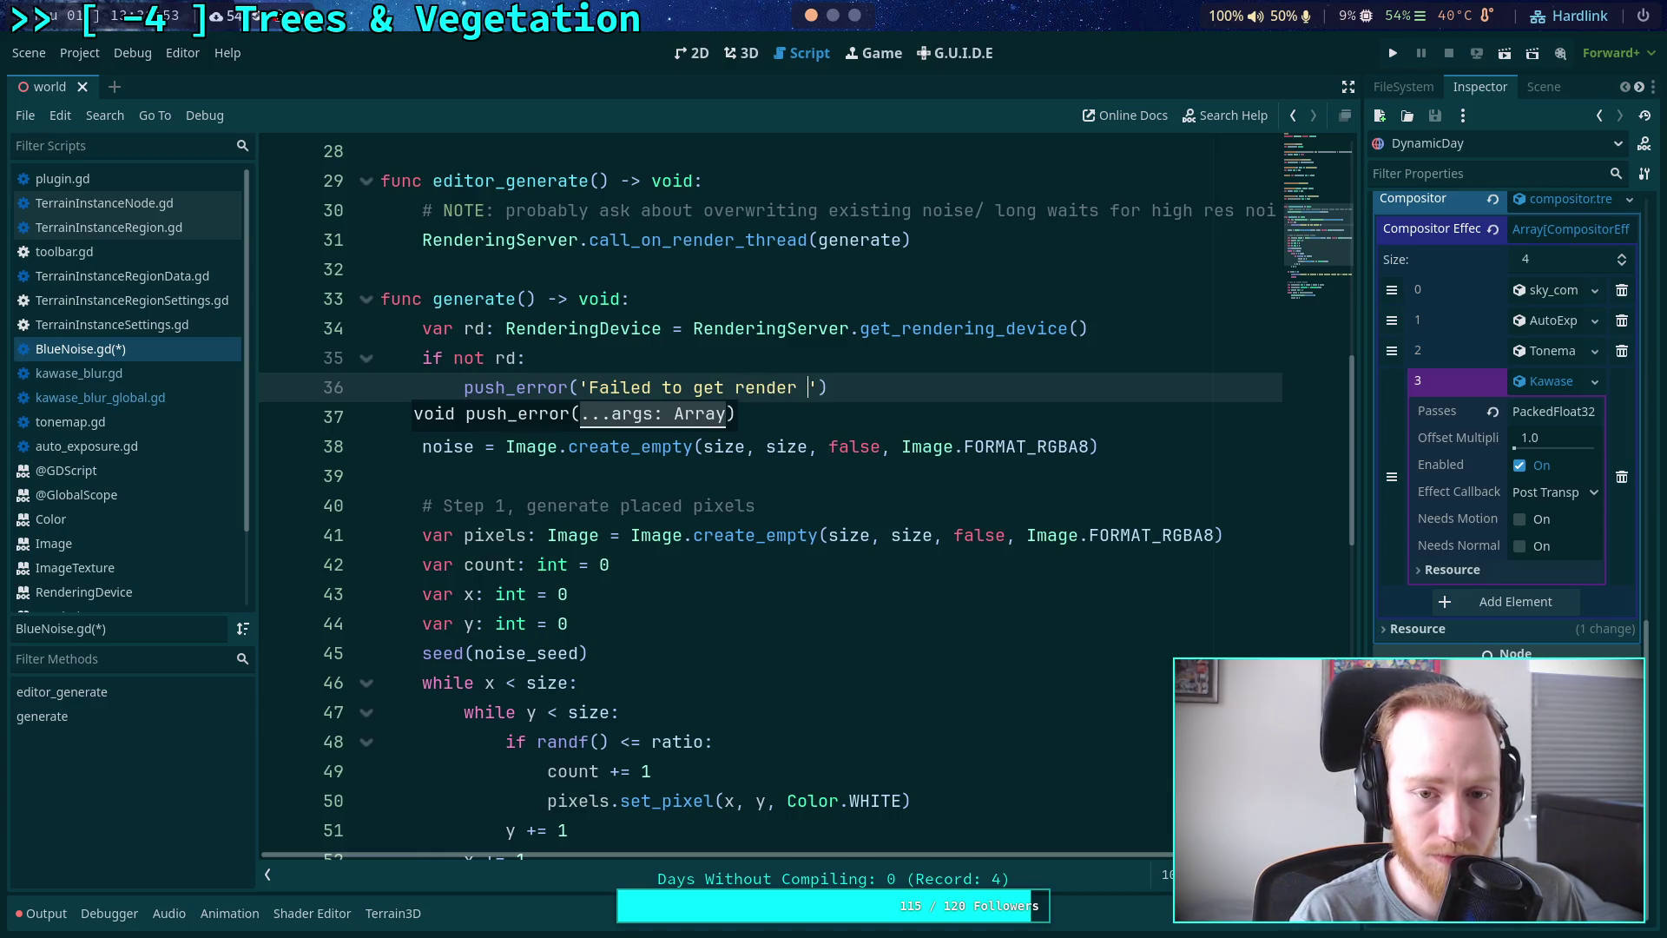
pyautogui.write('e, needed for')
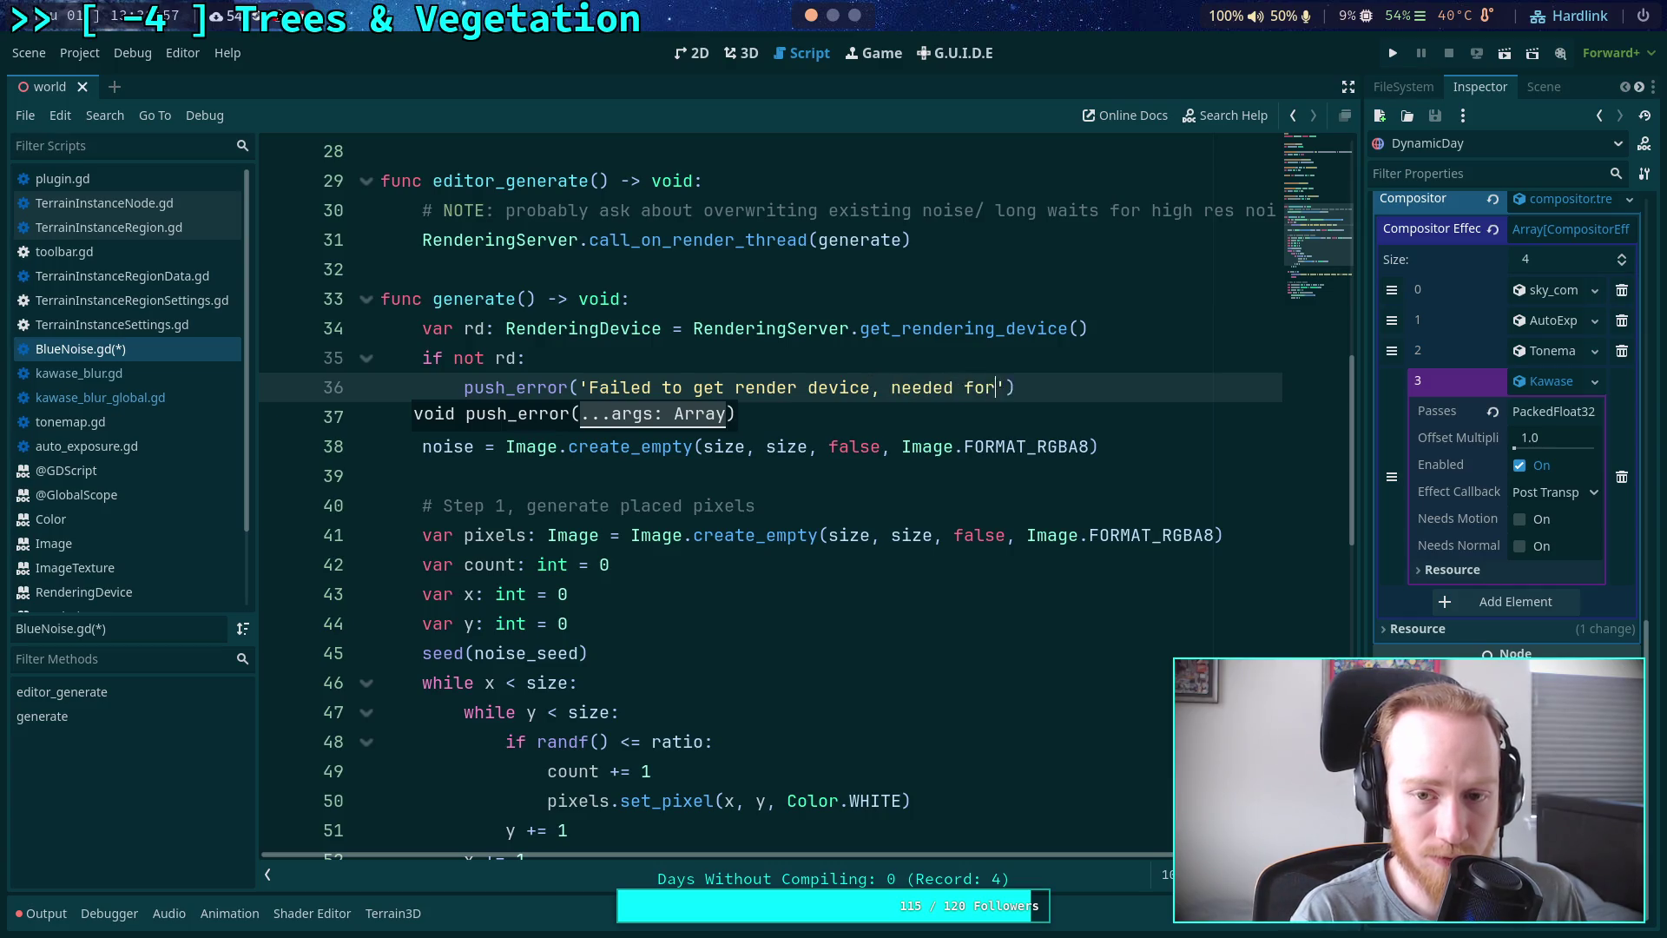
pyautogui.write(' noise g')
pyautogui.write('eneration')
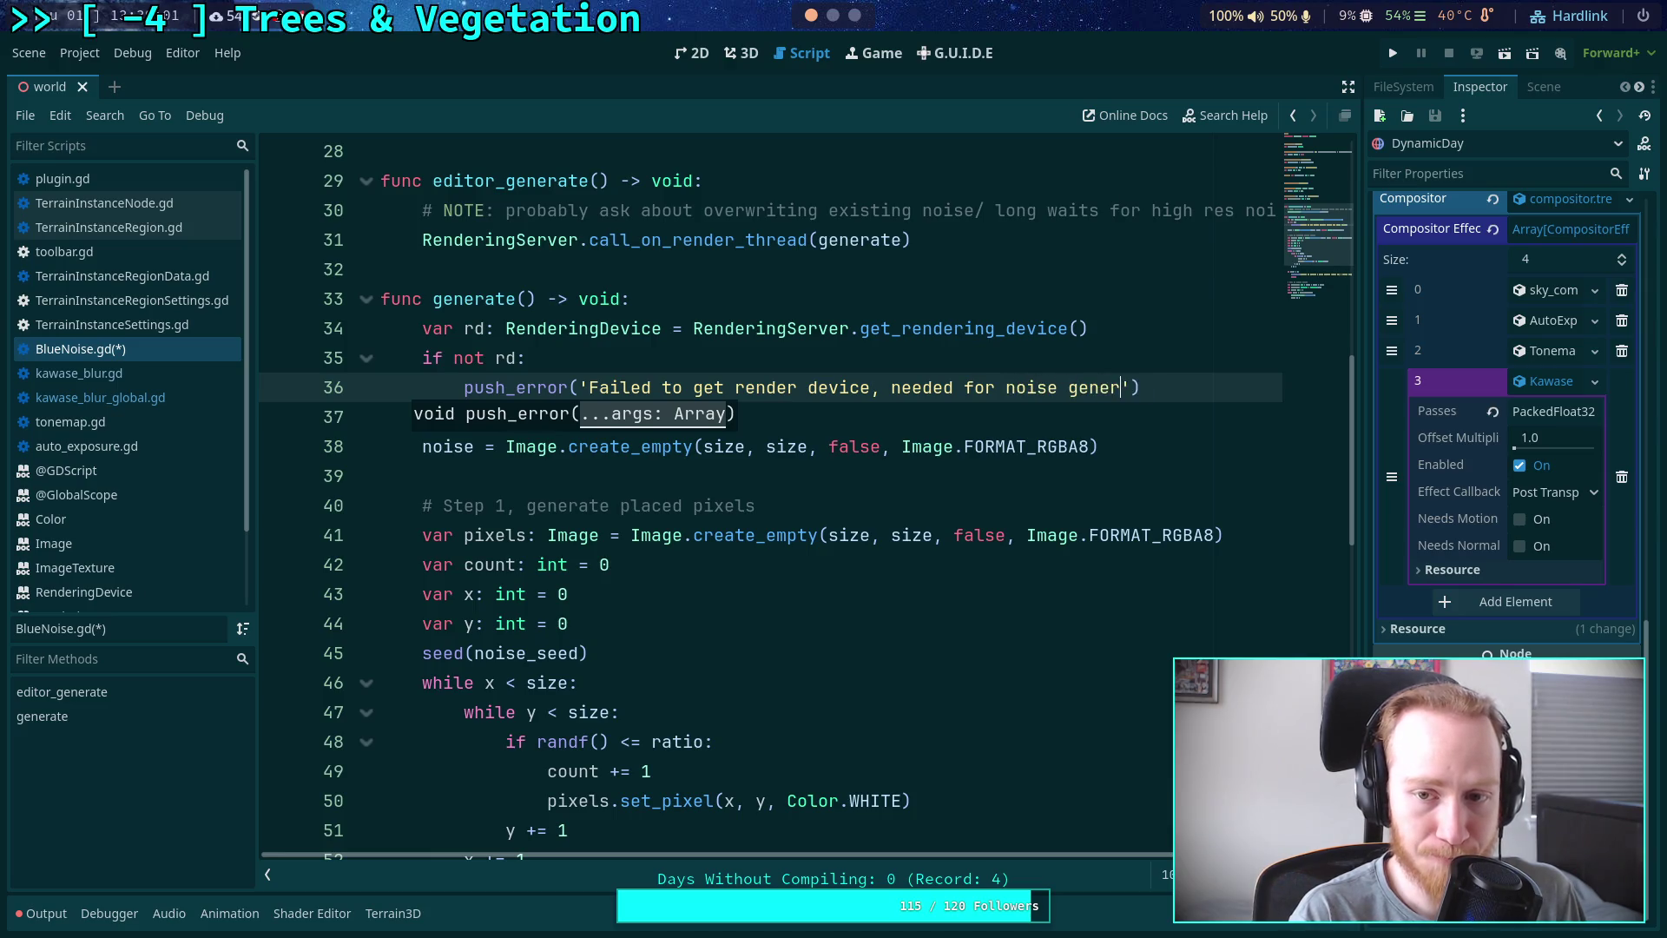
pyautogui.press('End')
pyautogui.press('Return')
pyautogui.write('return')
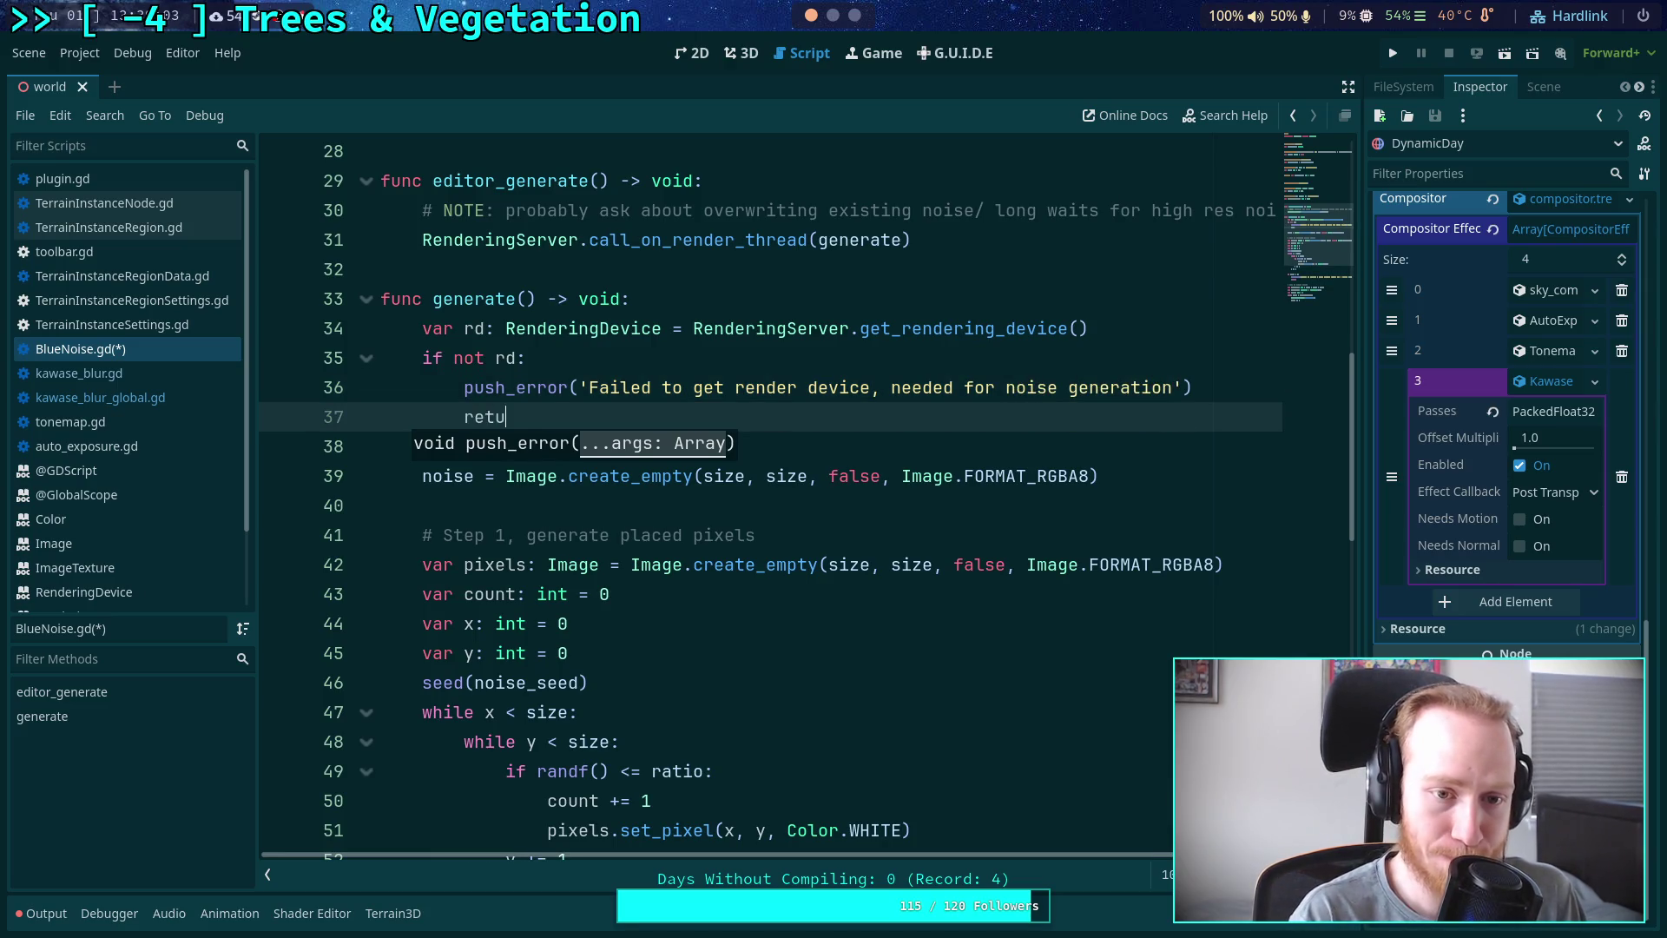
pyautogui.hotkey('ctrl', 's')
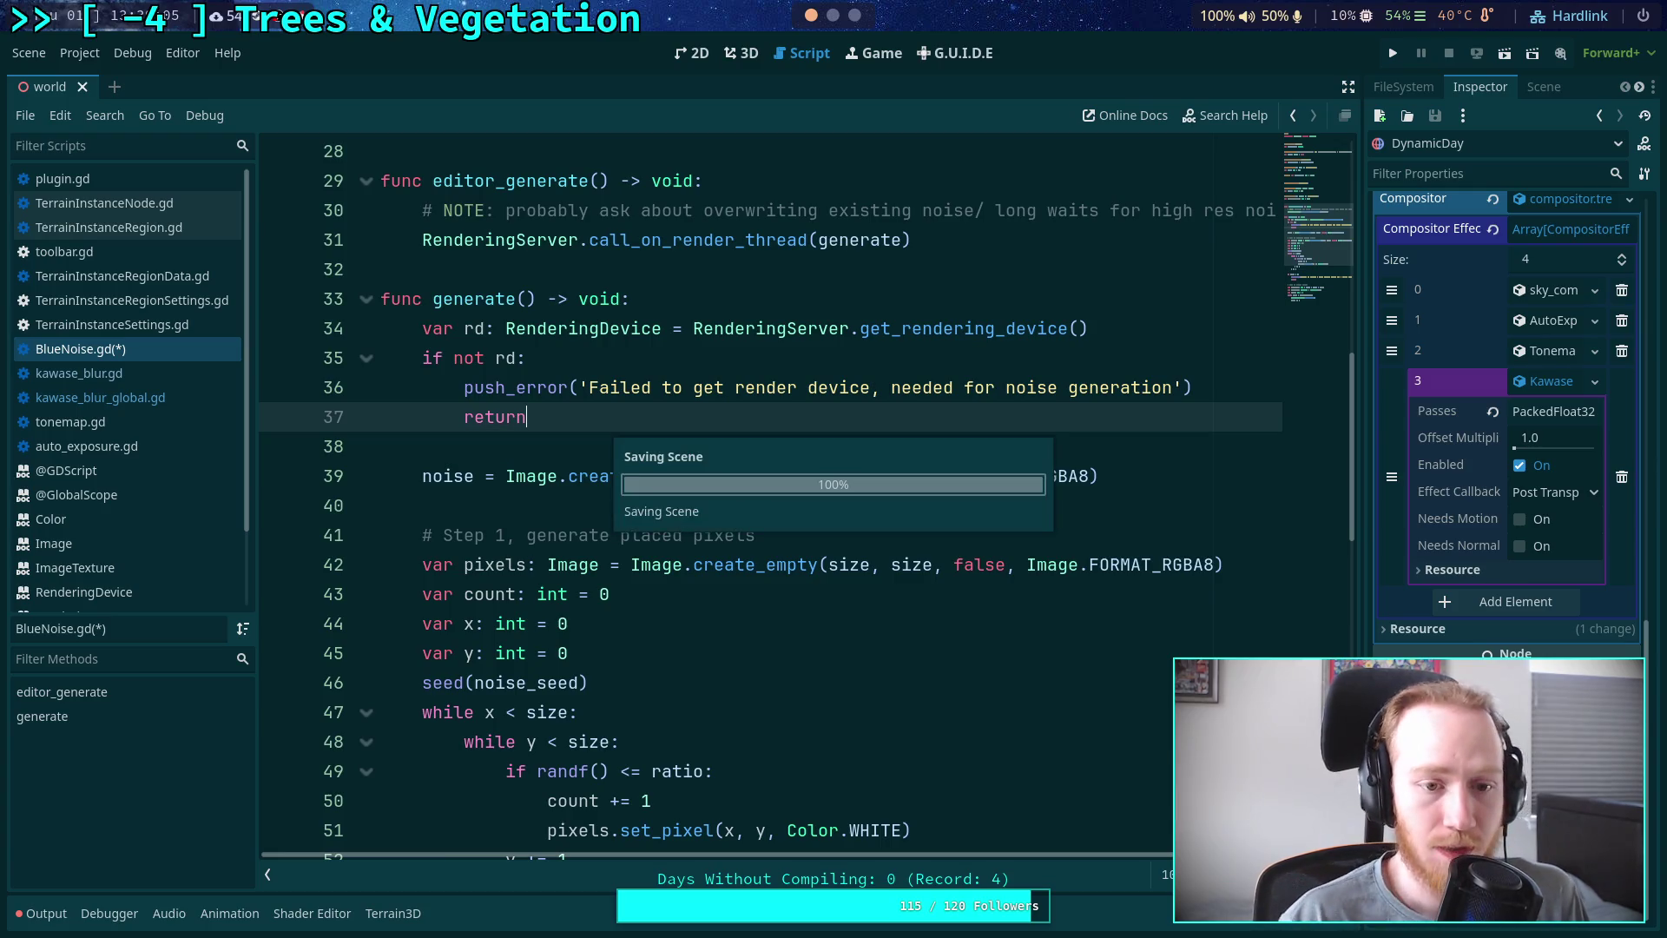
# Step: Start a '# Step' comment below the return, then remove it and the extra blank lines
pyautogui.press('Return')
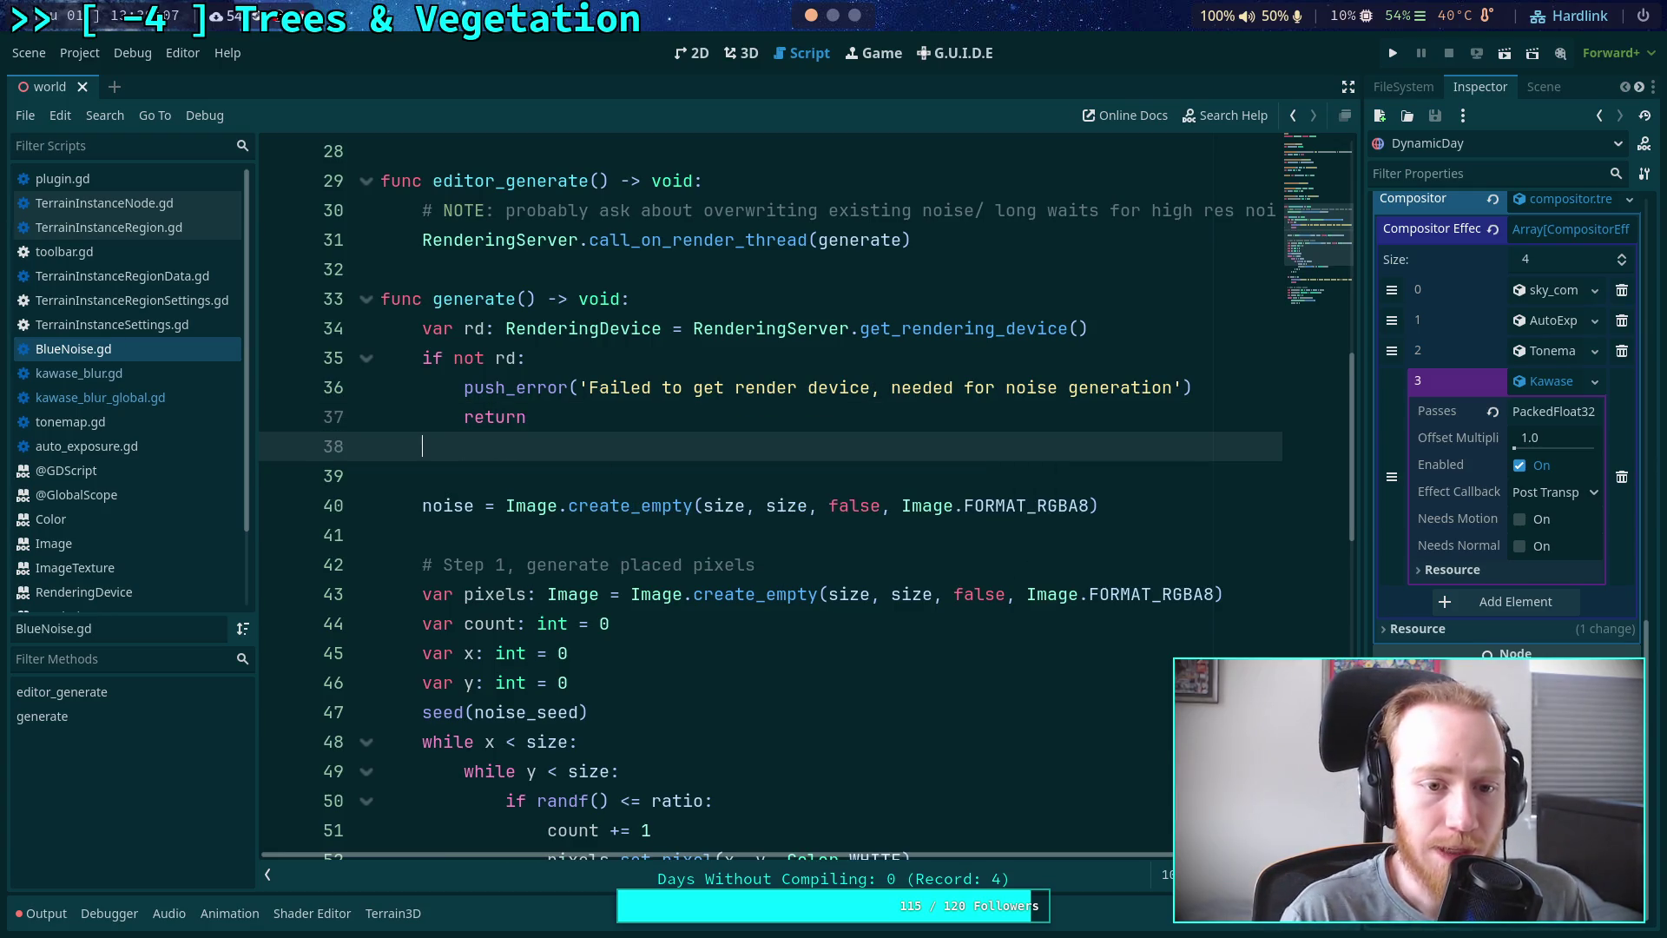
pyautogui.press('Return')
pyautogui.write('# Stop')
pyautogui.press('BackSpace')
pyautogui.press('BackSpace')
pyautogui.write('ep')
pyautogui.press('BackSpace')
pyautogui.press('BackSpace')
pyautogui.press('BackSpace')
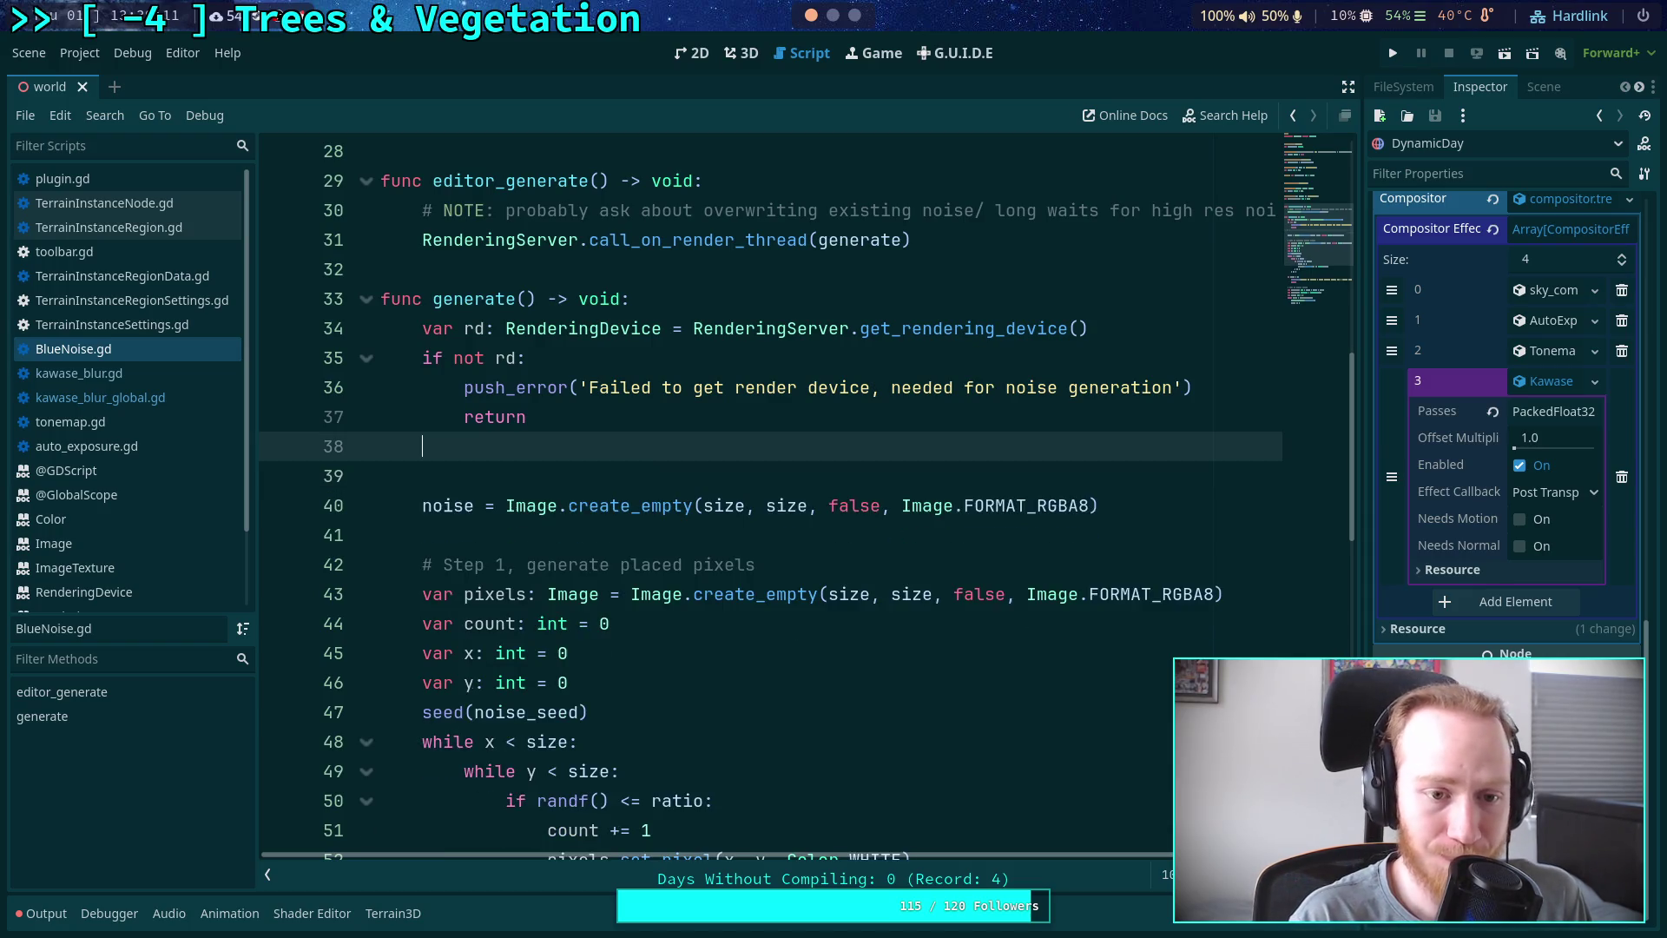
pyautogui.scroll(-2, 856, 608)
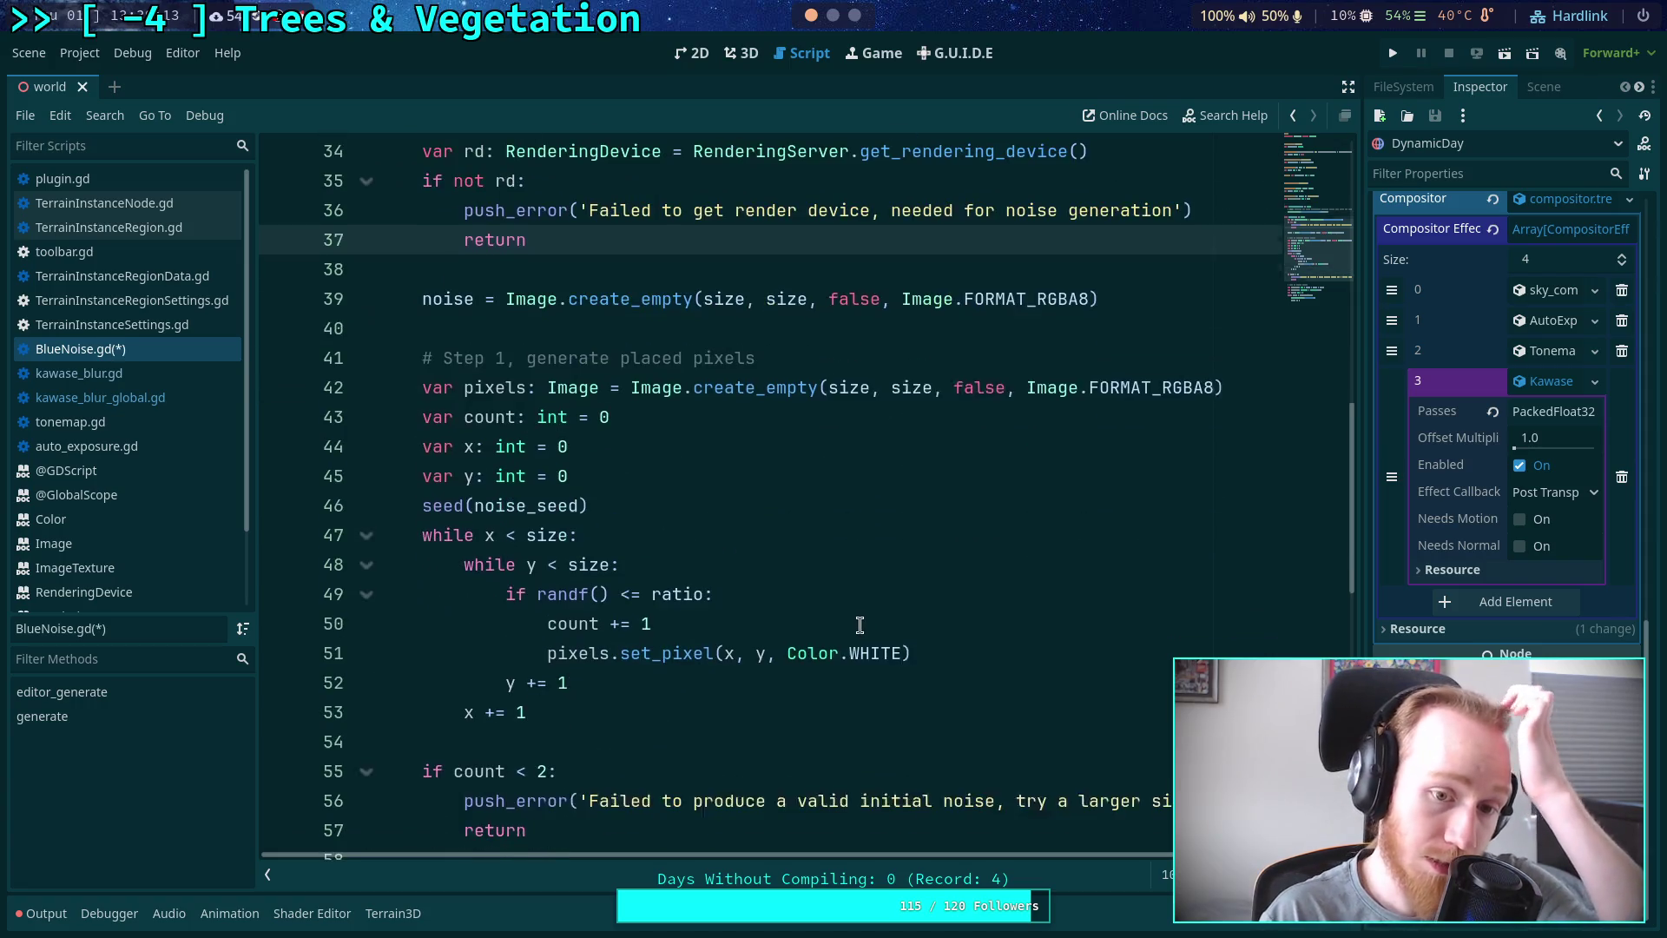
# Step: Below 'var iters: int = 0', begin typing 'var blur_rid: RID = rd.creat_' before the spread loop
pyautogui.scroll(-4, 856, 604)
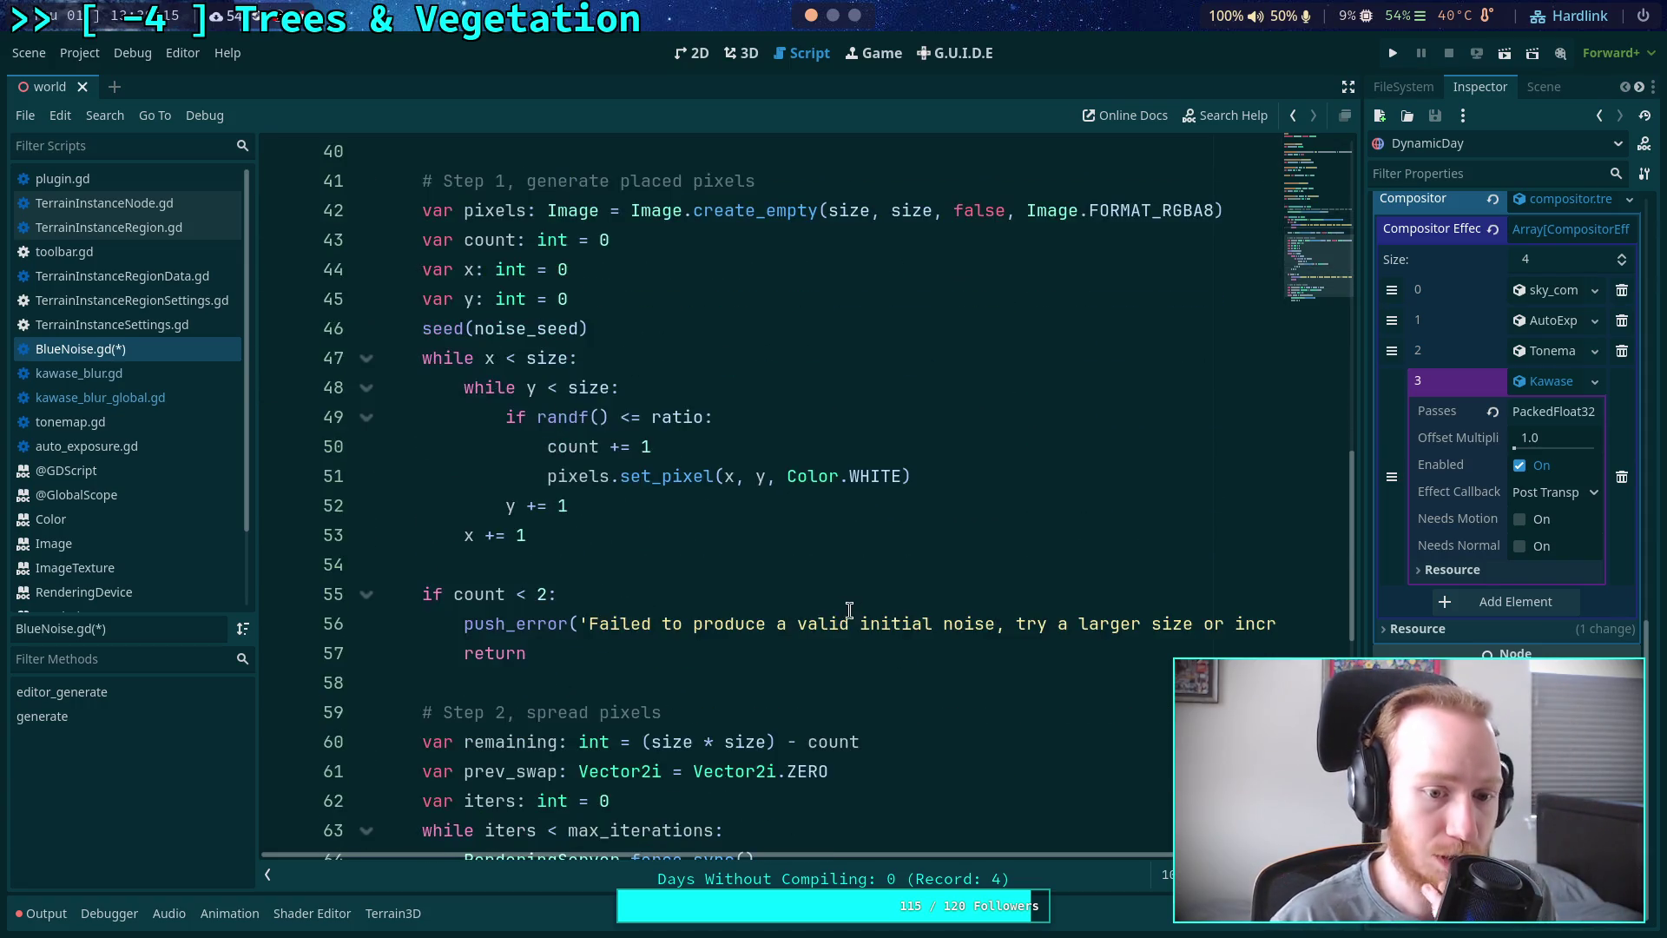
pyautogui.scroll(-1, 661, 579)
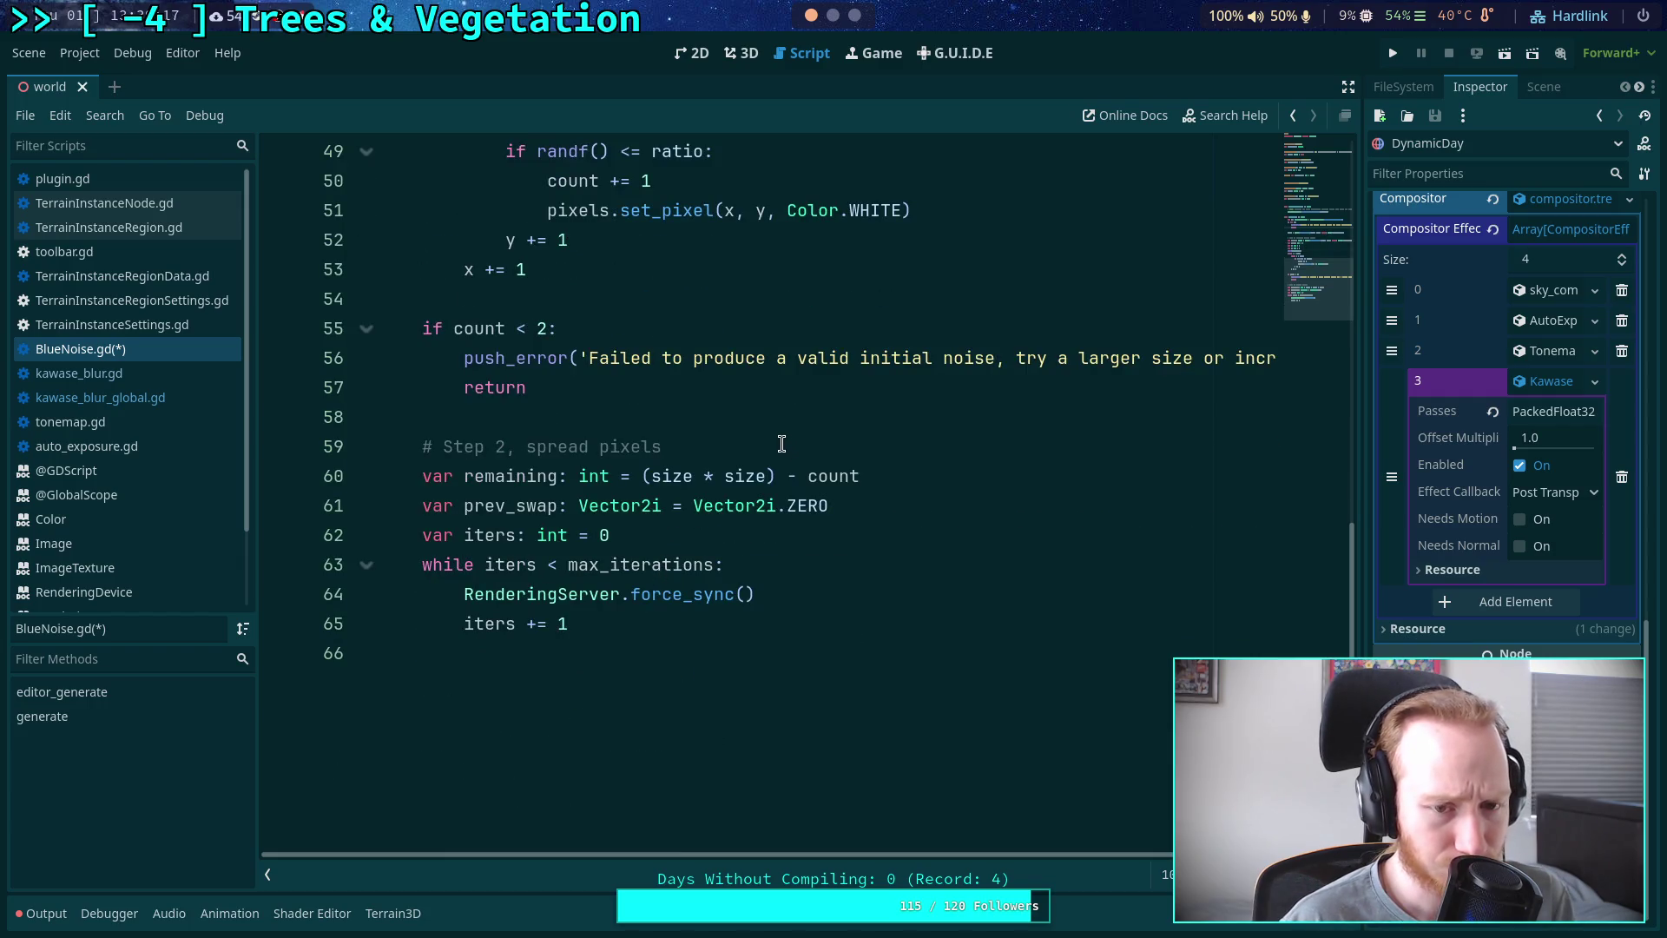
pyautogui.click(865, 539)
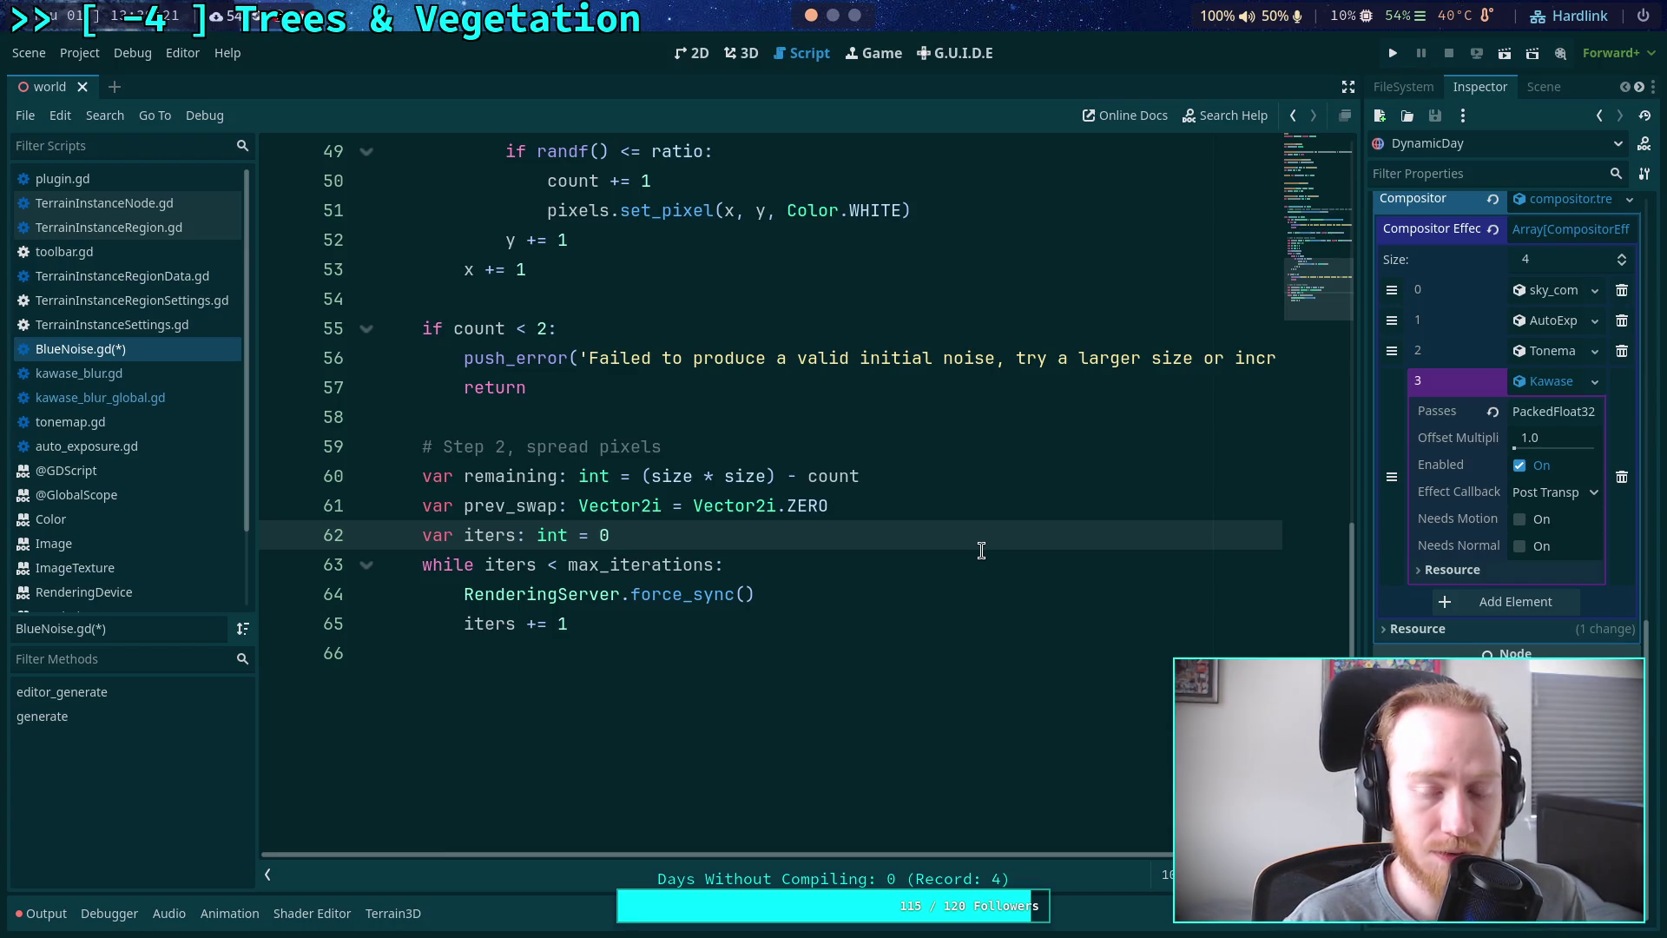
pyautogui.press('Return')
pyautogui.press('Return')
pyautogui.press('Return')
pyautogui.press('Up')
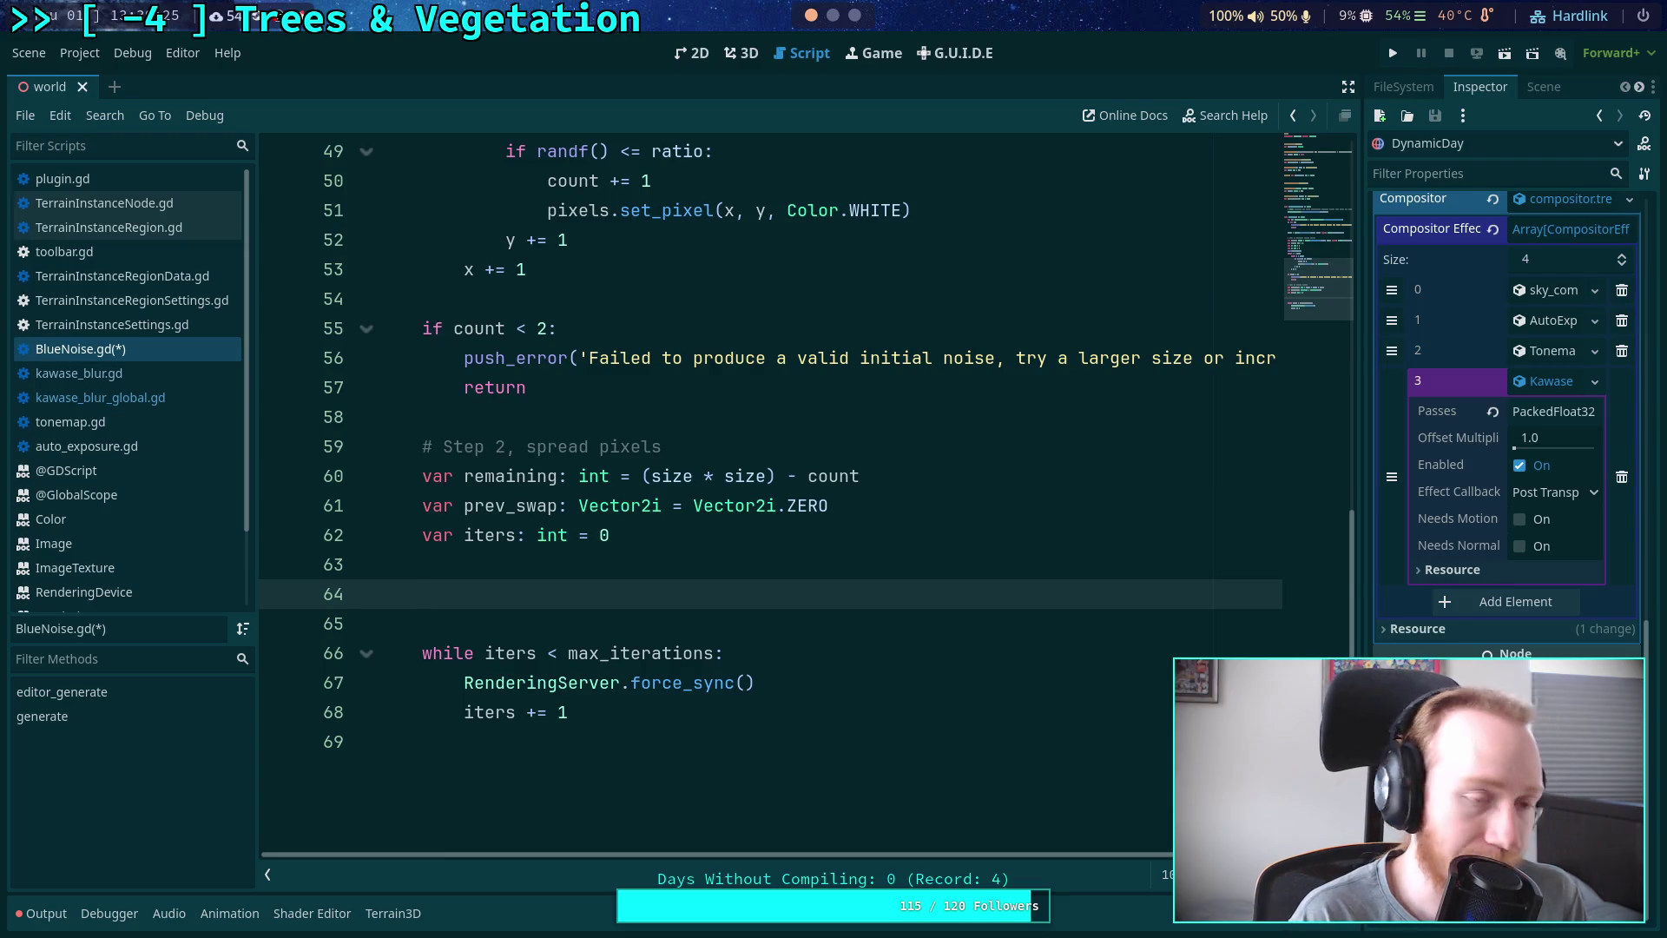
pyautogui.write('vr')
pyautogui.press('BackSpace')
pyautogui.press('BackSpace')
pyautogui.write('var blur-')
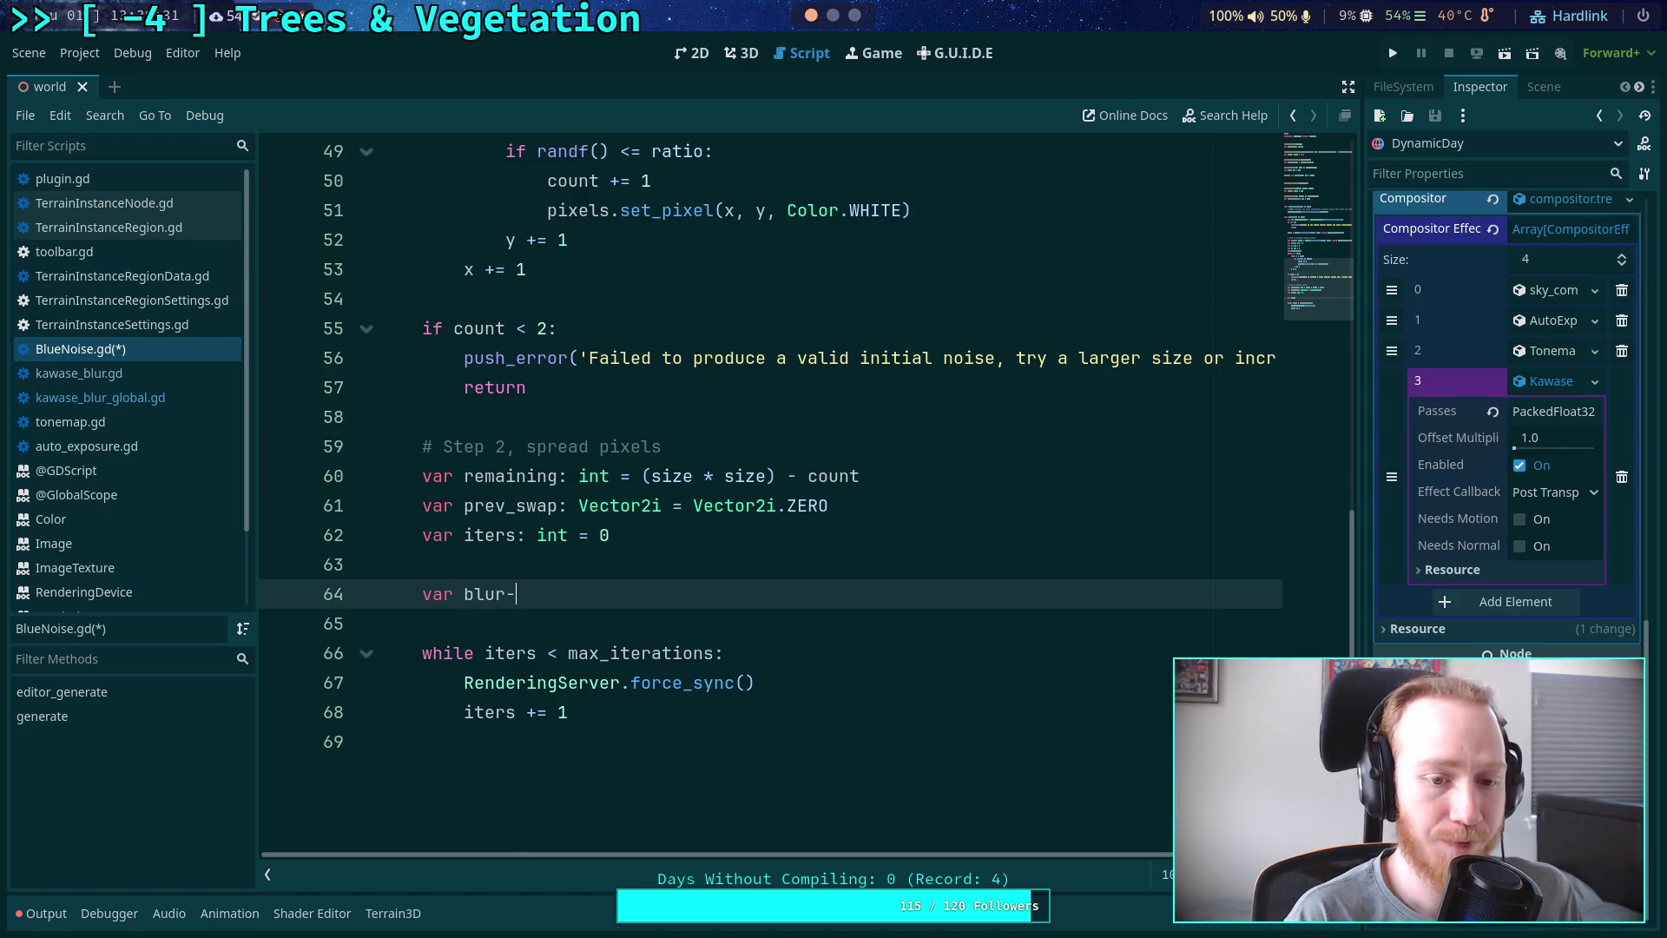
pyautogui.press('BackSpace')
pyautogui.write('_rid: ')
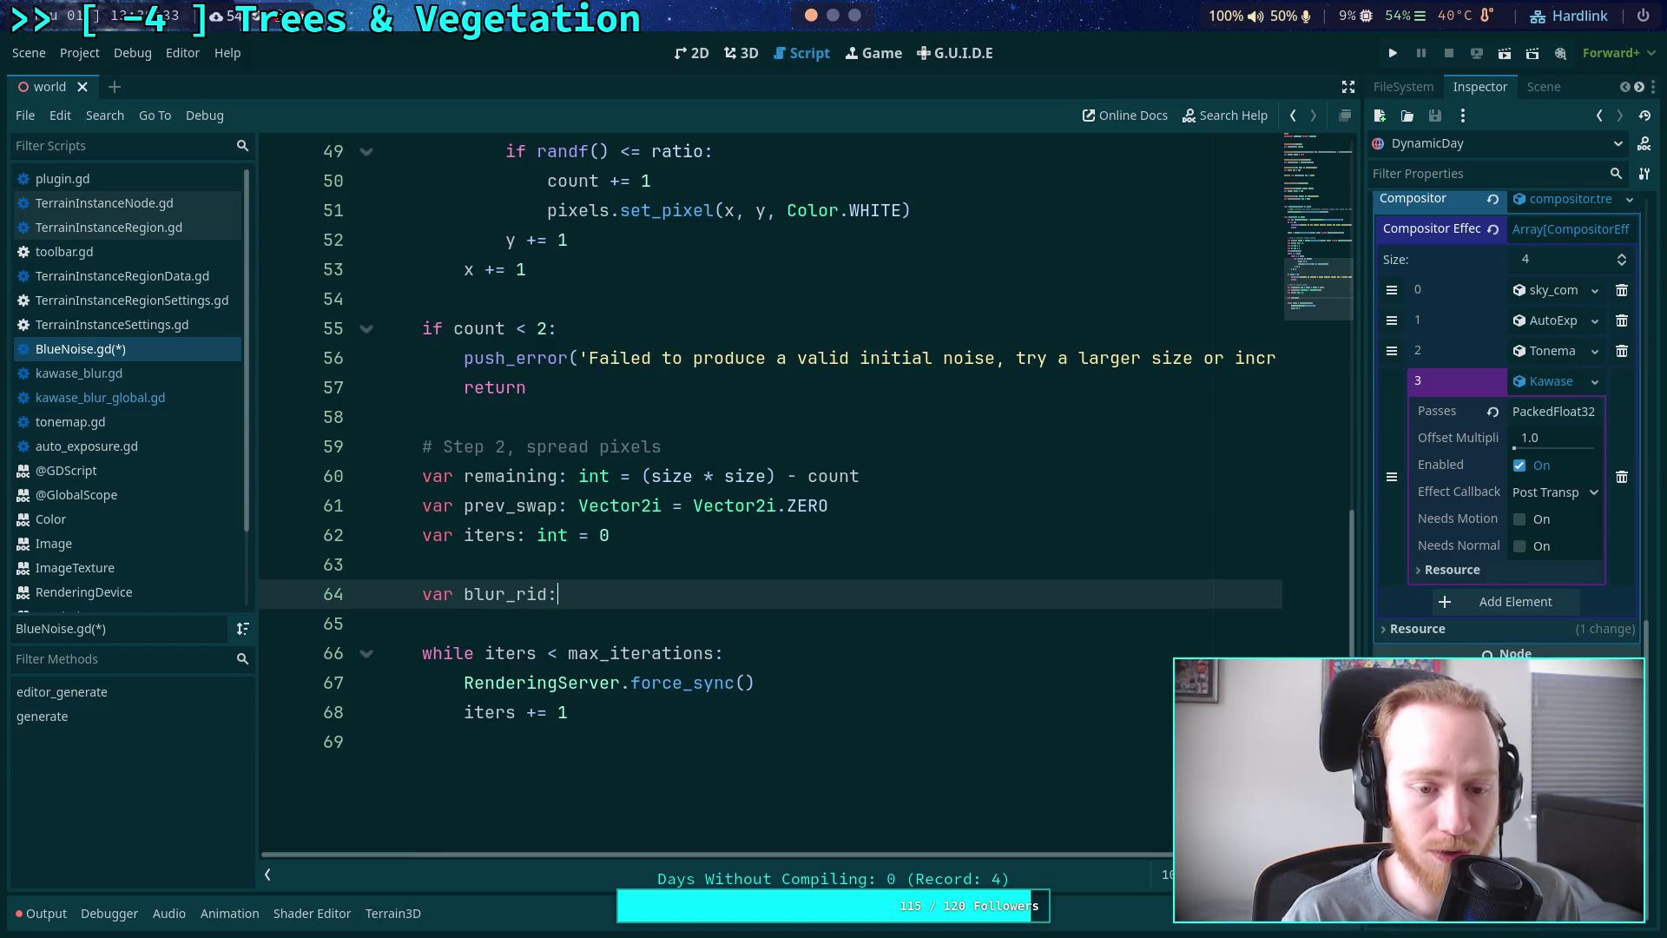
pyautogui.write('RID = ')
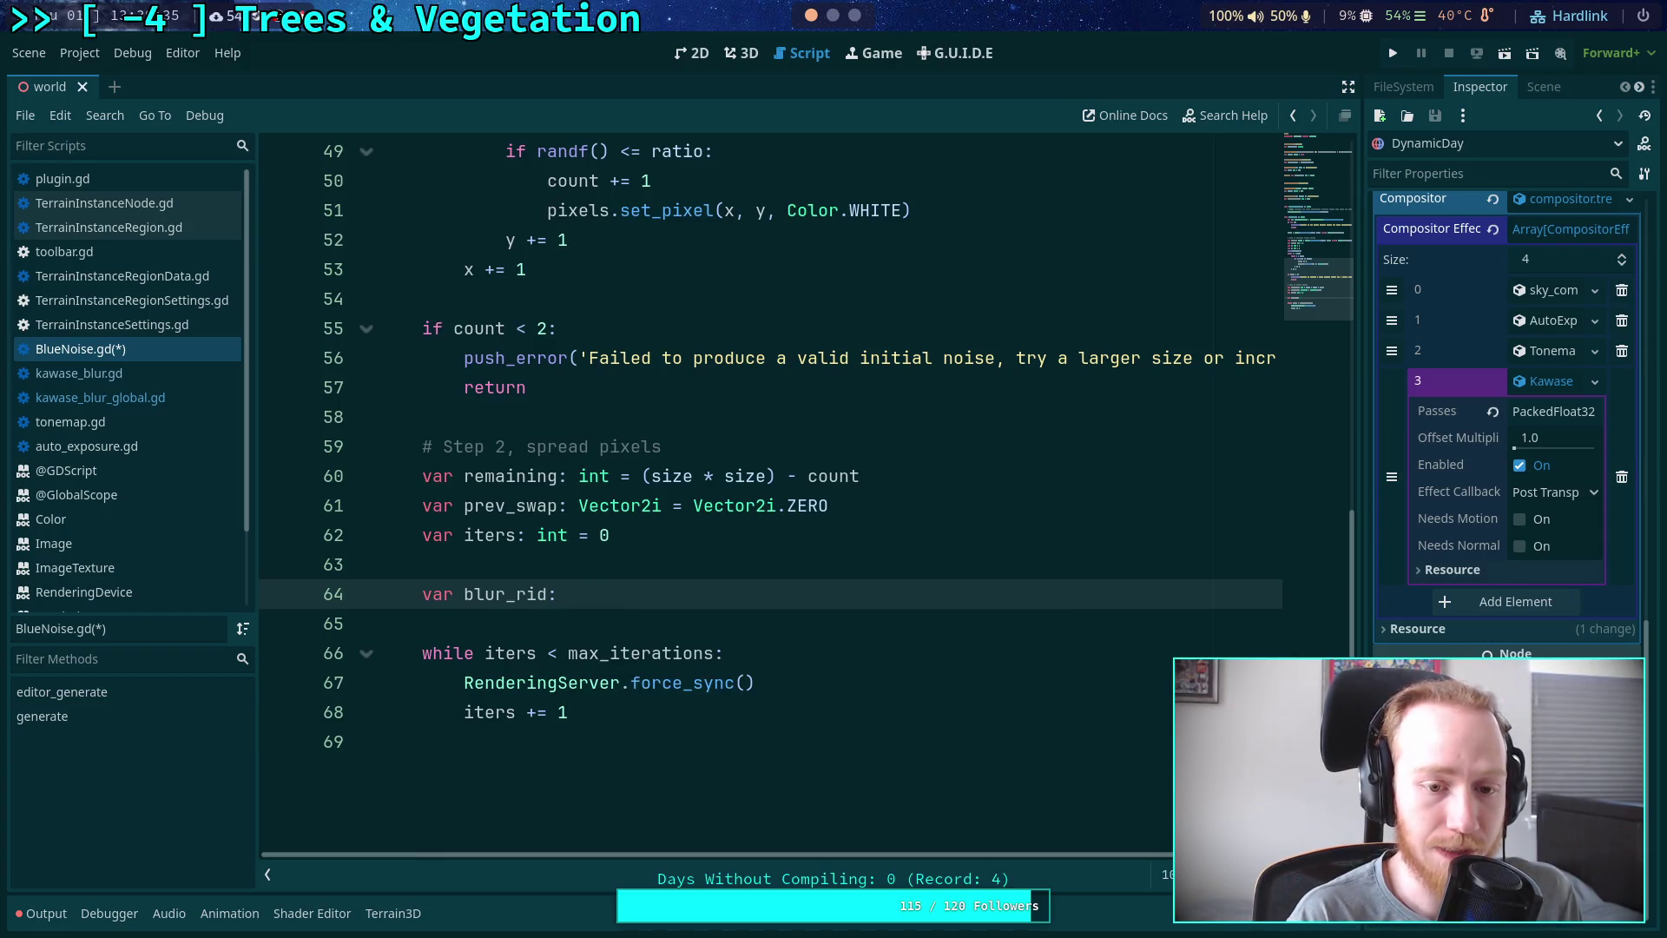
pyautogui.write('Rend')
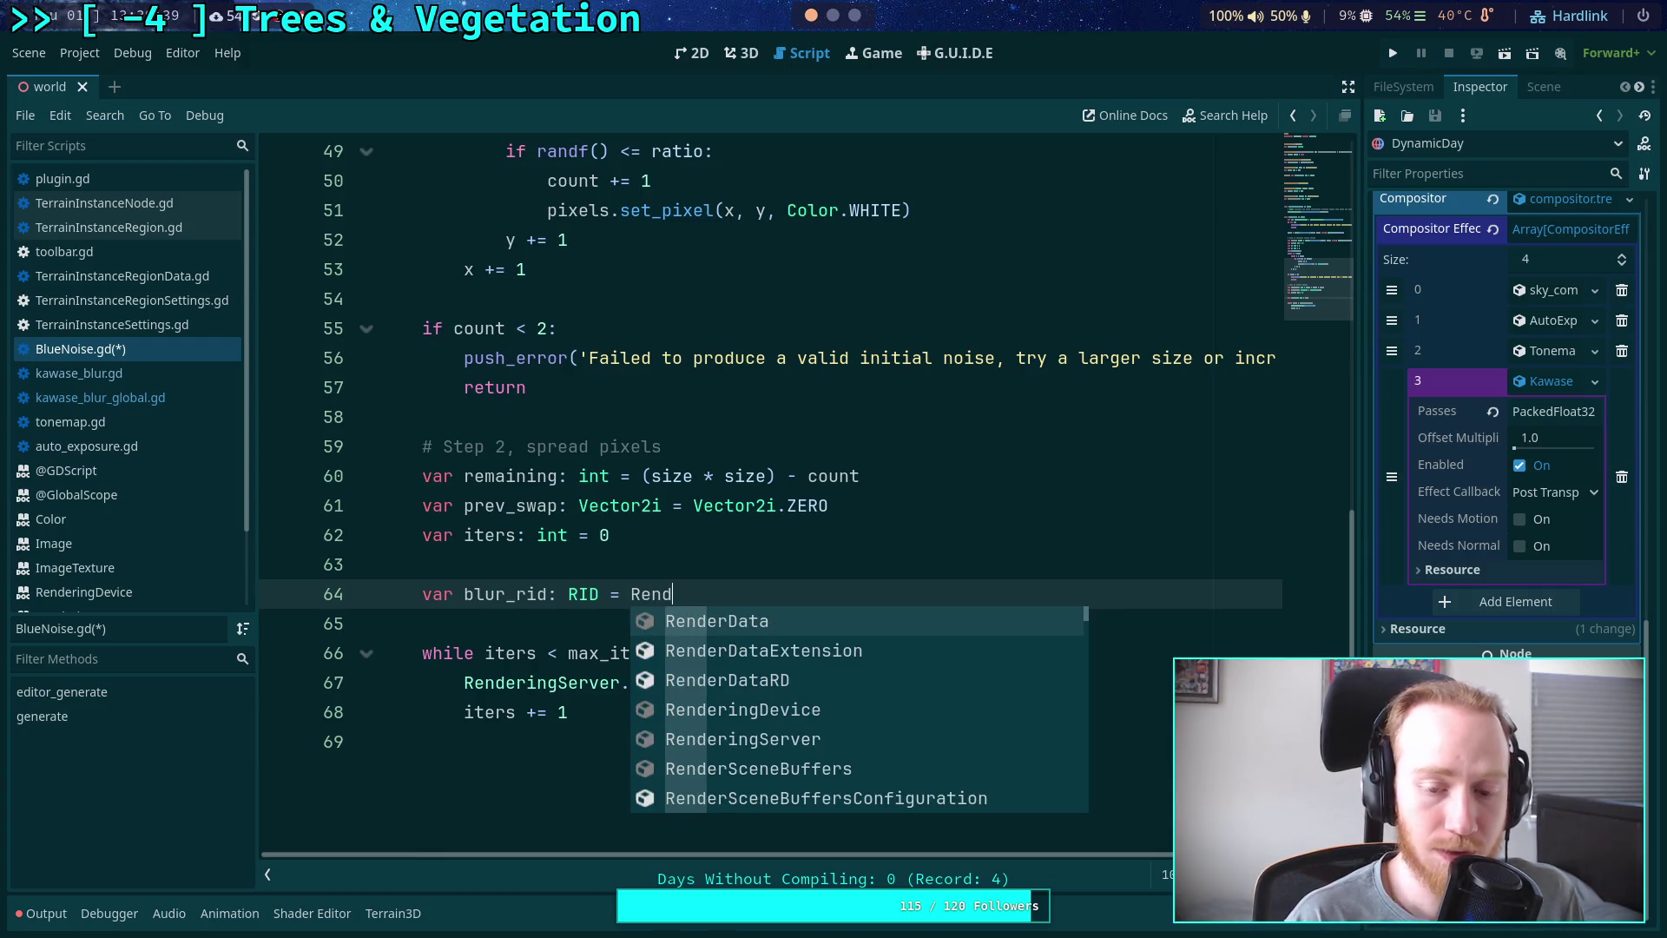
pyautogui.press('BackSpace')
pyautogui.press('BackSpace')
pyautogui.press('BackSpace')
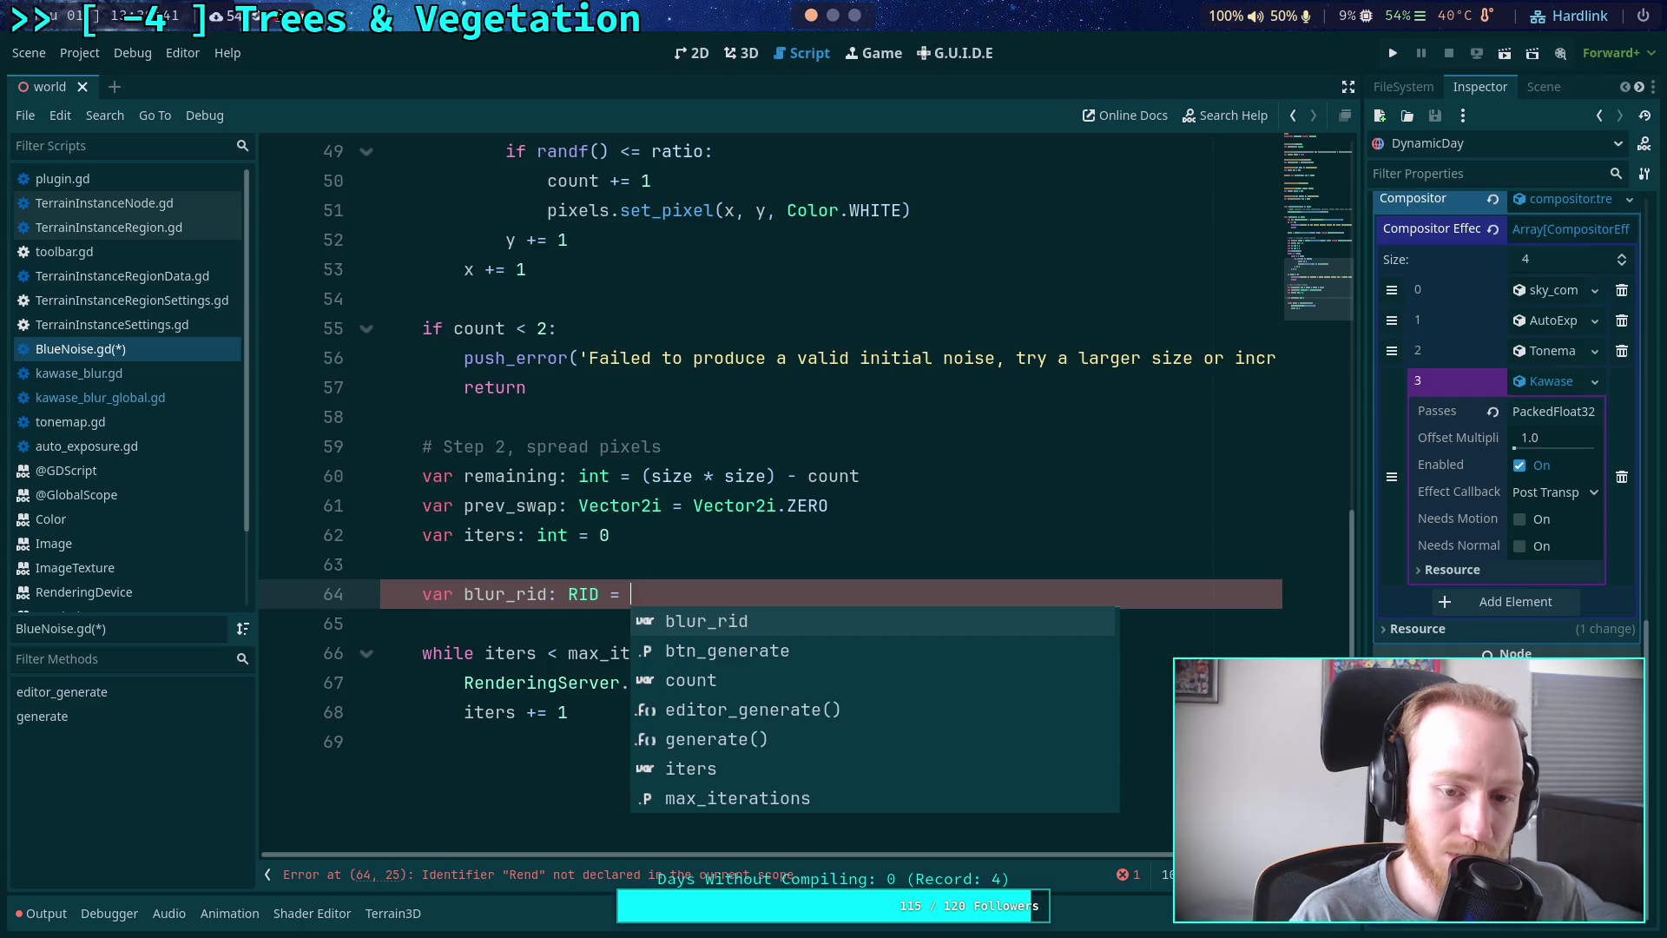
pyautogui.write('rd.creat_t')
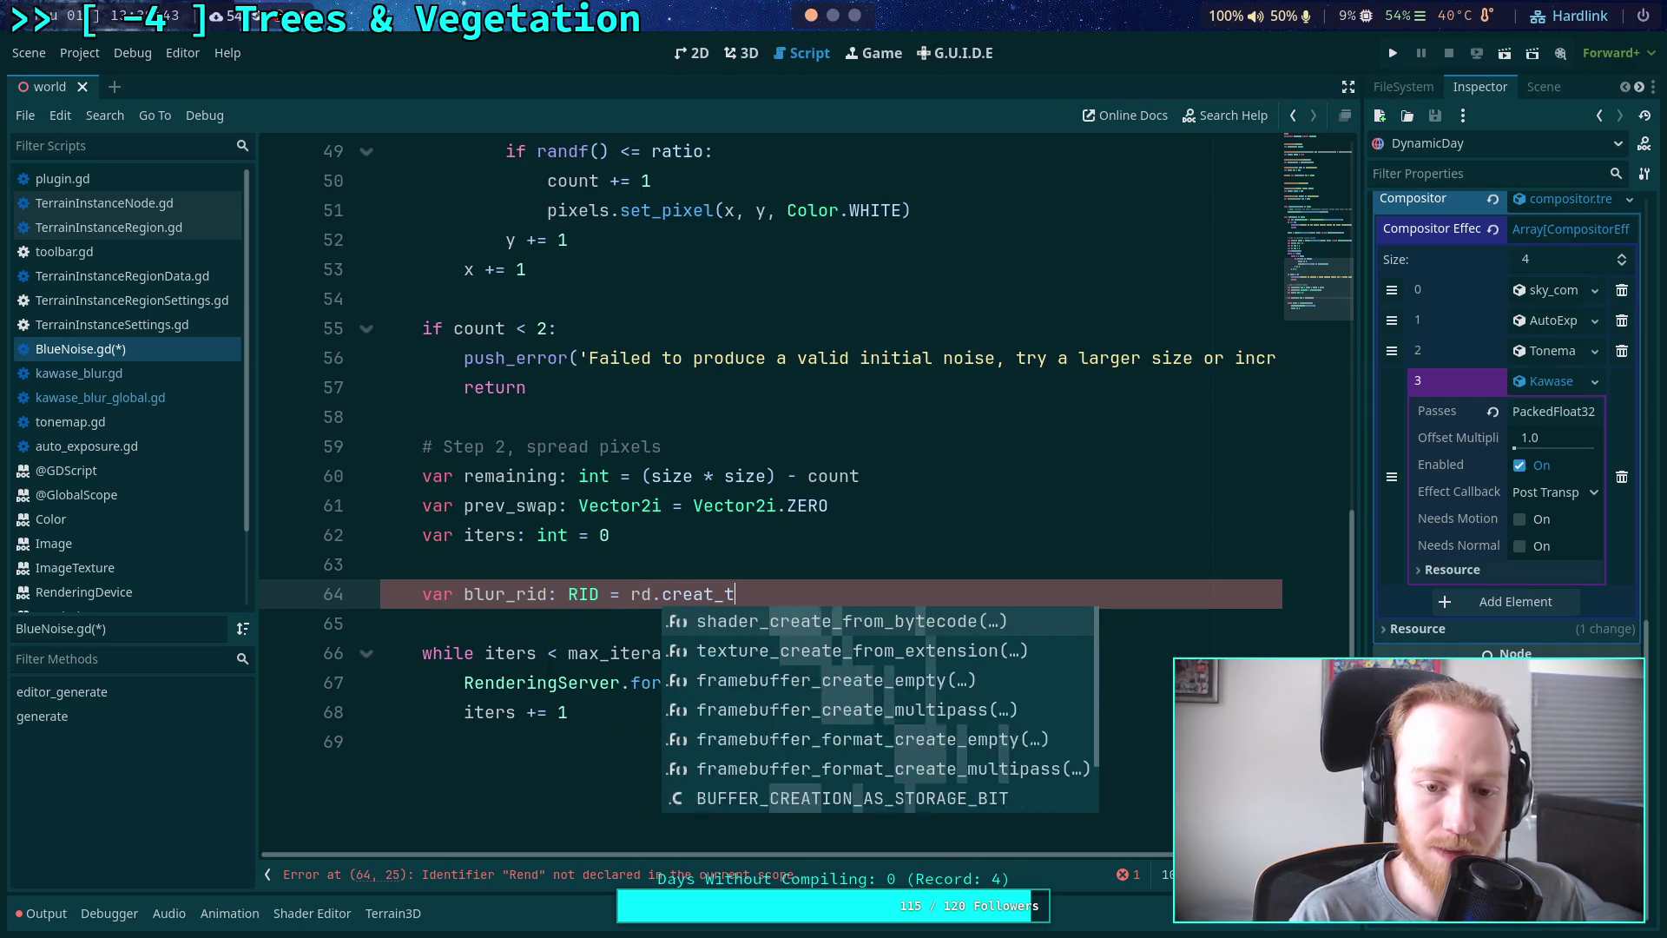
pyautogui.write('e')
pyautogui.press('BackSpace')
pyautogui.press('BackSpace')
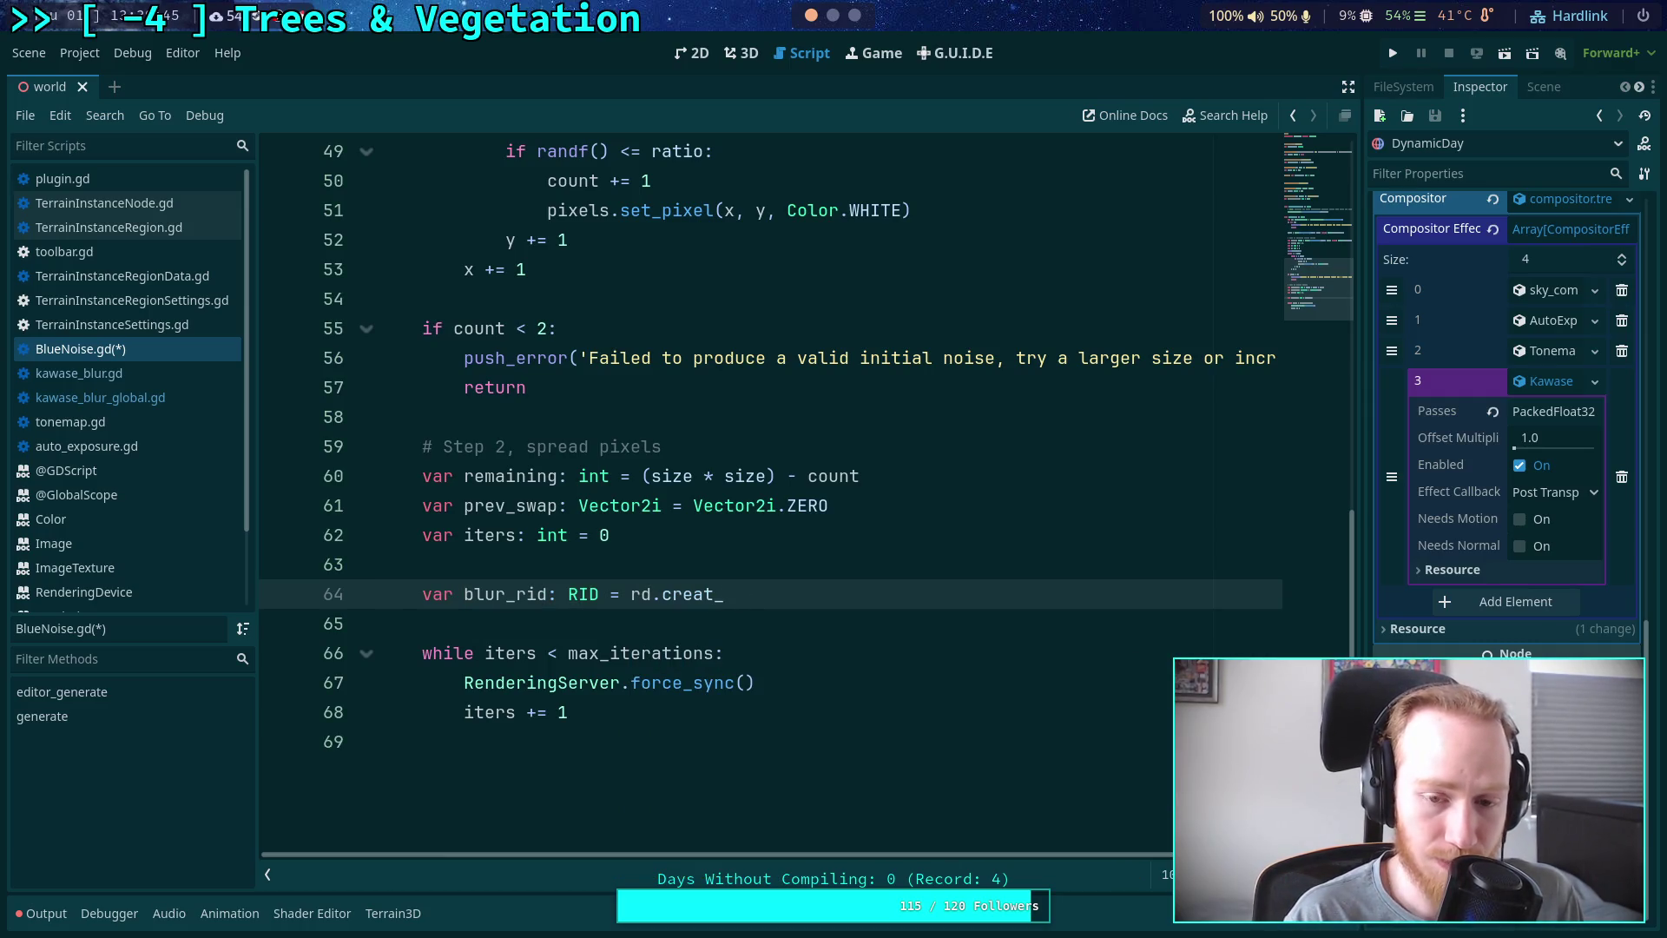
pyautogui.write('e_te')
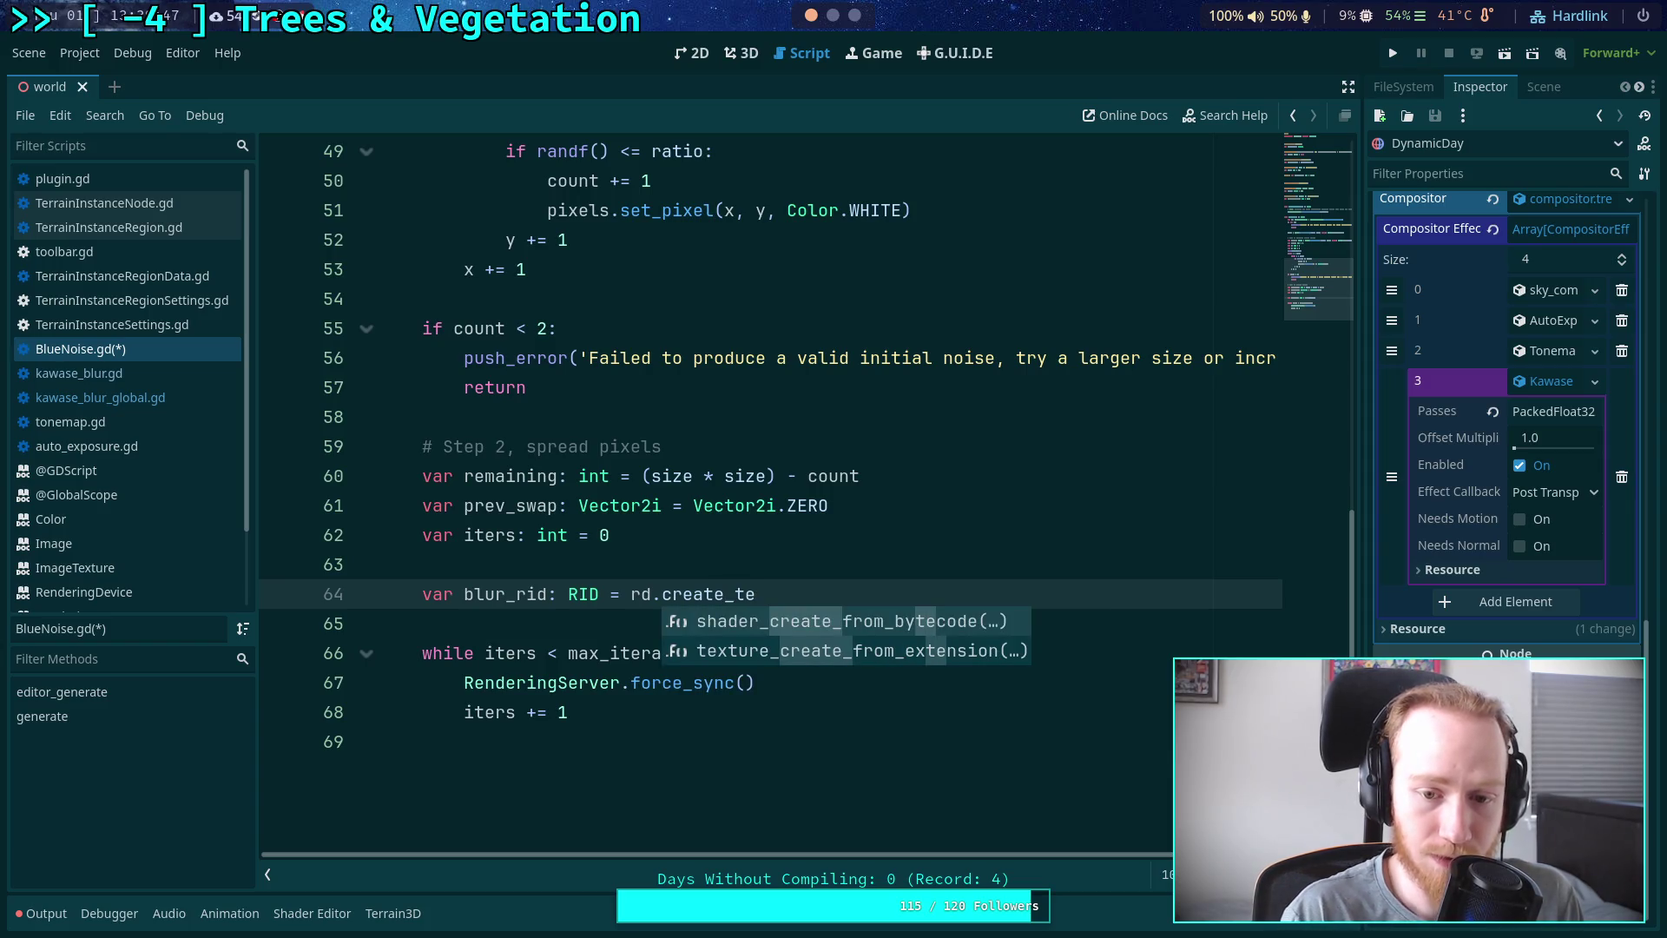
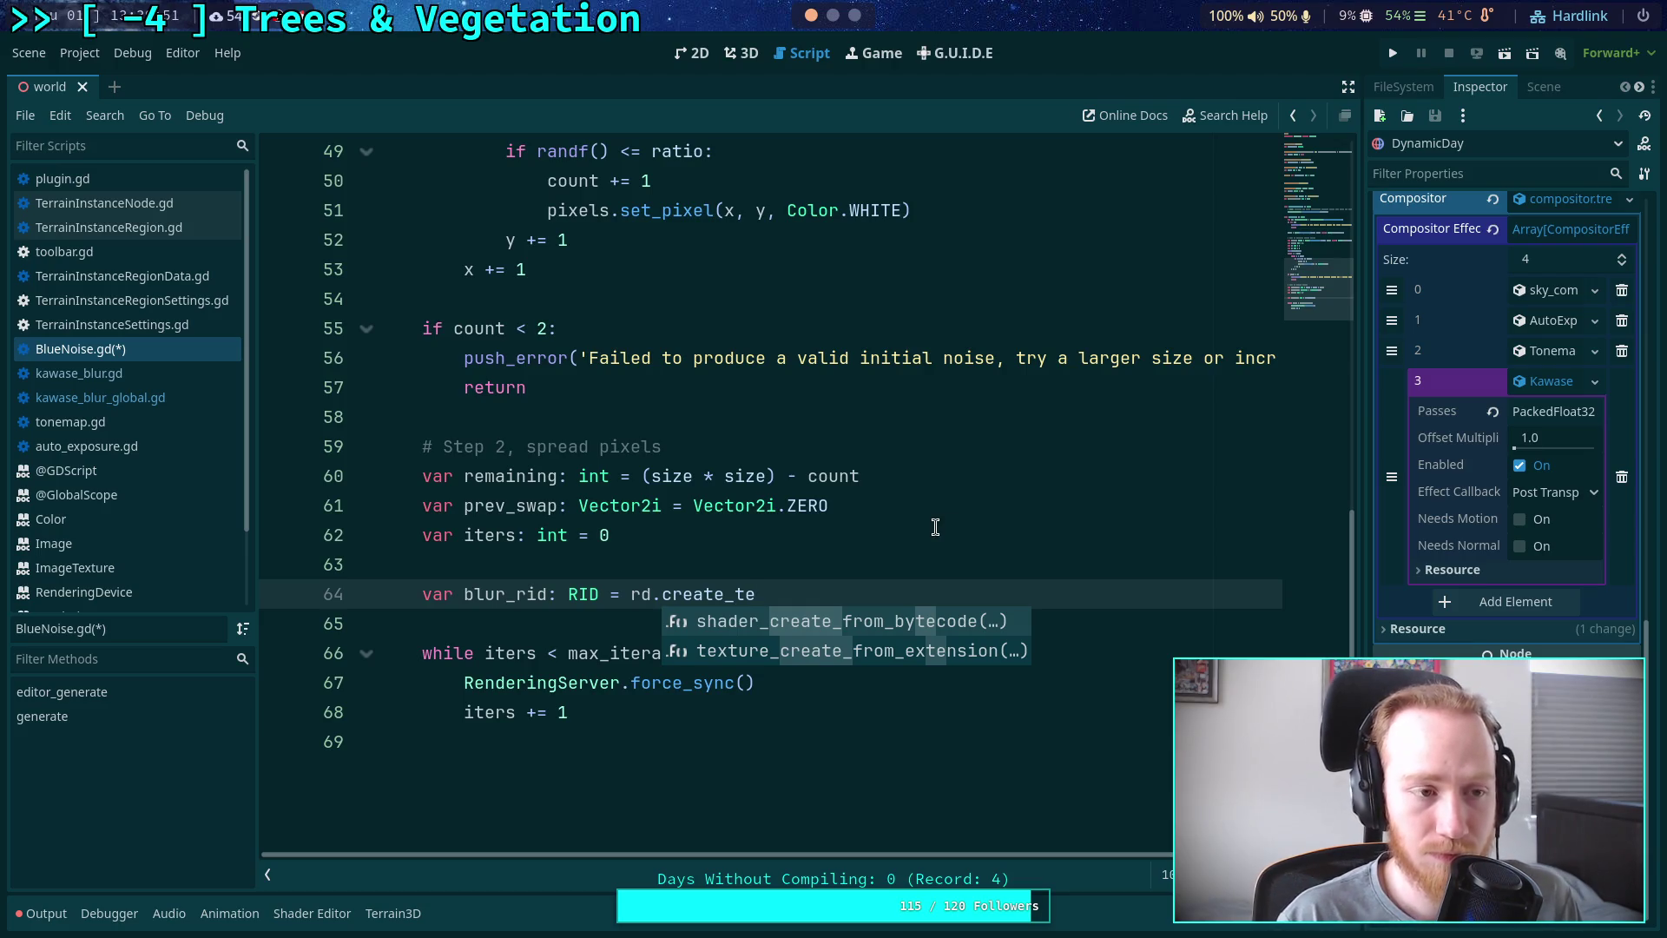
# Step: Change line 64's half-written create call to rd.texture_create using autocomplete
pyautogui.press('BackSpace')
pyautogui.press('BackSpace')
pyautogui.press('BackSpace')
pyautogui.press('BackSpace')
pyautogui.write('texur')
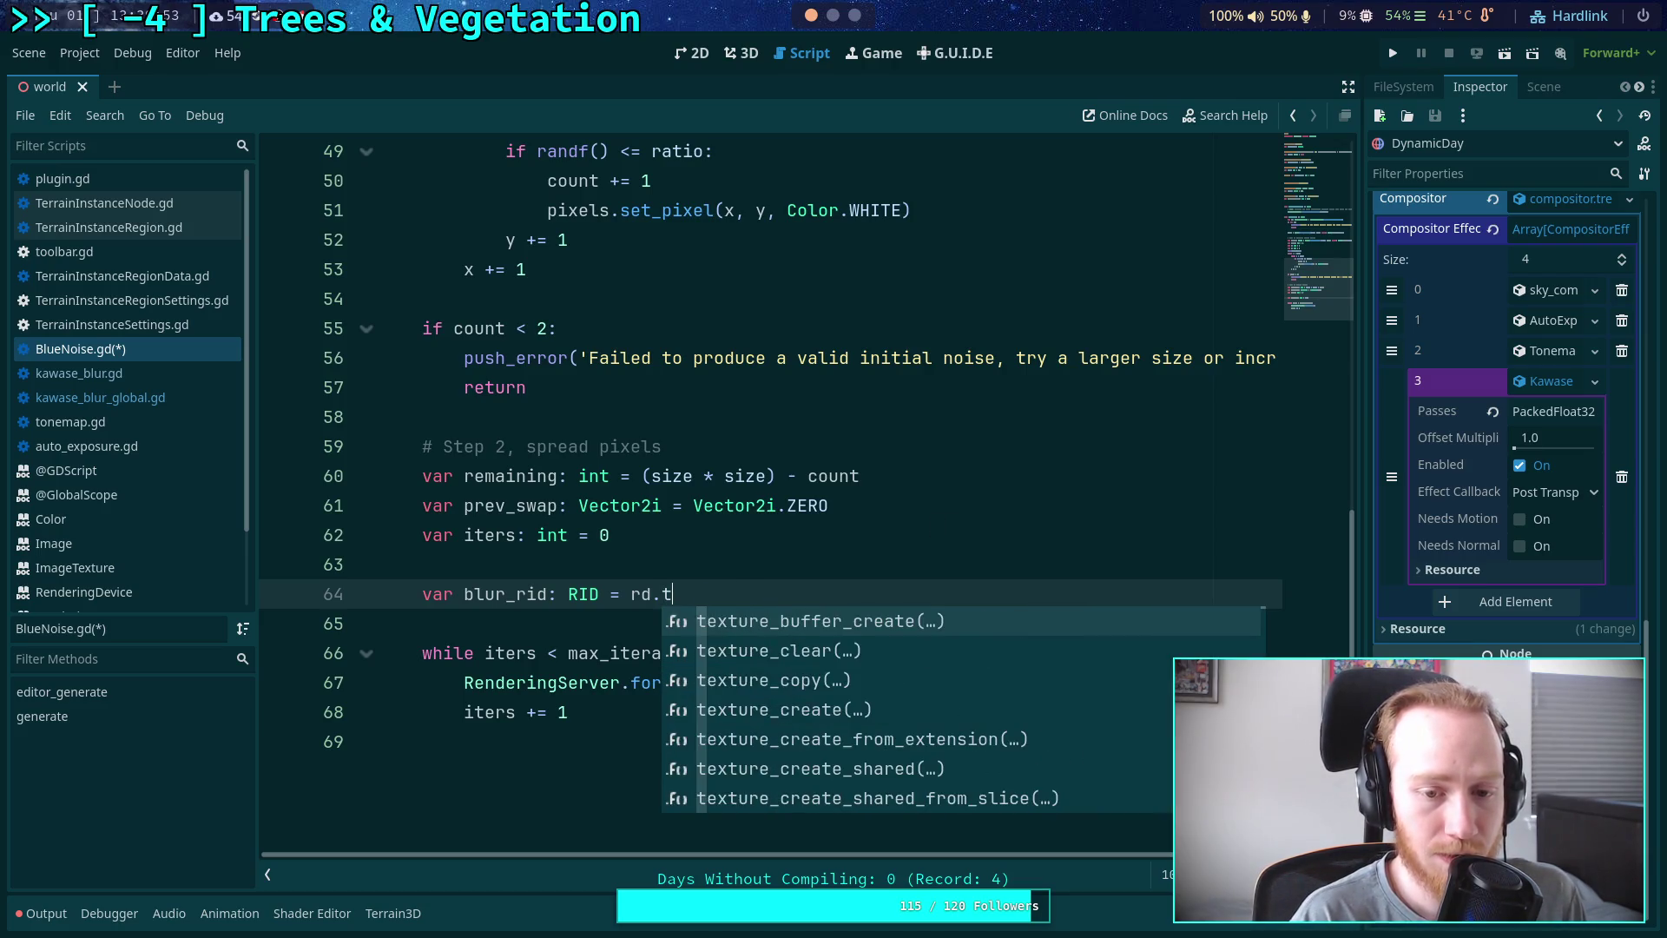
pyautogui.press('Down')
pyautogui.press('Down')
pyautogui.press('Down')
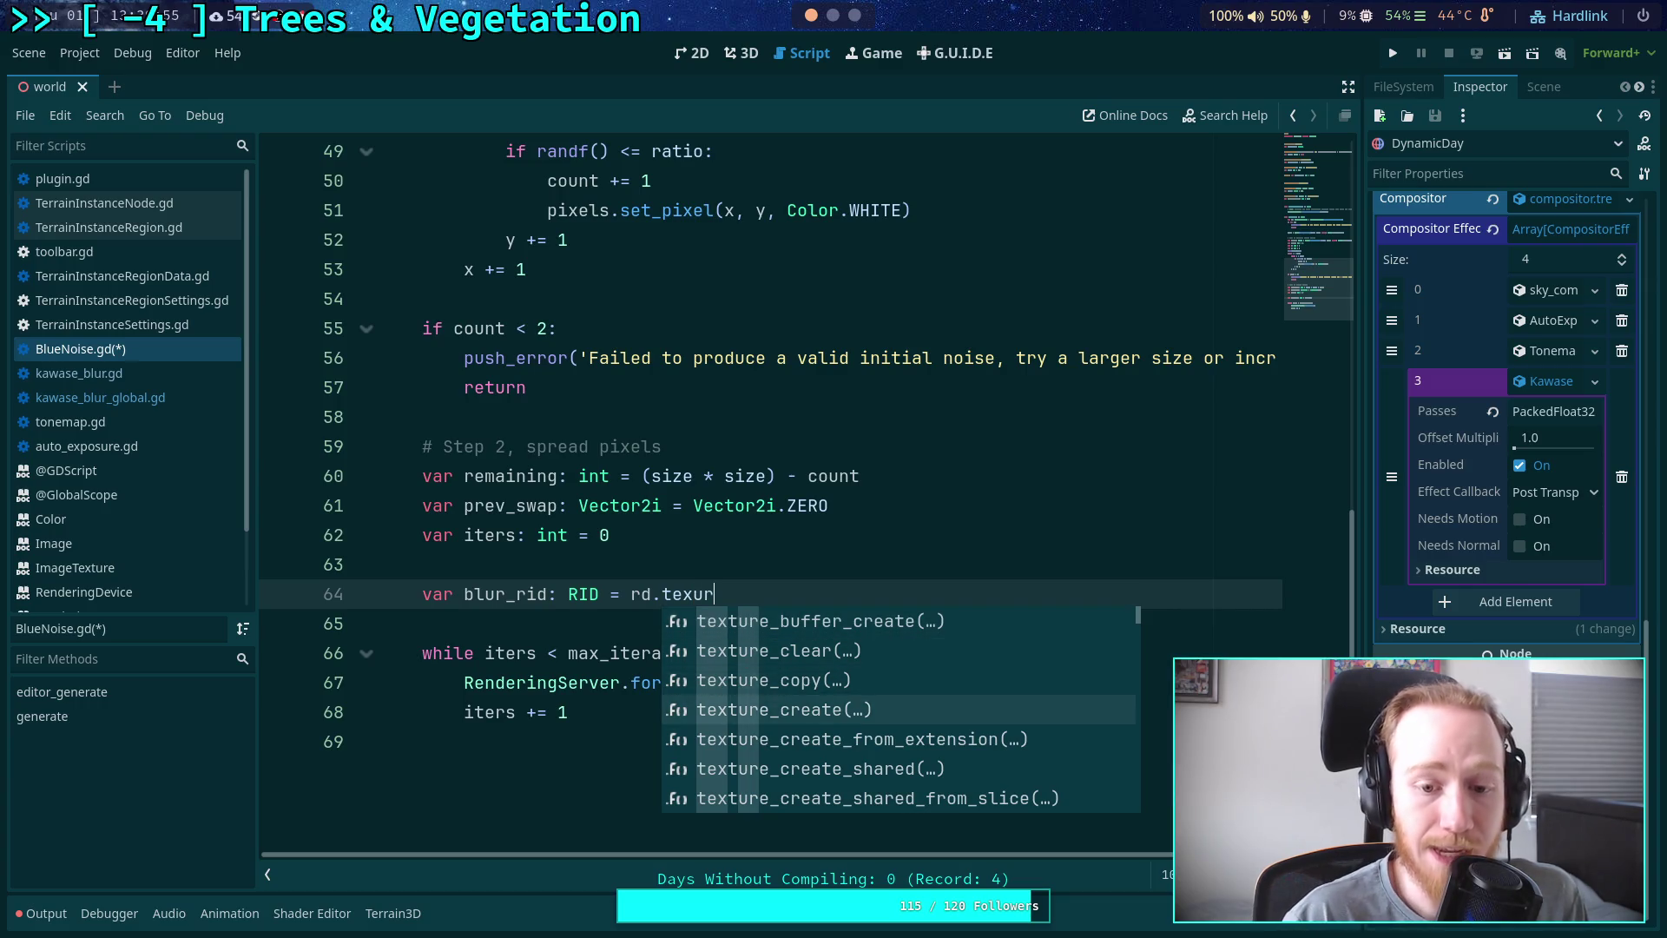
pyautogui.press('Return')
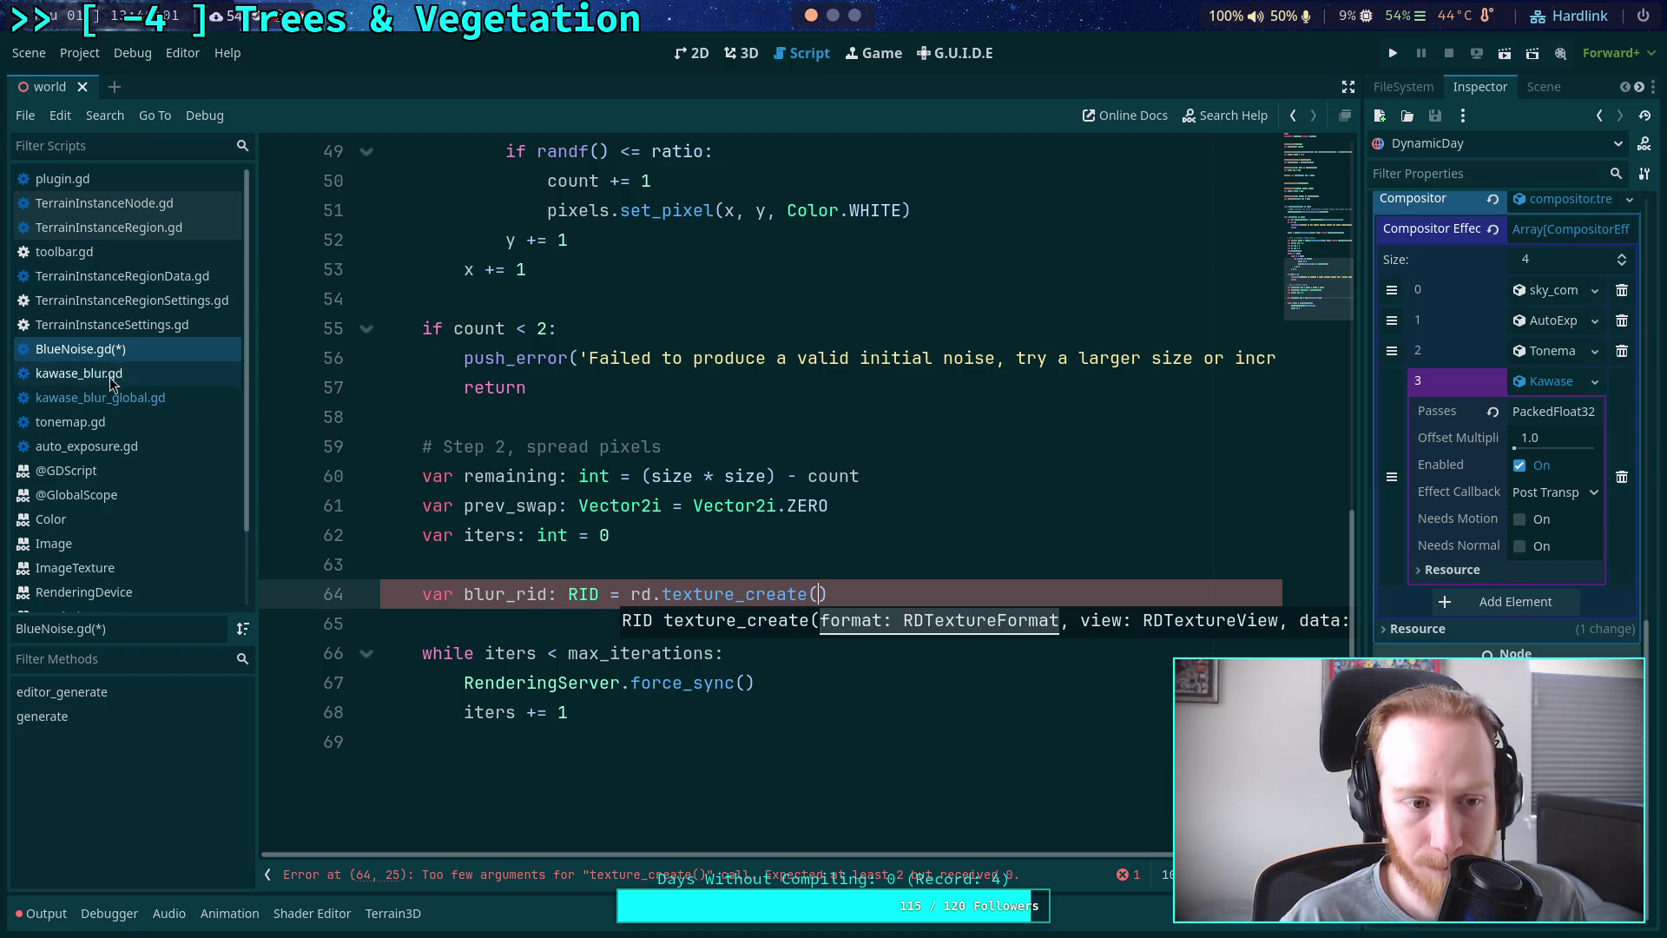
# Step: Copy the texture format setup on lines 99–111 of kawase_blur_global.gd, then return to BlueNoise.gd
pyautogui.click(163, 391)
pyautogui.scroll(-4, 668, 674)
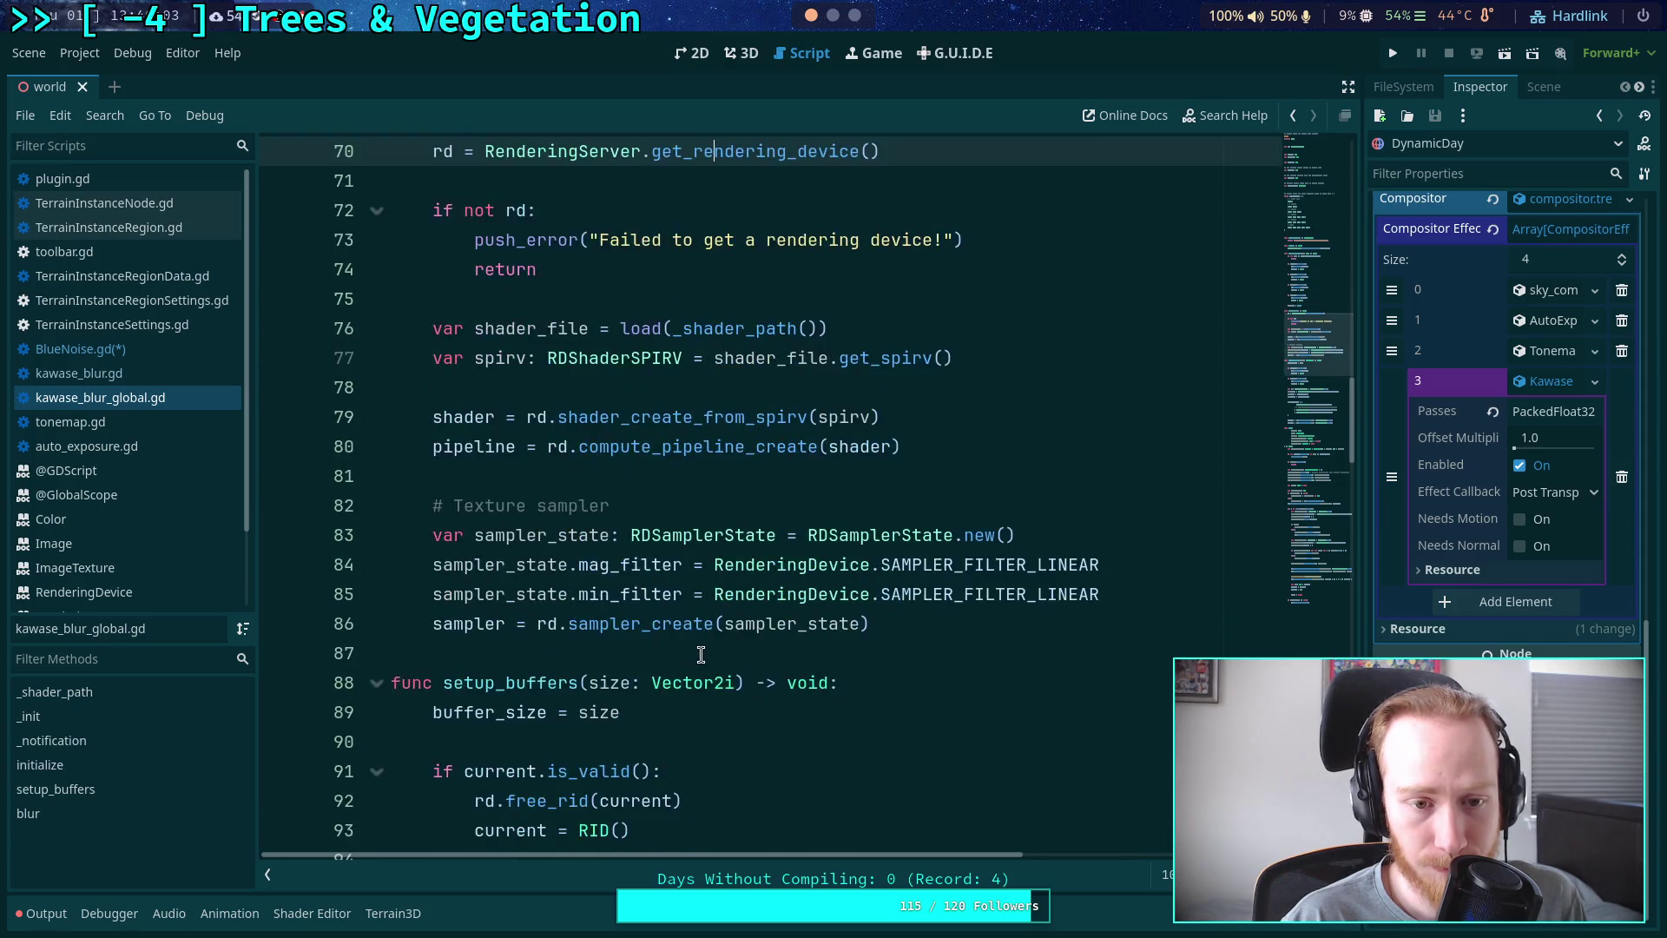
pyautogui.scroll(-7, 741, 637)
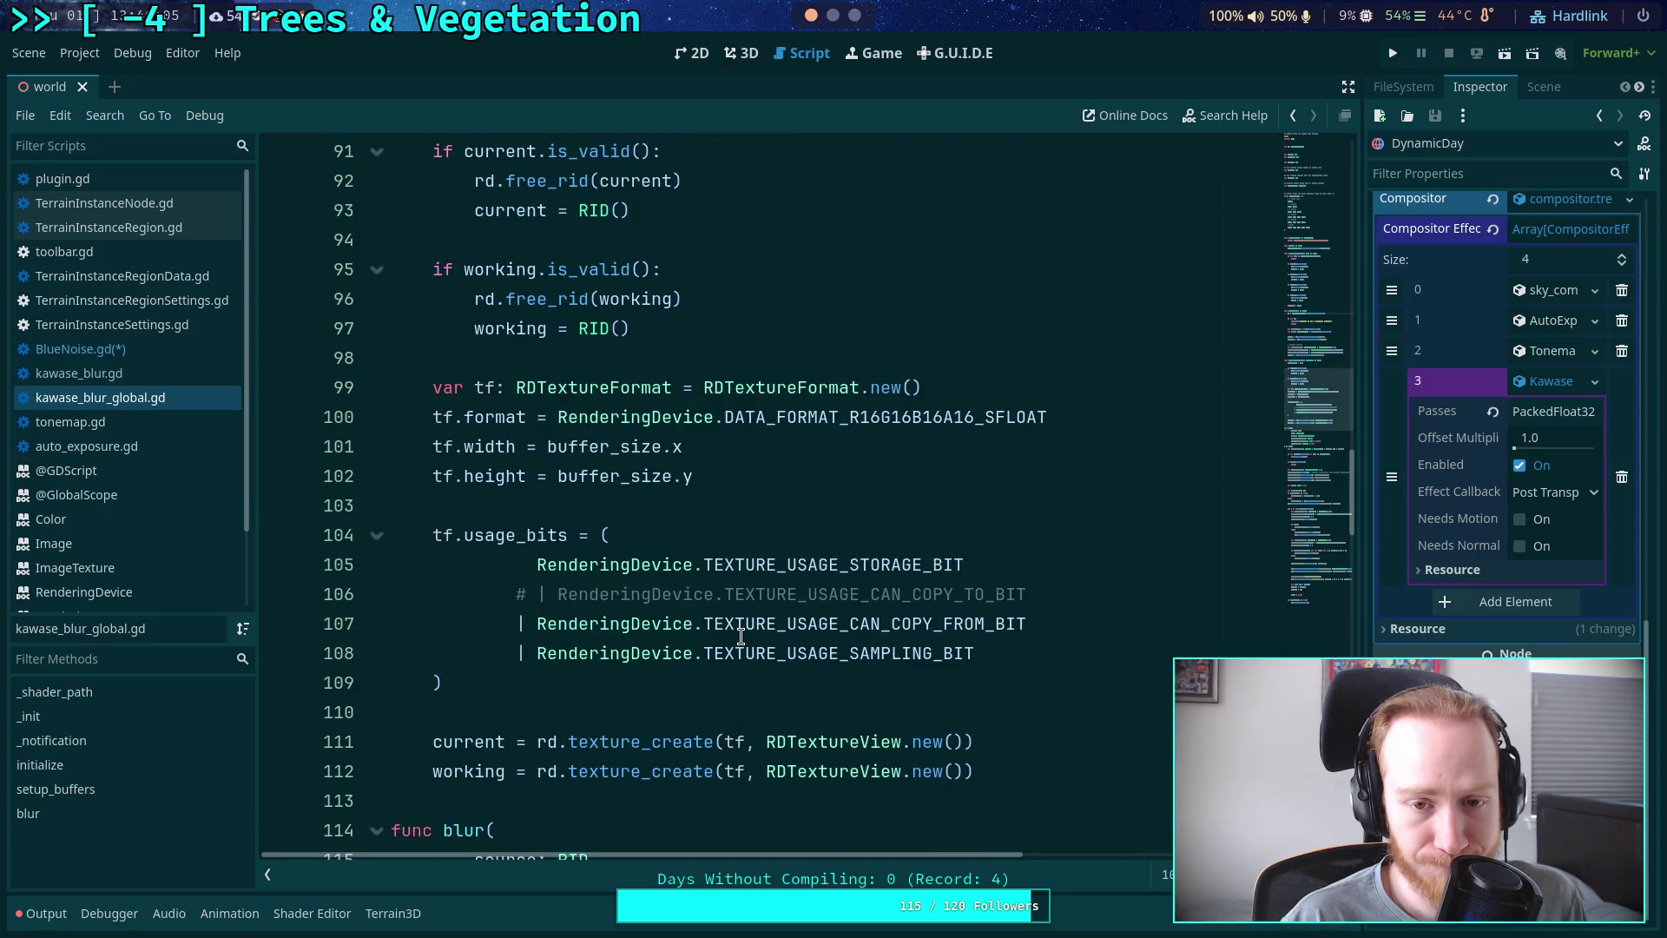
pyautogui.scroll(-1, 740, 637)
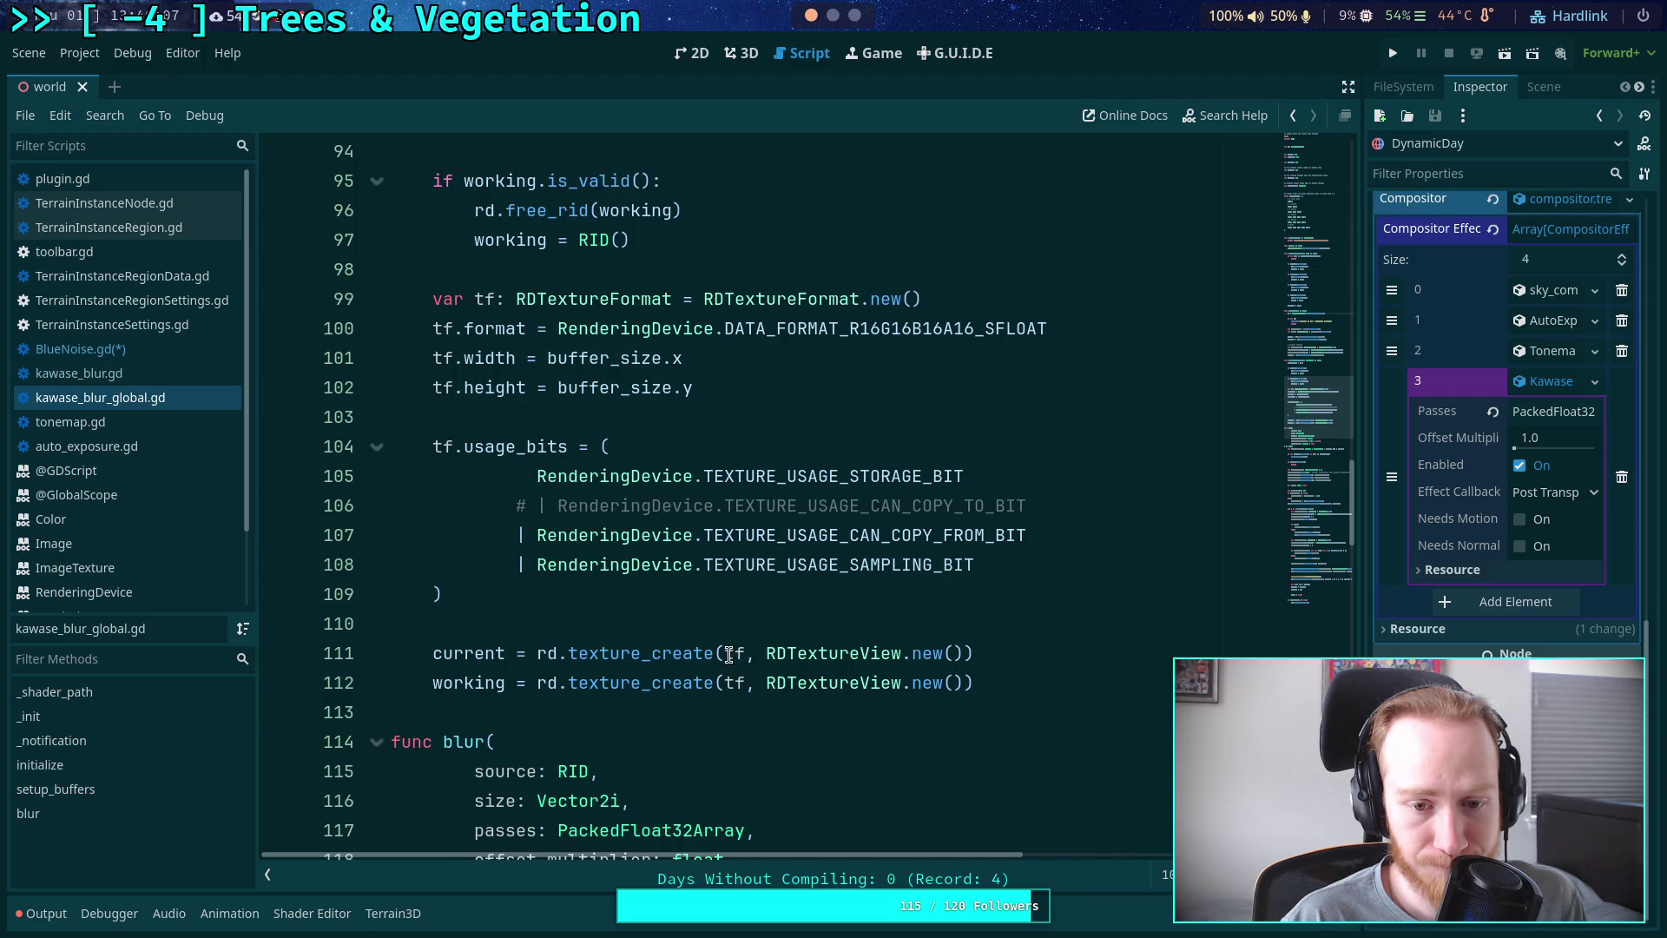
pyautogui.moveTo(722, 652); pyautogui.dragTo(964, 653)
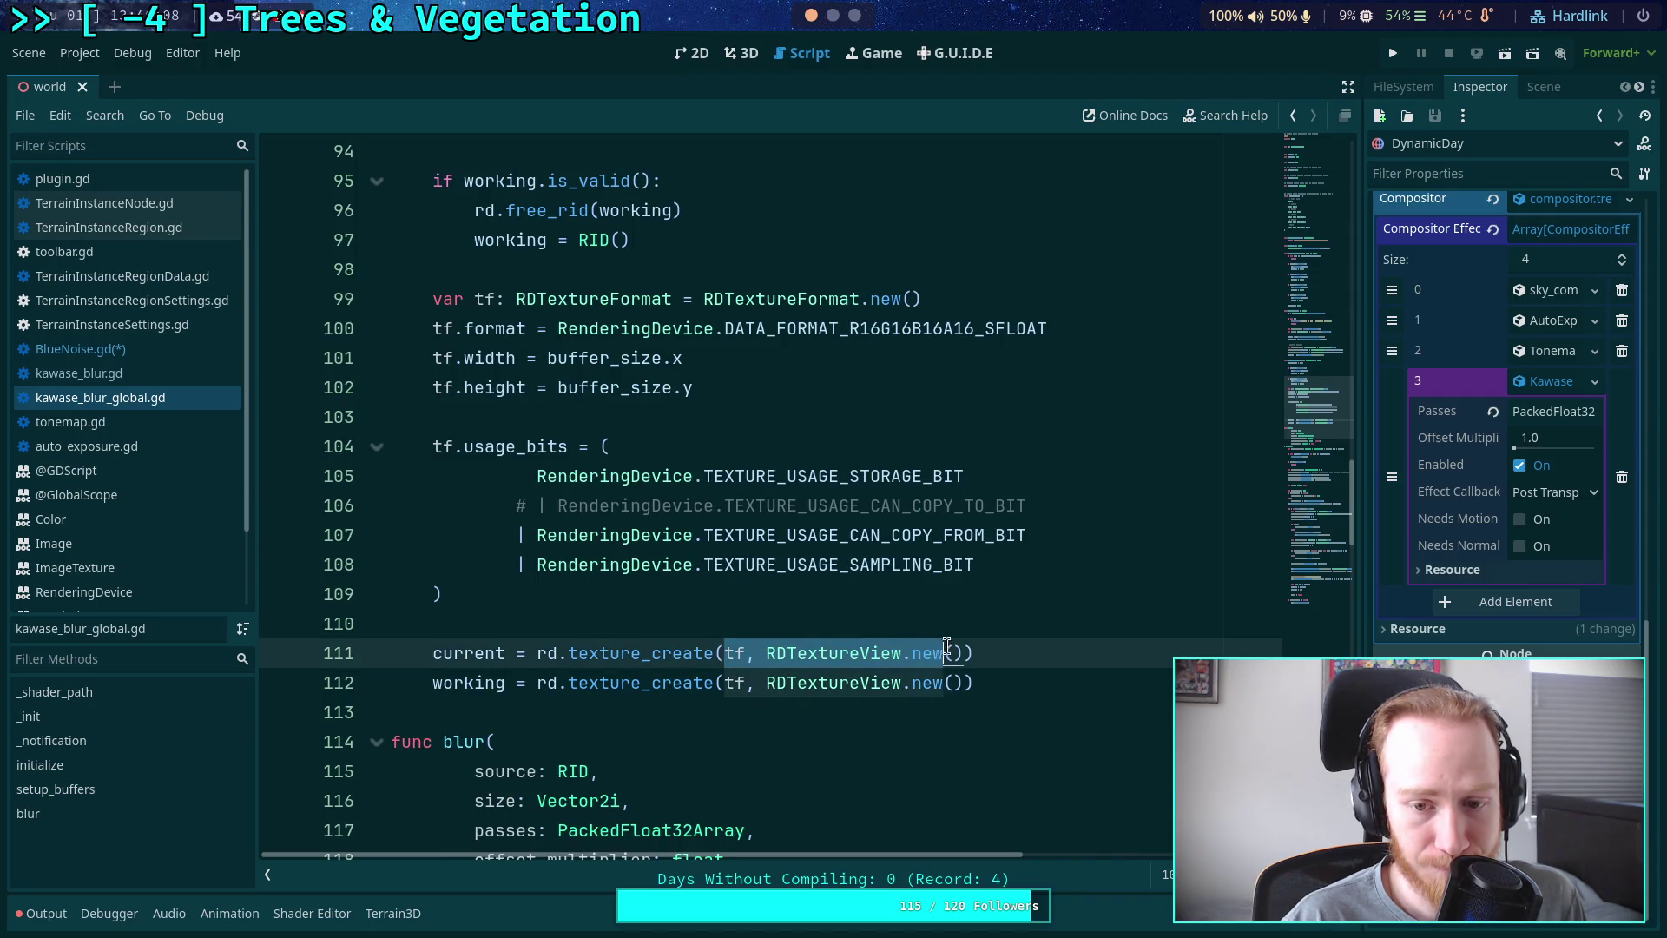
pyautogui.click(717, 619)
pyautogui.moveTo(431, 300); pyautogui.dragTo(1032, 644)
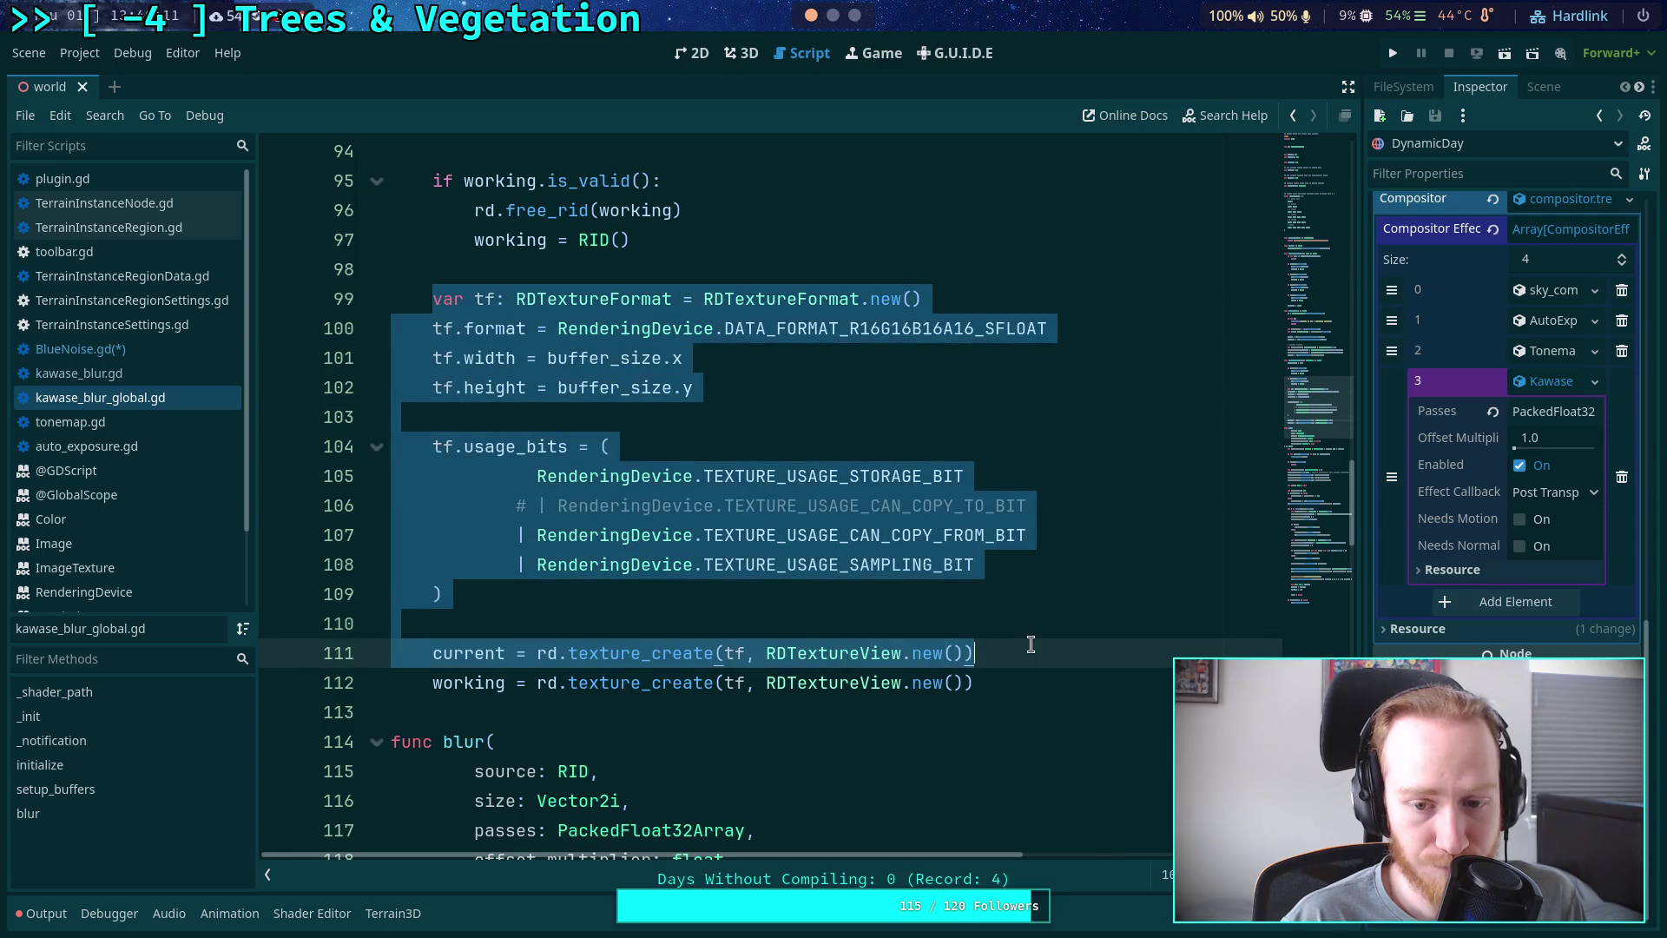
pyautogui.rightClick(878, 644)
pyautogui.click(897, 618)
pyautogui.click(80, 349)
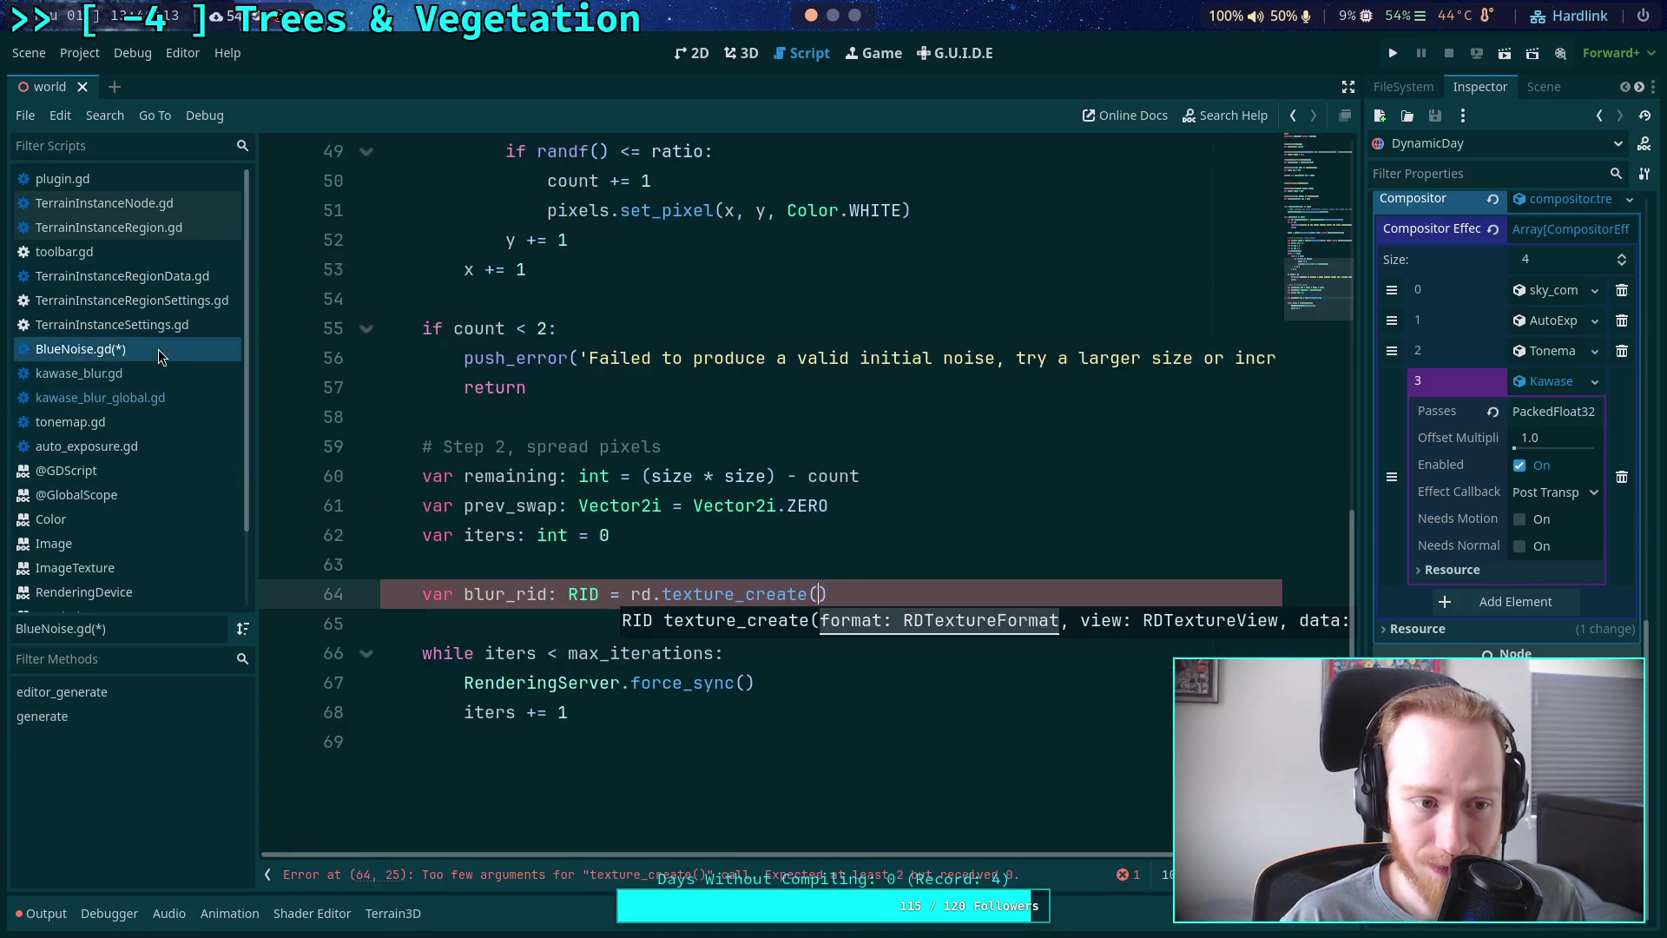
# Step: Paste the copied setup over line 64 and add a '# Setup blur texture' comment above it
pyautogui.moveTo(832, 594); pyautogui.dragTo(420, 593)
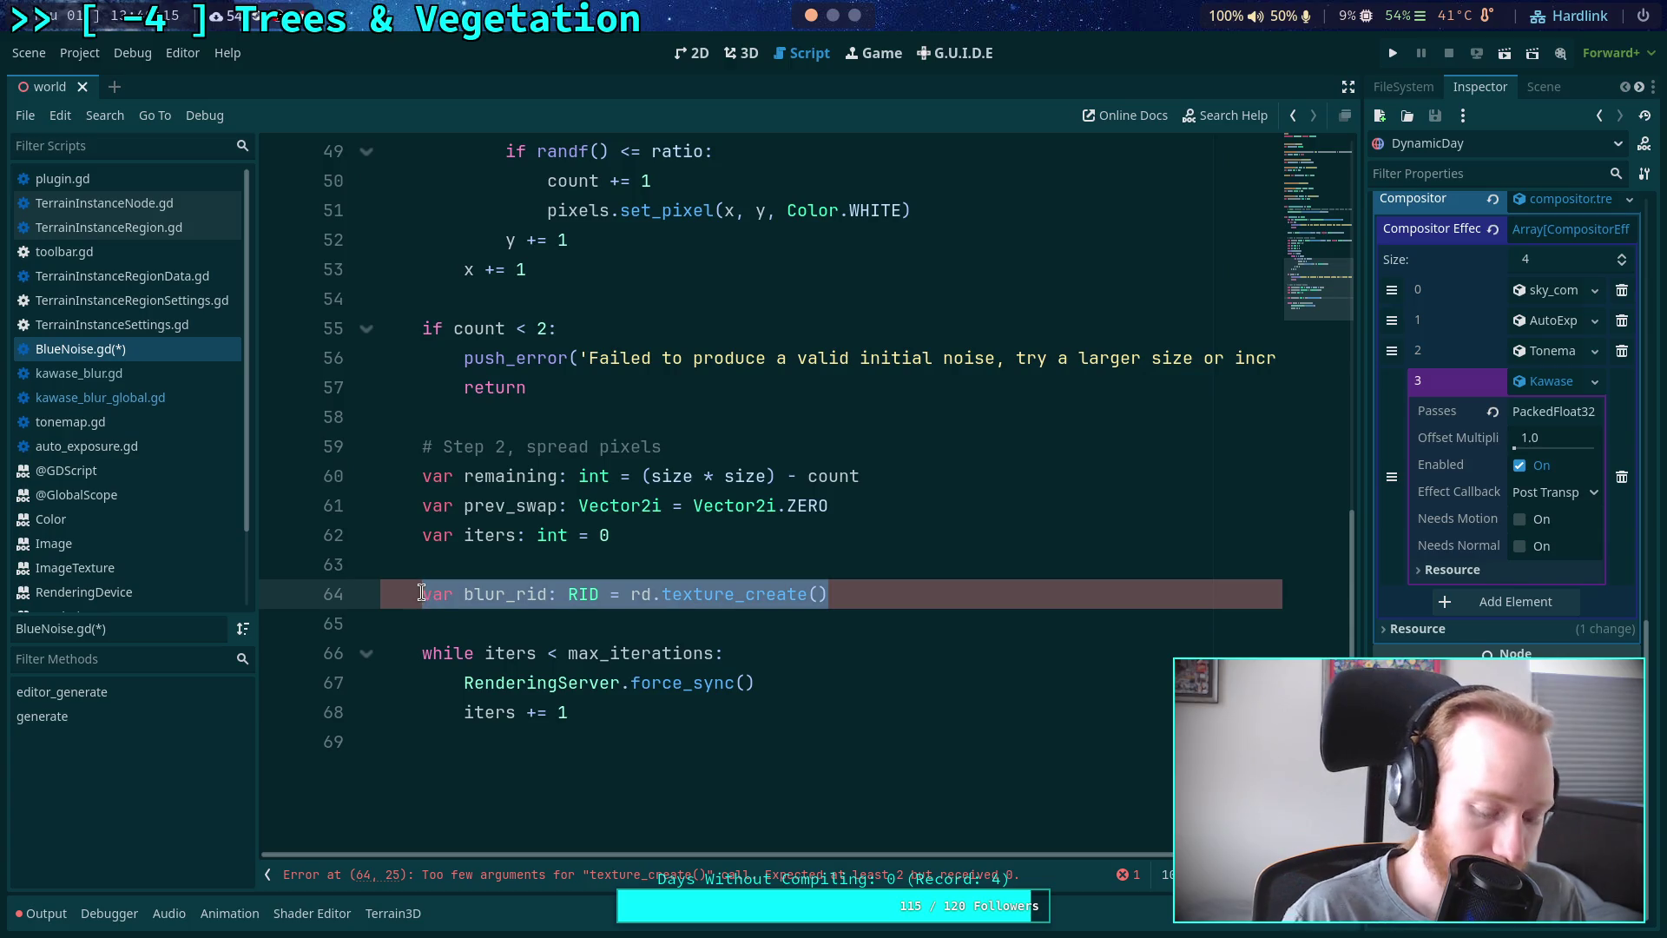
pyautogui.hotkey('ctrl', 'v')
pyautogui.scroll(-1, 548, 437)
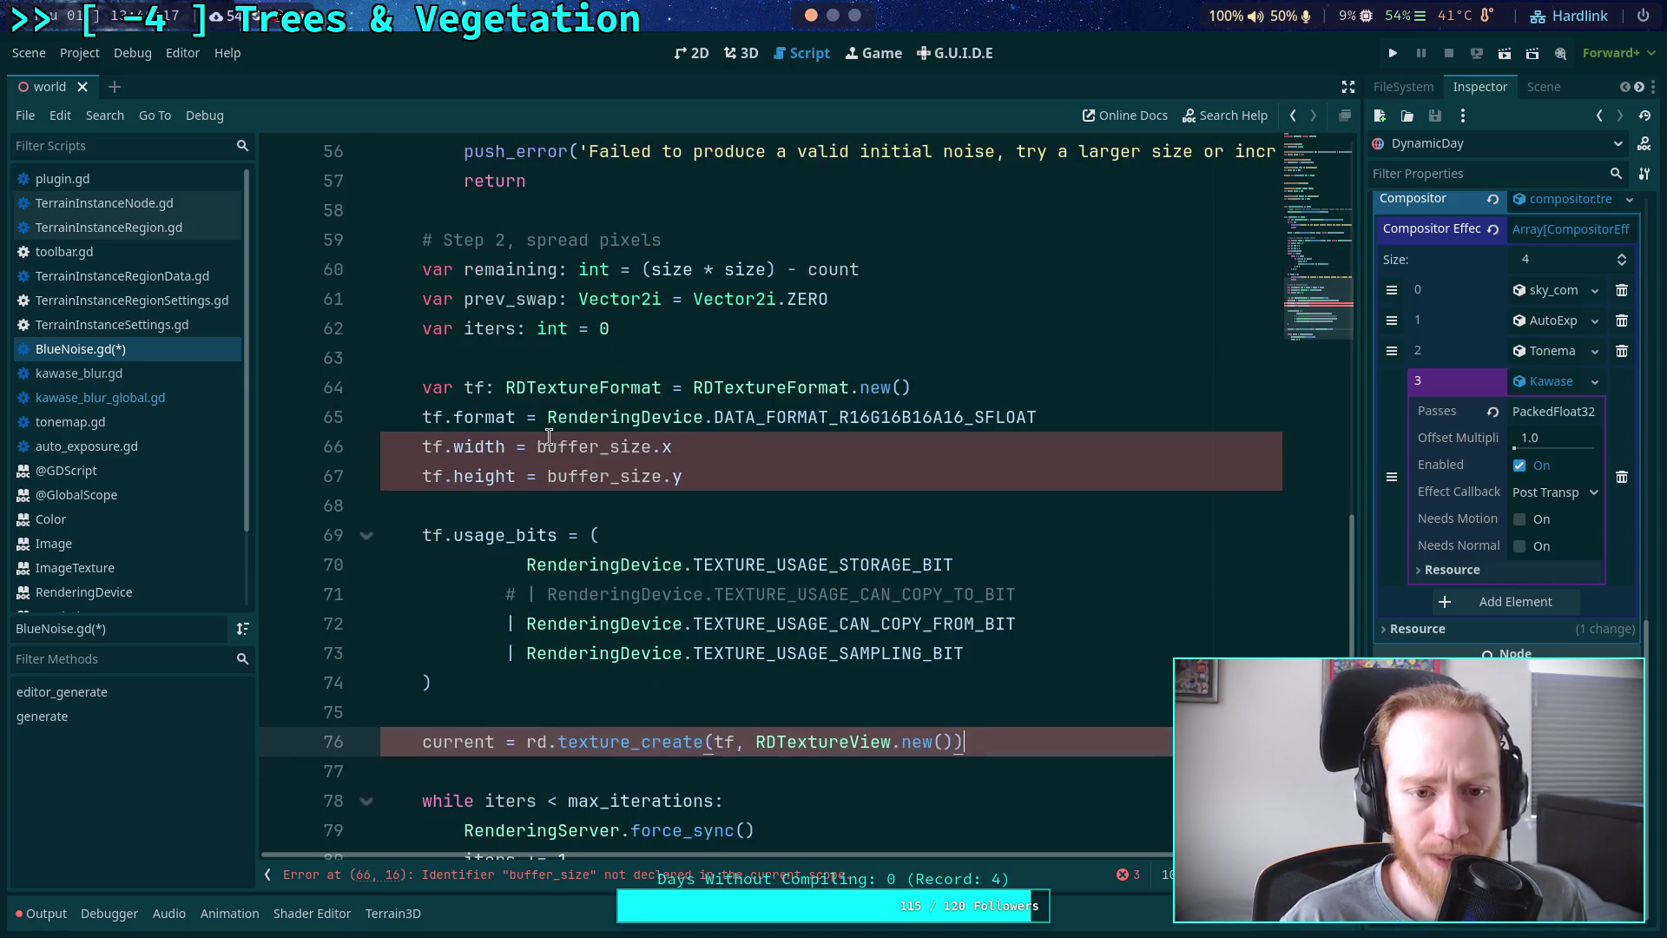
pyautogui.click(627, 352)
pyautogui.press('Return')
pyautogui.write('# ')
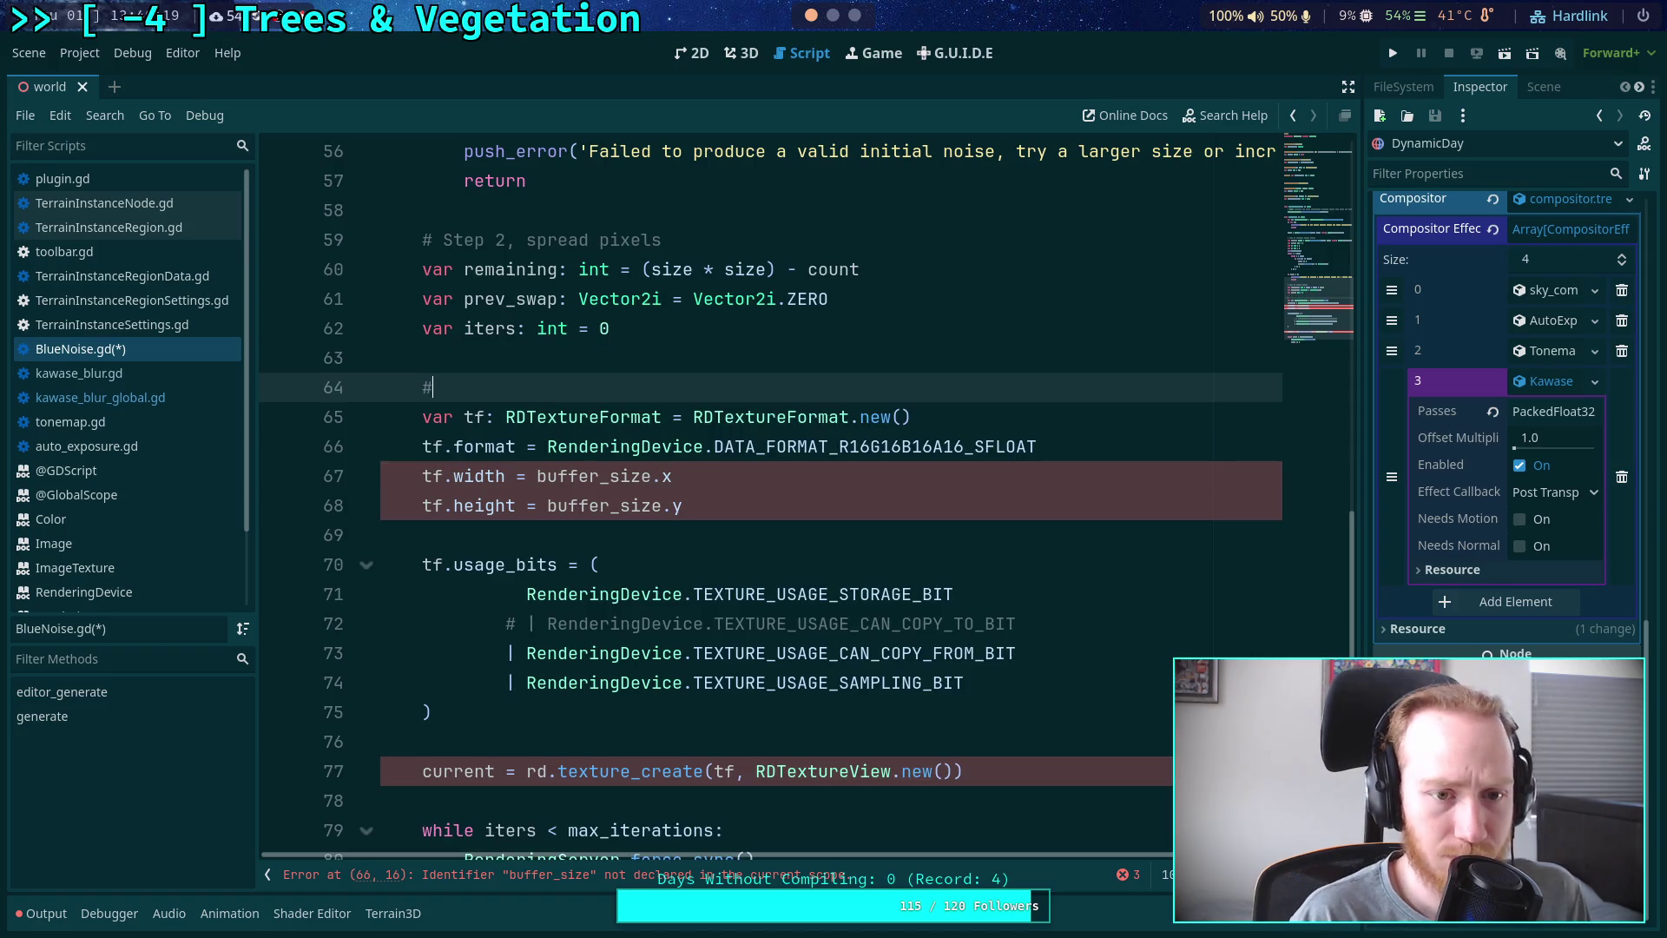
pyautogui.write('Setup bler')
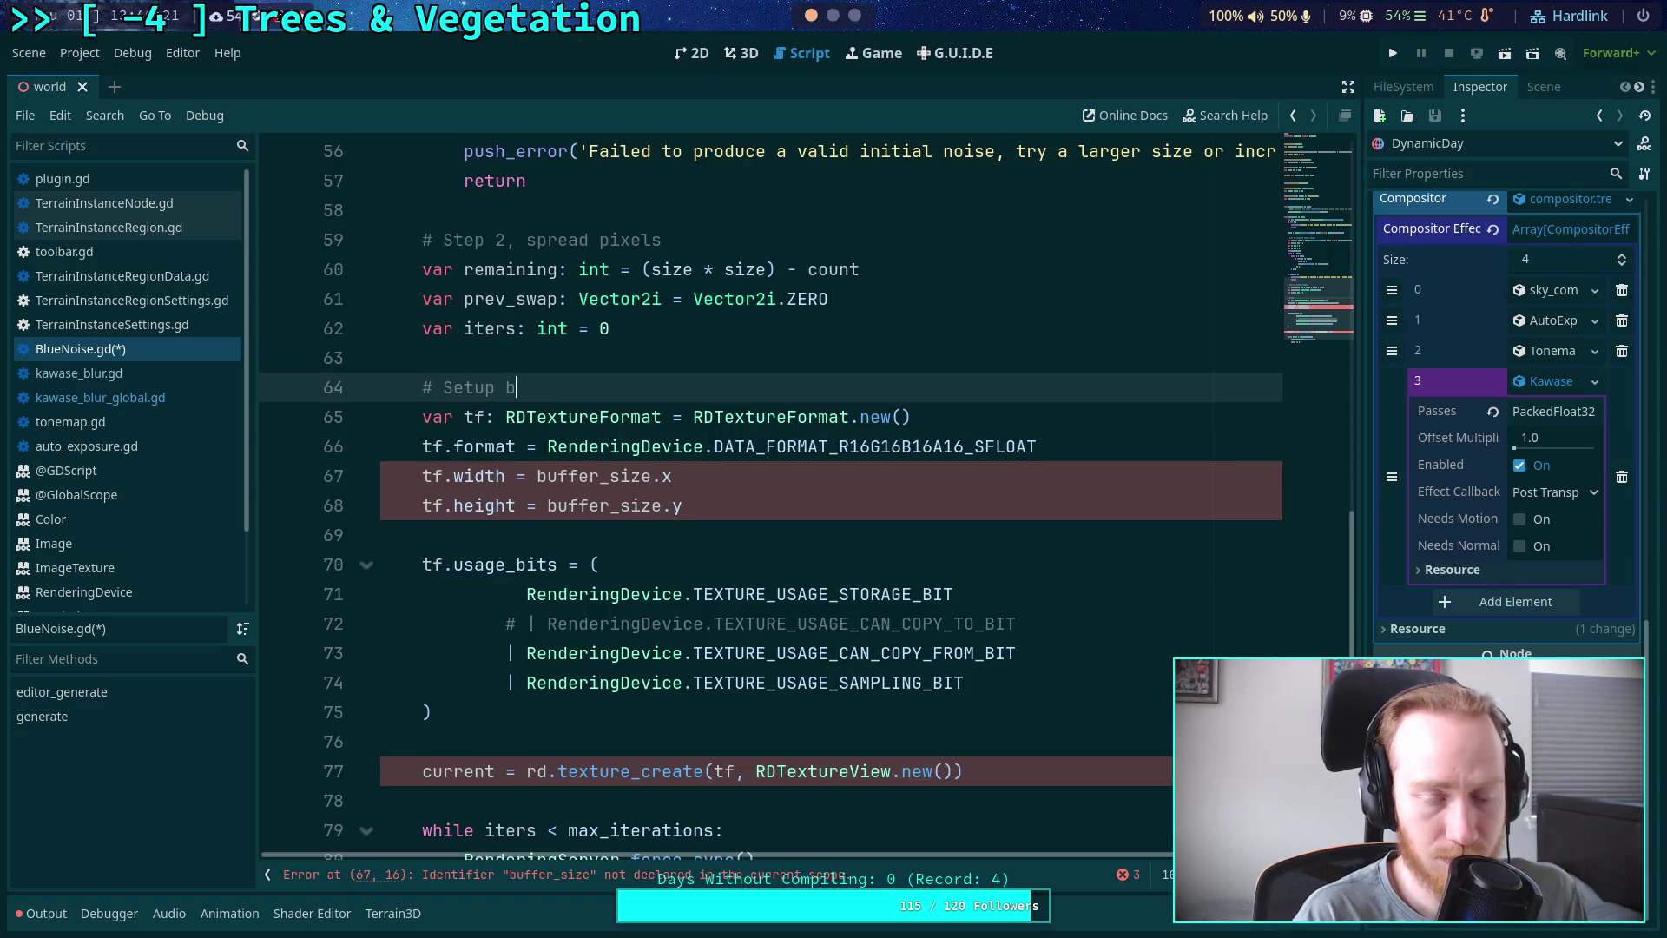
pyautogui.press('BackSpace')
pyautogui.press('BackSpace')
pyautogui.write('ur texture')
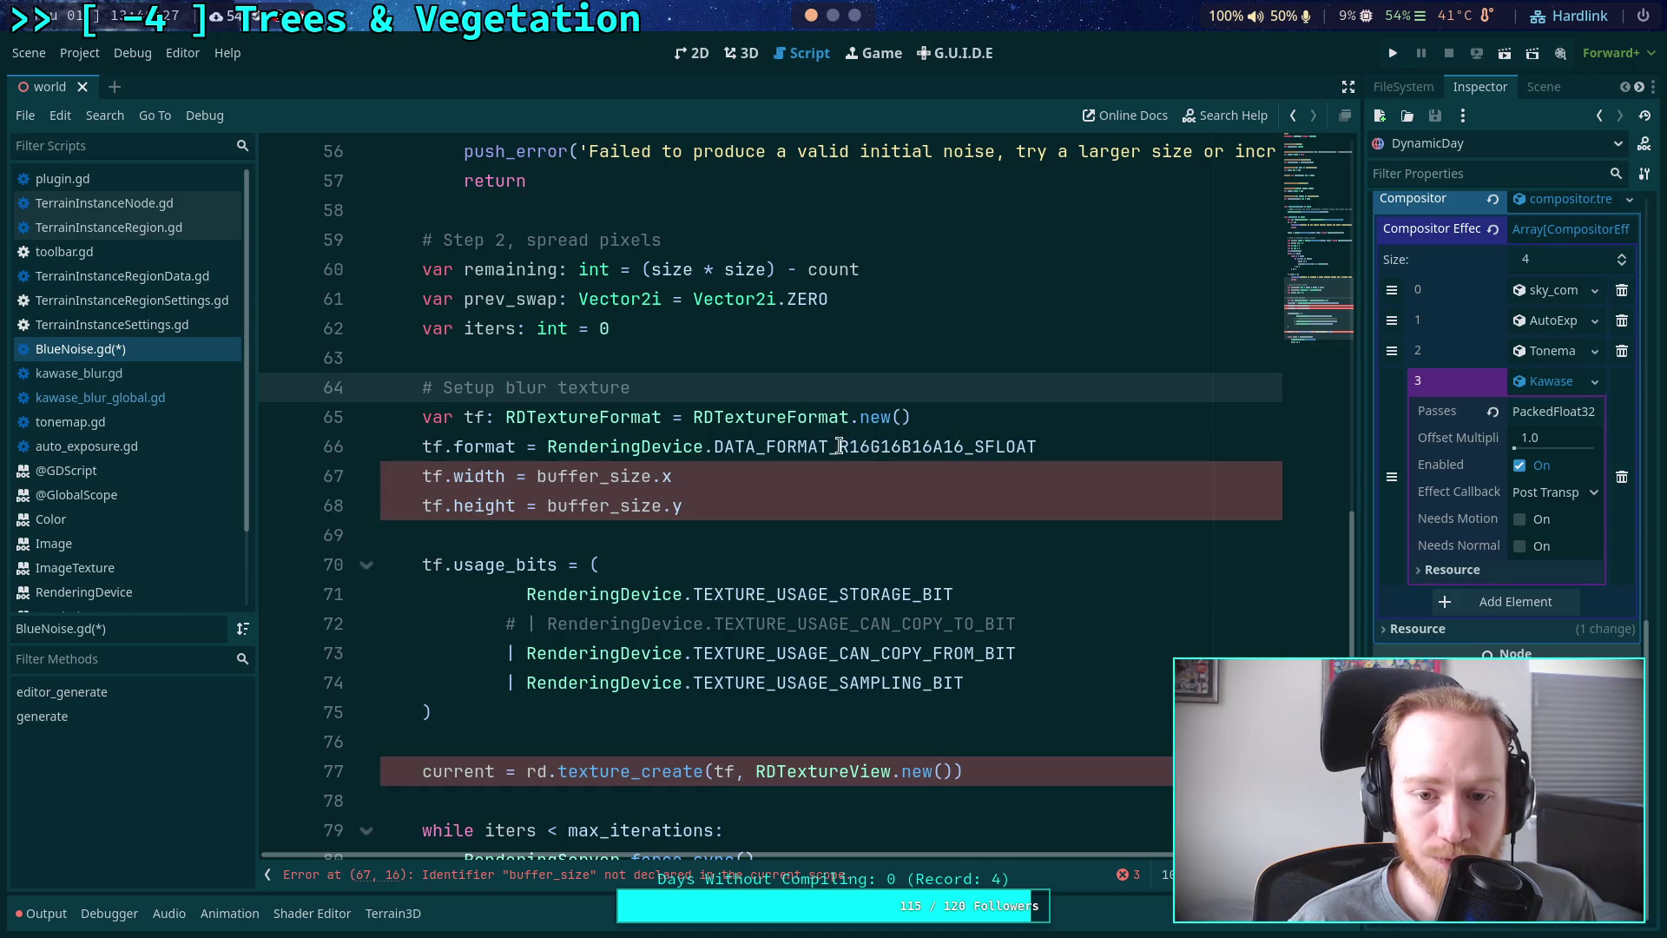
# Step: Set the texture format to DATA_FORMAT_R8G8B8A8_SRGB
pyautogui.moveTo(847, 446); pyautogui.dragTo(1046, 445)
pyautogui.press('BackSpace')
pyautogui.press('BackSpace')
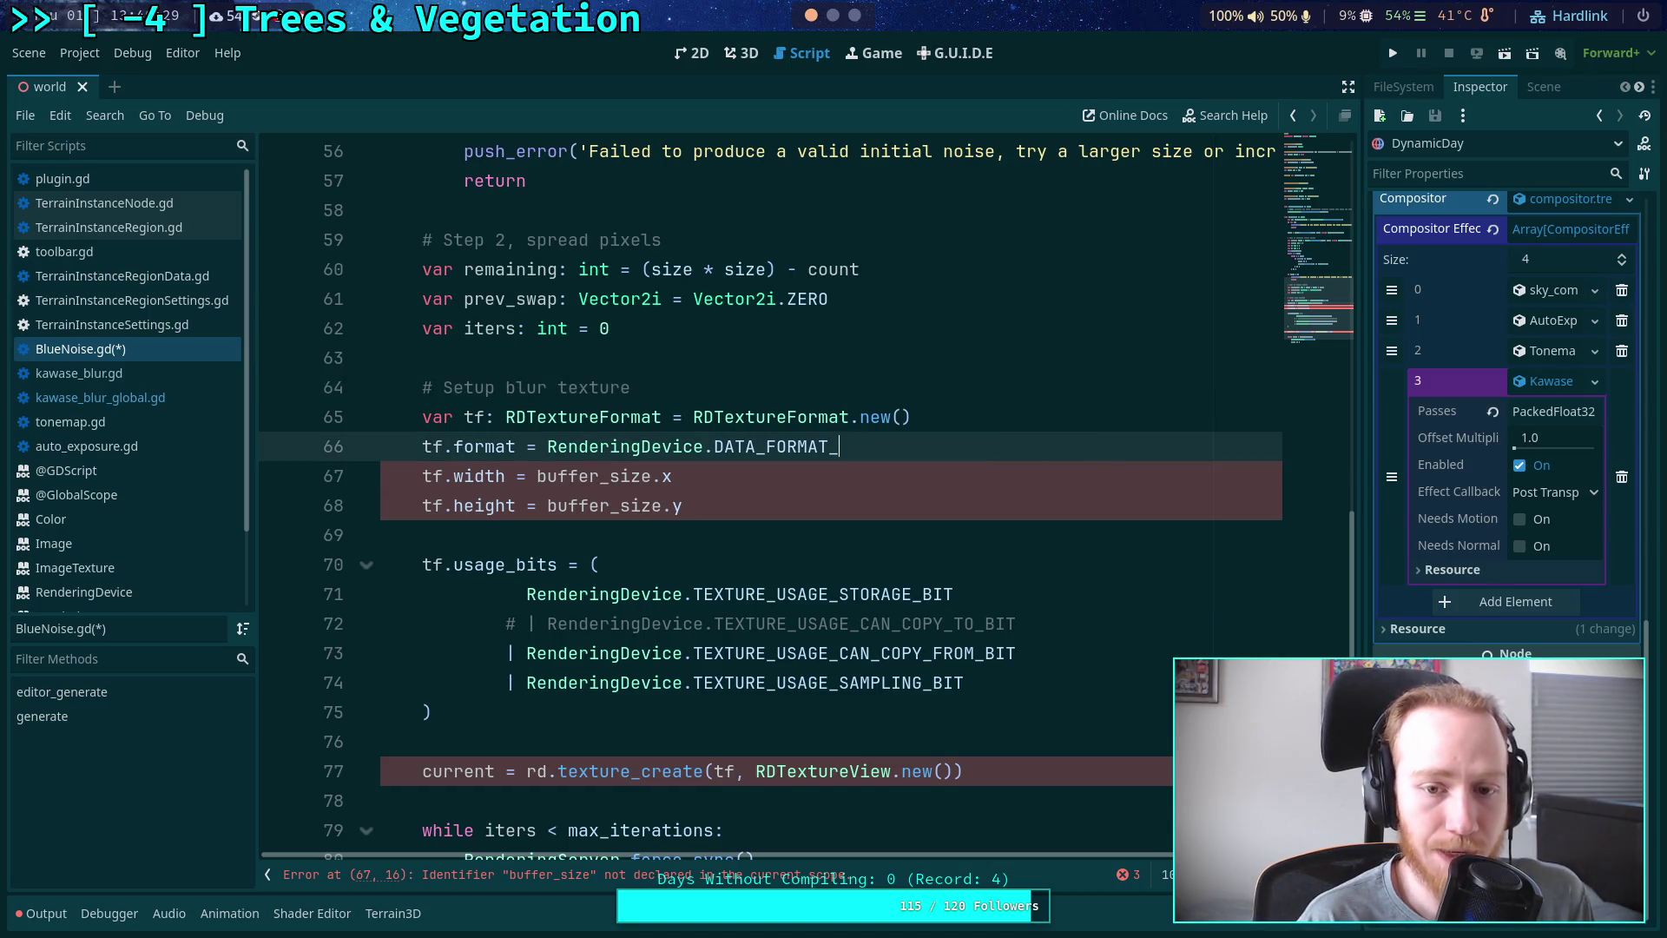
pyautogui.write('R')
pyautogui.press('Down')
pyautogui.press('Down')
pyautogui.press('Down')
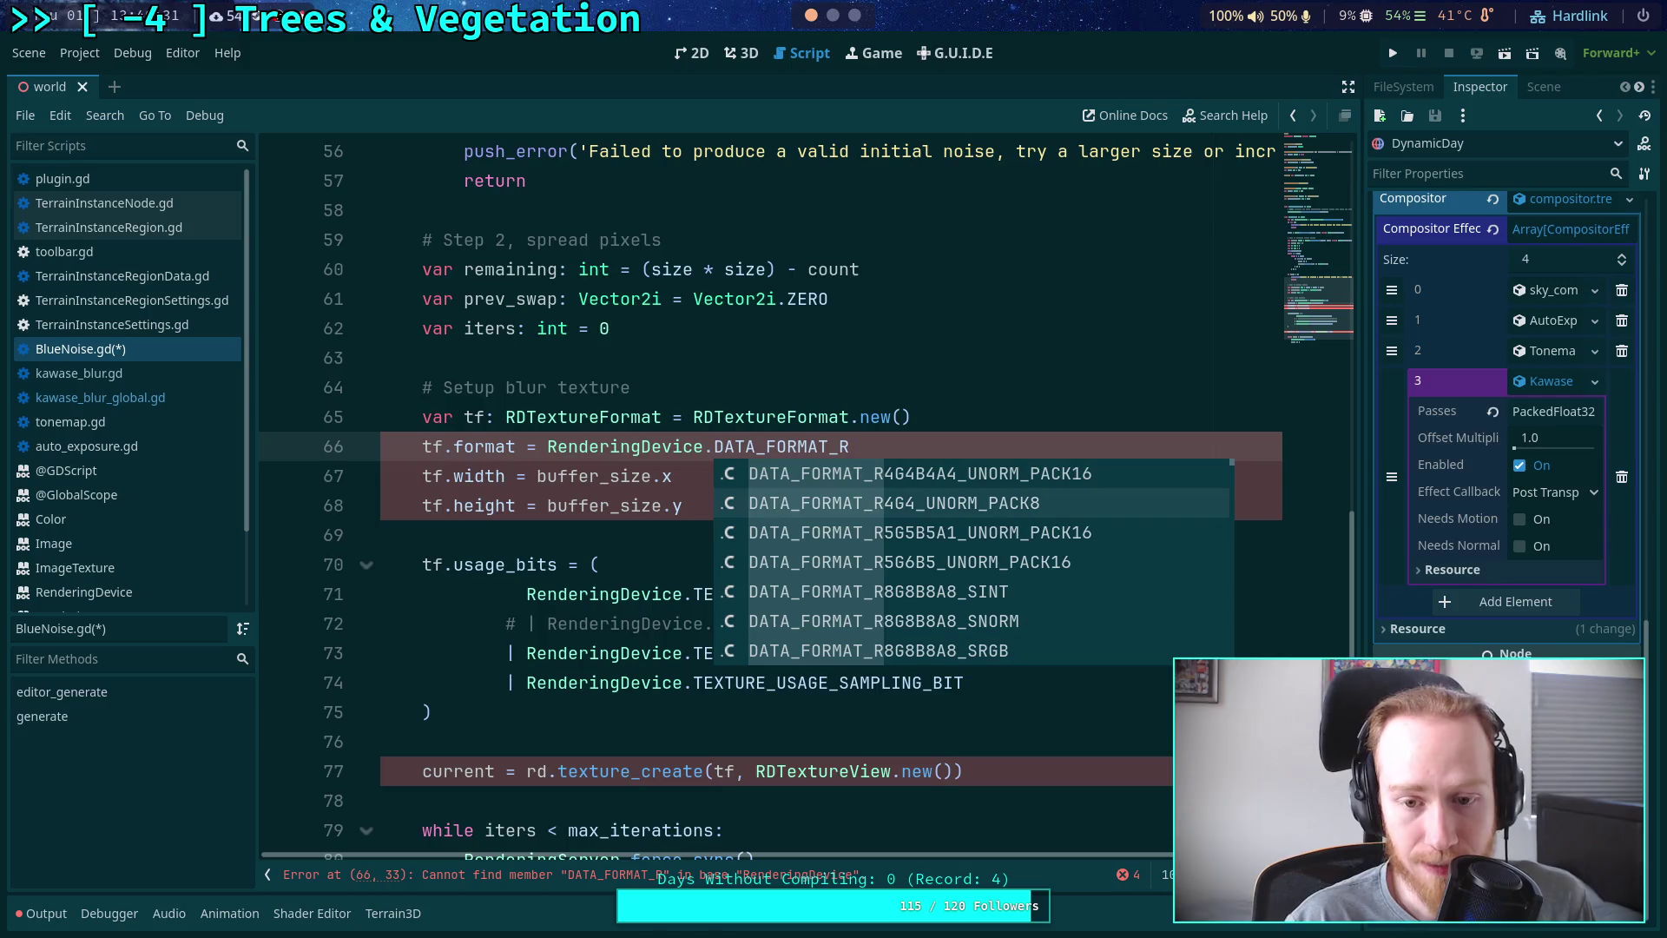
pyautogui.press('Down')
pyautogui.press('Down')
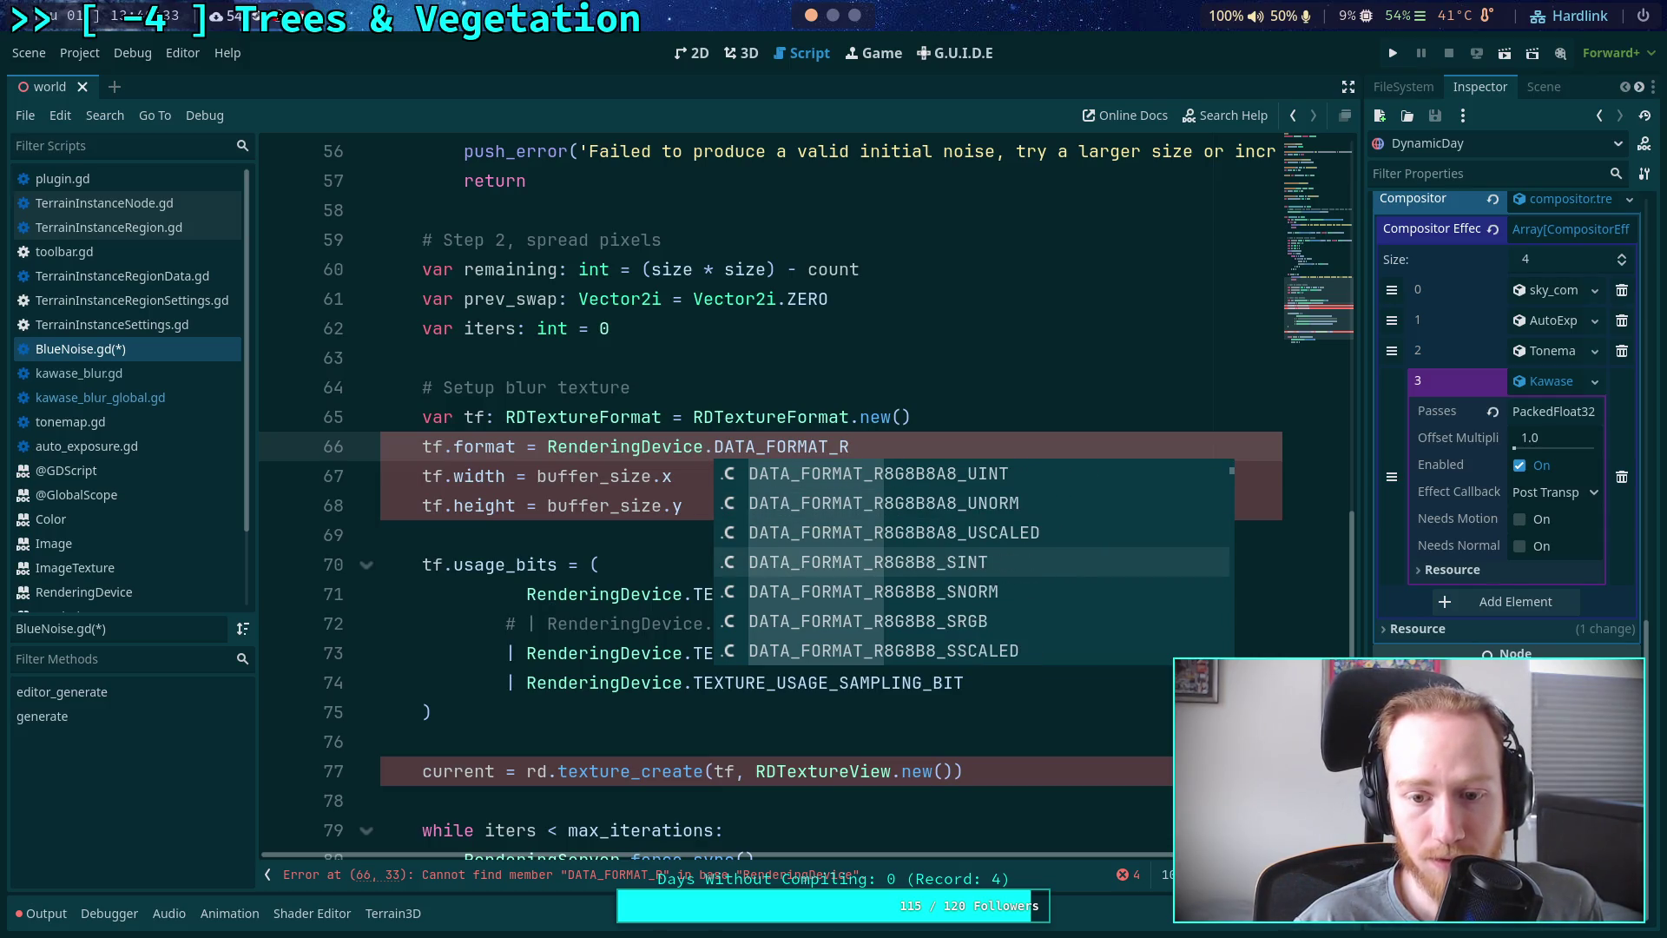
pyautogui.press('Up')
pyautogui.press('Up')
pyautogui.press('Up')
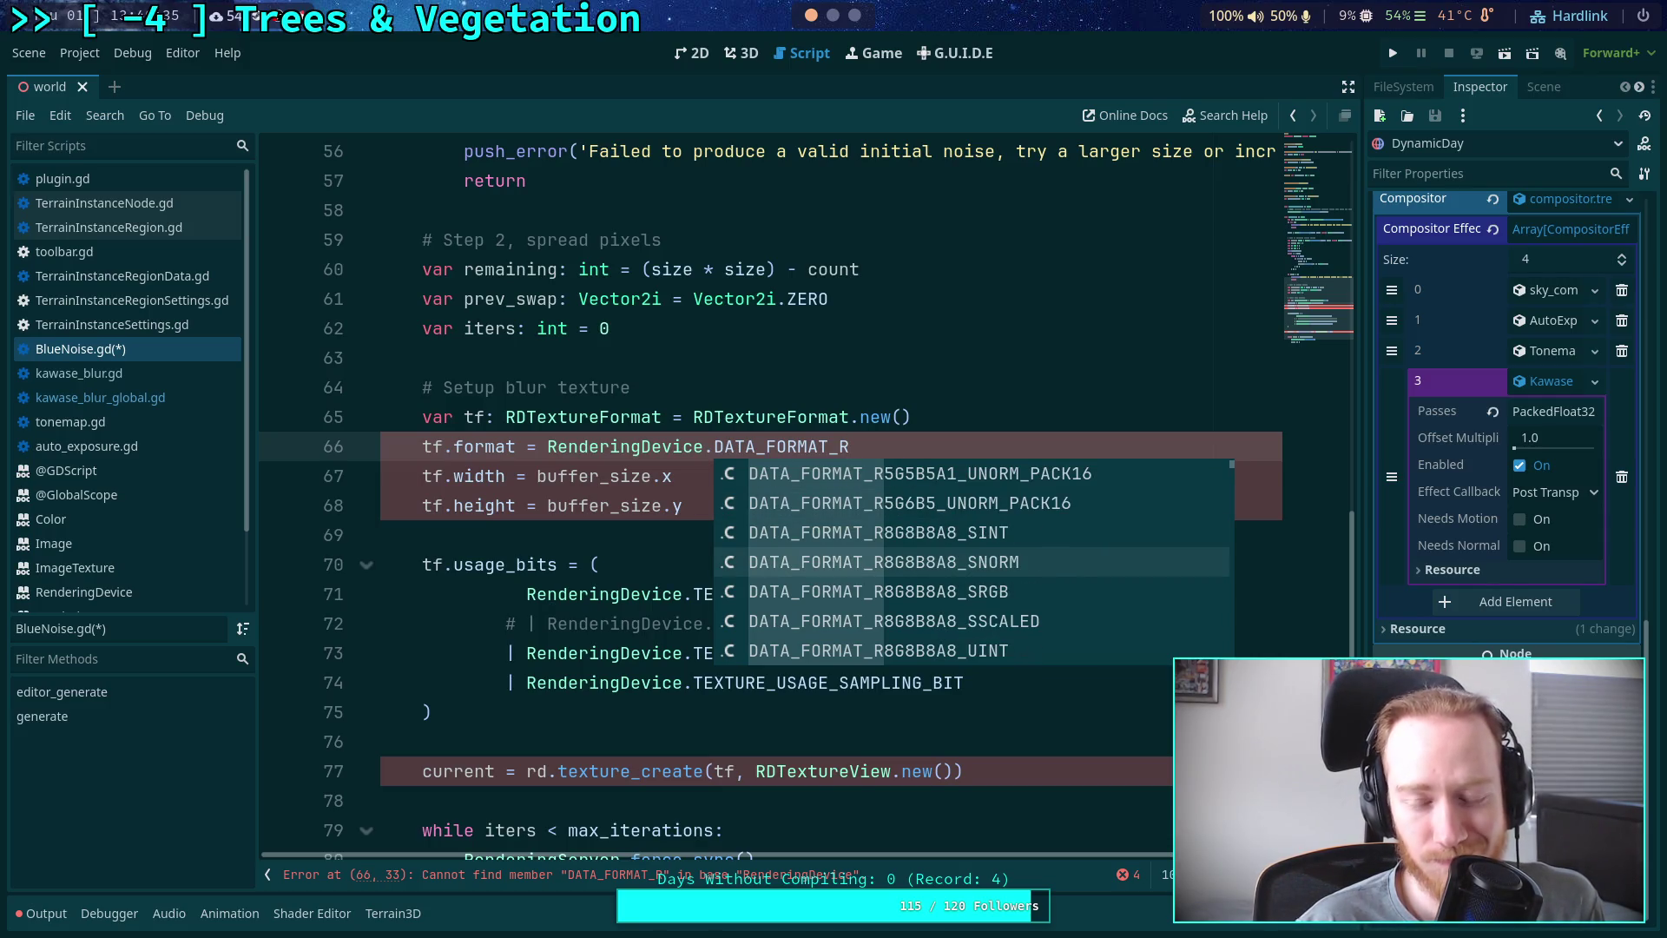
pyautogui.press('Down')
pyautogui.press('Down')
pyautogui.press('Down')
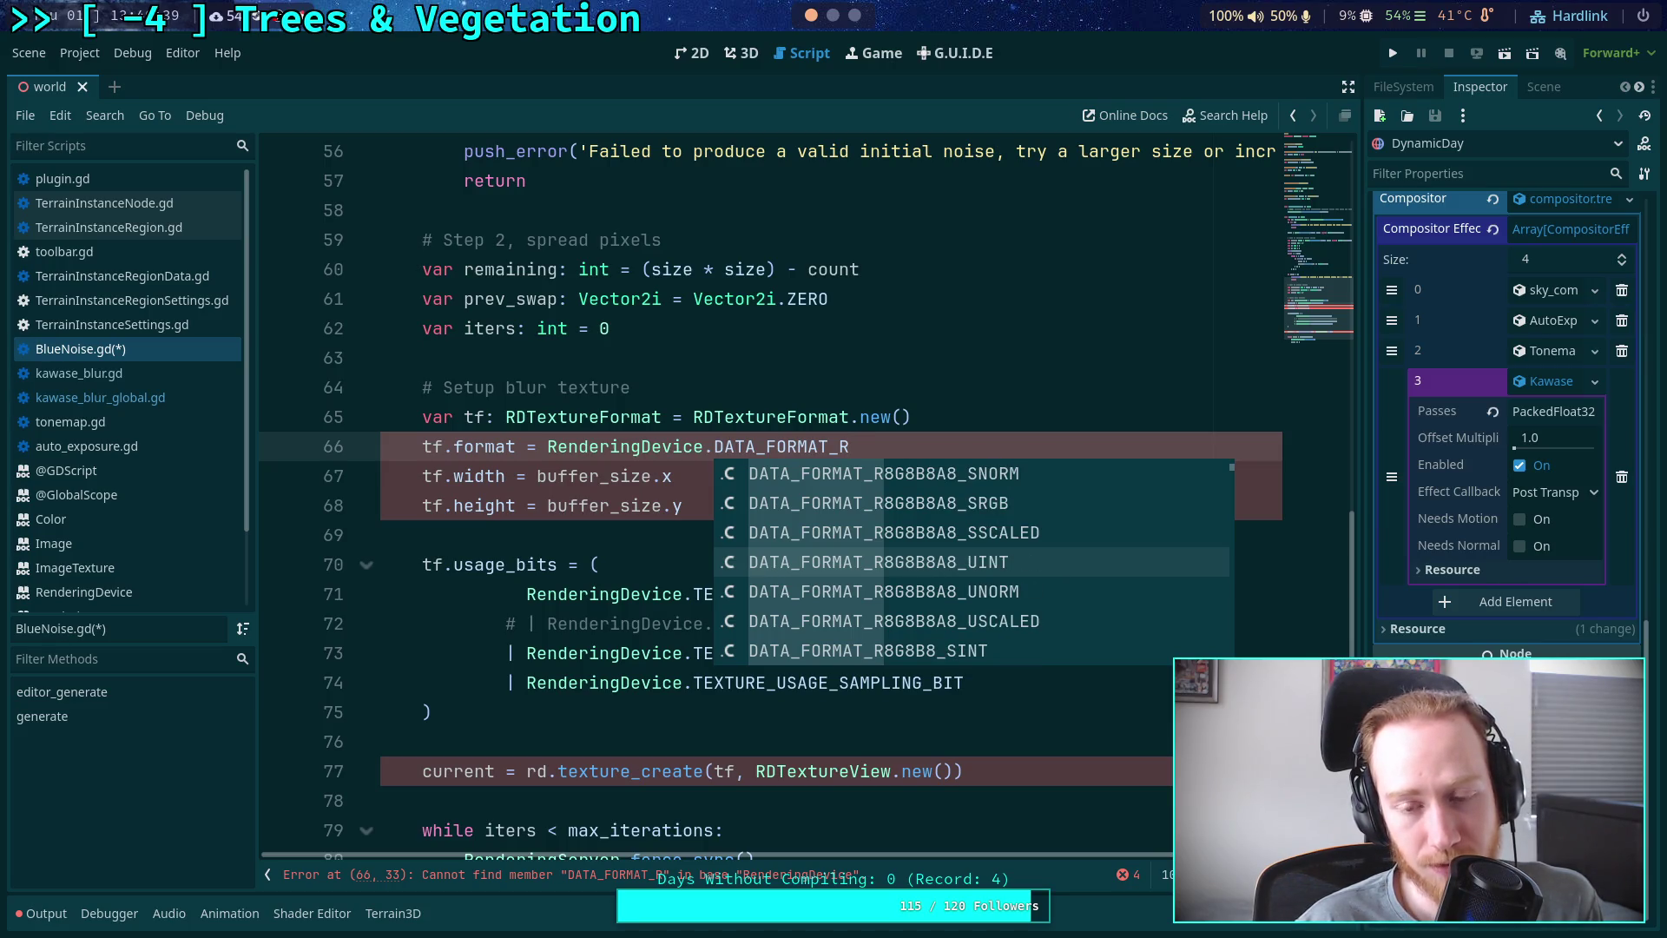
pyautogui.press('Up')
pyautogui.press('Up')
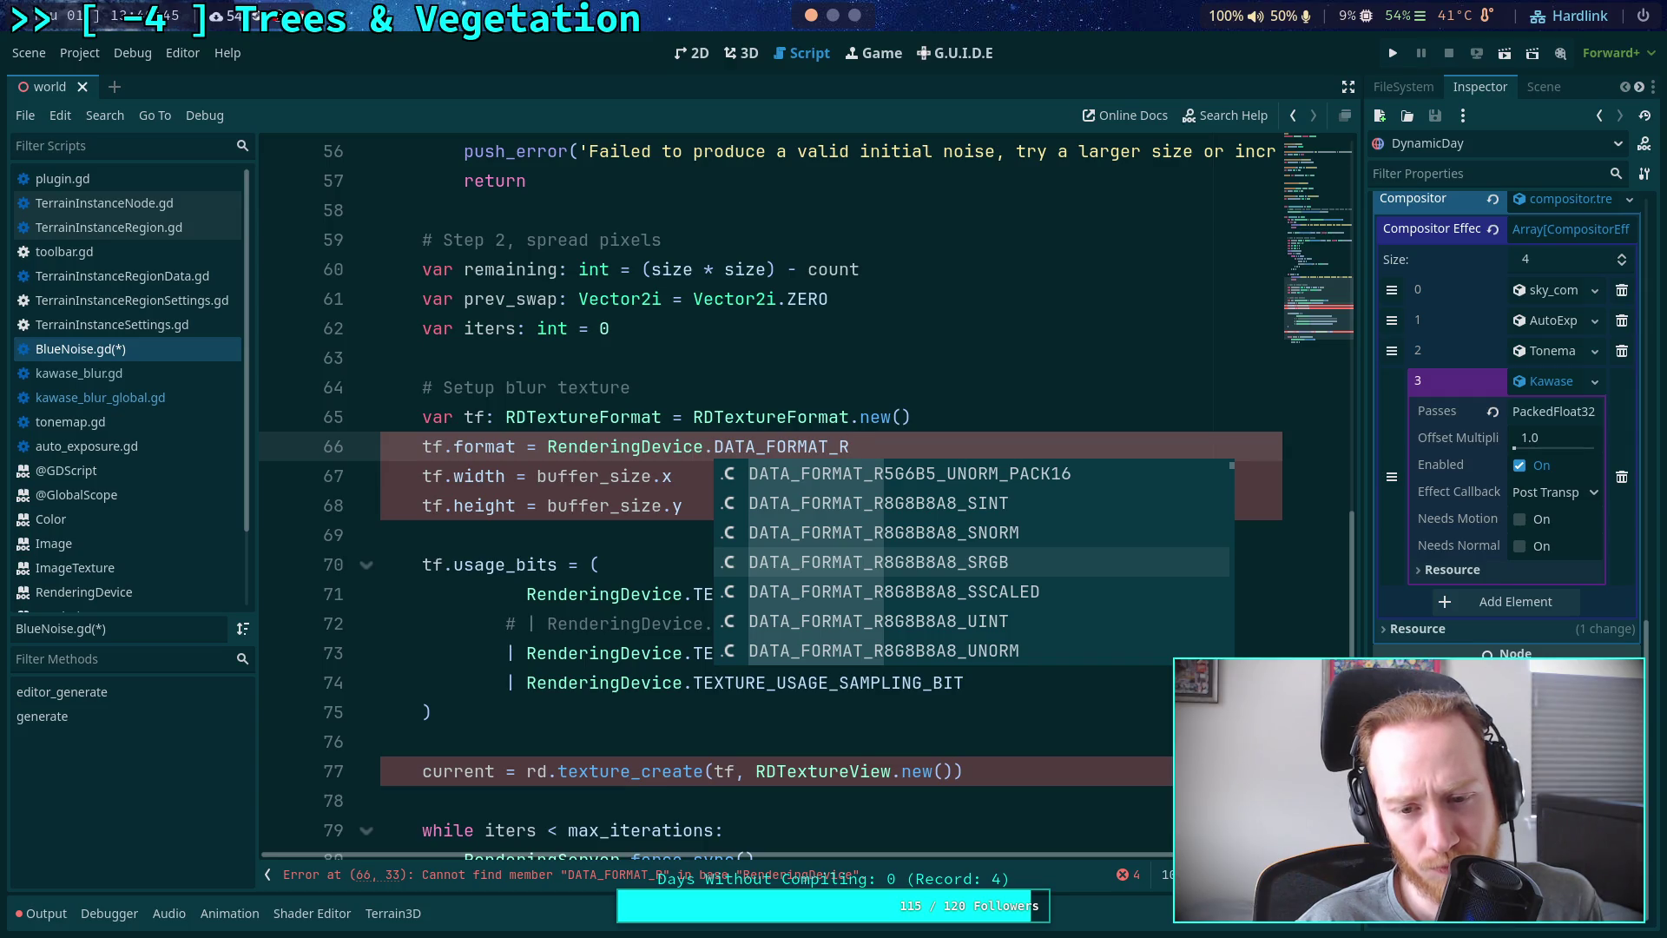
pyautogui.press('Return')
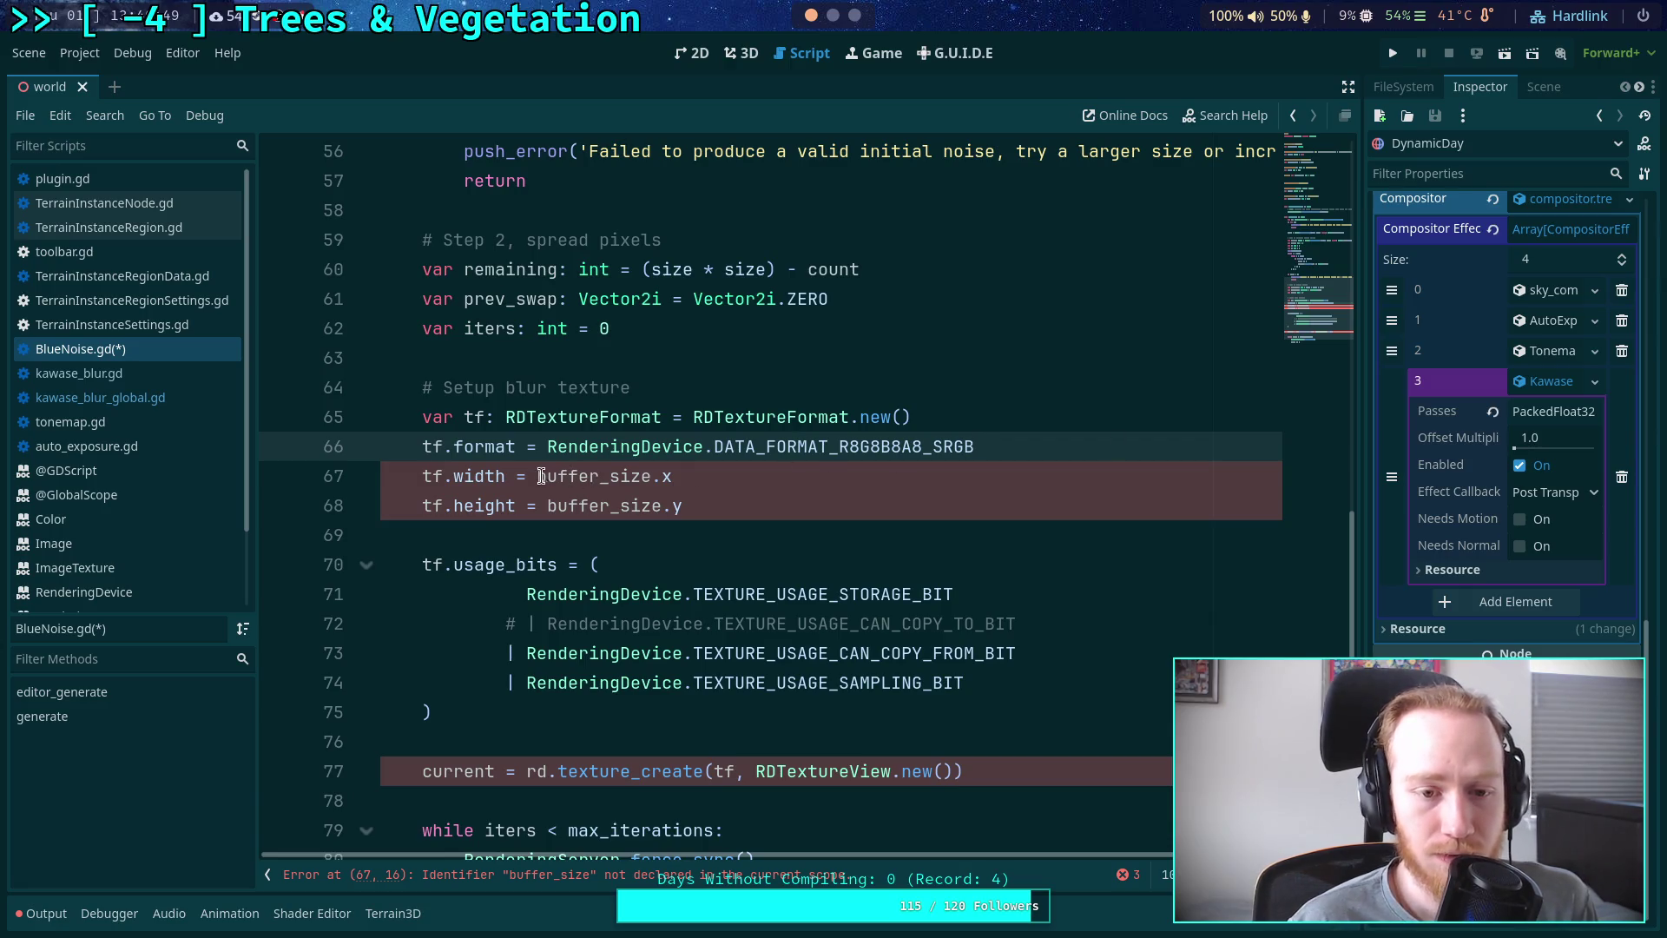
# Step: Replace buffer_size.x and buffer_size.y with size for the width and height
pyautogui.moveTo(538, 476); pyautogui.dragTo(742, 476)
pyautogui.write('size')
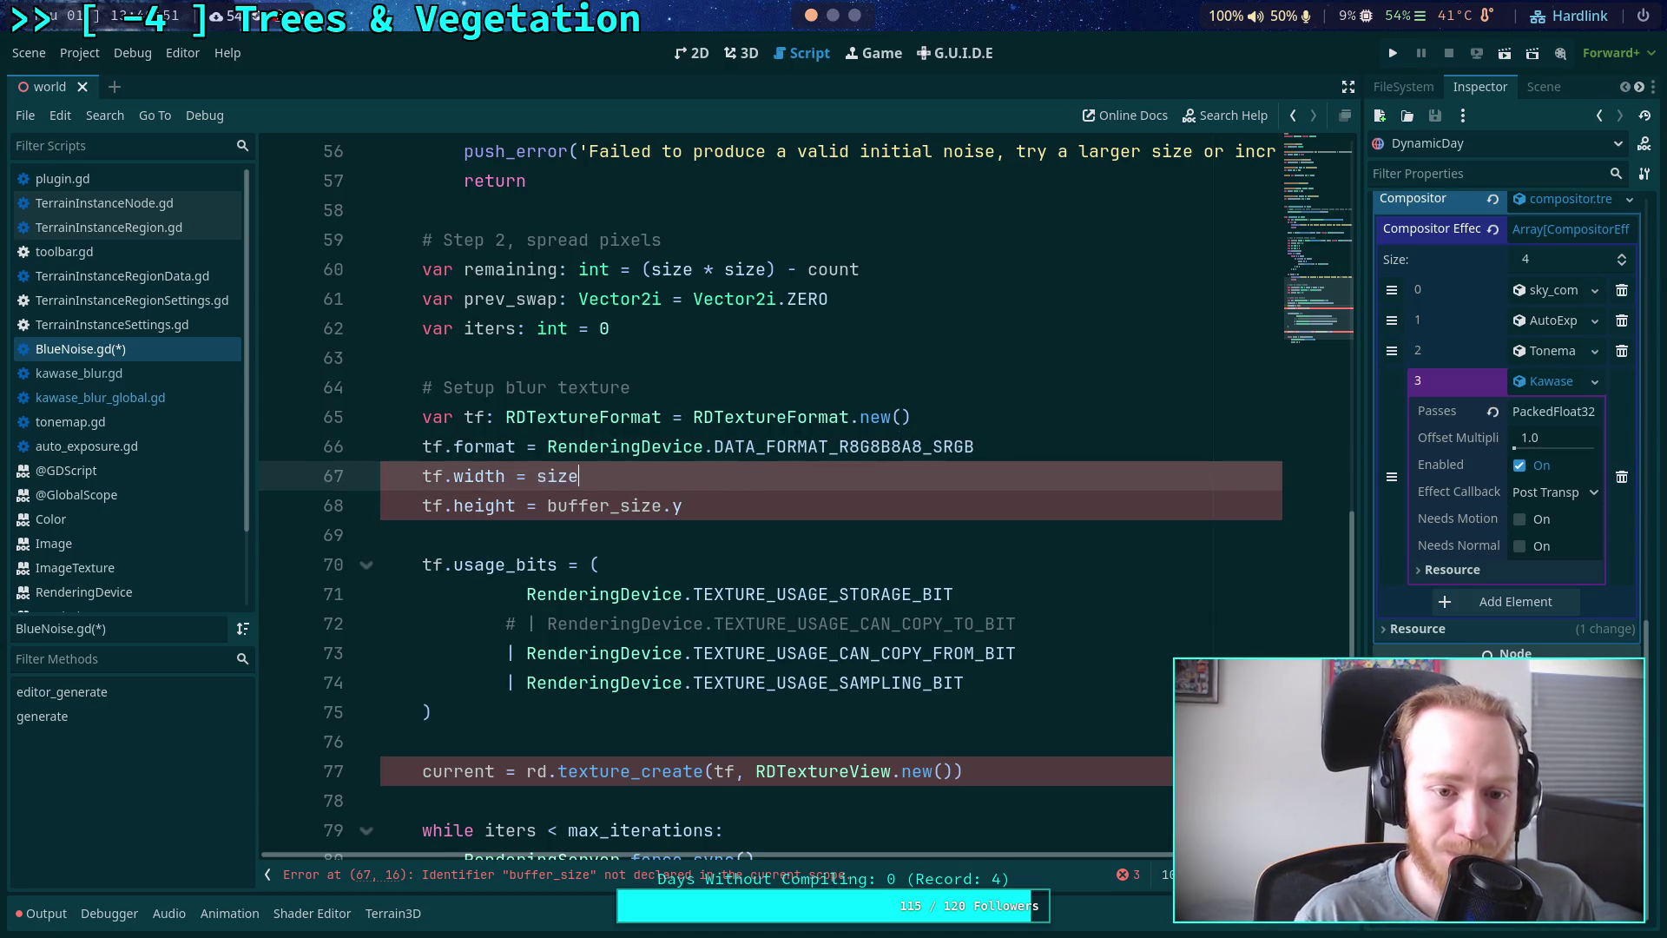
pyautogui.press('Escape')
pyautogui.click(548, 506)
pyautogui.moveTo(554, 506); pyautogui.dragTo(690, 505)
pyautogui.write('size')
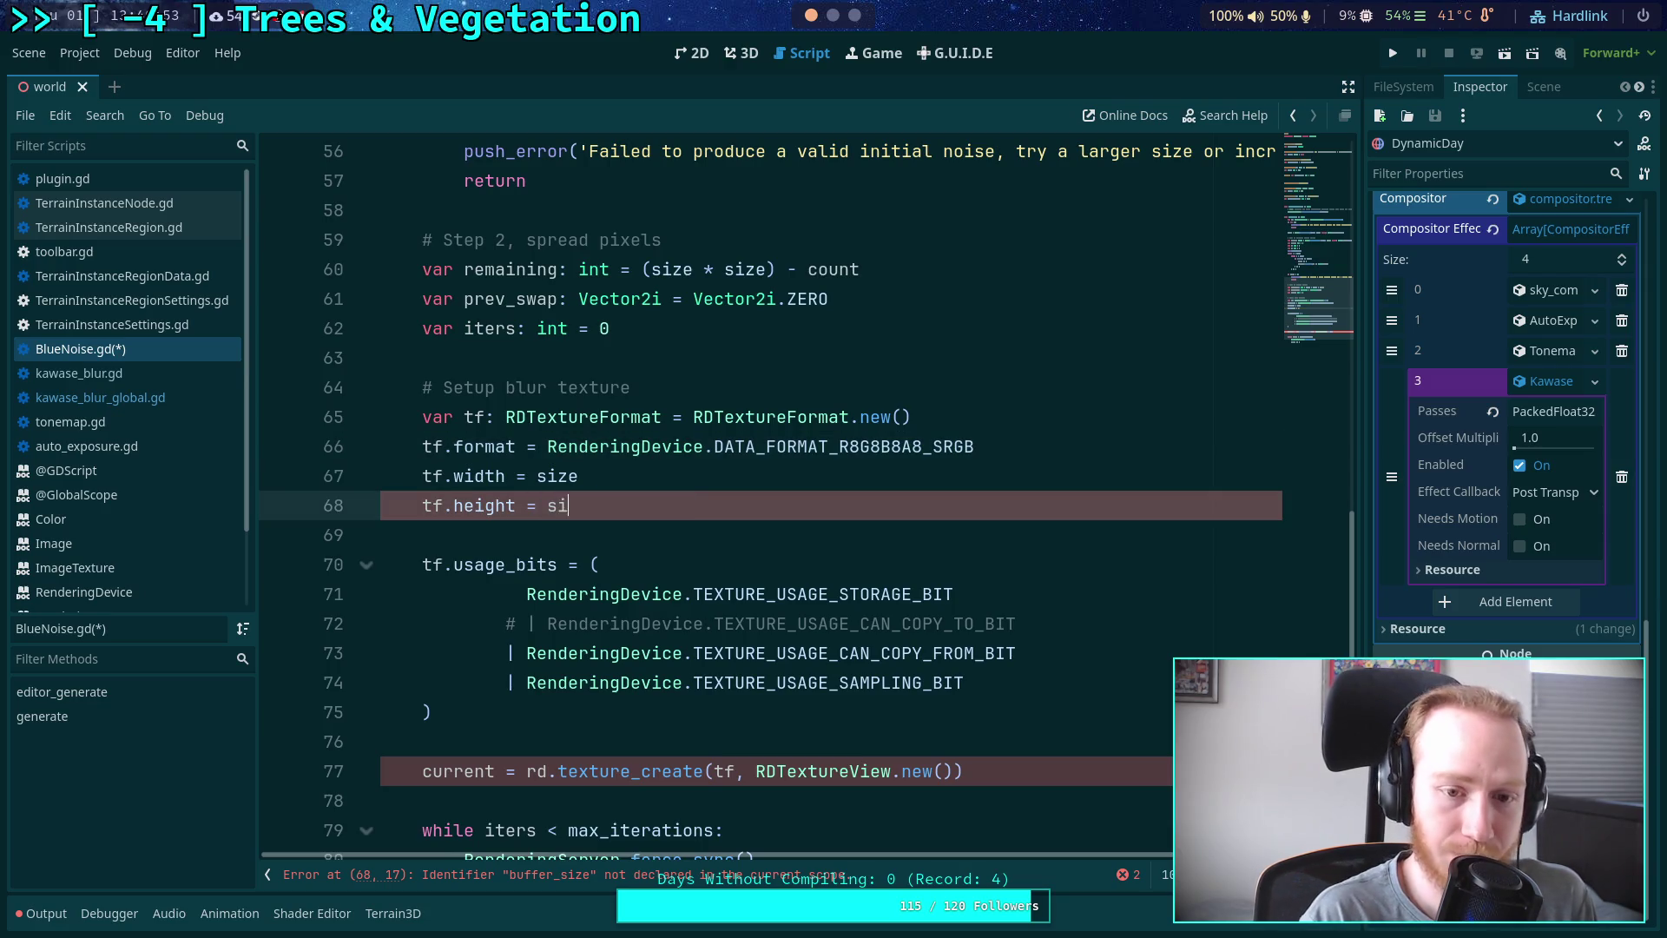
pyautogui.press('Escape')
pyautogui.press('Up')
pyautogui.press('Up')
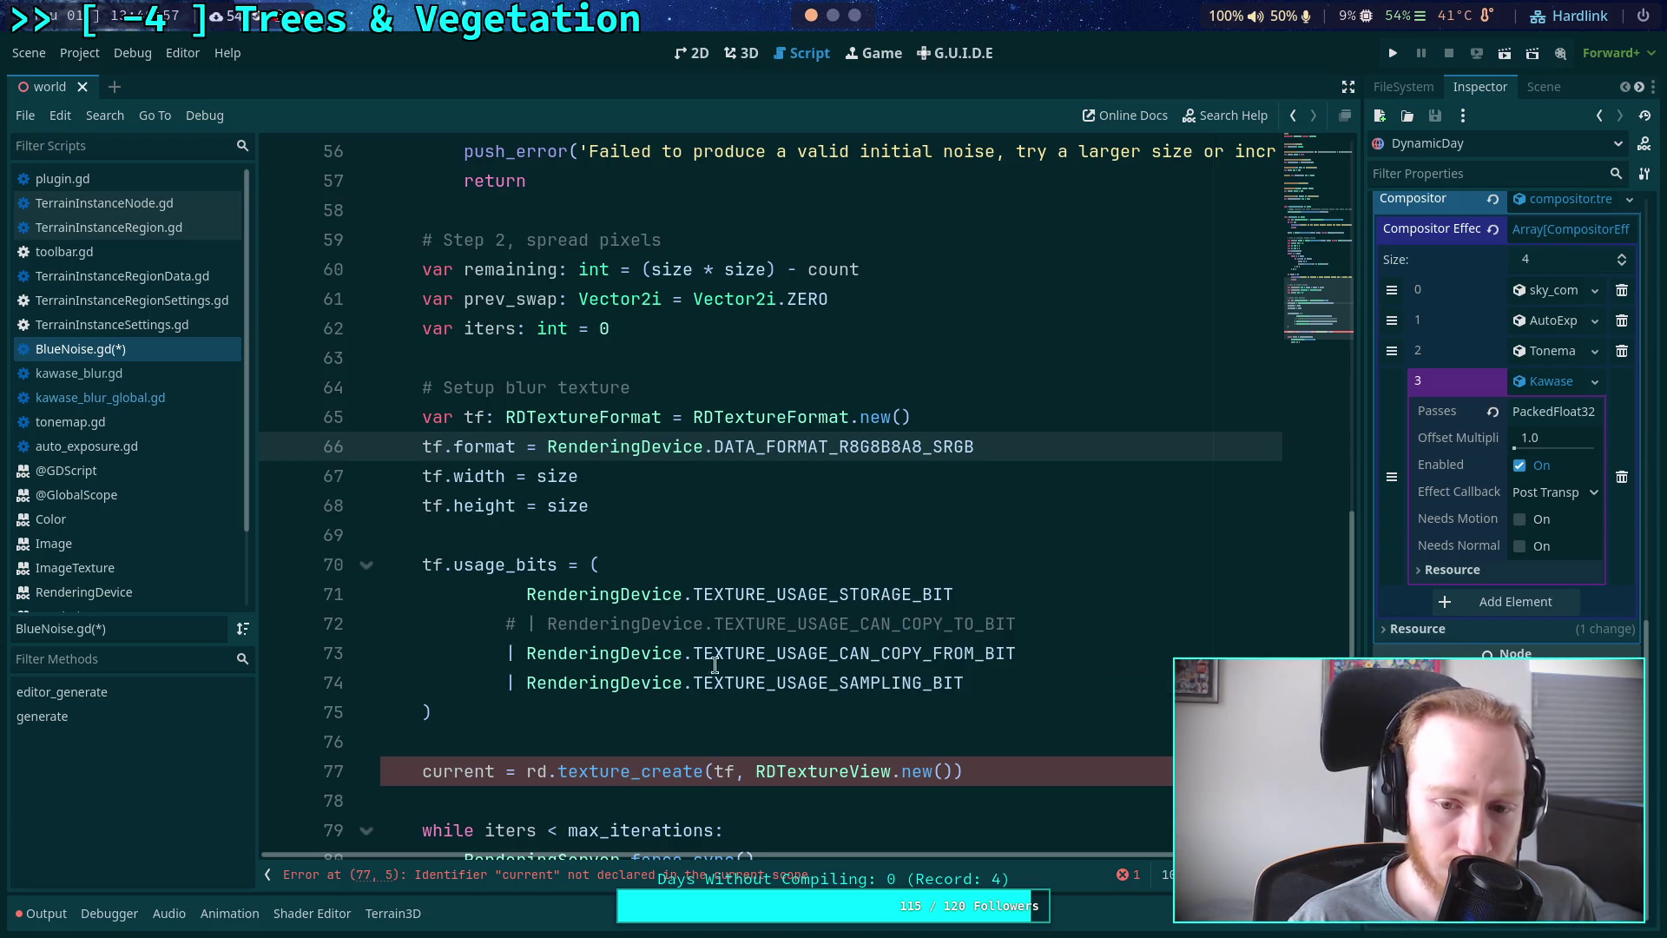
# Step: Uncomment the TEXTURE_USAGE_CAN_COPY_TO_BIT usage line
pyautogui.click(903, 655)
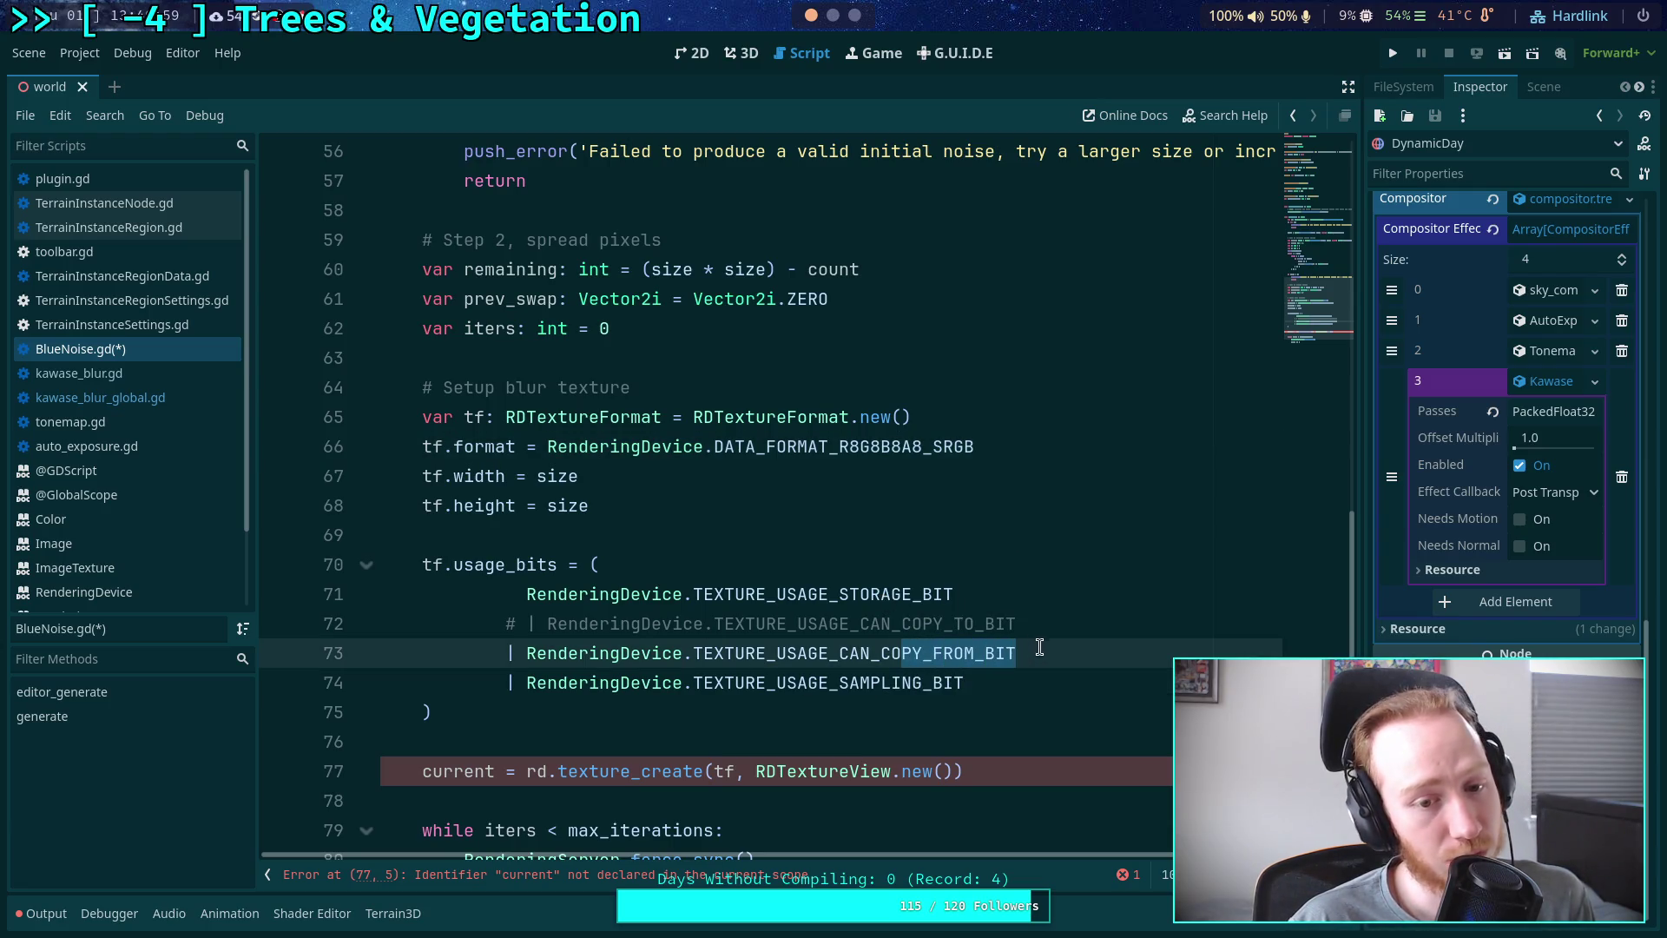
pyautogui.click(517, 624)
pyautogui.press('BackSpace')
pyautogui.press('Delete')
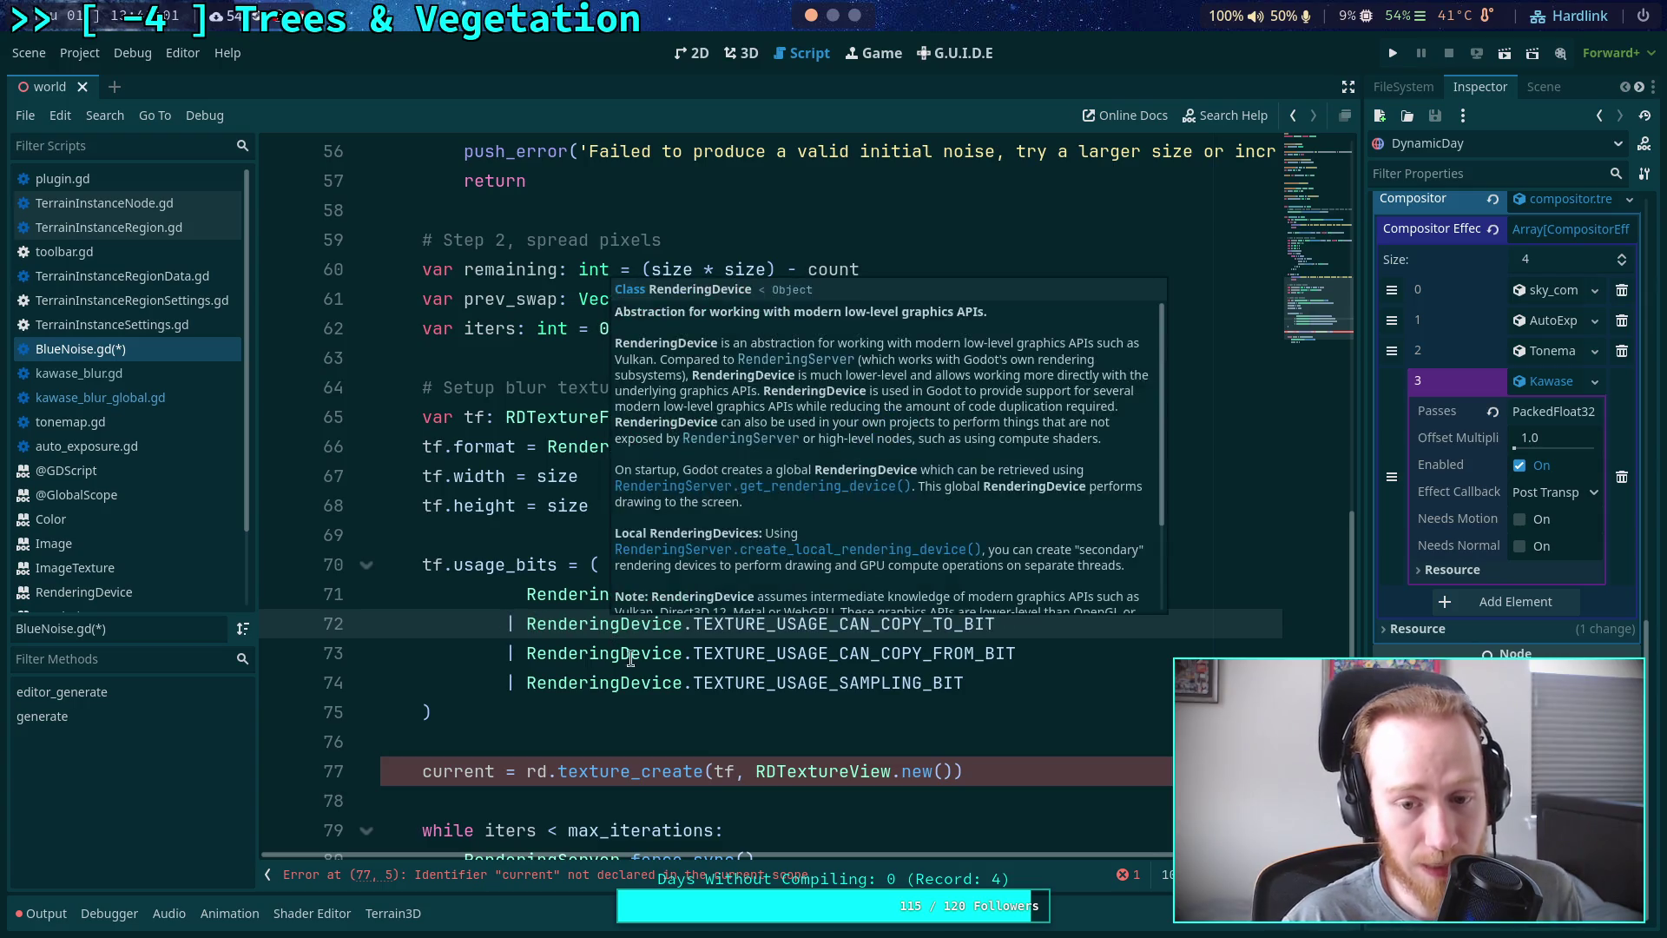
pyautogui.click(805, 683)
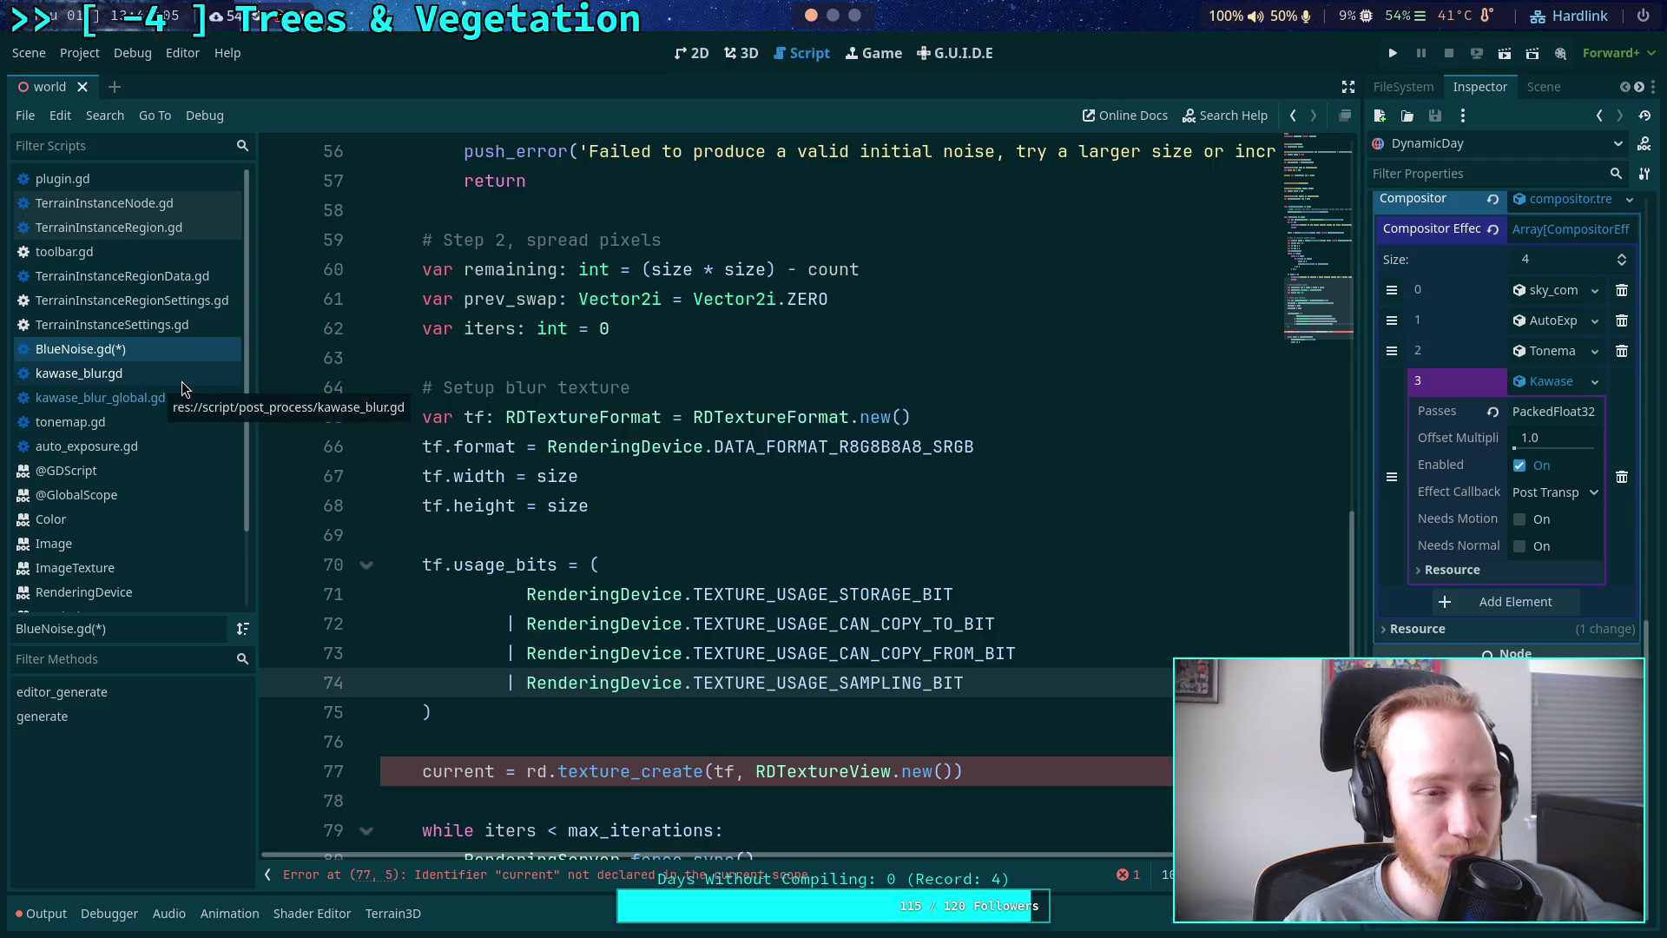
pyautogui.click(145, 382)
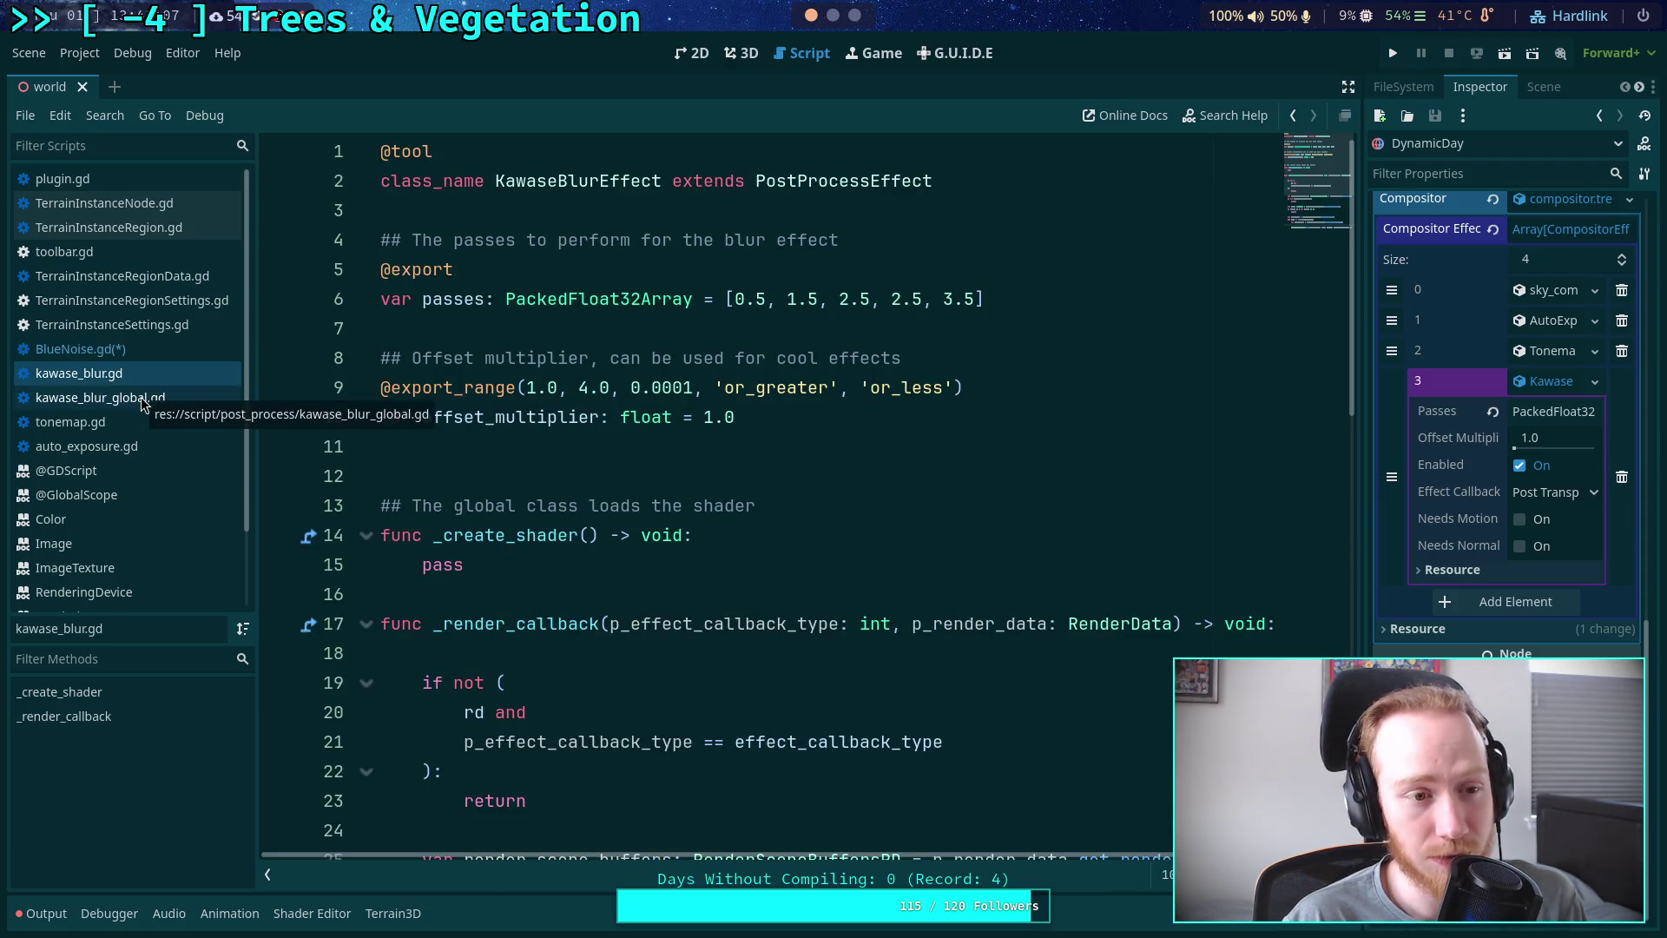
# Step: Read through the blur() loop in kawase_blur_global.gd, then switch back to BlueNoise.gd
pyautogui.click(145, 397)
pyautogui.click(145, 375)
pyautogui.click(146, 397)
pyautogui.scroll(1, 734, 549)
pyautogui.scroll(6, 734, 549)
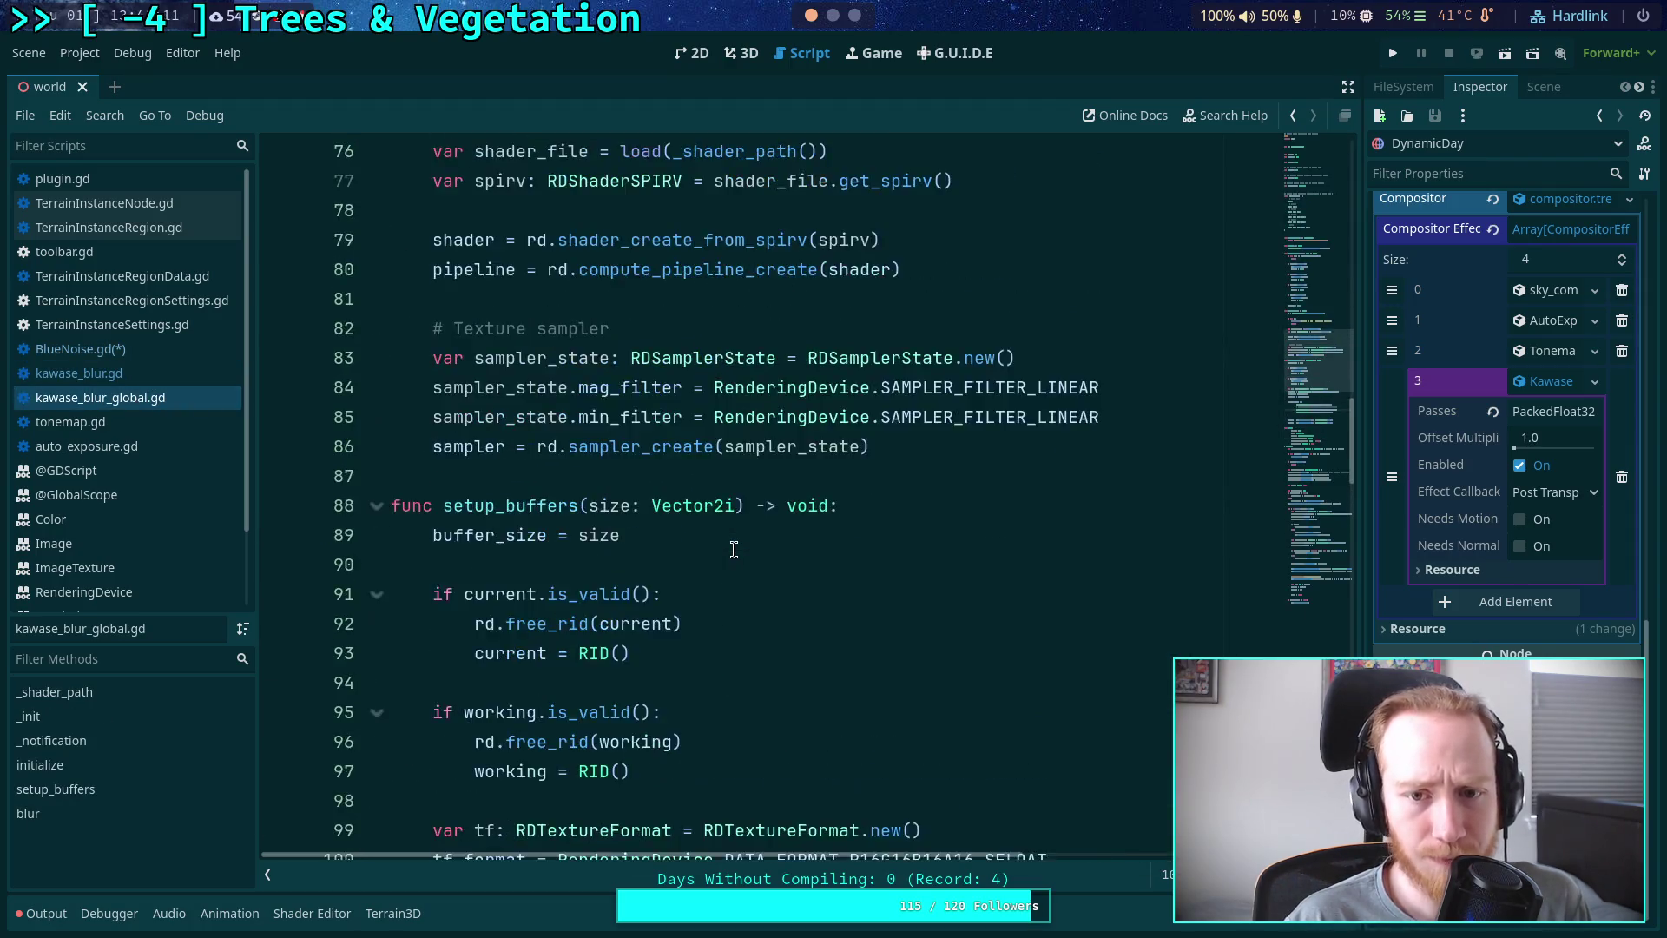
pyautogui.scroll(-4, 733, 549)
pyautogui.scroll(-5, 734, 548)
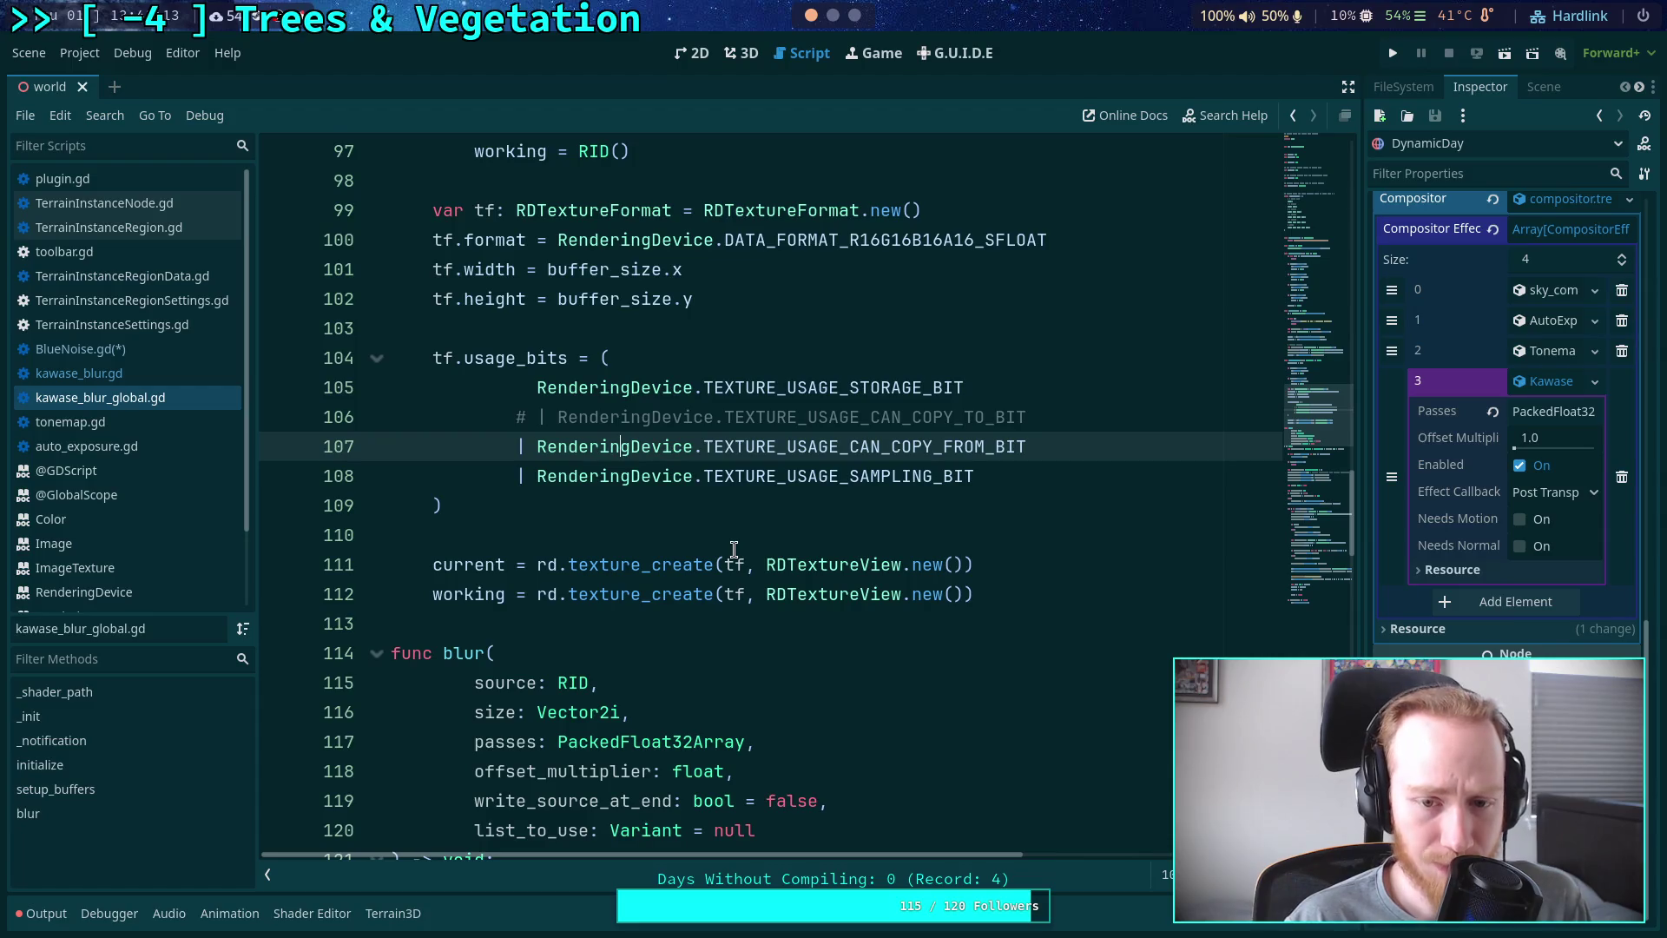
pyautogui.scroll(1, 734, 549)
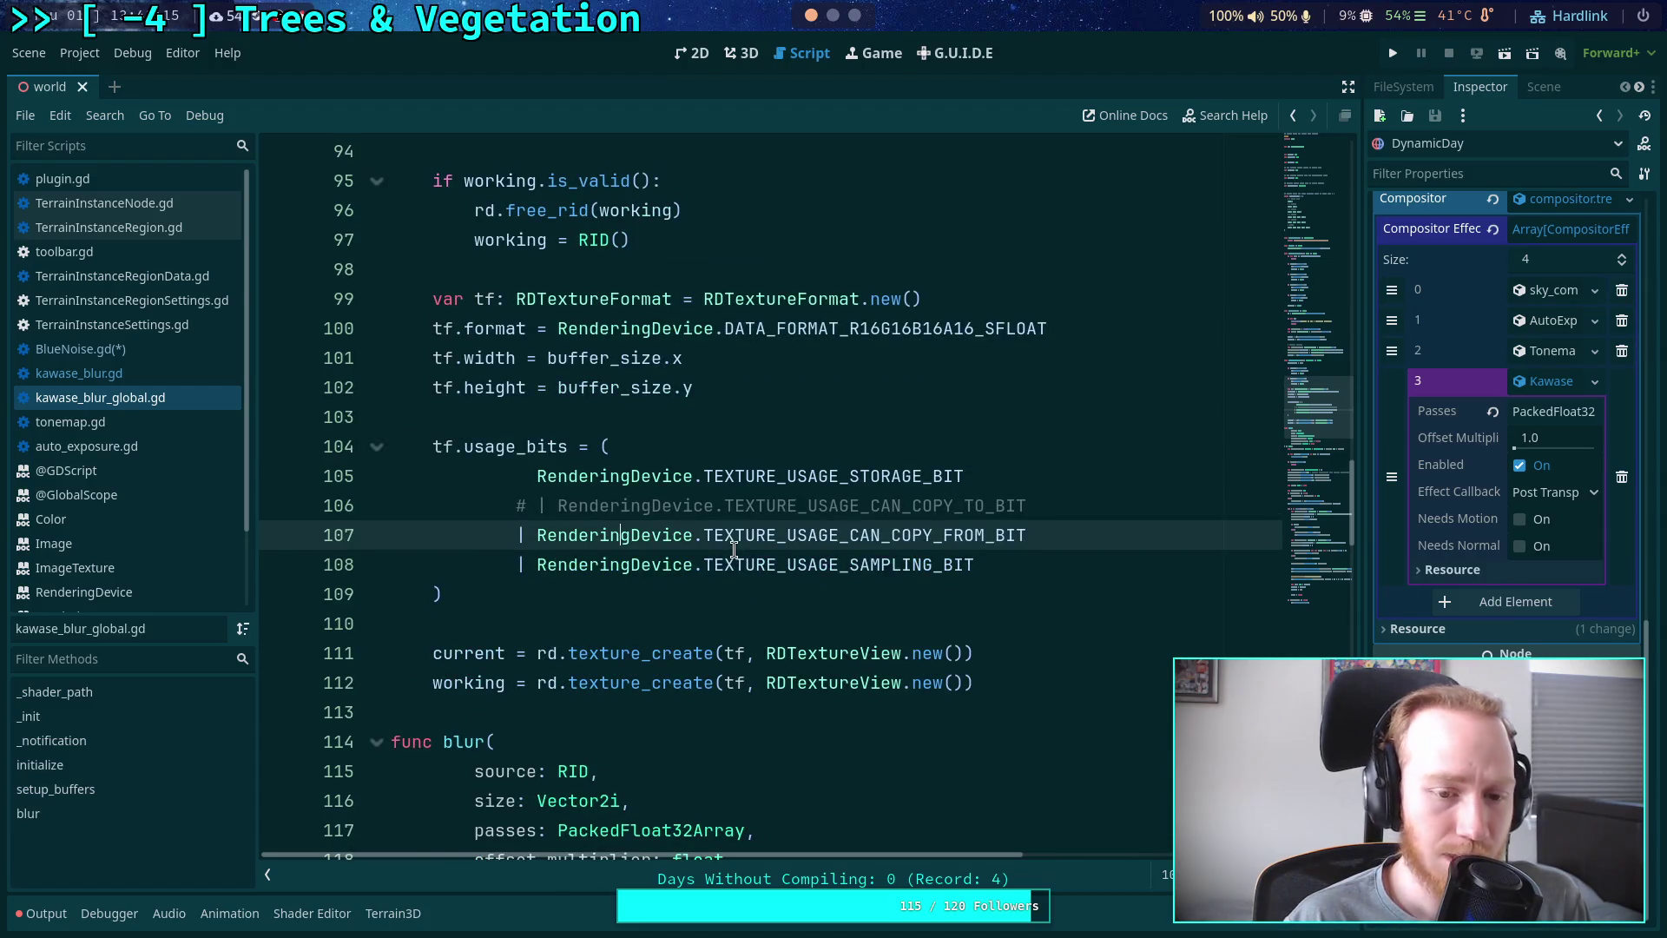
pyautogui.scroll(-2, 734, 549)
pyautogui.scroll(-4, 733, 548)
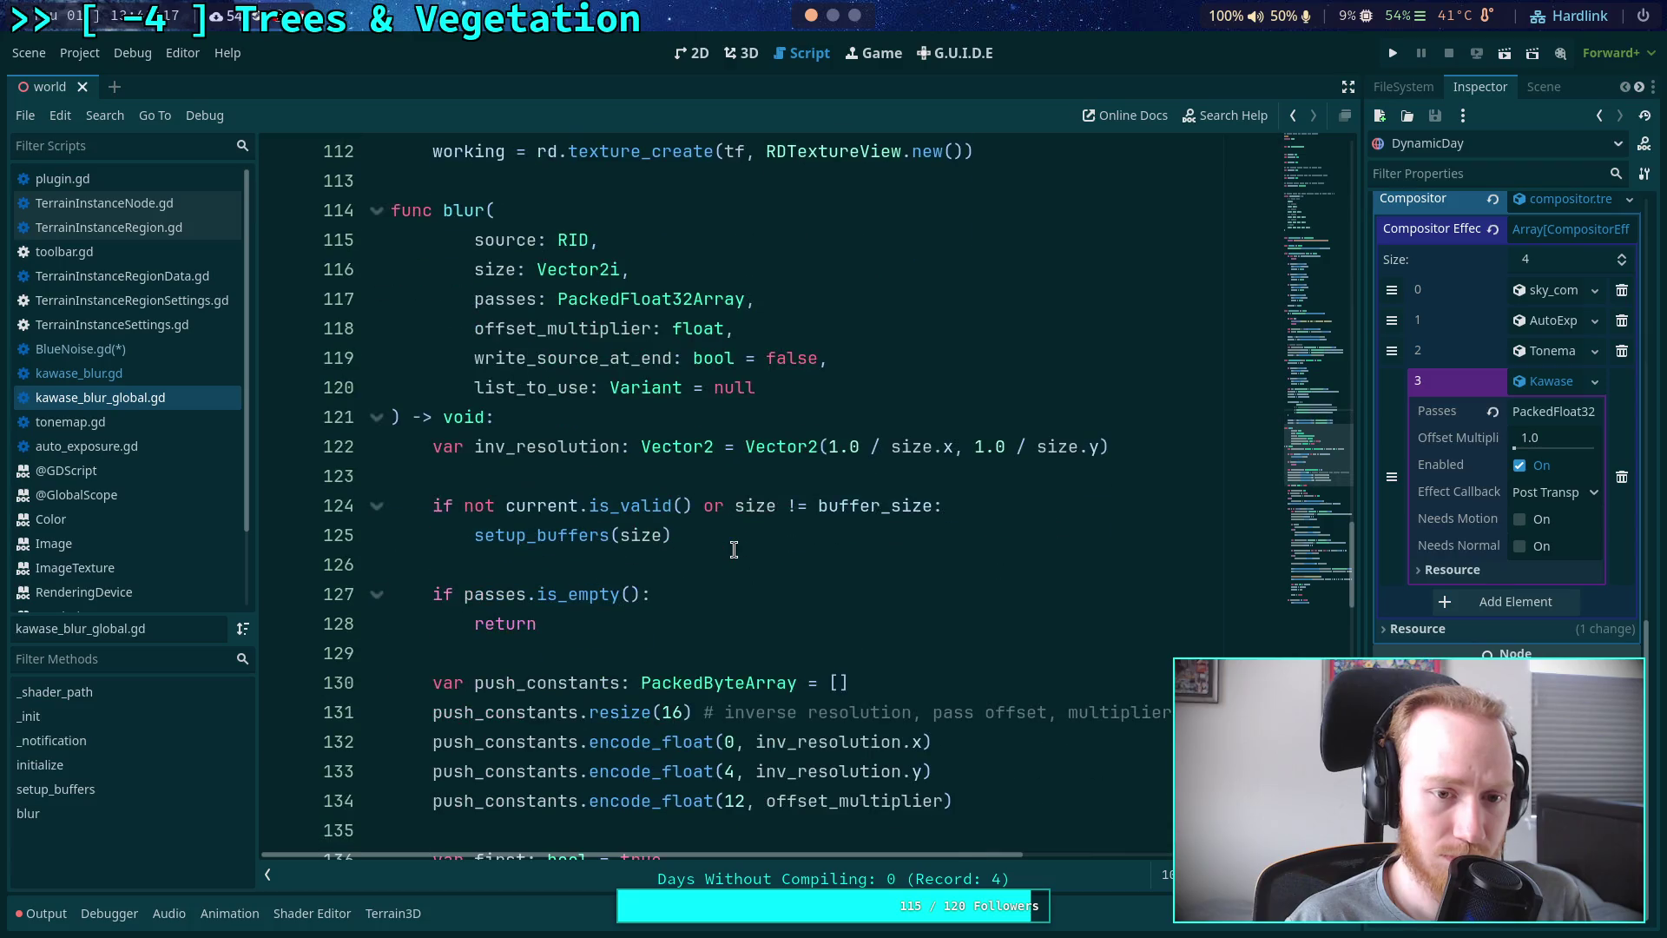
pyautogui.scroll(6, 734, 549)
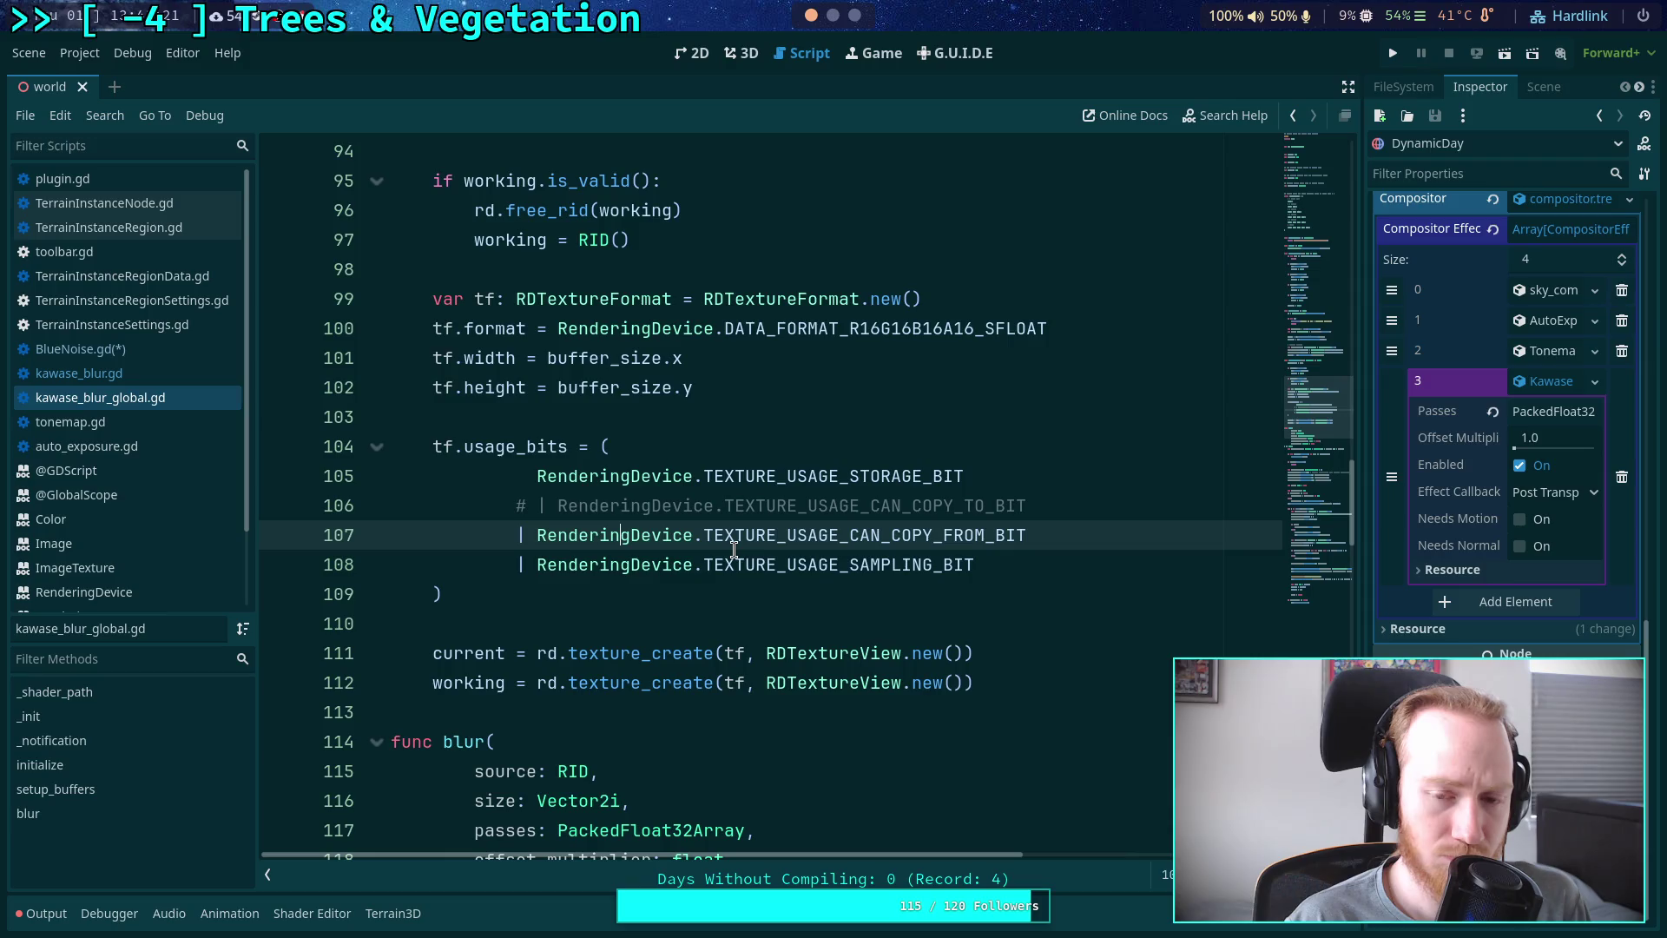
pyautogui.scroll(-10, 734, 549)
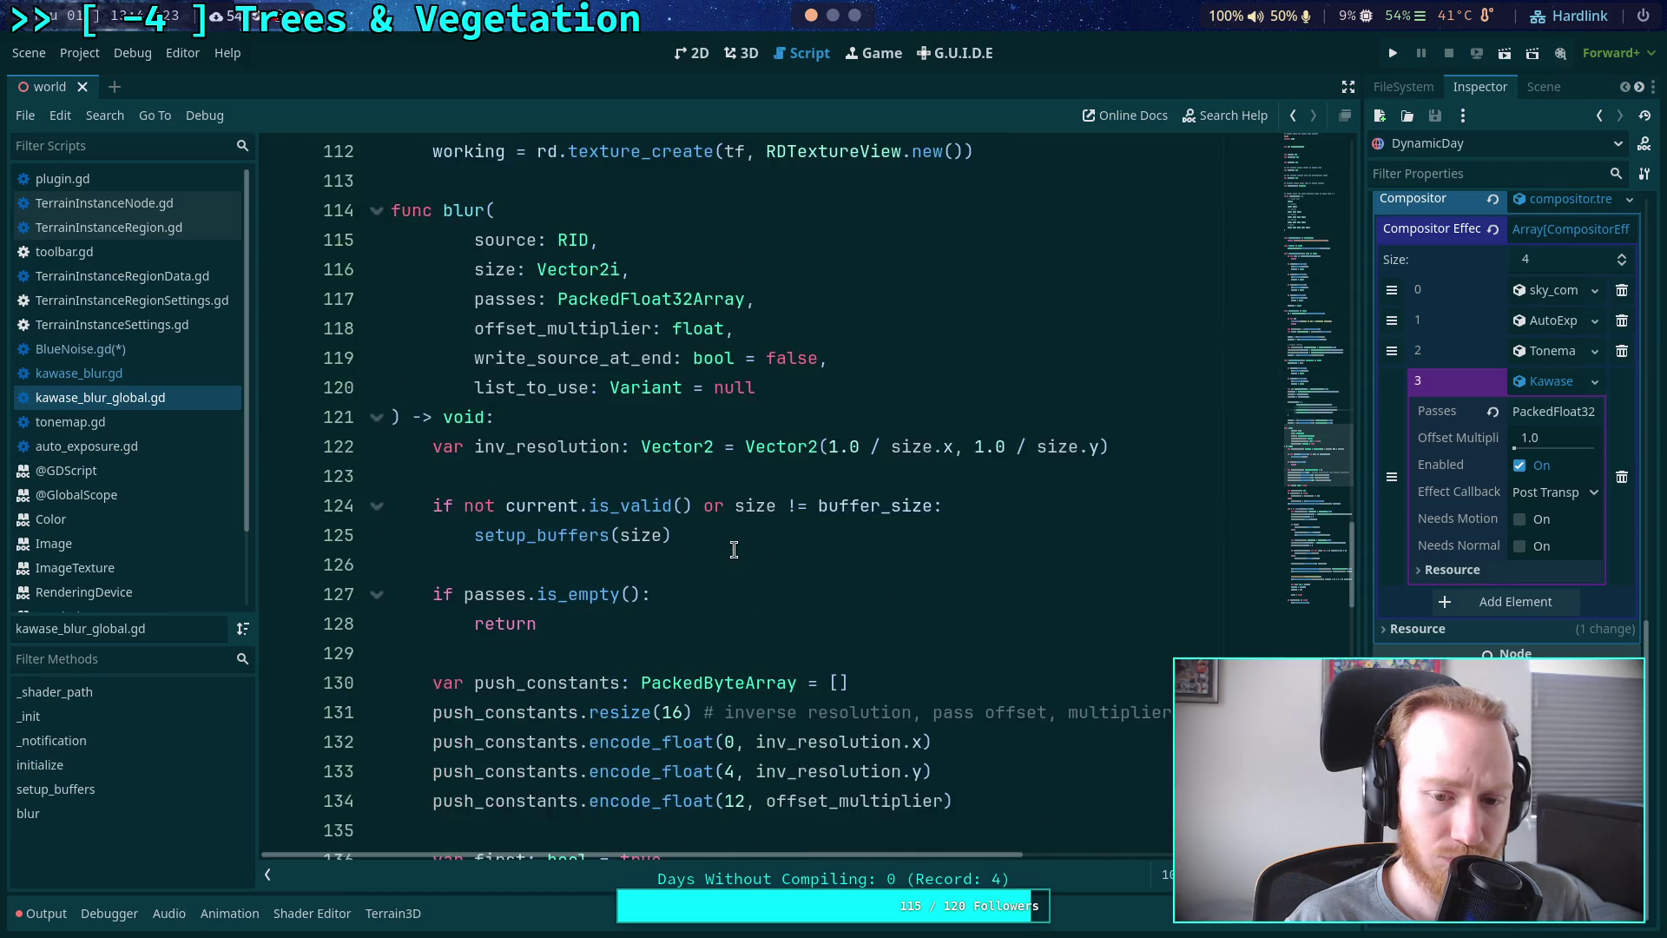
pyautogui.scroll(-3, 734, 549)
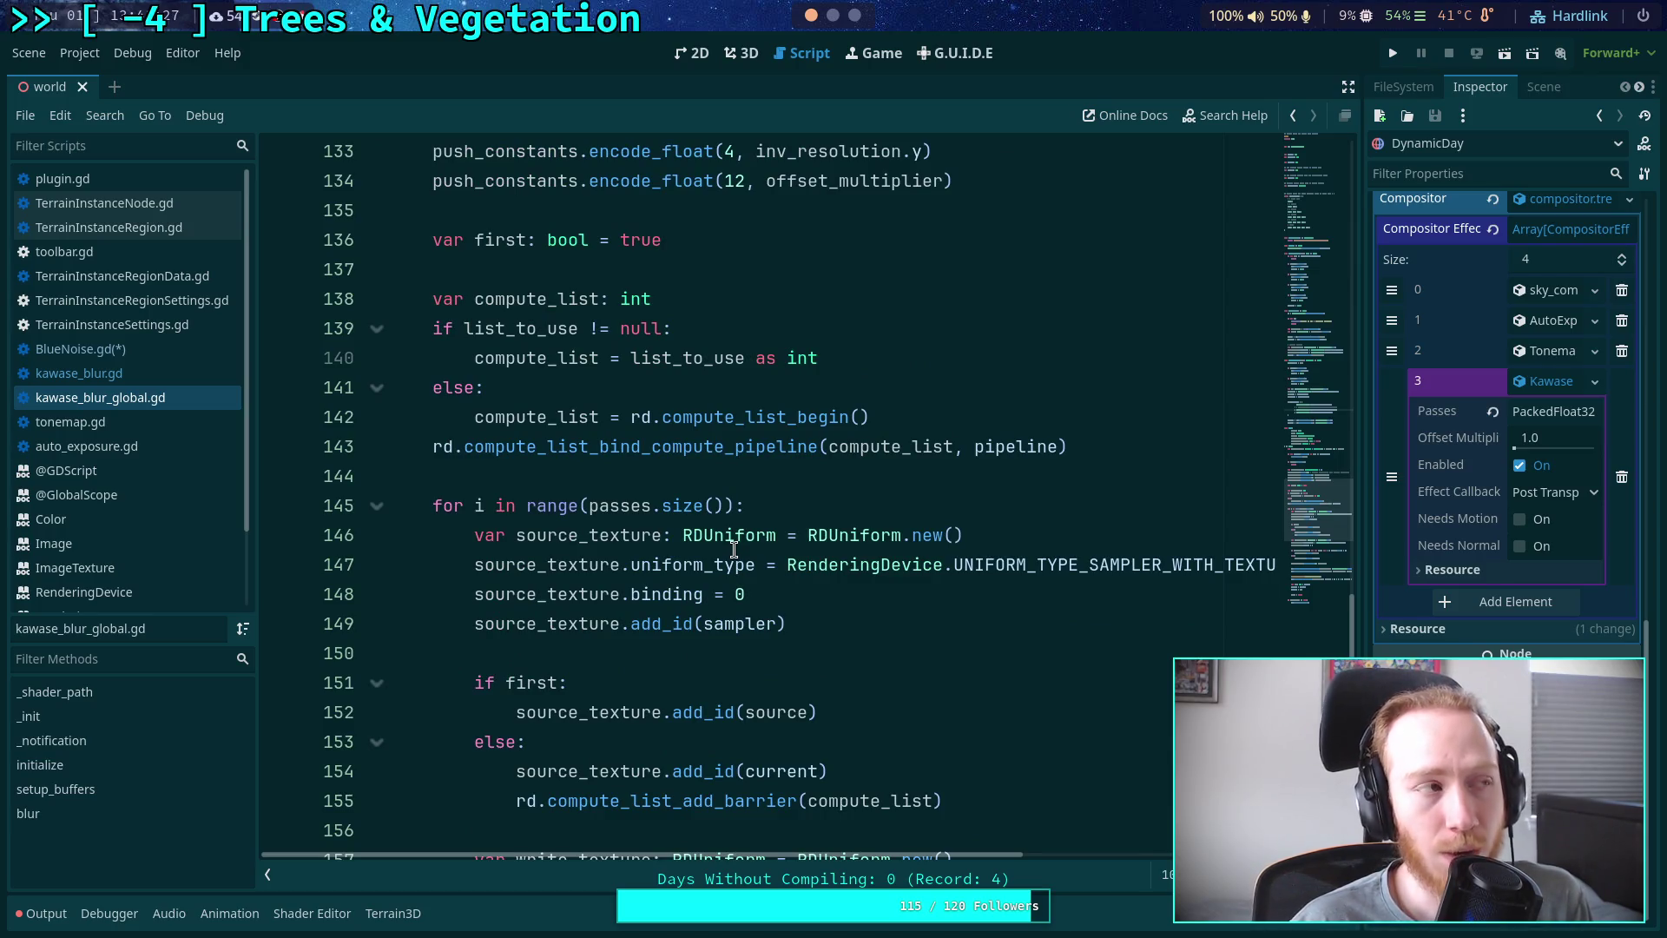
pyautogui.scroll(3, 734, 549)
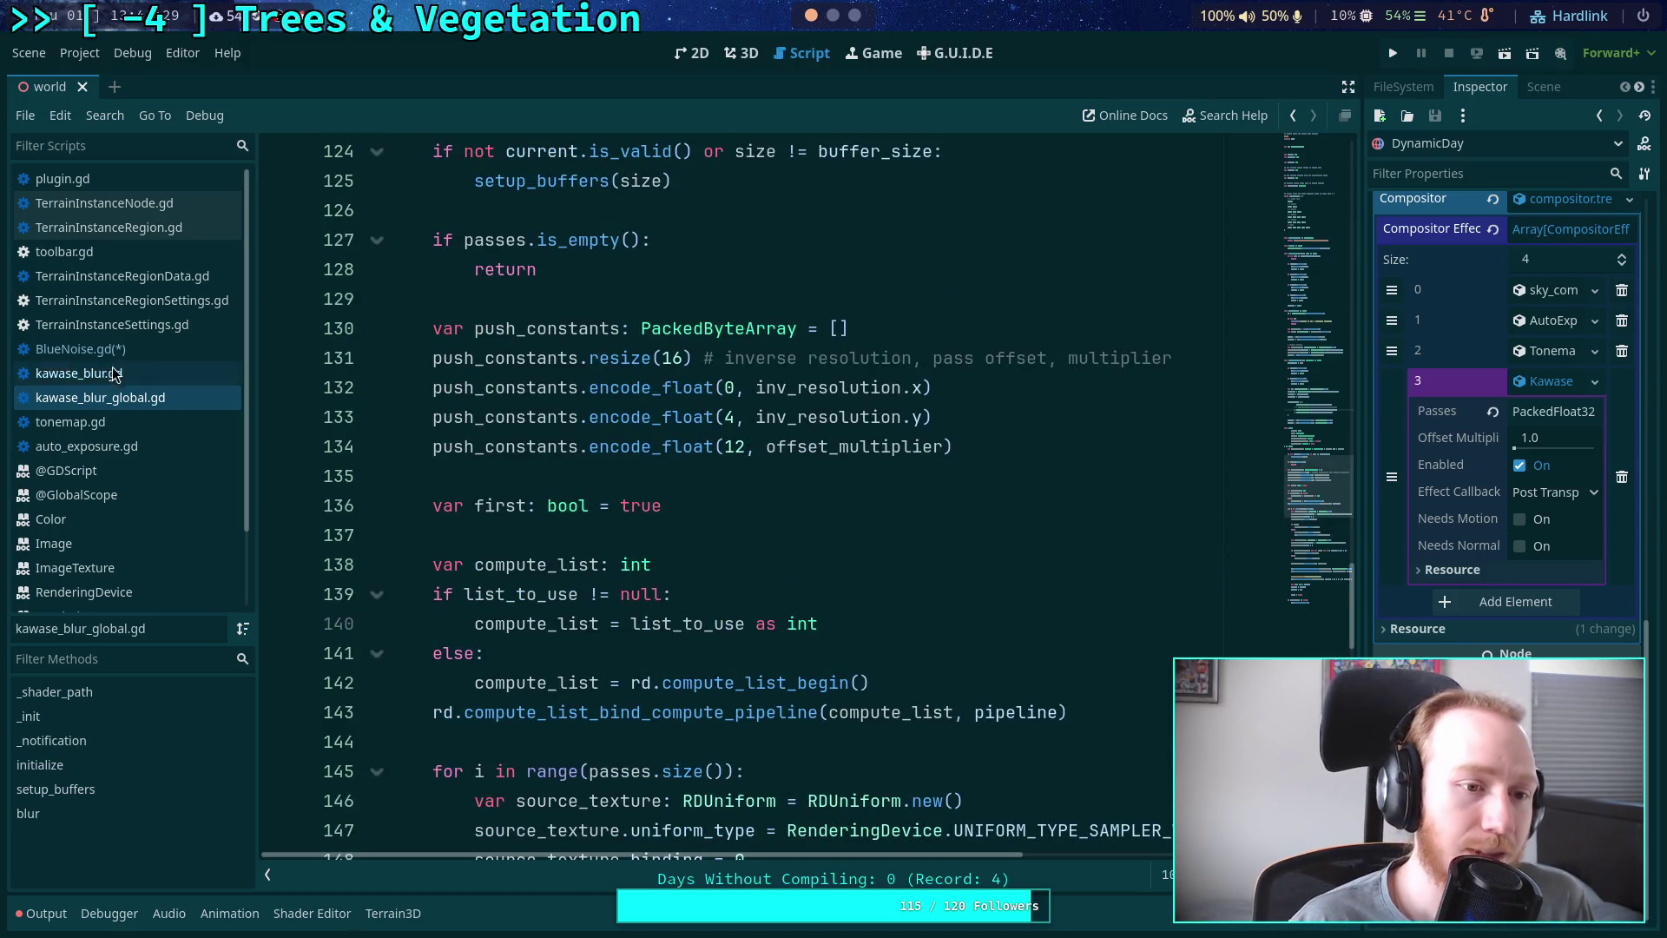
pyautogui.click(130, 350)
pyautogui.scroll(-1, 895, 569)
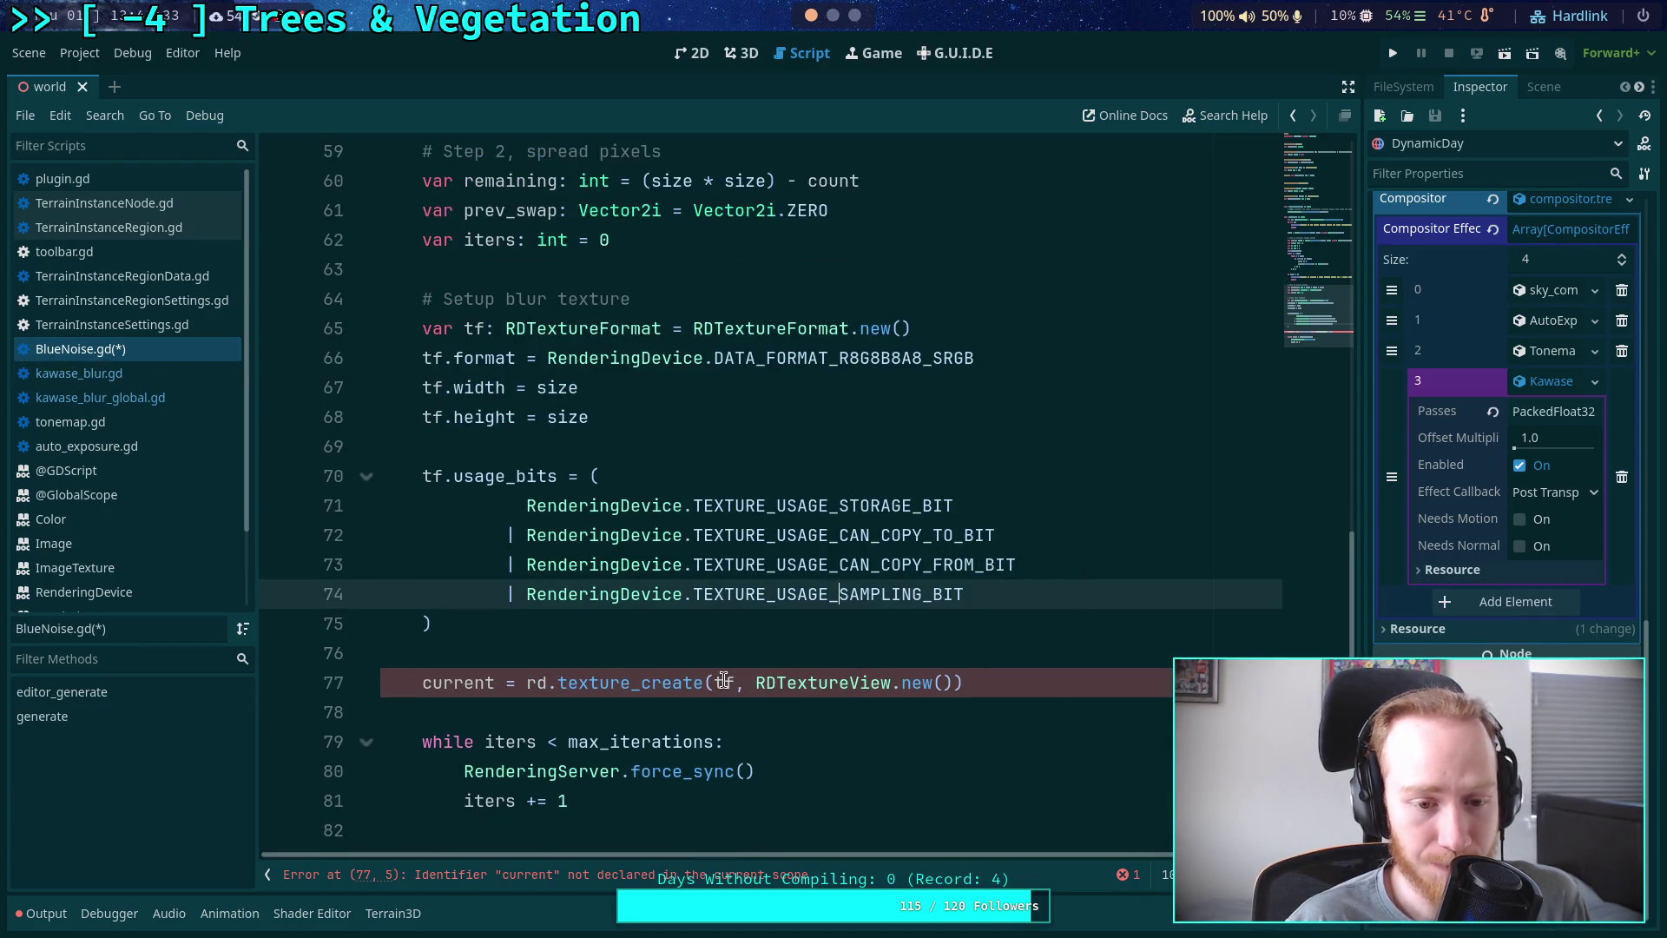
# Step: Replace 'current =' on line 77 with 'var blur_rid: RID ='
pyautogui.click(418, 683)
pyautogui.write('var ')
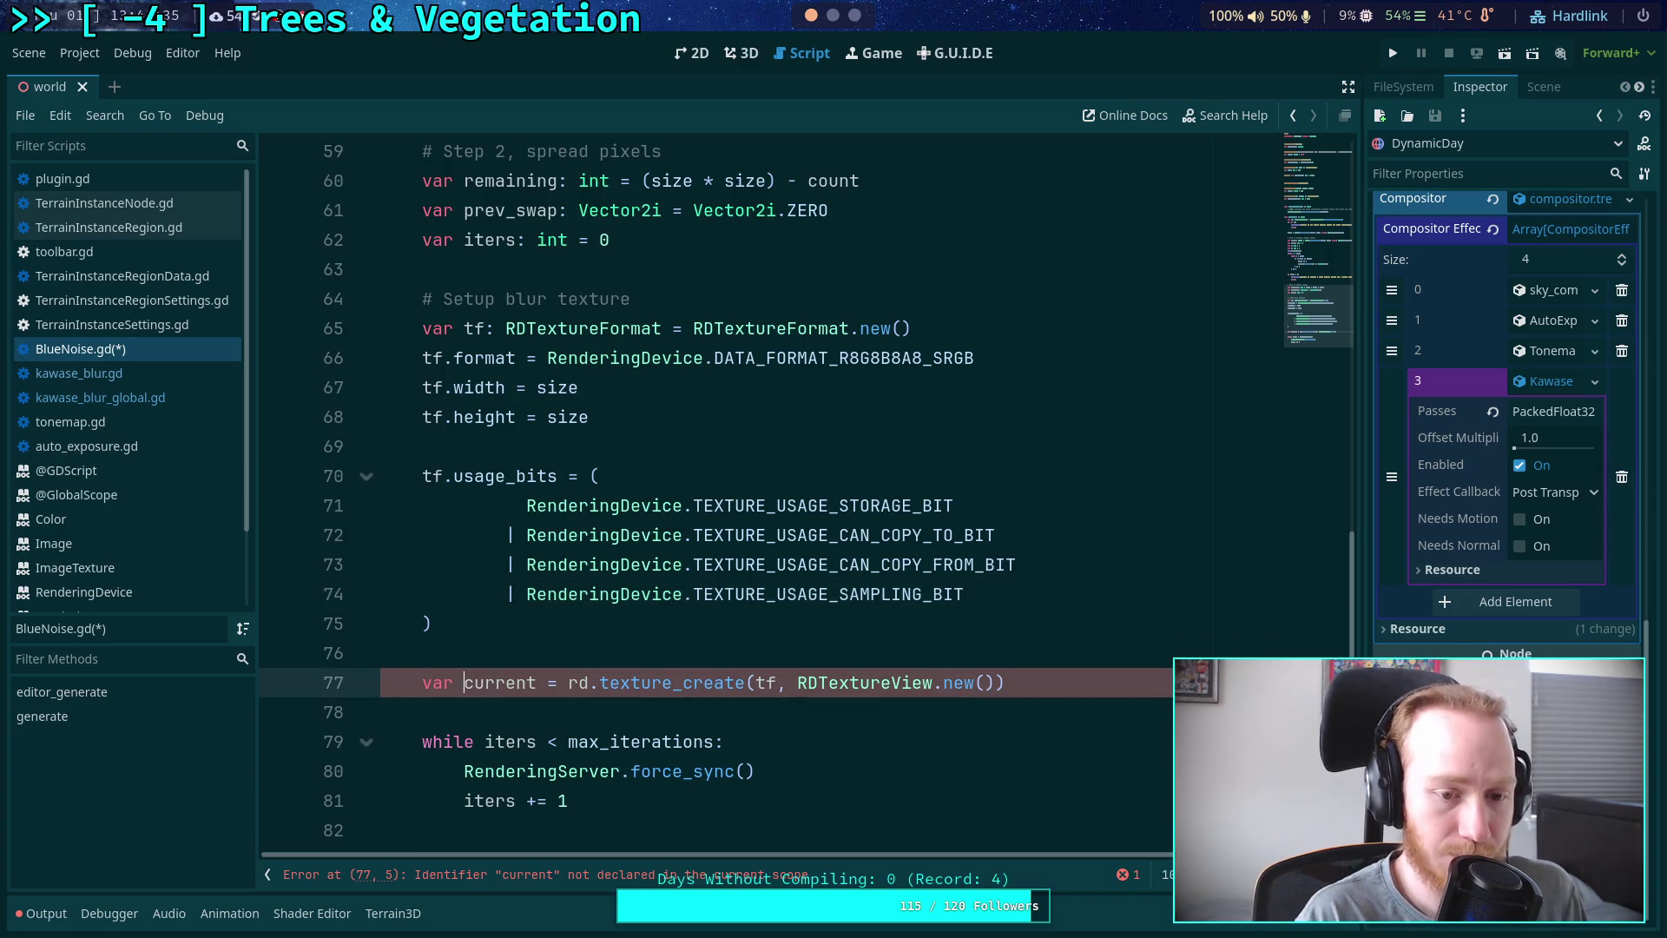
pyautogui.write('blur_')
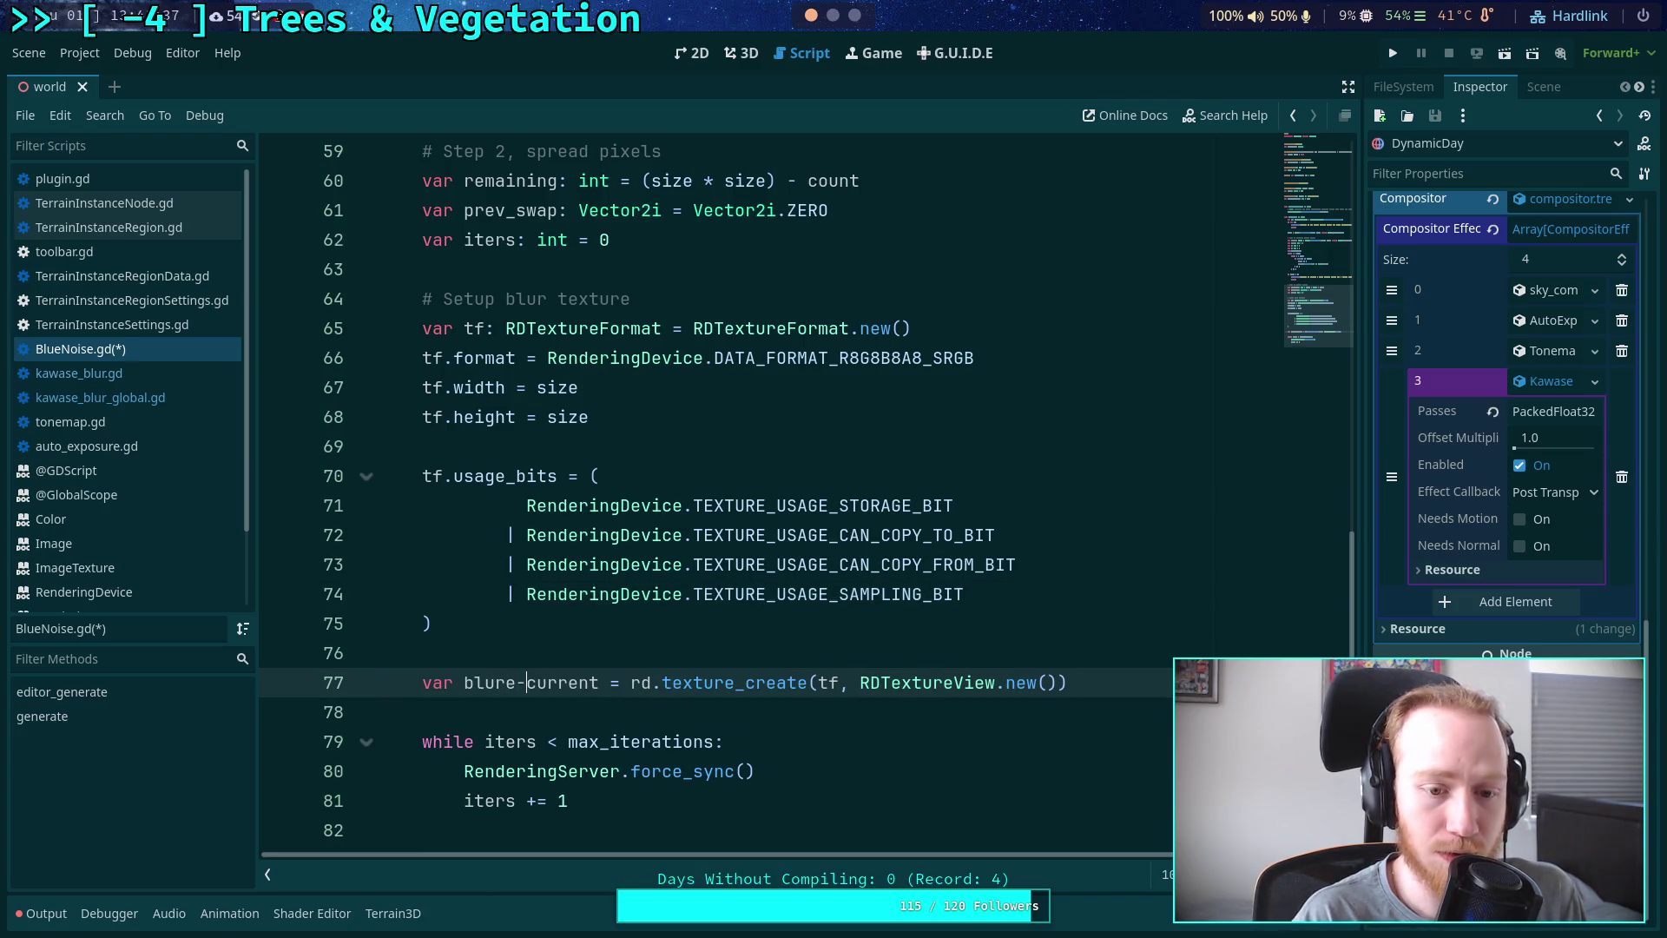
pyautogui.write('text')
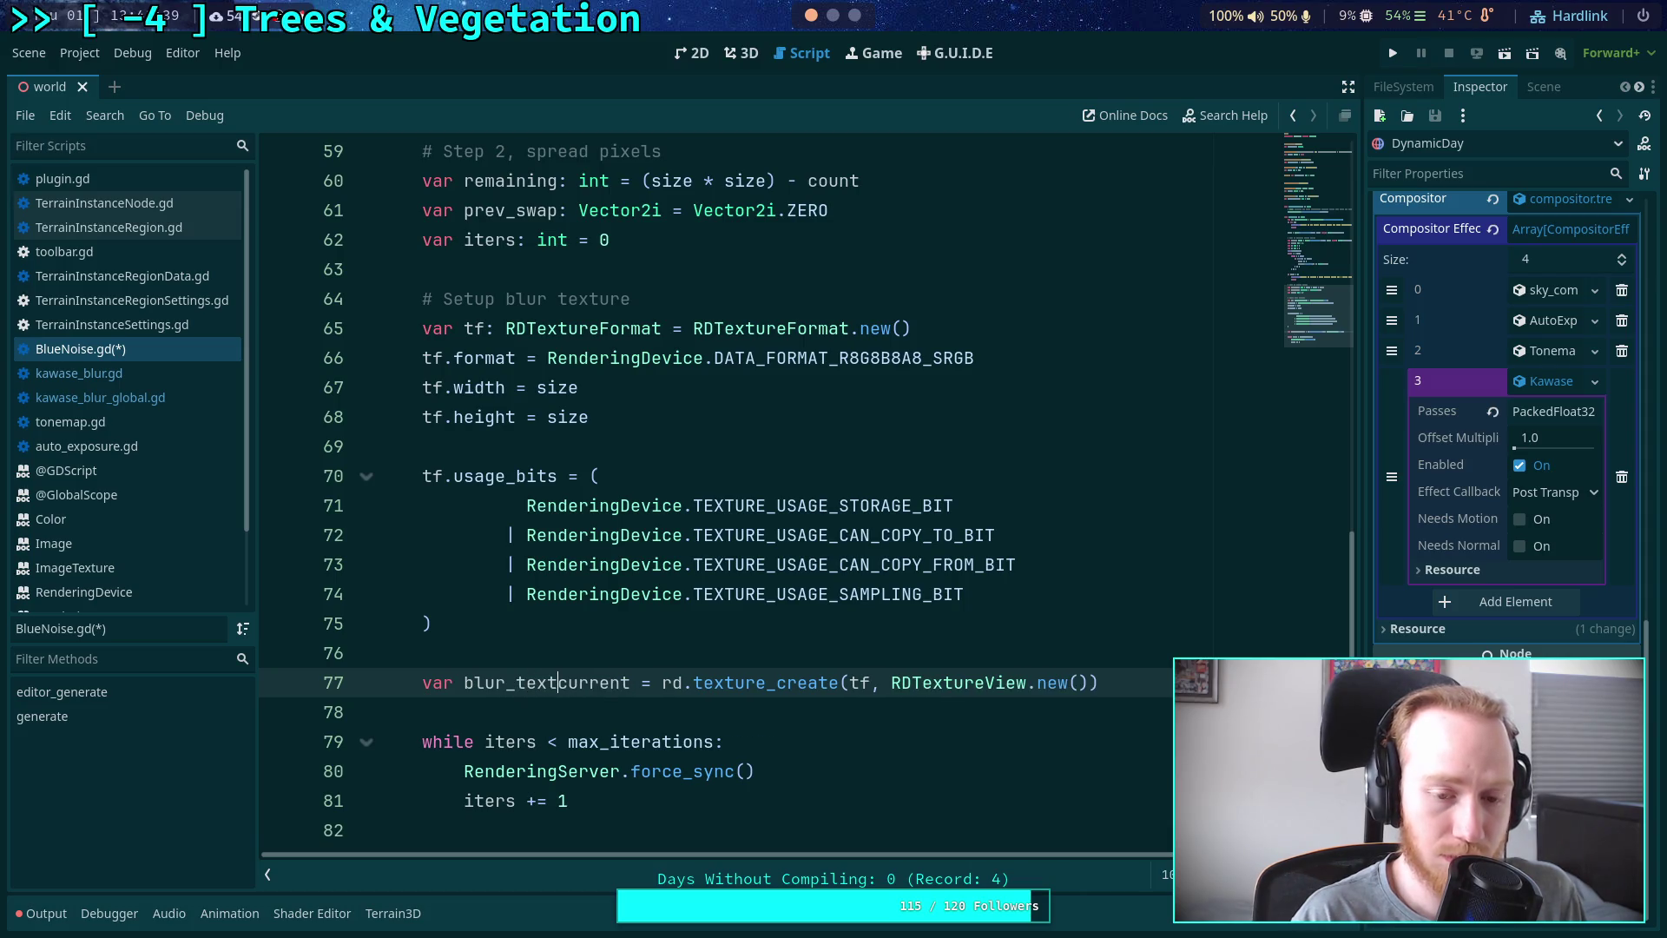
pyautogui.press('BackSpace')
pyautogui.press('BackSpace')
pyautogui.write('rid: RI')
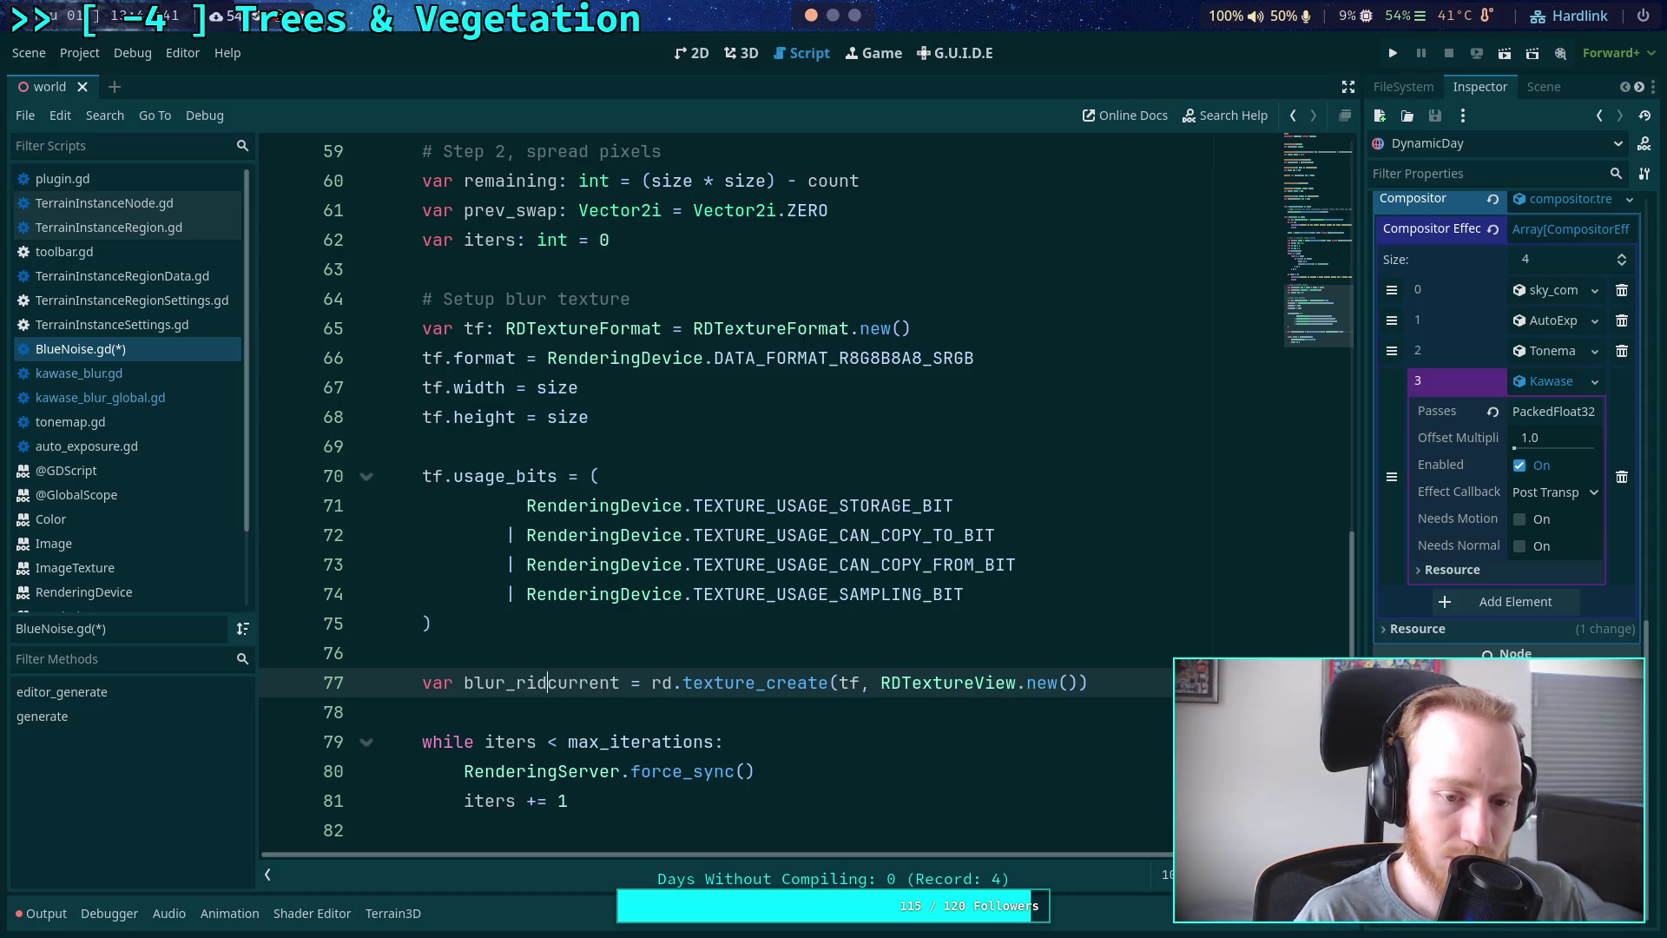
pyautogui.write('D')
pyautogui.press('Delete')
pyautogui.press('Delete')
pyautogui.press('Delete')
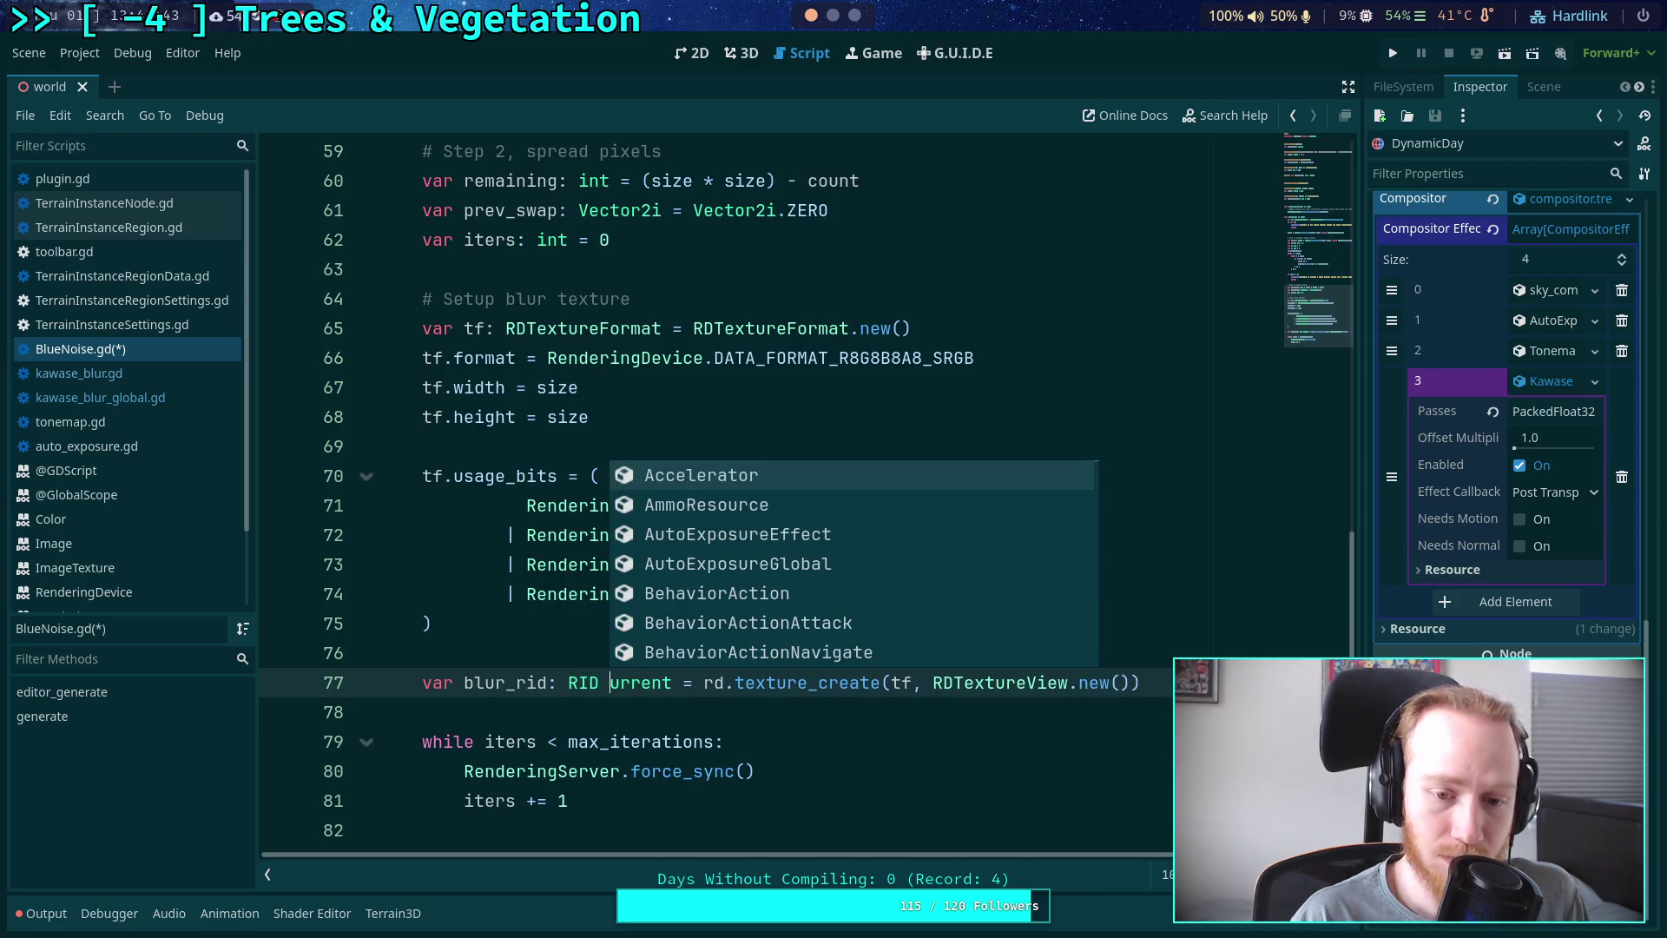
pyautogui.write('=')
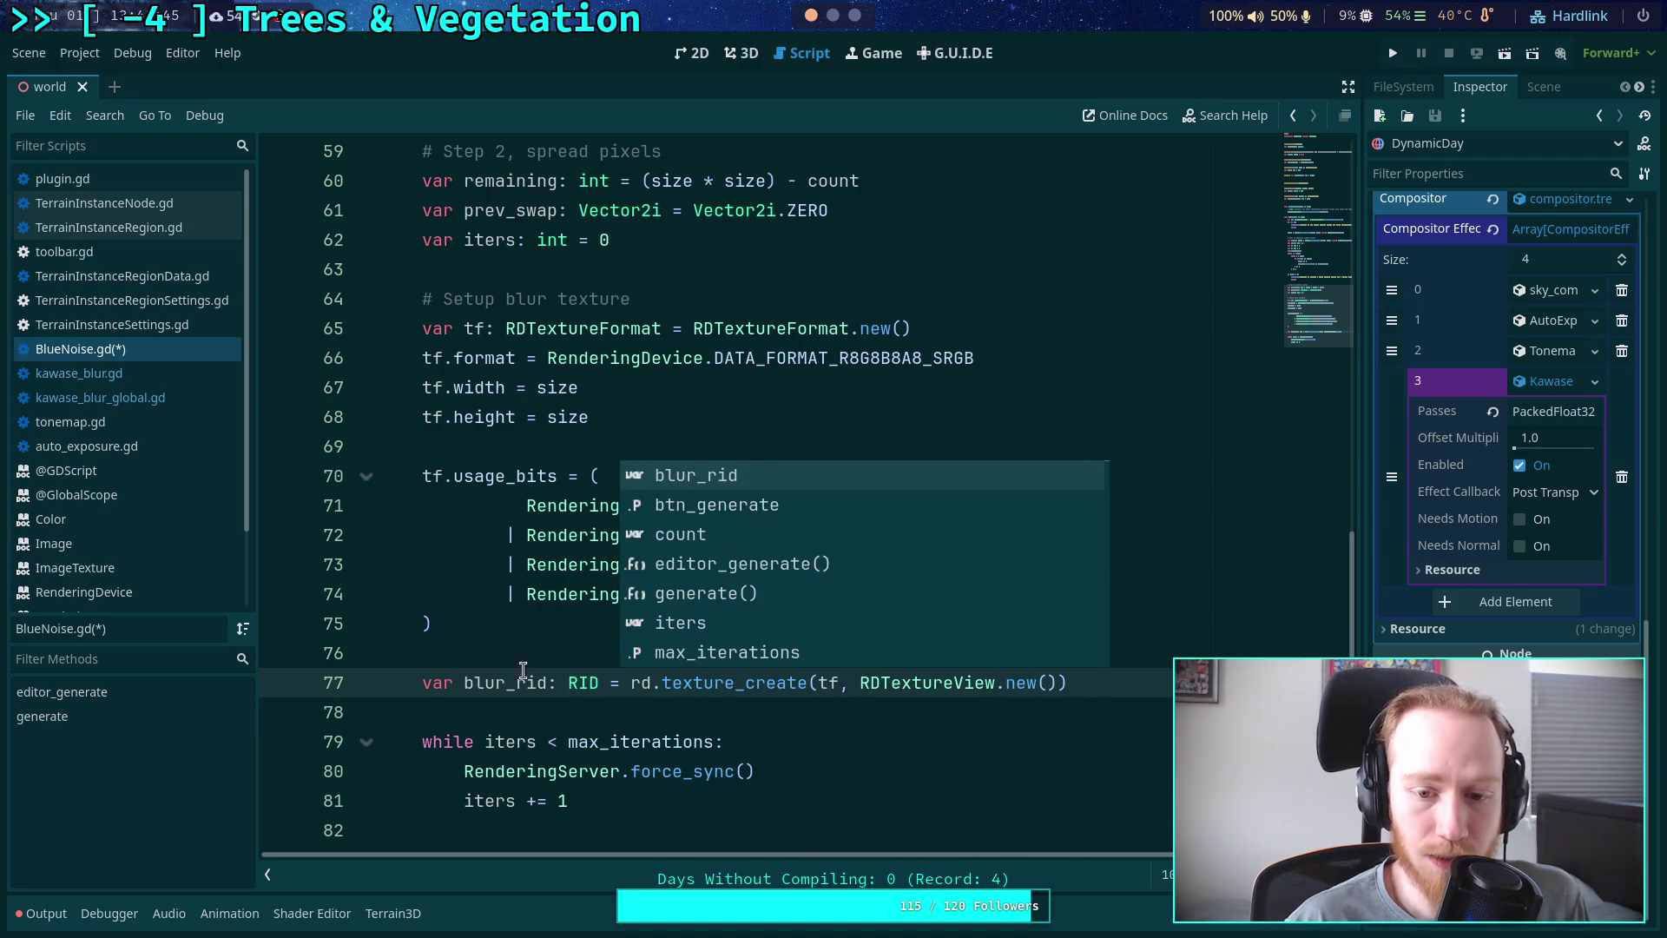
pyautogui.click(931, 704)
# Step: Check texture_create's parameter signature on line 77
pyautogui.click(942, 683)
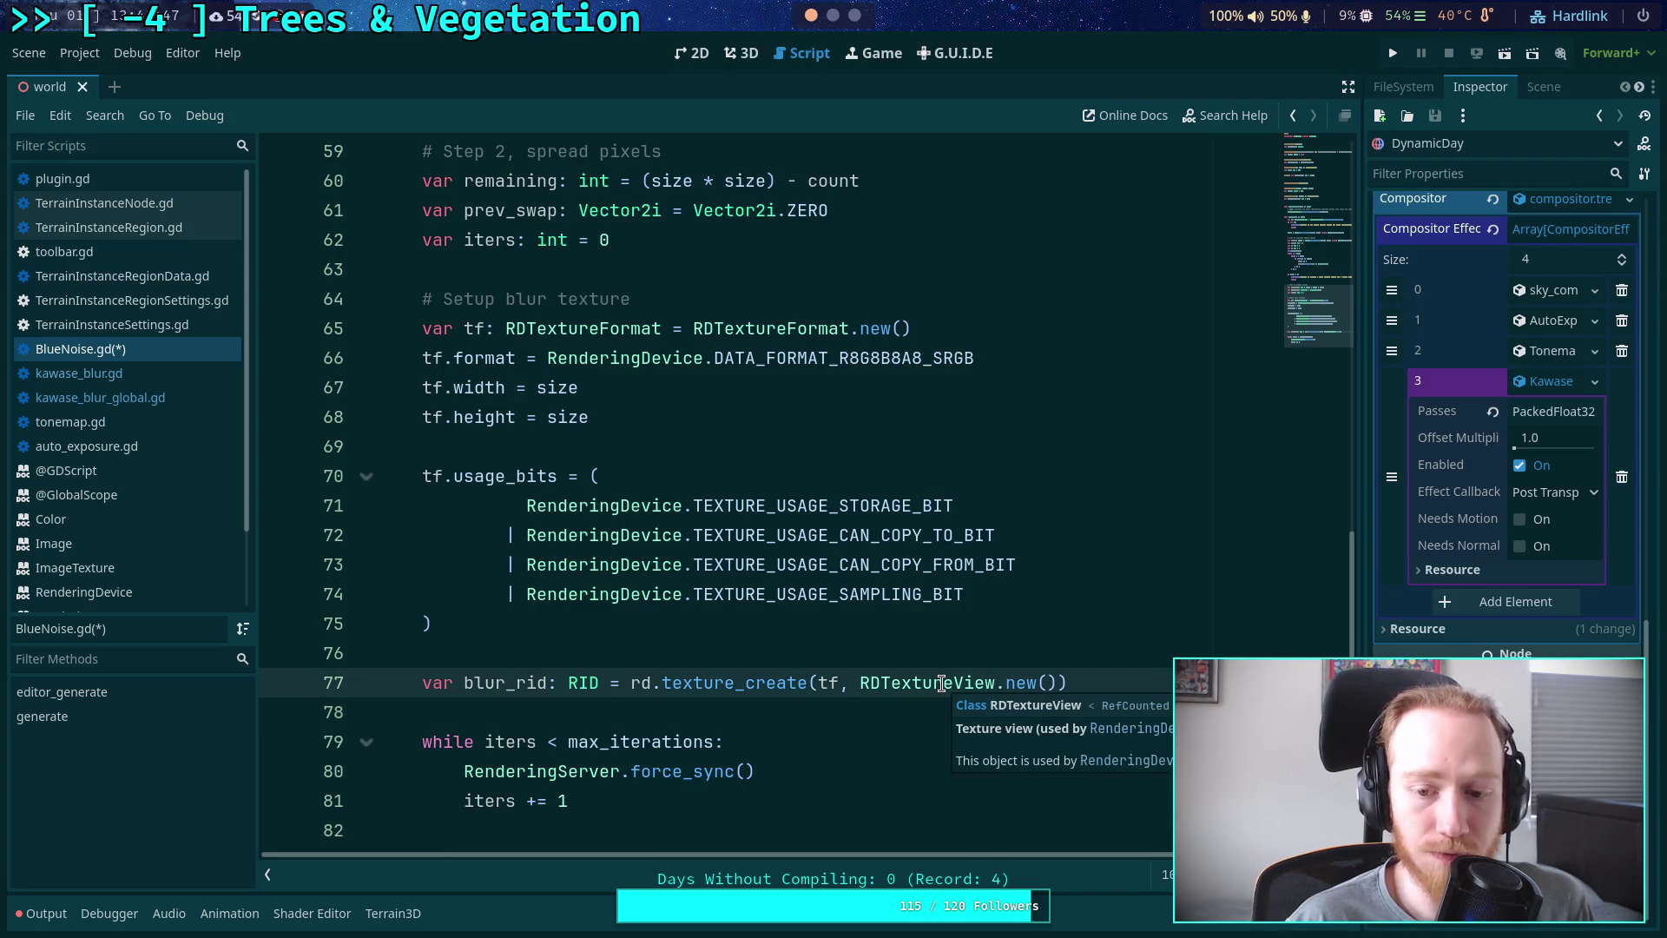
pyautogui.click(1059, 671)
pyautogui.hotkey('ctrl', 'space')
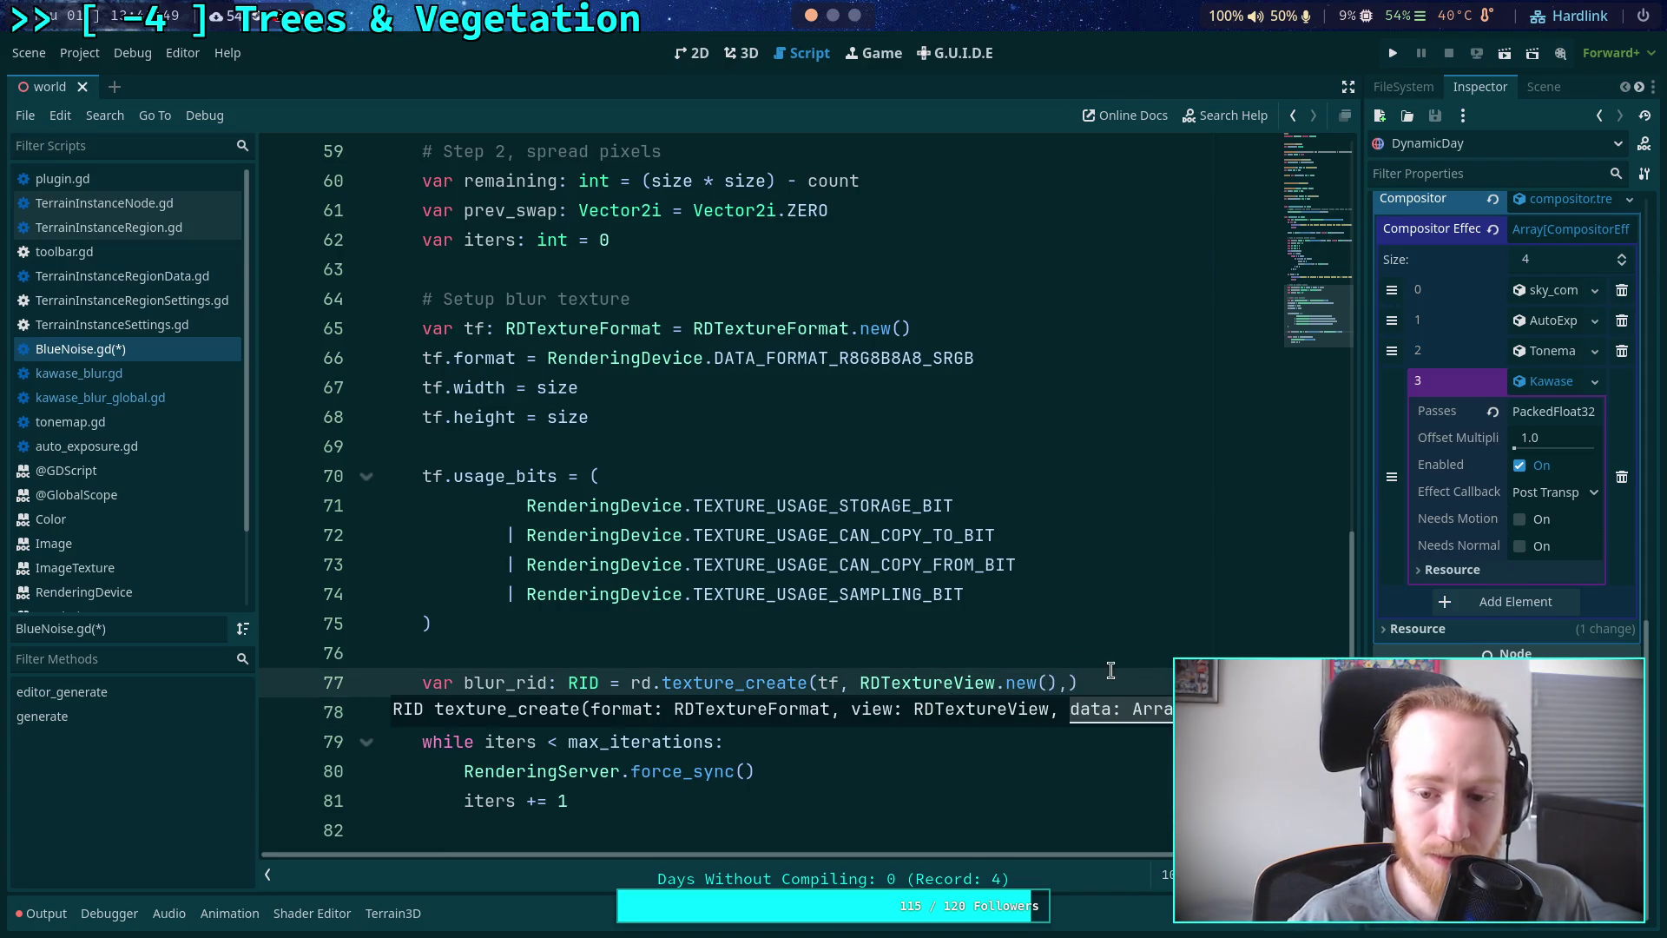
pyautogui.click(1013, 623)
pyautogui.scroll(-2, 1013, 626)
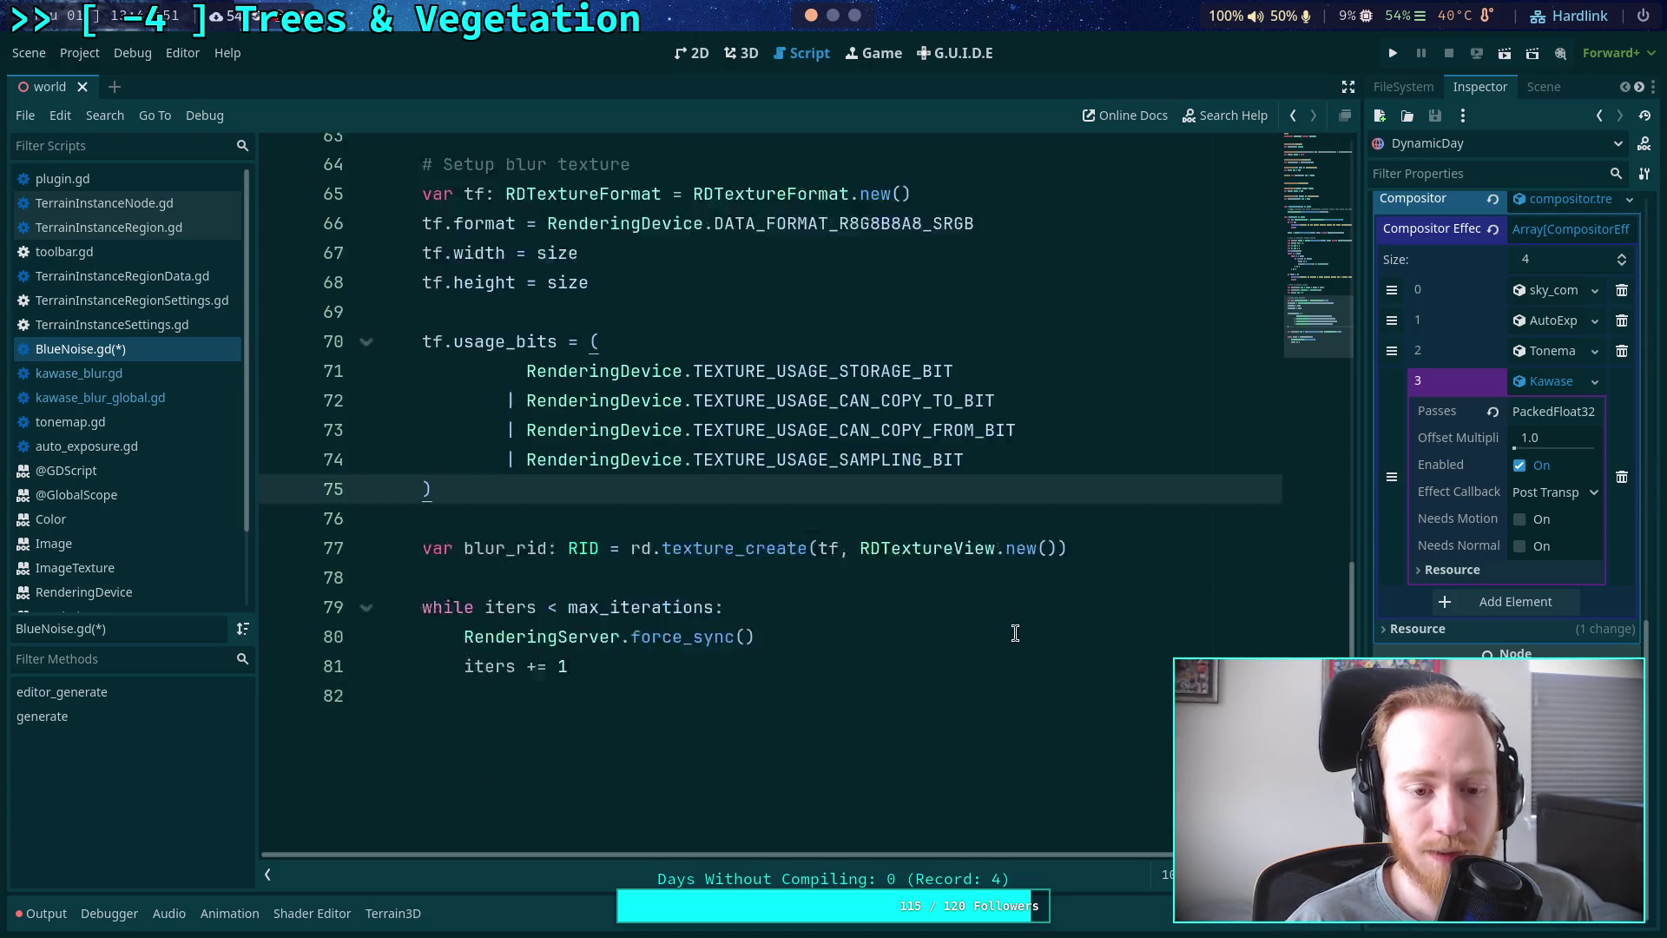
# Step: Keep texture_create's arguments unchanged and begin a new line 78 with rd.cop
pyautogui.click(1057, 504)
pyautogui.write(',')
pyautogui.moveTo(699, 505)
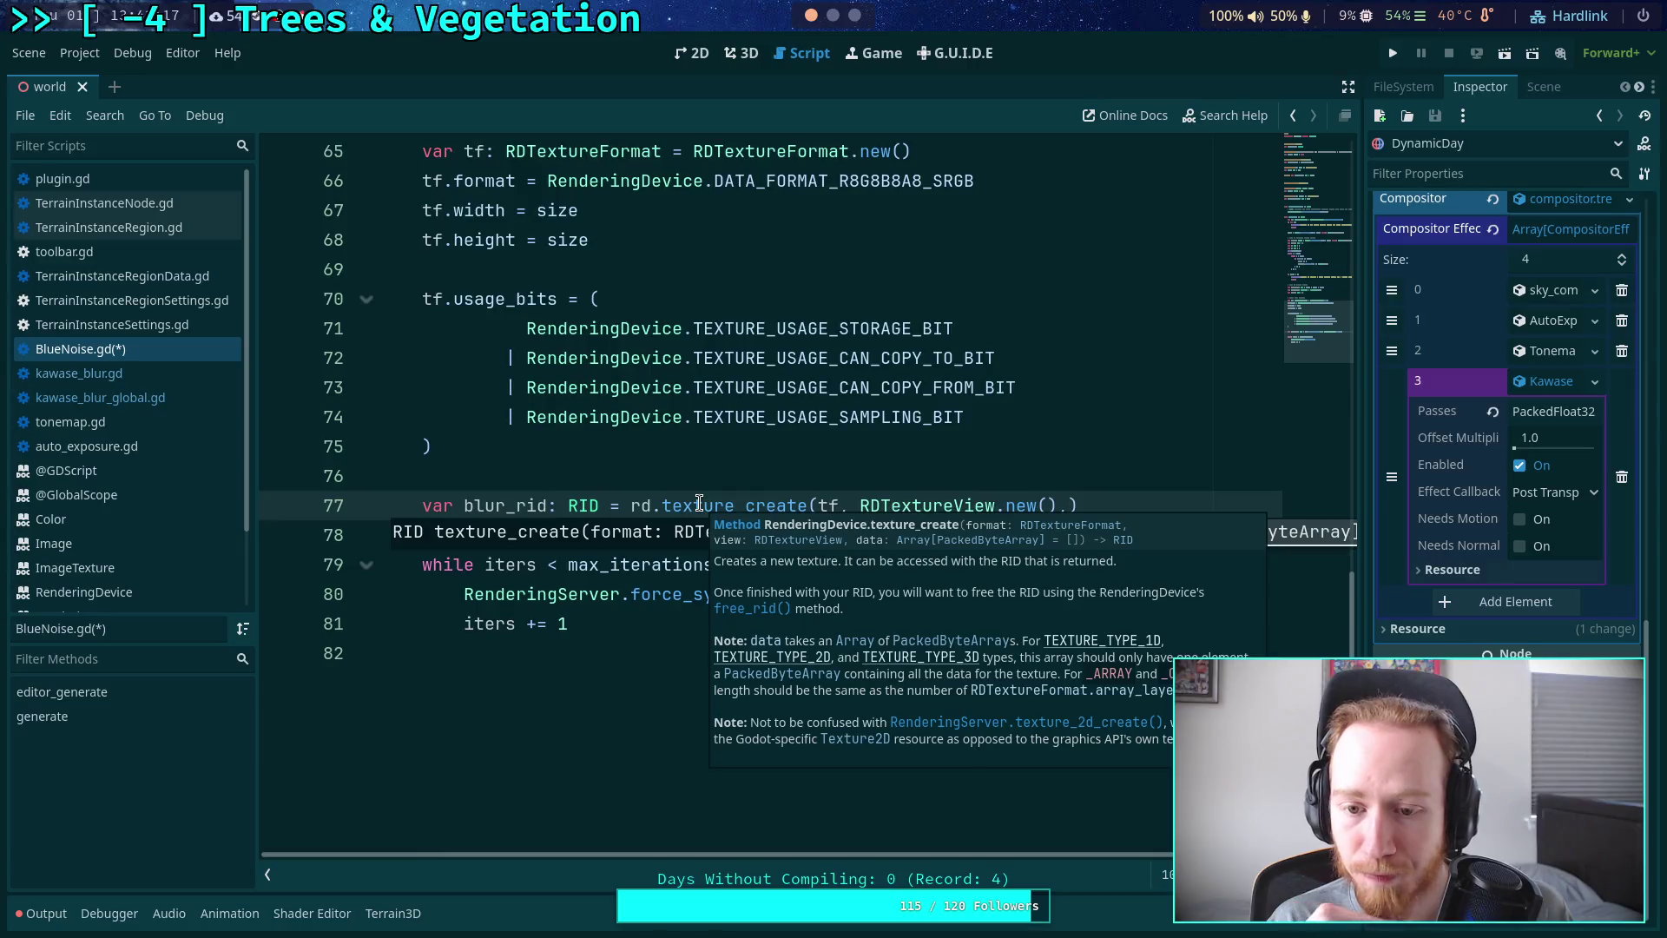
pyautogui.scroll(2, 697, 504)
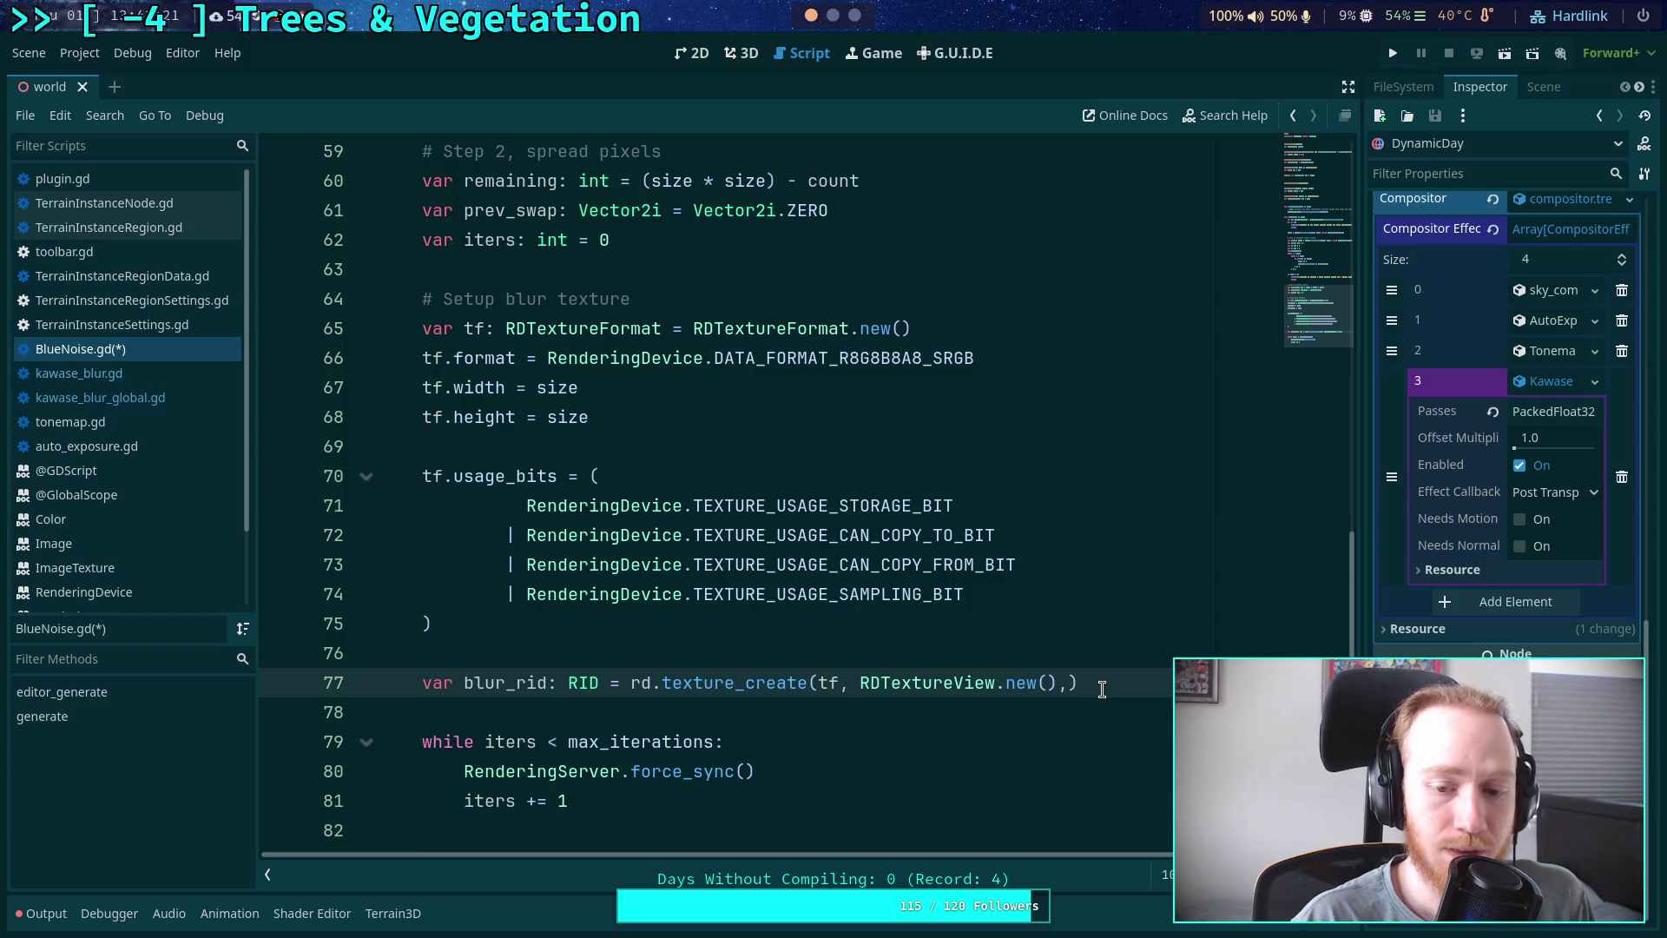
pyautogui.press('BackSpace')
pyautogui.press('BackSpace')
pyautogui.press('Down')
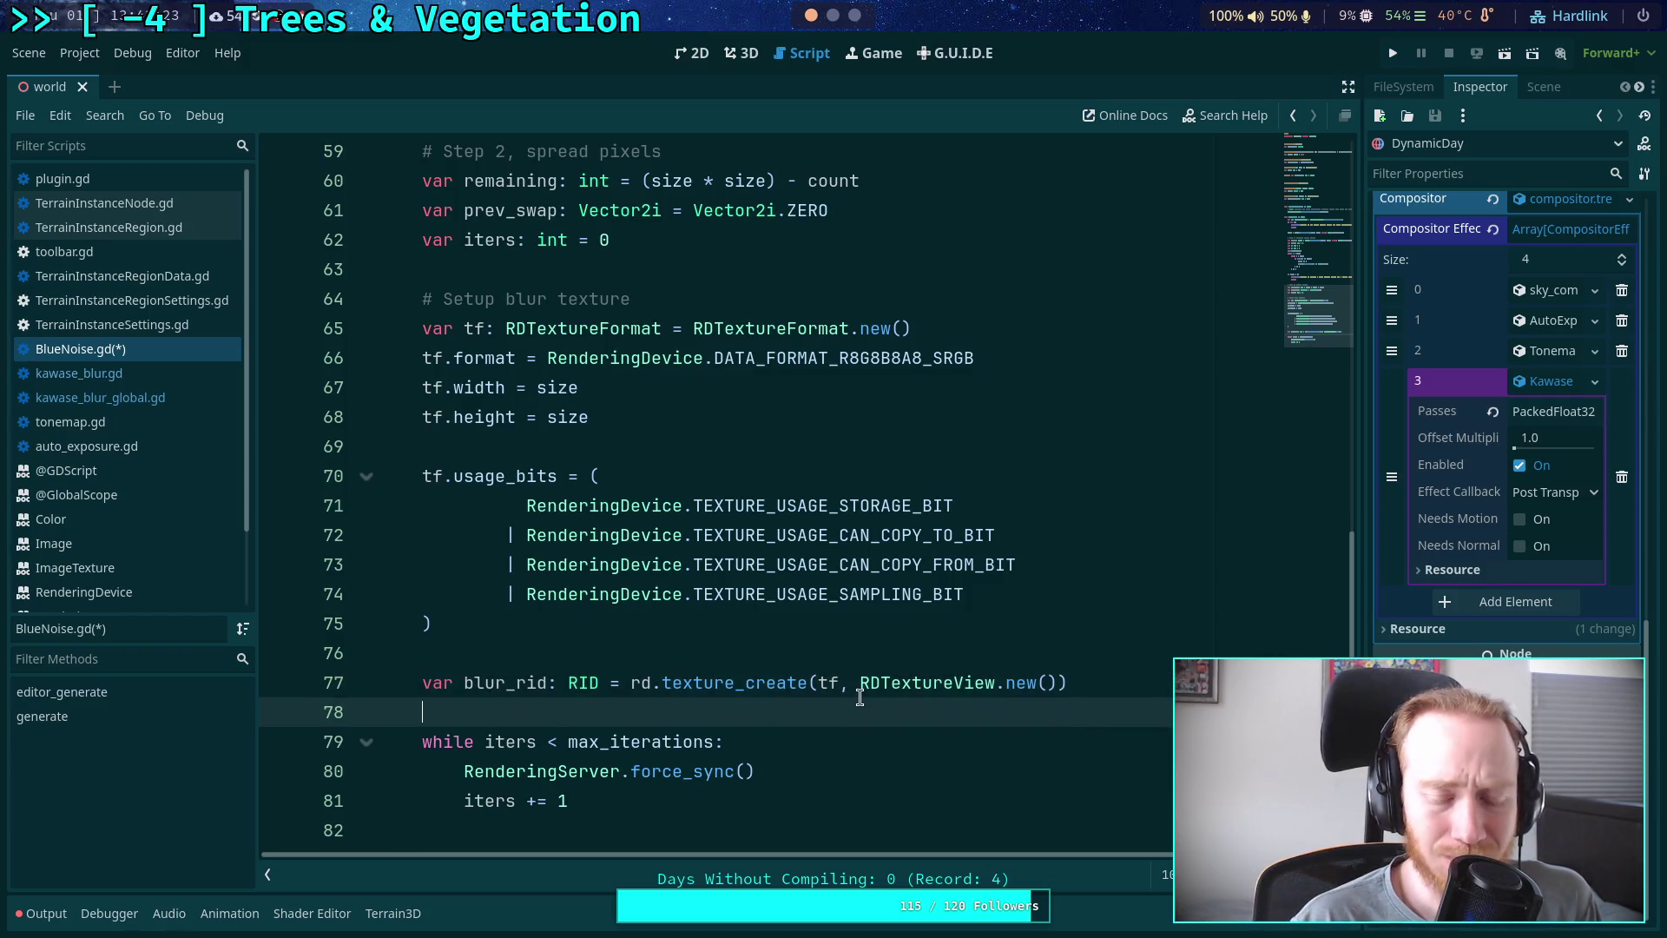
pyautogui.click(1126, 680)
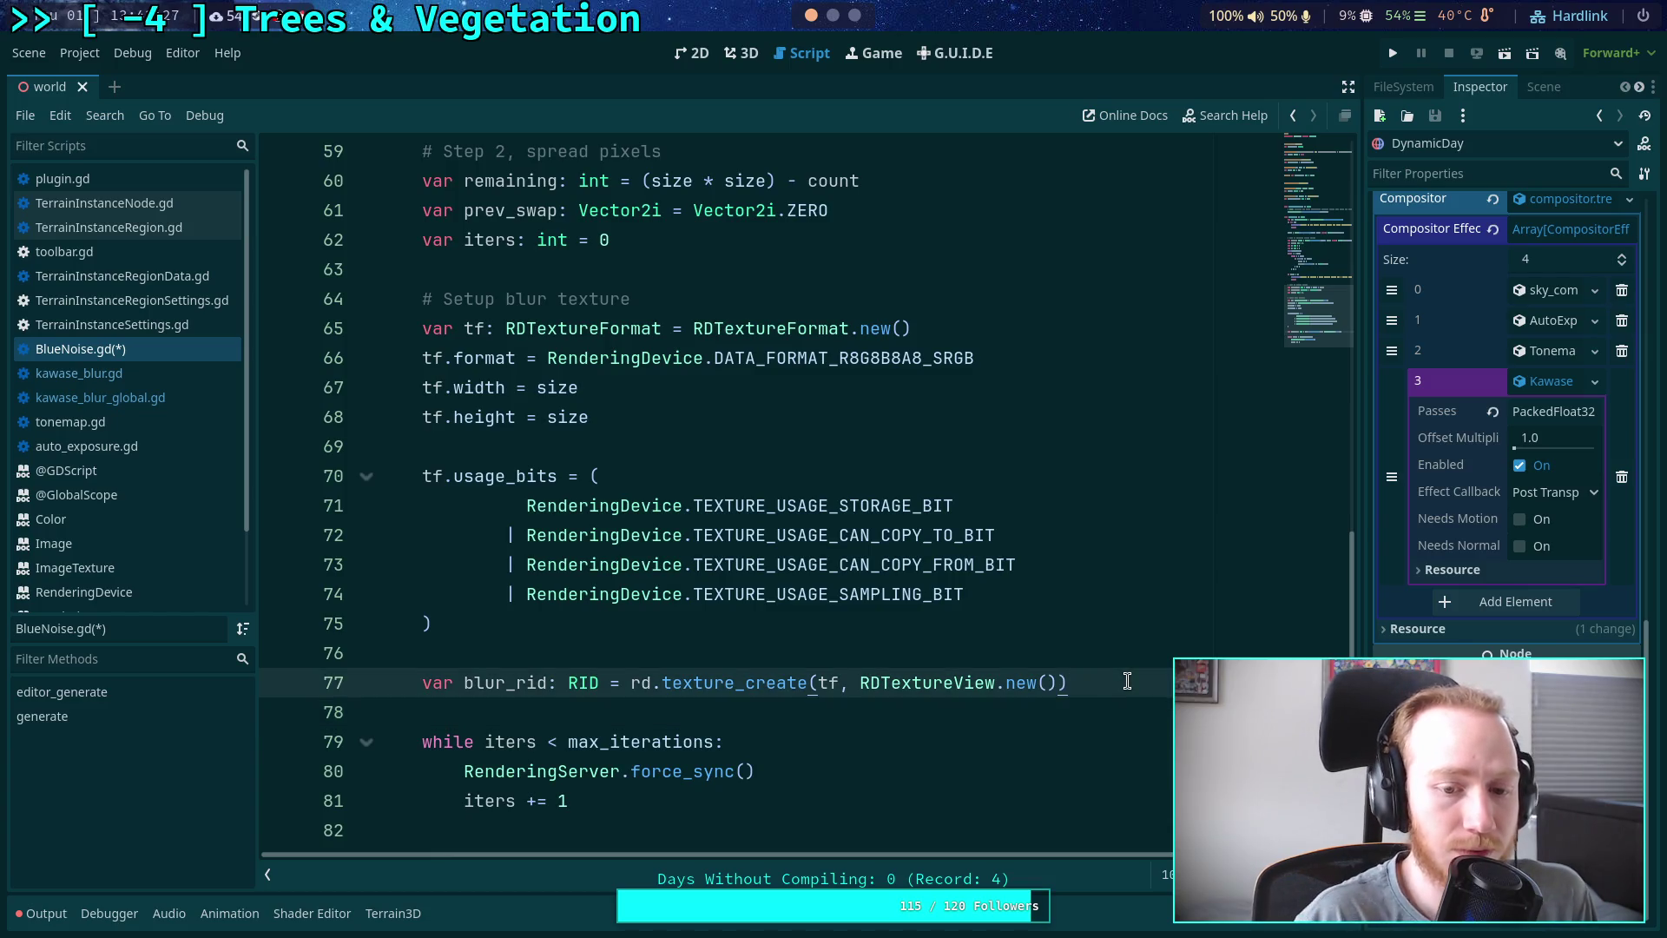
pyautogui.press('Return')
pyautogui.write('rd.co')
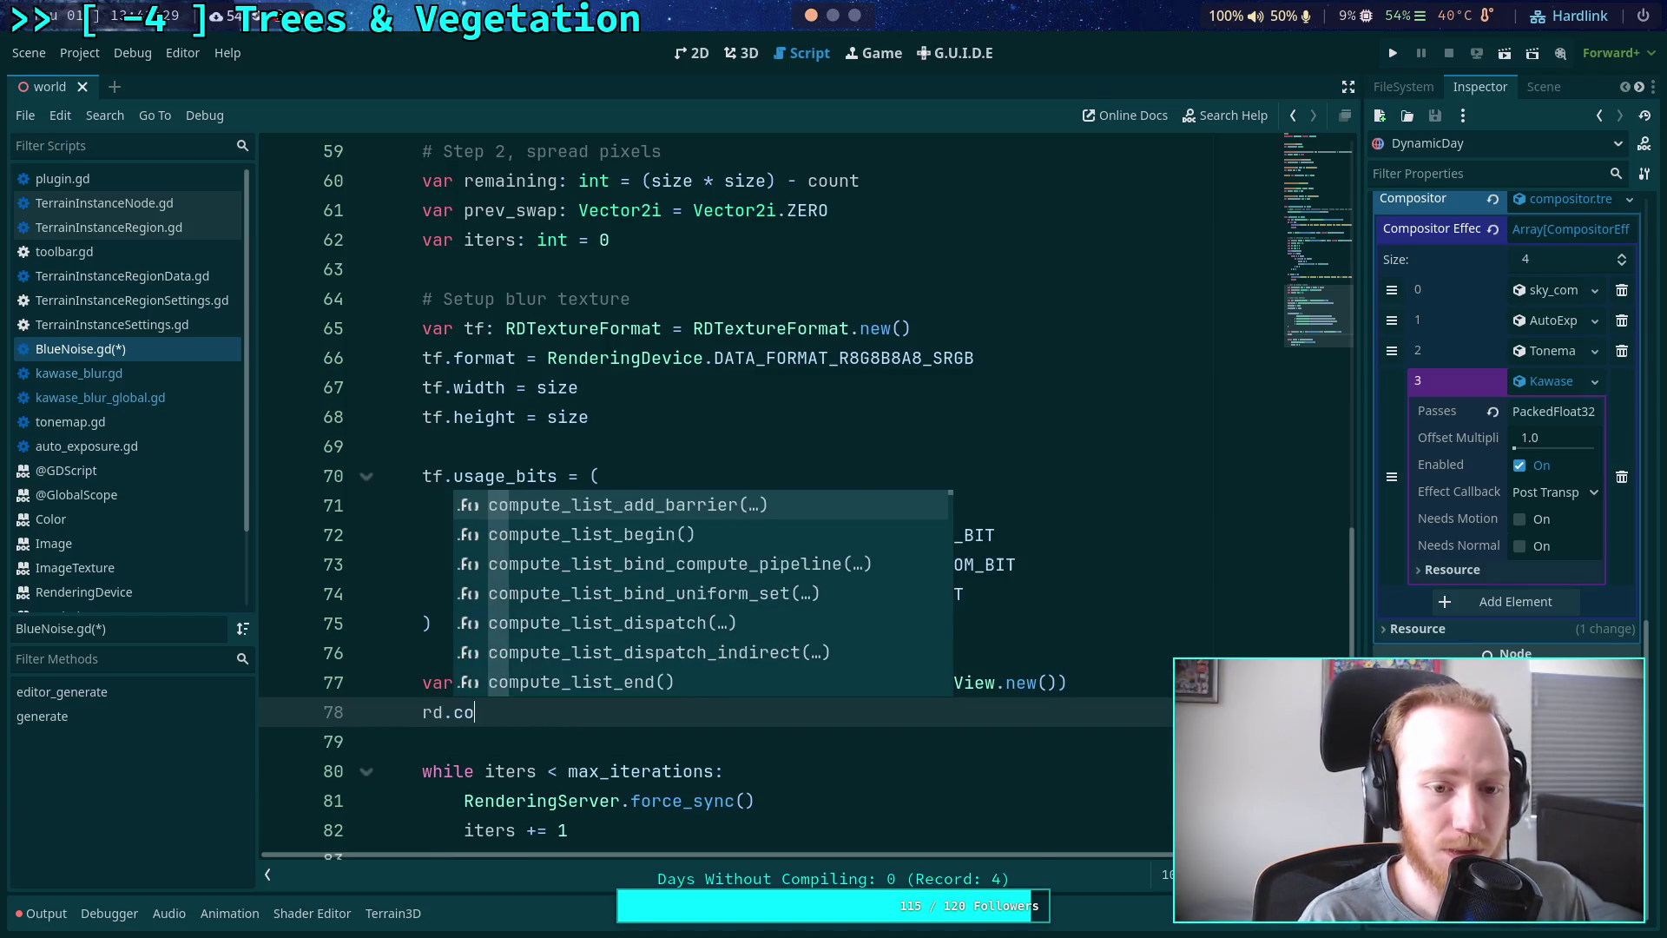
pyautogui.write('p')
# Step: Insert a texture_copy call on line 78 and remove a stray 'var' line above it
pyautogui.press('Down')
pyautogui.press('Return')
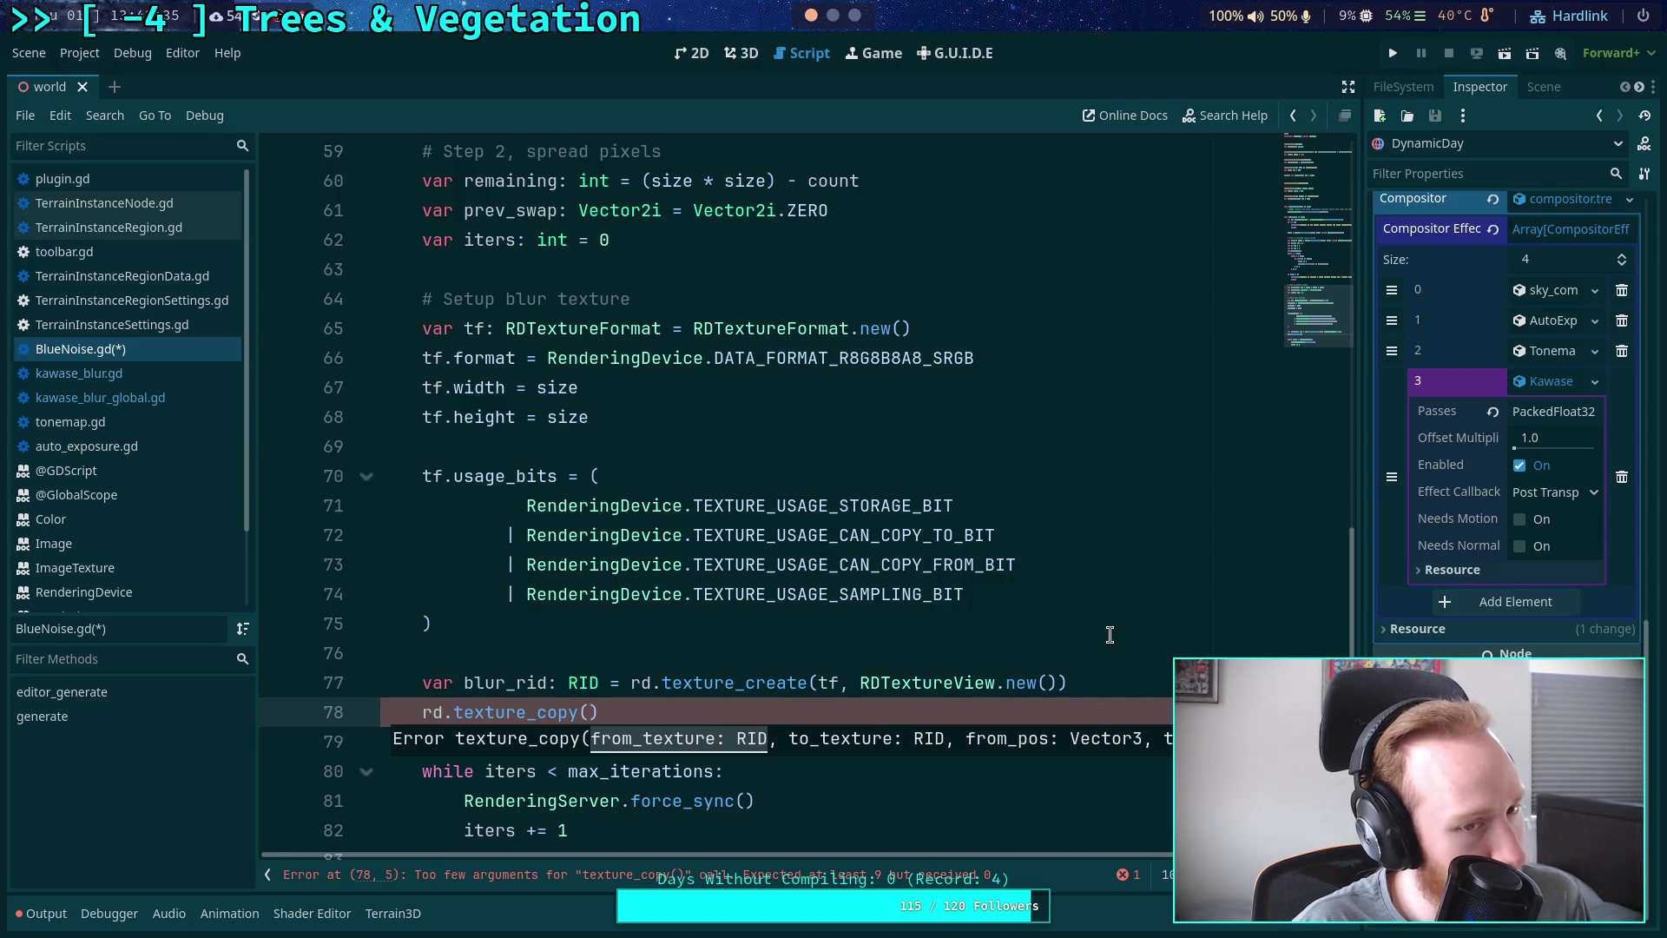
pyautogui.scroll(4, 1109, 634)
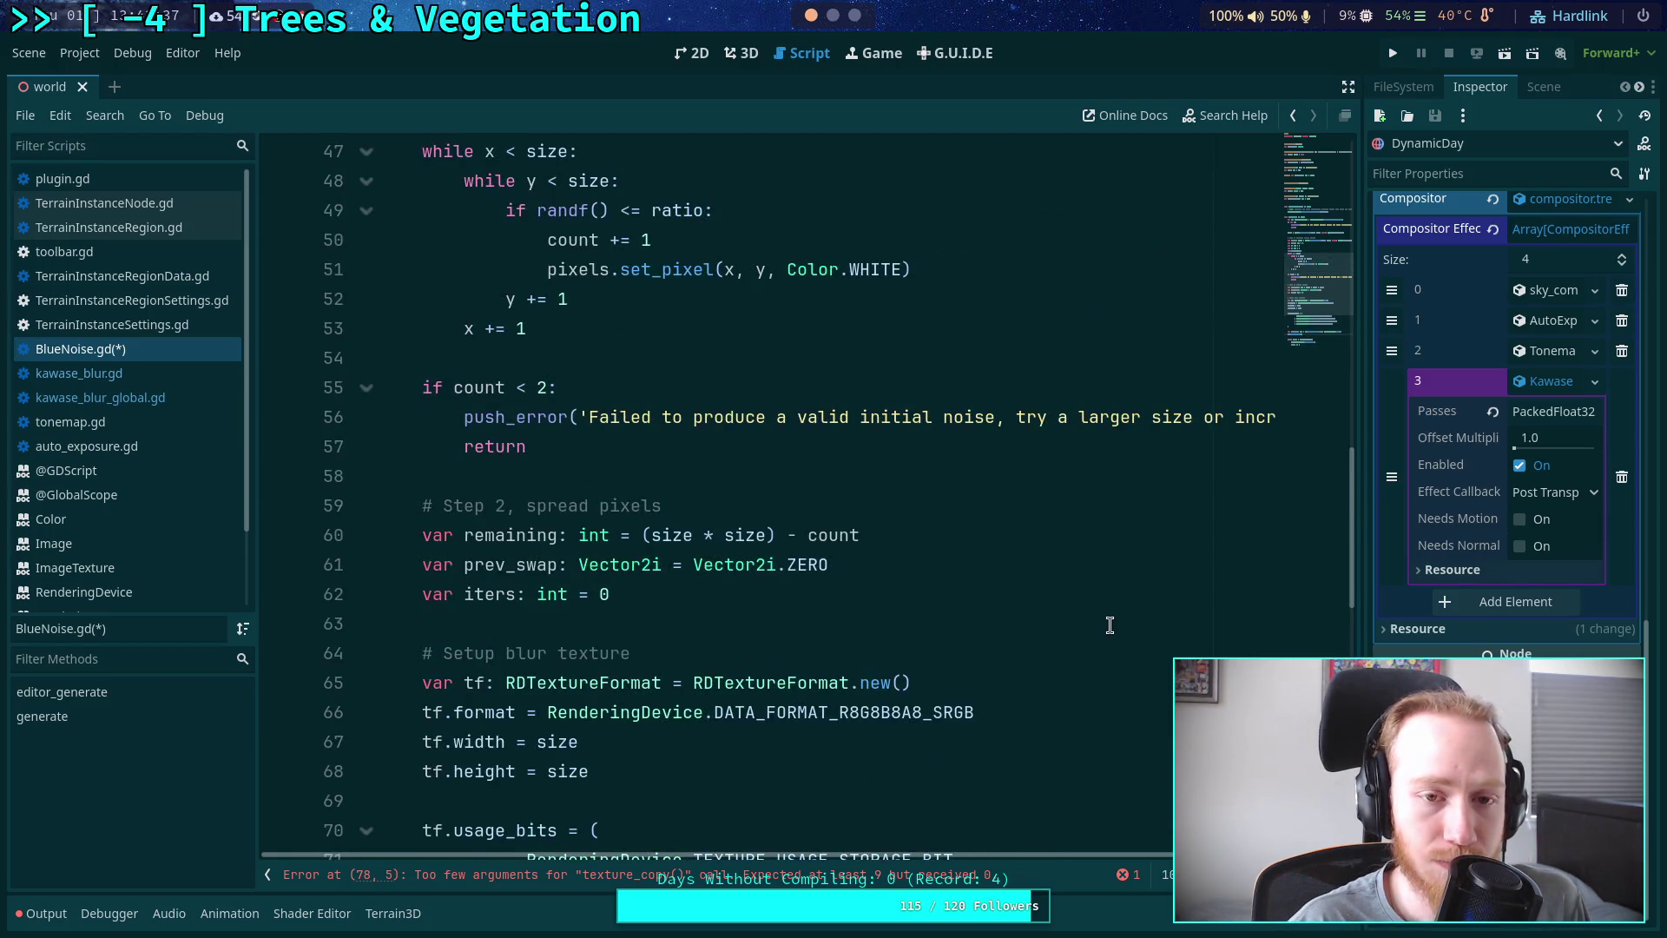
pyautogui.scroll(-5, 1109, 626)
pyautogui.moveTo(1133, 619); pyautogui.dragTo(1159, 602)
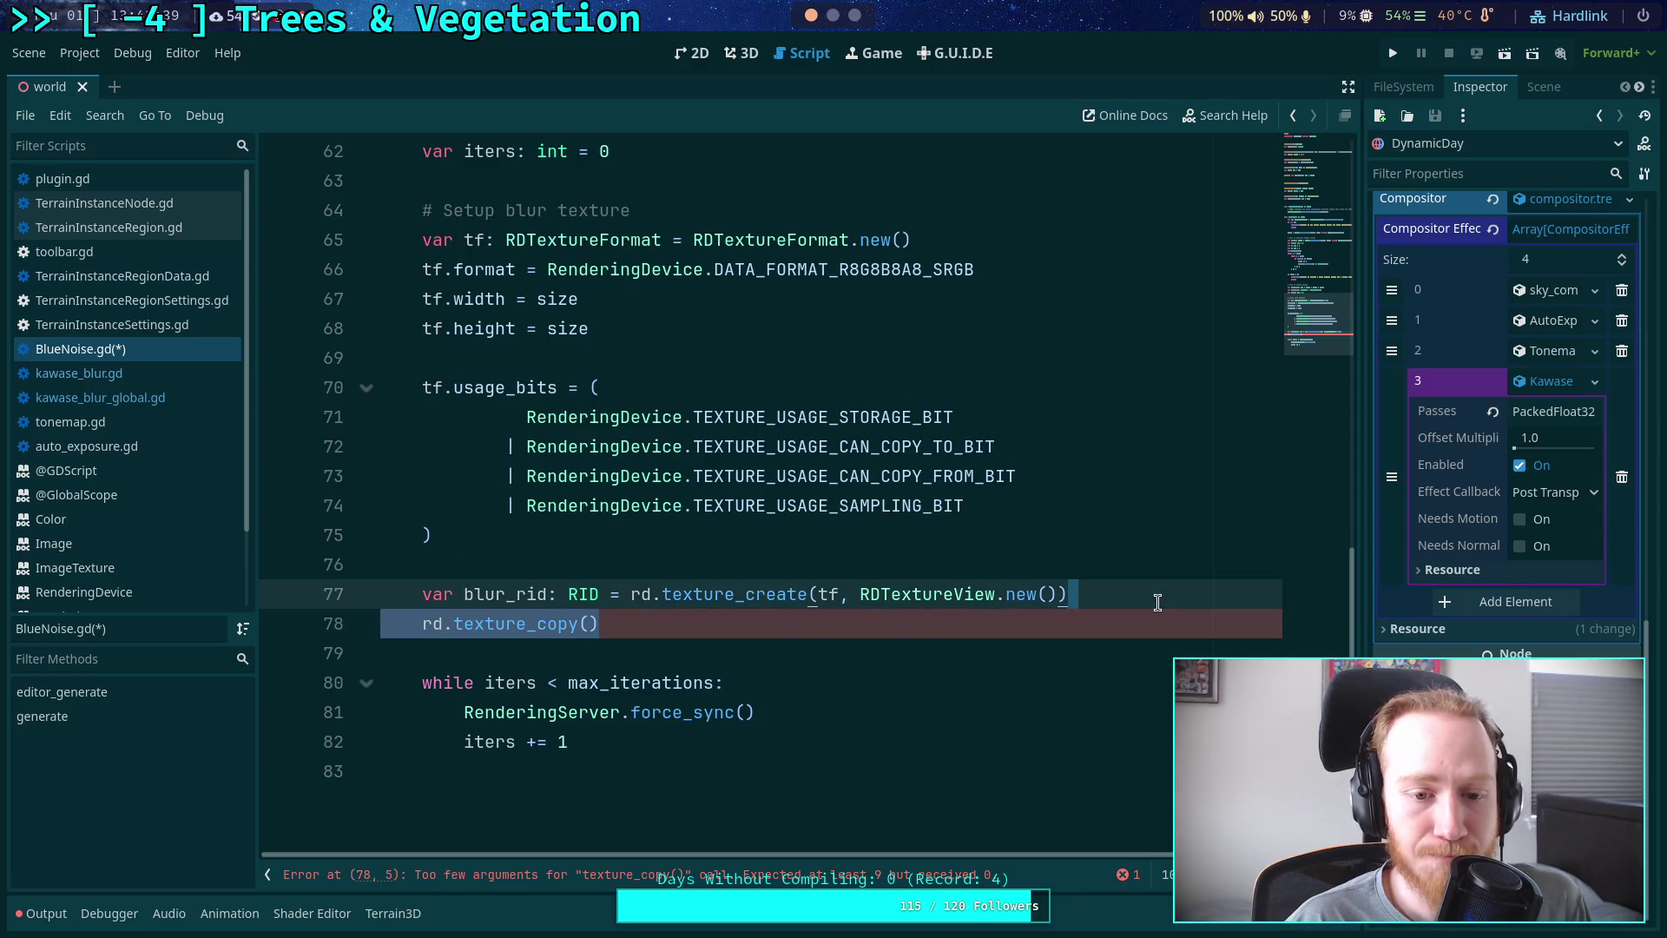
pyautogui.click(1074, 577)
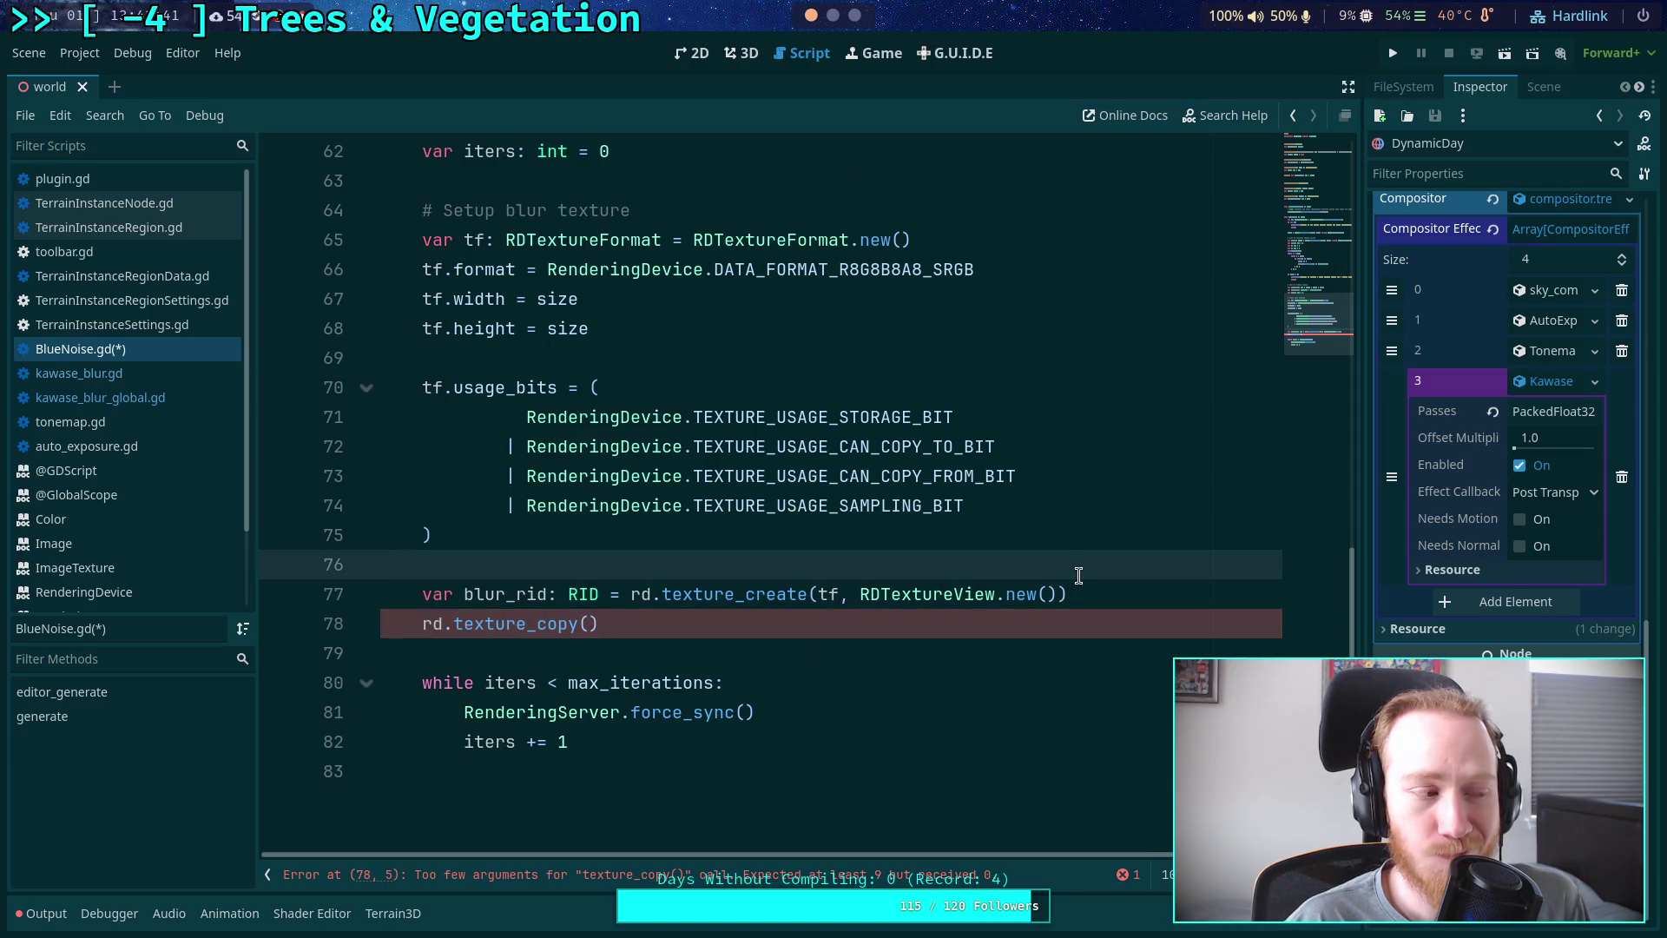
pyautogui.press('Return')
pyautogui.write('var')
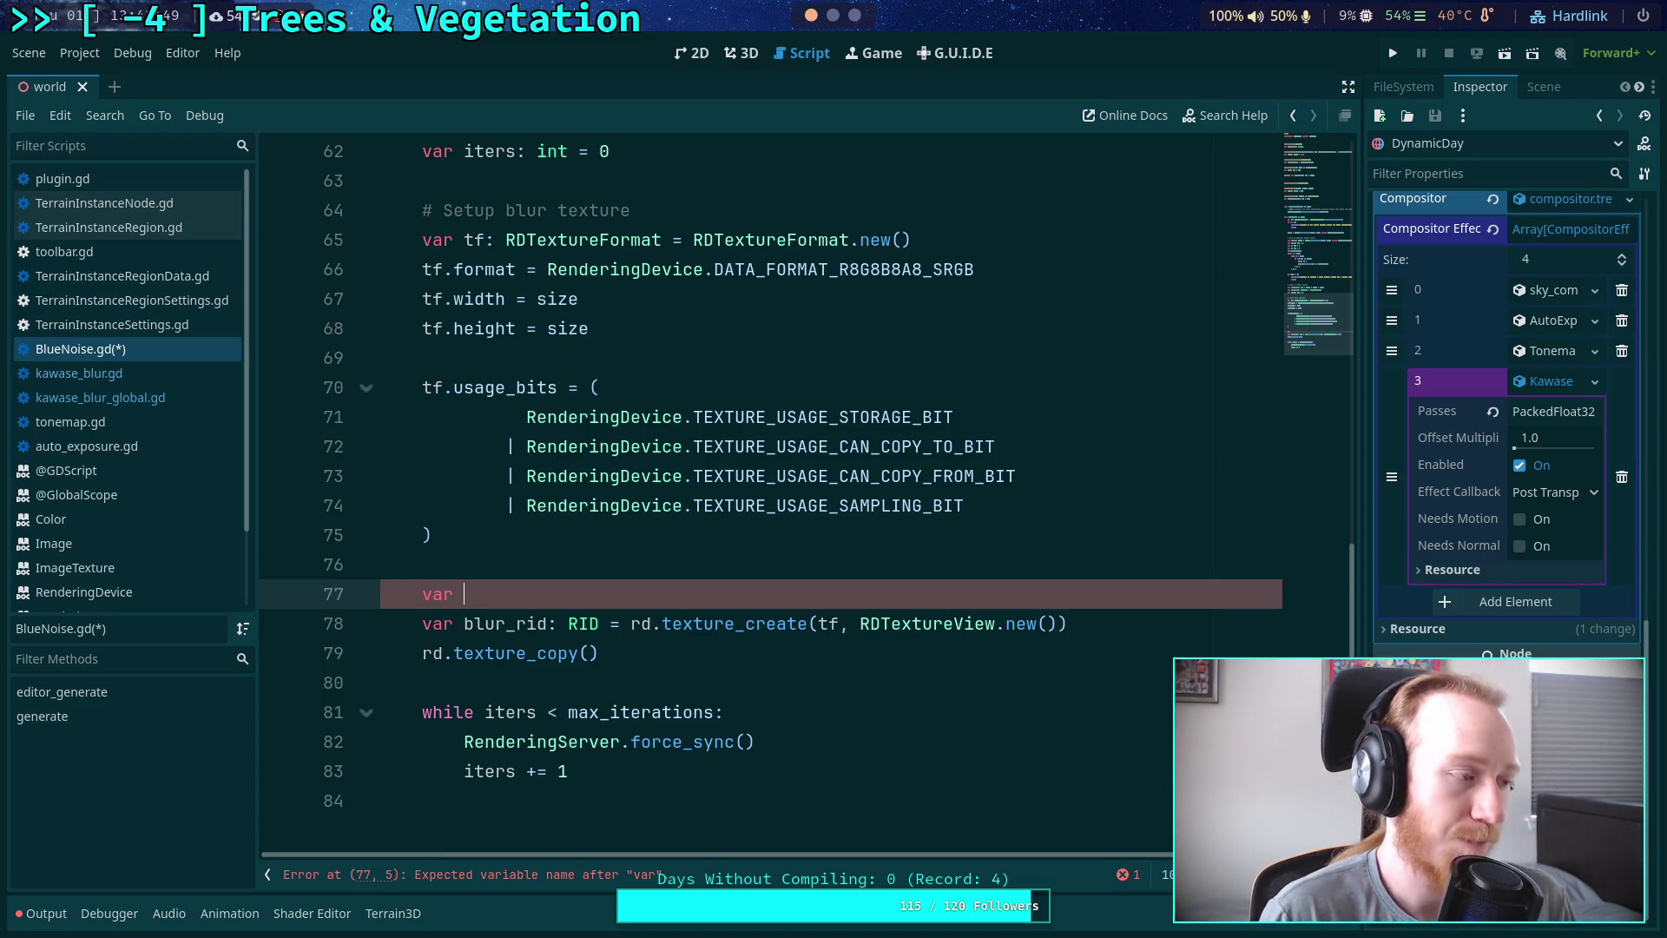
pyautogui.moveTo(819, 592); pyautogui.dragTo(834, 575)
pyautogui.press('BackSpace')
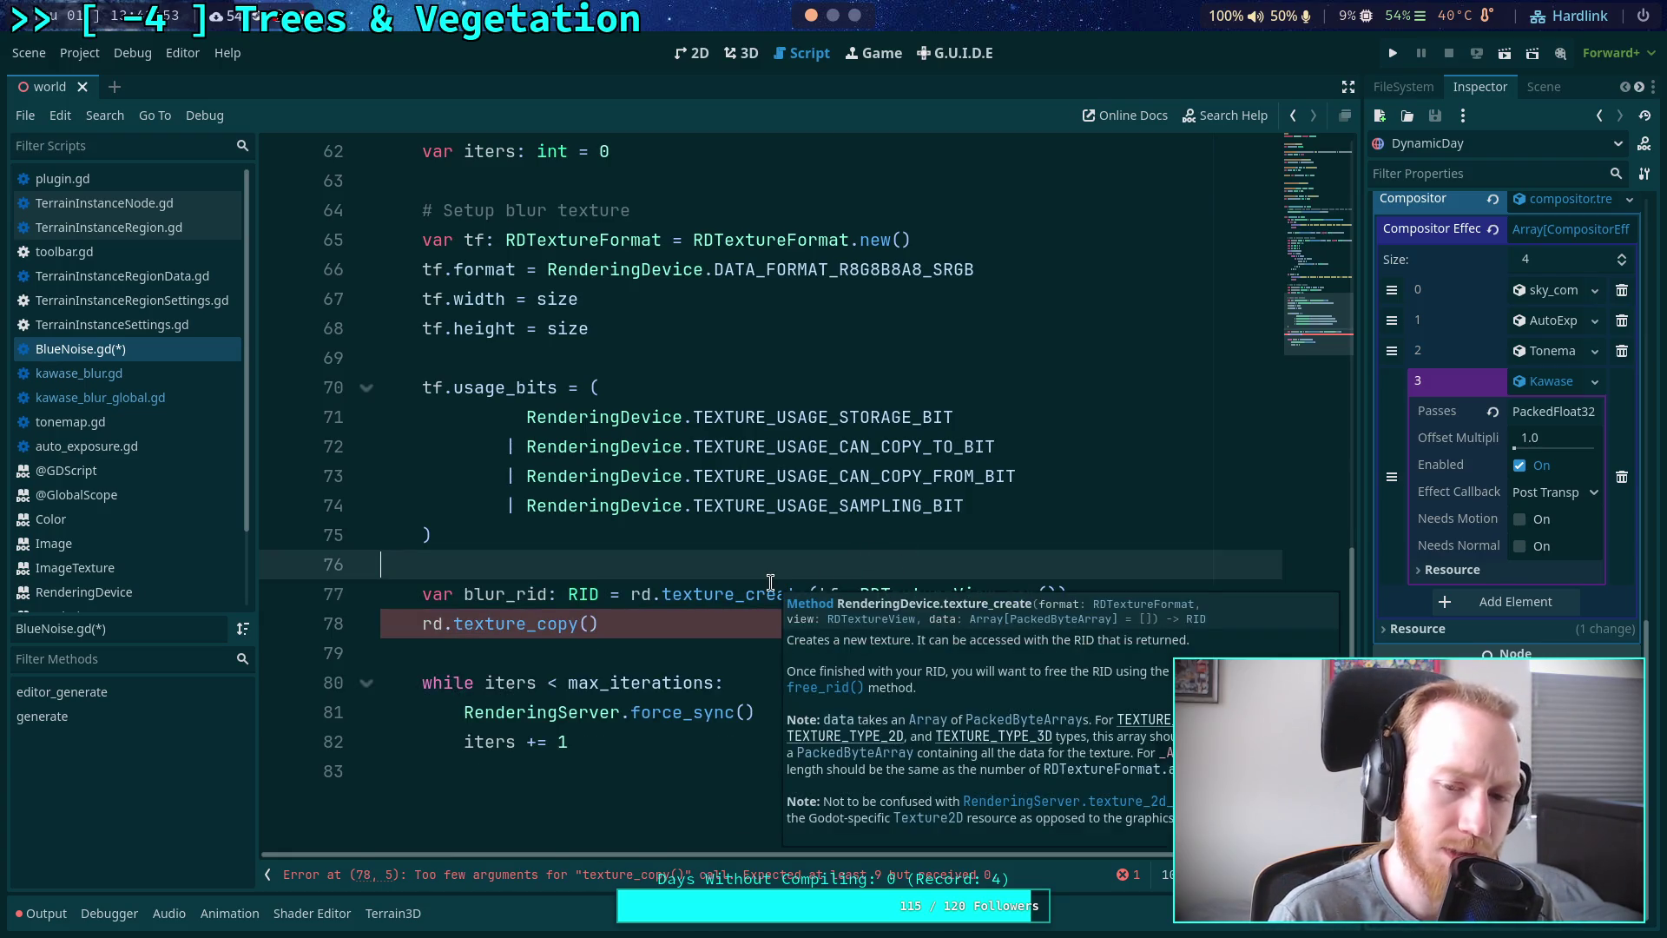
pyautogui.moveTo(753, 594)
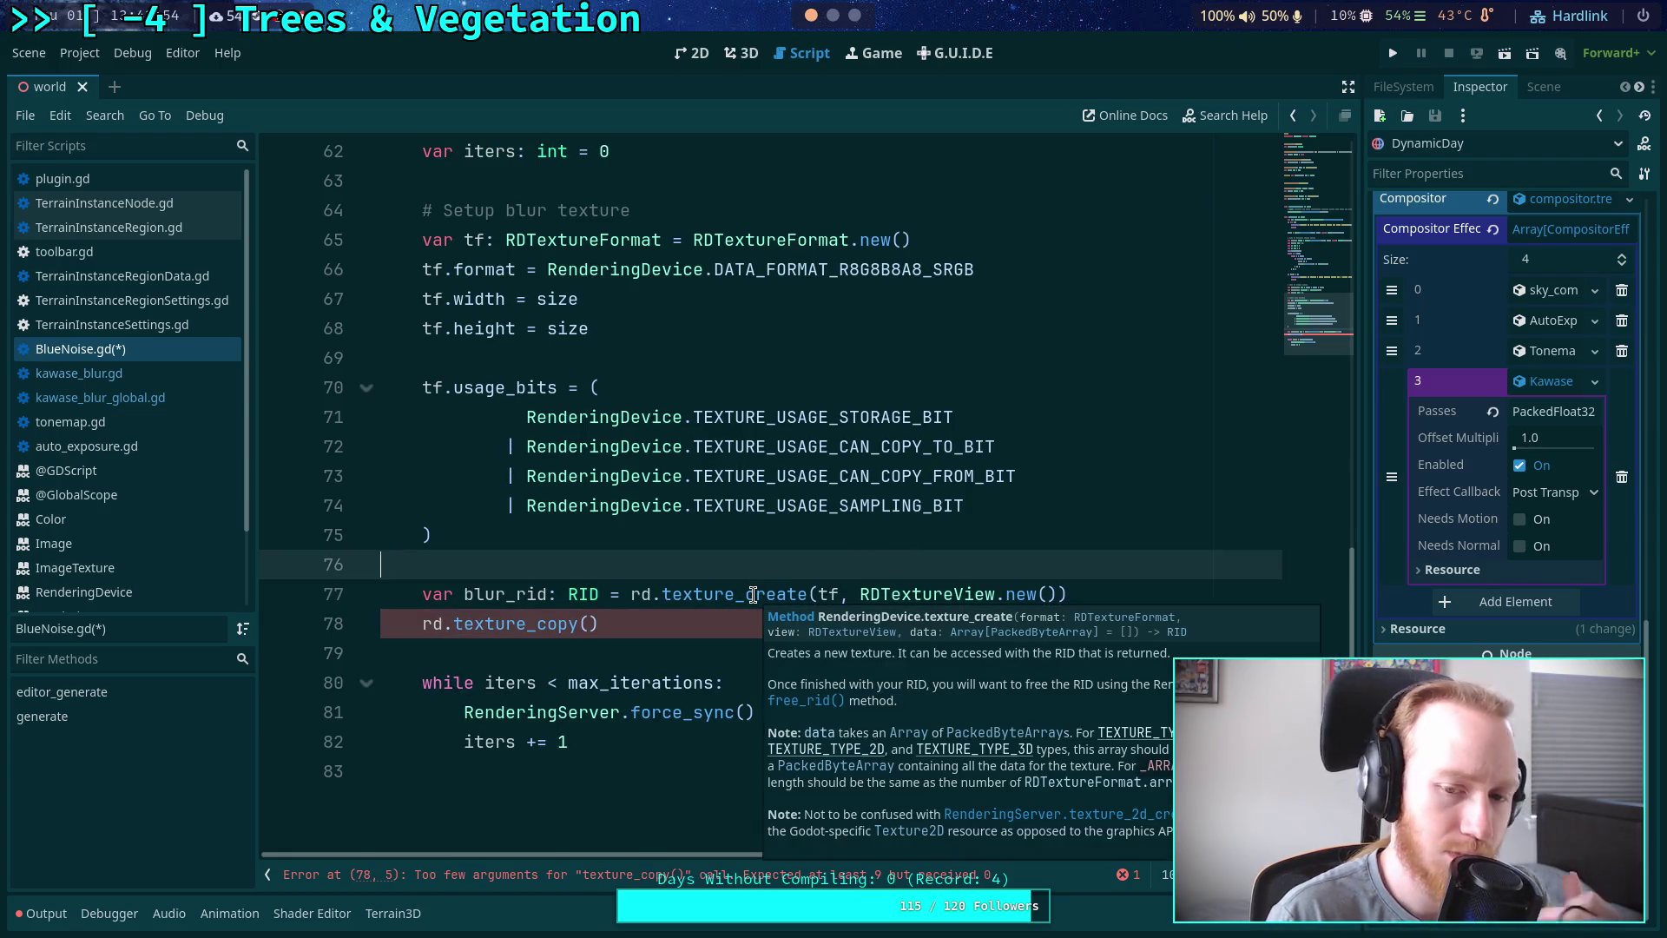
# Step: Replace the texture_copy call on line 78 with rd.texture_update
pyautogui.click(581, 625)
pyautogui.press('BackSpace')
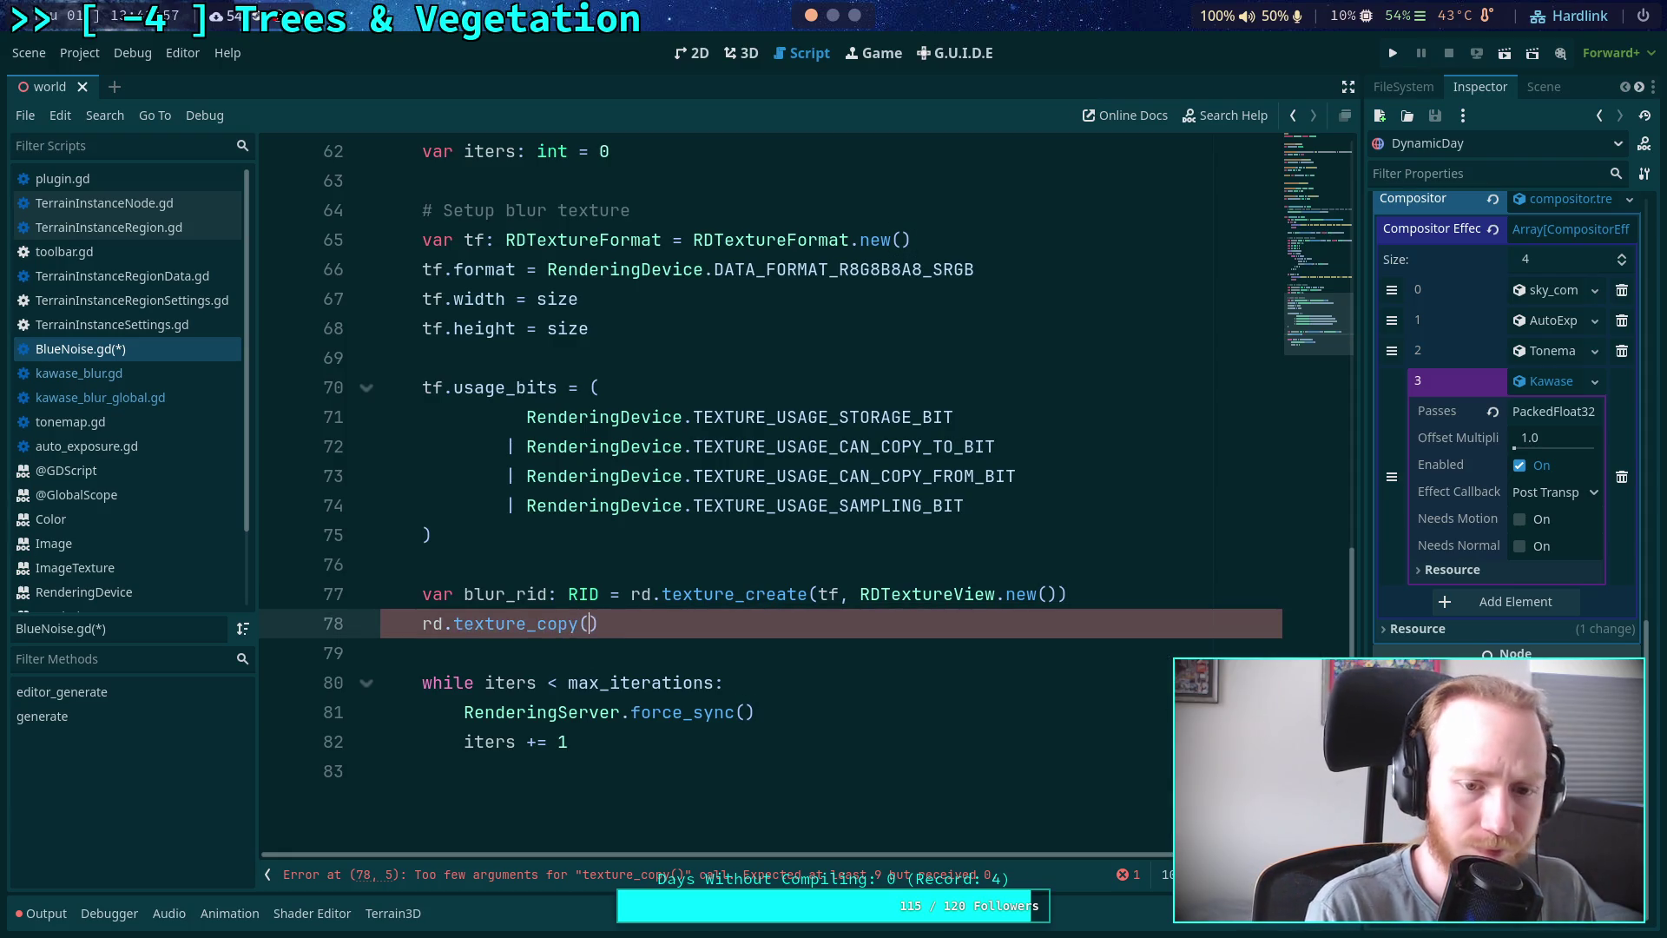
pyautogui.write('(')
pyautogui.press('BackSpace')
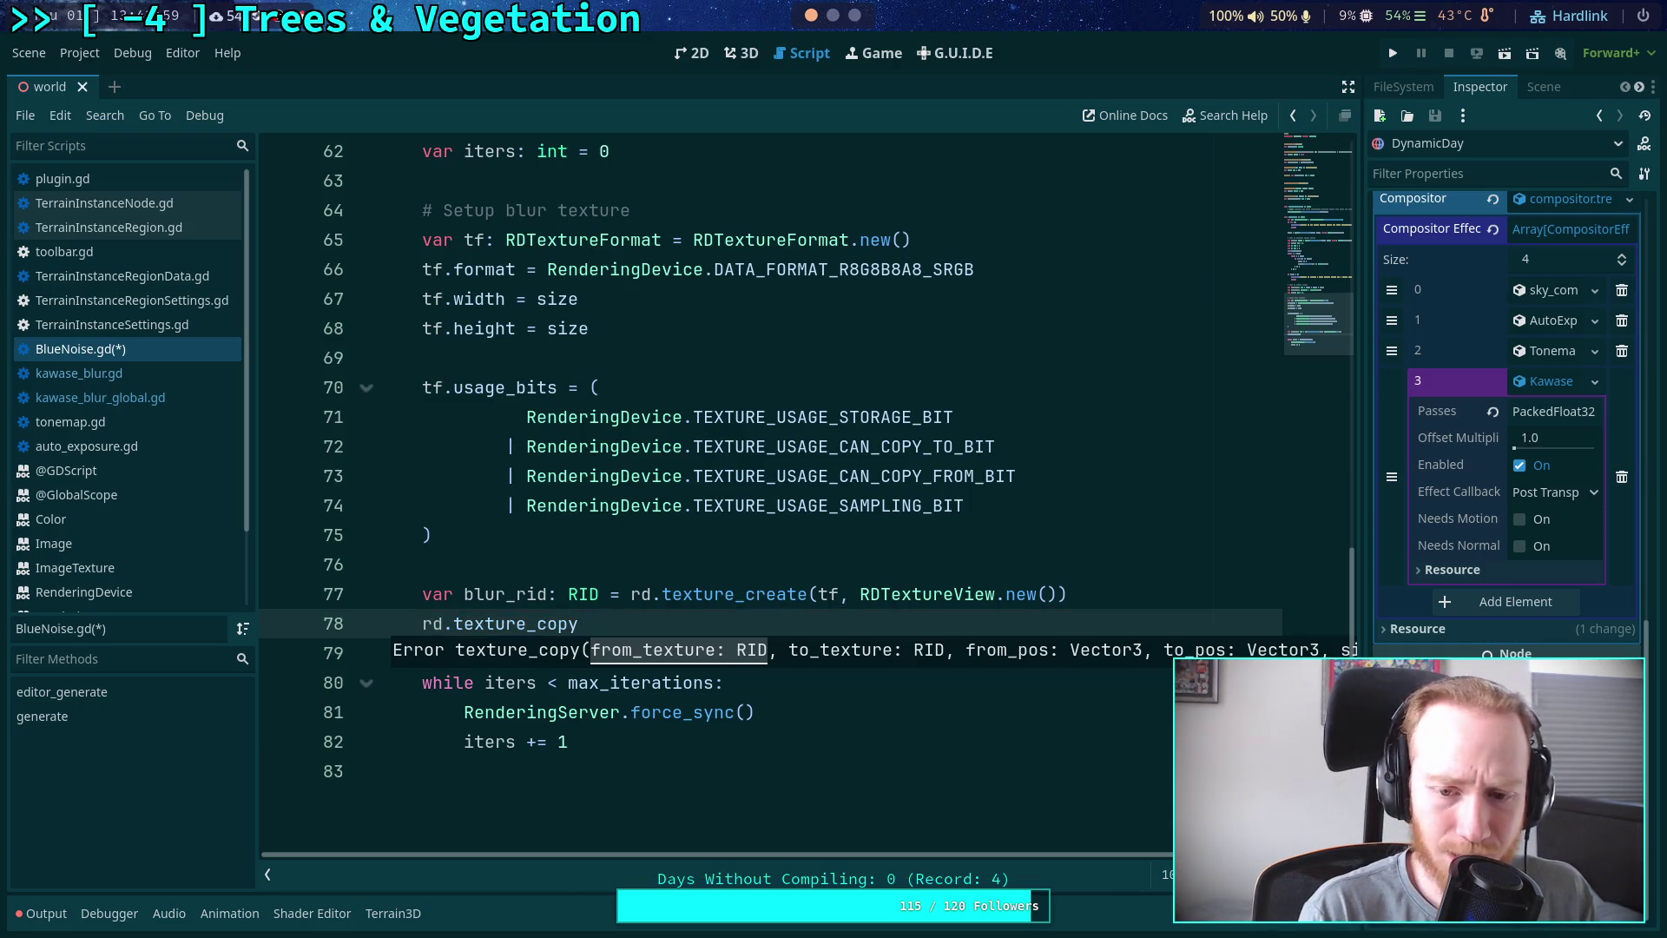
pyautogui.press('BackSpace')
pyautogui.press('BackSpace')
pyautogui.press('BackSpace')
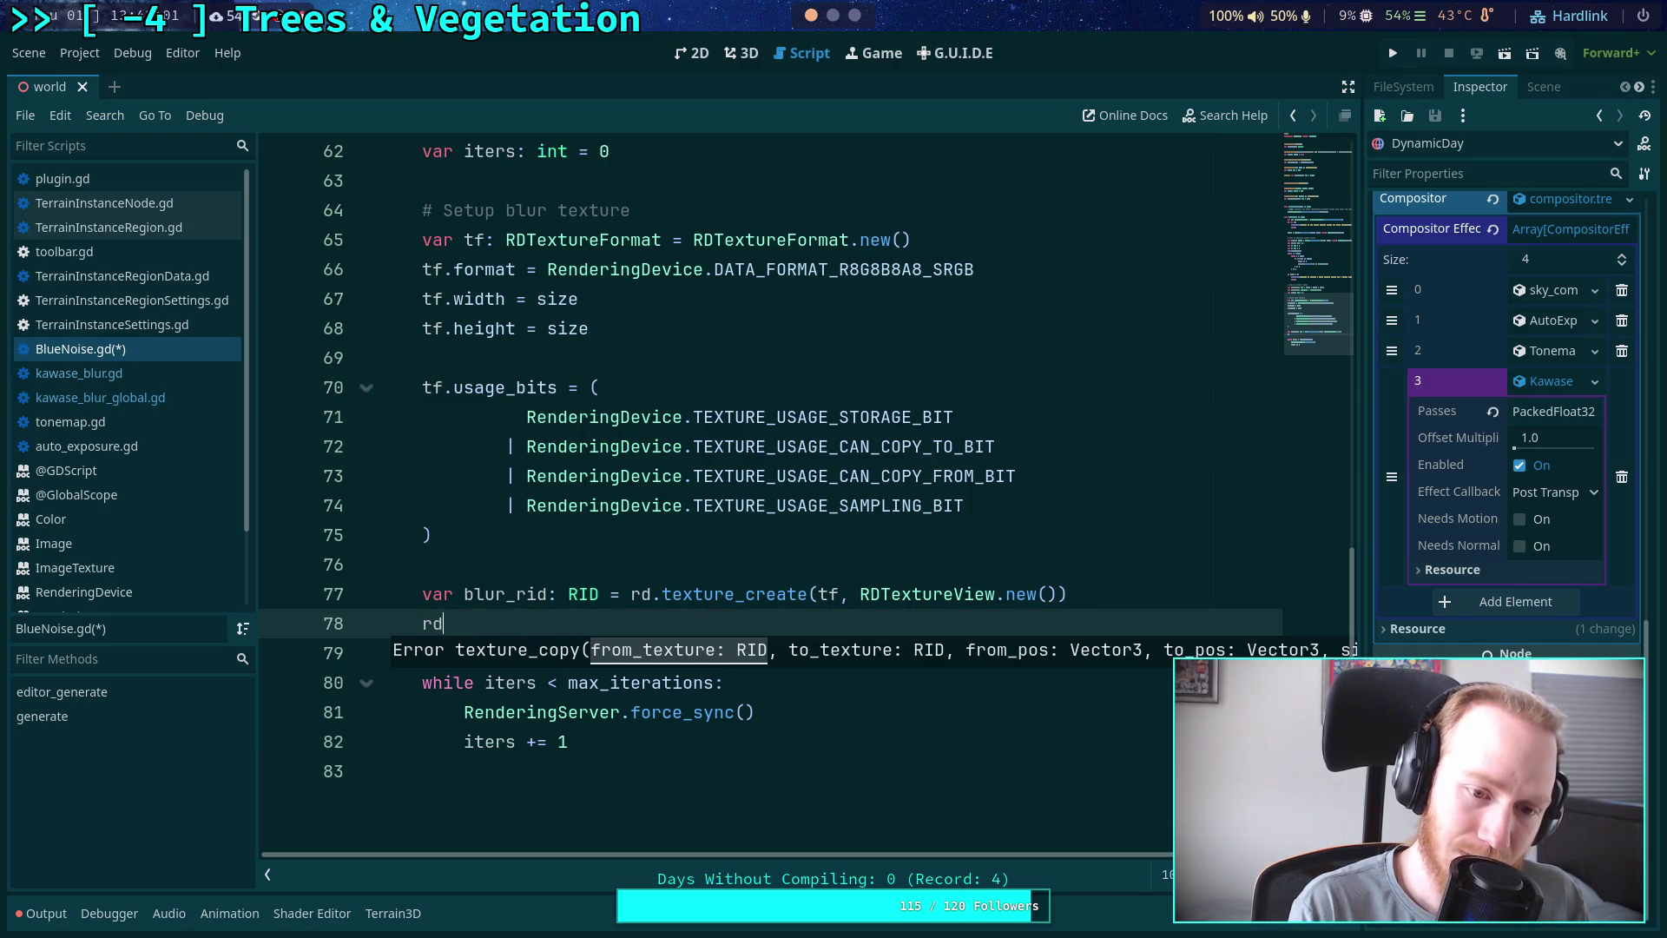
pyautogui.write('textu')
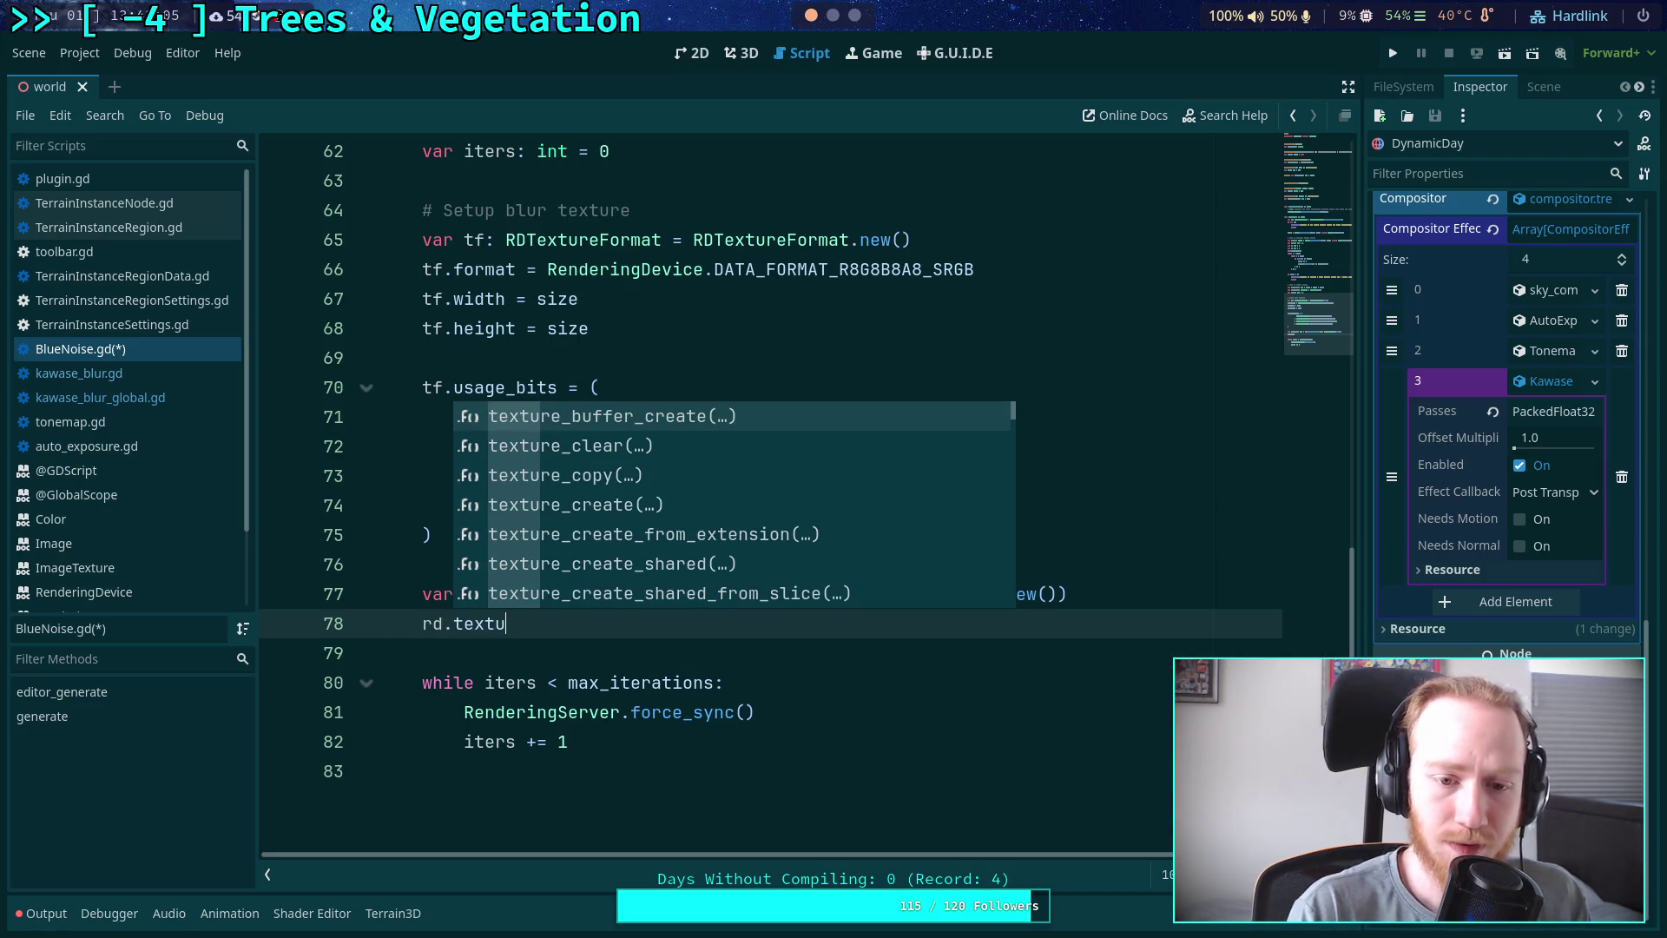
pyautogui.press('Down')
pyautogui.press('Down')
pyautogui.press('Down')
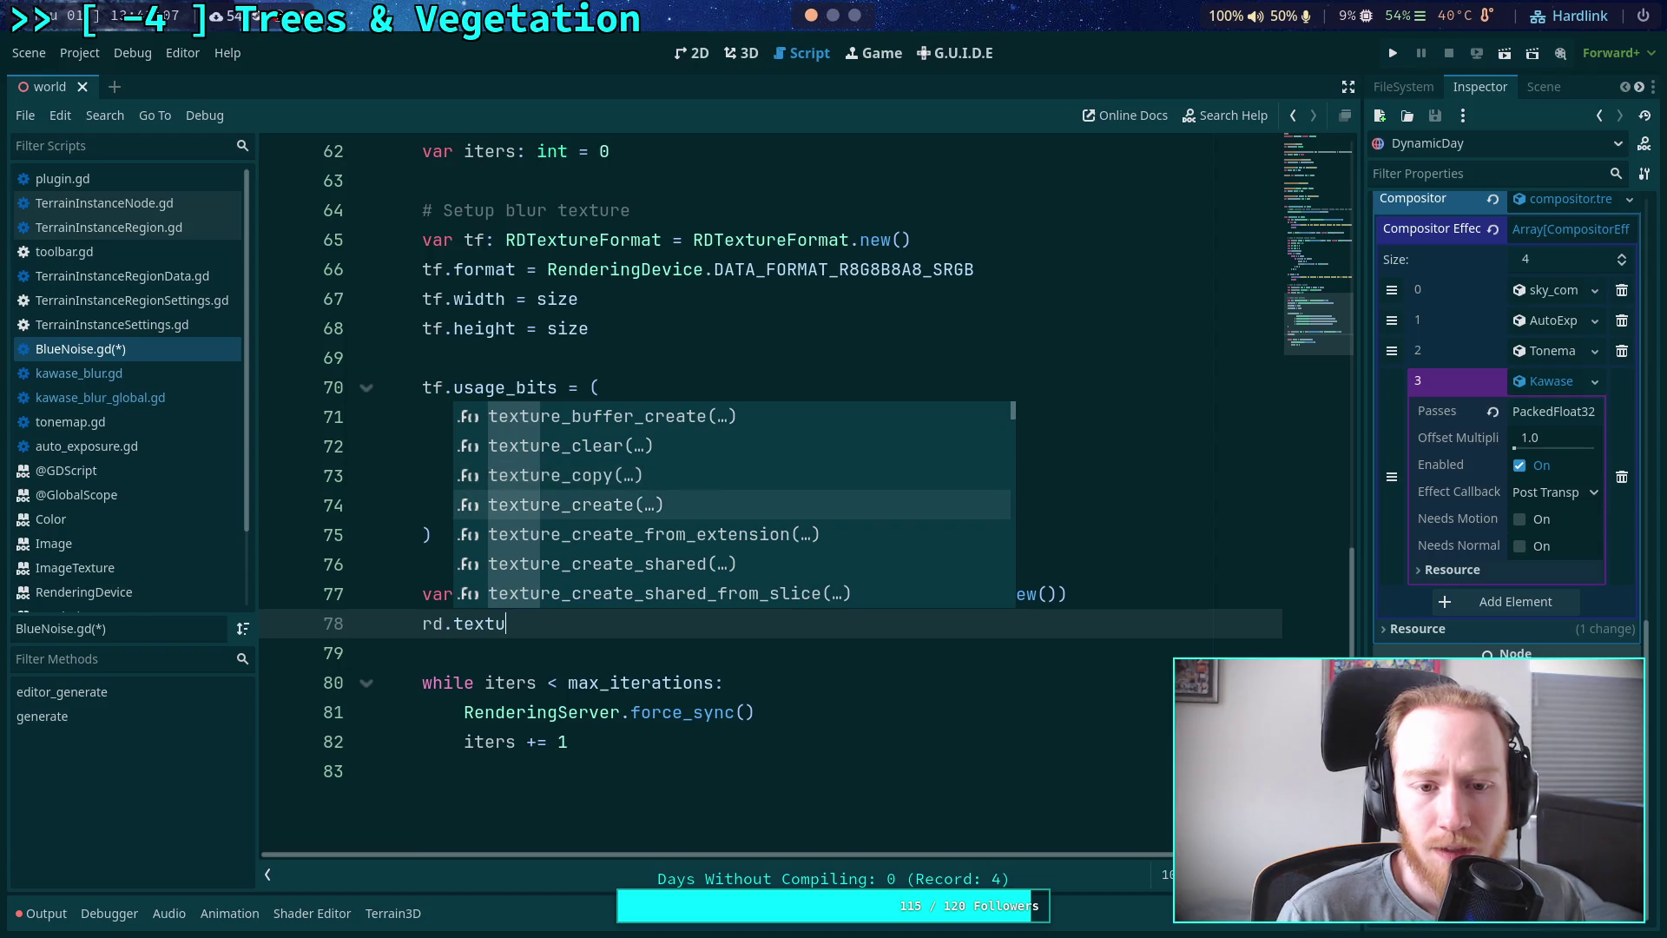
pyautogui.press('Down')
pyautogui.press('Down')
pyautogui.press('Down')
pyautogui.press('Down')
pyautogui.press('Down')
pyautogui.press('Down')
pyautogui.press('Down')
pyautogui.press('Down')
pyautogui.press('Down')
pyautogui.press('Up')
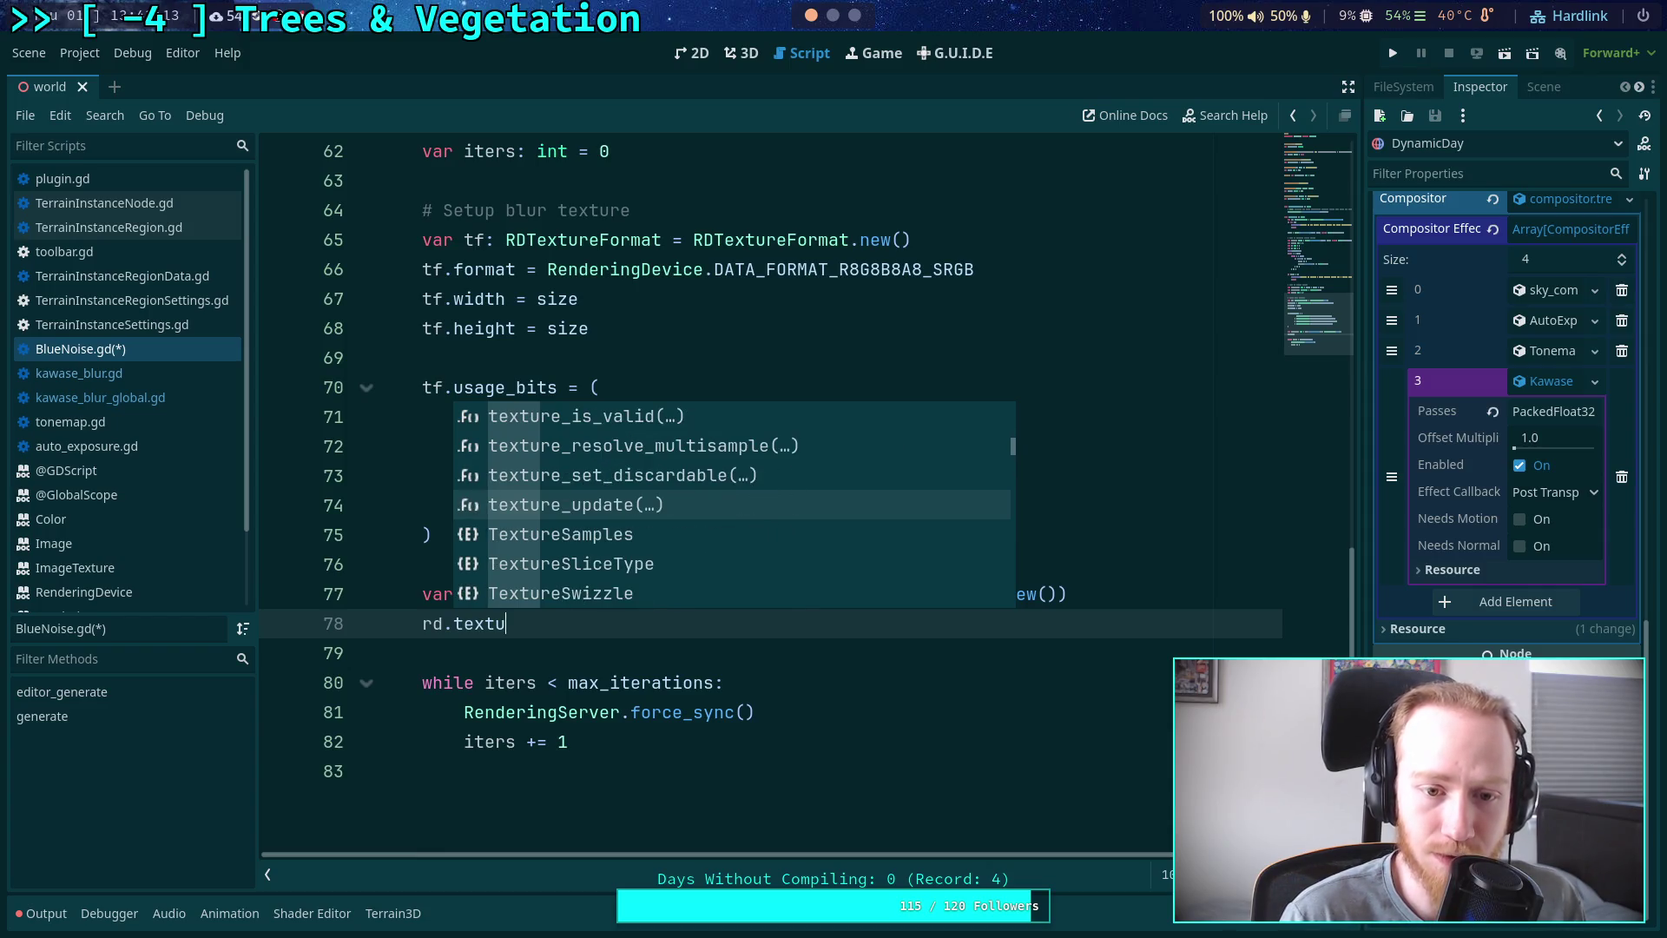
pyautogui.press('Return')
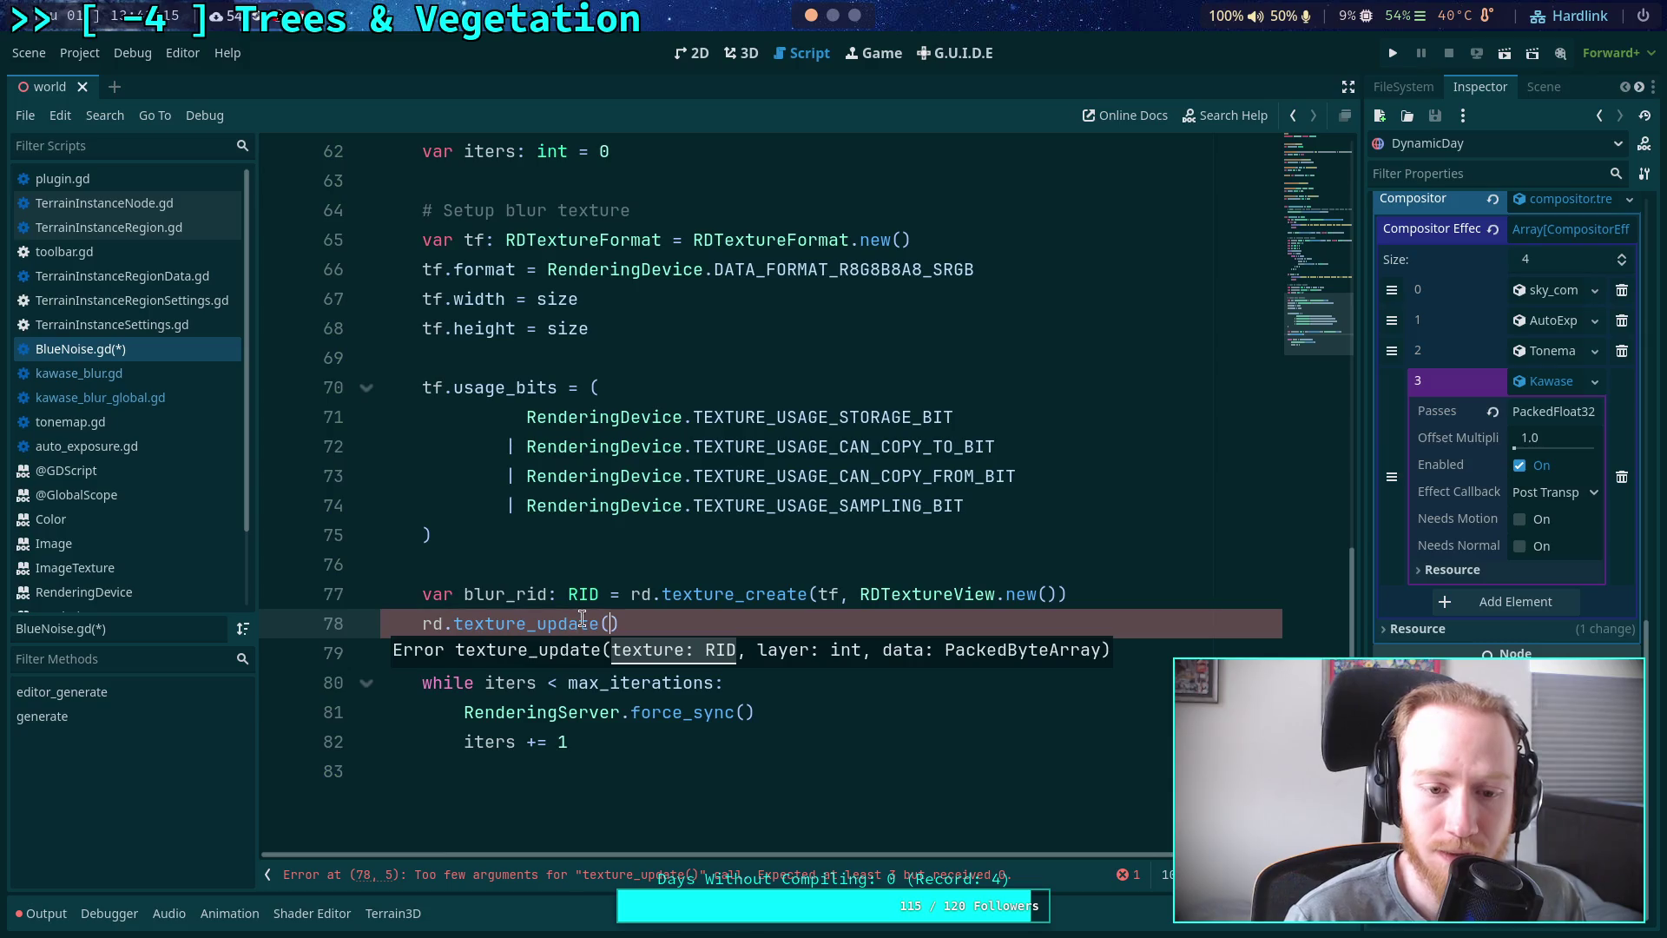
# Step: Delete the rd.texture_update line below the blur_rid declaration
pyautogui.moveTo(581, 618)
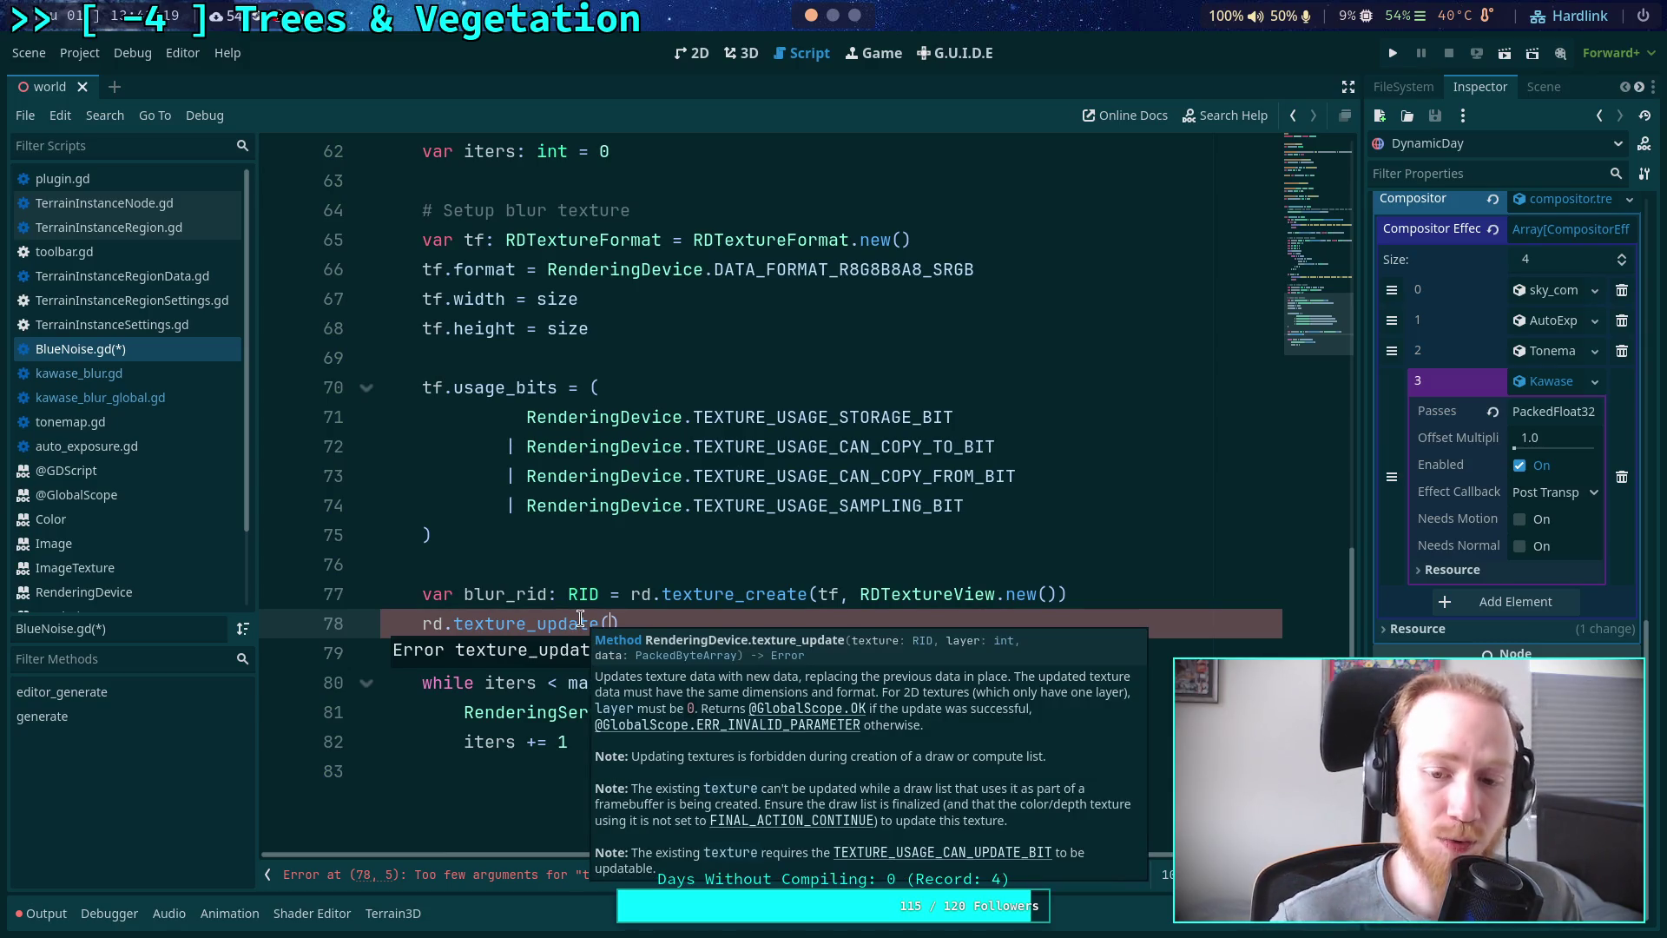
pyautogui.moveTo(619, 623); pyautogui.dragTo(453, 624)
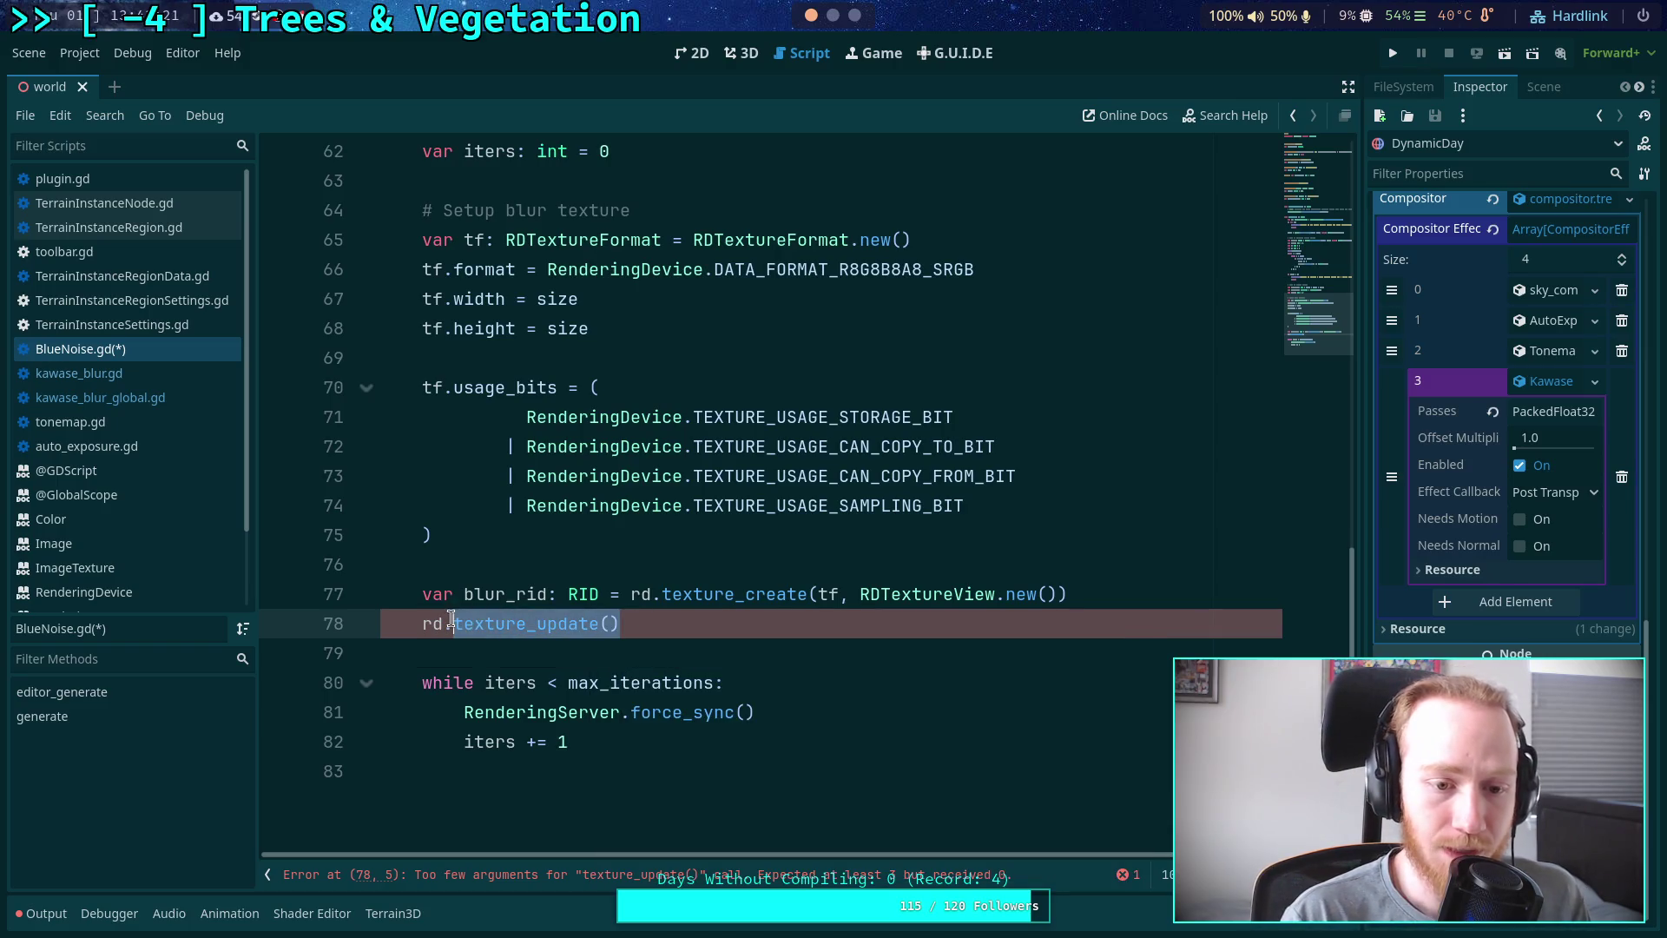
pyautogui.click(609, 622)
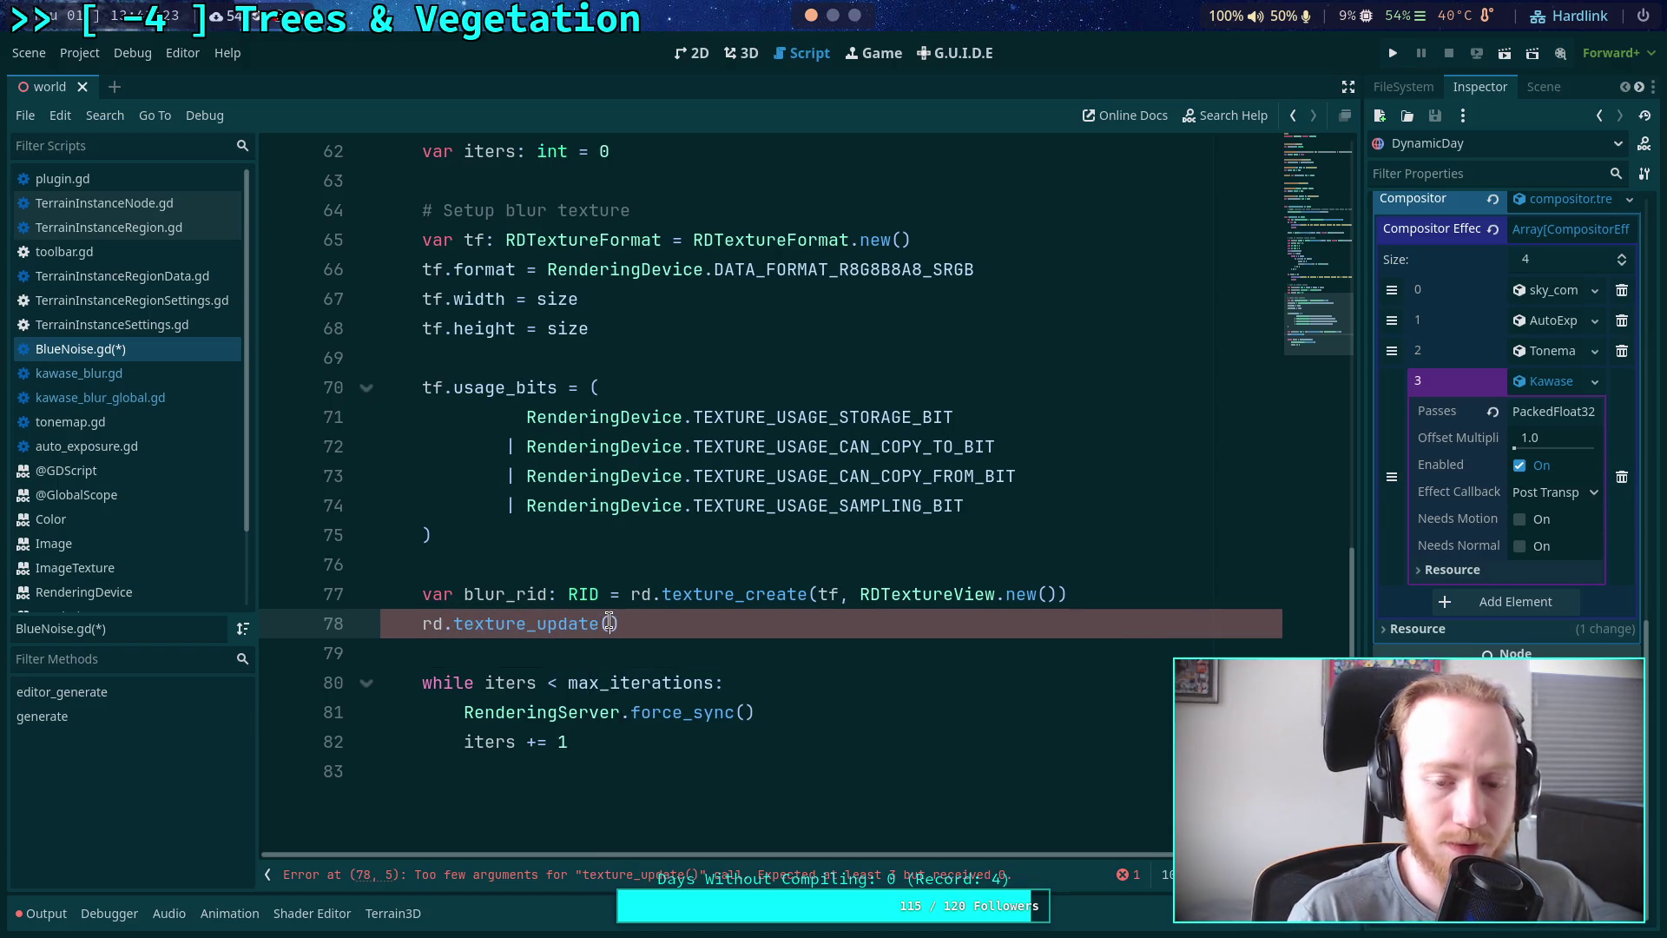
pyautogui.moveTo(1045, 623); pyautogui.dragTo(1136, 599)
pyautogui.press('BackSpace')
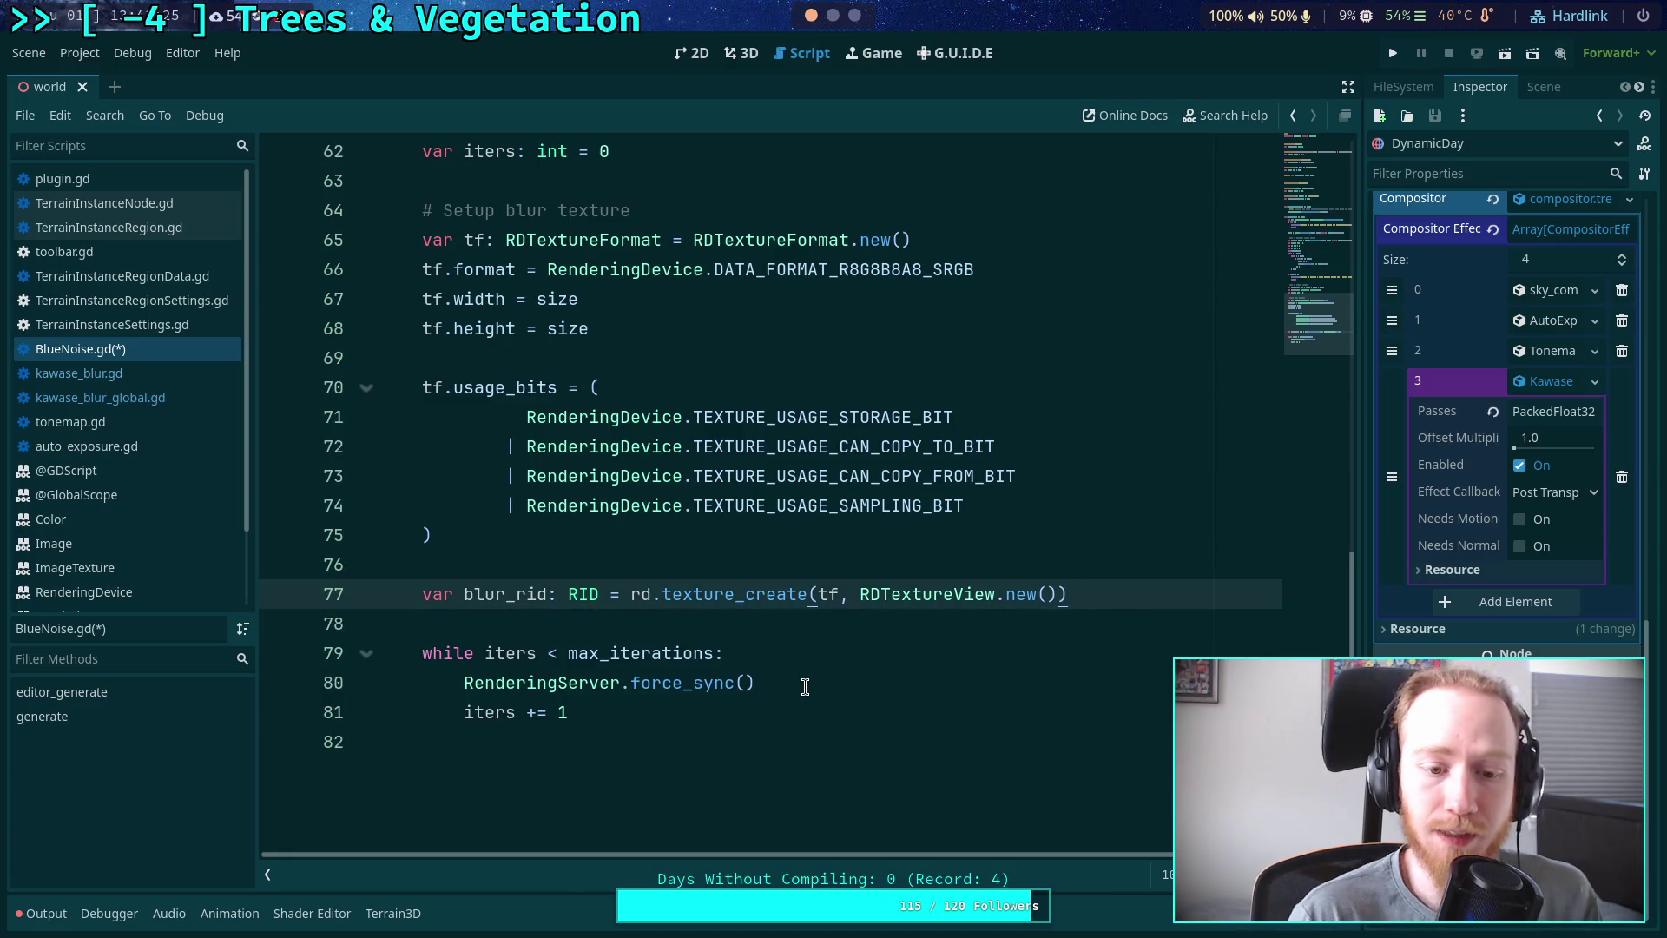
pyautogui.click(805, 687)
pyautogui.click(776, 660)
# Step: Start an rd.texture_update call on a new line right after the while line
pyautogui.press('Return')
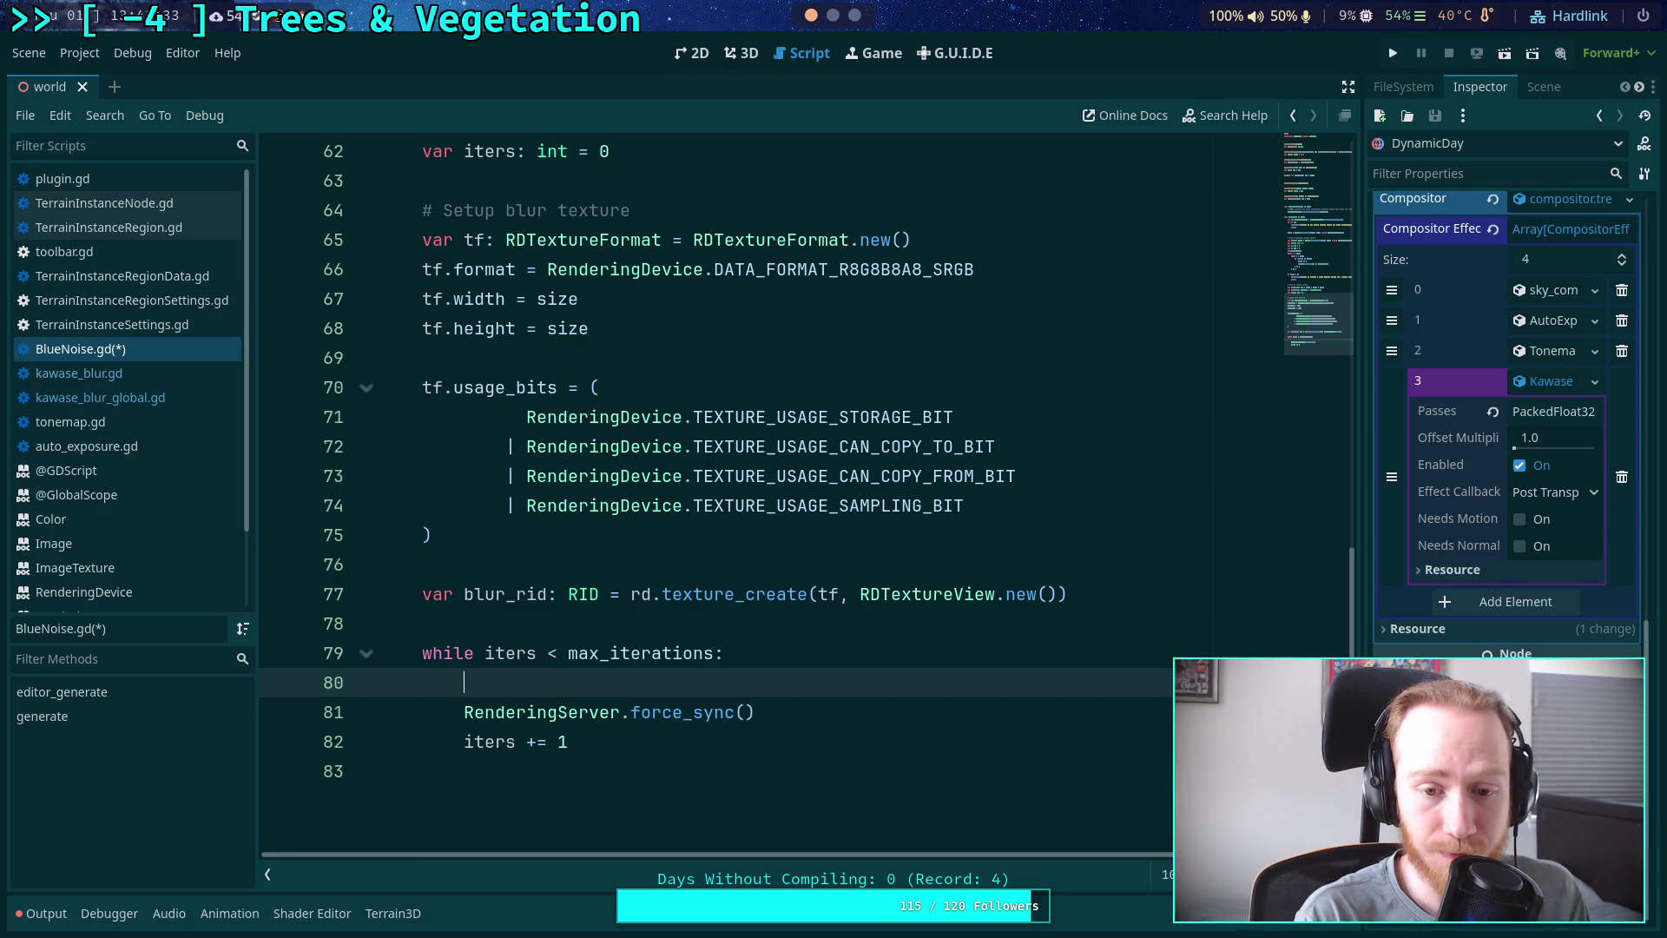
pyautogui.write('rd')
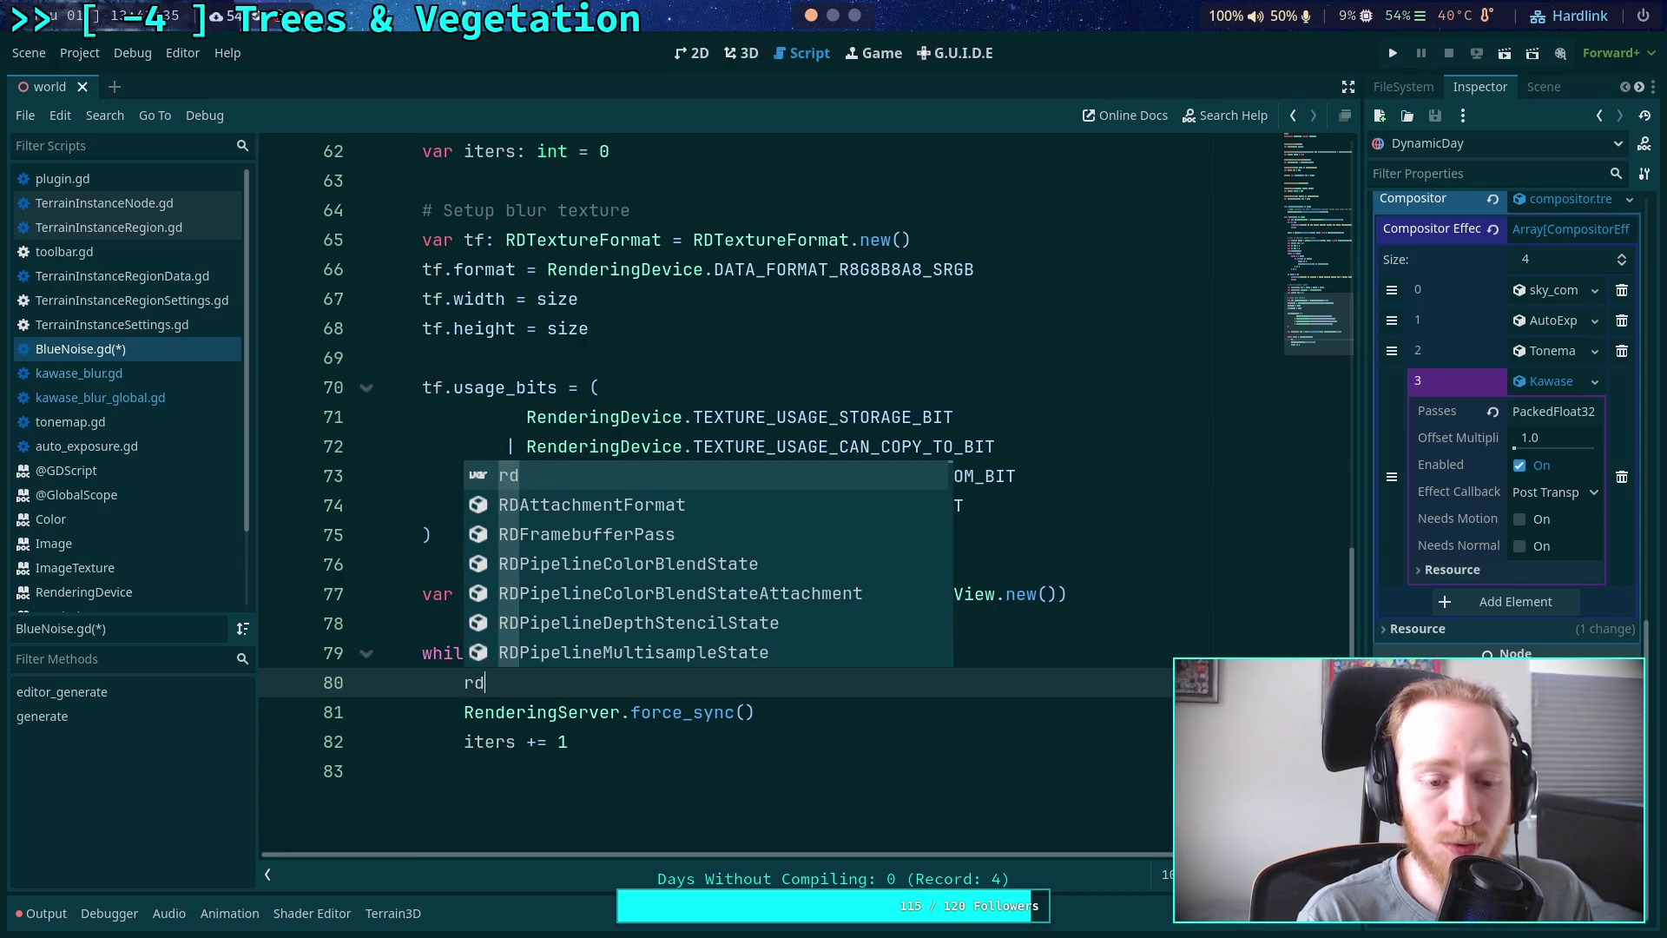
pyautogui.write('.')
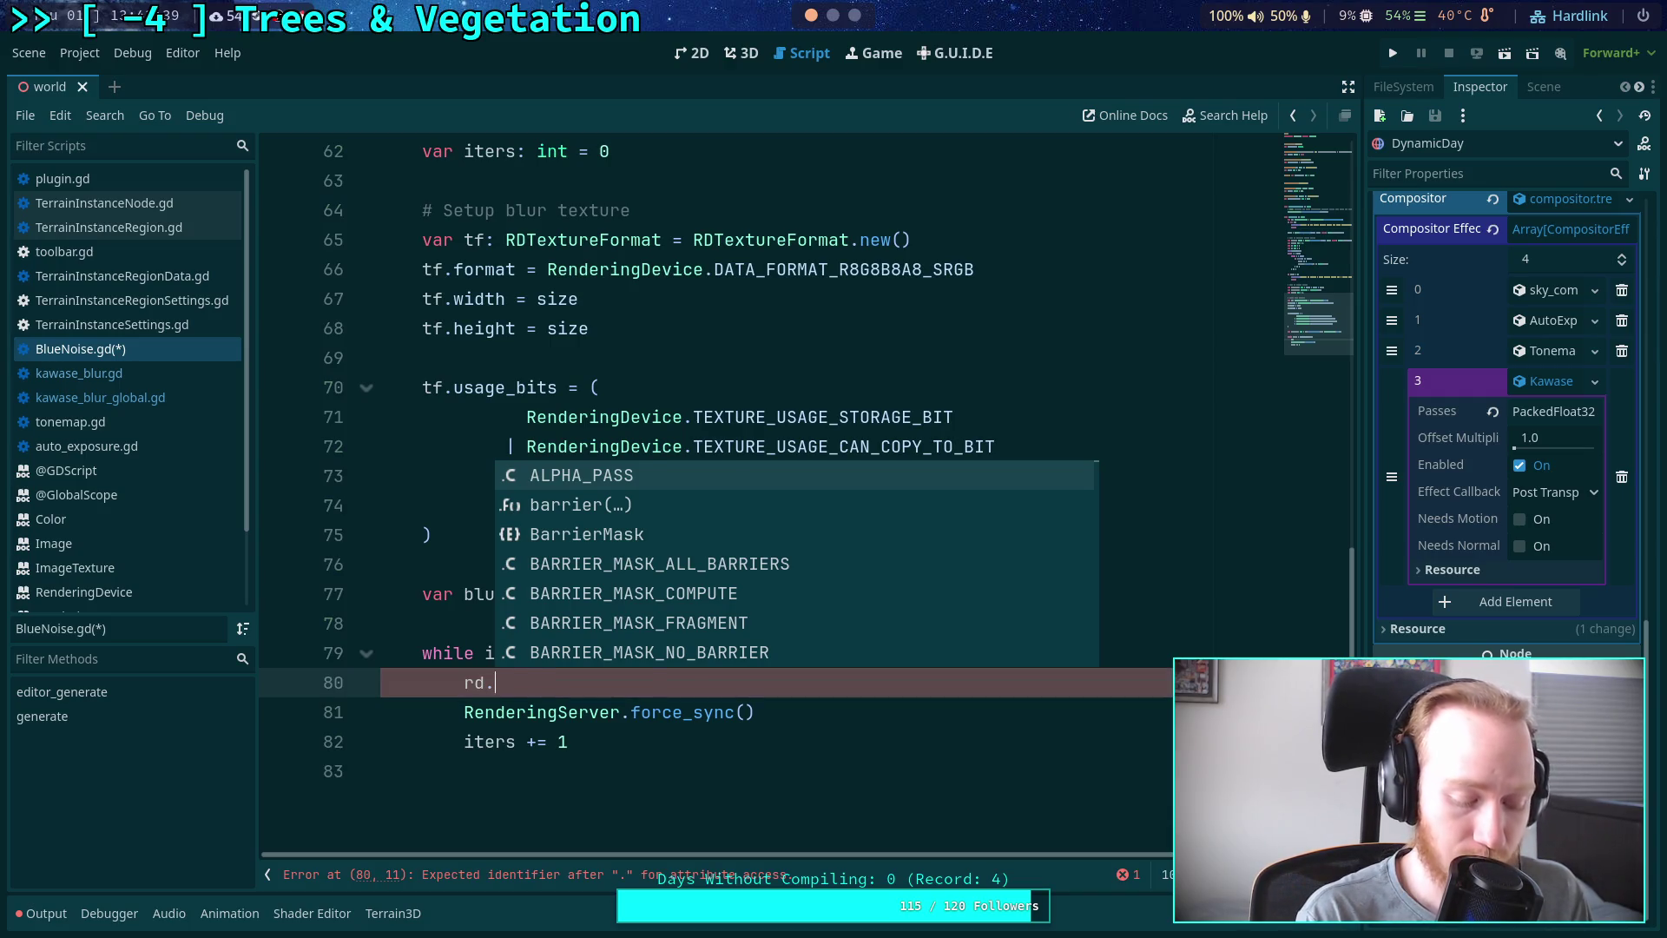
pyautogui.write('texture')
pyautogui.press('Down')
pyautogui.press('Down')
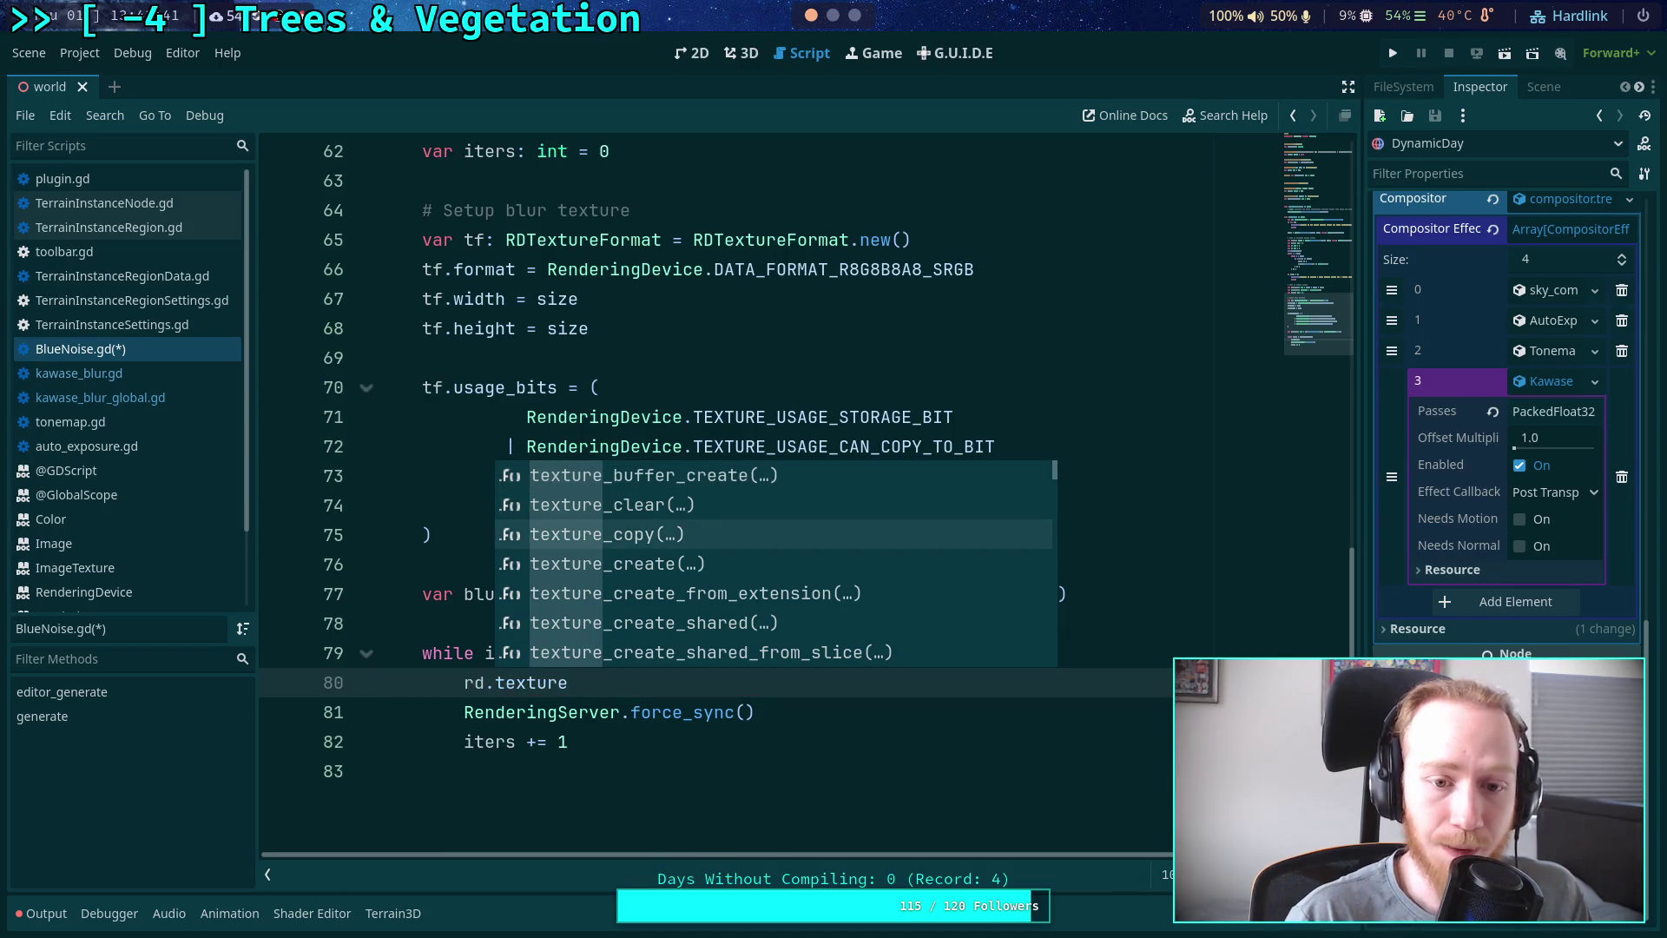
pyautogui.press('Down')
pyautogui.press('Down')
pyautogui.press('Down')
pyautogui.press('Down')
pyautogui.press('Down')
pyautogui.press('Down')
pyautogui.press('Return')
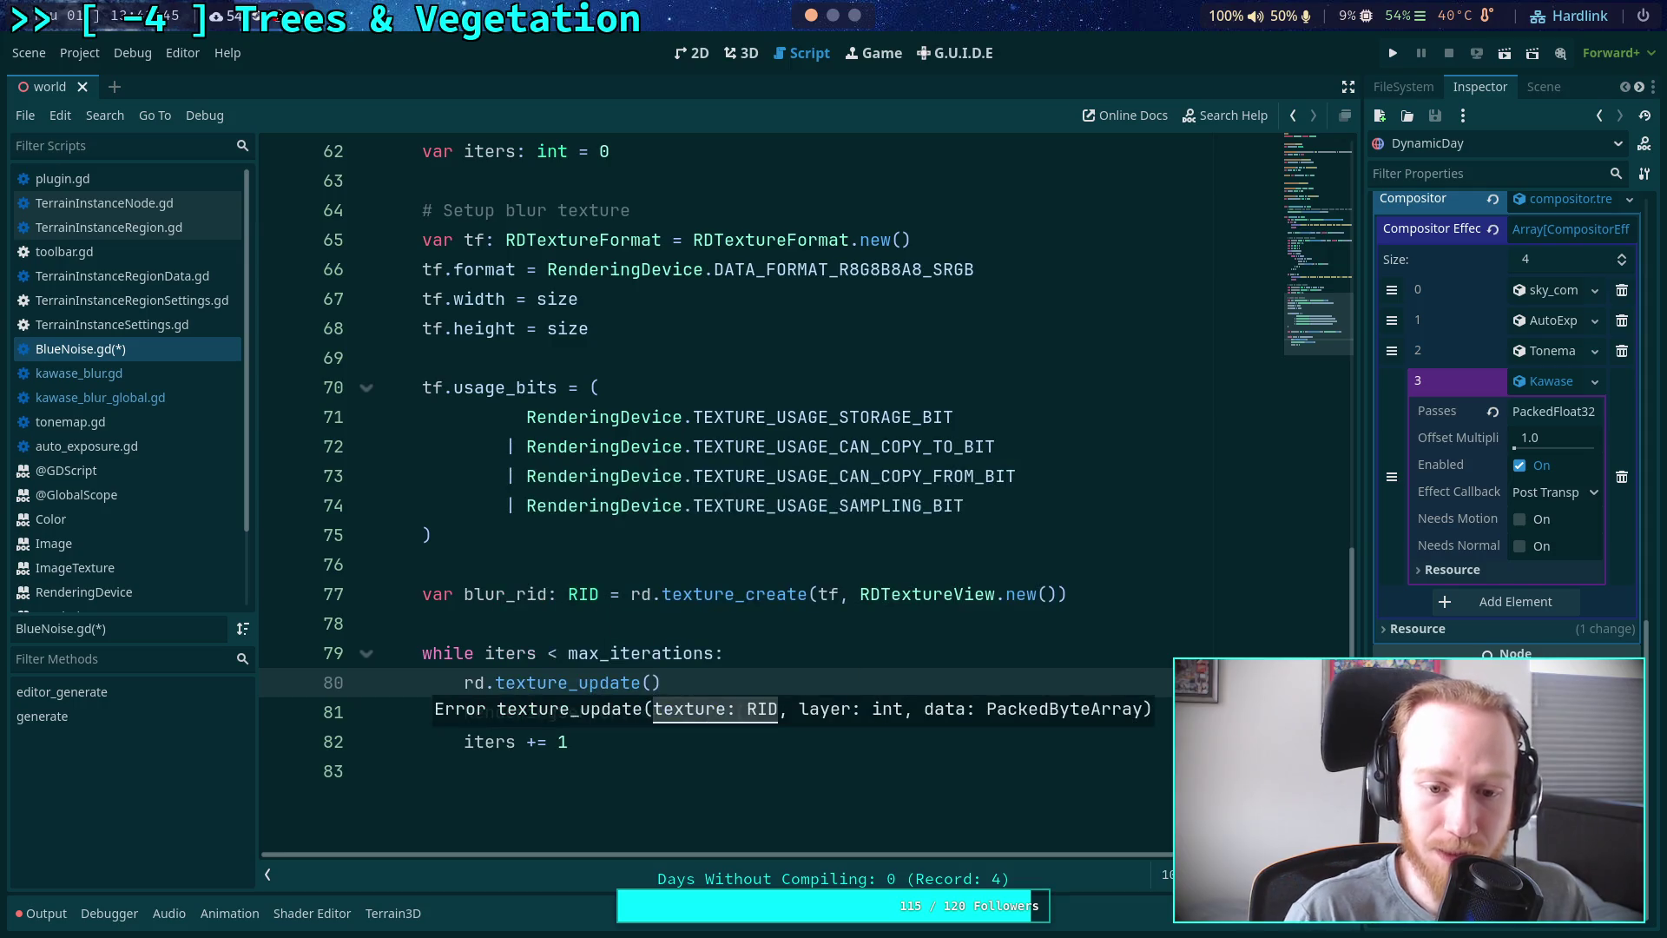
# Step: Fill in texture_update's arguments as blur_rid, 0, pixels.get_data()
pyautogui.write('blure')
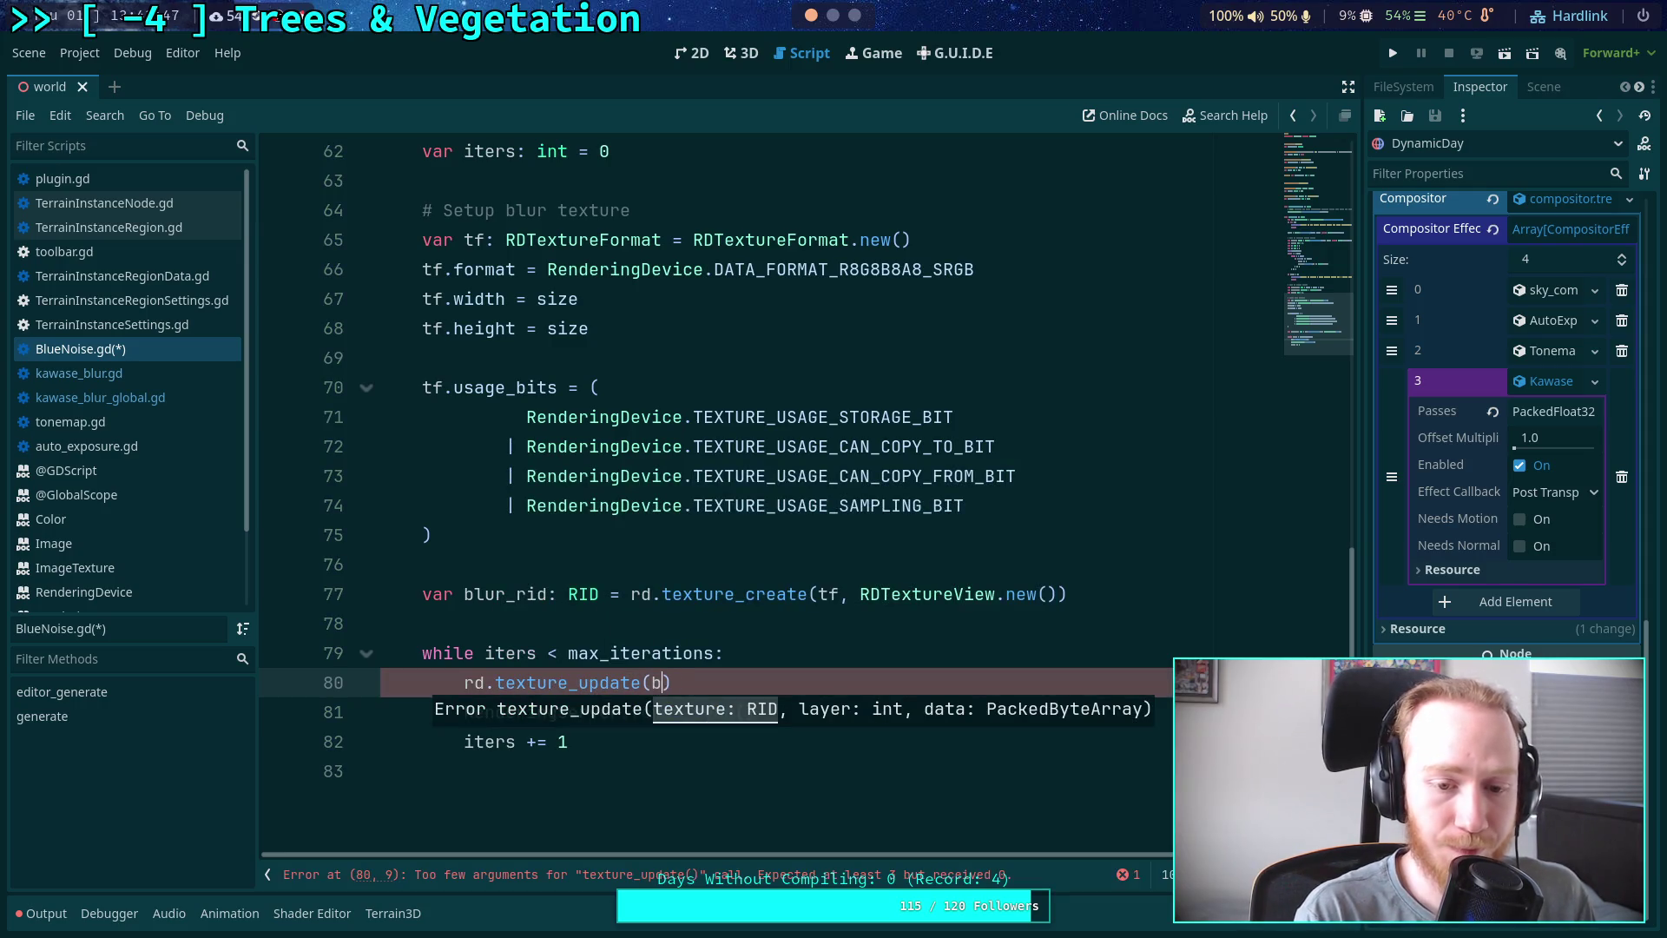
pyautogui.press('BackSpace')
pyautogui.write('_rid,')
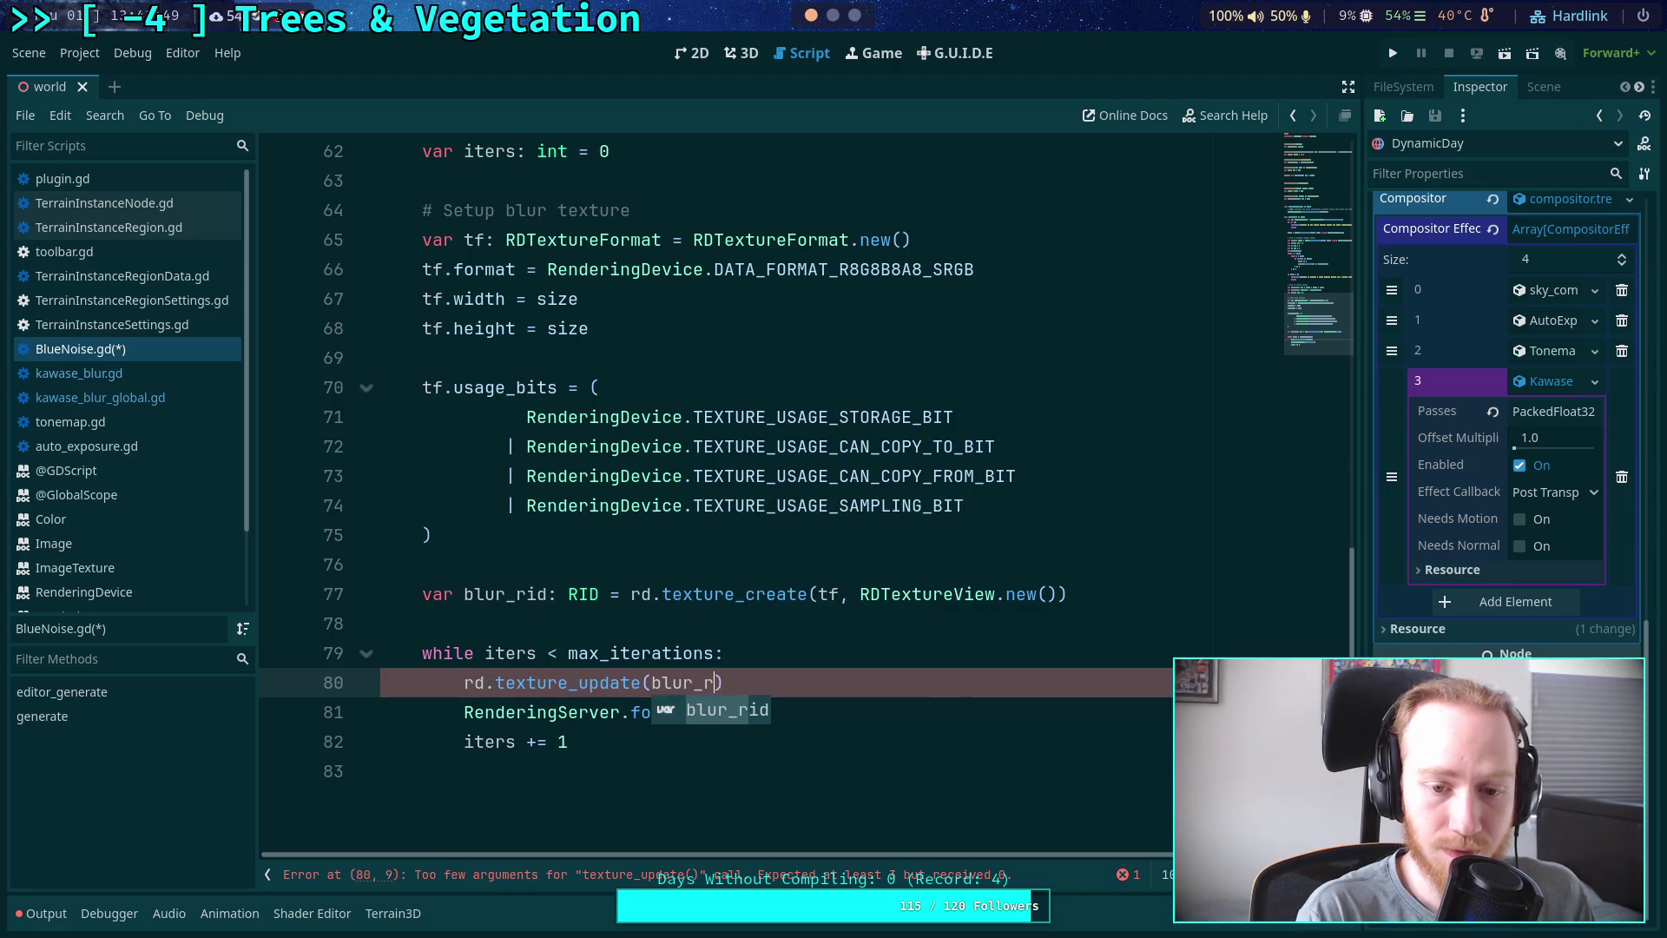
pyautogui.write(' 0,')
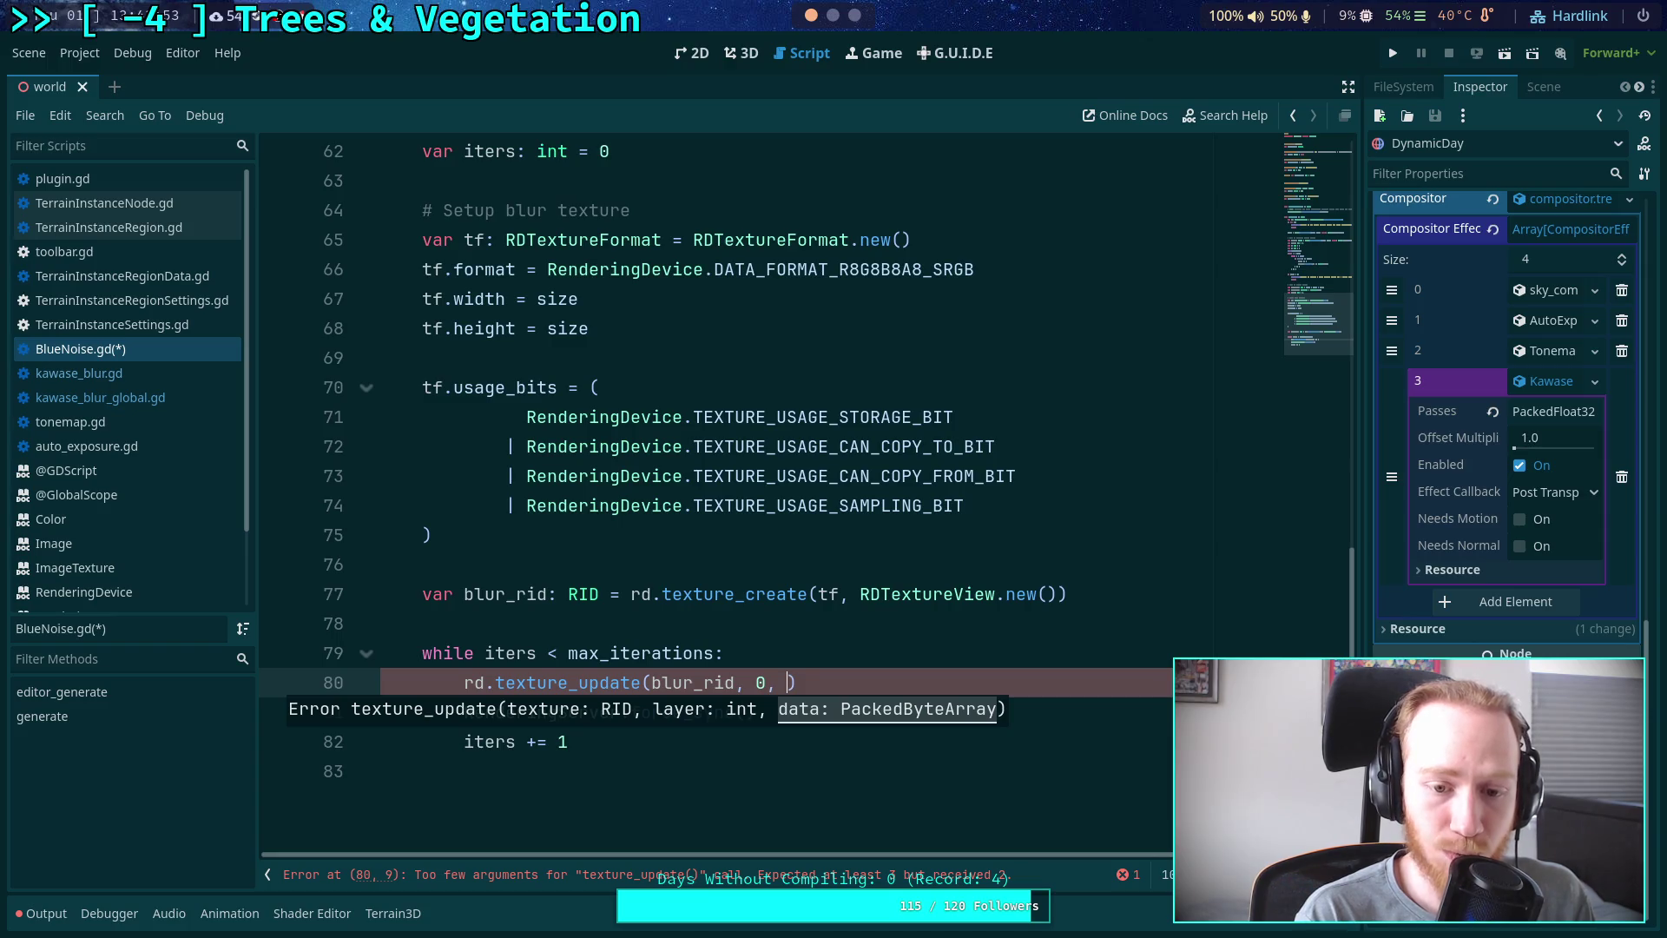
pyautogui.write(' pixels.')
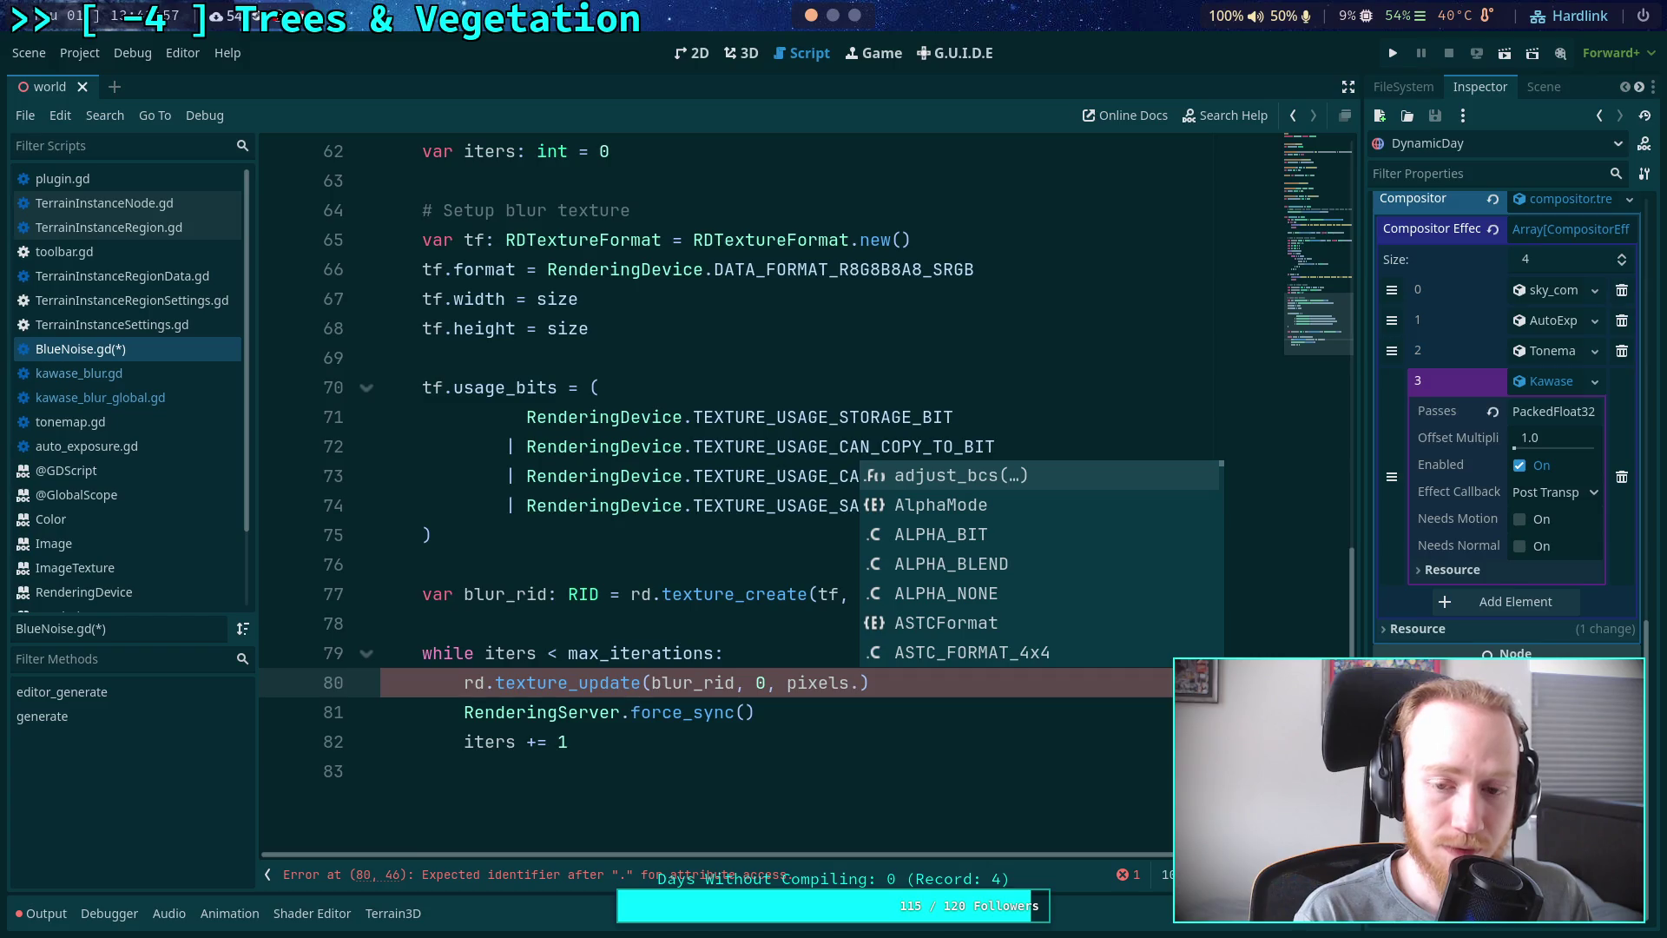
pyautogui.write('b')
pyautogui.press('Escape')
pyautogui.press('BackSpace')
pyautogui.write('to')
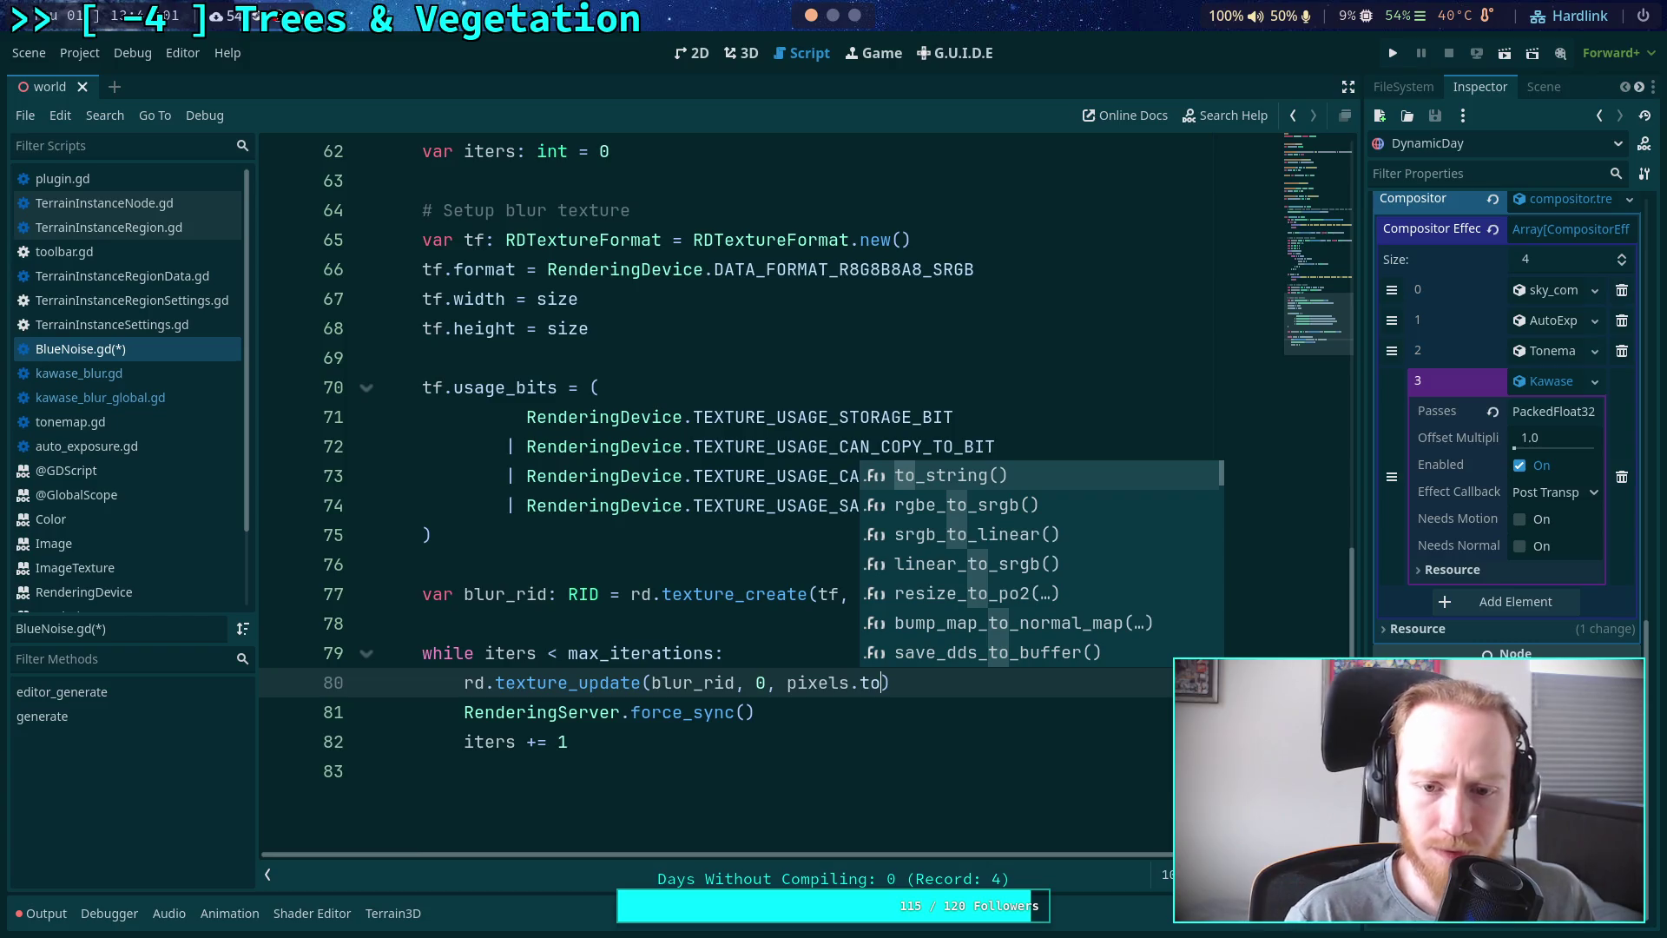
pyautogui.press('BackSpace')
pyautogui.press('BackSpace')
pyautogui.write('da')
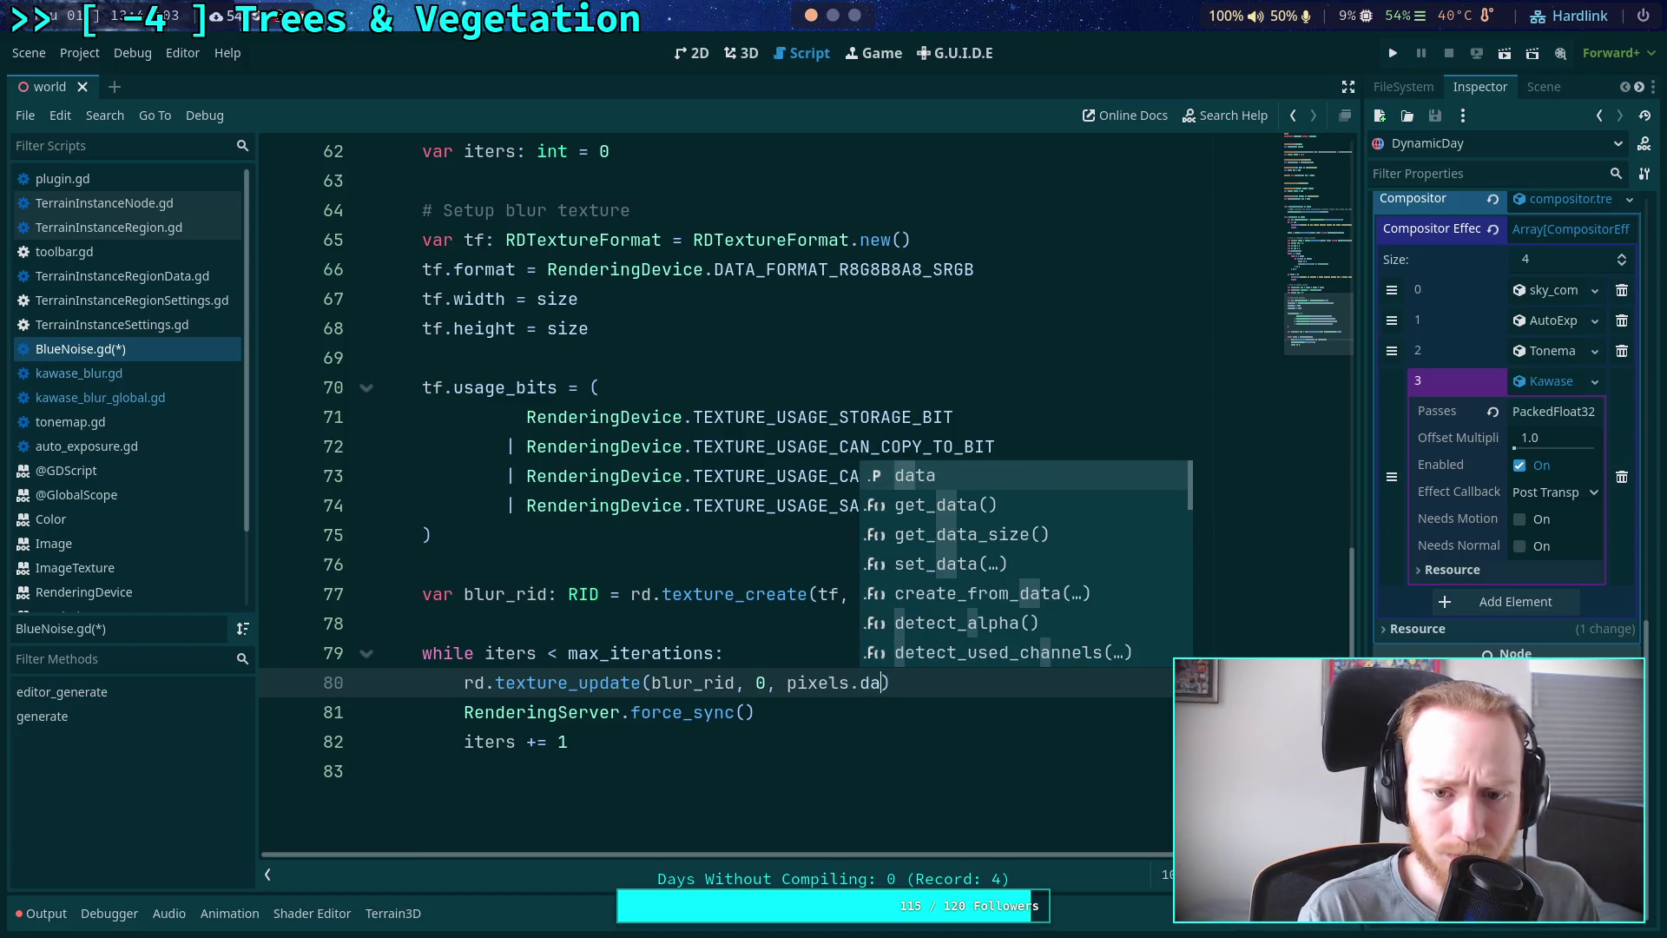
pyautogui.press('Down')
pyautogui.press('Return')
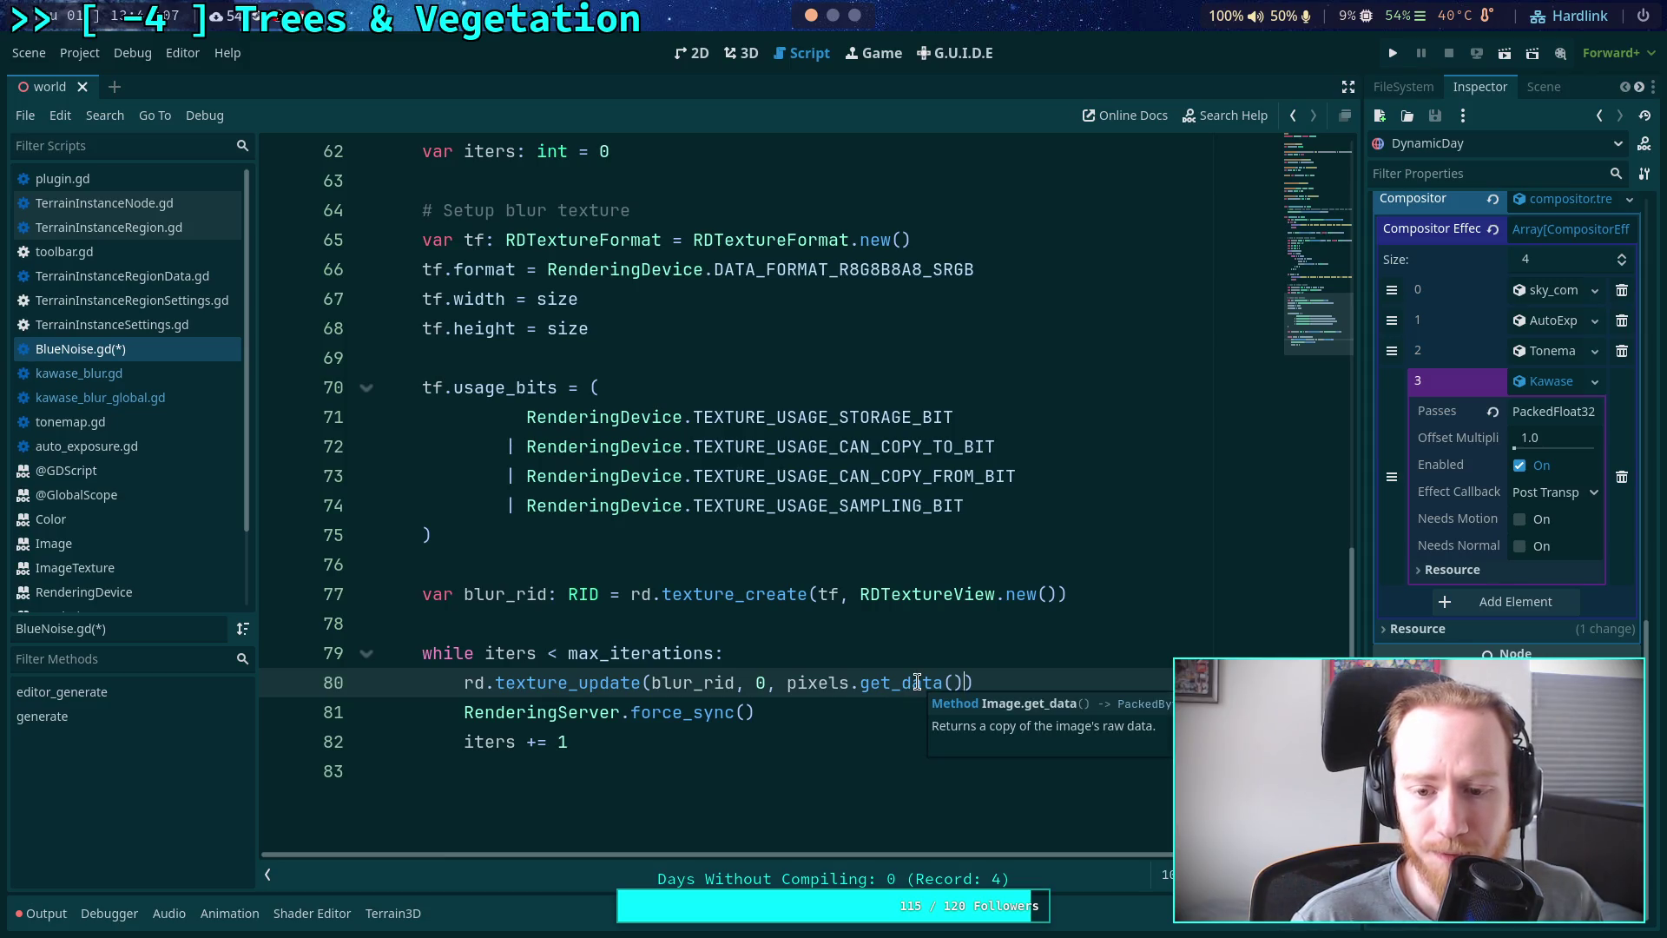
pyautogui.moveTo(576, 682)
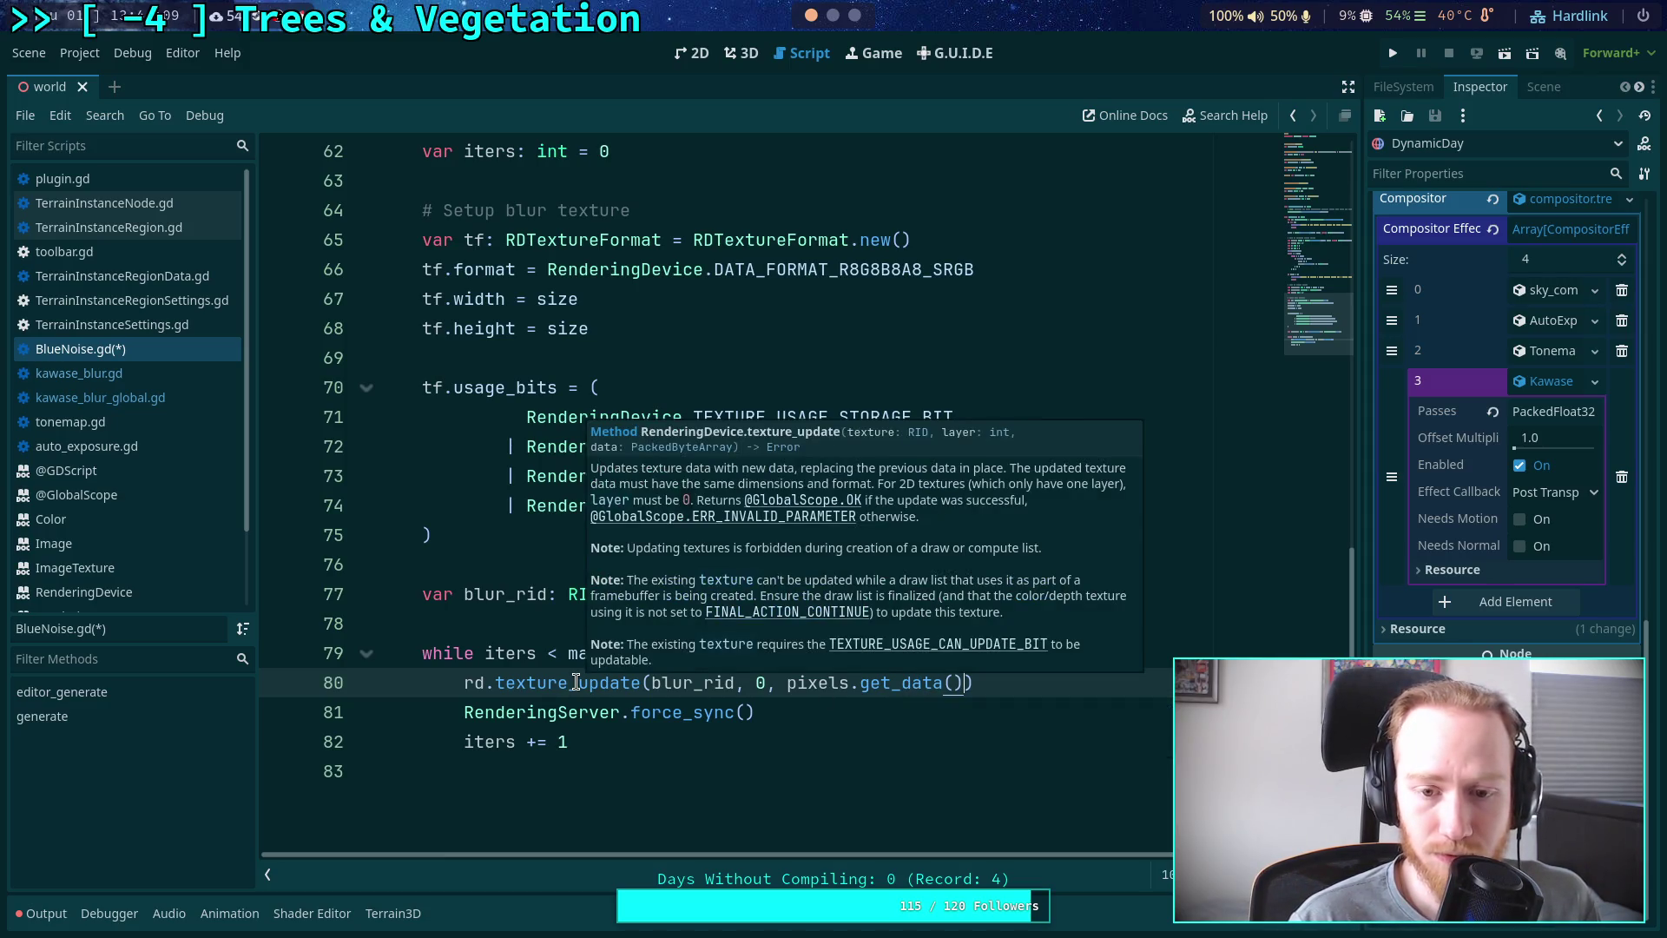
pyautogui.scroll(12, 576, 682)
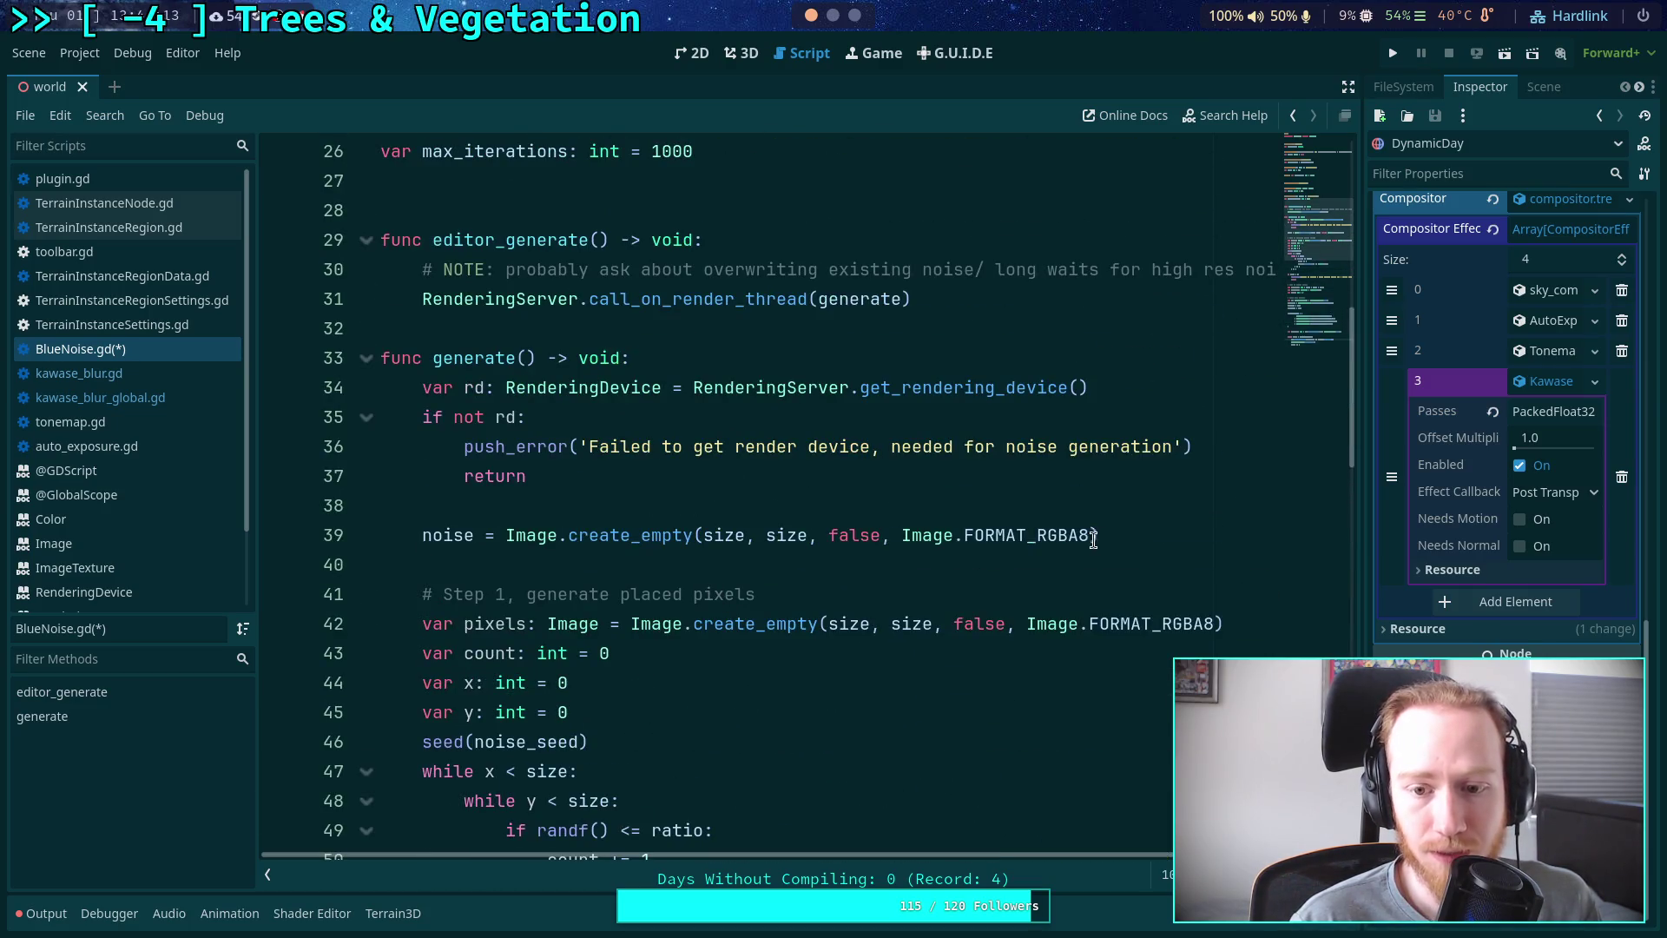
pyautogui.moveTo(1030, 538)
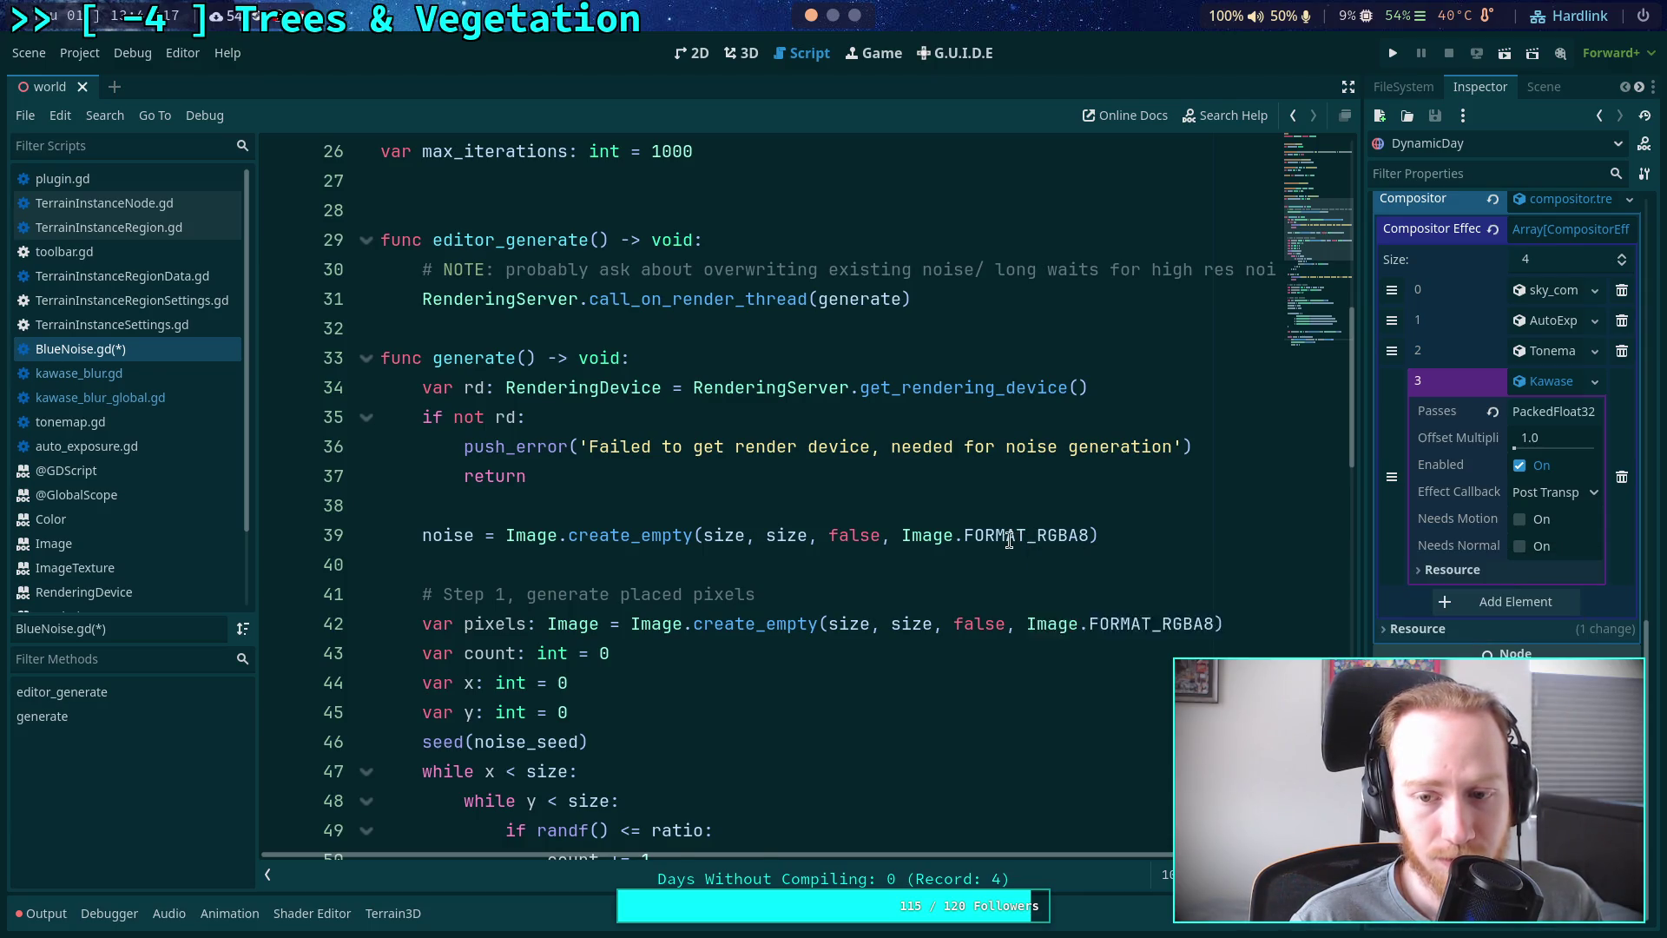
pyautogui.scroll(-7, 998, 556)
pyautogui.click(875, 712)
pyautogui.moveTo(877, 712); pyautogui.dragTo(921, 712)
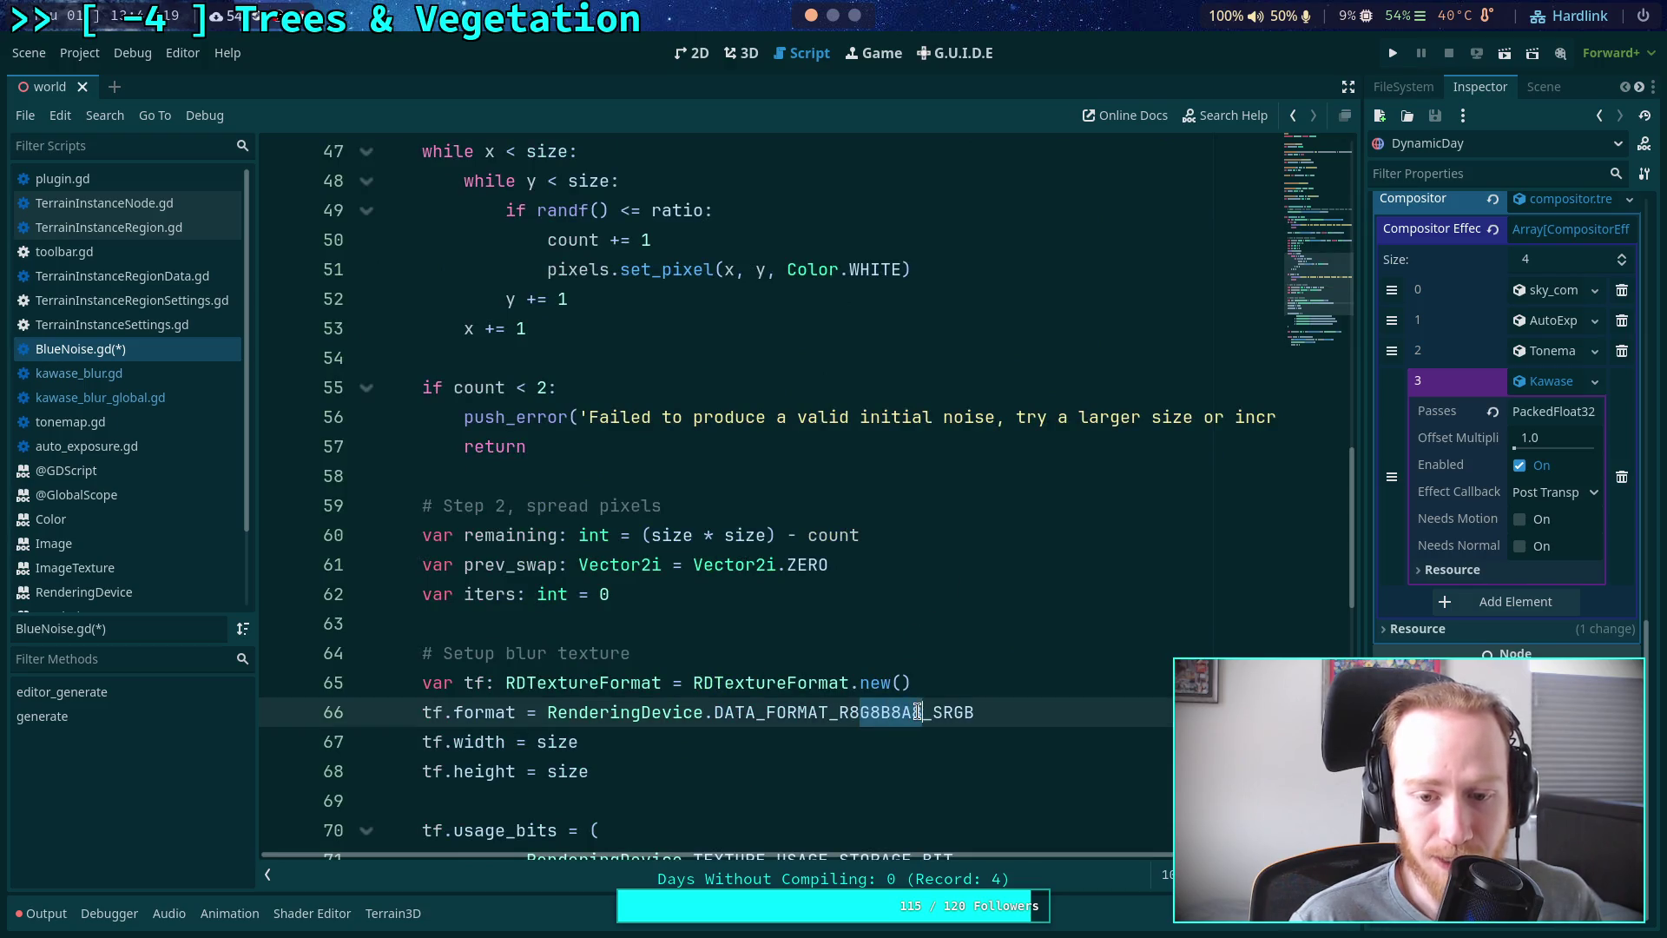
pyautogui.click(951, 712)
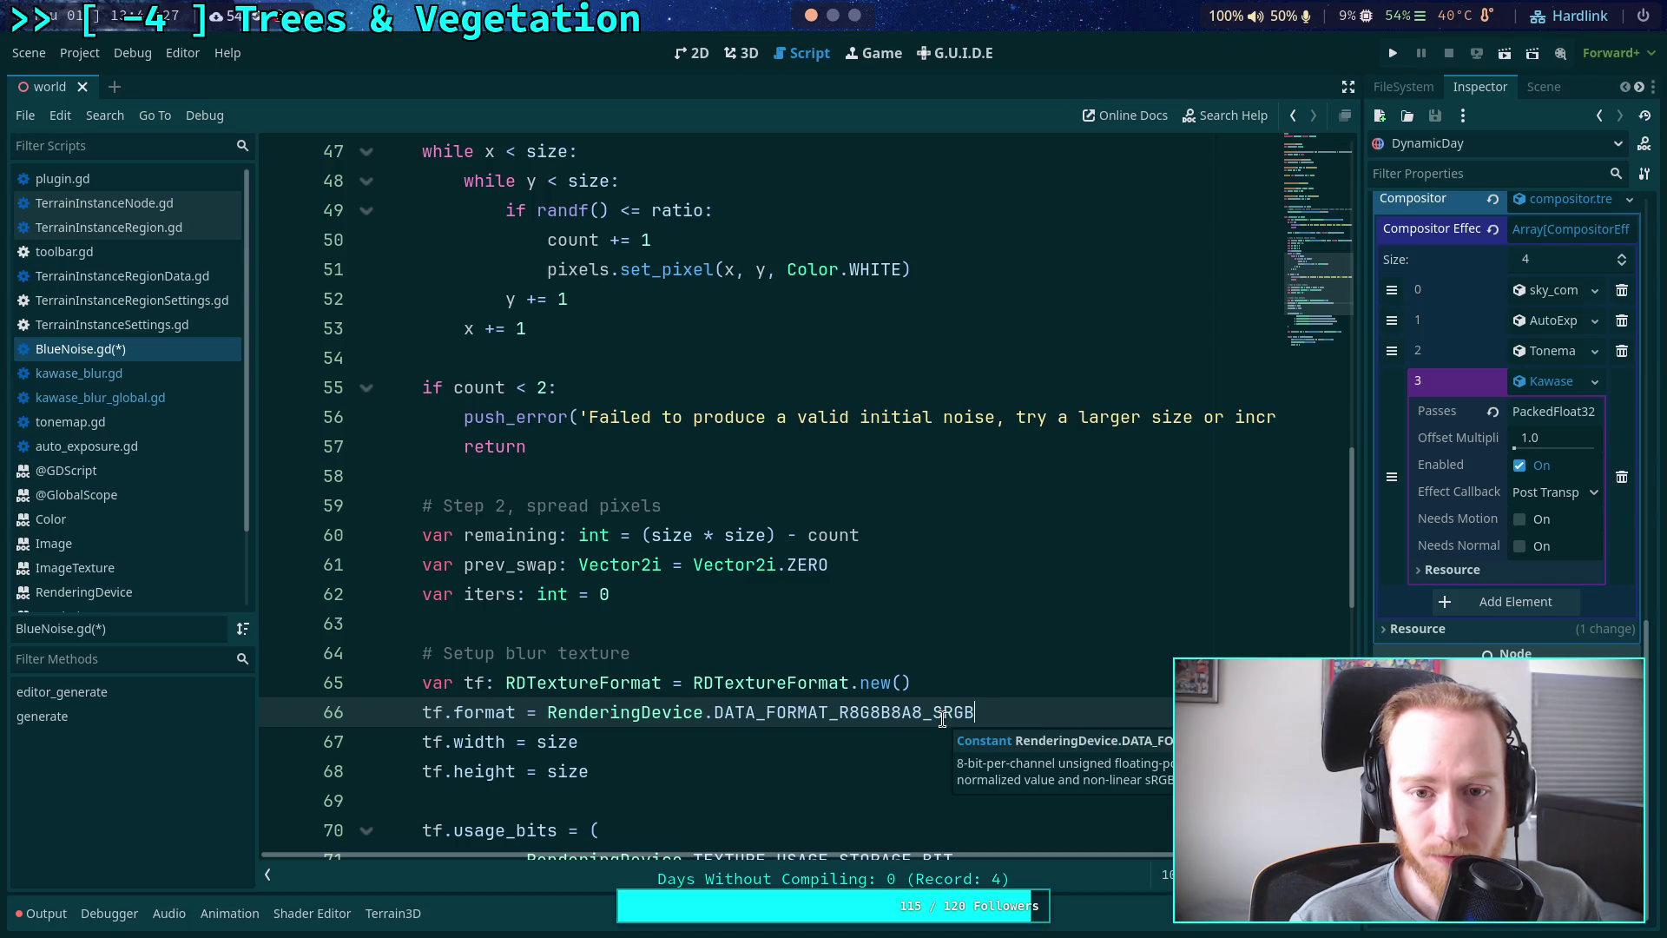
pyautogui.scroll(5, 942, 719)
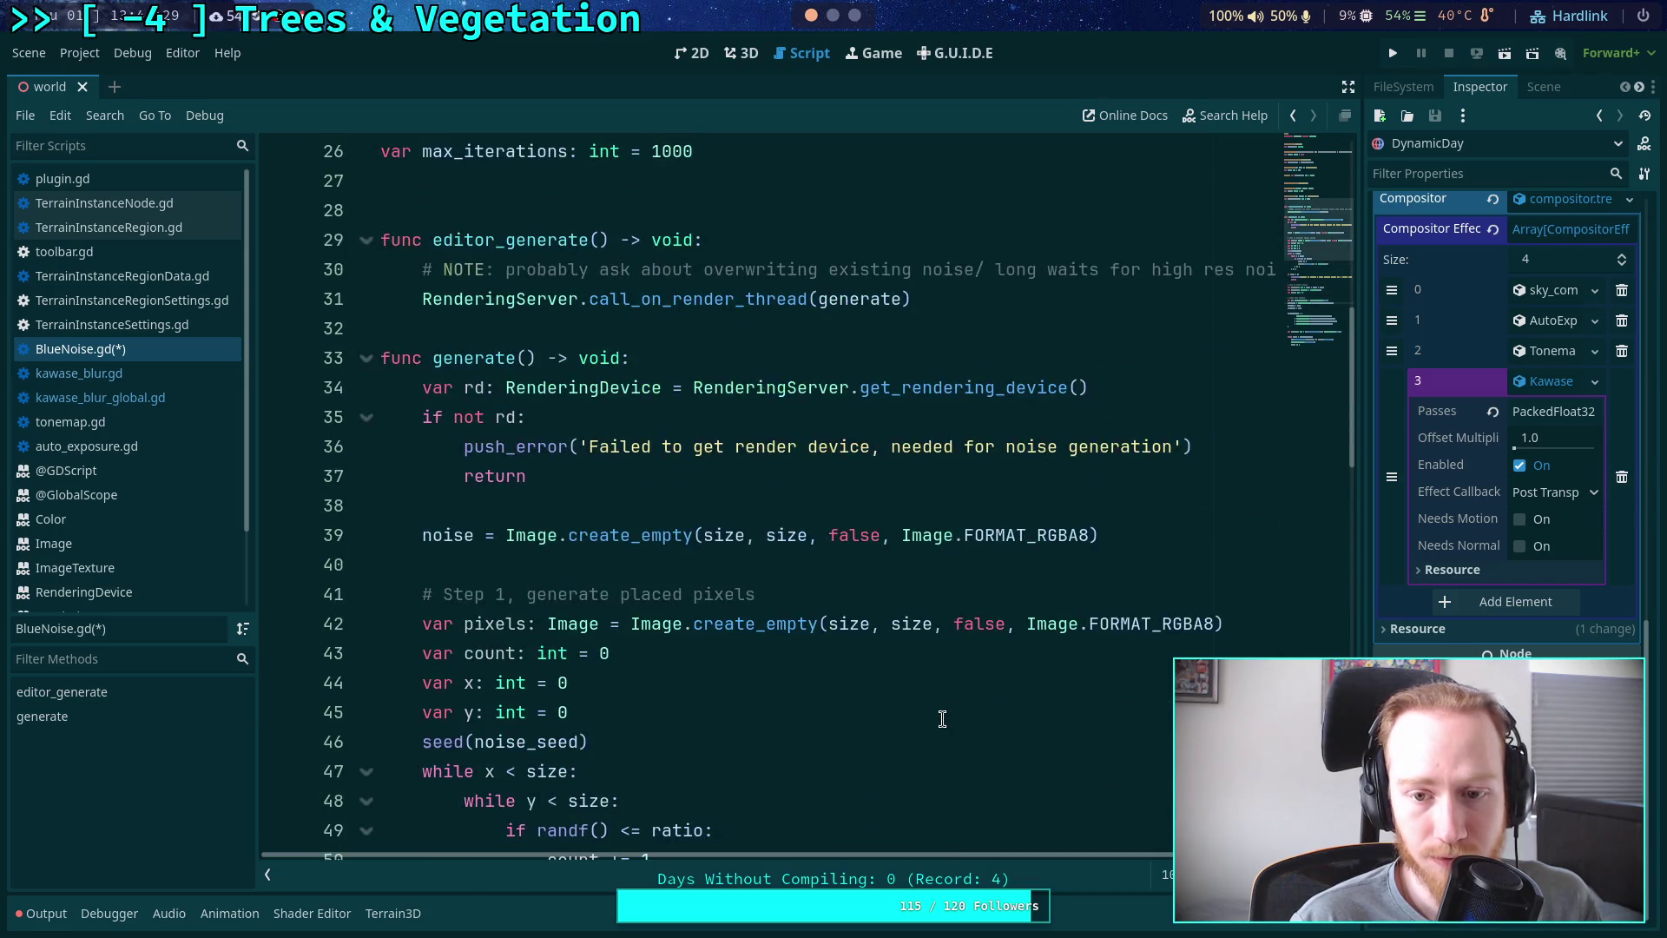
pyautogui.moveTo(1041, 359)
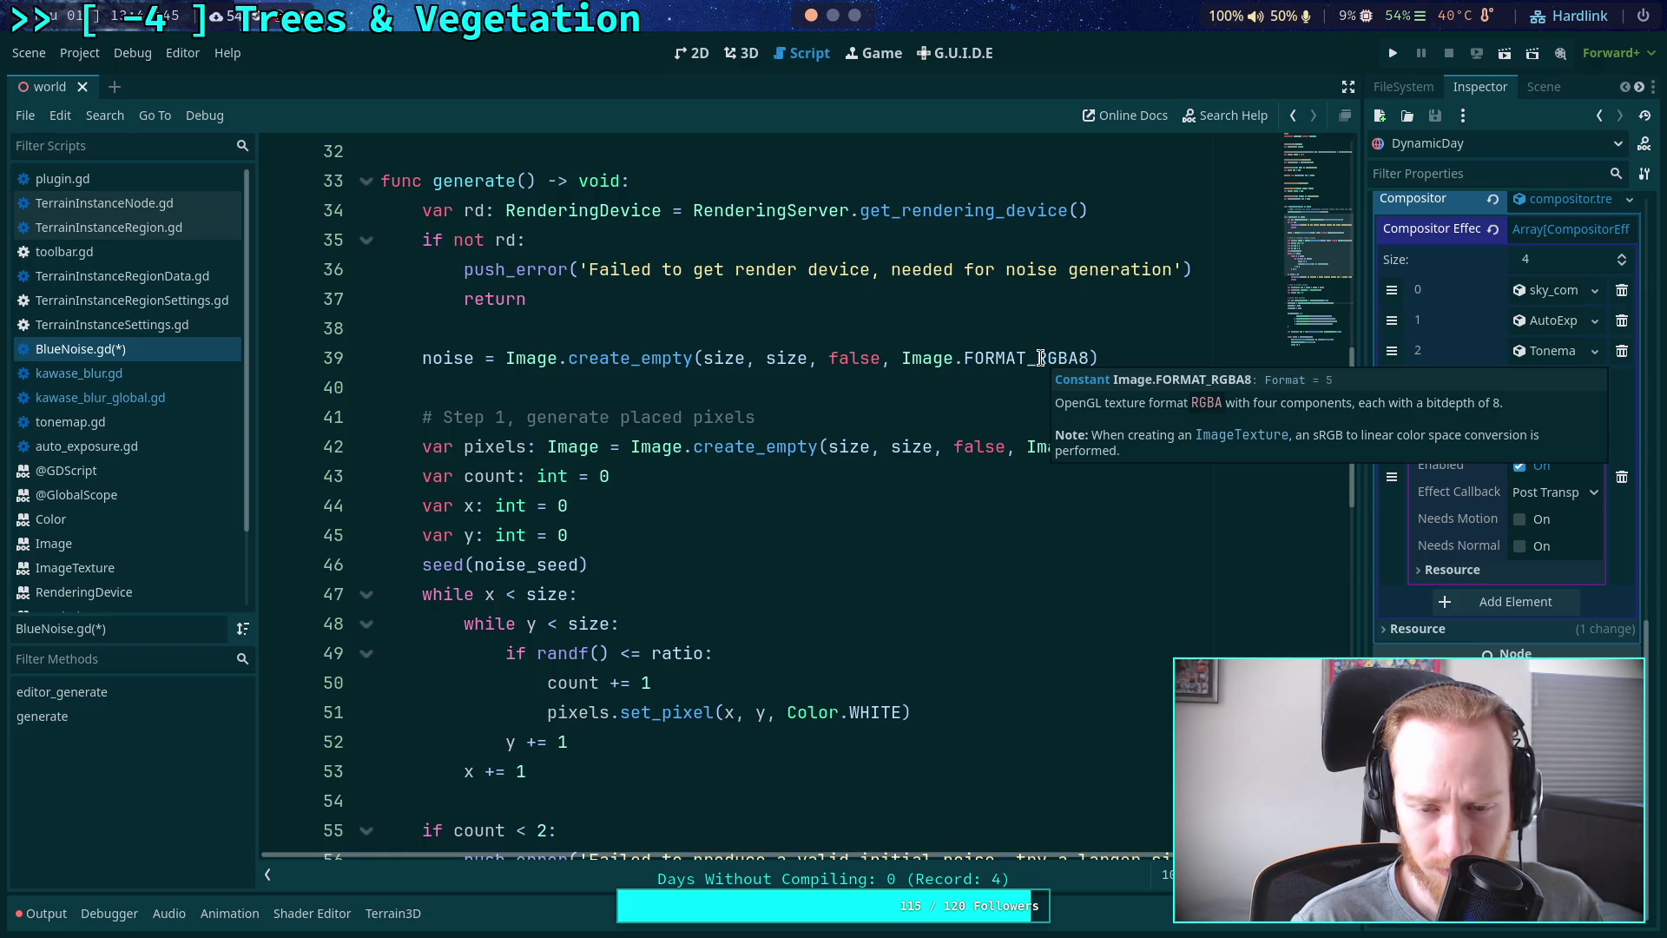
pyautogui.moveTo(593, 351)
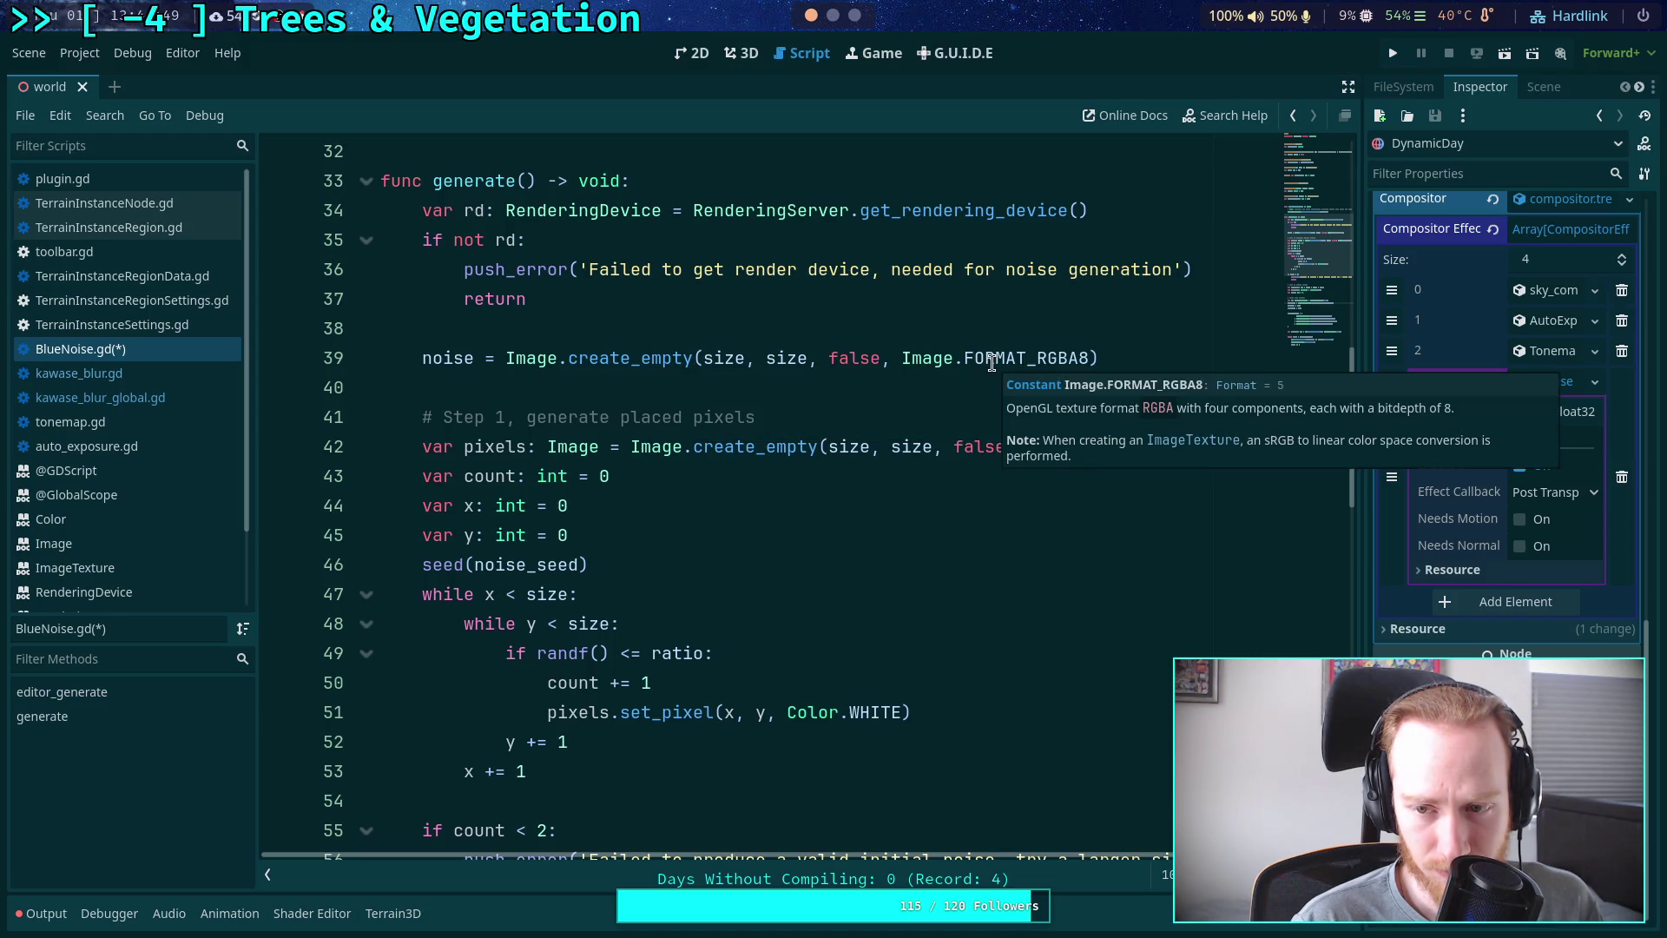
pyautogui.scroll(-8, 992, 362)
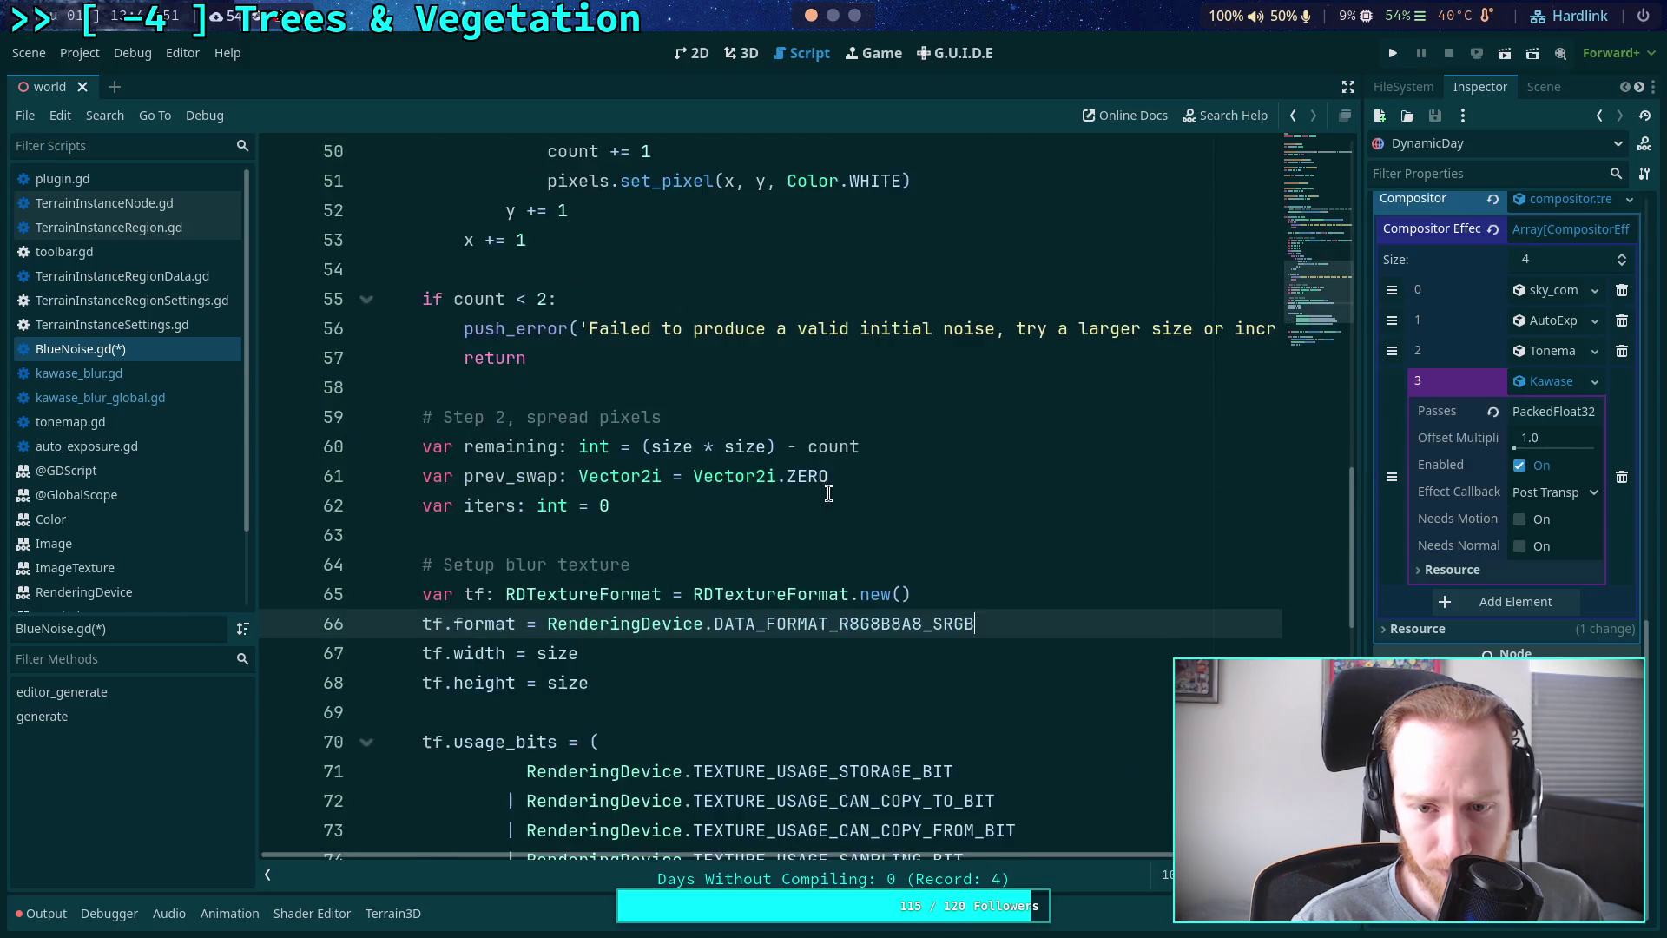
pyautogui.moveTo(906, 447)
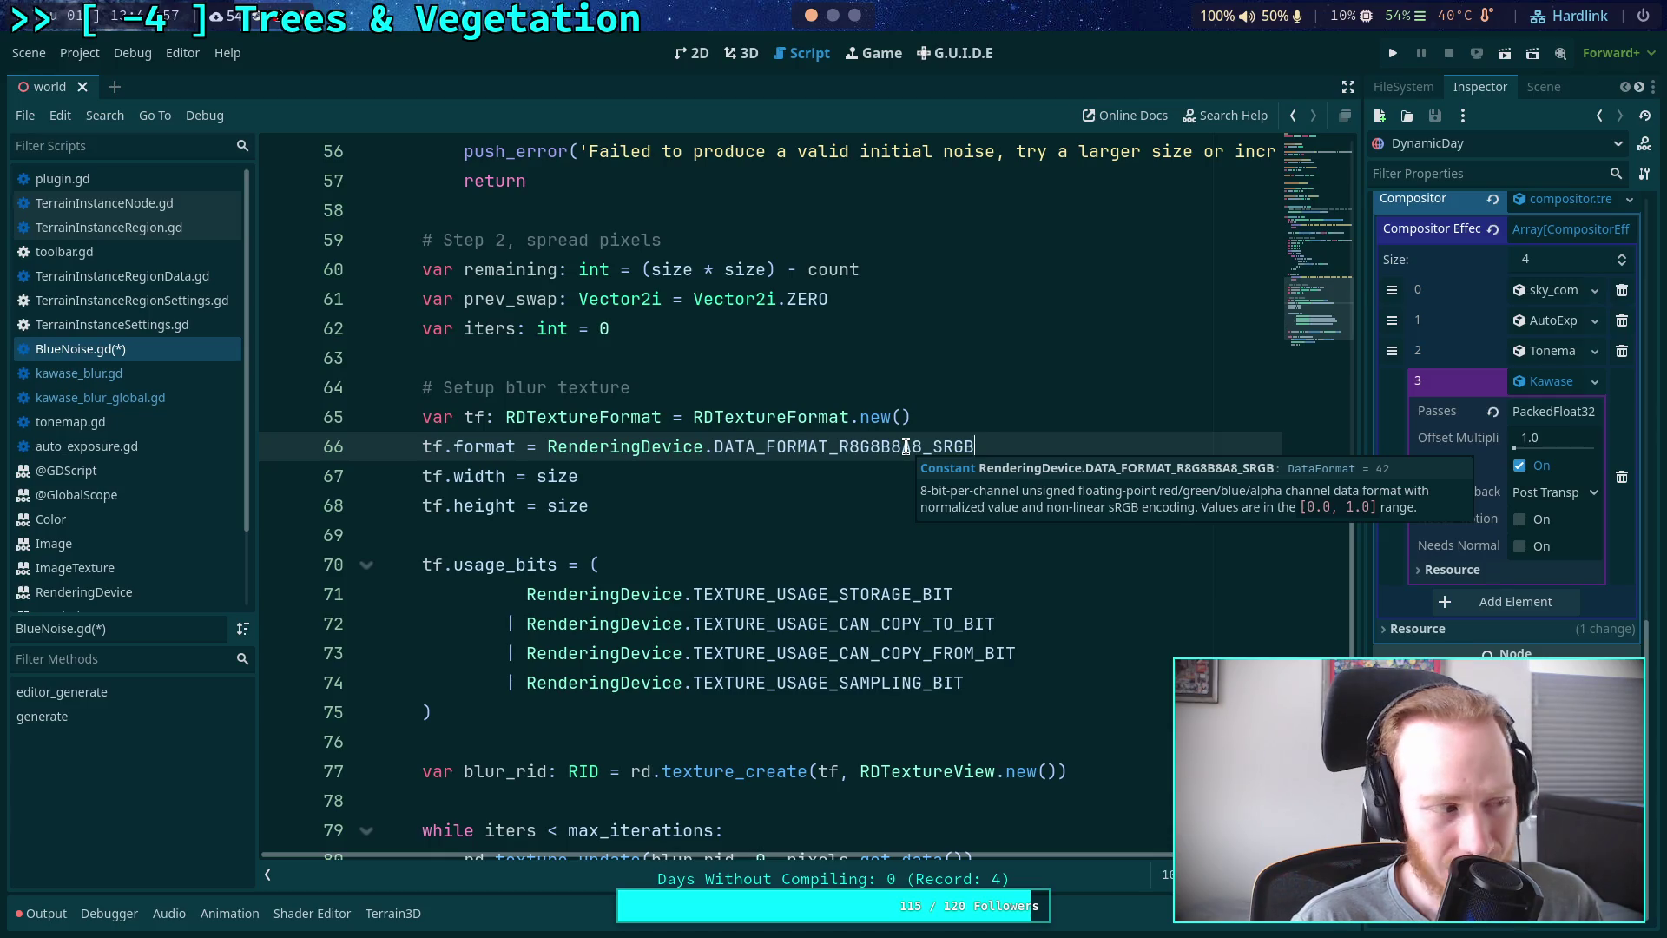
pyautogui.scroll(4, 814, 552)
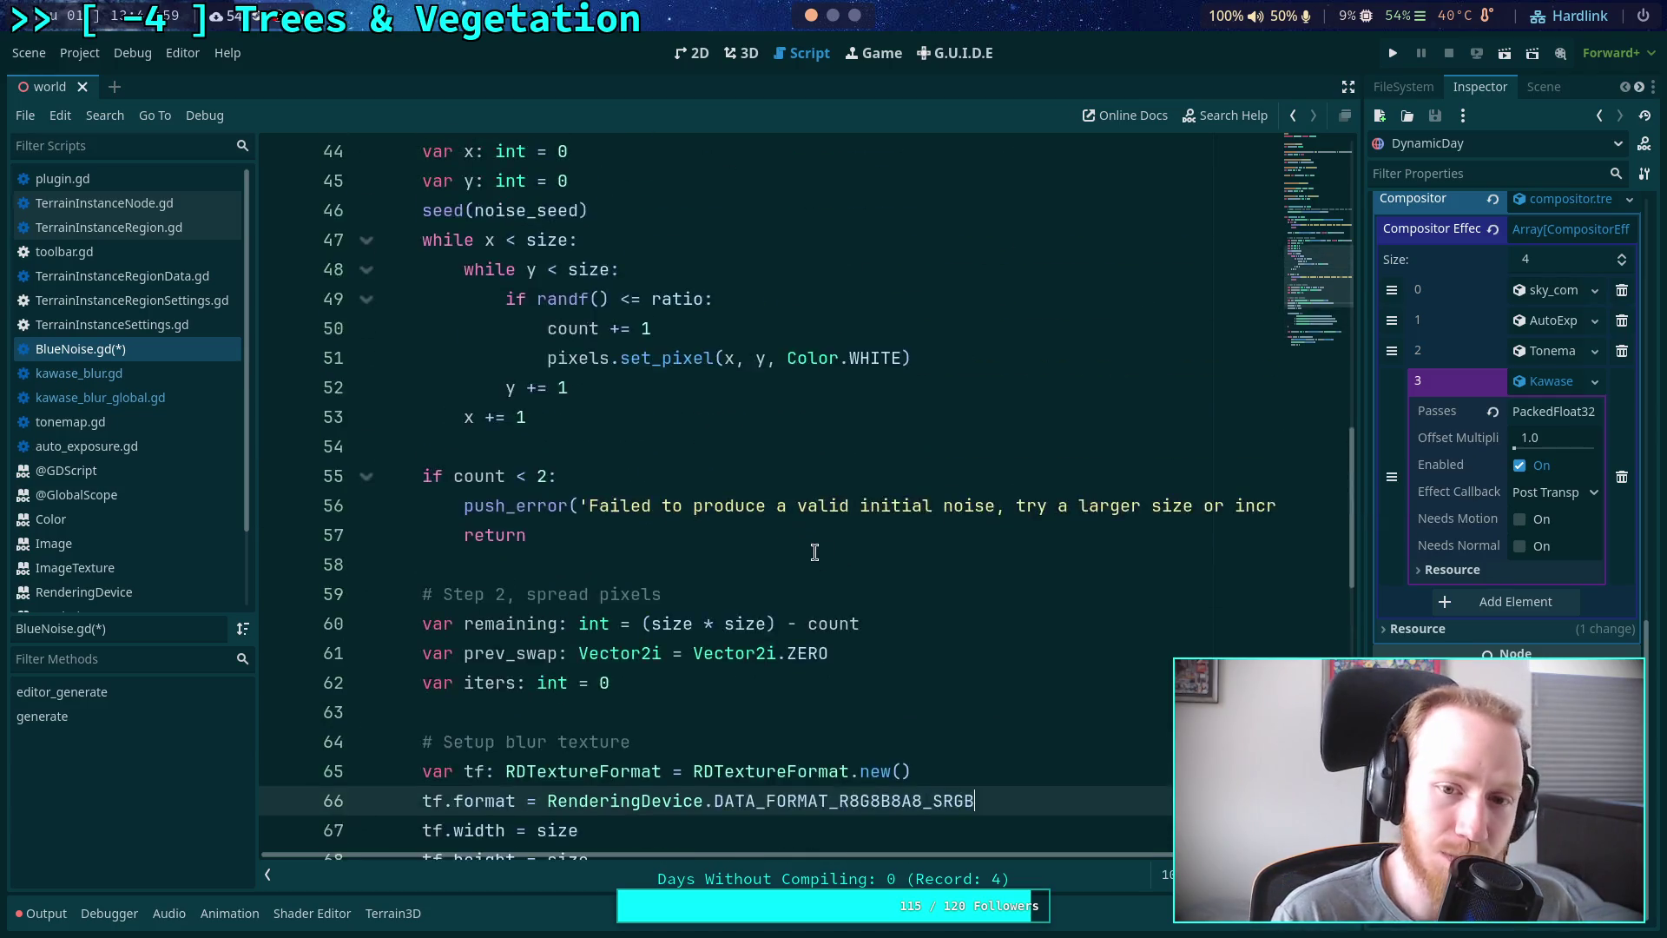
pyautogui.scroll(2, 814, 552)
pyautogui.moveTo(804, 526)
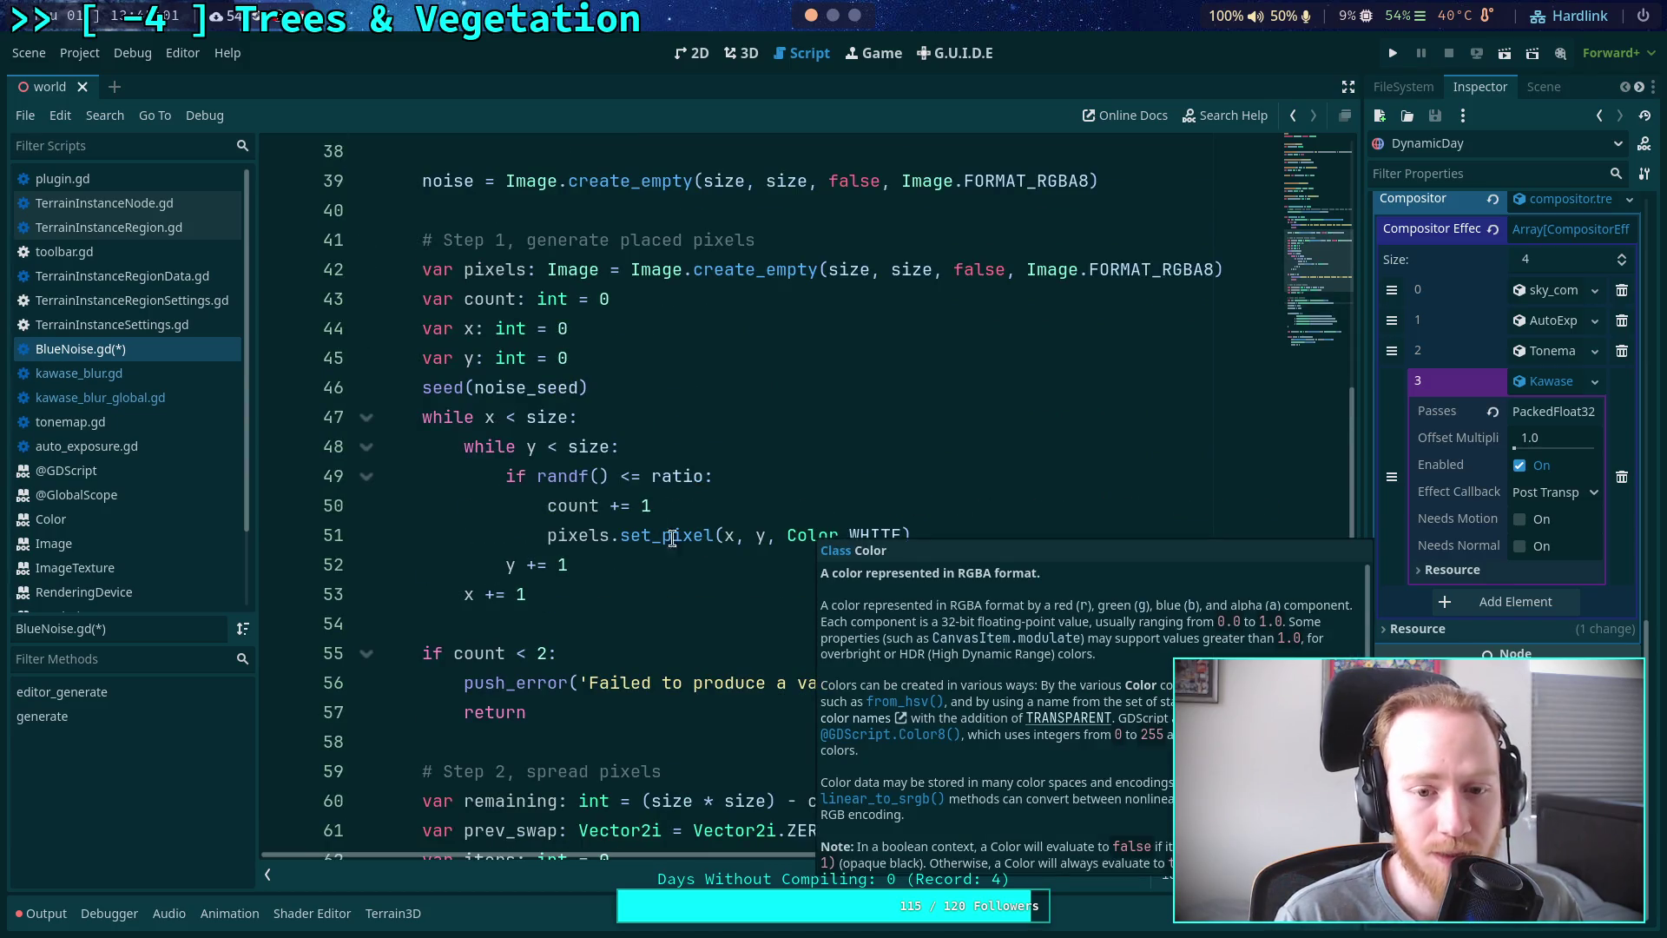
pyautogui.moveTo(1152, 272)
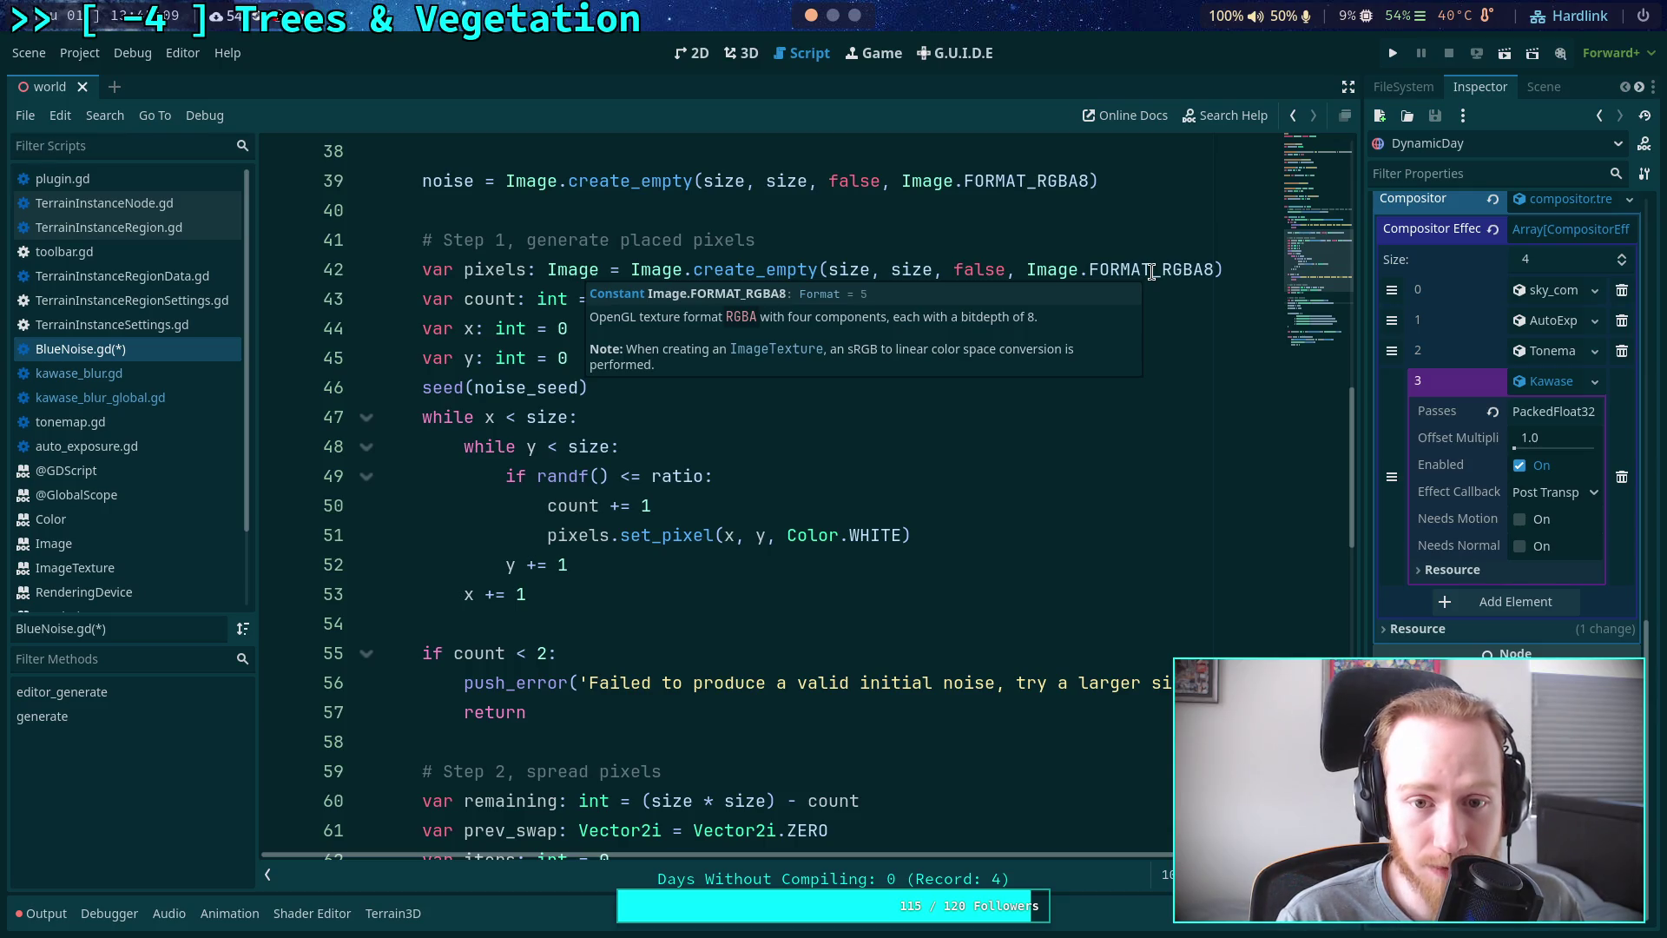
pyautogui.doubleClick(1152, 272)
pyautogui.scroll(-5, 1005, 521)
pyautogui.click(1005, 521)
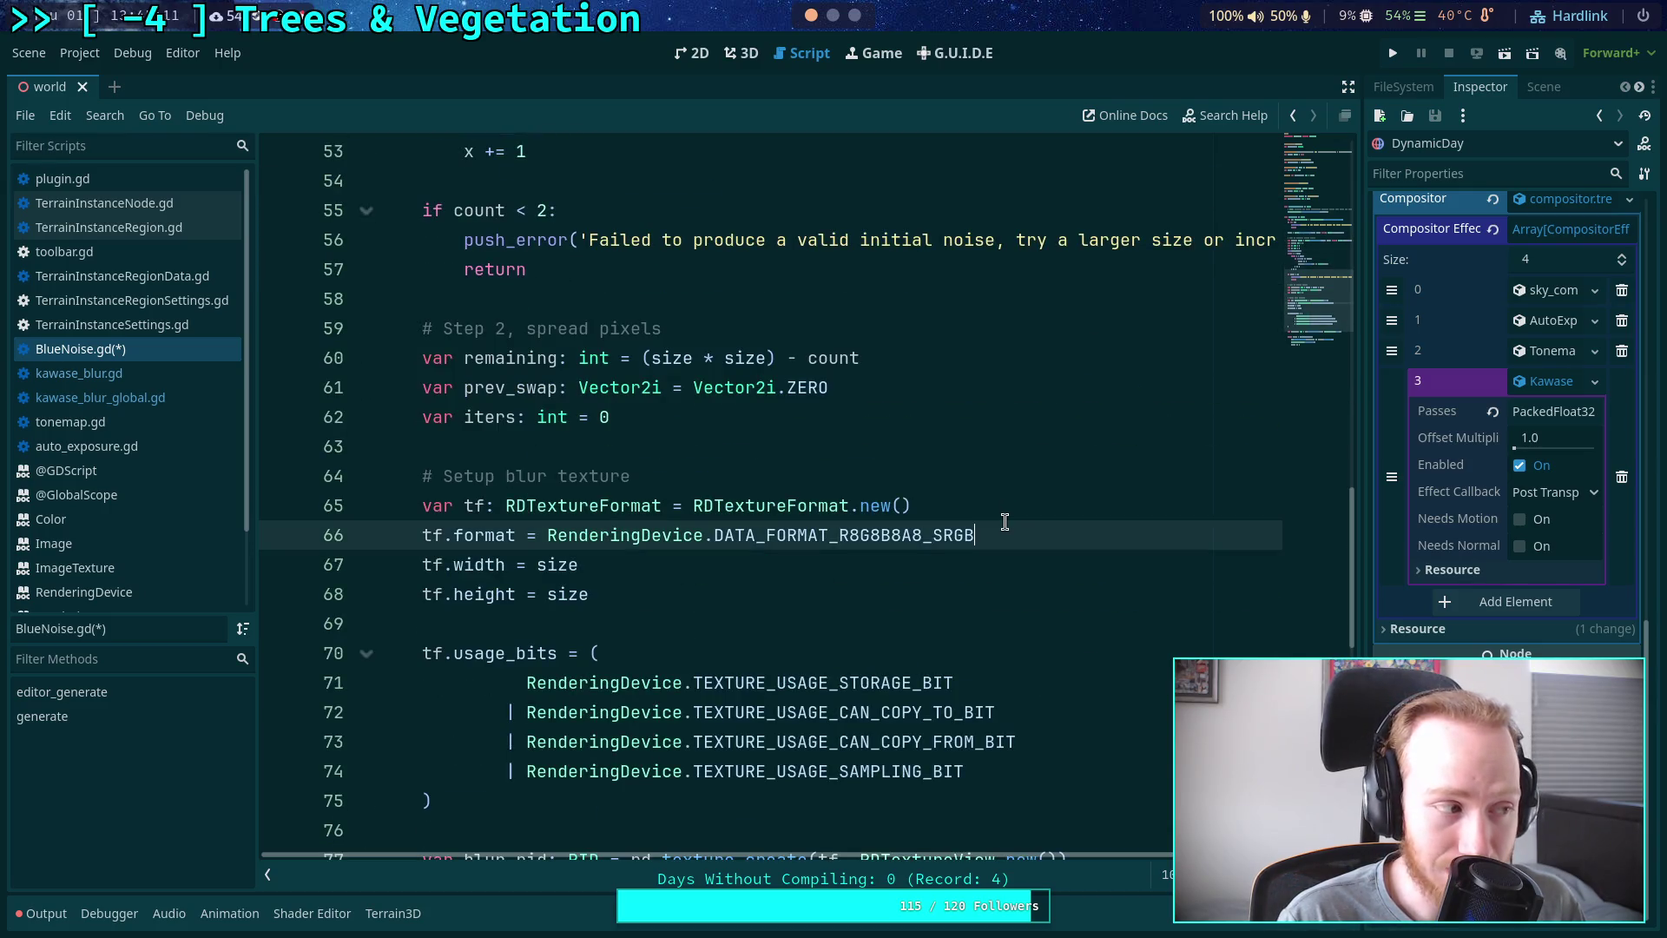
pyautogui.scroll(-4, 1004, 522)
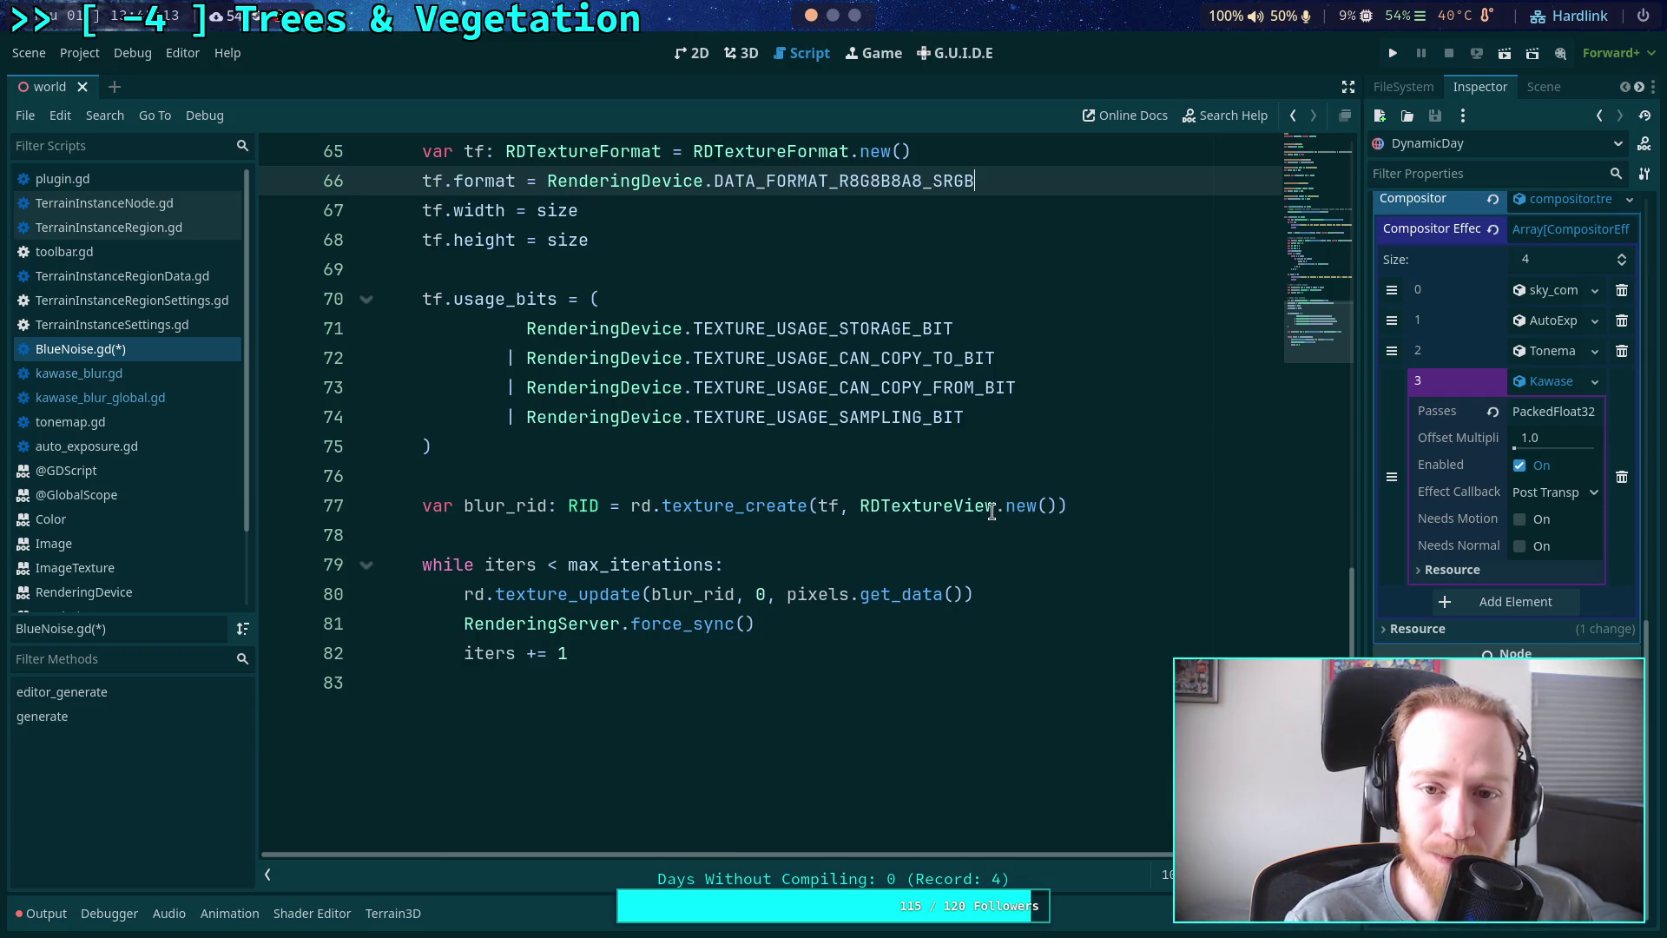
pyautogui.scroll(1, 990, 513)
pyautogui.moveTo(934, 269); pyautogui.dragTo(975, 269)
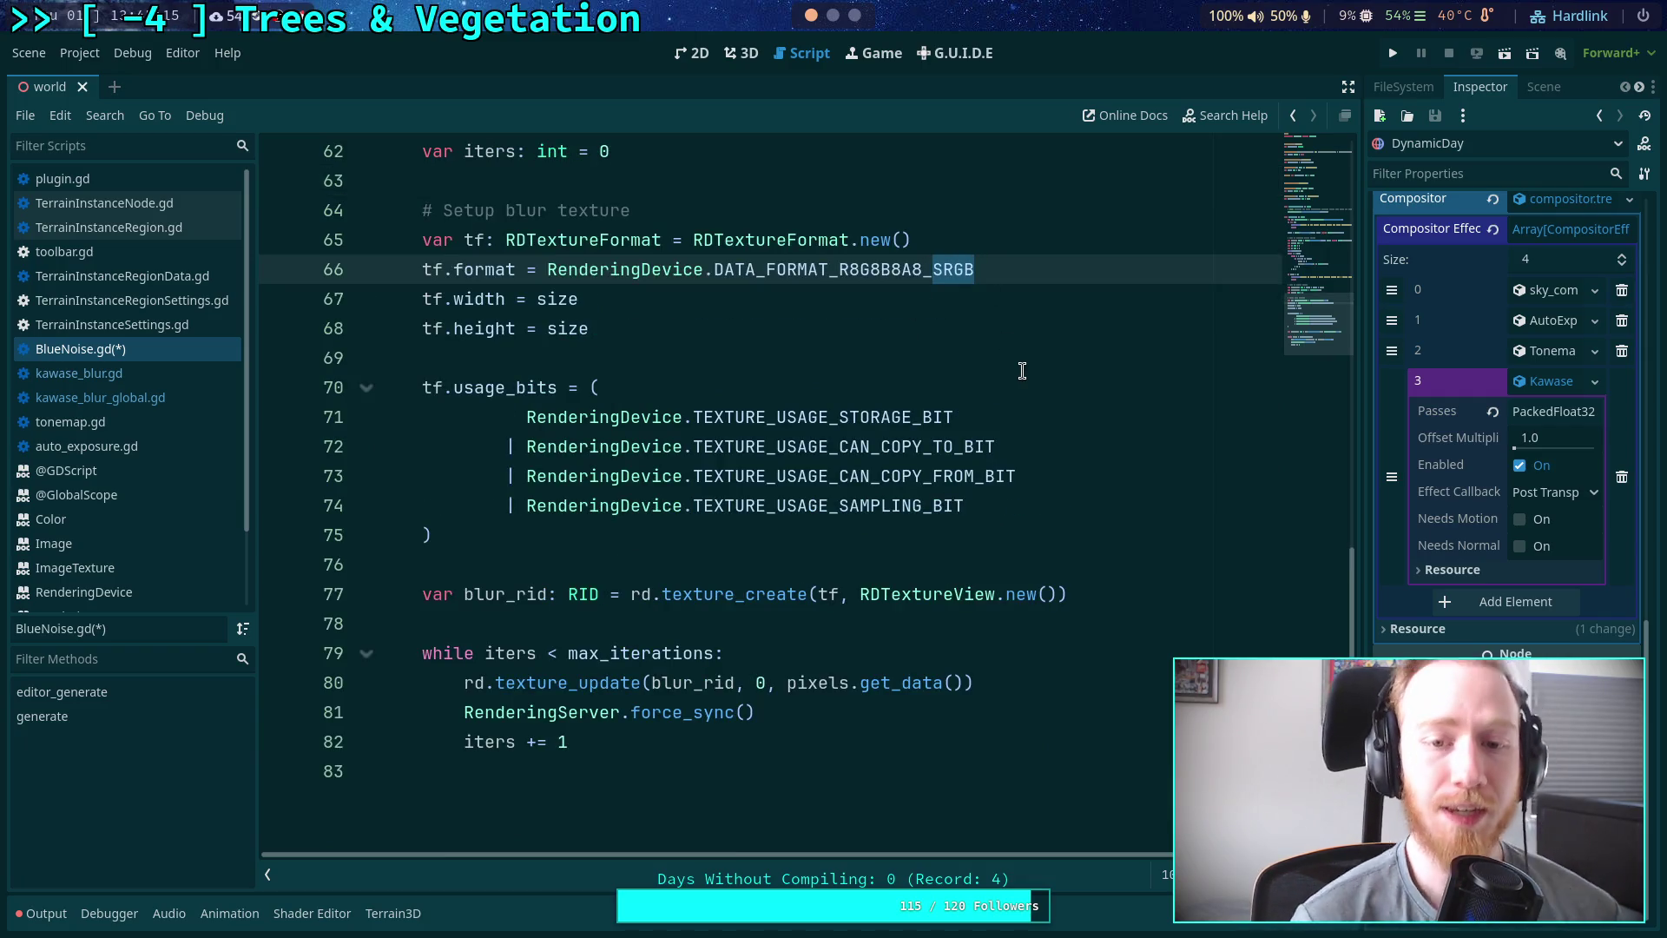
pyautogui.moveTo(893, 281)
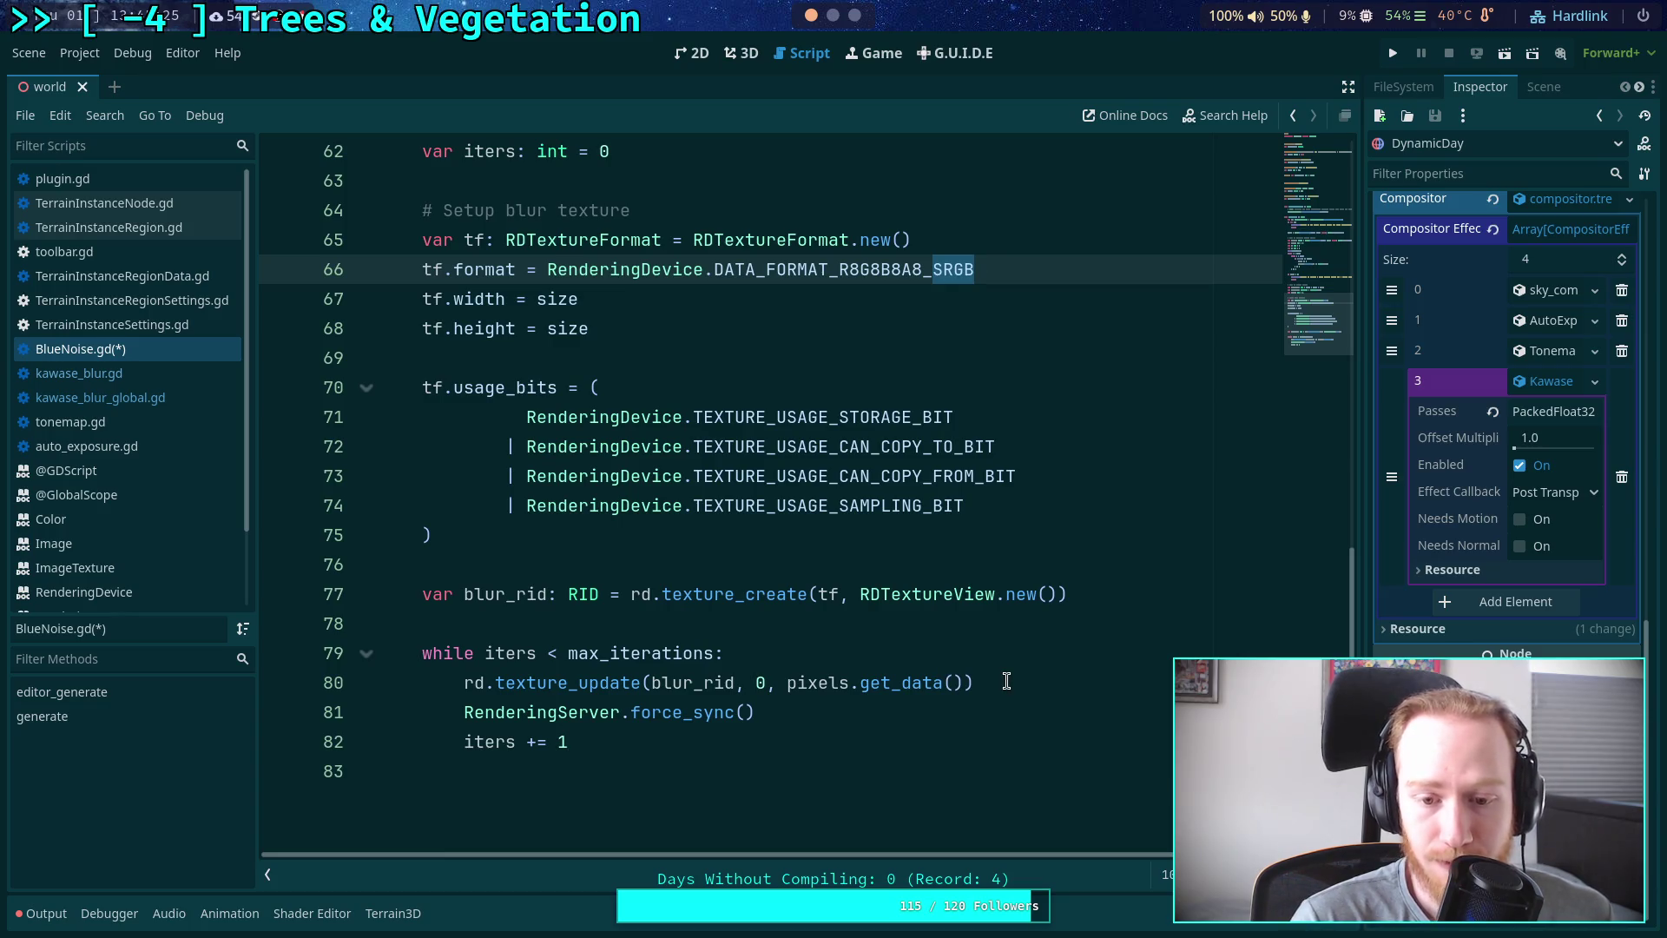
pyautogui.click(1091, 680)
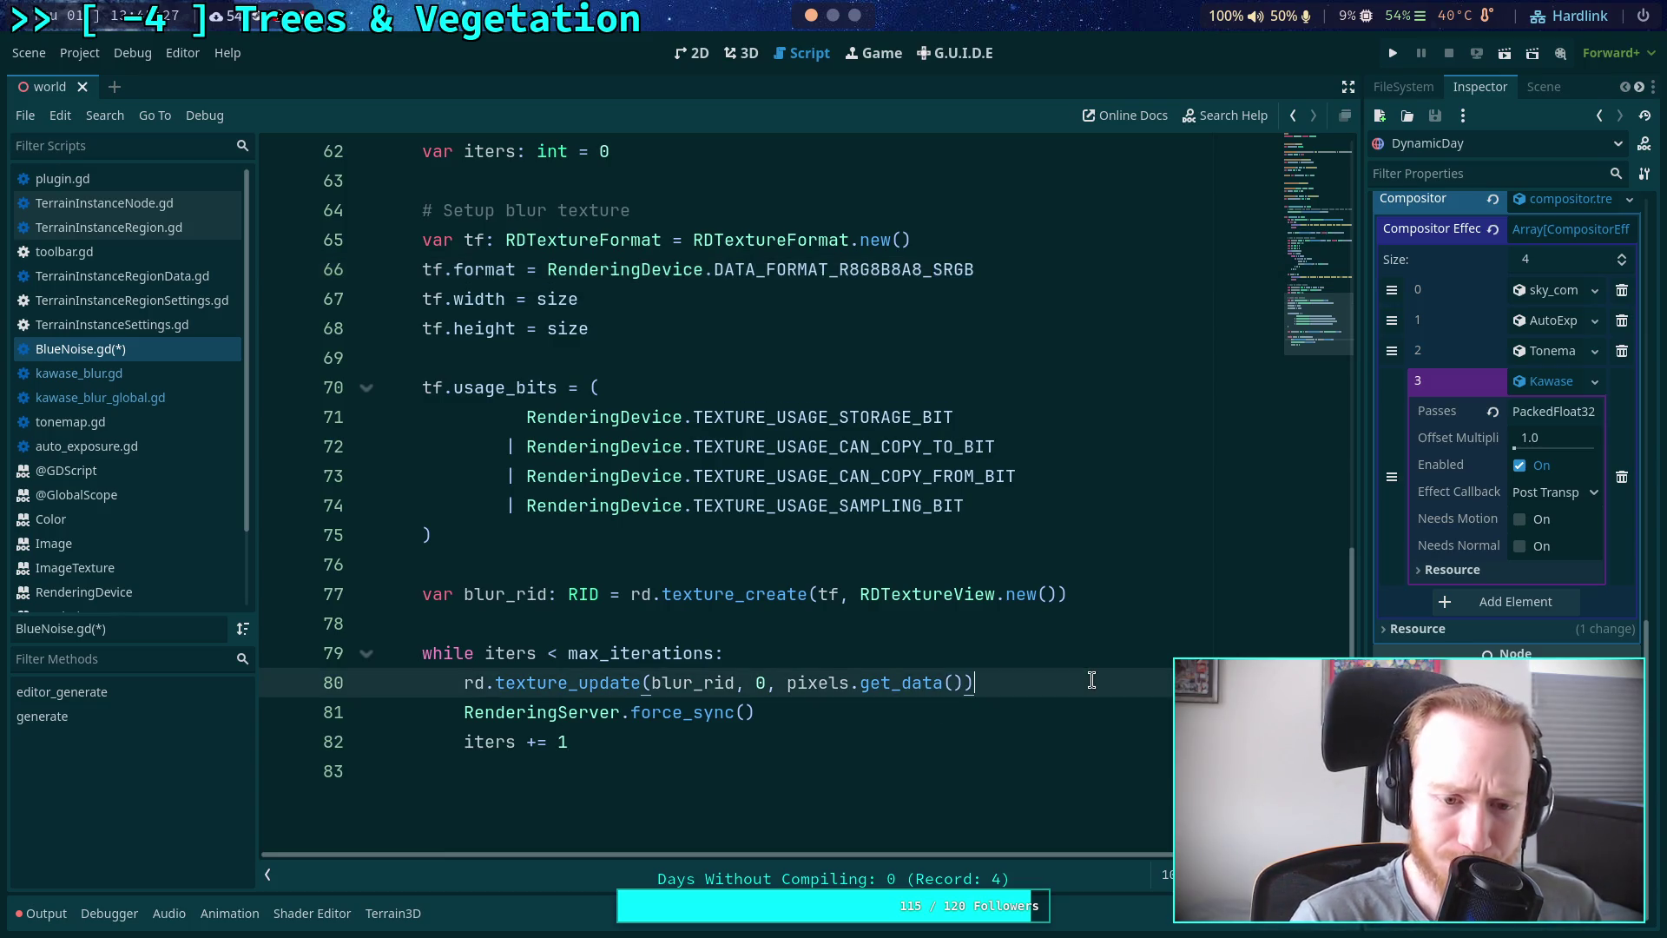
# Step: Add an empty line after the rd.texture_update call on line 80
pyautogui.press('Return')
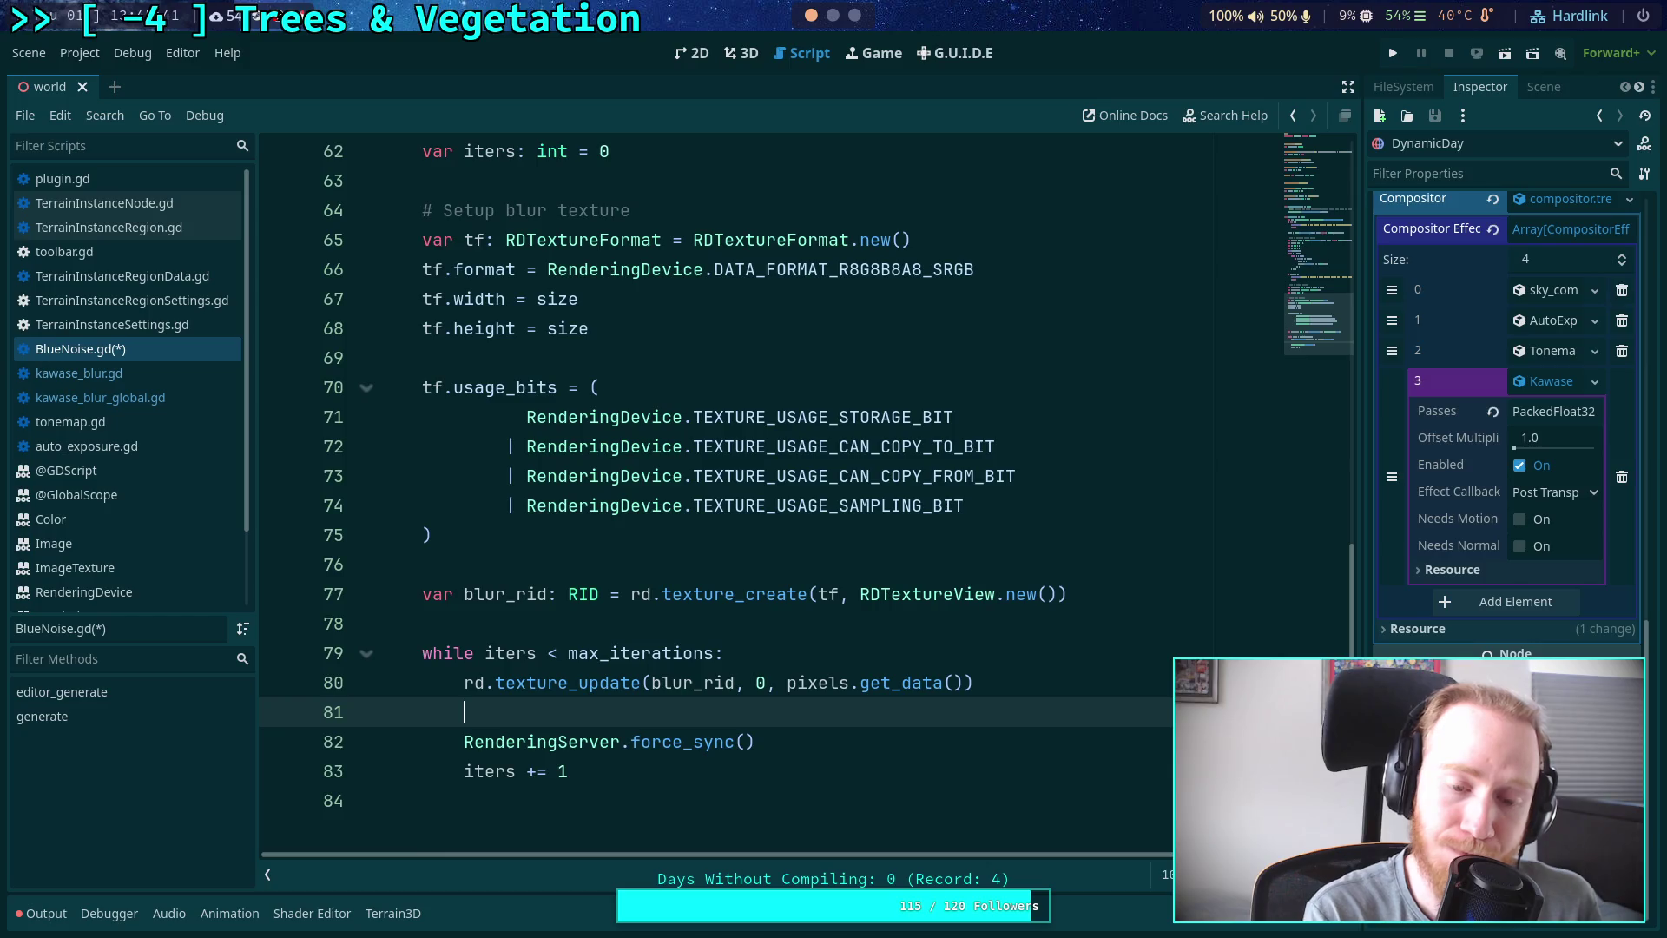
pyautogui.moveTo(580, 681)
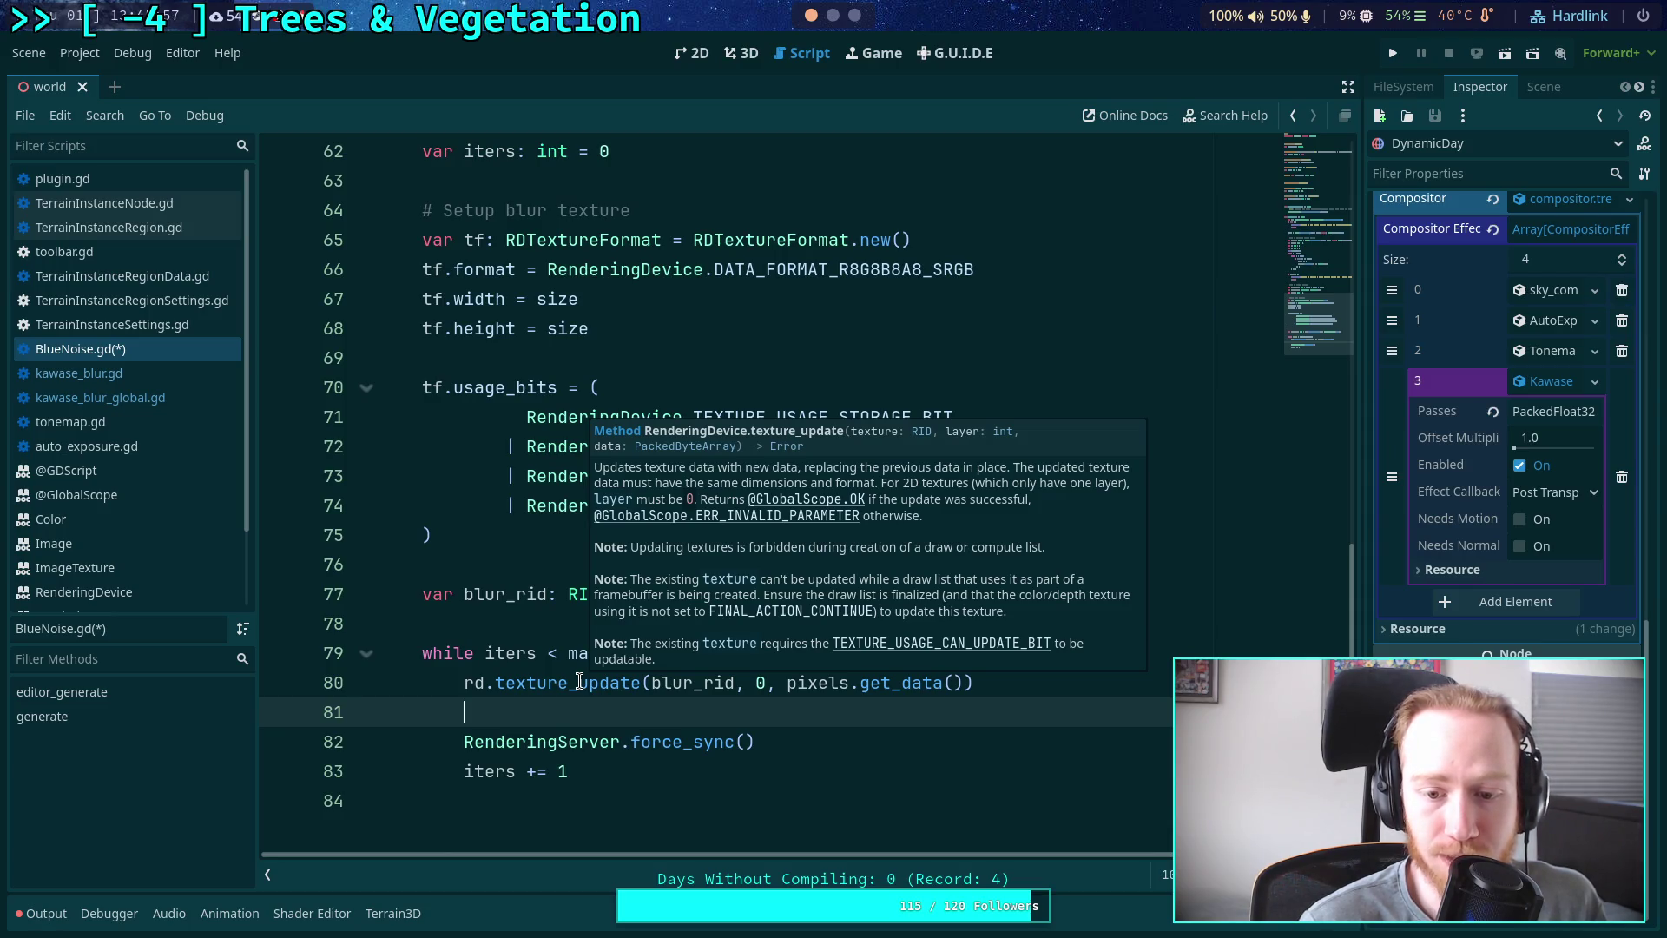
pyautogui.scroll(20, 578, 682)
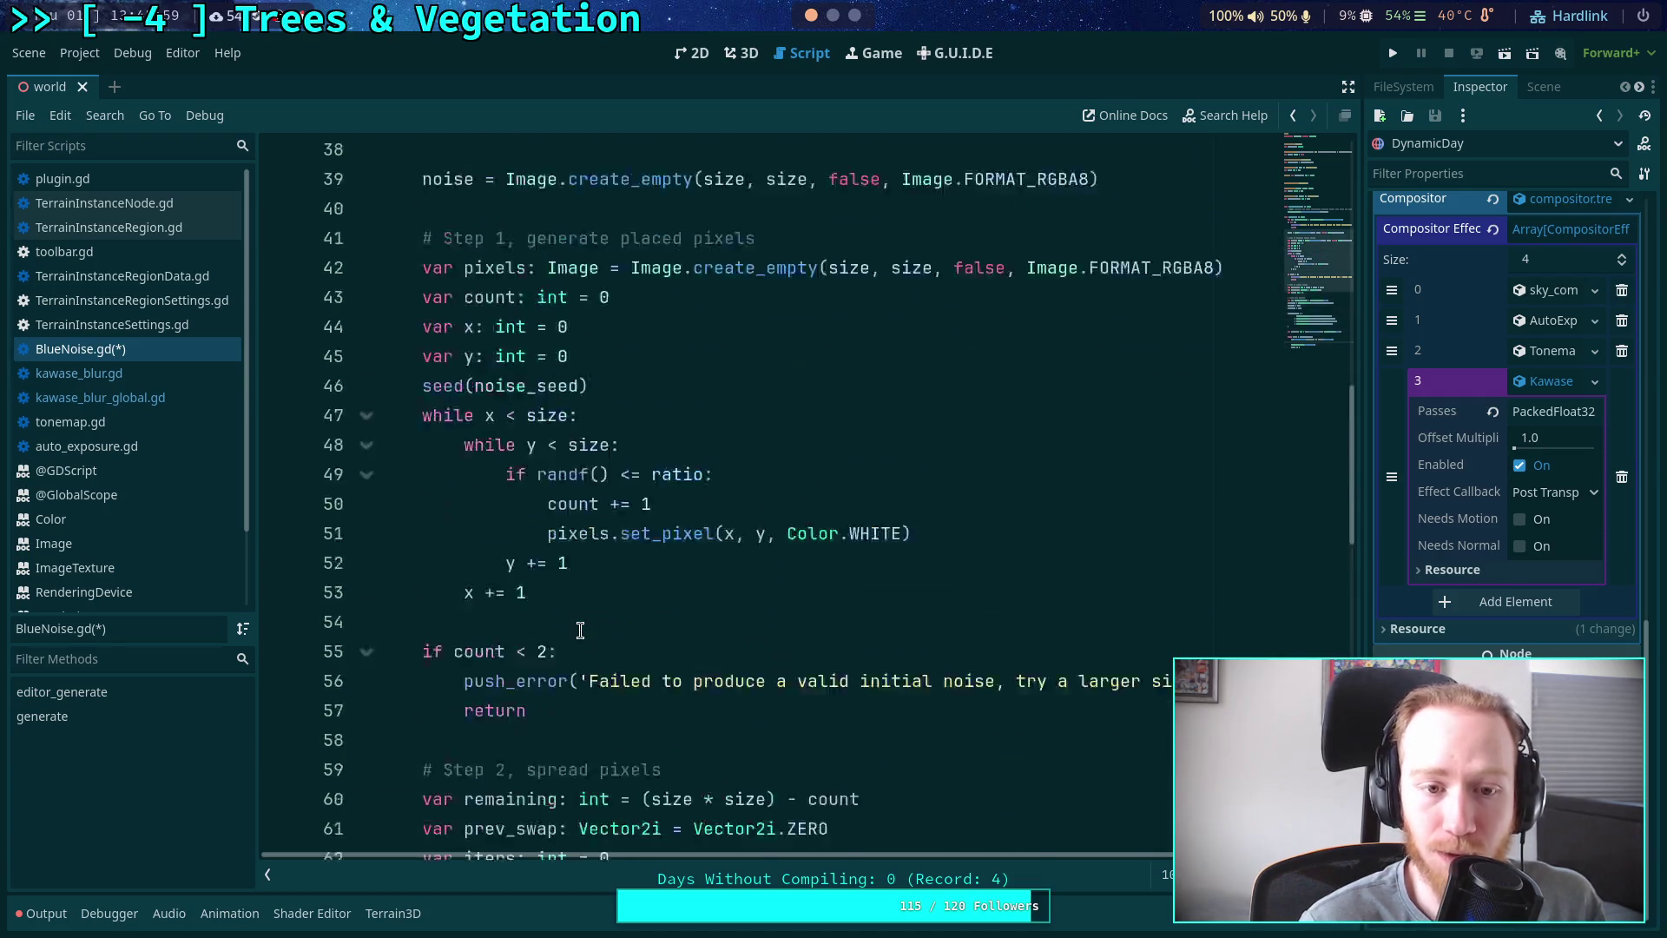
# Step: Change the line 72 blur texture usage flag from CAN_COPY_TO_BIT to TEXTURE_USAGE_CAN_UPDATE_BIT
pyautogui.scroll(-17, 575, 619)
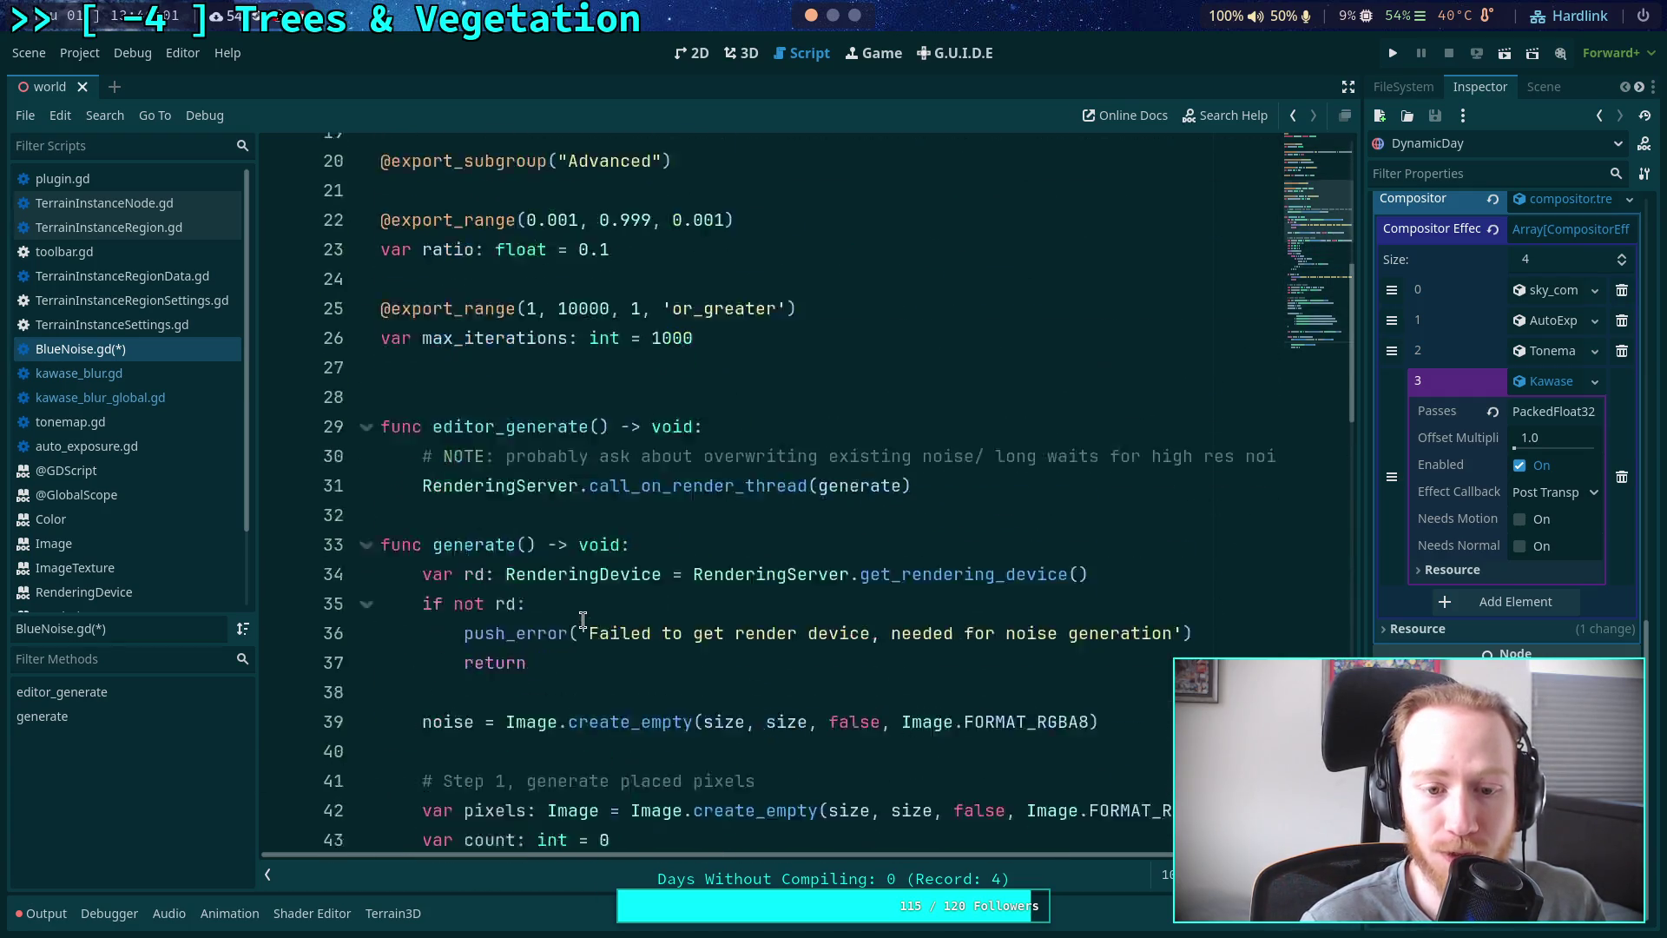
pyautogui.scroll(-1, 735, 637)
pyautogui.moveTo(1055, 653); pyautogui.dragTo(533, 653)
pyautogui.moveTo(880, 653); pyautogui.dragTo(995, 653)
pyautogui.write('URE_USAGE_CAN_U')
pyautogui.press('Return')
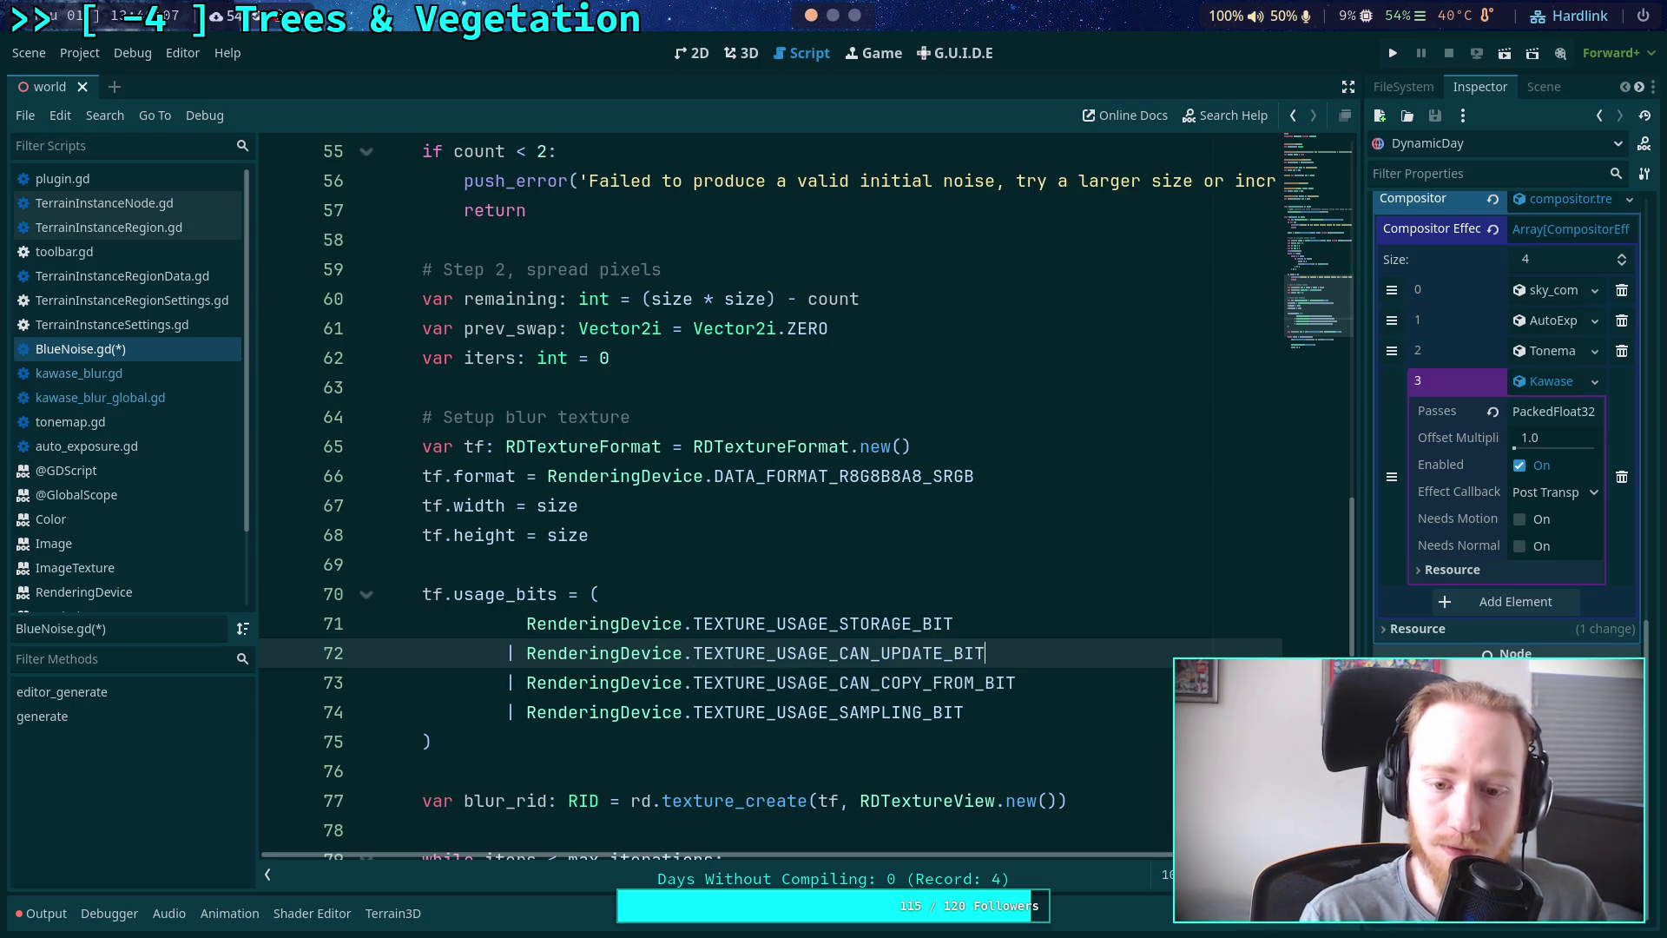
# Step: Switch to the kawase_blur.gd script from the script list
pyautogui.scroll(-3, 1058, 593)
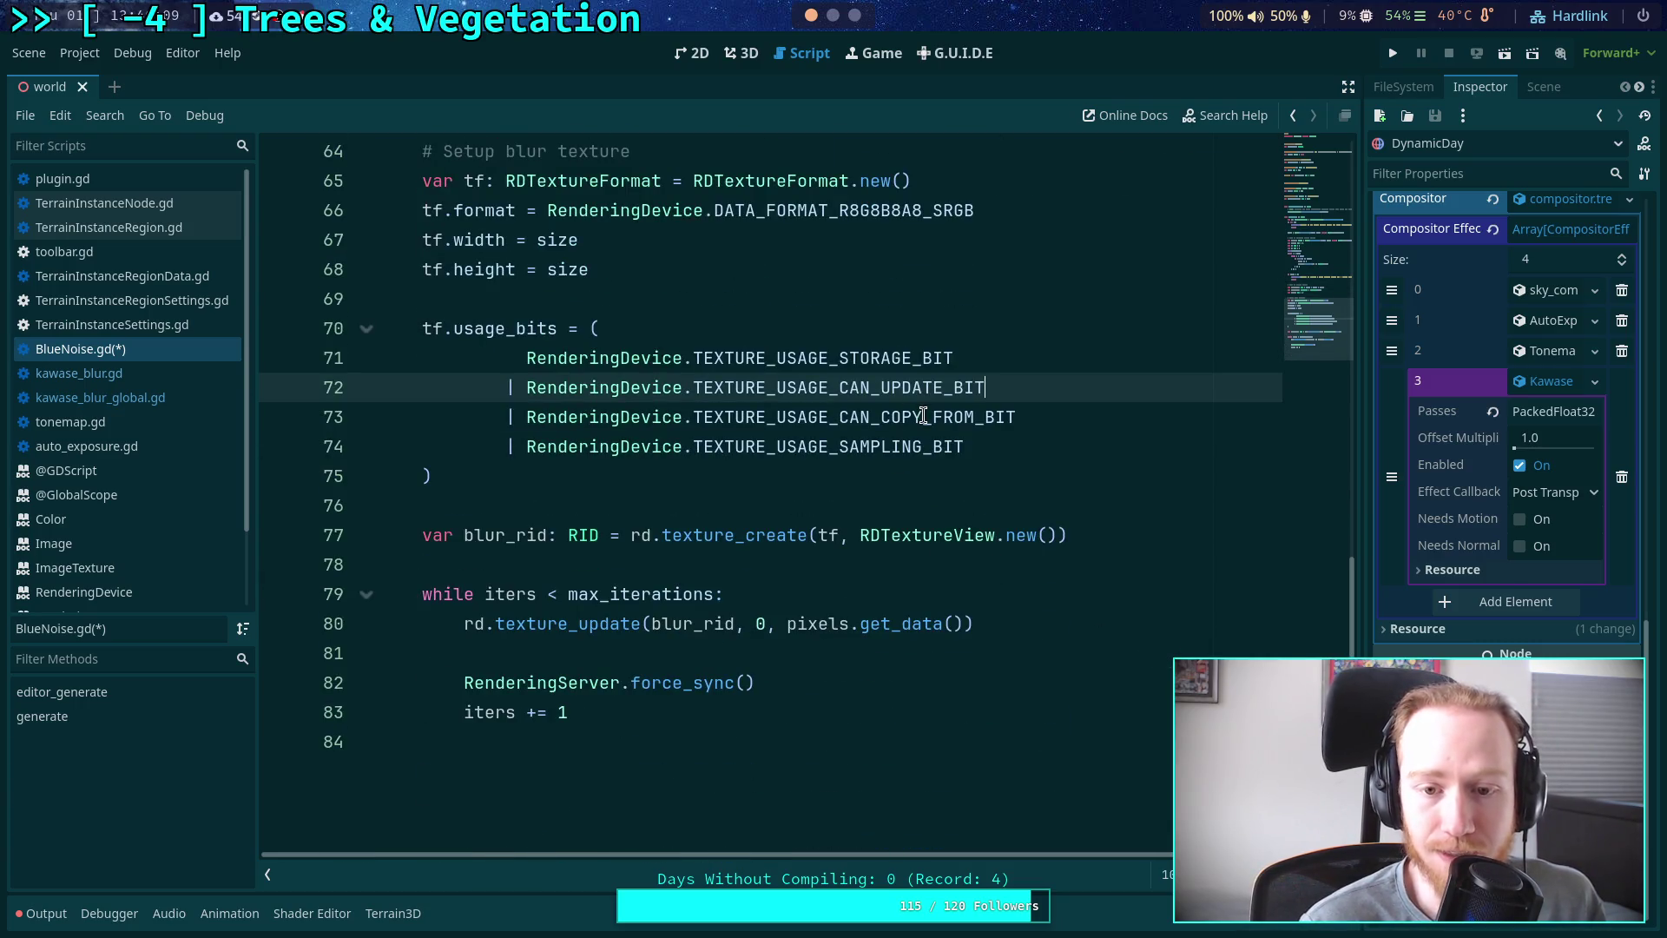
pyautogui.moveTo(923, 417)
pyautogui.moveTo(840, 444)
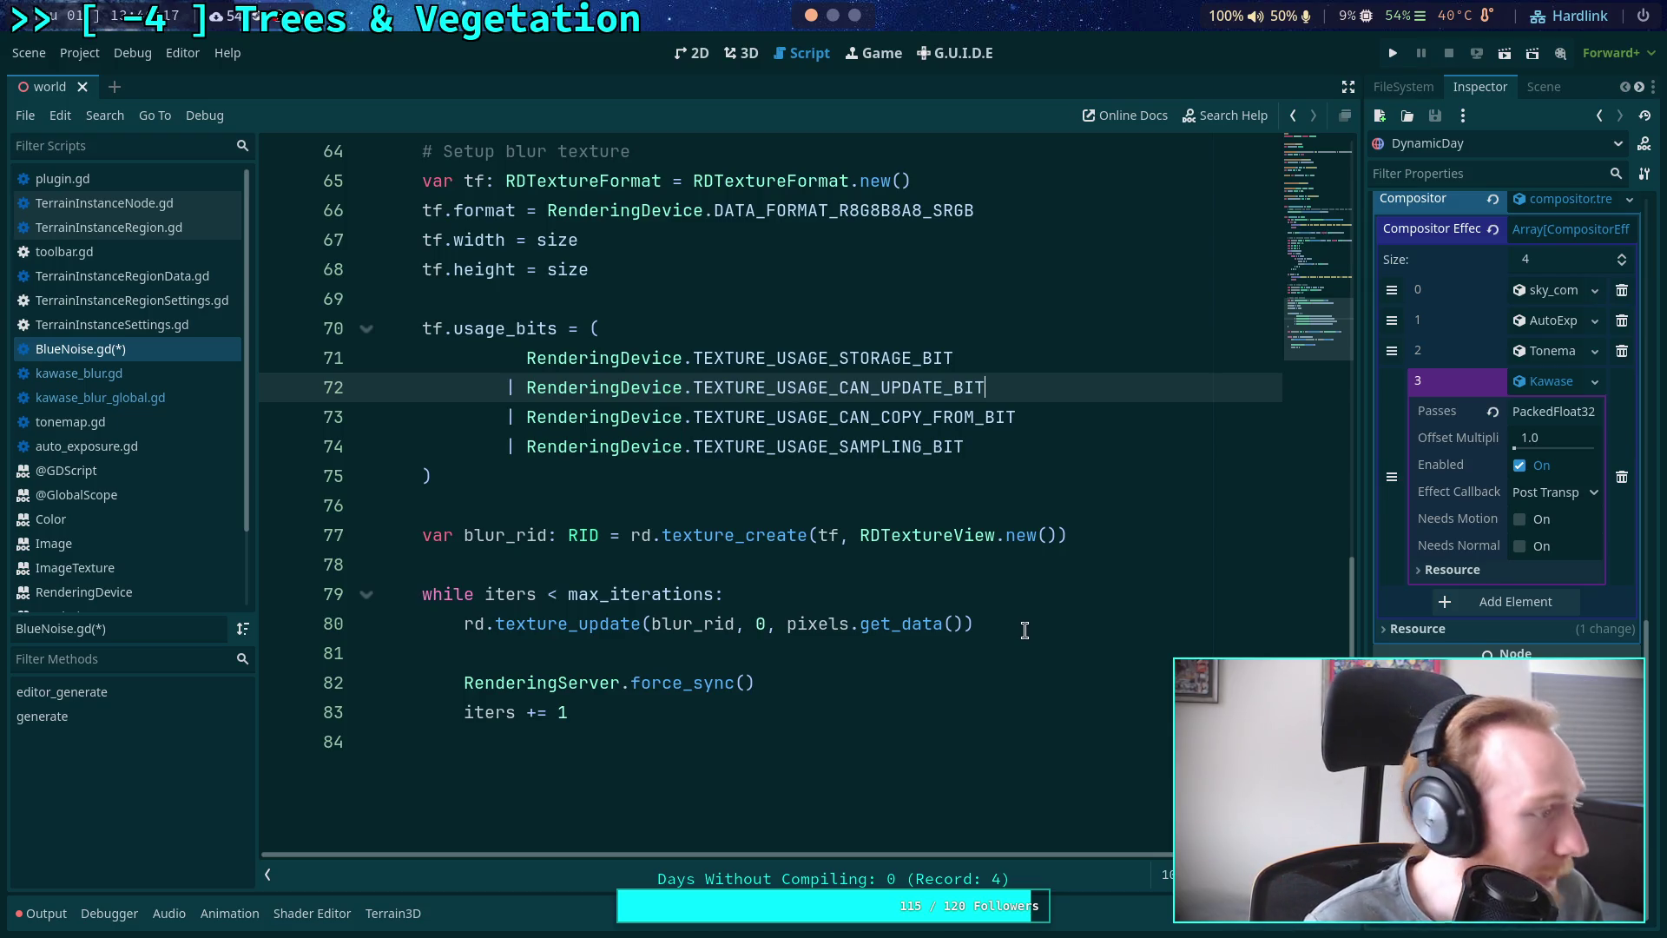
pyautogui.click(141, 372)
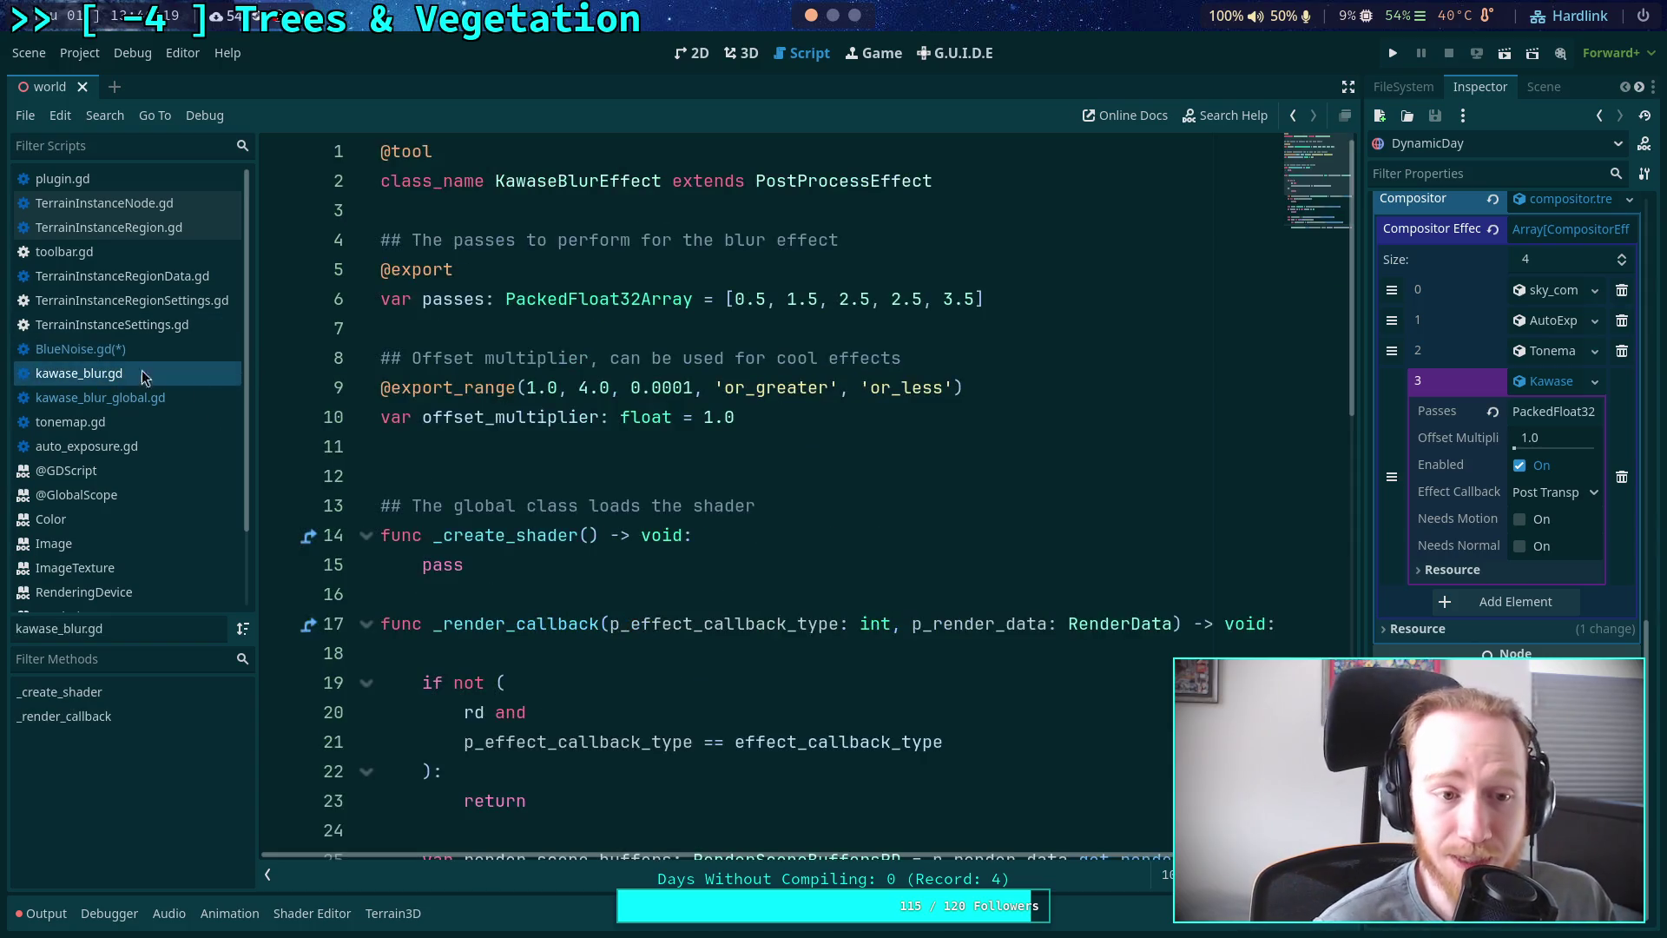
# Step: Scroll through kawase_blur.gd's _render_callback to see how it calls the global blur
pyautogui.scroll(-4, 736, 495)
pyautogui.scroll(-3, 744, 485)
pyautogui.scroll(-3, 744, 485)
pyautogui.scroll(6, 738, 484)
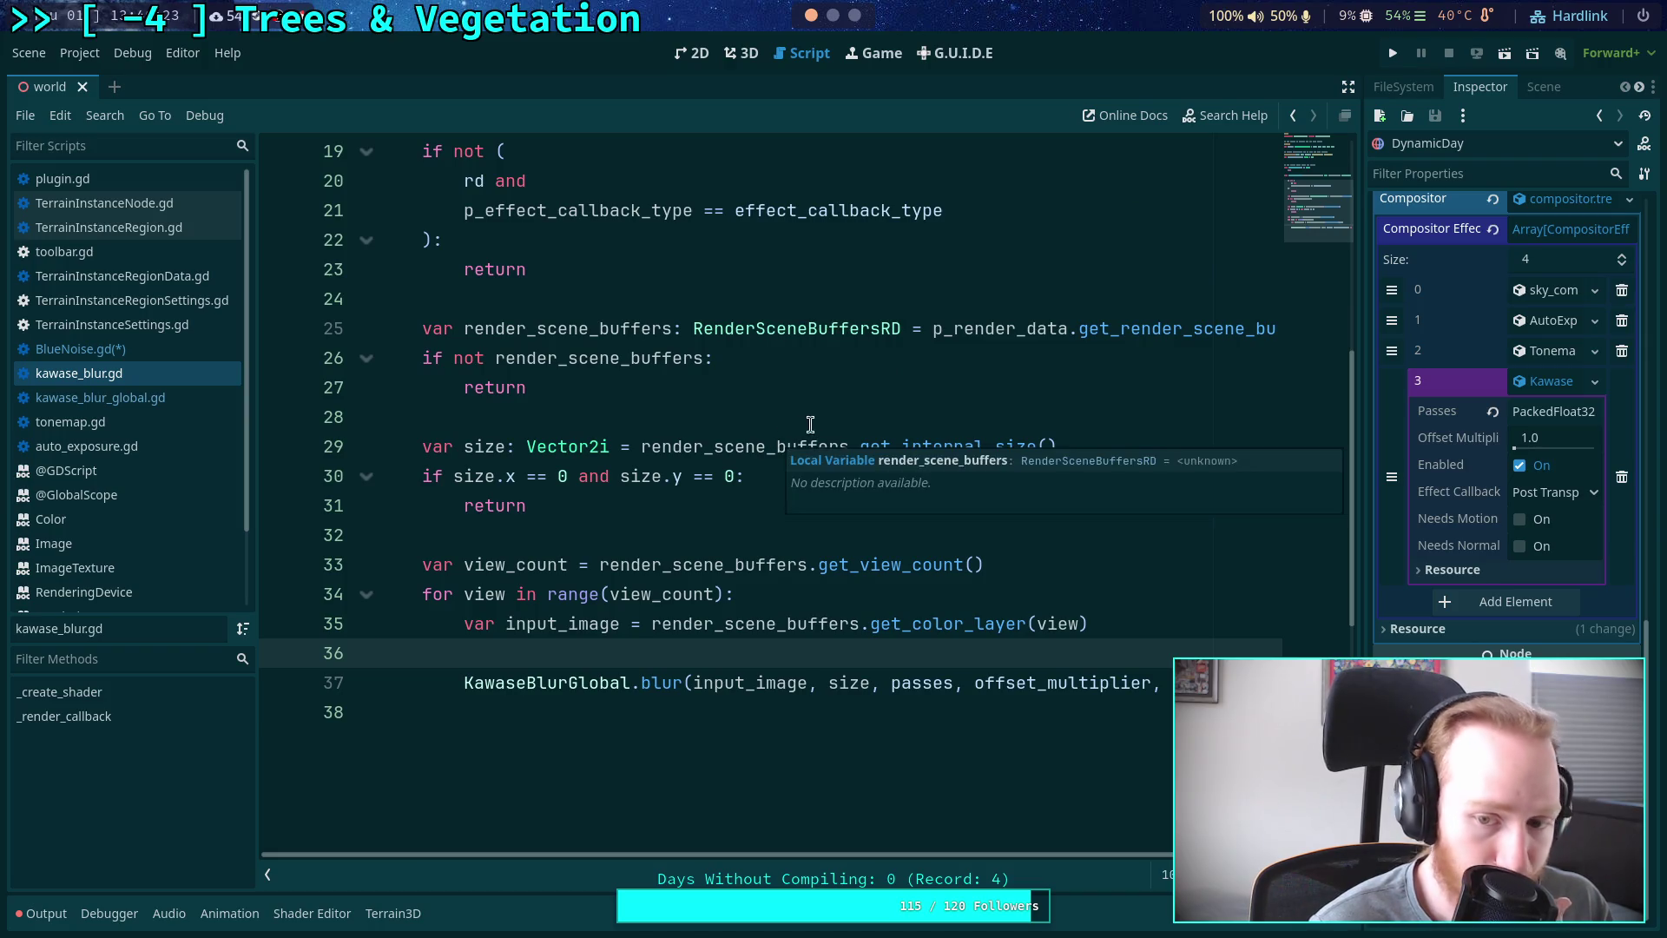
# Step: Switch back to BlueNoise.gd and place the caret on empty line 81 in the loop
pyautogui.click(196, 356)
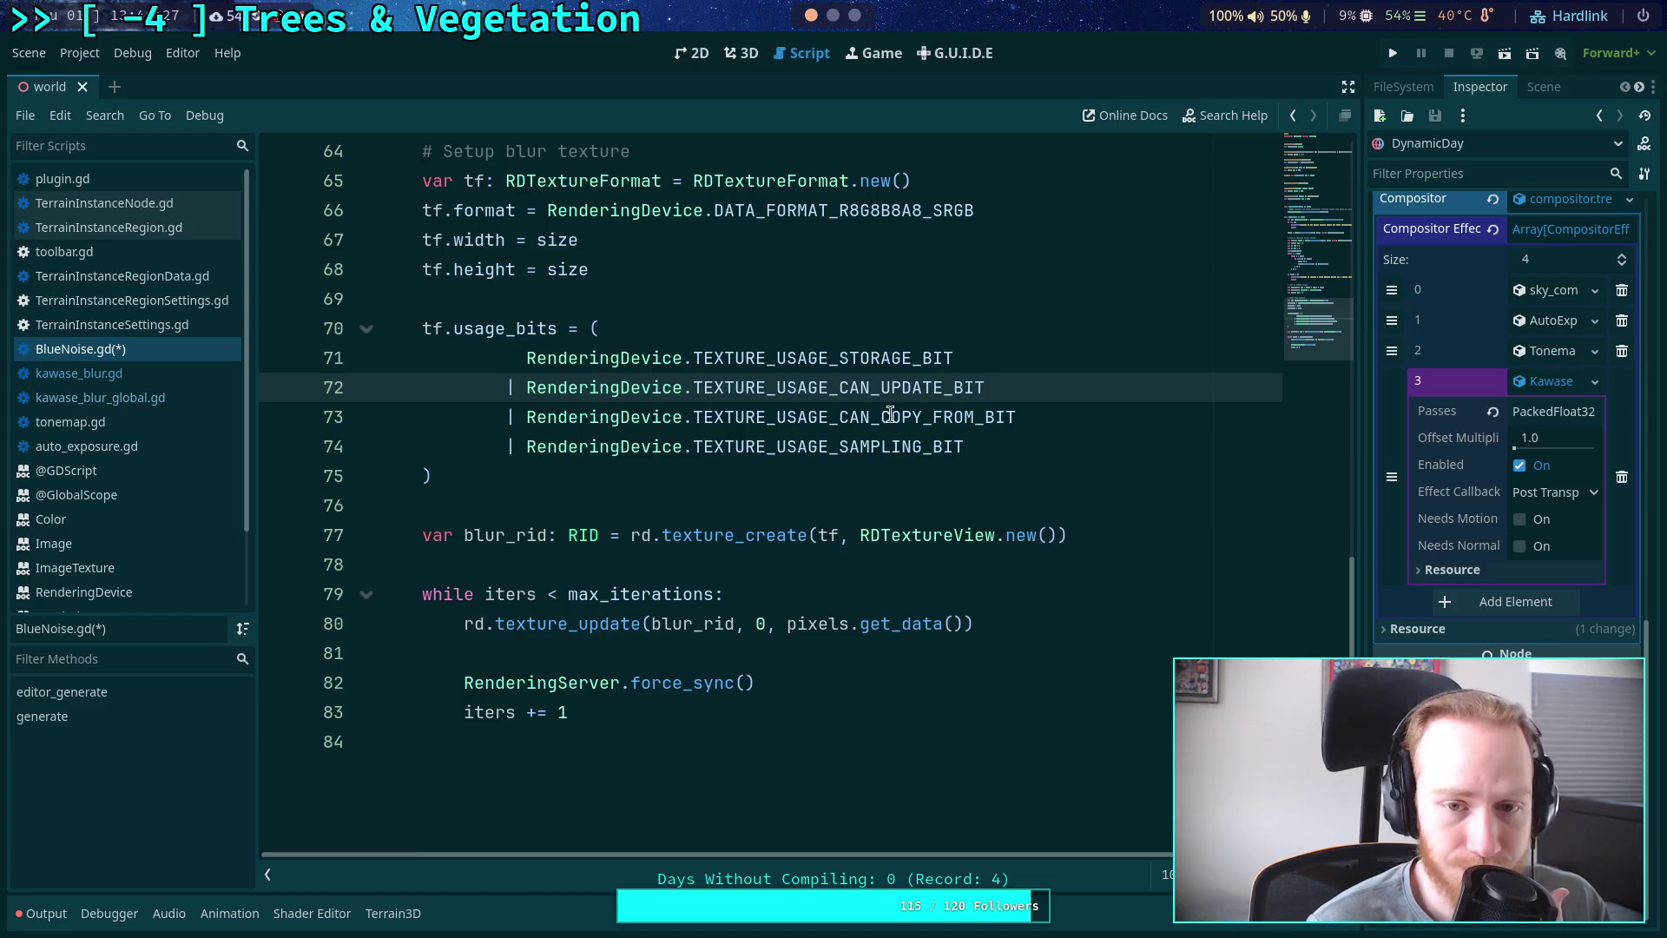
pyautogui.moveTo(839, 357)
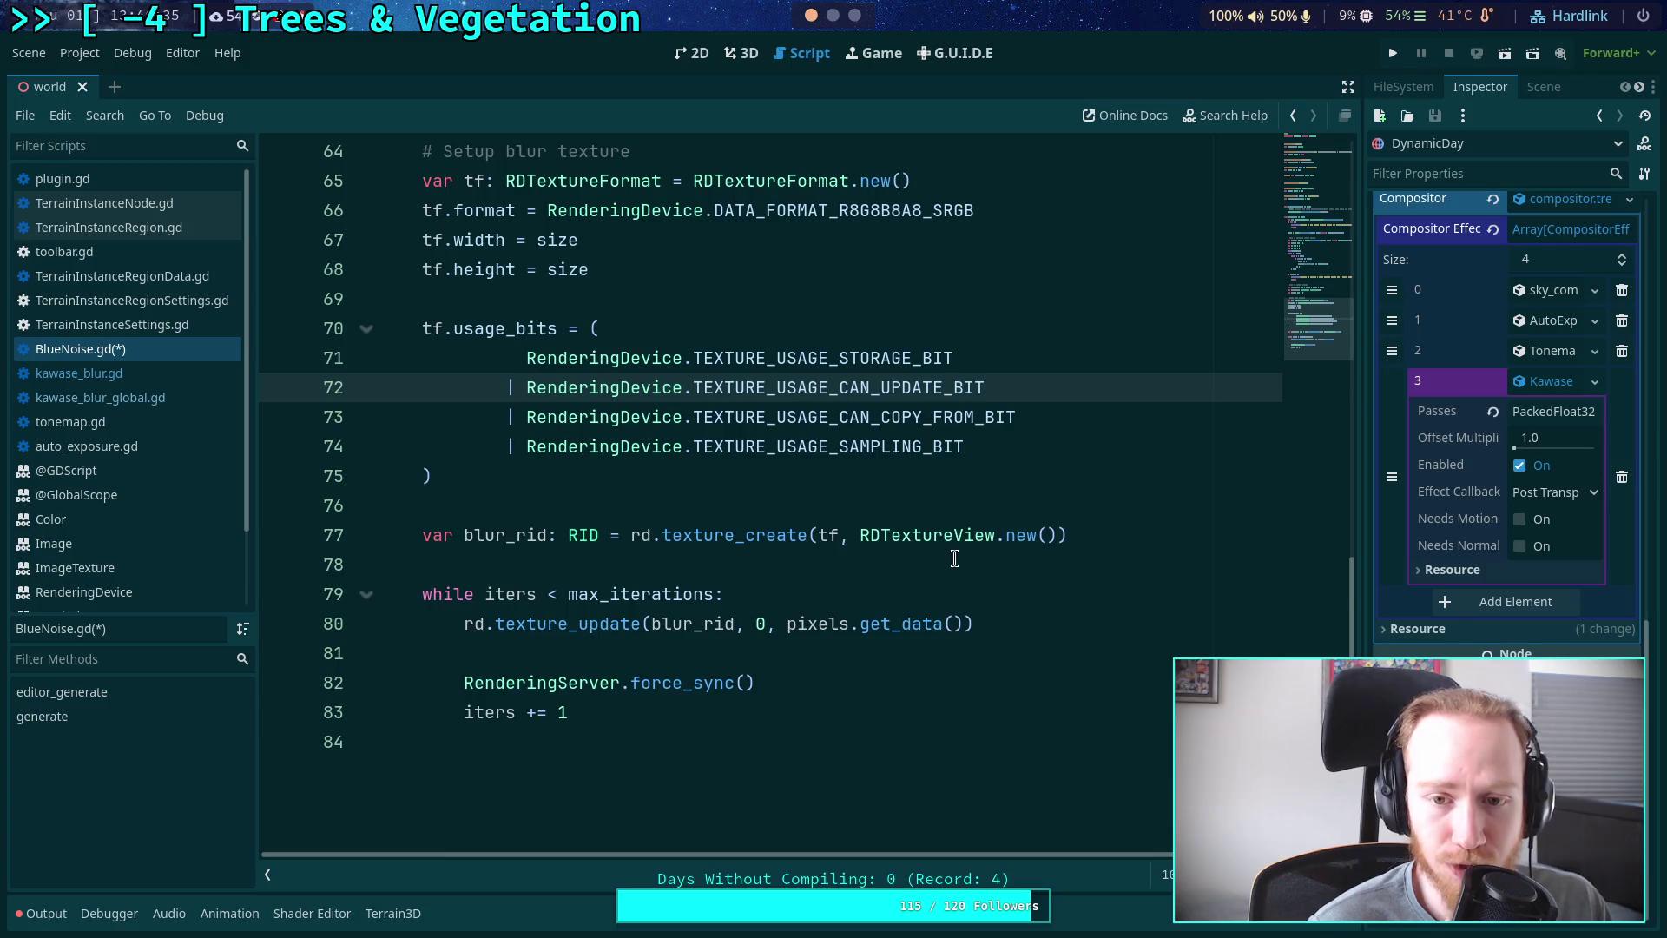
pyautogui.click(1030, 643)
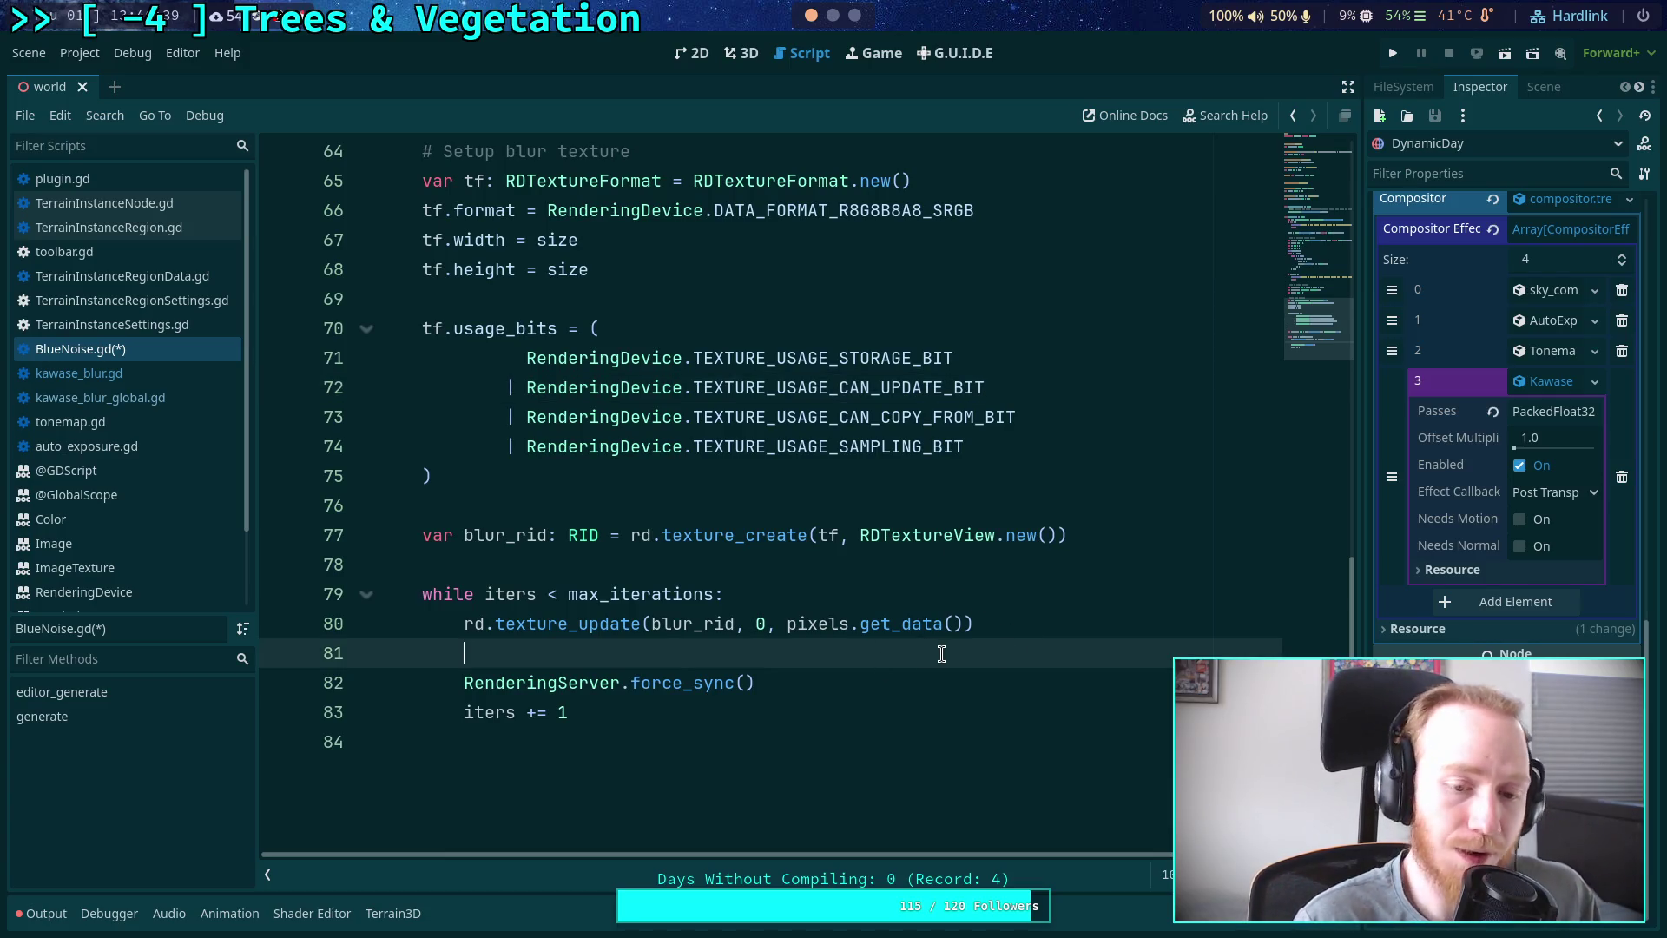
# Step: On line 81, start a KawaseBlurGlobal.blur call using autocomplete
pyautogui.write('Kaw')
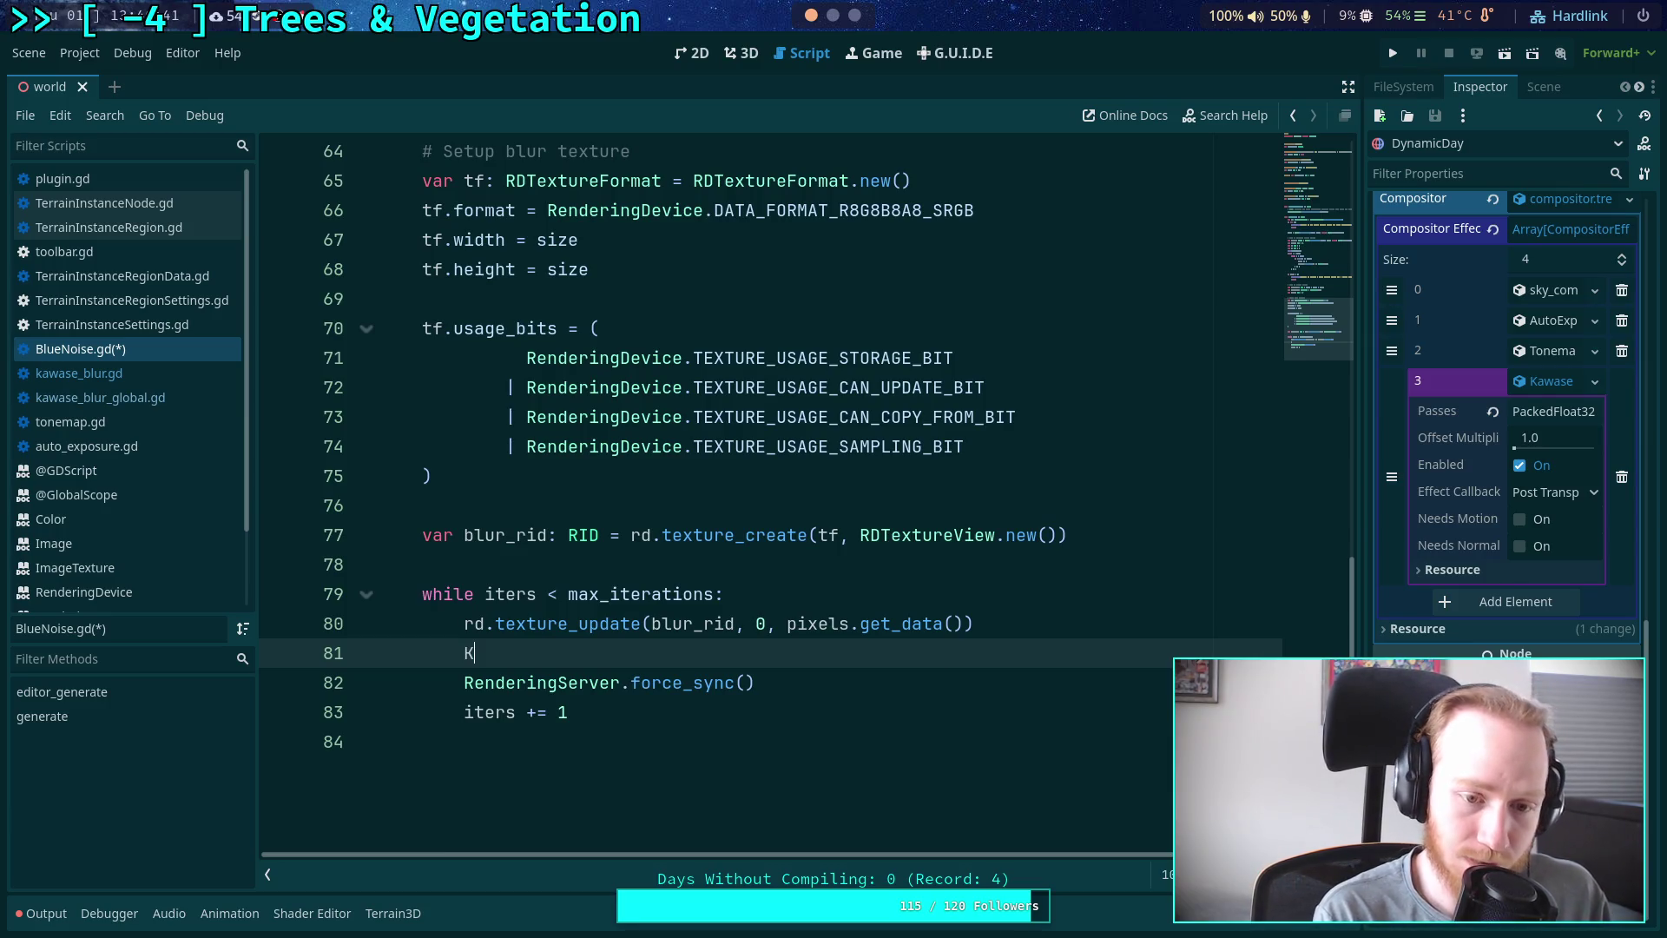
pyautogui.press('Return')
pyautogui.press('BackSpace')
pyautogui.press('BackSpace')
pyautogui.press('BackSpace')
pyautogui.write('FG')
pyautogui.press('BackSpace')
pyautogui.press('BackSpace')
pyautogui.write('G')
pyautogui.press('Return')
pyautogui.write('.b')
pyautogui.press('Return')
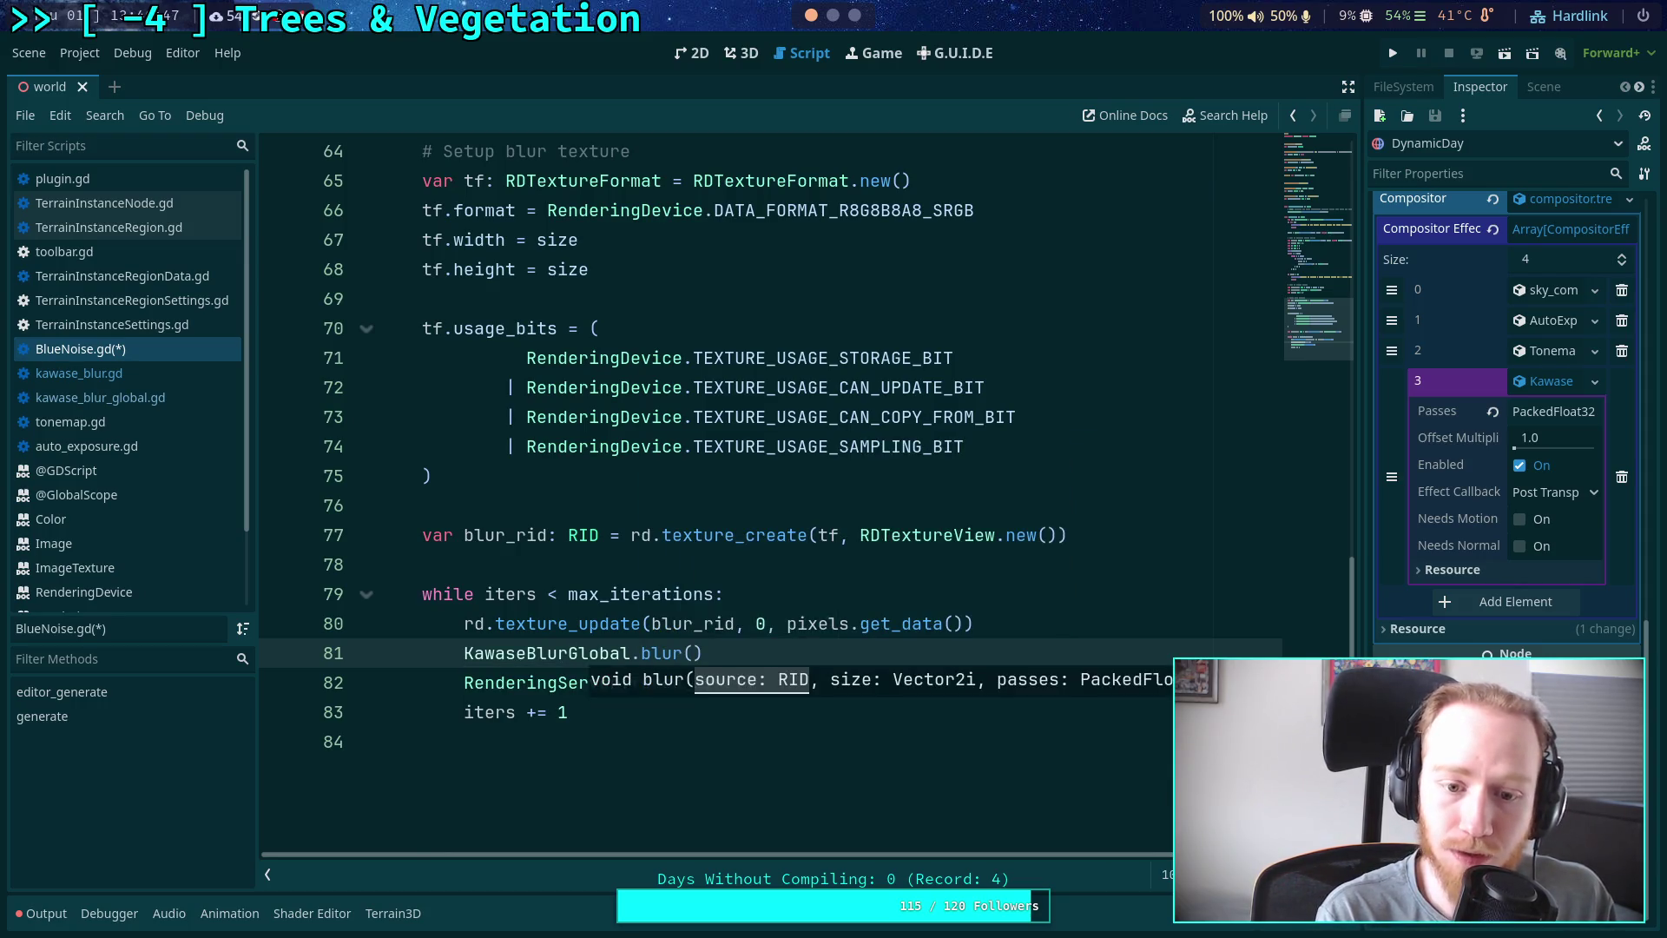
# Step: Pass blur_rid, Vector2i(size, size), [0.5, 1.5], 0.0 and true as the blur arguments
pyautogui.write('bl')
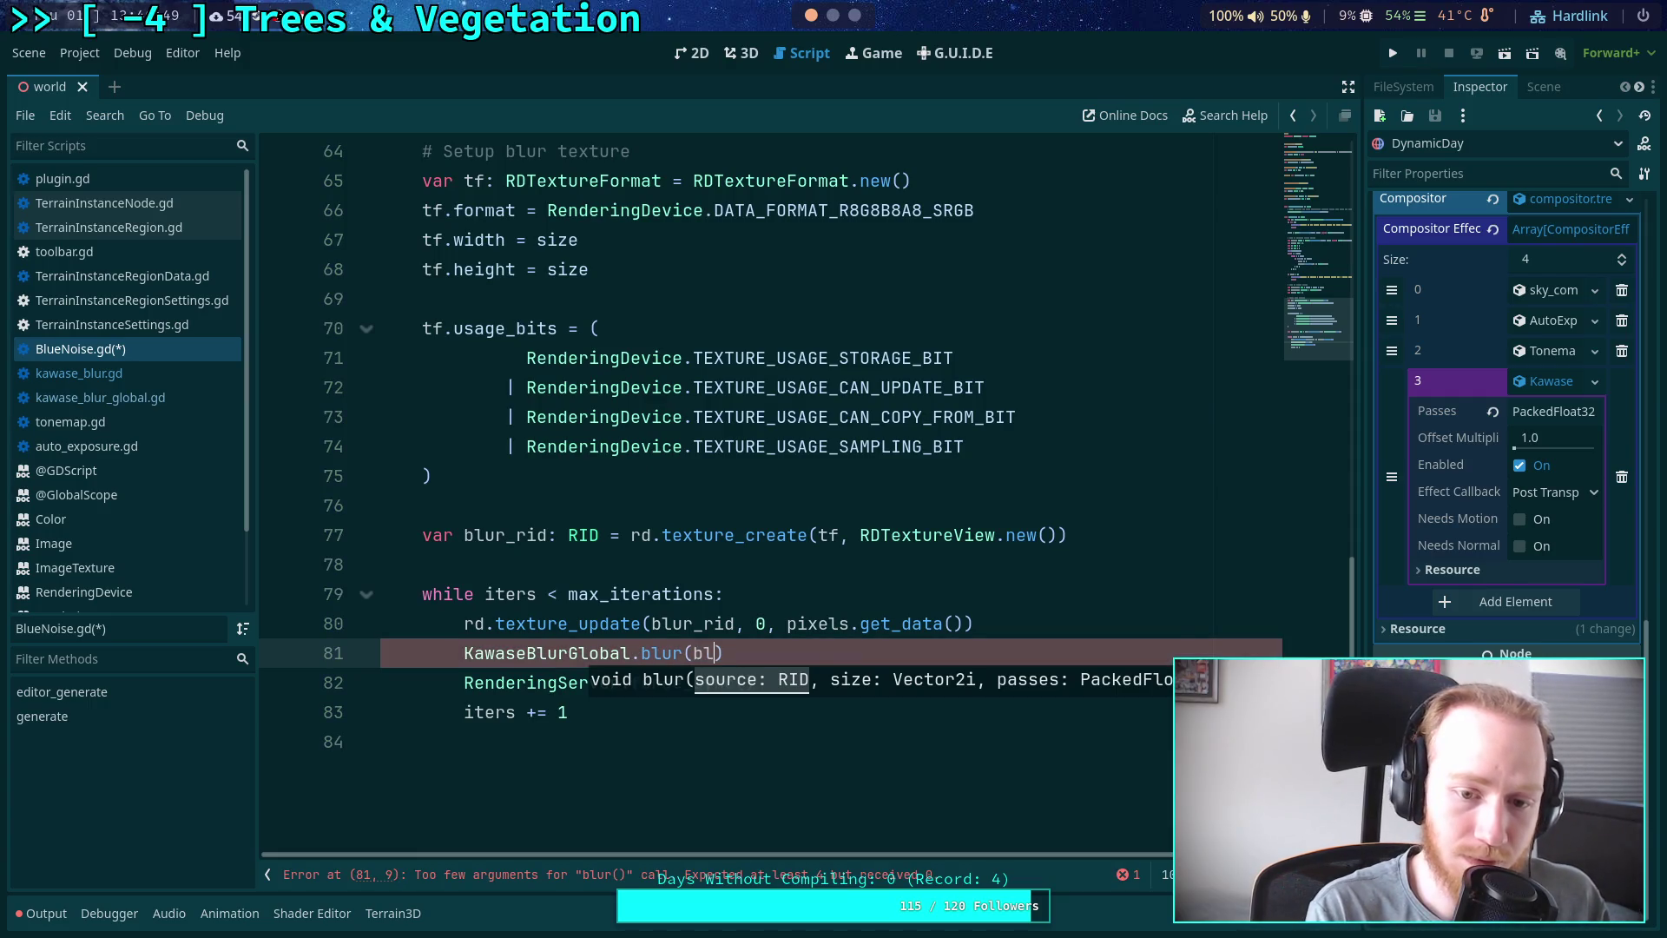
pyautogui.press('Return')
pyautogui.write(', ')
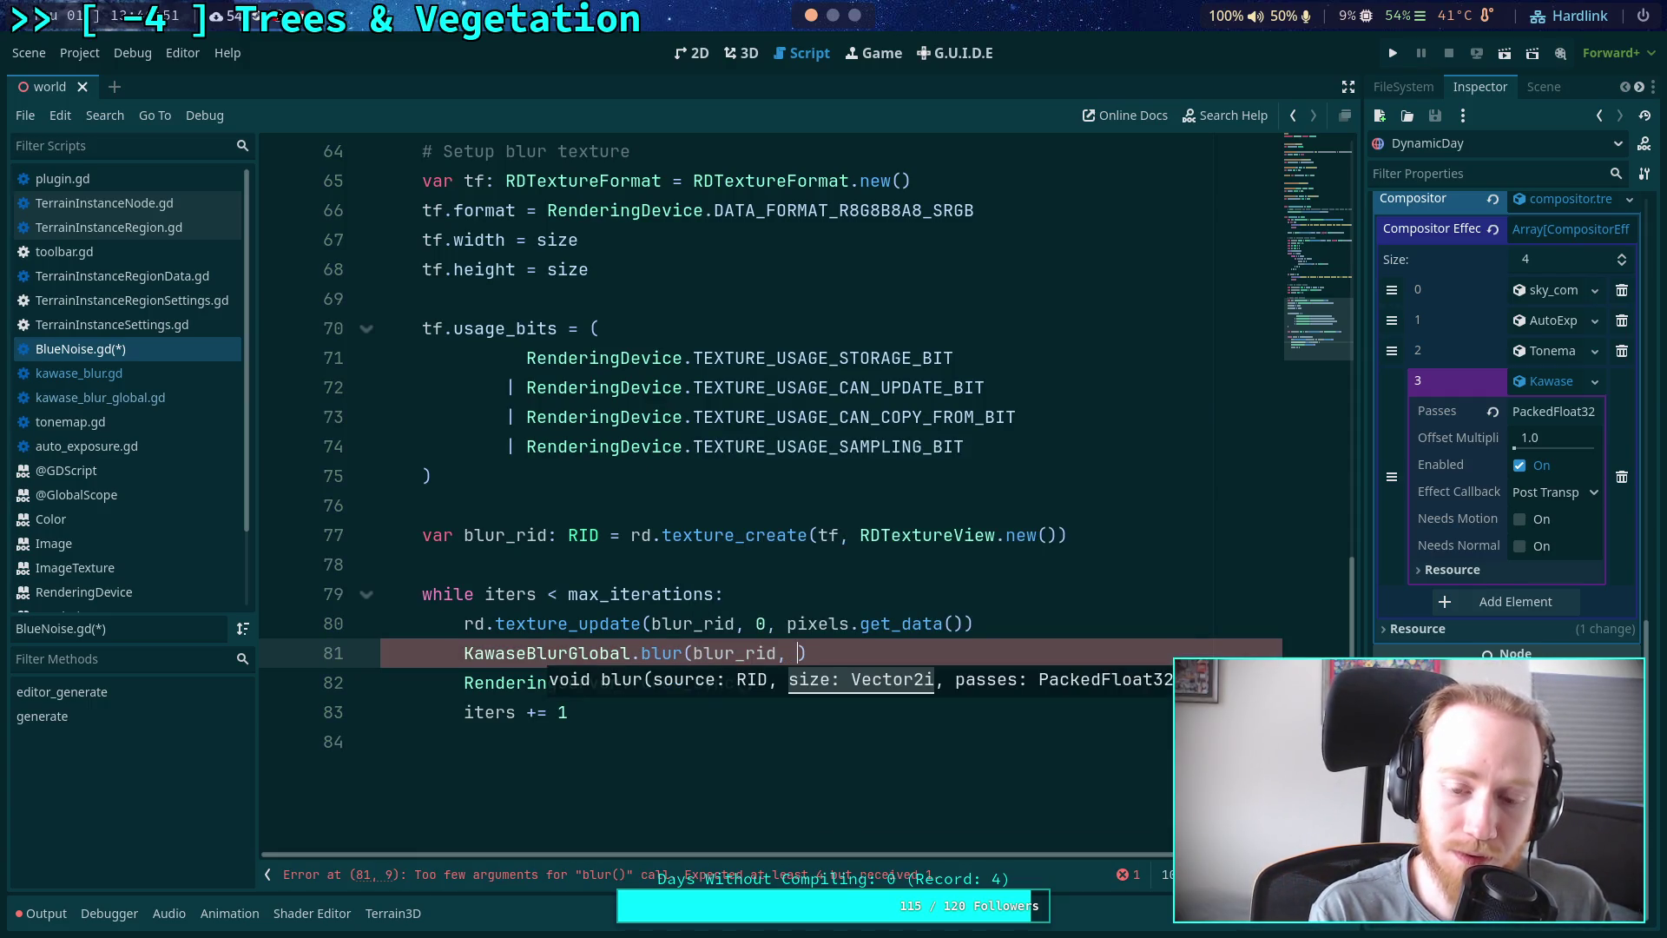
pyautogui.write('vect')
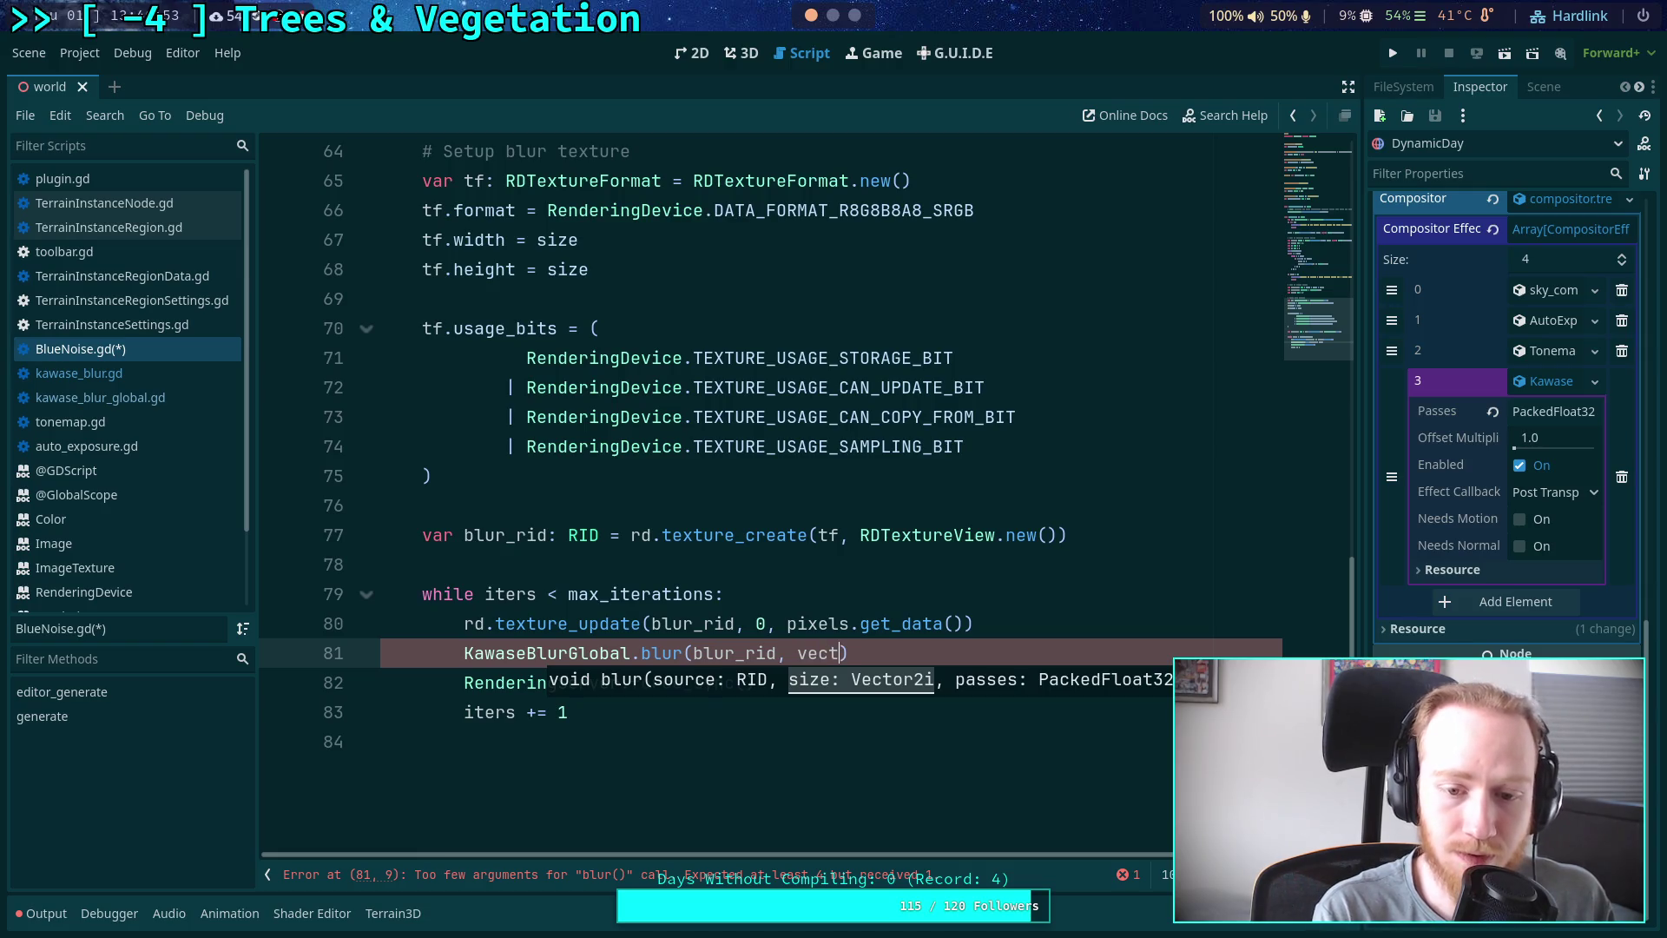
pyautogui.press('BackSpace')
pyautogui.press('BackSpace')
pyautogui.press('BackSpace')
pyautogui.write('tor2i')
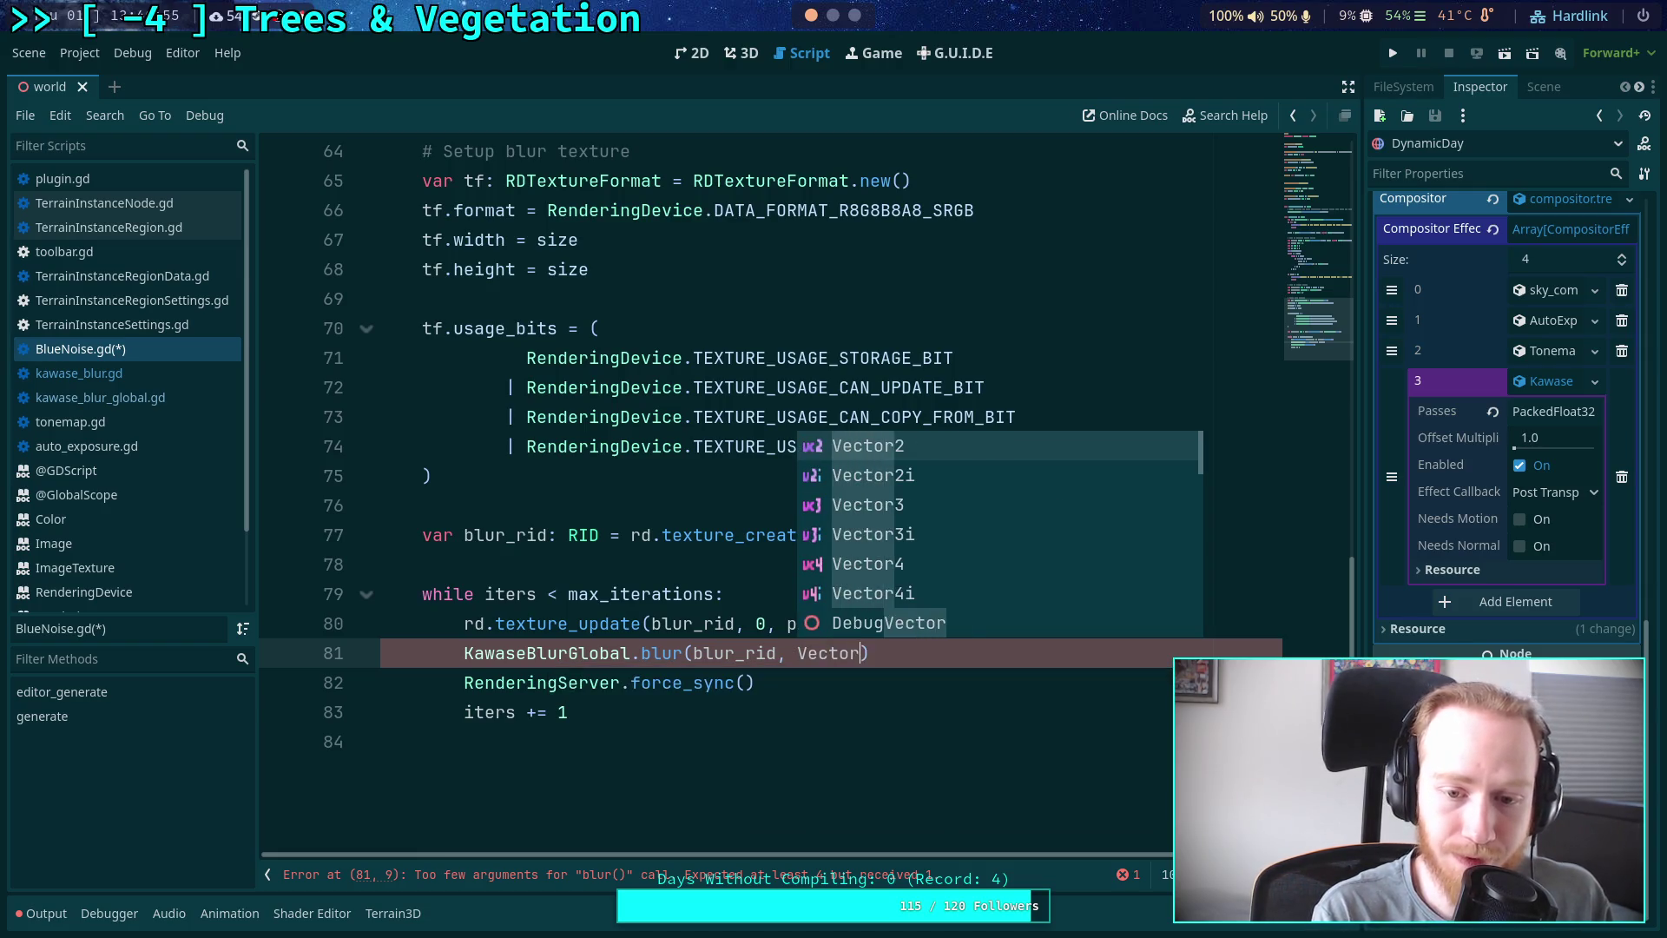
pyautogui.write('(size')
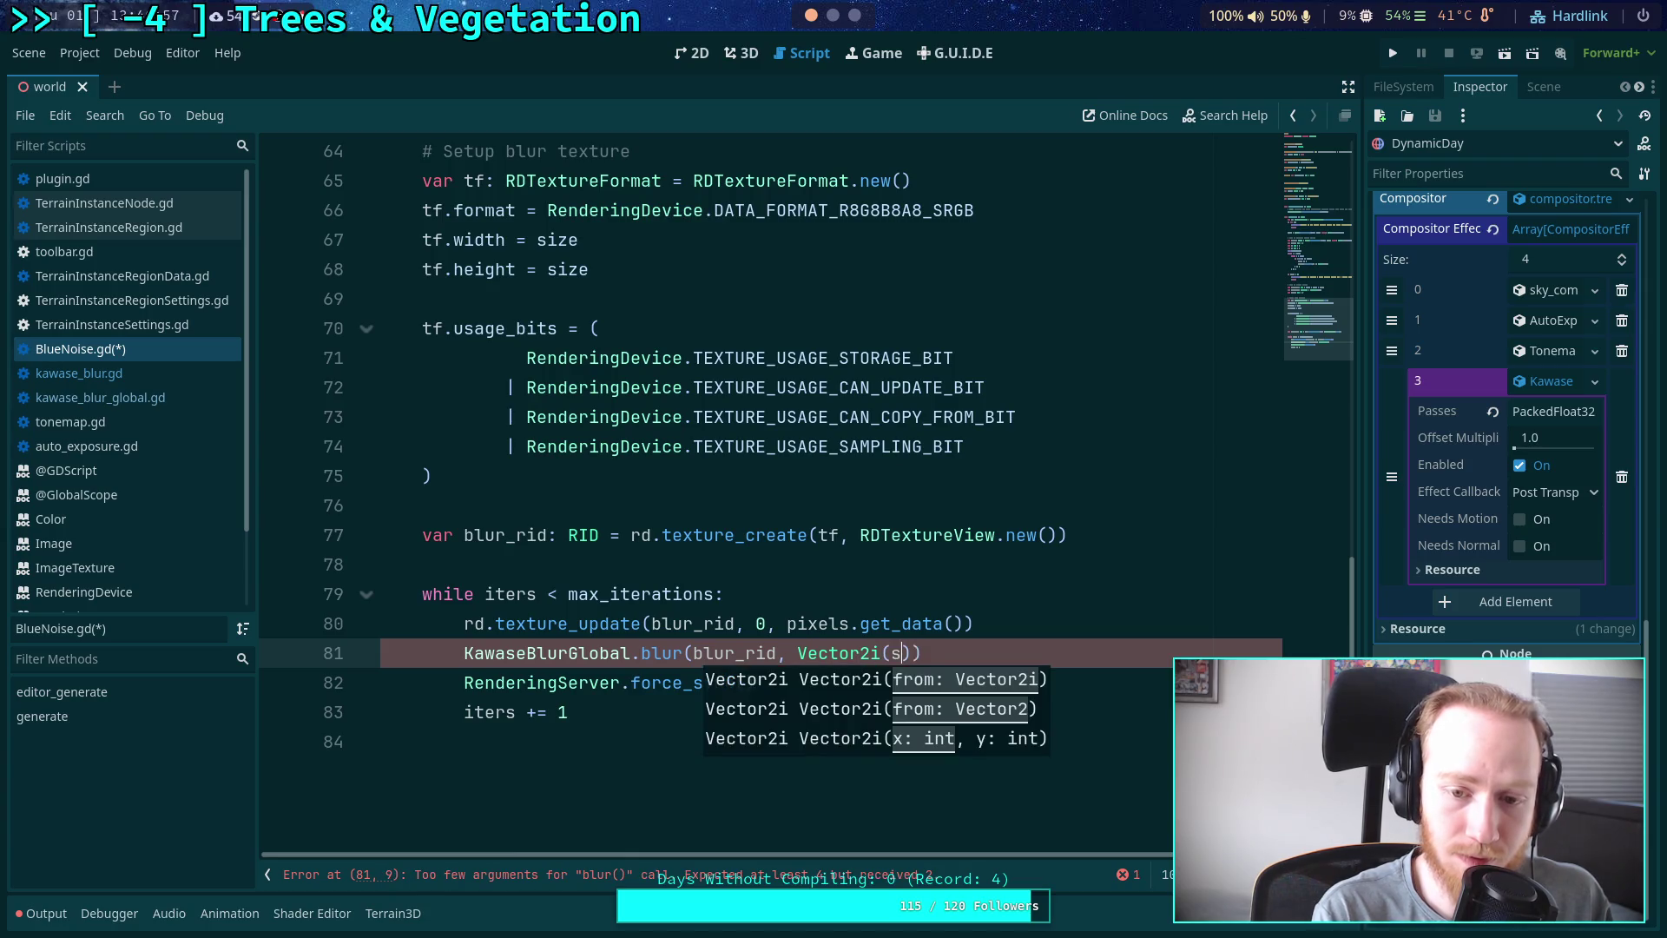
pyautogui.press('BackSpace')
pyautogui.press('BackSpace')
pyautogui.write(', Vector2i(size, size)')
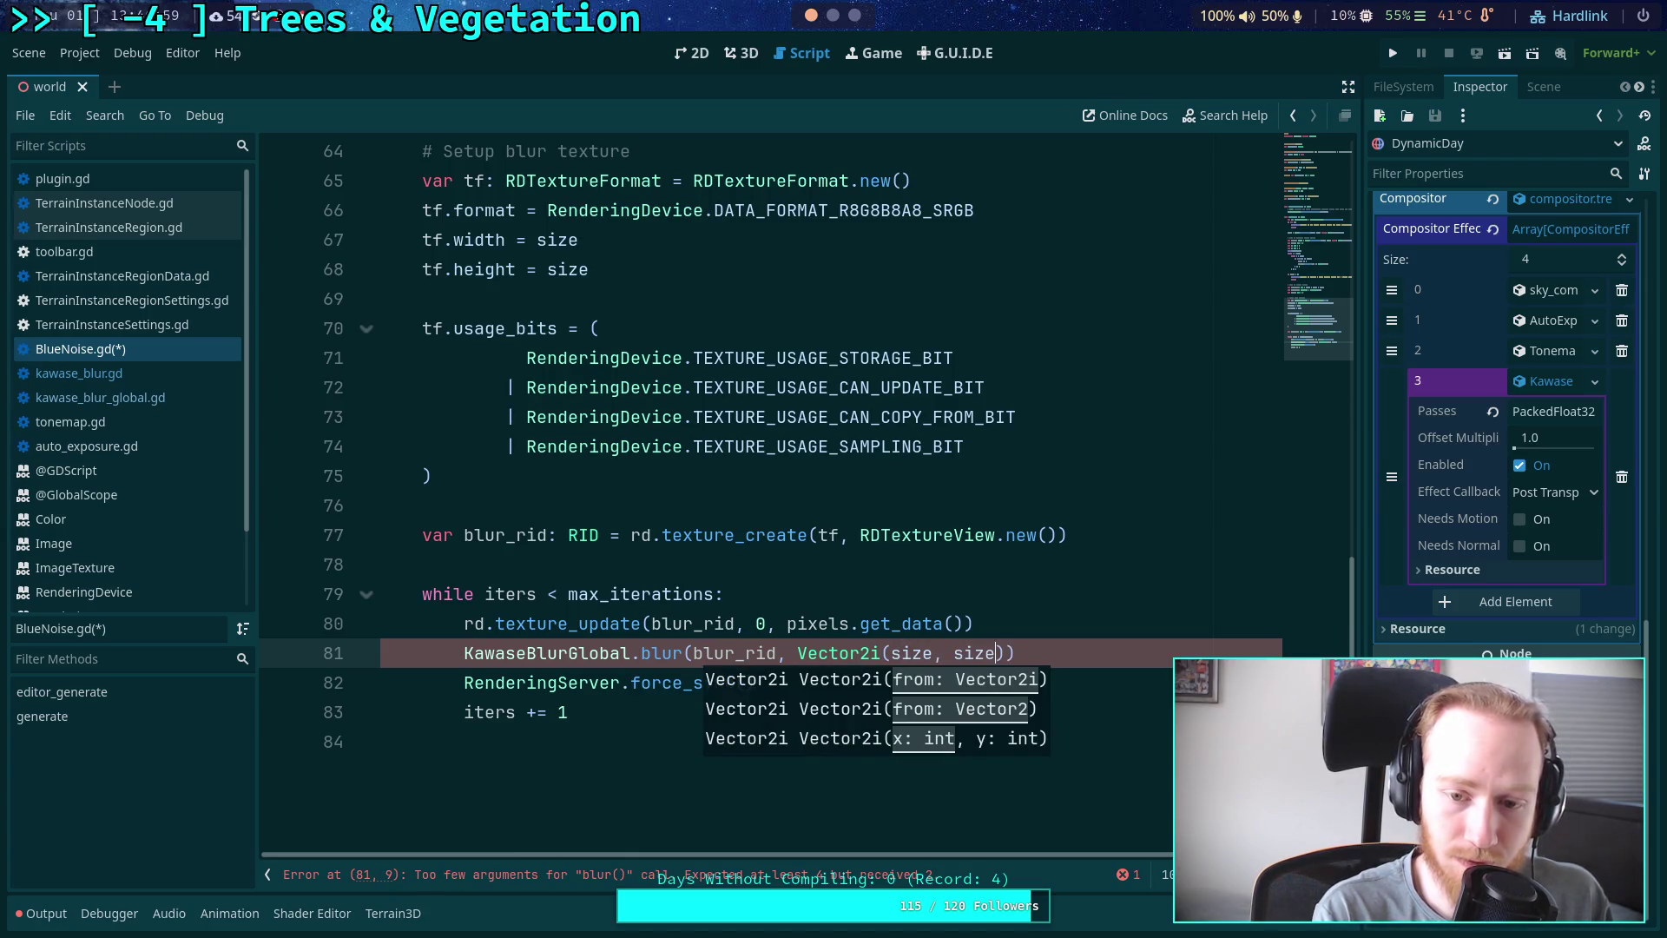
pyautogui.write(', ')
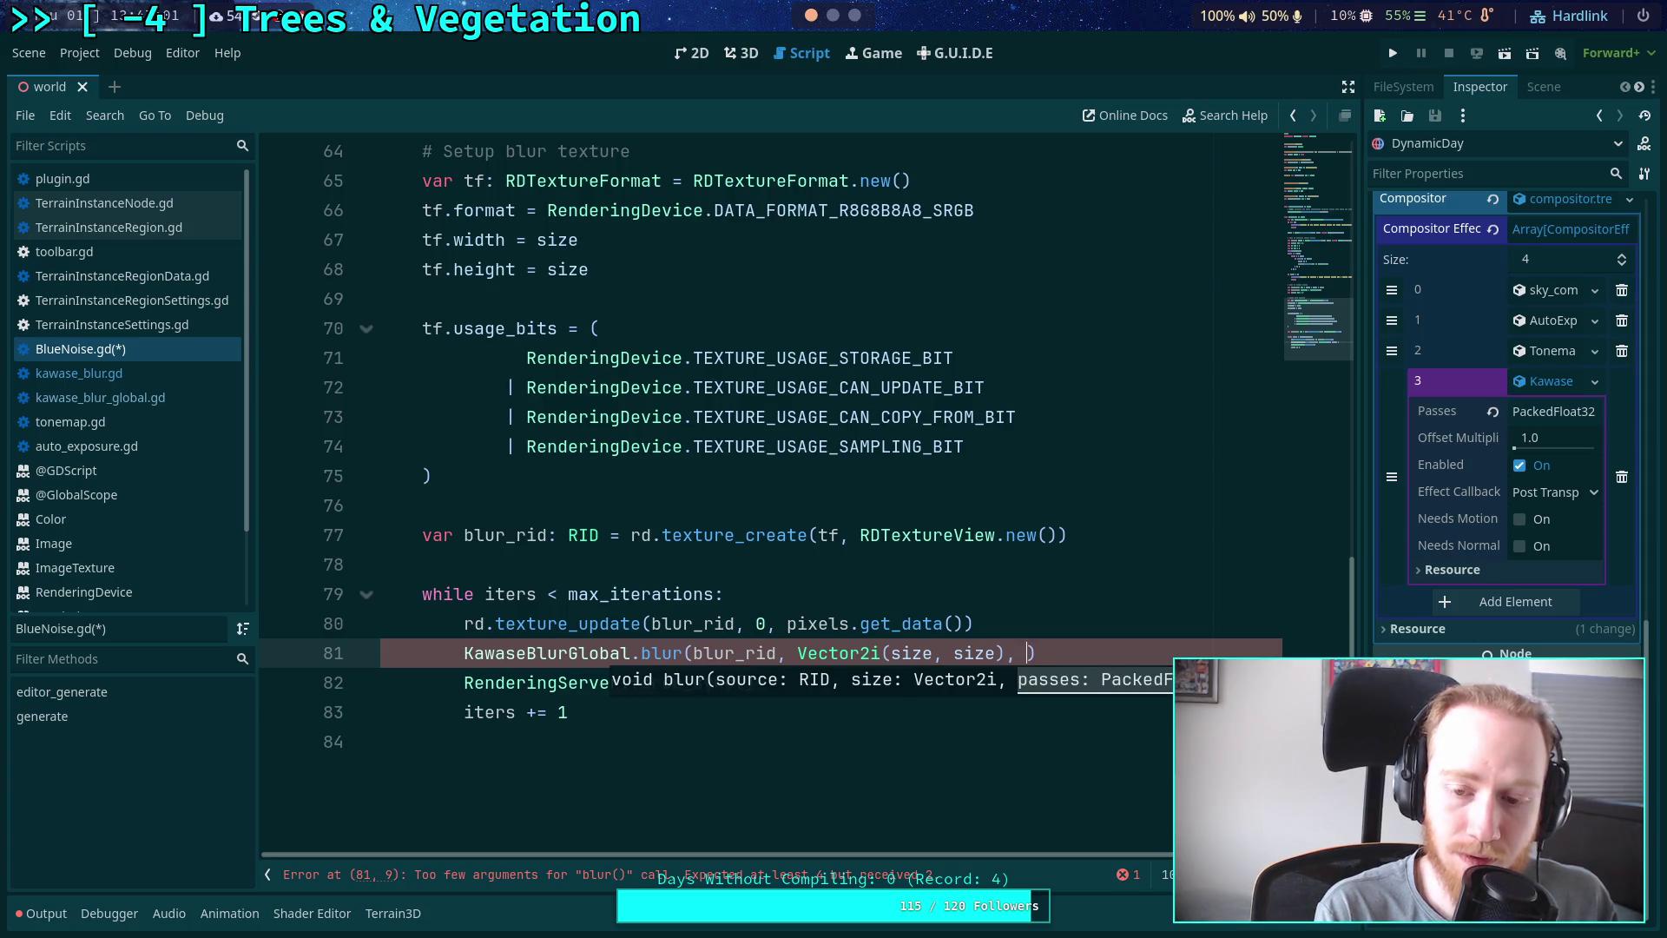
pyautogui.write('[')
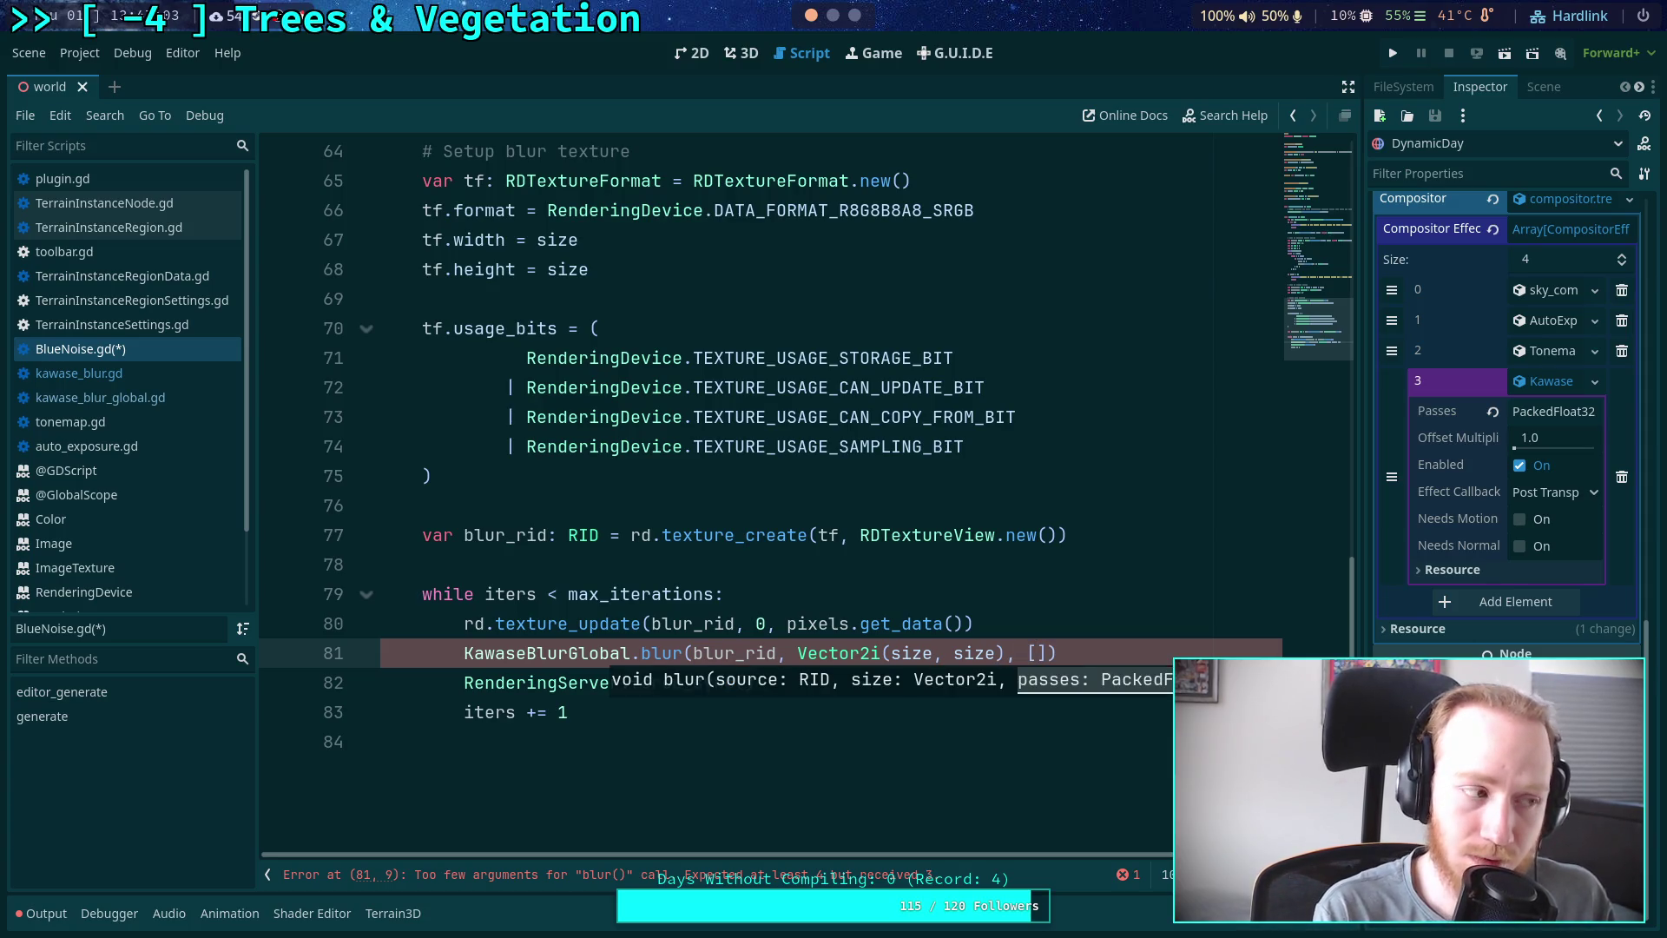
pyautogui.write('0.5')
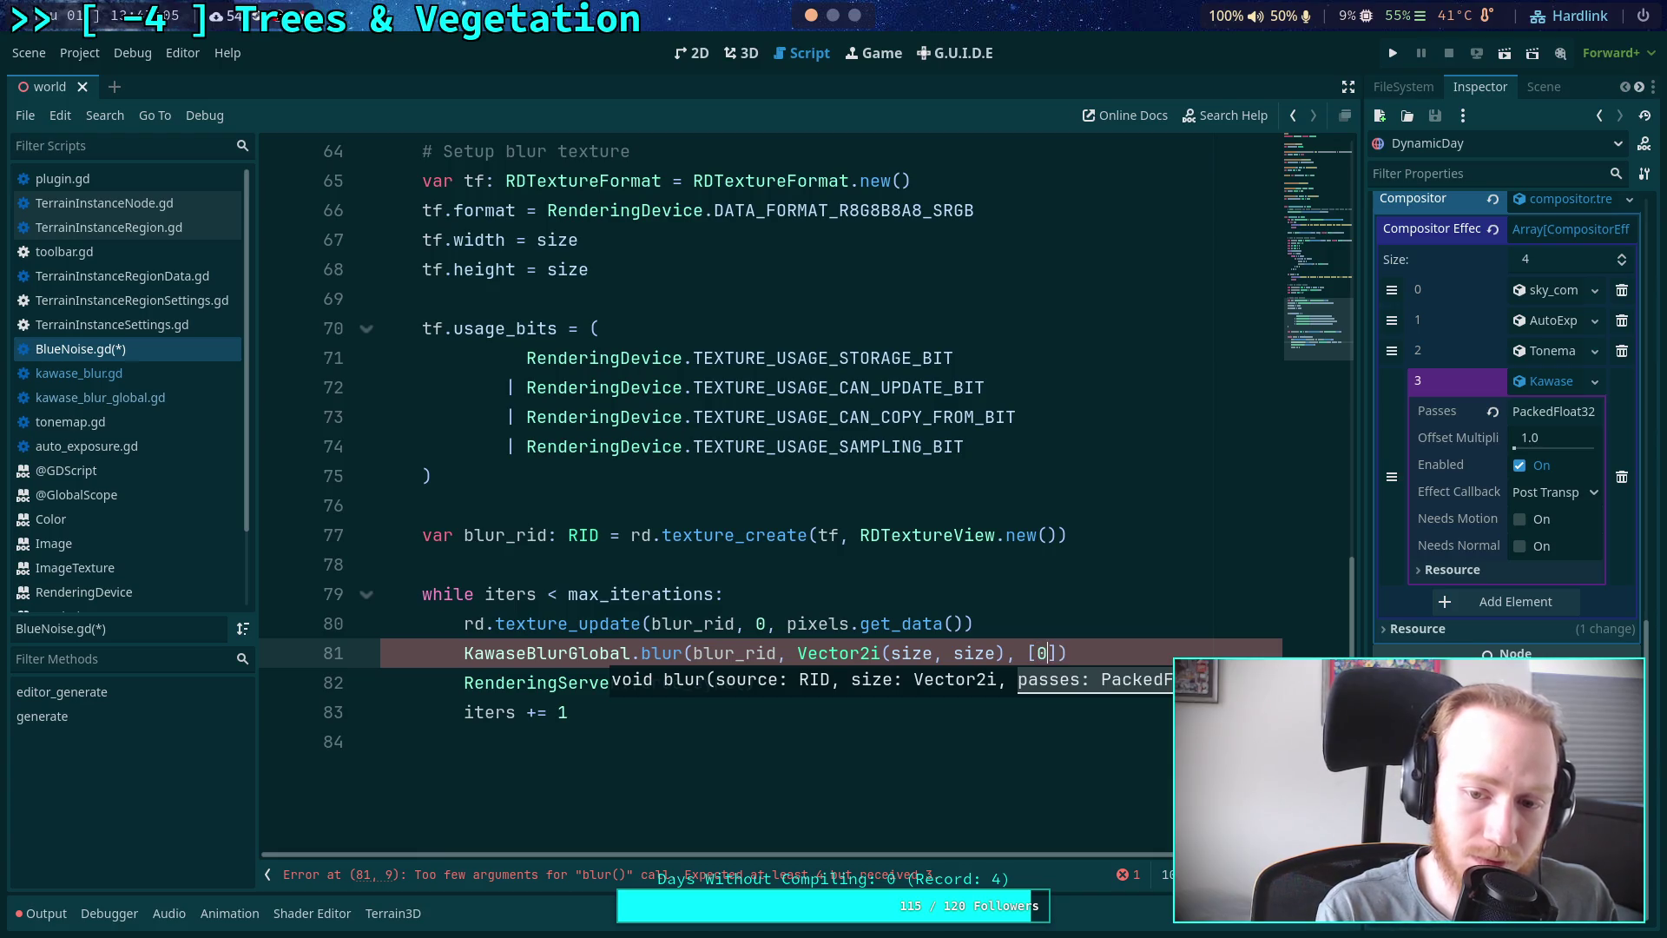
pyautogui.write(', 1.5], ')
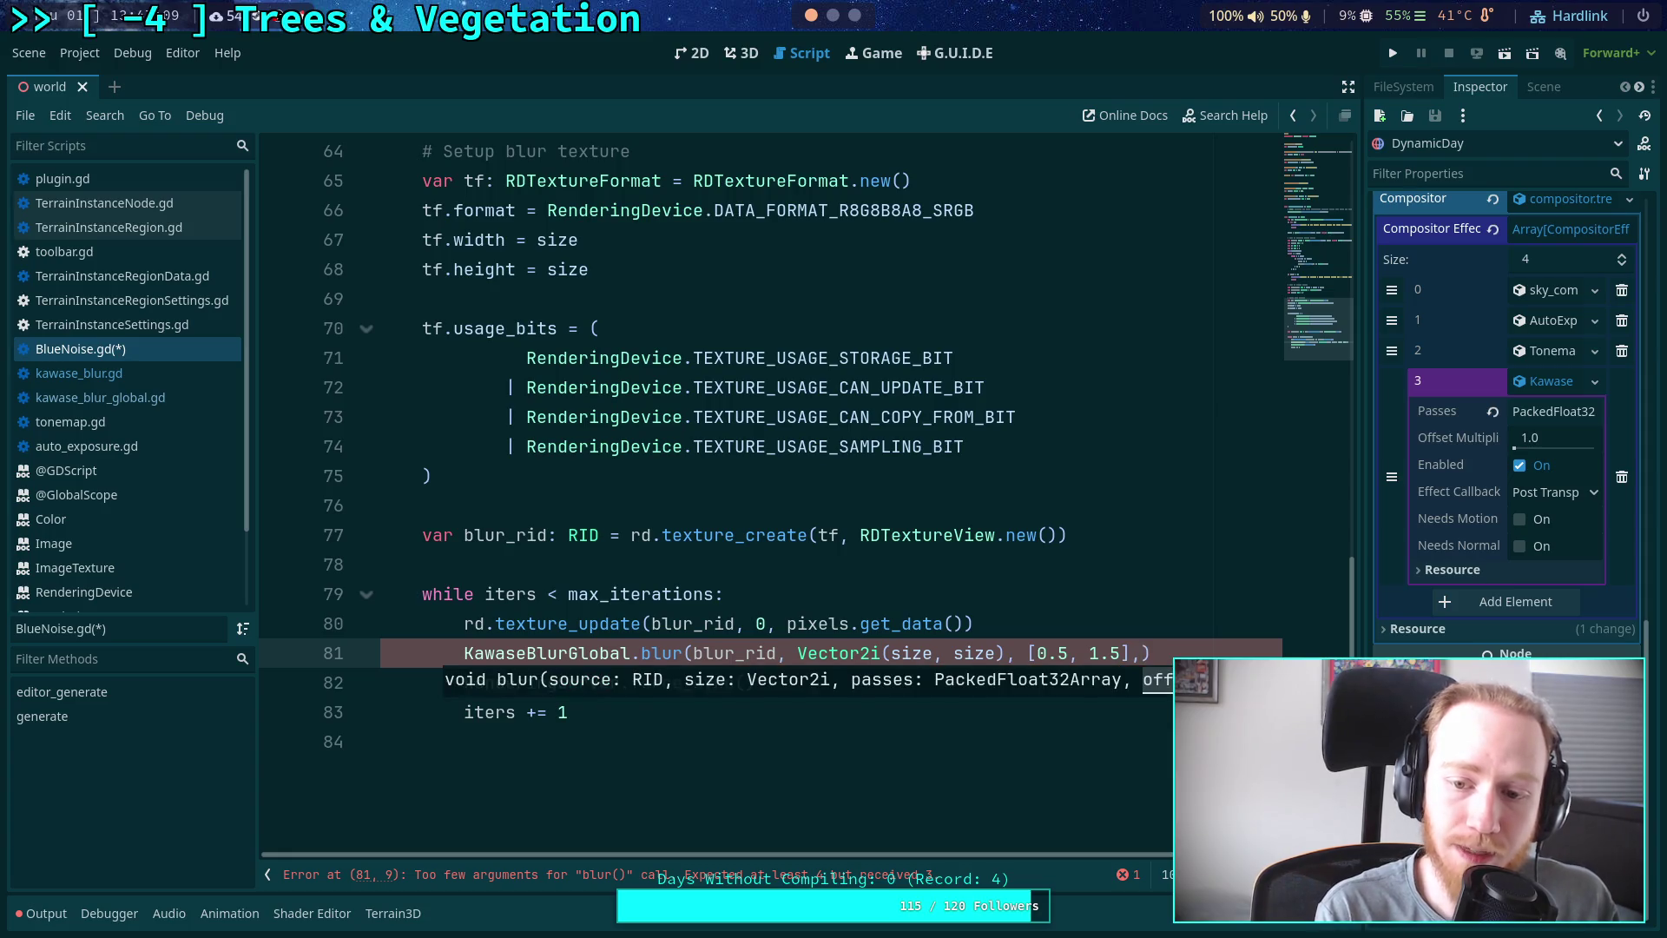
pyautogui.write('0.0, true')
# Step: Add blank lines after force_sync() before iters += 1, then switch to the blue-noise article
pyautogui.click(865, 768)
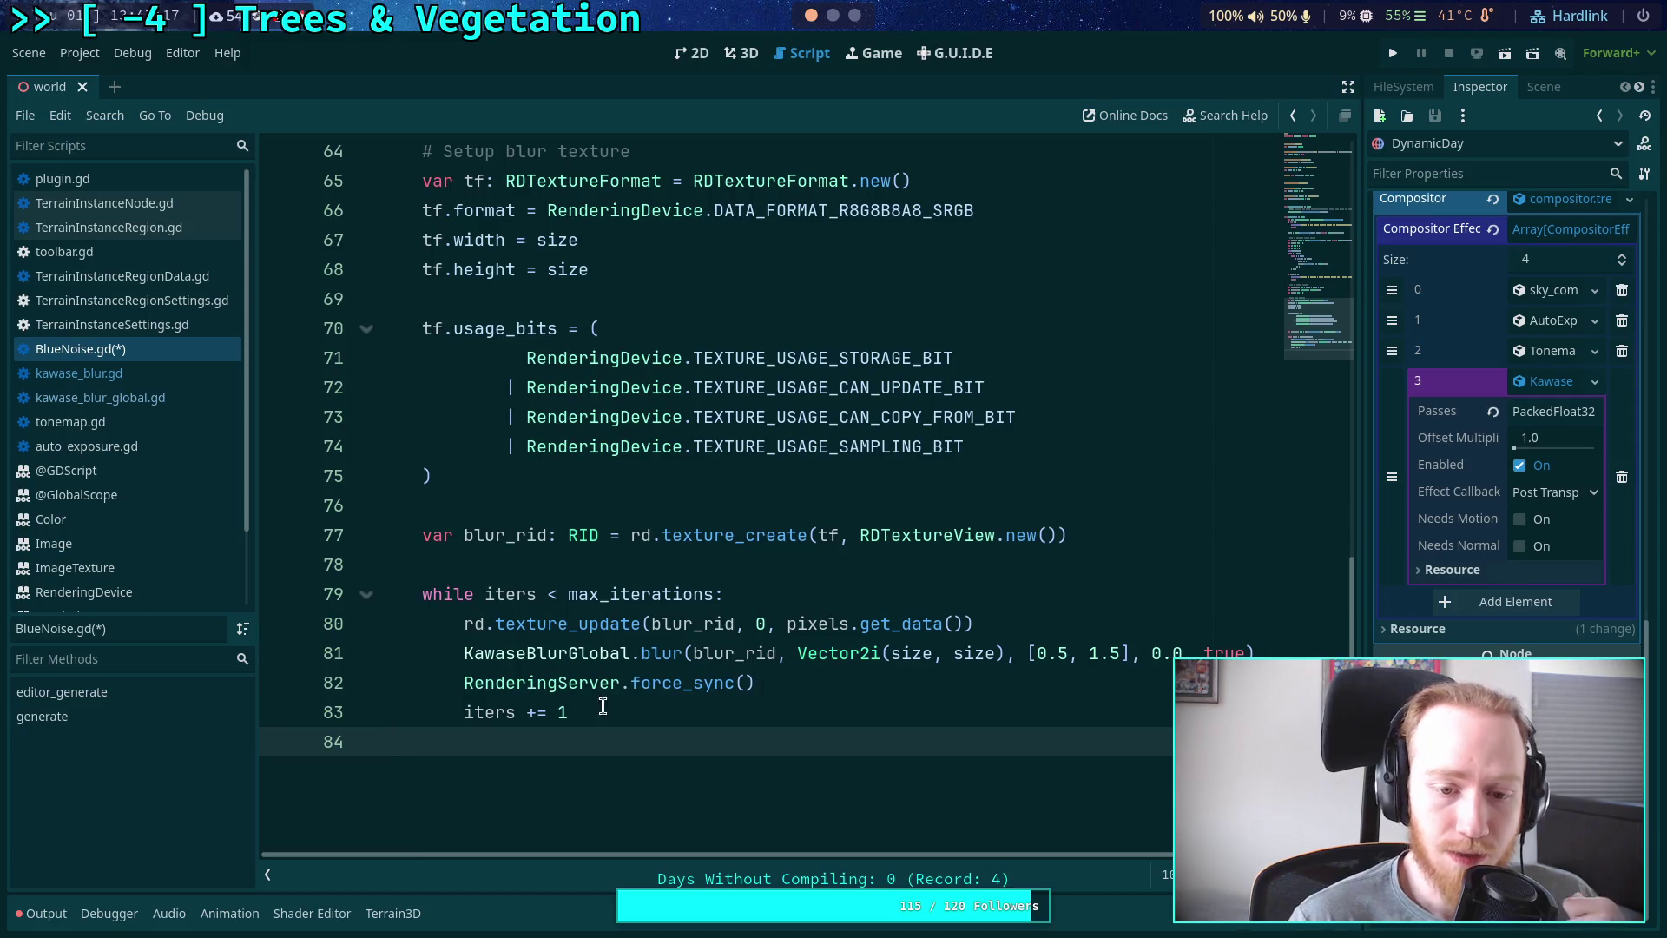
pyautogui.click(821, 690)
pyautogui.press('Return')
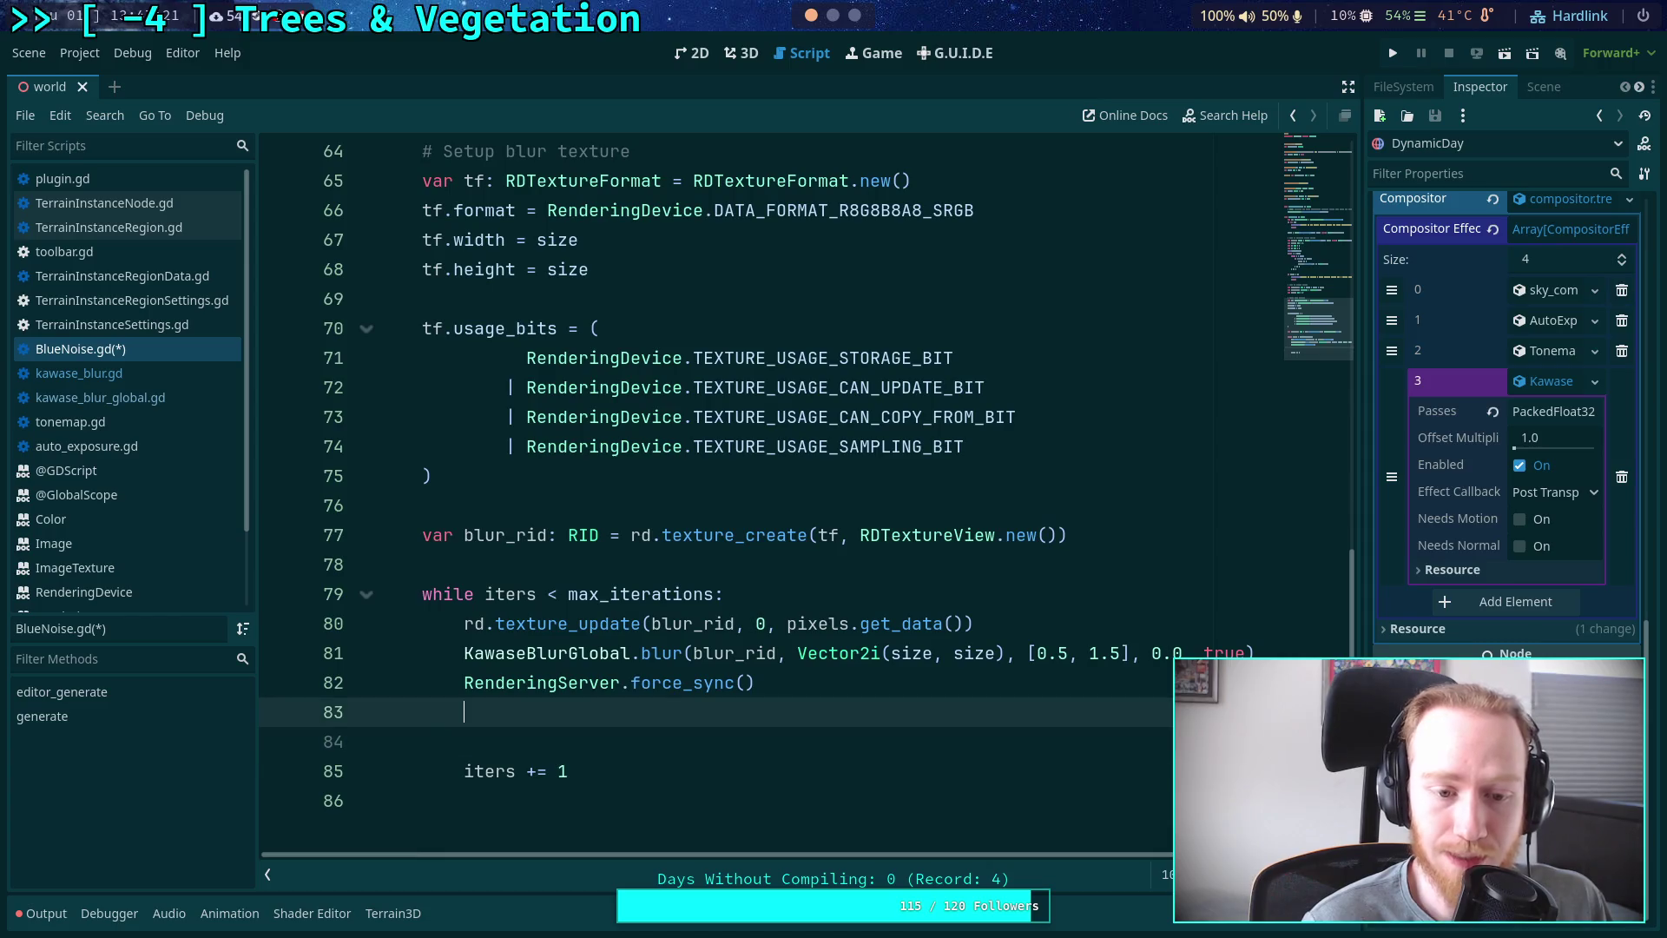
pyautogui.press('Return')
pyautogui.press('Return')
pyautogui.press('Up')
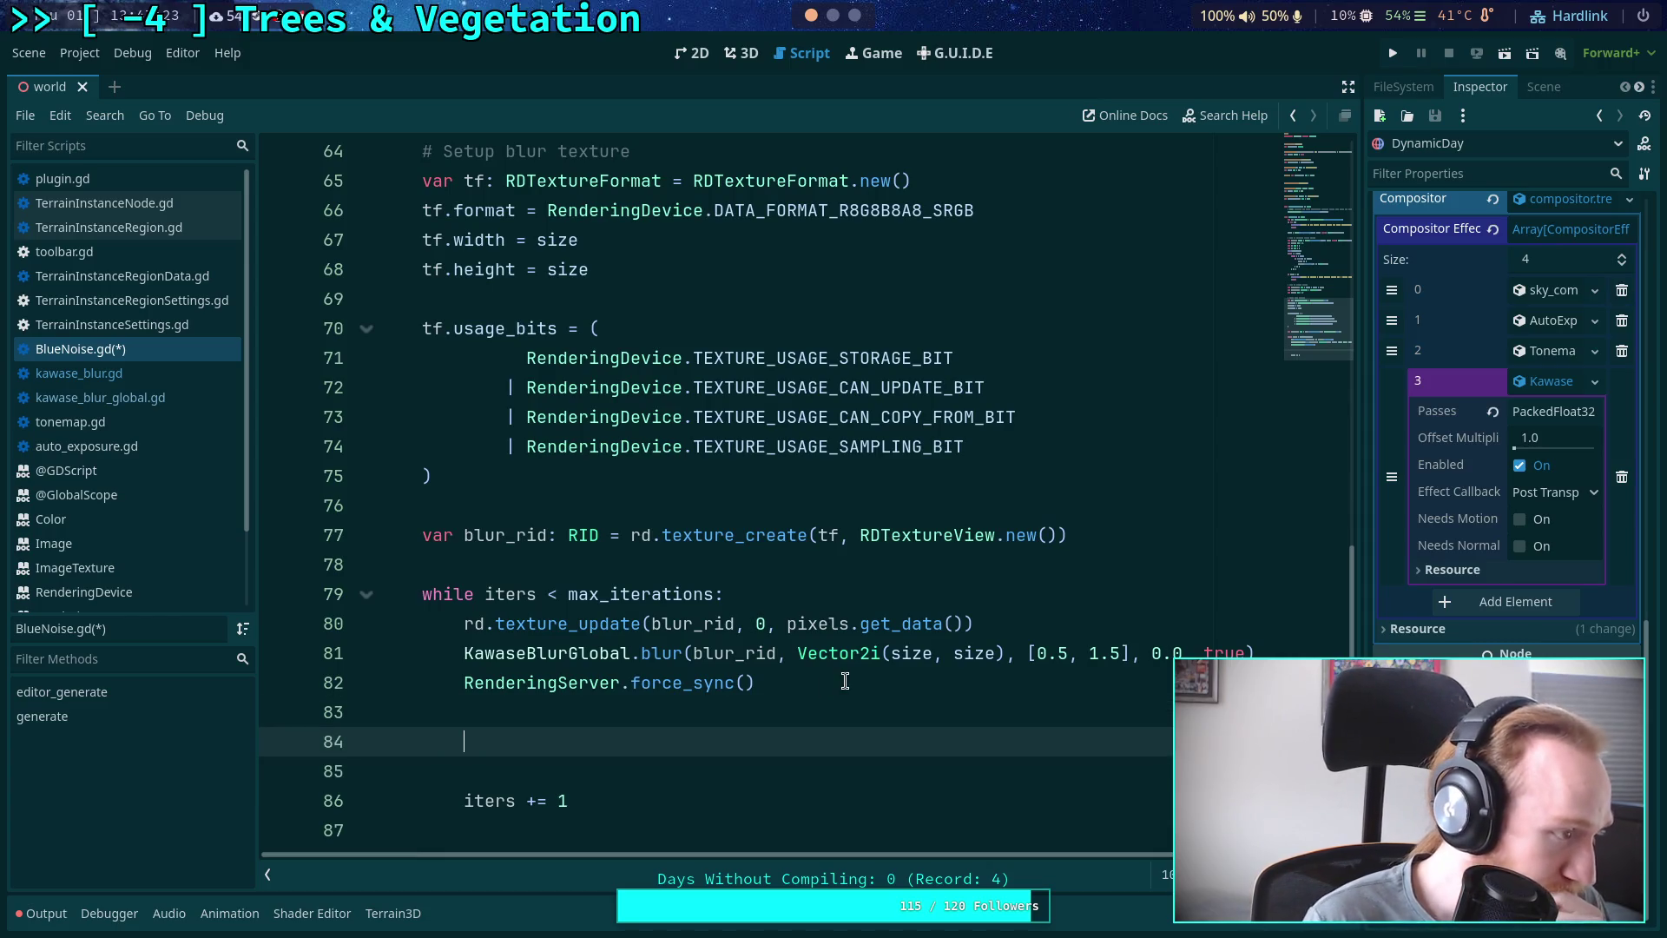
pyautogui.scroll(-1, 813, 683)
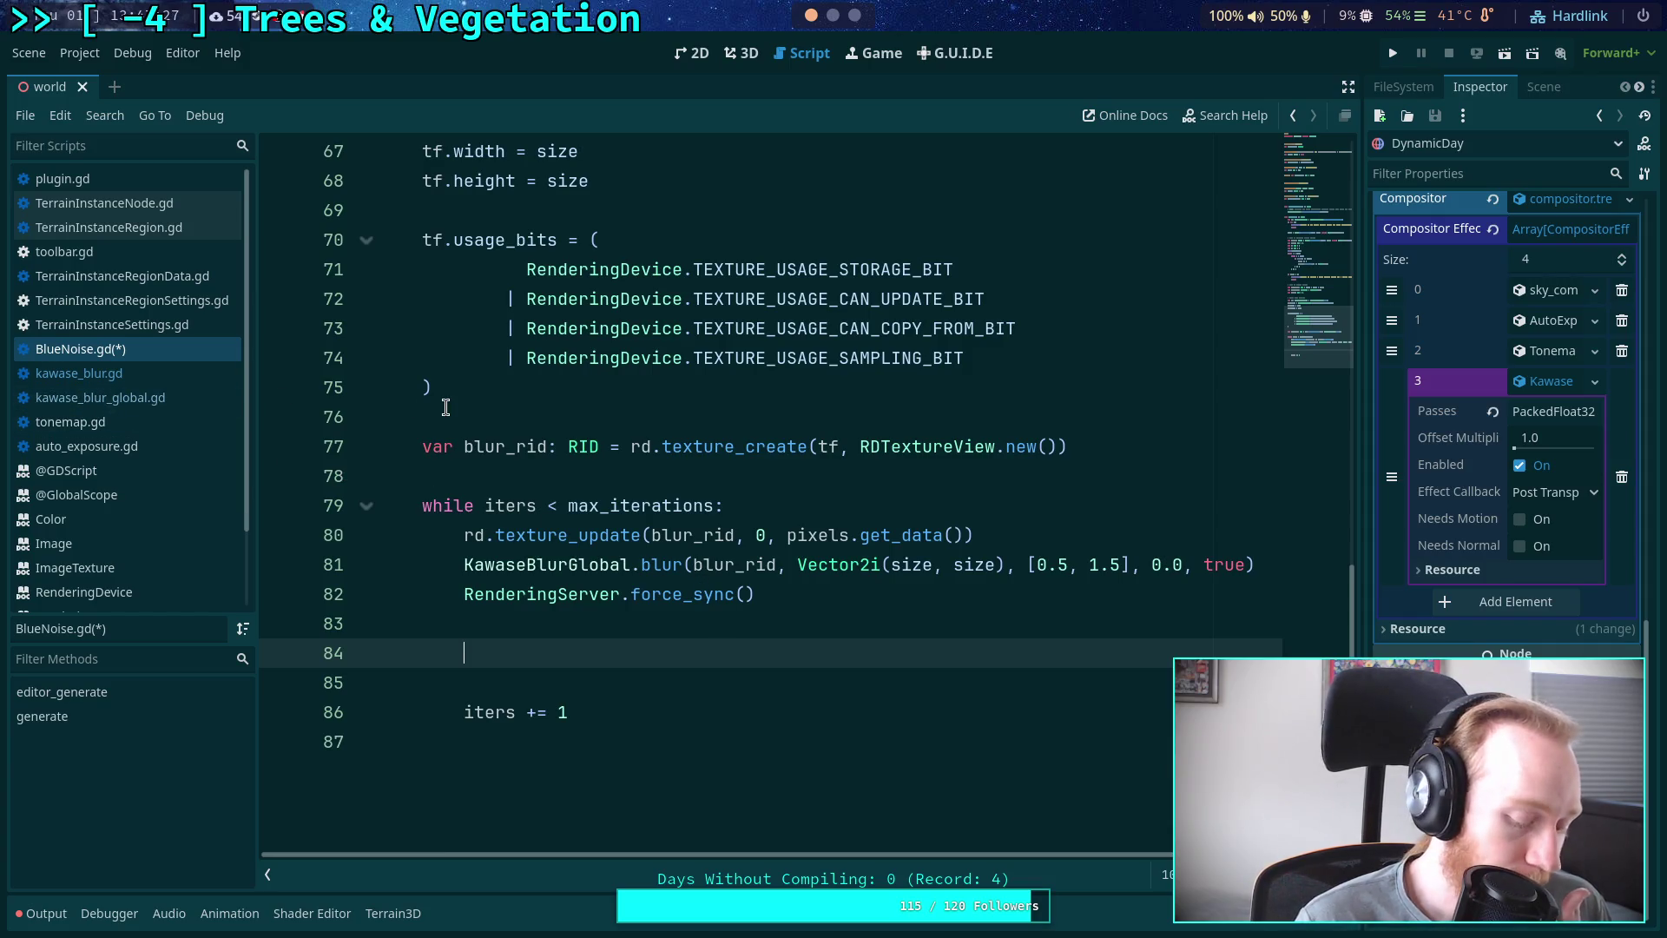
pyautogui.press('super+3')
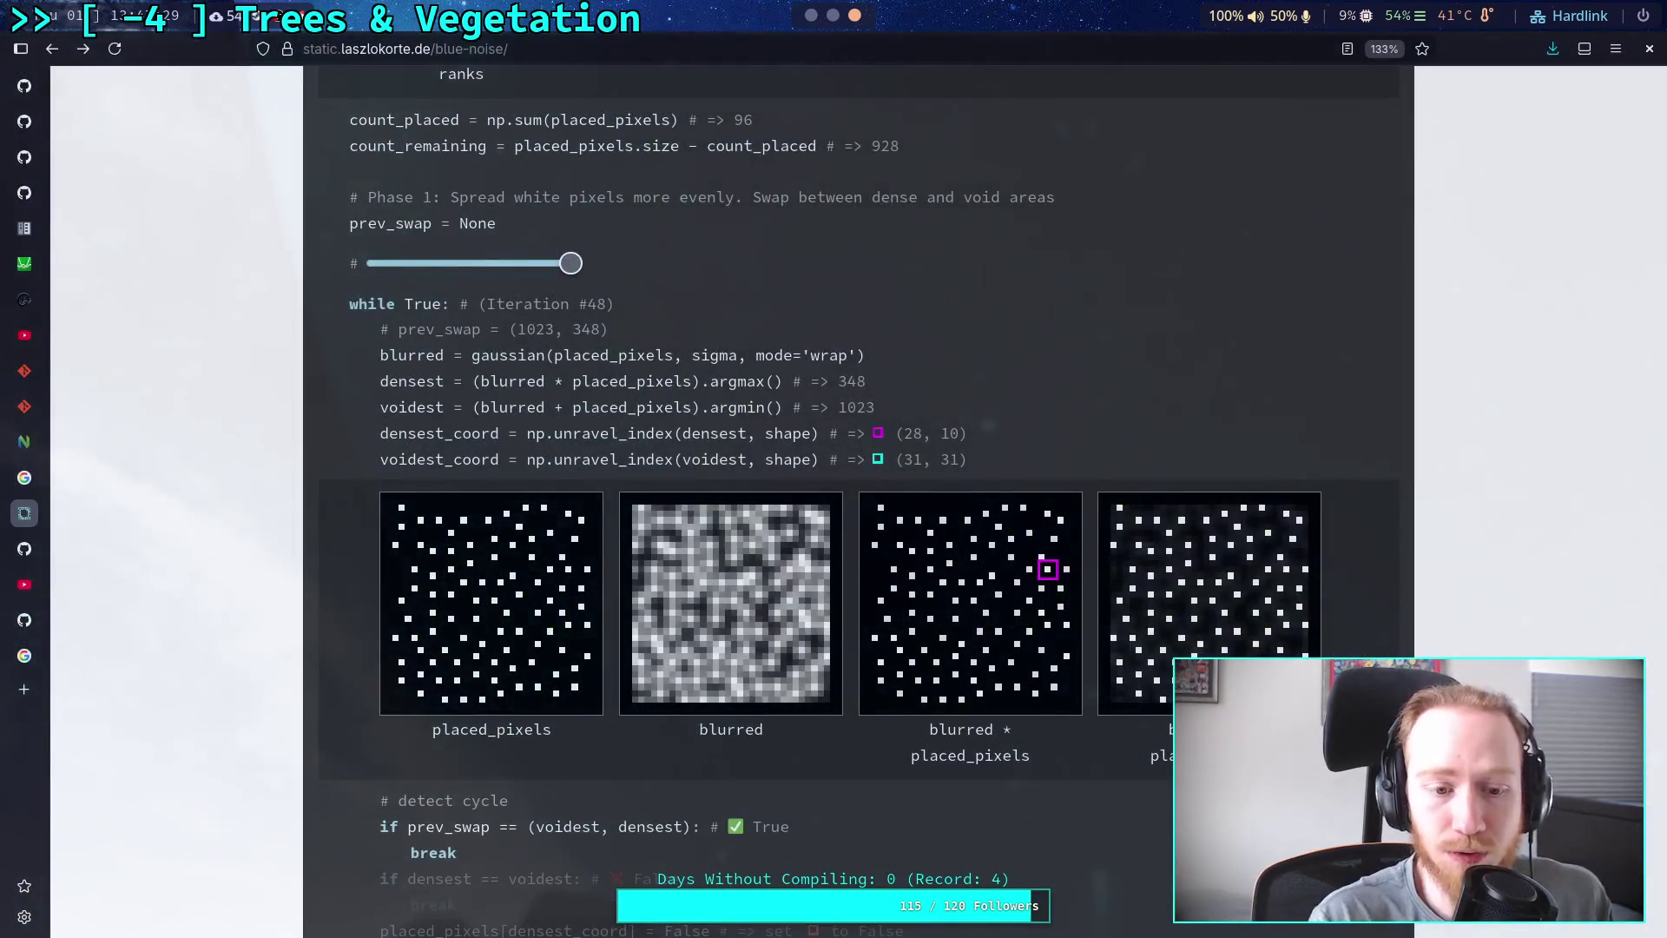
# Step: Highlight the densest and voidest expressions (blurred * placed_pixels, argmax, blurred + placed_pixels) in the article
pyautogui.moveTo(480, 382); pyautogui.dragTo(692, 387)
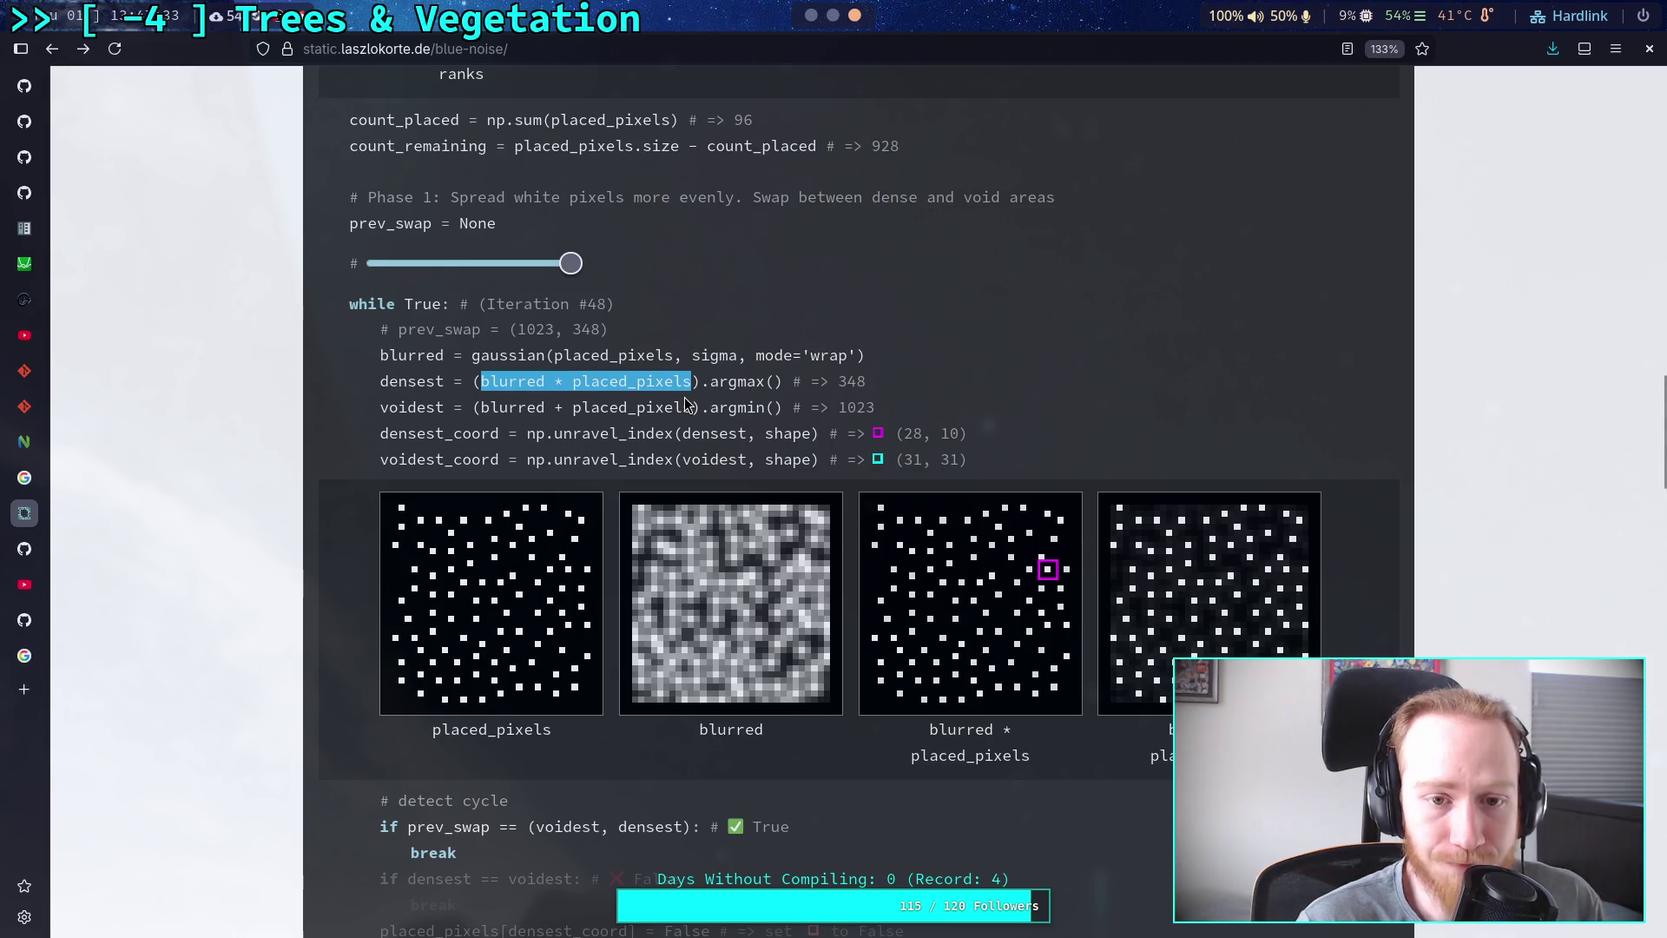
pyautogui.doubleClick(521, 384)
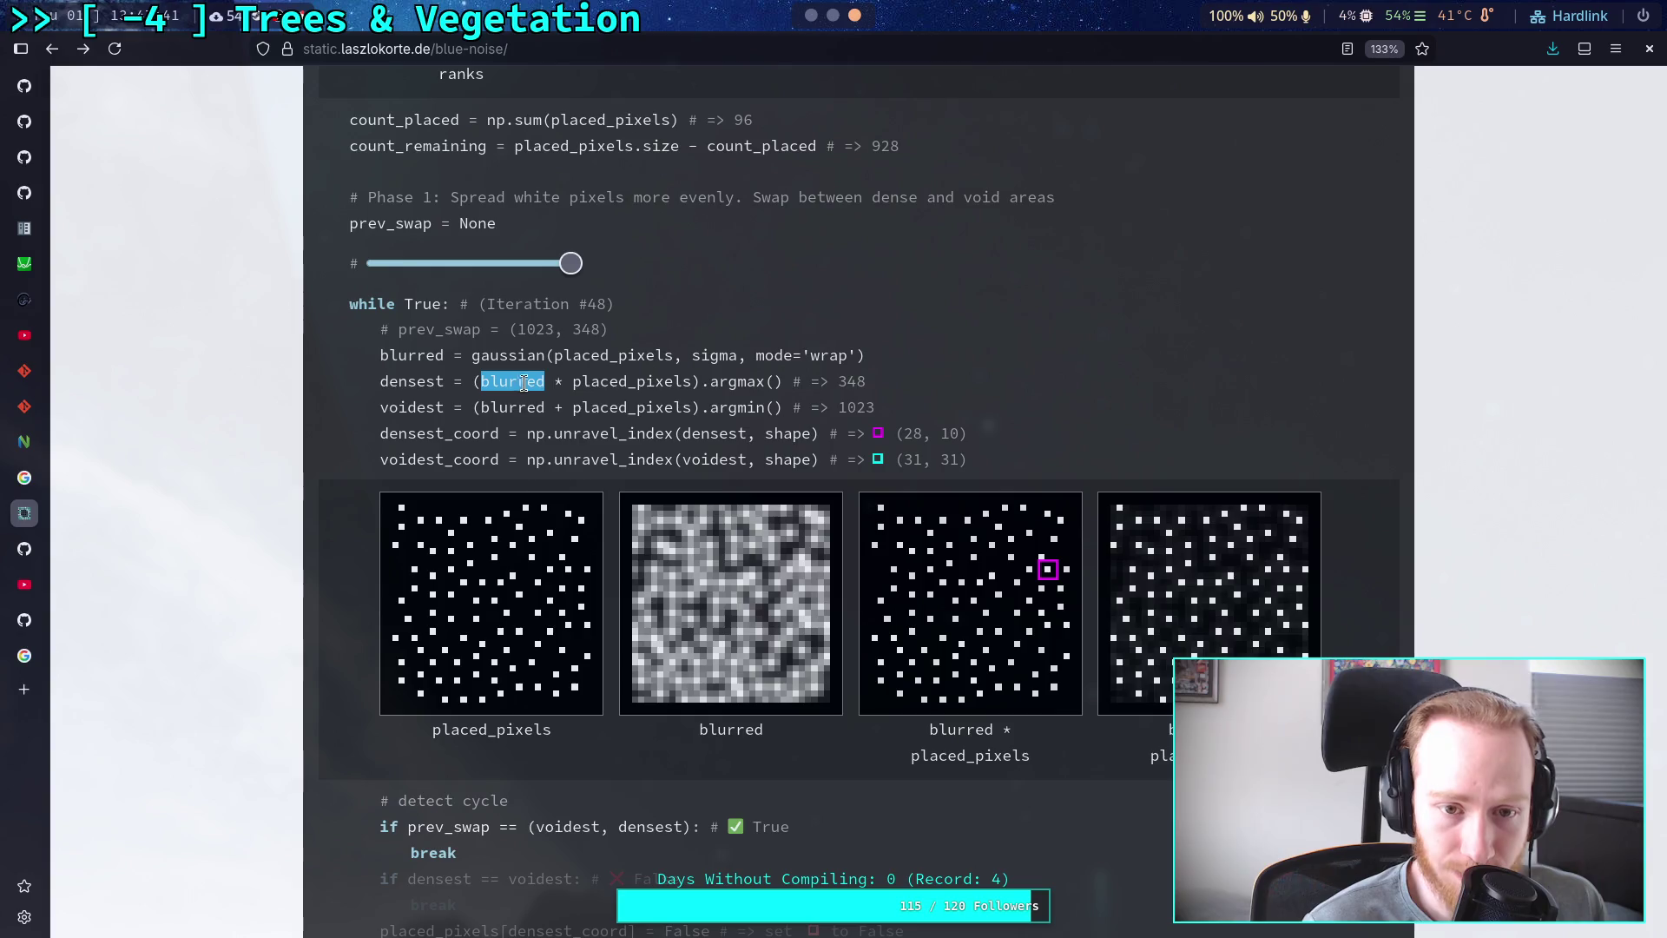
pyautogui.click(641, 389)
pyautogui.moveTo(709, 383); pyautogui.dragTo(784, 383)
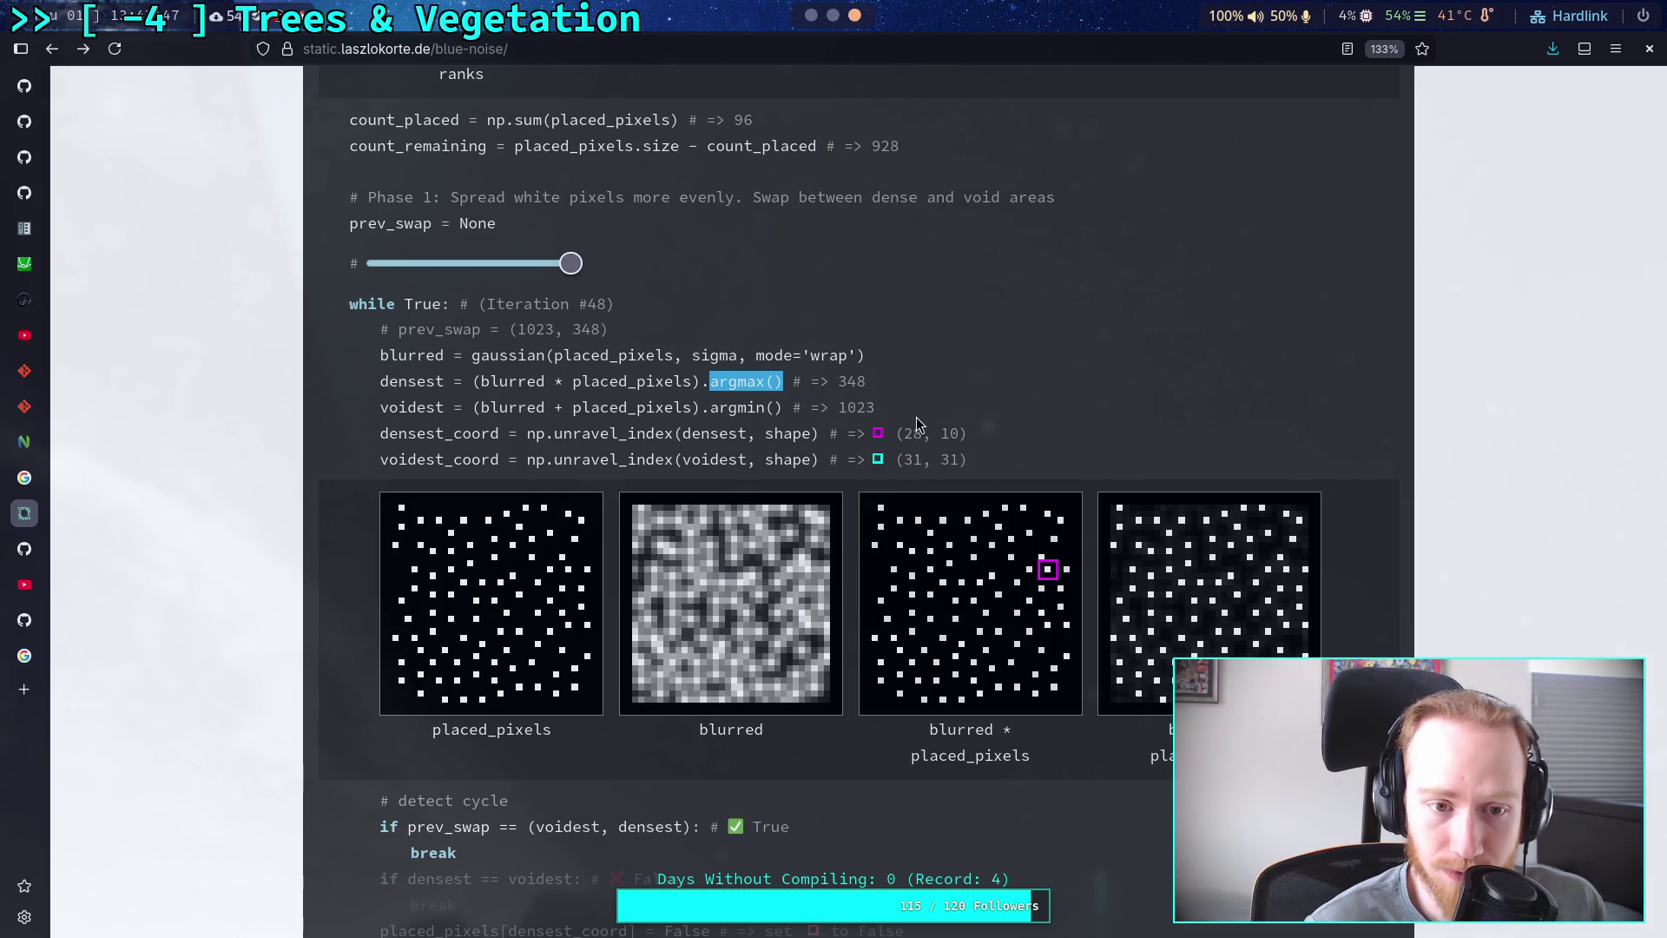
pyautogui.moveTo(473, 408); pyautogui.dragTo(784, 408)
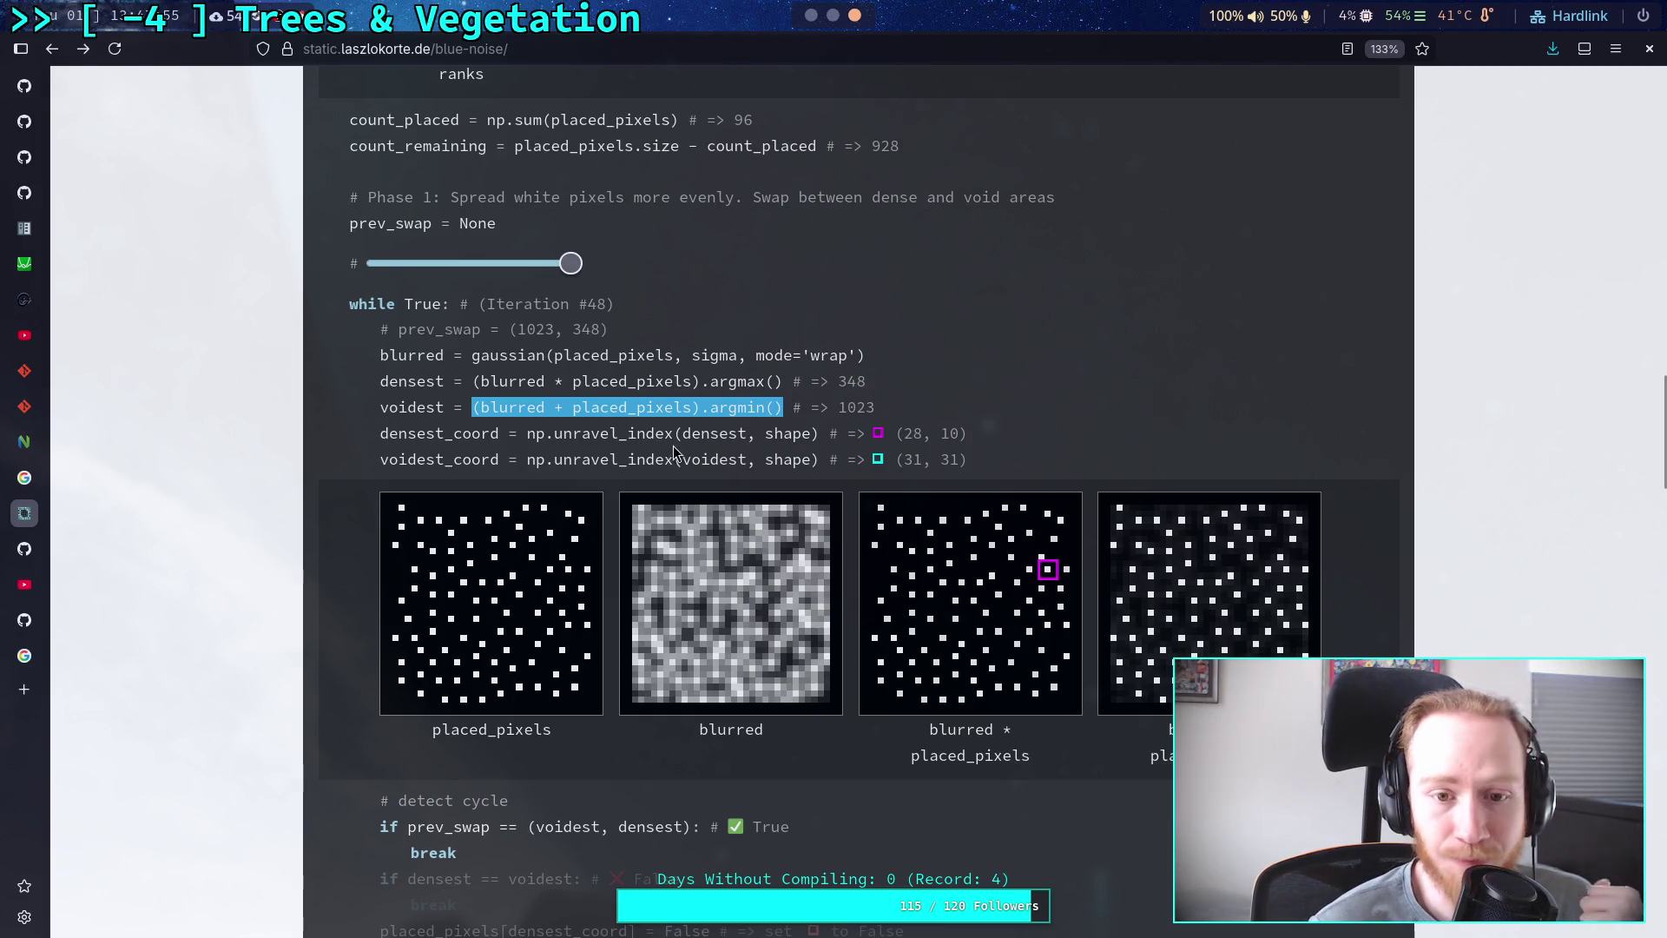
pyautogui.doubleClick(408, 407)
# Step: Inspect the cycle check and placed_pixels lines, rewind the demo to iteration 0, and return to Godot
pyautogui.scroll(-3, 476, 424)
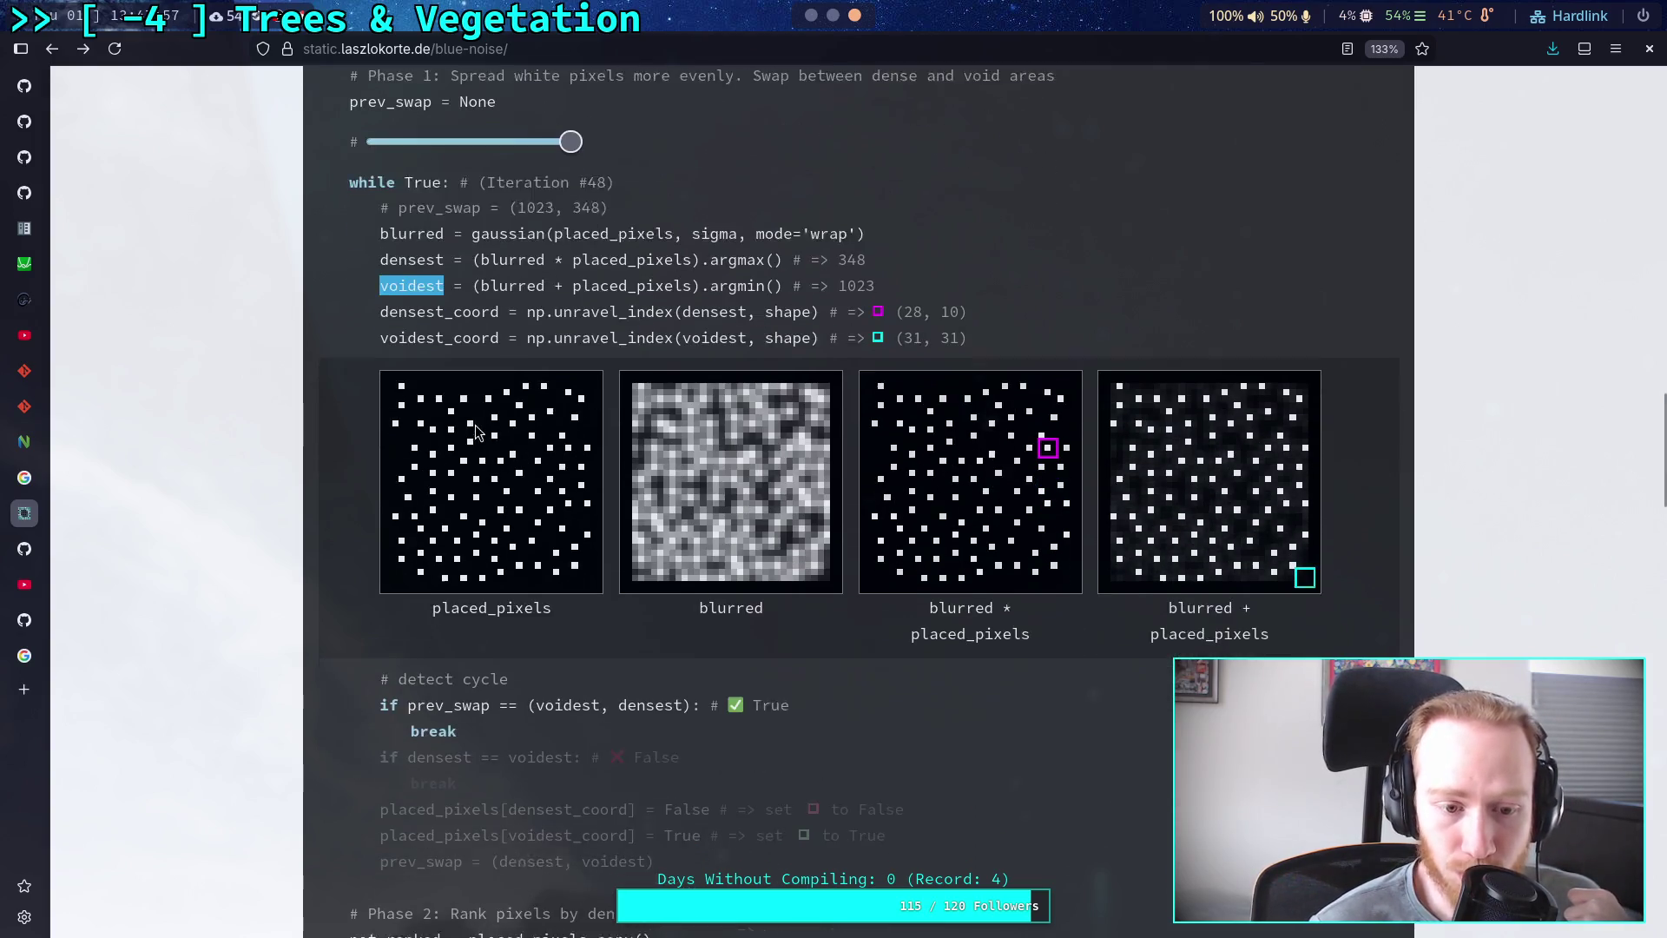
pyautogui.moveTo(408, 686); pyautogui.dragTo(508, 749)
pyautogui.scroll(6, 538, 521)
pyautogui.moveTo(570, 403); pyautogui.dragTo(376, 403)
pyautogui.scroll(-8, 749, 489)
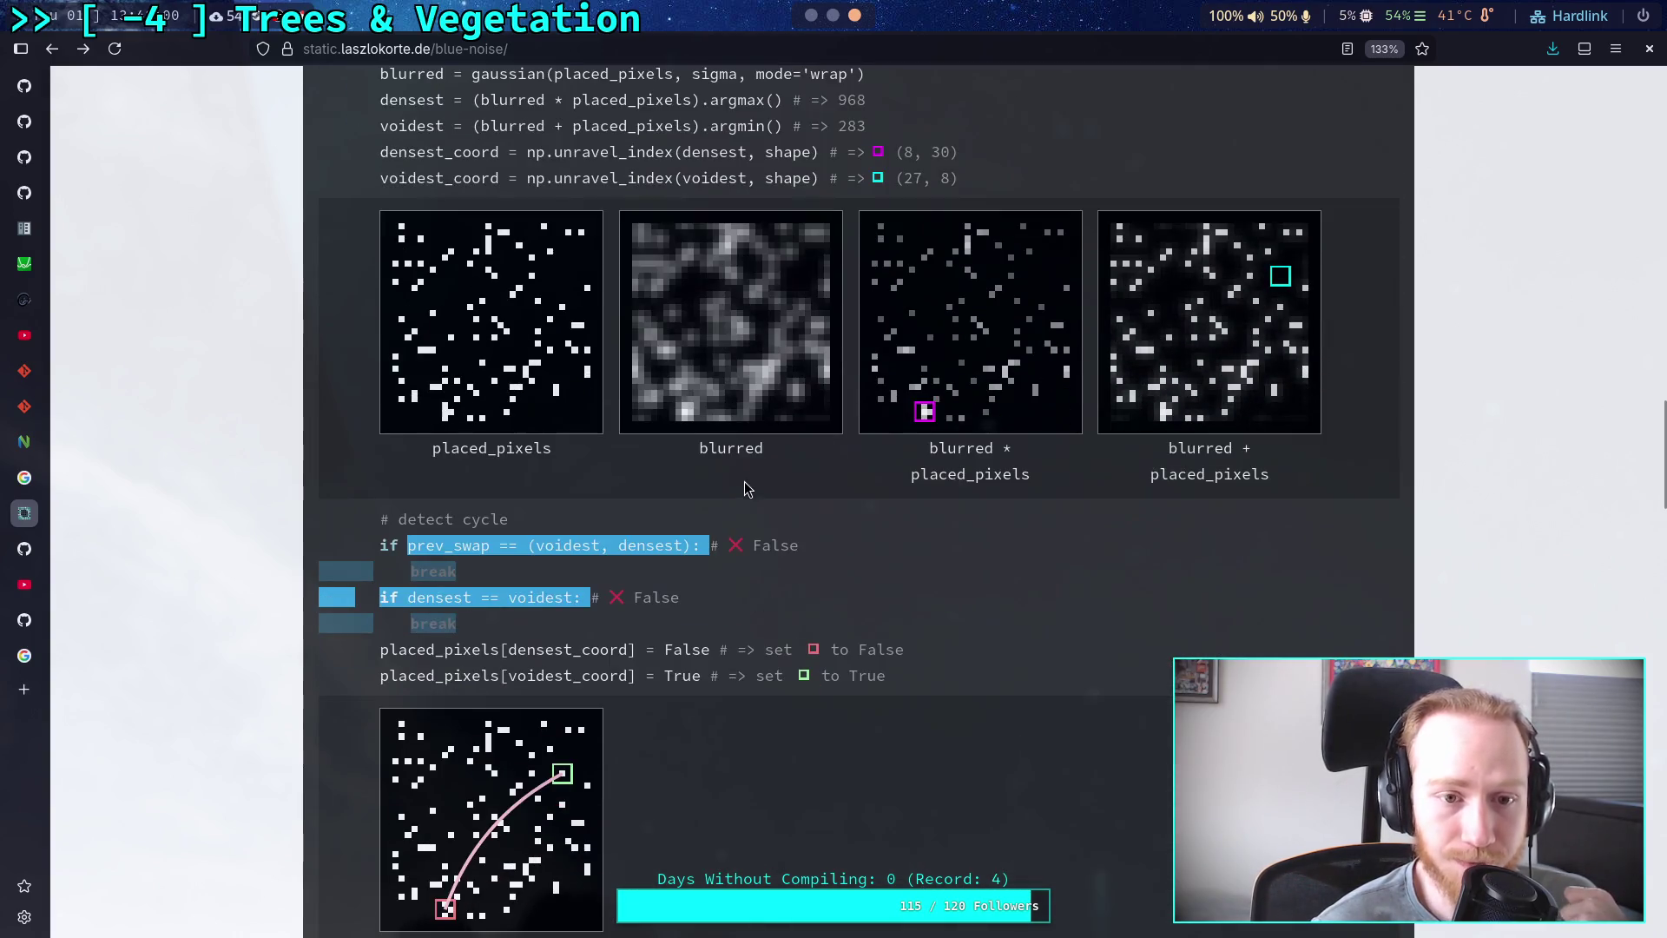
pyautogui.click(825, 612)
pyautogui.moveTo(872, 686); pyautogui.dragTo(382, 647)
pyautogui.click(760, 655)
pyautogui.scroll(1, 761, 654)
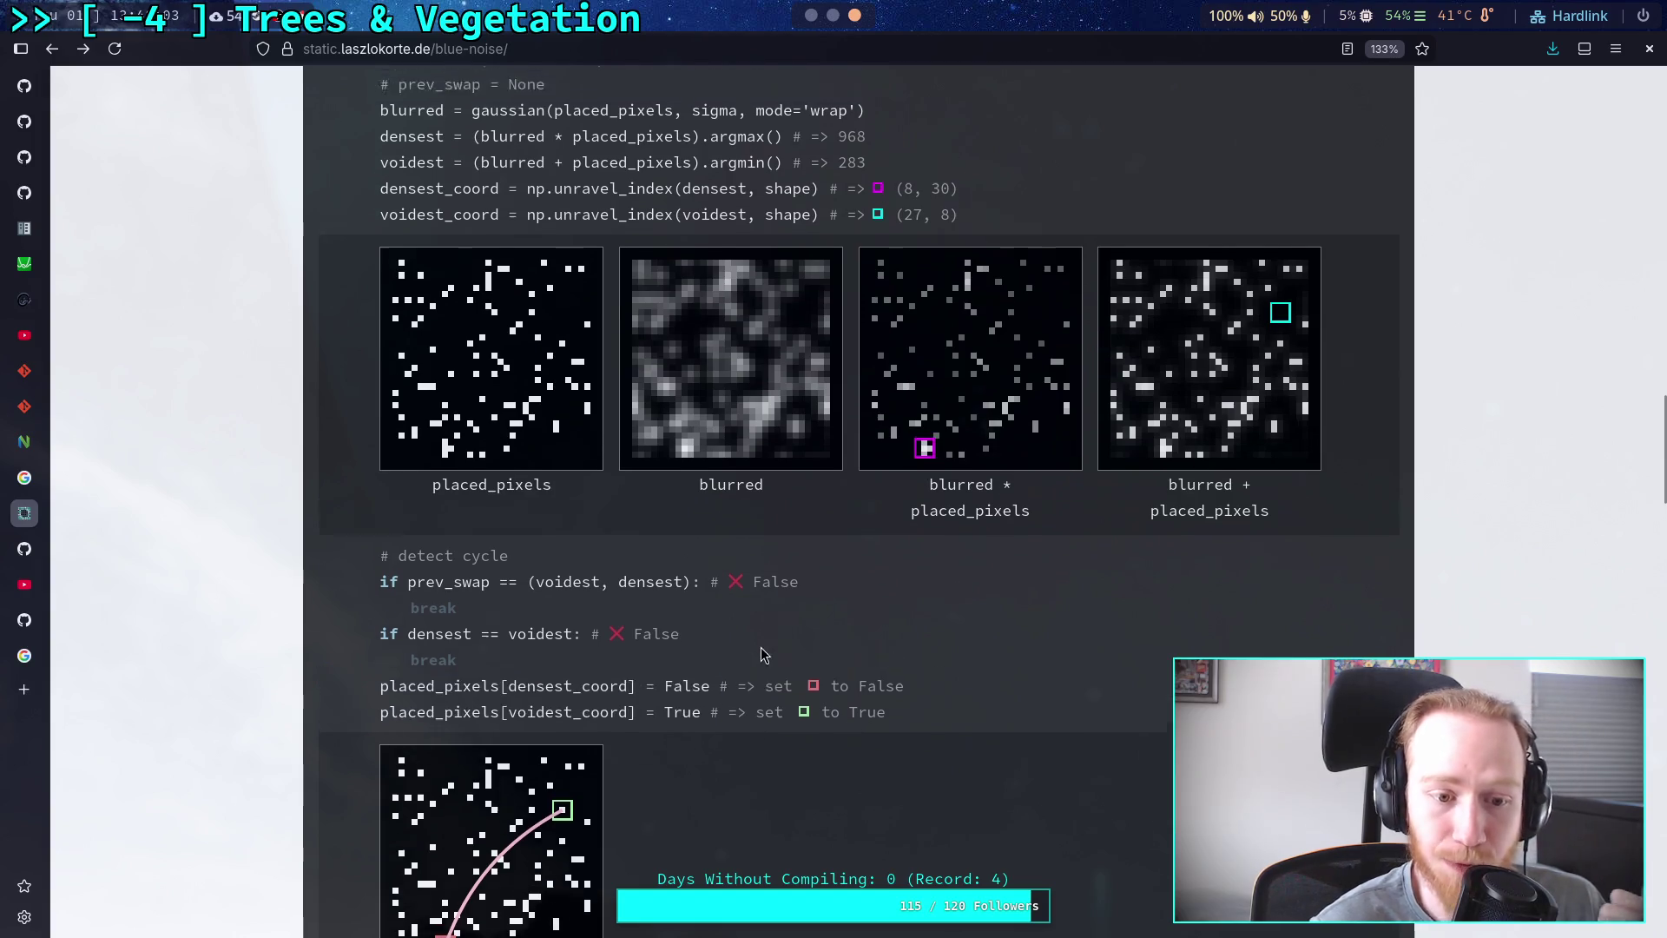
pyautogui.scroll(2, 770, 646)
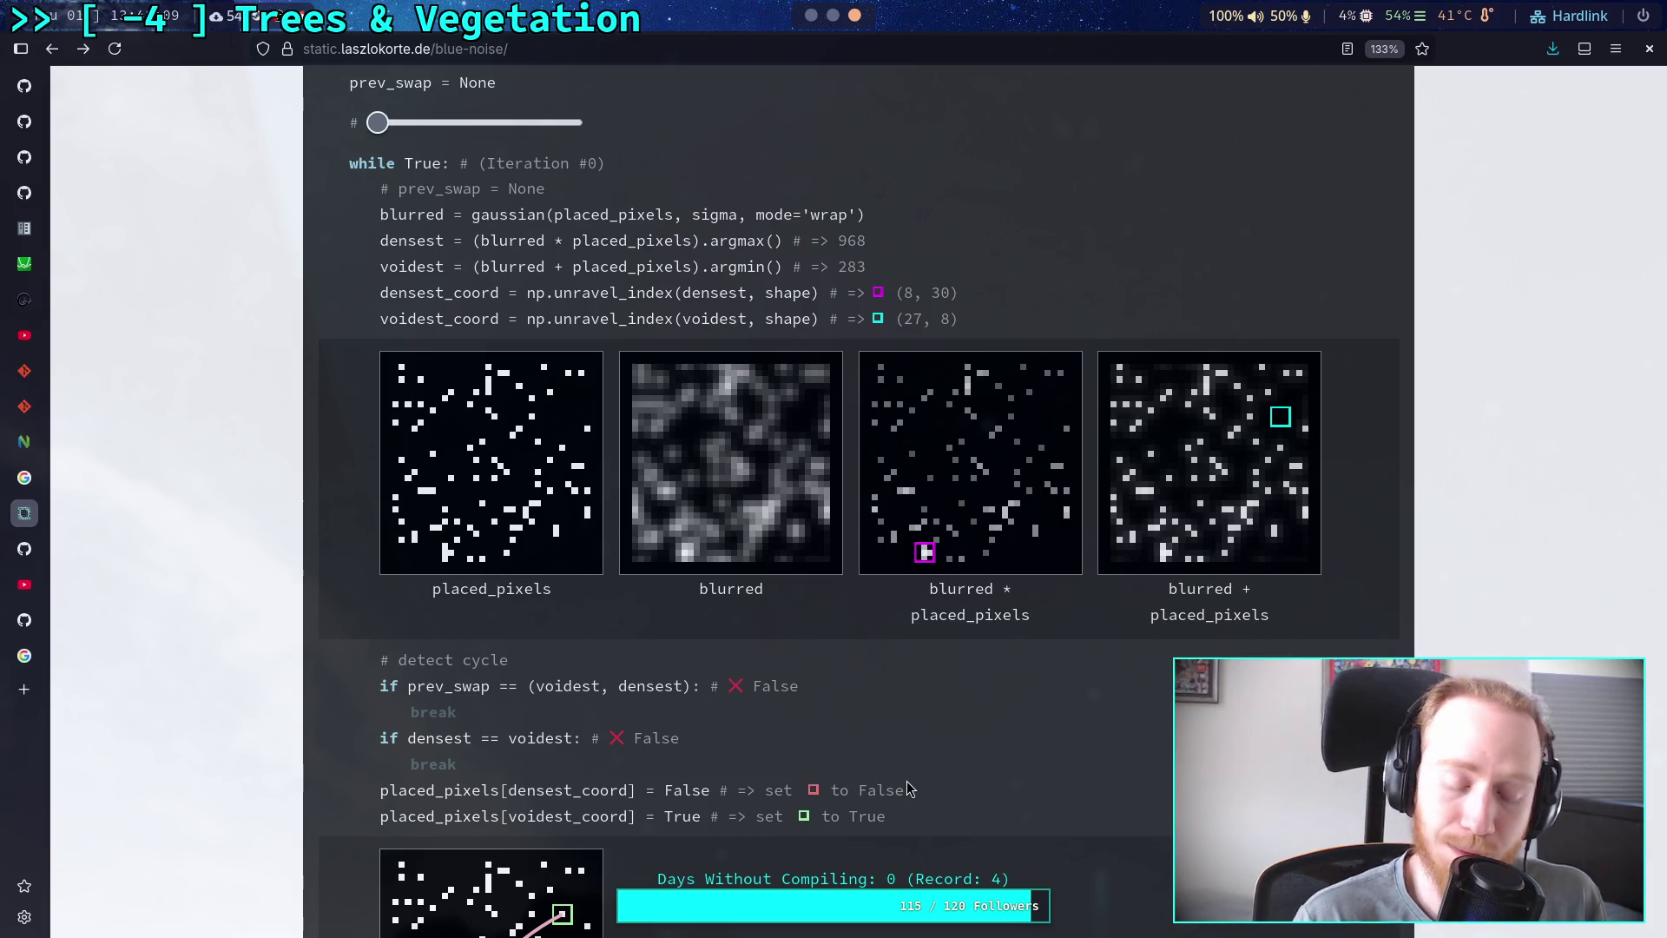
pyautogui.hotkey('alt', 'Tab')
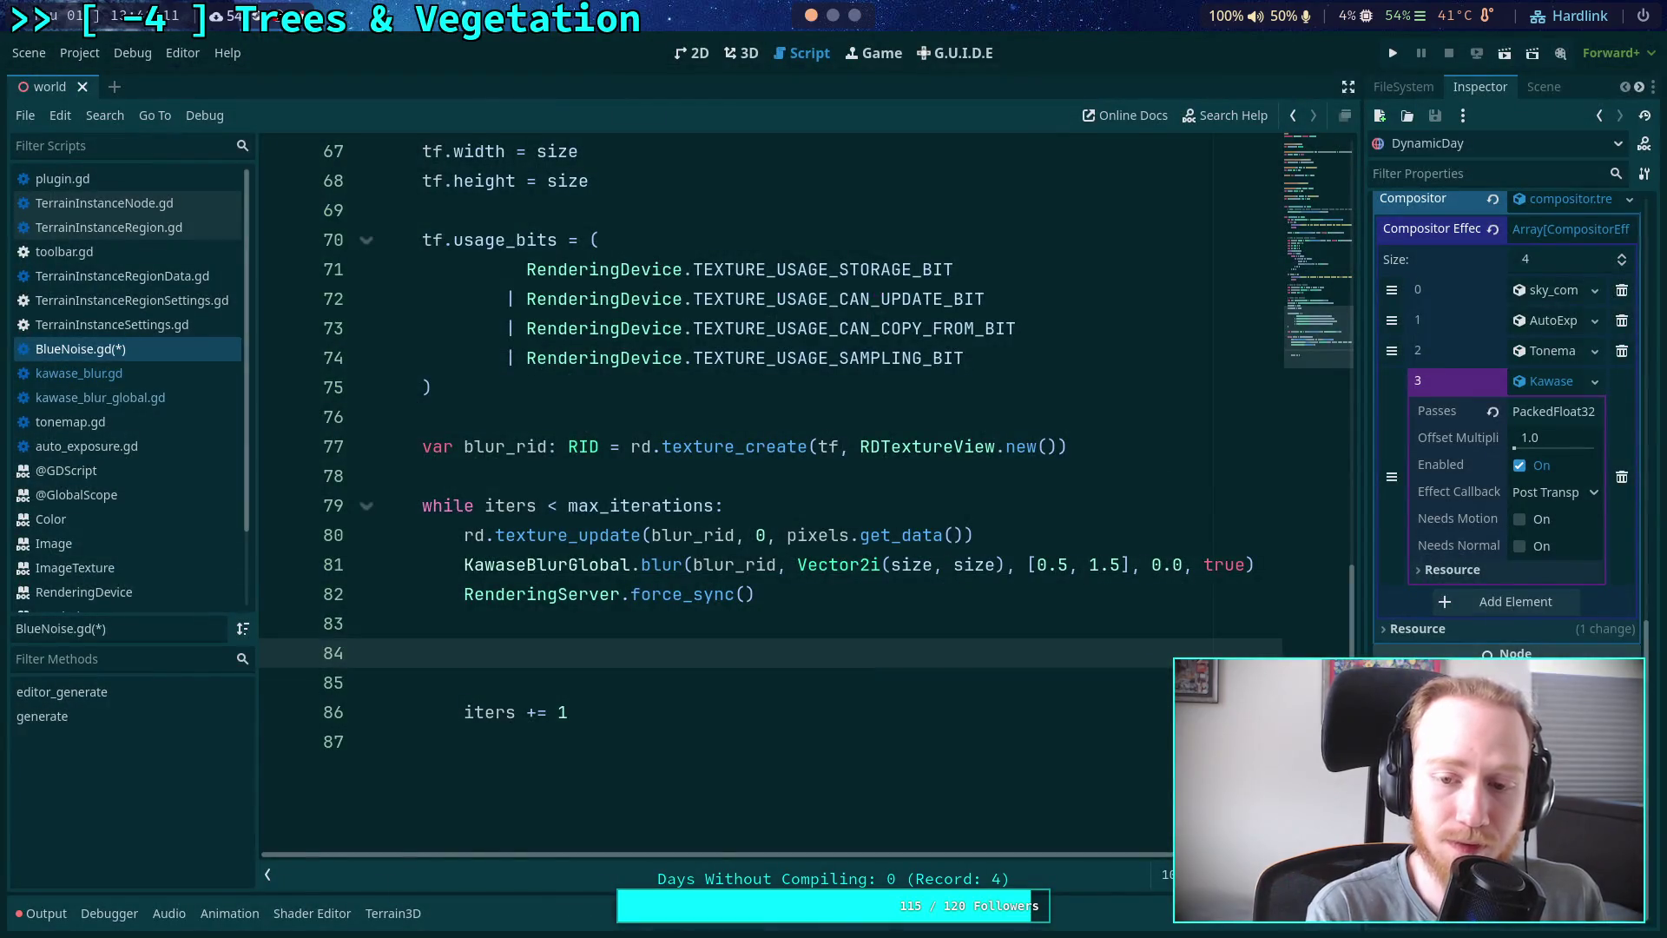
# Step: Scroll up to generate() and bring up the context menu for FORMAT_RGBA8 on line 42
pyautogui.scroll(1, 874, 673)
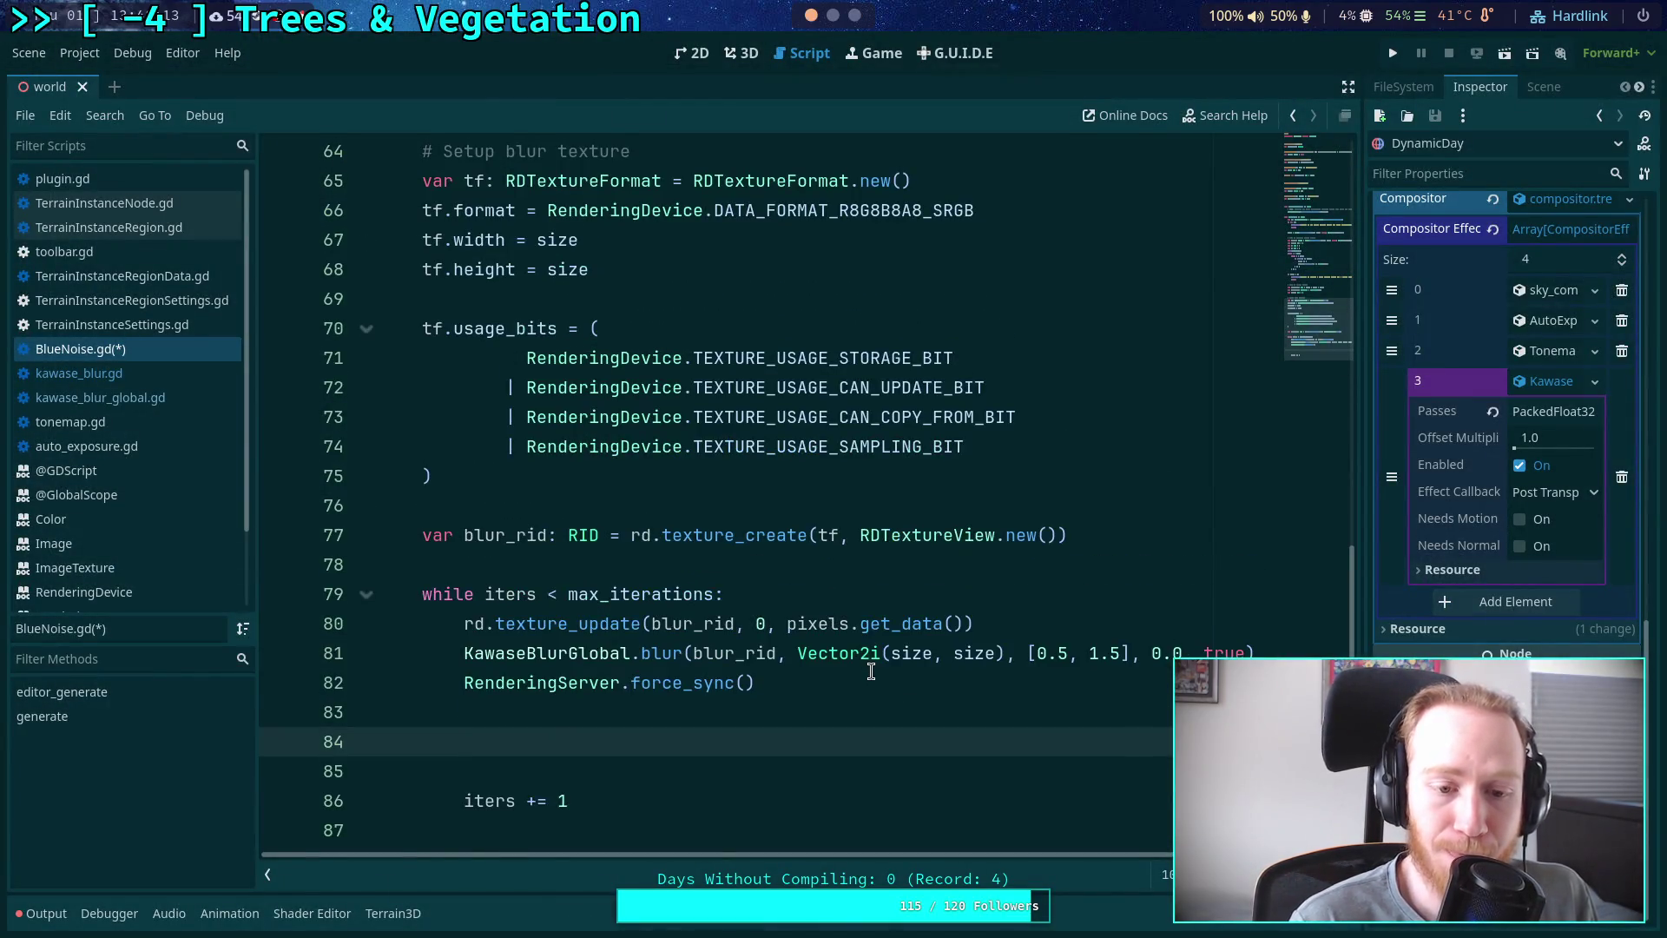
pyautogui.scroll(10, 844, 651)
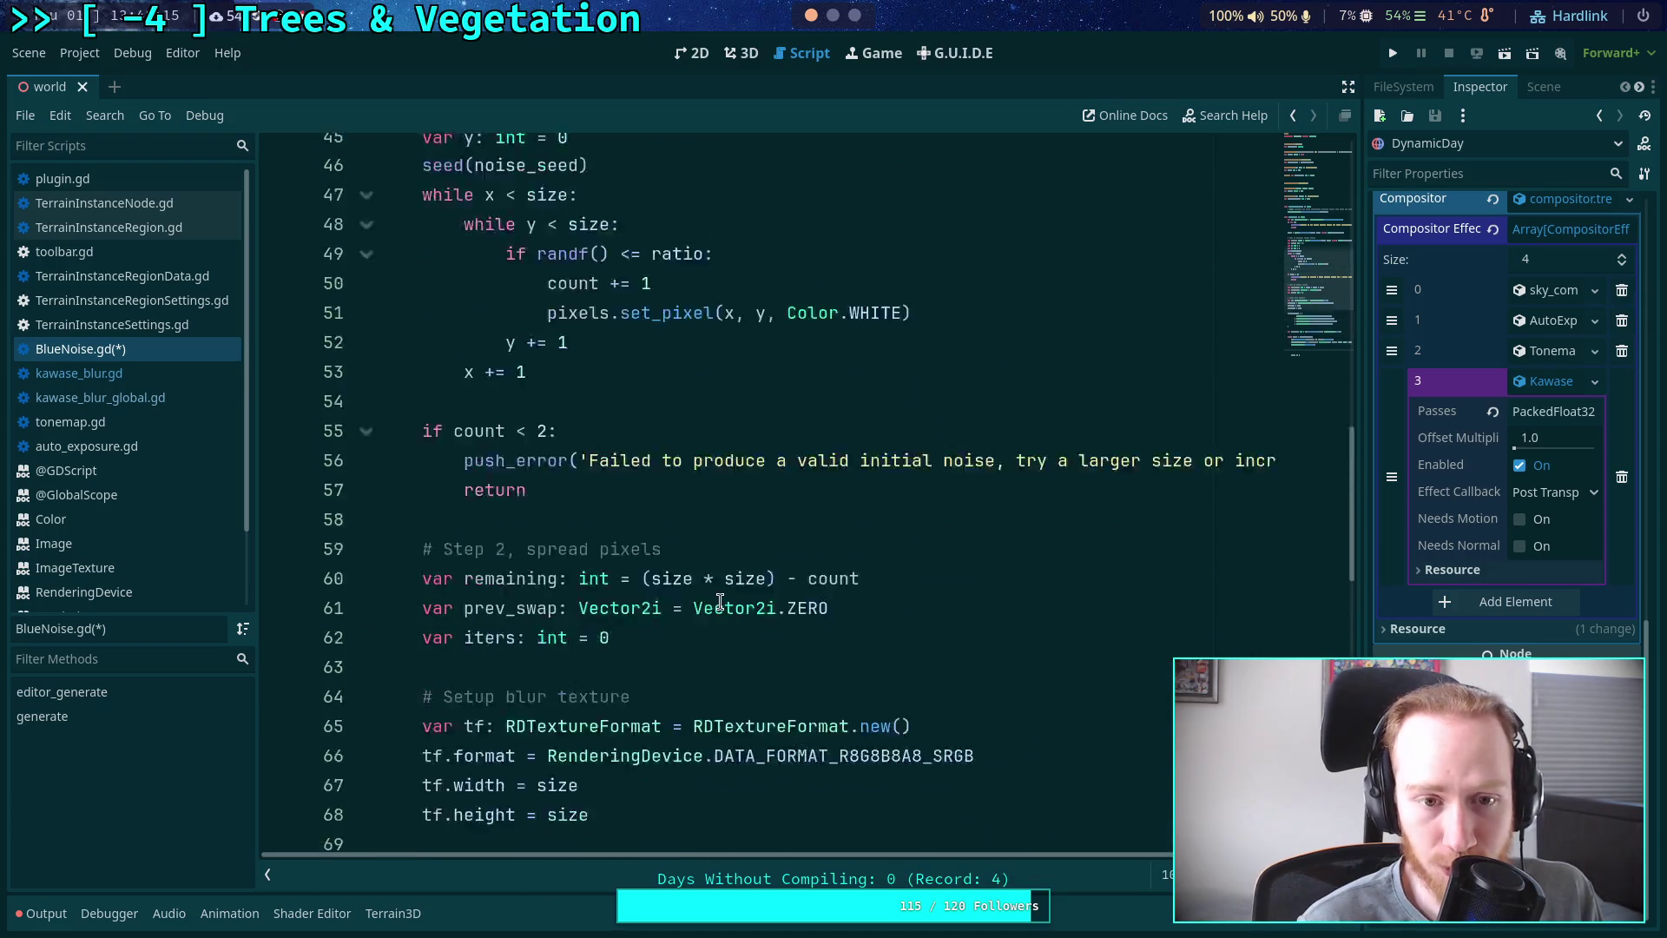
pyautogui.scroll(2, 721, 583)
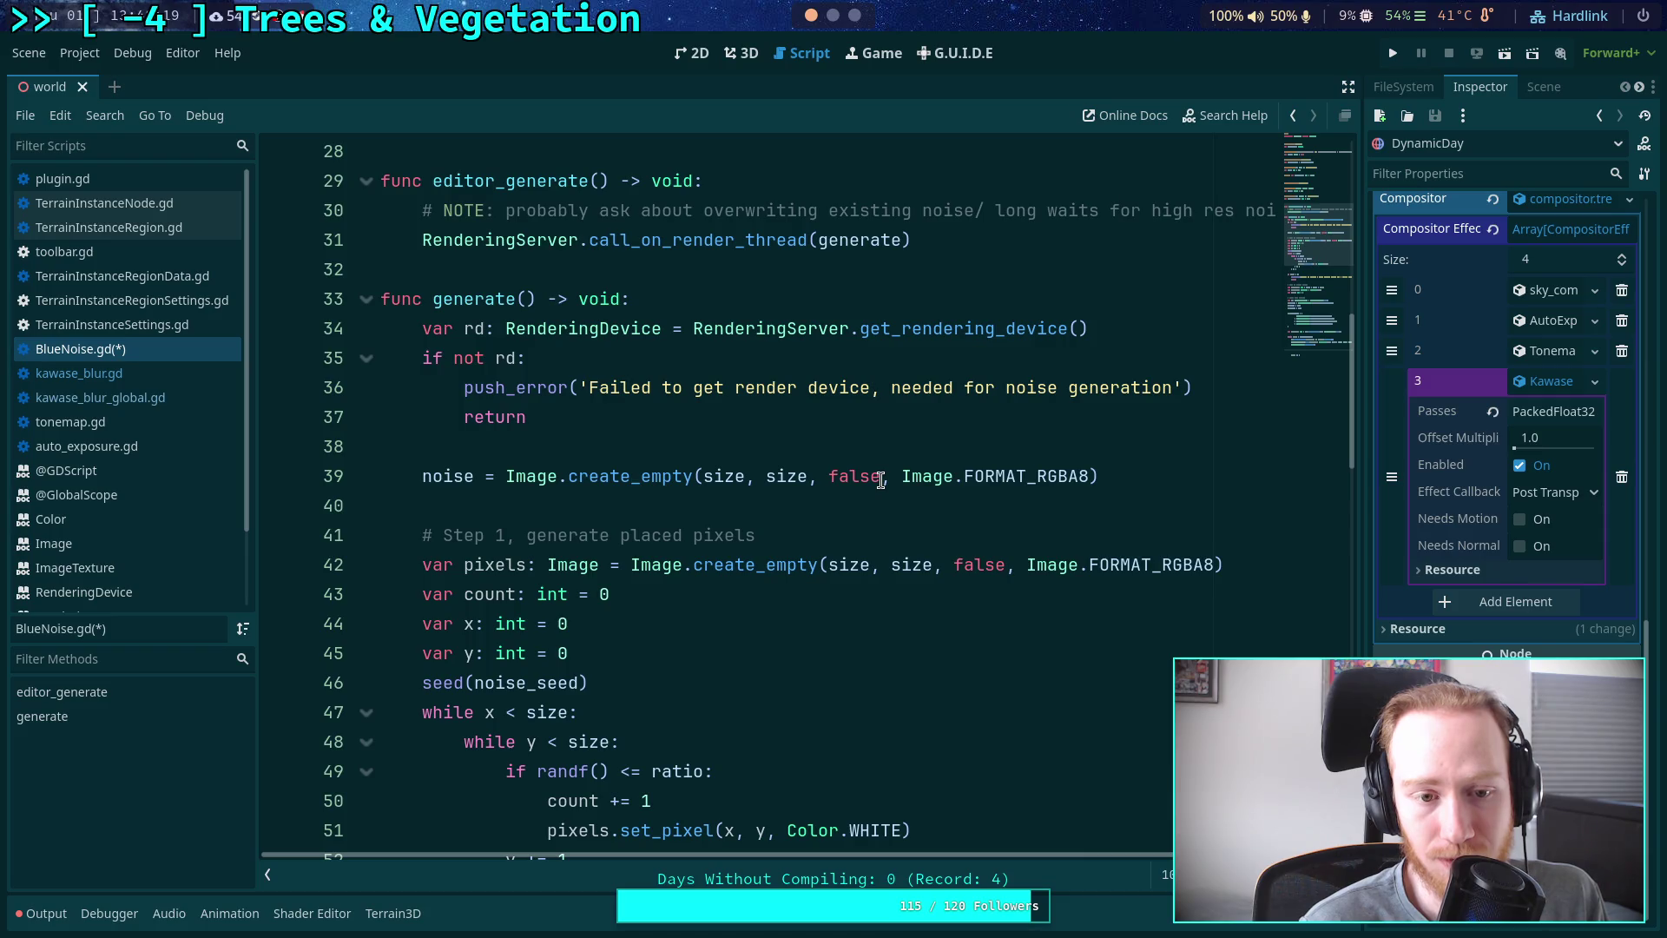
pyautogui.moveTo(898, 480)
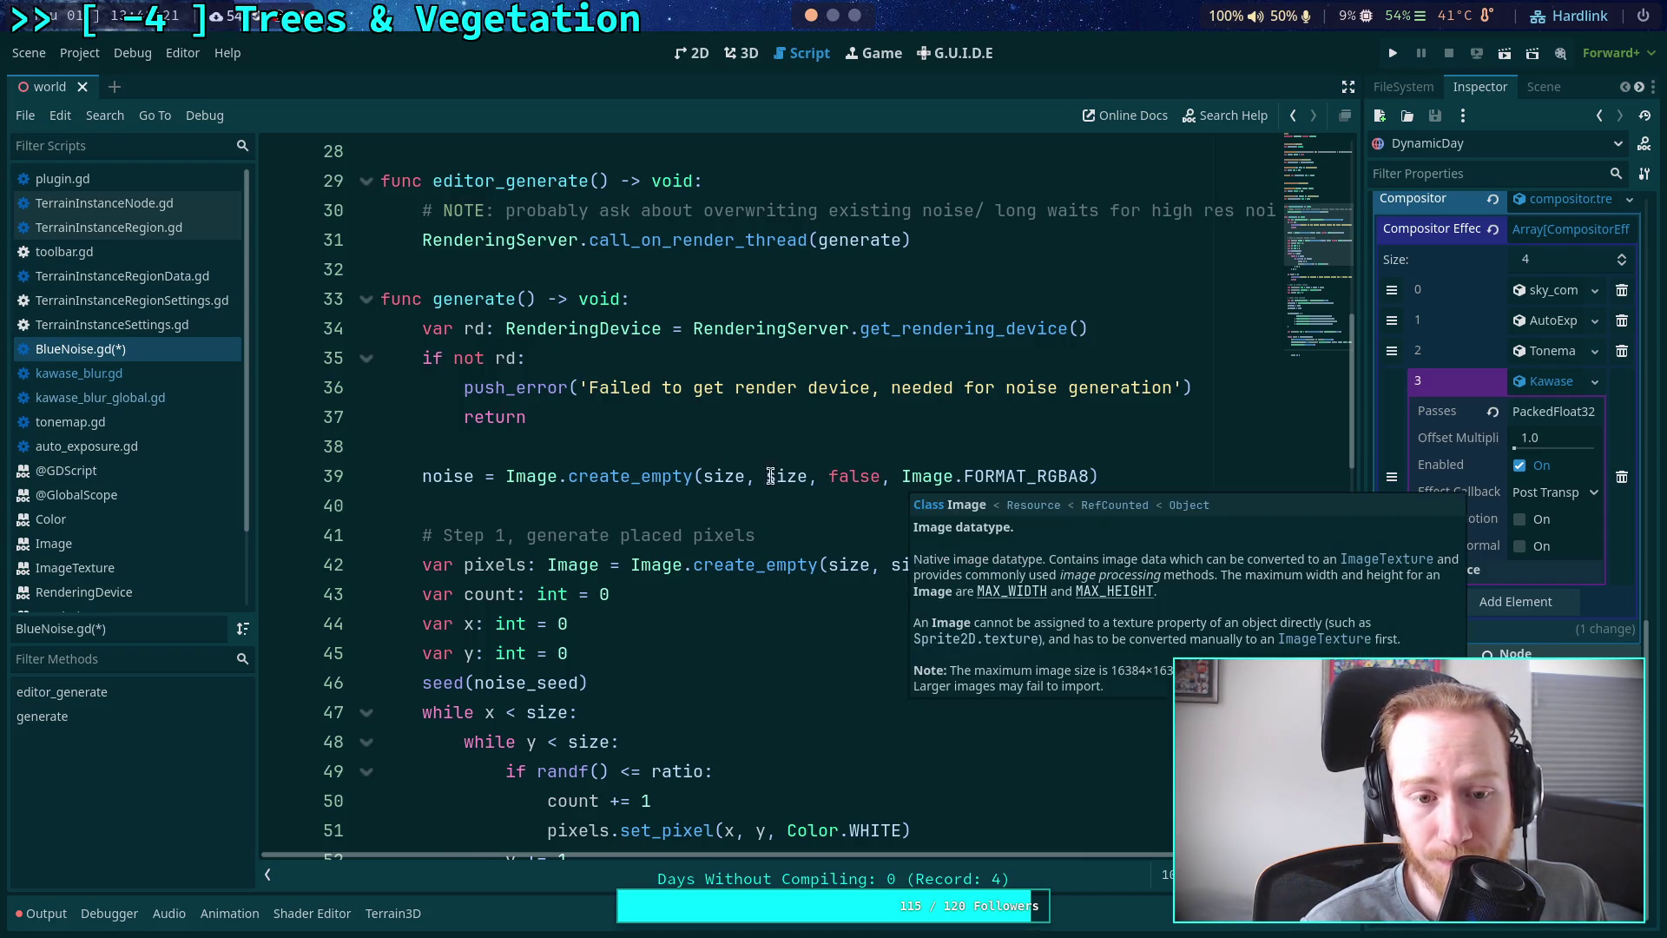
pyautogui.scroll(-1, 770, 477)
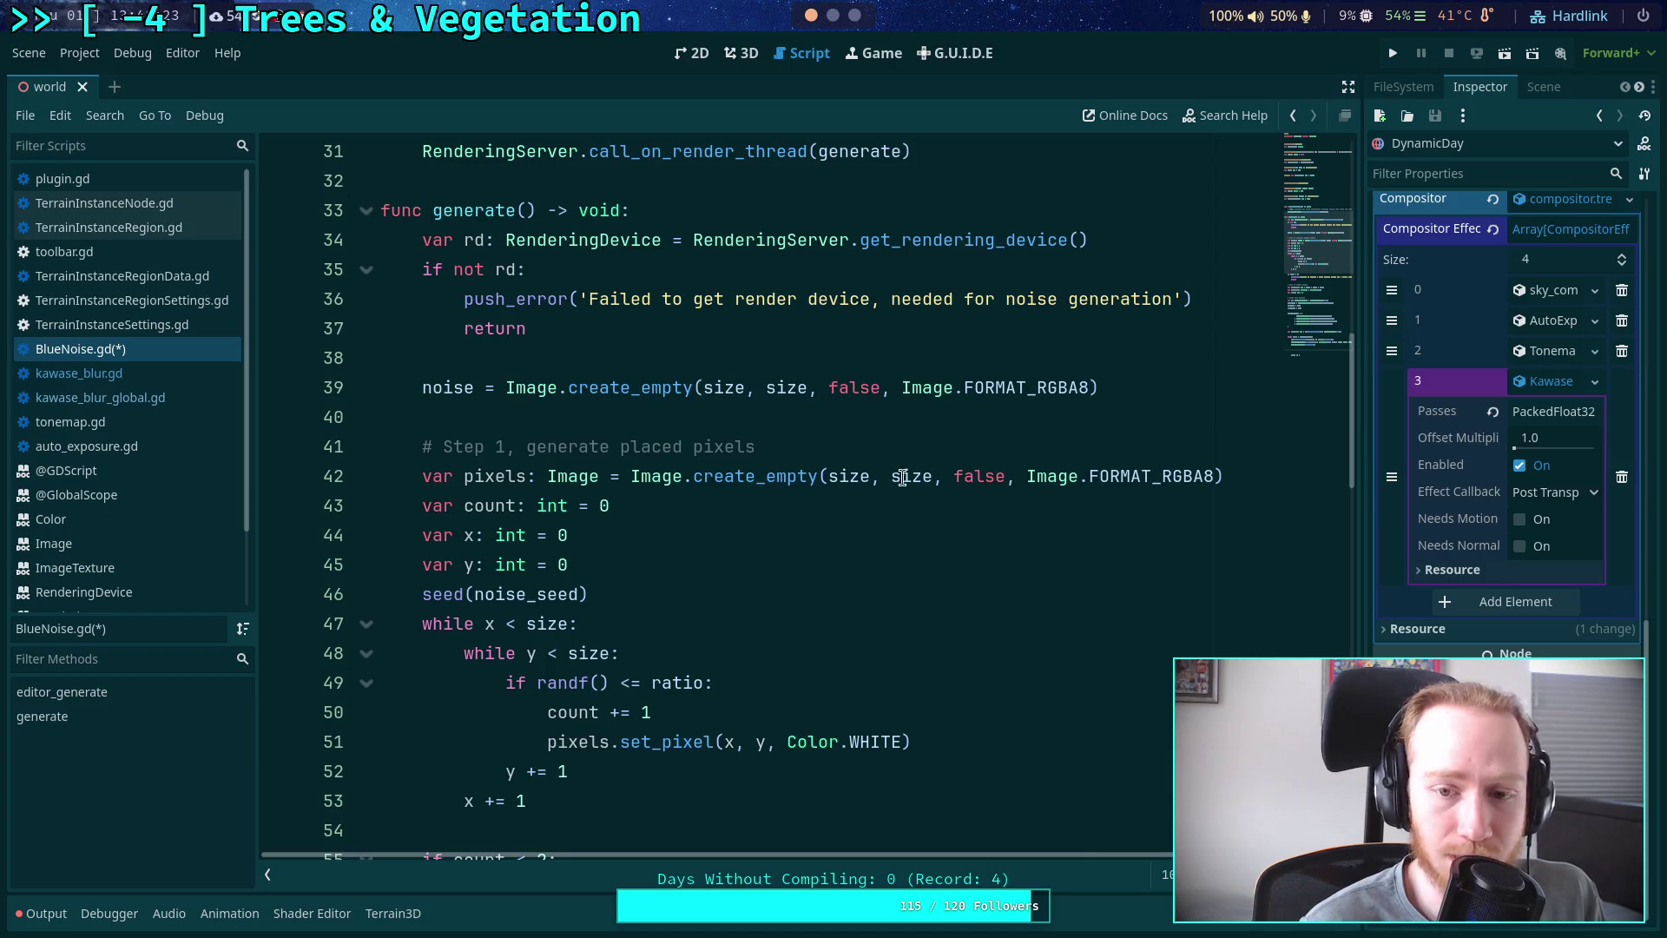
pyautogui.click(1093, 478)
pyautogui.doubleClick(1094, 479)
pyautogui.rightClick(1093, 479)
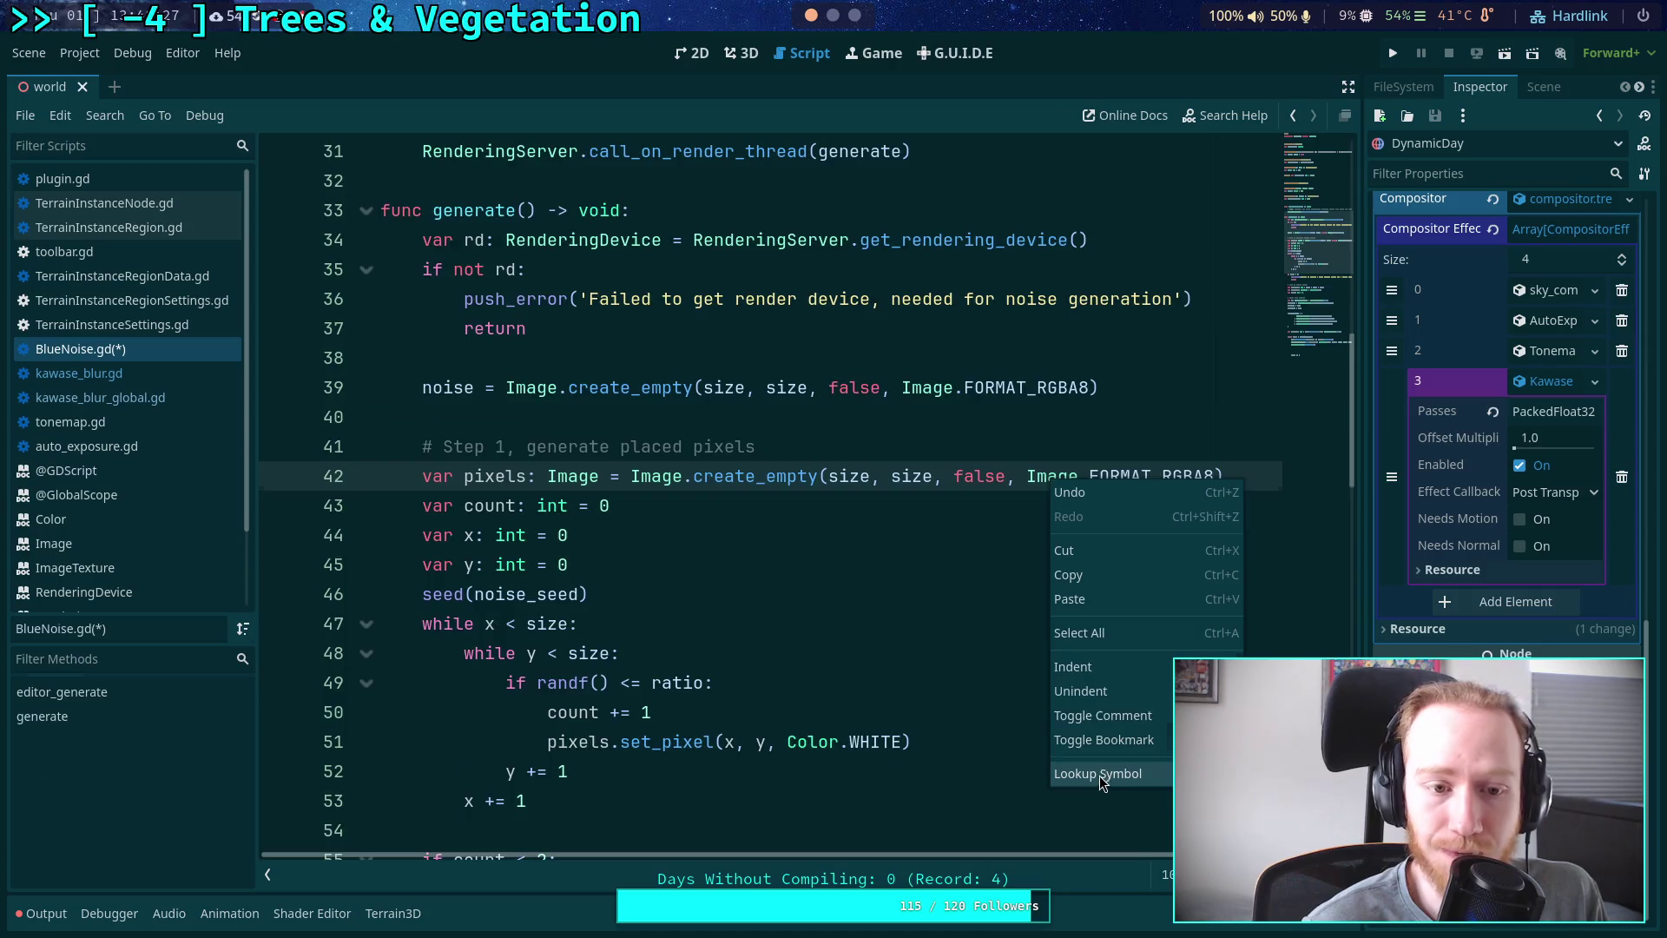
pyautogui.click(1099, 774)
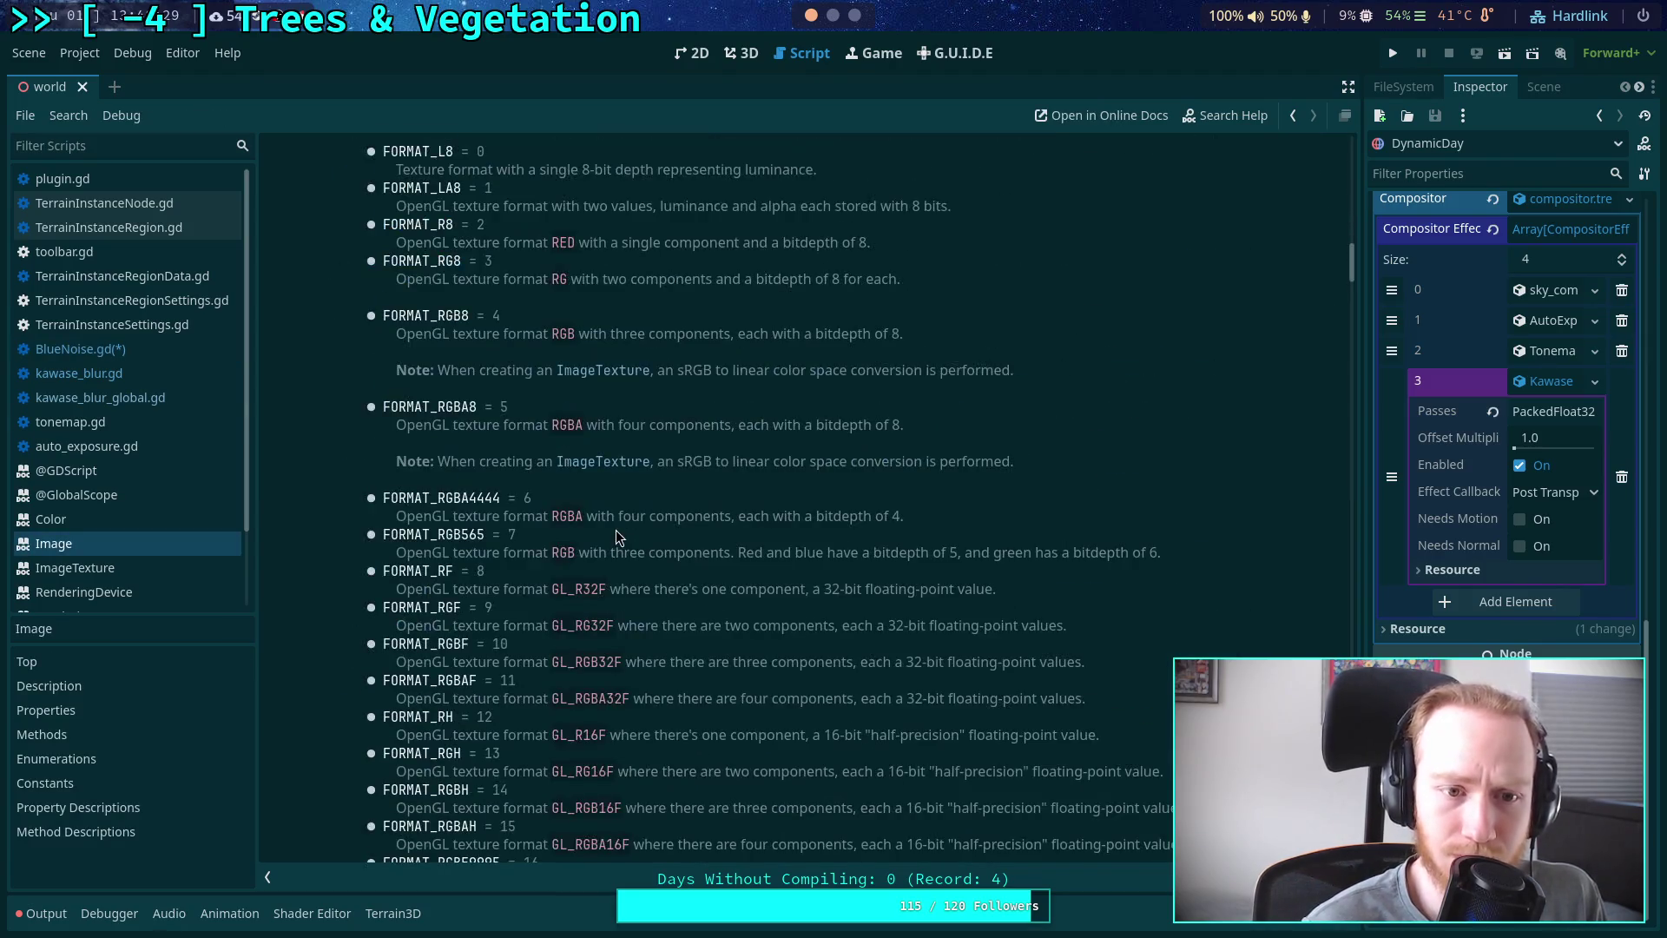
pyautogui.scroll(3, 616, 532)
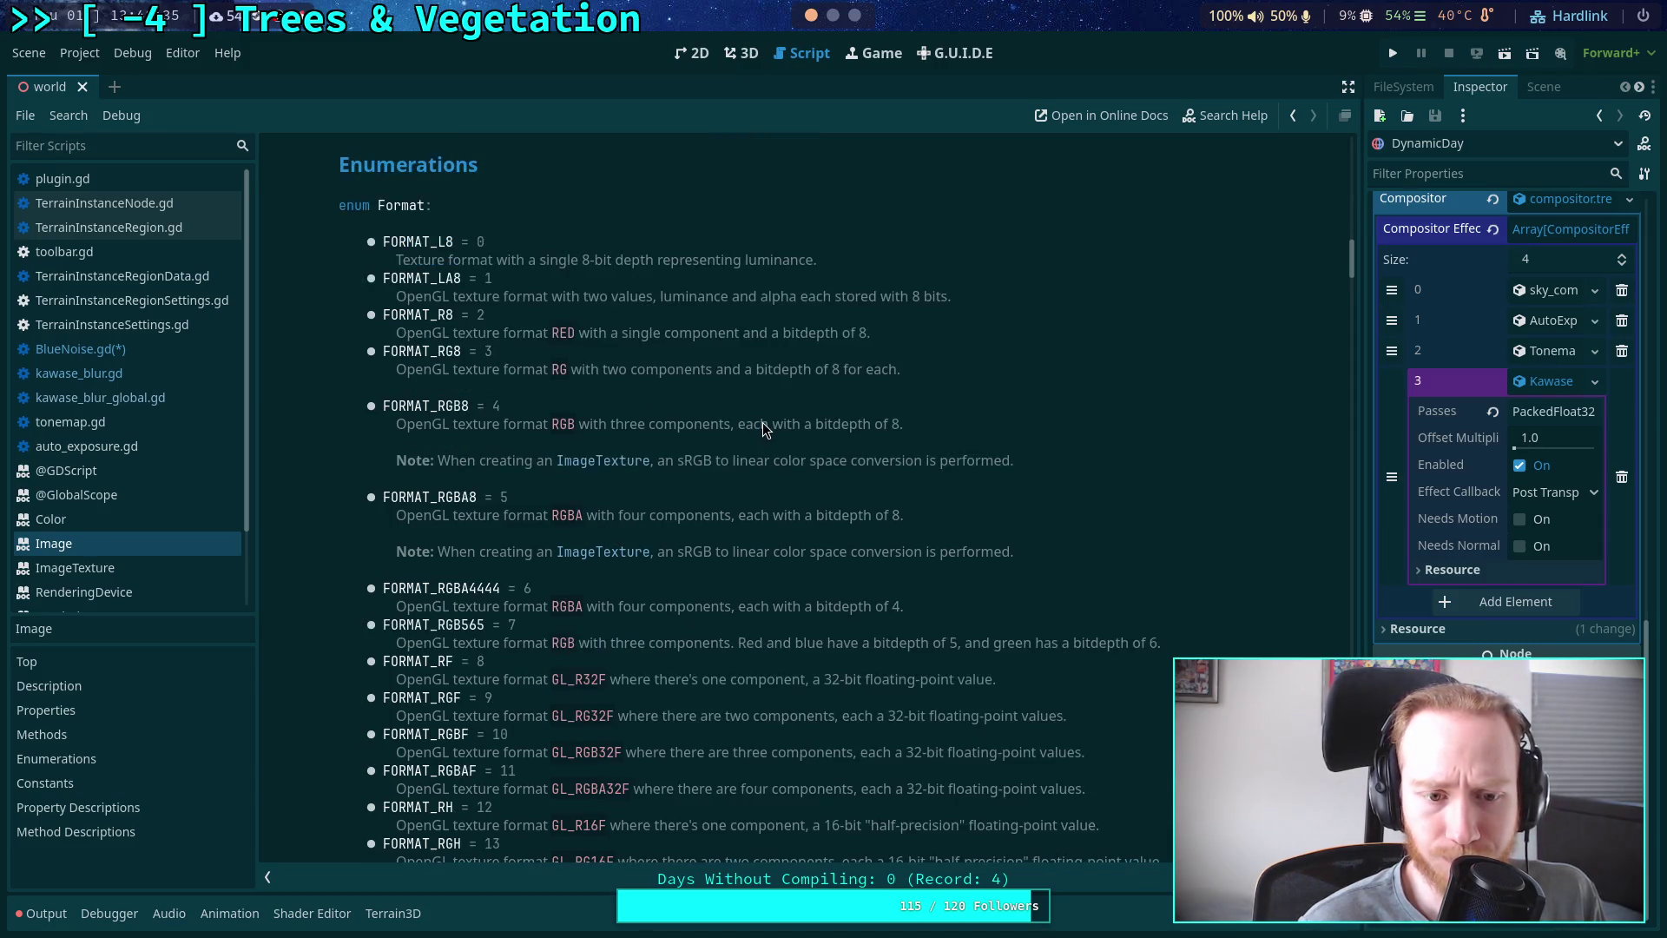
pyautogui.scroll(-3, 784, 425)
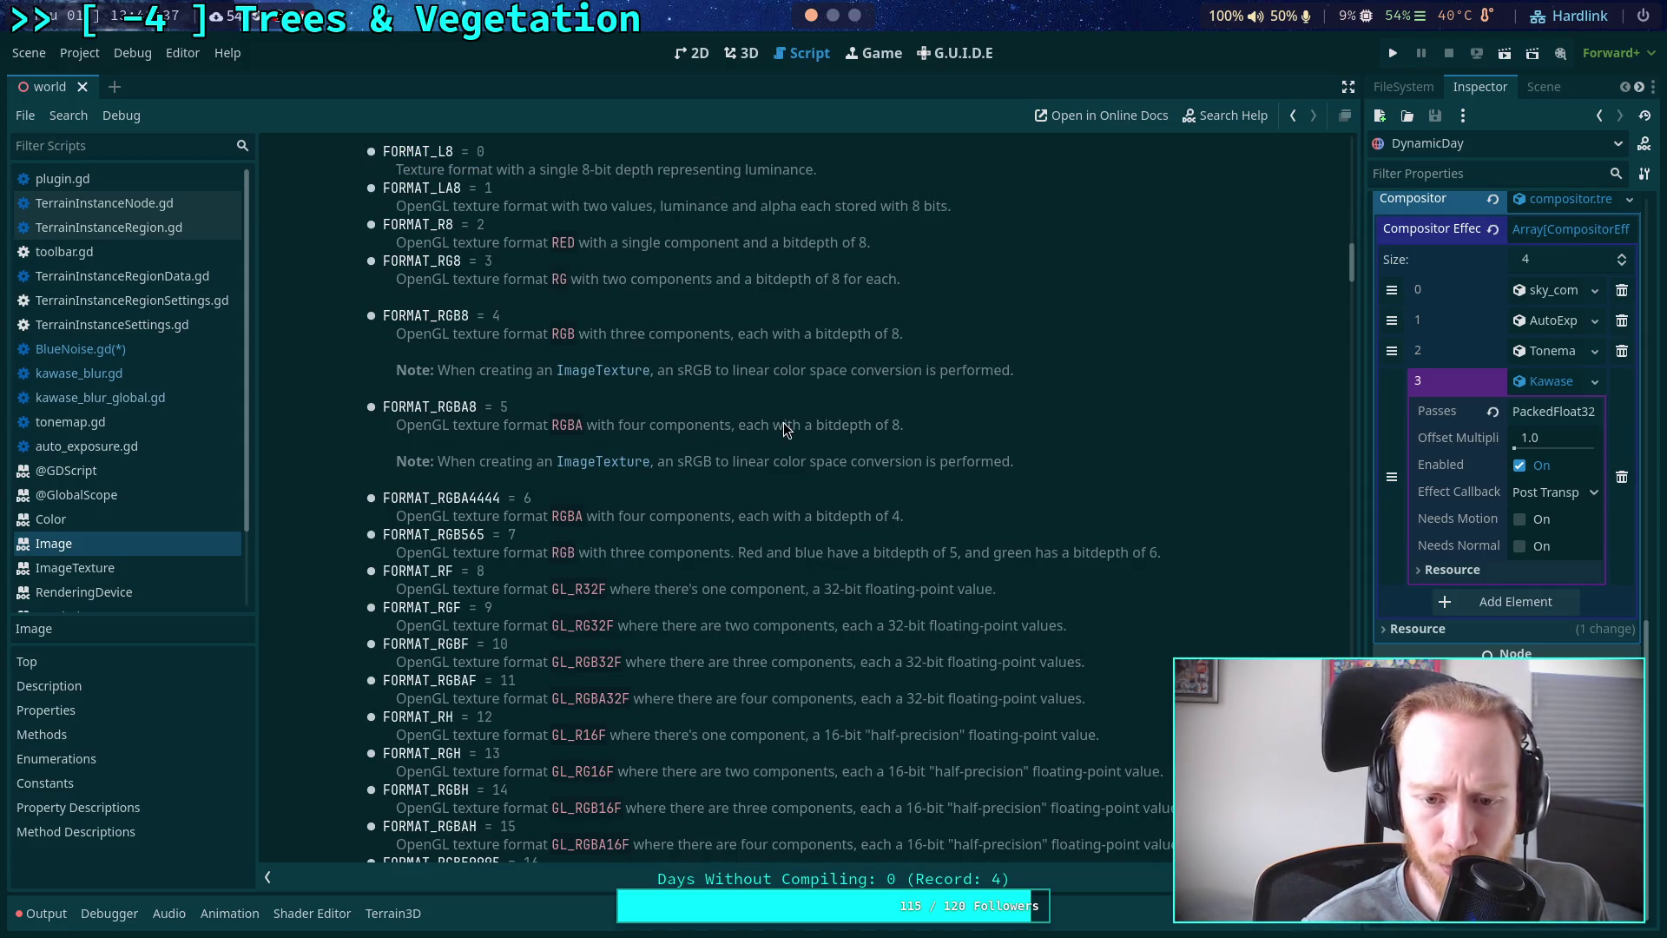
pyautogui.scroll(-4, 784, 422)
pyautogui.scroll(-13, 784, 422)
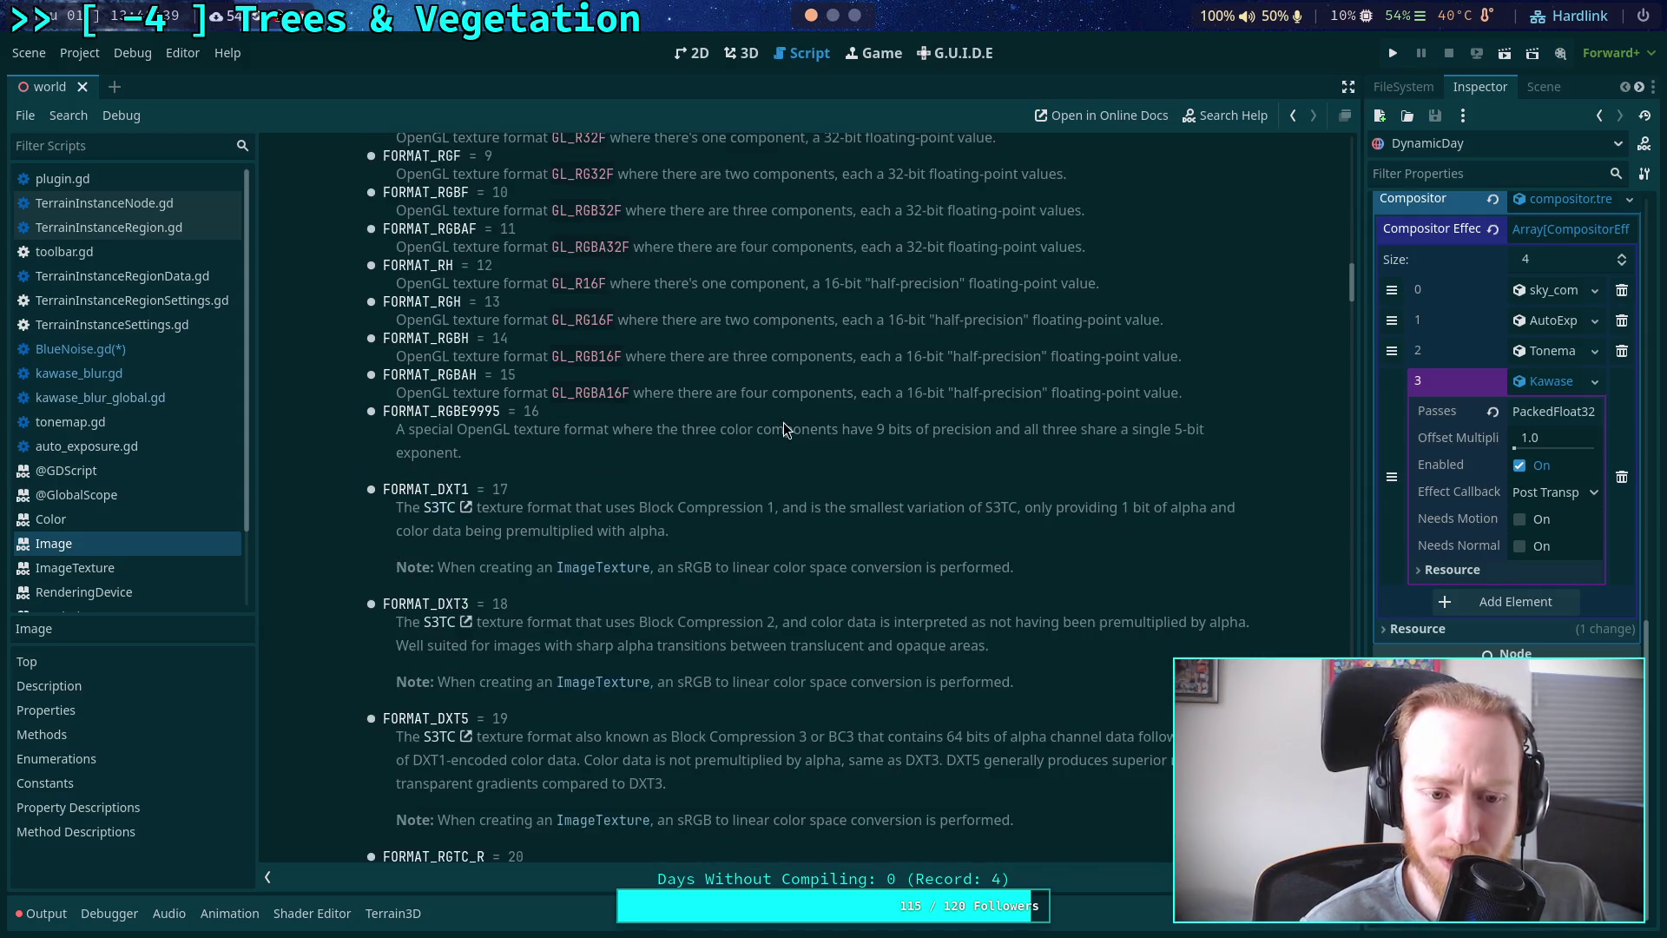
pyautogui.scroll(-10, 783, 422)
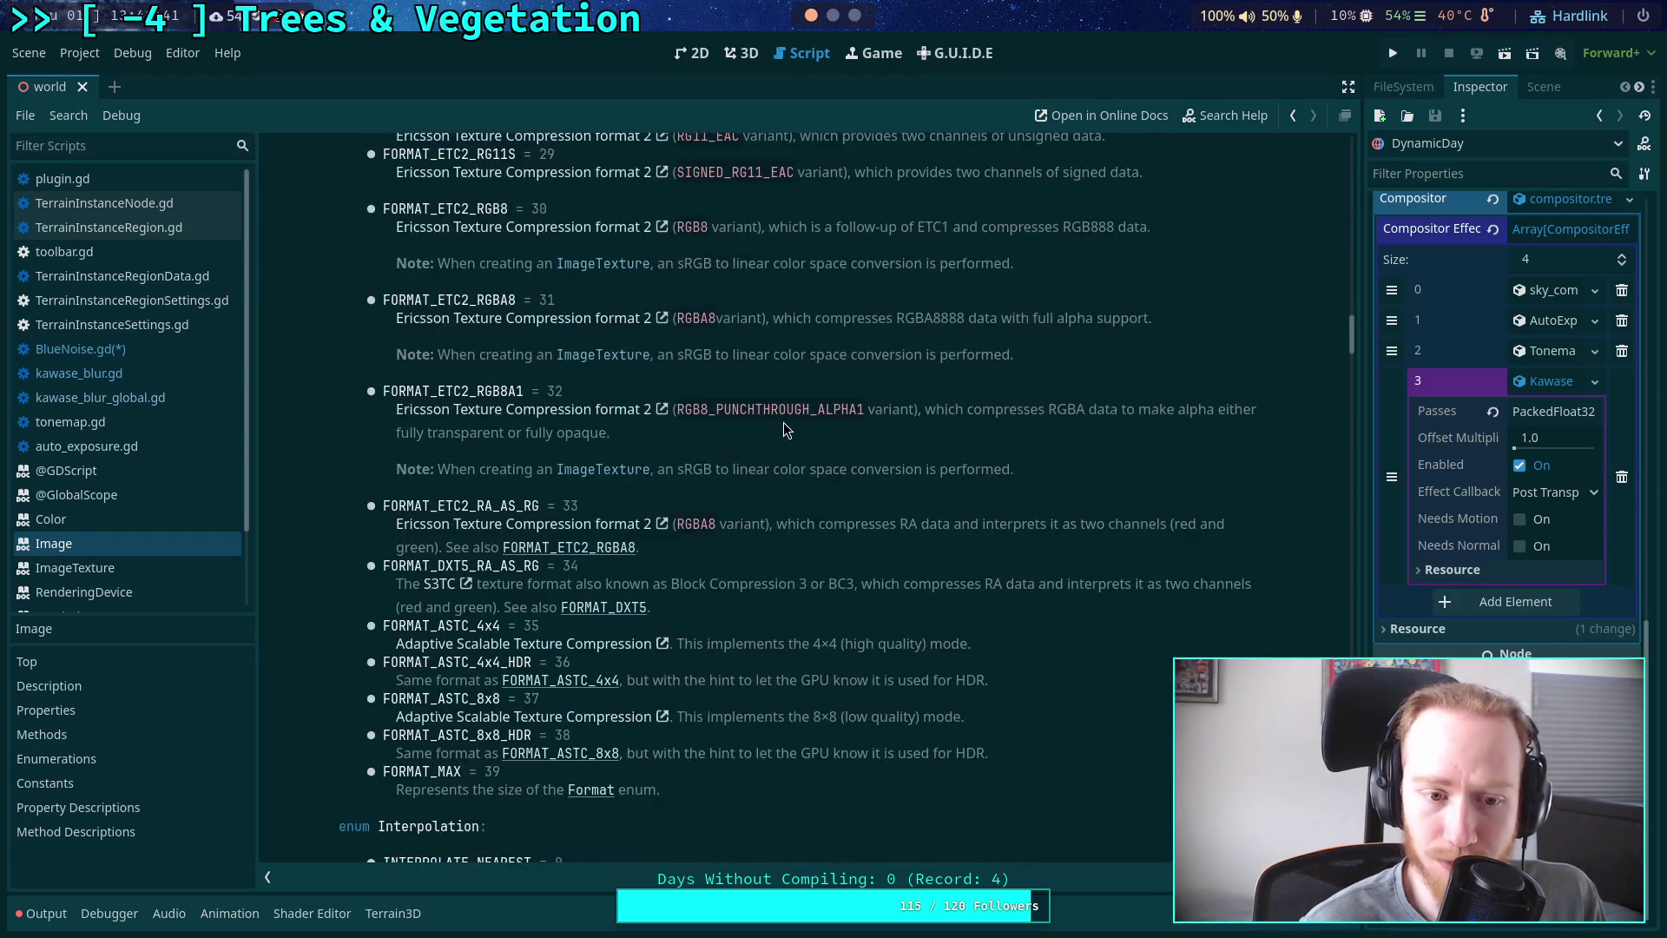
pyautogui.scroll(1, 784, 422)
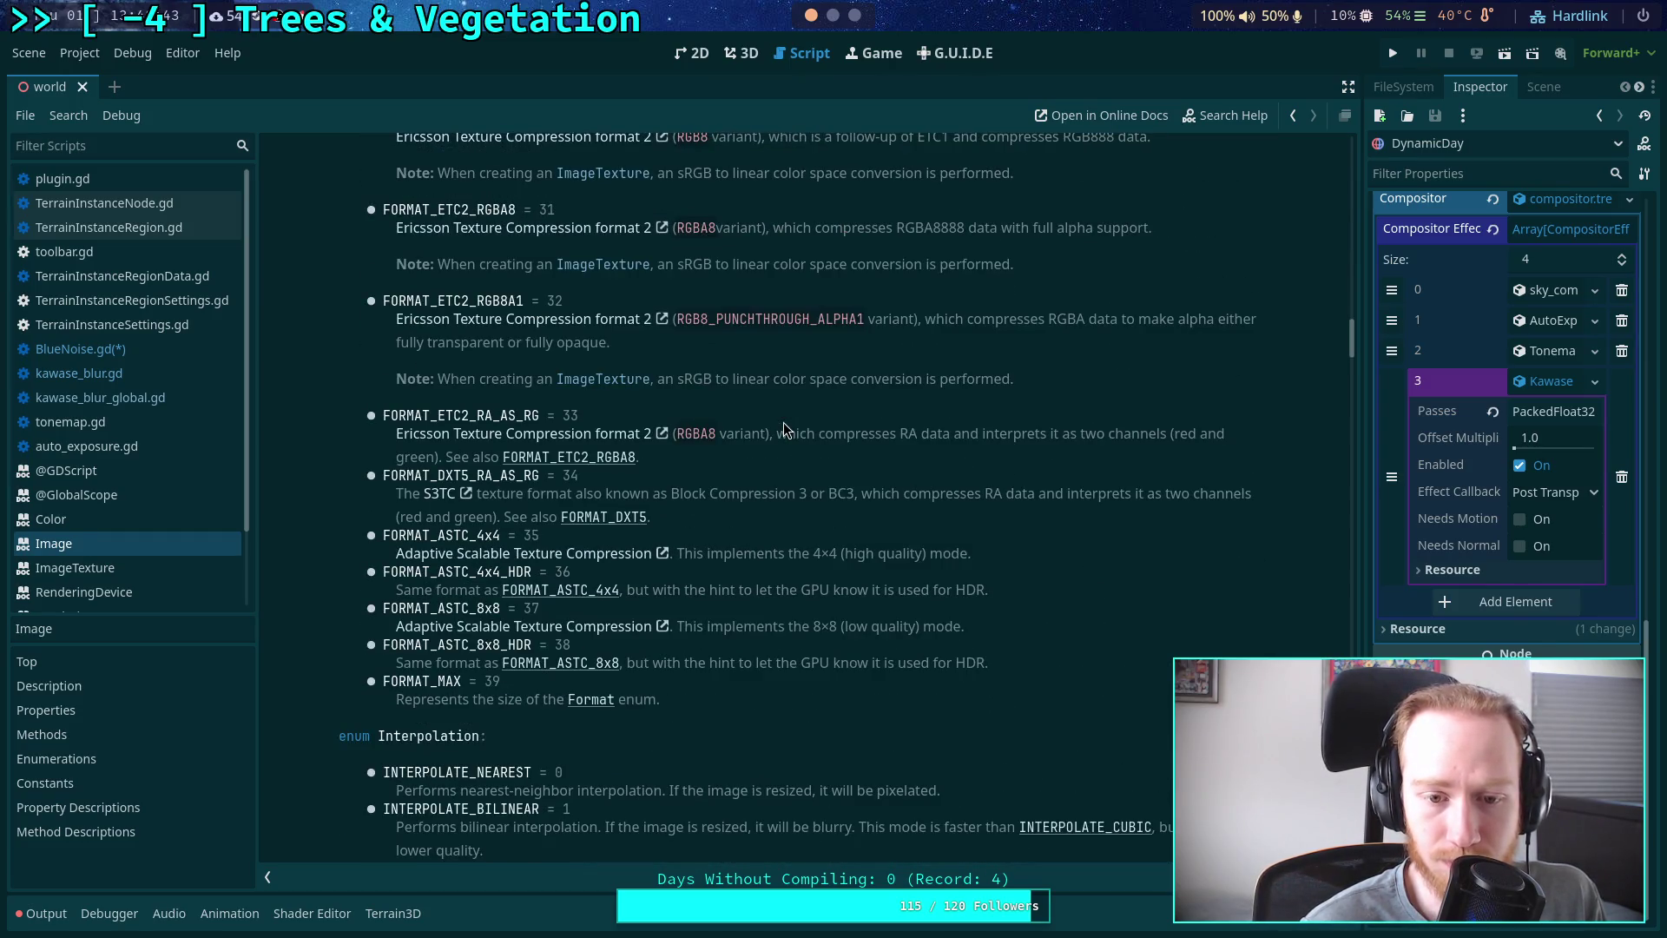
pyautogui.scroll(8, 783, 422)
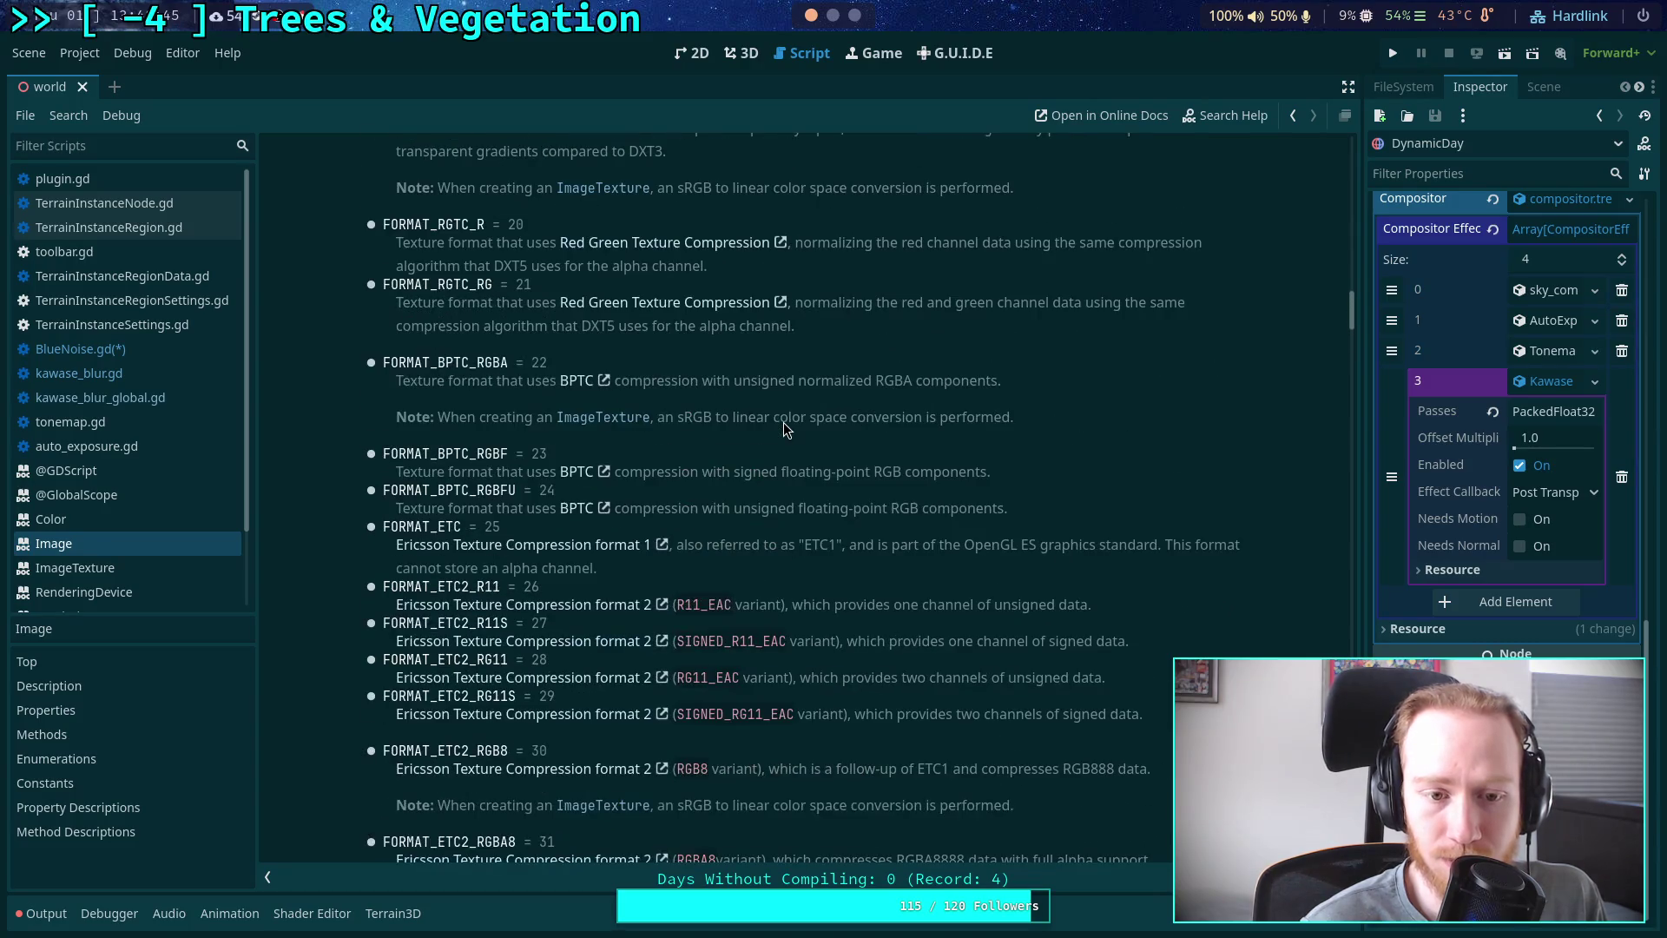
pyautogui.scroll(3, 783, 422)
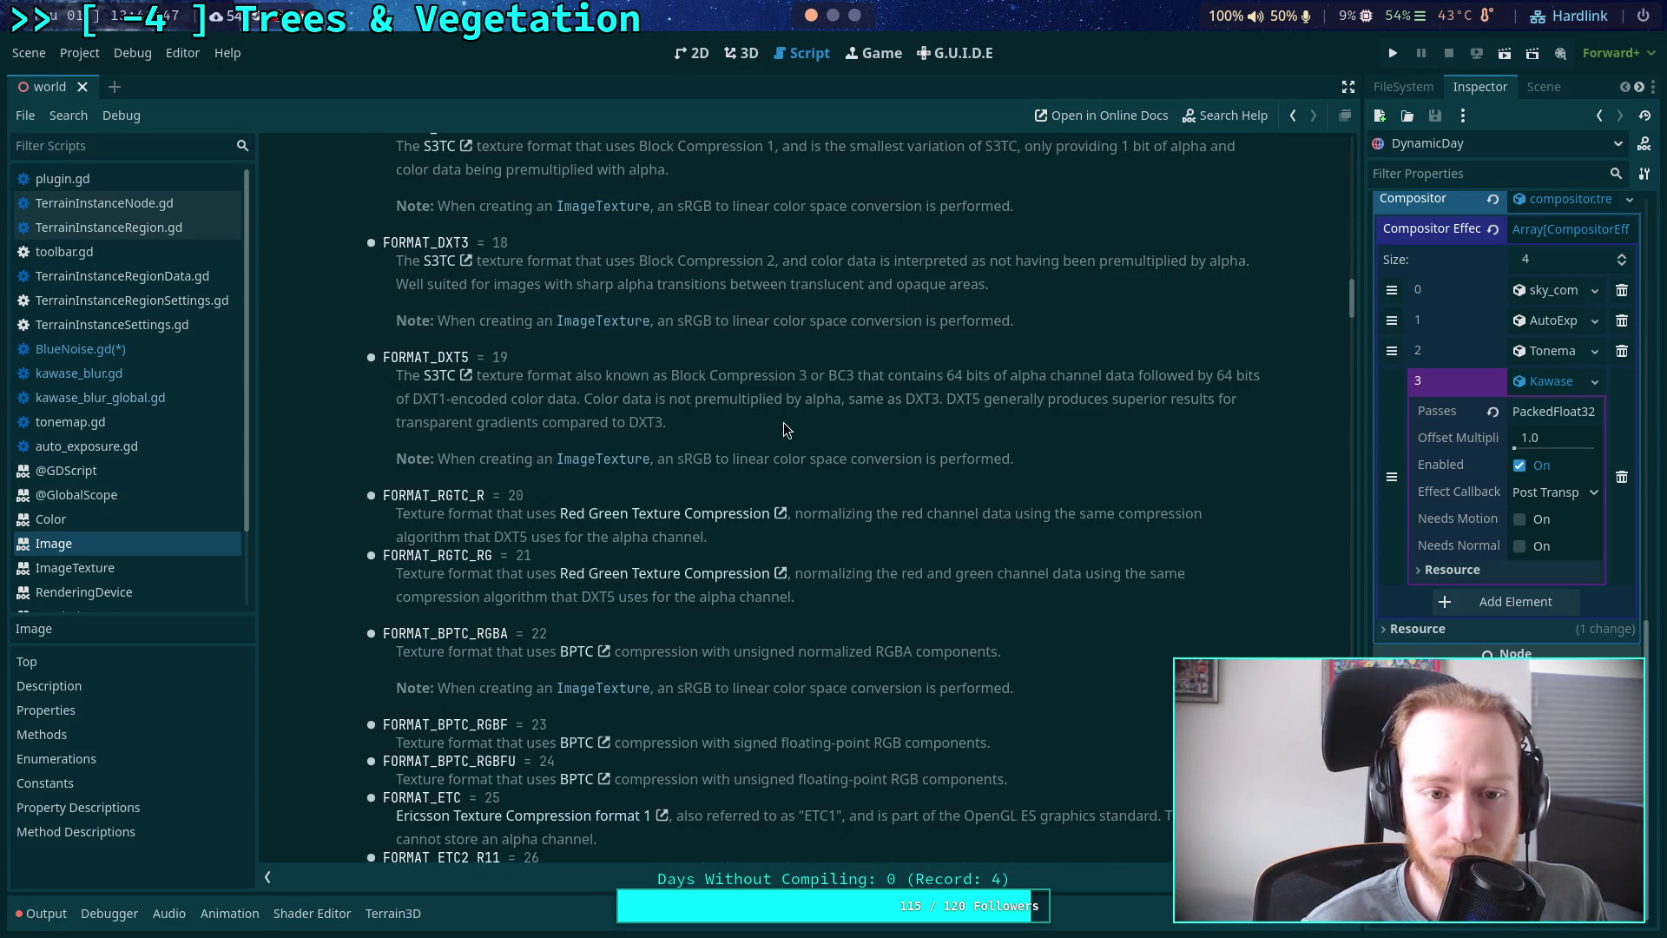
pyautogui.scroll(5, 783, 422)
pyautogui.scroll(1, 784, 422)
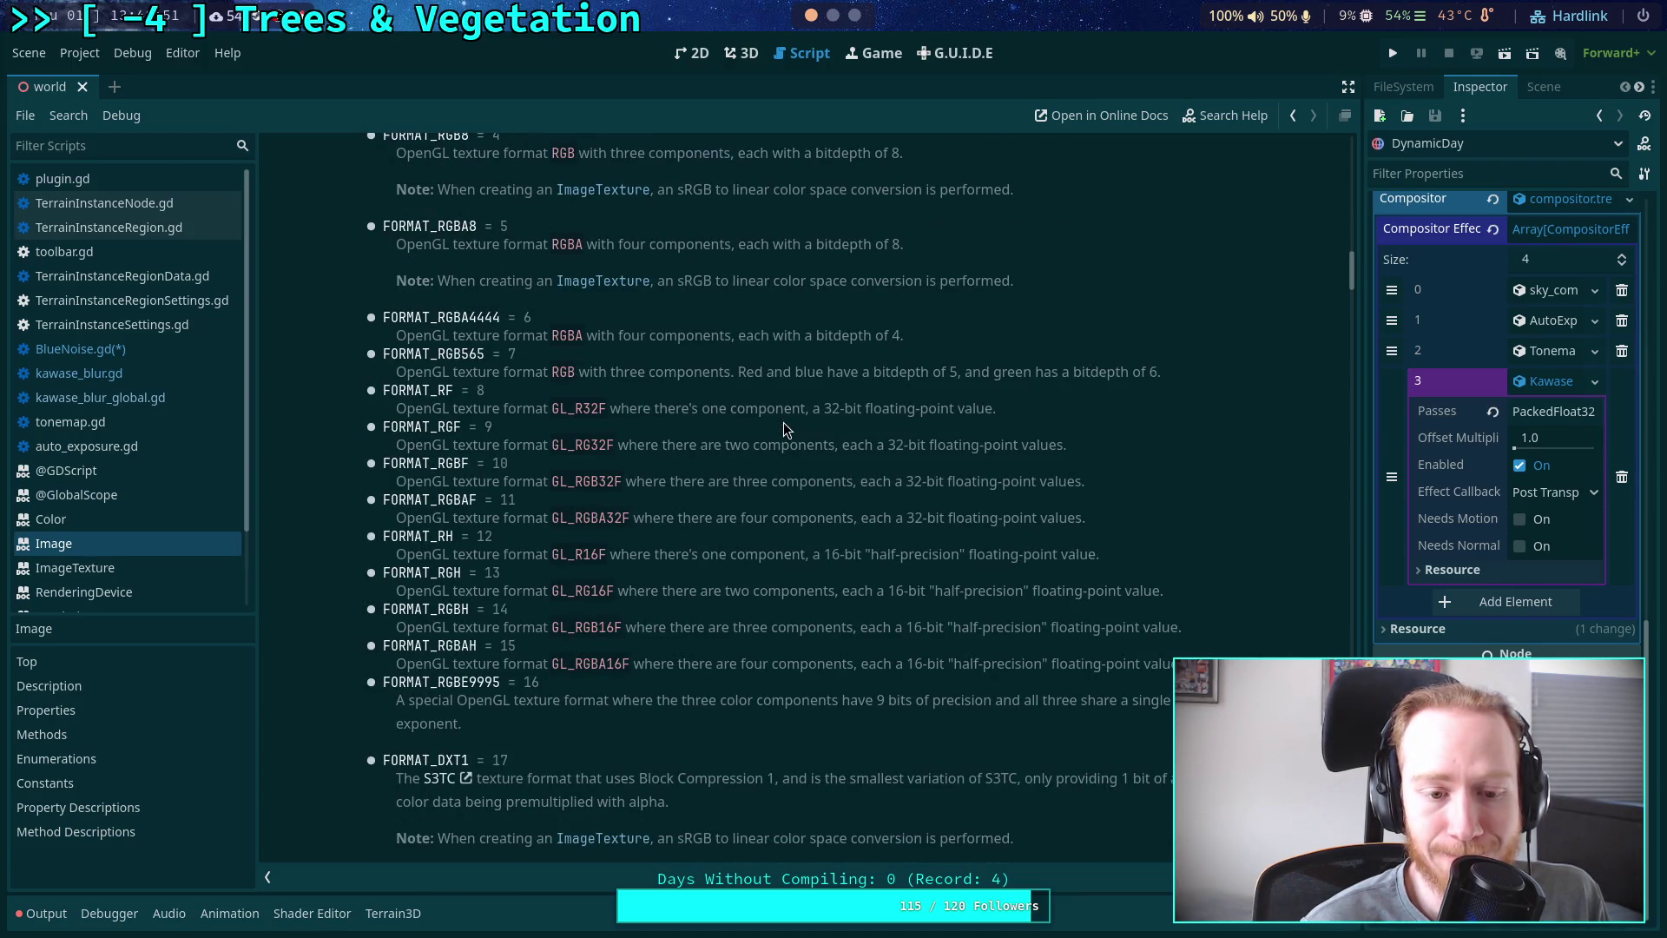
pyautogui.scroll(5, 783, 422)
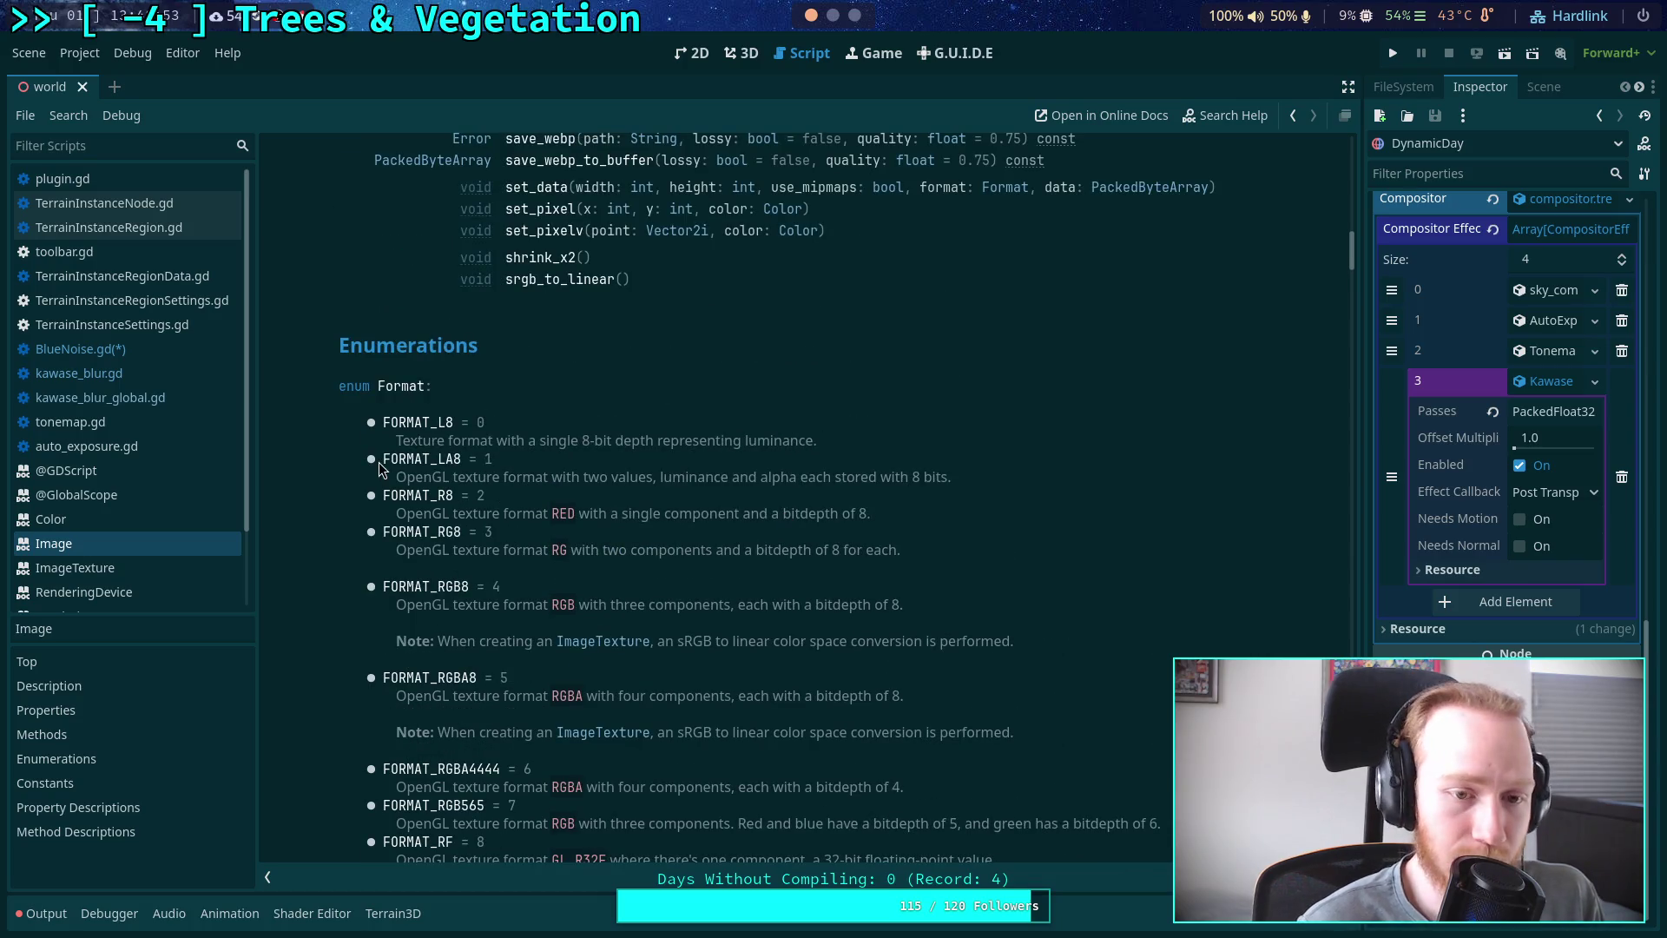
pyautogui.click(145, 354)
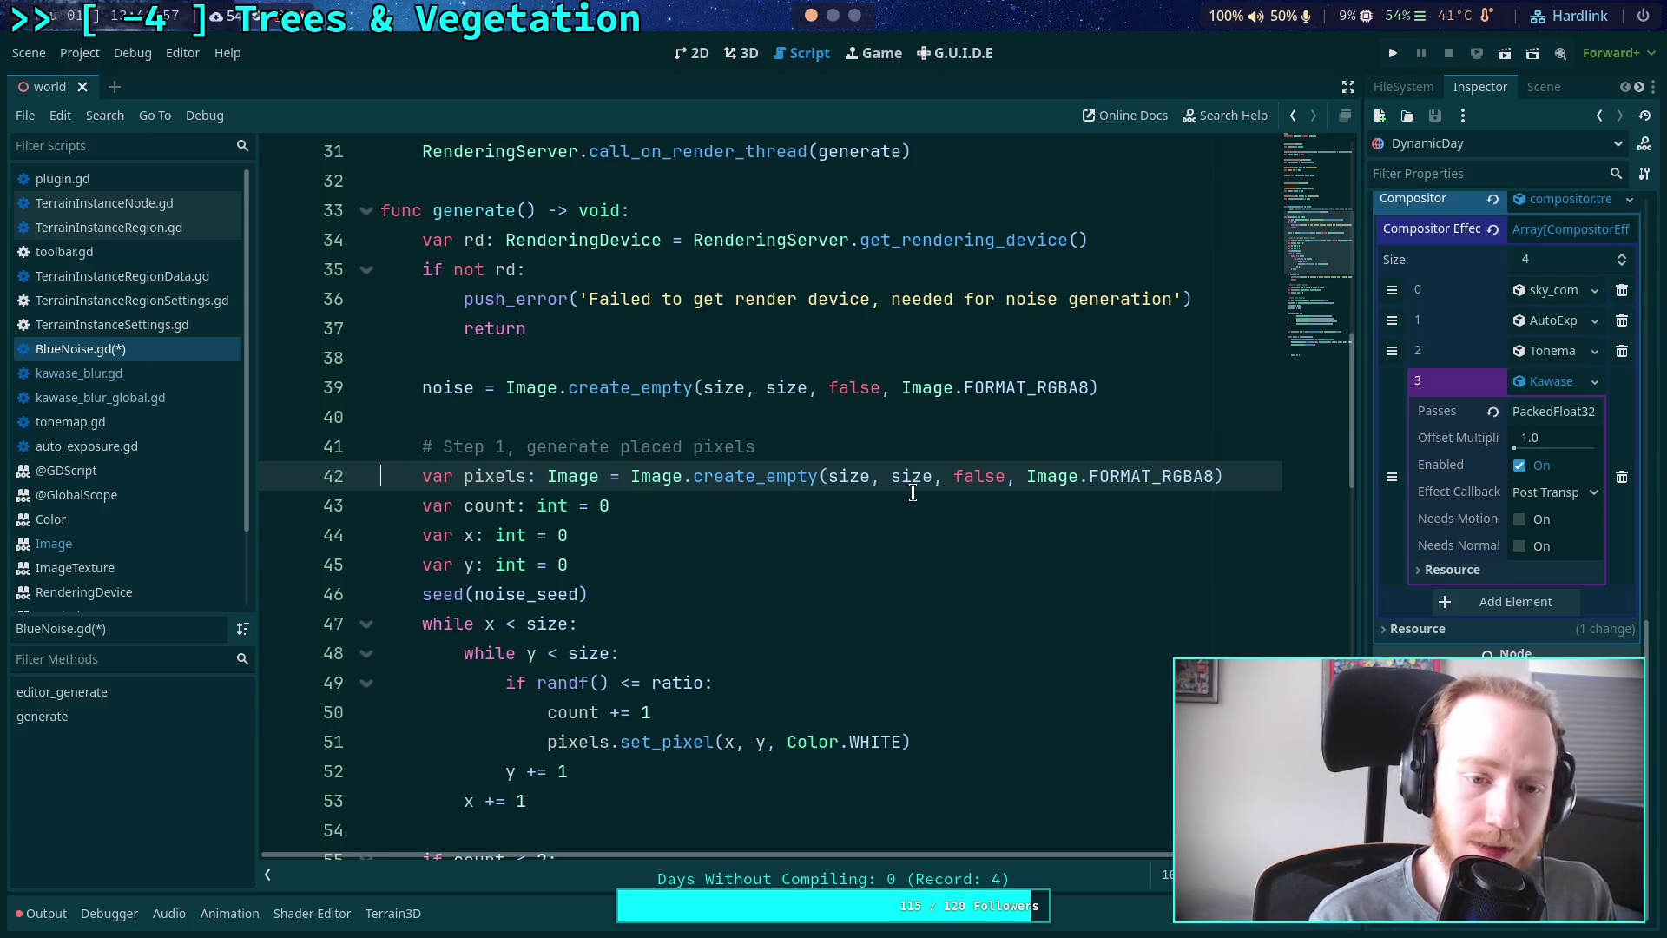
# Step: Look up line 66's DATA_FORMAT_R8G8B8A8_SRGB in the RenderingDevice docs and browse to the R8 formats
pyautogui.scroll(-2, 913, 492)
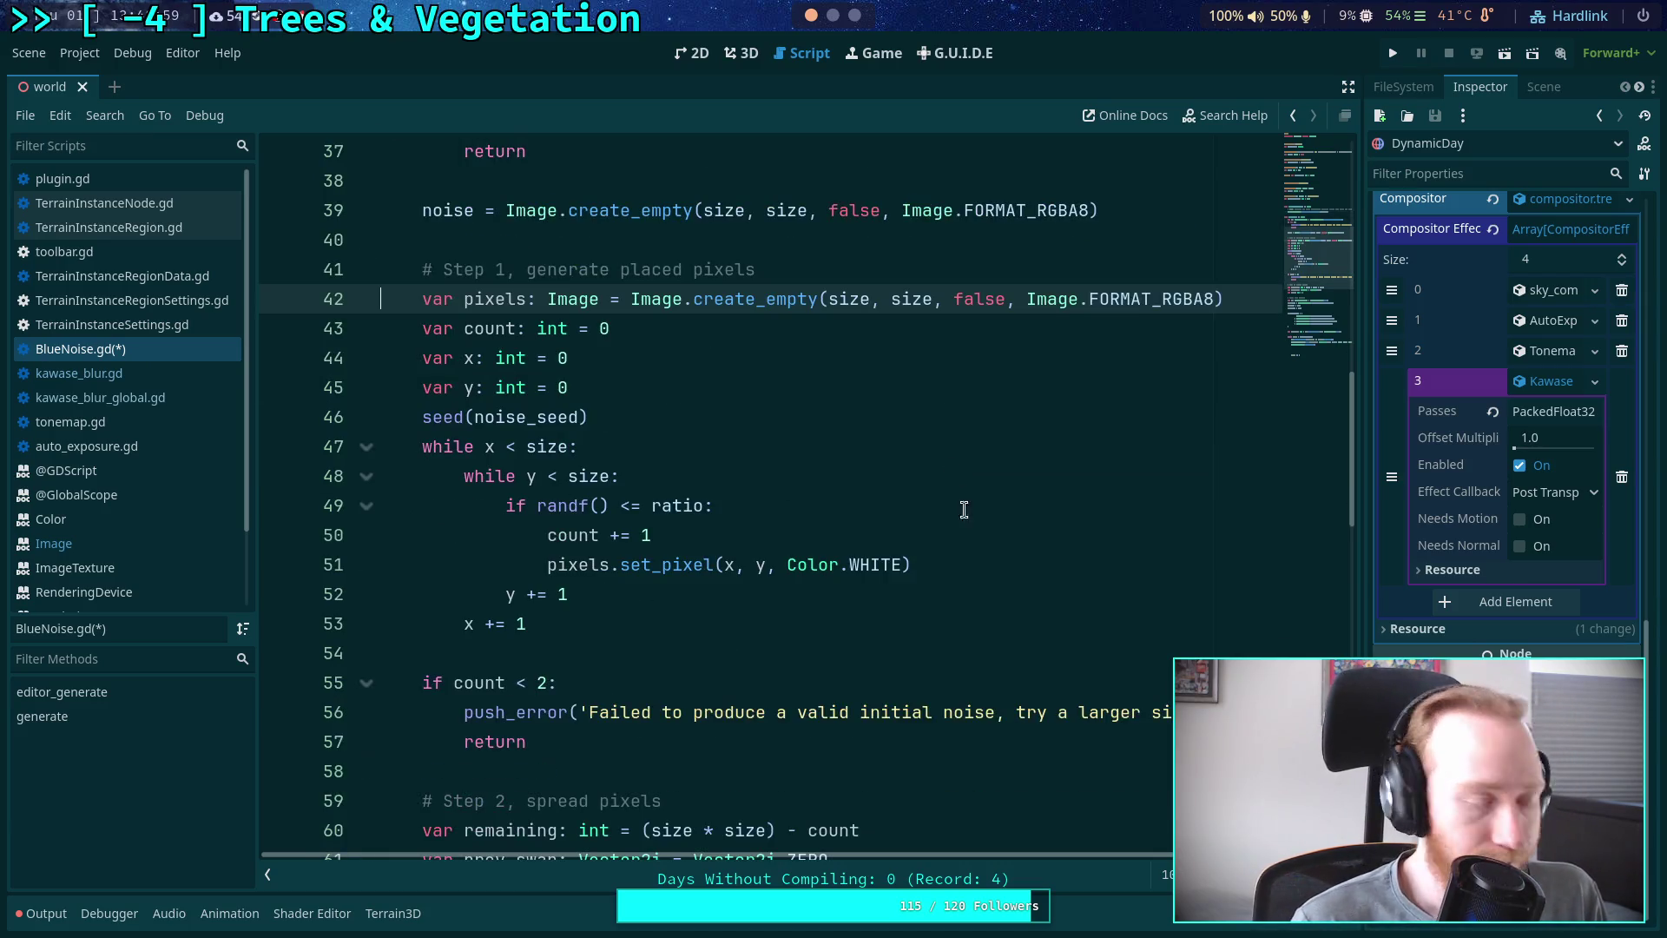
pyautogui.scroll(-3, 981, 514)
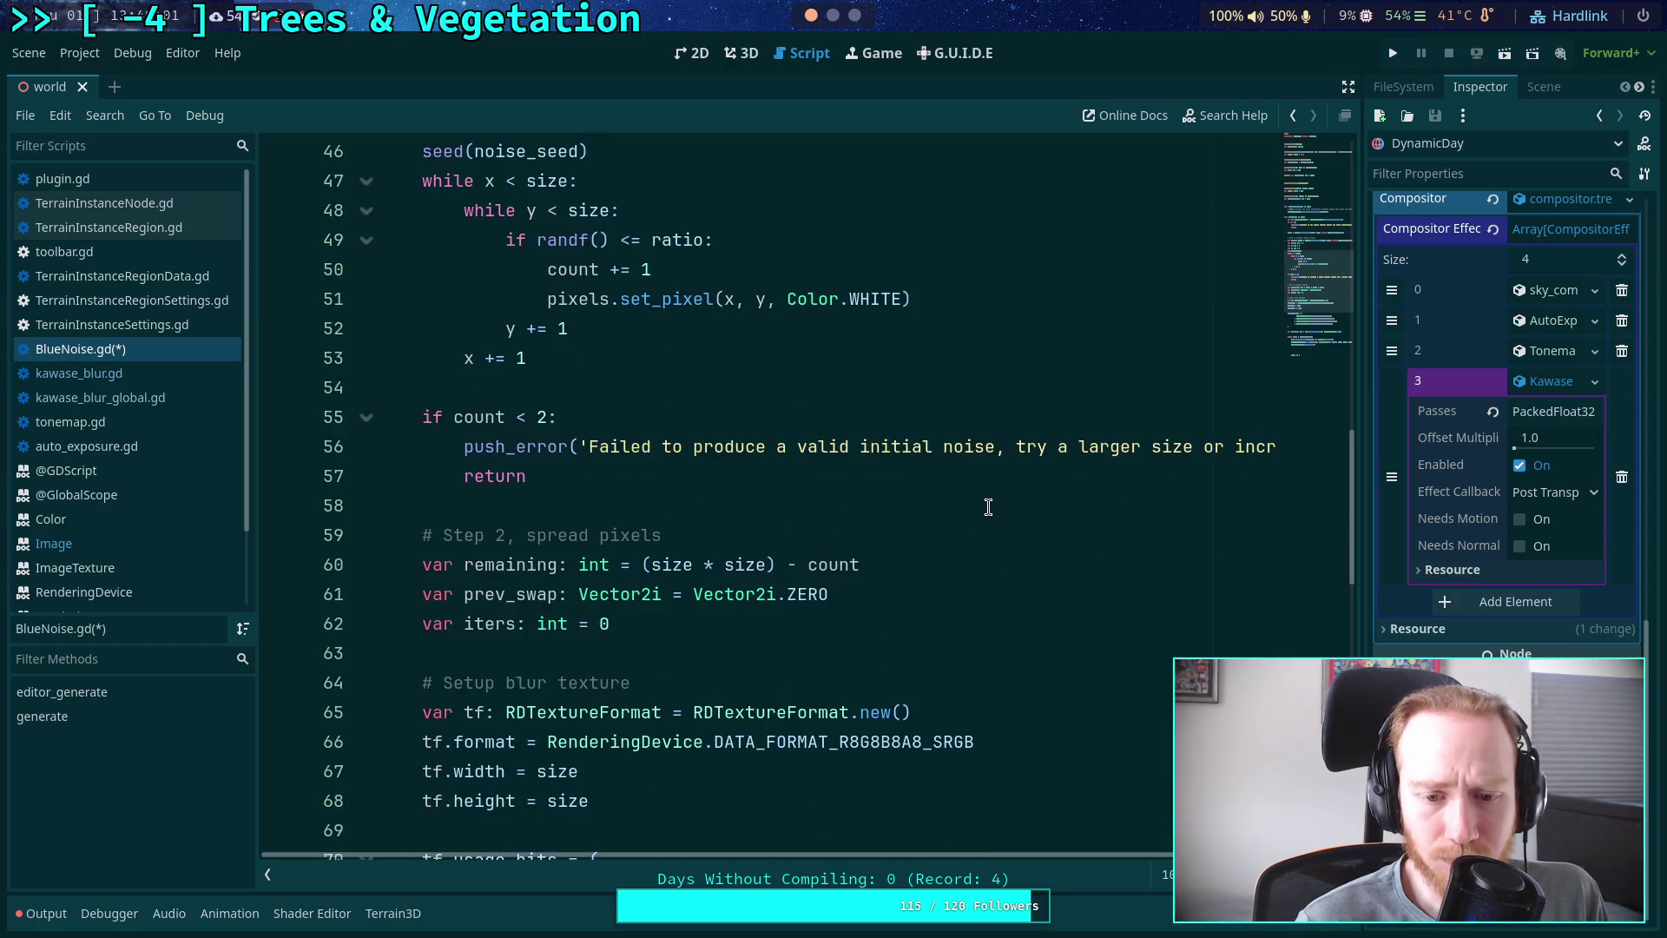
pyautogui.scroll(-2, 989, 507)
pyautogui.rightClick(842, 566)
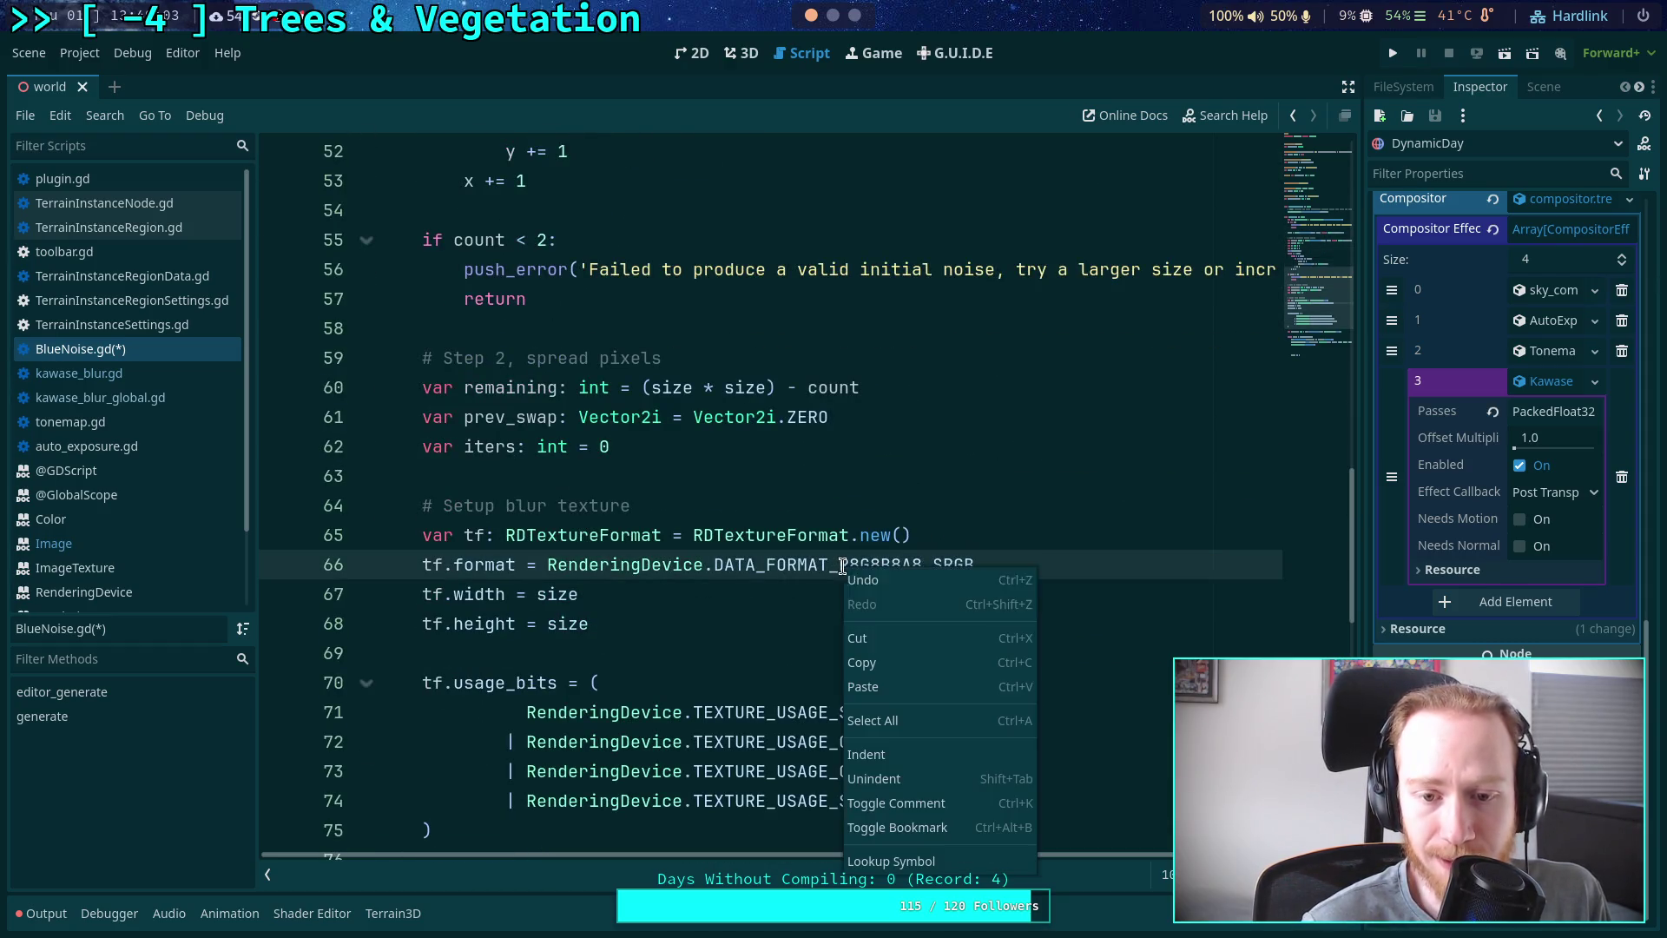
pyautogui.click(868, 861)
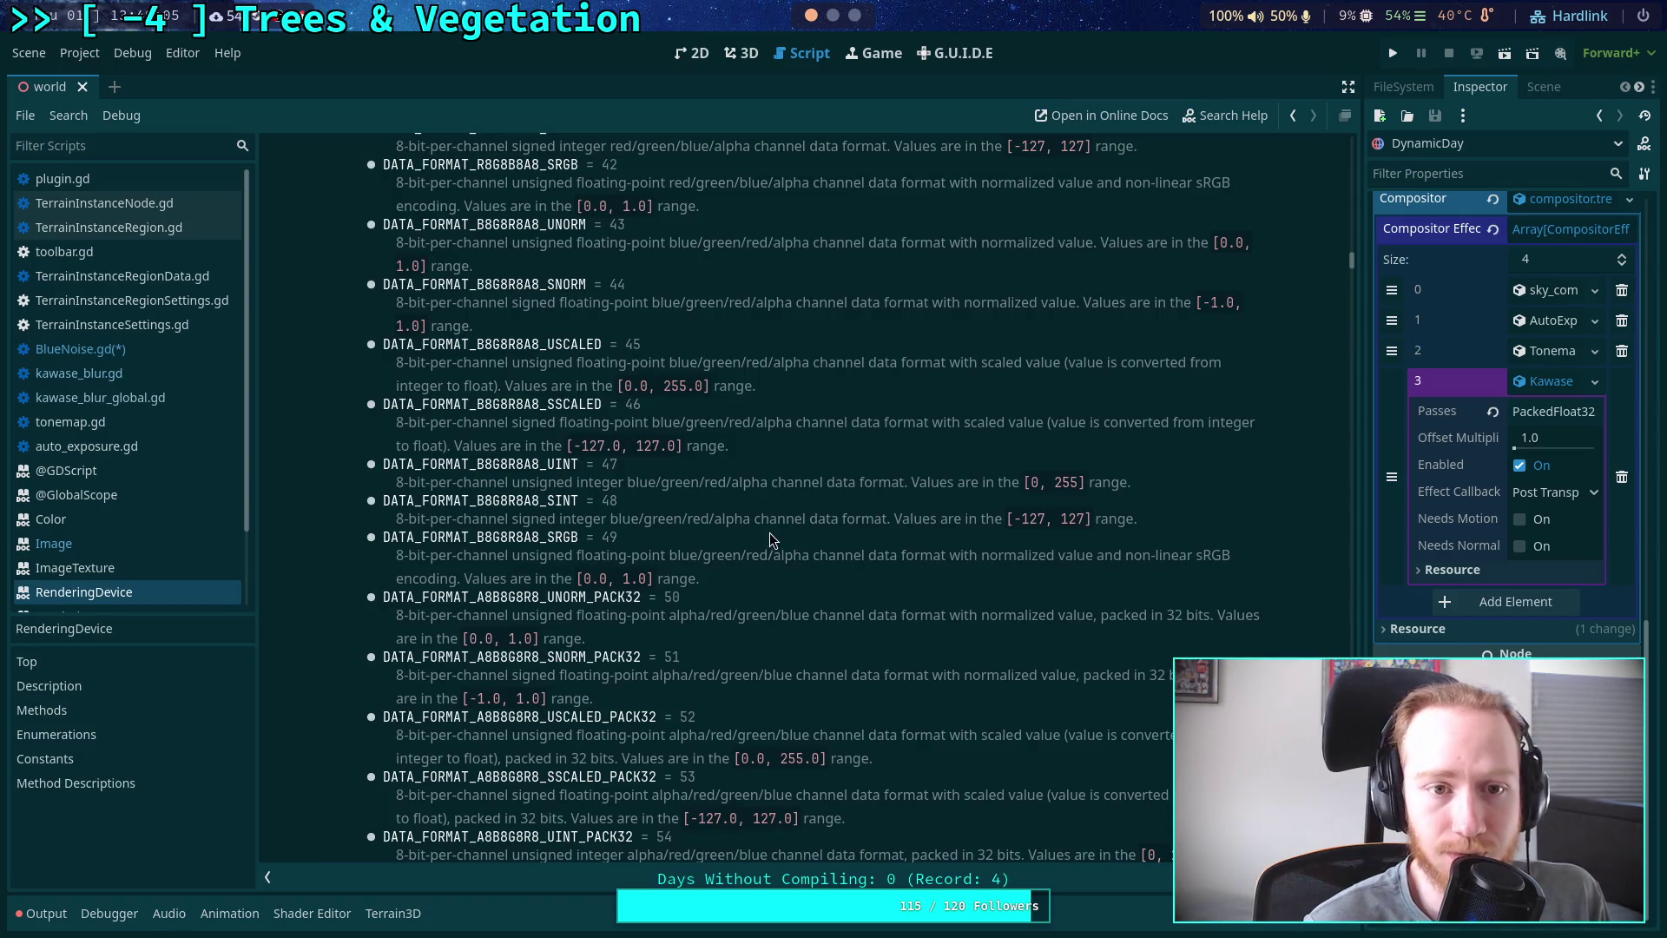
pyautogui.scroll(15, 770, 539)
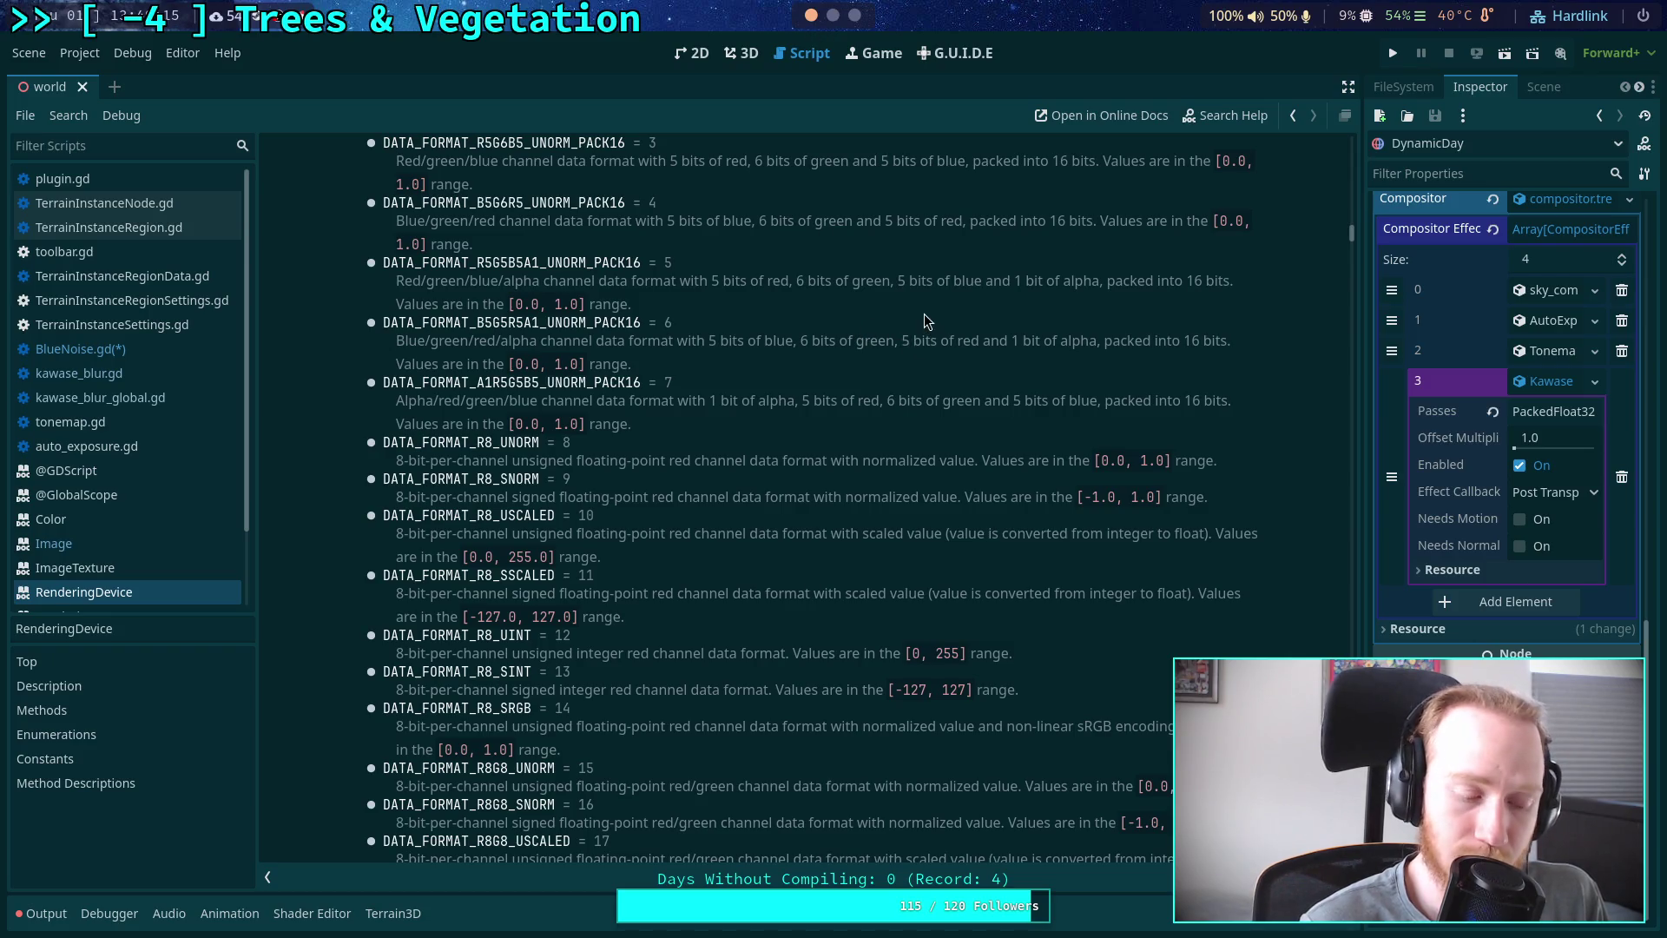
pyautogui.press('super+4')
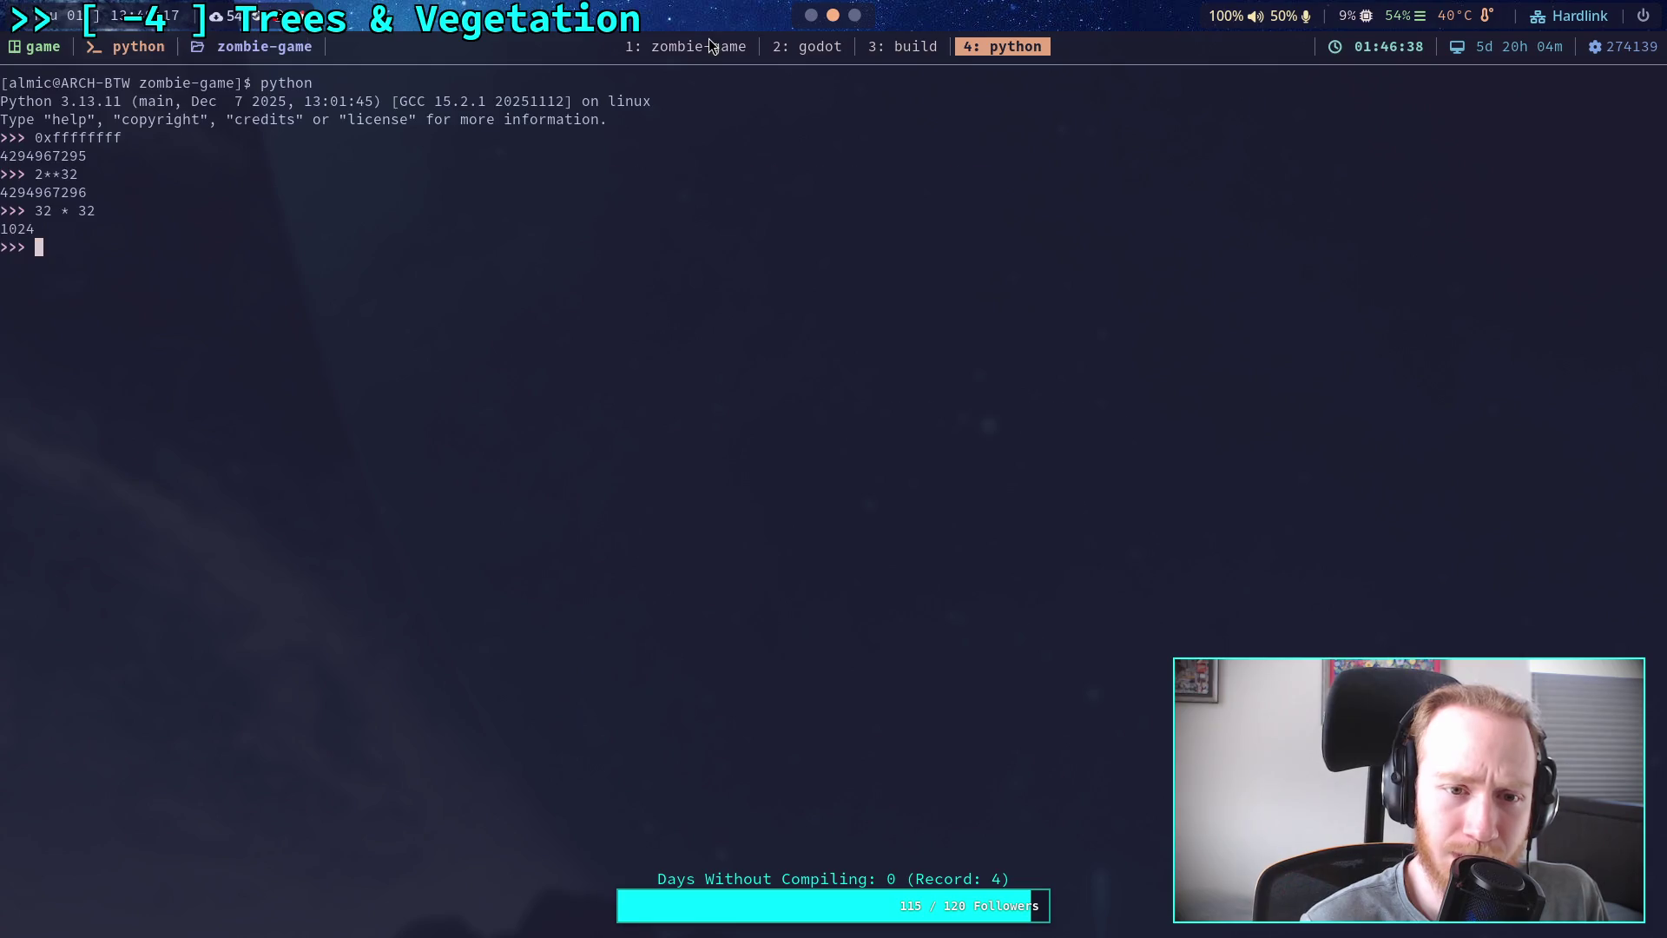
# Step: Leave the Python REPL, cycle through the workspaces to Godot, and open kawase_blur_global.gd
pyautogui.click(708, 39)
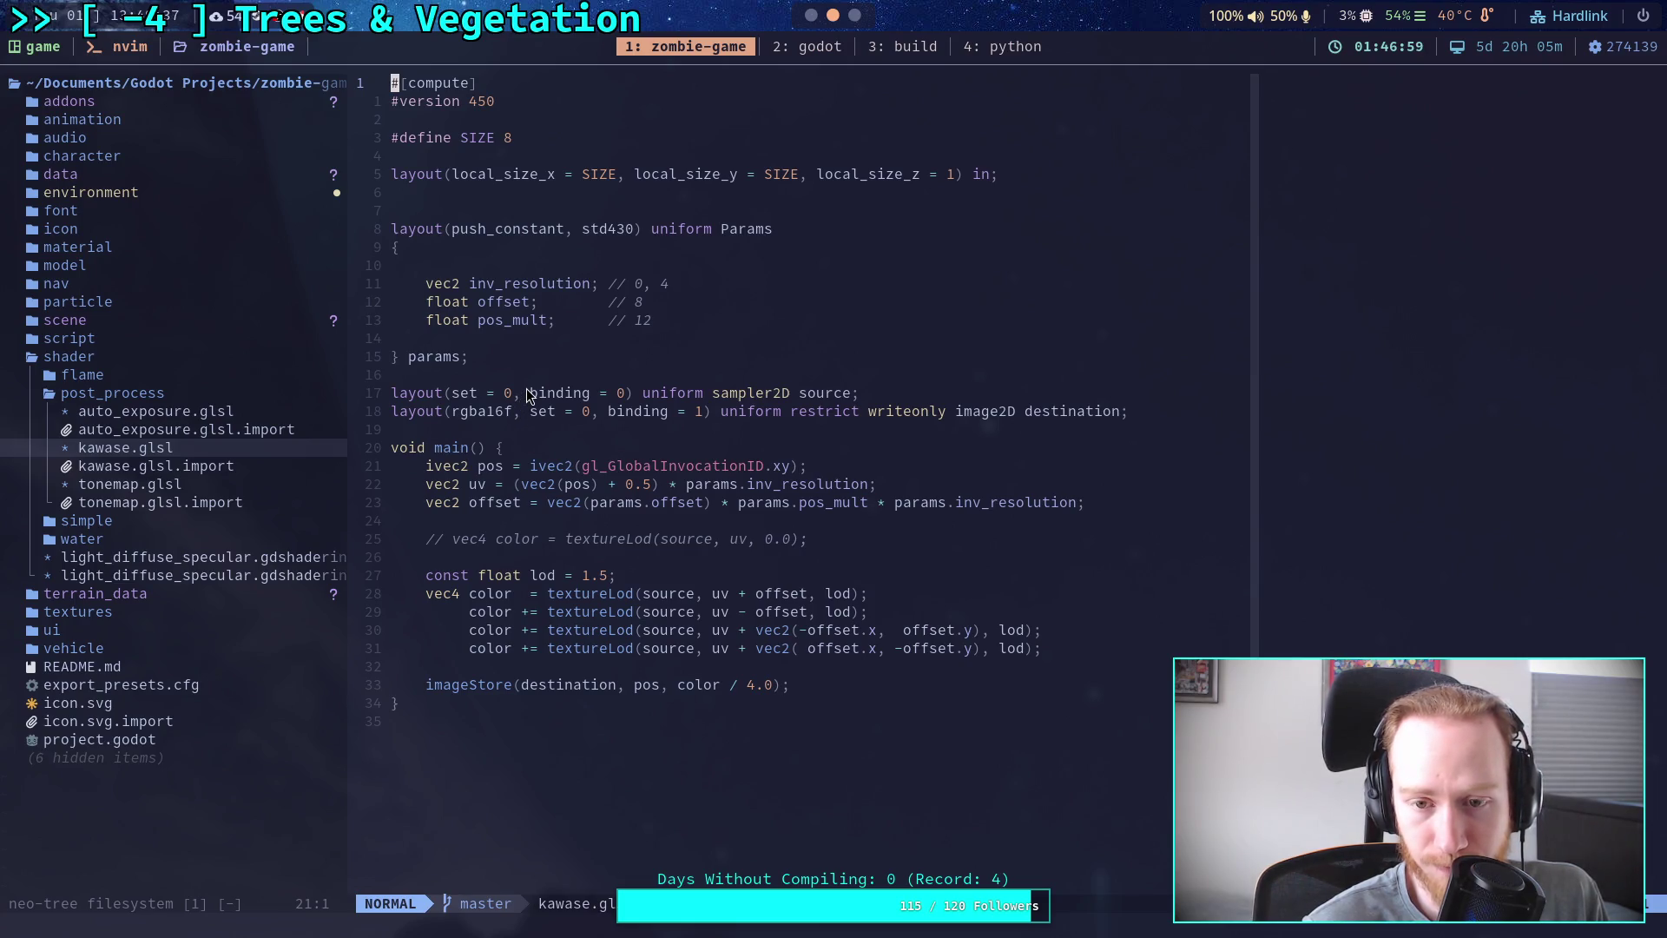
pyautogui.click(860, 15)
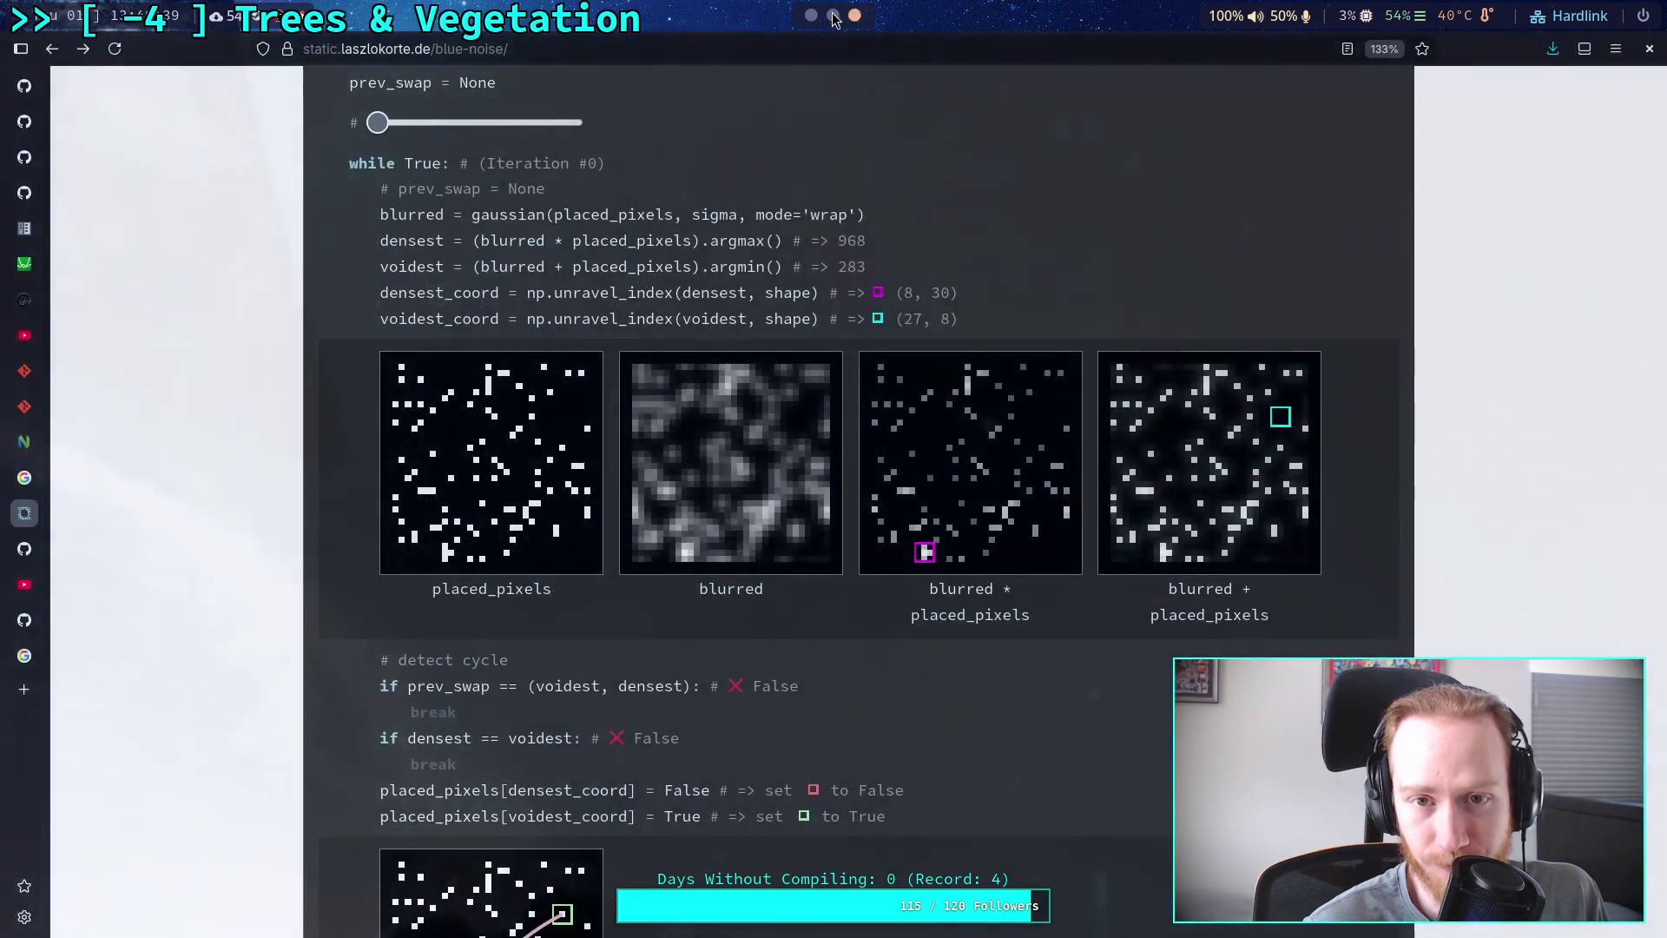
pyautogui.click(811, 18)
pyautogui.click(100, 397)
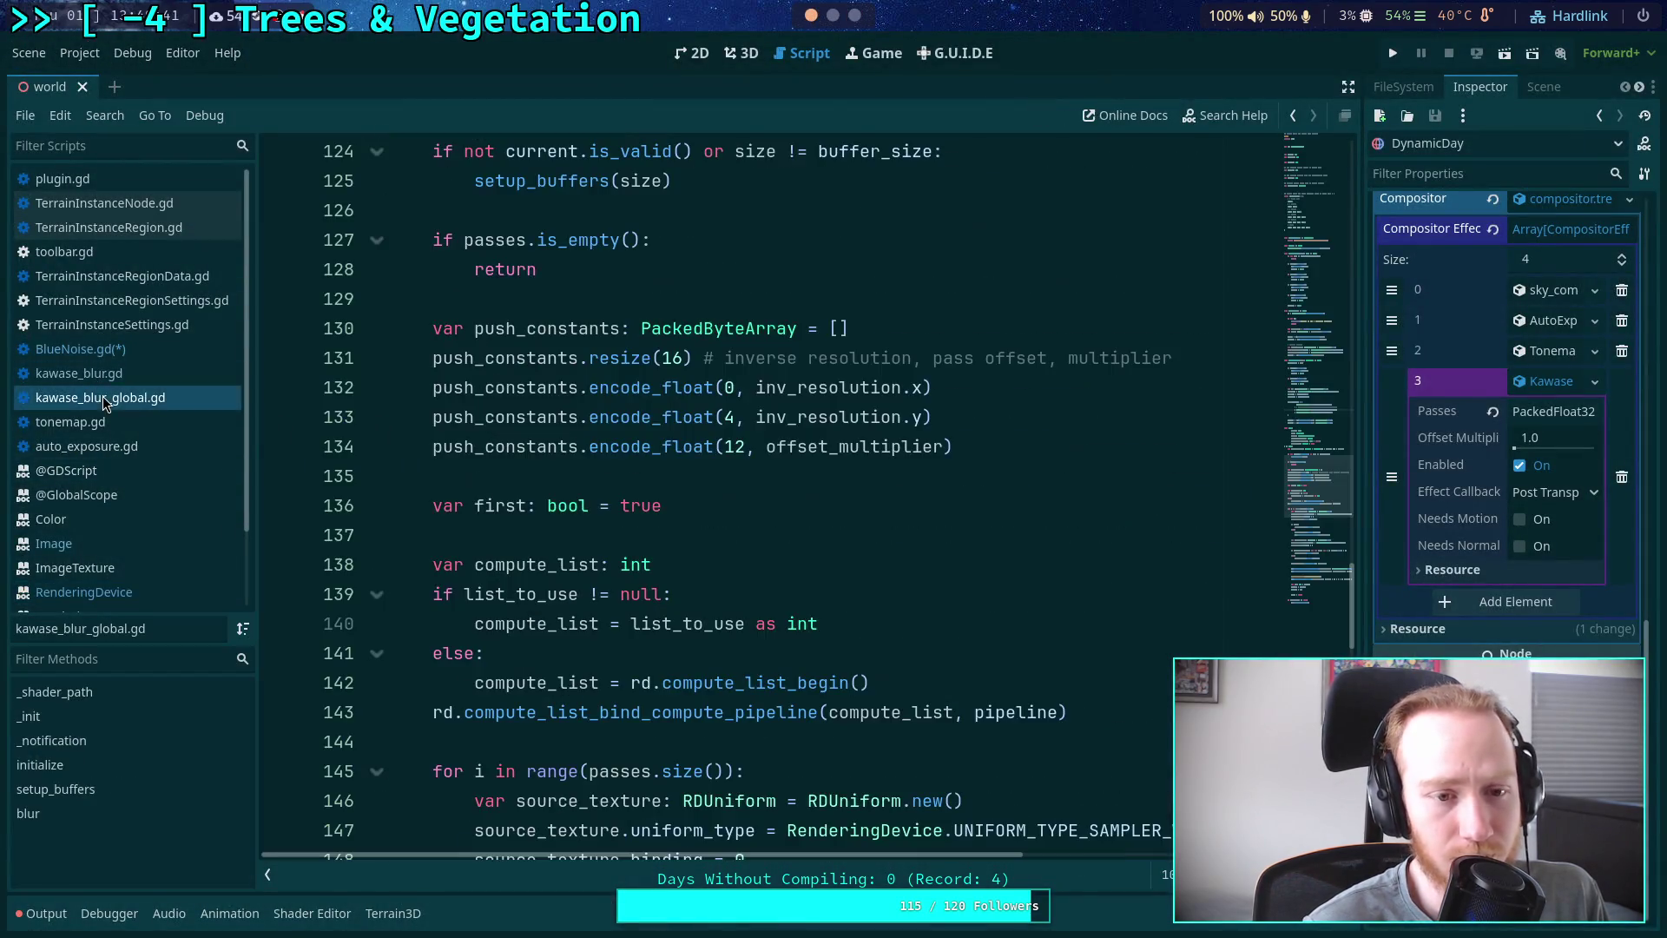
# Step: Copy DATA_FORMAT_R16G16B16A16_SFLOAT from kawase_blur_global.gd and paste it over BlueNoise.gd line 66's format
pyautogui.scroll(12, 687, 543)
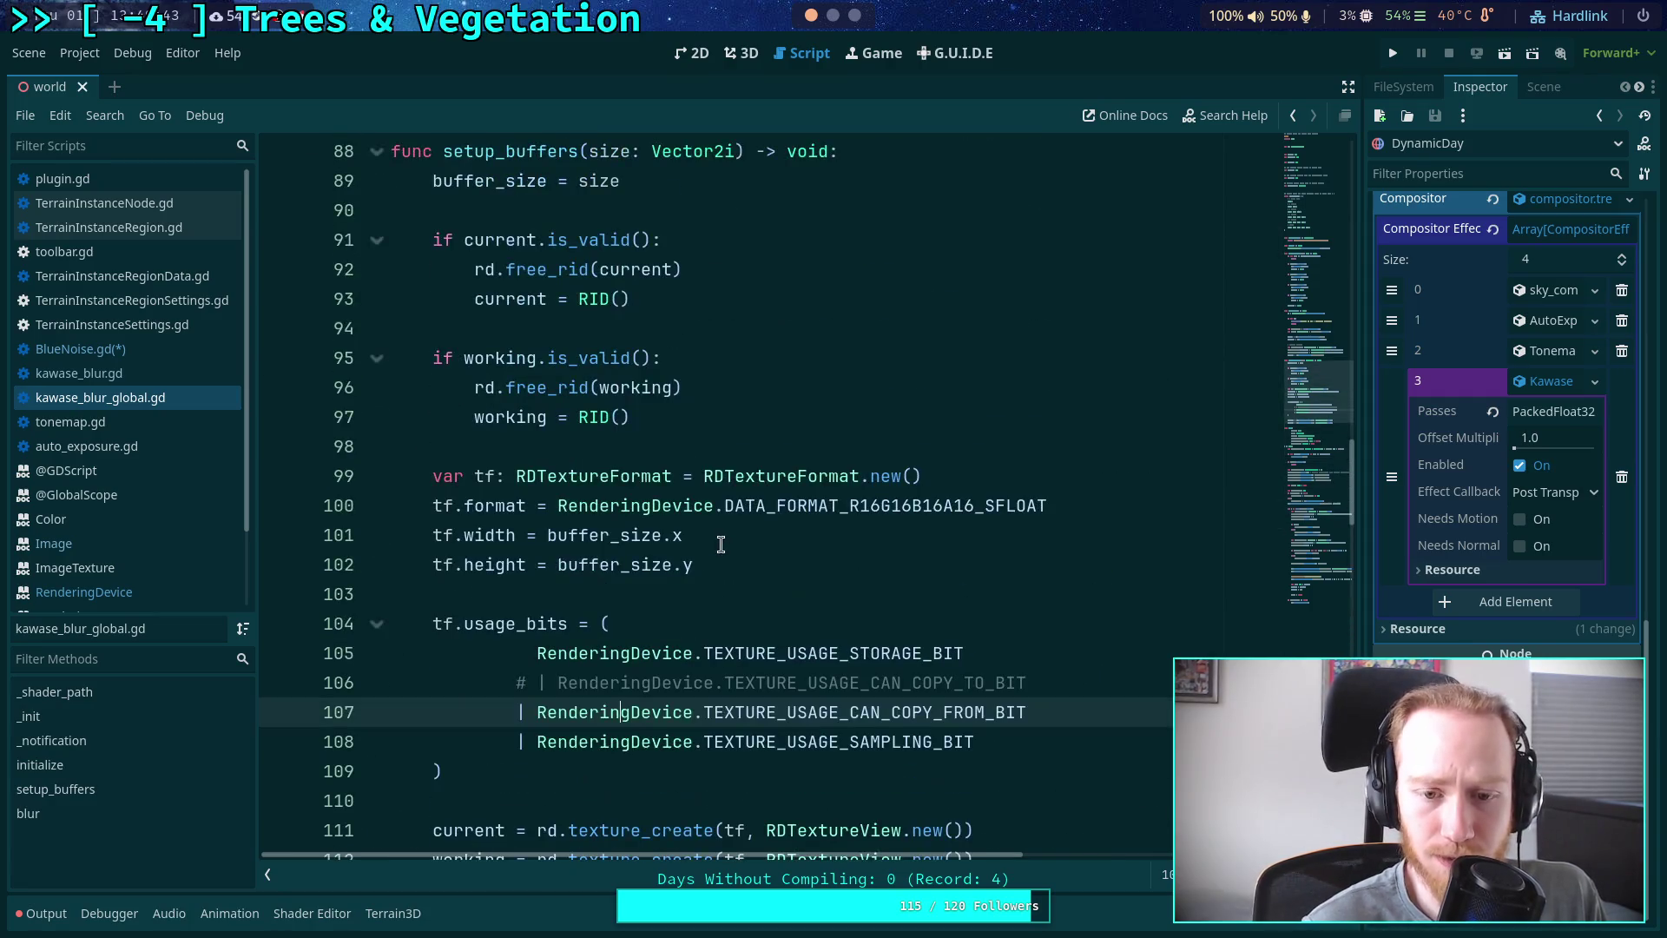
pyautogui.moveTo(851, 508); pyautogui.dragTo(1091, 505)
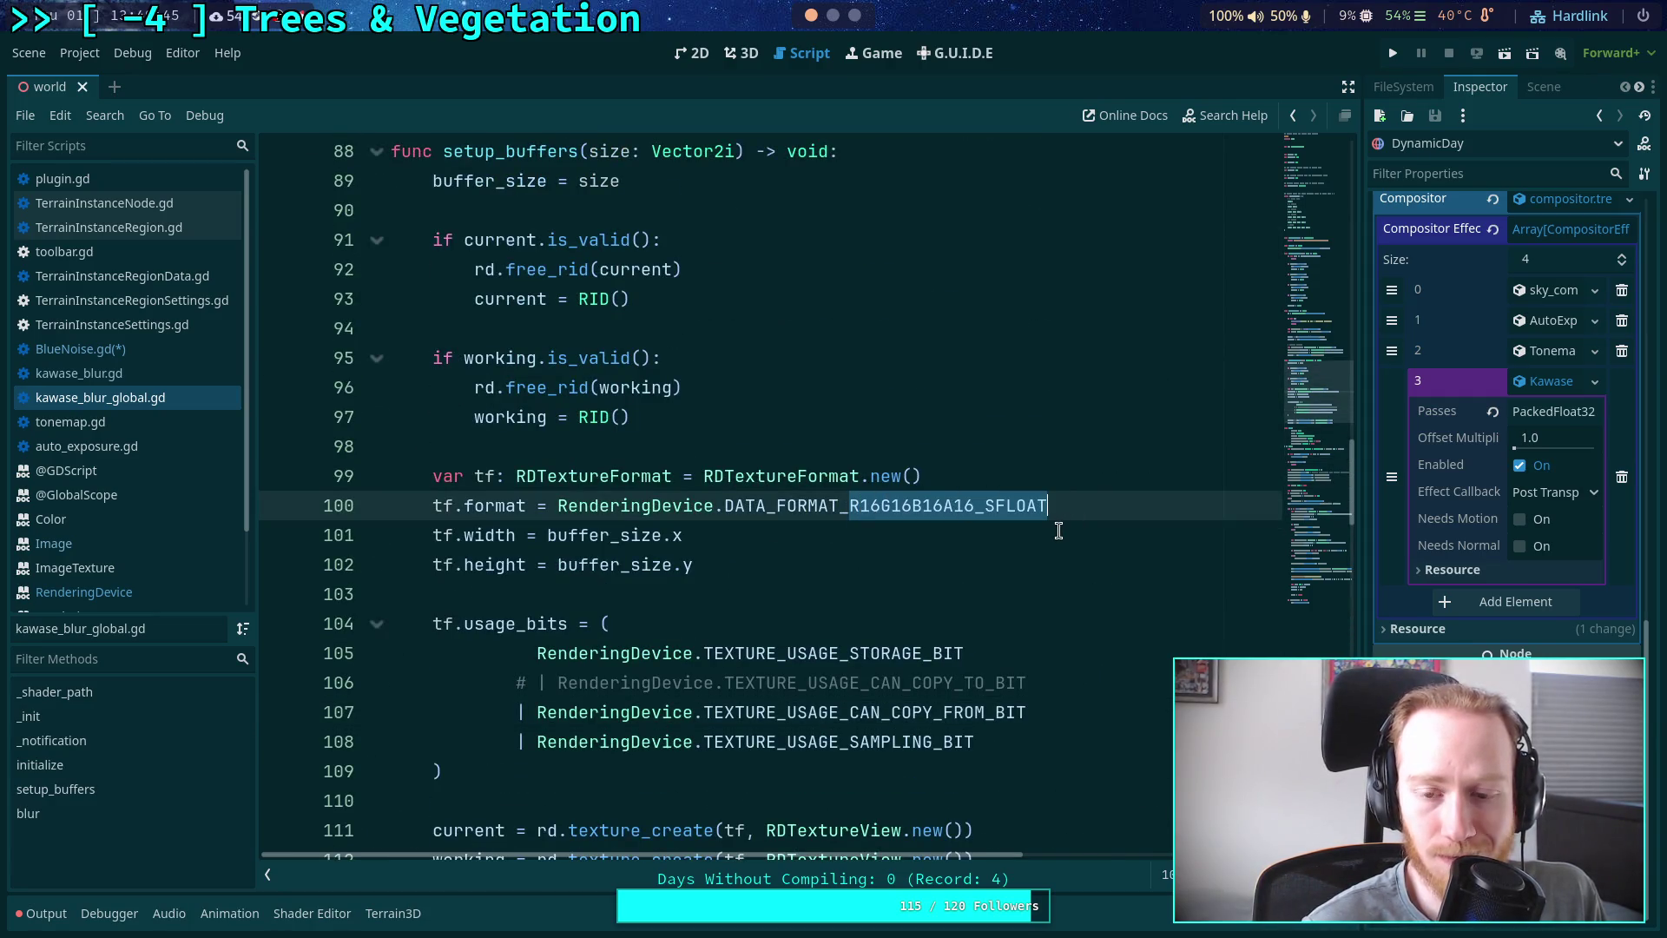
pyautogui.doubleClick(845, 507)
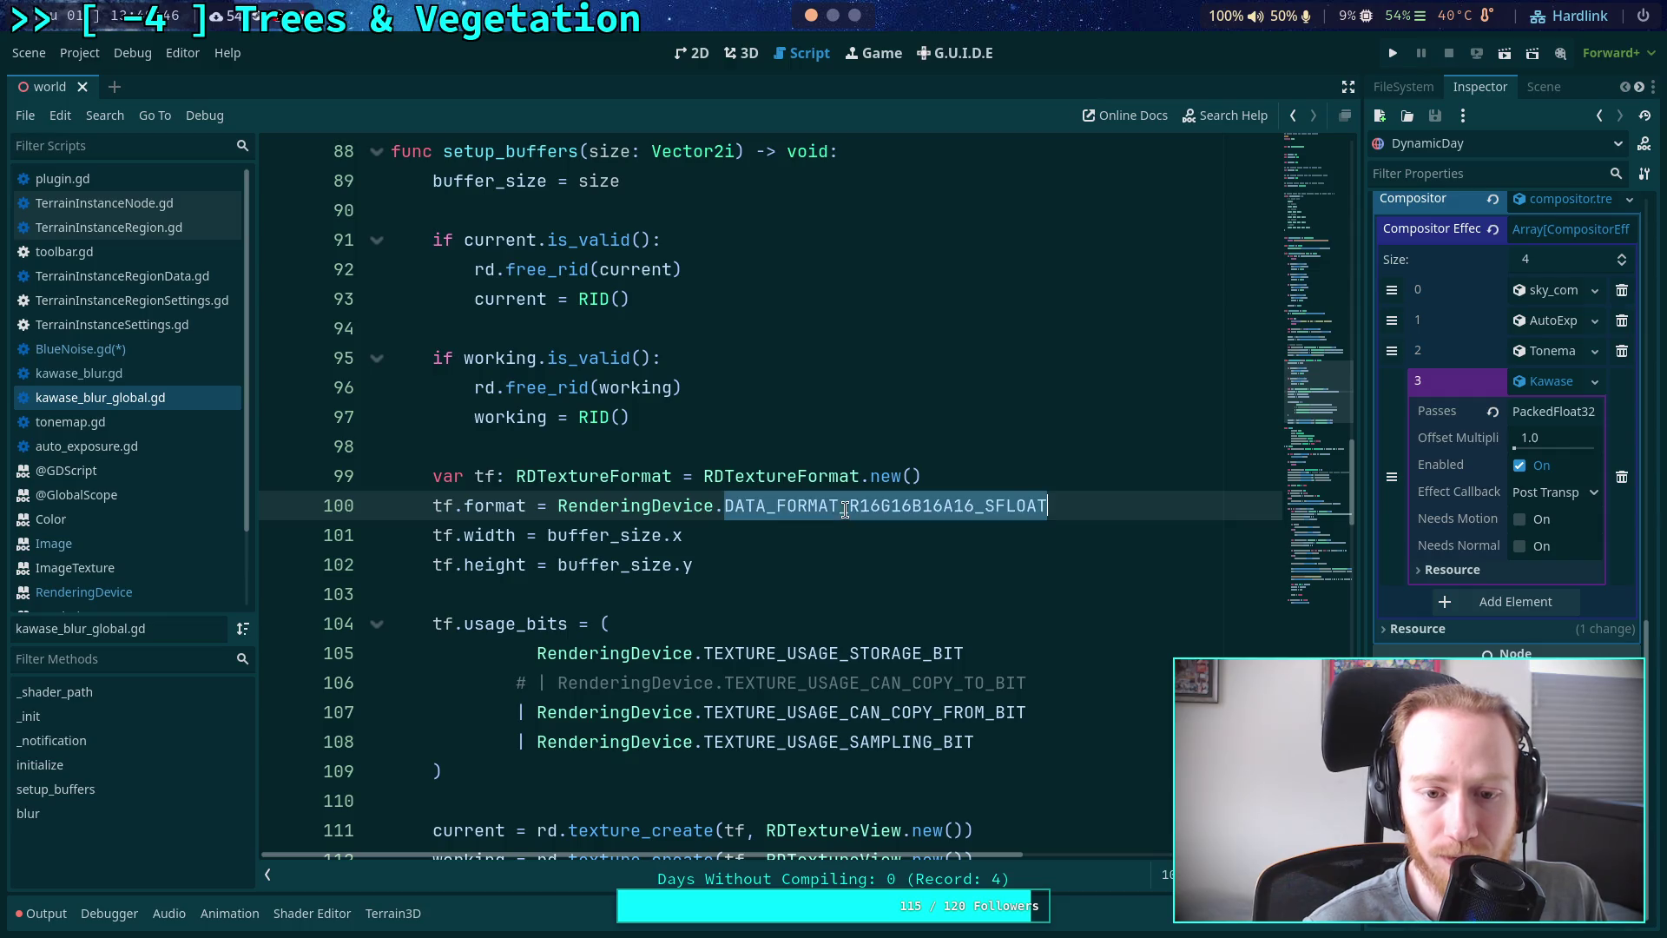
pyautogui.rightClick(793, 507)
pyautogui.click(817, 604)
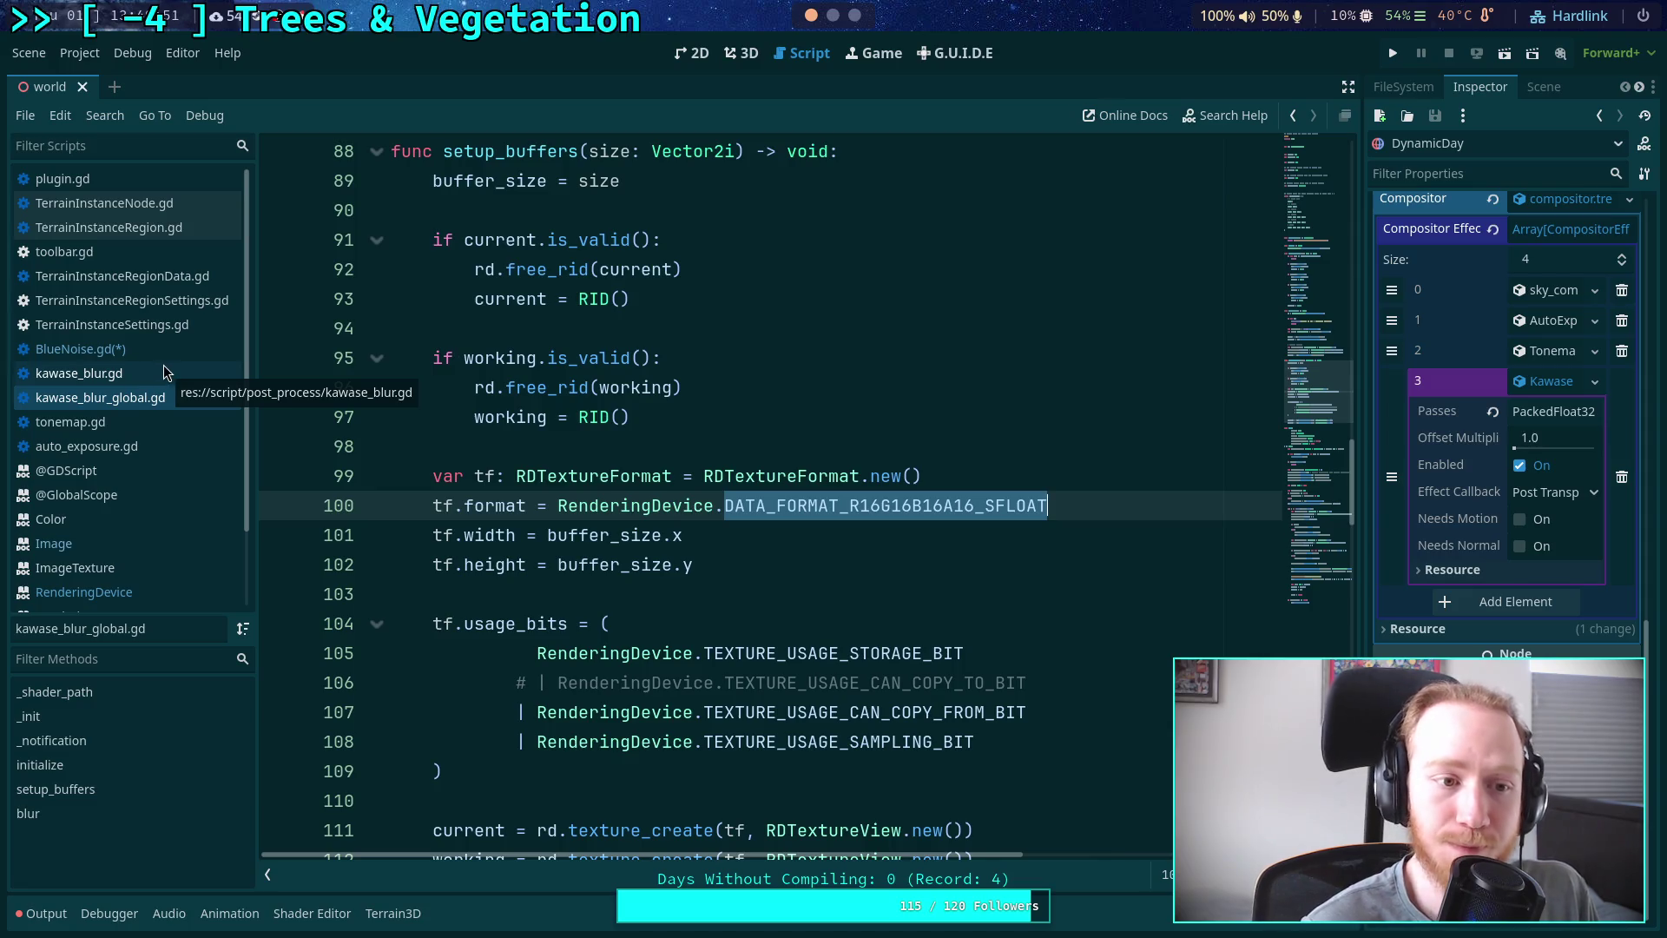
pyautogui.click(167, 351)
pyautogui.doubleClick(828, 563)
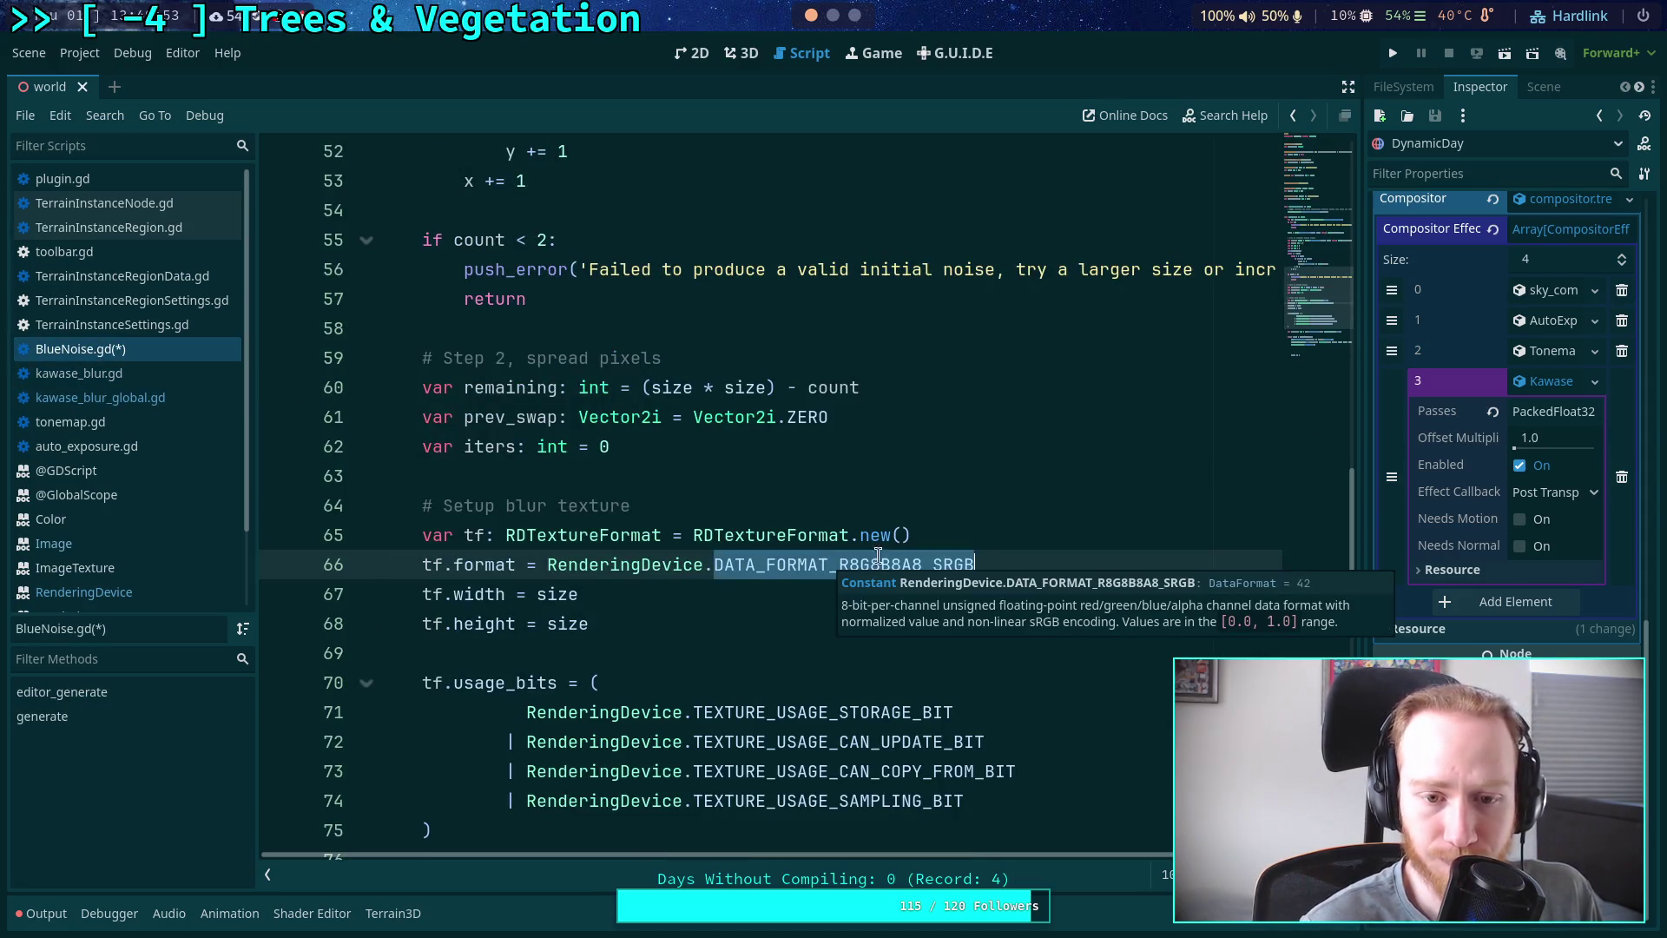
pyautogui.hotkey('ctrl', 'v')
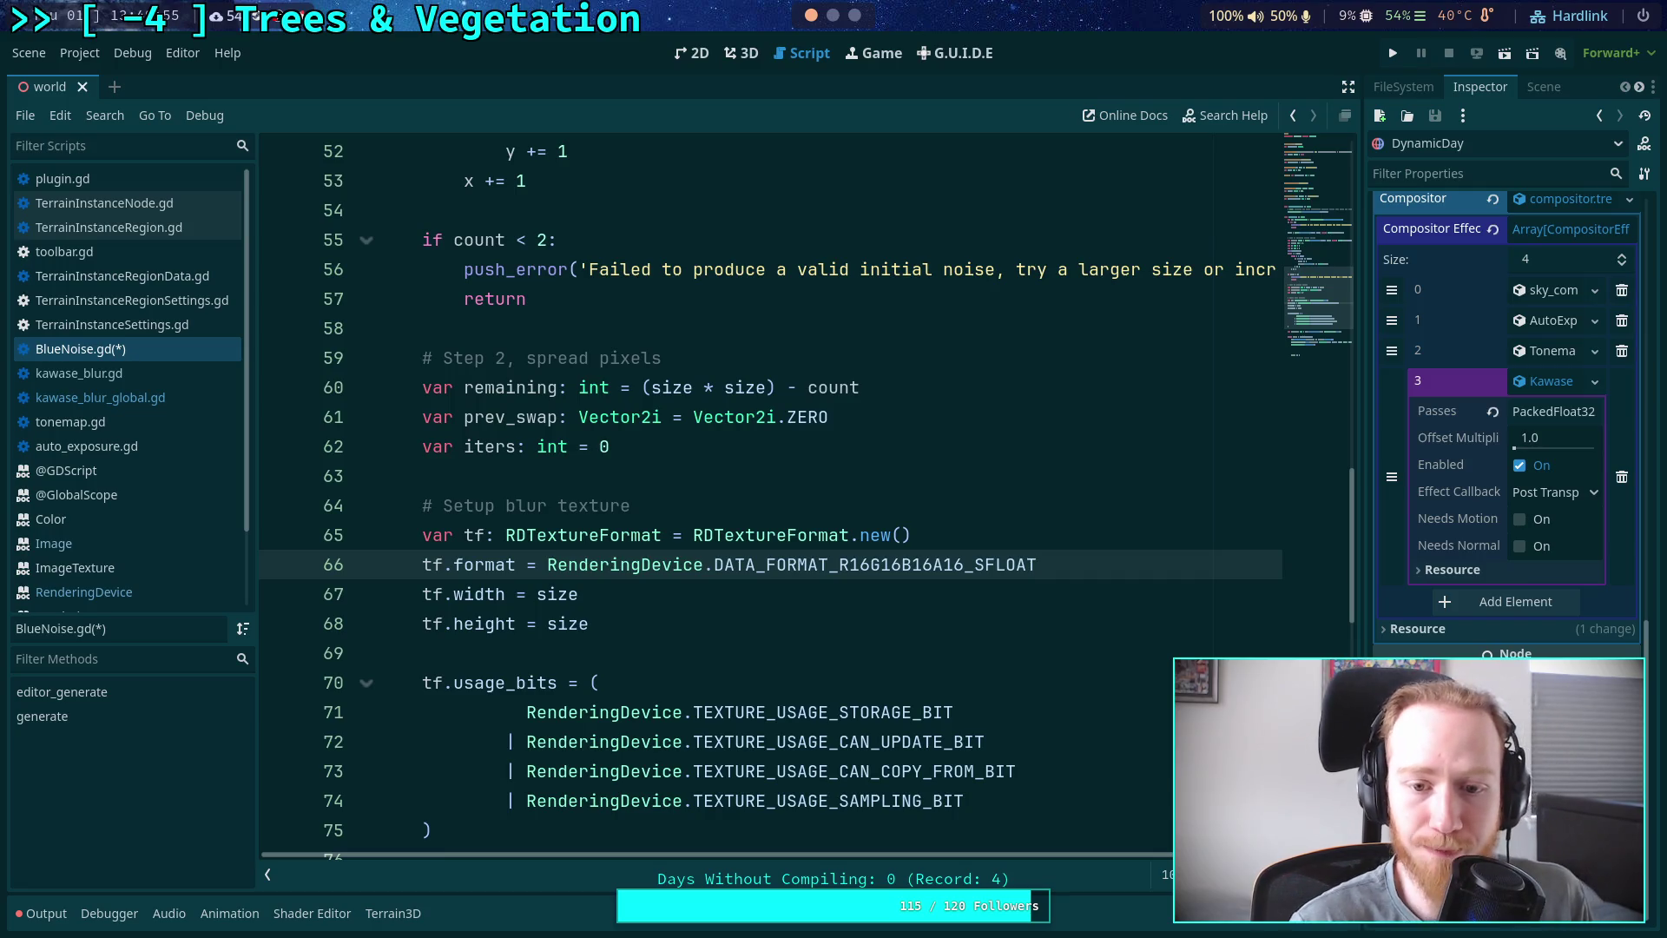
# Step: Compare with the noise image format on line 39 and select FORMAT_RGBA8 on line 42
pyautogui.scroll(8, 913, 520)
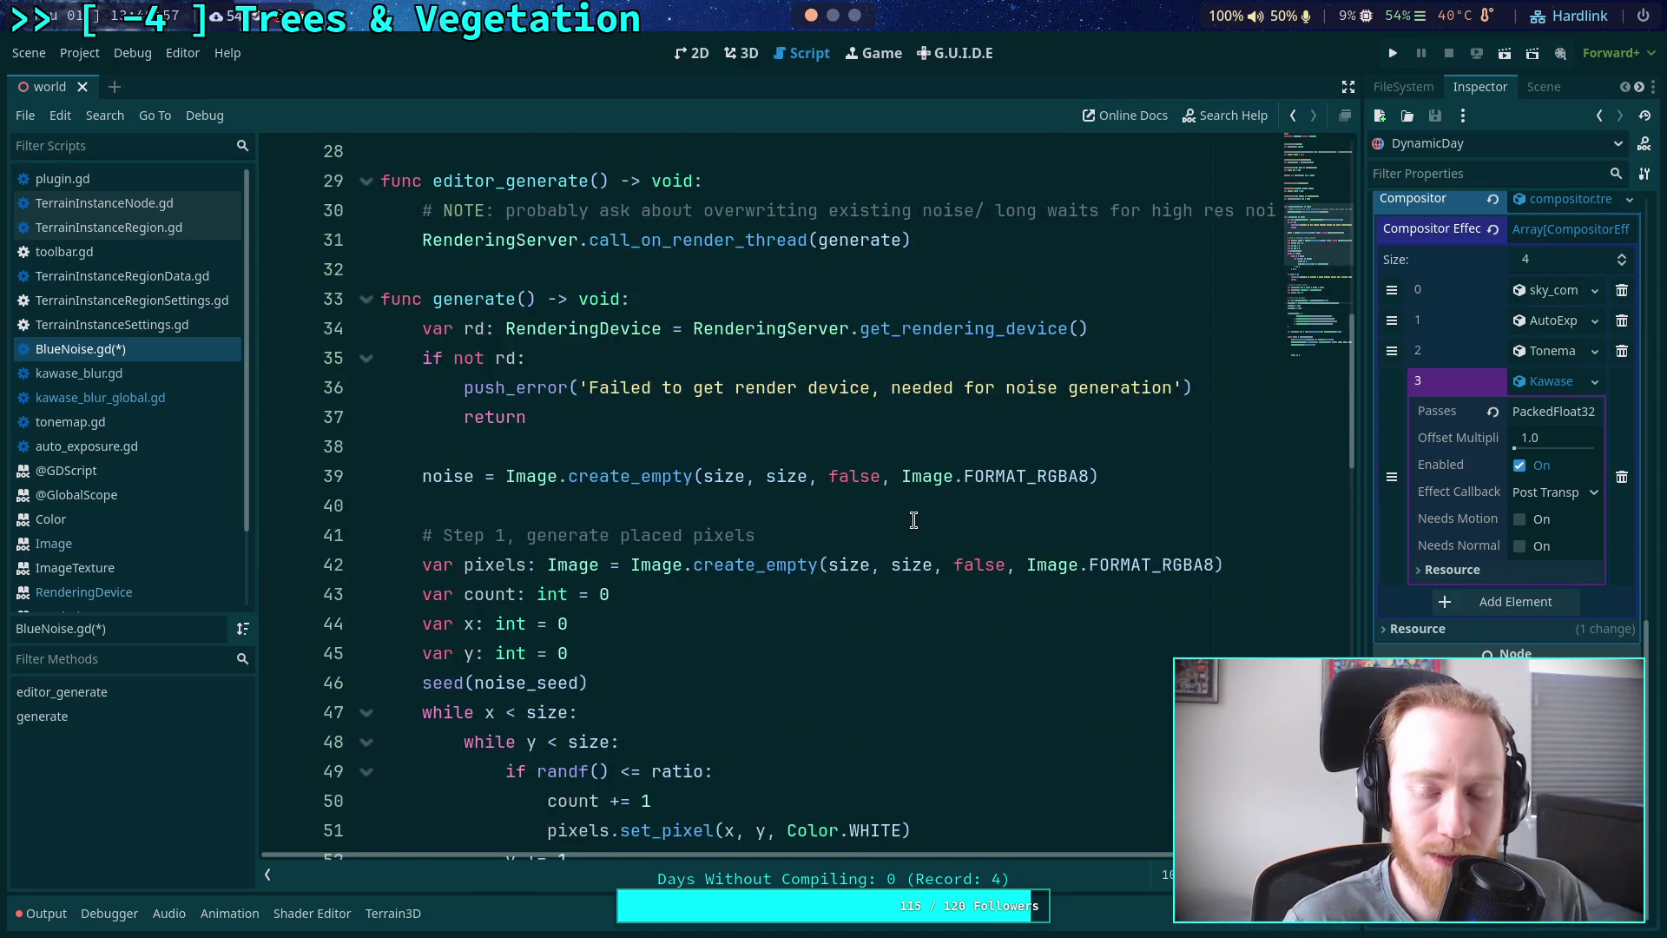
pyautogui.moveTo(1088, 479); pyautogui.dragTo(1037, 479)
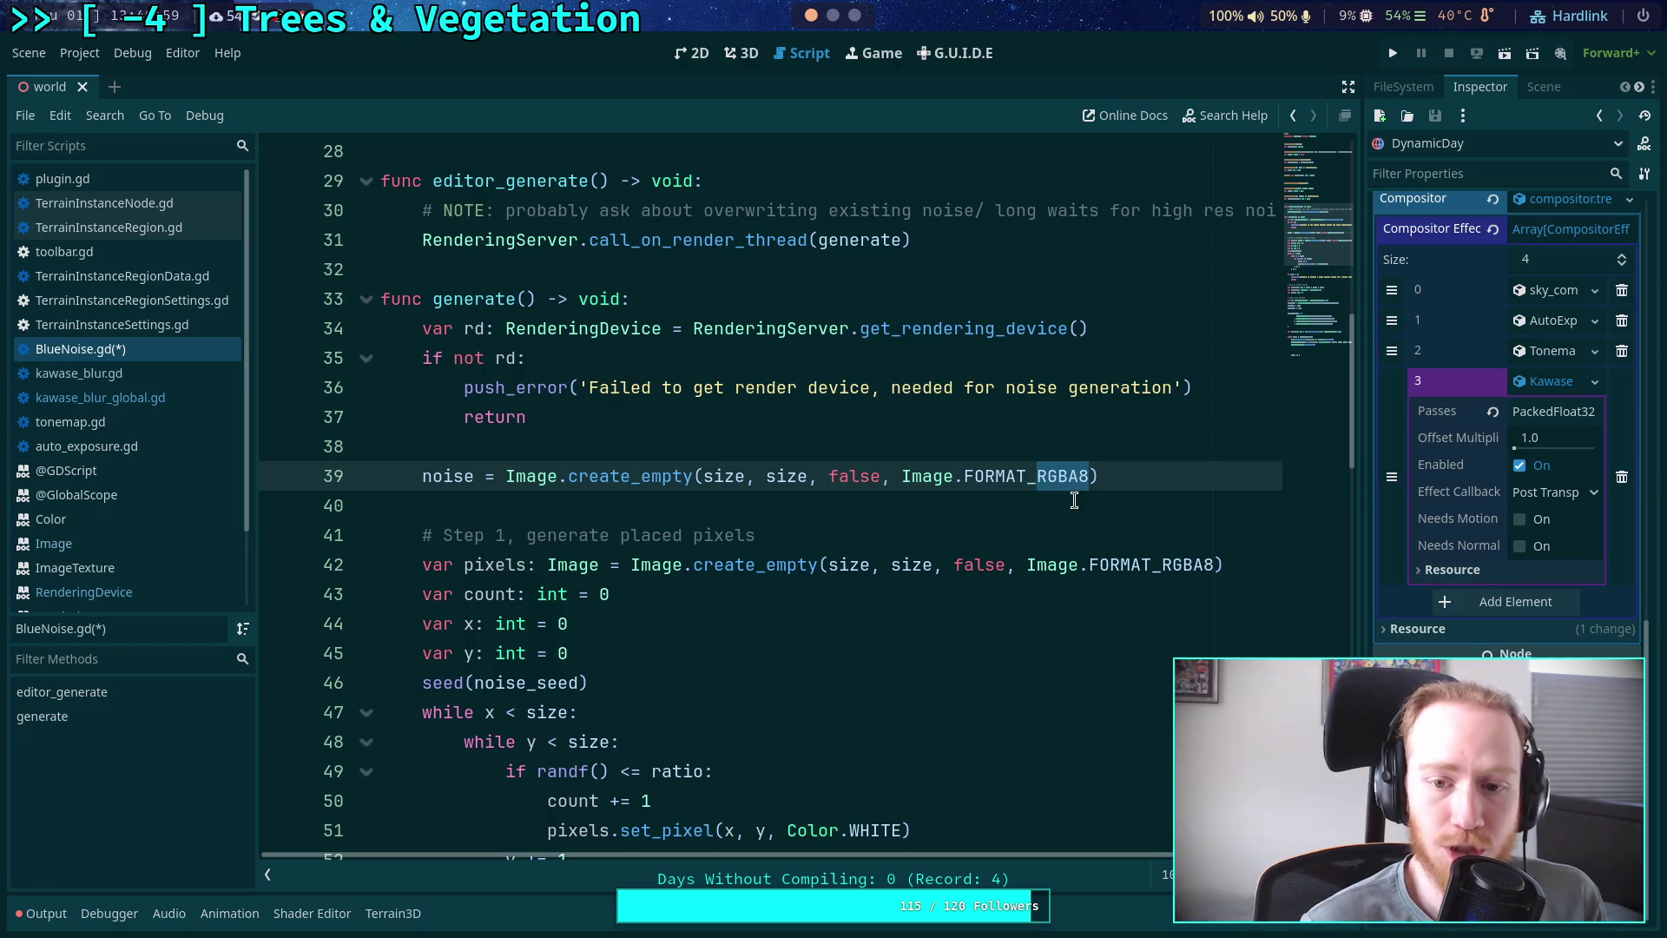
pyautogui.moveTo(396, 478); pyautogui.dragTo(1023, 500)
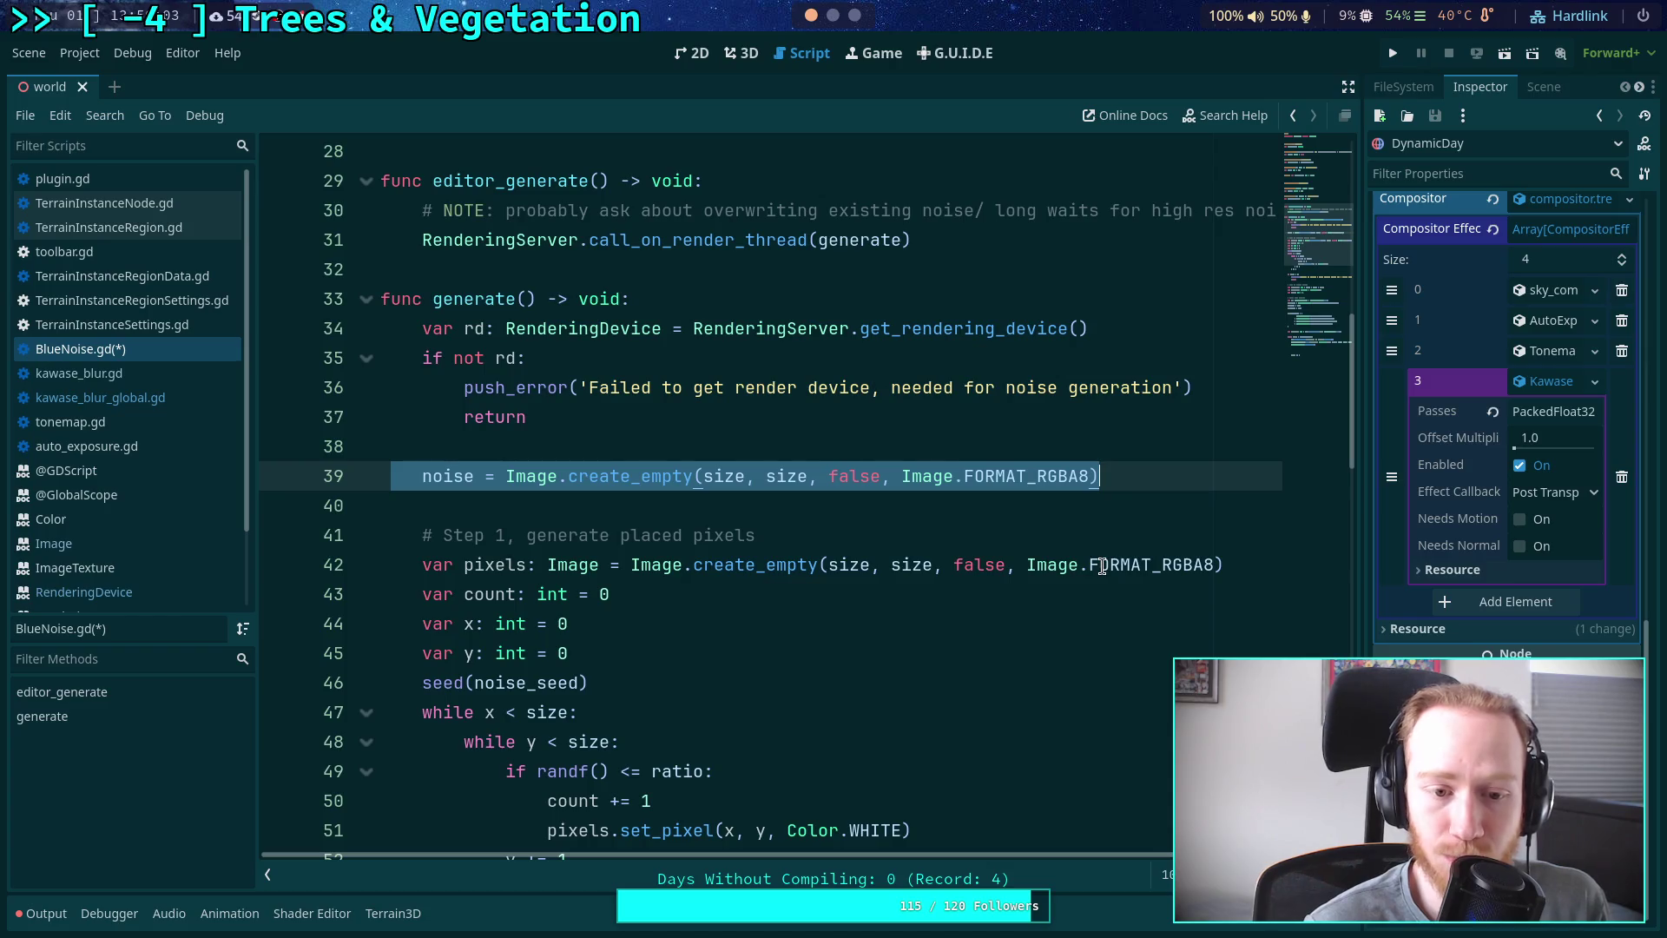
pyautogui.click(1138, 565)
pyautogui.doubleClick(1137, 565)
pyautogui.moveTo(1199, 579)
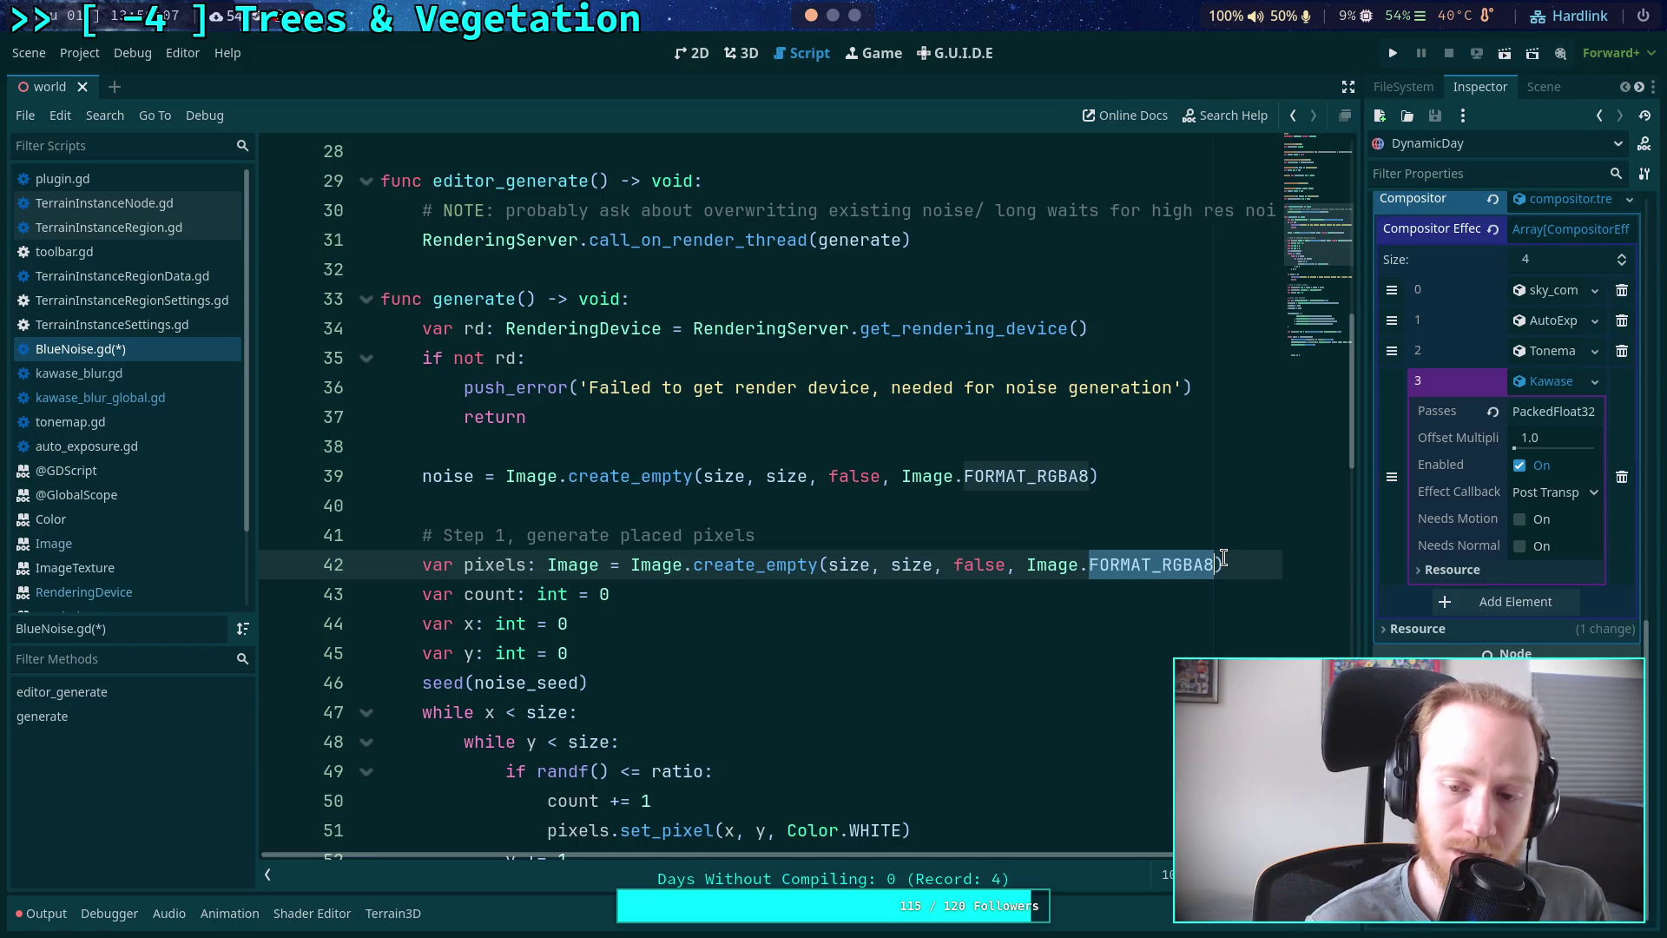
# Step: Replace it with the half-float FORMAT_RGBAH constant via the autocomplete list
pyautogui.write('FORMAT_')
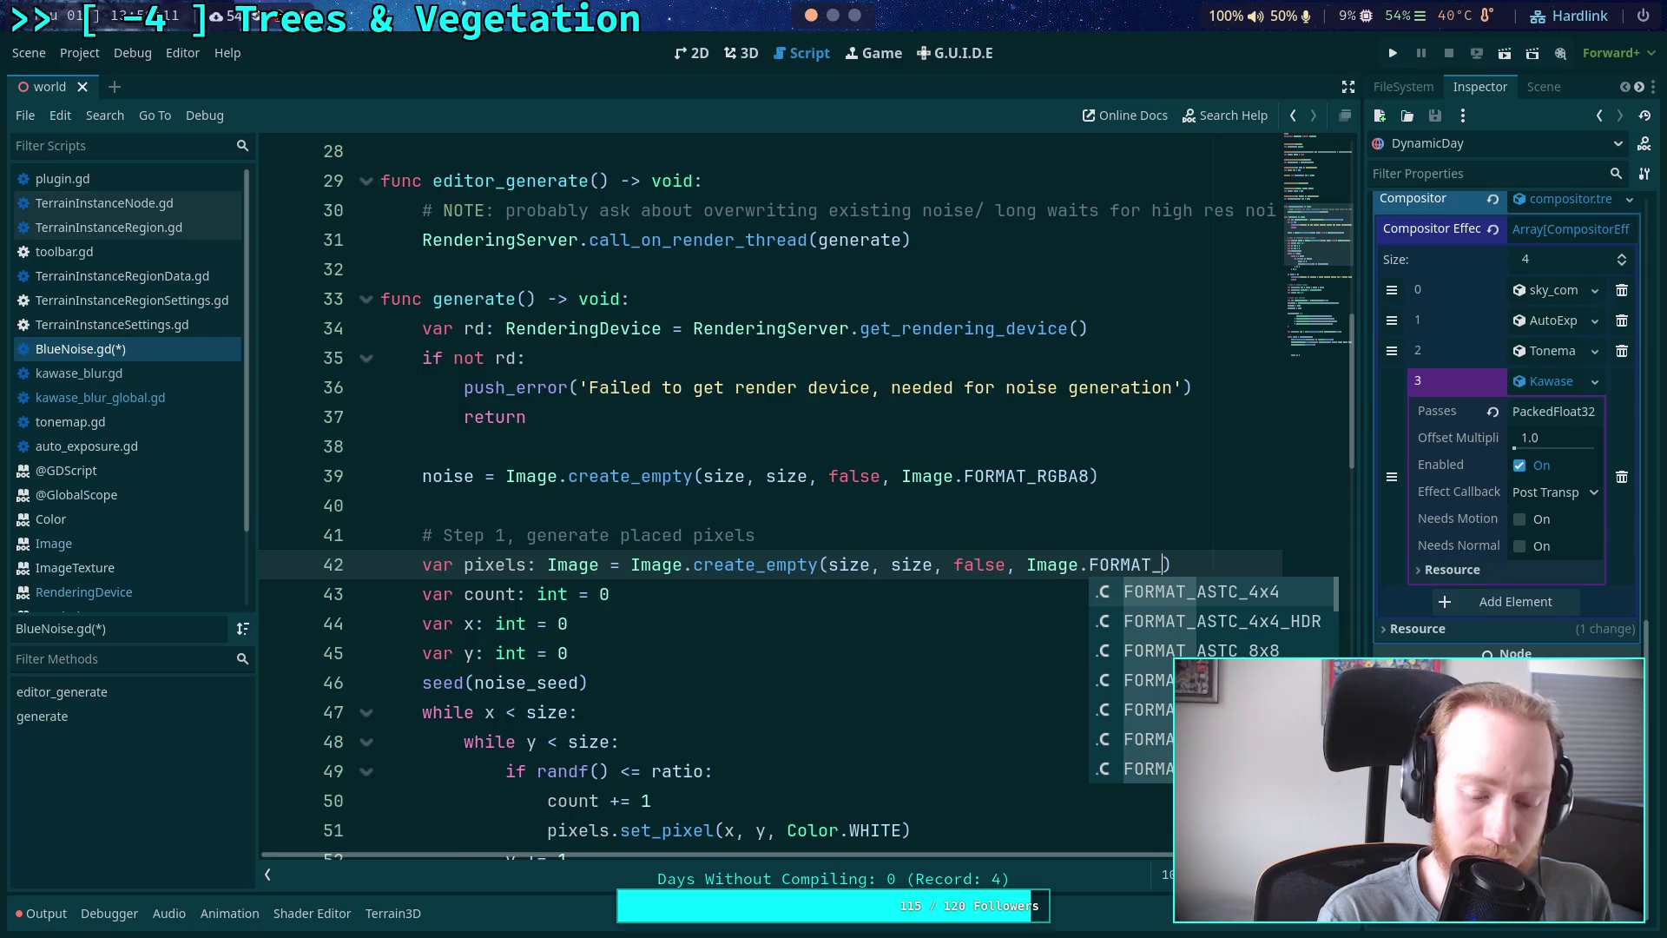
pyautogui.write('R')
pyautogui.press('Down')
pyautogui.press('Down')
pyautogui.press('Down')
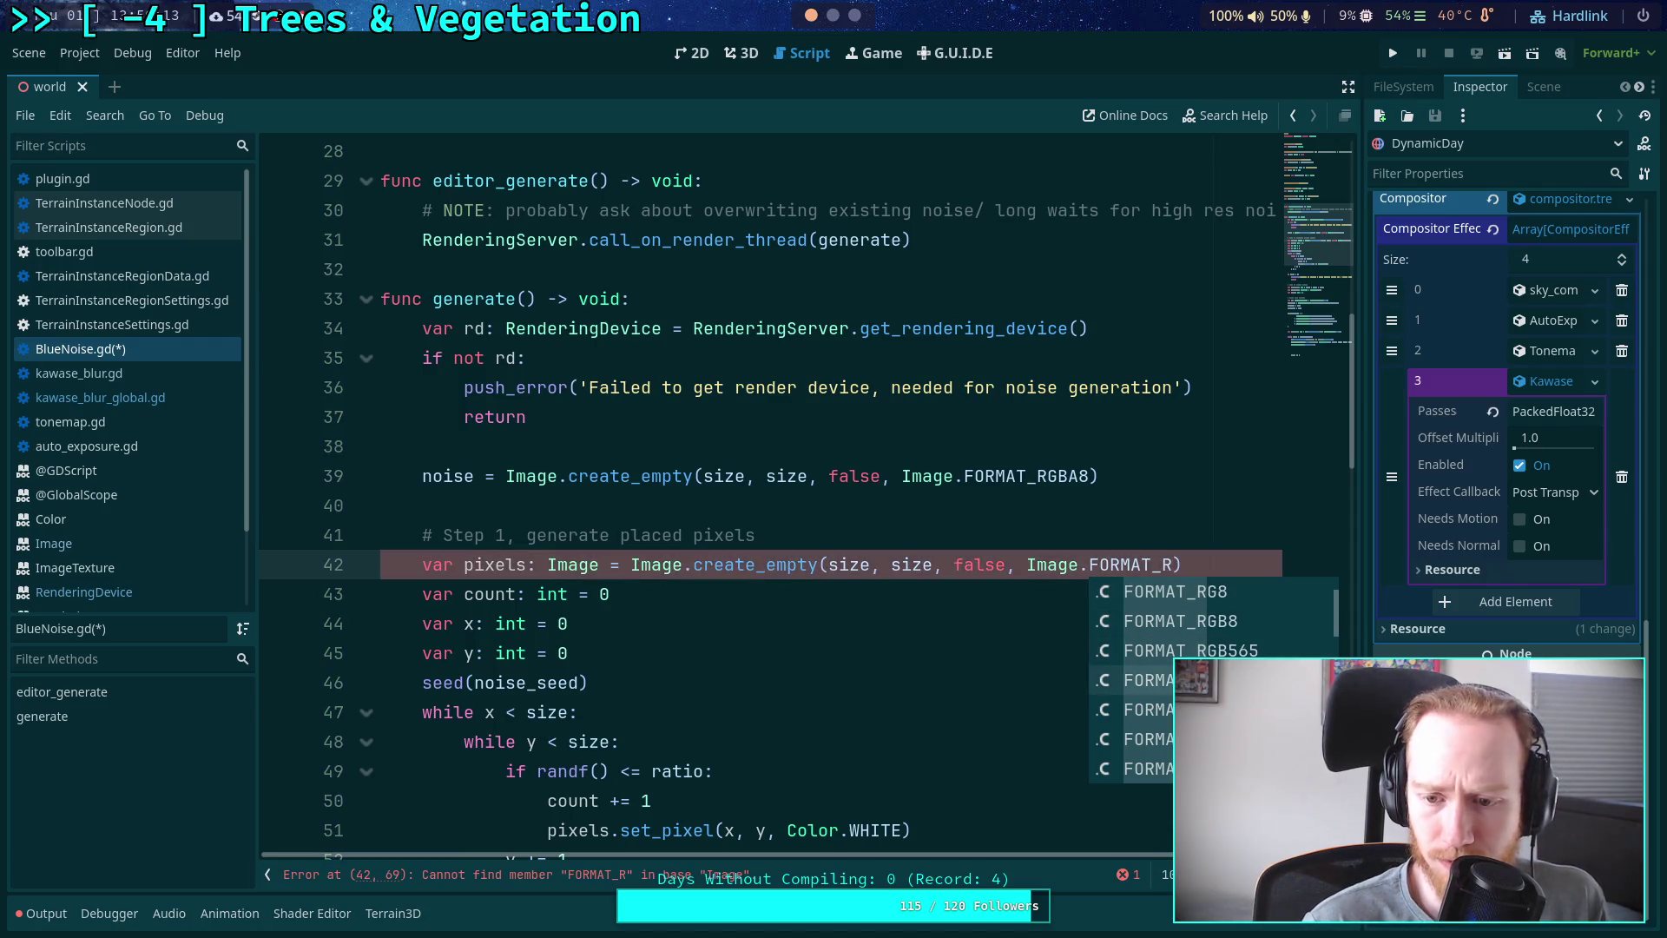
pyautogui.press('Up')
pyautogui.press('Up')
pyautogui.press('Up')
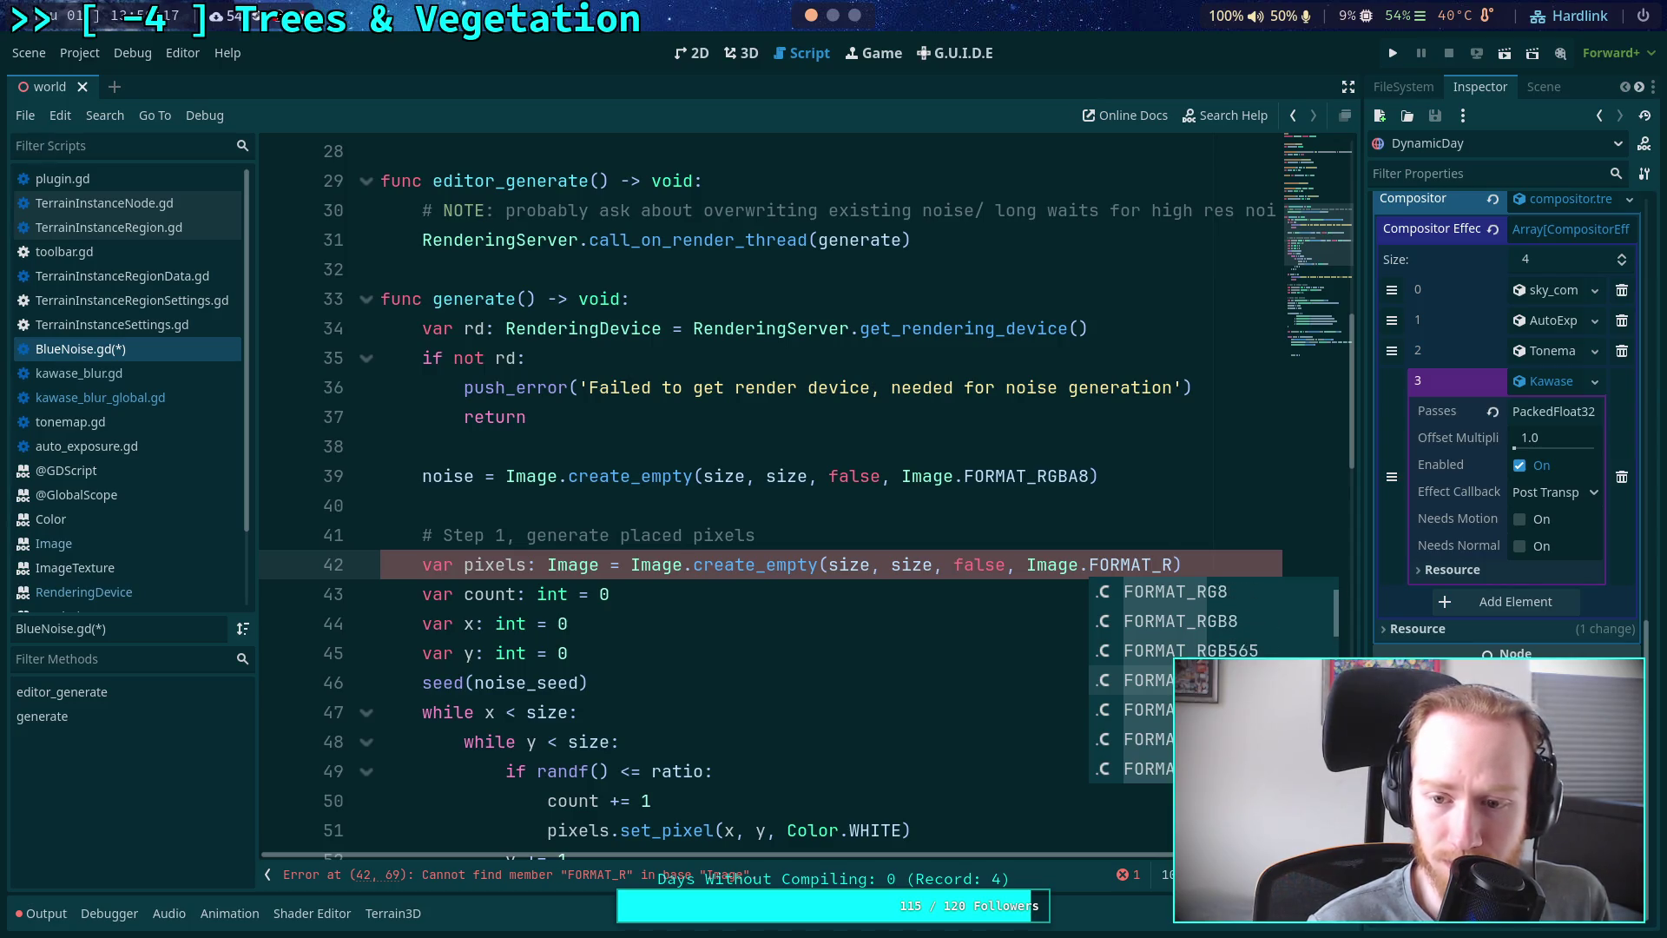
pyautogui.press('Up')
pyautogui.press('Up')
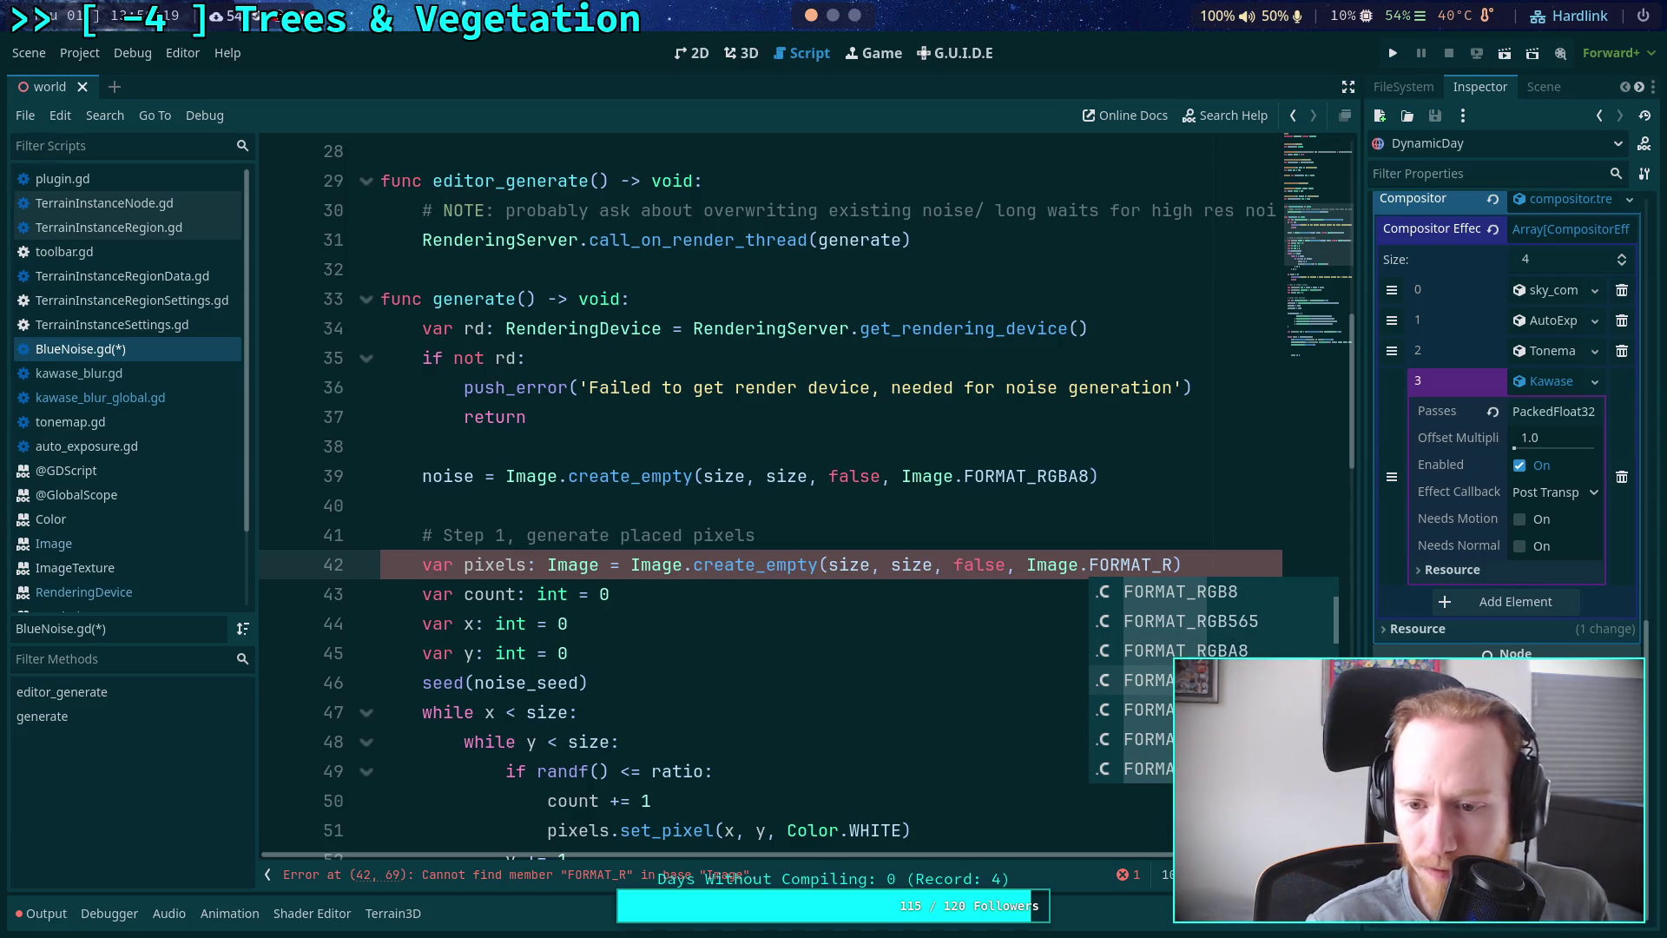
pyautogui.press('Down')
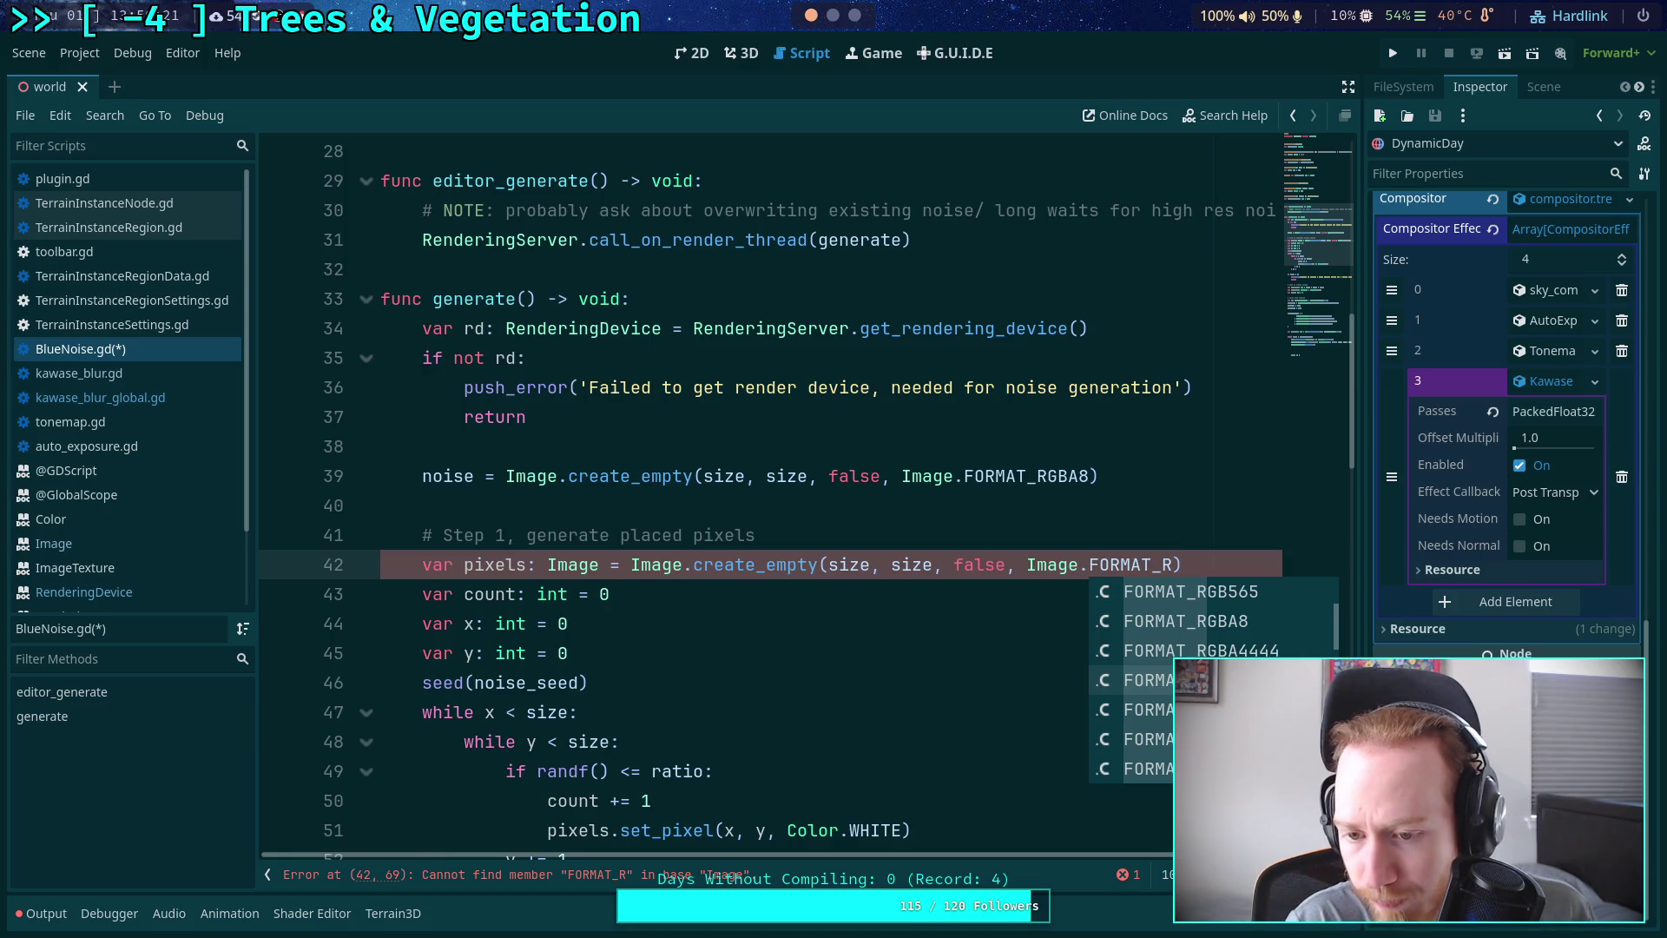
pyautogui.press('Return')
pyautogui.moveTo(1196, 565)
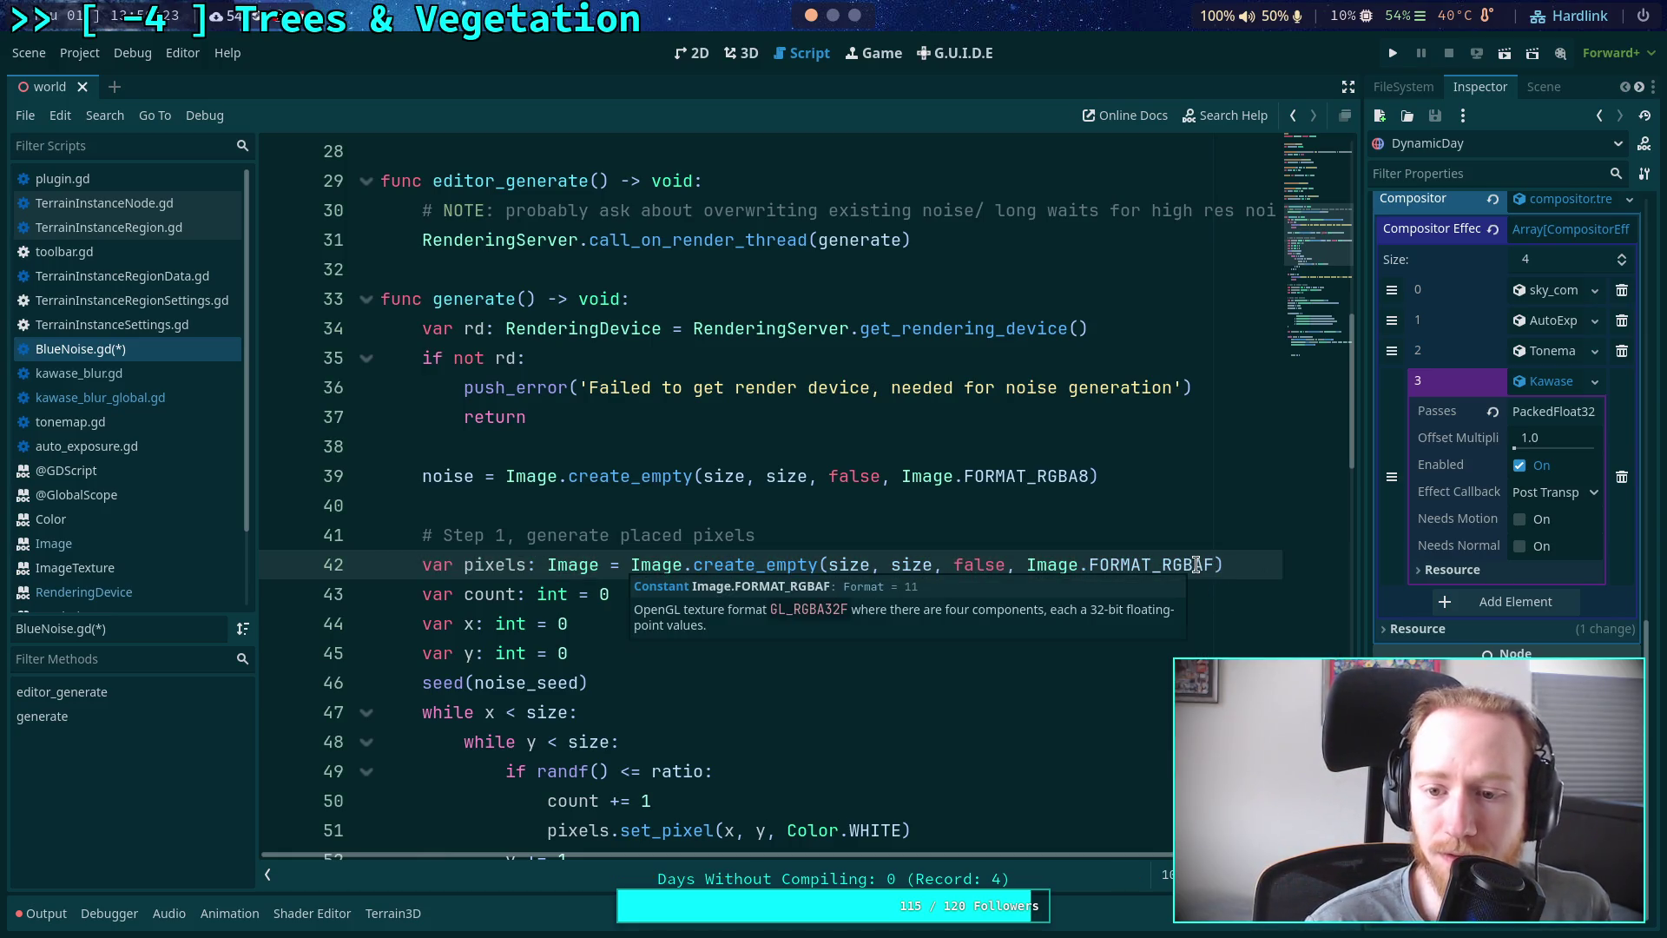
pyautogui.press('BackSpace')
pyautogui.write('D')
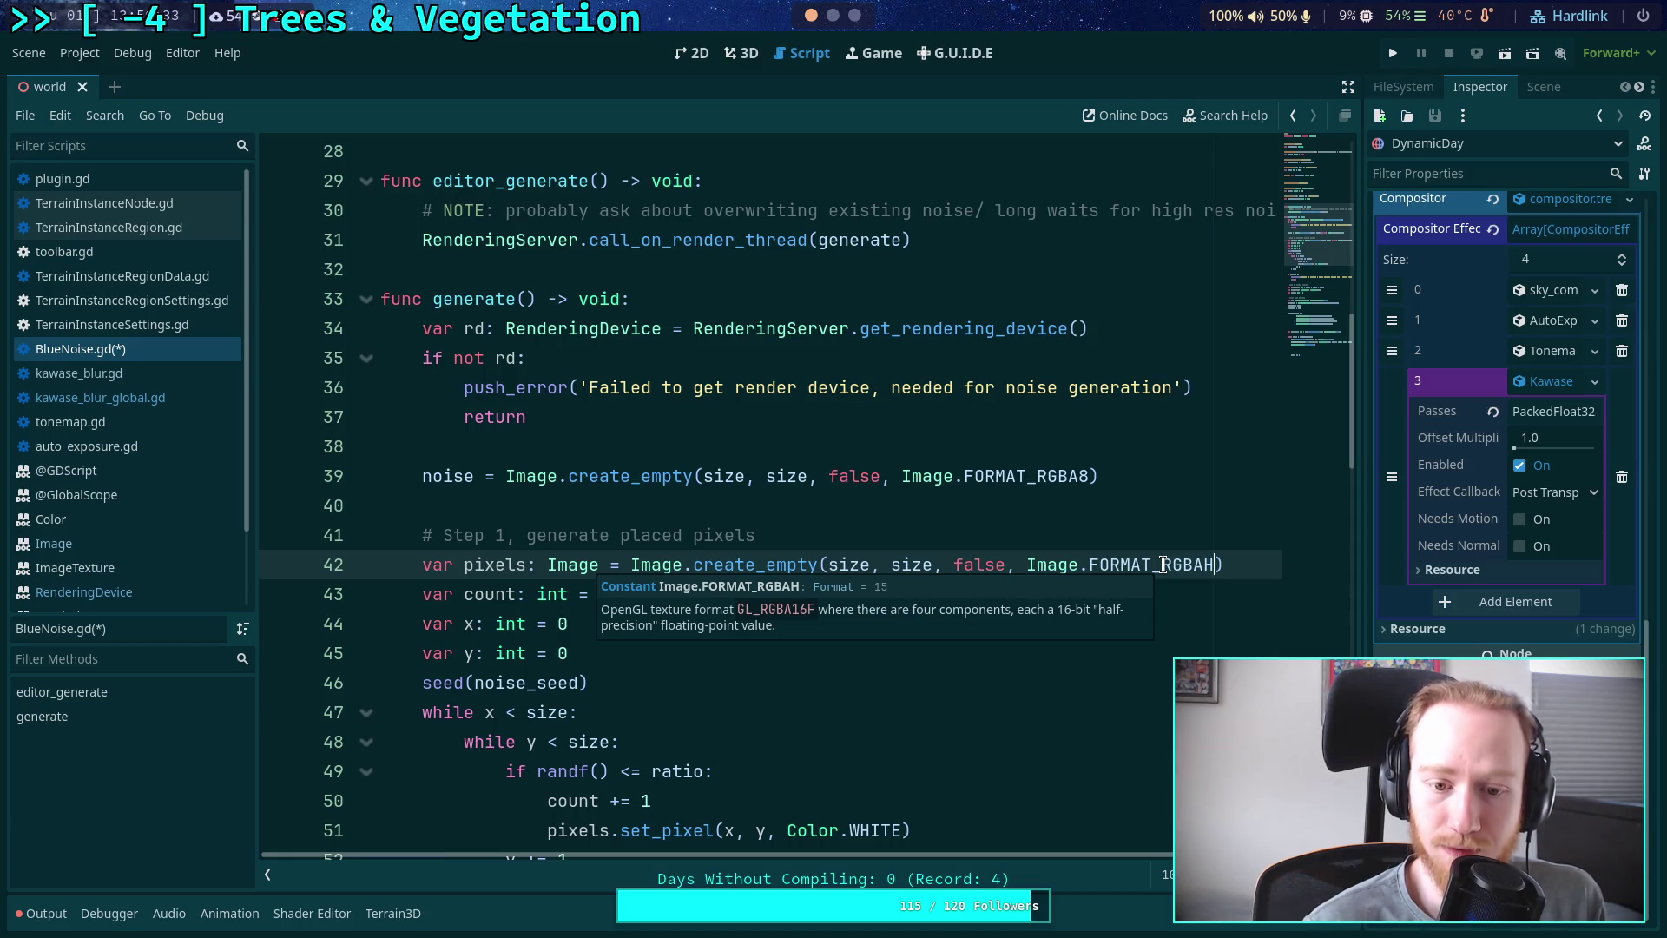
pyautogui.click(1190, 653)
pyautogui.scroll(-3, 1181, 608)
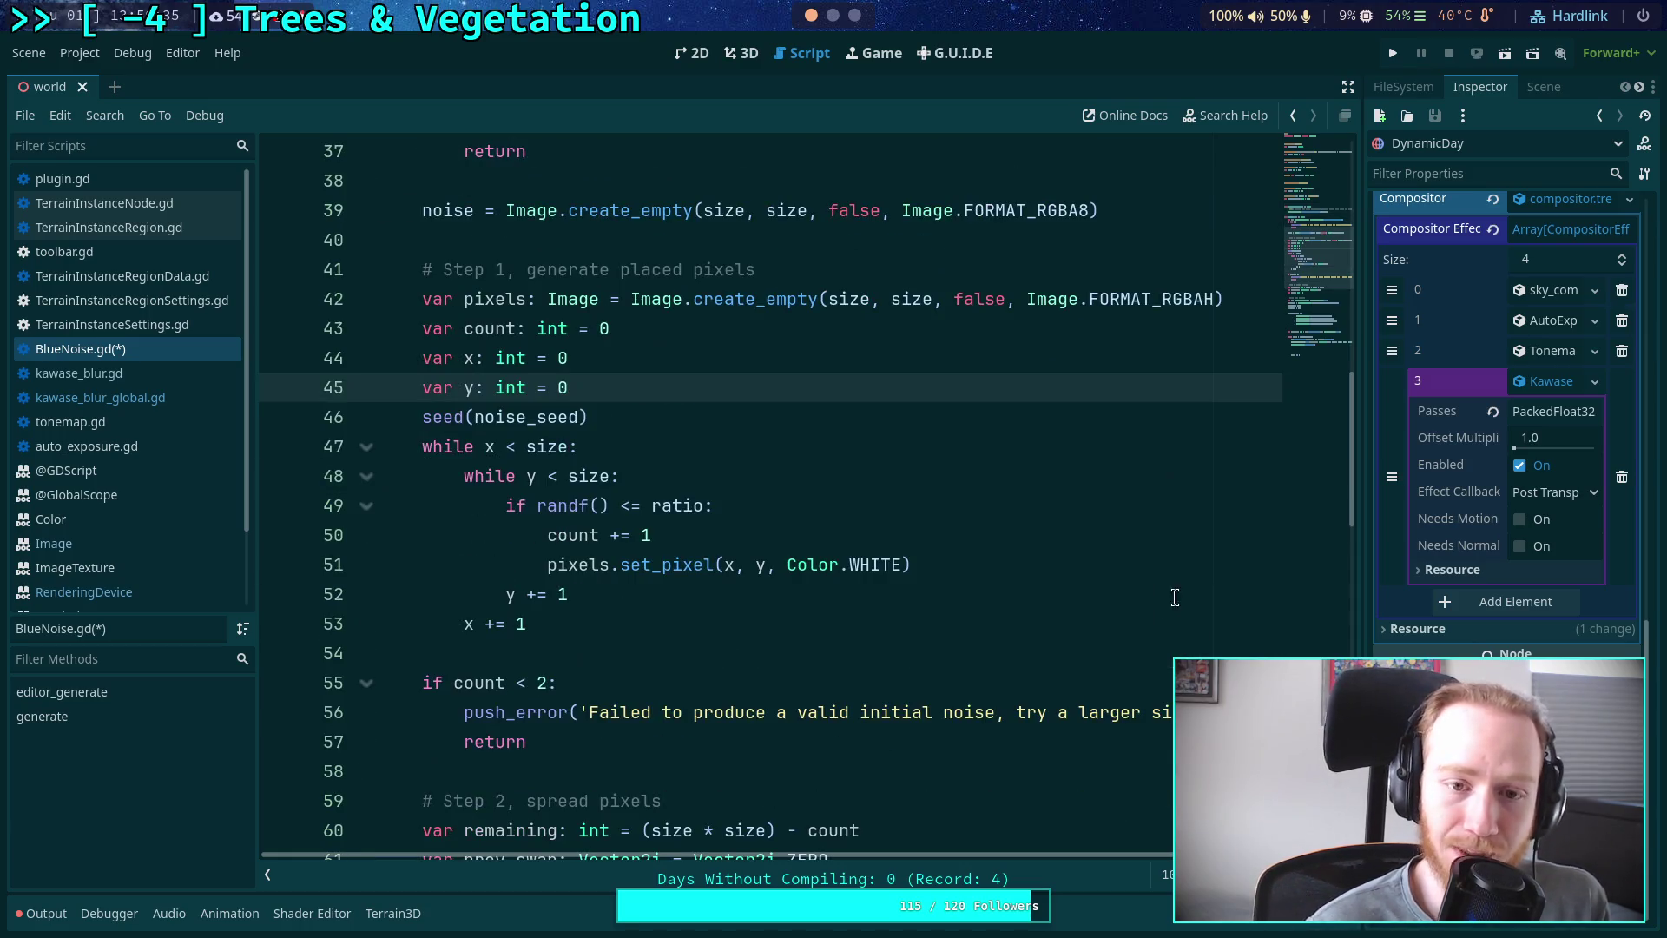
# Step: Add the comment '# Find max/ min coords' on empty line 84 inside the loop
pyautogui.scroll(-3, 1034, 532)
pyautogui.scroll(3, 885, 517)
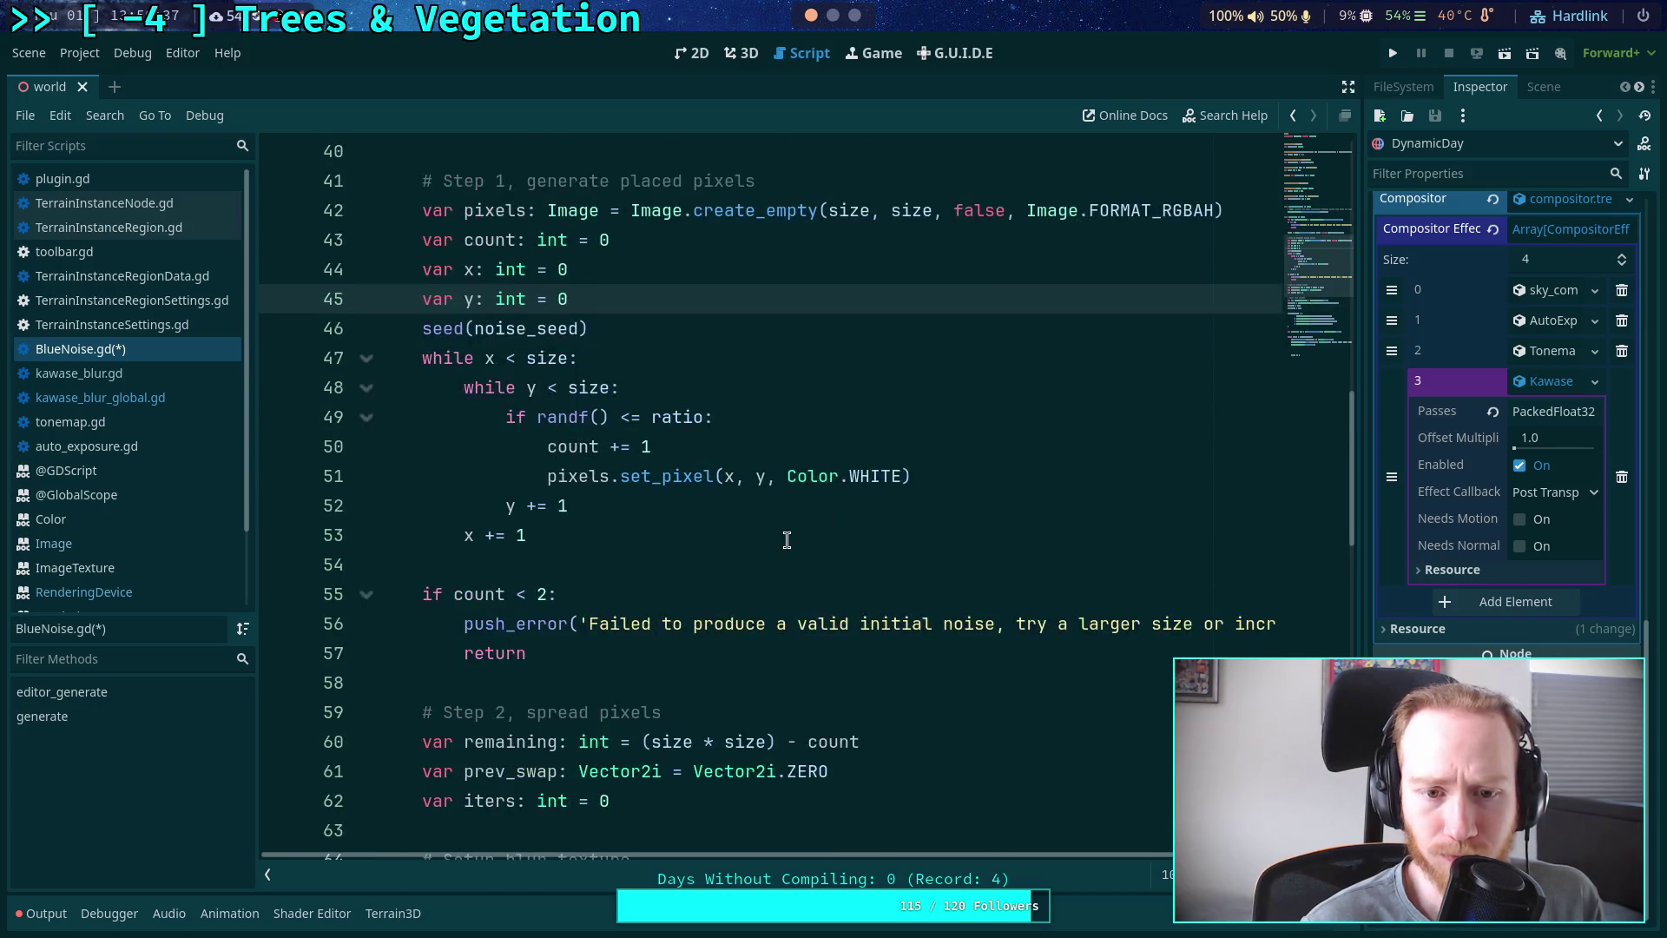
pyautogui.moveTo(668, 558)
pyautogui.scroll(-3, 629, 618)
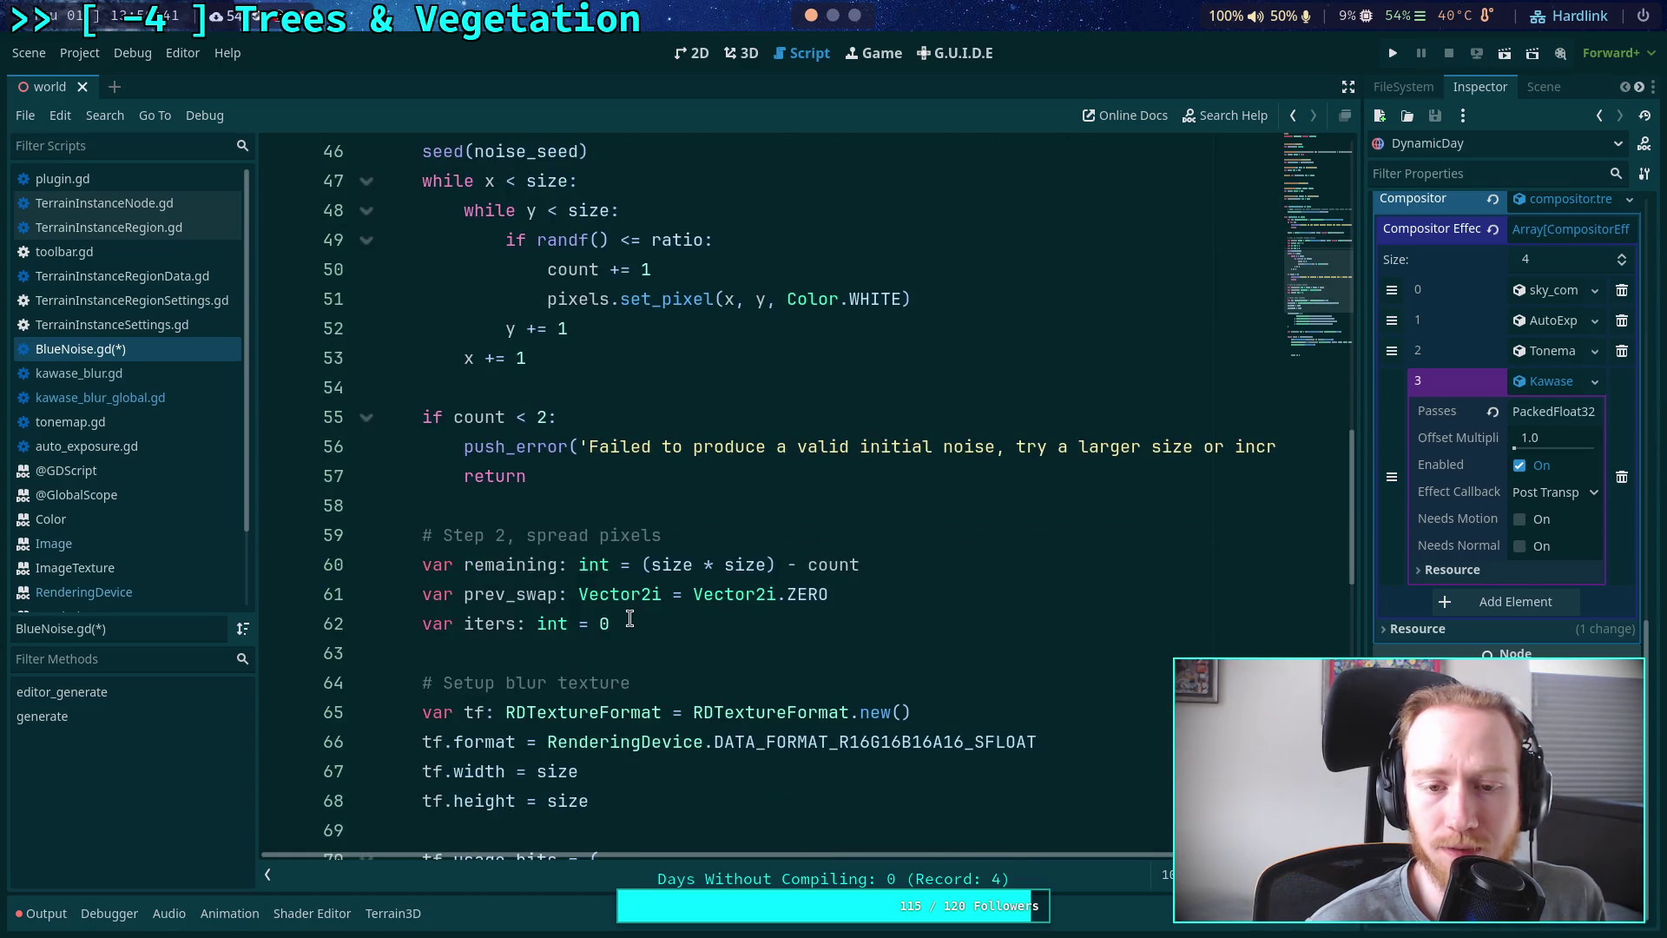
pyautogui.scroll(-5, 630, 619)
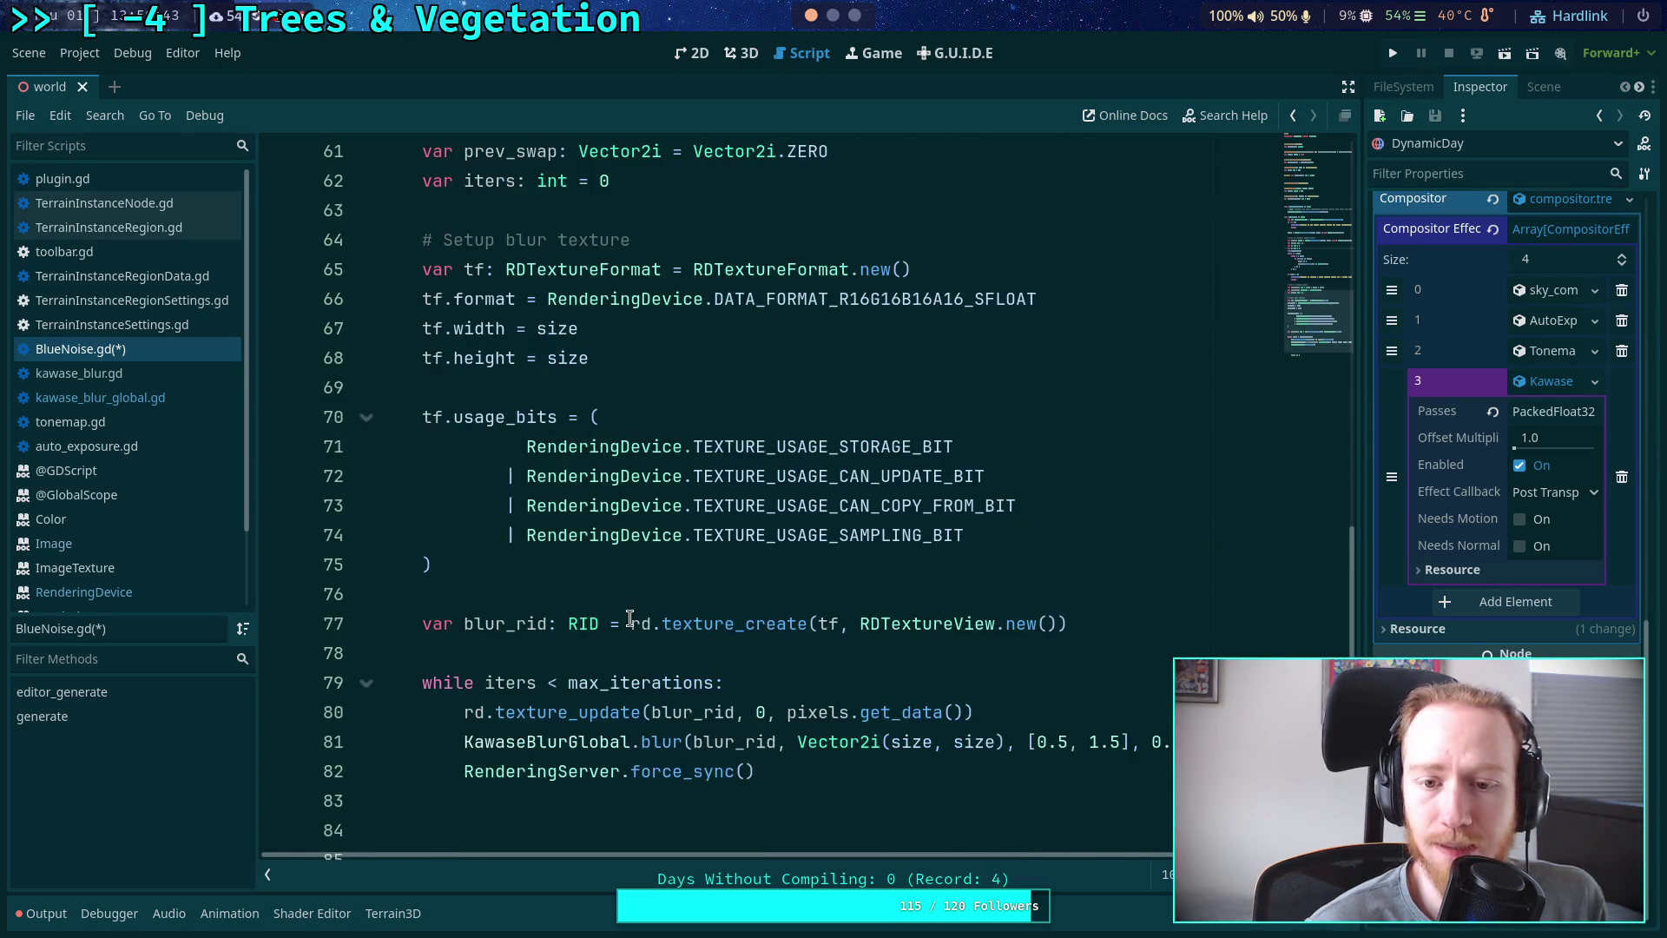
pyautogui.scroll(-2, 584, 460)
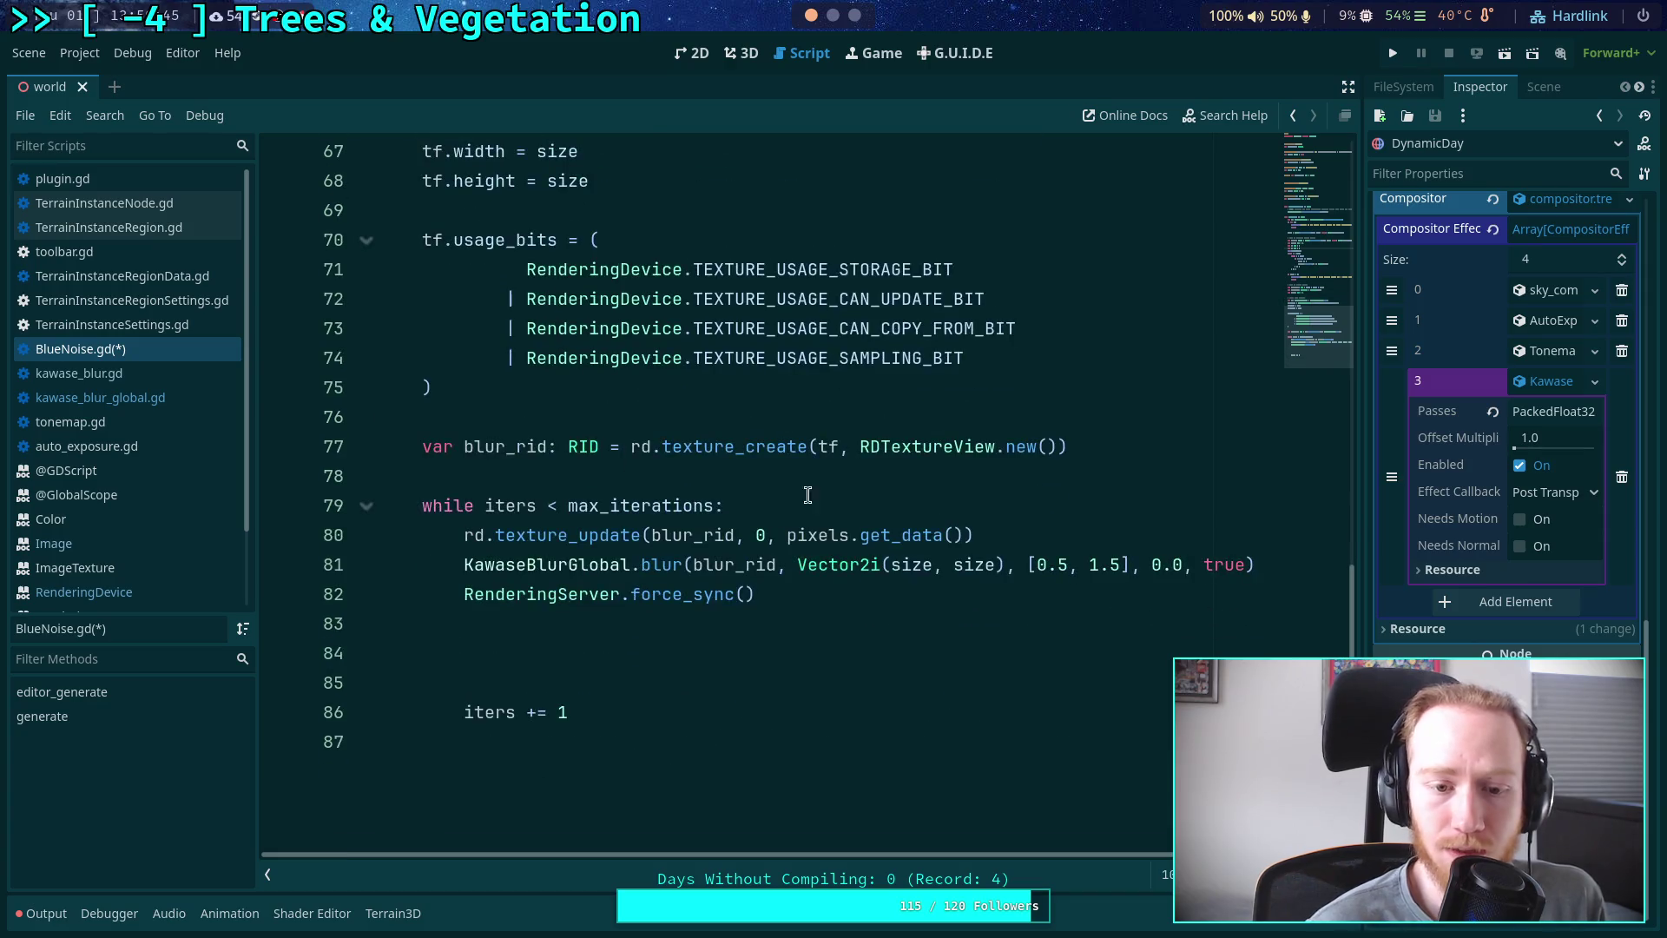
pyautogui.click(845, 643)
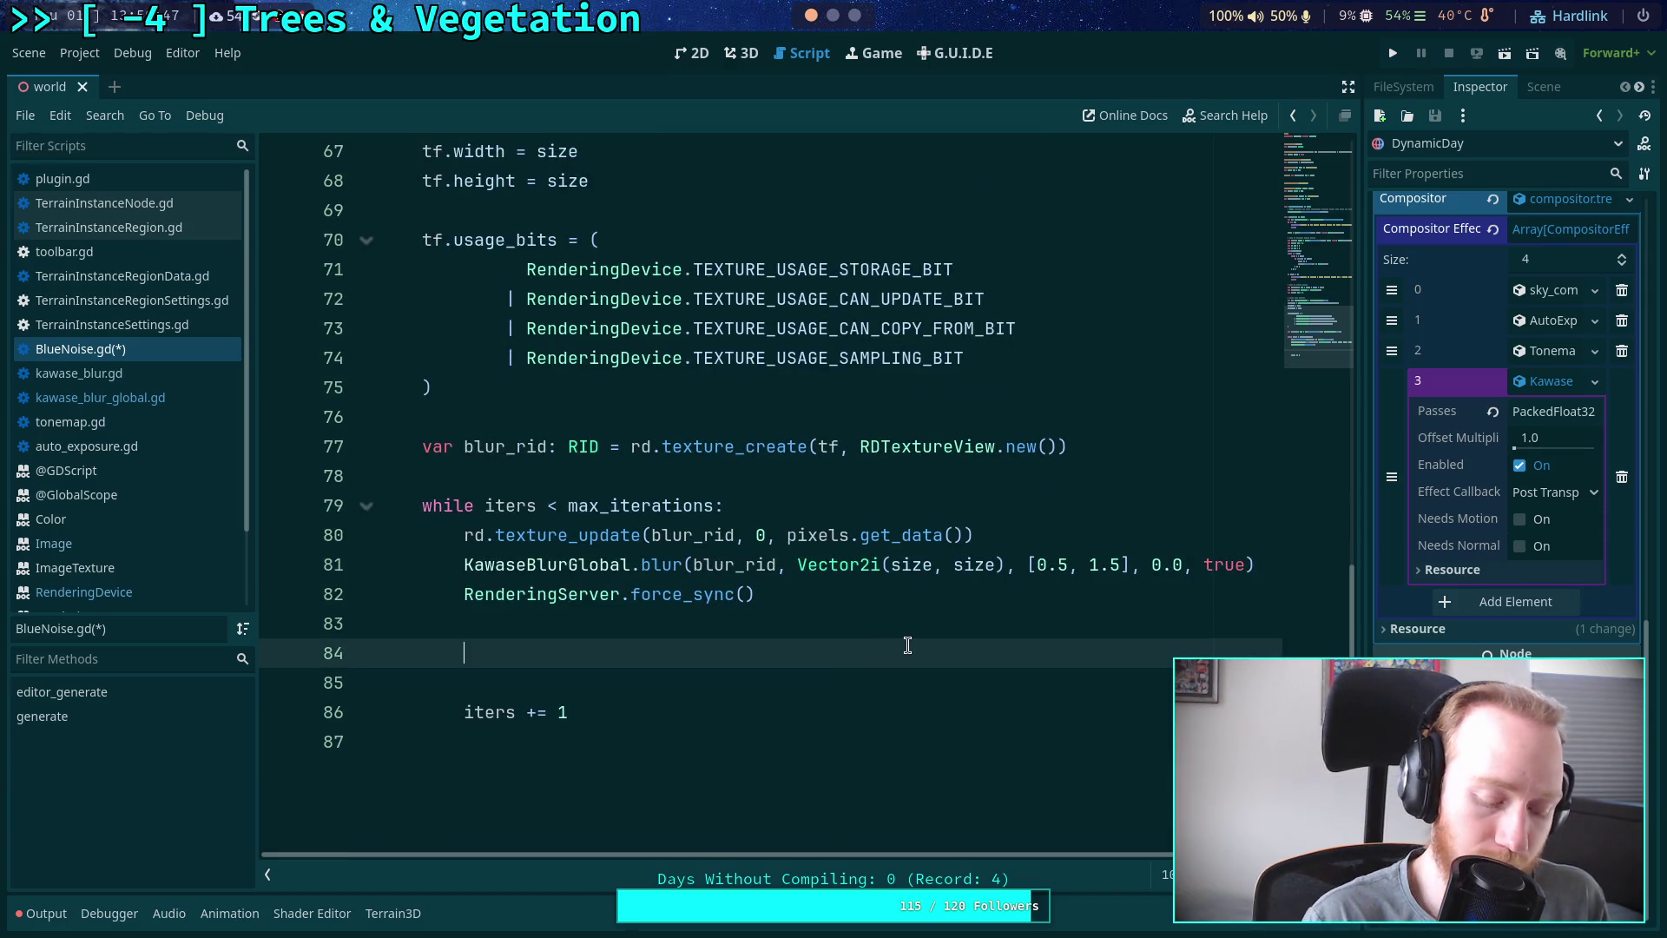
pyautogui.write('# ')
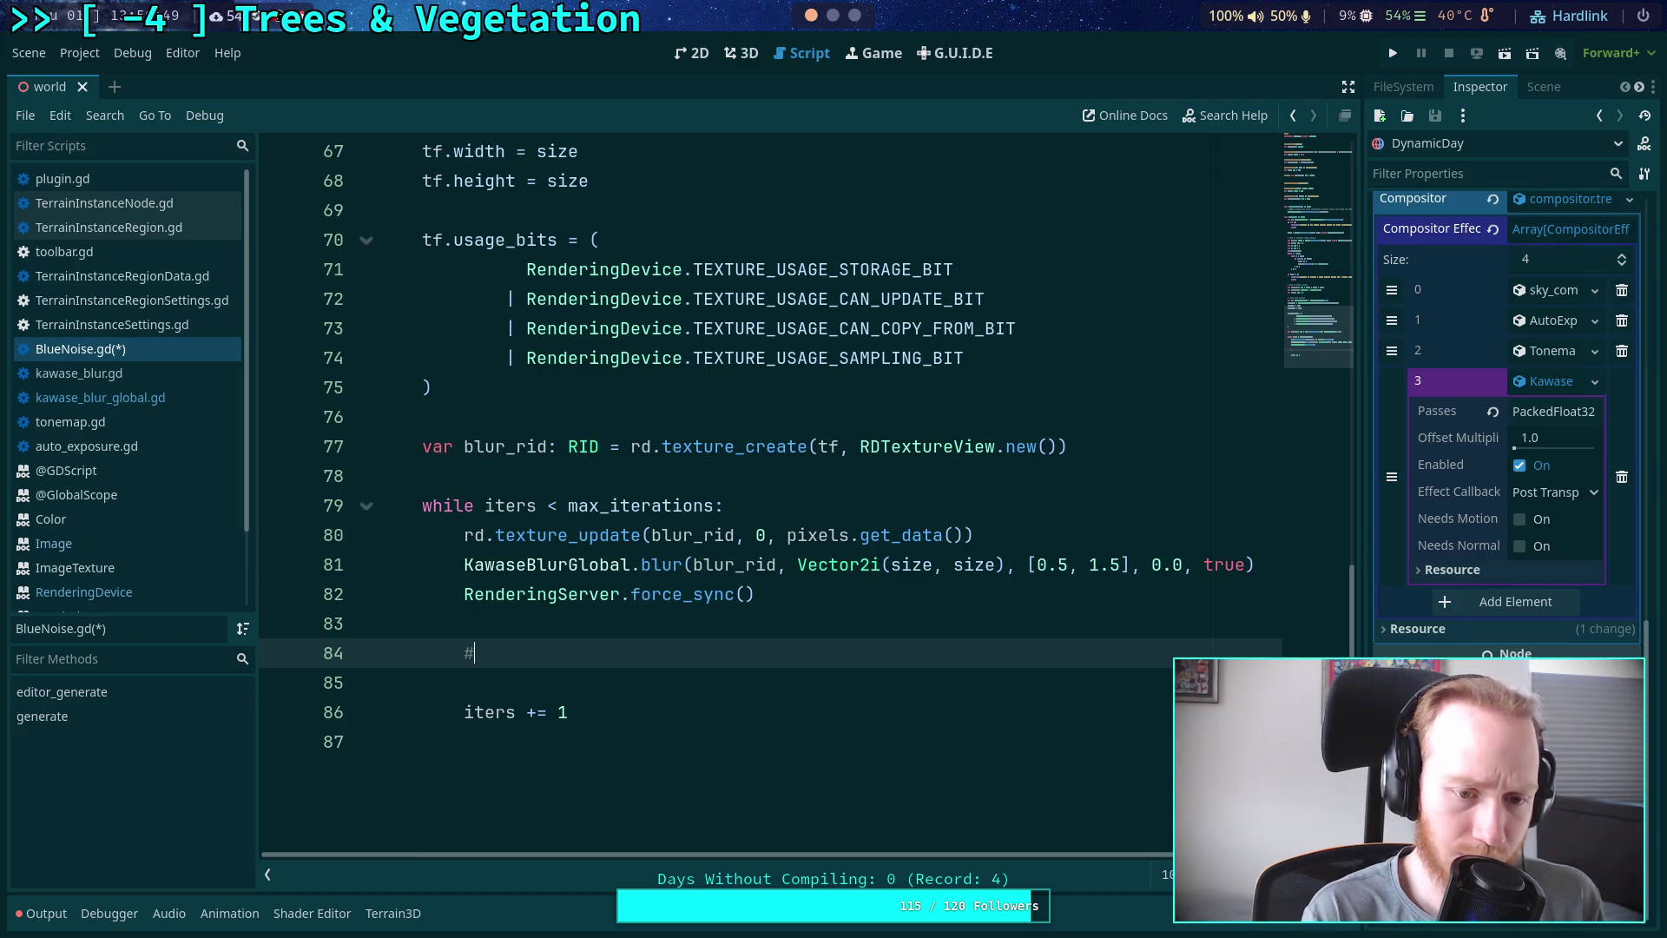
pyautogui.write('Find i')
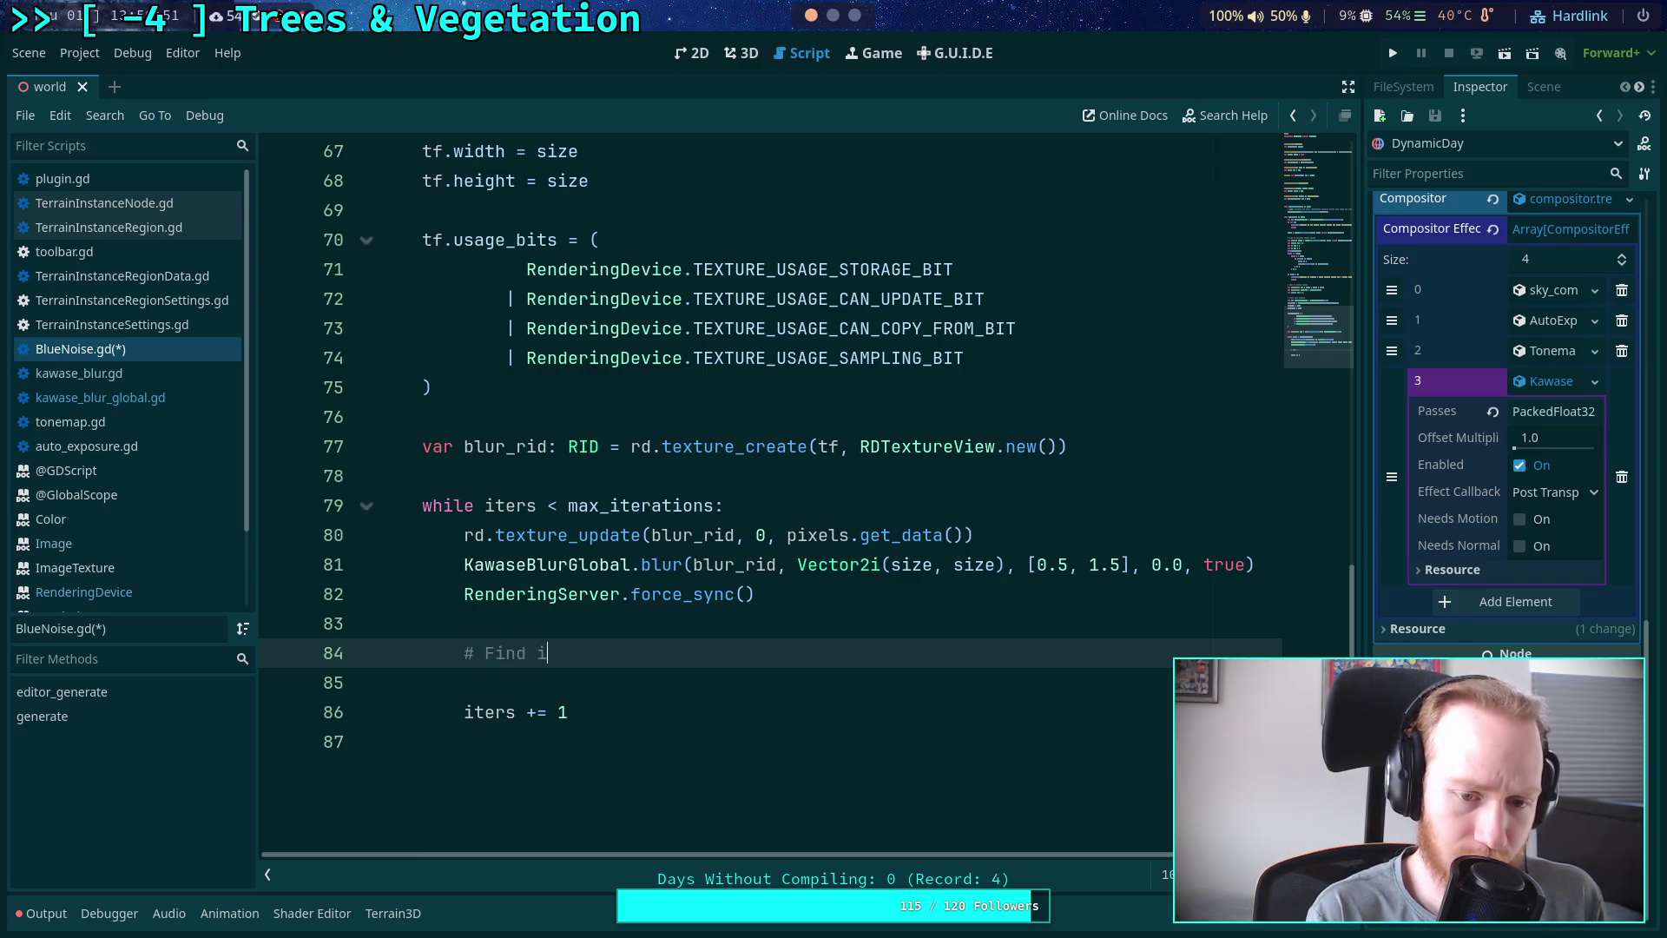
pyautogui.write('max/ min value')
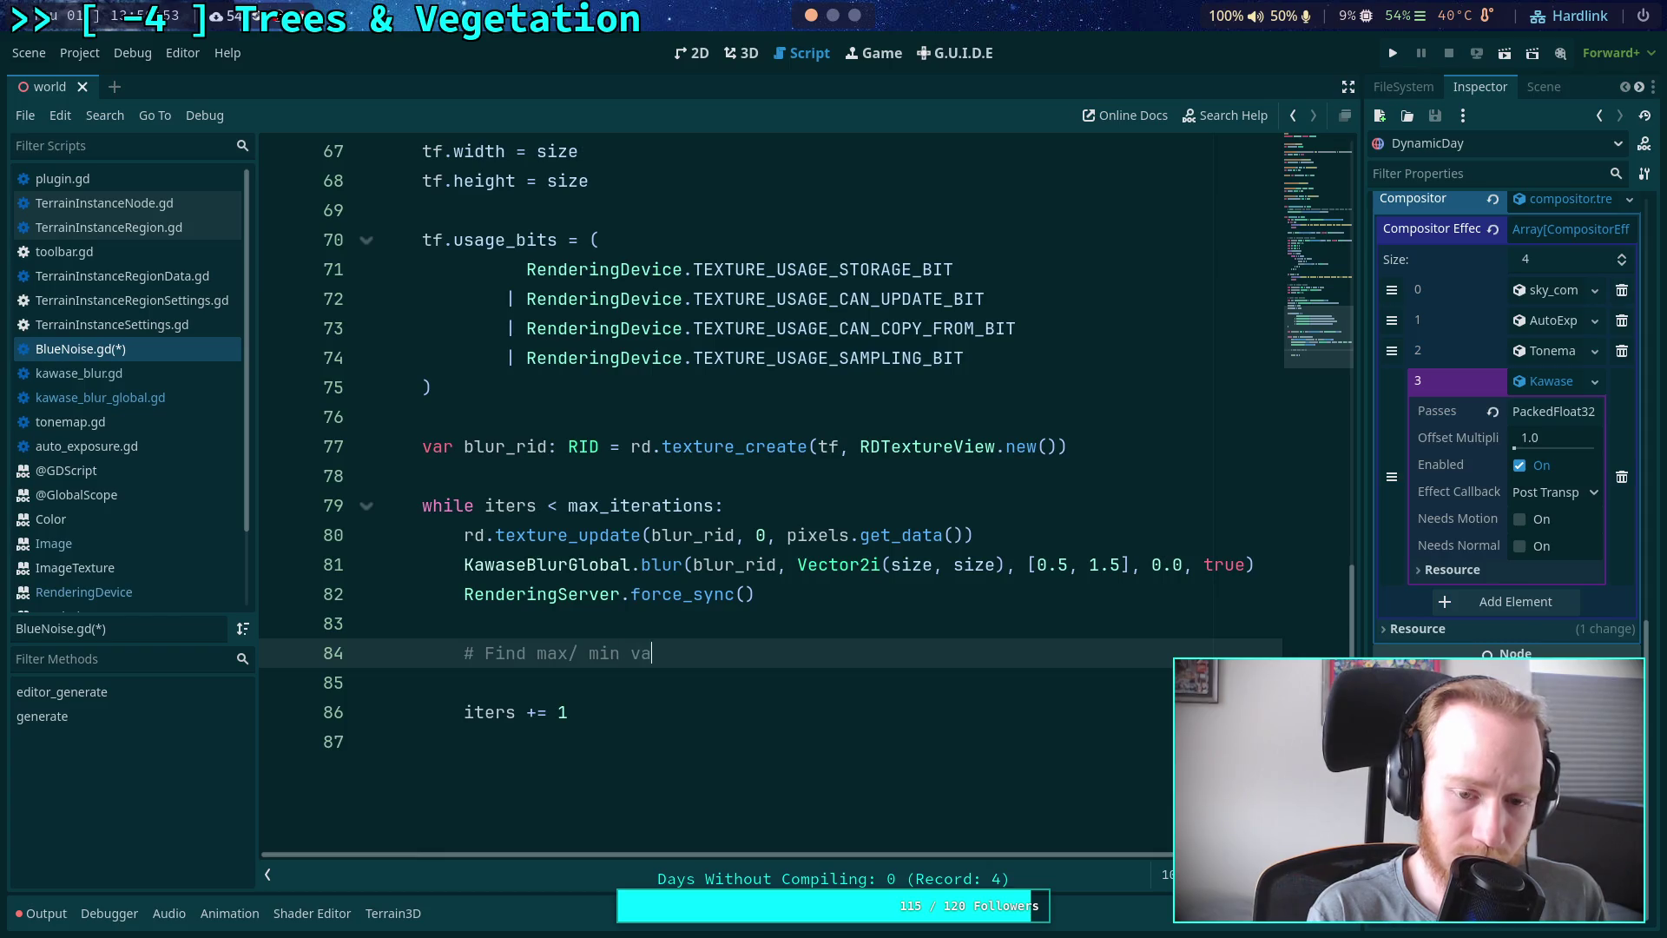
pyautogui.press('BackSpace')
pyautogui.press('BackSpace')
pyautogui.press('BackSpace')
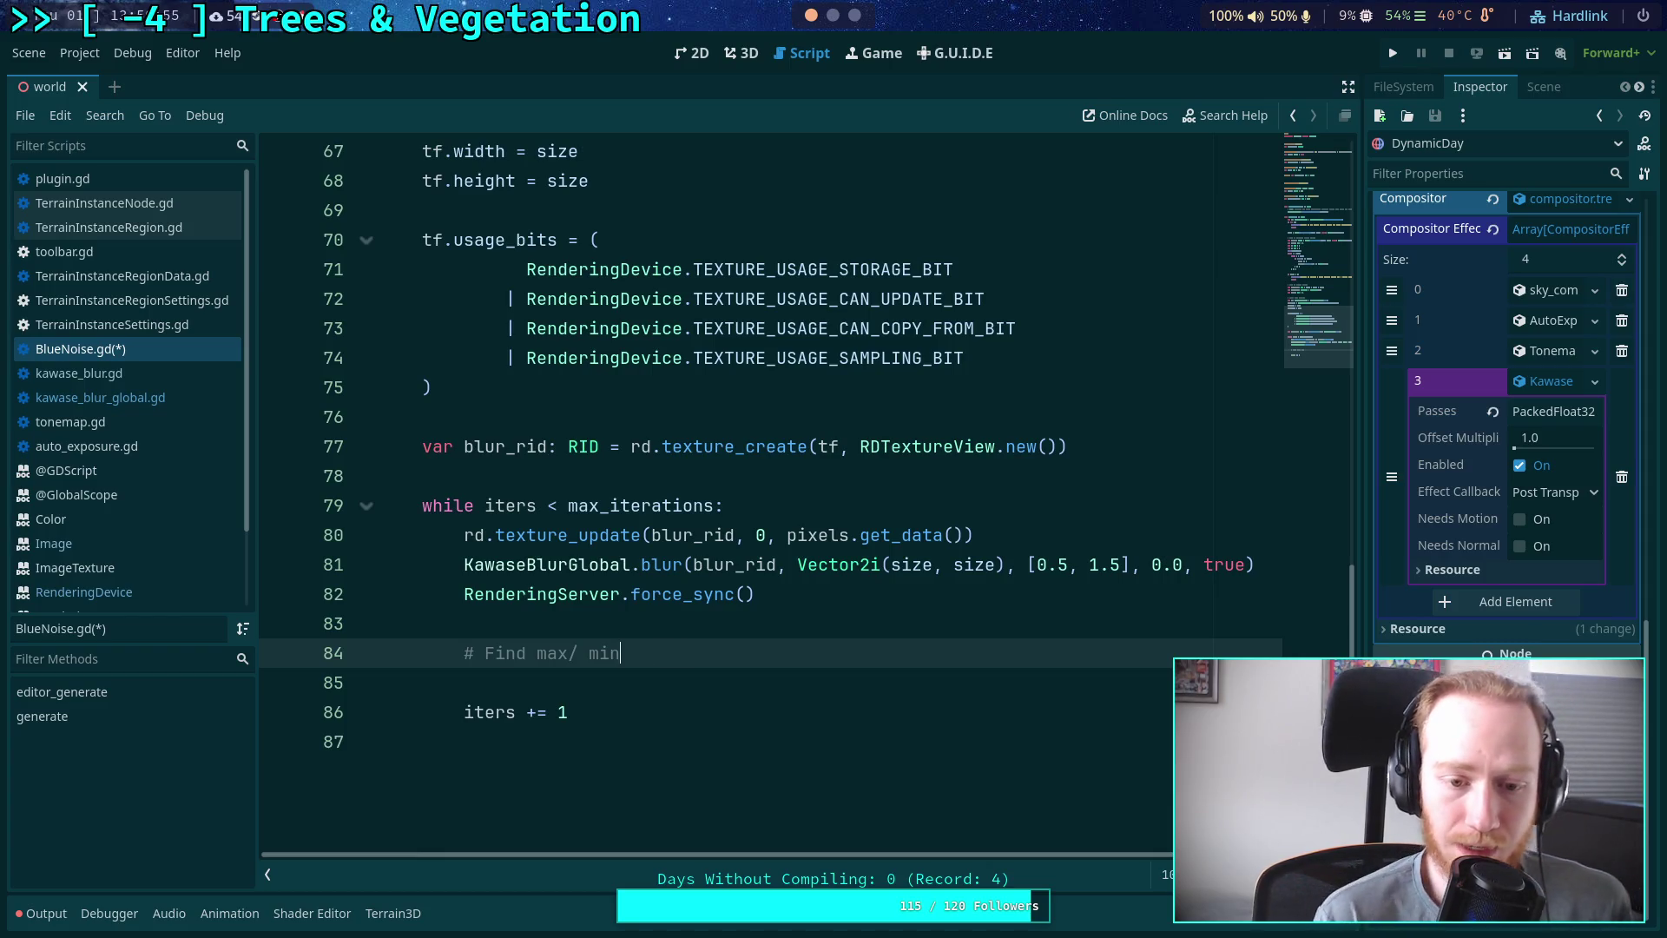
pyautogui.write('index')
pyautogui.press('BackSpace')
pyautogui.press('BackSpace')
pyautogui.press('BackSpace')
pyautogui.write('coords')
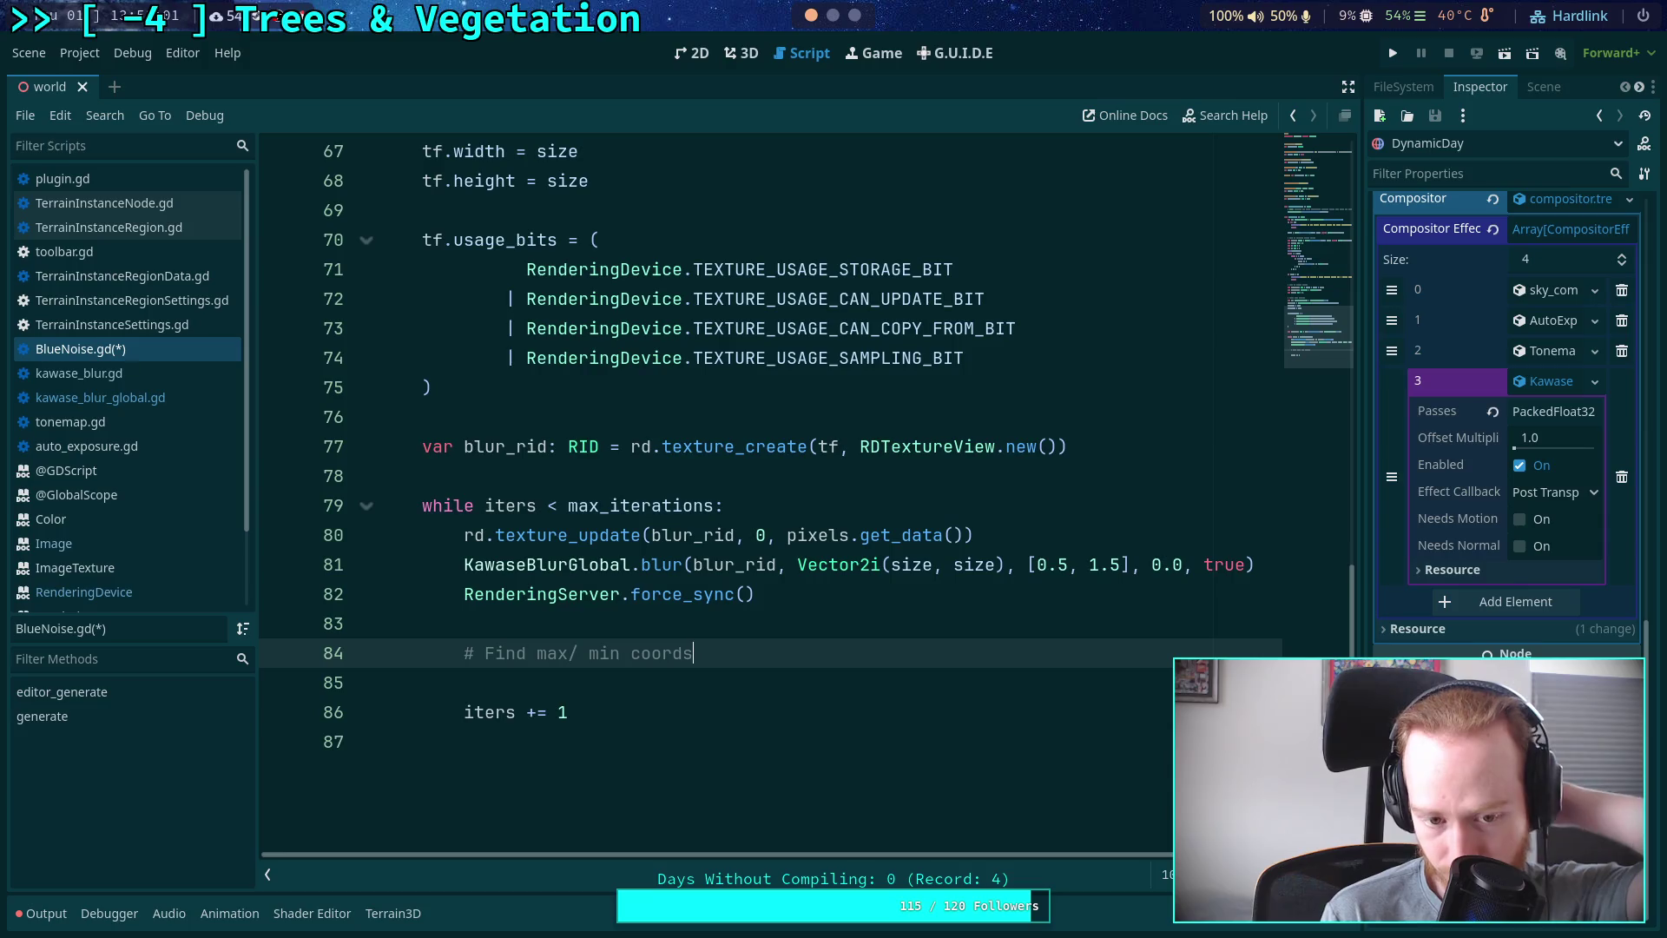
pyautogui.press('Return')
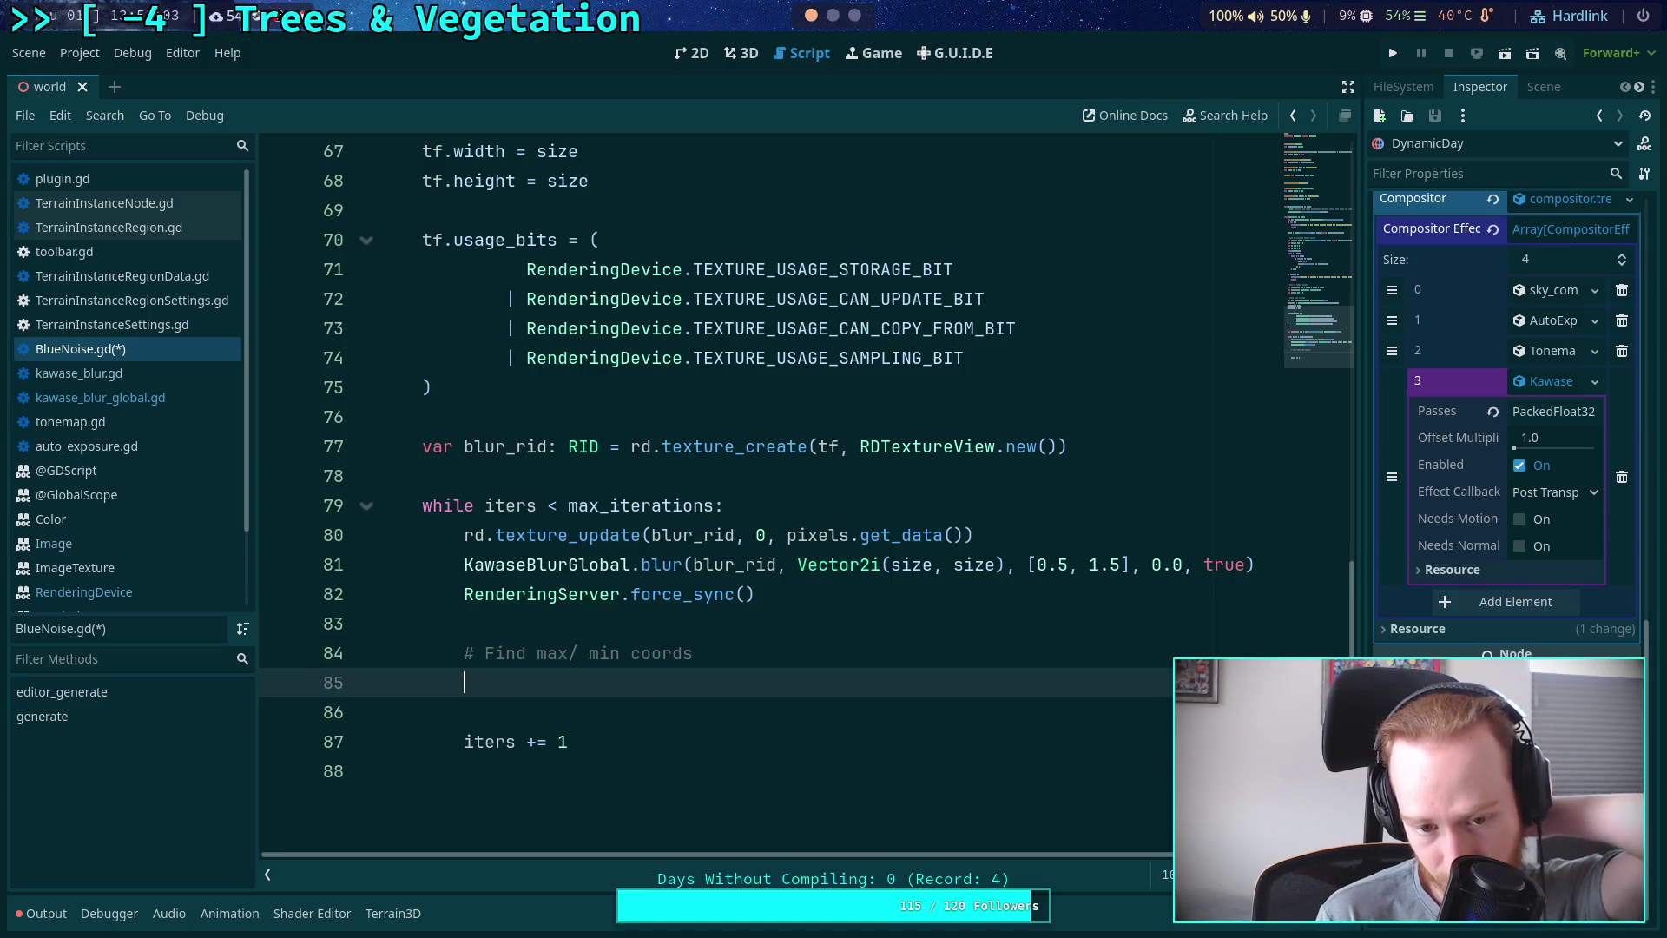
# Step: Declare 'var highest: float = -INF' below the comment
pyautogui.write('var ')
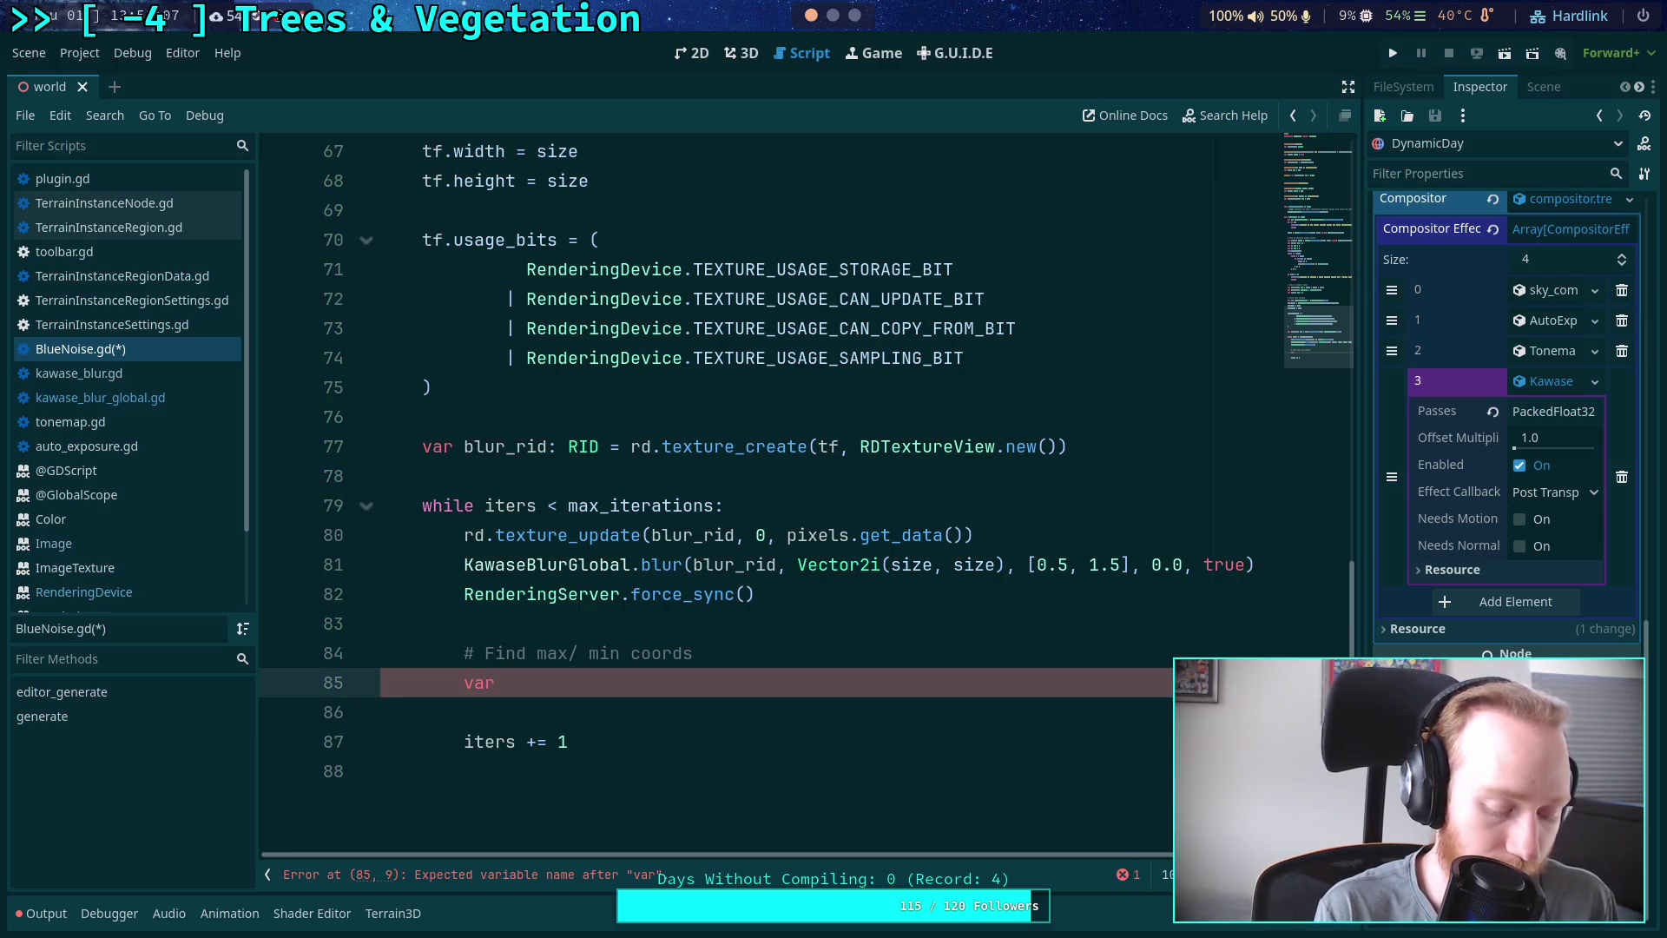
pyautogui.write('hi')
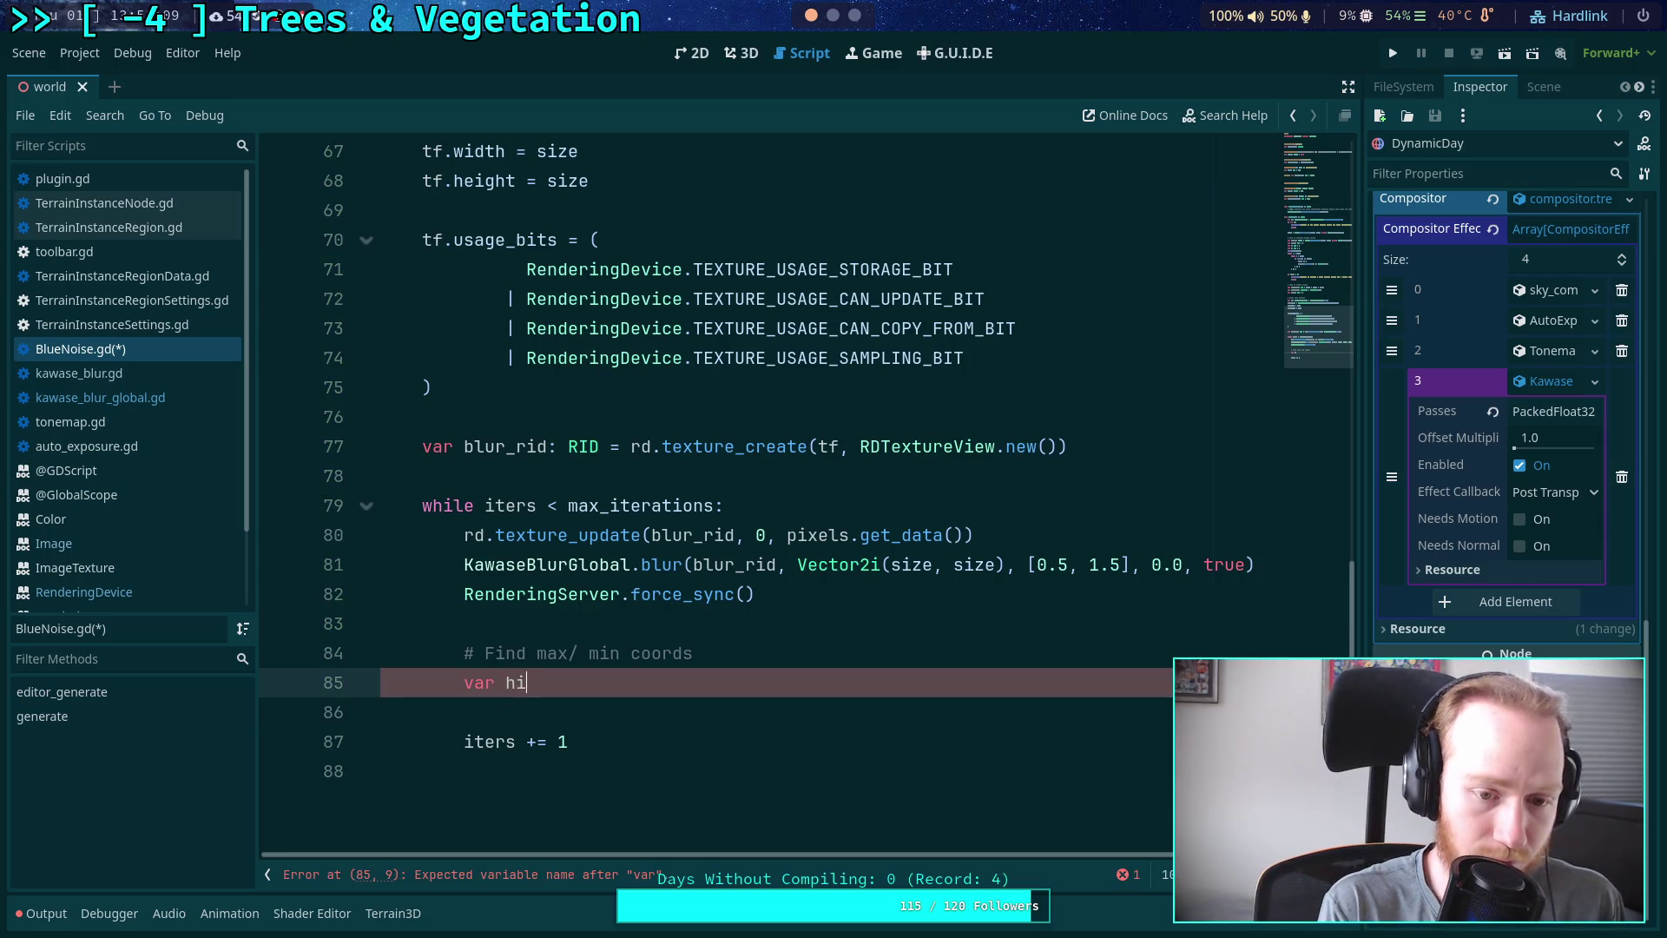
pyautogui.write('ghus')
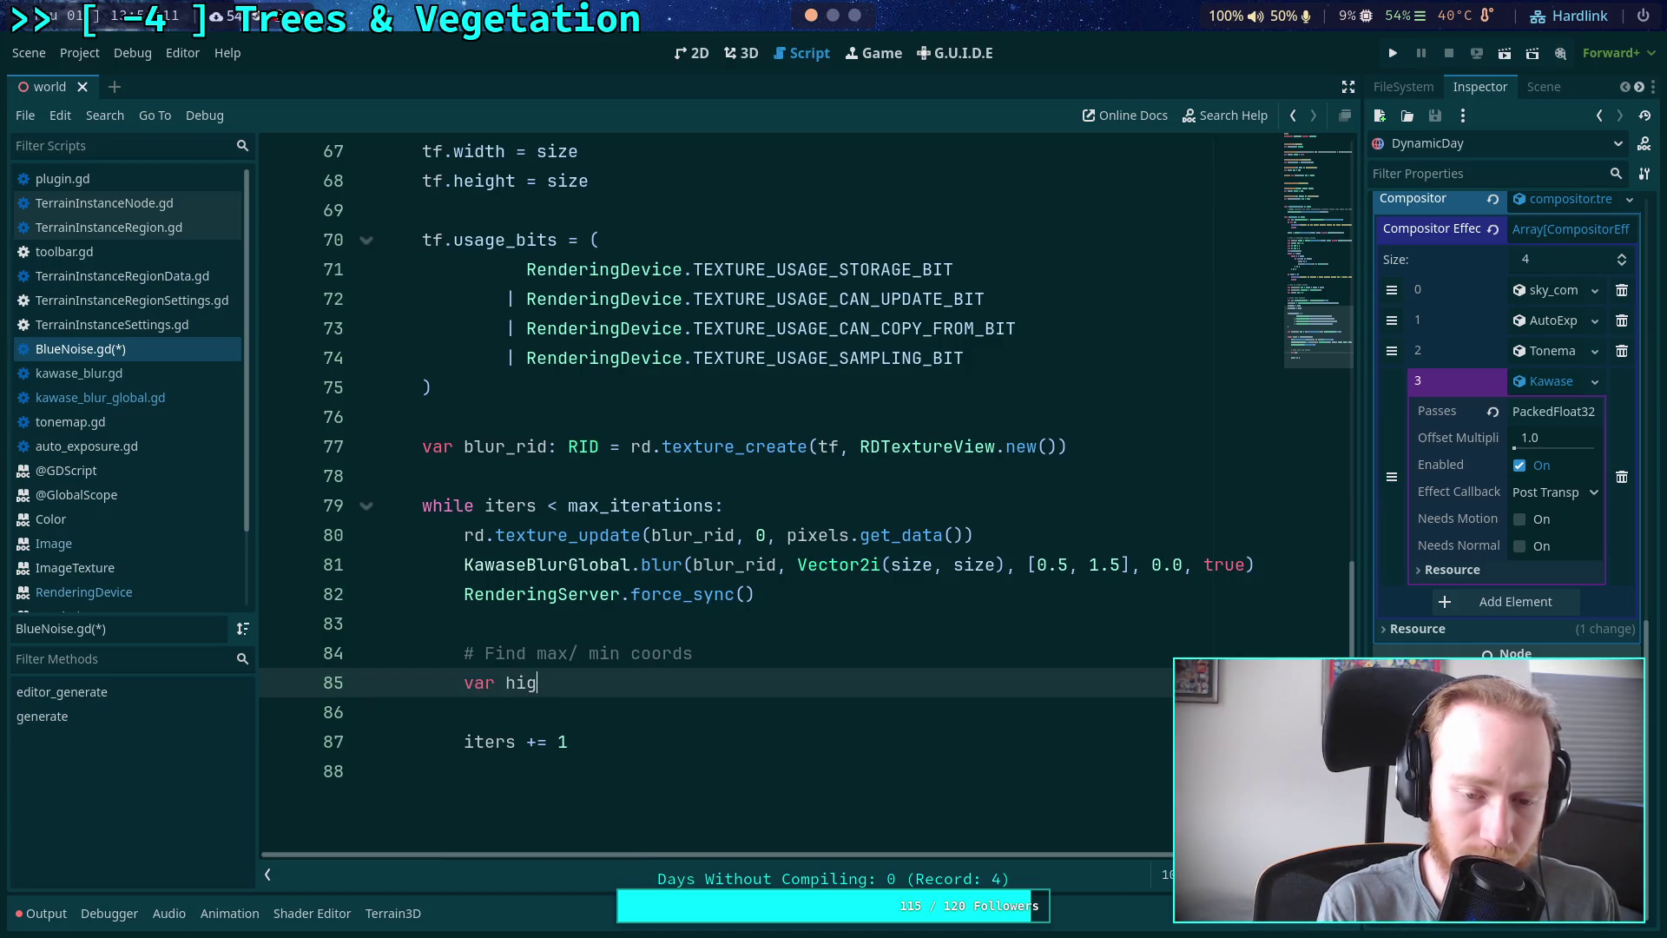
pyautogui.press('BackSpace')
pyautogui.press('BackSpace')
pyautogui.write('est: fglo')
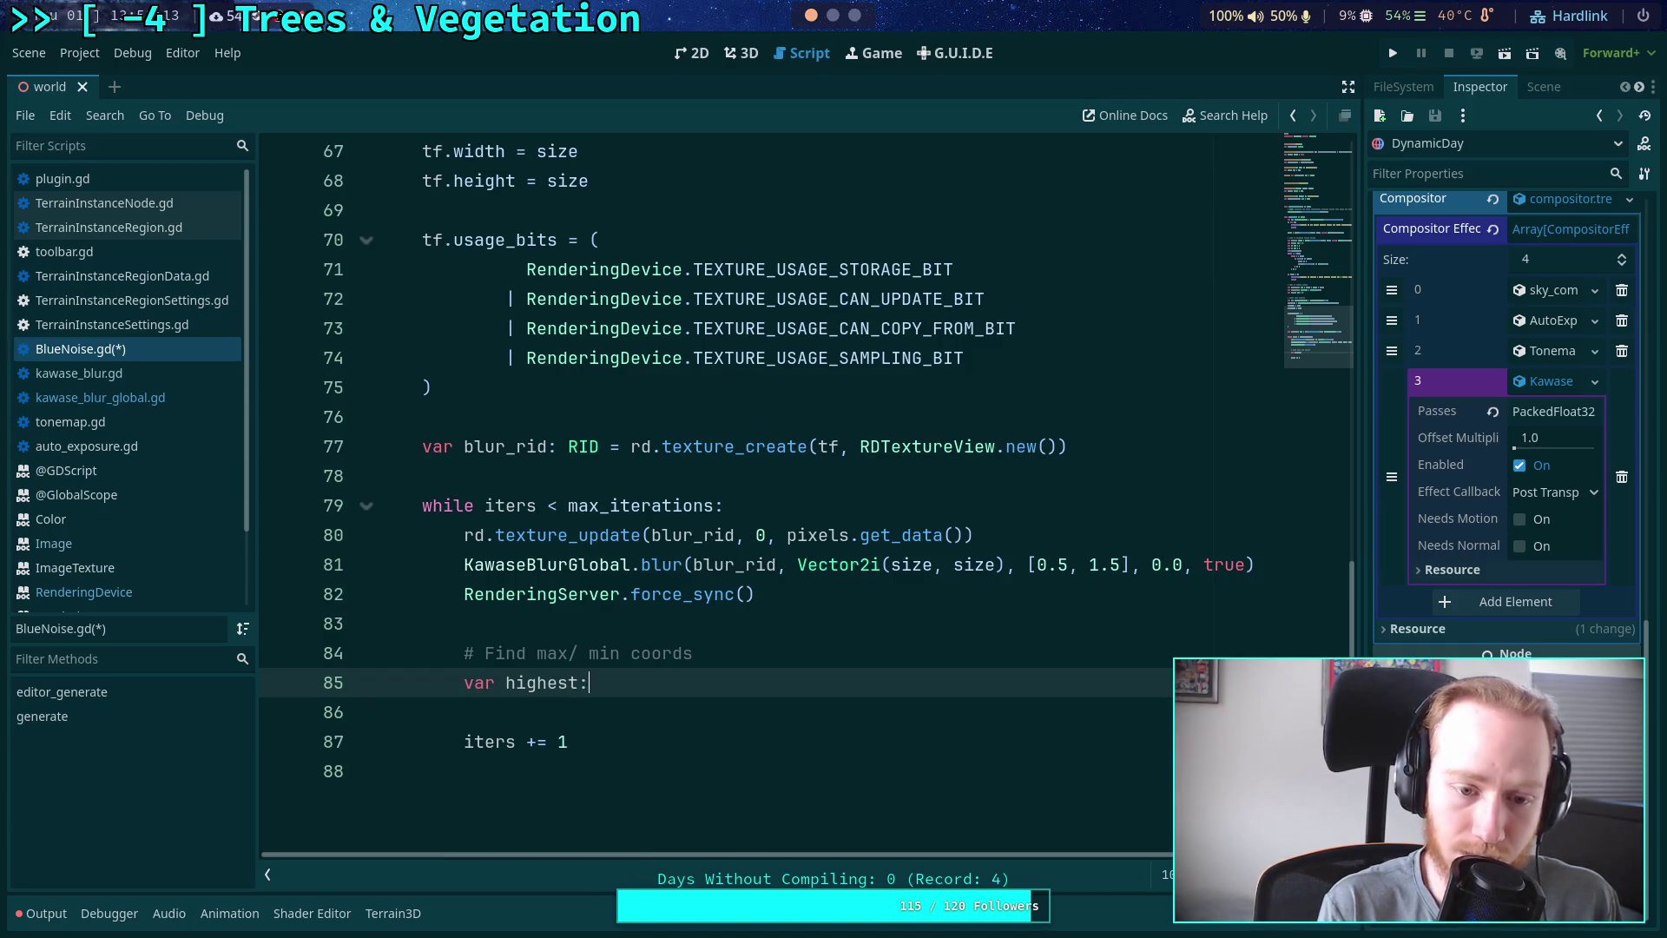
pyautogui.press('BackSpace')
pyautogui.press('BackSpace')
pyautogui.press('BackSpace')
pyautogui.write('loat =')
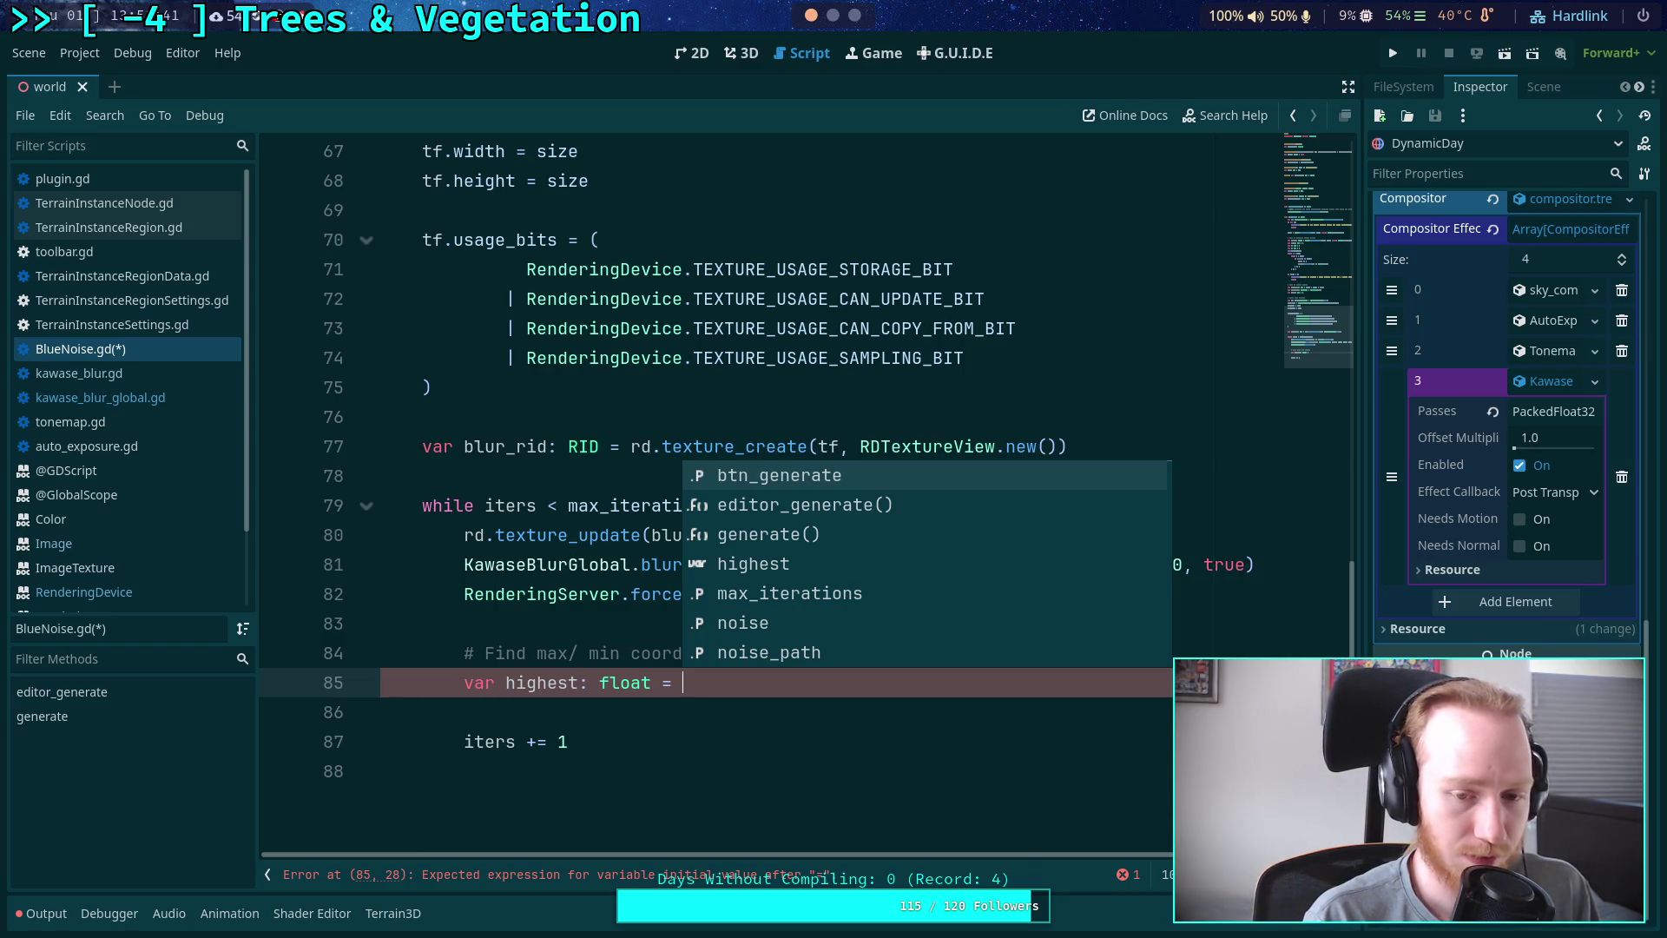
pyautogui.write('-INF')
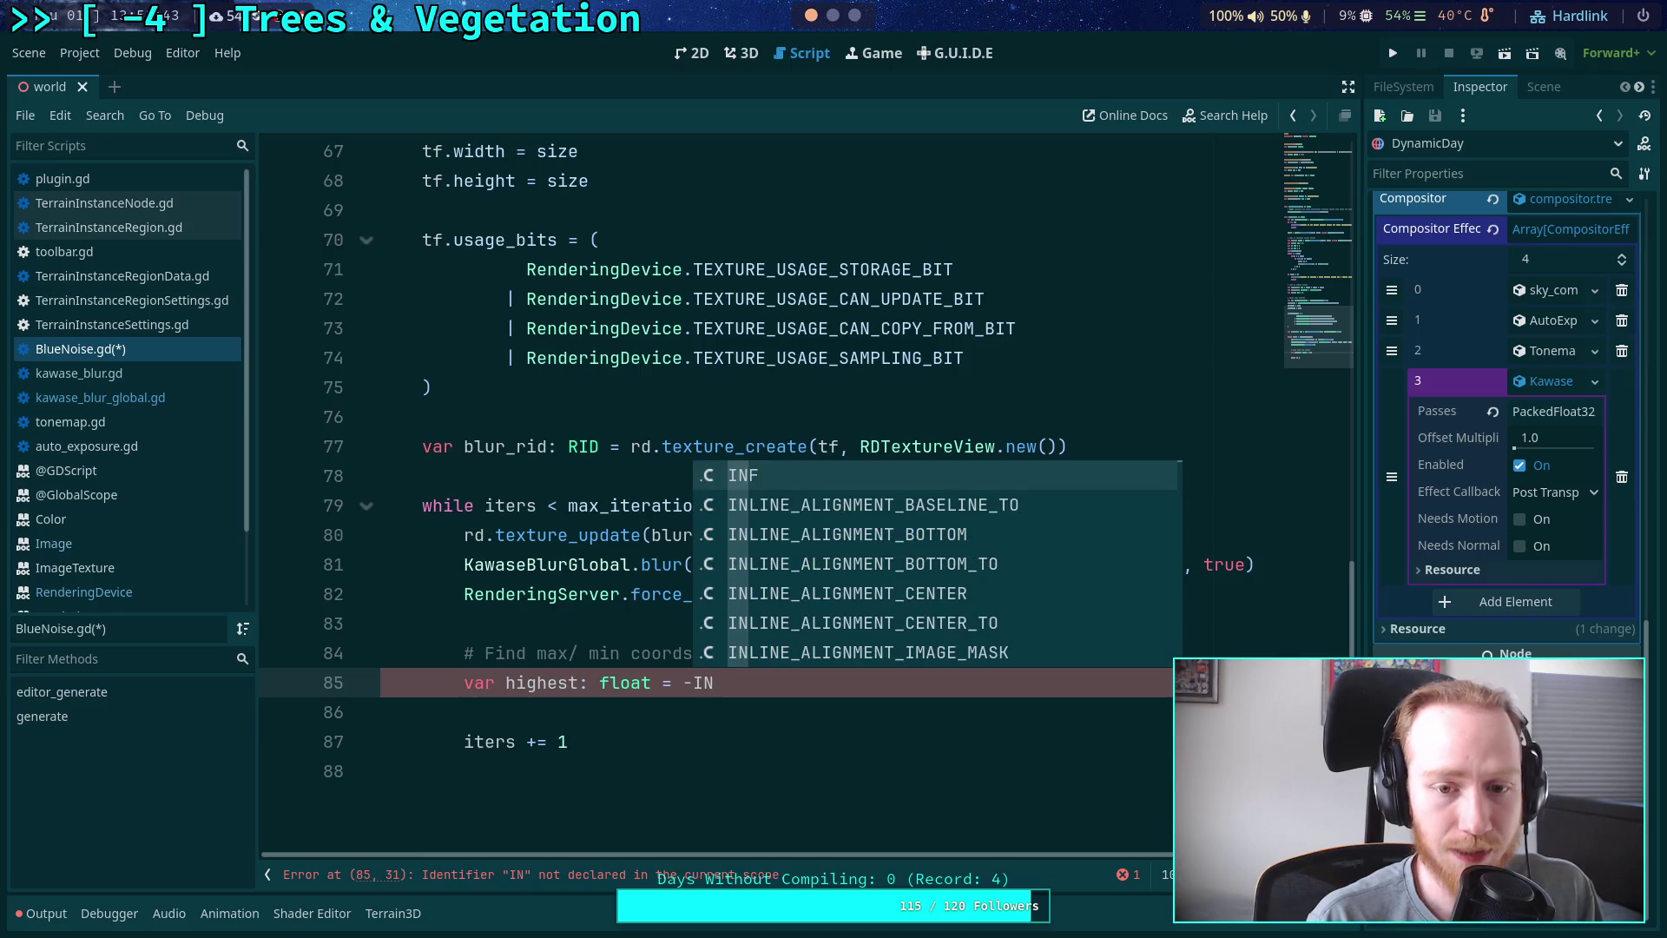
pyautogui.press('Return')
# Step: Declare 'var lowest: float = INF' on the following line
pyautogui.write('var loe')
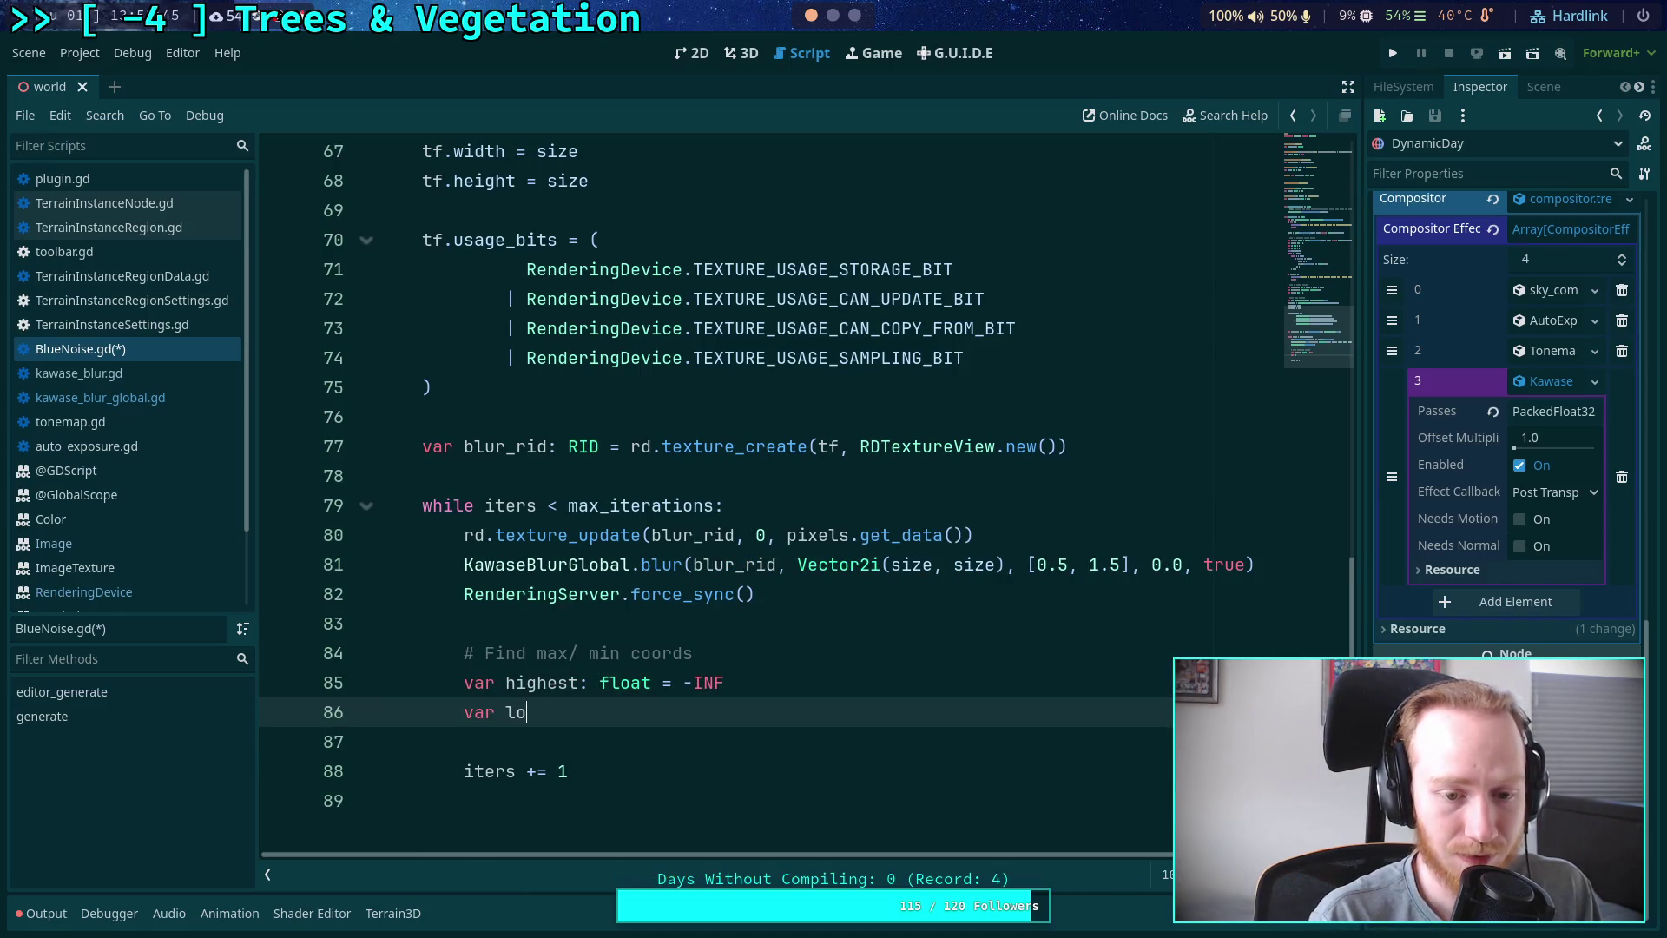
pyautogui.press('BackSpace')
pyautogui.write('wenst')
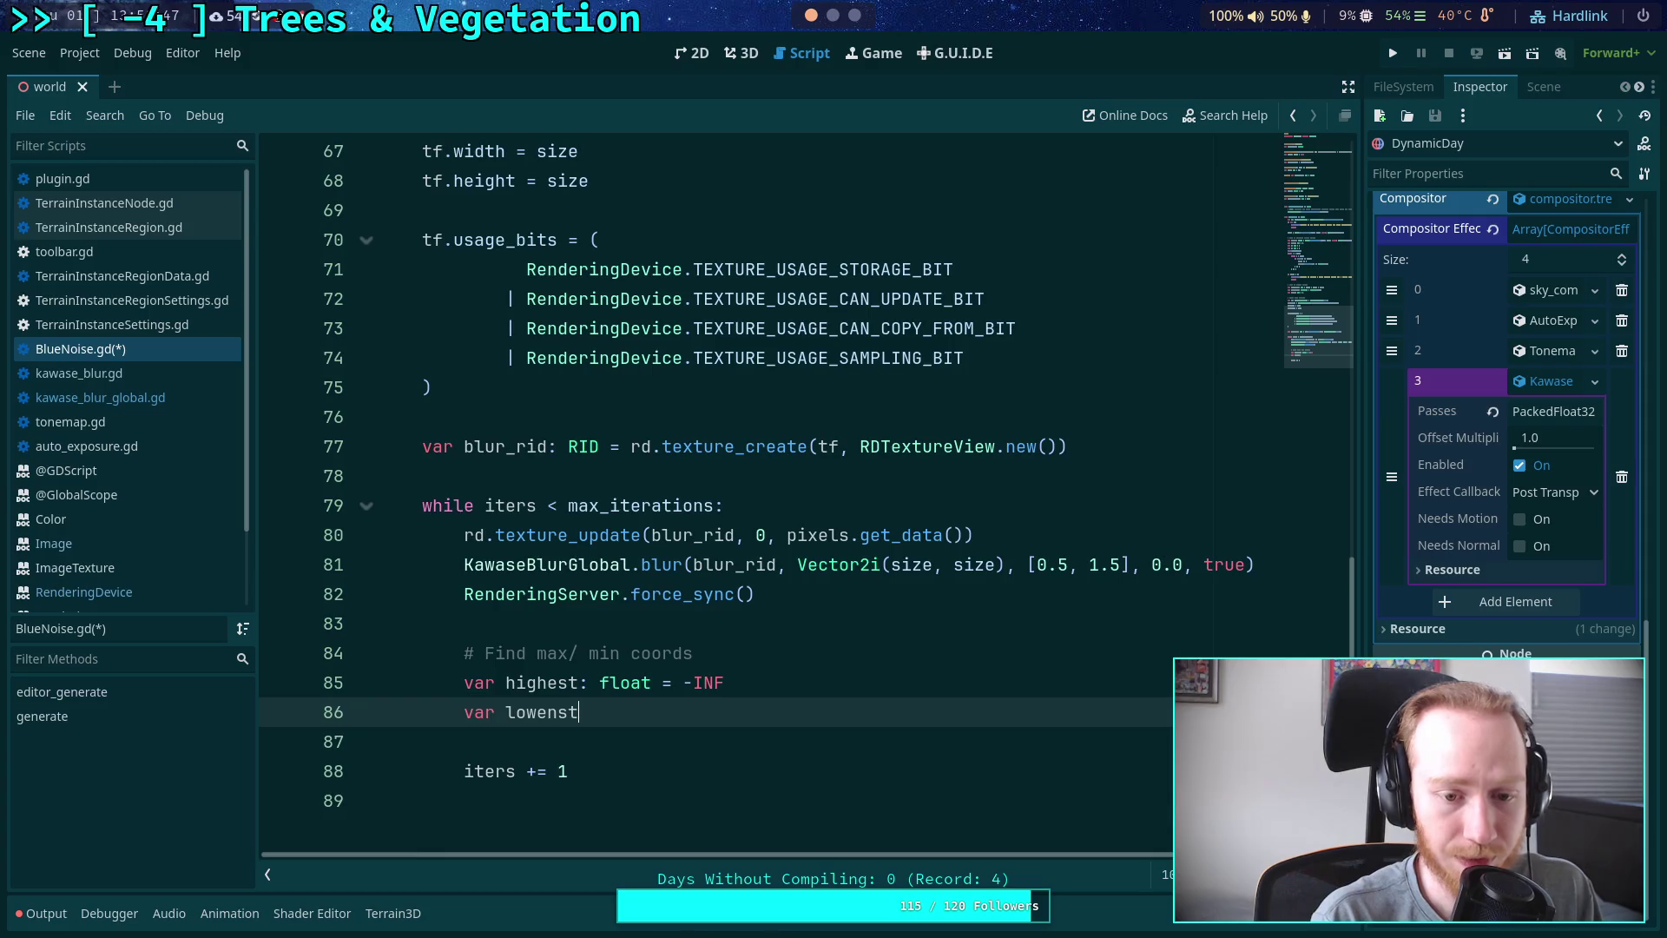
pyautogui.press('BackSpace')
pyautogui.press('BackSpace')
pyautogui.write('st: ')
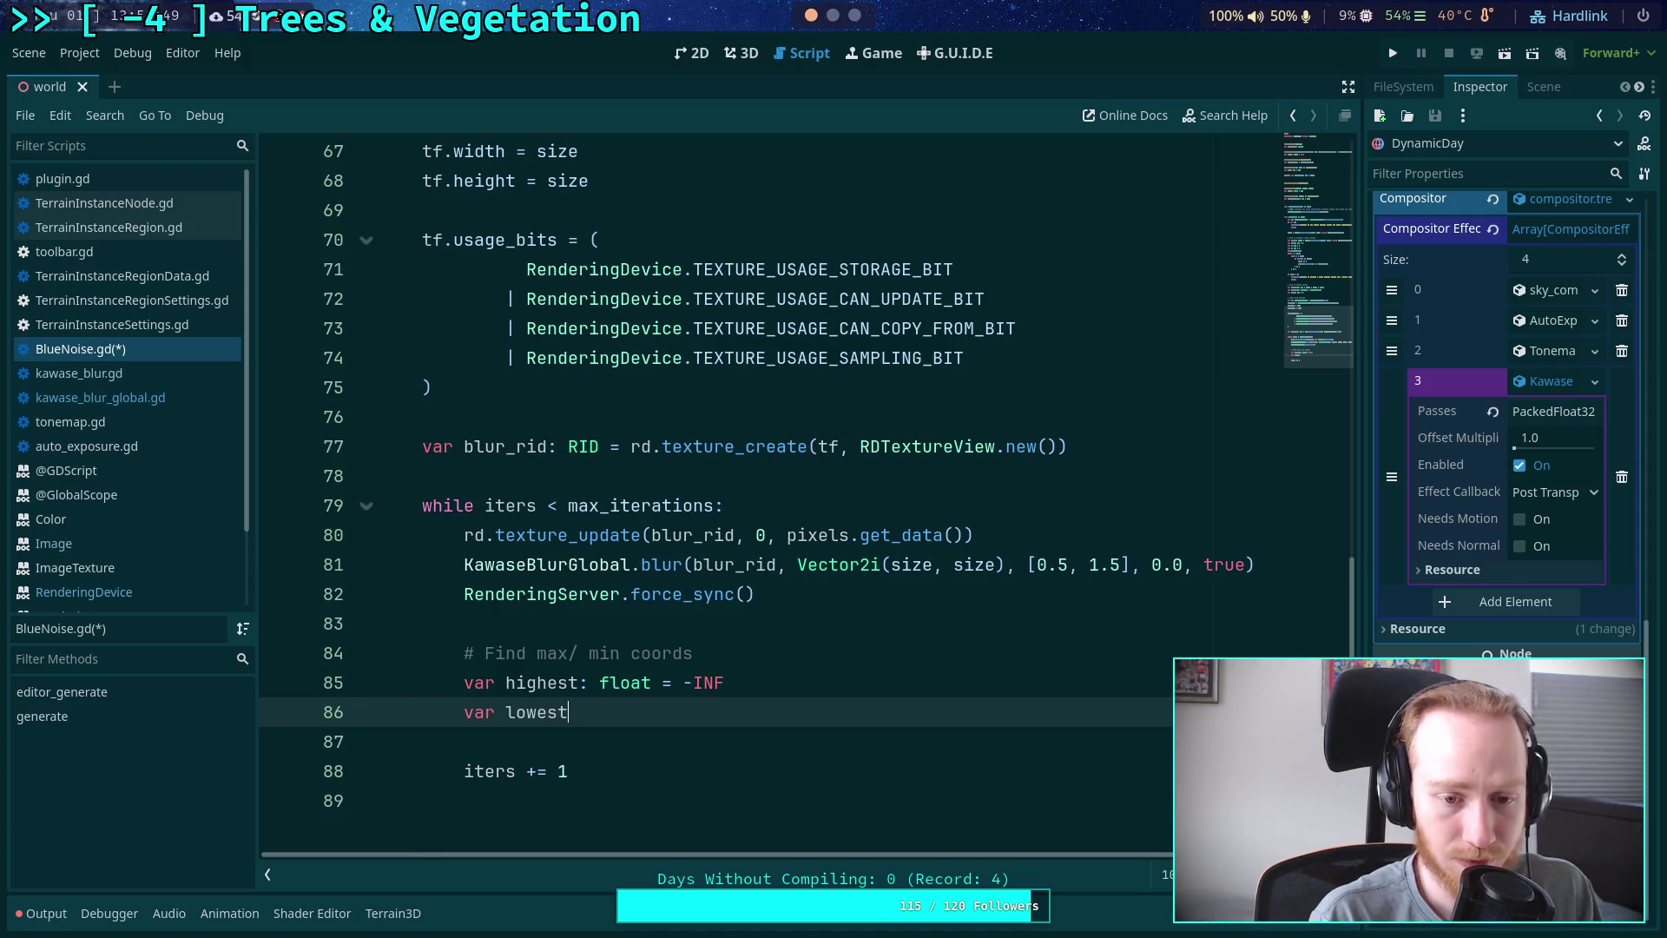
pyautogui.write('float = INF')
pyautogui.press('Return')
pyautogui.press('Return')
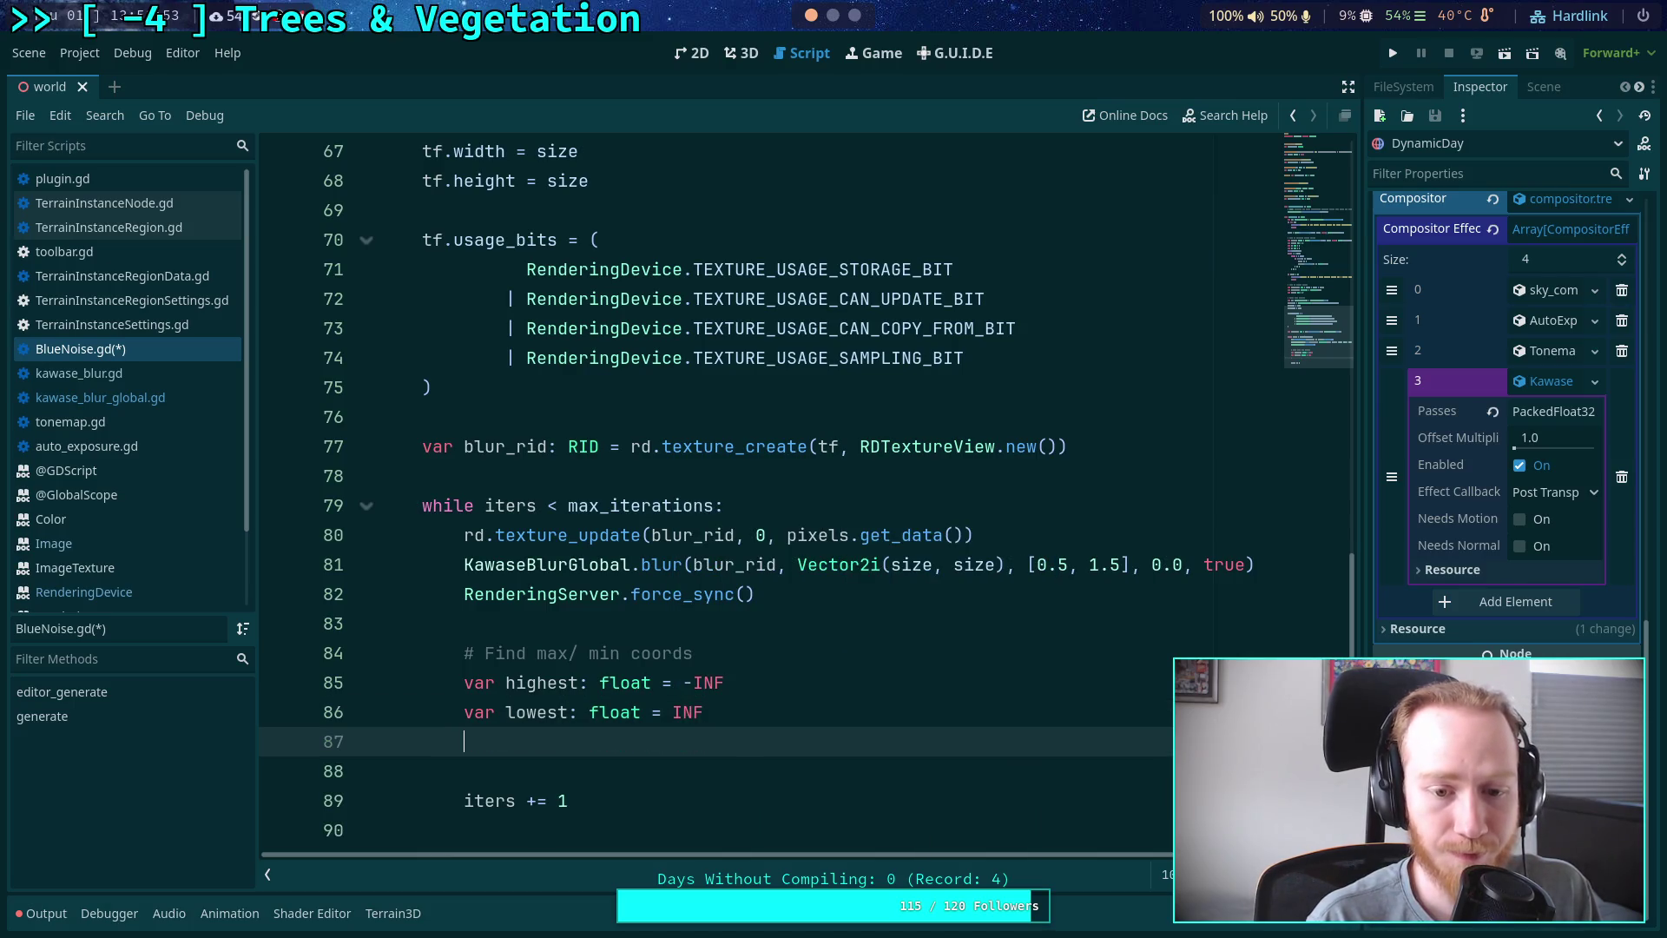
pyautogui.write('for')
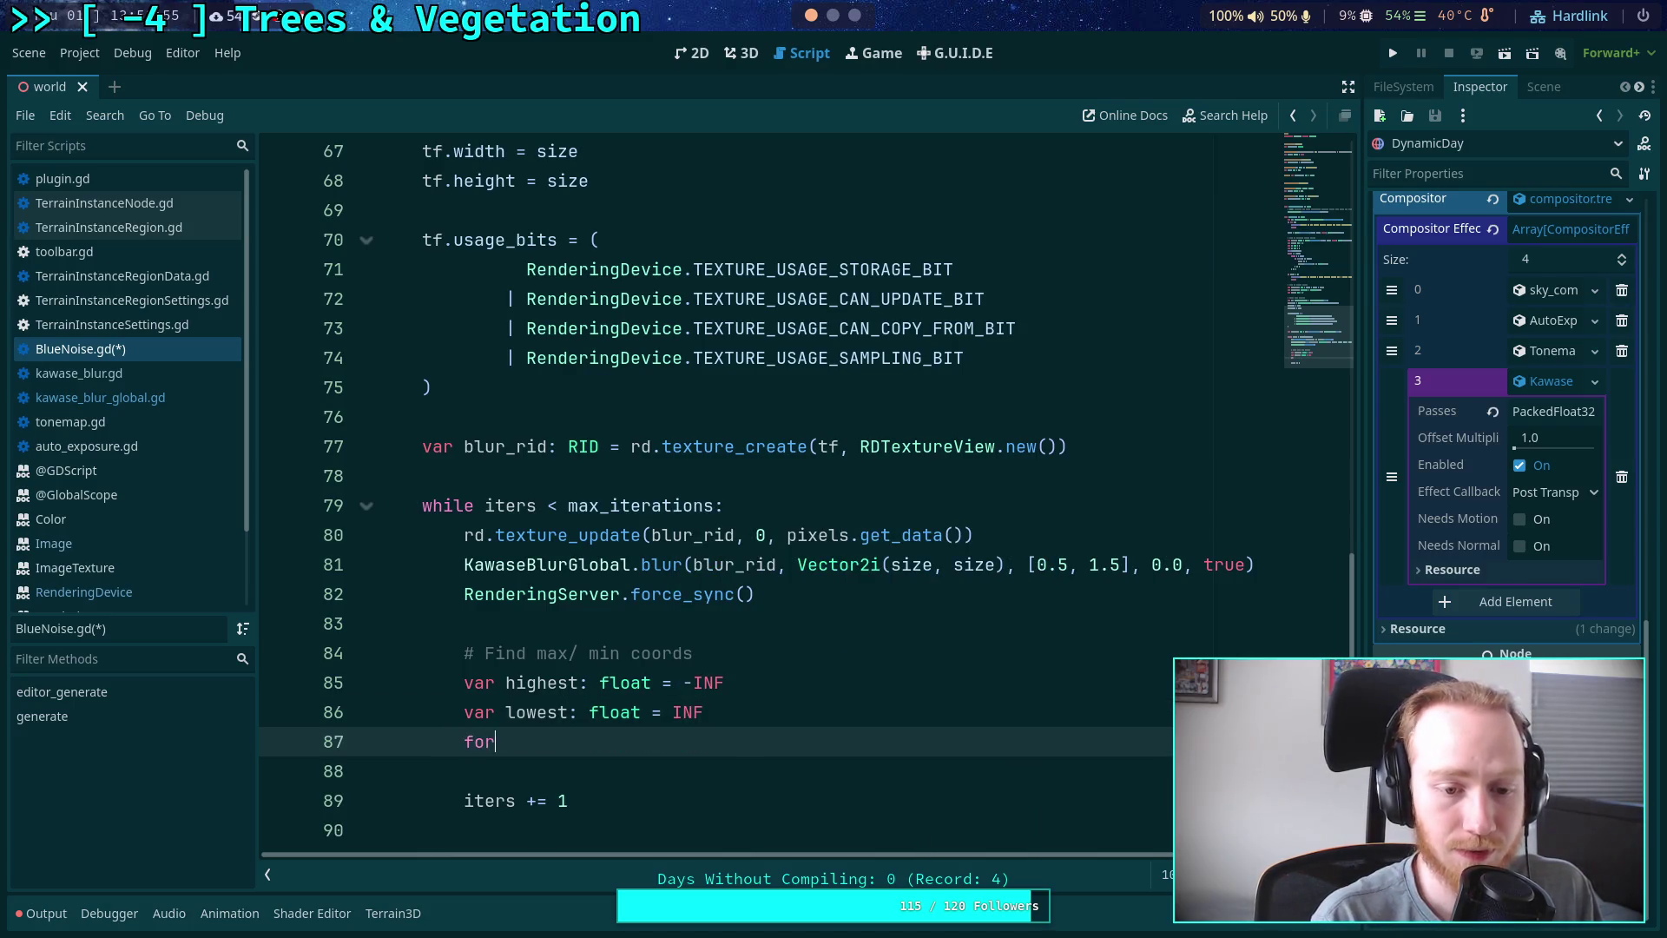
pyautogui.press('BackSpace')
pyautogui.press('BackSpace')
pyautogui.press('BackSpace')
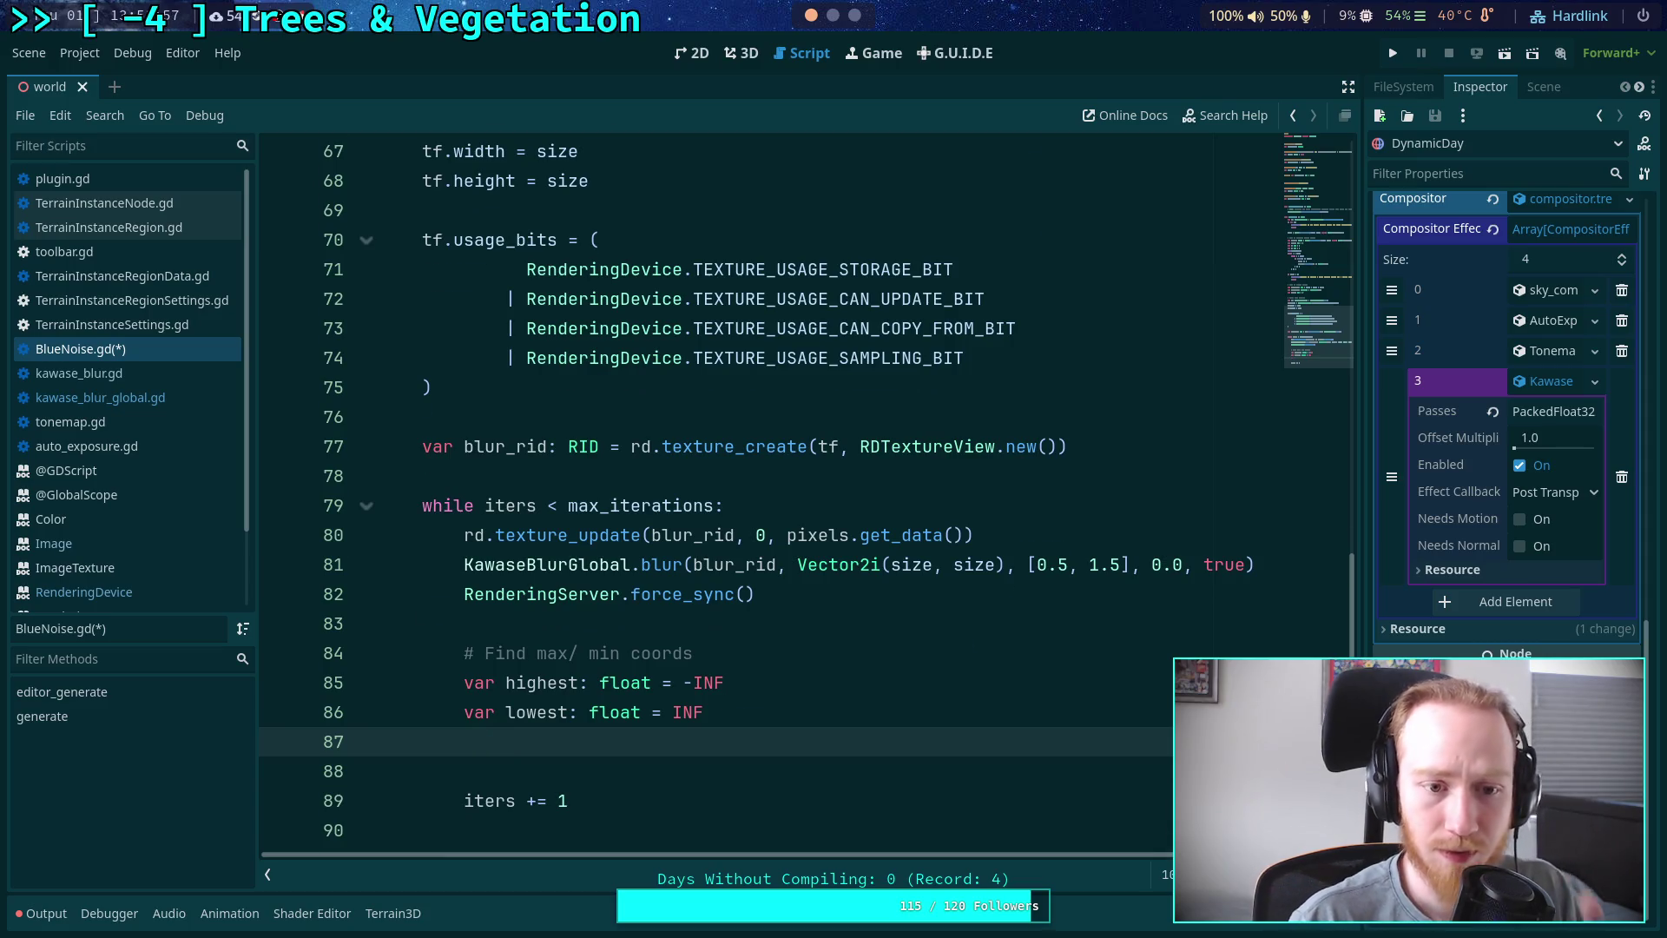
# Step: Reset x and y to 0 below the lowest declaration
pyautogui.scroll(9, 794, 600)
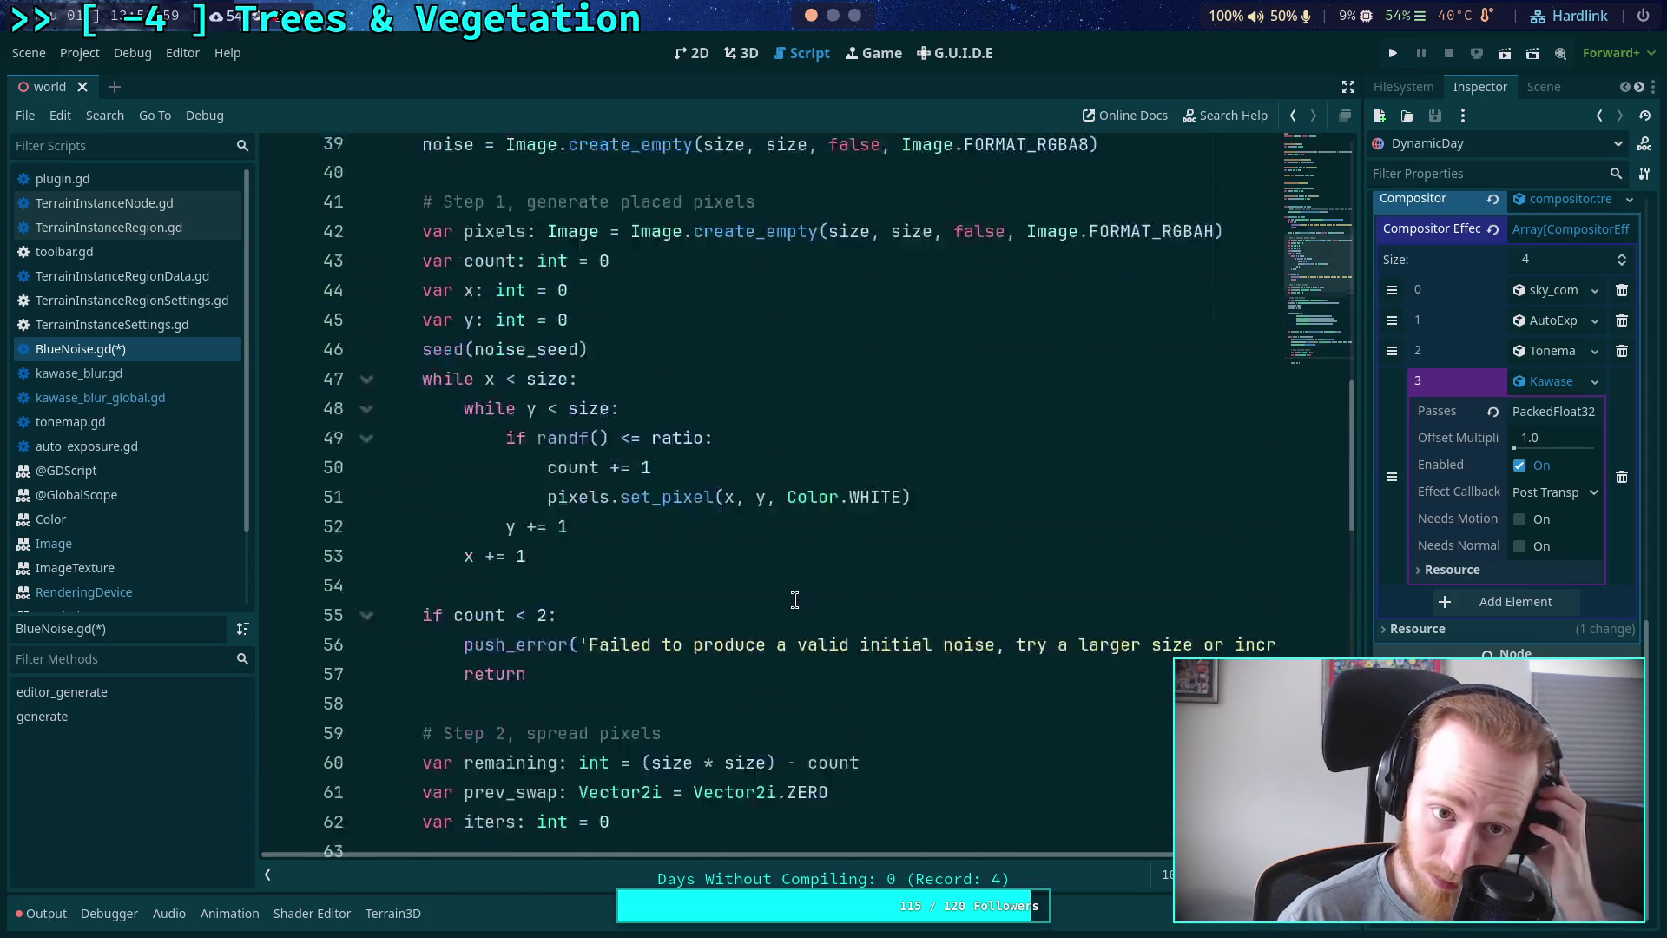
pyautogui.scroll(-11, 795, 599)
pyautogui.write('x = 0')
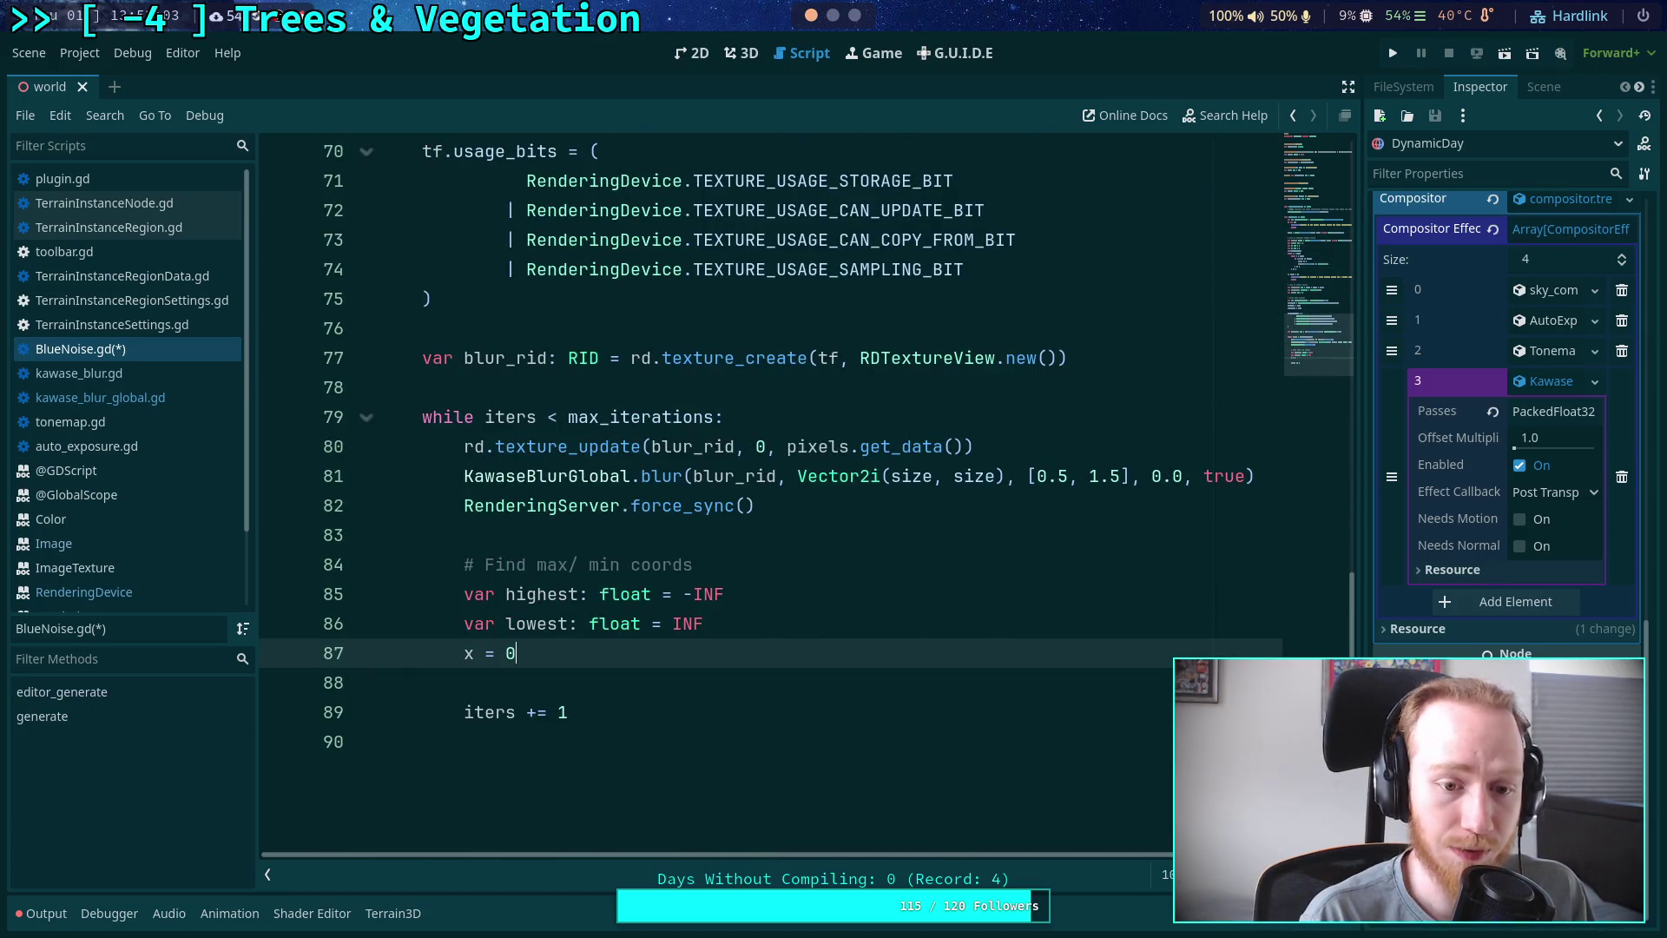
pyautogui.press('Return')
pyautogui.write('y = 0')
pyautogui.press('Return')
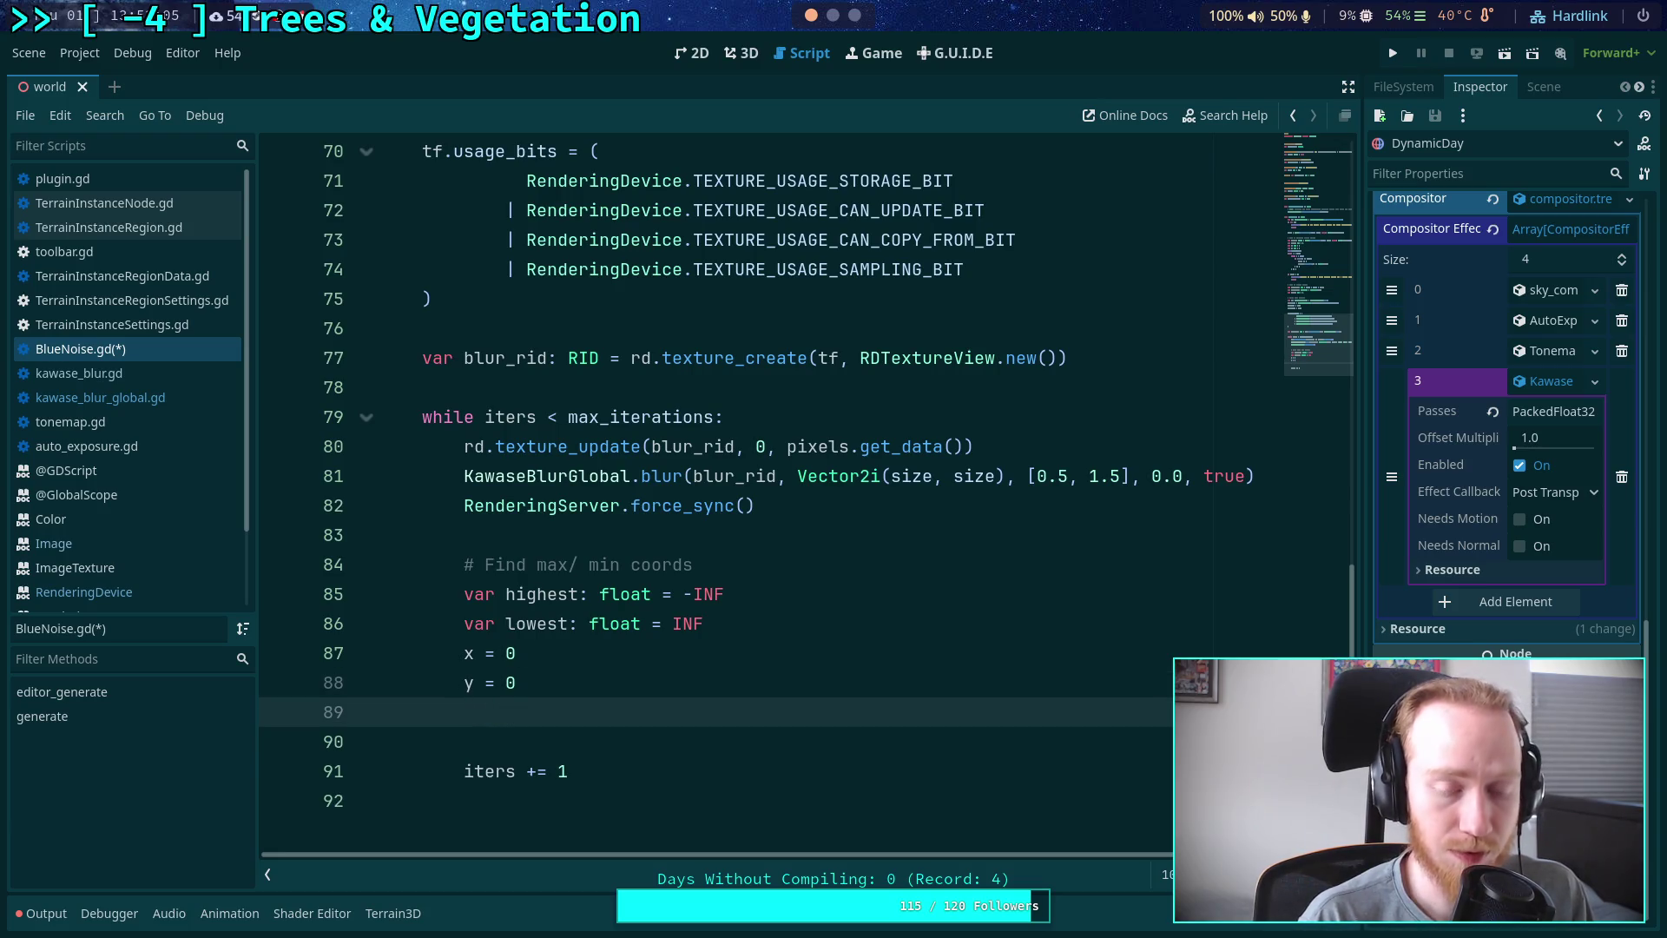
# Step: Add nested 'while x < size:' and 'while y < size:' loops that increment y, then x
pyautogui.write('while x < ')
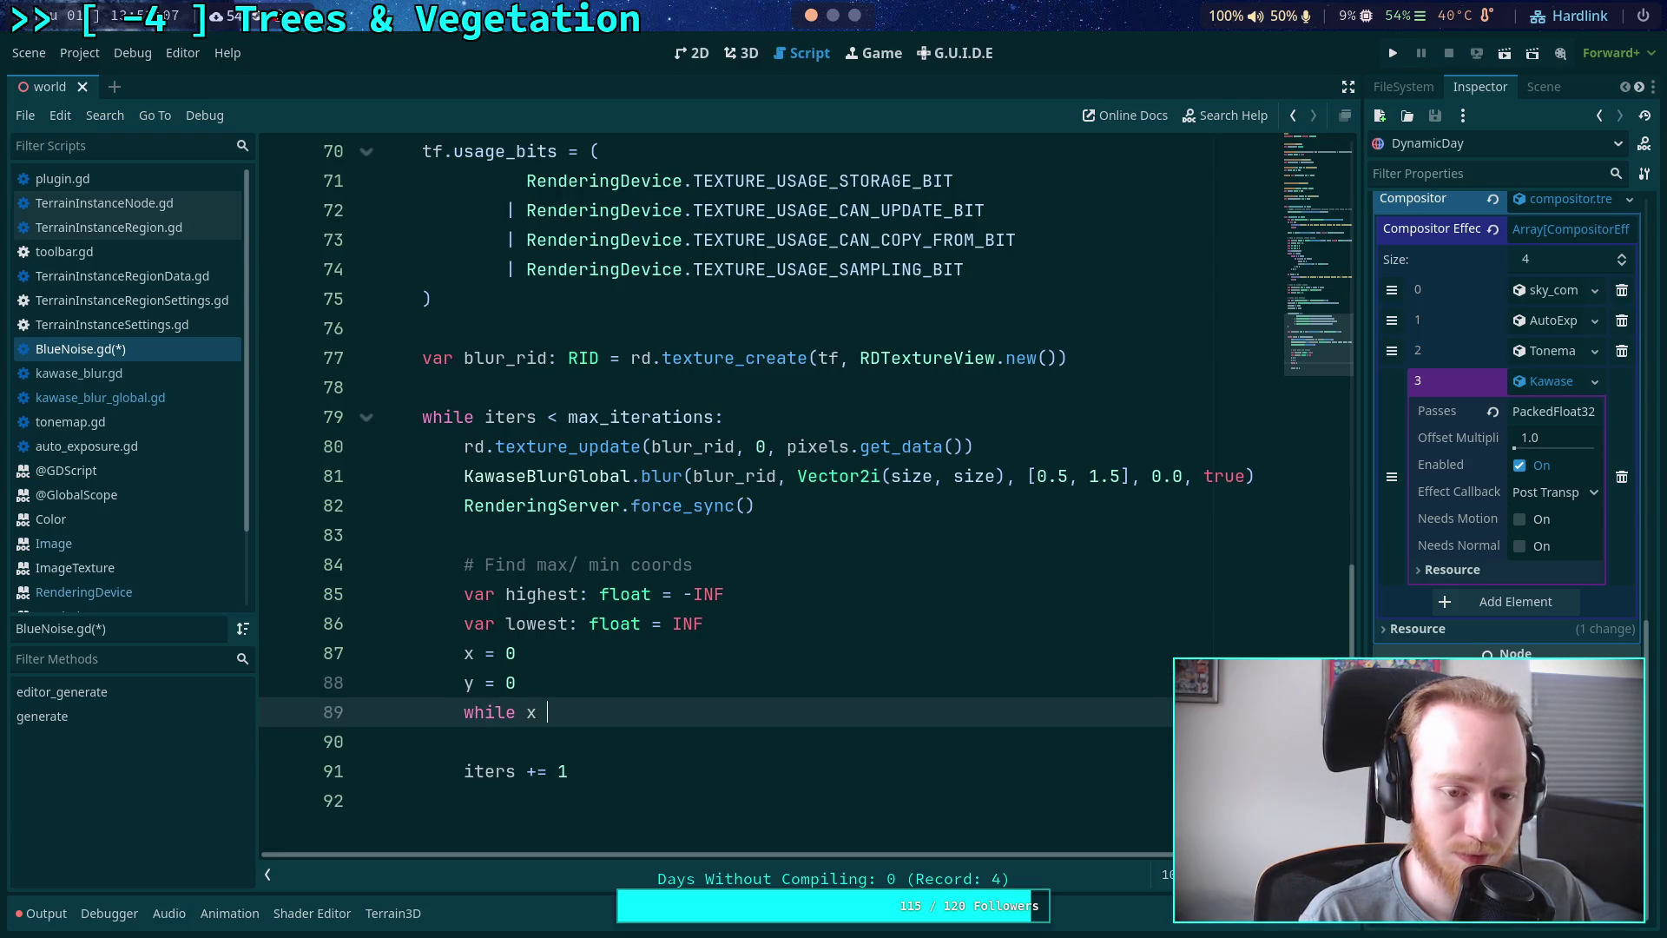
pyautogui.write('size:')
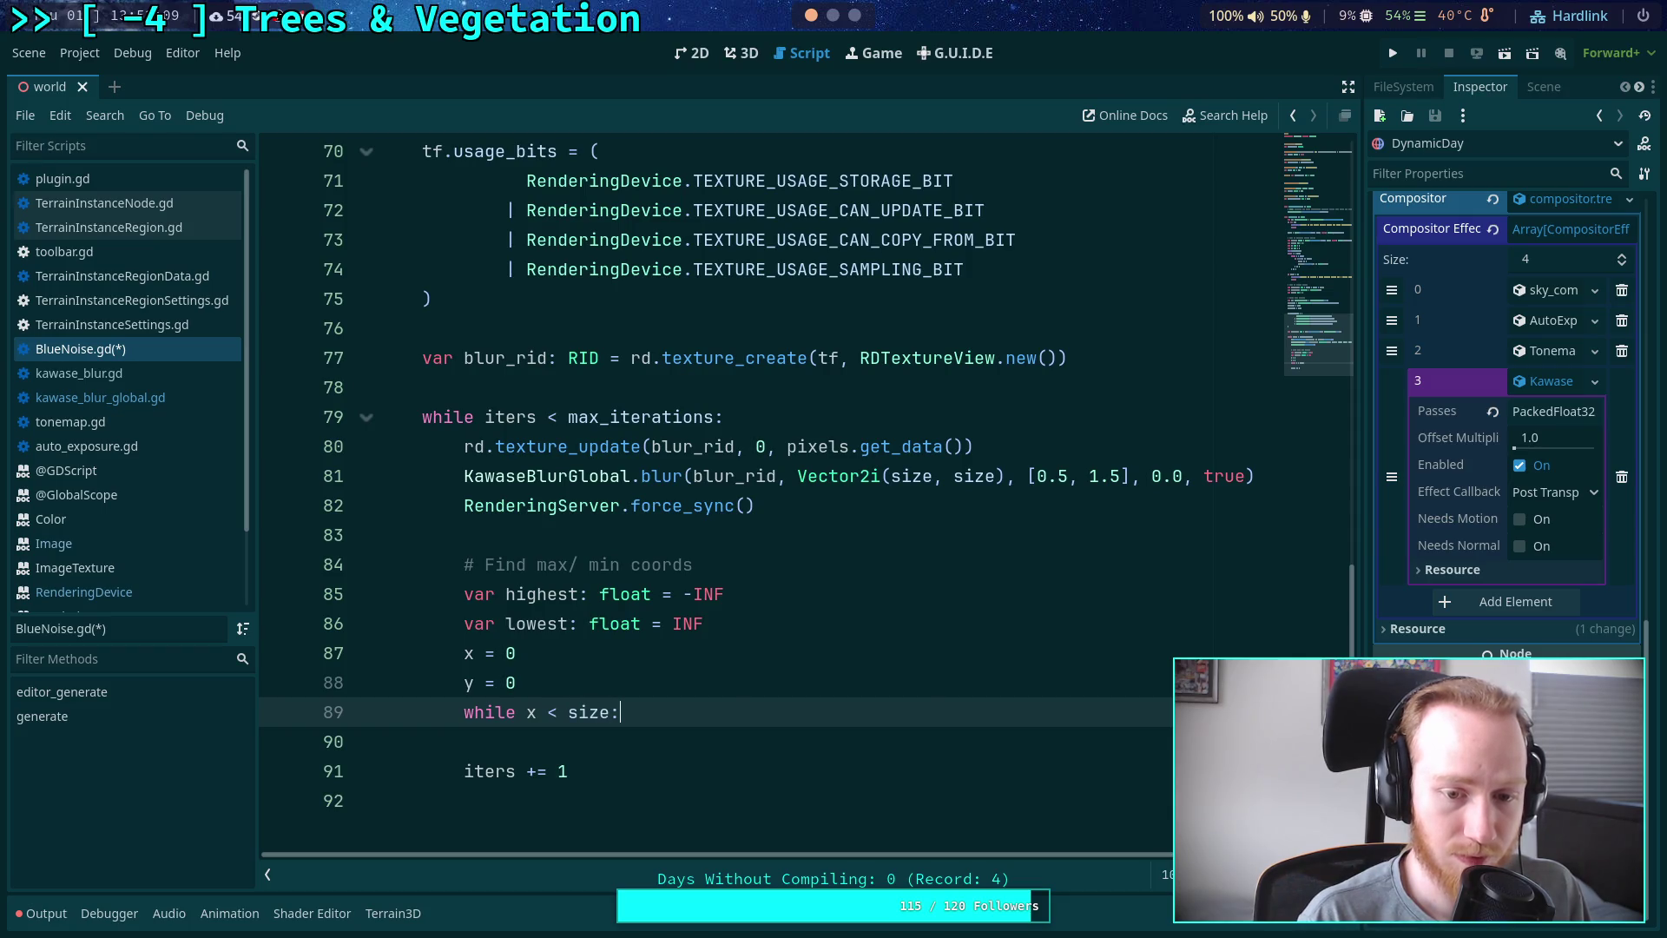
pyautogui.press('Return')
pyautogui.write('while y < ')
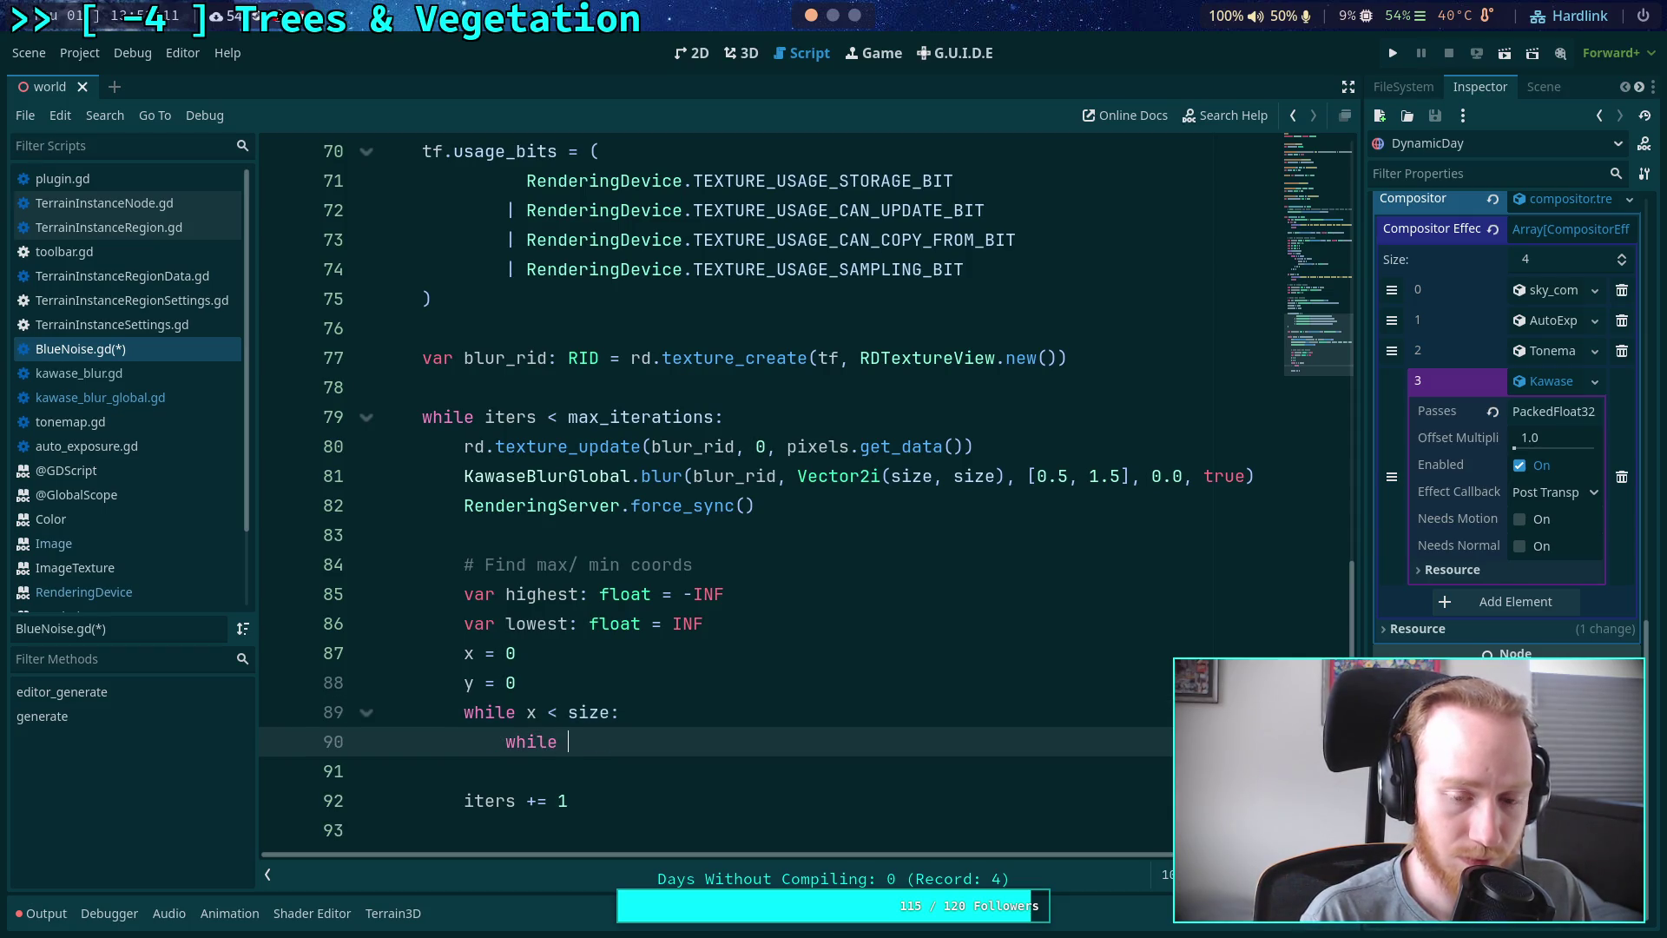
pyautogui.write('size:')
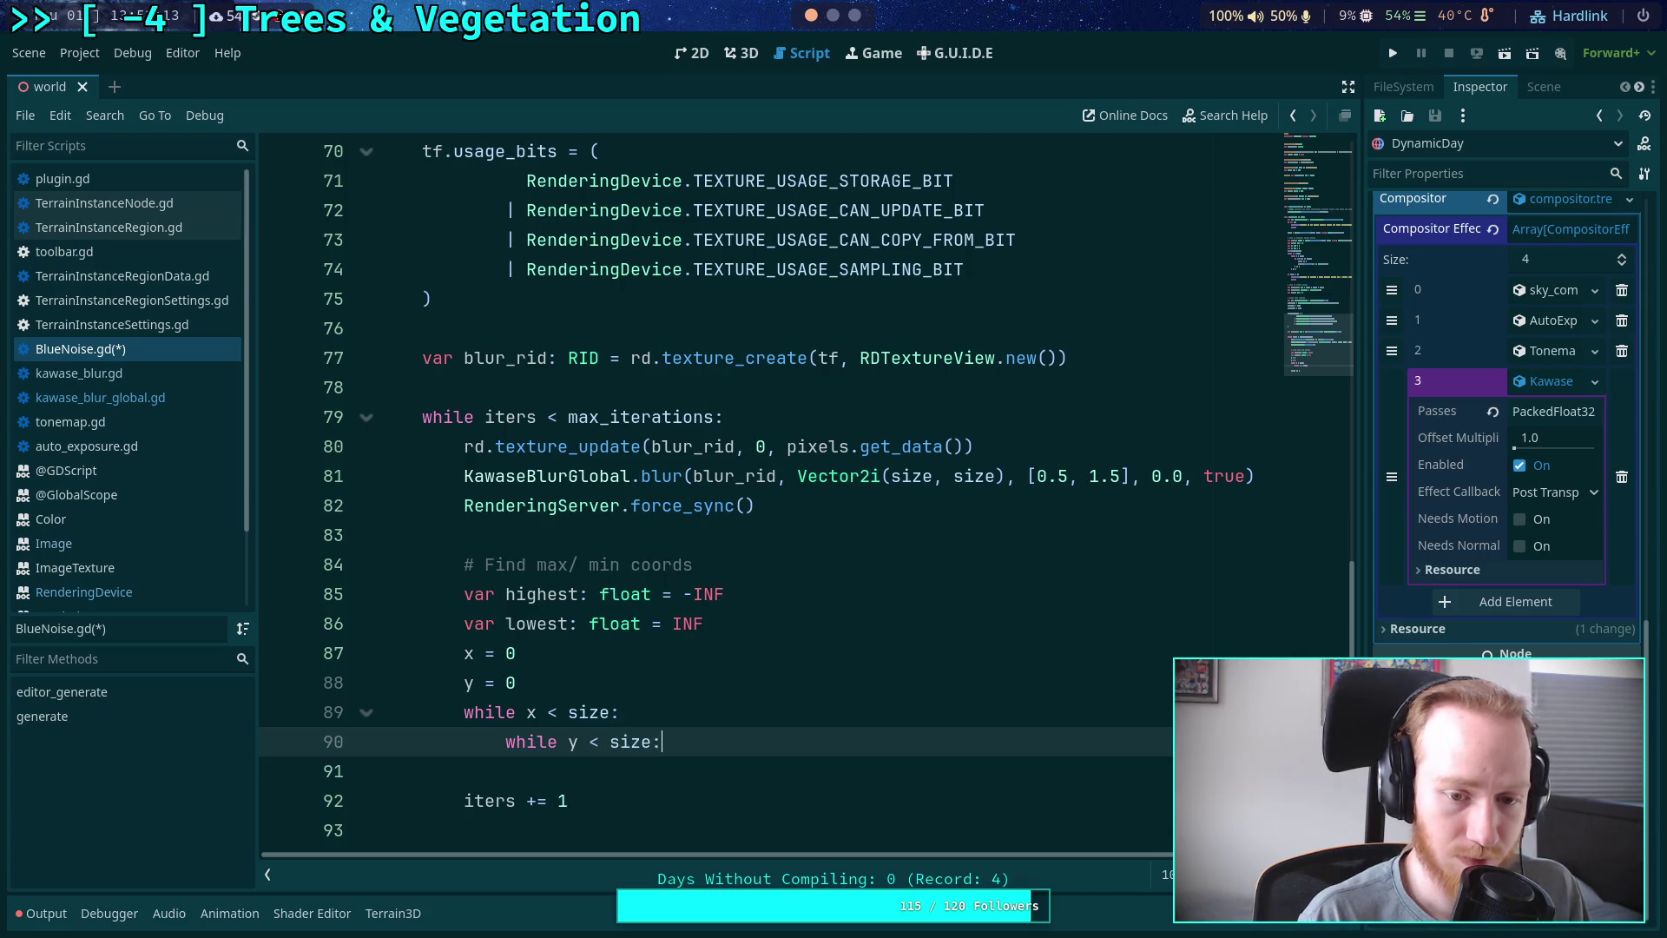
pyautogui.press('Return')
pyautogui.press('Return')
pyautogui.write('y += 1')
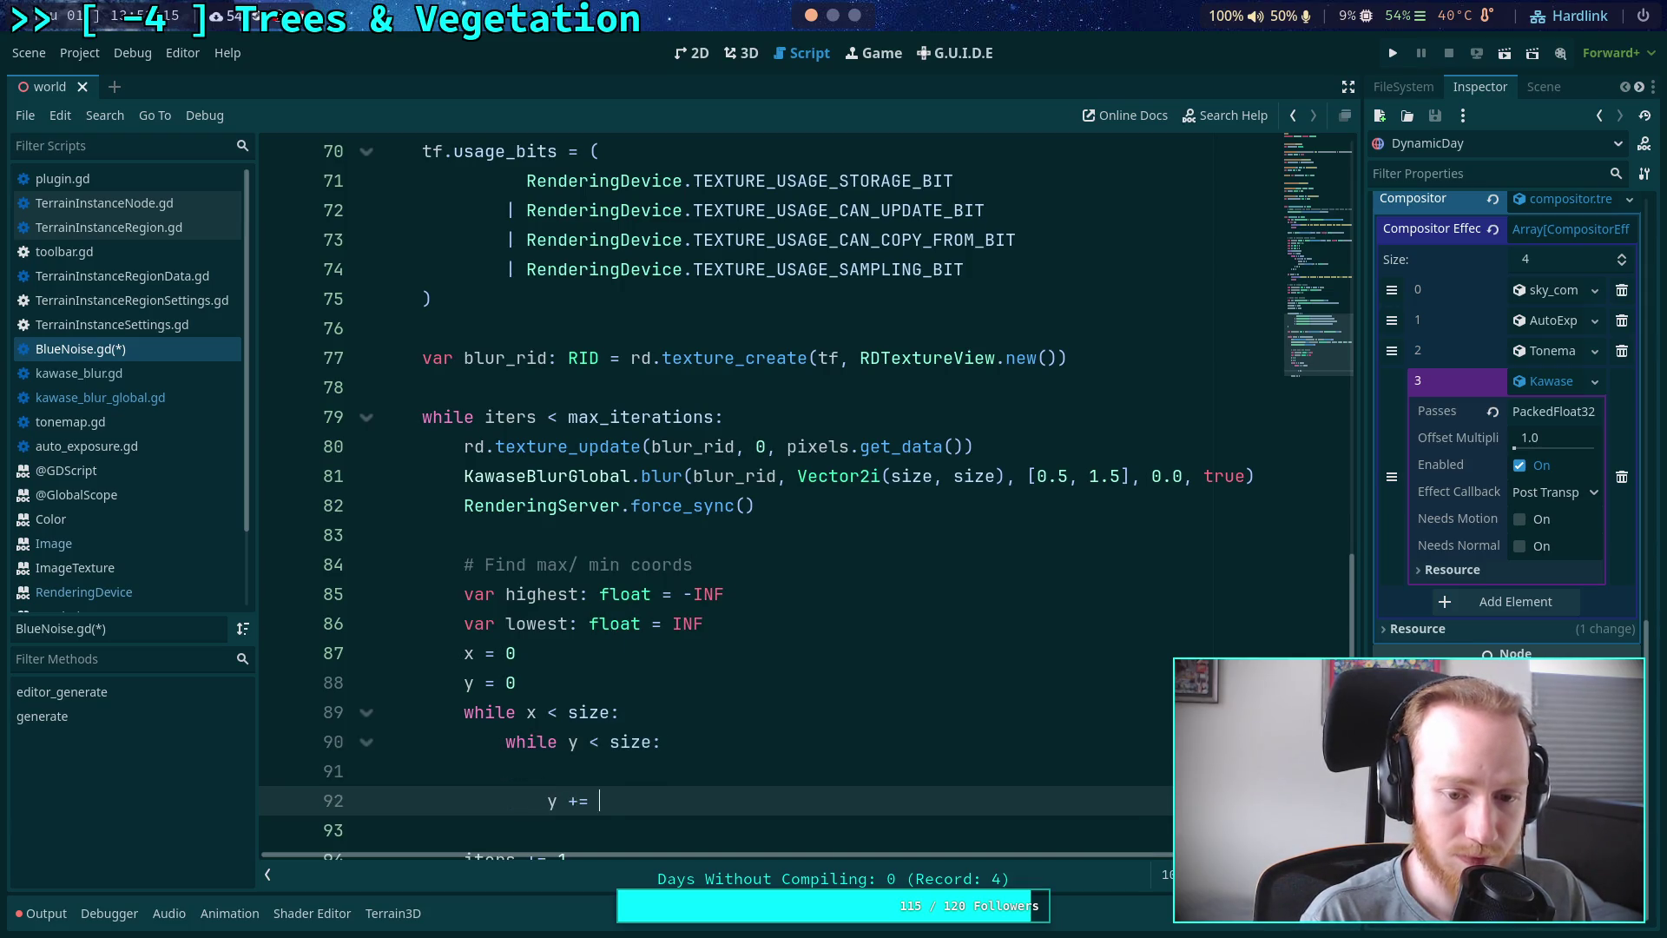
pyautogui.press('Return')
pyautogui.press('BackSpace')
pyautogui.write('x += 1')
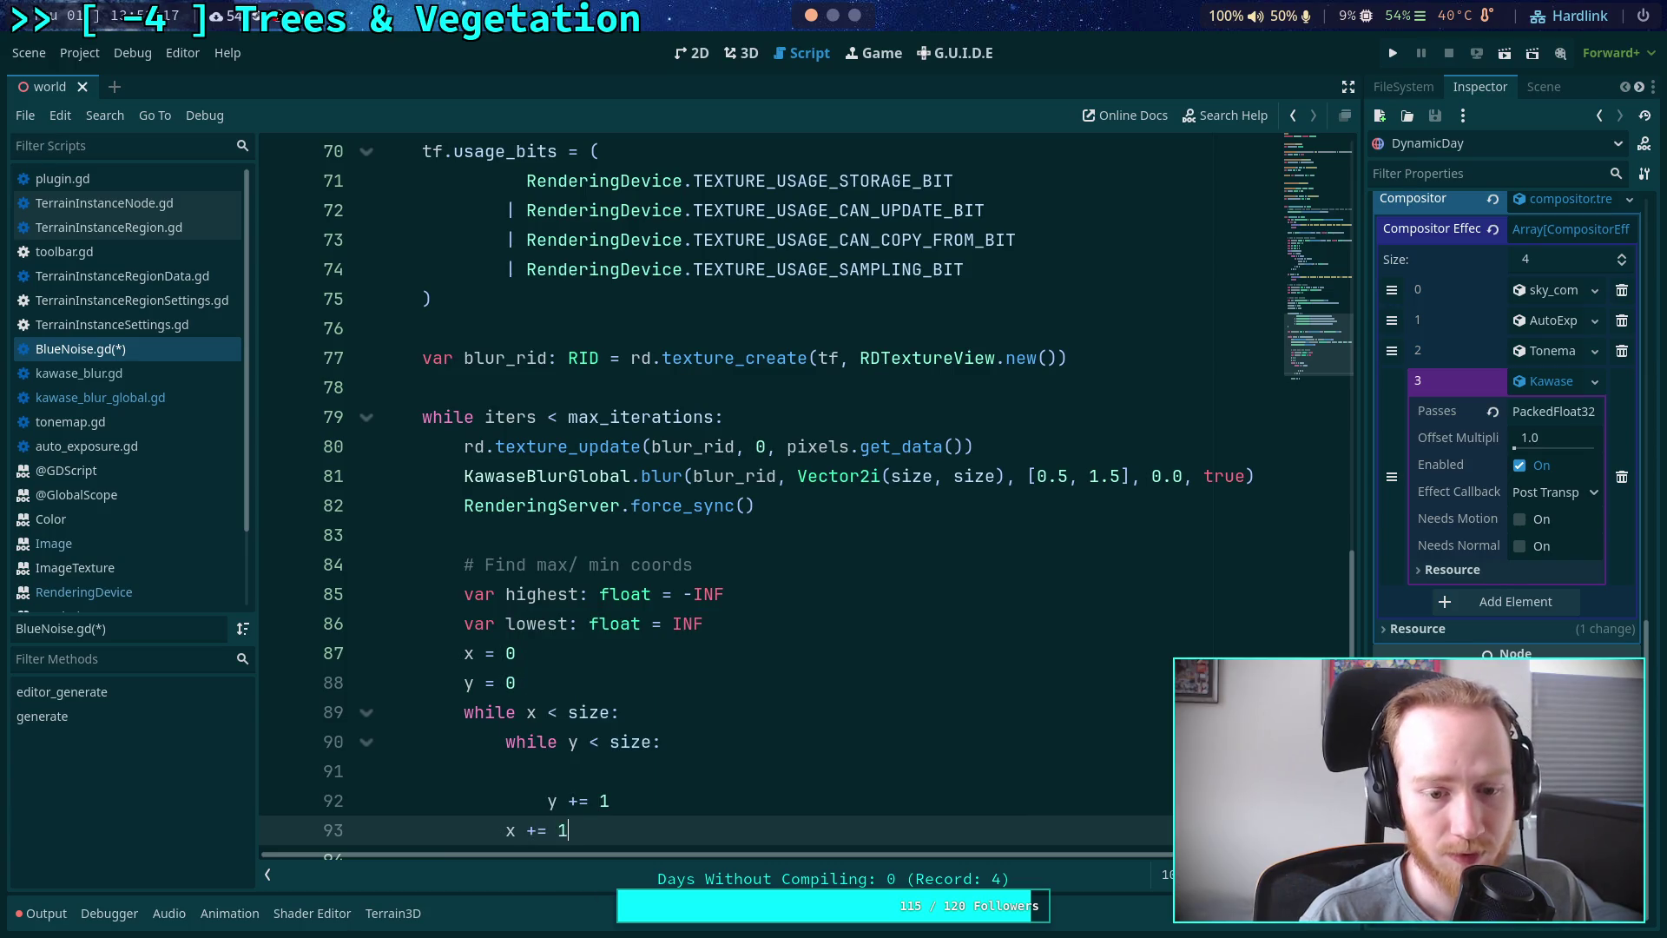
pyautogui.click(547, 771)
pyautogui.scroll(-2, 950, 532)
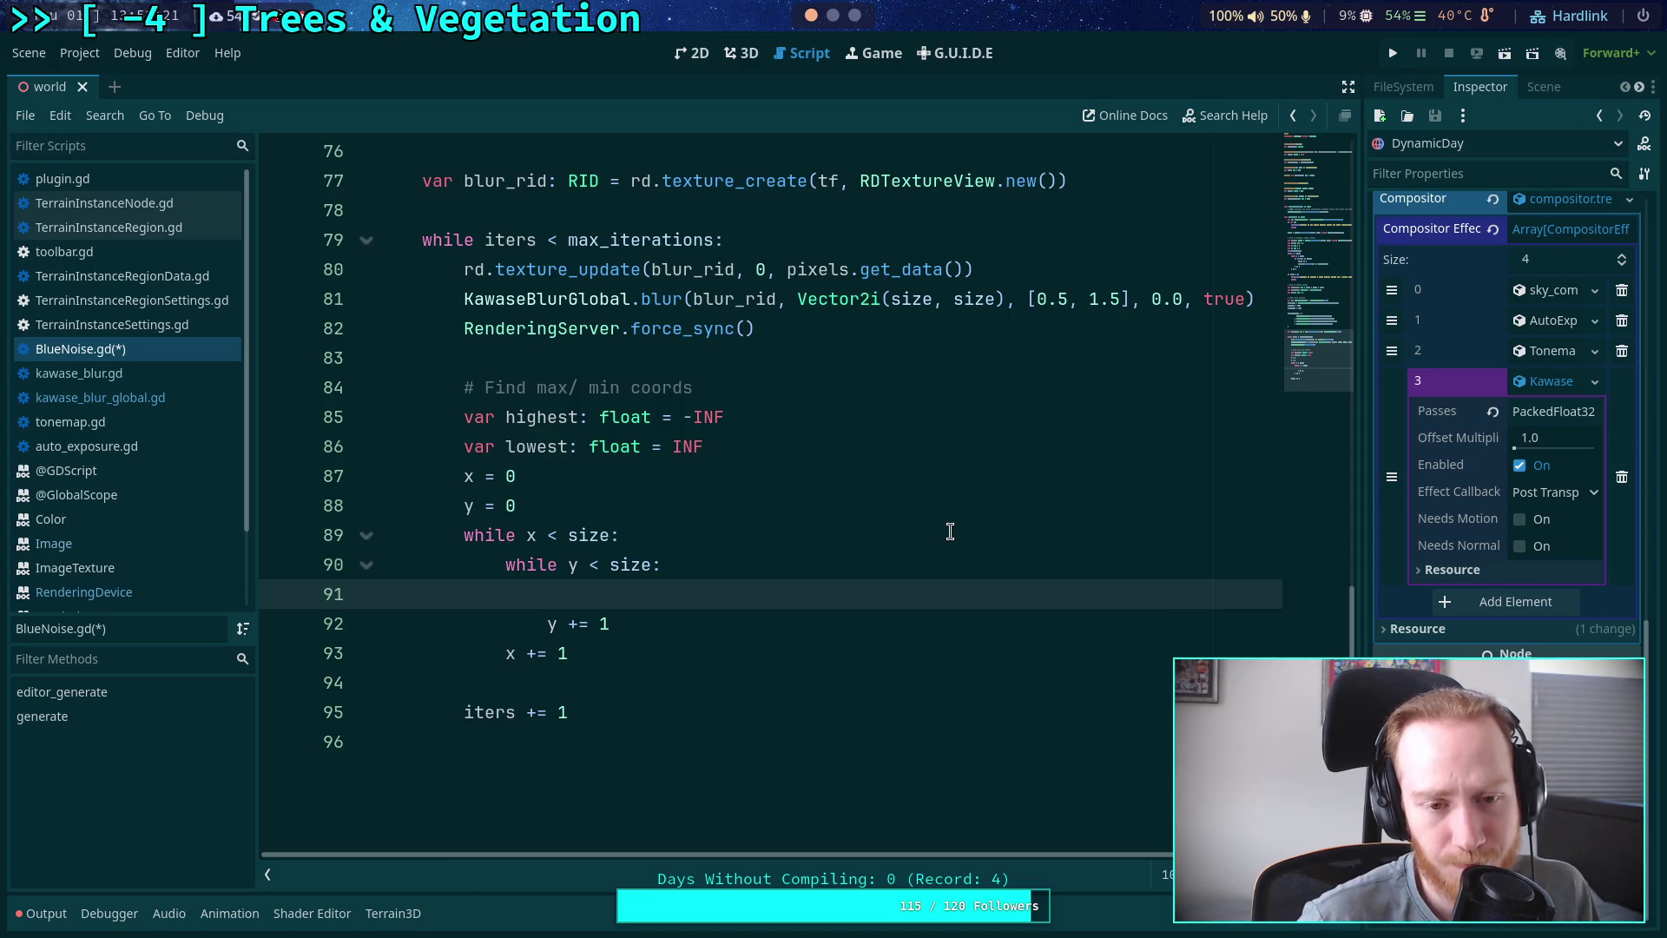
pyautogui.scroll(1, 960, 614)
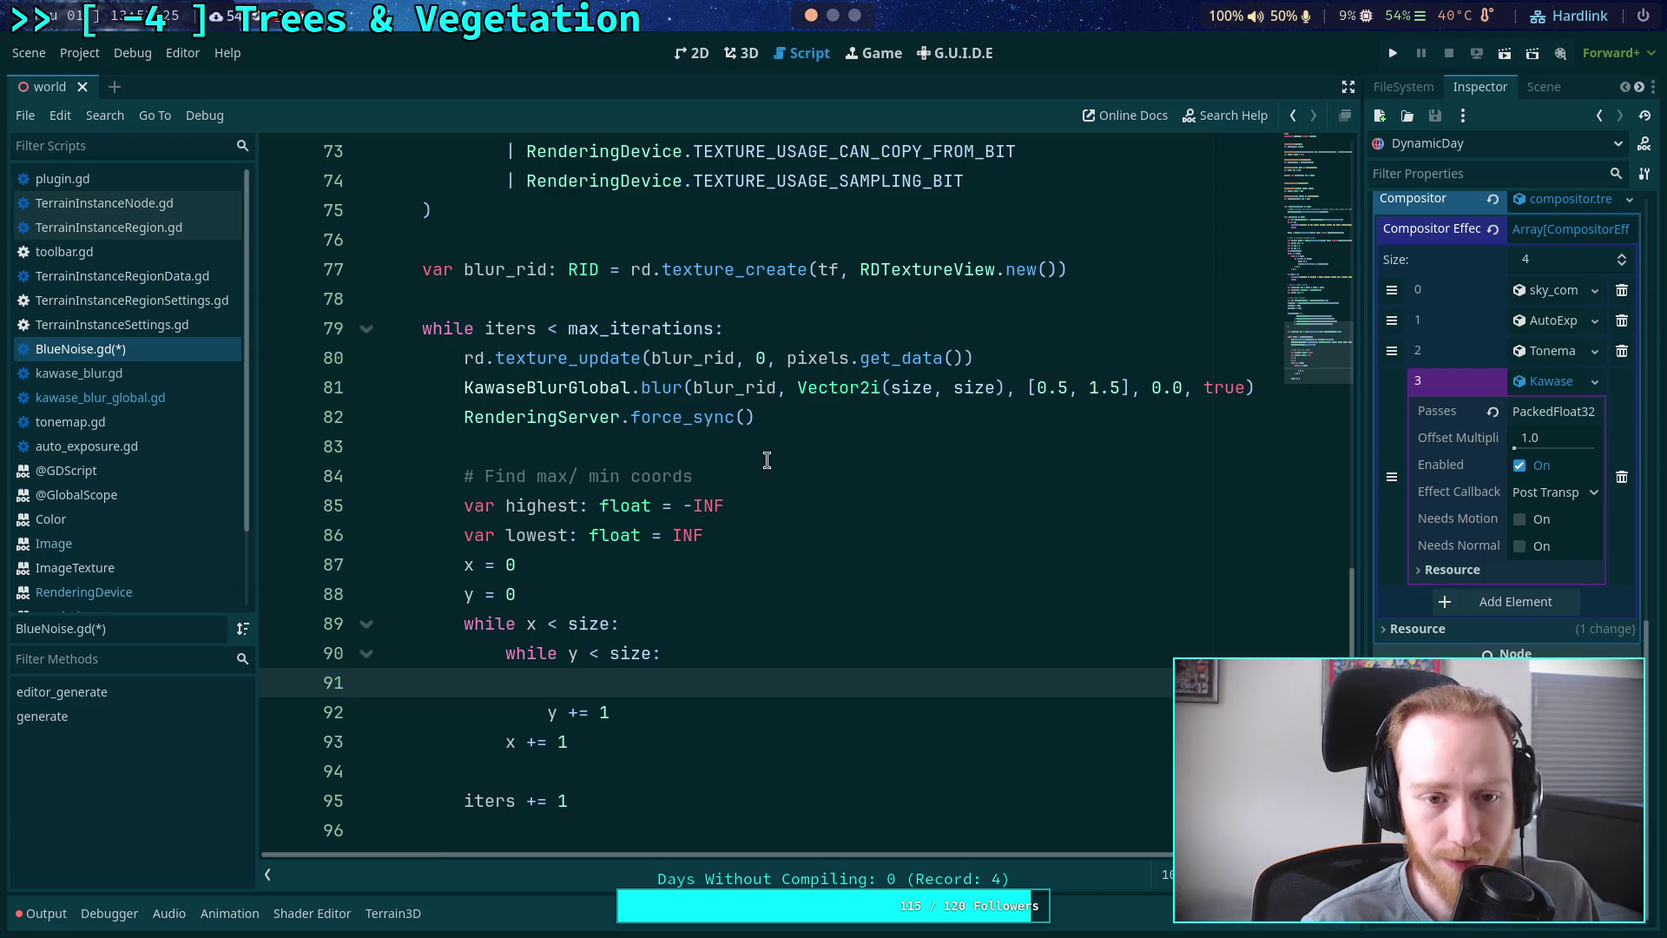
pyautogui.click(822, 434)
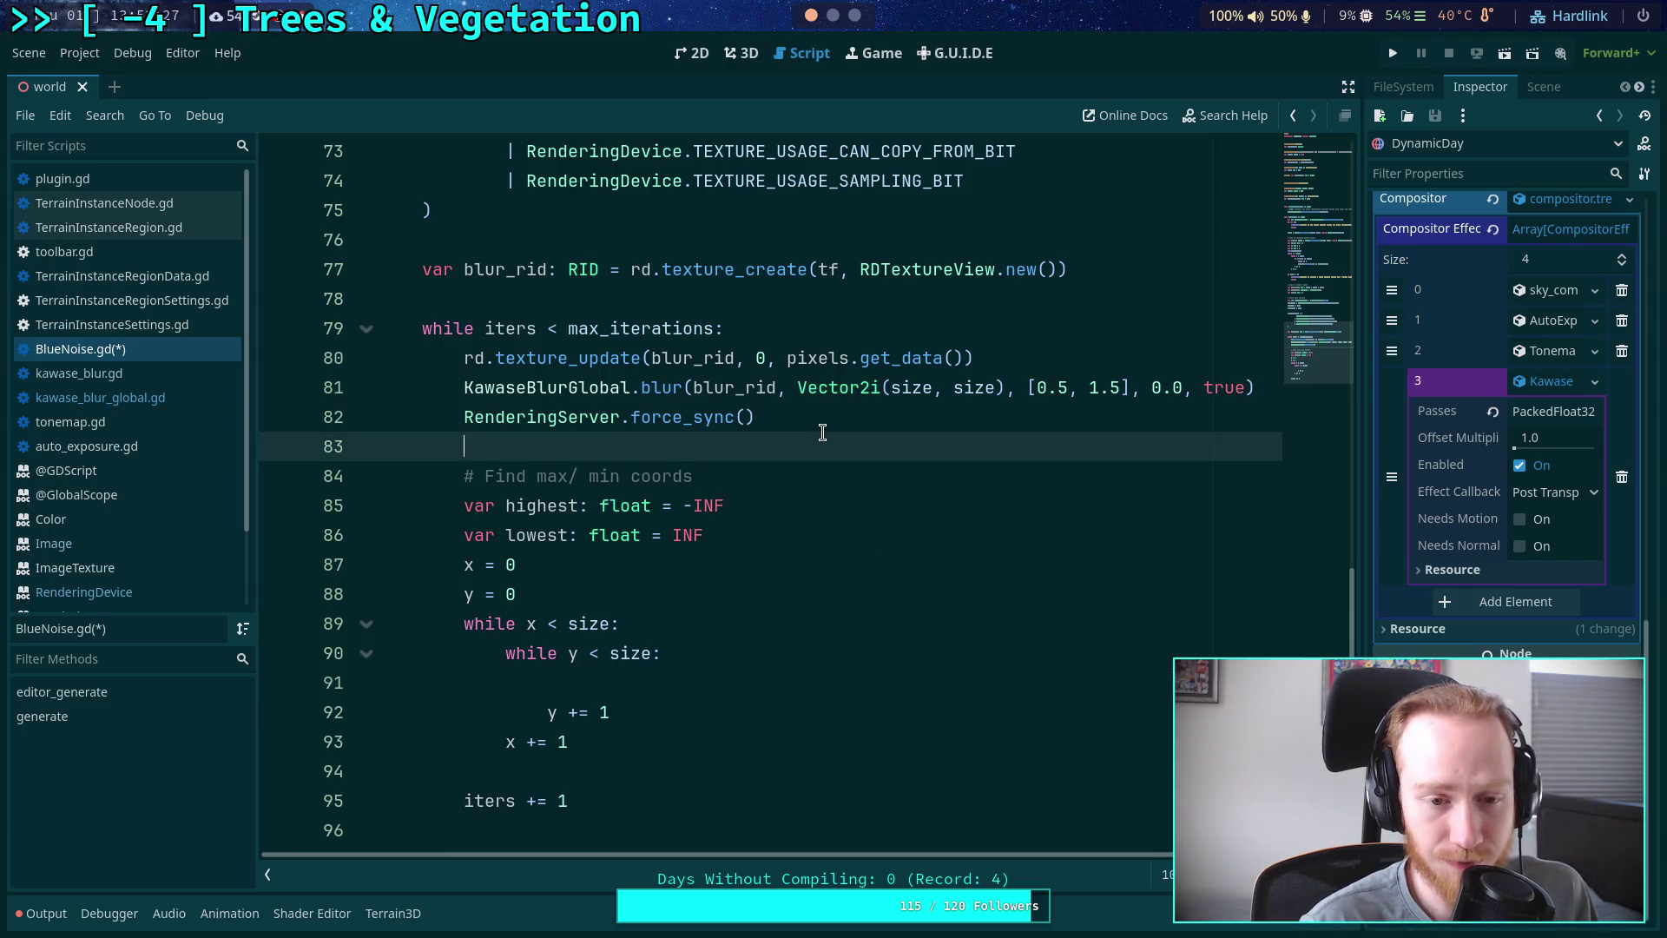
# Step: Insert rd.texture_get_data(blur_rid, 0) on a new line after the force_sync call
pyautogui.press('Return')
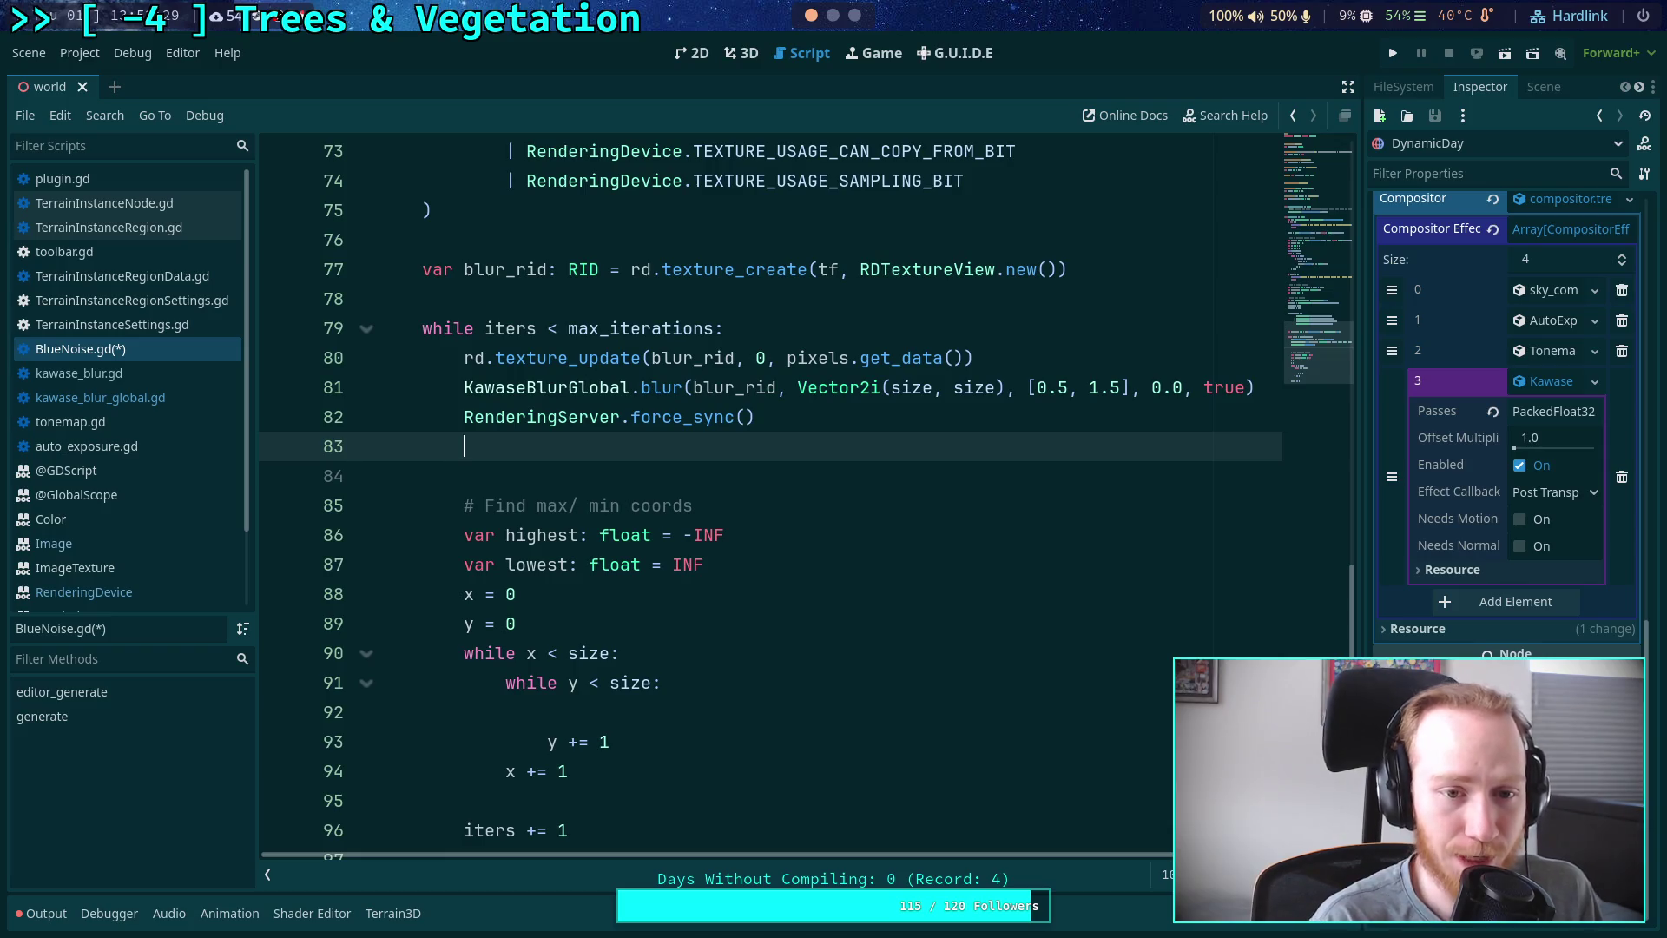
pyautogui.write('rd.text')
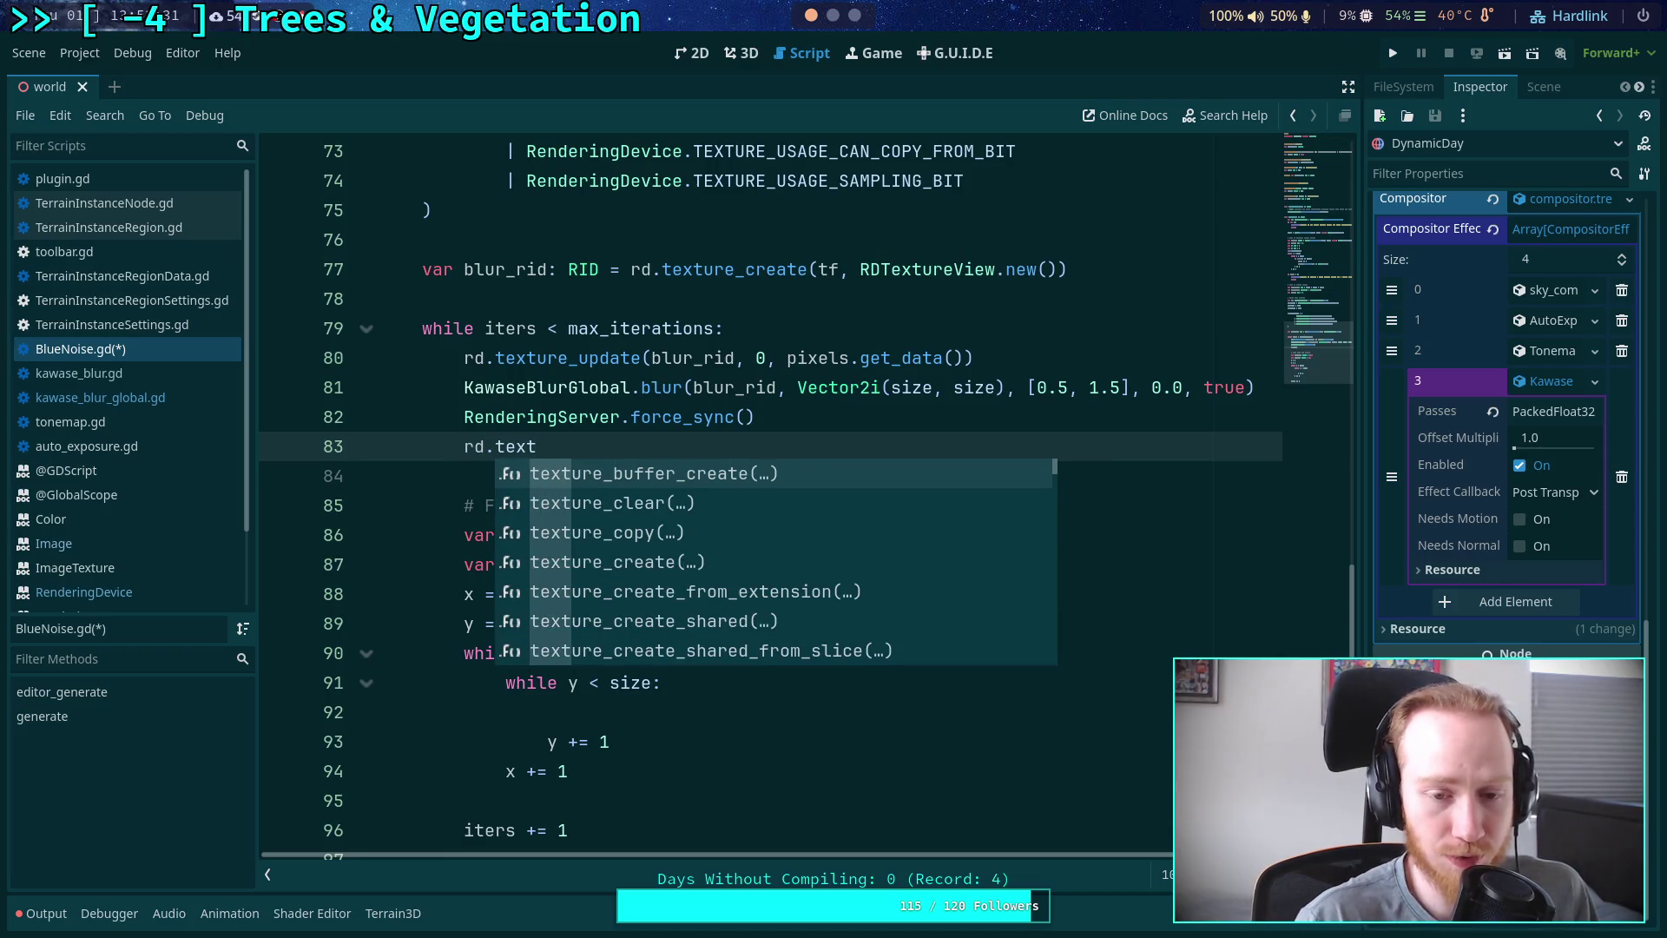
pyautogui.press('Down')
pyautogui.press('Down')
pyautogui.press('Down')
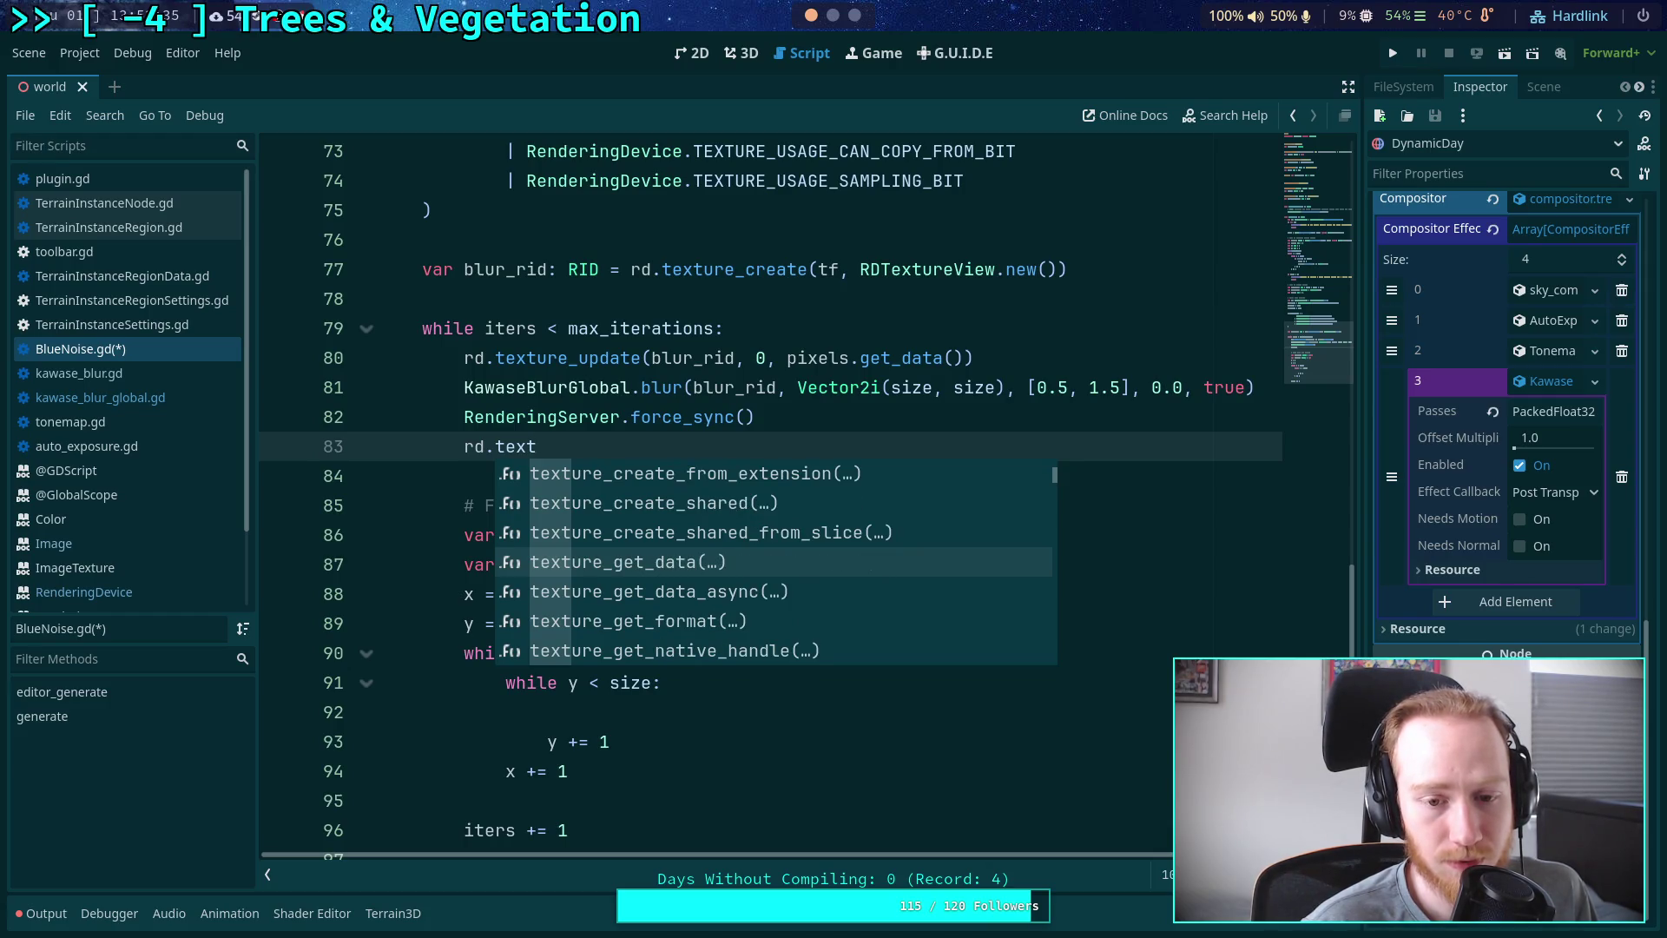
pyautogui.press('Down')
pyautogui.press('Down')
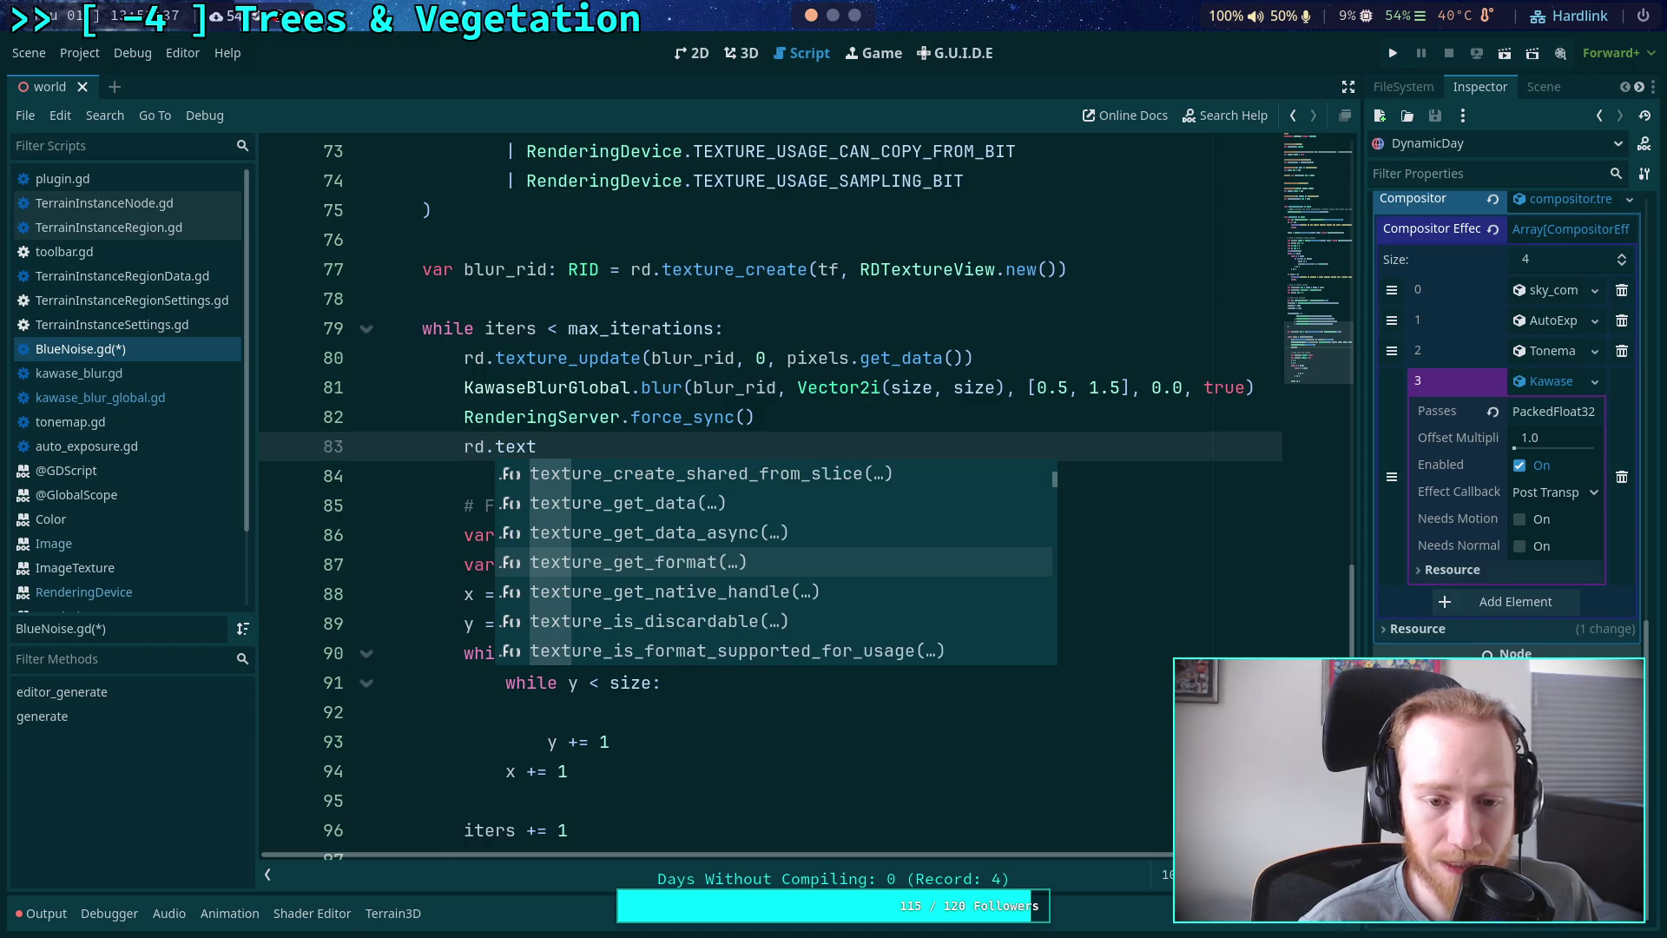
pyautogui.press('Up')
pyautogui.press('Up')
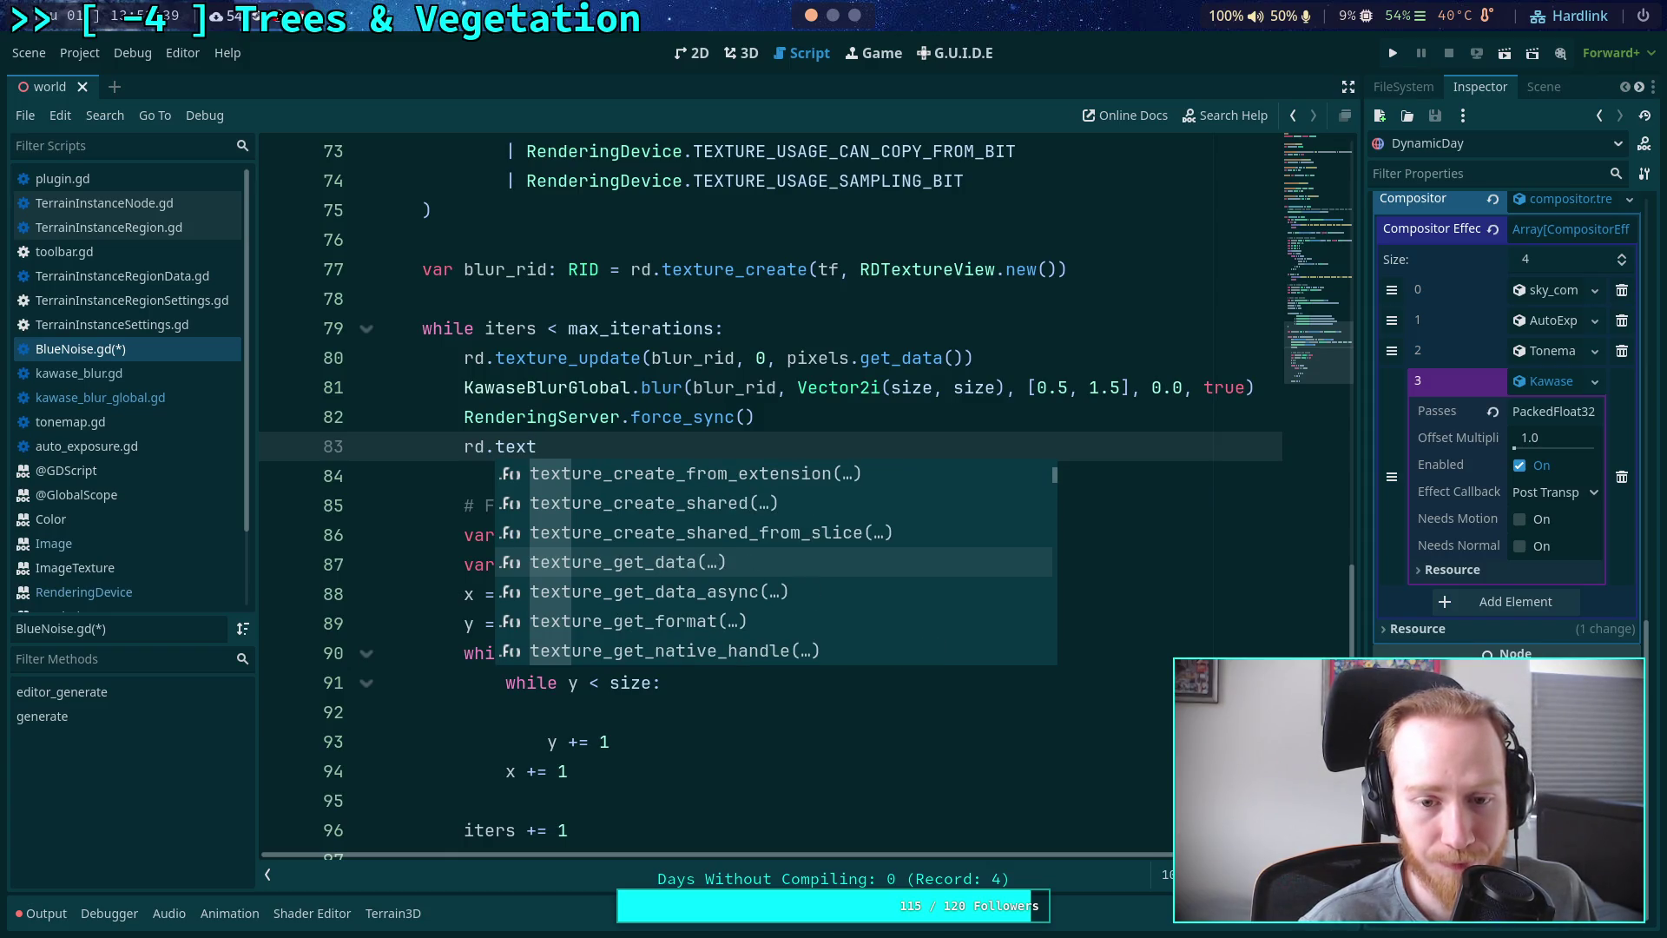
pyautogui.press('Down')
pyautogui.press('Down')
pyautogui.press('Down')
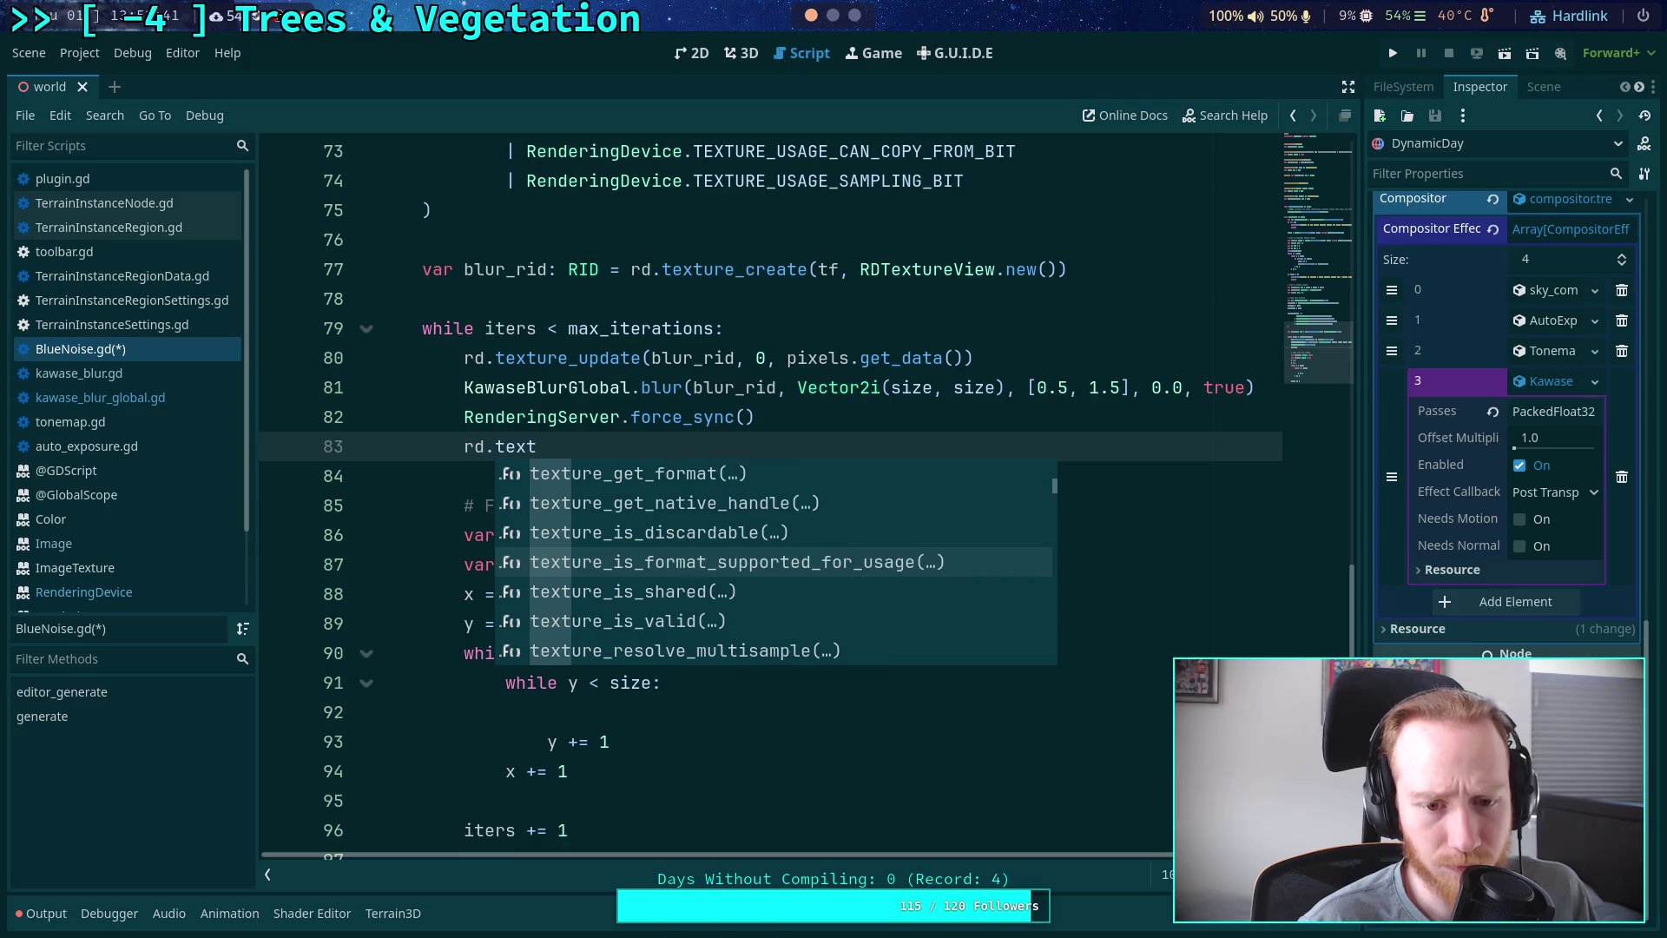
pyautogui.press('Up')
pyautogui.press('Up')
pyautogui.press('Up')
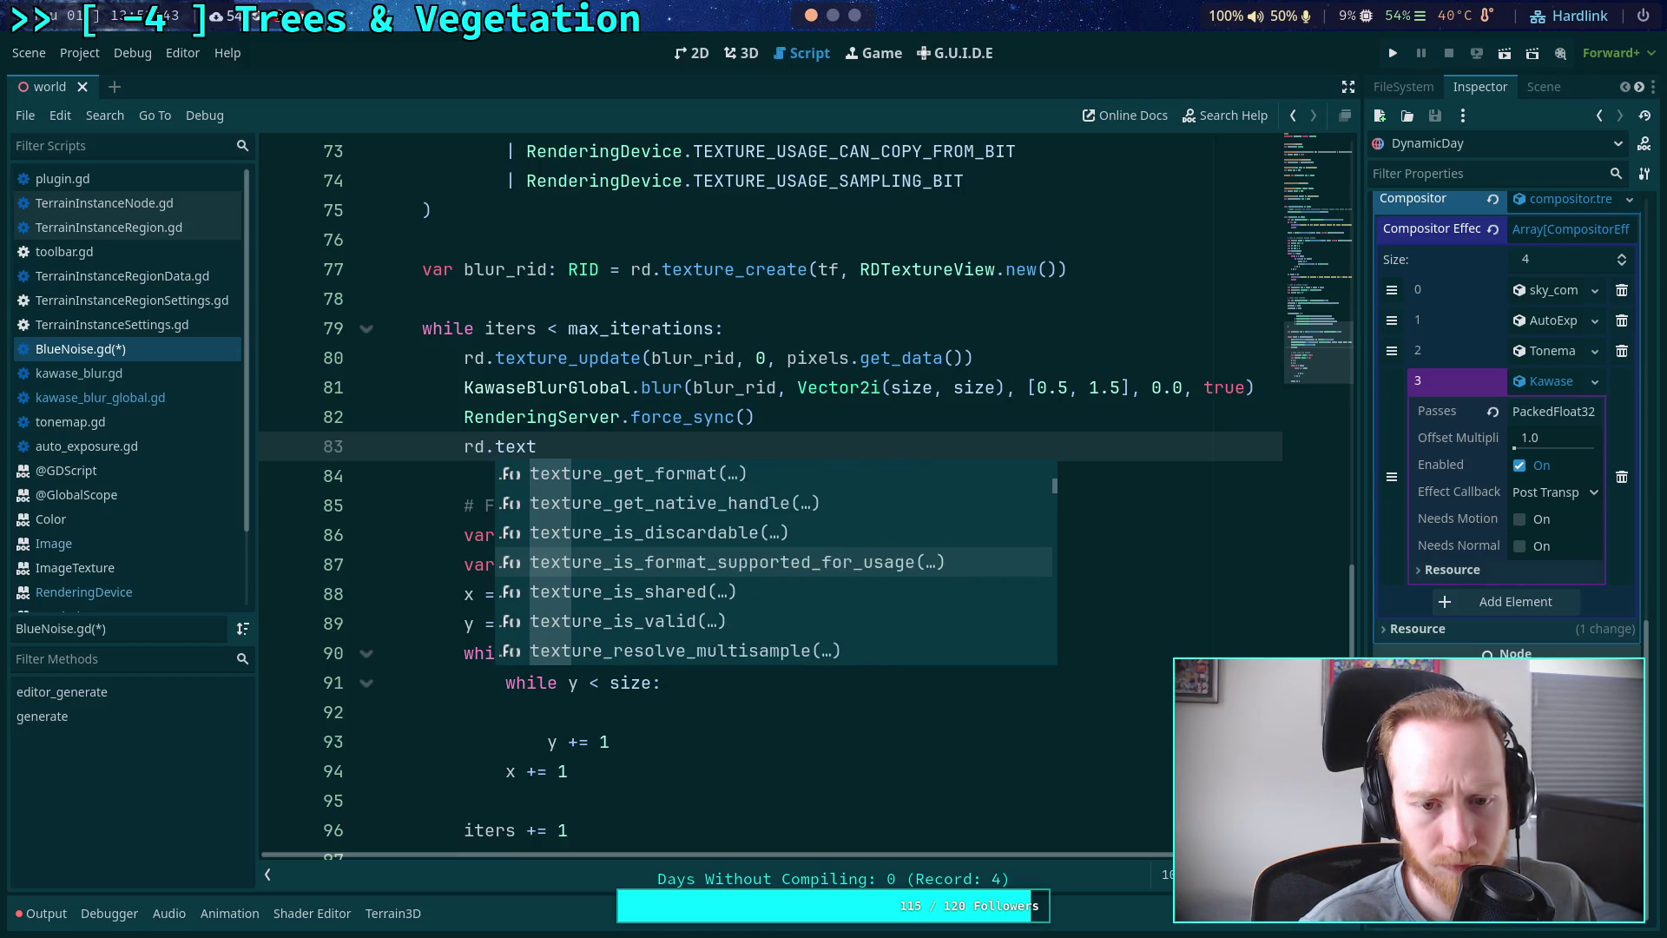
pyautogui.press('Up')
pyautogui.press('Up')
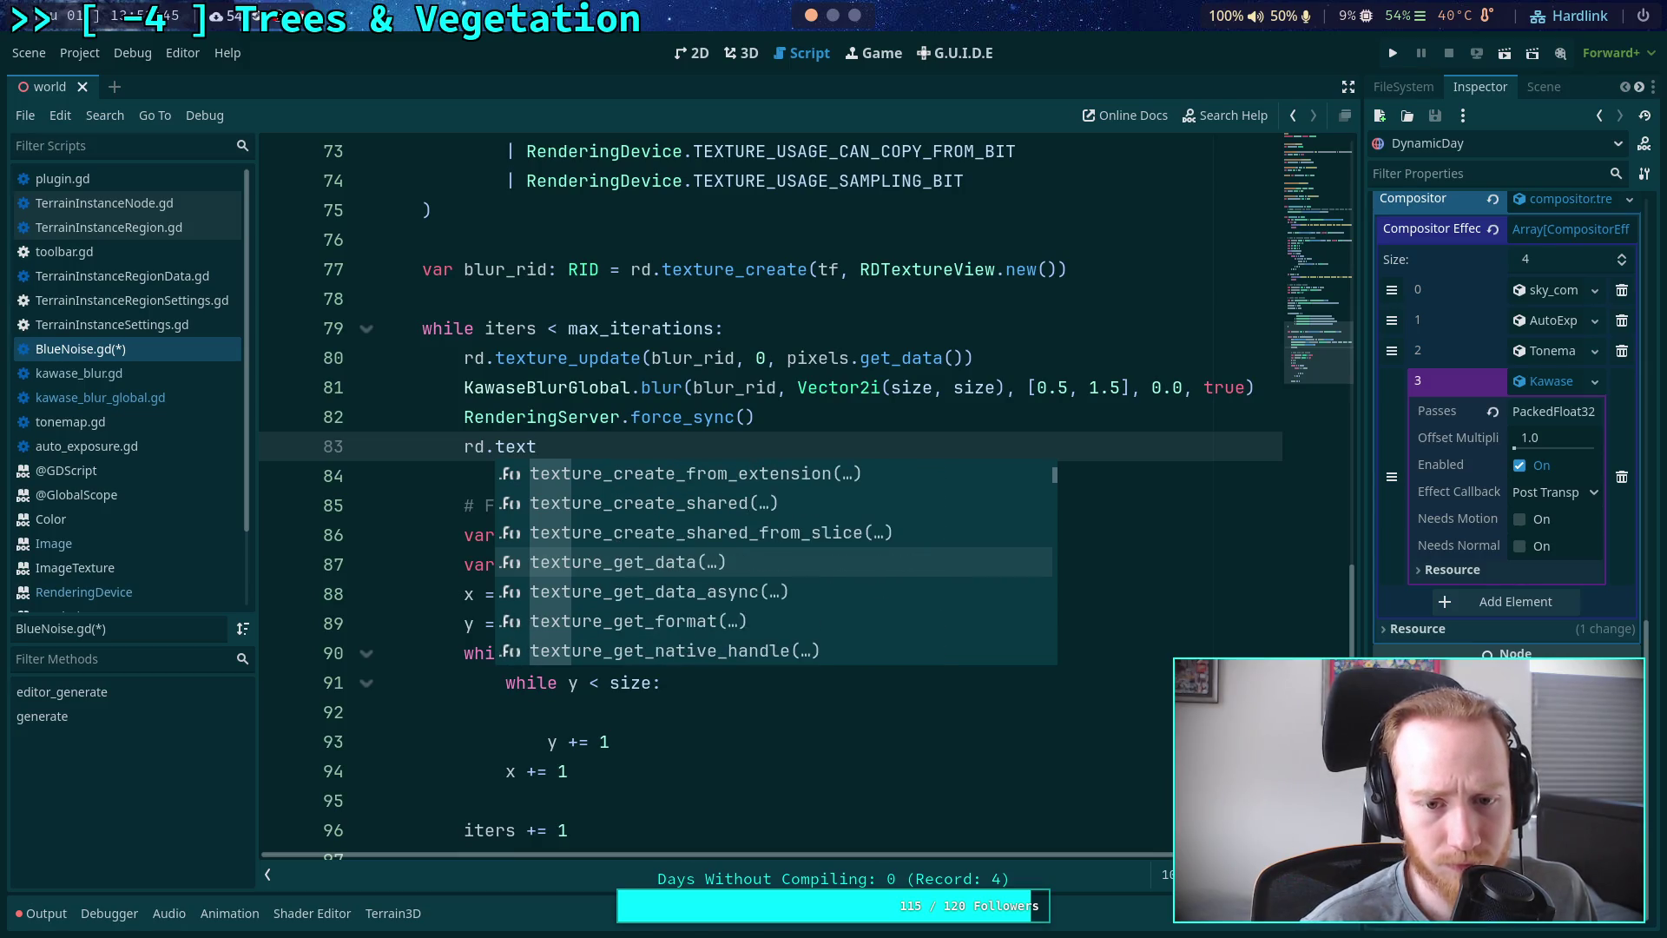
pyautogui.press('Return')
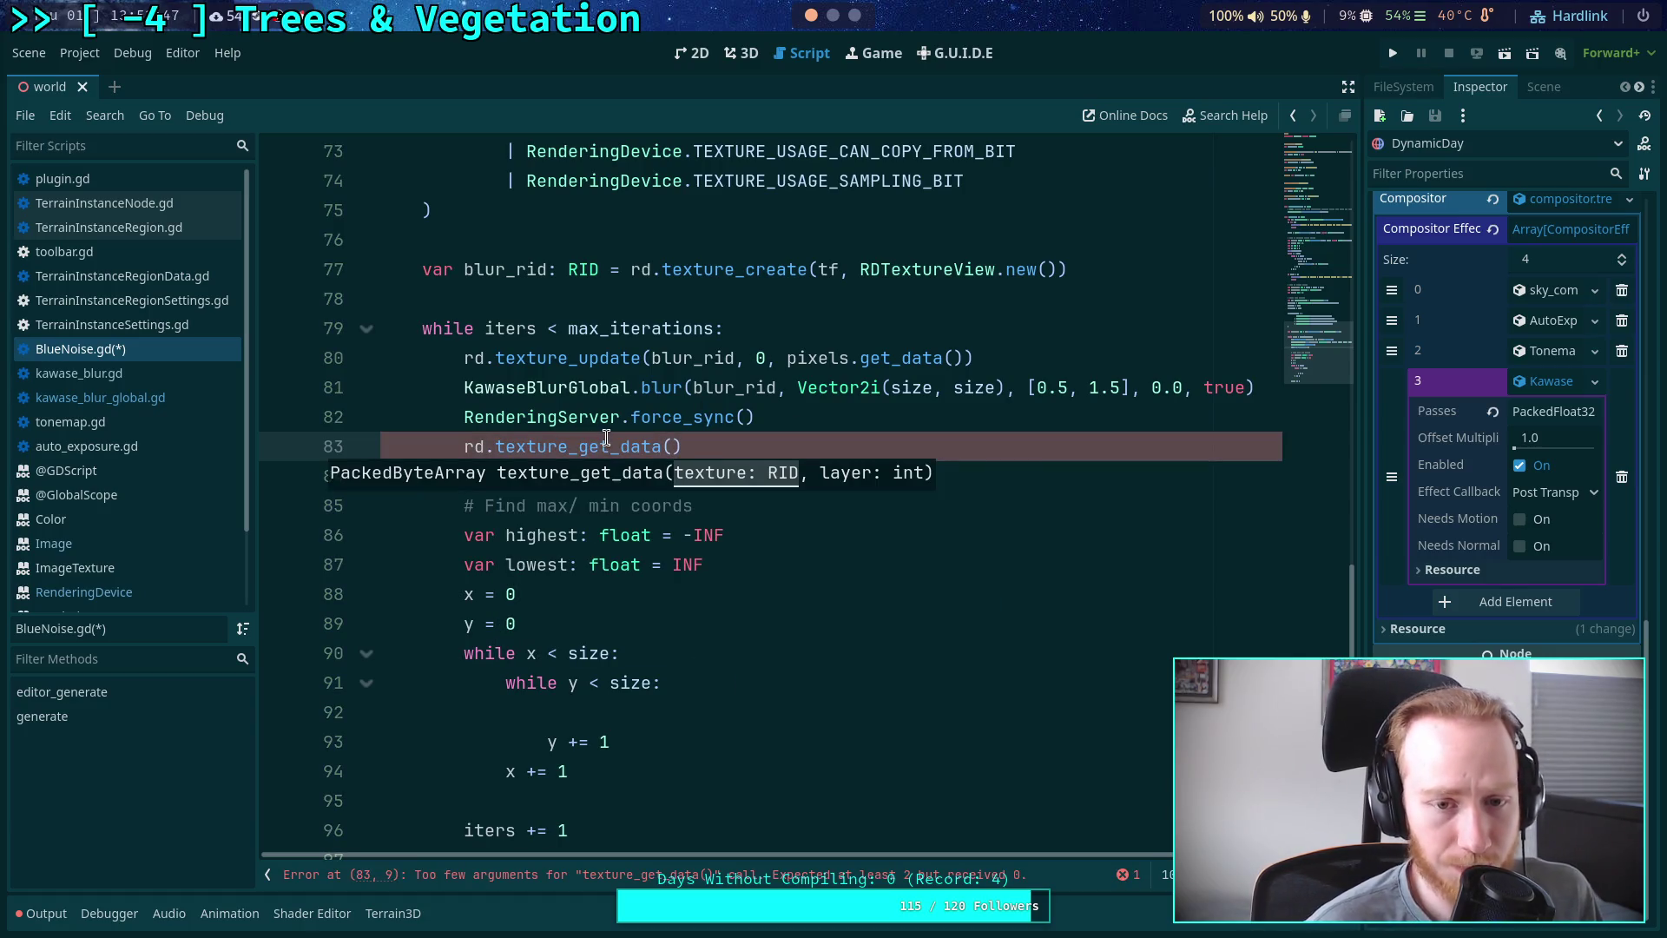
pyautogui.moveTo(606, 437)
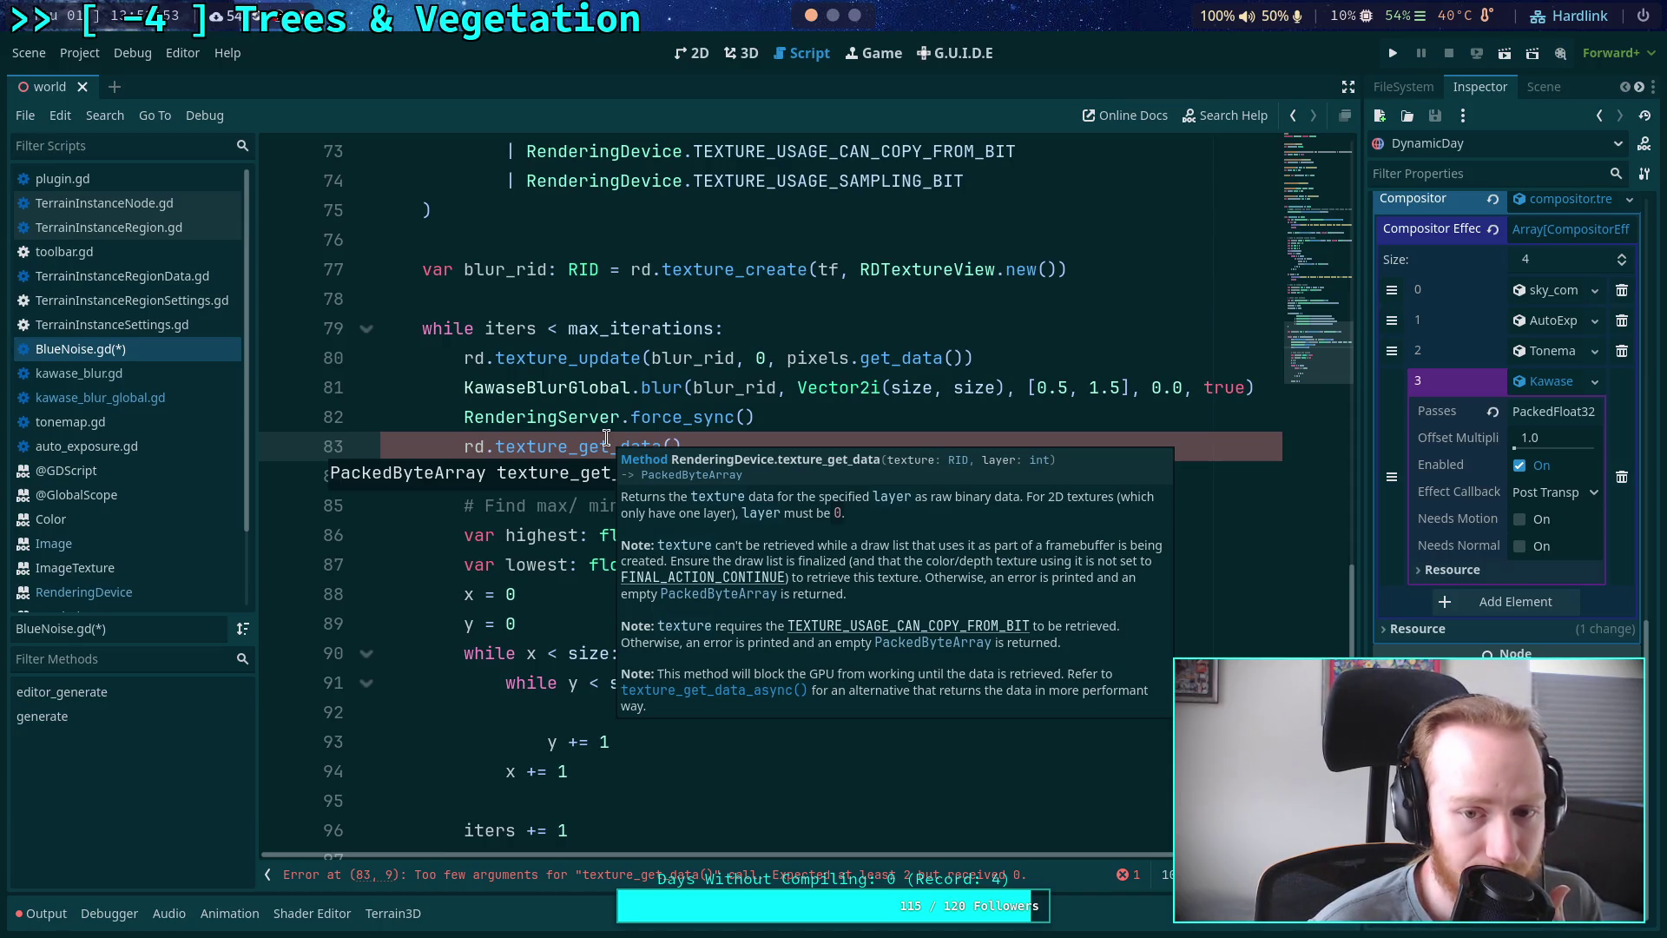
pyautogui.write('blur_rid,')
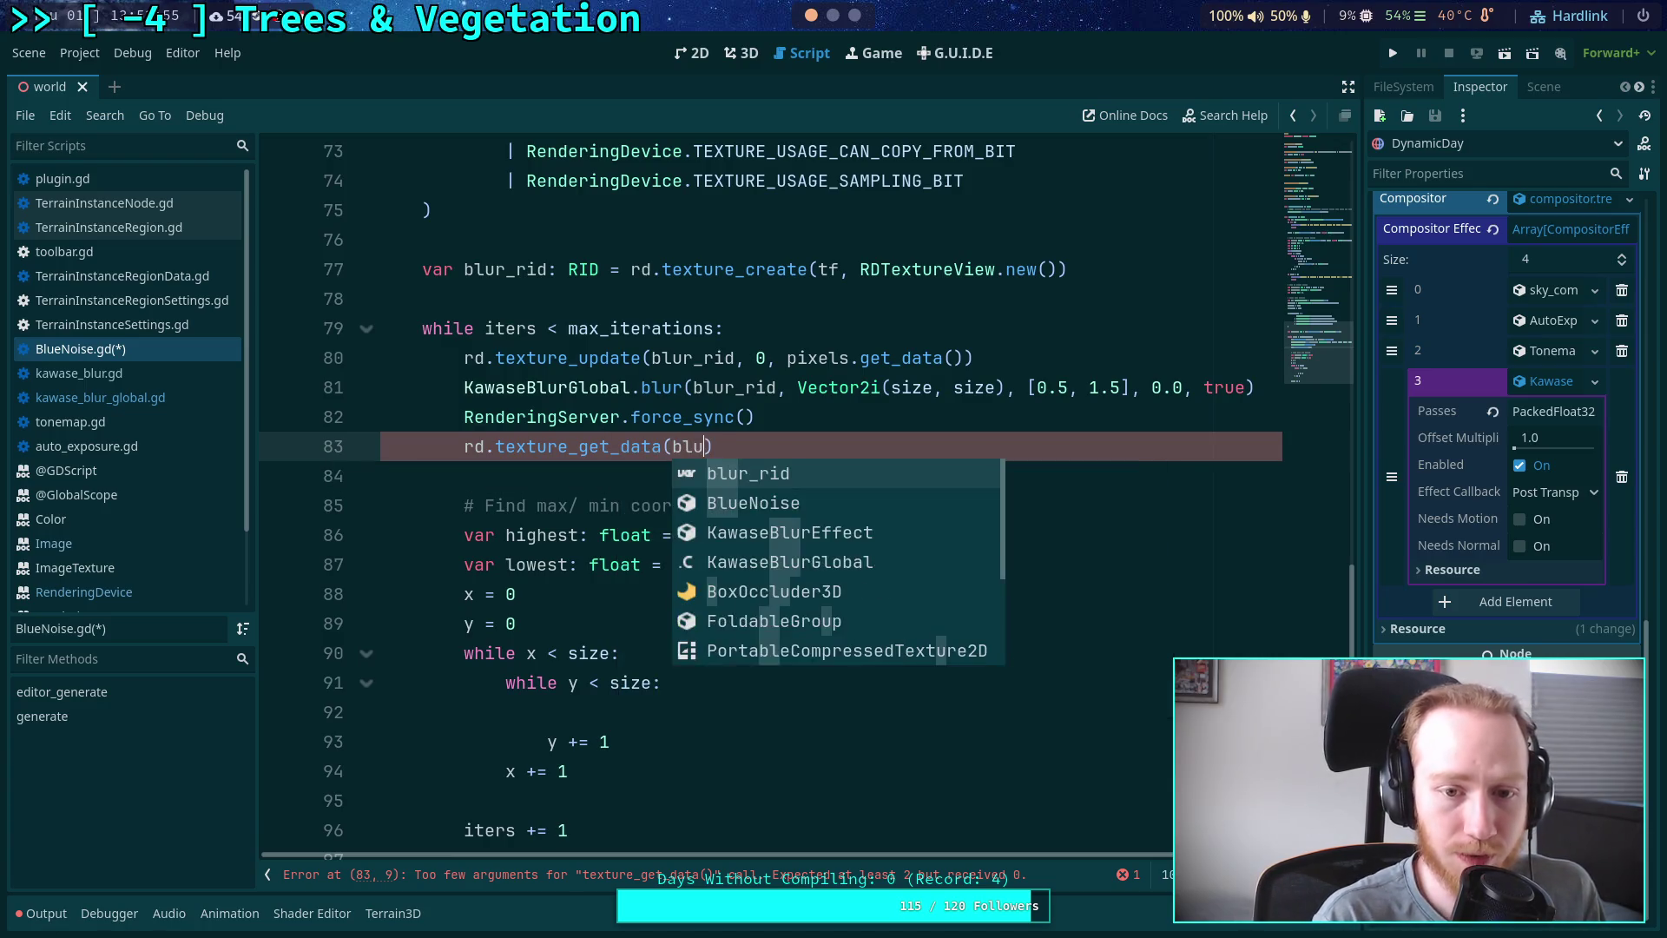
pyautogui.write(' 0')
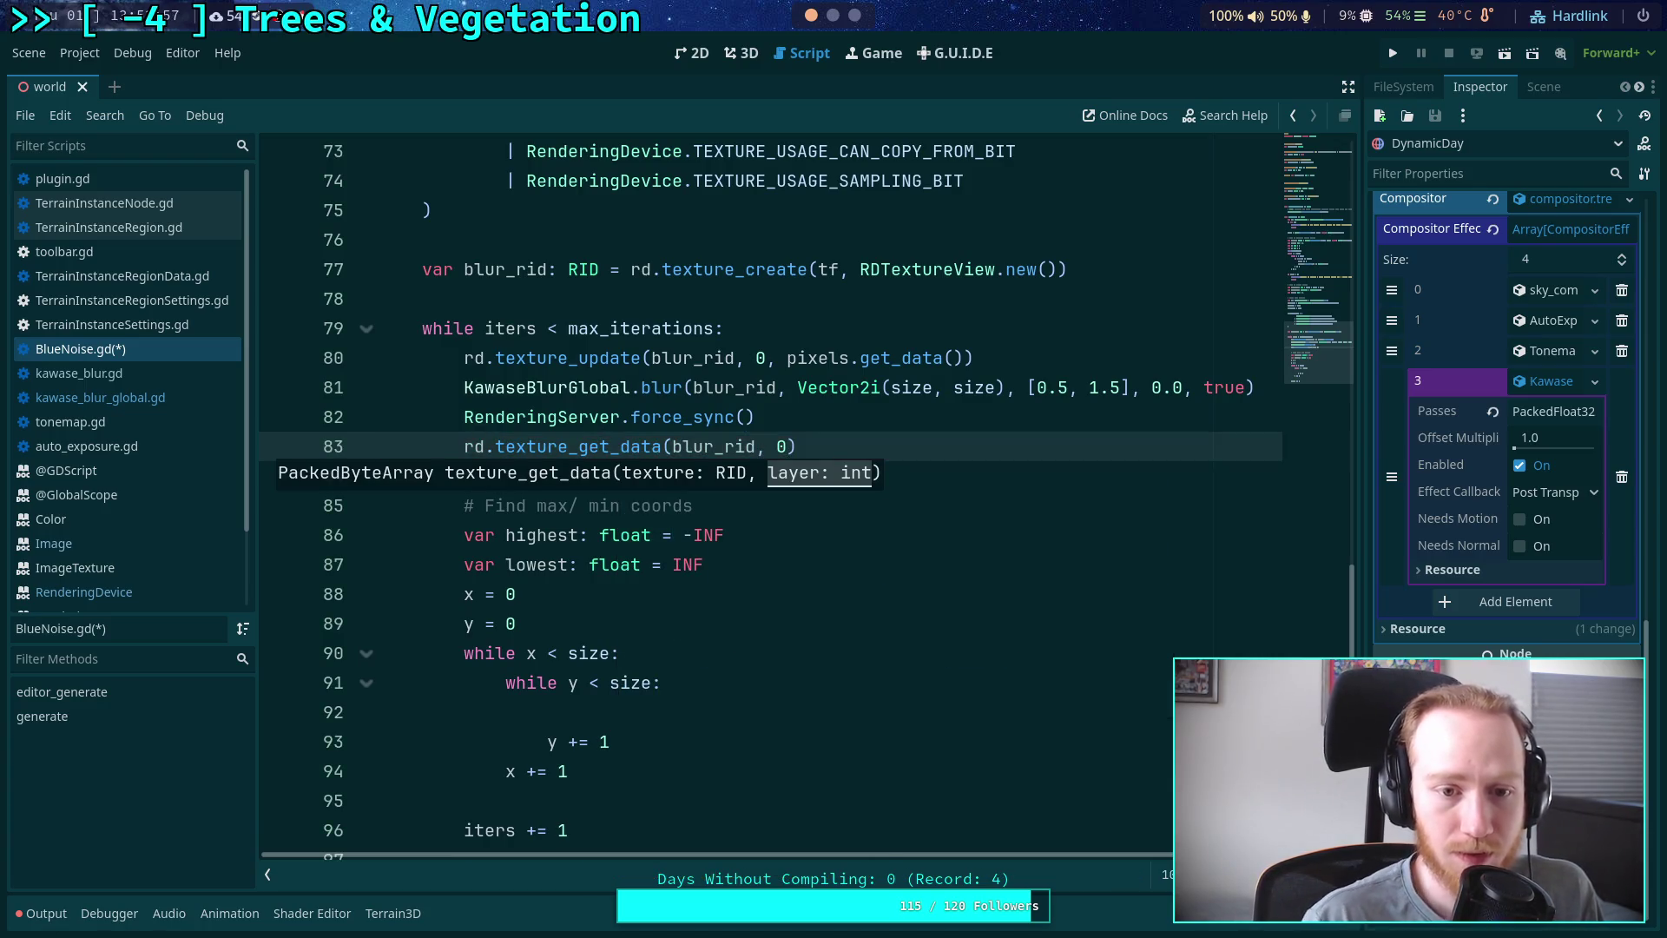
pyautogui.click(455, 437)
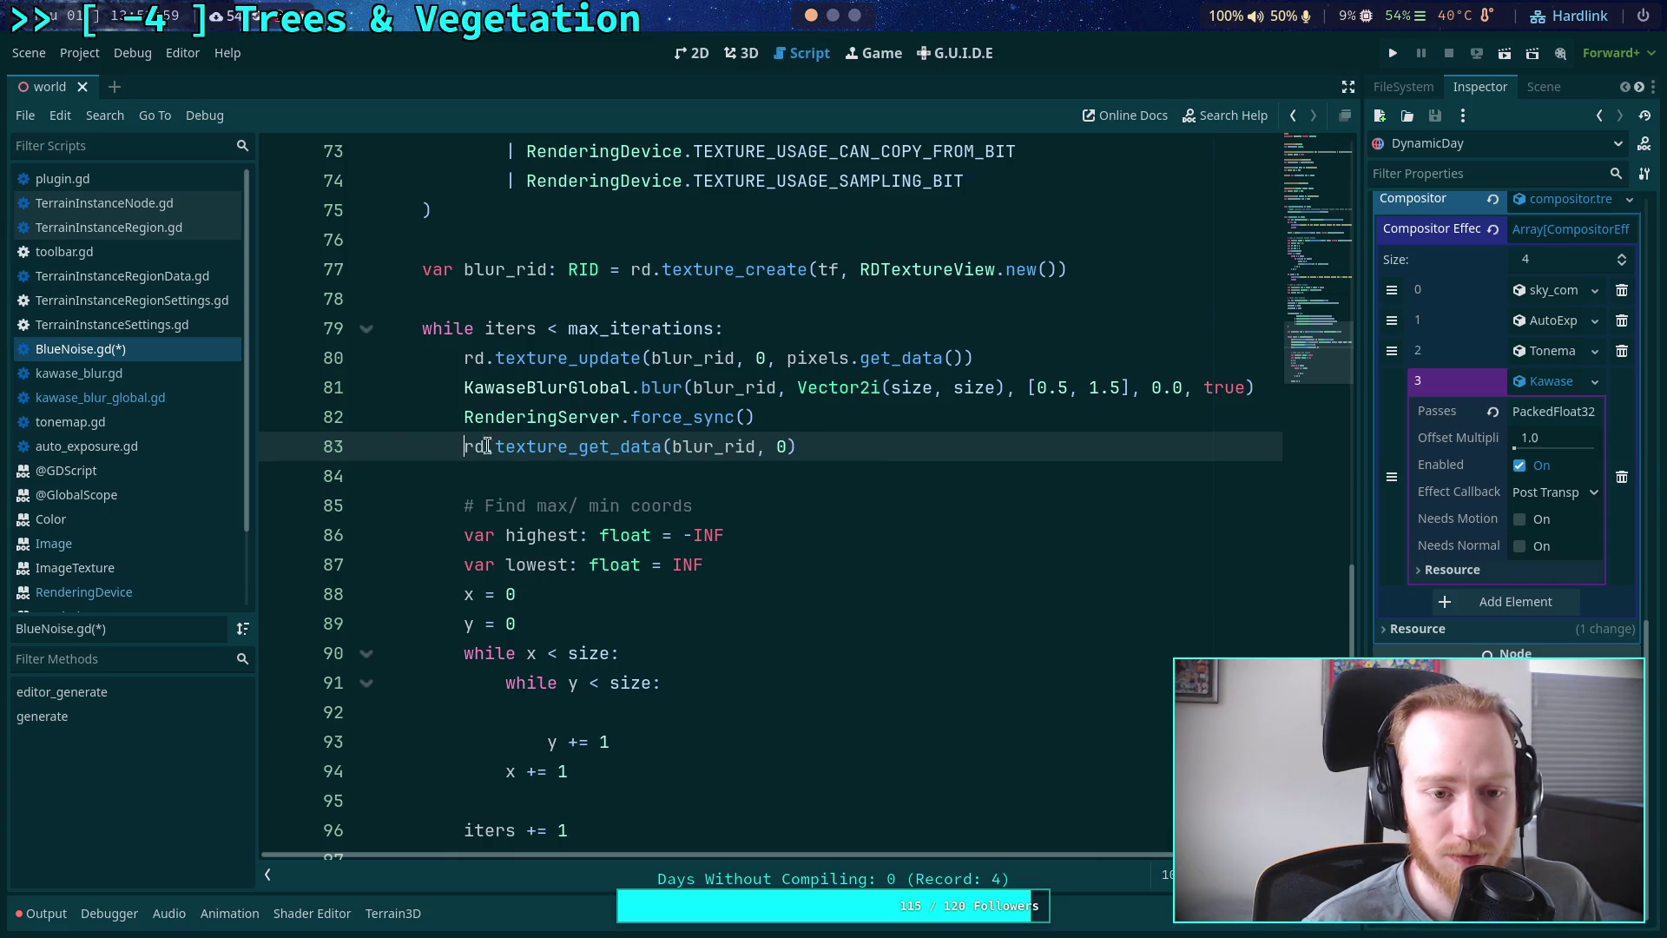
pyautogui.scroll(9, 746, 564)
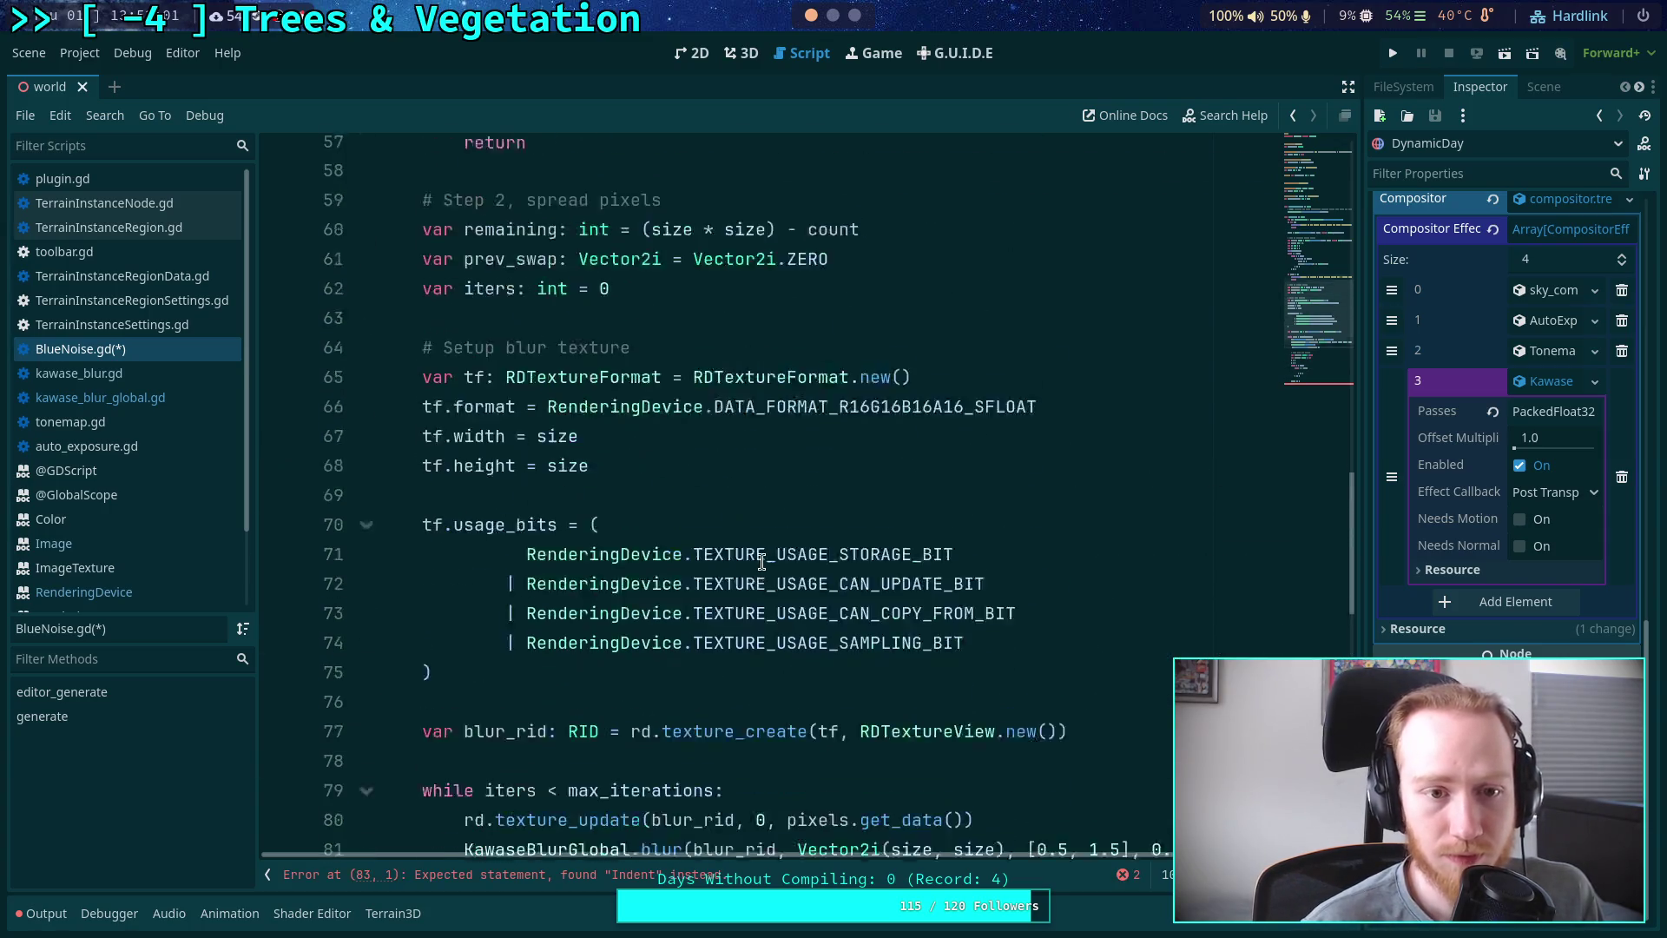
# Step: Start a 'var blur_img: Image = Image.create' declaration below the blur_rid line
pyautogui.scroll(3, 746, 565)
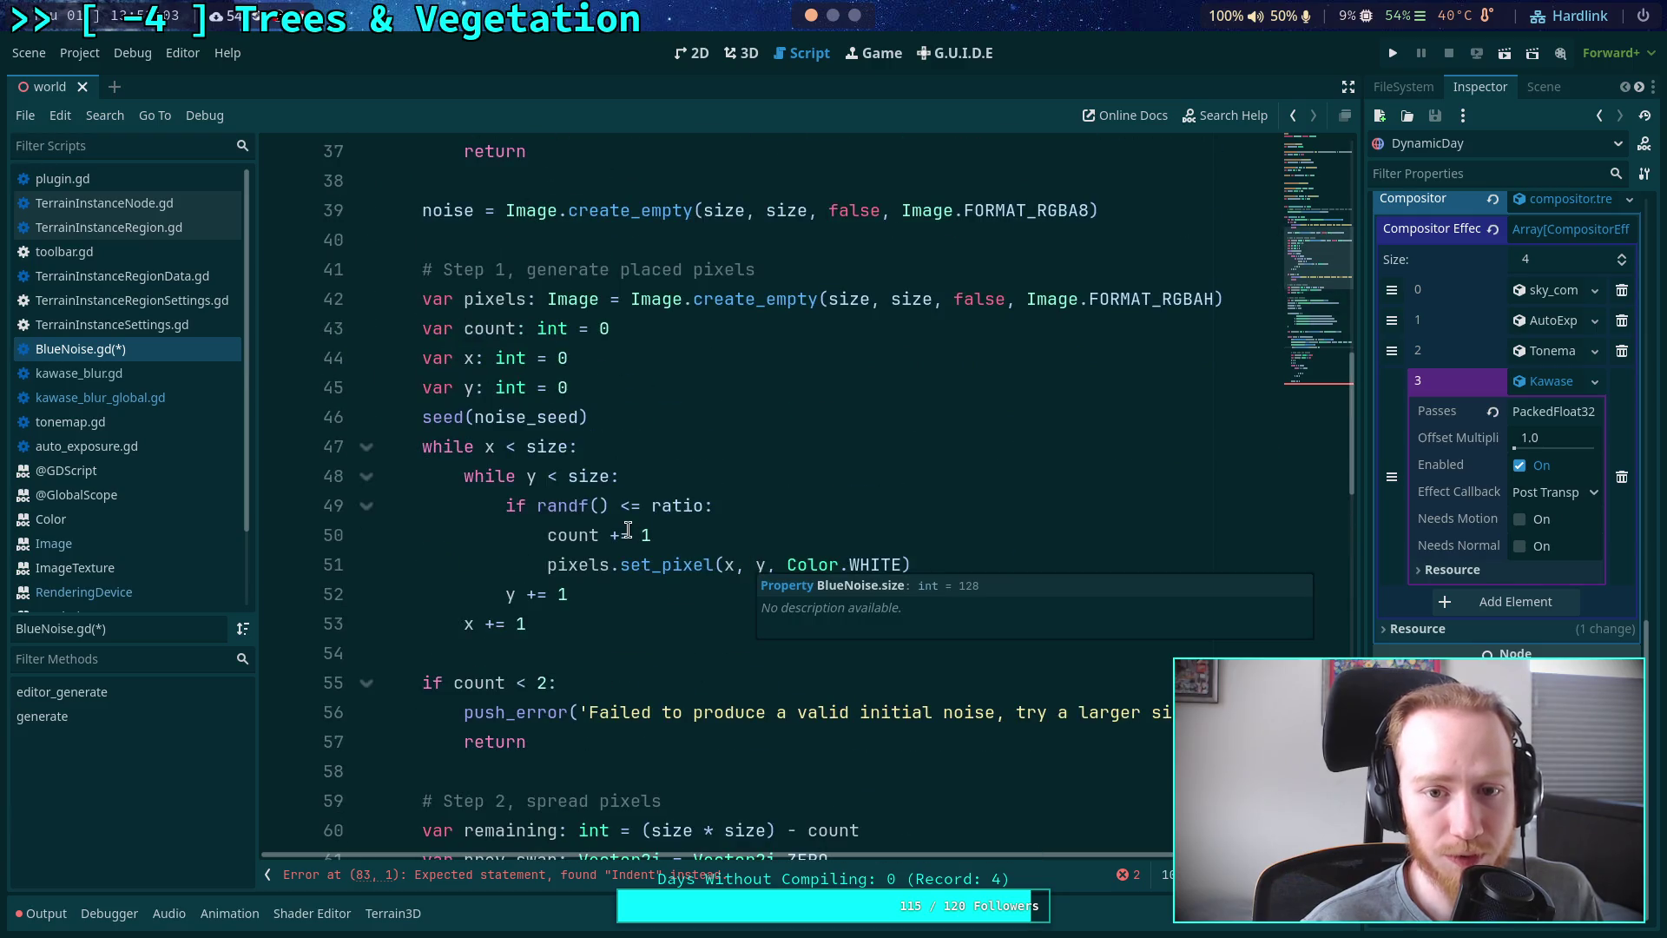
pyautogui.scroll(-10, 628, 529)
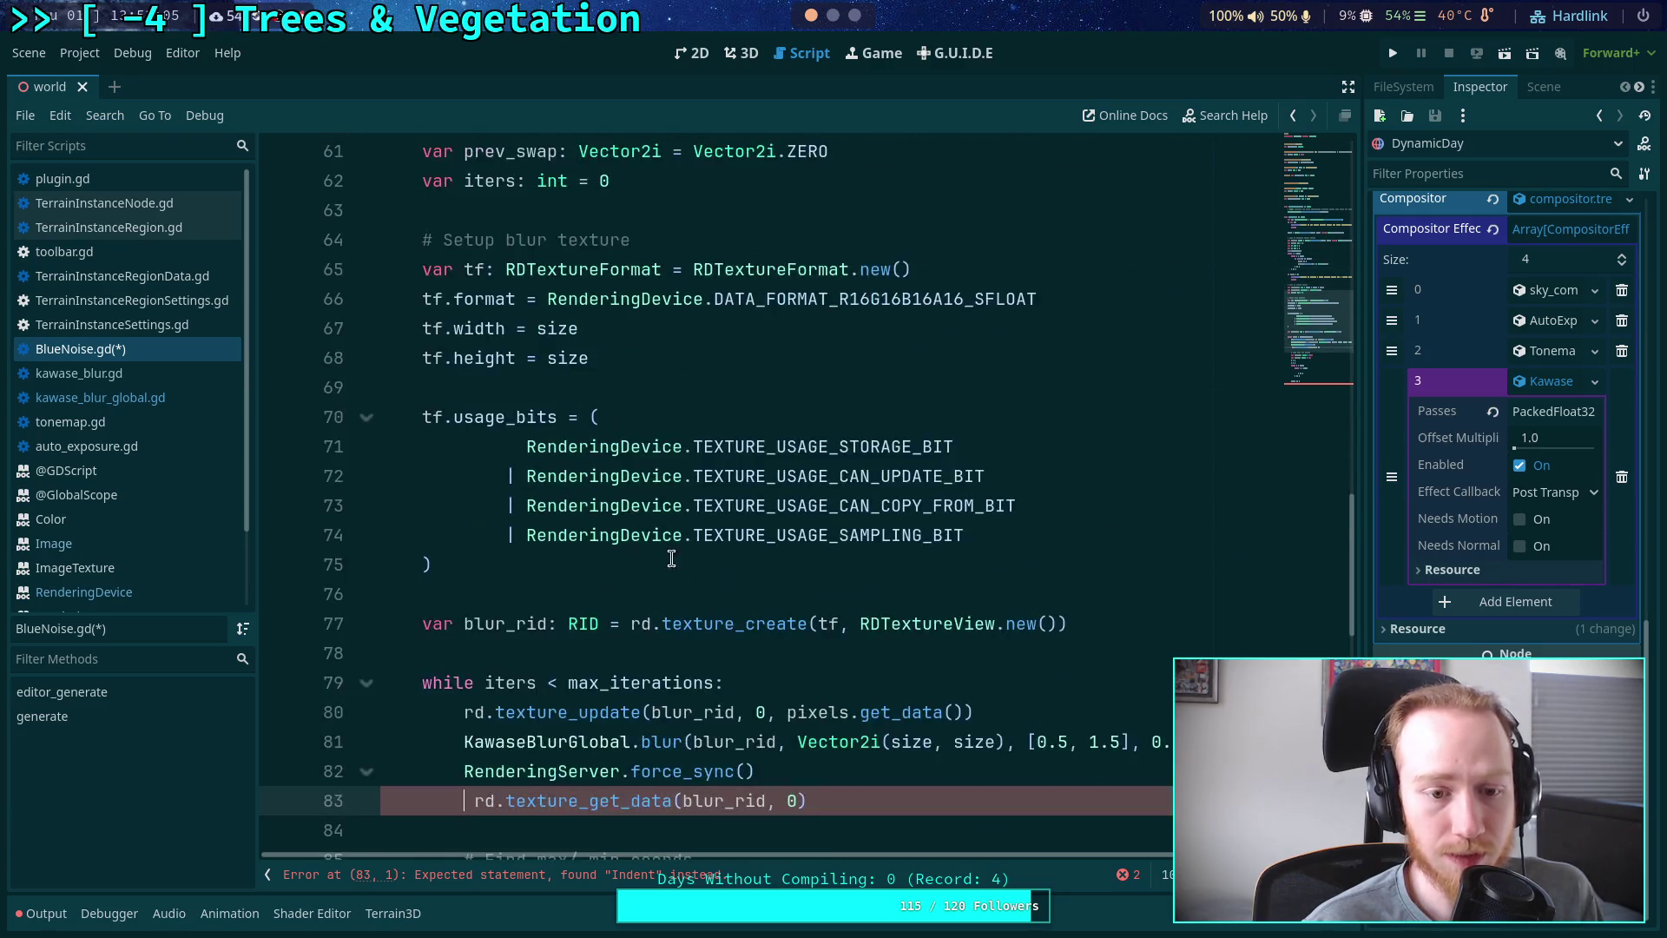
pyautogui.click(1155, 447)
pyautogui.press('Return')
pyautogui.write('var blur-')
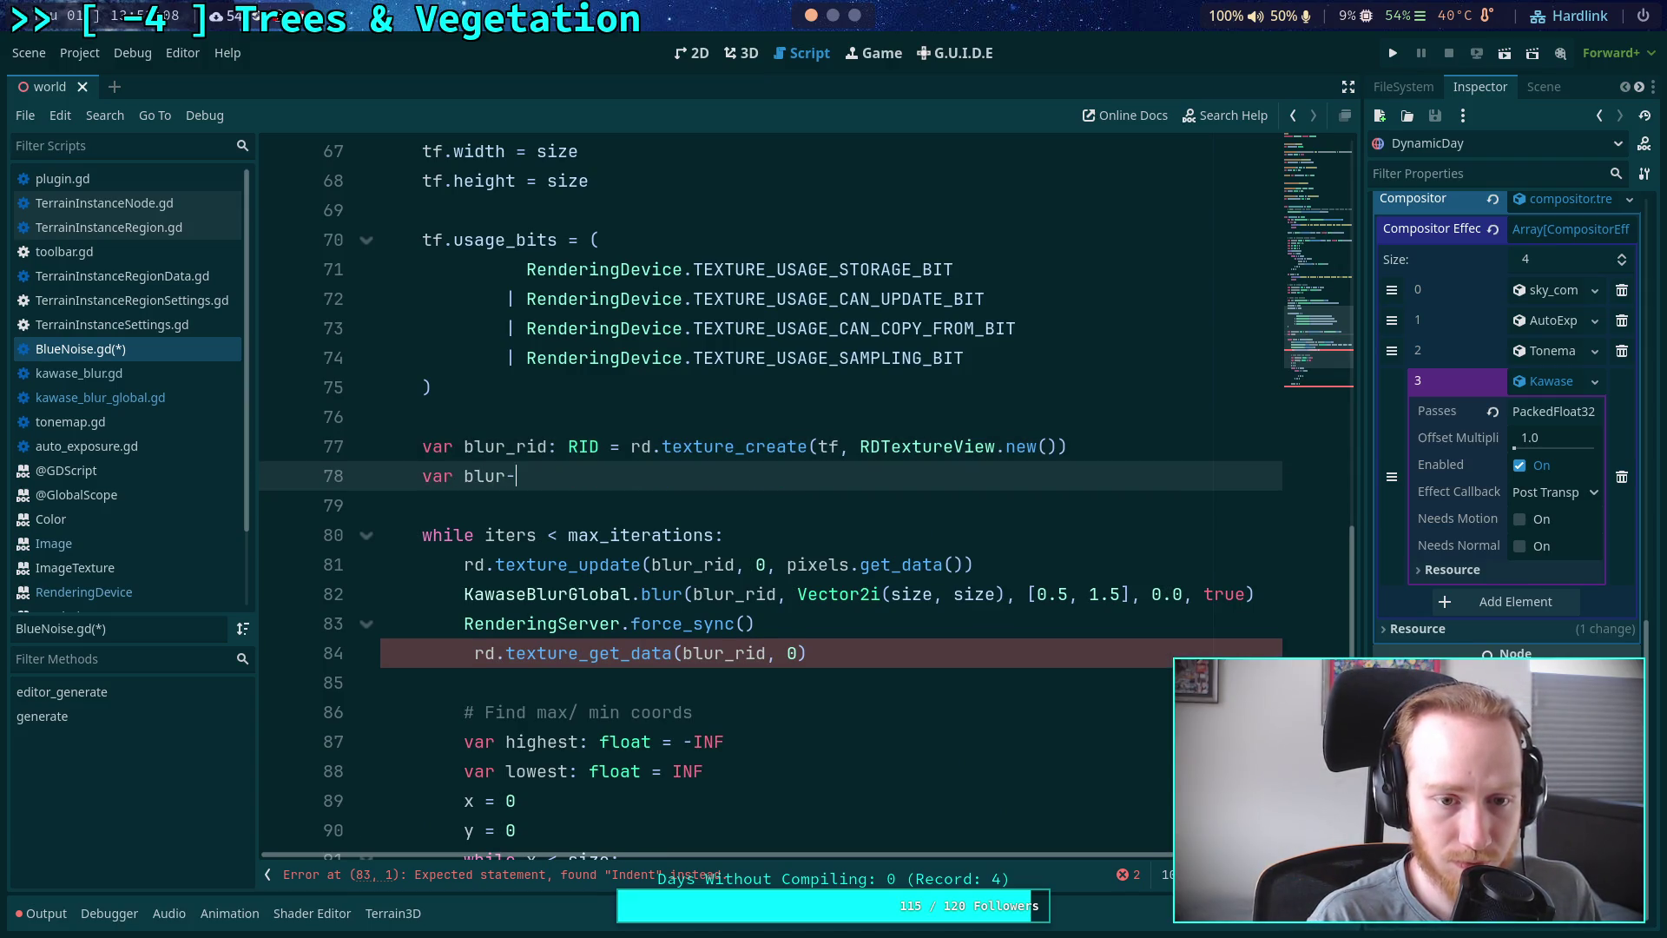
pyautogui.press('BackSpace')
pyautogui.write('_img: ')
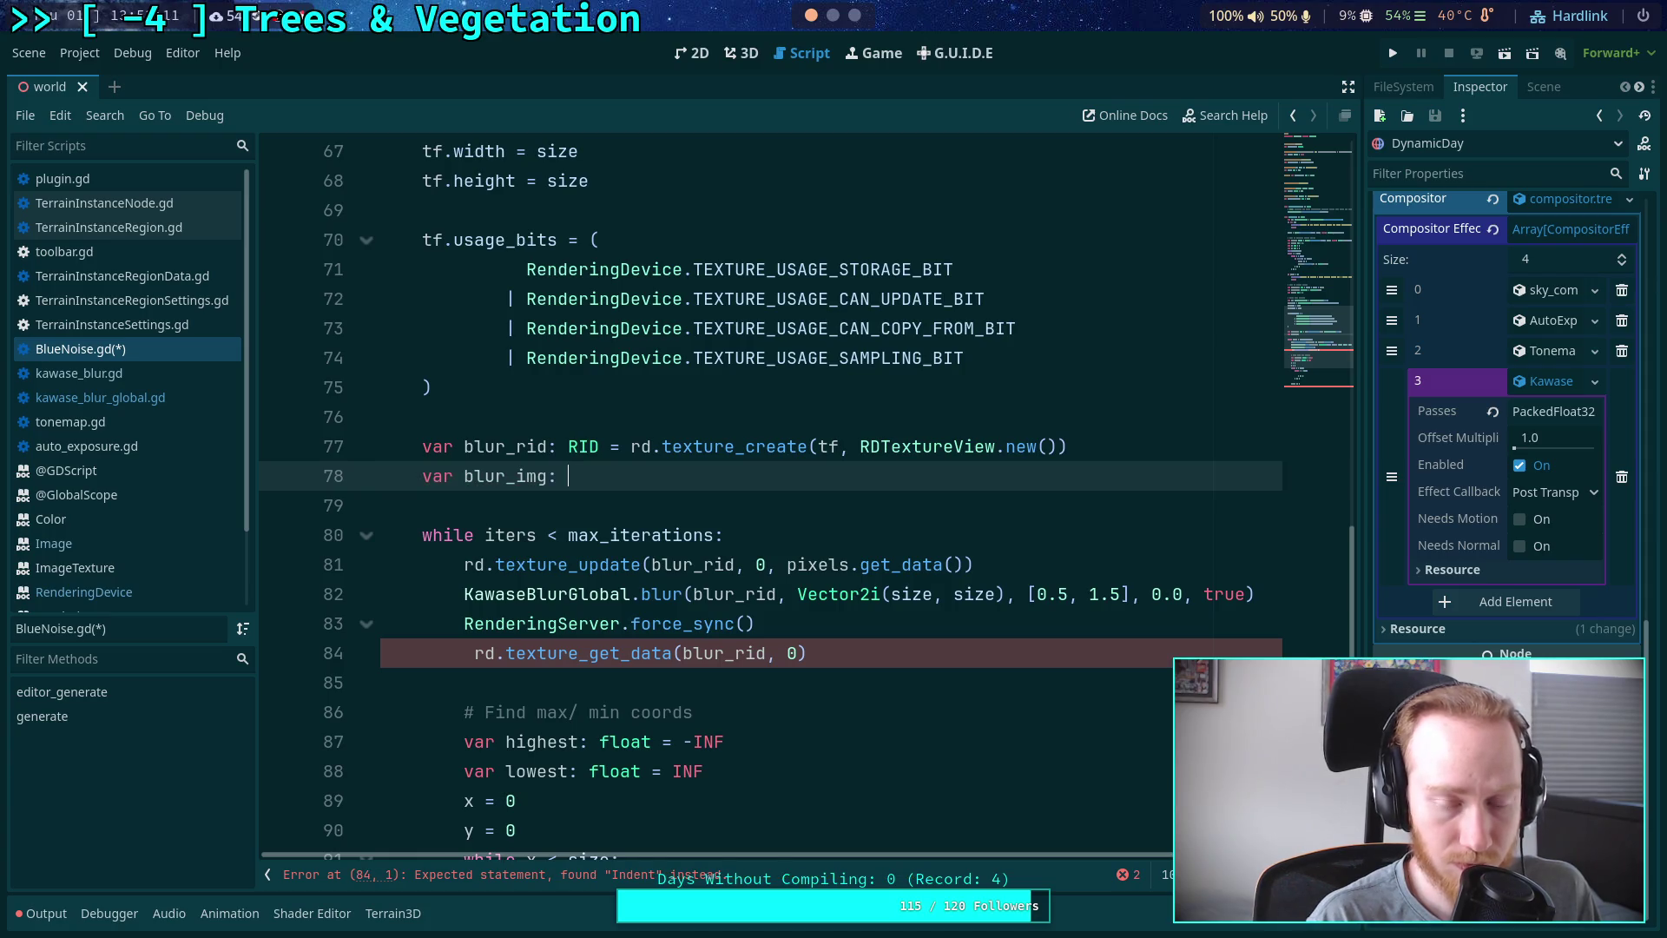
pyautogui.write('Image = Image.')
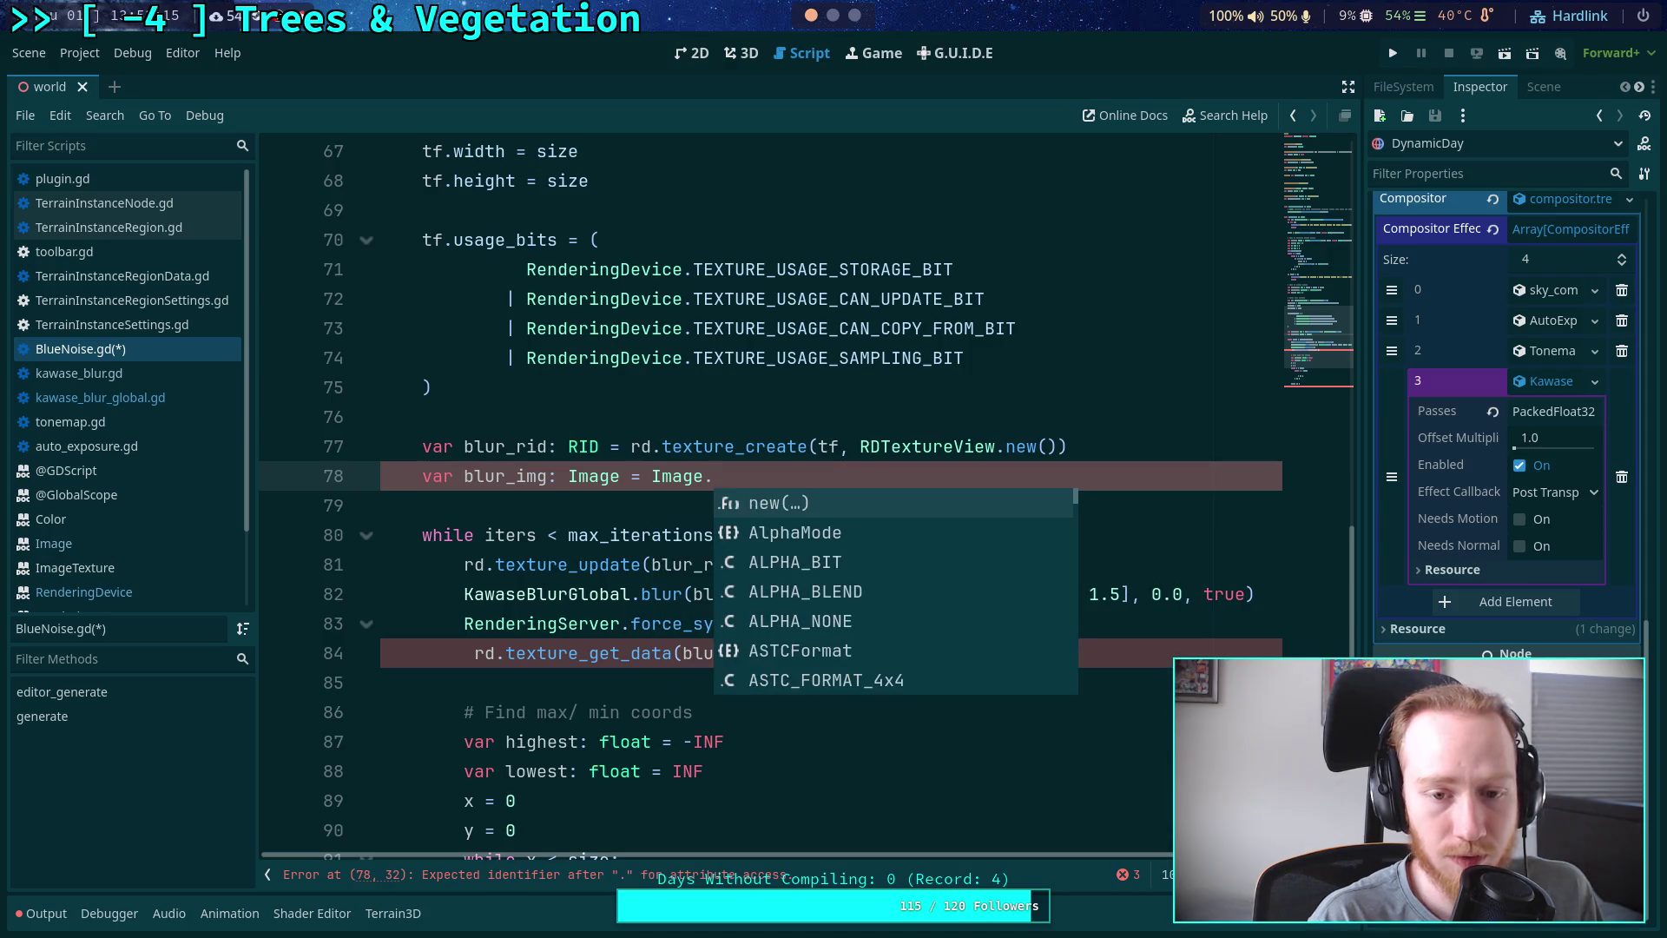
pyautogui.write('cr')
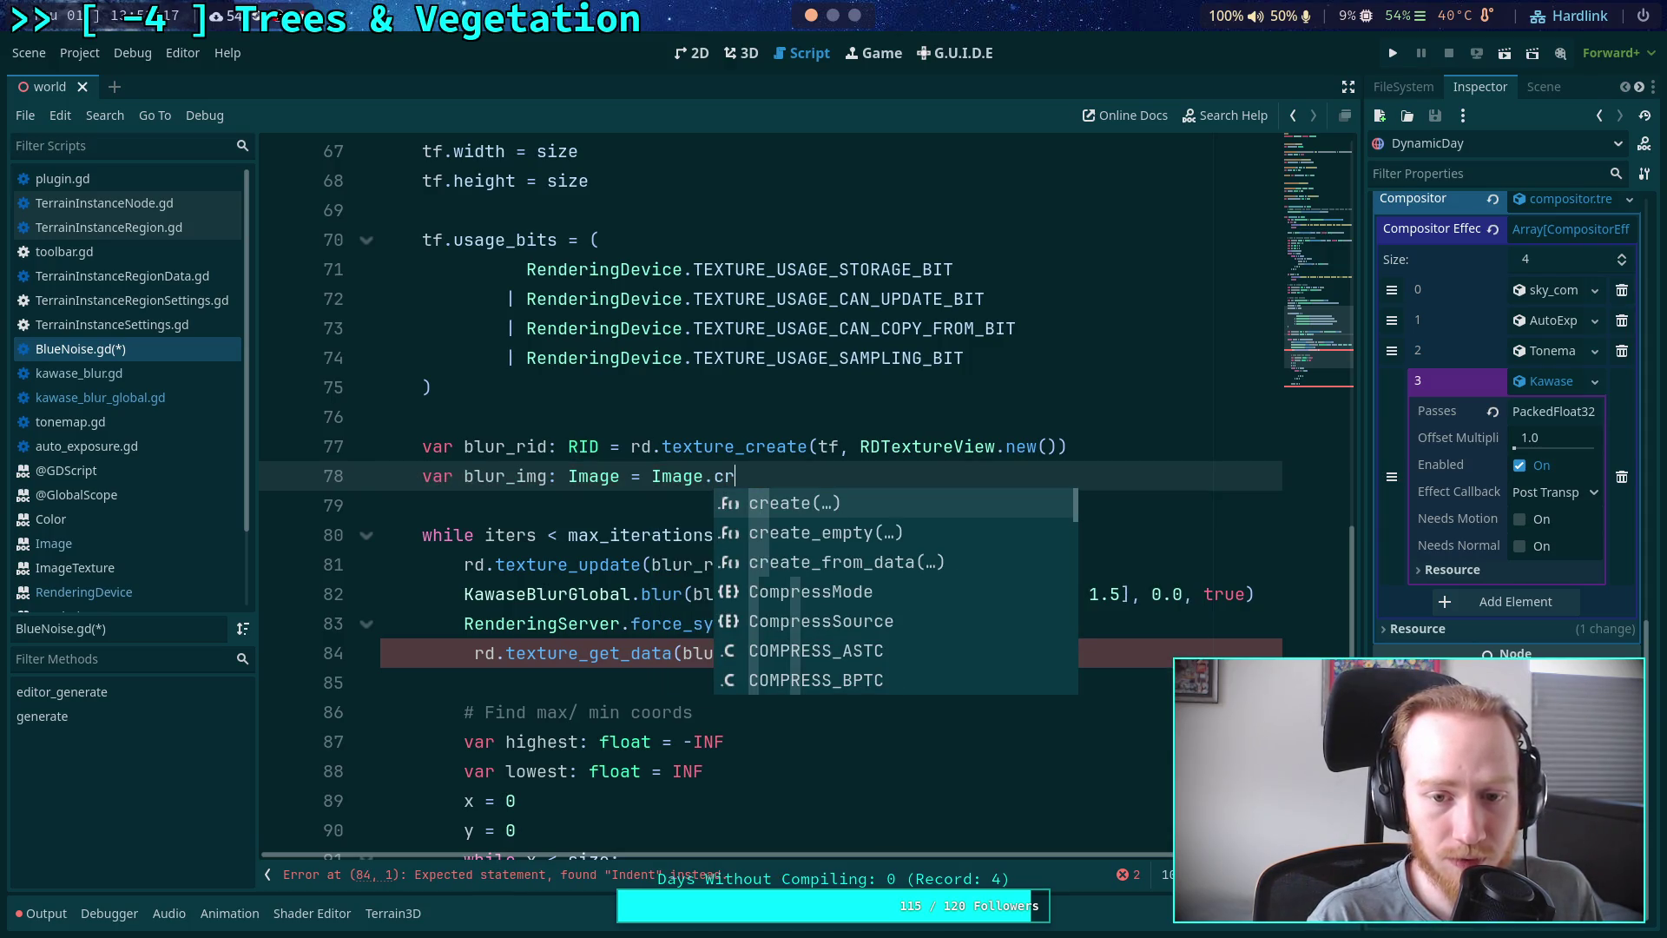
pyautogui.press('Return')
# Step: Pass size, size, false and Image.FORMAT_RGBAH as the Image.create arguments
pyautogui.write('size, ')
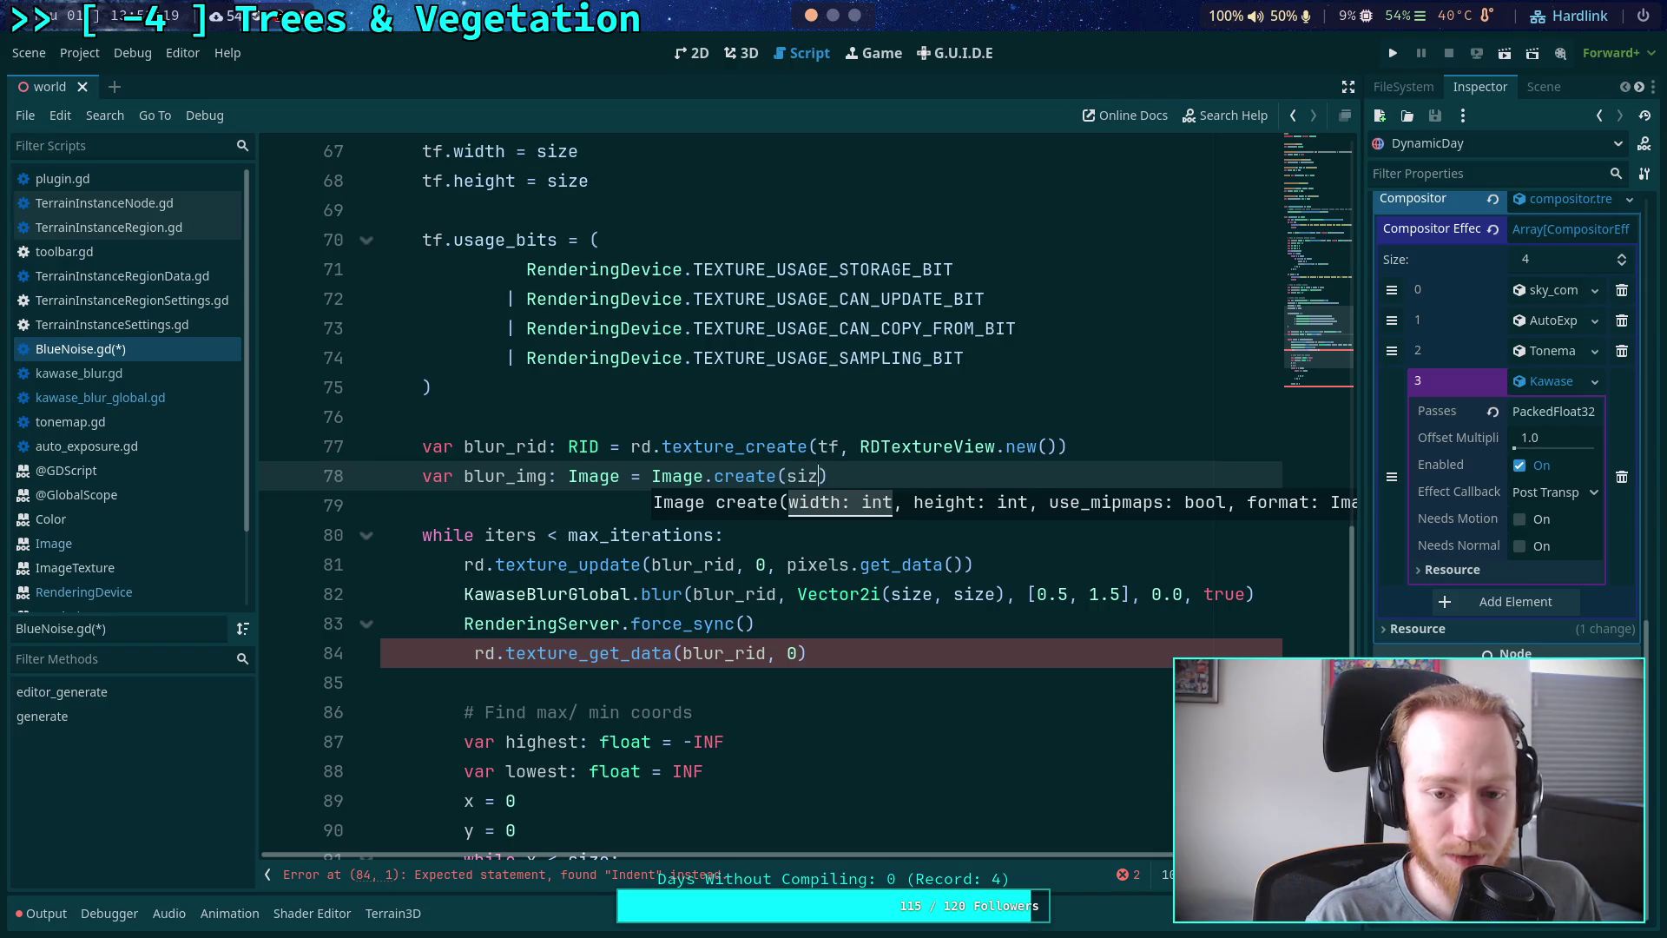
pyautogui.write('size, f')
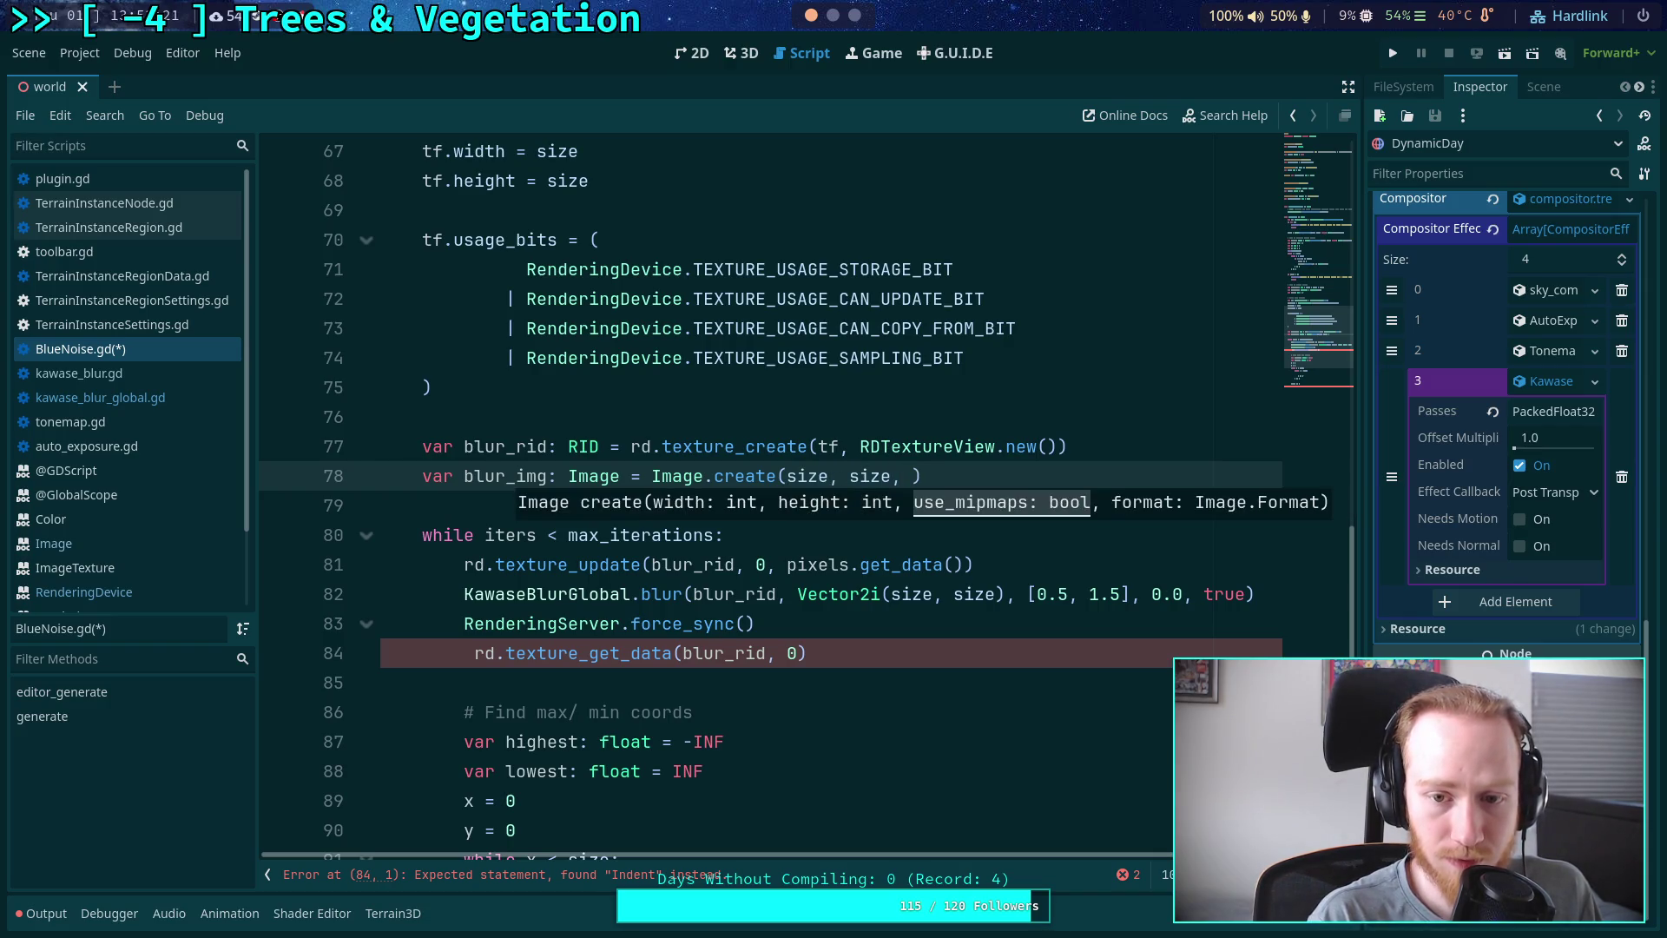
pyautogui.write('alse,')
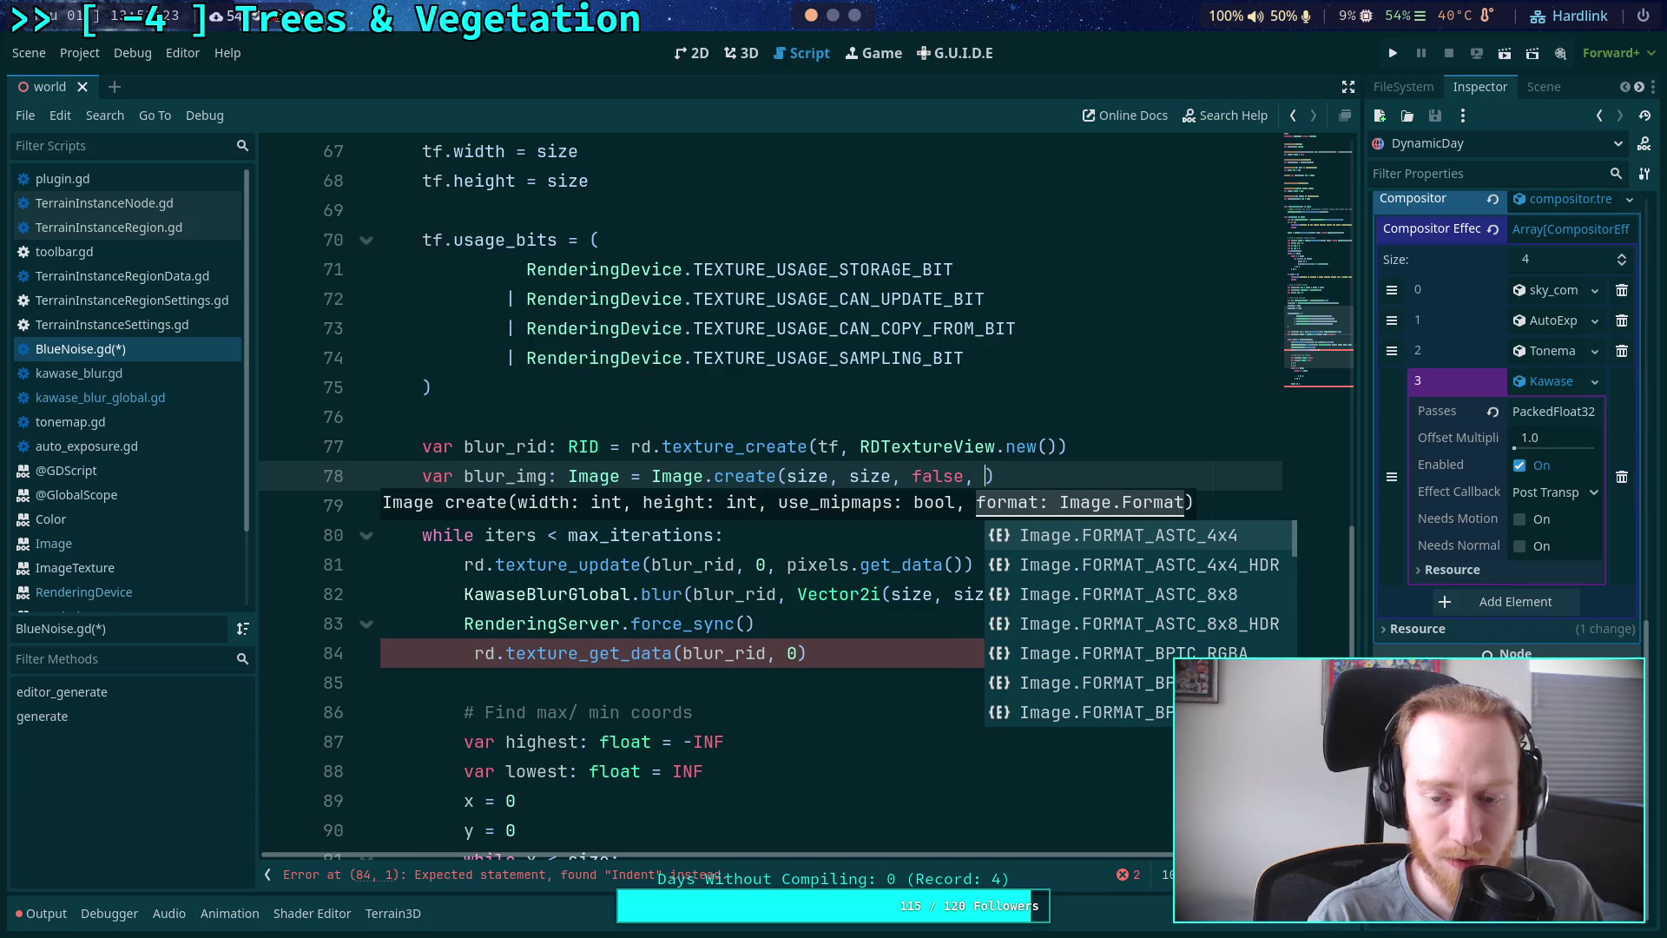
pyautogui.press('Down')
pyautogui.press('Down')
pyautogui.press('Down')
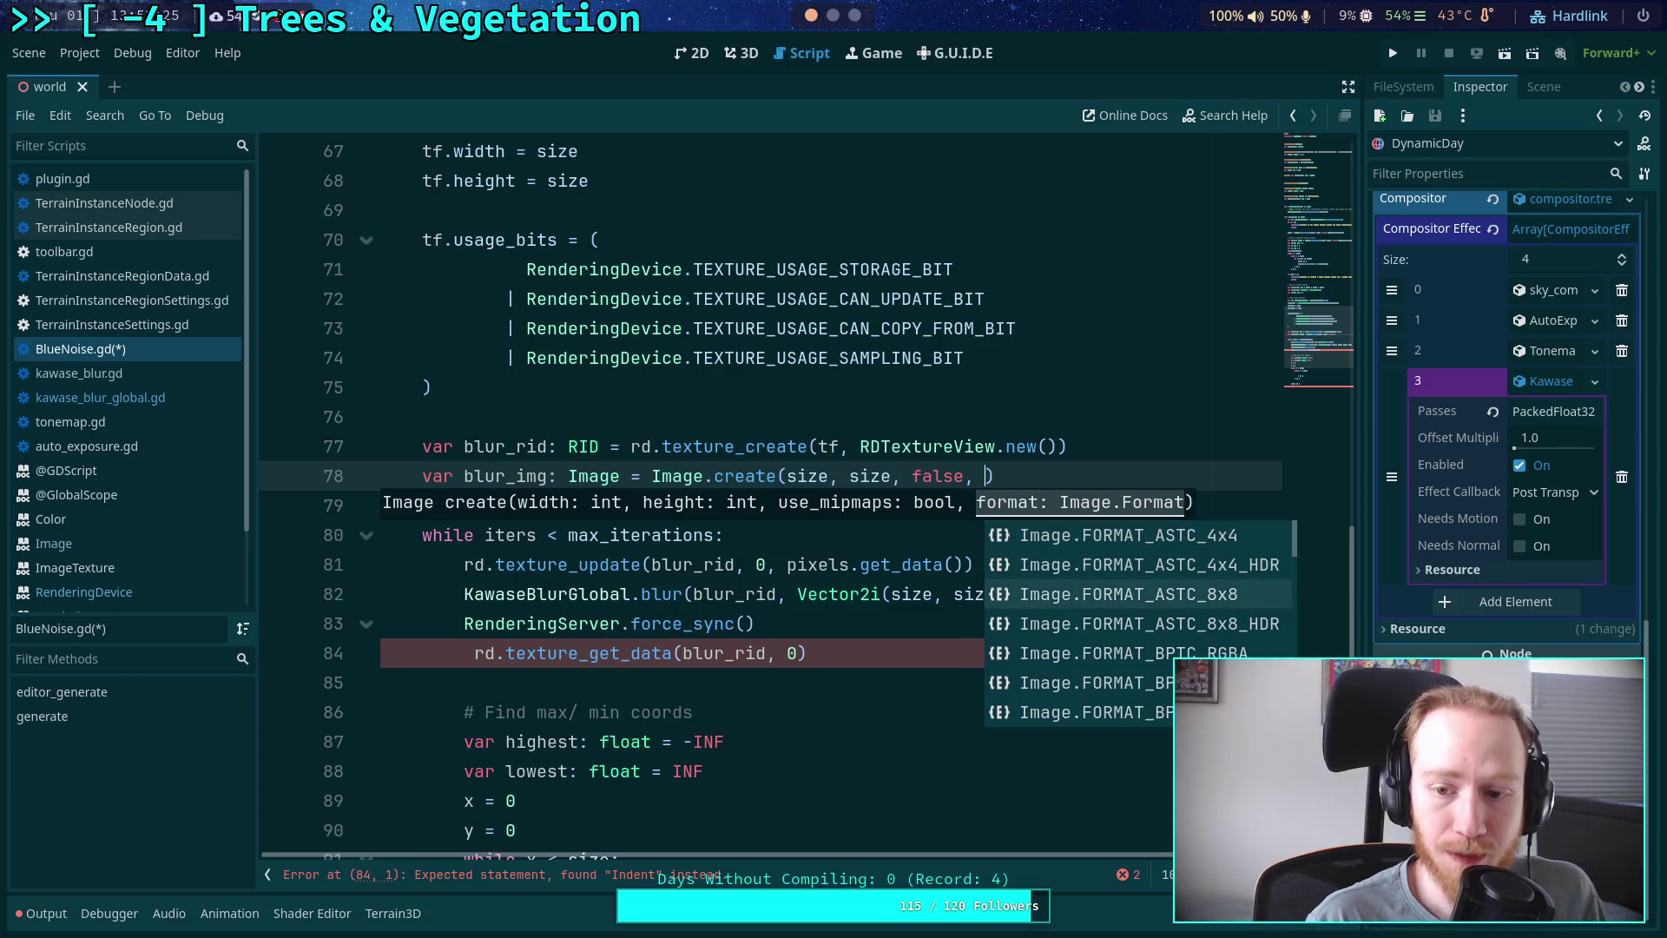
pyautogui.press('Down')
pyautogui.press('Down')
pyautogui.press('Down')
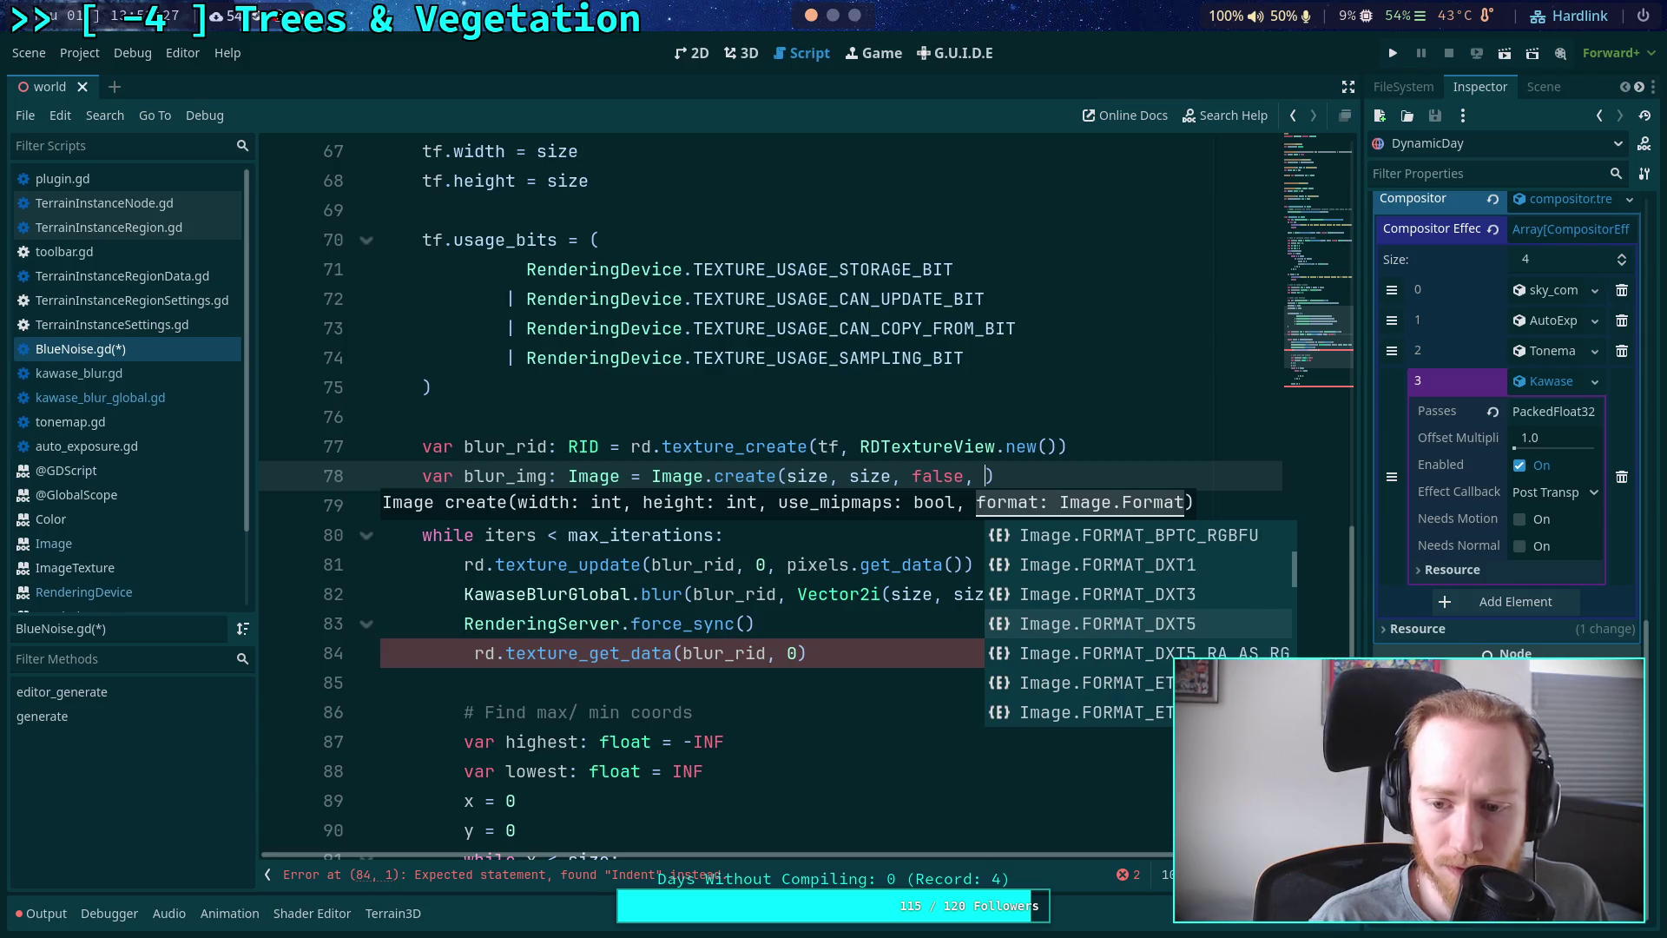
pyautogui.press('Down')
pyautogui.press('Down')
pyautogui.press('Down')
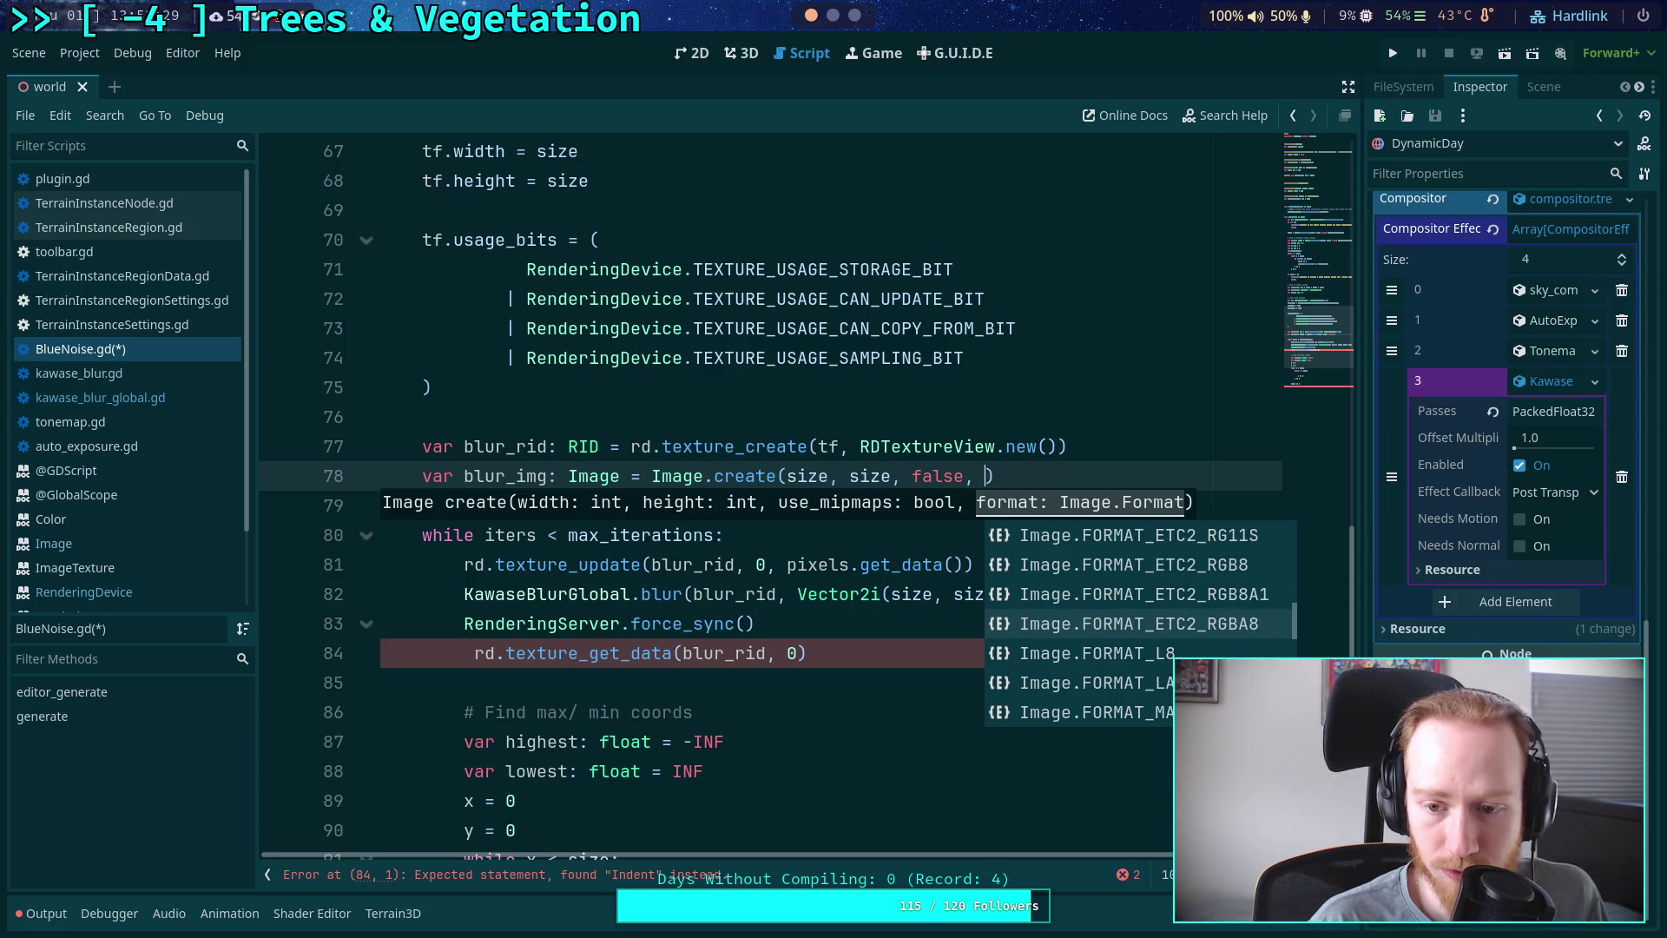
pyautogui.press('Down')
pyautogui.press('Down')
pyautogui.press('Down')
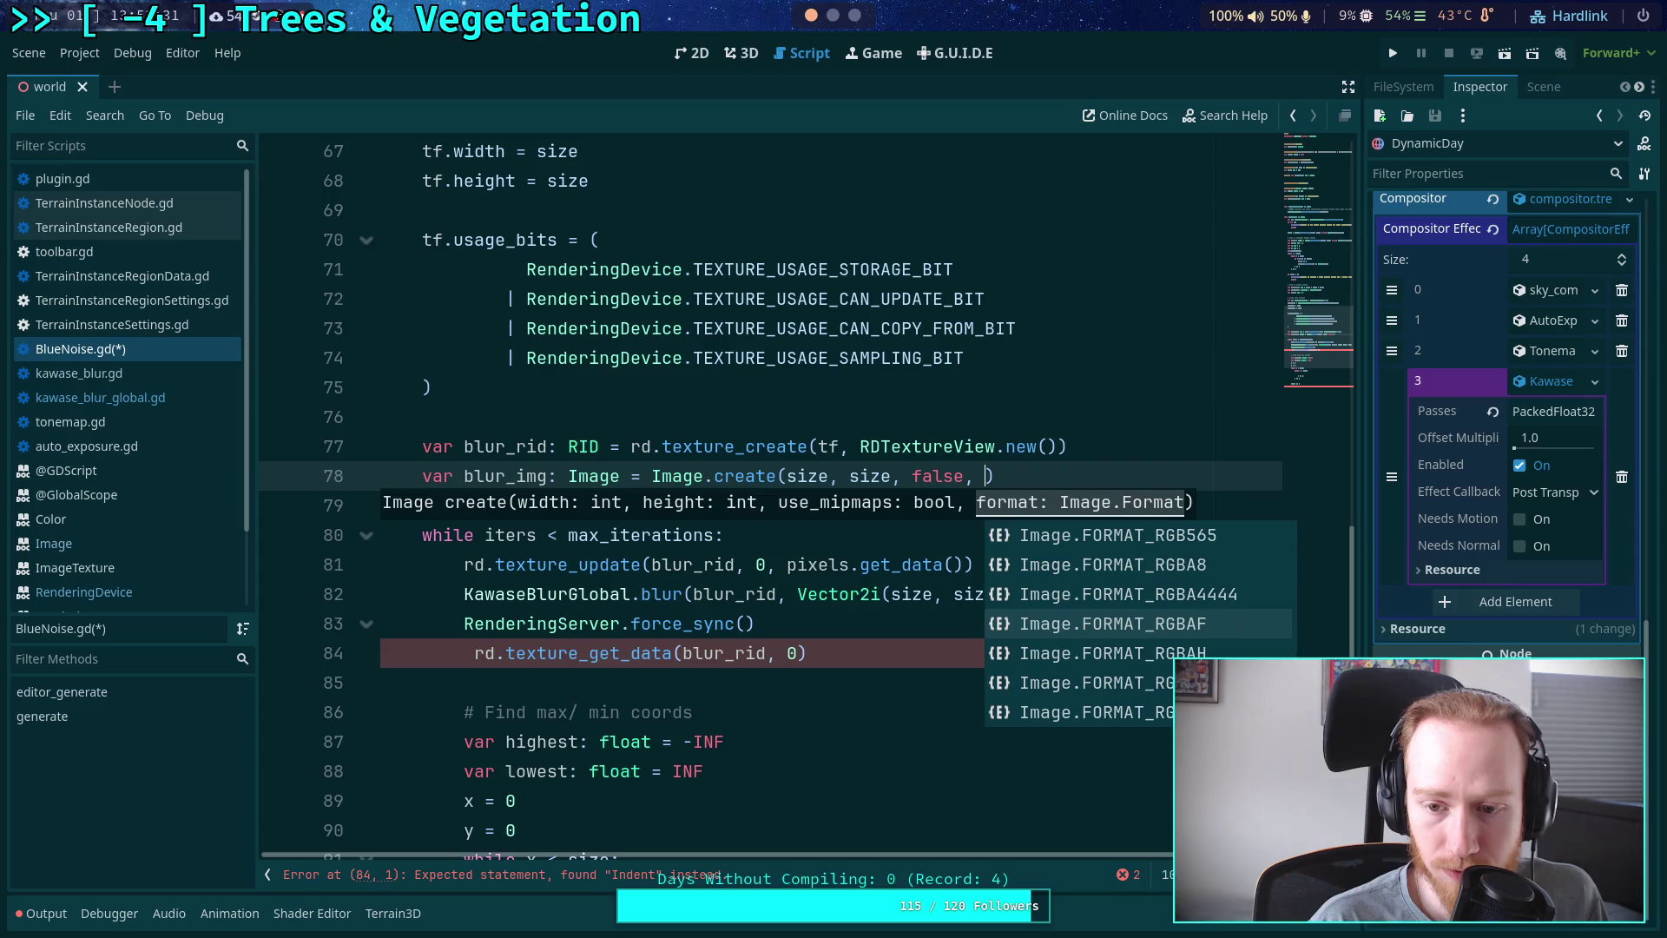
pyautogui.press('Return')
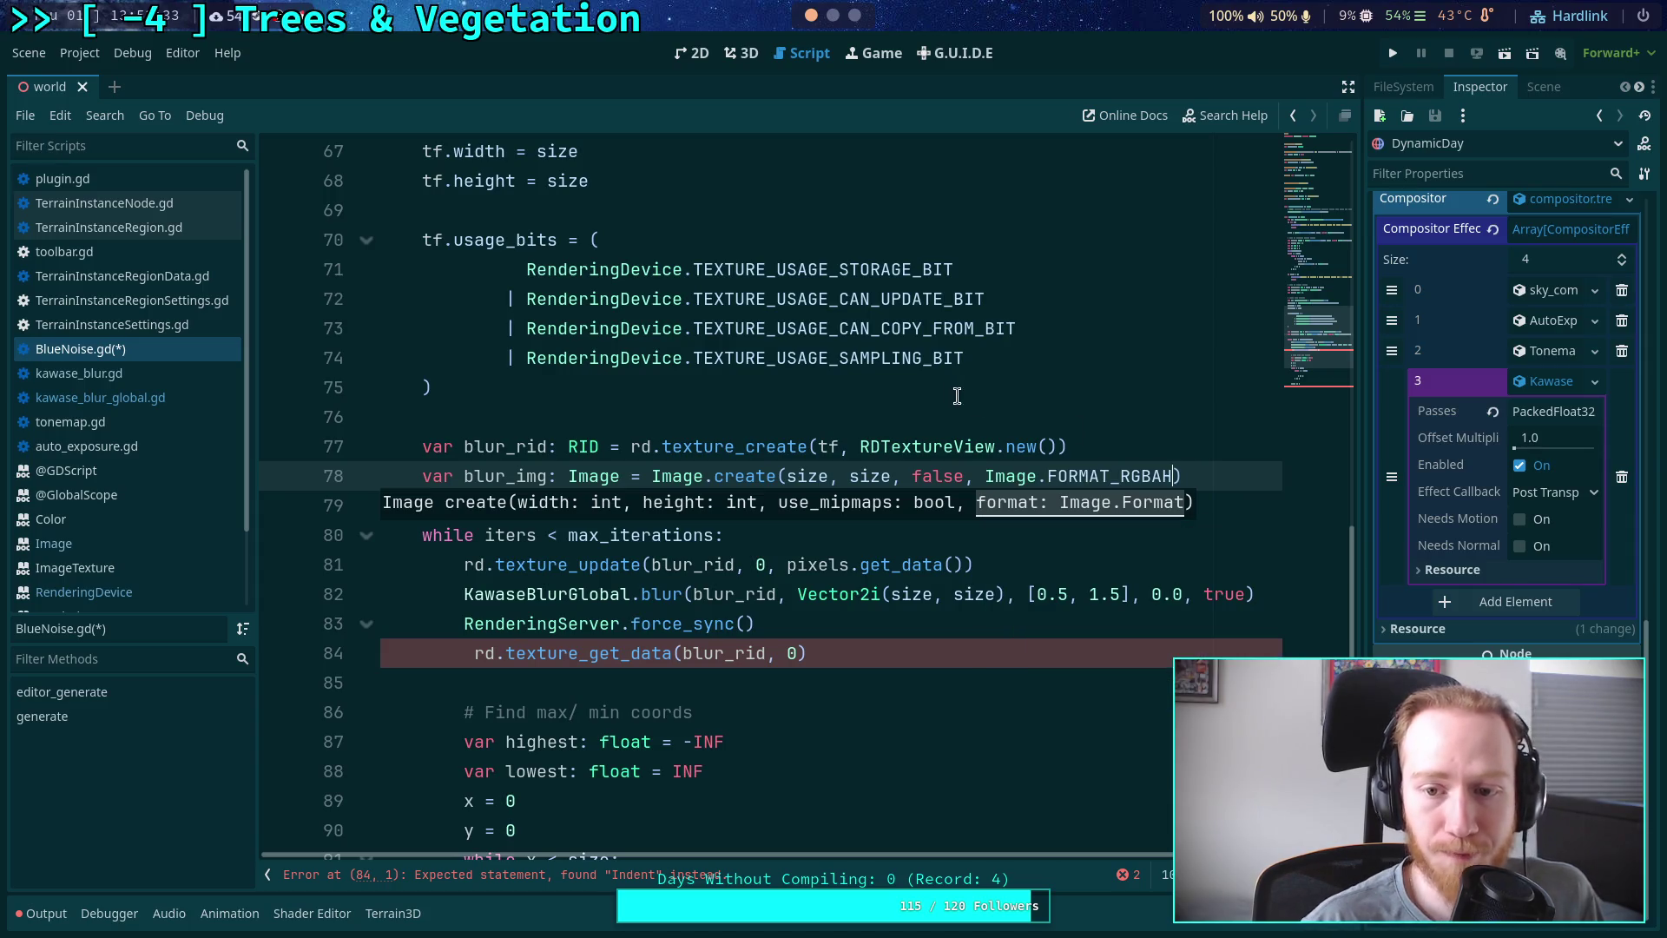
pyautogui.press('Down')
pyautogui.press('Down')
pyautogui.press('Down')
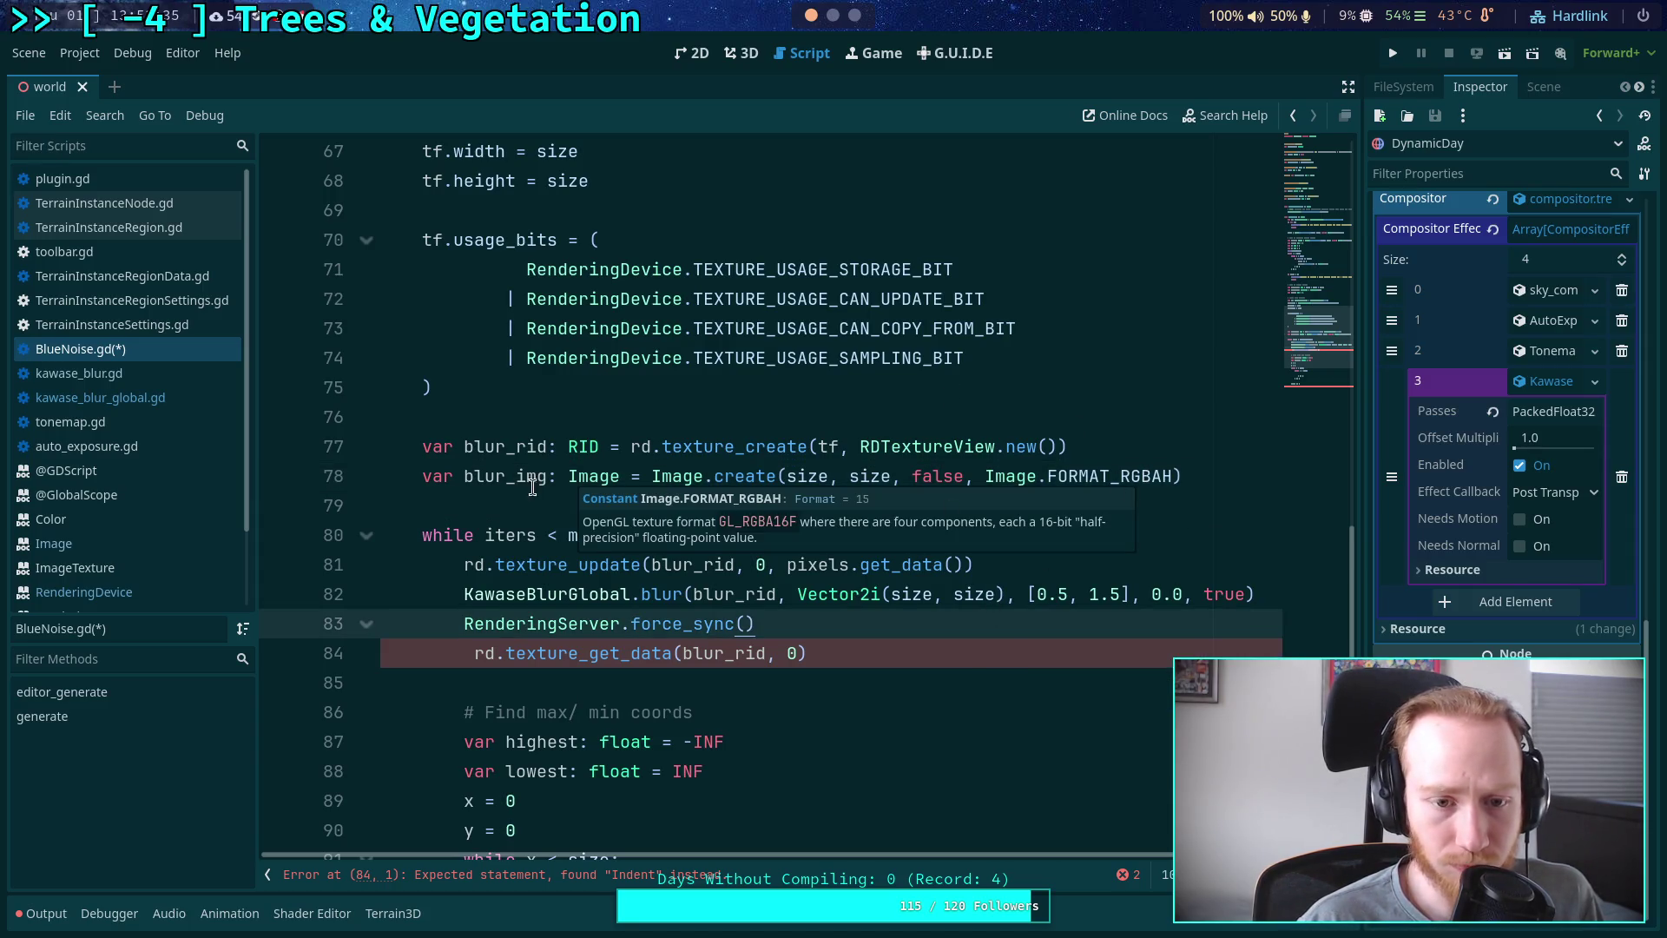
pyautogui.scroll(-1, 551, 540)
pyautogui.click(464, 563)
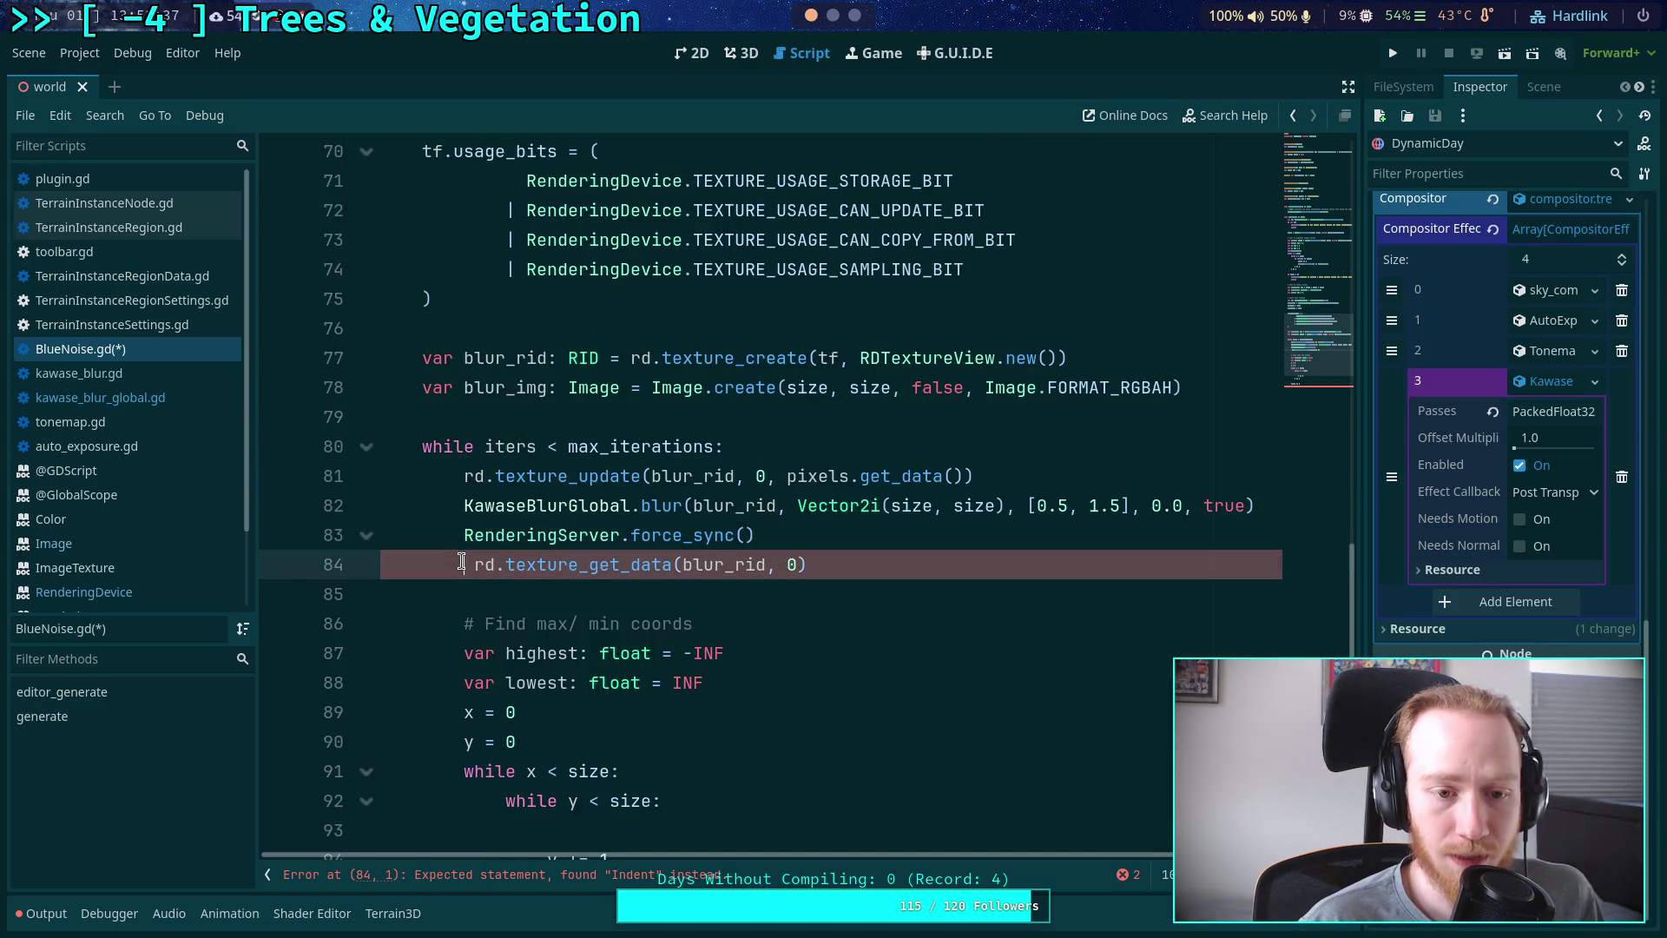
# Step: Start a blur_img.set_data call and change the blur_img declaration to Image.new()
pyautogui.write('blur_img. ')
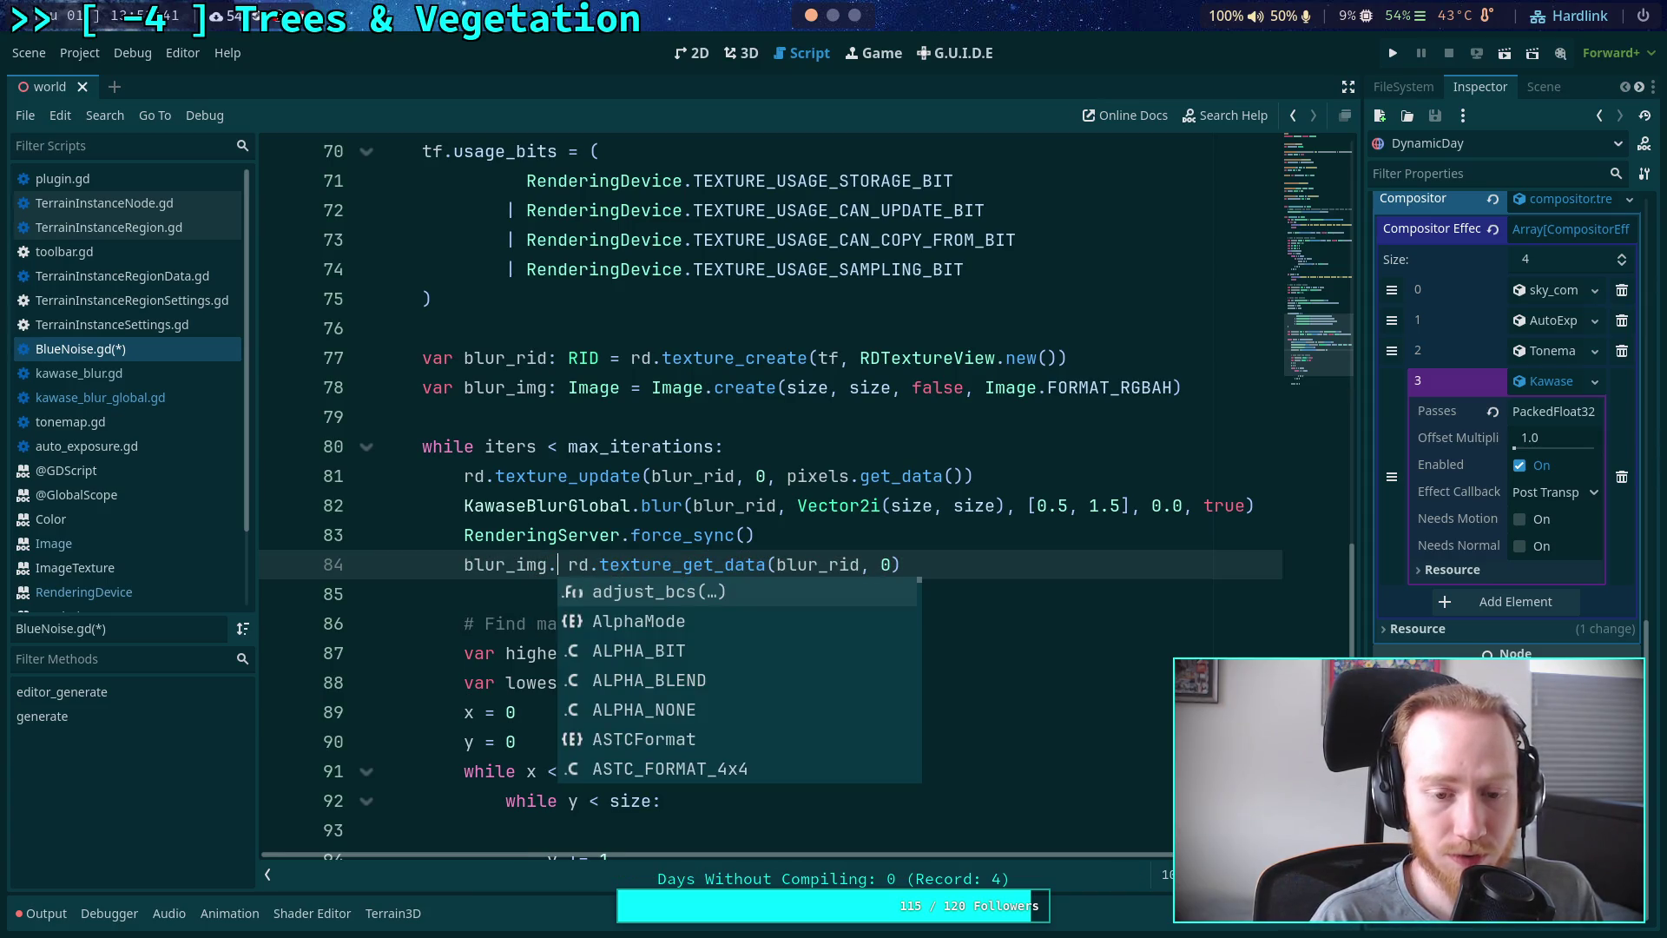
pyautogui.write('set')
pyautogui.press('Return')
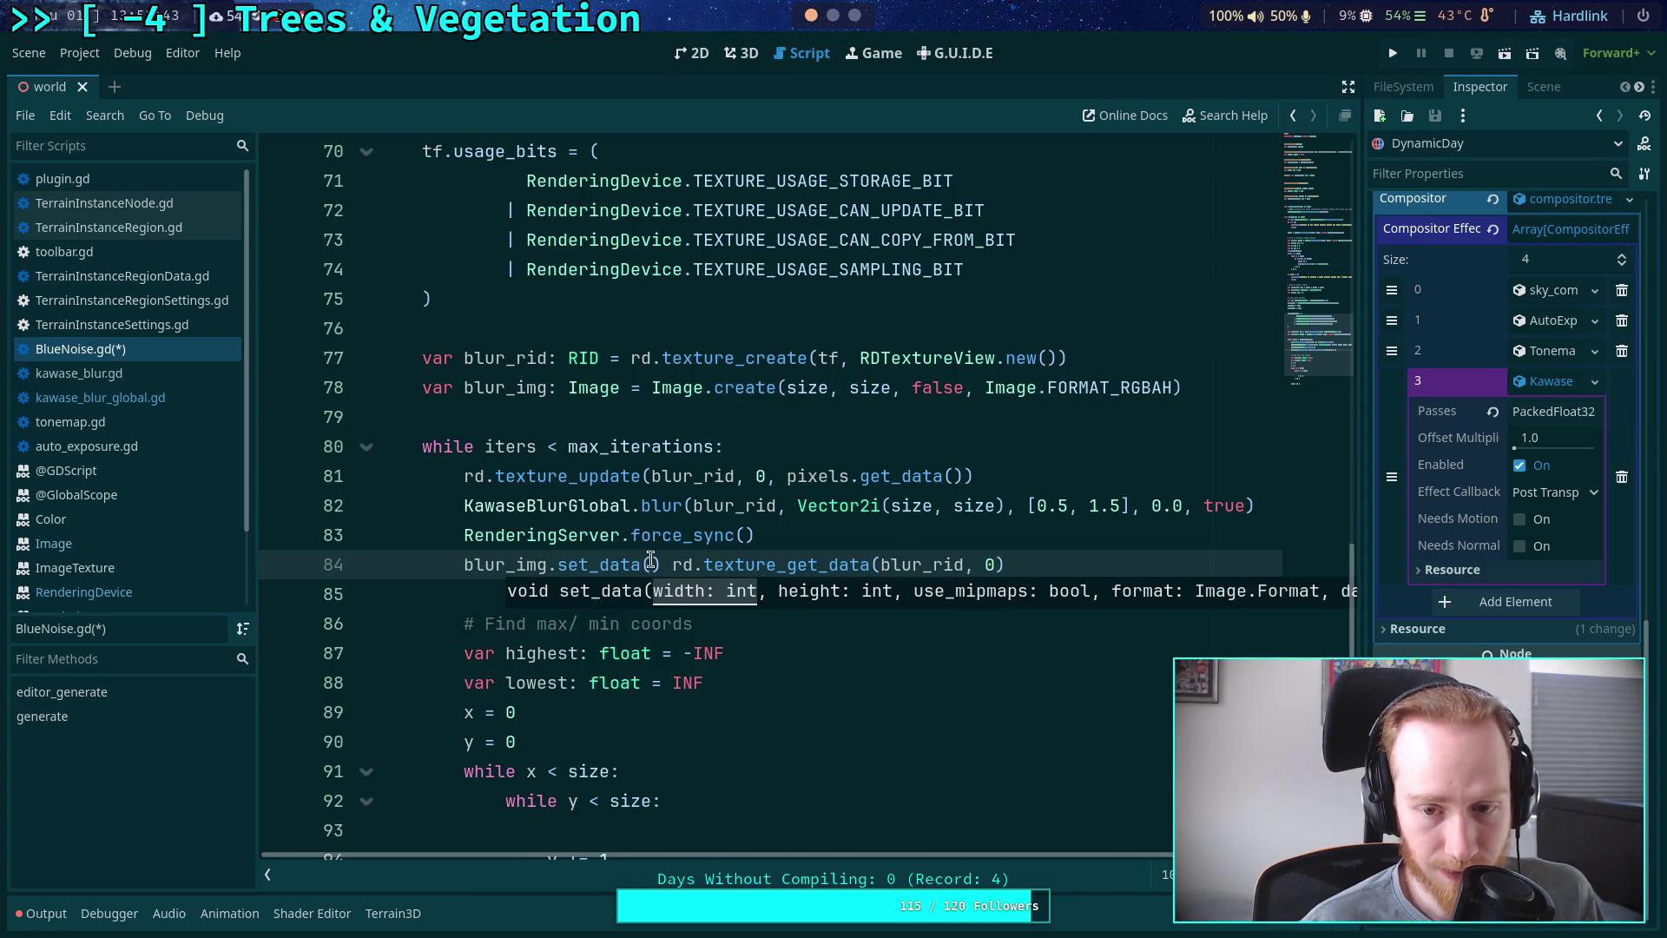
pyautogui.moveTo(616, 565)
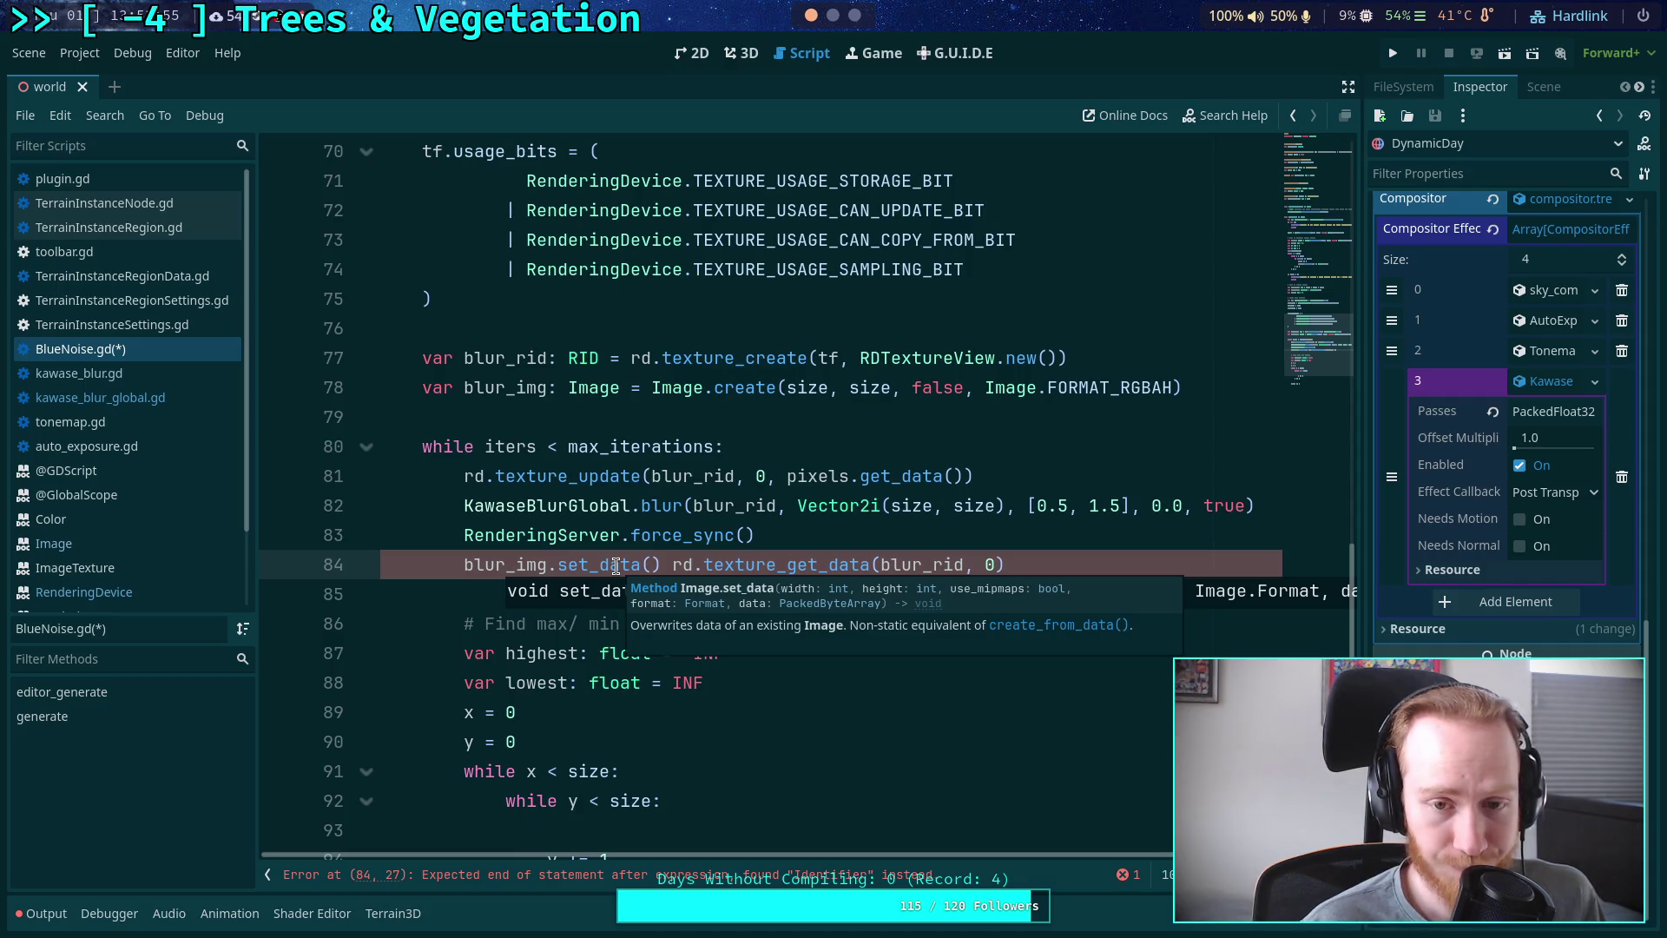
pyautogui.moveTo(714, 387); pyautogui.dragTo(1223, 380)
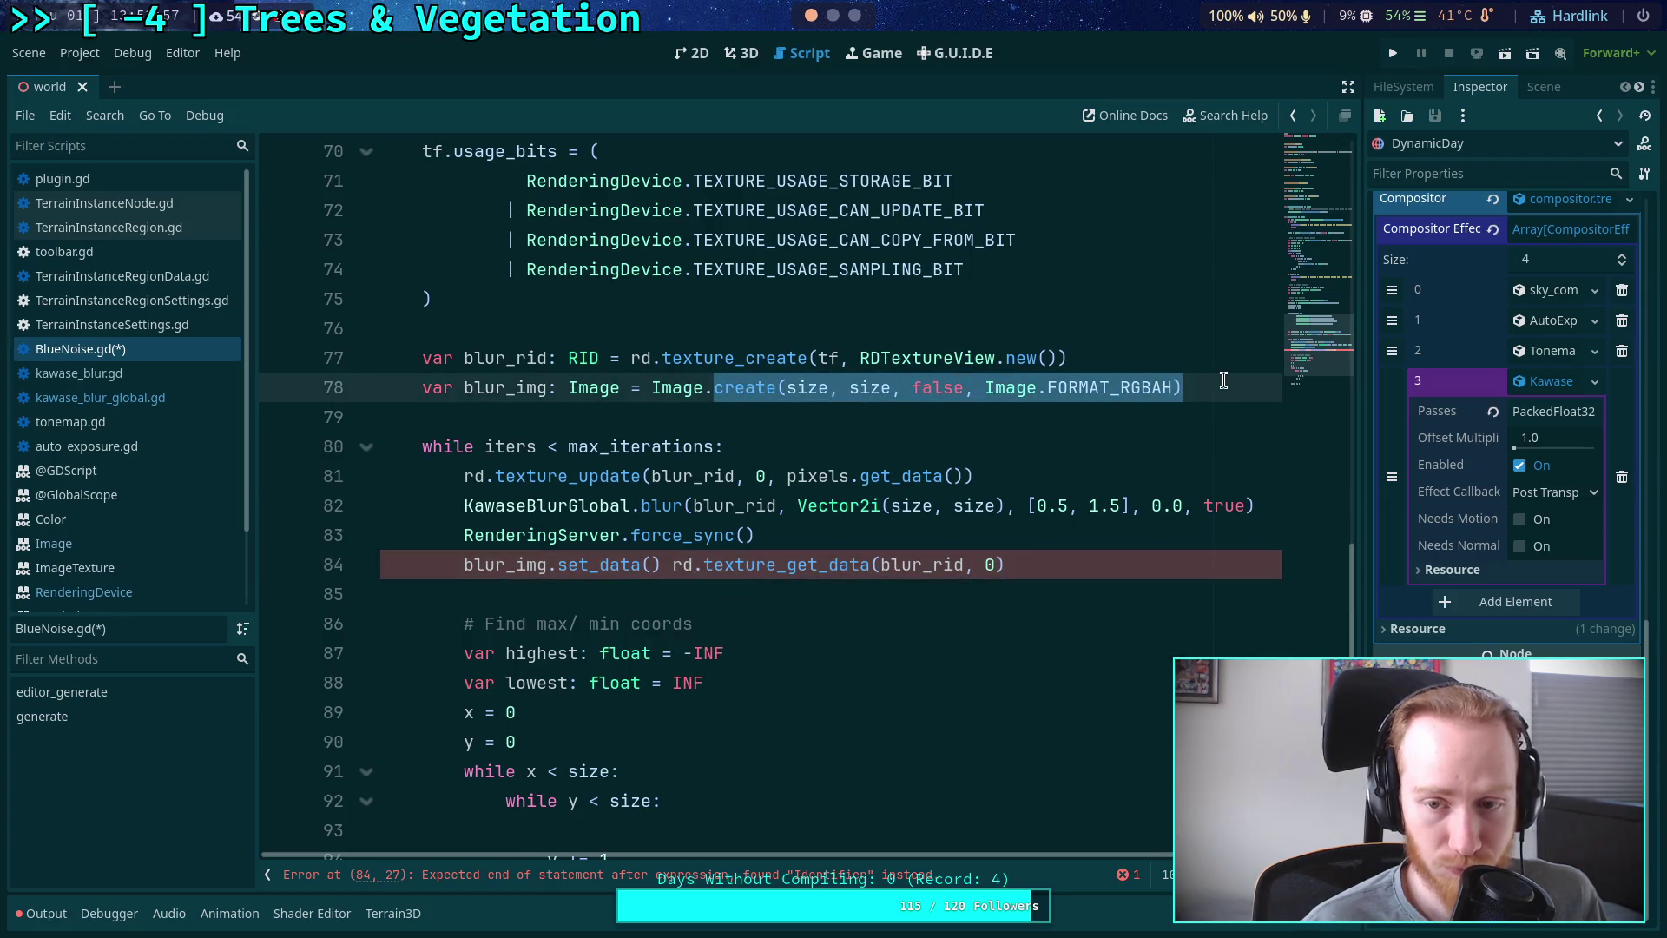
pyautogui.write('new()')
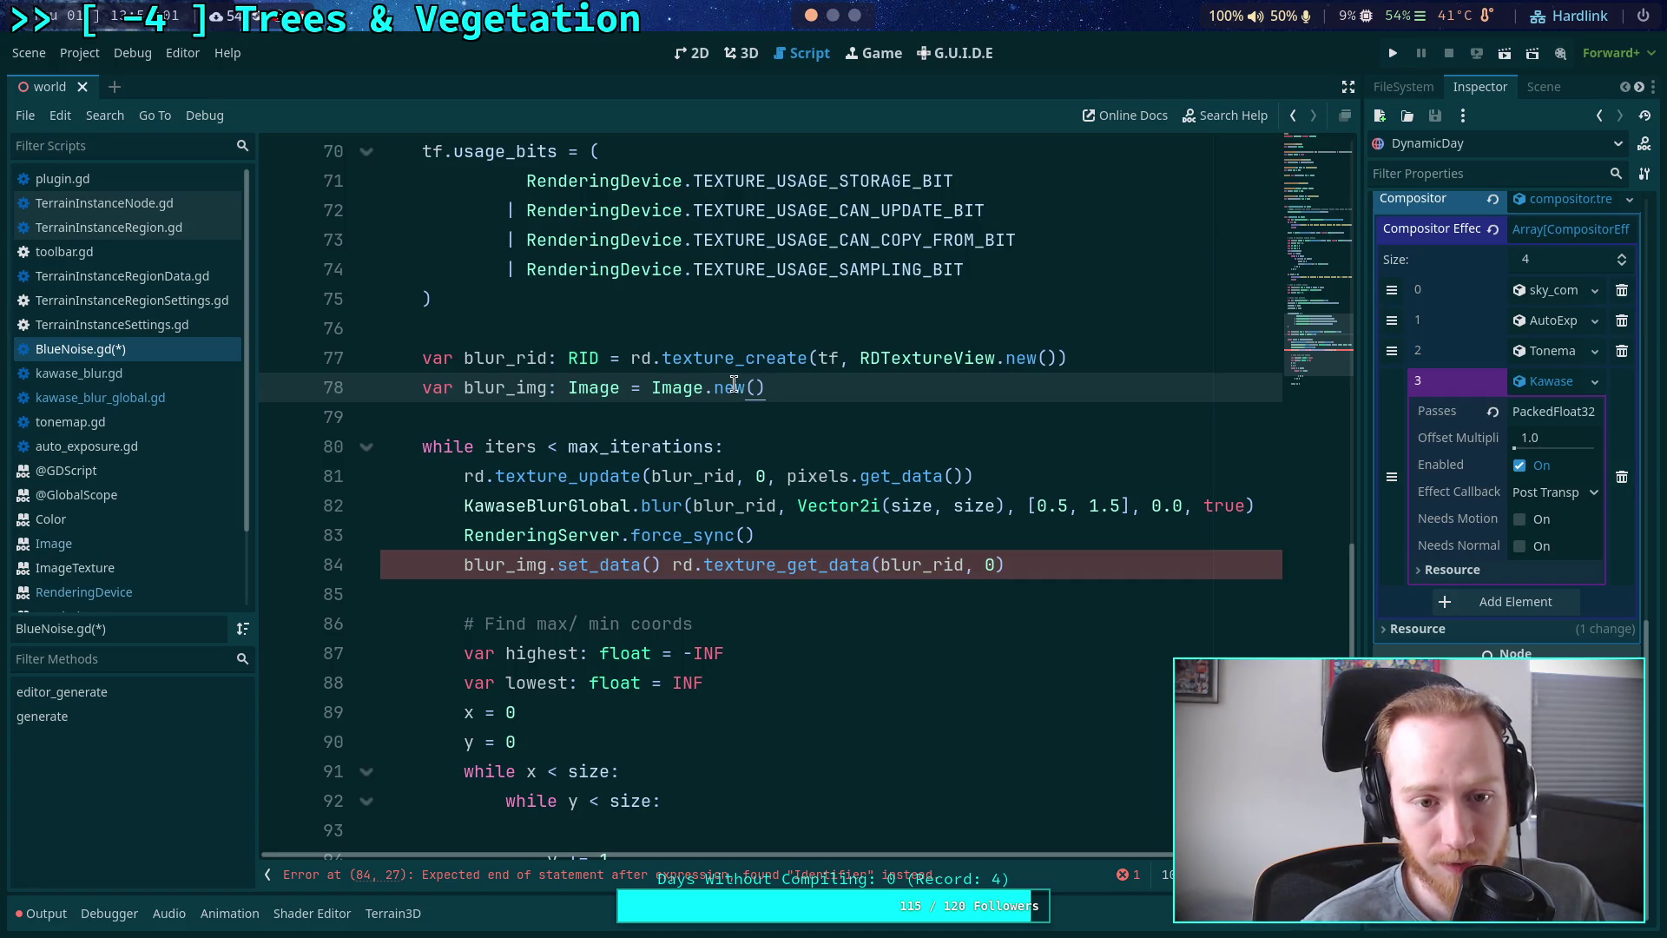
# Step: Give set_data the arguments size, size, false, Image.FORMAT_RGBAH before the texture data
pyautogui.click(652, 570)
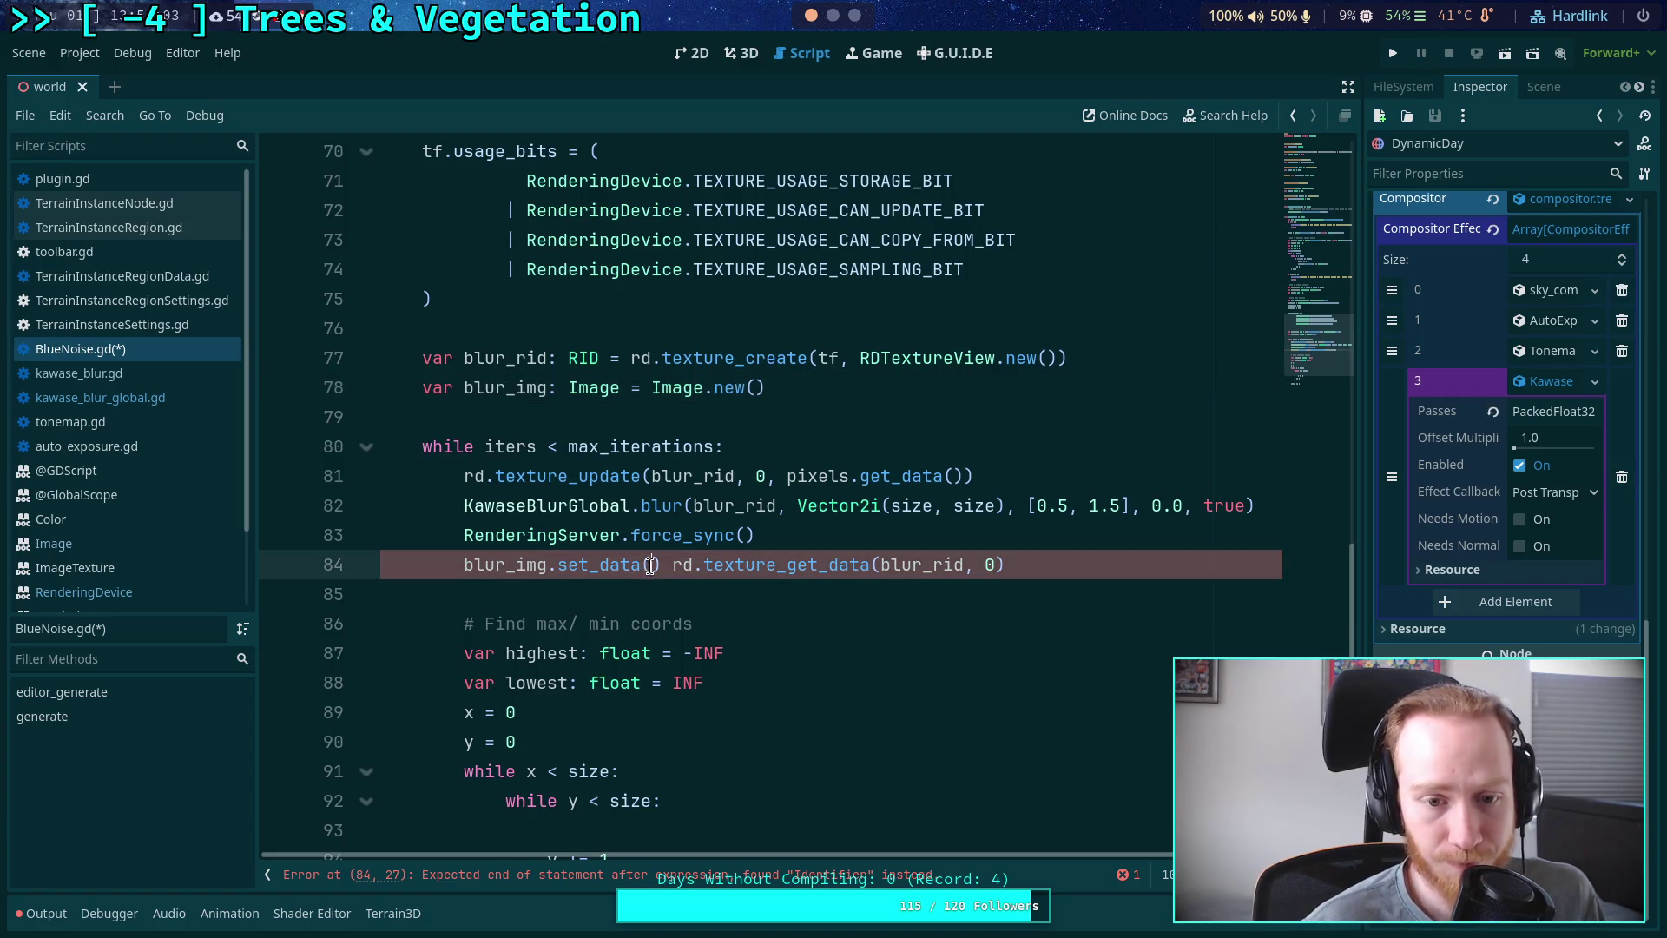
pyautogui.press('Delete')
pyautogui.write('size,')
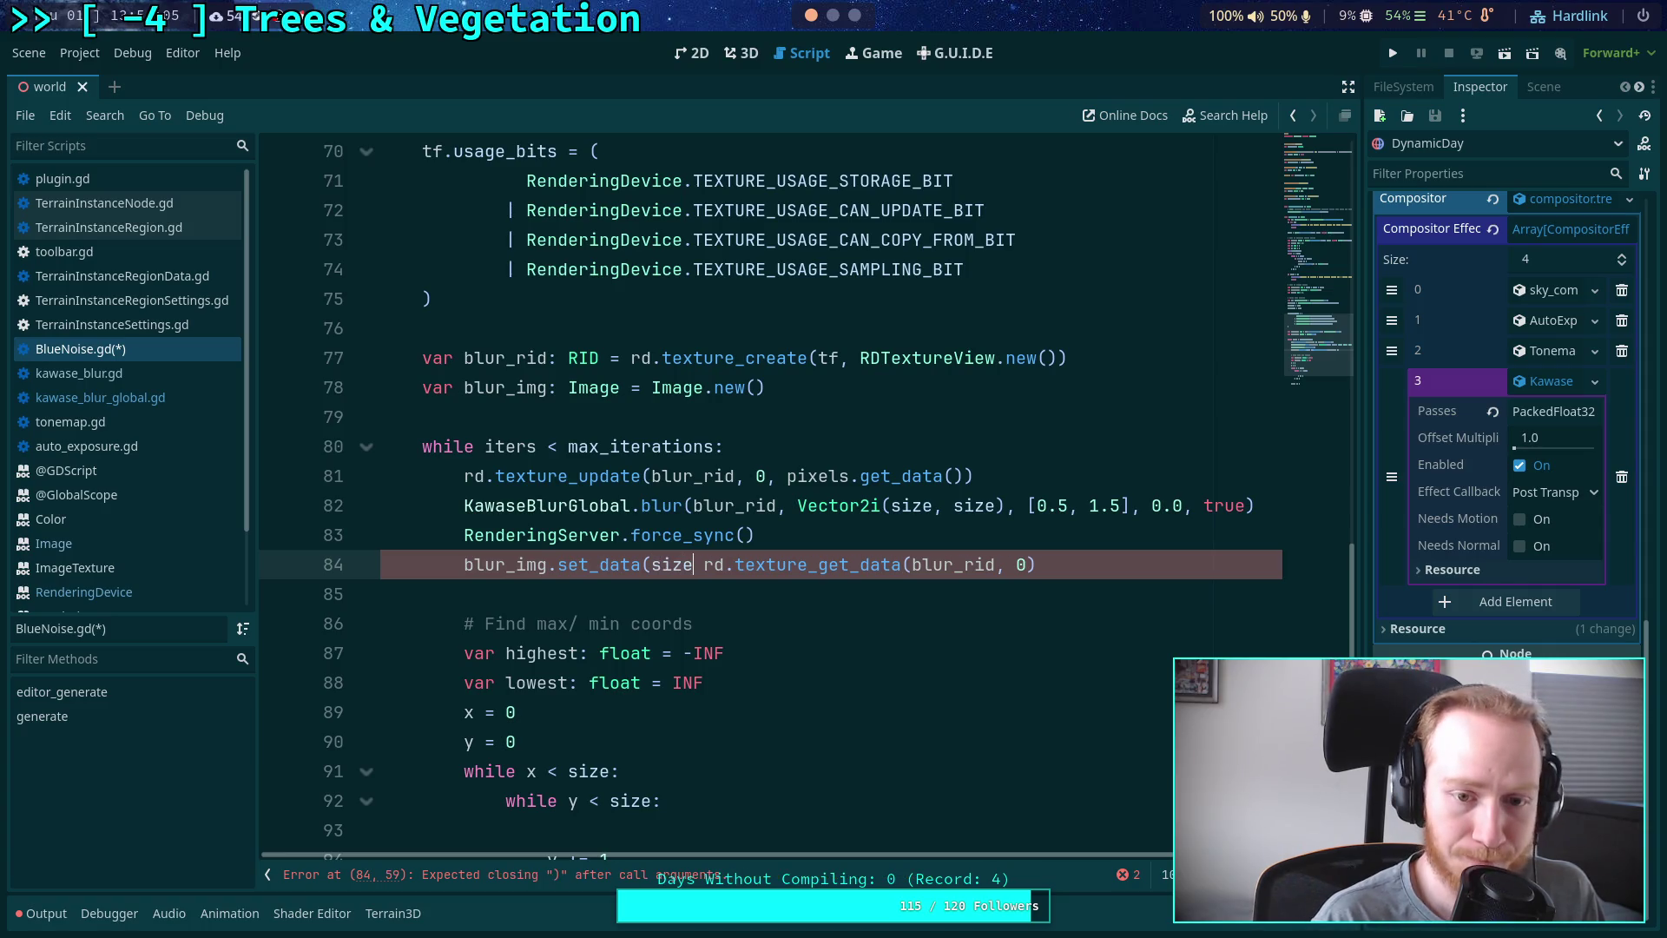
pyautogui.write(' size, fal')
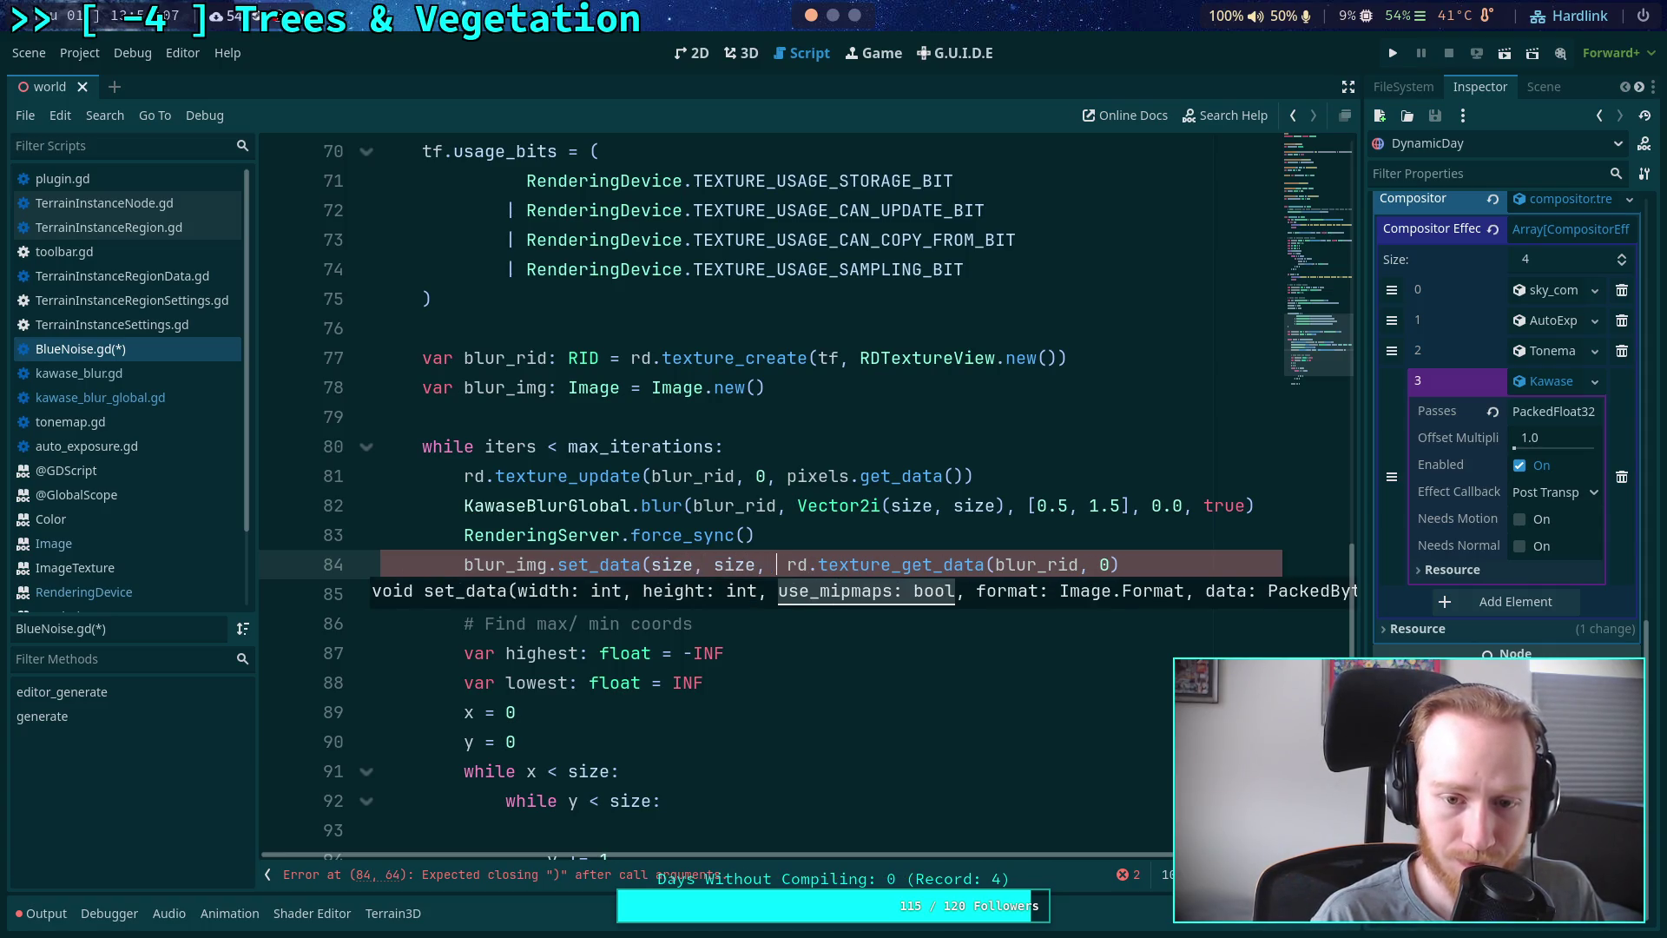
pyautogui.write('se, ')
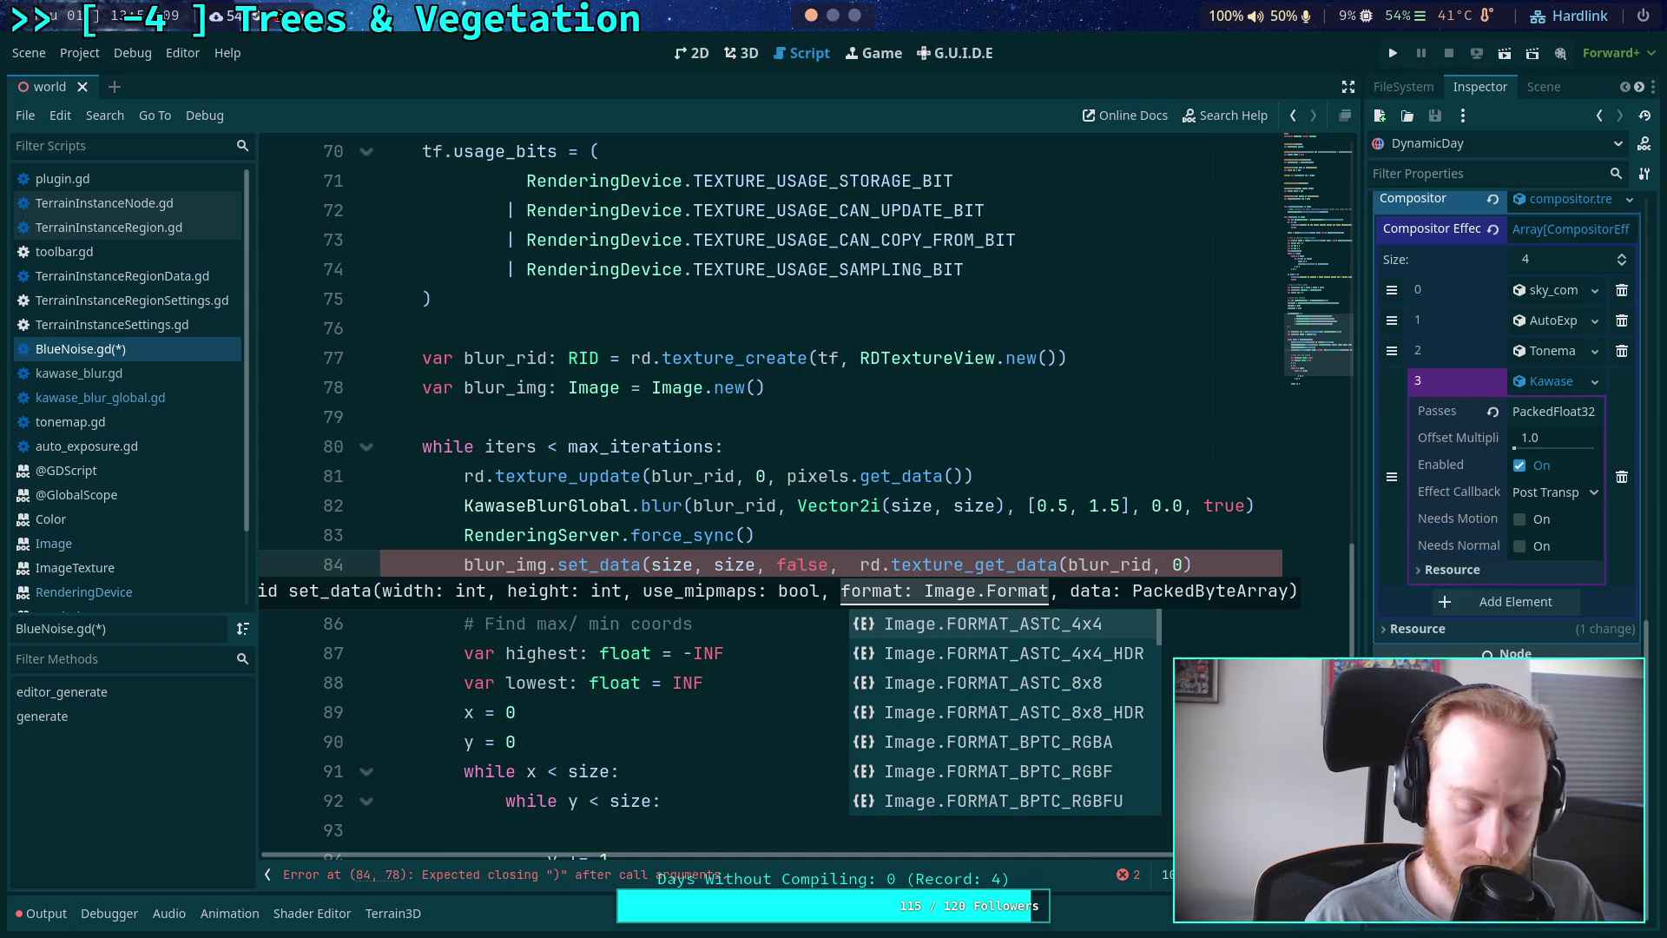
pyautogui.write('RGBA')
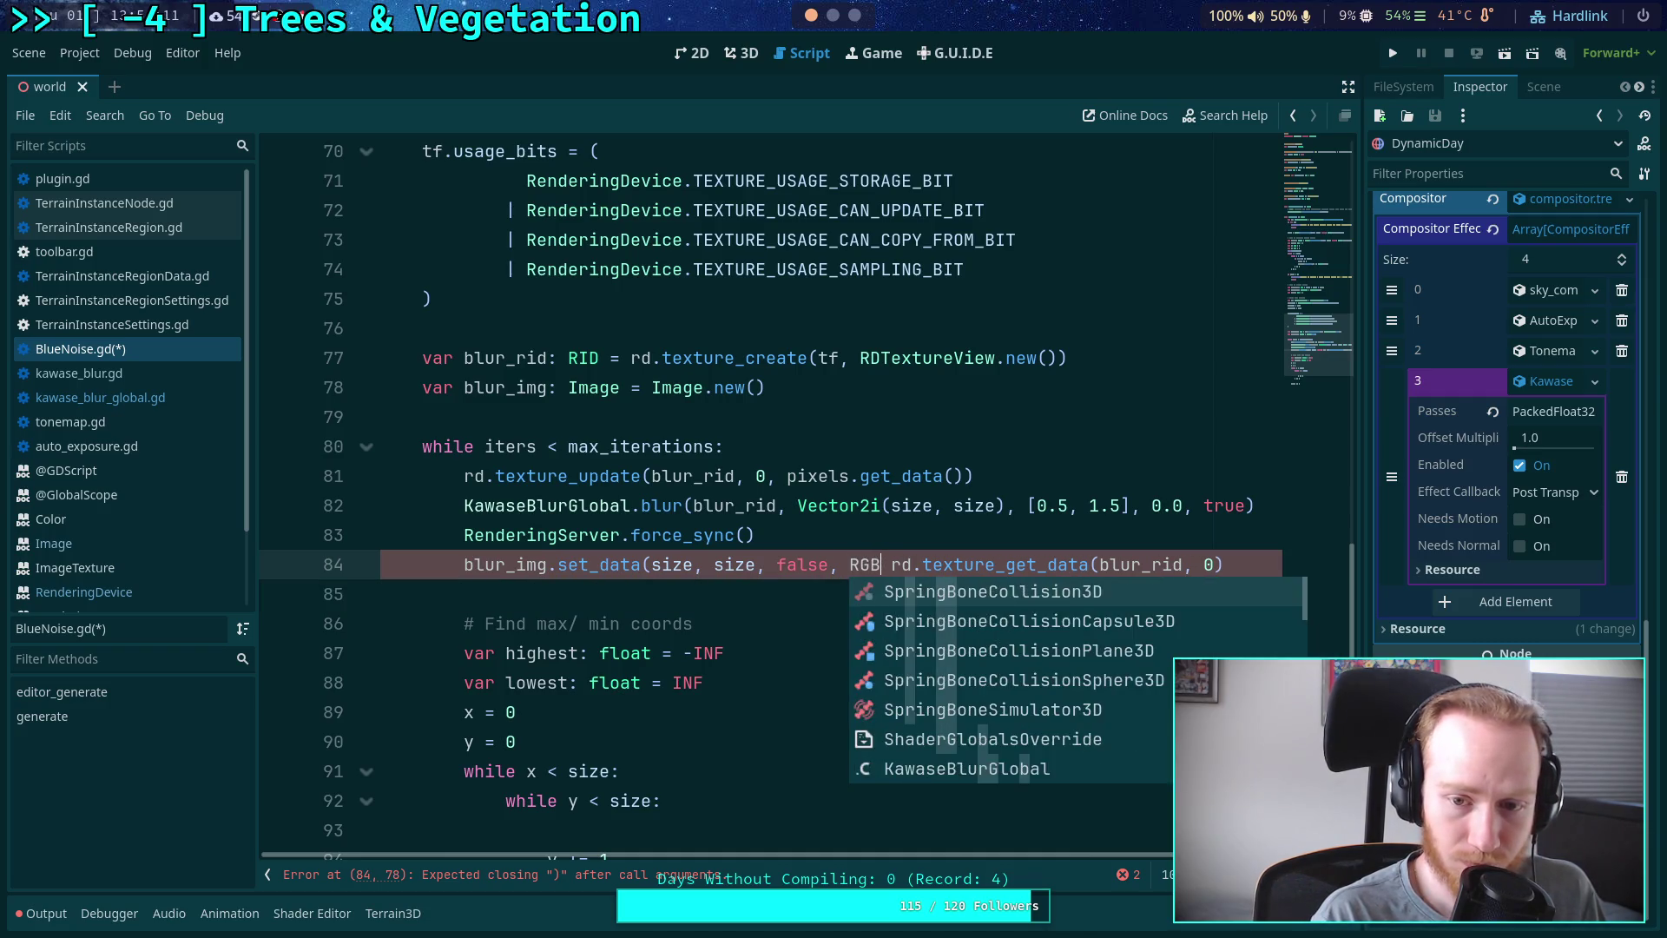
pyautogui.write('H')
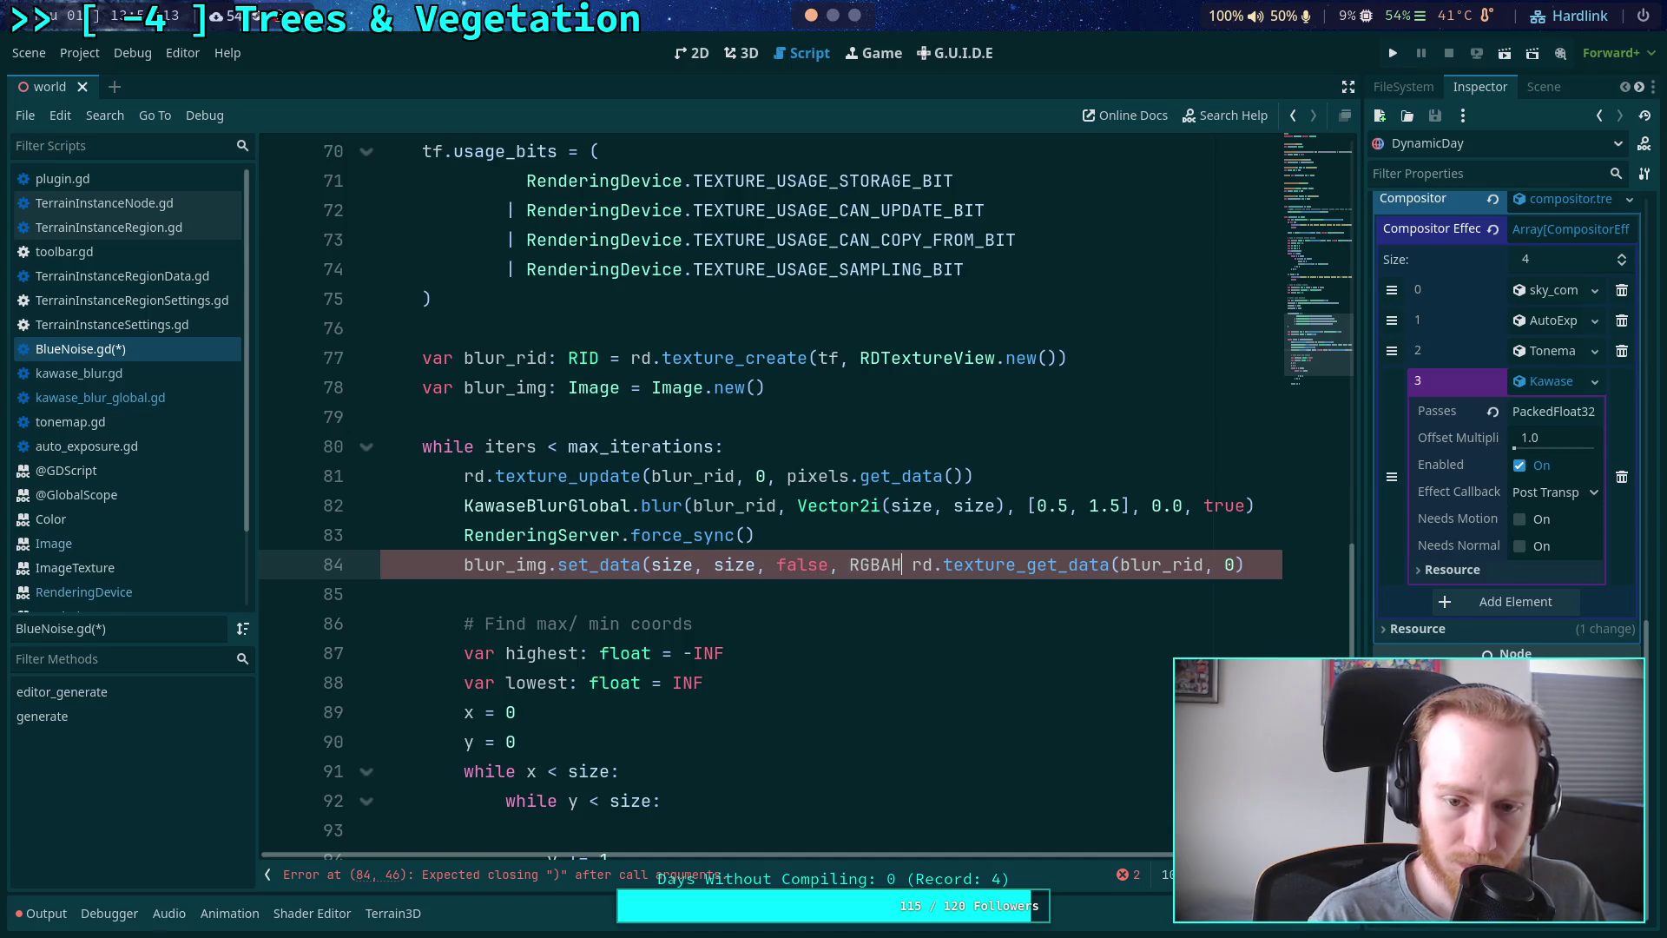
pyautogui.press('BackSpace')
pyautogui.press('BackSpace')
pyautogui.press('BackSpace')
pyautogui.write('Image.')
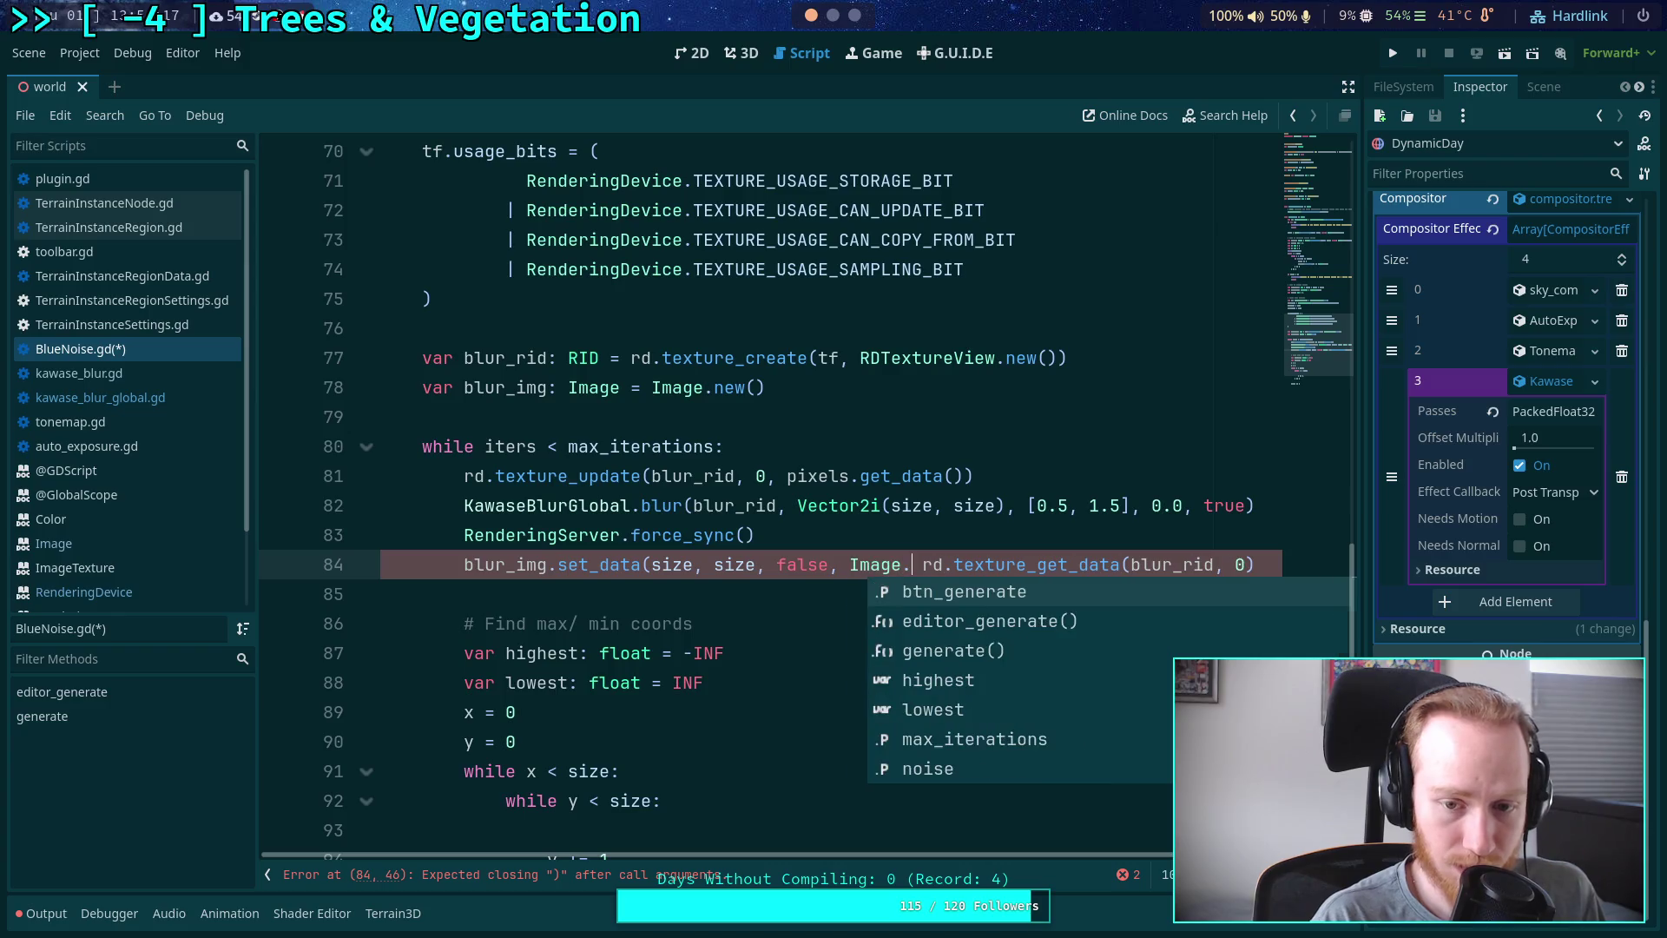
pyautogui.write('H')
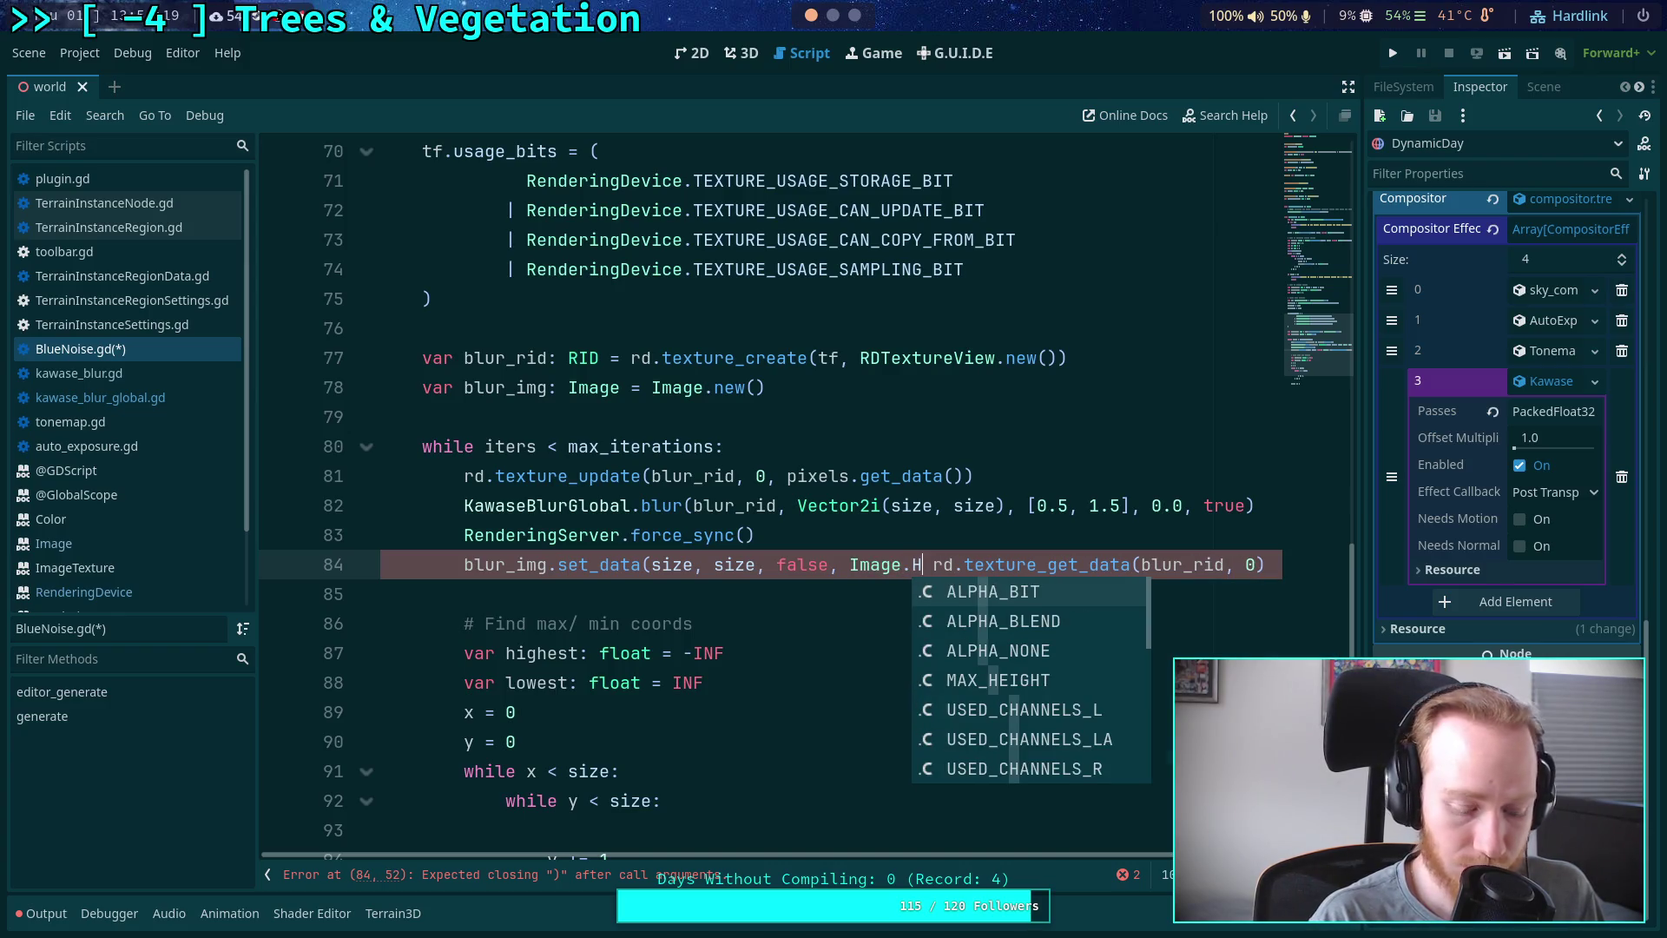
pyautogui.press('BackSpace')
pyautogui.write('G')
pyautogui.press('BackSpace')
pyautogui.write('RGB')
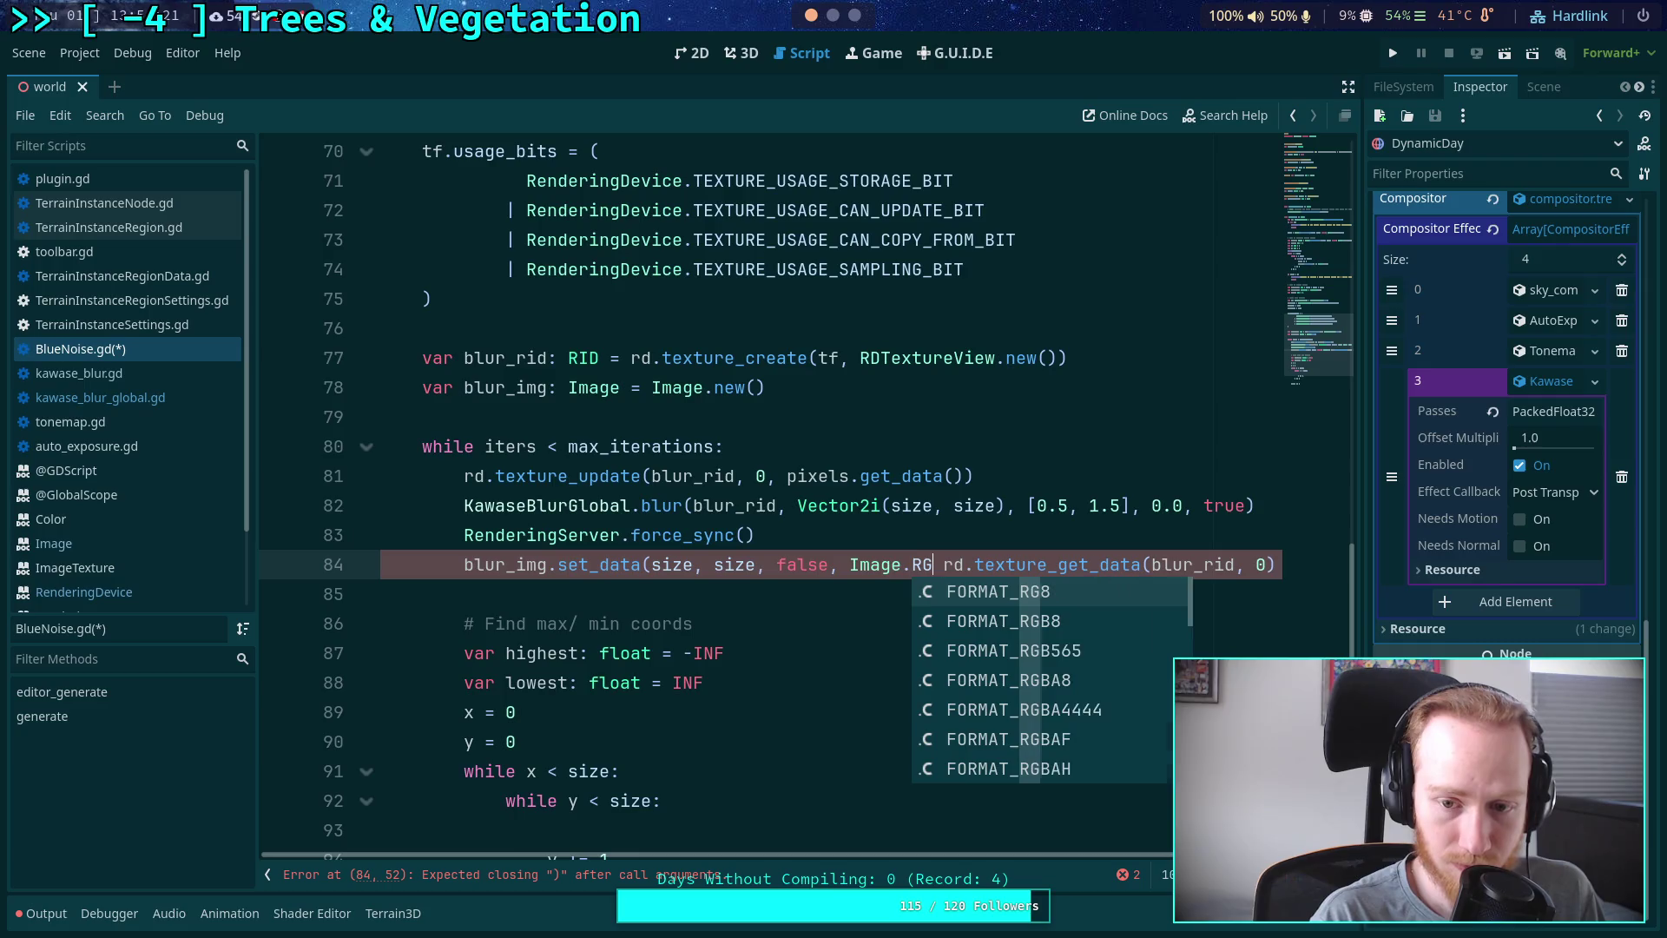
pyautogui.write('AH')
pyautogui.press('Return')
pyautogui.write(',')
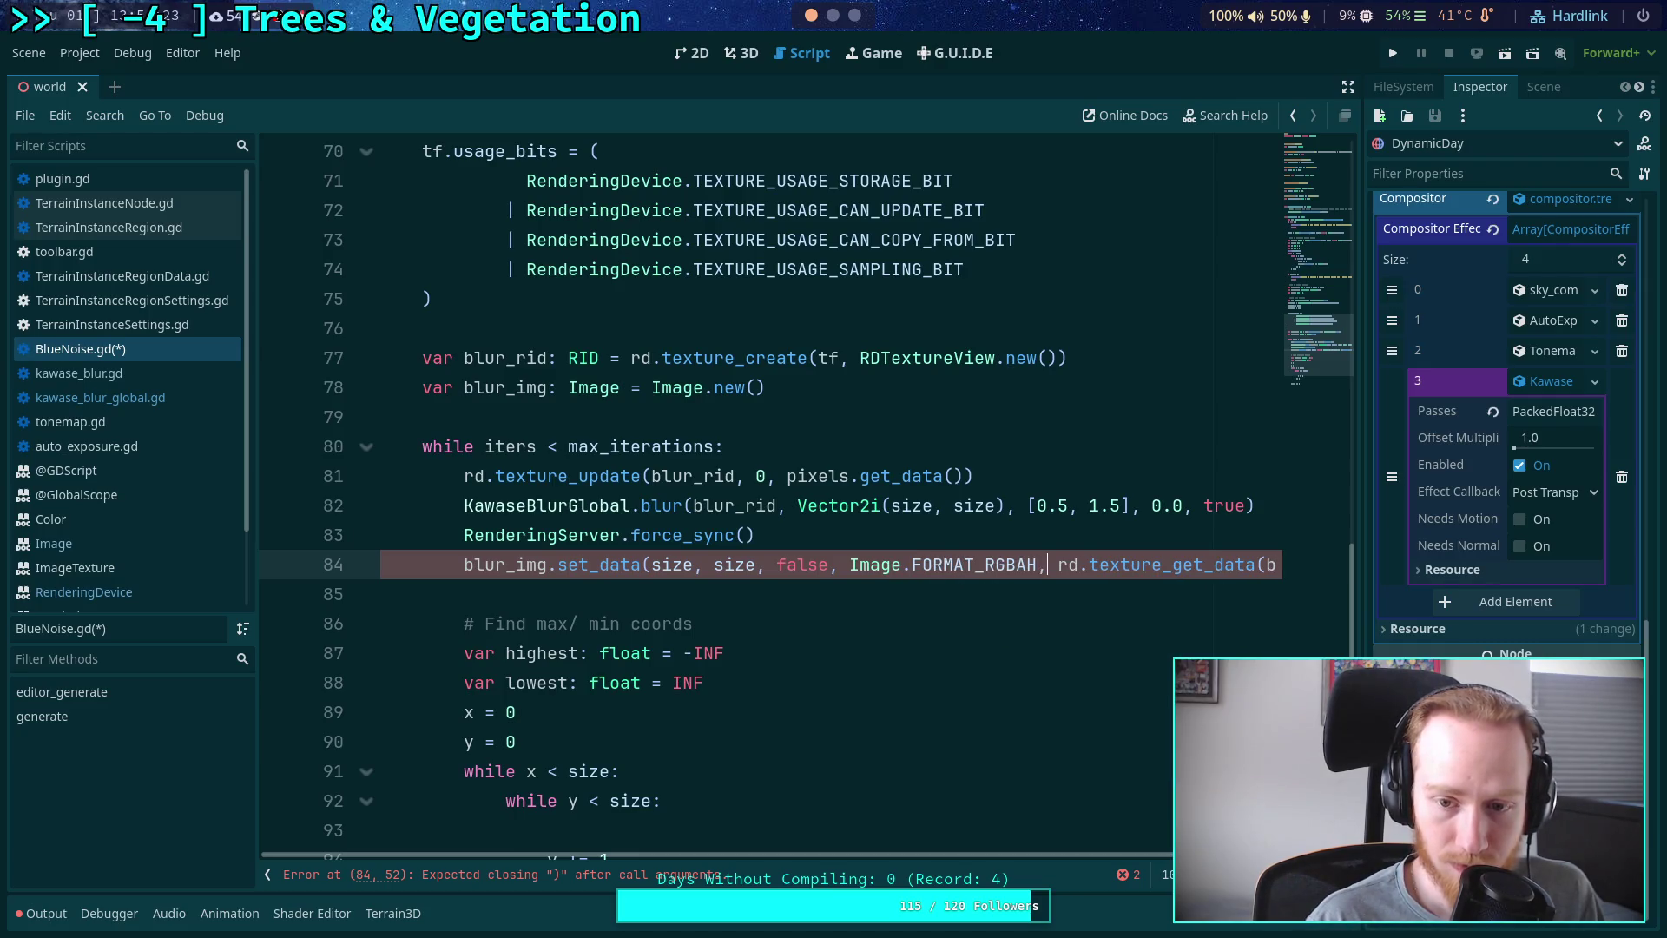
# Step: Close the set_data call with a parenthesis at the end of line 84
pyautogui.click(412, 594)
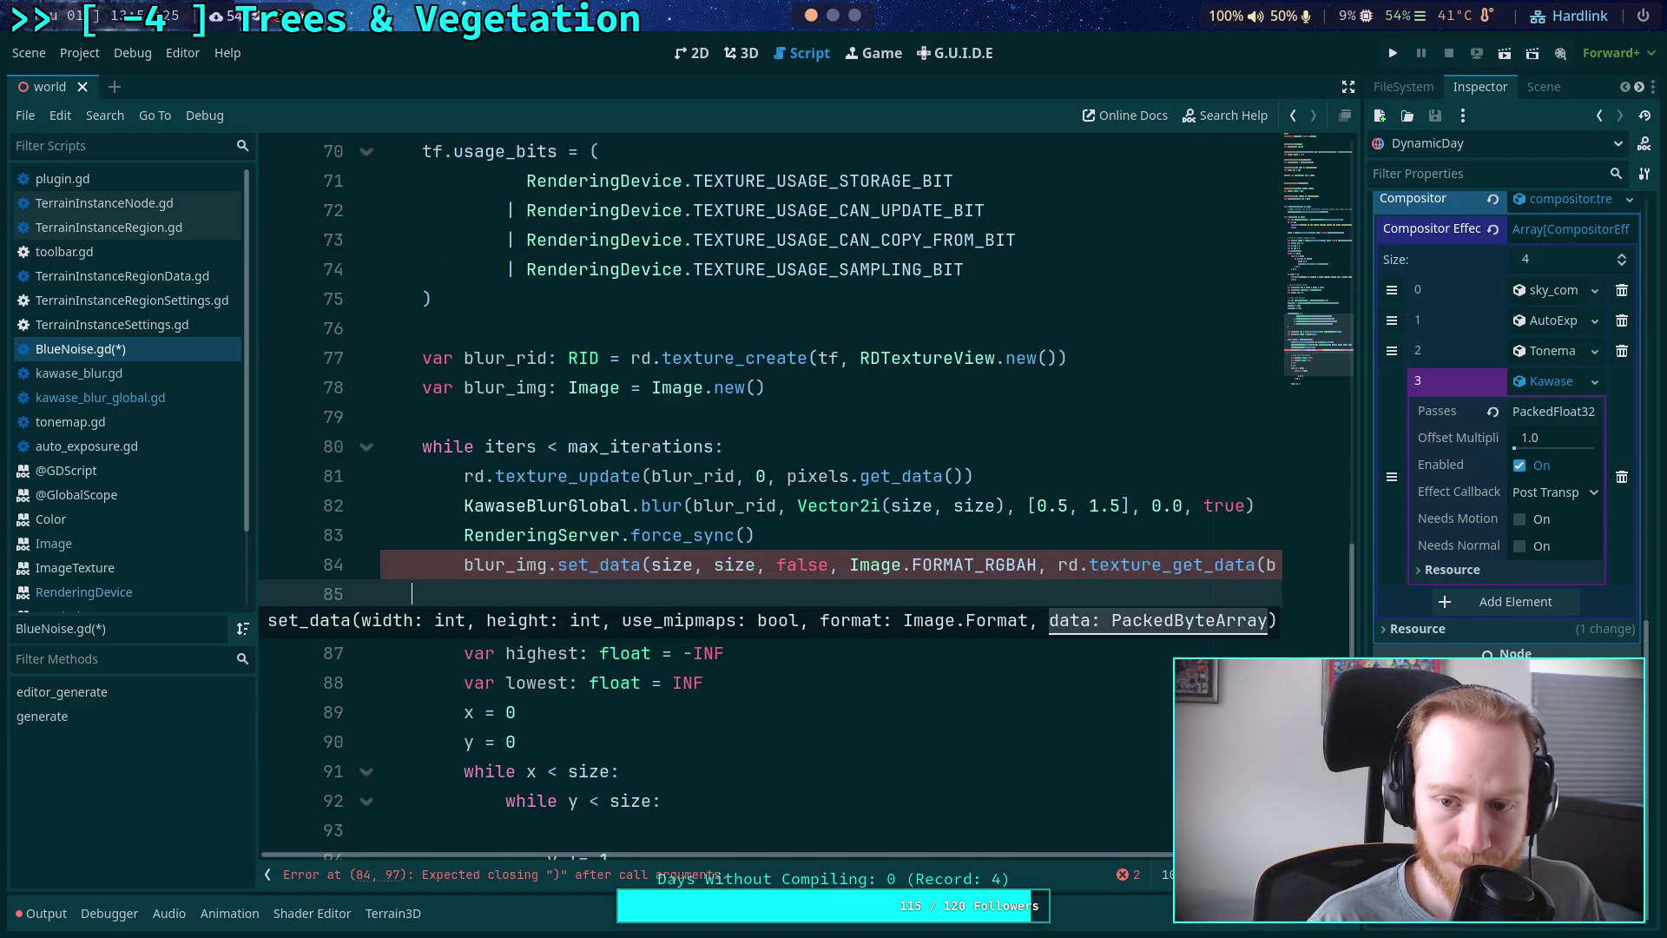
pyautogui.press('Up')
pyautogui.press('End')
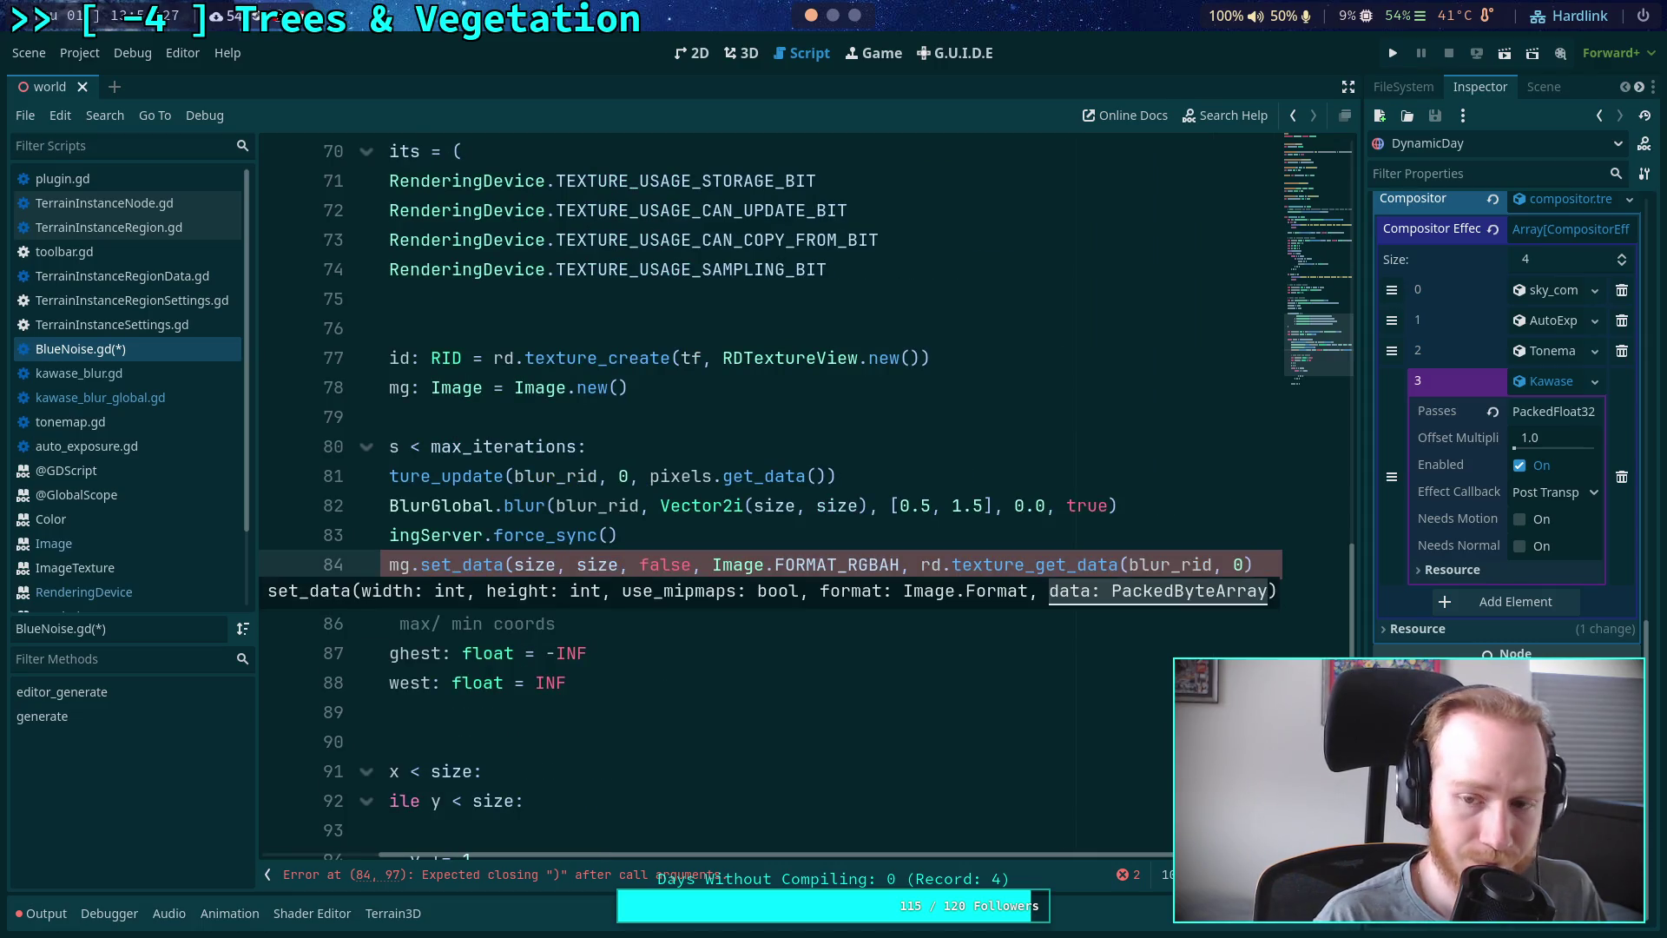
pyautogui.write(')')
pyautogui.moveTo(843, 855); pyautogui.dragTo(745, 591)
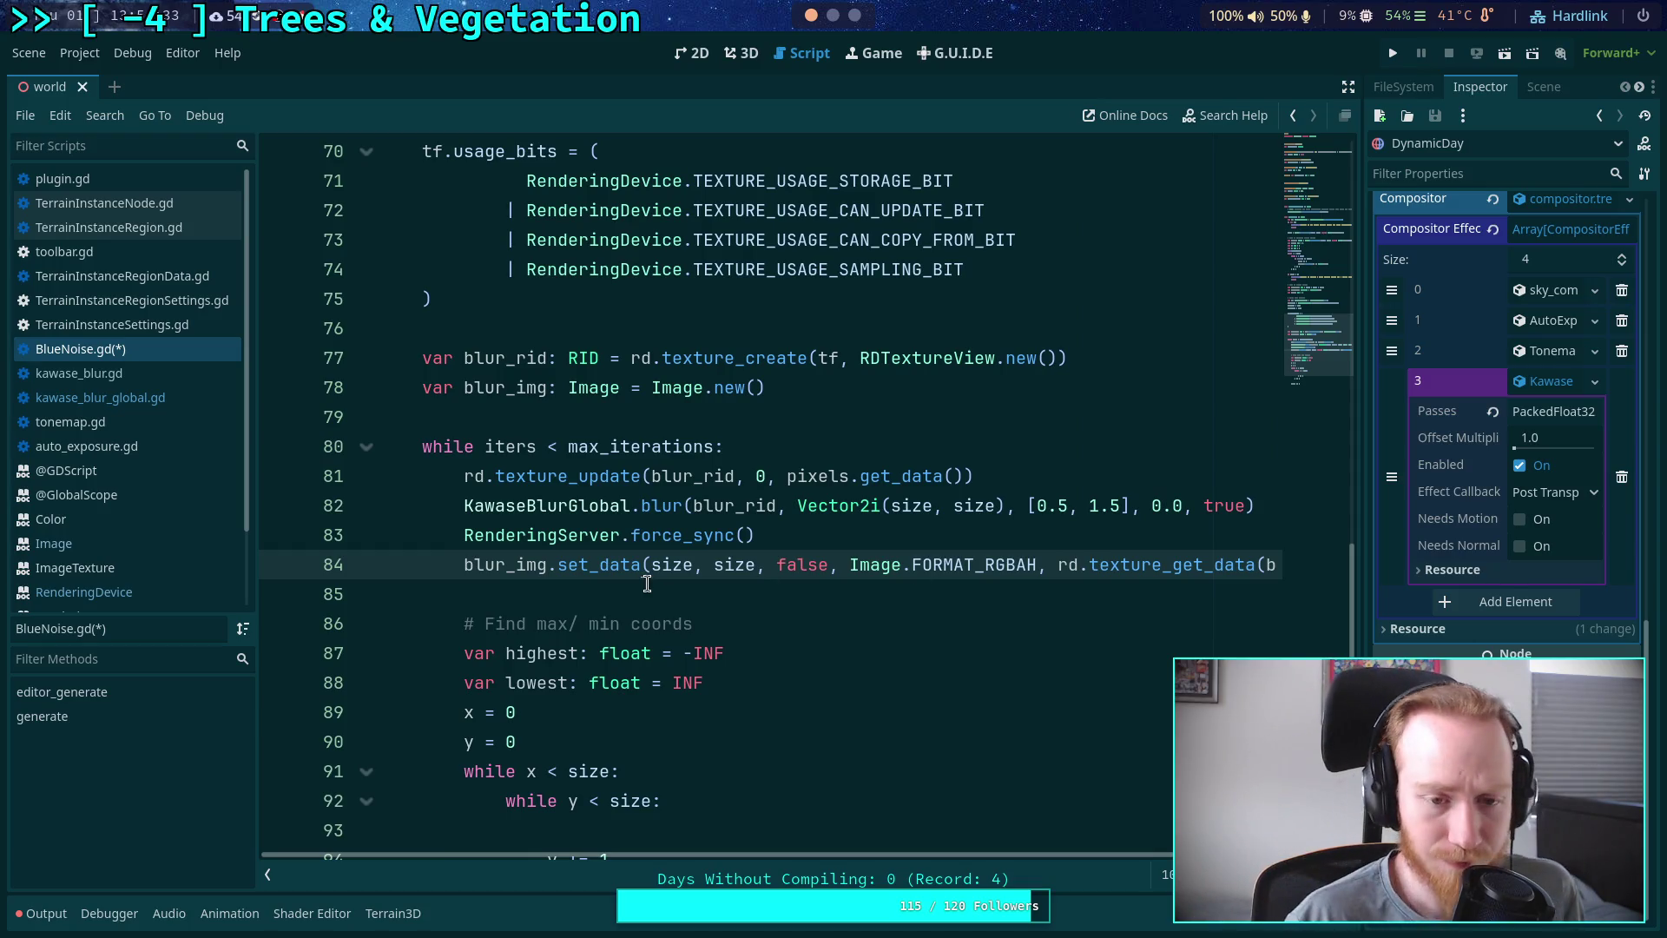
# Step: Begin declaring 'var v: float = blur_img.get_' on the empty inner-loop line
pyautogui.scroll(-2, 647, 584)
pyautogui.click(808, 665)
pyautogui.scroll(1, 836, 651)
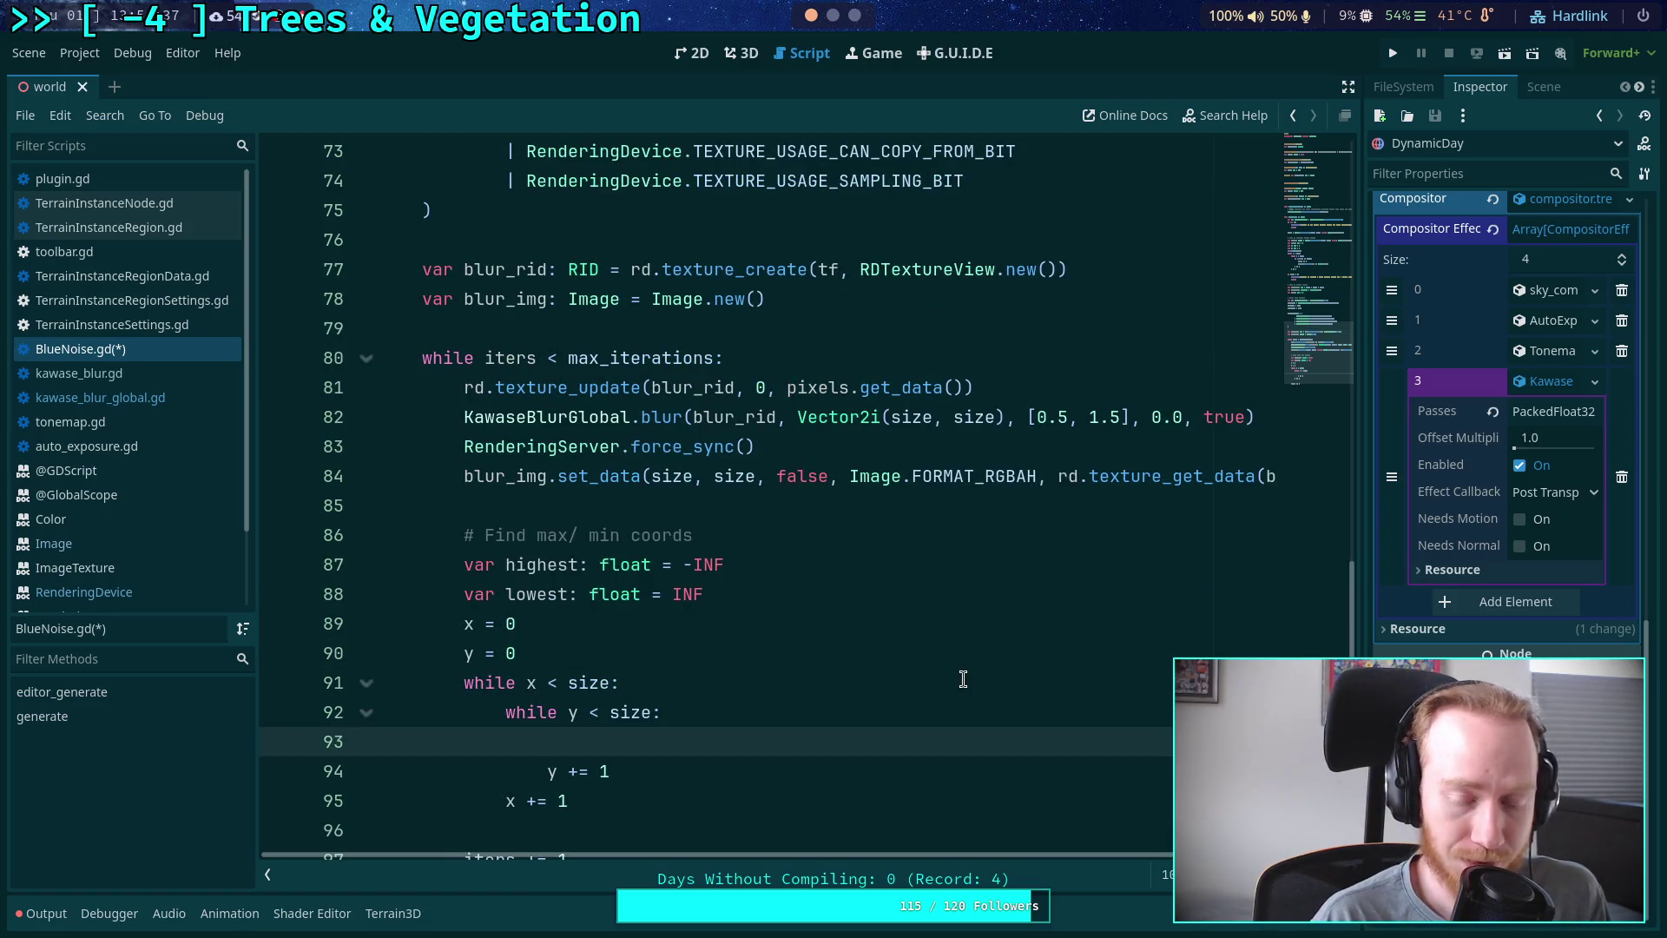
pyautogui.write('if')
pyautogui.press('BackSpace')
pyautogui.press('BackSpace')
pyautogui.write('var r')
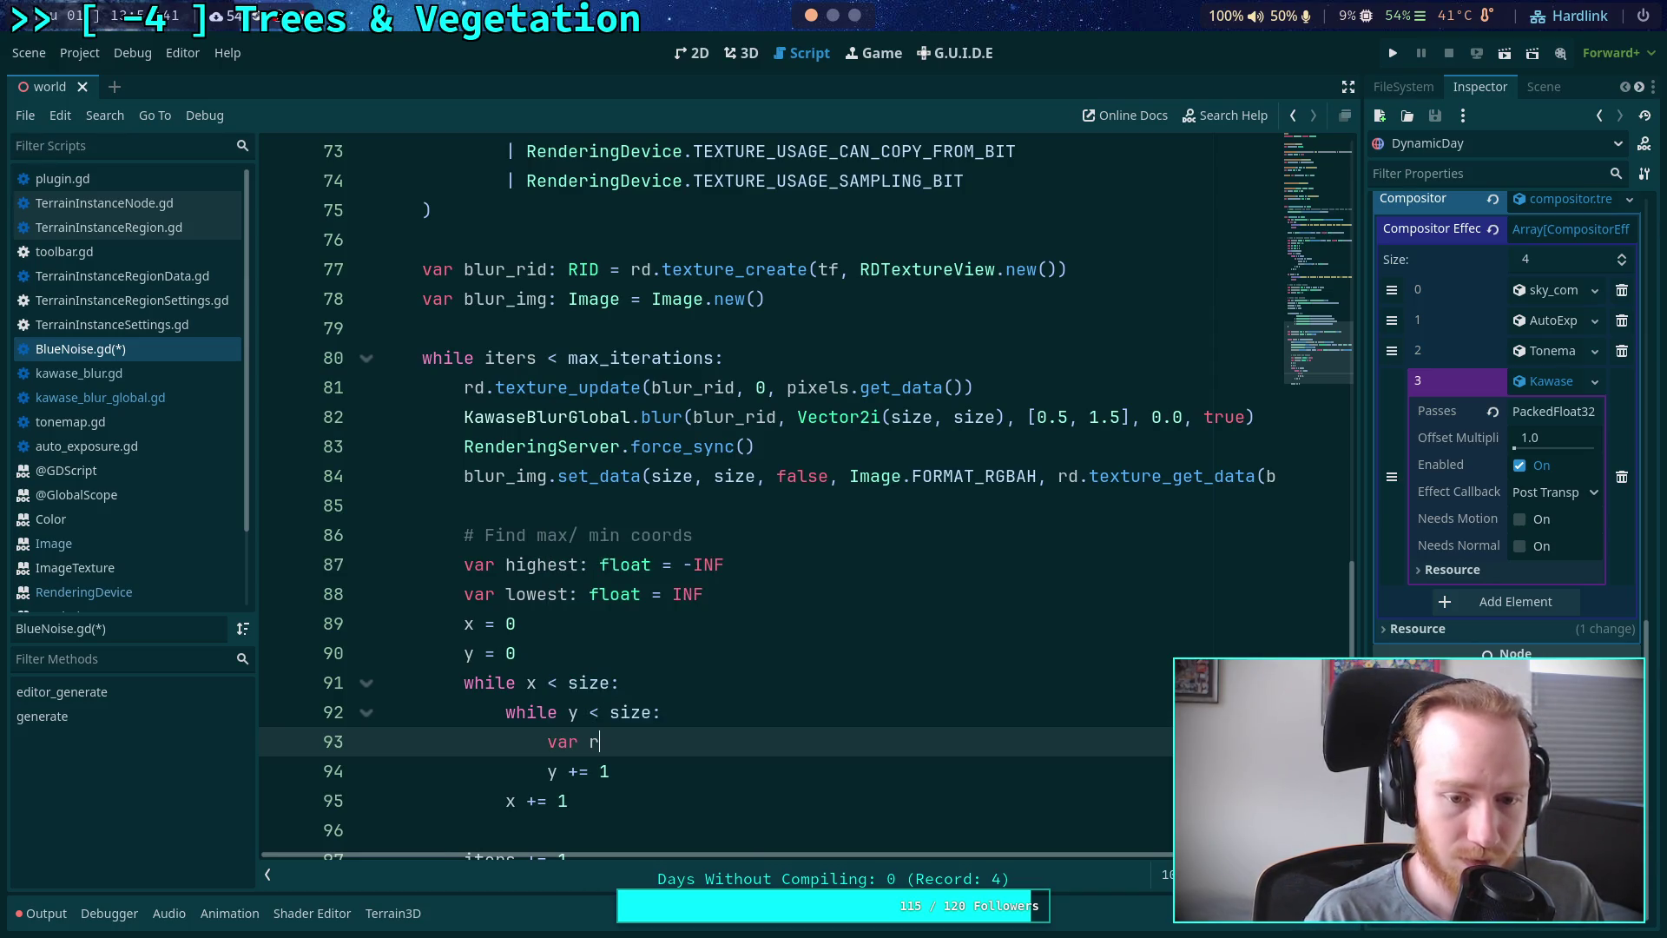
pyautogui.press('BackSpace')
pyautogui.write('v: float = ')
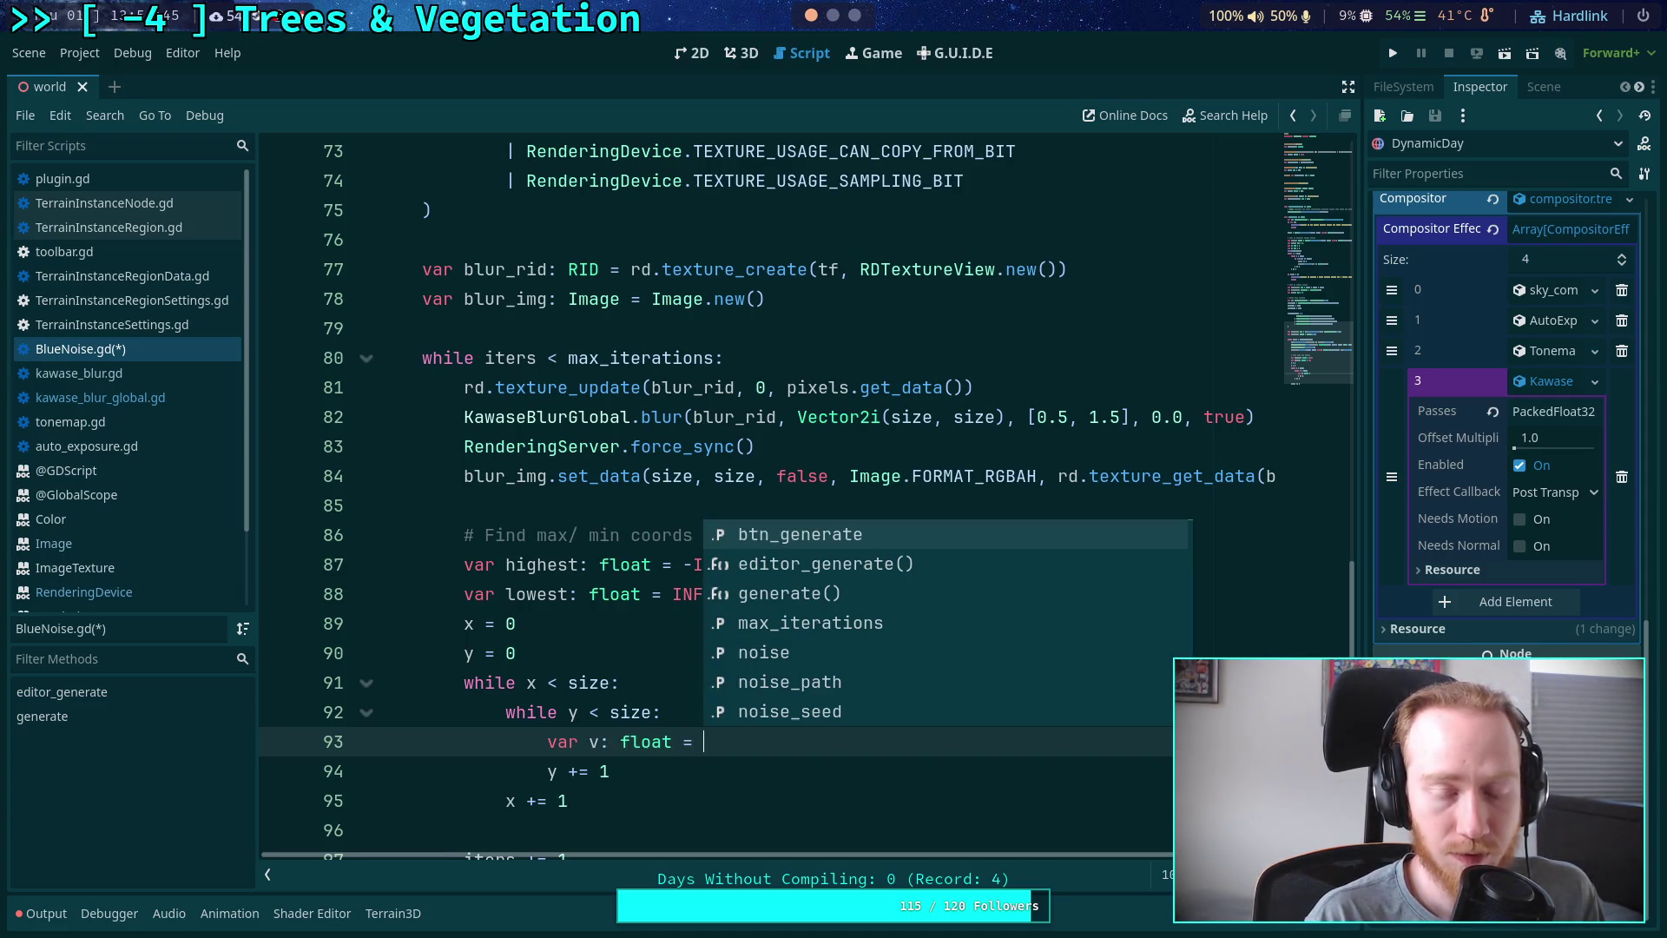
pyautogui.write('blur_img.get')
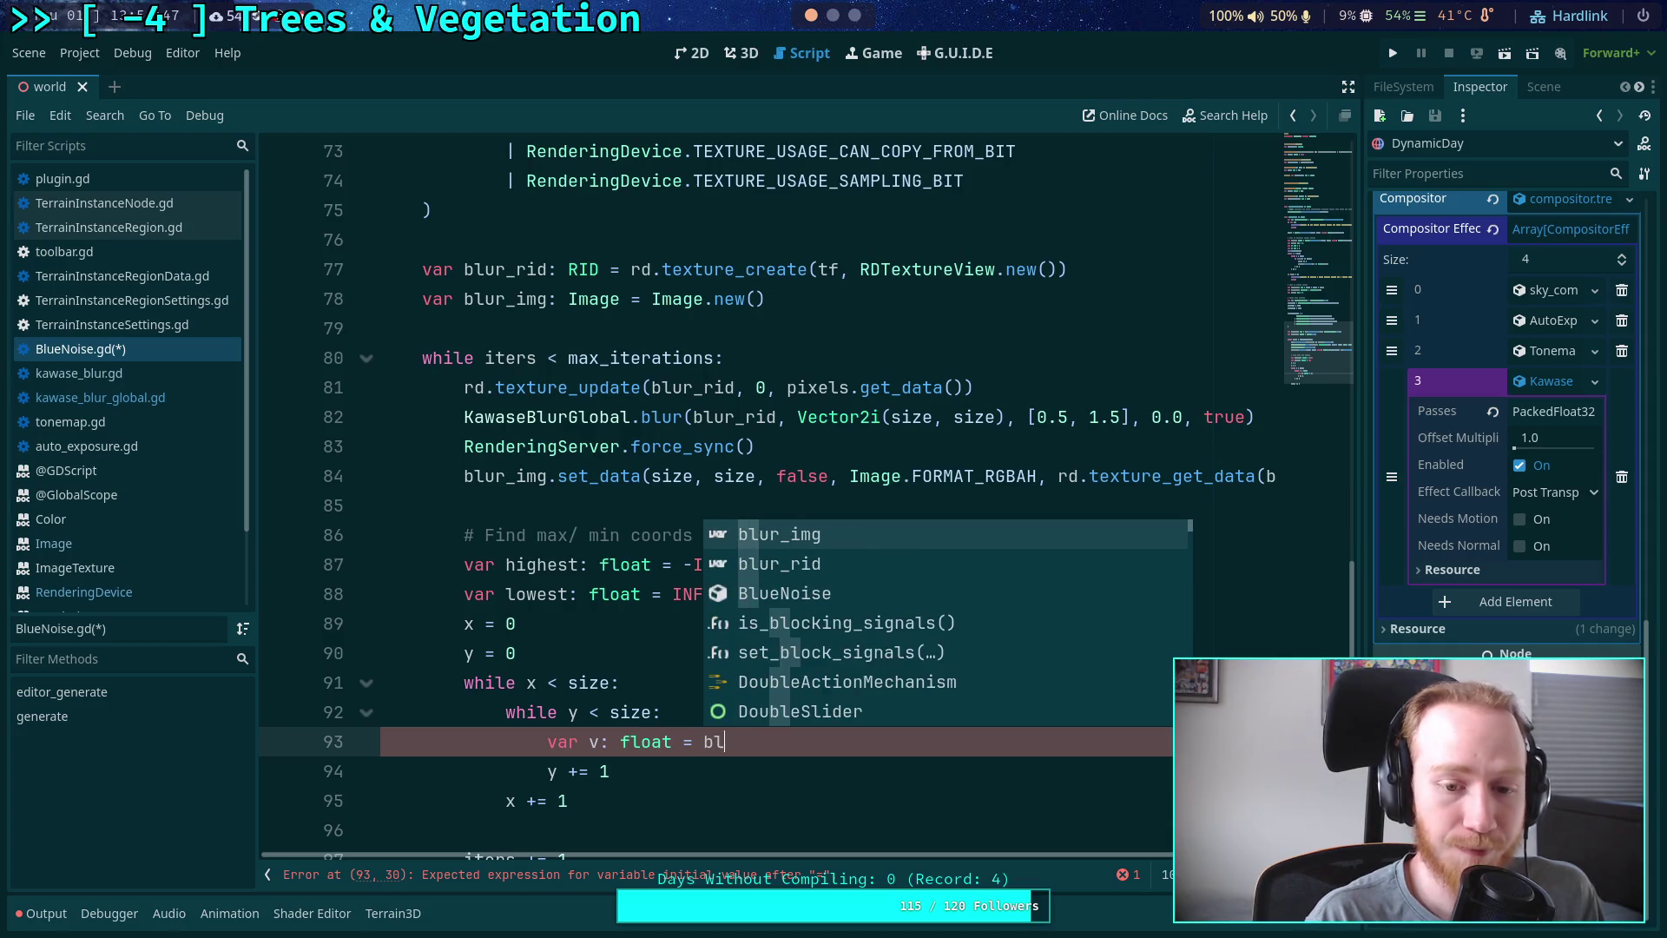
pyautogui.write('_')
# Step: Complete the line as blur_img.get_pixel(x, y).r and add a new line
pyautogui.press('Down')
pyautogui.press('Down')
pyautogui.press('Down')
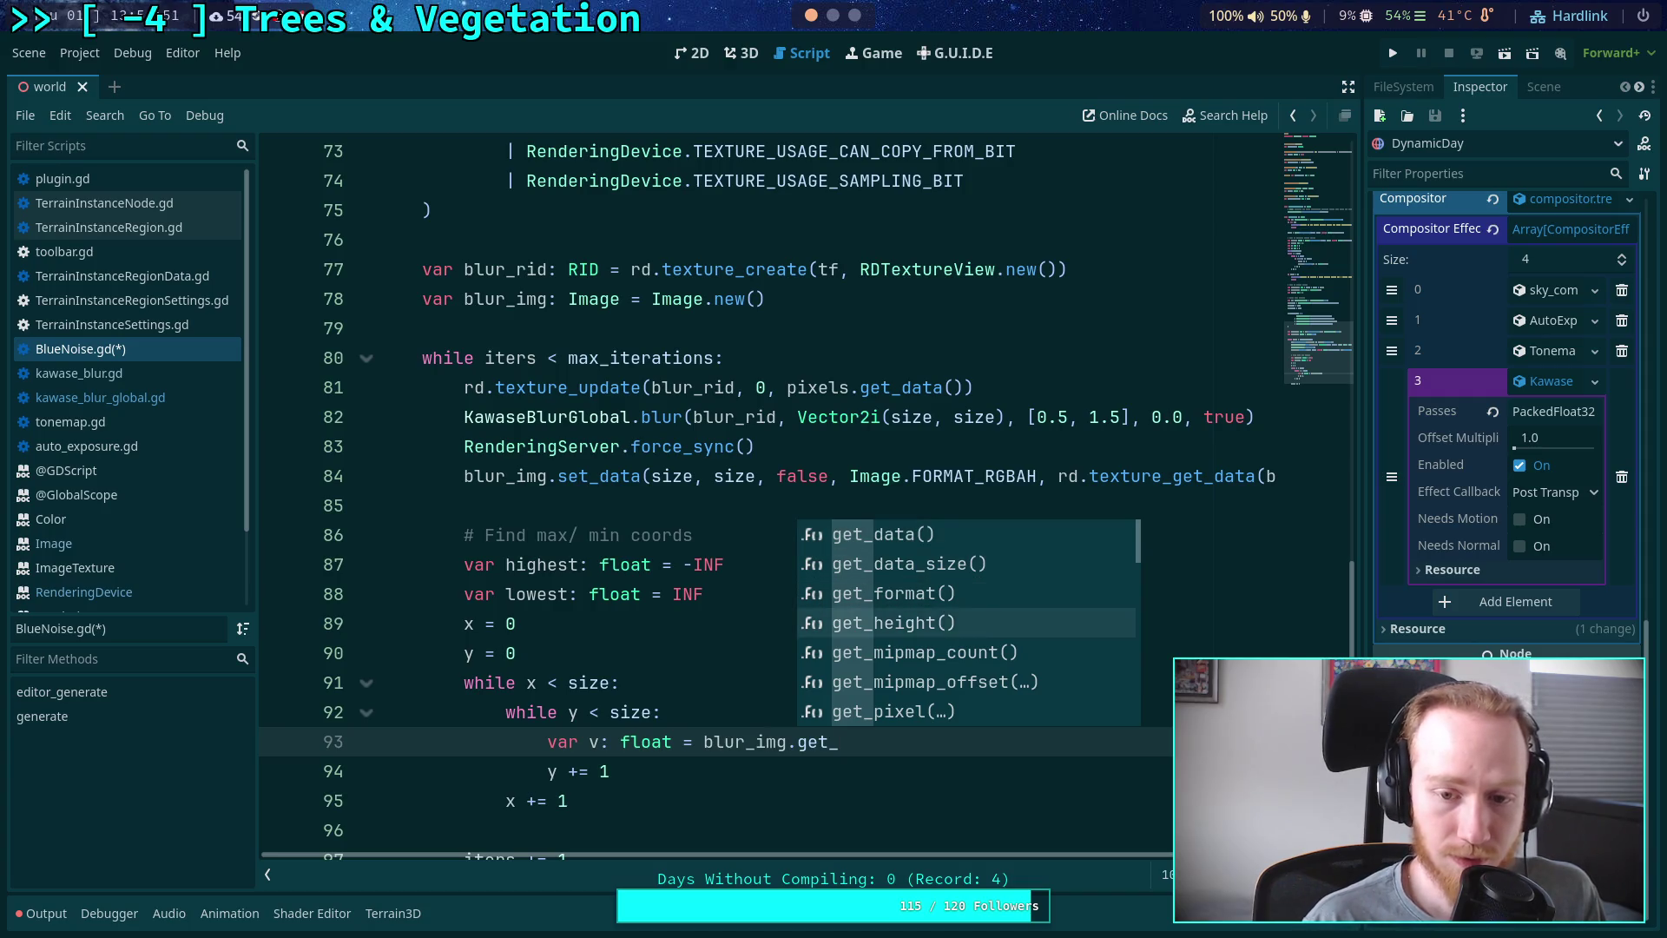
pyautogui.press('Down')
pyautogui.press('Down')
pyautogui.press('Down')
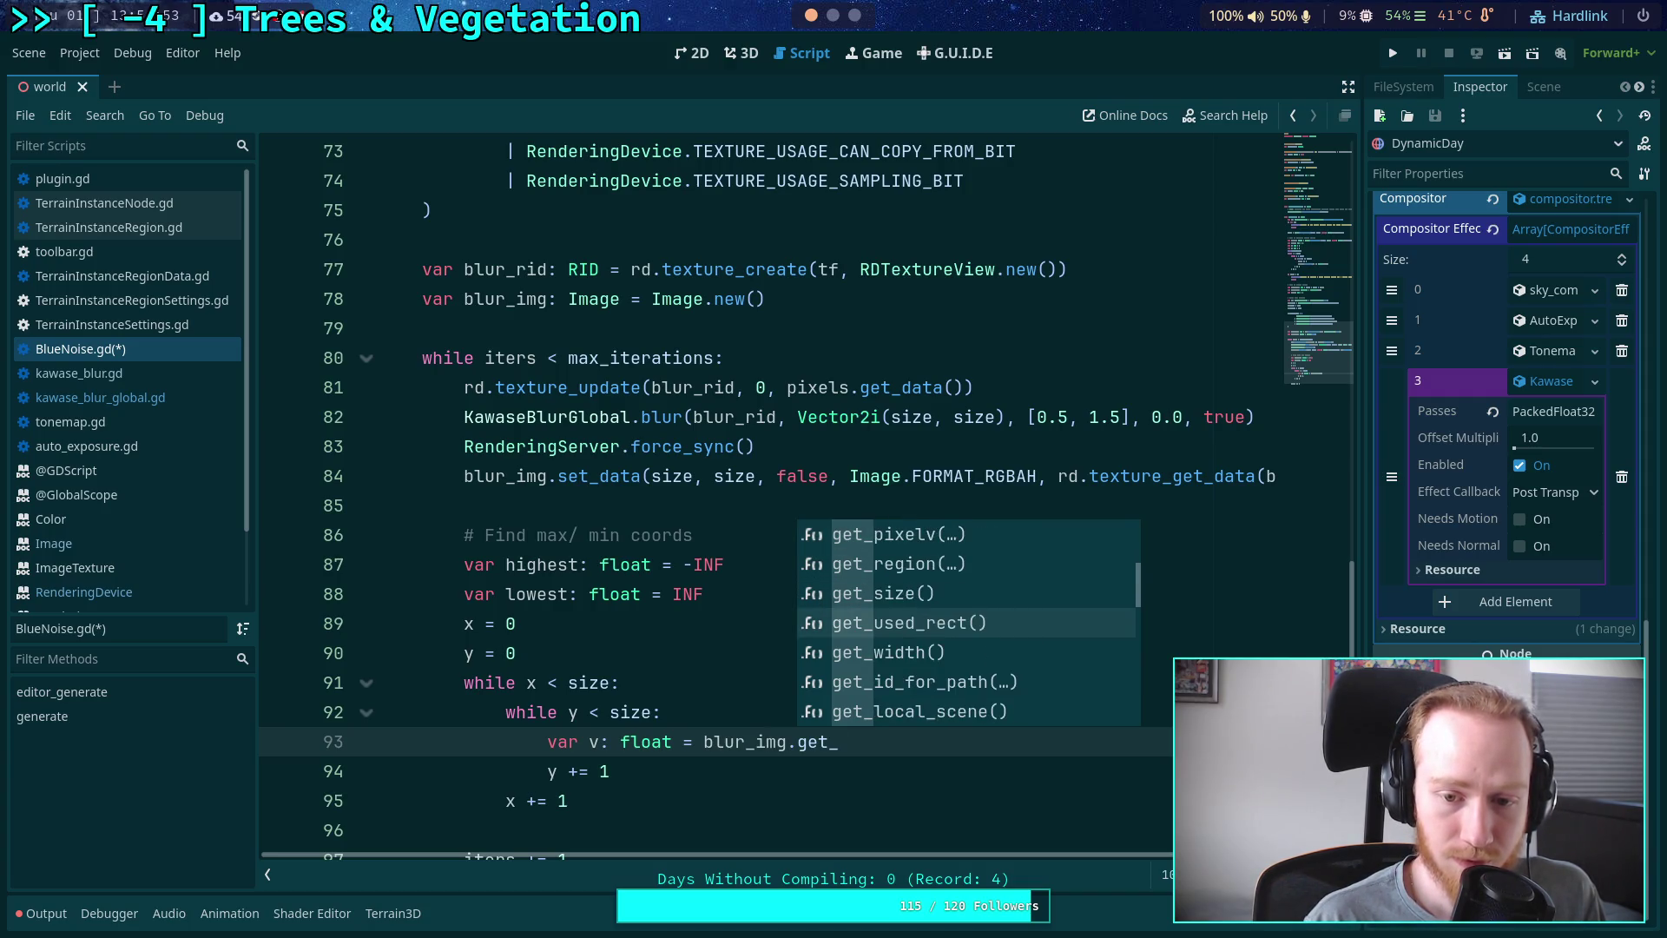
pyautogui.press('Down')
pyautogui.press('Down')
pyautogui.press('Down')
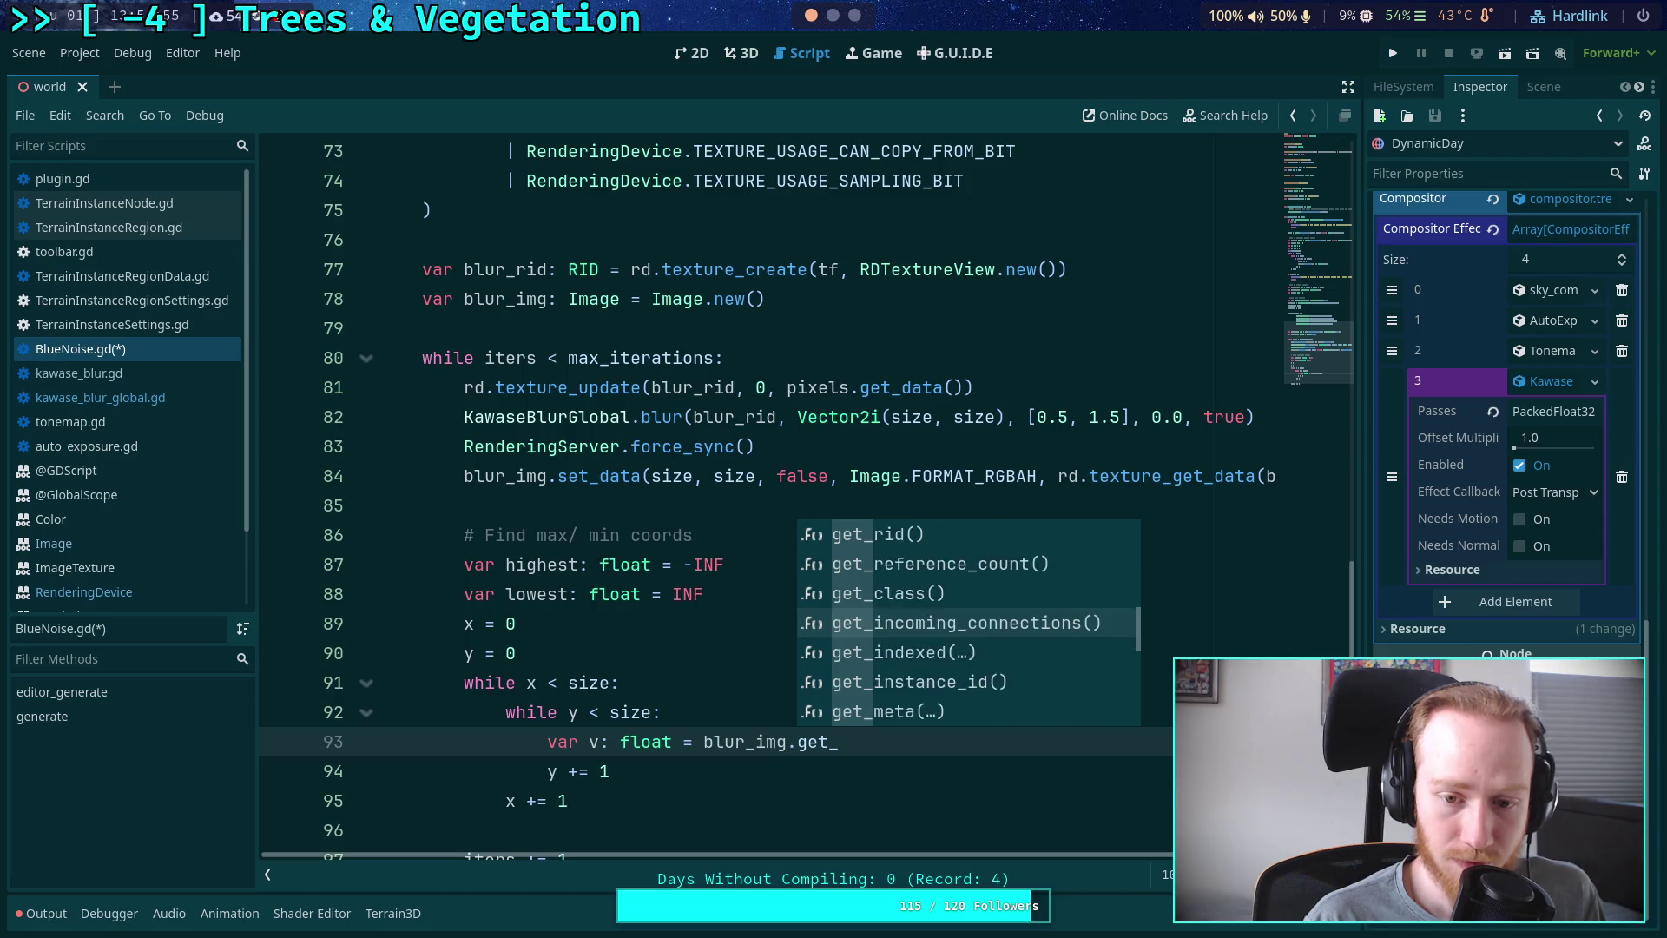
pyautogui.press('Down')
pyautogui.press('Down')
pyautogui.press('Up')
pyautogui.press('Up')
pyautogui.press('Up')
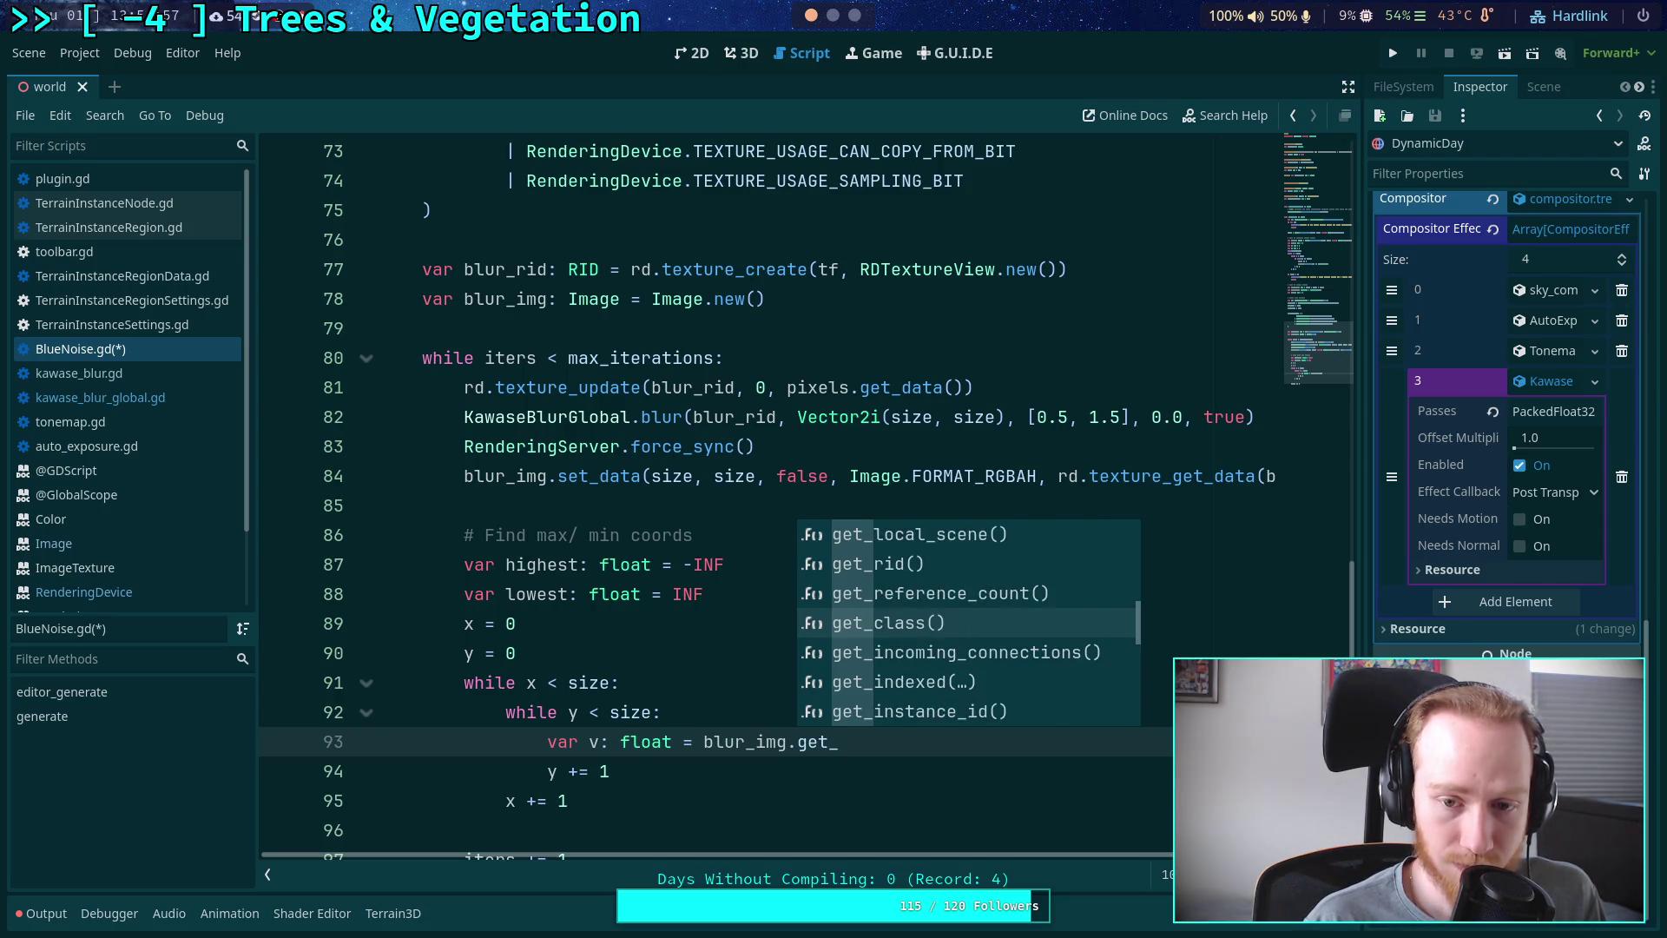
pyautogui.press('Up')
pyautogui.press('Up')
pyautogui.press('Up')
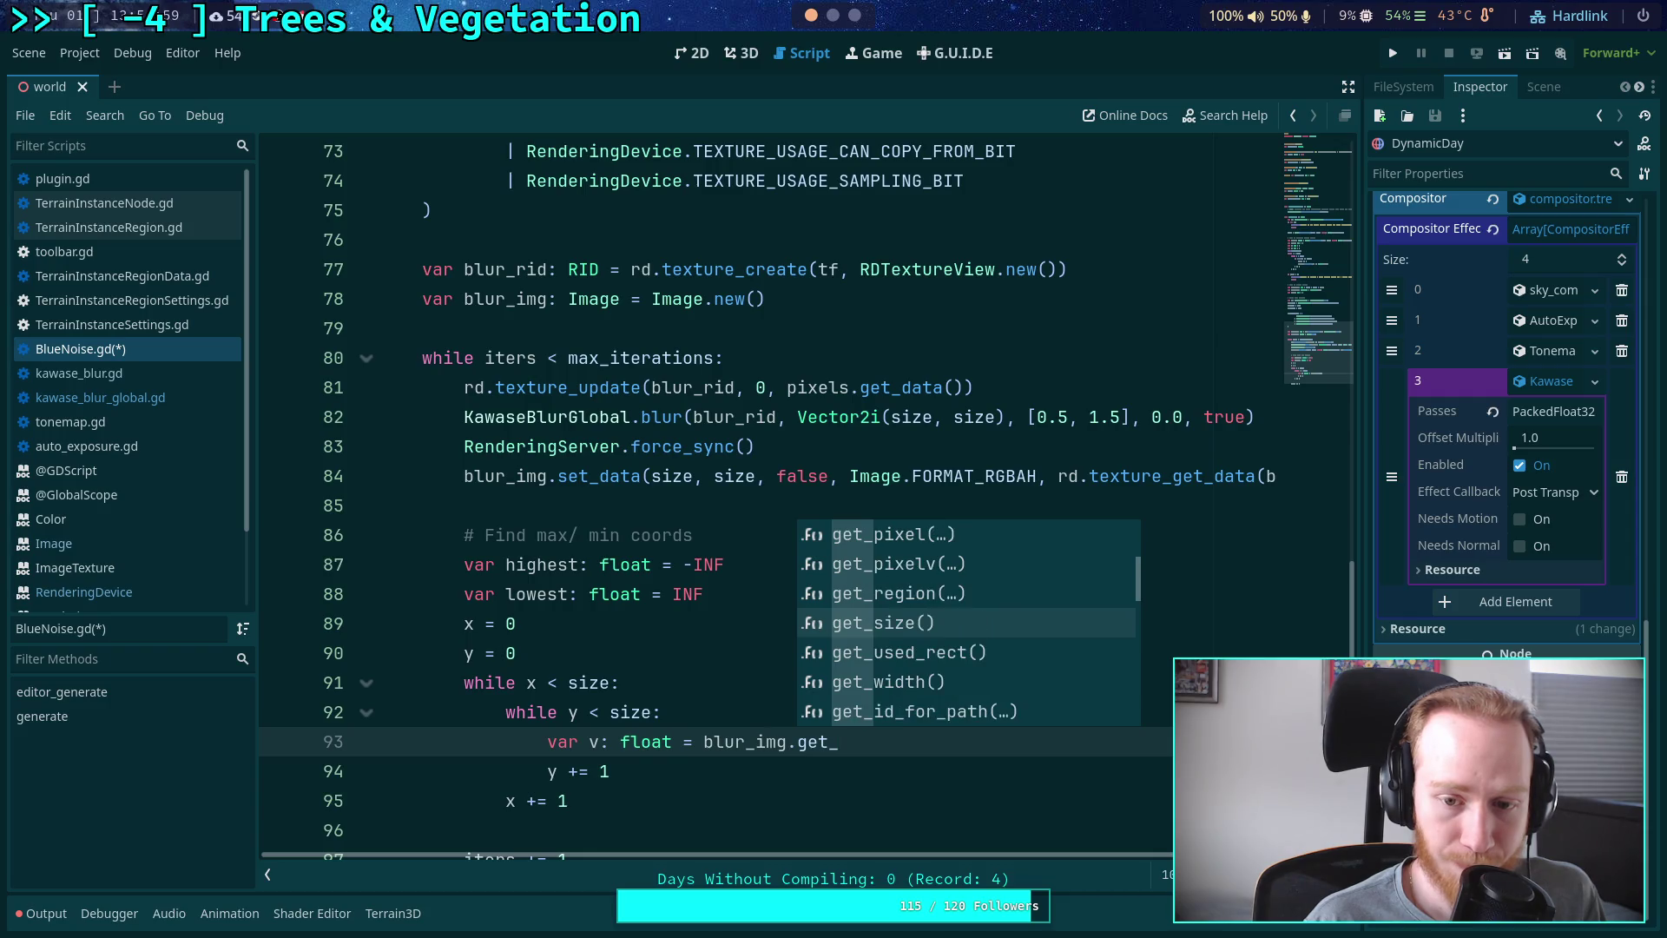
pyautogui.press('Up')
pyautogui.press('Up')
pyautogui.press('Return')
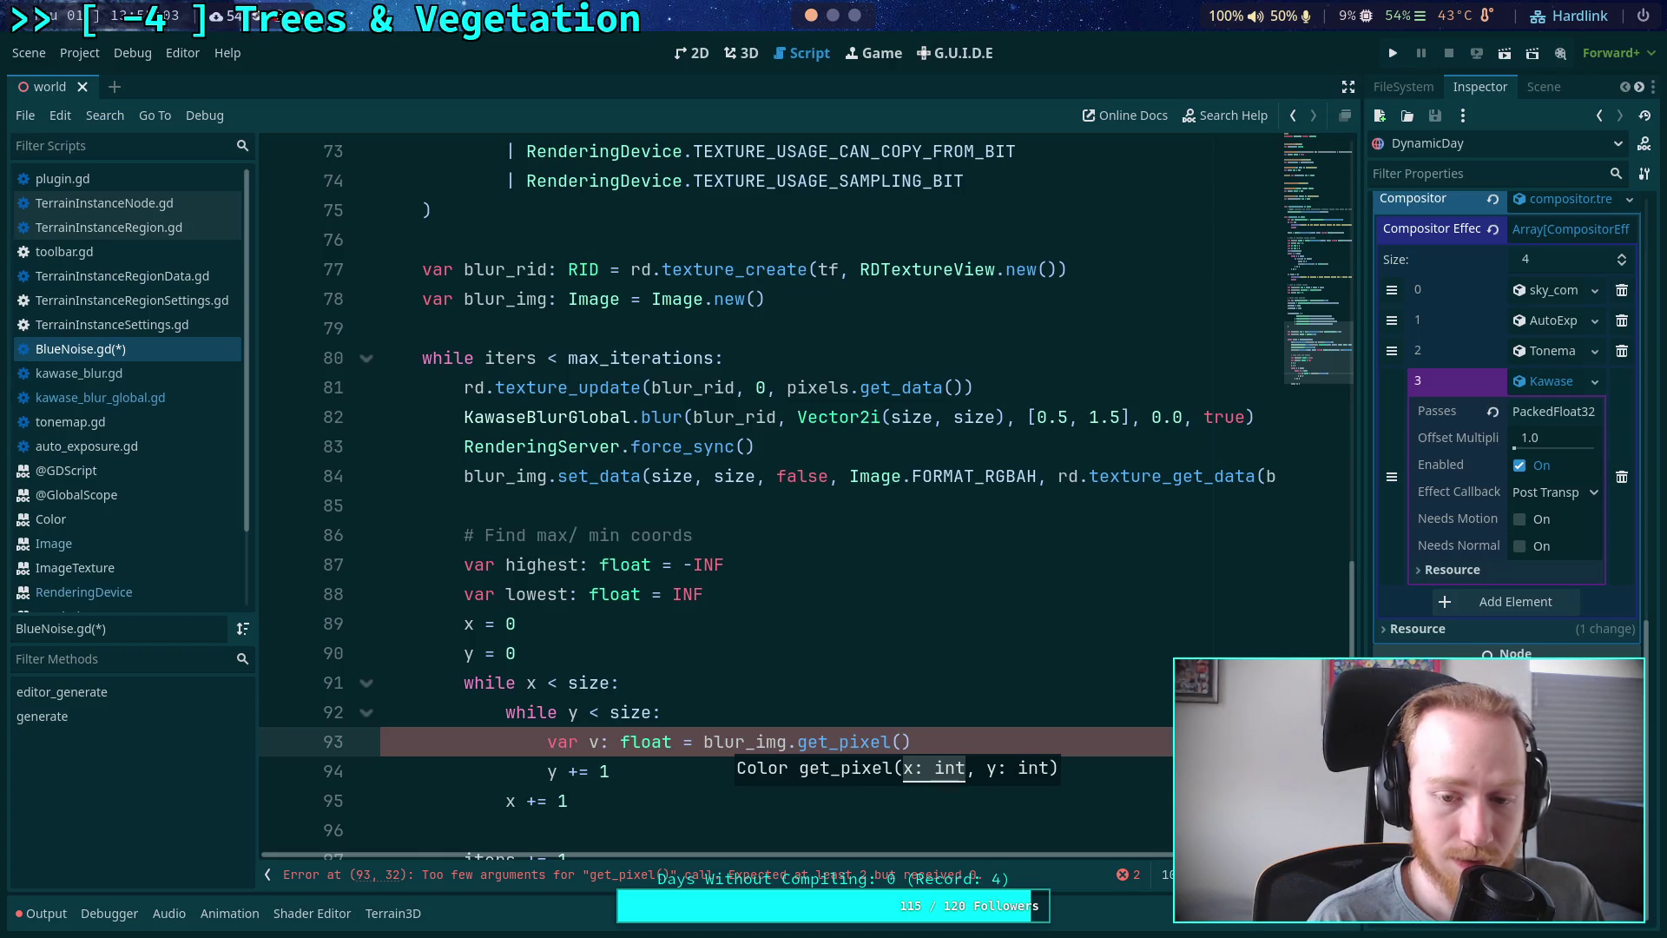
pyautogui.write('x, y)')
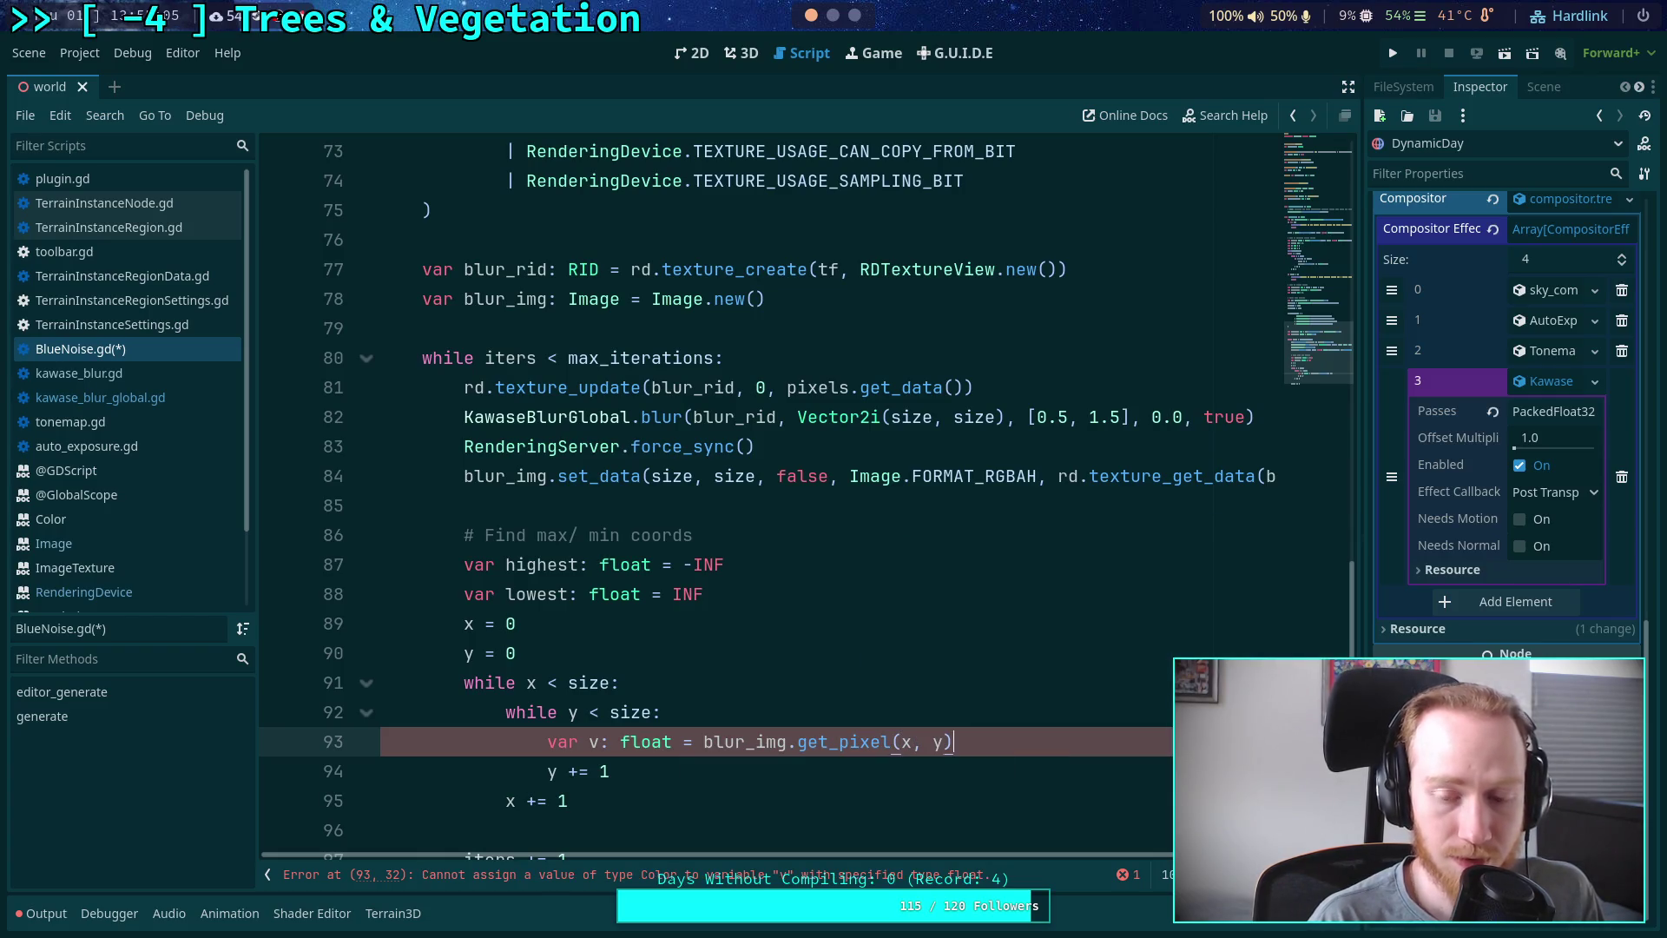
pyautogui.write('.r')
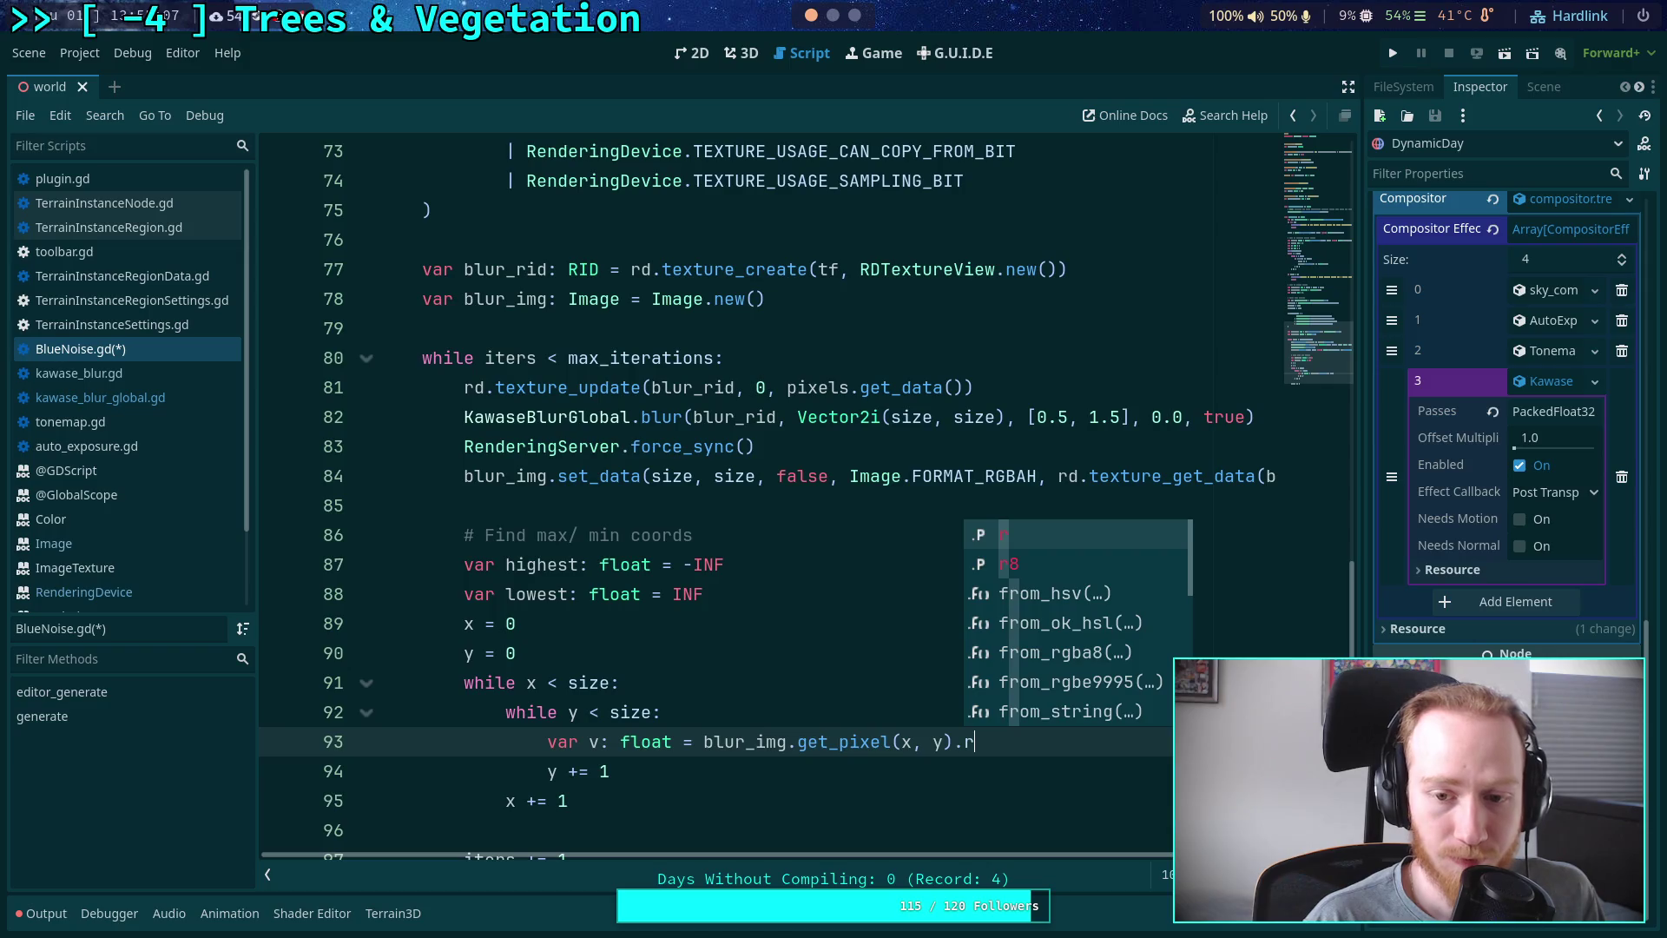
pyautogui.press('Return')
pyautogui.press('Return')
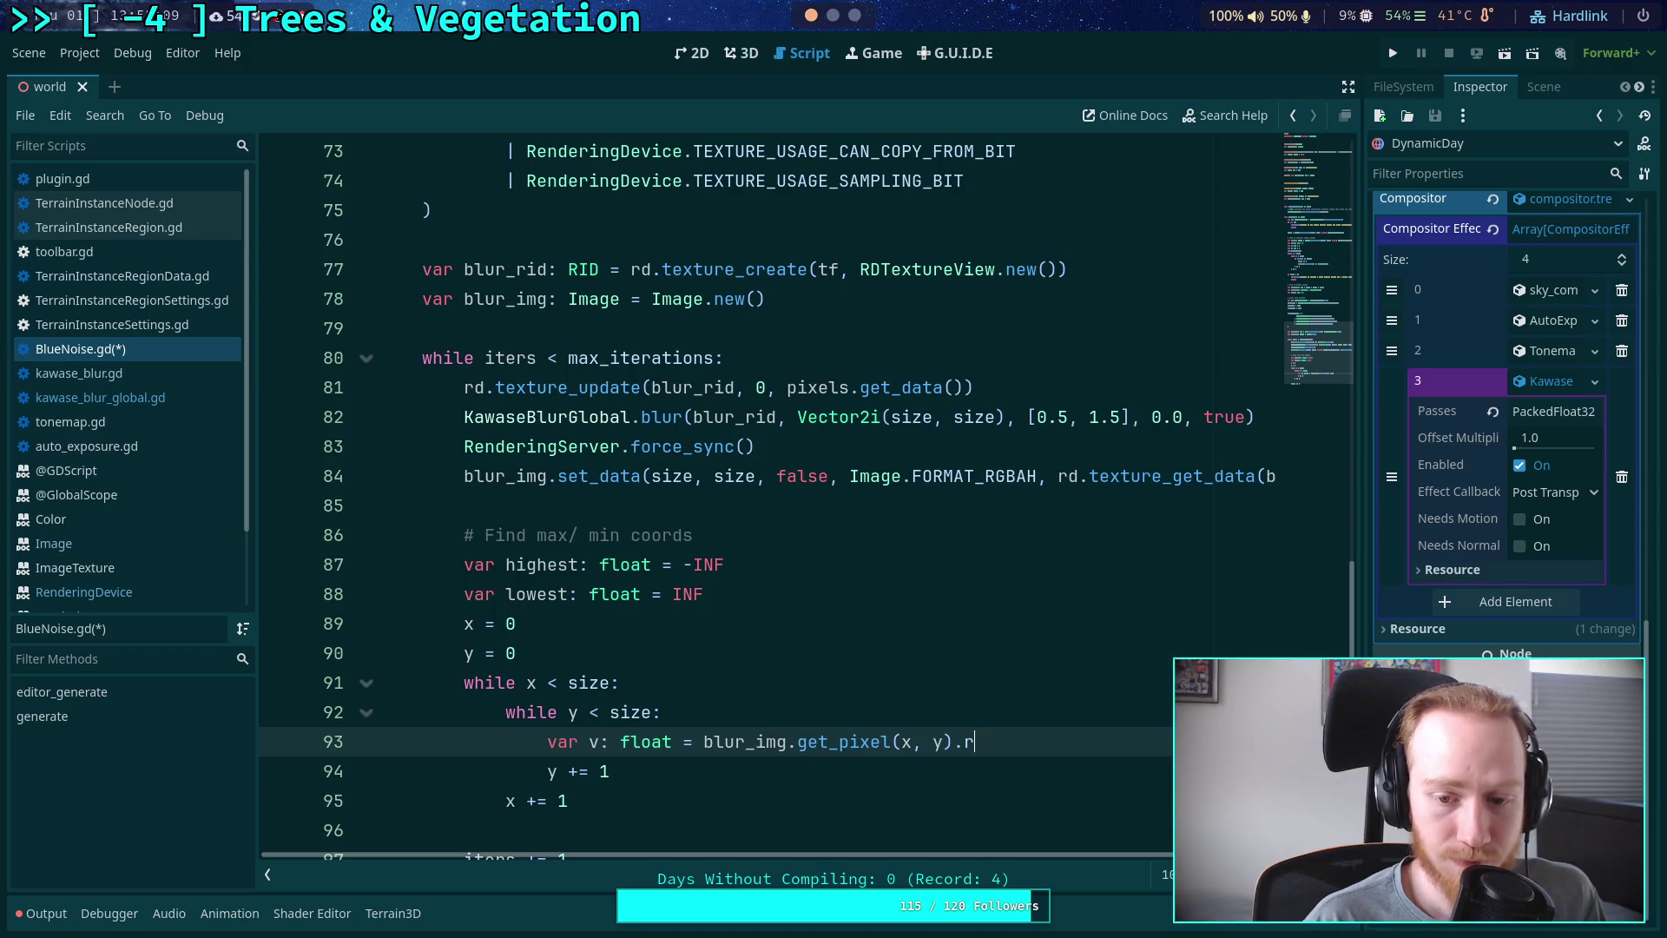
# Step: Select the set_data line 84
pyautogui.scroll(-1, 940, 669)
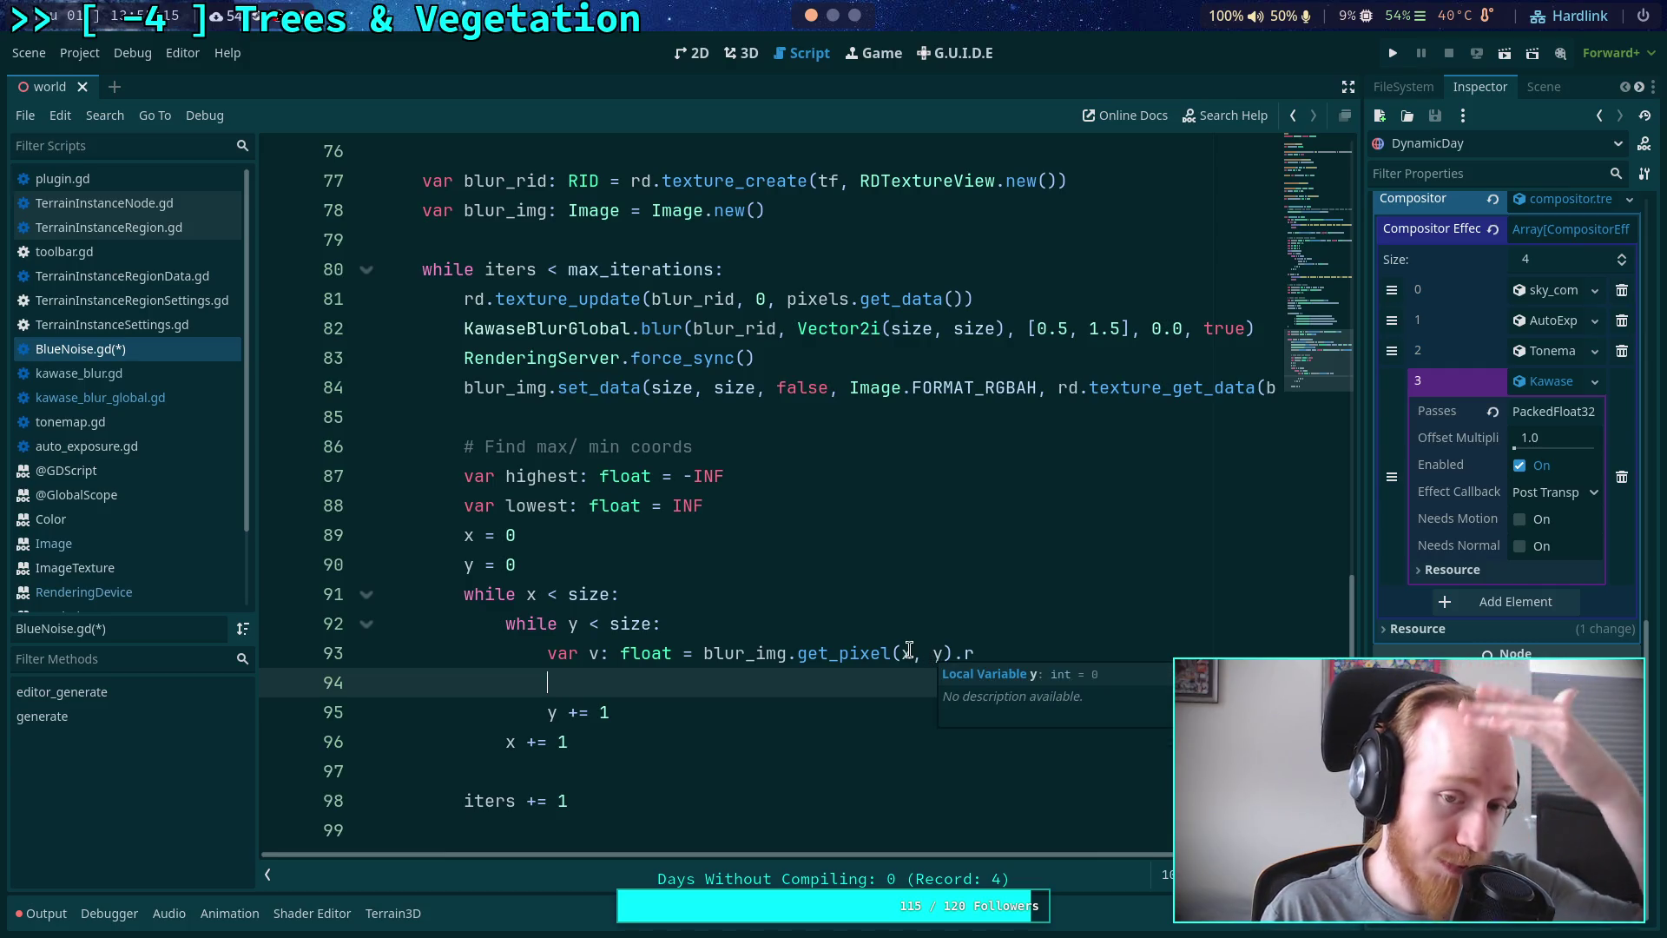
pyautogui.moveTo(463, 389); pyautogui.dragTo(469, 406)
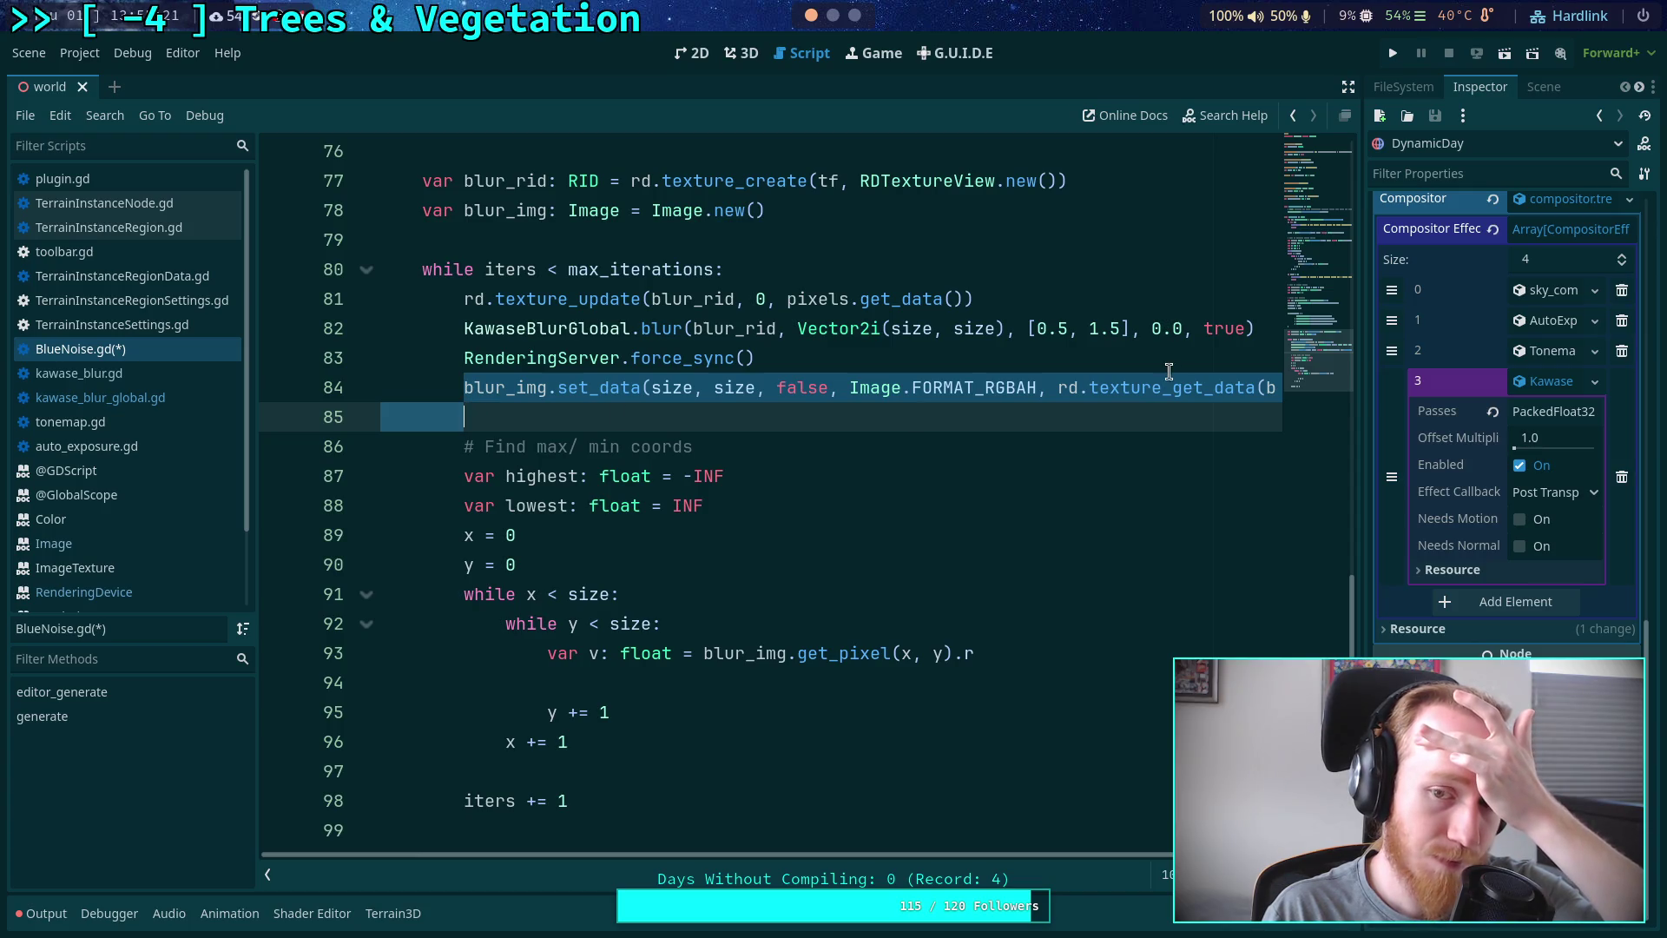
pyautogui.moveTo(1158, 388)
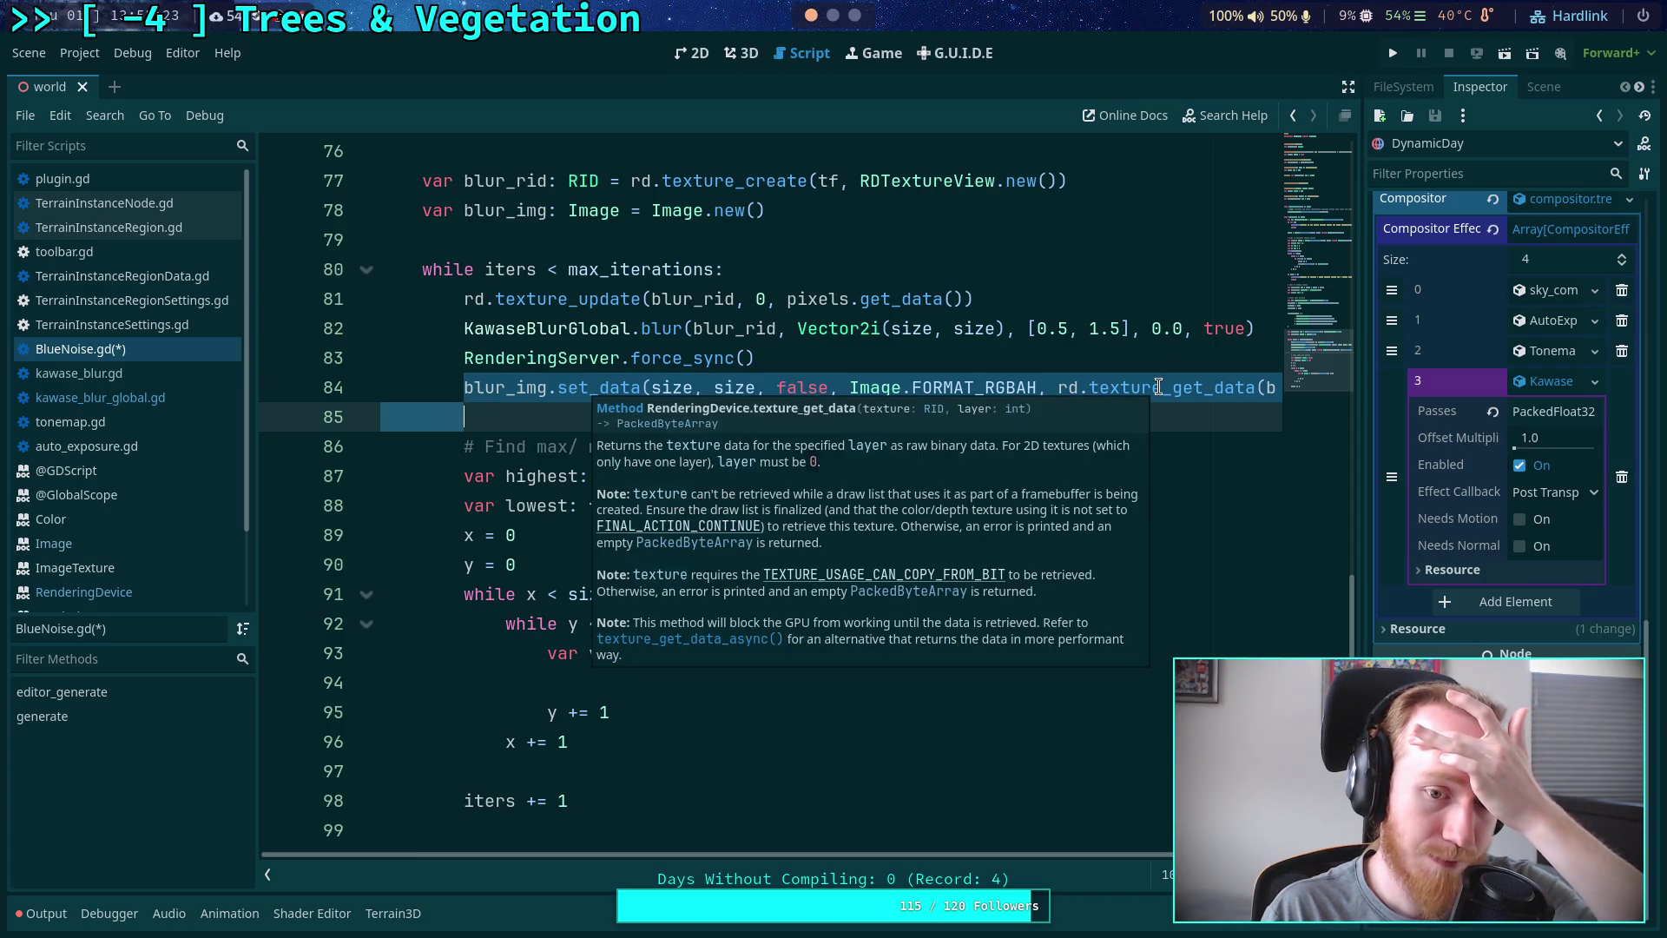
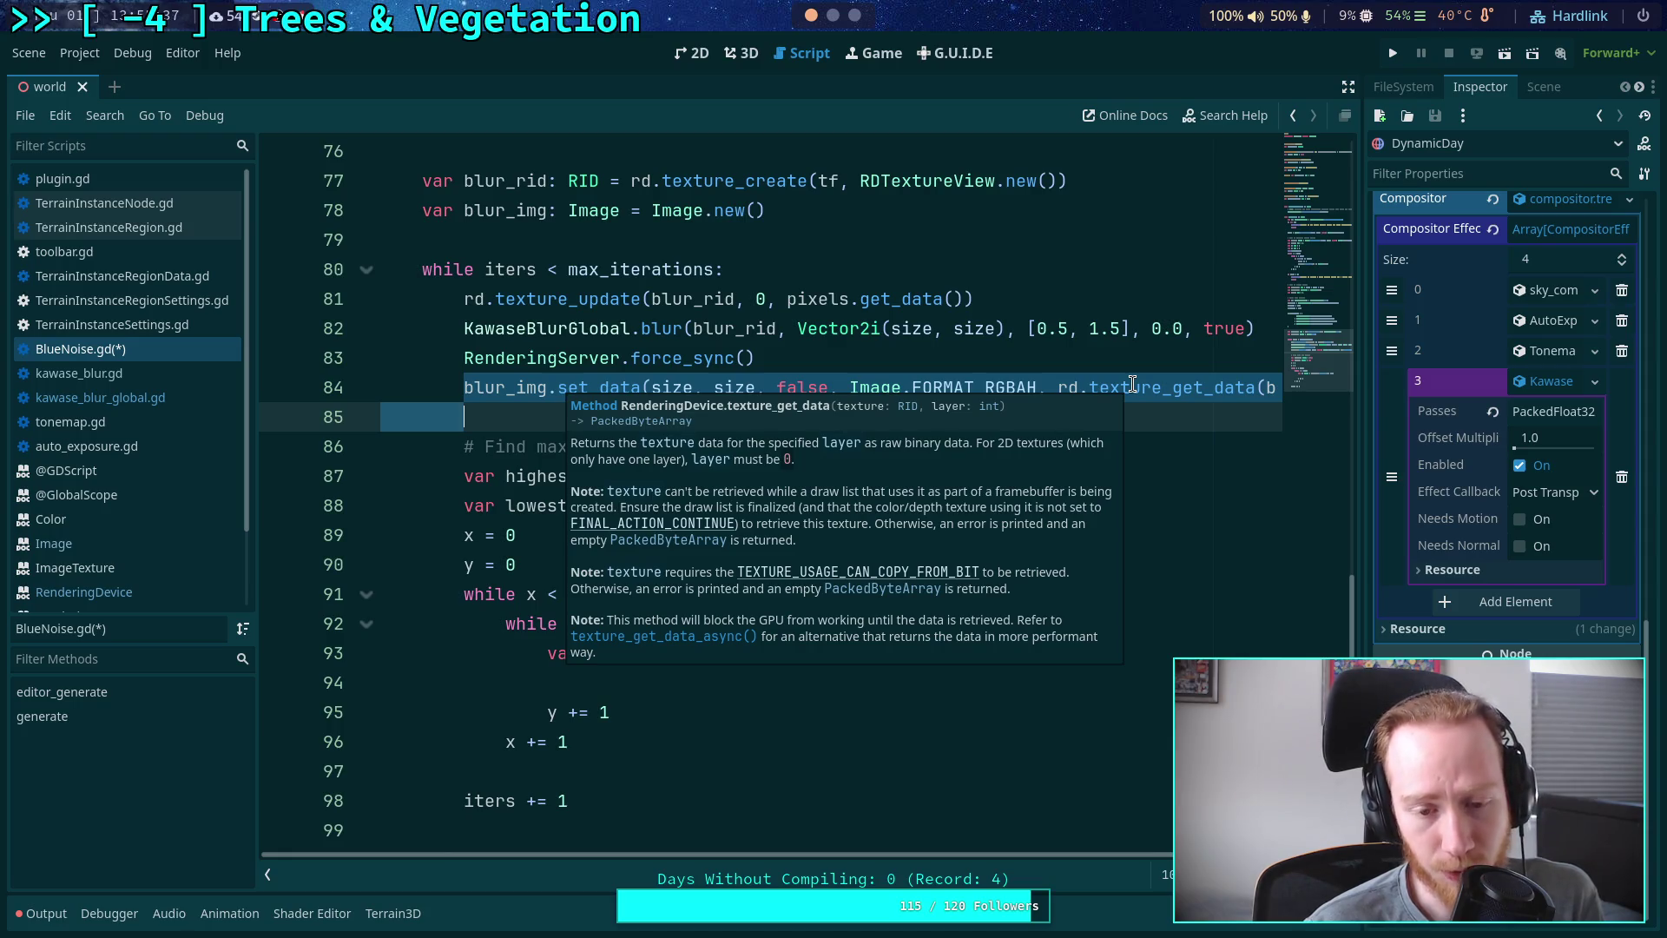
# Step: Change the line 78 declaration to 'var blur_data: PackedByteArray'
pyautogui.click(514, 413)
pyautogui.scroll(3, 566, 529)
pyautogui.scroll(3, 566, 529)
pyautogui.moveTo(766, 476); pyautogui.dragTo(564, 477)
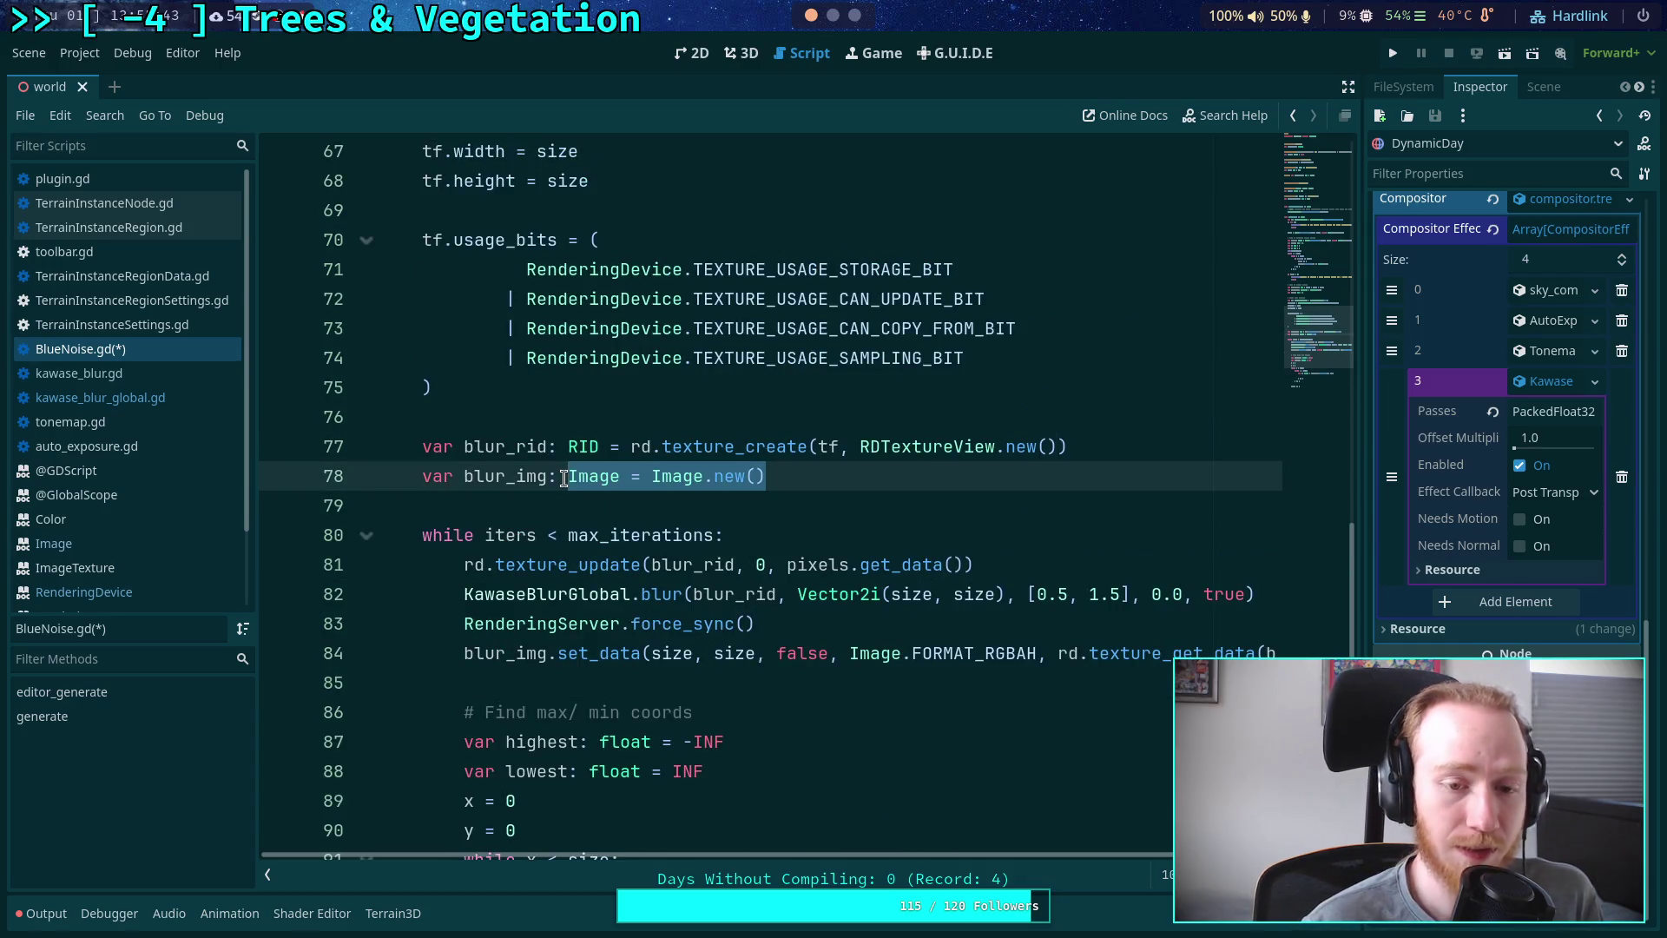
pyautogui.write('>P')
pyautogui.press('BackSpace')
pyautogui.press('BackSpace')
pyautogui.press('BackSpace')
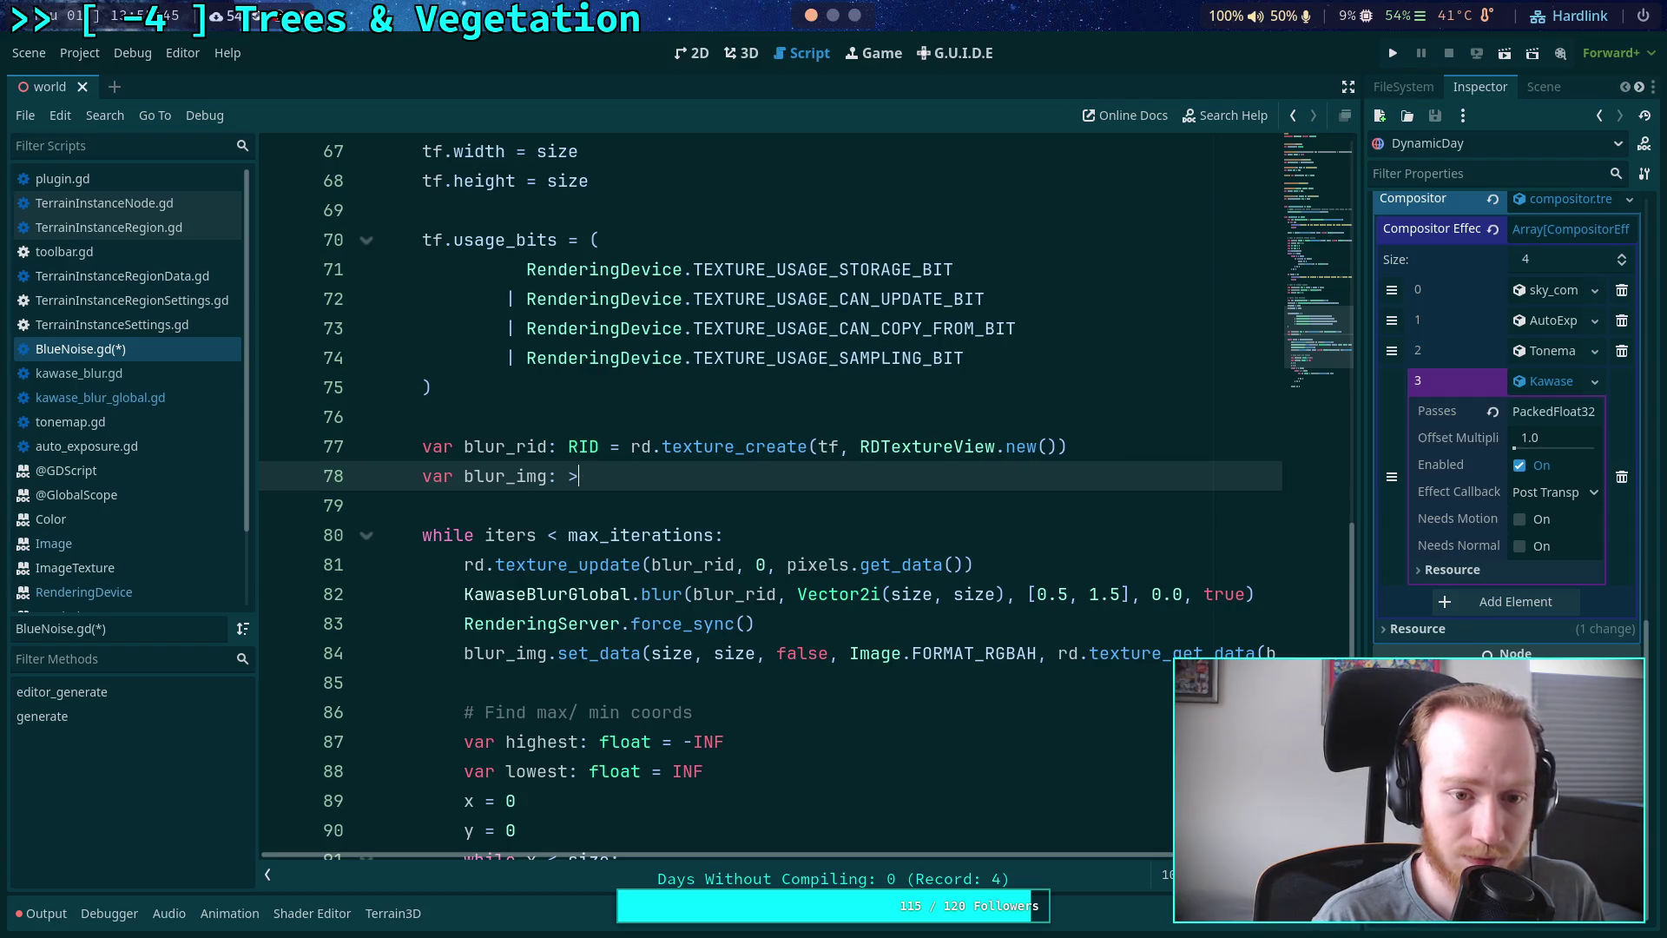
pyautogui.write('data: d')
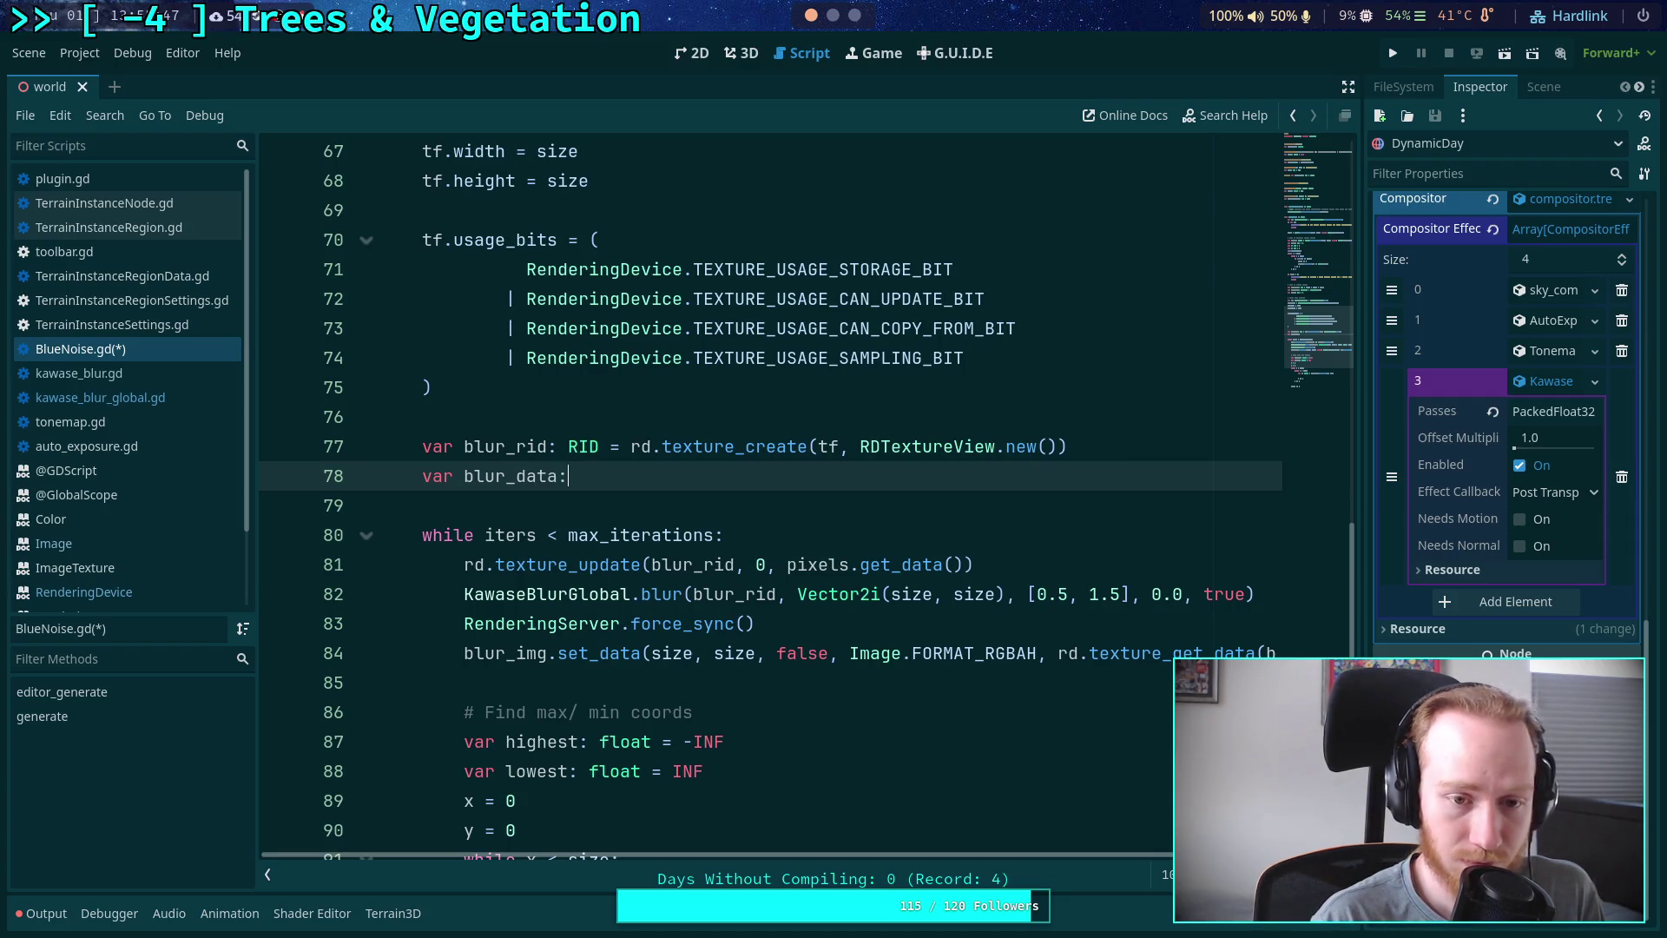
pyautogui.press('BackSpace')
pyautogui.write('Pack')
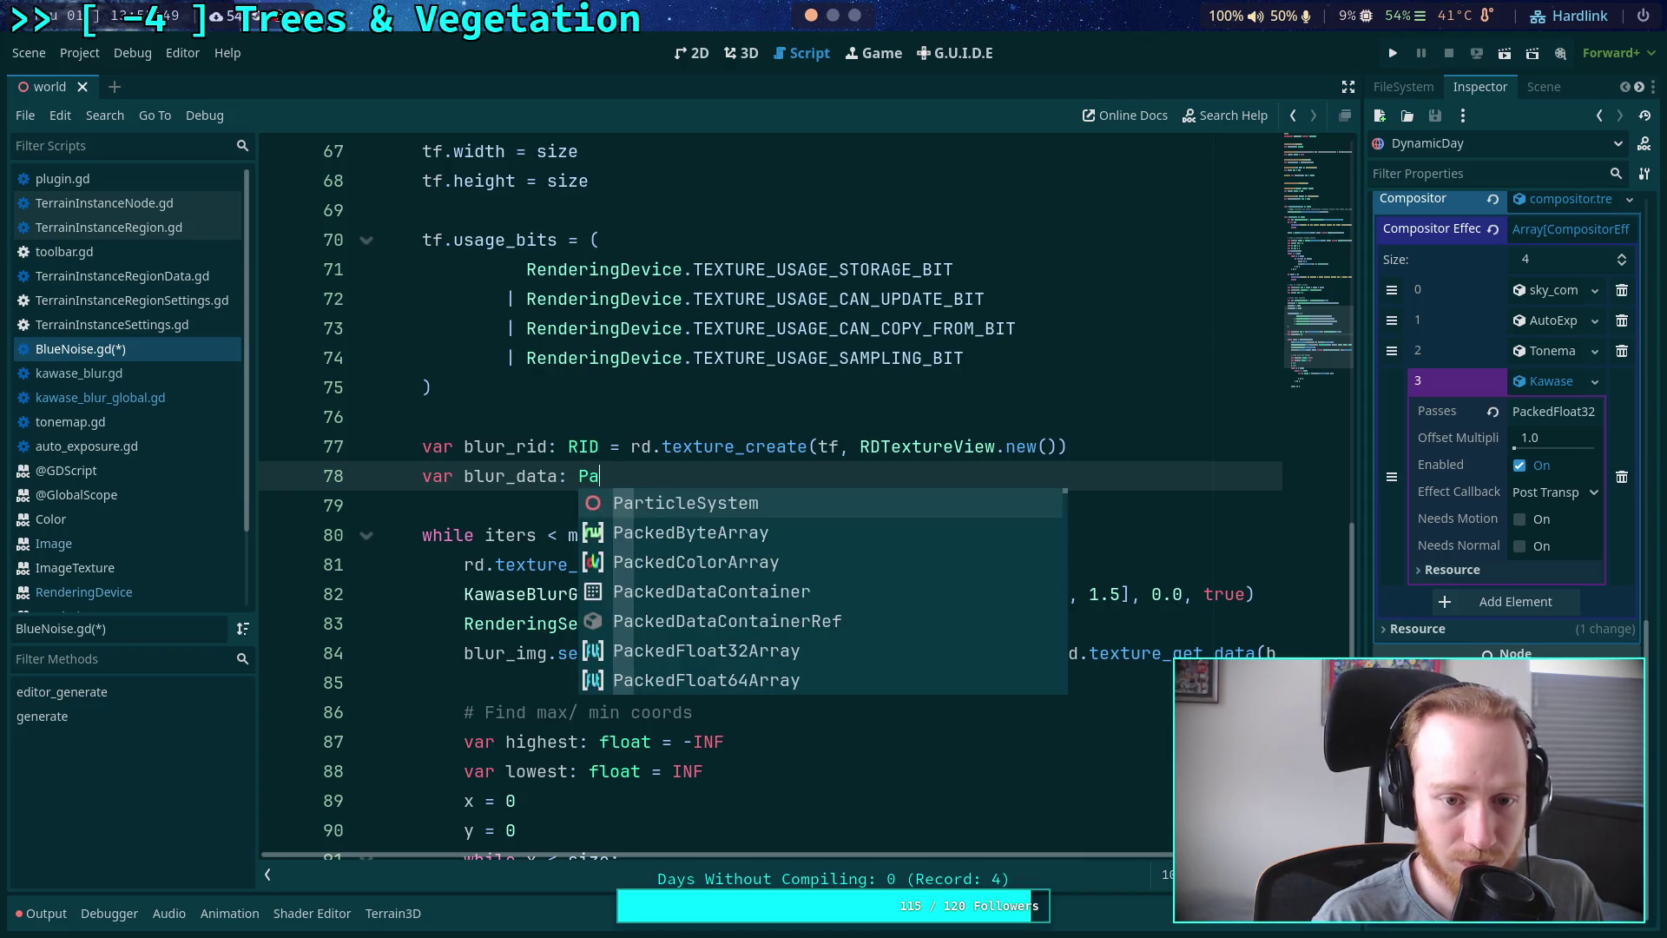
pyautogui.press('Return')
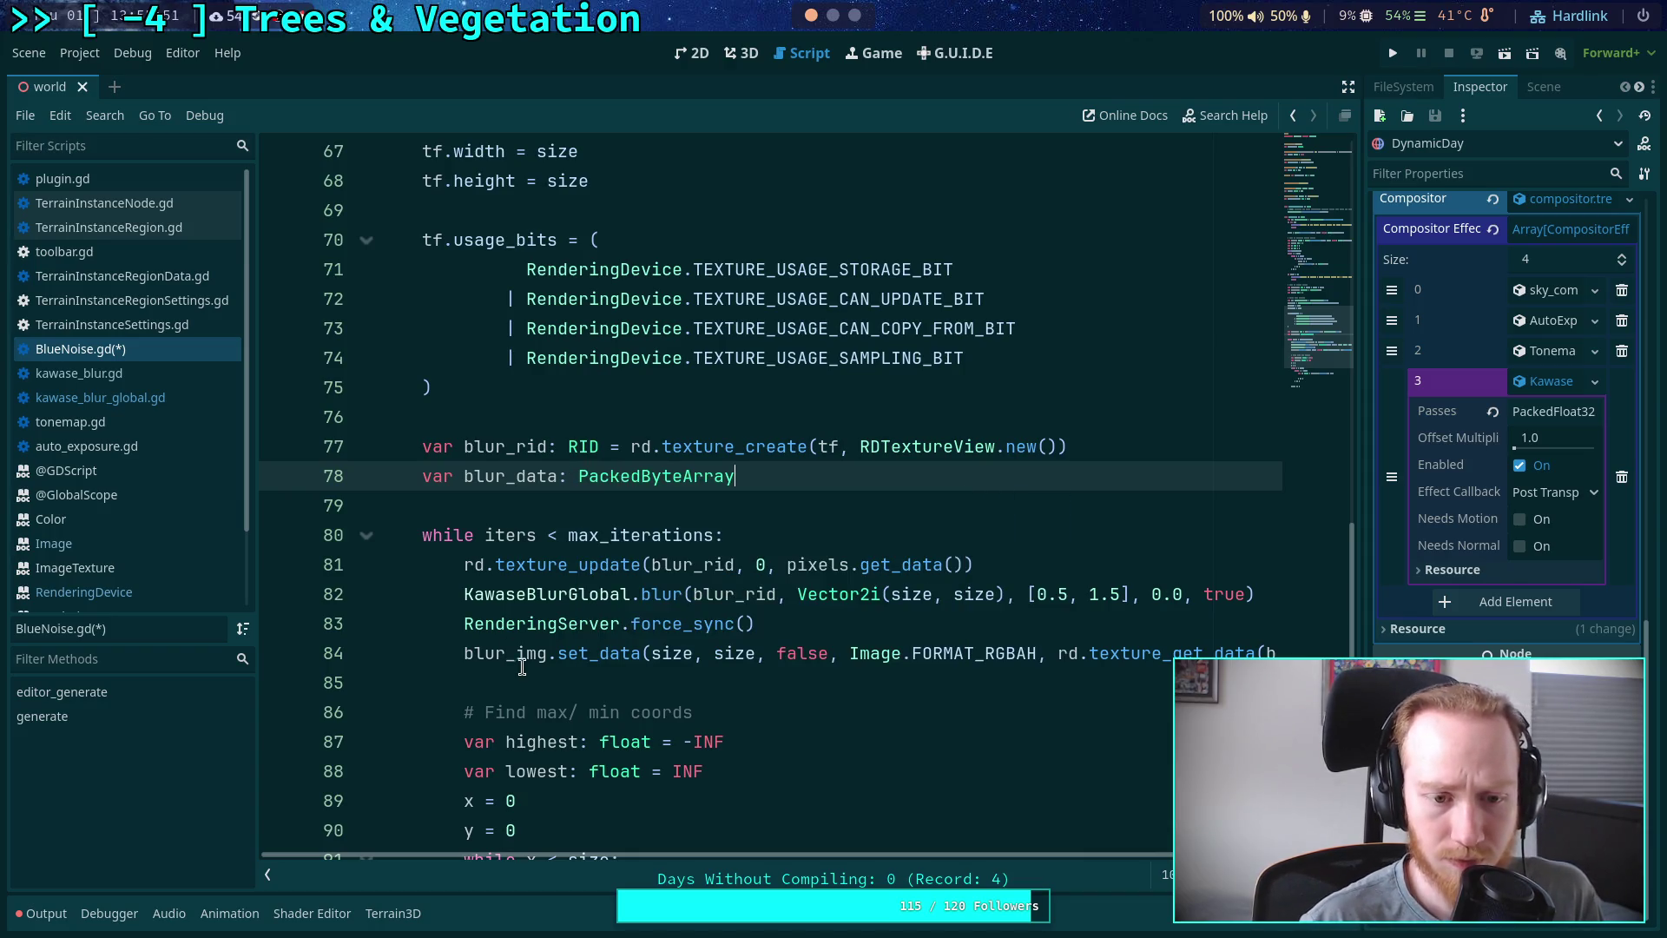
# Step: Replace the line 84 set_data call with 'blur_data = rd.texture_get_data(blur_rid, 0)'
pyautogui.moveTo(506, 656); pyautogui.dragTo(1048, 658)
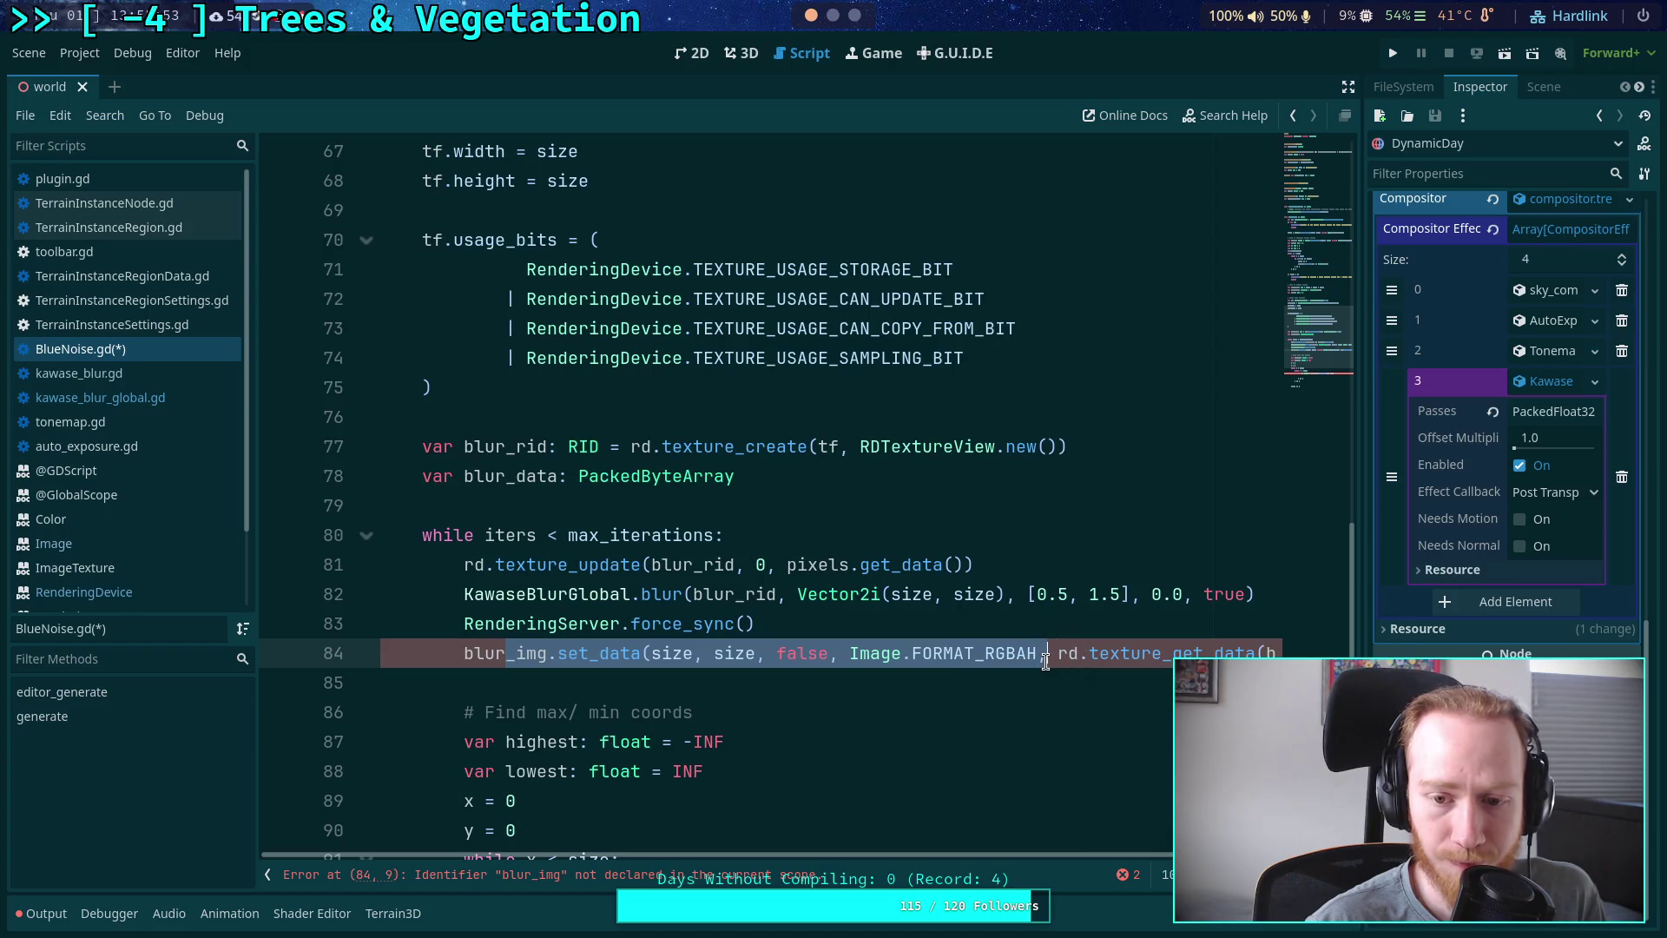
pyautogui.press('BackSpace')
pyautogui.write('_data ')
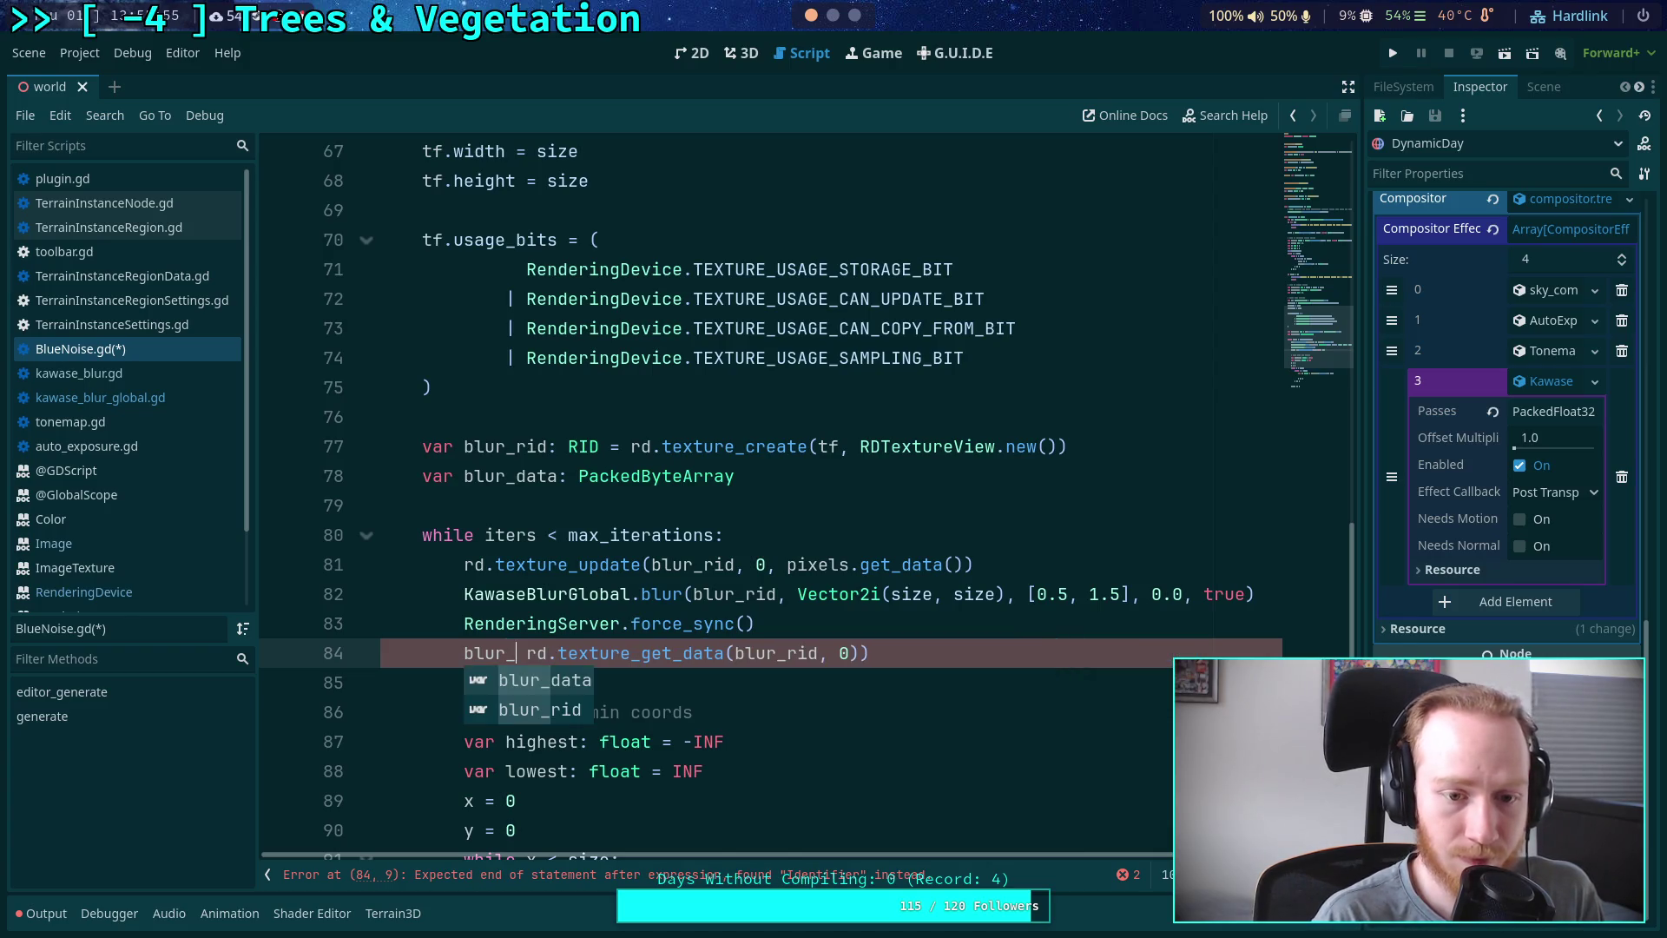
pyautogui.write('=')
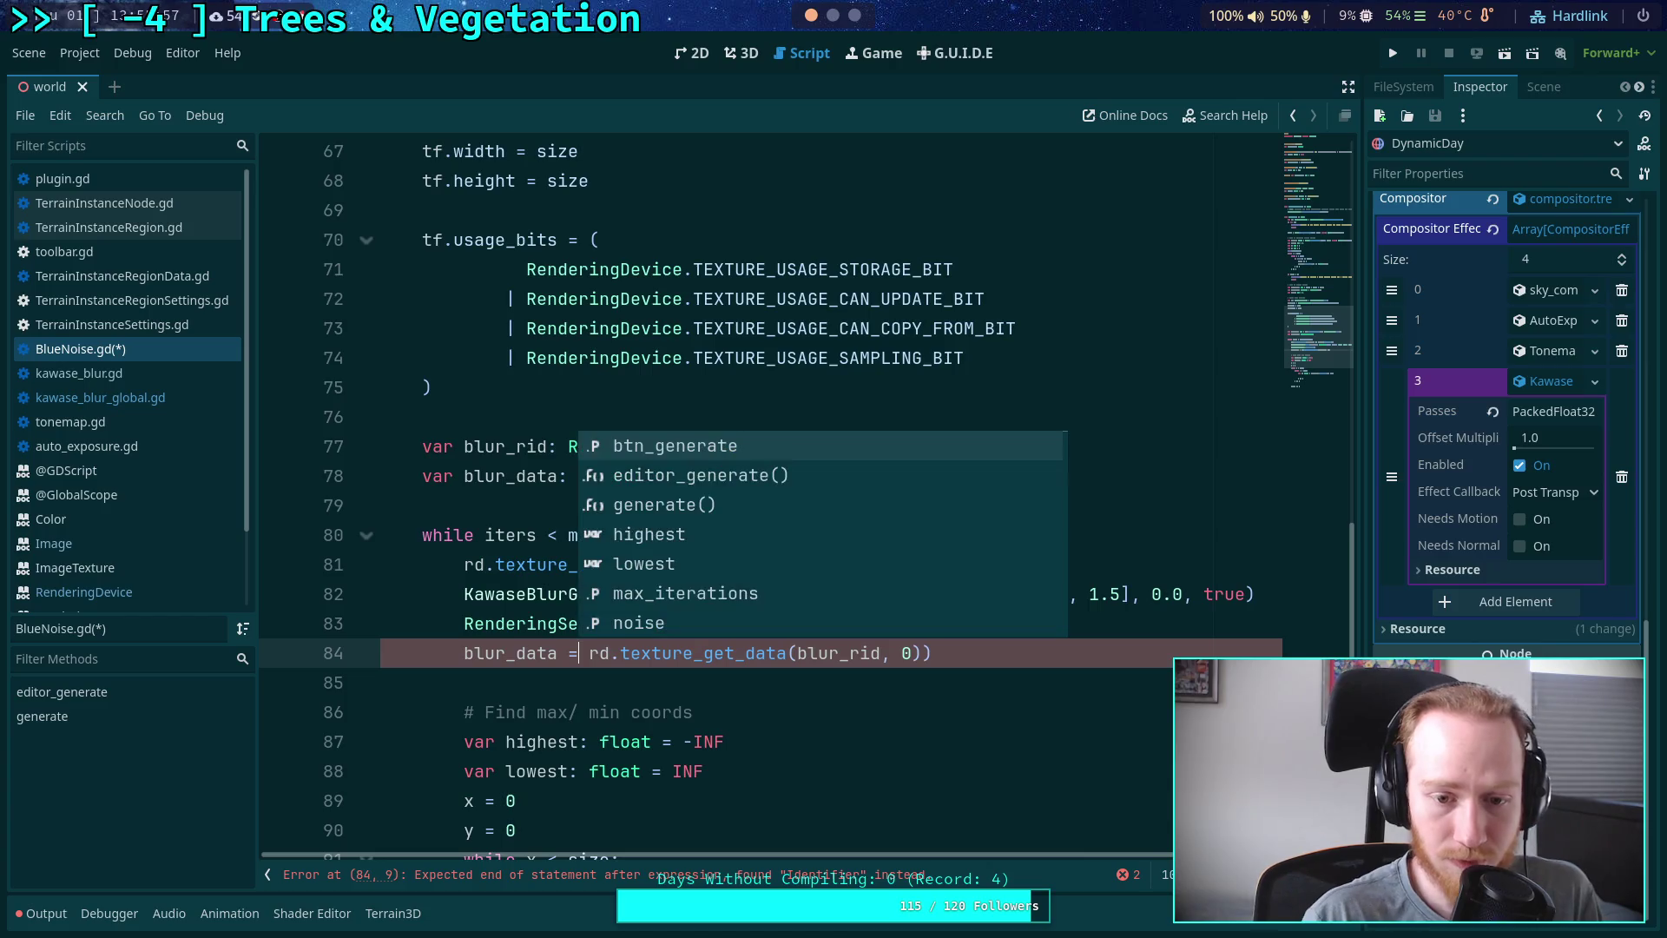
pyautogui.click(1048, 653)
pyautogui.press('BackSpace')
pyautogui.scroll(-2, 991, 619)
pyautogui.scroll(-1, 991, 619)
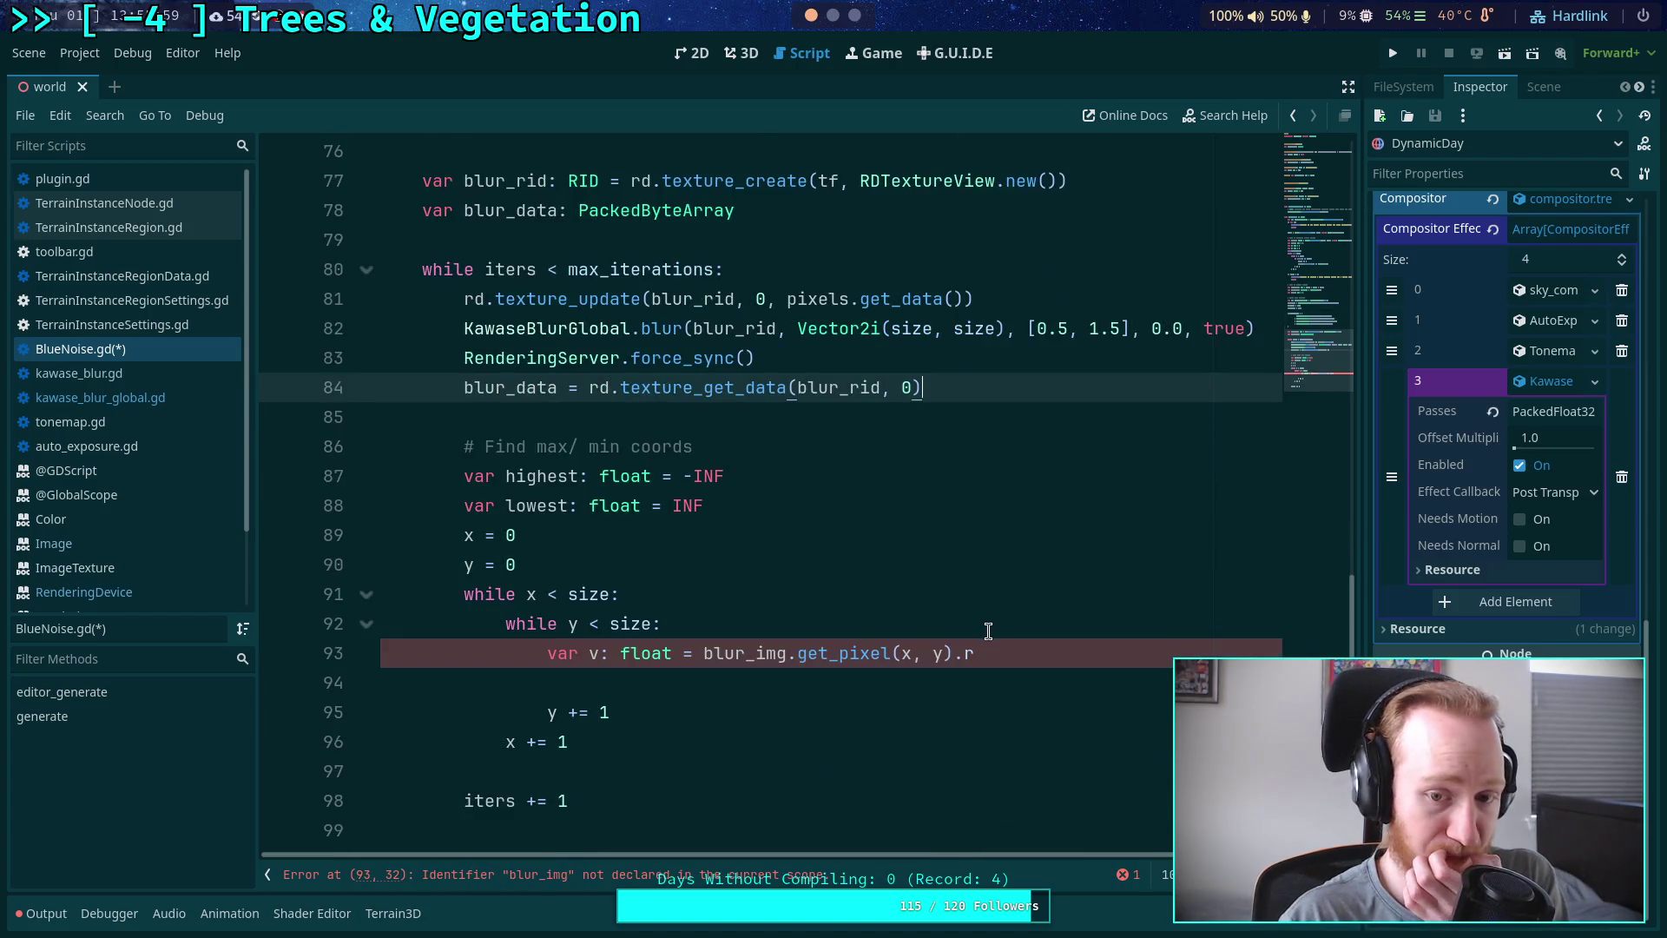
# Step: Replace 'blur_img.get_pixel(x, y).r' on line 93 with a blur_data.decode_half call
pyautogui.moveTo(977, 653)
pyautogui.mouseDown()
pyautogui.moveTo(691, 653)
pyautogui.moveTo(706, 653)
pyautogui.mouseUp()
pyautogui.write('blu')
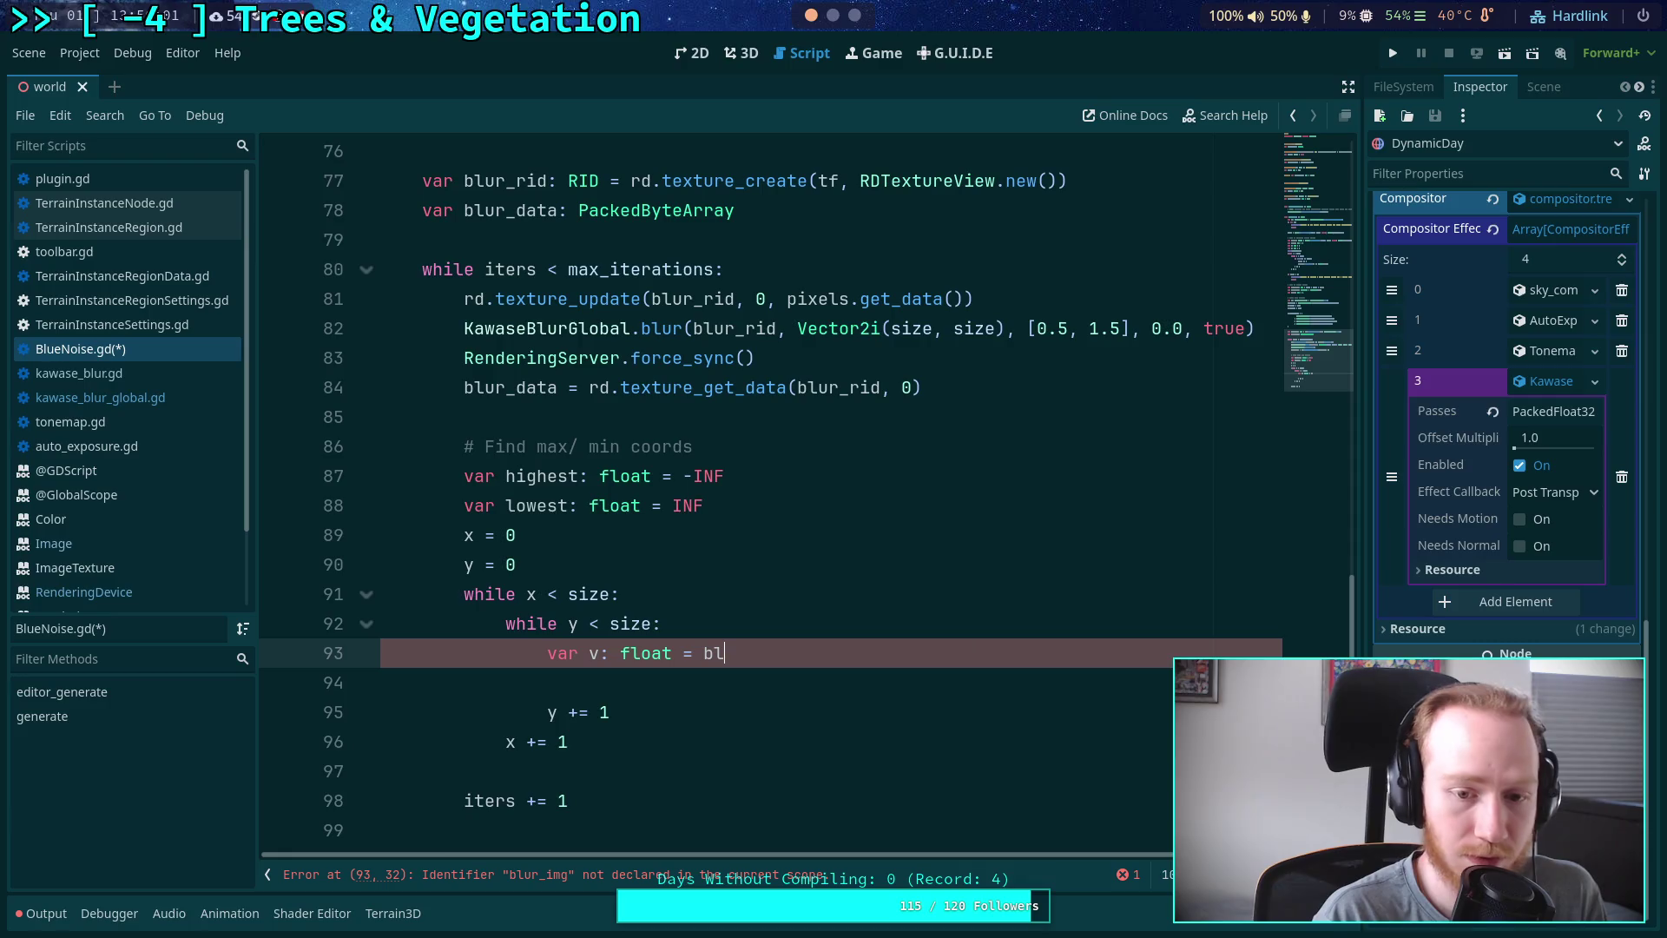
pyautogui.press('Return')
pyautogui.write('.')
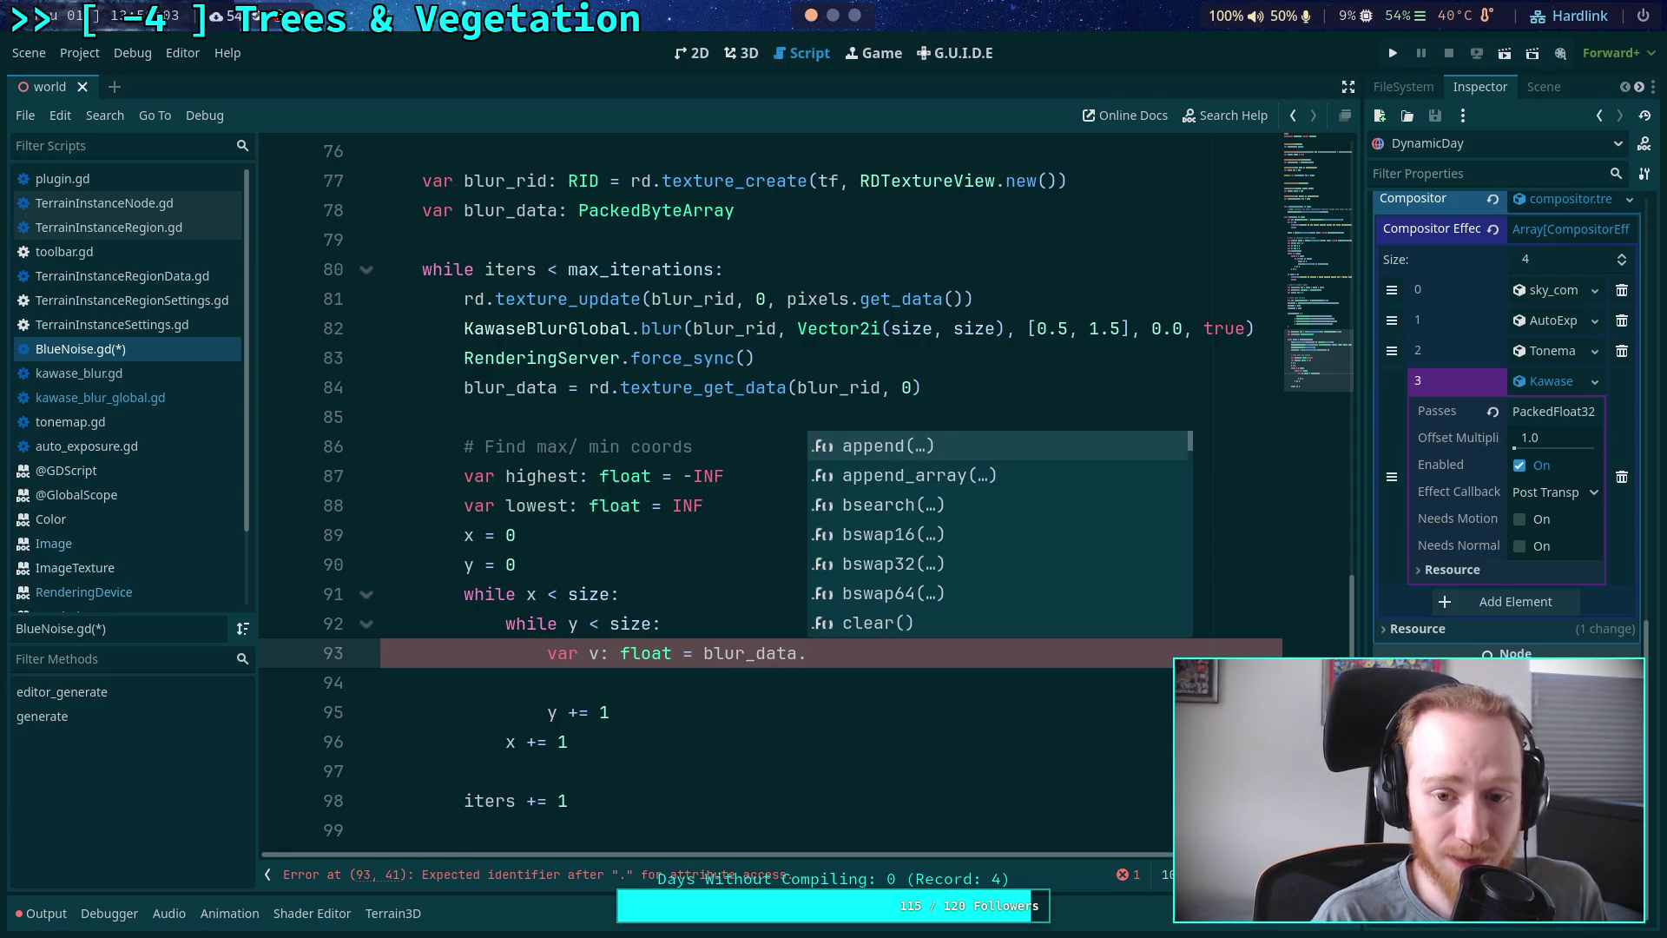
pyautogui.press('Down')
pyautogui.press('Down')
pyautogui.press('Down')
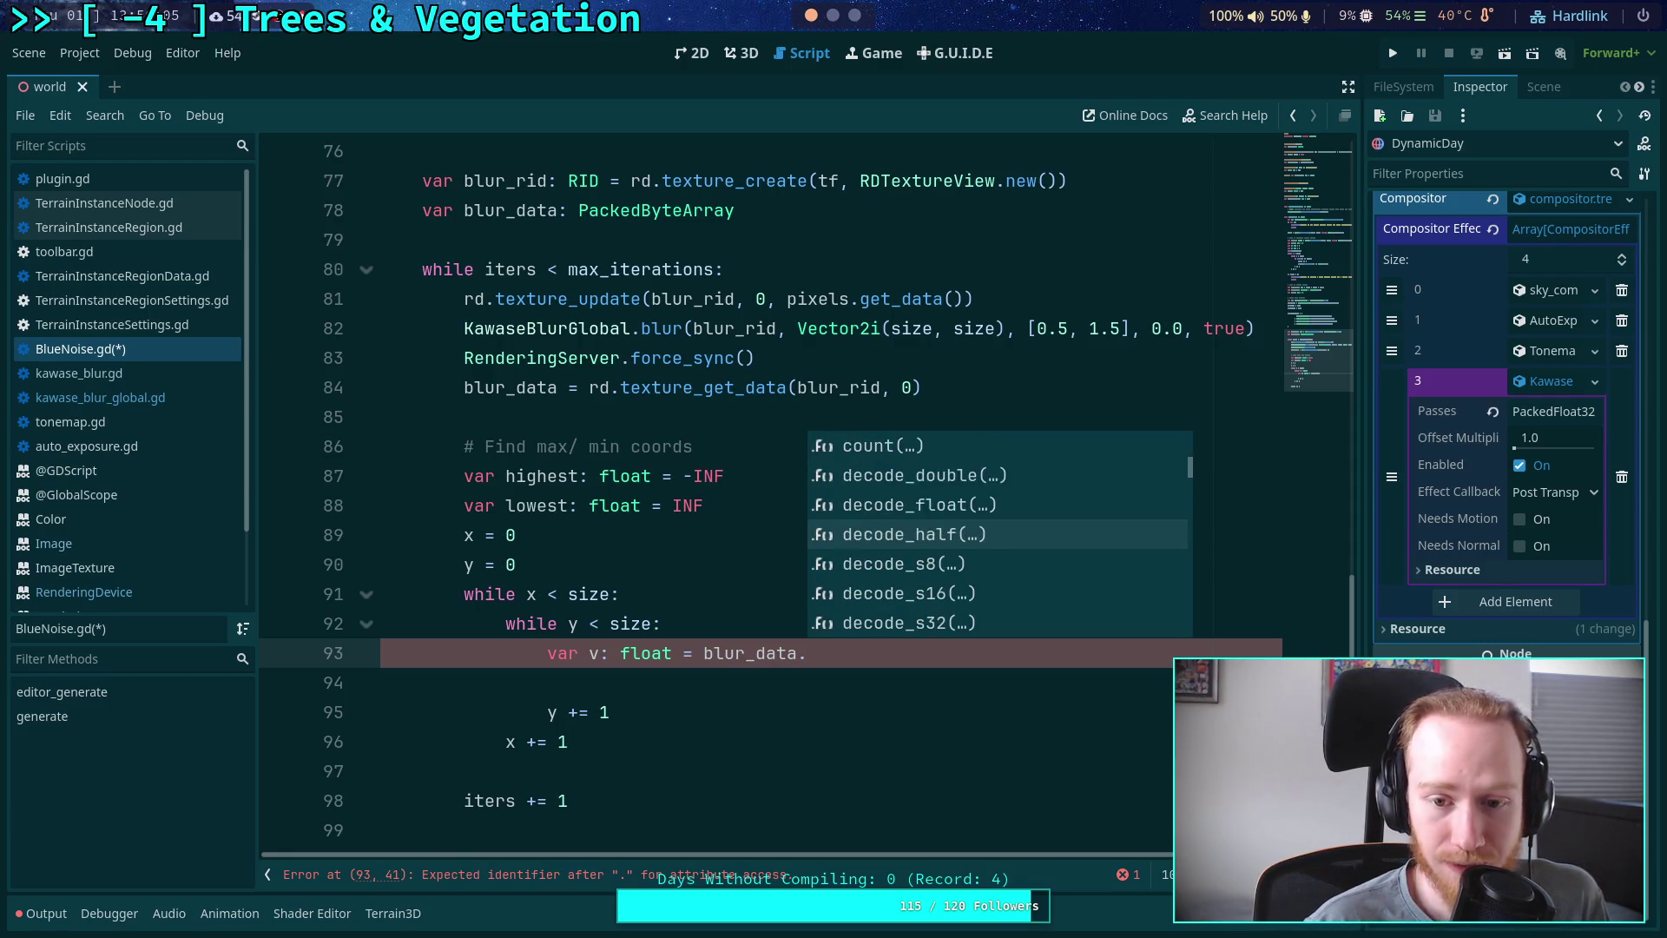
pyautogui.press('Down')
pyautogui.press('Down')
pyautogui.press('Down')
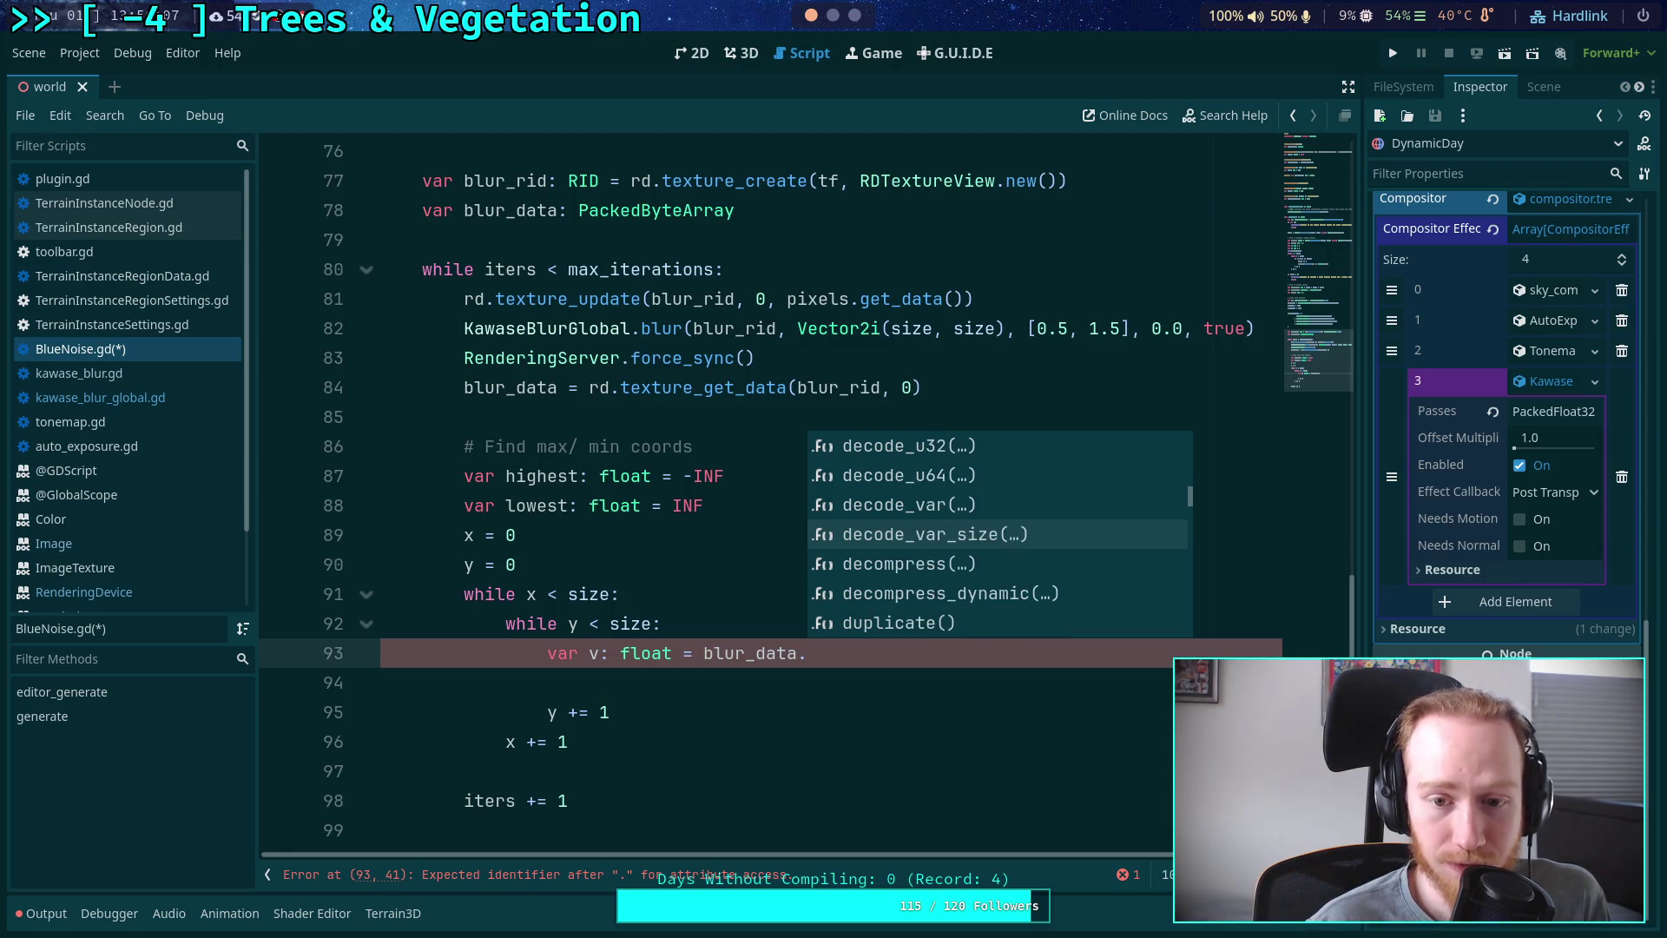
pyautogui.press('Down')
pyautogui.press('Down')
pyautogui.press('Down')
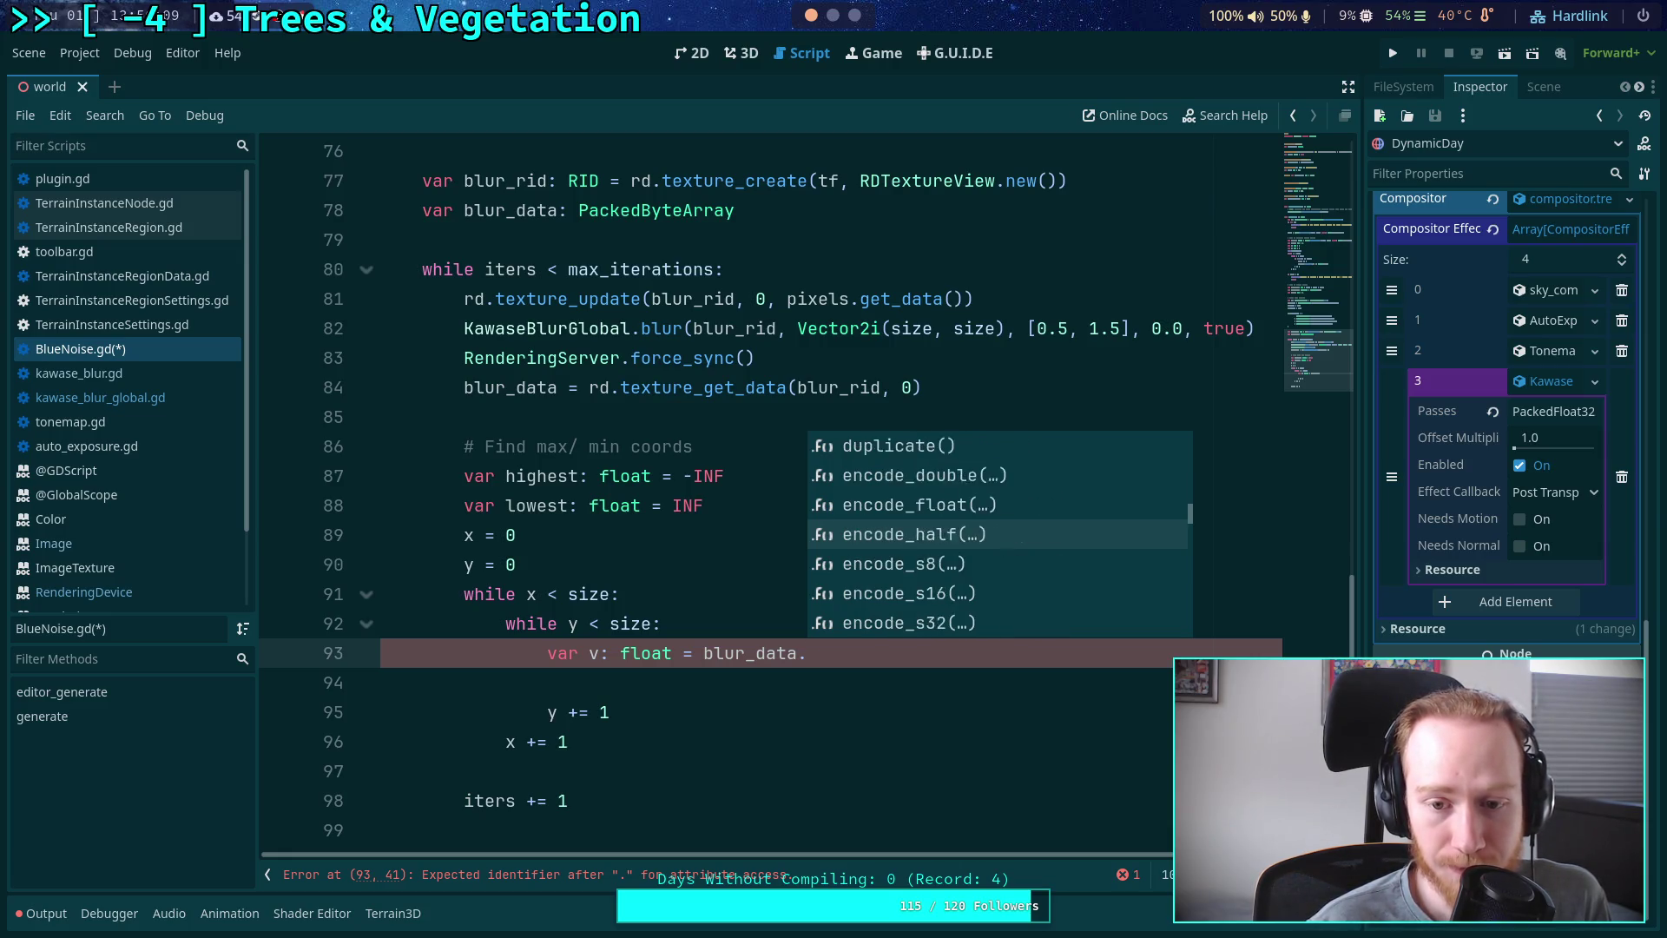
pyautogui.press('Up')
pyautogui.press('Up')
pyautogui.press('Up')
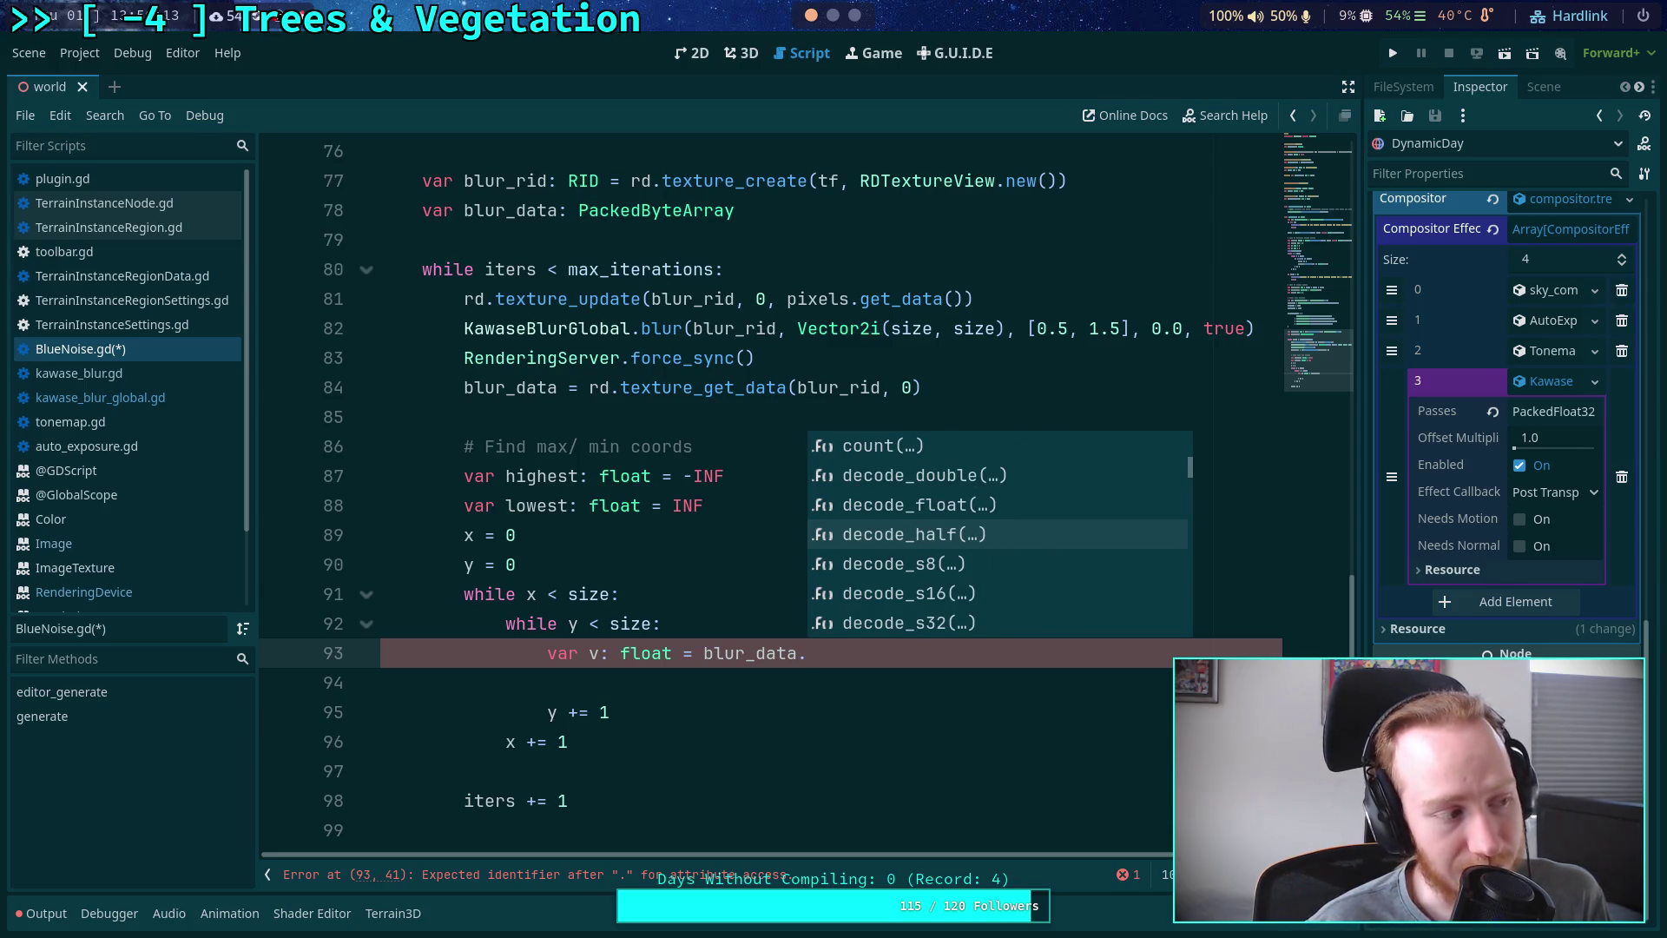
pyautogui.press('Return')
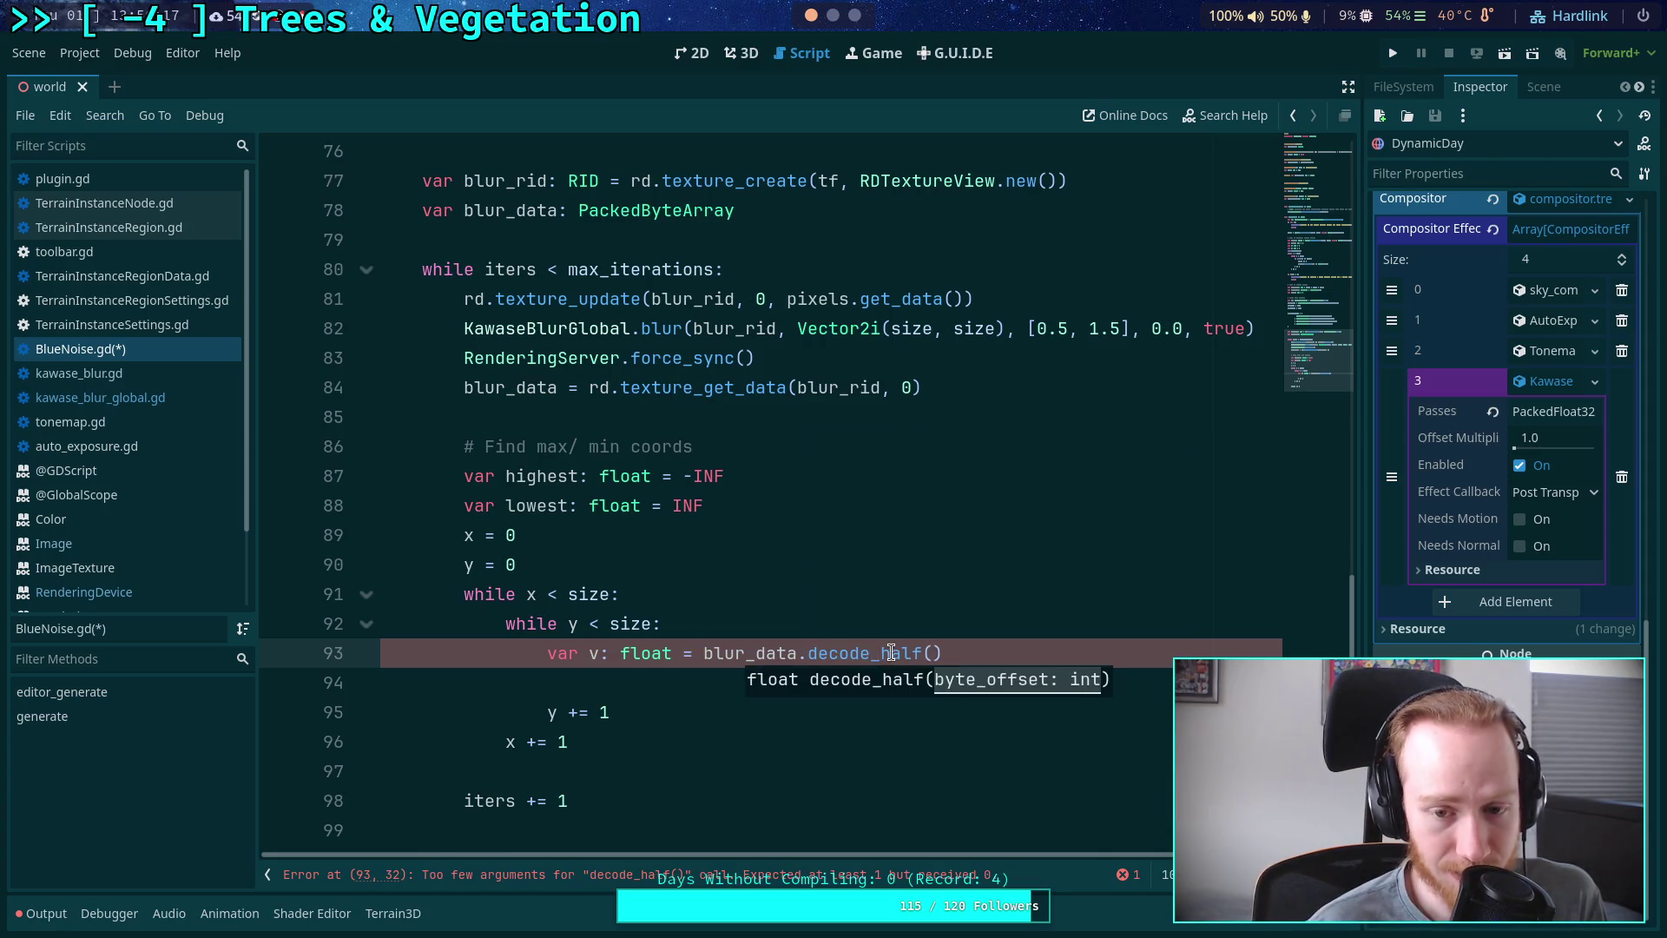
pyautogui.moveTo(892, 652)
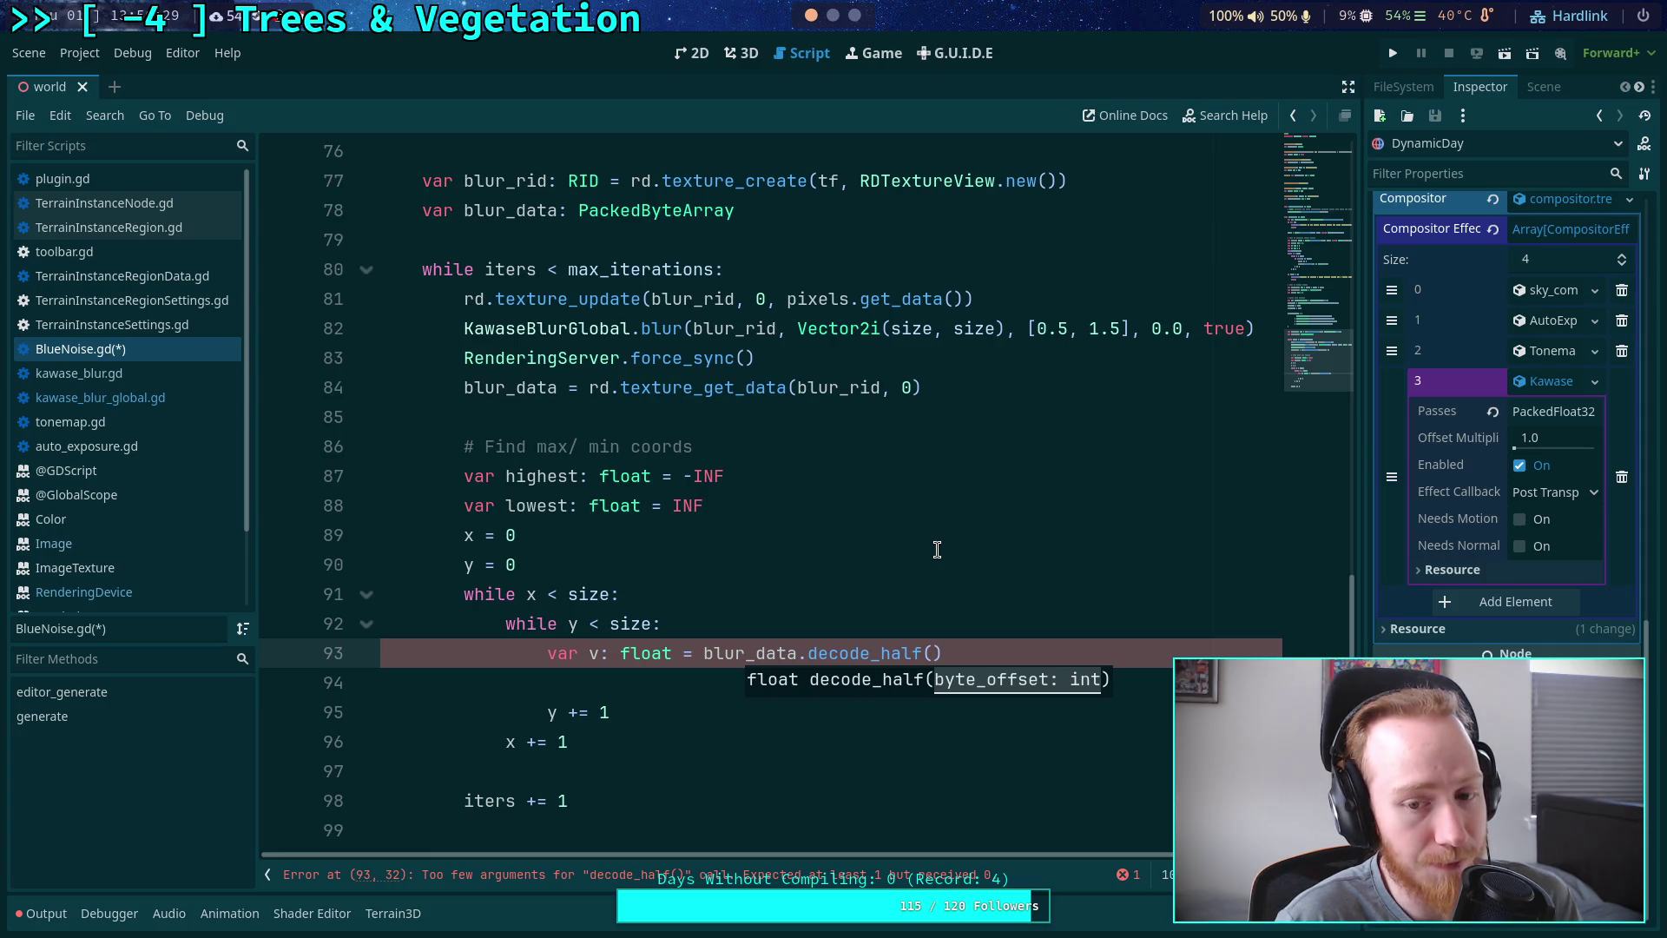
# Step: Pass the byte offset 4 * ((size * y) + x) to decode_half, then begin an if check on v
pyautogui.write('(size')
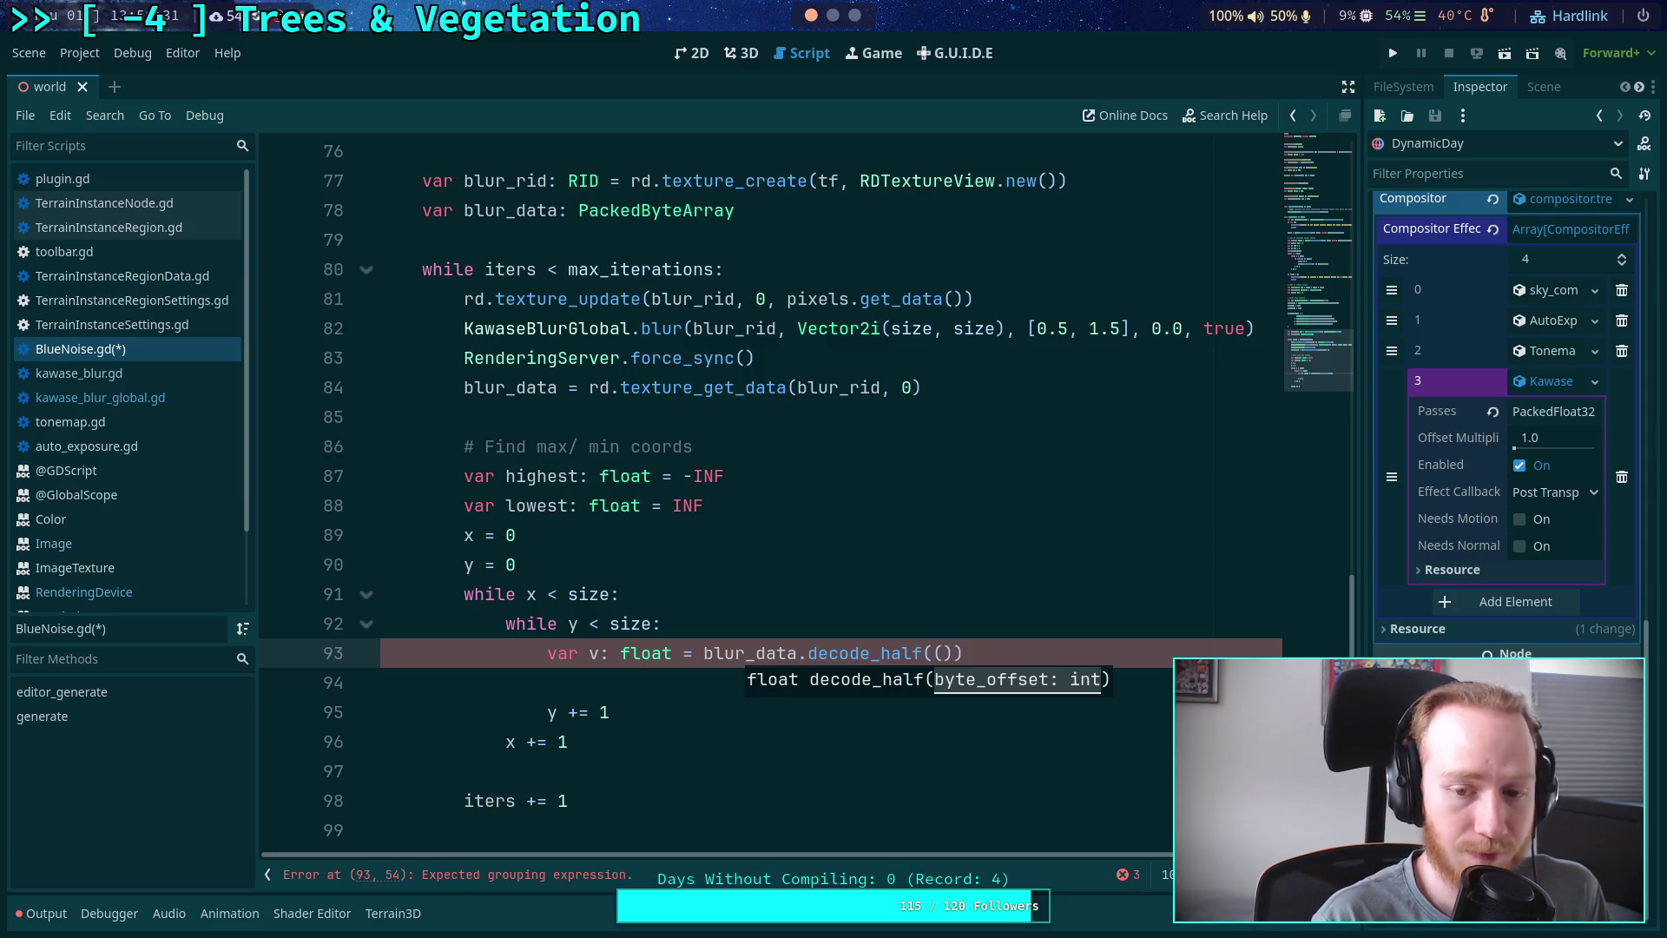
pyautogui.write(' * ')
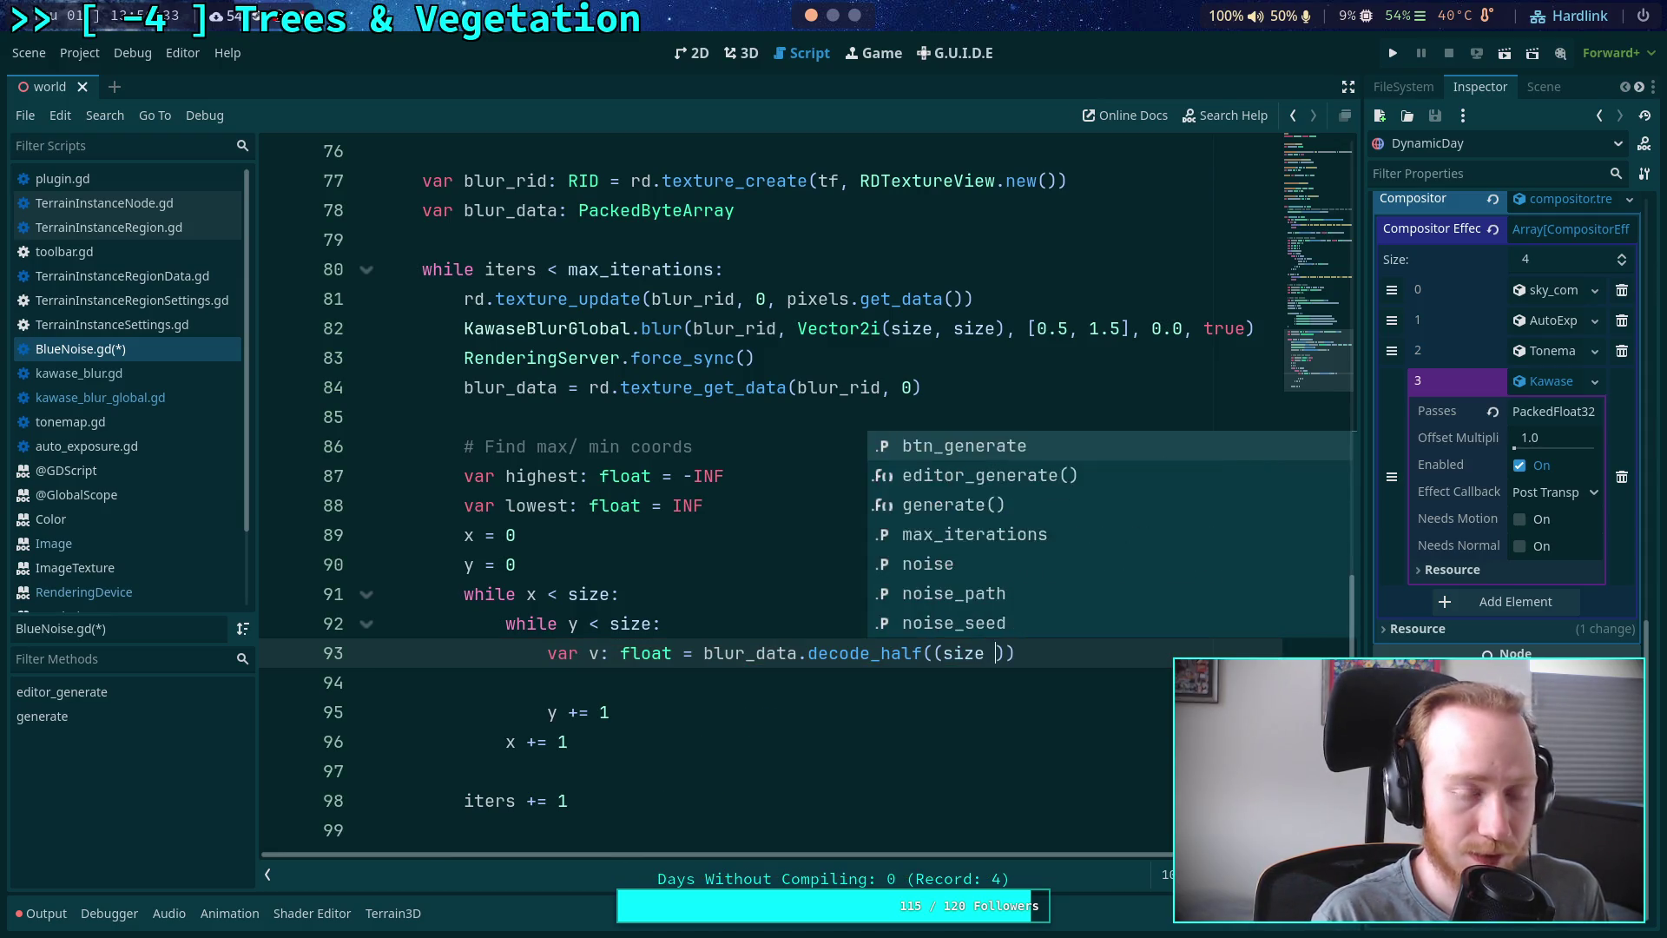
pyautogui.write('y')
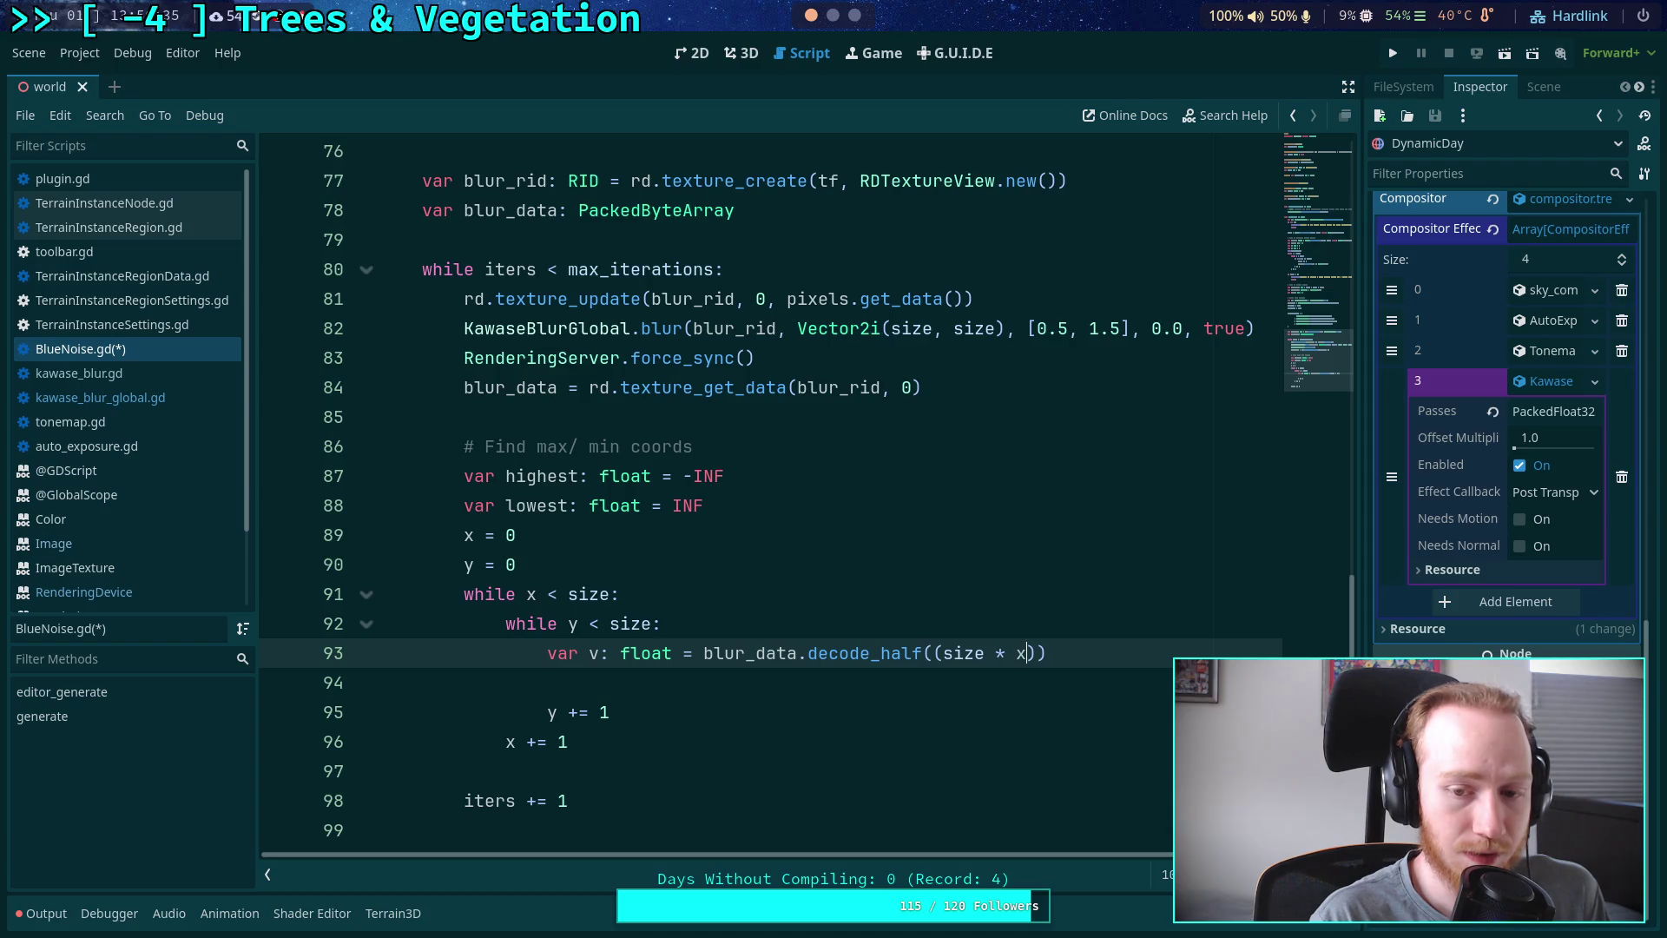
pyautogui.press('BackSpace')
pyautogui.write('y) + x')
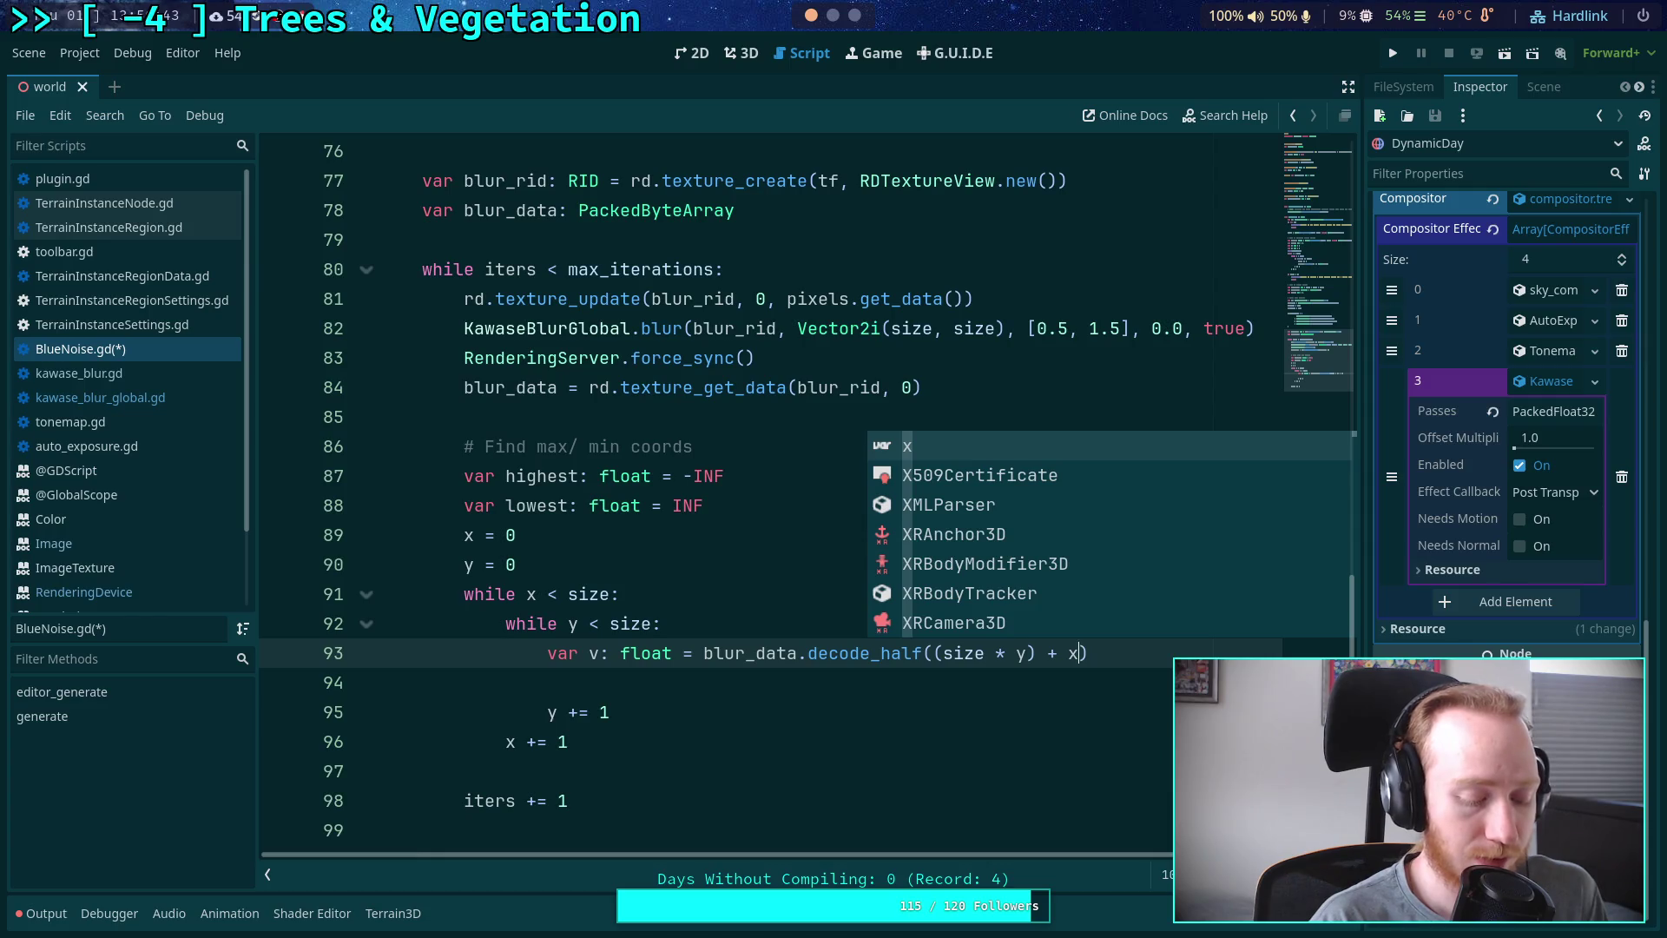
pyautogui.write('*')
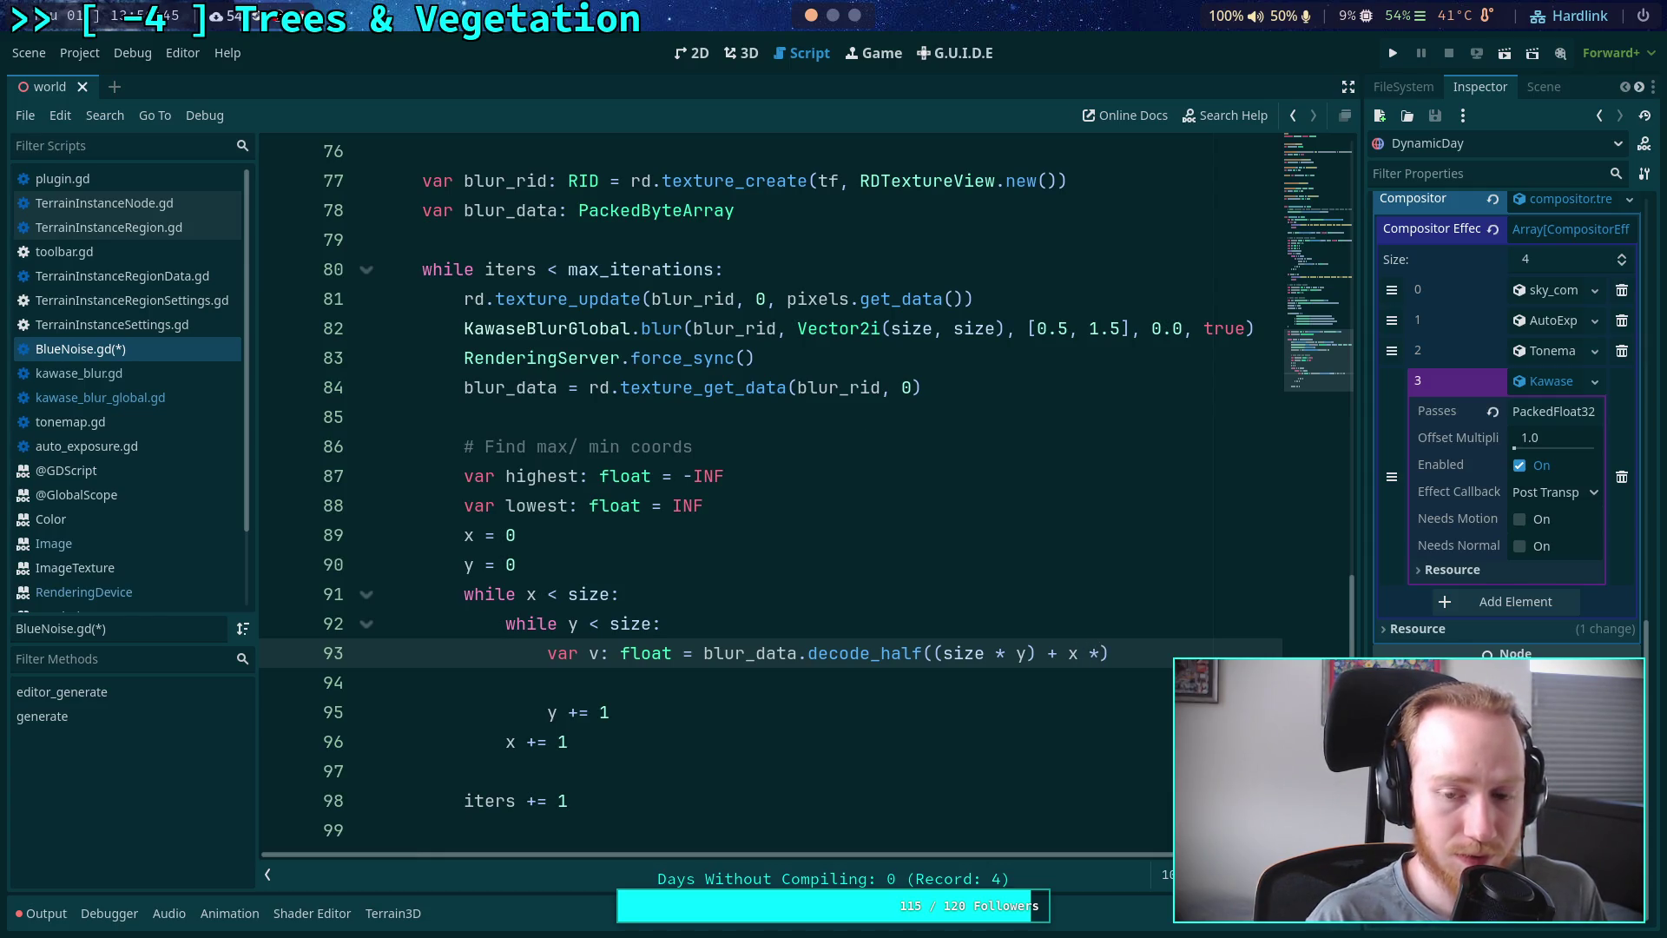
pyautogui.press('BackSpace')
pyautogui.press('BackSpace')
pyautogui.click(935, 653)
pyautogui.write('4 * (')
pyautogui.press('Return')
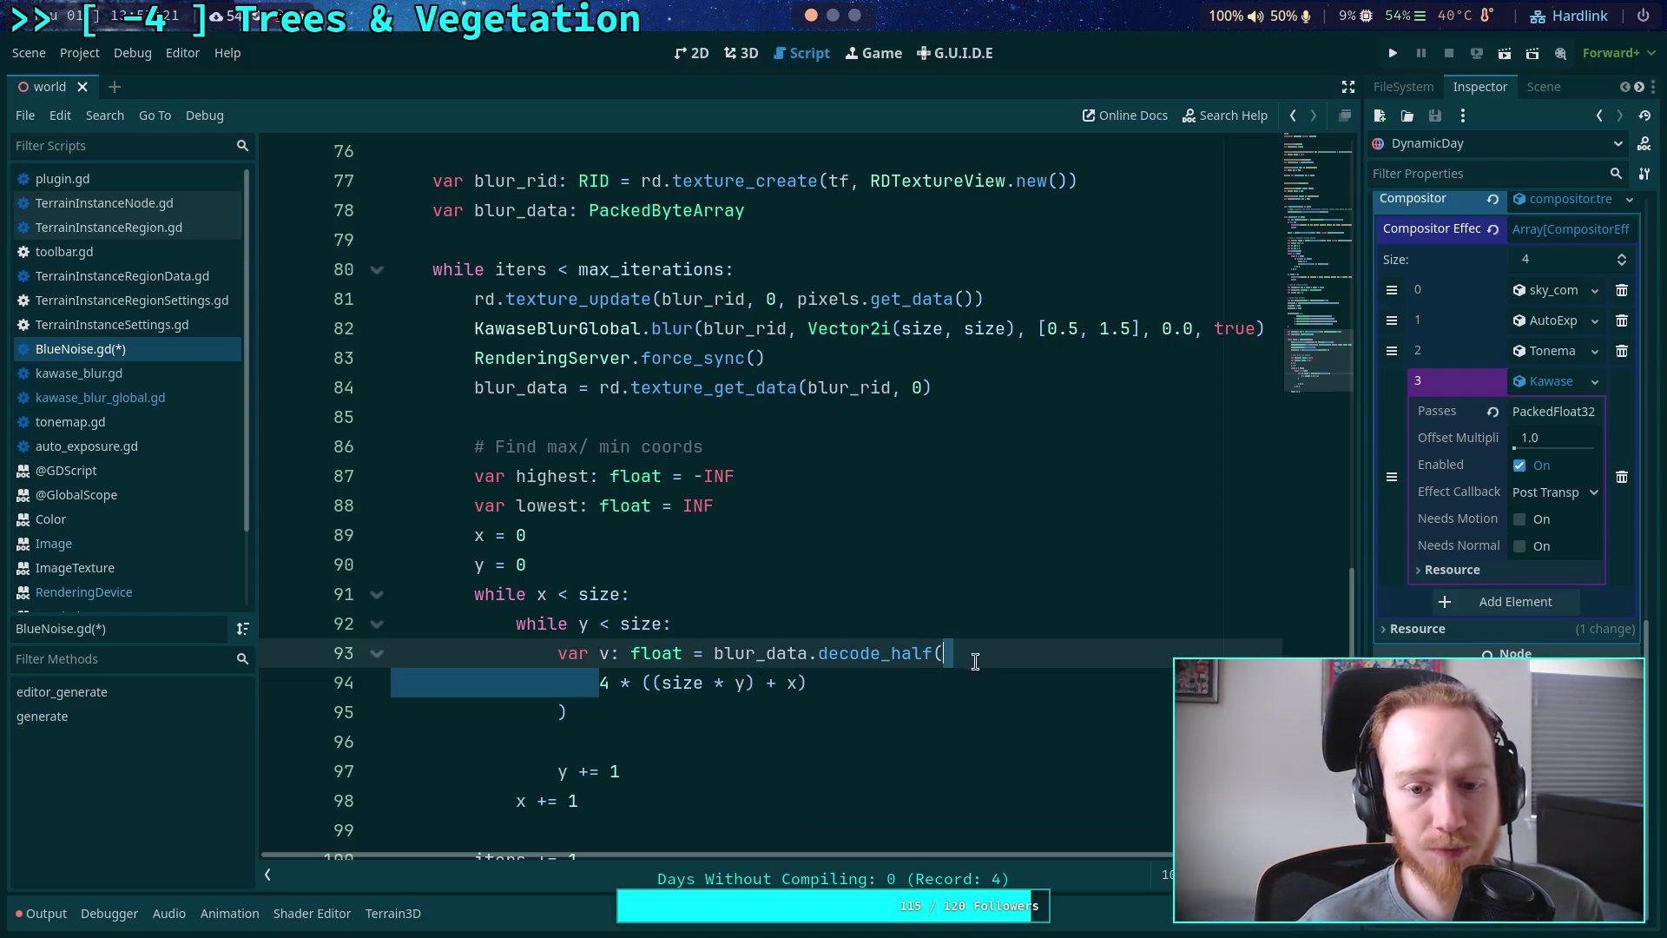
pyautogui.press('Delete')
pyautogui.press('Down')
pyautogui.press('BackSpace')
pyautogui.press('BackSpace')
pyautogui.press('BackSpace')
pyautogui.press('BackSpace')
pyautogui.press('BackSpace')
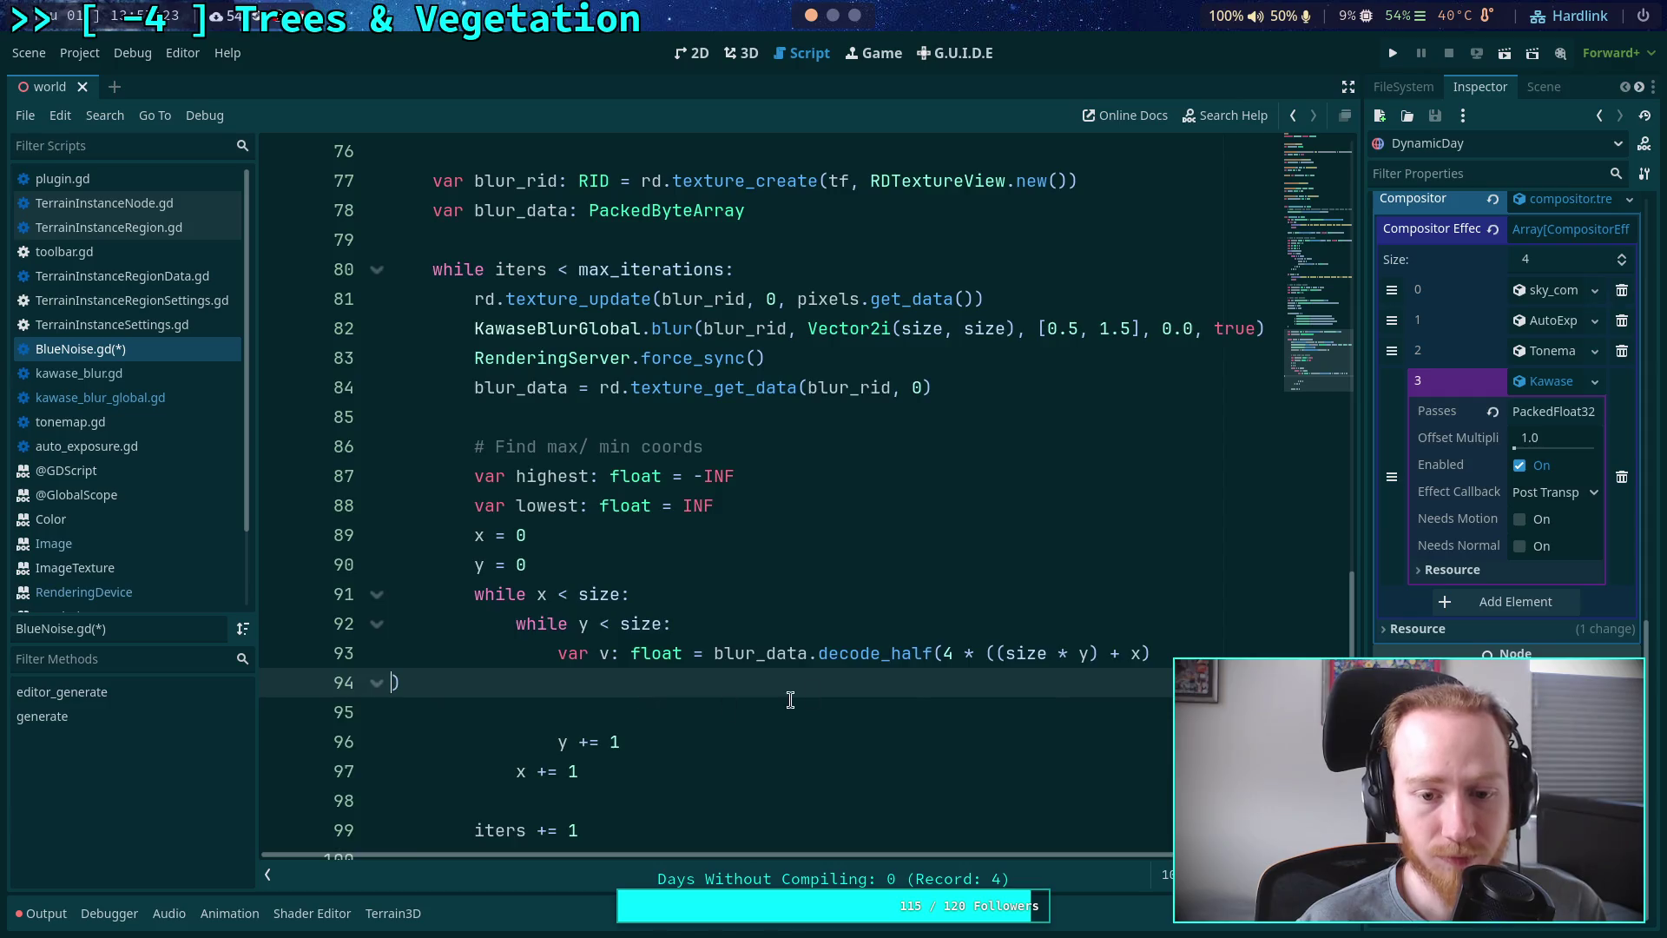
pyautogui.click(1042, 682)
pyautogui.write('if v')
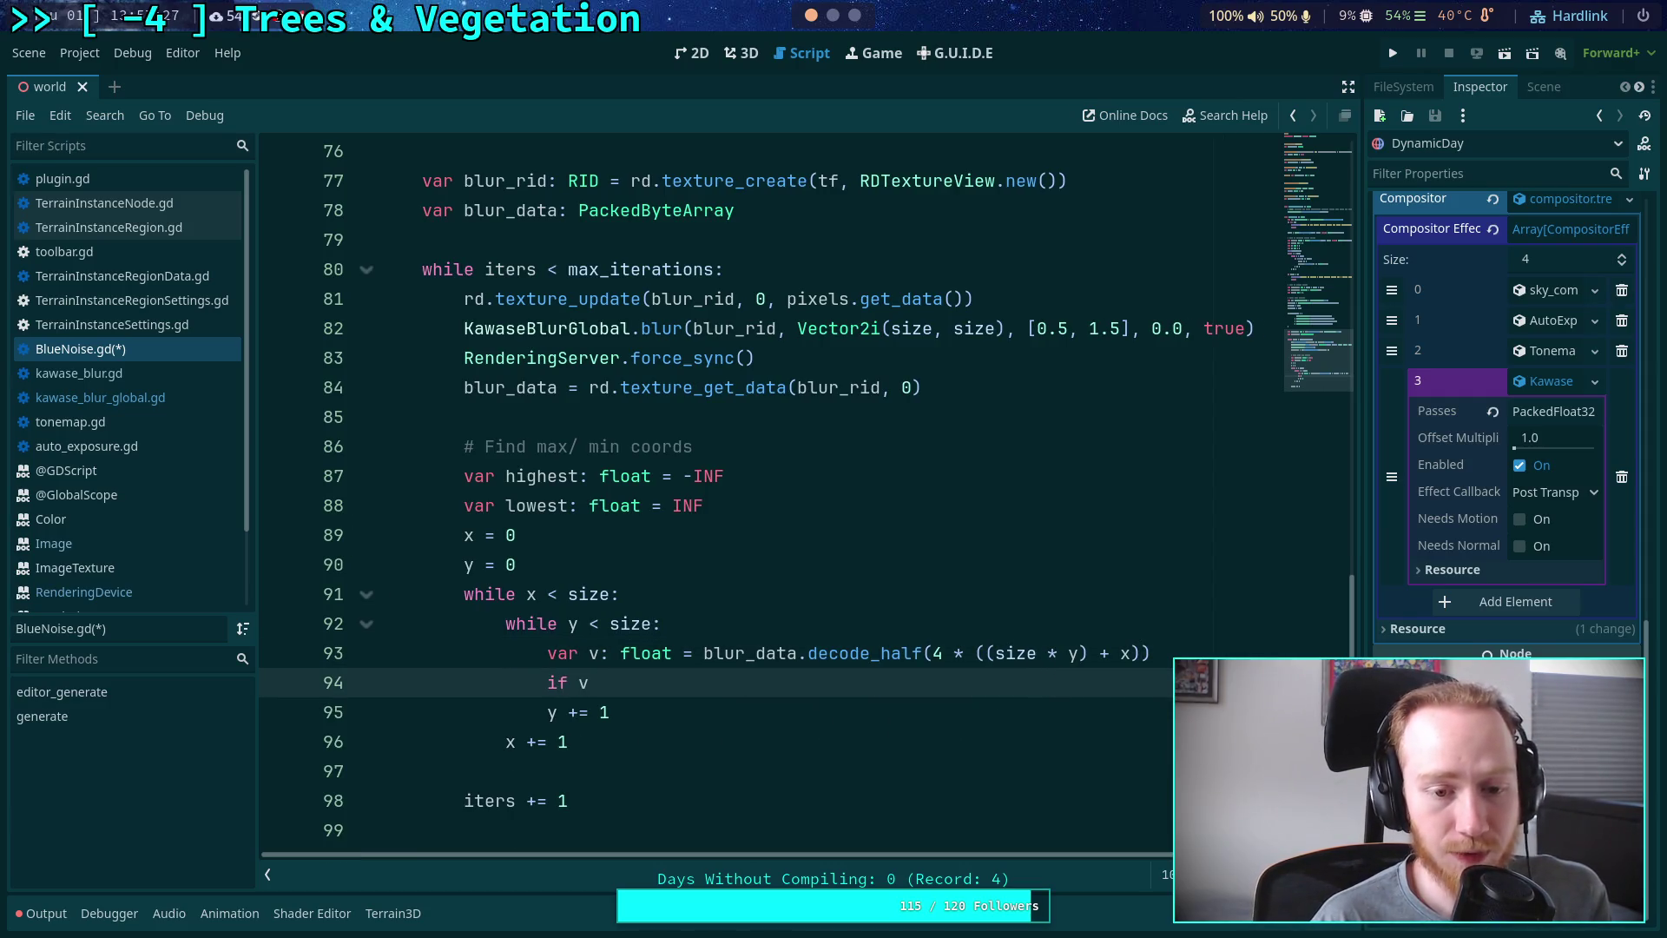
pyautogui.write('<')
# Step: Finish the condition as 'if v > highest'
pyautogui.press('BackSpace')
pyautogui.write('> h')
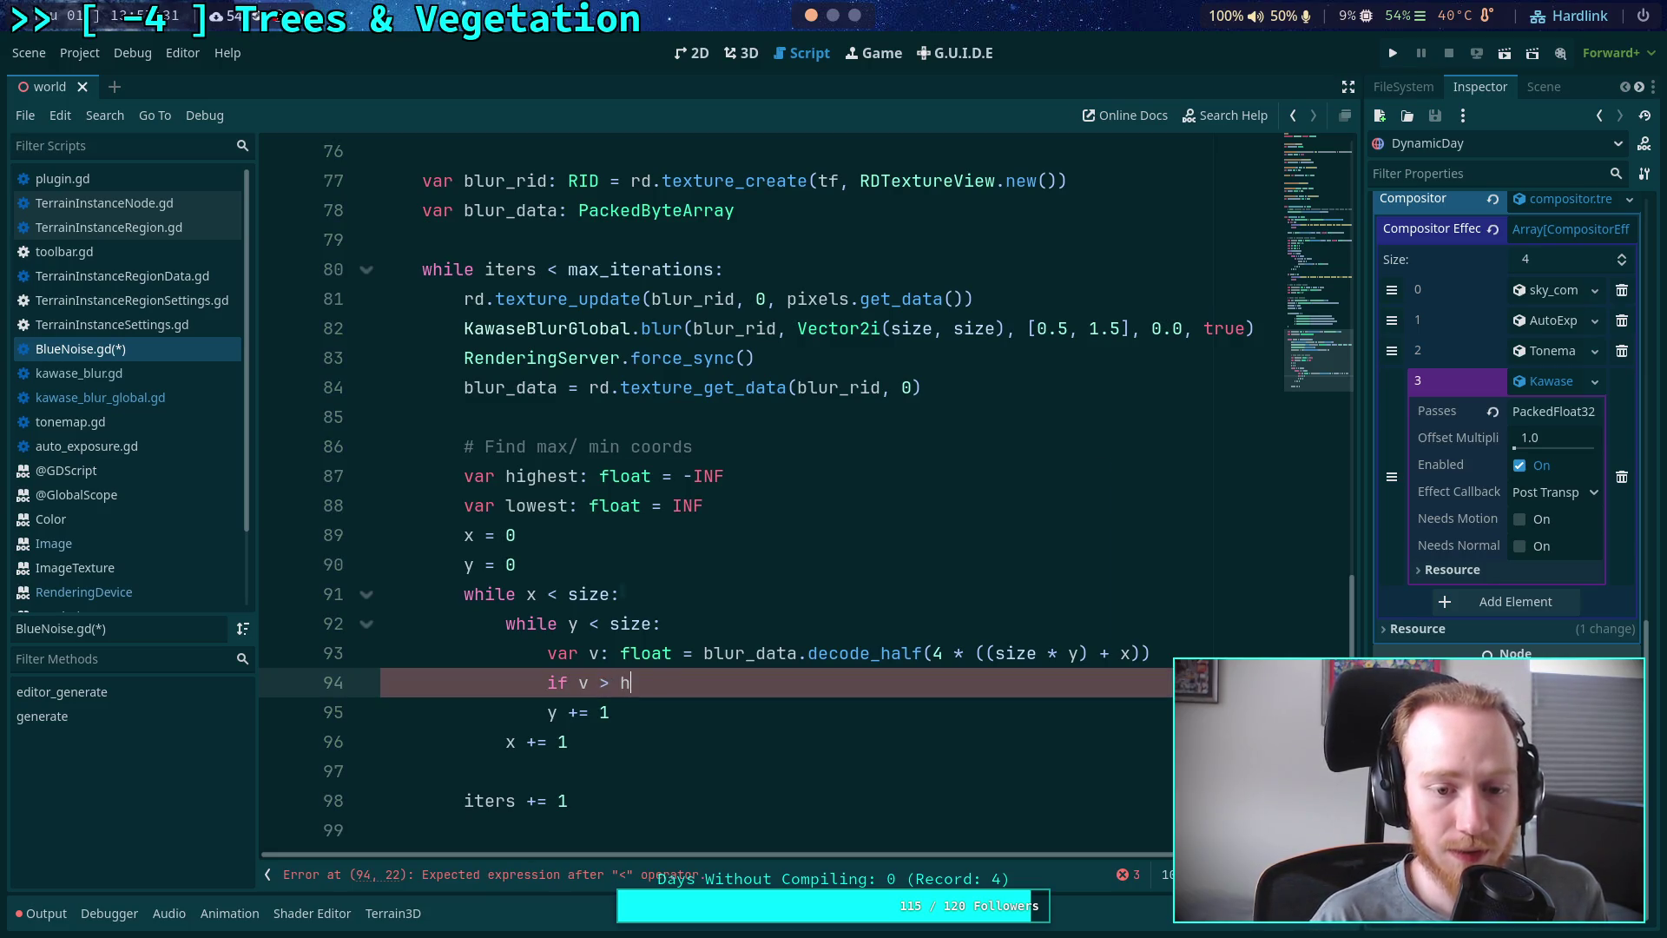
pyautogui.press('Return')
# Step: Declare 'var densest: Vector2i = Vector2i.ZERO' below the highest declaration
pyautogui.click(847, 476)
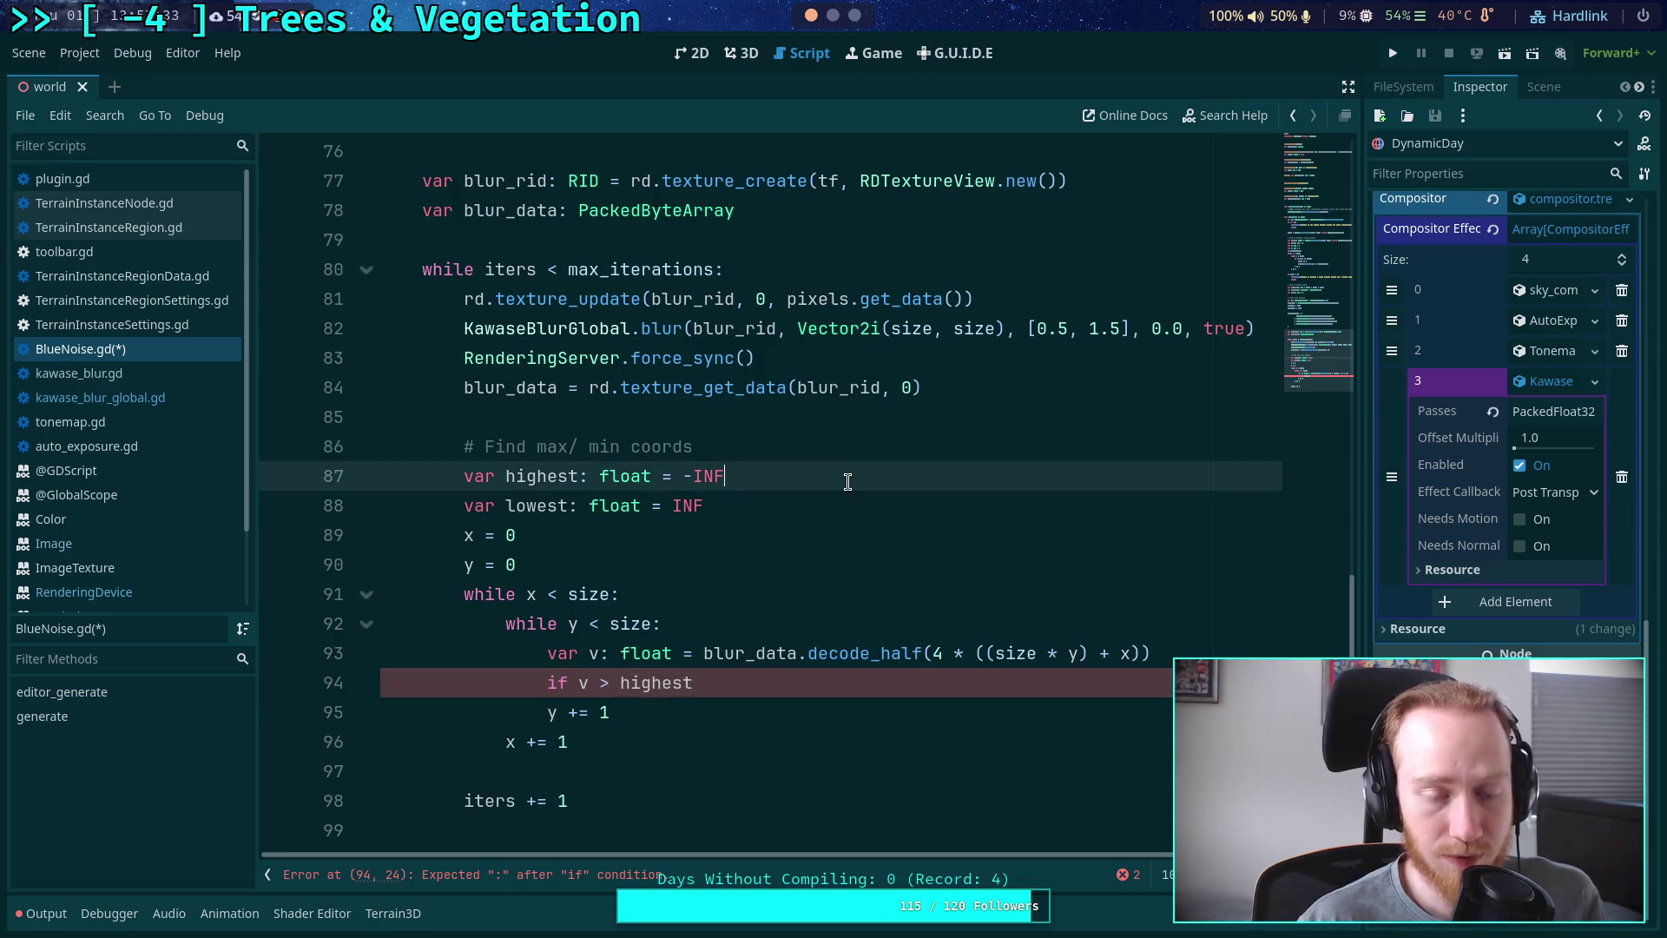
pyautogui.press('Return')
pyautogui.write('var ')
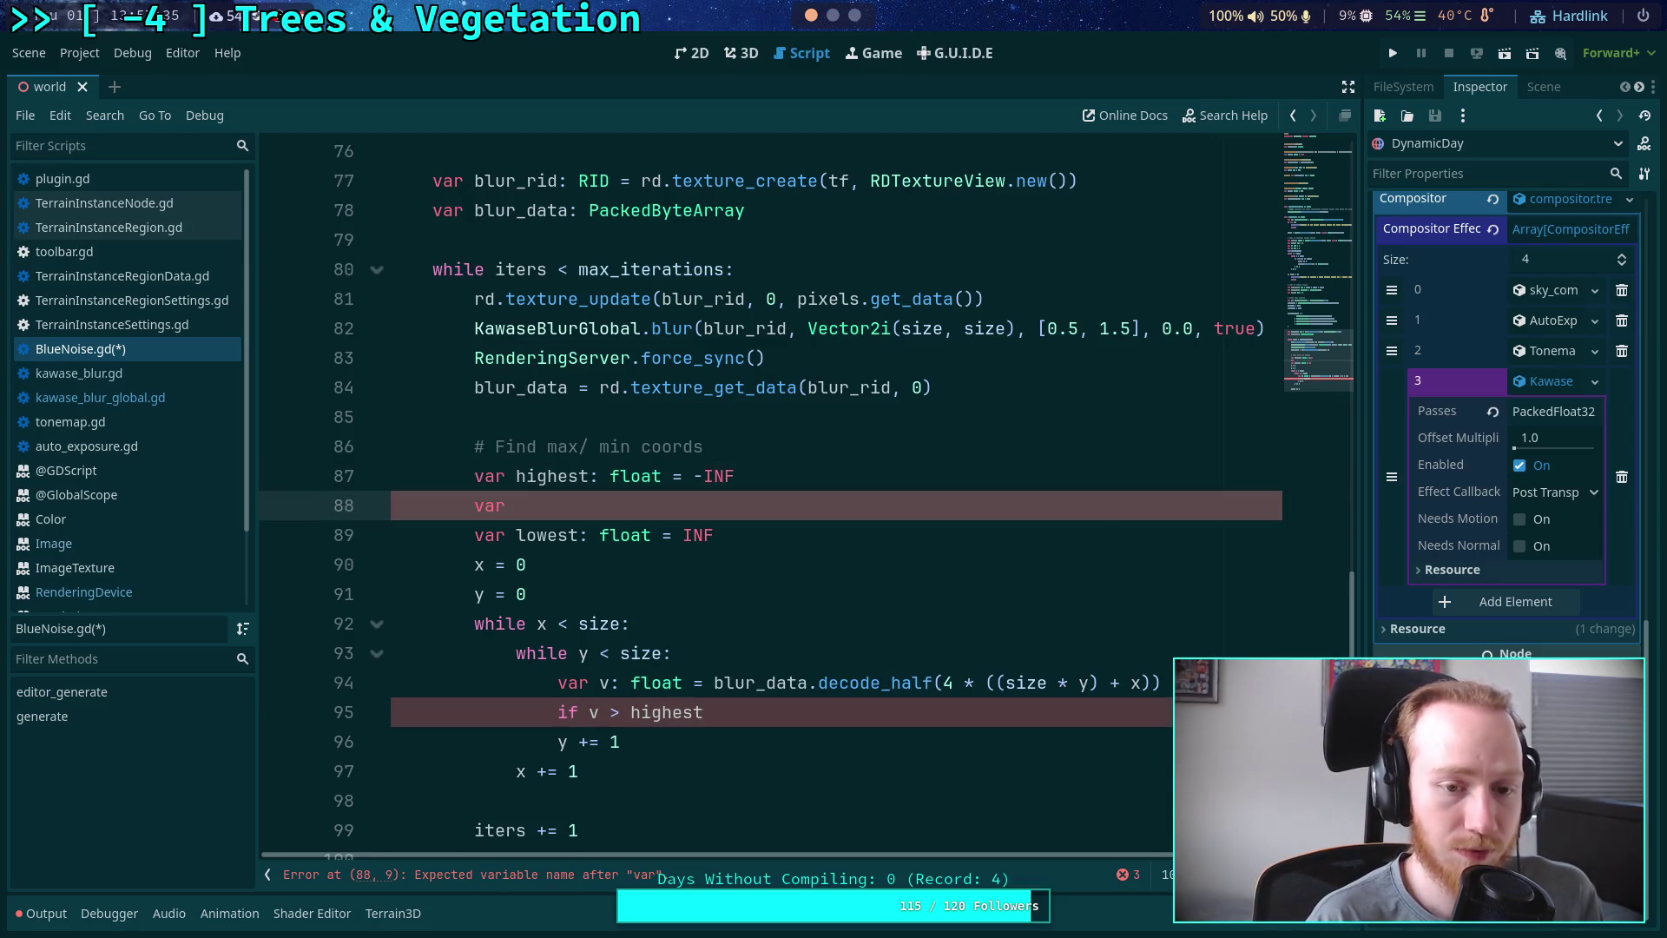
pyautogui.write('dense')
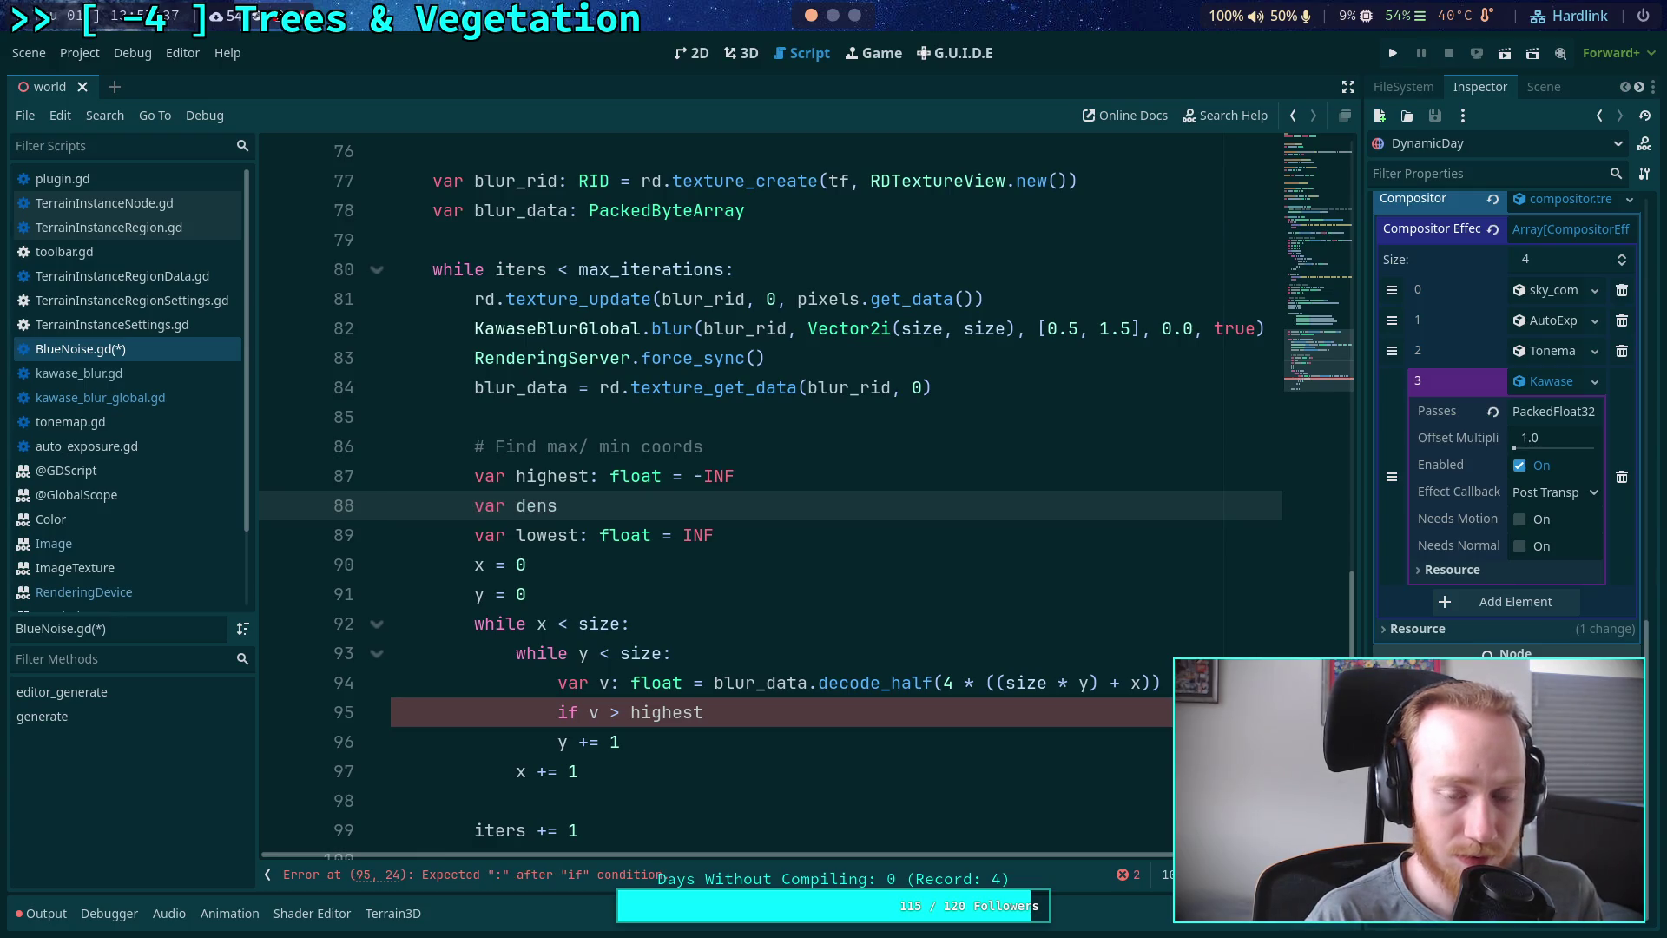
pyautogui.write('st: Vect')
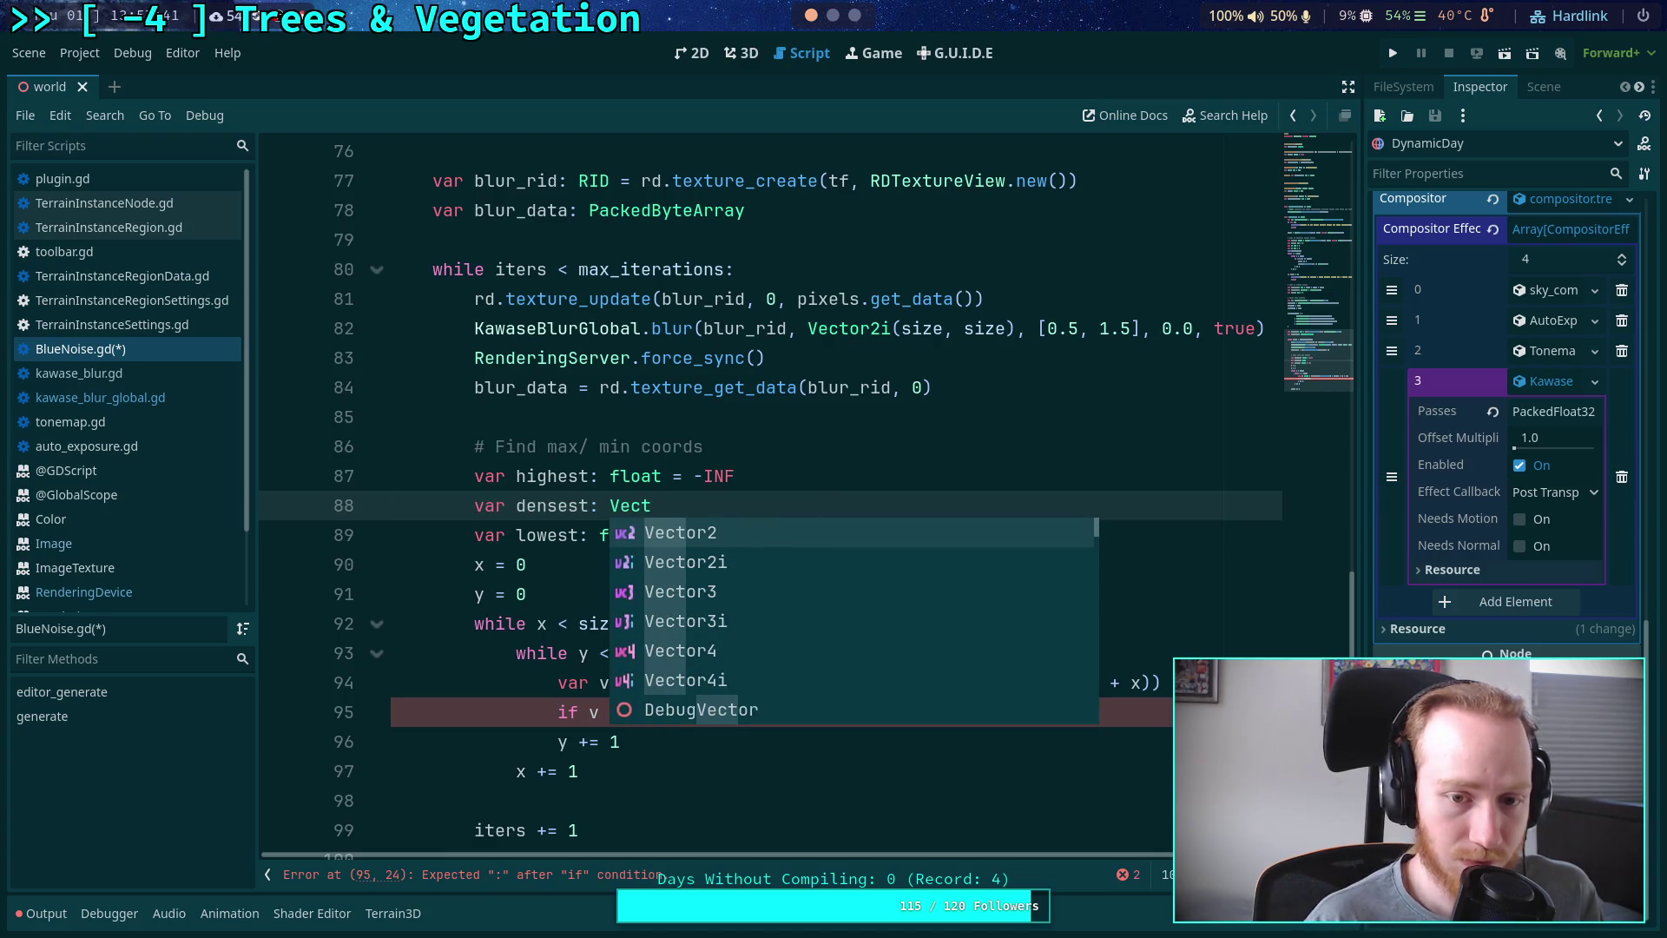
pyautogui.press('Down')
pyautogui.press('Return')
pyautogui.write('= Vect')
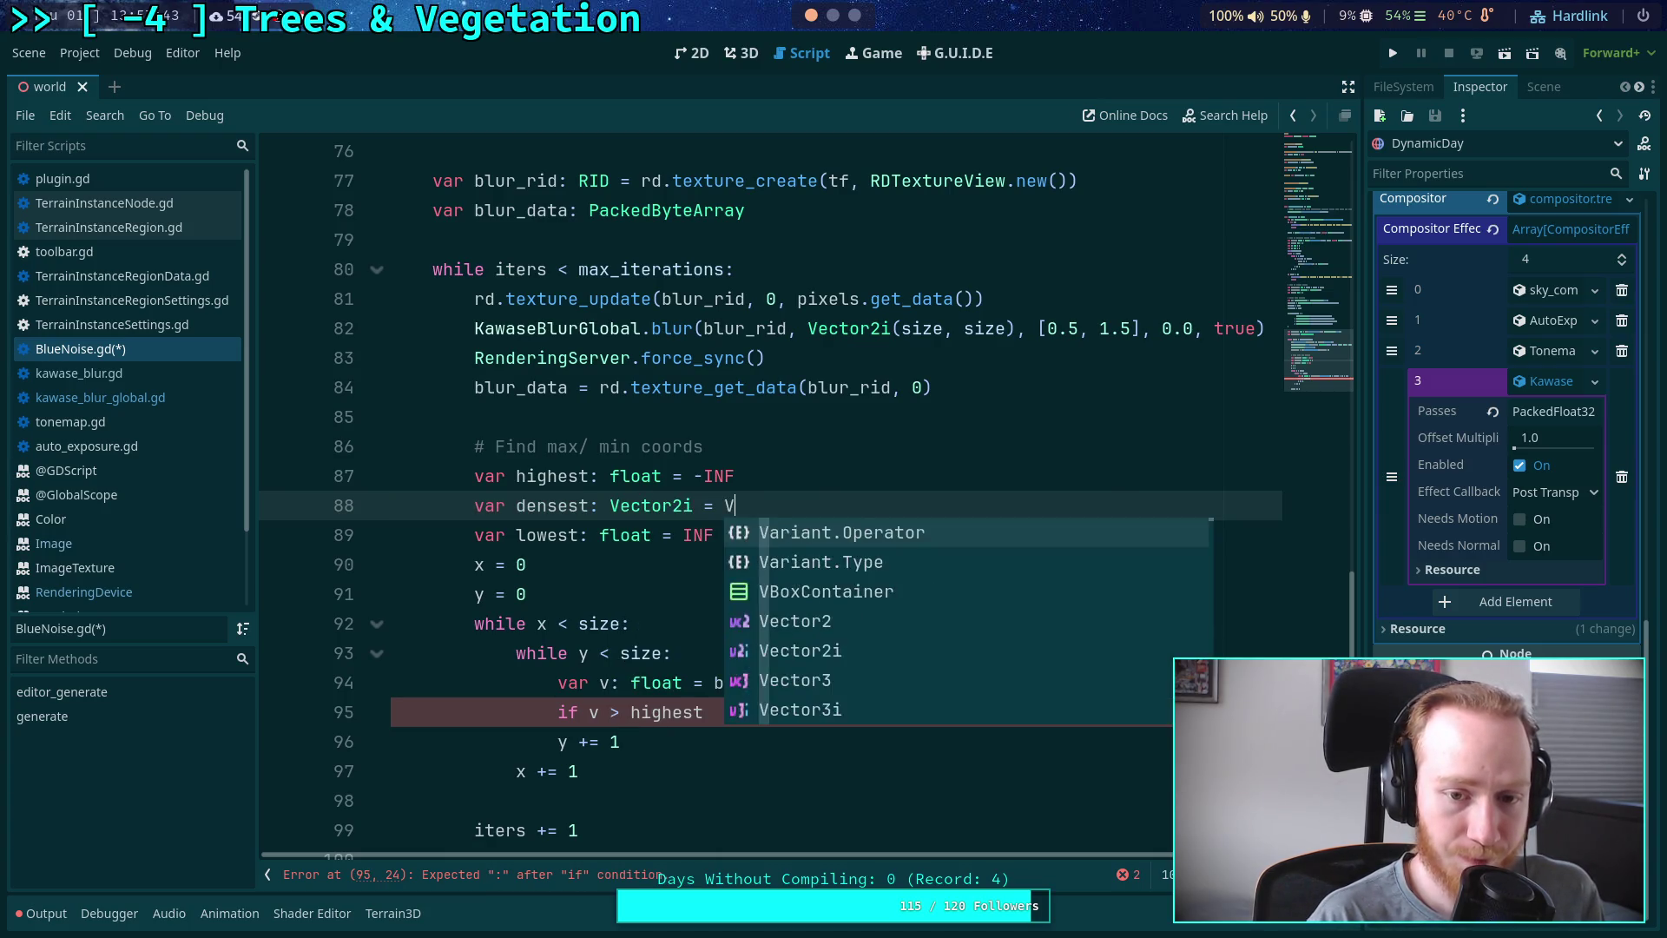
pyautogui.press('Down')
pyautogui.press('Return')
pyautogui.write('.Z')
pyautogui.press('Return')
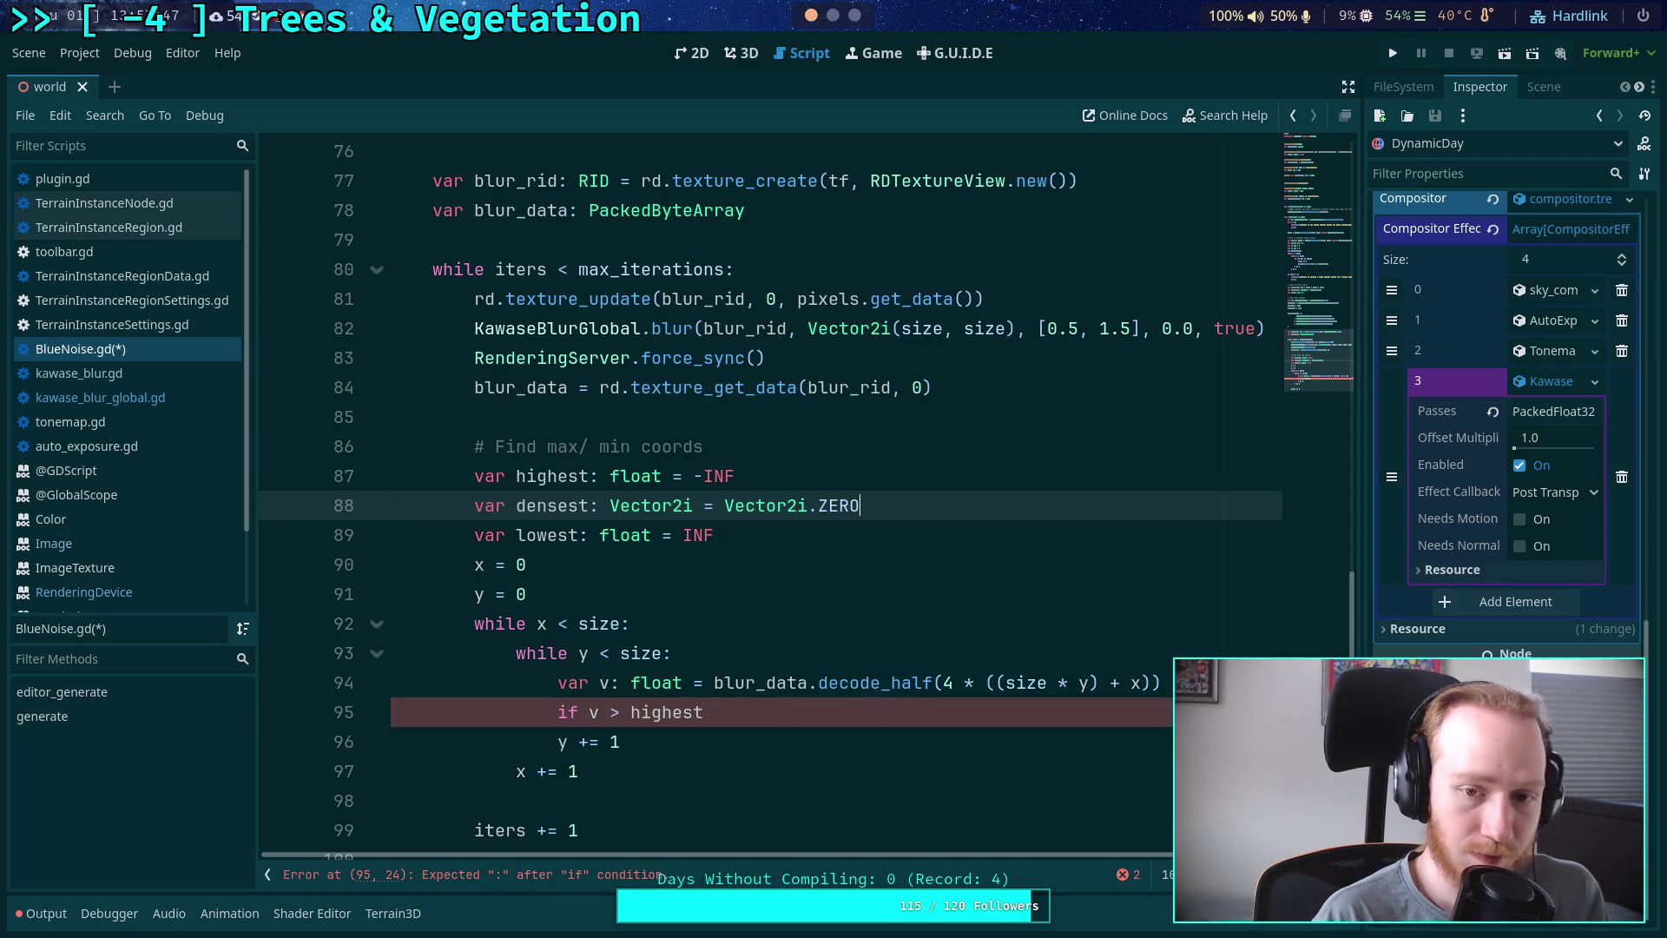
# Step: Add 'var voidest: Vector2i = Vector2i.ZERO' below lowest and end 'if v > highest' with a colon
pyautogui.click(714, 535)
pyautogui.press('Return')
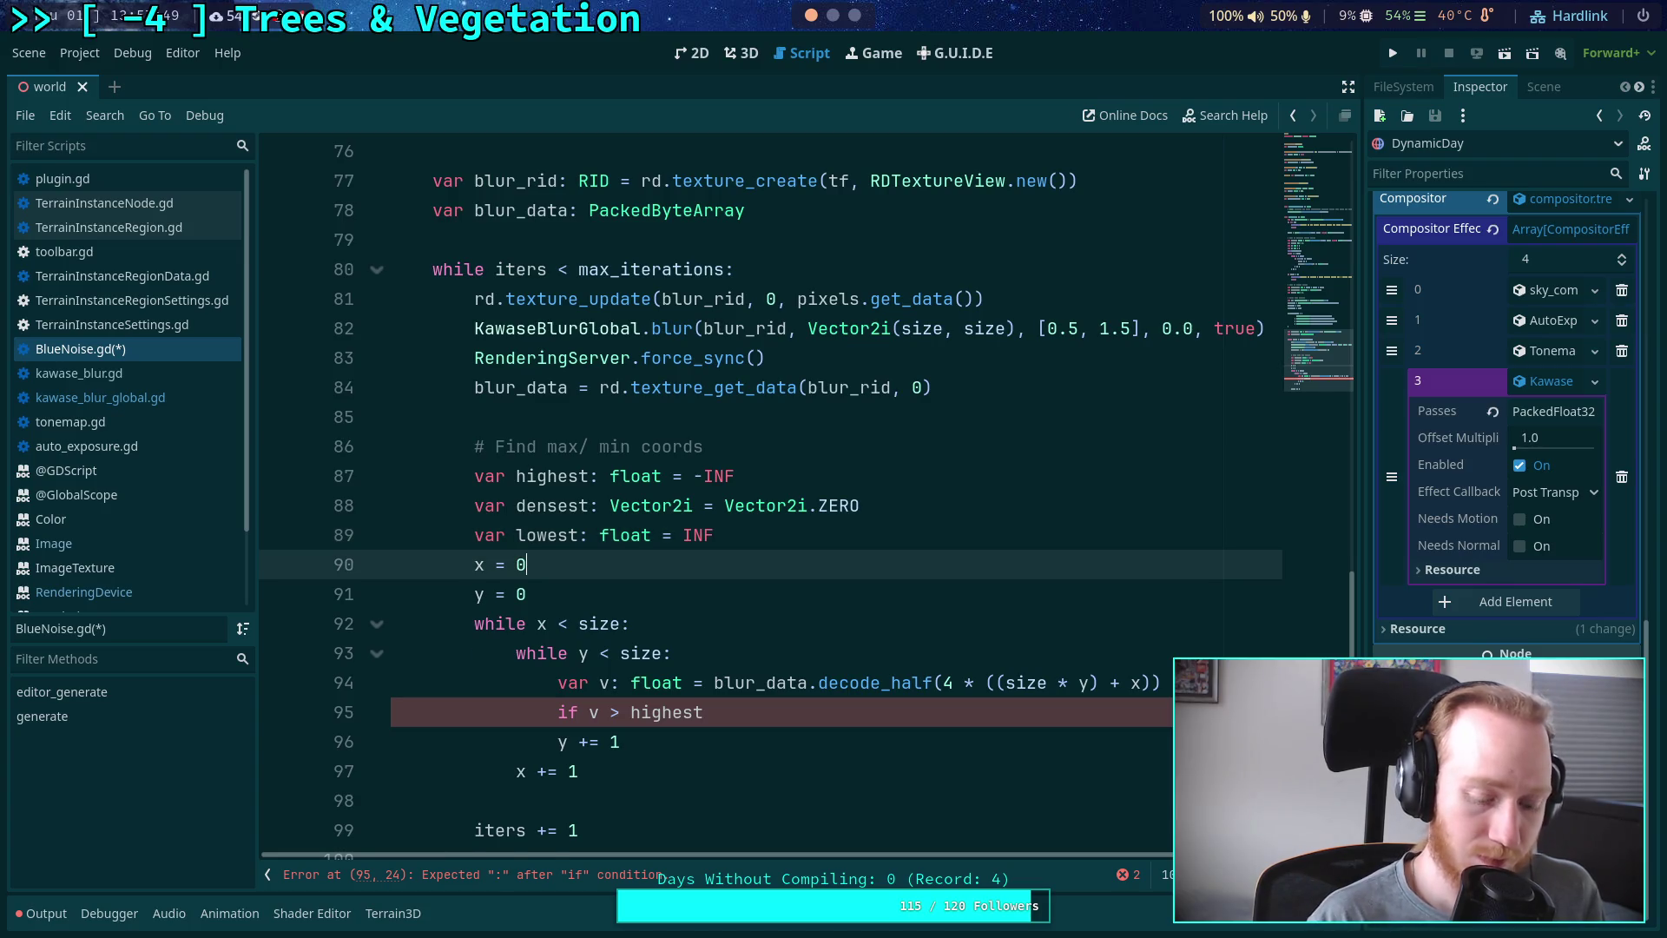
pyautogui.hotkey('ctrl', 'v')
pyautogui.doubleClick(532, 566)
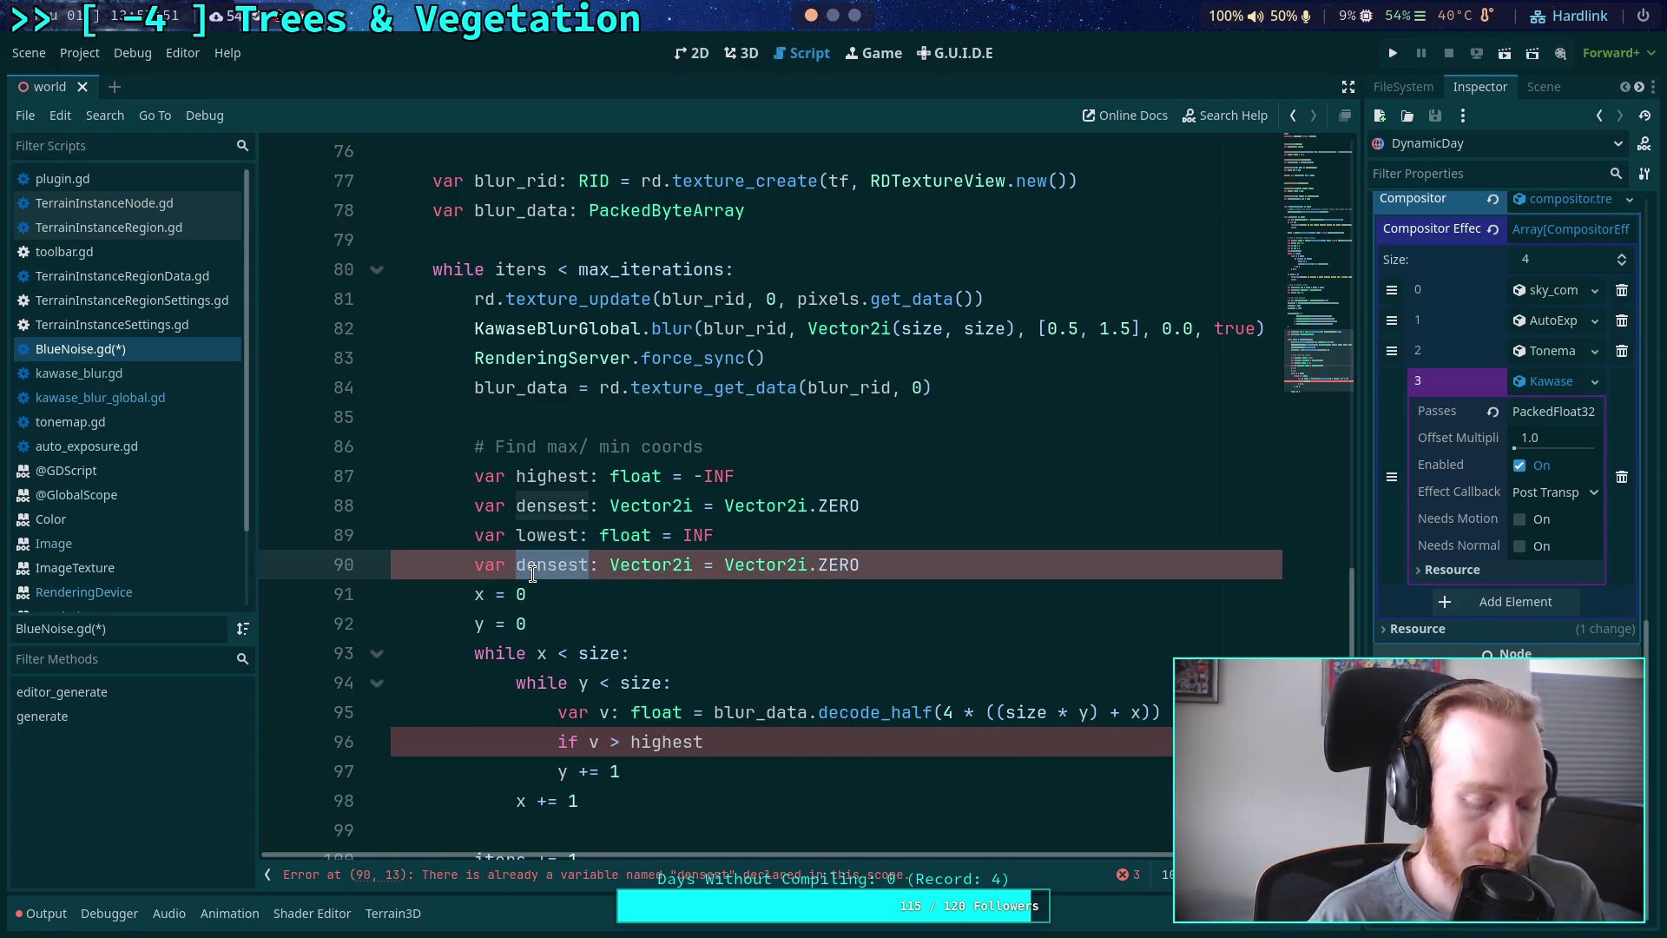
pyautogui.write('voidest')
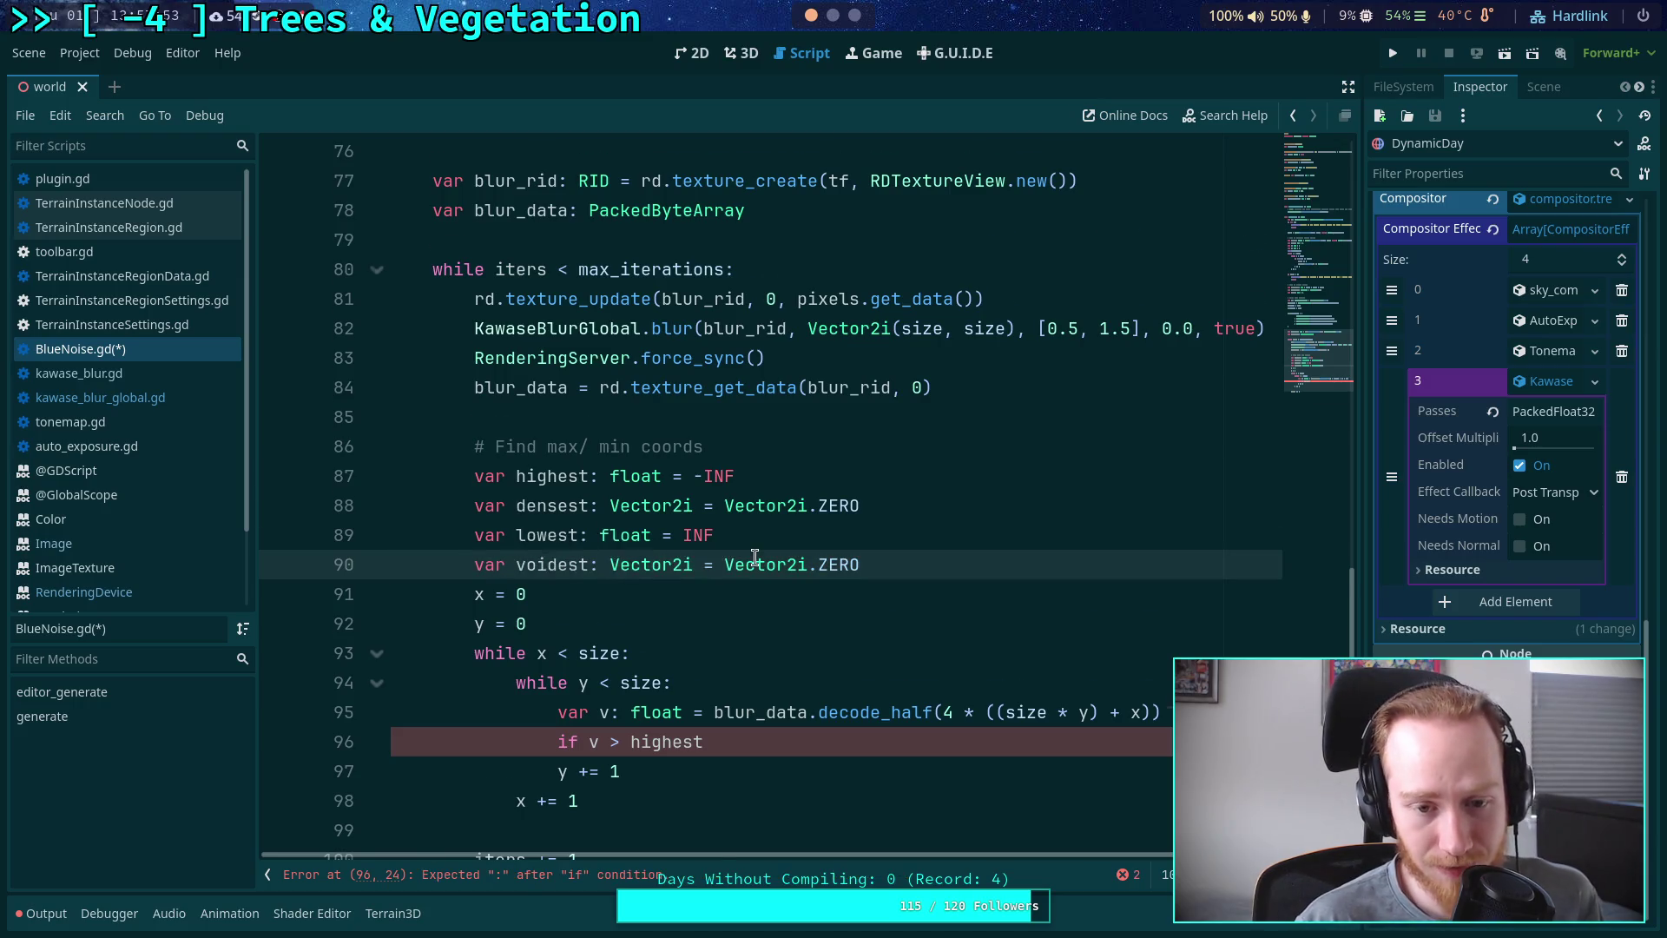
pyautogui.scroll(-1, 755, 557)
pyautogui.click(798, 647)
pyautogui.write(':')
pyautogui.press('Return')
# Step: Fill the highest branch with highest = v, densest.x = x and densest.y = y
pyautogui.write('hi')
pyautogui.press('Return')
pyautogui.write('= v')
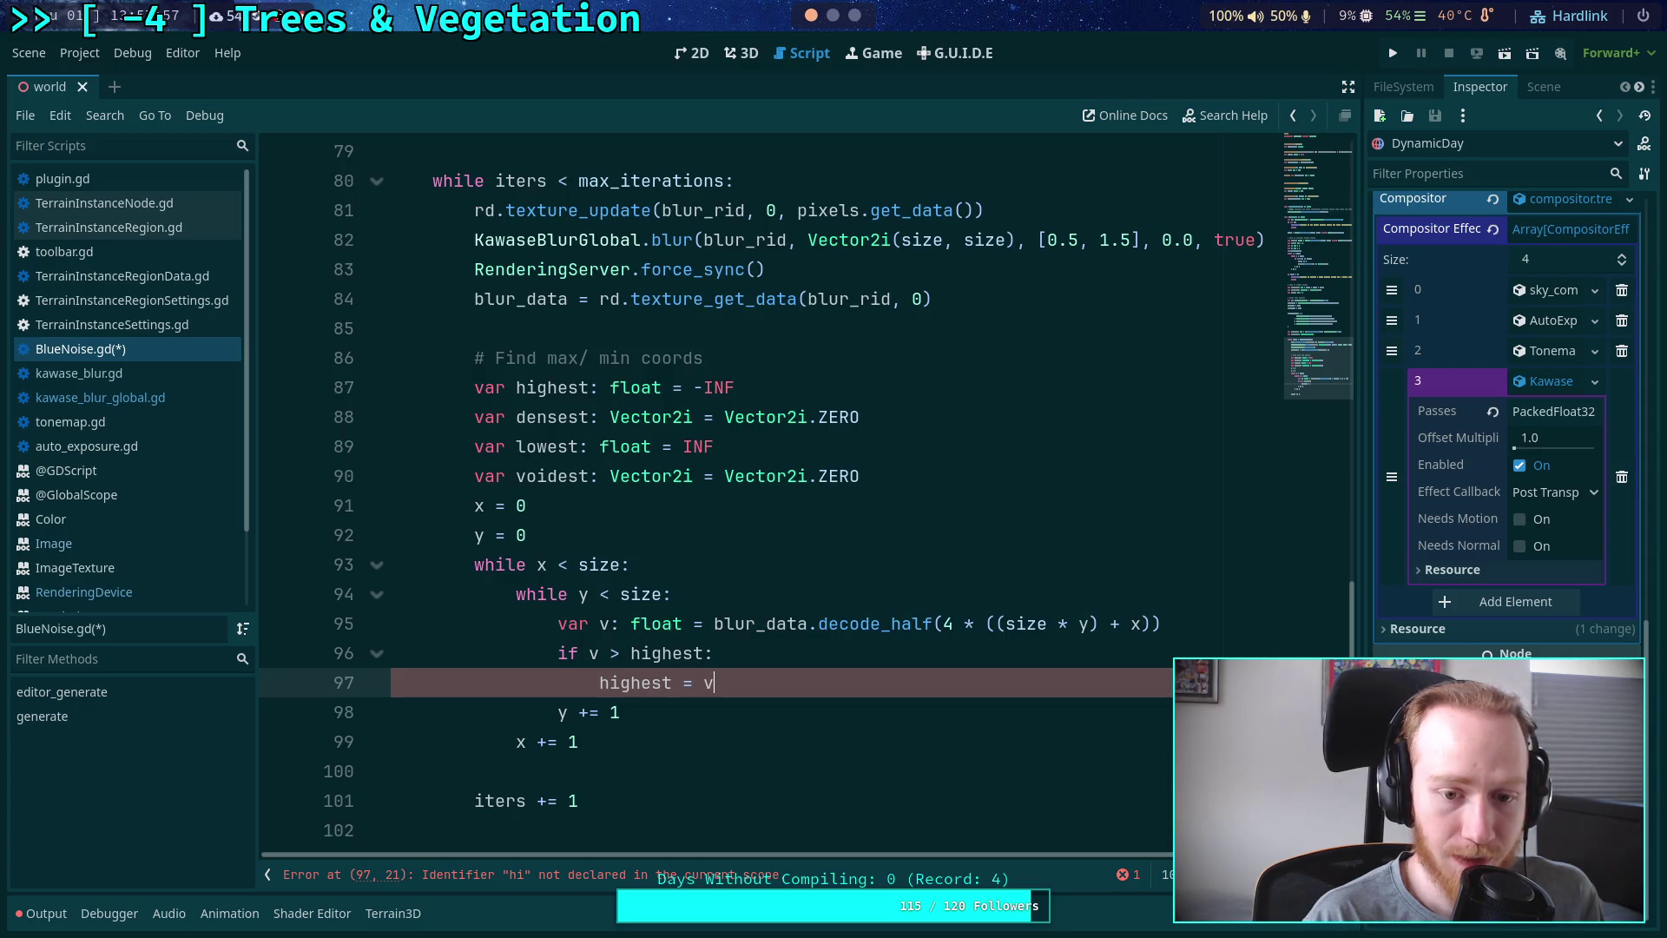
pyautogui.press('Return')
pyautogui.write('d')
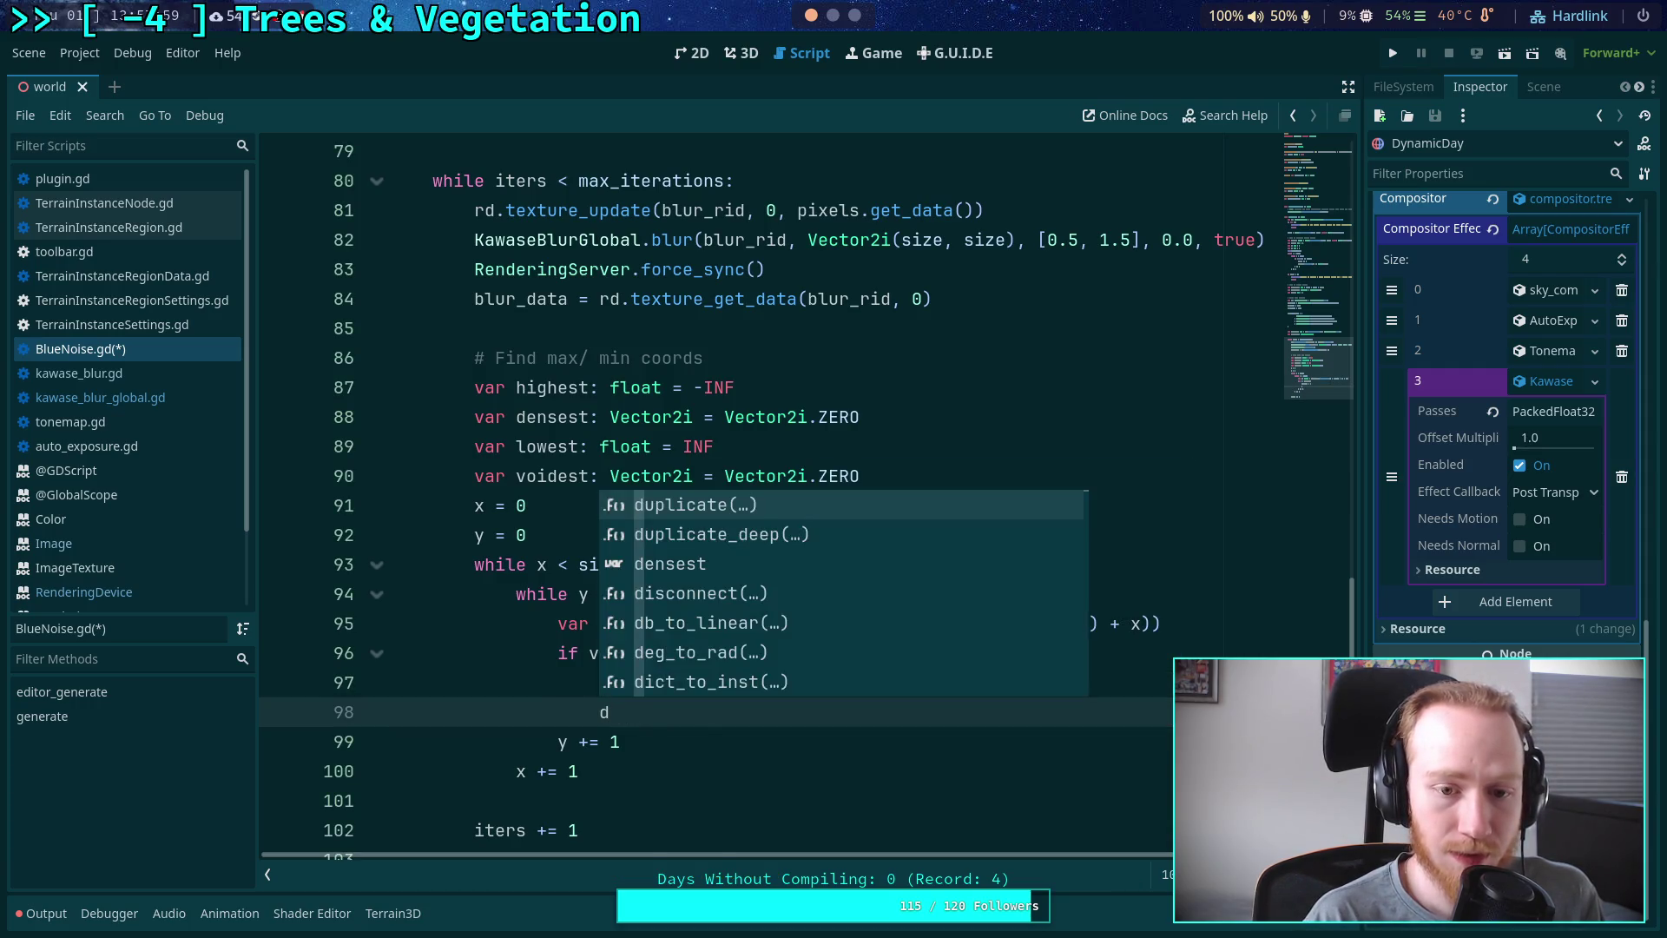
pyautogui.write('e')
pyautogui.press('Return')
pyautogui.write('=')
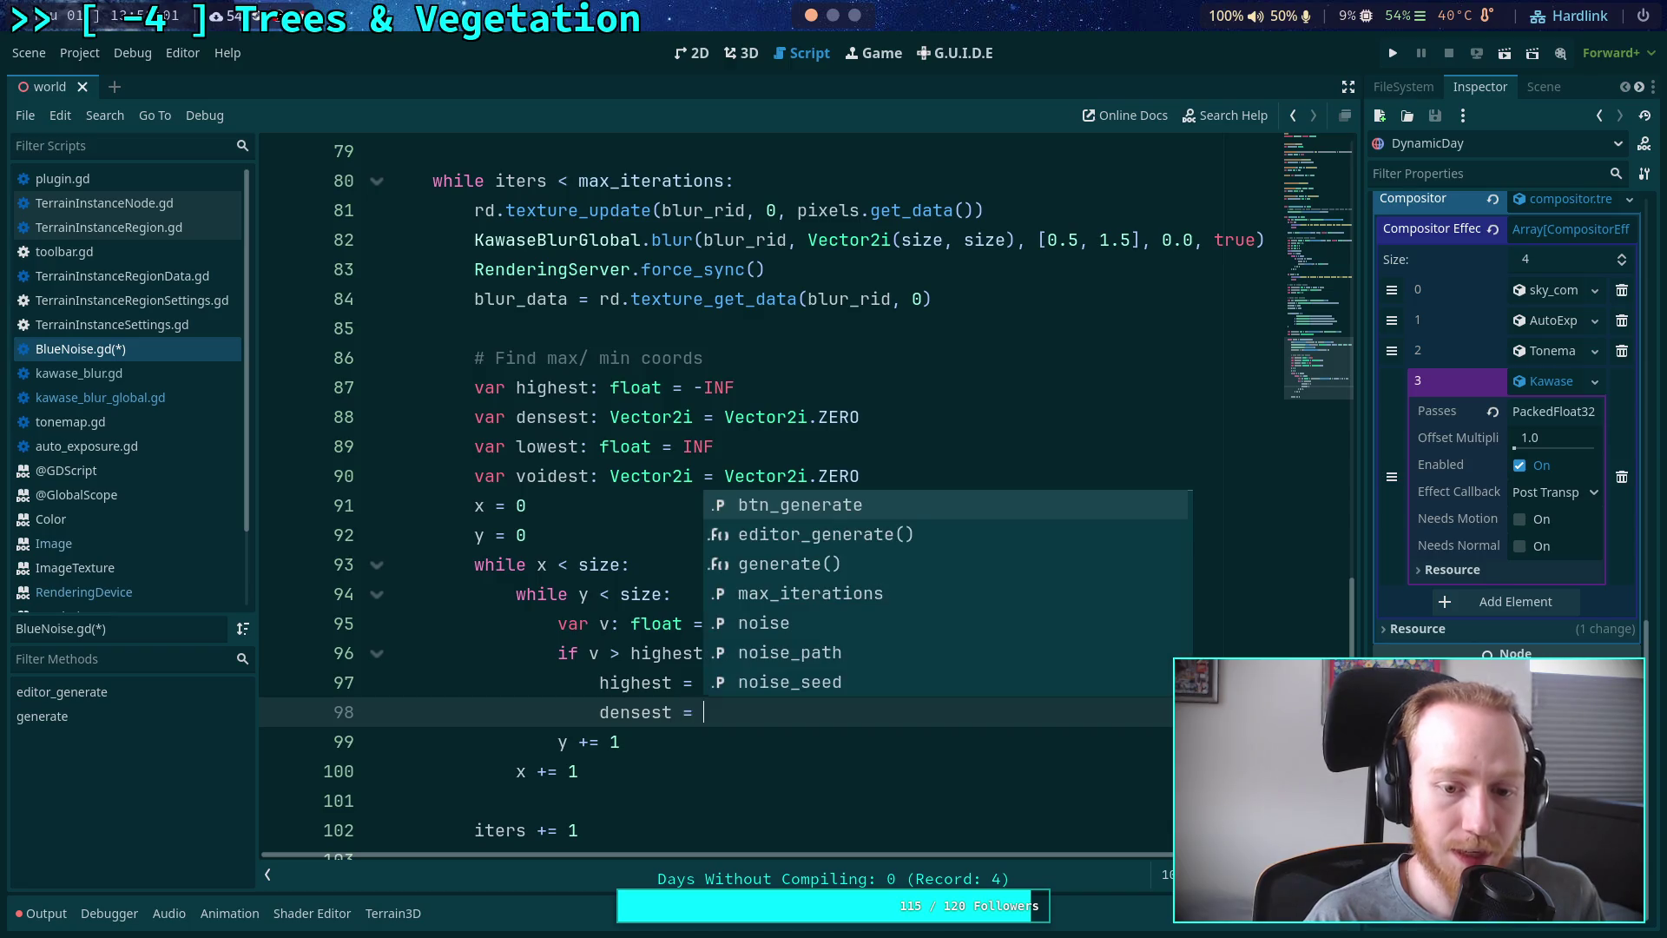
pyautogui.press('BackSpace')
pyautogui.press('BackSpace')
pyautogui.press('BackSpace')
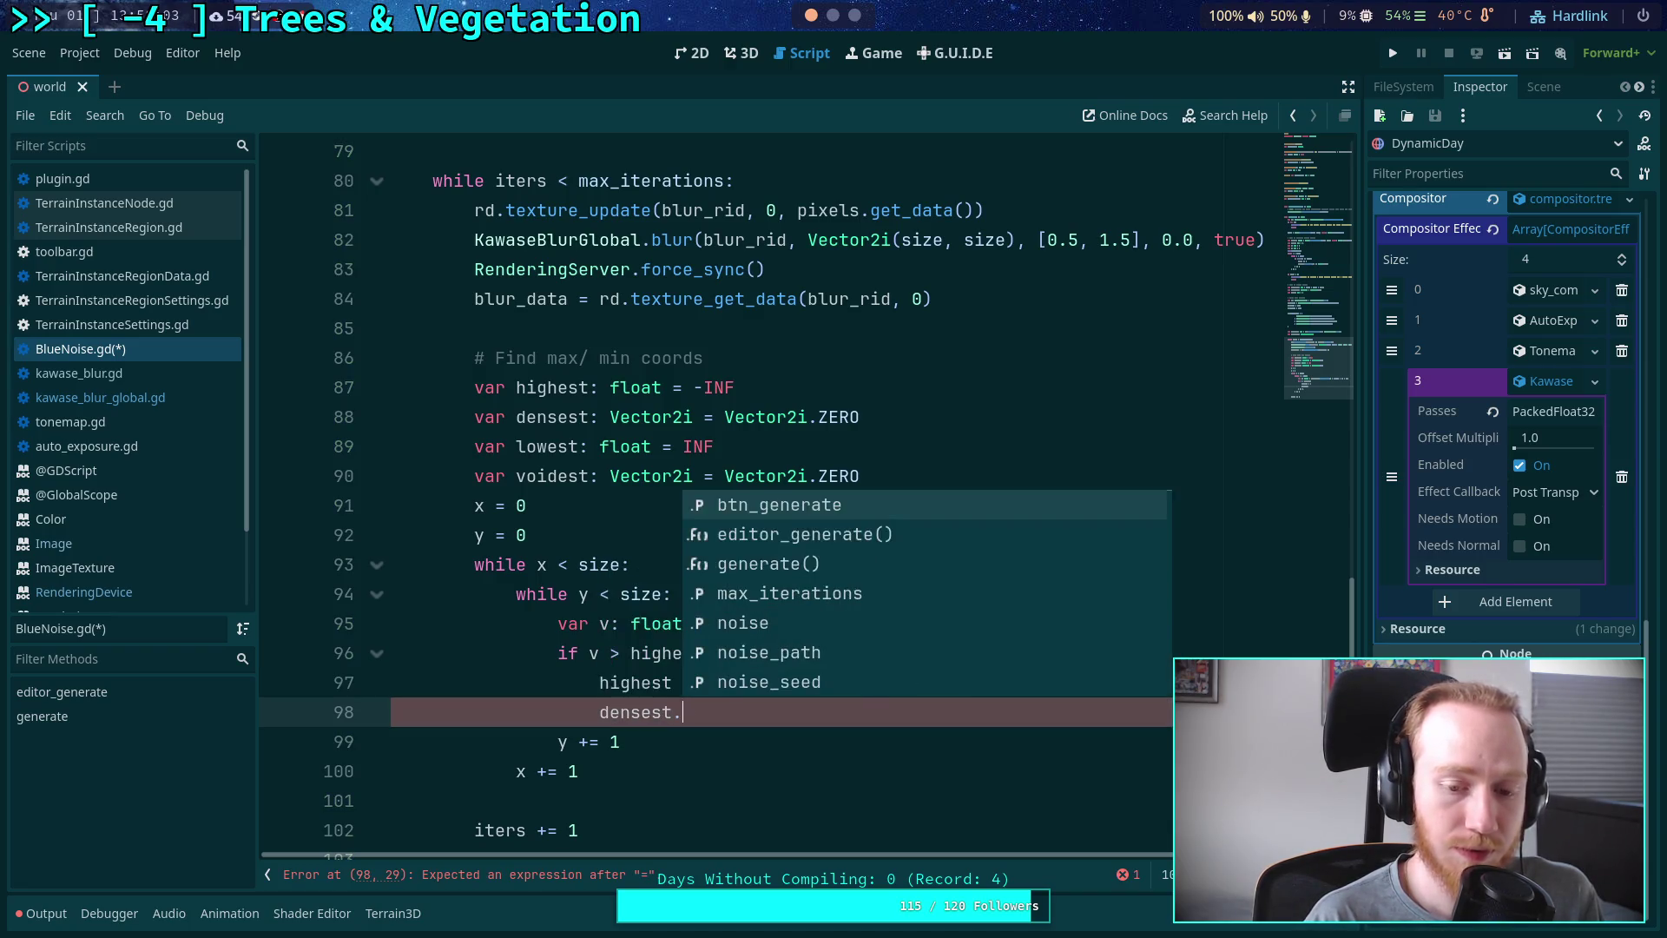
pyautogui.write('.')
pyautogui.write('ma')
pyautogui.press('BackSpace')
pyautogui.press('BackSpace')
pyautogui.press('BackSpace')
pyautogui.write('x = x')
pyautogui.press('Return')
pyautogui.write('densest.y ')
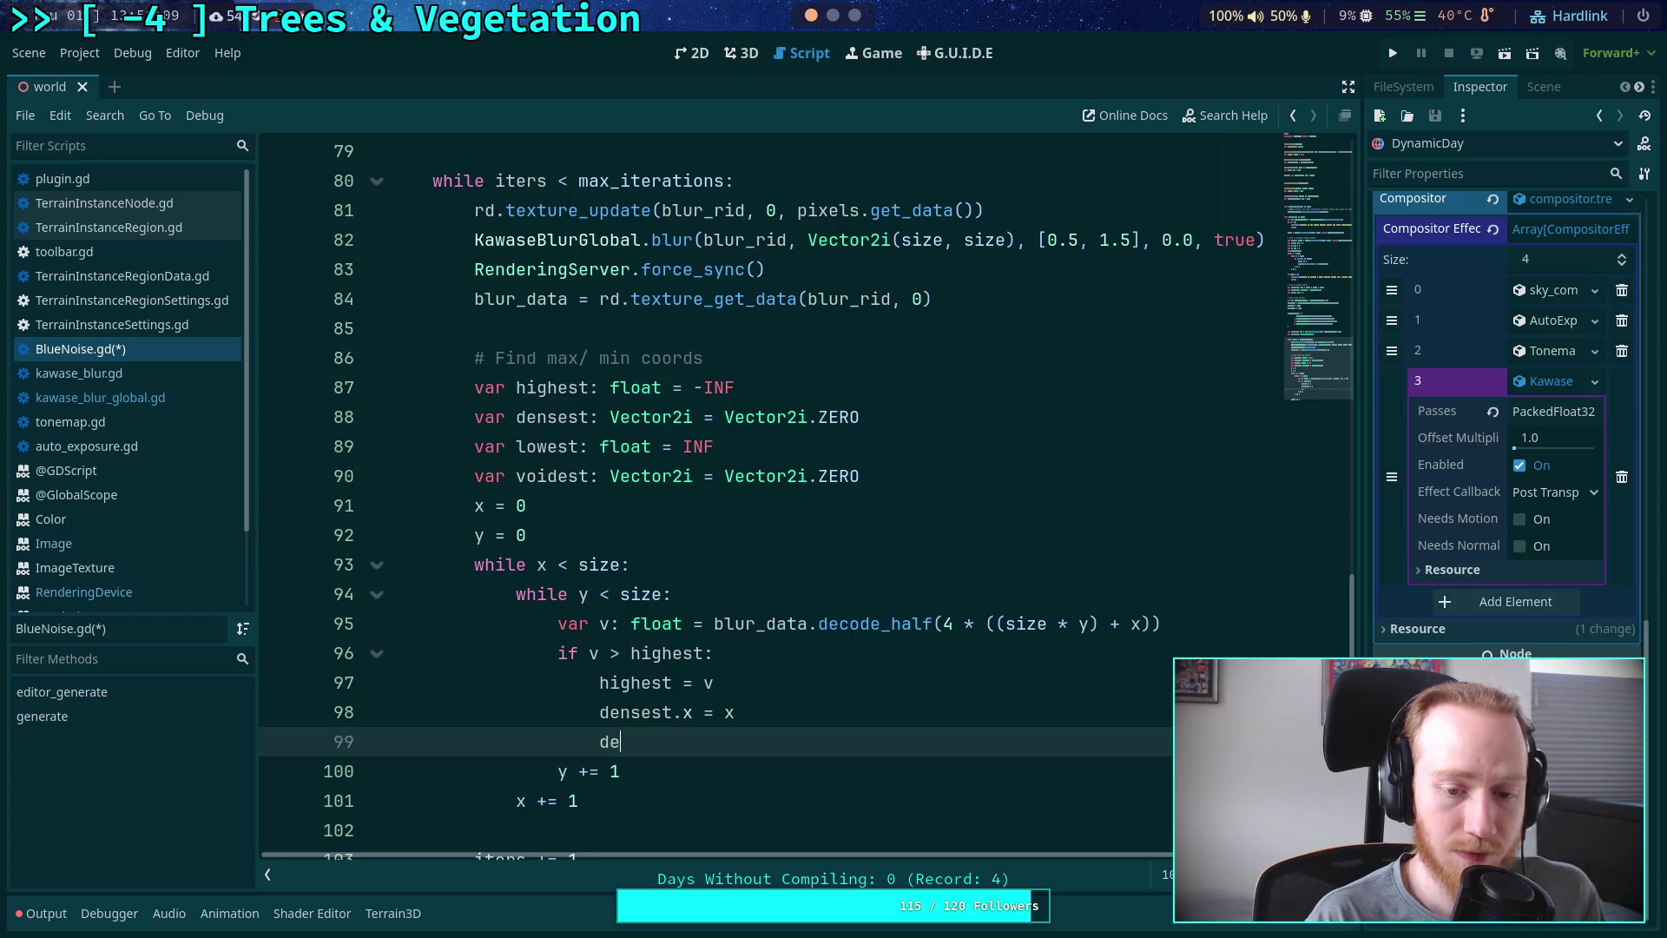
pyautogui.write('= y')
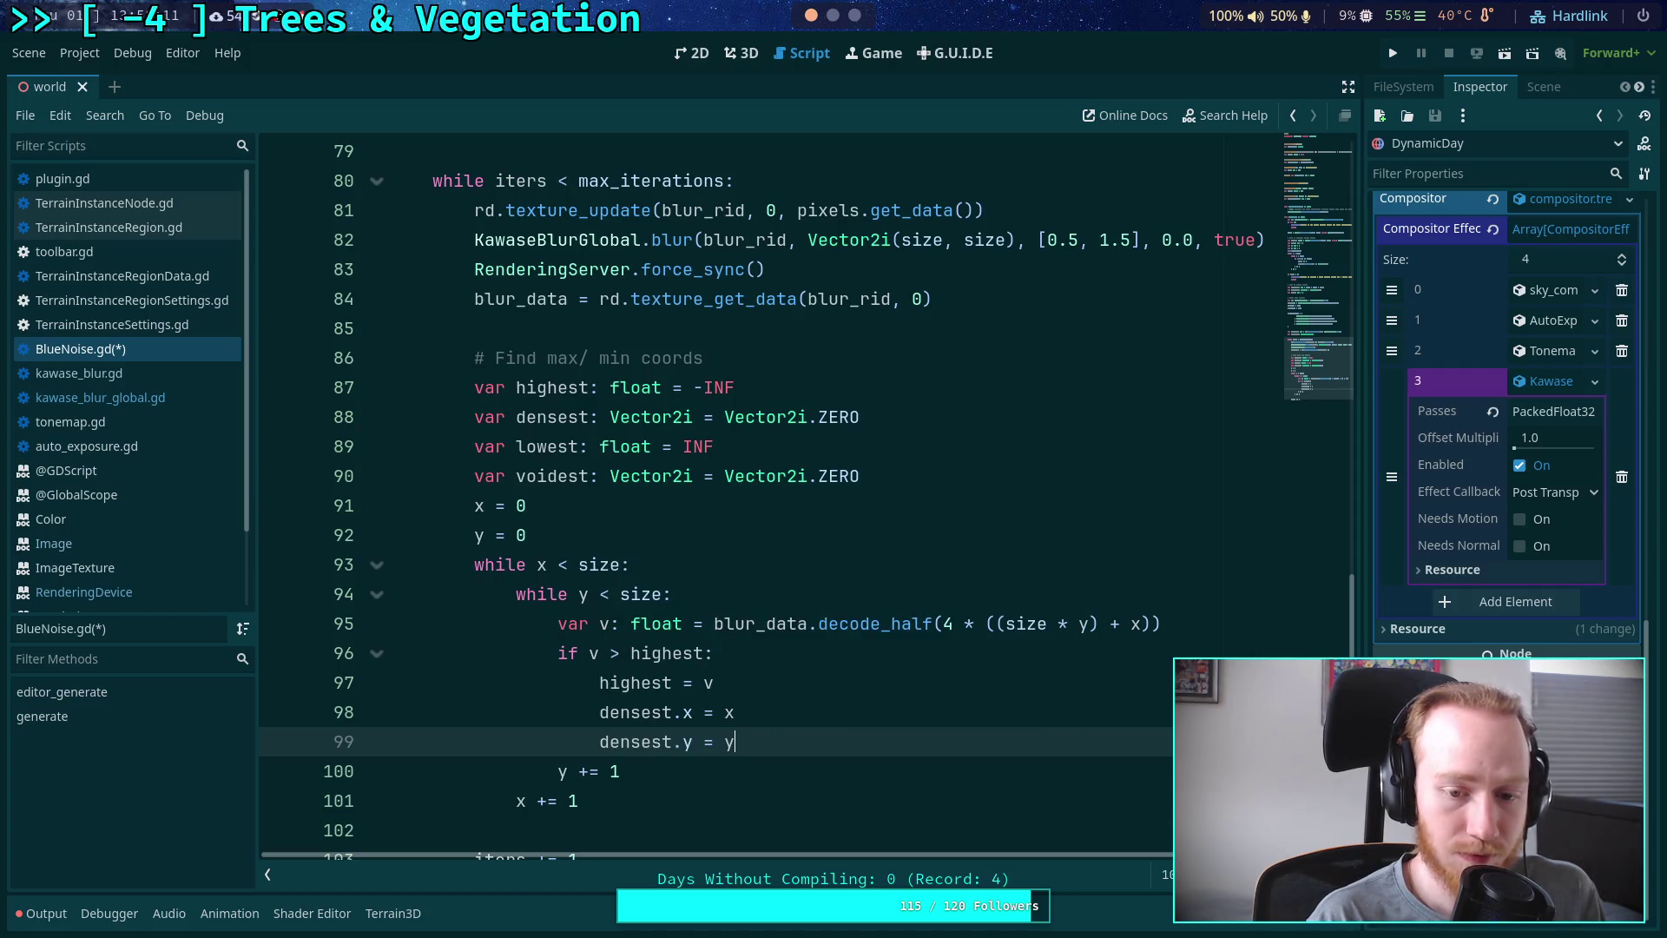
pyautogui.press('Escape')
pyautogui.write('y')
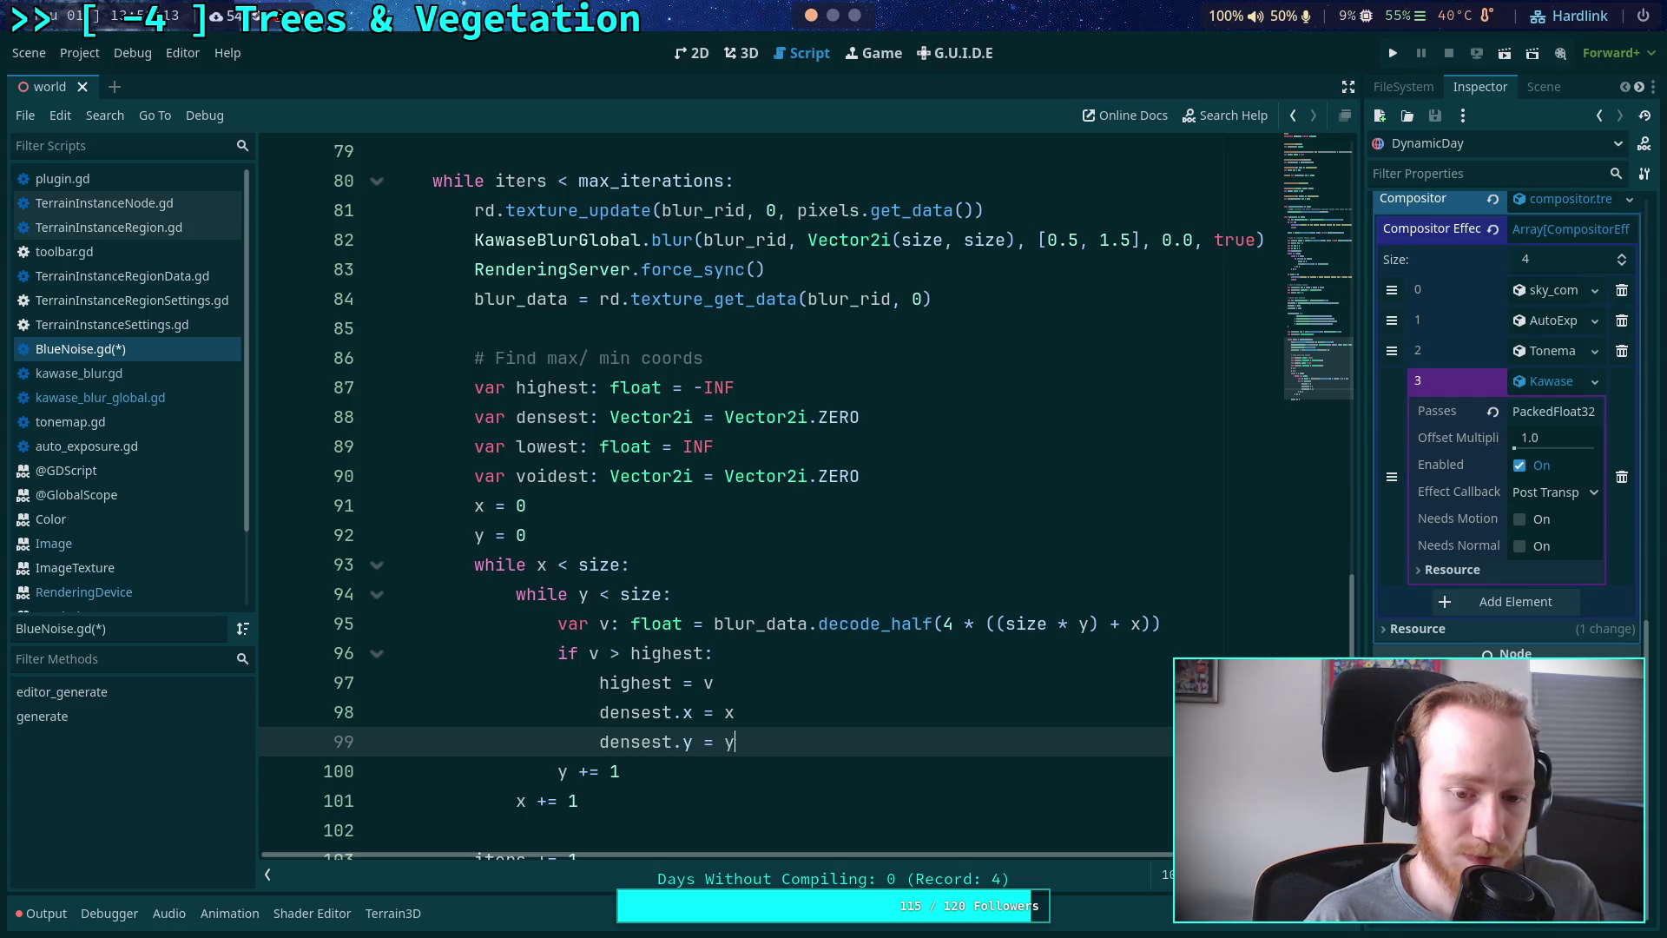
pyautogui.press('Escape')
pyautogui.press('Return')
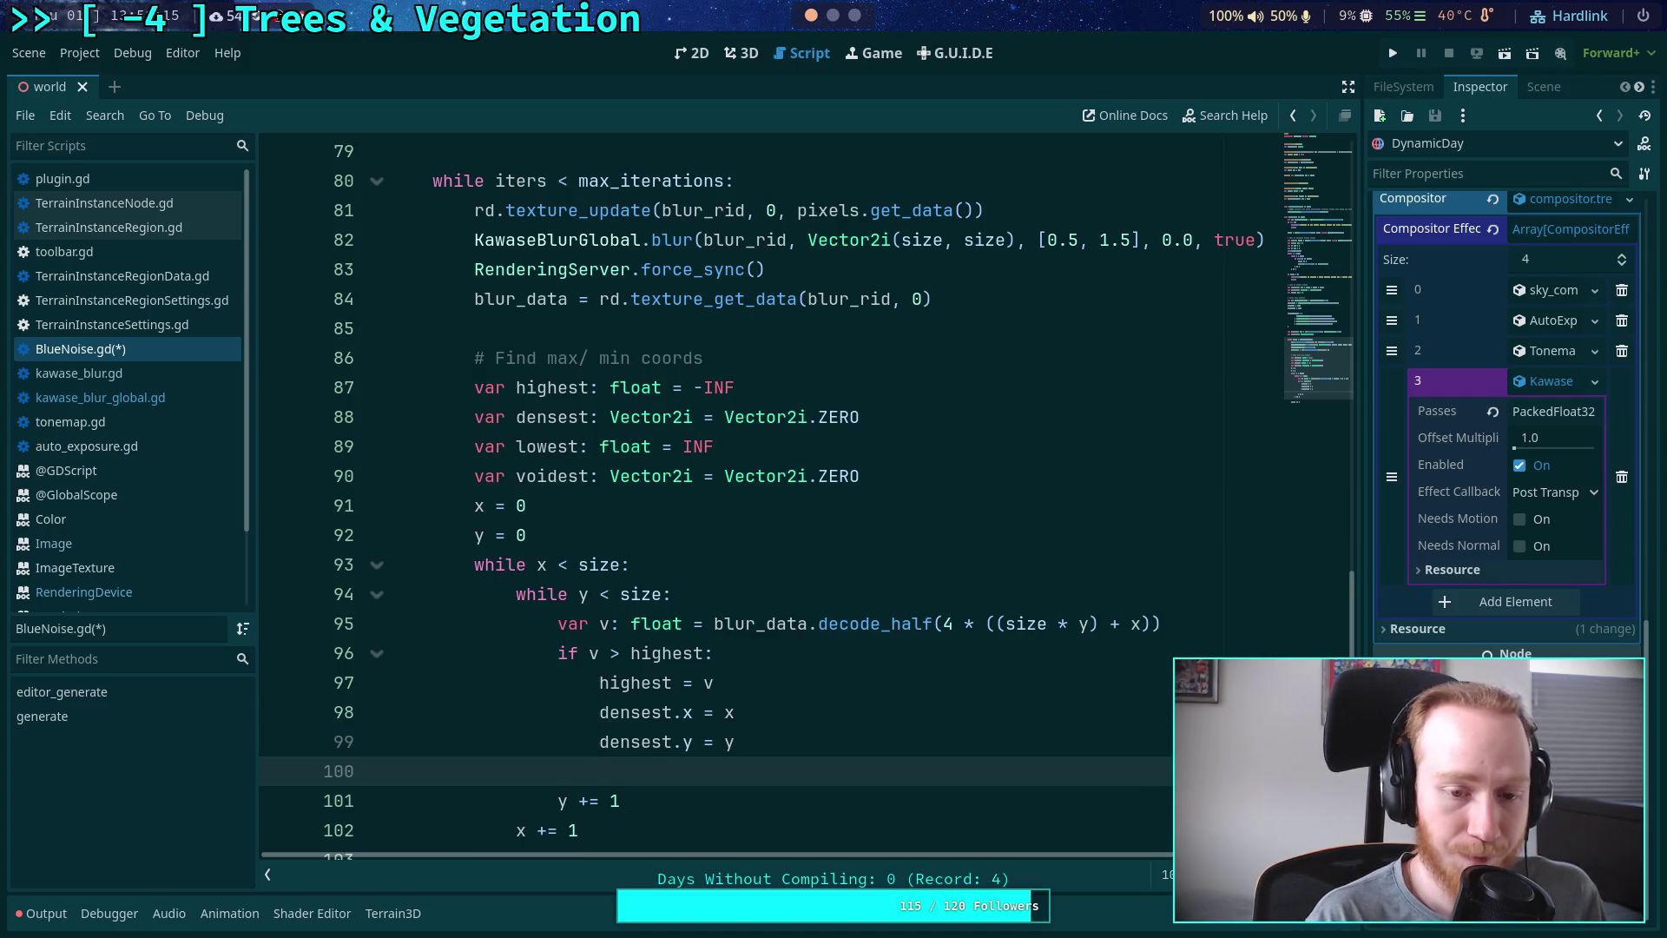
# Step: Add an 'if v < lowest:' branch with the copied body, assigning lowest = v
pyautogui.write('if ')
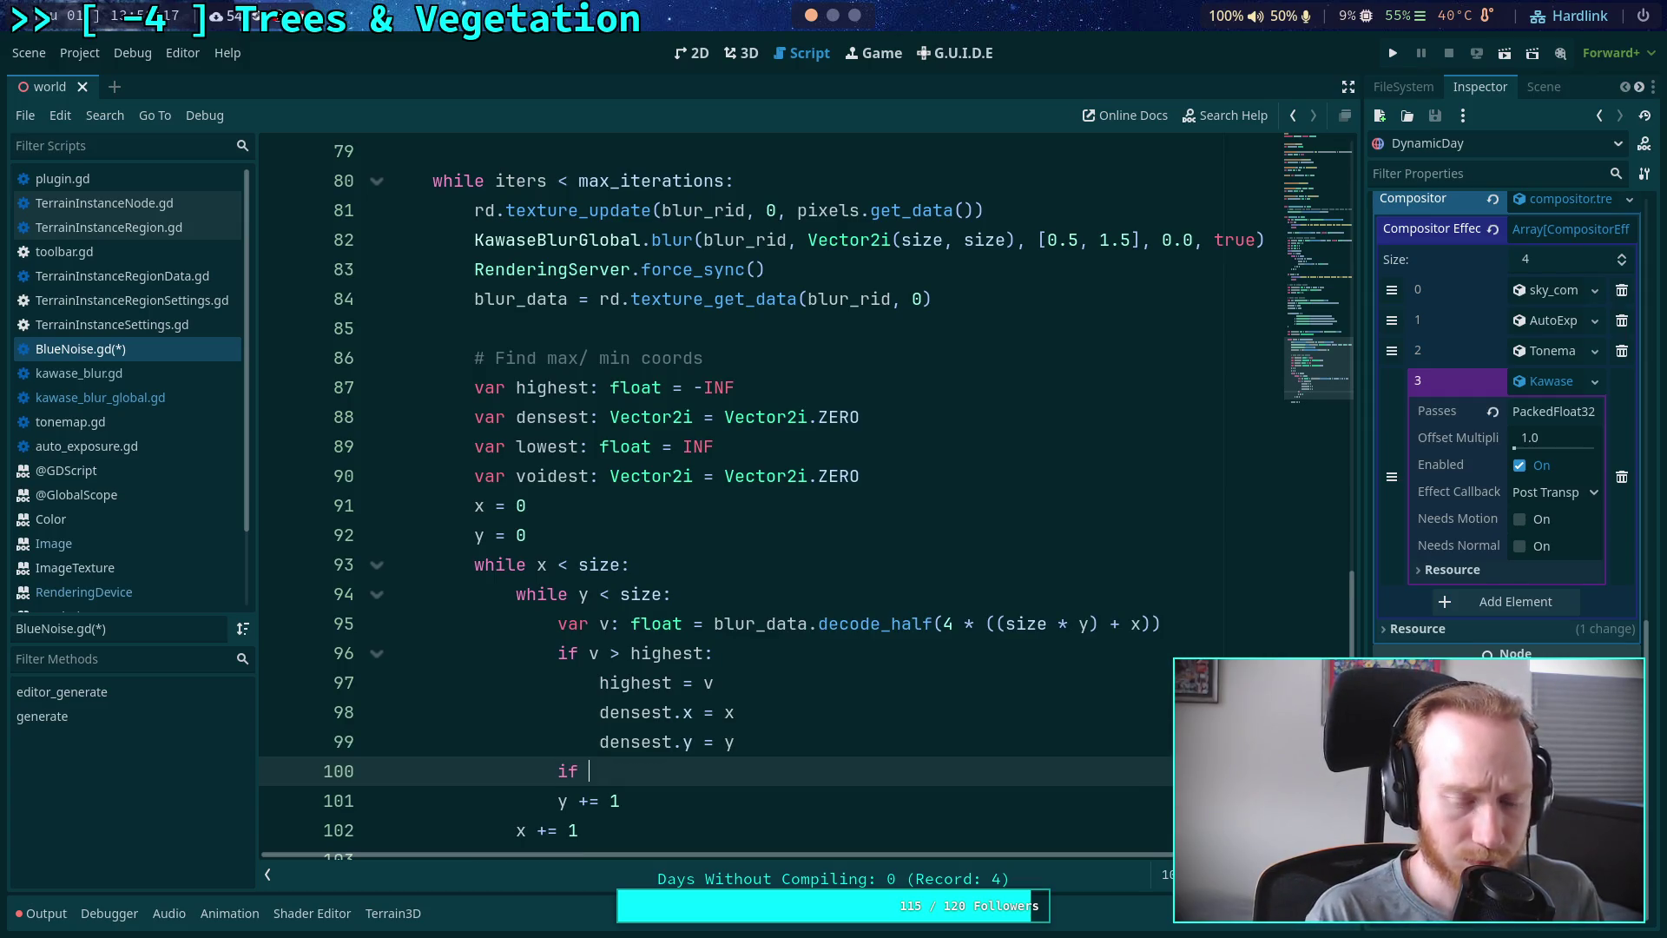
pyautogui.write('v < low')
pyautogui.press('Return')
pyautogui.write(':')
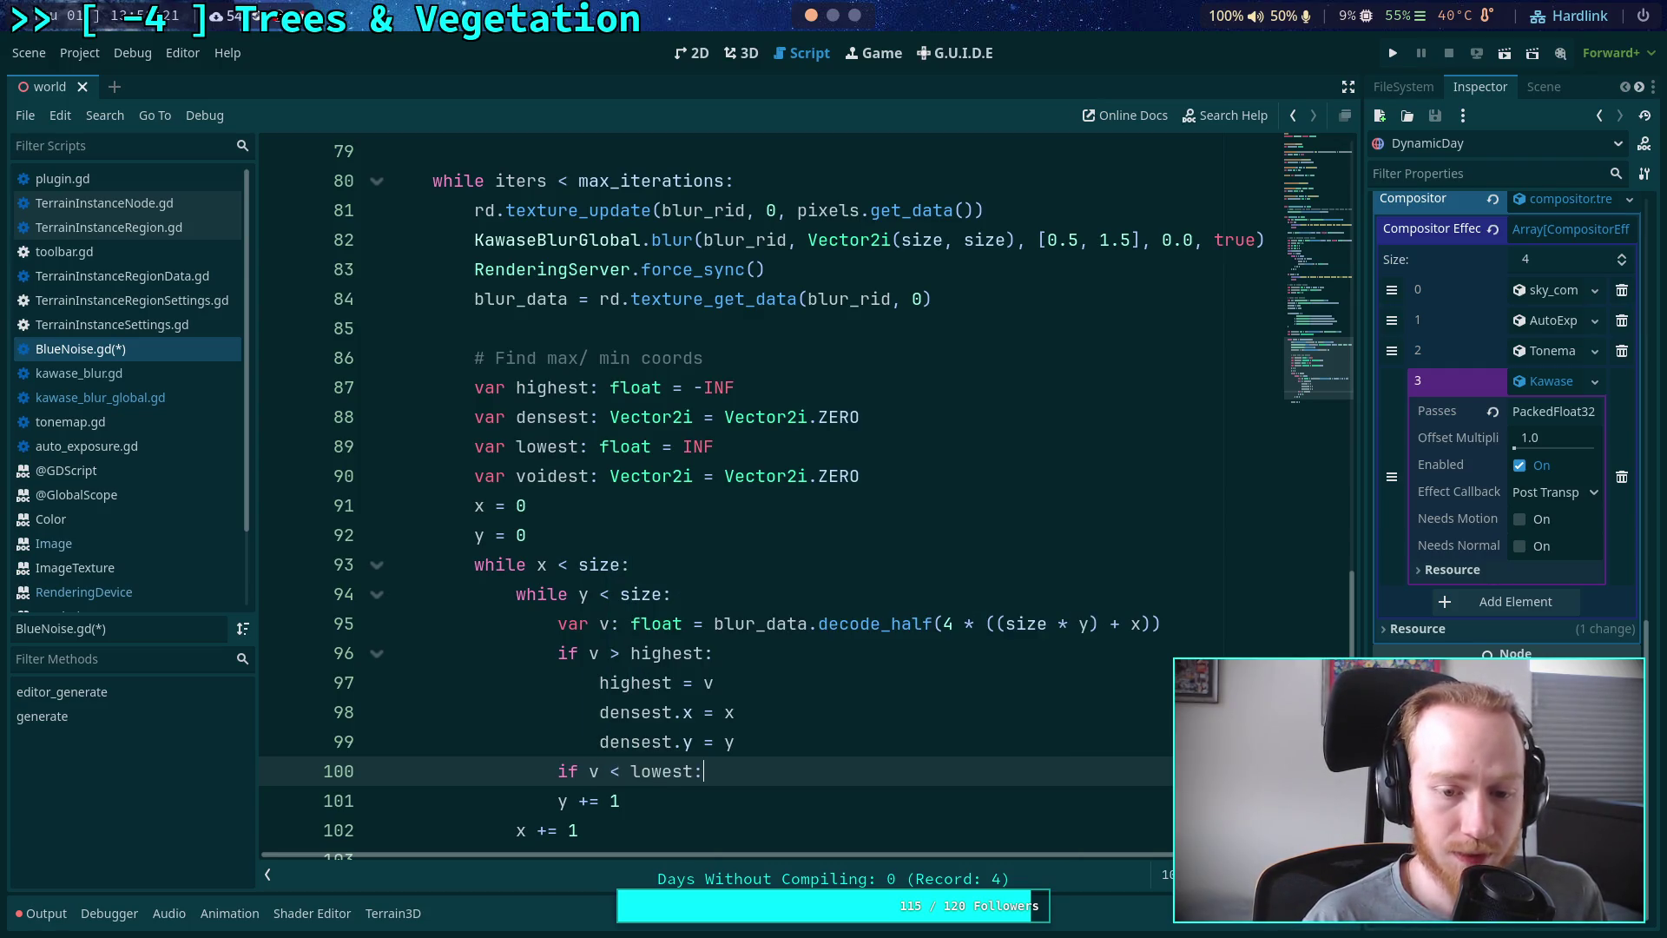
pyautogui.press('Return')
pyautogui.scroll(-1, 770, 602)
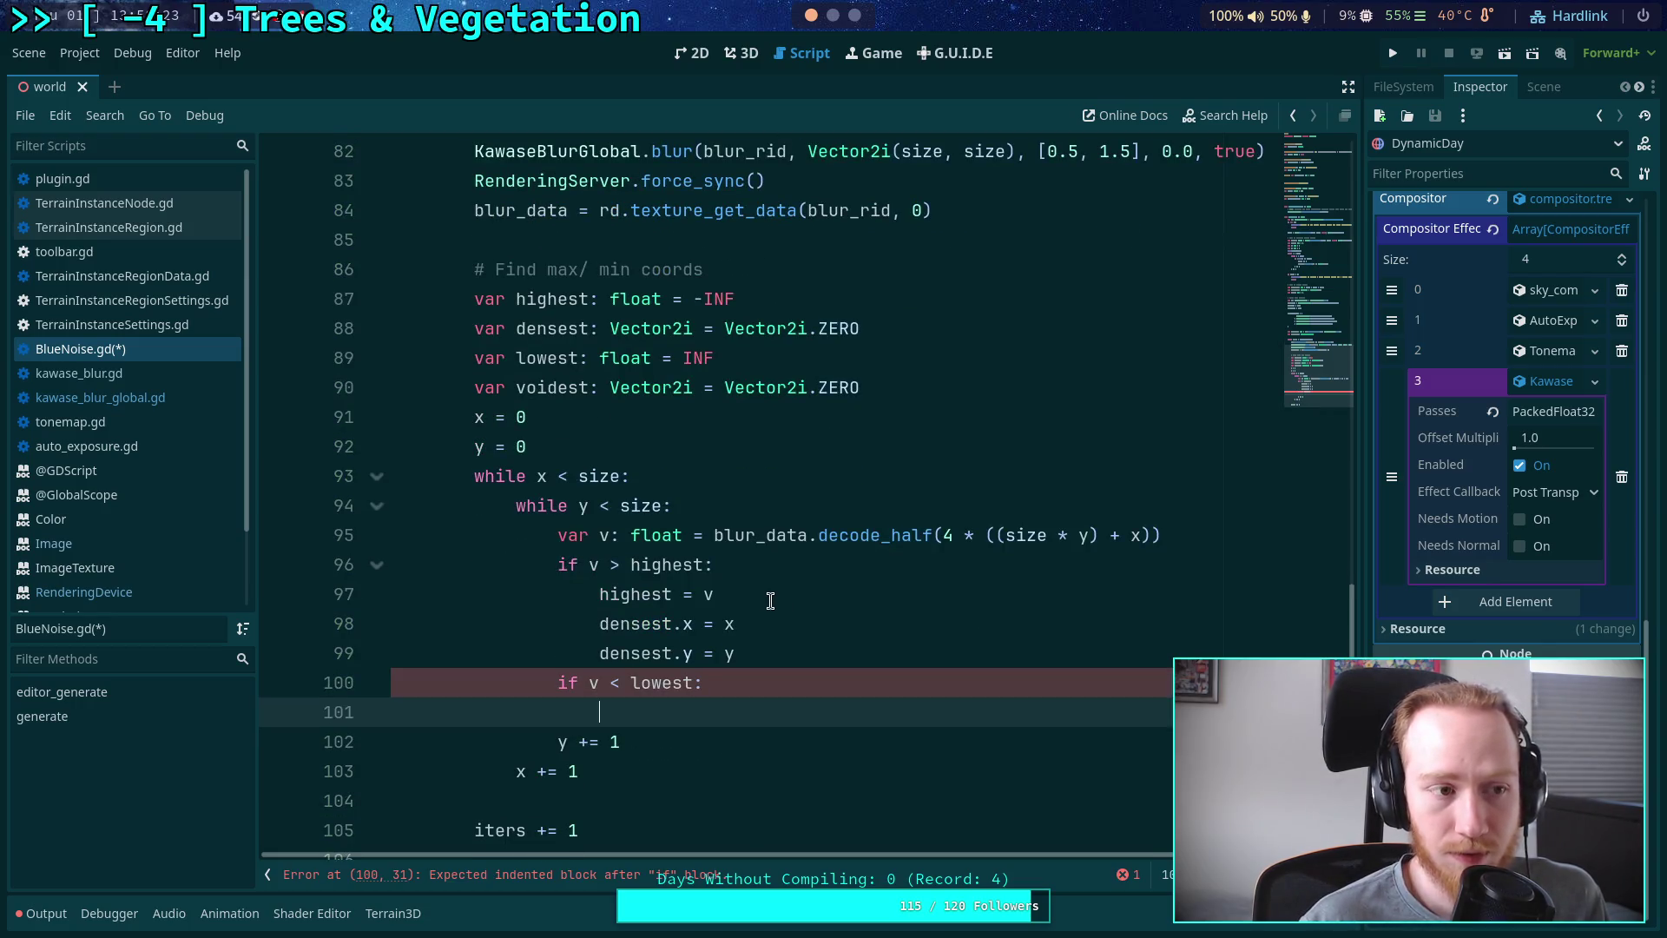
pyautogui.moveTo(599, 594); pyautogui.dragTo(786, 653)
pyautogui.hotkey('ctrl', 'c')
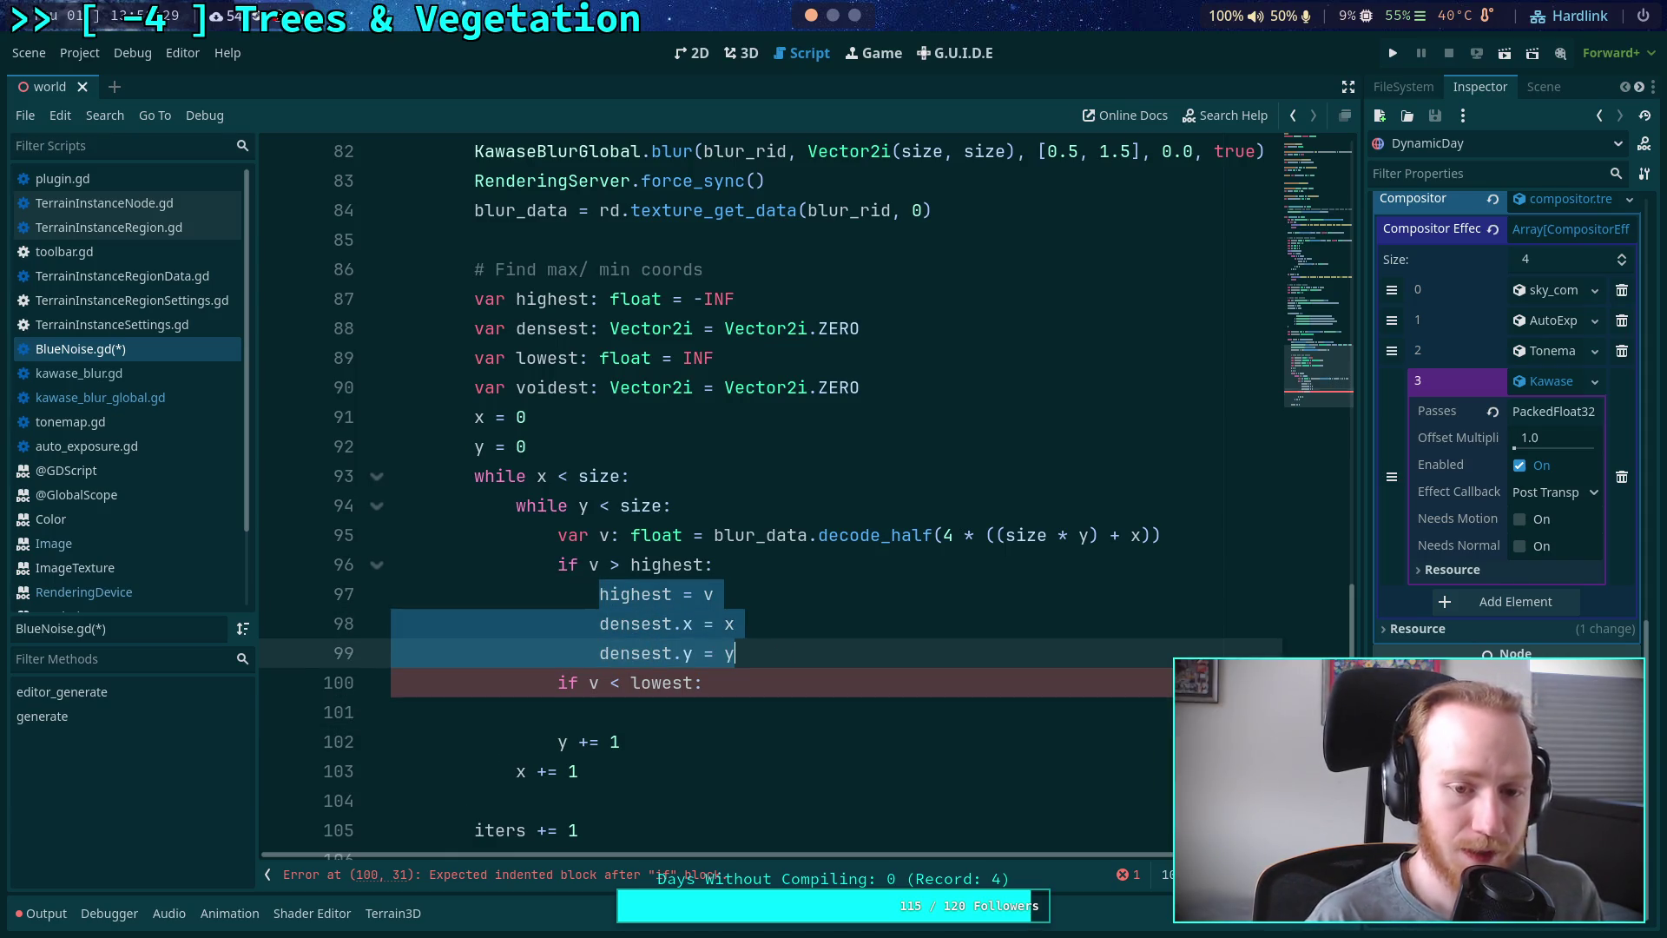
pyautogui.click(599, 712)
pyautogui.hotkey('ctrl', 'v')
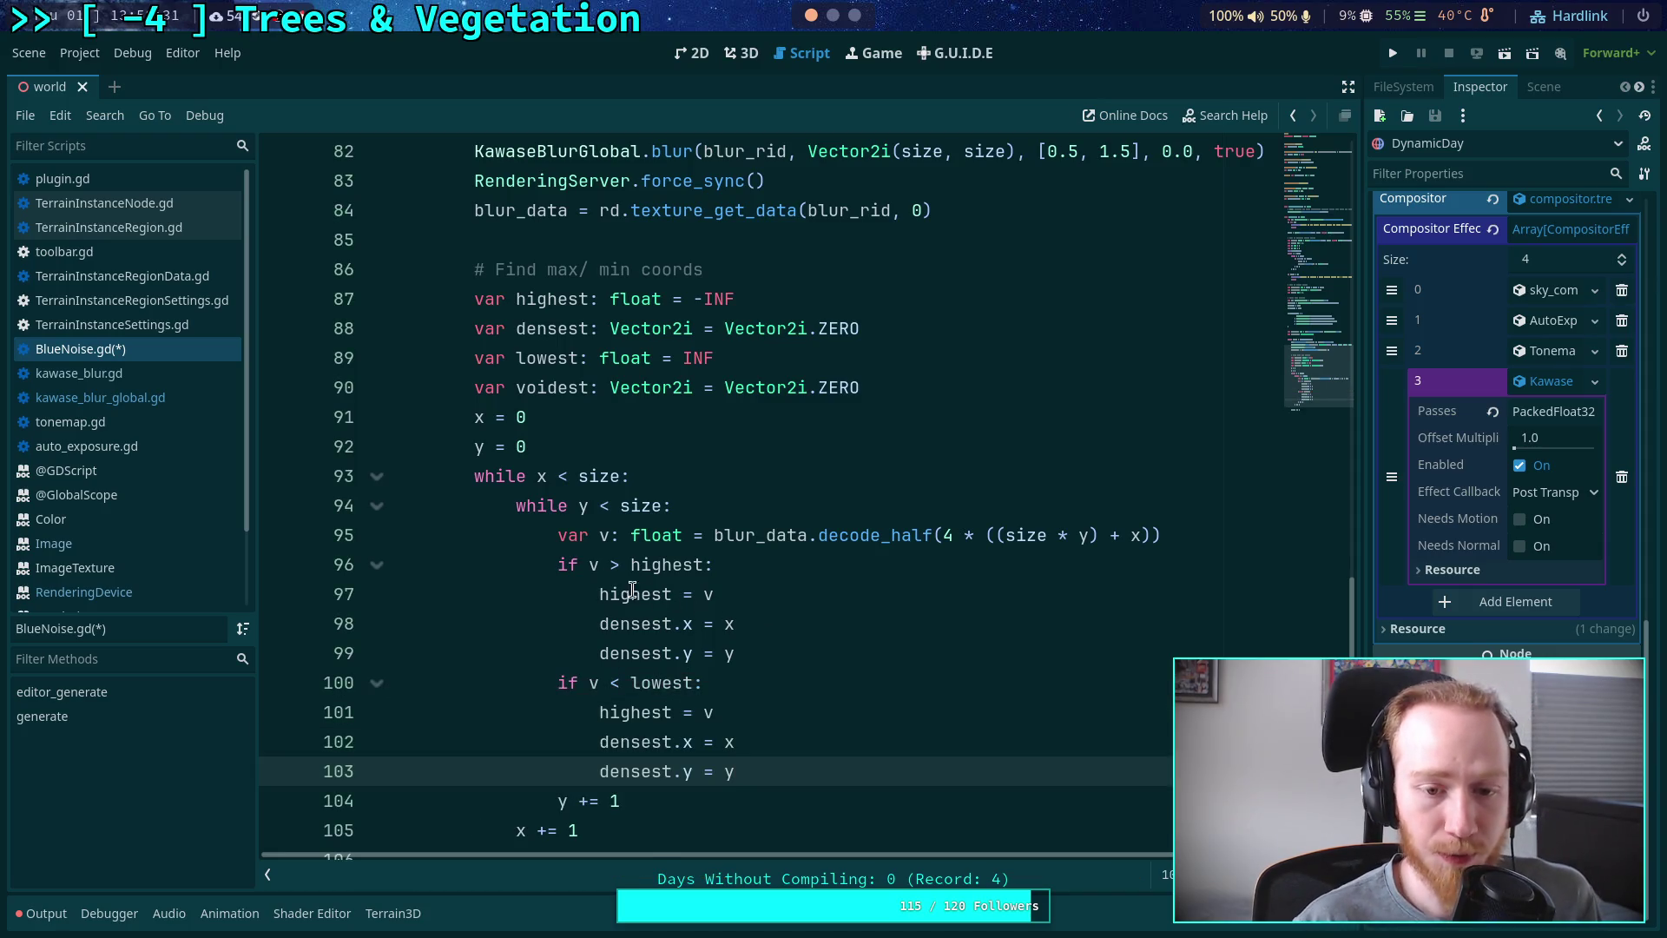
pyautogui.click(559, 376)
pyautogui.doubleClick(552, 358)
pyautogui.hotkey('ctrl', 'c')
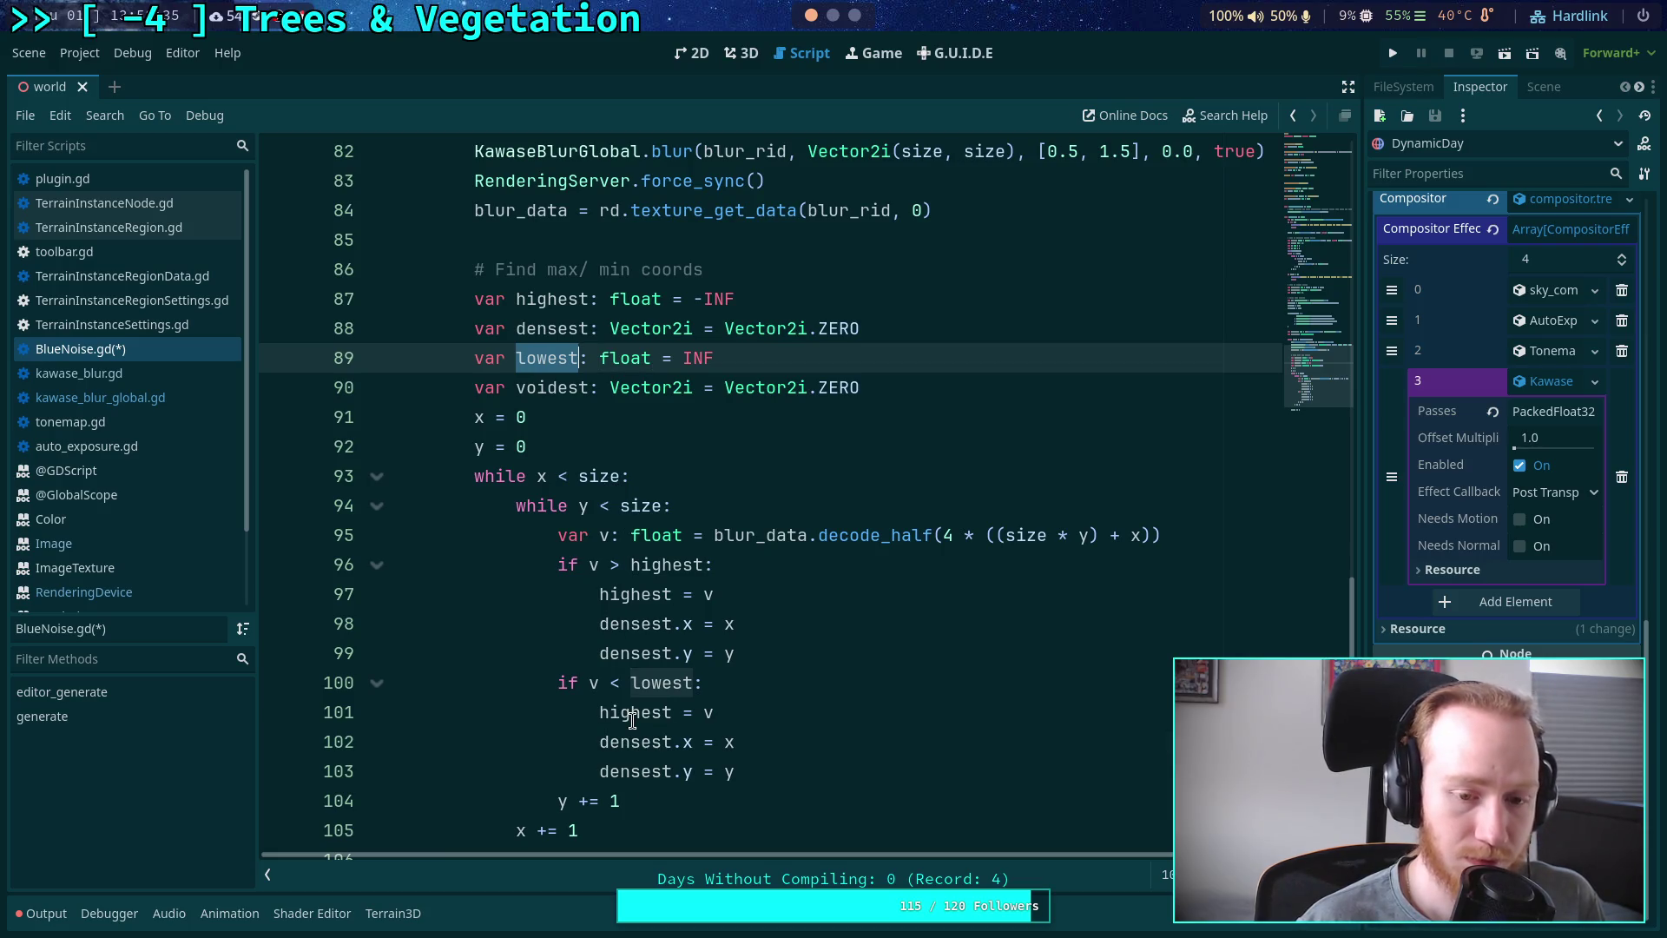
pyautogui.doubleClick(632, 712)
pyautogui.hotkey('ctrl', 'v')
# Step: Change densest to voidest in the lowest branch's x and y assignments
pyautogui.click(540, 387)
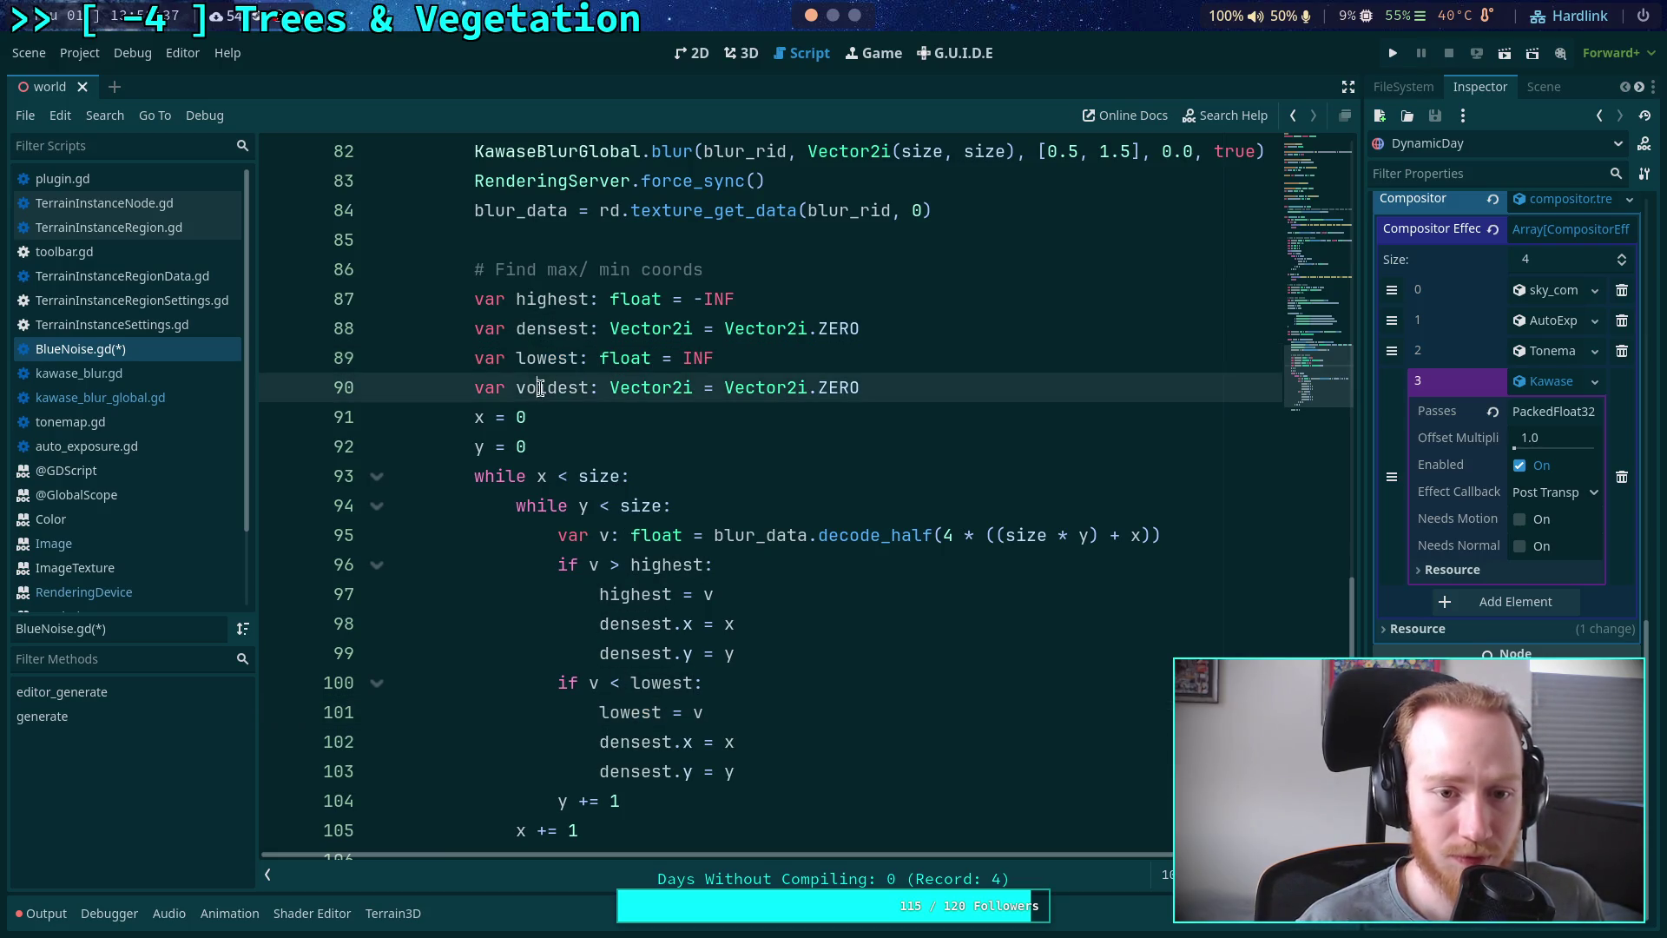
pyautogui.doubleClick(540, 387)
pyautogui.hotkey('ctrl', 'c')
pyautogui.doubleClick(629, 740)
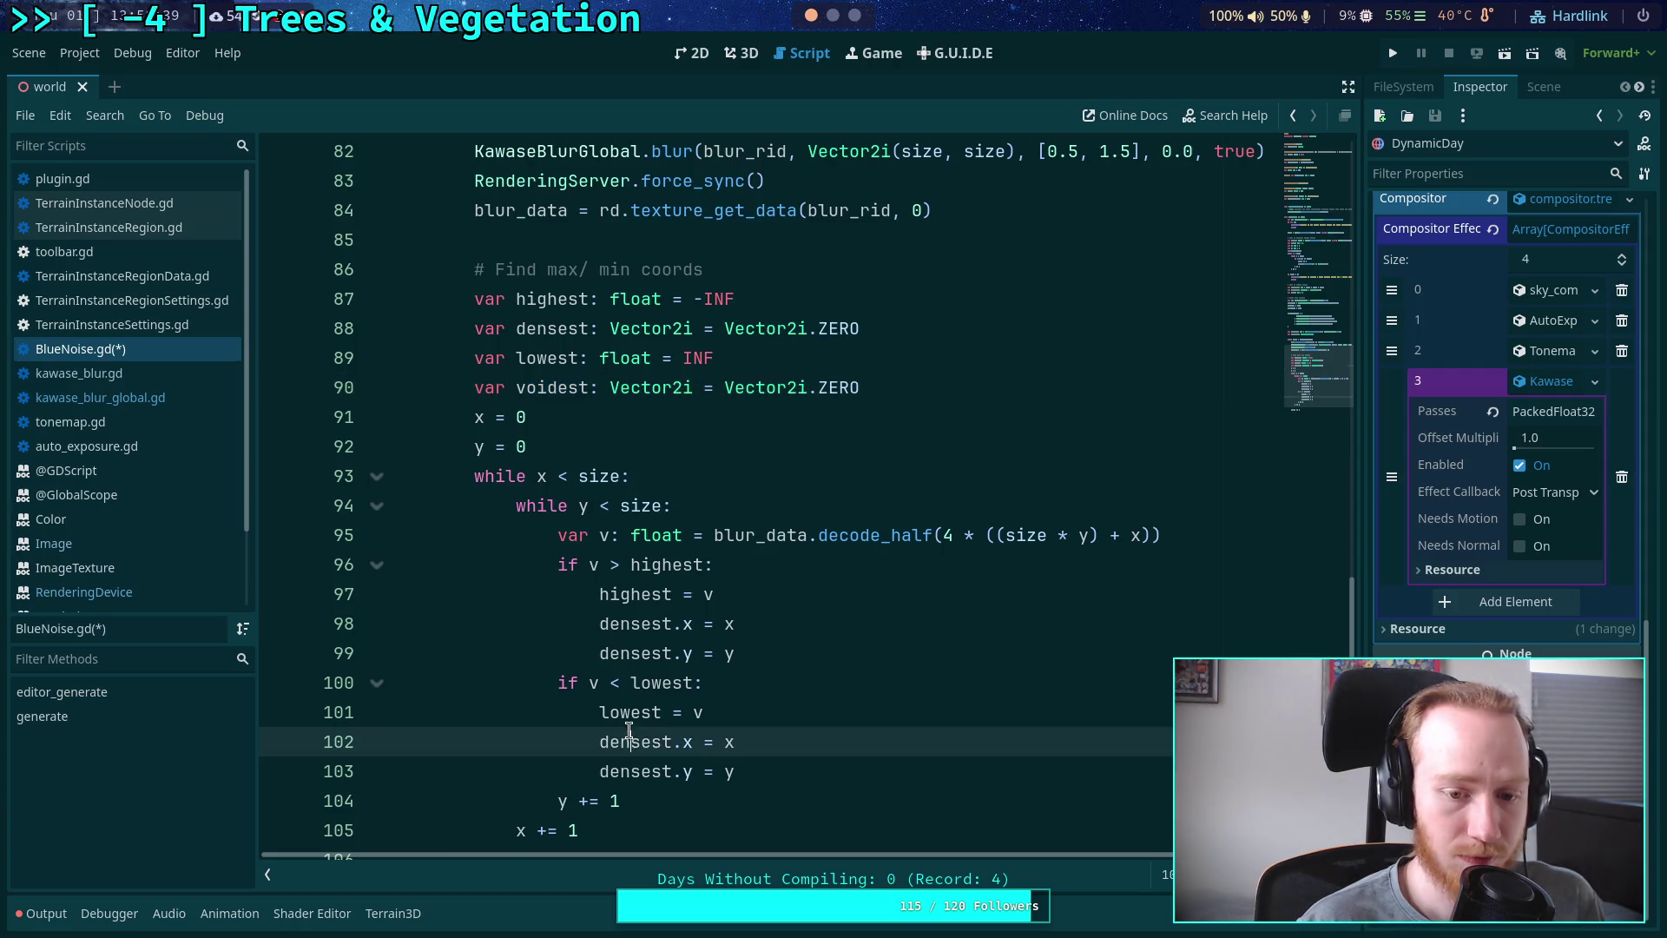
pyautogui.hotkey('ctrl', 'v')
pyautogui.doubleClick(624, 782)
pyautogui.hotkey('ctrl', 'v')
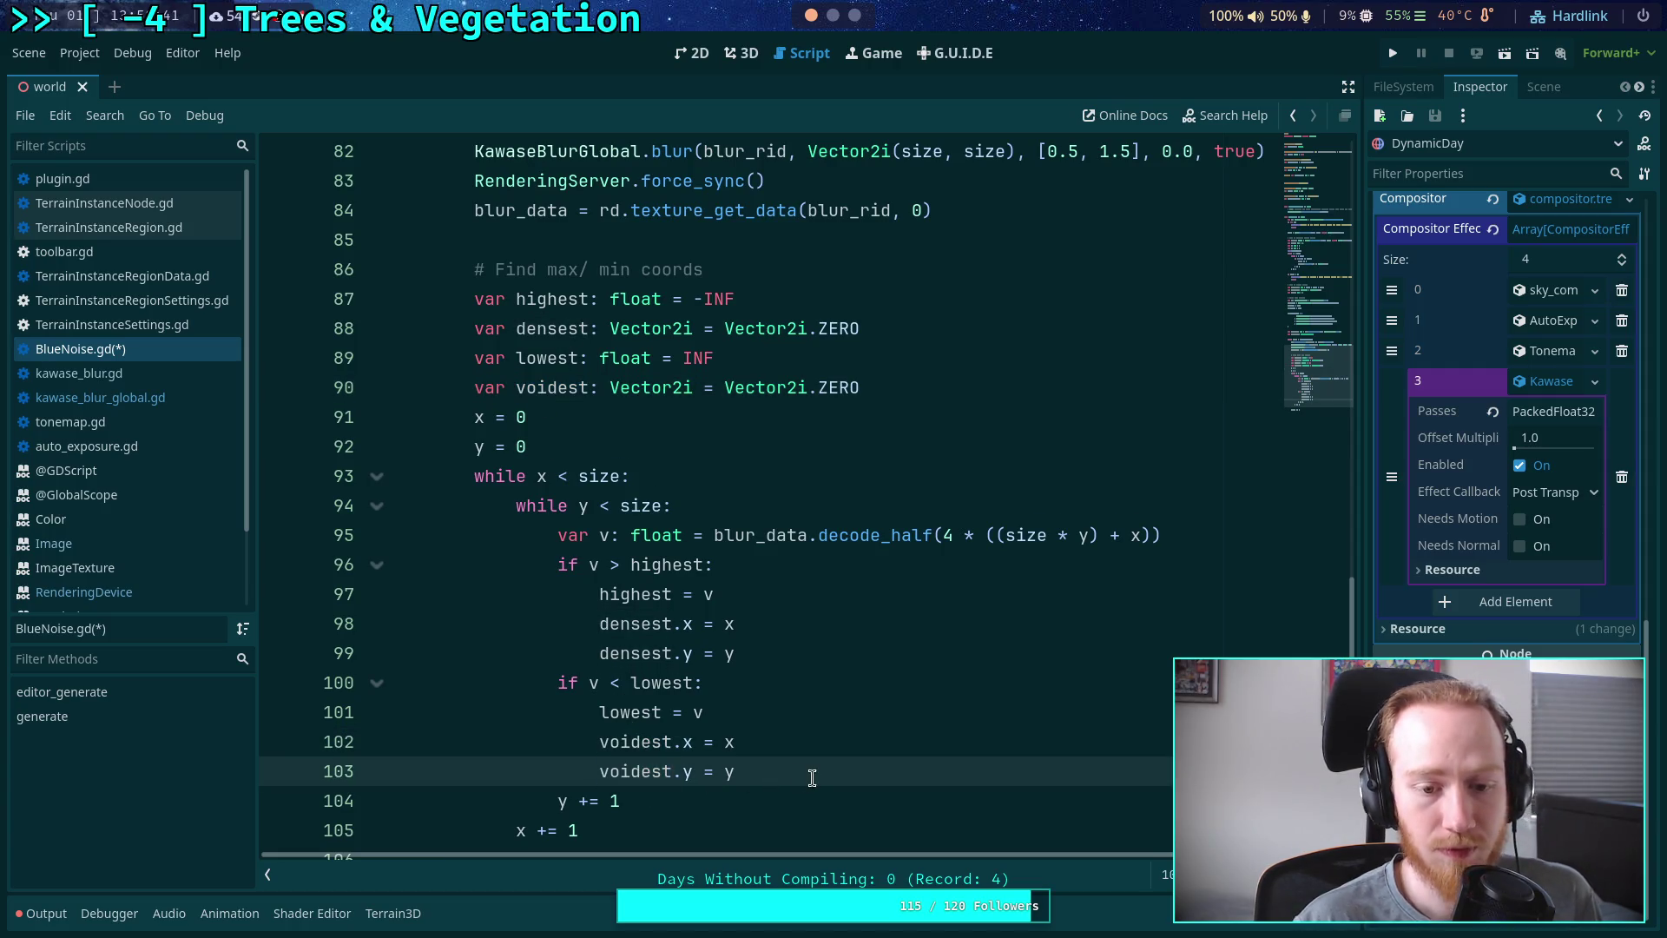
# Step: Add blank lines above iters += 1 and switch to the blue noise article in the browser
pyautogui.scroll(-1, 811, 773)
pyautogui.click(840, 707)
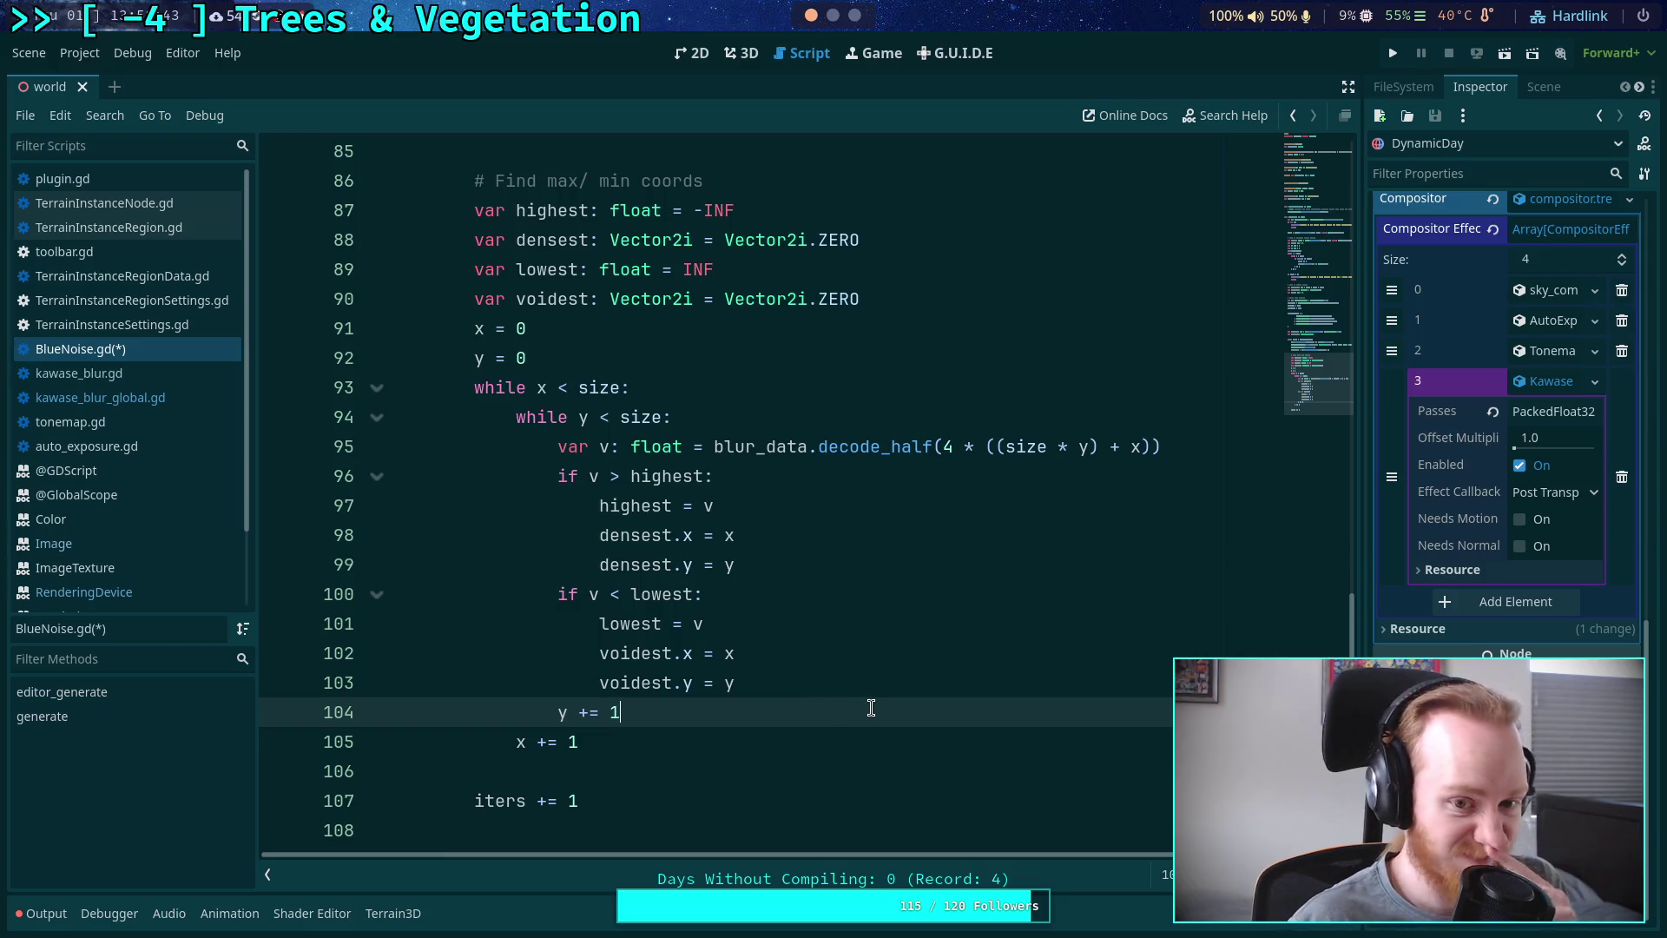
pyautogui.click(841, 772)
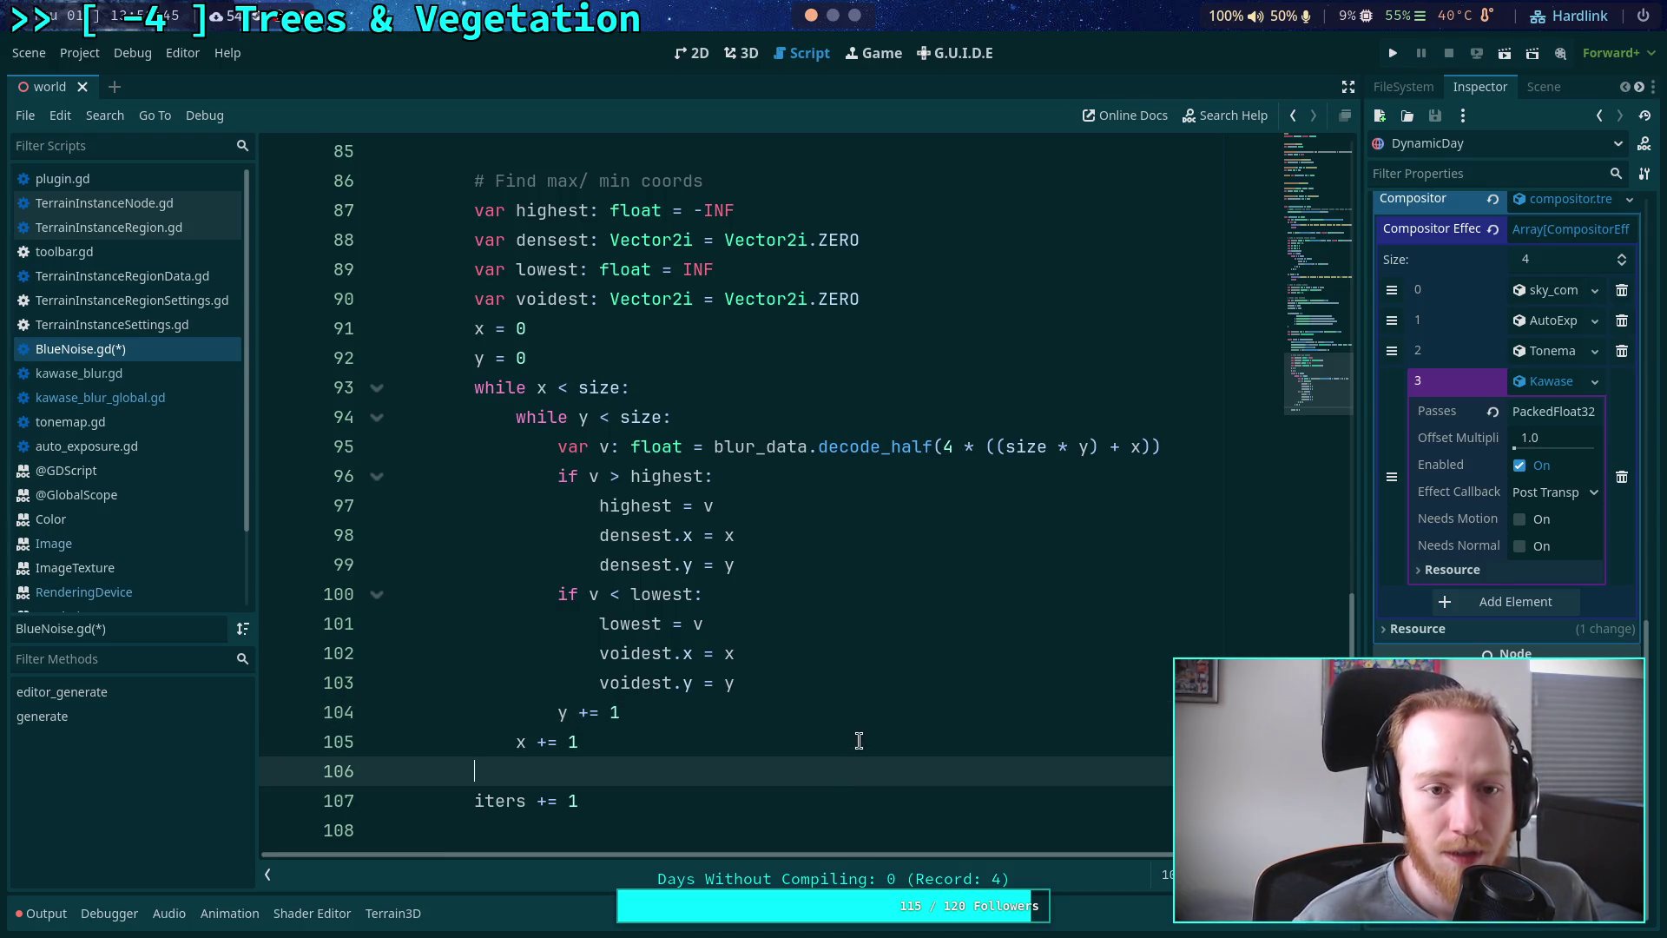
pyautogui.press('Return')
pyautogui.press('Return')
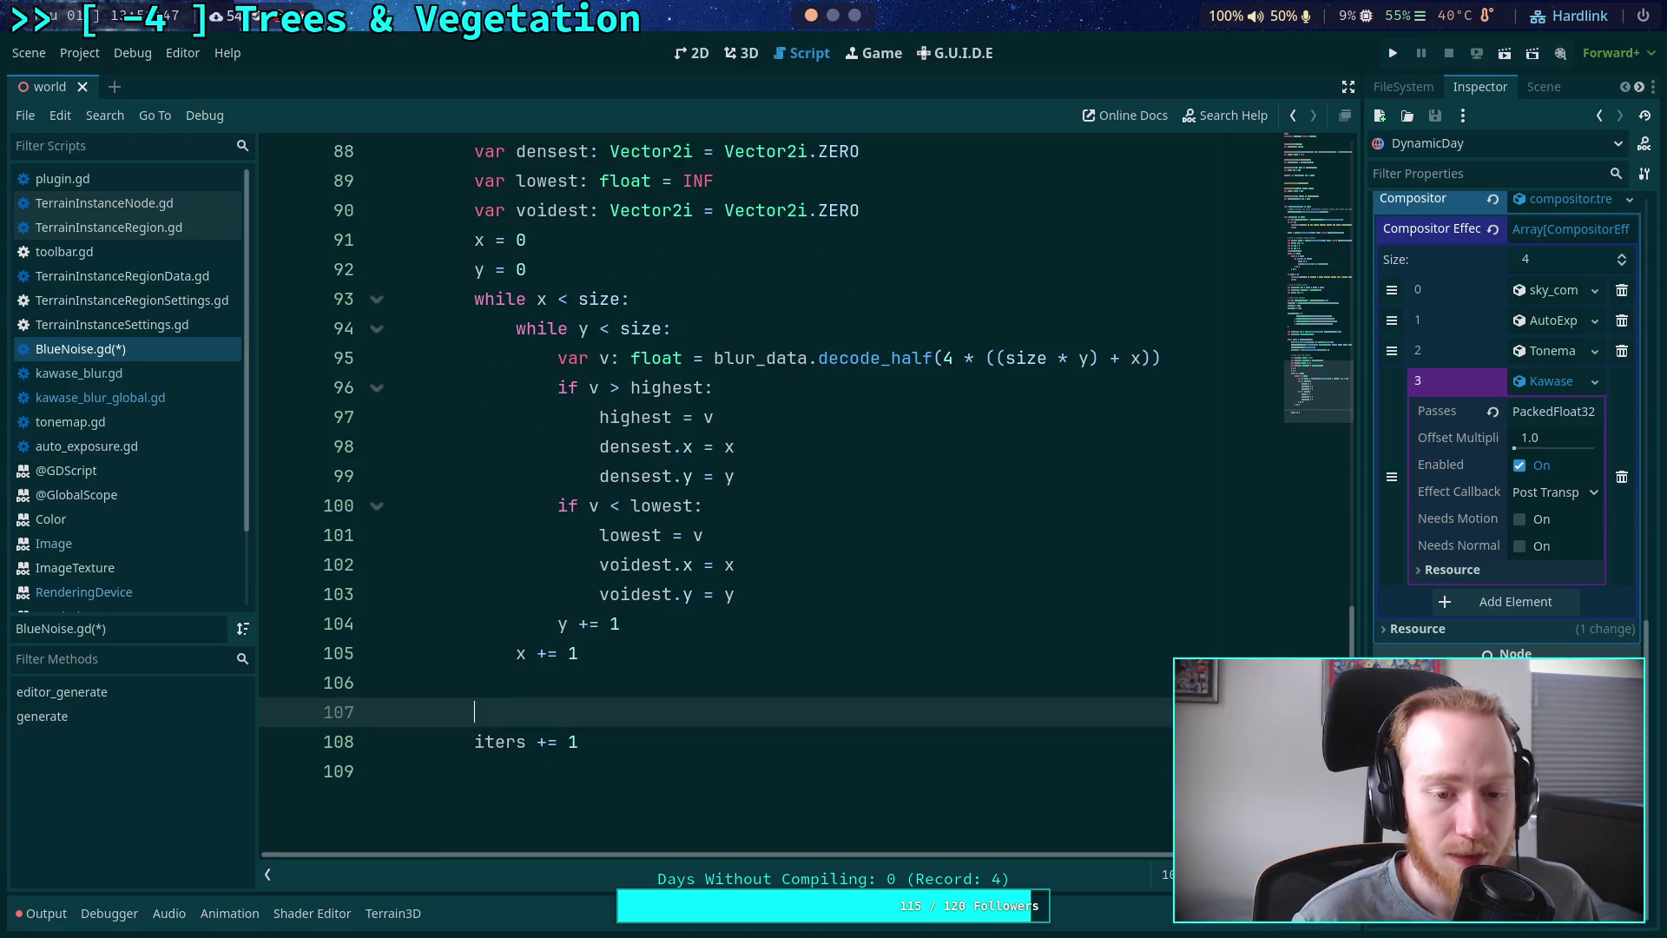
pyautogui.press('Up')
pyautogui.press('super+3')
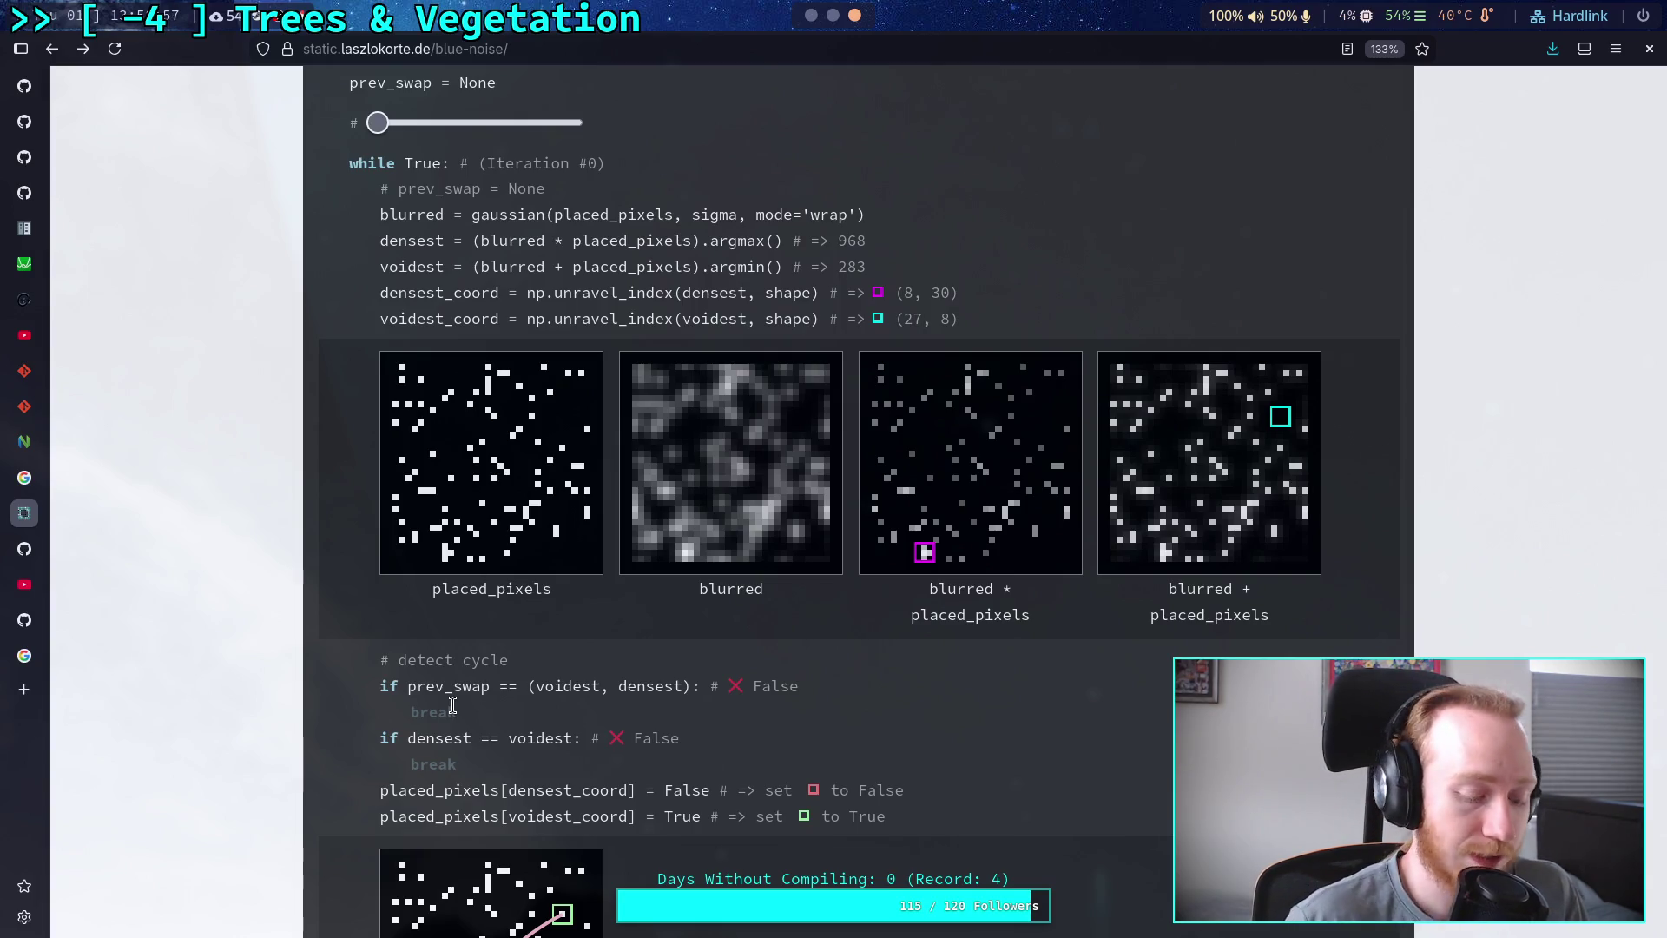
pyautogui.press('super+1')
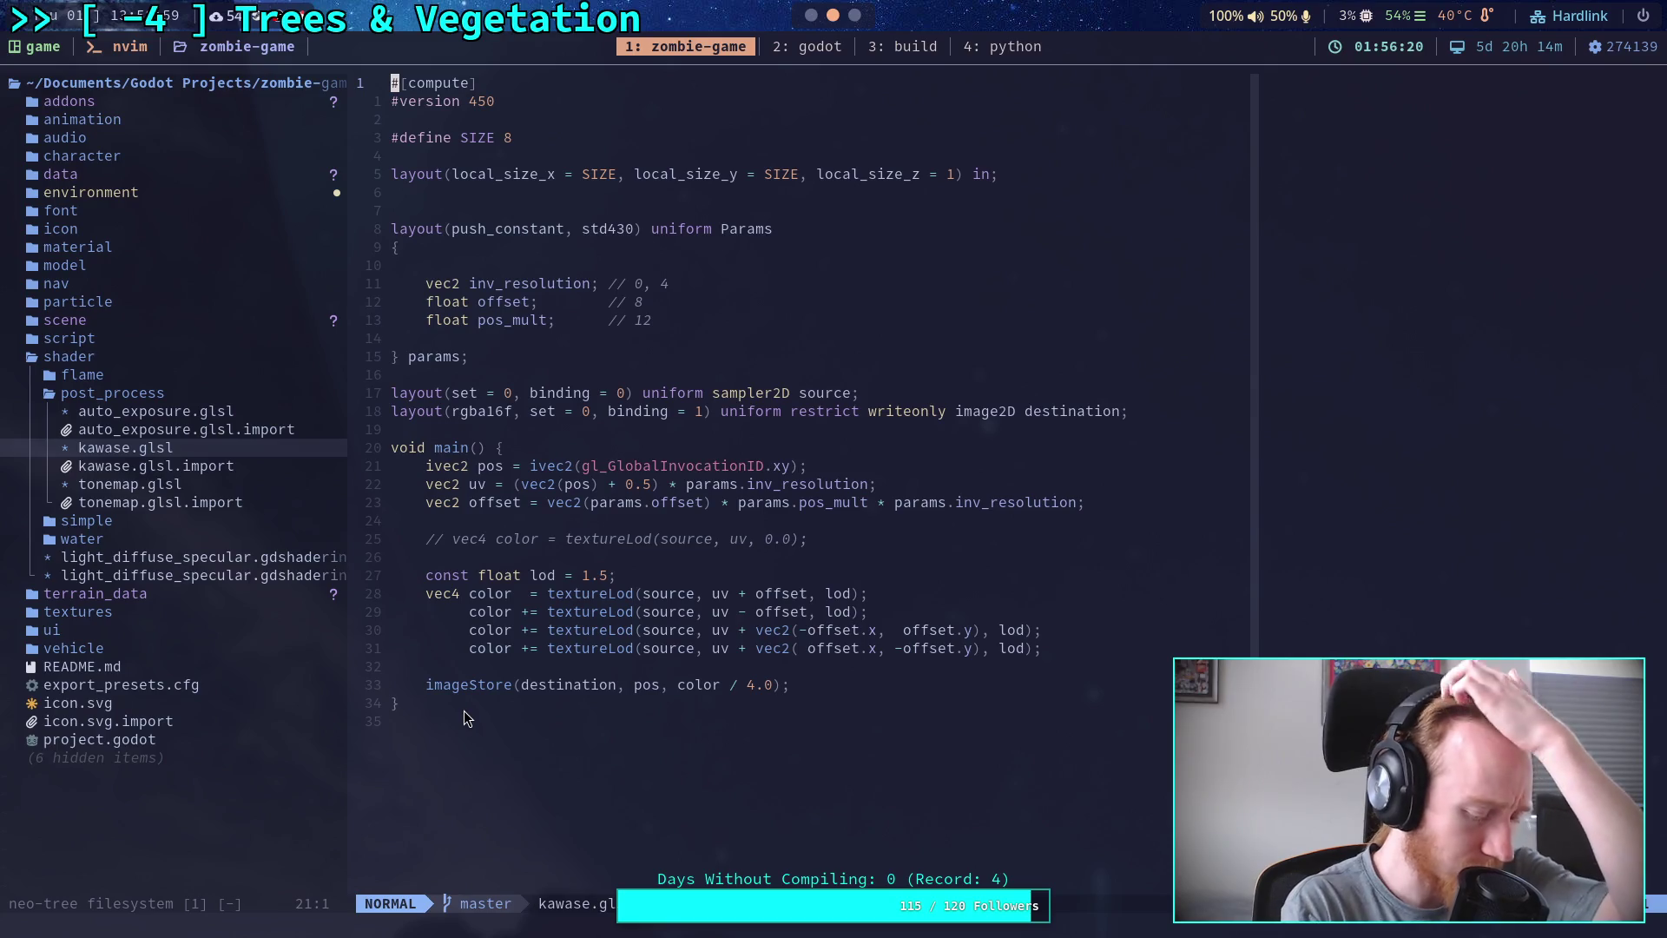
pyautogui.press('super+2')
pyautogui.scroll(6, 464, 703)
pyautogui.scroll(6, 612, 671)
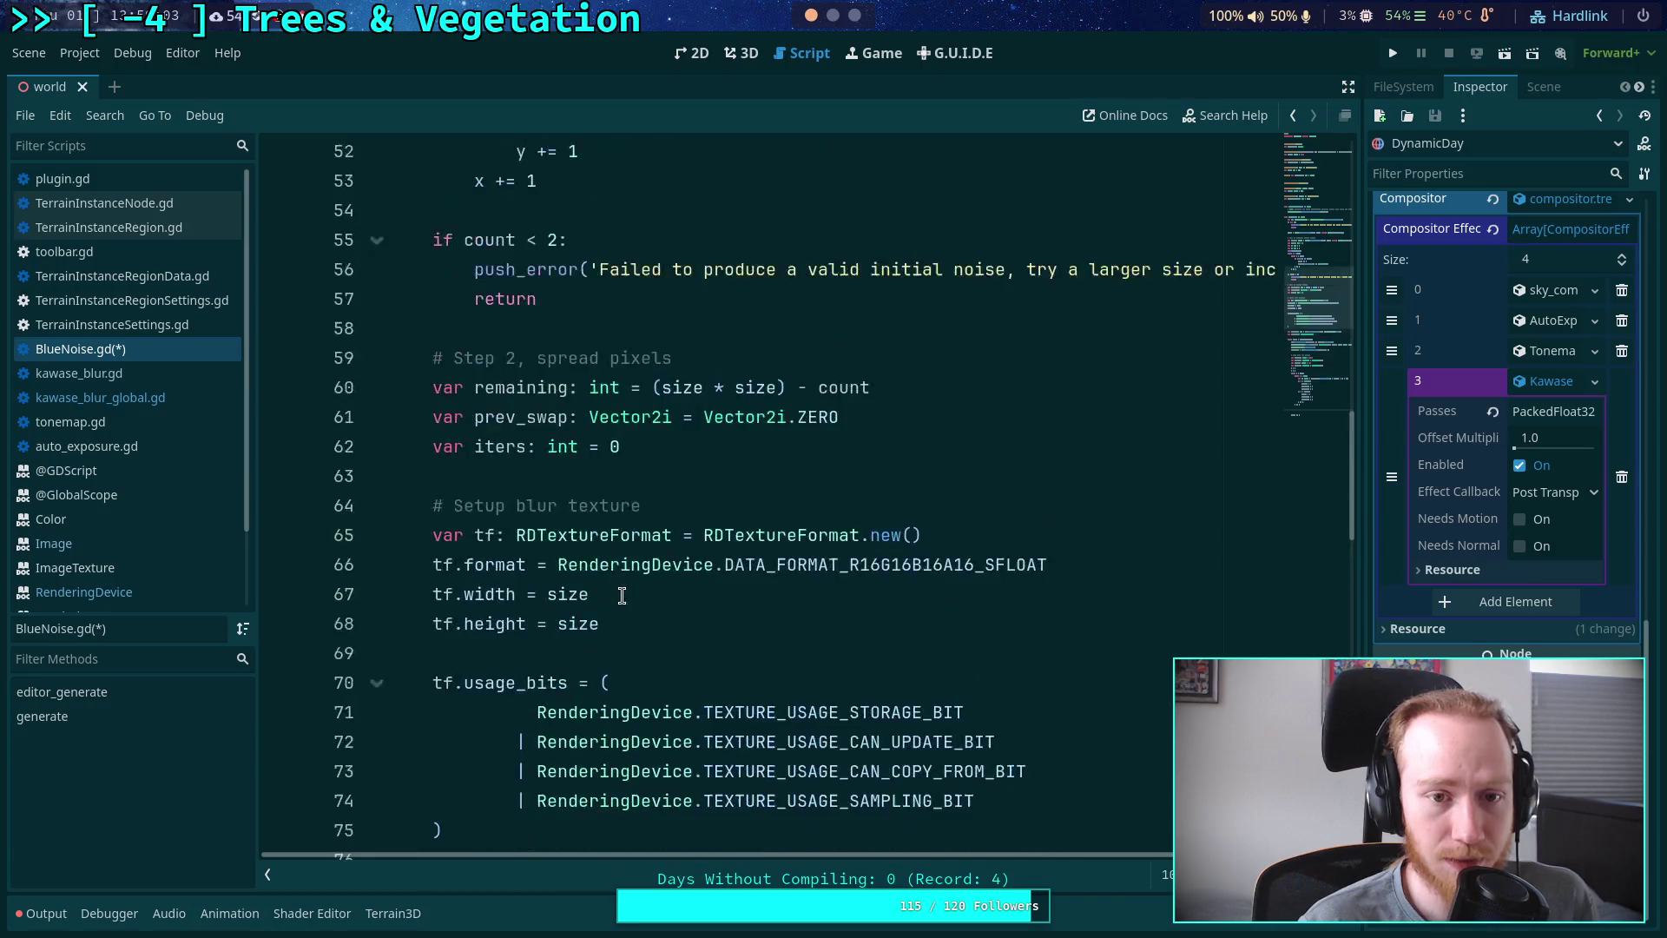
# Step: Retype prev_swap as Array[Vector2i] instead of a single Vector2i.ZERO
pyautogui.moveTo(590, 418); pyautogui.dragTo(888, 418)
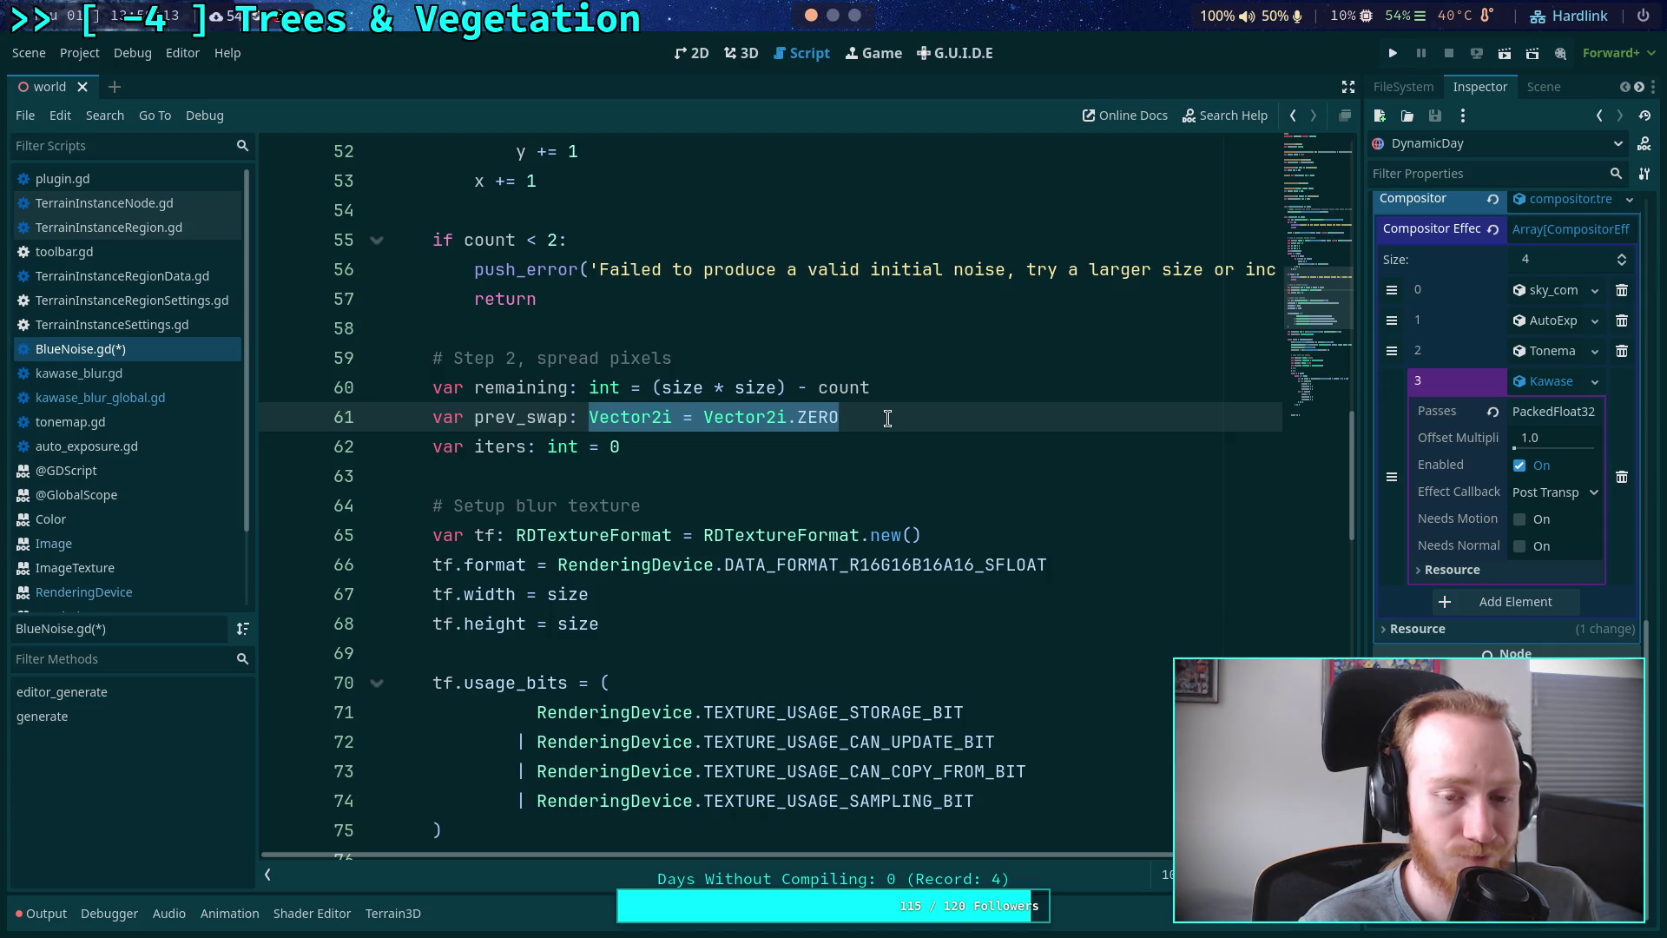
pyautogui.write('Pax')
pyautogui.press('BackSpace')
pyautogui.press('BackSpace')
pyautogui.press('BackSpace')
pyautogui.write('V')
pyautogui.press('BackSpace')
pyautogui.write('Array[v')
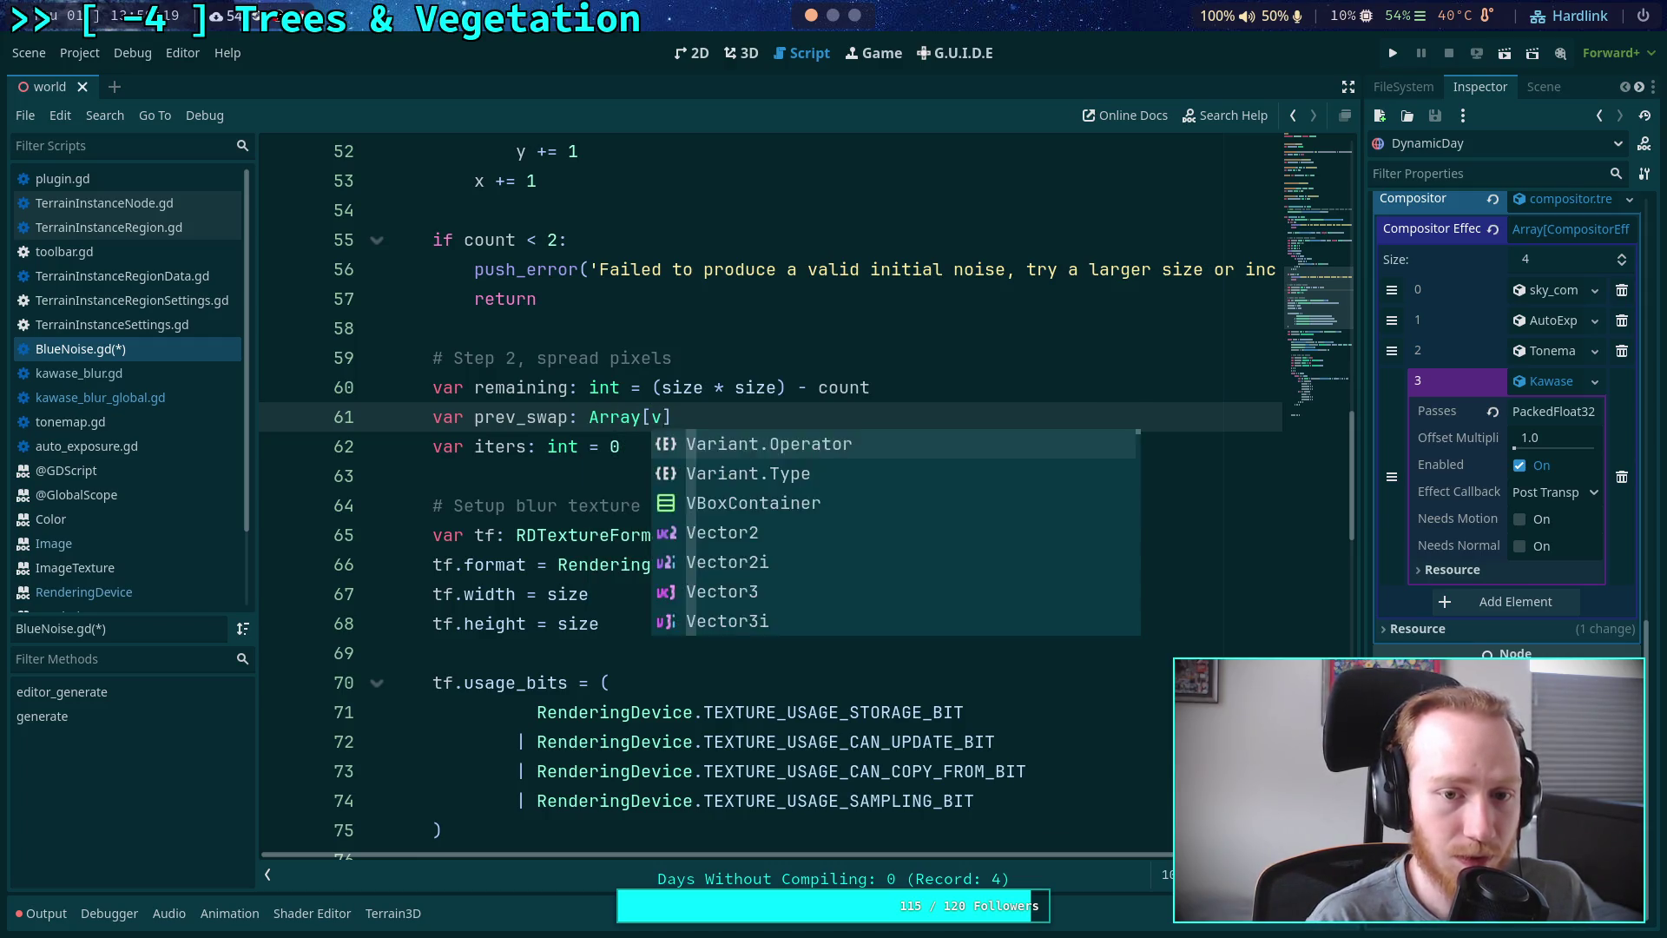
pyautogui.press('BackSpace')
pyautogui.write('Ve')
pyautogui.press('Down')
pyautogui.press('Return')
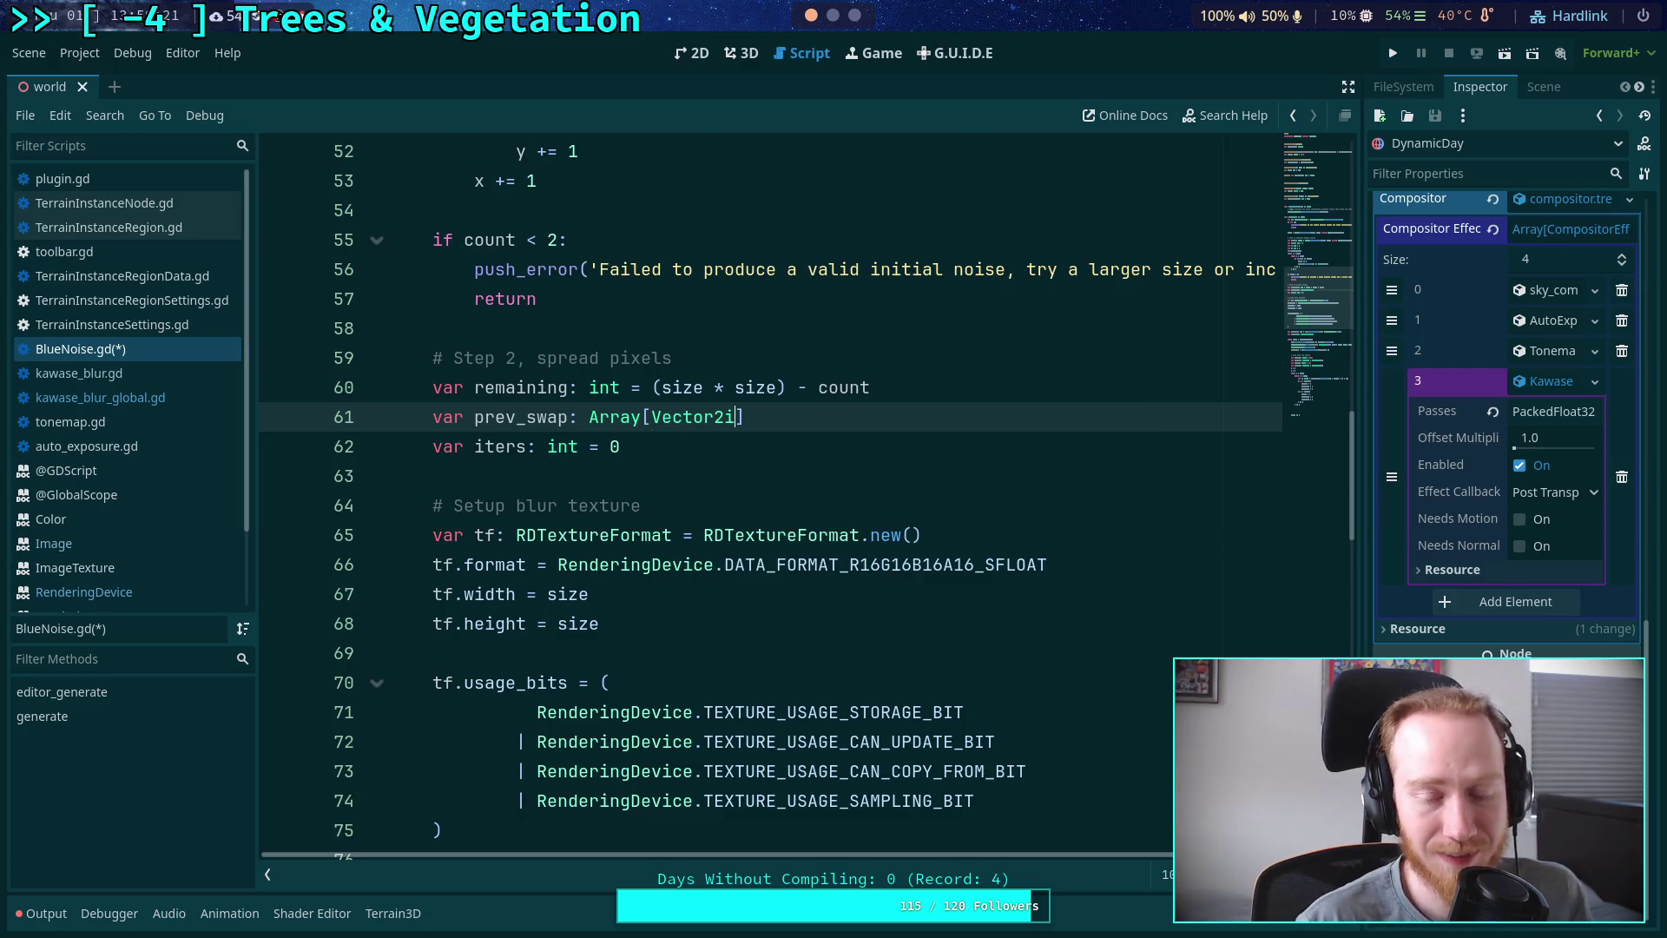
pyautogui.scroll(-5, 871, 372)
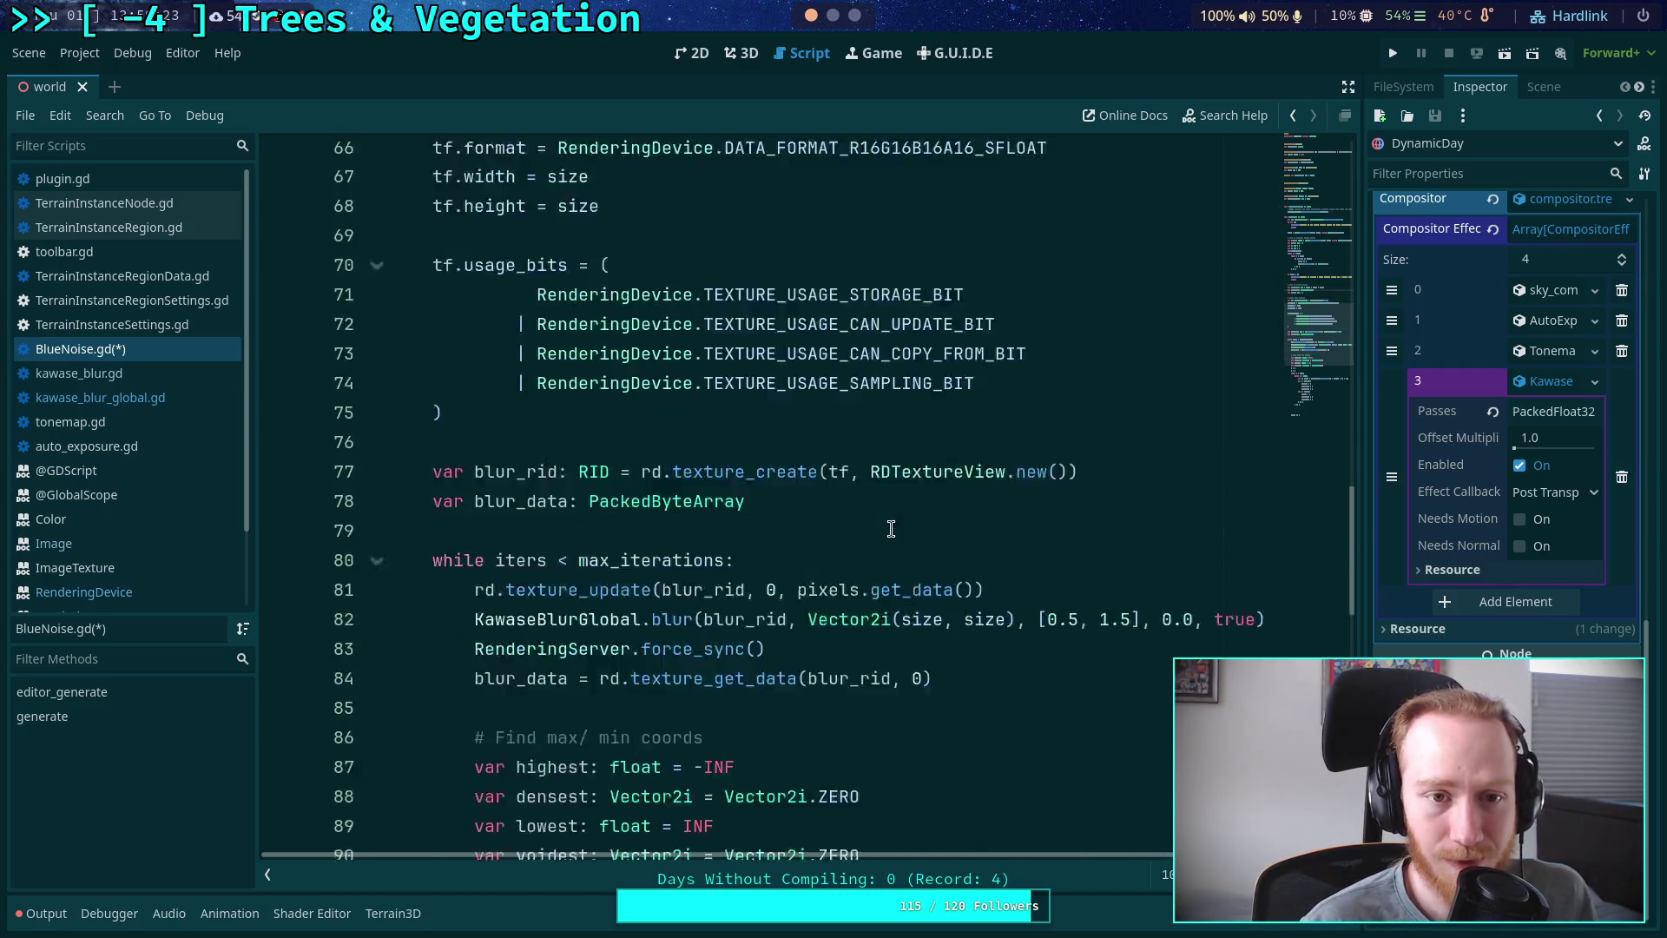
pyautogui.scroll(-8, 869, 539)
# Step: After the scan loop, add 'if prev_swap == [voidest, densest]: break', checking the article
pyautogui.click(662, 619)
pyautogui.scroll(1, 757, 592)
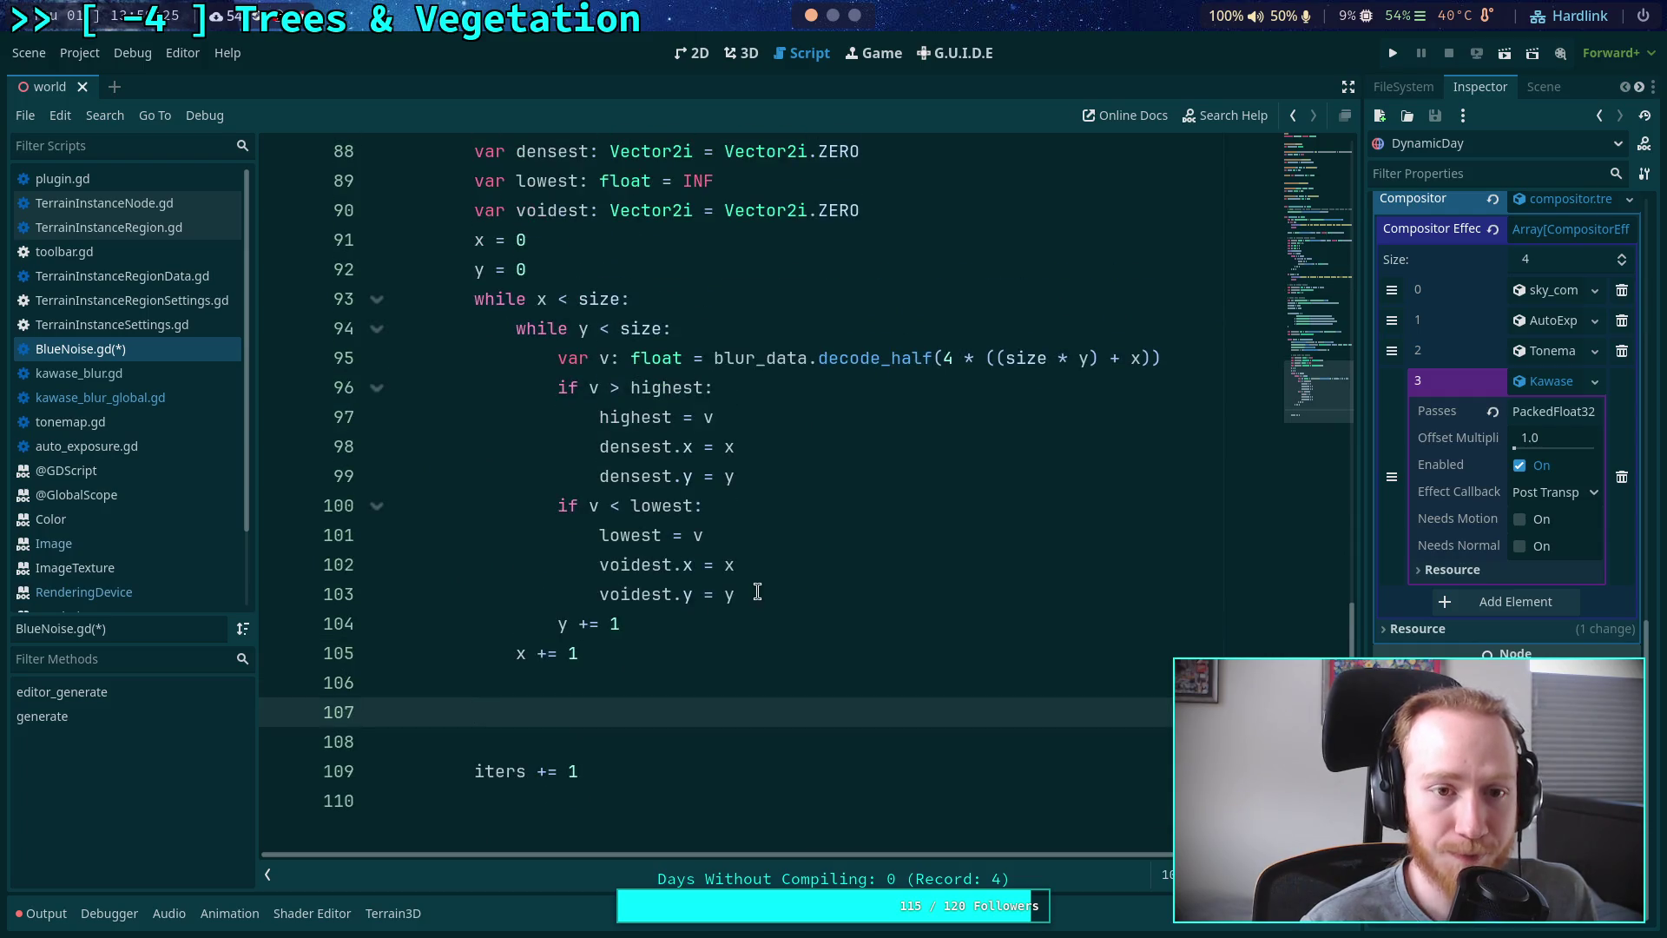
pyautogui.write('if ')
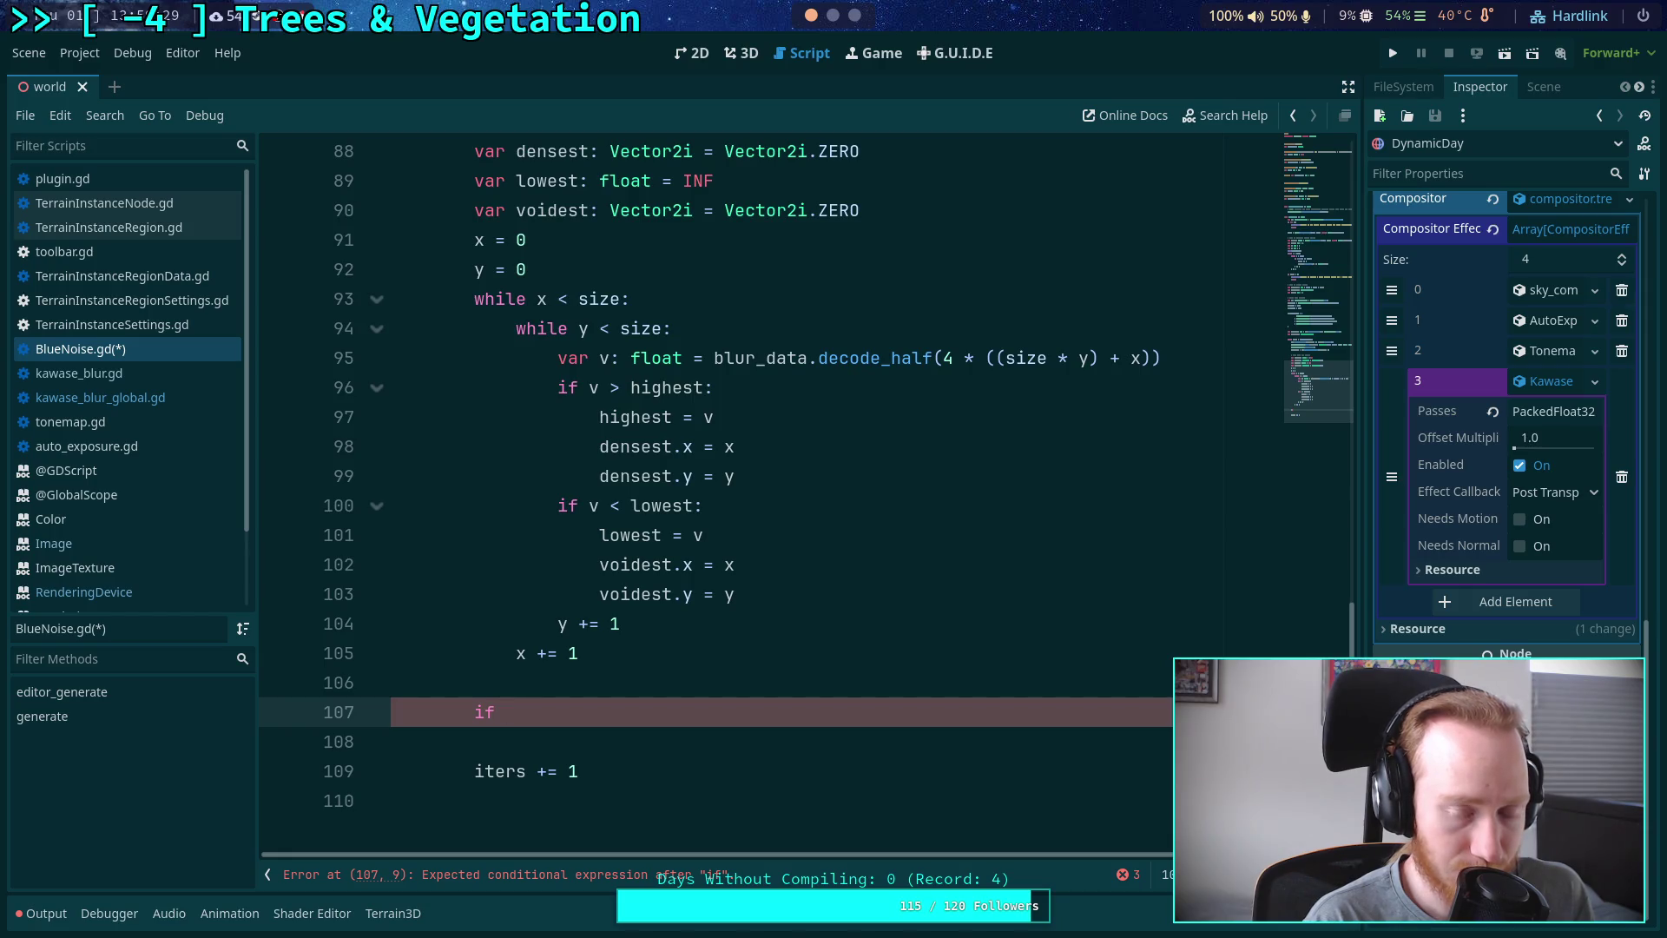
pyautogui.write('p')
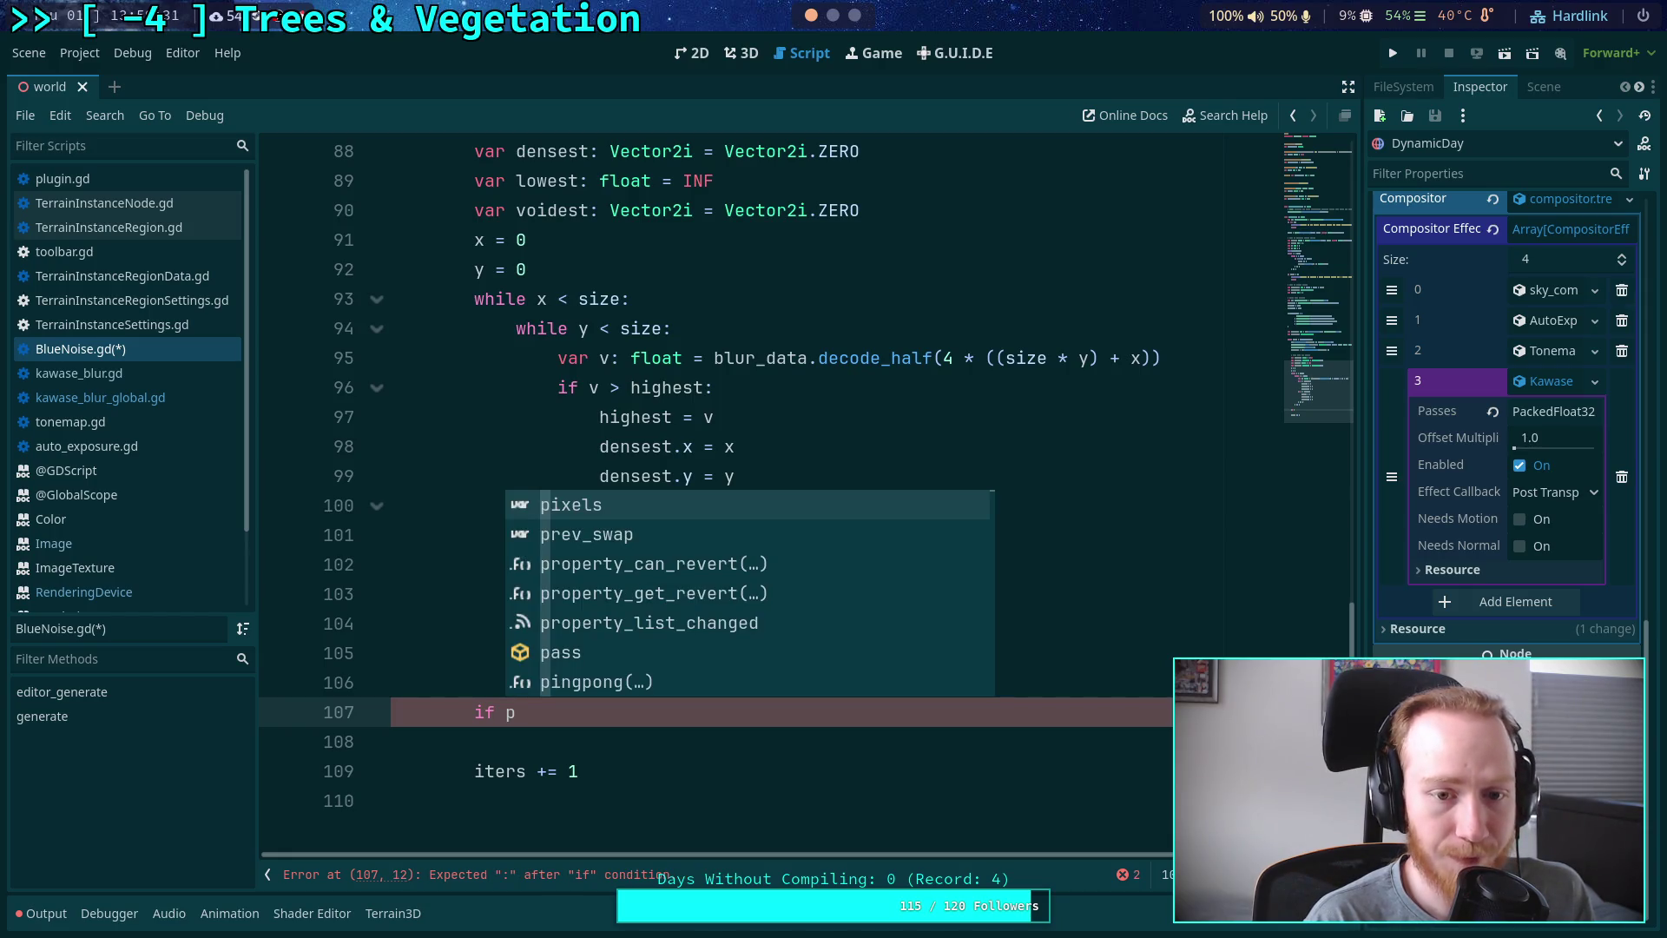
pyautogui.write('rev_swap =')
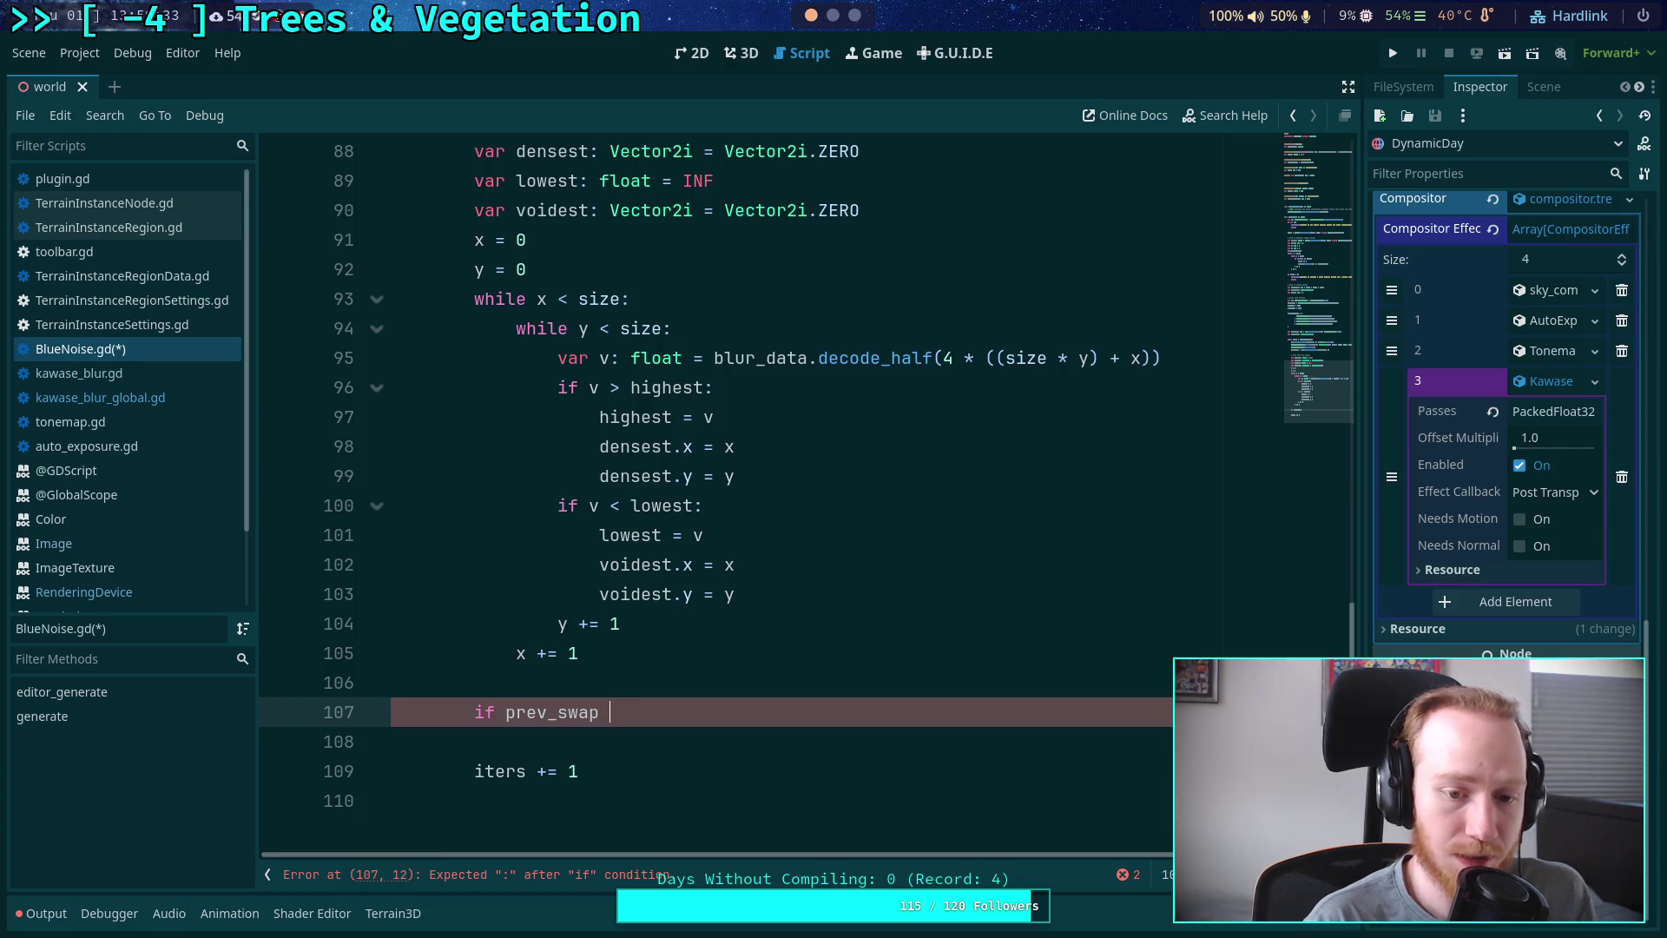
pyautogui.press('BackSpace')
pyautogui.press('BackSpace')
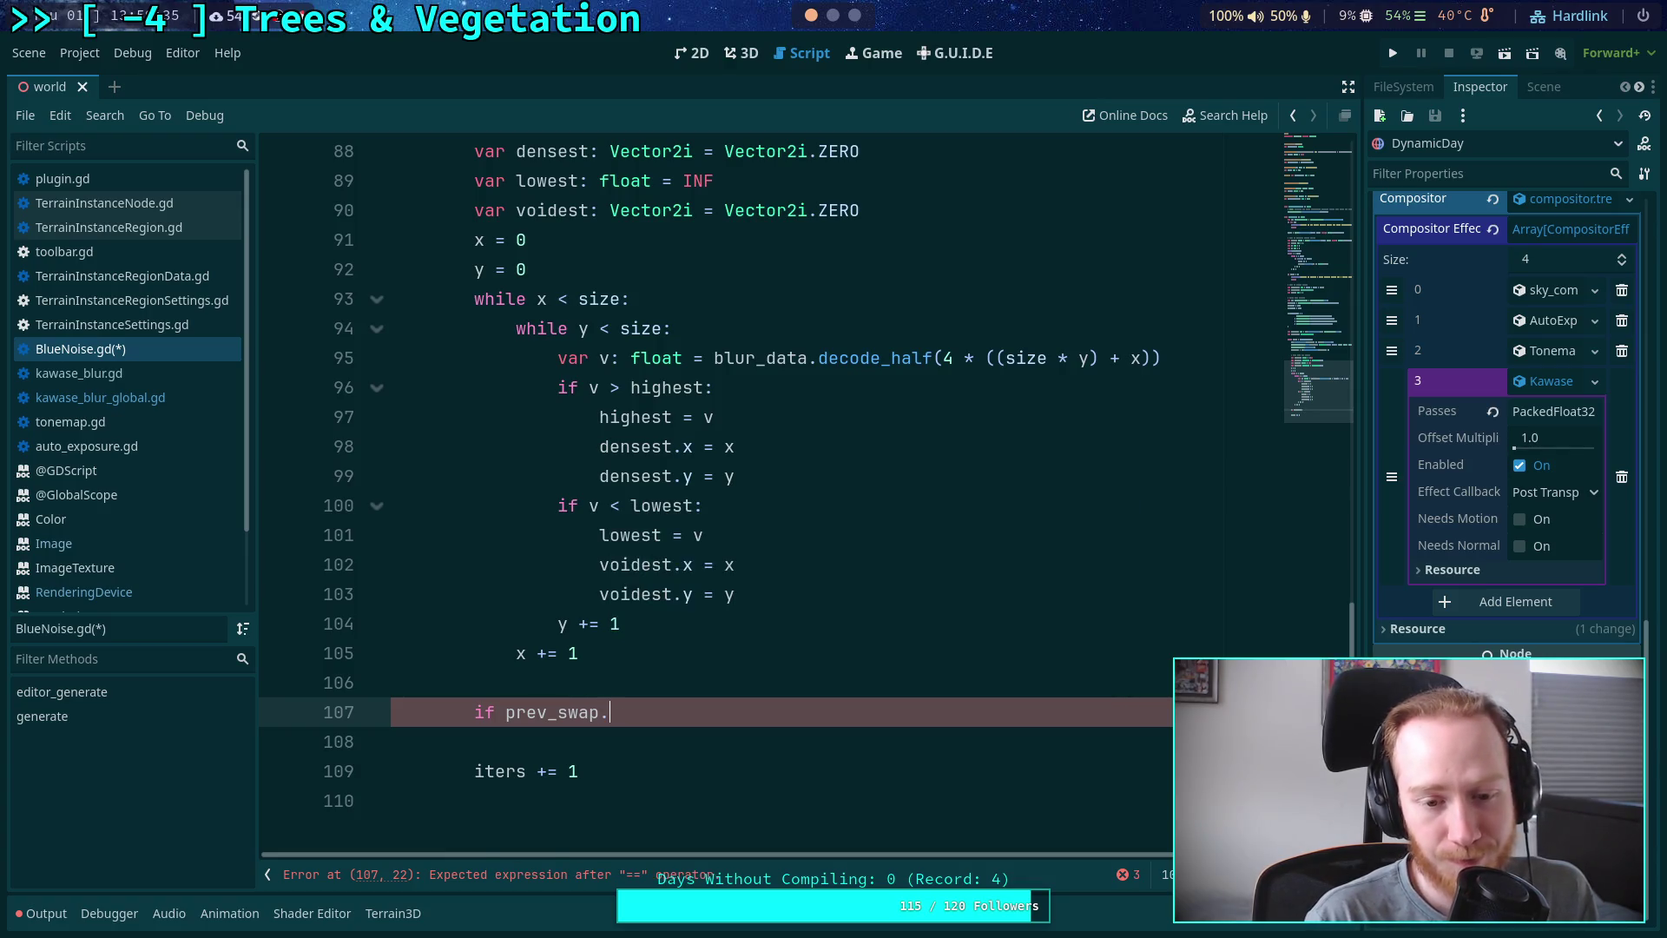
pyautogui.write('.eq')
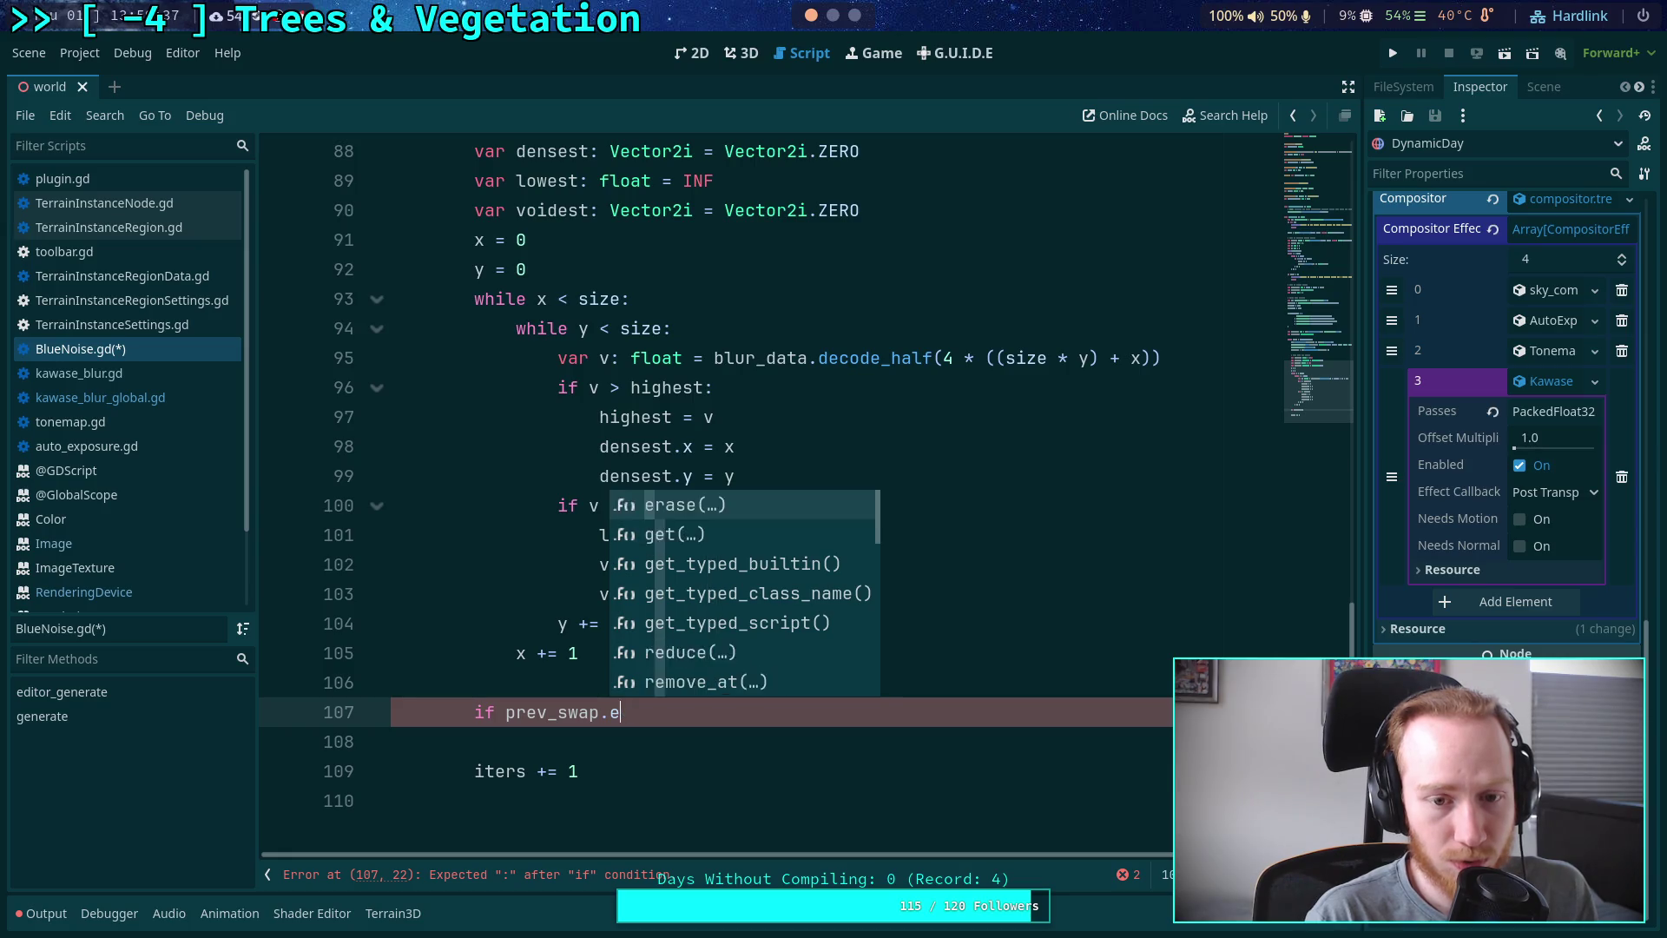
pyautogui.press('BackSpace')
pyautogui.press('BackSpace')
pyautogui.press('BackSpace')
pyautogui.write('==')
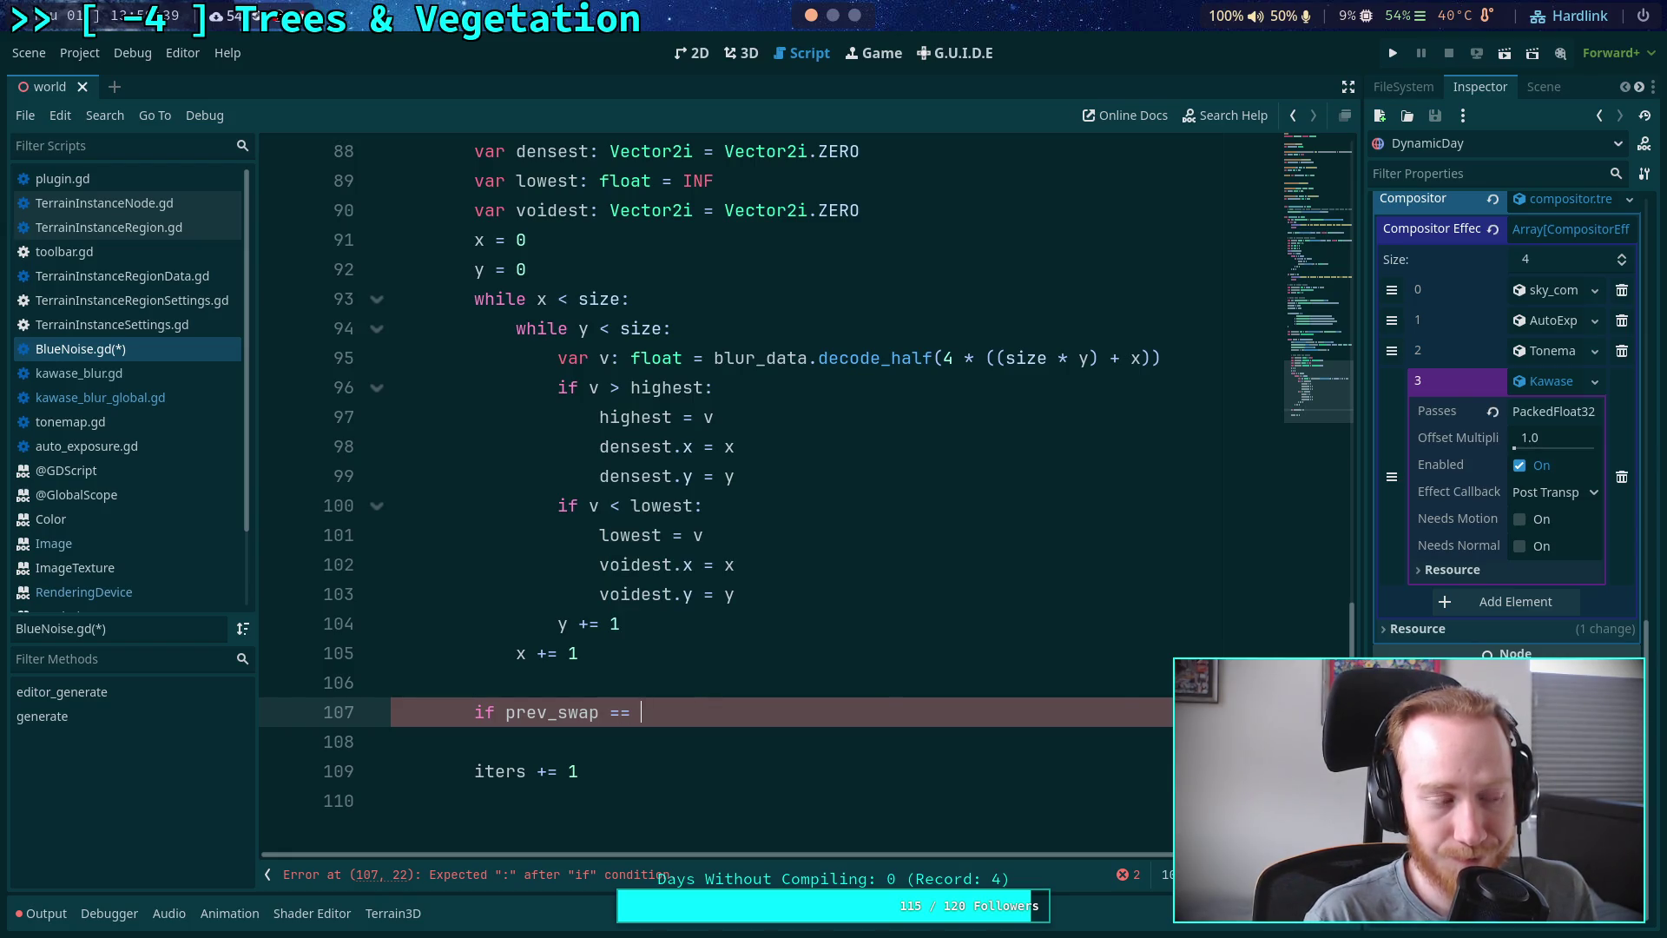
pyautogui.write(' [')
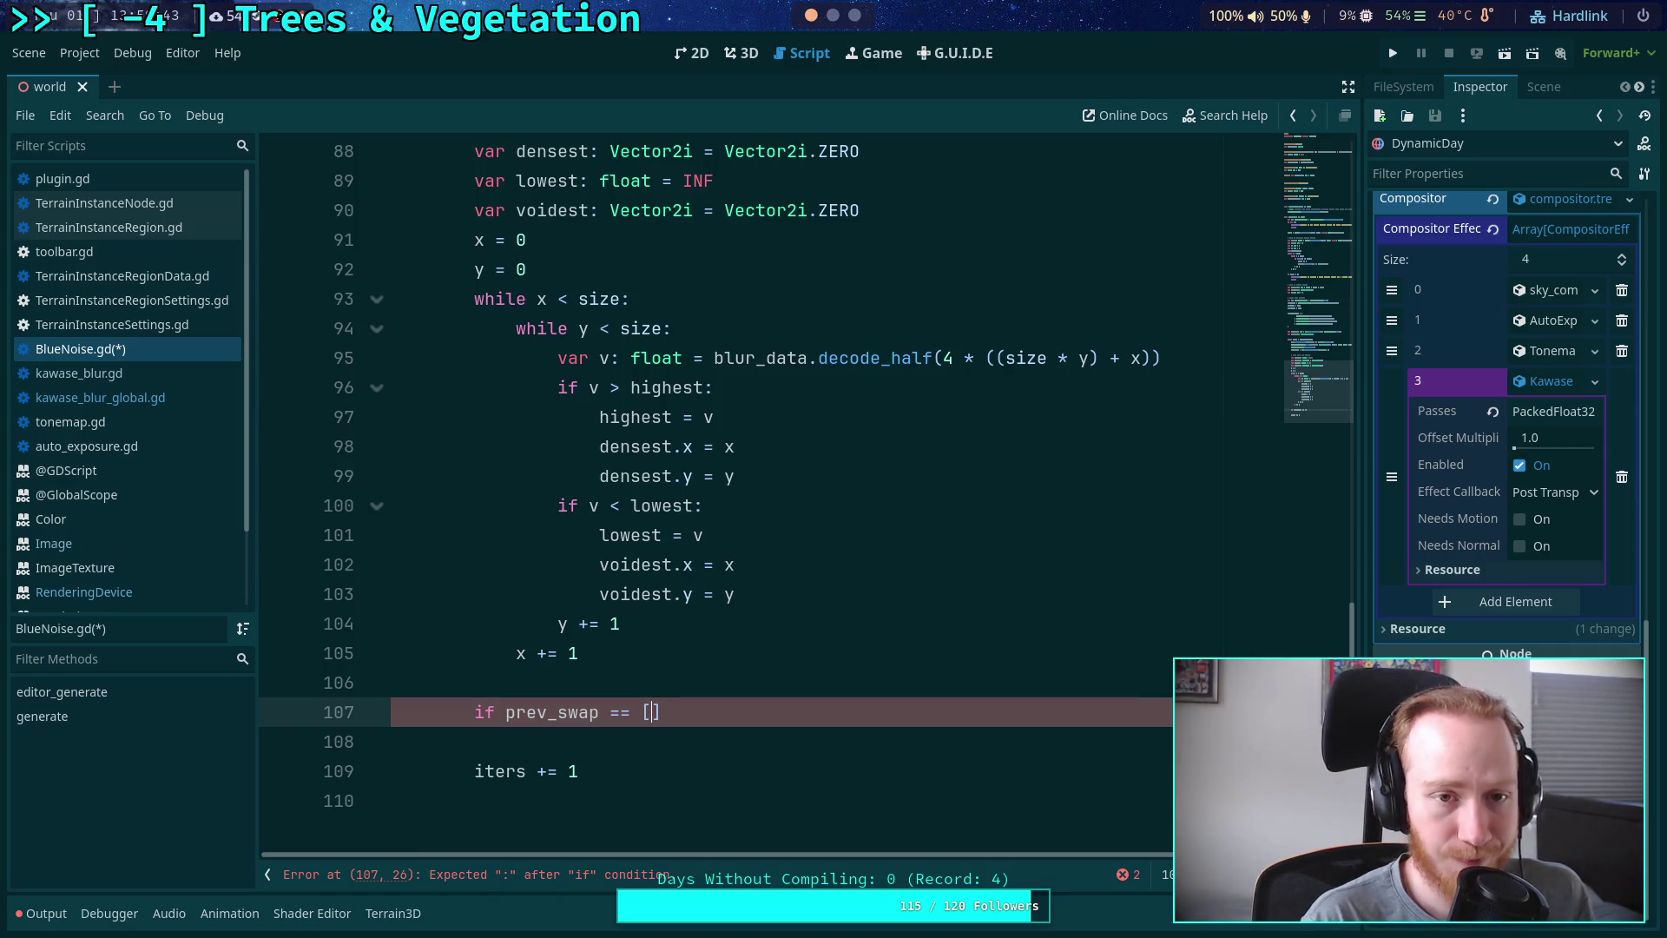
pyautogui.write('d')
pyautogui.press('super+1')
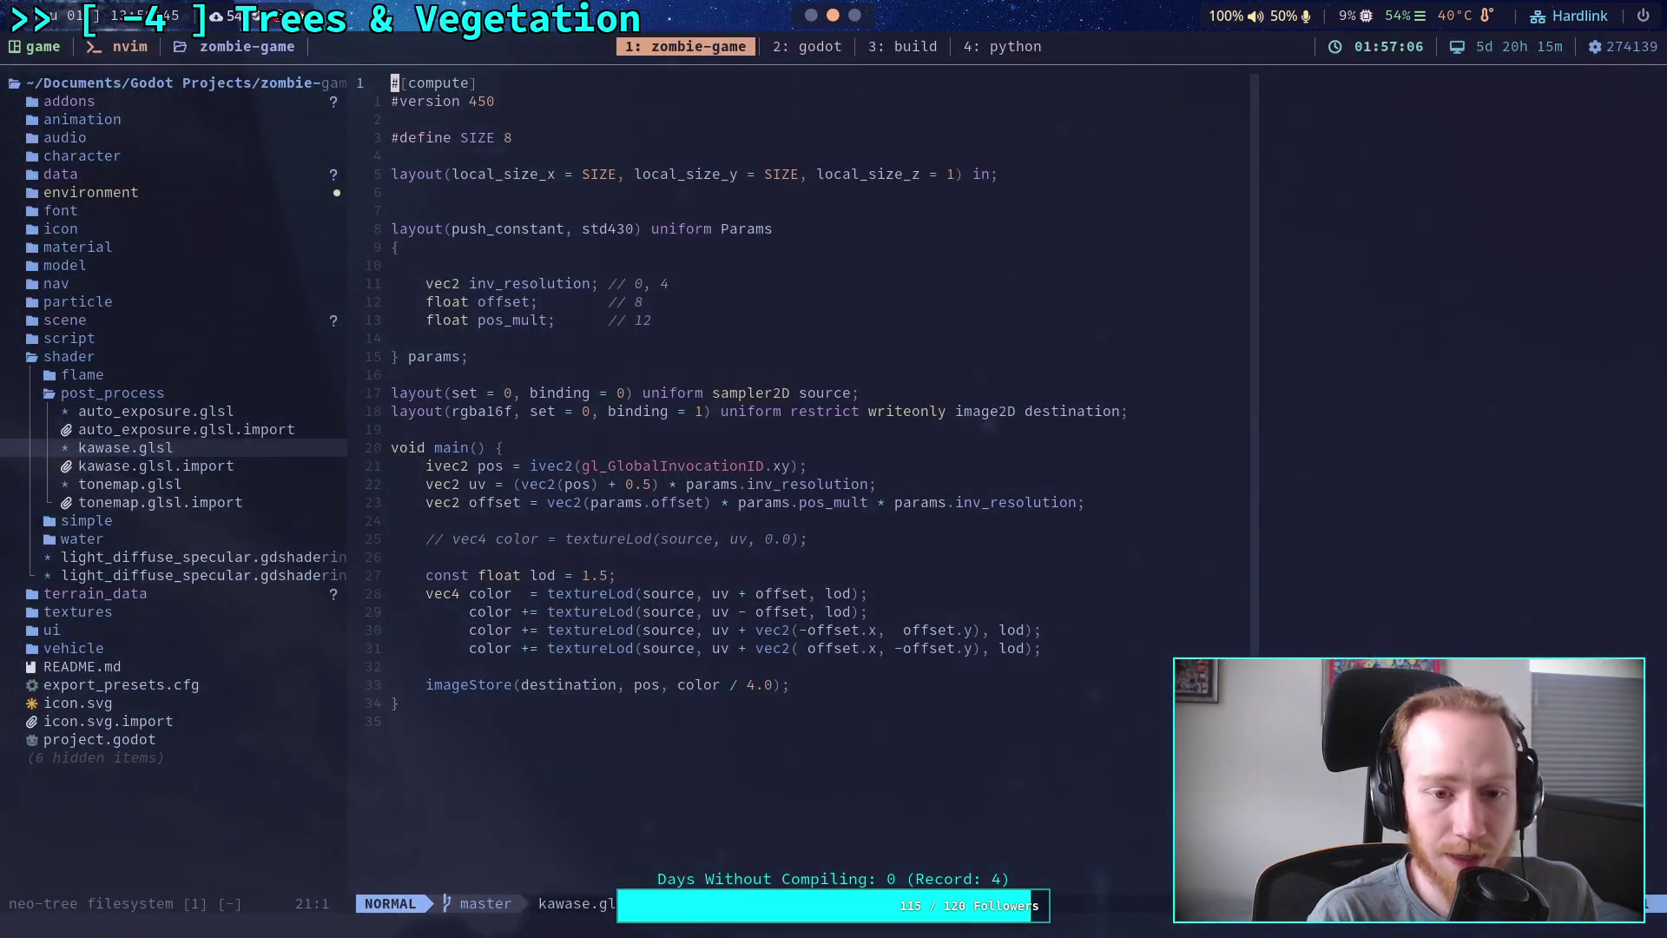
pyautogui.press('super+3')
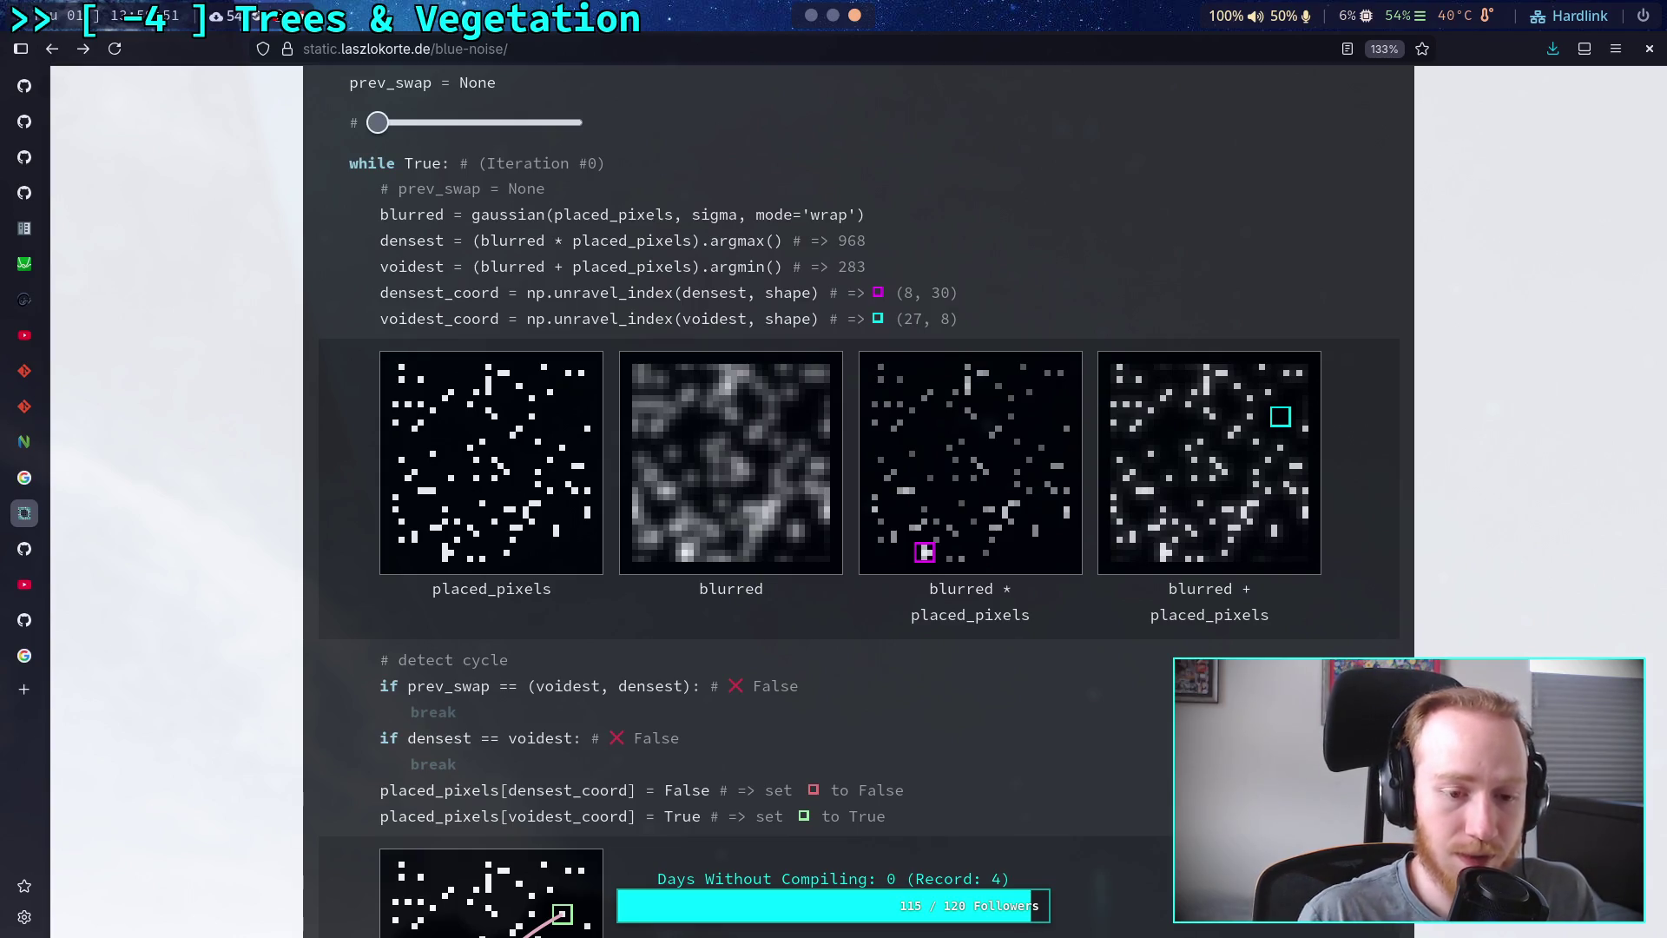
pyautogui.scroll(-5, 760, 652)
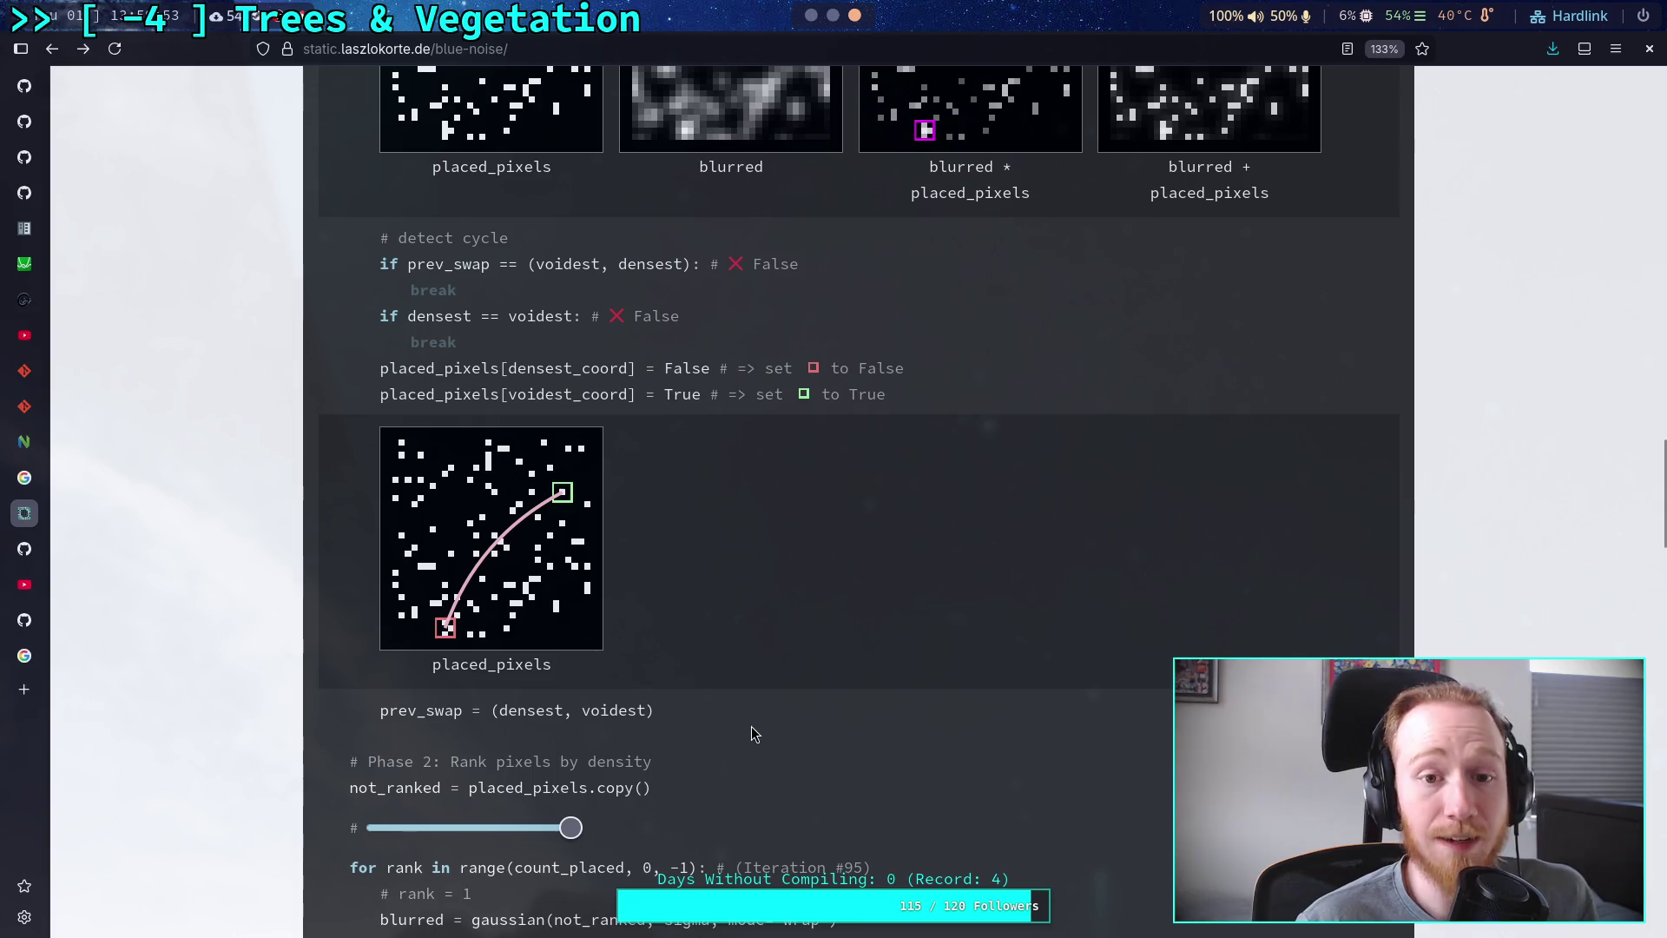
pyautogui.hotkey('alt', 'Tab')
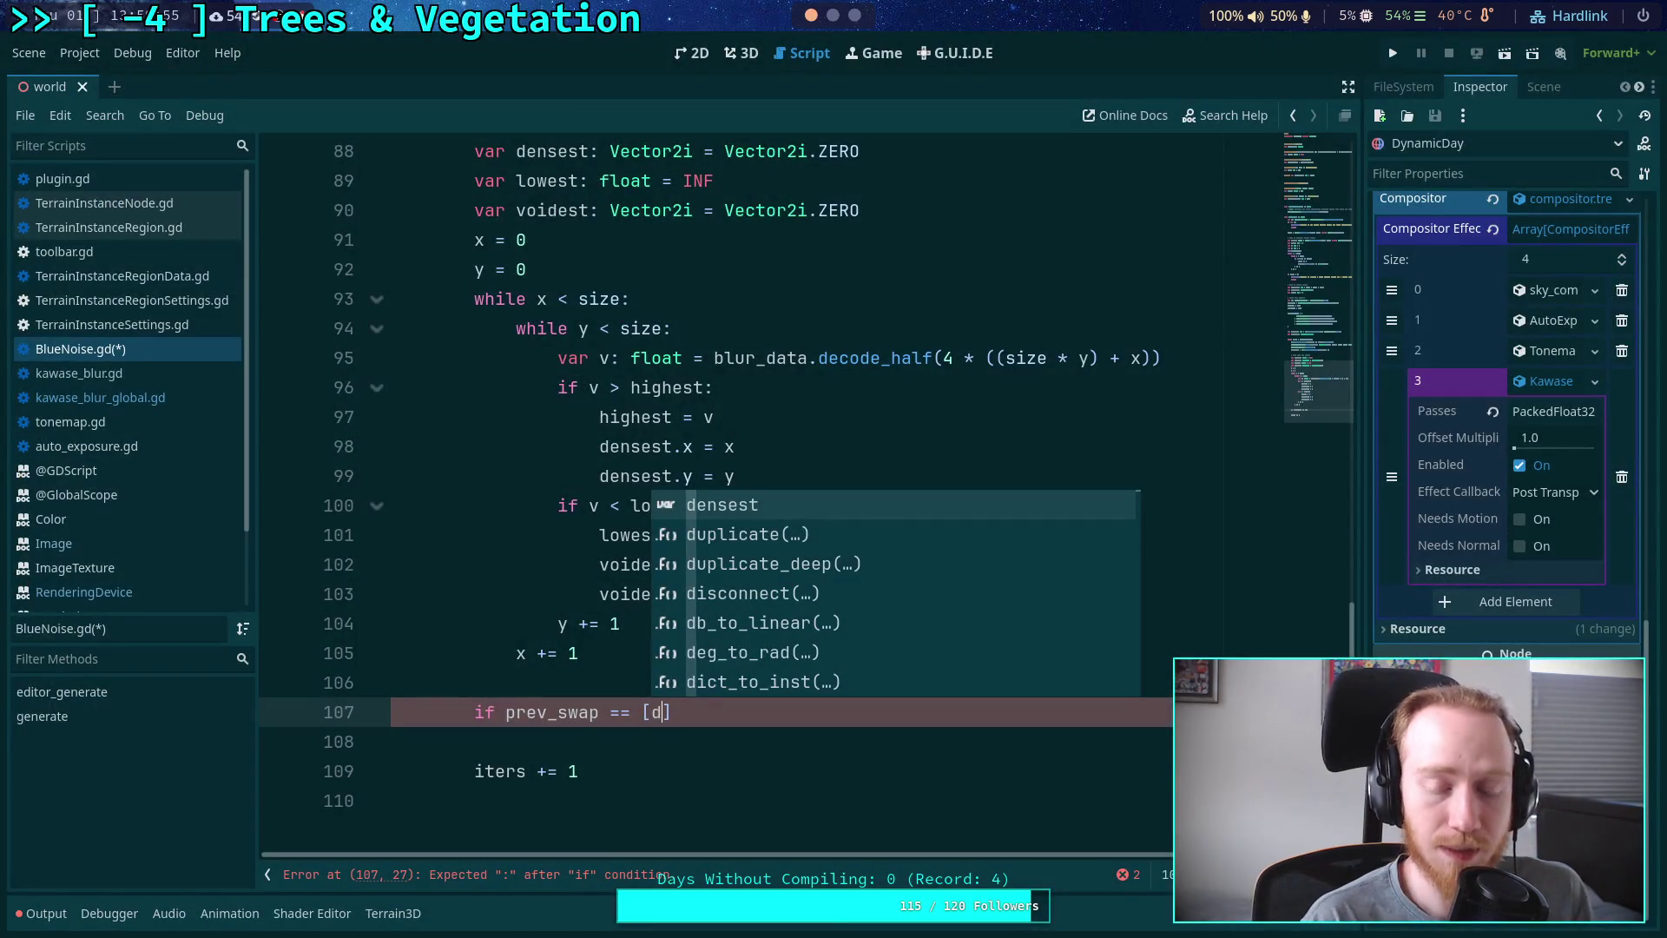
pyautogui.press('BackSpace')
pyautogui.write('v')
pyautogui.press('Return')
pyautogui.write(', den')
pyautogui.press('Return')
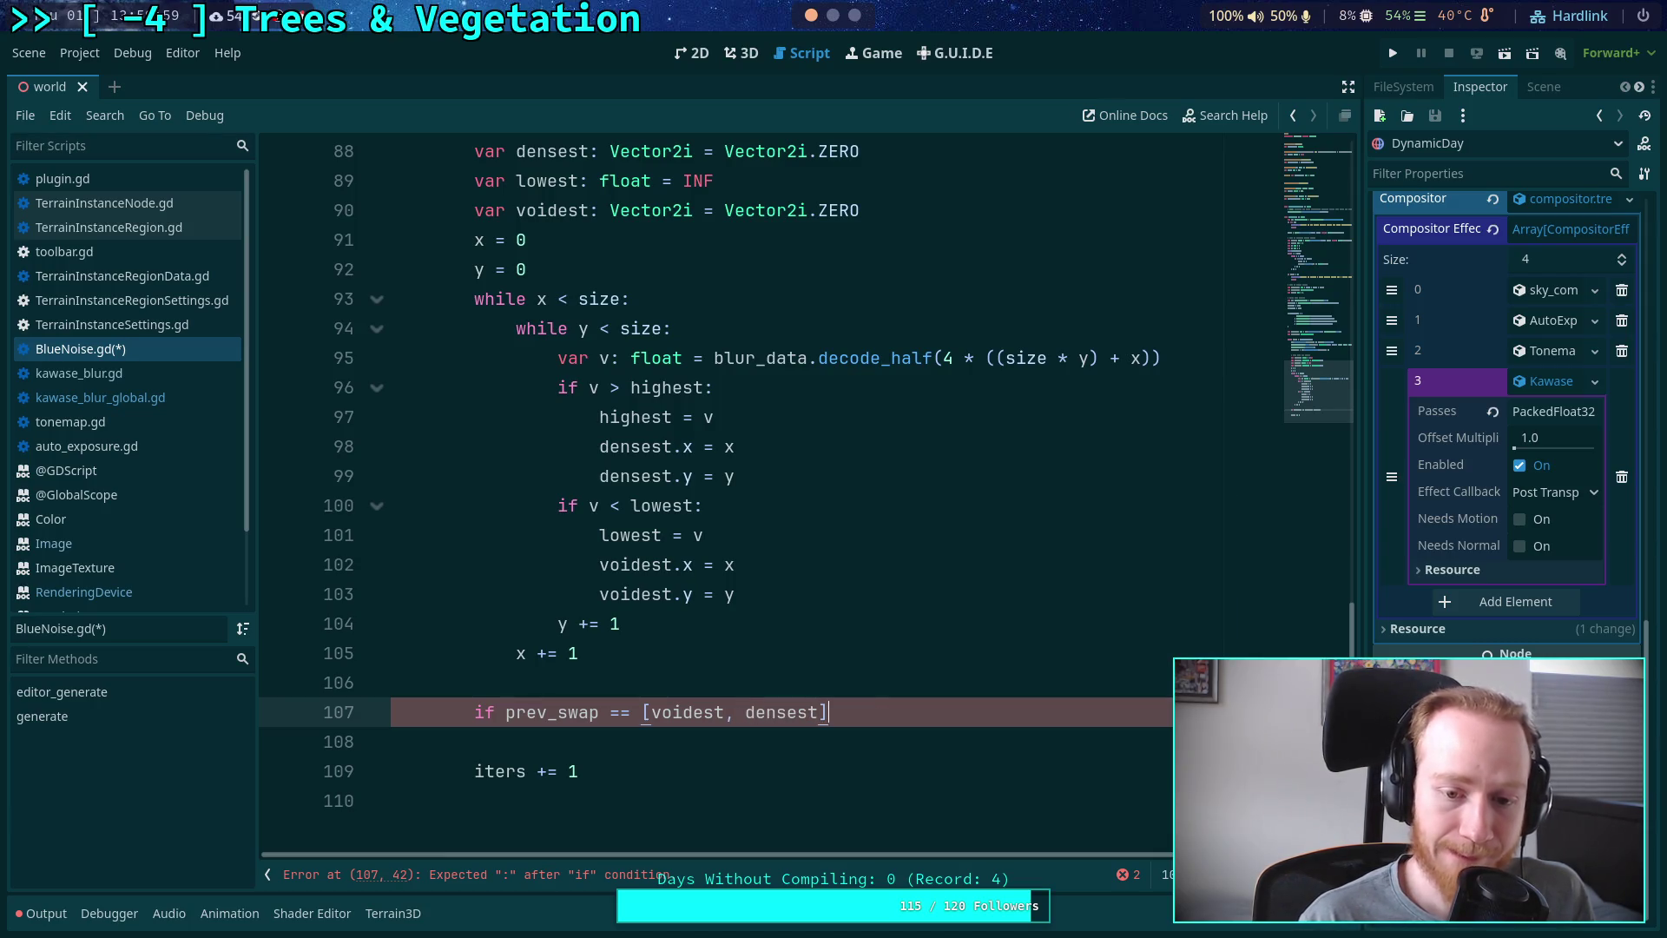
pyautogui.press('Return')
pyautogui.write('break')
pyautogui.press('Return')
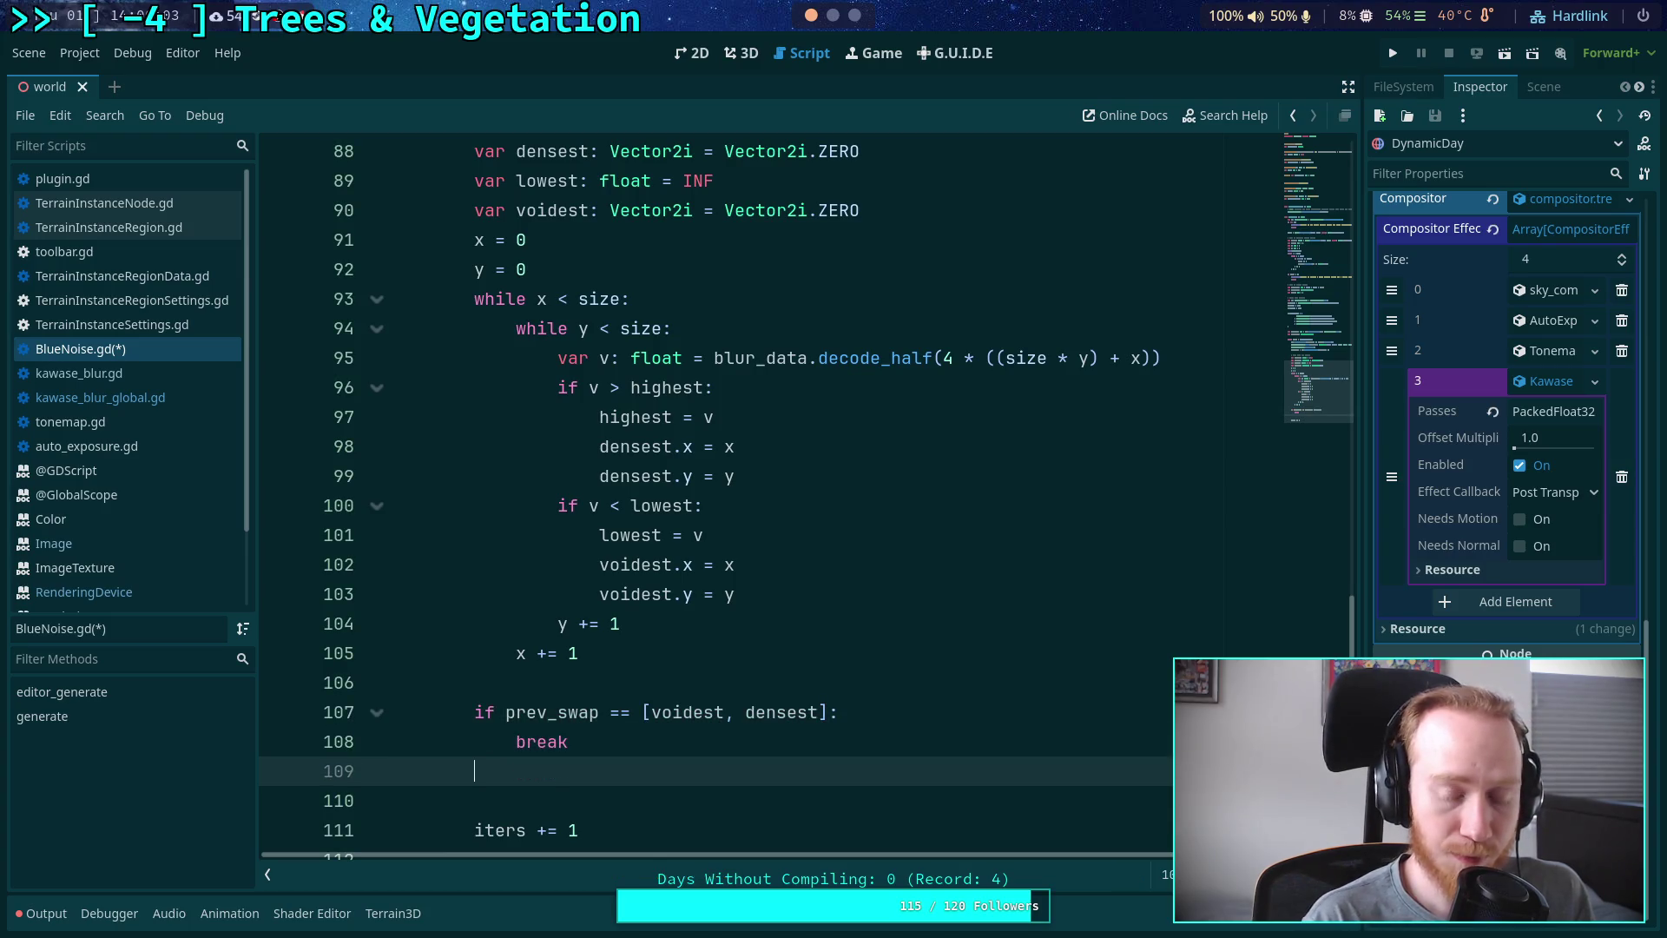
# Step: Add 'if voidest == densest: break # How?' followed by blank lines before the iteration counter
pyautogui.write('if')
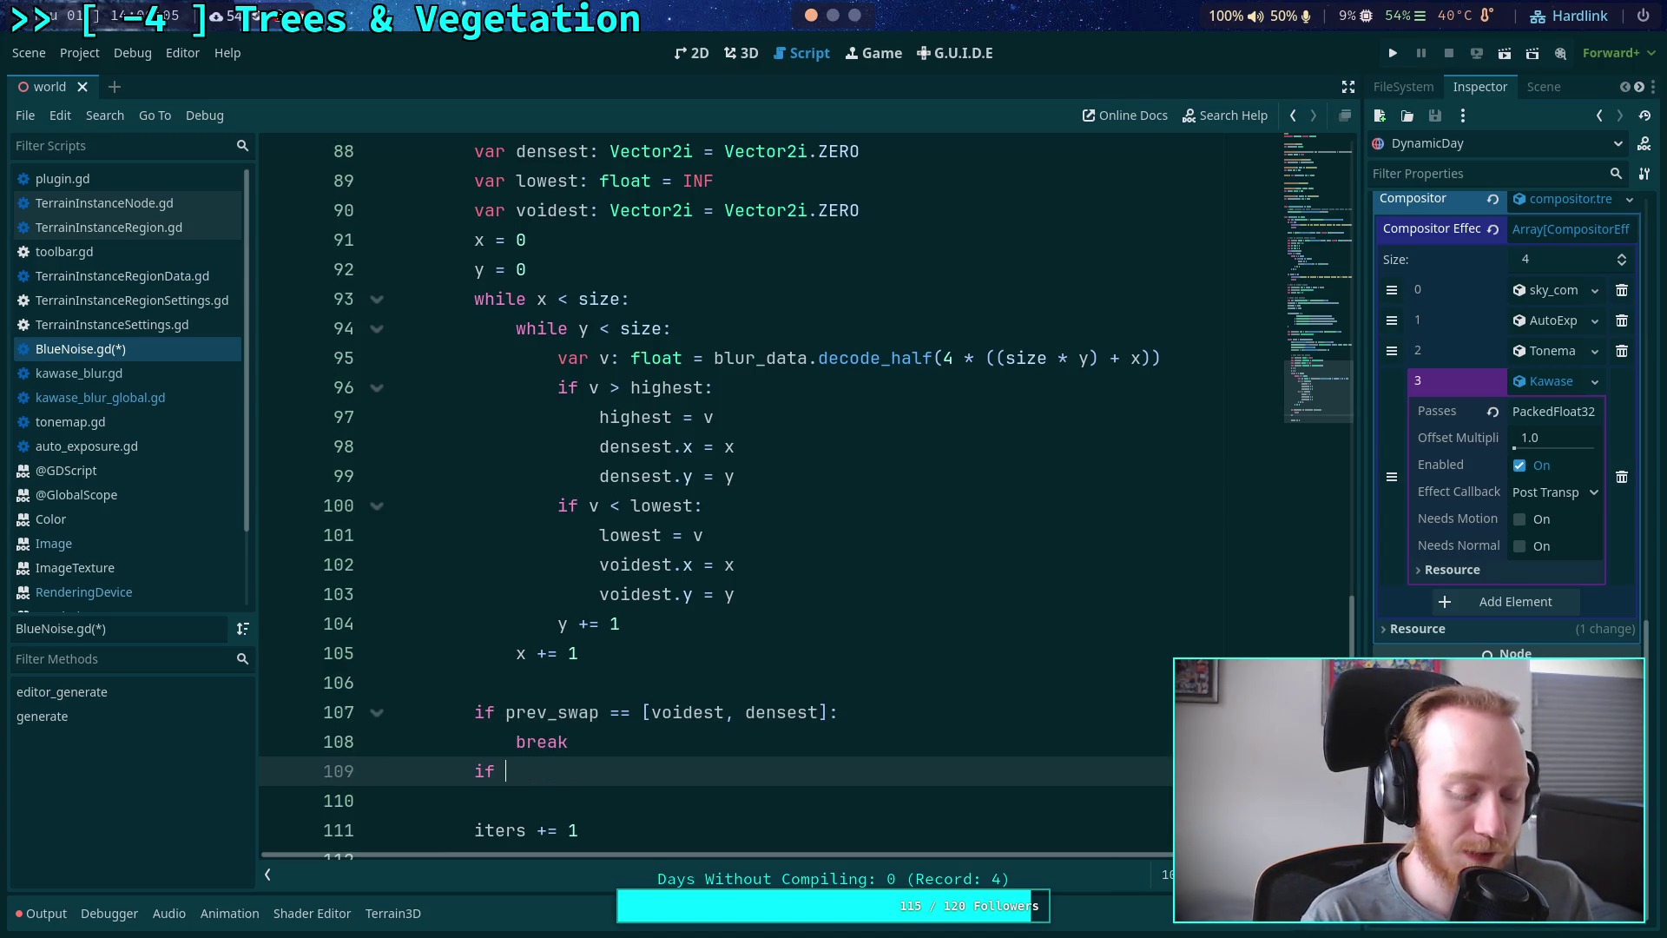
pyautogui.press('super+Right')
pyautogui.press('super+Right')
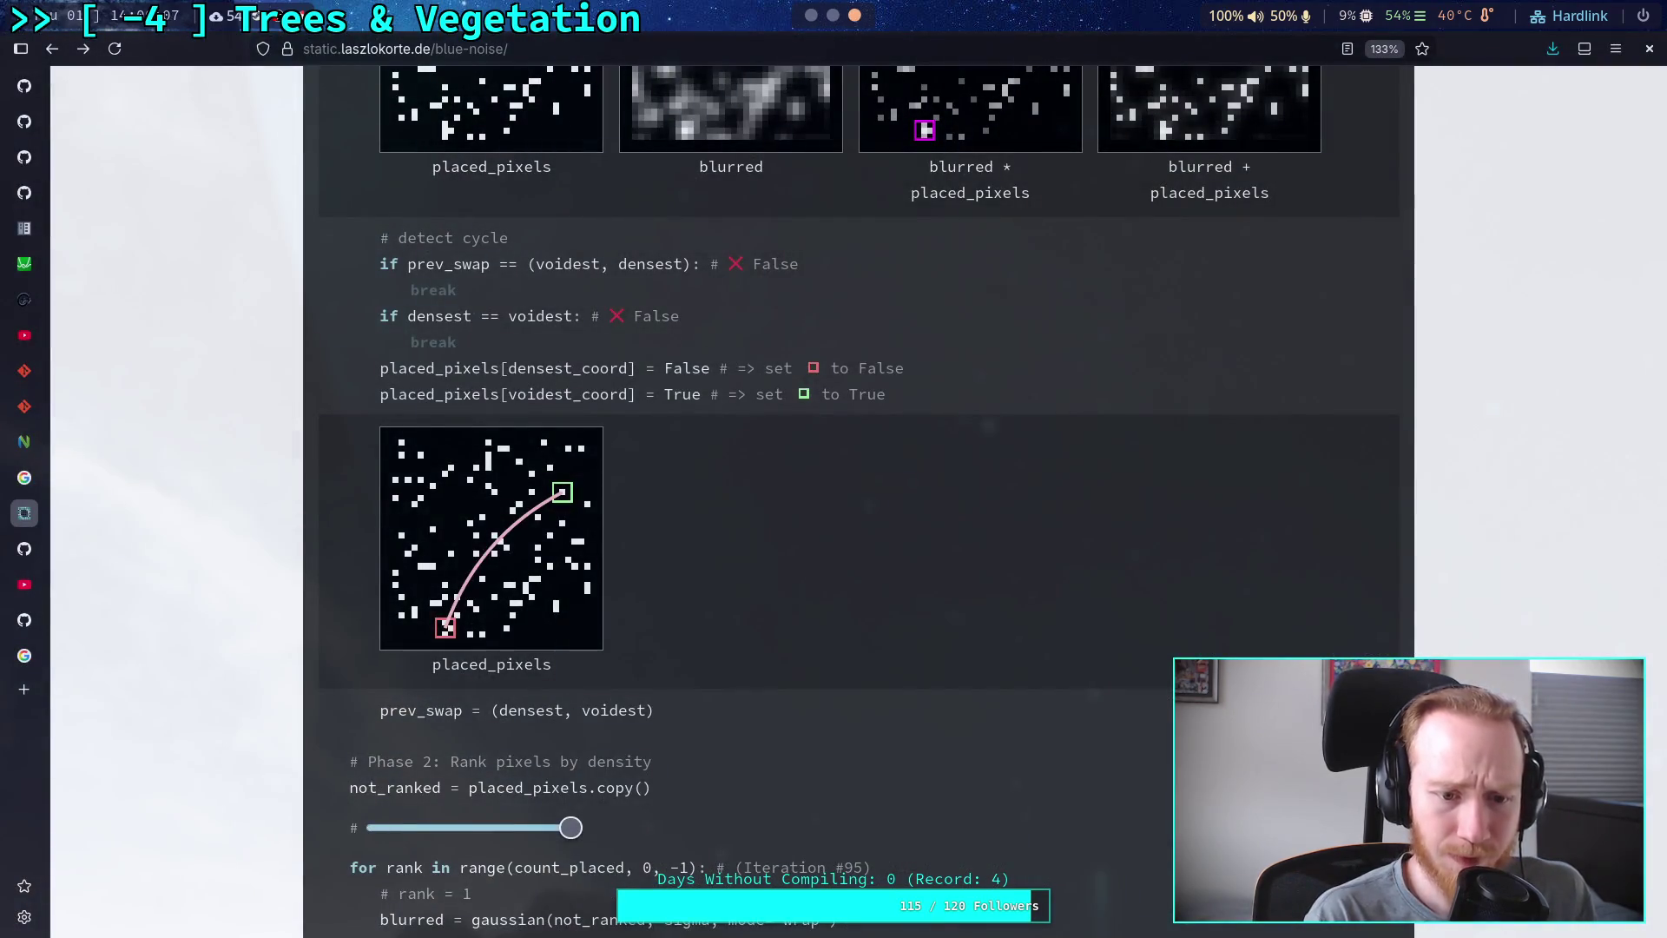
pyautogui.press('super+Left')
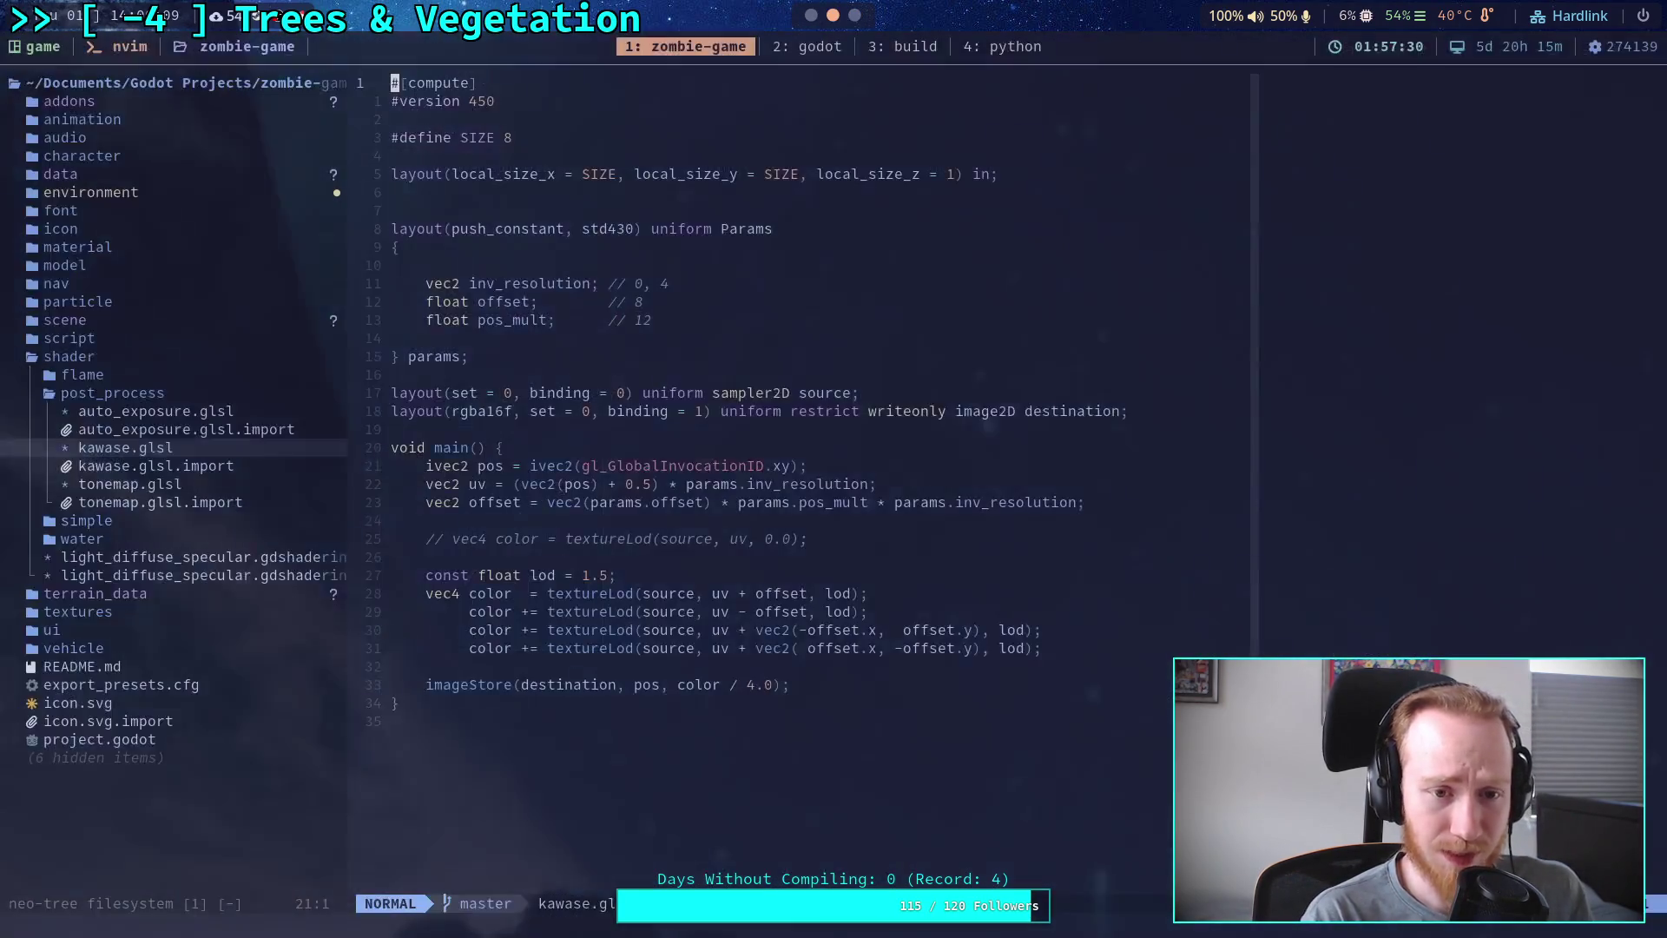
pyautogui.press('super+Left')
pyautogui.write('v')
pyautogui.press('Return')
pyautogui.write('== de')
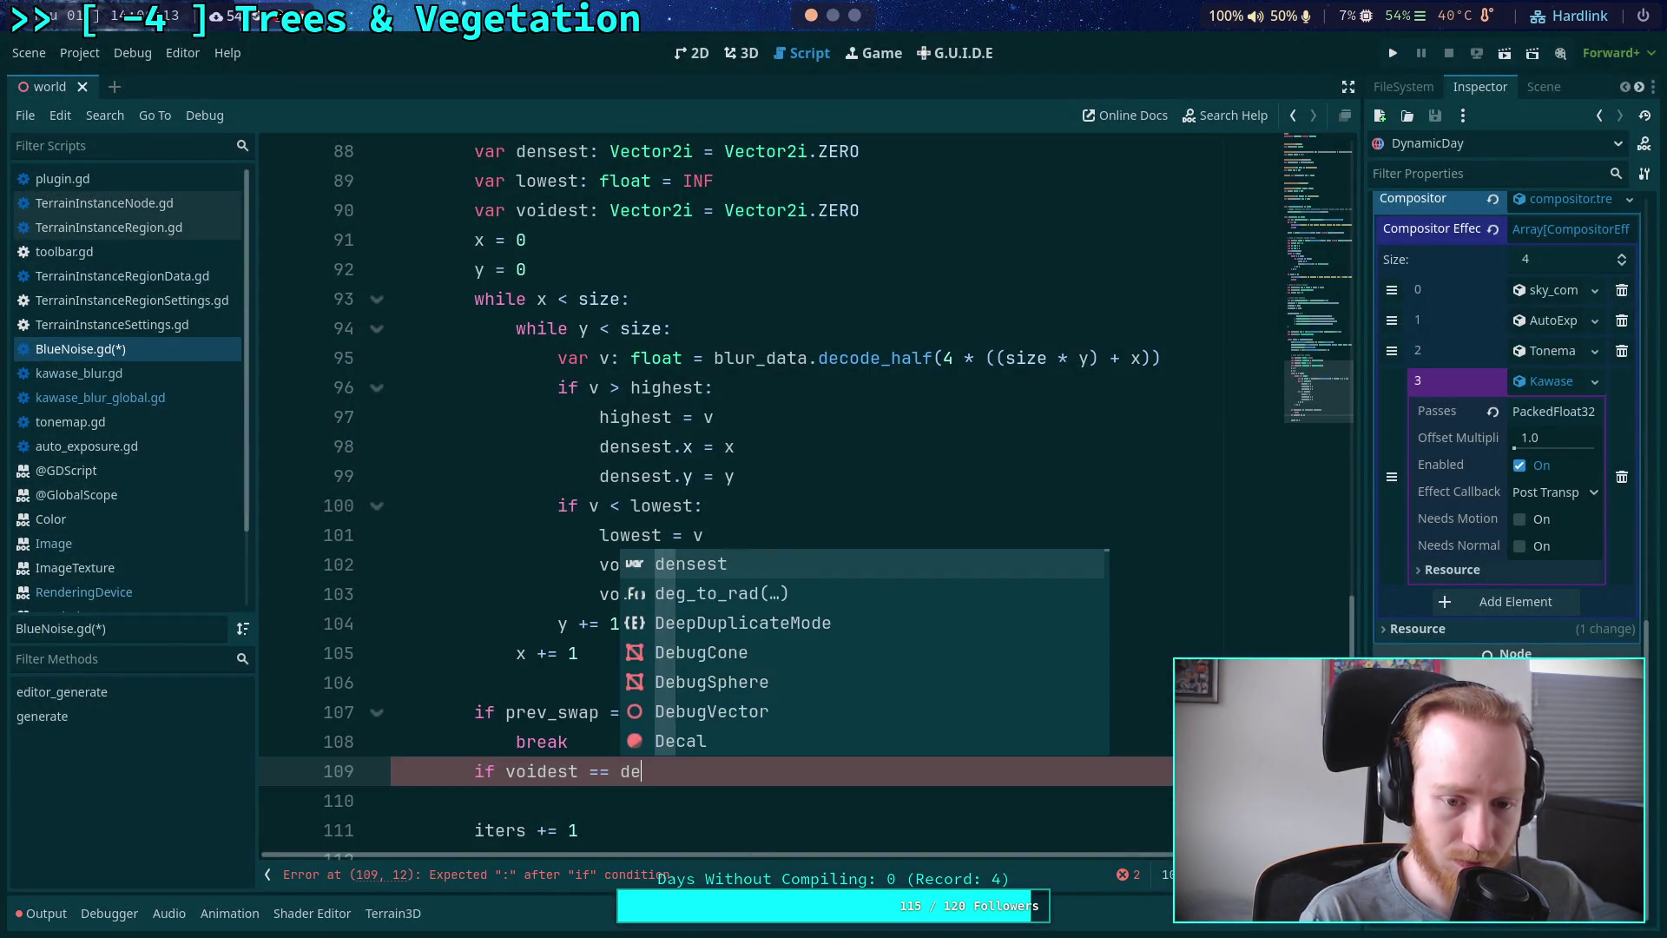
pyautogui.press('Return')
pyautogui.press('Return')
pyautogui.write('break ')
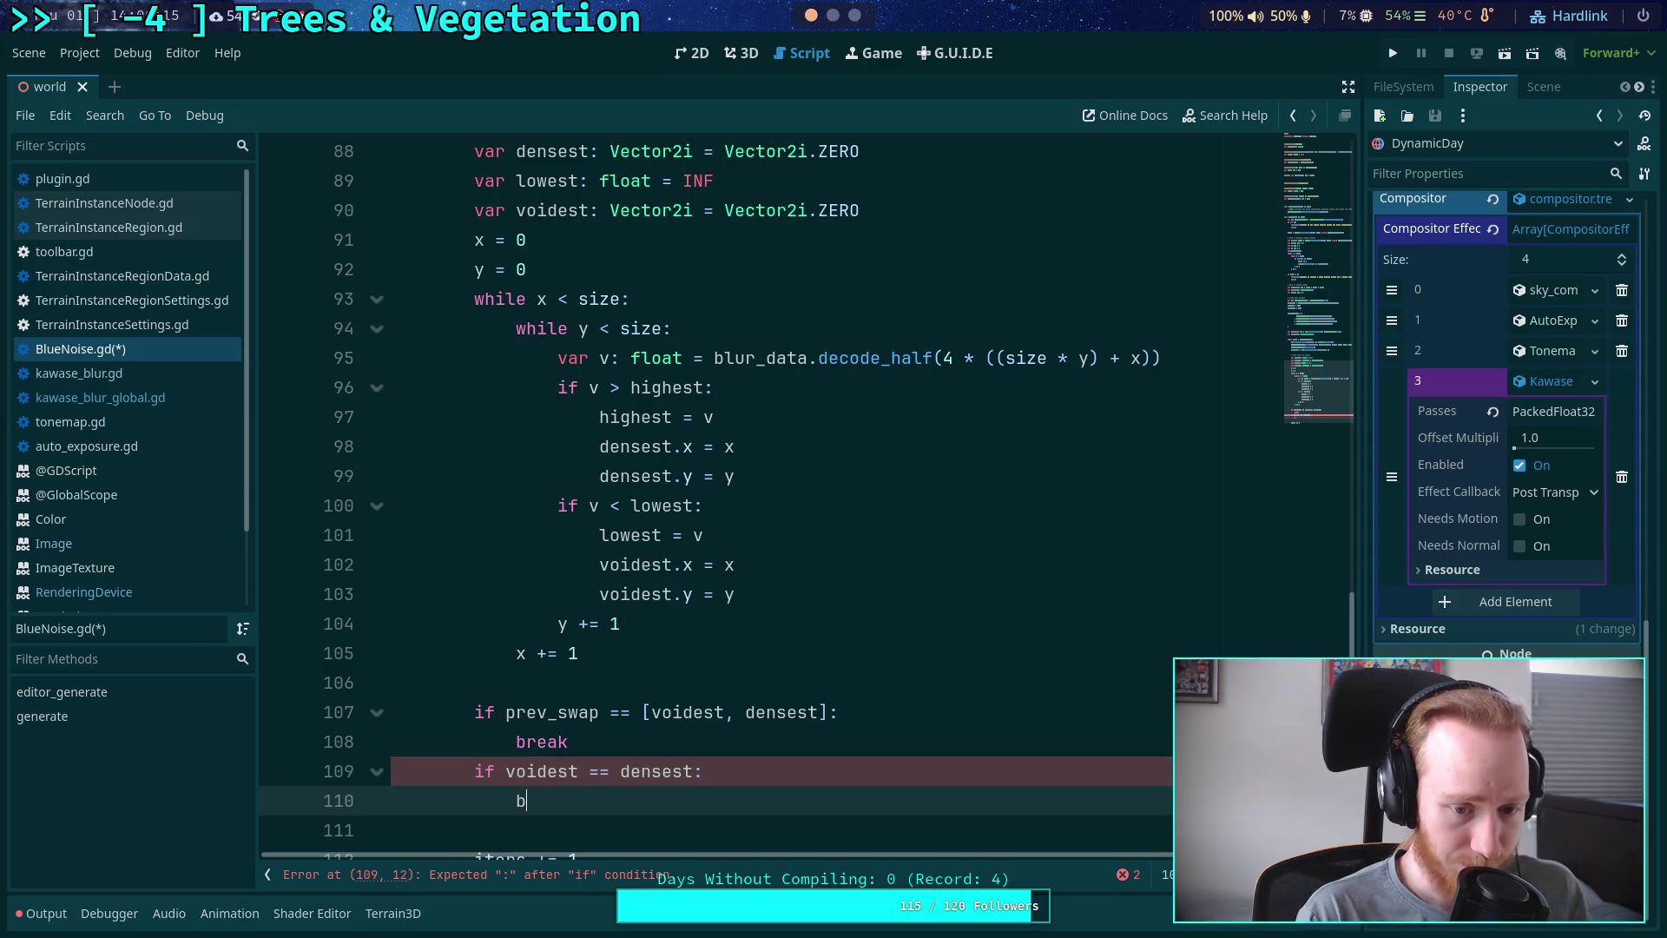
pyautogui.write('# H')
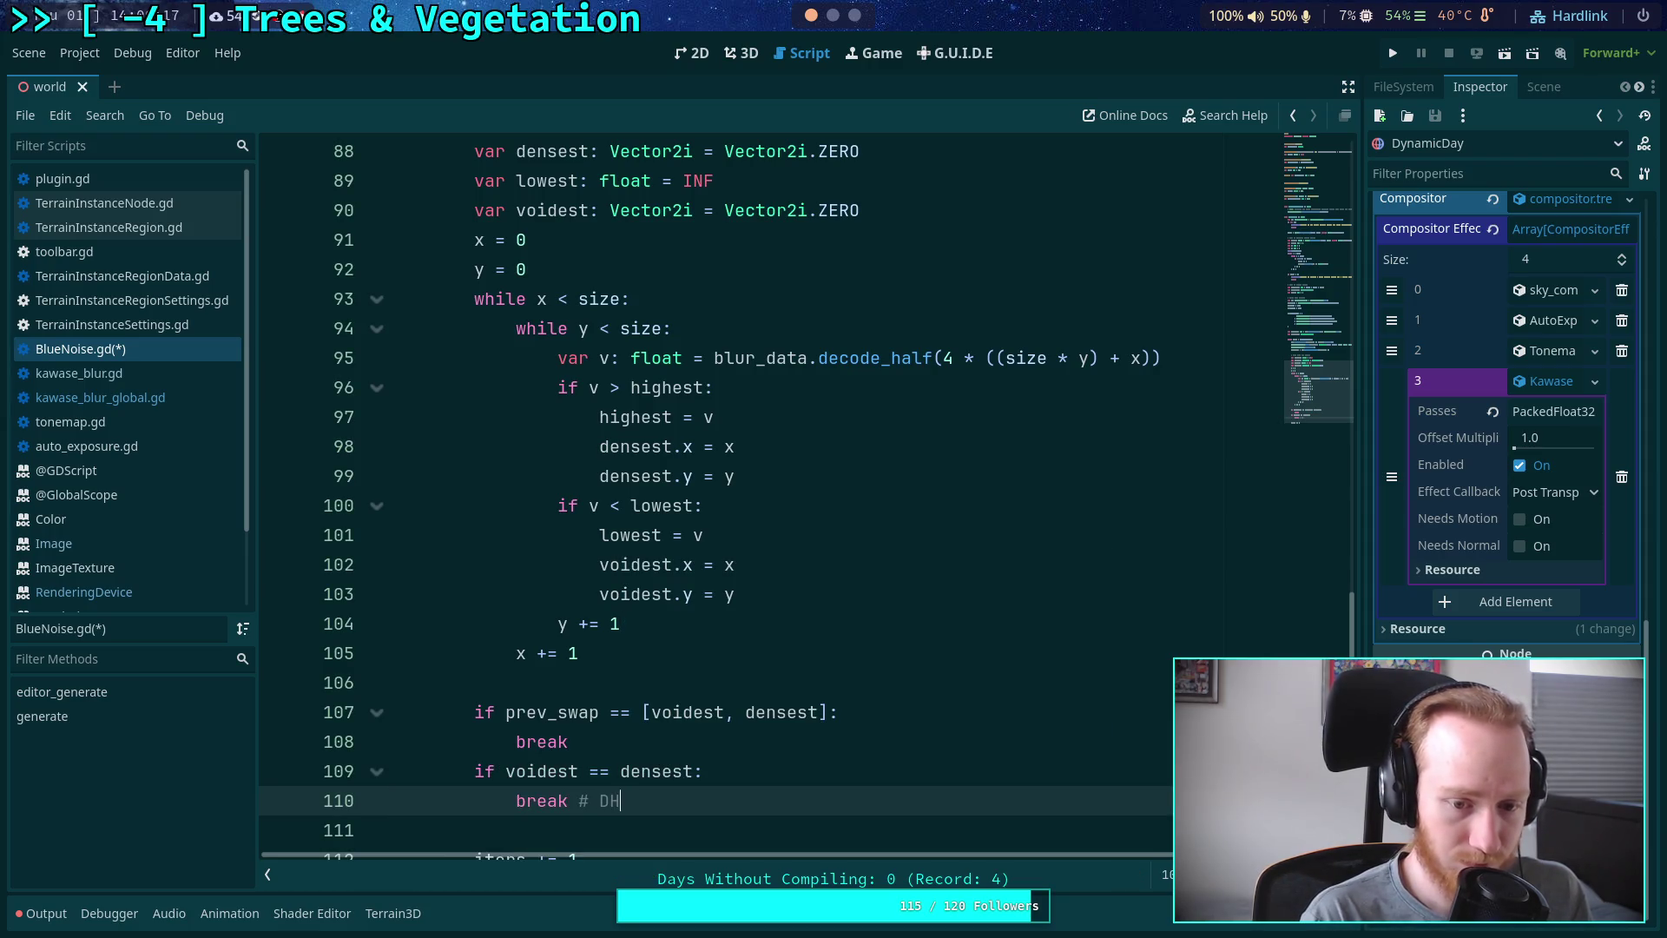
pyautogui.write('ow?')
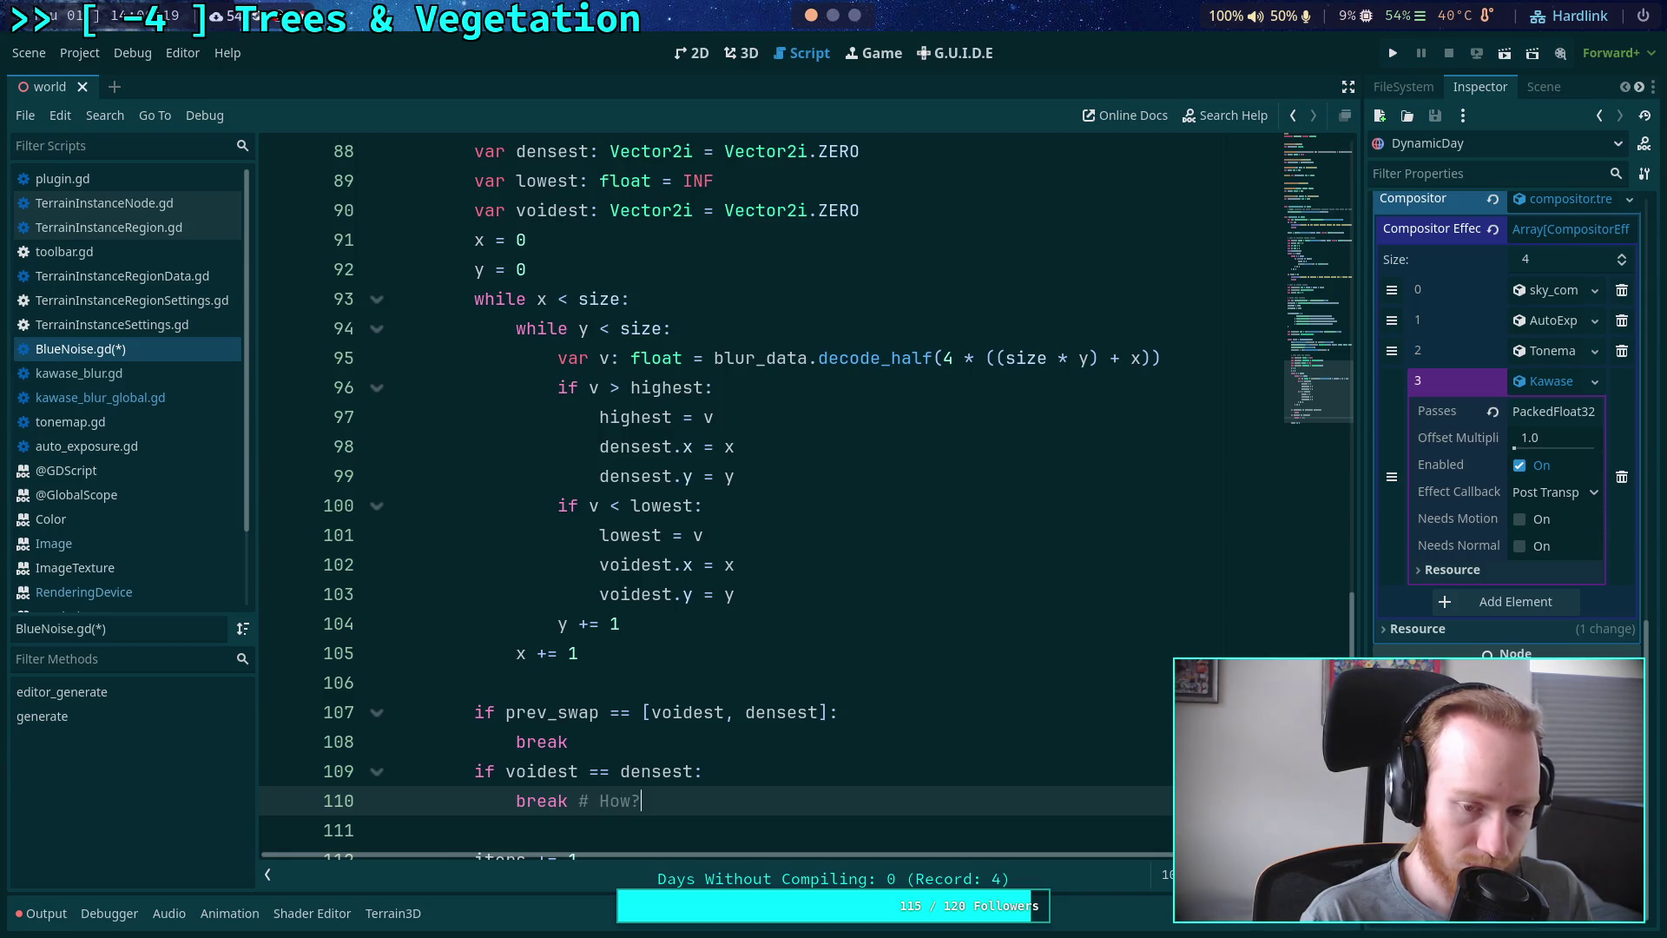
pyautogui.press('Return')
pyautogui.scroll(-2, 778, 685)
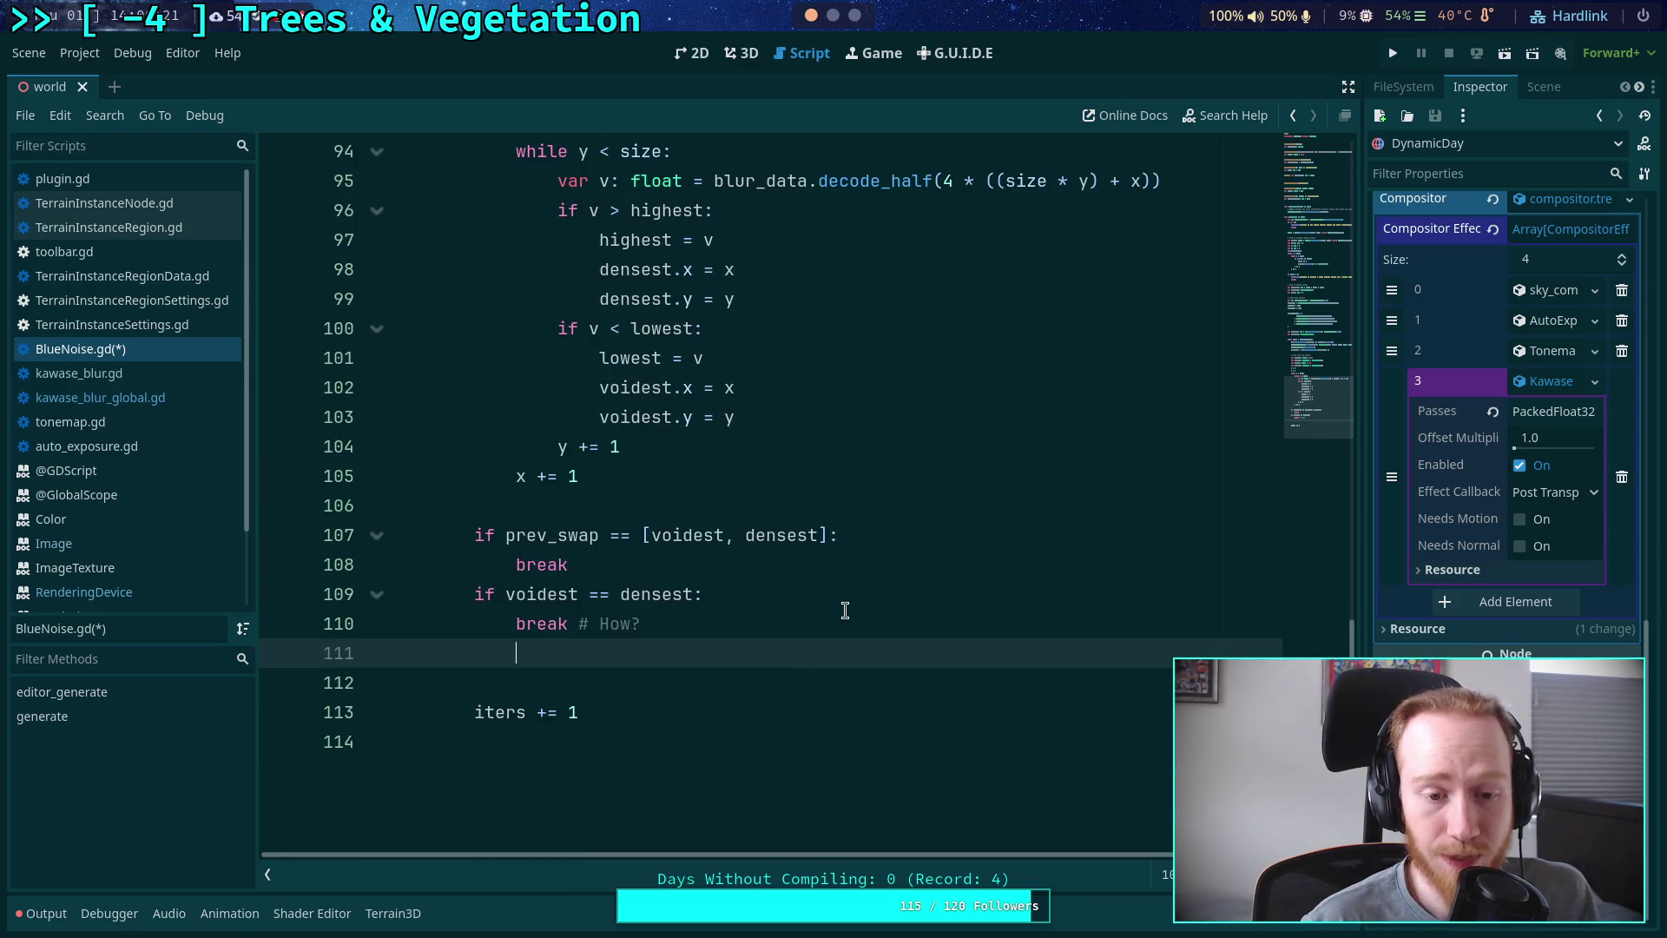
pyautogui.press('Return')
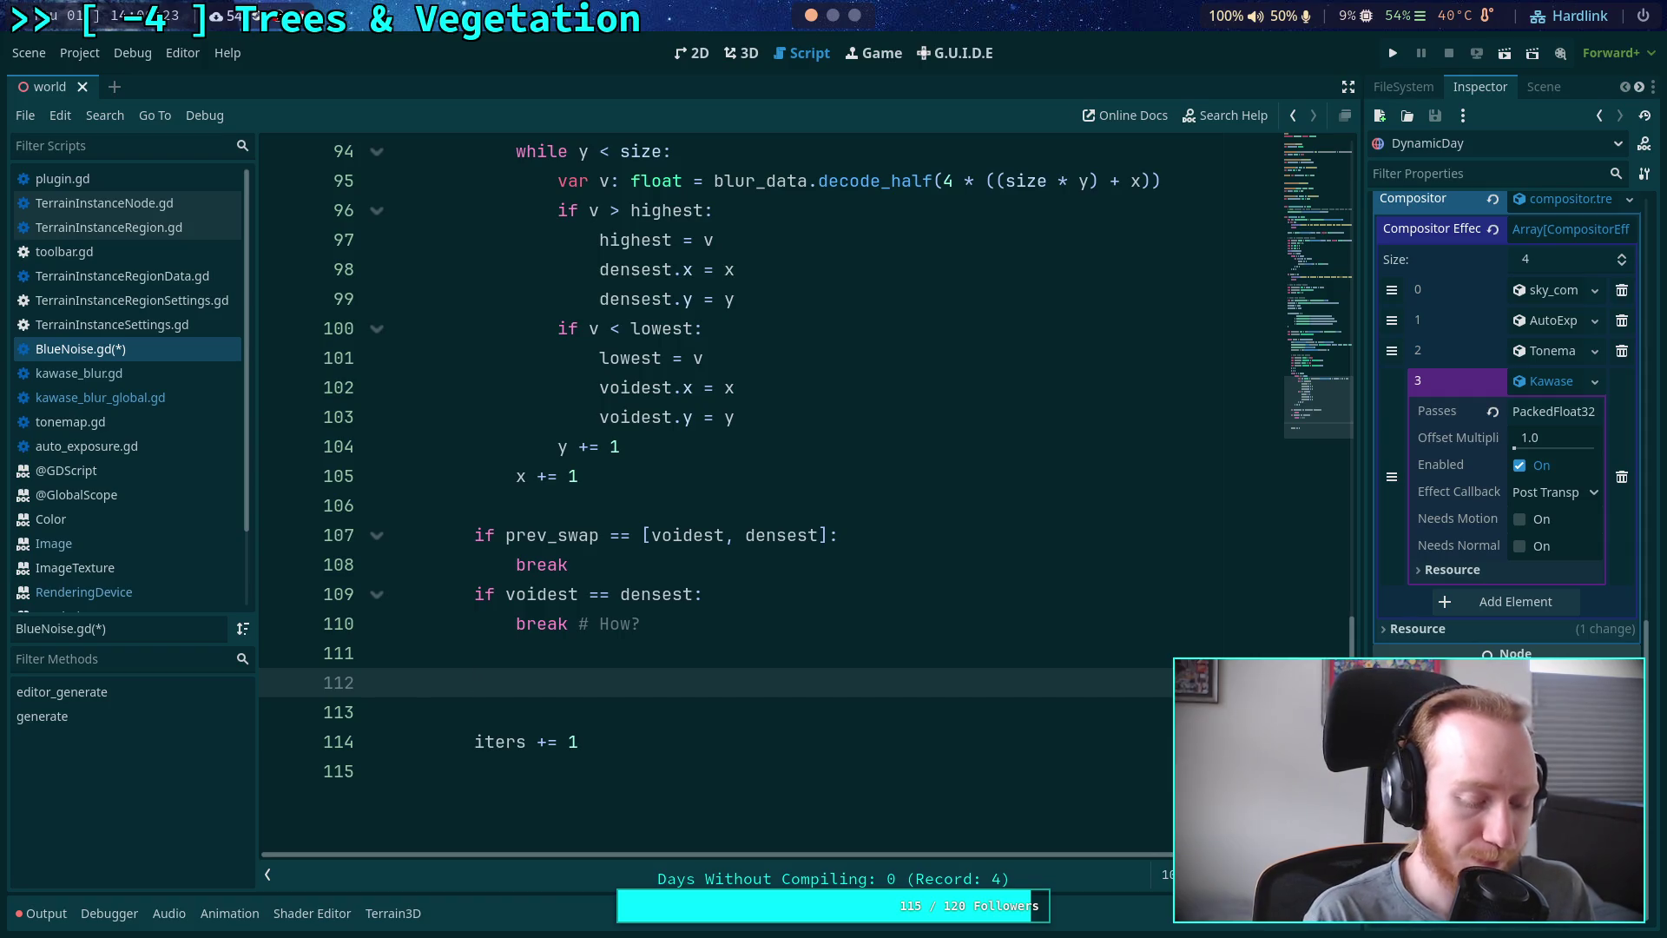
# Step: Following the article's swap code, write pixels.set_pixelv(densest, Color.BLACK)
pyautogui.hotkey('alt', 'Tab')
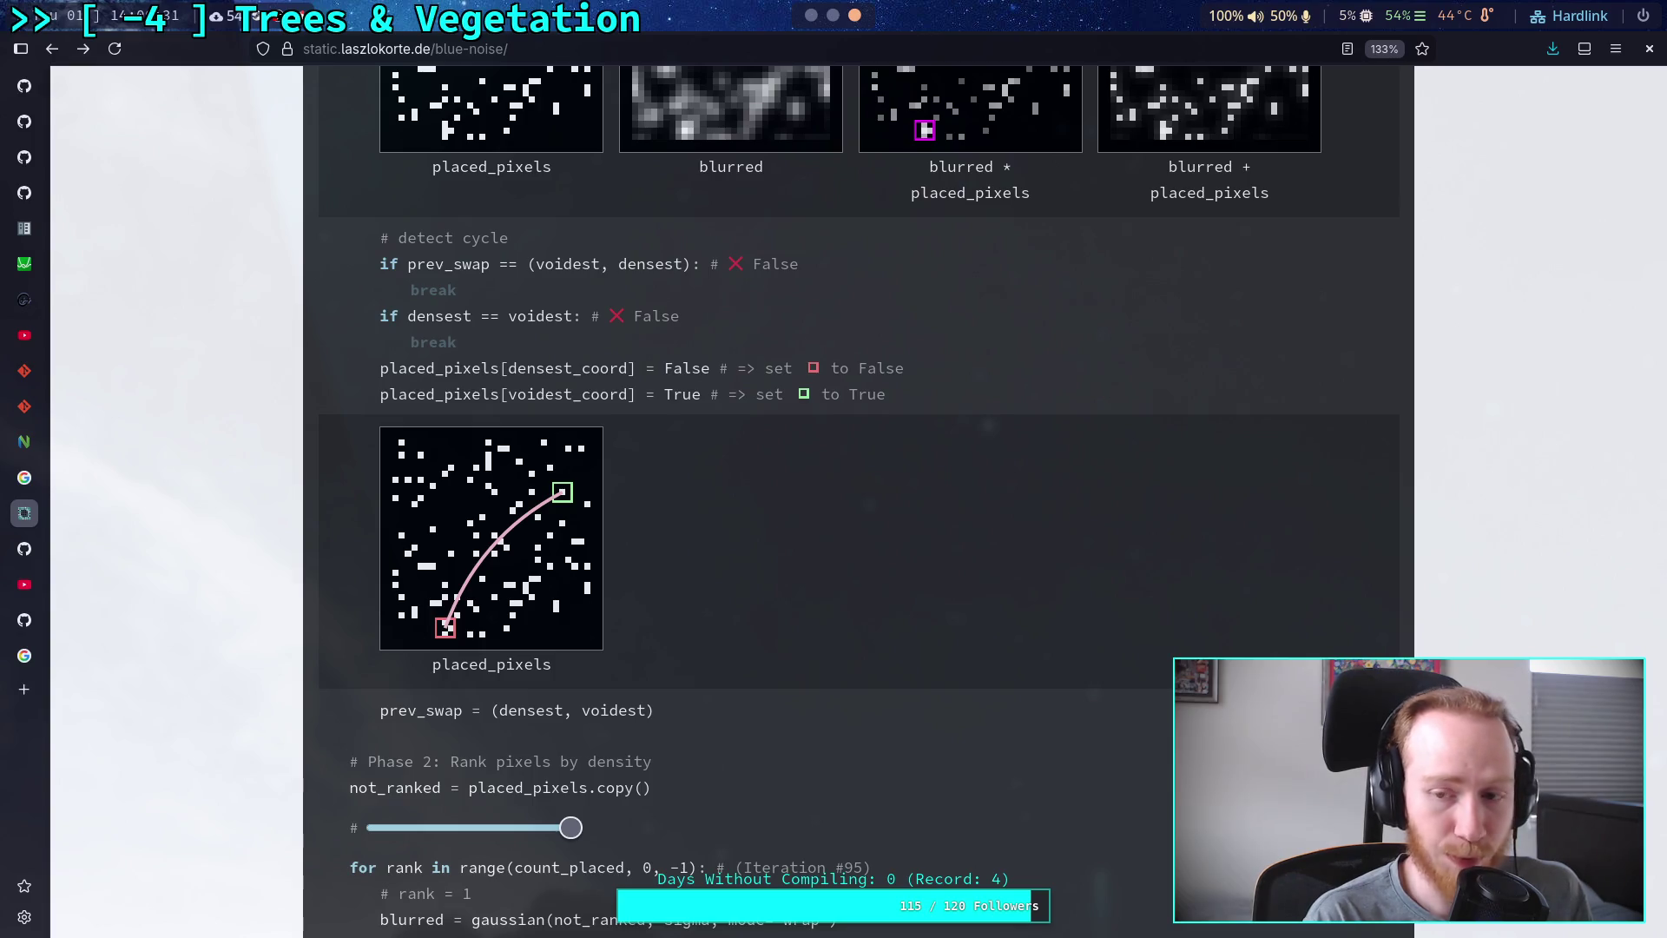
pyautogui.hotkey('alt', 'Tab')
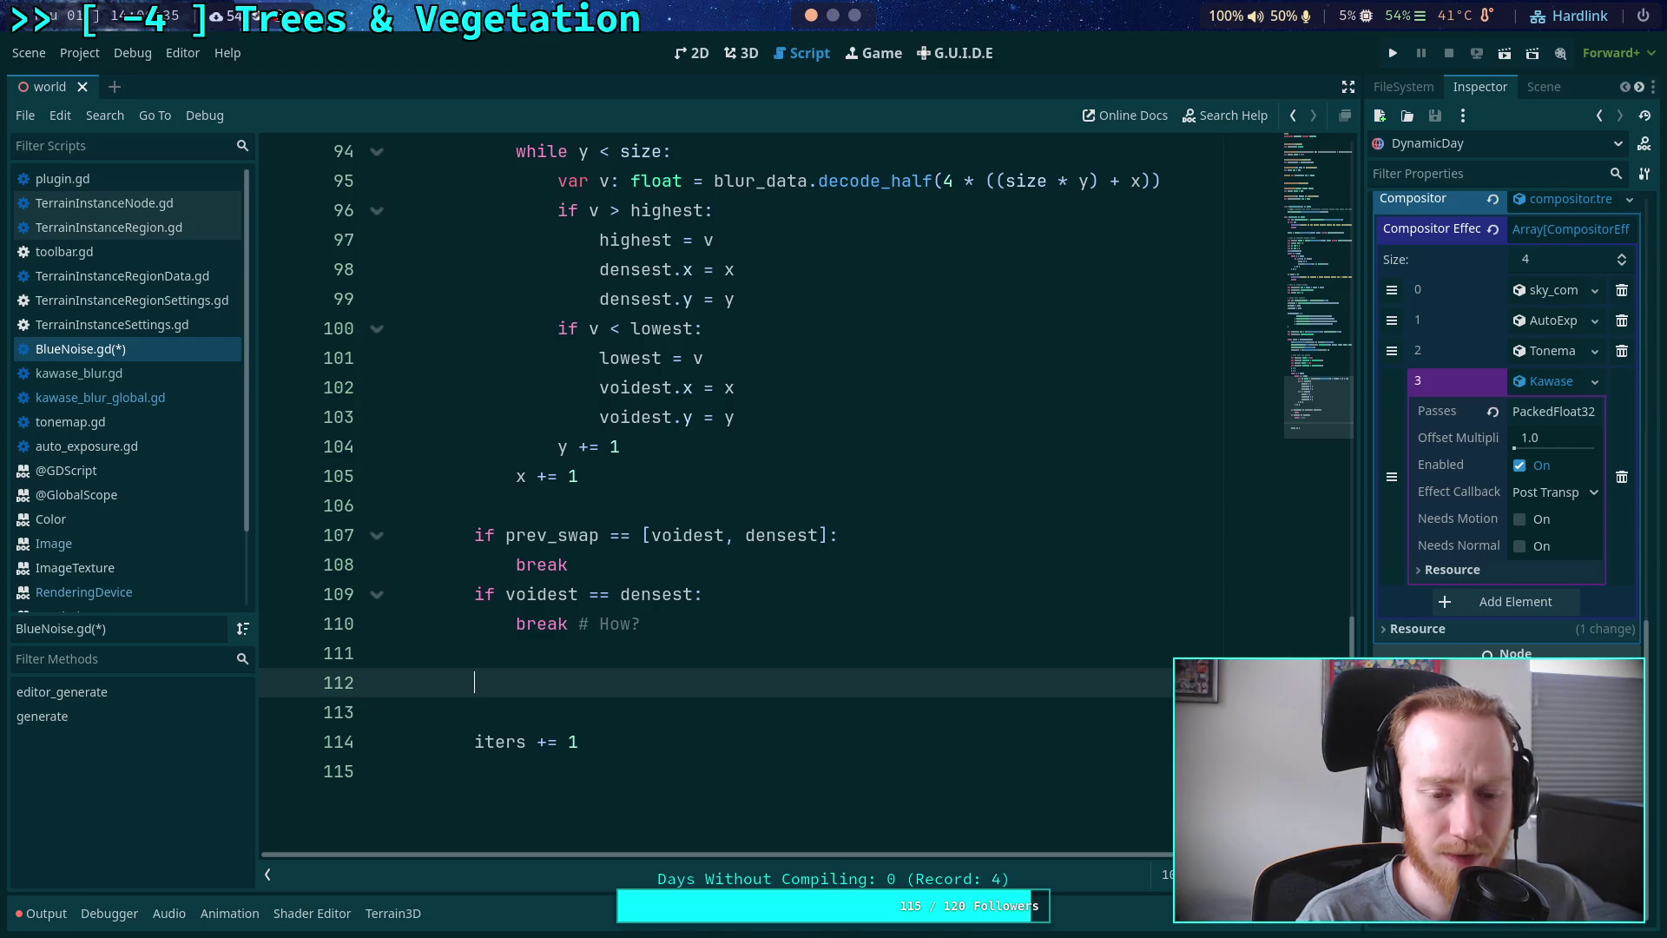
pyautogui.write('p')
pyautogui.press('Return')
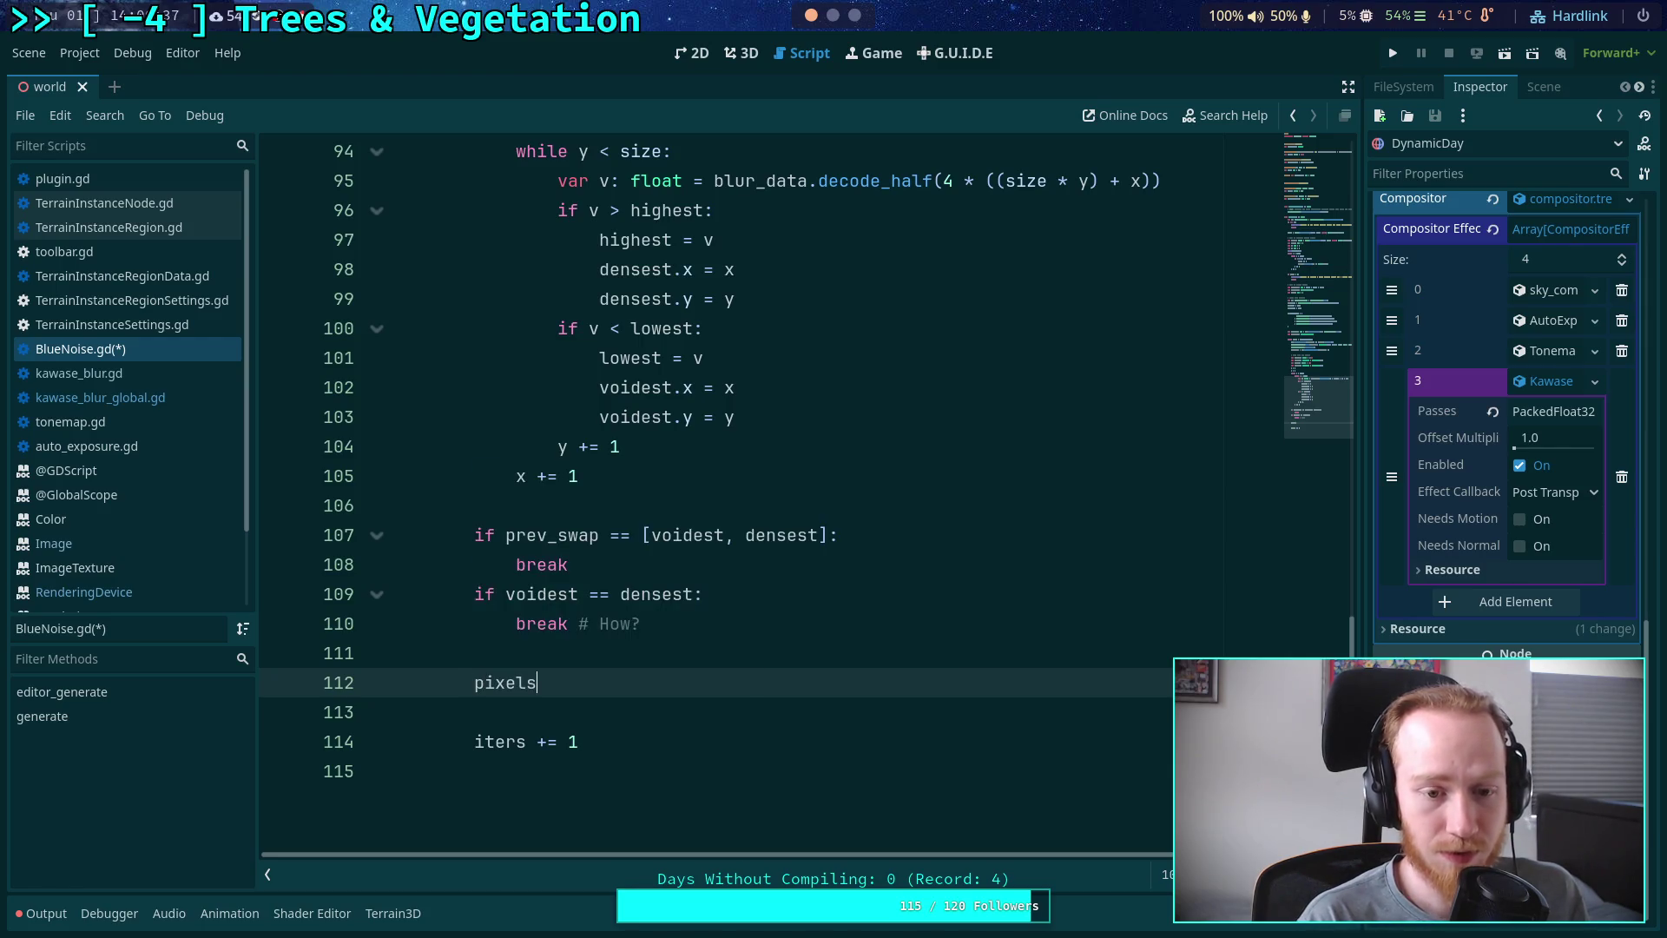
pyautogui.write('.set')
pyautogui.press('Down')
pyautogui.press('Down')
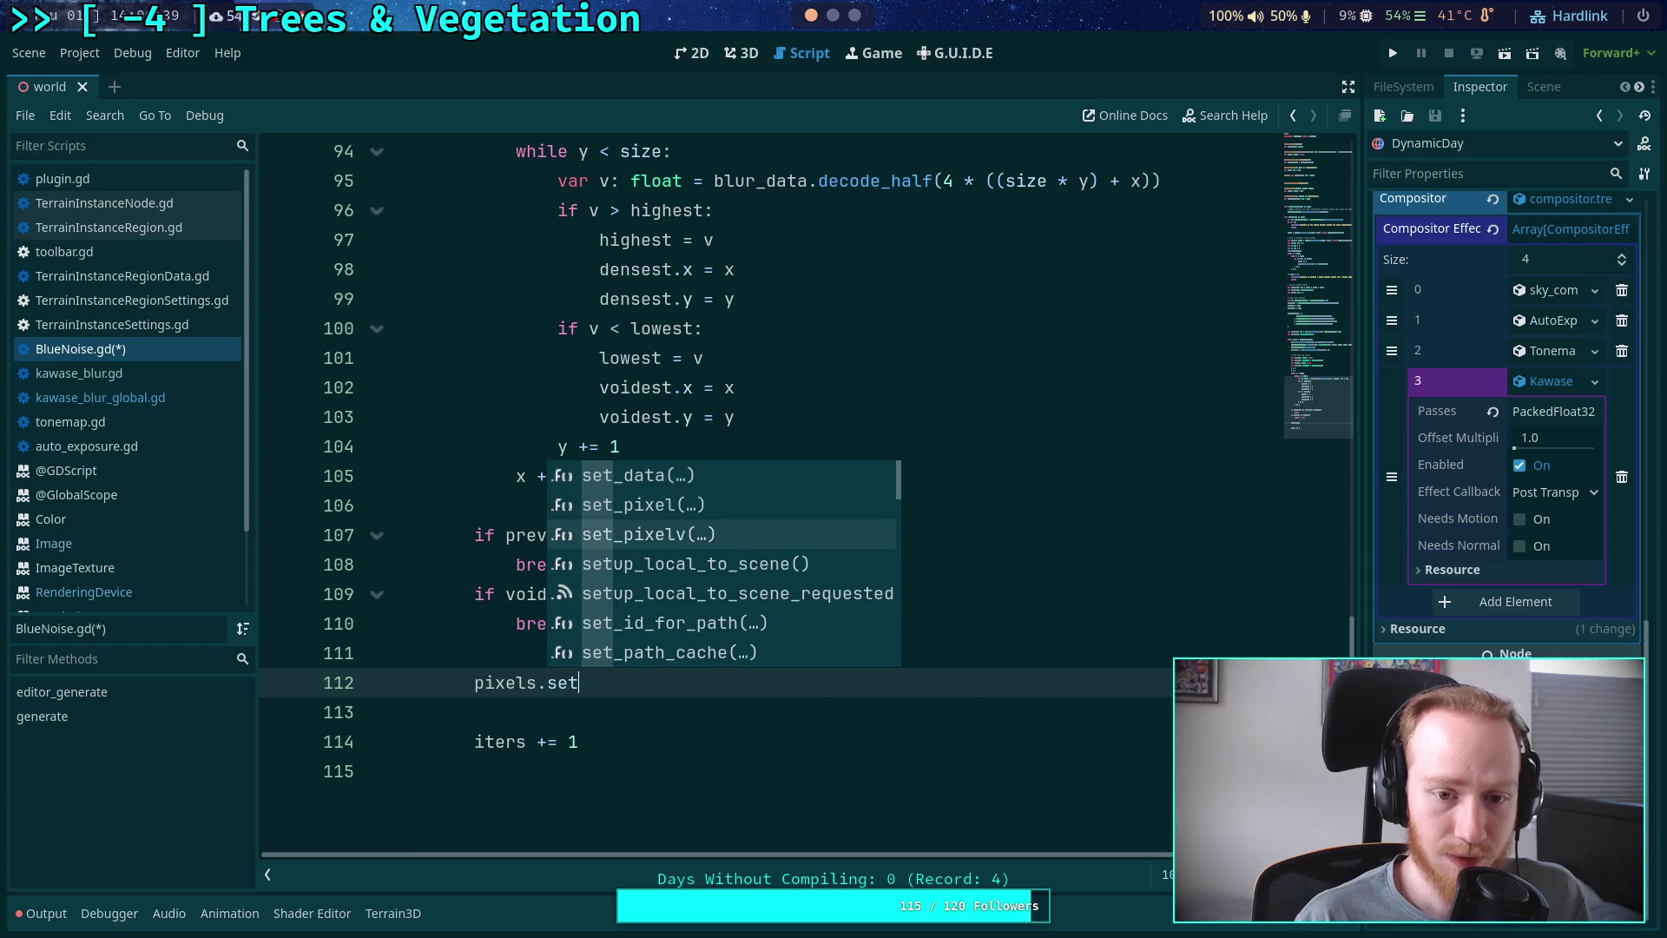
pyautogui.press('Return')
pyautogui.write('den')
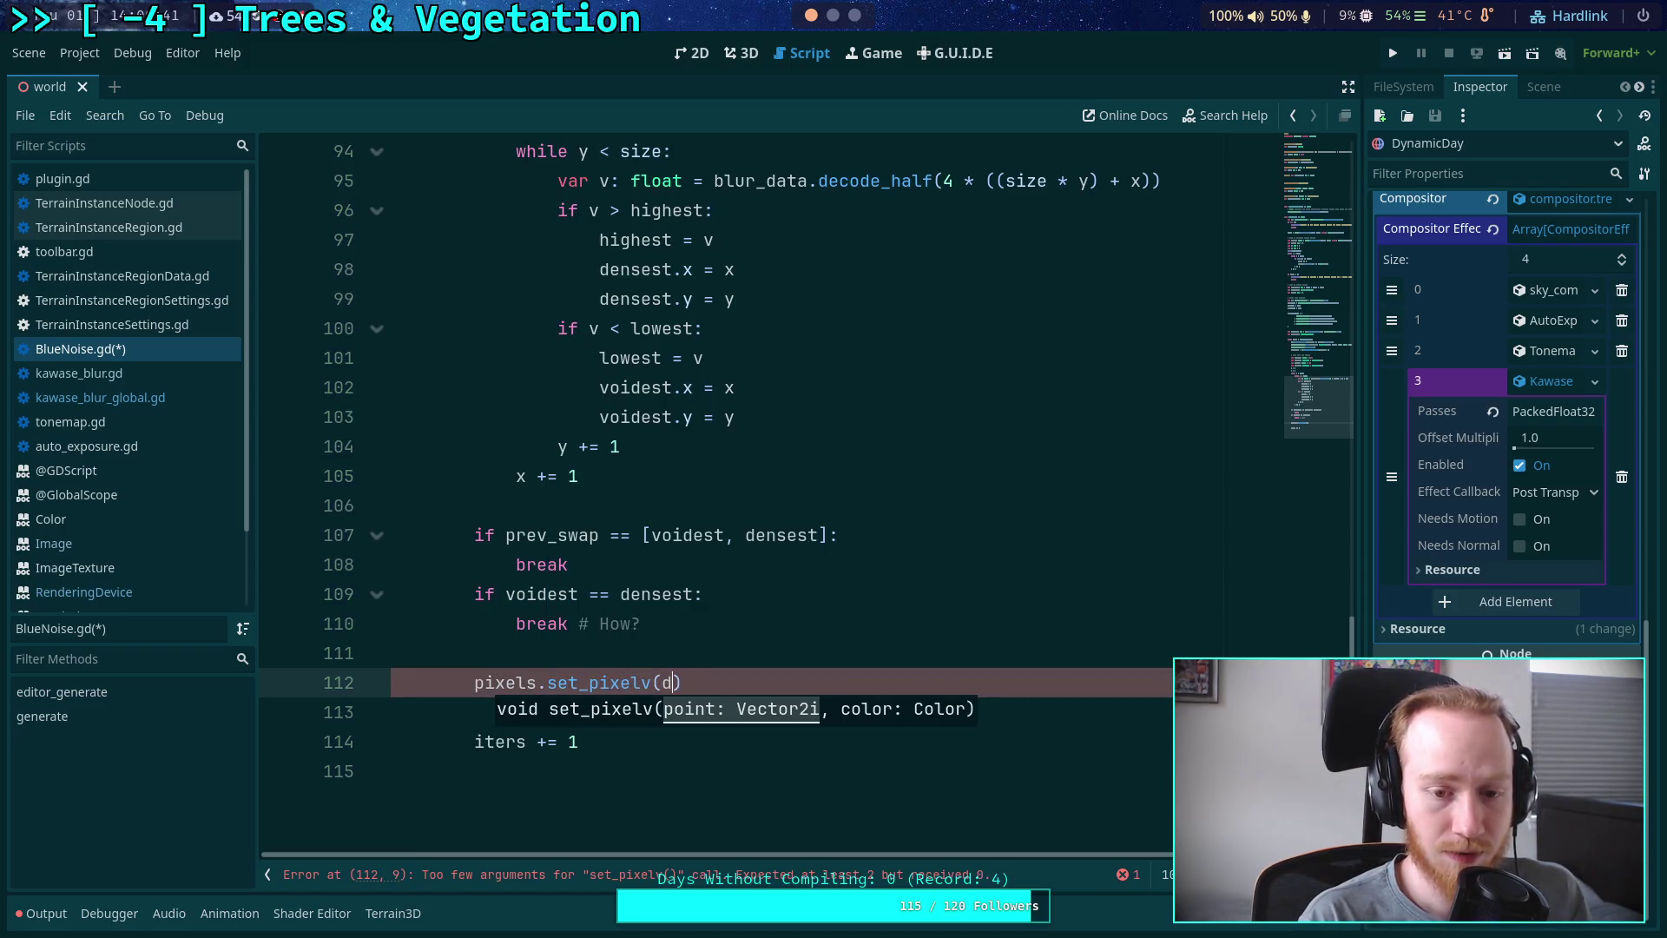
pyautogui.press('Return')
pyautogui.write(', Color.')
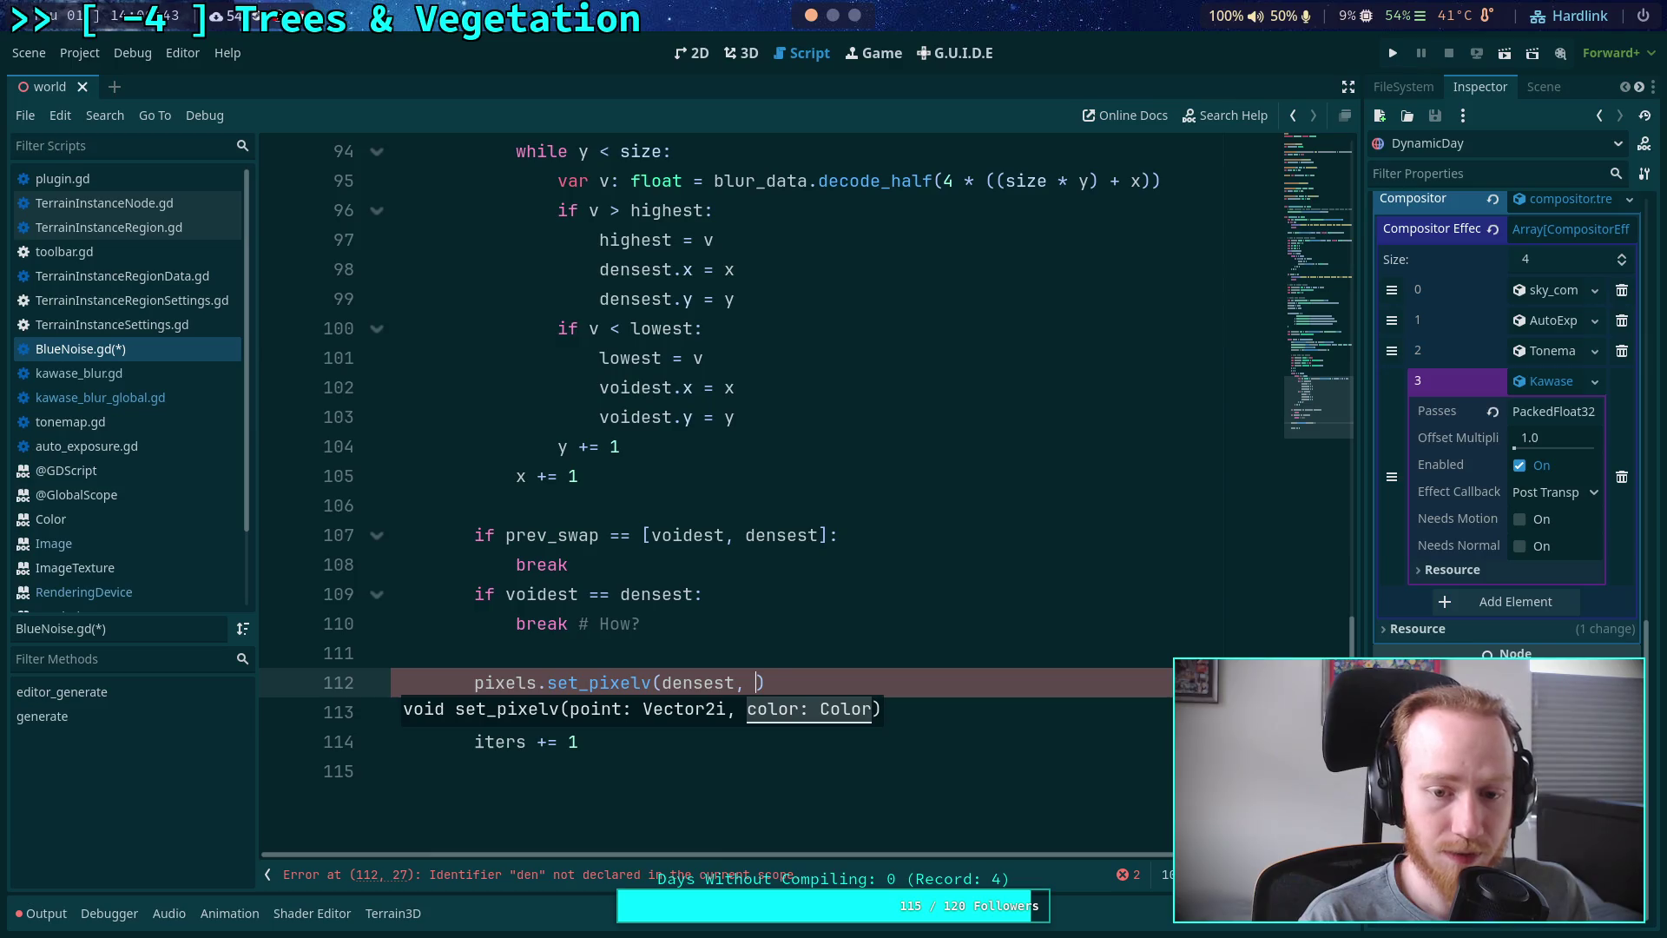
pyautogui.write('BL')
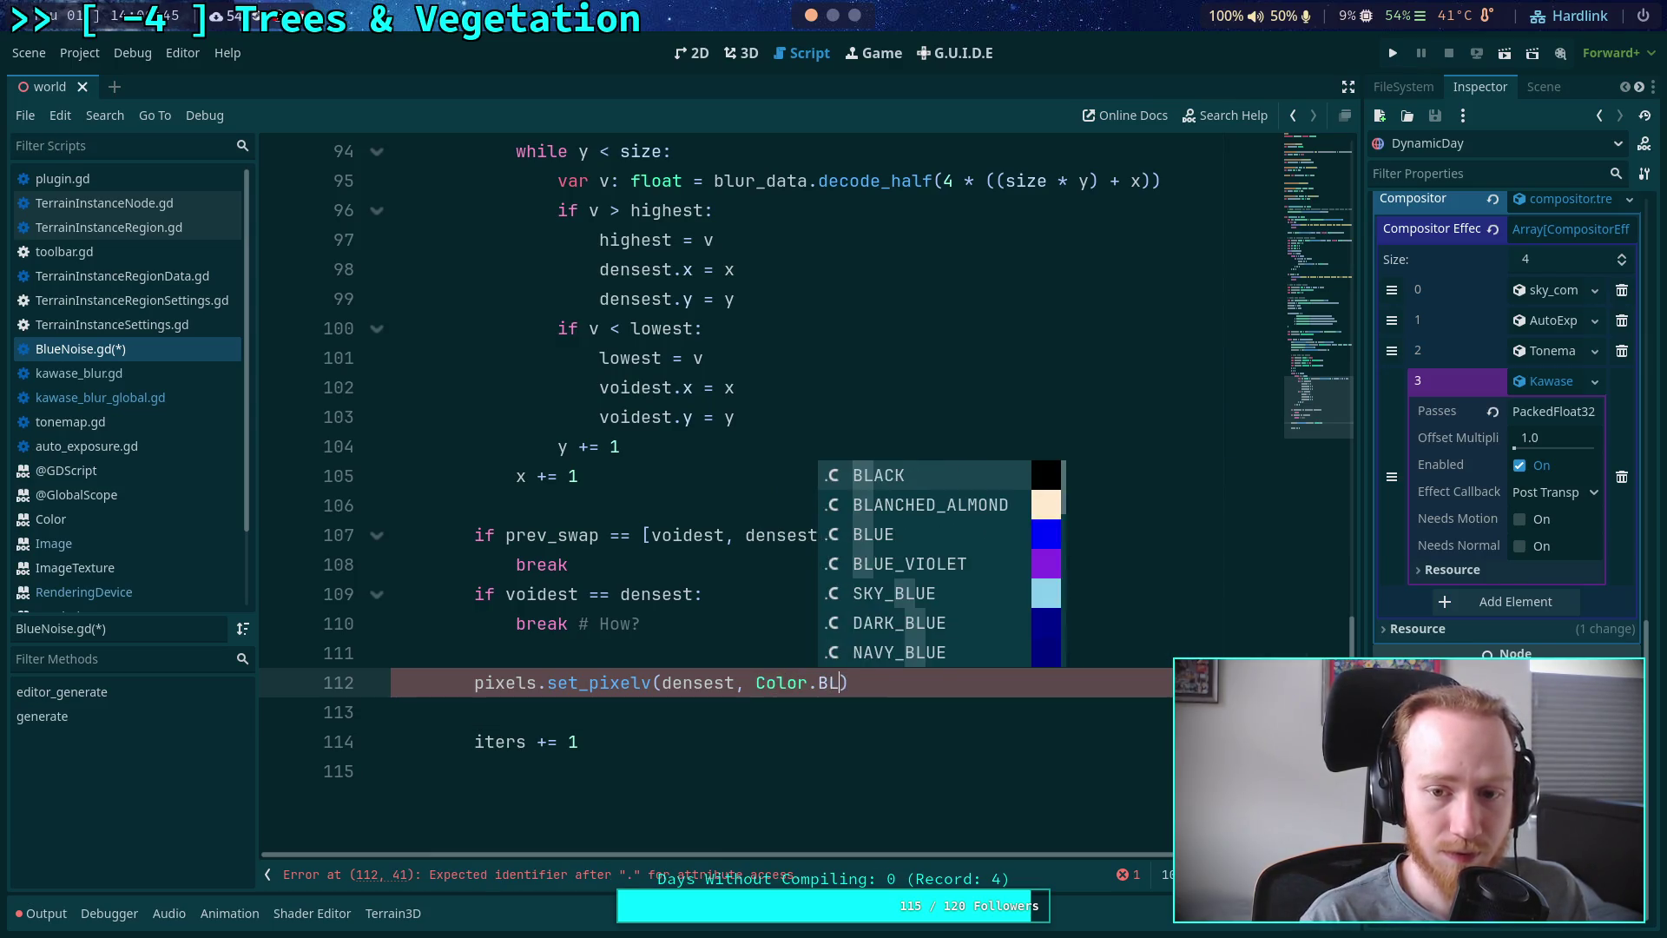
pyautogui.press('Return')
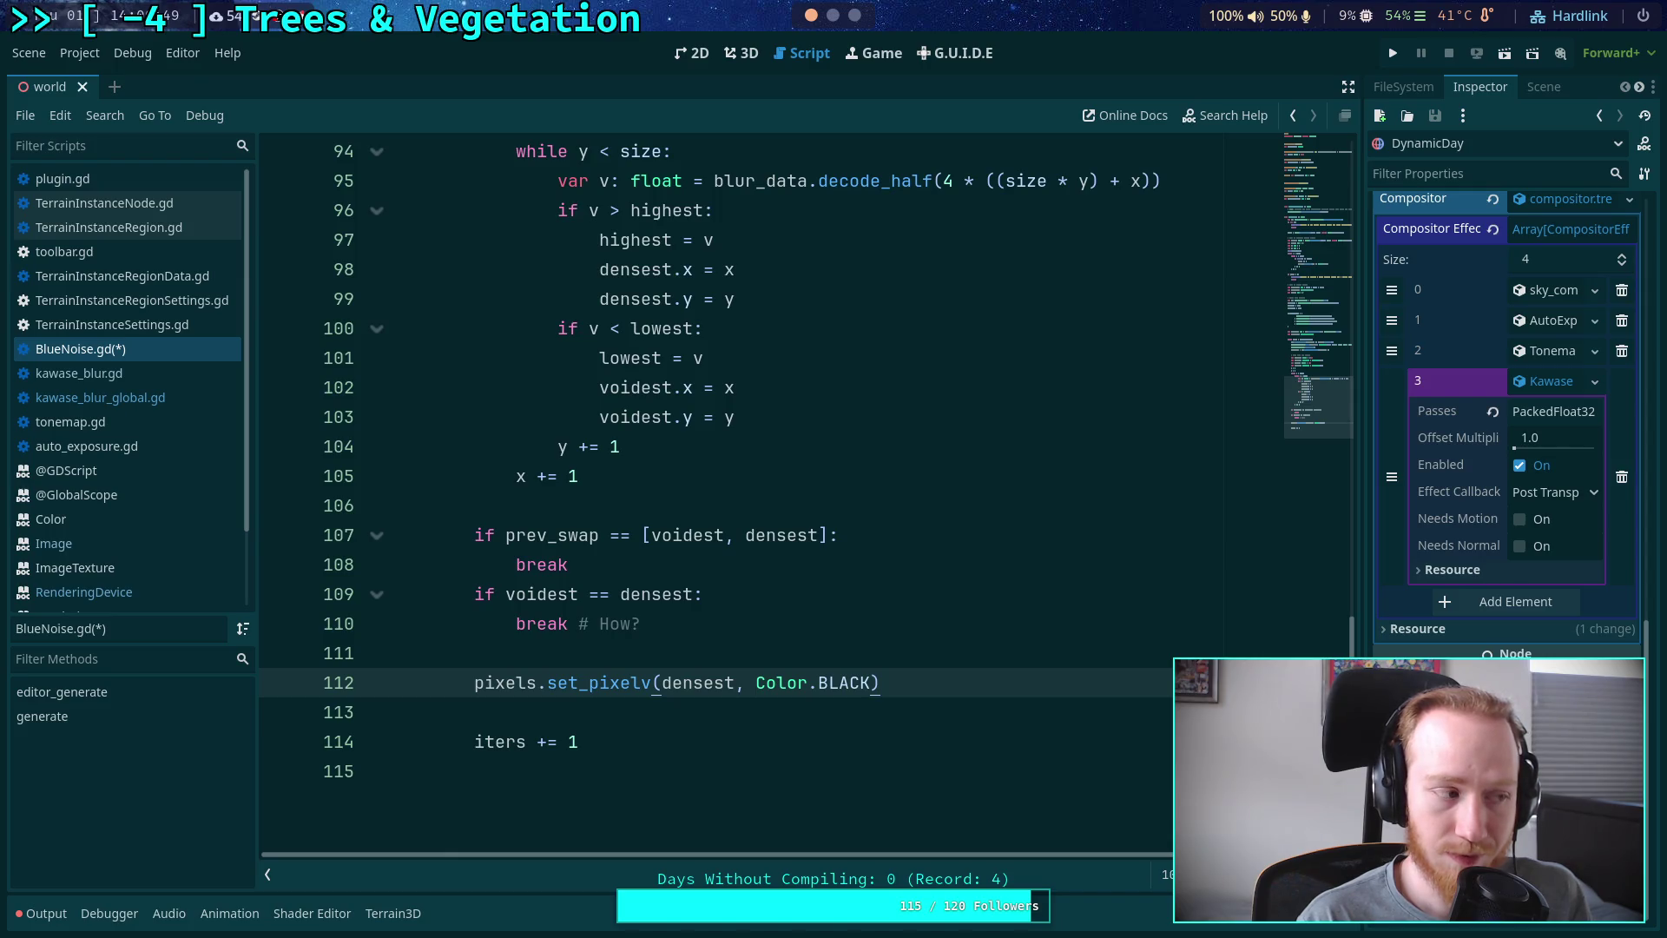
# Step: On the next line, add pixels.set_pixelv(voidest, Color.WHITE)
pyautogui.press('Return')
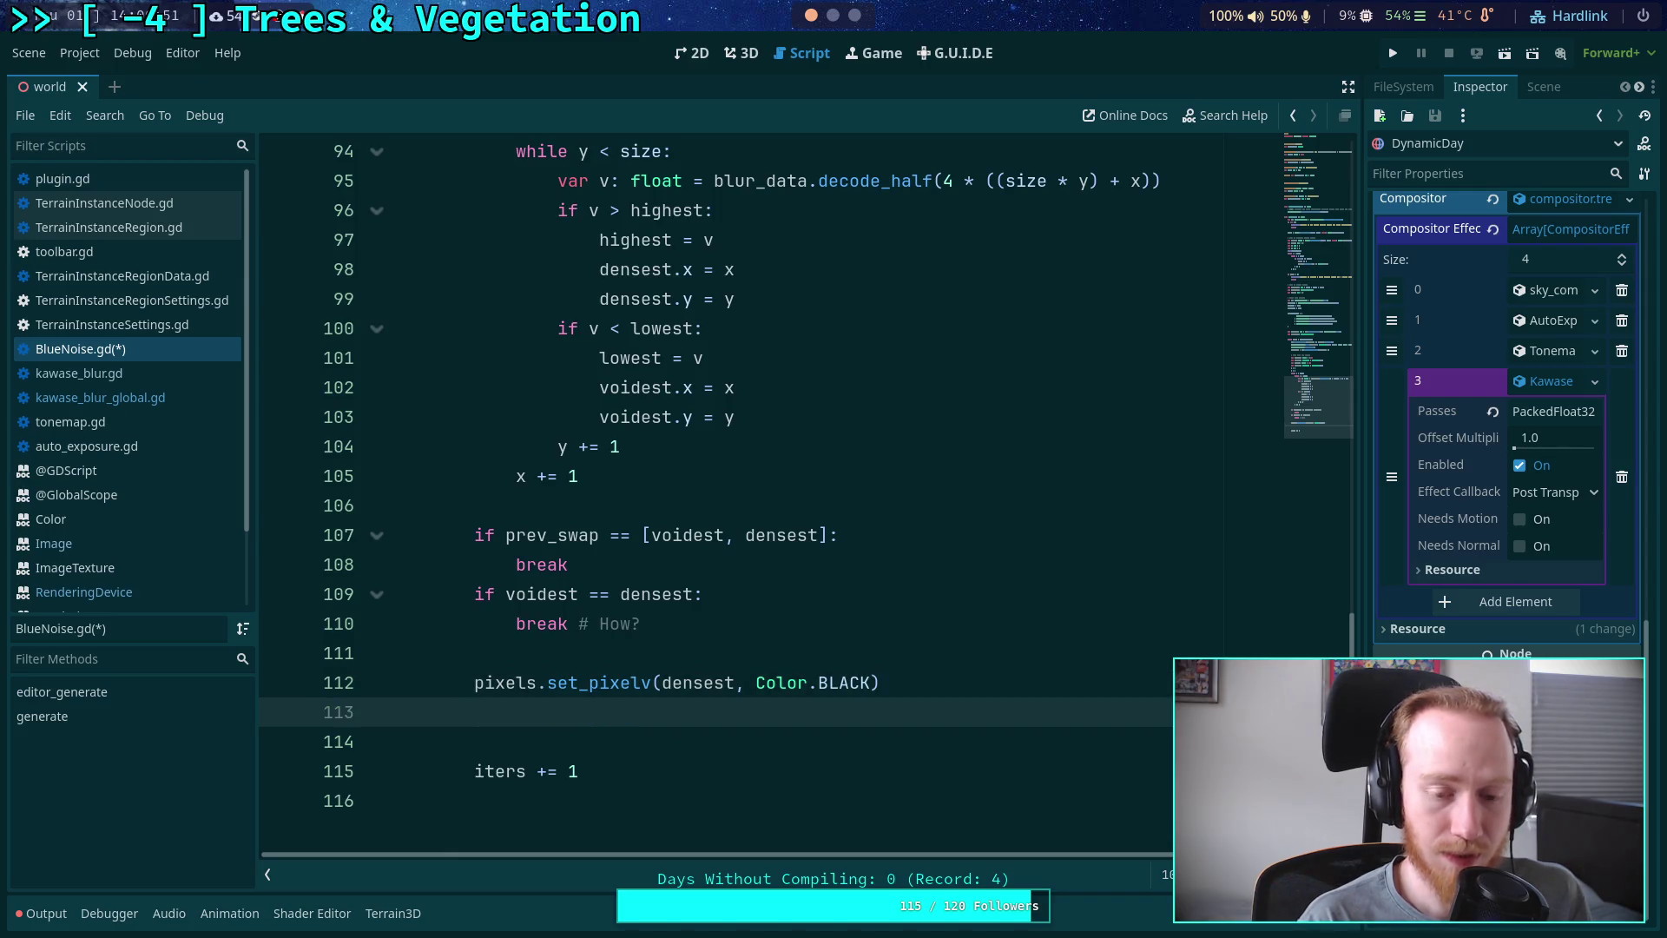
pyautogui.write('pixels.set')
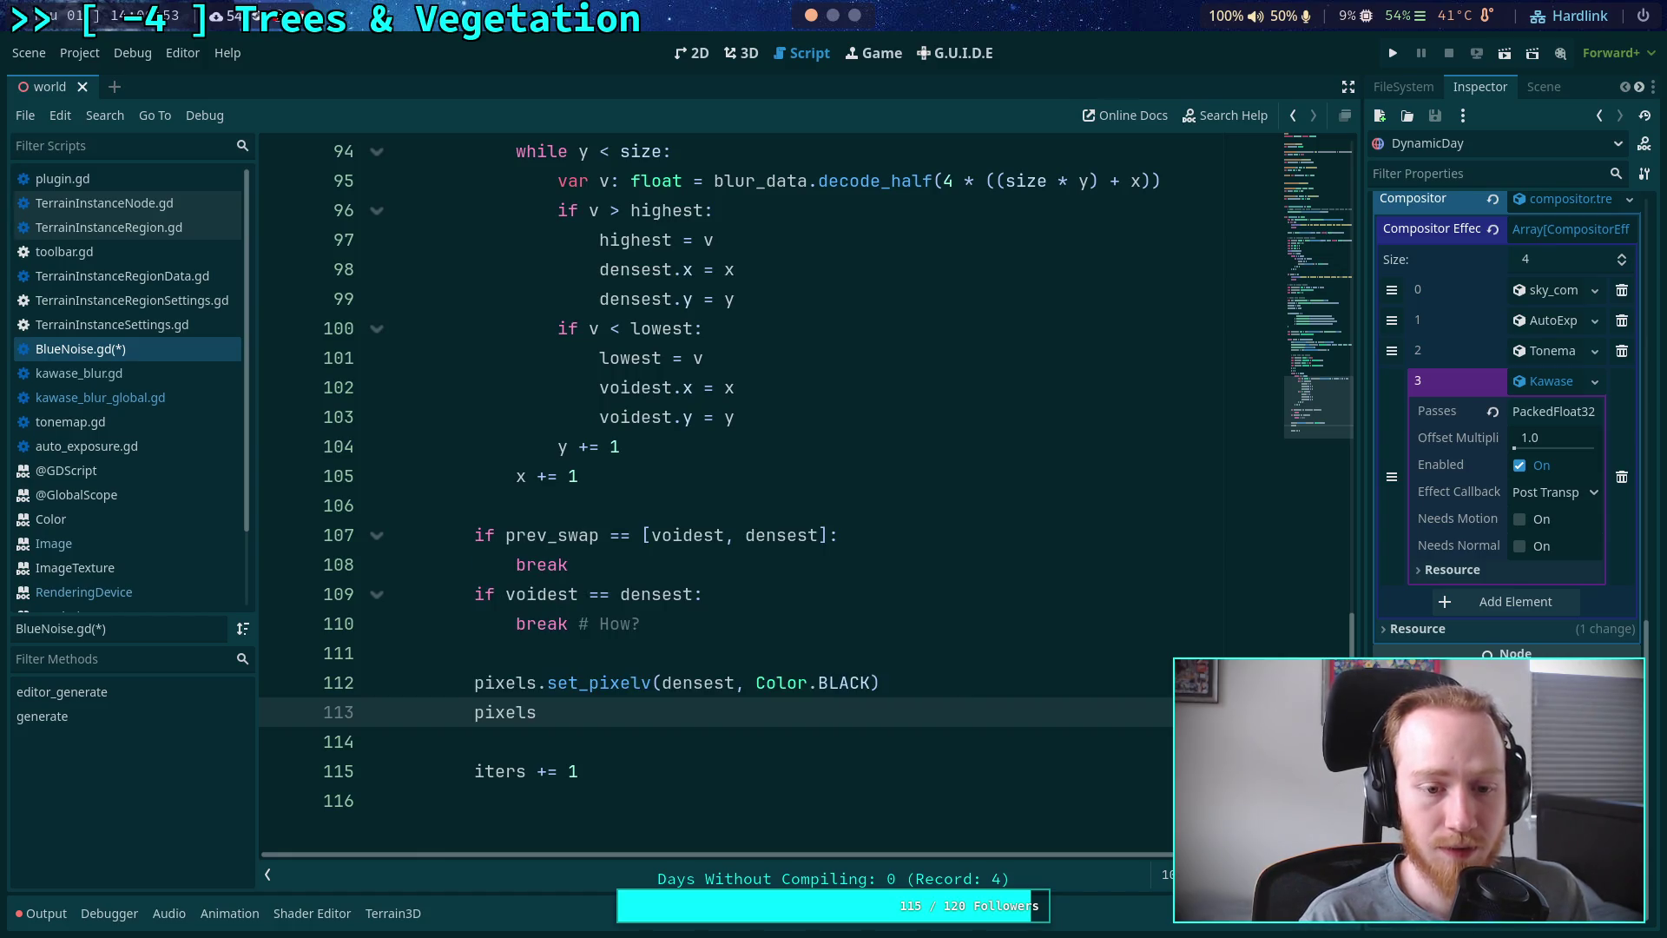
pyautogui.press('Down')
pyautogui.press('Down')
pyautogui.press('Return')
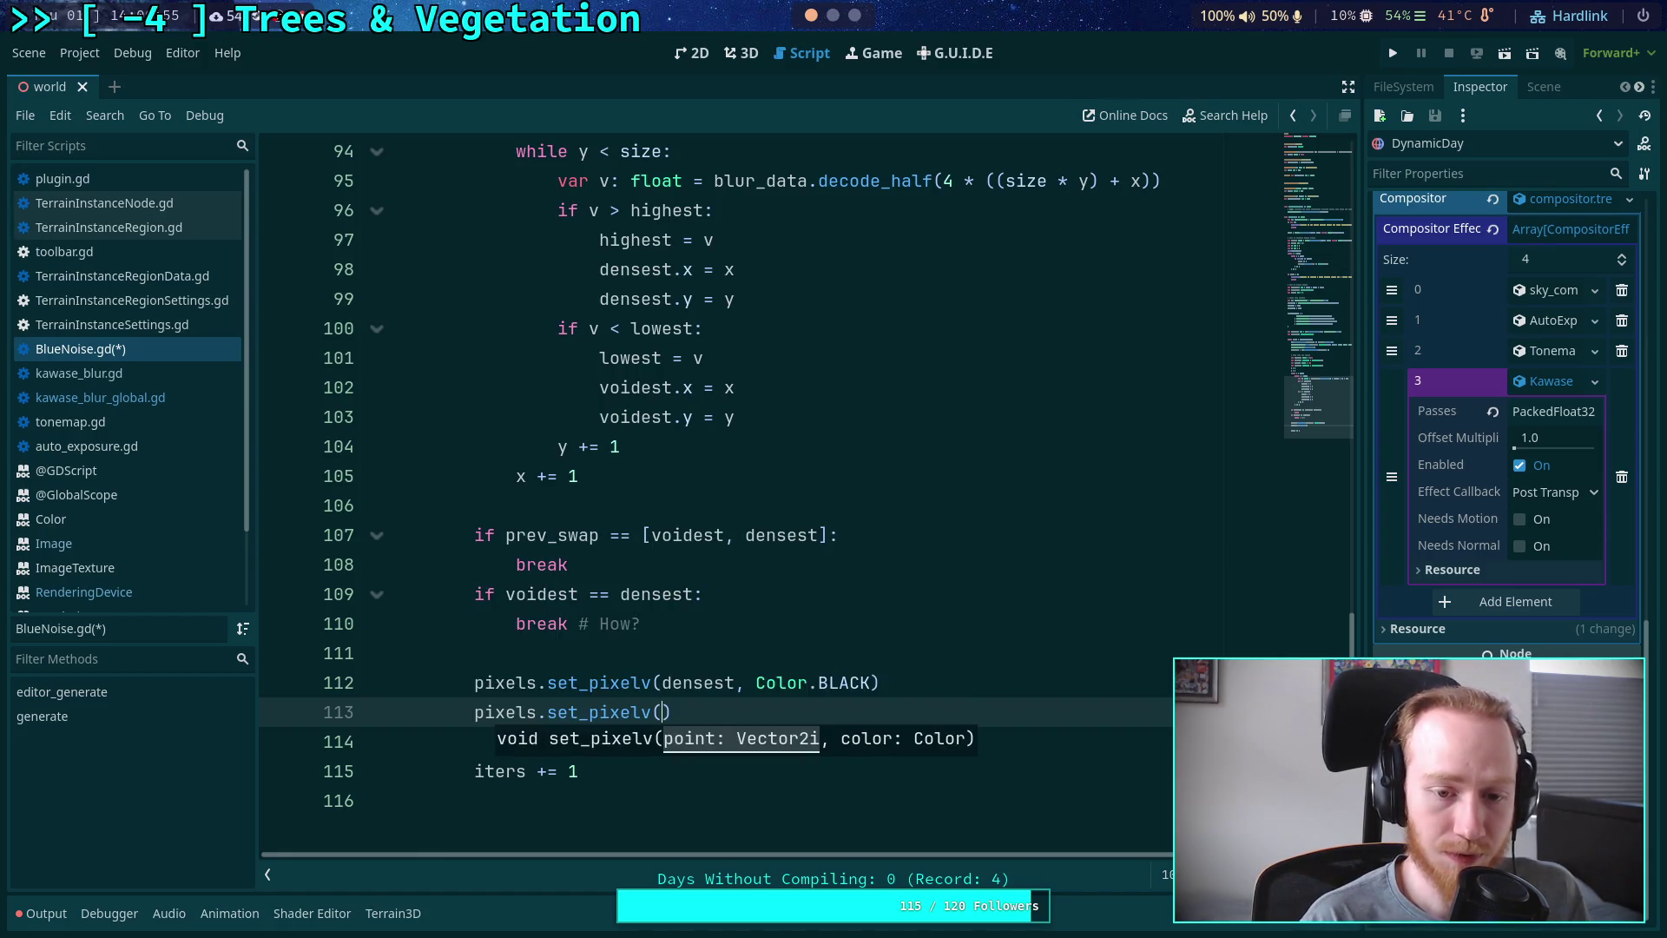
pyautogui.write('v')
pyautogui.press('Return')
pyautogui.write(', ')
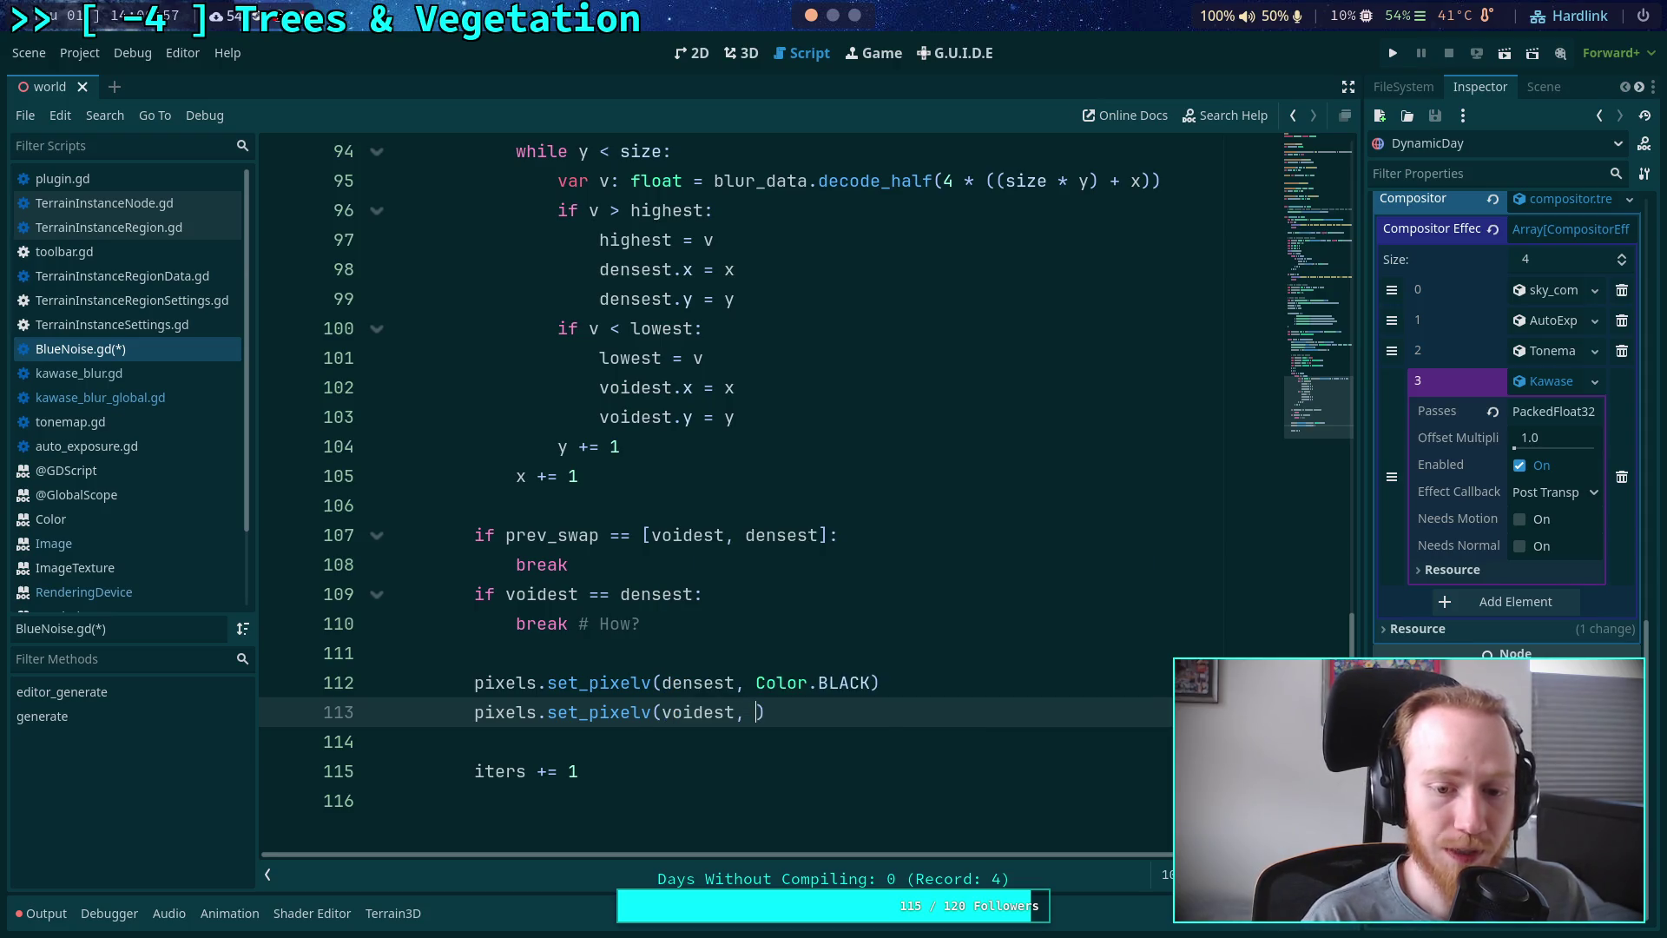
pyautogui.write('R')
pyautogui.press('BackSpace')
pyautogui.write('CO')
pyautogui.press('BackSpace')
pyautogui.write('ol')
pyautogui.press('Return')
pyautogui.press('BackSpace')
pyautogui.press('BackSpace')
pyautogui.press('BackSpace')
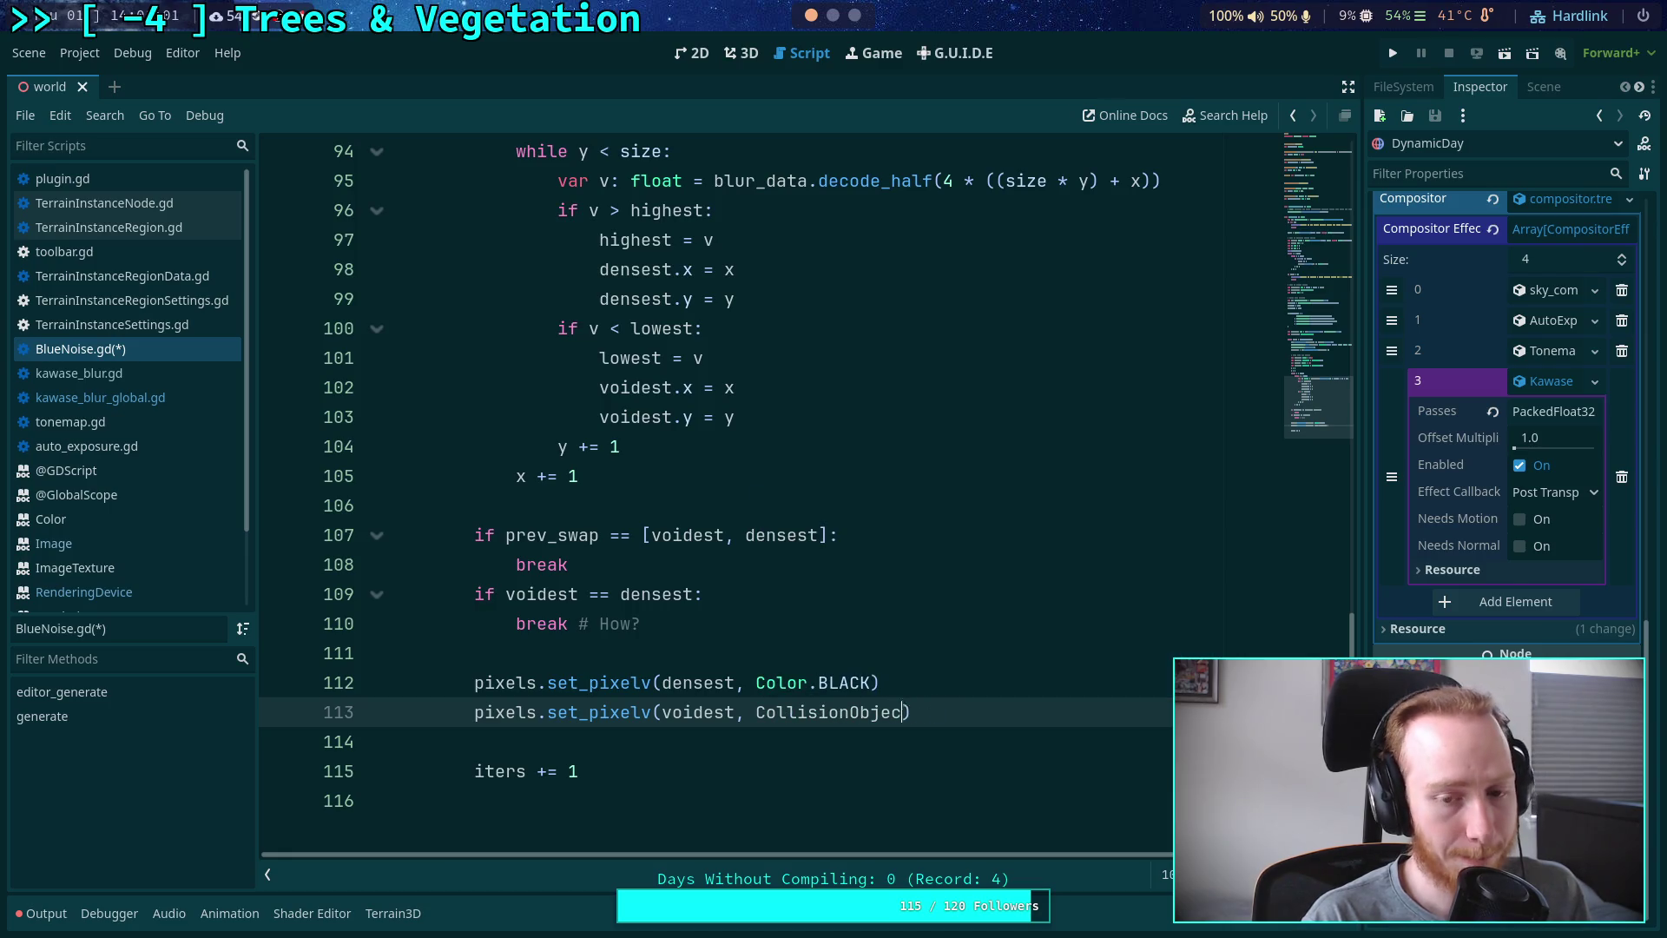
pyautogui.write('or.WH')
pyautogui.press('Return')
pyautogui.press('BackSpace')
pyautogui.press('BackSpace')
pyautogui.press('BackSpace')
pyautogui.write('ITE)')
# Step: Record the swap with prev_swap = [densest, voidest]
pyautogui.press('Return')
pyautogui.press('Return')
pyautogui.write('pr')
pyautogui.press('Return')
pyautogui.write('= [den')
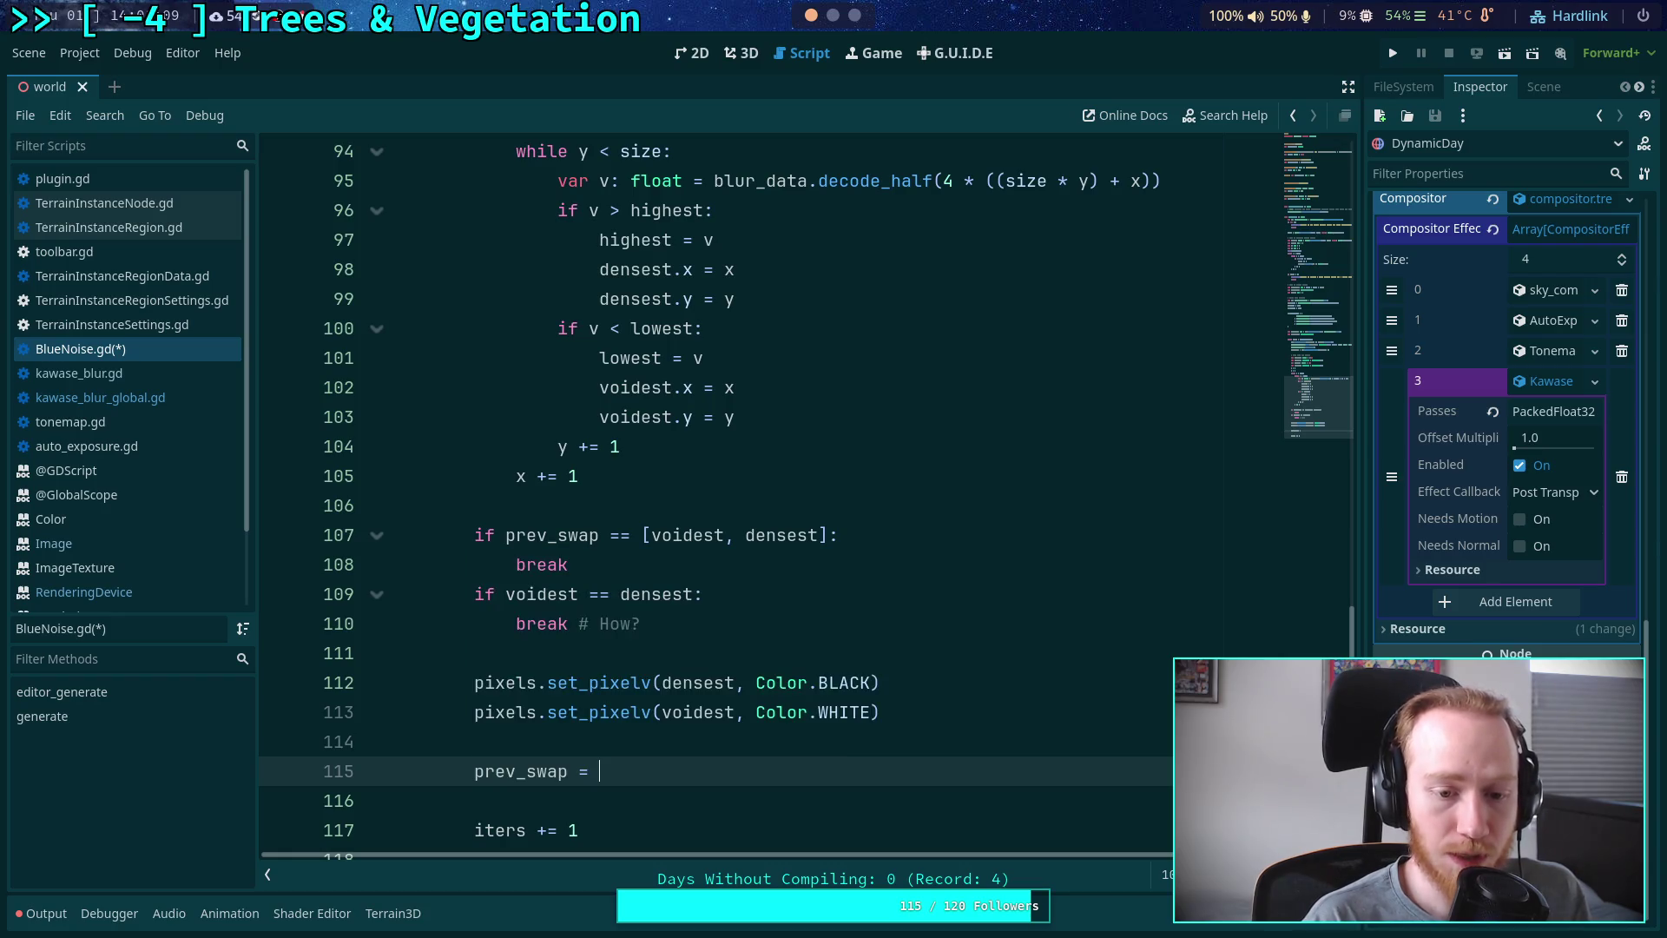
pyautogui.write('s')
pyautogui.press('Return')
pyautogui.write(', voi')
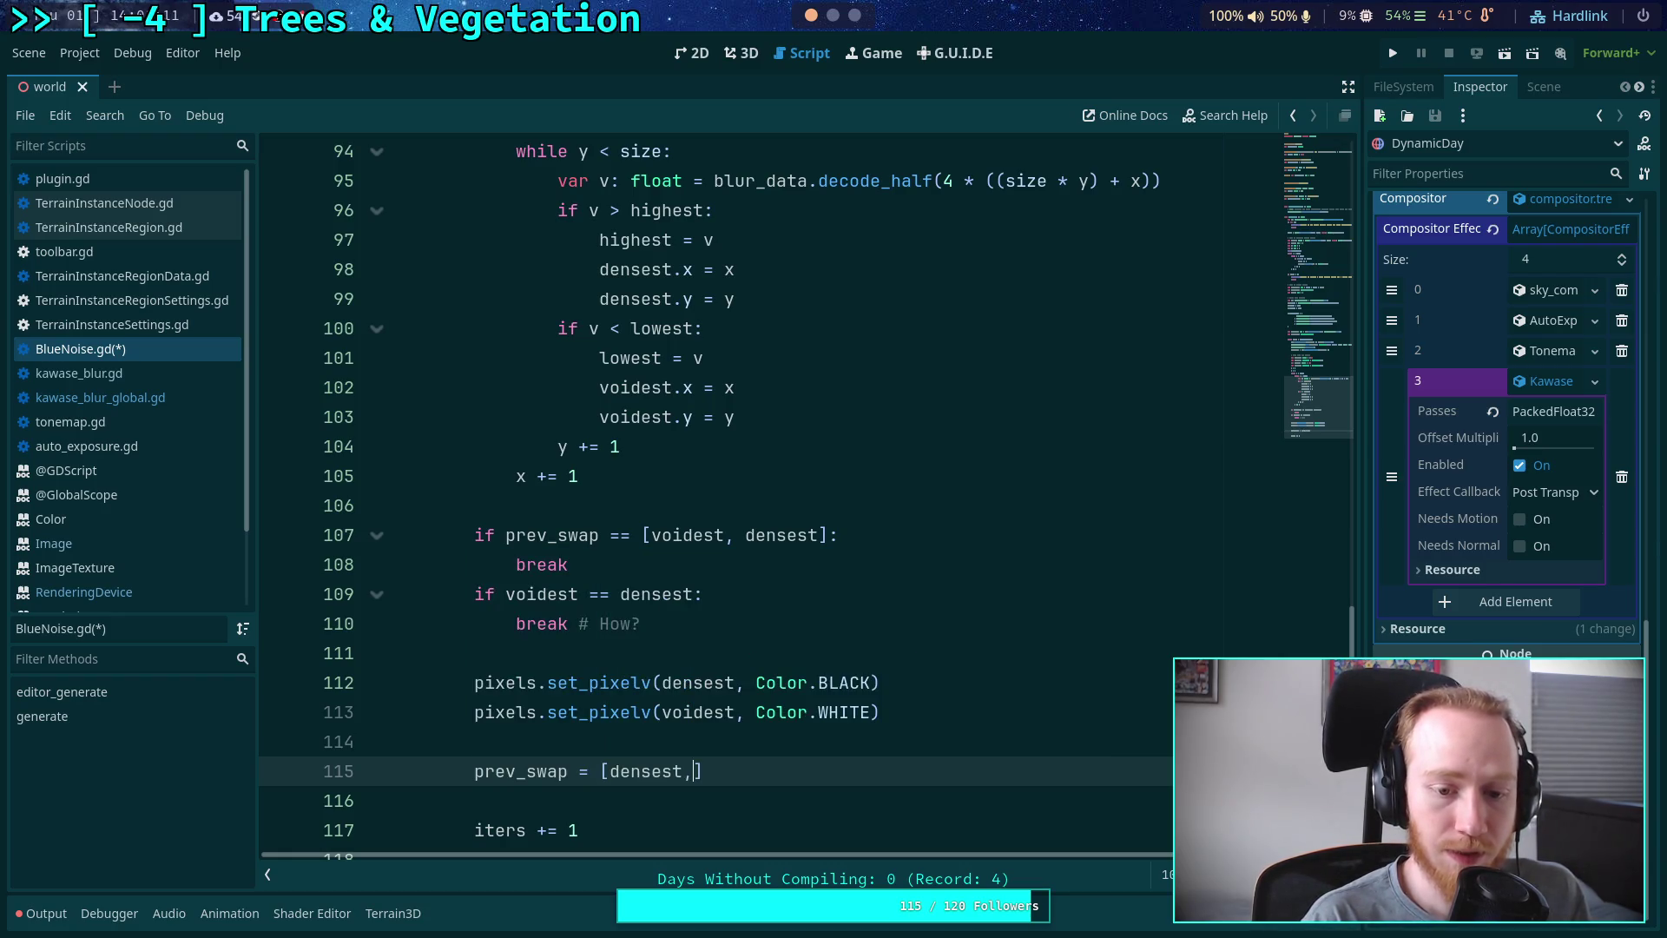
pyautogui.press('Return')
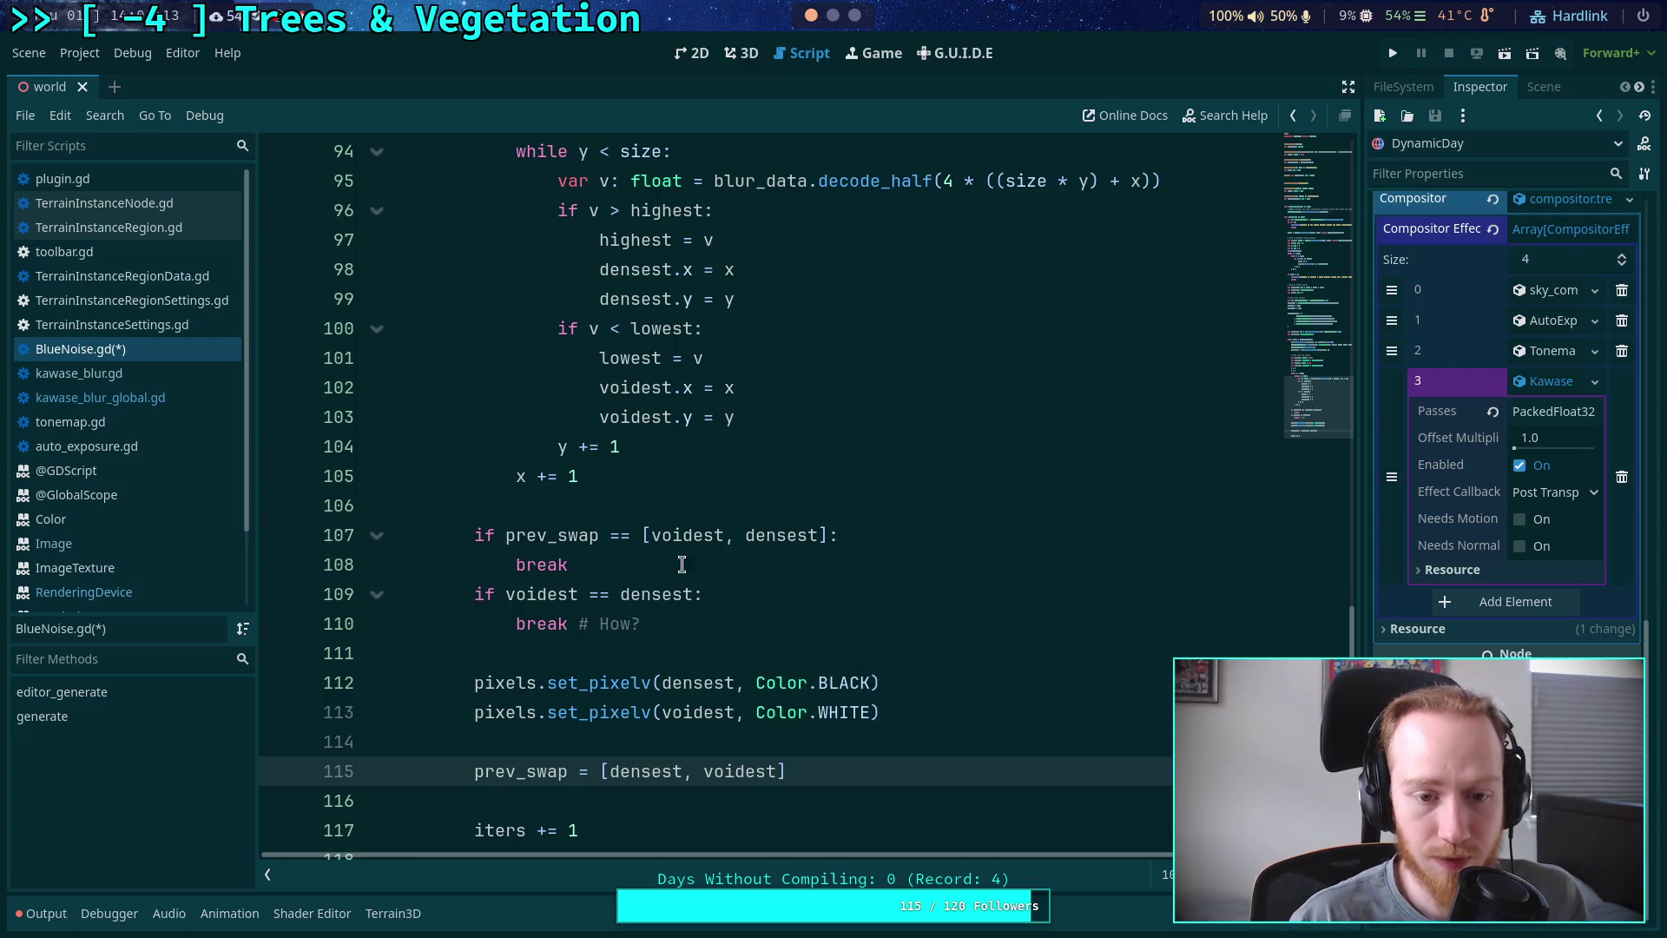
pyautogui.scroll(-1, 795, 634)
# Step: Review the blur loop and the densest/voidest search in BlueNoise.gd, then bring up the browser article
pyautogui.click(875, 708)
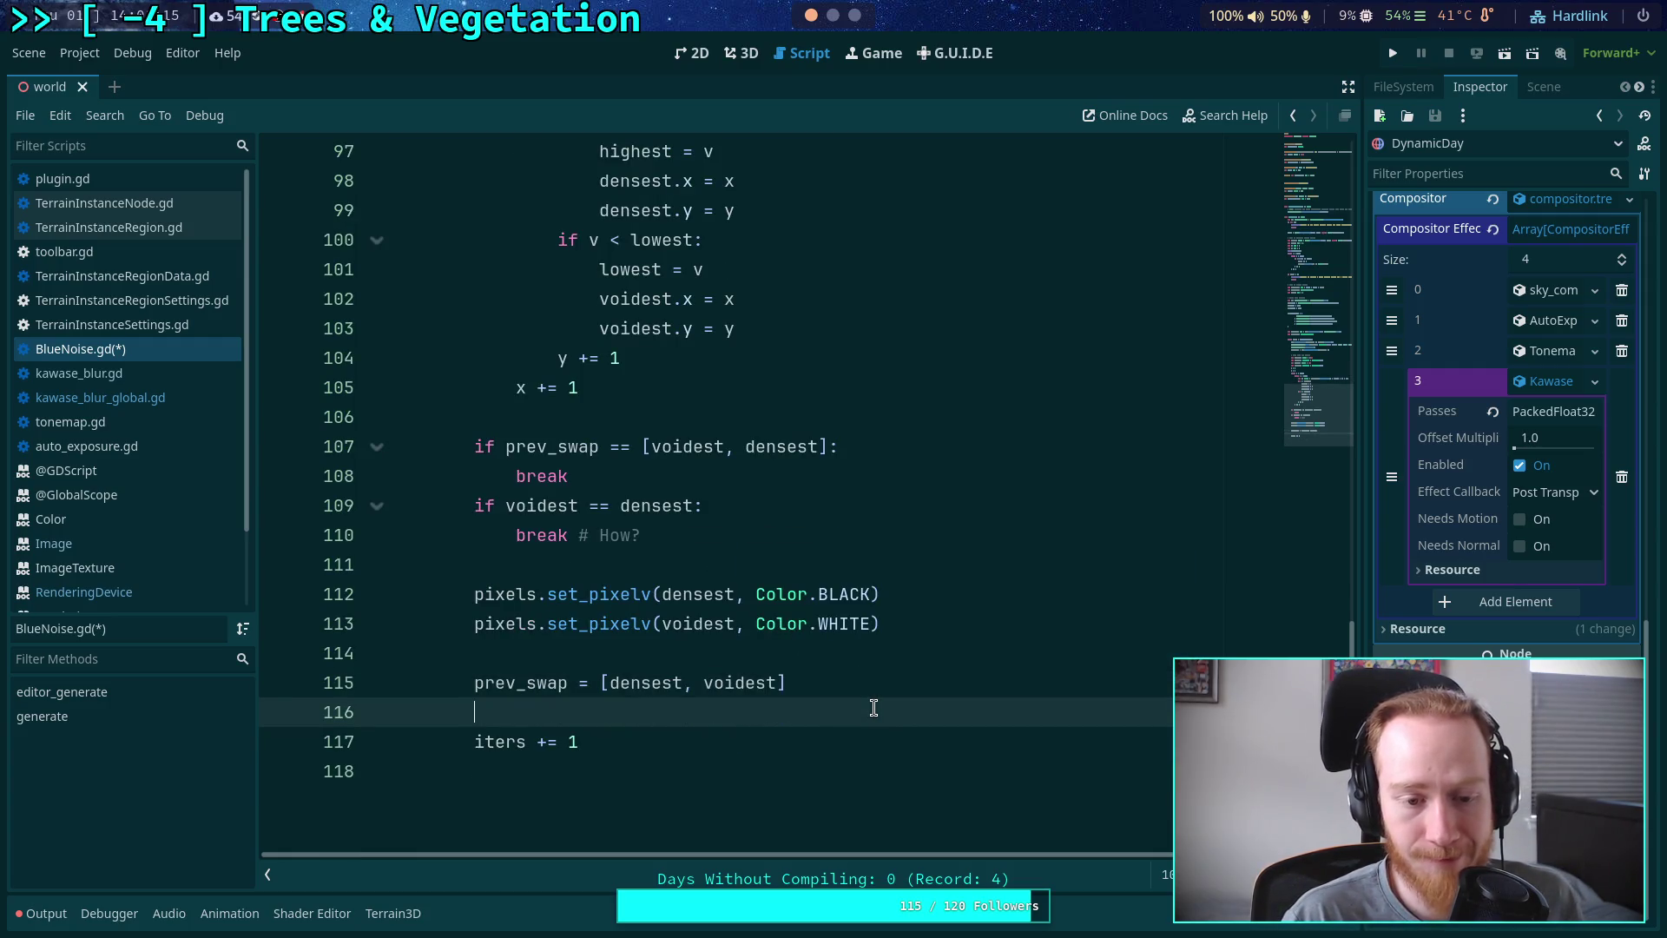
pyautogui.scroll(1, 874, 713)
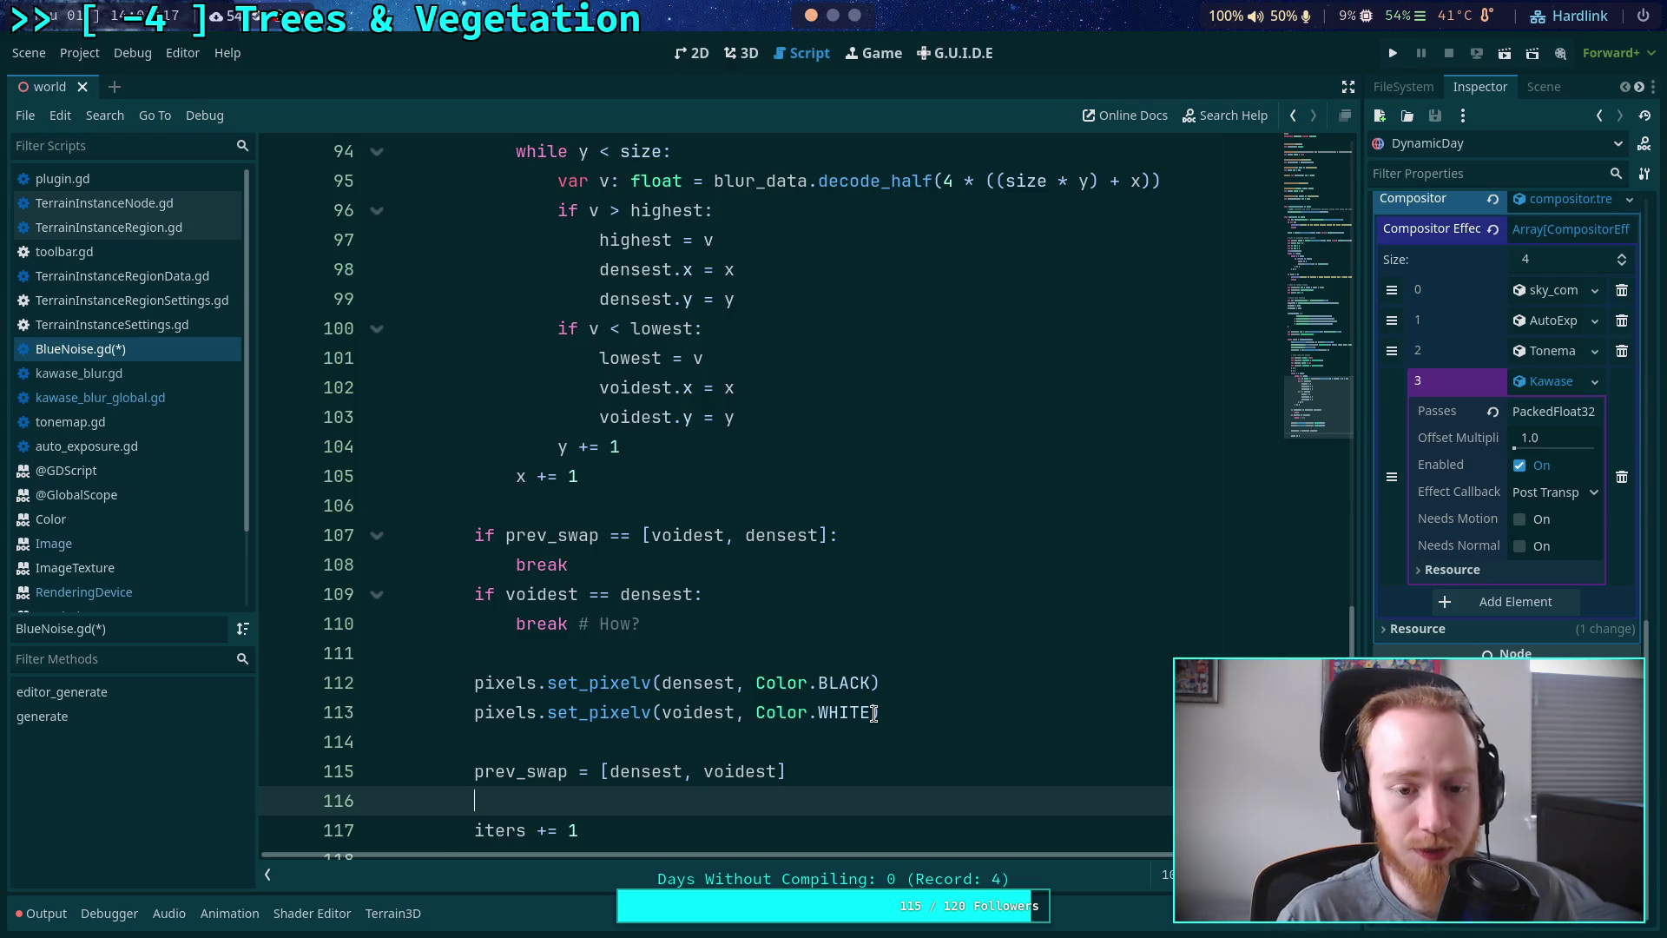
pyautogui.scroll(8, 875, 713)
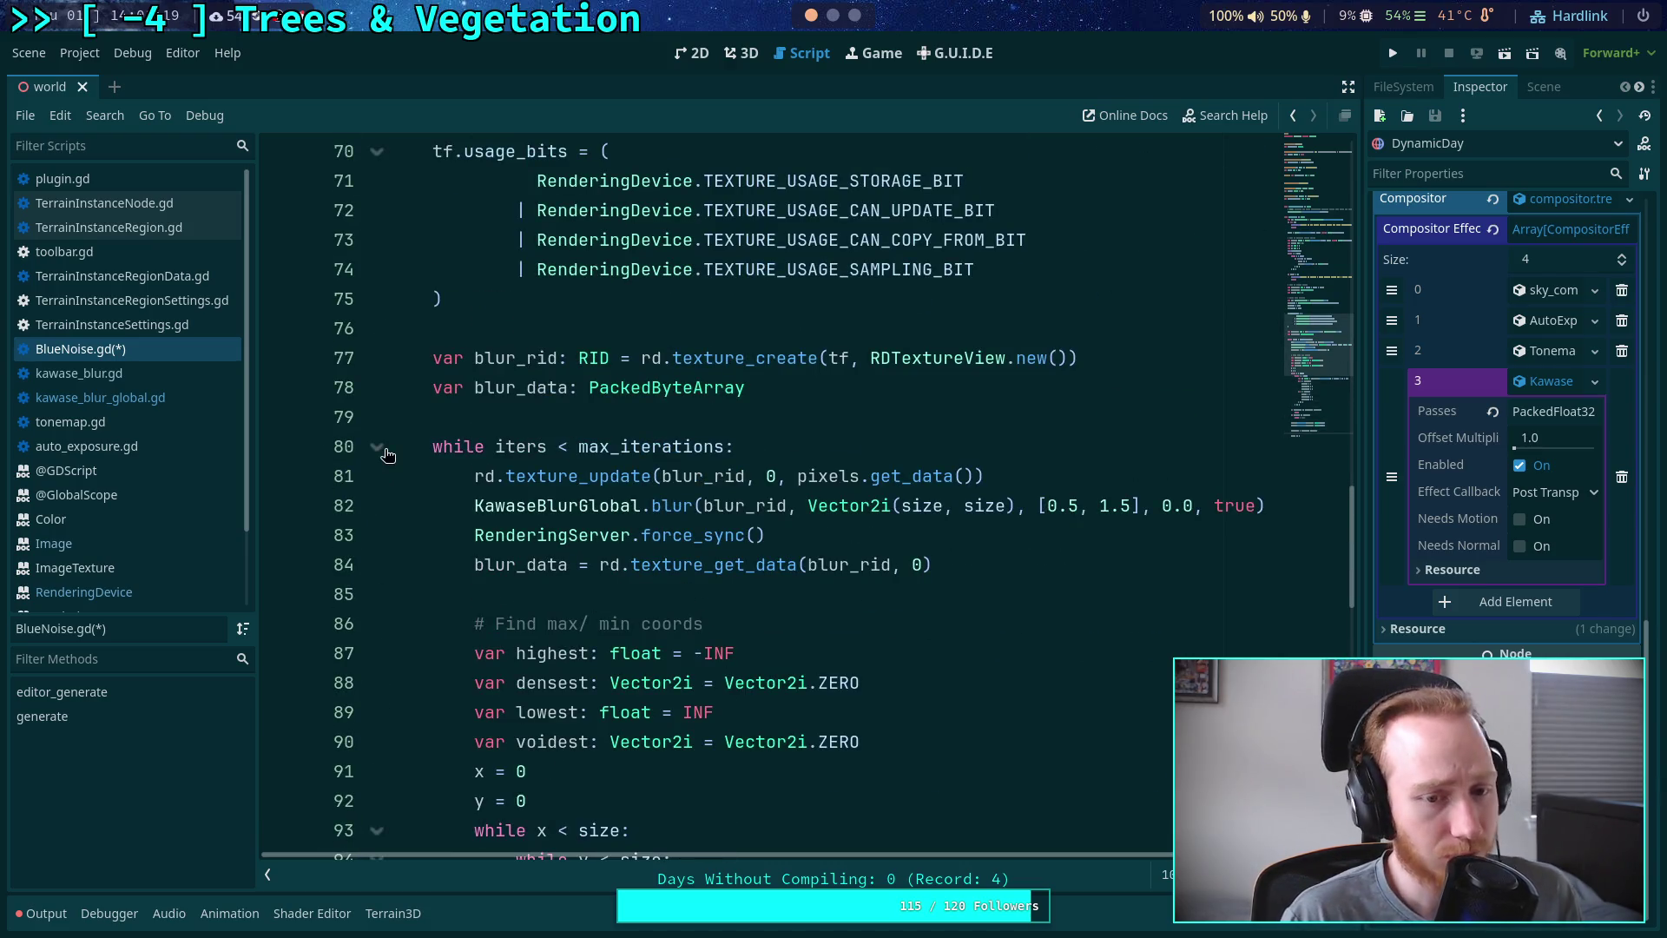
pyautogui.doubleClick(796, 479)
pyautogui.scroll(-7, 799, 539)
pyautogui.click(800, 563)
pyautogui.scroll(-4, 800, 574)
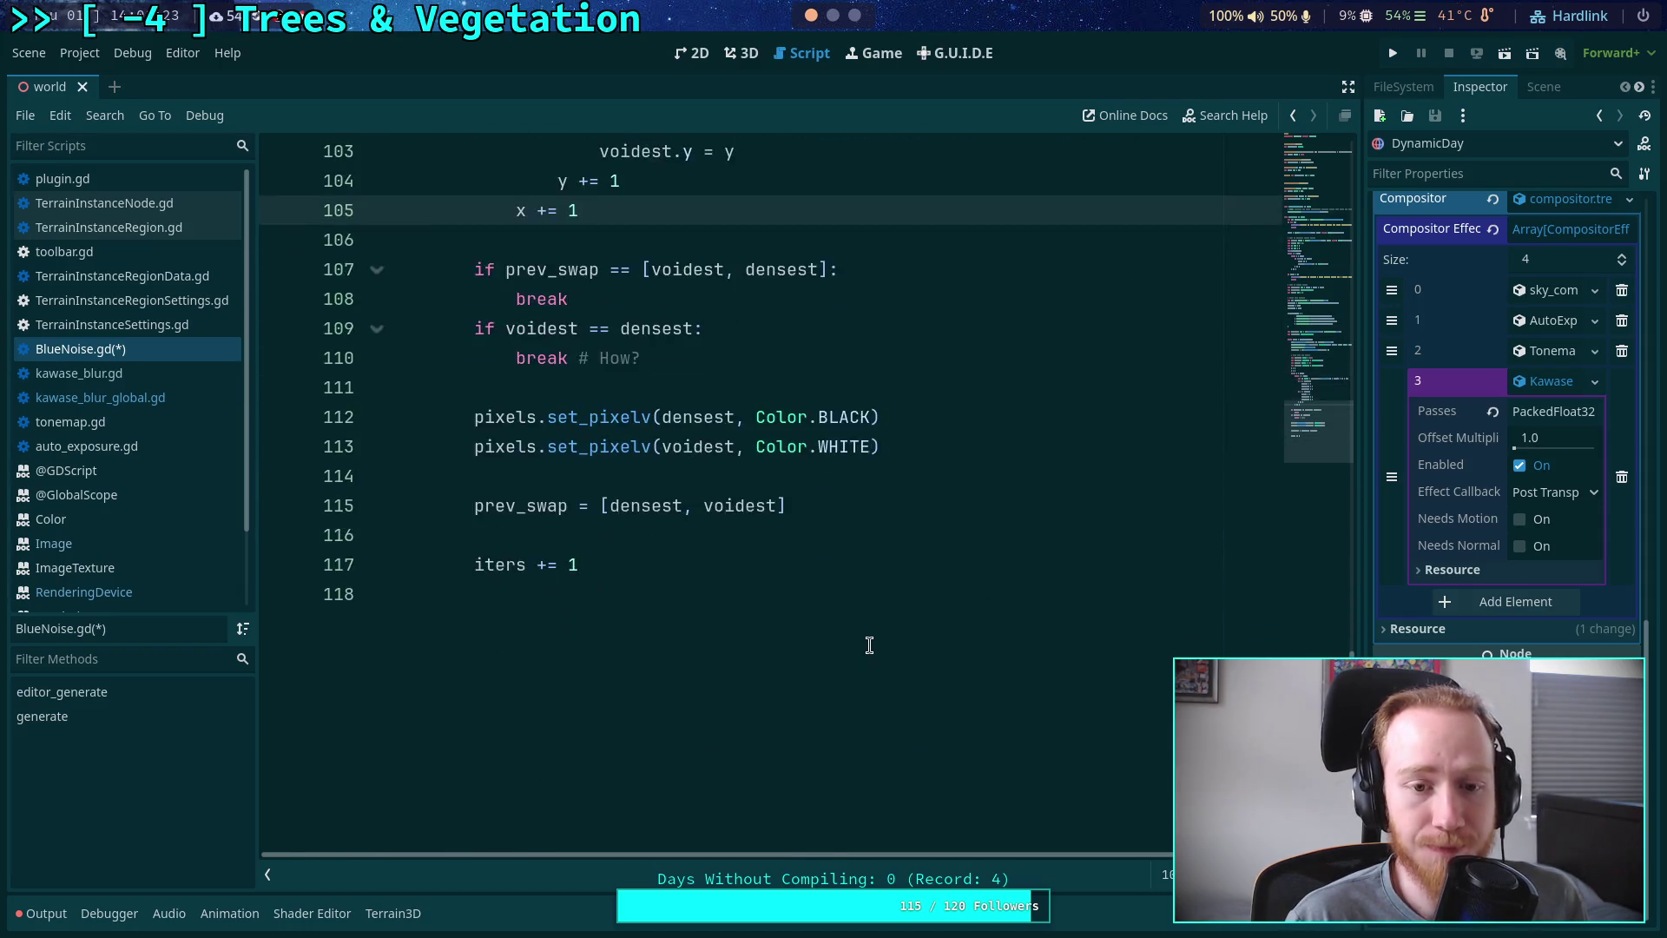
pyautogui.scroll(8, 866, 634)
pyautogui.scroll(4, 865, 632)
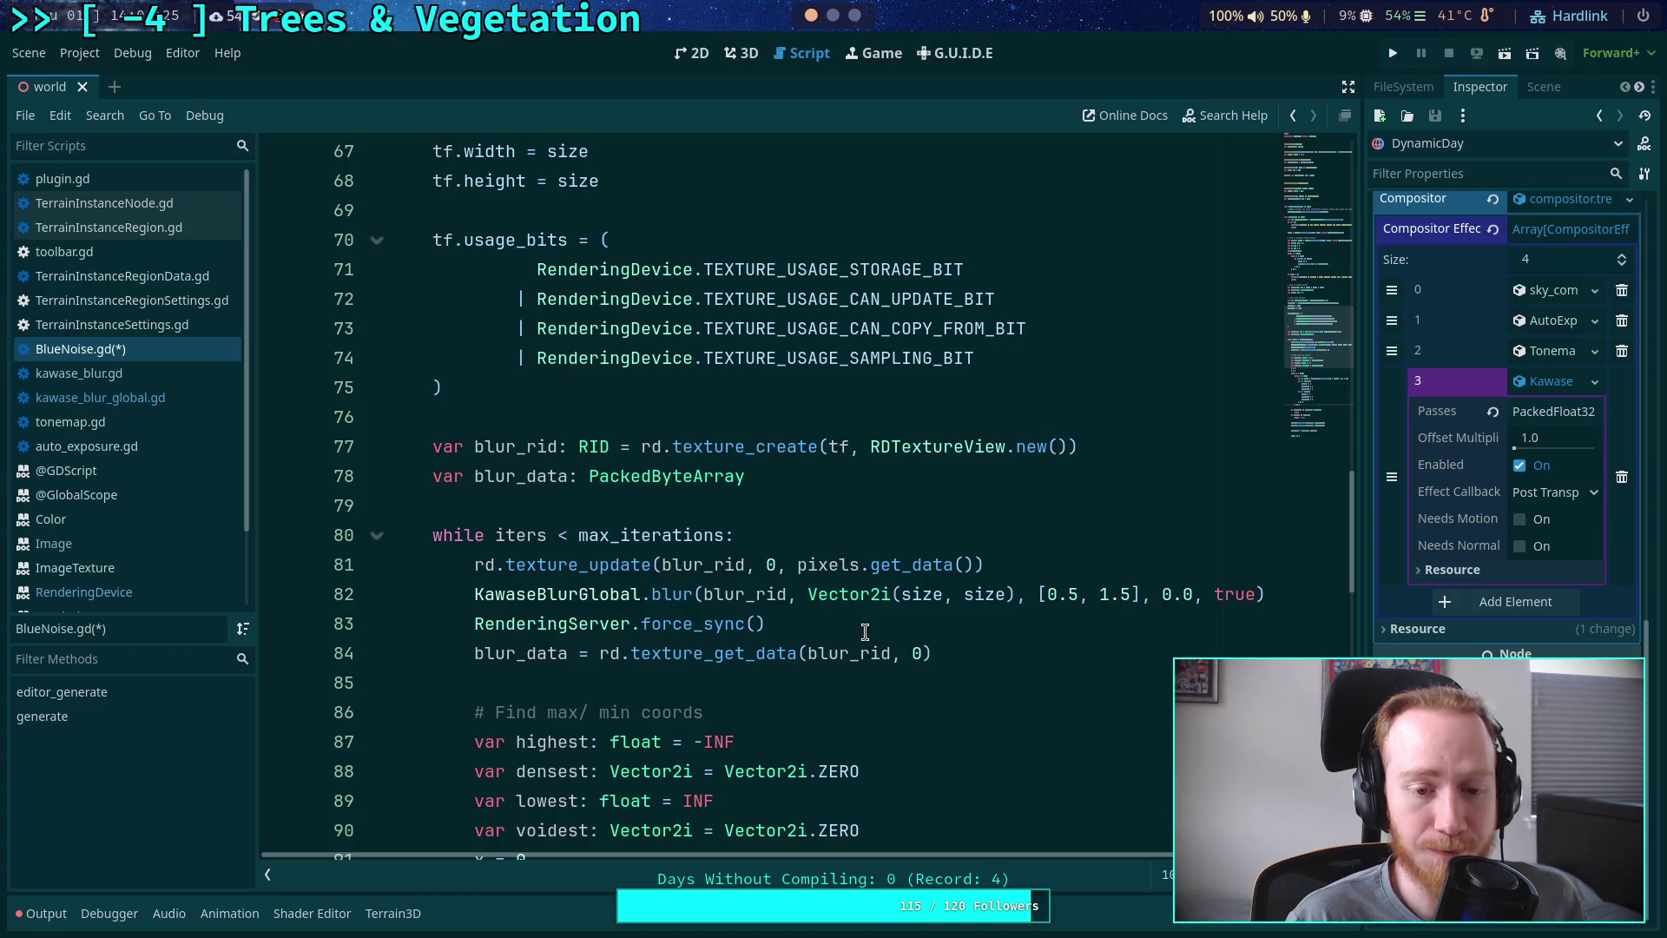
pyautogui.scroll(-2, 865, 631)
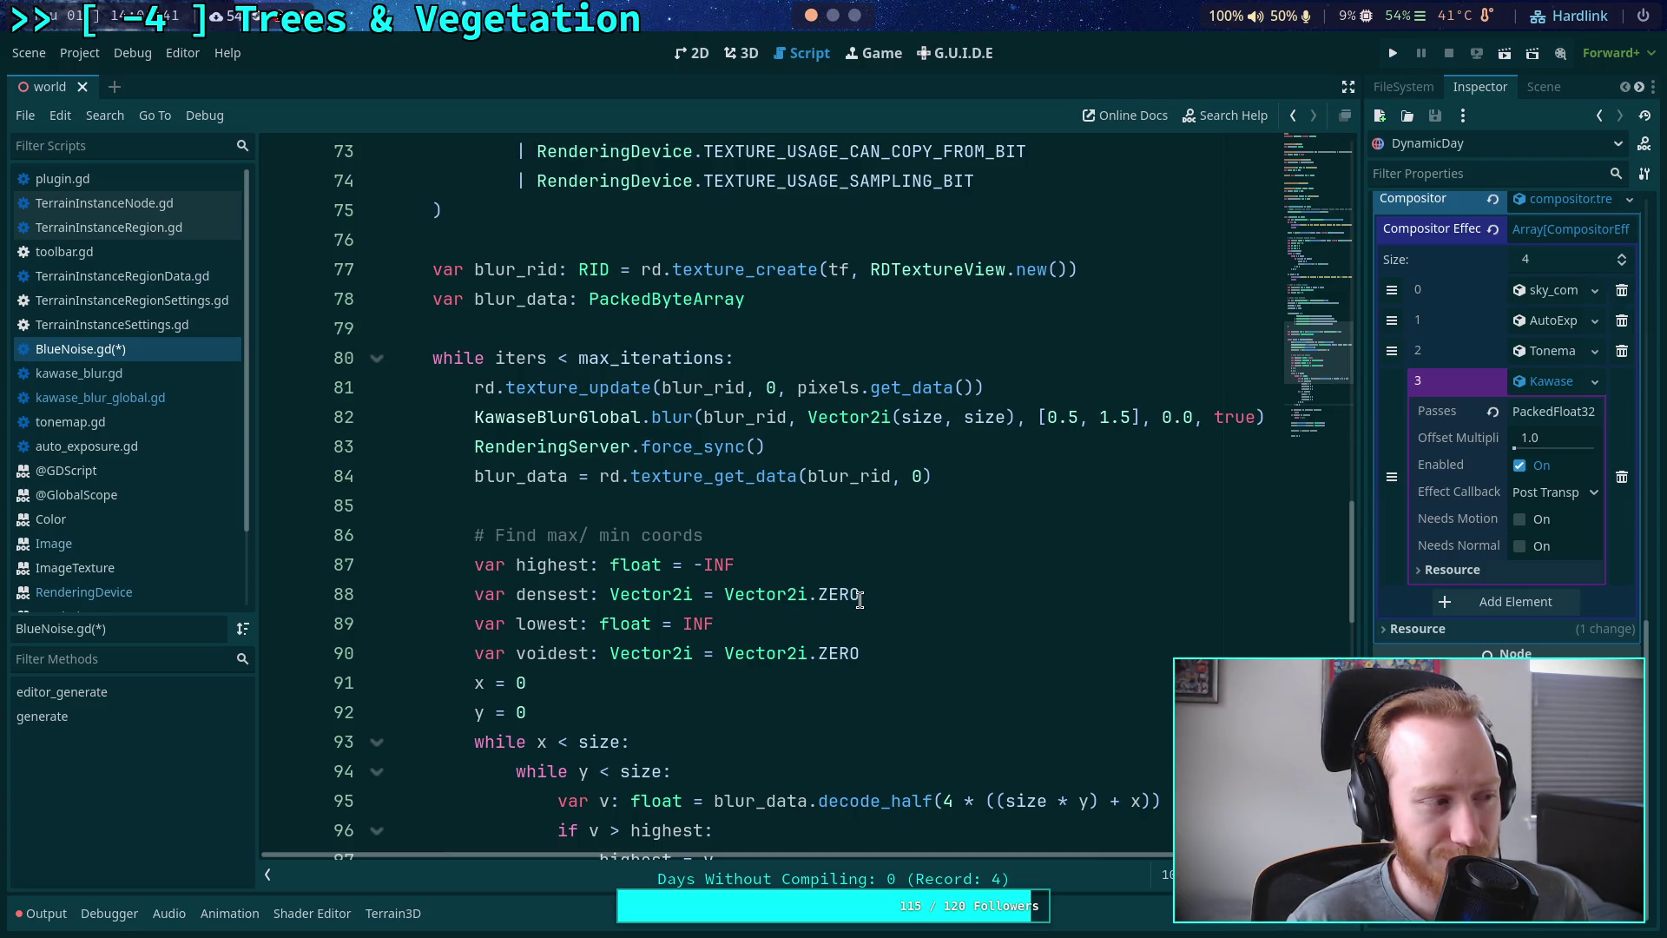
pyautogui.click(855, 15)
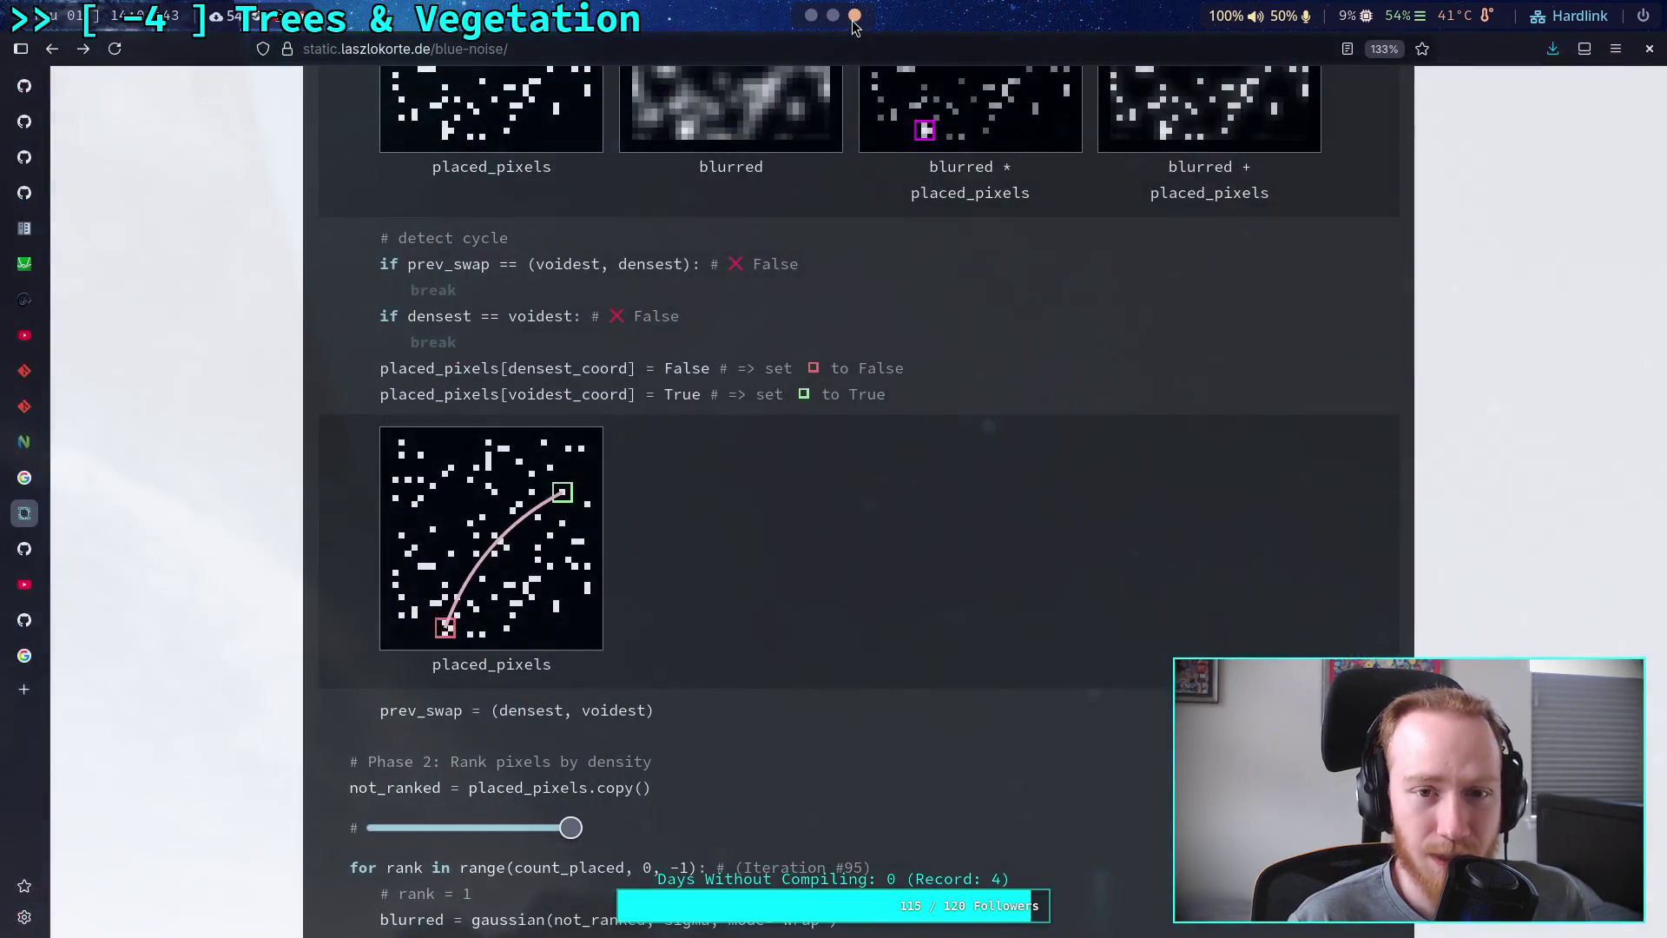
# Step: Highlight Phase 1's densest (blurred * placed_pixels) and voidest (blurred + placed_pixels) formulas, then return to Godot
pyautogui.scroll(4, 873, 556)
pyautogui.scroll(5, 871, 559)
pyautogui.scroll(-3, 856, 555)
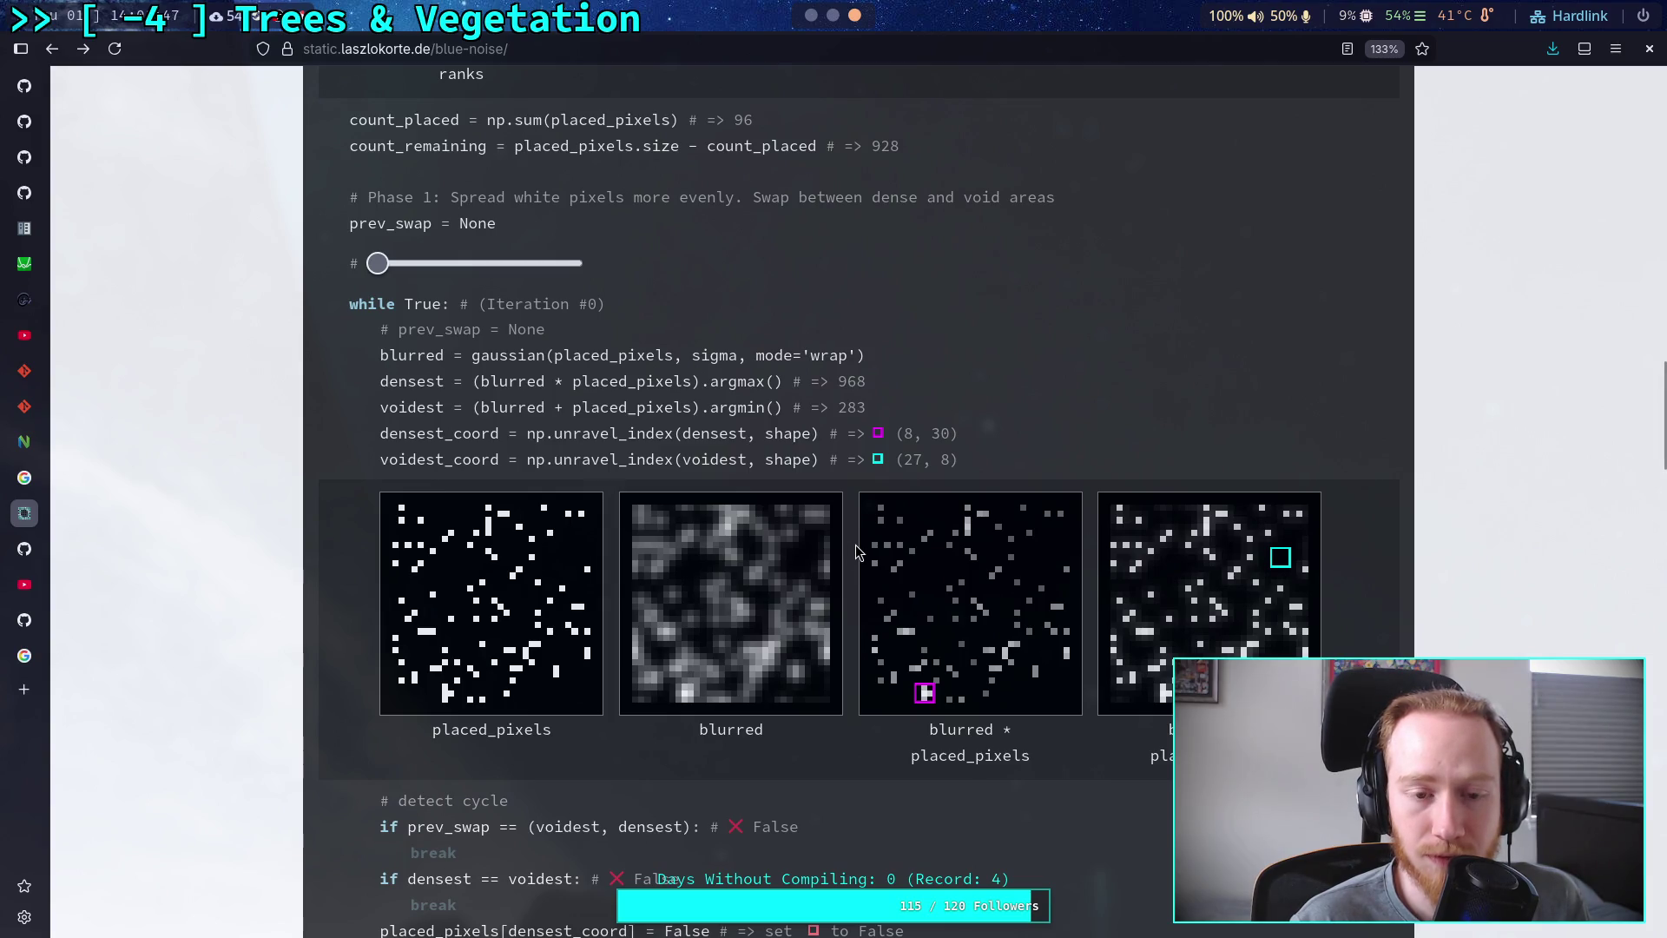
pyautogui.moveTo(482, 381); pyautogui.dragTo(735, 410)
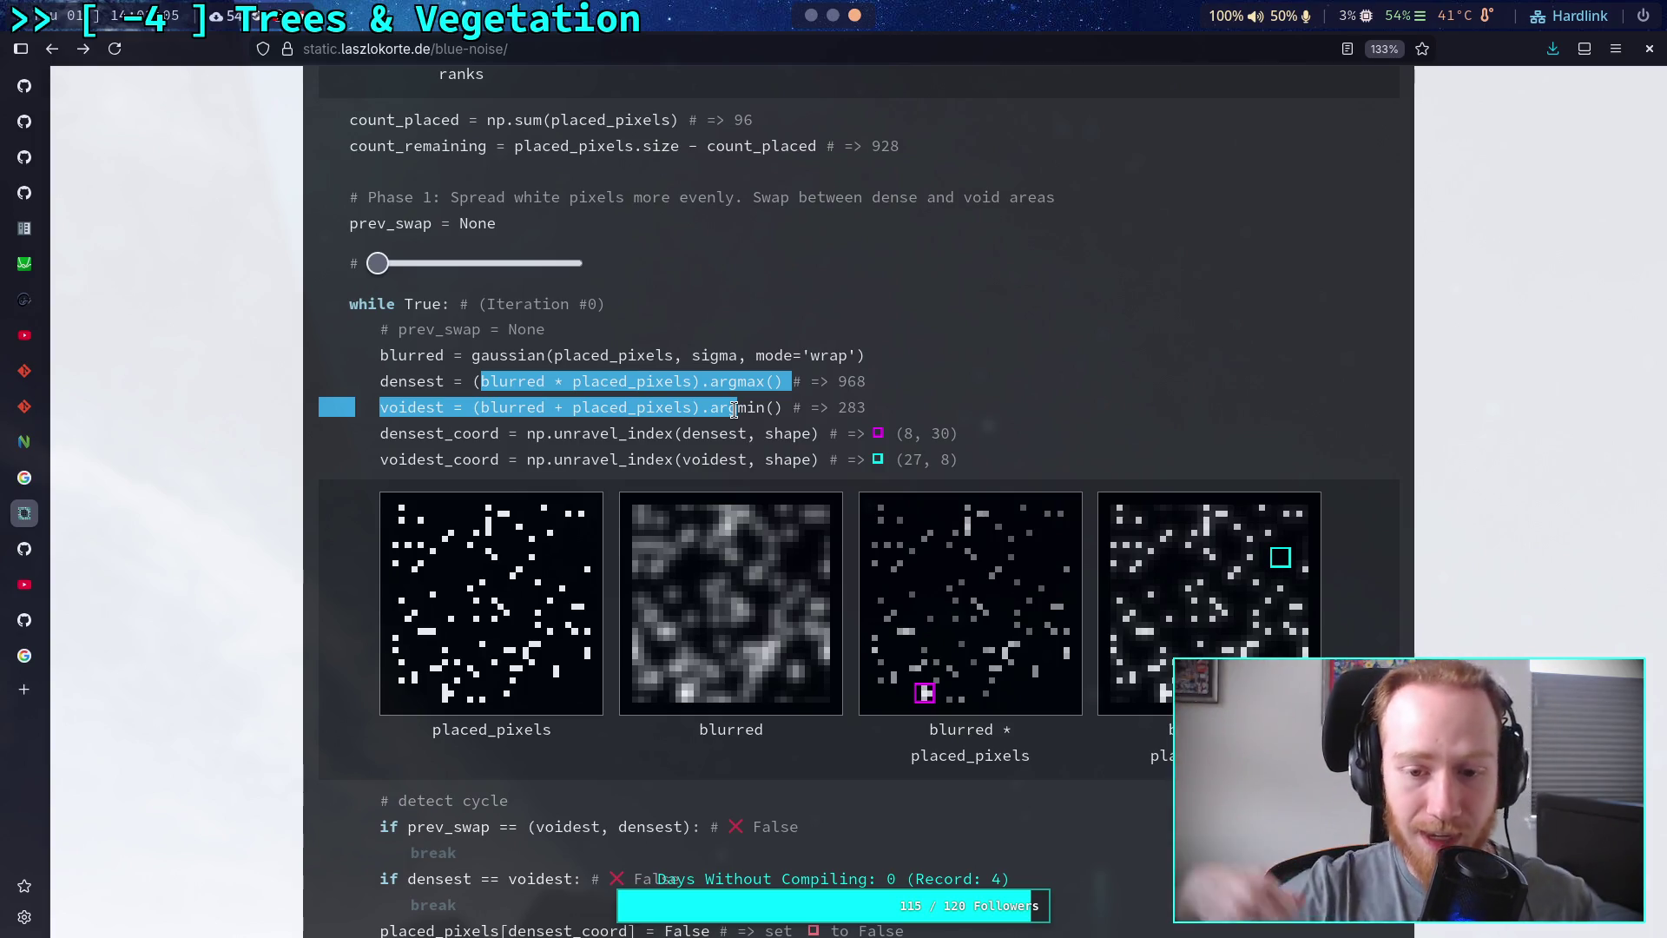
pyautogui.hotkey('alt', 'Tab')
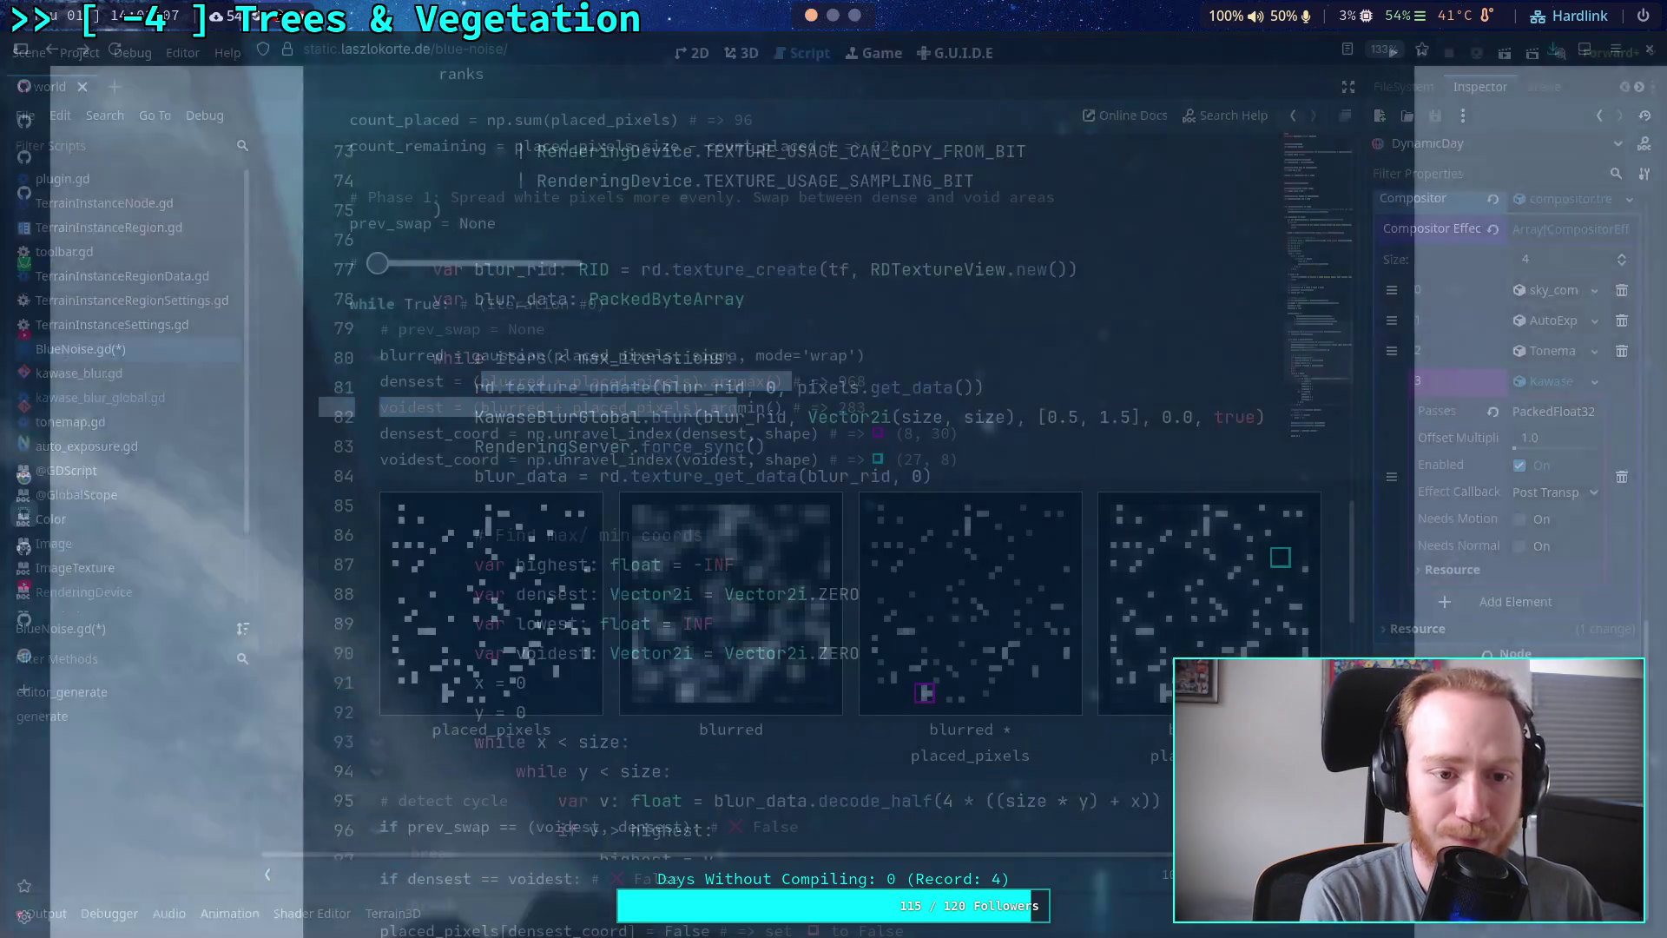
# Step: Add 'var p: float = pixels.get_pixel(x, y).r' above the comparisons
pyautogui.scroll(-4, 832, 476)
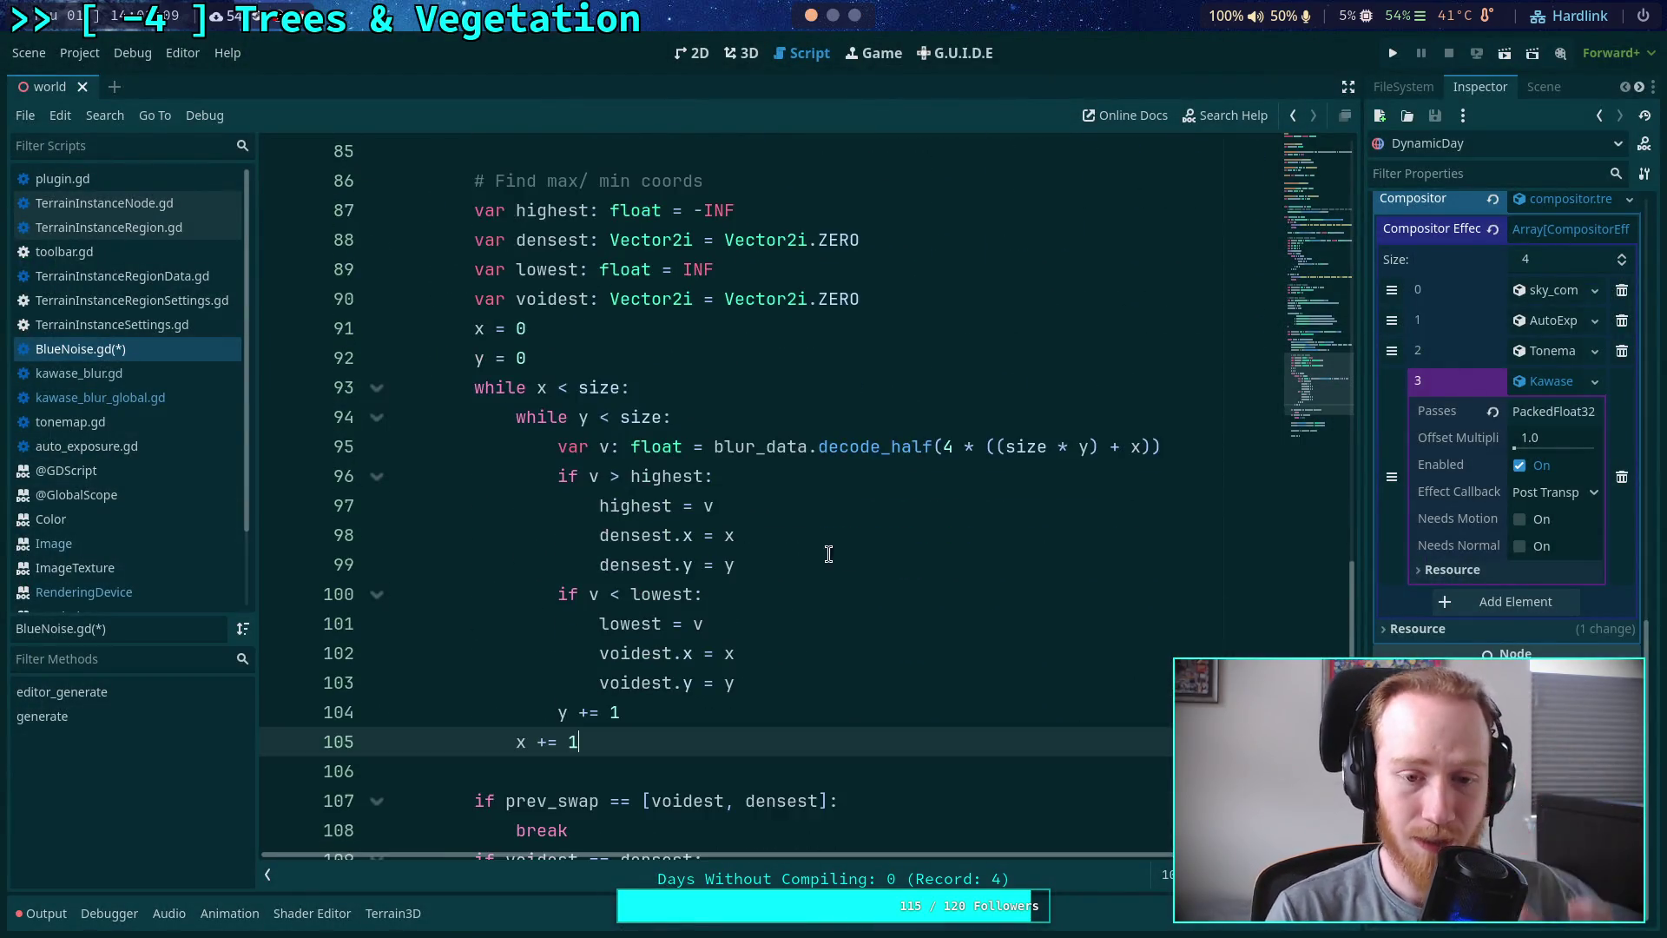
pyautogui.click(591, 480)
pyautogui.scroll(1, 847, 516)
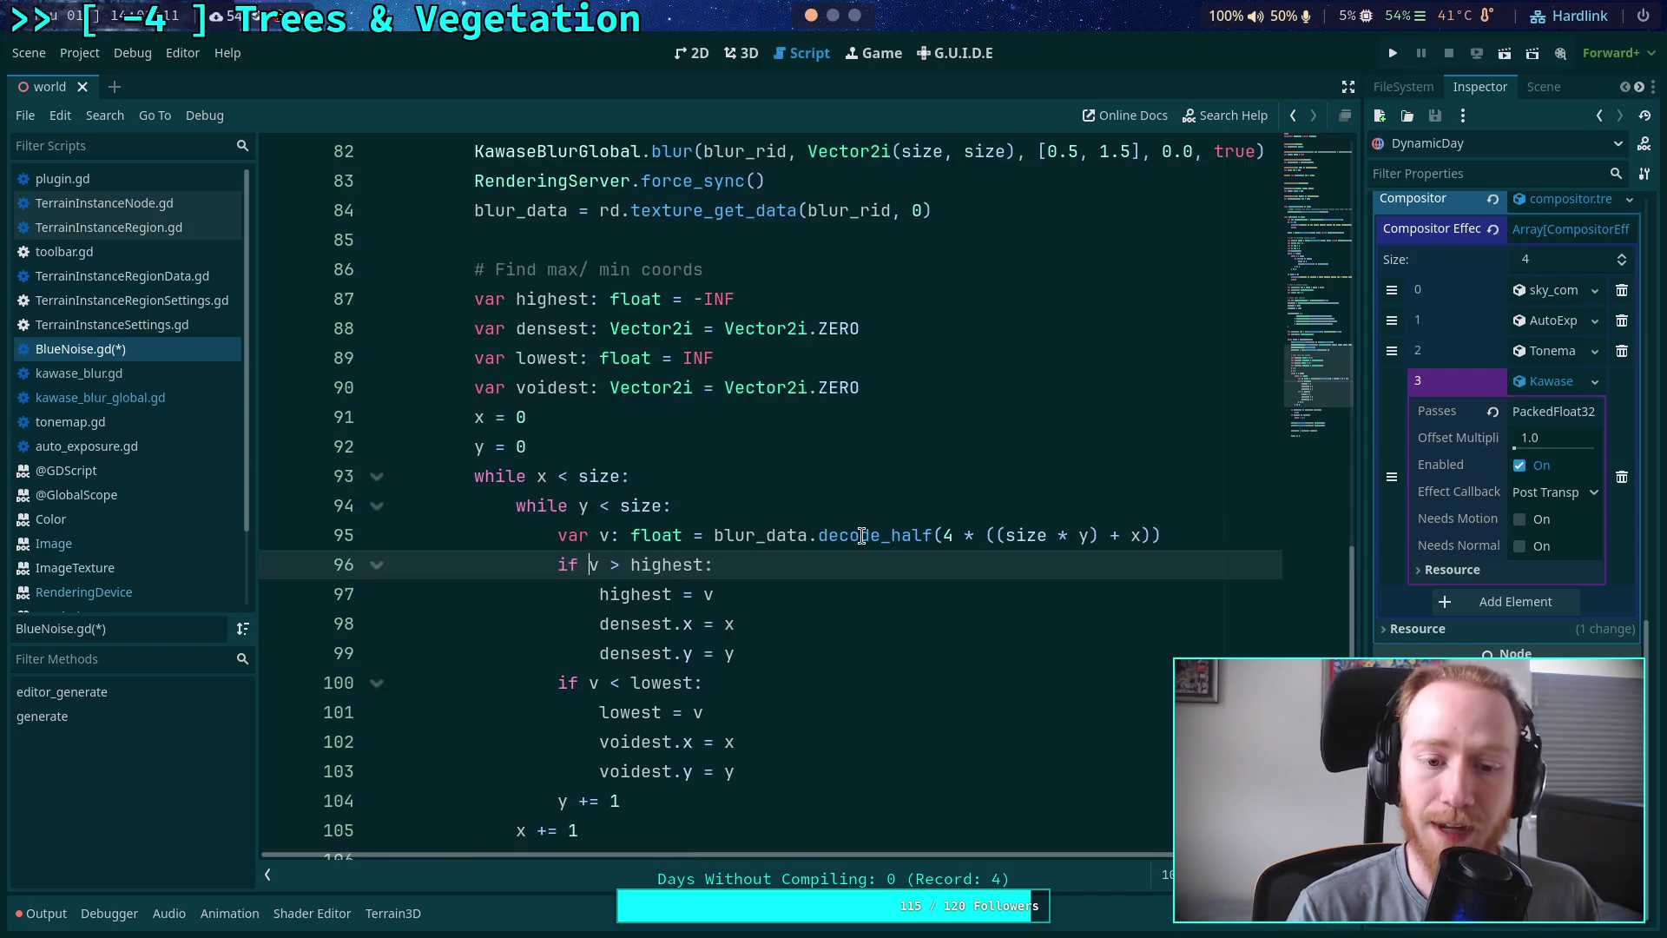
pyautogui.write('* pi')
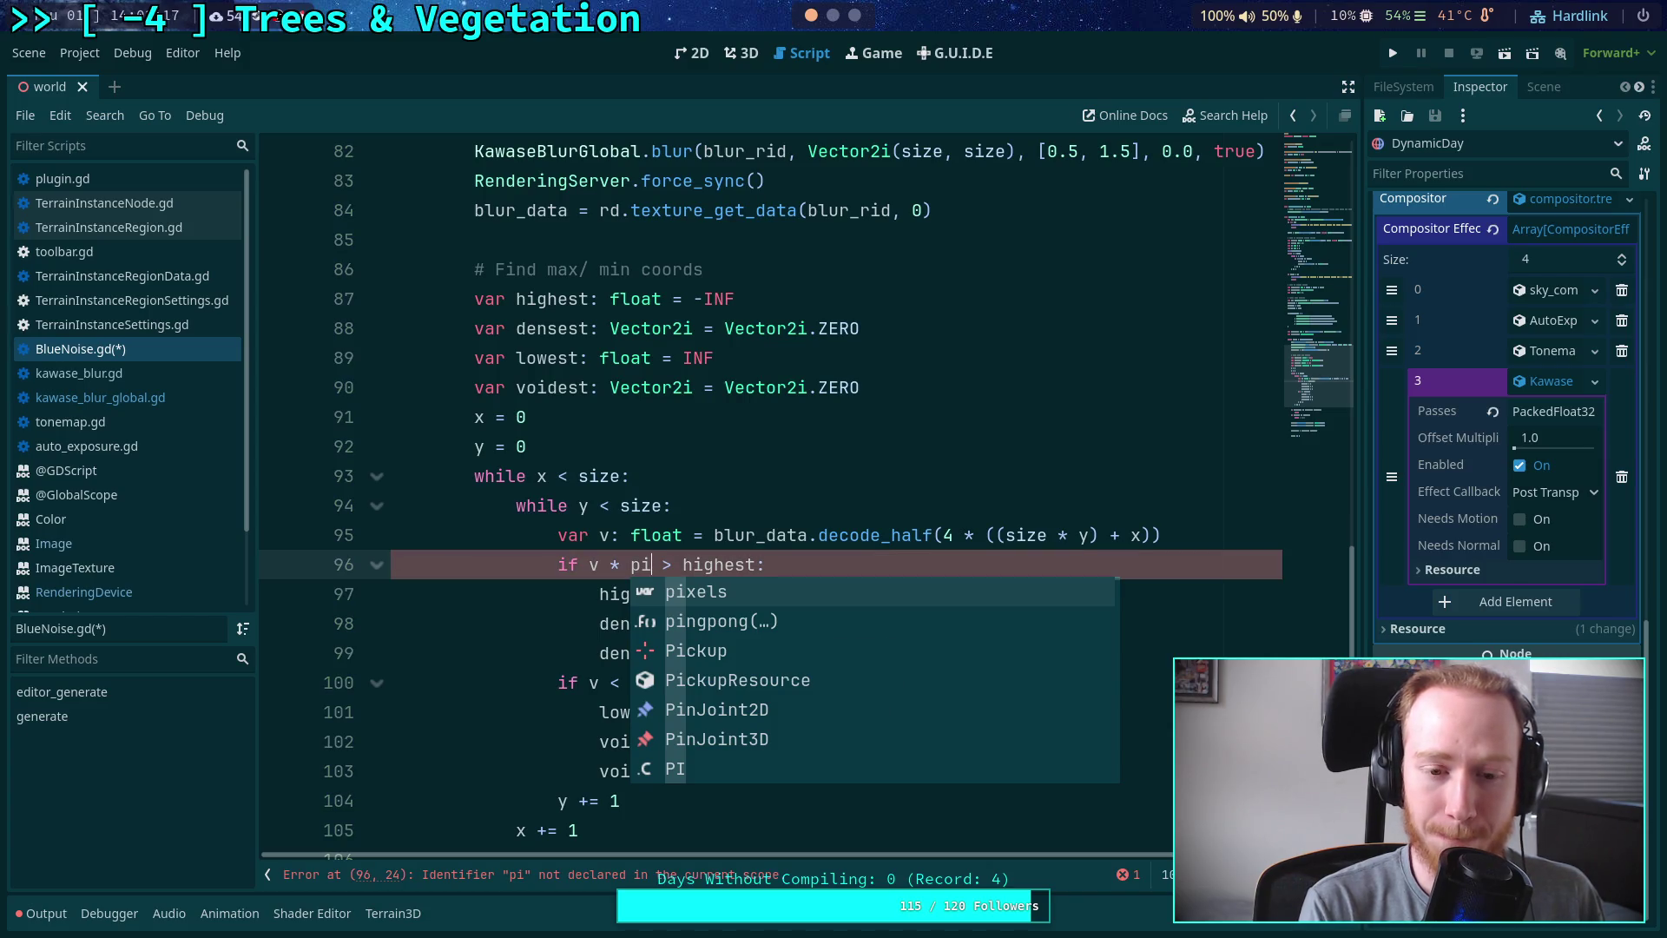
pyautogui.press('BackSpace')
pyautogui.press('BackSpace')
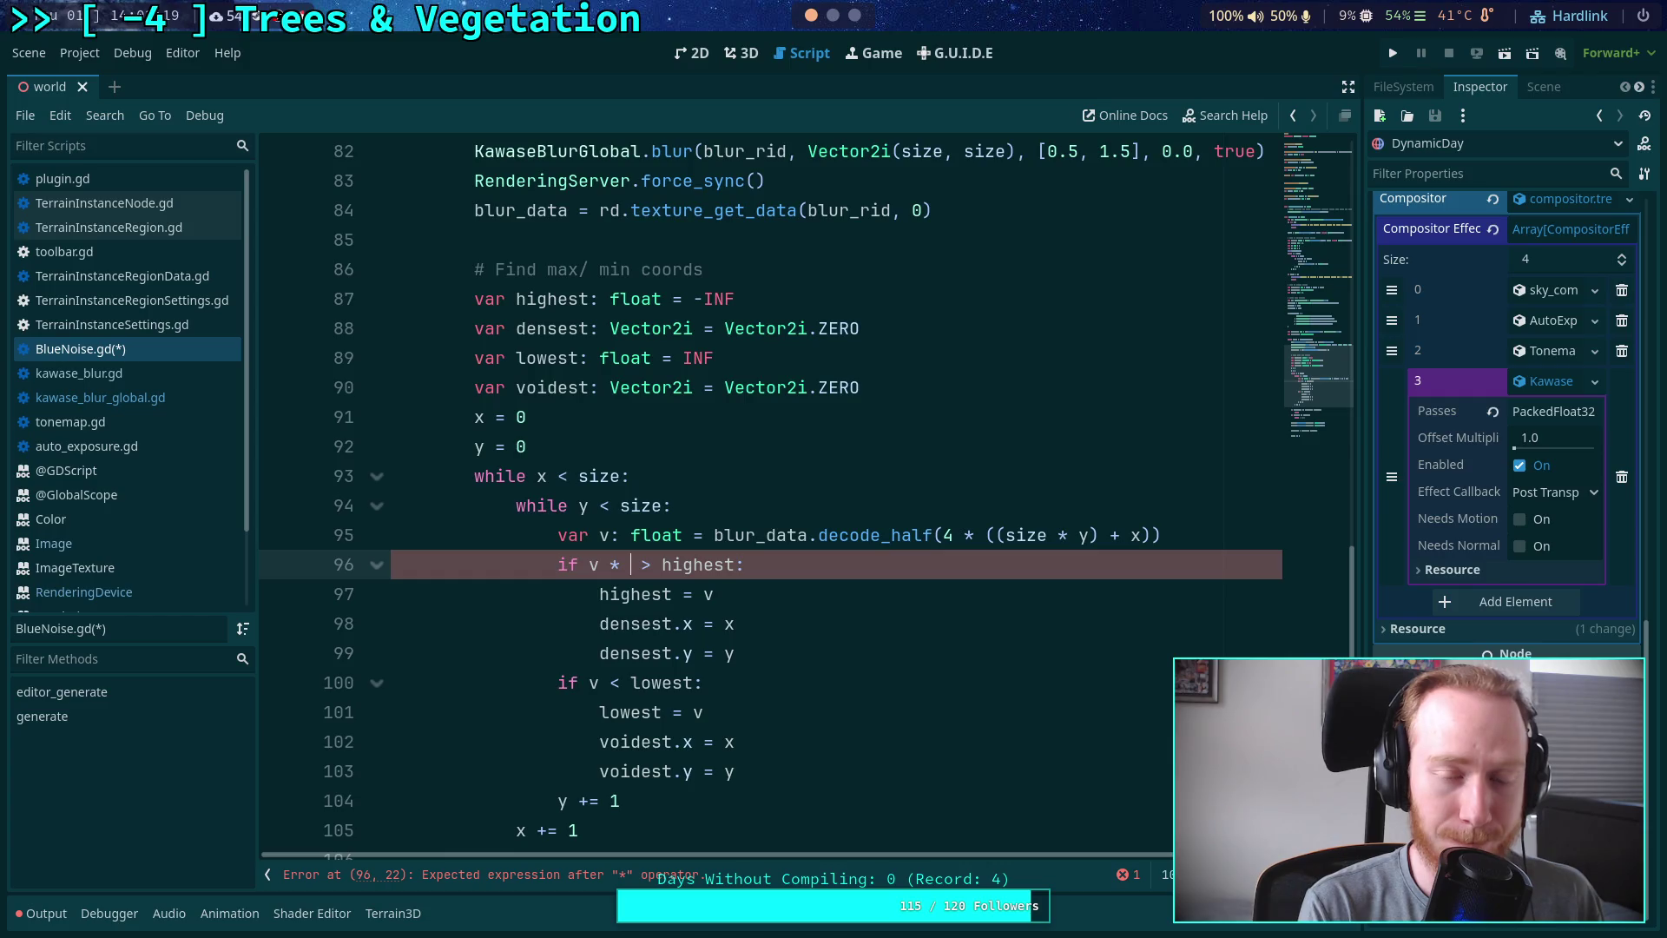
pyautogui.click(678, 505)
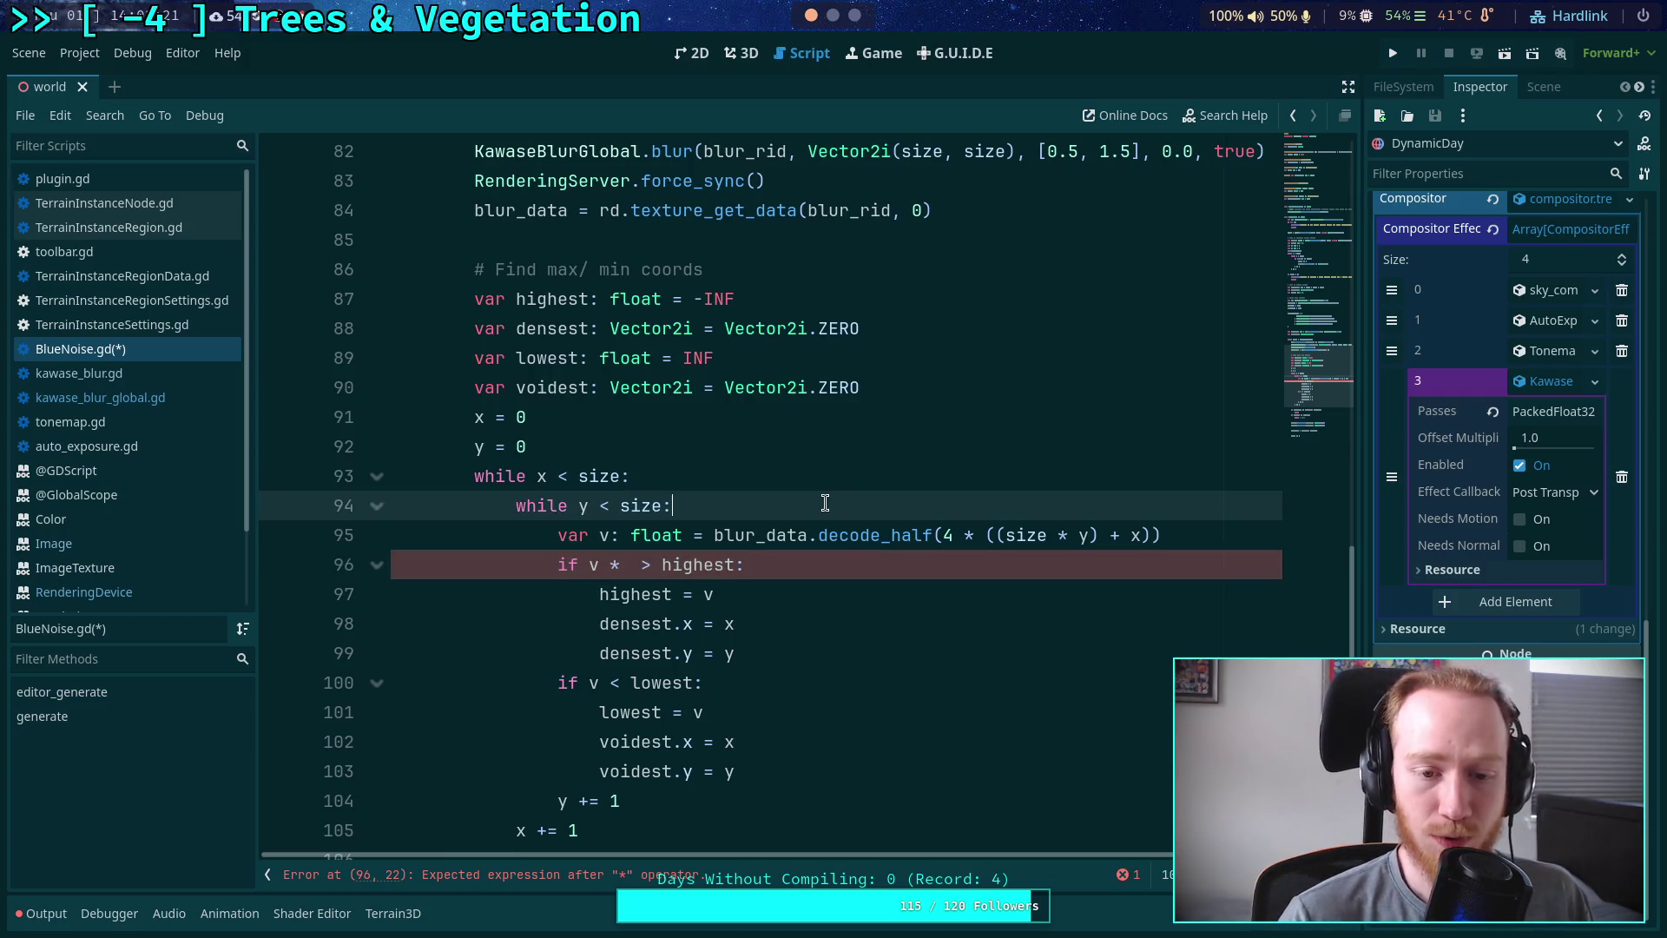
pyautogui.press('Return')
pyautogui.write('var p:')
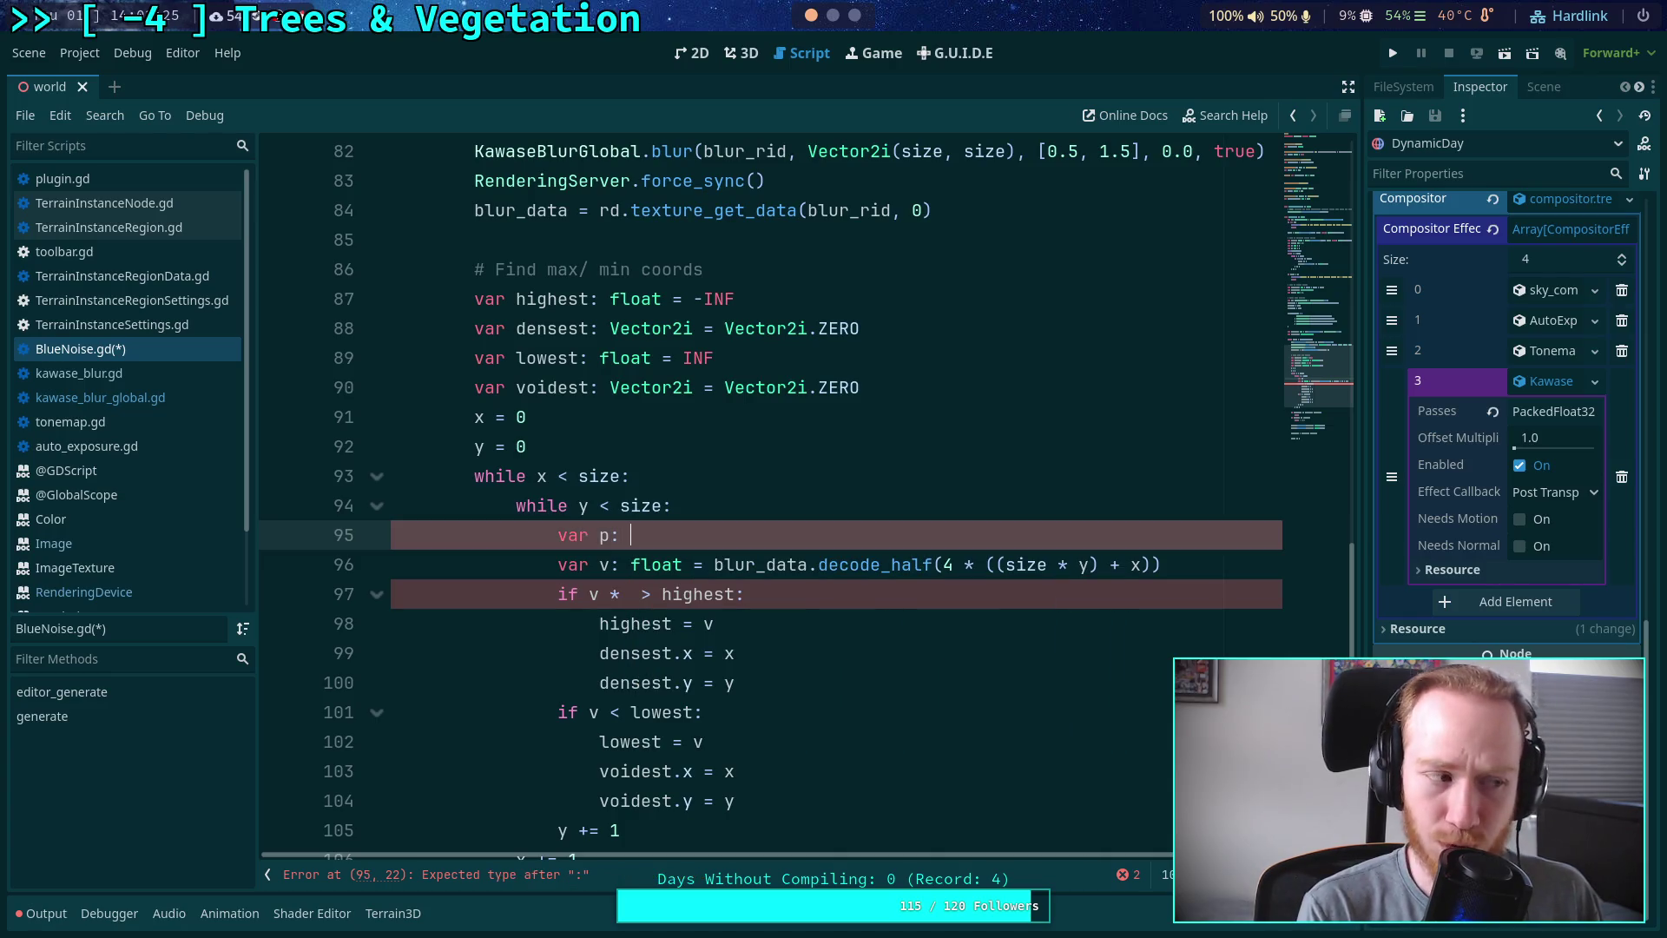
pyautogui.write(' float = ')
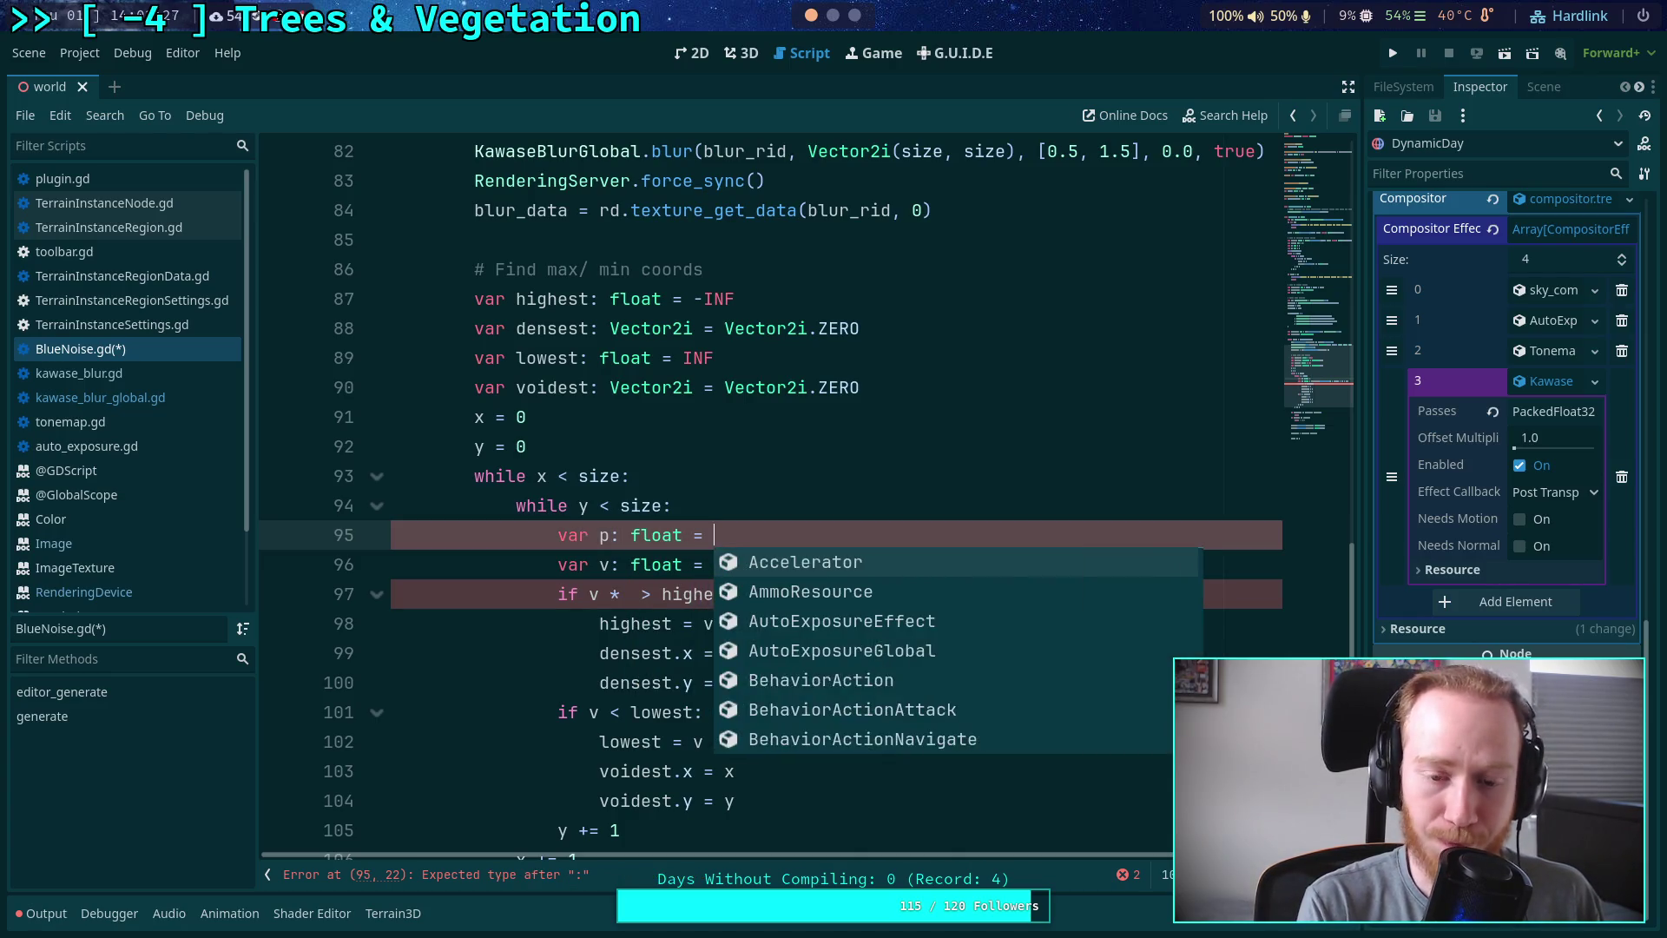
pyautogui.write('p')
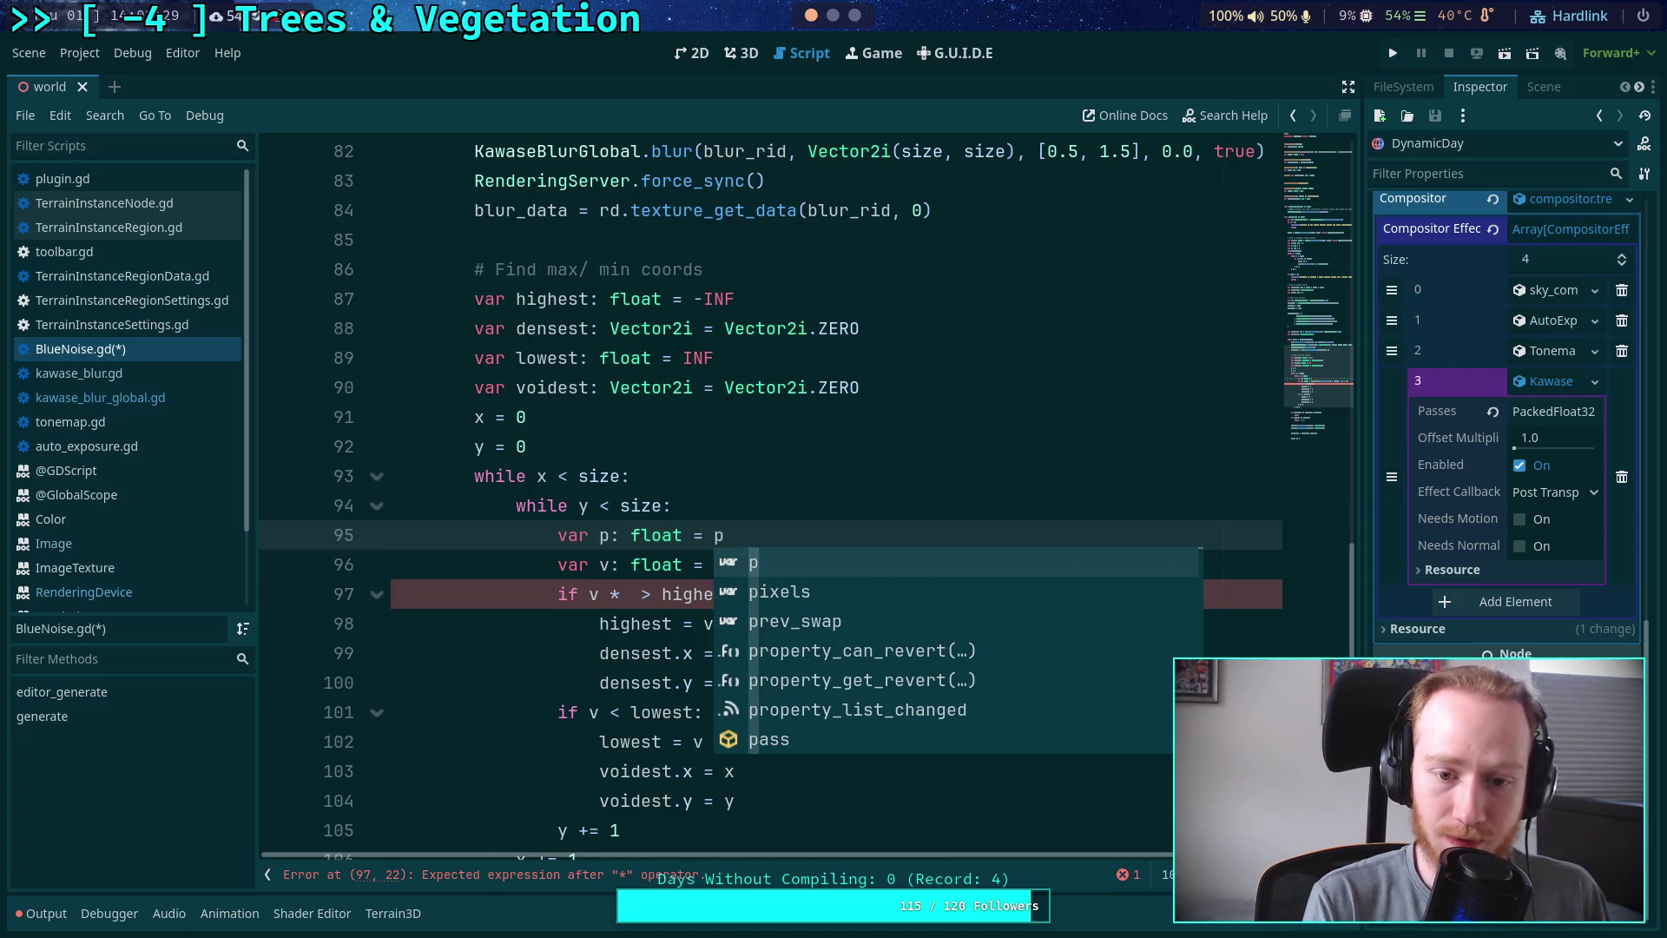
pyautogui.press('Return')
pyautogui.write('.get')
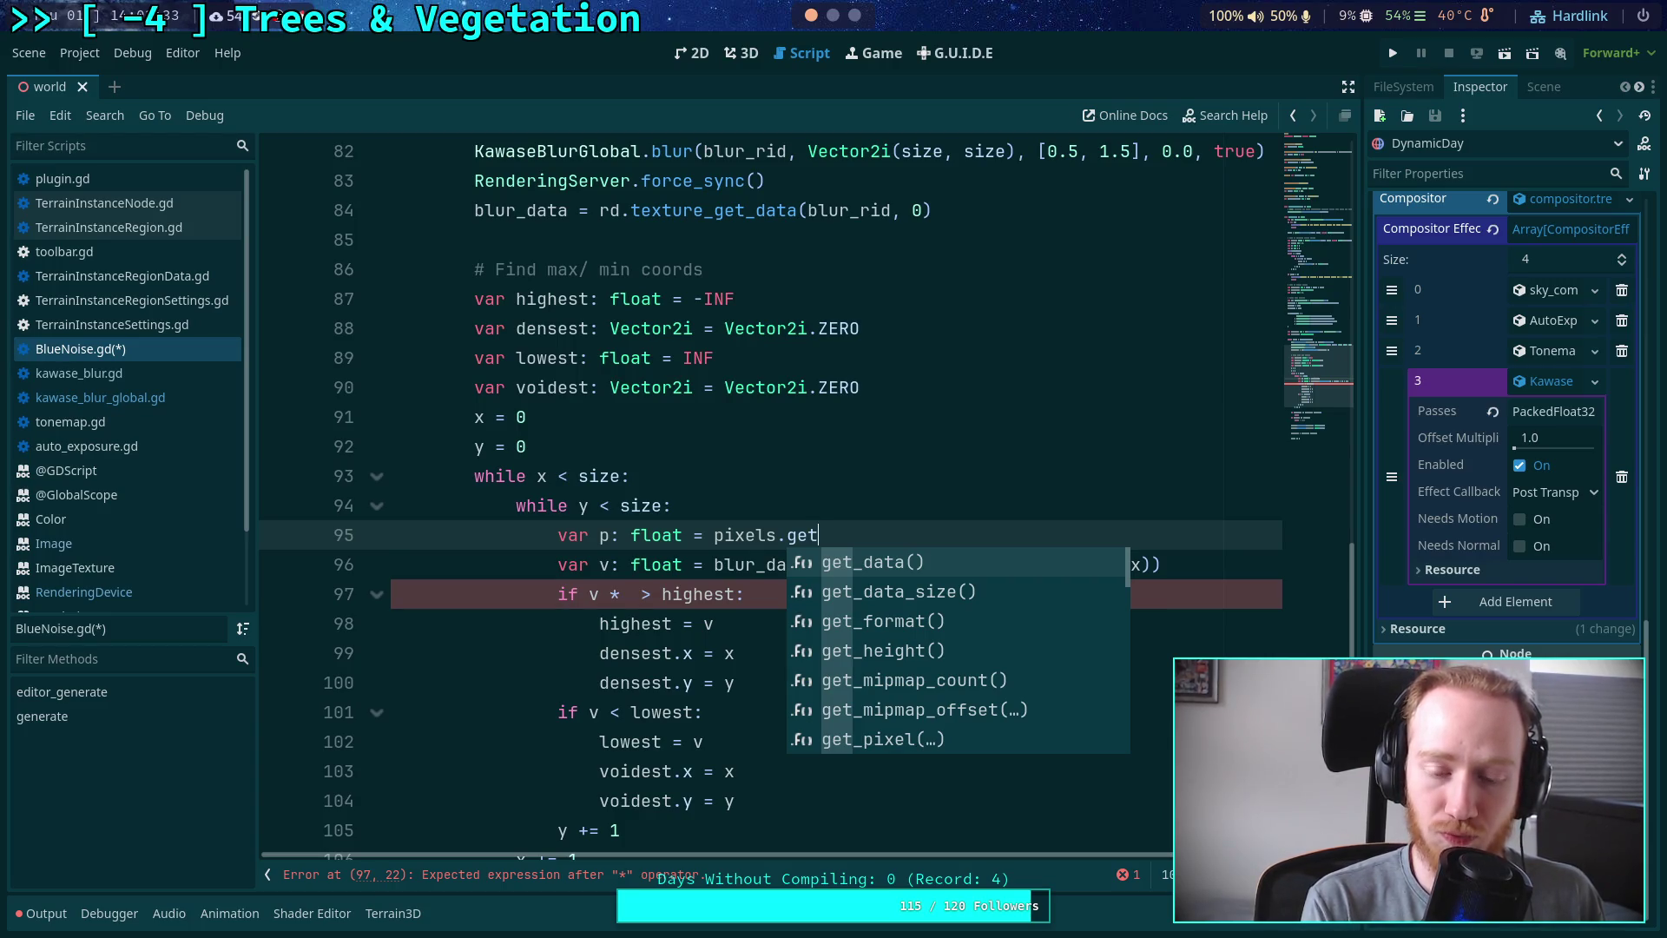
pyautogui.press('Down')
pyautogui.press('Down')
pyautogui.press('Down')
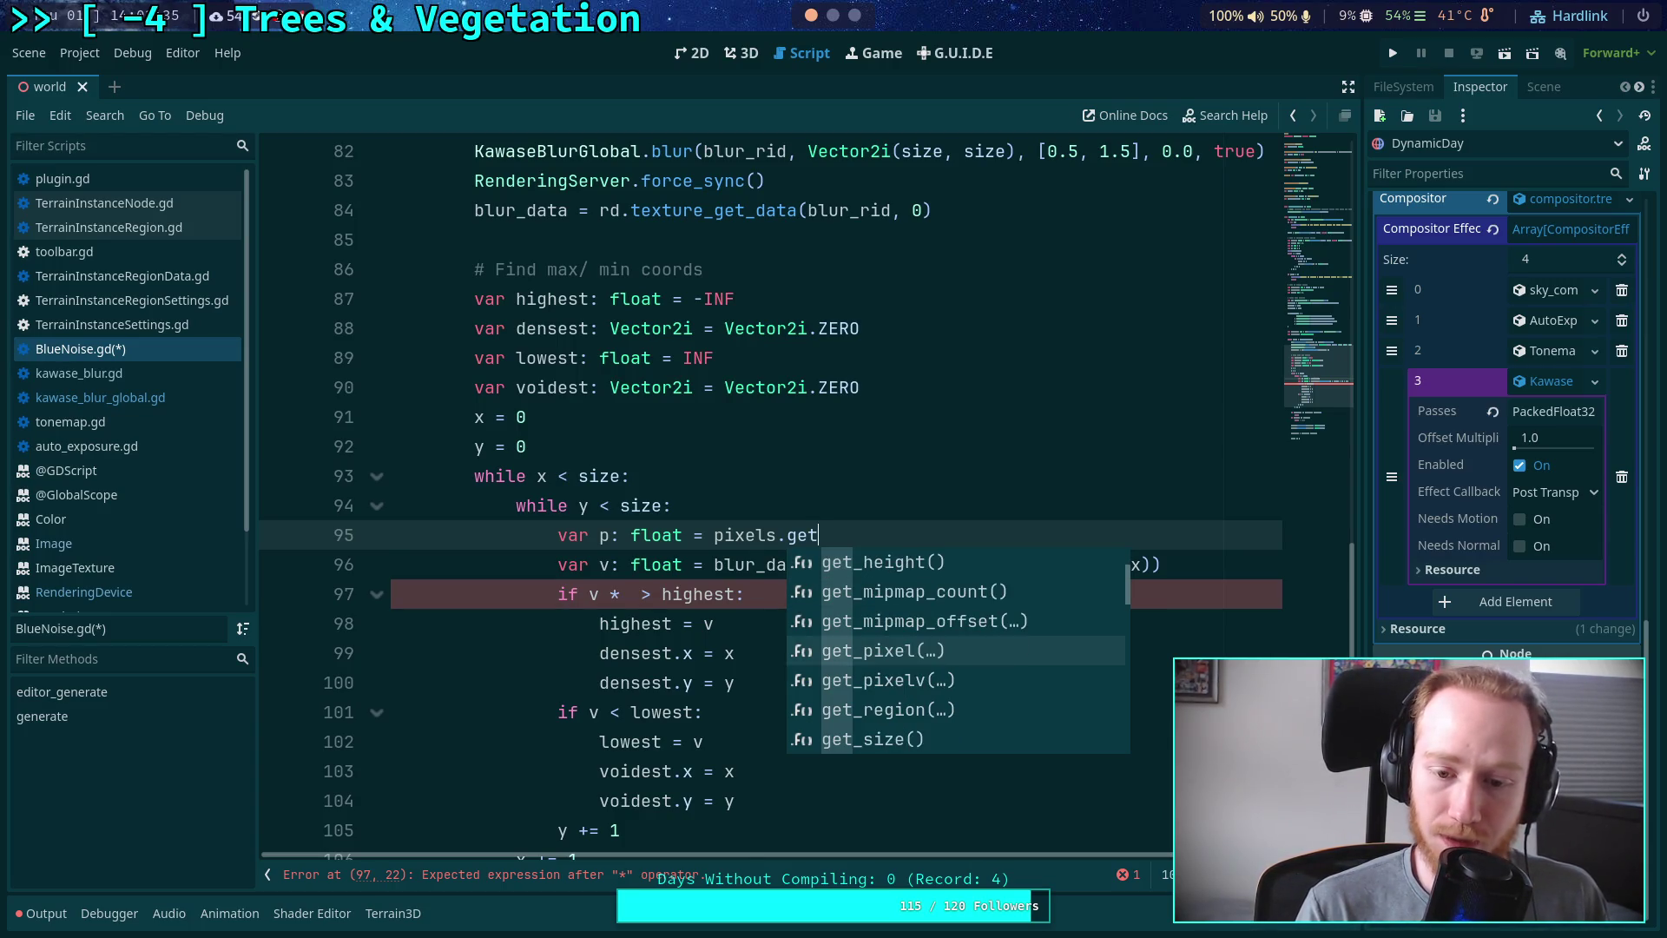
pyautogui.press('Return')
pyautogui.write('x, y)')
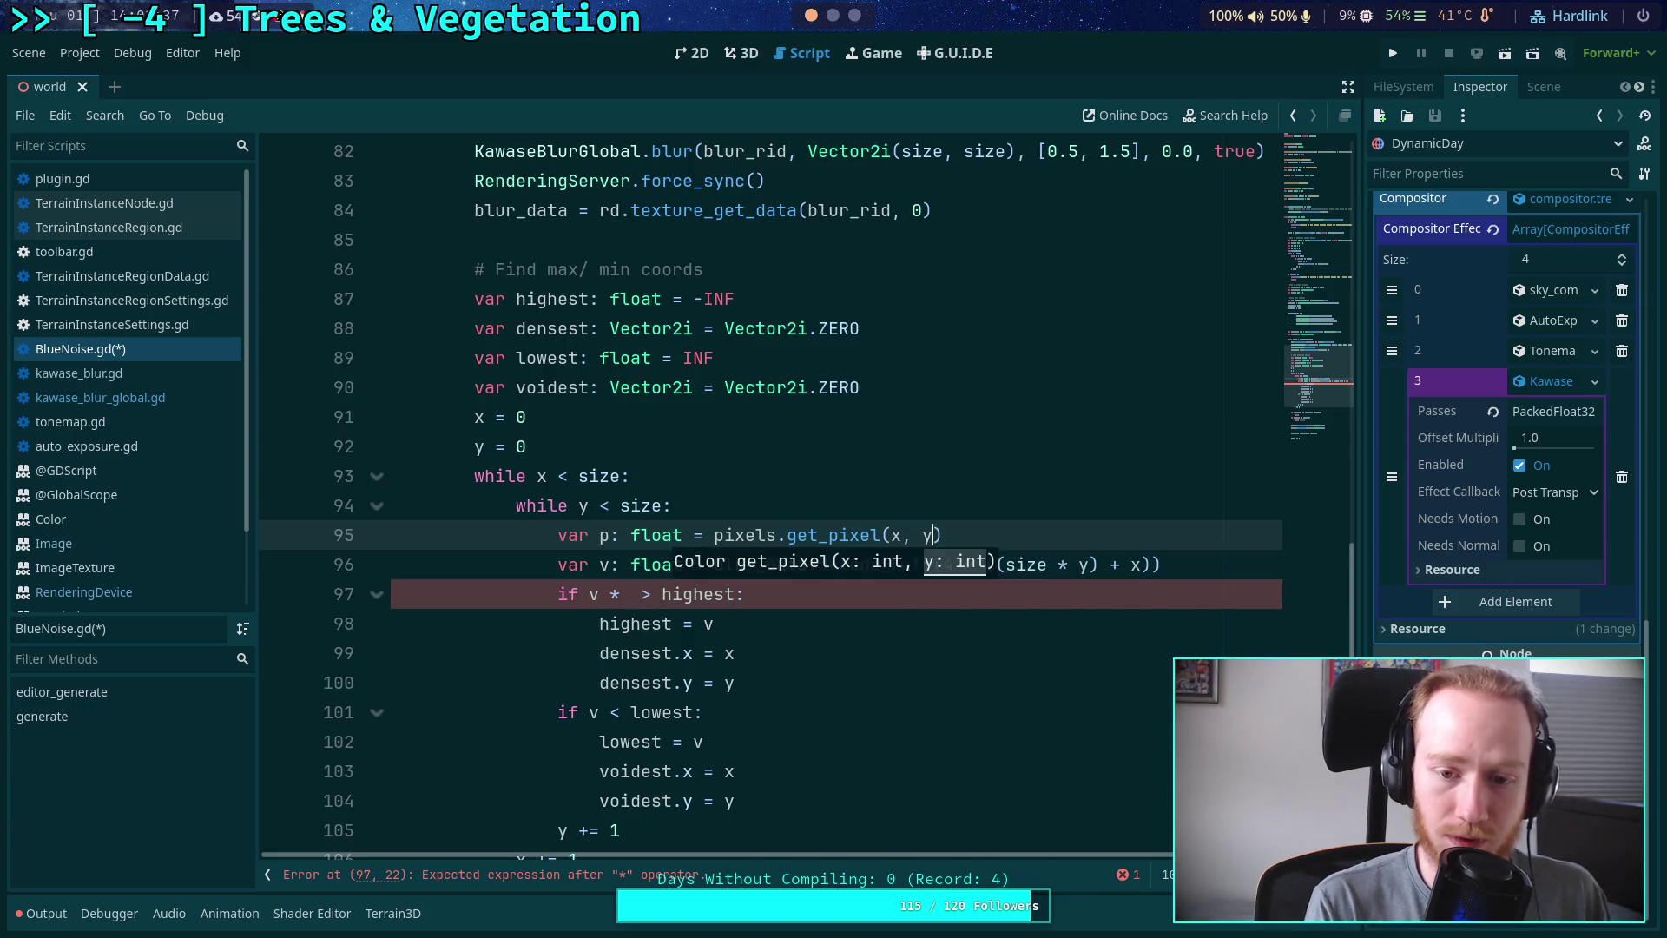
pyautogui.write('.r')
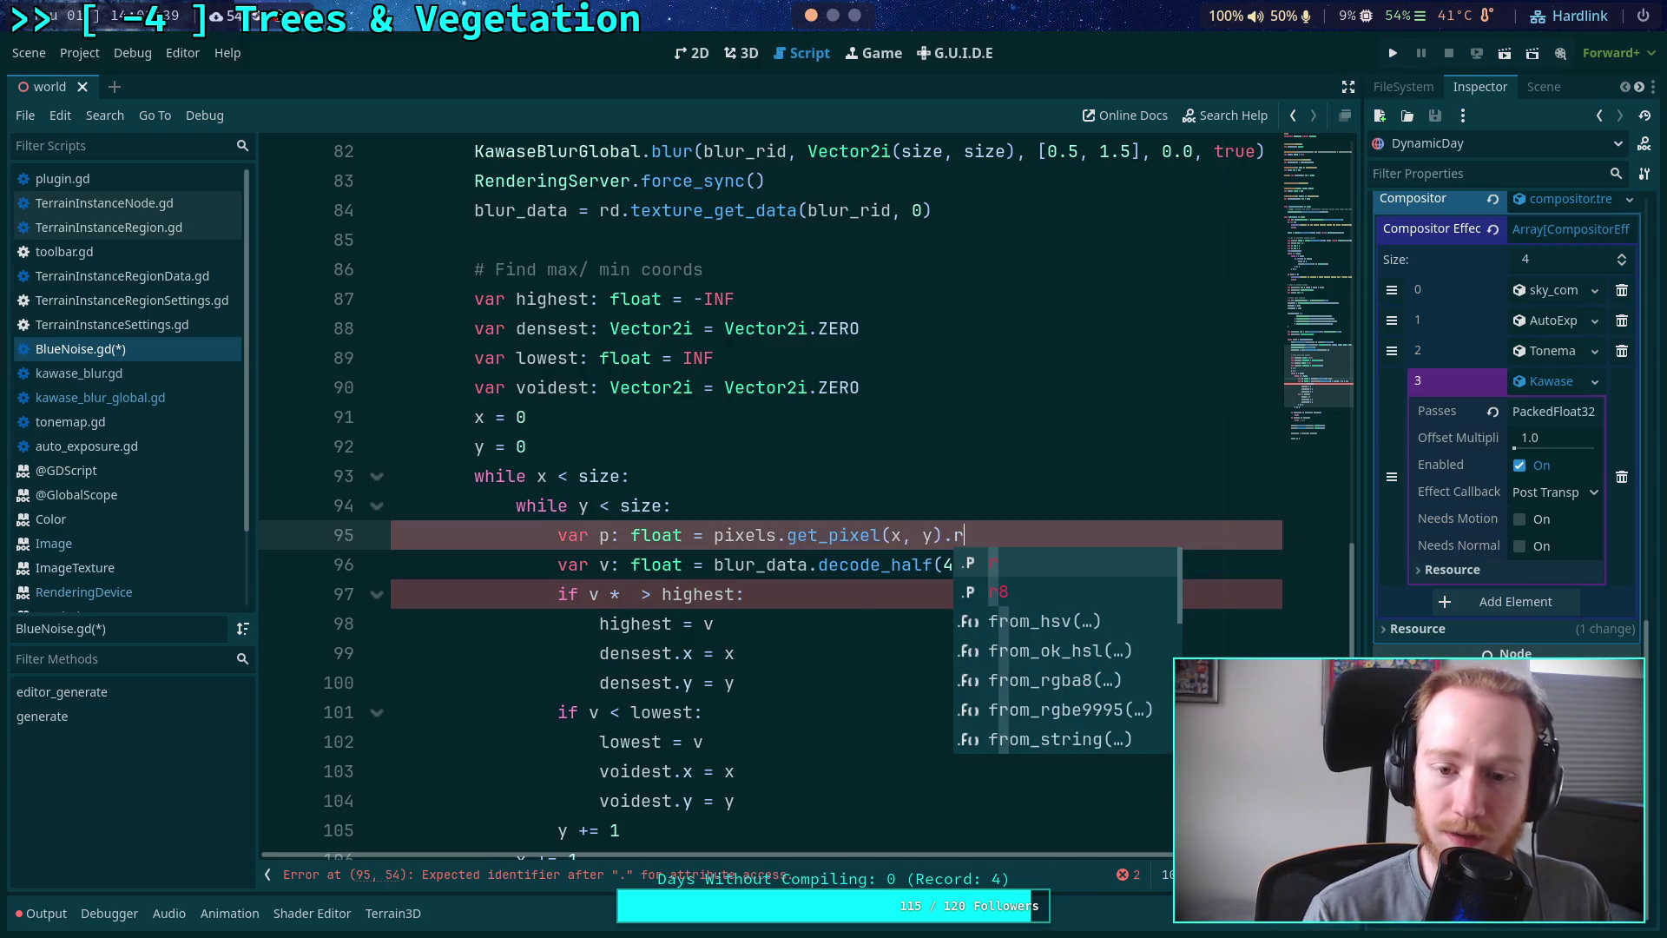
# Step: Change the tests to 'if v * p > highest:' and 'if v + p < lowest:'
pyautogui.click(779, 601)
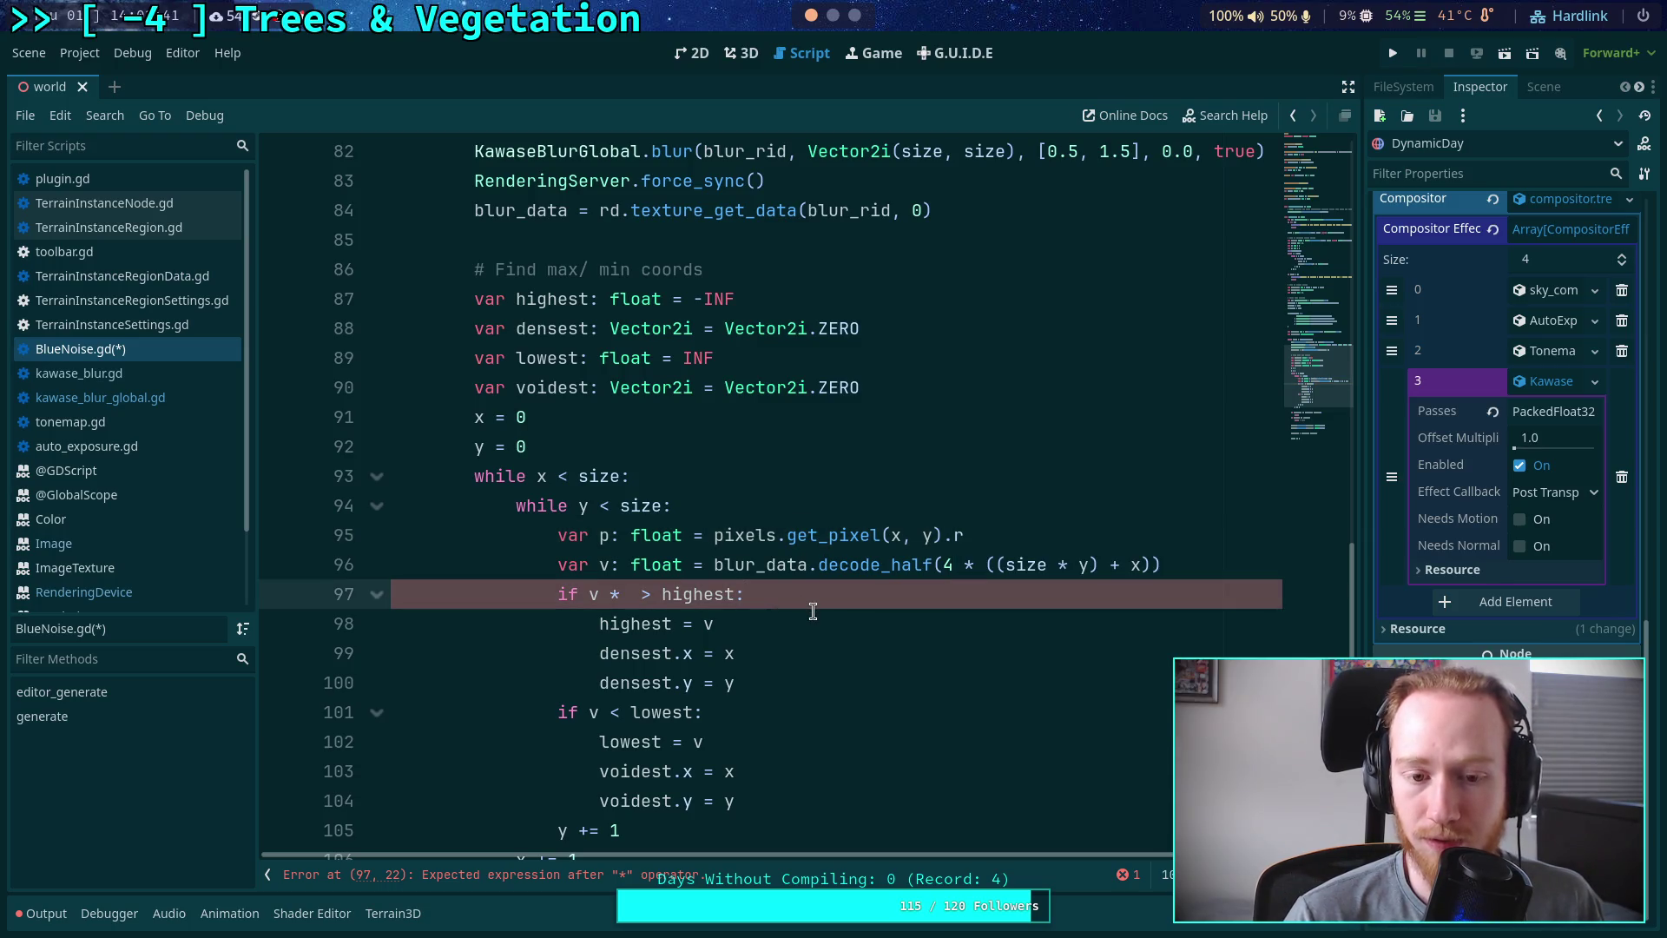
pyautogui.click(630, 596)
pyautogui.write('y')
pyautogui.press('BackSpace')
pyautogui.write('p')
pyautogui.scroll(-1, 599, 615)
pyautogui.click(599, 614)
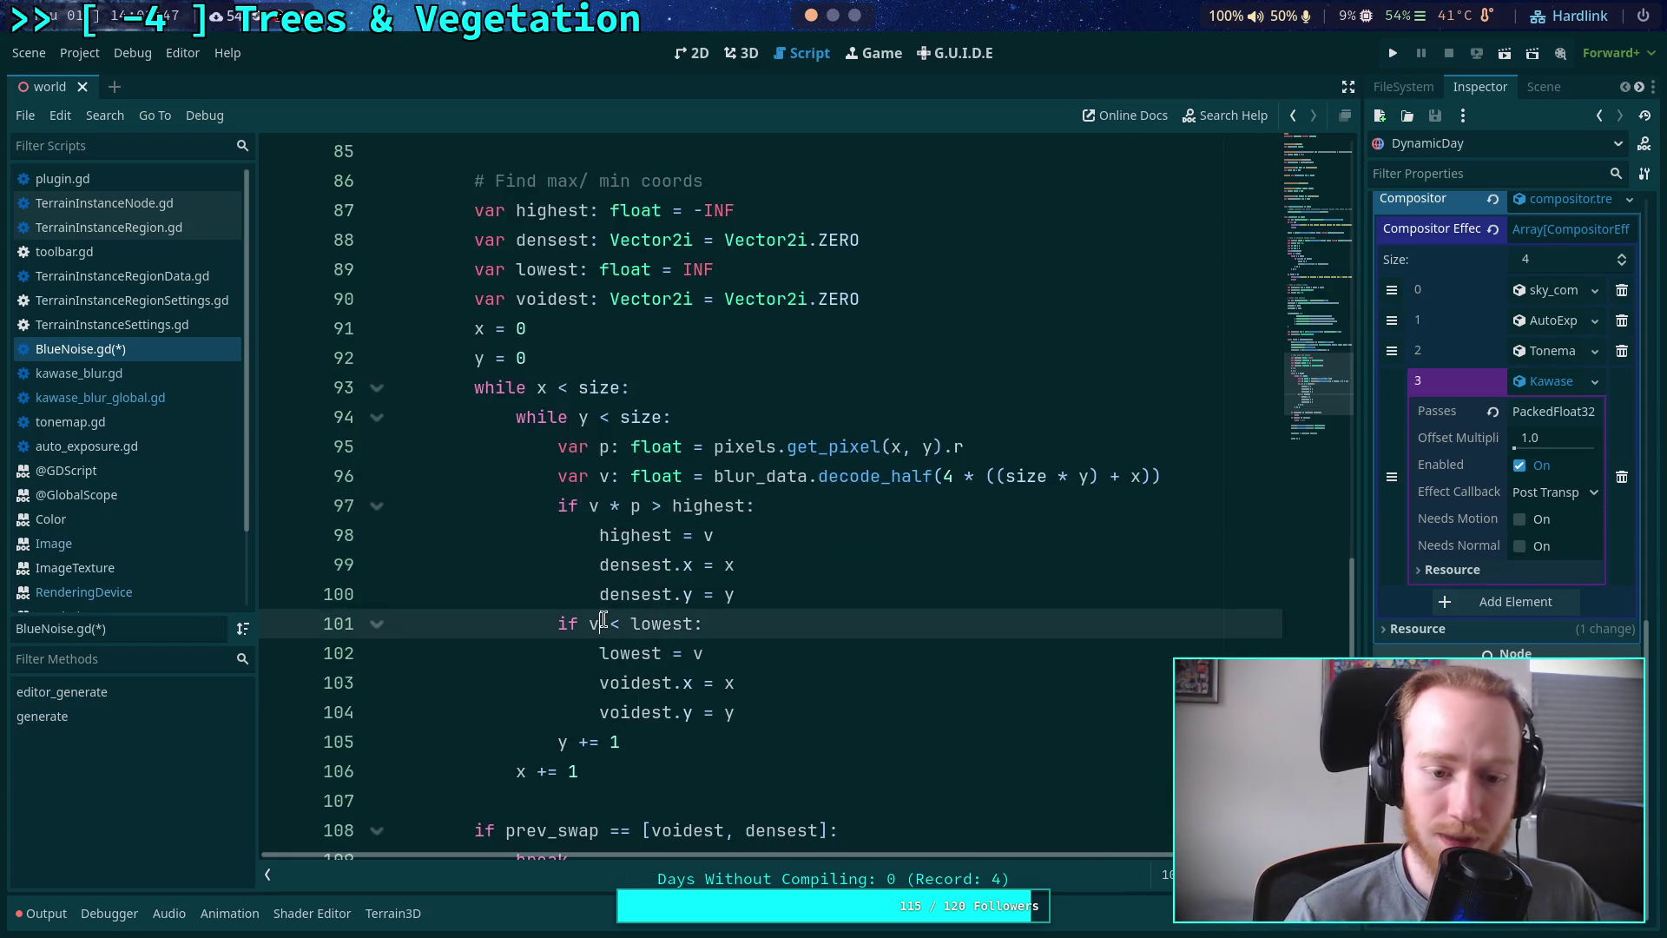
pyautogui.write('* p')
pyautogui.click(754, 686)
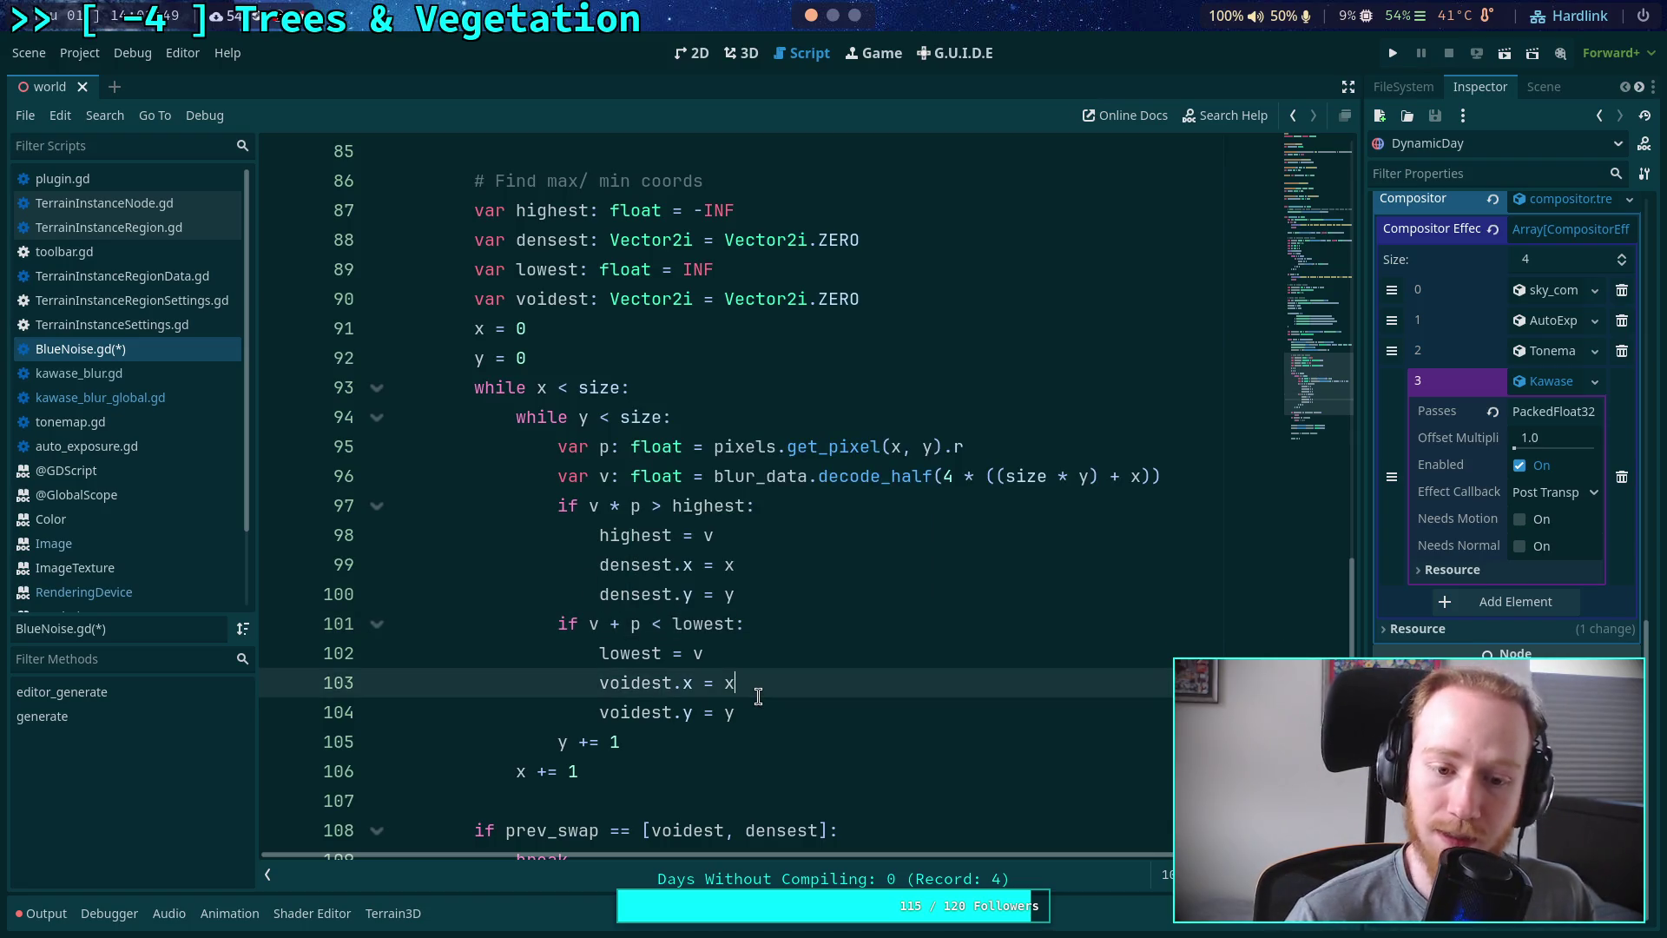
# Step: Save BlueNoise.gd and switch to the blue-noise article in the browser
pyautogui.hotkey('ctrl', 's')
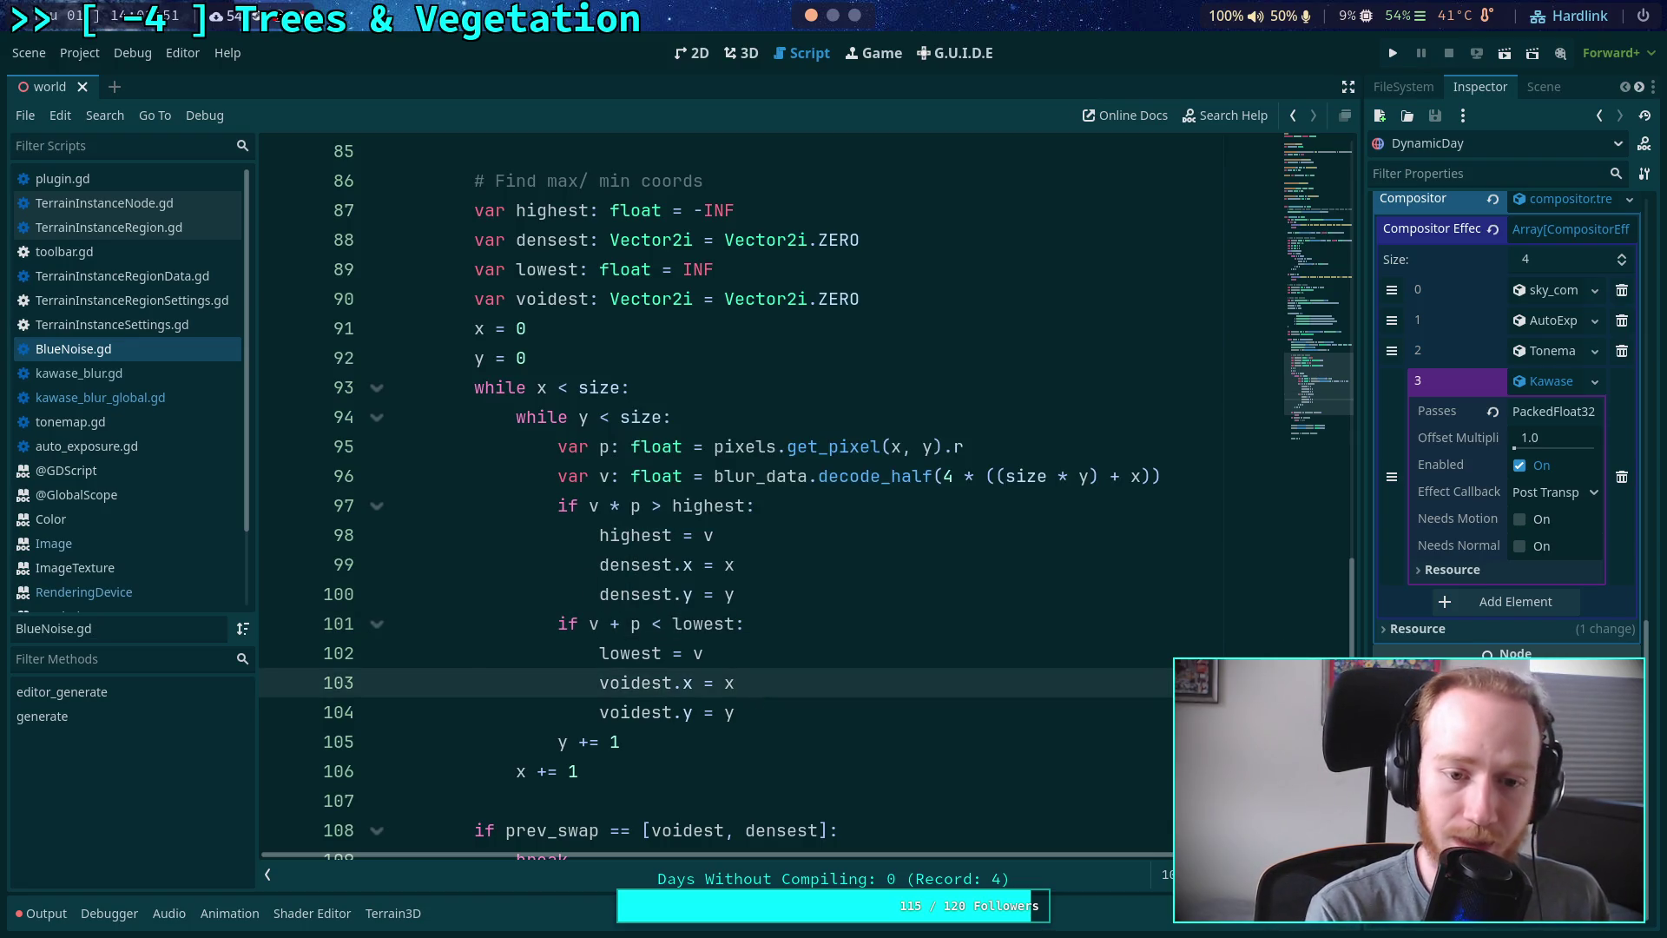
pyautogui.press('super+1')
pyautogui.press('super+3')
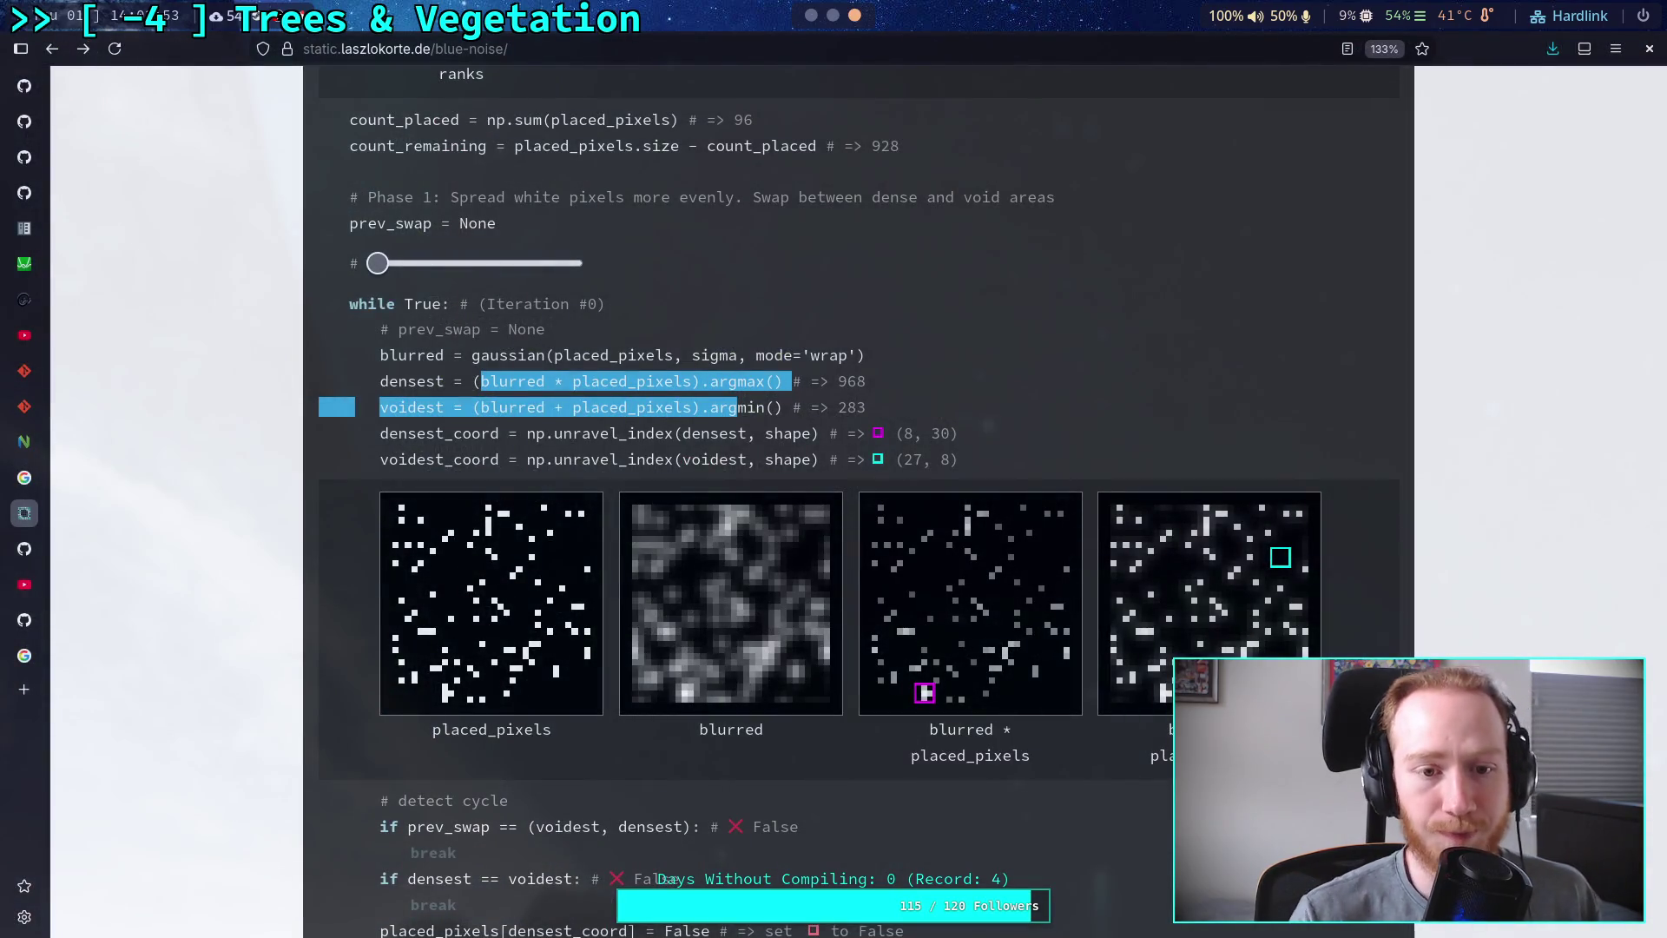
# Step: Recheck the article's voidest sum (blurred + placed_pixels), then return to the Godot script
pyautogui.click(554, 385)
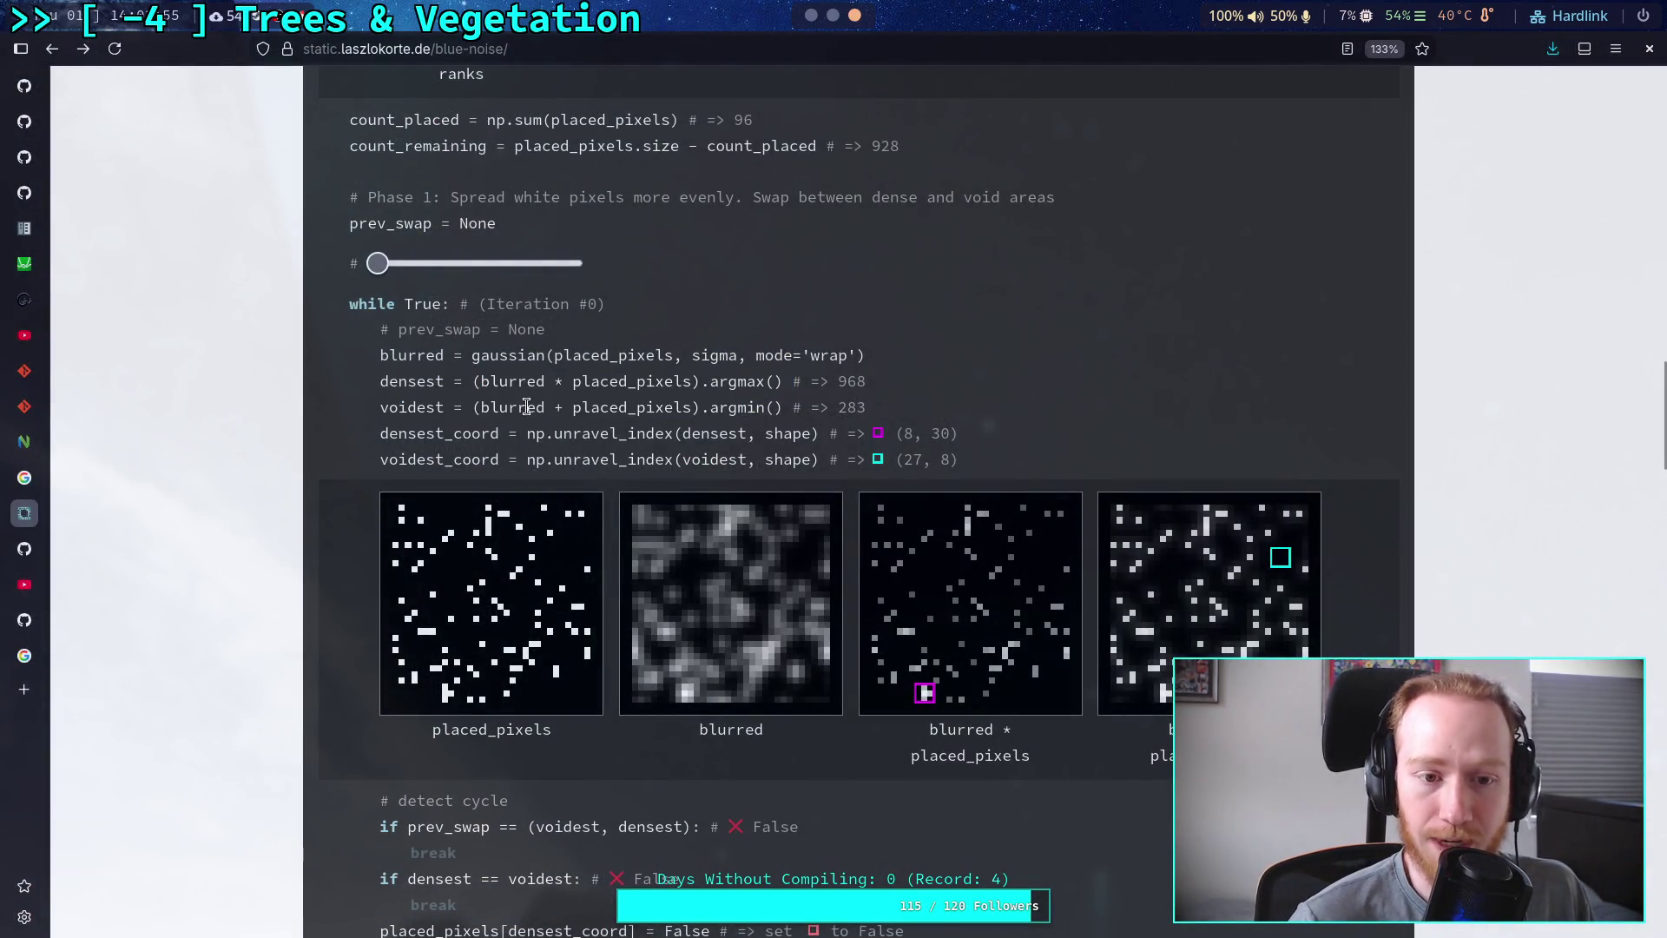
pyautogui.moveTo(500, 407); pyautogui.dragTo(658, 407)
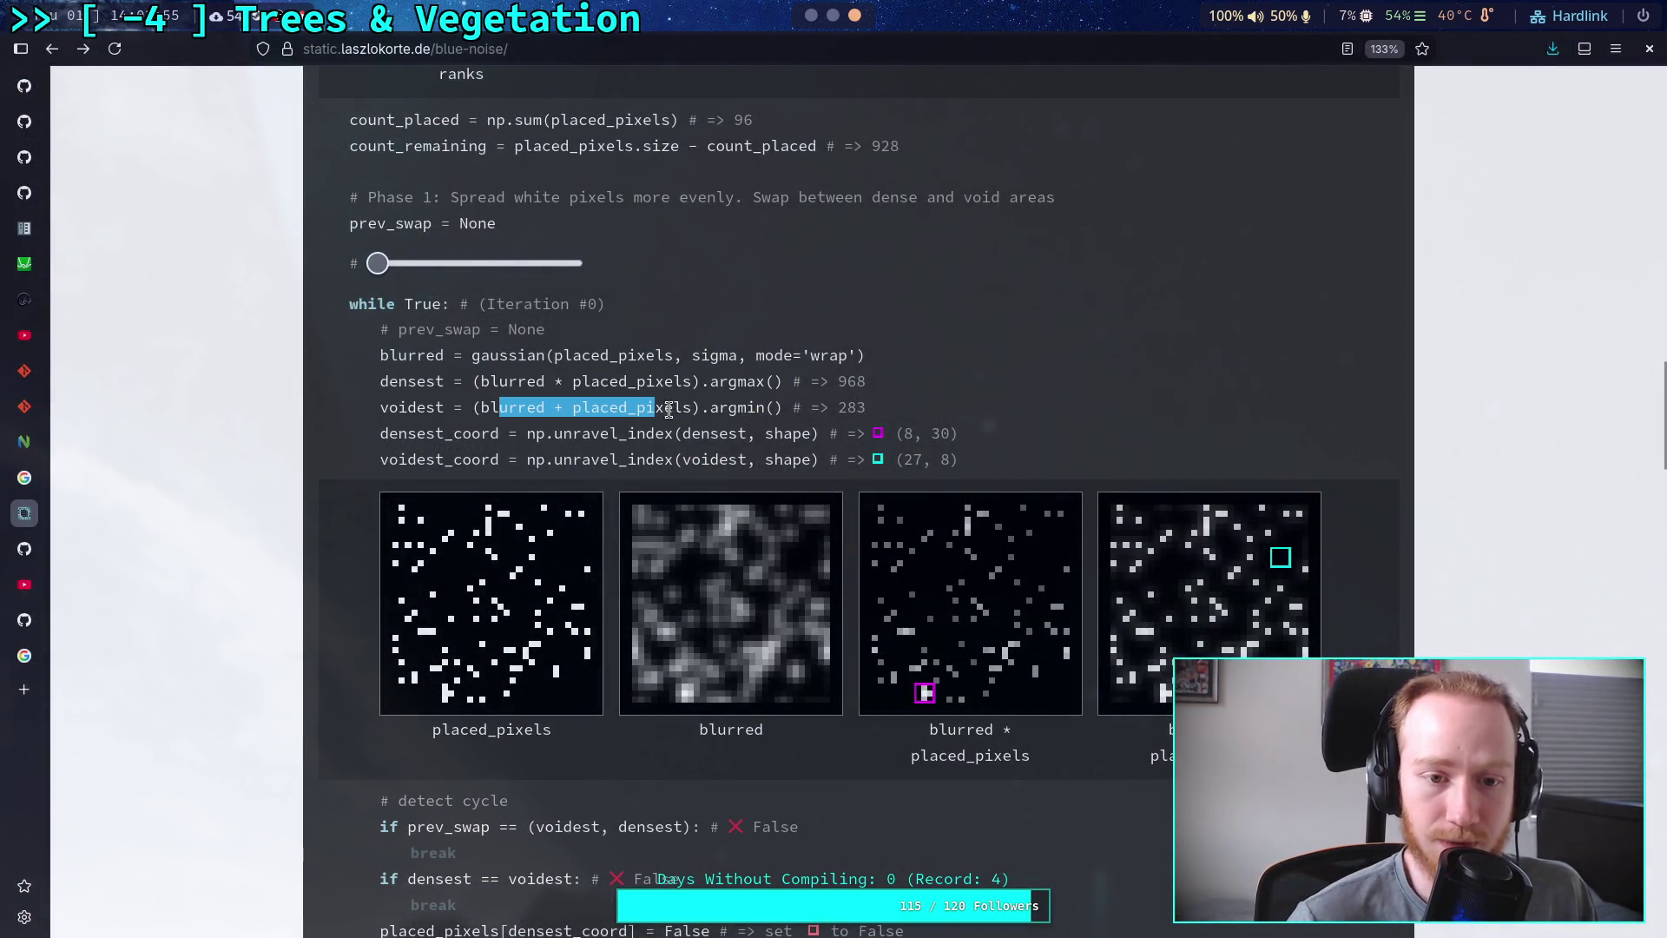
pyautogui.click(732, 428)
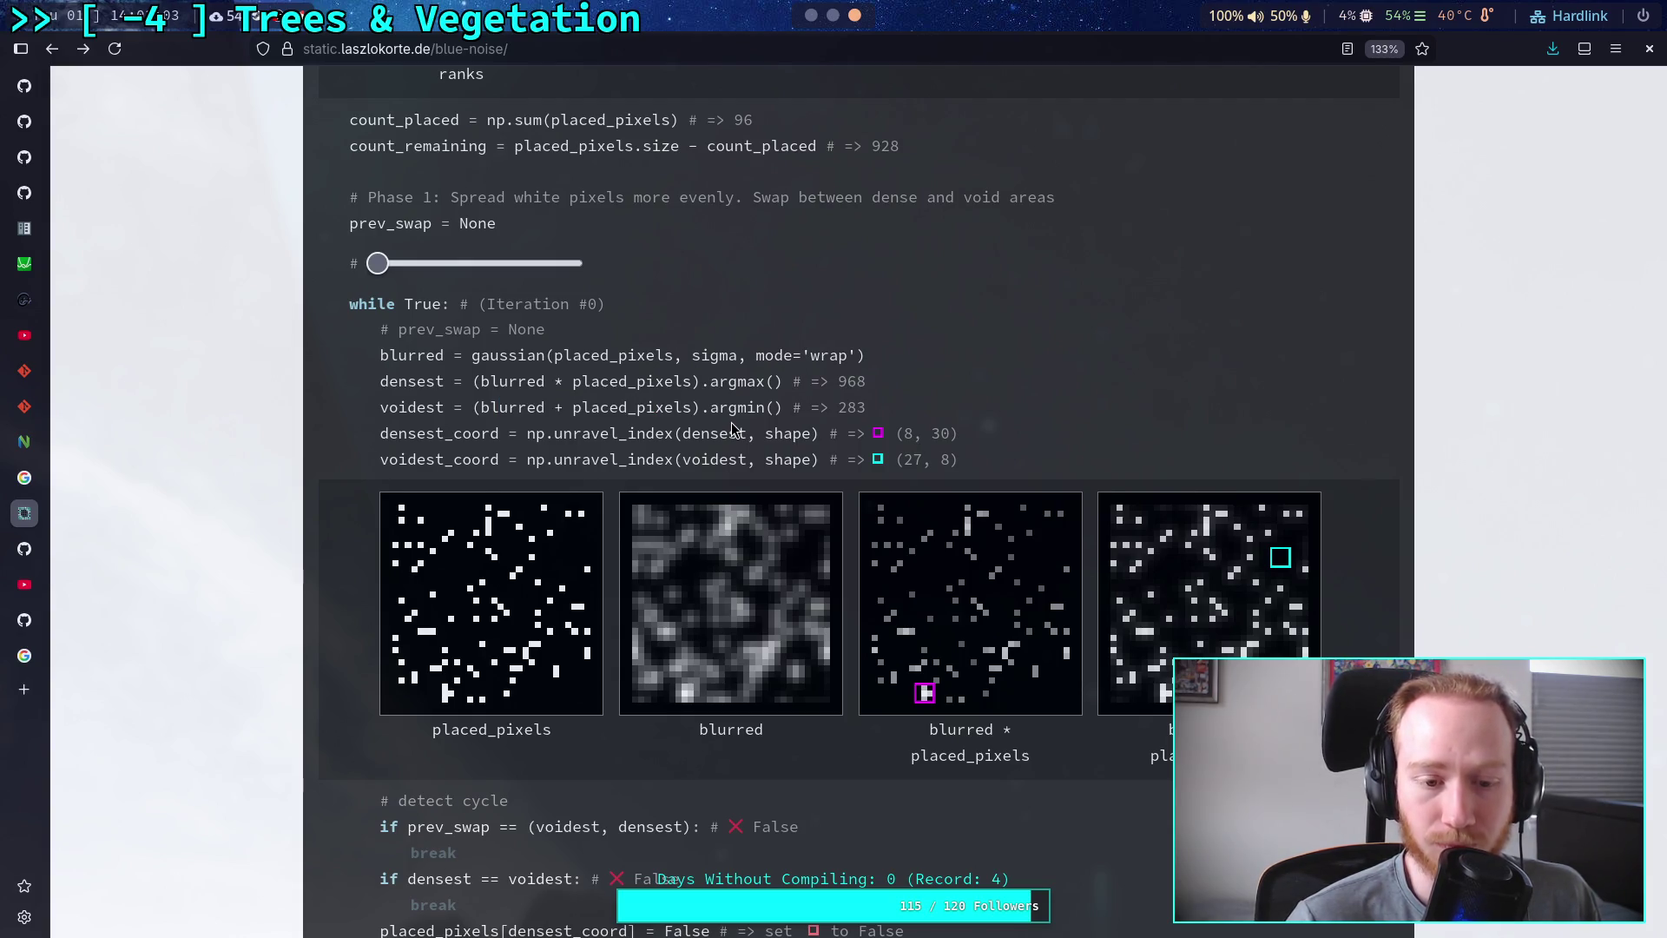
pyautogui.scroll(-5, 732, 428)
pyautogui.press('super+1')
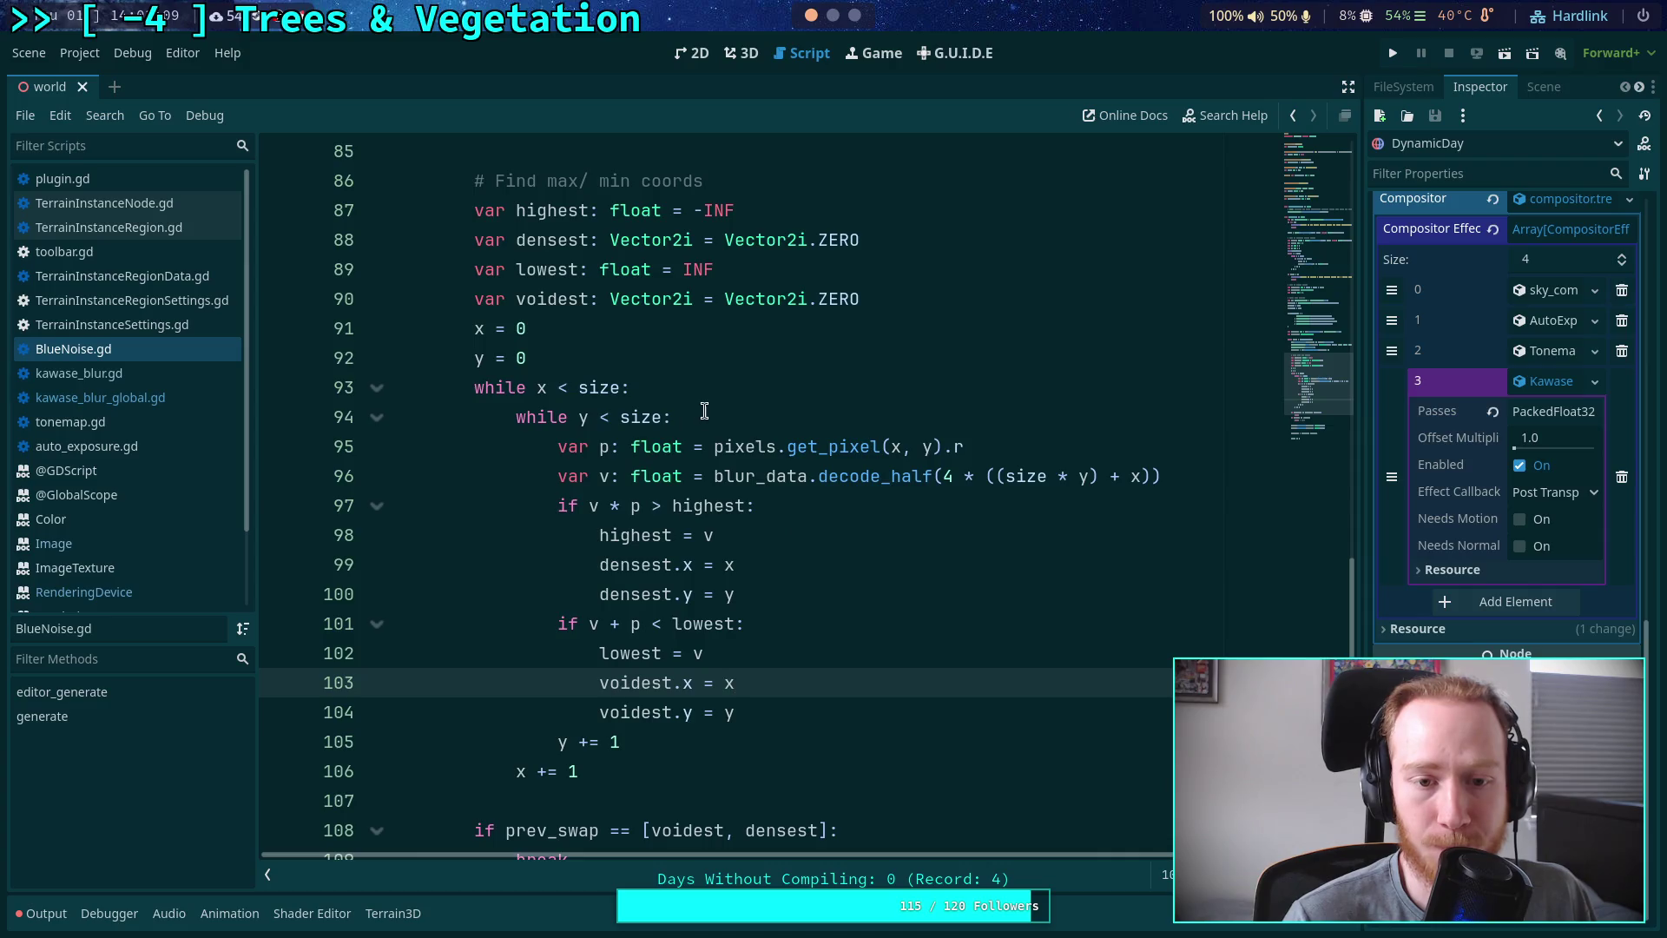
# Step: Add 'y = 0' as the first line inside the first 'while x < size:' loop
pyautogui.scroll(1, 722, 398)
pyautogui.scroll(3, 722, 399)
pyautogui.scroll(-3, 722, 399)
pyautogui.click(976, 389)
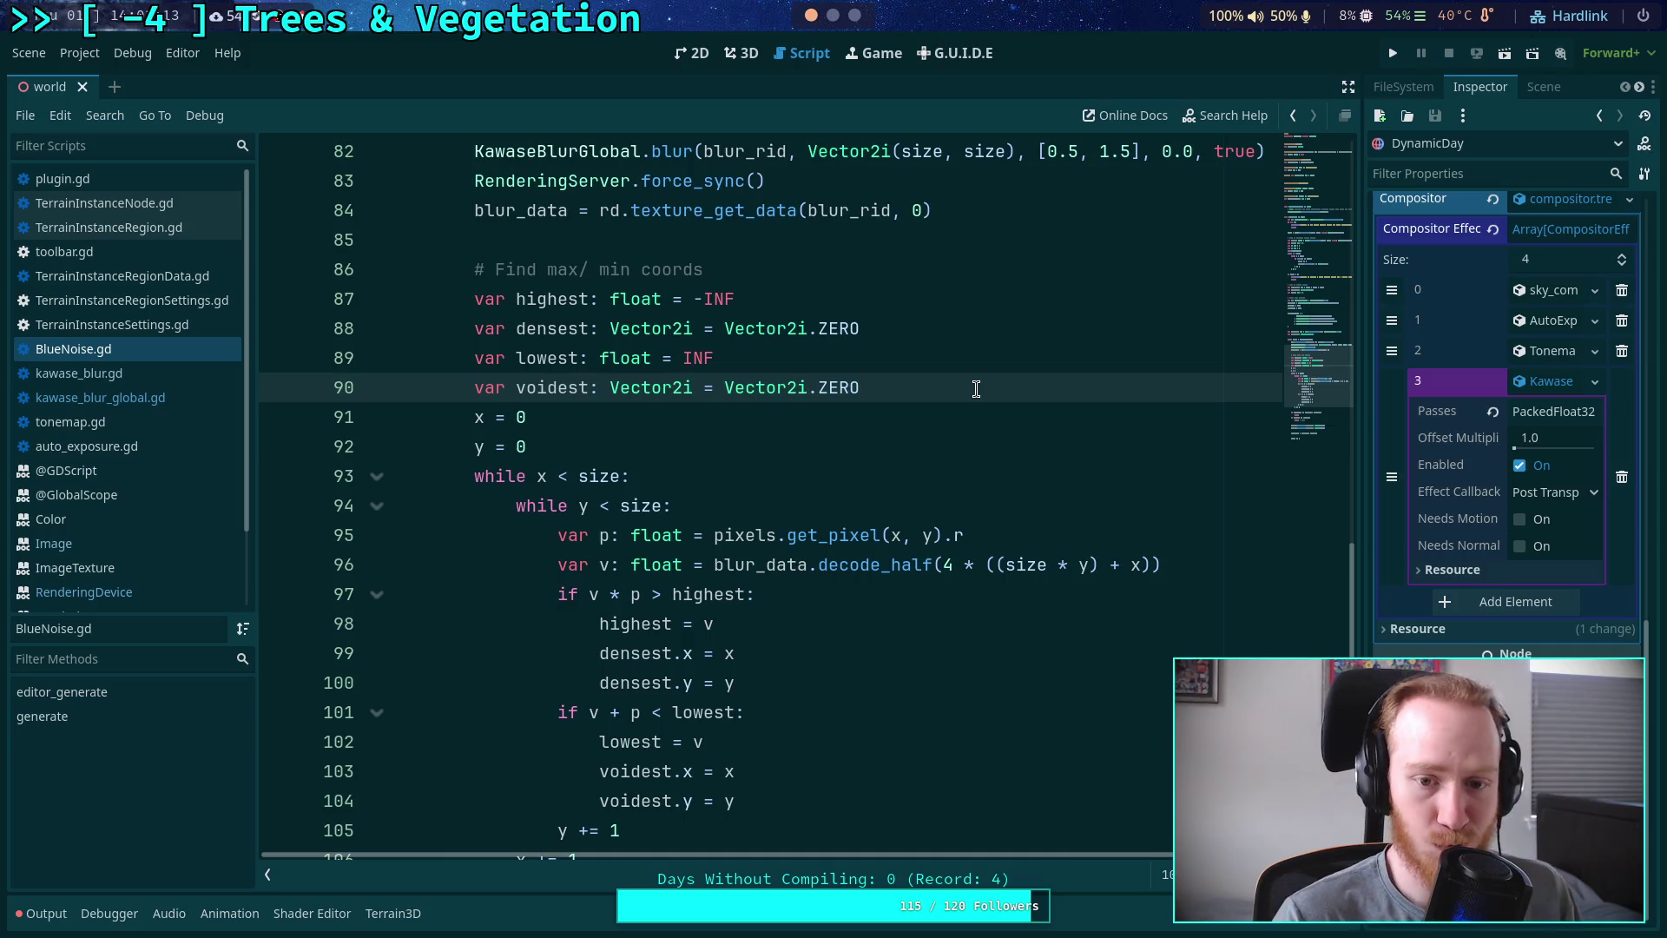
pyautogui.scroll(-2, 993, 403)
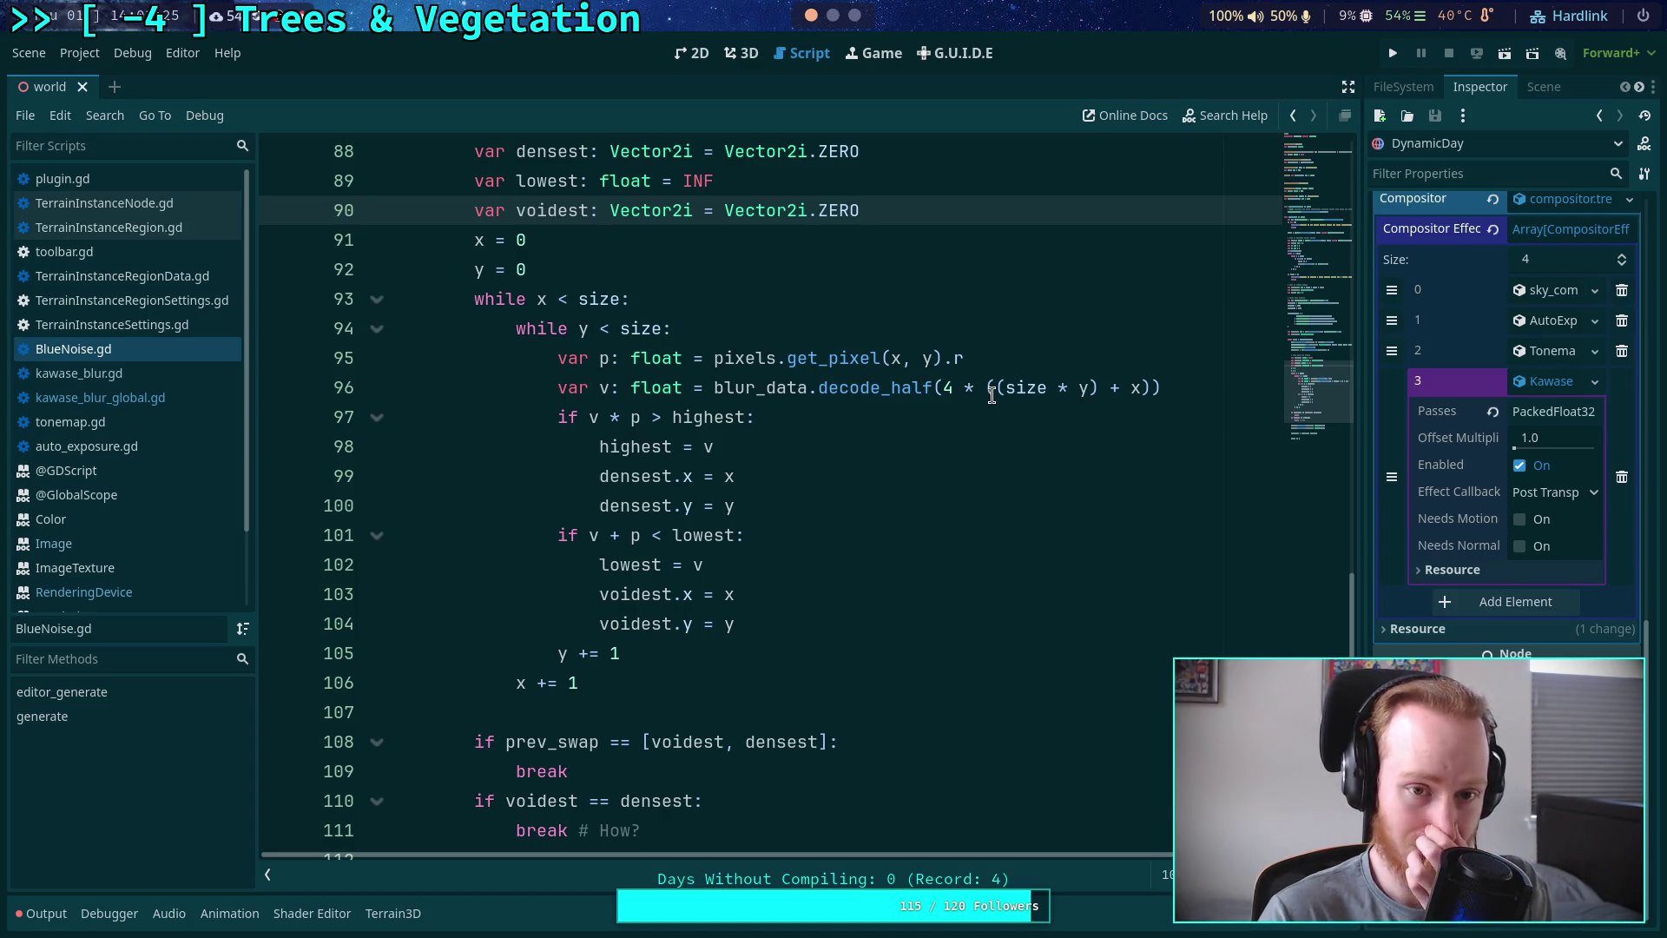
pyautogui.scroll(1, 868, 395)
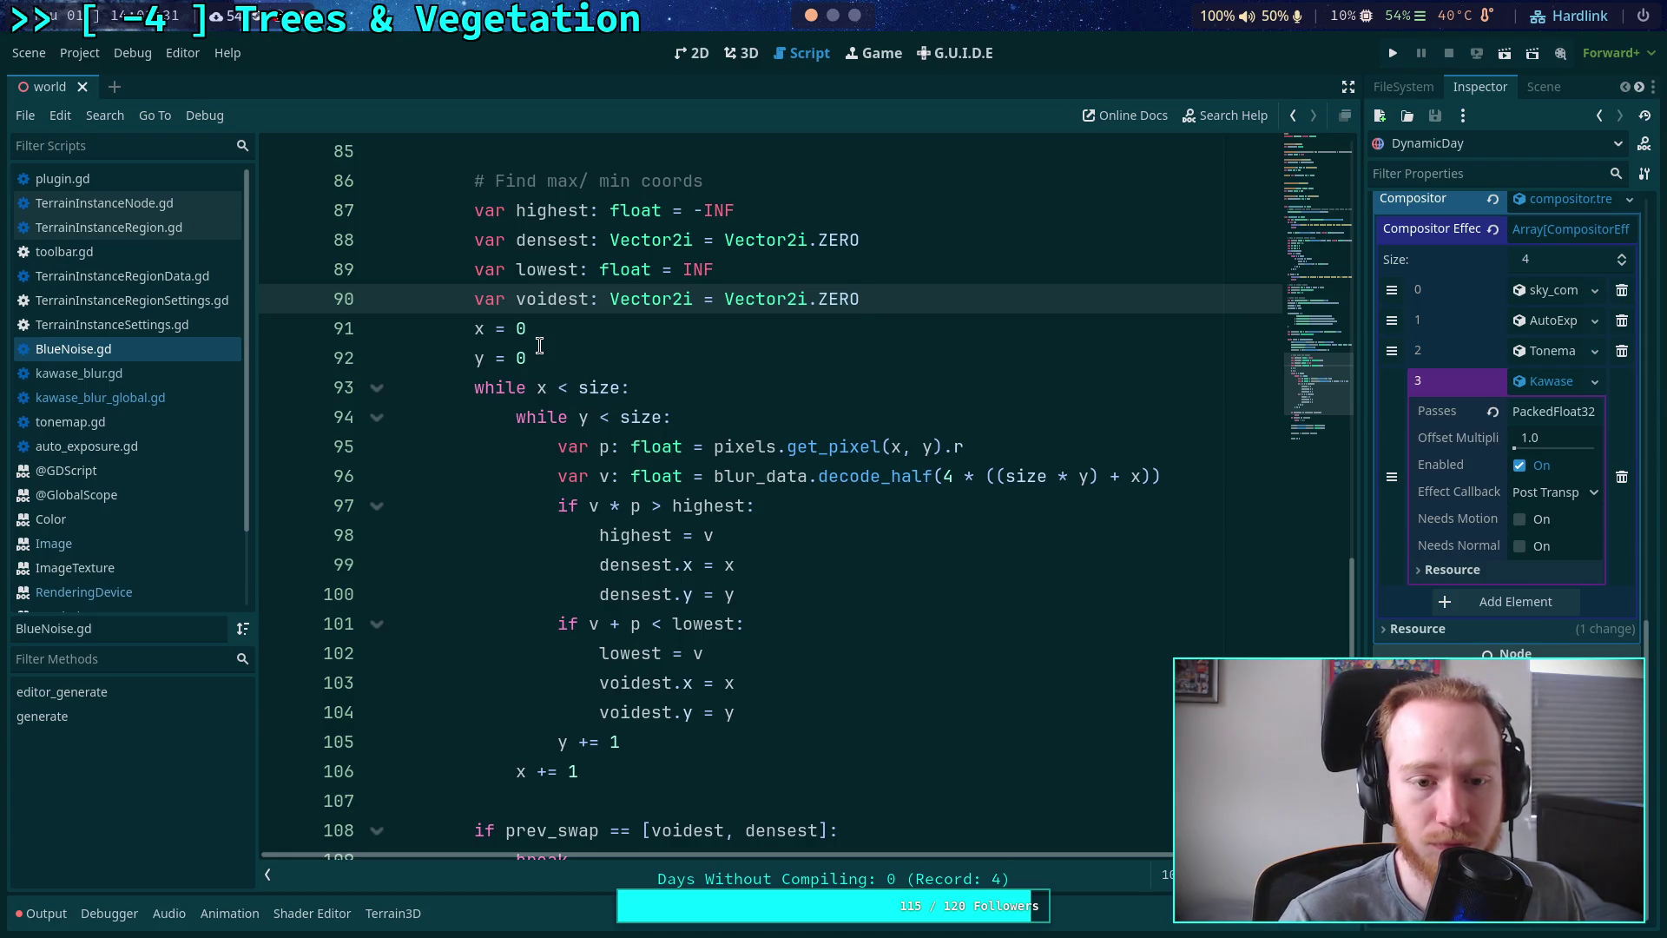
pyautogui.click(687, 389)
pyautogui.press('Return')
pyautogui.write('y = 0')
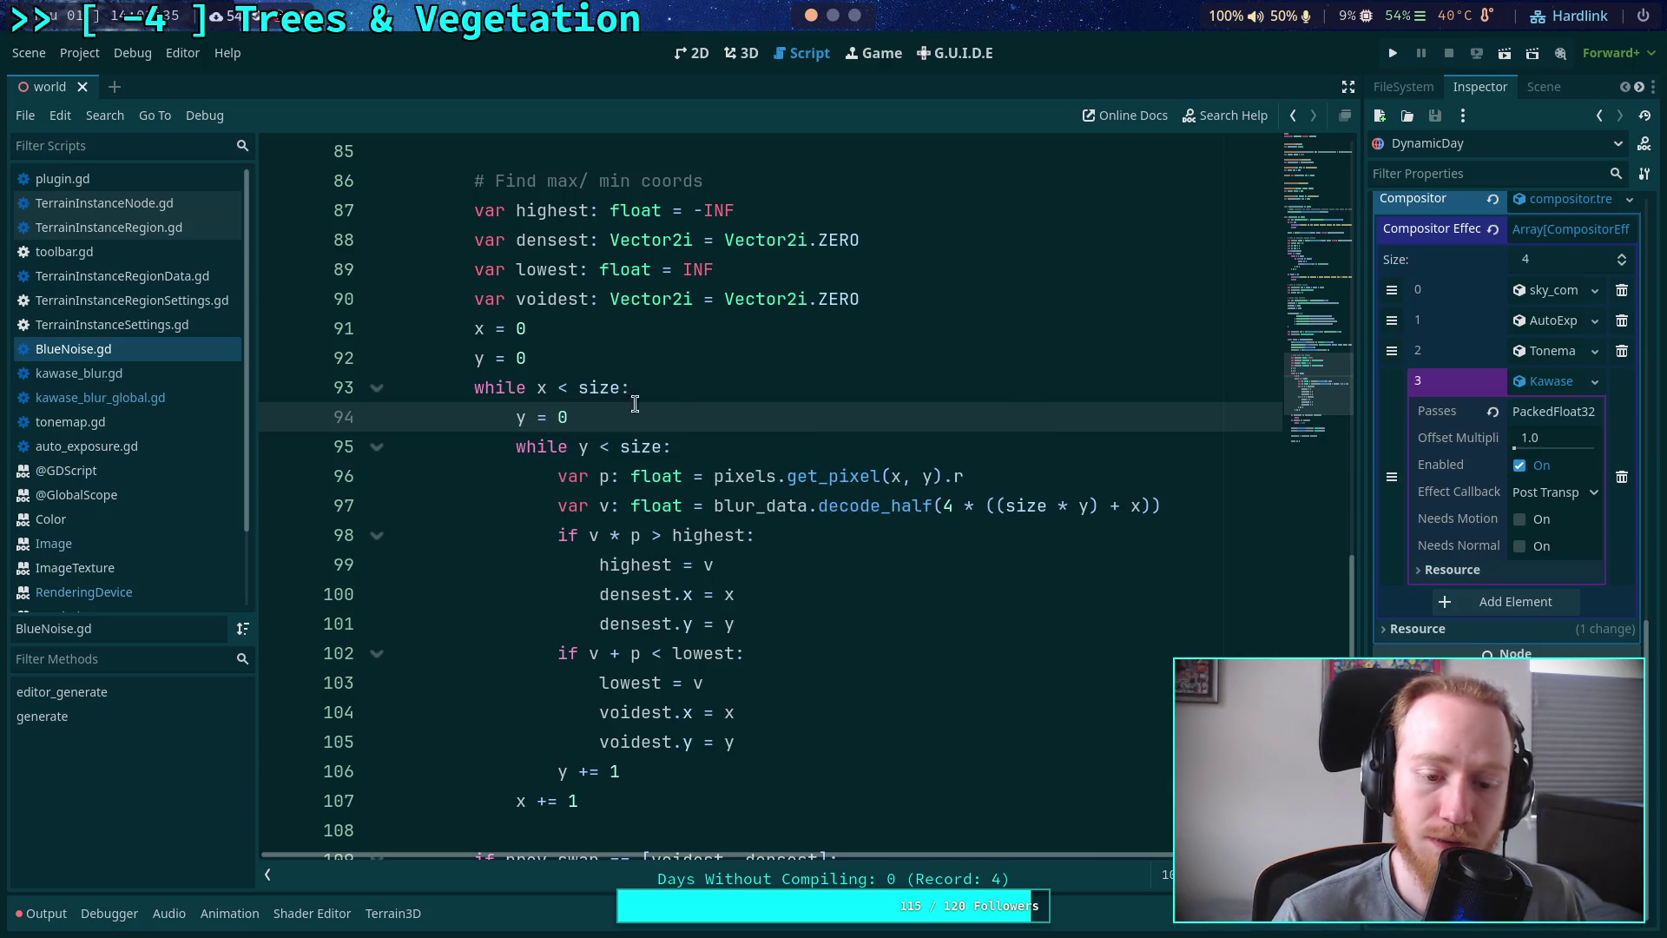
# Step: Add 'y = 0' inside the step 1 'while x < size:' loop as well
pyautogui.scroll(2, 647, 443)
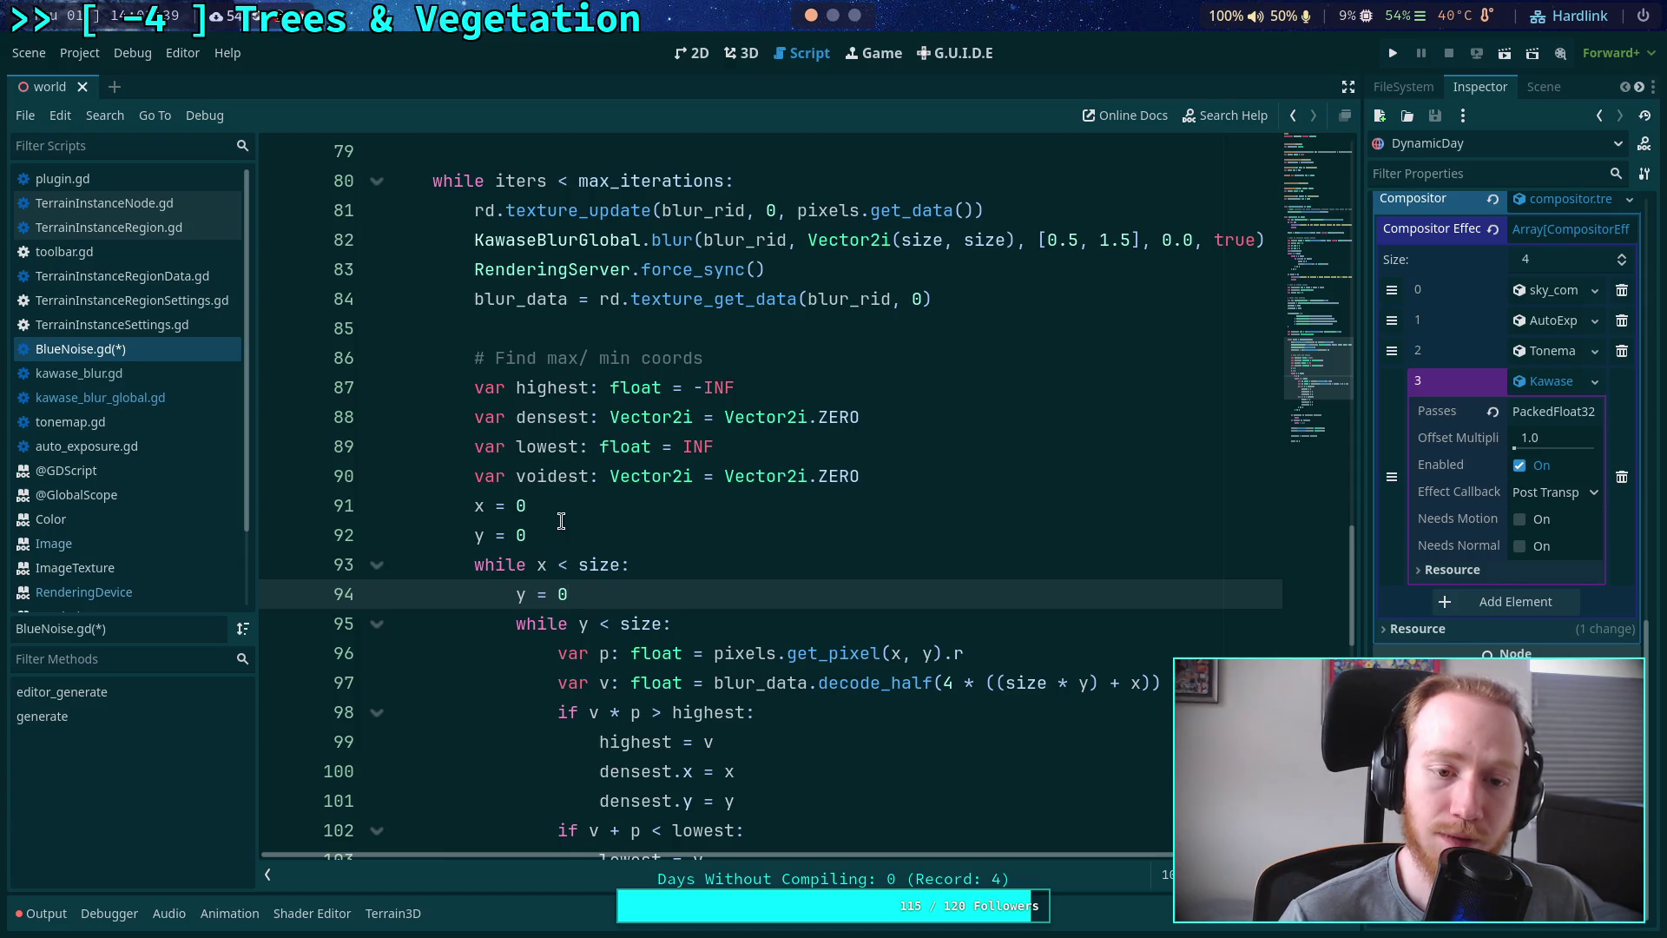
pyautogui.scroll(1, 561, 521)
pyautogui.scroll(13, 561, 522)
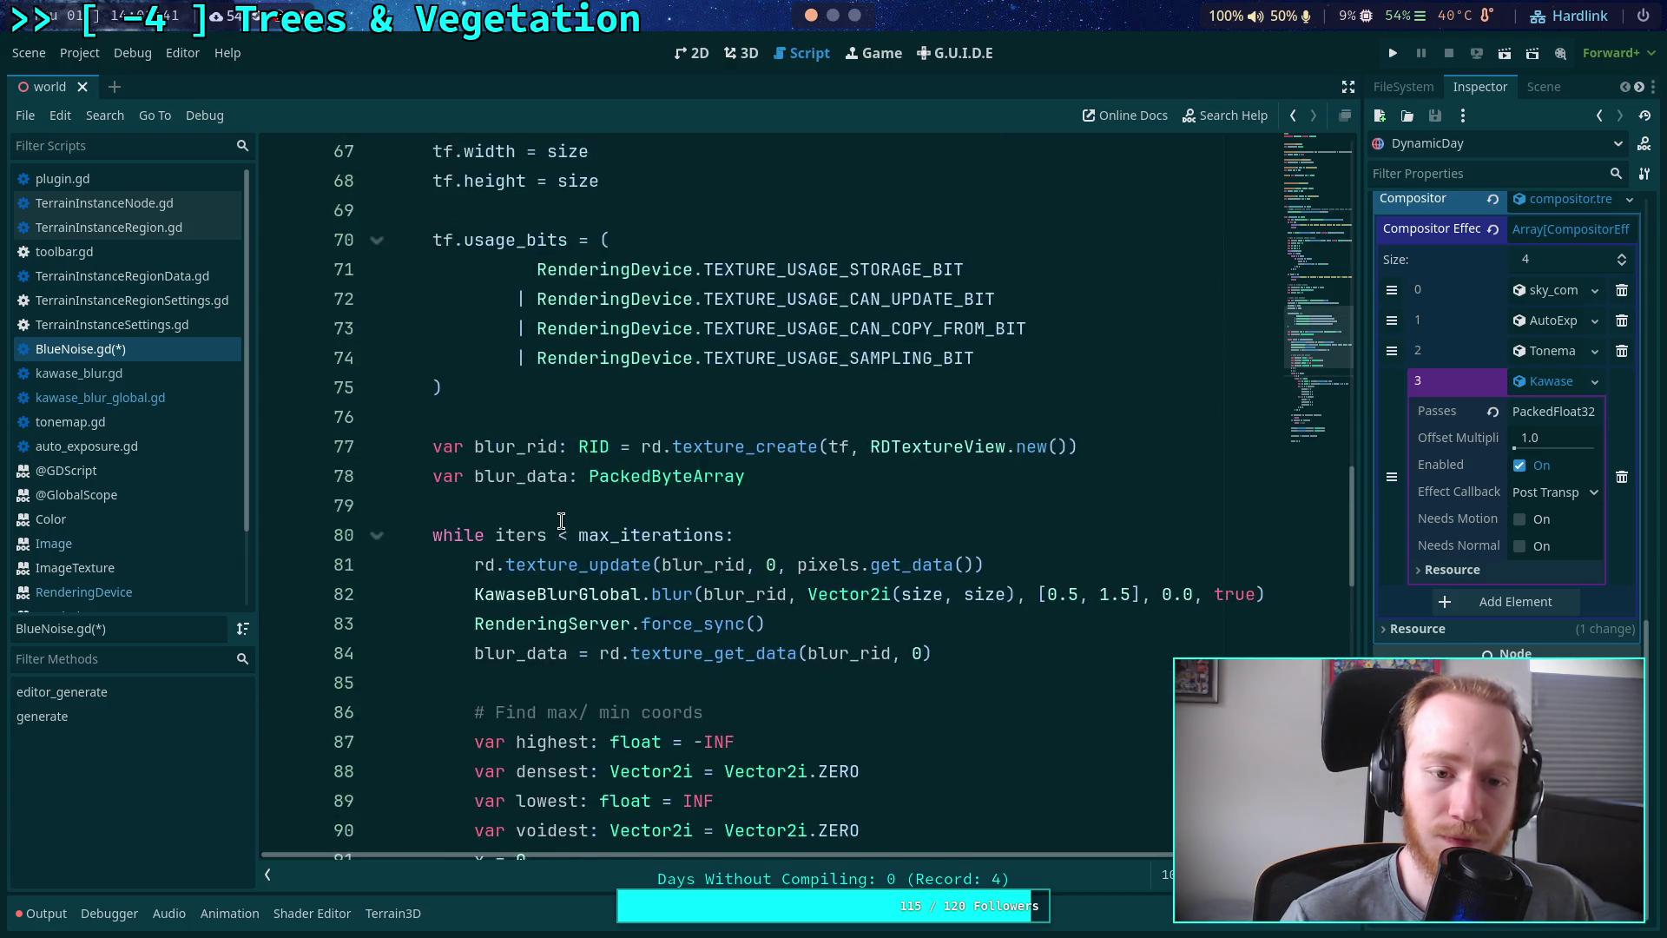
pyautogui.click(663, 448)
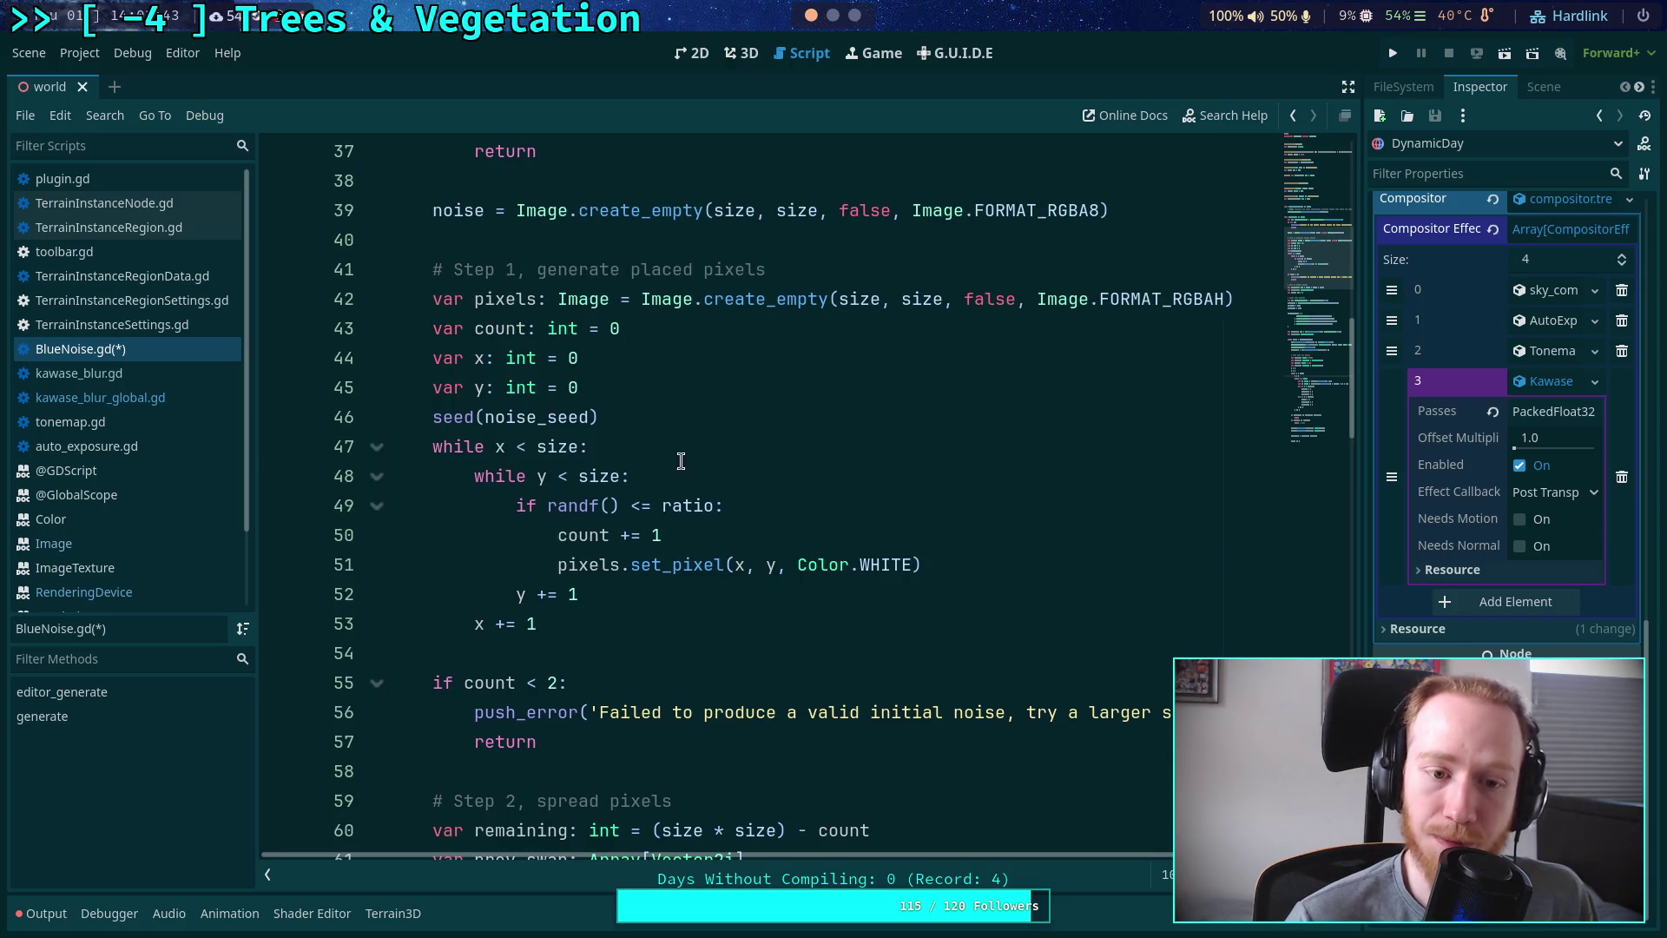
pyautogui.press('Return')
pyautogui.write('y = 0')
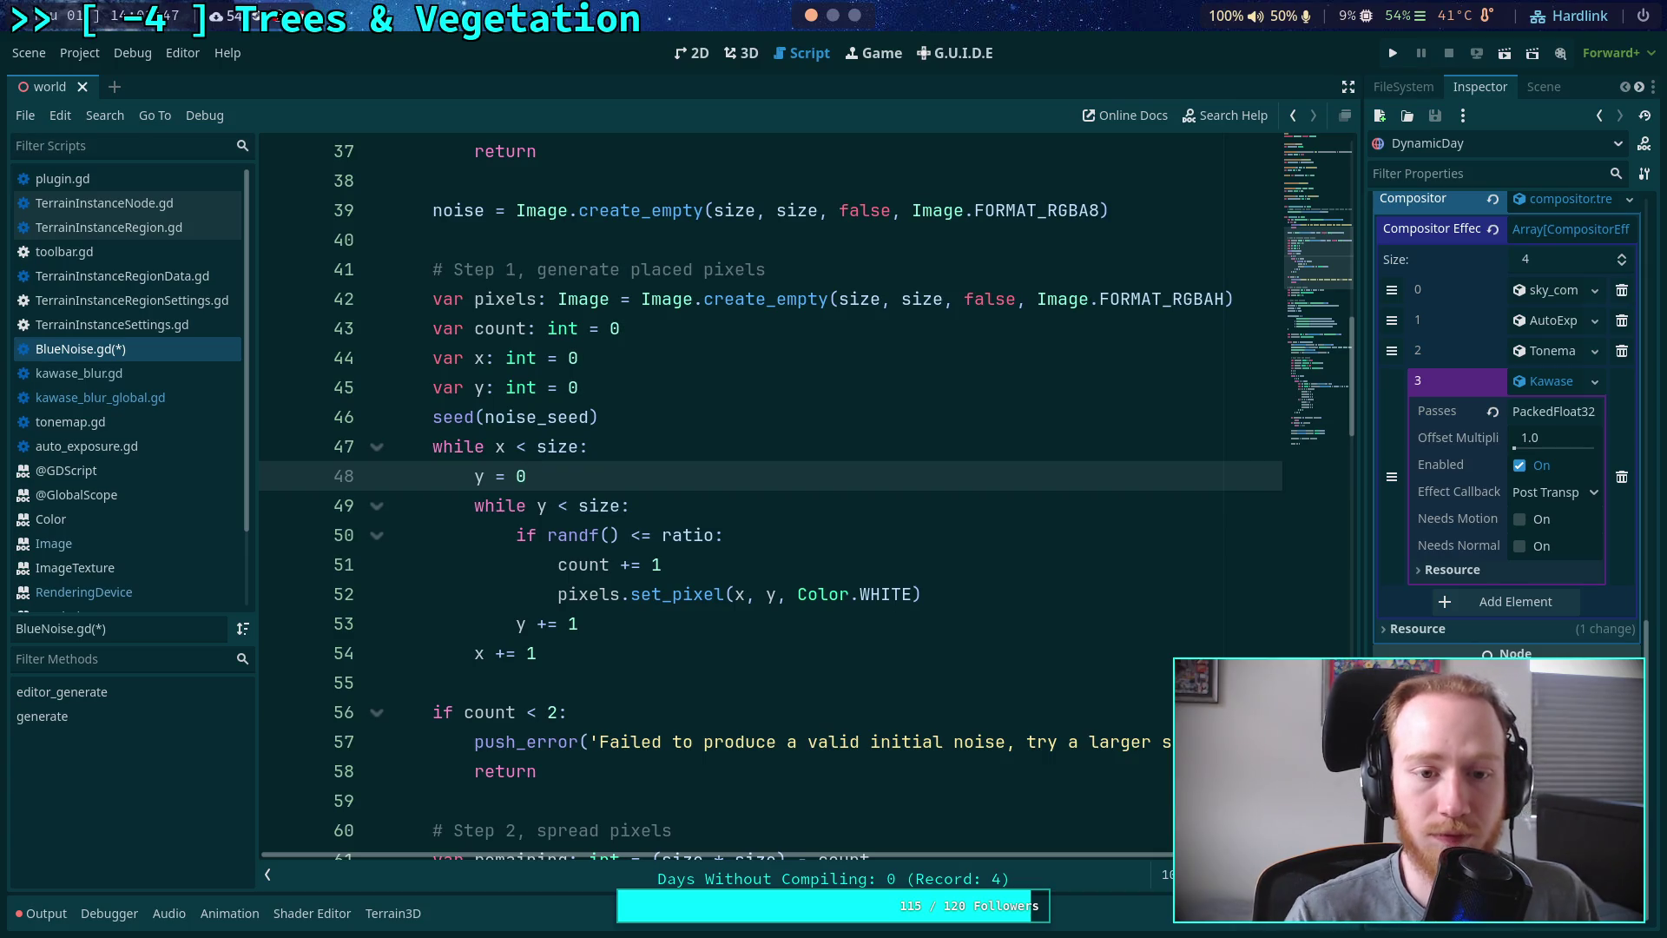
# Step: Drop '= 0' from 'var y' and the redundant 'y = 0' line, then save the script
pyautogui.moveTo(579, 388); pyautogui.dragTo(539, 388)
pyautogui.press('BackSpace')
pyautogui.scroll(-2, 669, 489)
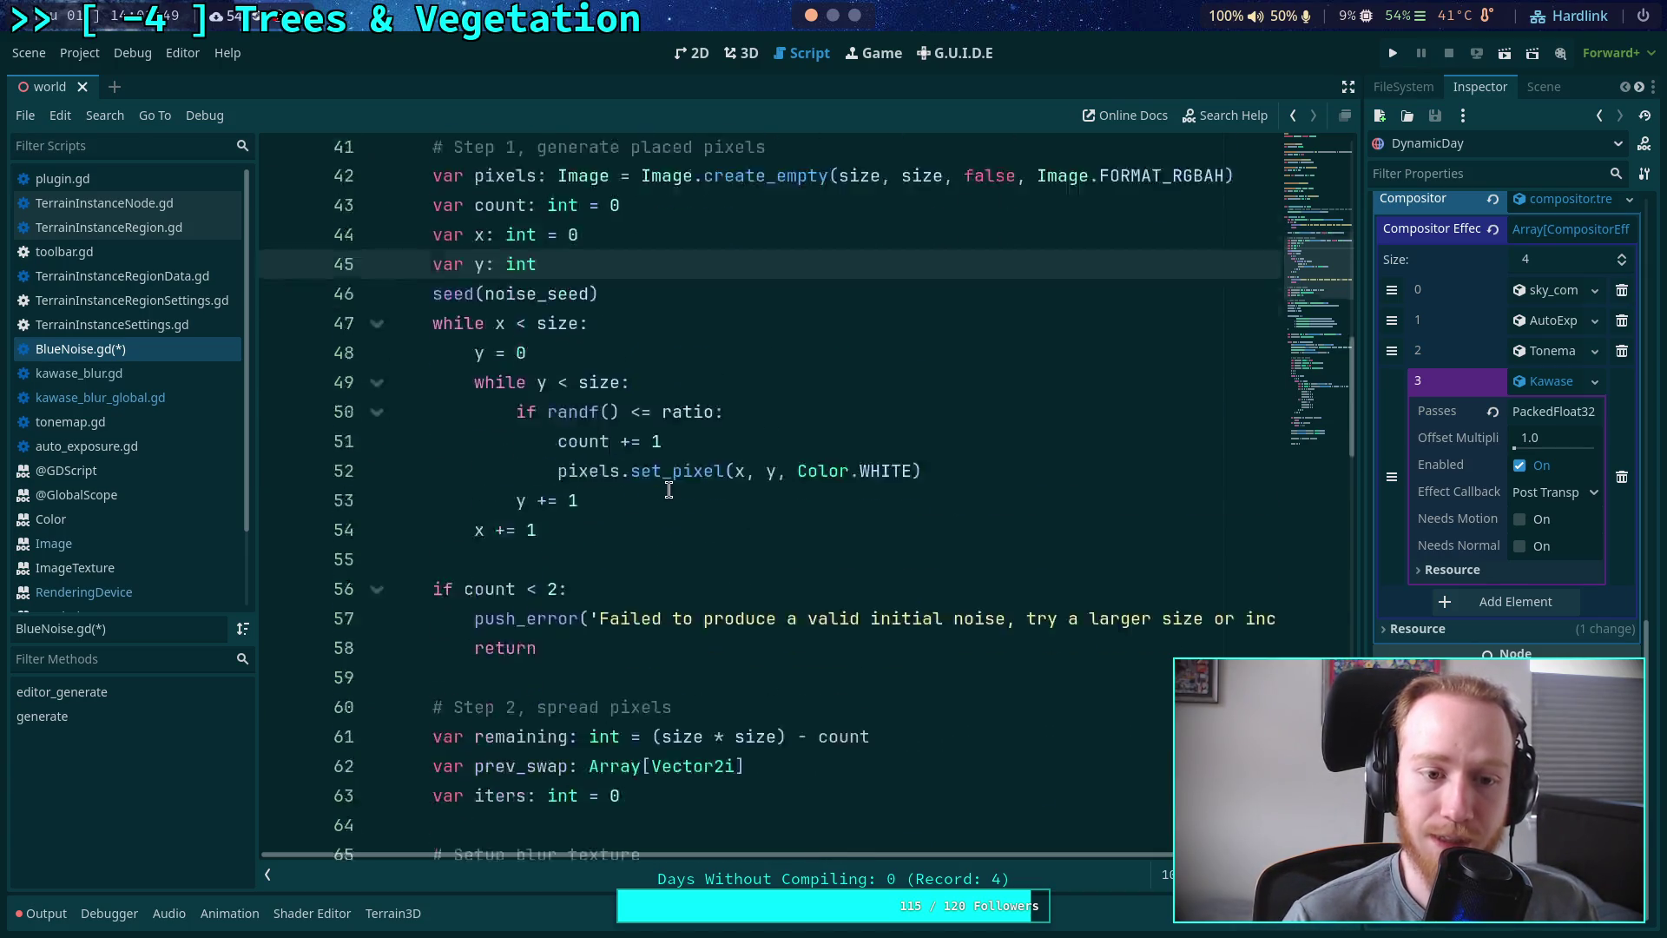
pyautogui.scroll(-15, 669, 489)
pyautogui.moveTo(571, 304); pyautogui.dragTo(572, 280)
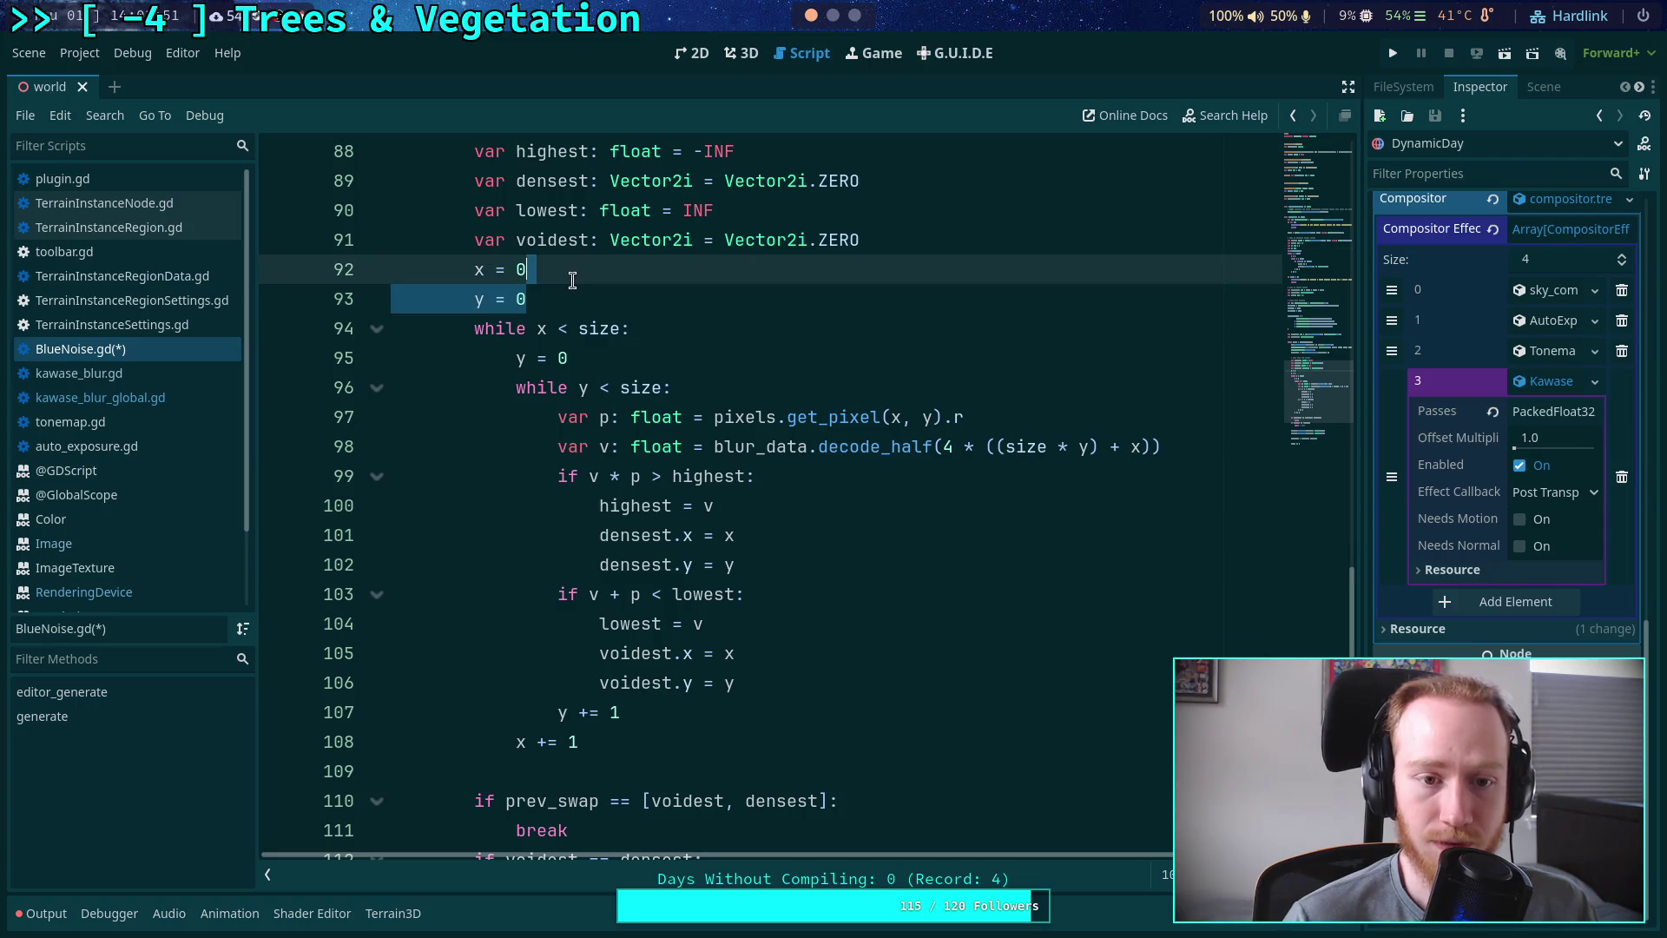
pyautogui.press('BackSpace')
pyautogui.click(692, 535)
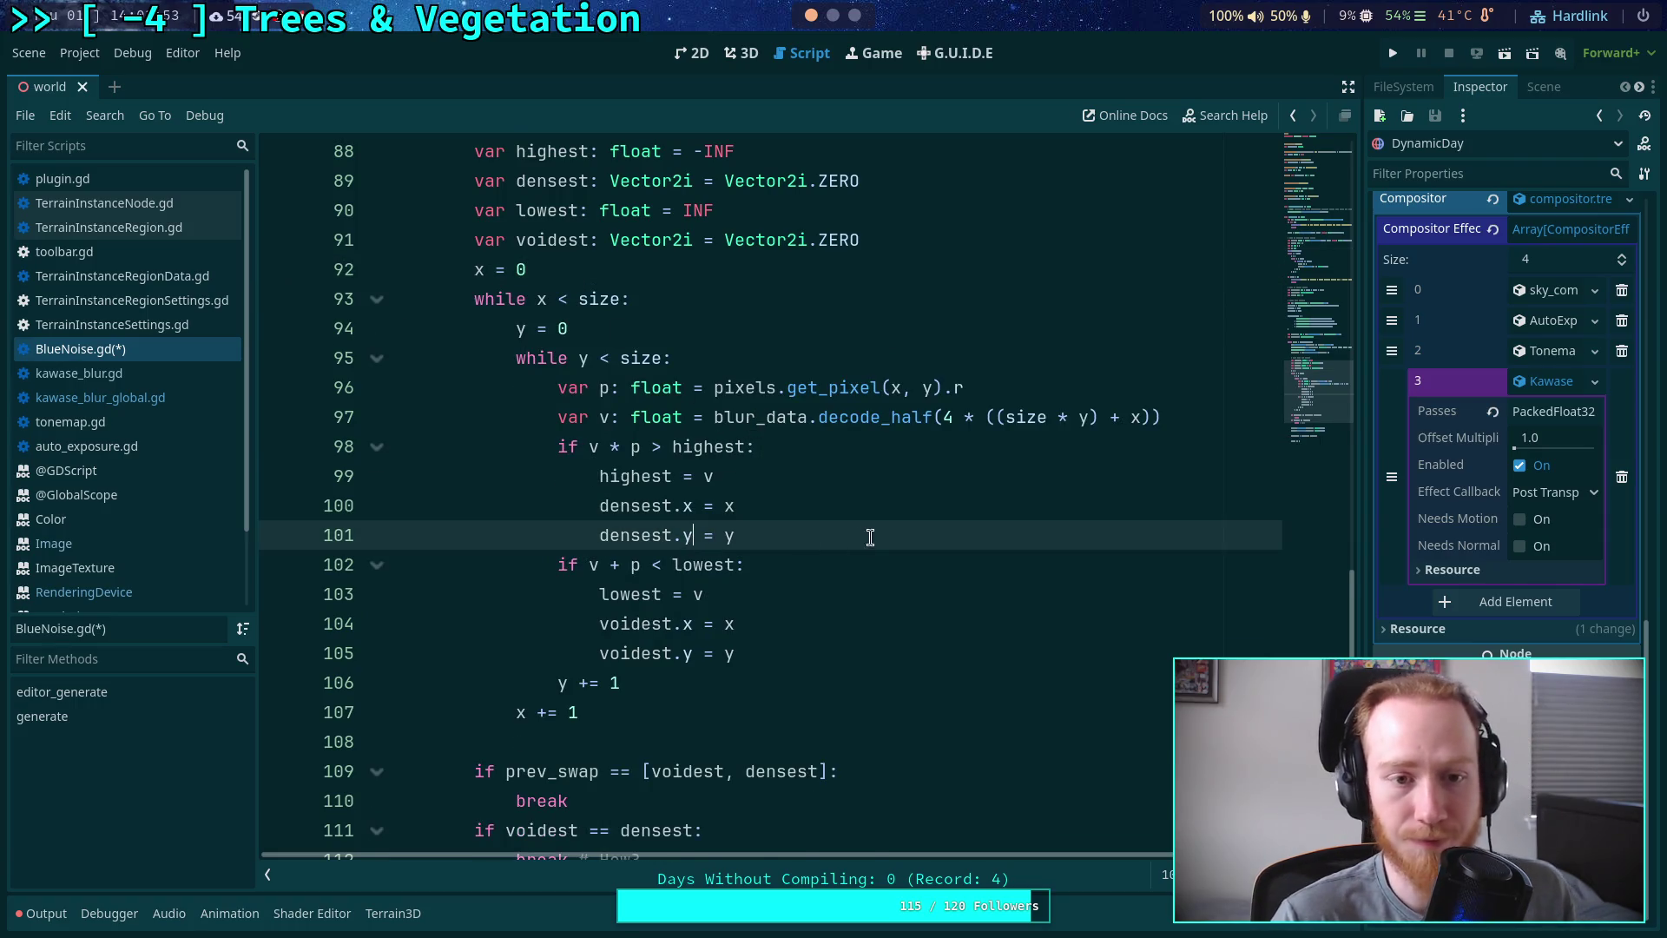
pyautogui.scroll(-1, 870, 537)
pyautogui.hotkey('ctrl', 's')
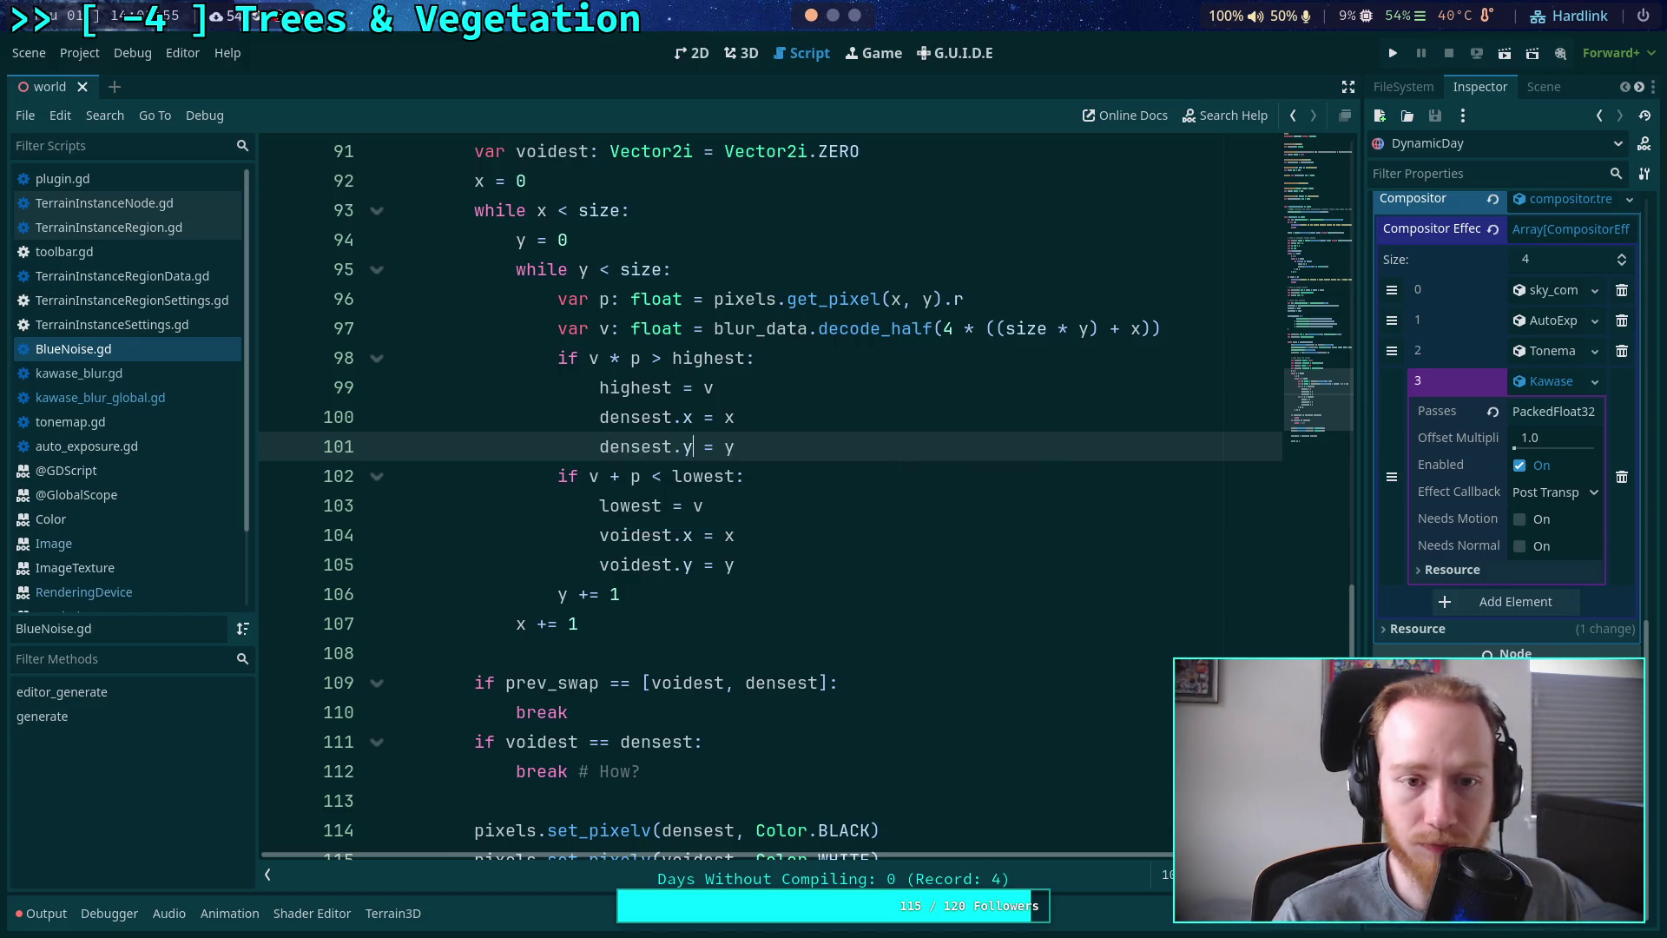
# Step: Insert a blank line between the usage_bits block and the blur_rid declaration
pyautogui.scroll(-3, 947, 577)
pyautogui.scroll(3, 935, 561)
pyautogui.scroll(-4, 934, 561)
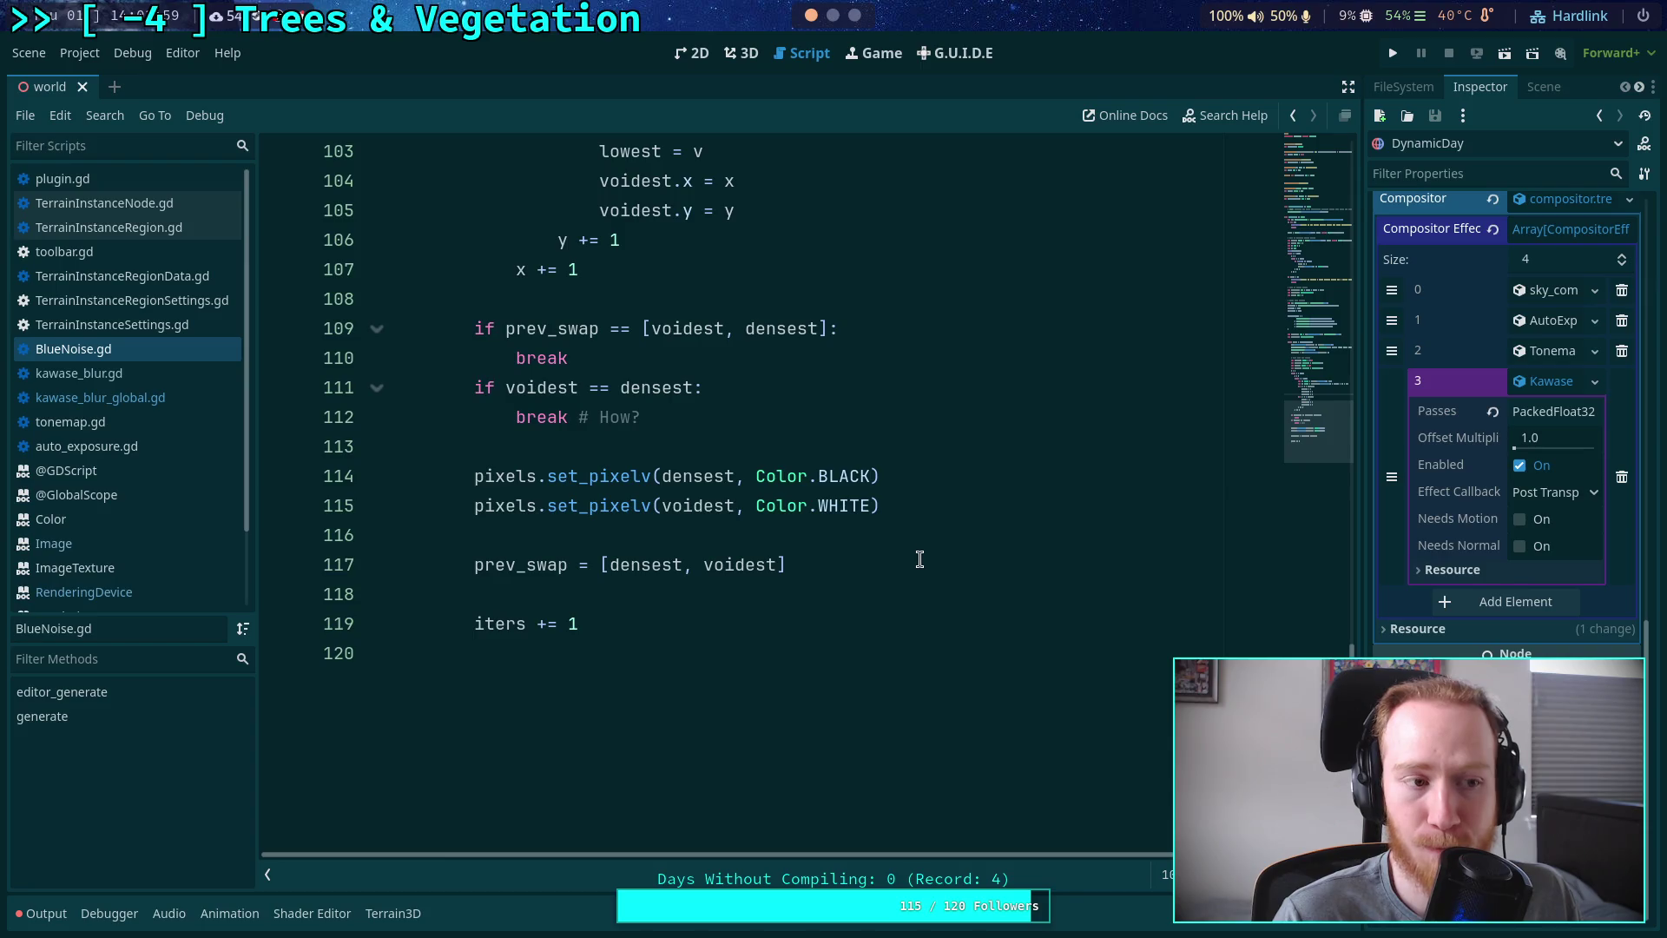
pyautogui.scroll(5, 920, 559)
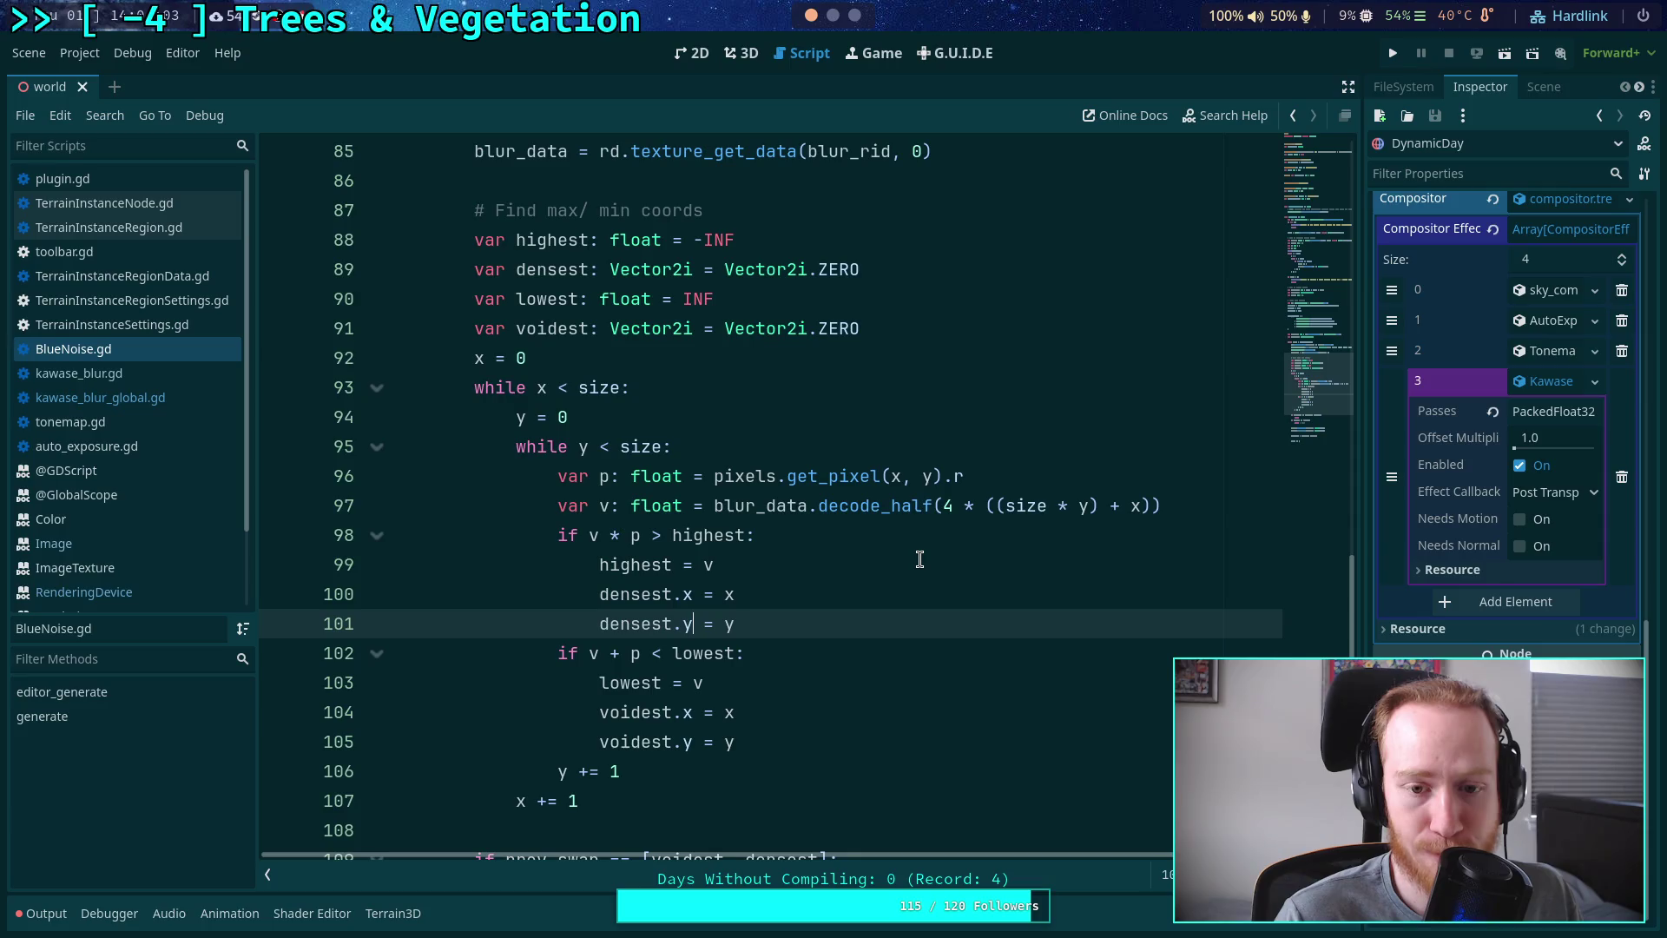
pyautogui.scroll(9, 920, 558)
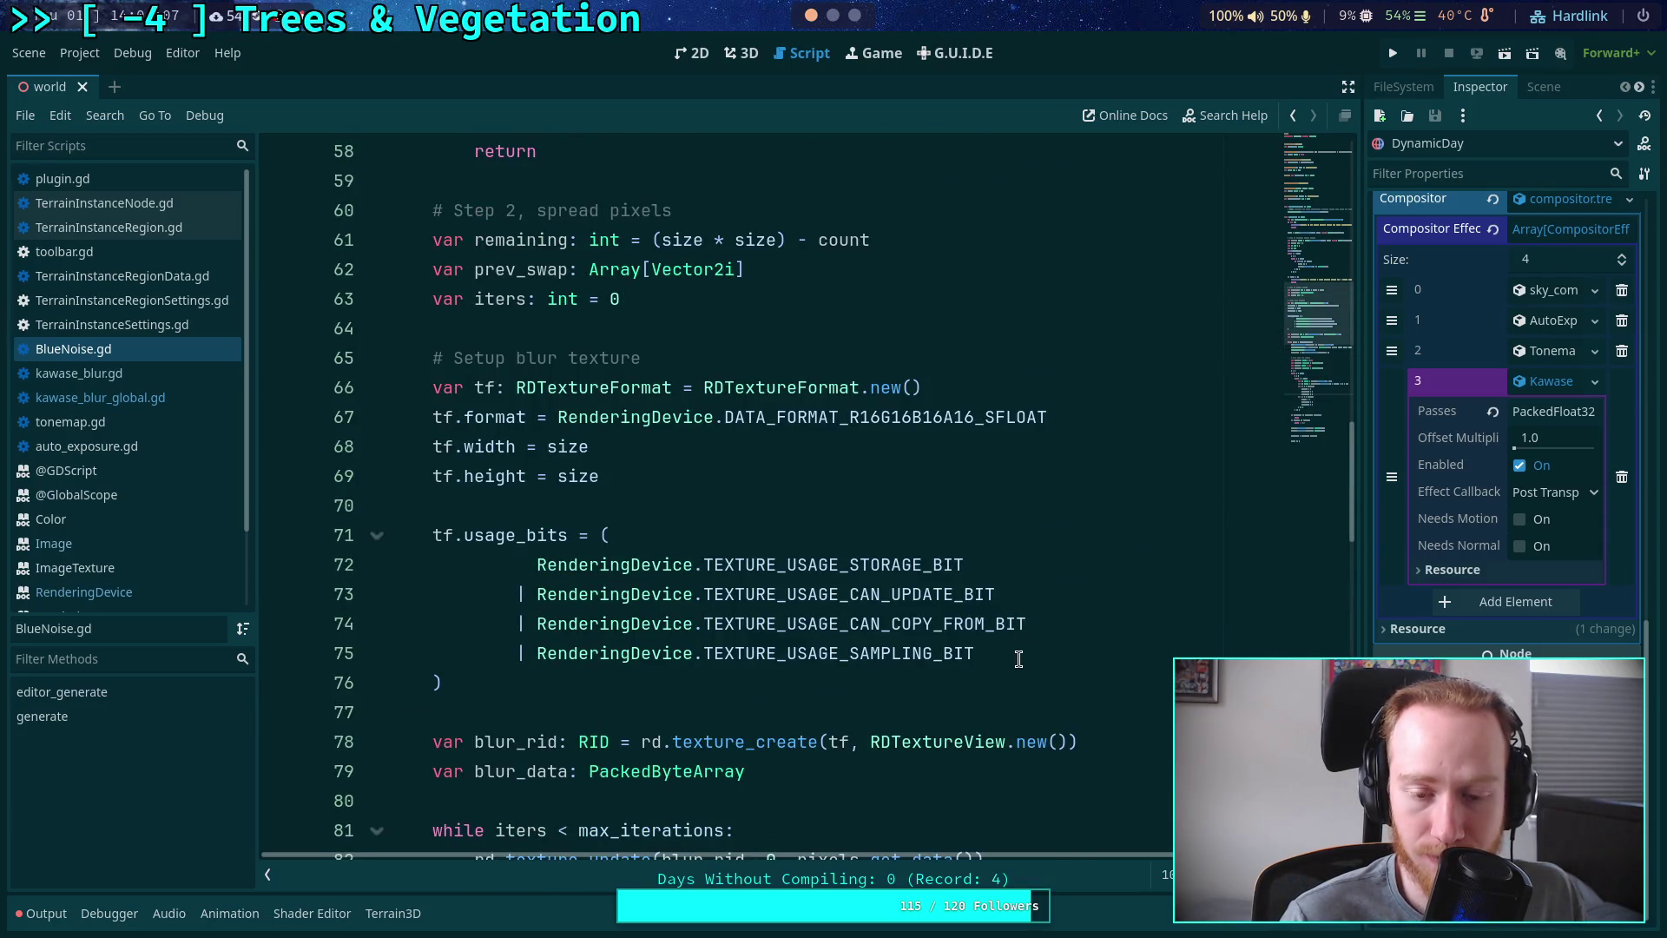
pyautogui.click(1021, 660)
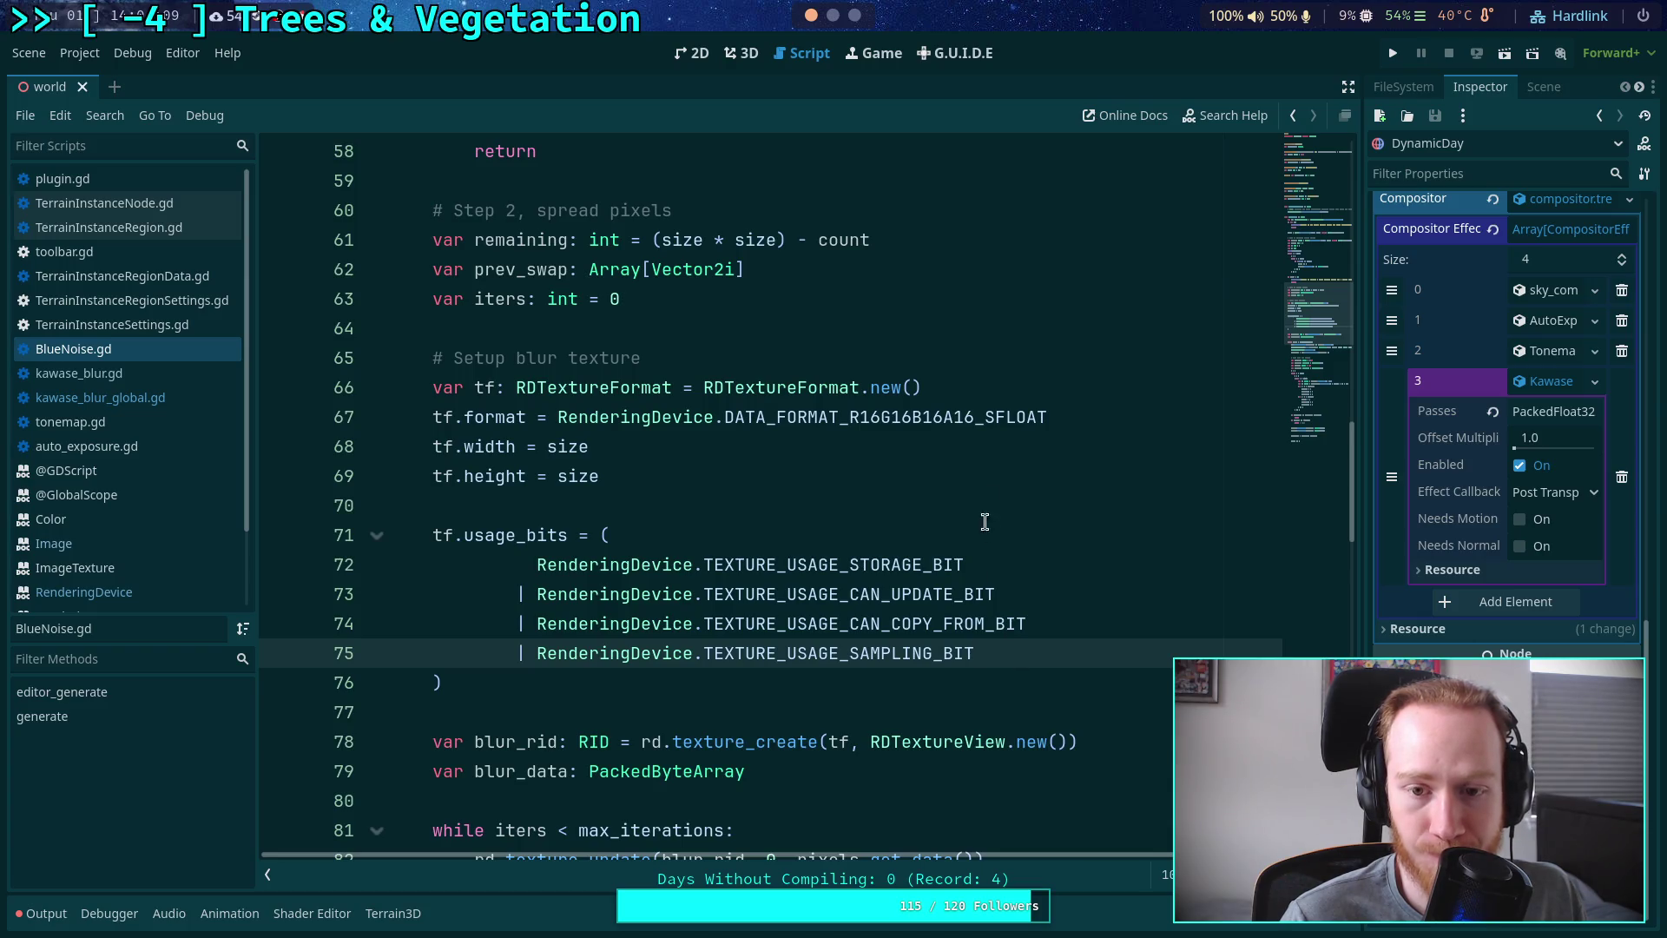
pyautogui.scroll(-3, 1062, 573)
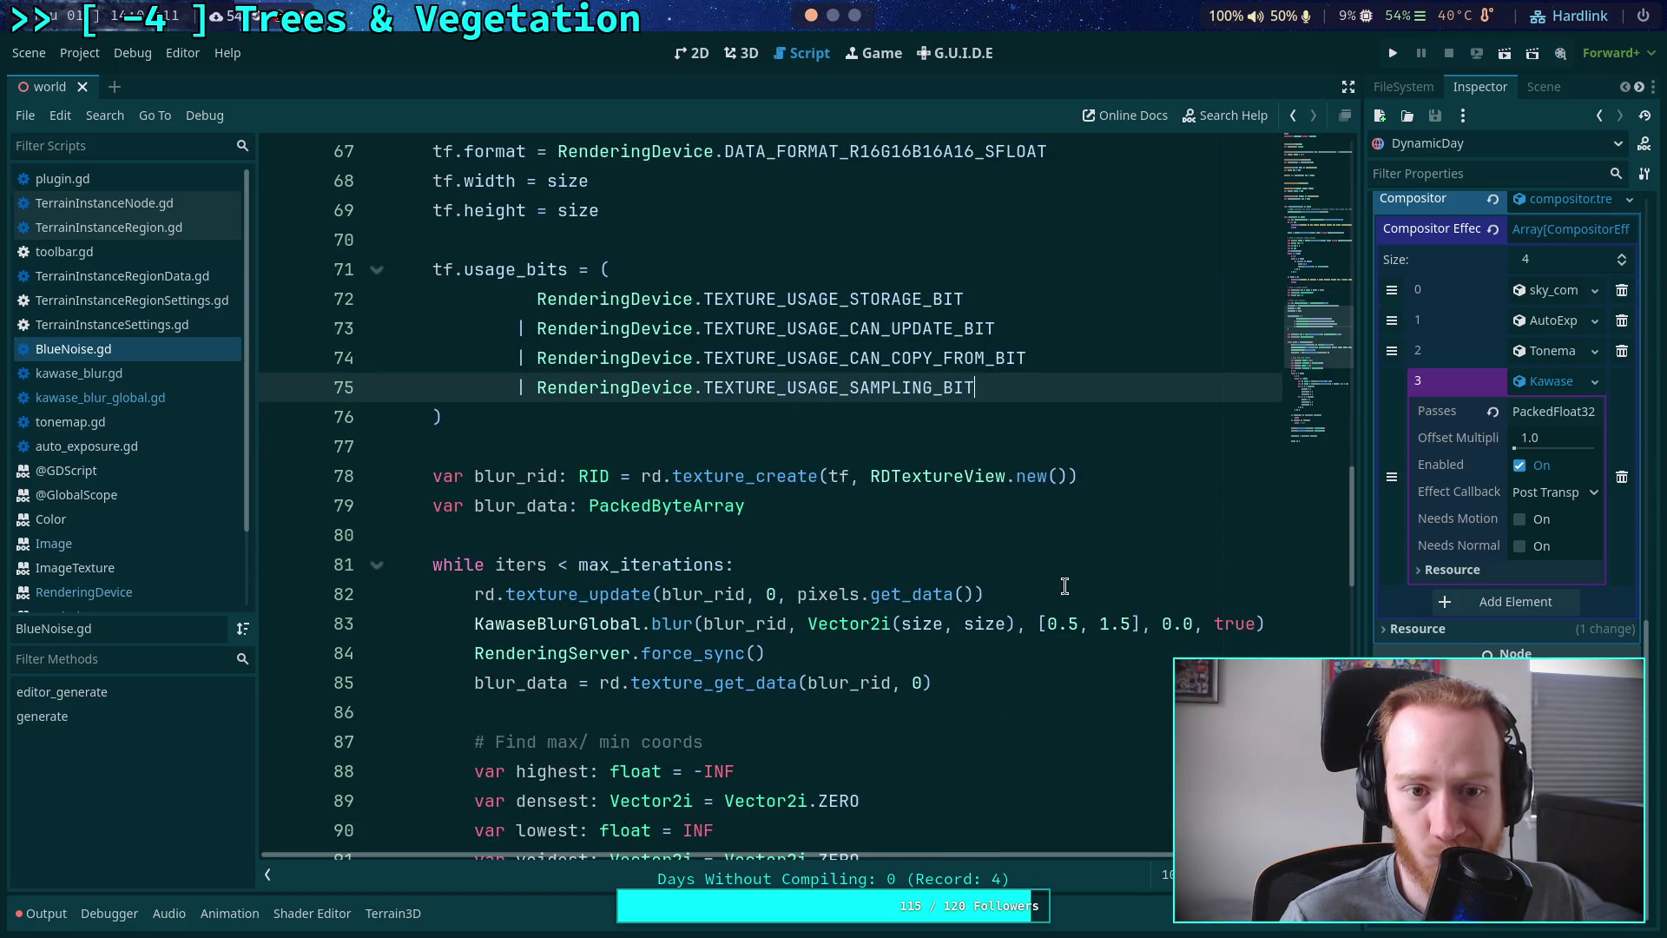
pyautogui.click(620, 411)
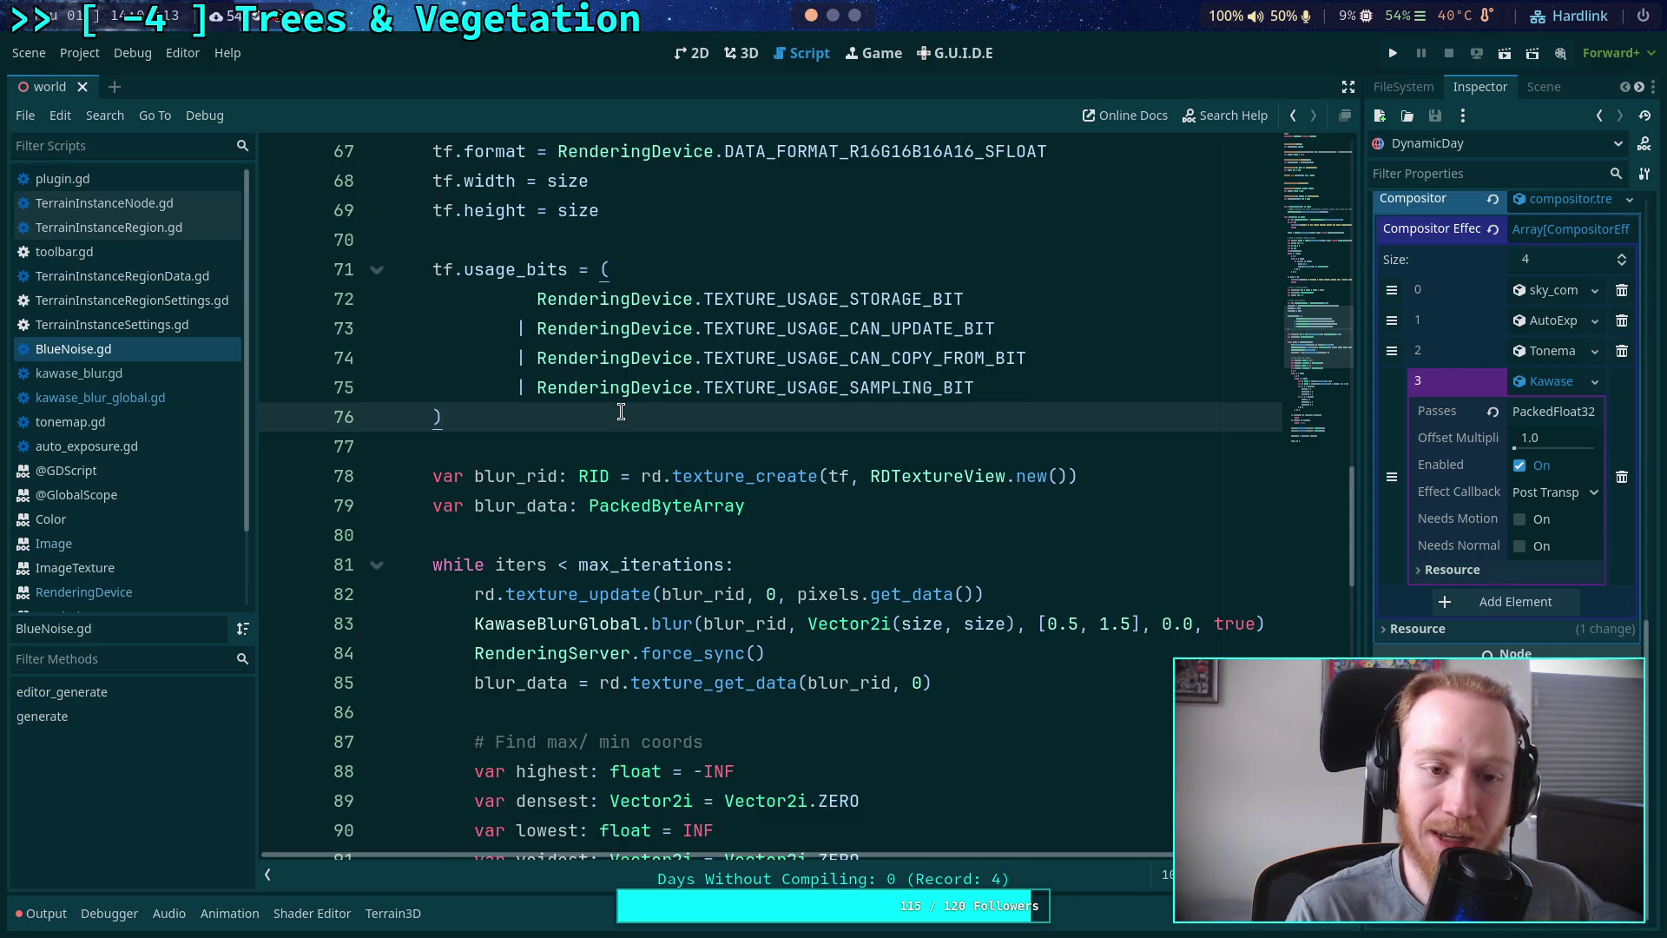
pyautogui.press('Return')
pyautogui.scroll(3, 596, 383)
pyautogui.rightClick(596, 385)
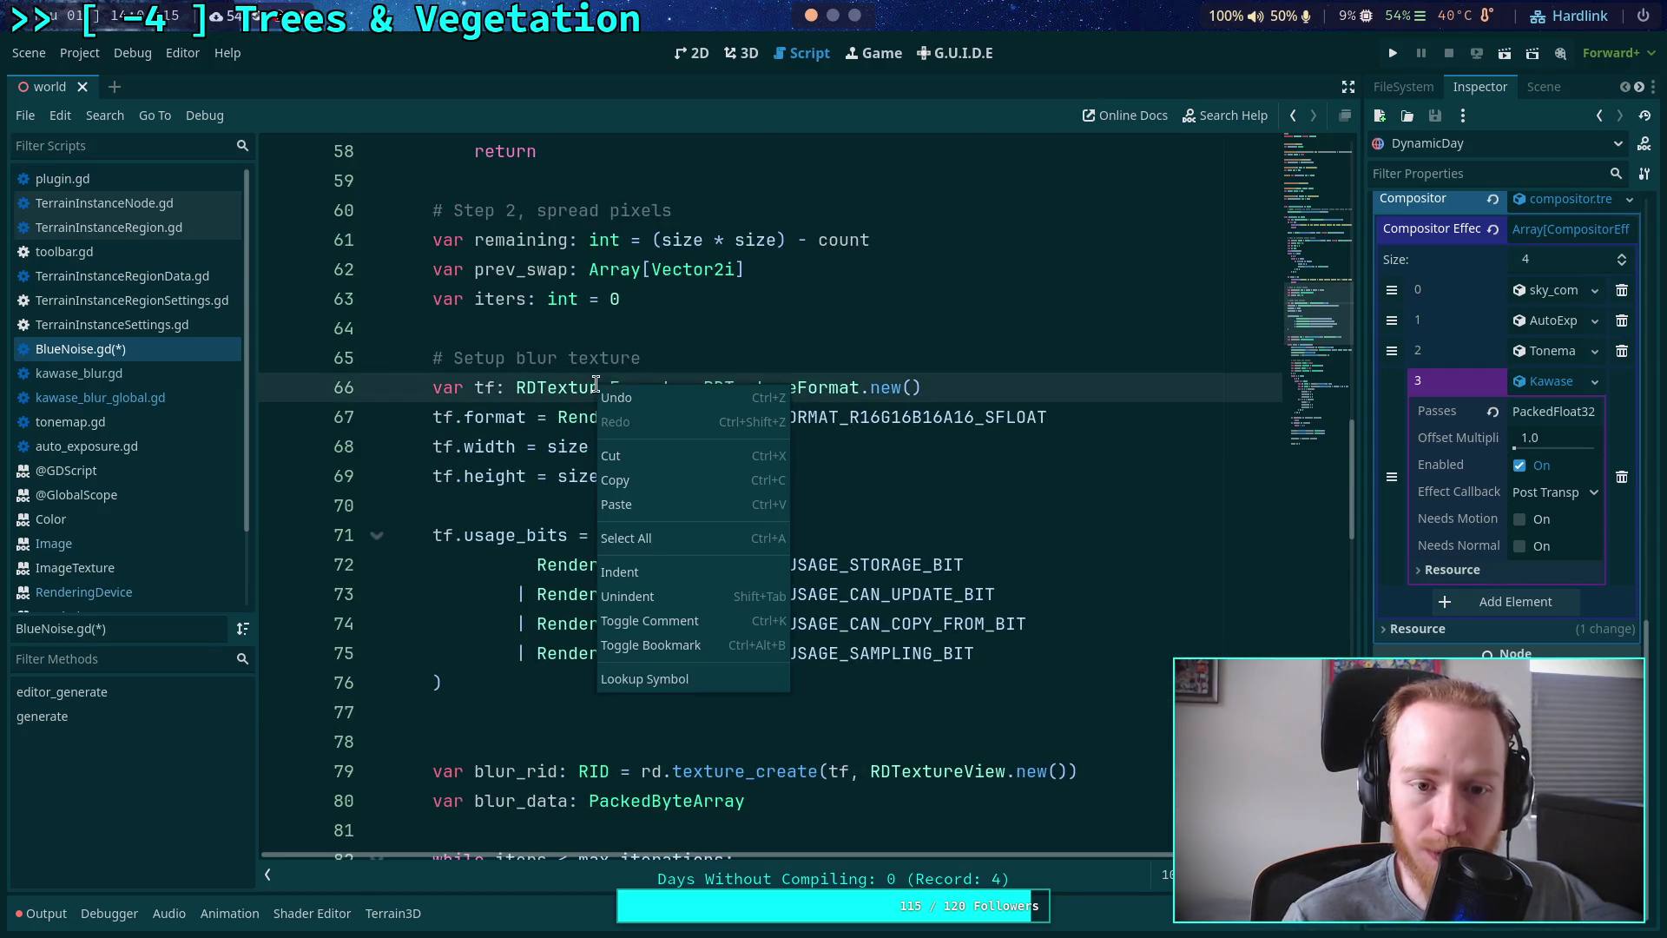
# Step: Read the RDTextureFormat and RenderingDevice class reference pages
pyautogui.click(642, 678)
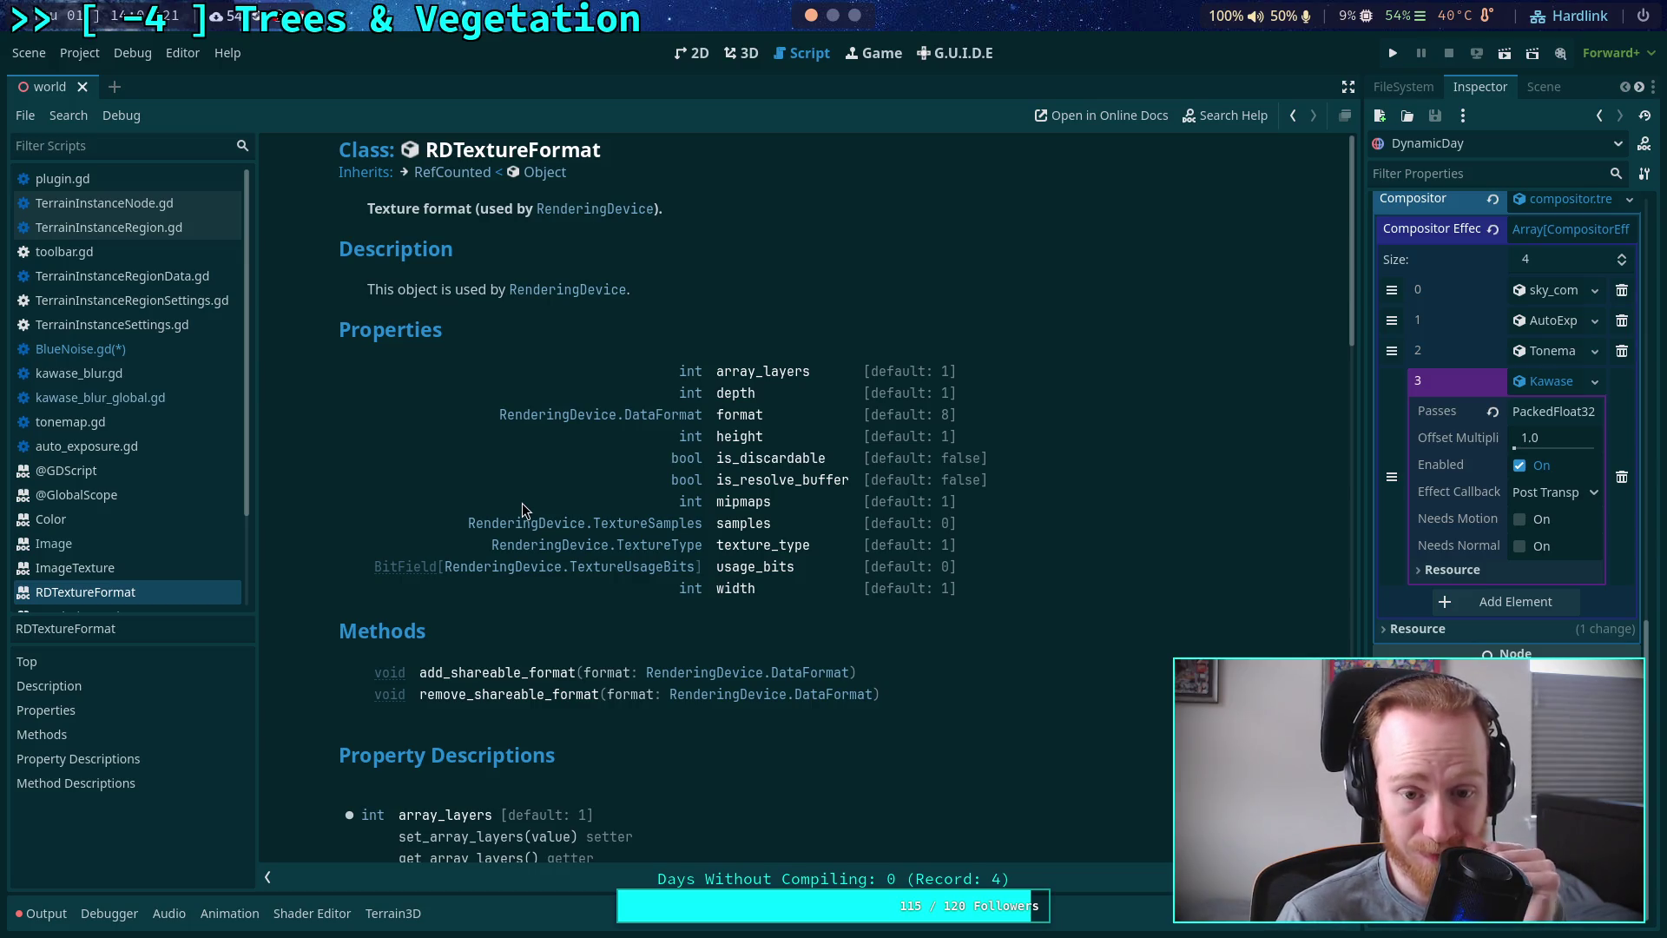
pyautogui.click(643, 552)
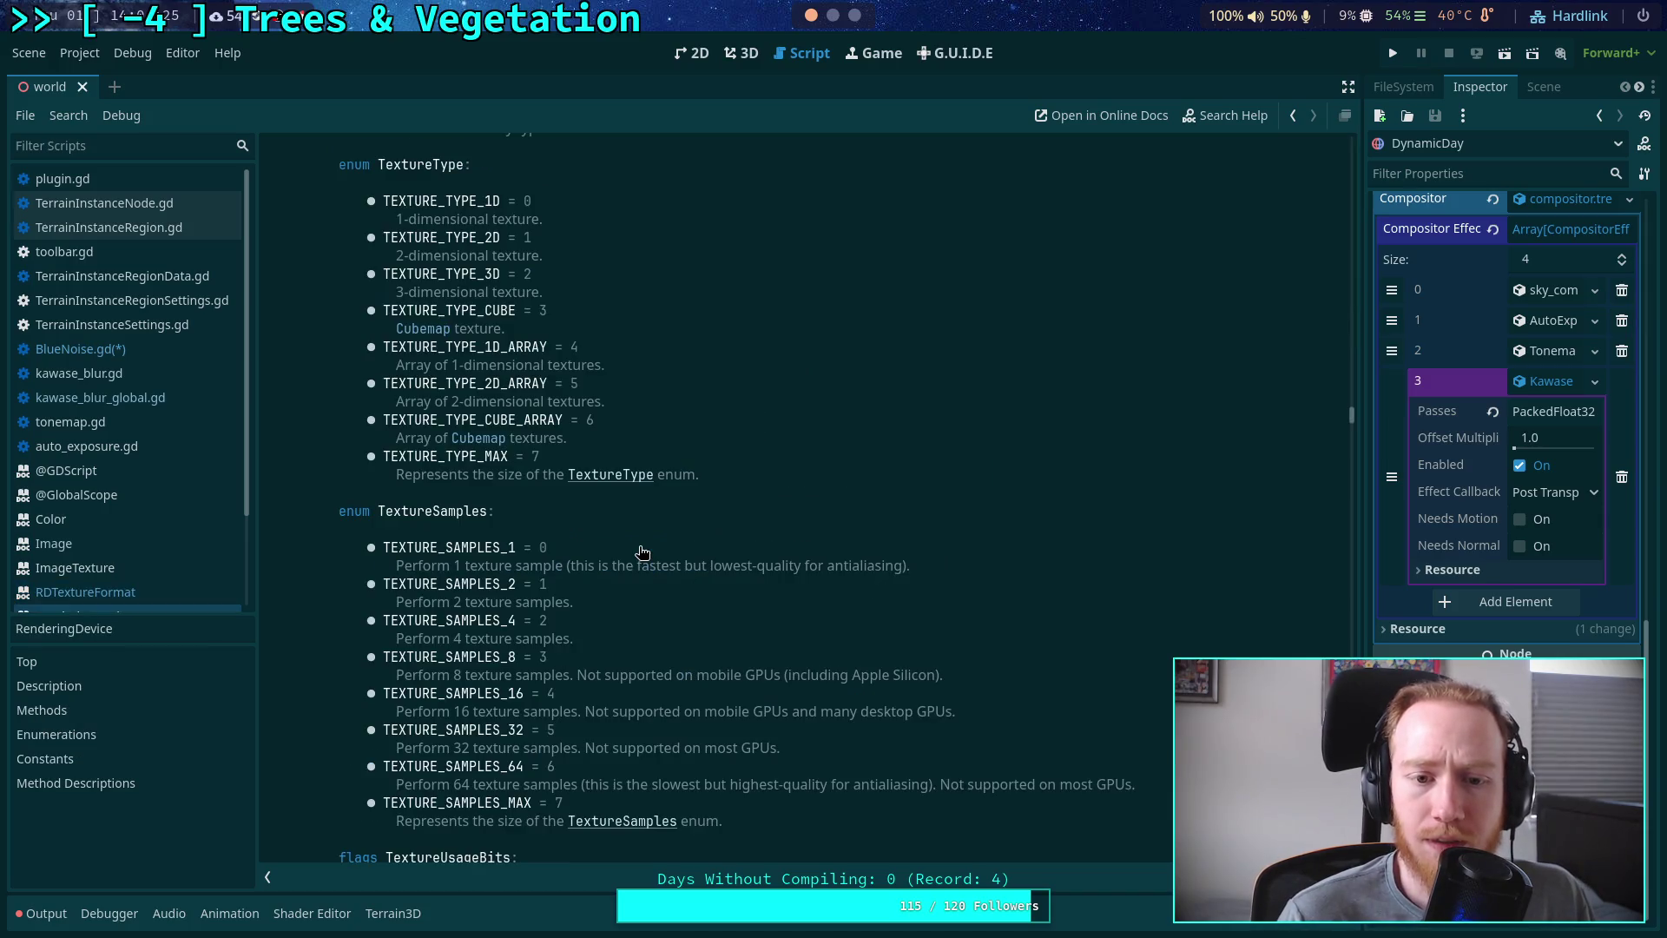
pyautogui.scroll(-4, 625, 544)
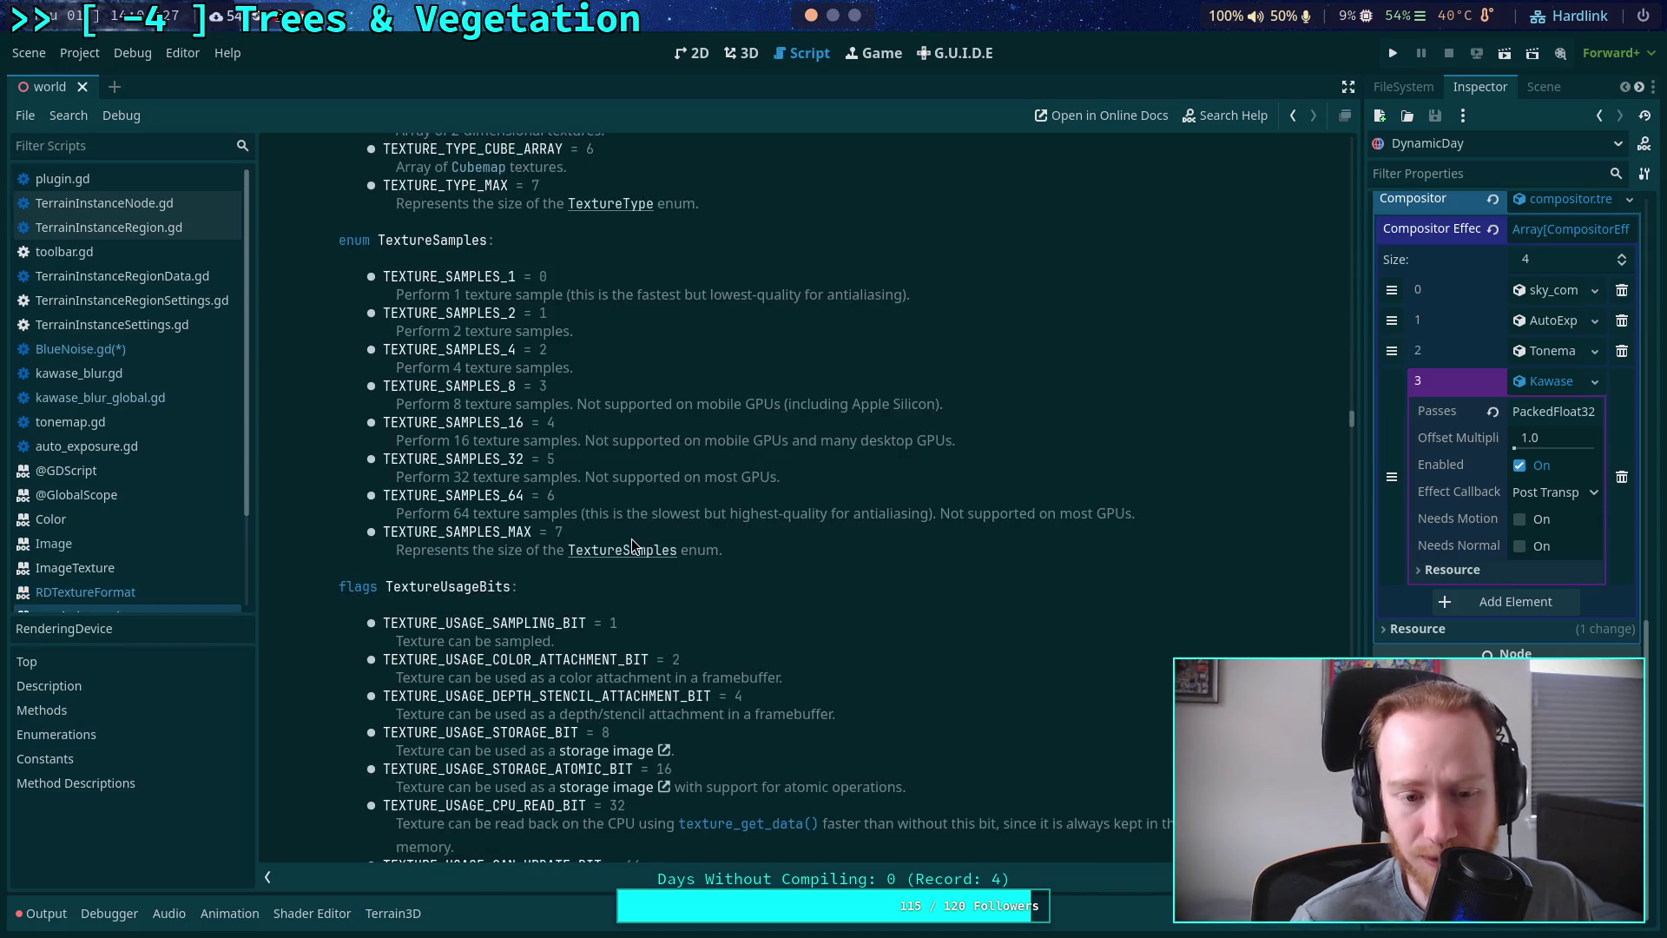
pyautogui.scroll(-4, 638, 540)
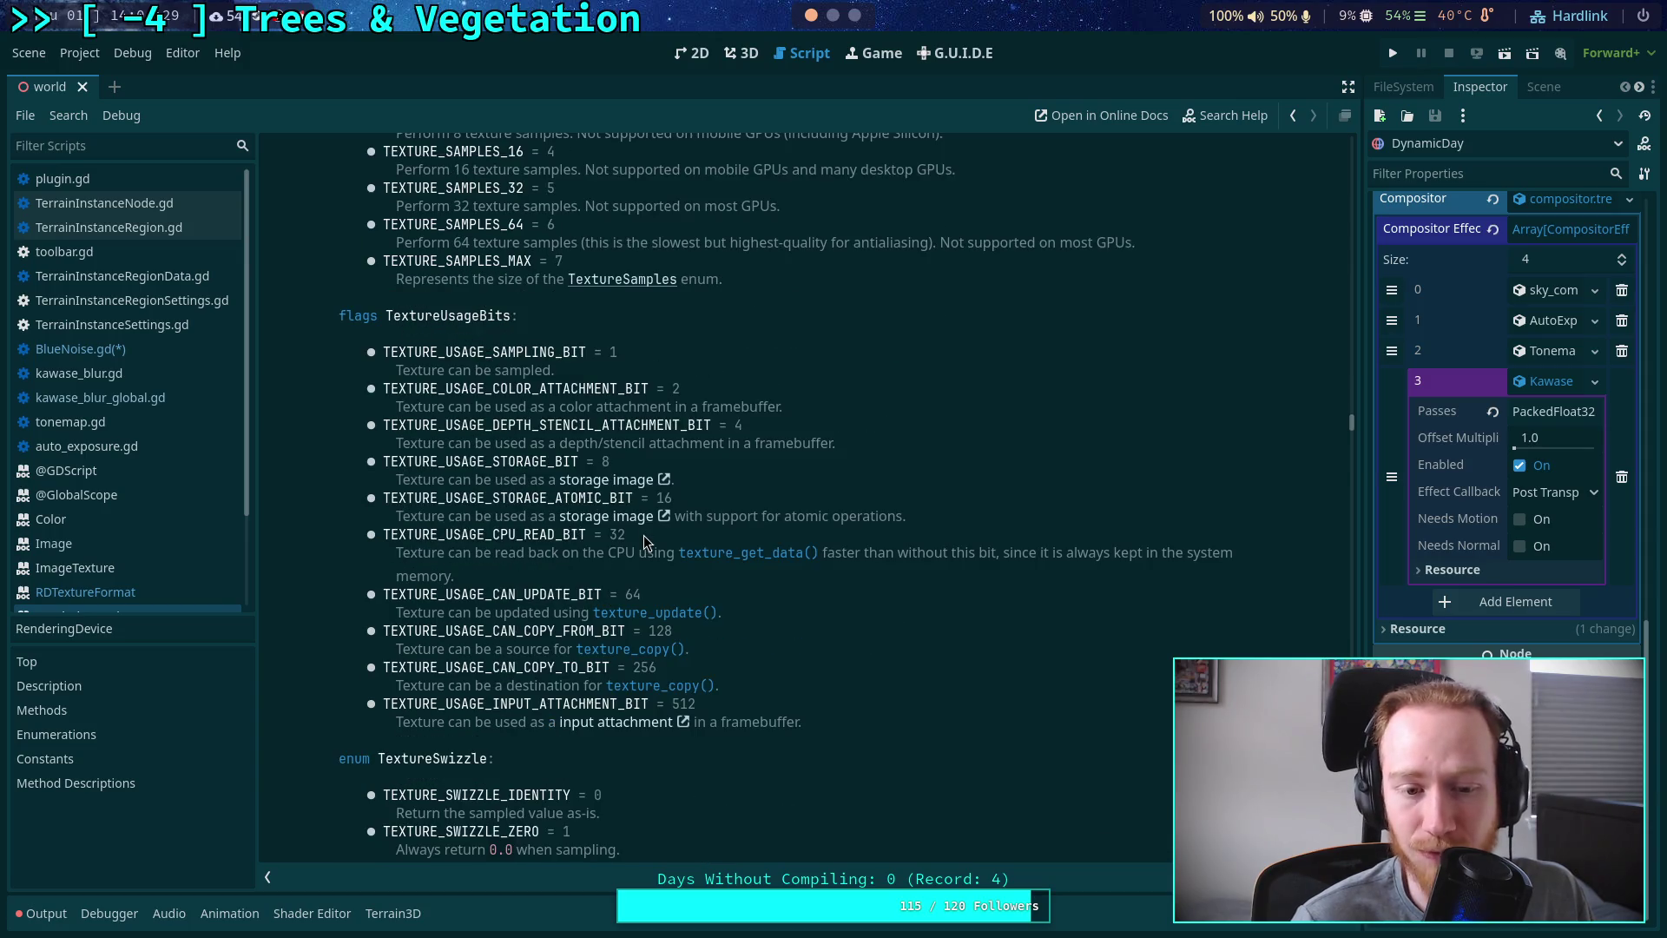
pyautogui.scroll(20, 644, 535)
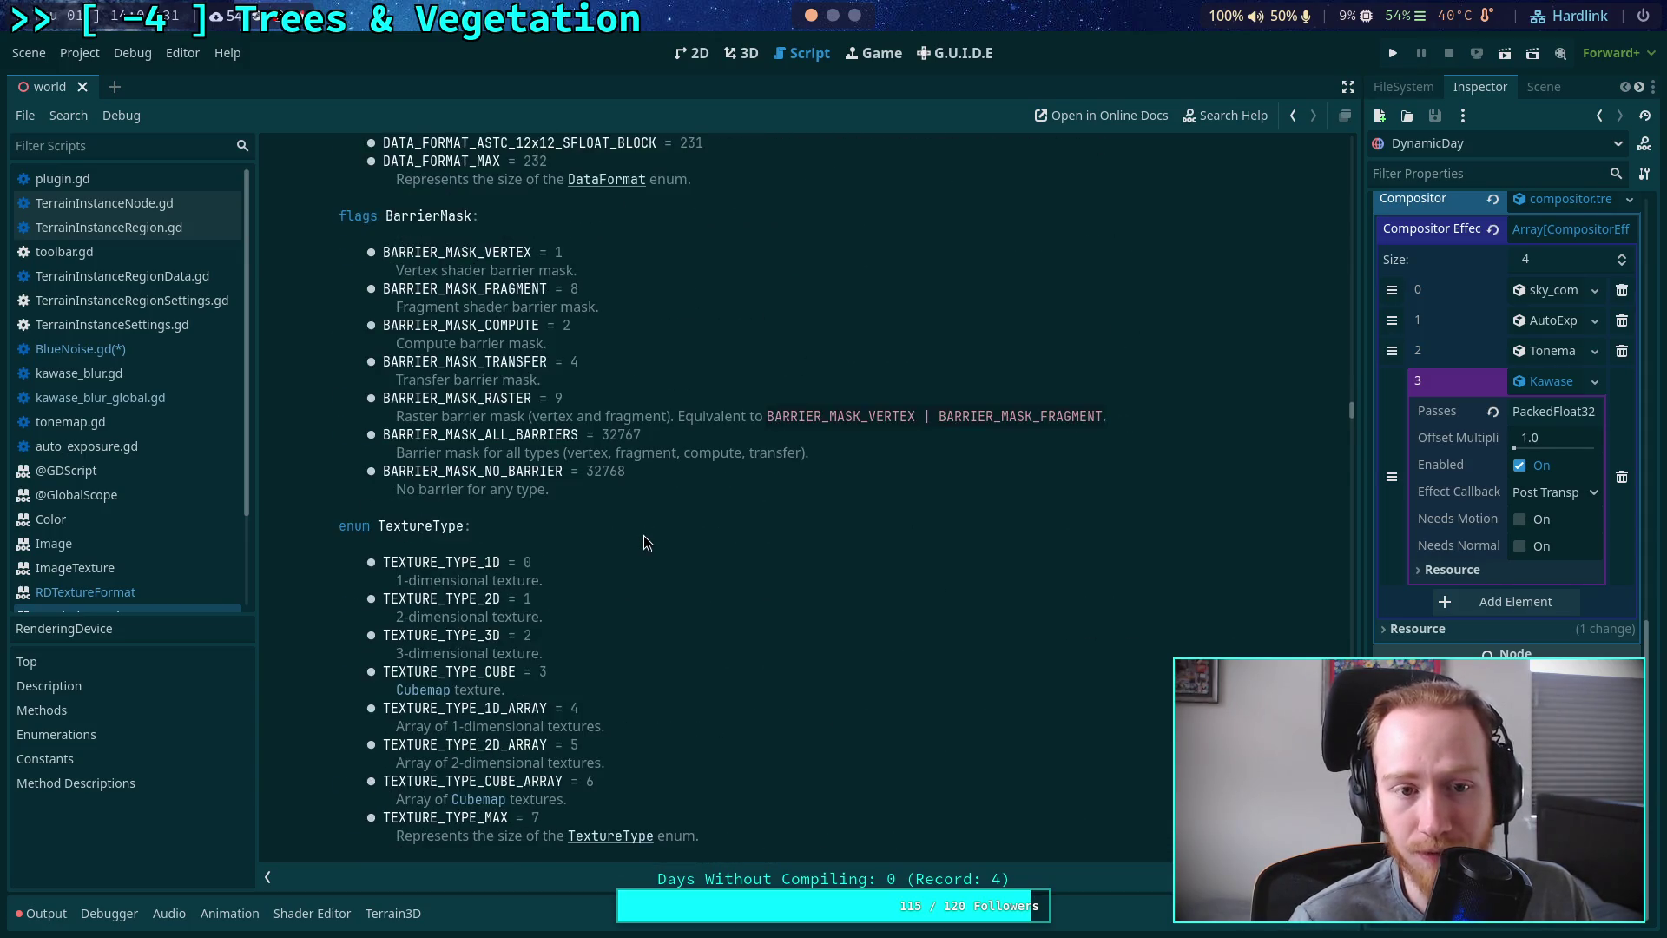
pyautogui.scroll(3, 643, 535)
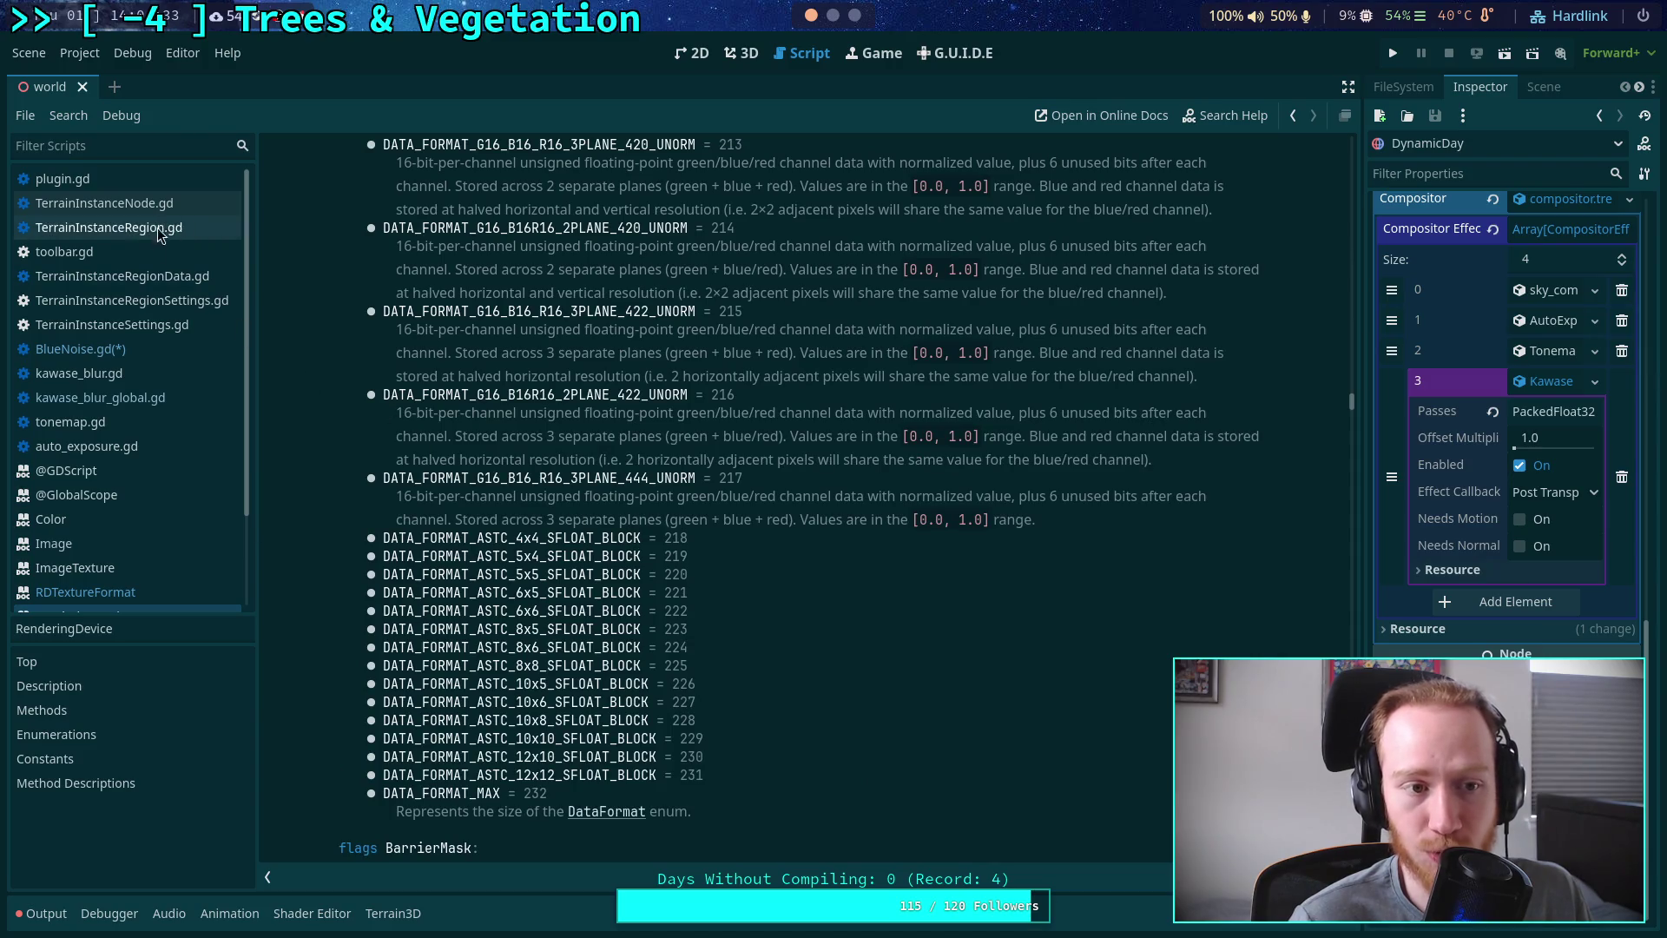
# Step: Return to BlueNoise.gd at the blur texture setup around line 79
pyautogui.click(118, 348)
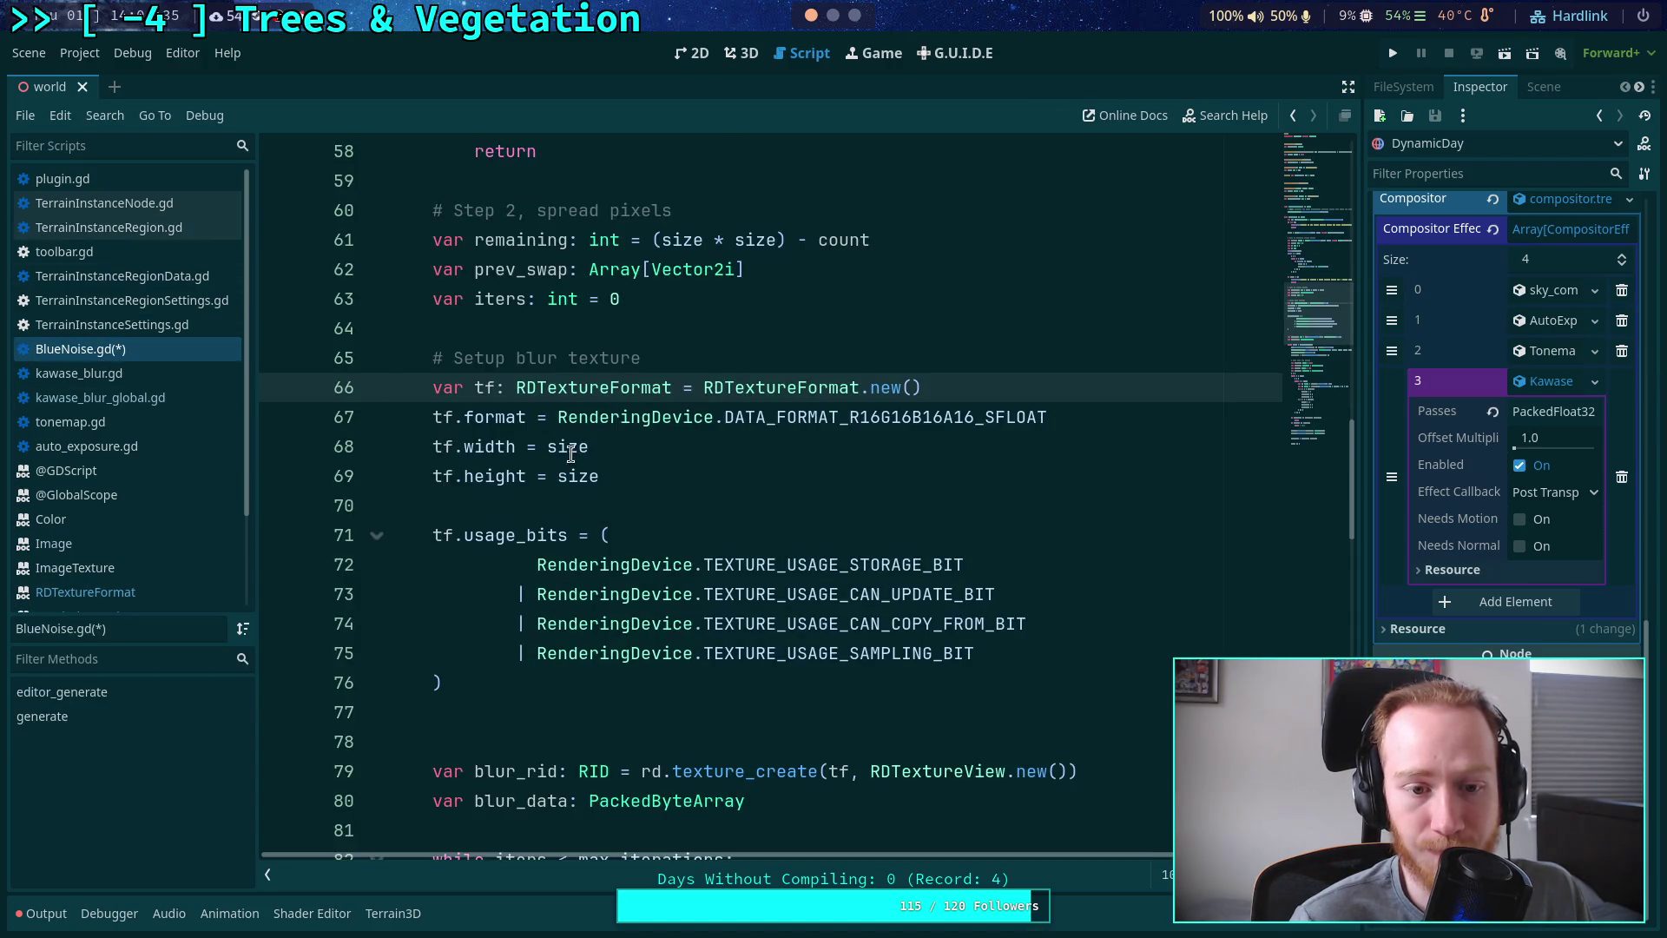
pyautogui.scroll(-2, 618, 572)
pyautogui.moveTo(939, 597)
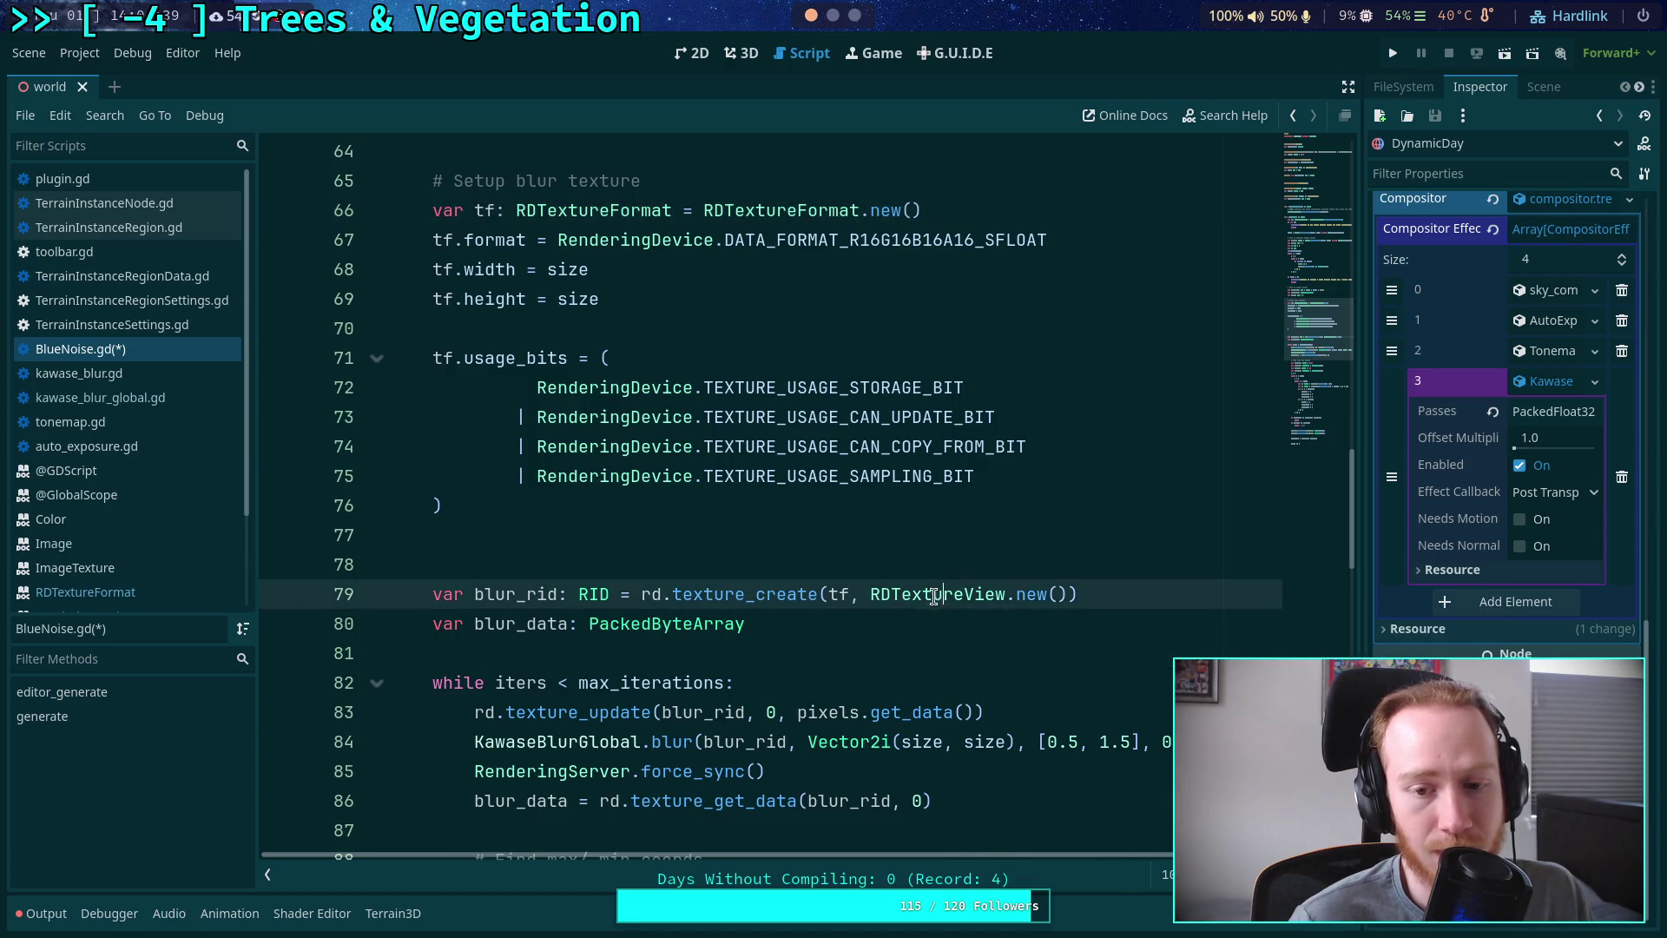
pyautogui.rightClick(938, 596)
pyautogui.click(981, 891)
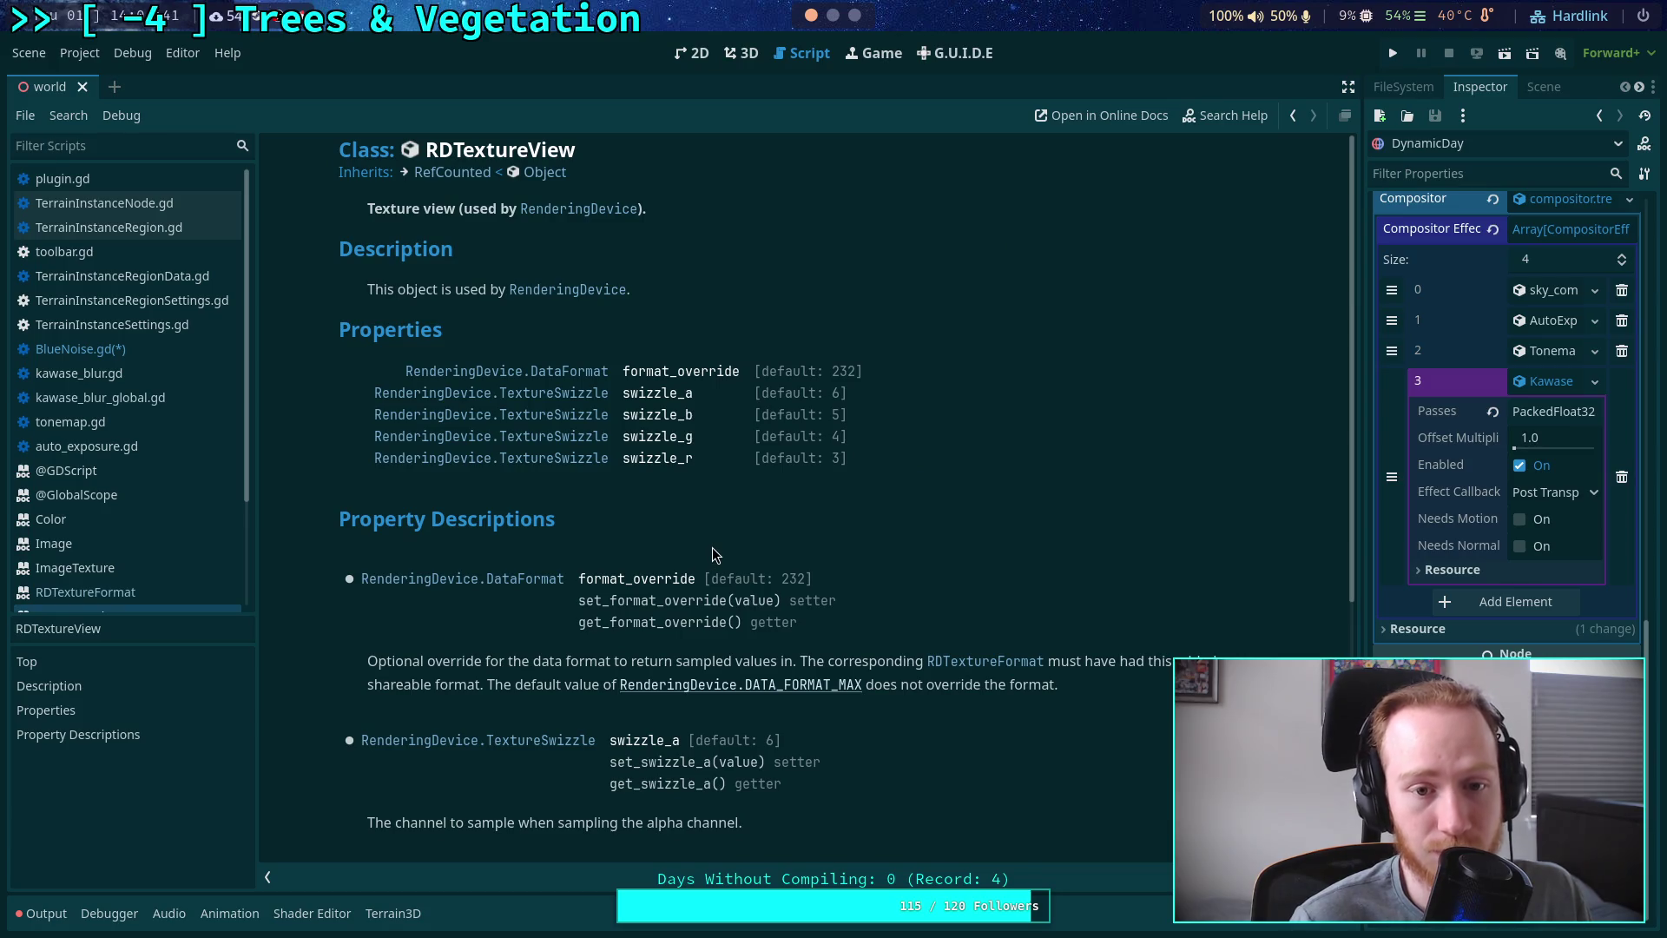
pyautogui.scroll(-5, 821, 561)
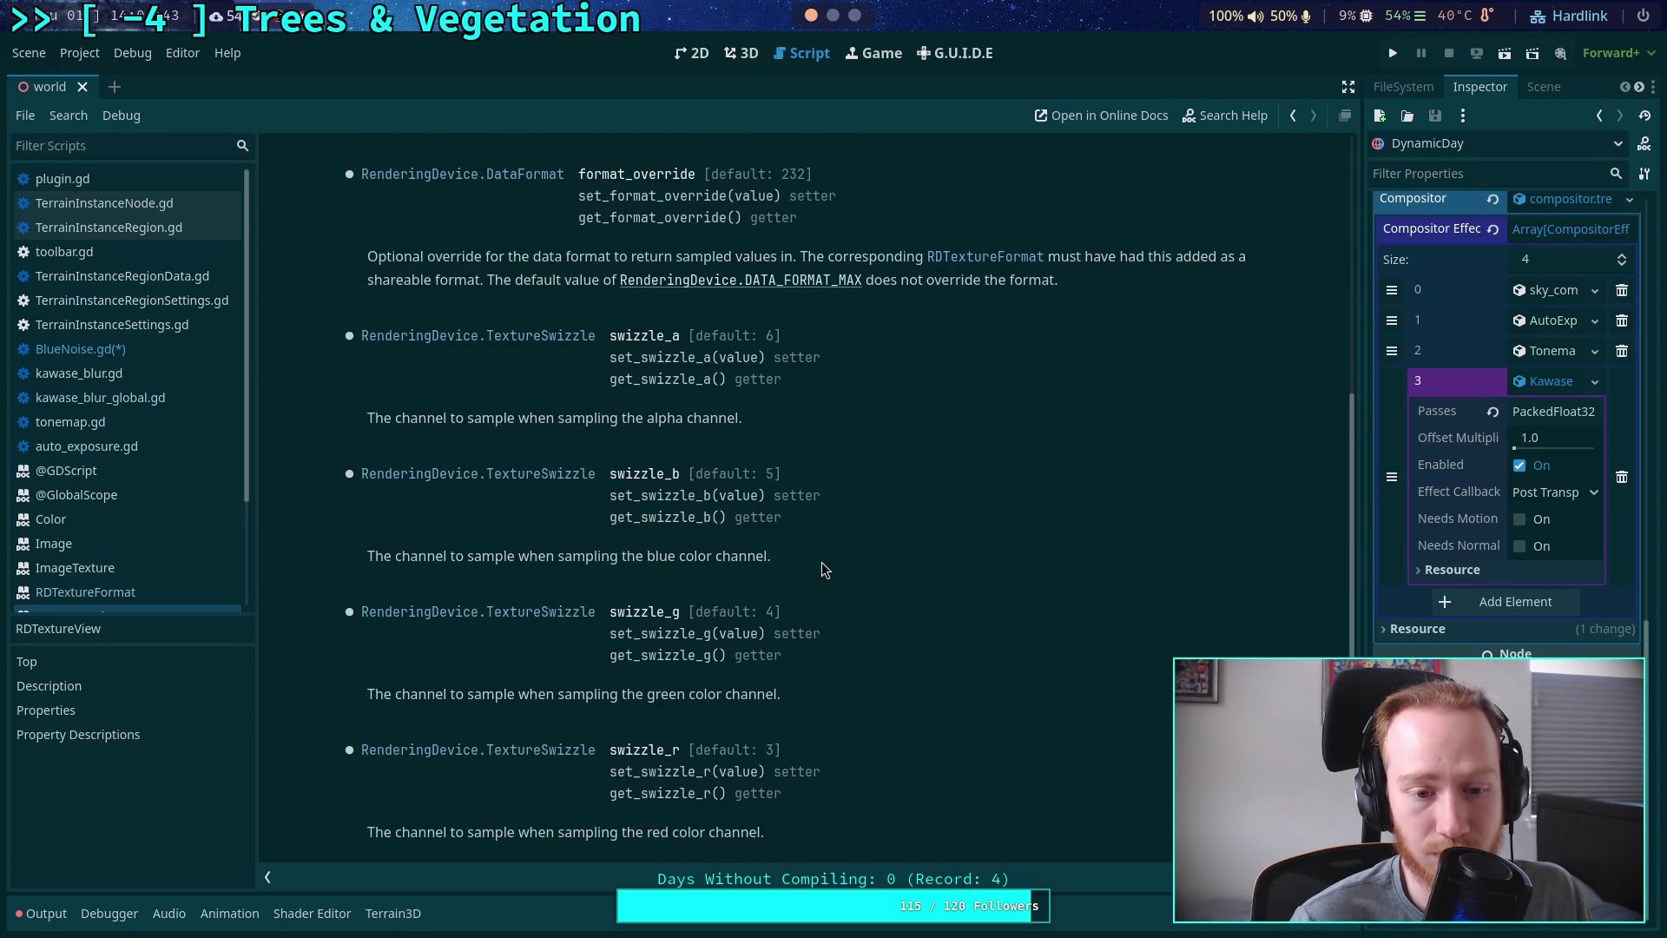
pyautogui.scroll(5, 822, 564)
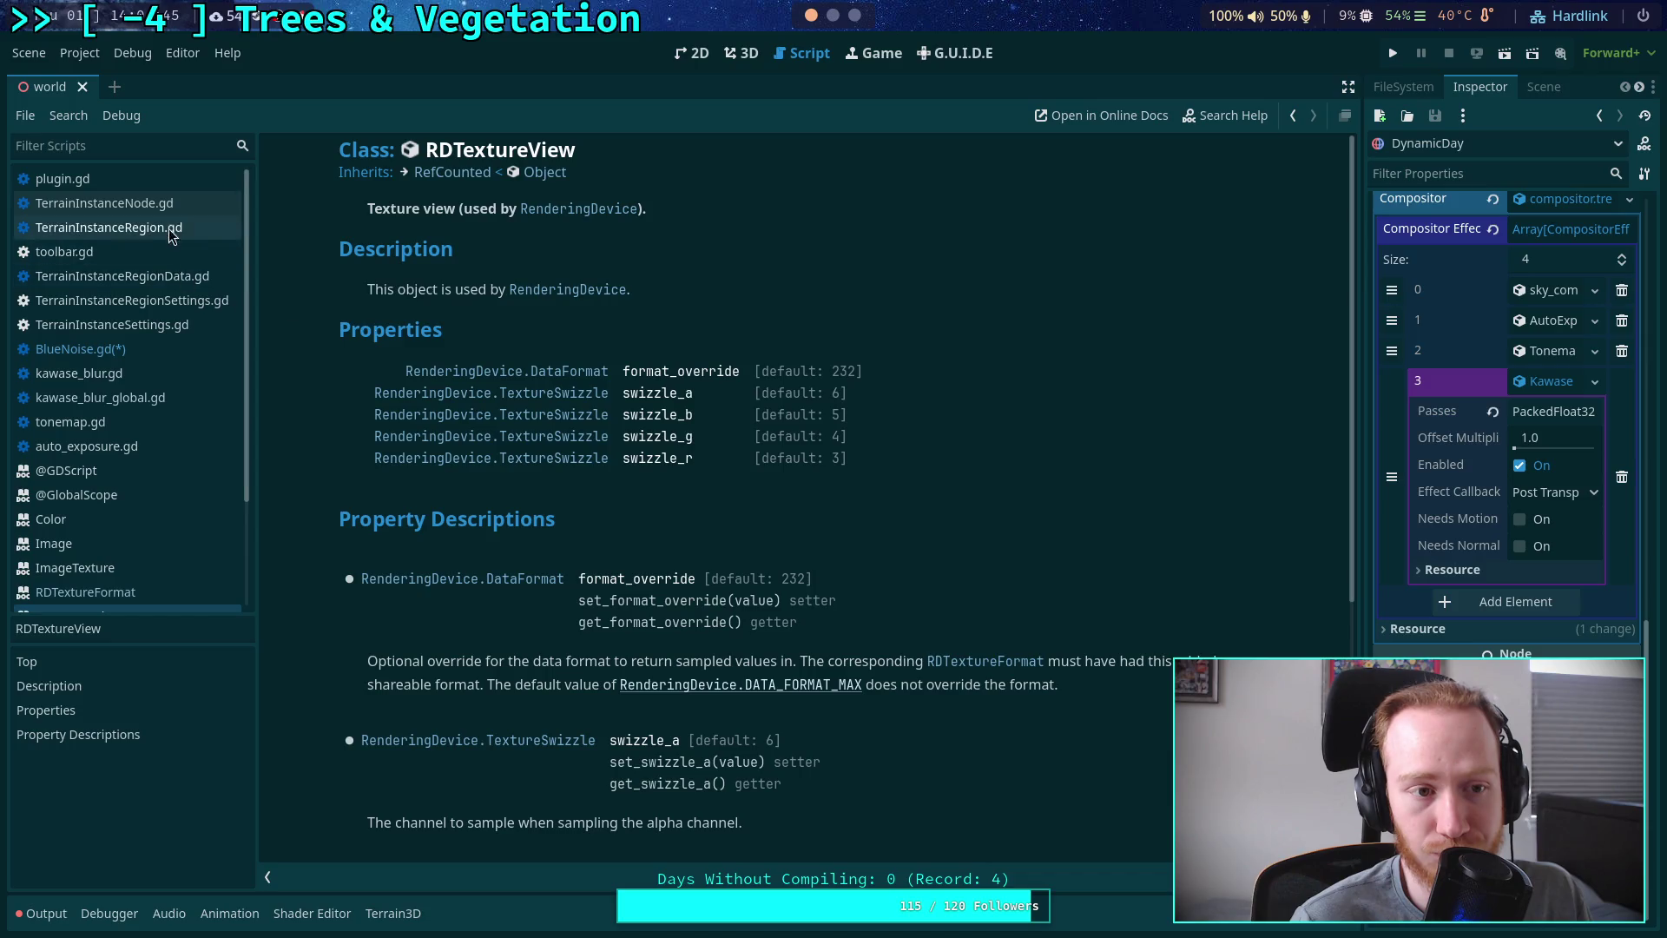
pyautogui.click(80, 348)
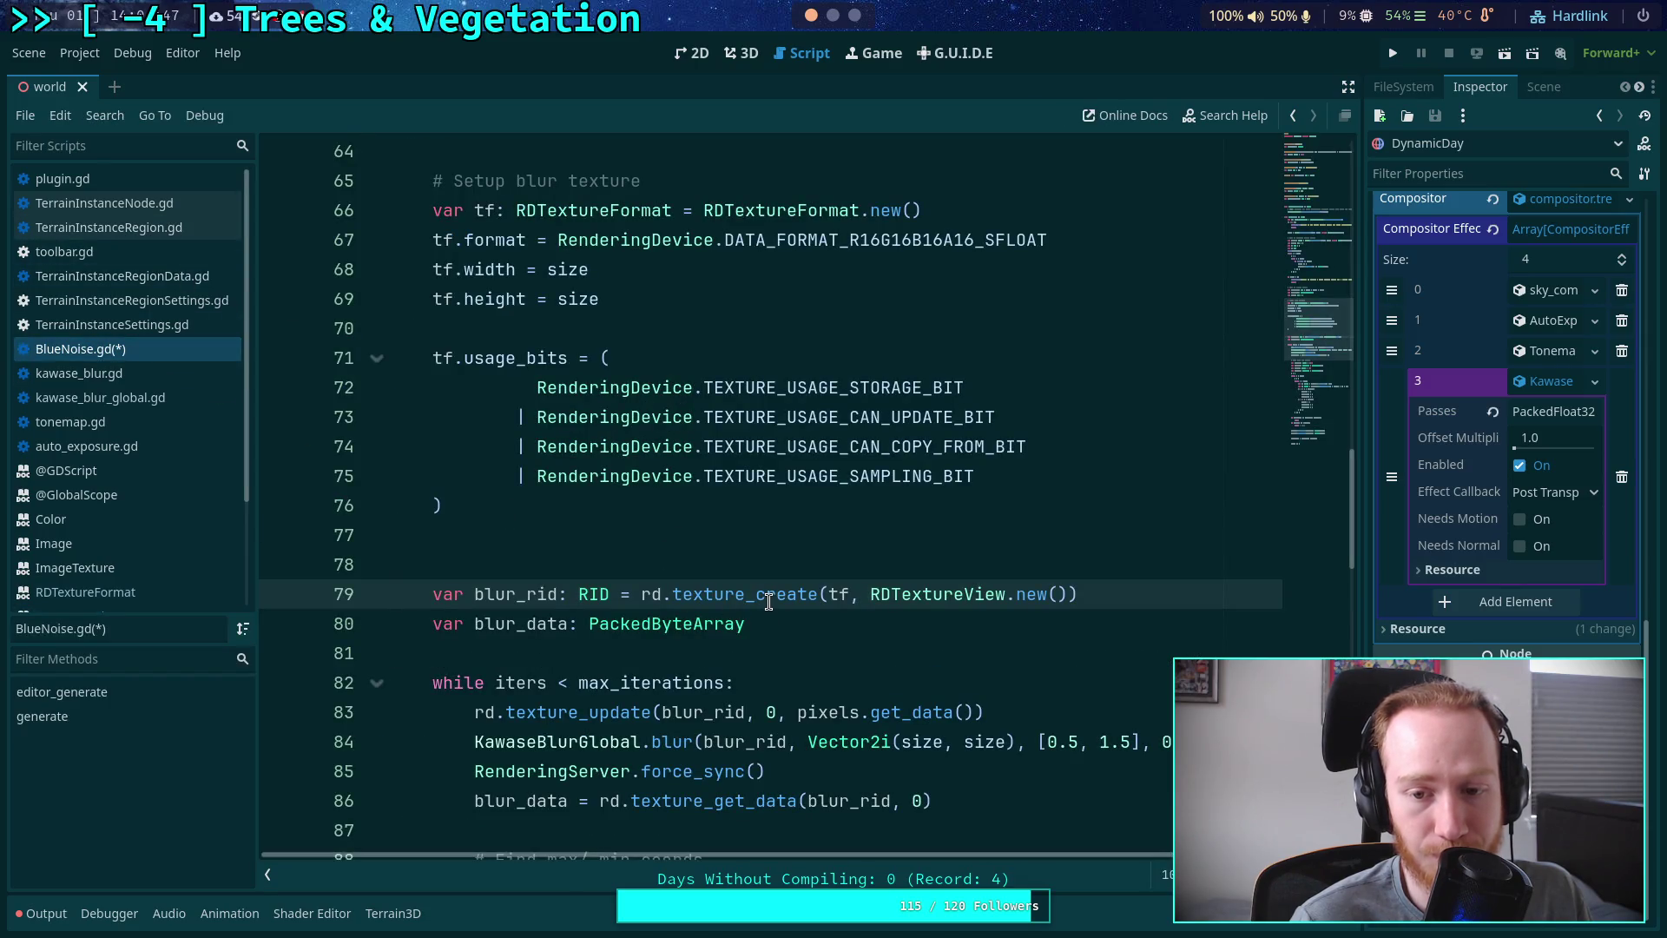
pyautogui.moveTo(769, 600)
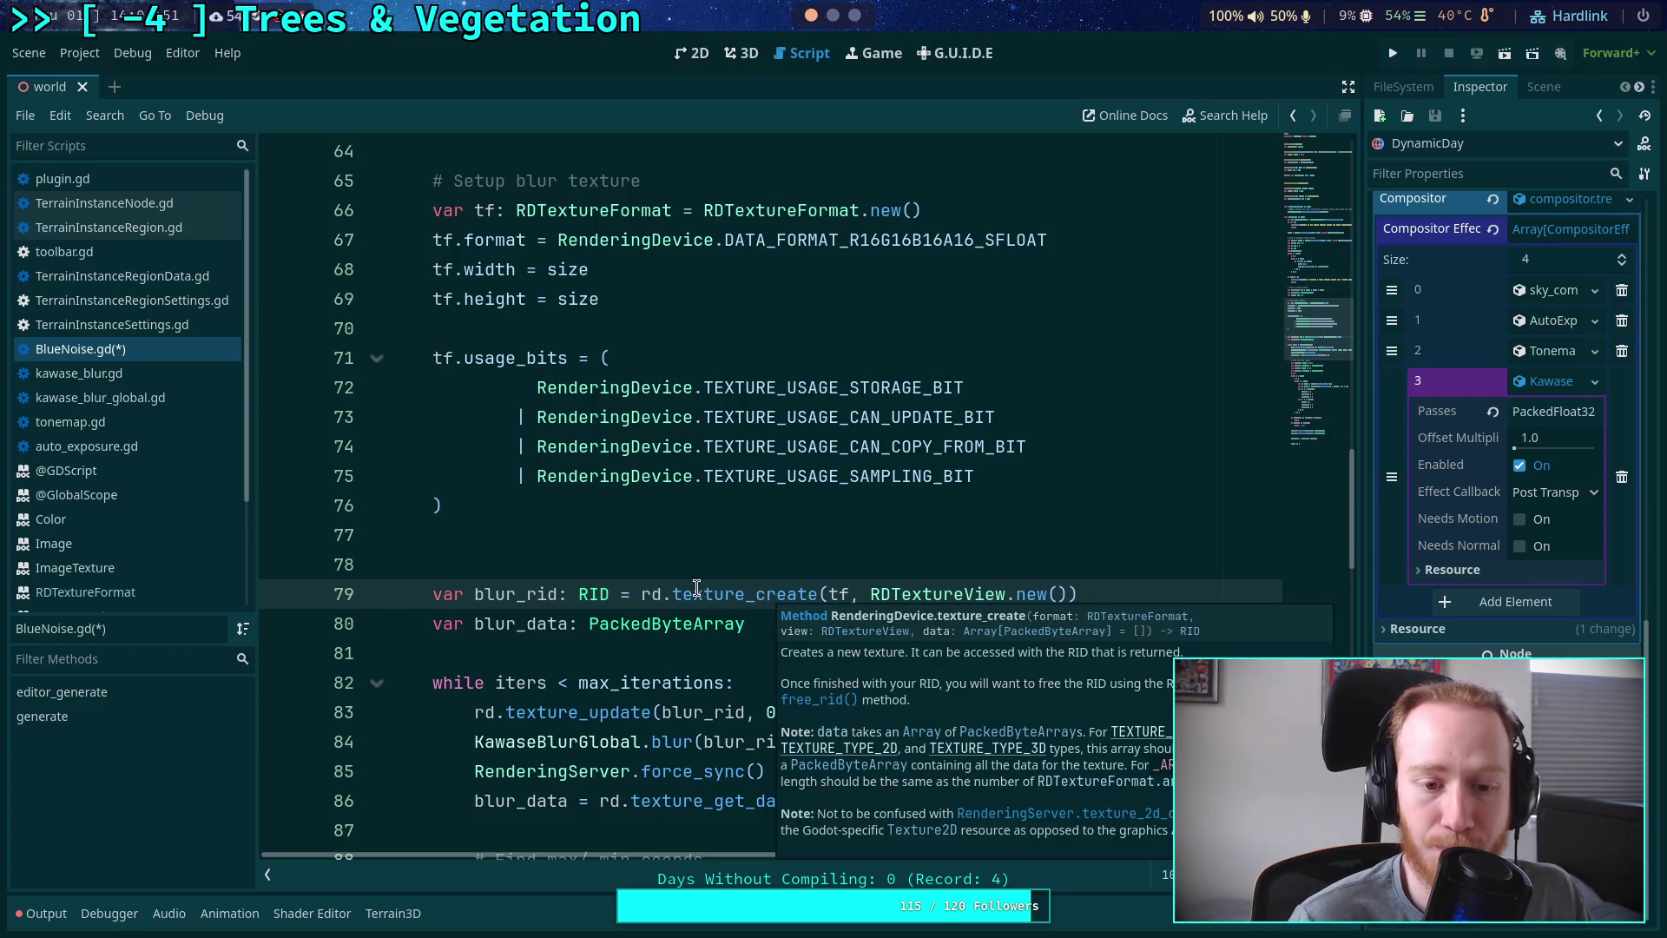
pyautogui.scroll(-3, 693, 588)
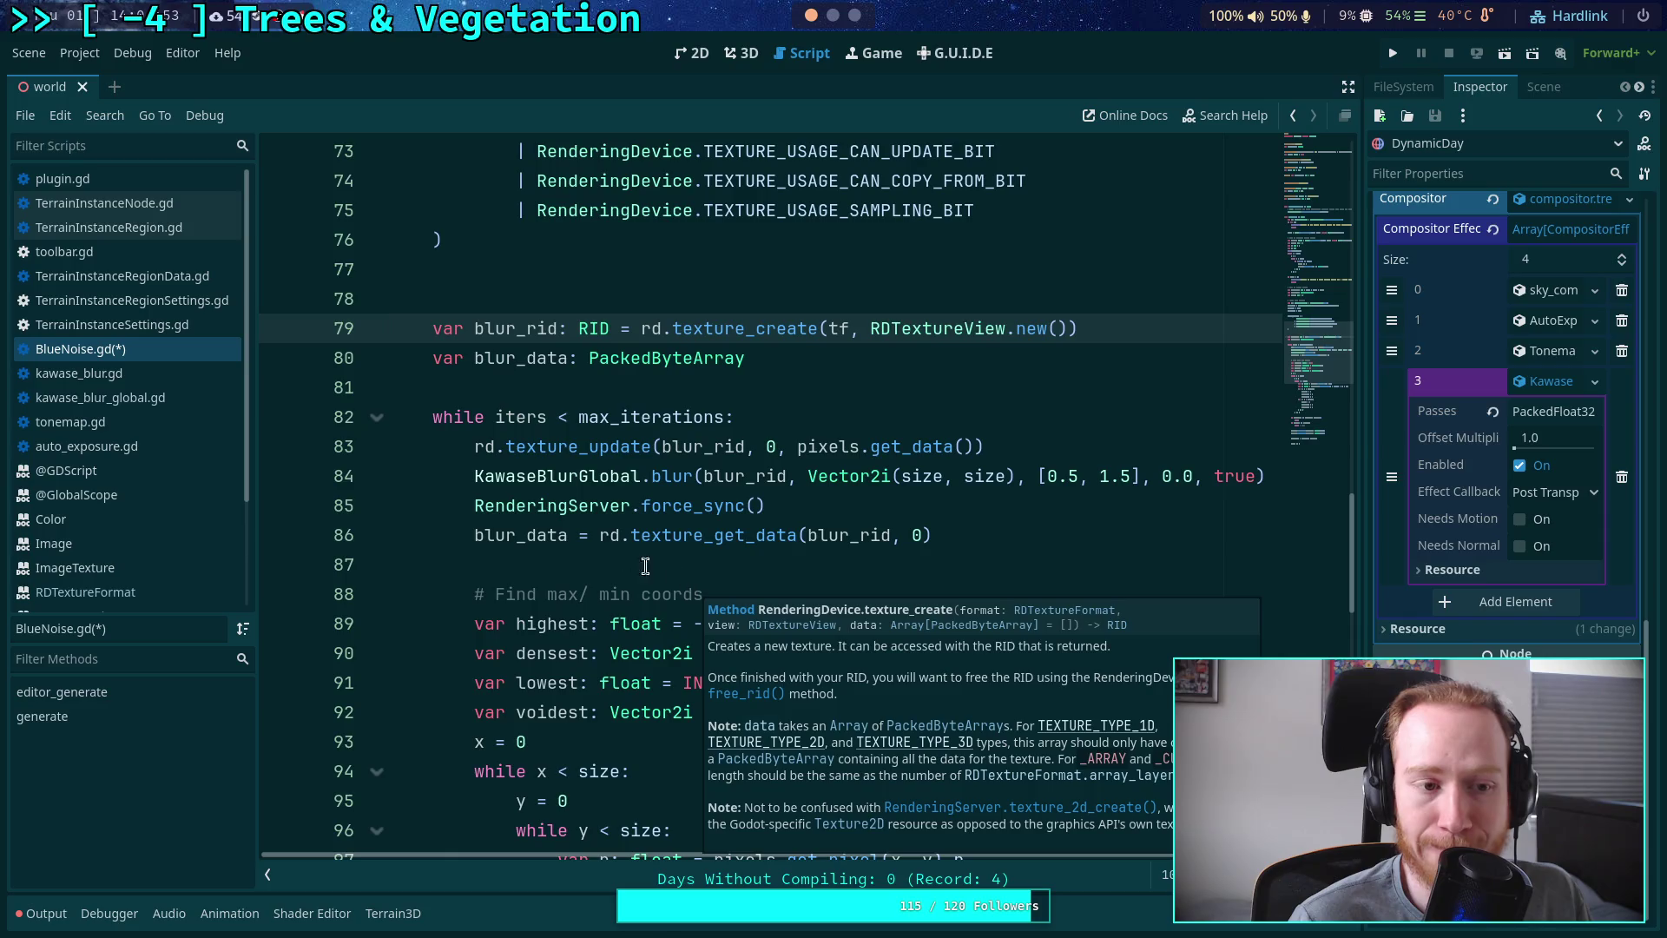
pyautogui.click(165, 398)
# Step: Scroll kawase_blur_global.gd to the for-loop over passes near line 146
pyautogui.click(686, 569)
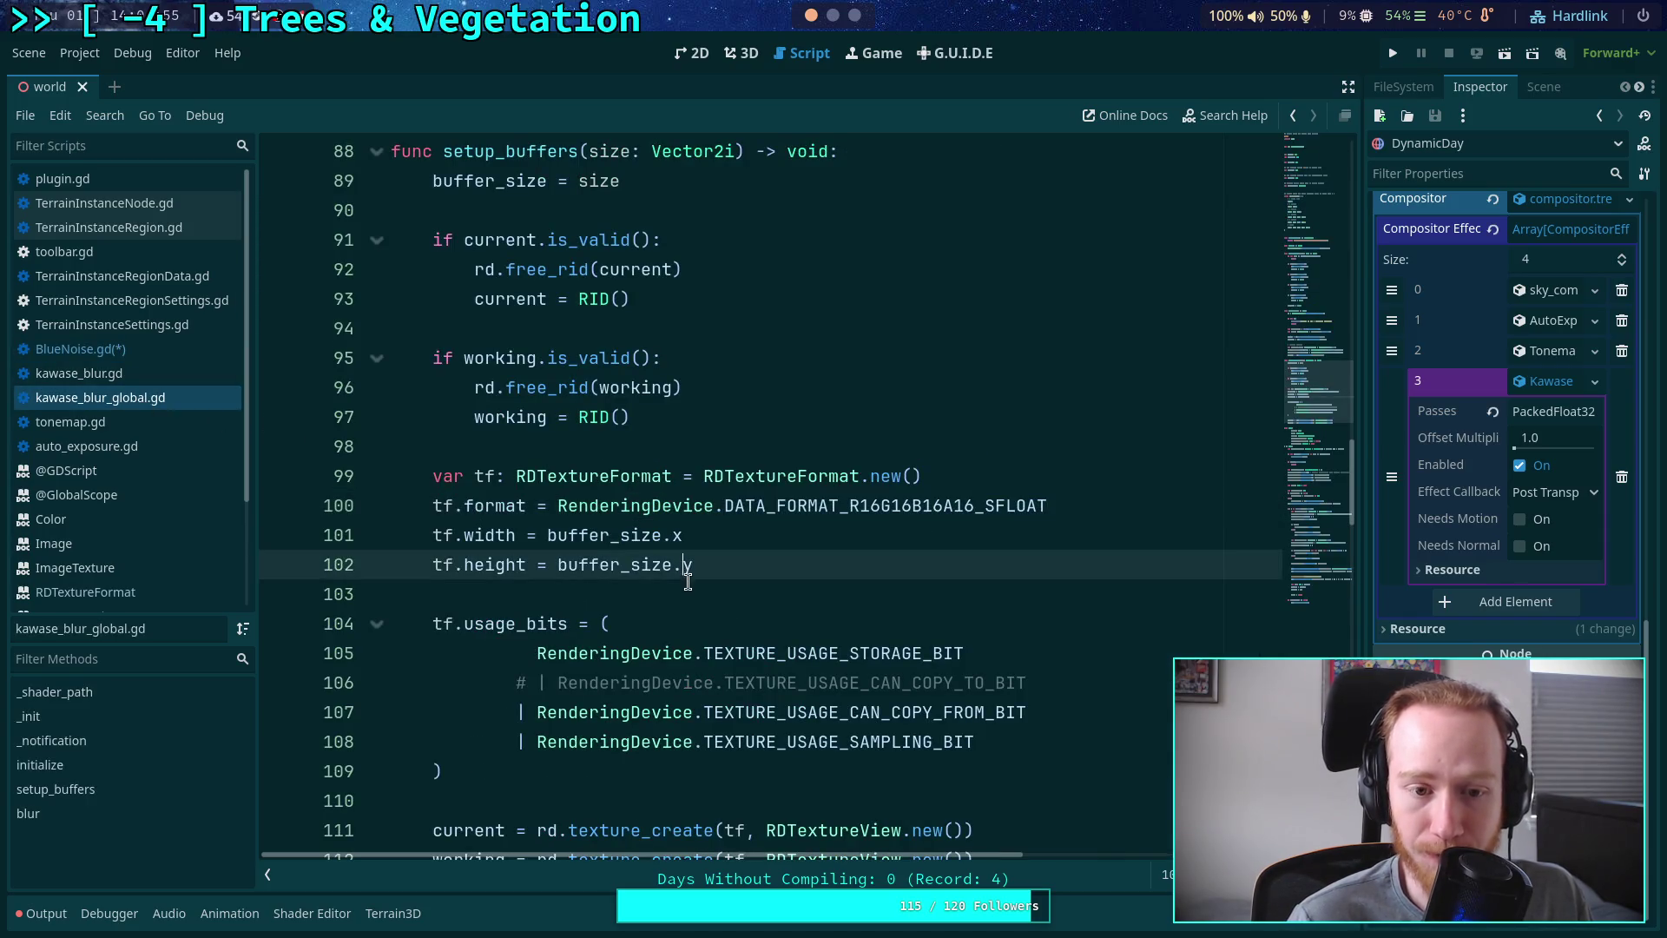
pyautogui.scroll(-5, 686, 569)
pyautogui.scroll(-3, 691, 574)
pyautogui.scroll(-8, 692, 573)
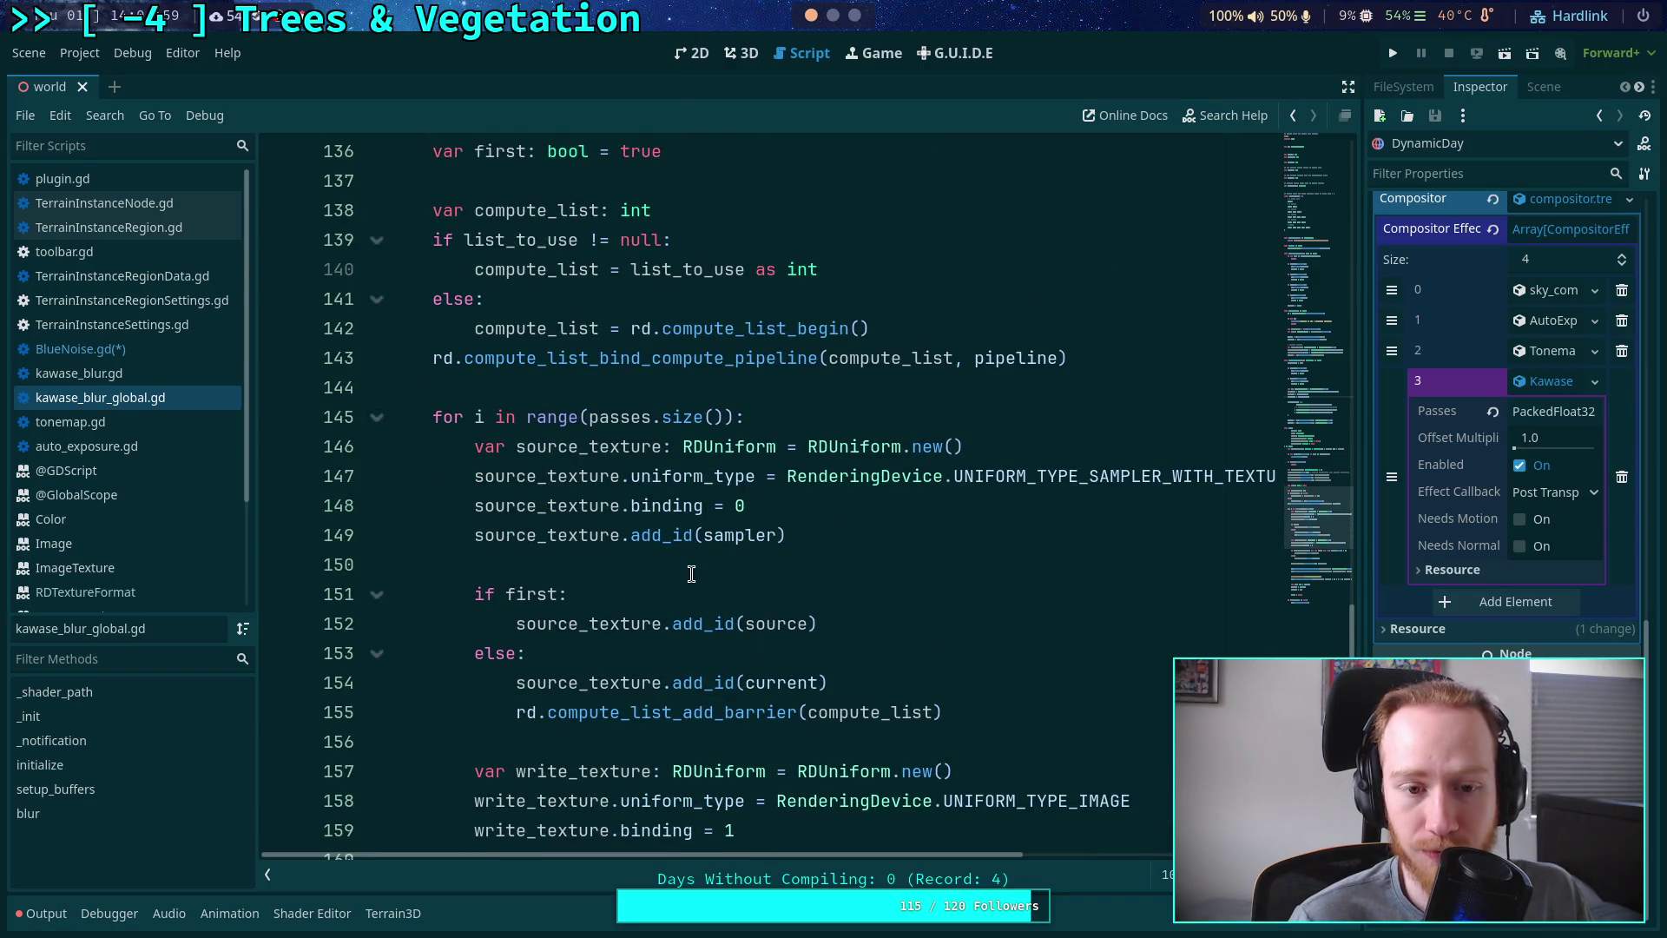
pyautogui.scroll(-8, 691, 573)
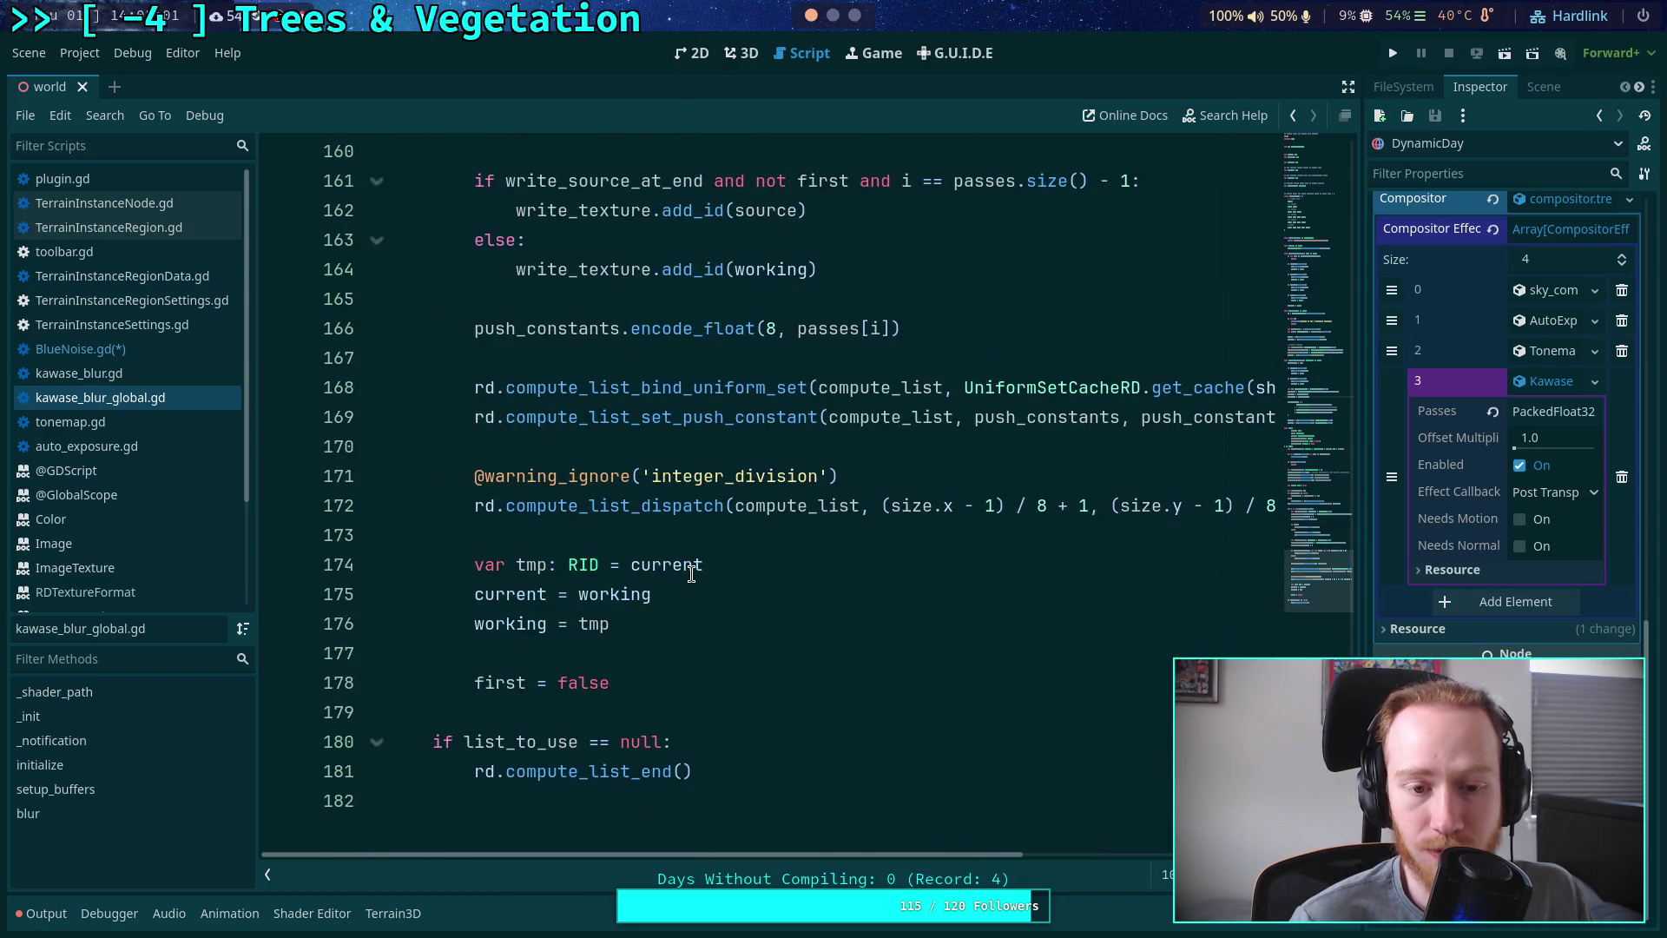
pyautogui.scroll(8, 691, 573)
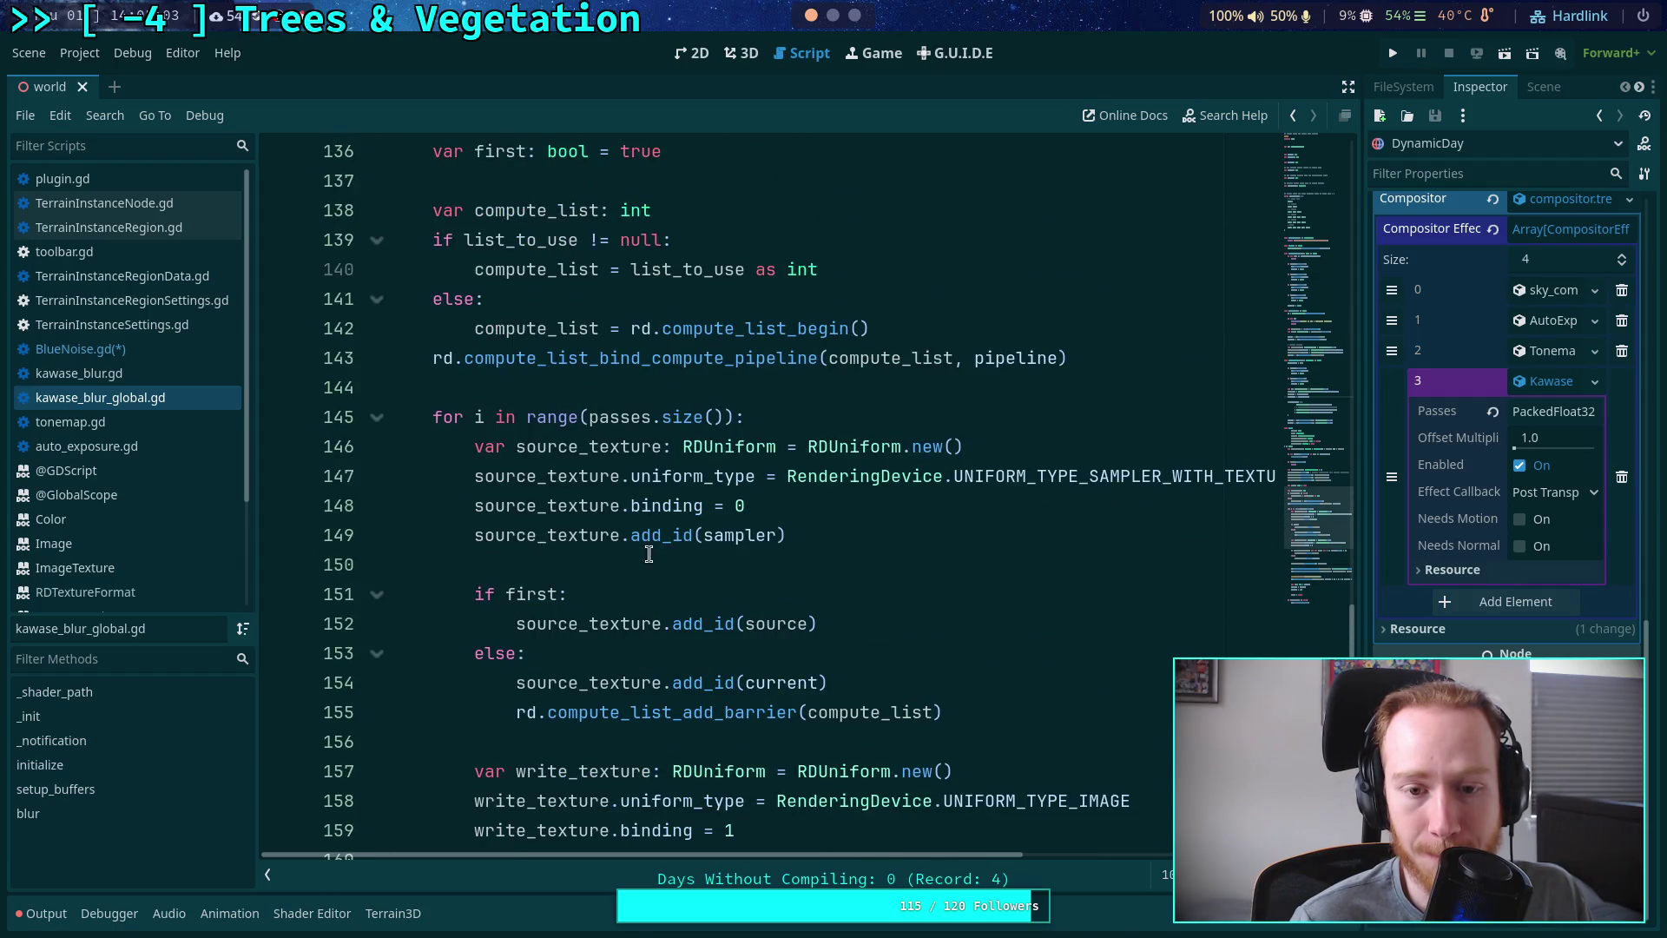
pyautogui.moveTo(915, 847)
pyautogui.mouseDown()
pyautogui.moveTo(1118, 863)
pyautogui.moveTo(877, 856)
pyautogui.mouseUp()
pyautogui.click(885, 818)
pyautogui.scroll(2, 885, 819)
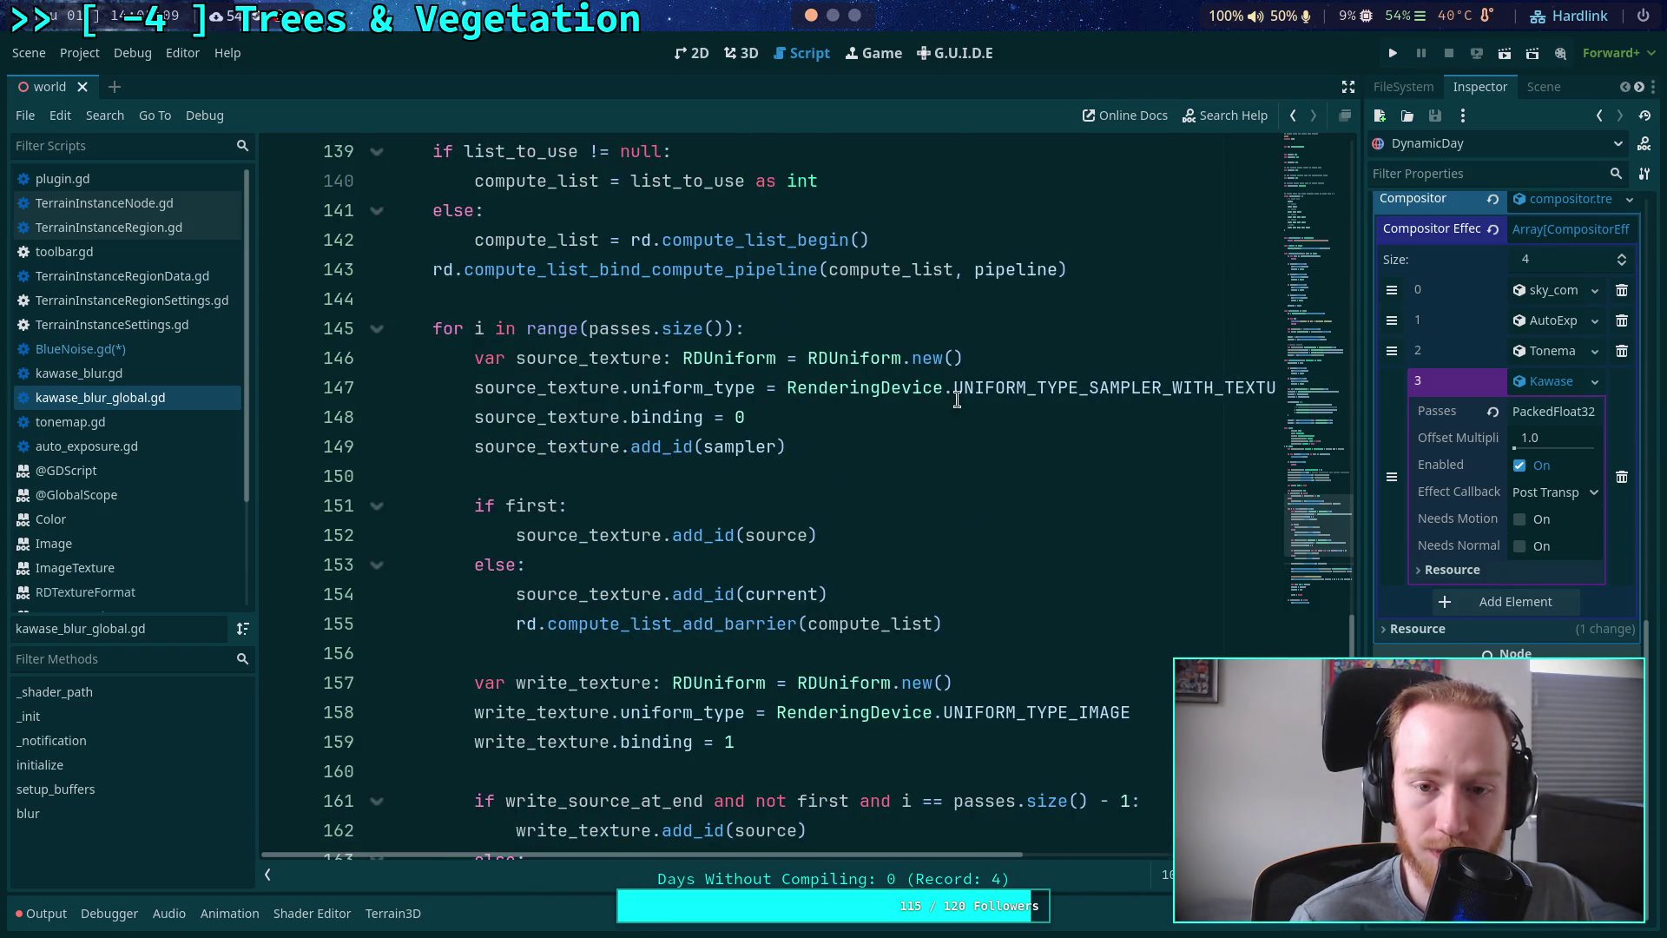
# Step: Inspect the RDUniform on line 146 and its sampler-with-texture uniform type
pyautogui.click(717, 358)
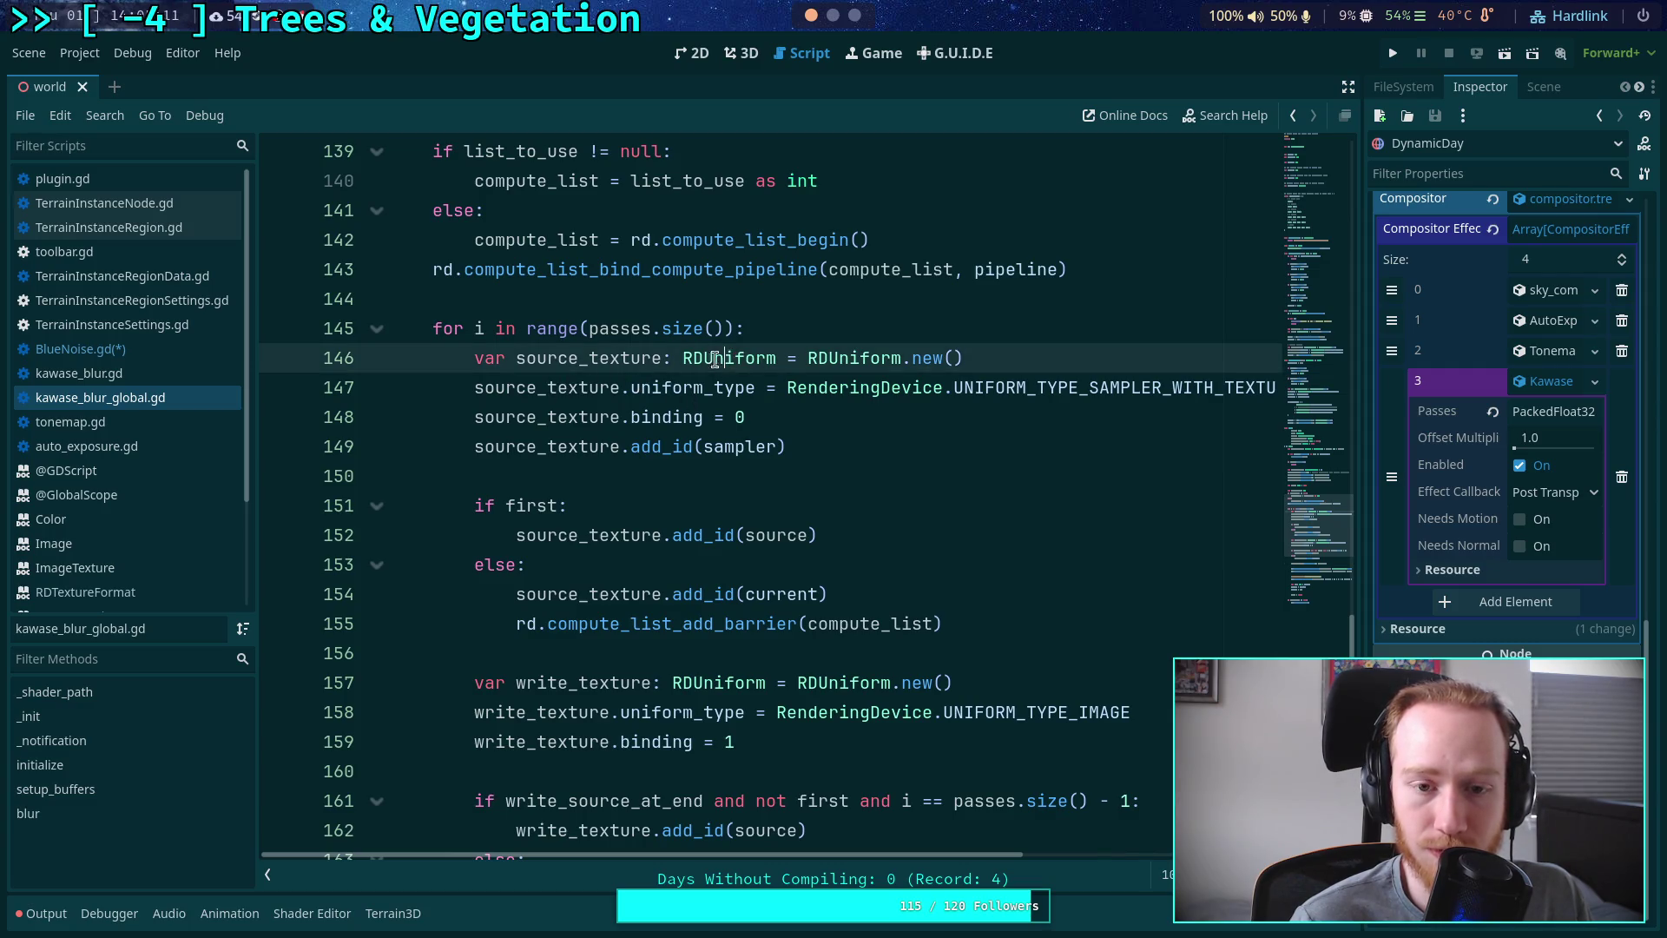
pyautogui.click(1075, 388)
pyautogui.moveTo(1006, 387)
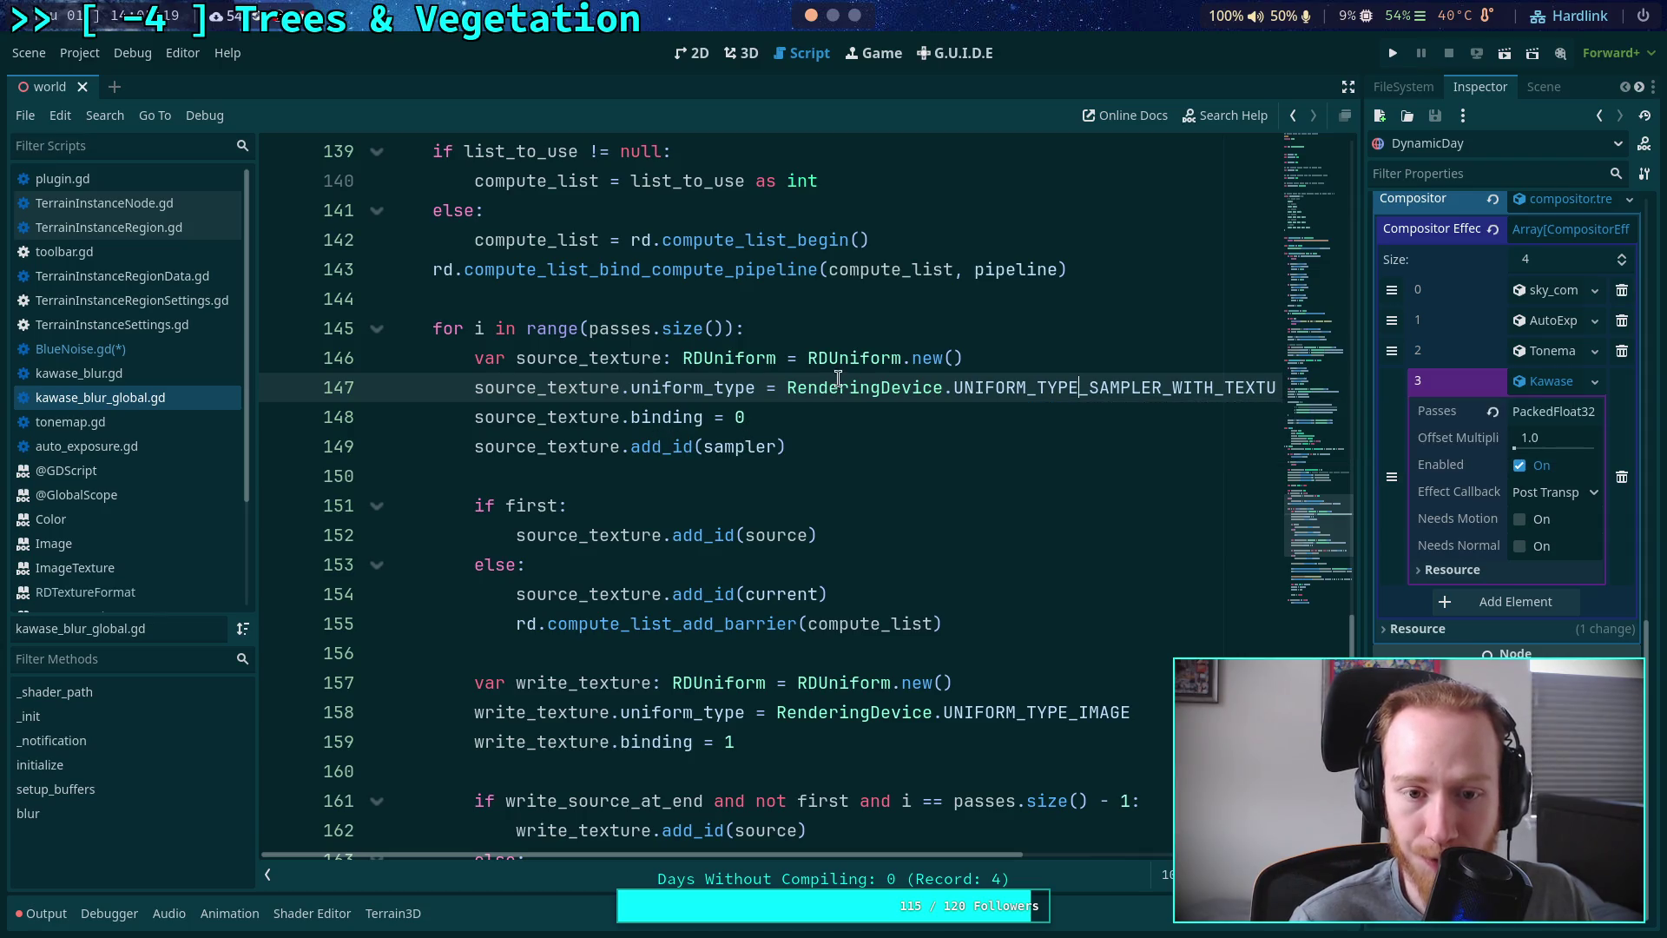
pyautogui.rightClick(724, 358)
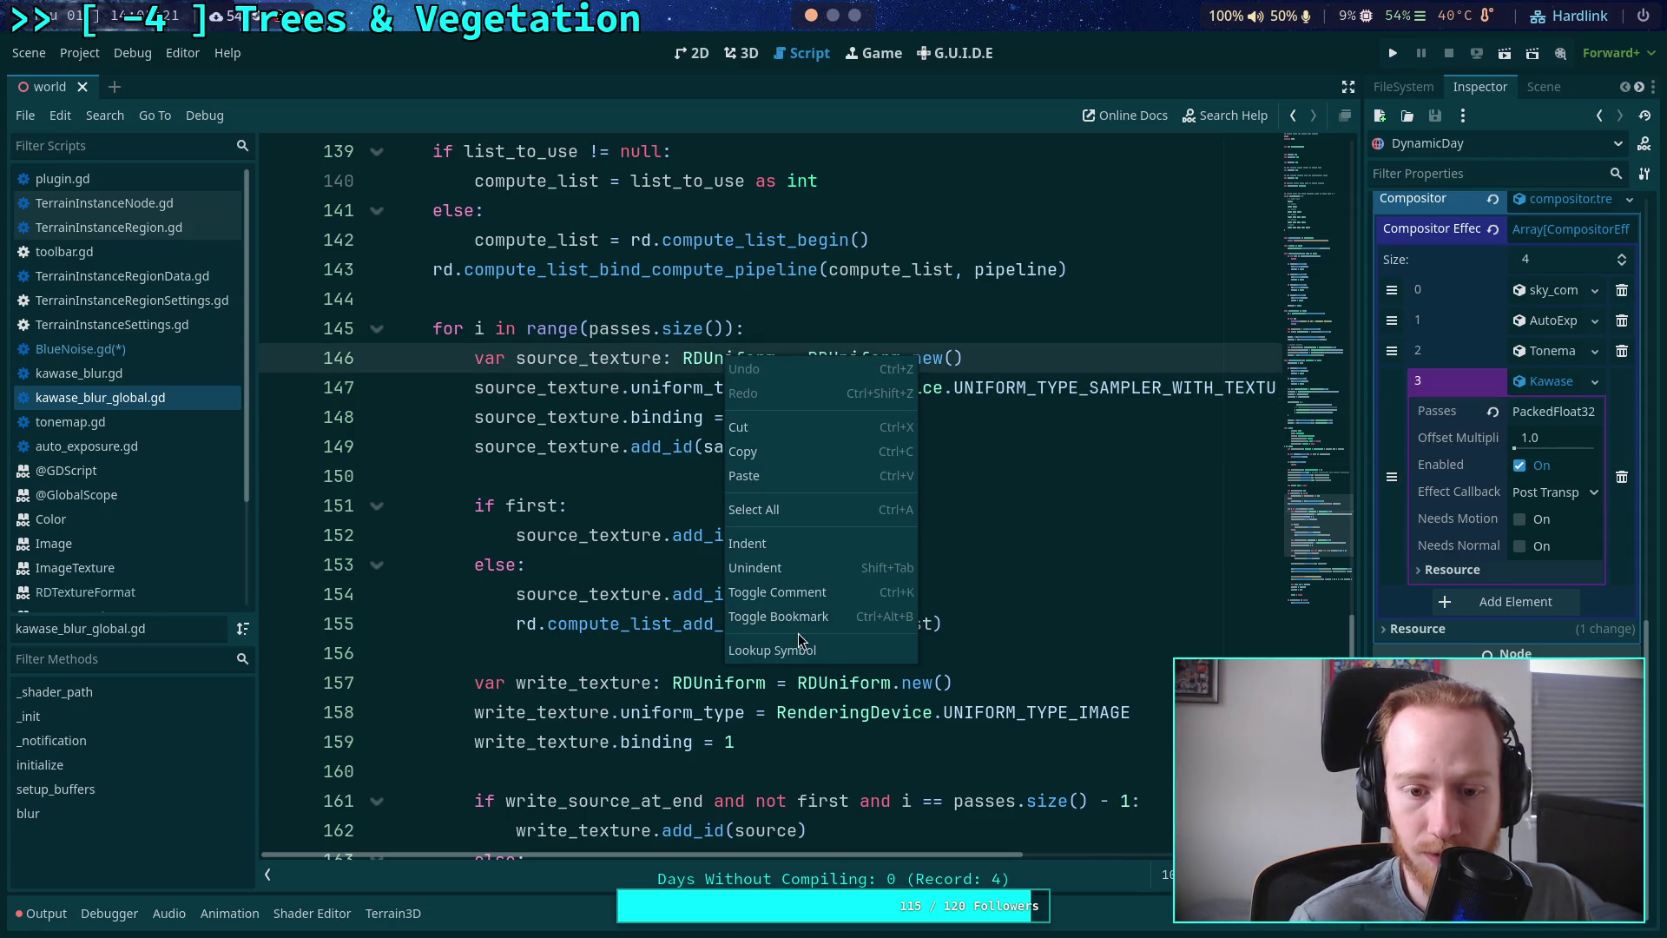
# Step: Read the RDUniform reference and the UniformType enum, then go back to BlueNoise.gd
pyautogui.click(799, 634)
pyautogui.scroll(-4, 697, 580)
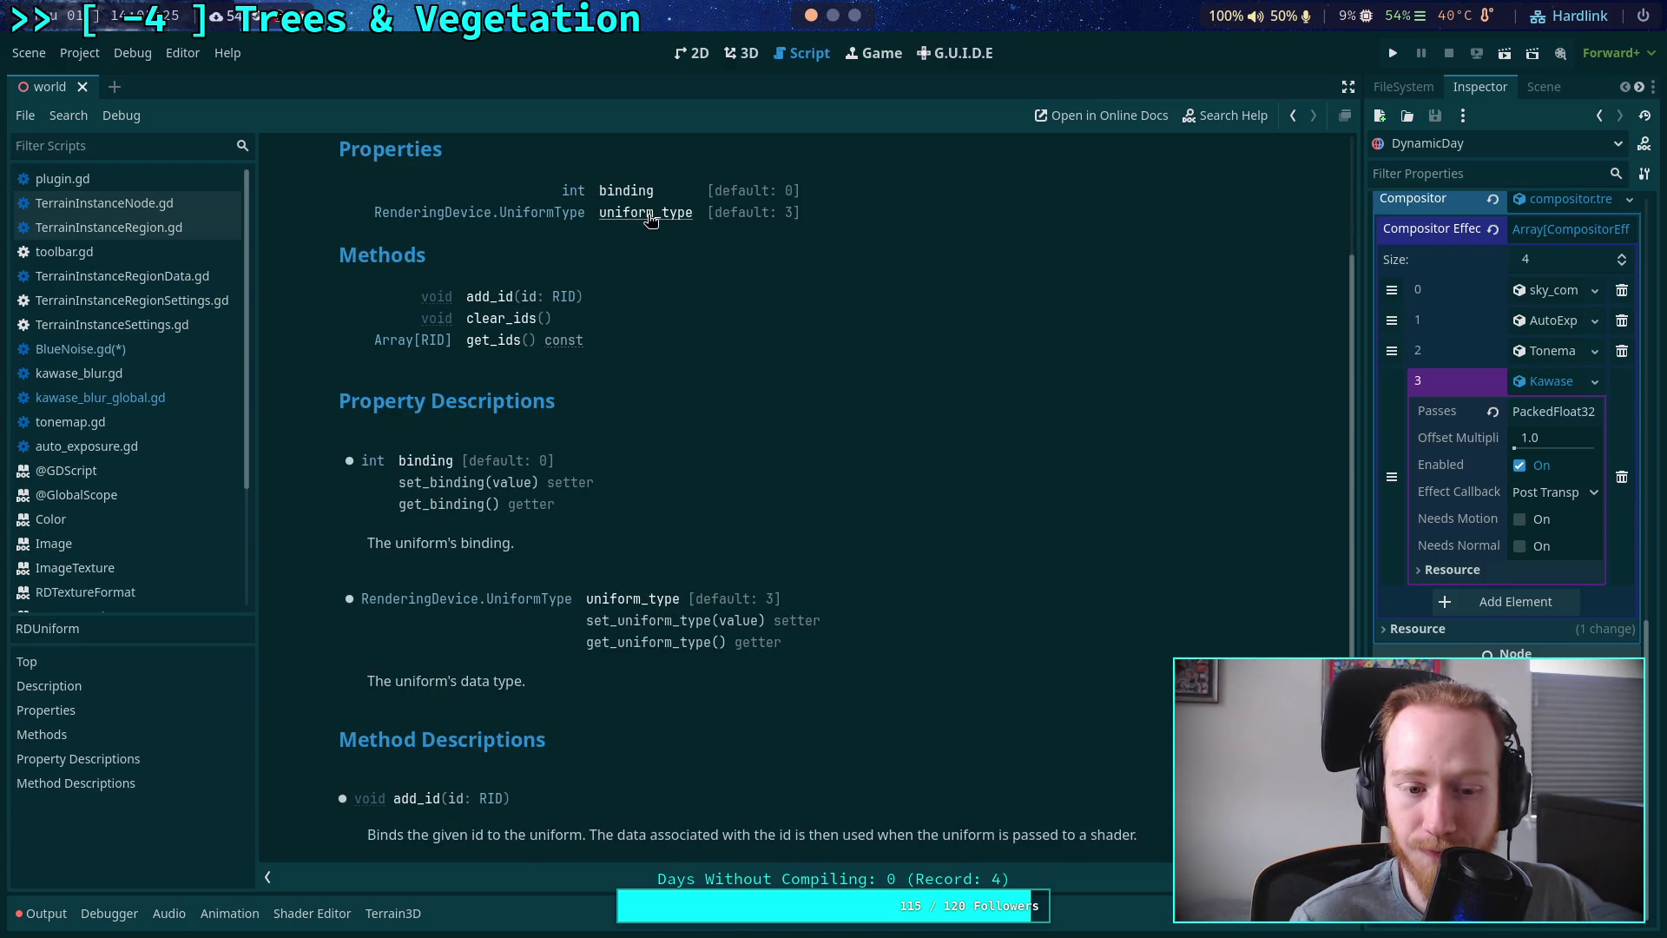
pyautogui.scroll(-4, 651, 220)
pyautogui.scroll(6, 650, 224)
pyautogui.scroll(-6, 634, 287)
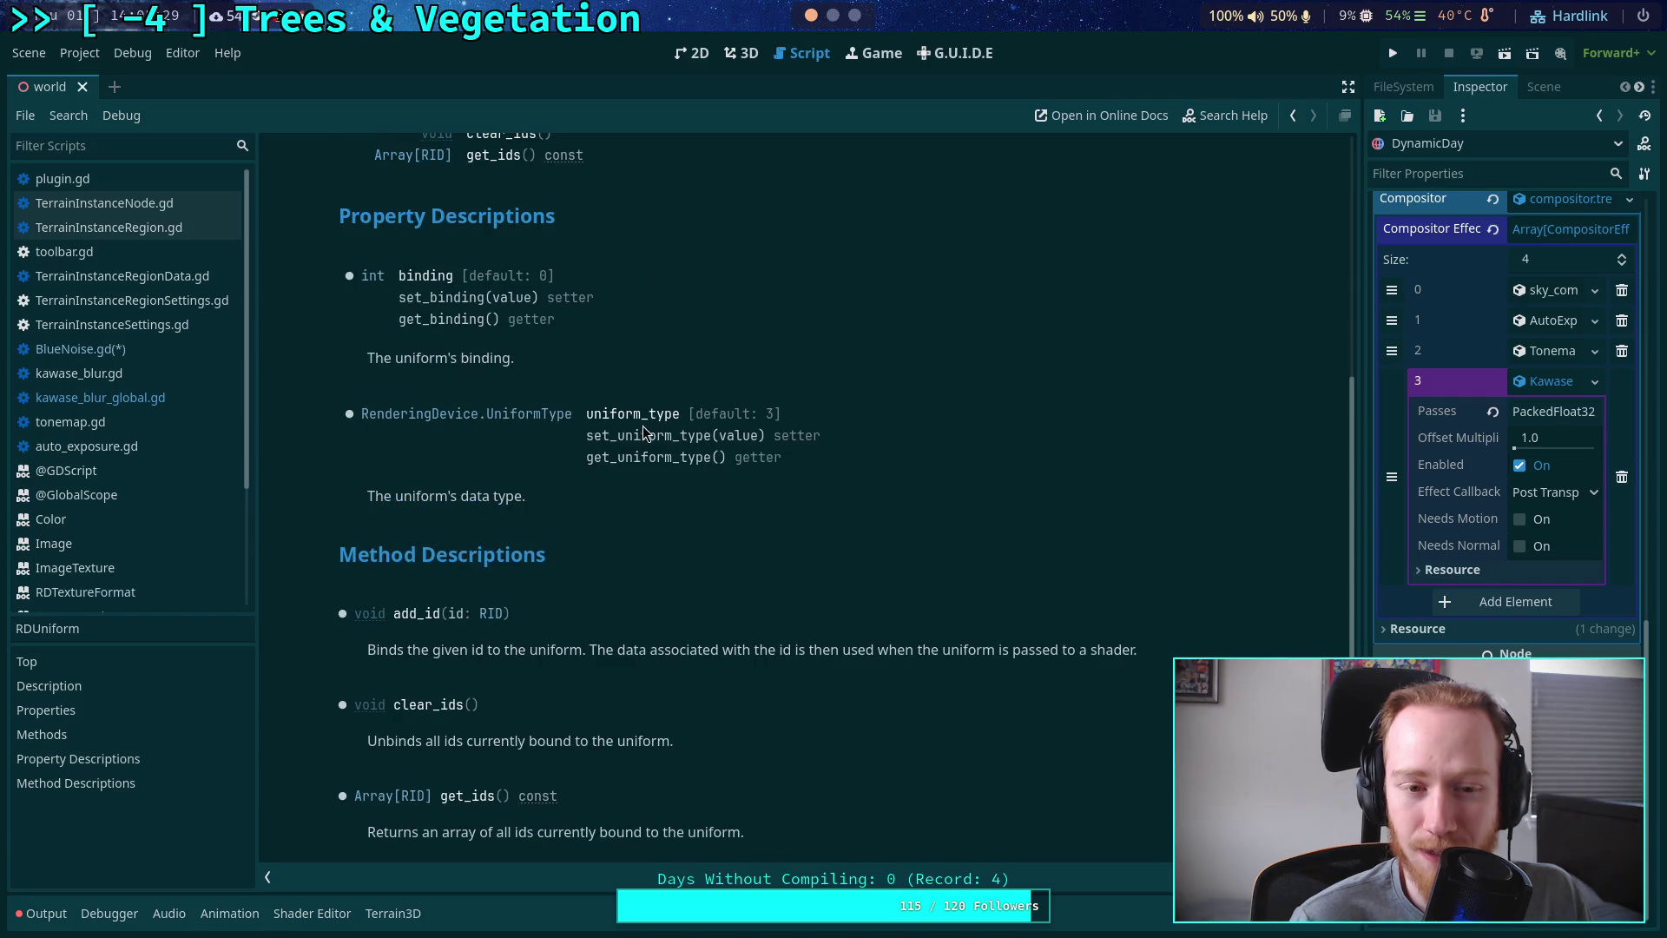
pyautogui.scroll(5, 620, 478)
pyautogui.click(517, 779)
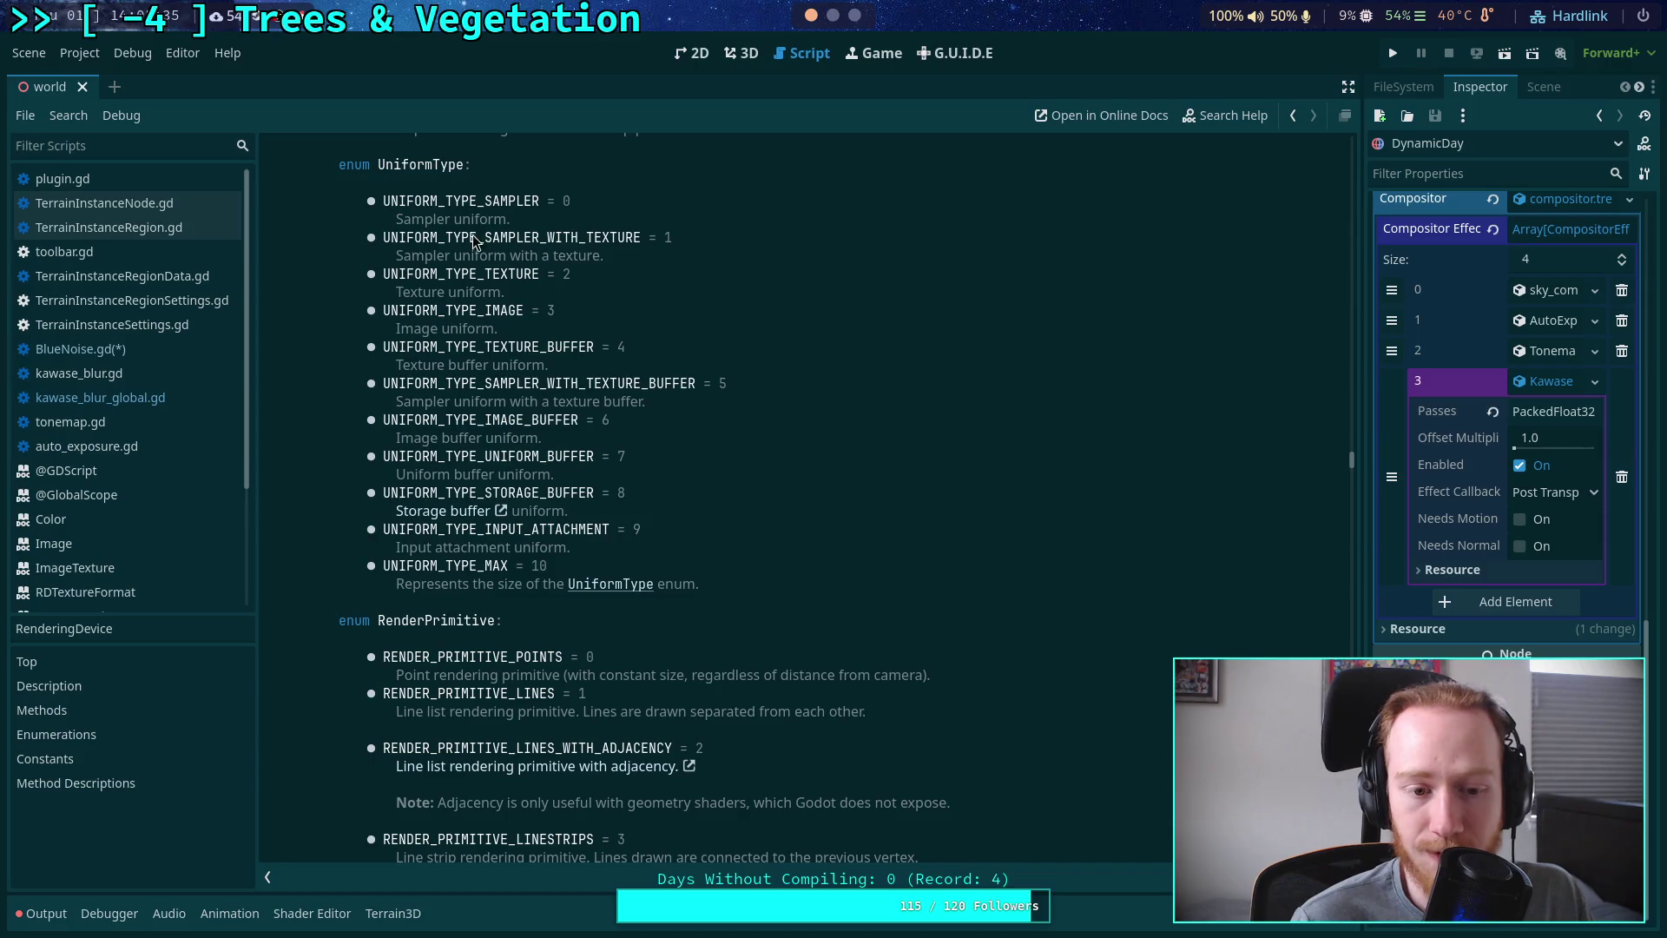
pyautogui.click(79, 348)
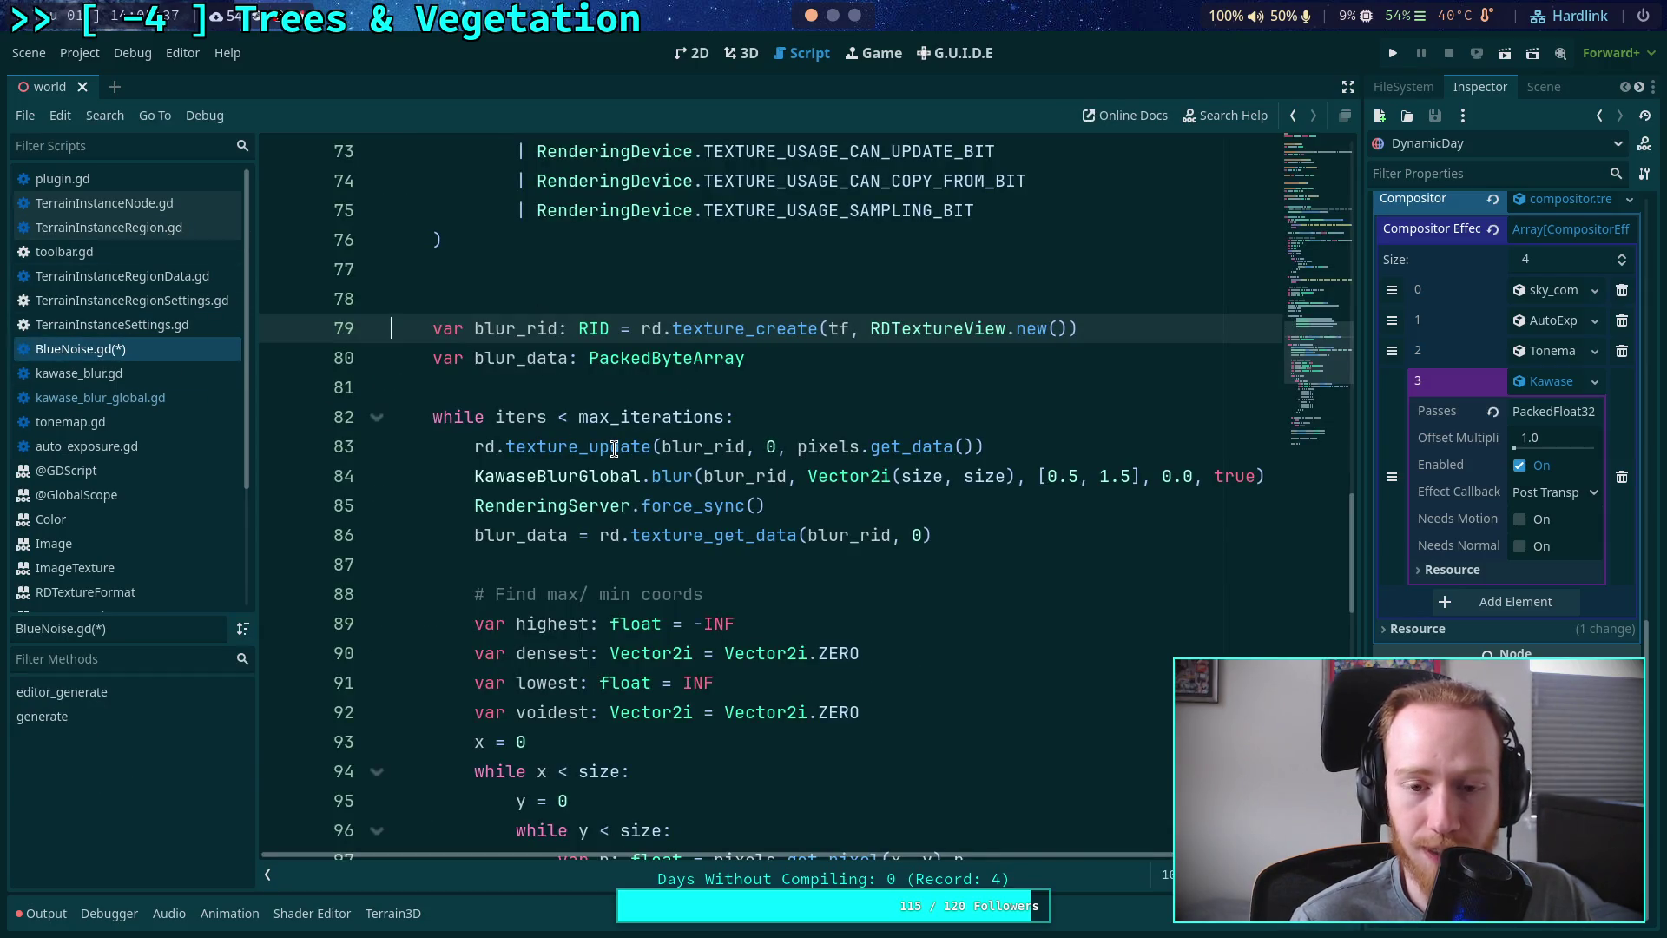
# Step: Close the texture_update documentation popup and switch to kawase_blur_global.gd
pyautogui.moveTo(615, 449)
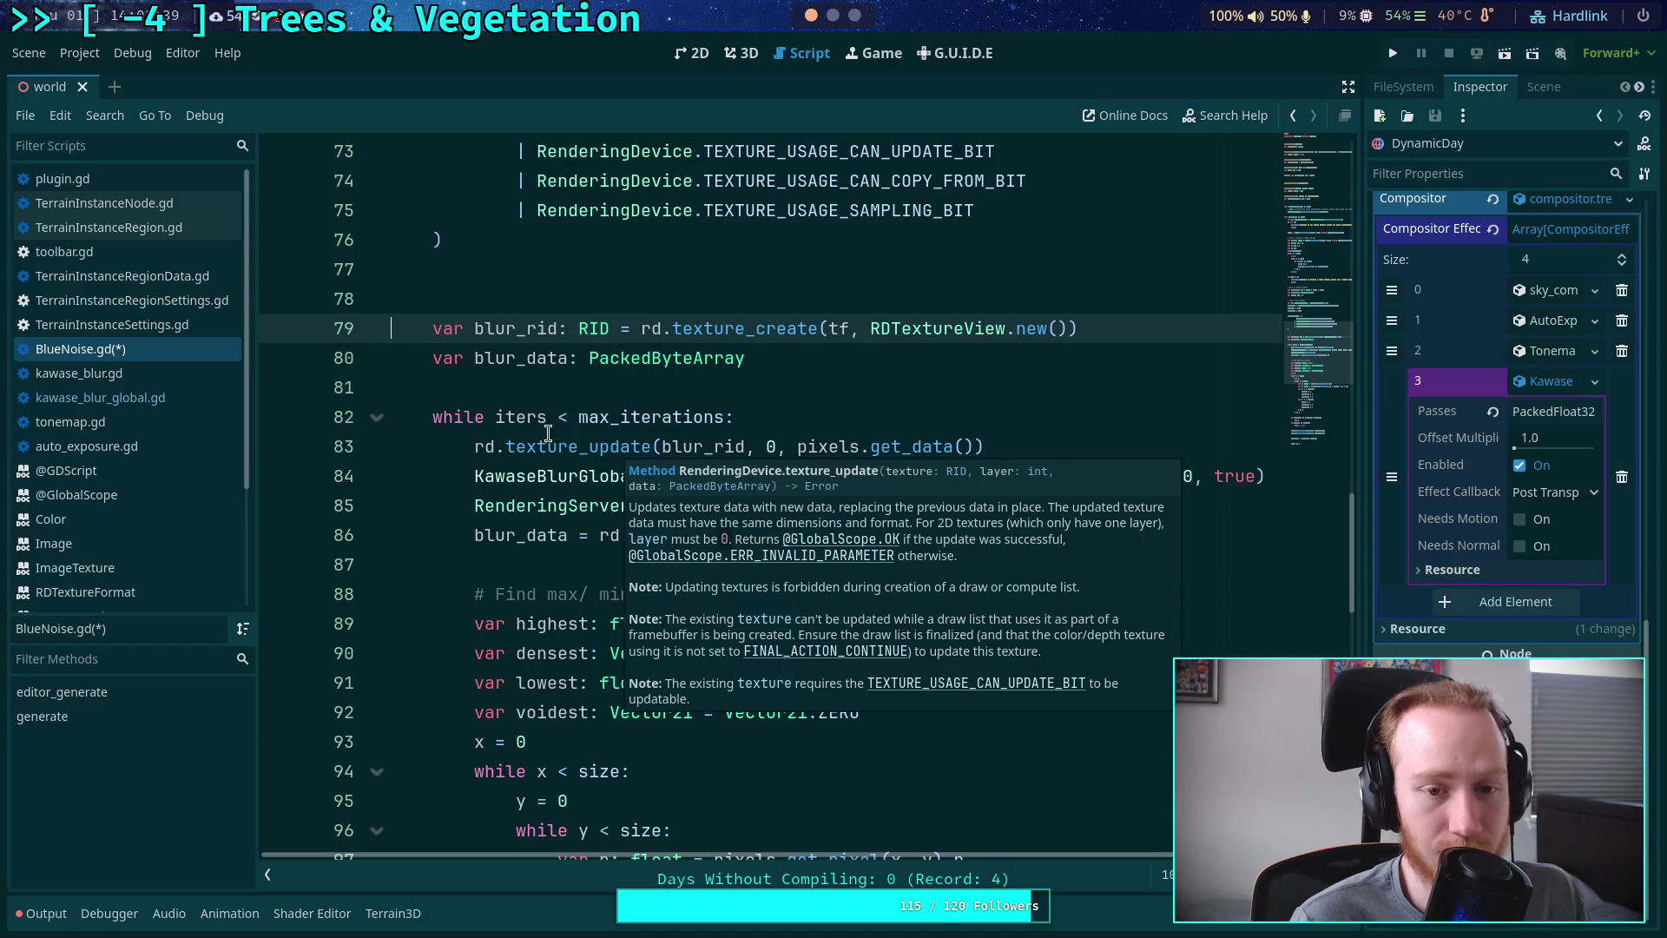
pyautogui.click(574, 386)
pyautogui.scroll(-1, 792, 446)
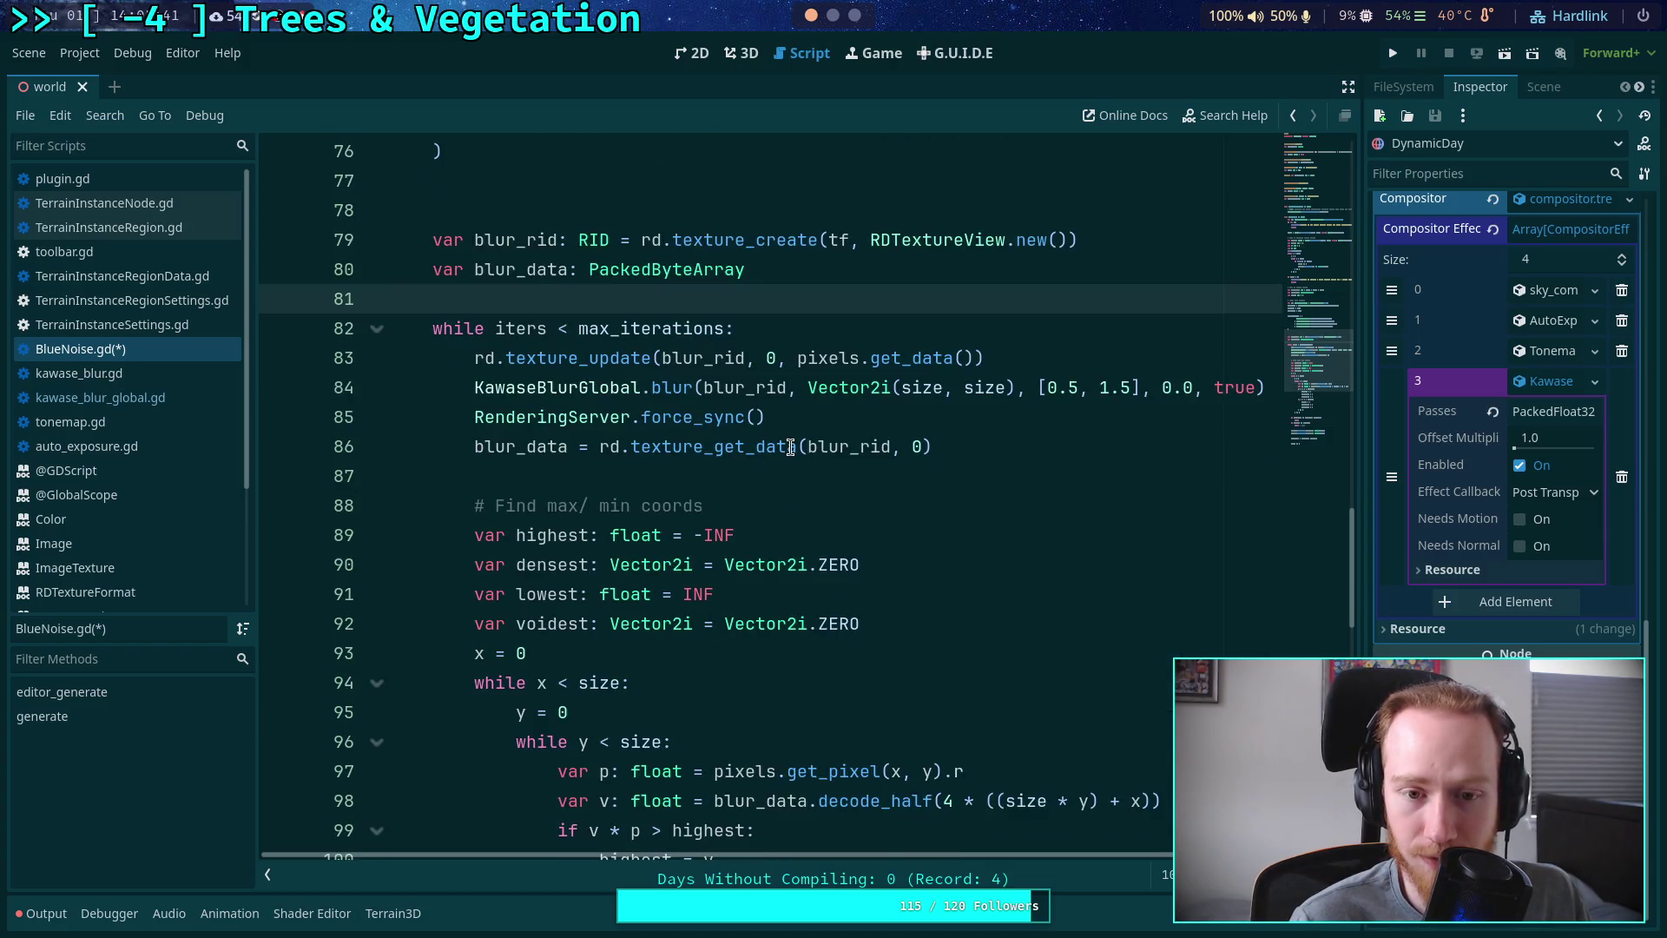
pyautogui.scroll(-1, 791, 446)
pyautogui.click(126, 403)
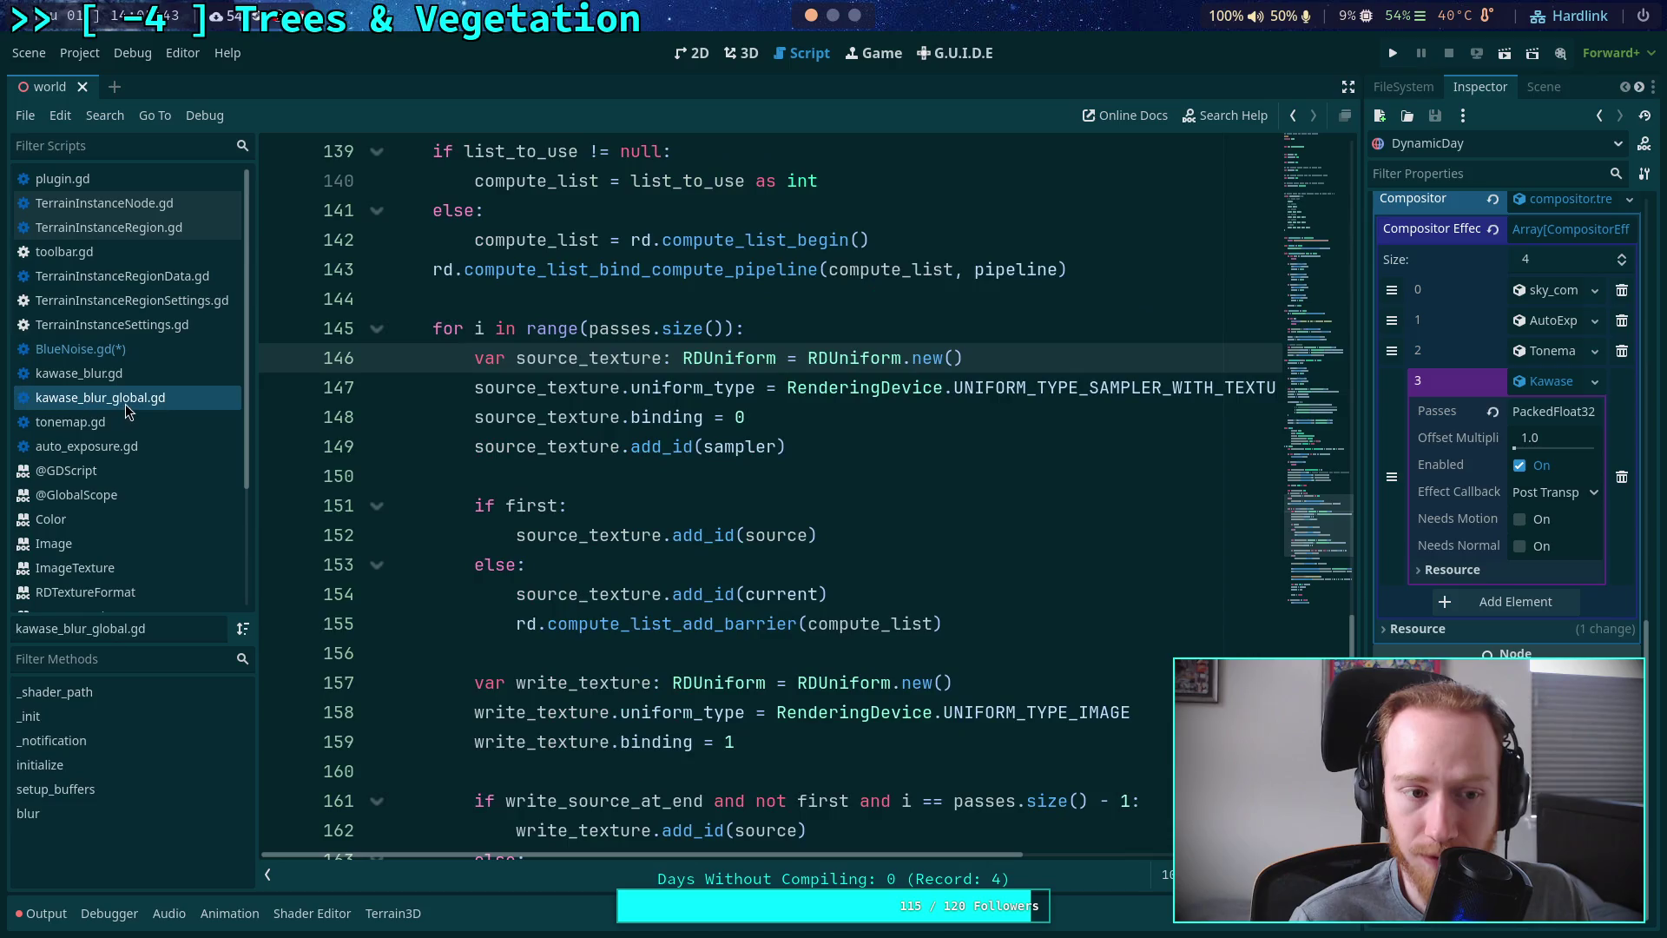
pyautogui.scroll(-8, 738, 461)
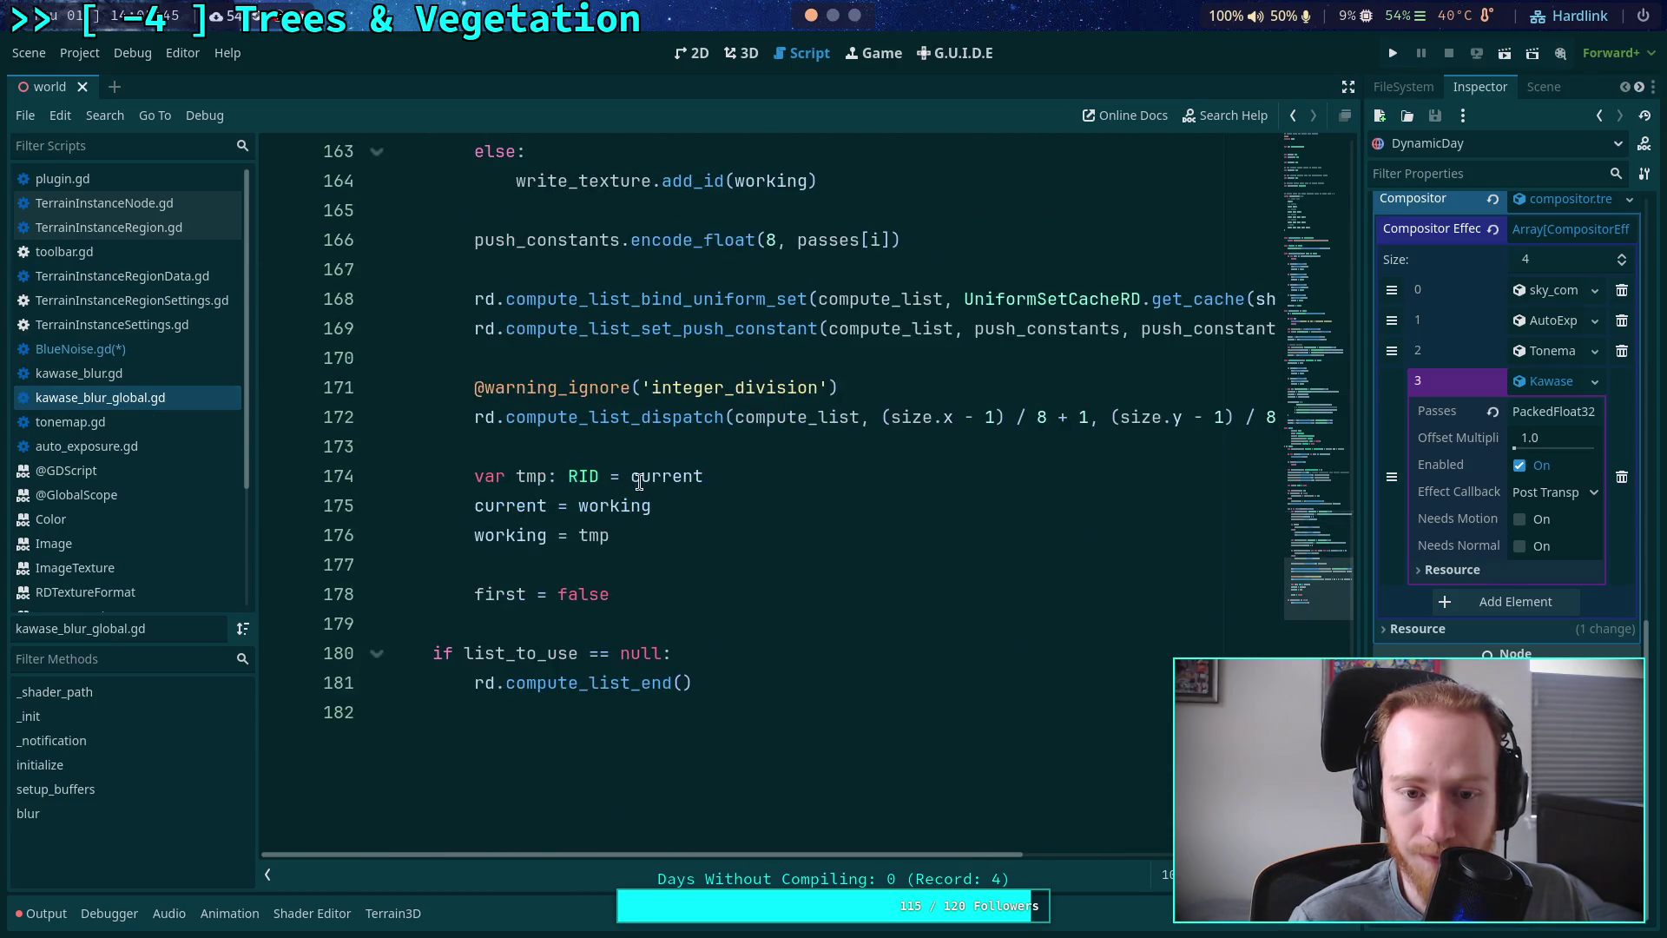
pyautogui.scroll(6, 640, 483)
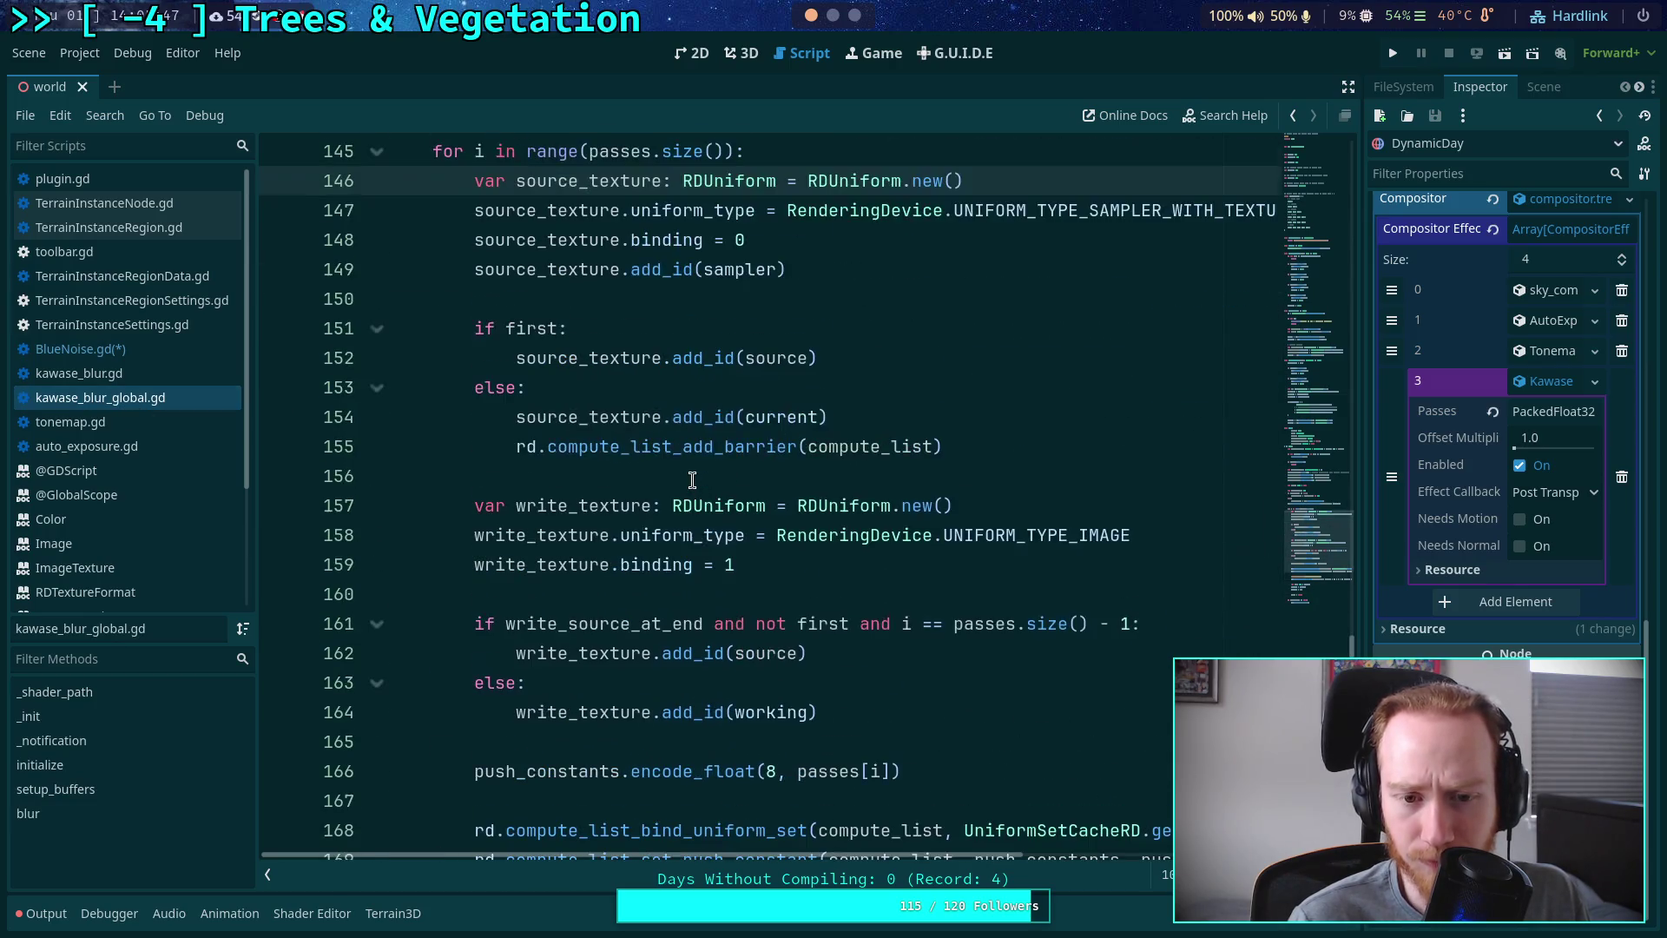
# Step: Select 'sampler' on line 149, then open the RDSamplerState reference from the texture sampler block
pyautogui.moveTo(726, 429)
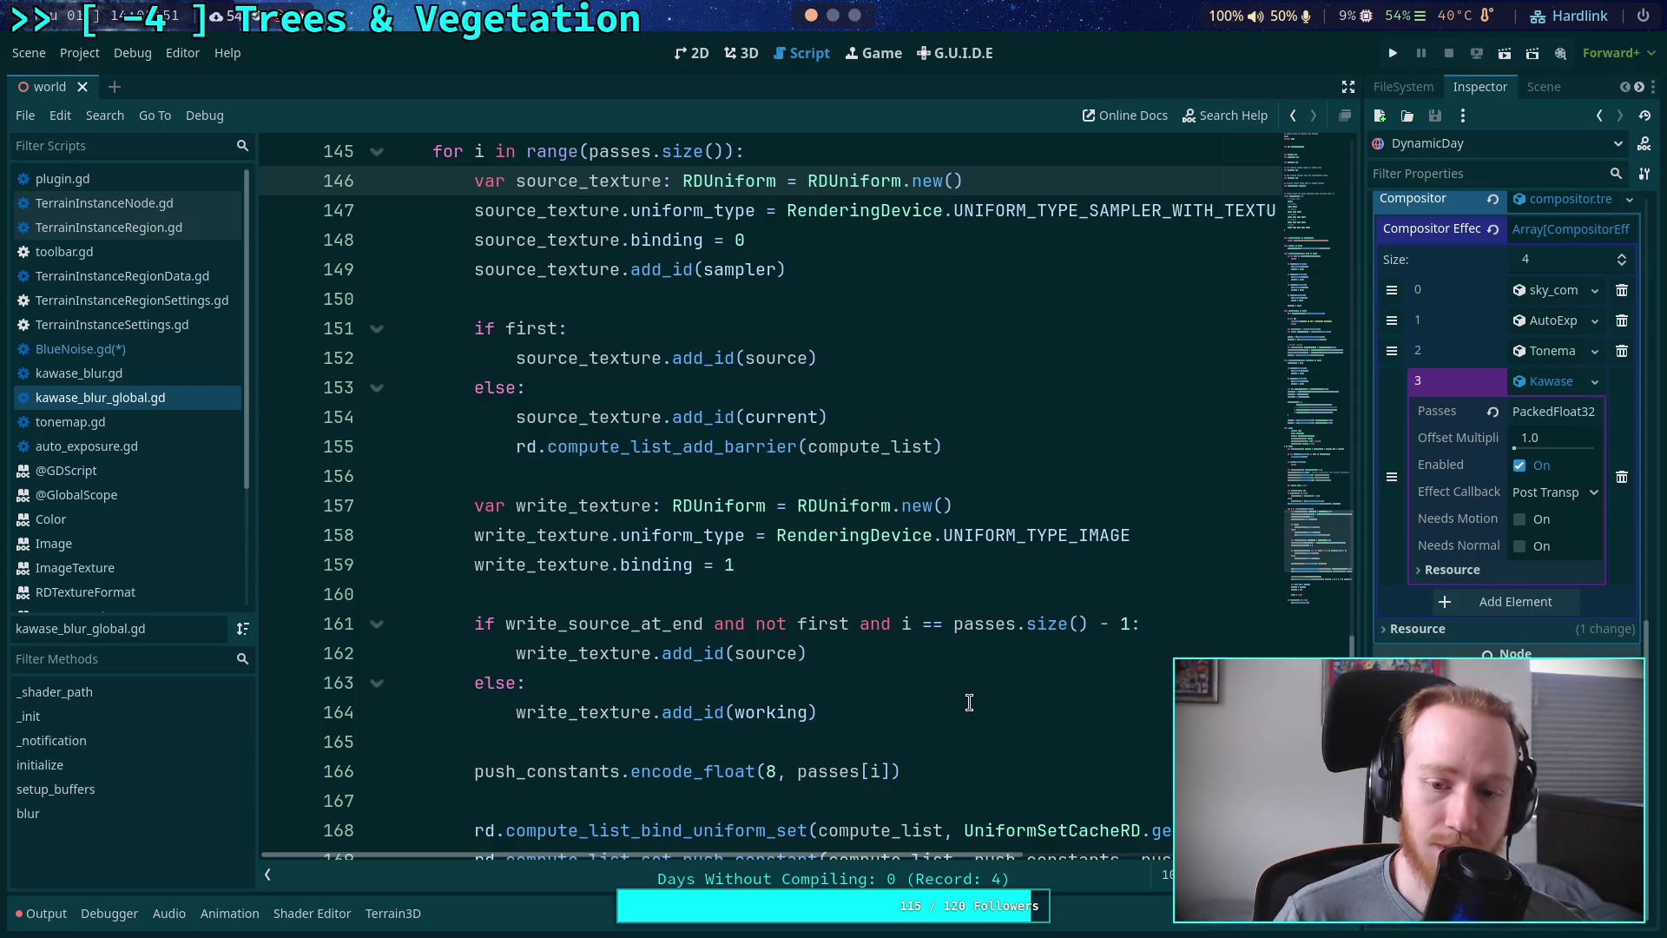
pyautogui.scroll(2, 969, 702)
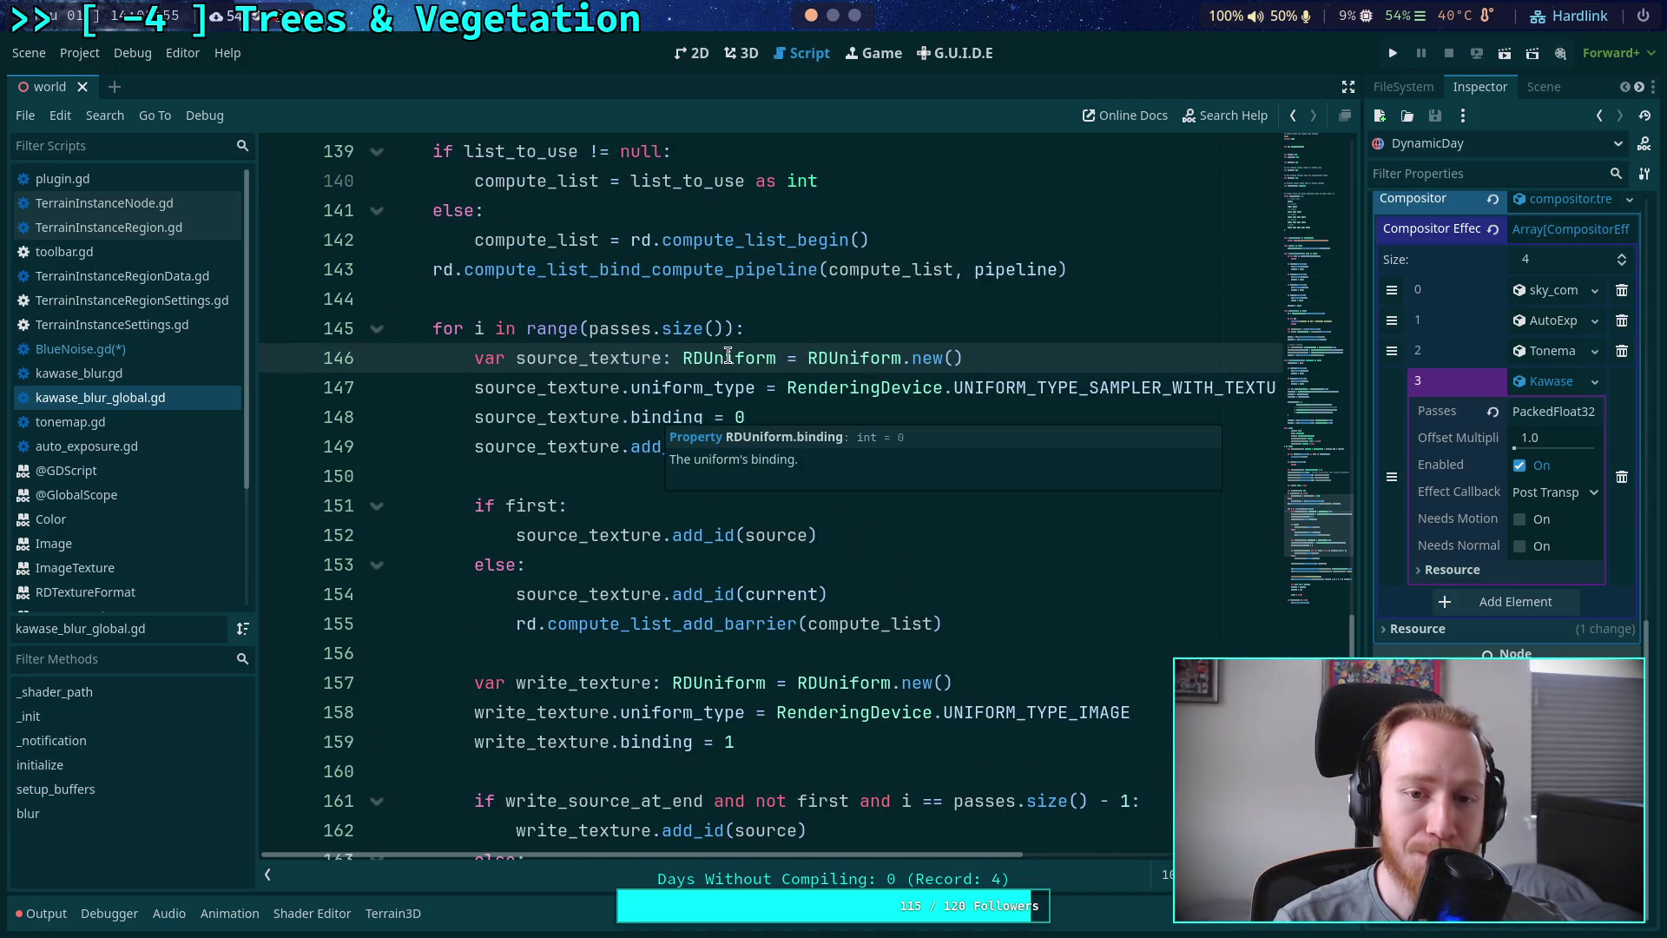
pyautogui.moveTo(729, 356)
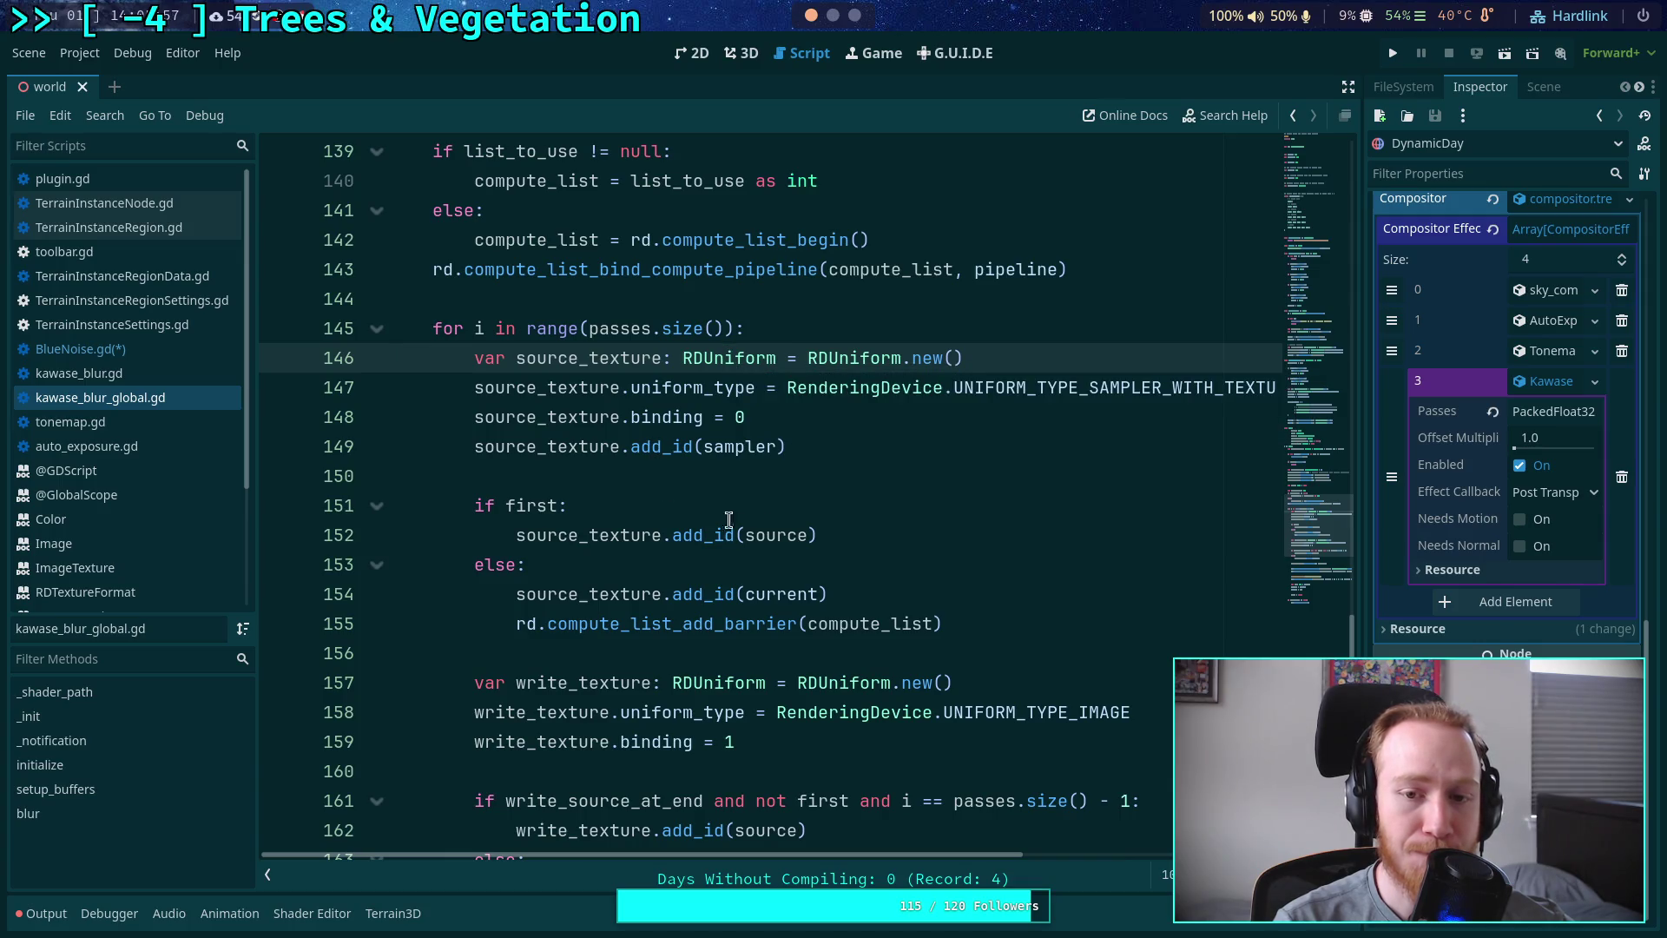
pyautogui.doubleClick(742, 446)
pyautogui.scroll(13, 730, 447)
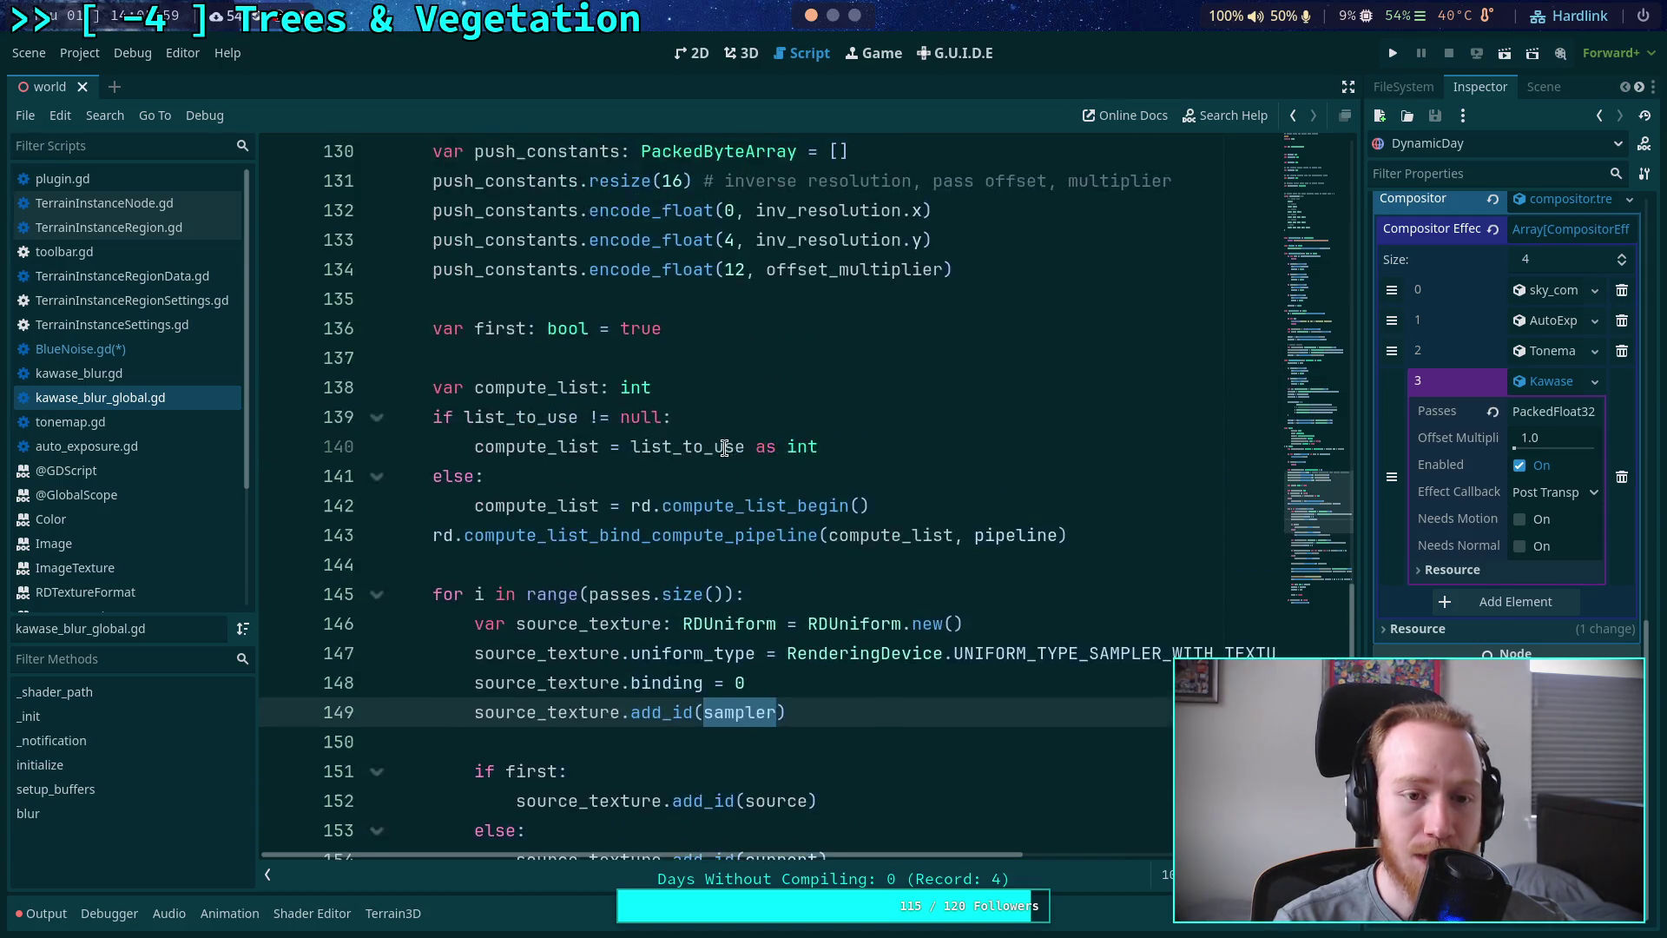
pyautogui.scroll(10, 725, 447)
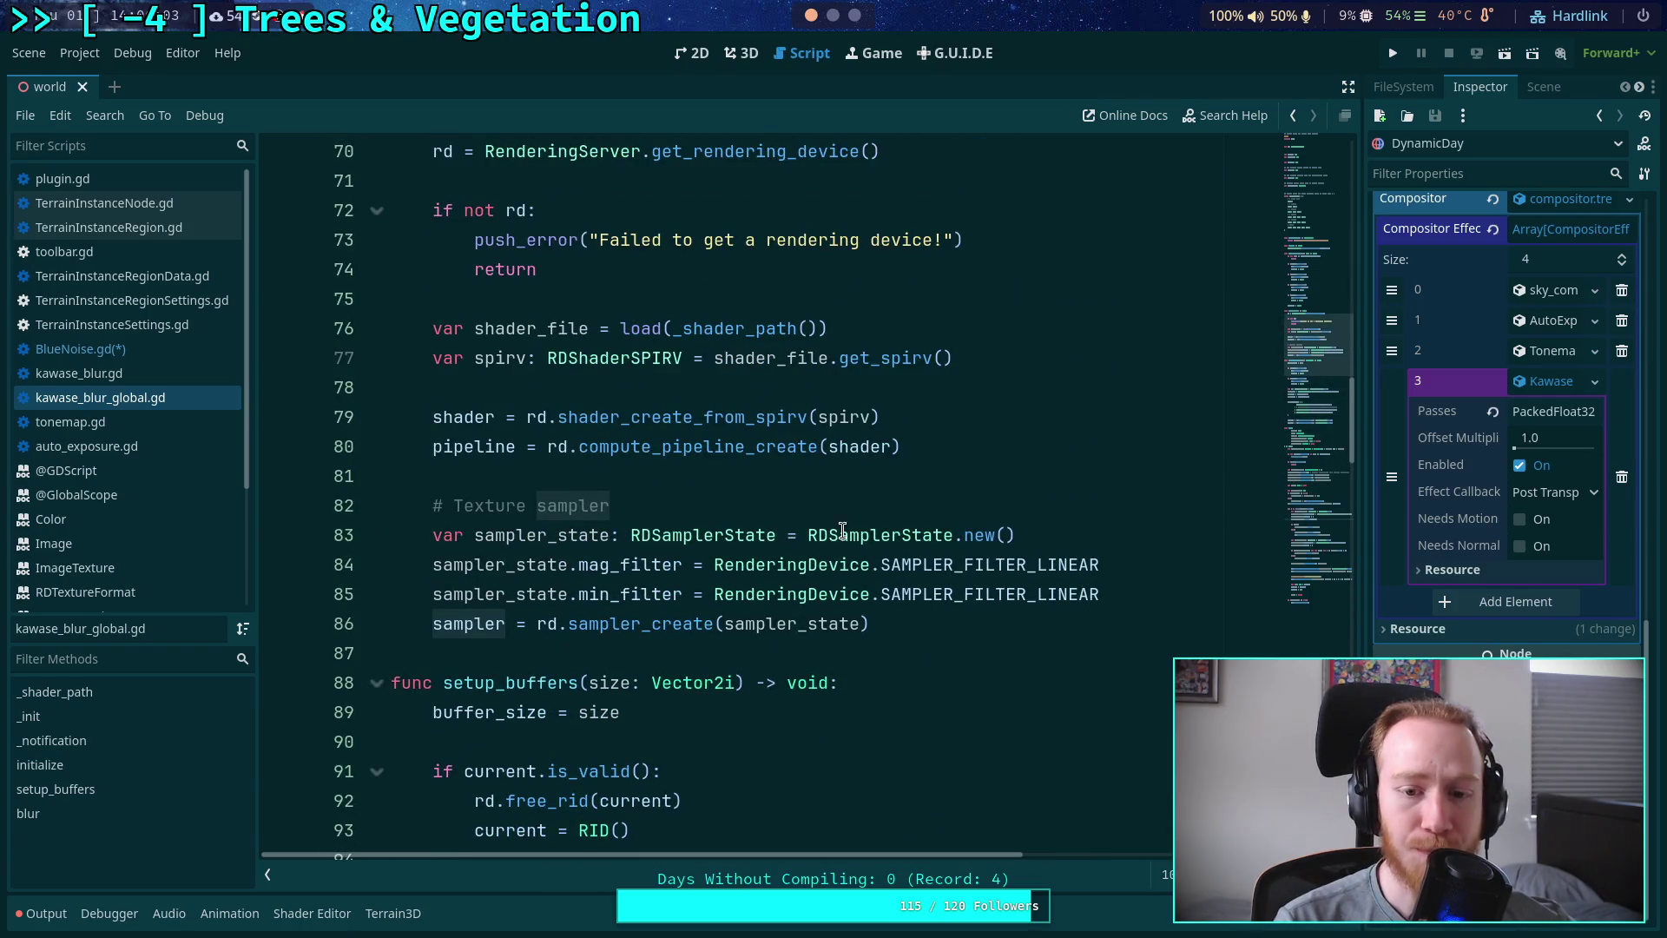
pyautogui.rightClick(677, 536)
pyautogui.click(737, 826)
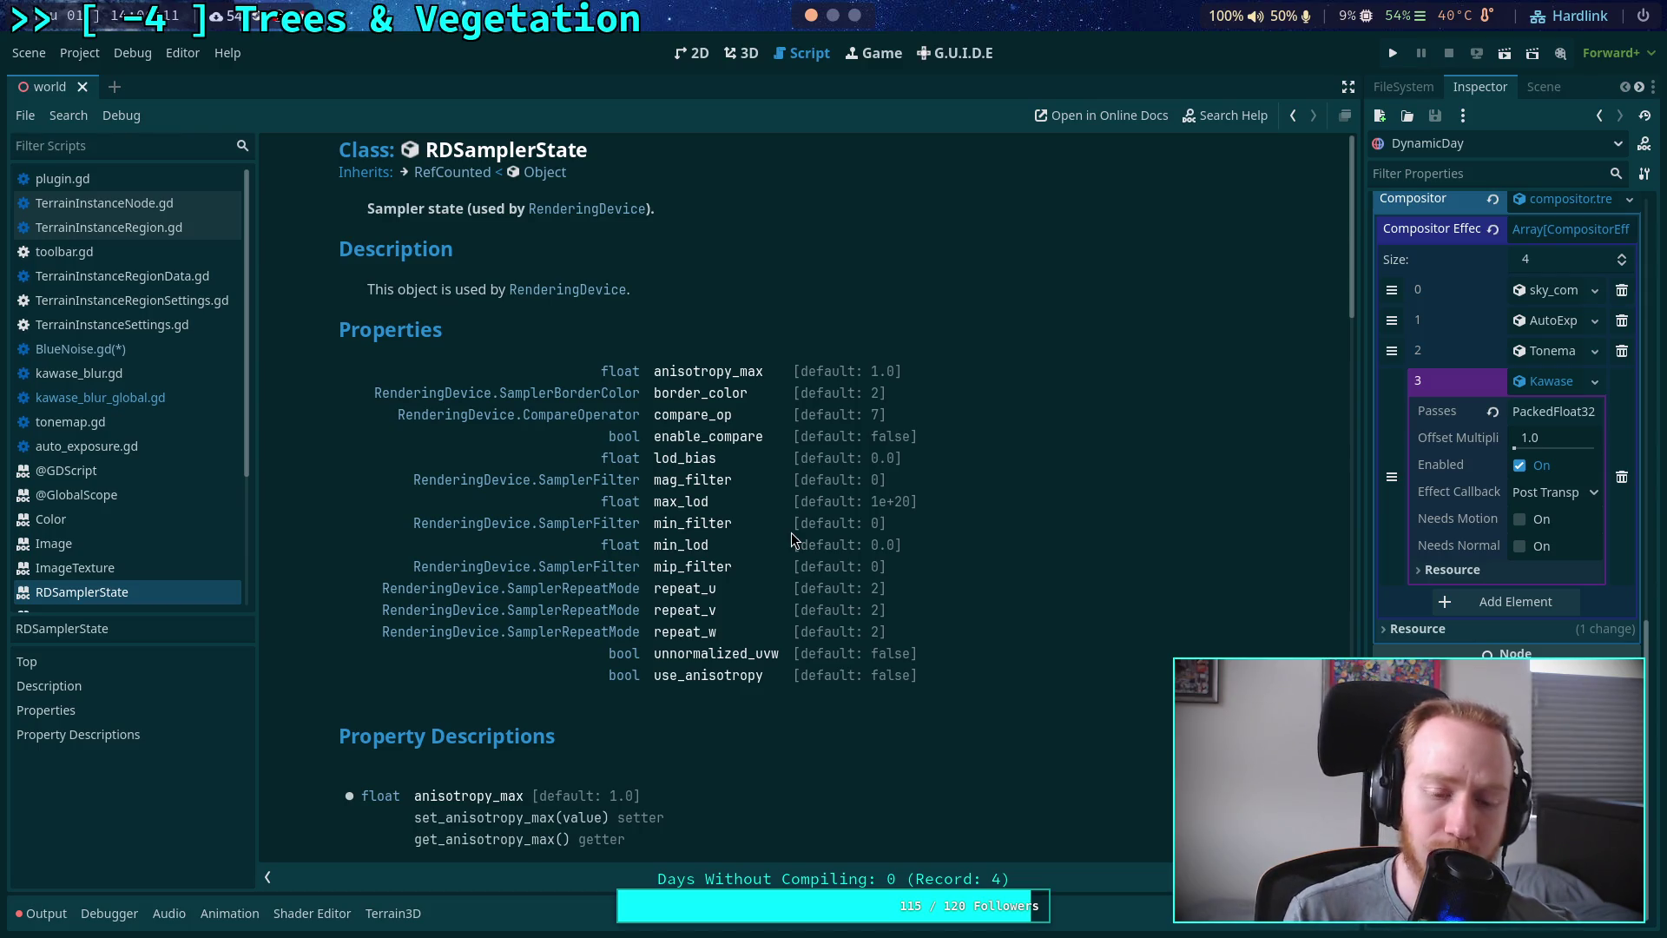
# Step: Read RDSamplerState properties and the SamplerRepeatMode enum, then open kawase_blur.gd
pyautogui.scroll(-7, 791, 538)
pyautogui.scroll(5, 657, 427)
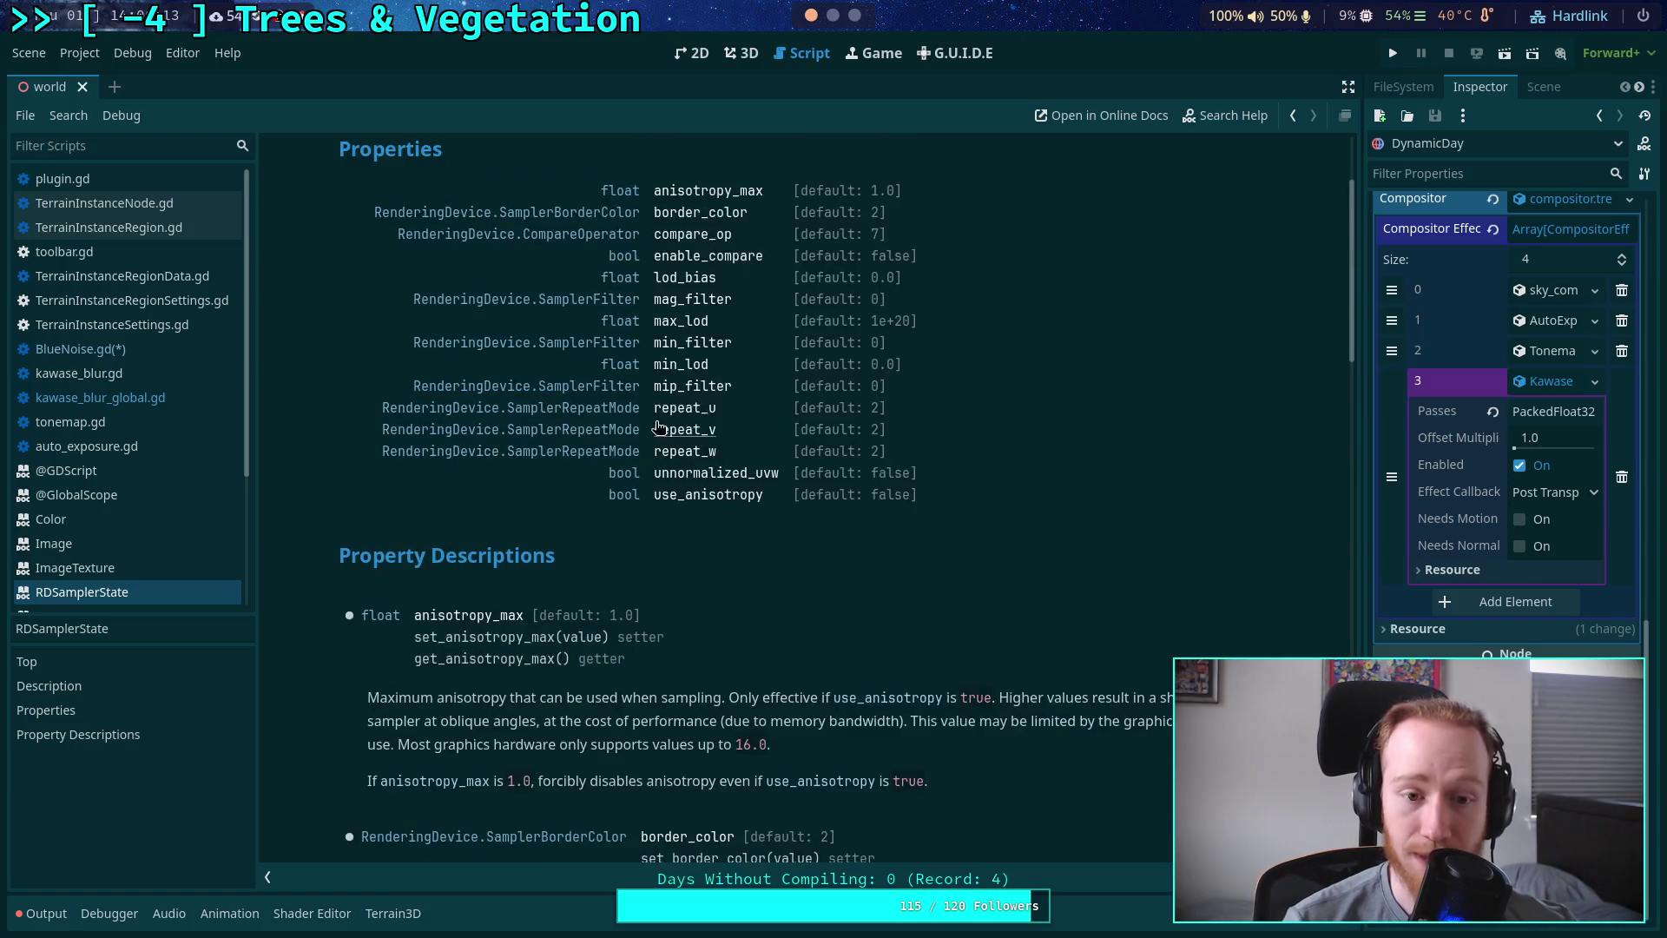
pyautogui.click(619, 410)
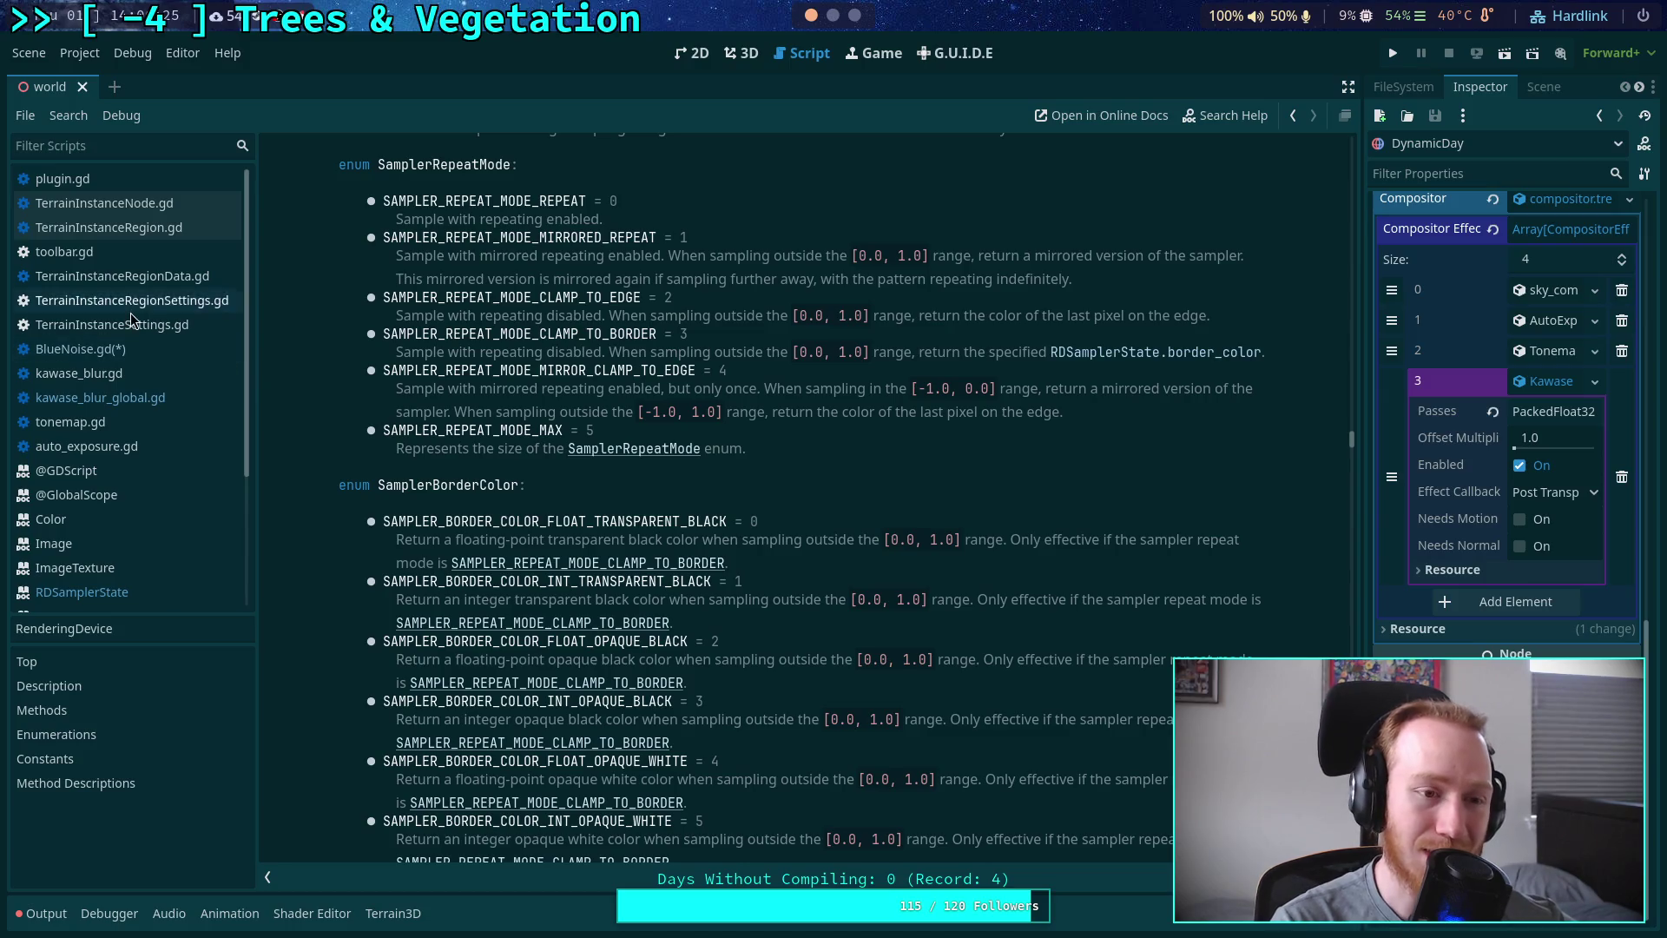
pyautogui.click(153, 229)
pyautogui.click(122, 373)
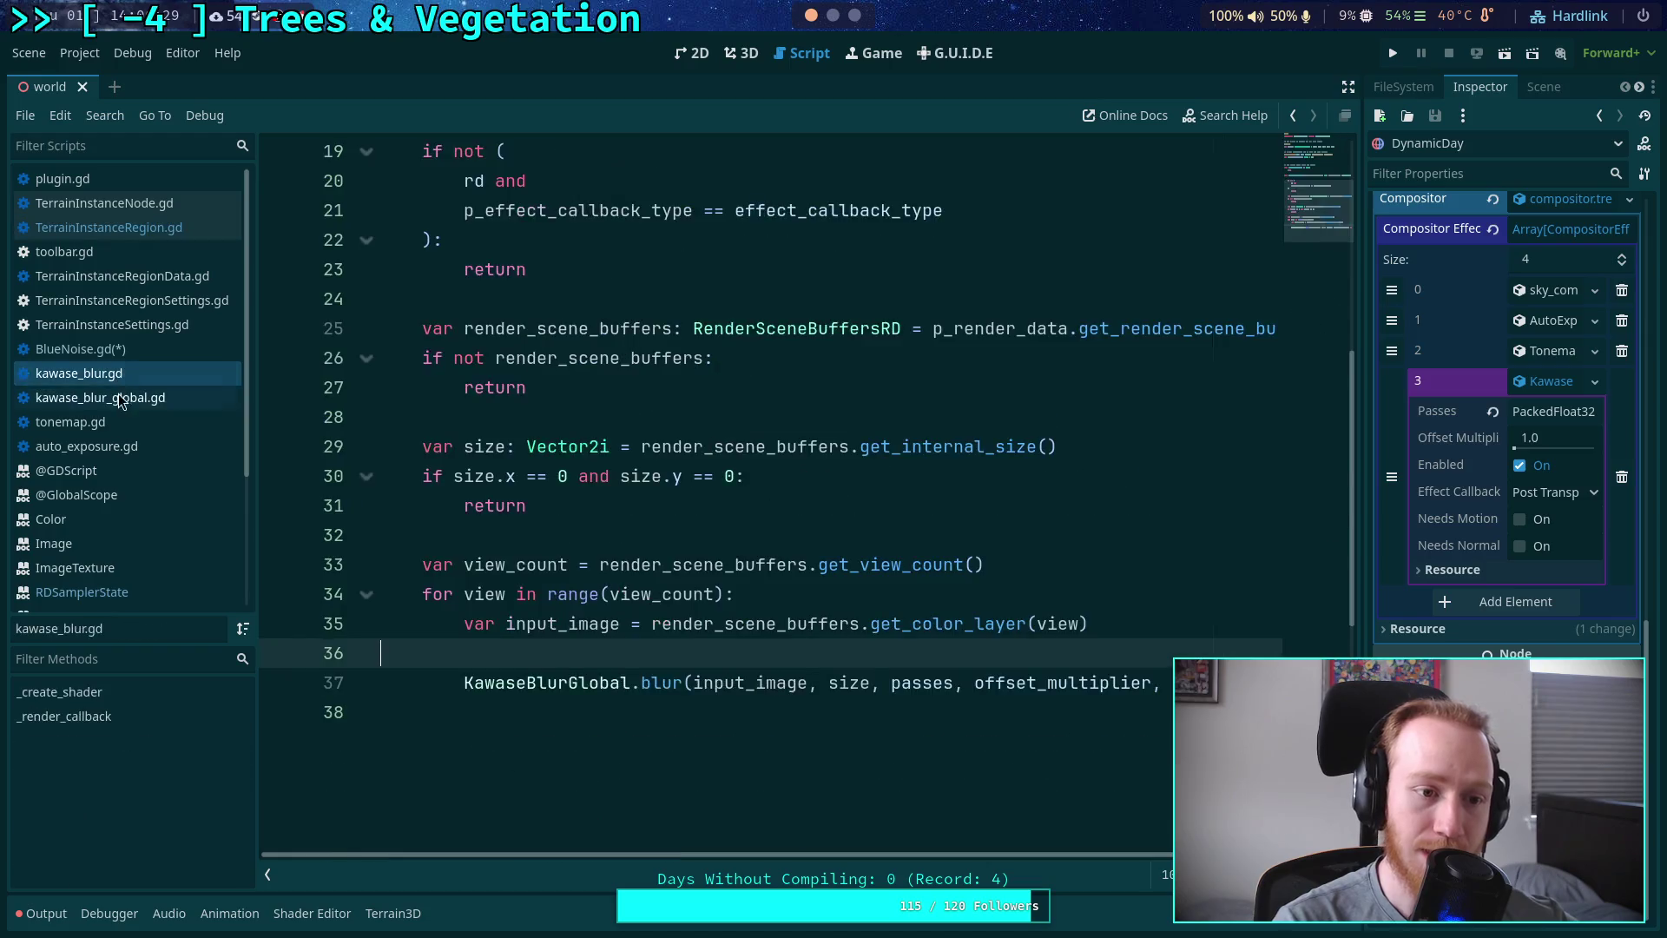
# Step: In kawase_blur_global.gd, append '_clamp' to sampler_state on line 83
pyautogui.click(123, 398)
pyautogui.scroll(-2, 745, 467)
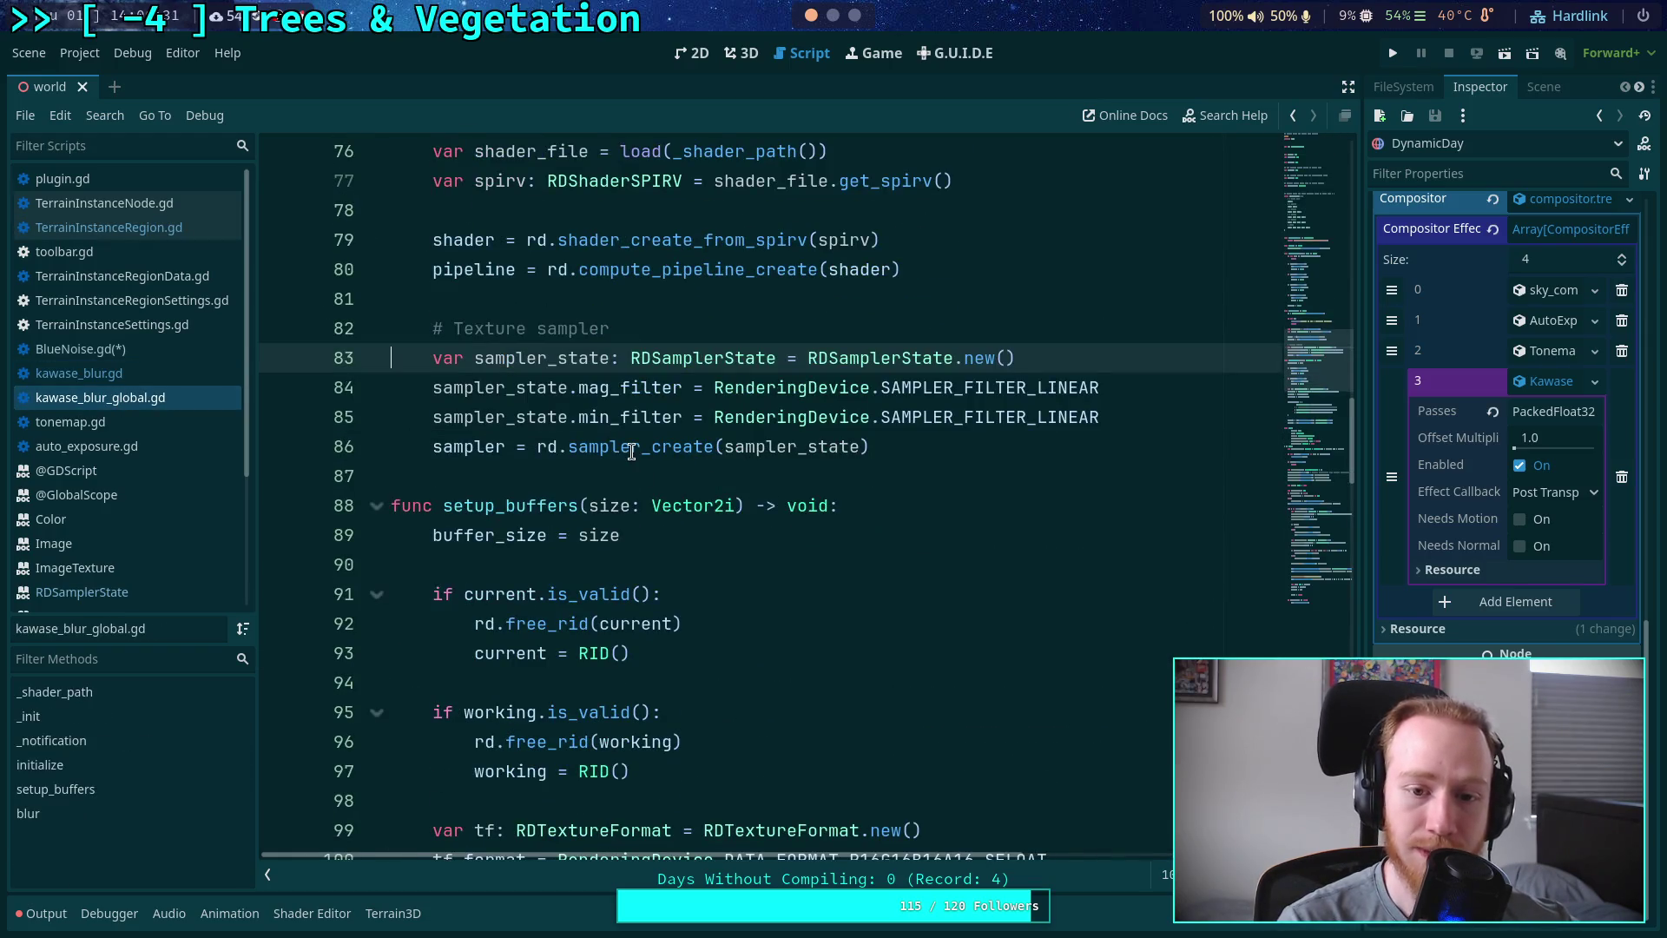
pyautogui.moveTo(632, 452)
pyautogui.scroll(2, 621, 451)
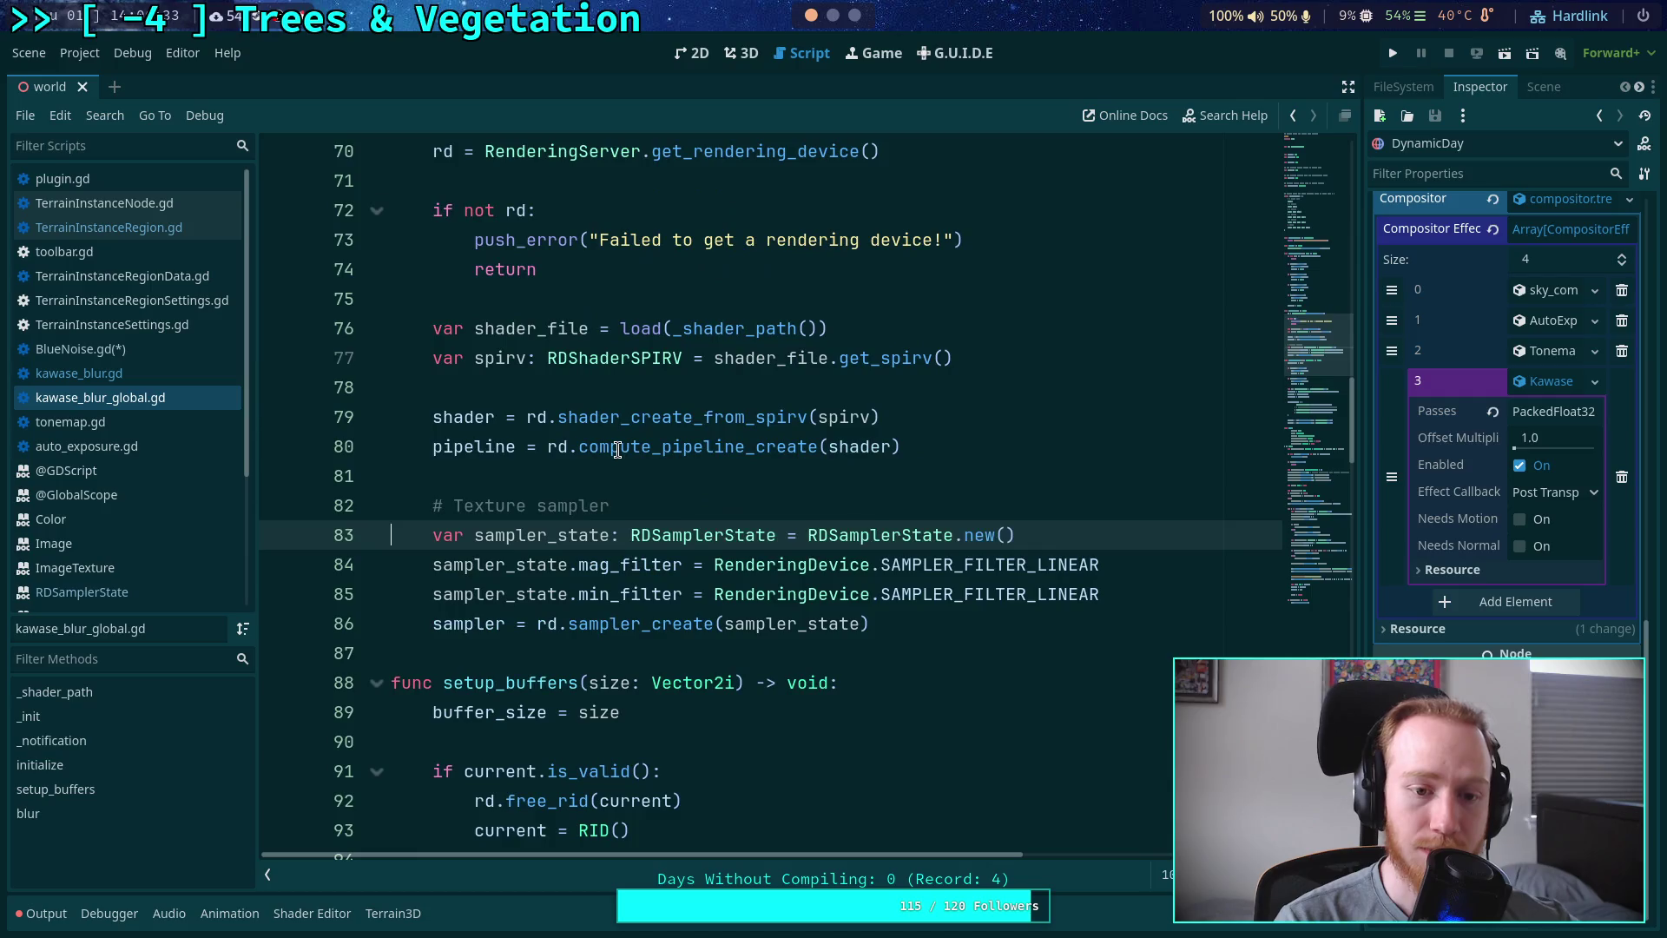
pyautogui.click(623, 500)
pyautogui.click(549, 534)
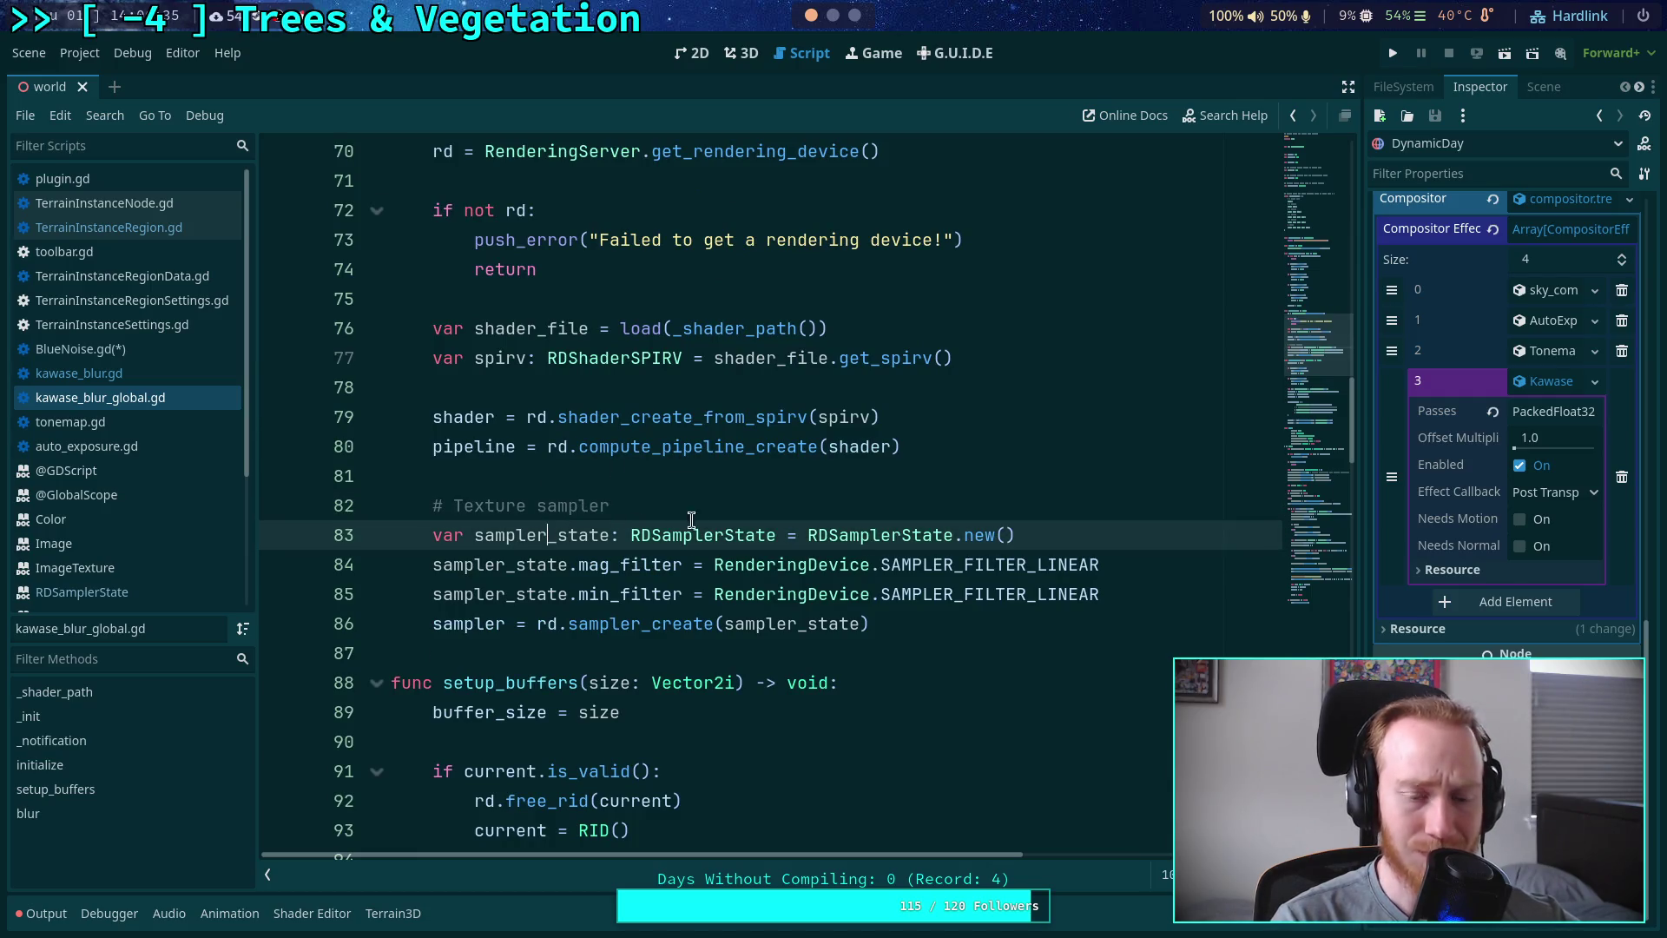
pyautogui.write('_clamp')
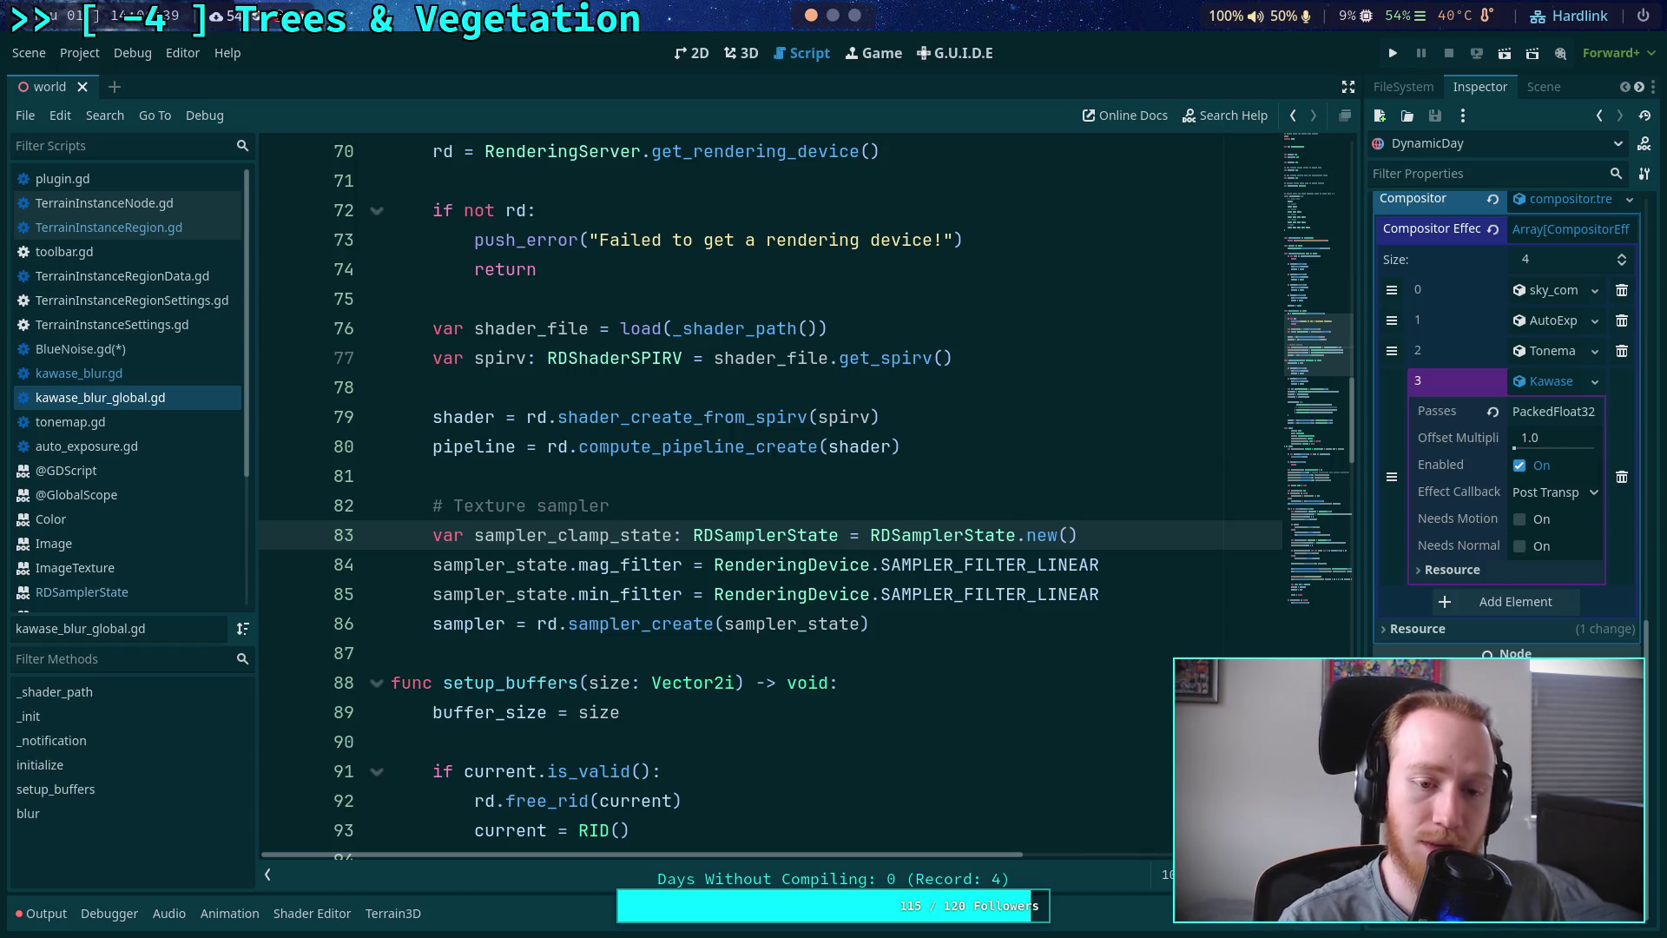
# Step: Paste sampler_clamp_state onto line 84, then revert lines 83–84 to sampler_state
pyautogui.doubleClick(567, 533)
pyautogui.hotkey('ctrl', 'c')
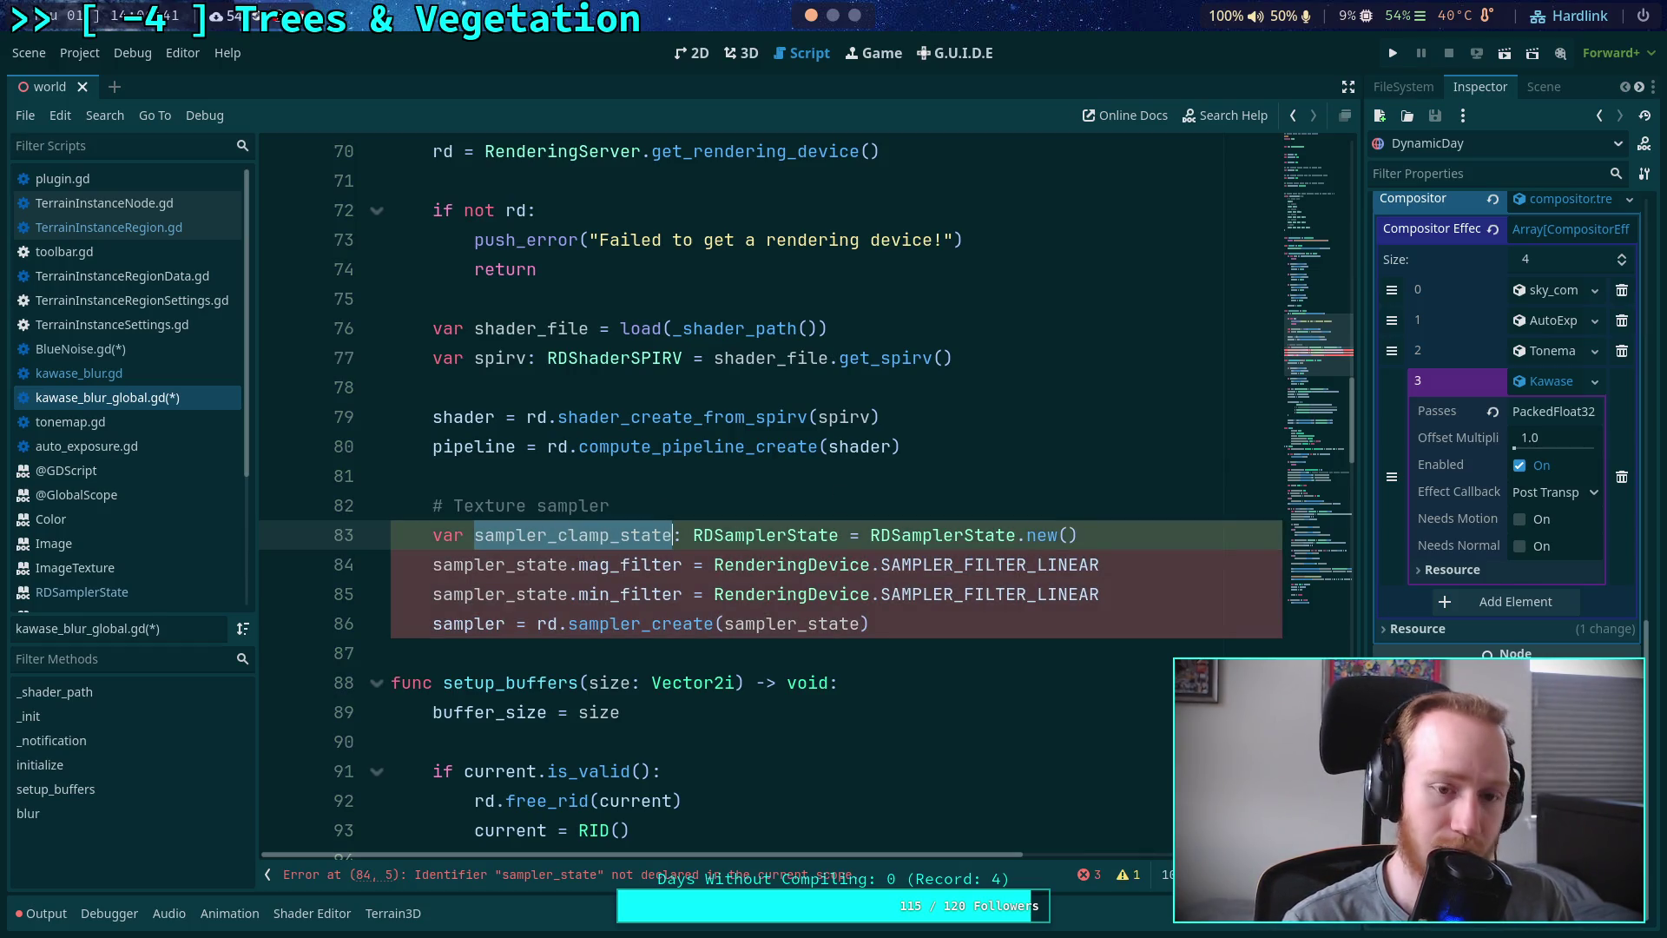
pyautogui.doubleClick(501, 566)
pyautogui.hotkey('ctrl', 'v')
pyautogui.doubleClick(507, 594)
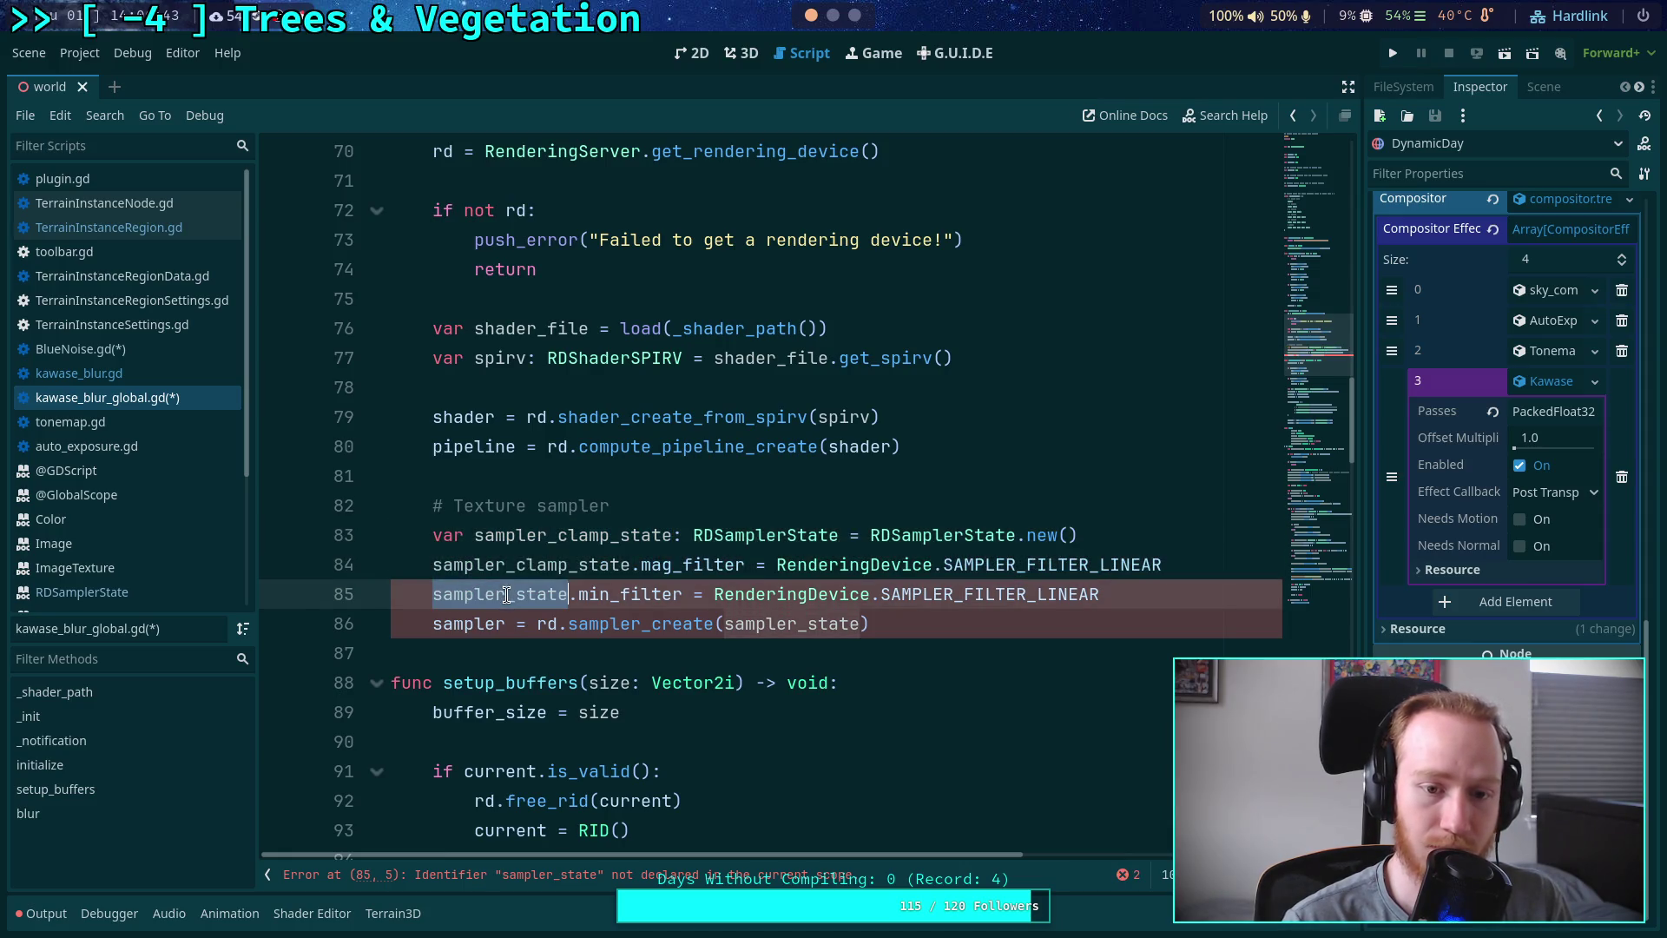
pyautogui.moveTo(547, 536); pyautogui.dragTo(609, 536)
pyautogui.press('BackSpace')
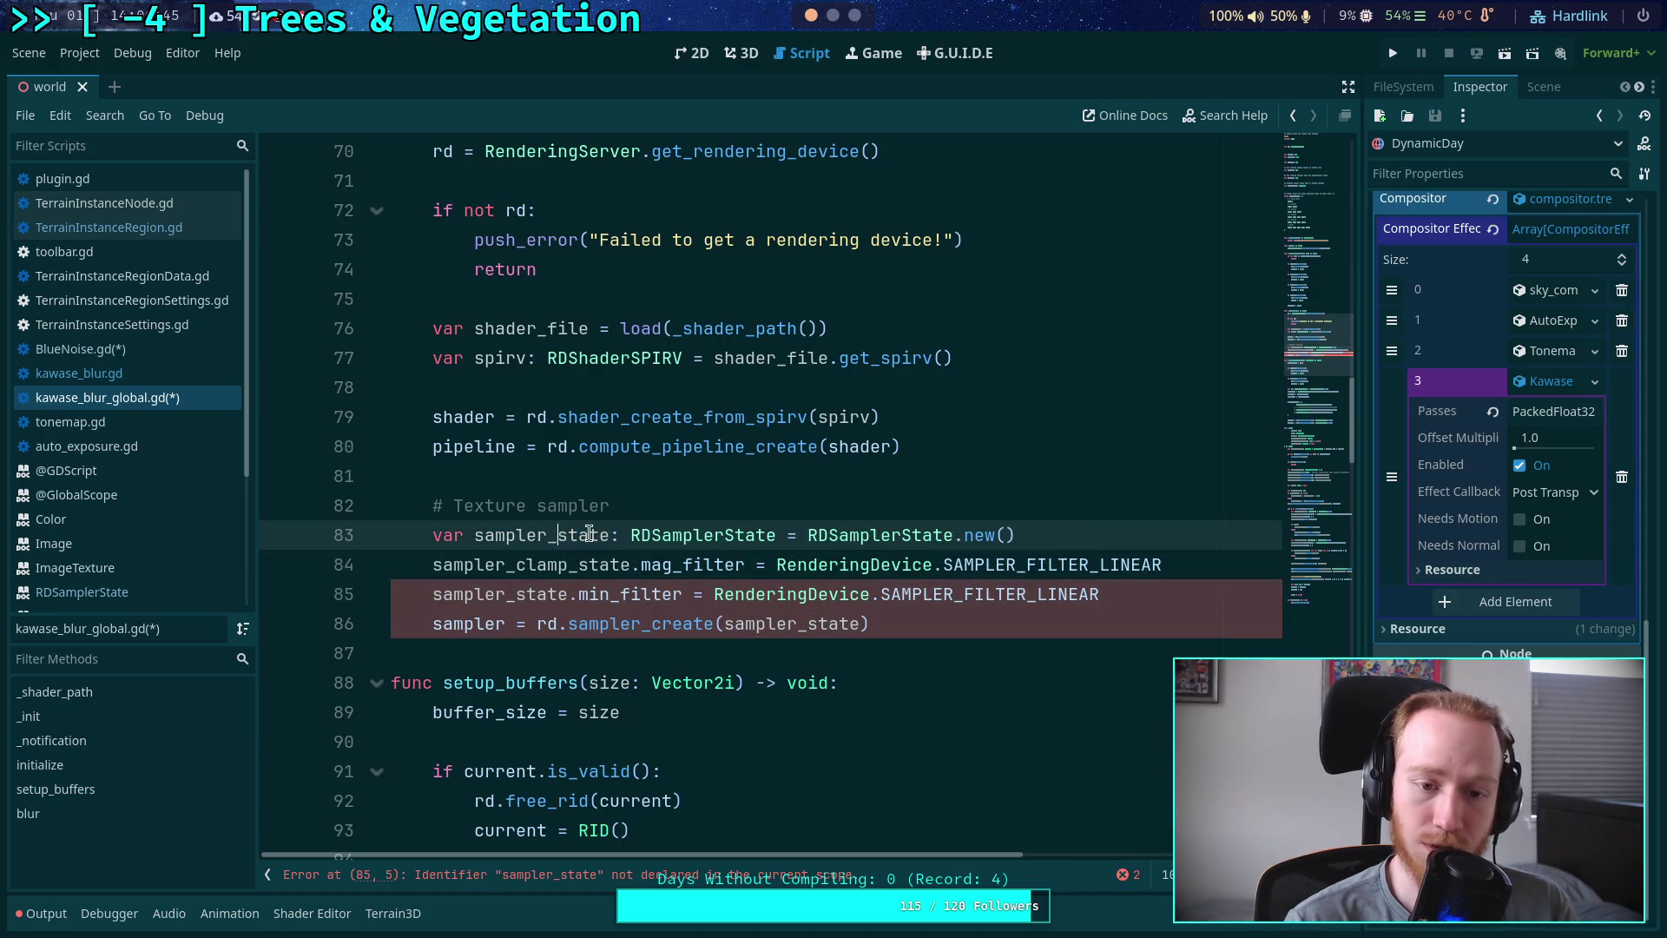
pyautogui.moveTo(516, 566); pyautogui.dragTo(578, 566)
pyautogui.press('BackSpace')
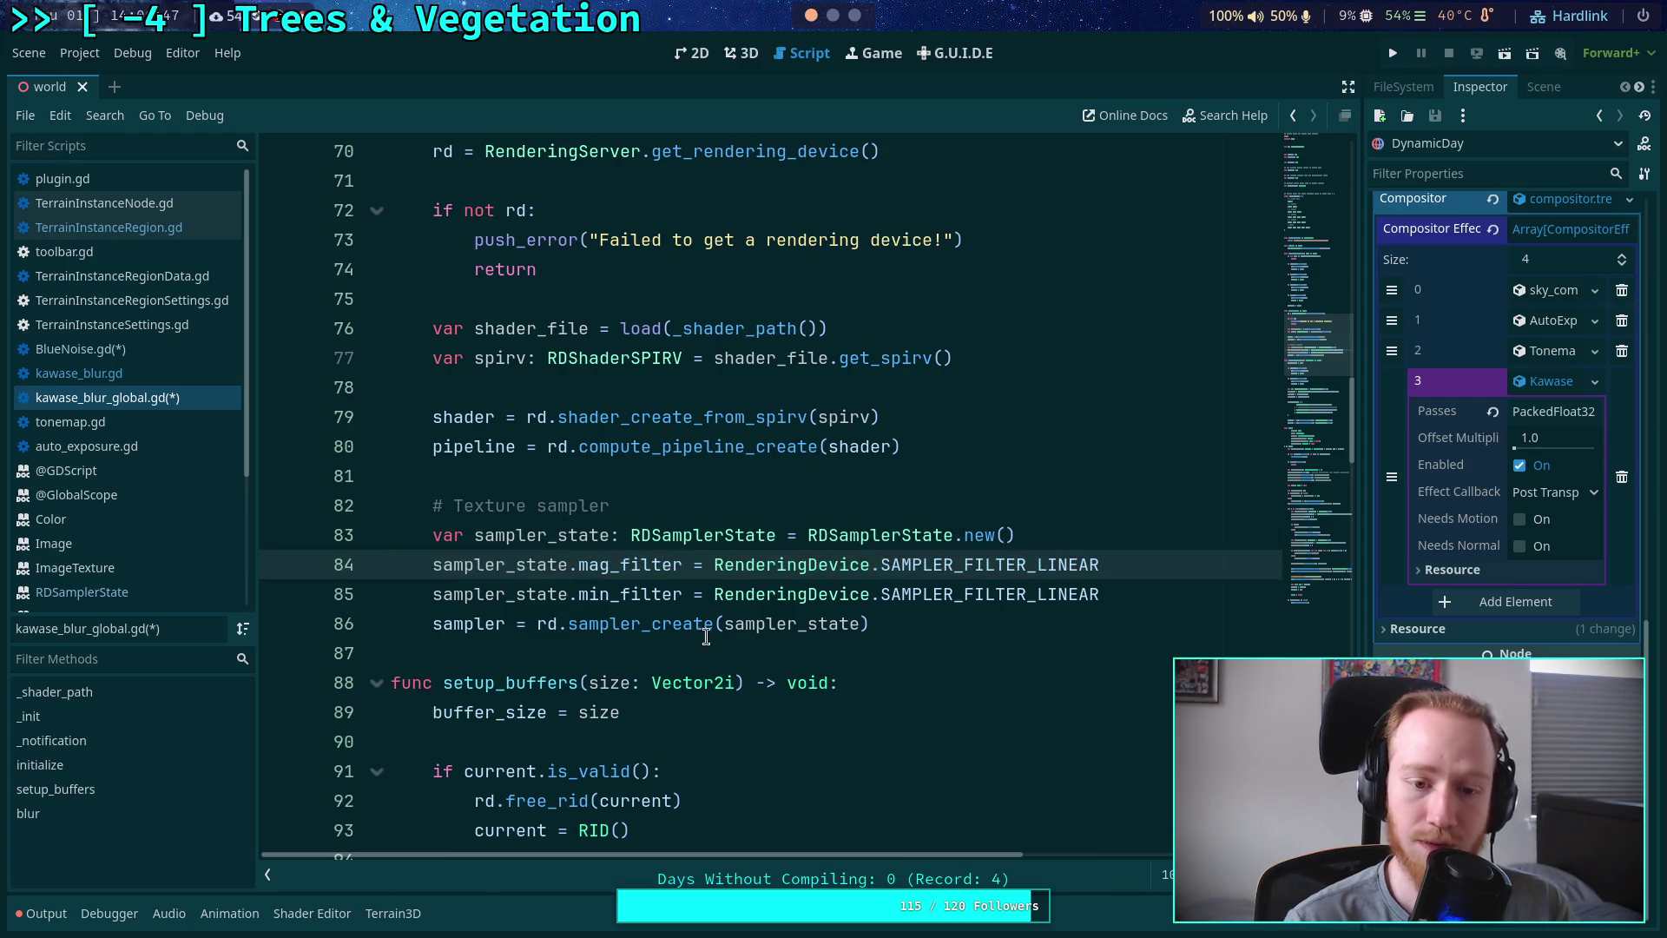
# Step: Rename the created sampler variable on line 86 to sampler_clamp
pyautogui.click(506, 624)
pyautogui.write('_')
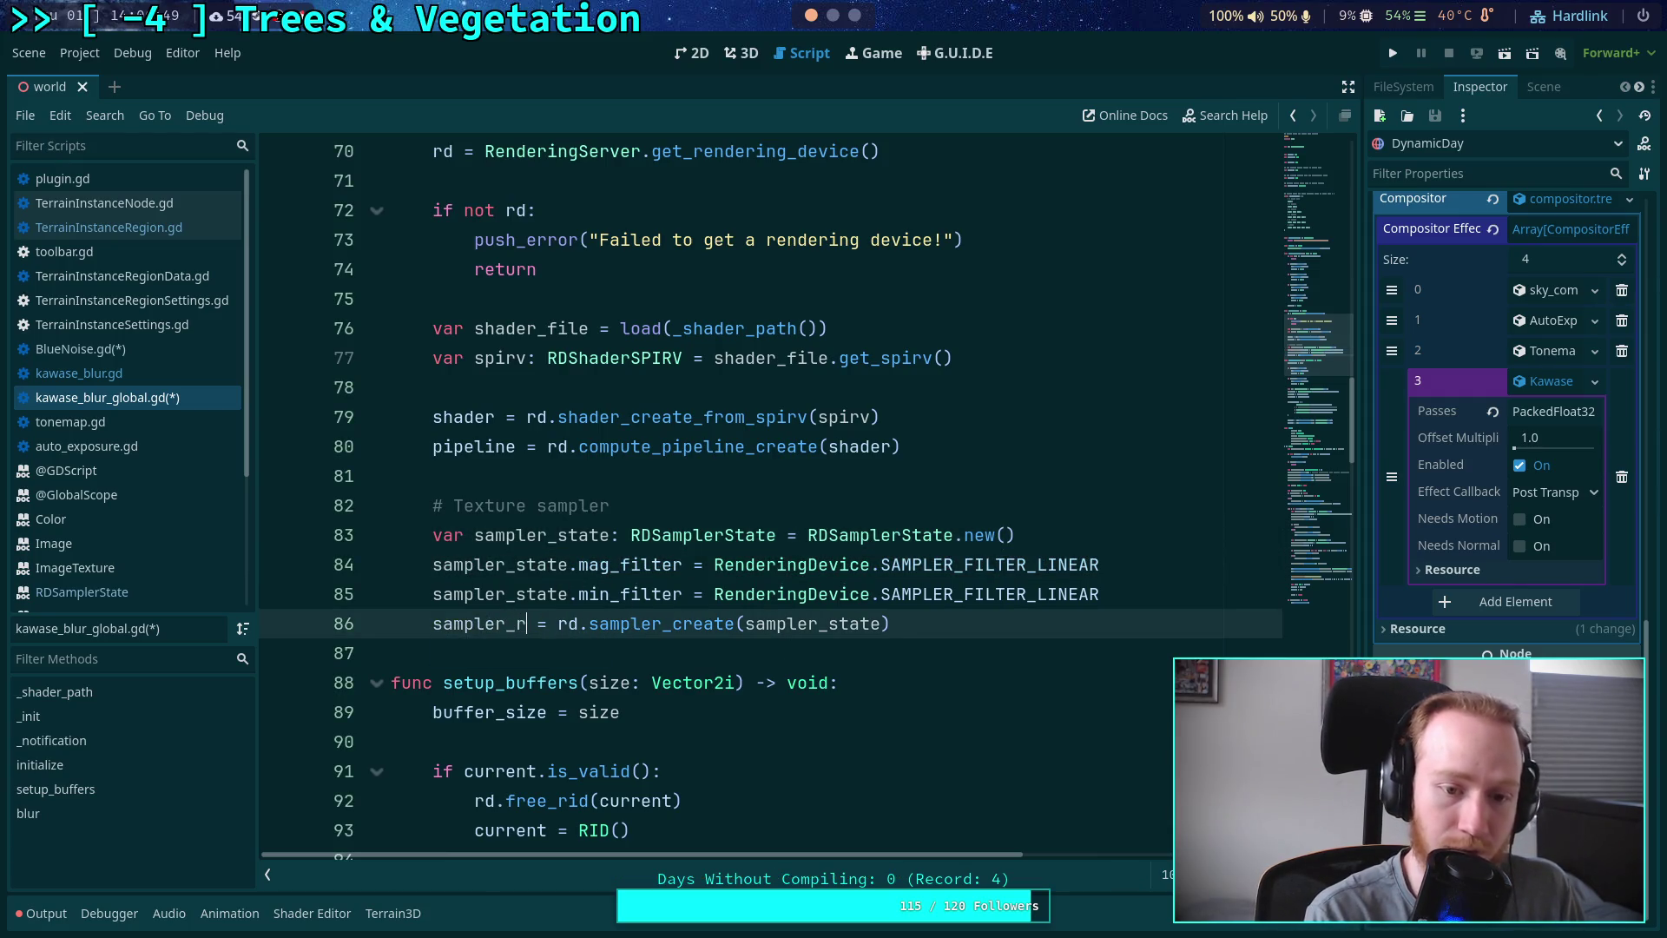
pyautogui.write('clamp')
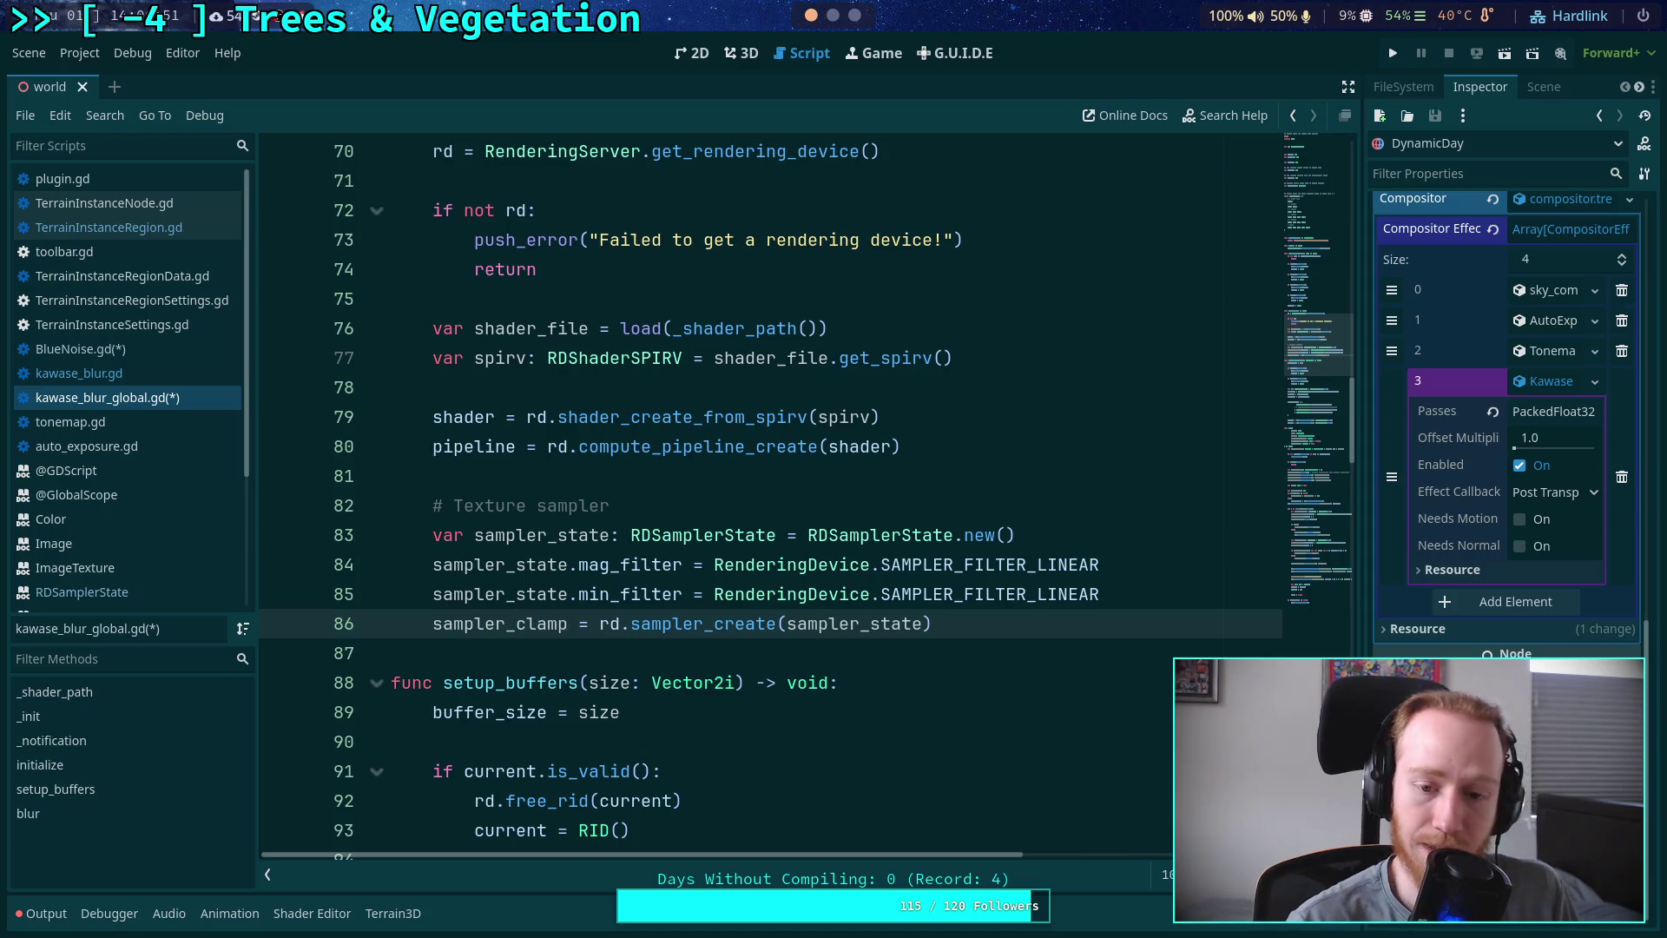
pyautogui.moveTo(506, 623); pyautogui.dragTo(569, 623)
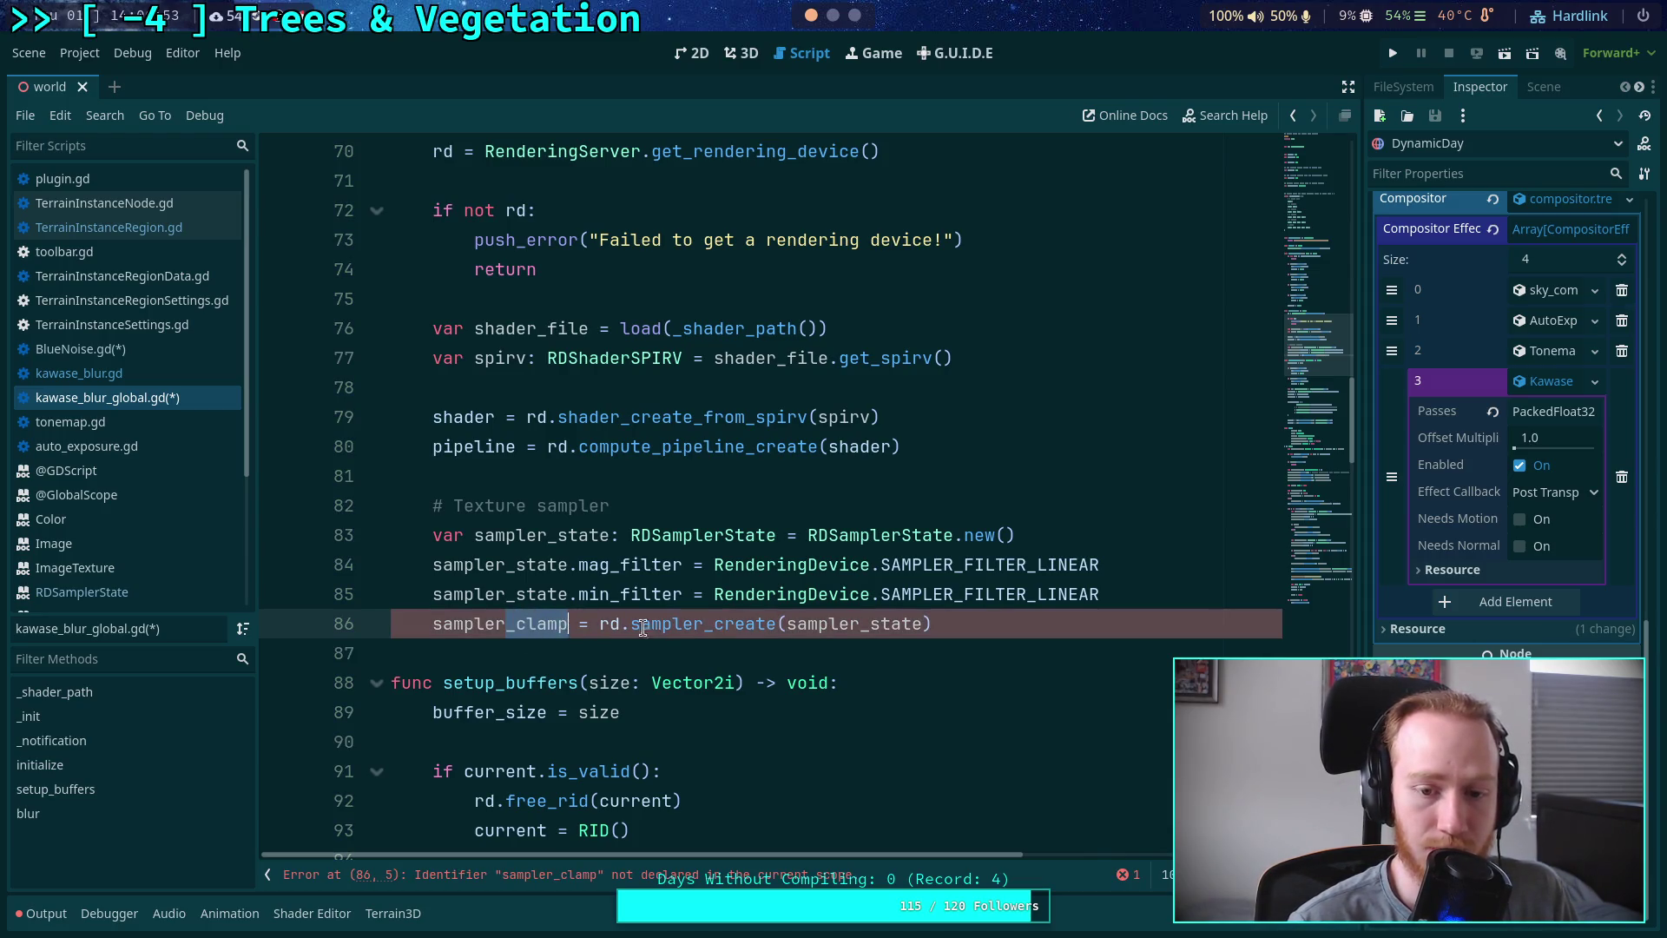
pyautogui.doubleClick(522, 625)
pyautogui.hotkey('ctrl', 'c')
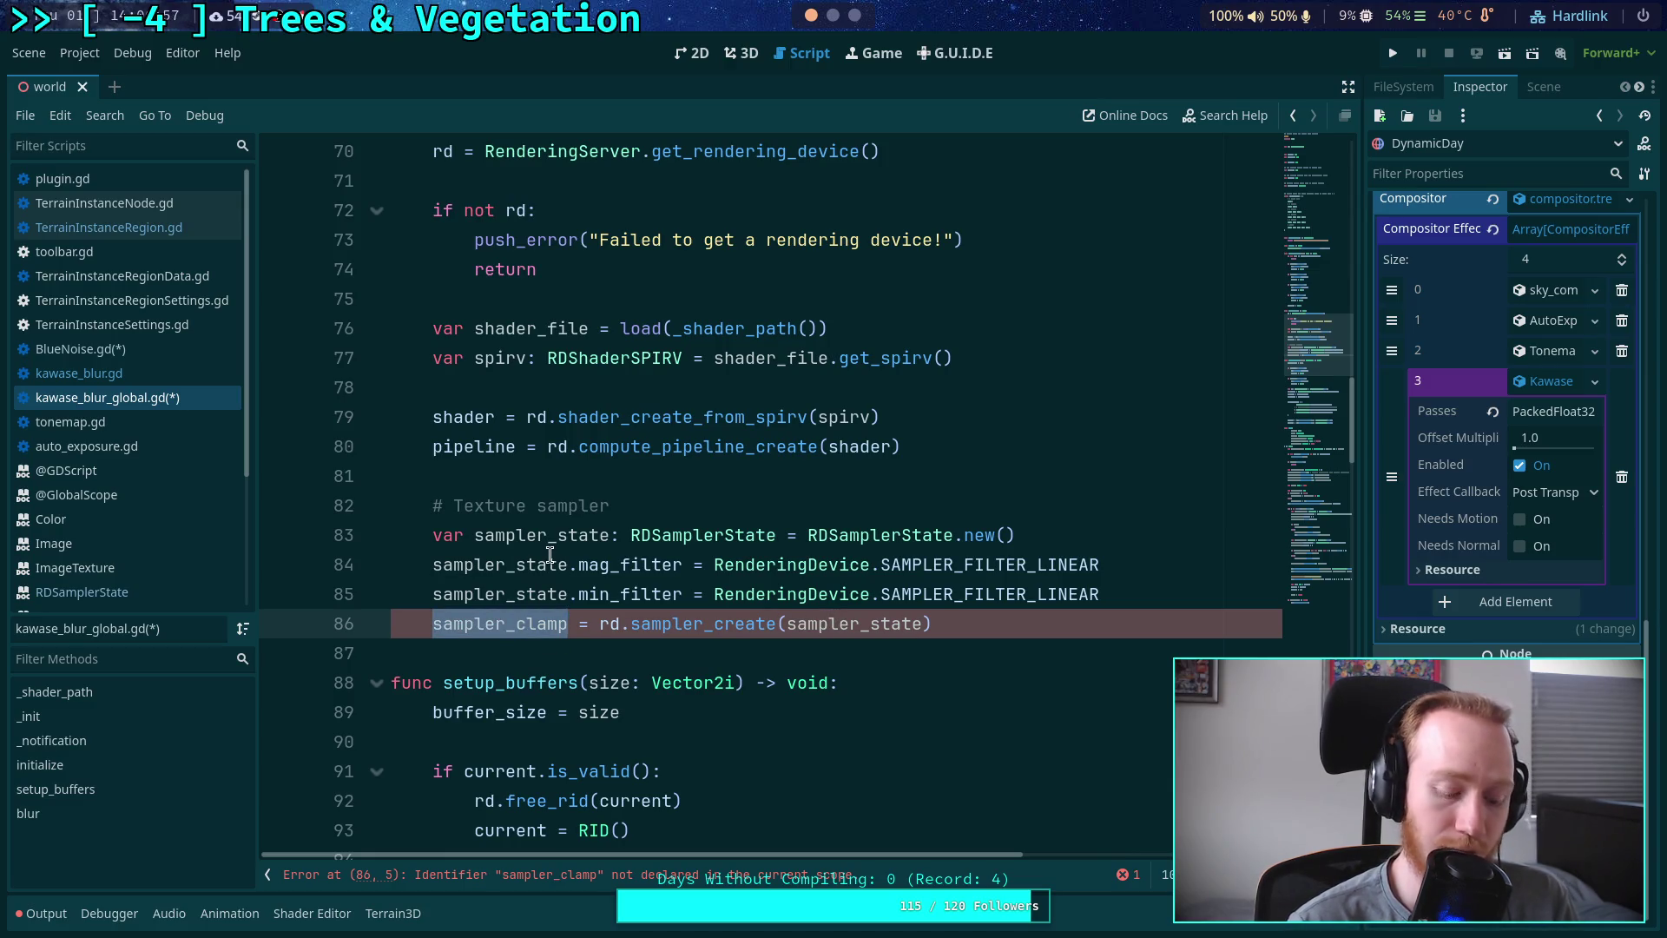
pyautogui.scroll(20, 550, 554)
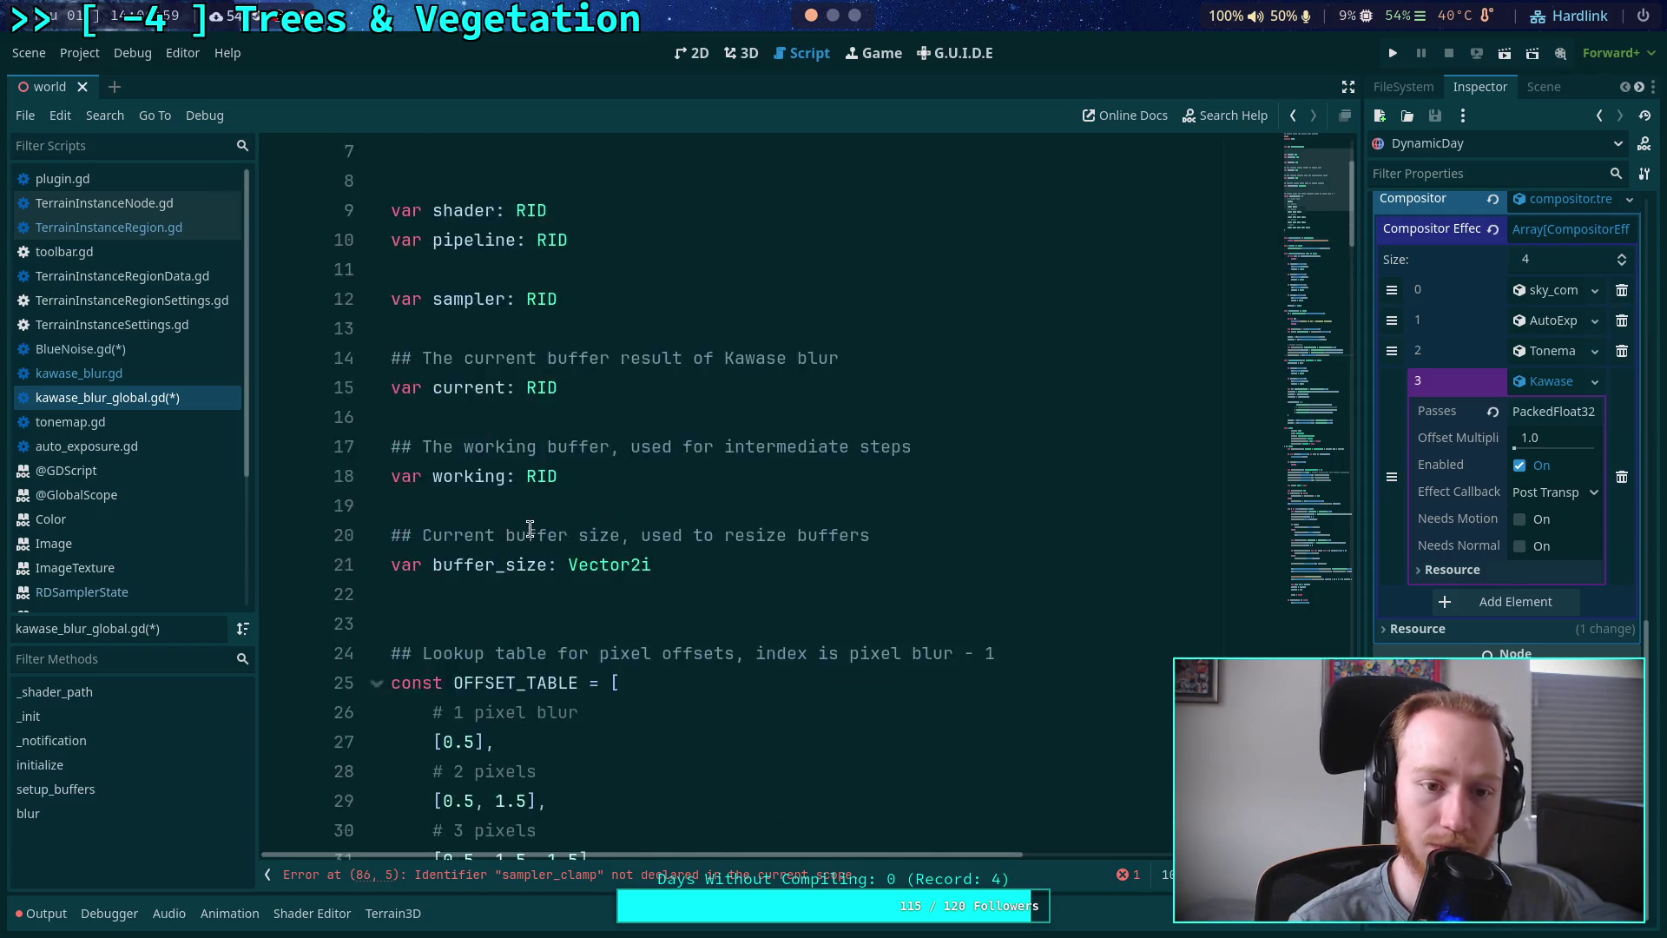
# Step: Rename the line 12 sampler declaration to sampler_clamp and declare a new sampler_wrap RID below it
pyautogui.scroll(2, 529, 530)
pyautogui.doubleClick(460, 476)
pyautogui.hotkey('ctrl', 'v')
pyautogui.click(756, 476)
pyautogui.press('Return')
pyautogui.write('var sampler')
pyautogui.press('BackSpace')
pyautogui.write('_')
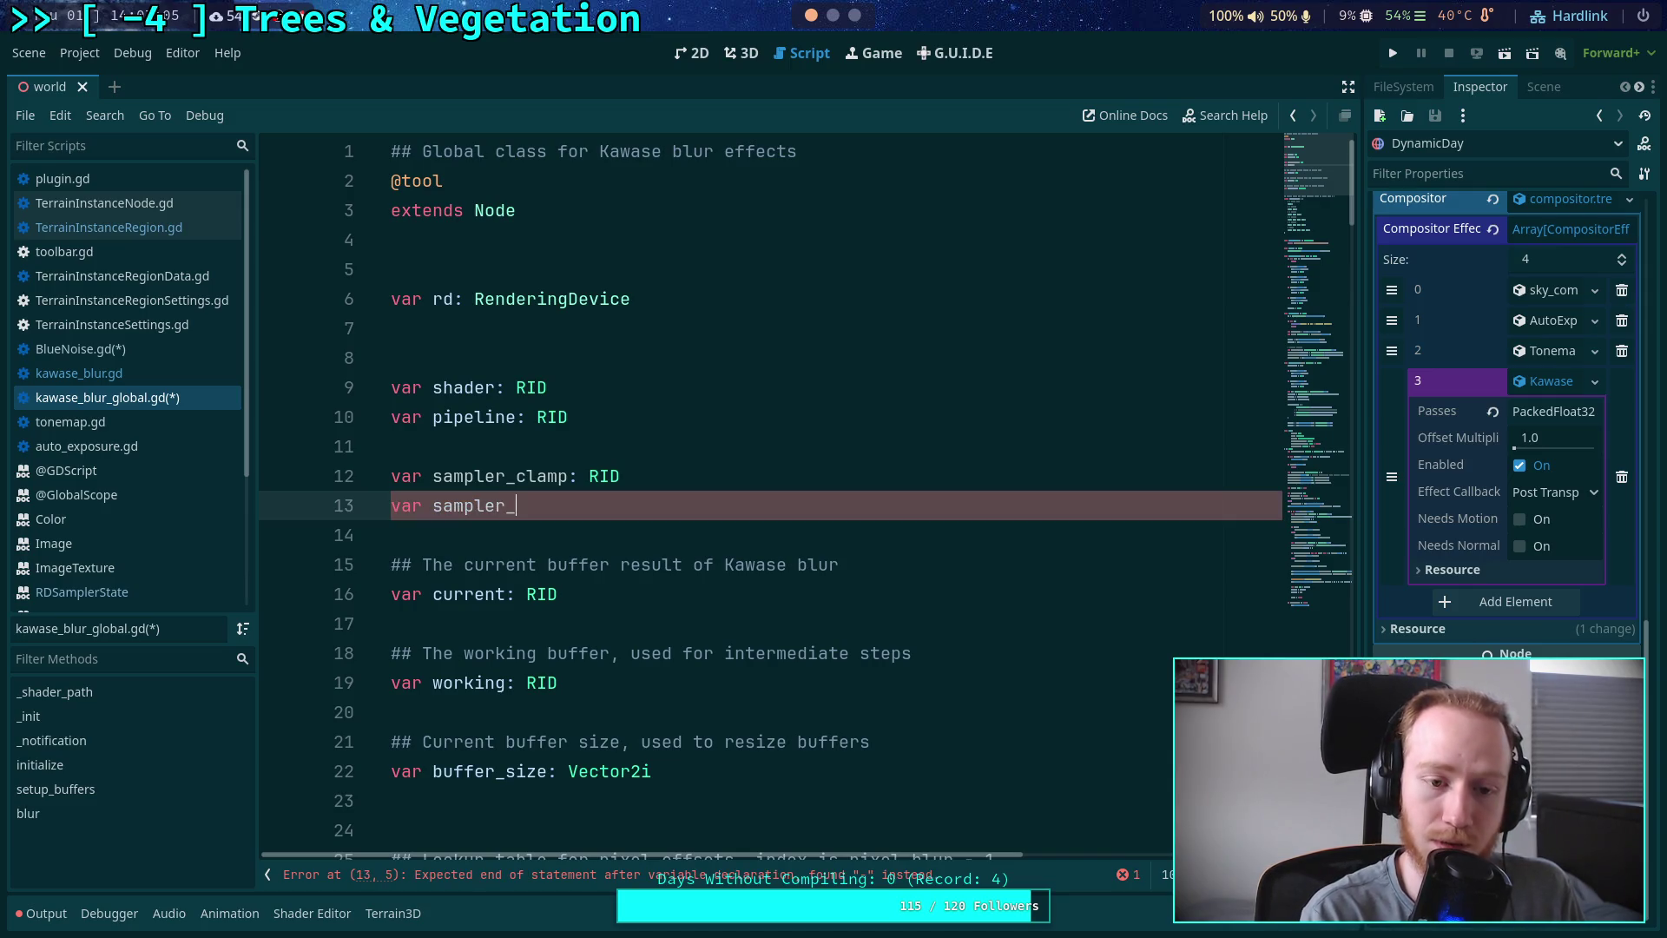
pyautogui.write('ra')
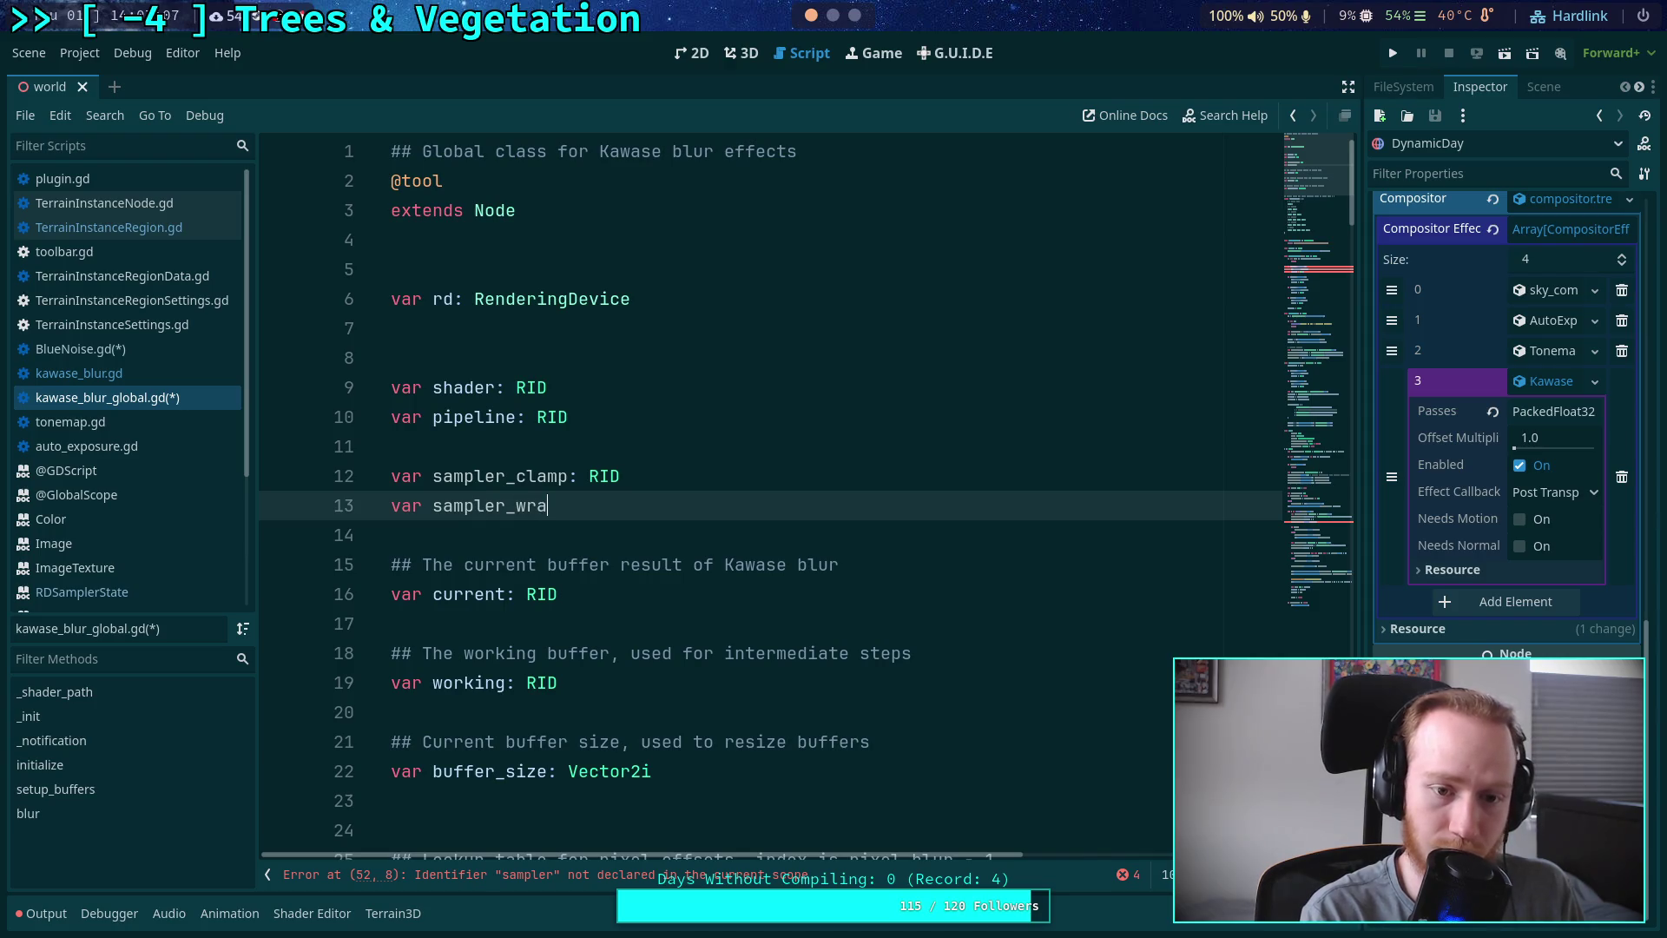
pyautogui.write('RID')
pyautogui.click(548, 502)
# Step: Rename the sampler references in the predelete cleanup block to sampler_clamp
pyautogui.scroll(-5, 728, 483)
pyautogui.scroll(-6, 728, 483)
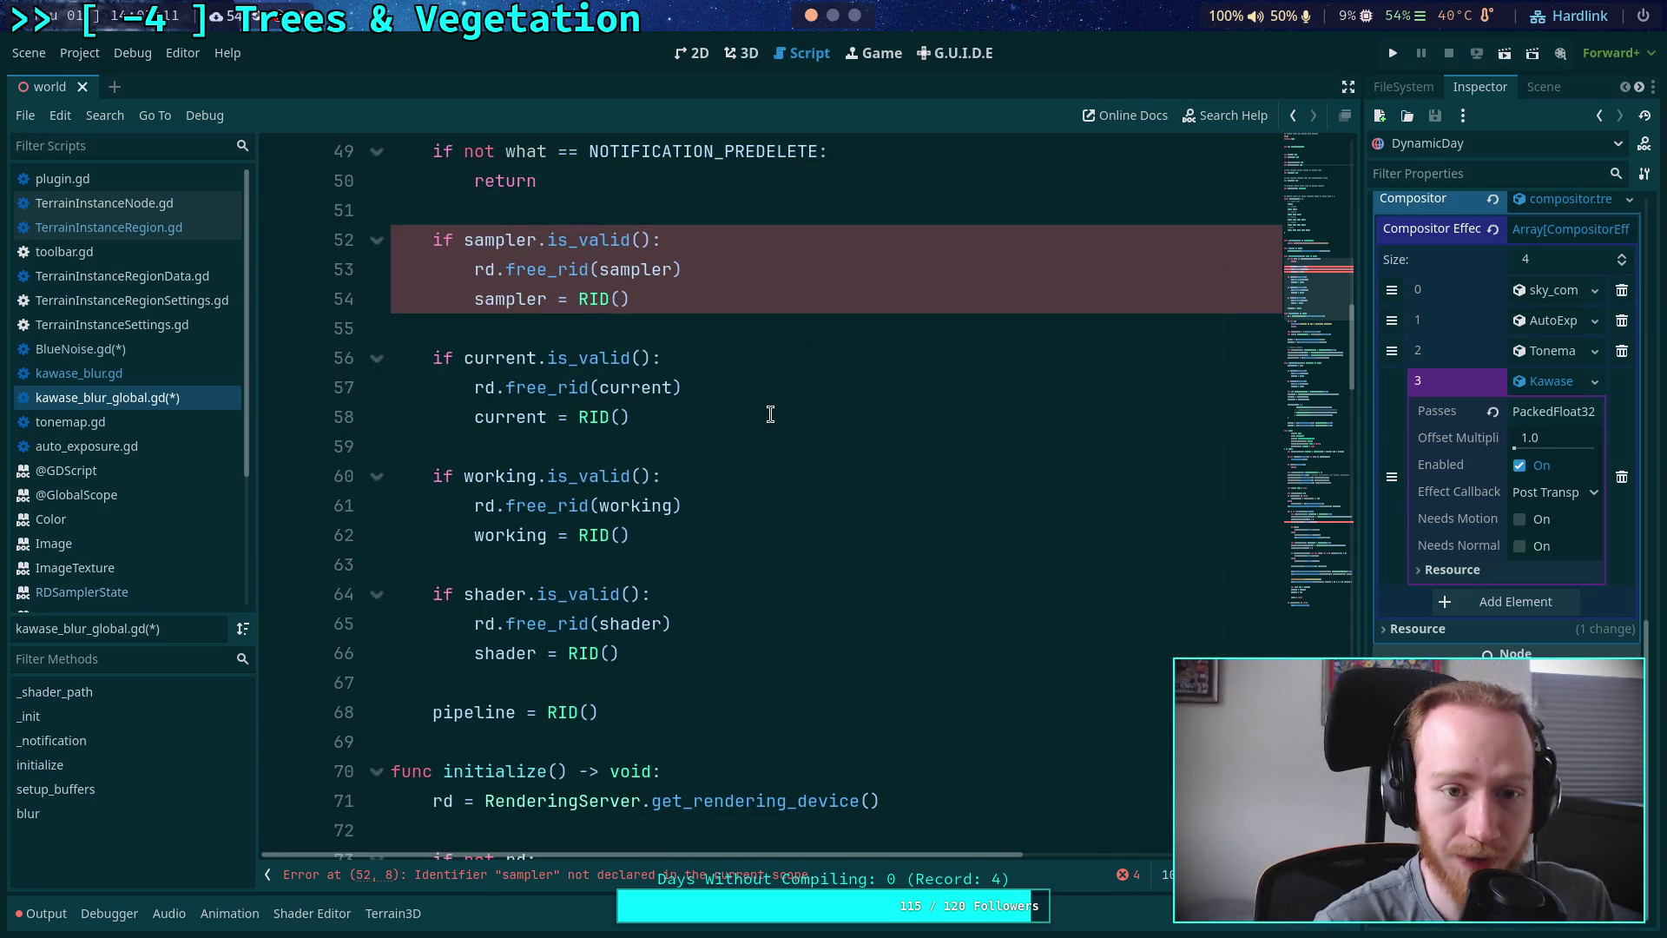
pyautogui.scroll(2, 771, 413)
pyautogui.click(535, 505)
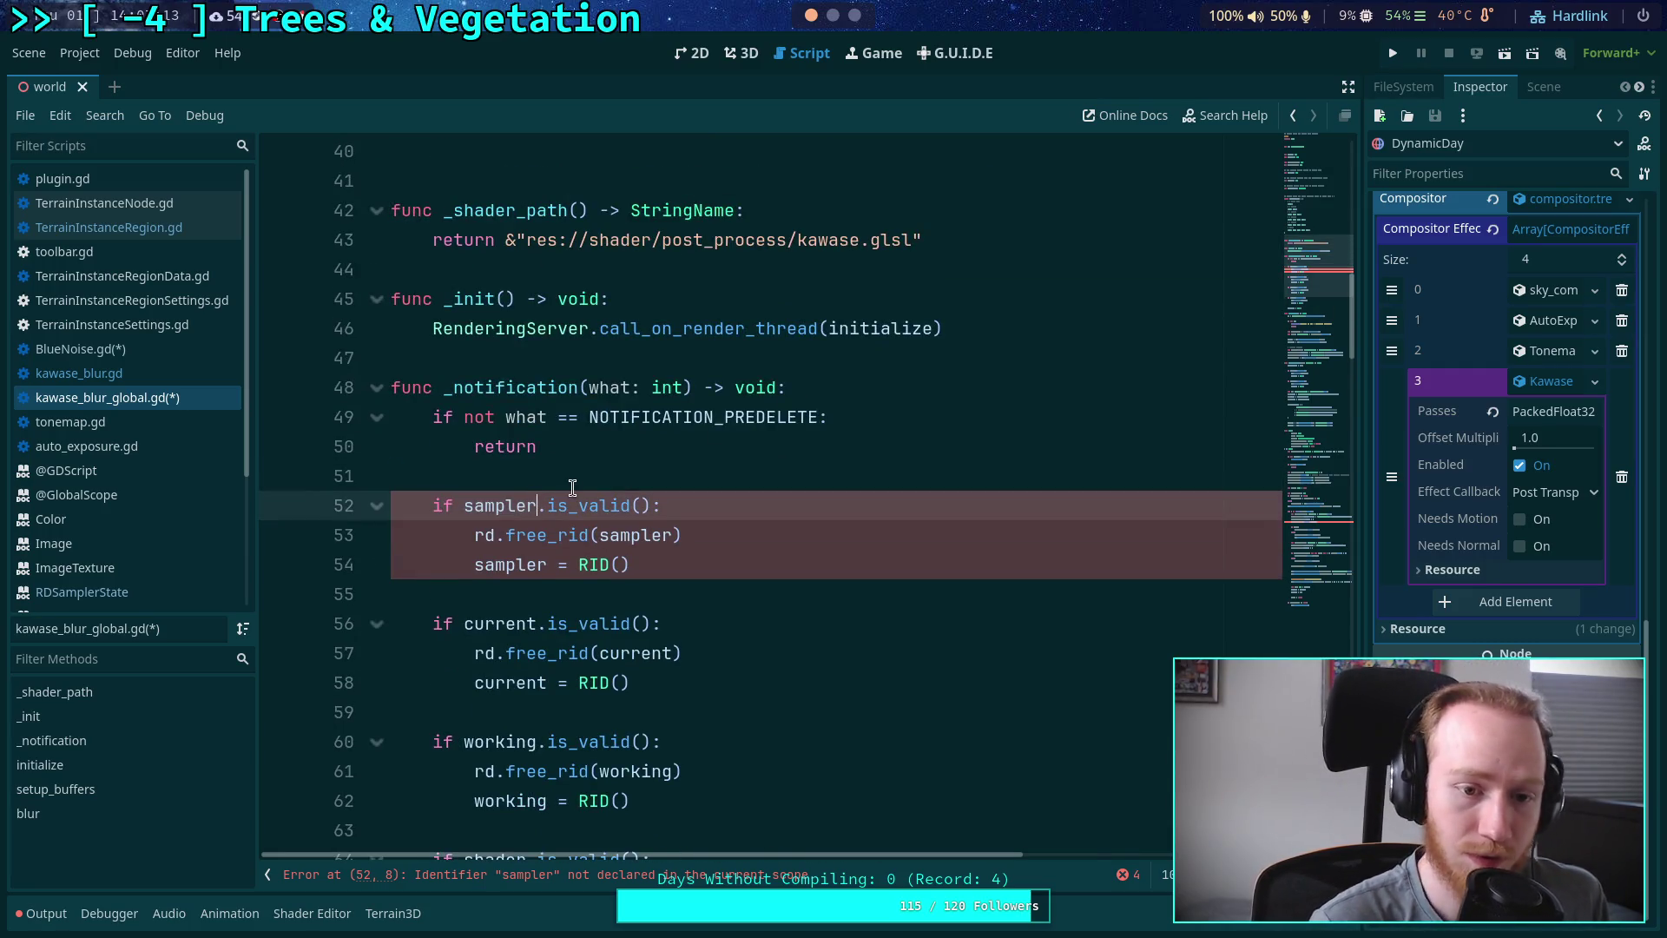
pyautogui.write('_')
pyautogui.press('Return')
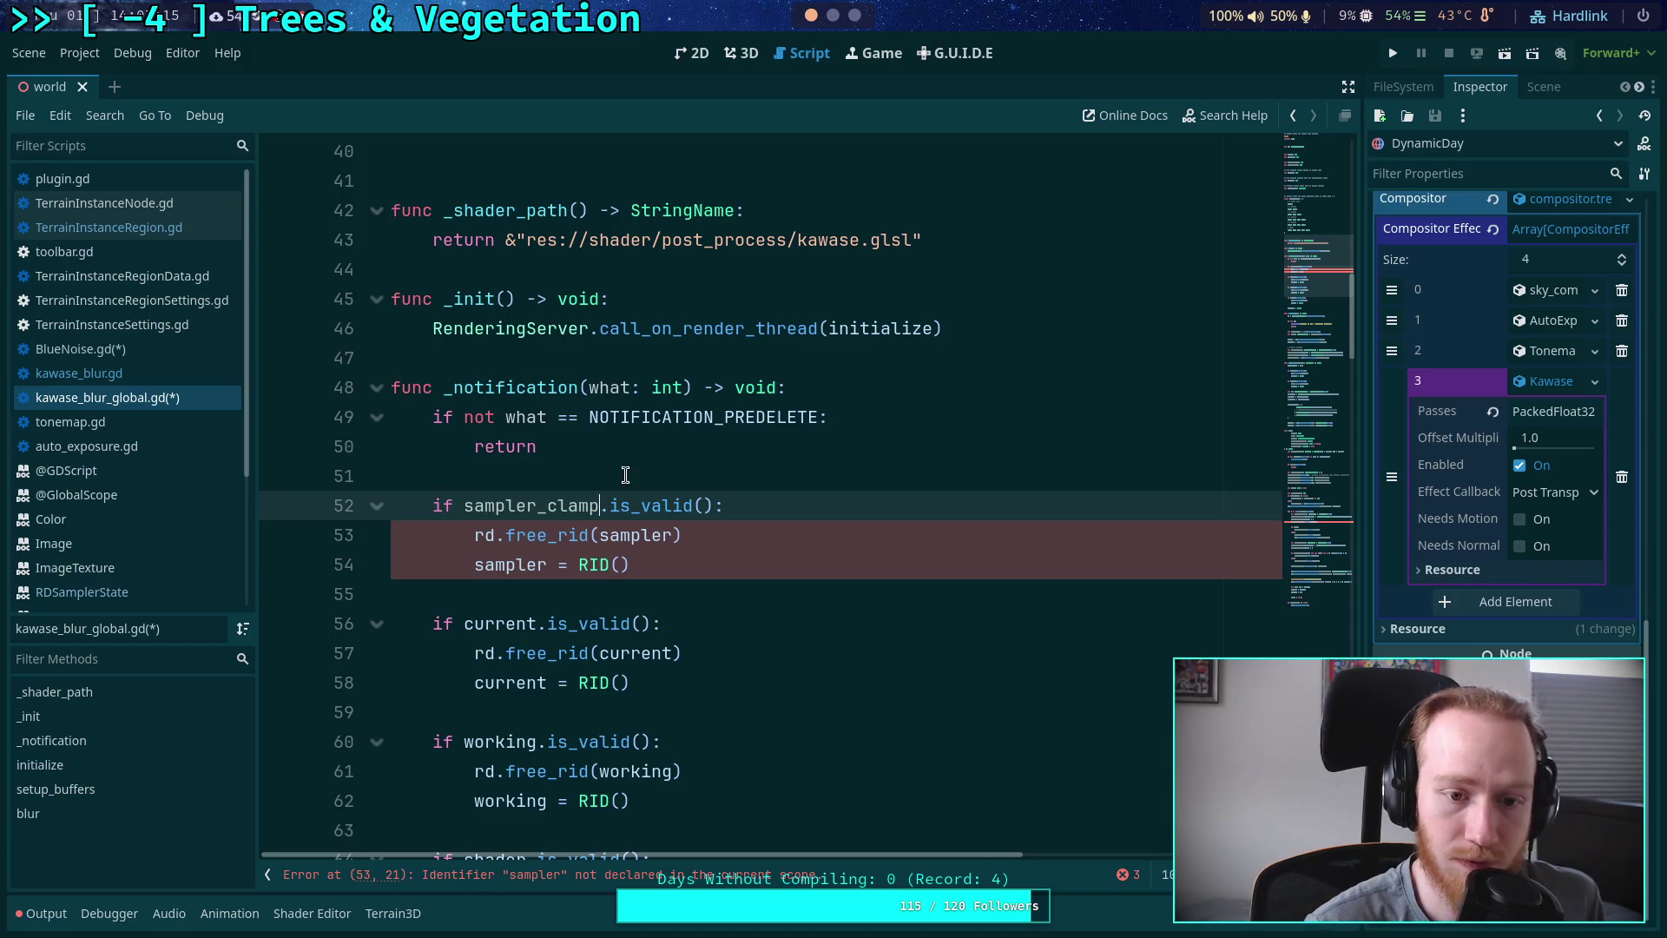
pyautogui.doubleClick(578, 506)
pyautogui.hotkey('ctrl', 'r')
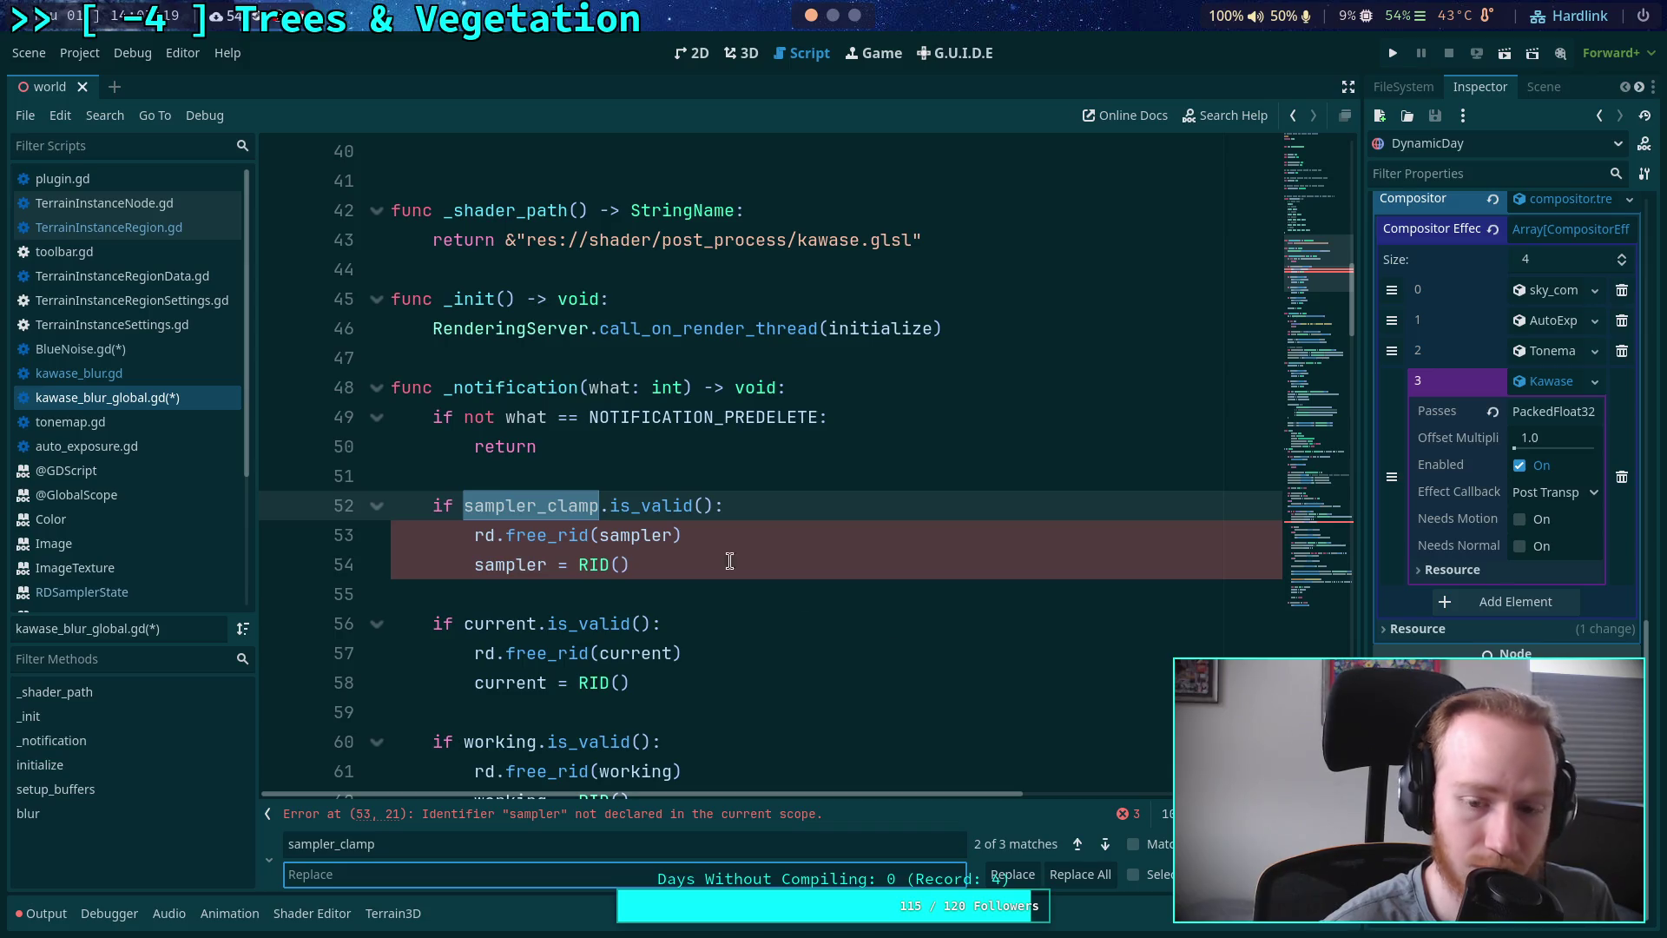
pyautogui.press('Escape')
pyautogui.write('sampler_clamp')
pyautogui.doubleClick(511, 565)
pyautogui.write('sampler_clamp')
# Step: Duplicate the sampler_clamp cleanup block directly below the original, fixing its indentation
pyautogui.moveTo(692, 564); pyautogui.dragTo(423, 507)
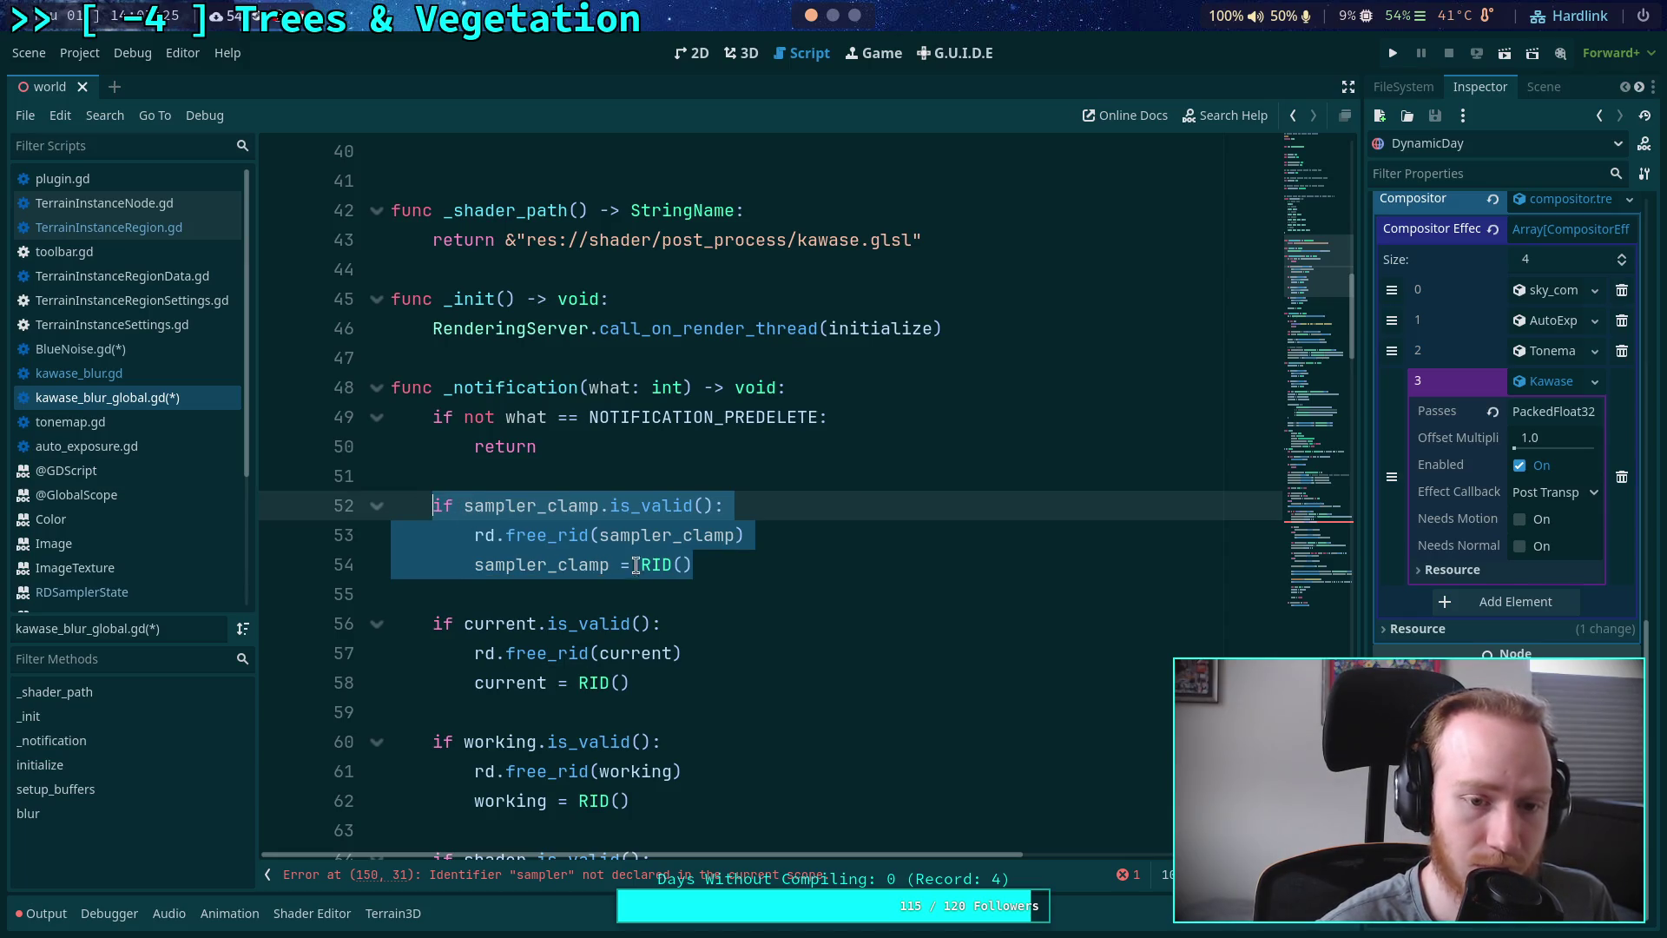
pyautogui.hotkey('ctrl', 'c')
pyautogui.click(724, 569)
pyautogui.press('Return')
pyautogui.press('Return')
pyautogui.hotkey('ctrl', 'v')
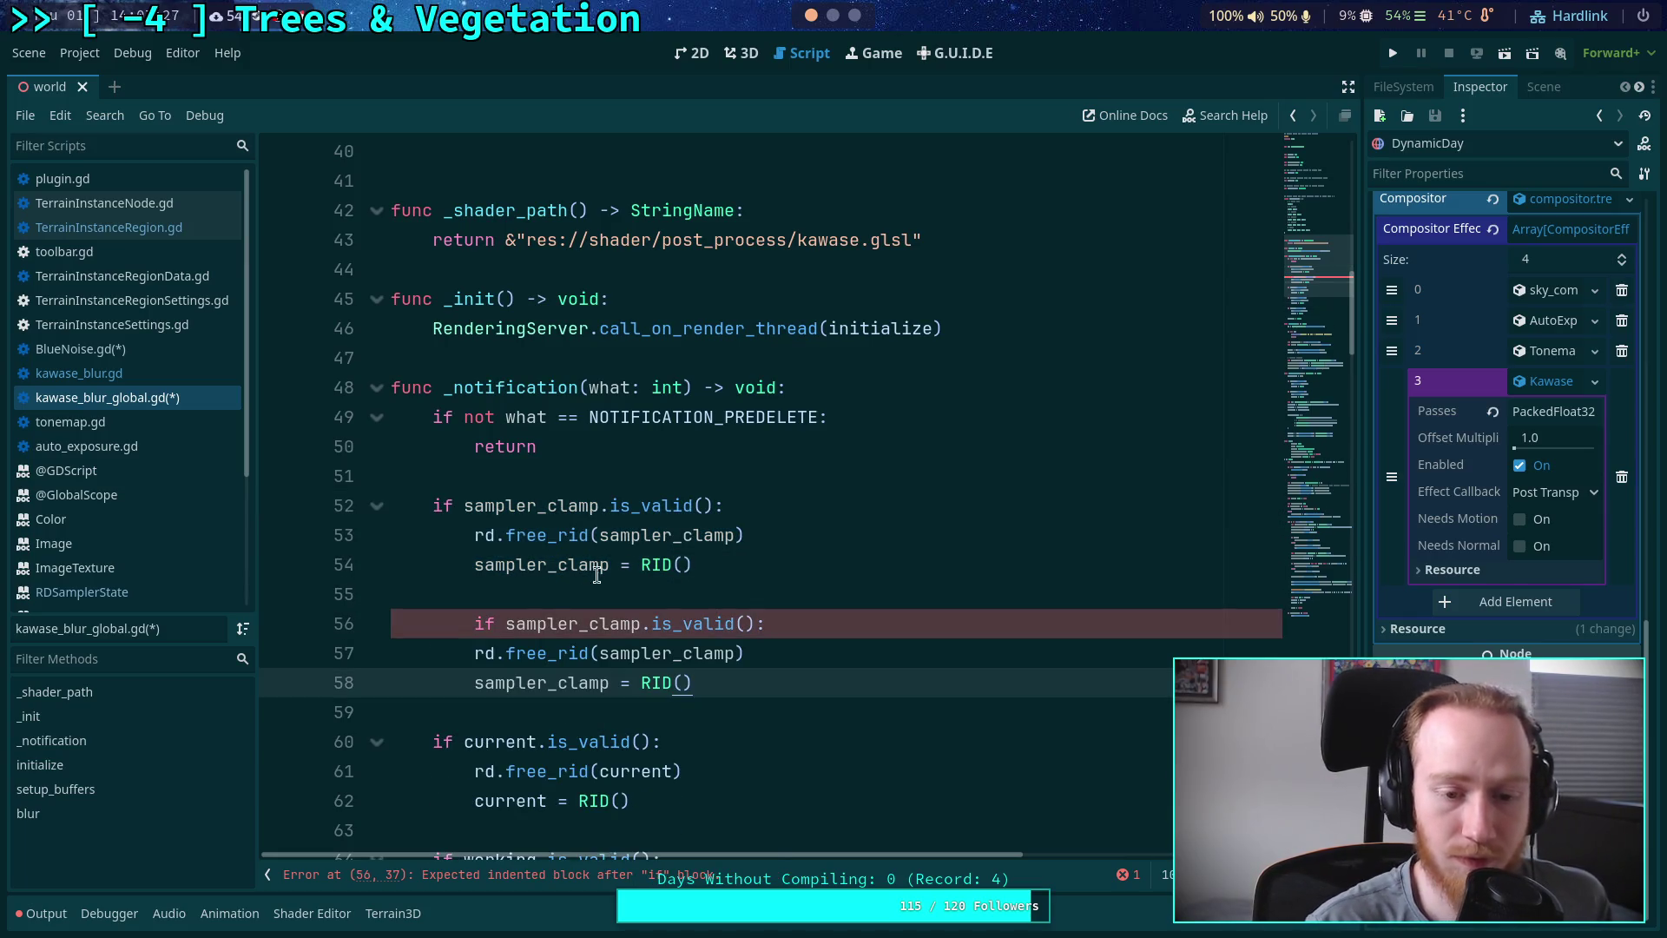
pyautogui.click(556, 623)
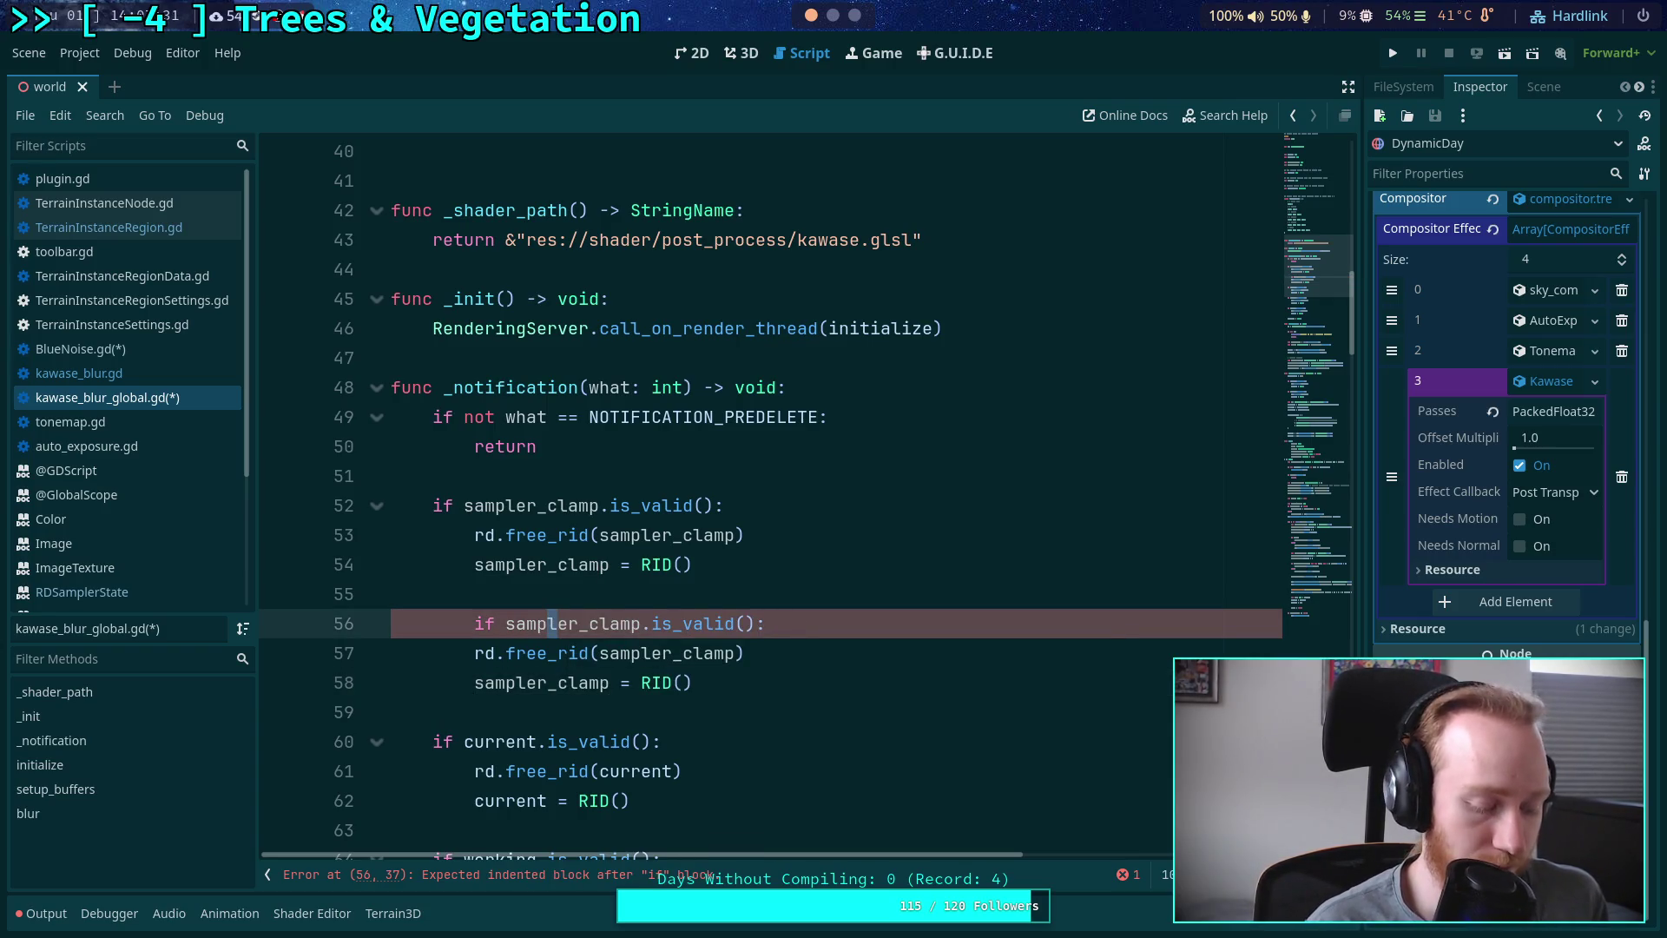
pyautogui.hotkey('shift', 'Tab')
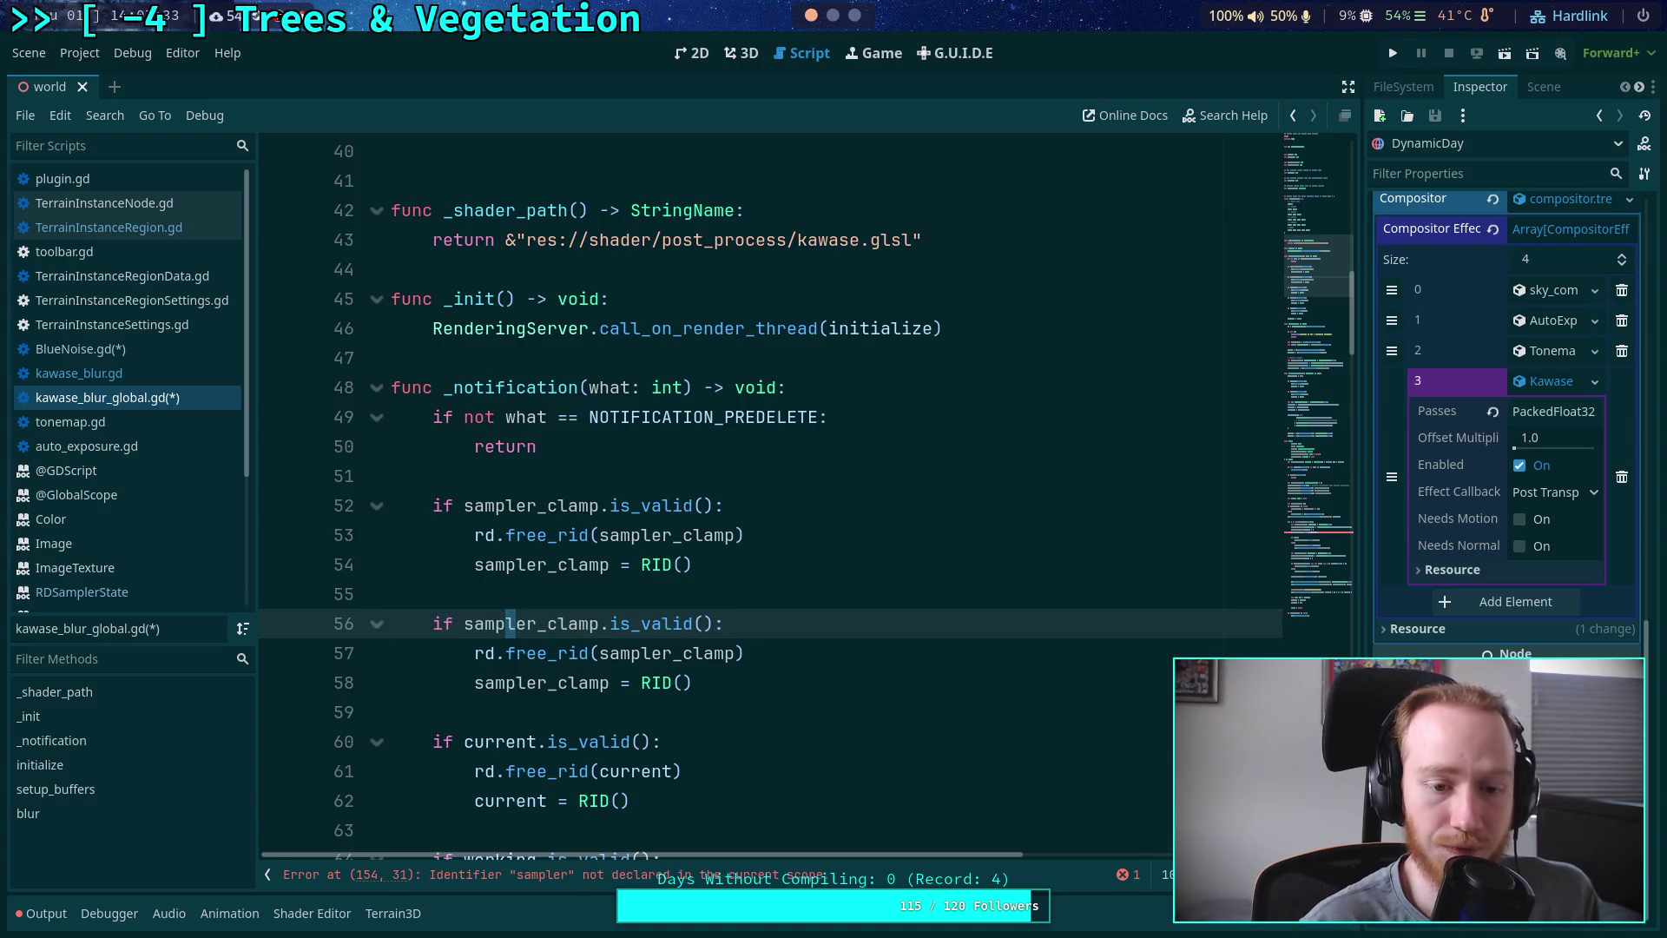
# Step: Change the duplicated block on lines 56–58 to check, free and reset sampler_wrap
pyautogui.click(536, 601)
pyautogui.moveTo(599, 624); pyautogui.dragTo(549, 621)
pyautogui.write('wrap')
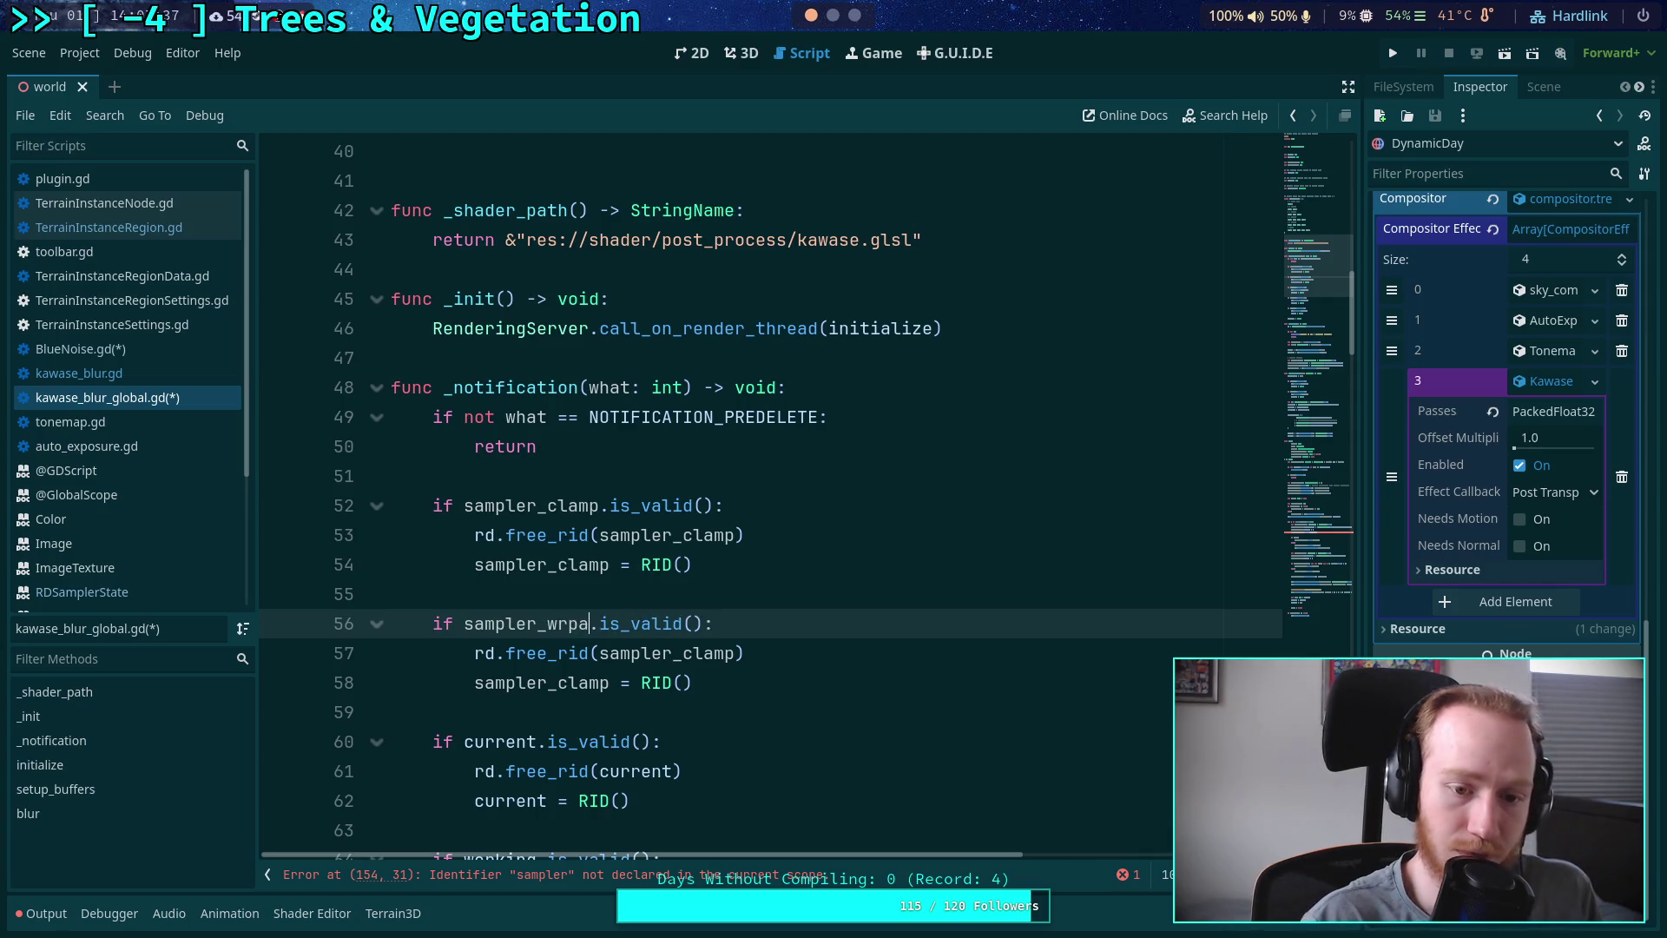
pyautogui.doubleClick(557, 621)
pyautogui.hotkey('ctrl', 'c')
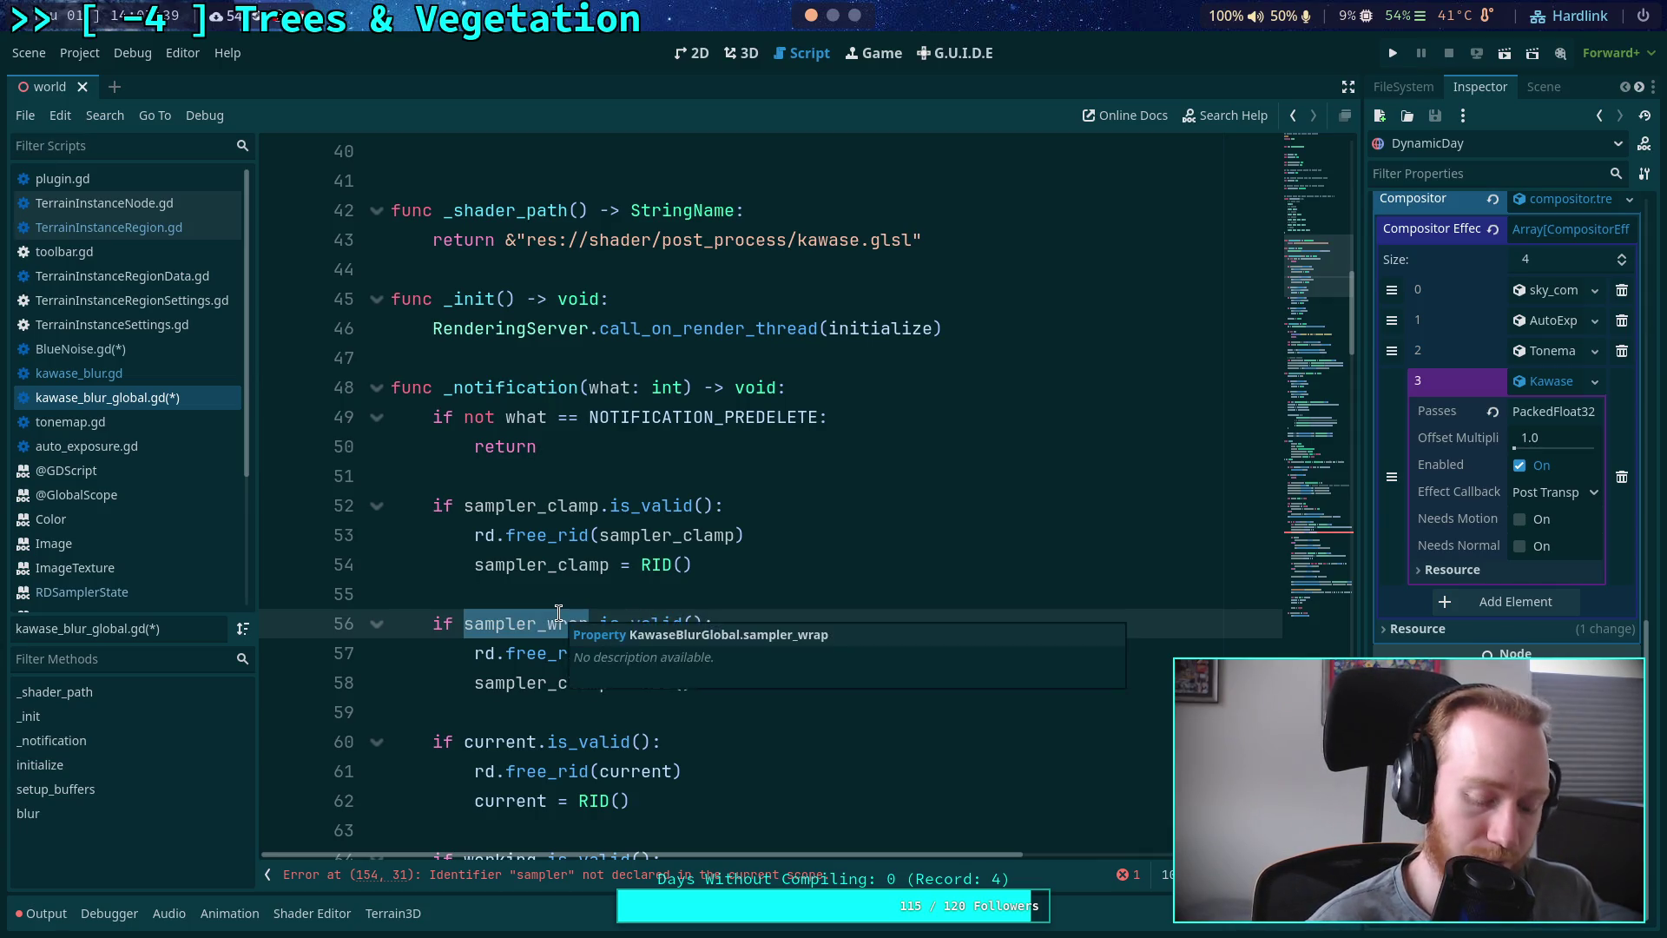
pyautogui.hotkey('ctrl', 'r')
pyautogui.press('Escape')
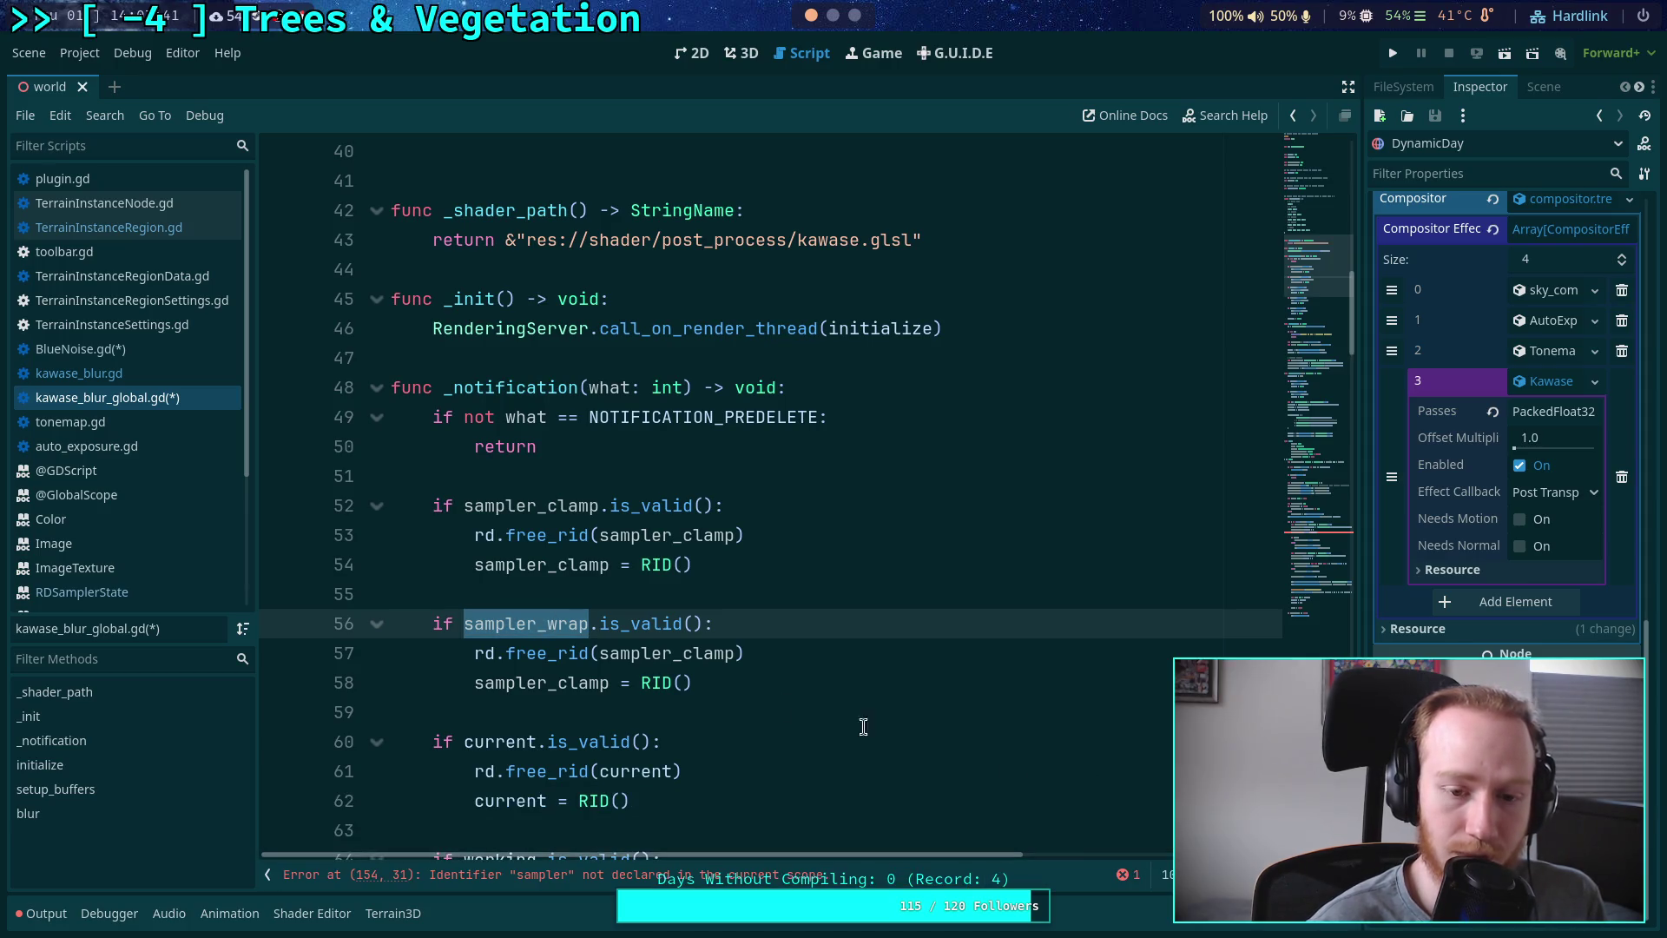
pyautogui.doubleClick(694, 653)
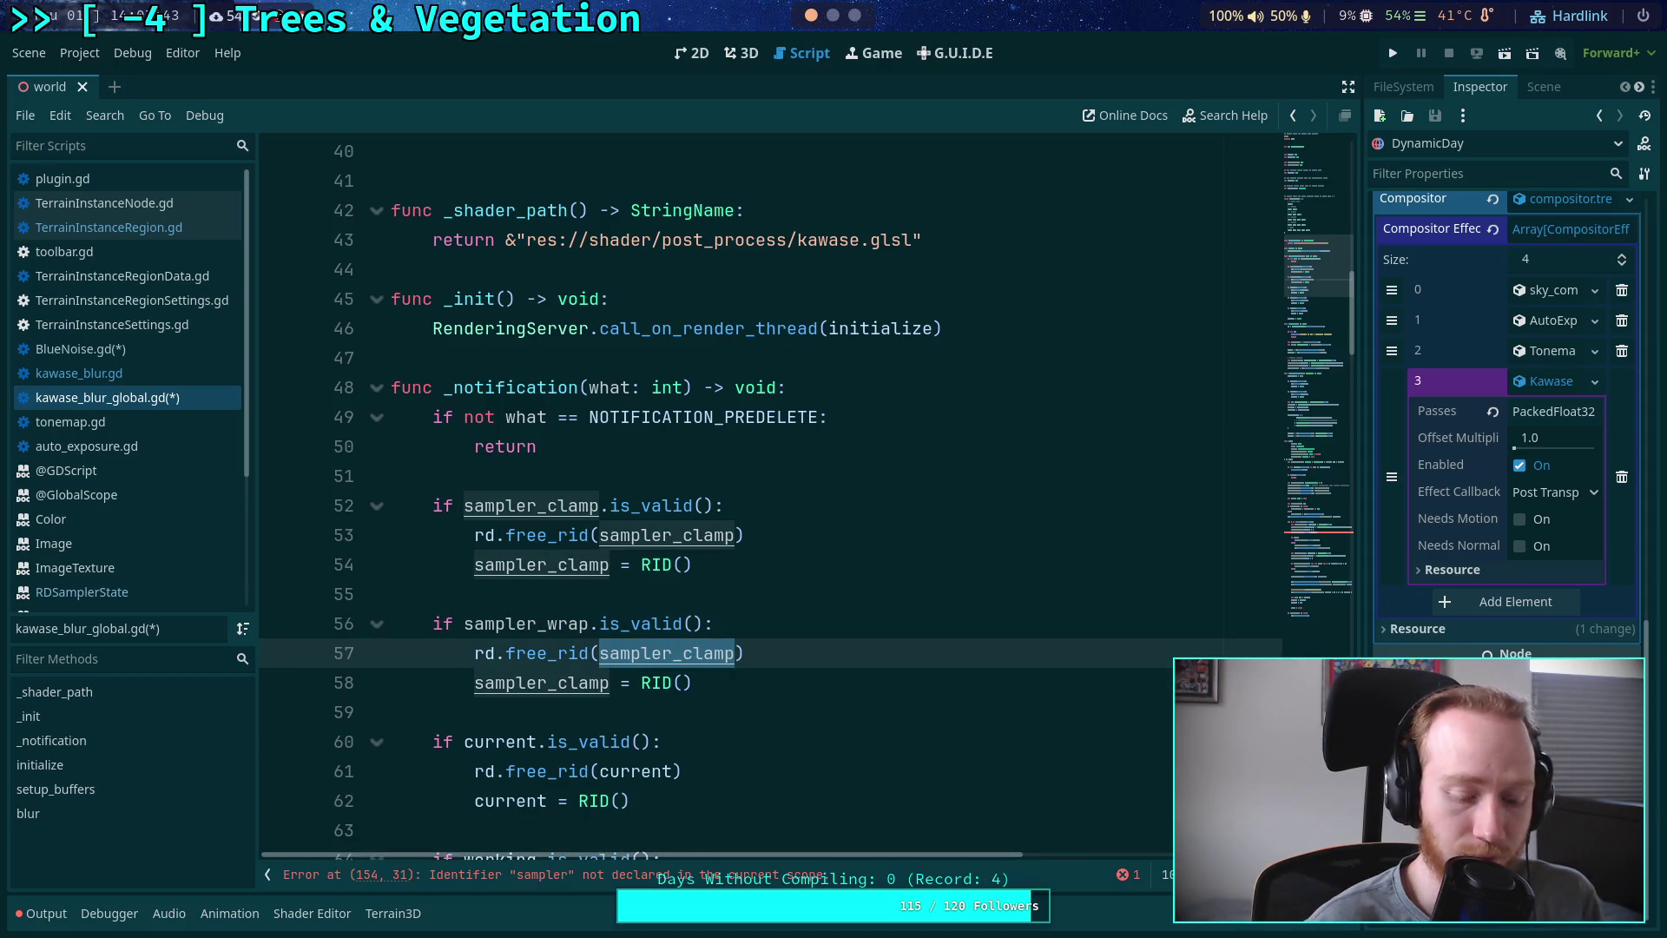
pyautogui.hotkey('ctrl', 'v')
pyautogui.doubleClick(539, 683)
pyautogui.hotkey('ctrl', 'v')
pyautogui.scroll(-8, 782, 616)
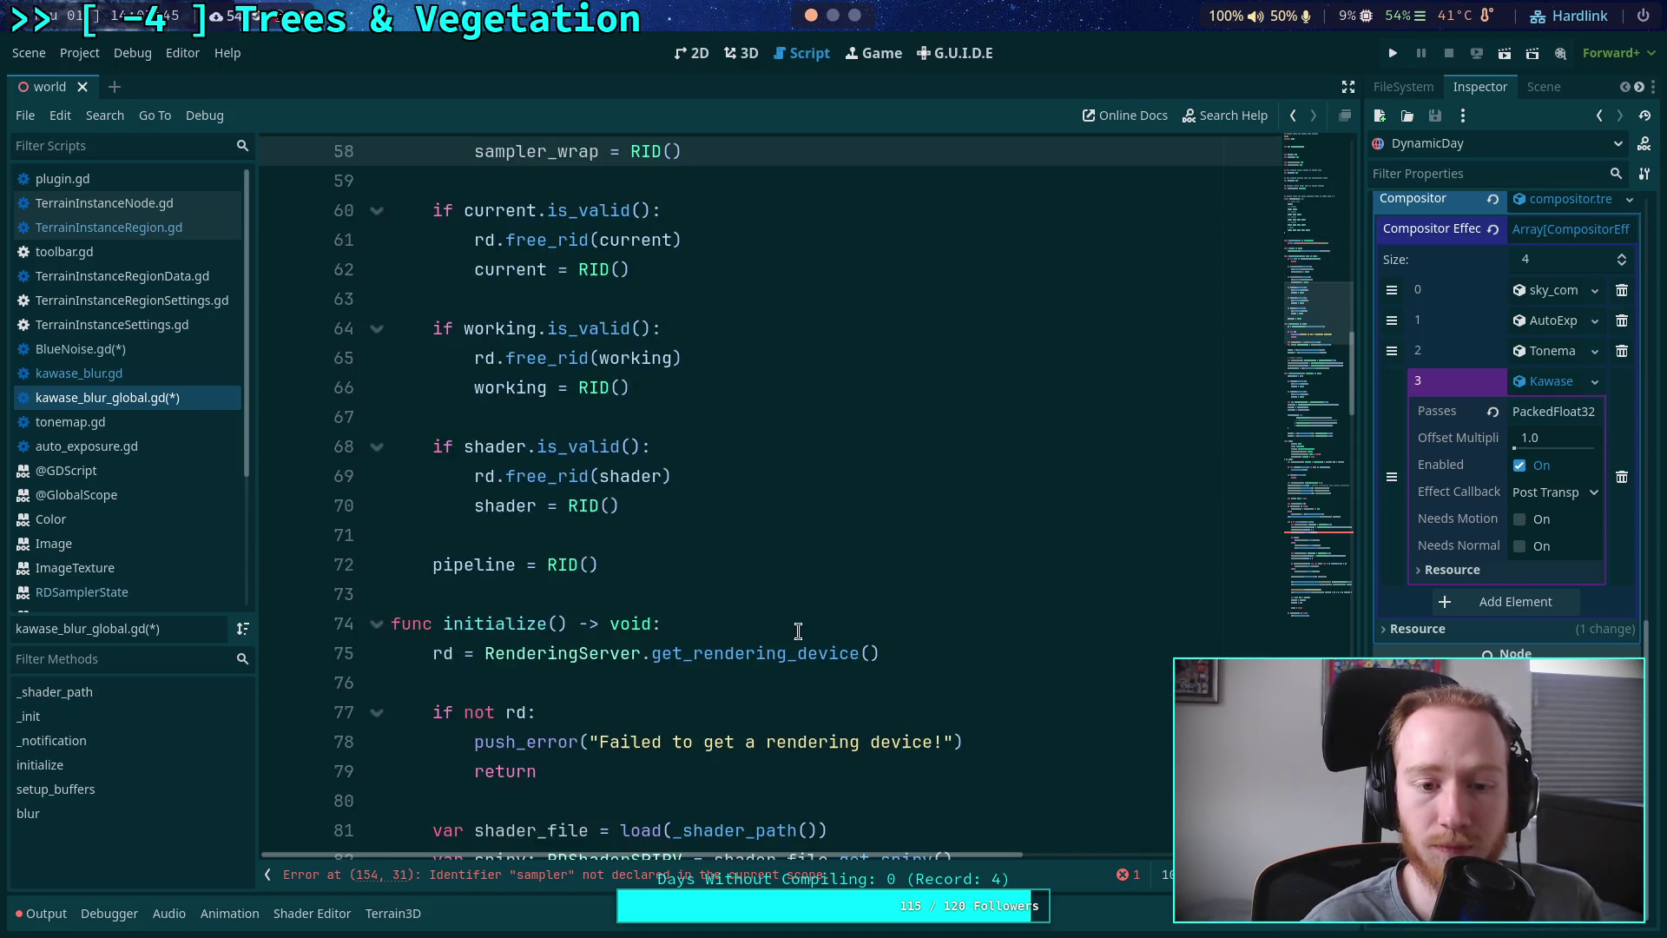
# Step: Below line 91, add sampler_state.repeat_u = RenderingDevice.SAMPLER_REPEAT_MODE_REPEAT
pyautogui.scroll(-5, 782, 599)
pyautogui.scroll(2, 719, 565)
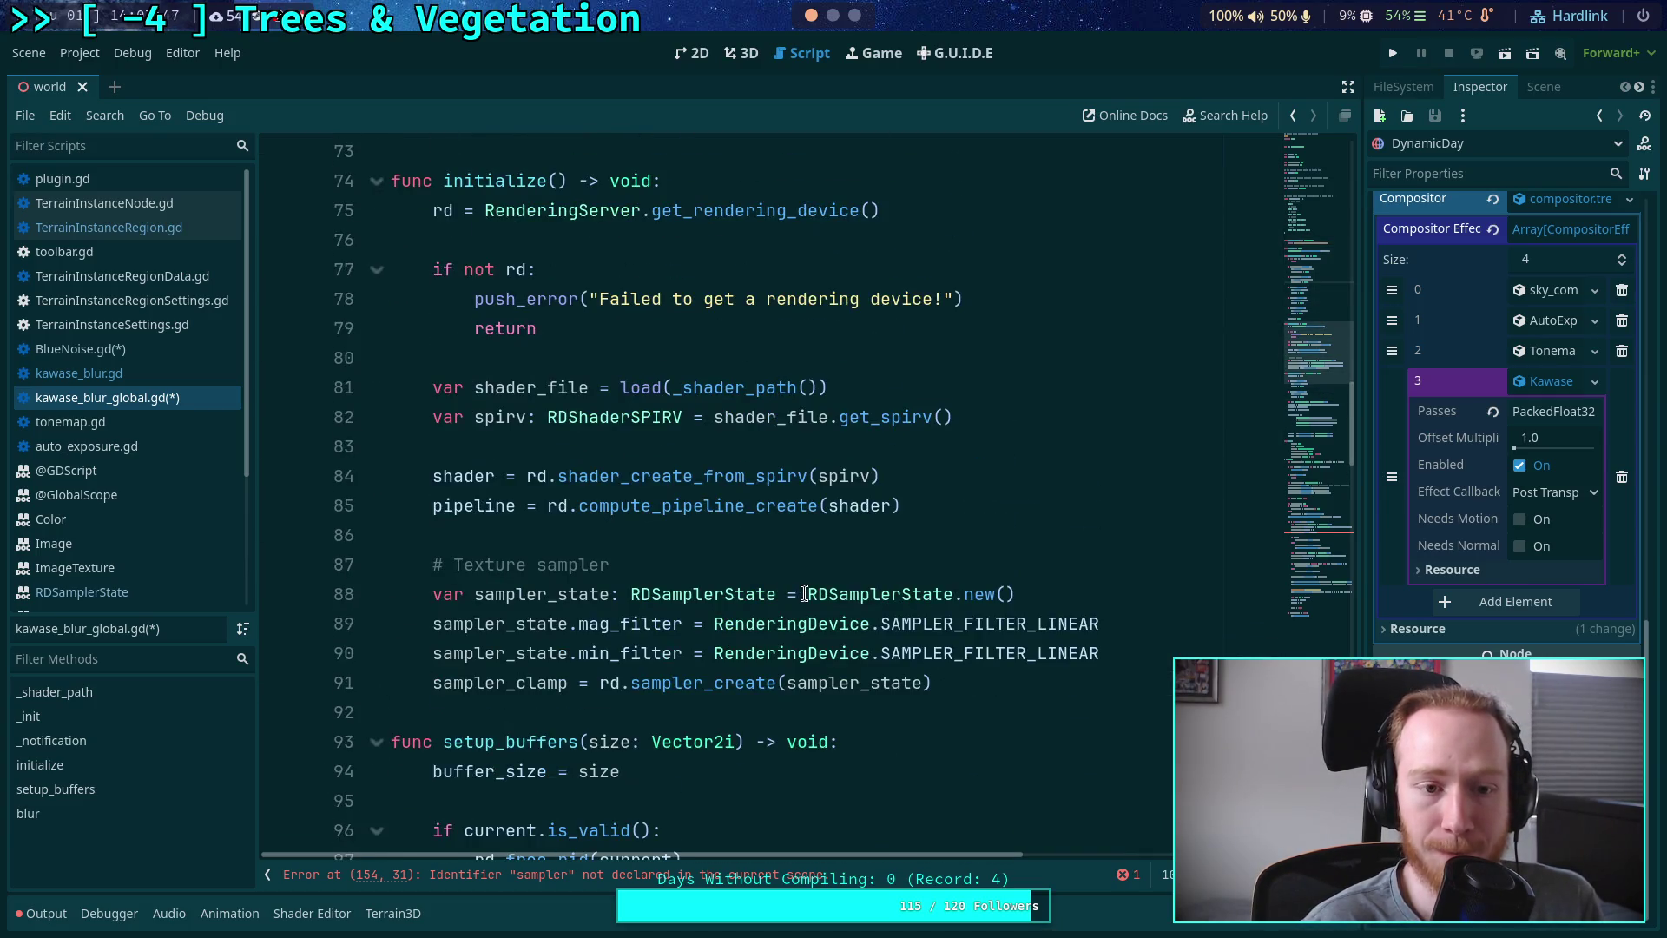
pyautogui.scroll(-1, 719, 565)
pyautogui.click(1022, 598)
pyautogui.press('Return')
pyautogui.press('Return')
pyautogui.write('samp')
pyautogui.press('Down')
pyautogui.press('Return')
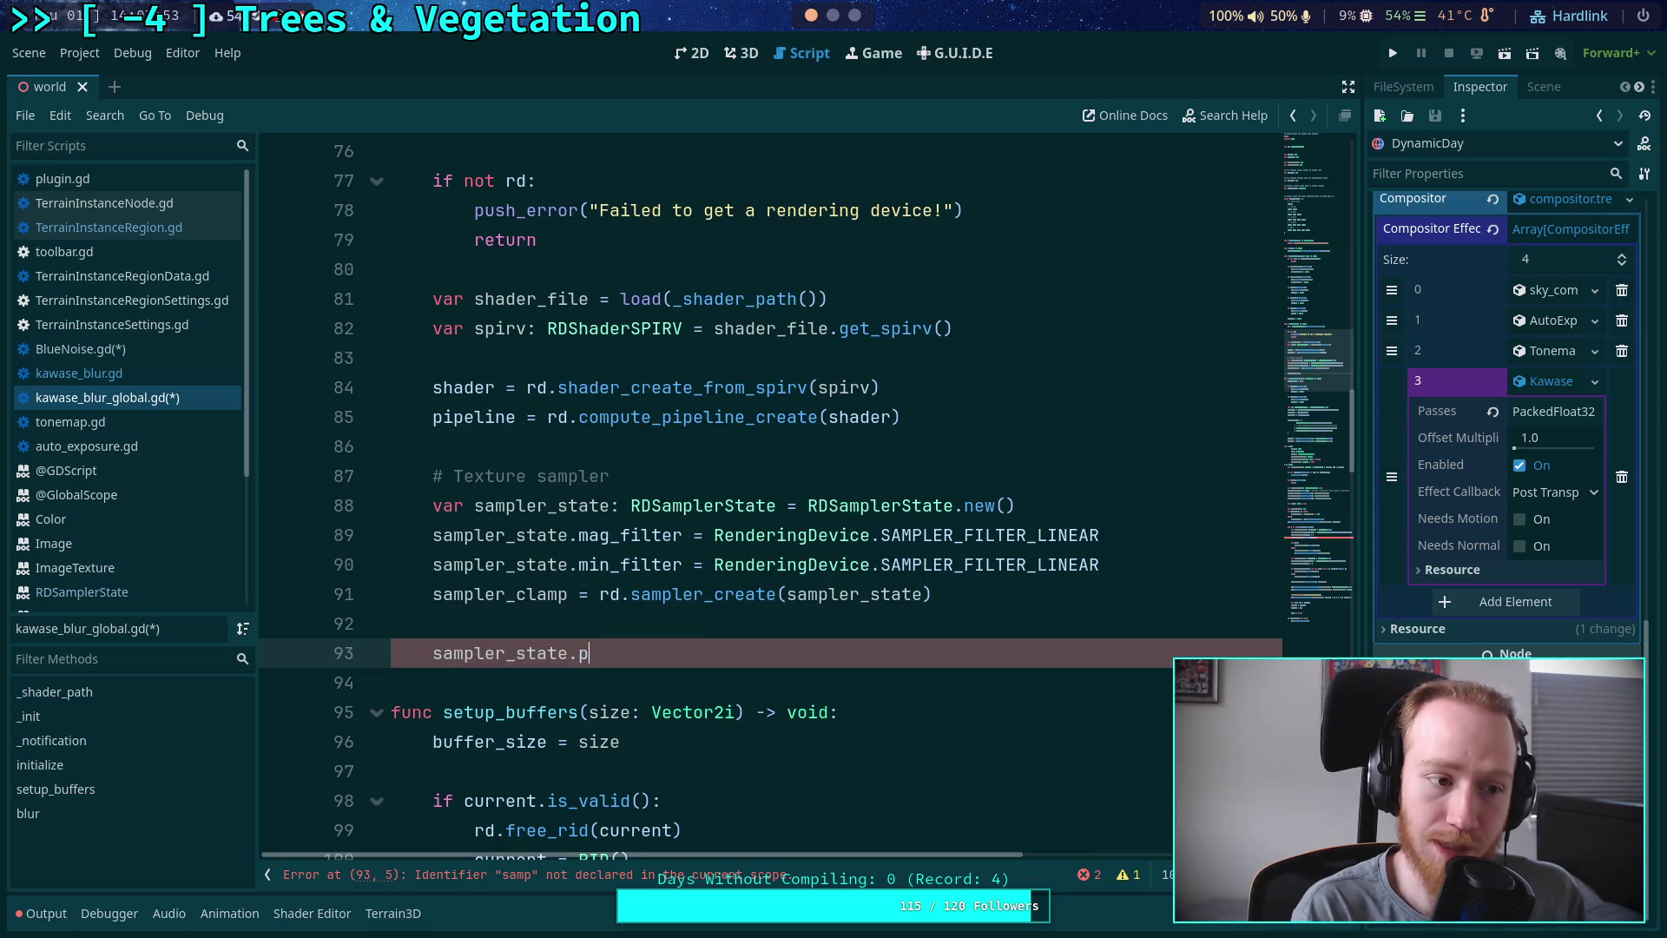
pyautogui.press('BackSpace')
pyautogui.write('m')
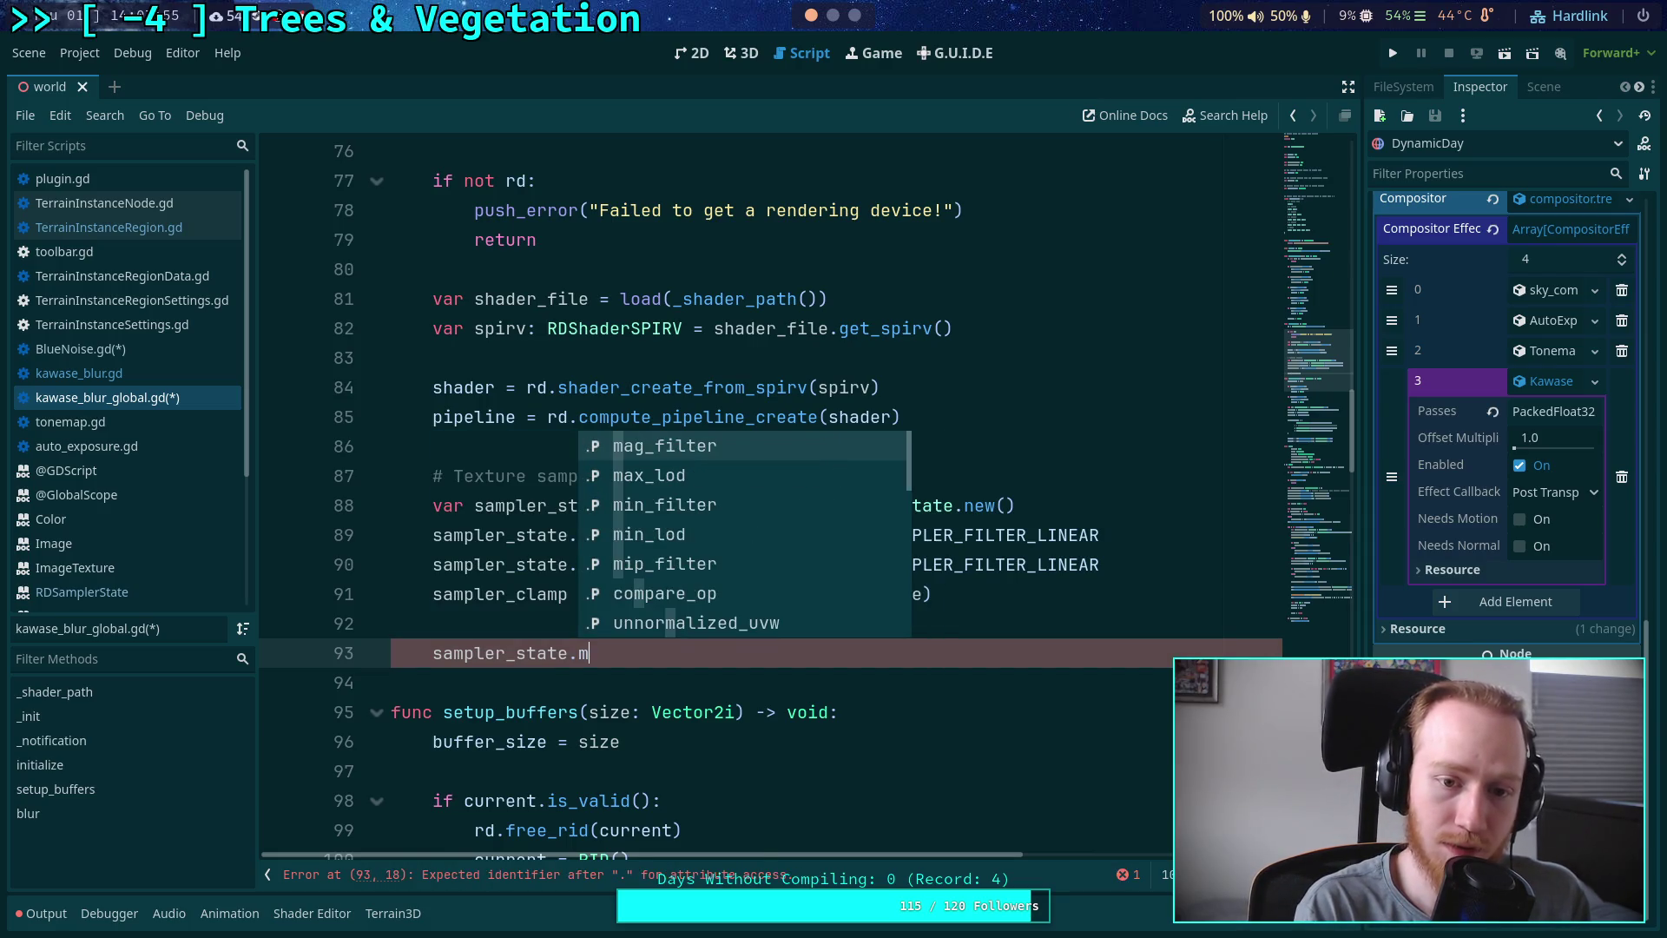
pyautogui.press('BackSpace')
pyautogui.write('re')
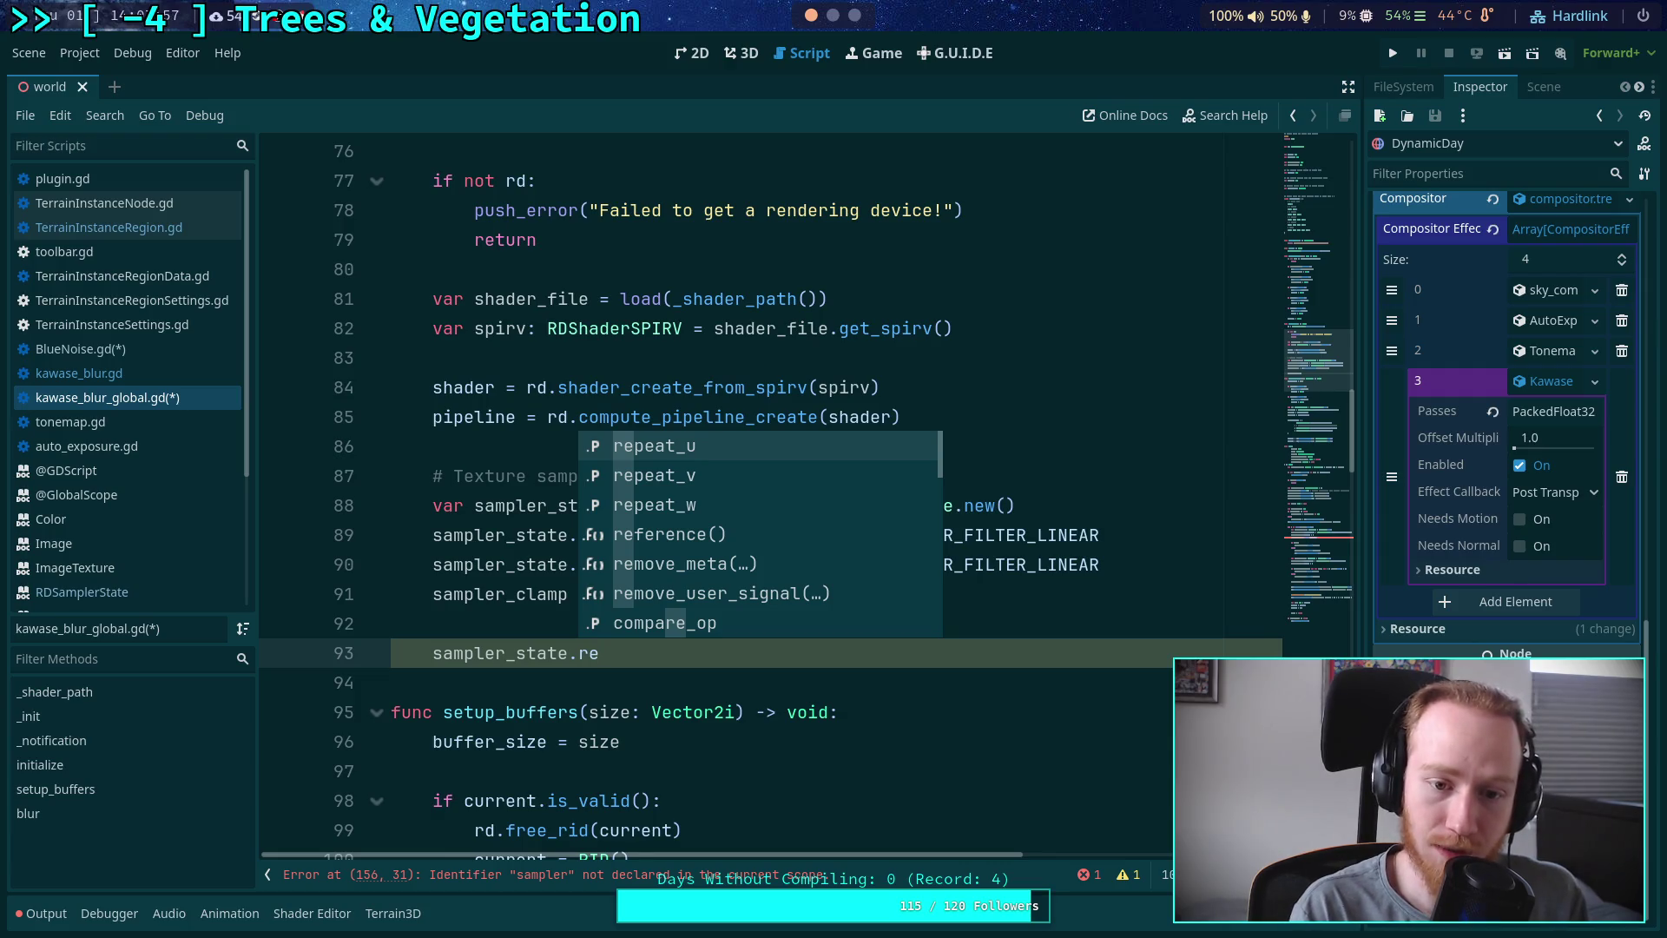
pyautogui.press('Return')
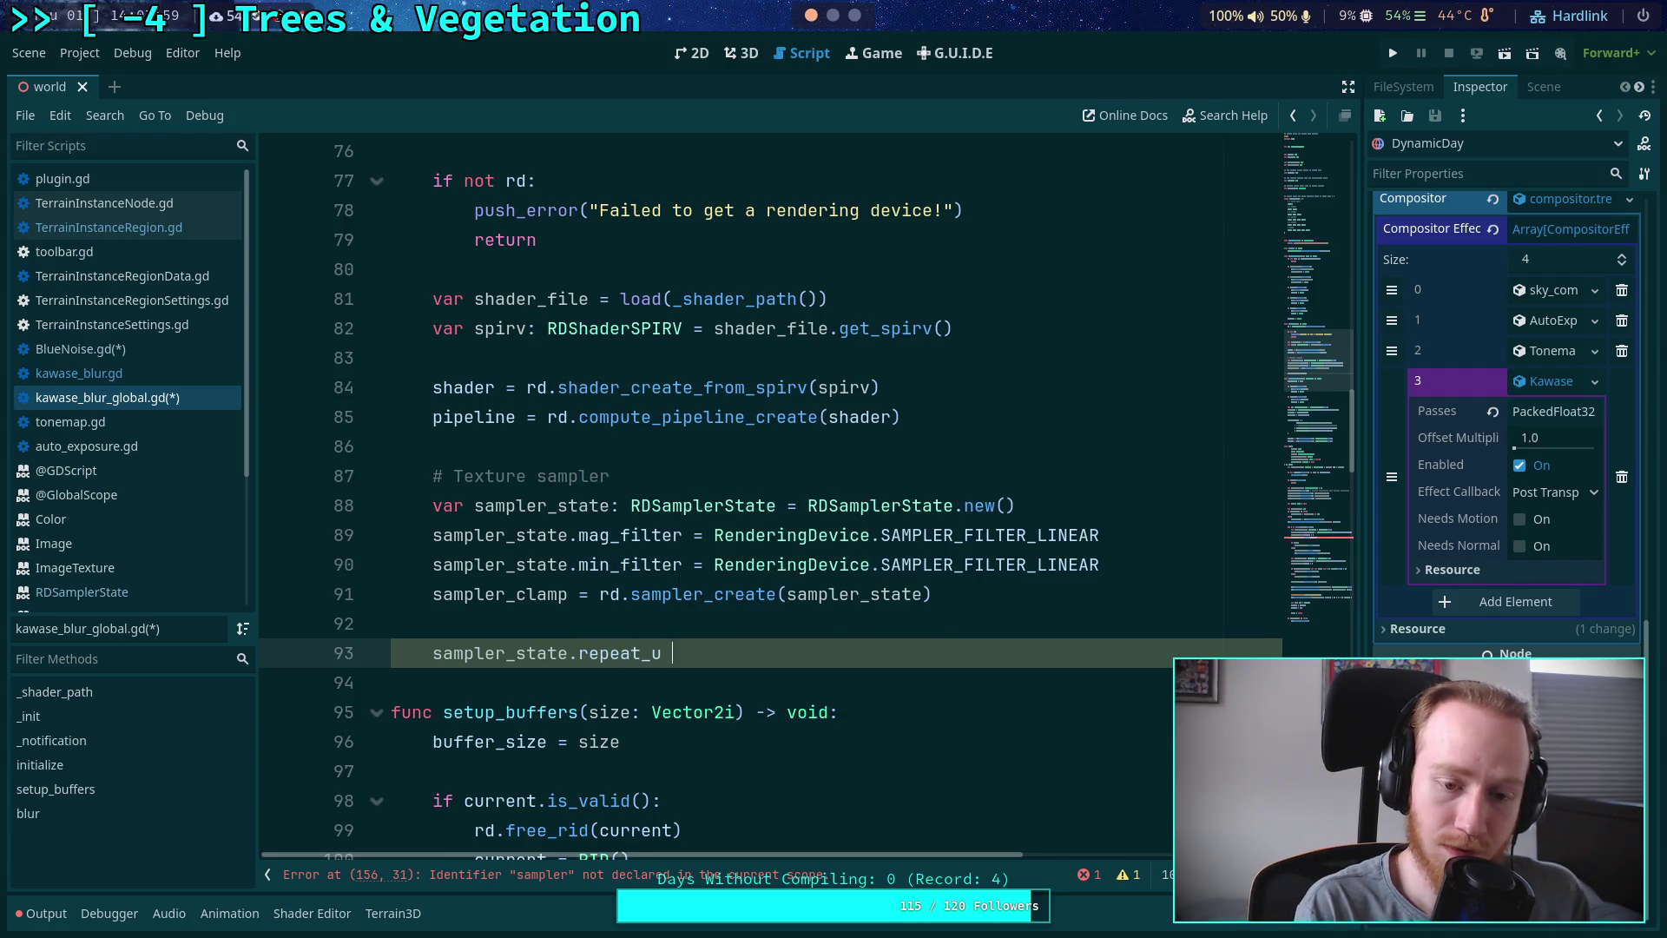
pyautogui.write('=')
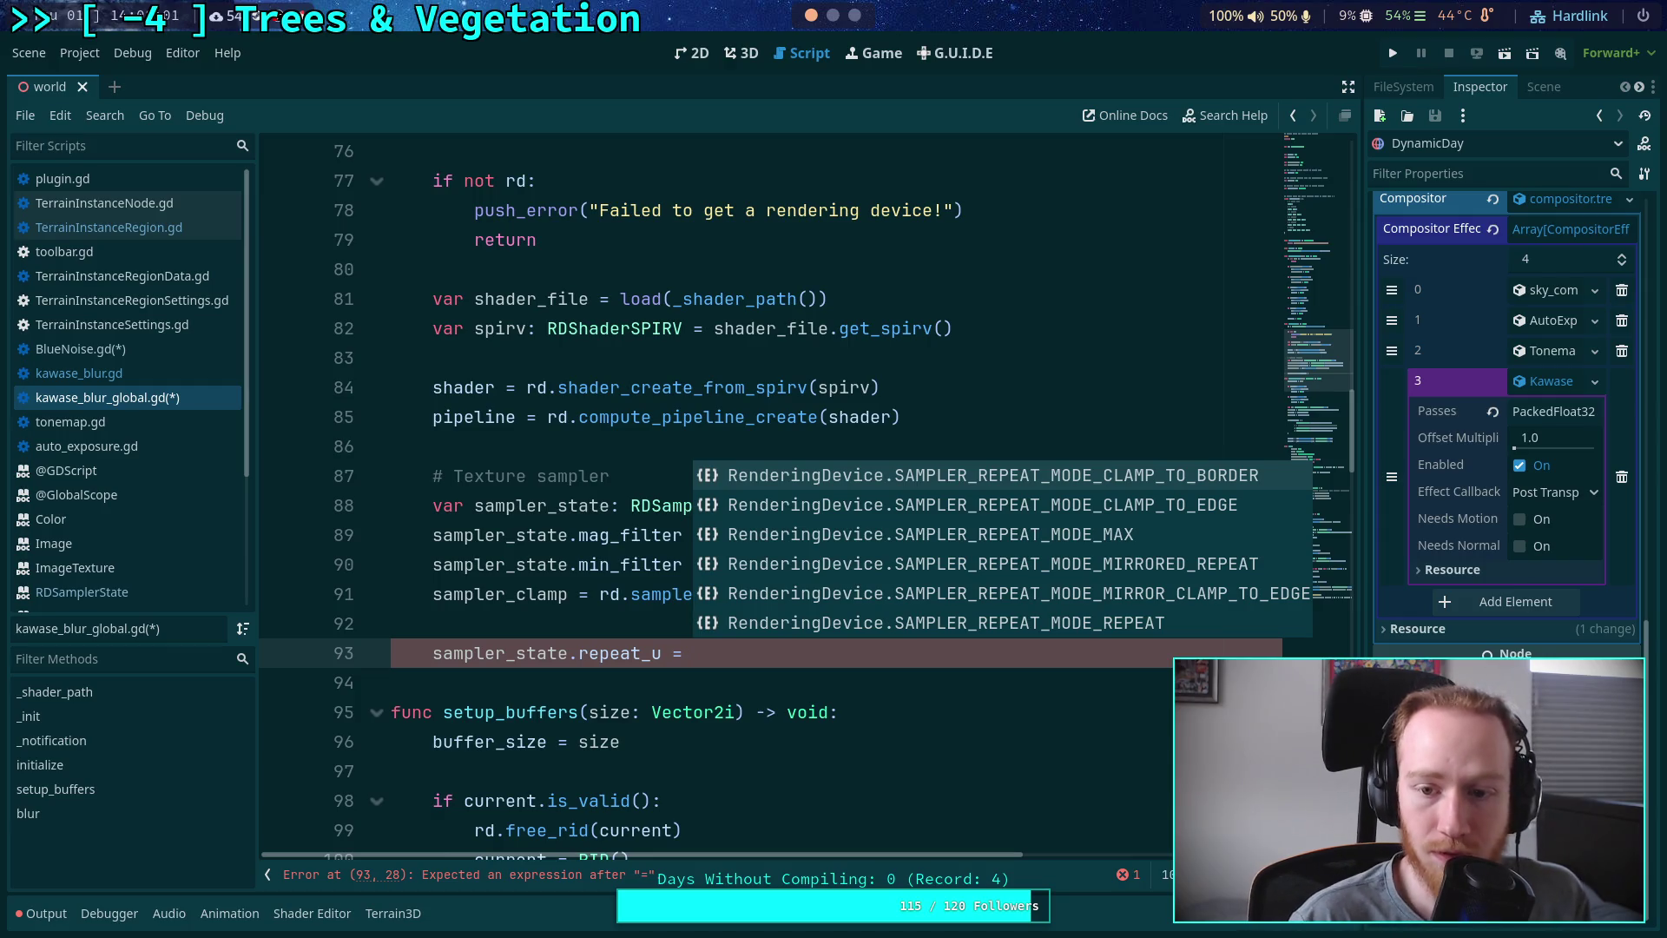
pyautogui.press('Down')
pyautogui.press('Down')
pyautogui.press('Down')
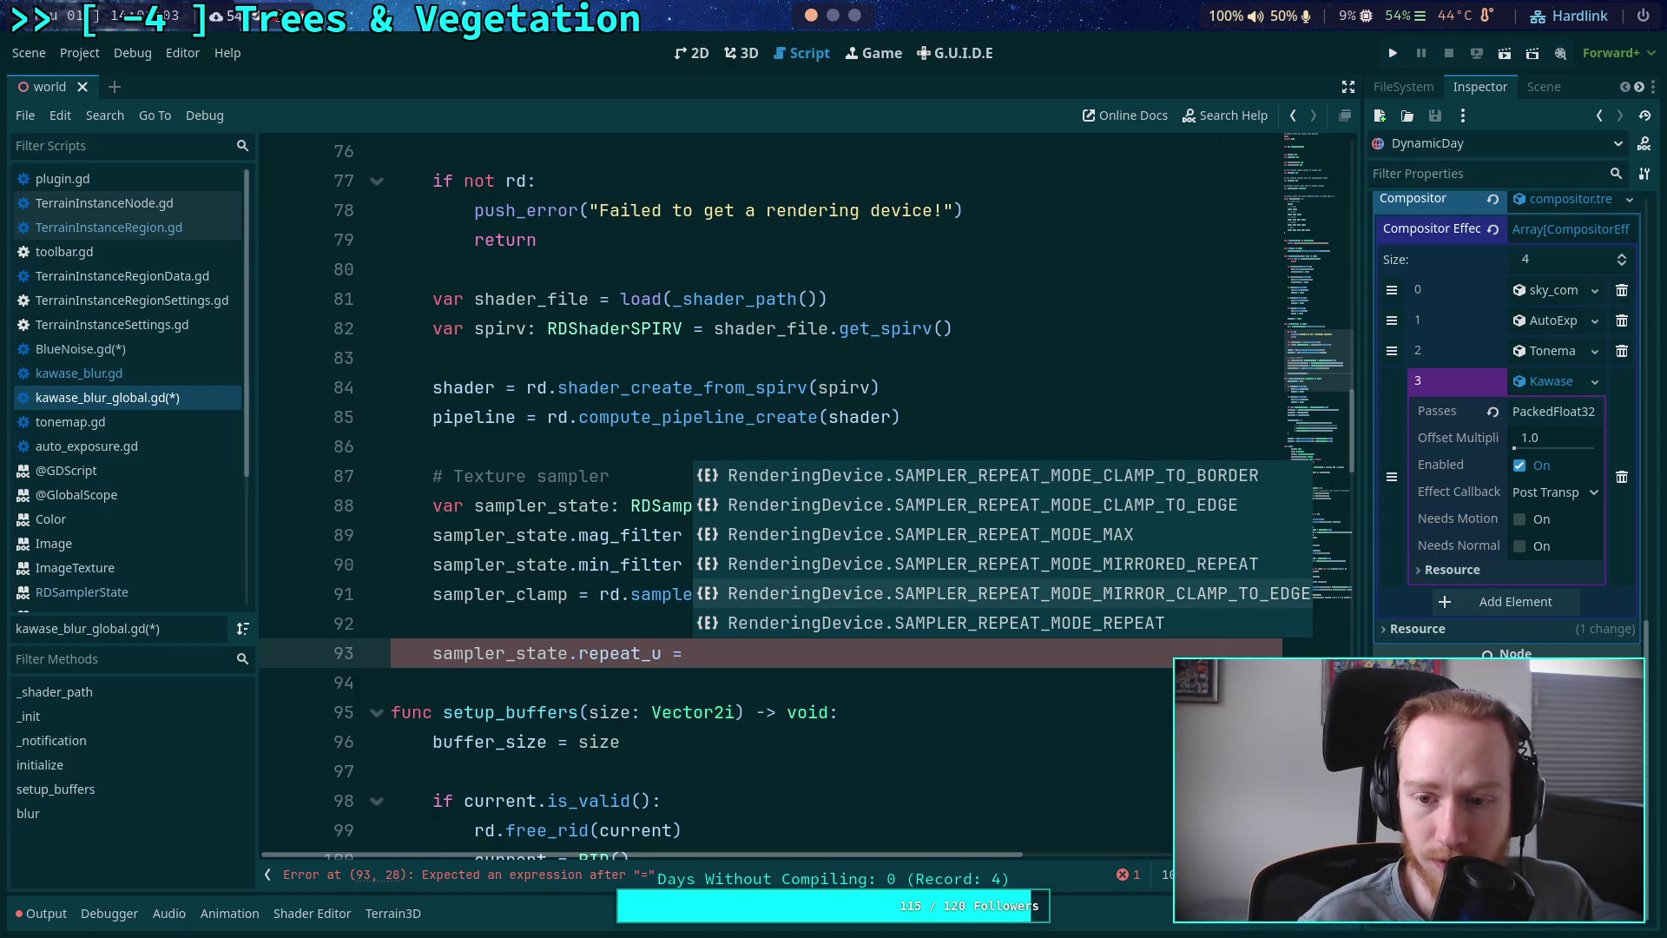
pyautogui.press('Up')
pyautogui.press('Down')
pyautogui.press('Down')
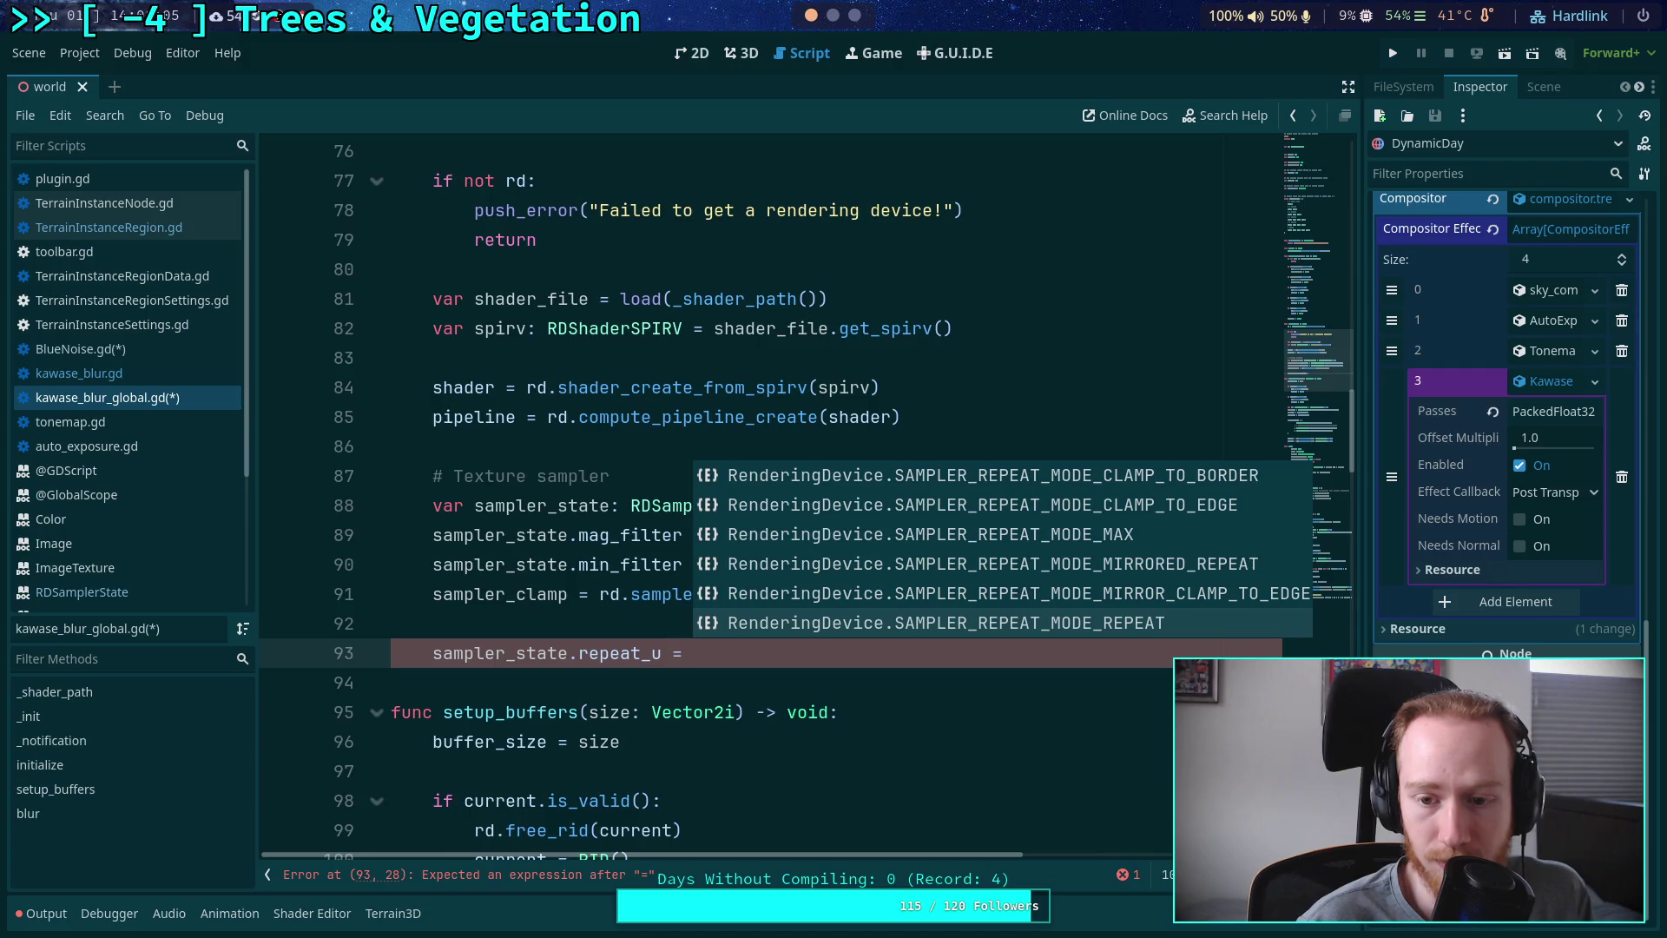
pyautogui.press('Return')
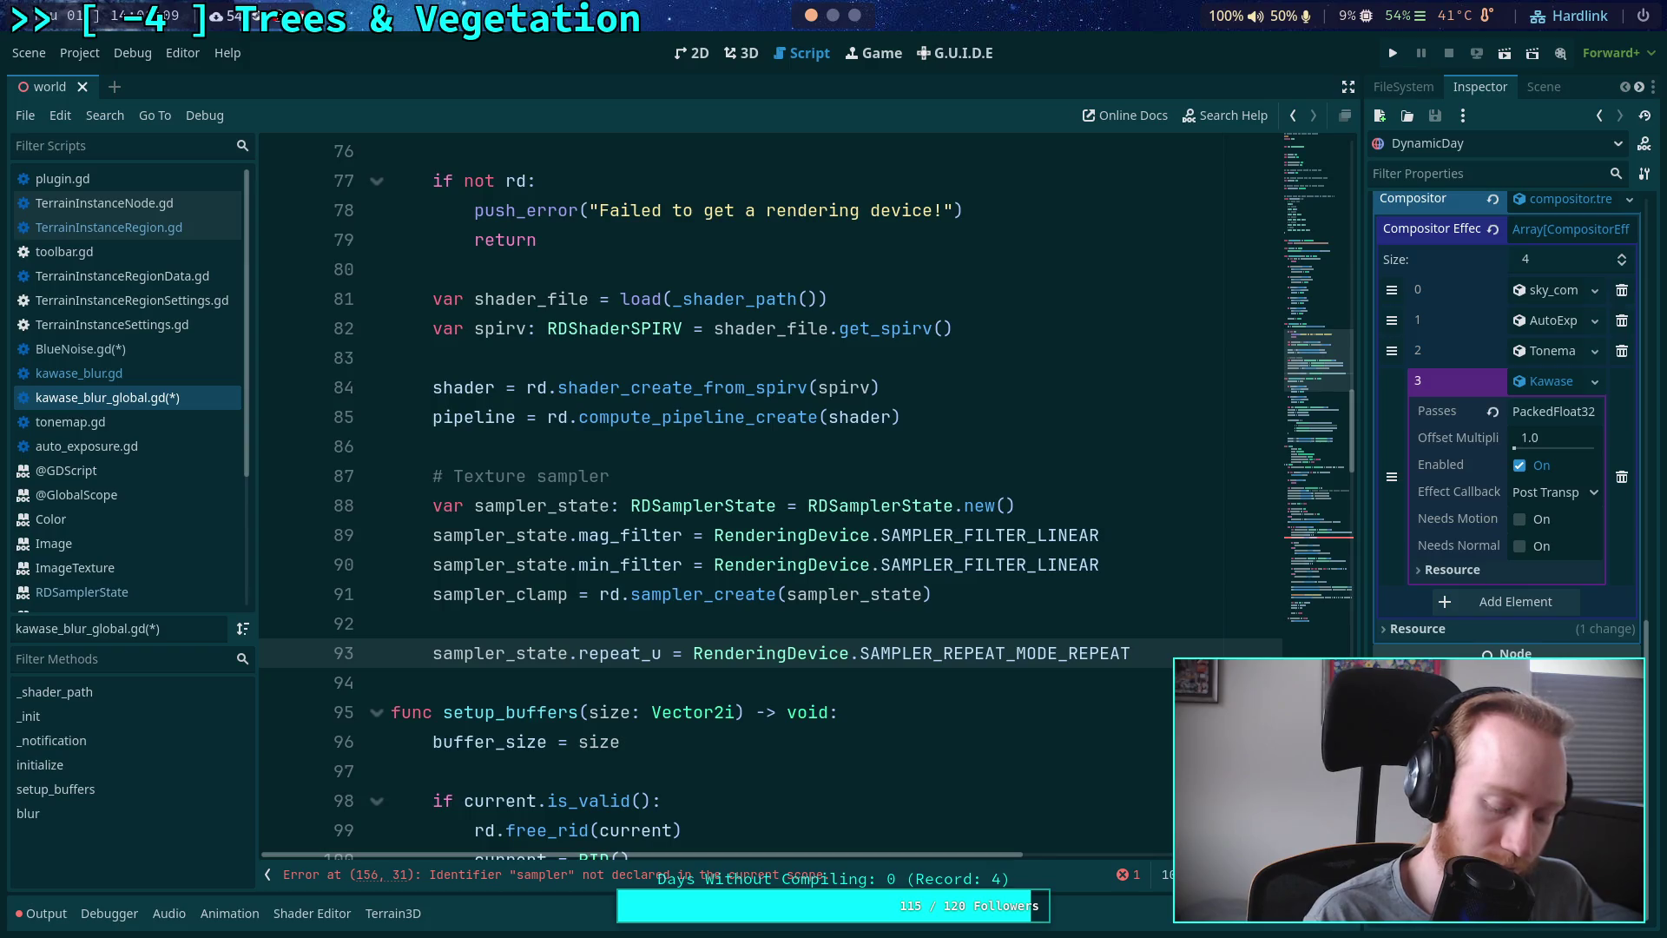
# Step: Duplicate the repeat_u line twice and change the first copy to repeat_v
pyautogui.hotkey('ctrl', 'shift', 'd')
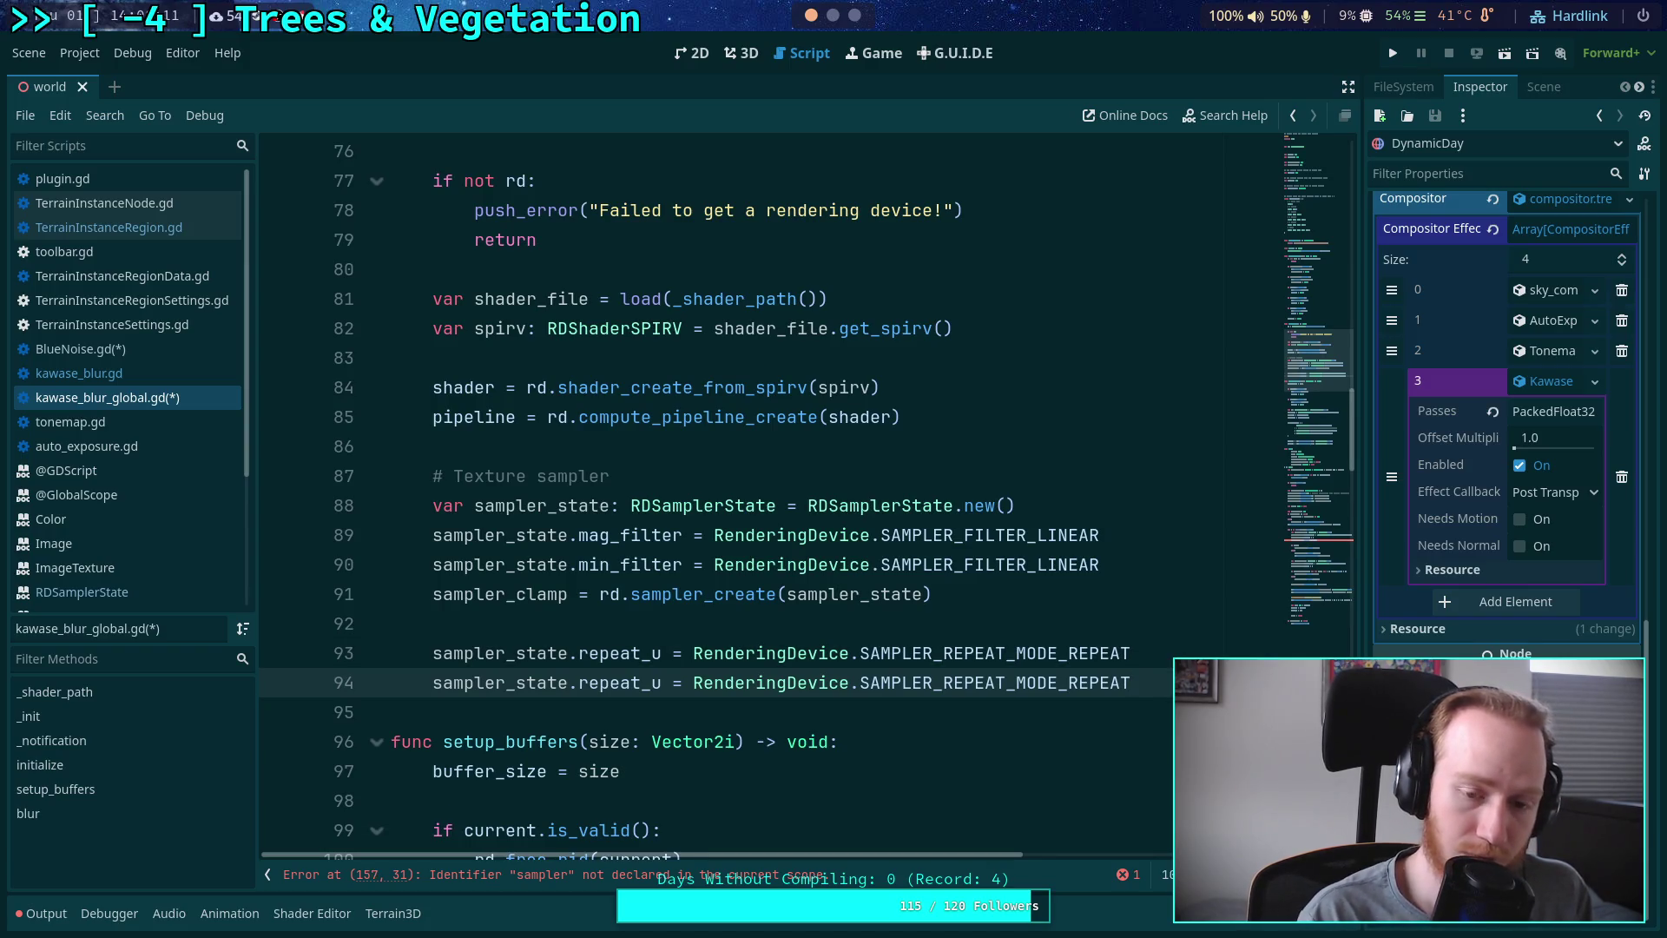
pyautogui.hotkey('ctrl', 'd')
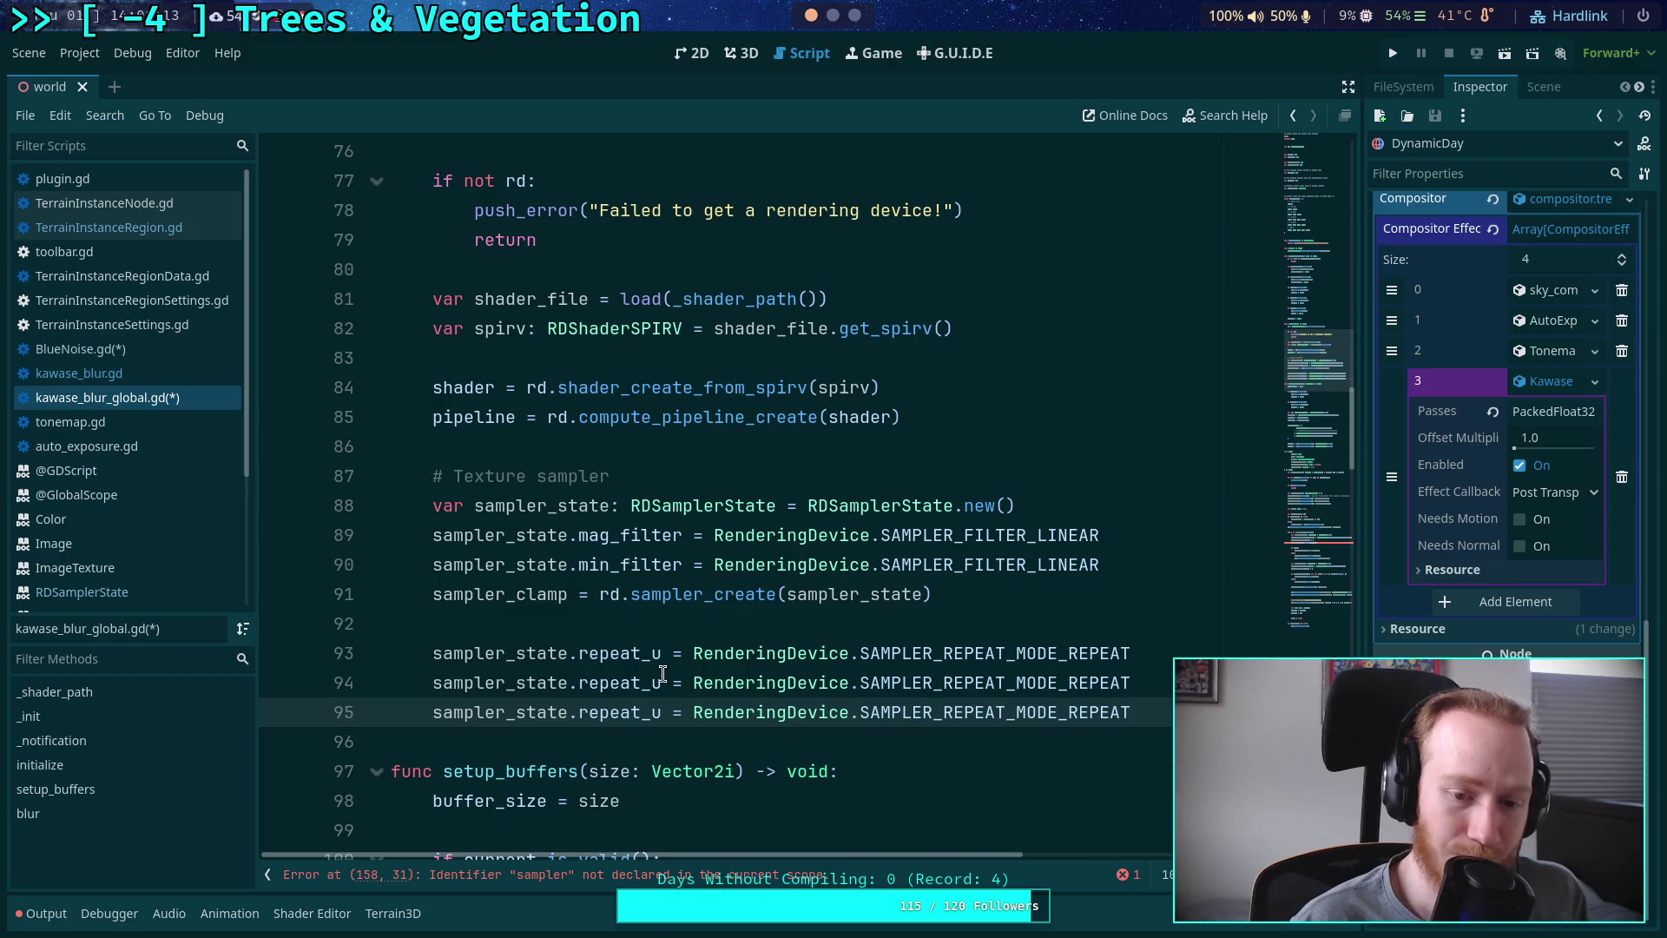
pyautogui.click(658, 682)
pyautogui.press('BackSpace')
pyautogui.write('v')
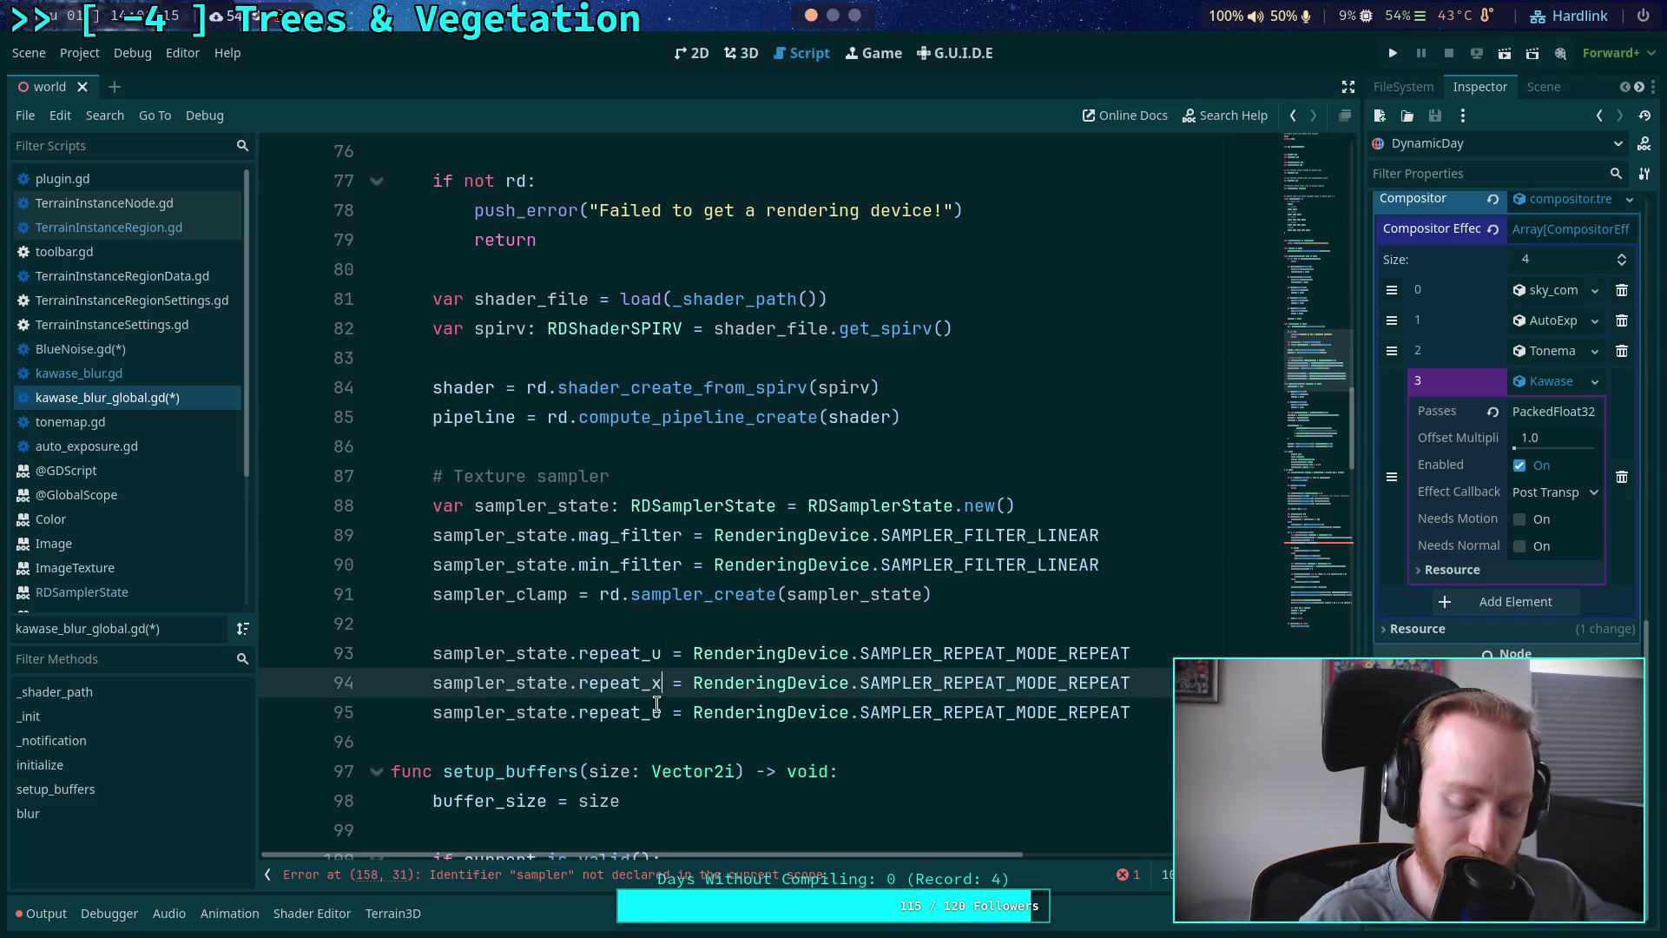
pyautogui.click(662, 713)
pyautogui.press('BackSpace')
pyautogui.write('m')
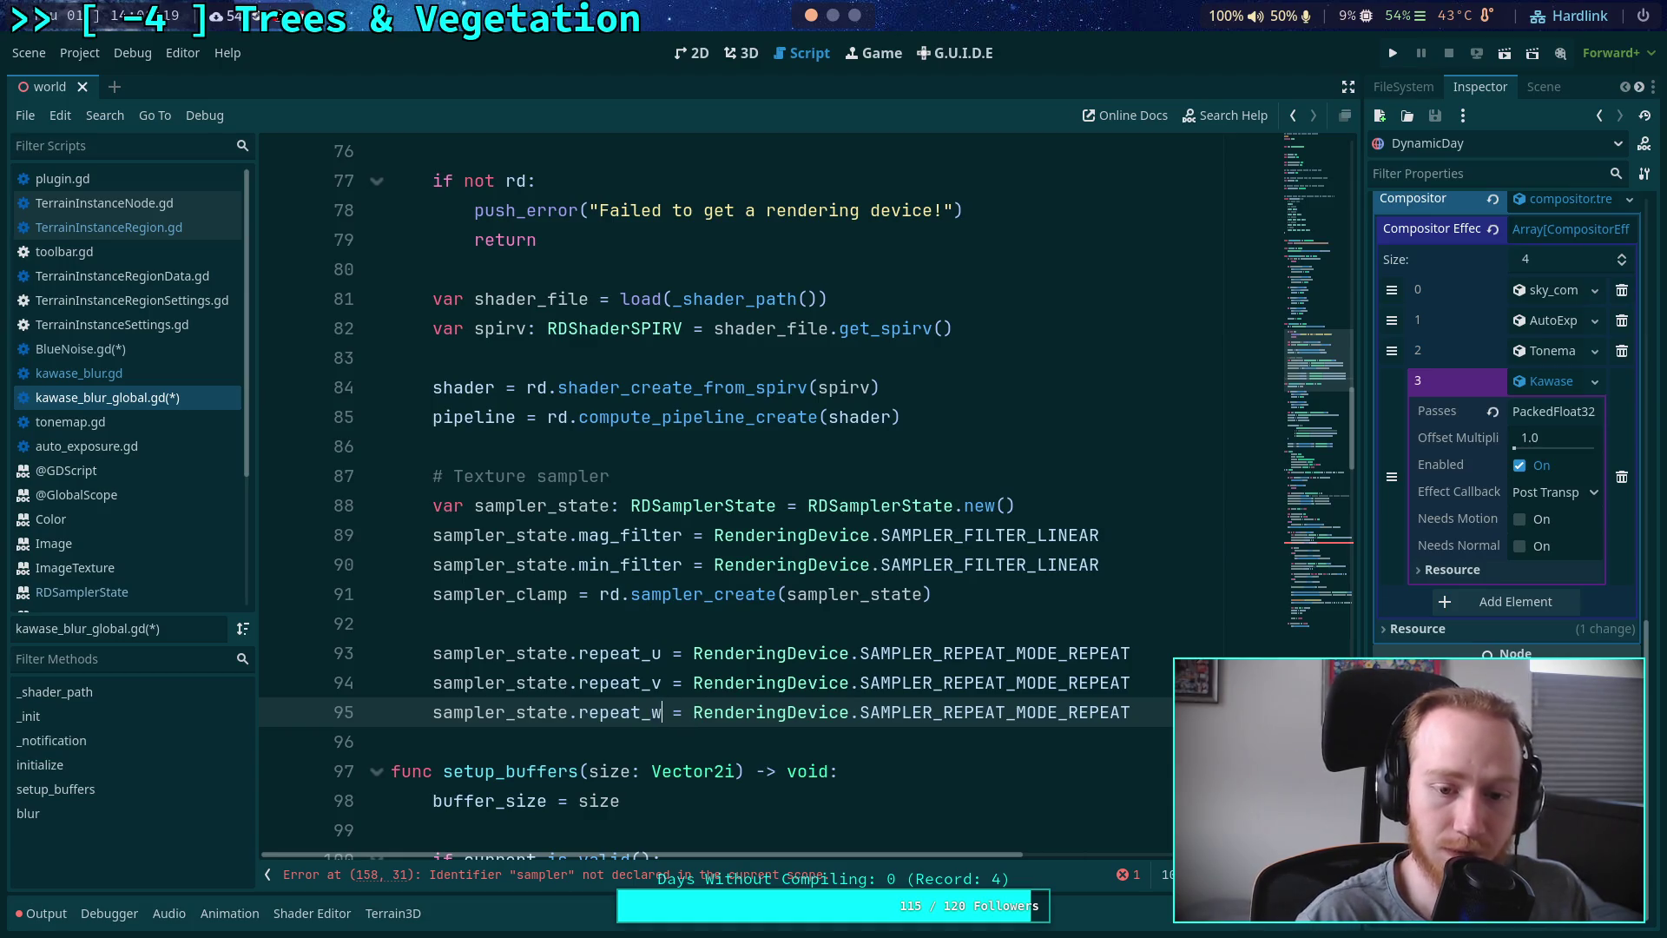
# Step: Look up the RDSamplerState documentation via Lookup Symbol, then return to kawase_blur_global.gd
pyautogui.click(596, 627)
pyautogui.rightClick(591, 633)
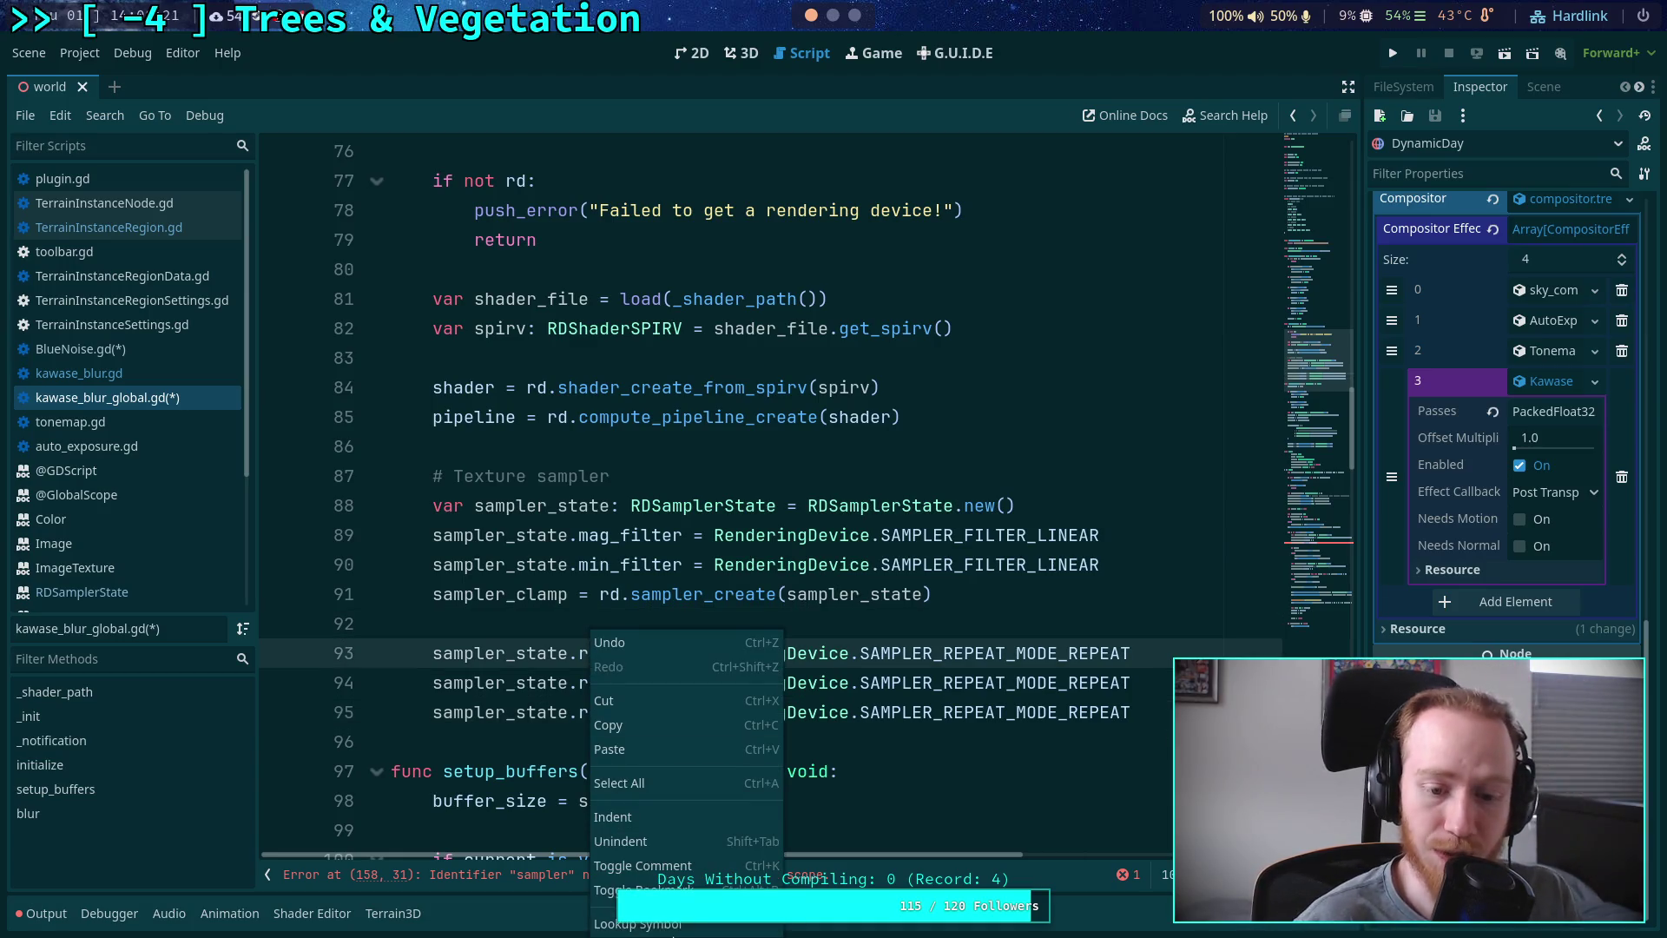
pyautogui.click(638, 924)
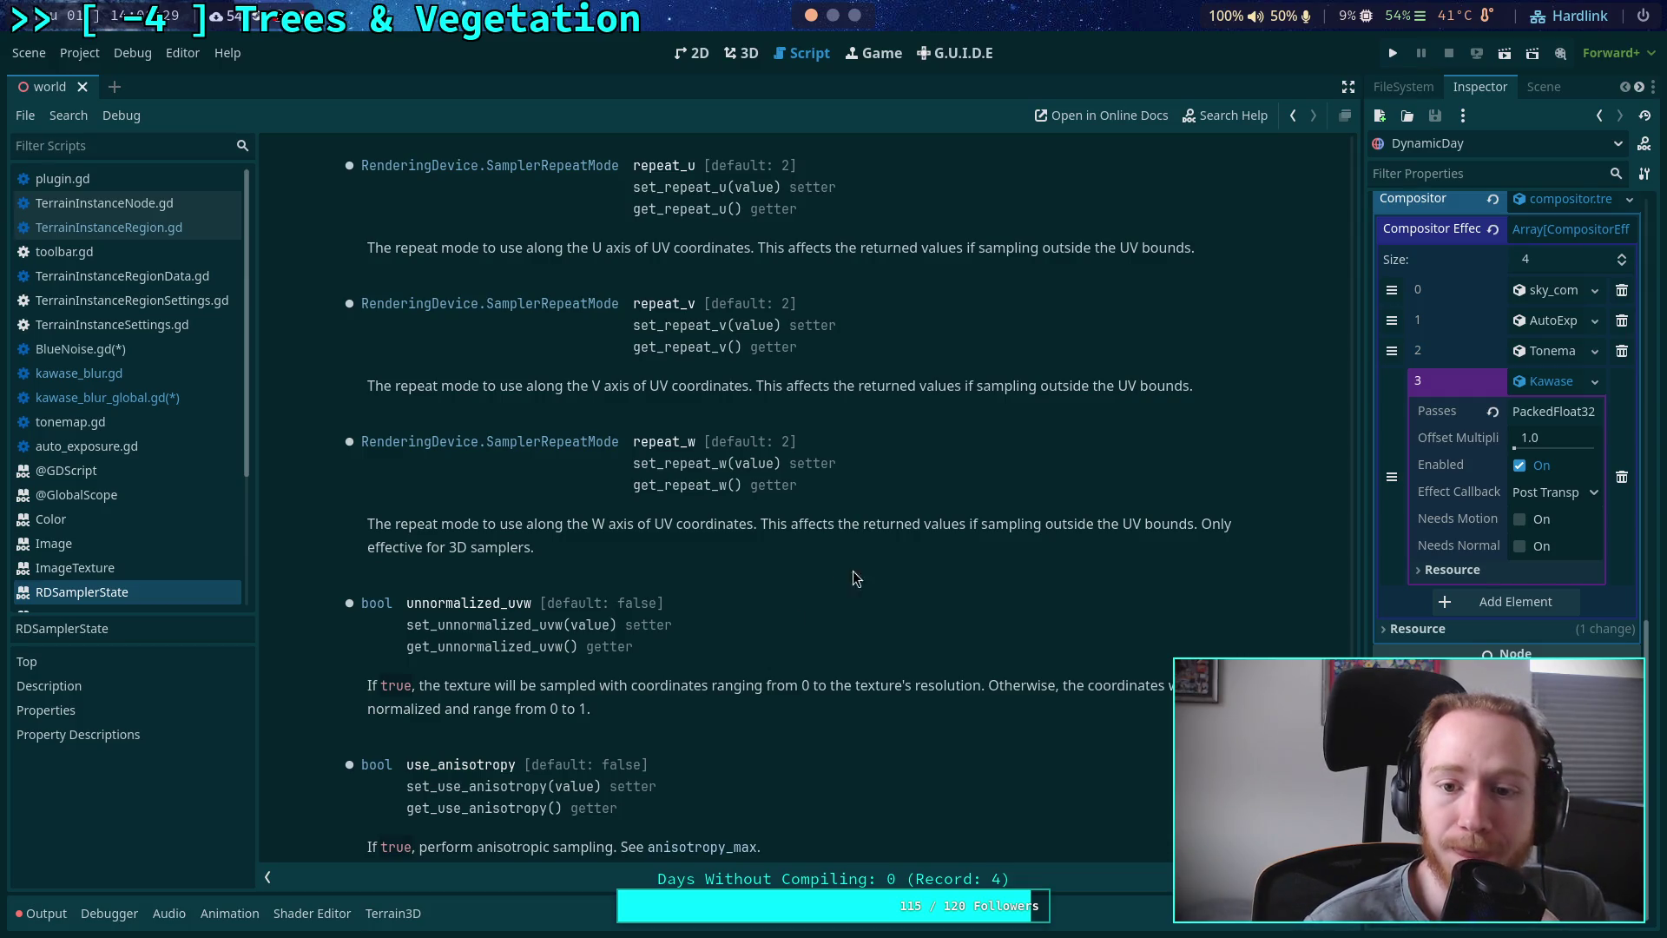
pyautogui.click(191, 402)
# Step: Delete the extra repeat_w line, keeping only repeat_u and repeat_v
pyautogui.moveTo(1131, 712); pyautogui.dragTo(1133, 683)
pyautogui.press('BackSpace')
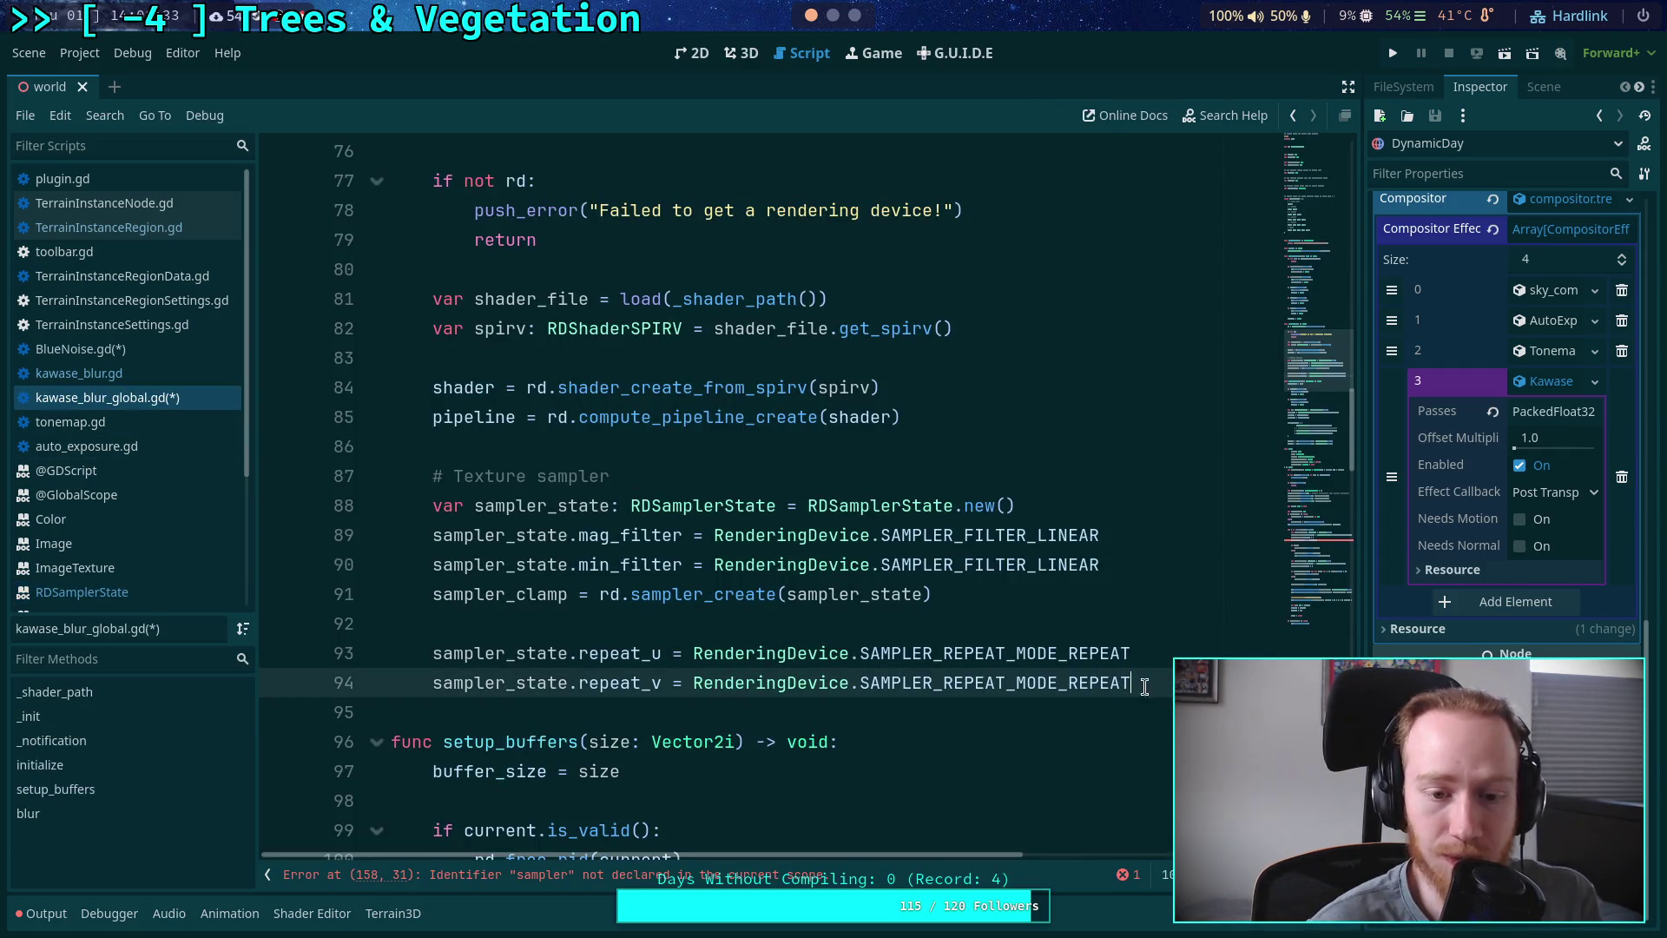
pyautogui.press('Return')
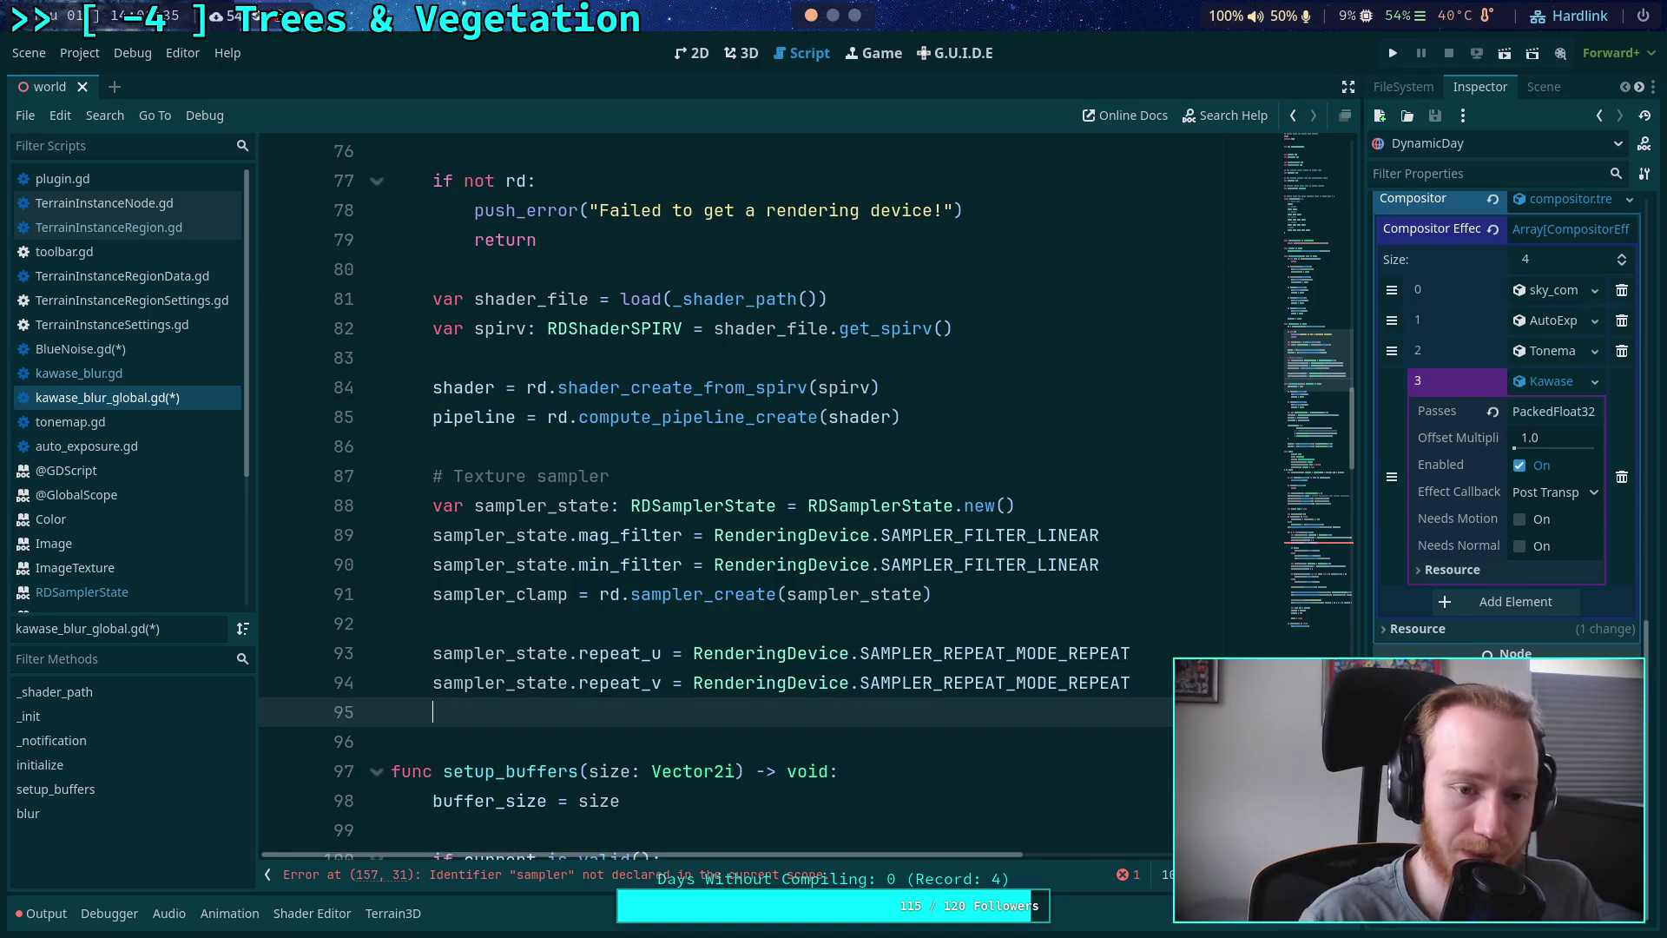
pyautogui.click(654, 476)
# Step: Label the existing sampler comment '(clamp)' and add a 'Texture sampler (wrap)' comment
pyautogui.write('(clamp')
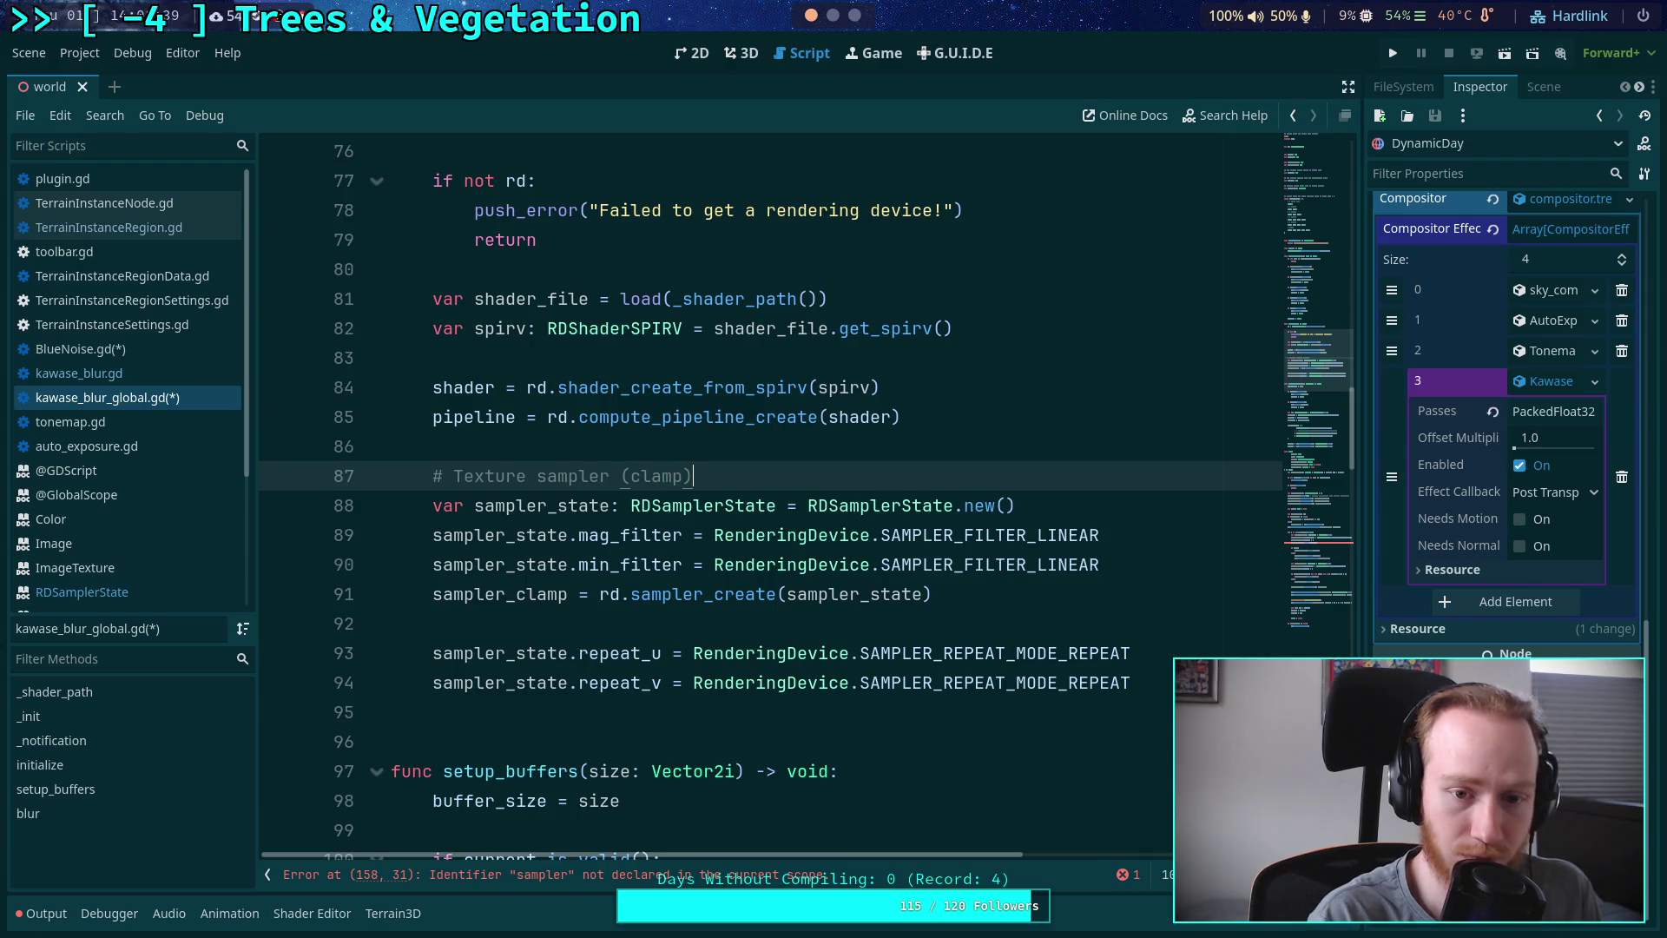
pyautogui.click(657, 625)
pyautogui.press('Return')
pyautogui.write('#')
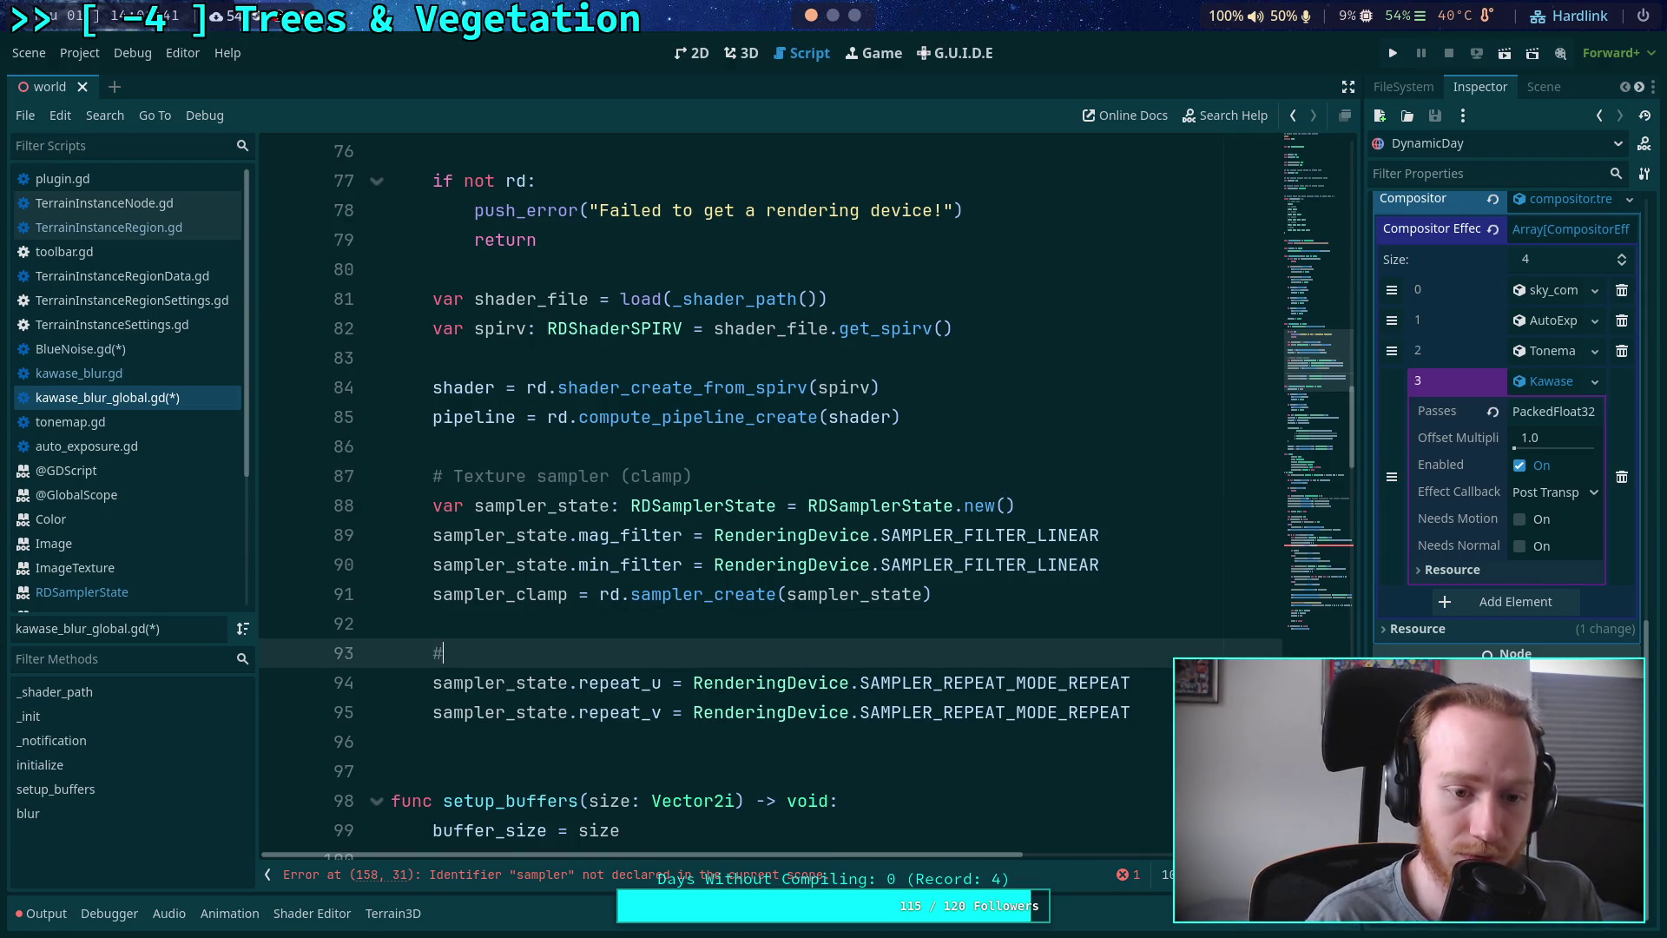
pyautogui.write('tex')
pyautogui.press('BackSpace')
pyautogui.press('BackSpace')
pyautogui.press('BackSpace')
pyautogui.write('Texture ')
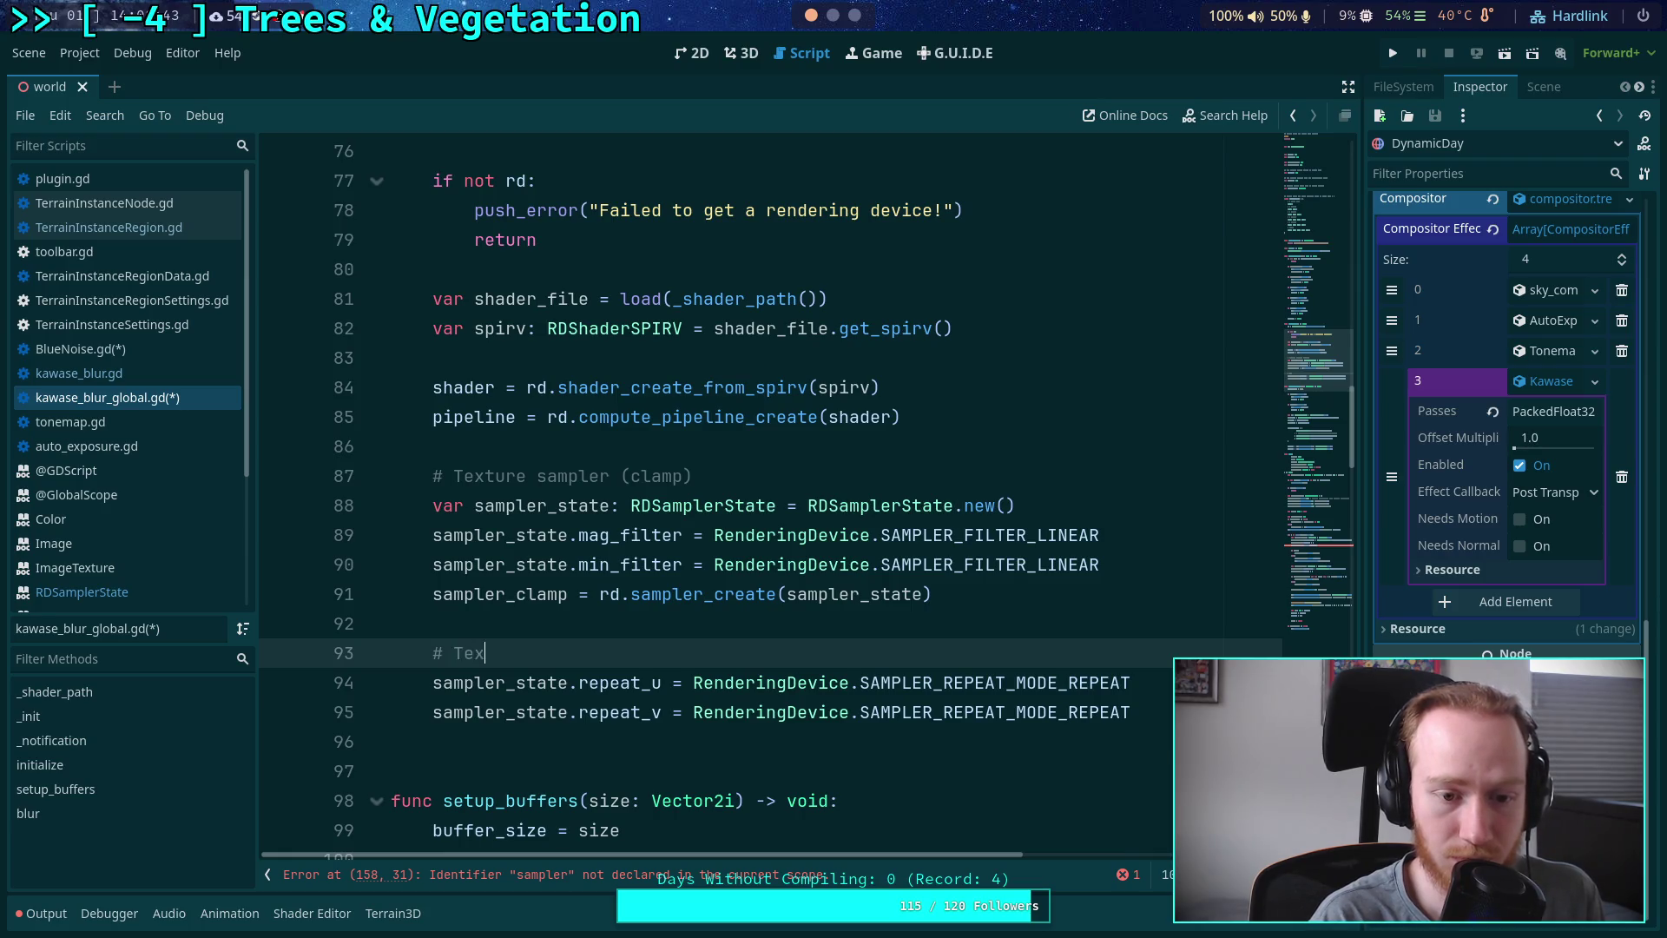
pyautogui.write('sampler ')
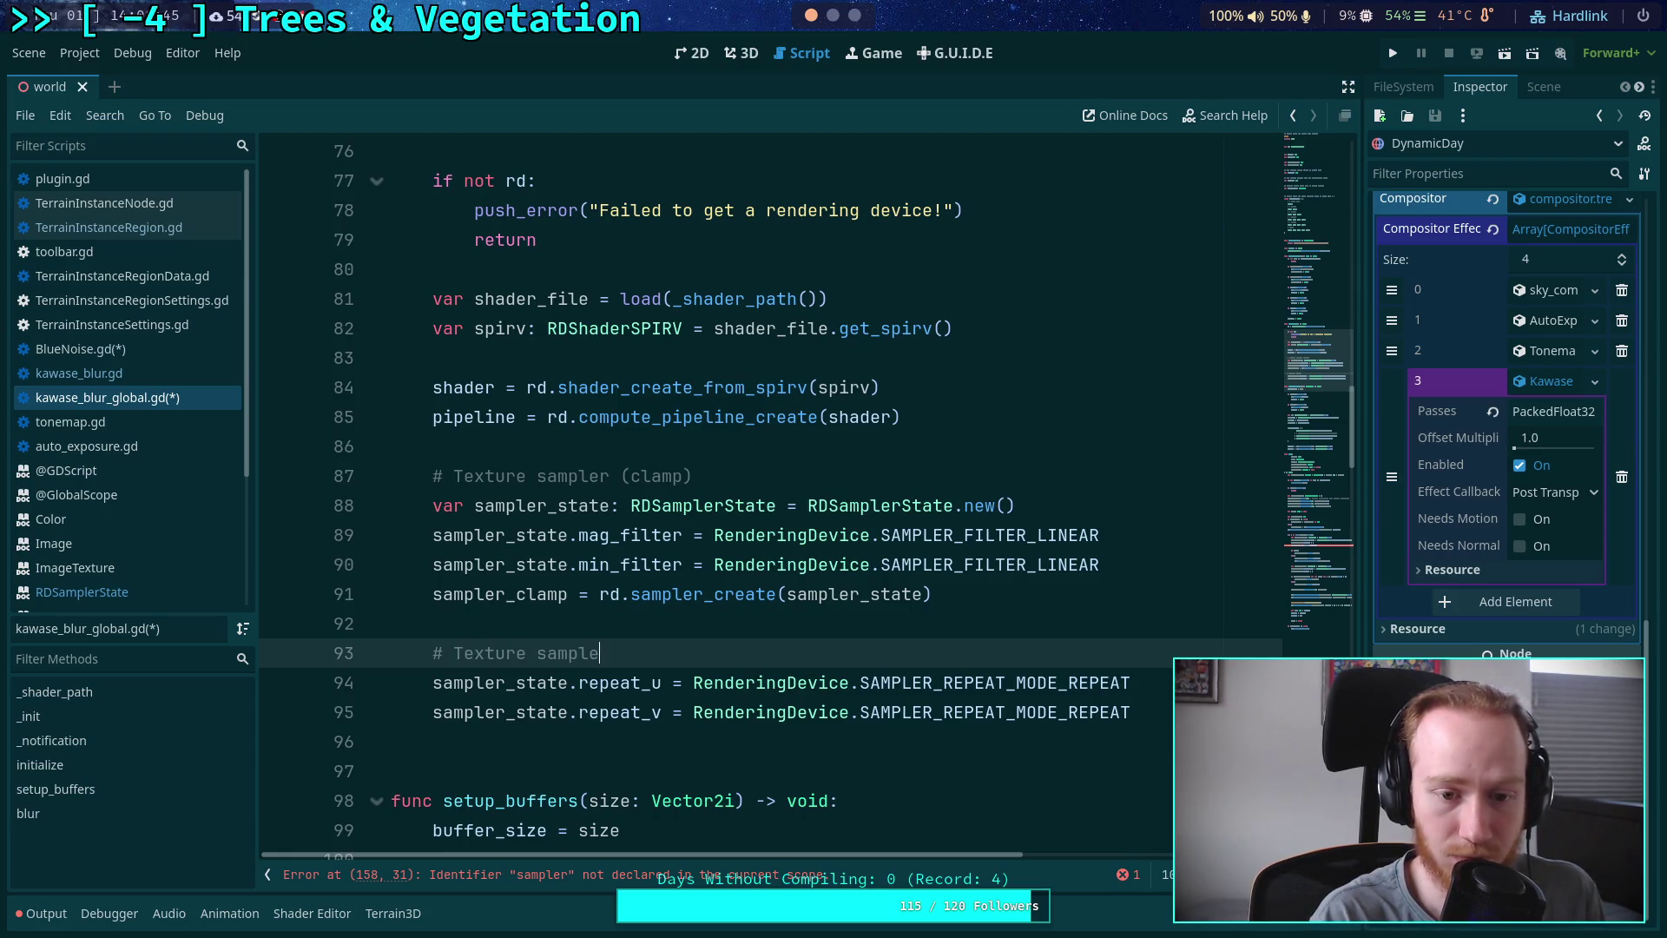
pyautogui.write('(wrap0')
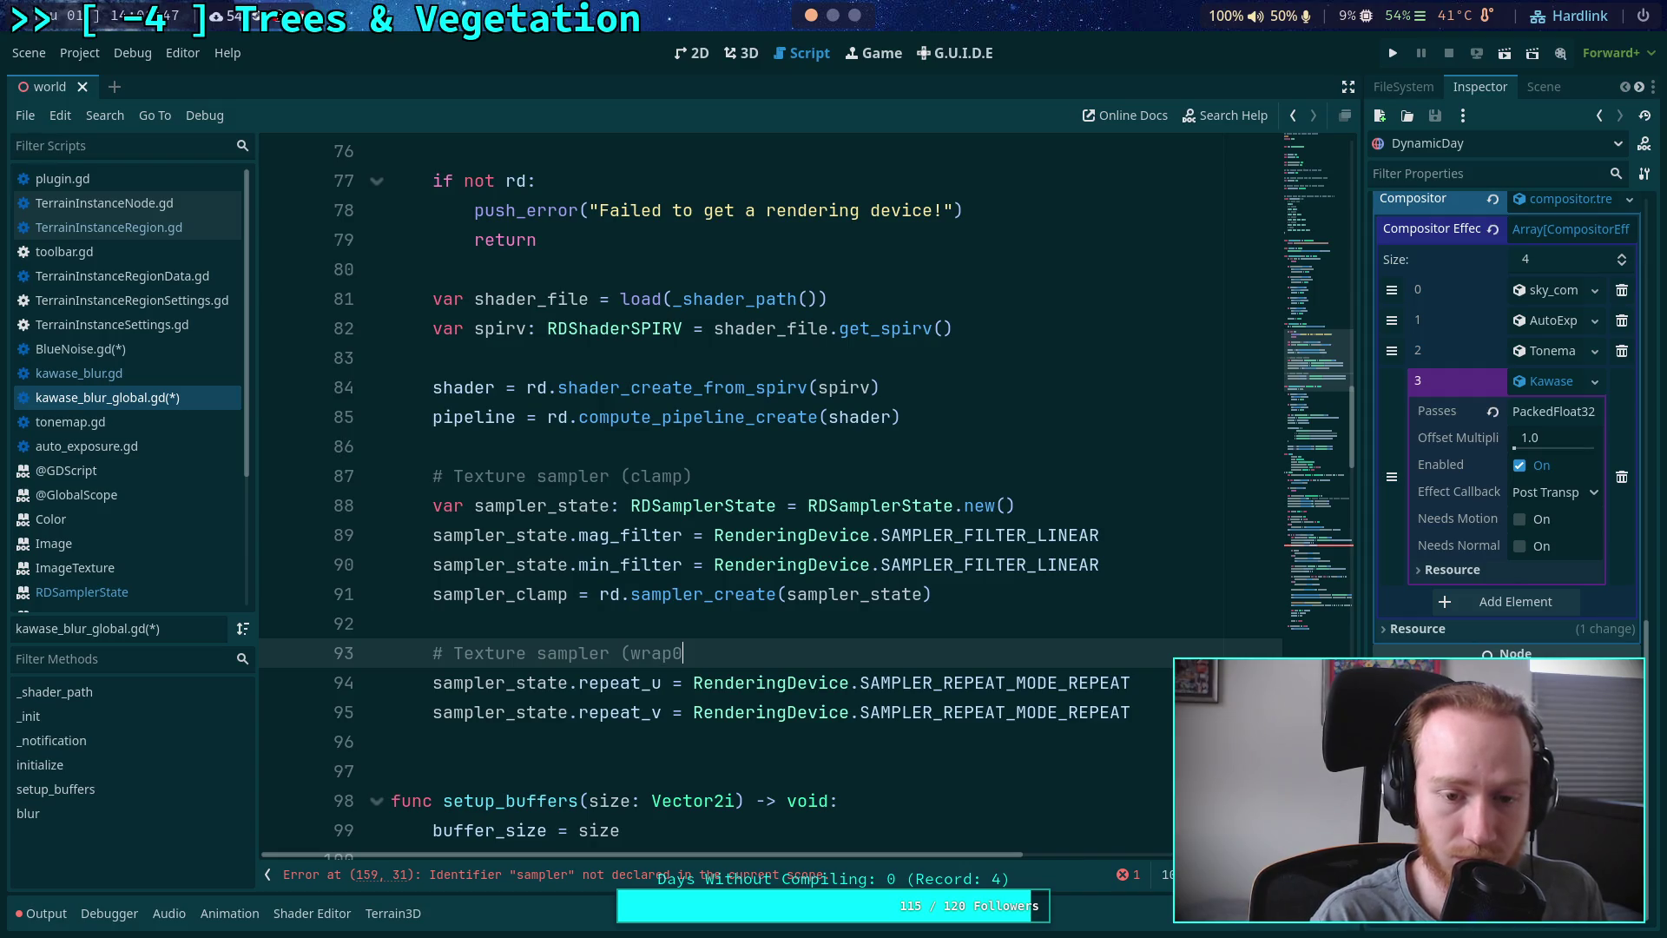
# Step: On line 96, write sampler_wrap = rd.sampler_create(sampler_state)
pyautogui.press('Down')
pyautogui.press('Down')
pyautogui.press('Down')
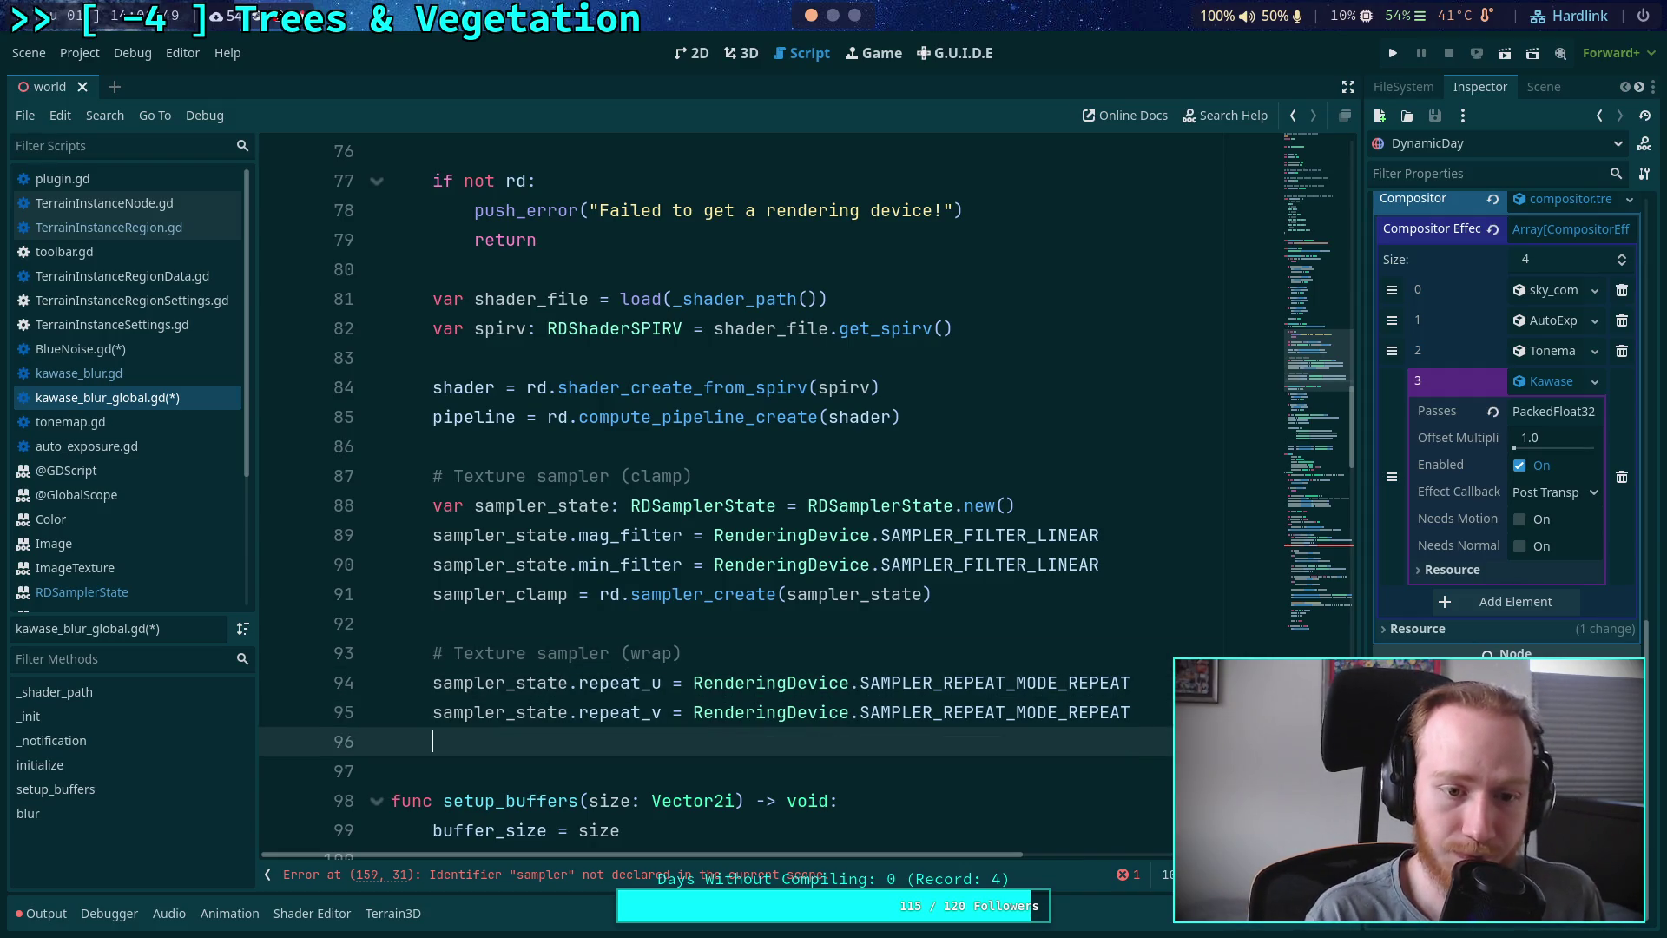
pyautogui.write('sampler_')
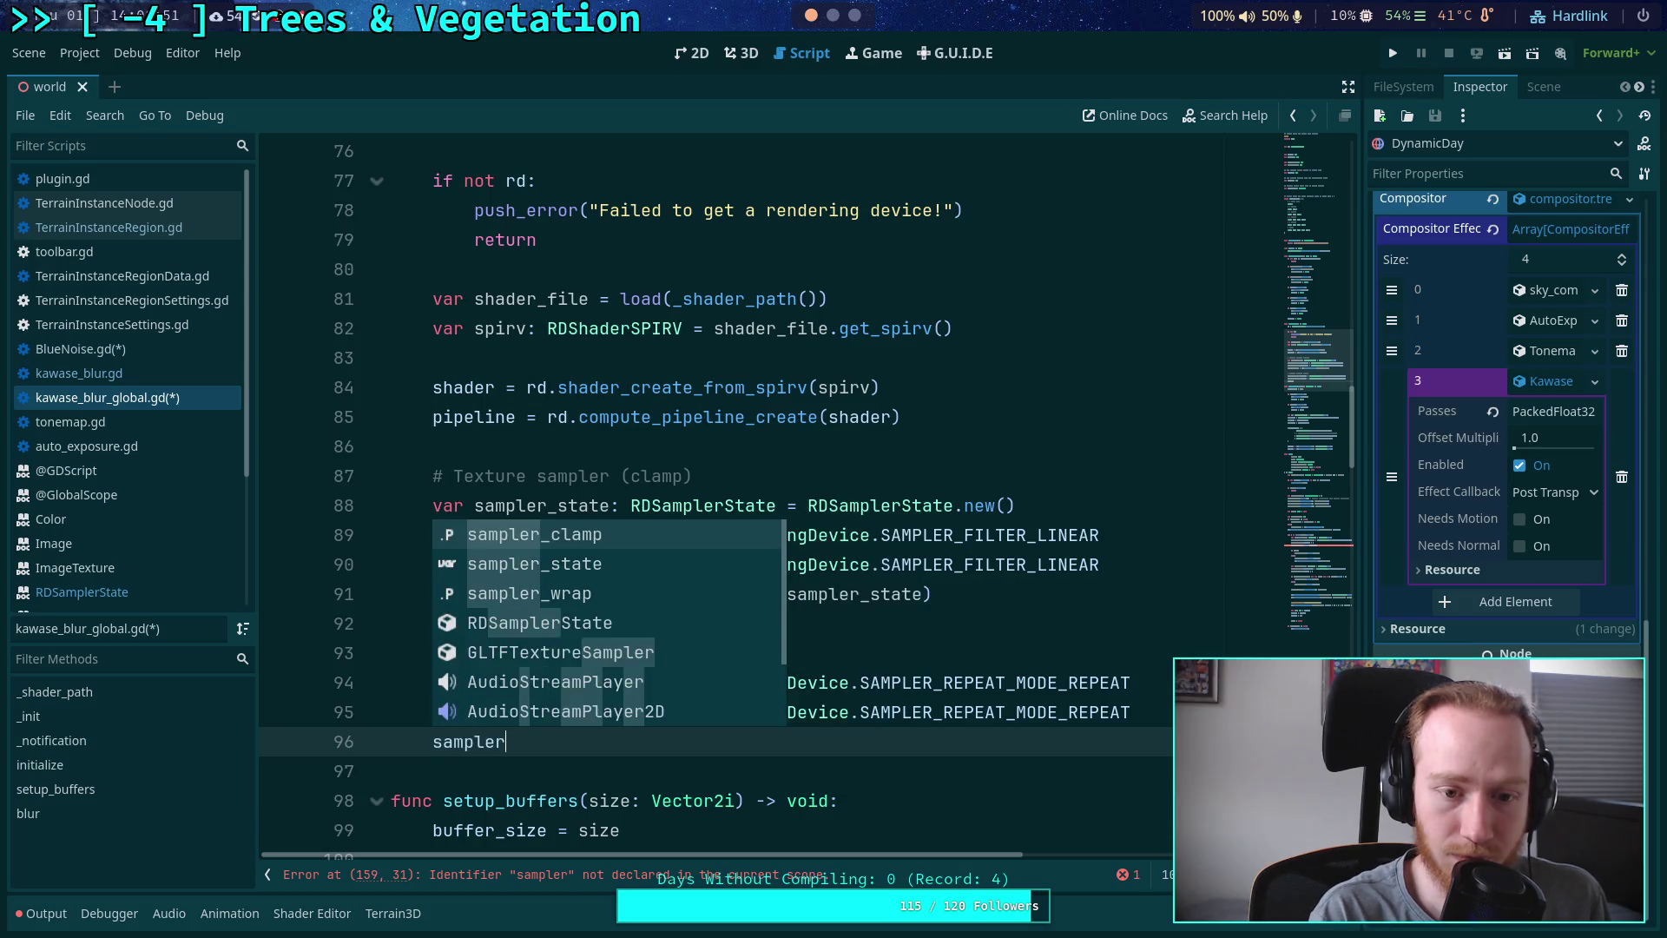
pyautogui.write('w')
pyautogui.press('Return')
pyautogui.write('= rd')
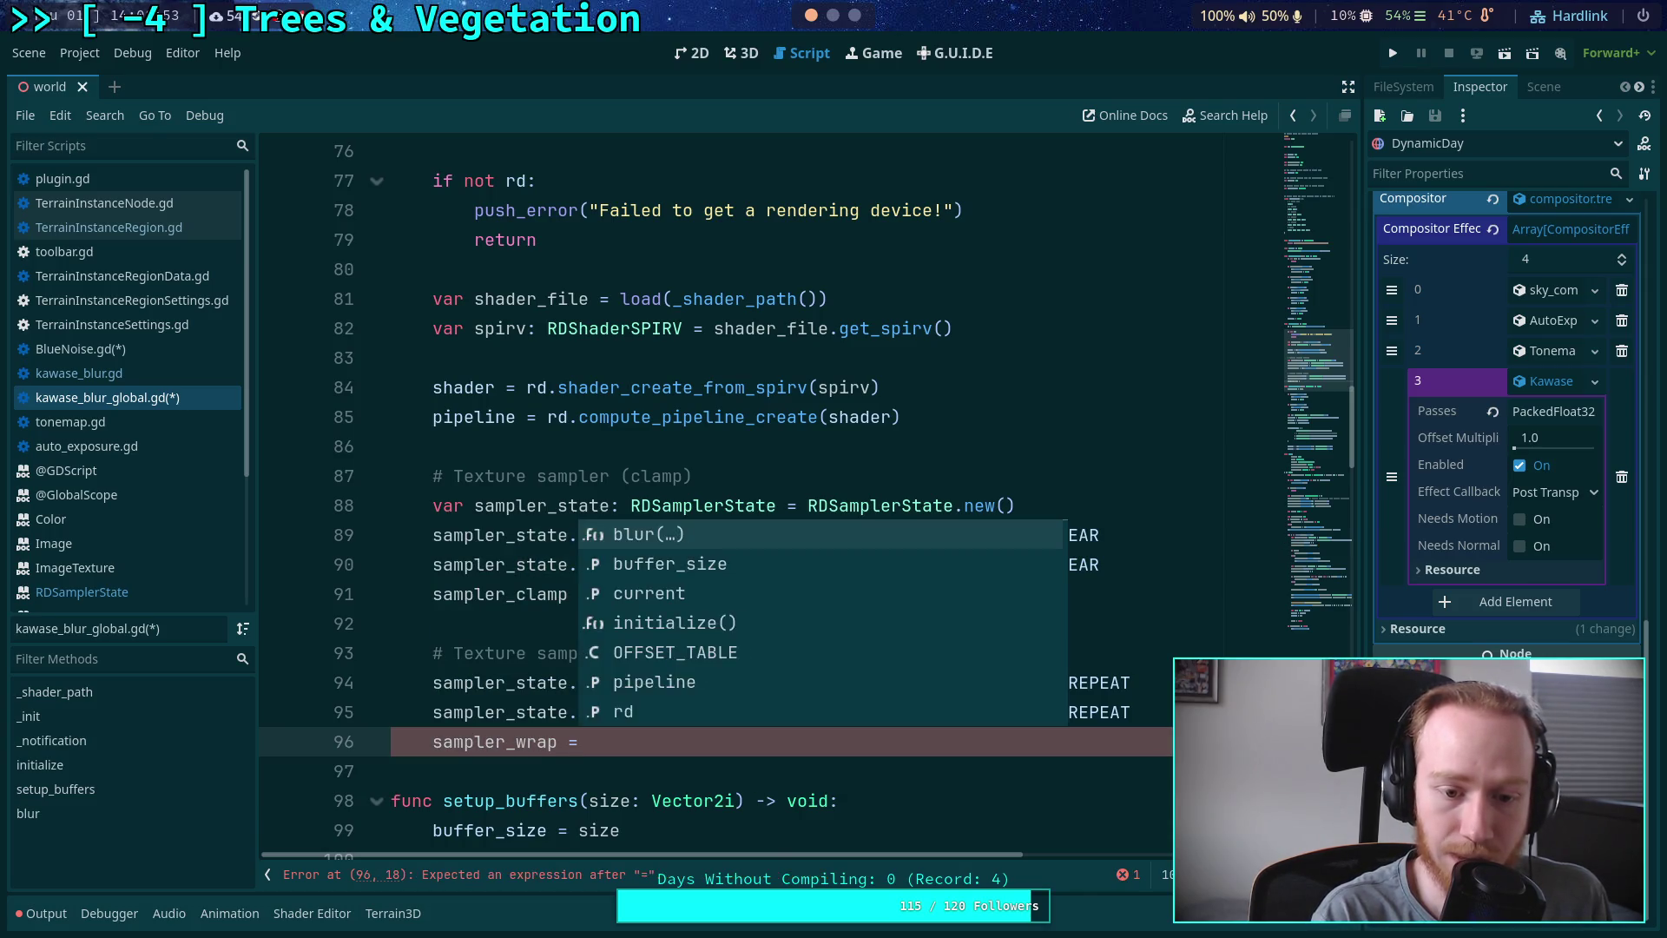
pyautogui.write('.c')
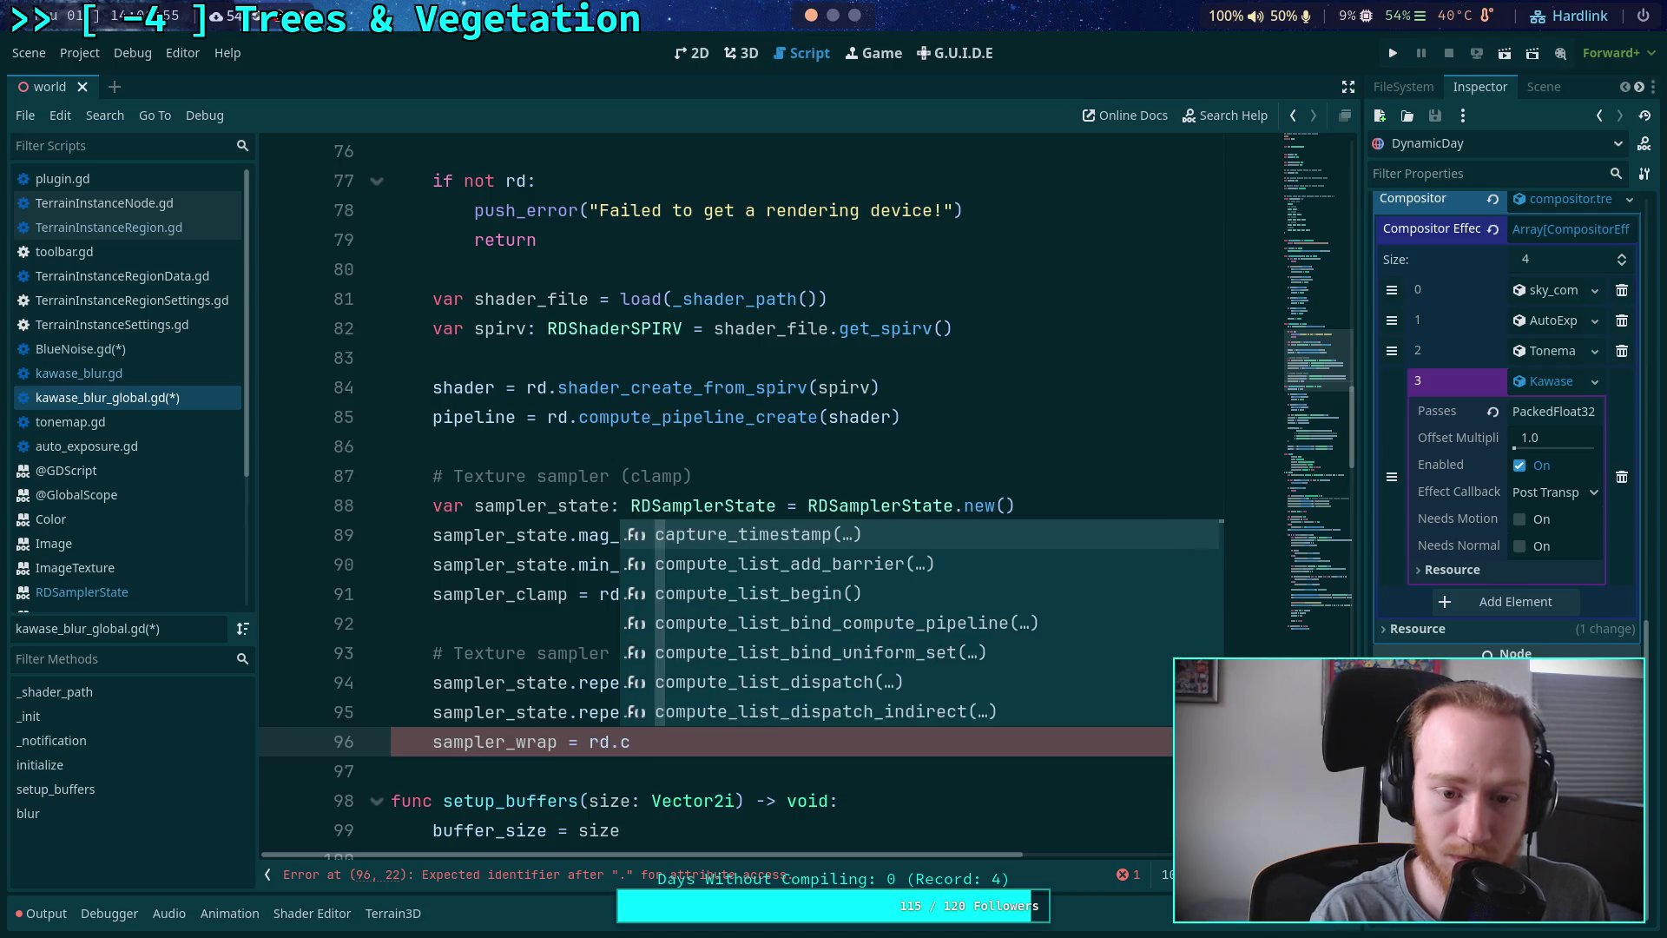
pyautogui.write('rea')
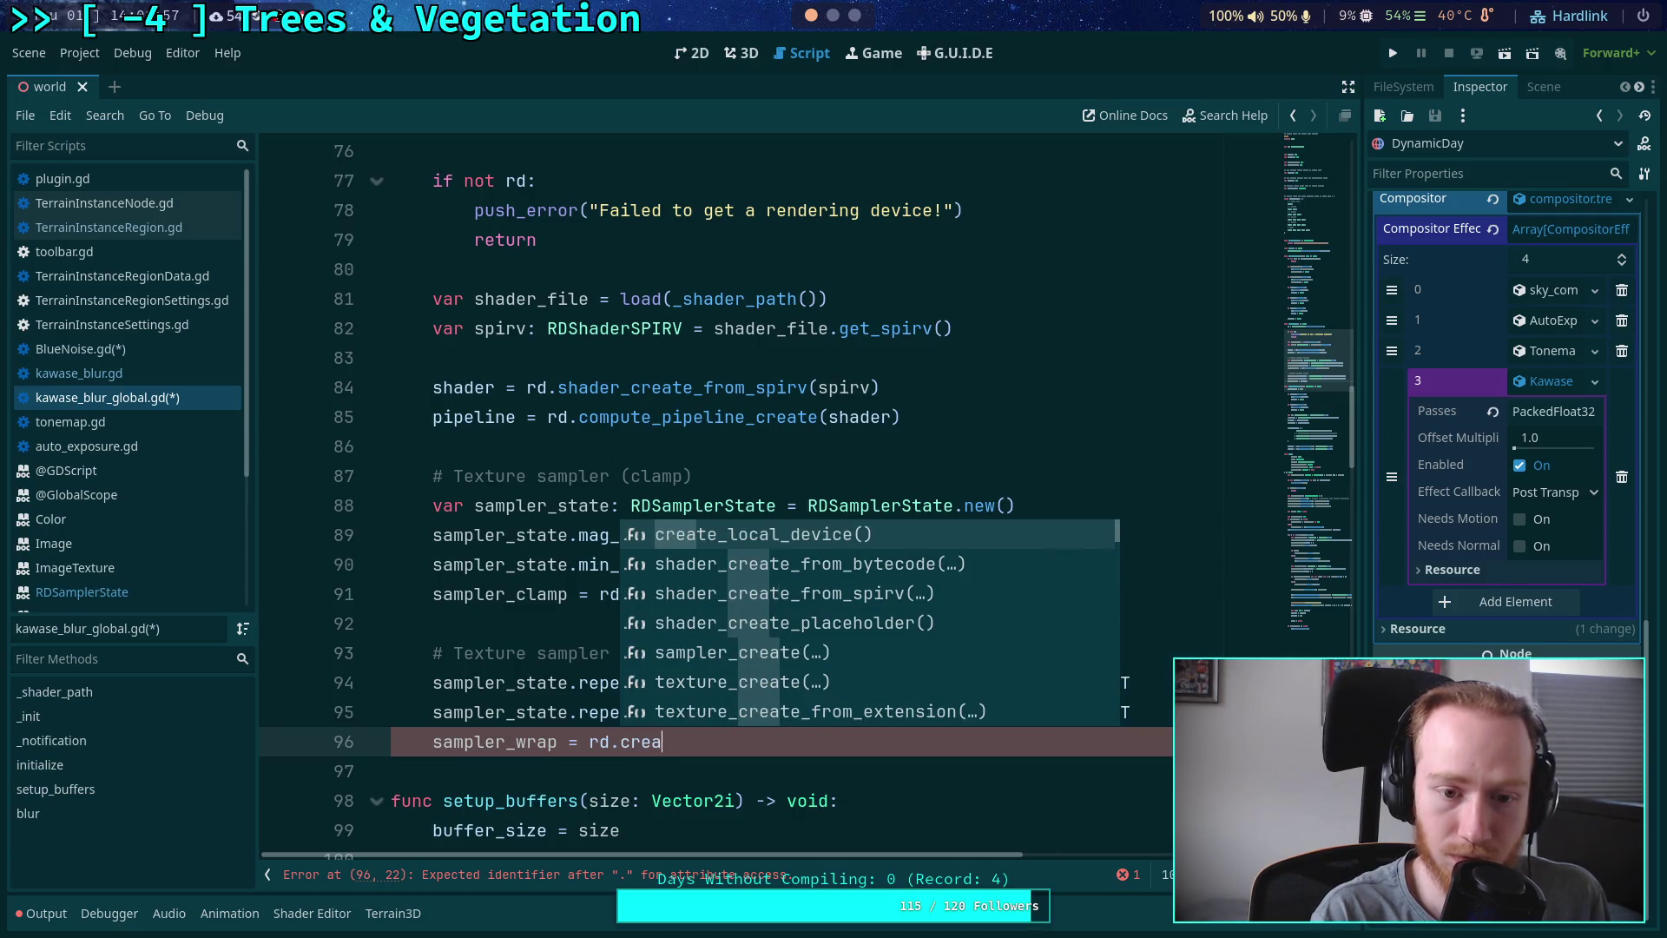
pyautogui.press('BackSpace')
pyautogui.press('BackSpace')
pyautogui.press('BackSpace')
pyautogui.press('BackSpace')
pyautogui.write('sam')
pyautogui.press('Return')
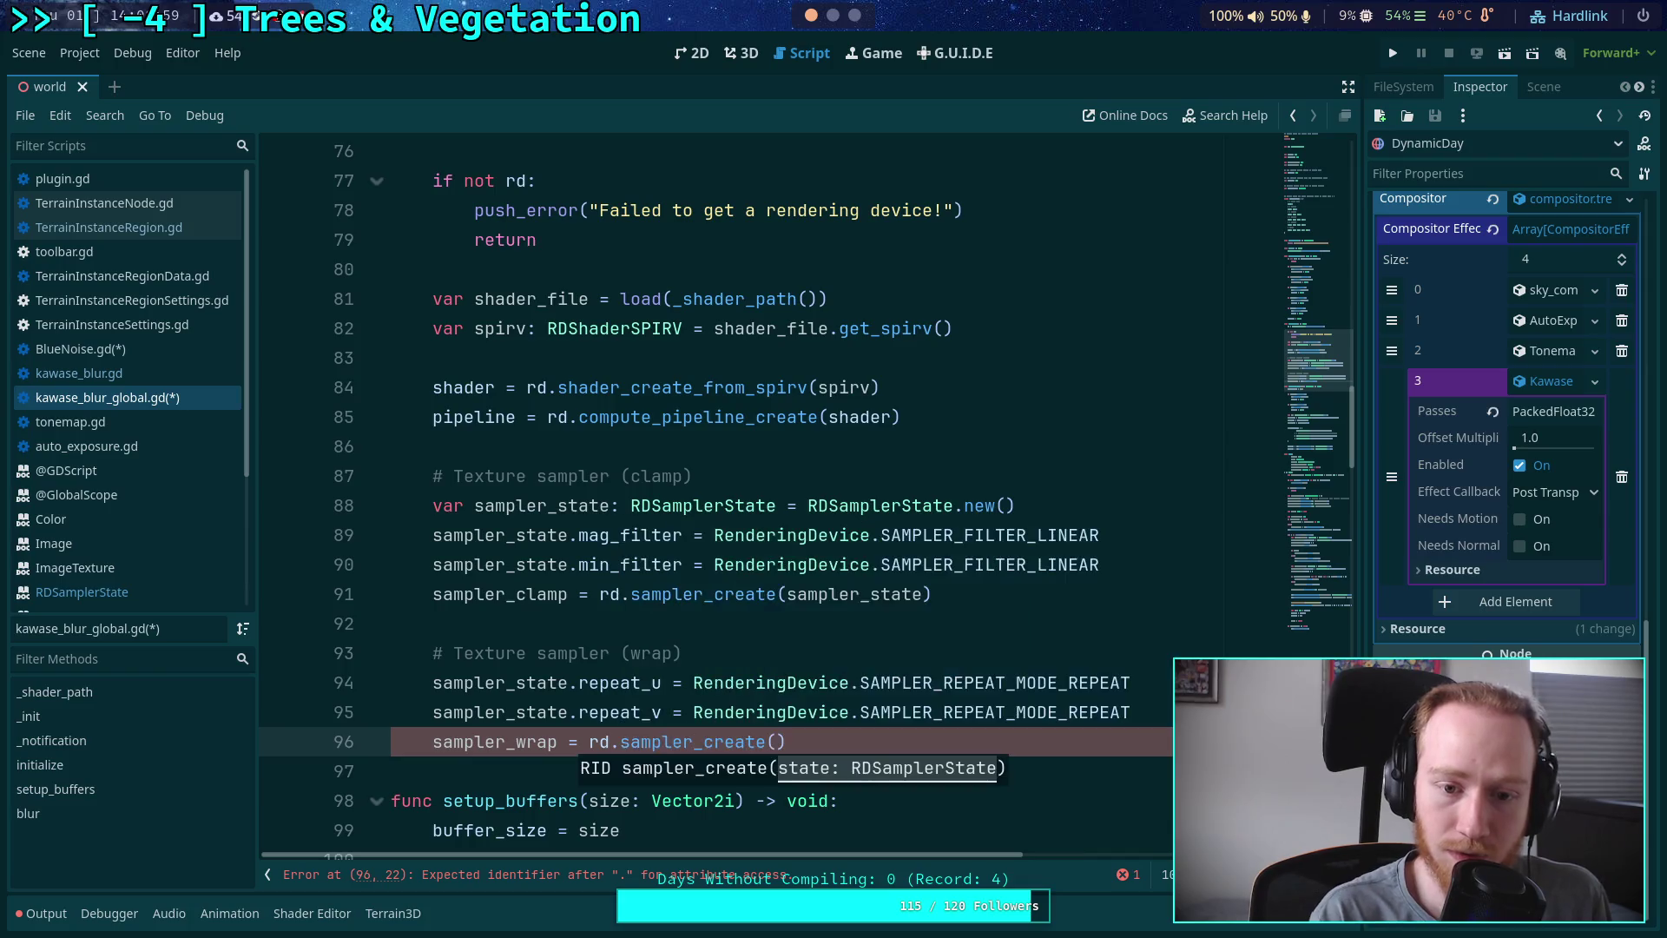
pyautogui.write('samp')
pyautogui.press('Down')
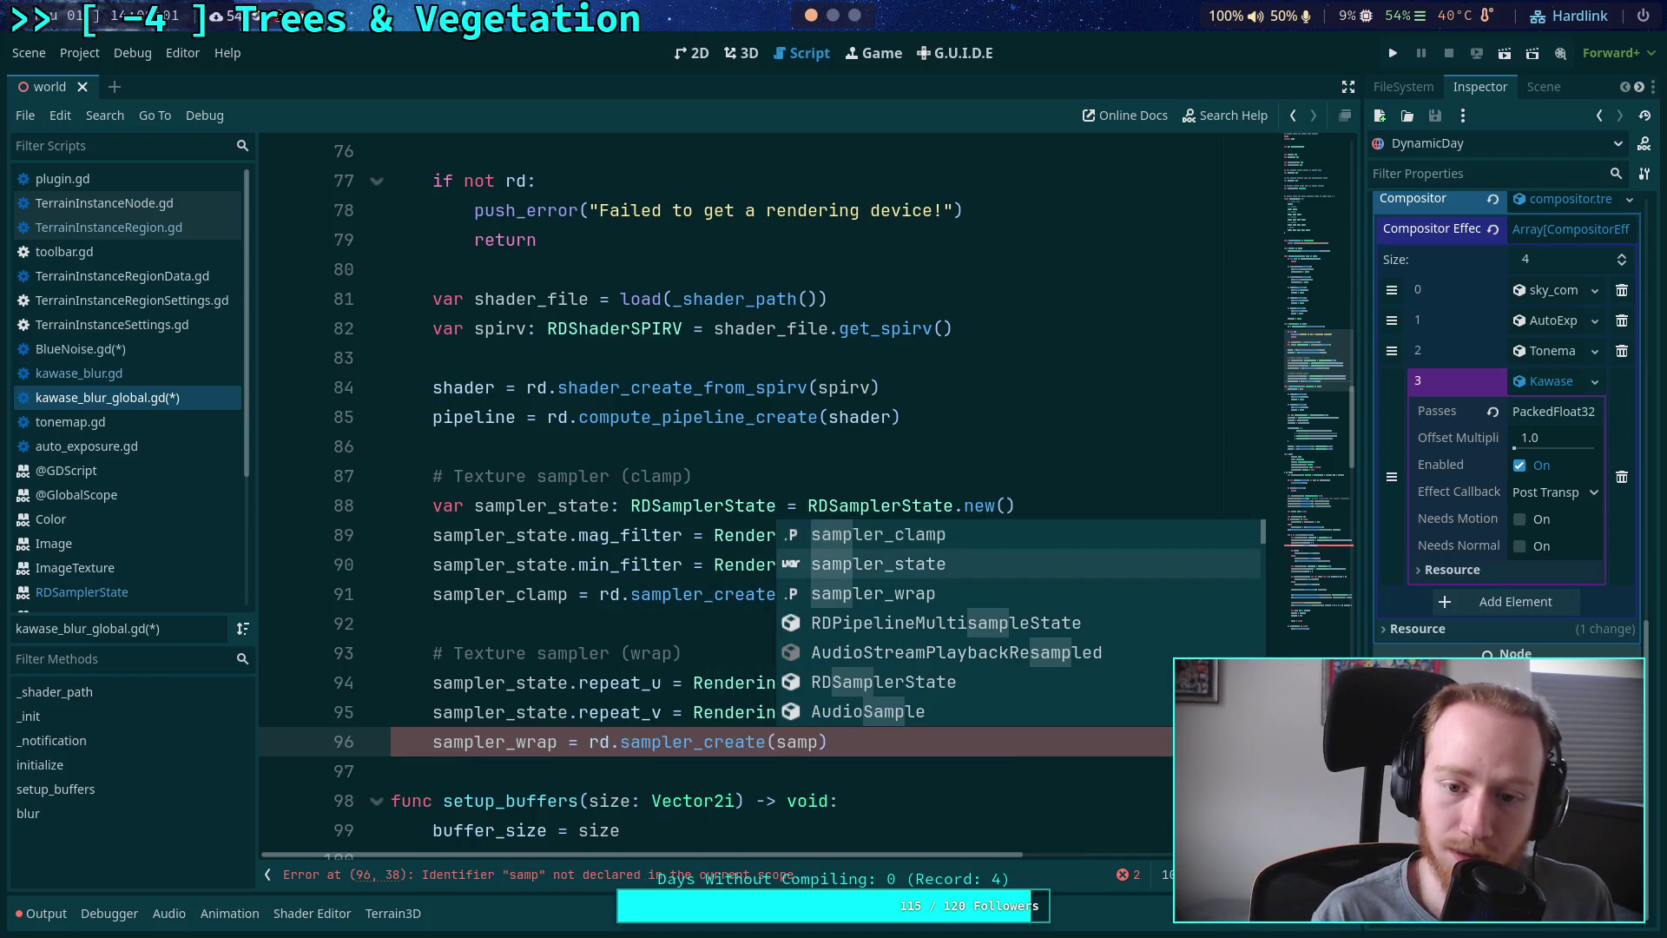
pyautogui.press('Return')
pyautogui.click(830, 597)
pyautogui.scroll(-8, 869, 605)
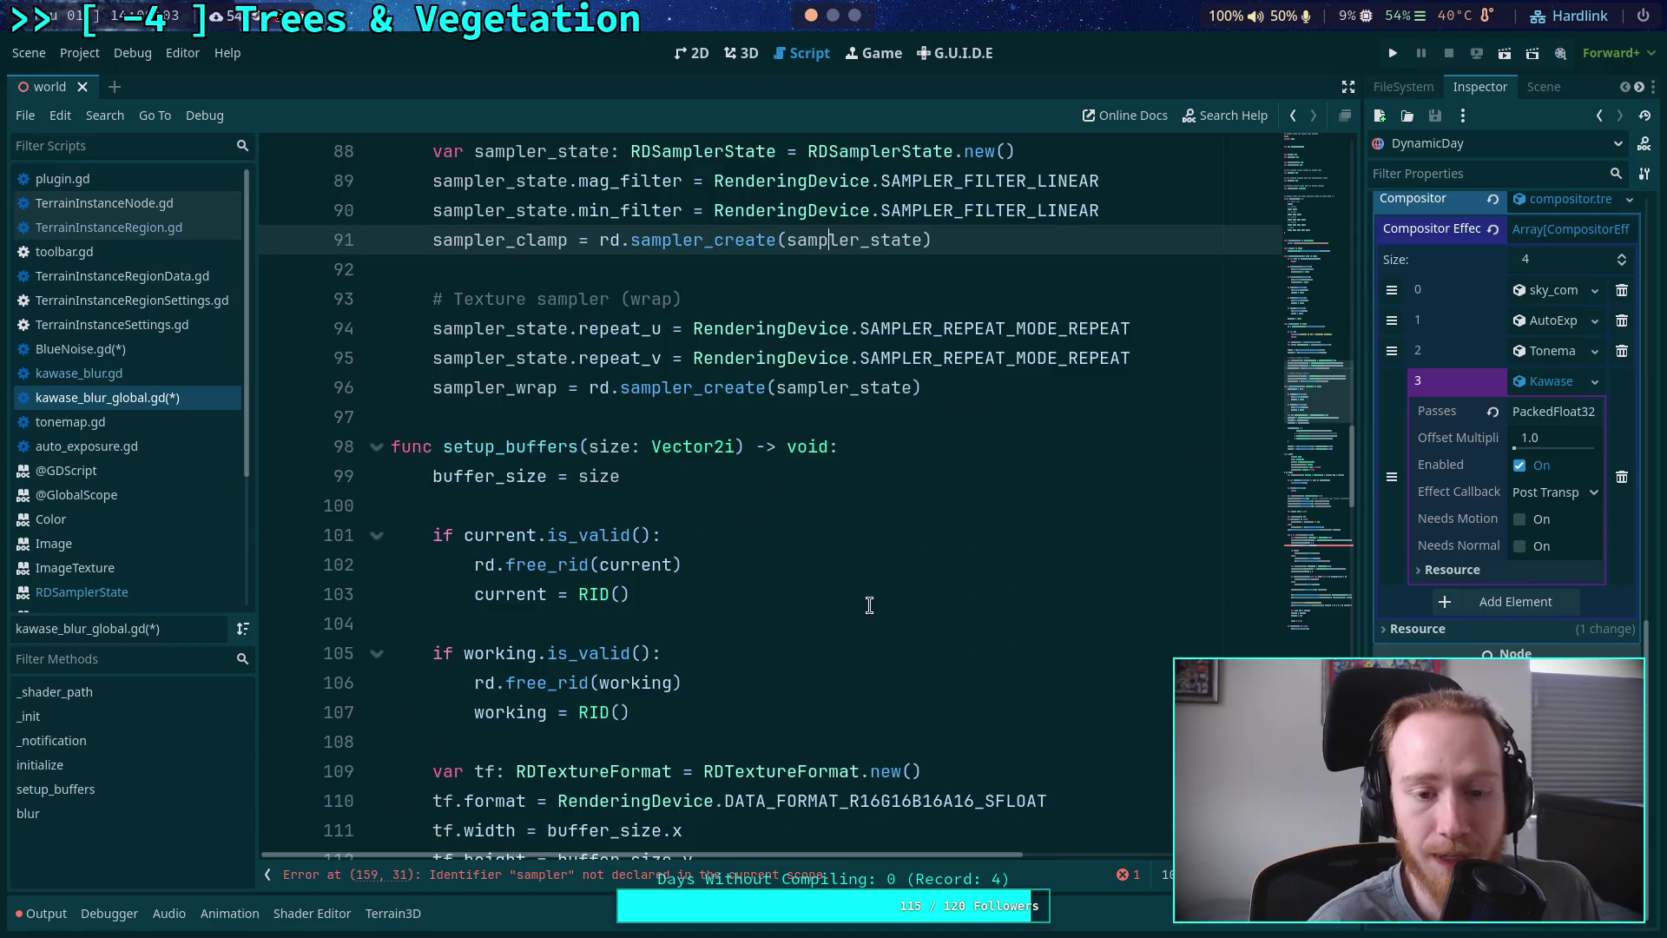
# Step: Add a new 'wrap: bool = false' parameter after list_to_use in blur()
pyautogui.scroll(-10, 869, 606)
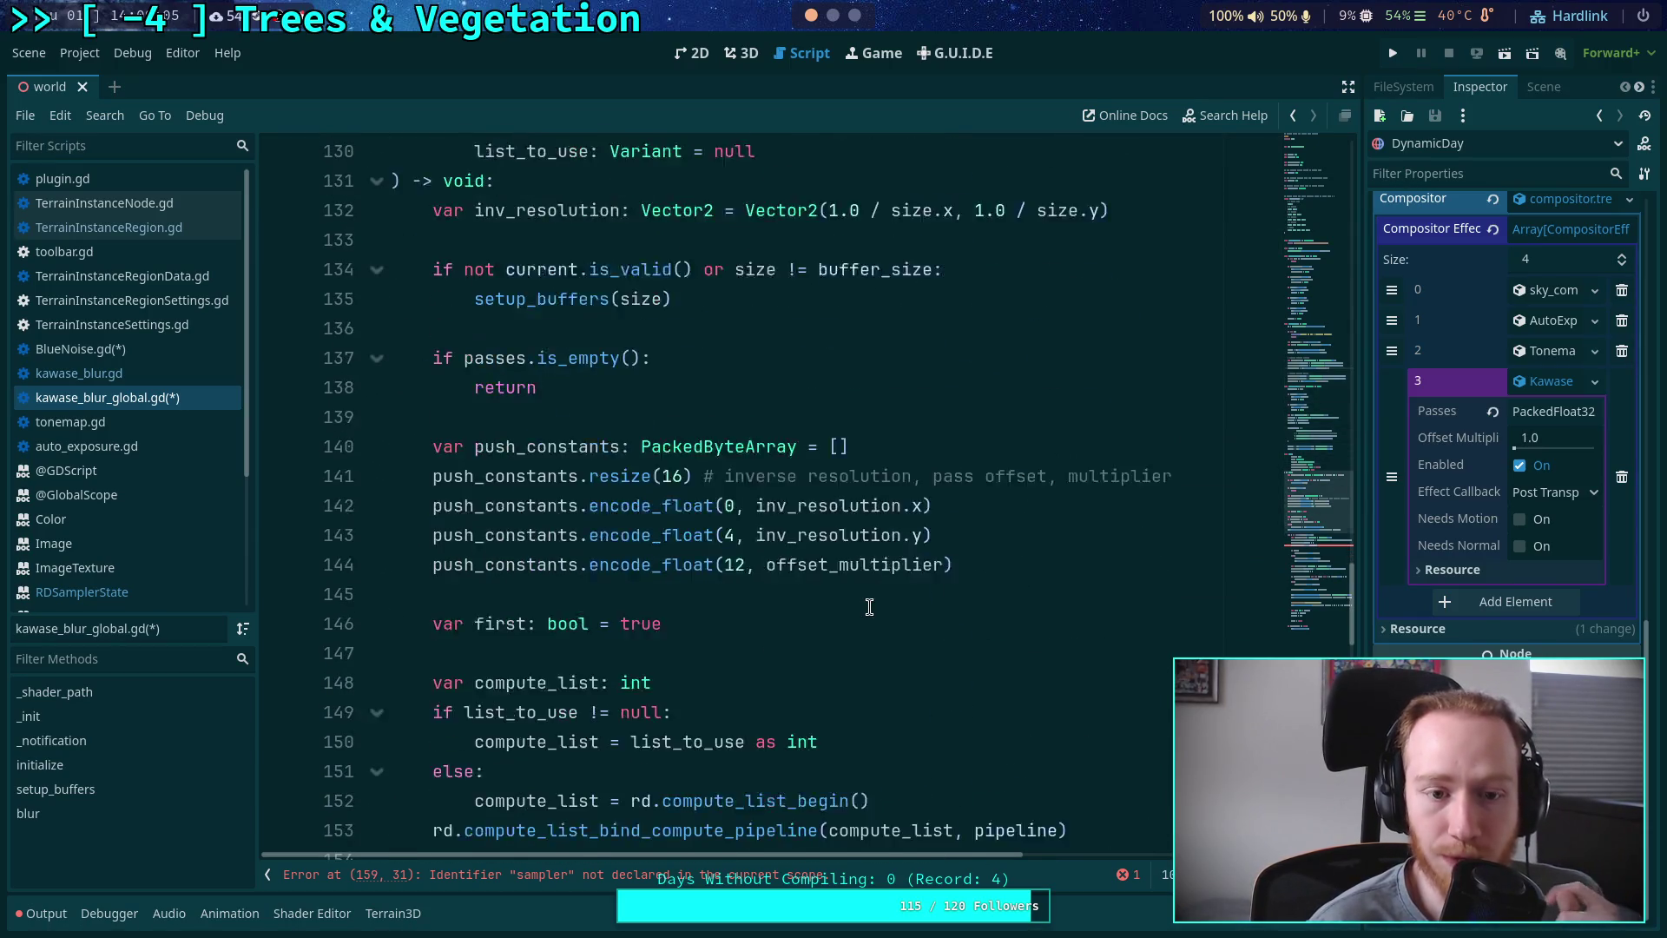
pyautogui.scroll(7, 870, 625)
pyautogui.click(861, 677)
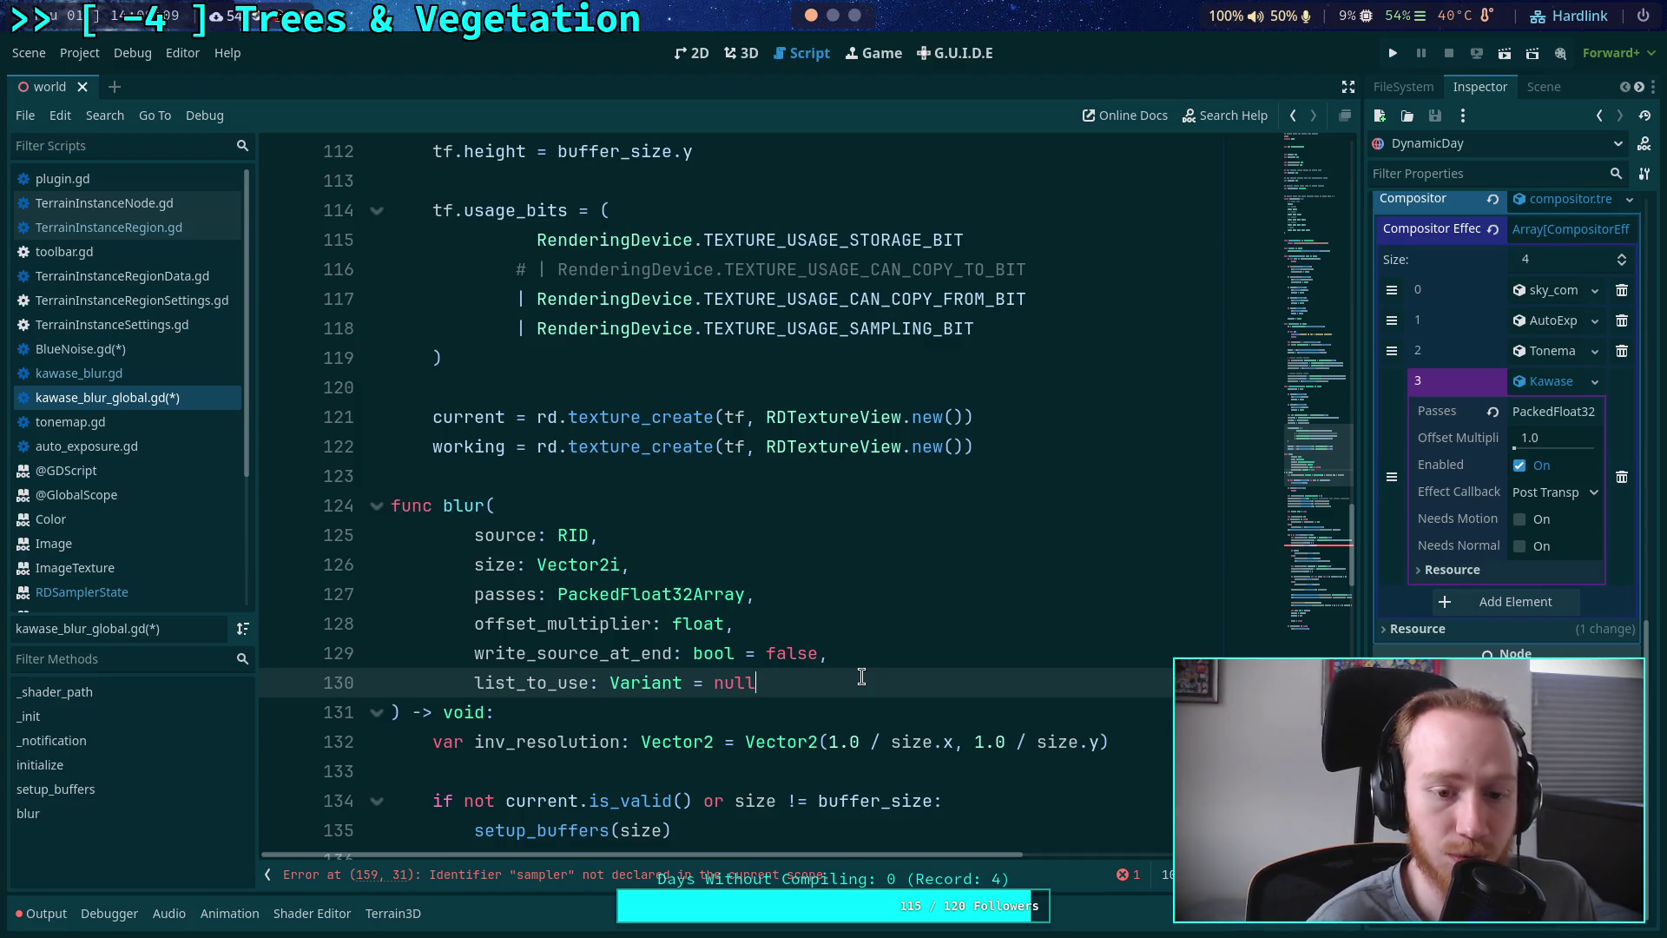
pyautogui.scroll(-4, 862, 677)
pyautogui.scroll(2, 860, 626)
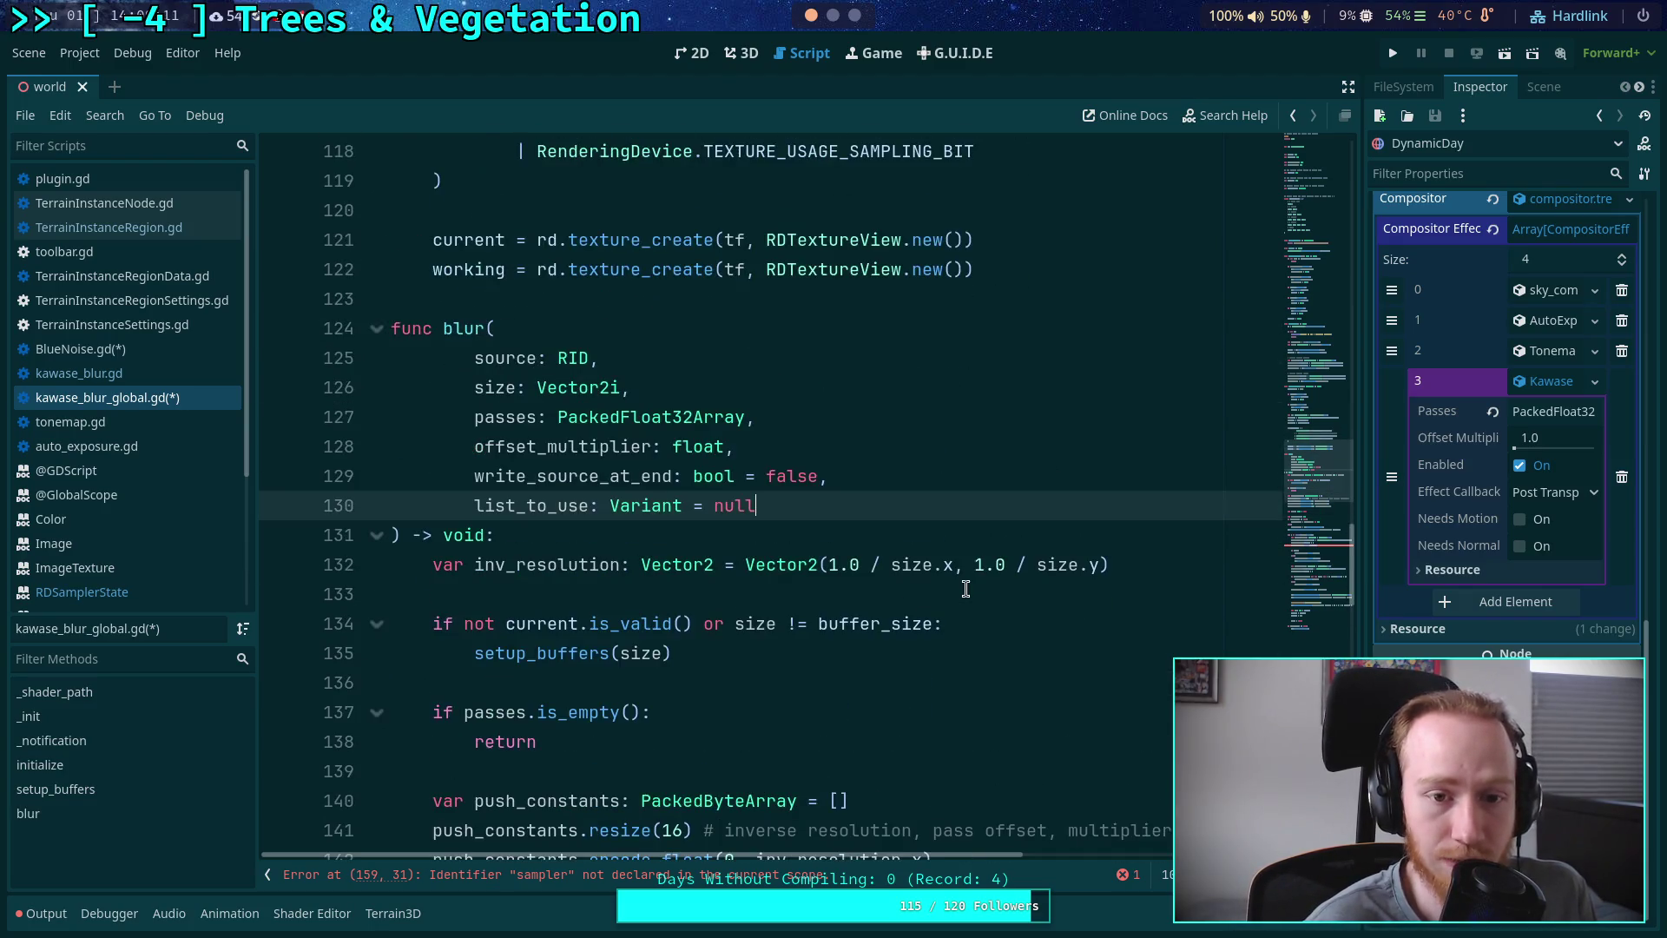
pyautogui.write(',')
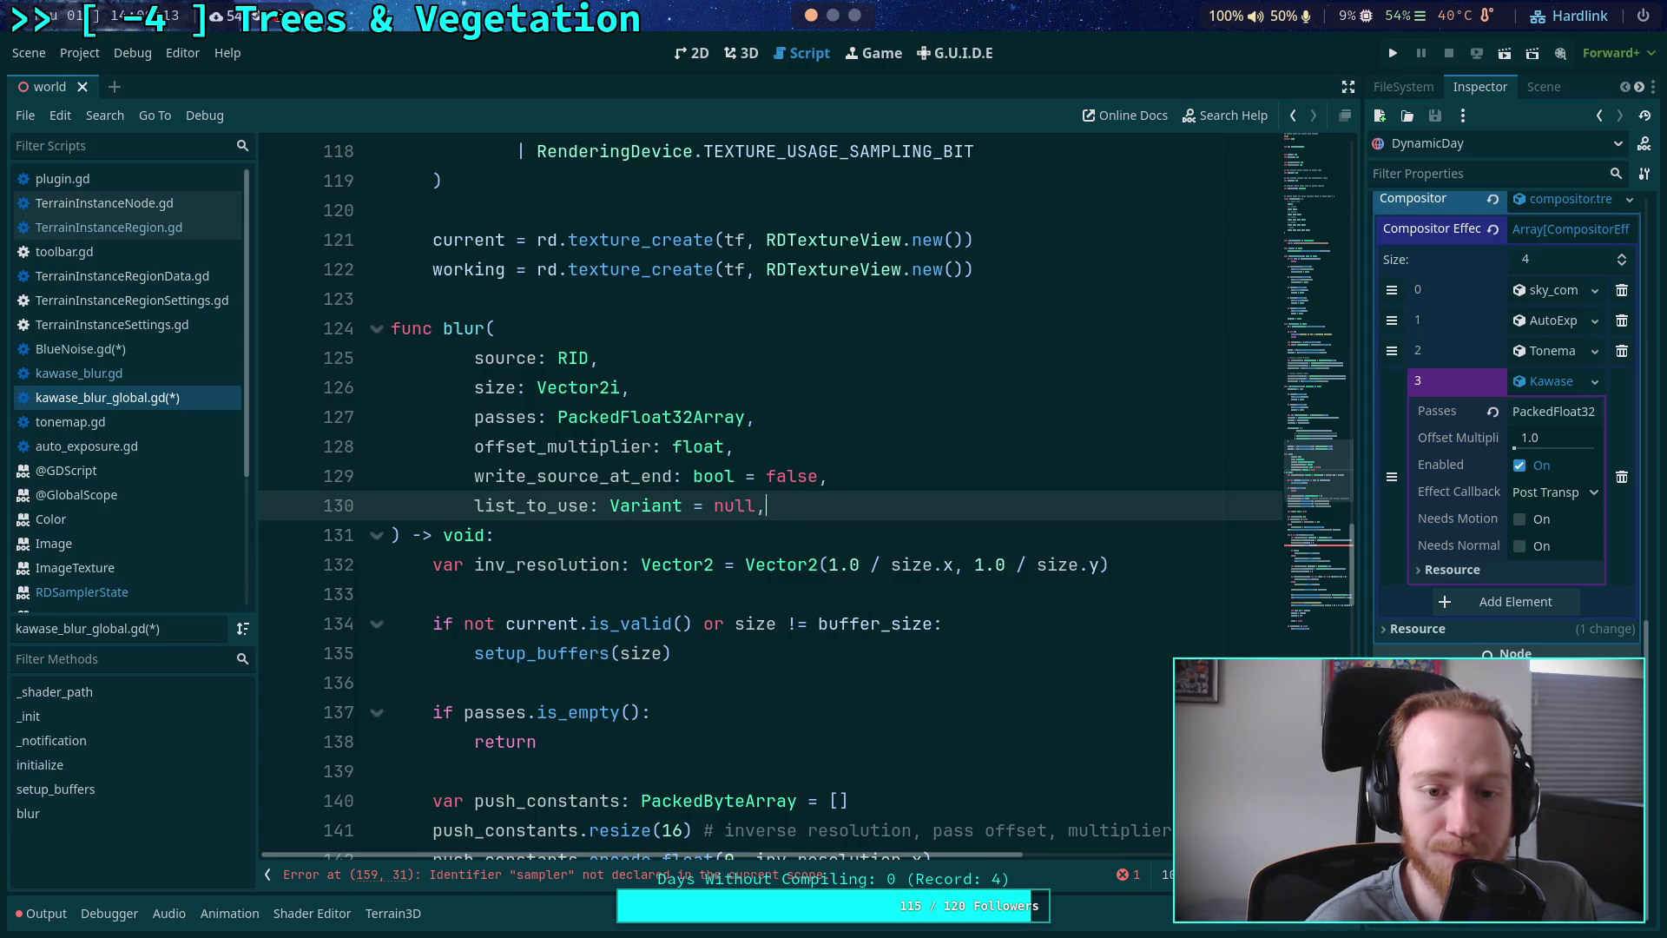
pyautogui.press('Return')
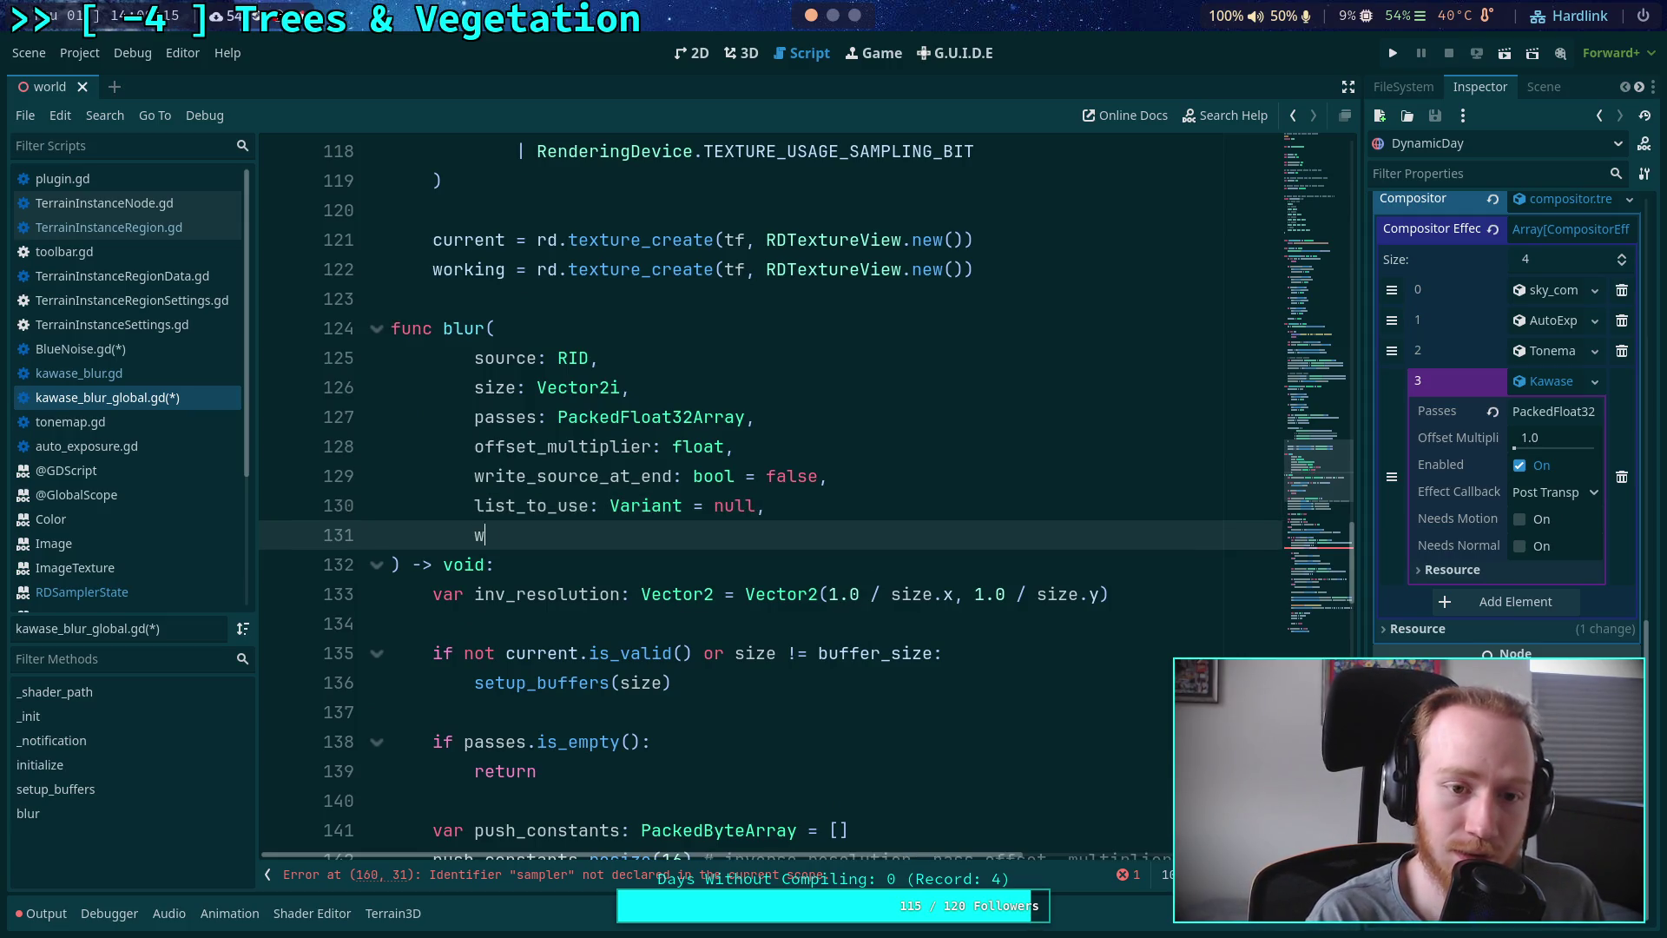
pyautogui.write('ap: bool = false,')
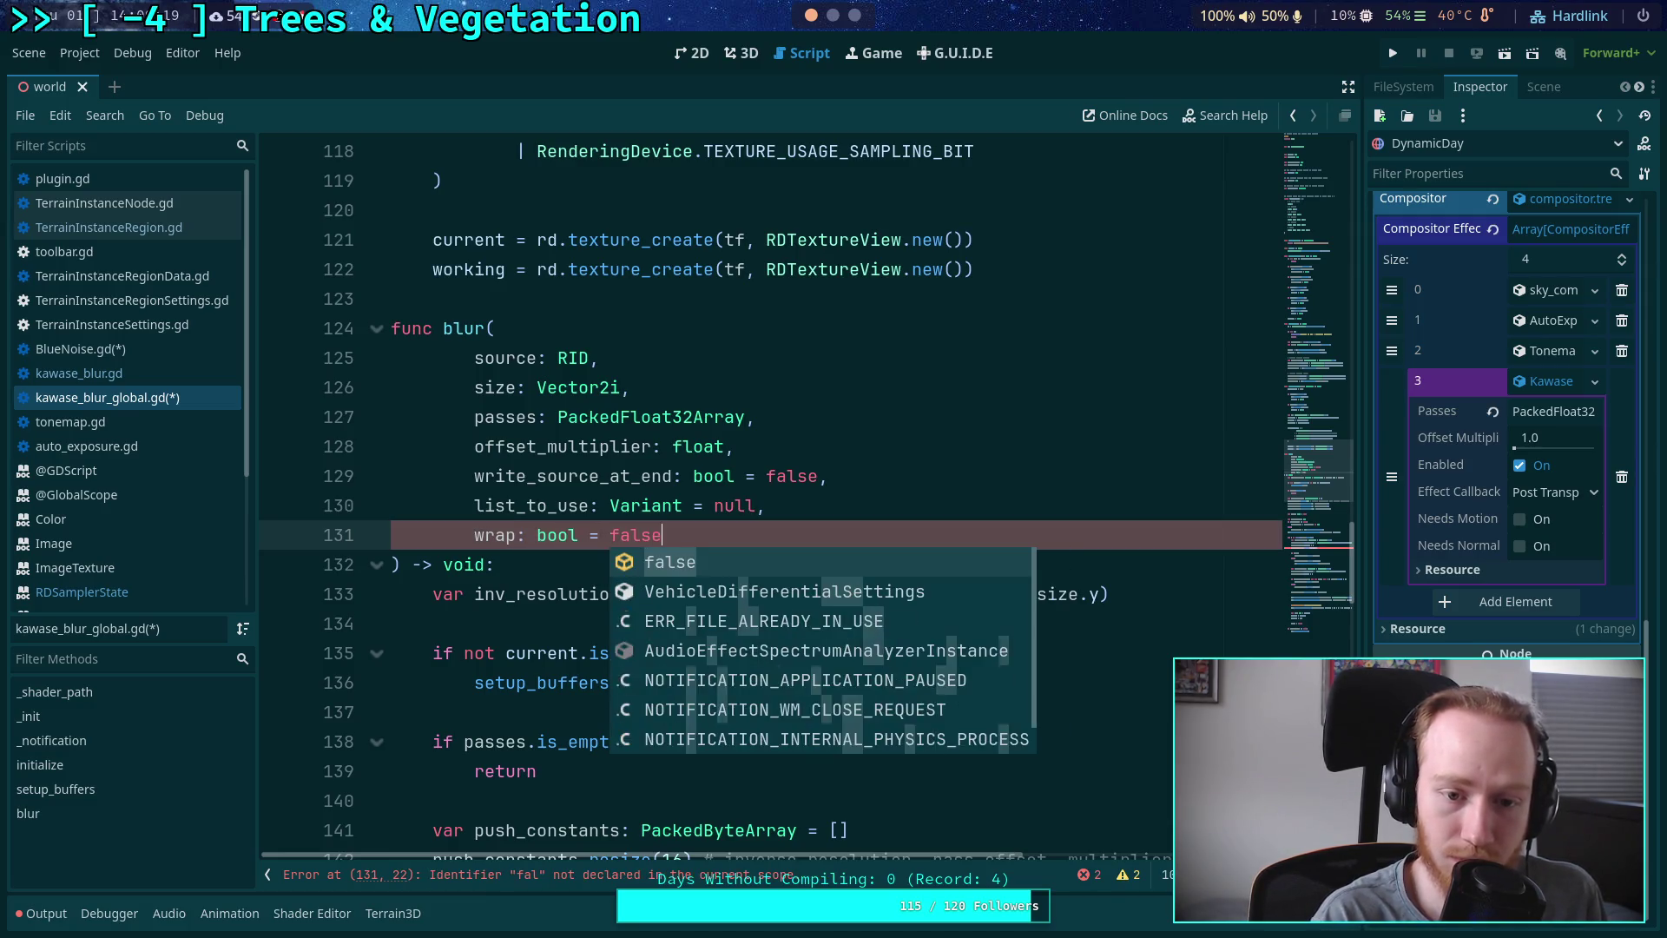
pyautogui.click(906, 560)
pyautogui.scroll(-4, 916, 573)
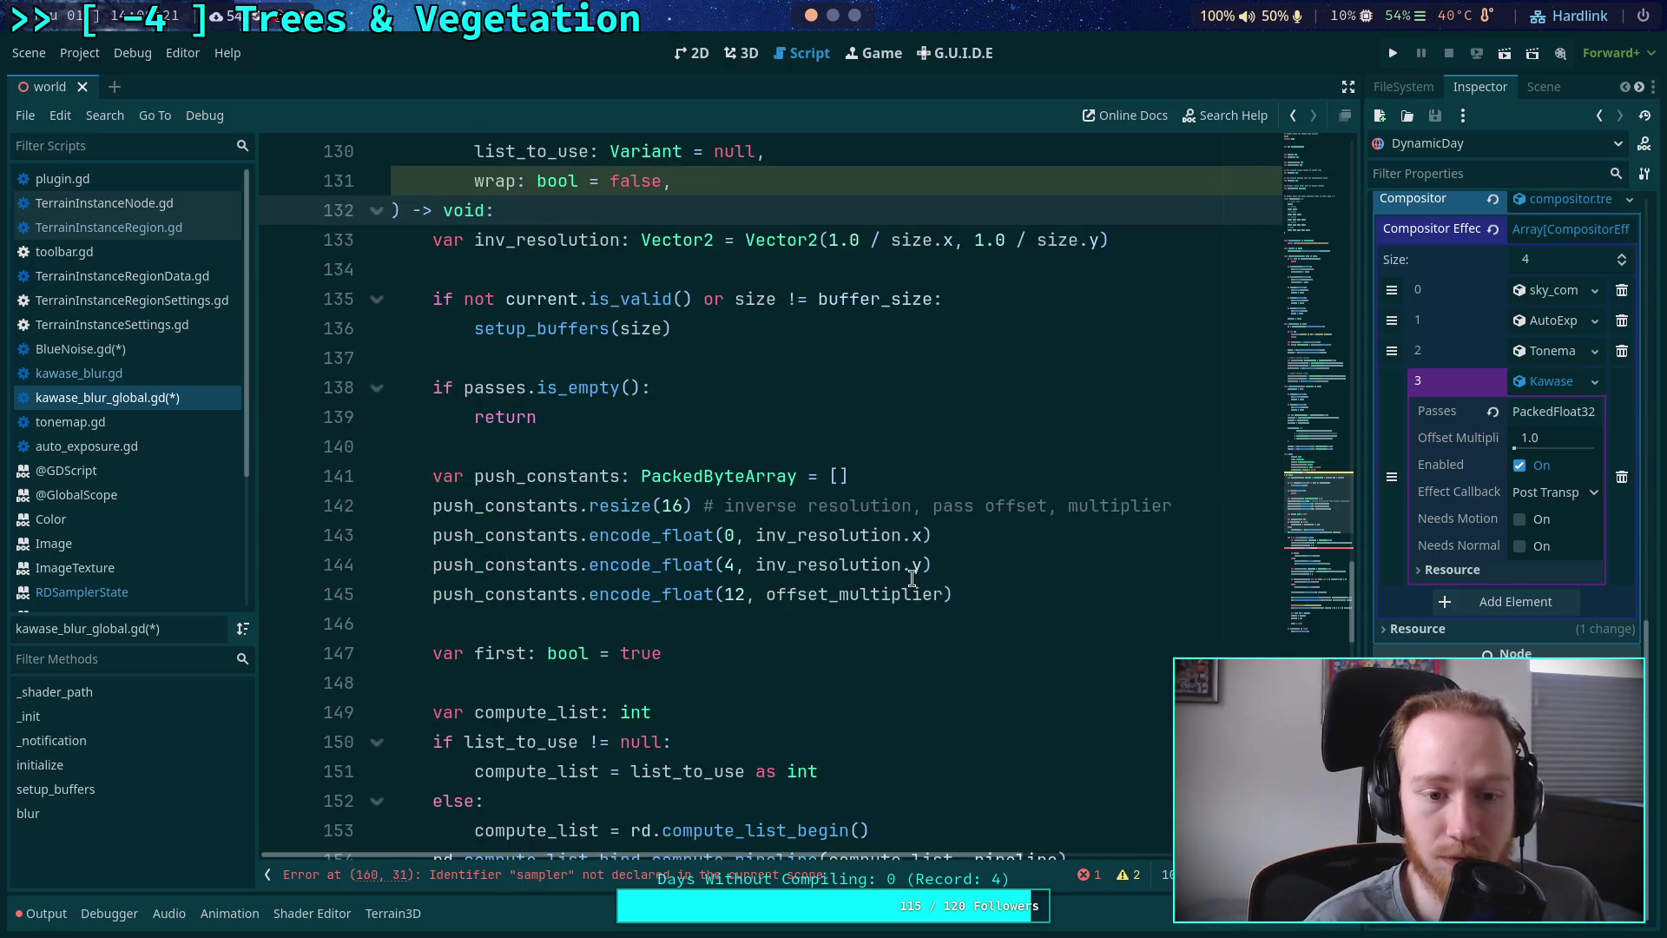
pyautogui.scroll(2, 822, 576)
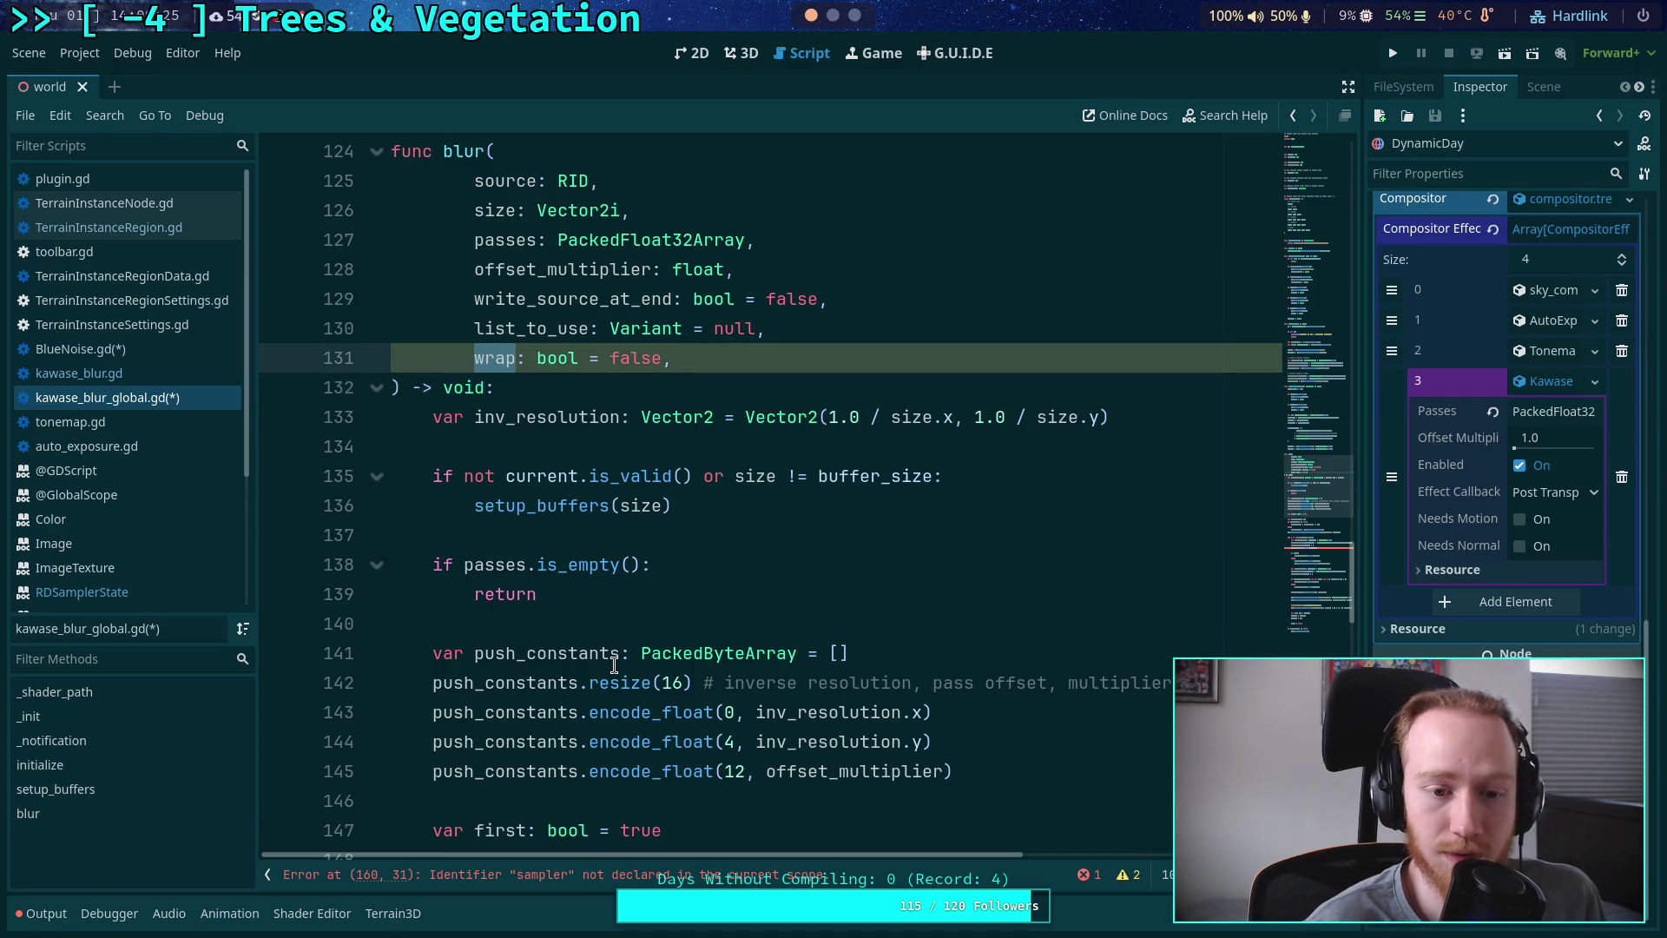
# Step: Rename the new parameter to wrapped and delete the stray 'wrap' text on line 140
pyautogui.click(628, 633)
pyautogui.write('rap')
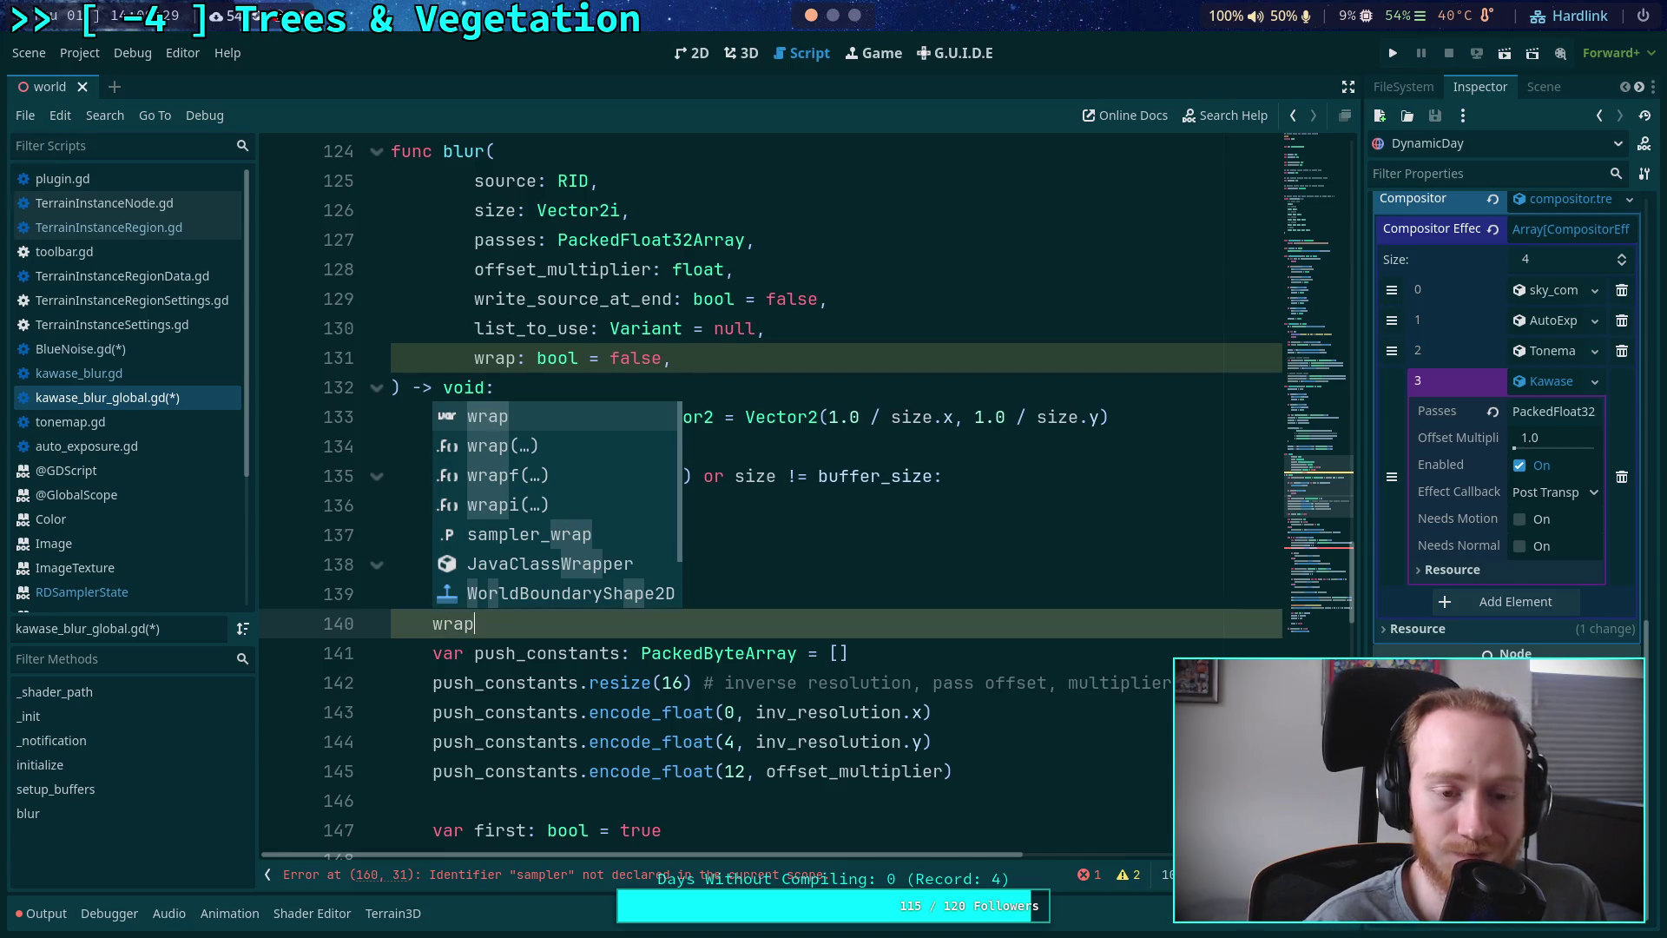
pyautogui.scroll(1, 738, 464)
pyautogui.click(516, 447)
pyautogui.write('ped')
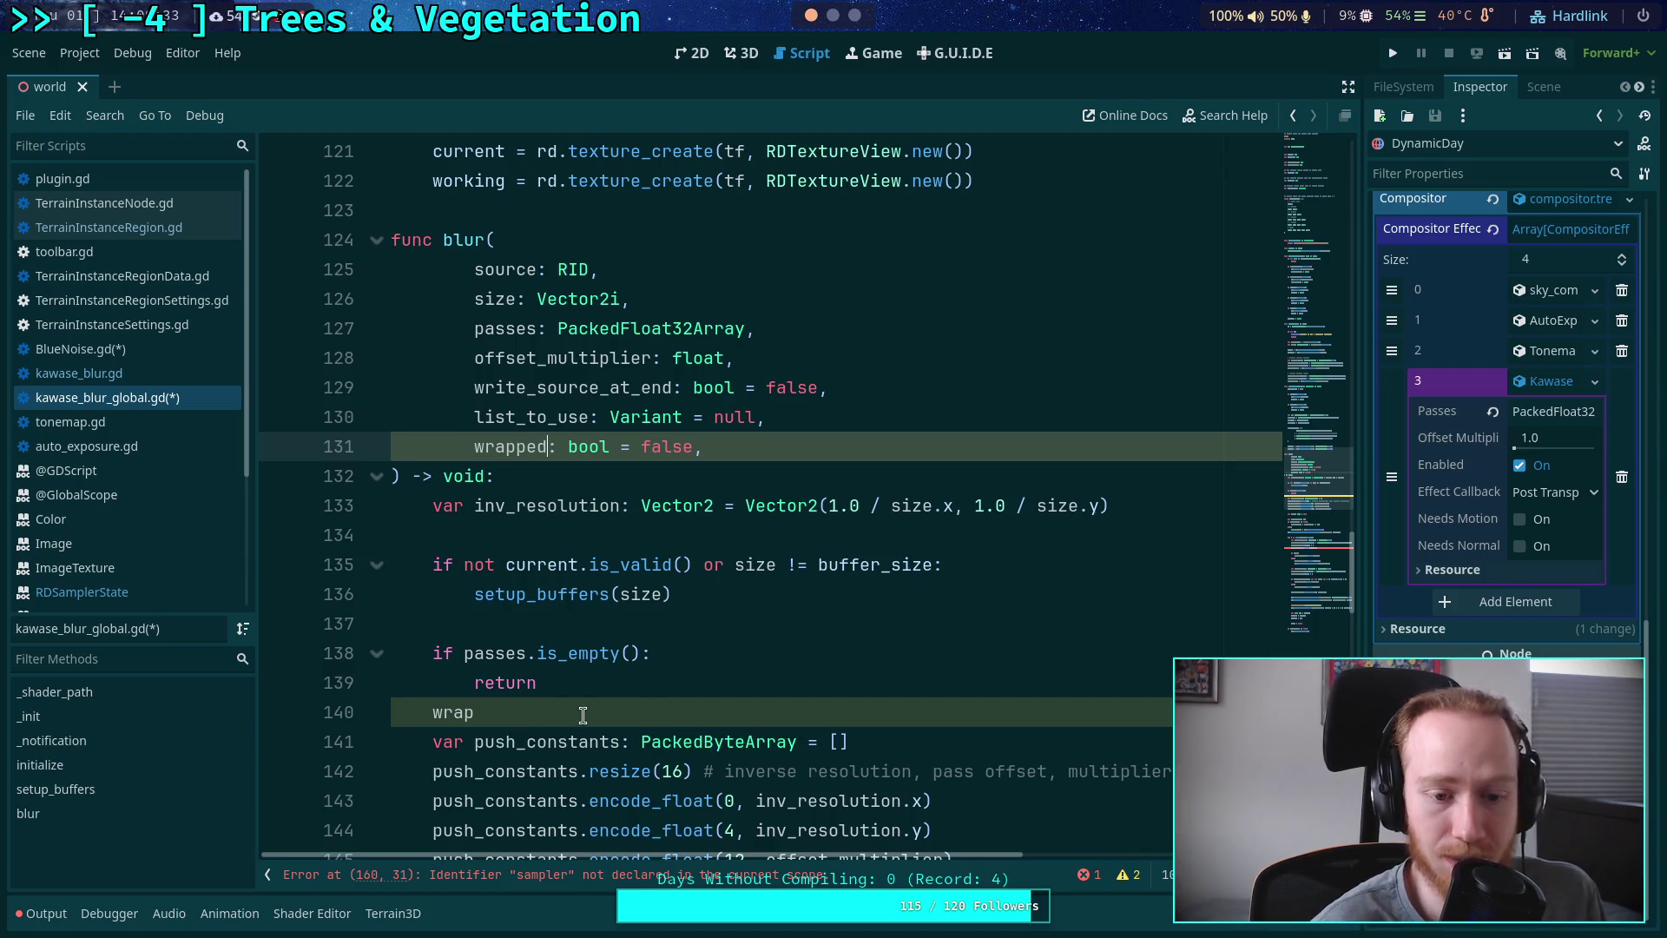
pyautogui.doubleClick(583, 715)
pyautogui.press('BackSpace')
pyautogui.scroll(-4, 877, 645)
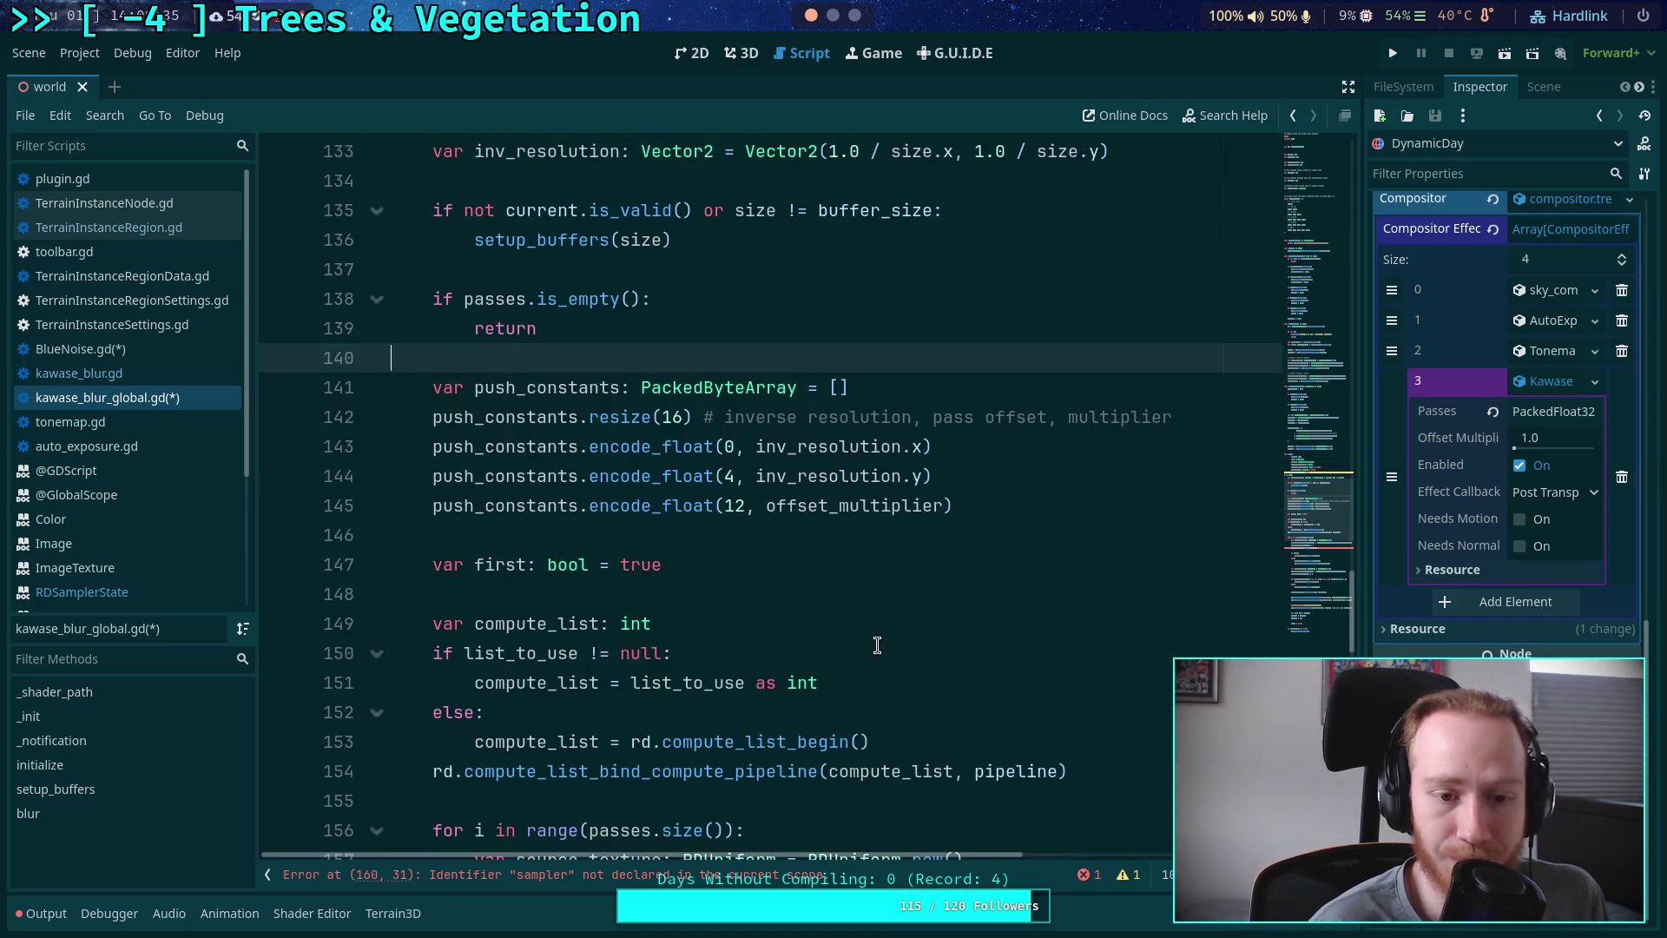
pyautogui.scroll(-4, 877, 645)
pyautogui.doubleClick(747, 596)
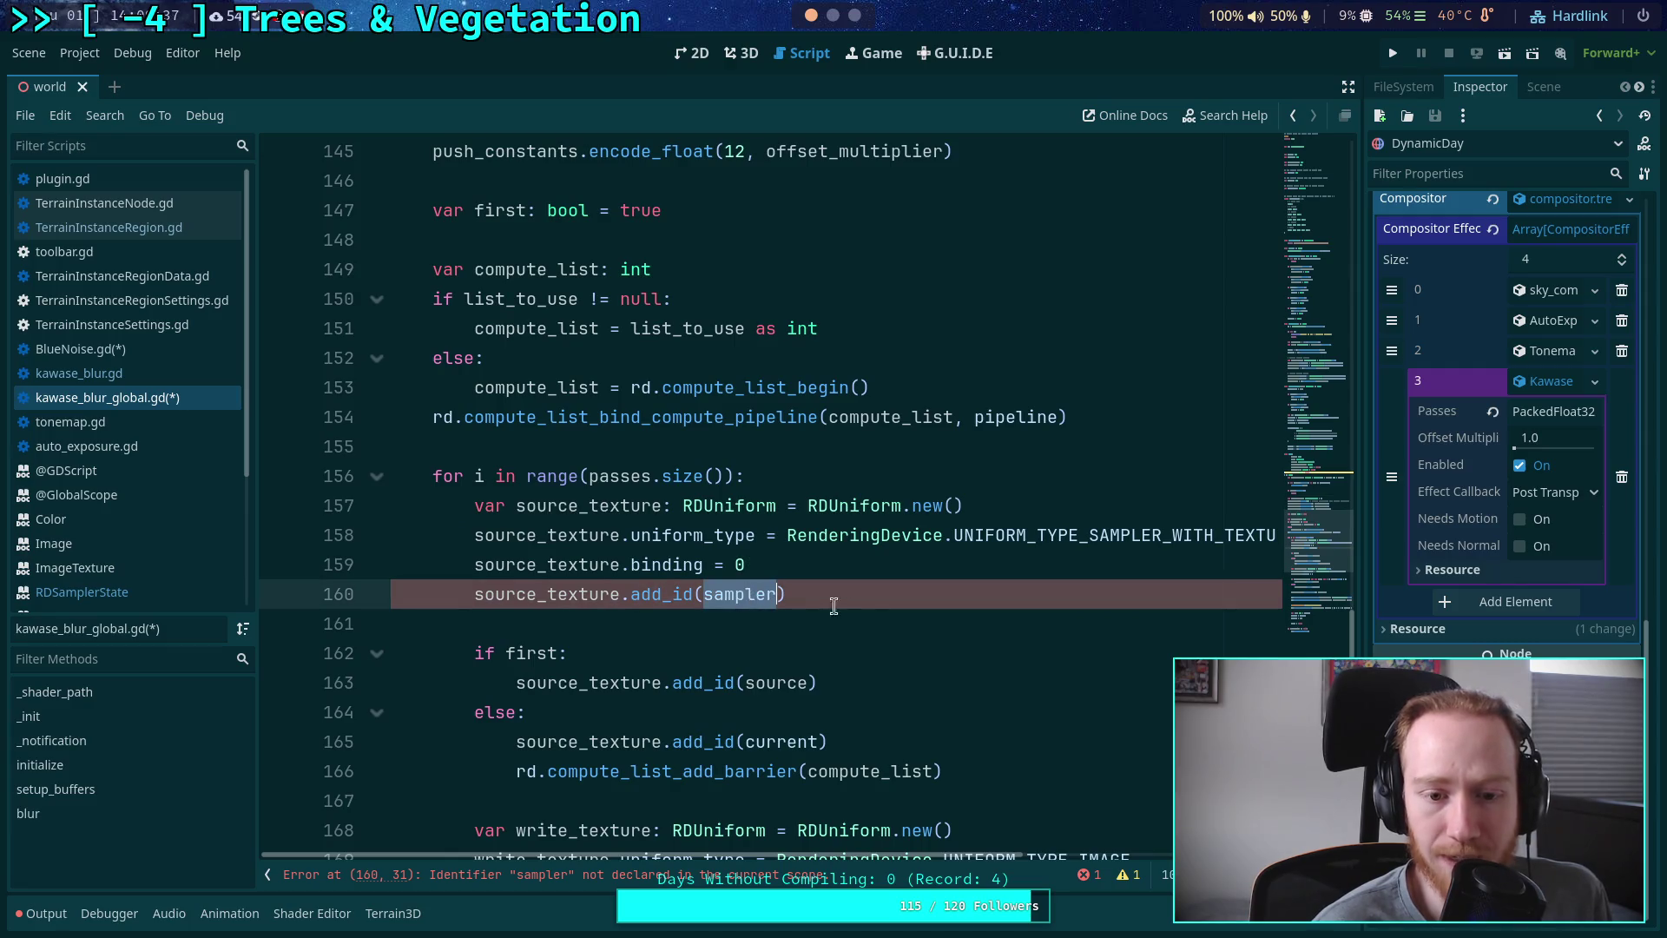
# Step: Put the sampler binding under 'if wrapped:' and make it bind sampler_wrap
pyautogui.scroll(-2, 833, 605)
pyautogui.scroll(-8, 904, 495)
pyautogui.scroll(8, 988, 534)
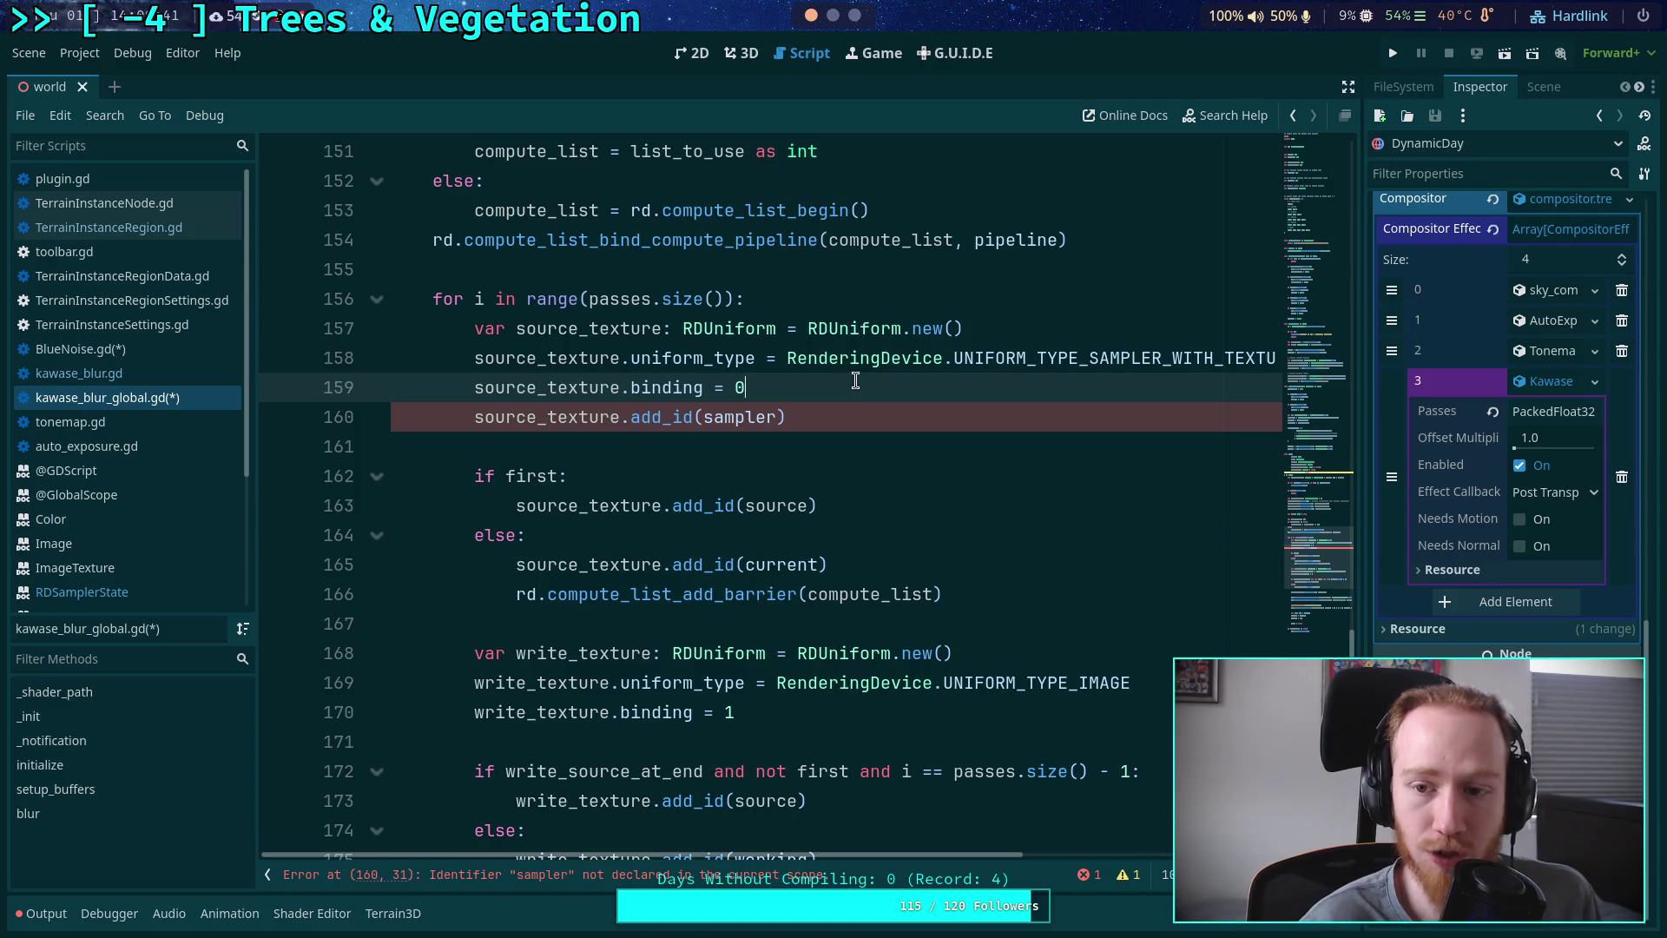
pyautogui.press('Return')
pyautogui.write('if wra')
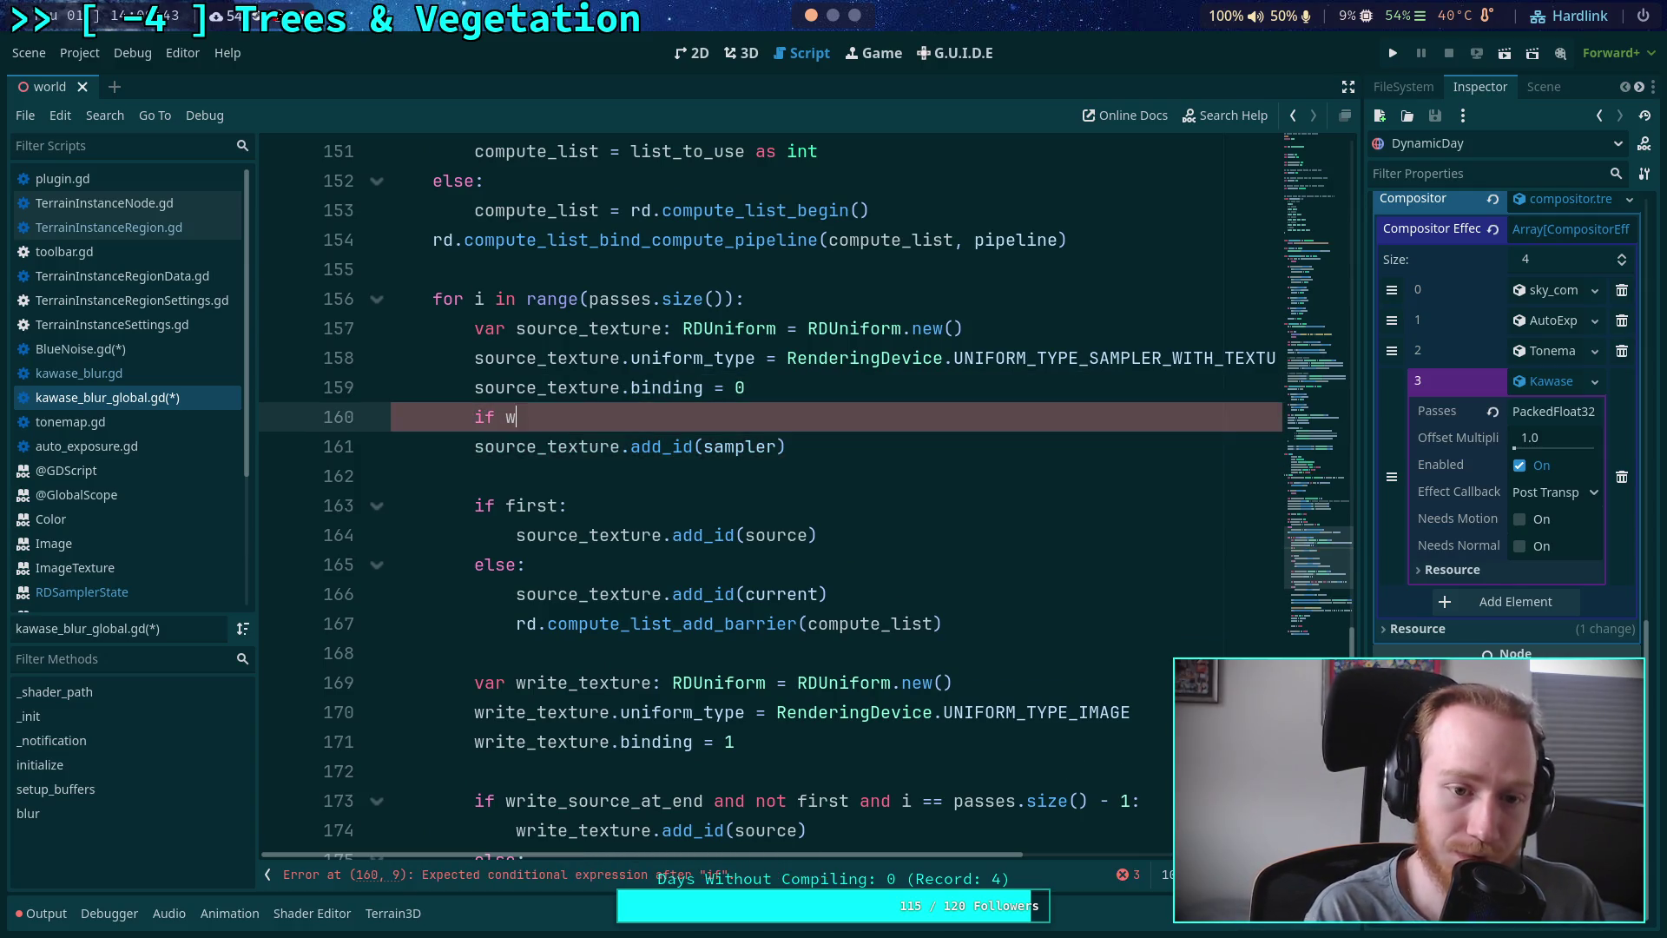
pyautogui.press('Return')
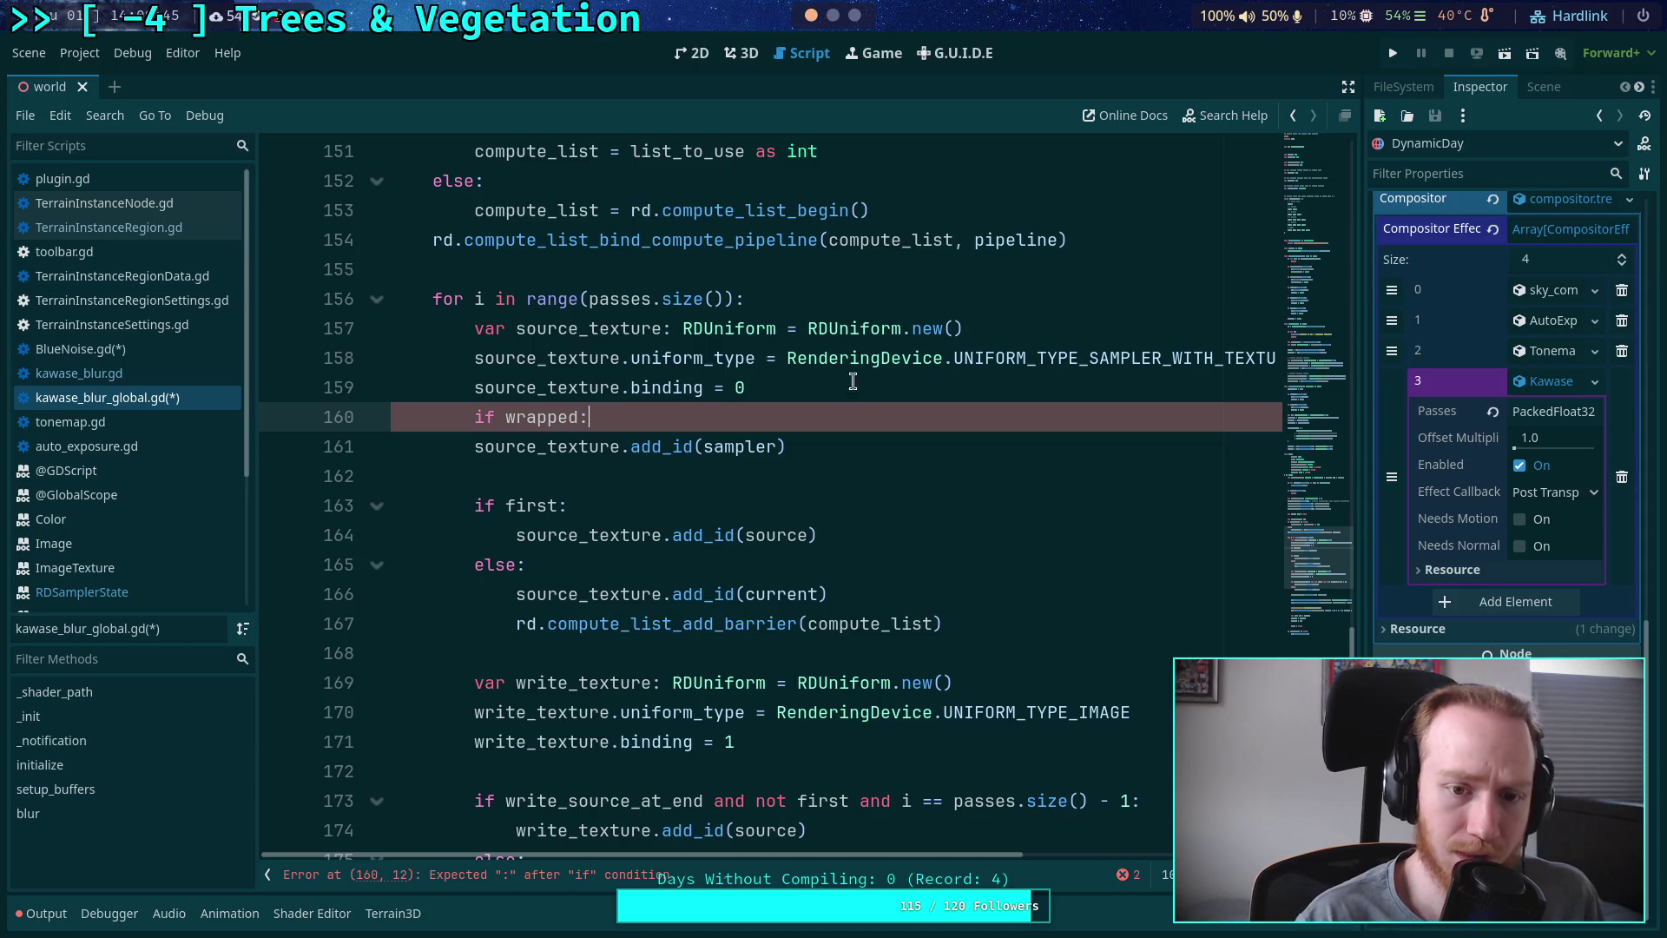
pyautogui.click(480, 447)
pyautogui.press('Tab')
pyautogui.click(827, 437)
pyautogui.write('_wrap')
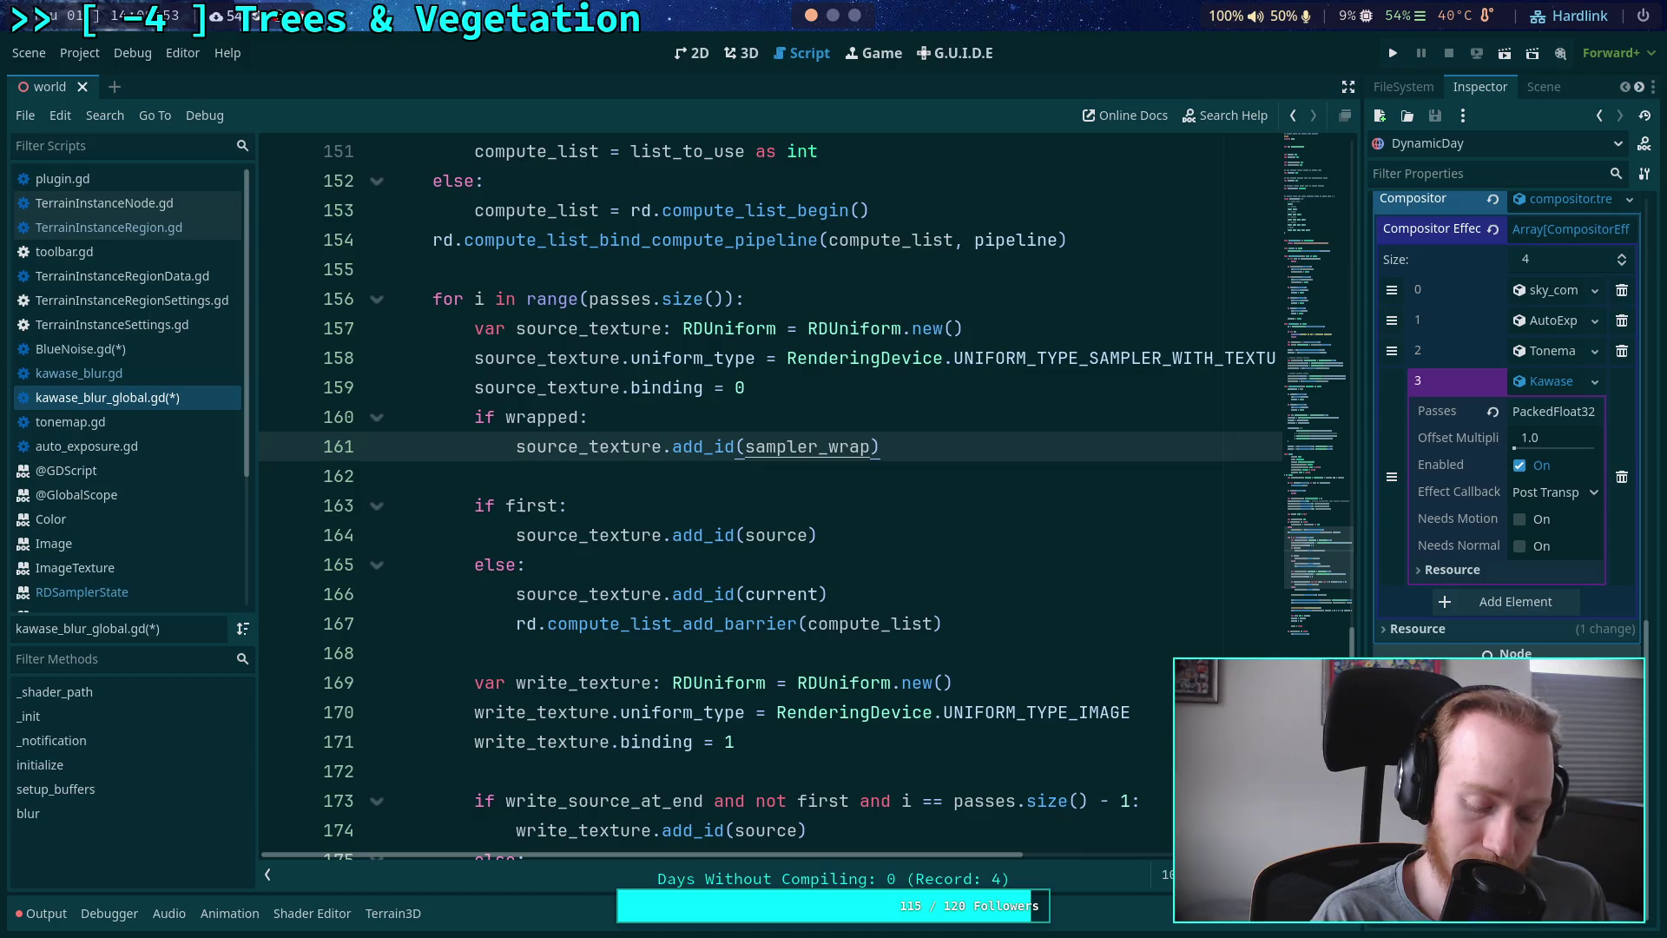
# Step: Add an else branch that binds sampler_clamp instead
pyautogui.hotkey('ctrl', 'shift', 'd')
pyautogui.press('Left')
pyautogui.press('BackSpace')
pyautogui.press('BackSpace')
pyautogui.press('BackSpace')
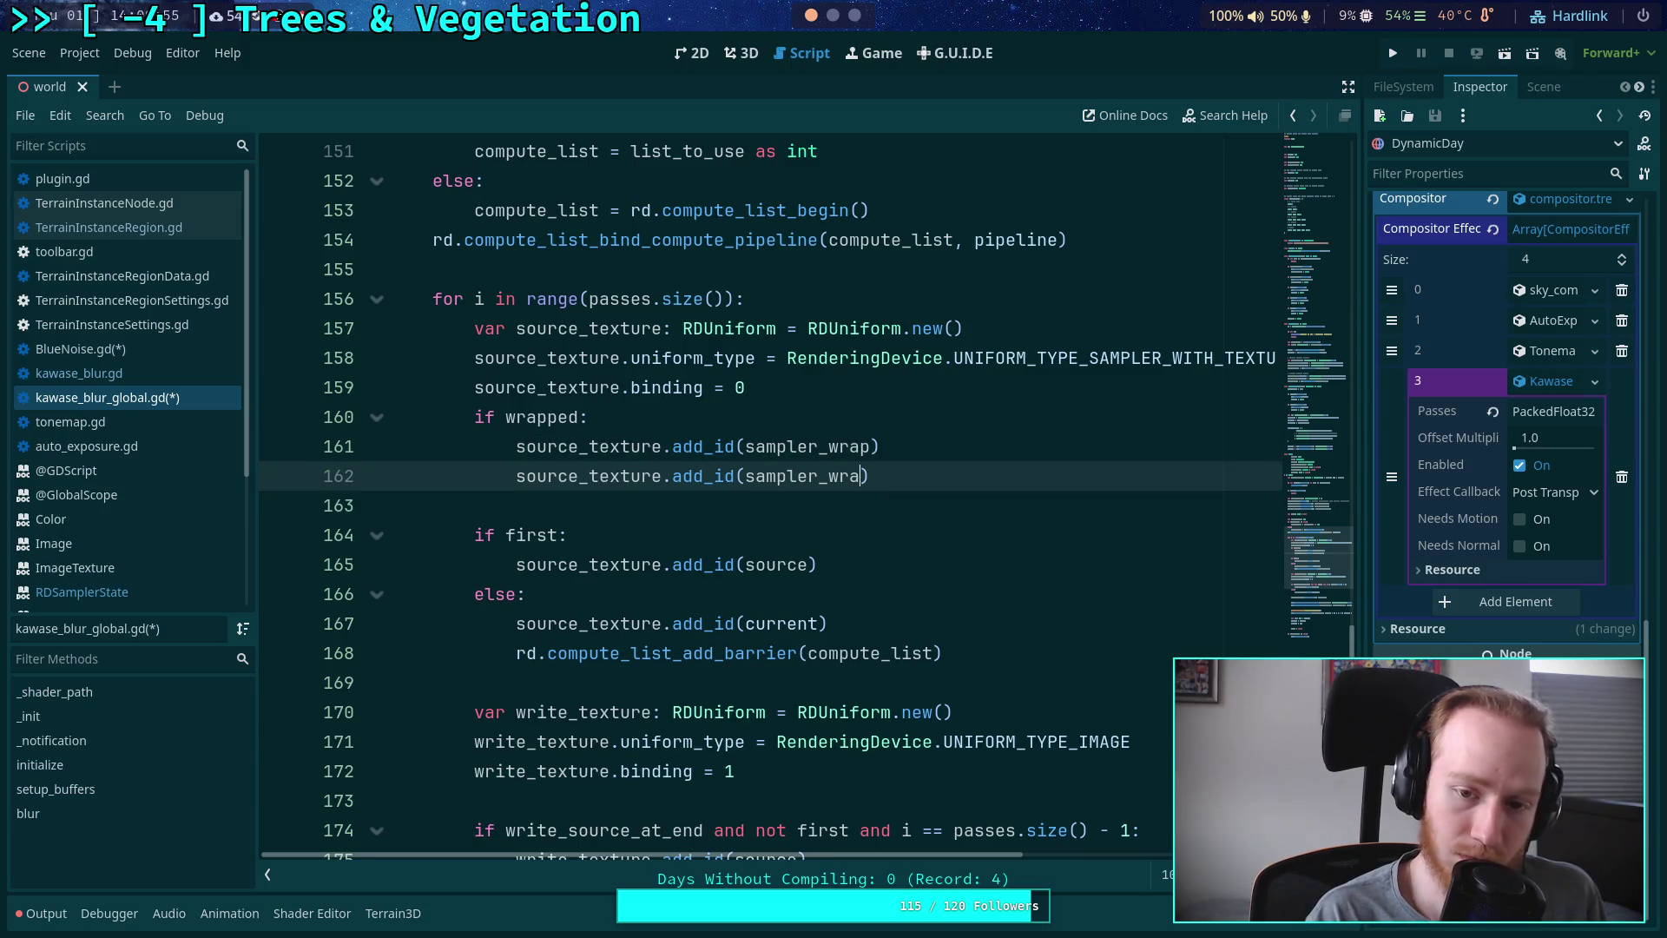
pyautogui.write('clamp')
pyautogui.click(881, 446)
pyautogui.press('Return')
pyautogui.press('BackSpace')
pyautogui.write('else:')
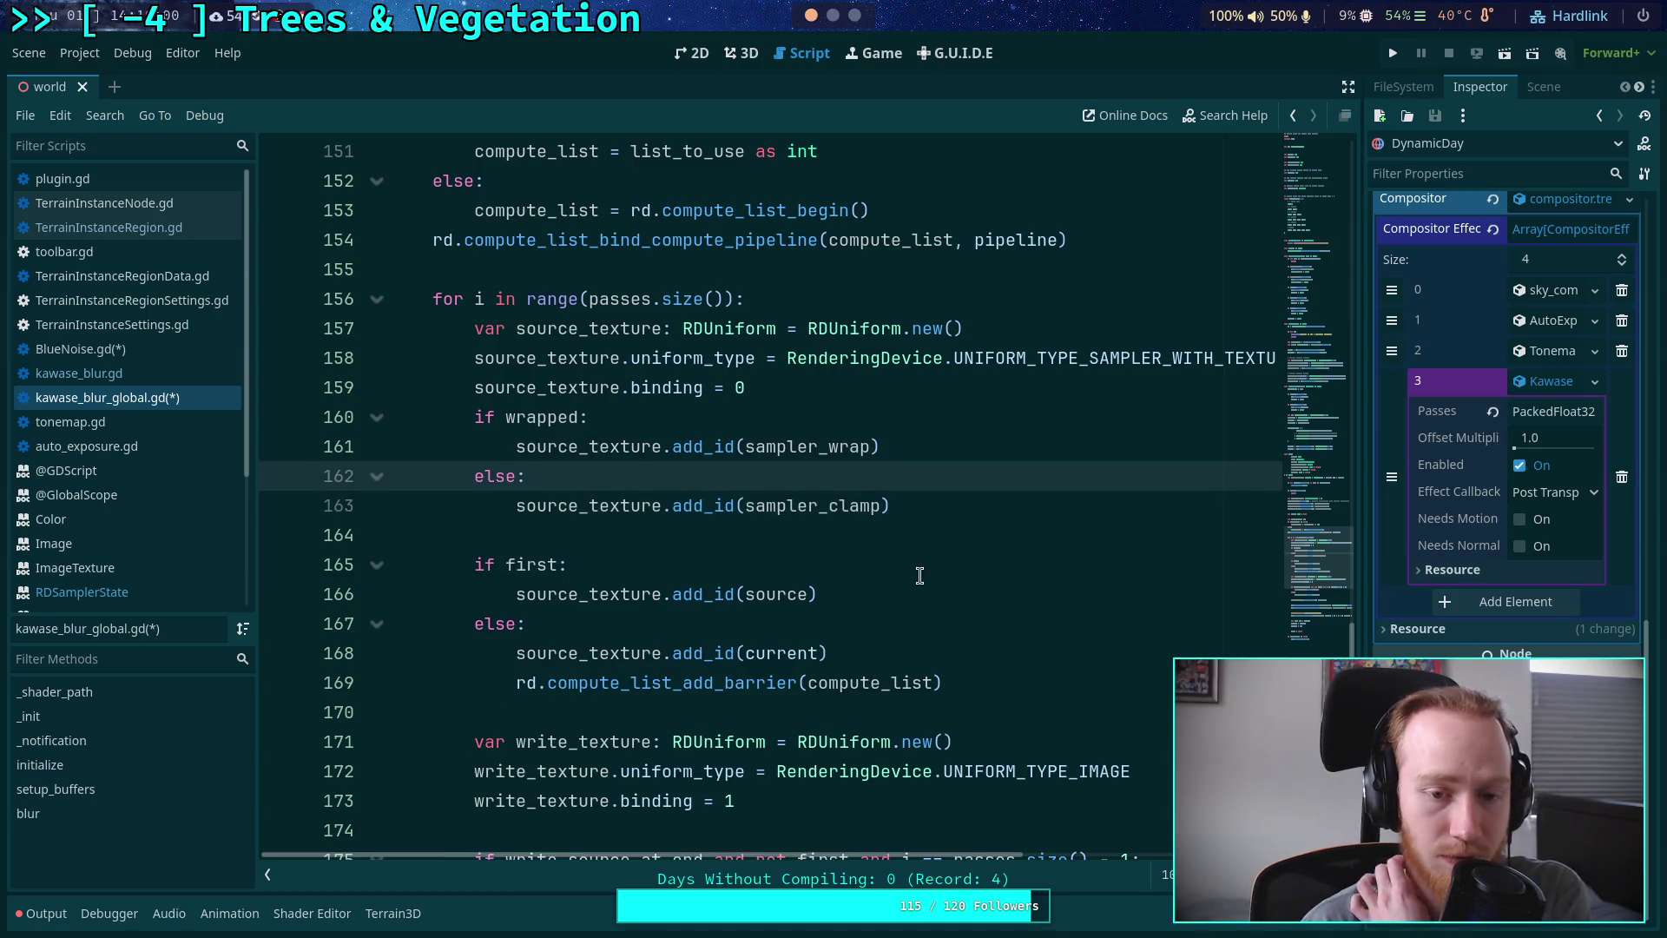
pyautogui.click(981, 509)
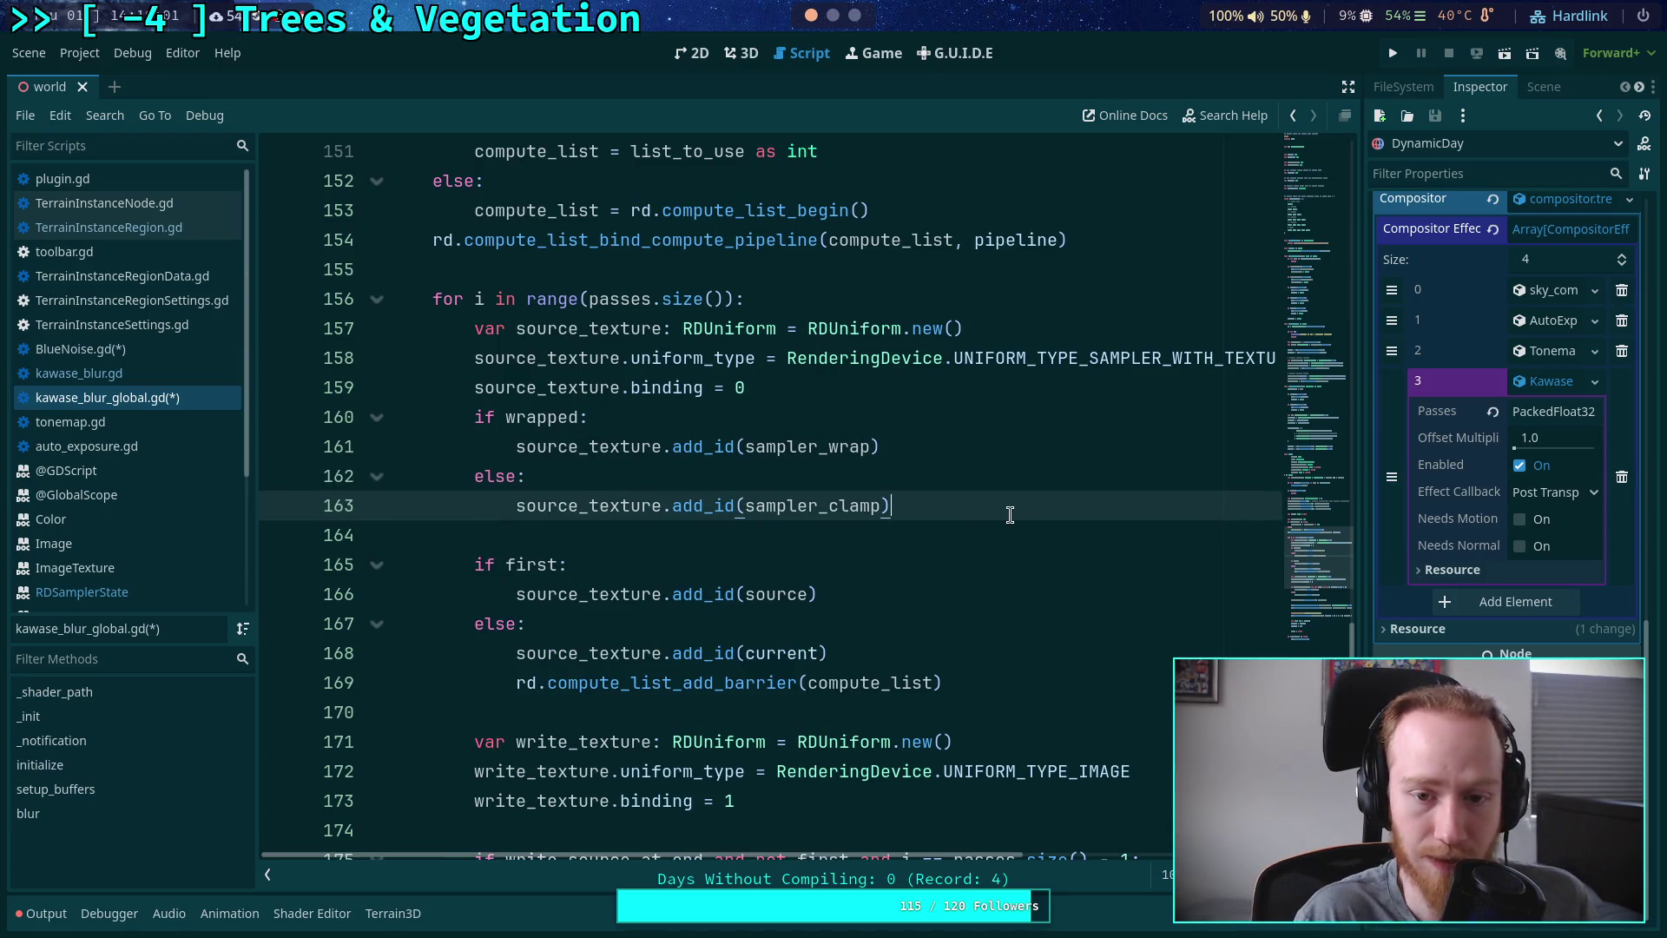
# Step: Save kawase_blur_global.gd and switch to the kawase_blur.gd script
pyautogui.hotkey('ctrl', 's')
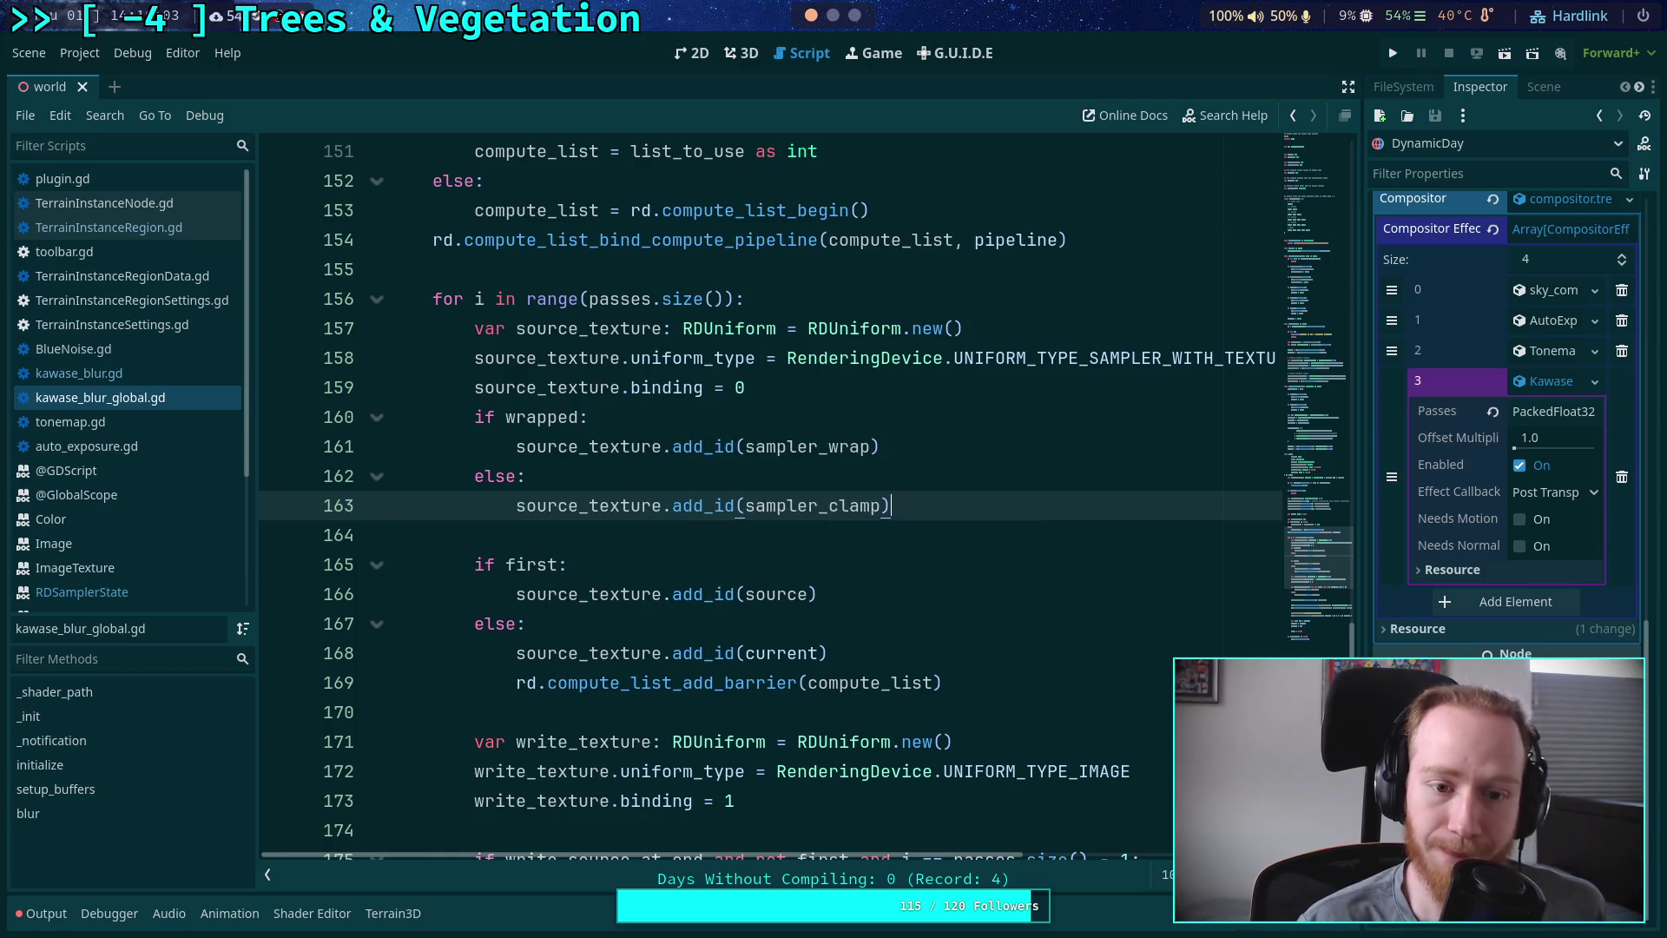
pyautogui.click(987, 620)
pyautogui.scroll(-5, 997, 610)
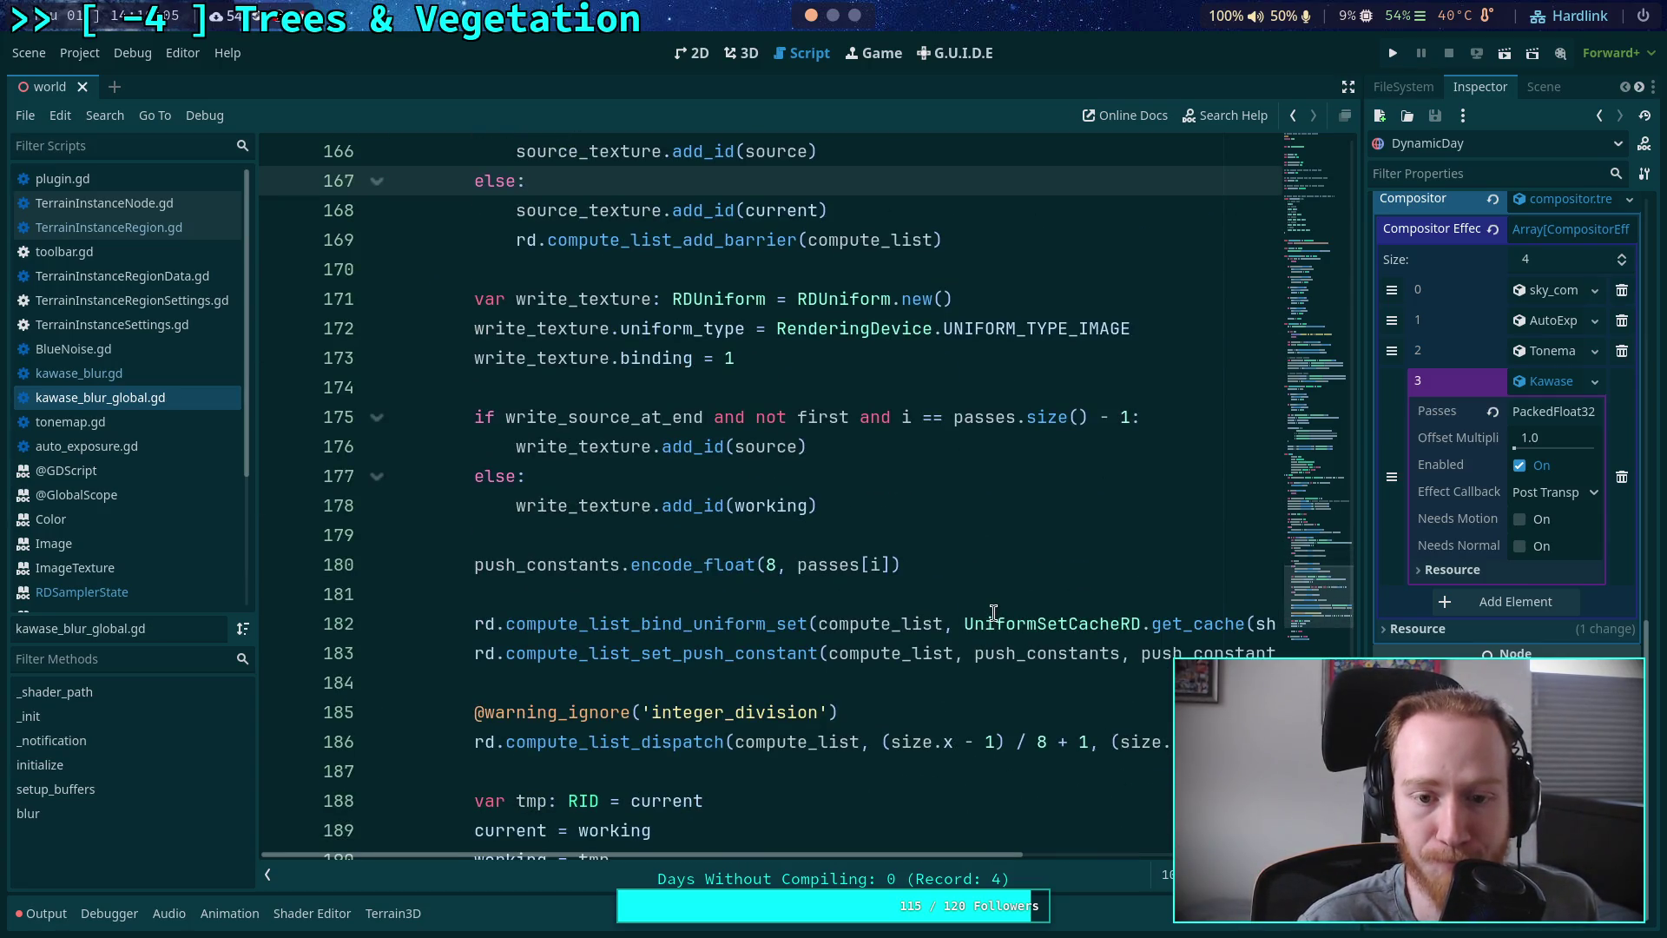
pyautogui.scroll(-3, 997, 611)
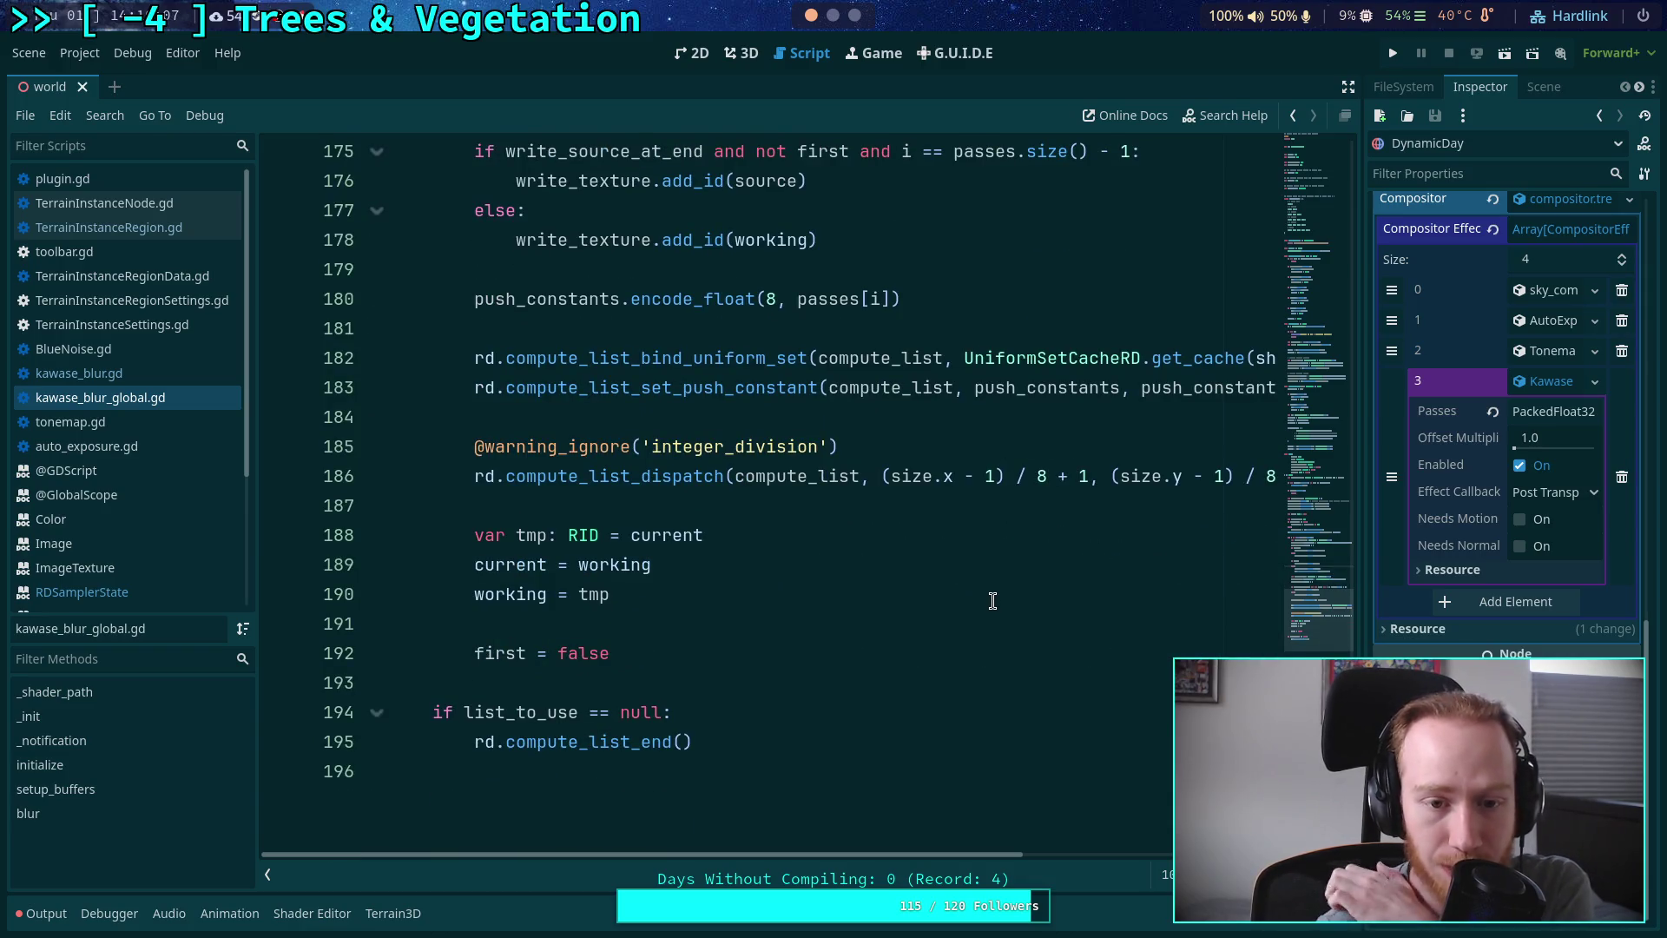
pyautogui.scroll(8, 993, 600)
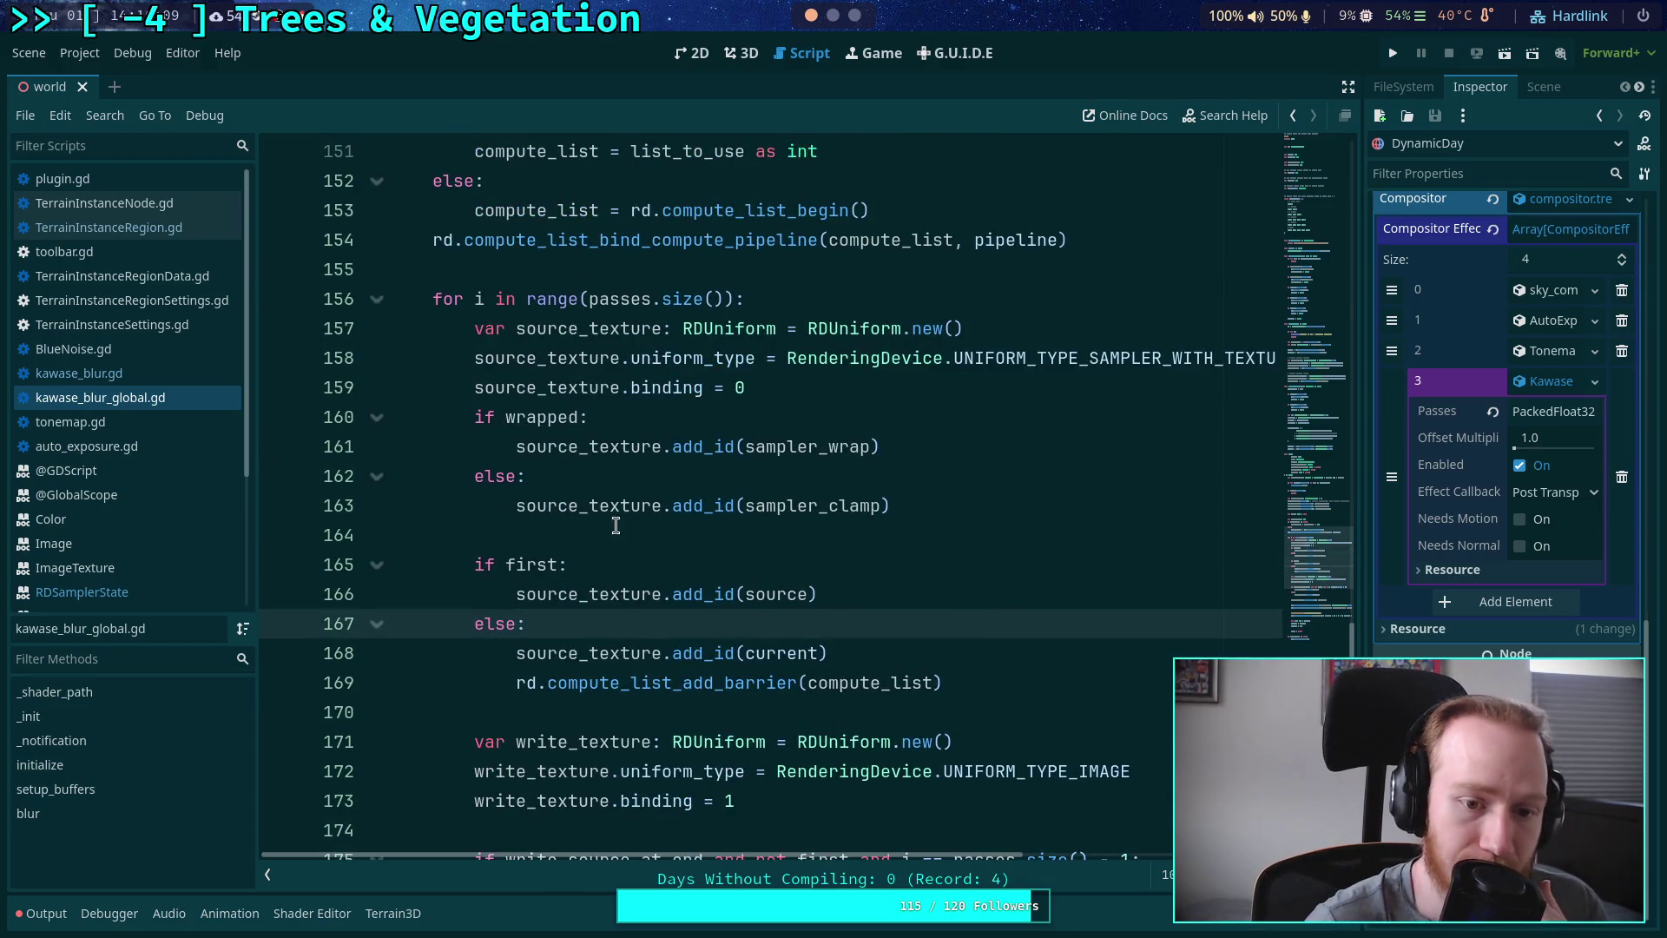
pyautogui.click(142, 365)
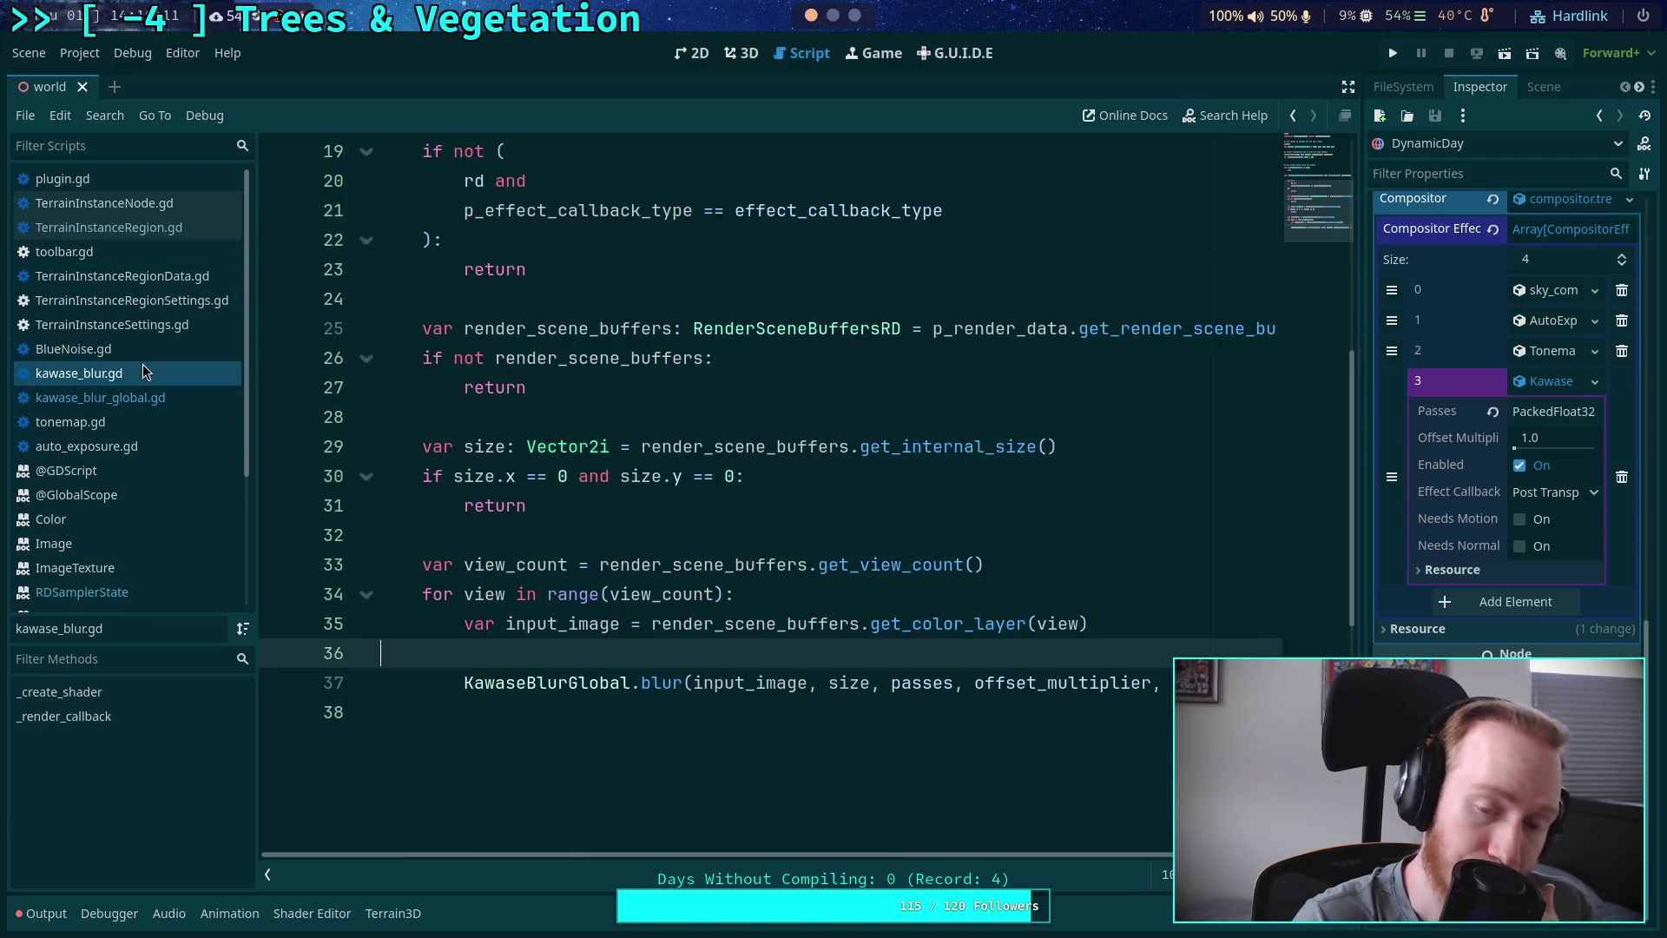
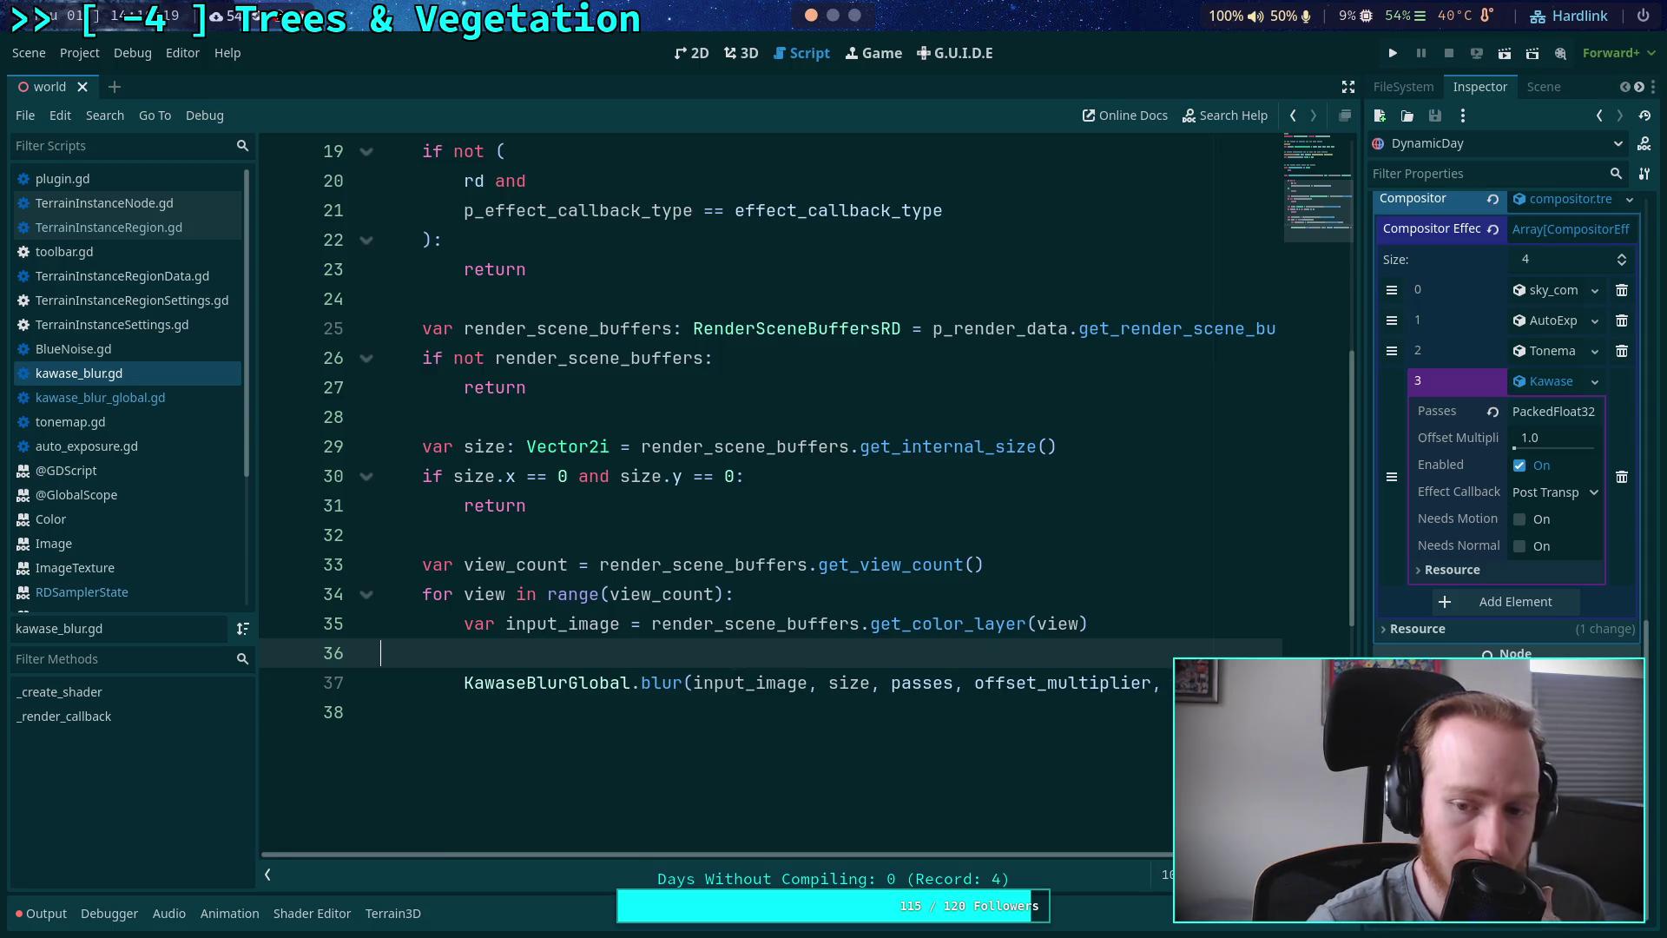
# Step: Pass true as write_source_at_end in the KawaseBlurGlobal.blur call on line 37 and save
pyautogui.click(466, 683)
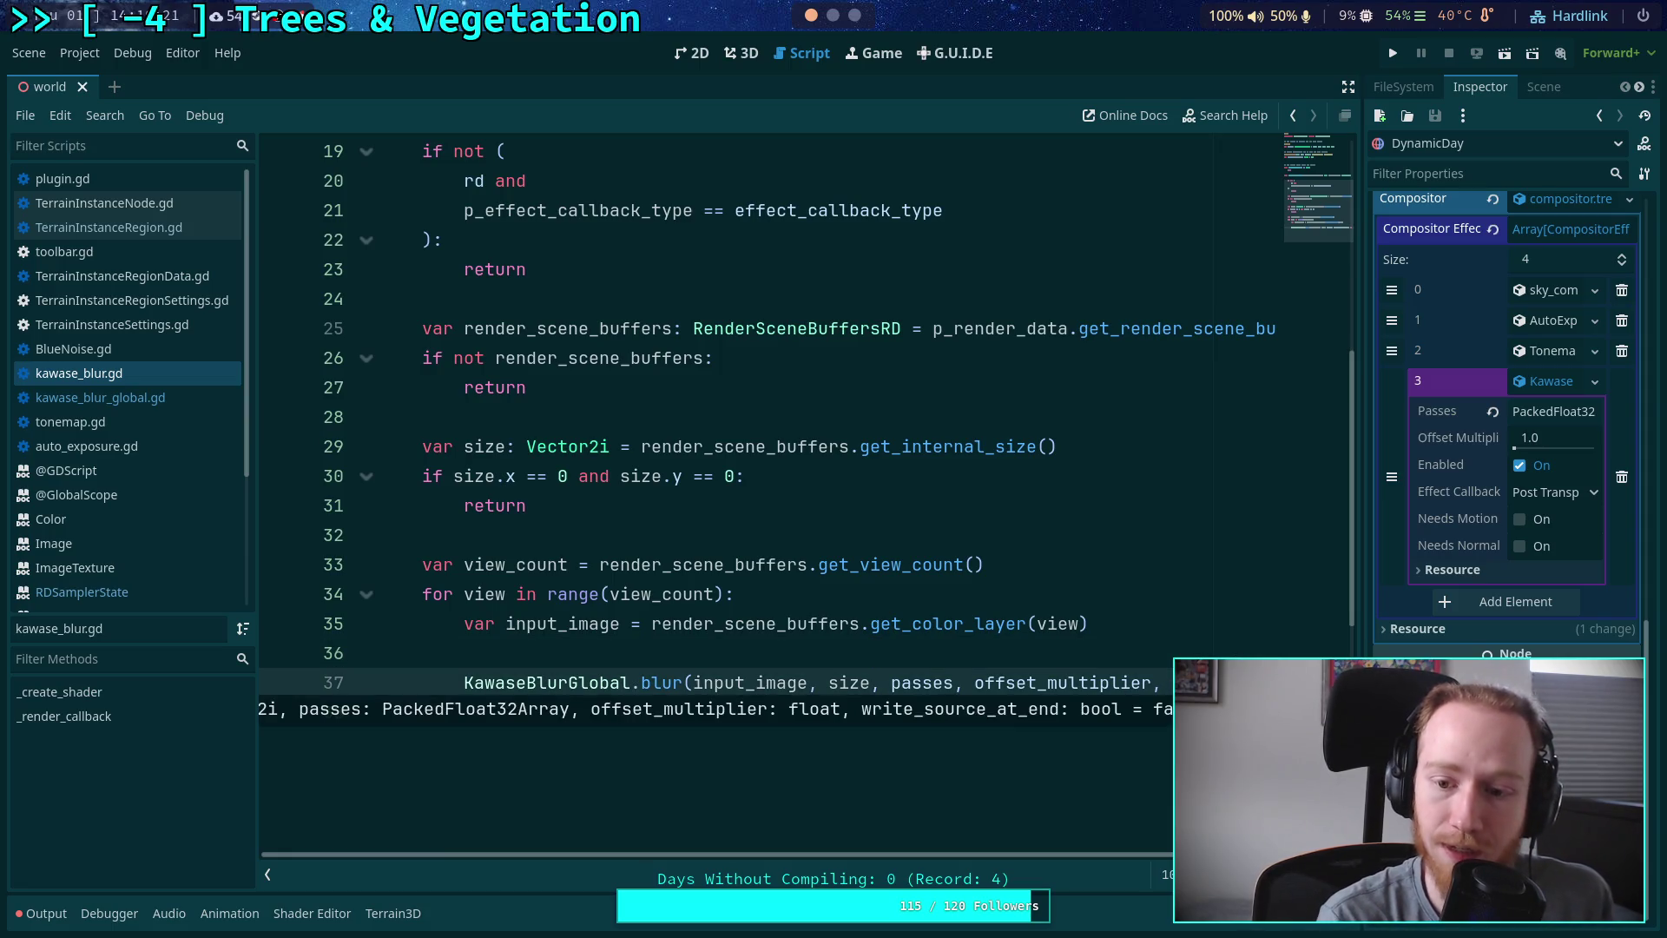
pyautogui.write('true')
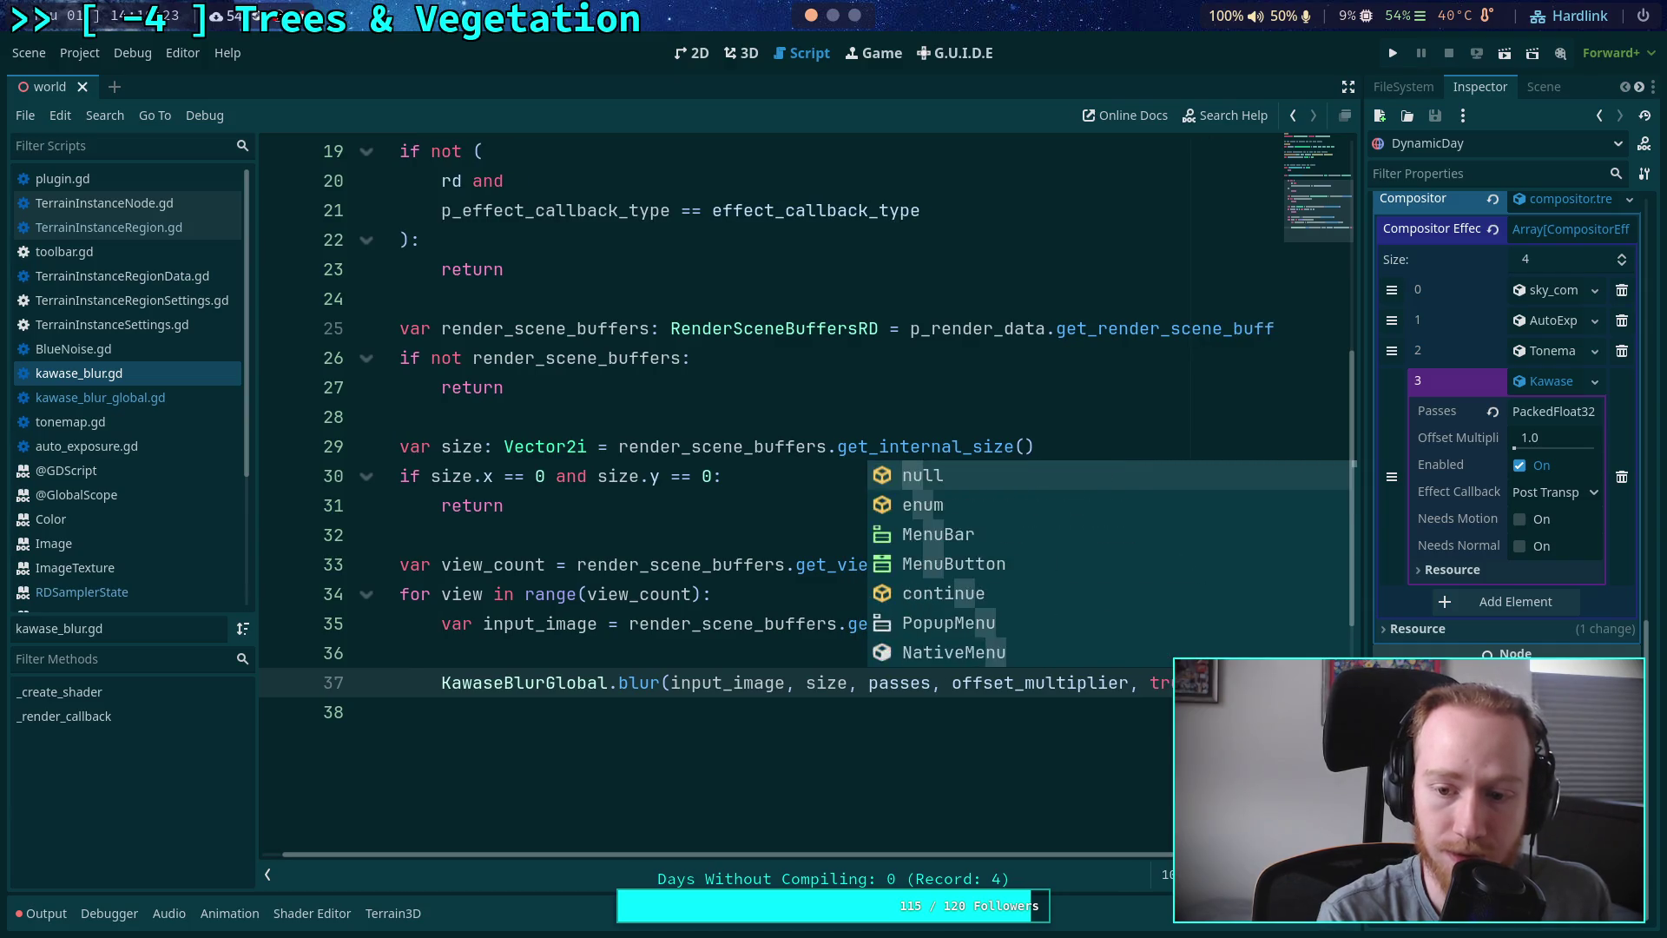
pyautogui.write(',')
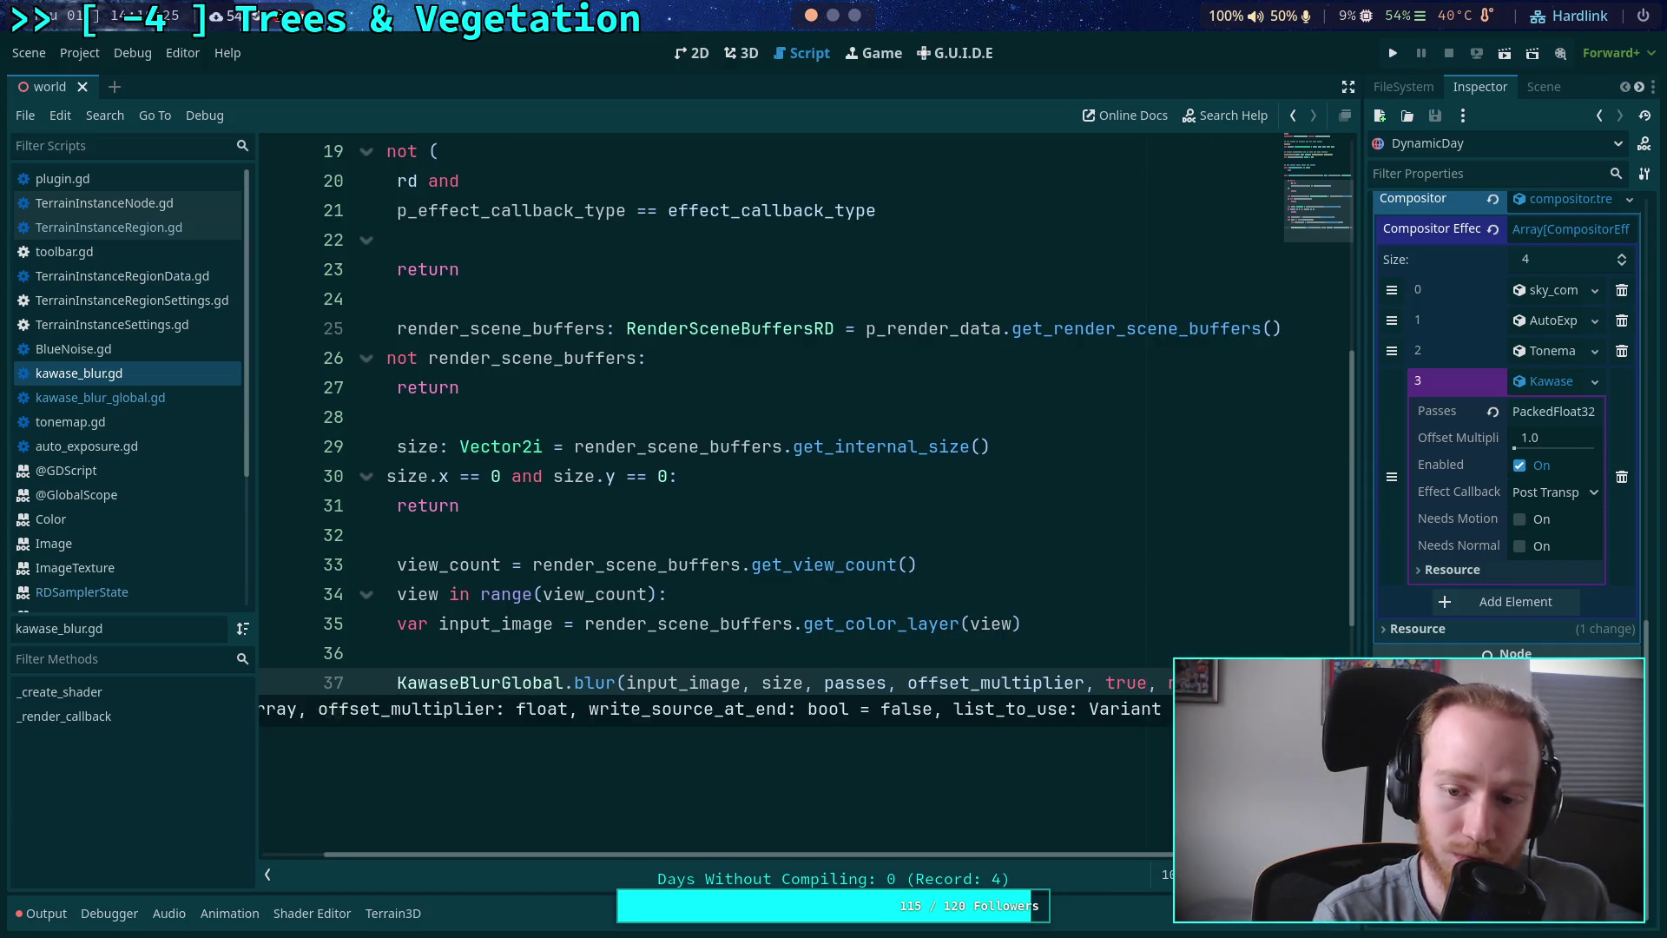
pyautogui.hotkey('ctrl', 's')
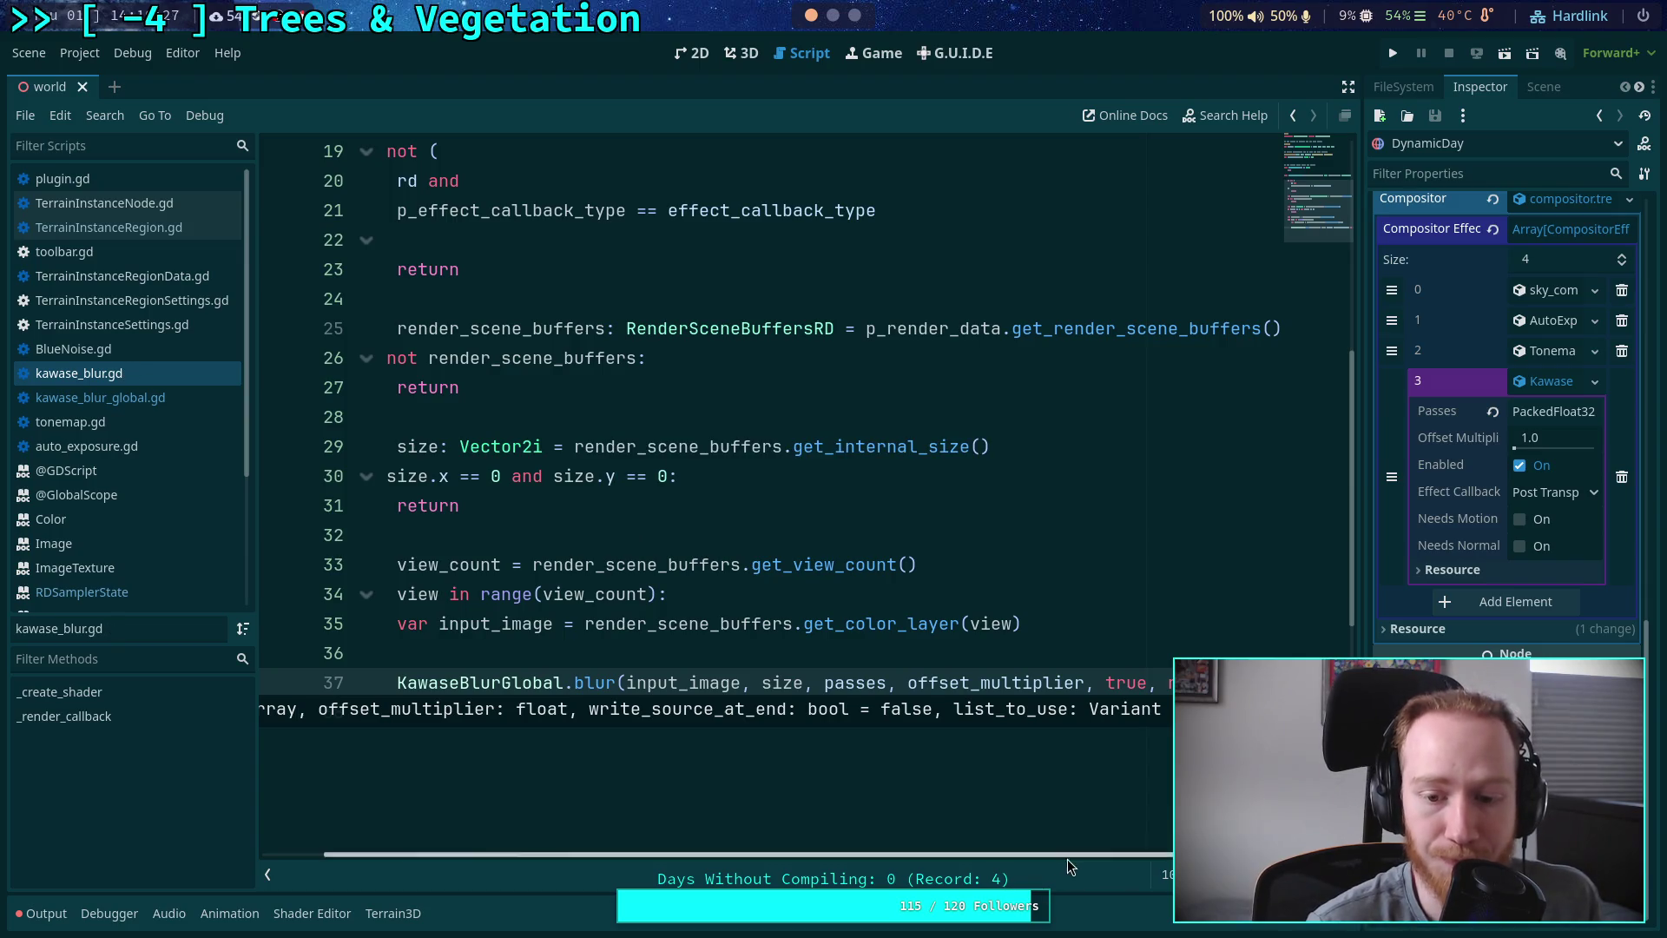
# Step: Recheck the input_image and blur lines, save kawase_blur.gd, and open BlueNoise.gd
pyautogui.moveTo(1067, 858); pyautogui.dragTo(779, 683)
pyautogui.click(787, 625)
pyautogui.scroll(1, 764, 642)
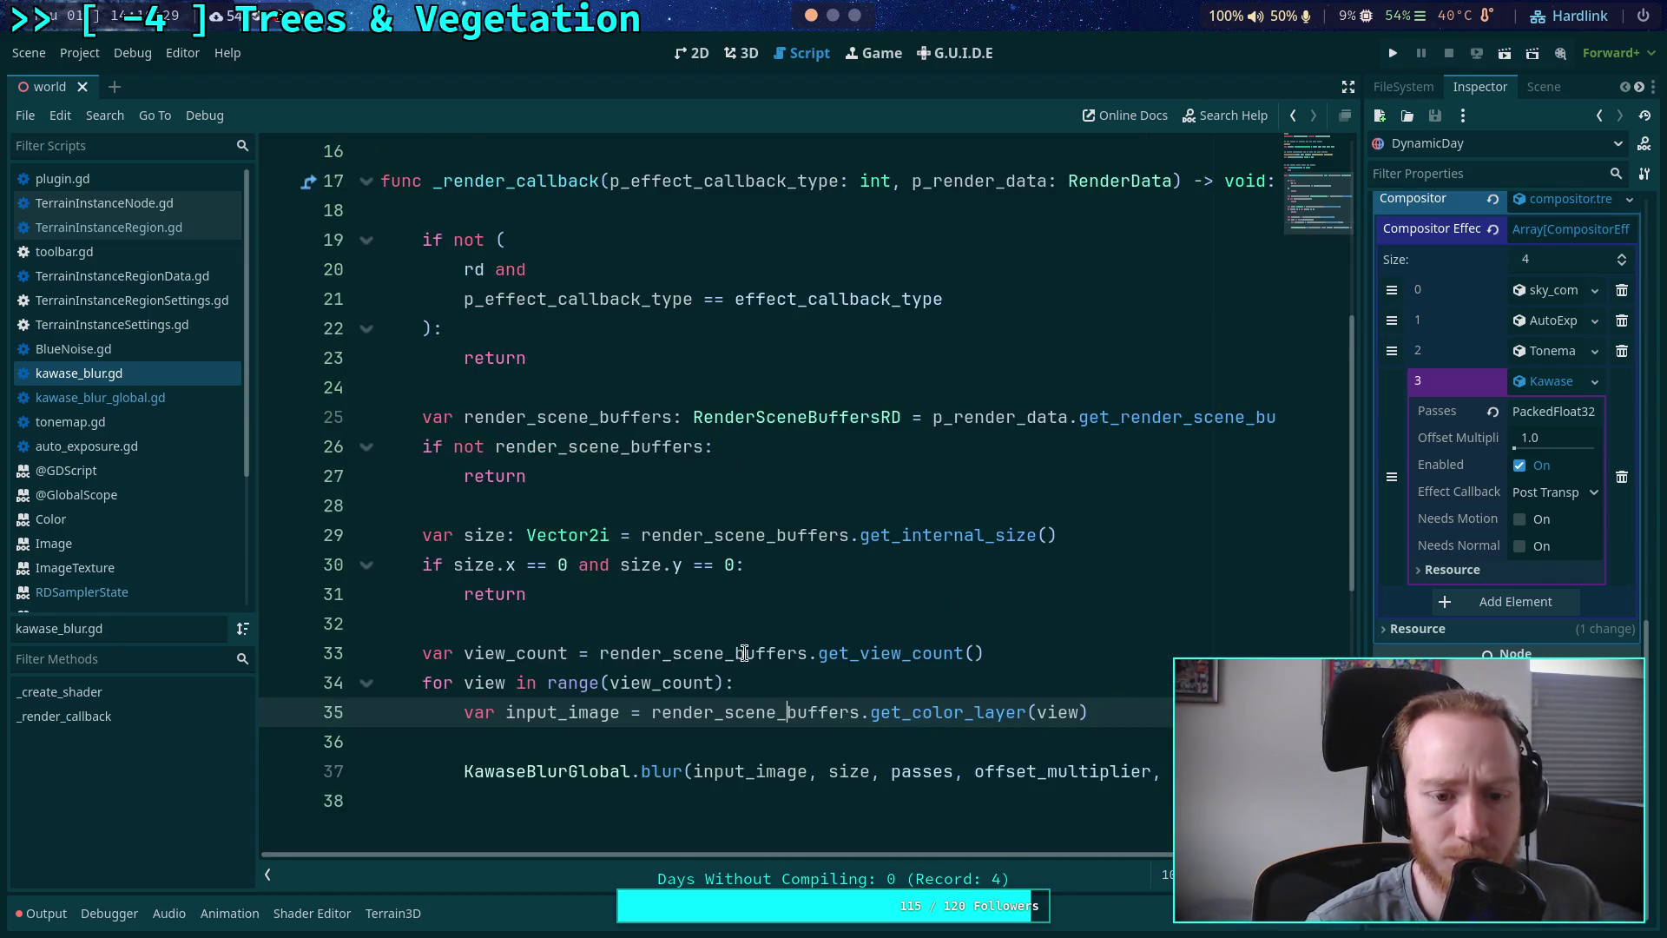
pyautogui.click(1216, 771)
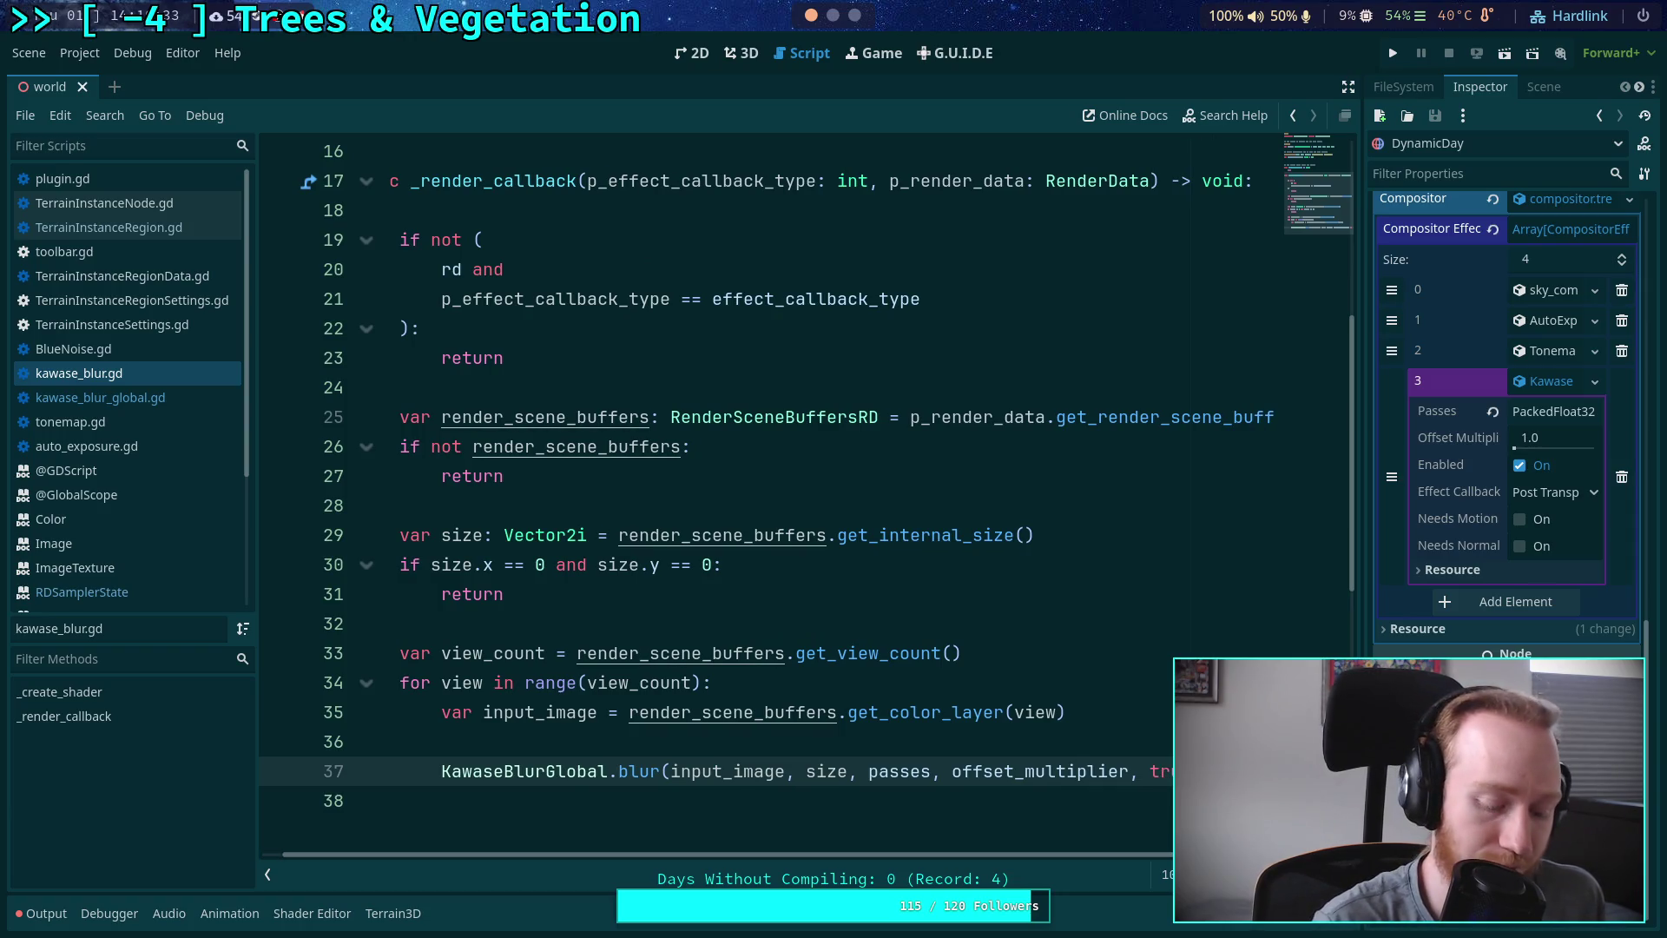
pyautogui.hotkey('ctrl', 's')
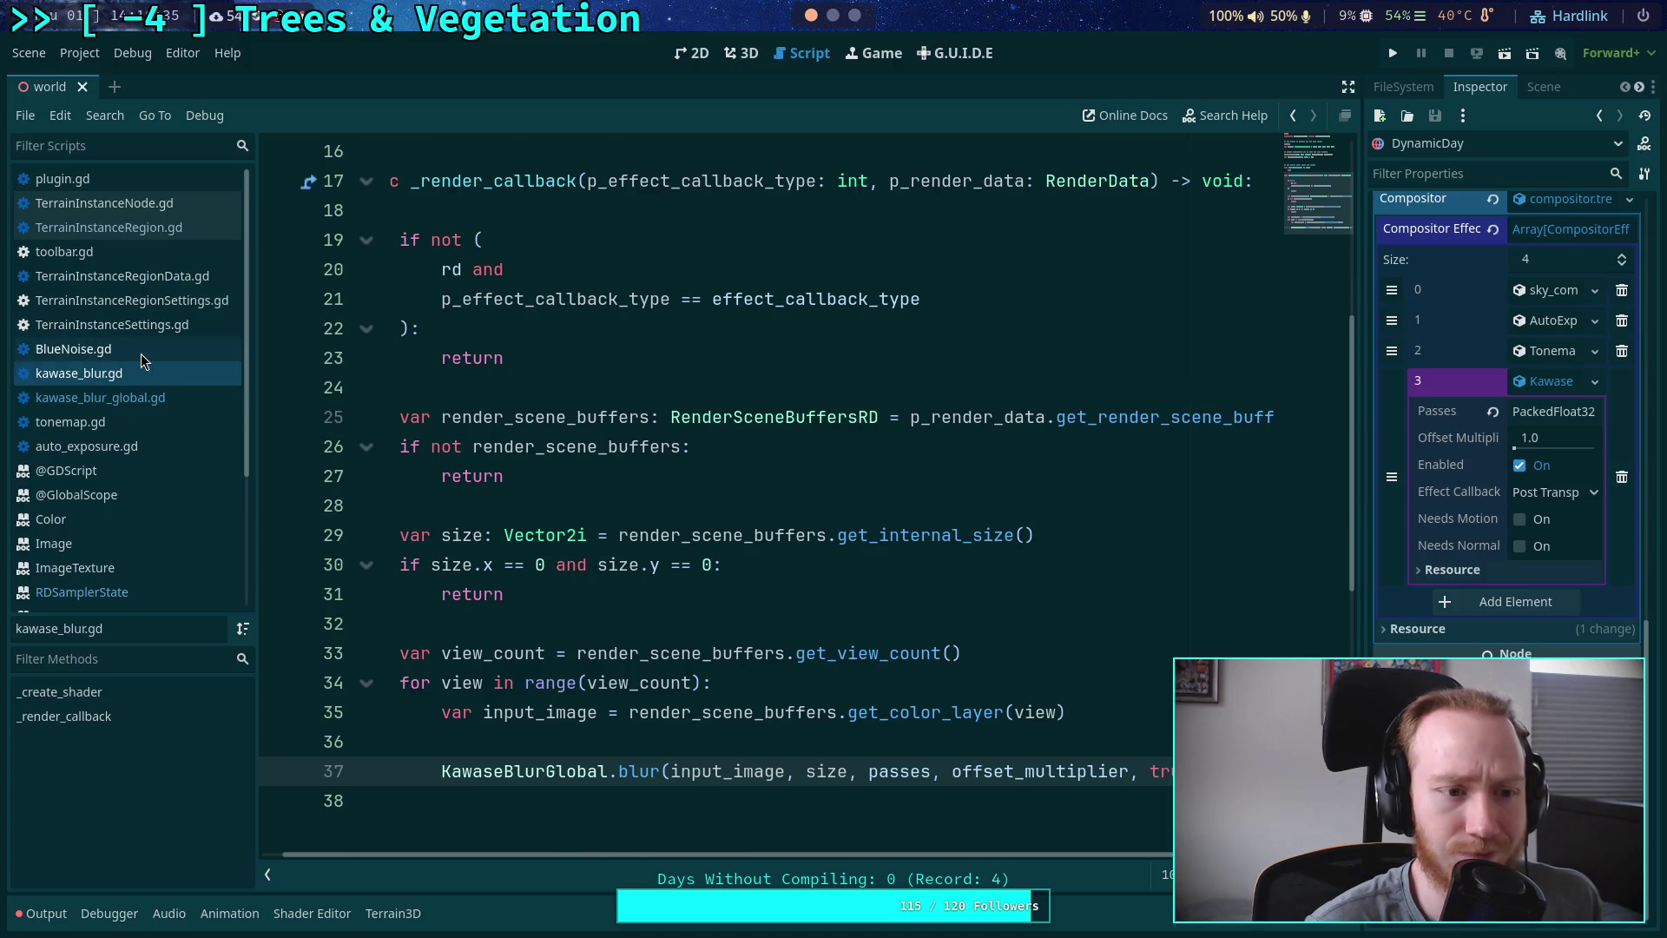
pyautogui.click(73, 348)
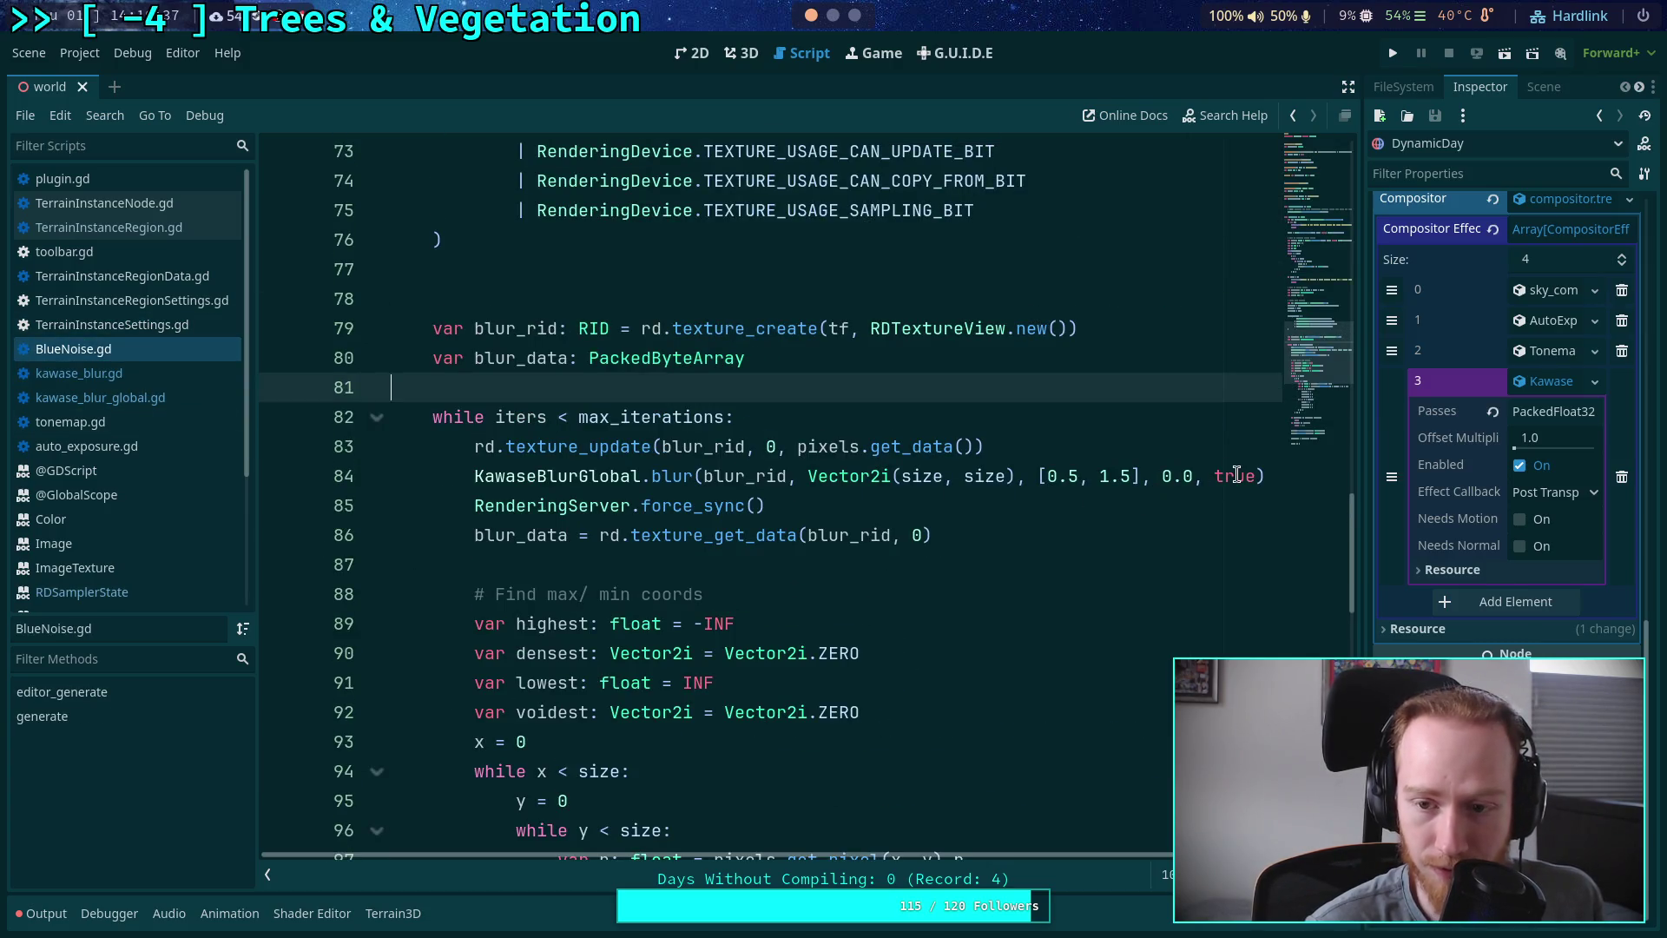
# Step: Append null and true arguments to the blur call on line 84 and save
pyautogui.click(1254, 476)
pyautogui.write(', null, true')
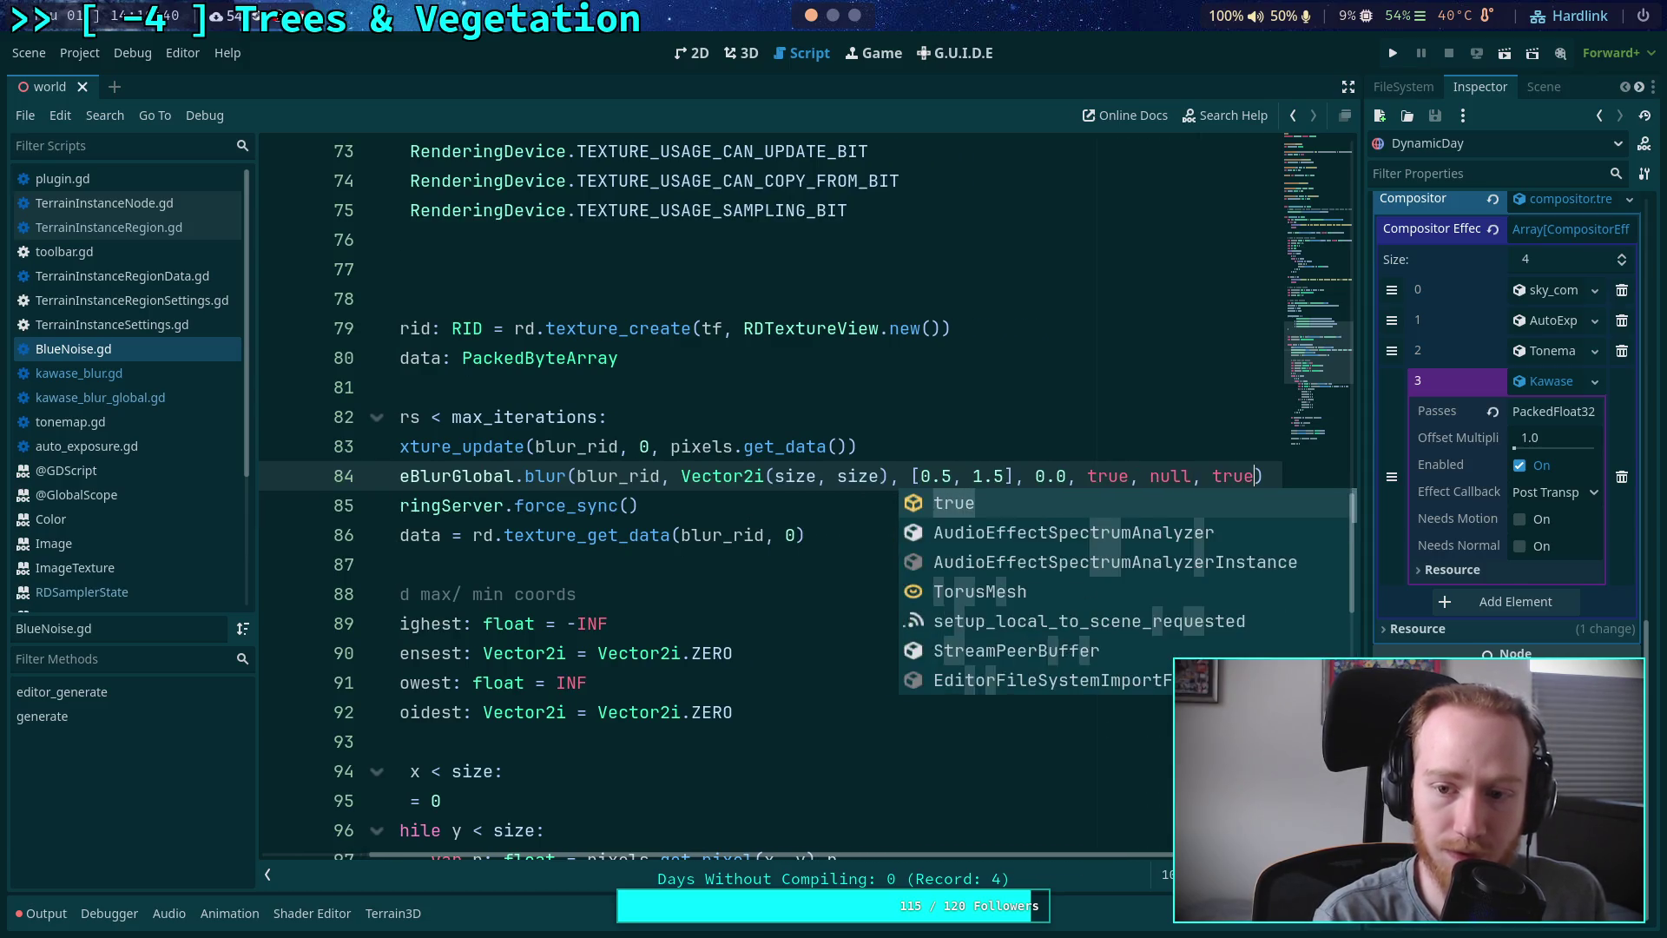
pyautogui.press('Escape')
pyautogui.hotkey('ctrl', 's')
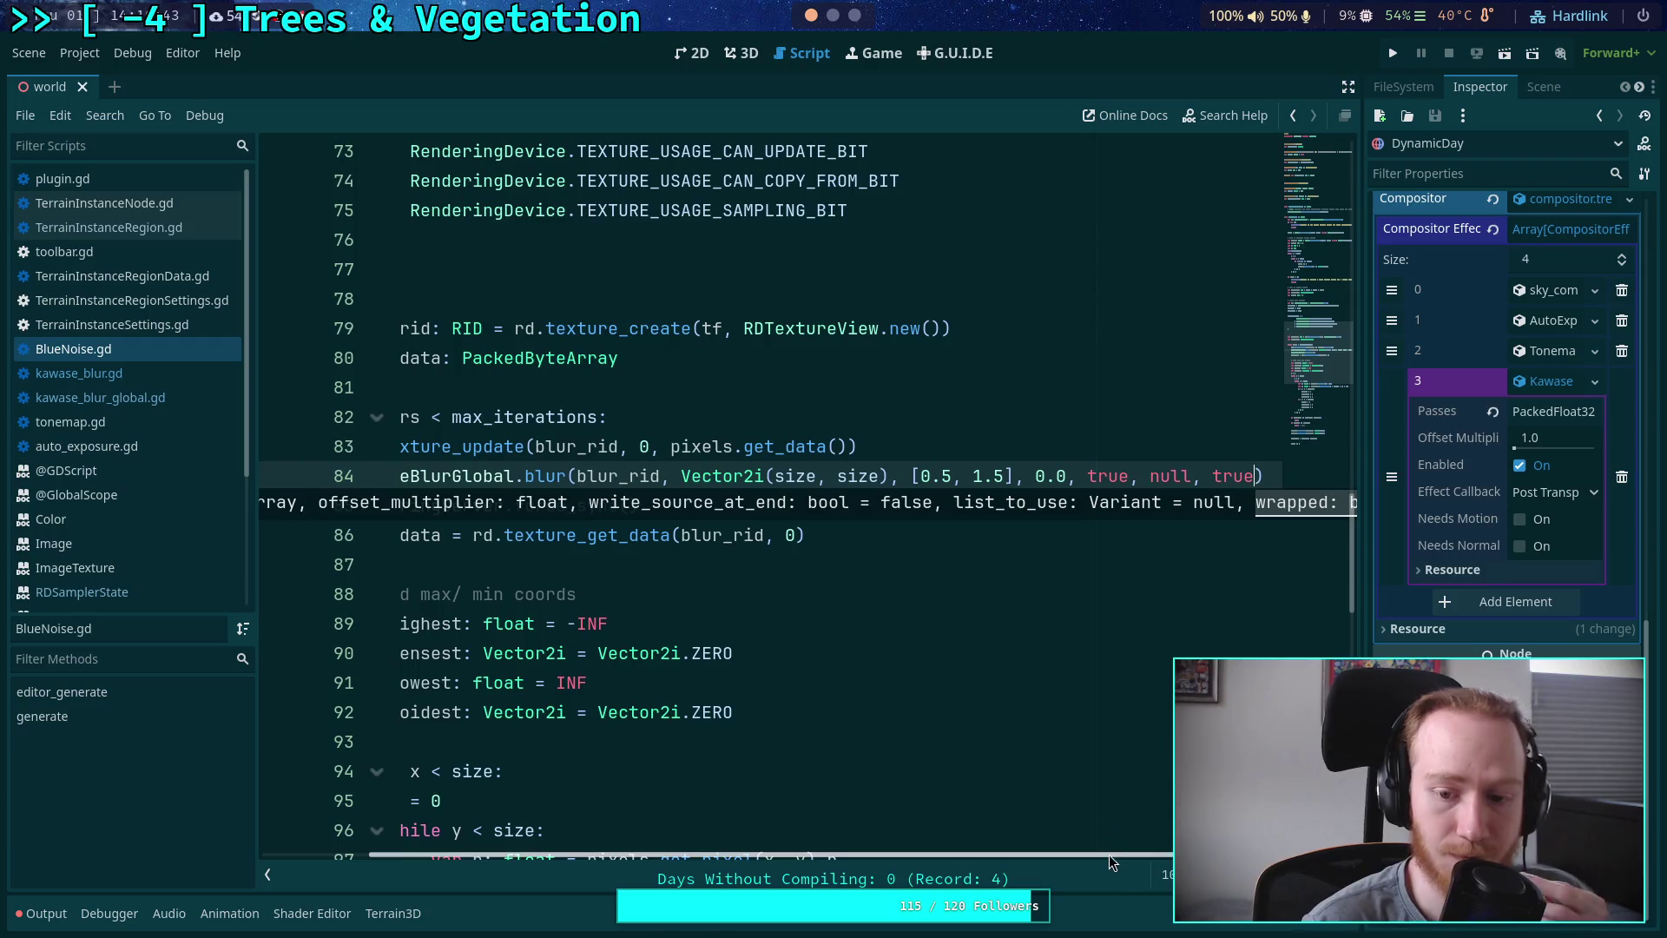
# Step: Fold the while iters < max_iterations loop, add a '# Step 3' comment below it, and save
pyautogui.click(856, 683)
pyautogui.scroll(-2, 902, 603)
pyautogui.scroll(-6, 901, 602)
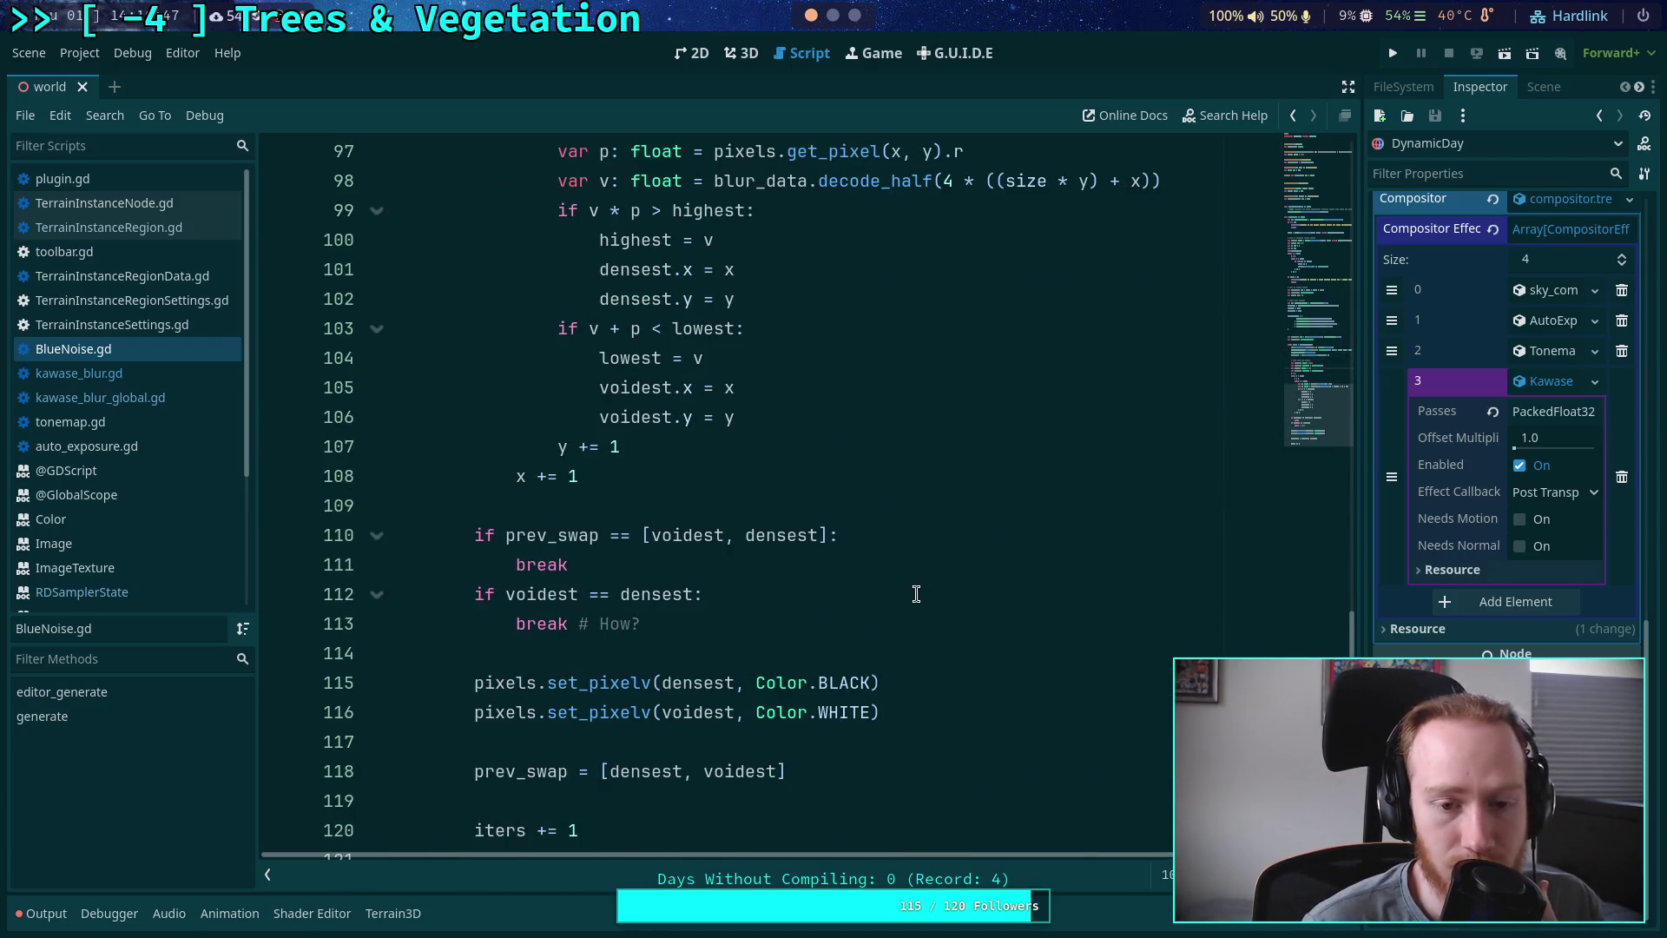
pyautogui.scroll(-3, 917, 594)
pyautogui.scroll(9, 913, 590)
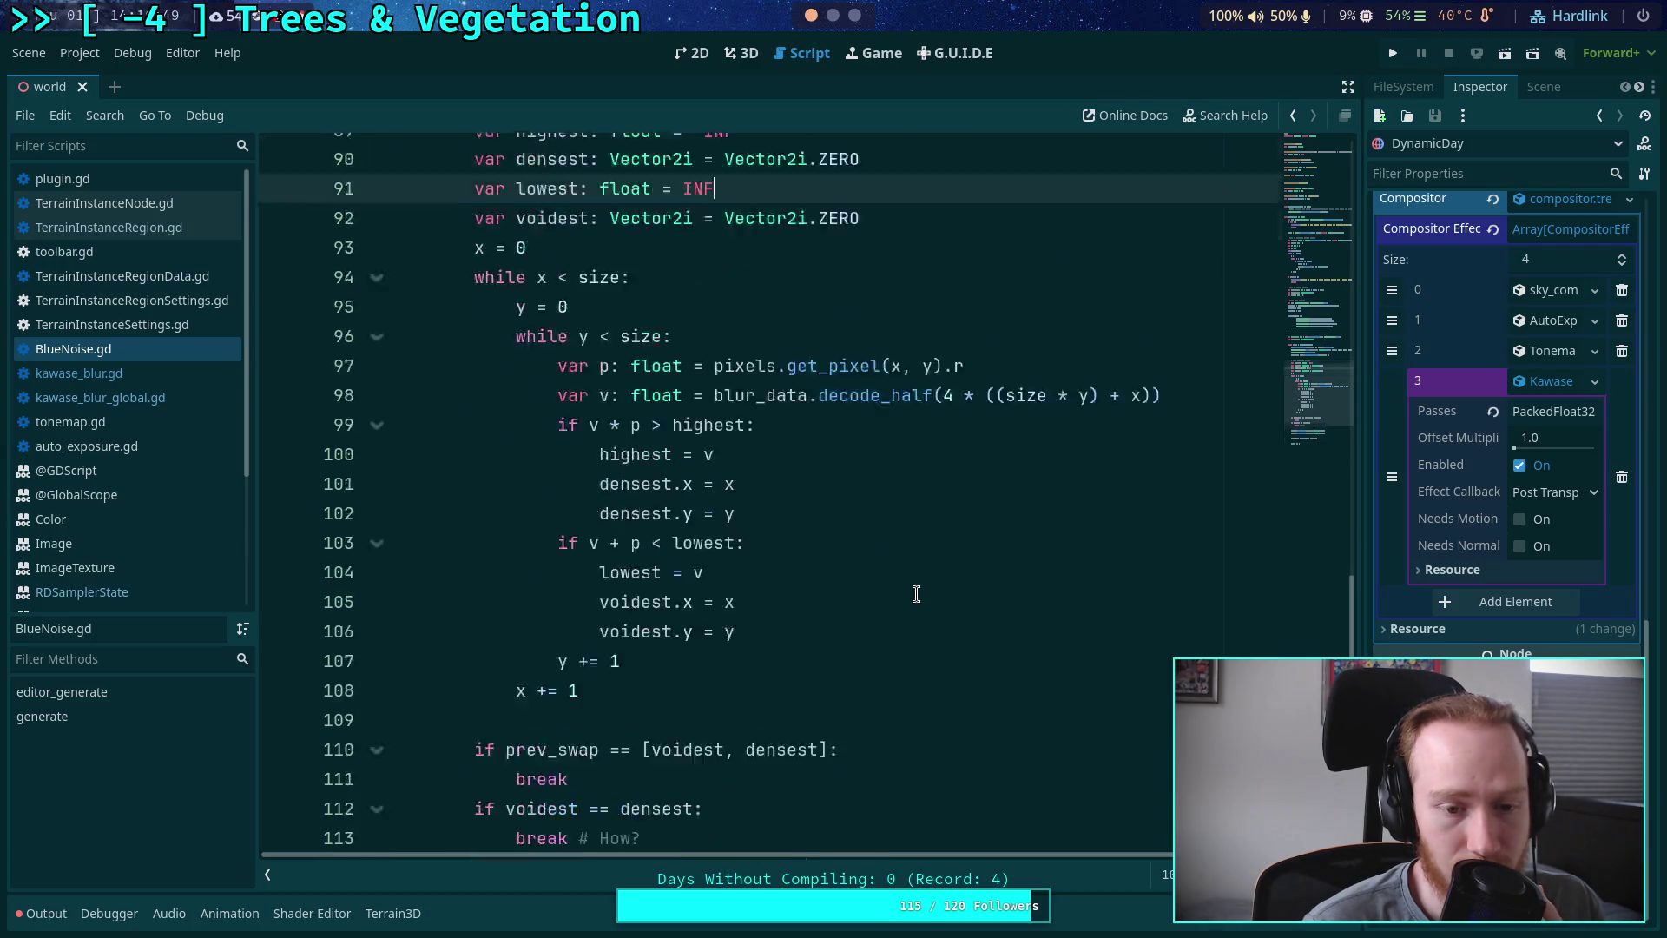
pyautogui.scroll(2, 711, 574)
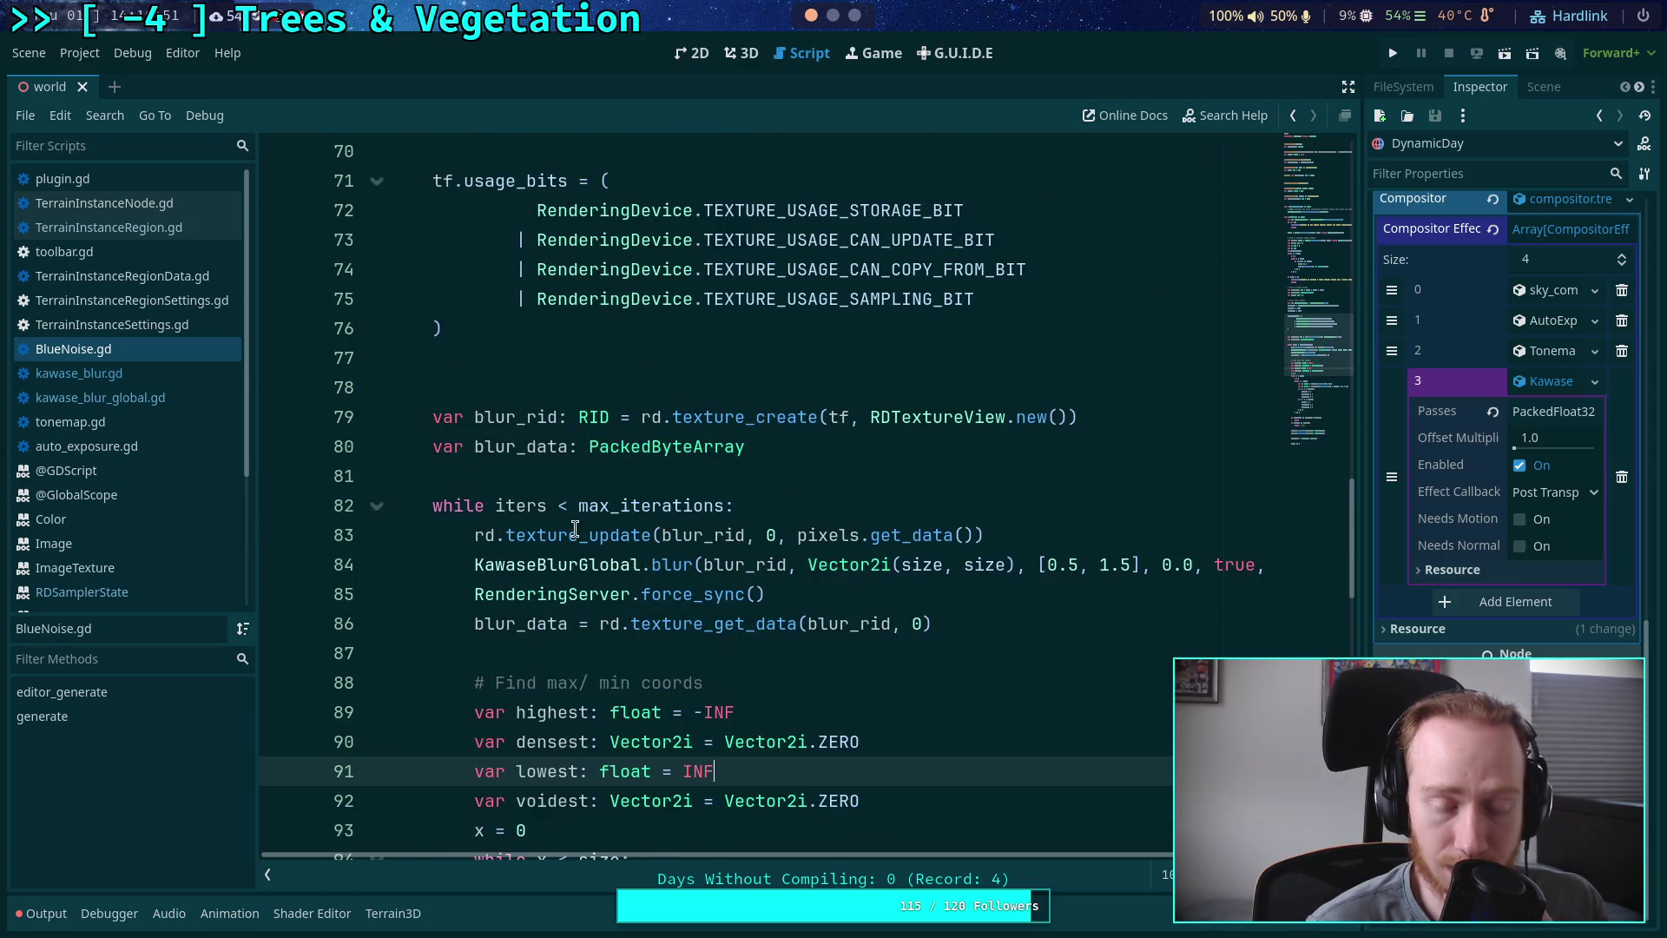
pyautogui.scroll(-2, 585, 529)
pyautogui.scroll(-5, 587, 529)
pyautogui.scroll(6, 591, 528)
pyautogui.scroll(-4, 594, 529)
pyautogui.scroll(5, 594, 529)
pyautogui.scroll(4, 377, 426)
pyautogui.scroll(1, 377, 426)
pyautogui.scroll(-3, 425, 460)
pyautogui.click(383, 597)
pyautogui.click(569, 633)
pyautogui.press('Return')
pyautogui.write('# Step ')
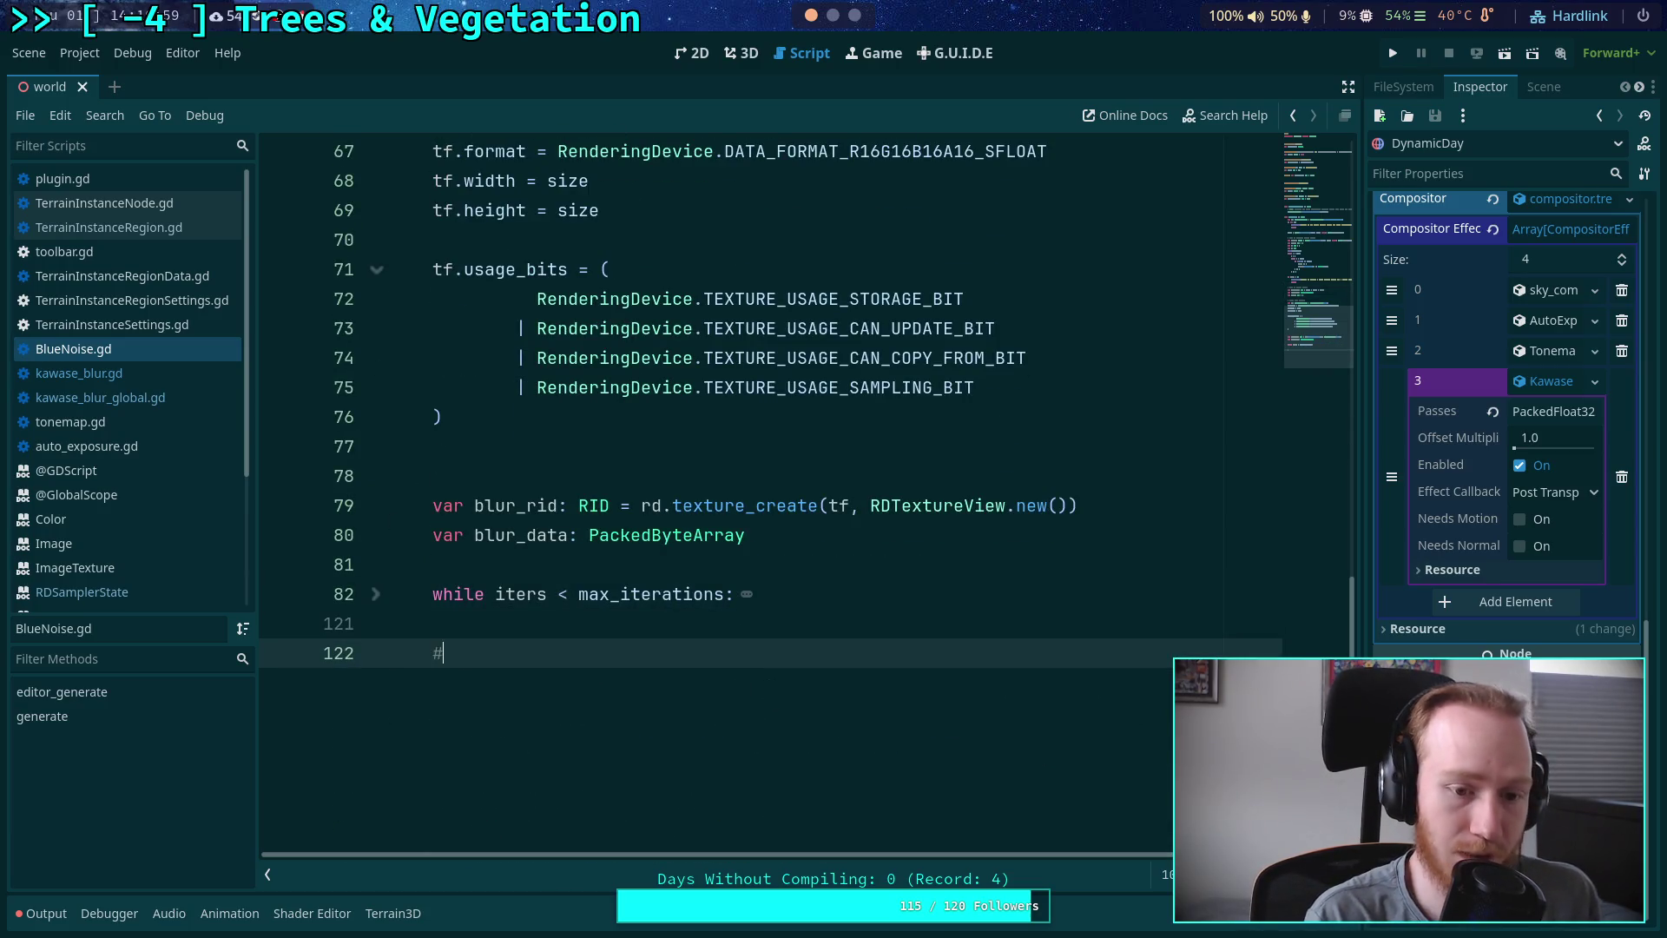
pyautogui.write('3')
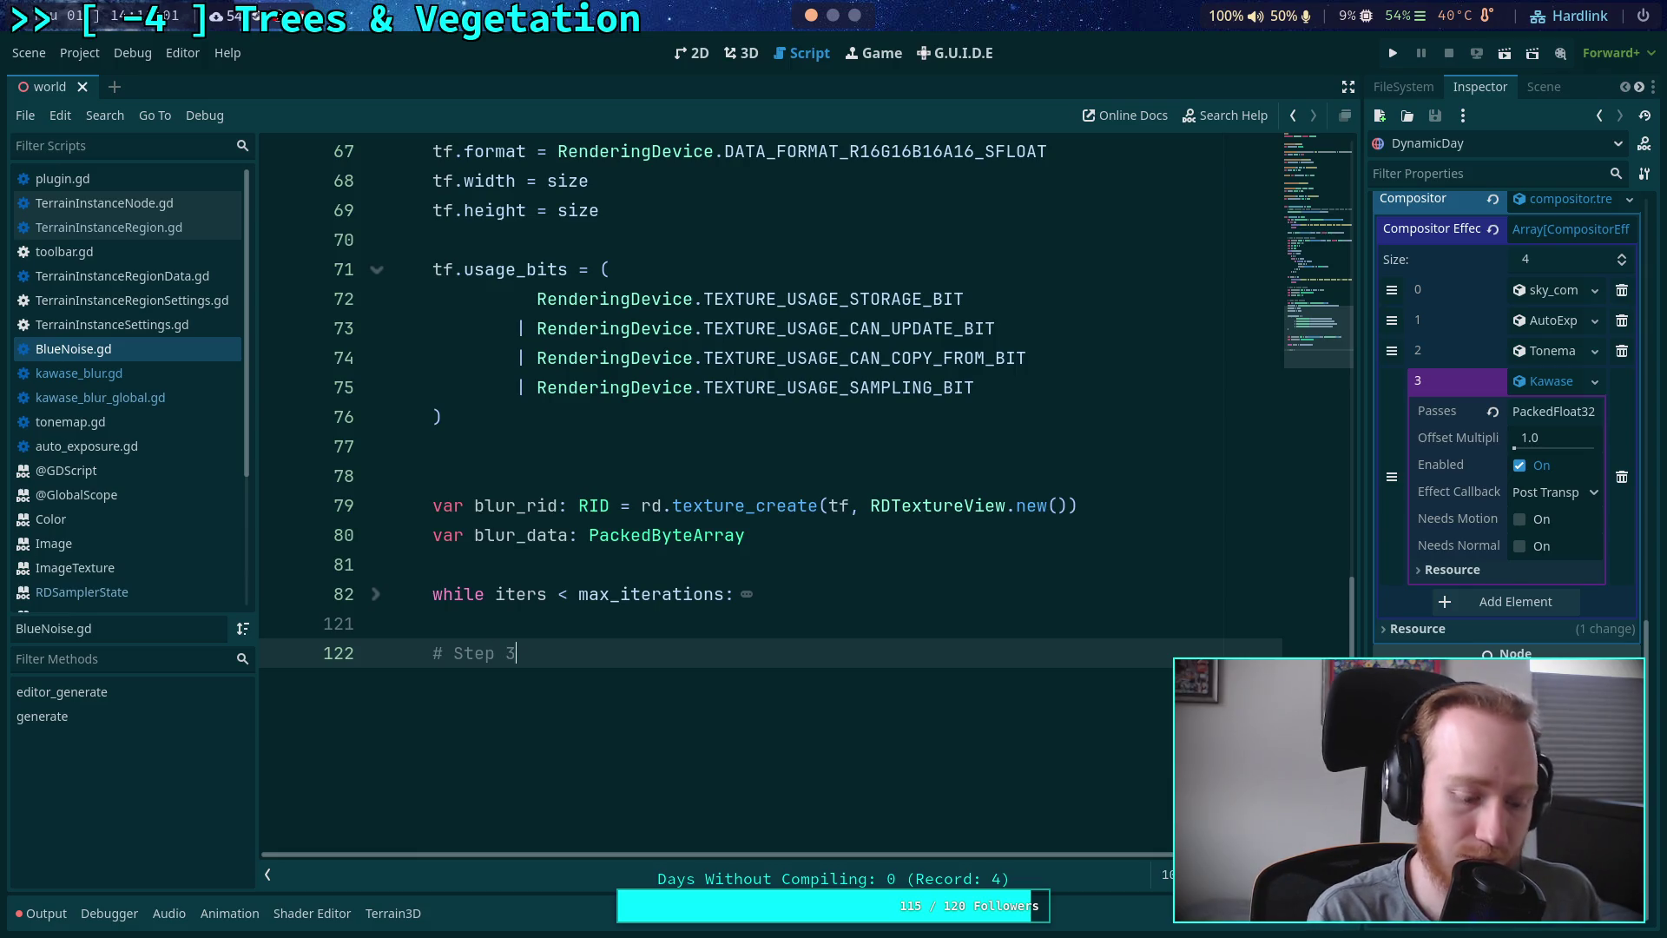
pyautogui.hotkey('ctrl', 's')
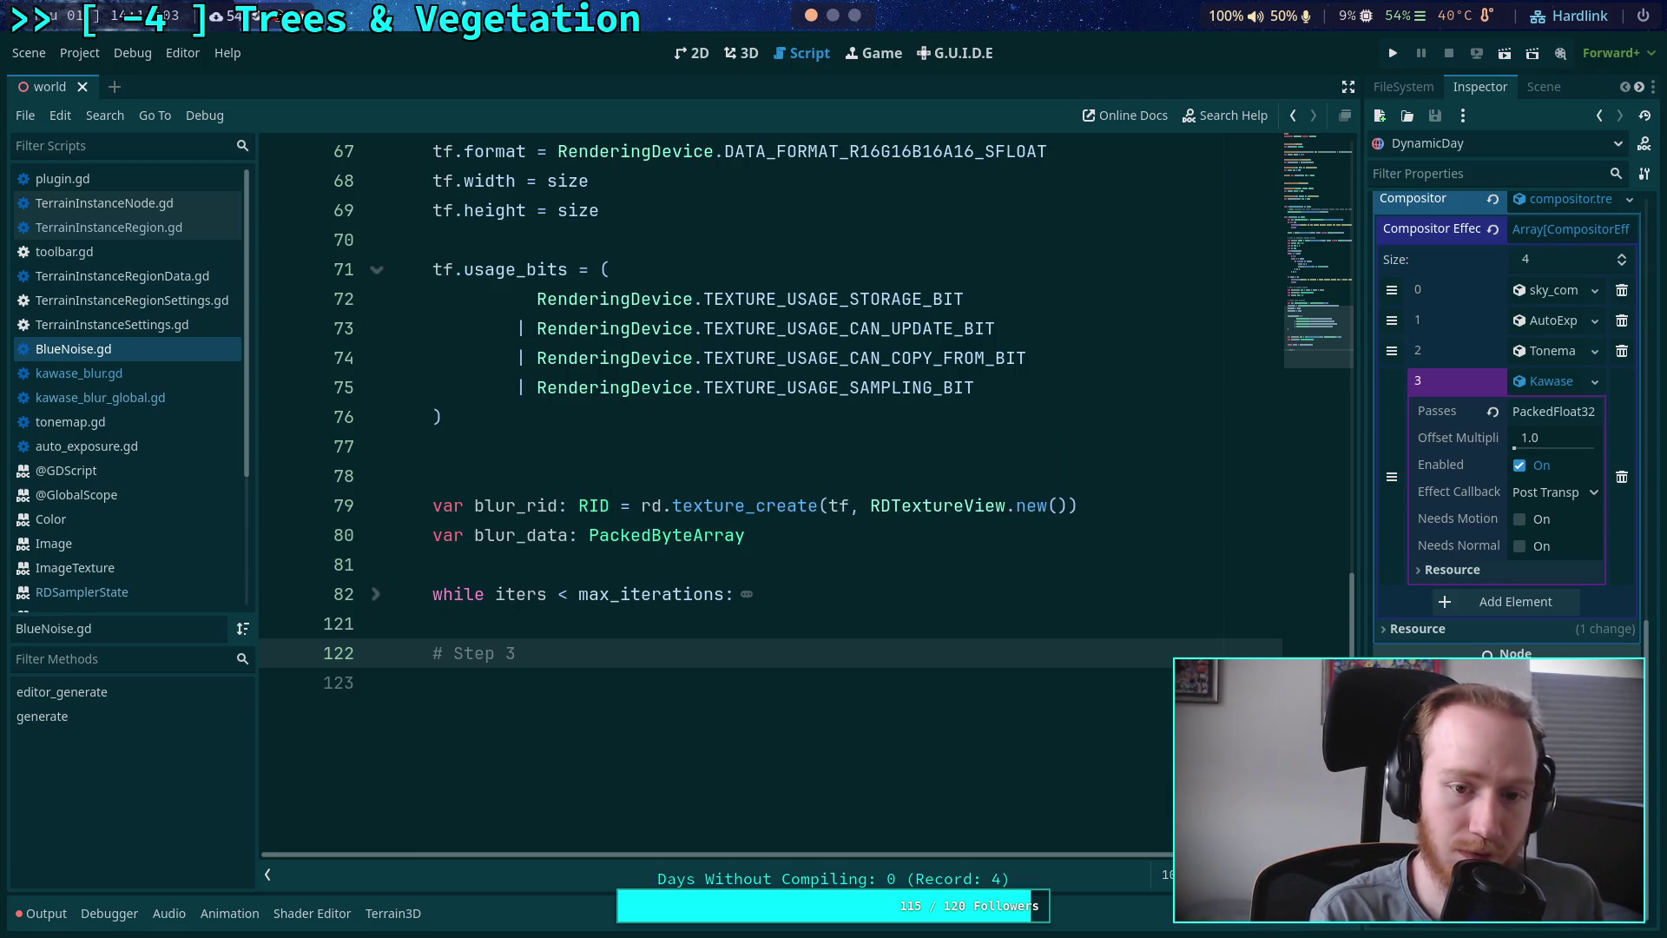
pyautogui.press('super+3')
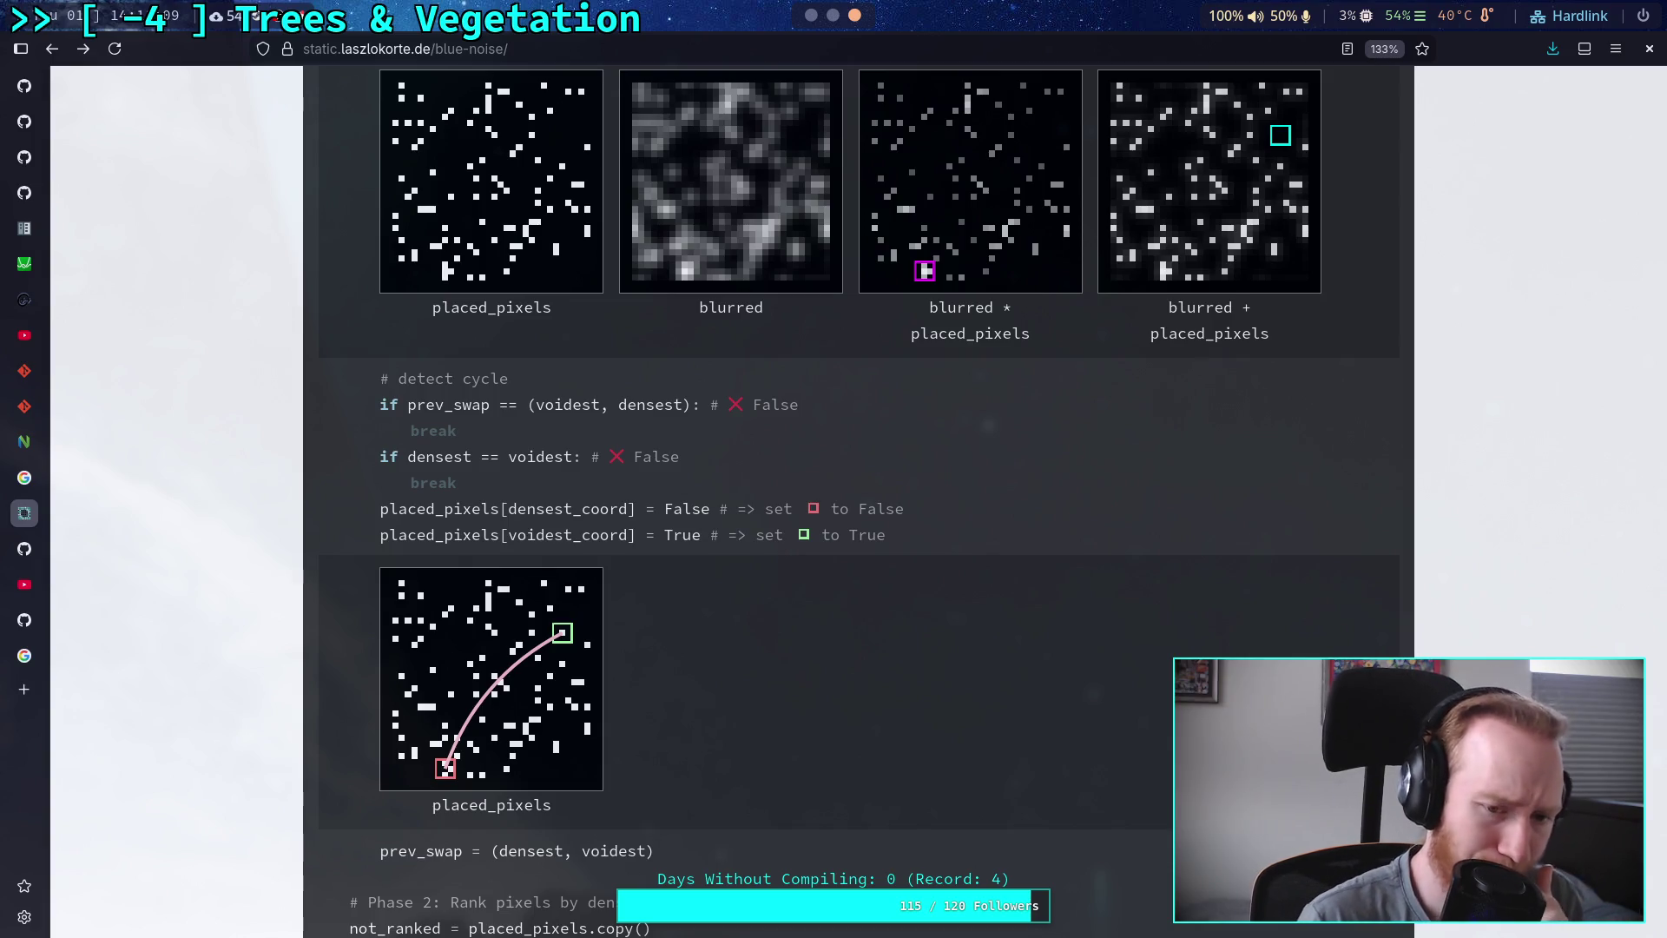
# Step: Scroll to Phase 2 and rewind its iteration slider to #0
pyautogui.scroll(-5, 818, 640)
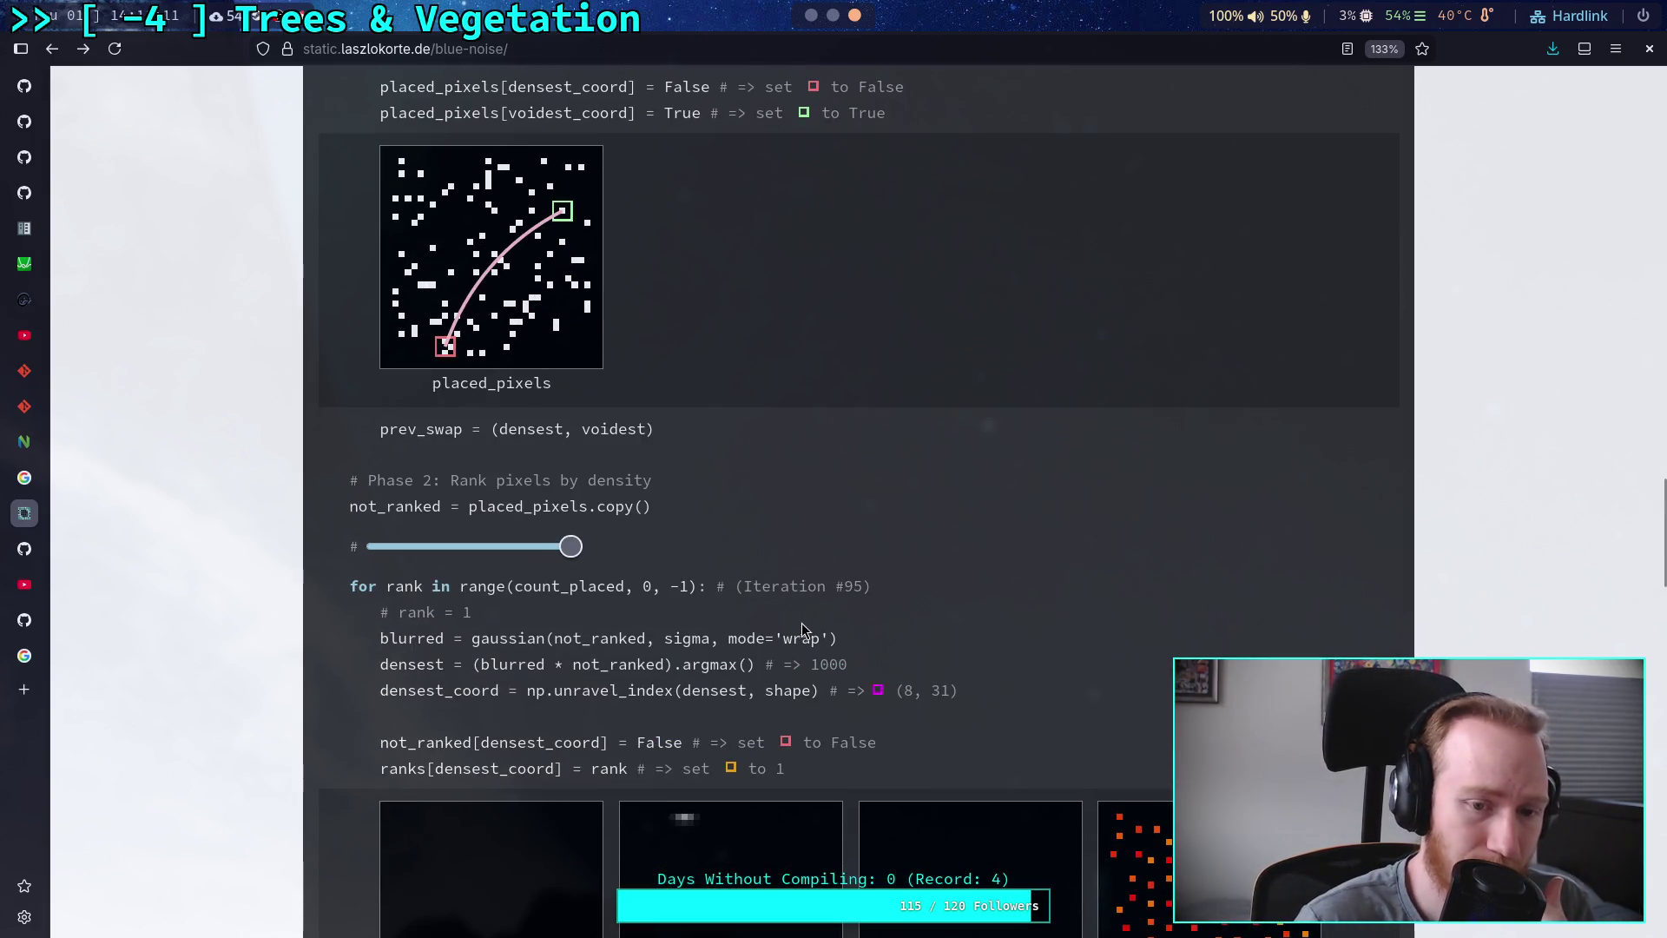
pyautogui.scroll(-2, 801, 623)
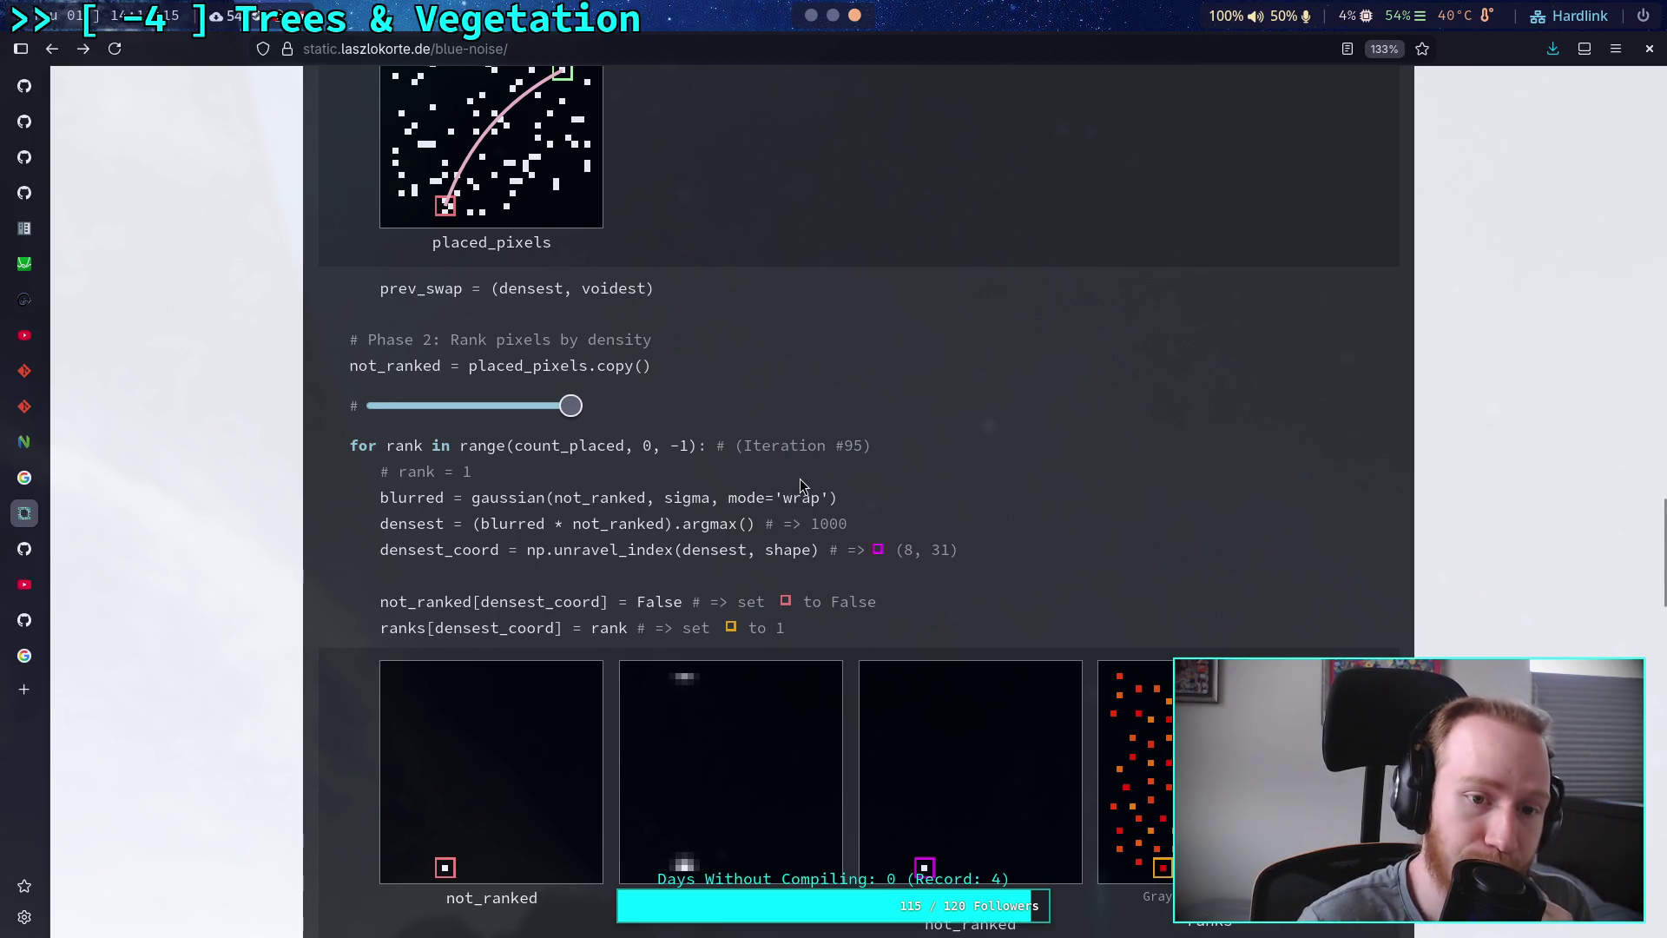
pyautogui.scroll(-2, 801, 483)
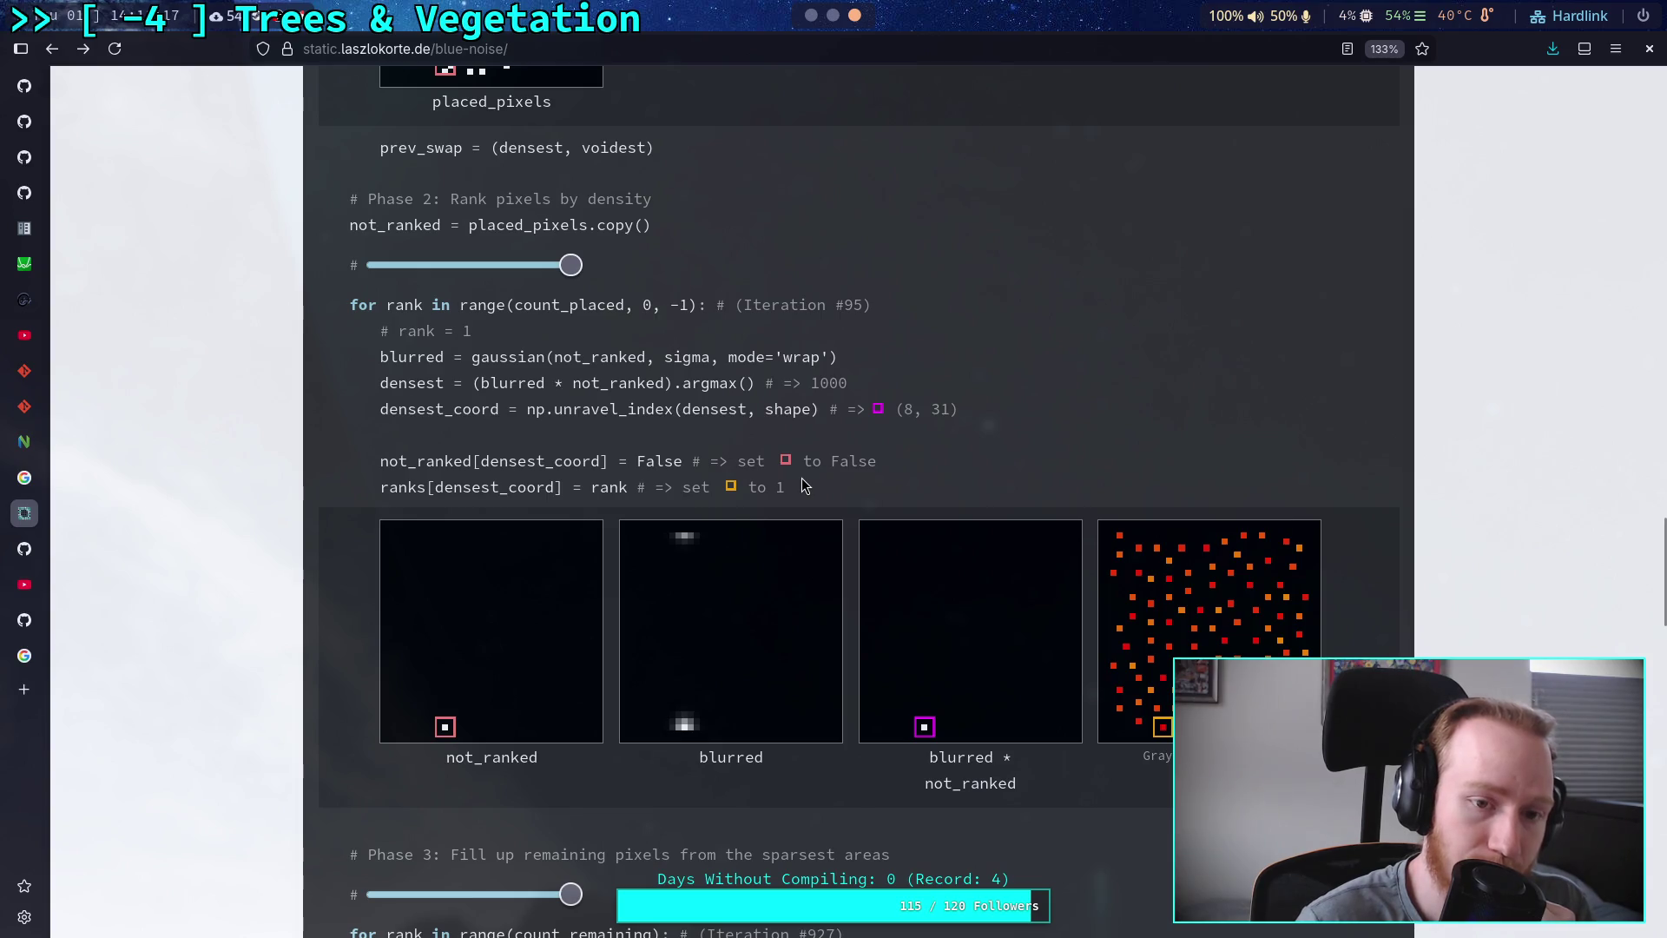
pyautogui.scroll(-10, 803, 485)
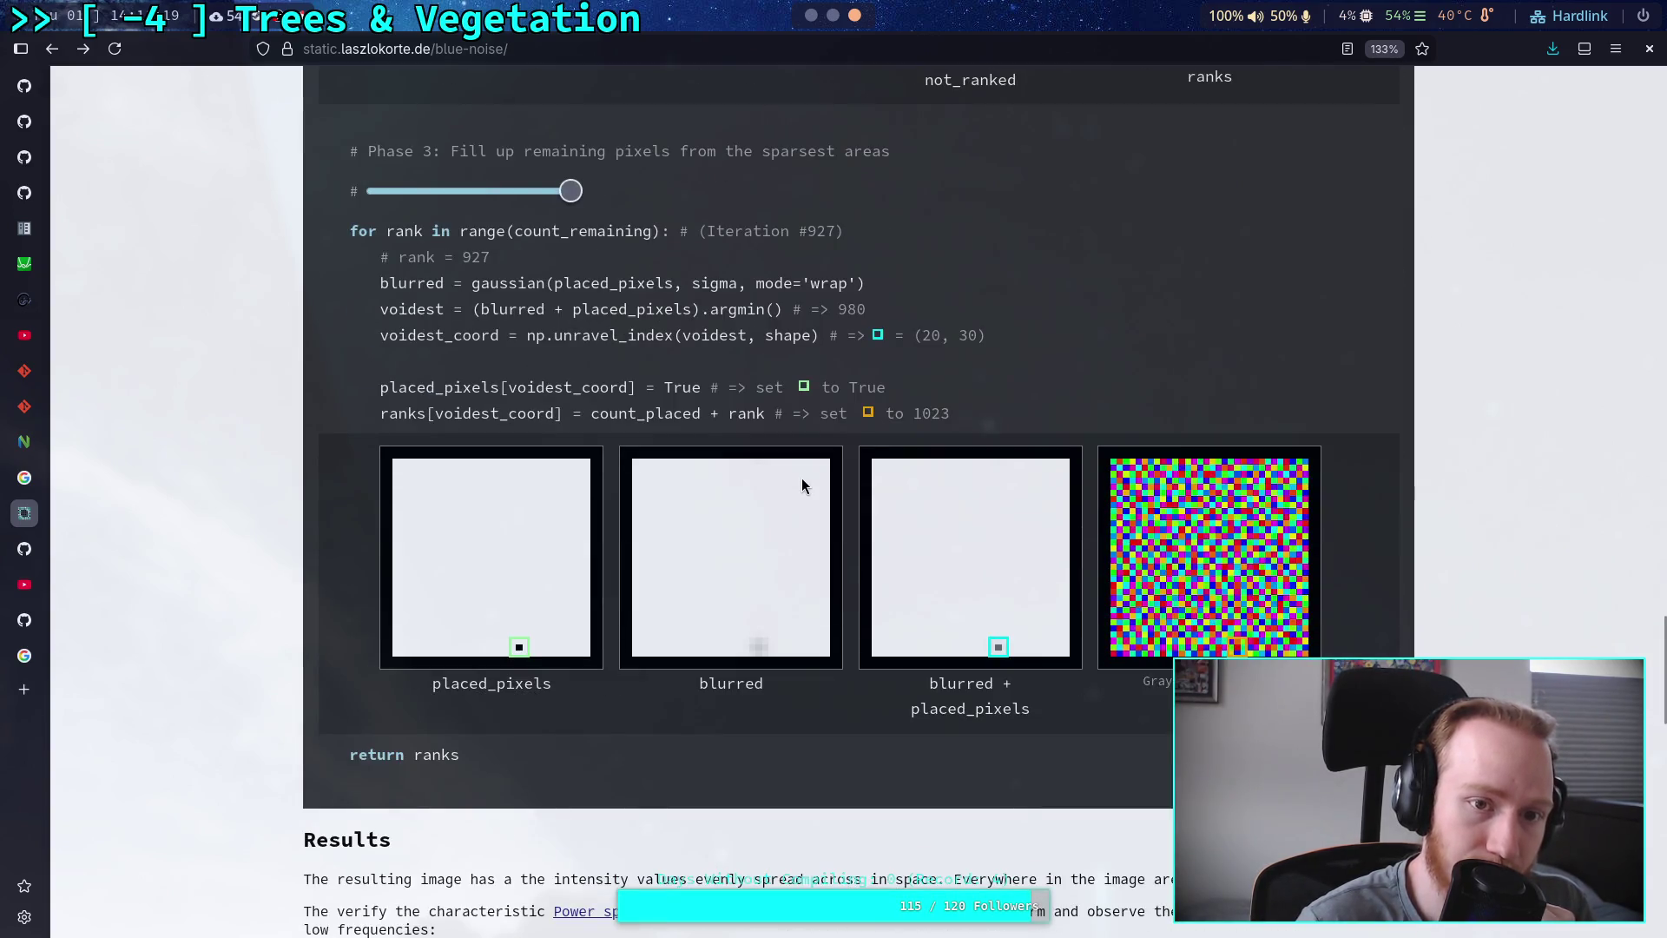
pyautogui.scroll(10, 800, 485)
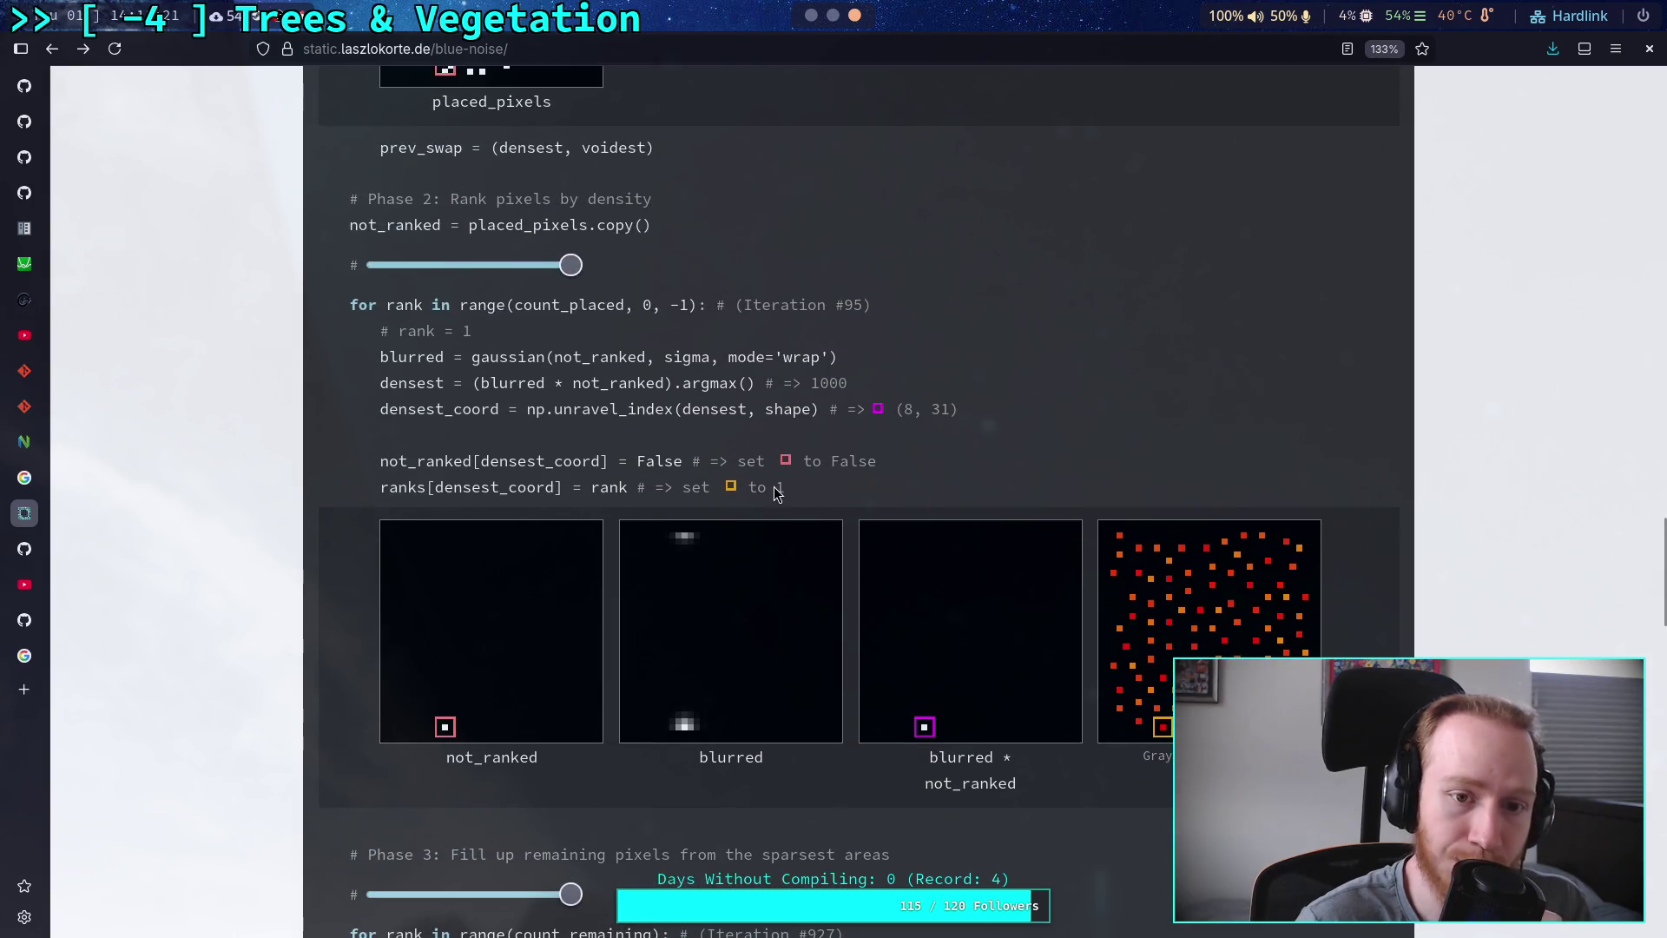
pyautogui.moveTo(571, 265)
pyautogui.mouseDown()
pyautogui.moveTo(373, 272)
pyautogui.moveTo(466, 276)
pyautogui.mouseUp()
# Step: Advance the Phase 3 iteration slider to #113, then scroll down to the Results section
pyautogui.scroll(-5, 466, 276)
pyautogui.moveTo(373, 332)
pyautogui.mouseDown()
pyautogui.moveTo(565, 335)
pyautogui.moveTo(336, 328)
pyautogui.mouseUp()
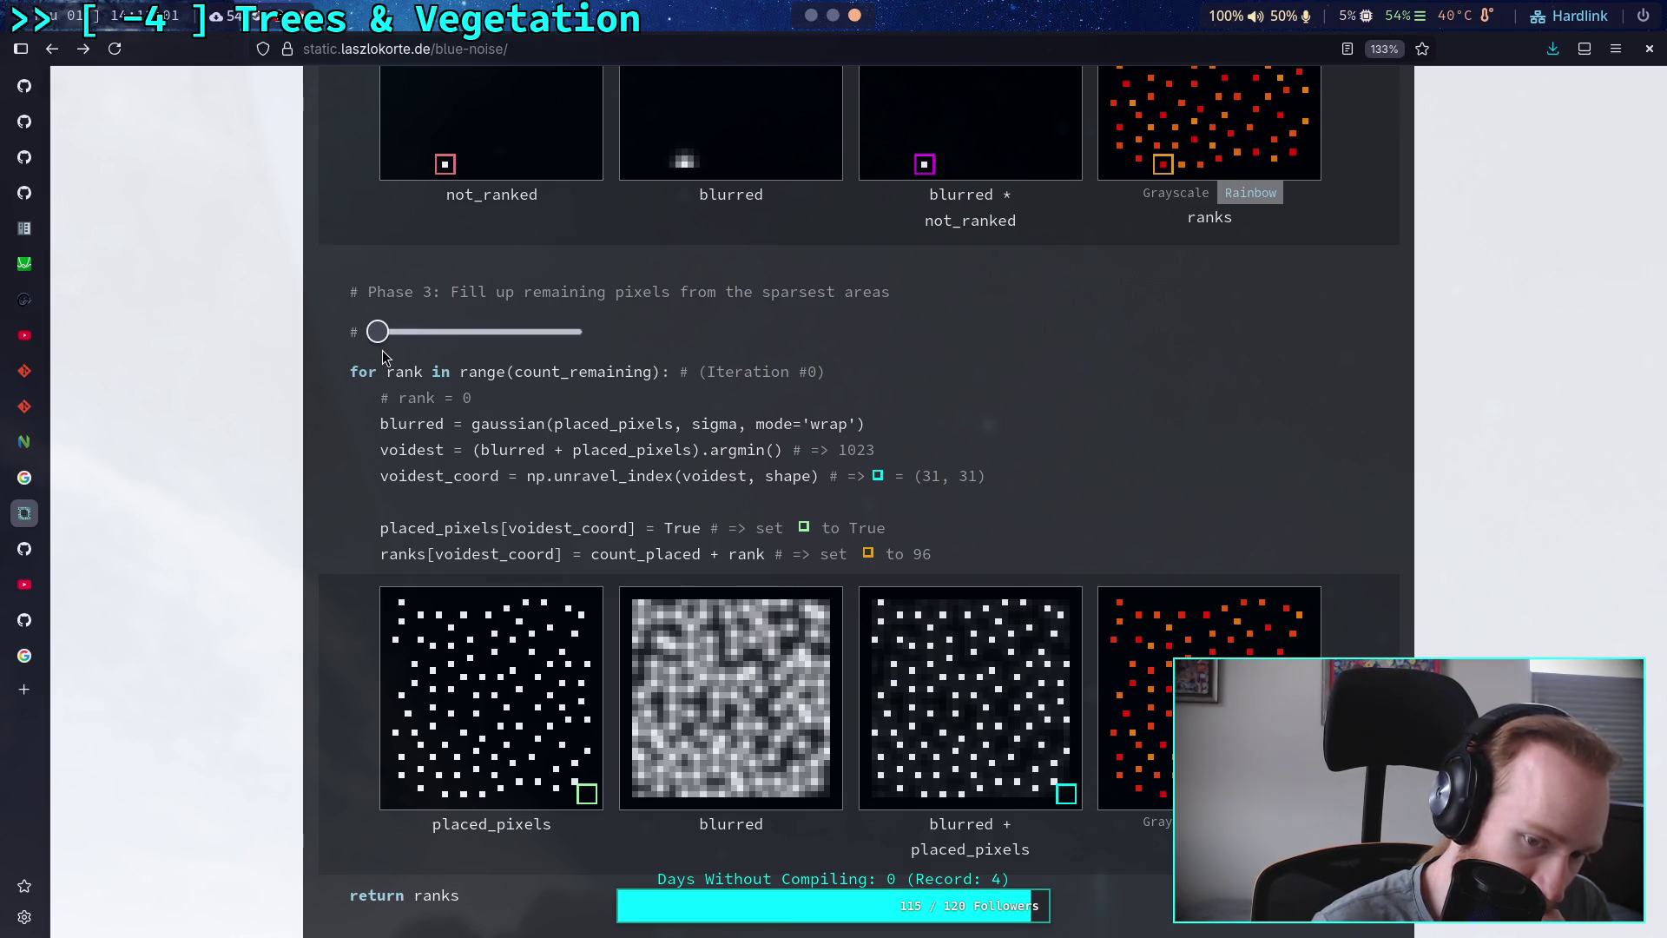
pyautogui.moveTo(378, 332)
pyautogui.mouseDown()
pyautogui.moveTo(572, 328)
pyautogui.moveTo(320, 331)
pyautogui.moveTo(345, 343)
pyautogui.mouseUp()
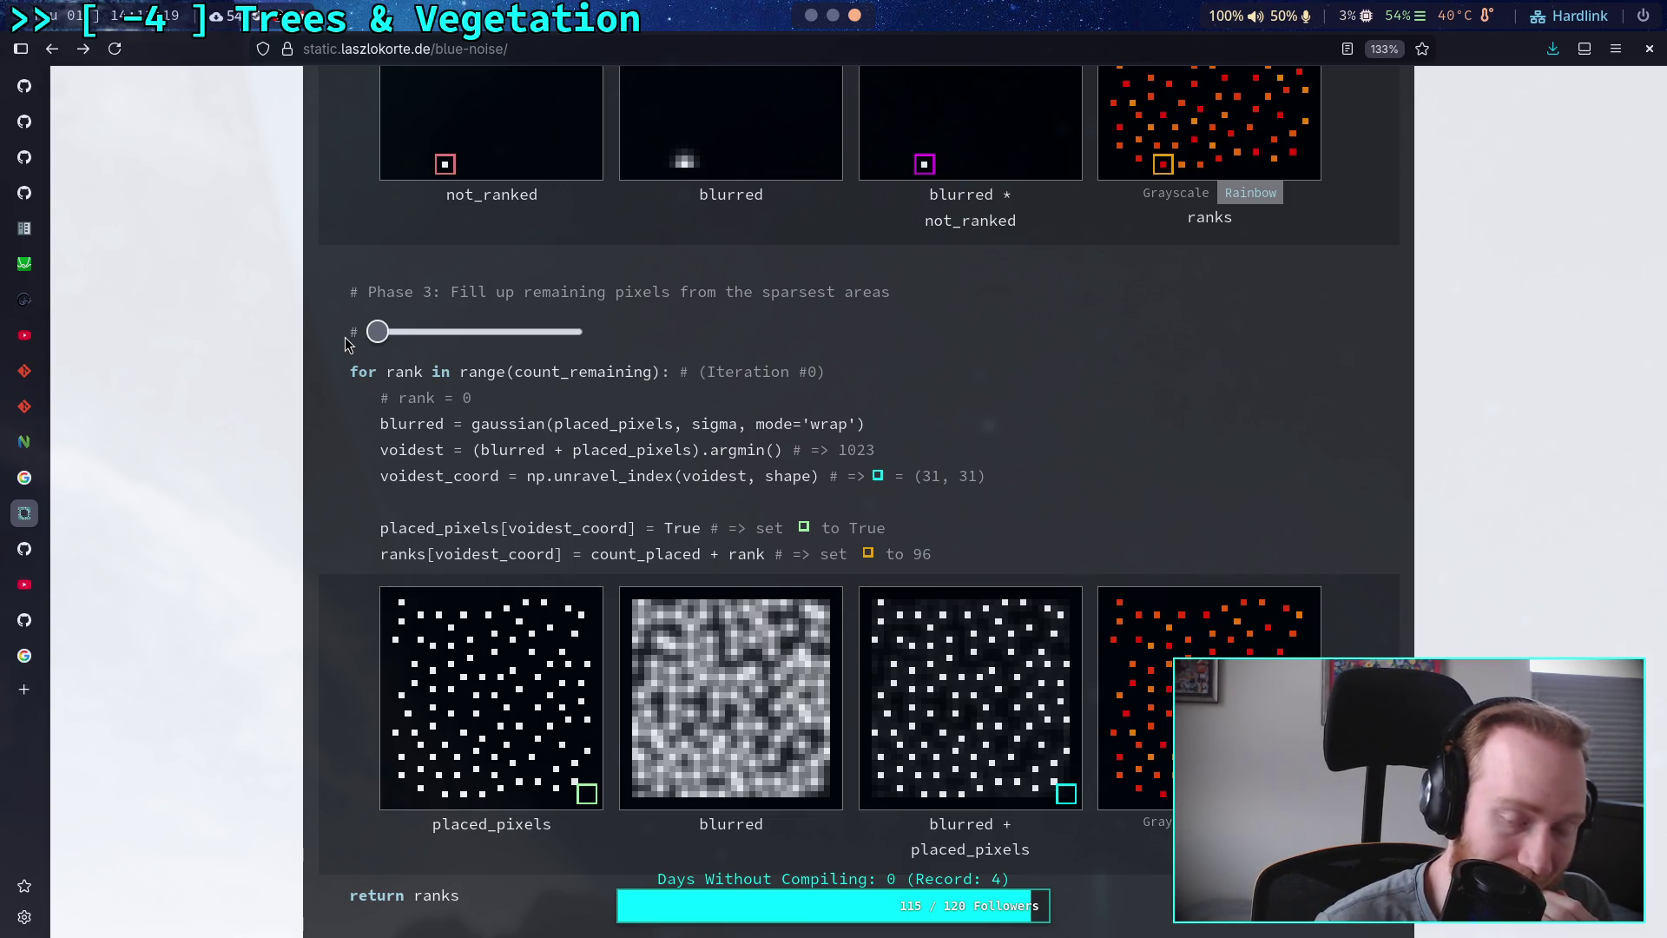
pyautogui.scroll(-5, 346, 339)
pyautogui.scroll(-3, 346, 339)
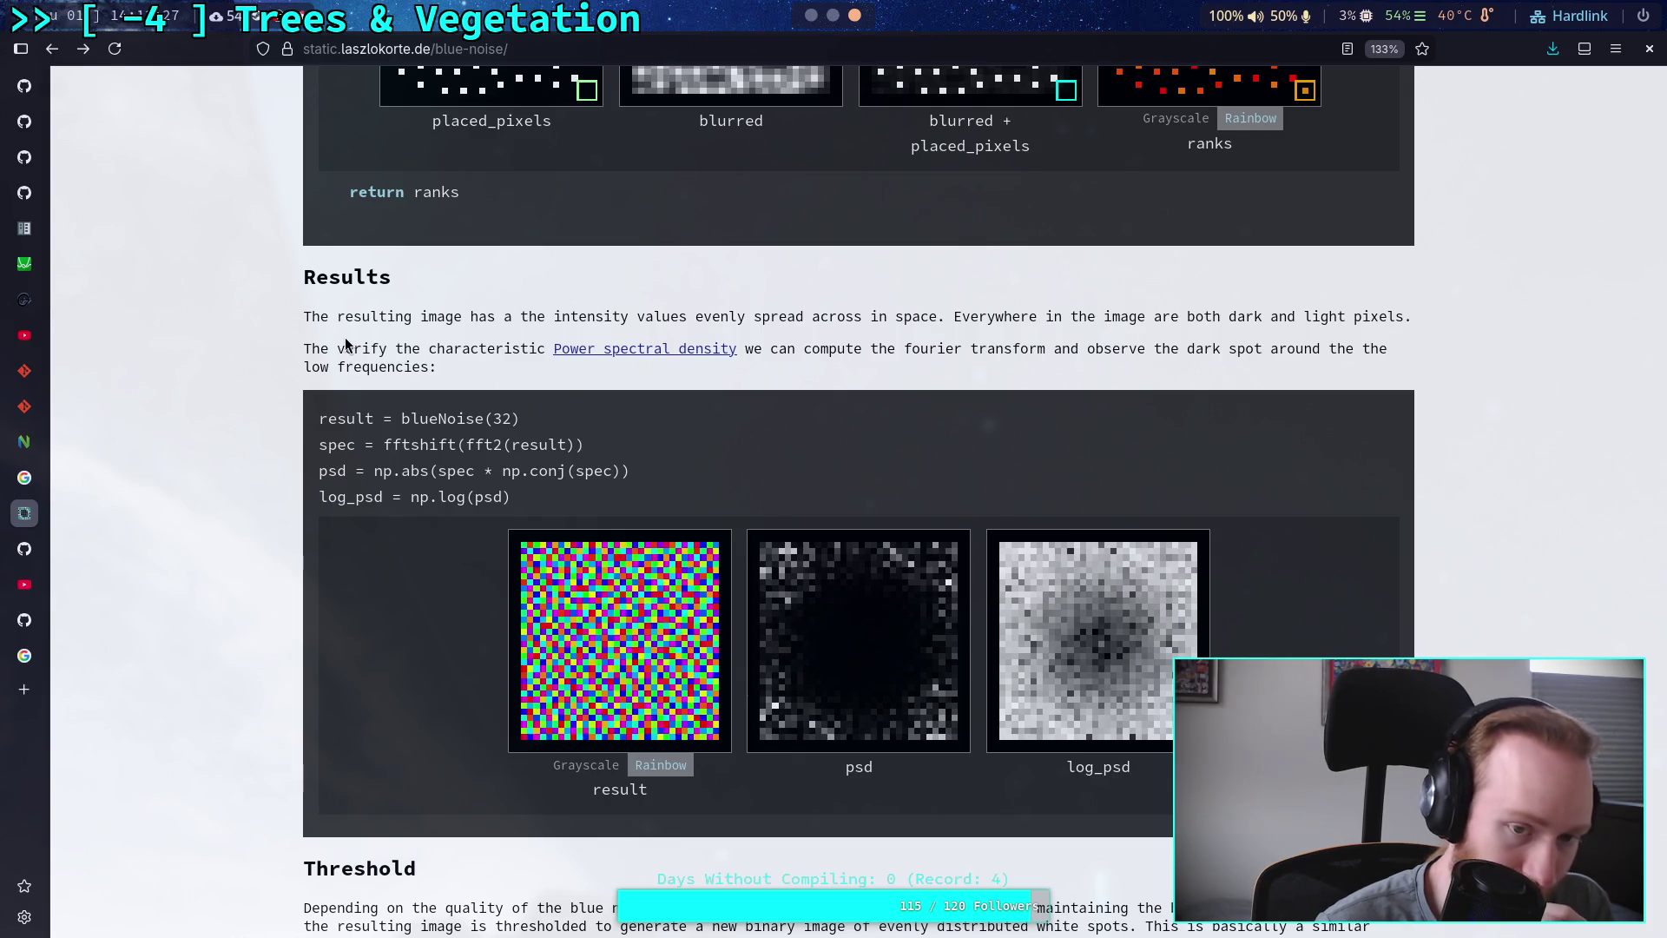
pyautogui.scroll(7, 346, 343)
pyautogui.scroll(-6, 346, 343)
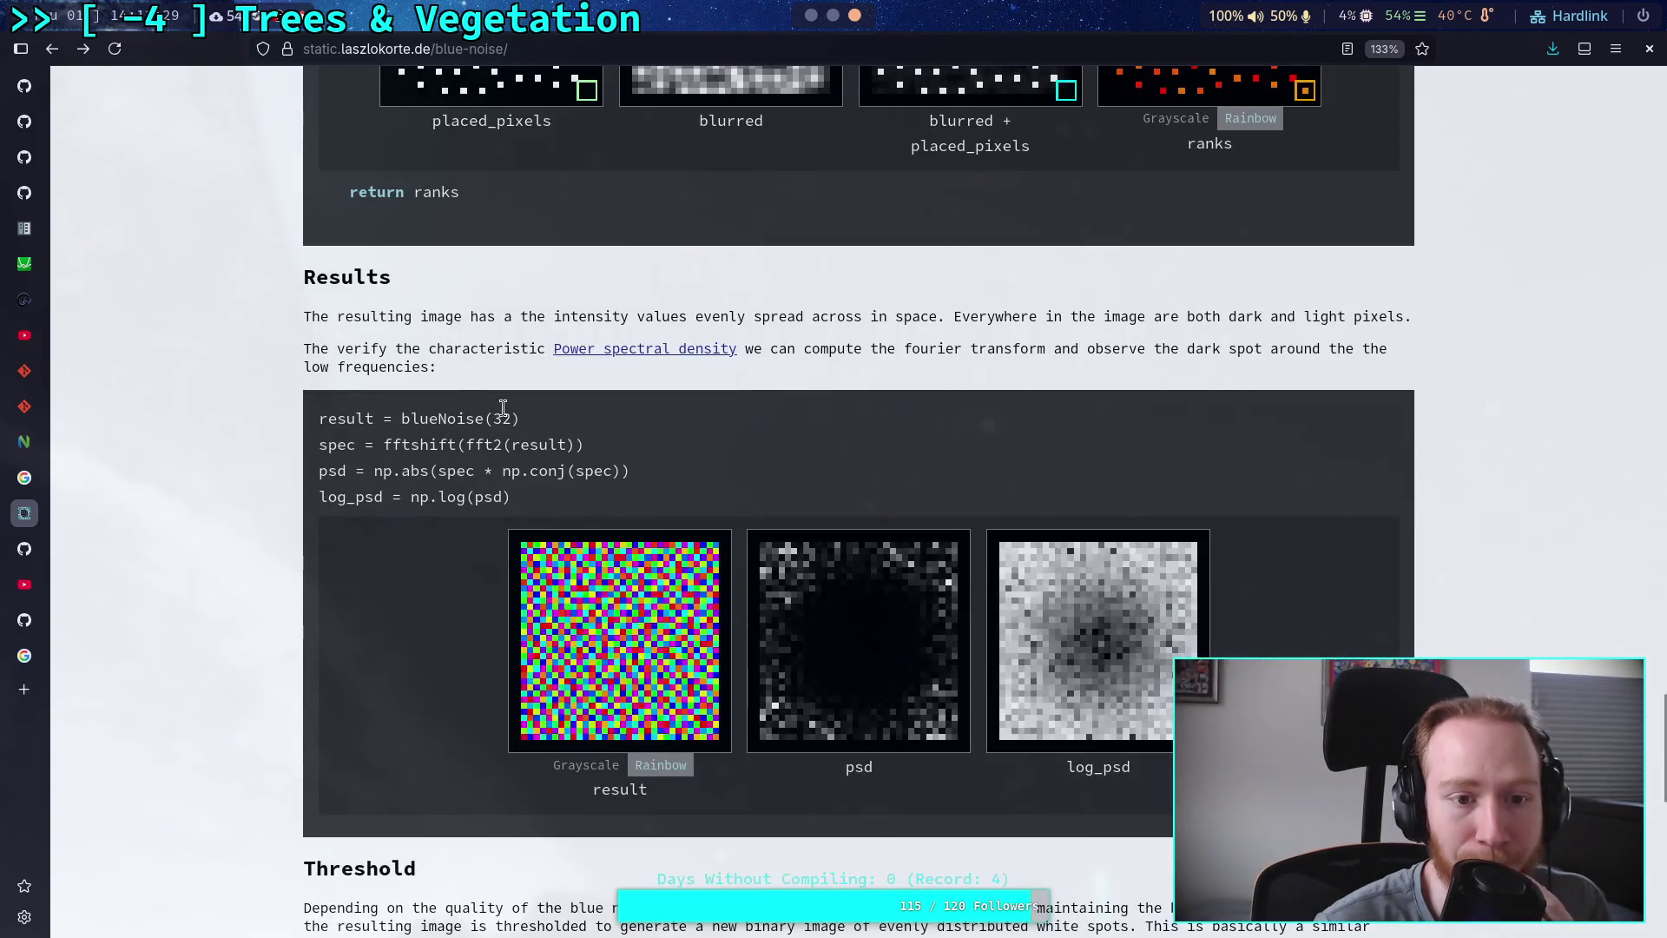
pyautogui.scroll(7, 443, 377)
pyautogui.moveTo(378, 334); pyautogui.dragTo(611, 337)
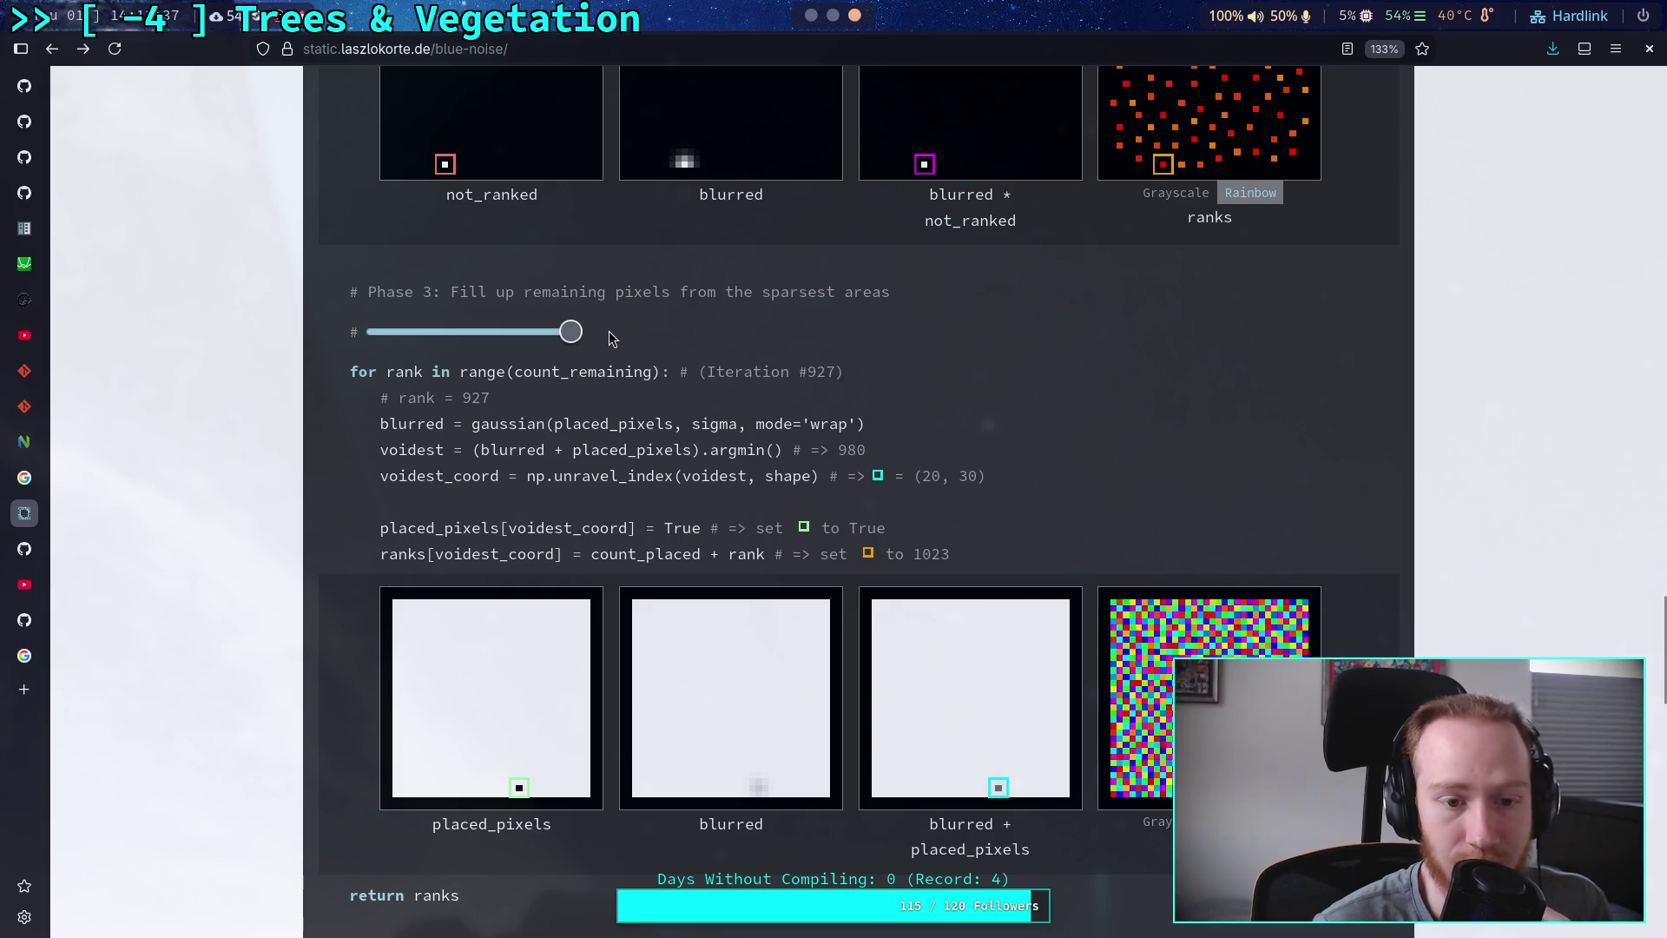
pyautogui.moveTo(572, 337); pyautogui.dragTo(340, 351)
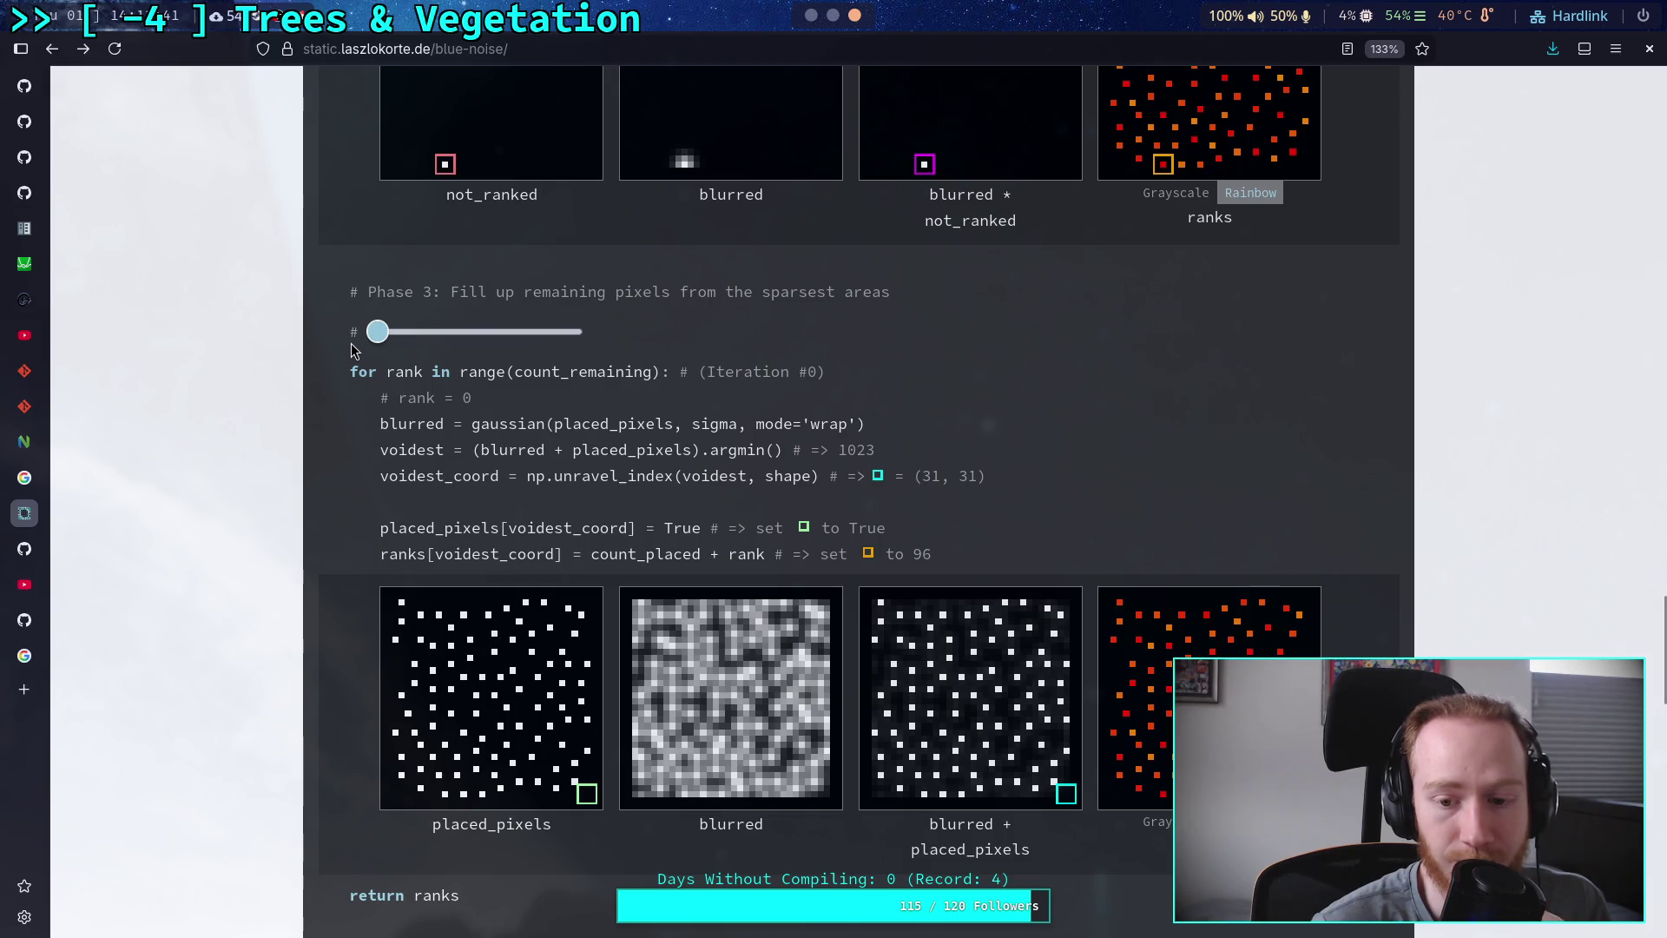
pyautogui.moveTo(373, 337); pyautogui.dragTo(587, 339)
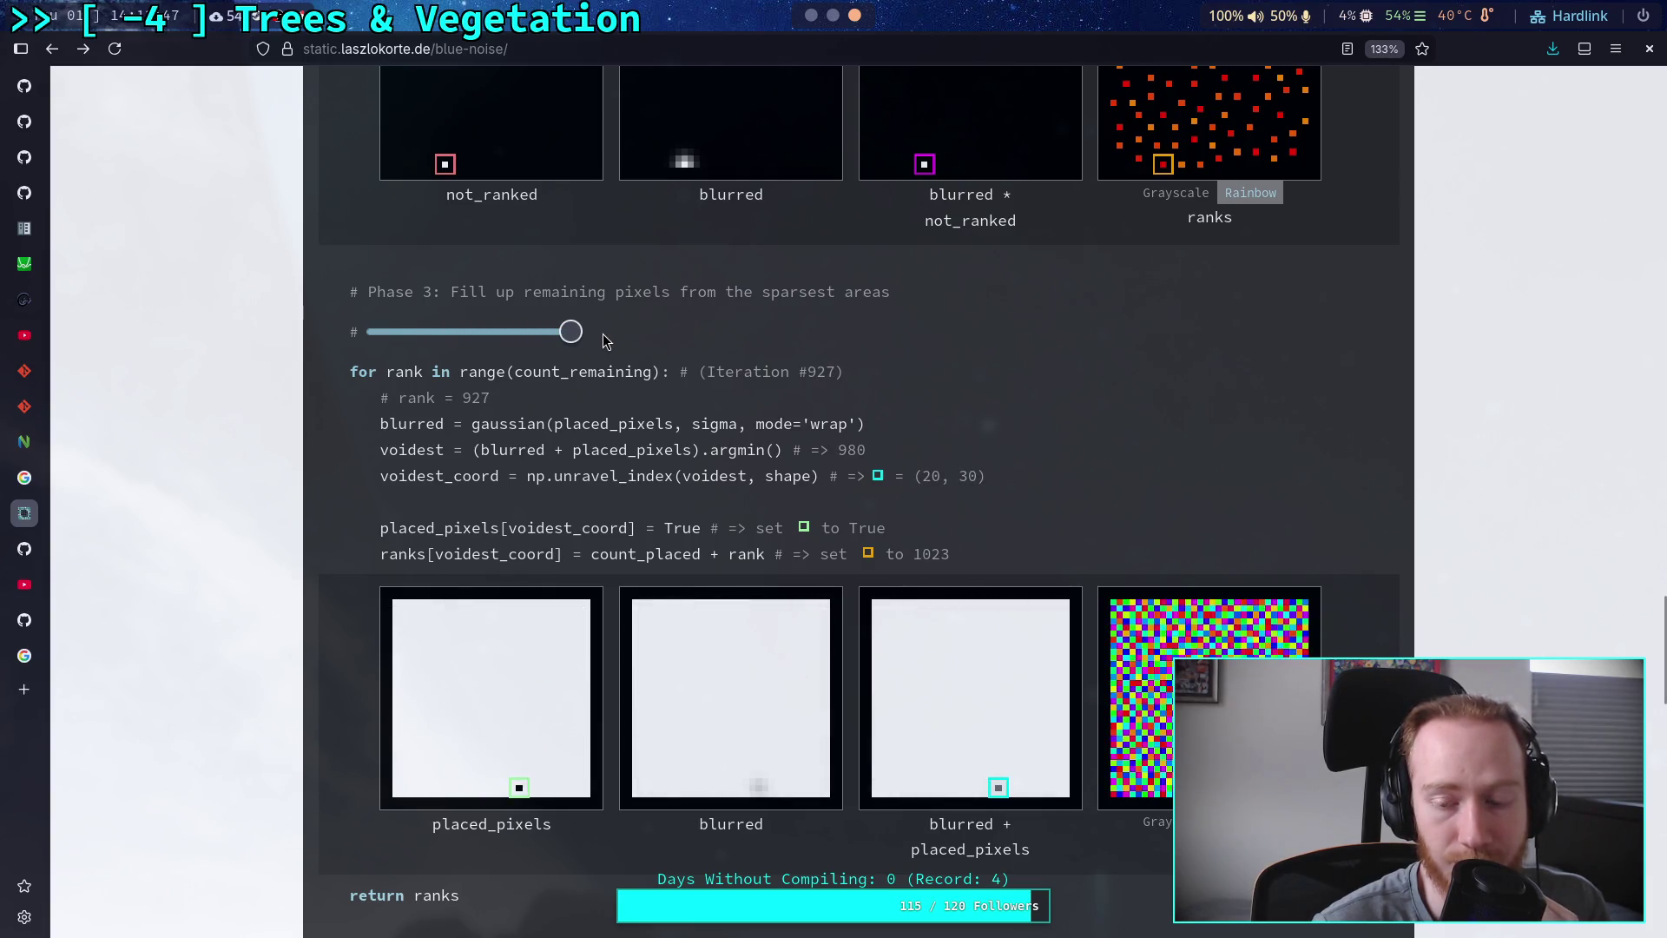
pyautogui.scroll(3, 603, 334)
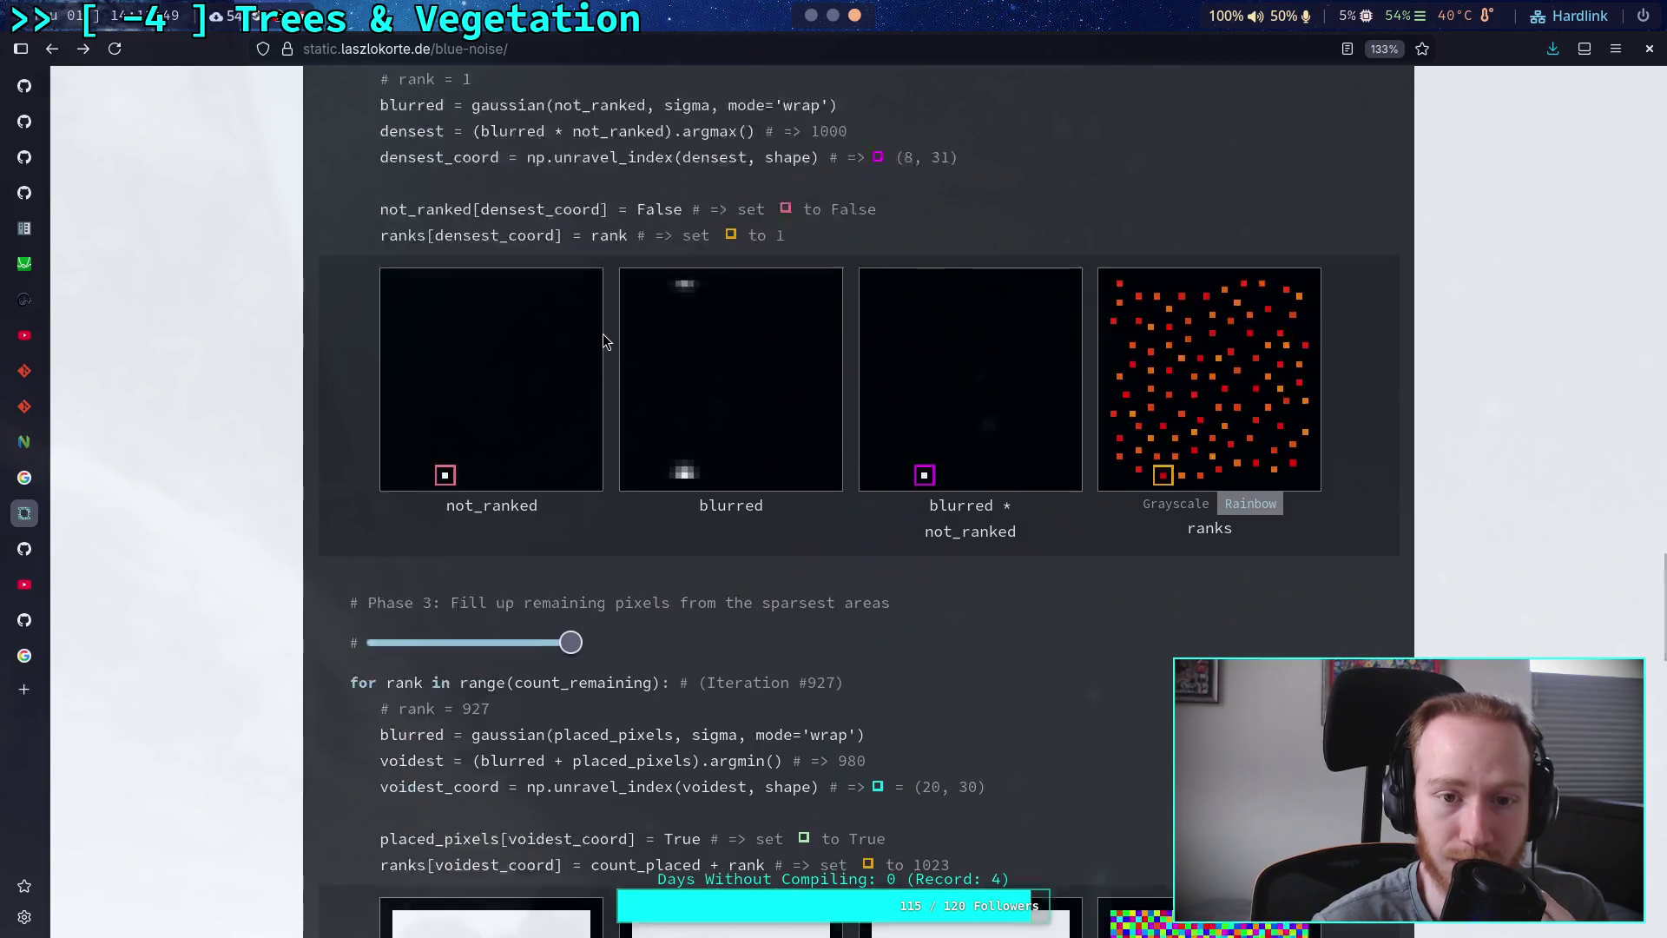
pyautogui.scroll(4, 603, 333)
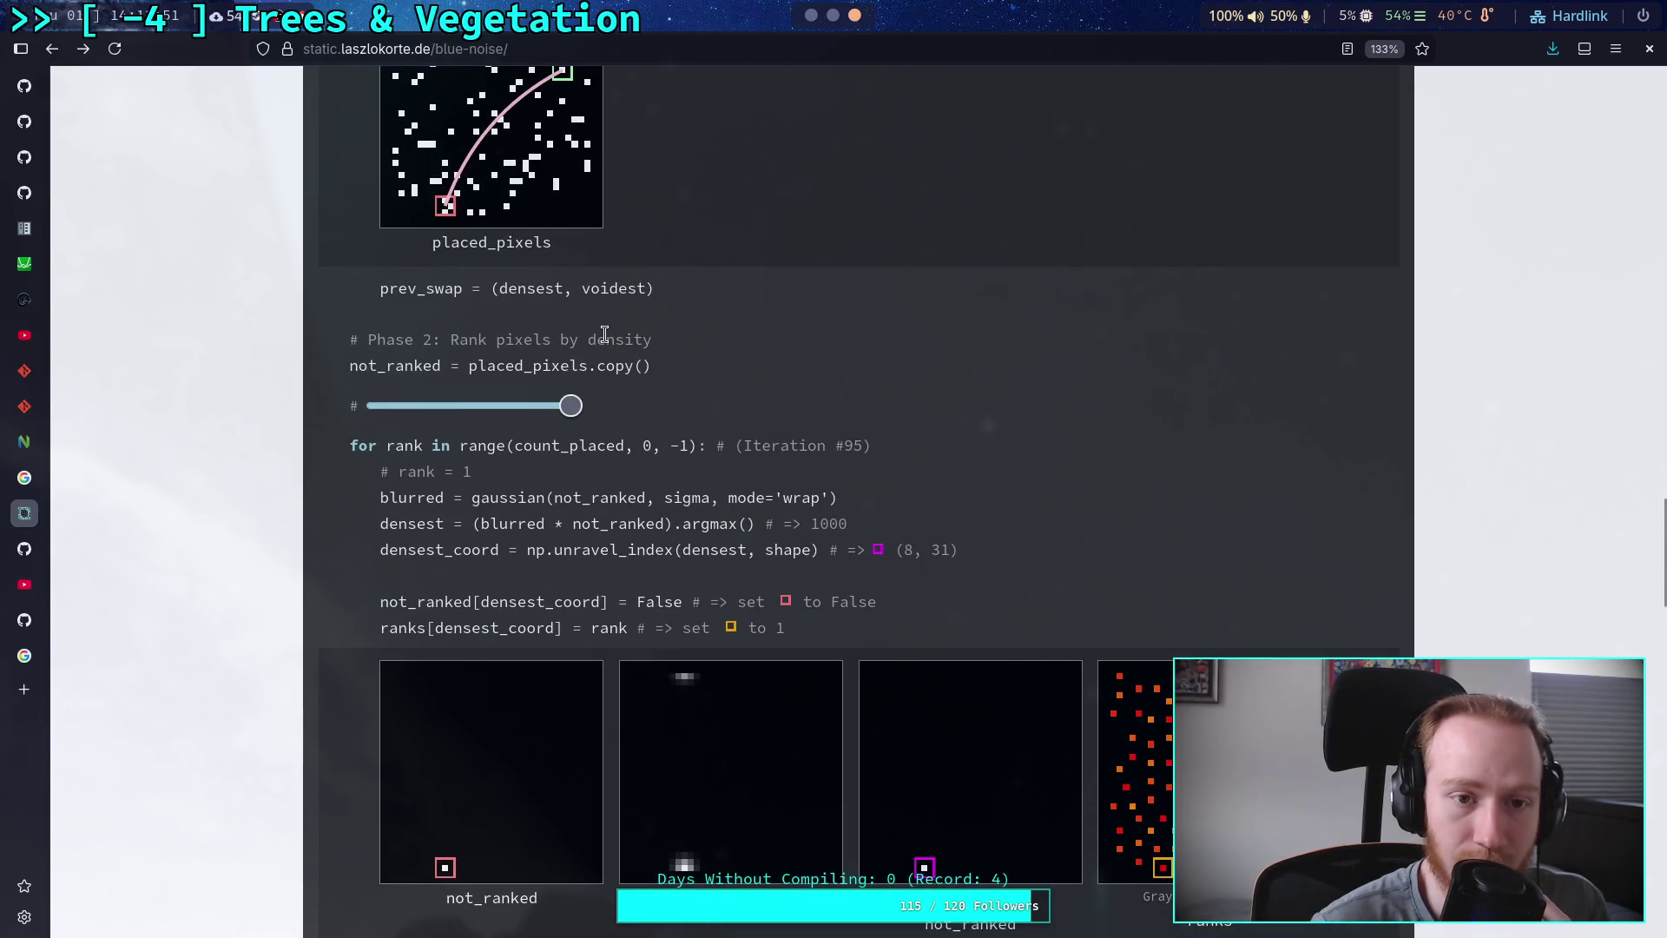
pyautogui.scroll(-1, 599, 339)
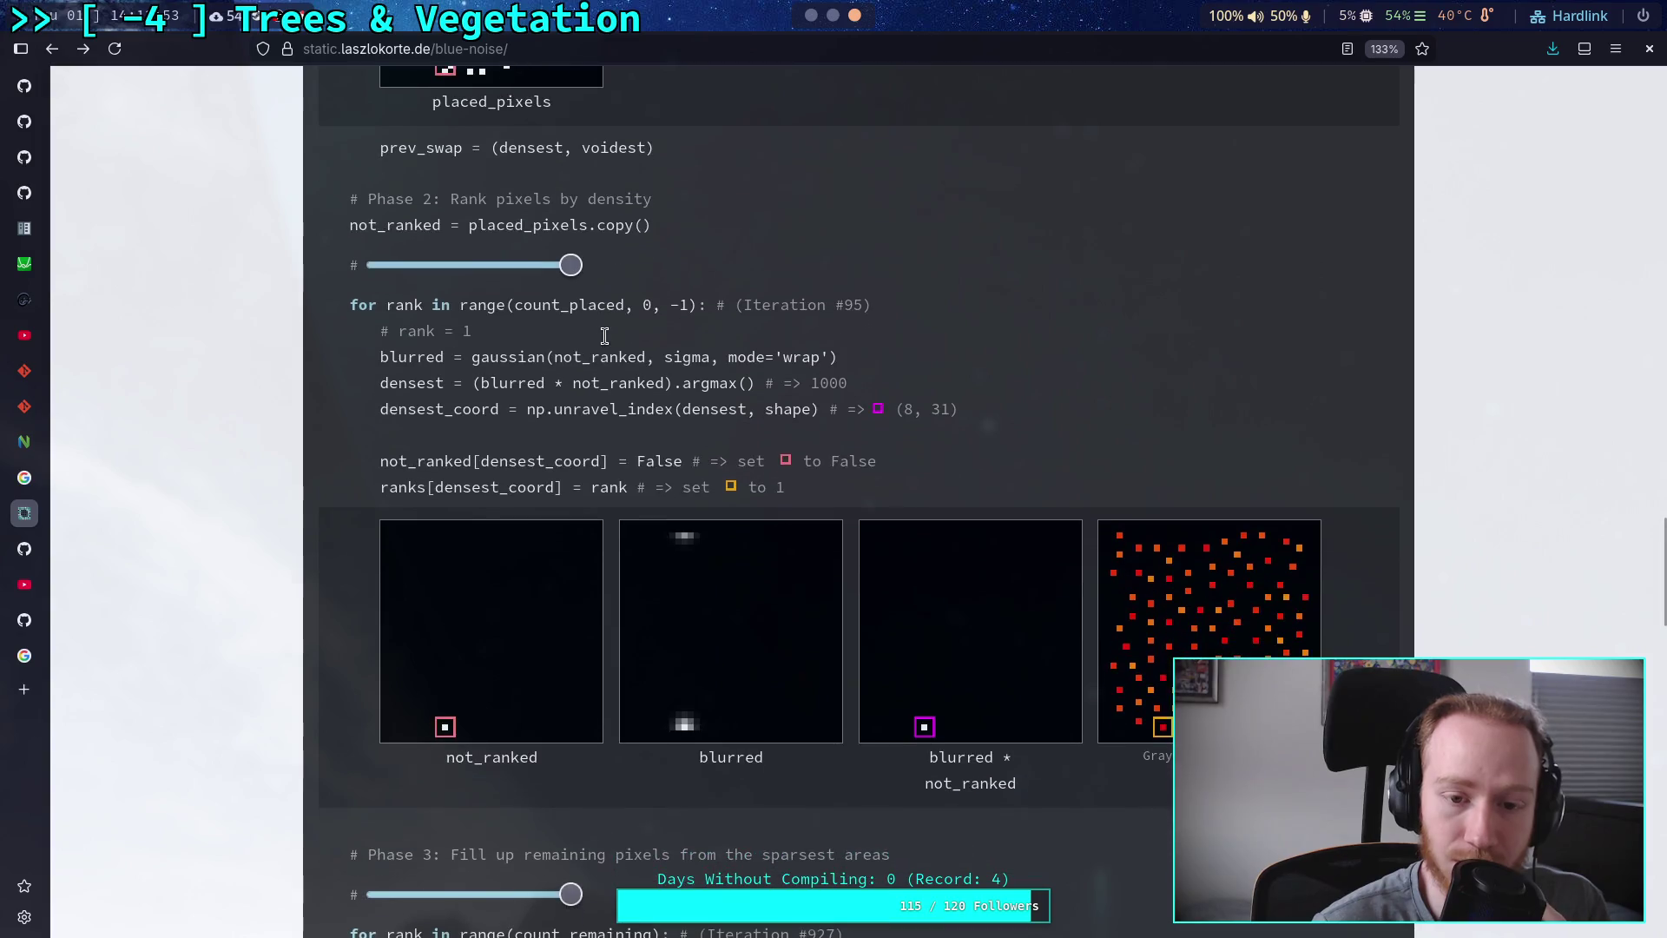
pyautogui.moveTo(571, 266)
pyautogui.mouseDown()
pyautogui.moveTo(390, 266)
pyautogui.moveTo(351, 286)
pyautogui.moveTo(737, 300)
pyautogui.mouseUp()
pyautogui.scroll(-9, 706, 383)
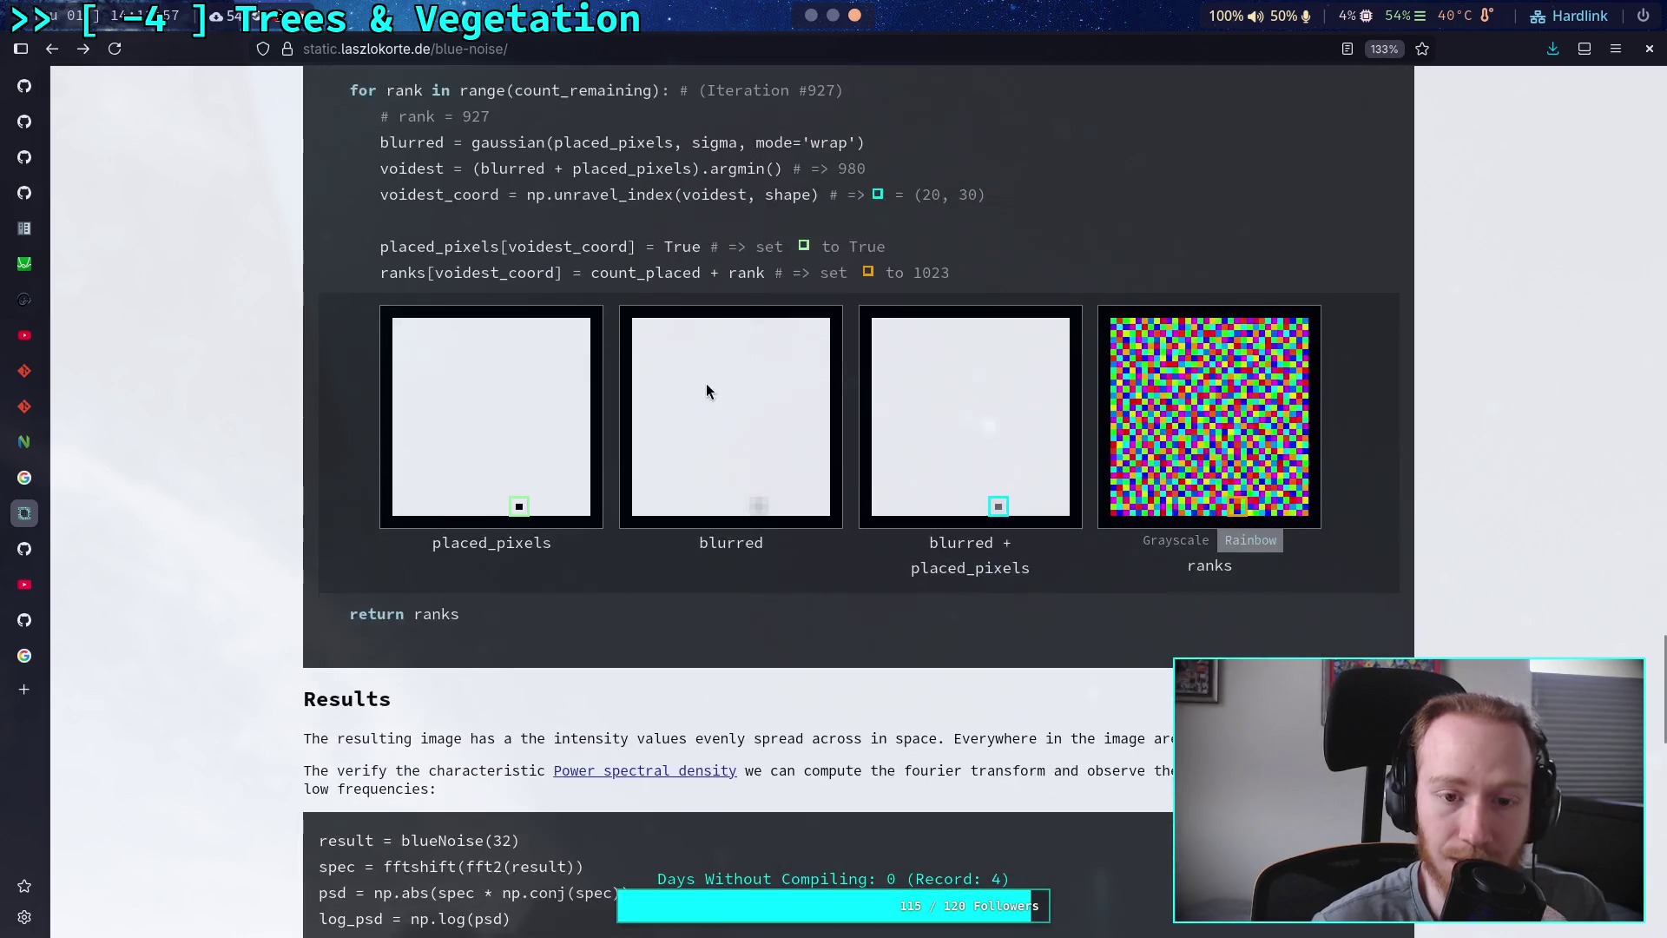
pyautogui.scroll(5, 639, 377)
pyautogui.scroll(5, 633, 400)
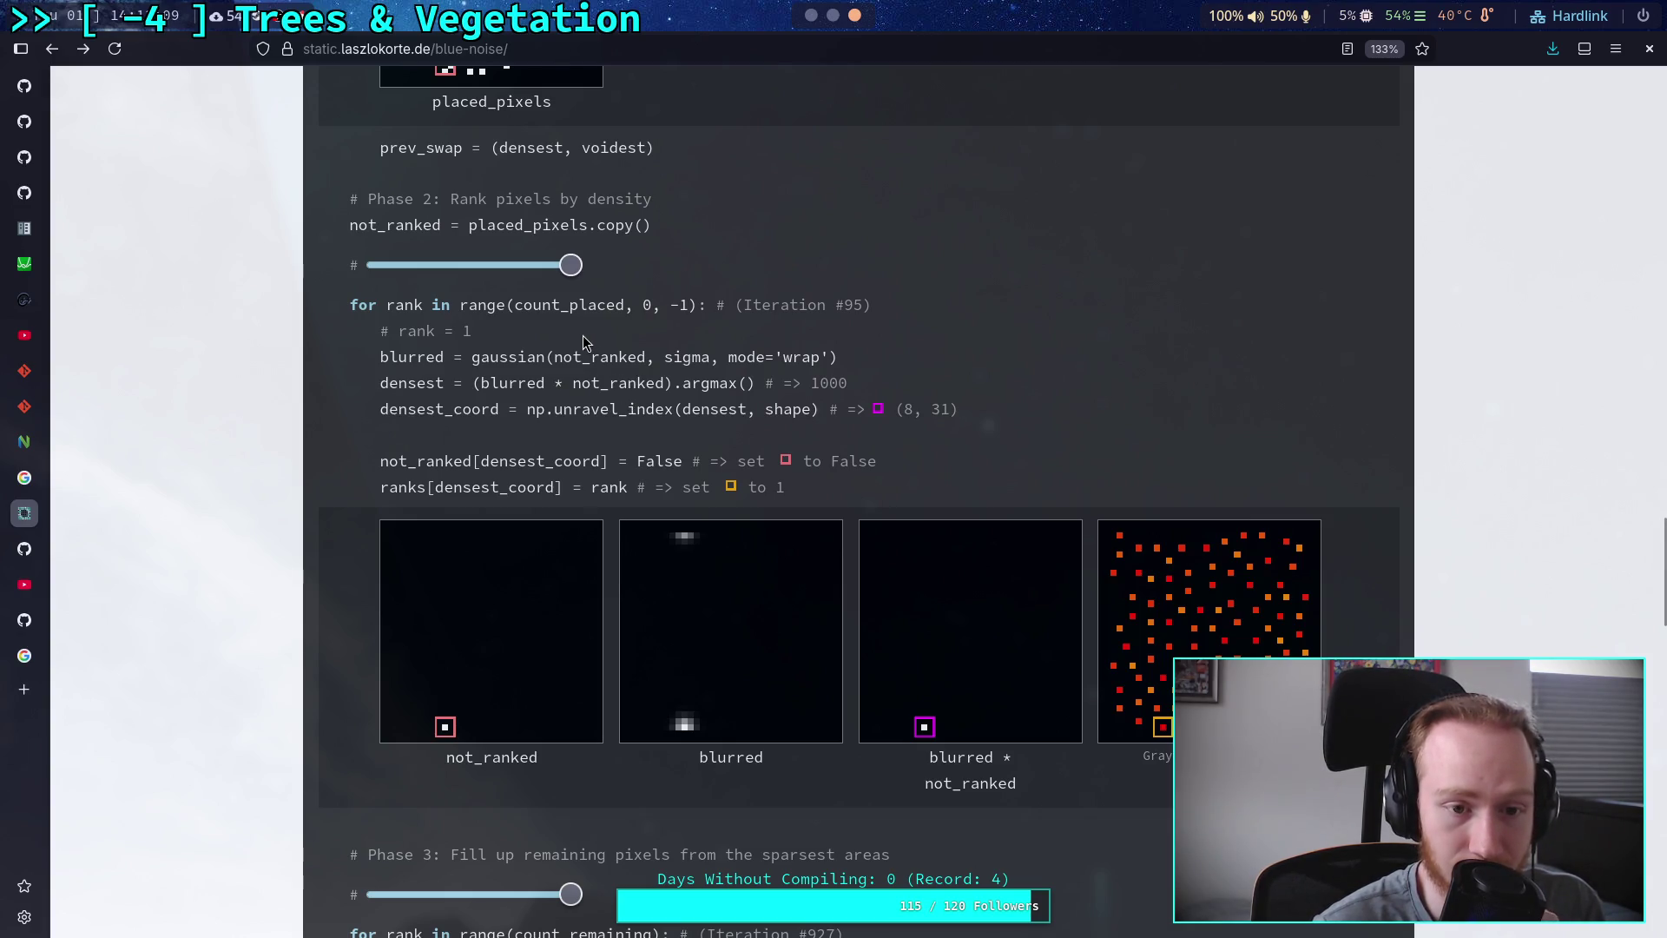
pyautogui.scroll(-5, 582, 337)
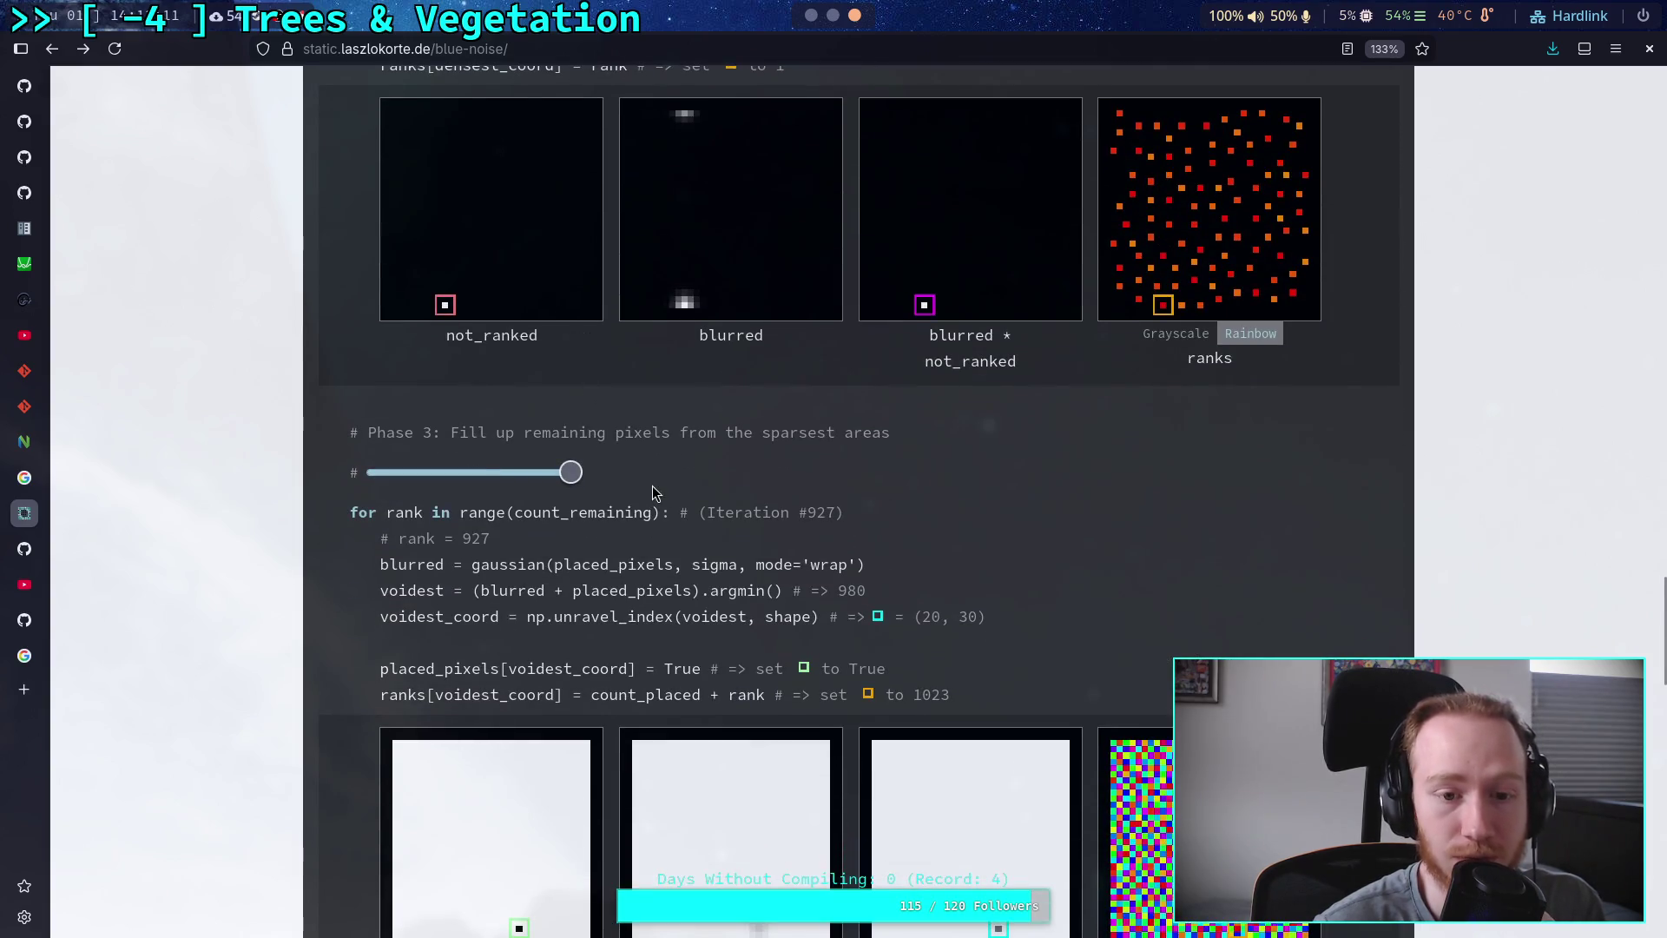
pyautogui.scroll(3, 620, 491)
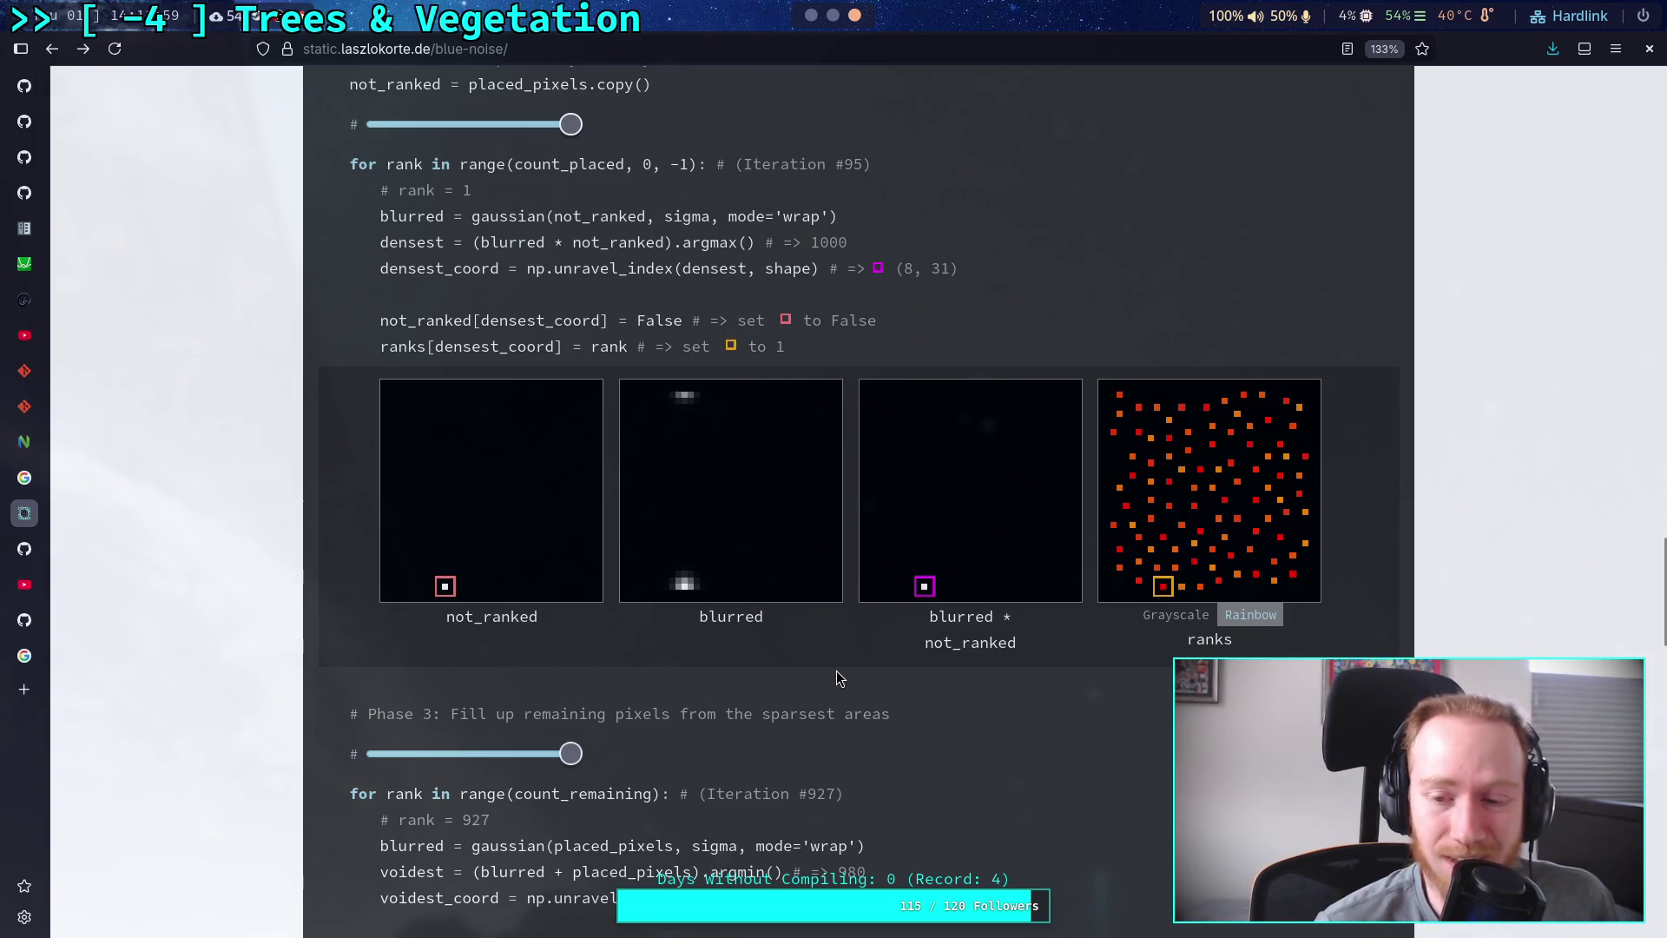
pyautogui.click(1176, 617)
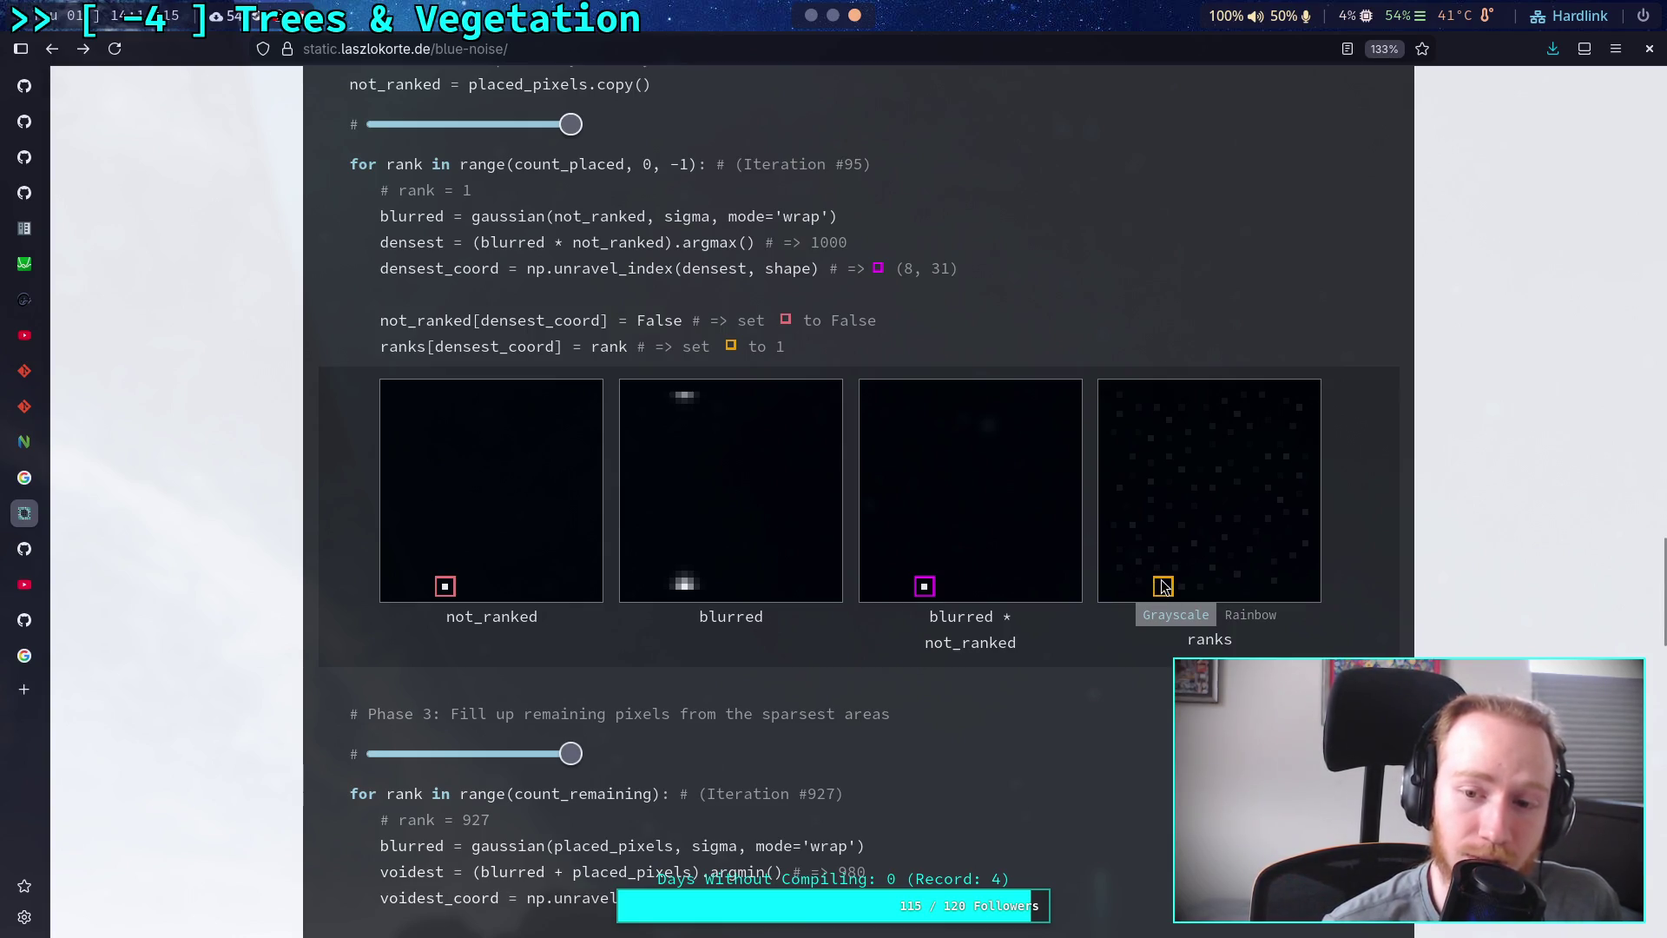
# Step: Scrub the ranking demo through iterations 53, 36 and 39
pyautogui.moveTo(563, 122); pyautogui.dragTo(276, 137)
pyautogui.moveTo(390, 137); pyautogui.dragTo(660, 158)
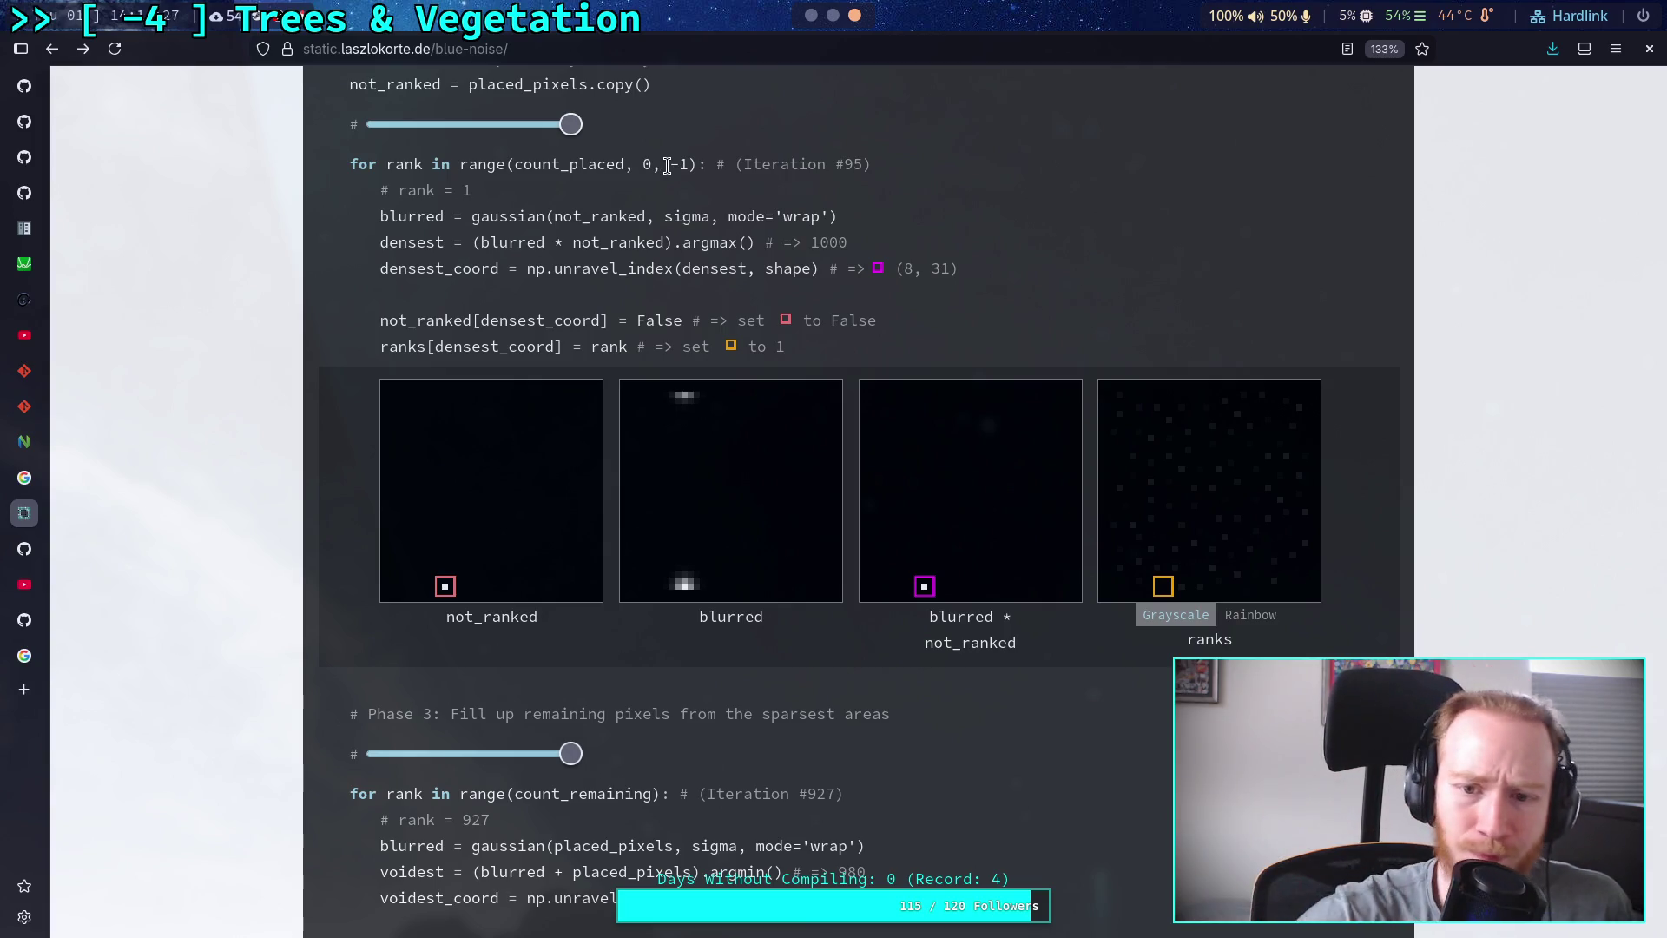
pyautogui.moveTo(570, 126)
pyautogui.mouseDown()
pyautogui.moveTo(383, 139)
pyautogui.moveTo(607, 148)
pyautogui.mouseUp()
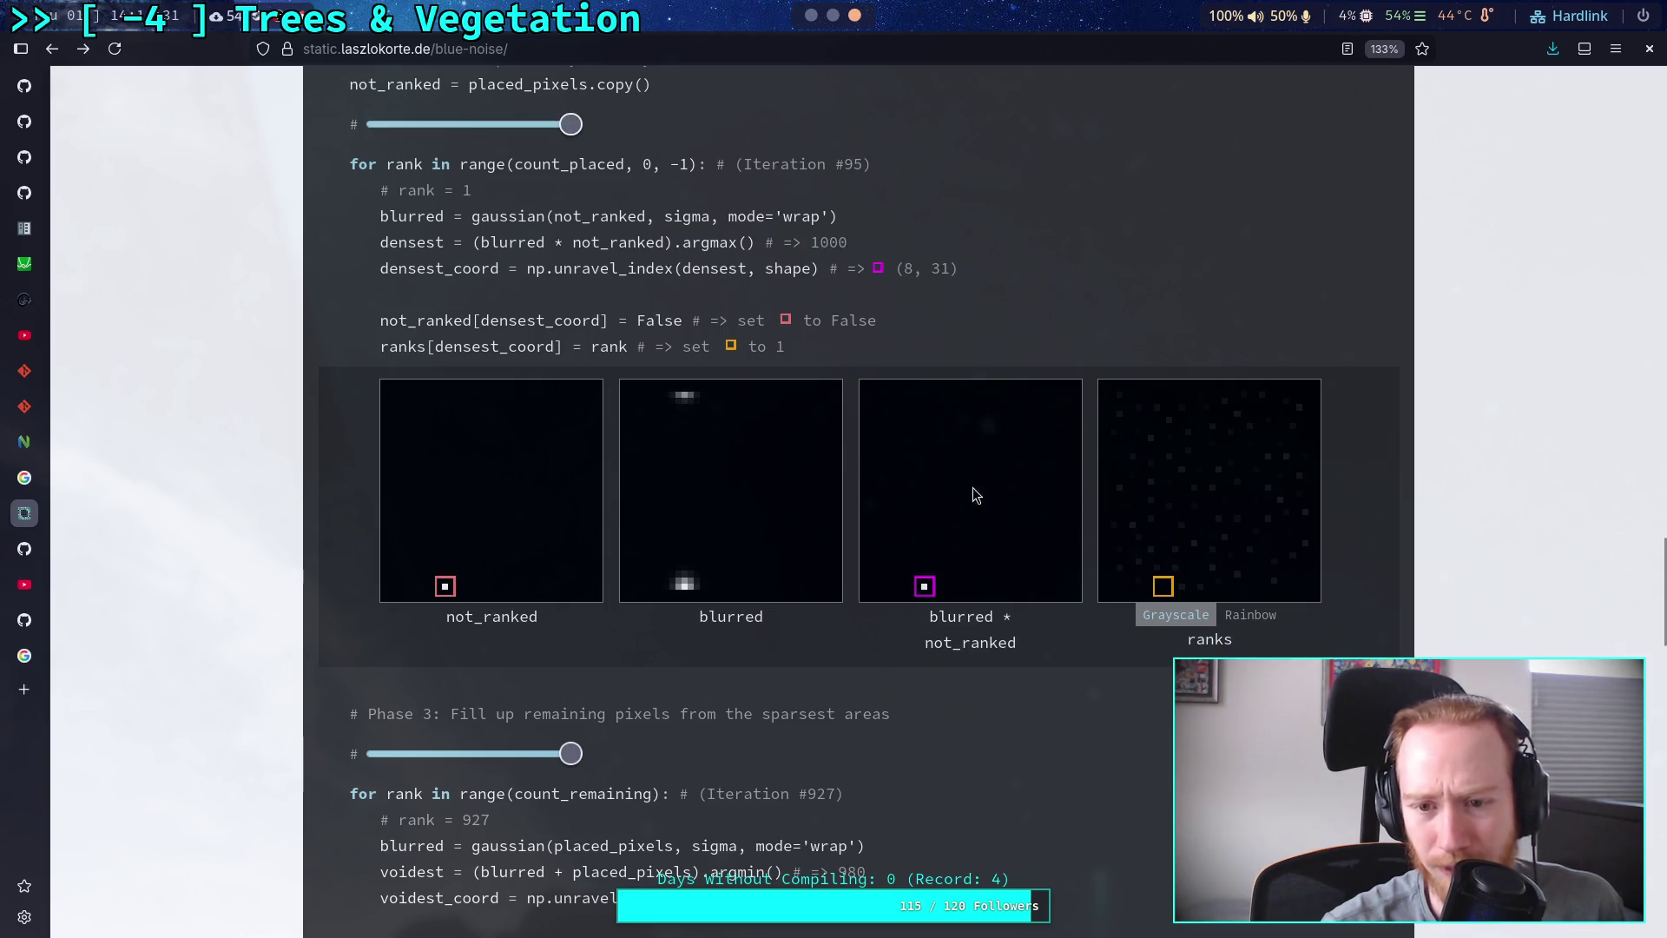
# Step: Rewind the Phase 2 ranking demo to iteration 0 and scroll up to Phase 1
pyautogui.scroll(2, 1027, 528)
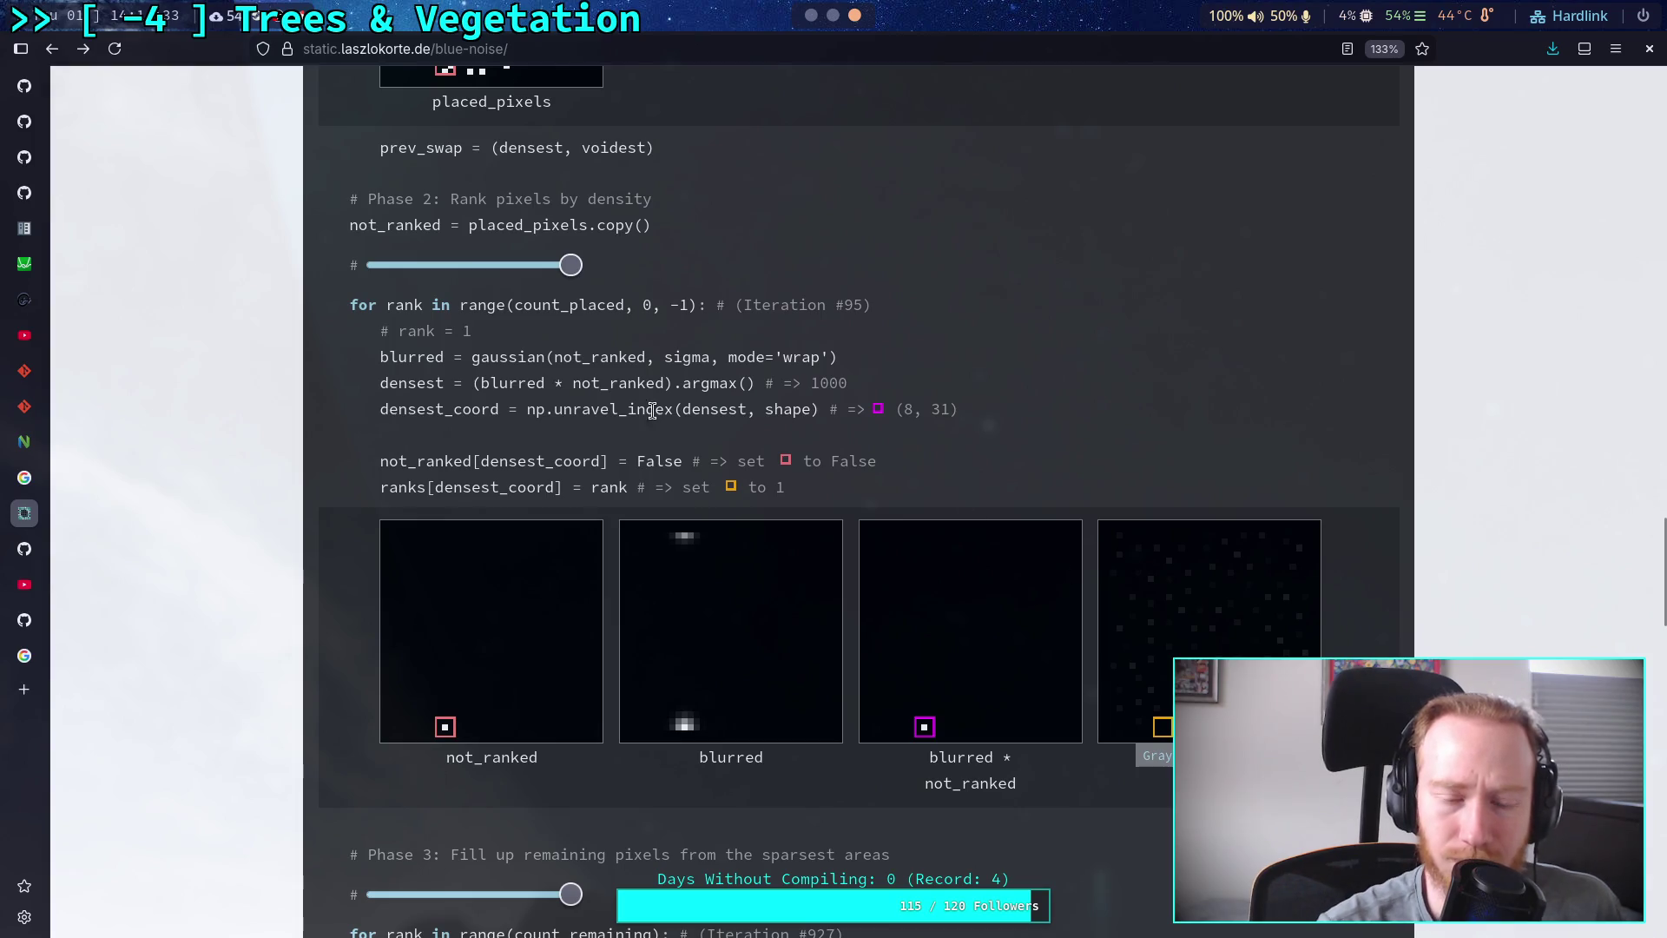
pyautogui.moveTo(575, 265)
pyautogui.mouseDown()
pyautogui.moveTo(399, 265)
pyautogui.moveTo(458, 265)
pyautogui.moveTo(335, 295)
pyautogui.moveTo(582, 268)
pyautogui.mouseUp()
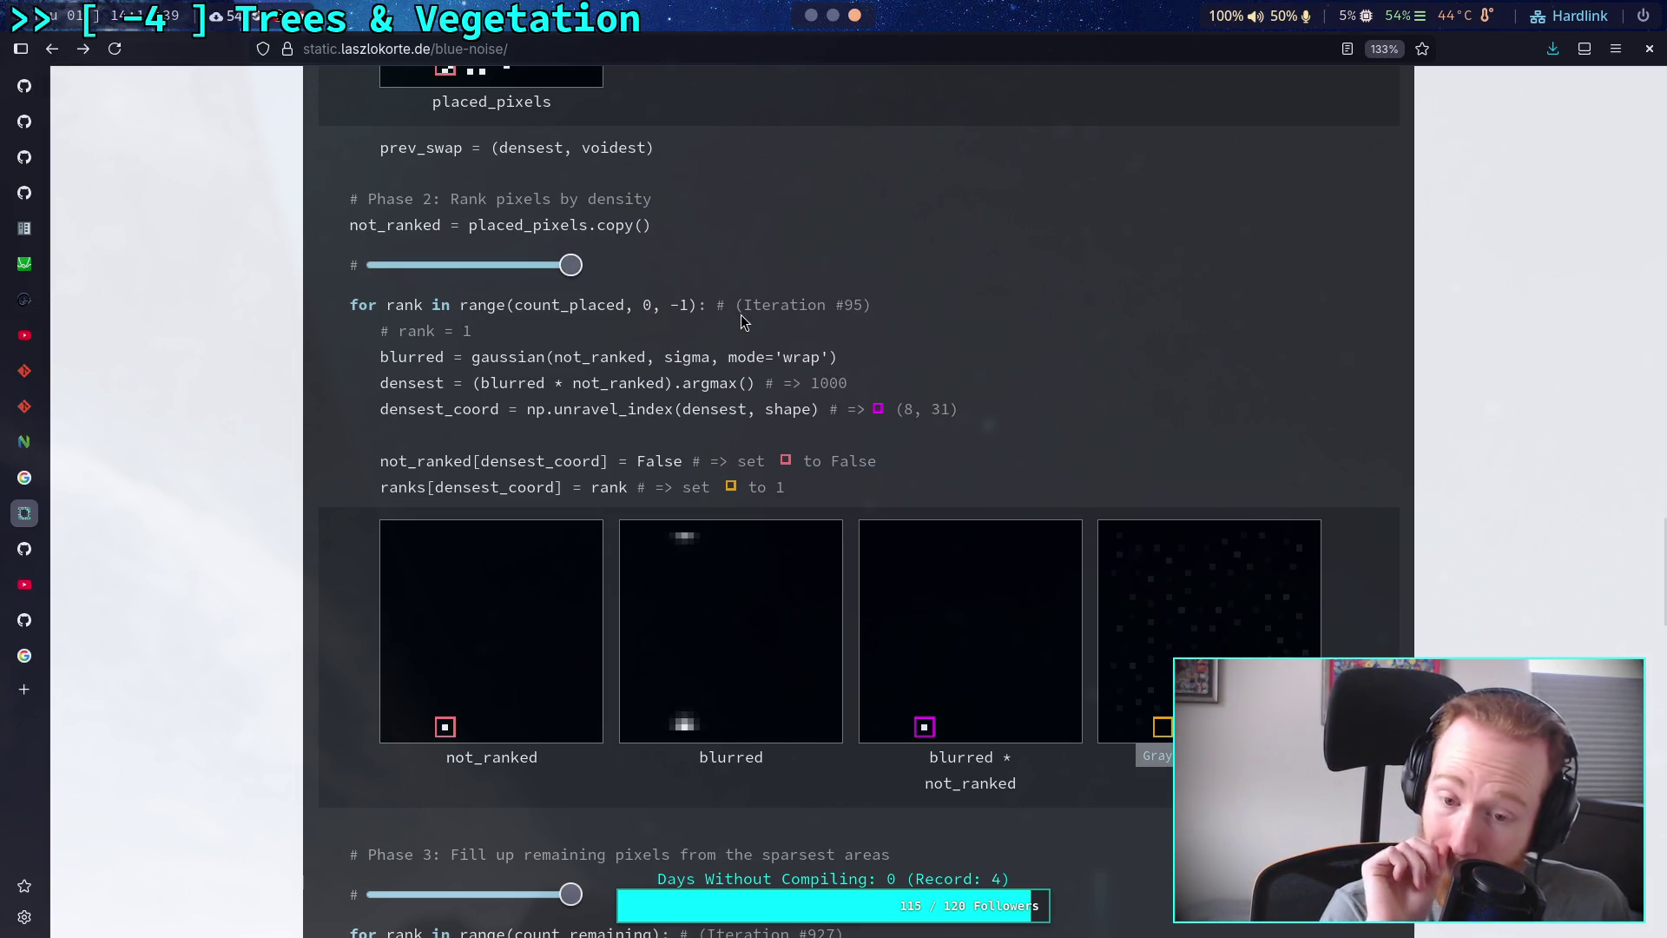
pyautogui.scroll(7, 742, 315)
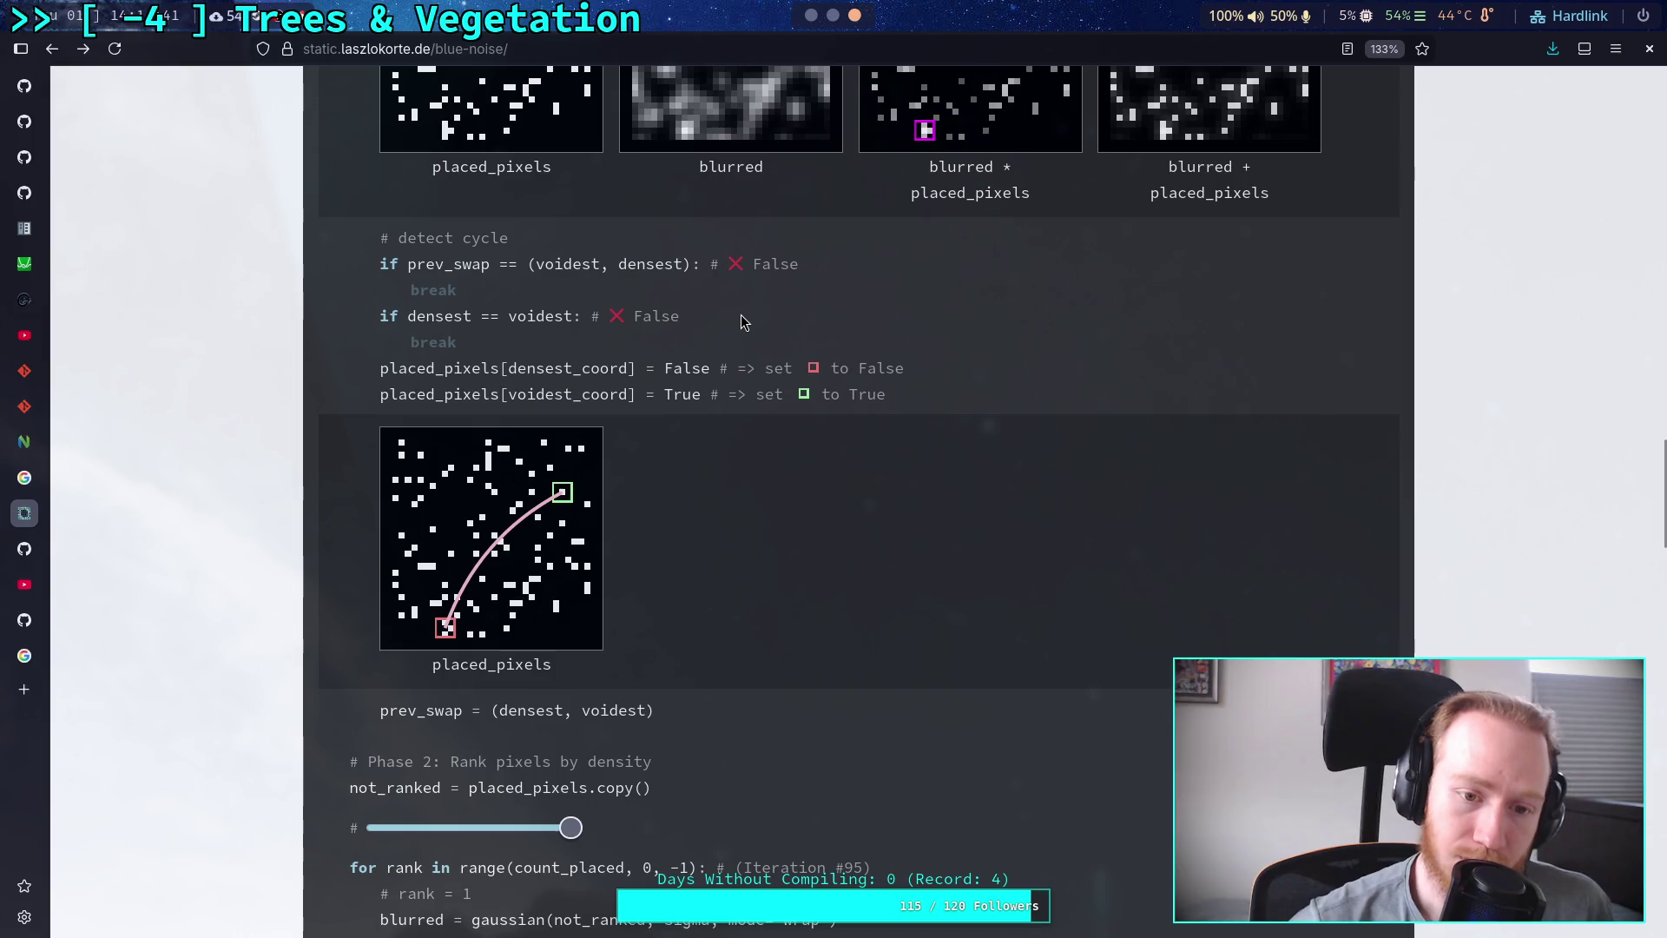
pyautogui.scroll(9, 830, 387)
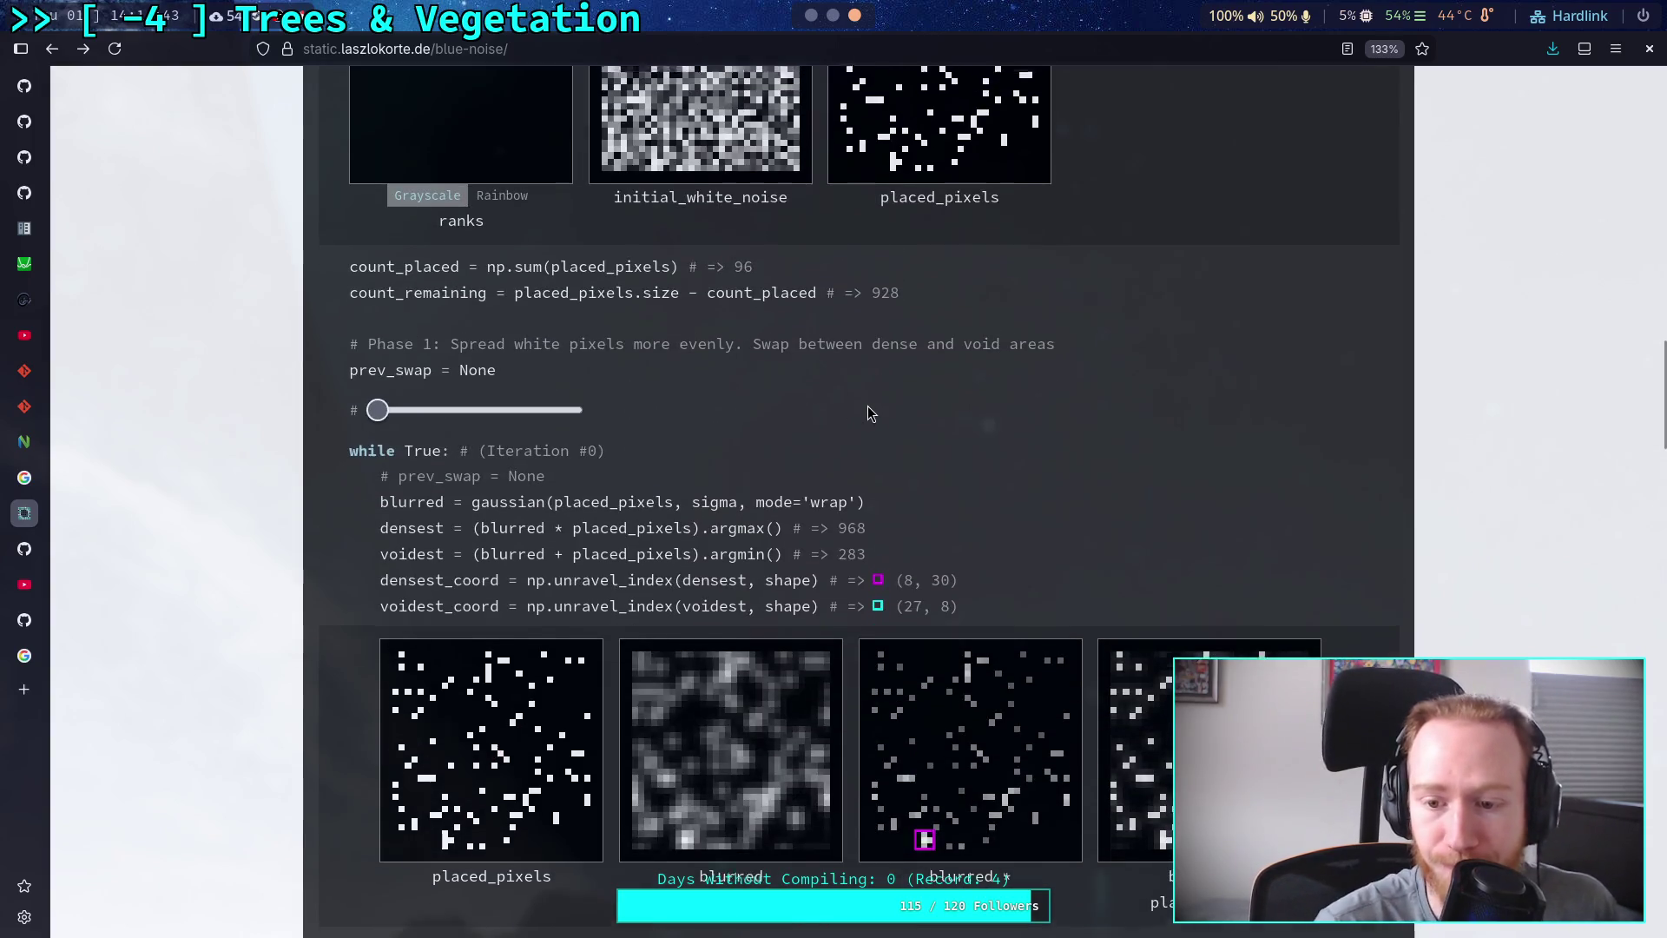
pyautogui.scroll(4, 868, 405)
pyautogui.scroll(-9, 886, 451)
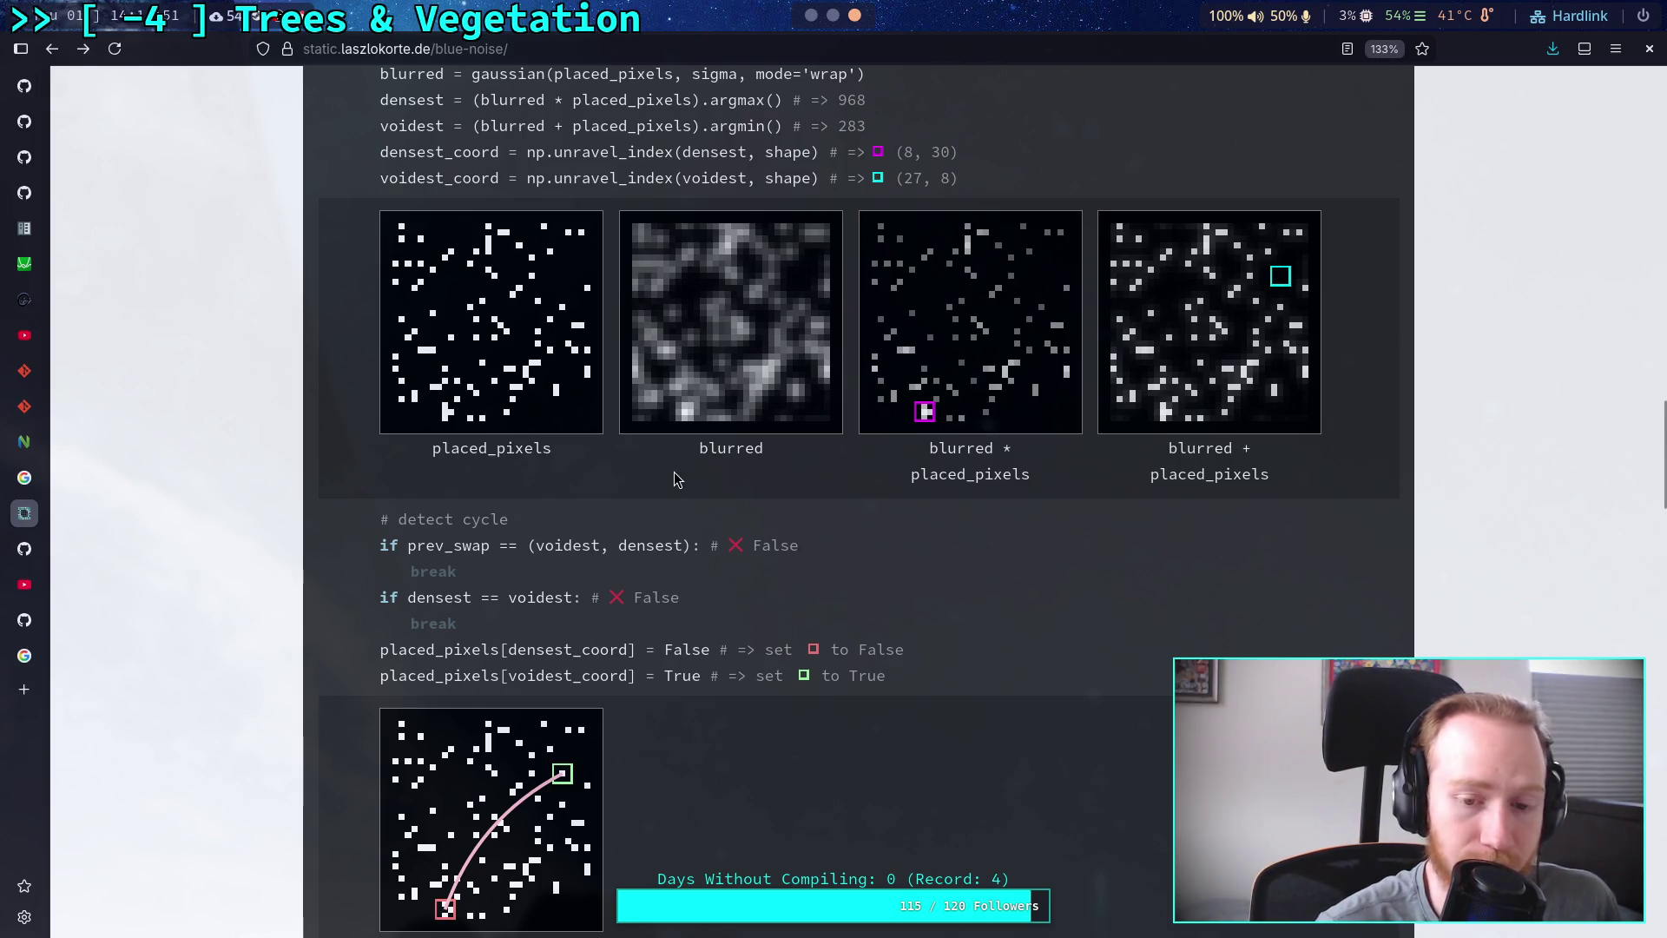
pyautogui.scroll(3, 669, 475)
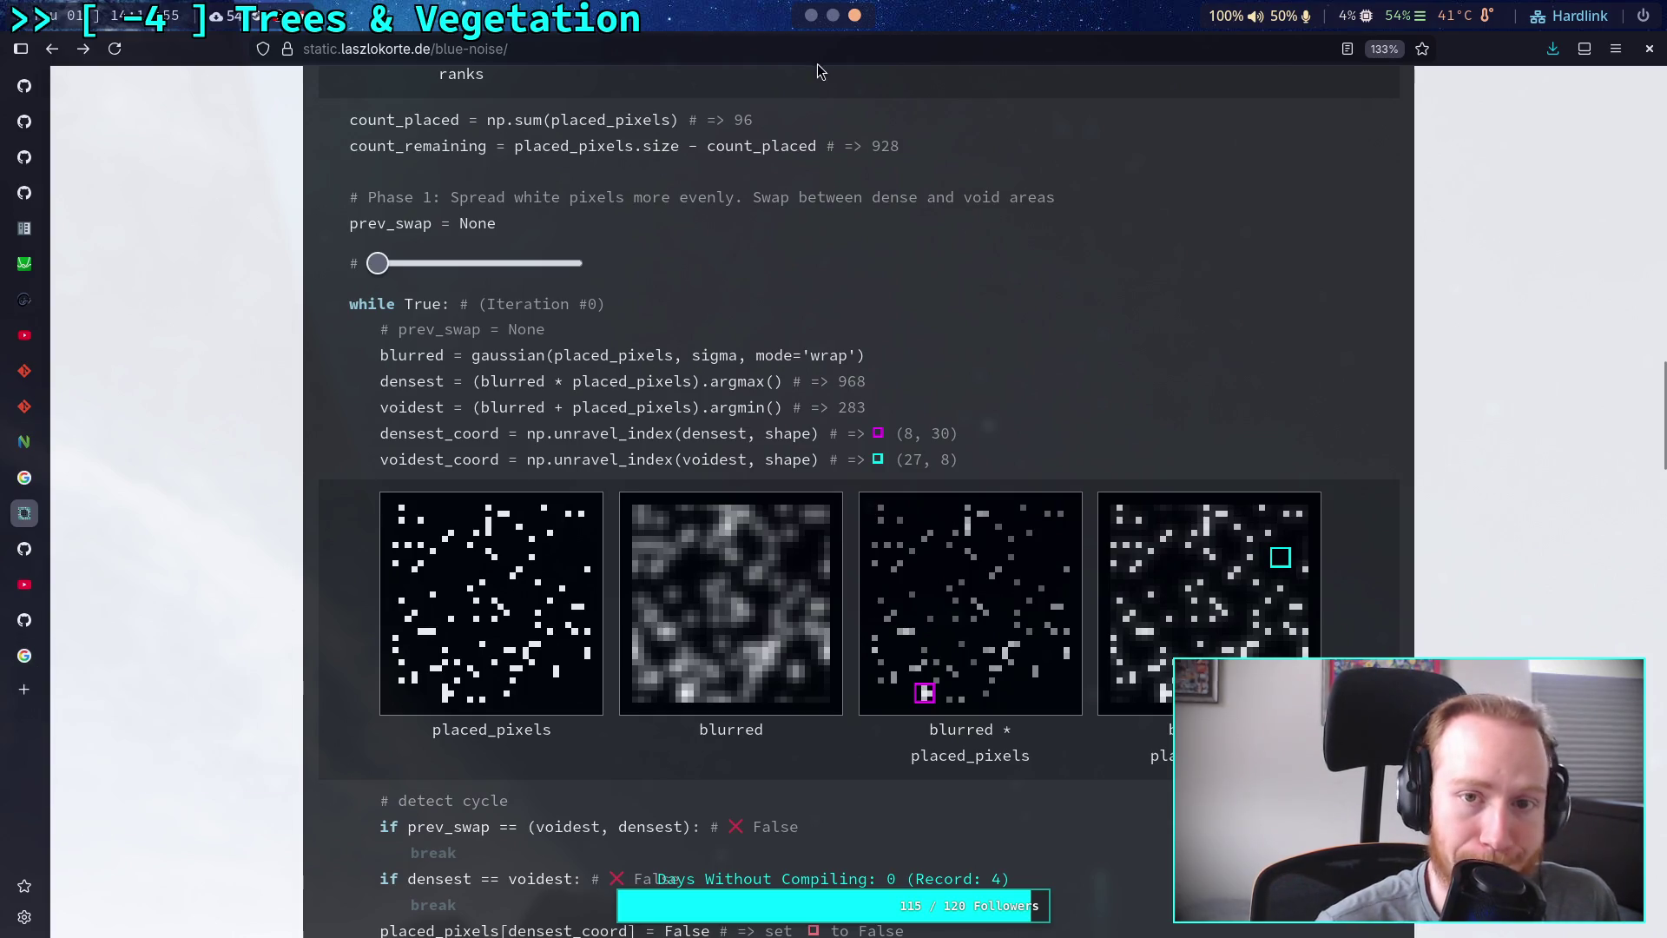
pyautogui.press('super+1')
# Step: Extend the comment to '# Step 3, place lower values into noise' and start a new line
pyautogui.write(',')
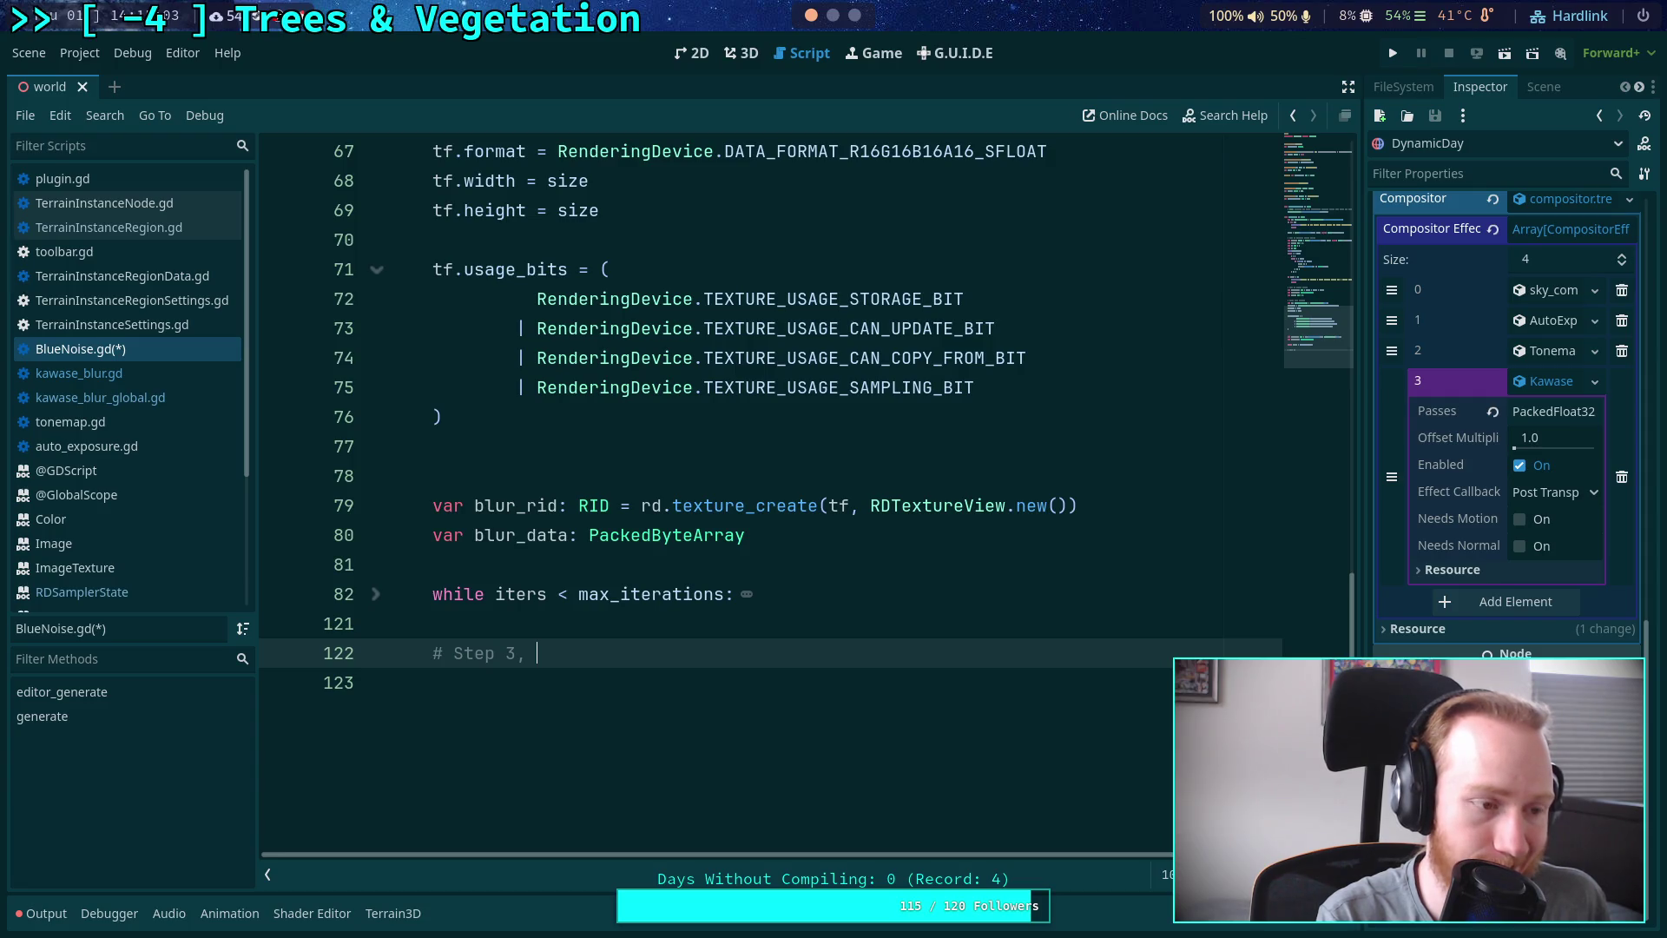
pyautogui.write('place ')
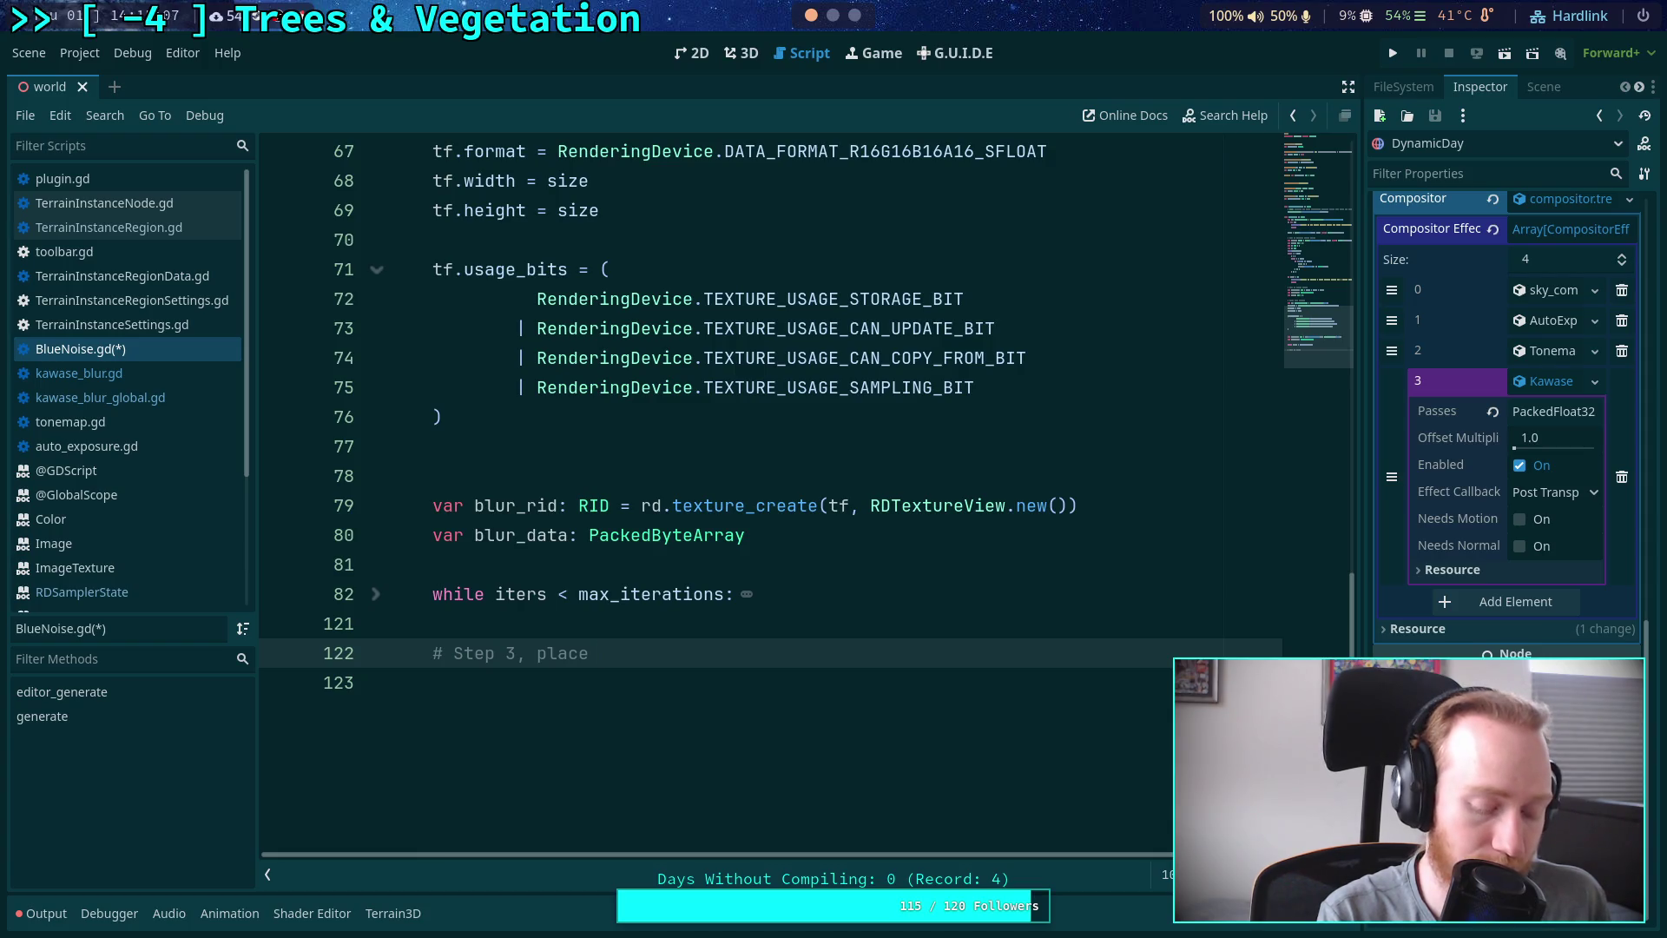
pyautogui.write('lower ')
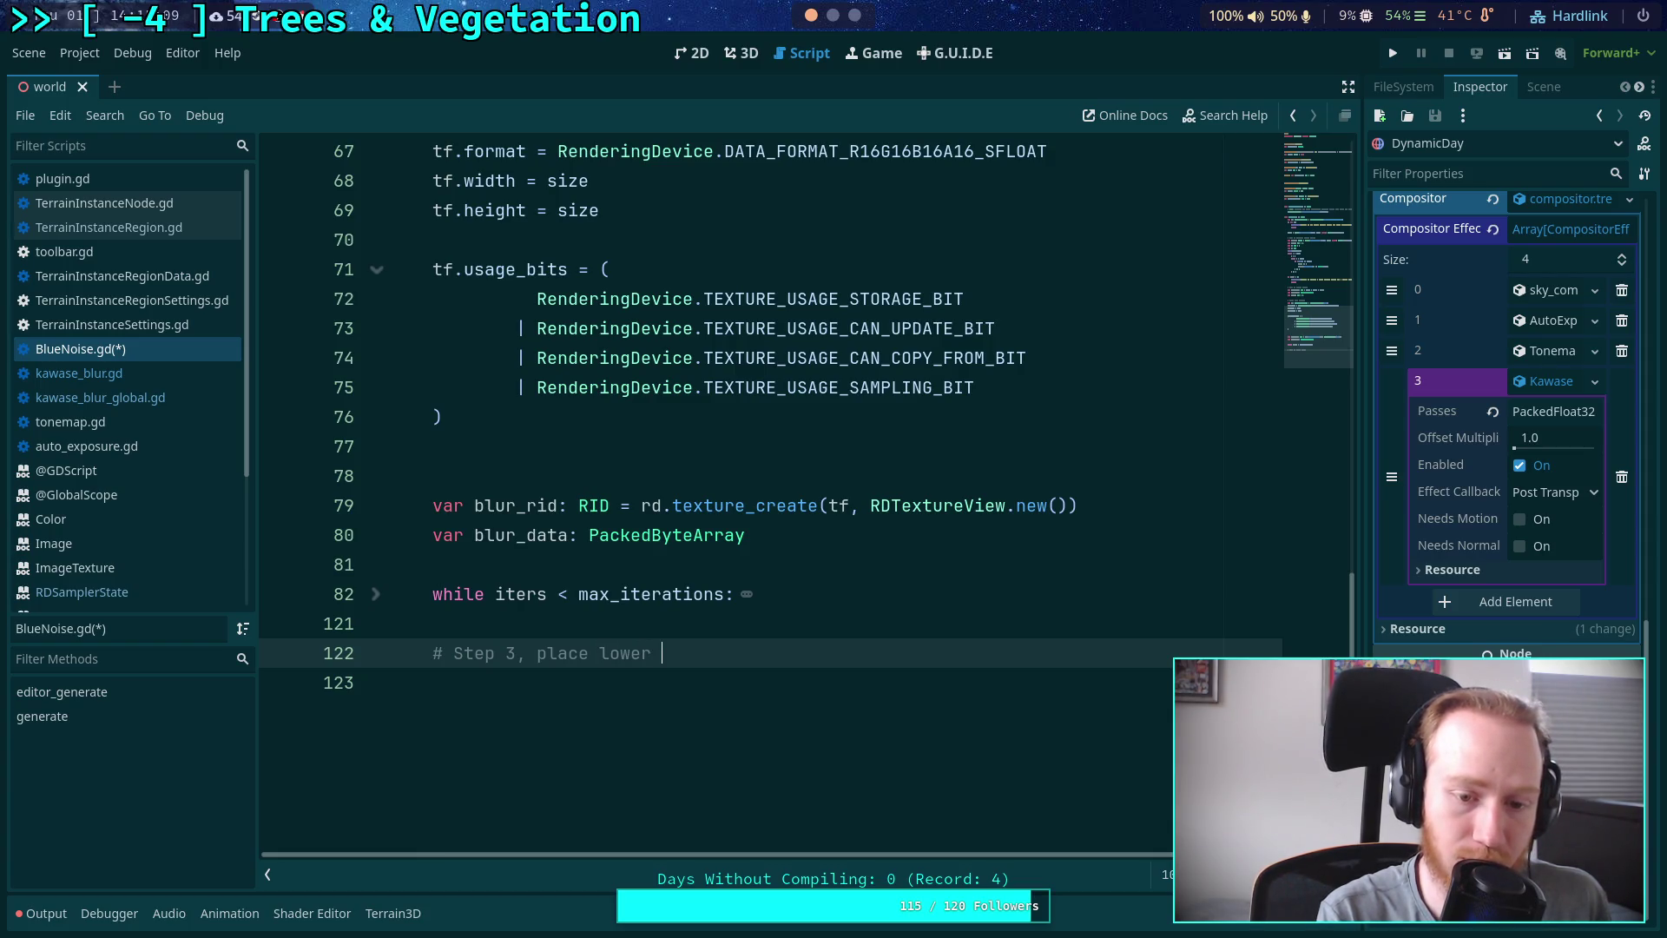
pyautogui.write('values ')
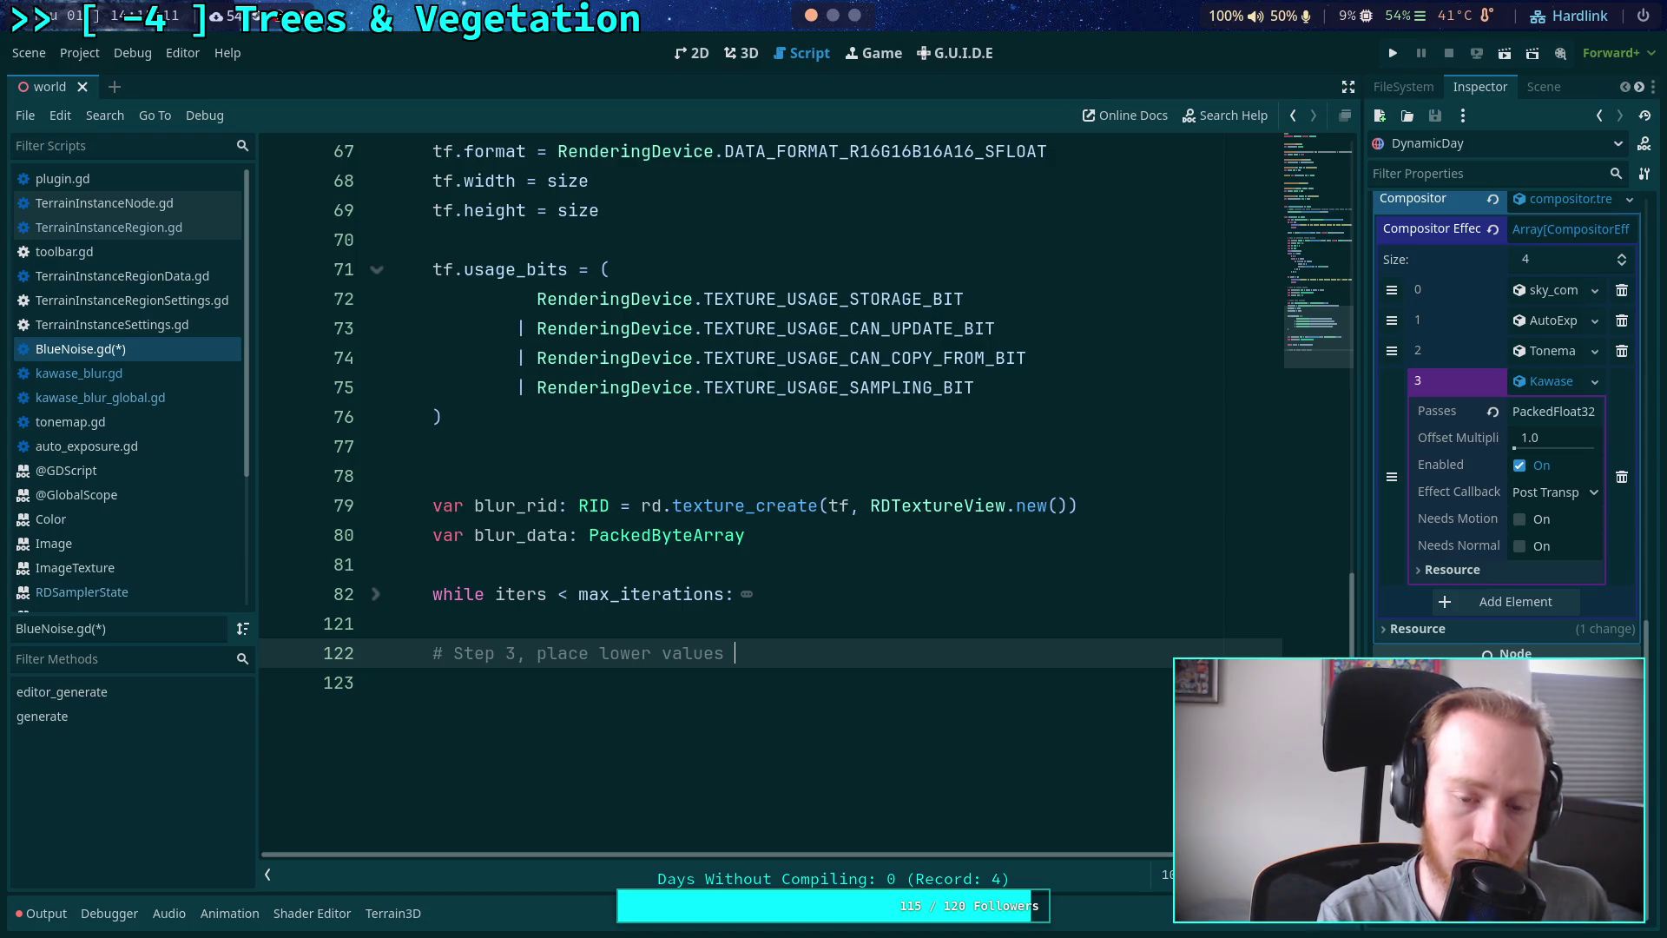
pyautogui.write('into noise')
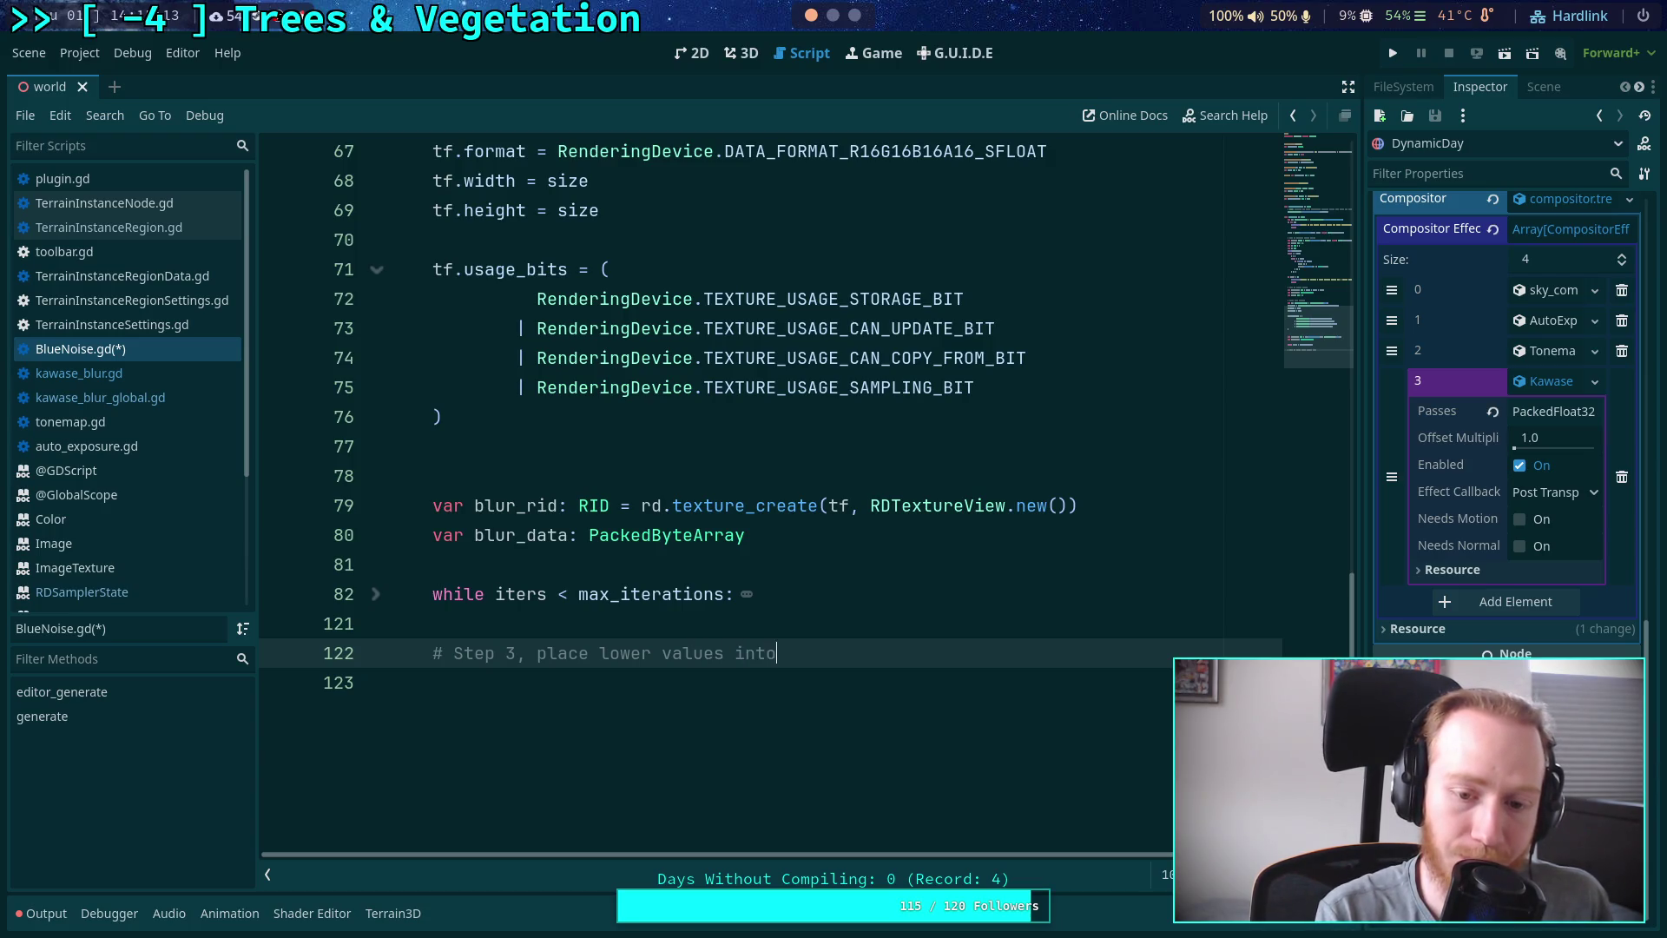
pyautogui.press('Return')
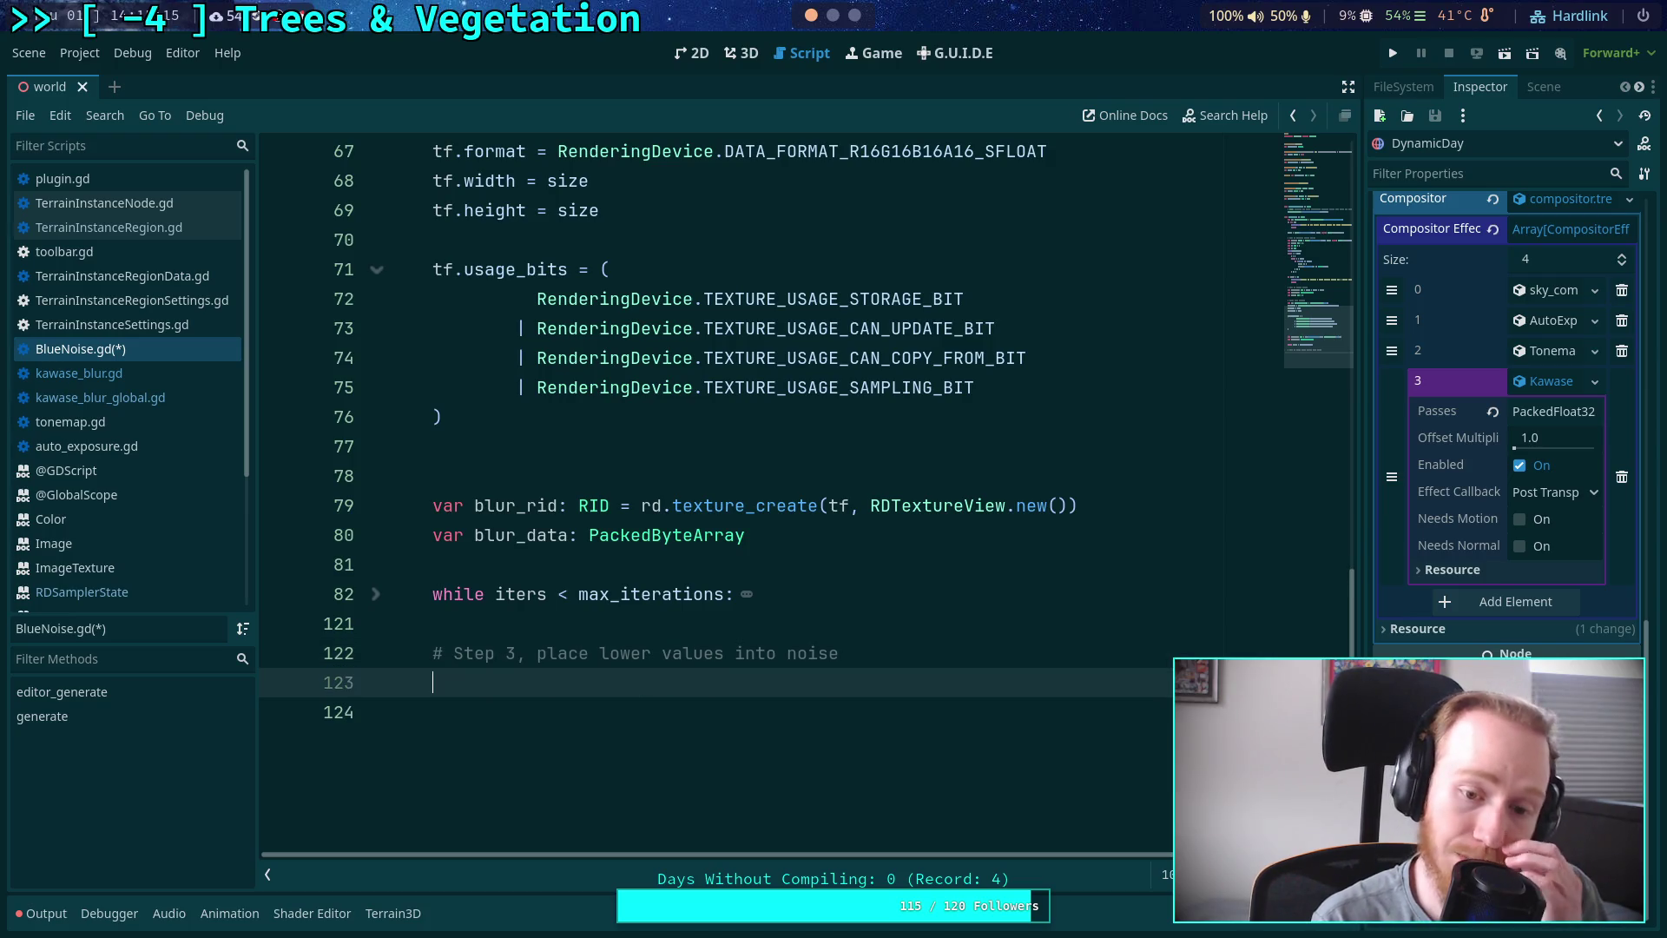
pyautogui.hotkey('alt', 'Tab')
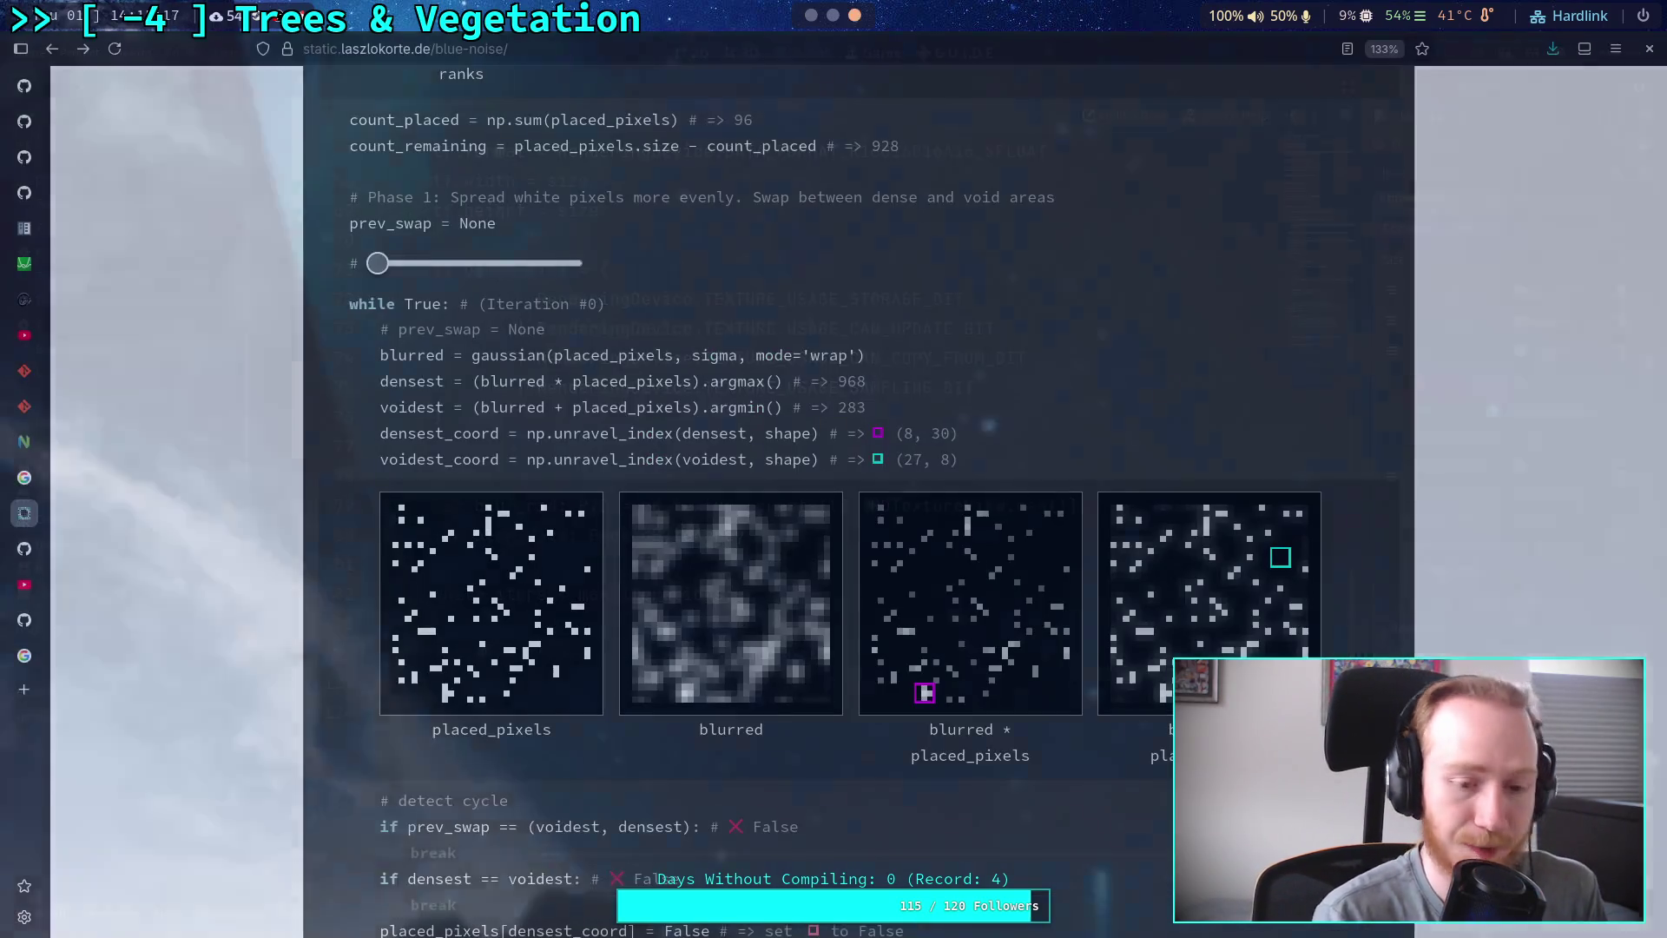
# Step: Scroll to Phase 2 and jump its ranking demo back to iteration #0
pyautogui.scroll(-10, 860, 578)
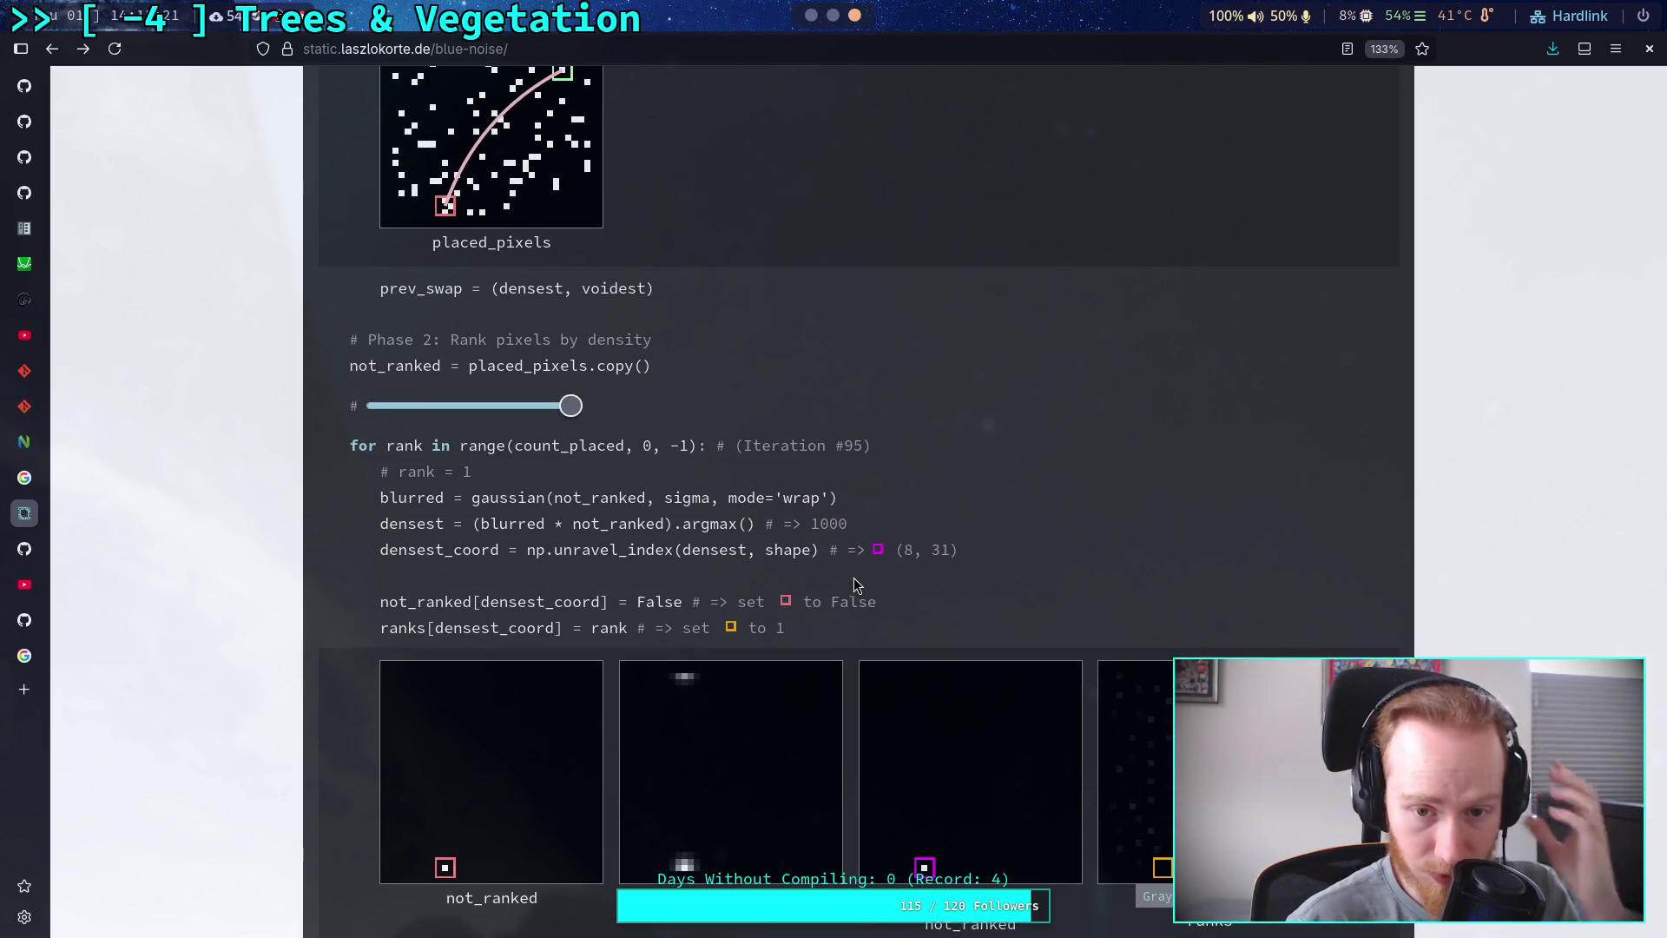
pyautogui.scroll(-3, 853, 577)
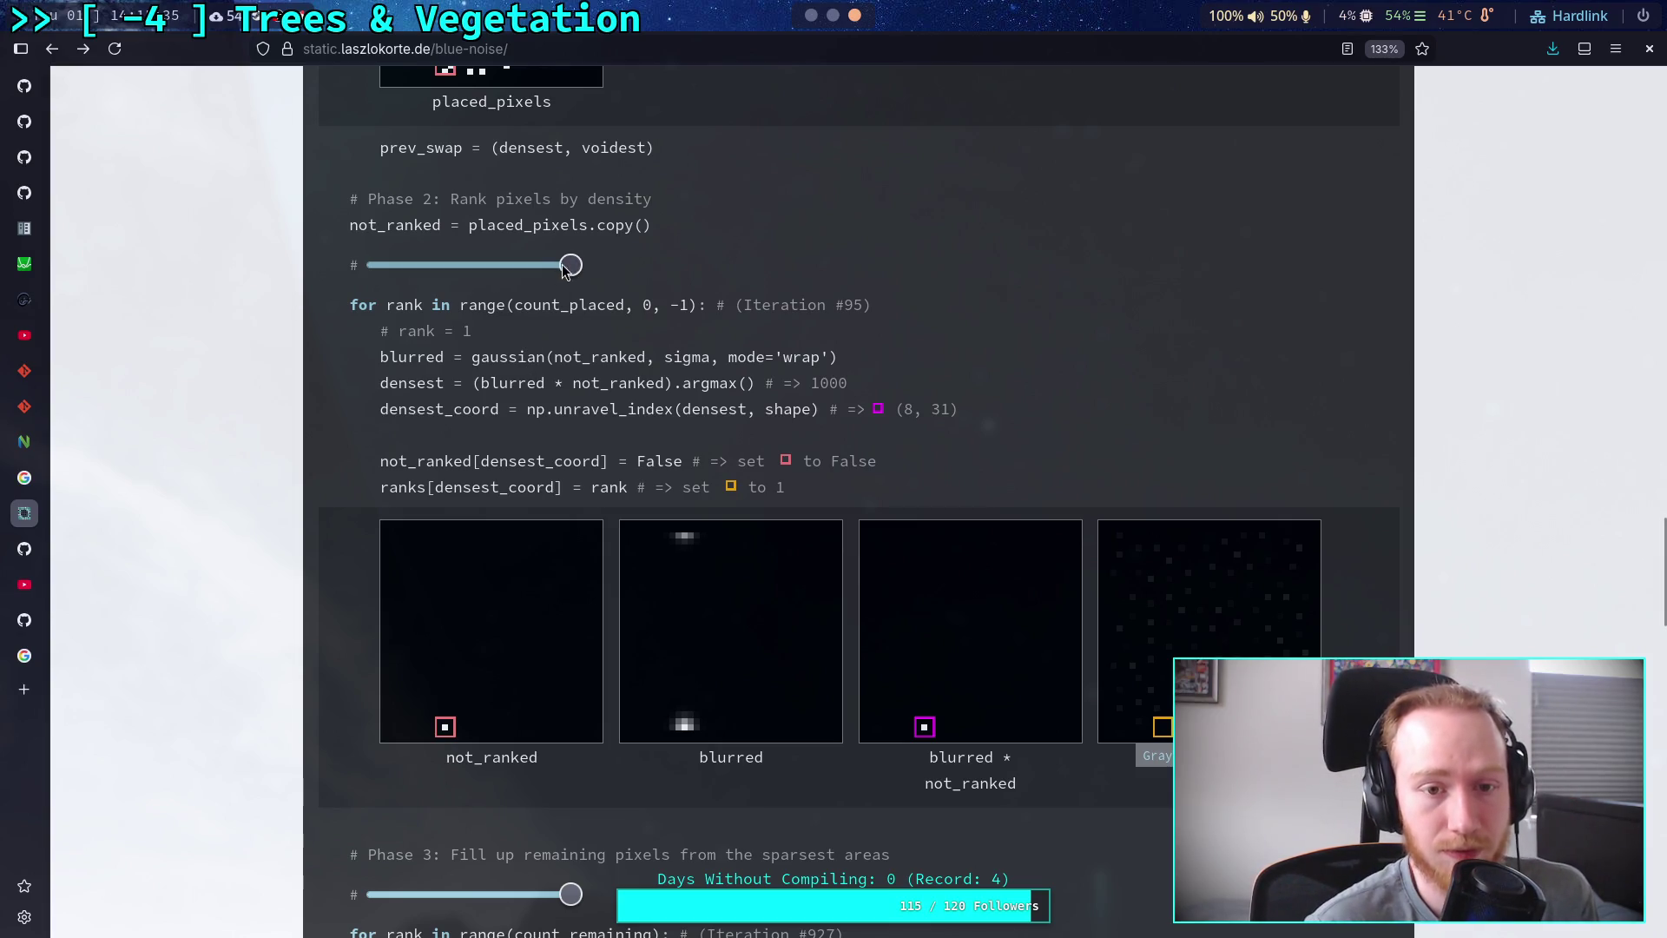
pyautogui.press('Home')
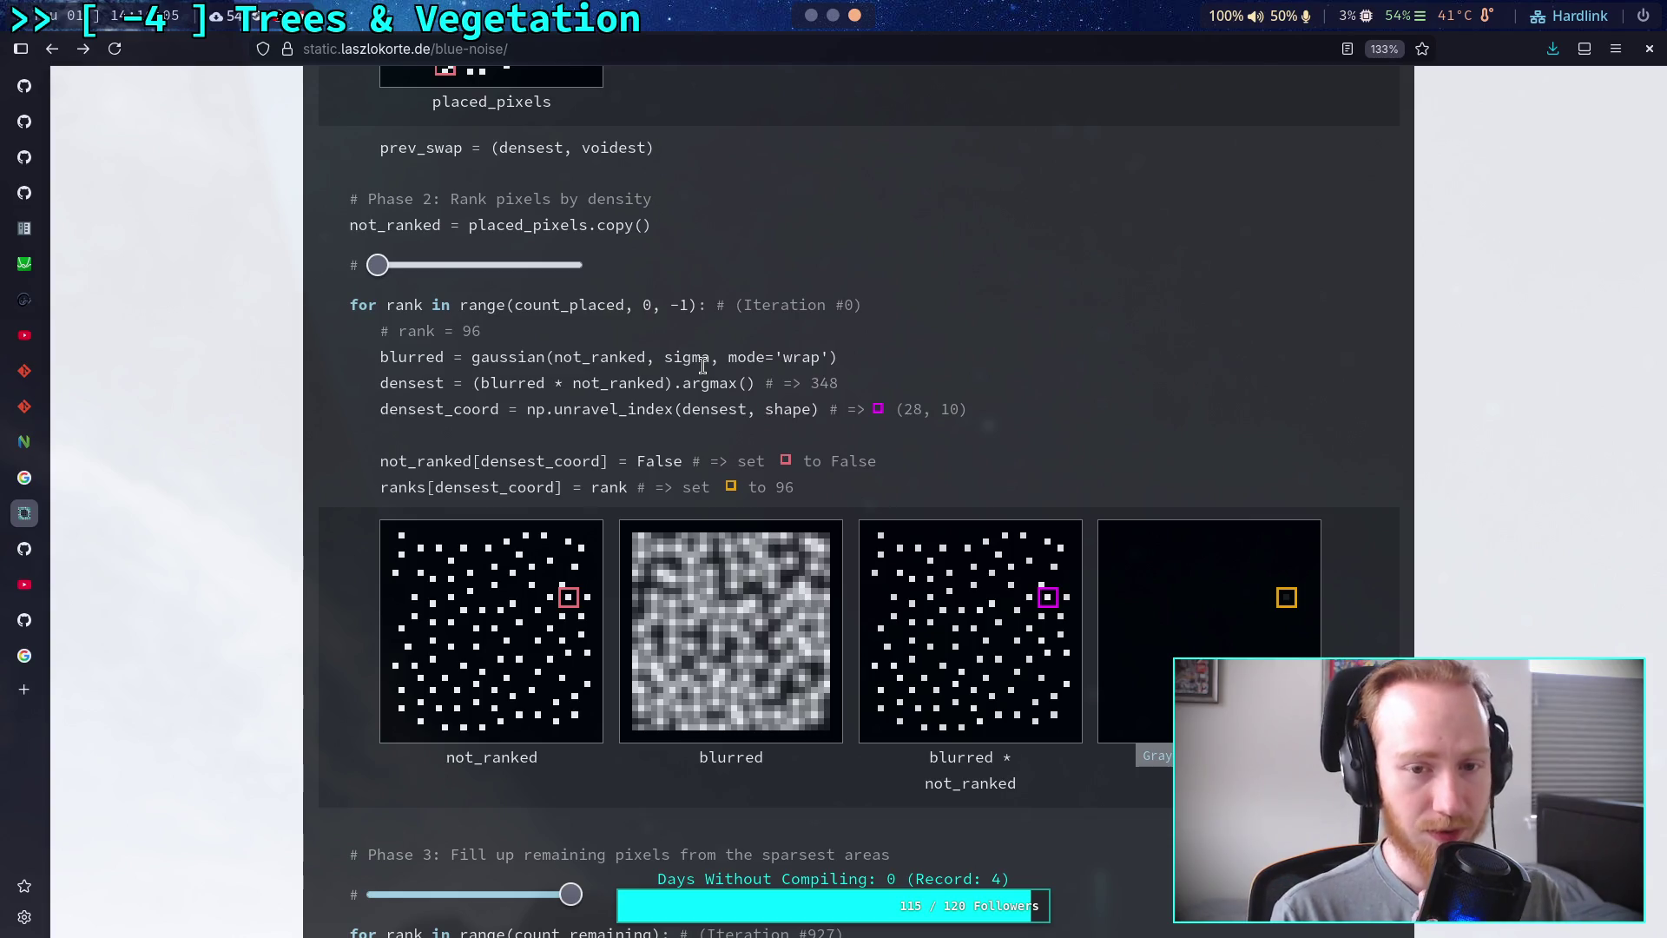
pyautogui.press('super+1')
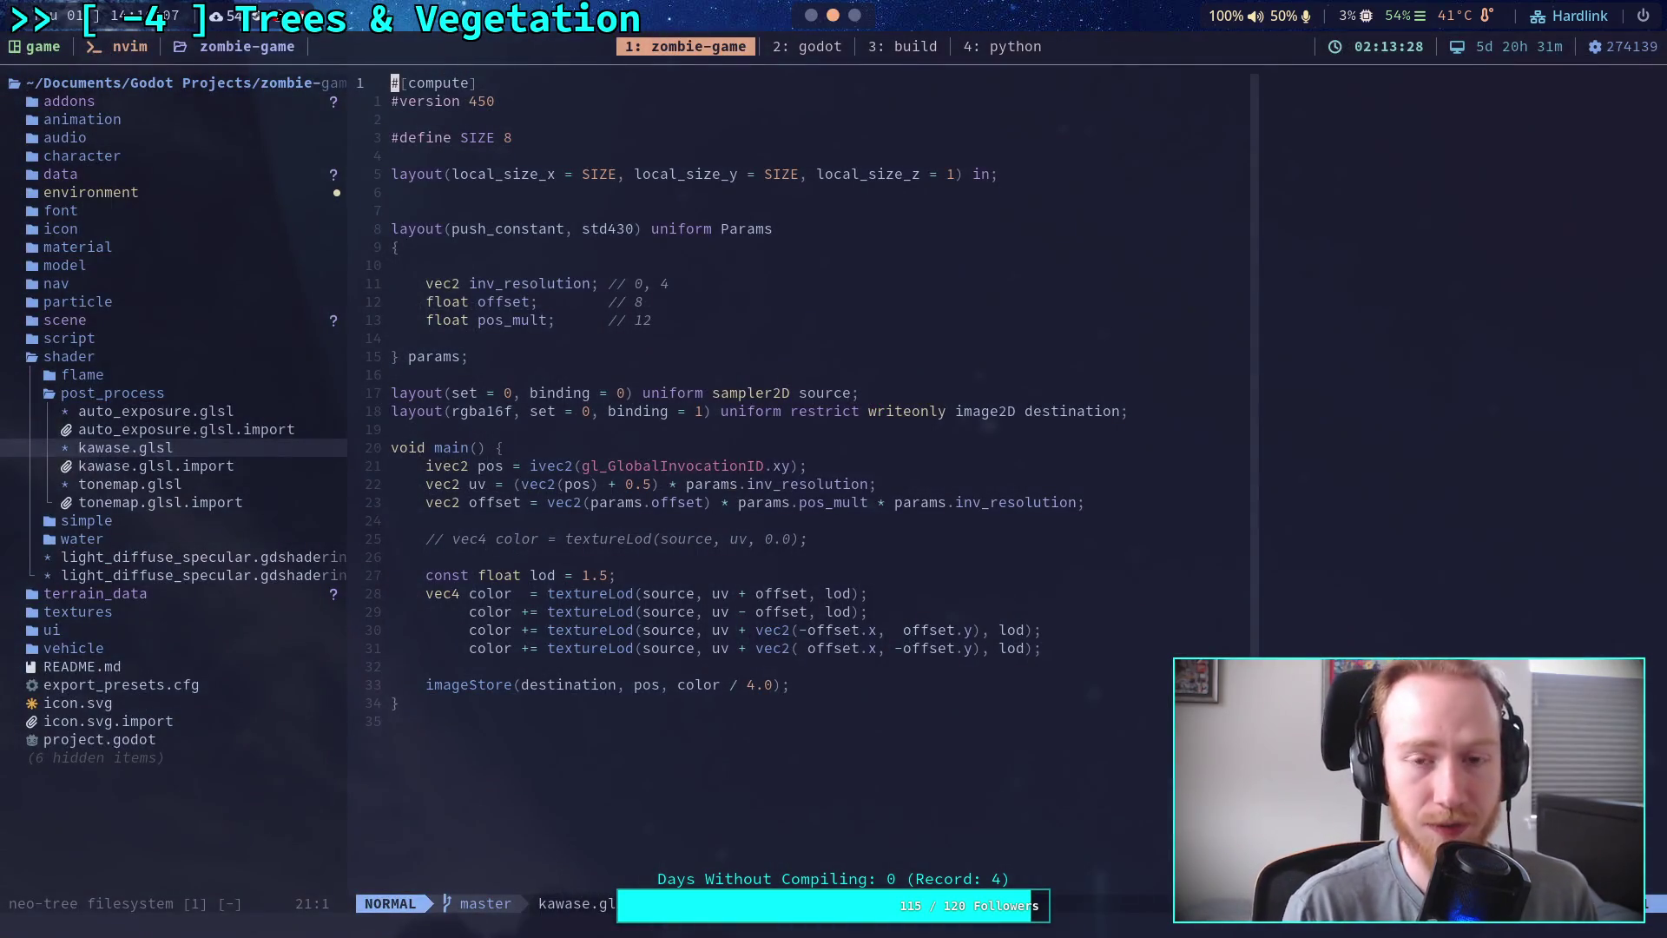
# Step: Look up Color's operator /(right: int) docs from line 52, then return to BlueNoise.gd
pyautogui.press('super+2')
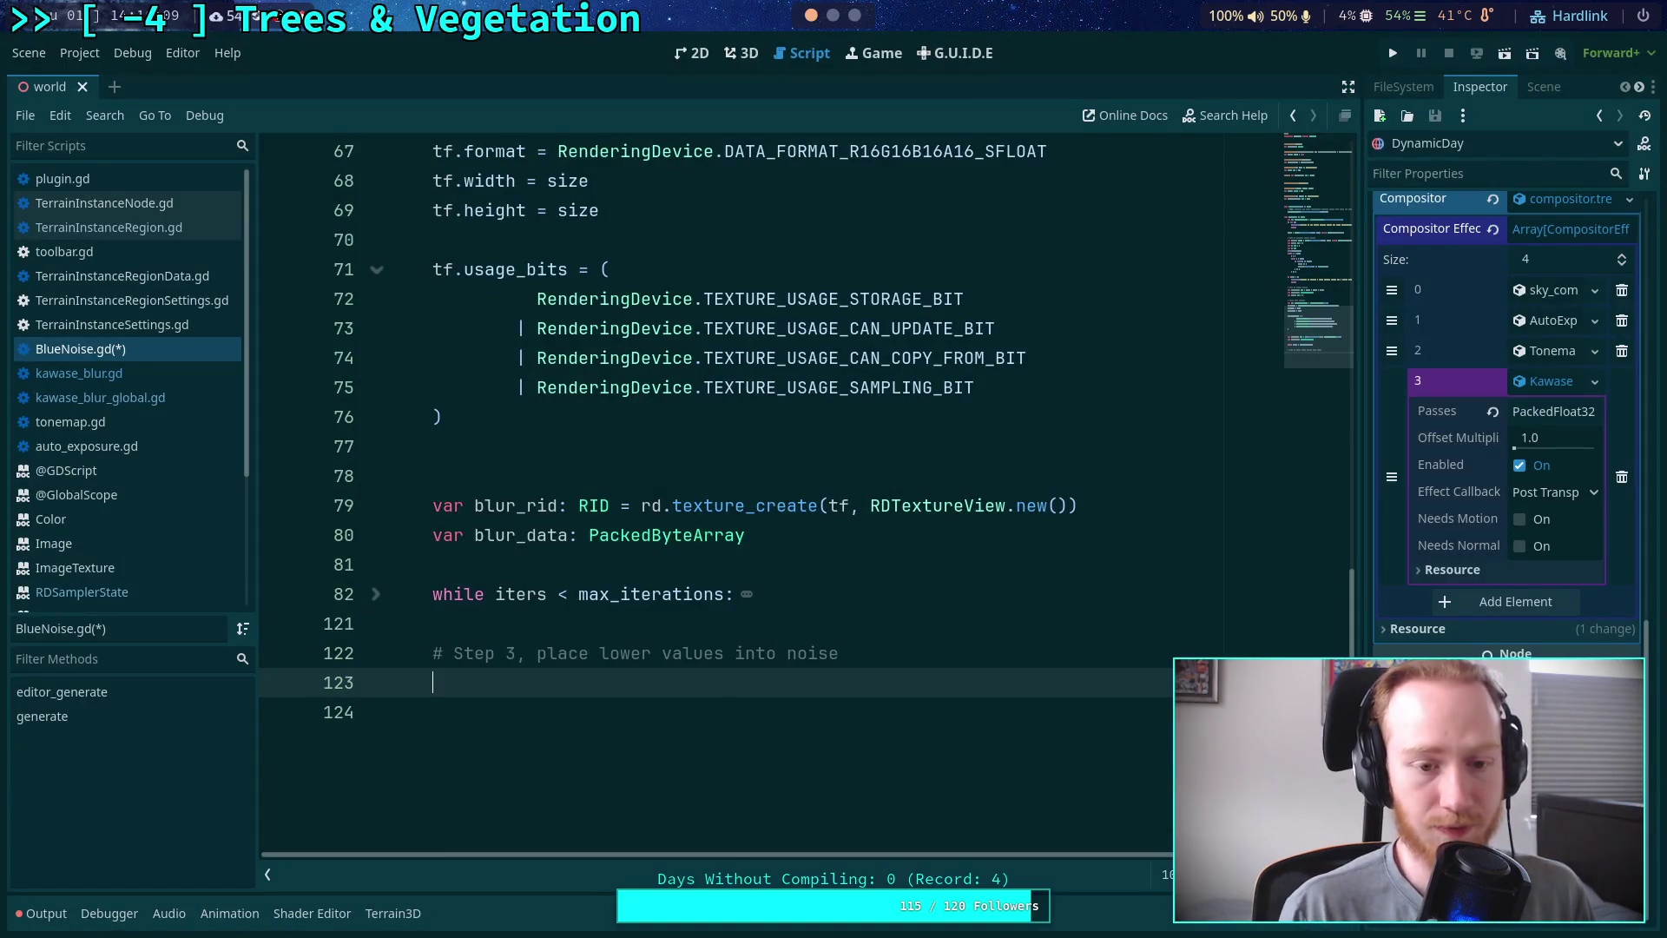
pyautogui.scroll(4, 737, 520)
pyautogui.scroll(4, 589, 438)
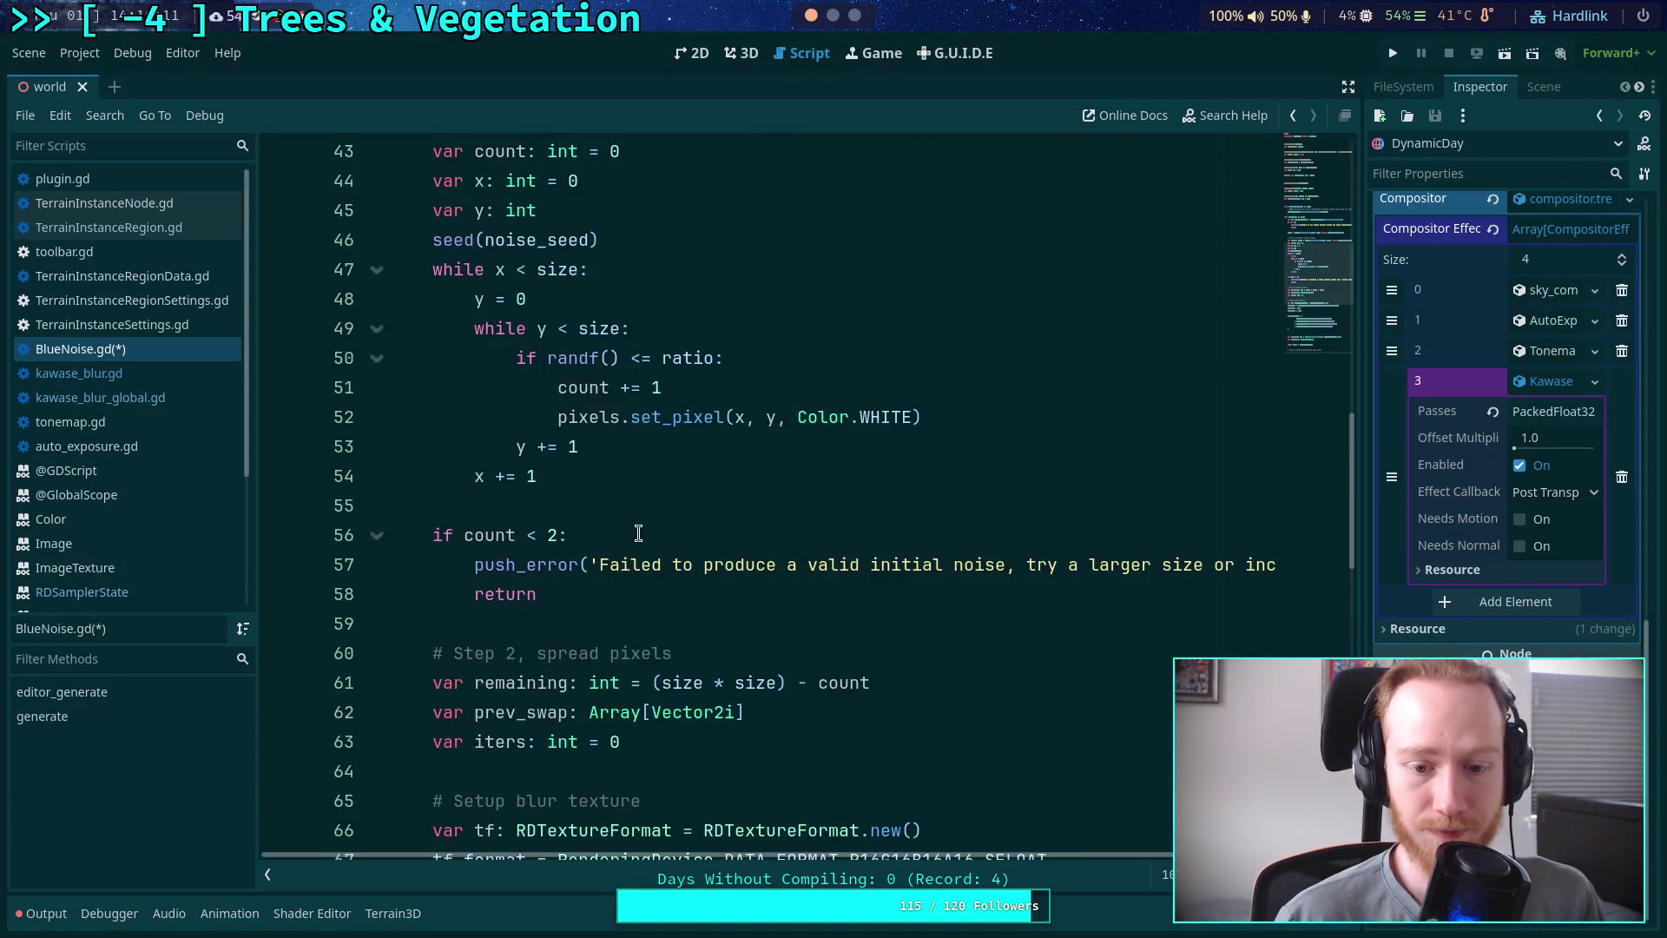
pyautogui.scroll(2, 639, 533)
pyautogui.click(805, 595)
pyautogui.rightClick(810, 594)
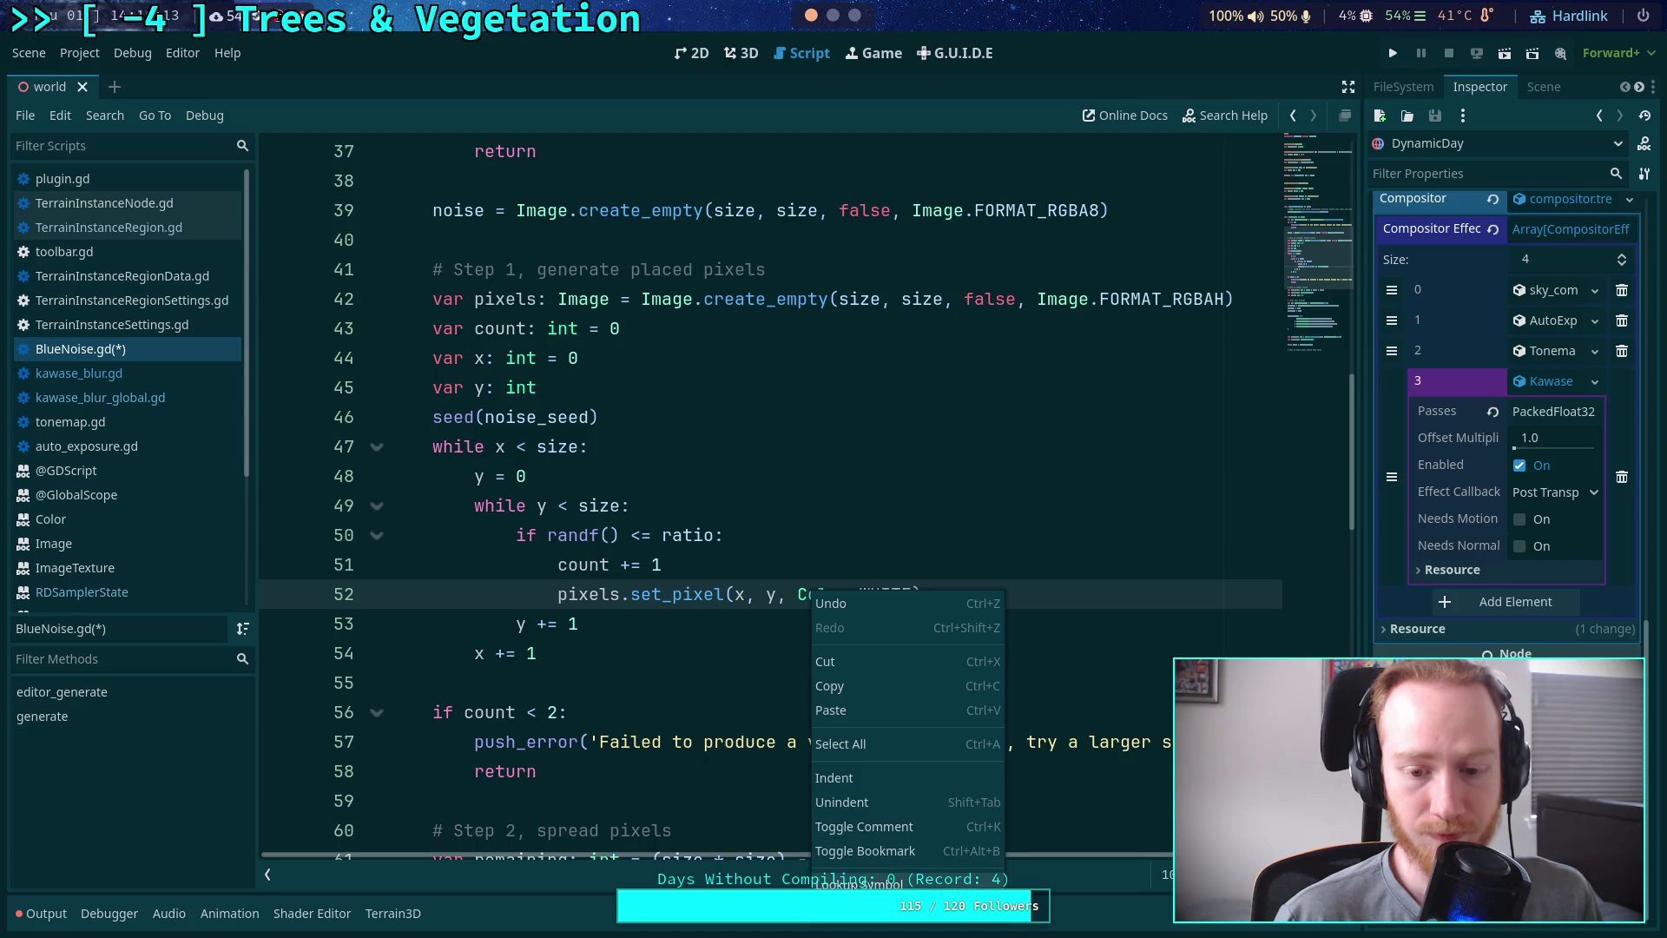
pyautogui.click(862, 882)
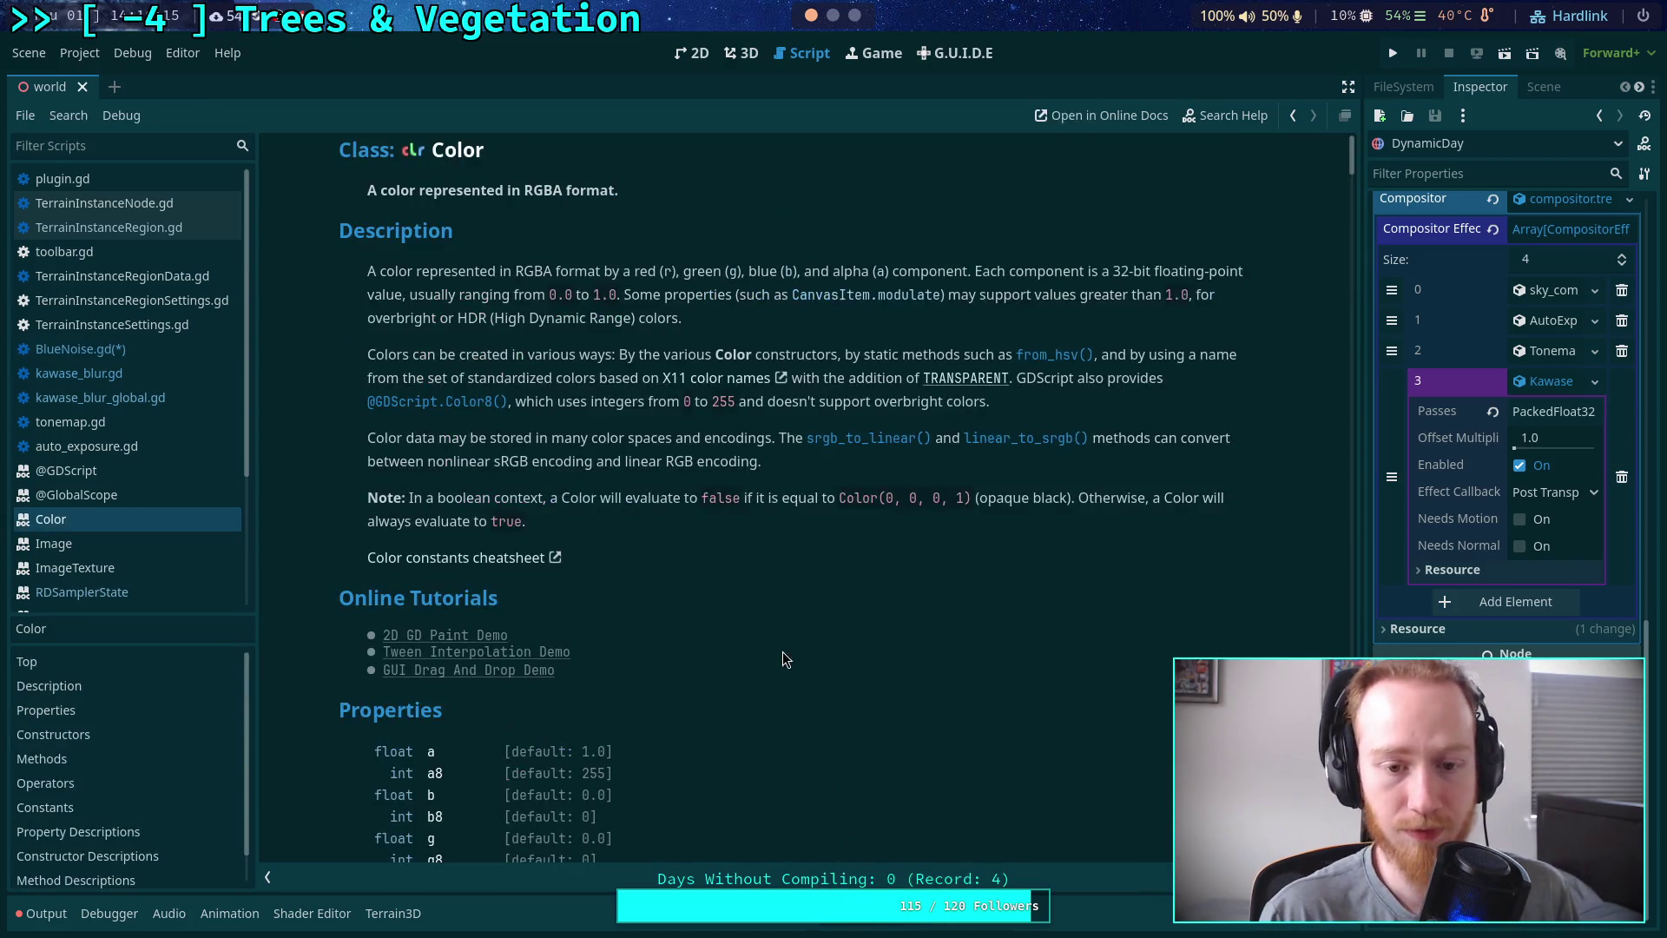
pyautogui.scroll(-5, 773, 599)
pyautogui.scroll(-4, 695, 538)
pyautogui.scroll(-10, 660, 512)
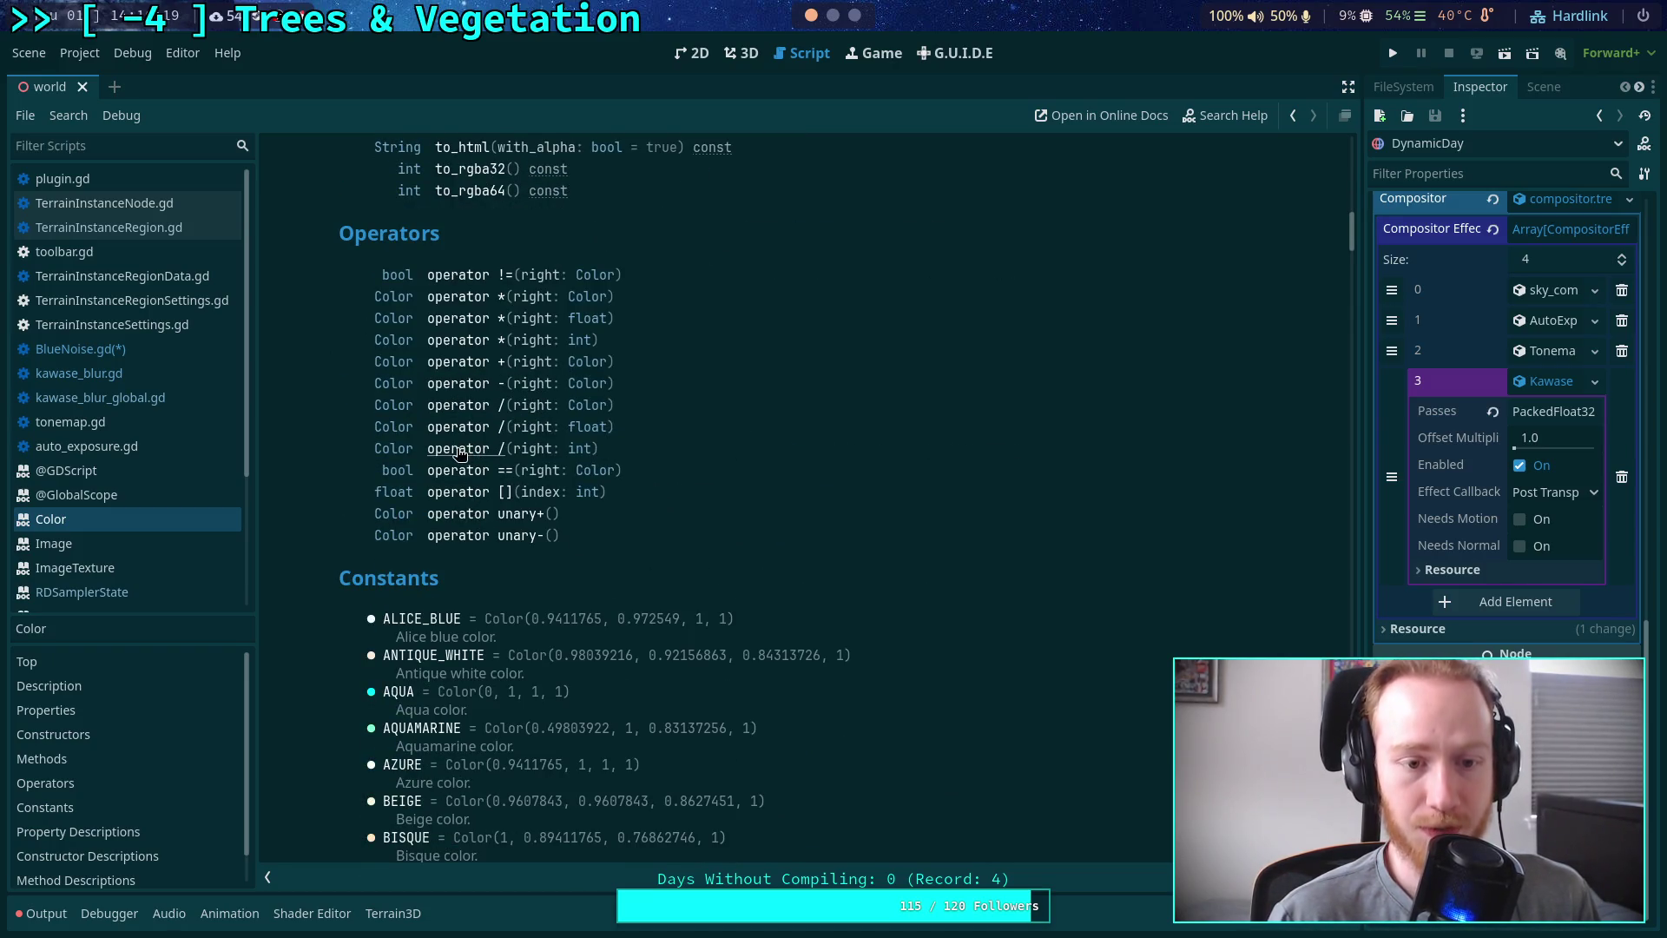
pyautogui.click(460, 449)
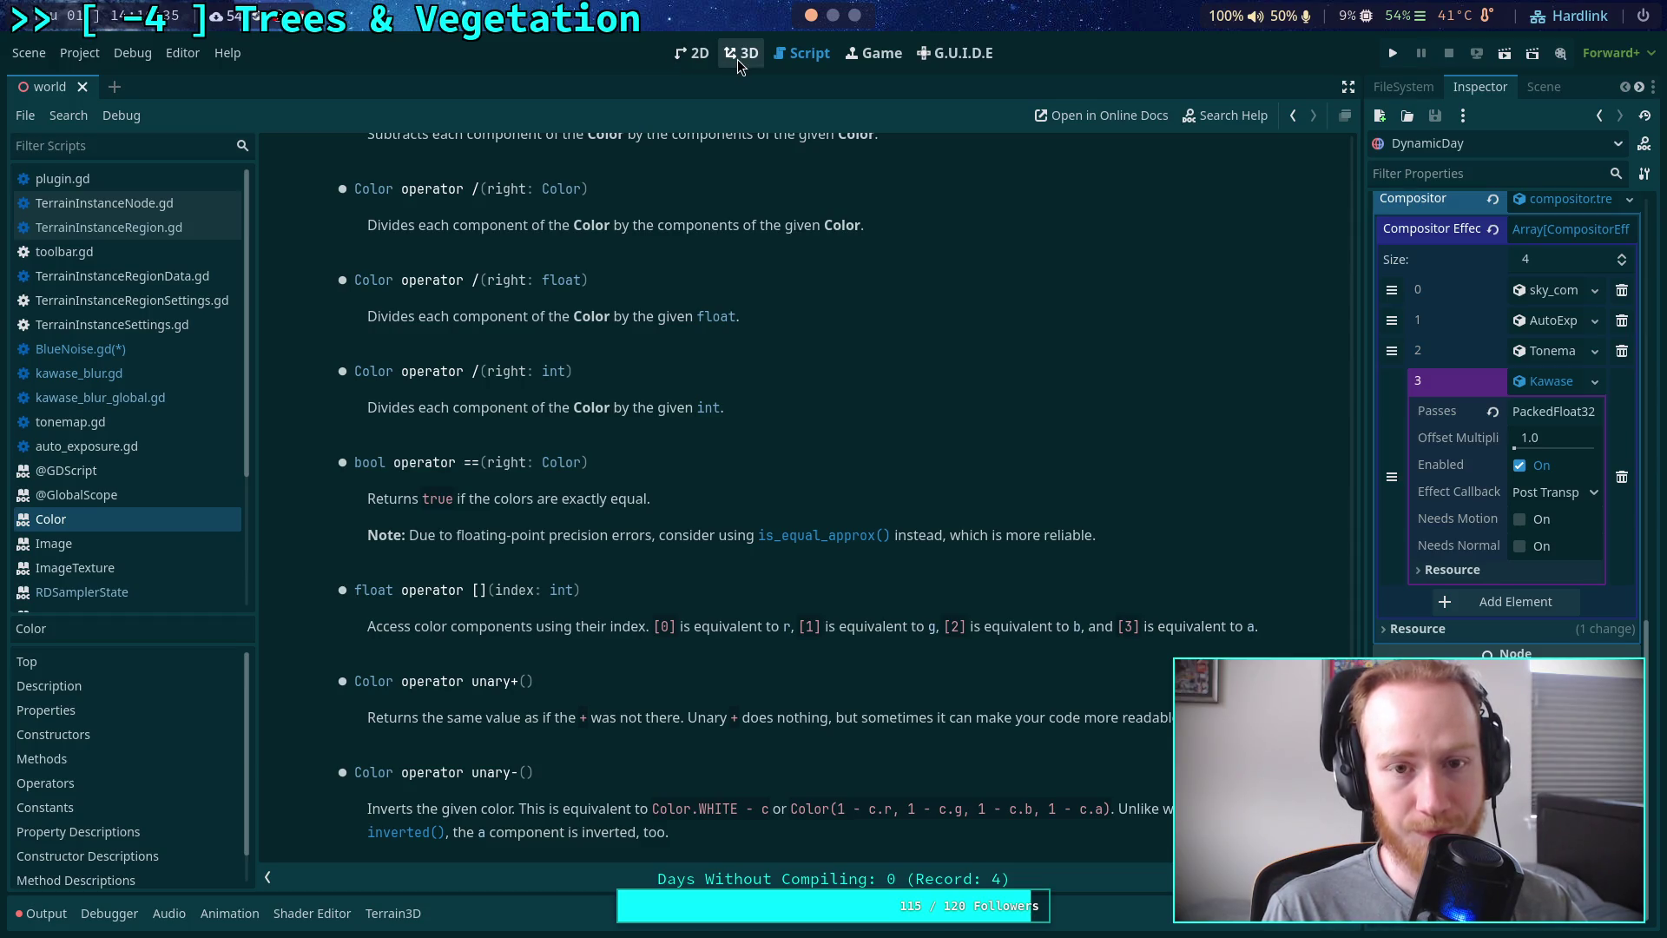
pyautogui.click(80, 348)
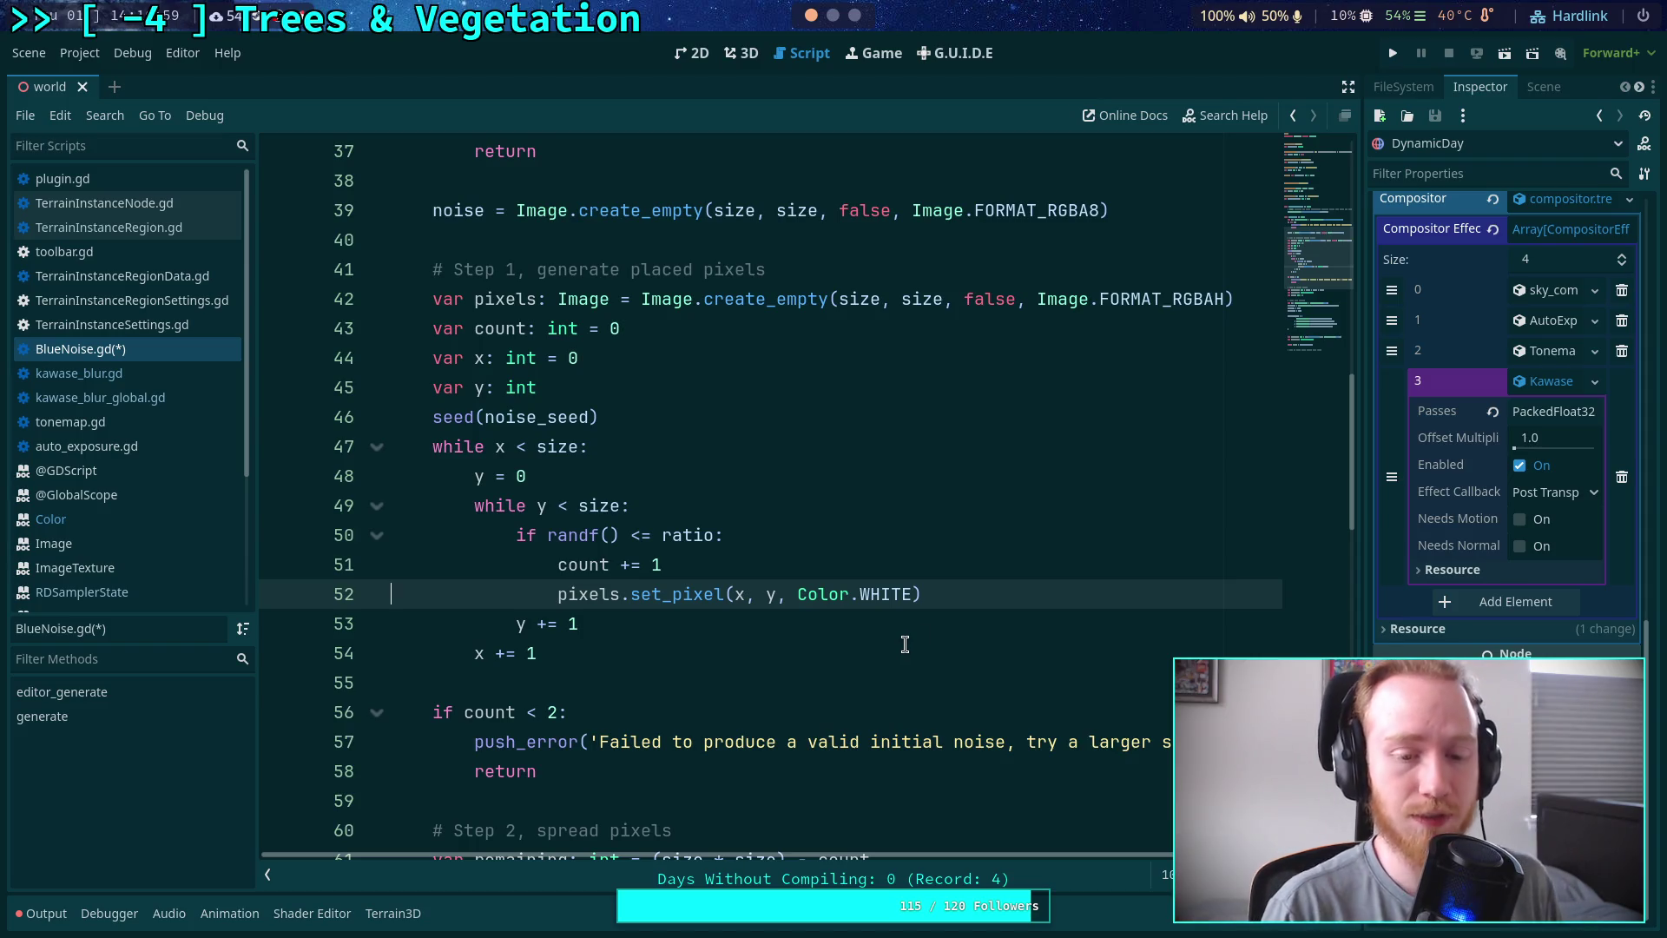
# Step: Add 'var inv_rank: float = 1.0 / float(size * size)' under the Step 3 comment
pyautogui.scroll(-13, 905, 644)
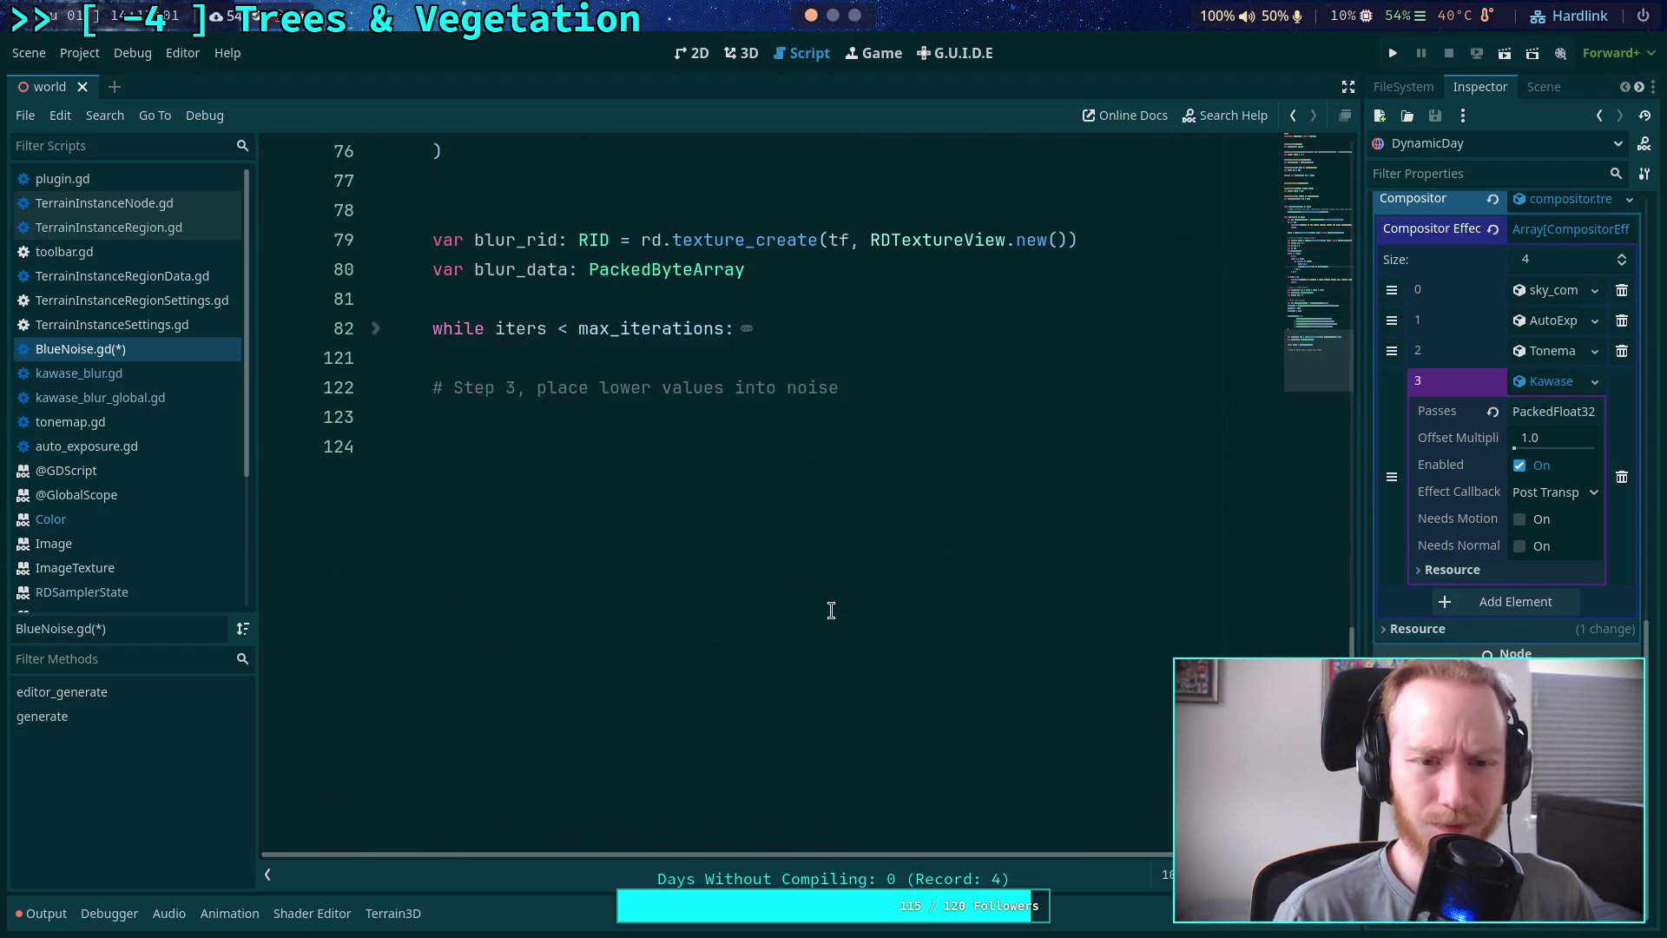
pyautogui.scroll(6, 805, 576)
pyautogui.scroll(-4, 775, 588)
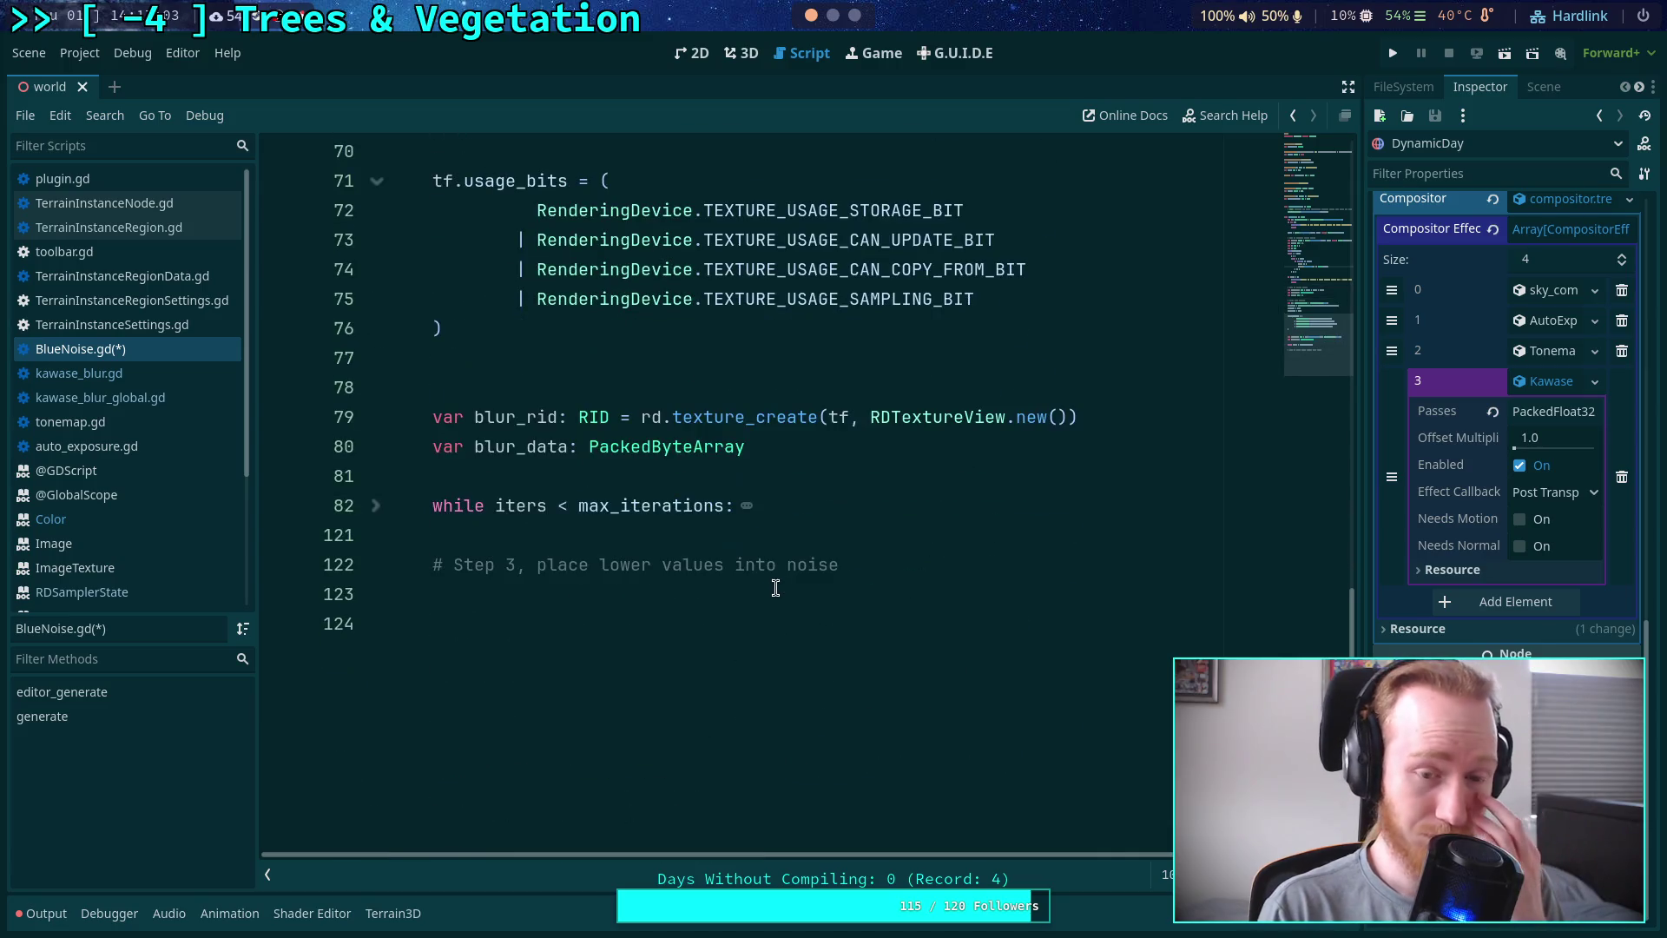
pyautogui.click(776, 597)
pyautogui.write('var inv_rank: ')
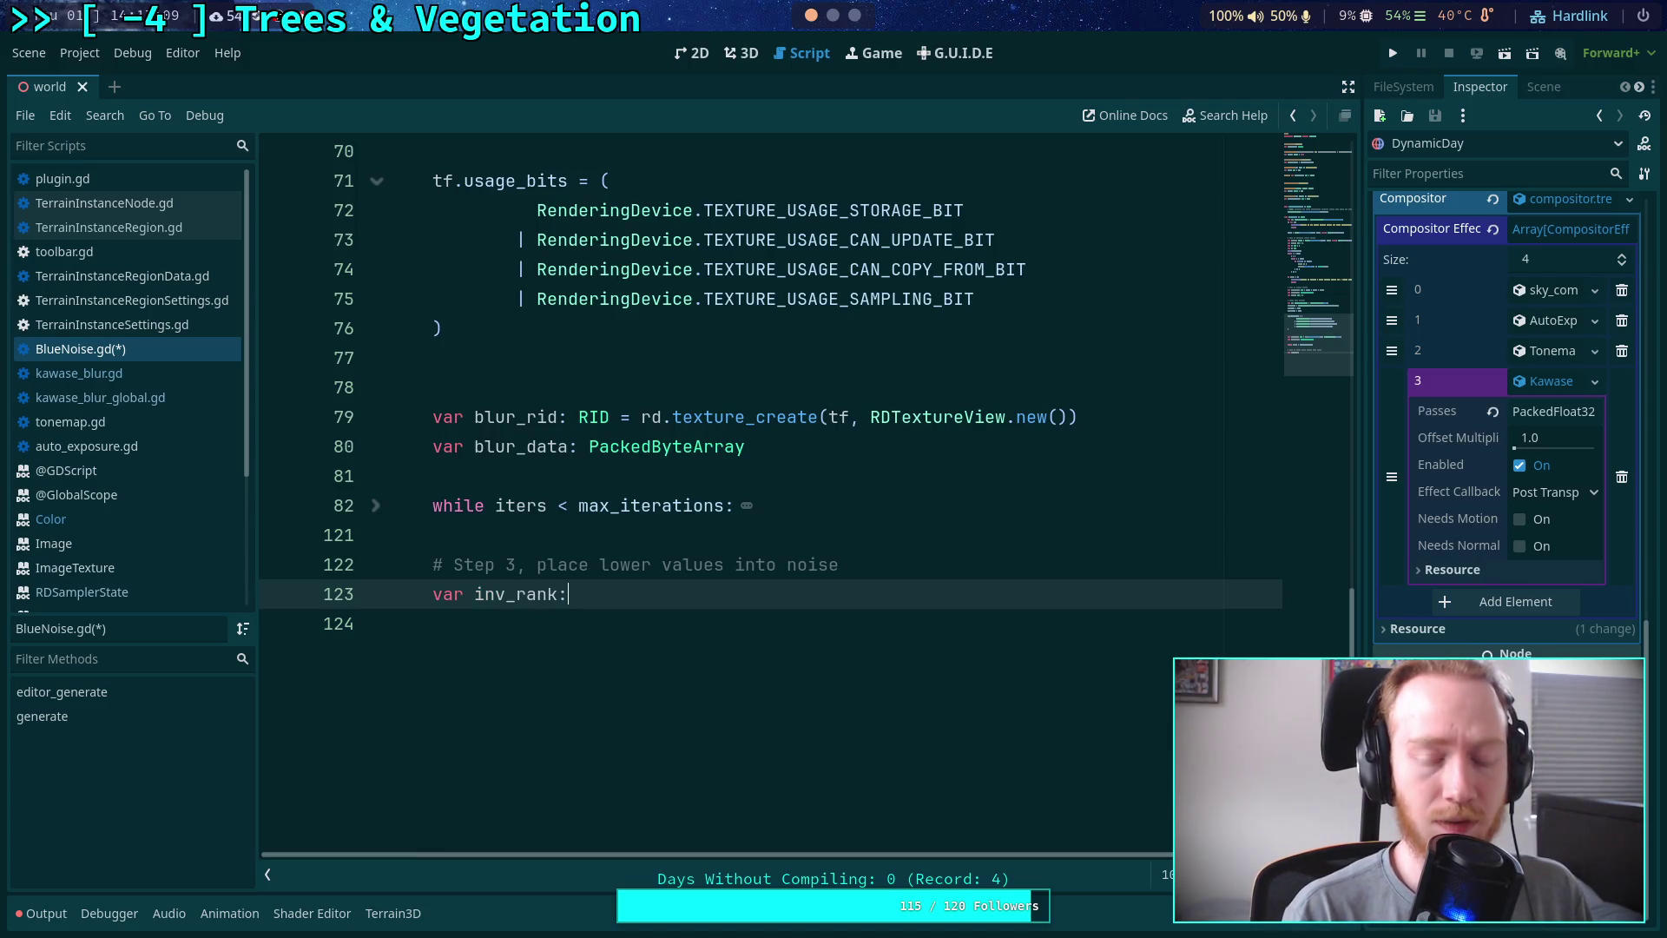
pyautogui.write('float = ')
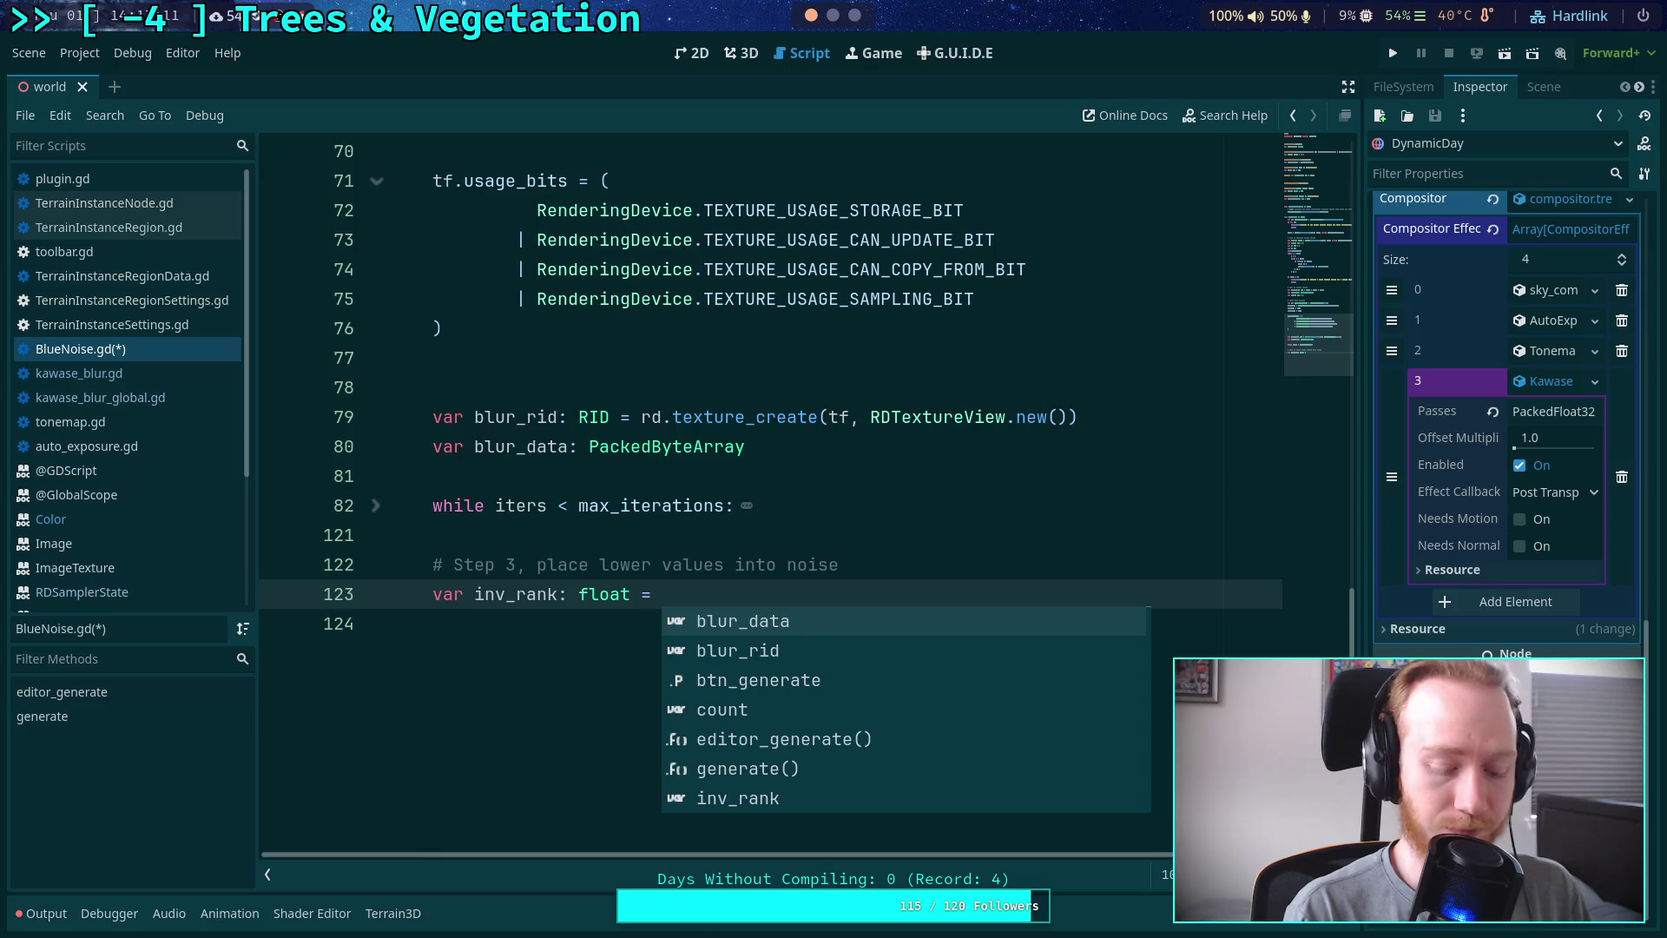
pyautogui.write('(size')
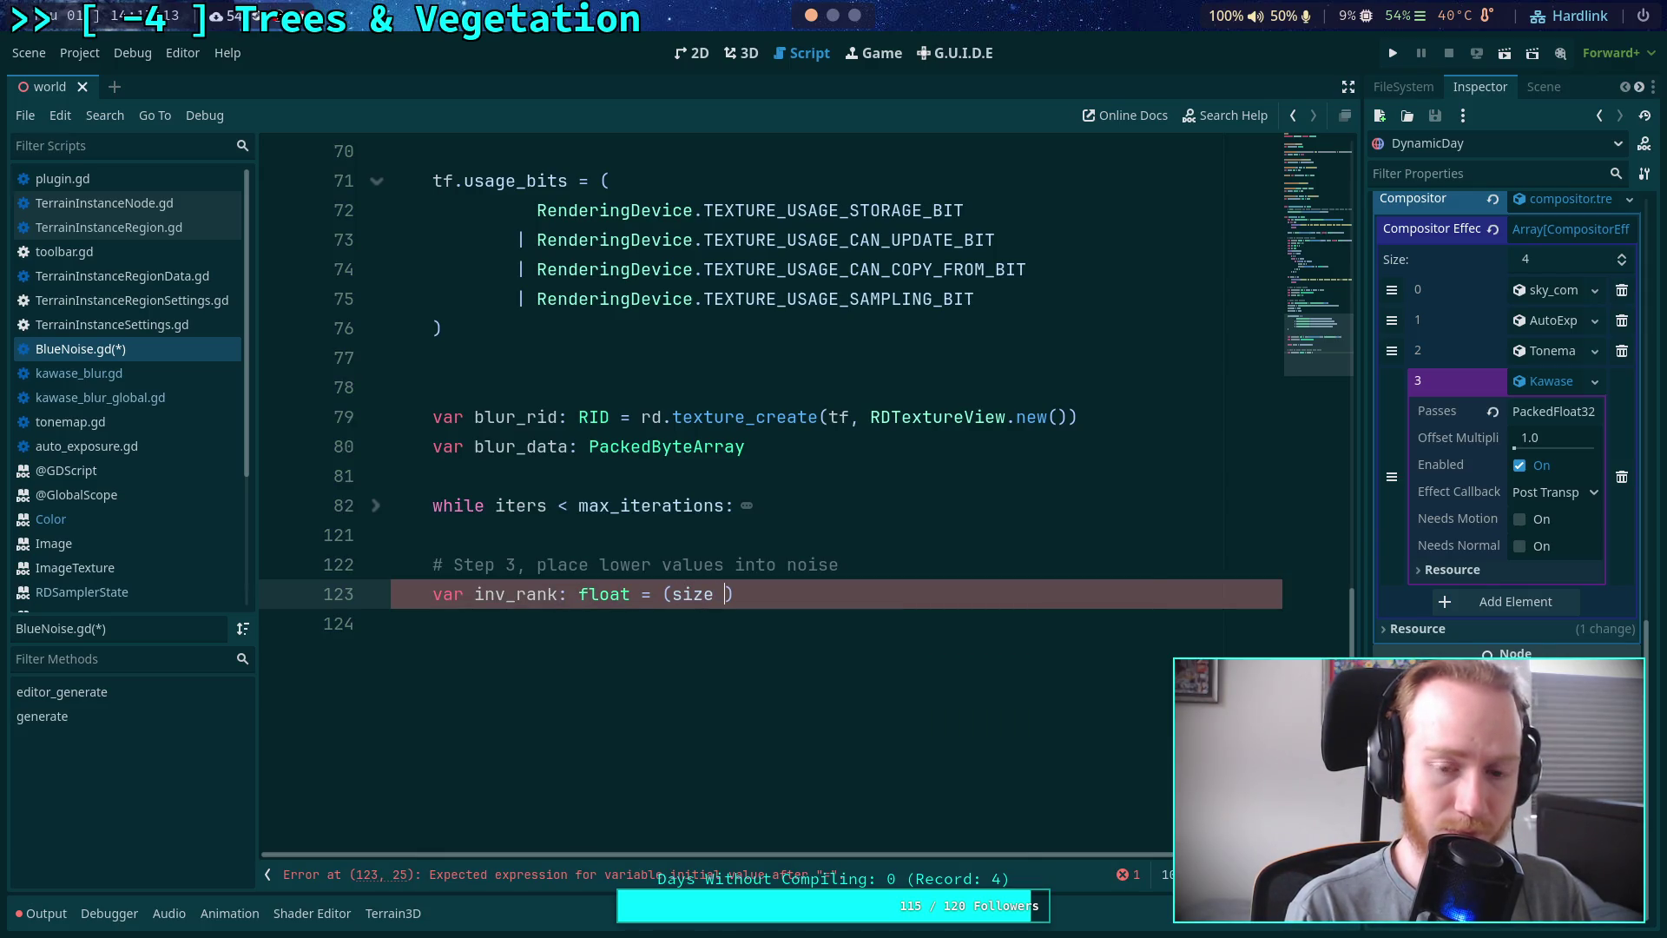
pyautogui.press('BackSpace')
pyautogui.press('BackSpace')
pyautogui.press('BackSpace')
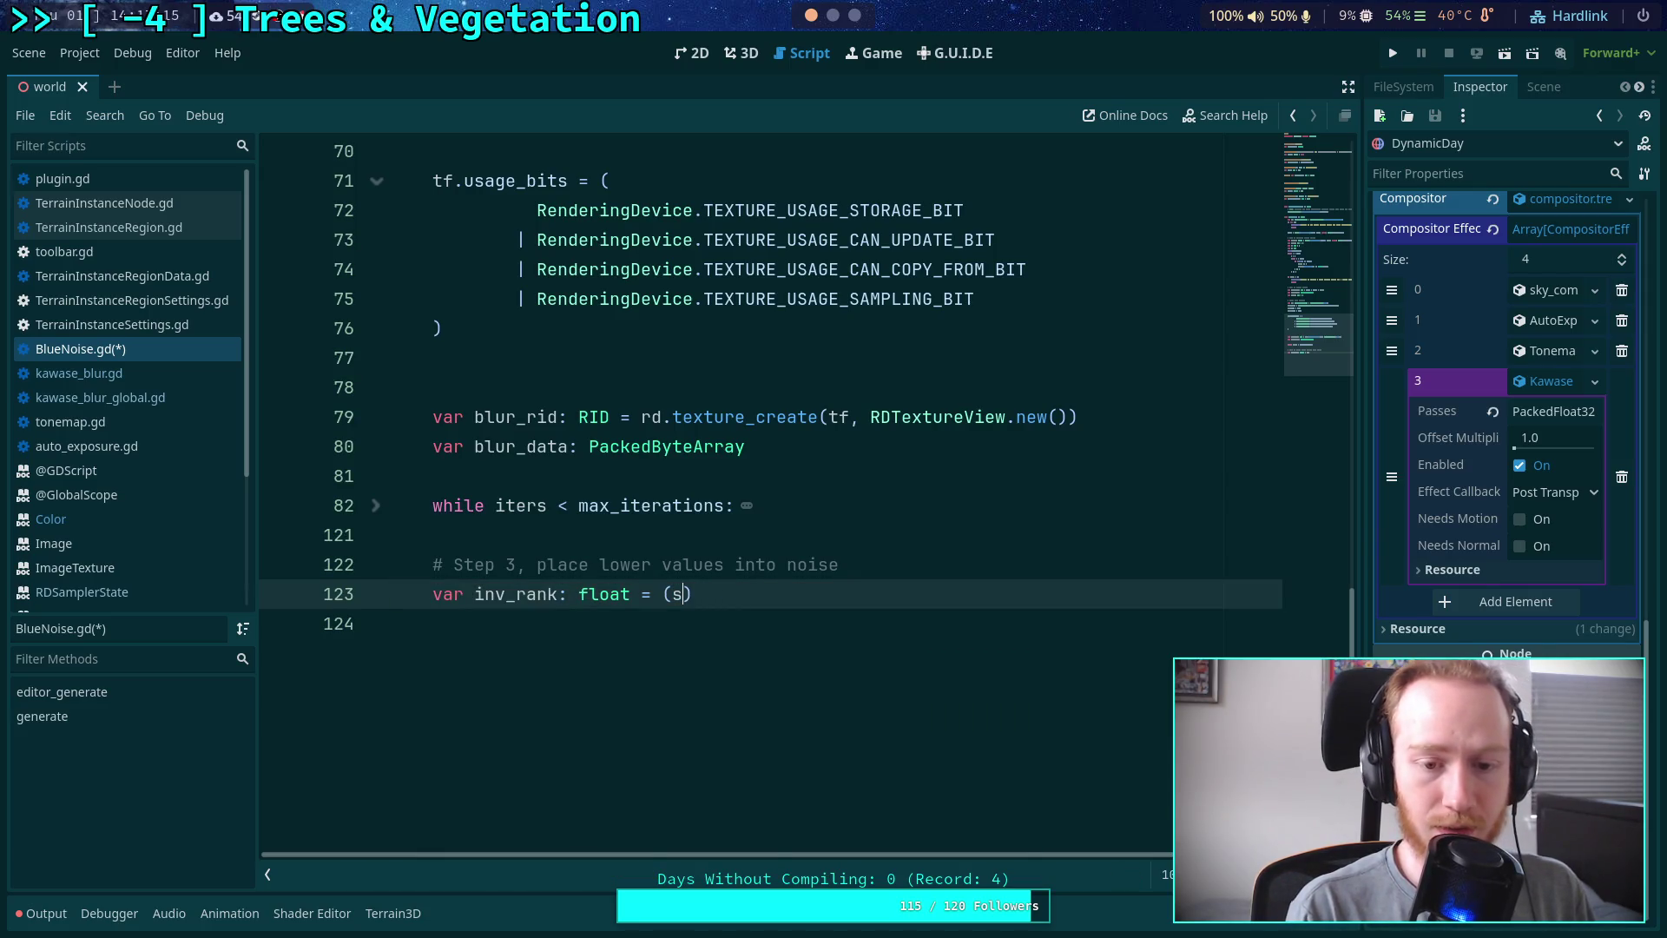
pyautogui.write('ize * size')
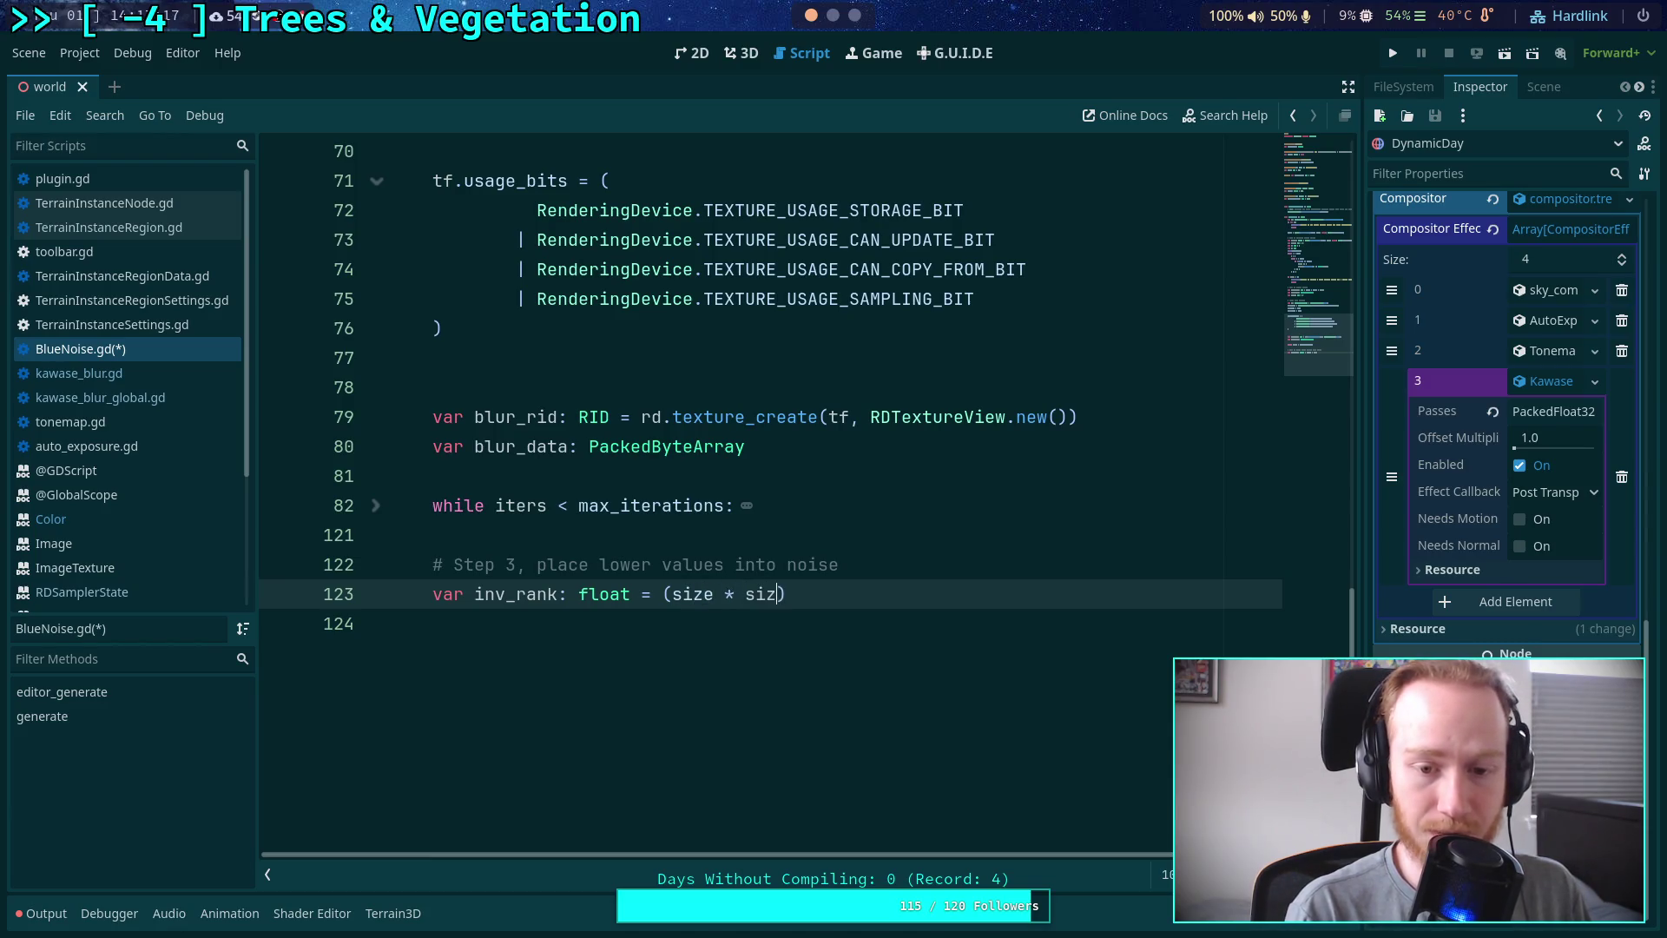
pyautogui.press('Left')
pyautogui.click(663, 594)
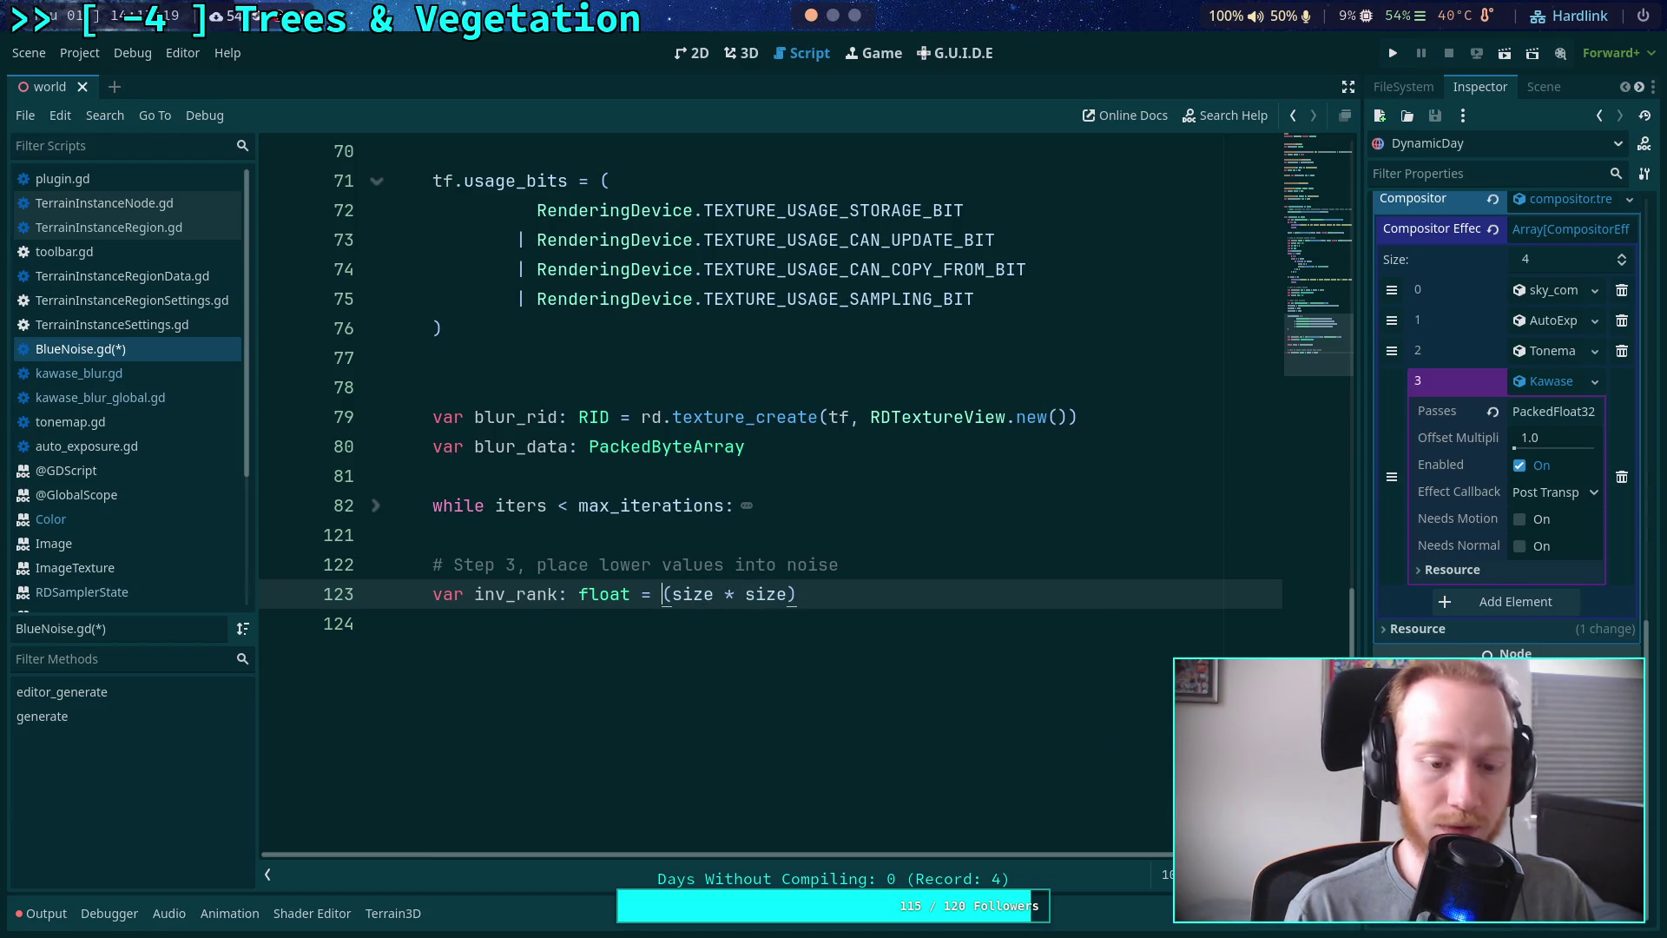
pyautogui.write('1.0 / ')
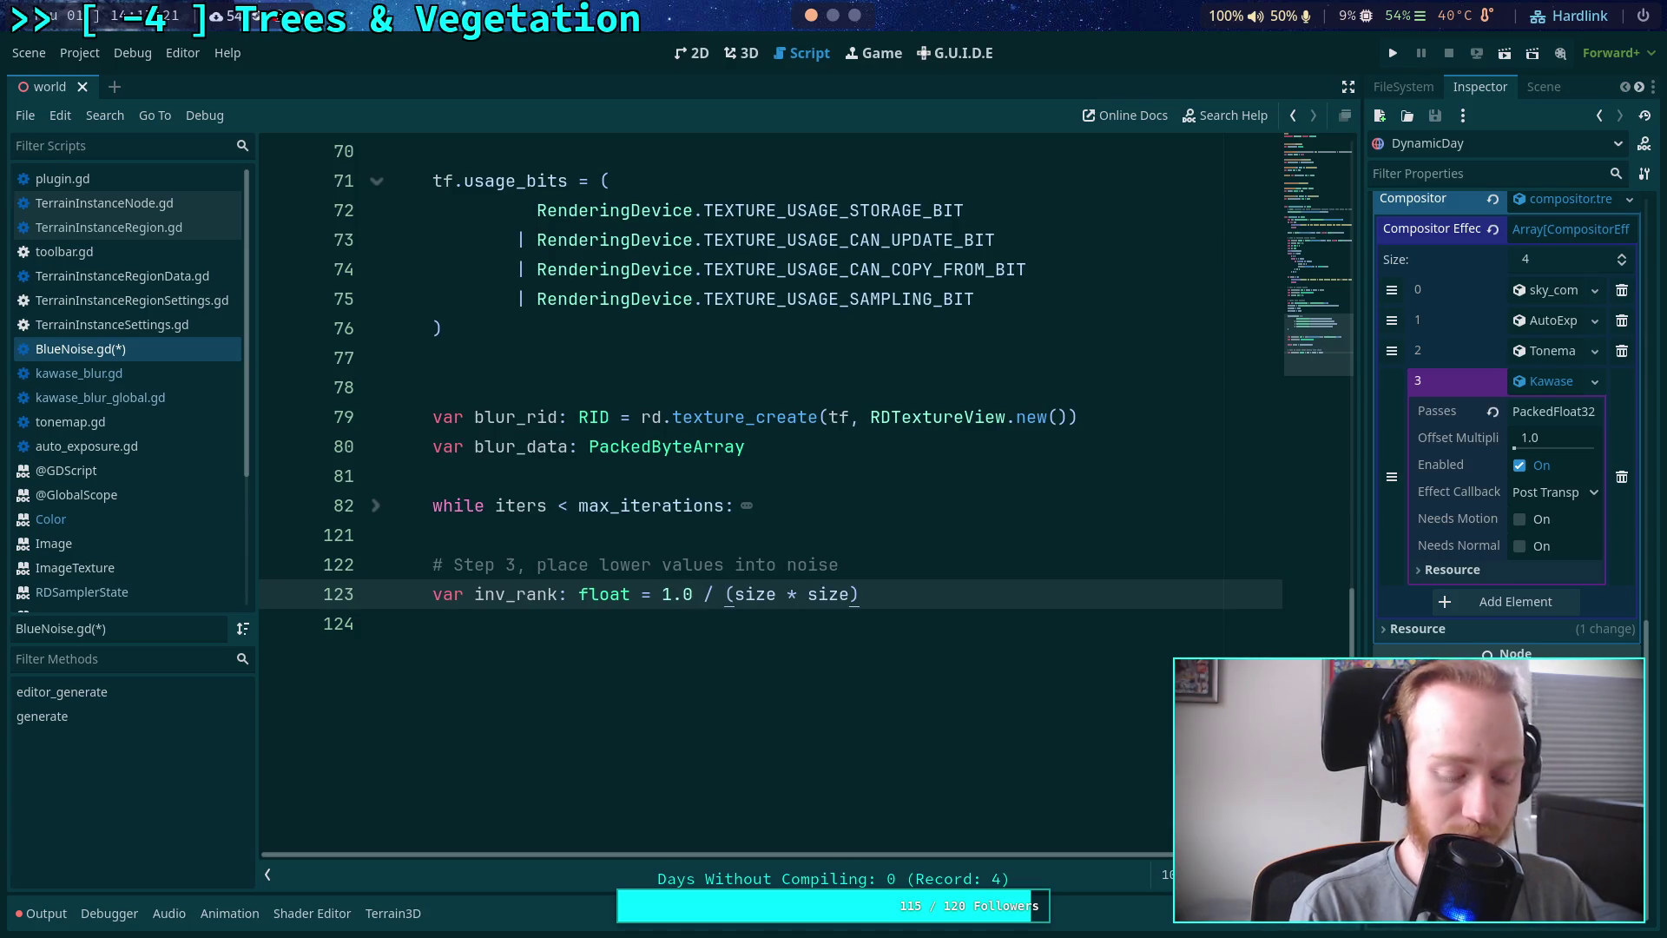
pyautogui.write('float')
pyautogui.click(1074, 601)
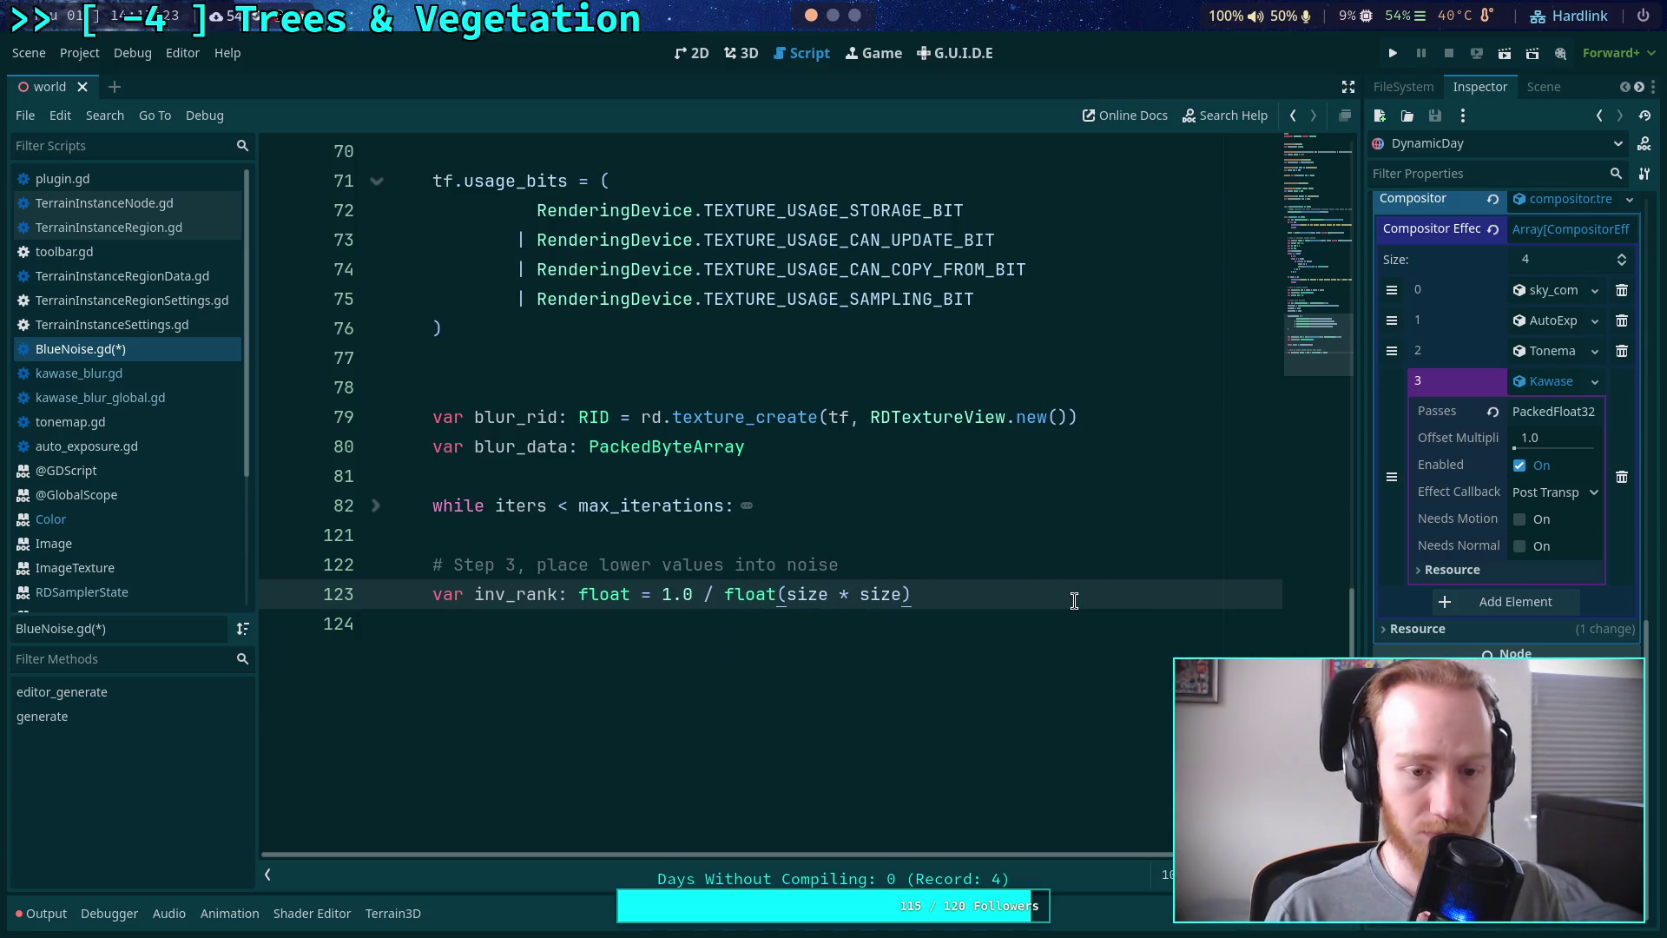
pyautogui.press('Return')
pyautogui.press('super+3')
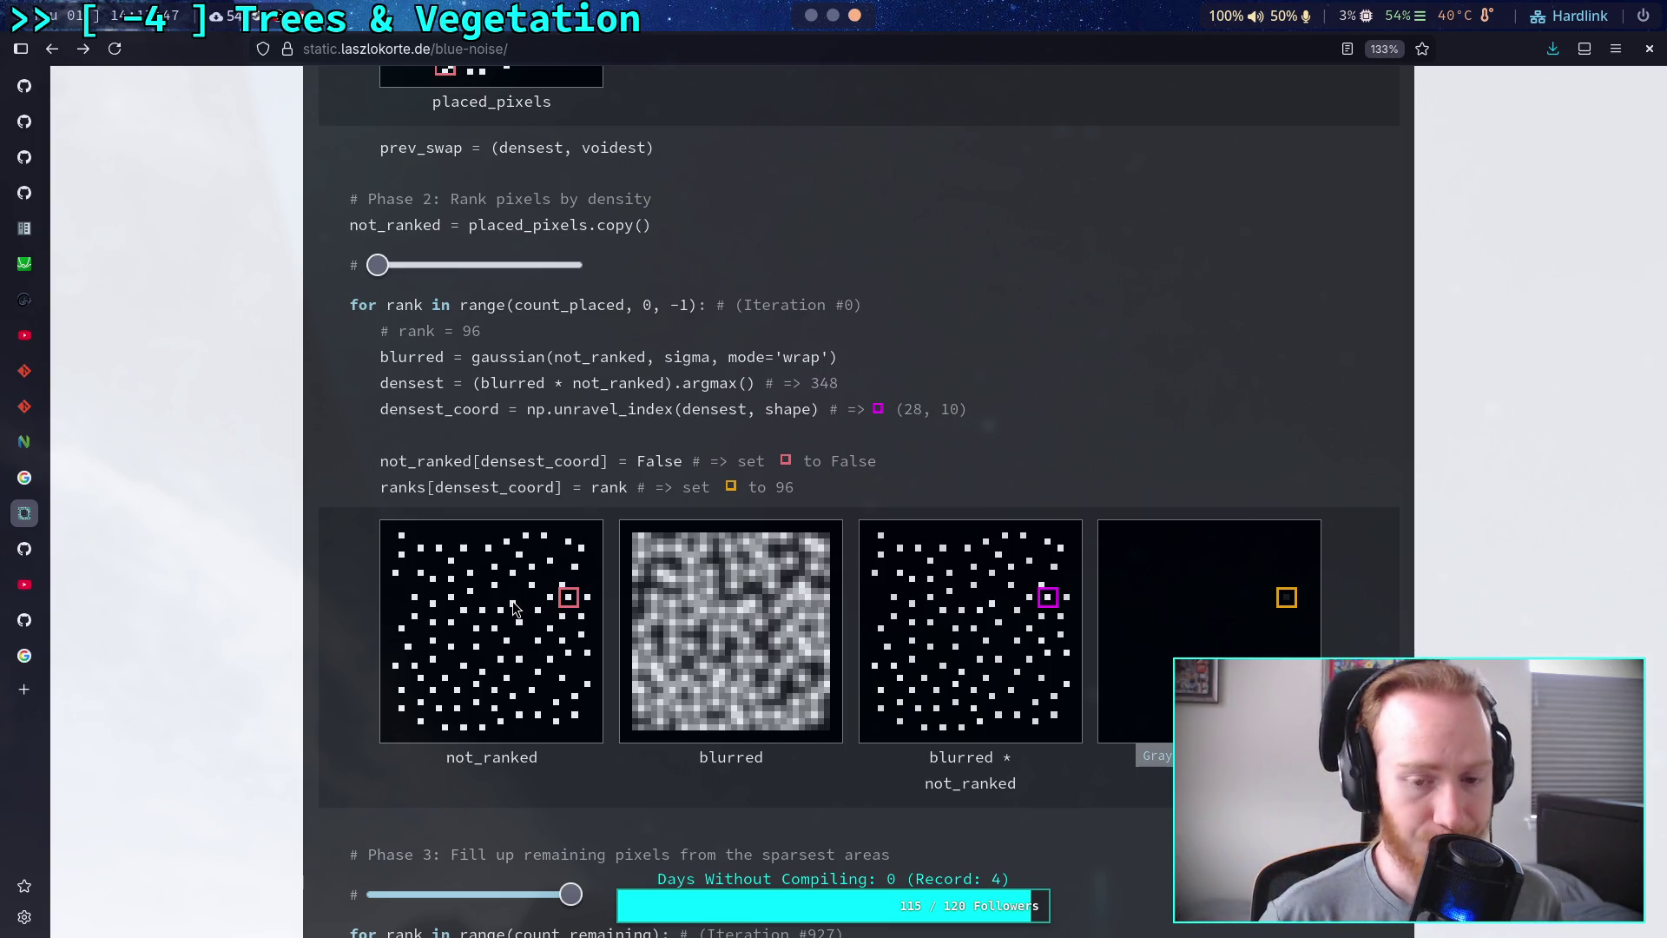
# Step: Return to BlueNoise.gd and scroll through the script
pyautogui.hotkey('alt', 'Tab')
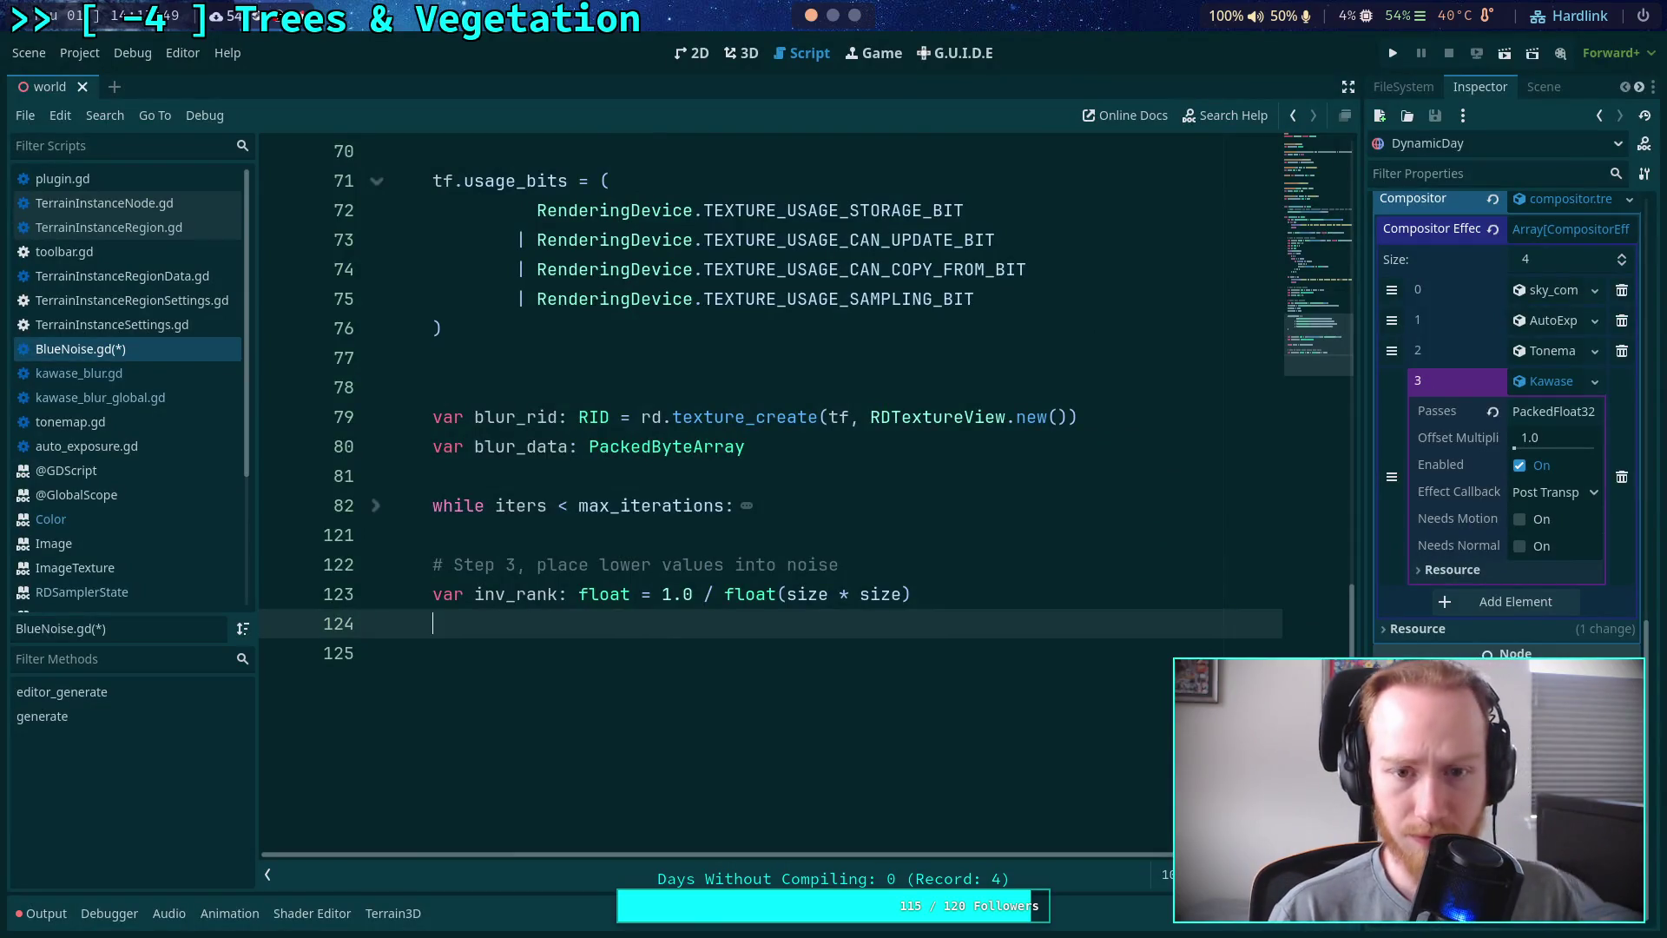
pyautogui.scroll(12, 646, 617)
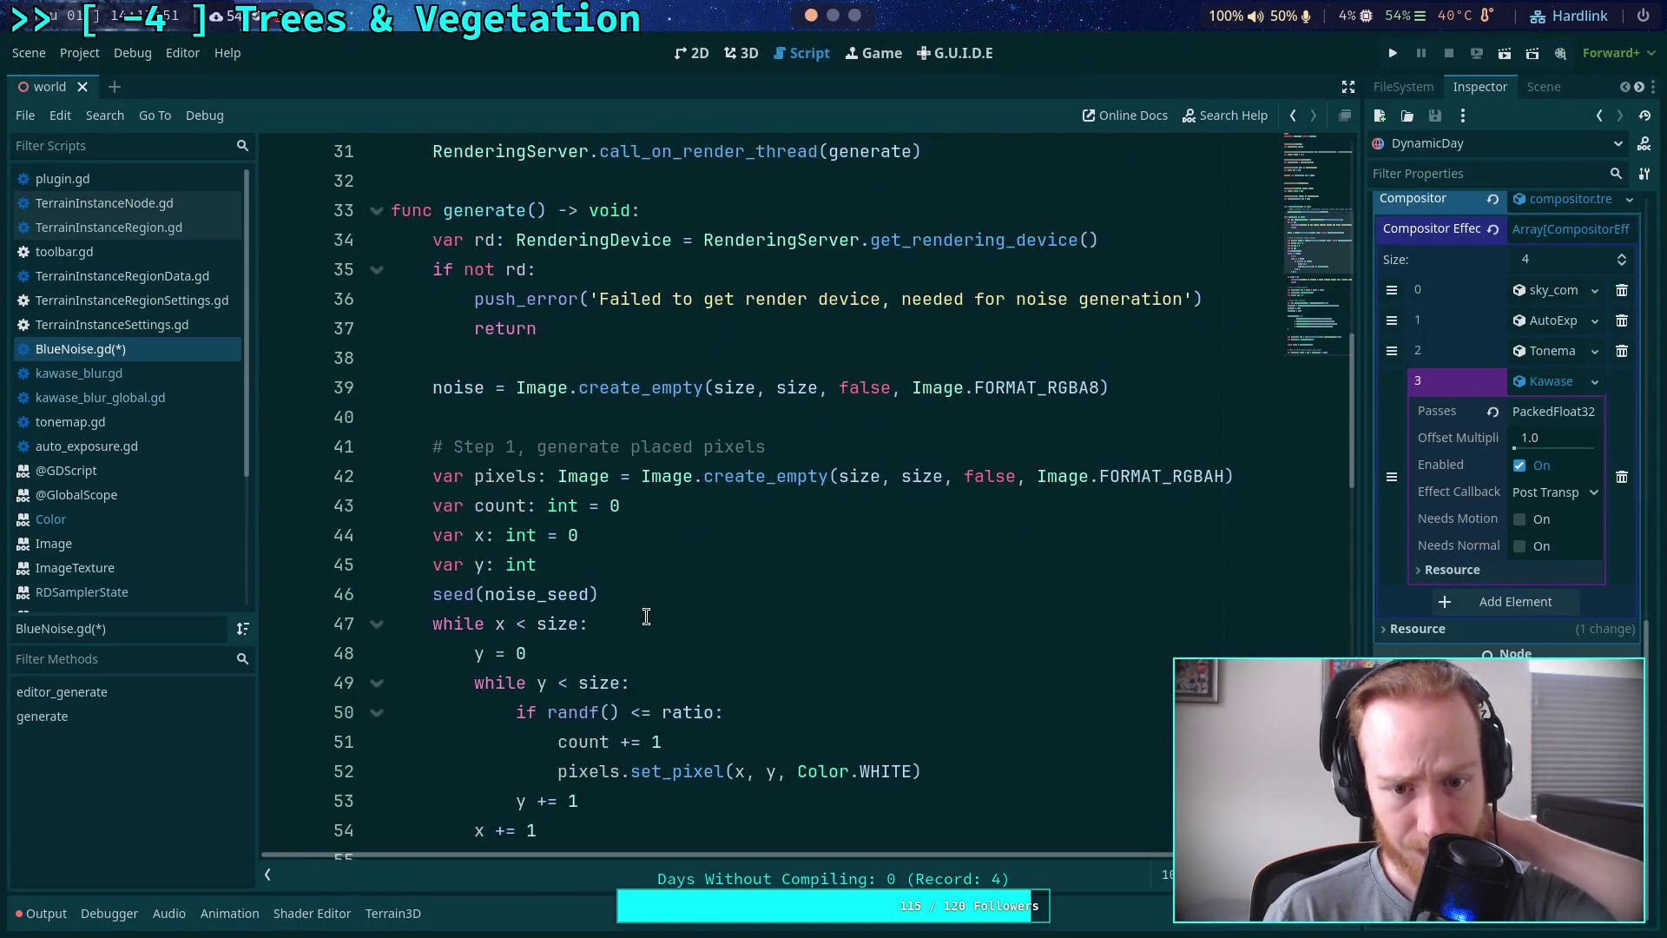
pyautogui.scroll(1, 642, 602)
pyautogui.scroll(2, 642, 602)
pyautogui.scroll(-5, 642, 601)
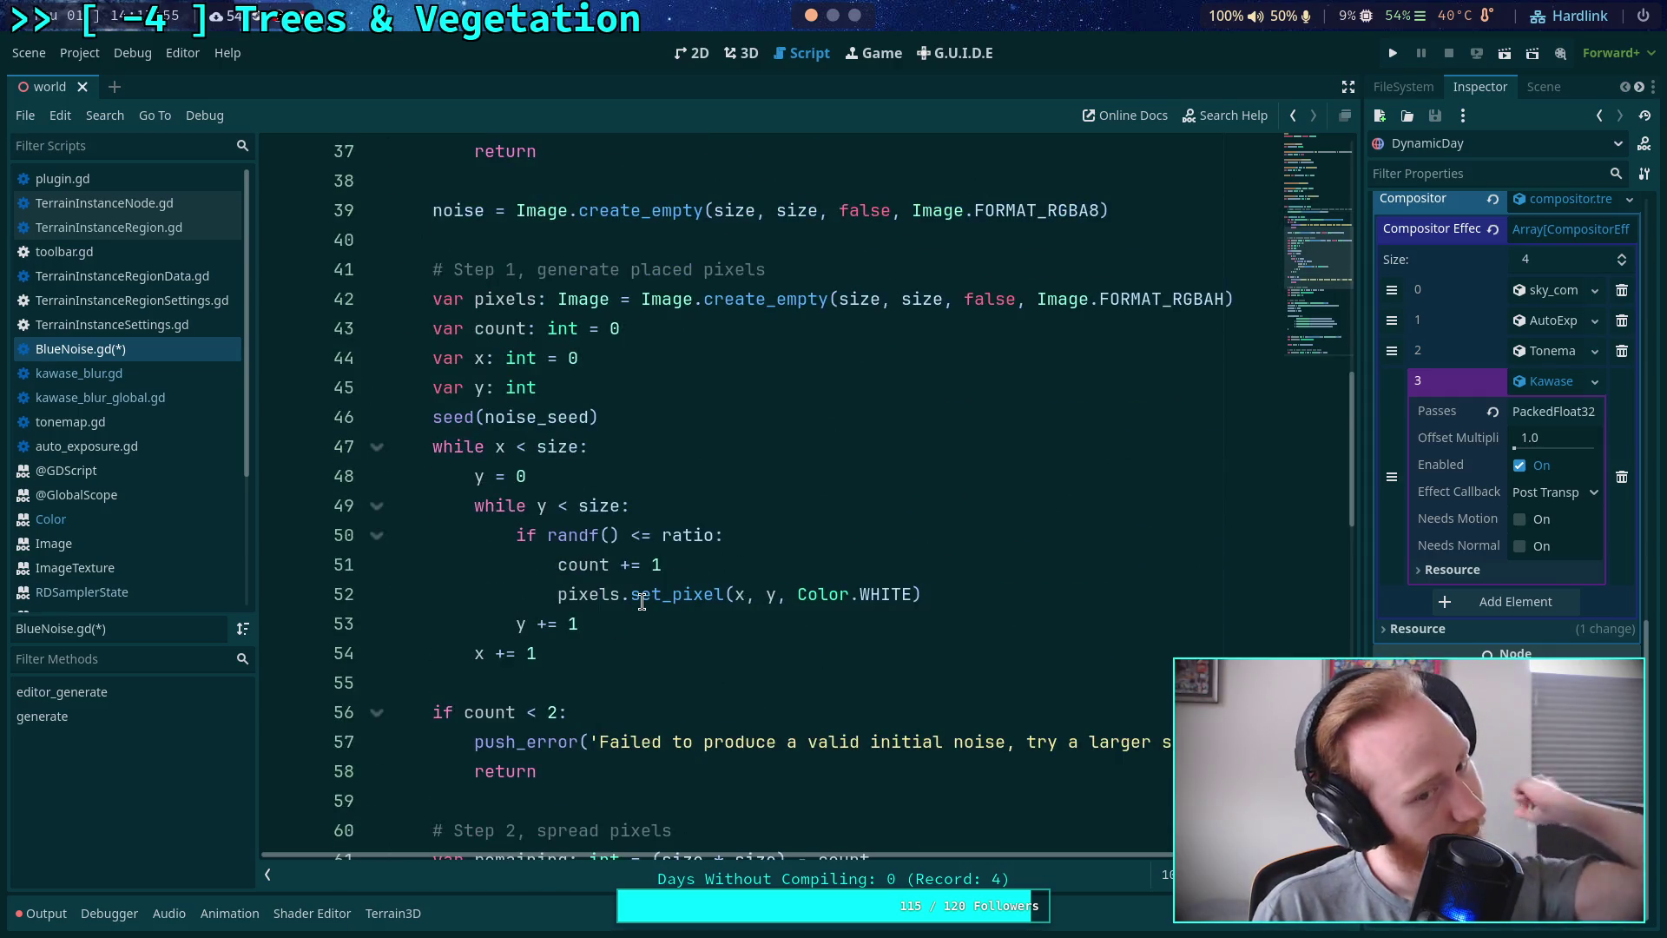
pyautogui.scroll(-12, 642, 602)
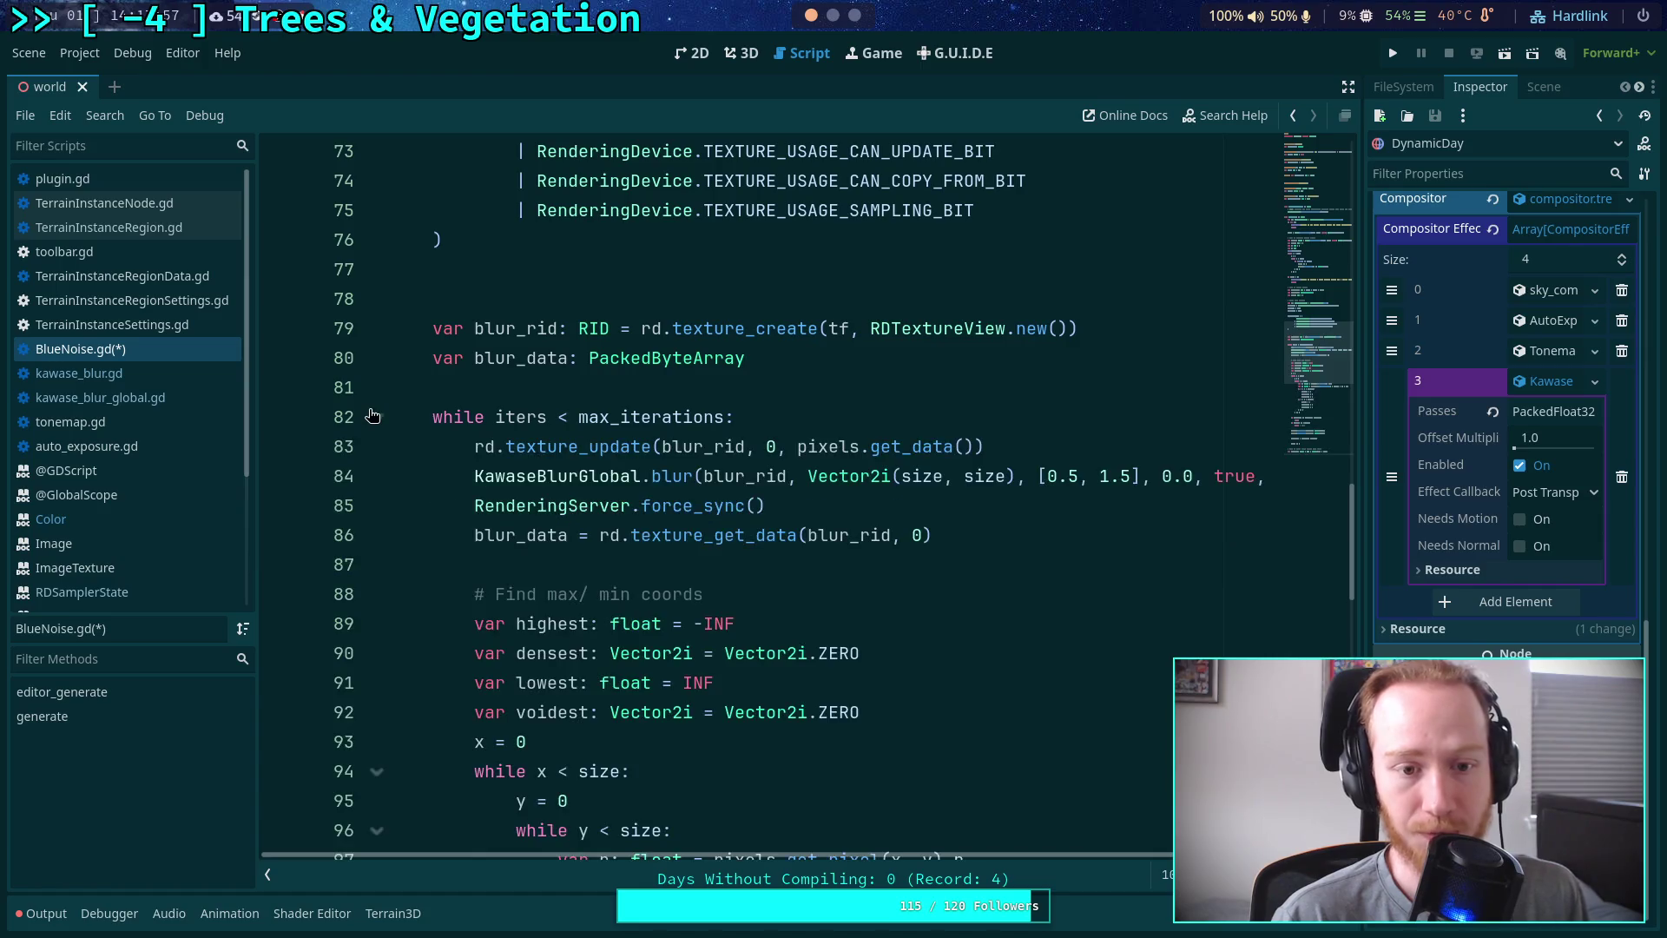
pyautogui.scroll(-3, 372, 415)
pyautogui.scroll(1, 374, 417)
# Step: Select the blur calls on lines 83–86 for review, then scroll down to line 112
pyautogui.moveTo(979, 363)
pyautogui.mouseDown()
pyautogui.moveTo(460, 329)
pyautogui.moveTo(467, 270)
pyautogui.mouseUp()
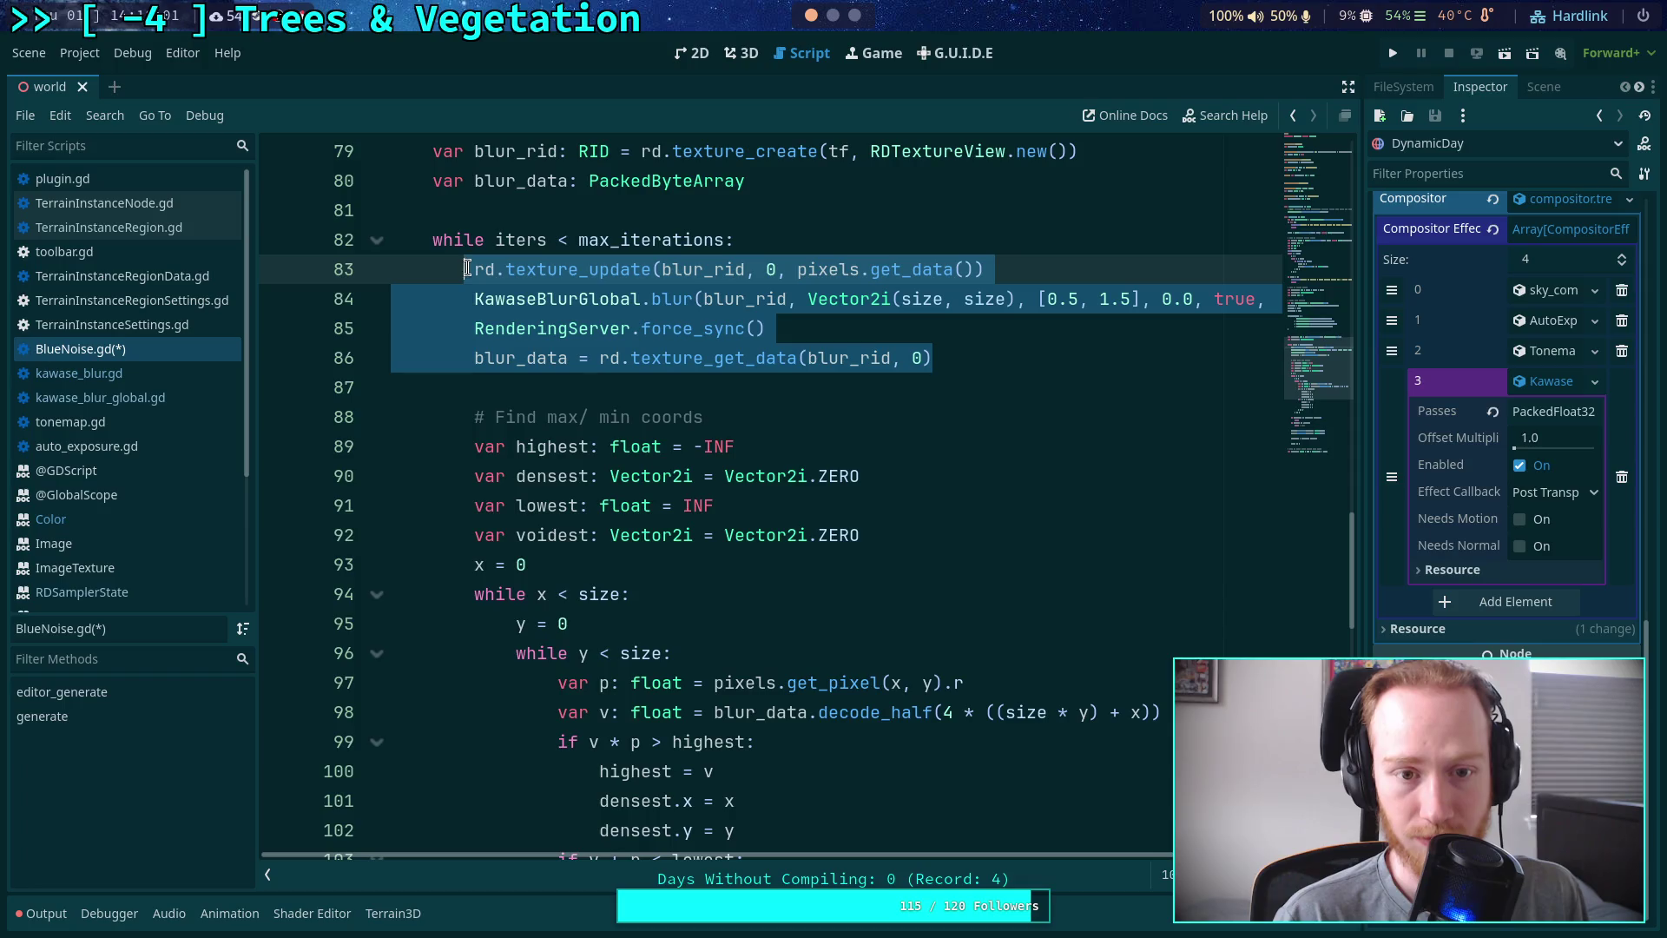
pyautogui.scroll(3, 677, 382)
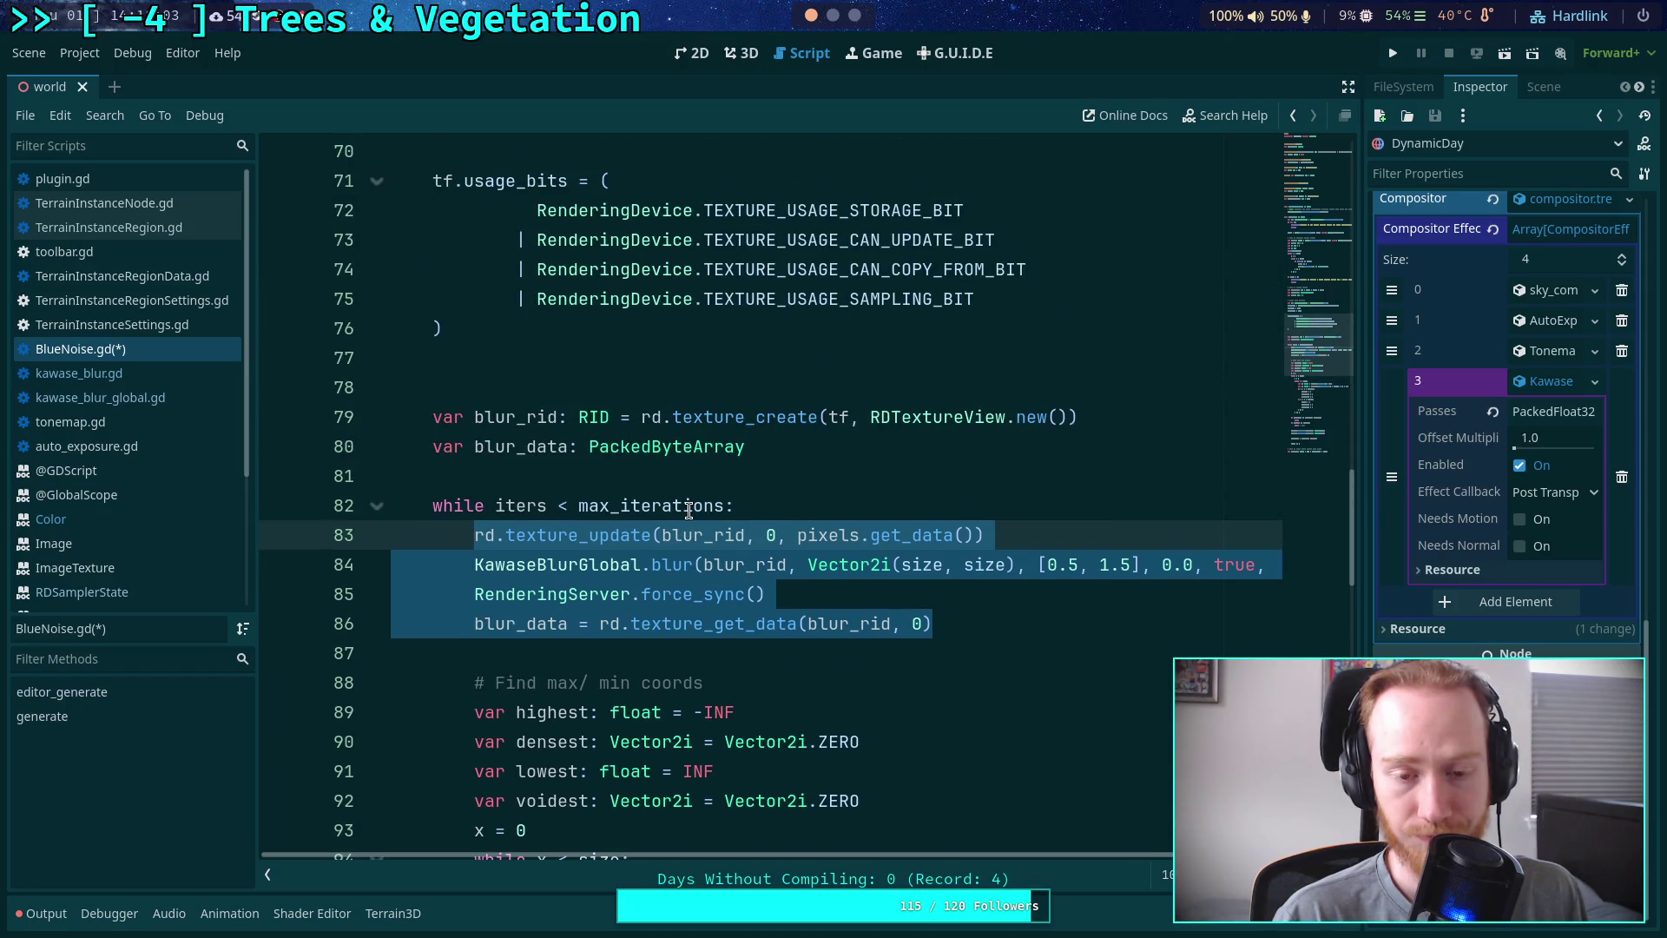
pyautogui.click(511, 566)
pyautogui.moveTo(475, 535); pyautogui.dragTo(979, 622)
pyautogui.rightClick(627, 570)
pyautogui.click(663, 617)
pyautogui.scroll(-14, 627, 534)
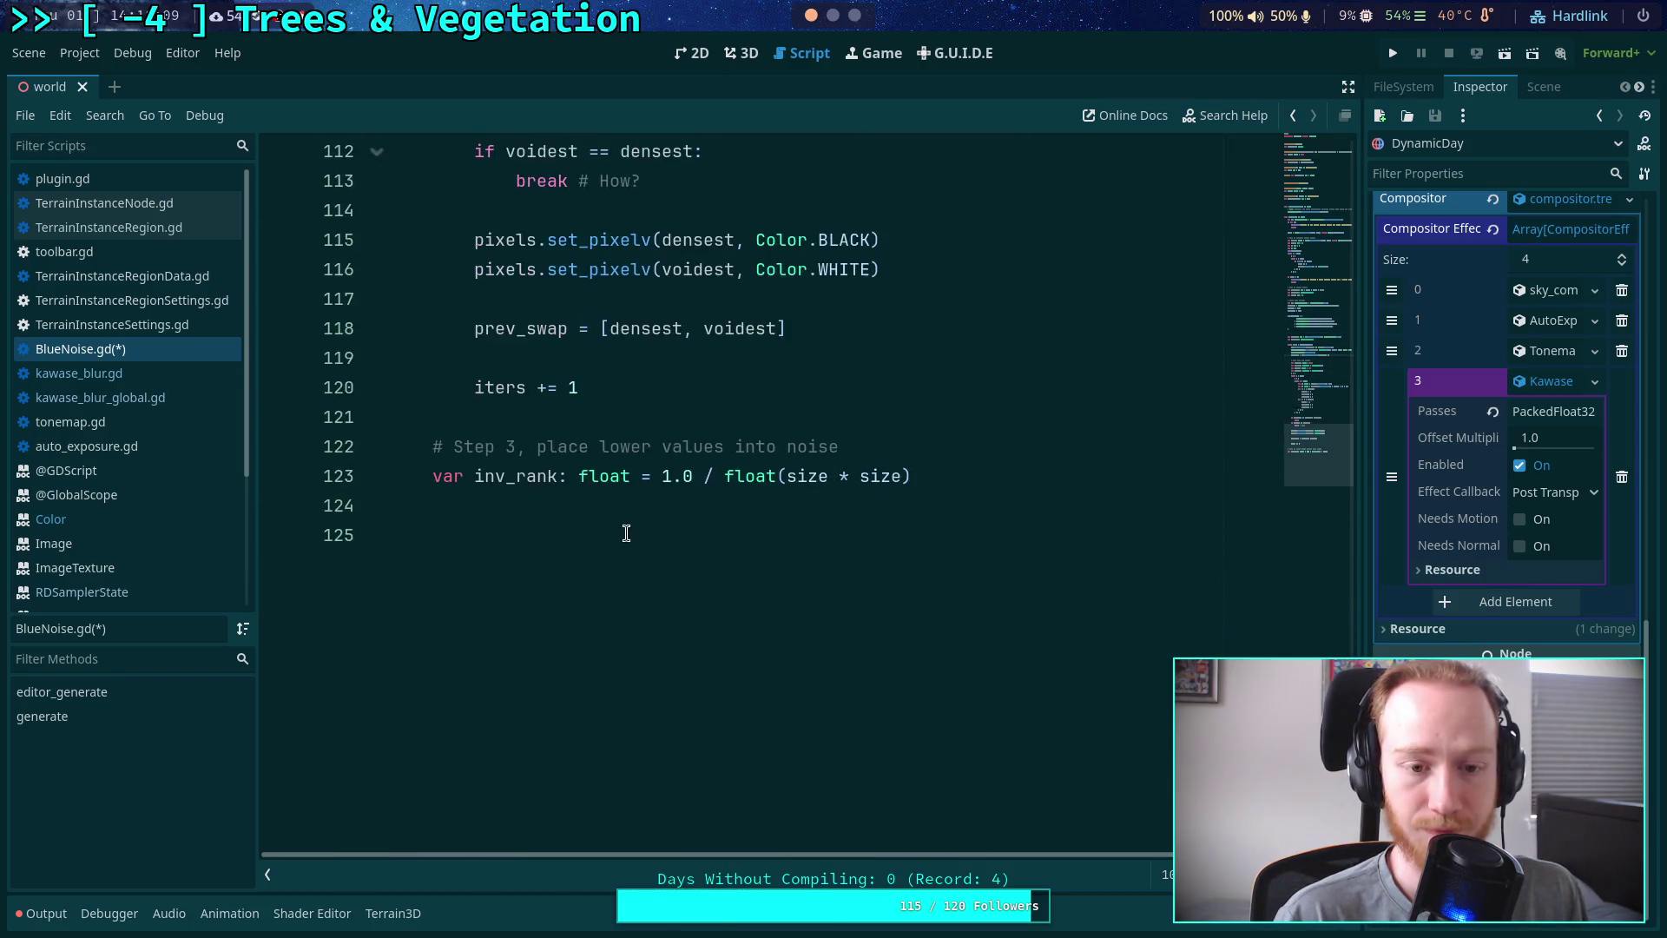
# Step: Replace the extra empty line with 'var rank: int = count'
pyautogui.click(825, 538)
pyautogui.press('BackSpace')
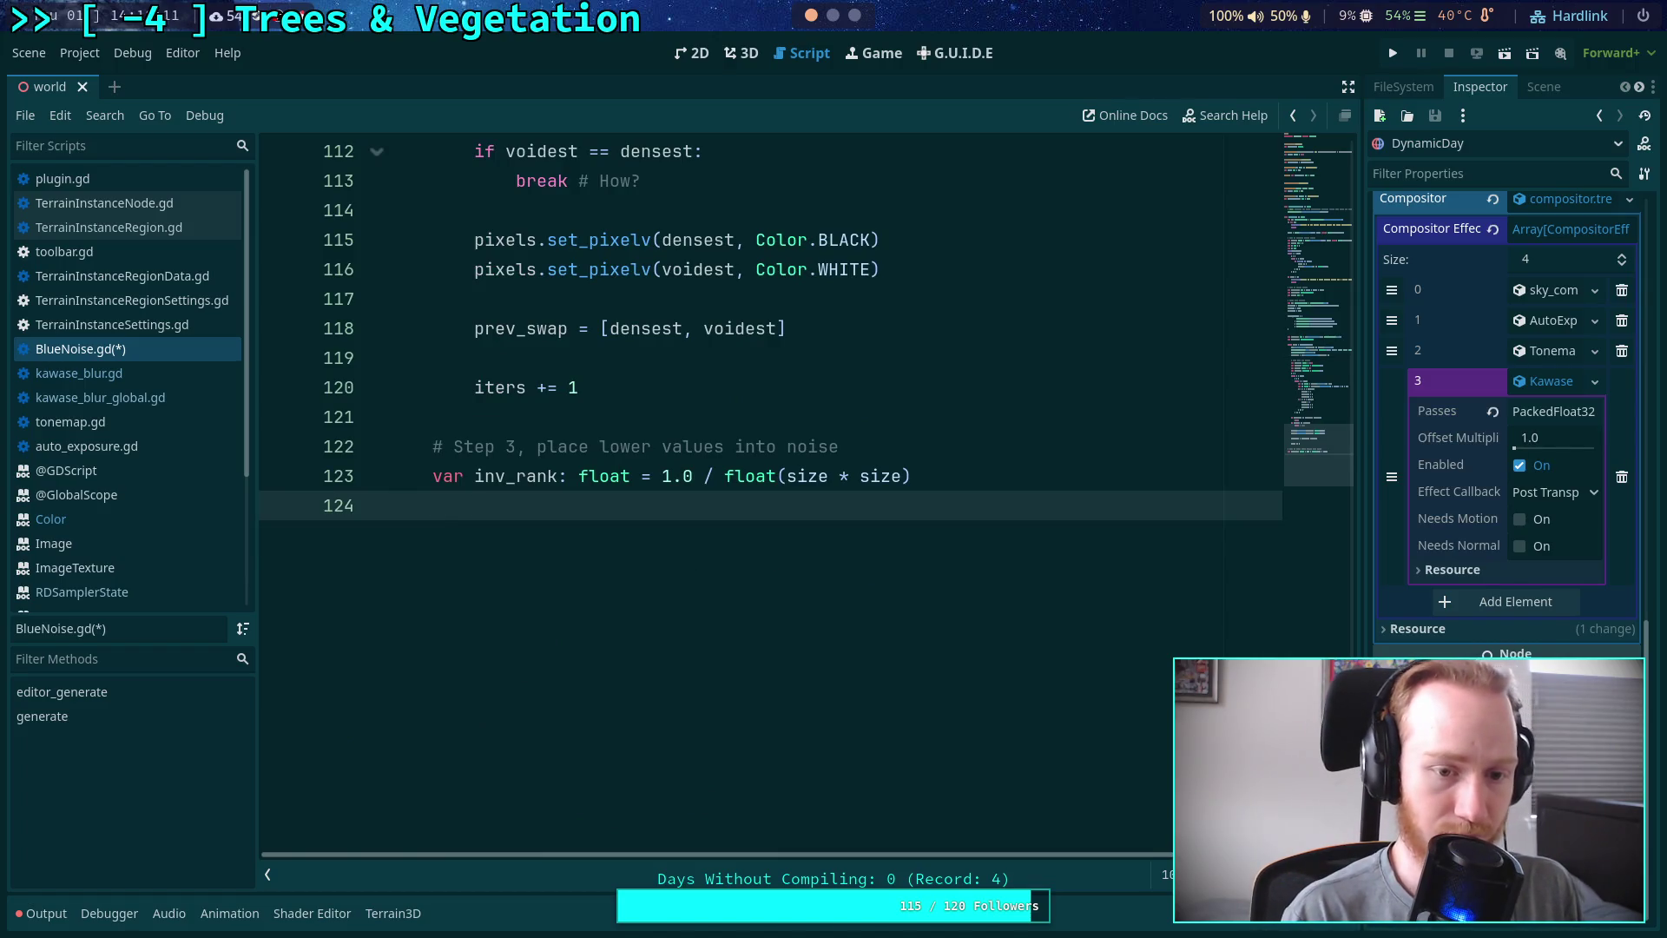
pyautogui.write('var rank: ')
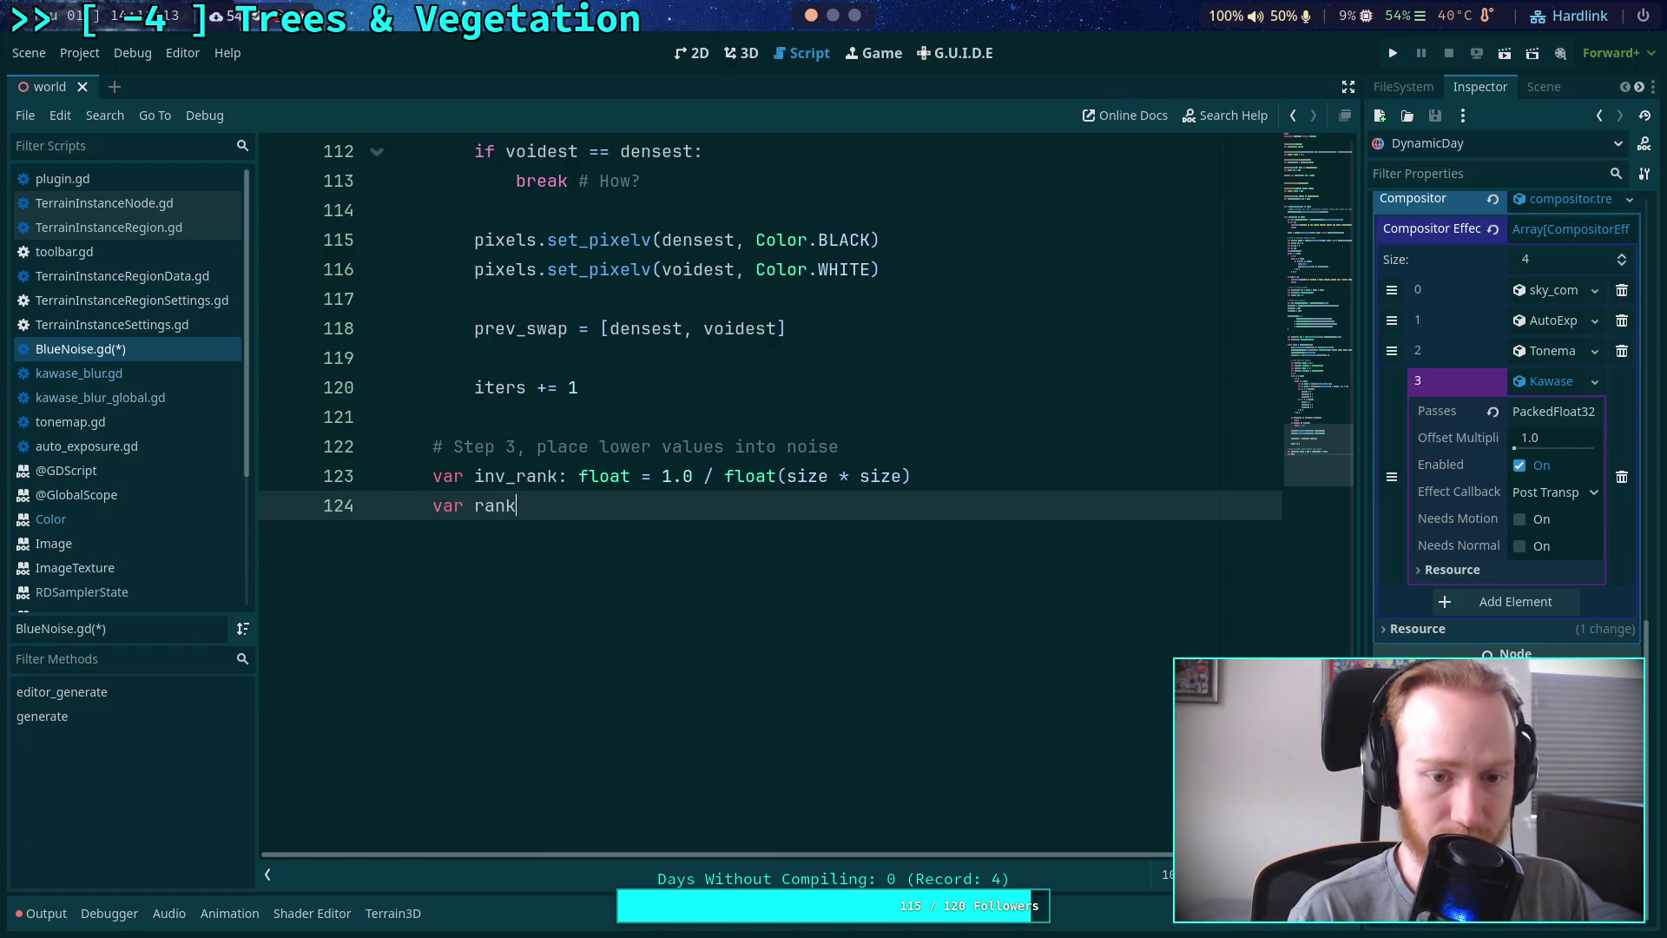
pyautogui.write('int = ')
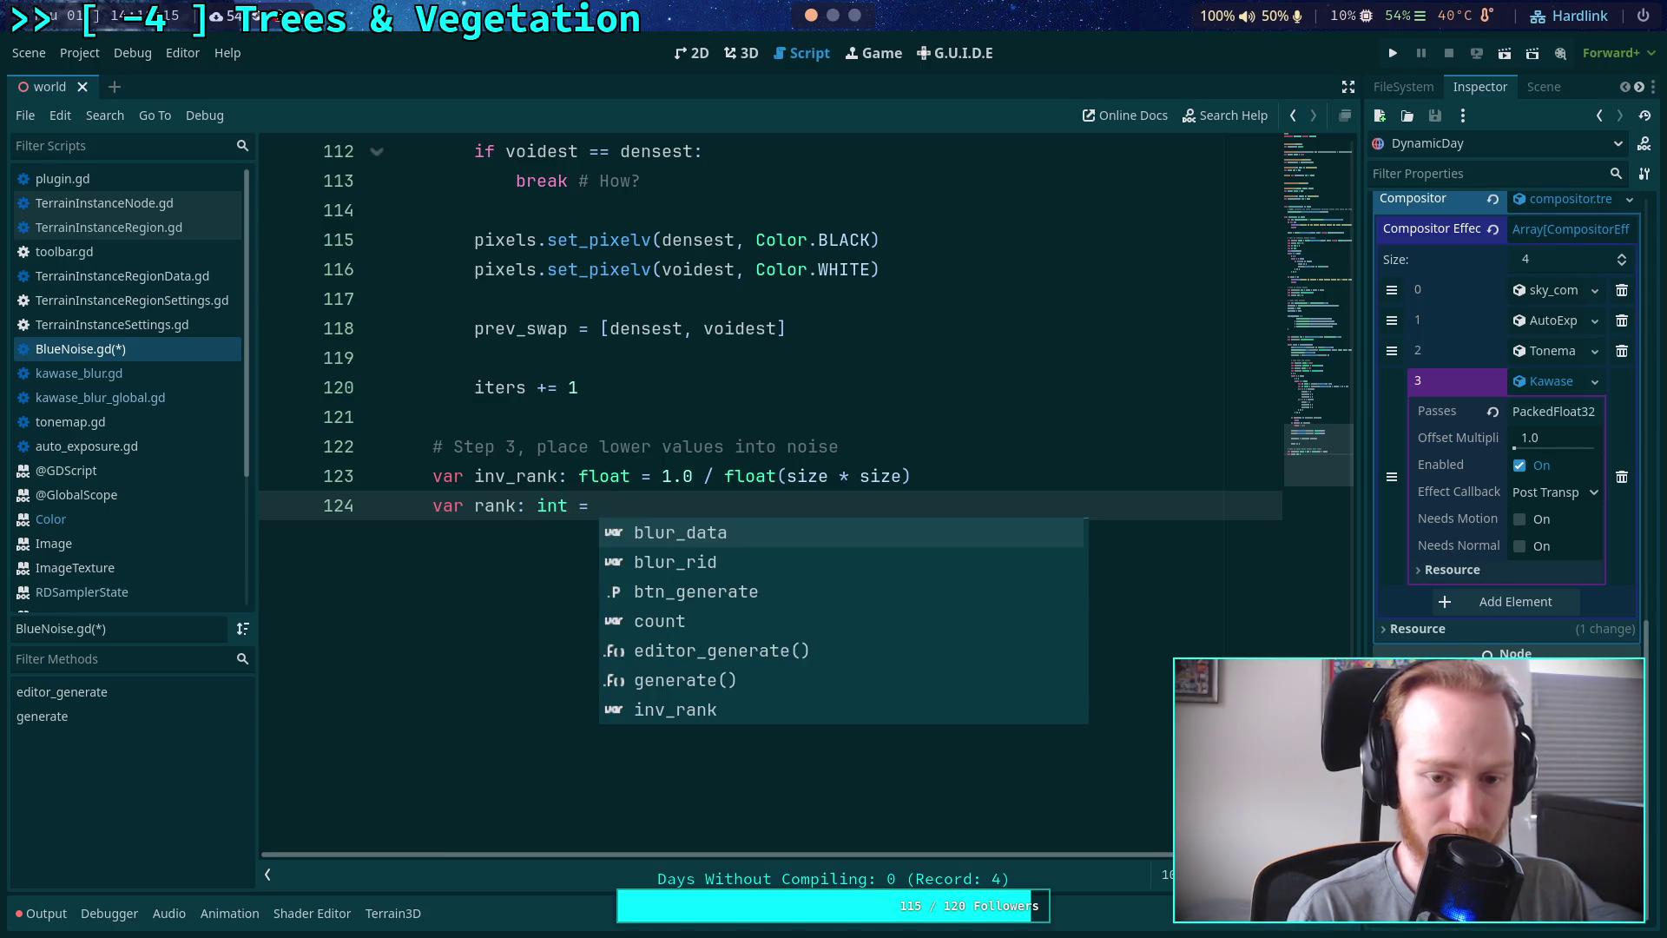
pyautogui.write('pla')
pyautogui.press('BackSpace')
pyautogui.press('BackSpace')
pyautogui.press('BackSpace')
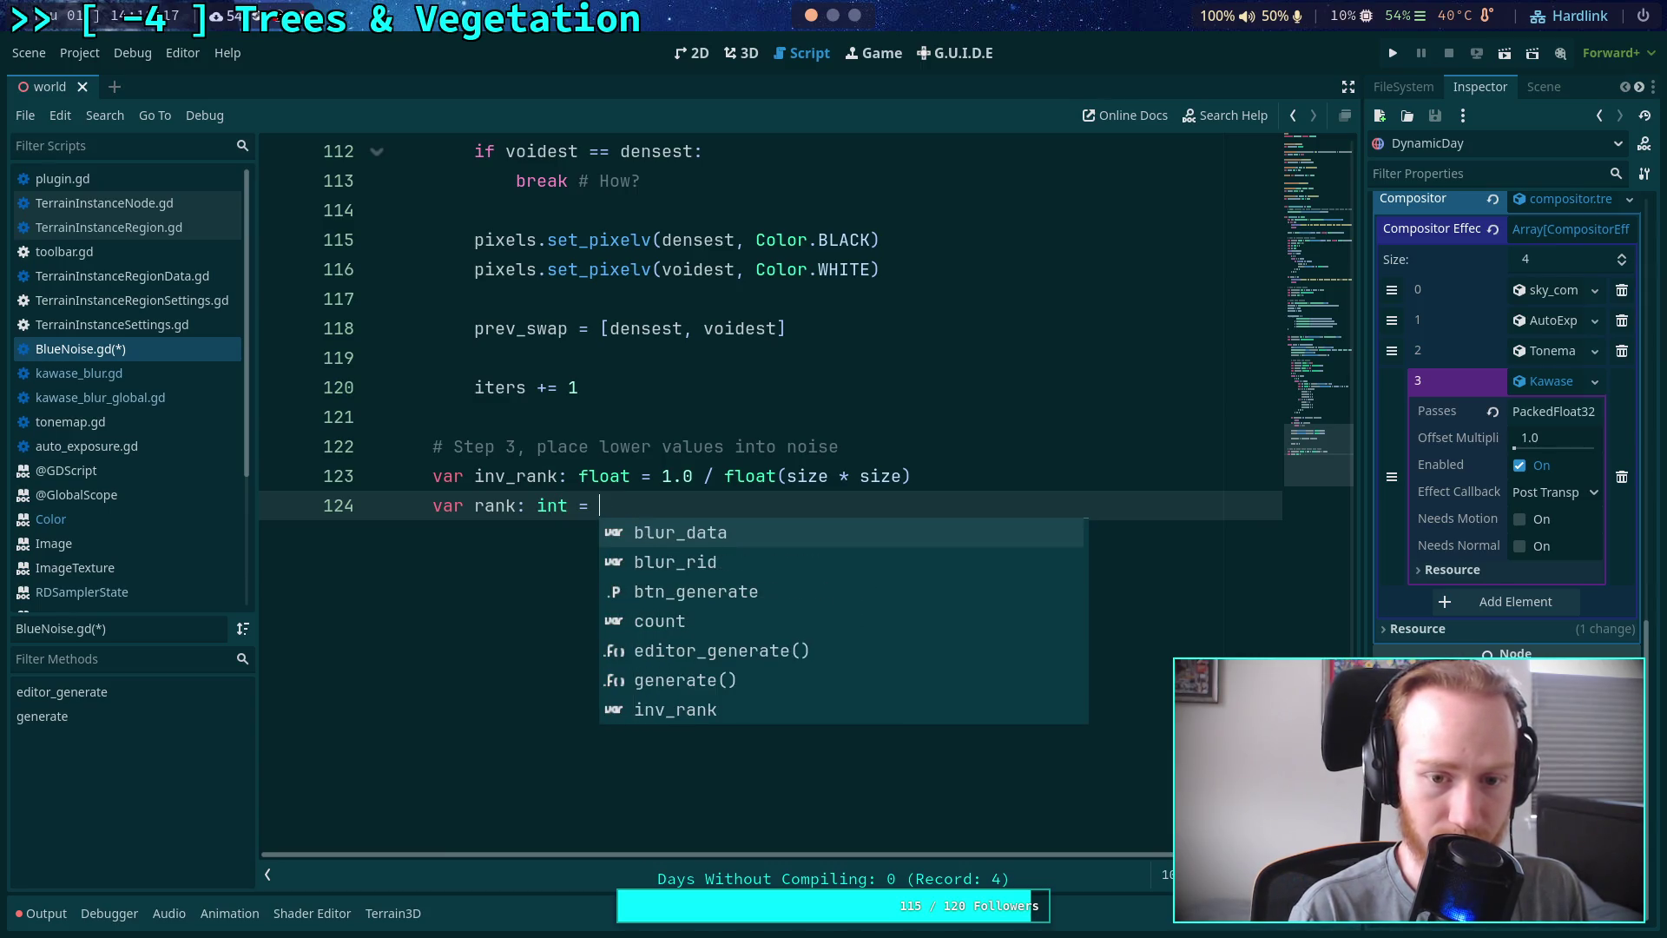
pyautogui.write('cou')
pyautogui.press('Return')
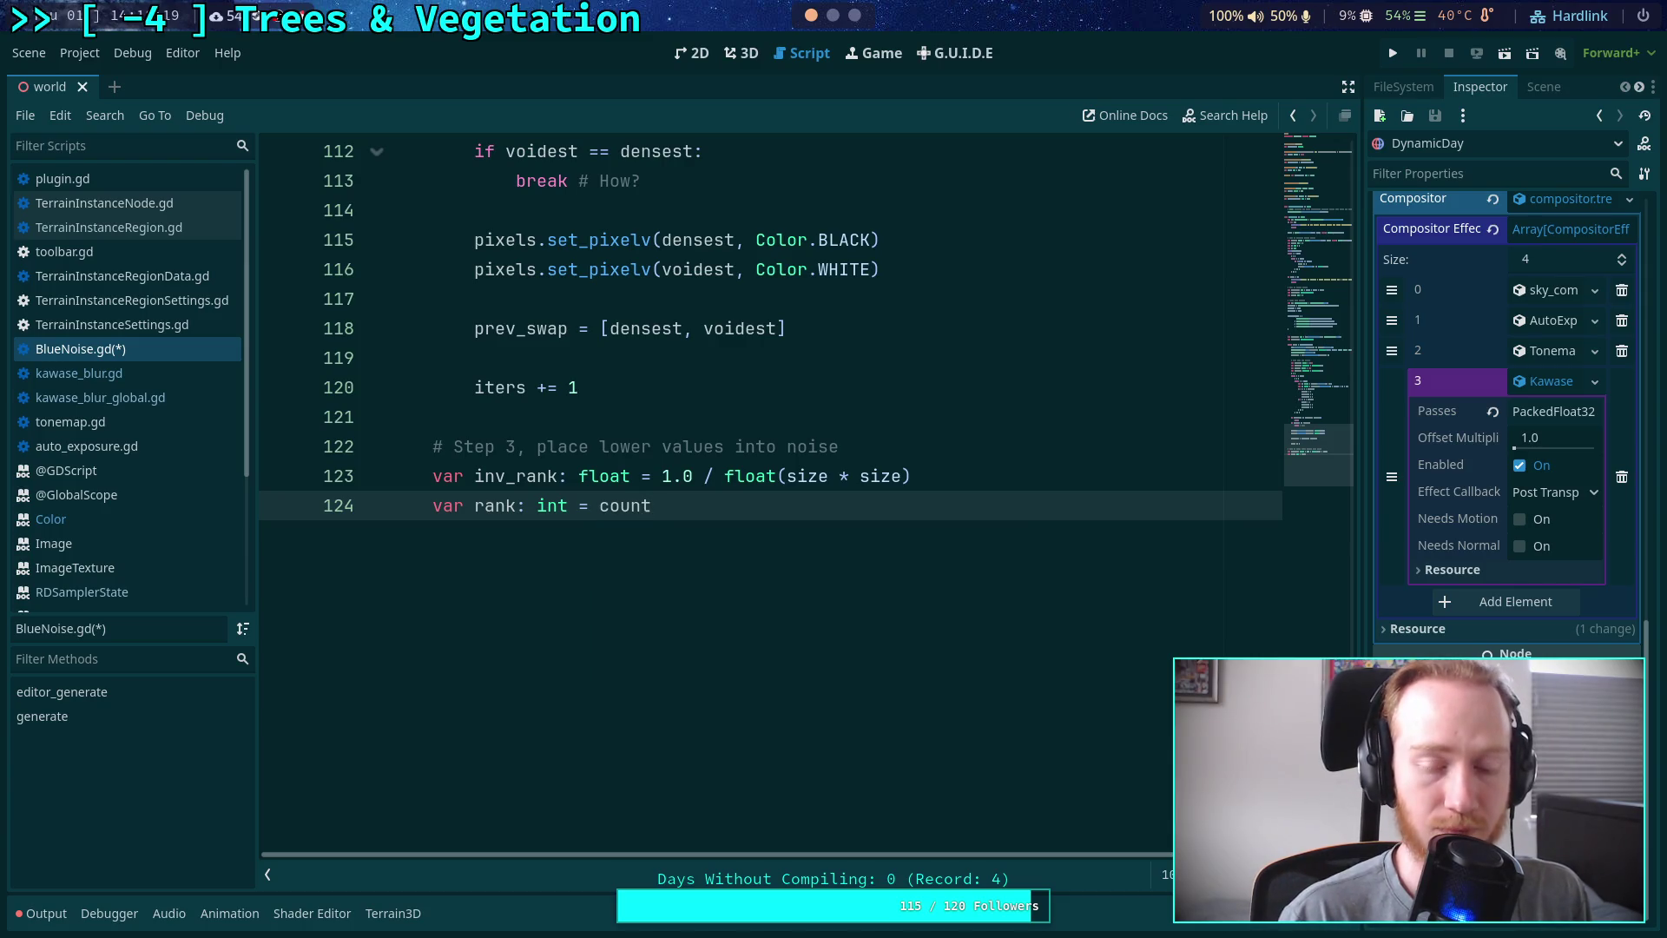
pyautogui.scroll(20, 626, 551)
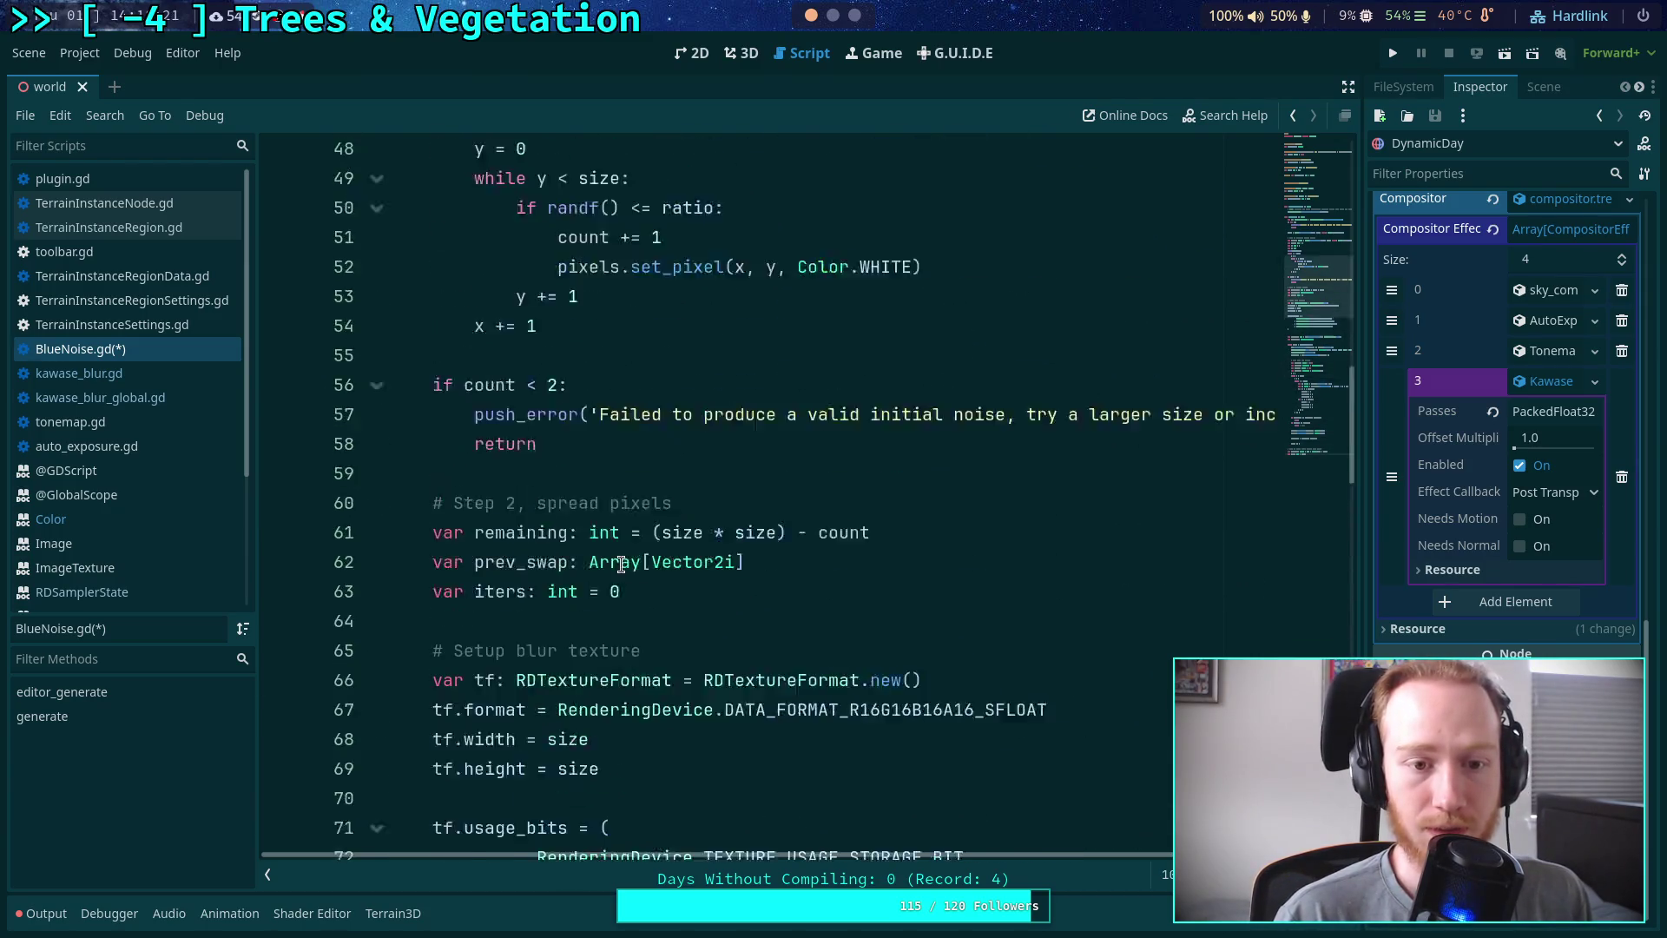
pyautogui.scroll(3, 626, 550)
pyautogui.scroll(-6, 626, 550)
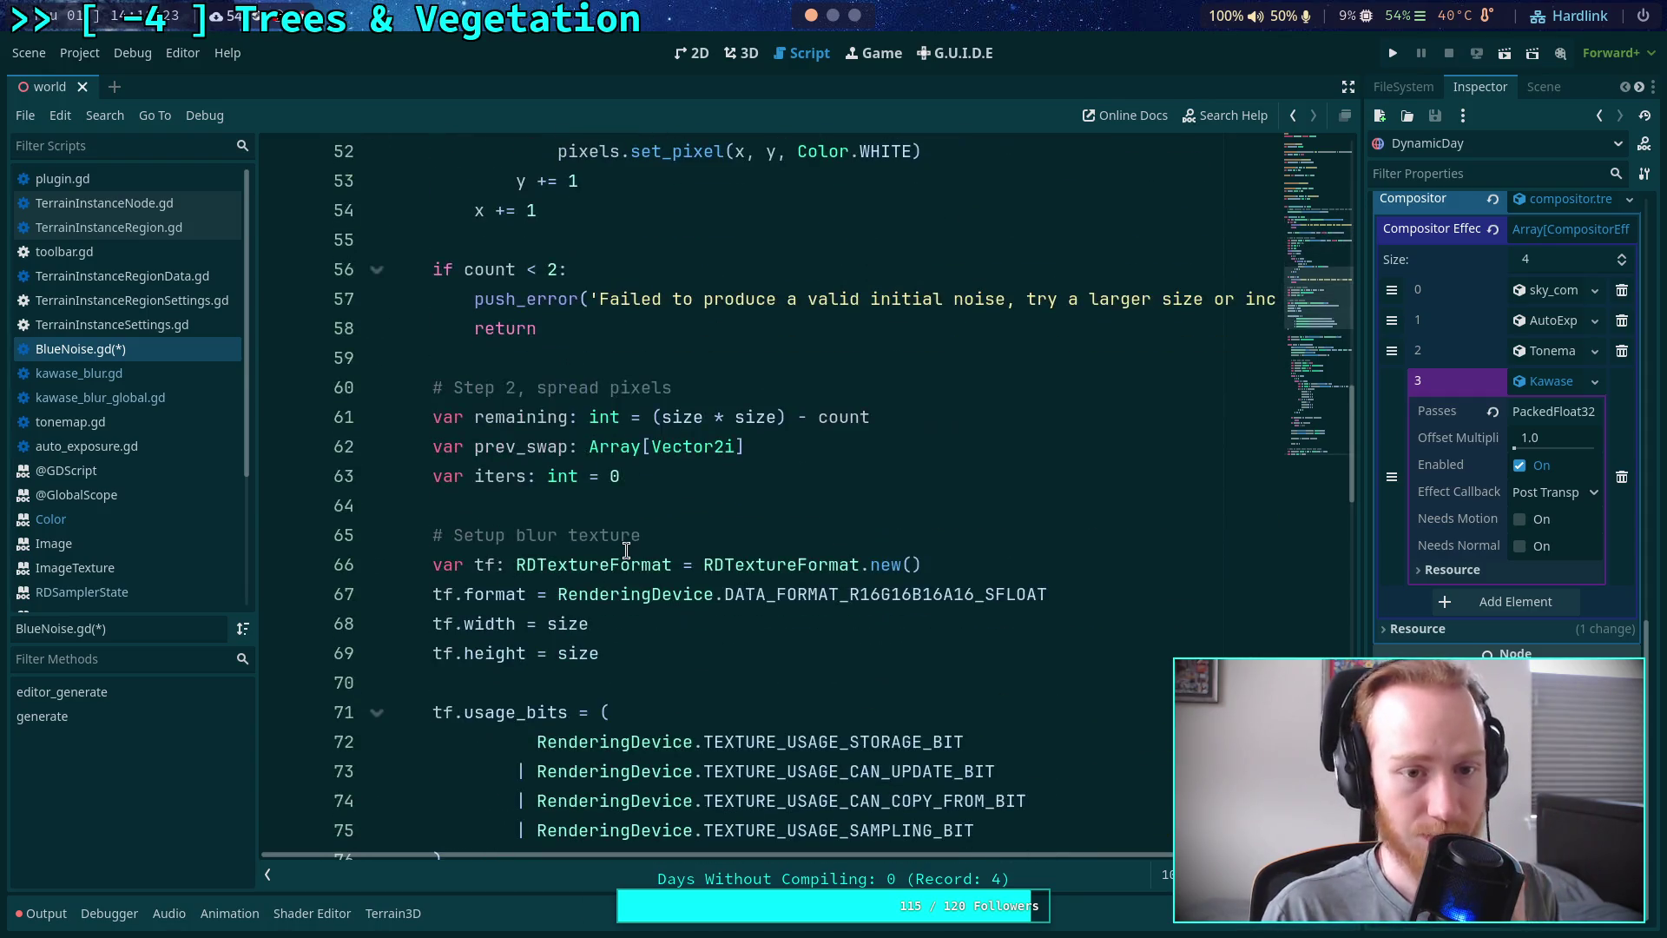
pyautogui.scroll(-18, 626, 550)
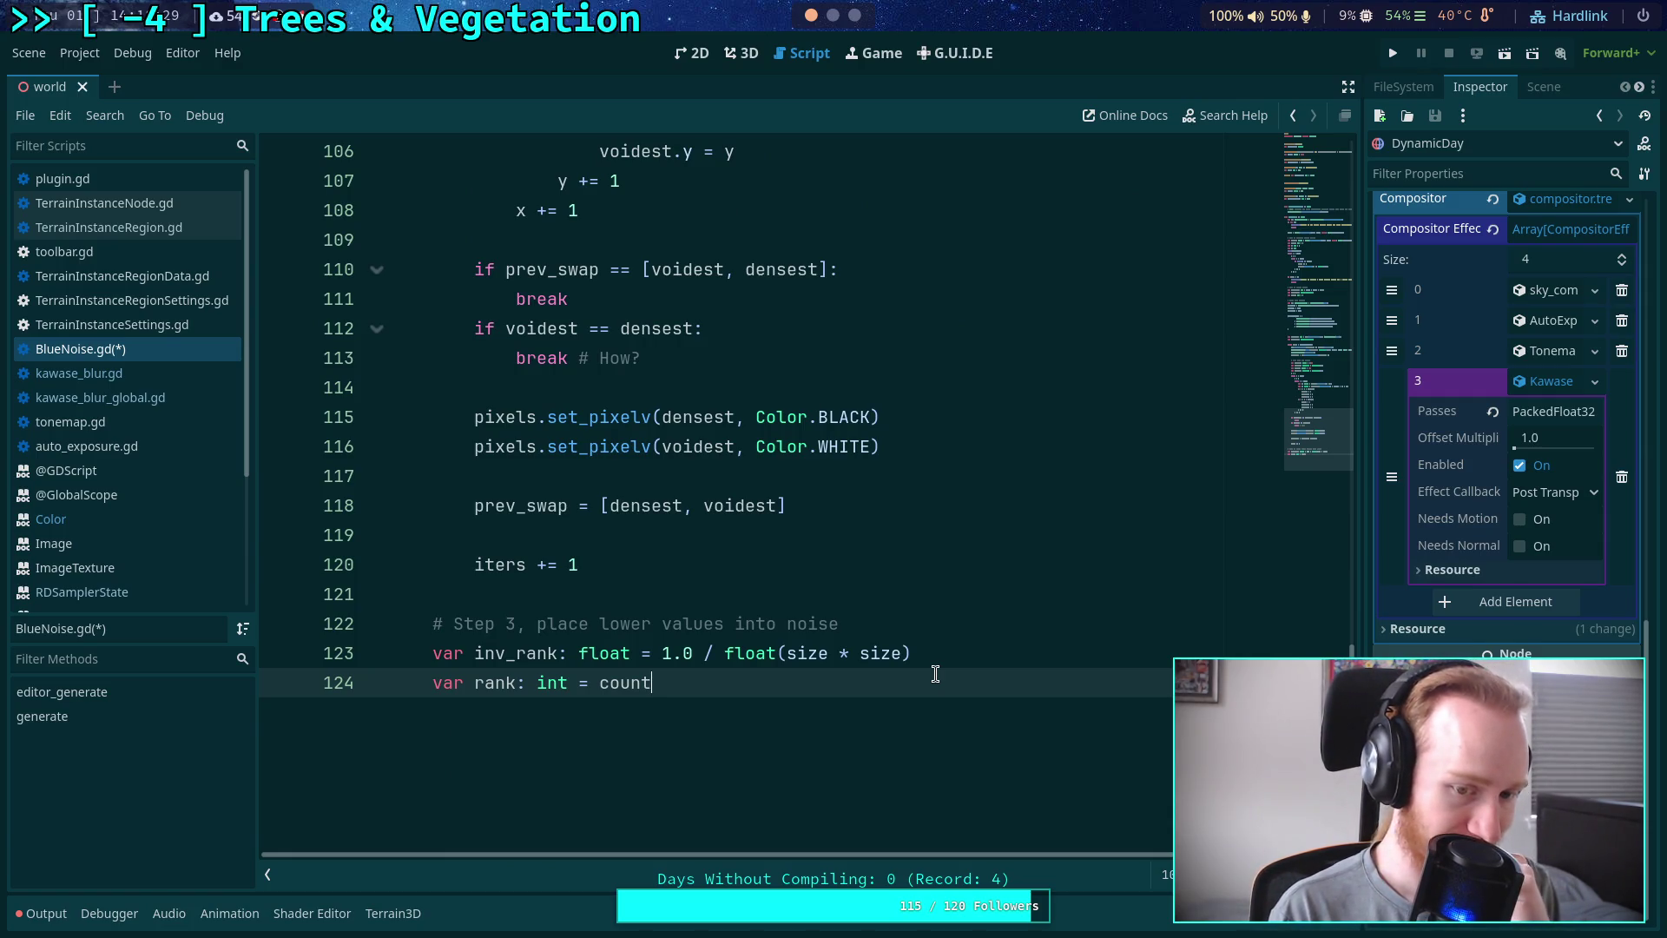
# Step: Add a 'while rank > 0:' loop whose body decrements 'rank -= 1'
pyautogui.press('Return')
pyautogui.write('ha')
pyautogui.press('BackSpace')
pyautogui.press('BackSpace')
pyautogui.write('t')
pyautogui.press('BackSpace')
pyautogui.write('wdi')
pyautogui.press('BackSpace')
pyautogui.press('BackSpace')
pyautogui.write('hile ')
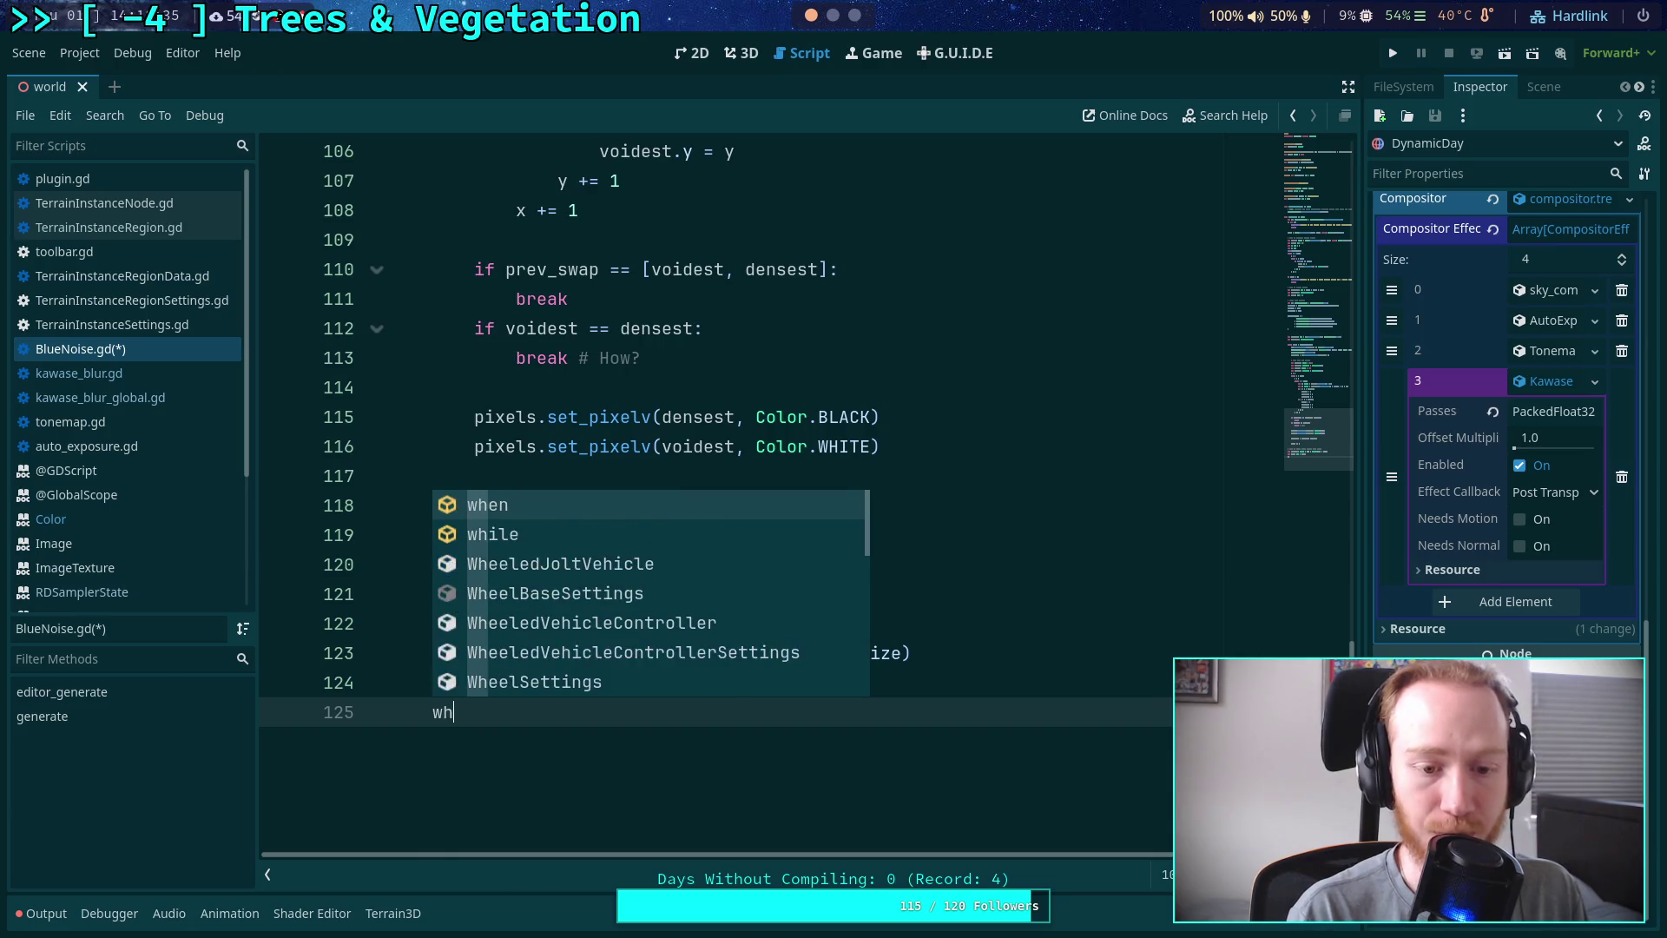
pyautogui.write('rank >=')
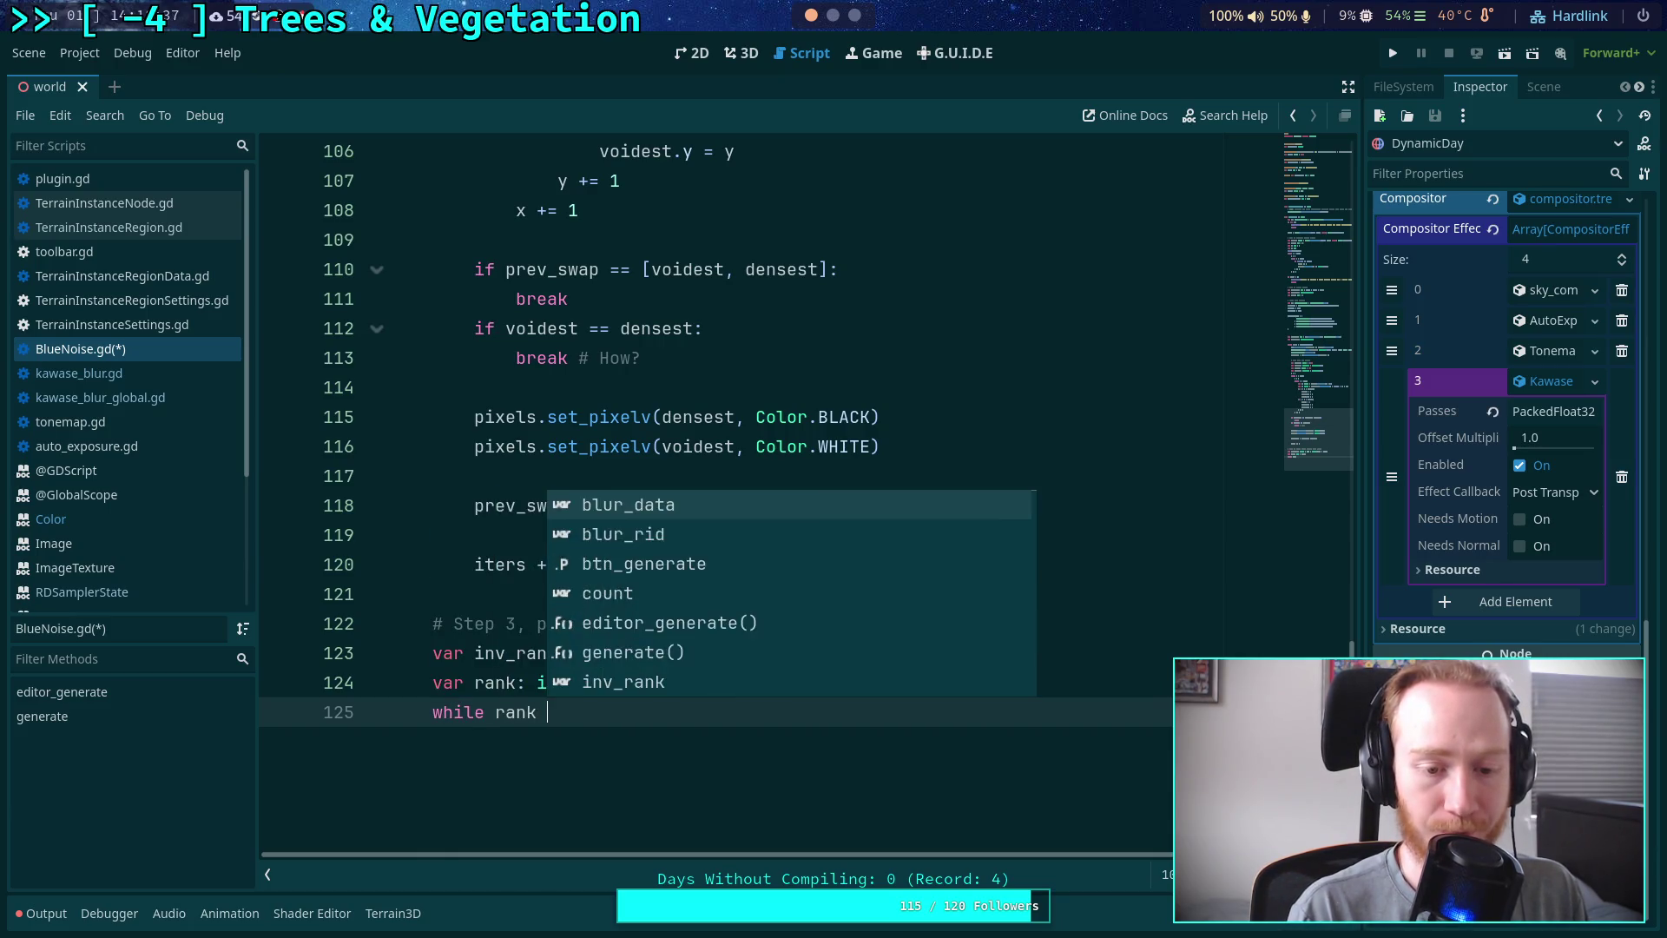
pyautogui.write(' 0:')
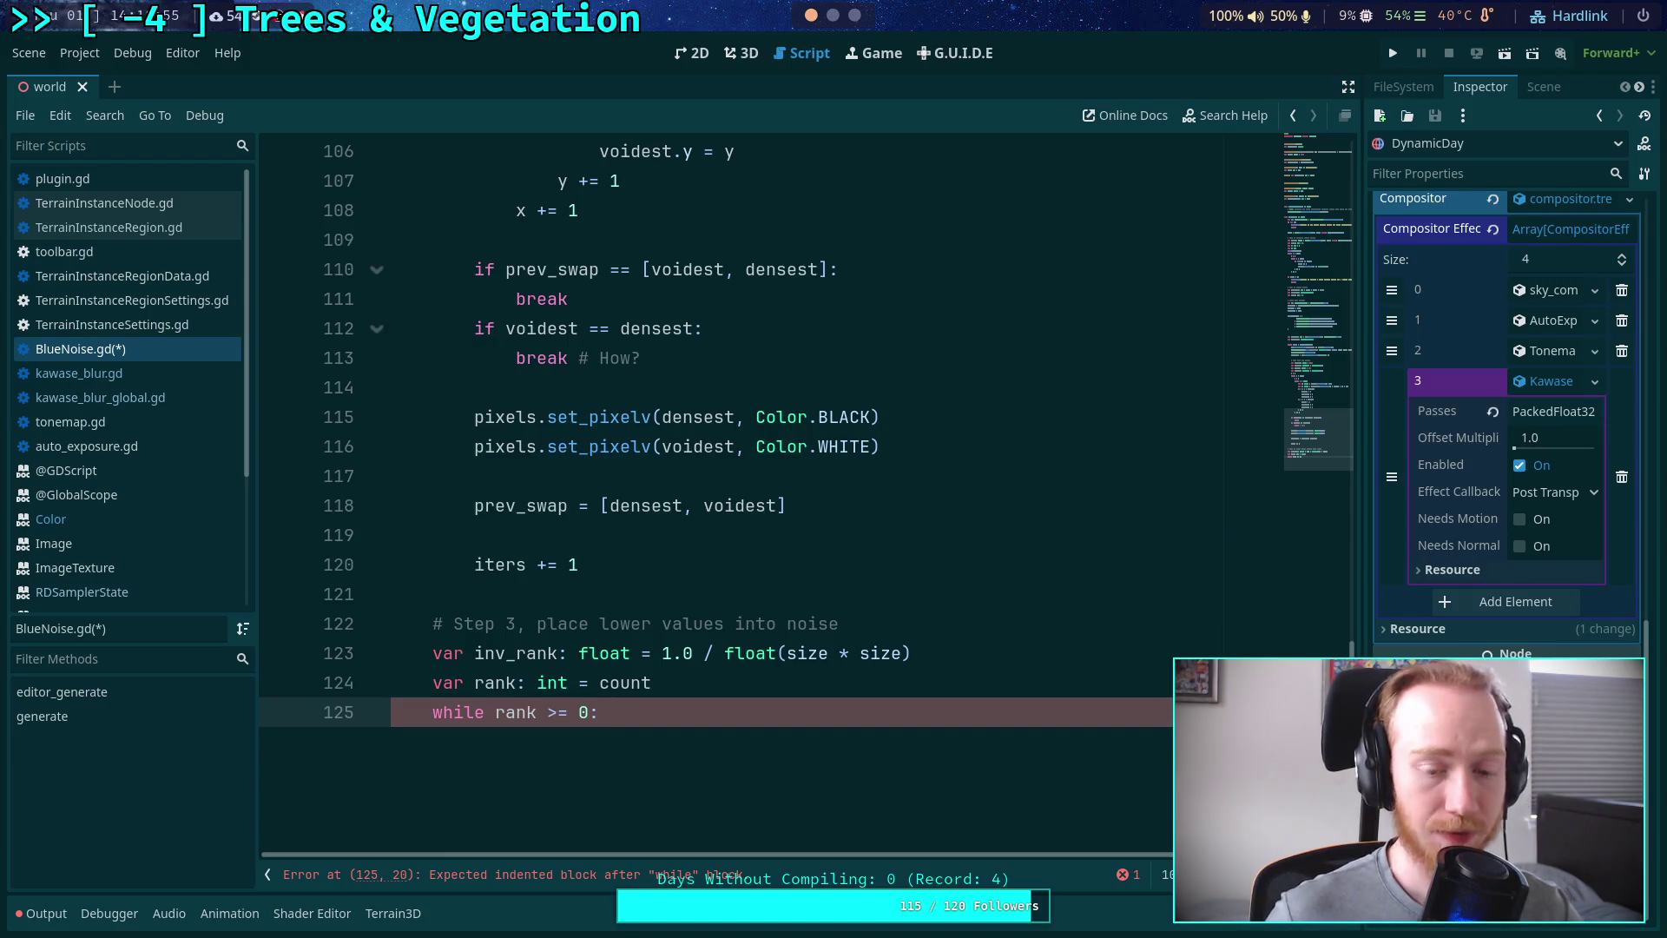
pyautogui.press('Left')
pyautogui.press('Left')
pyautogui.press('BackSpace')
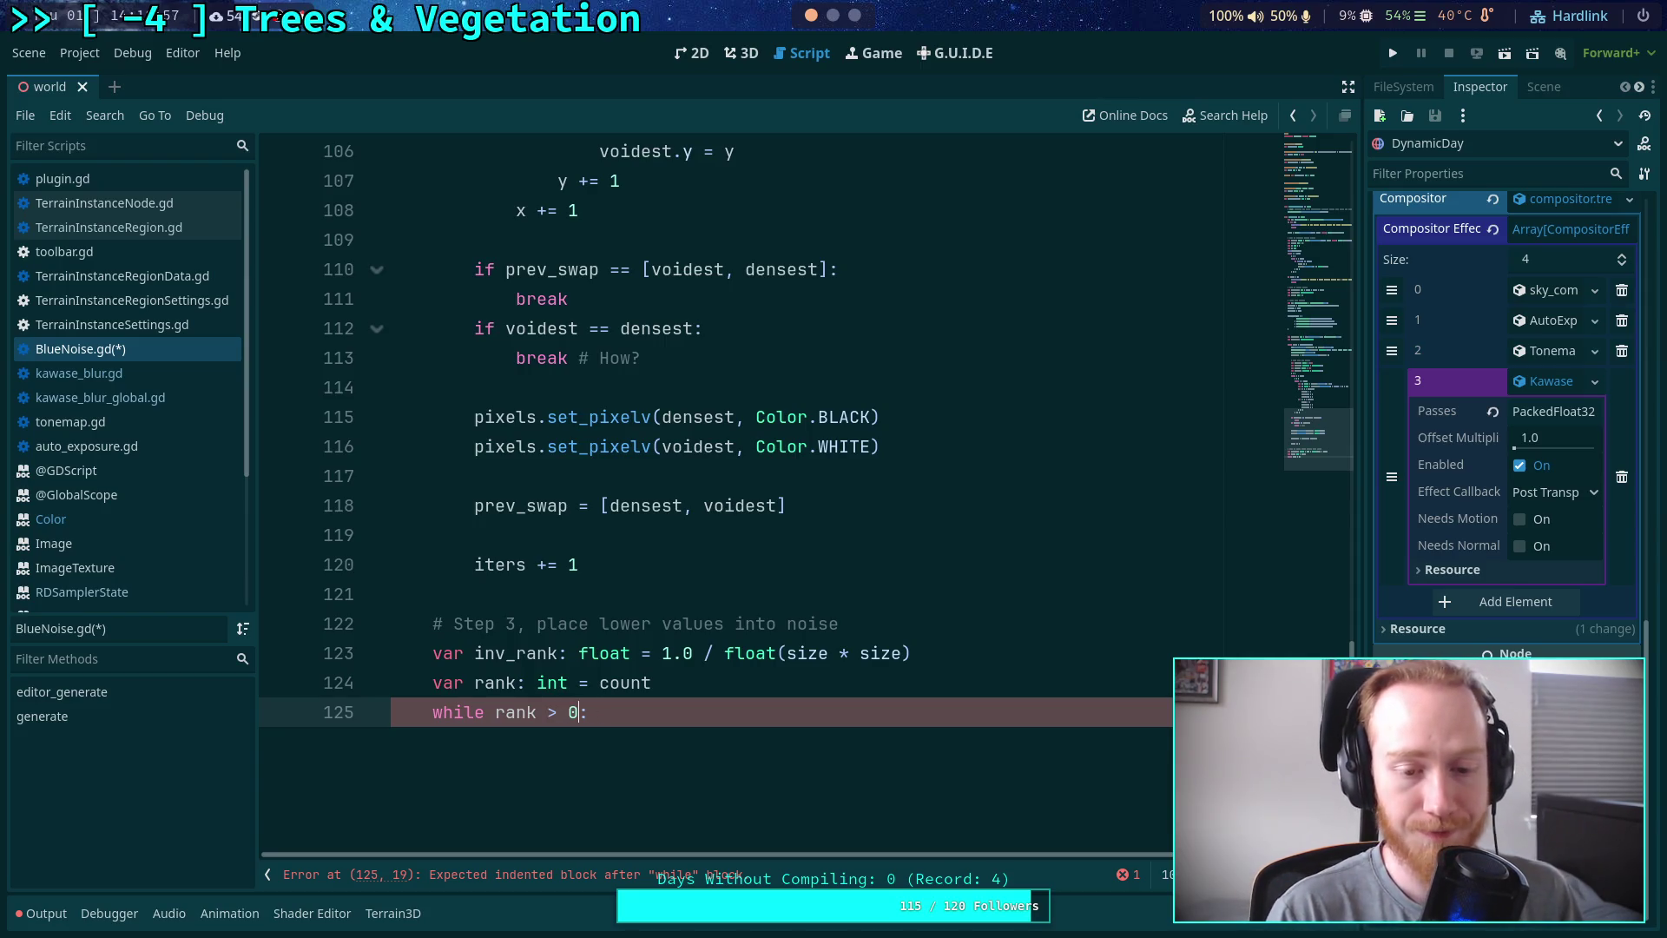
pyautogui.press('End')
pyautogui.press('Return')
pyautogui.press('Return')
pyautogui.write('rank -= ')
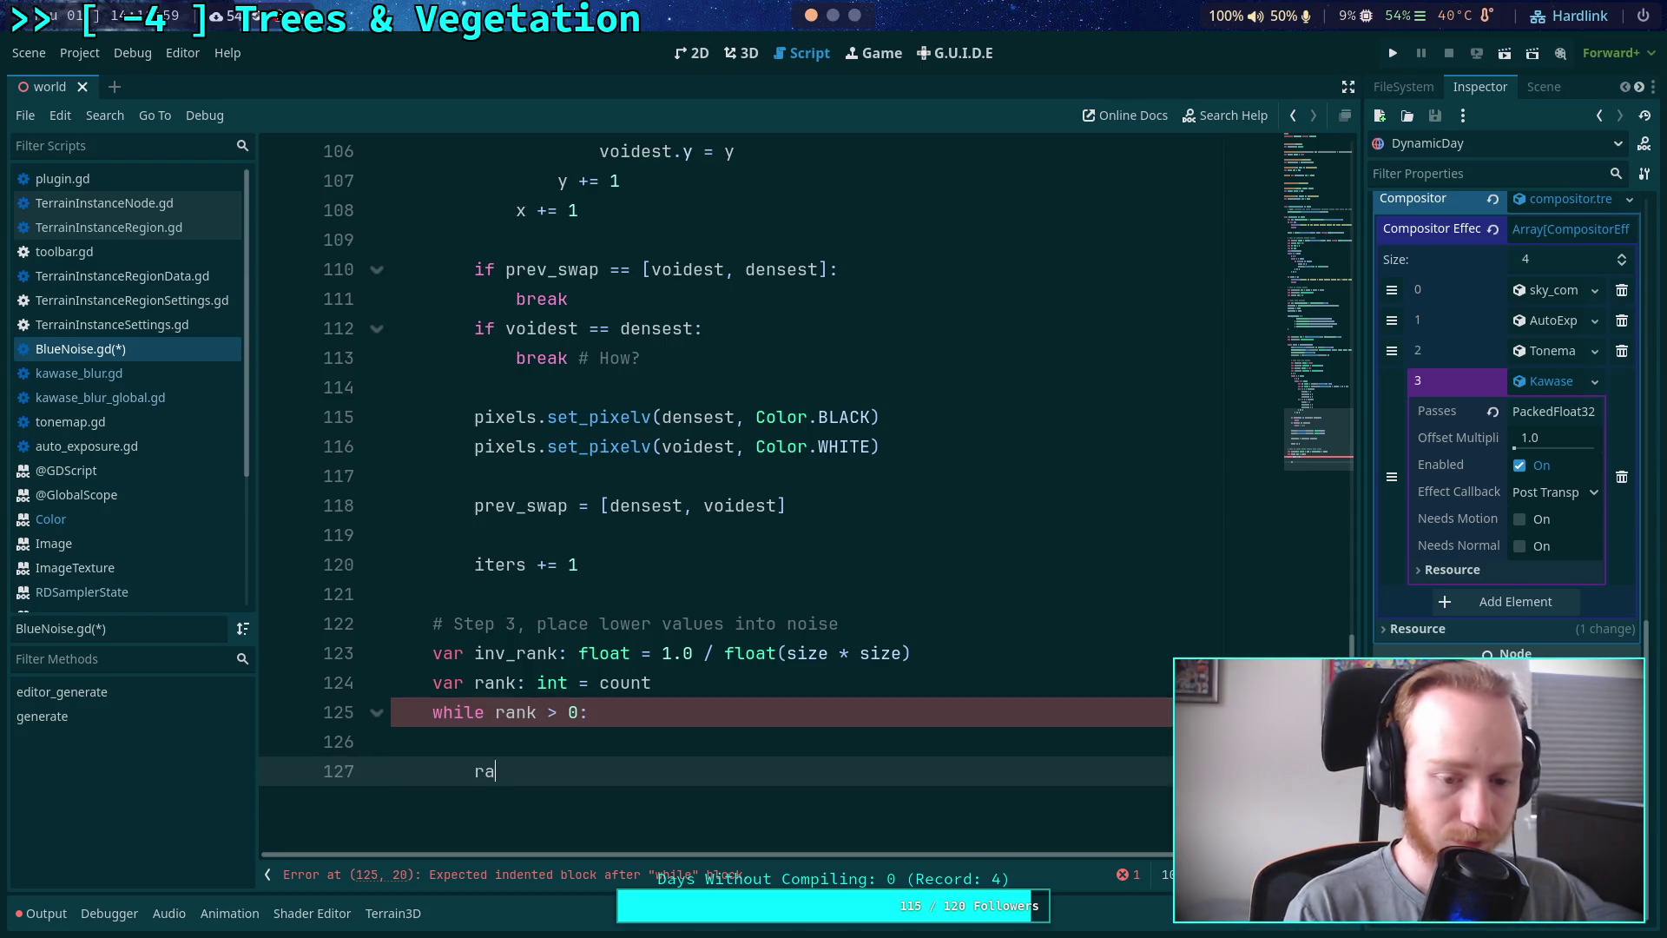
pyautogui.write('1')
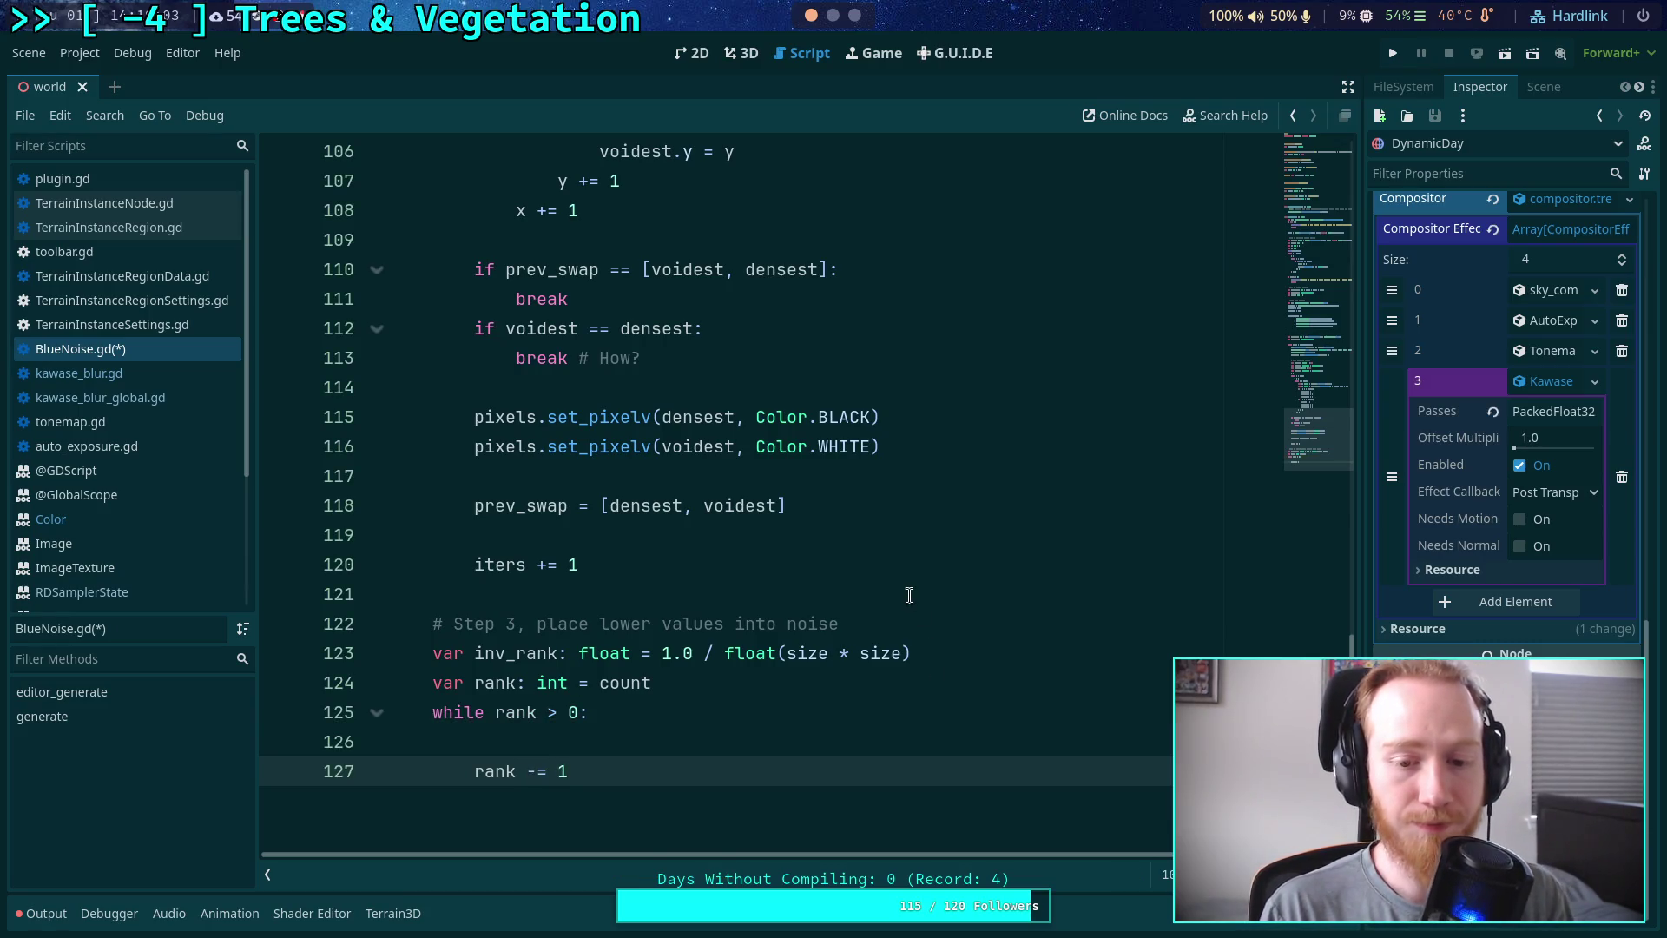
pyautogui.scroll(-1, 864, 725)
pyautogui.click(790, 648)
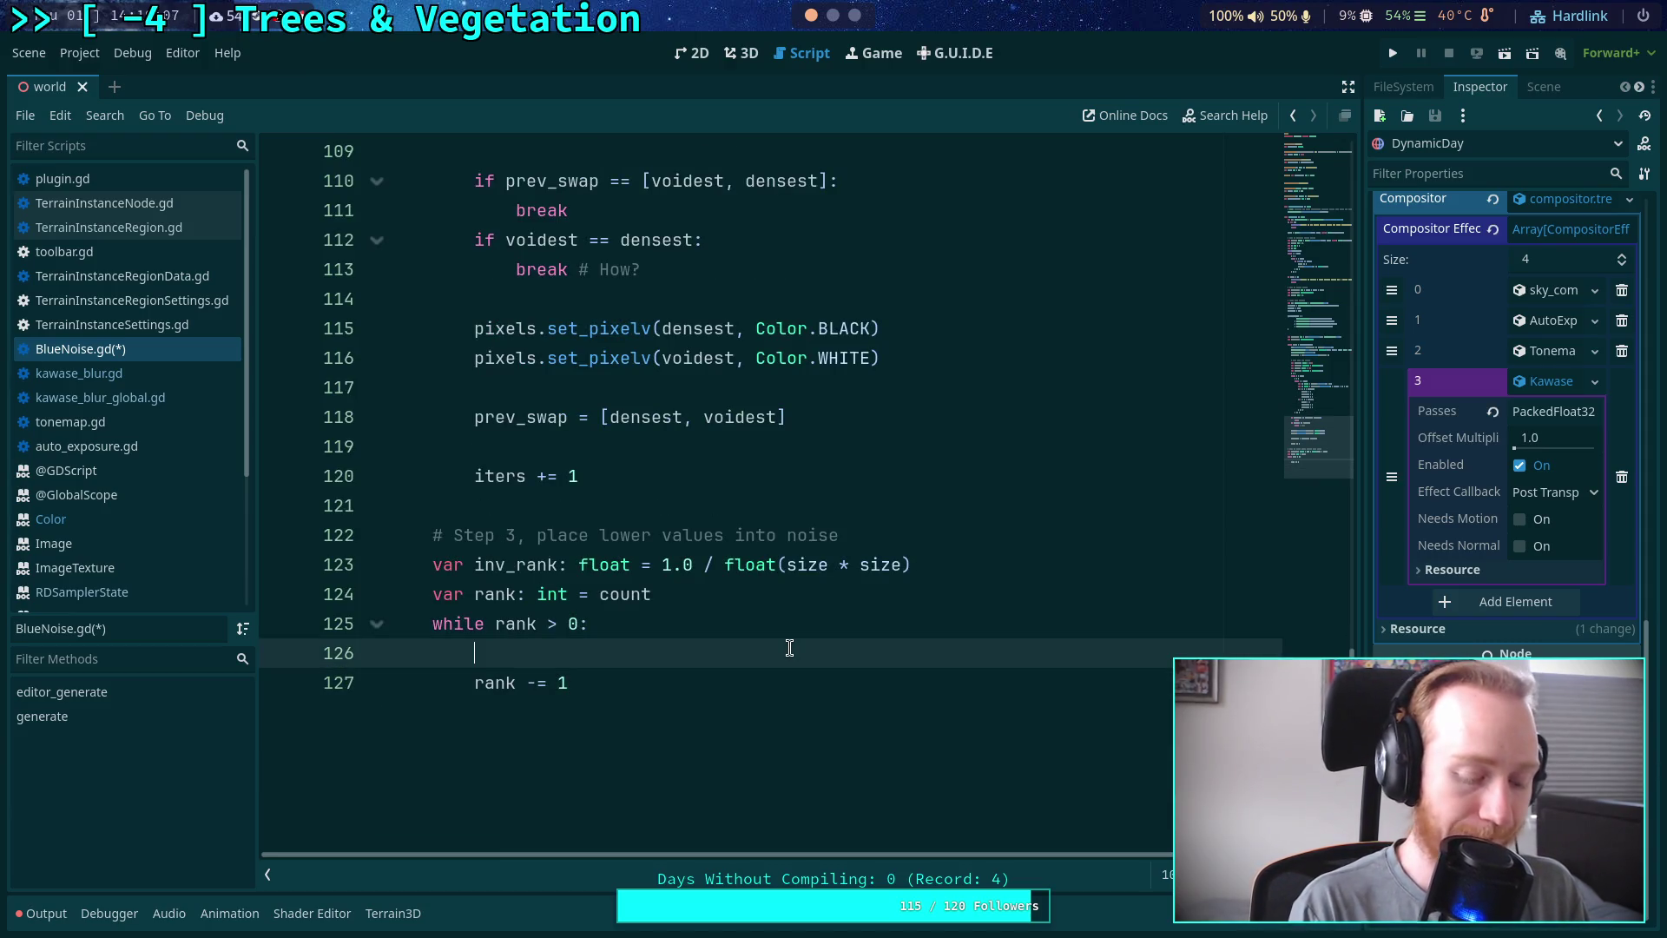
pyautogui.press('super+3')
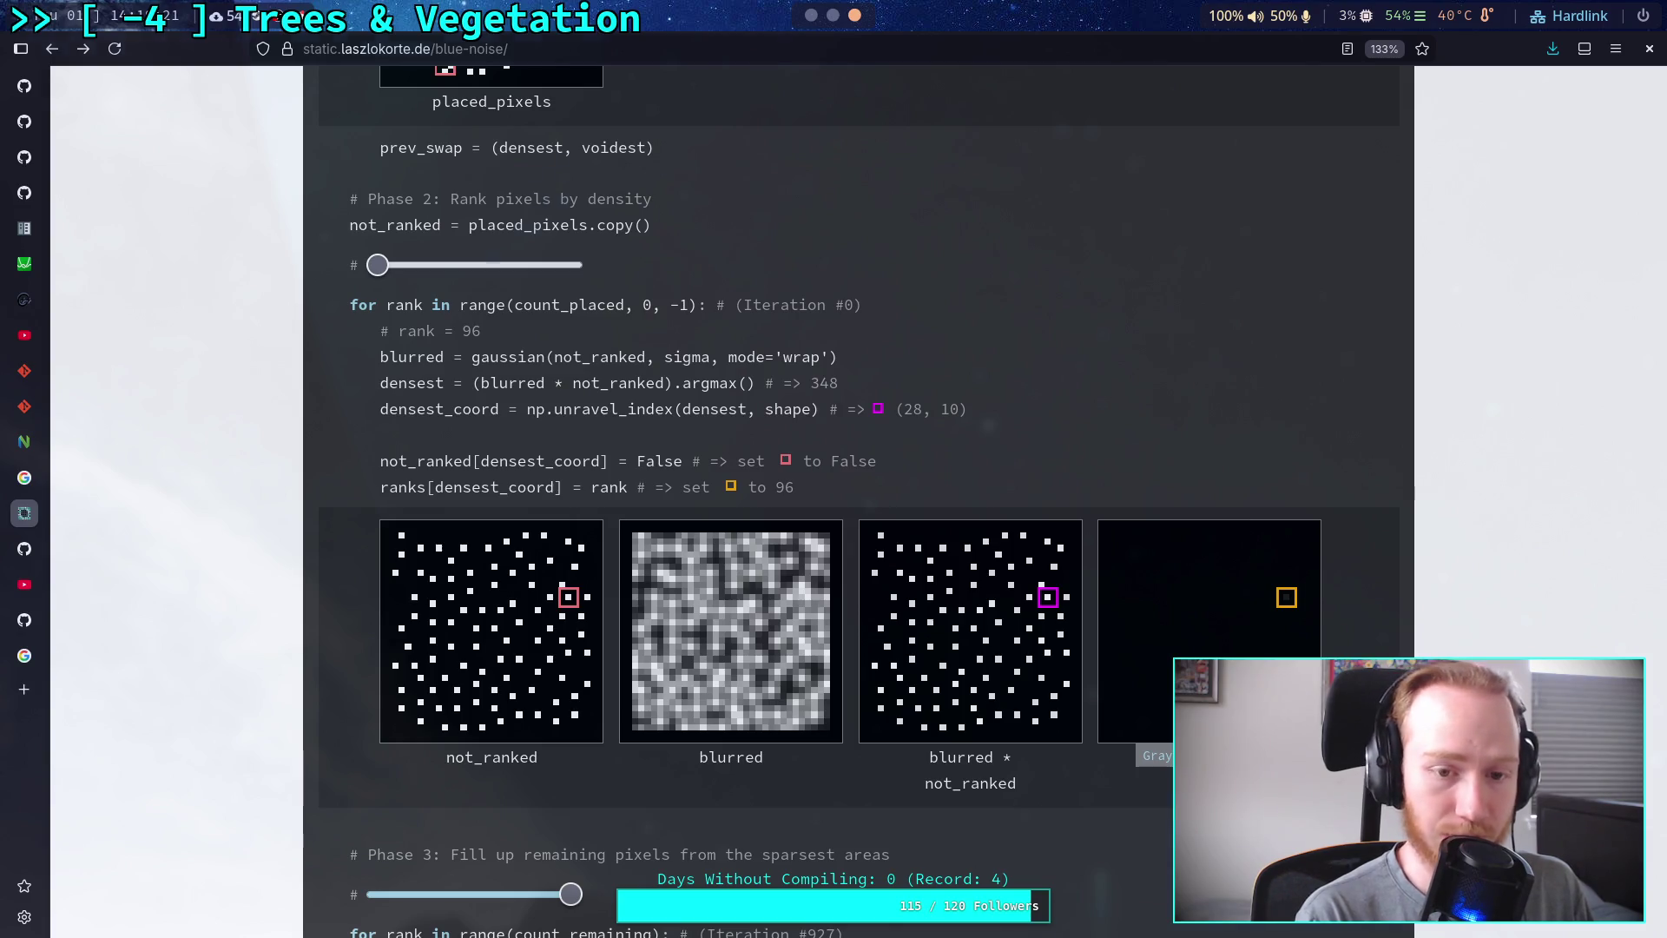
# Step: Paste the texture_update, KawaseBlurGlobal.blur, force_sync and texture_get_data lines into the rank loop
pyautogui.press('super+2')
pyautogui.press('super+1')
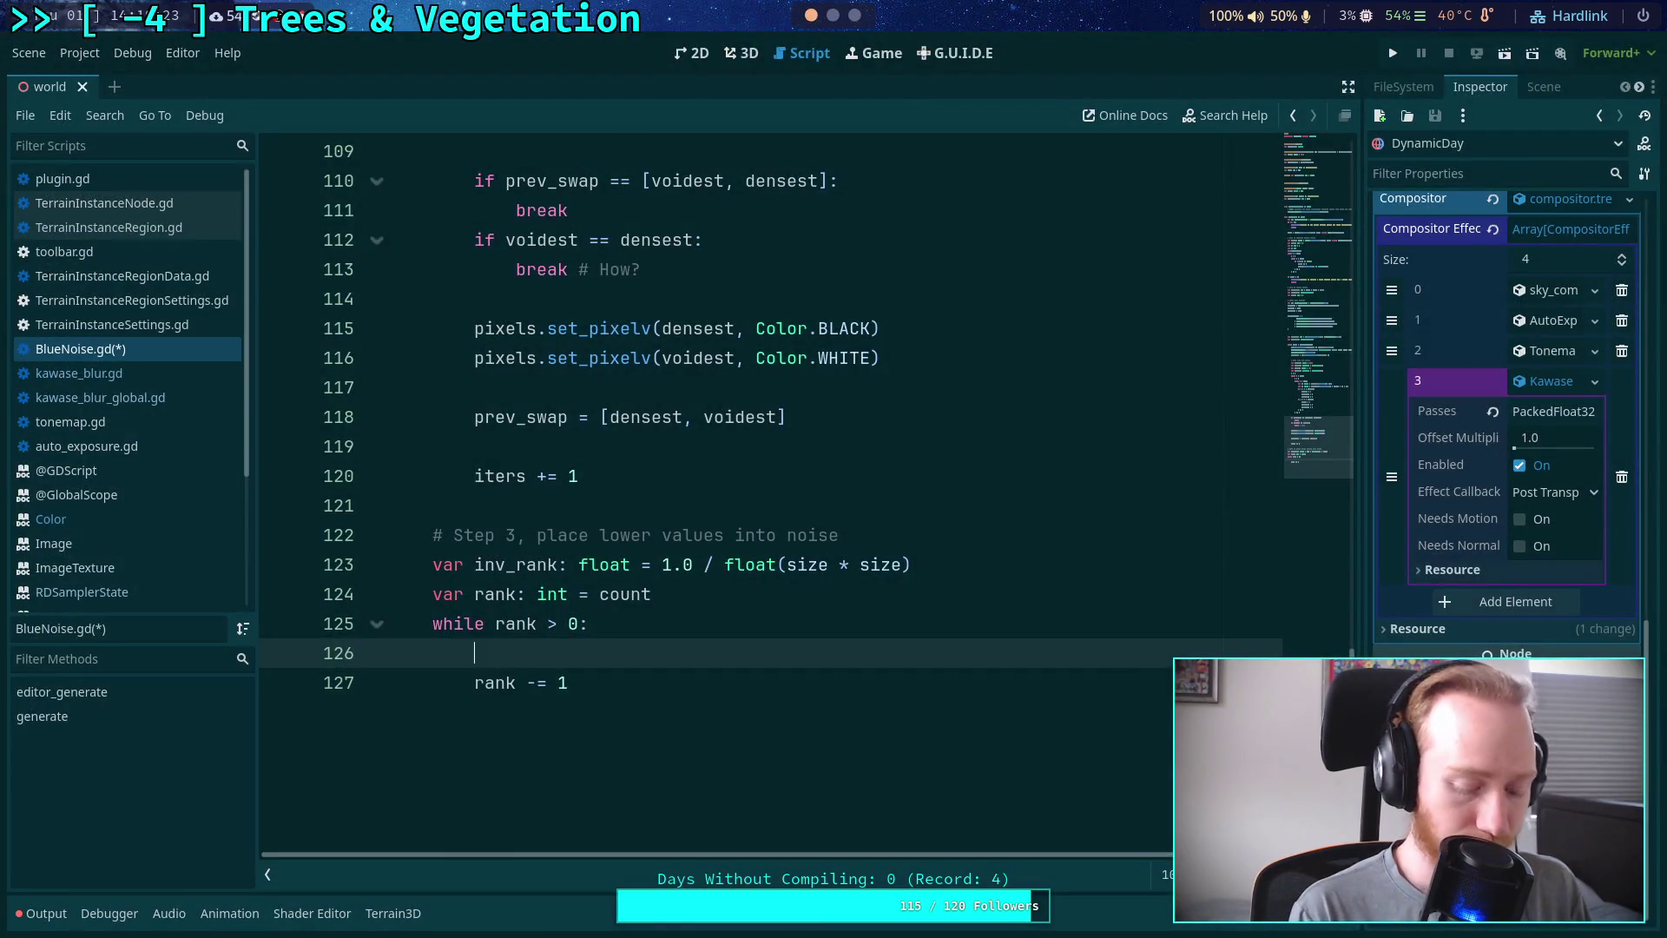
pyautogui.hotkey('ctrl', 'v')
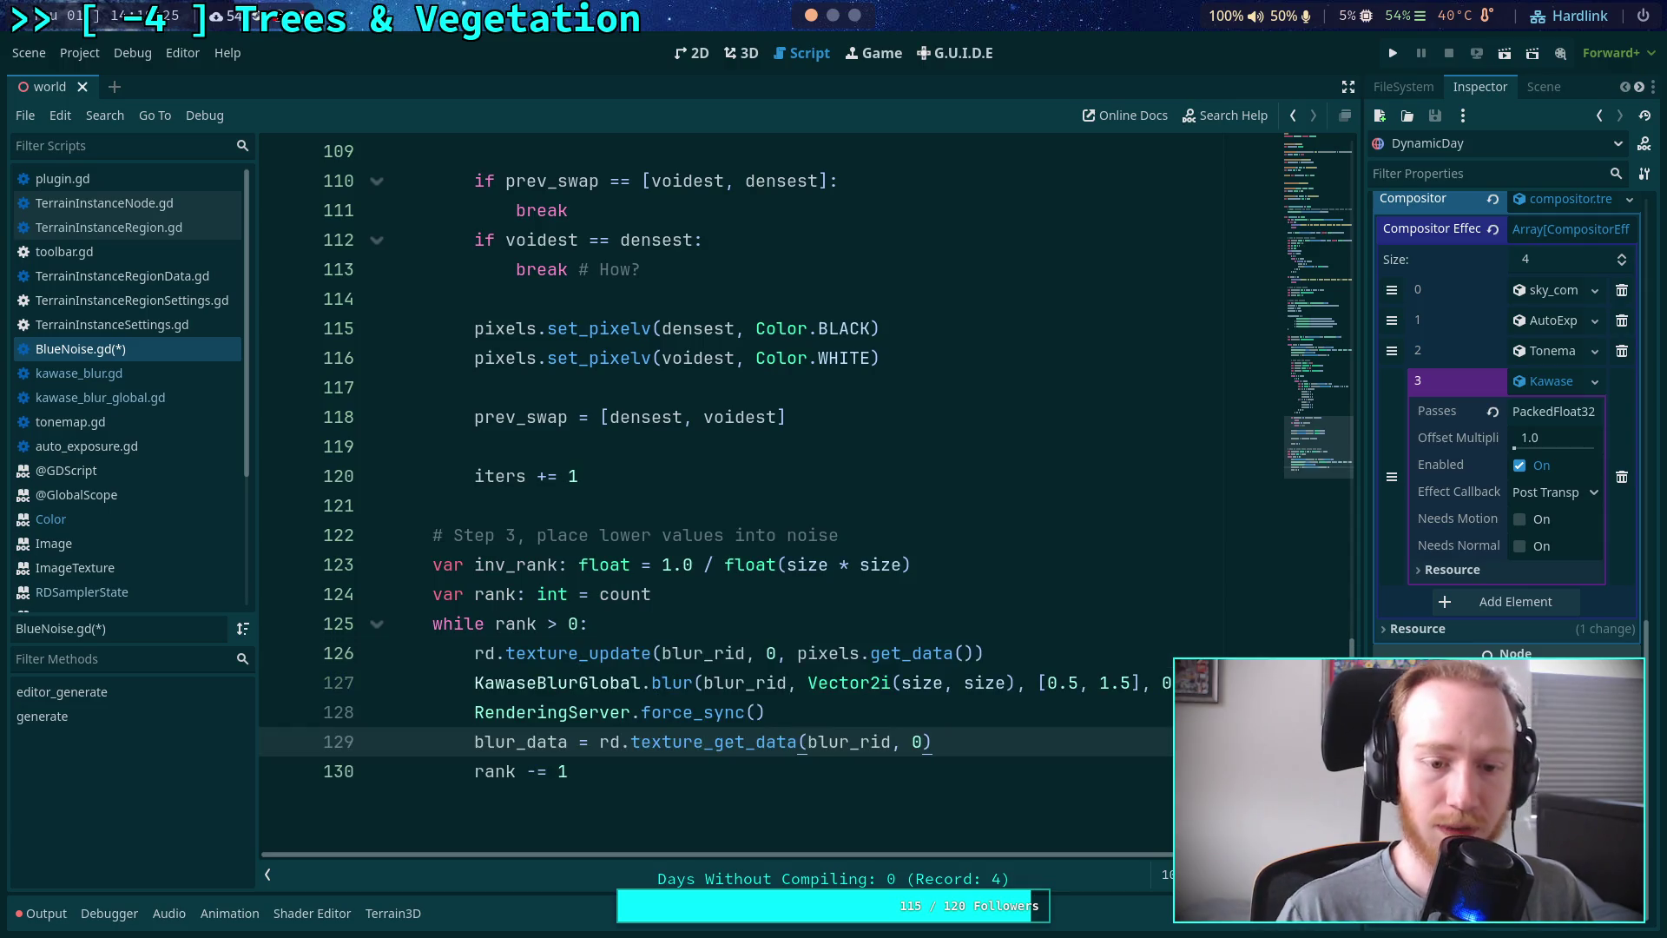
pyautogui.scroll(-1, 968, 624)
pyautogui.press('Return')
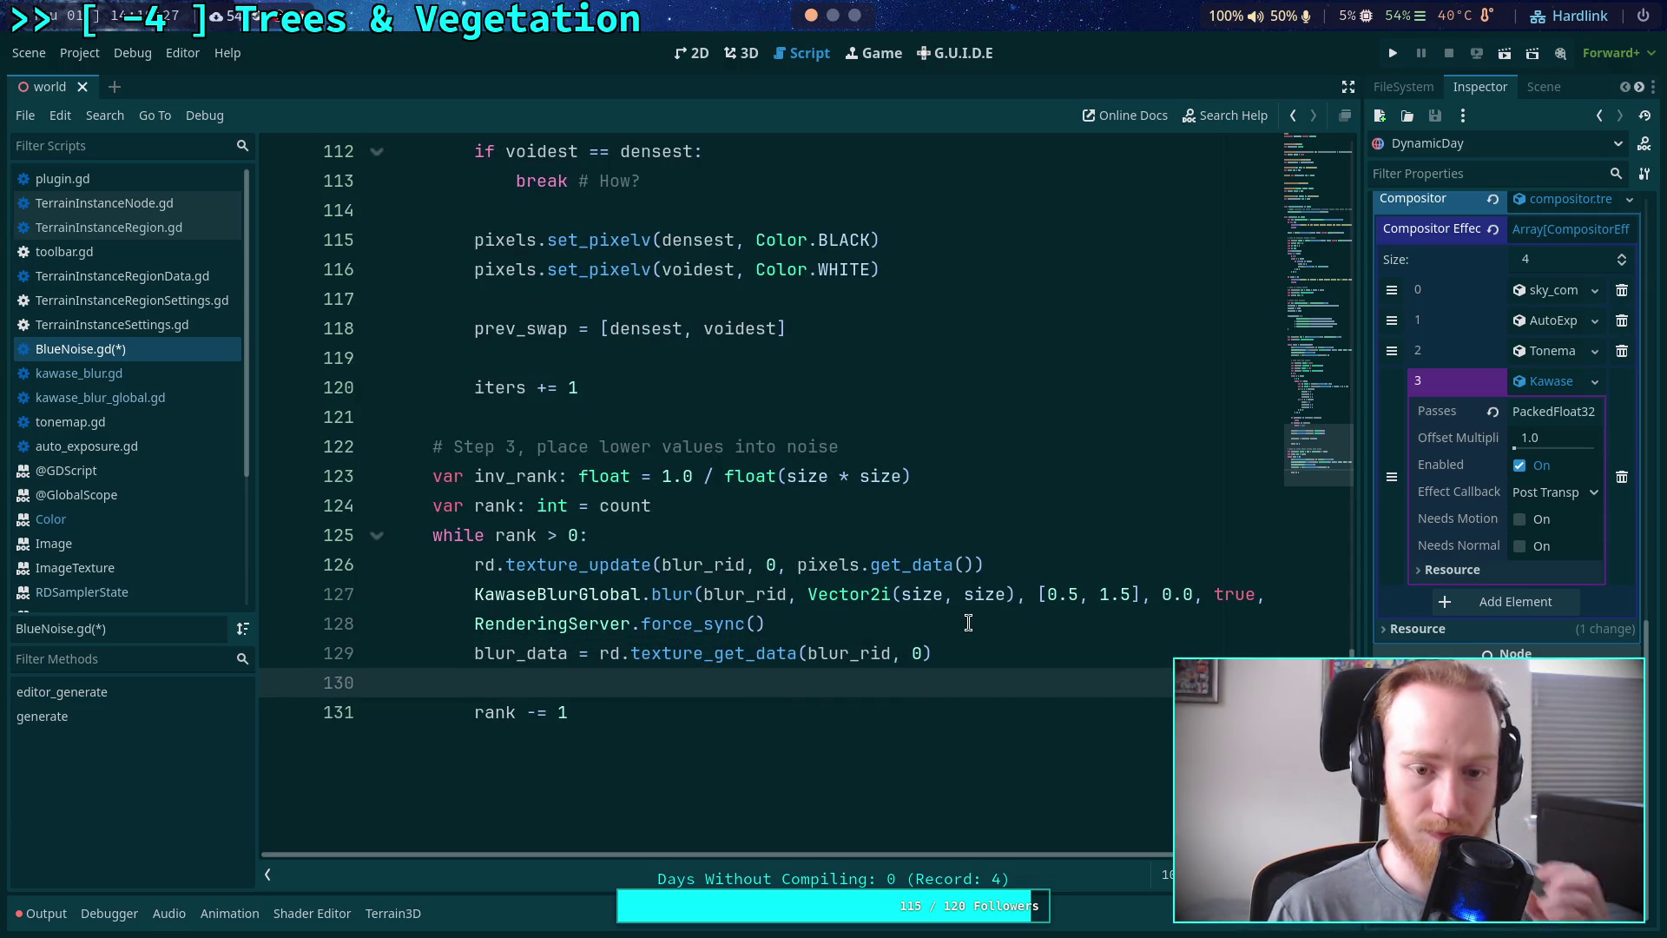
# Step: Briefly try not_ranked as the blur source, drop its declaration, and restore pixels as the source
pyautogui.doubleClick(829, 565)
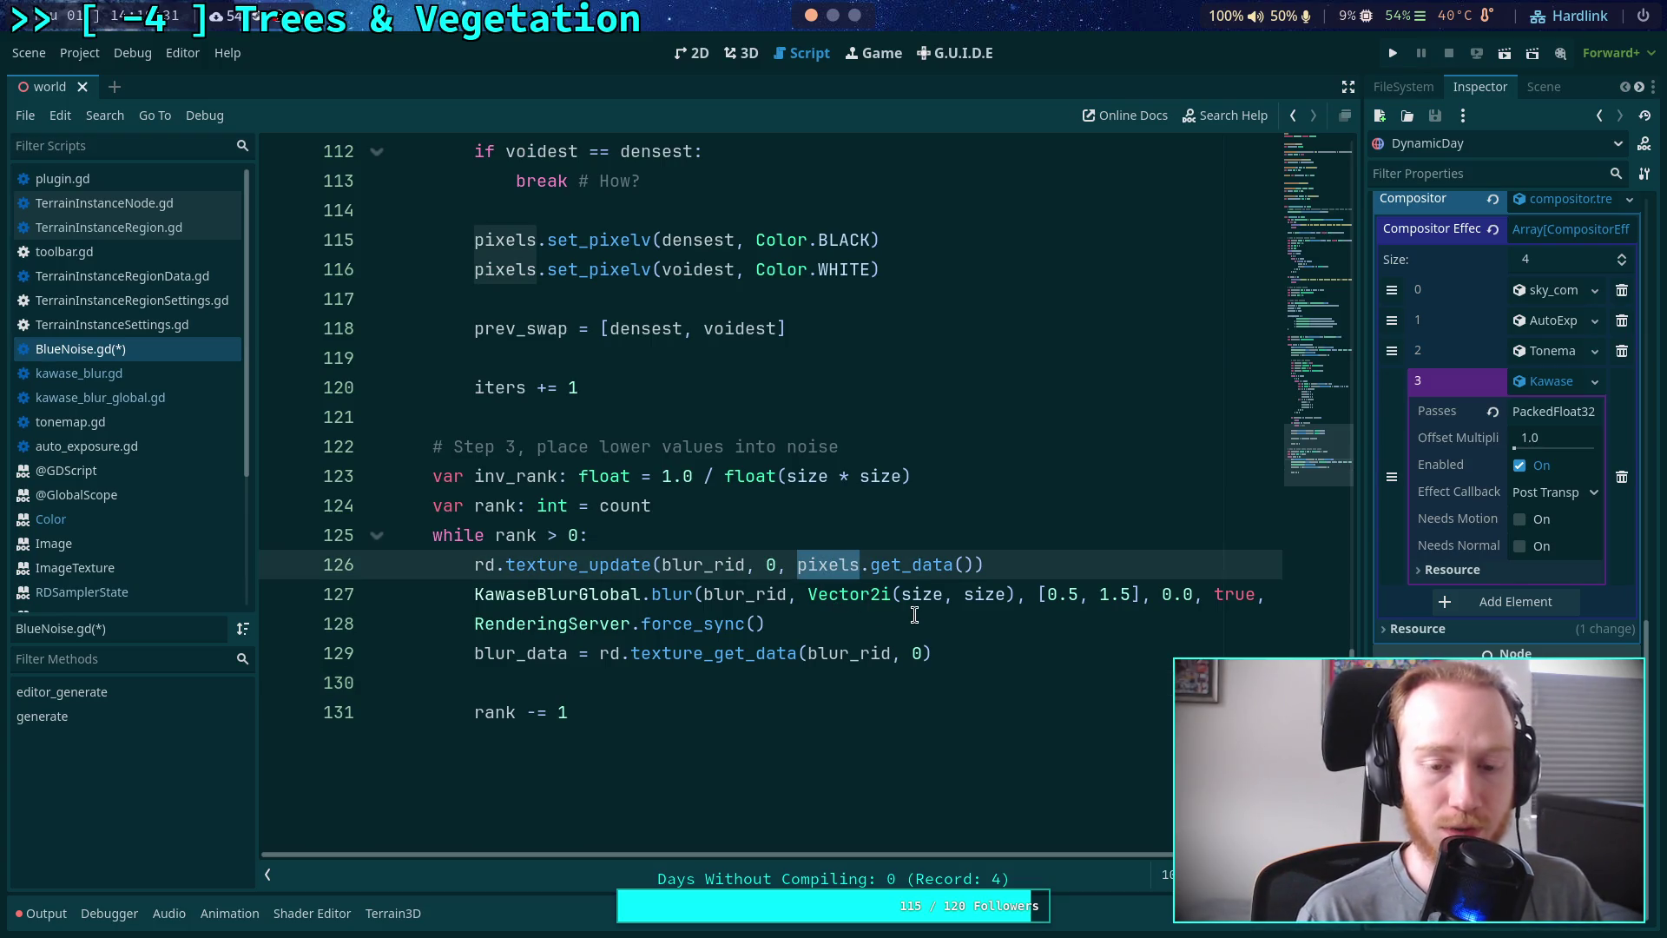
pyautogui.write('not_ranked')
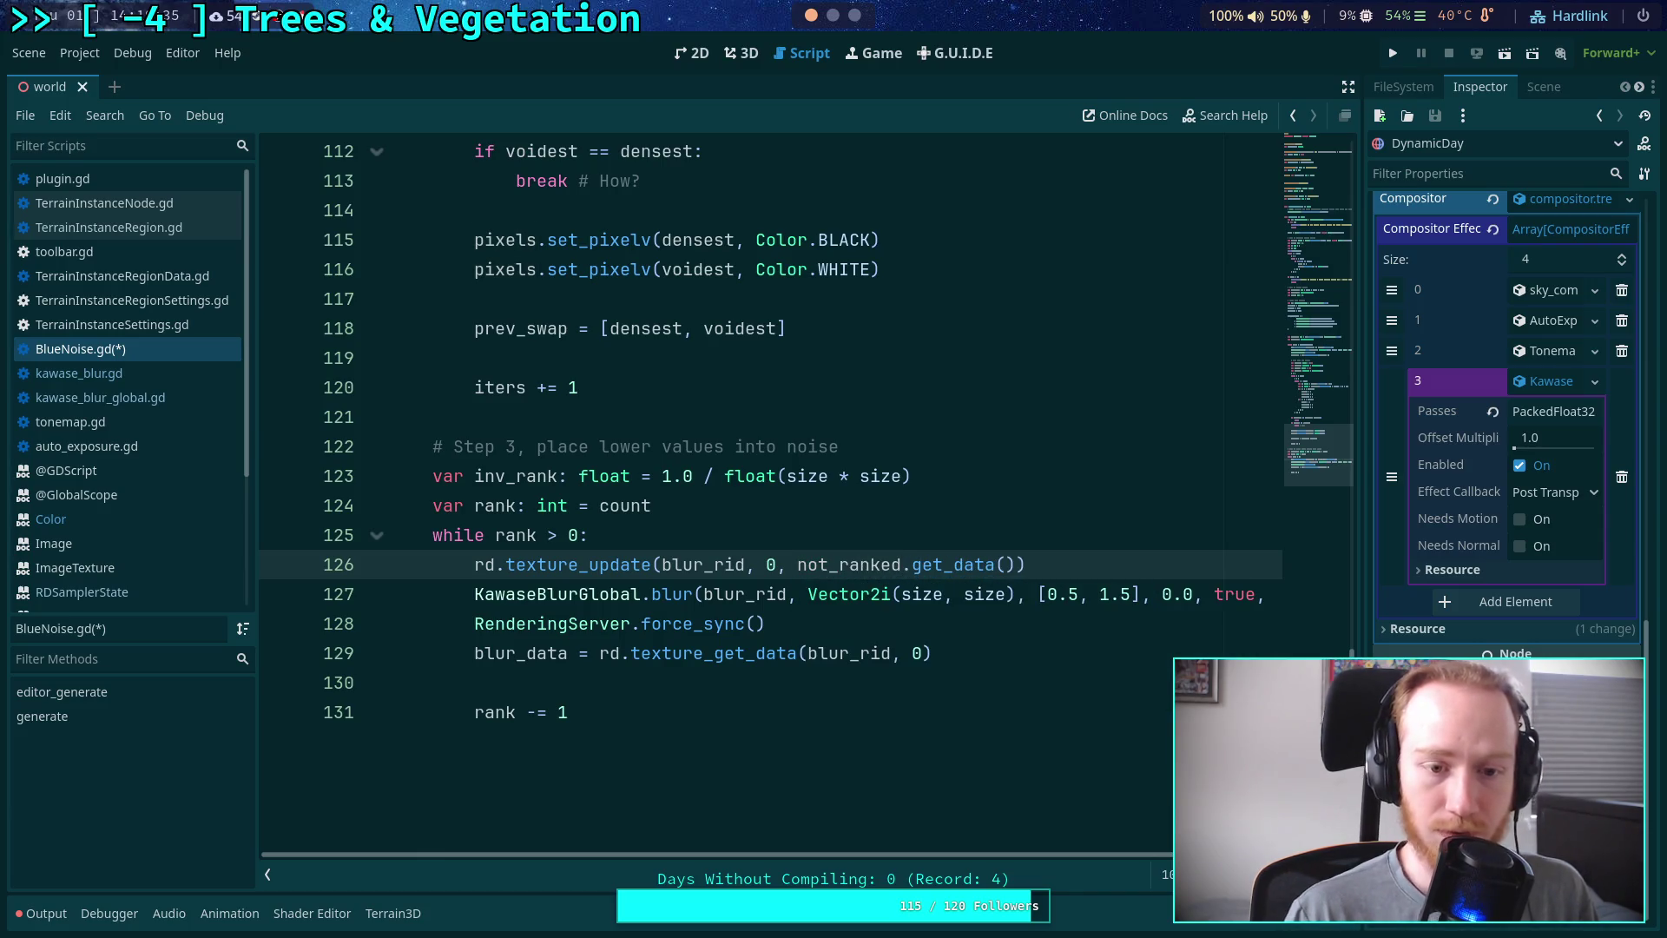
pyautogui.click(968, 469)
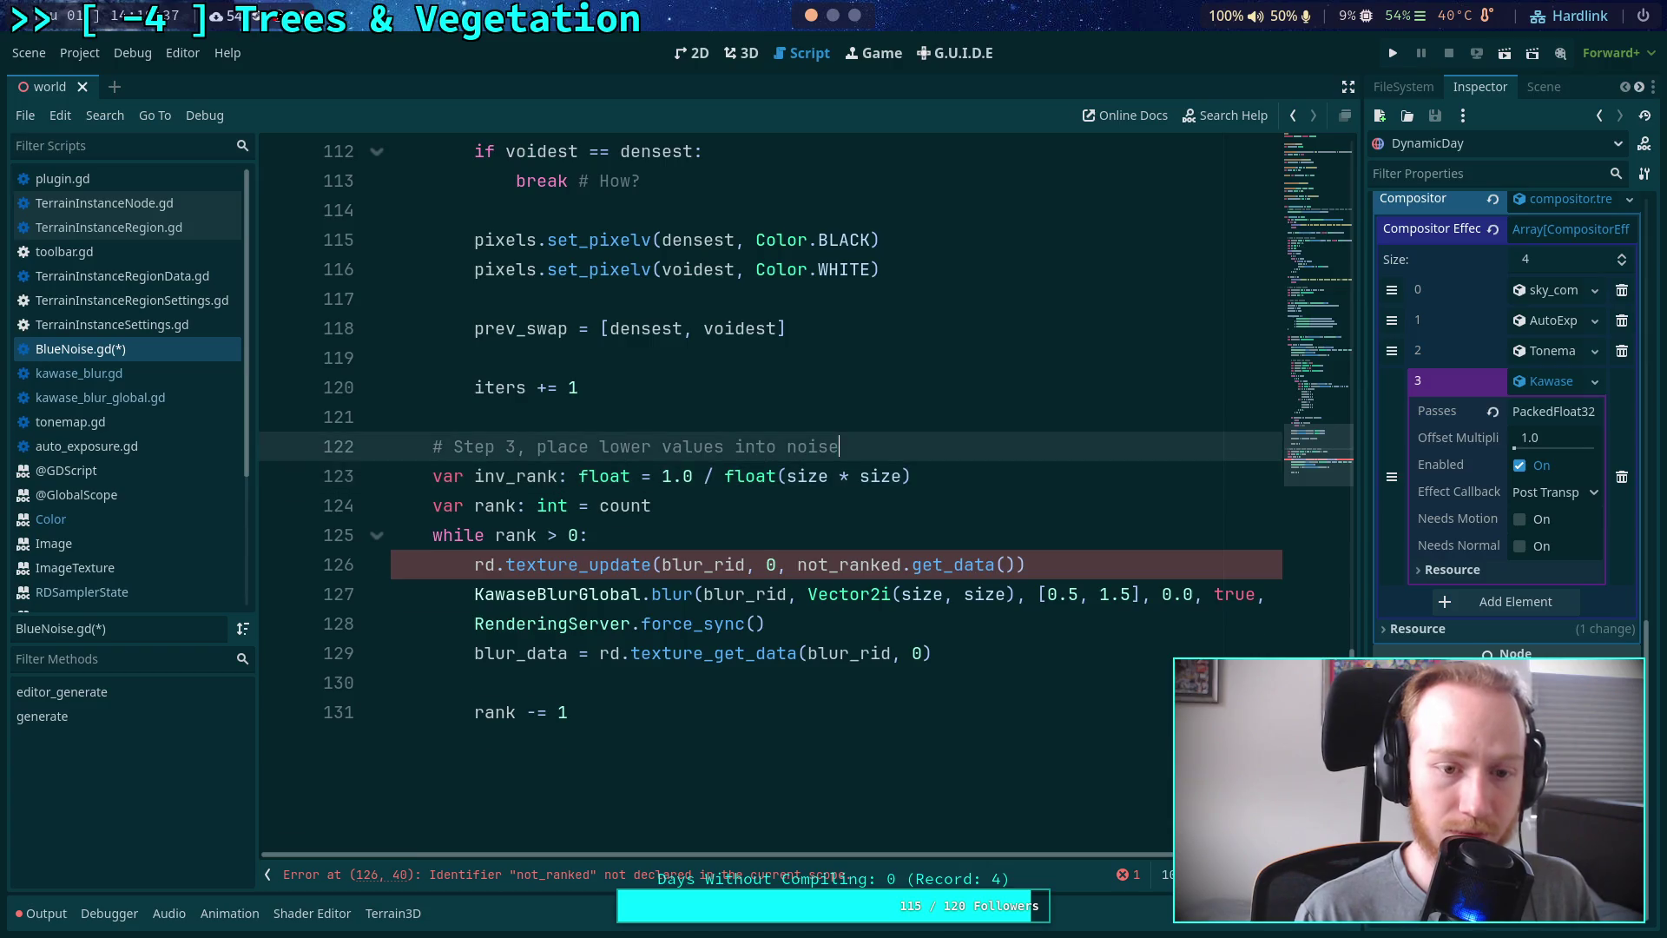
pyautogui.hotkey('ctrl', 'shift', 'Return')
pyautogui.write('var not_ranked')
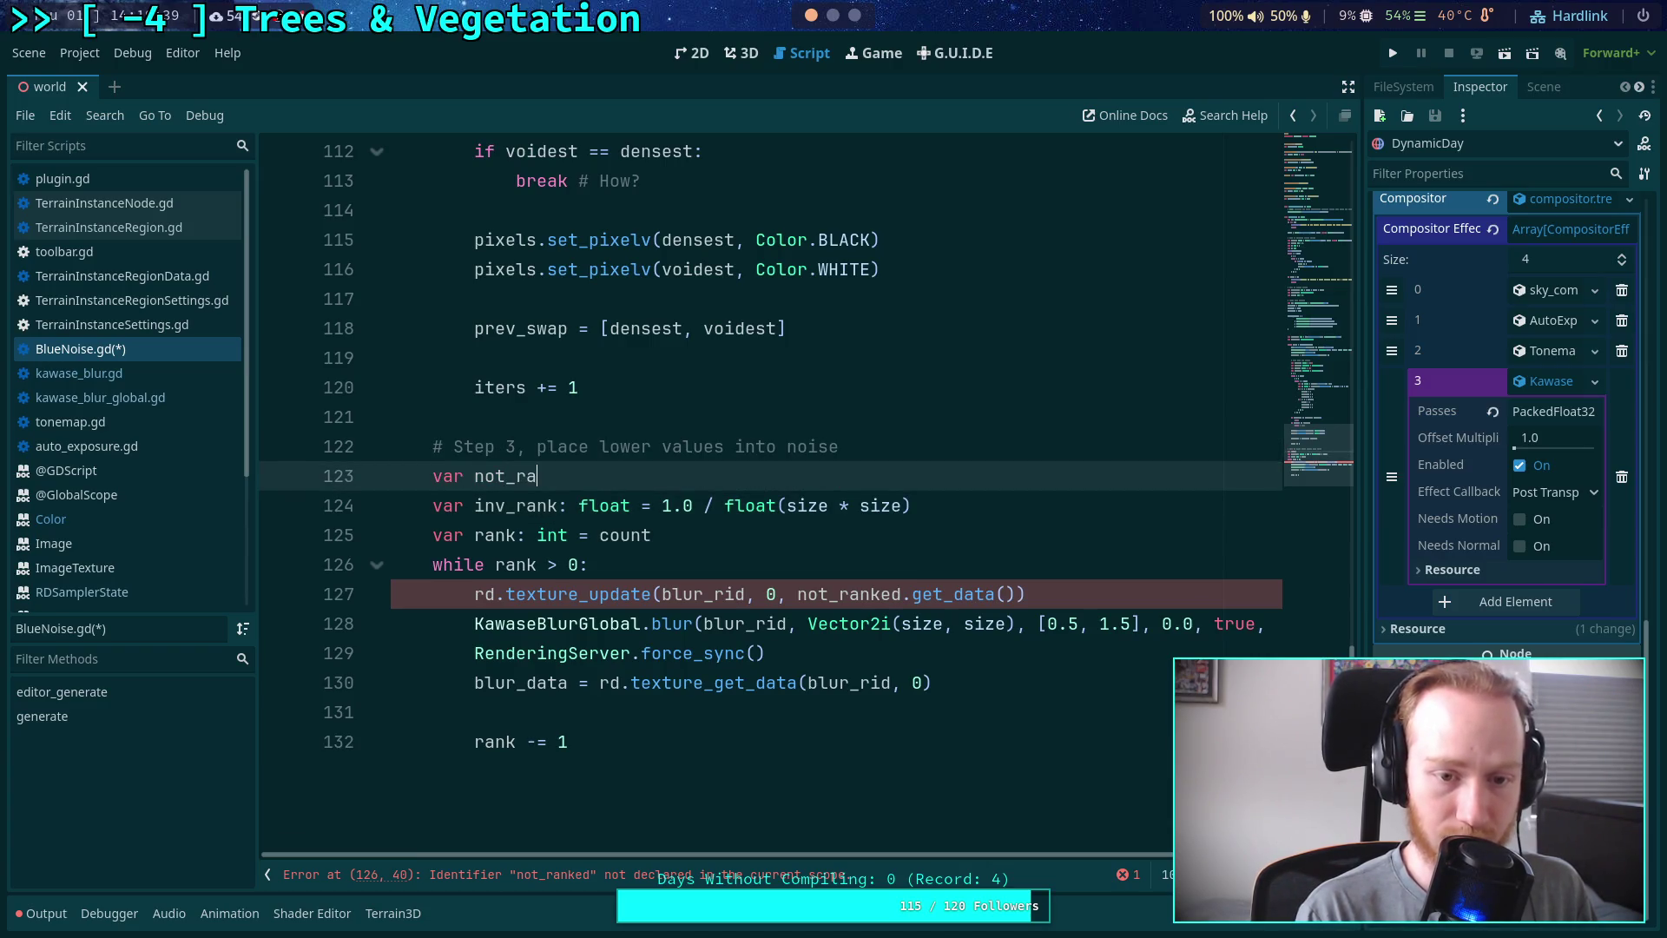
pyautogui.write(':')
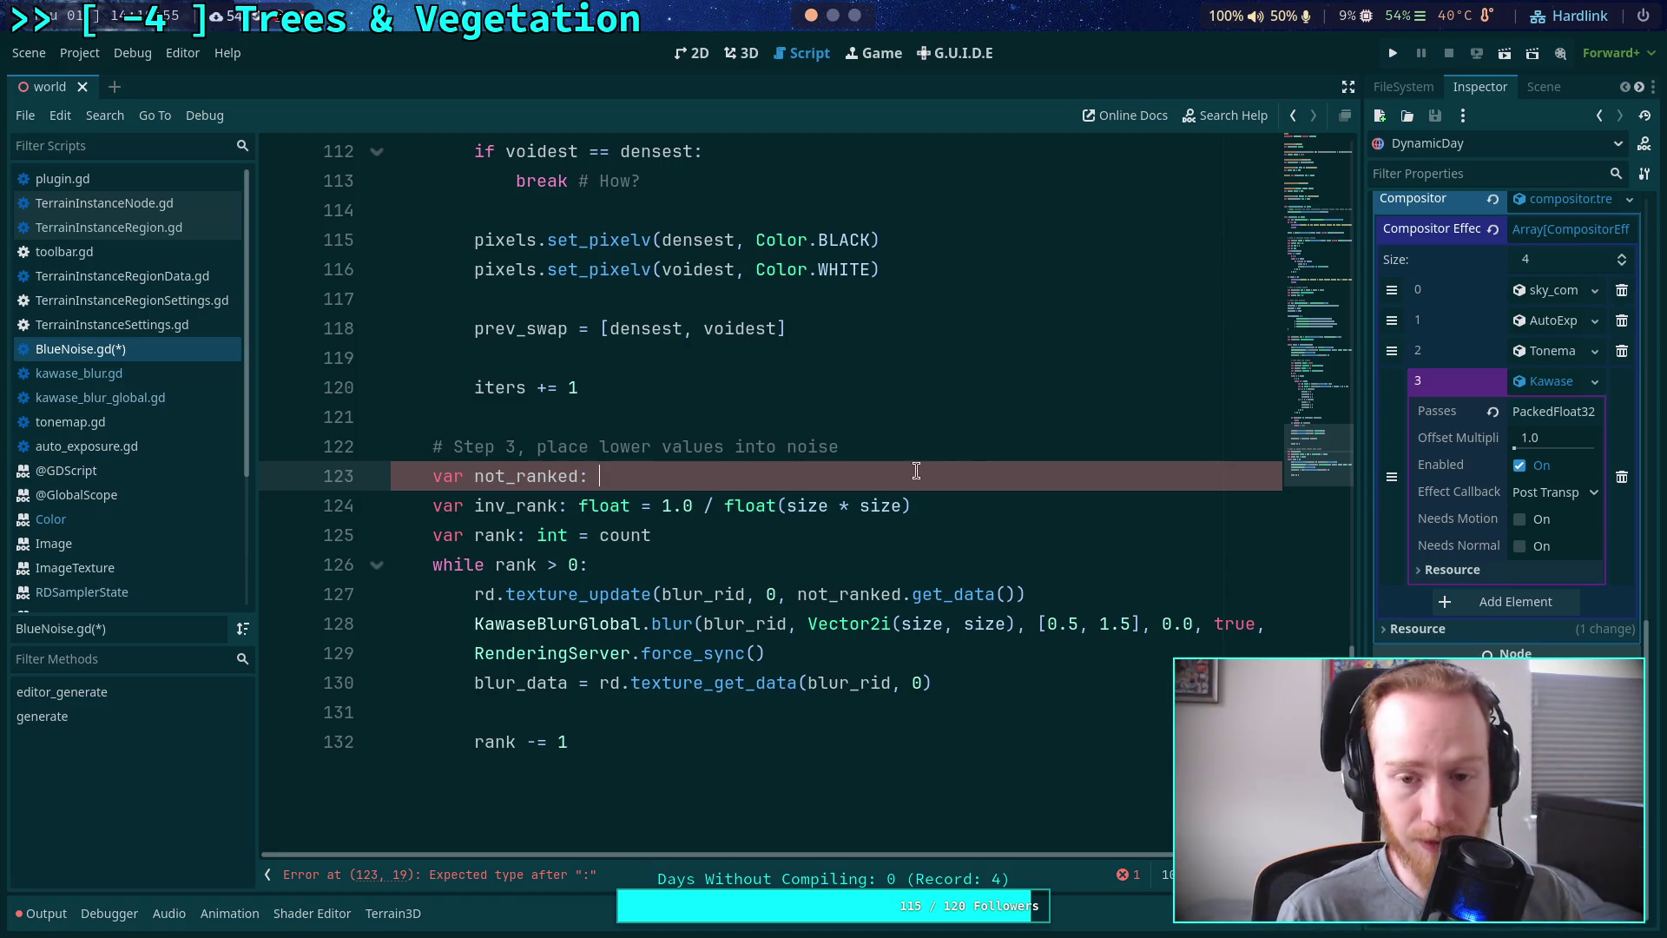
pyautogui.moveTo(930, 469); pyautogui.dragTo(938, 443)
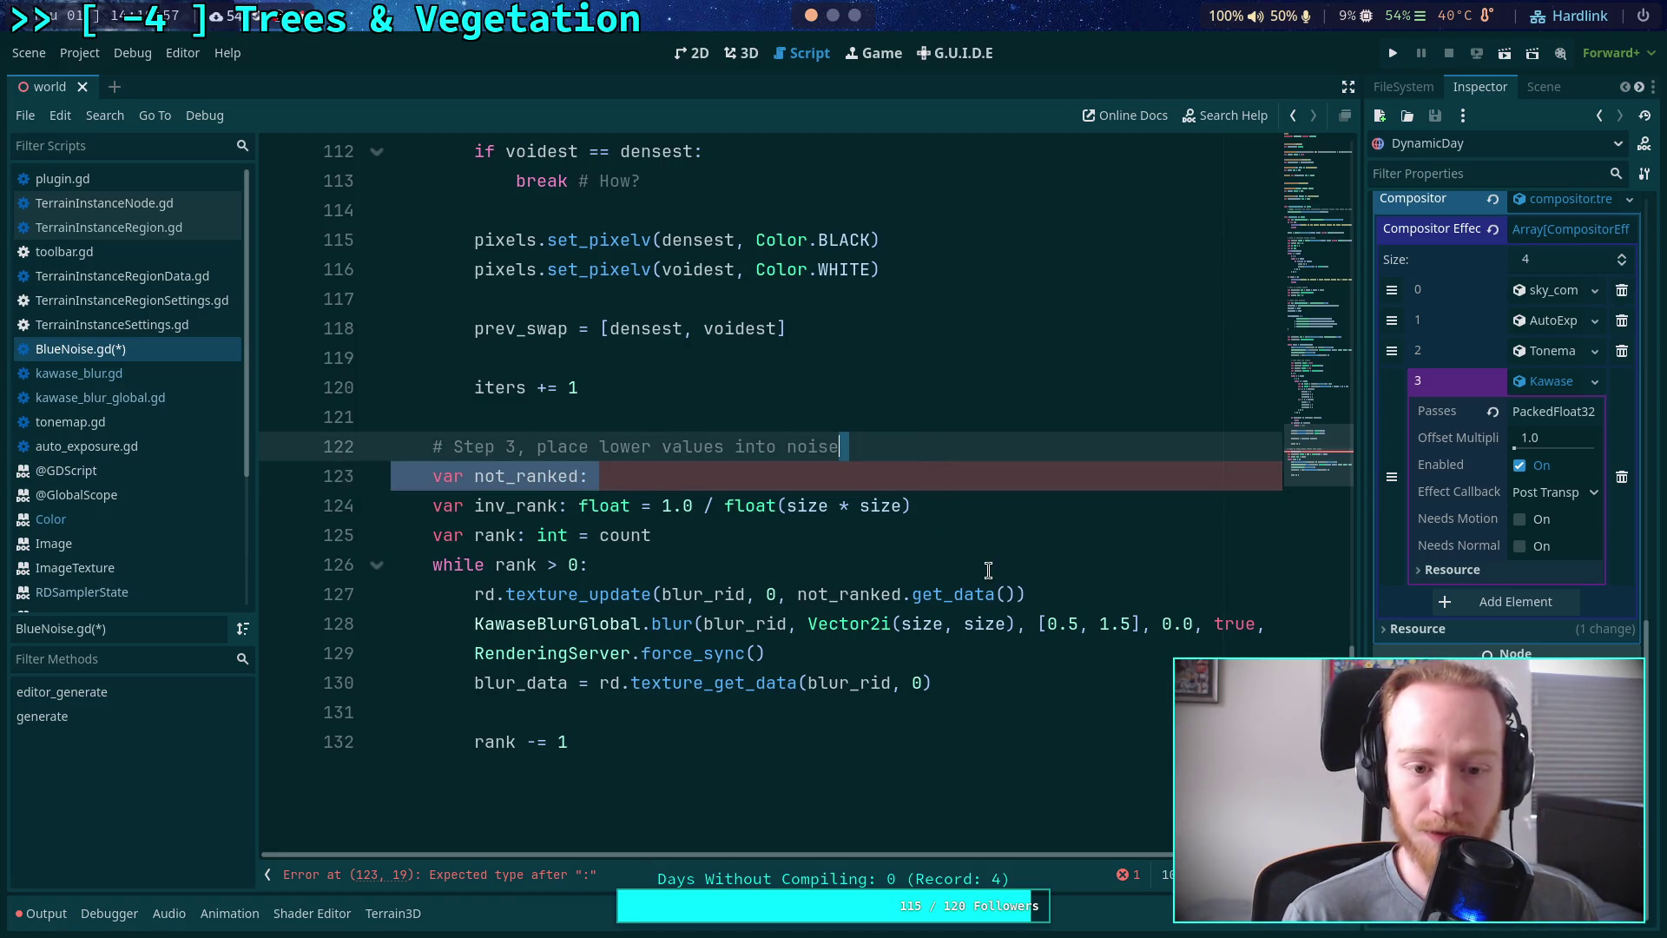
pyautogui.press('BackSpace')
pyautogui.click(799, 566)
pyautogui.doubleClick(799, 566)
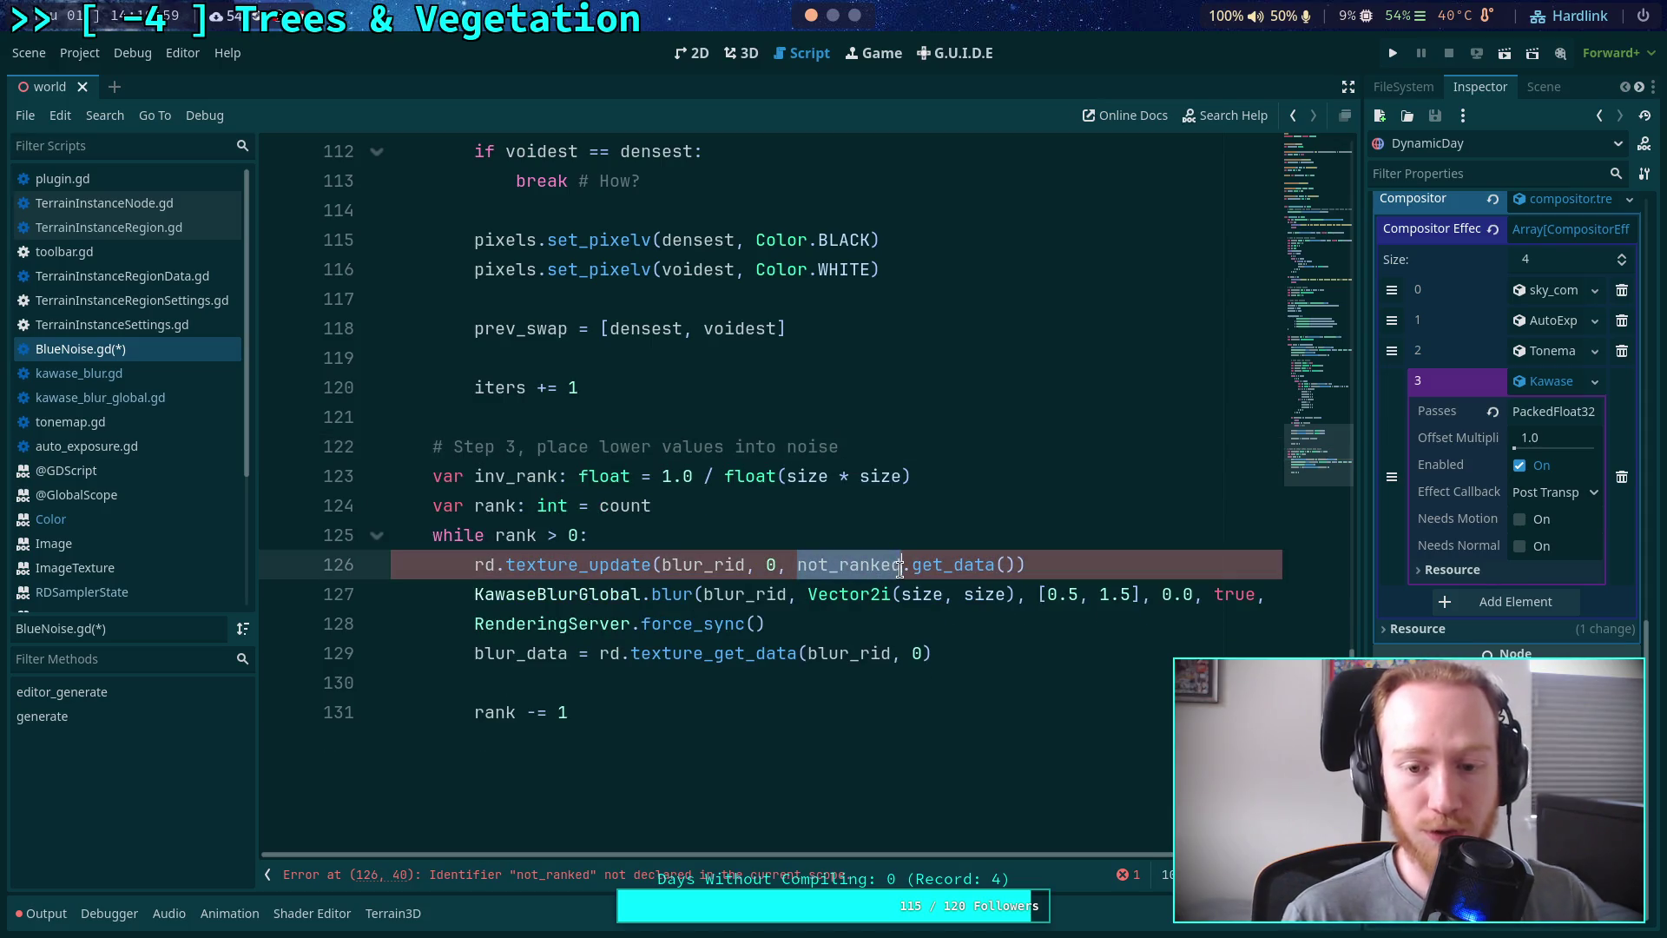
pyautogui.write('px')
pyautogui.press('BackSpace')
pyautogui.press('Return')
pyautogui.click(1087, 683)
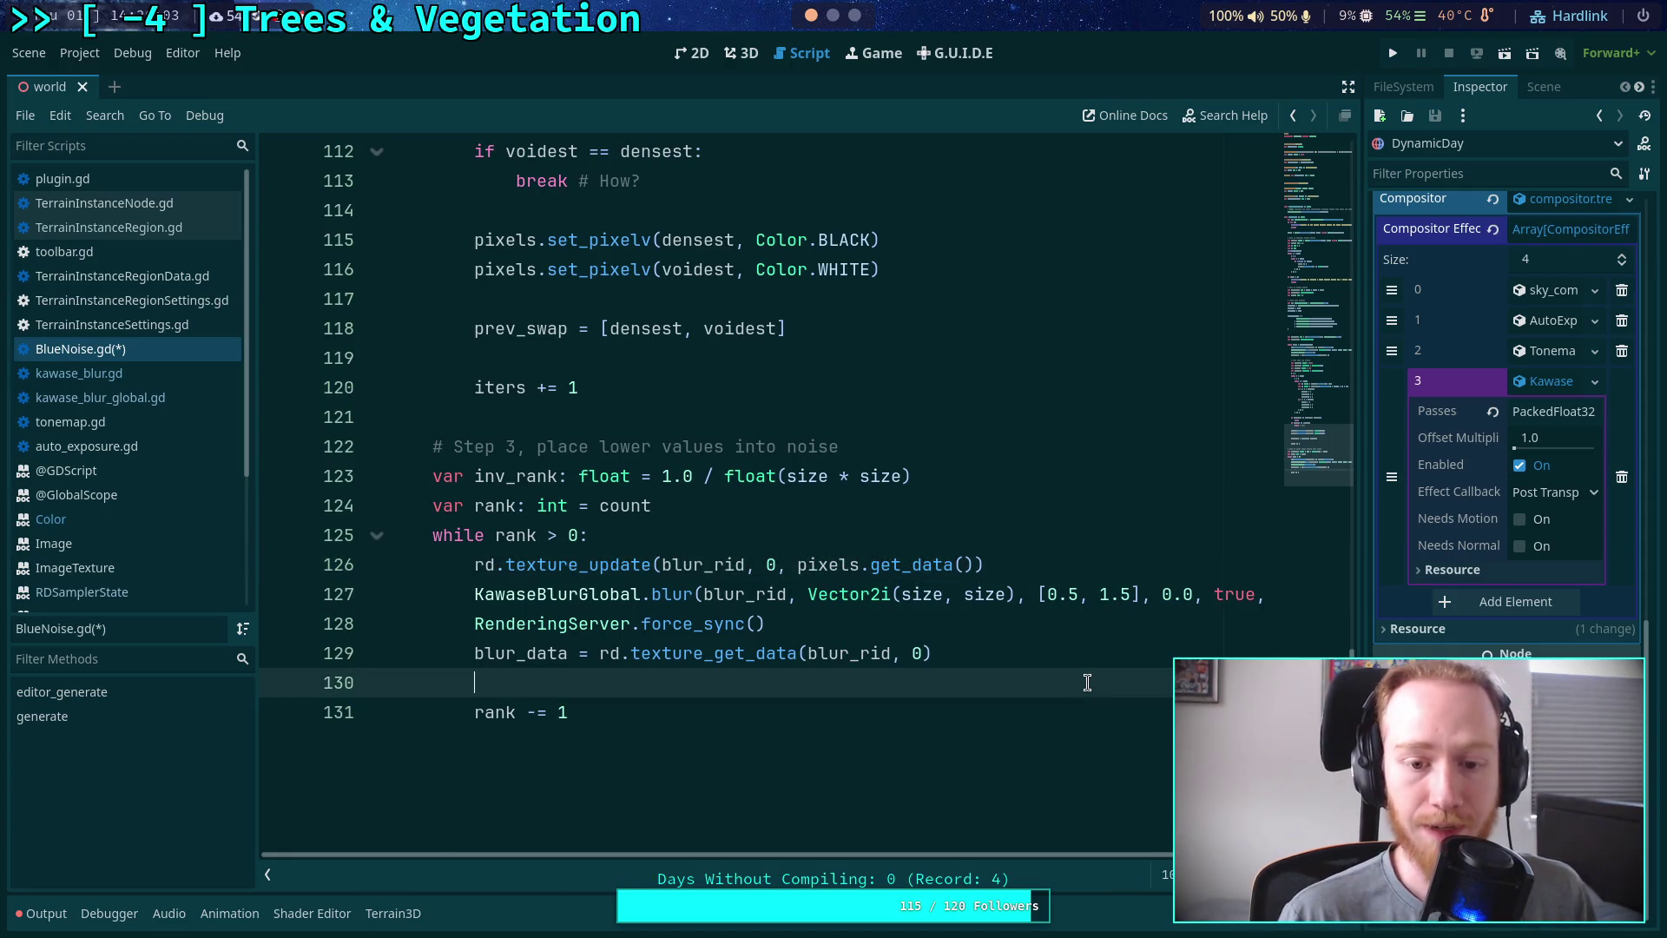
# Step: Add the comment '# Move densest to final noise with rank' inside the rank loop
pyautogui.press('Return')
pyautogui.press('Return')
pyautogui.press('Up')
pyautogui.press('Tab')
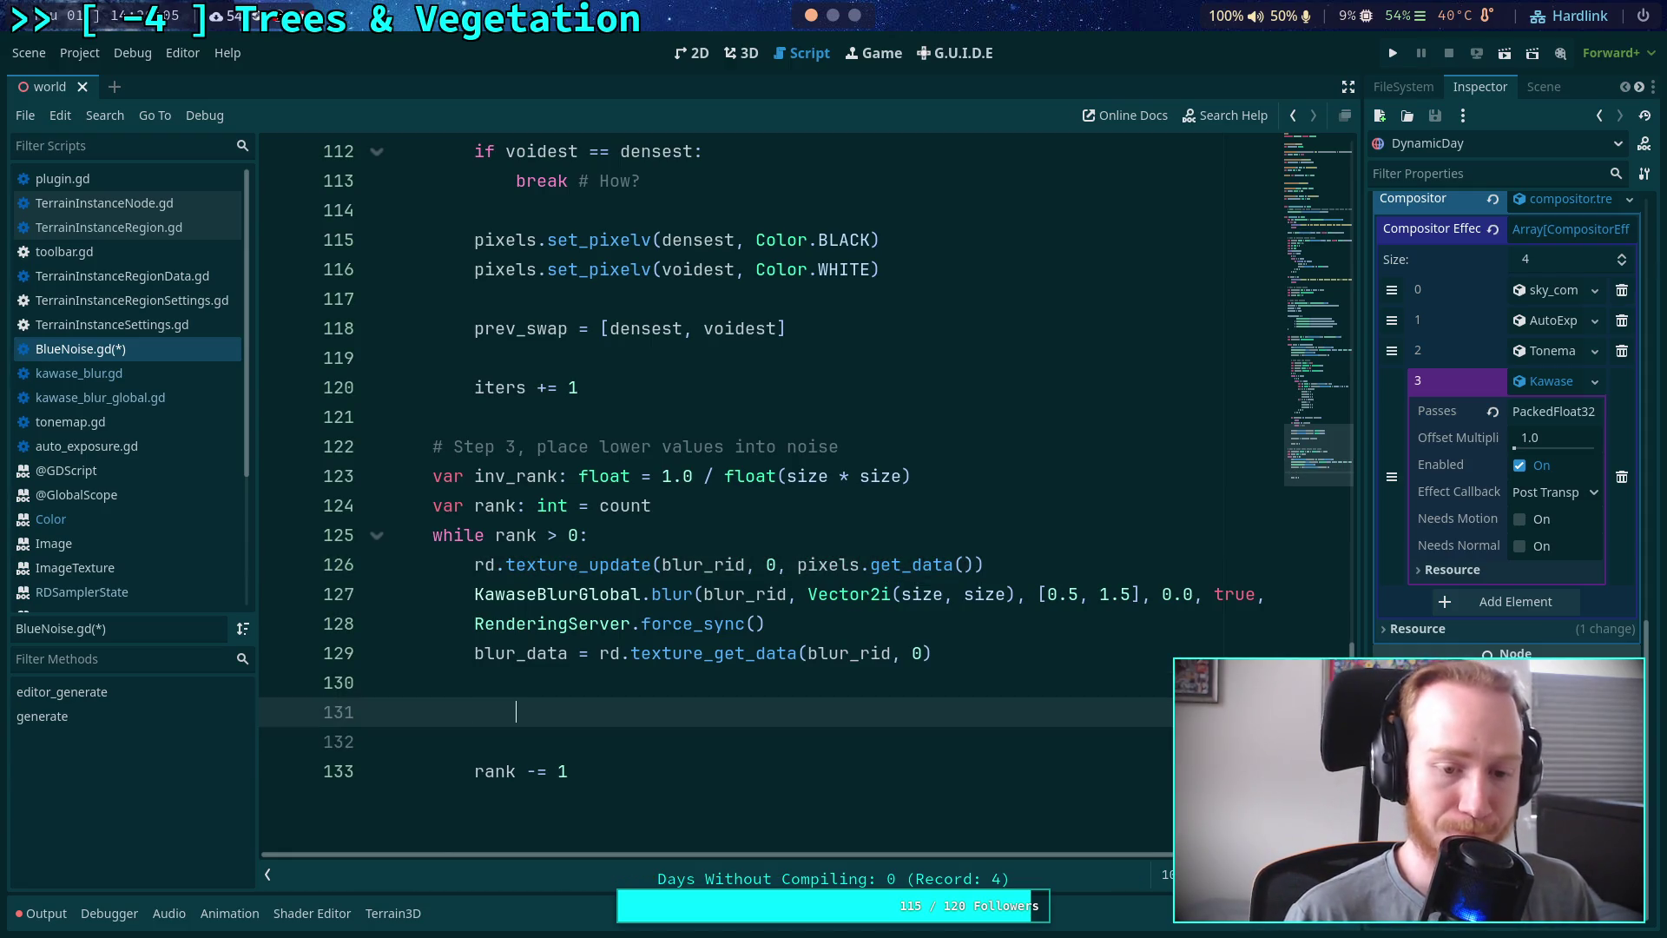
pyautogui.write('#')
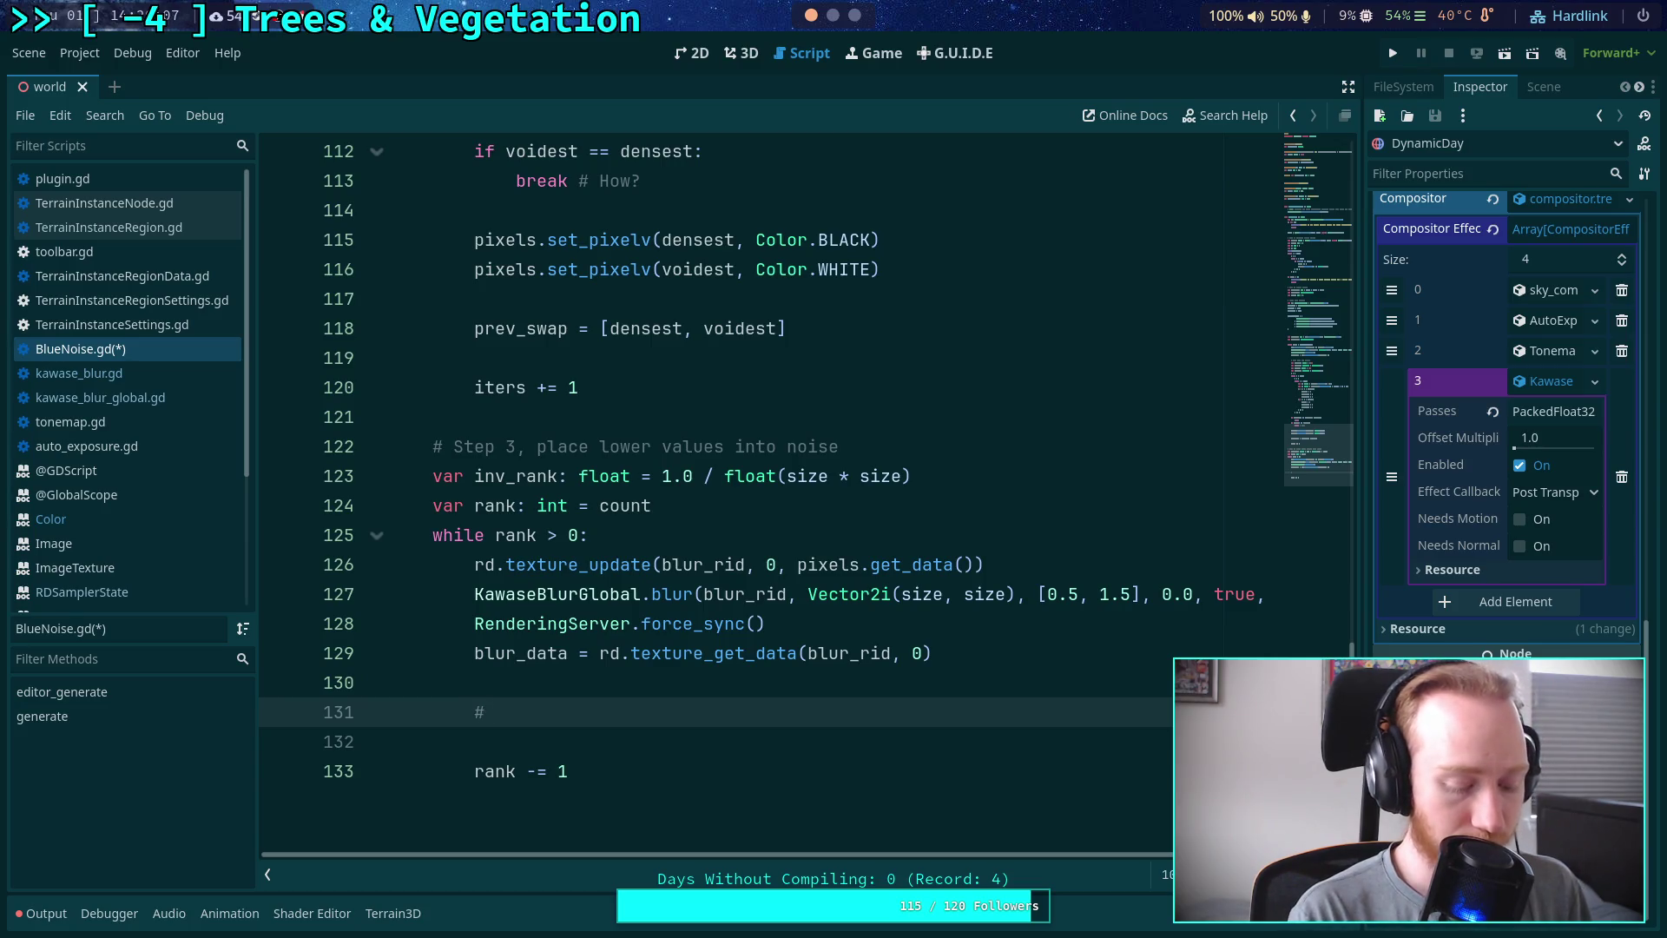
pyautogui.write('Move denses')
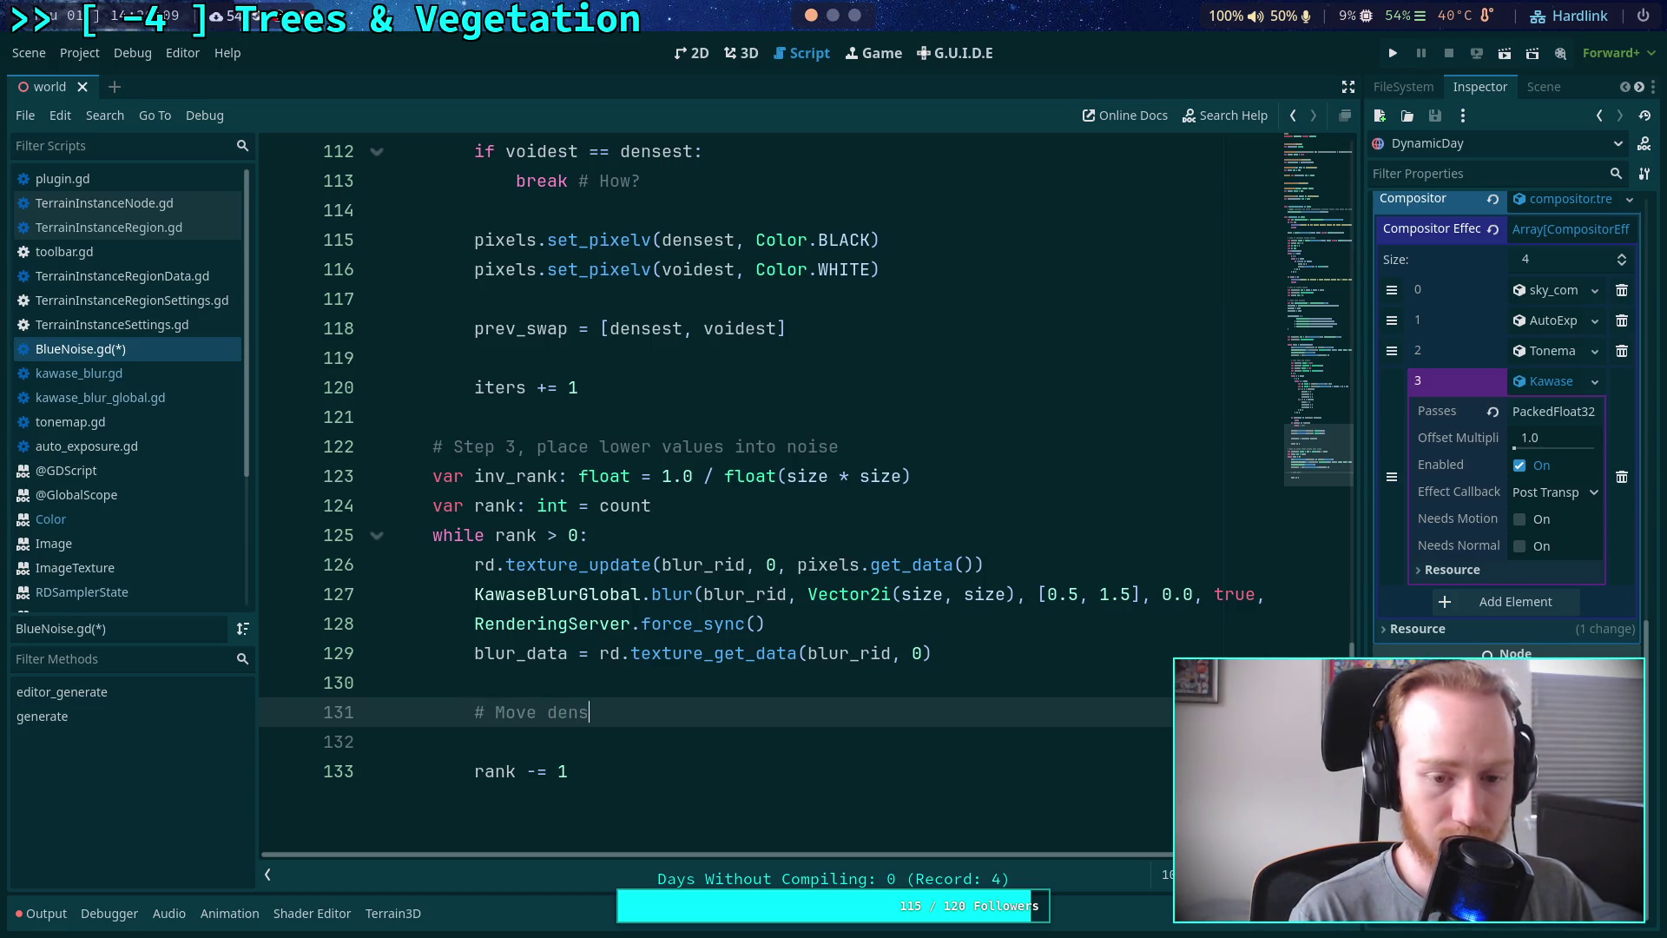
pyautogui.write('t to ran')
pyautogui.press('BackSpace')
pyautogui.press('BackSpace')
pyautogui.press('BackSpace')
pyautogui.write('fia')
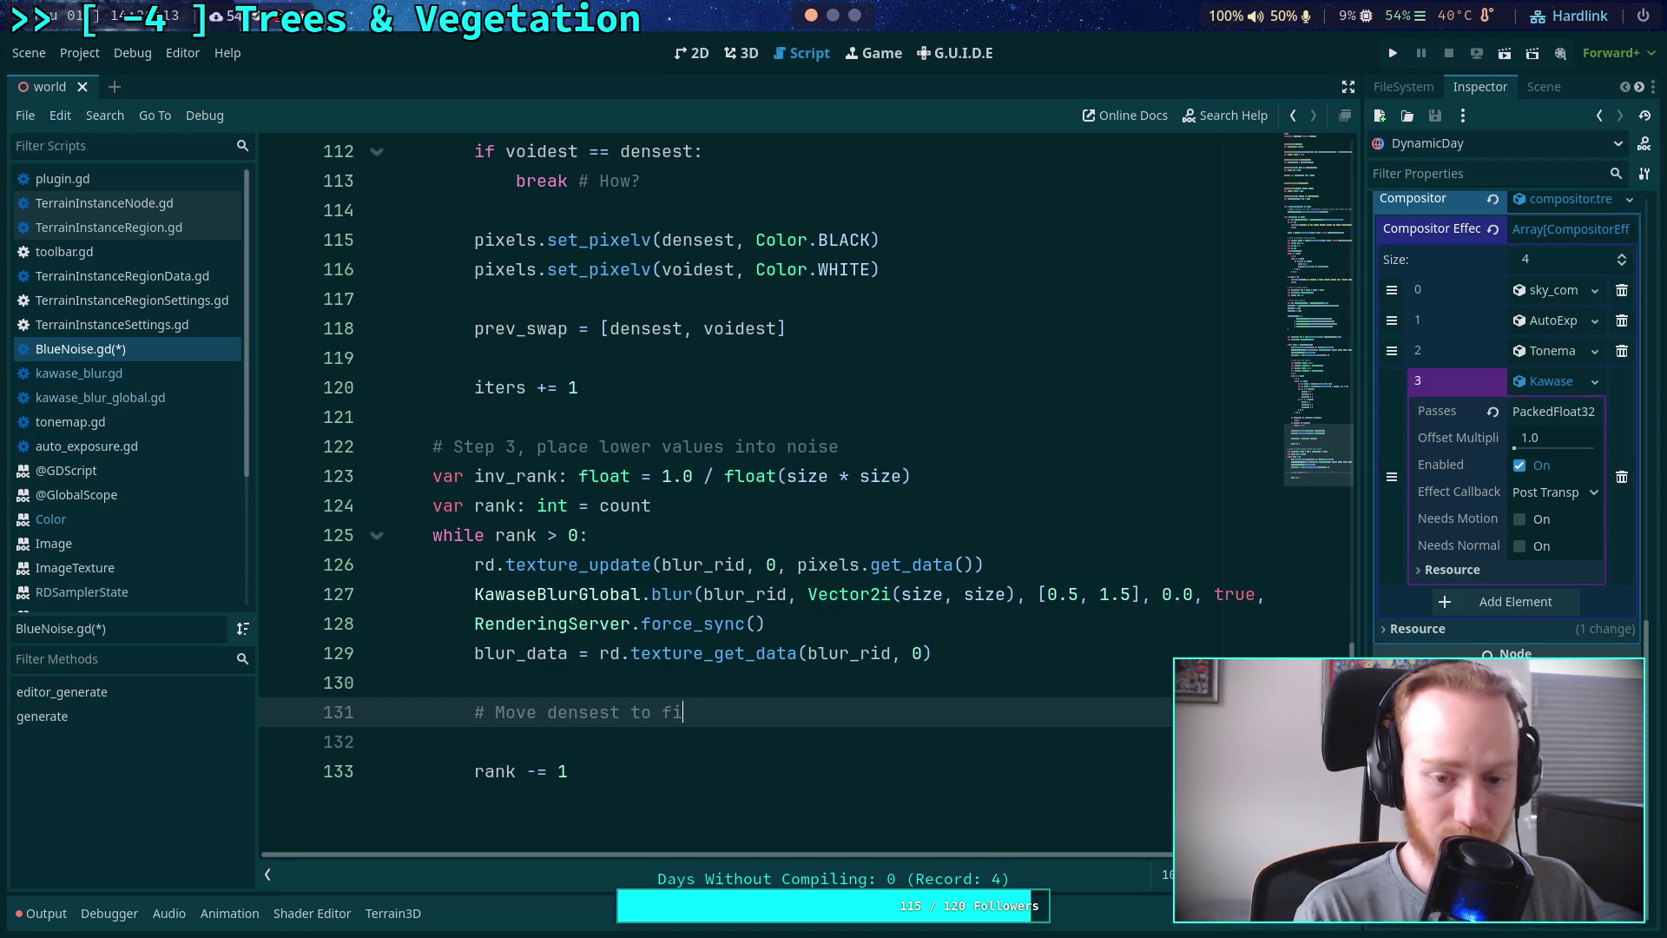
pyautogui.press('BackSpace')
pyautogui.write('nal nous')
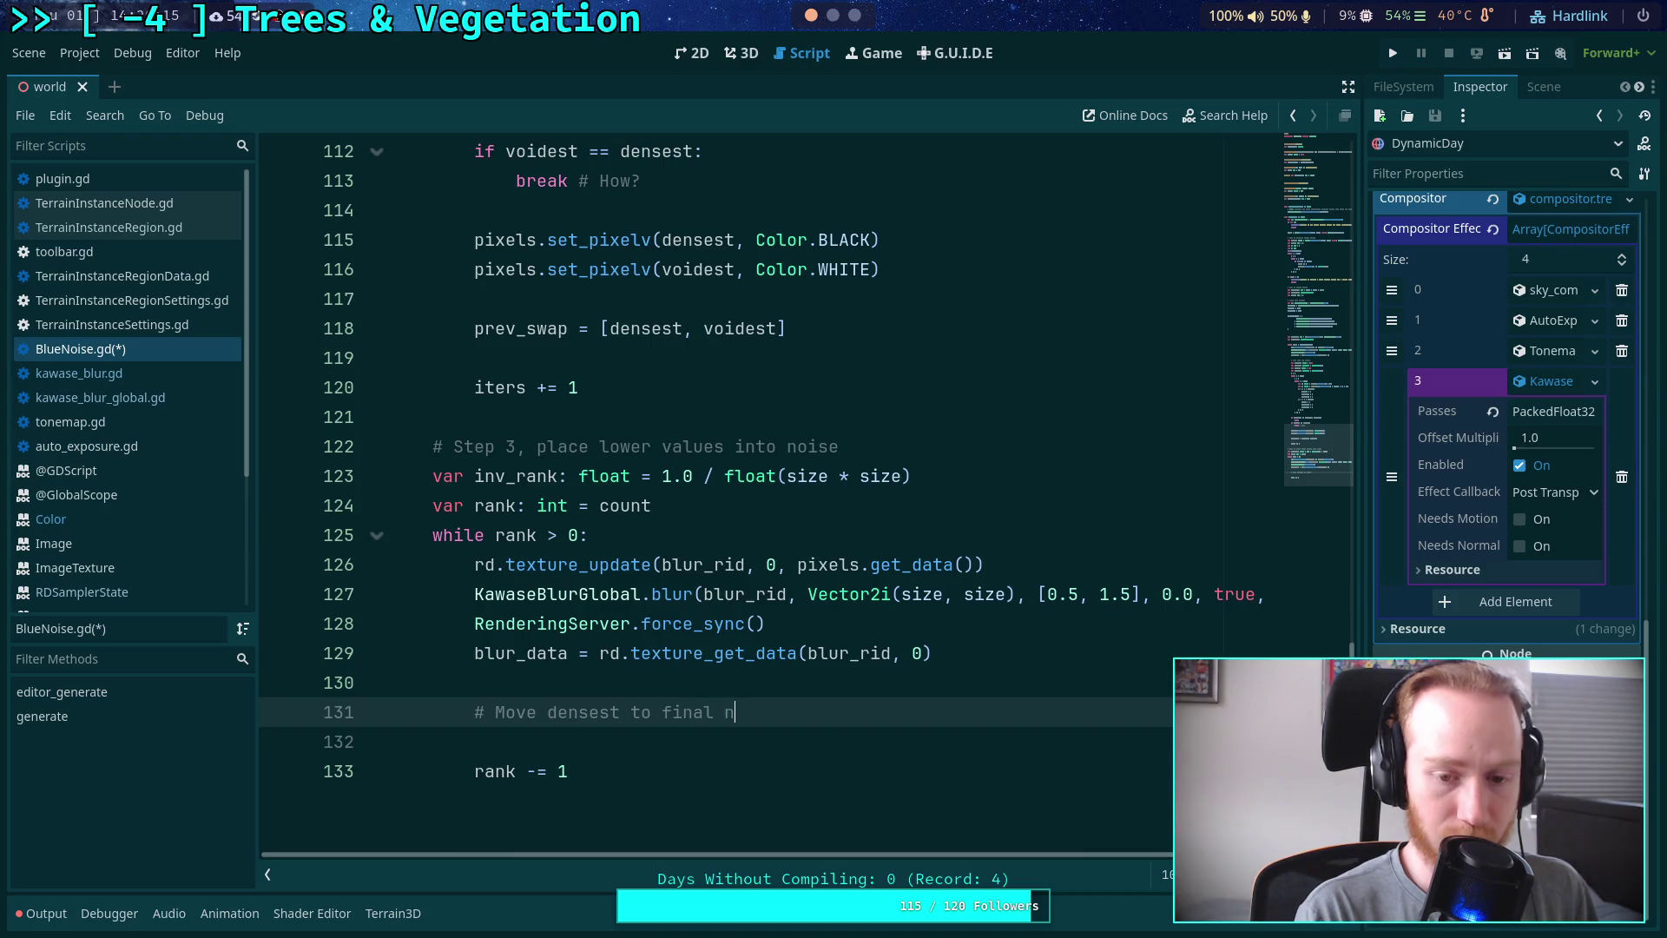
pyautogui.press('BackSpace')
pyautogui.press('BackSpace')
pyautogui.write('ise with r')
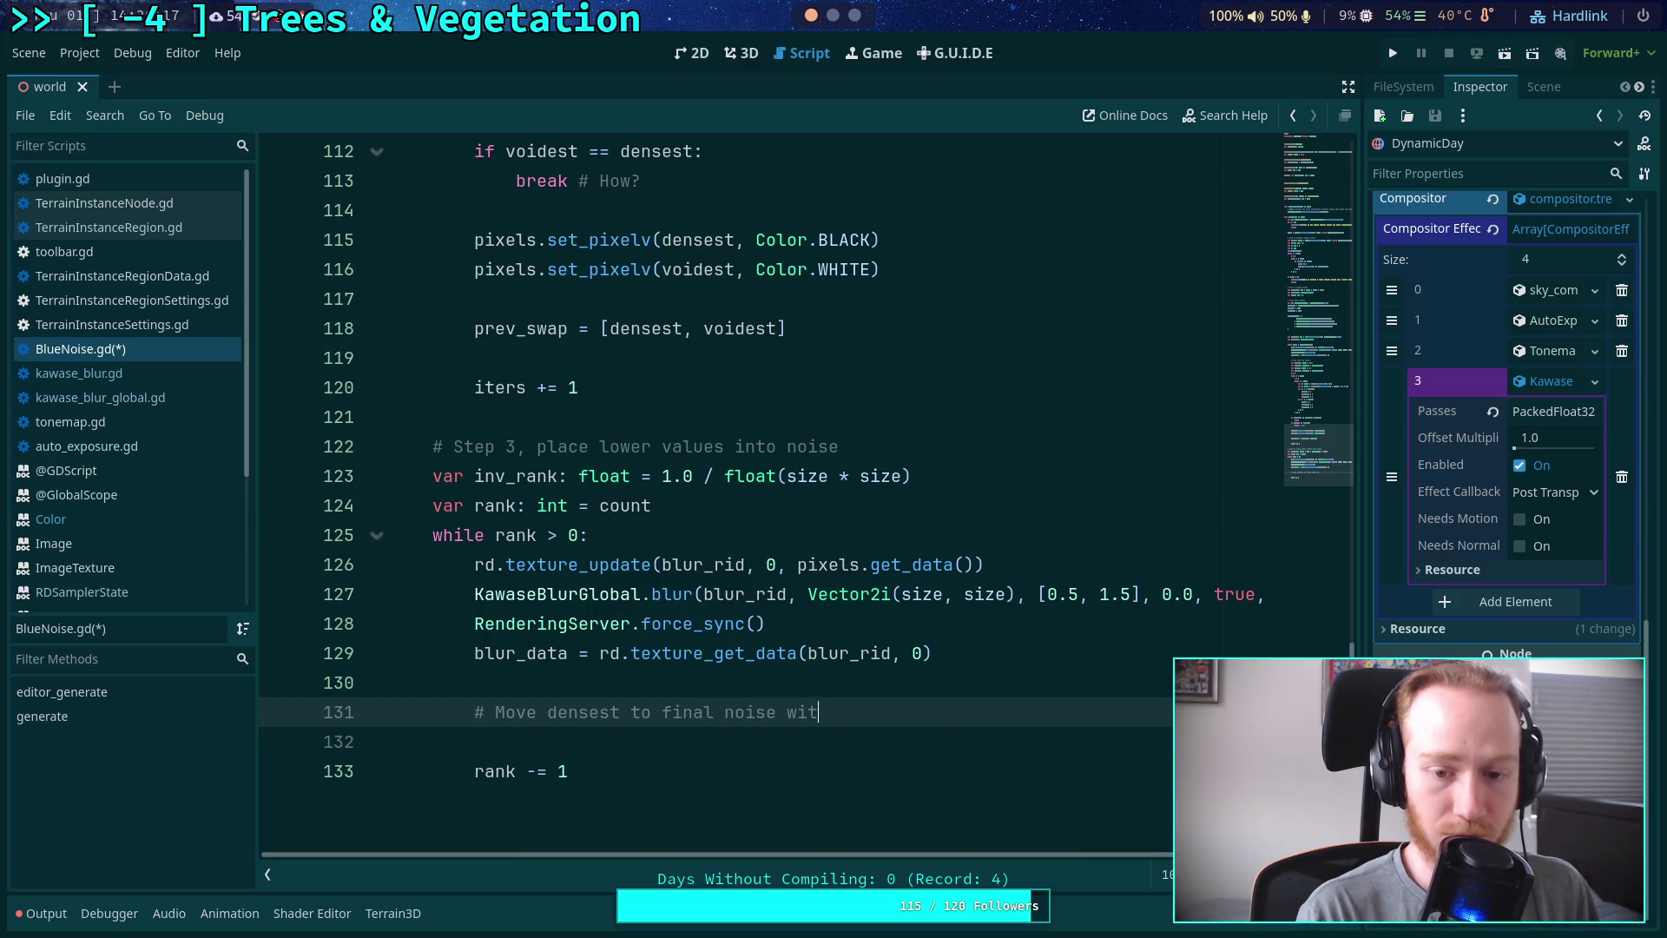
pyautogui.write('ank')
pyautogui.press('Return')
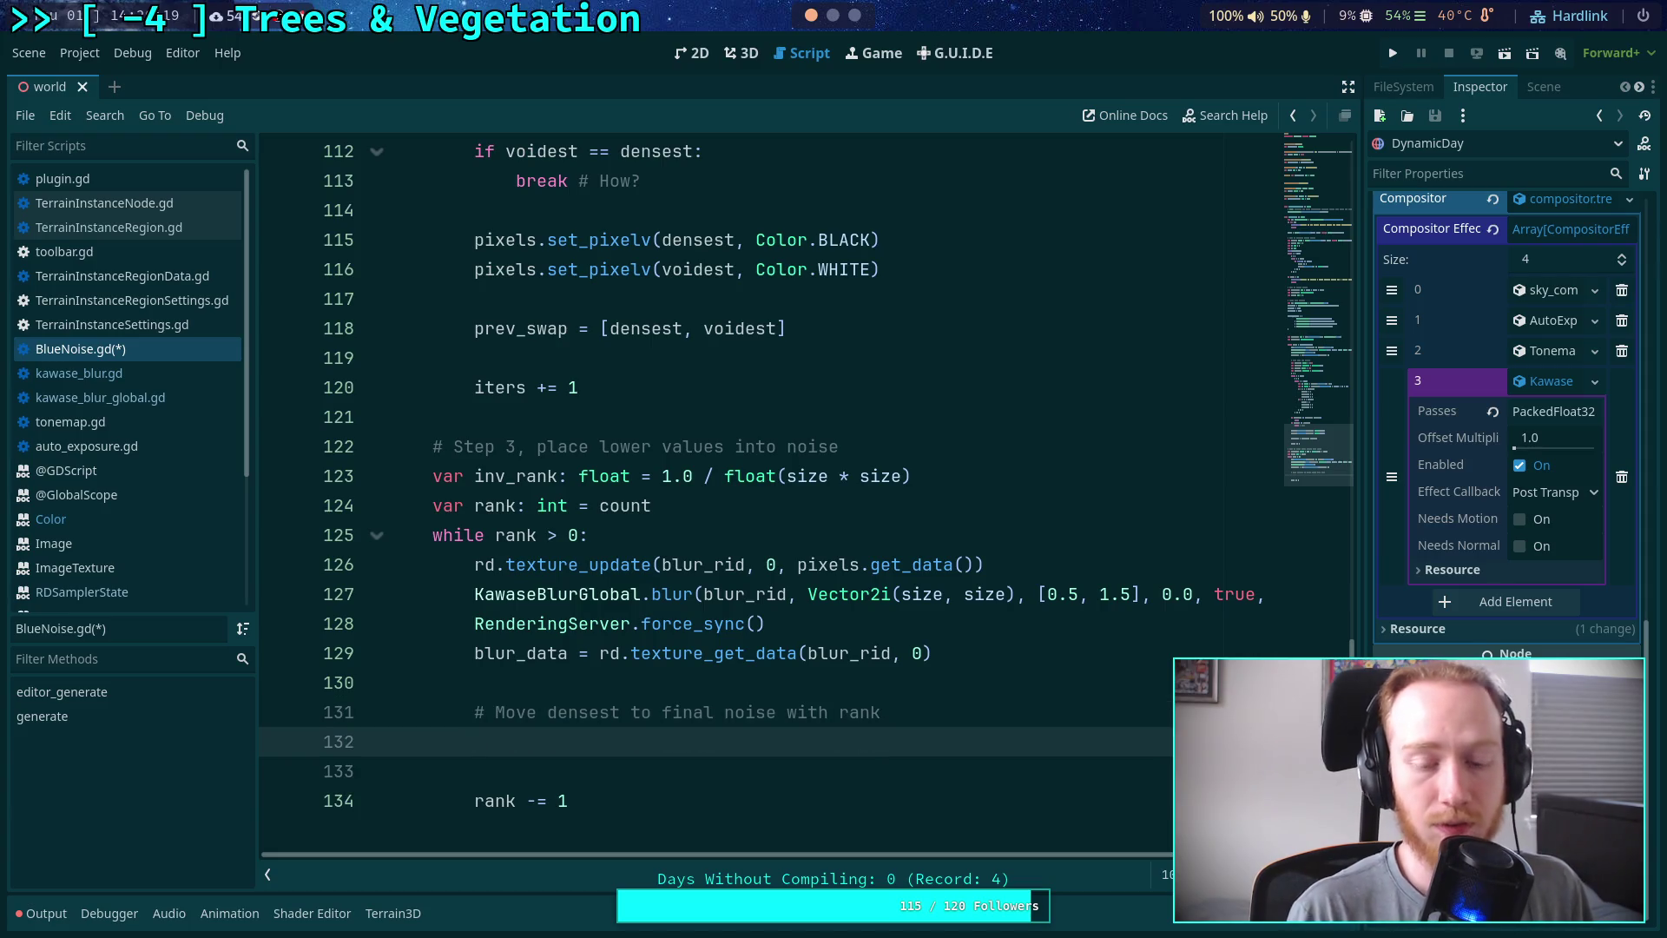
# Step: Copy the densest/voidest min-max scan loop and paste it under the new comment
pyautogui.scroll(-1, 1120, 698)
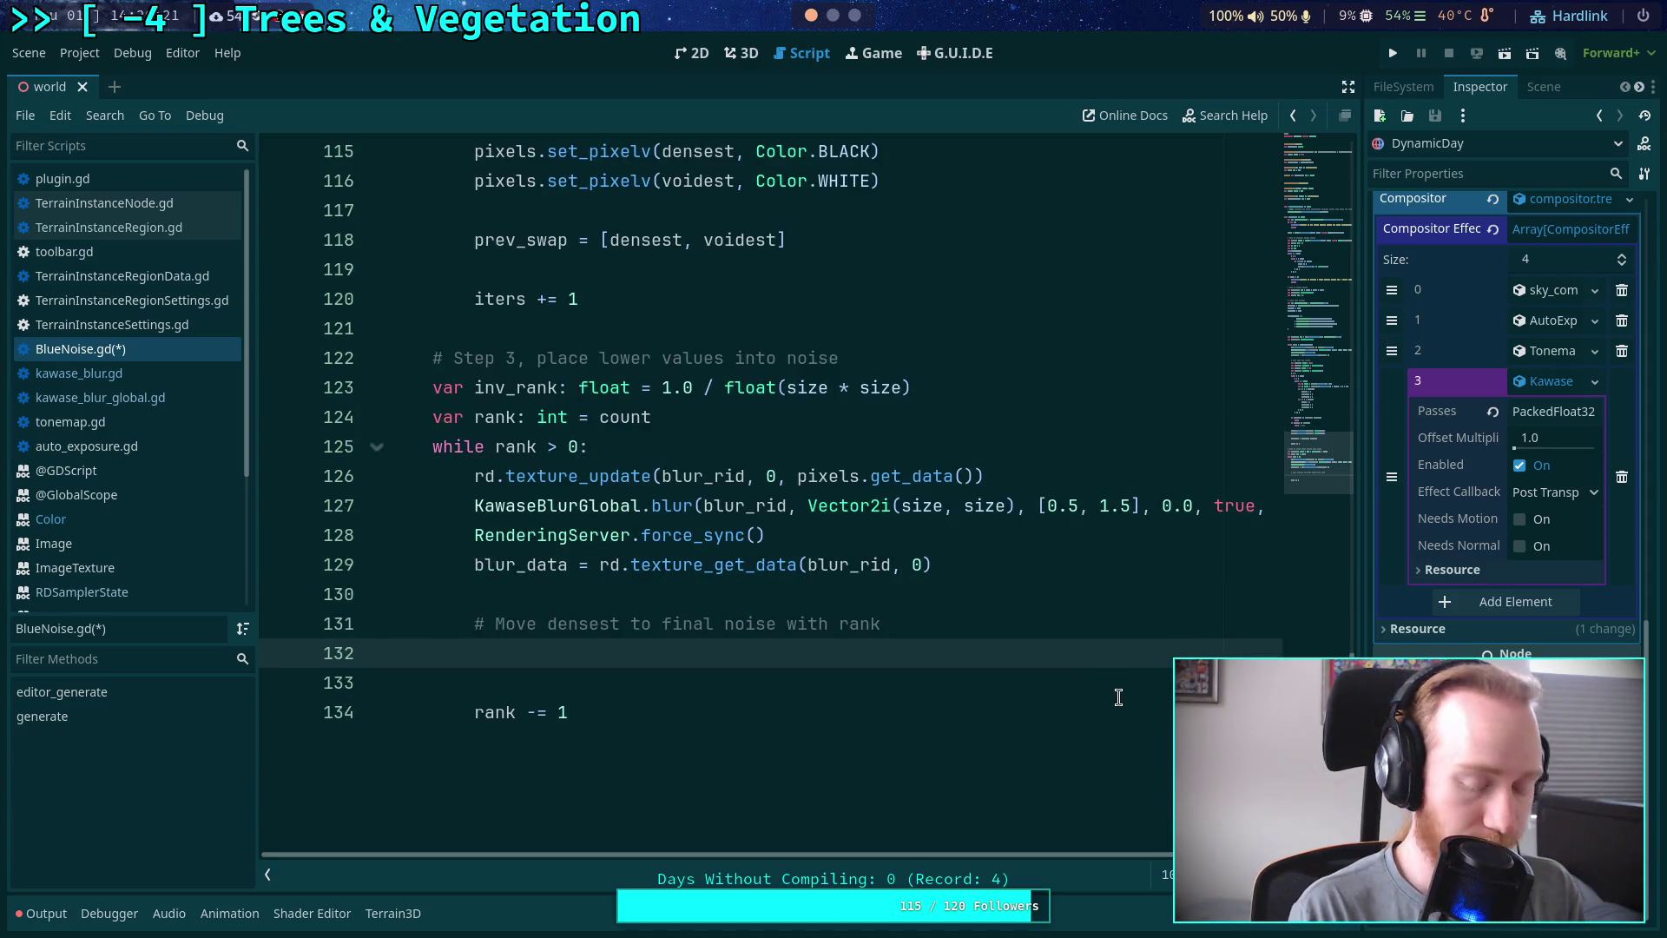
pyautogui.scroll(10, 782, 521)
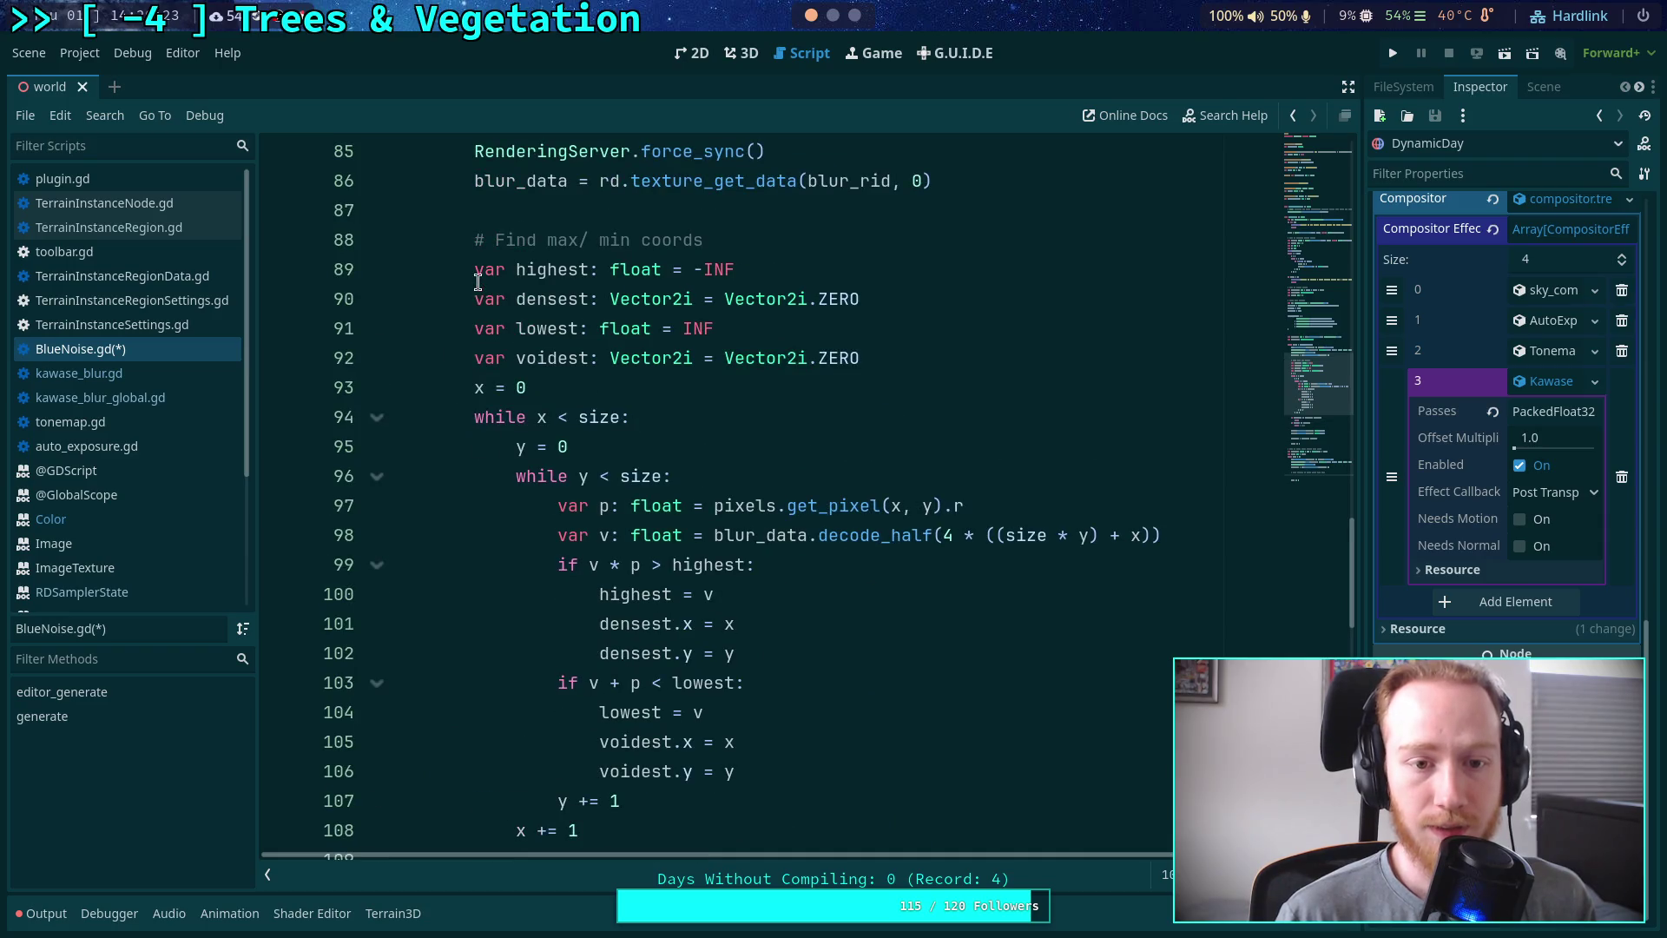
pyautogui.moveTo(476, 278)
pyautogui.mouseDown()
pyautogui.moveTo(688, 435)
pyautogui.moveTo(680, 596)
pyautogui.moveTo(696, 564)
pyautogui.mouseUp()
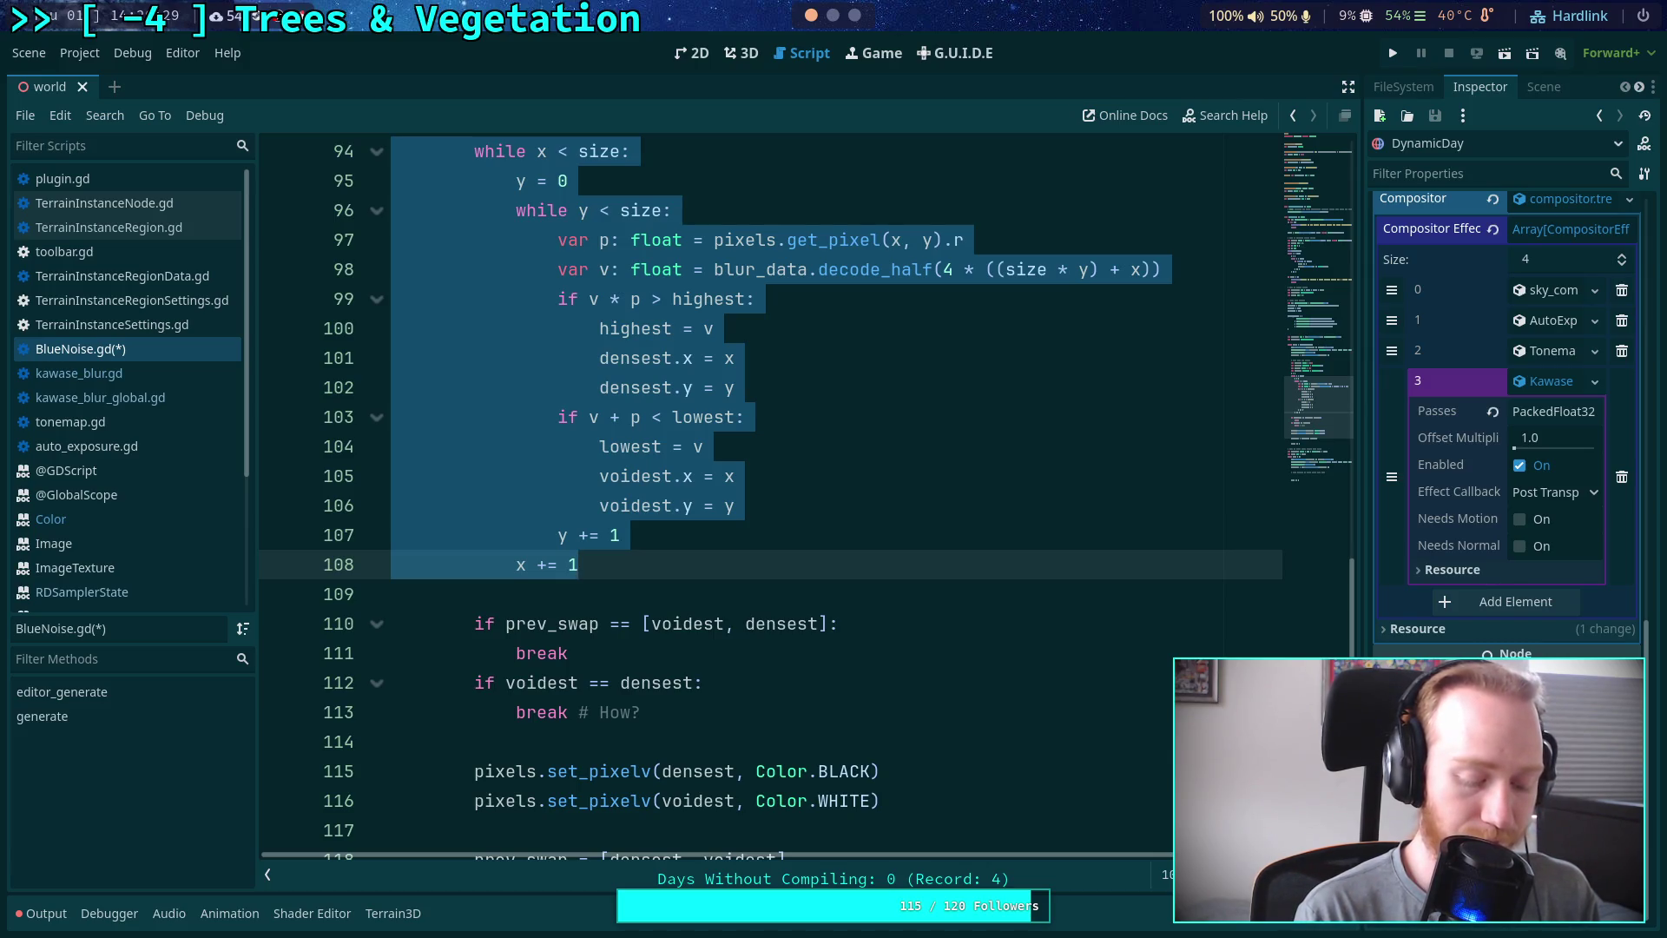
pyautogui.hotkey('ctrl', 'c')
pyautogui.scroll(-8, 669, 565)
pyautogui.click(669, 566)
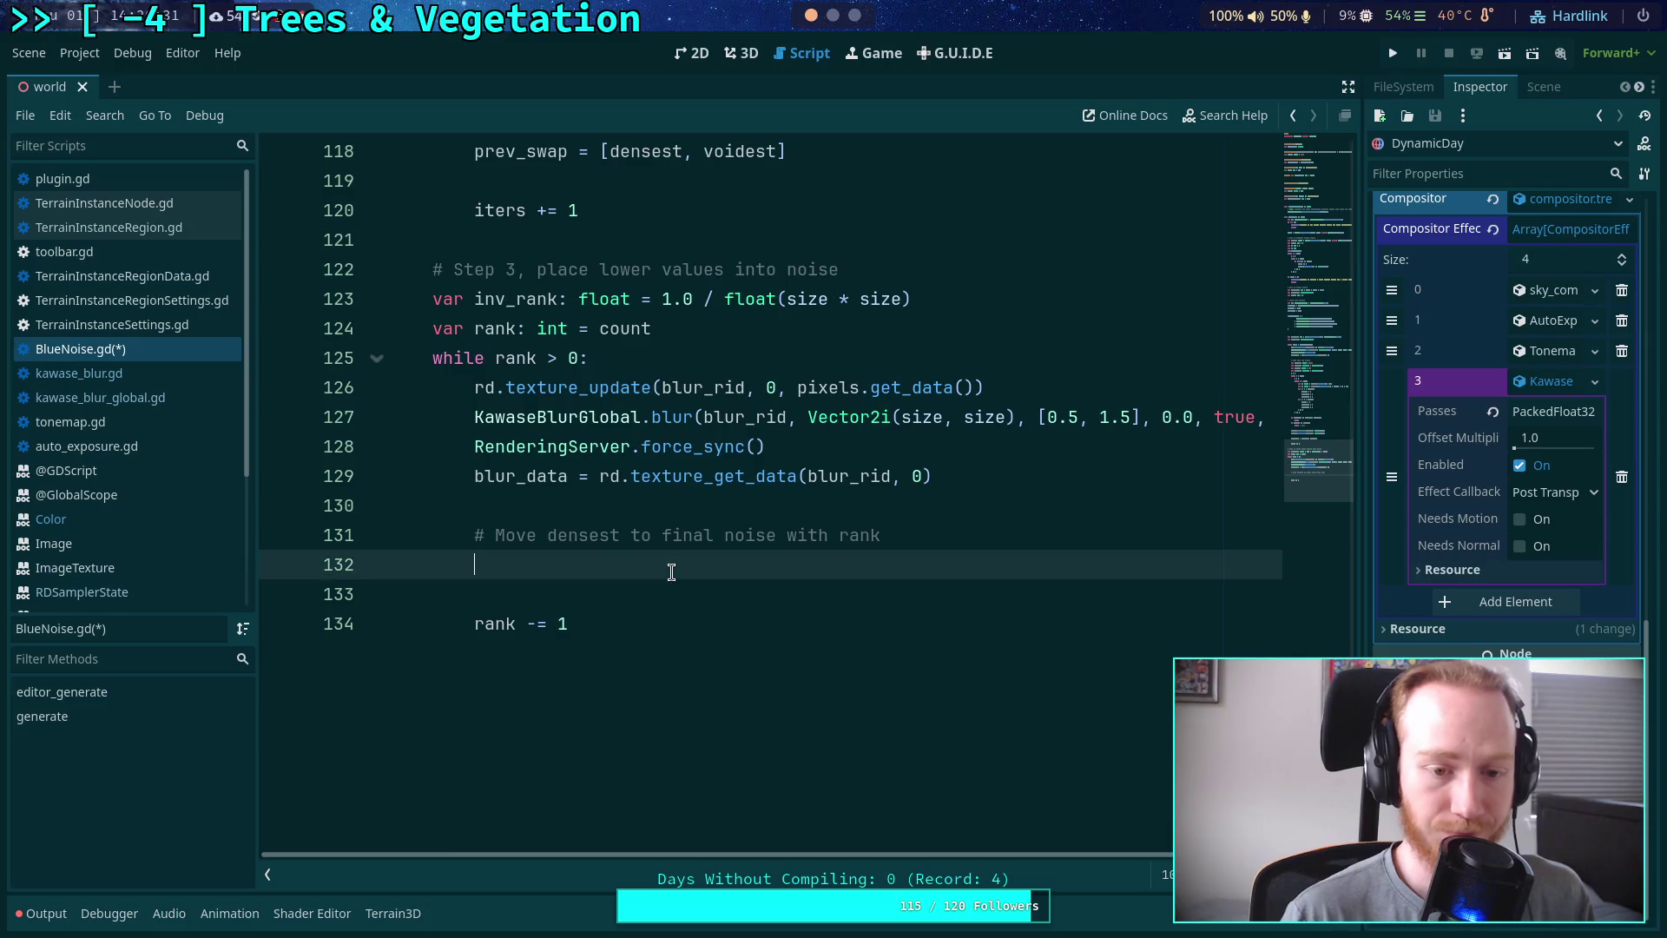
pyautogui.hotkey('ctrl', 'v')
# Step: Delete the lowest/voidest declarations and lowest-value check, leaving a dedented line after the scan
pyautogui.scroll(1, 864, 451)
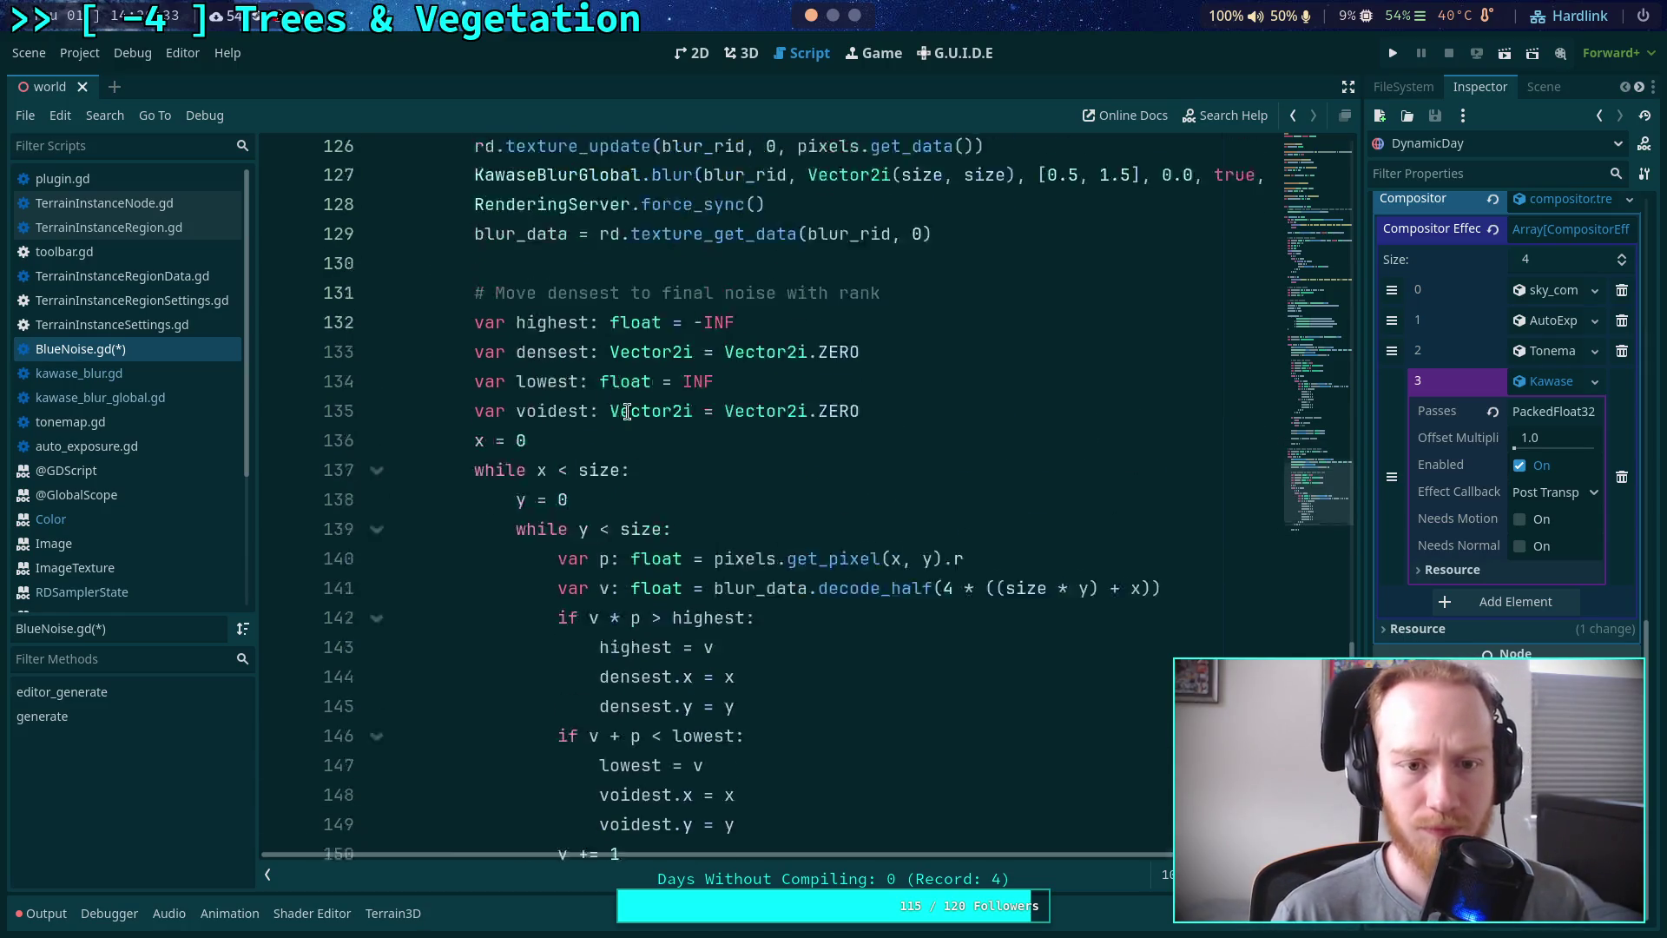
pyautogui.moveTo(864, 452); pyautogui.dragTo(915, 398)
pyautogui.press('BackSpace')
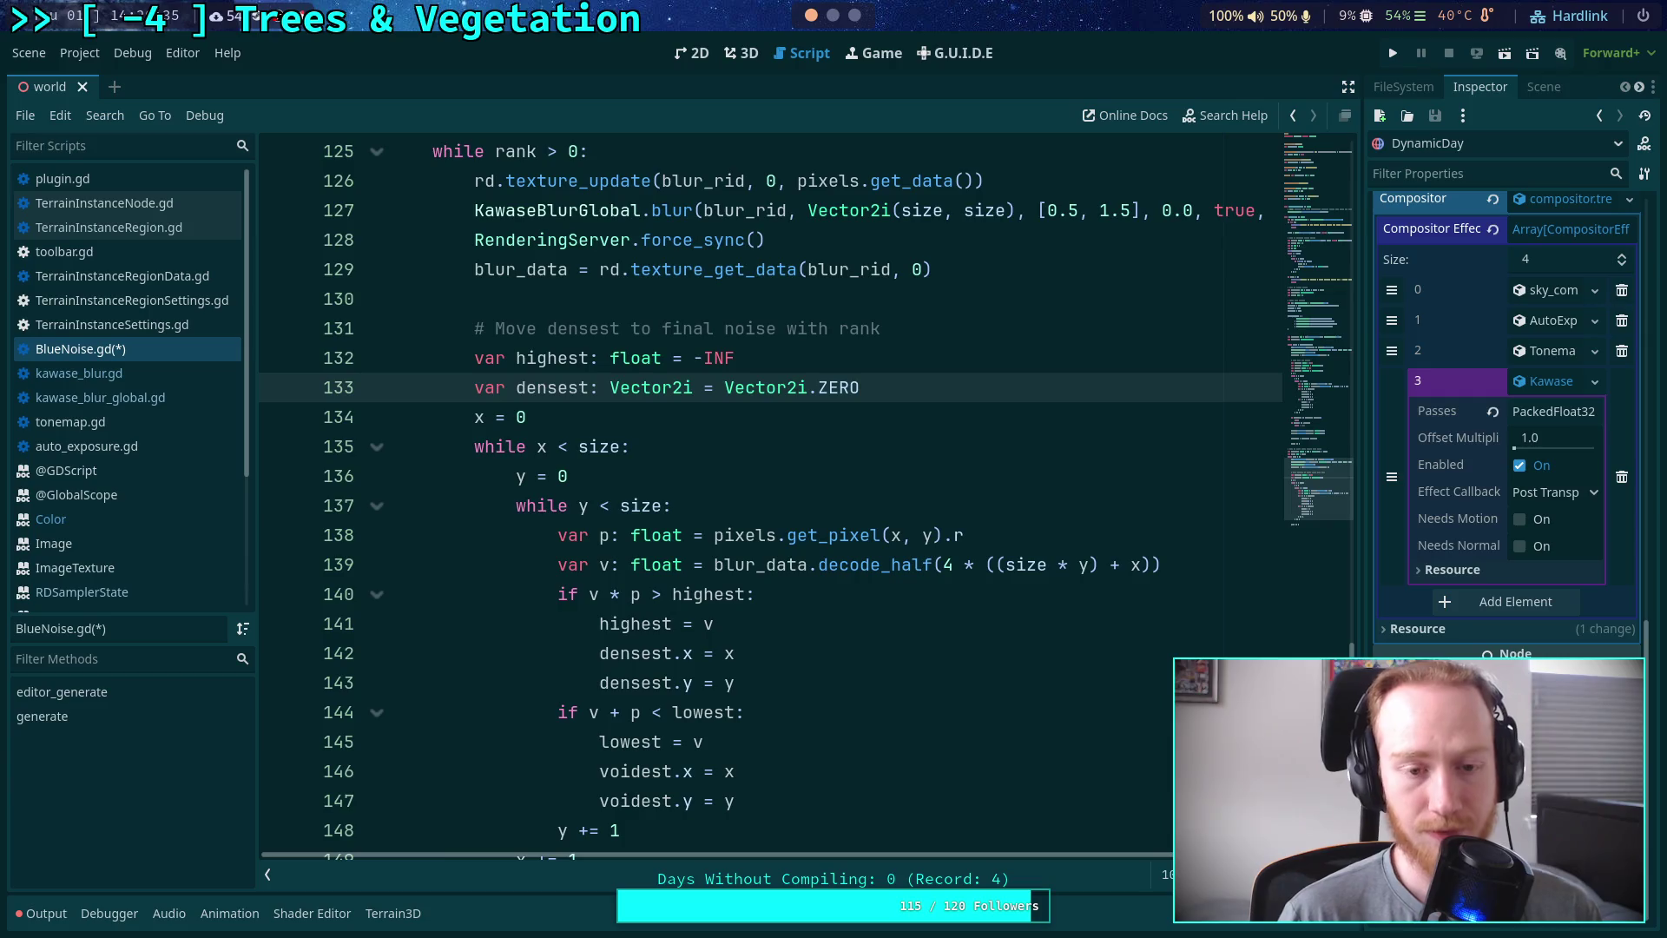
pyautogui.scroll(-1, 782, 608)
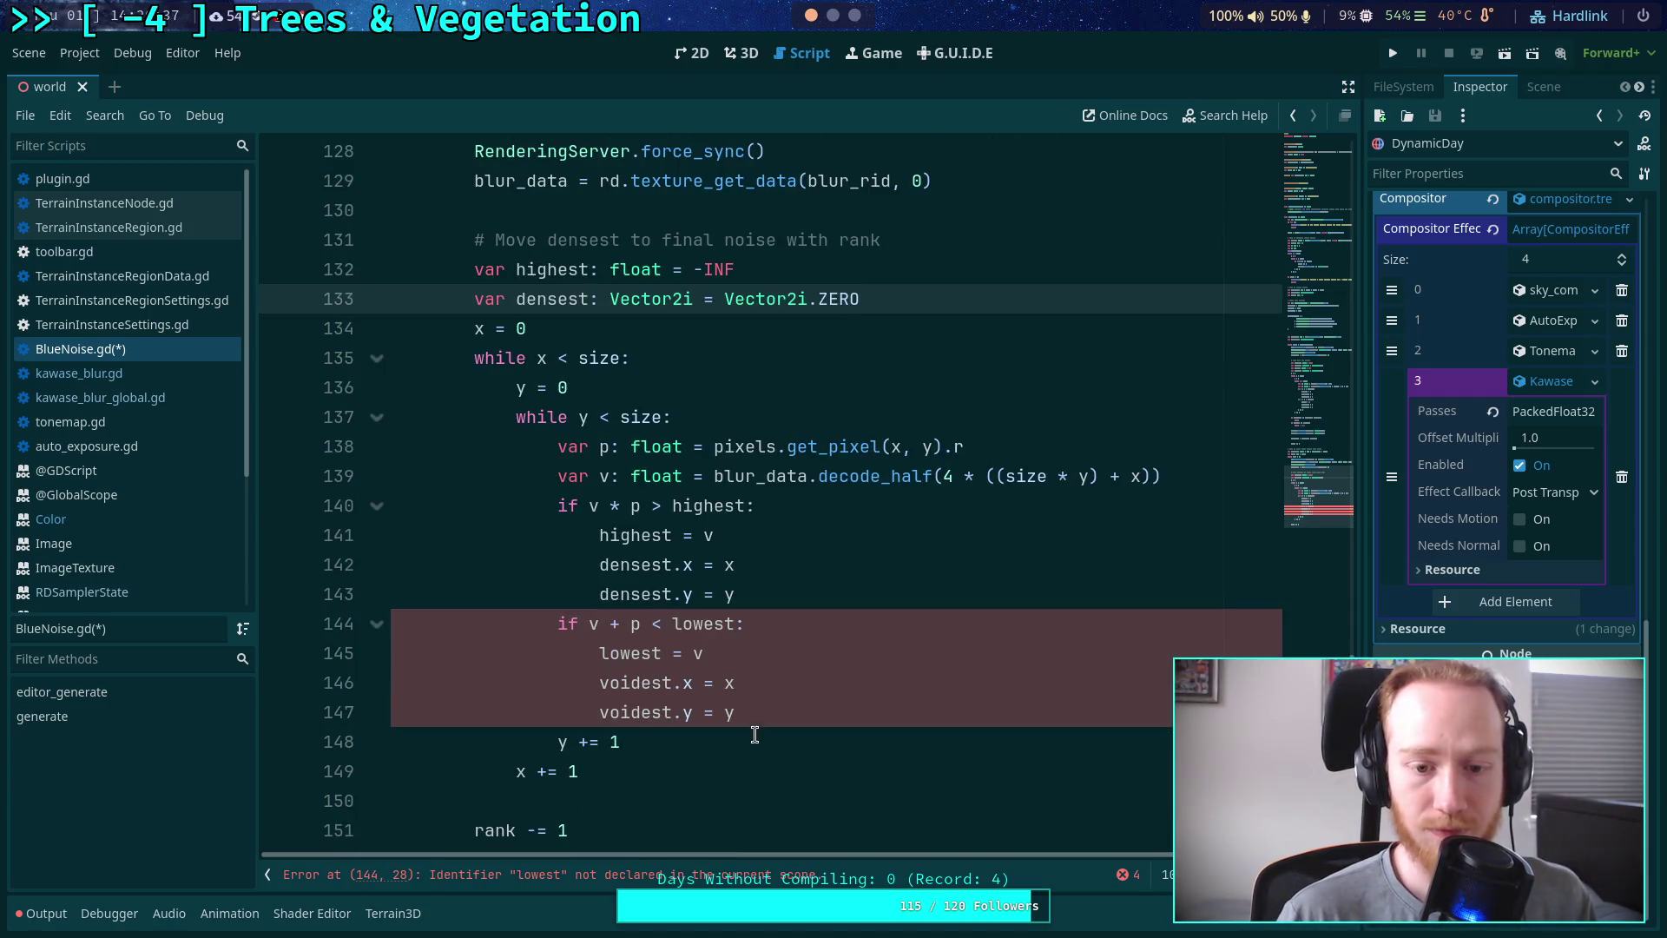
pyautogui.moveTo(786, 690); pyautogui.dragTo(796, 595)
pyautogui.moveTo(774, 708); pyautogui.dragTo(800, 581)
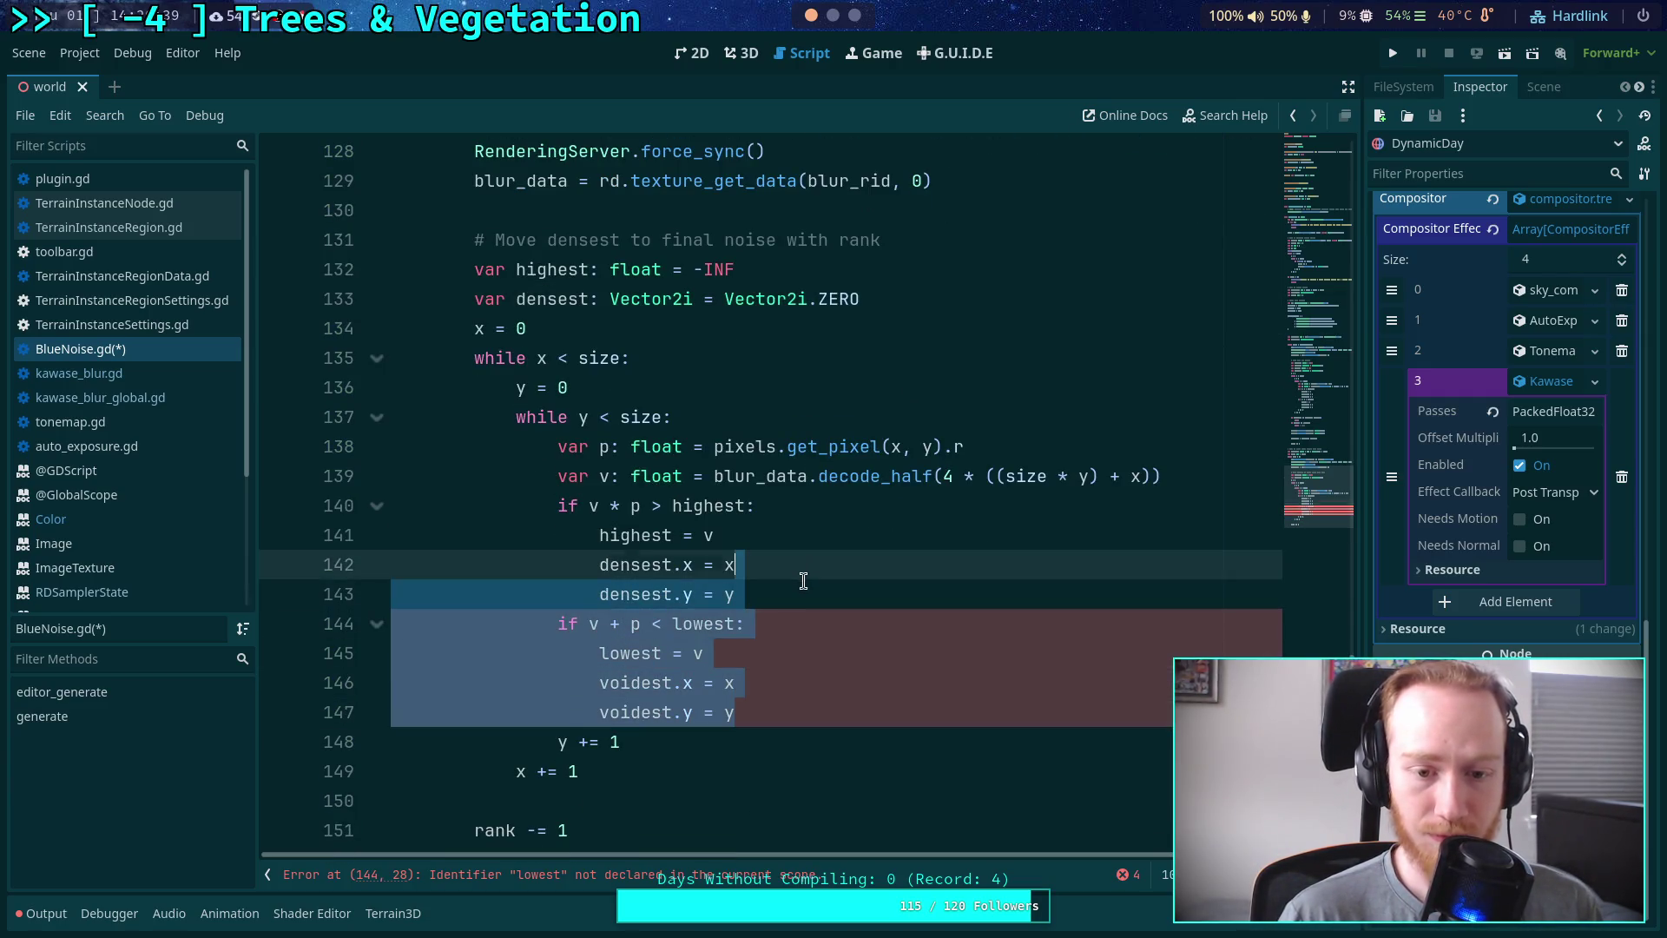
pyautogui.press('BackSpace')
pyautogui.scroll(1, 815, 604)
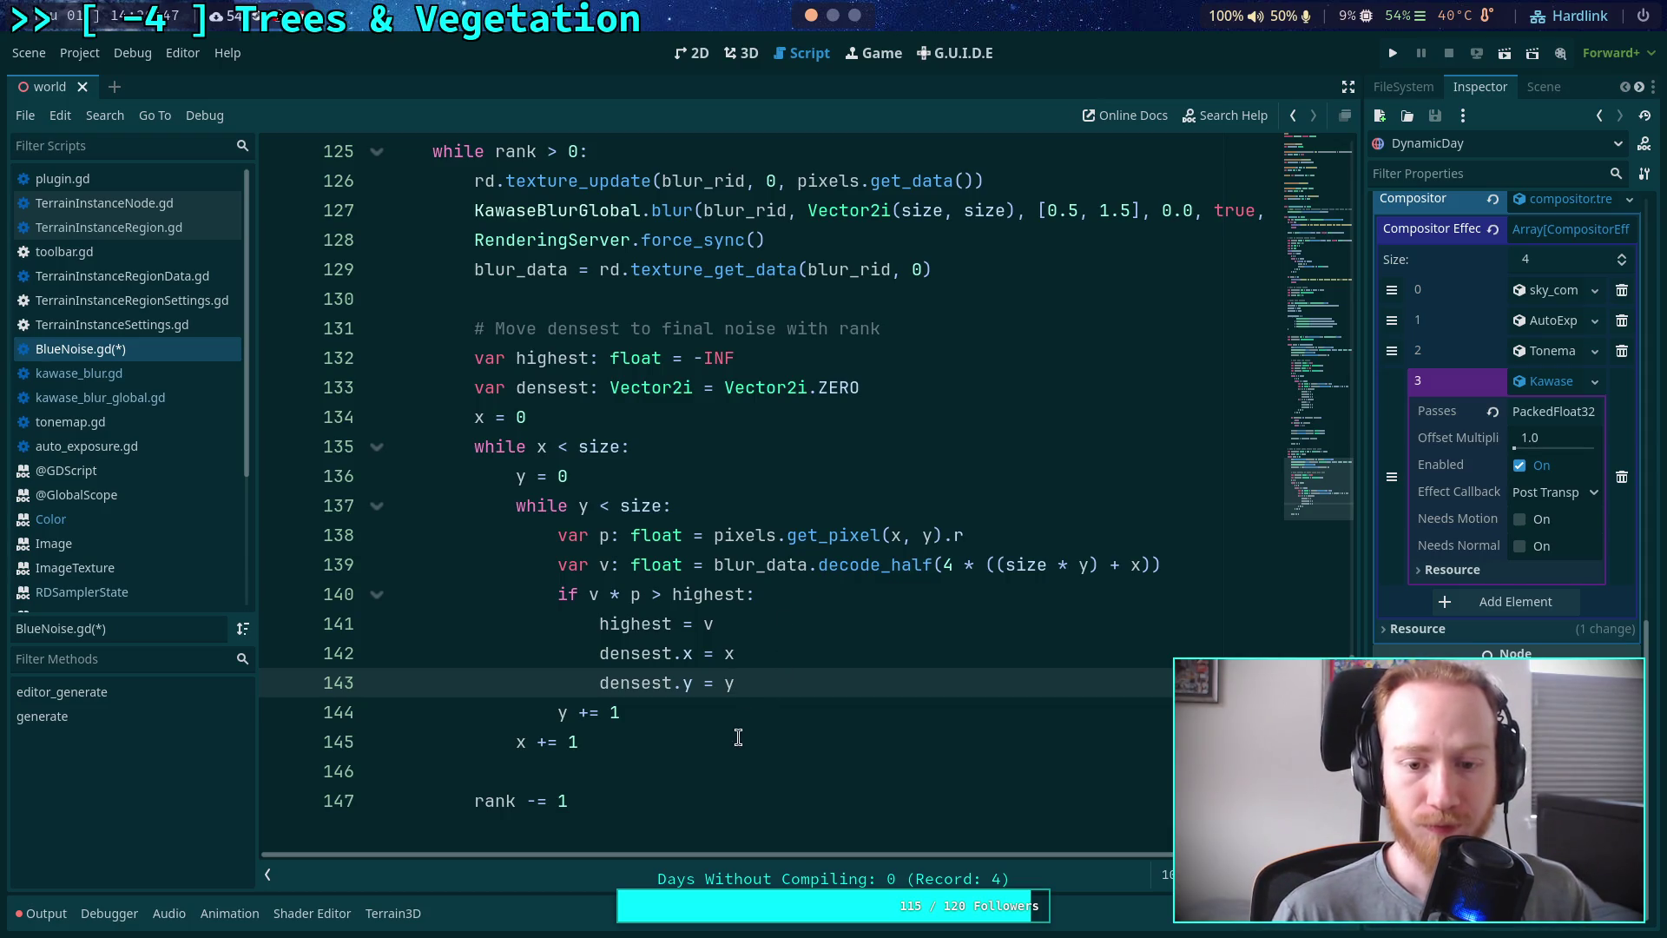
pyautogui.click(683, 742)
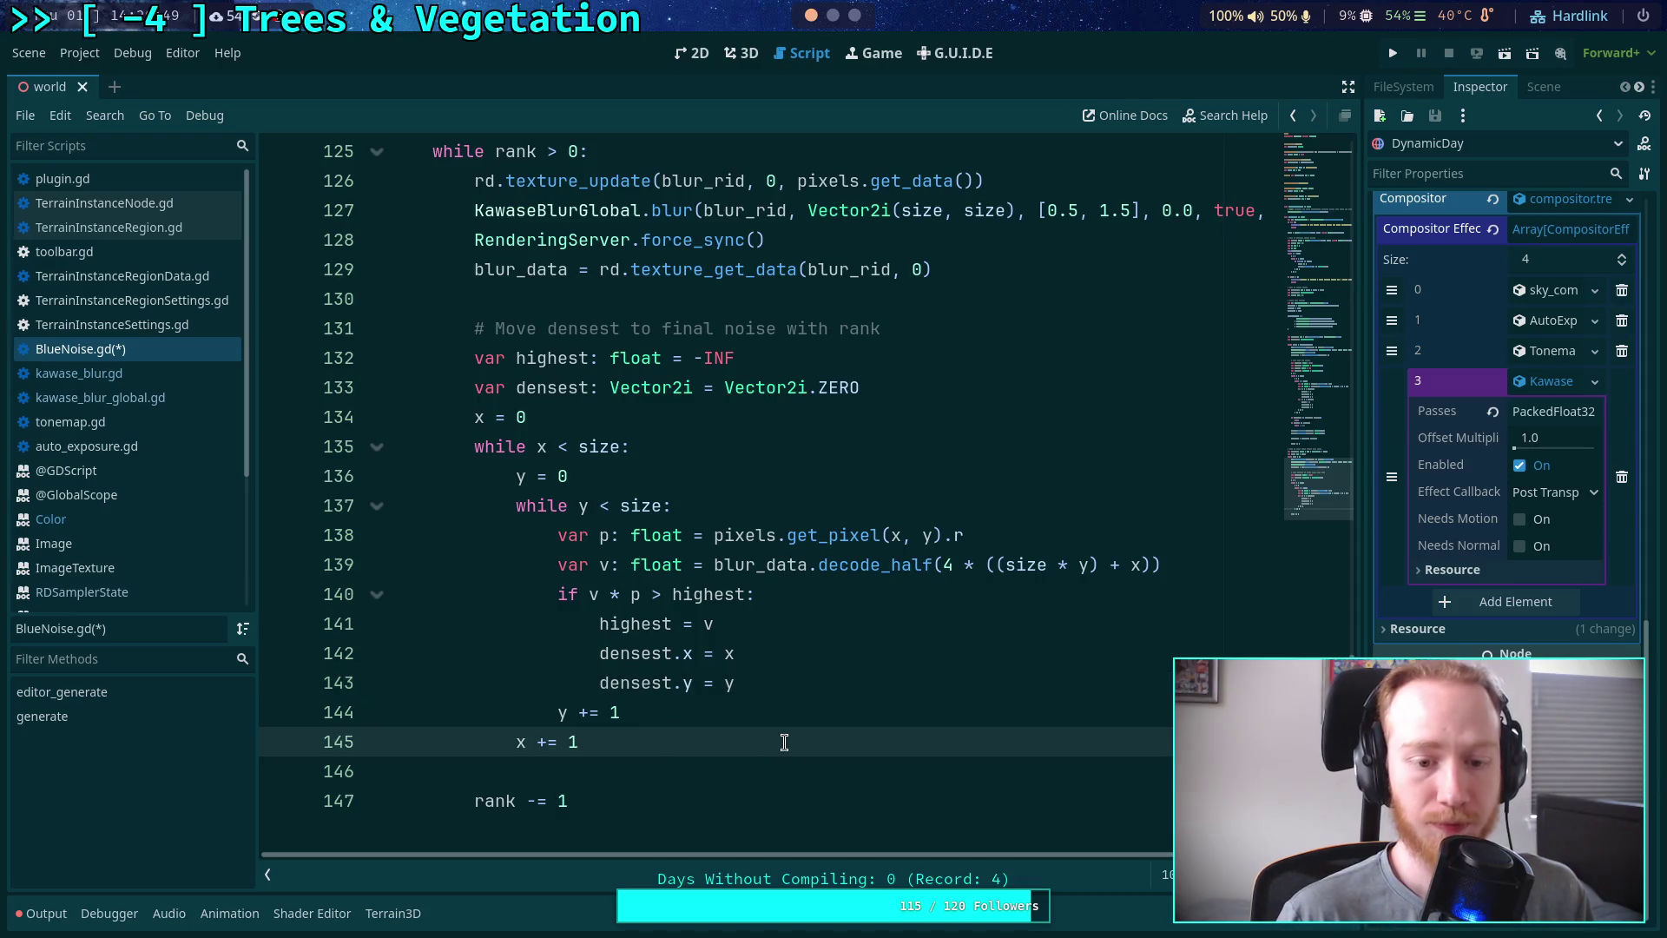
pyautogui.press('Return')
pyautogui.press('BackSpace')
pyautogui.hotkey('alt', 'Tab')
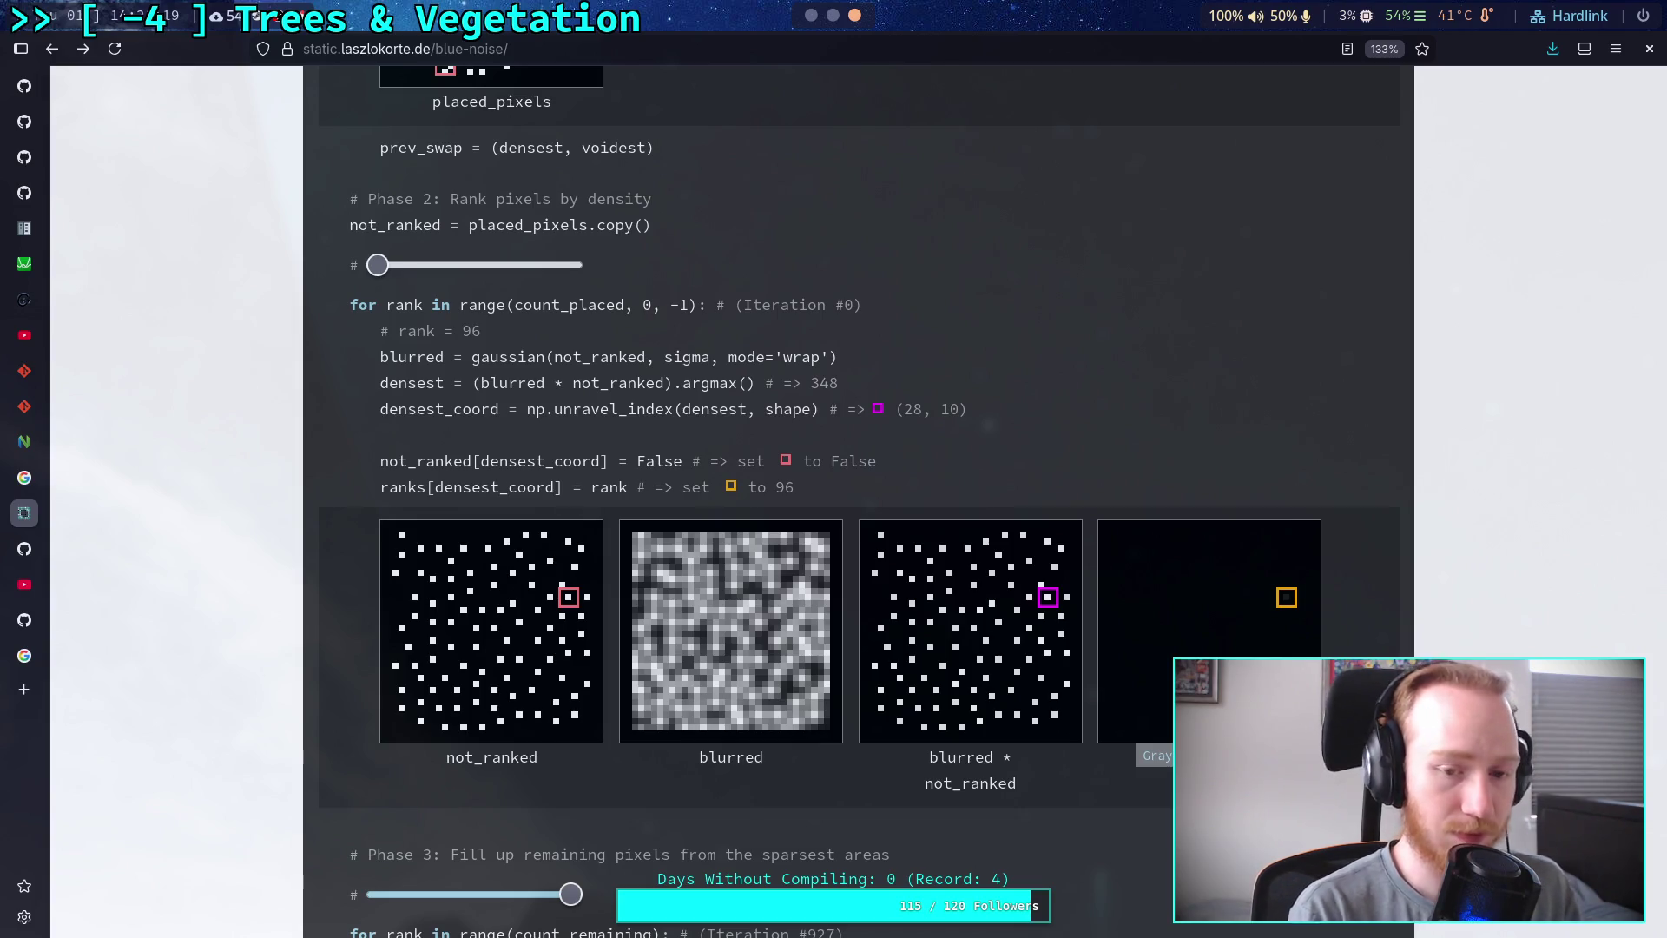
pyautogui.hotkey('alt', 'Tab')
pyautogui.scroll(-1, 840, 744)
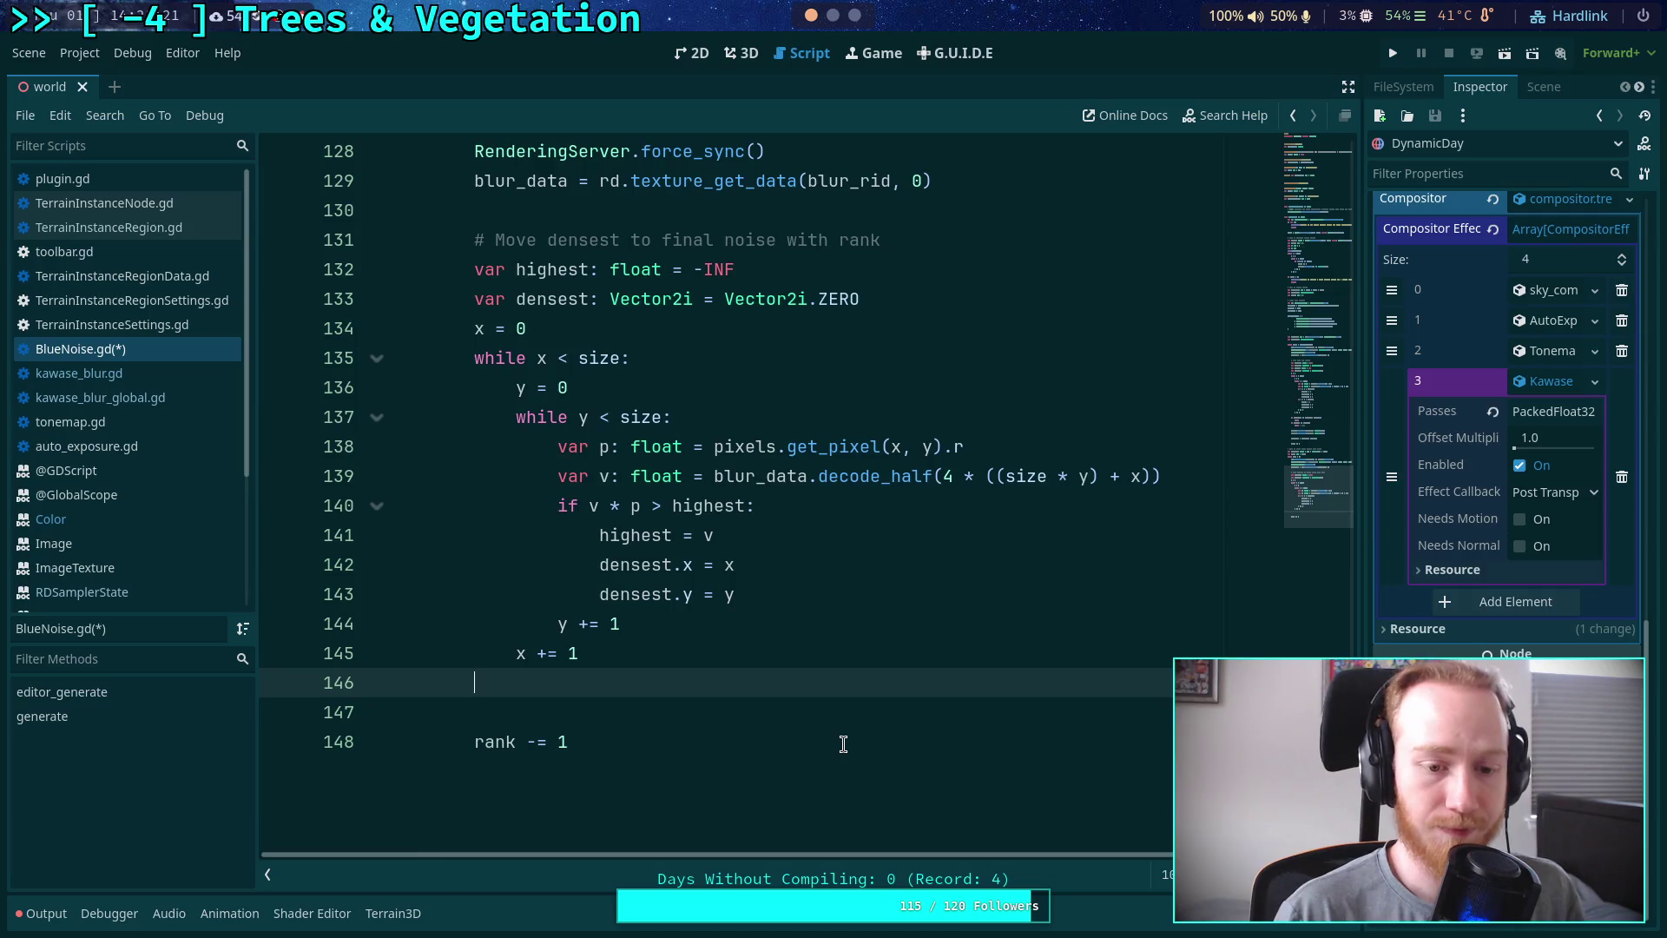
# Step: Write noise.set_pixelv(densest, Color.WHITE * float(rank * inv_rank)) on line 147
pyautogui.press('Down')
pyautogui.write('noise')
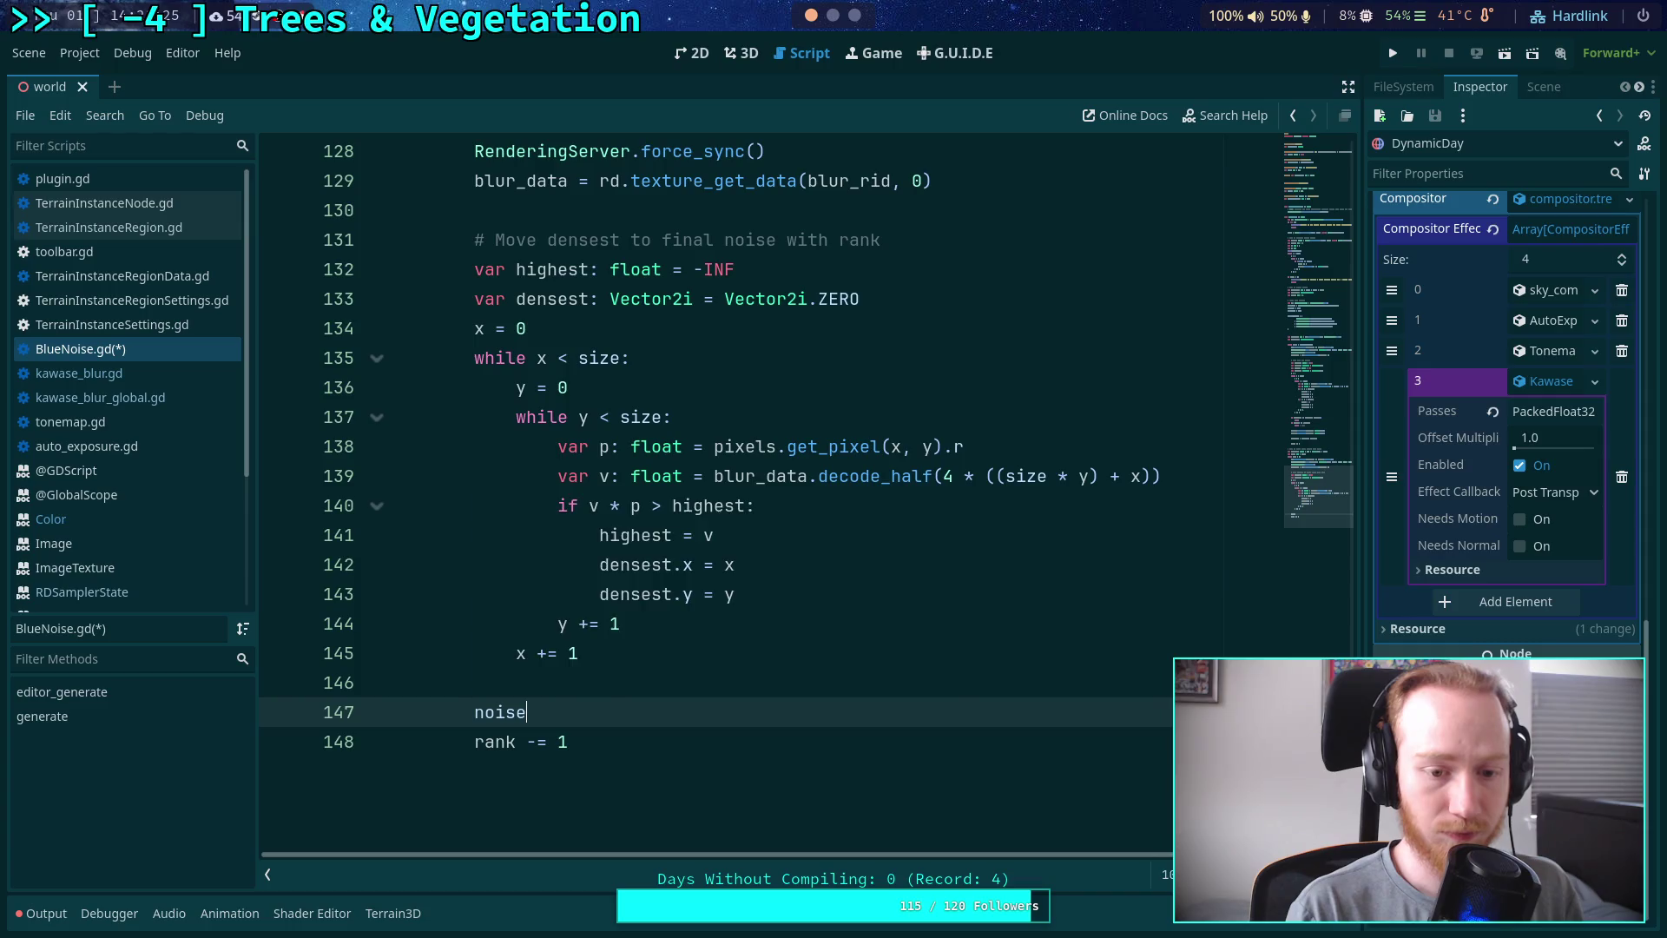
pyautogui.write('.set')
pyautogui.press('Down')
pyautogui.press('Down')
pyautogui.press('Return')
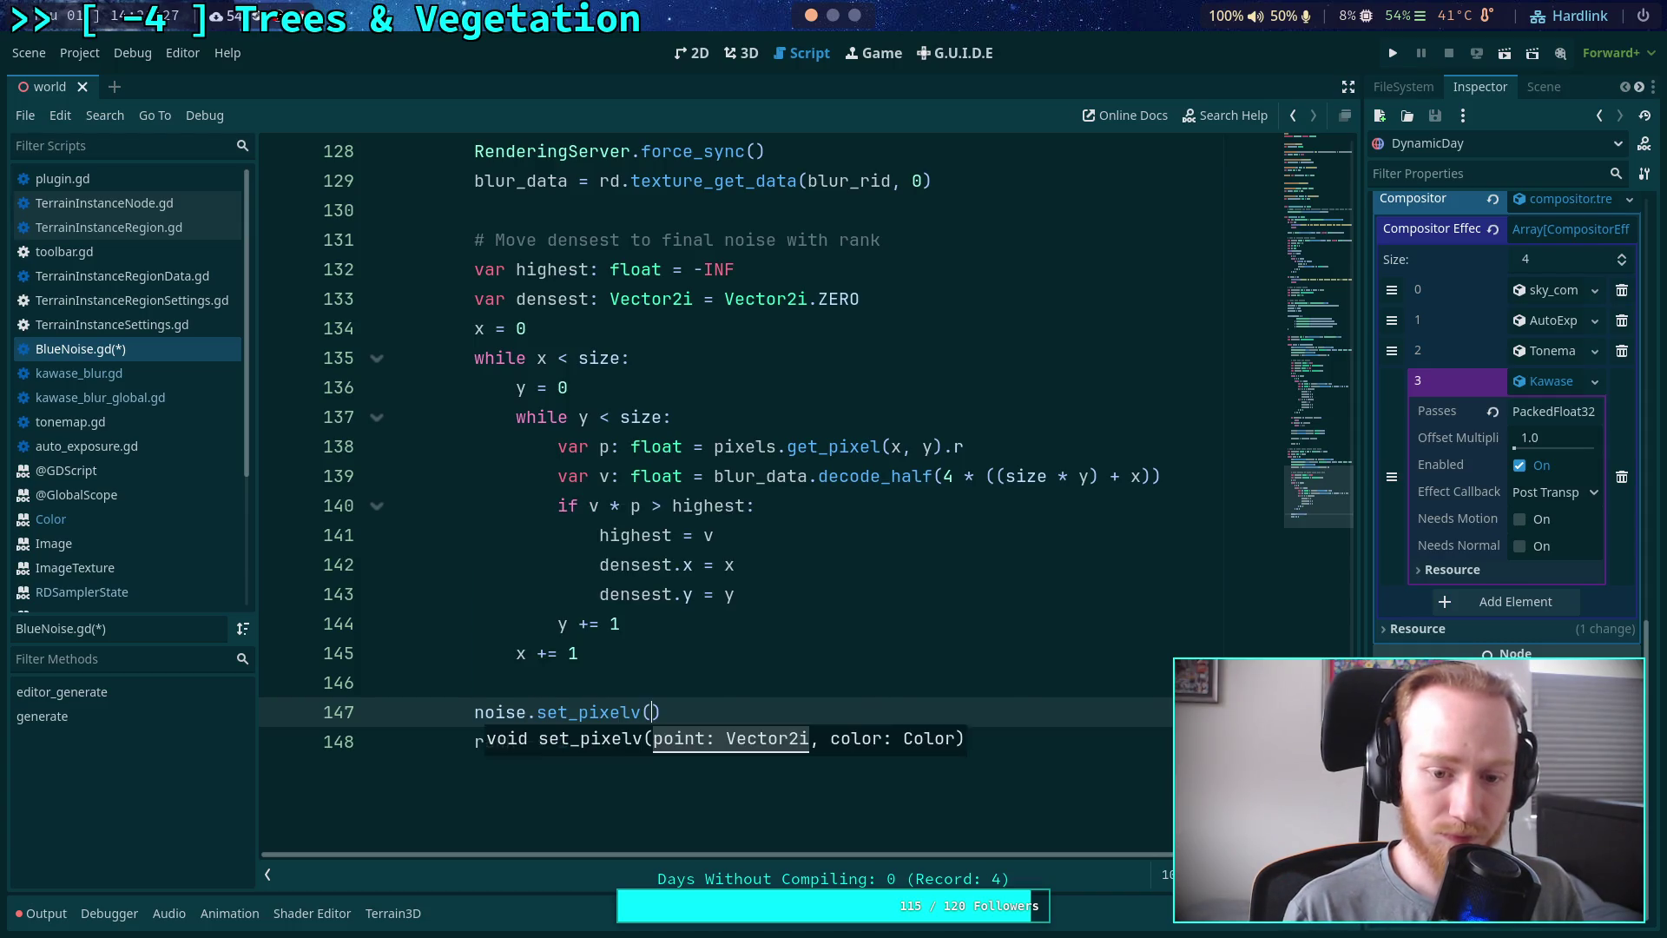
pyautogui.write('d')
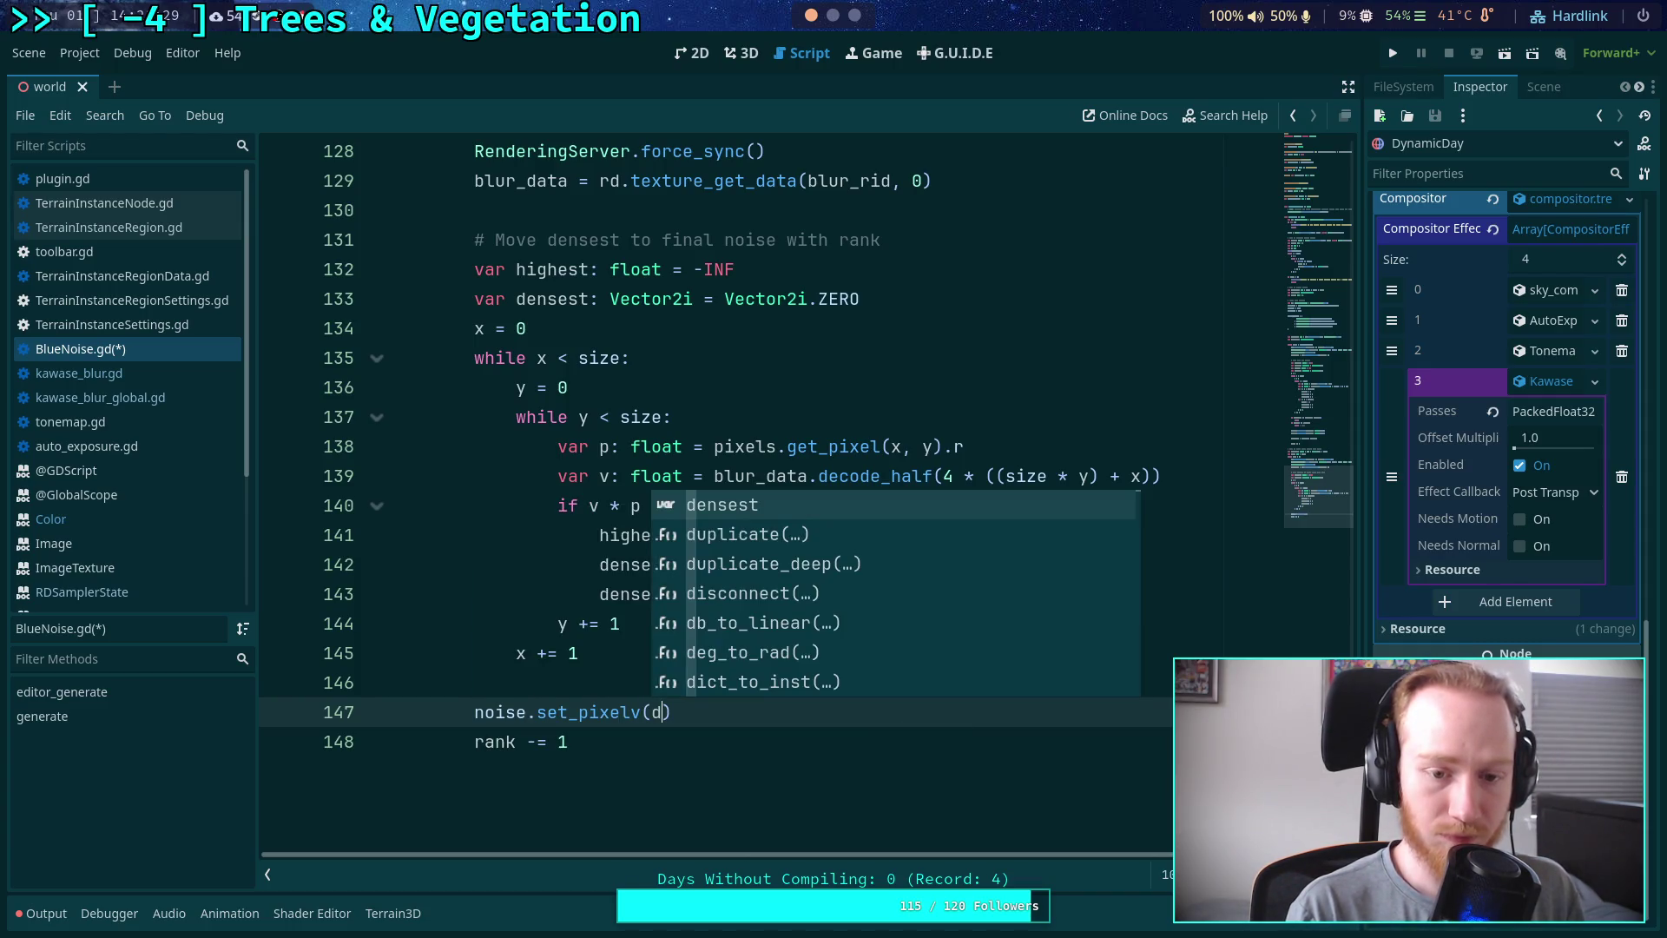
pyautogui.press('Return')
pyautogui.write(', ')
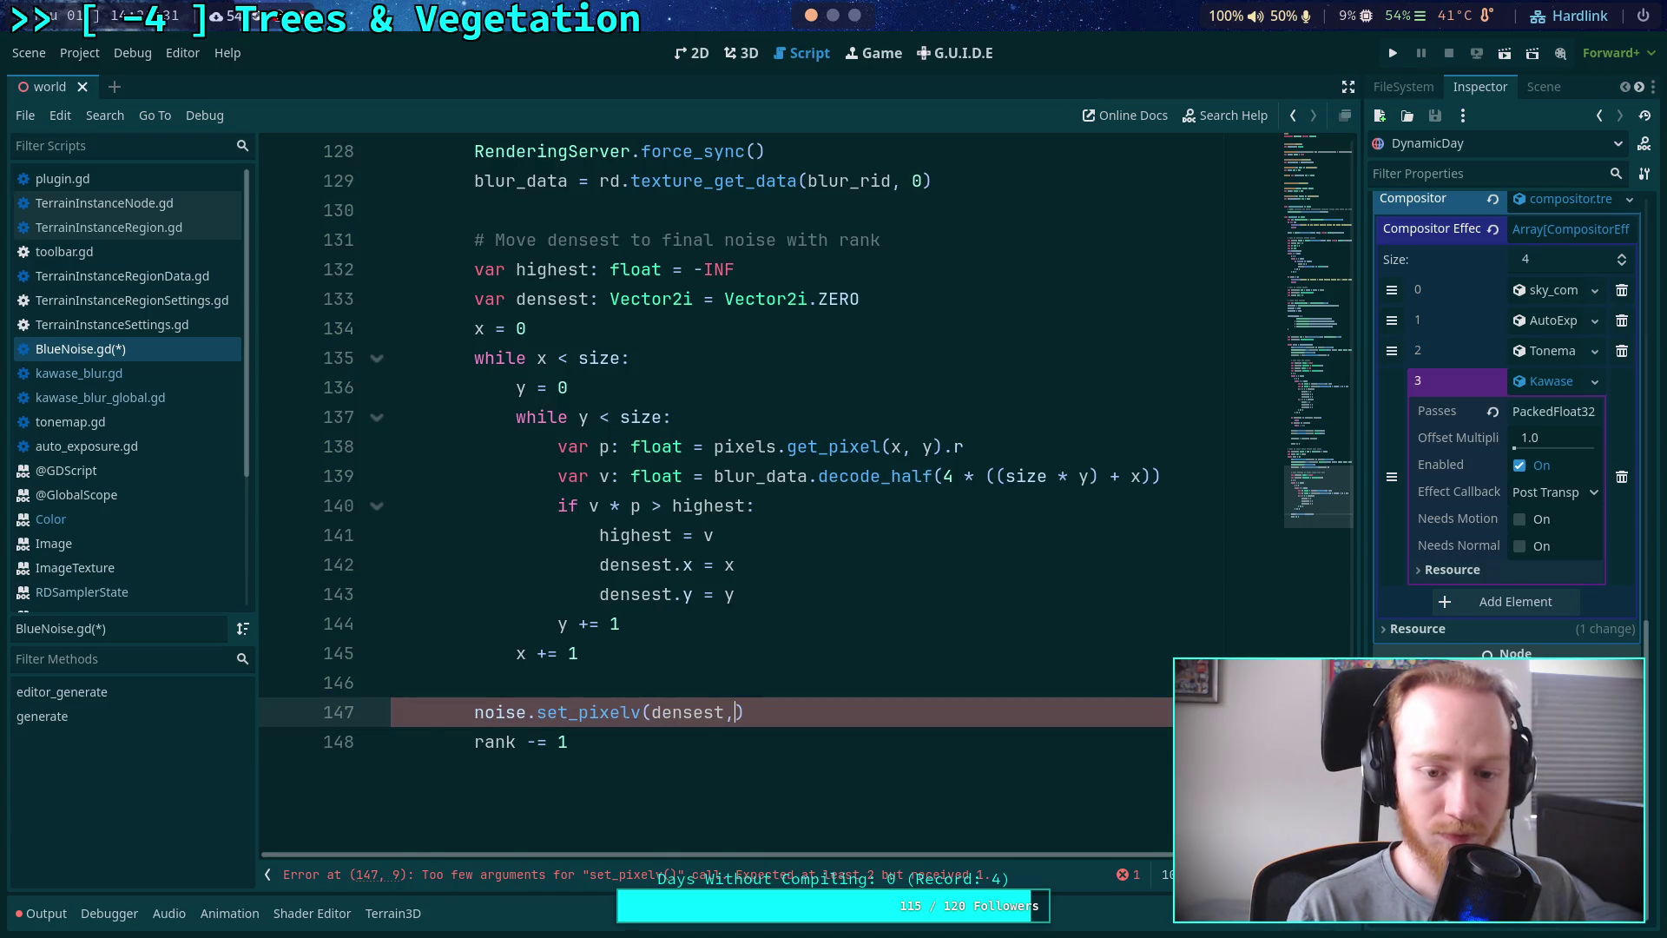
pyautogui.write('Color')
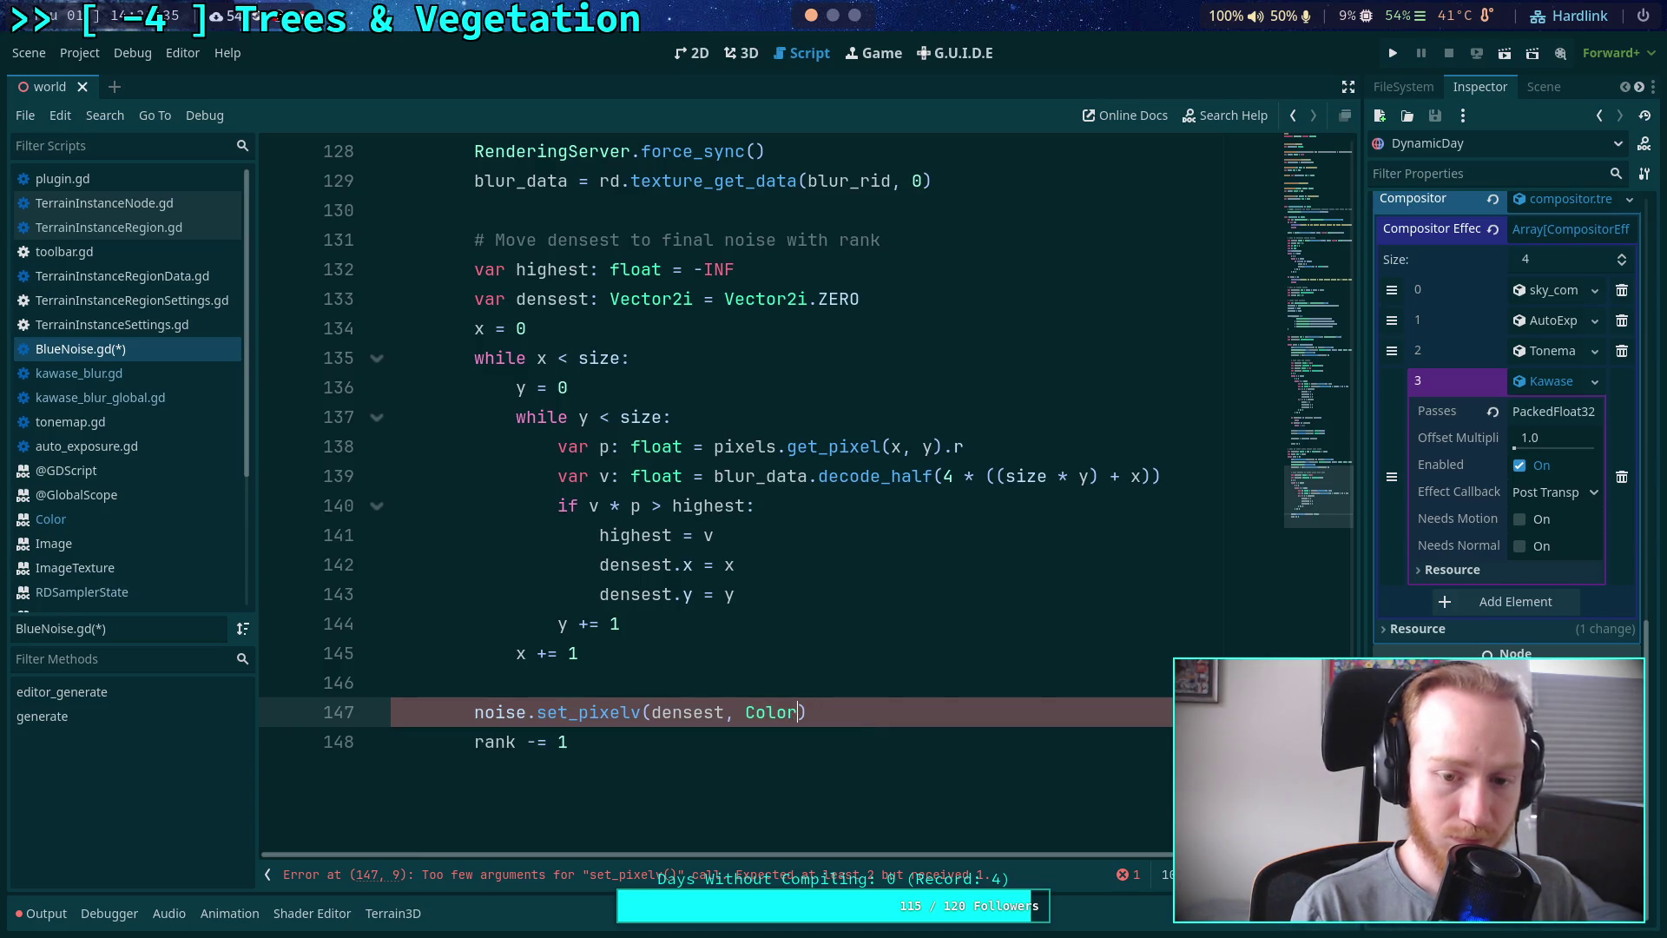
pyautogui.write('.WH')
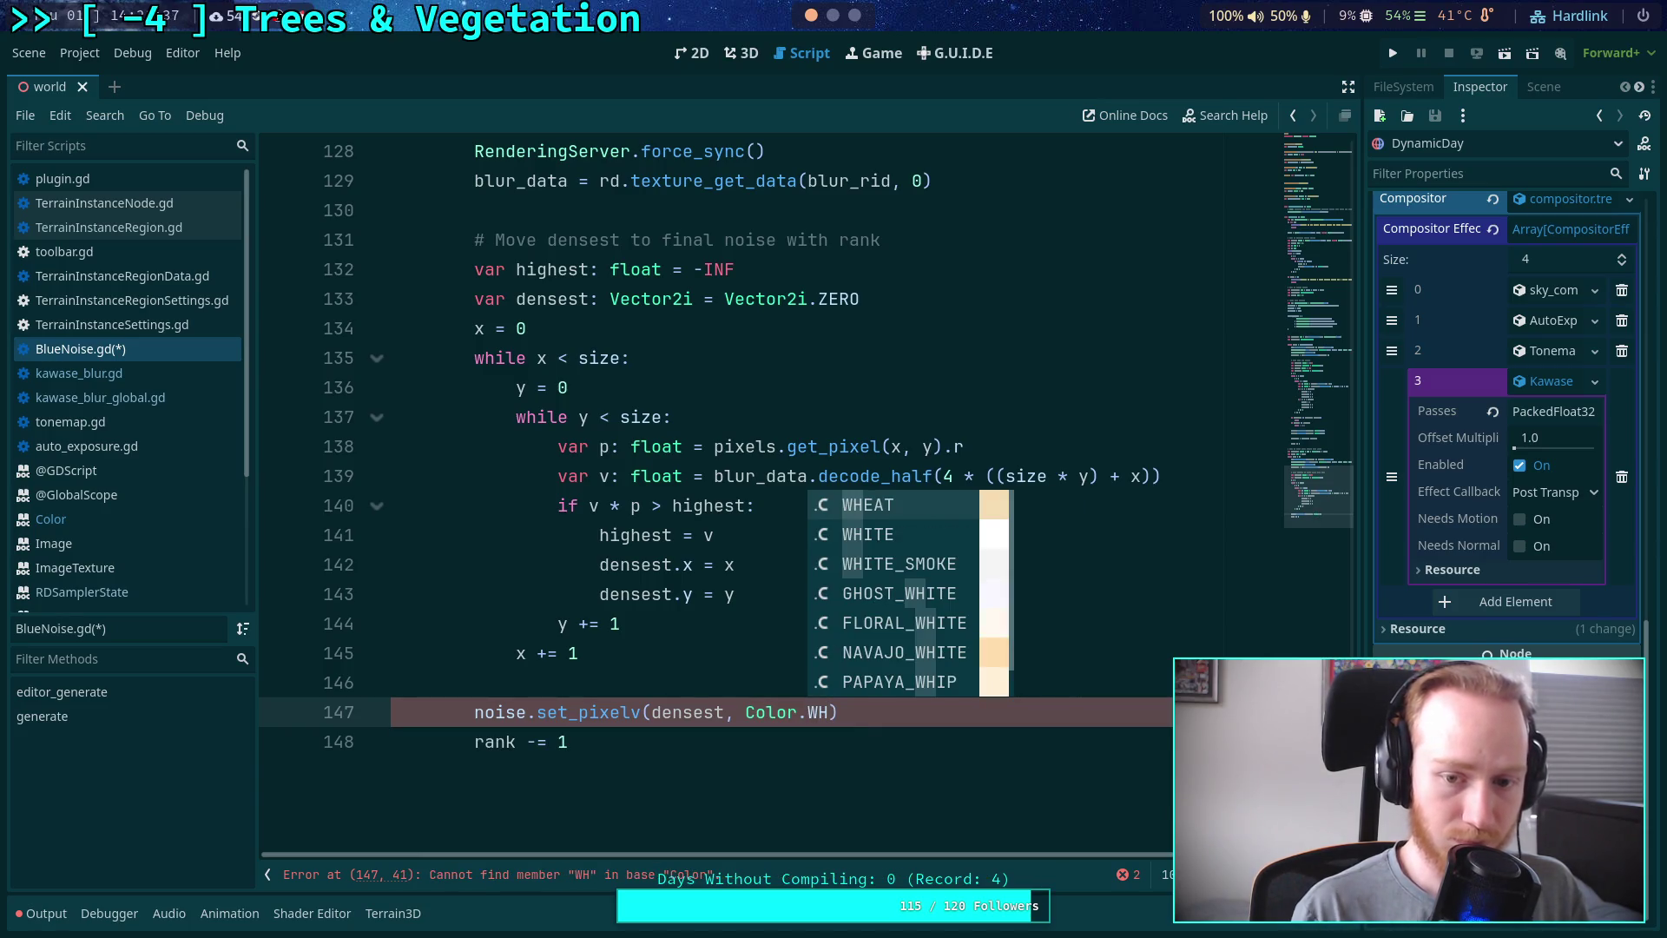
pyautogui.press('Down')
pyautogui.press('Return')
pyautogui.write('* ')
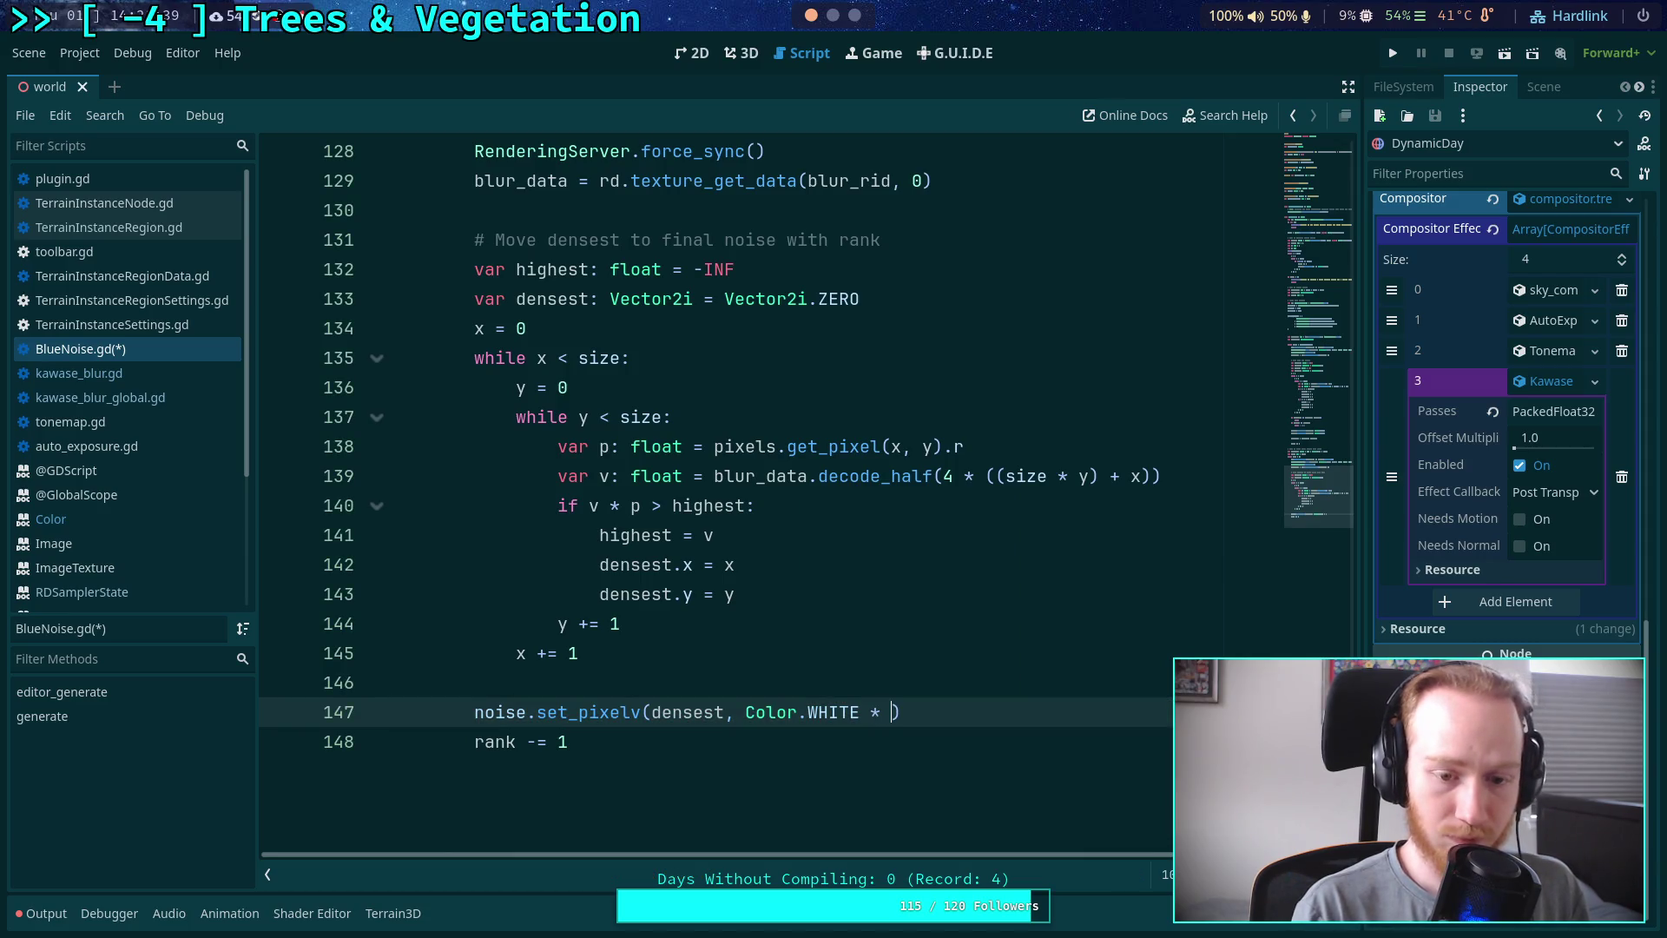
pyautogui.write('rank * inv')
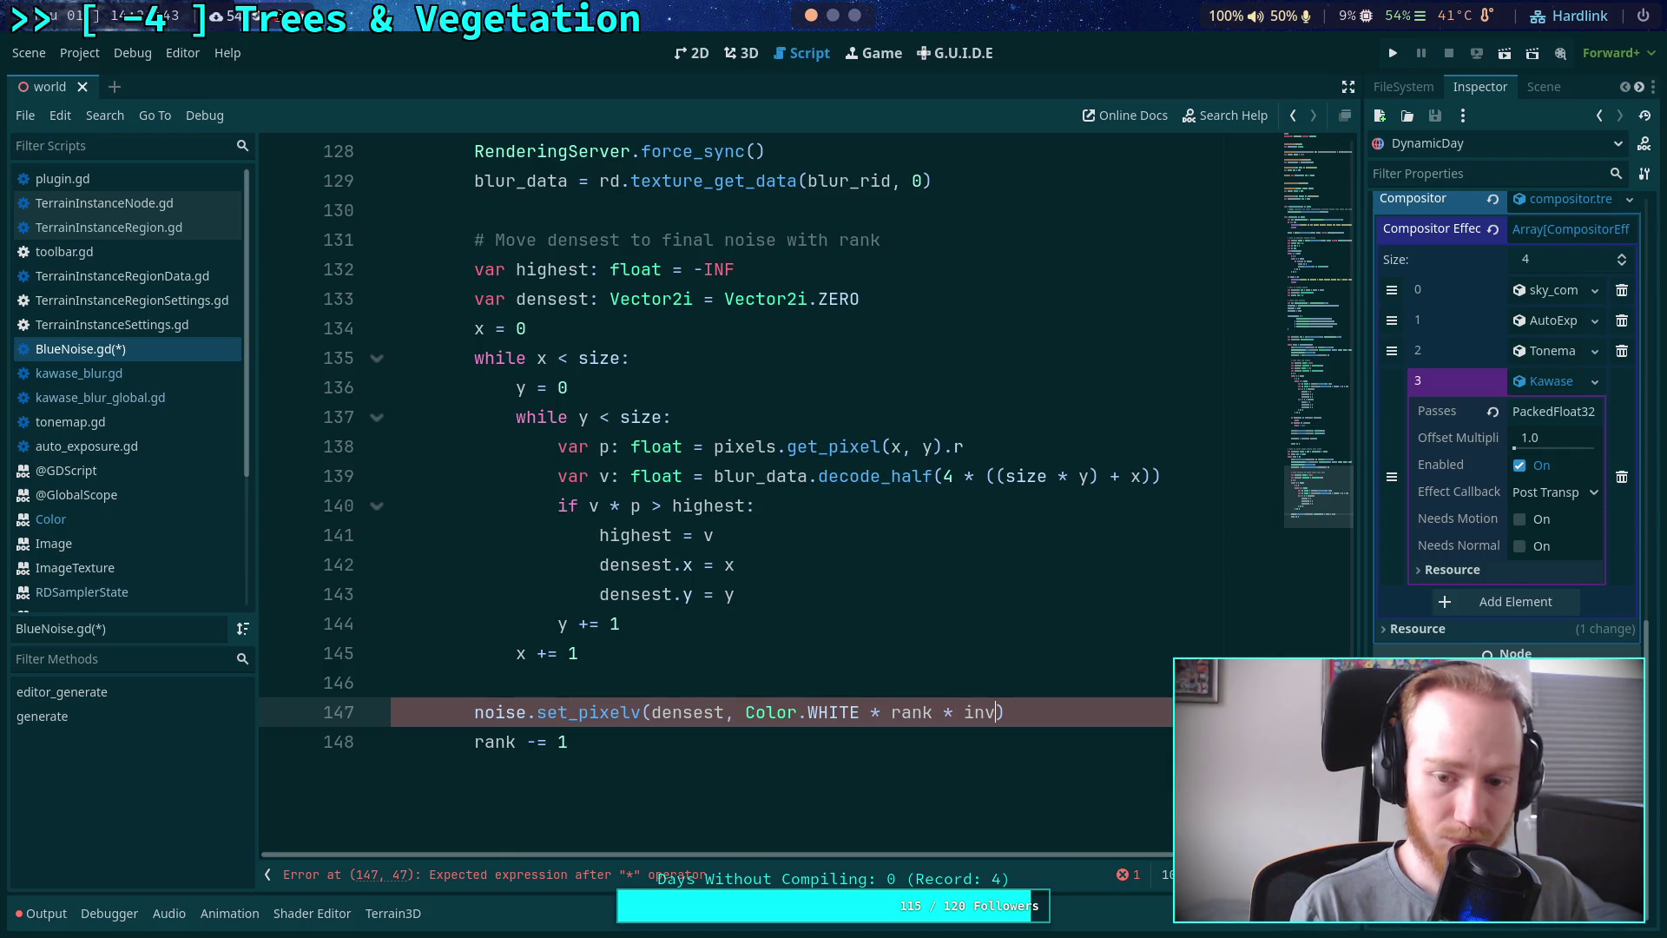
pyautogui.press('Return')
pyautogui.click(890, 717)
pyautogui.write('float(')
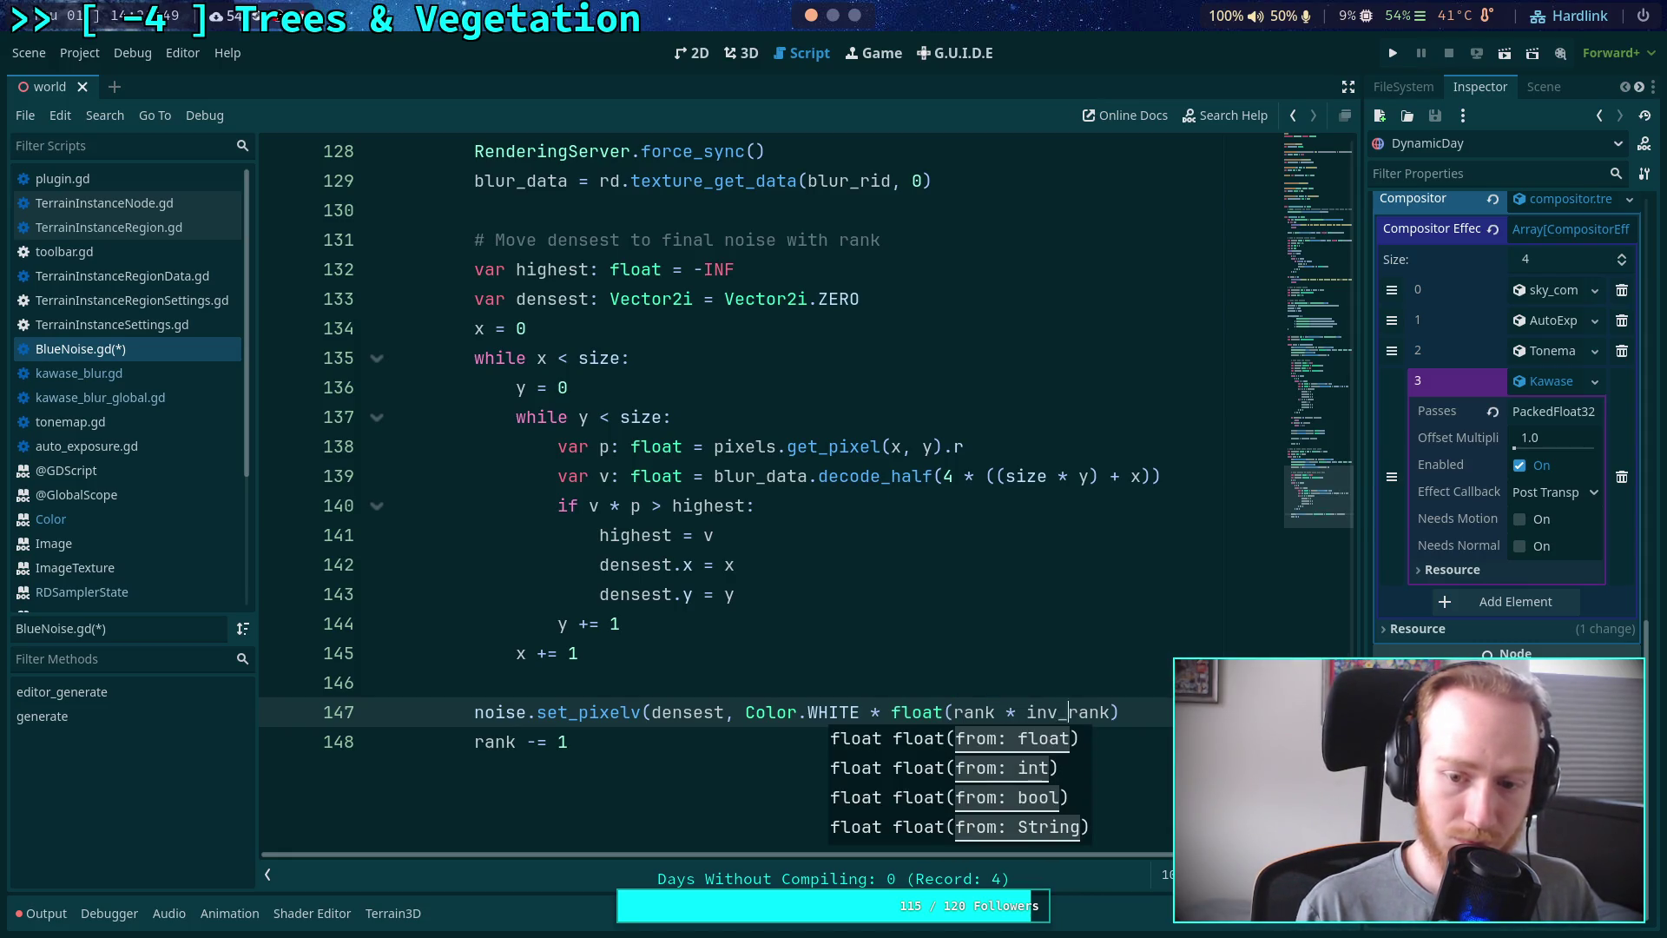
pyautogui.press('End')
pyautogui.write(')')
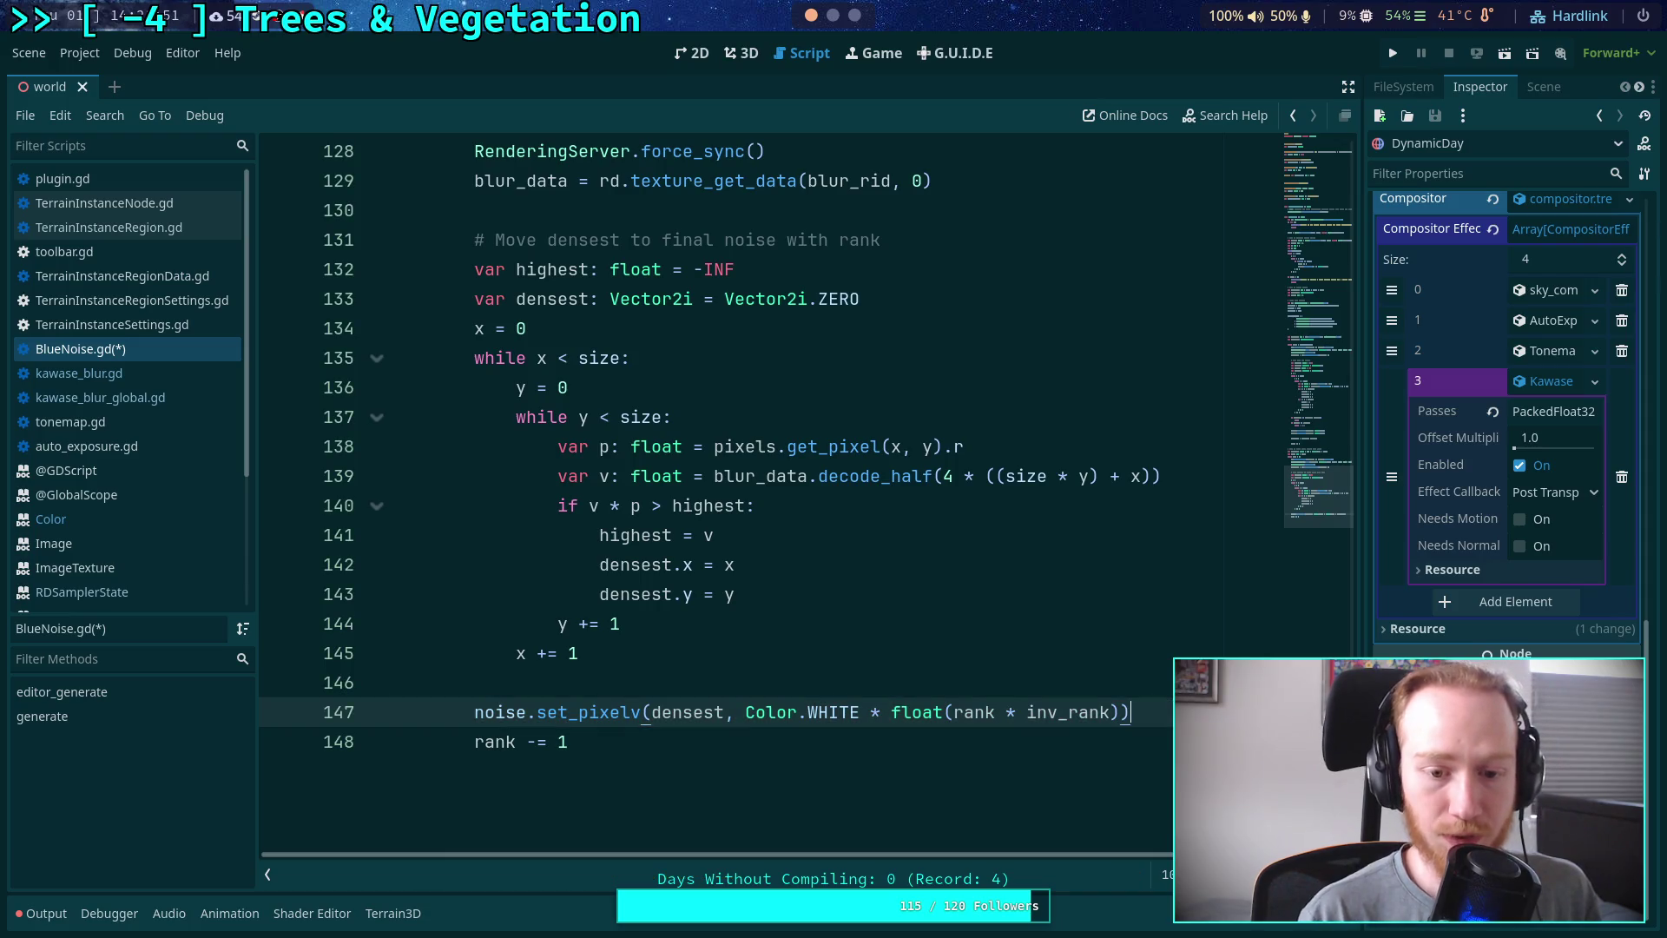
# Step: Add pixels.set_pixelv(densest, Color.BLACK) below it and save the script
pyautogui.press('Return')
pyautogui.write('pixels.set')
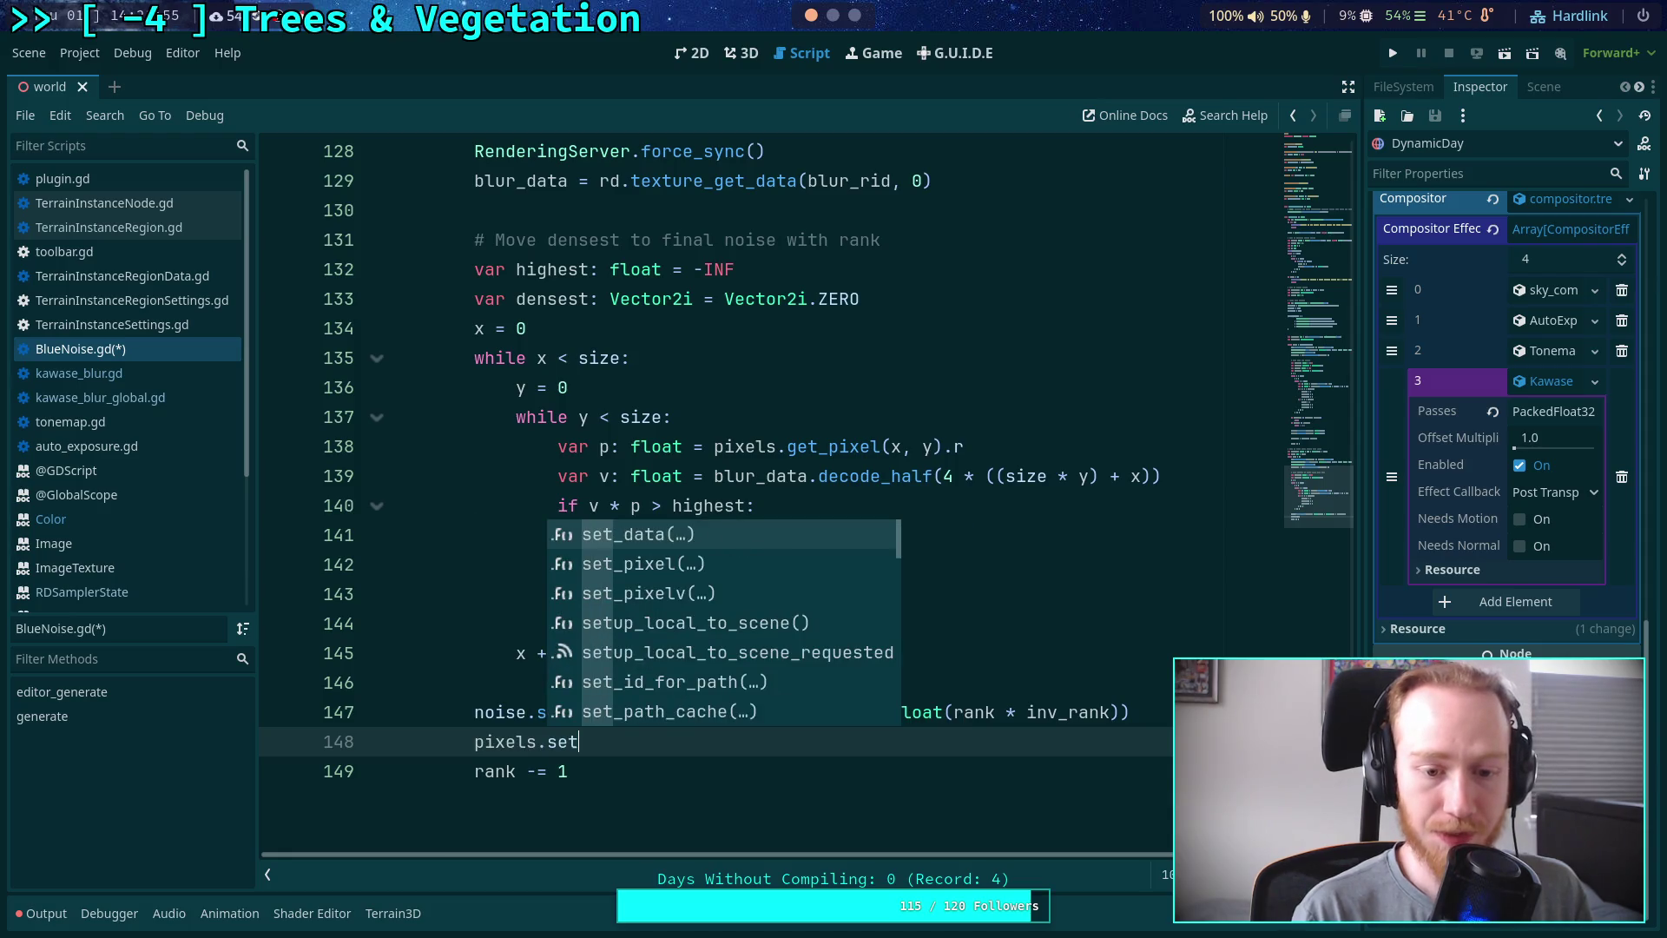
pyautogui.press('Down')
pyautogui.press('Down')
pyautogui.press('Return')
pyautogui.write('densest,')
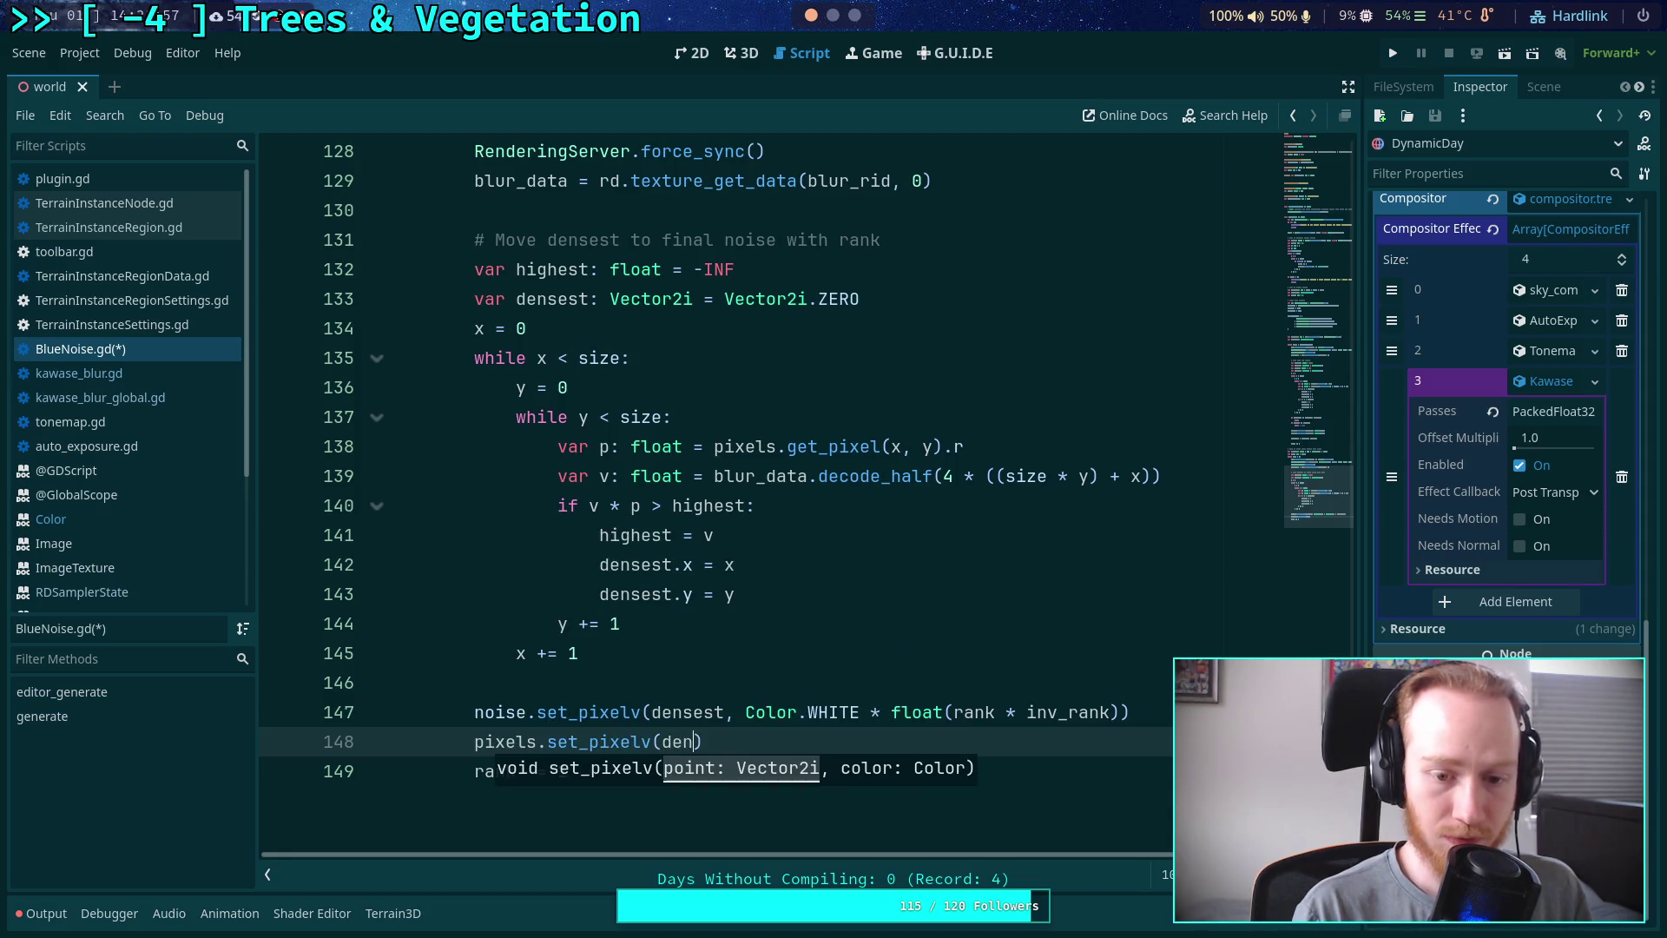
pyautogui.write(' C')
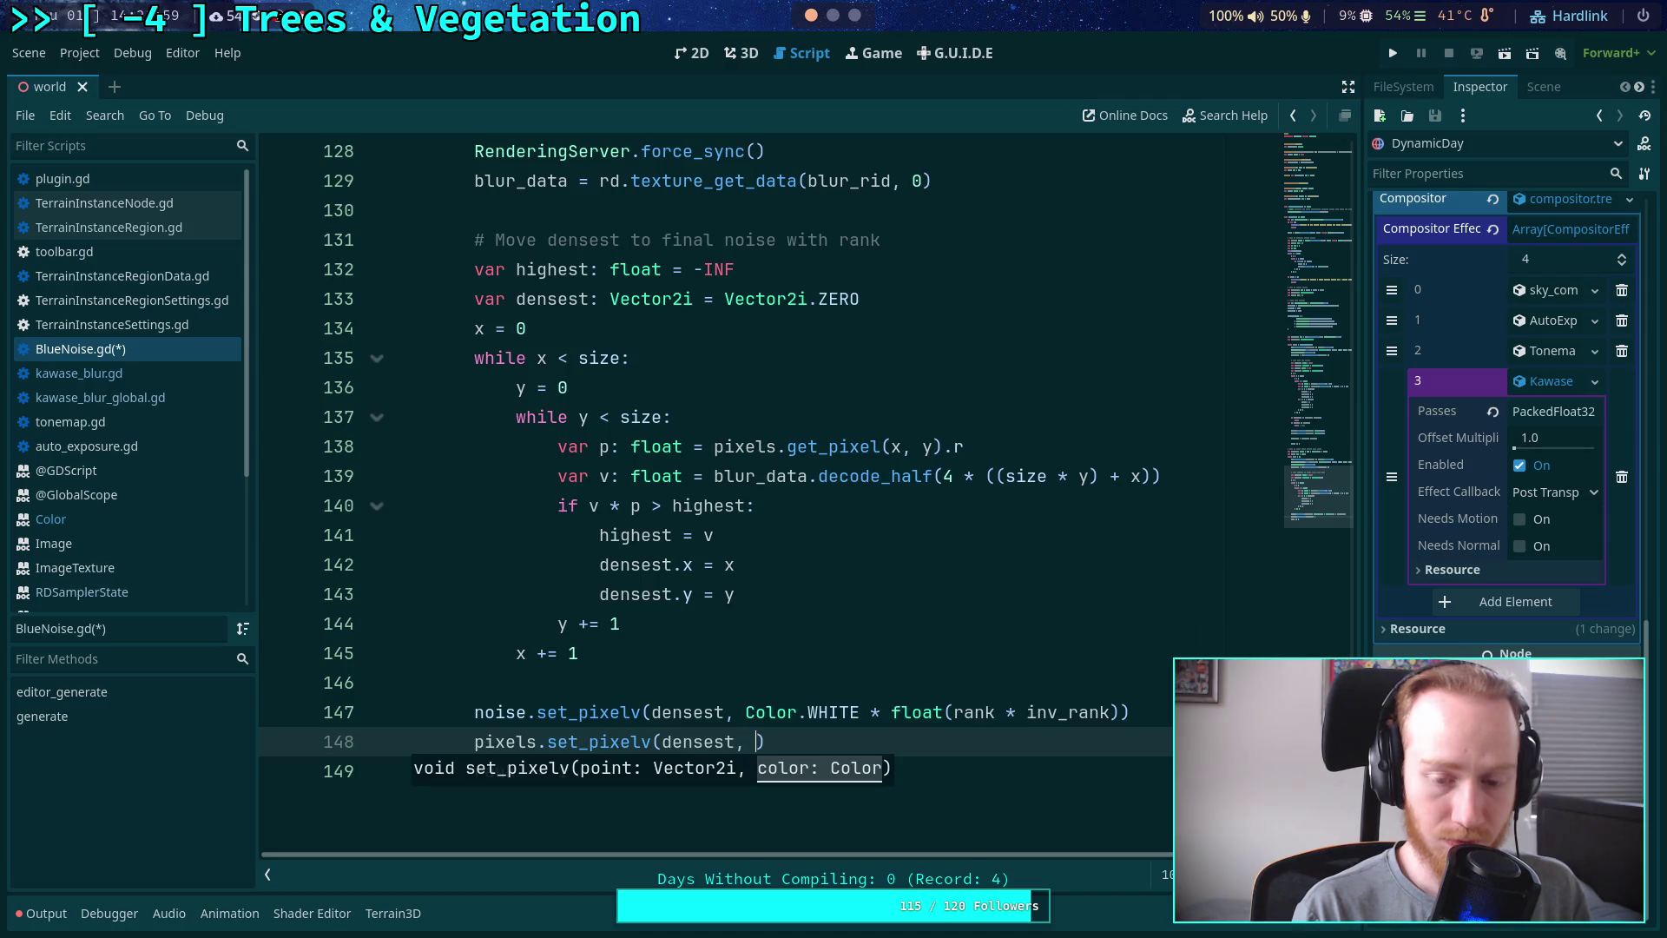
pyautogui.write('olor.BL')
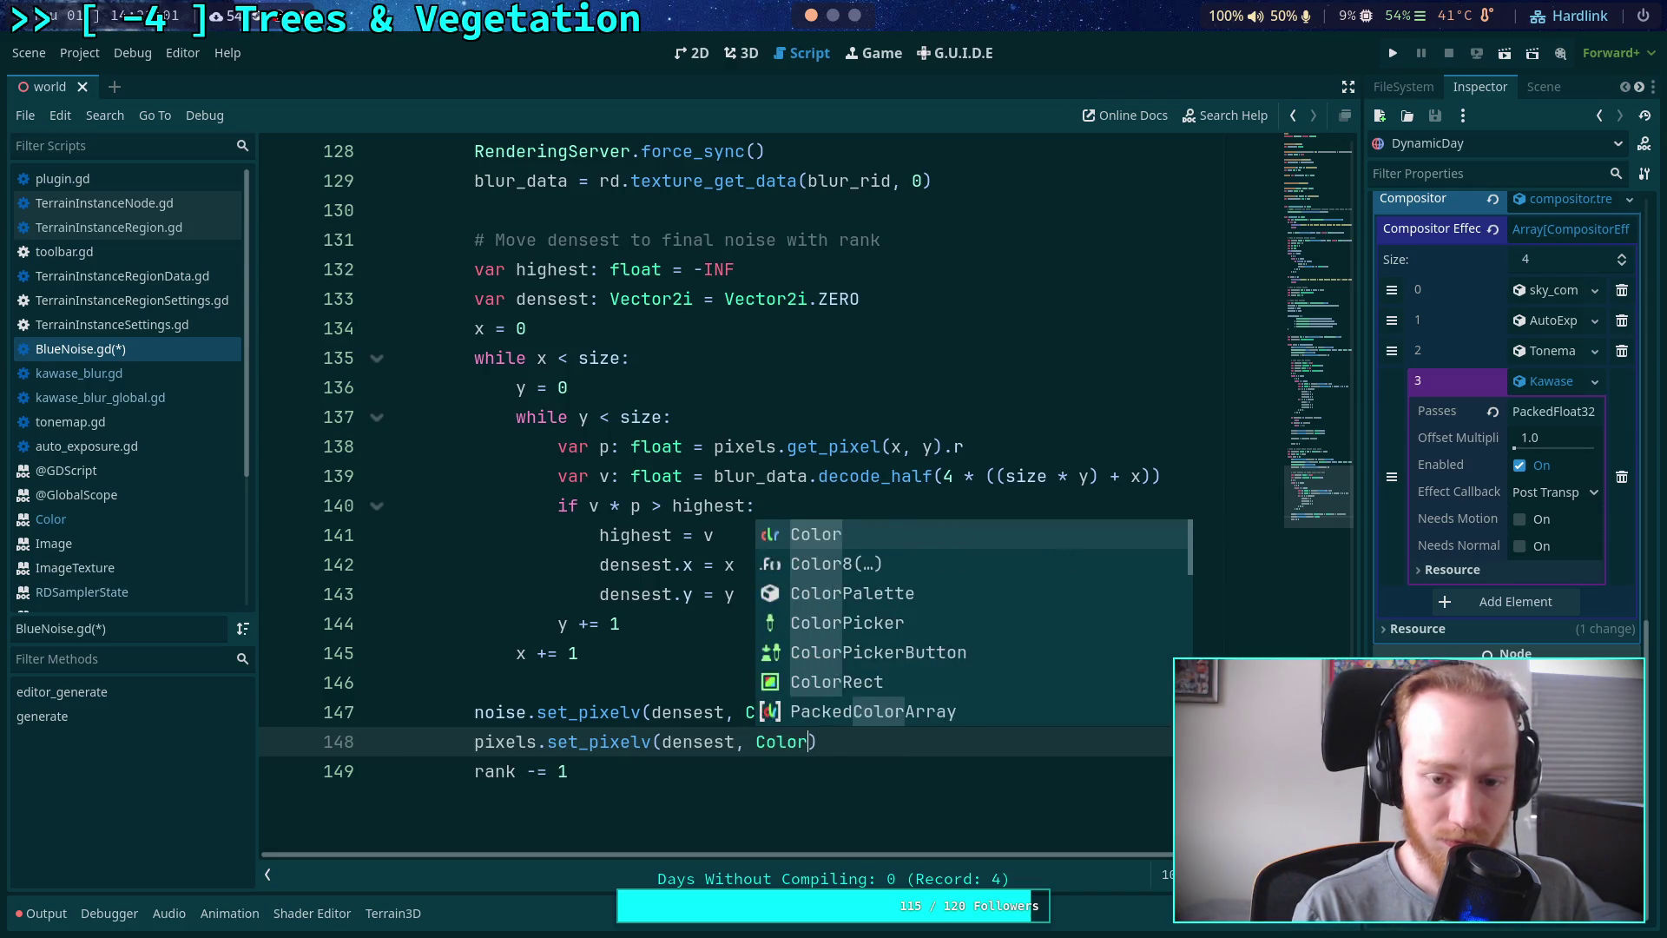
pyautogui.press('Return')
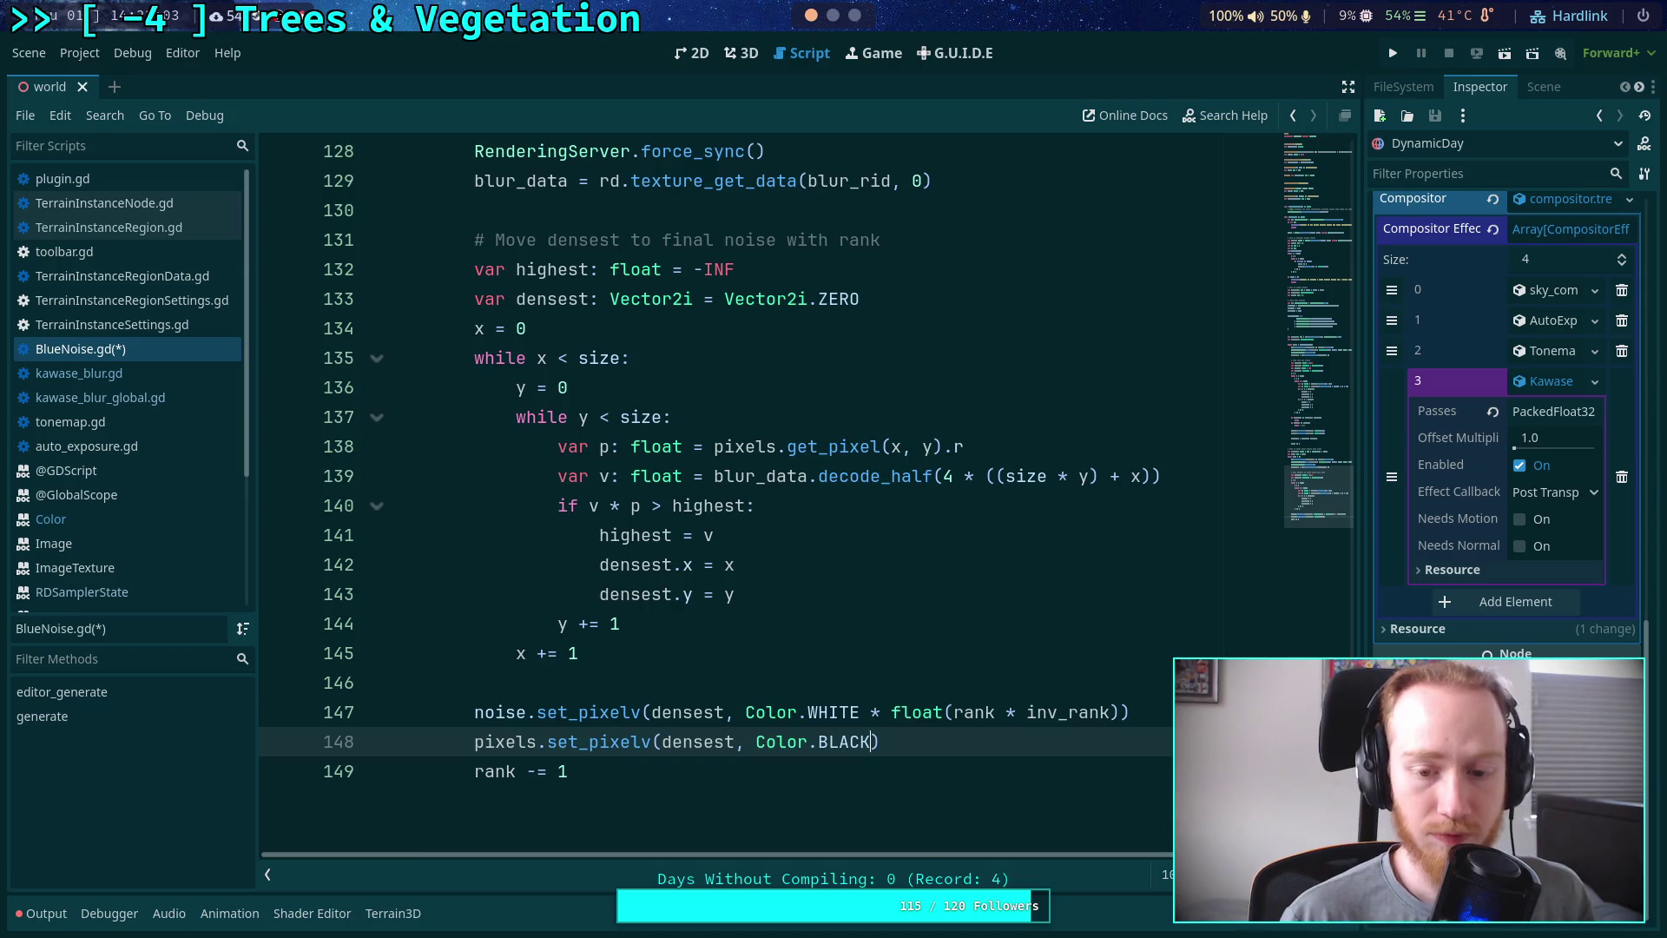
pyautogui.scroll(-1, 834, 737)
pyautogui.click(973, 707)
pyautogui.hotkey('ctrl', 's')
pyautogui.scroll(2, 955, 713)
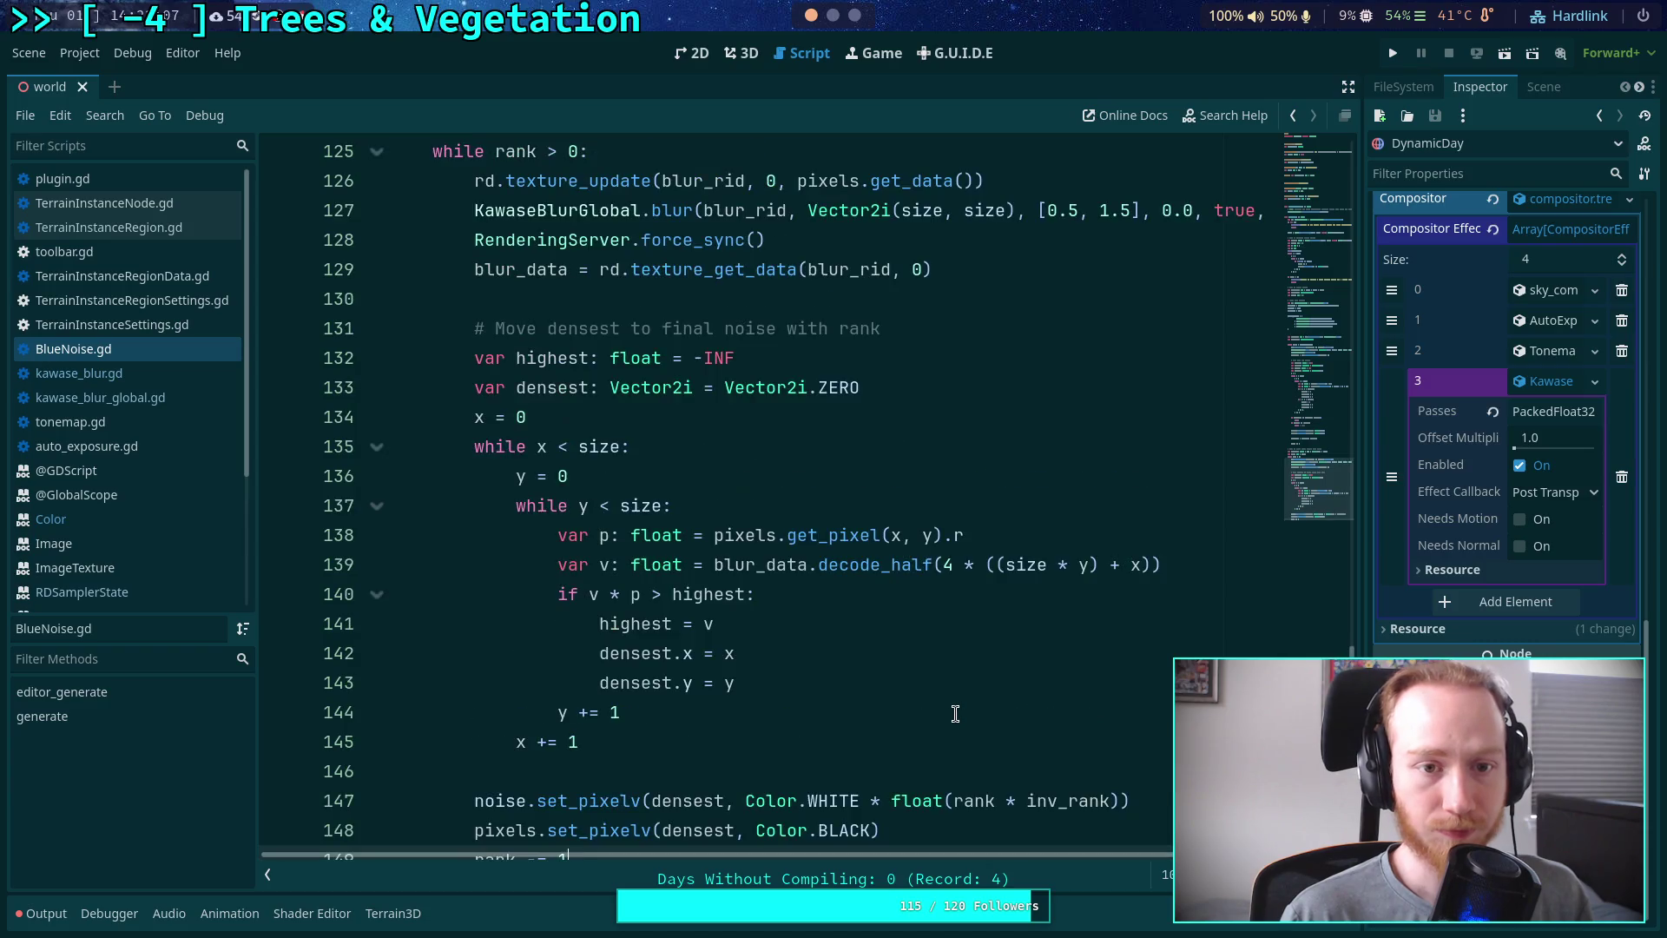
pyautogui.scroll(1, 955, 713)
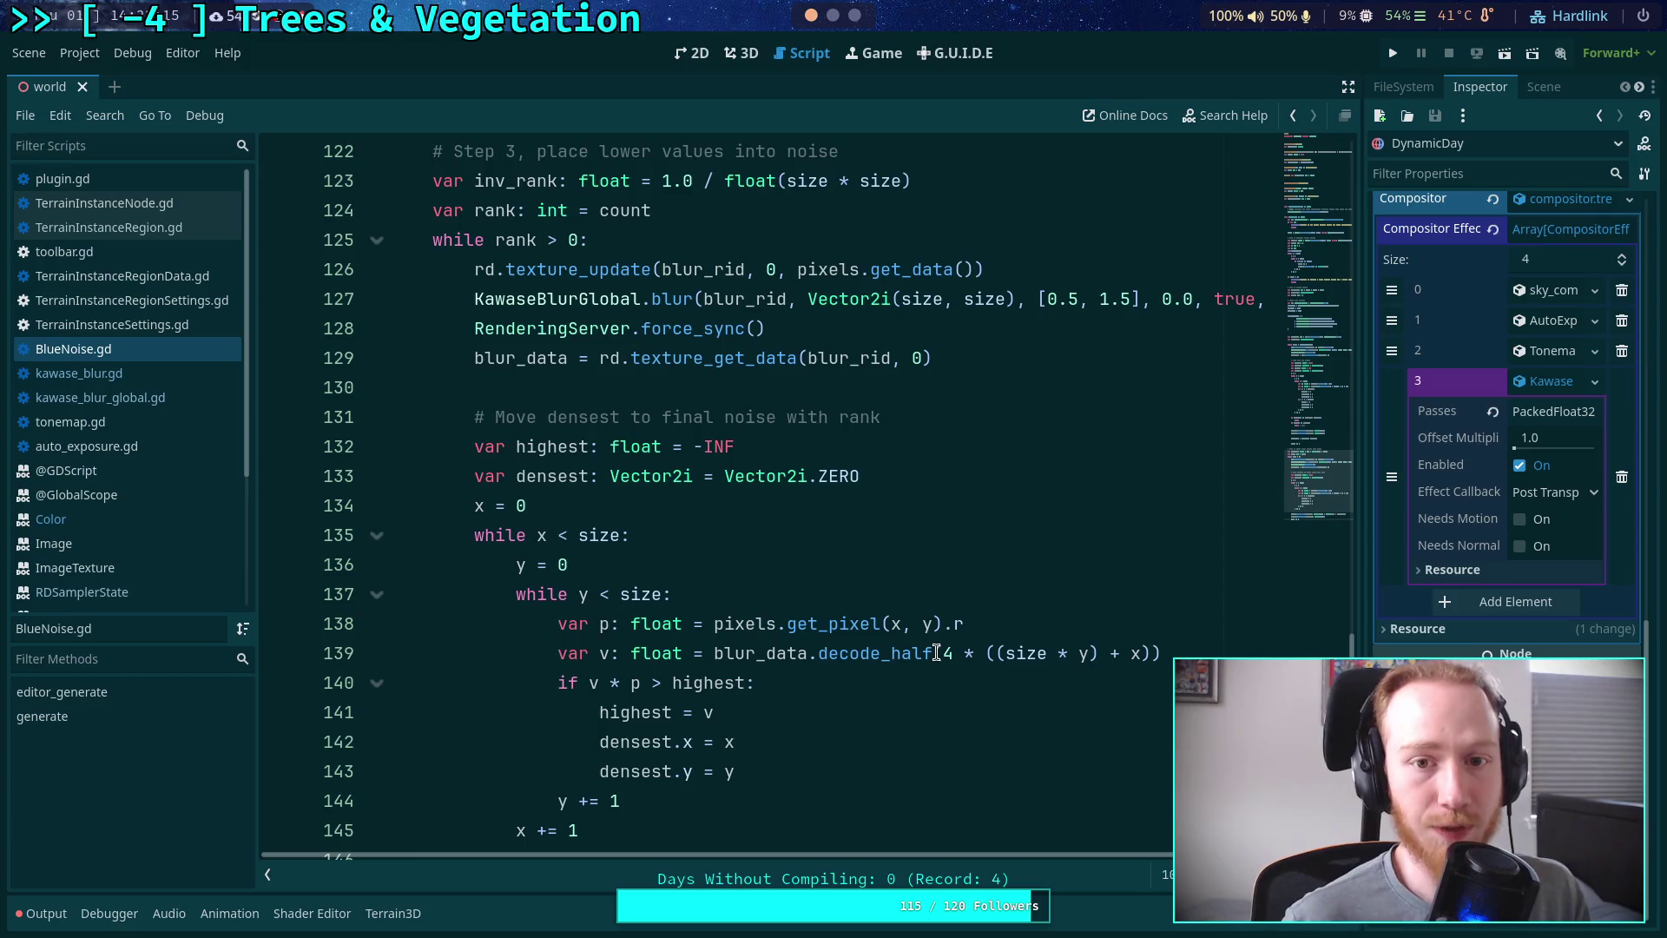
pyautogui.moveTo(937, 653)
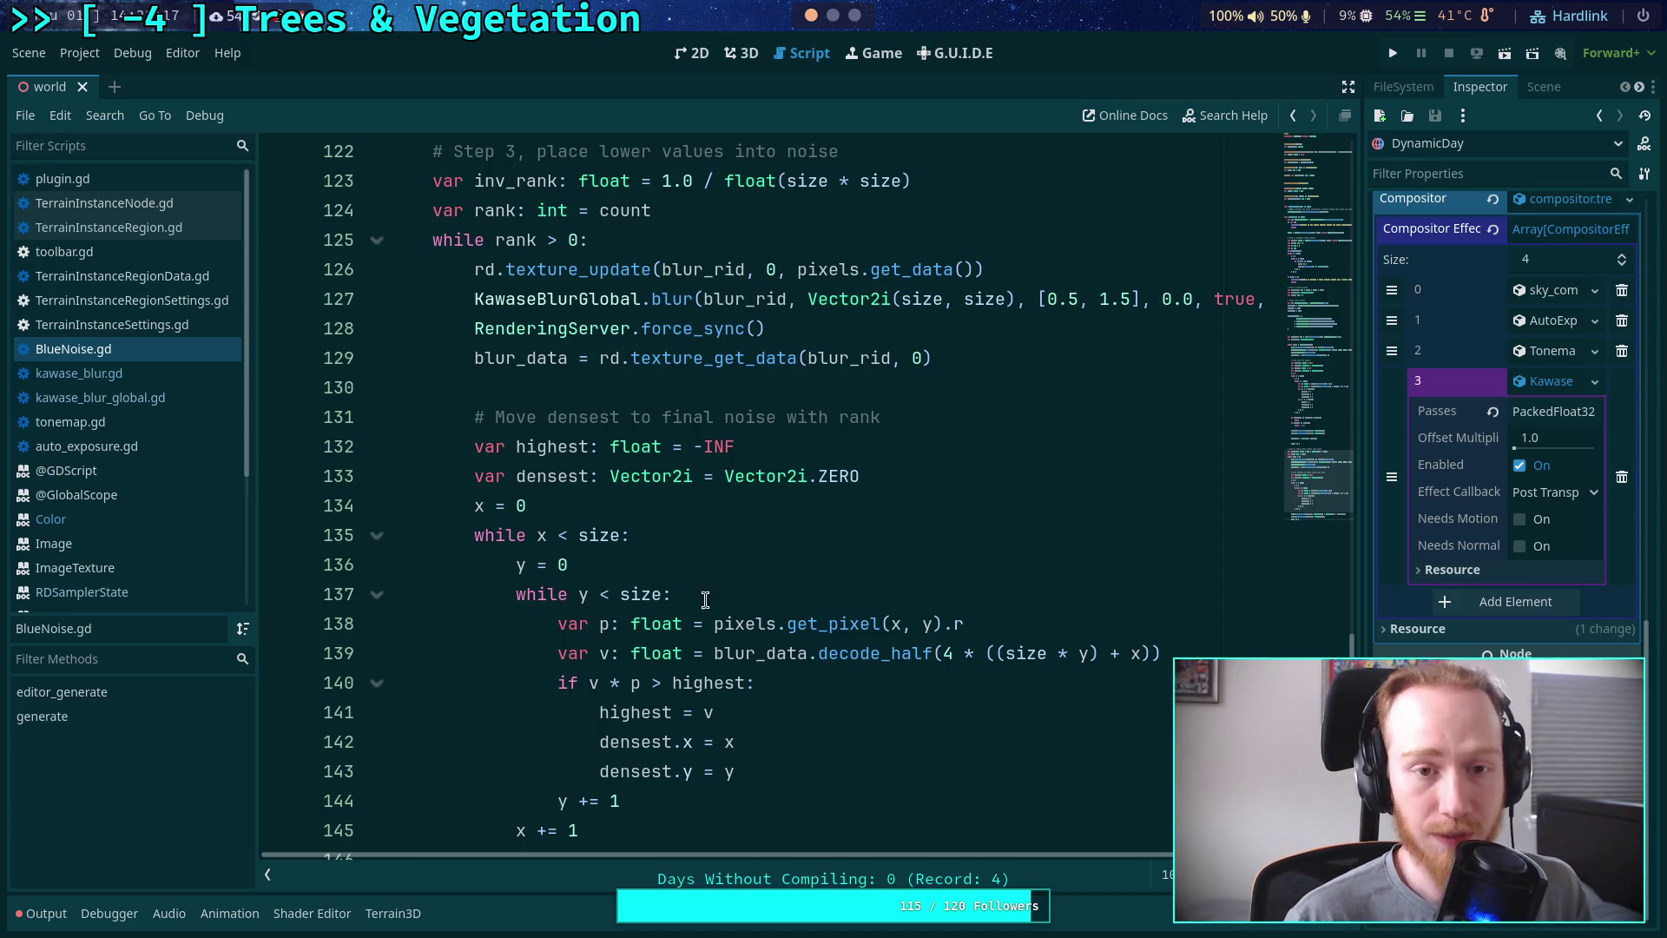
pyautogui.scroll(-4, 776, 608)
# Step: Insert '# Step 4, place higher values into noise' on a new line after line 149
pyautogui.press('Return')
pyautogui.press('Return')
pyautogui.write('# Step 4')
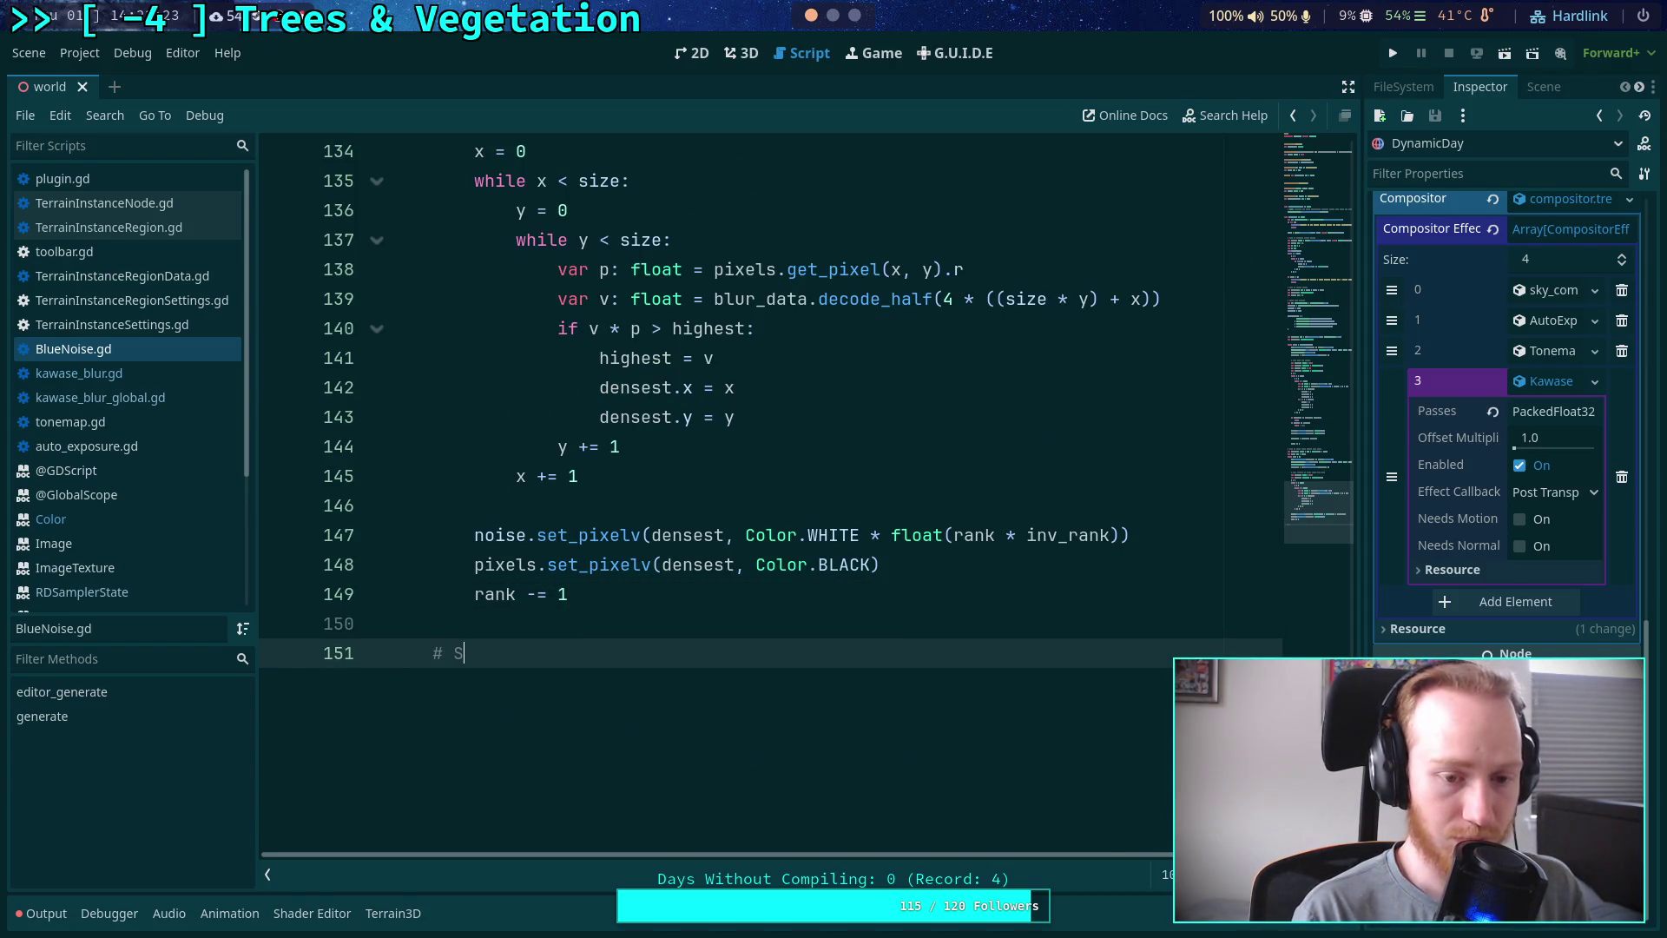
pyautogui.write(', place h')
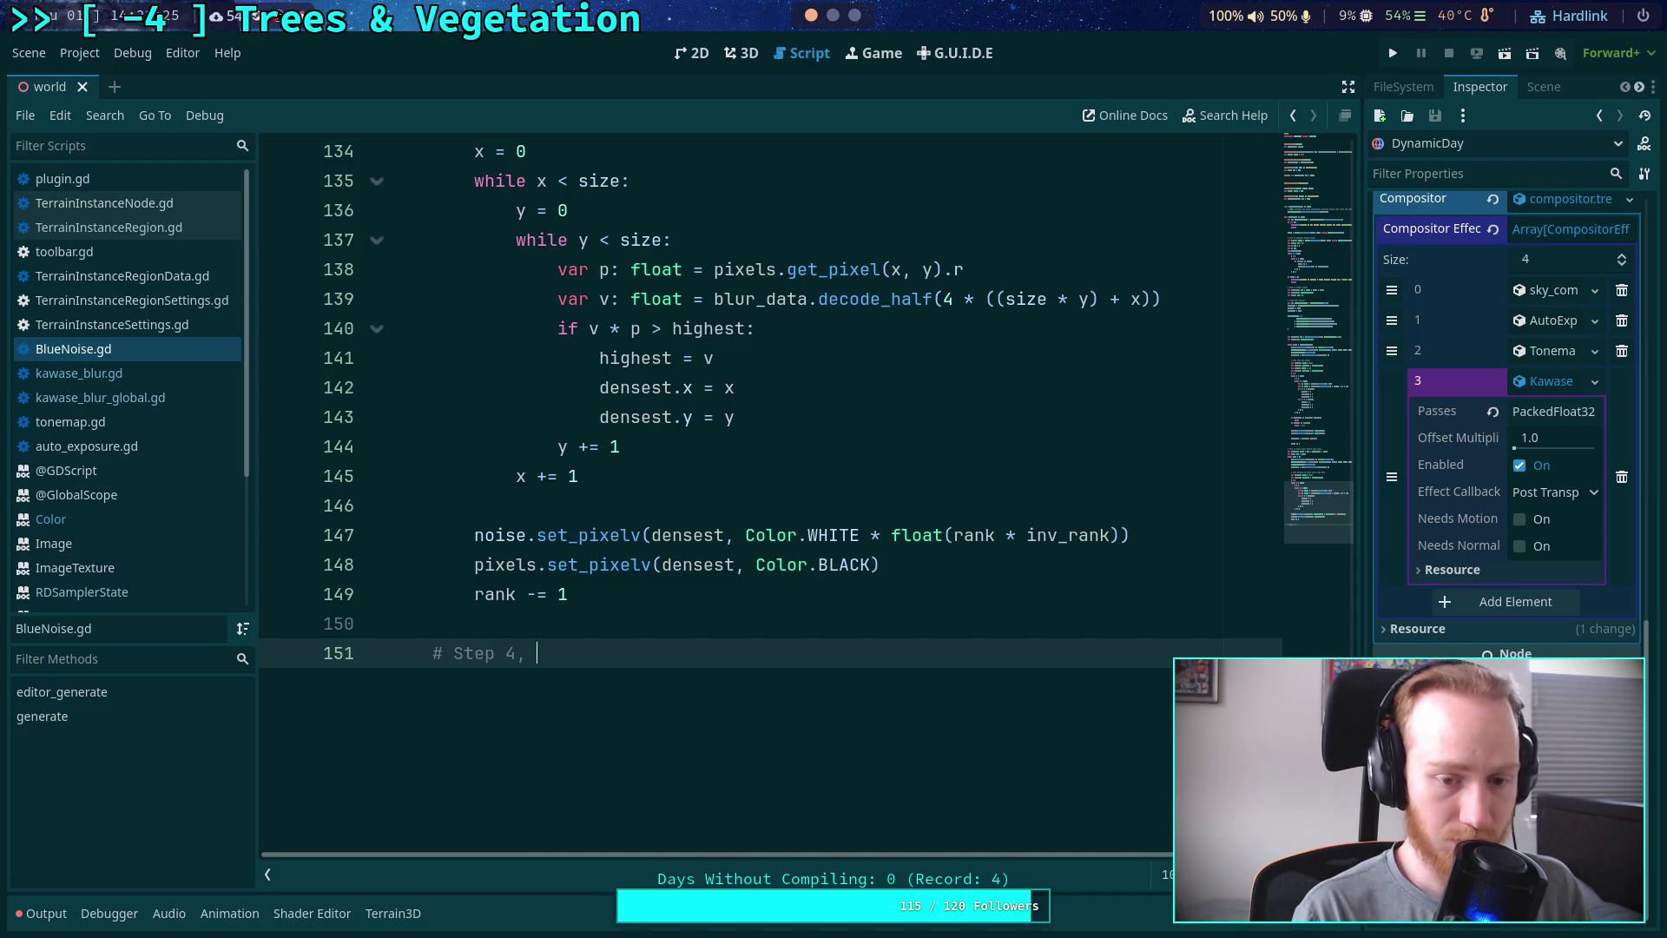
pyautogui.write('igher values')
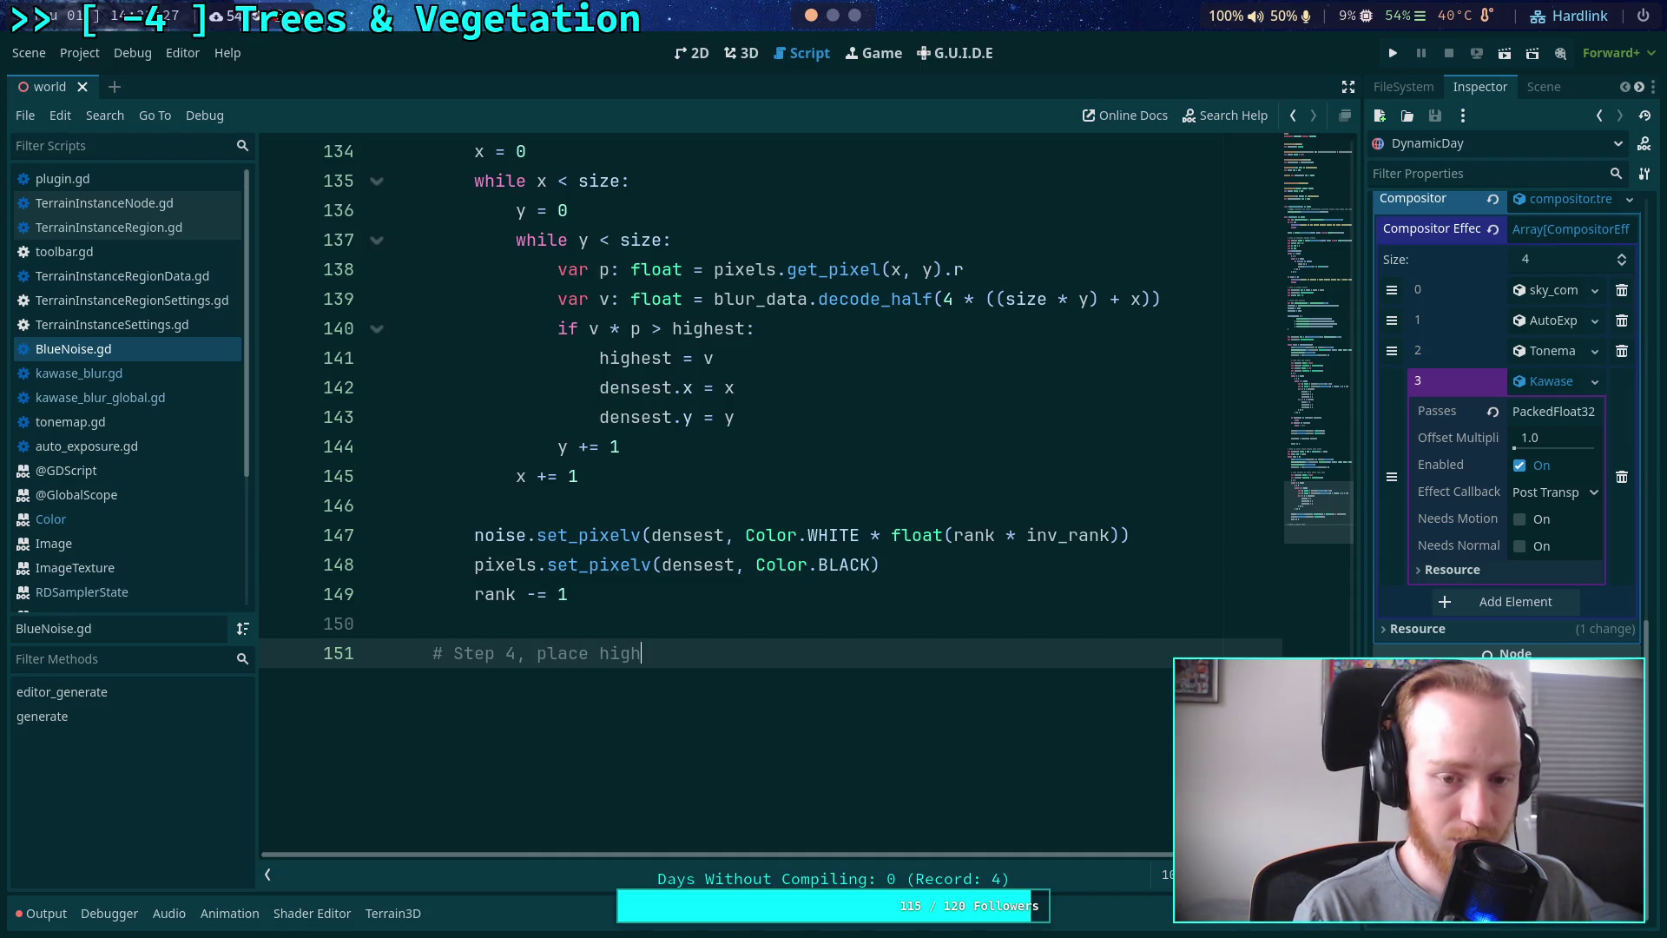
pyautogui.write(' into nois')
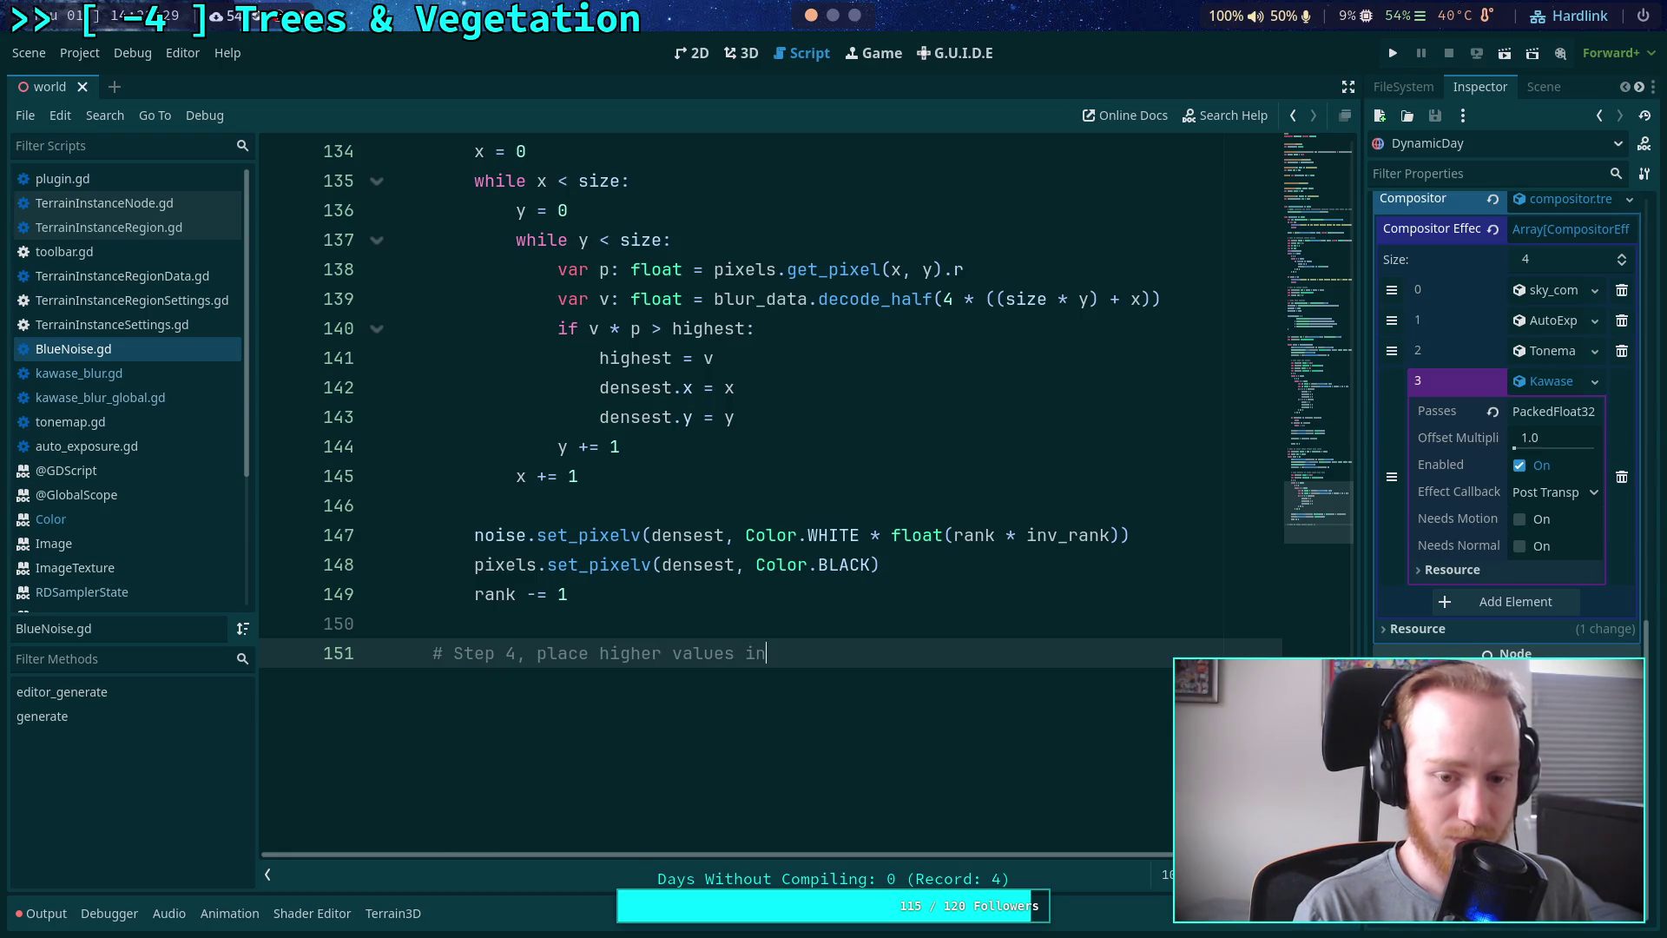
pyautogui.write('e')
pyautogui.press('Return')
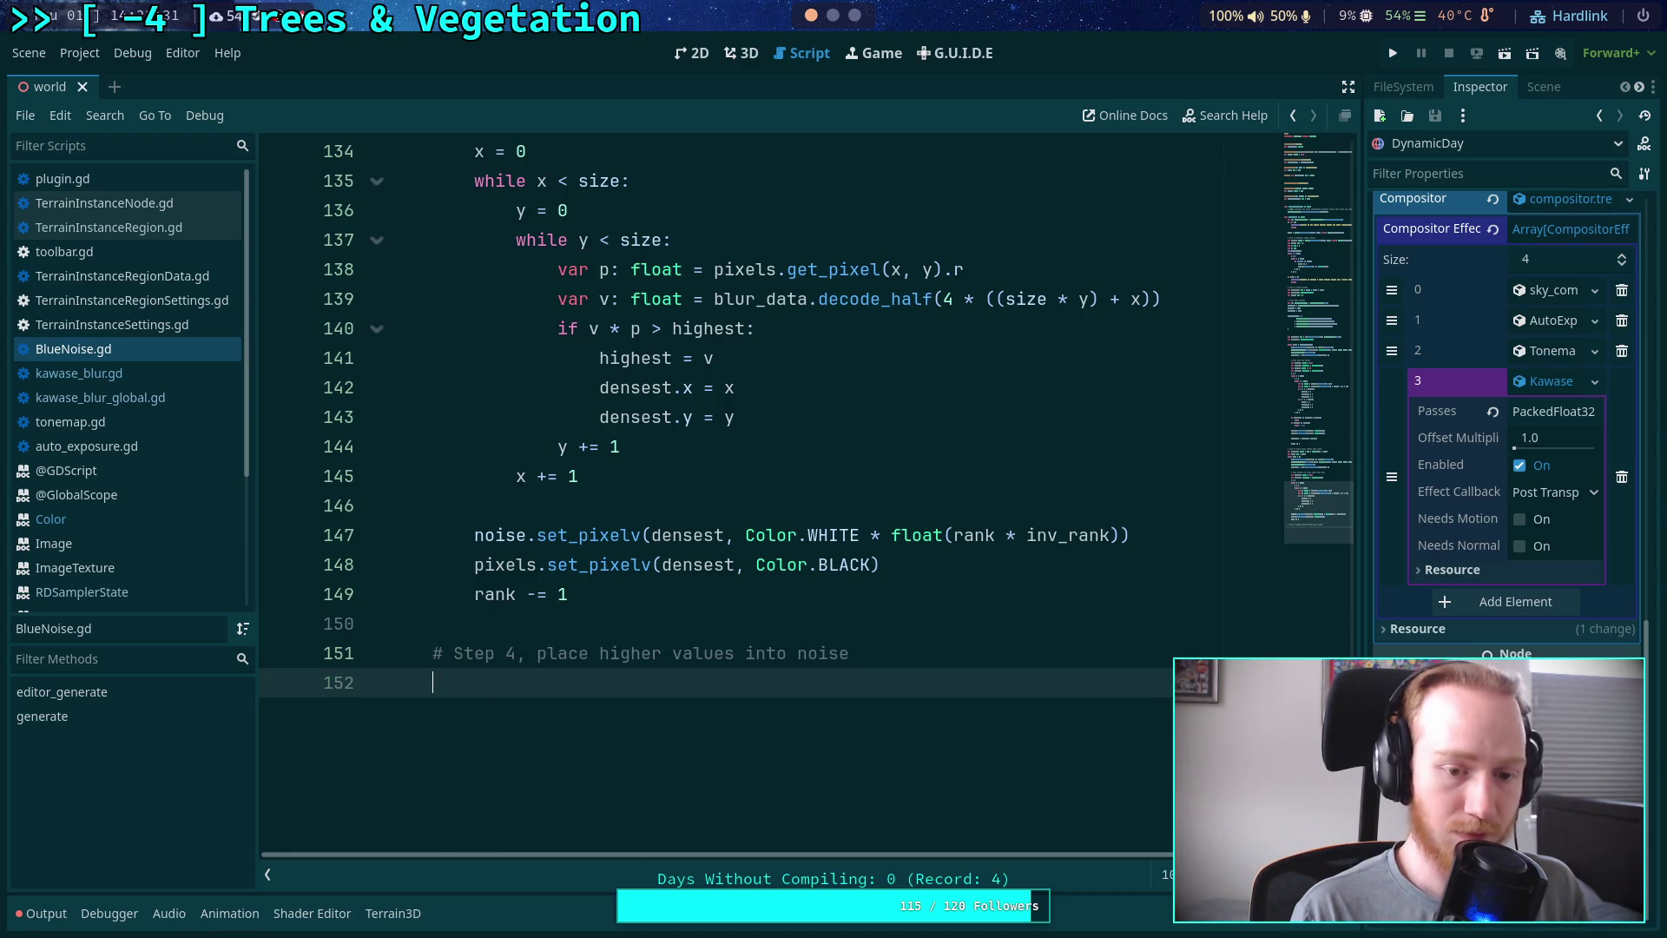
pyautogui.scroll(4, 532, 460)
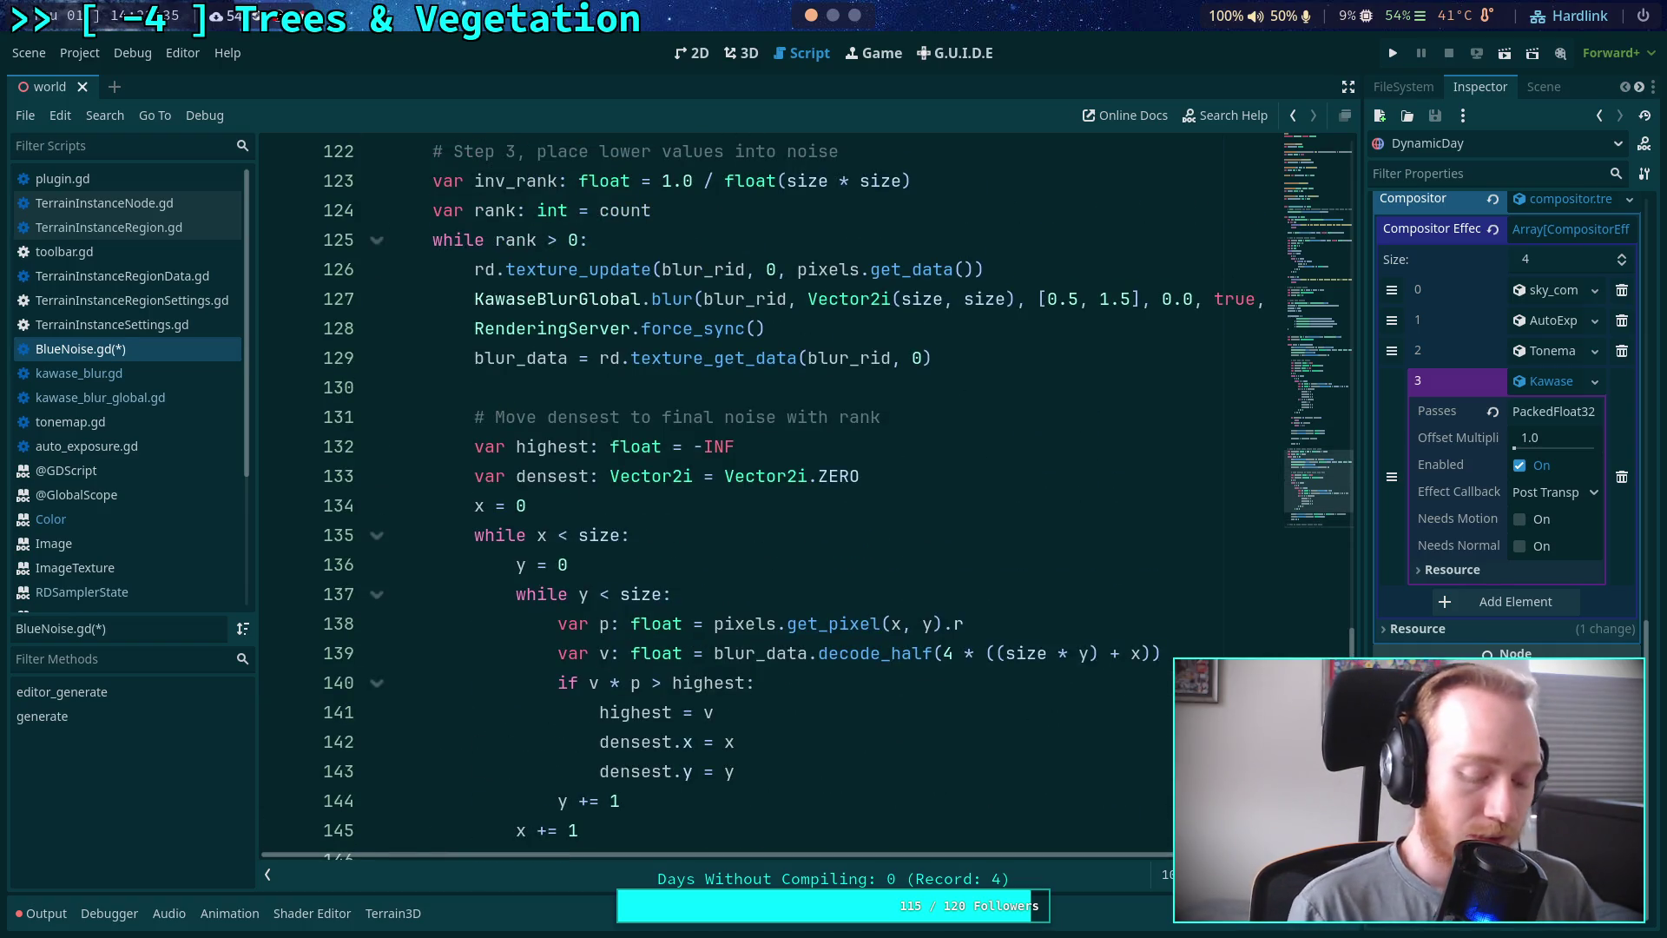
pyautogui.hotkey('alt', 'Tab')
# Step: Review the article's Phase 3 ranking code, including the count_placed + rank expression
pyautogui.scroll(-5, 622, 525)
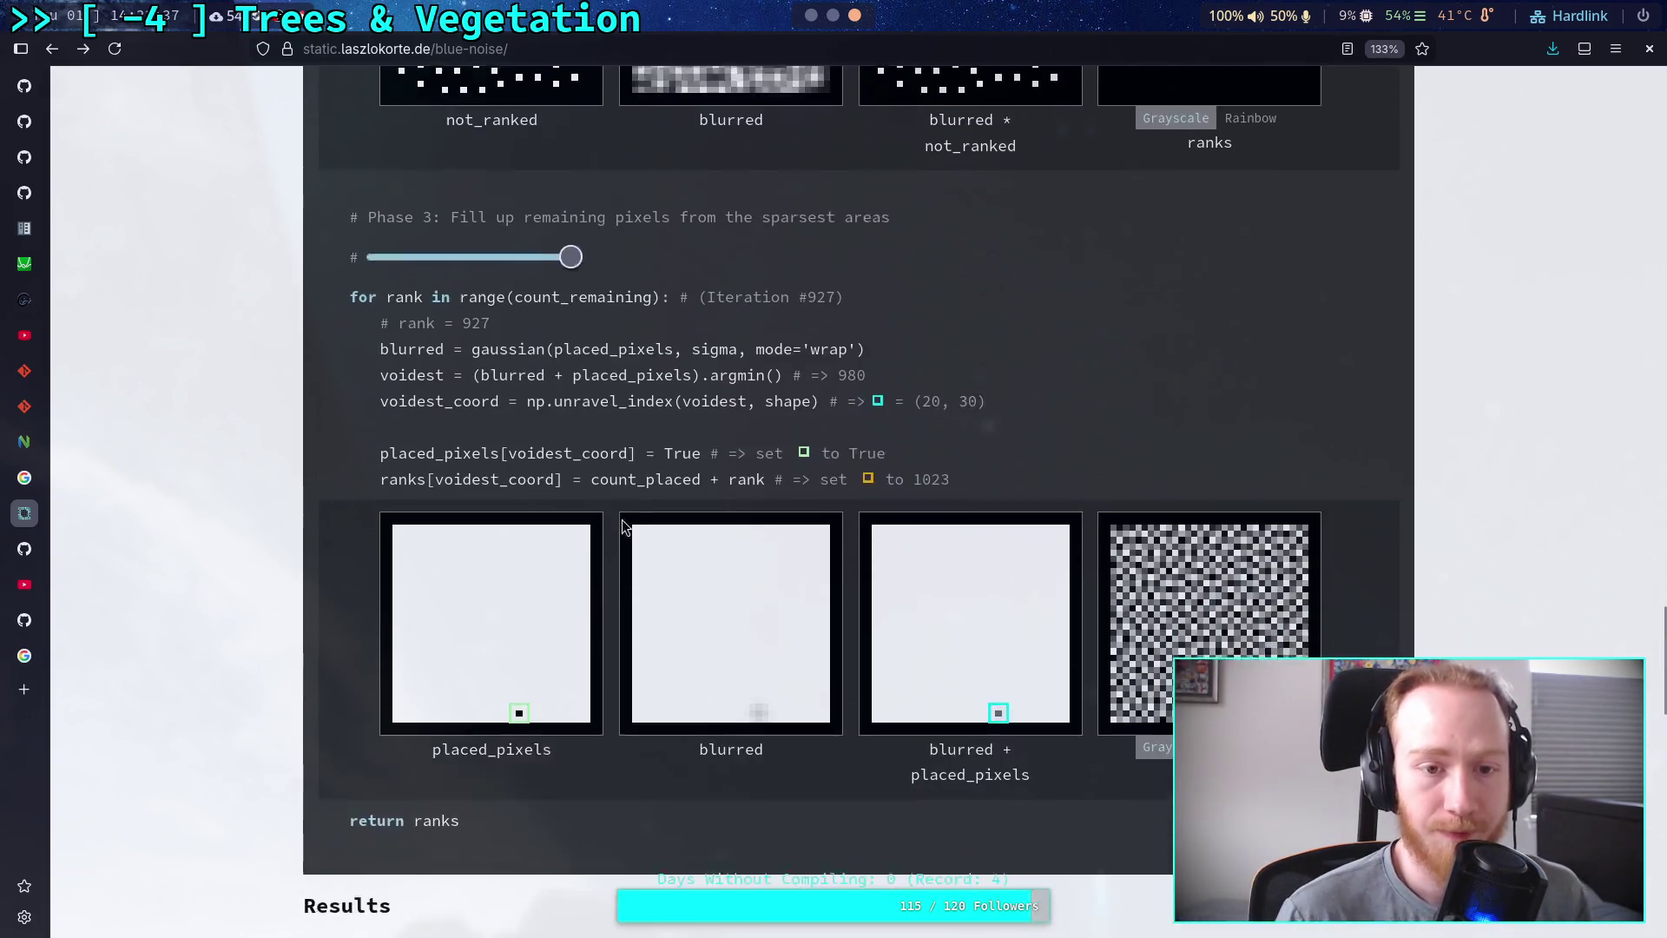
pyautogui.scroll(2, 519, 458)
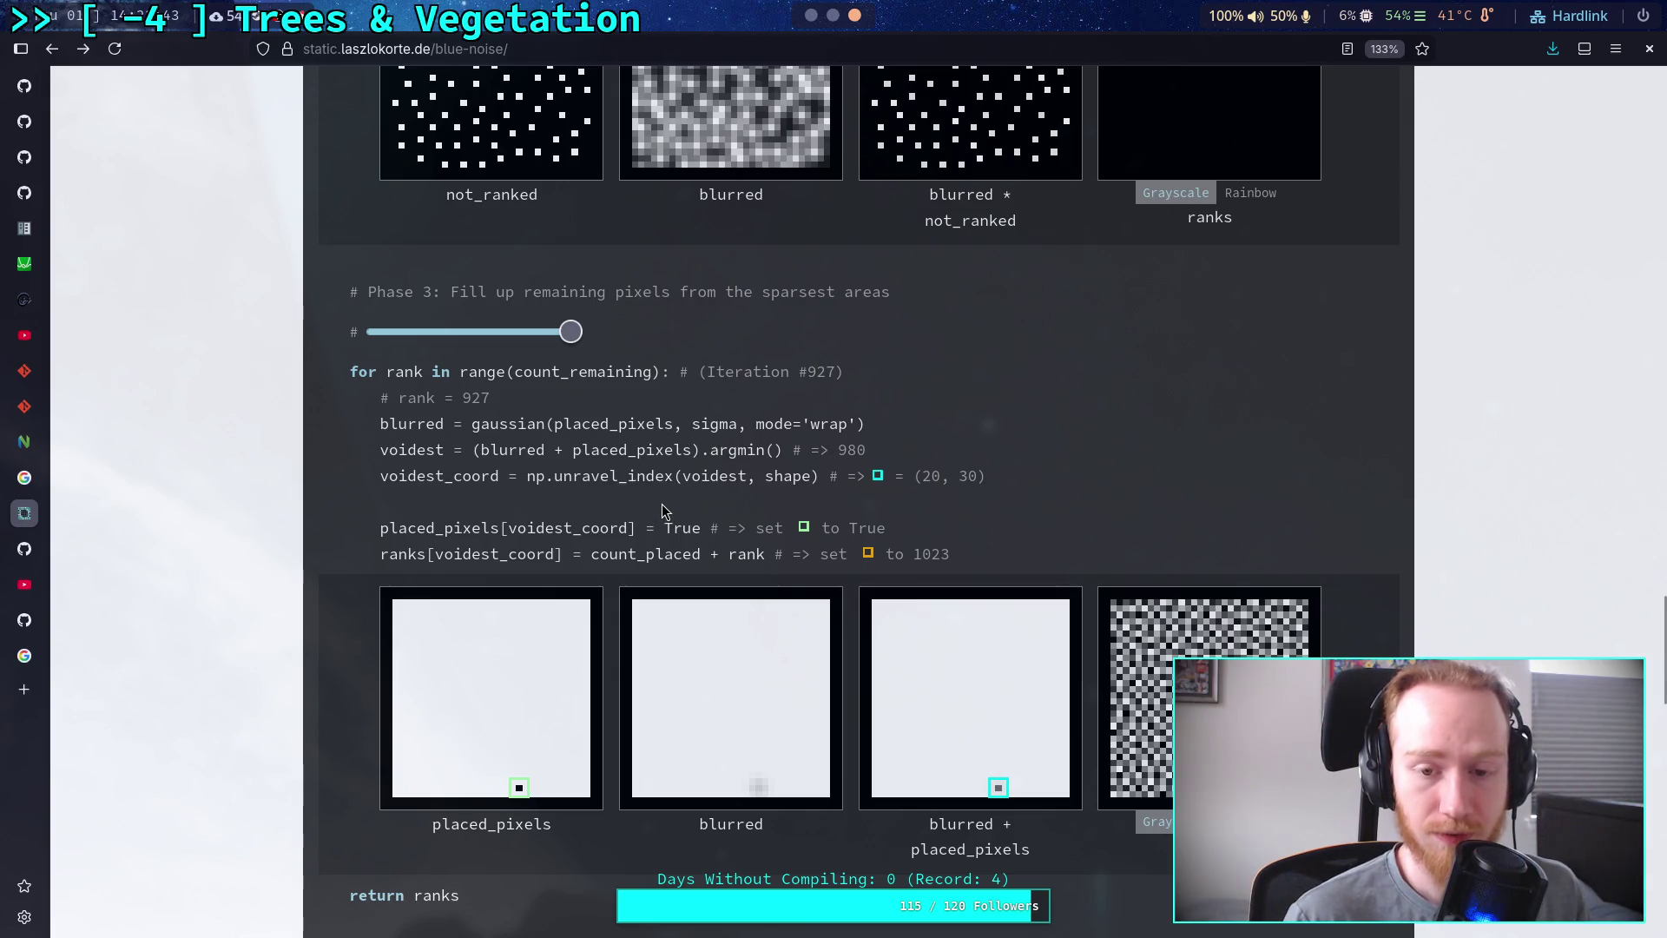
pyautogui.moveTo(600, 554); pyautogui.dragTo(756, 555)
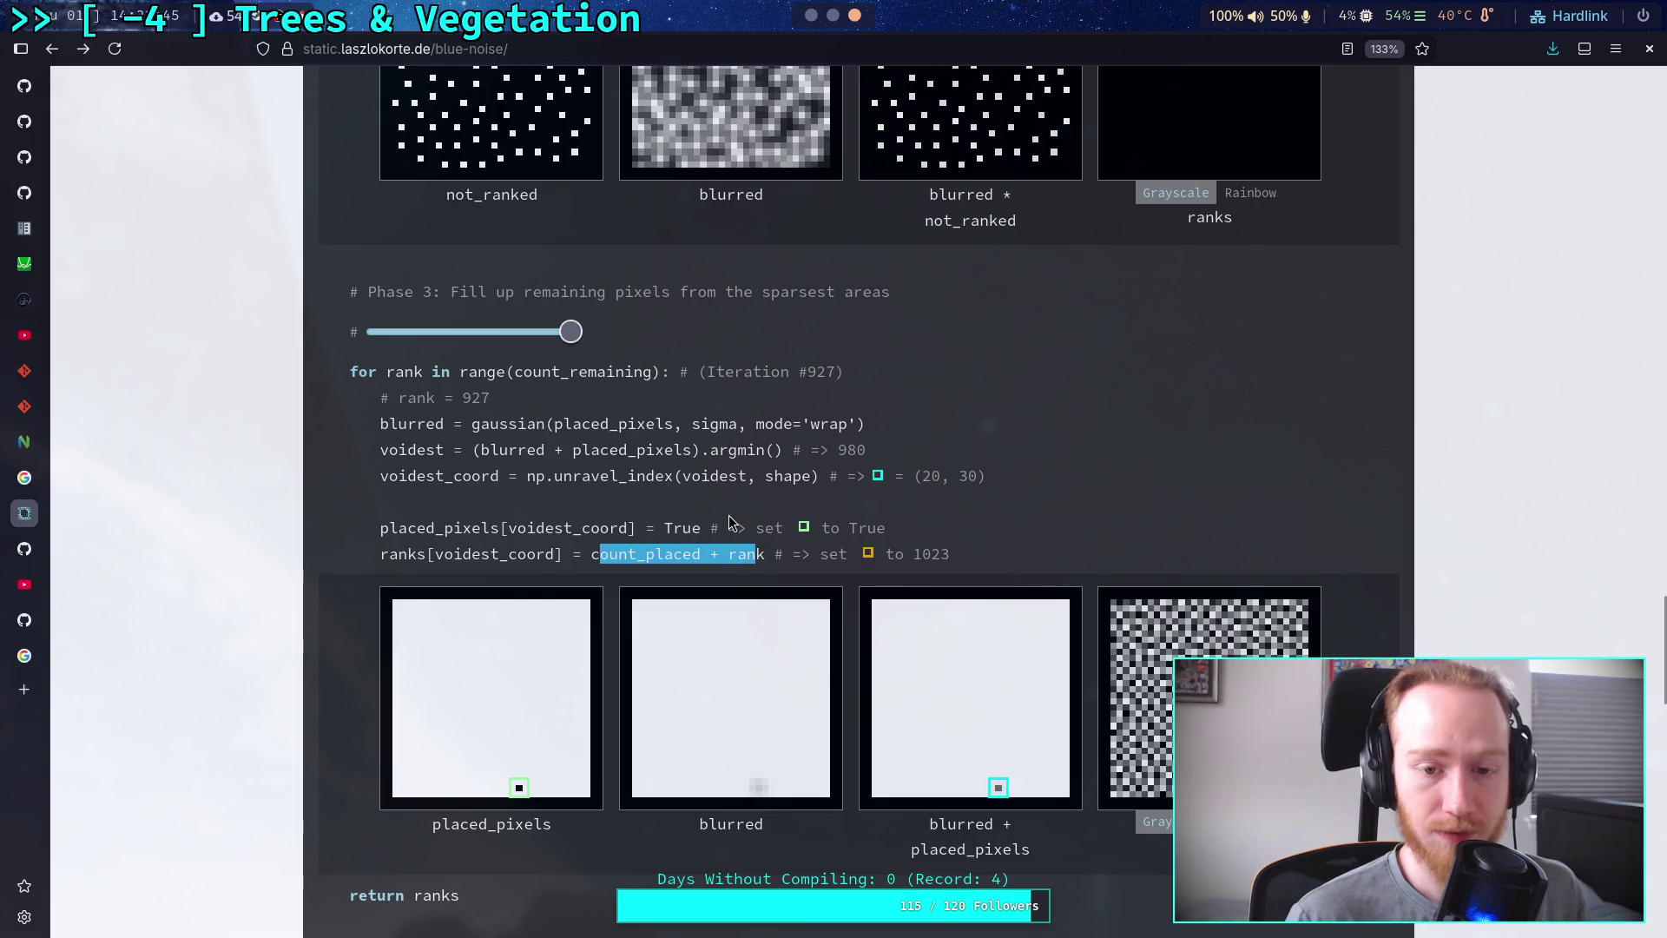
pyautogui.click(601, 554)
pyautogui.scroll(8, 601, 556)
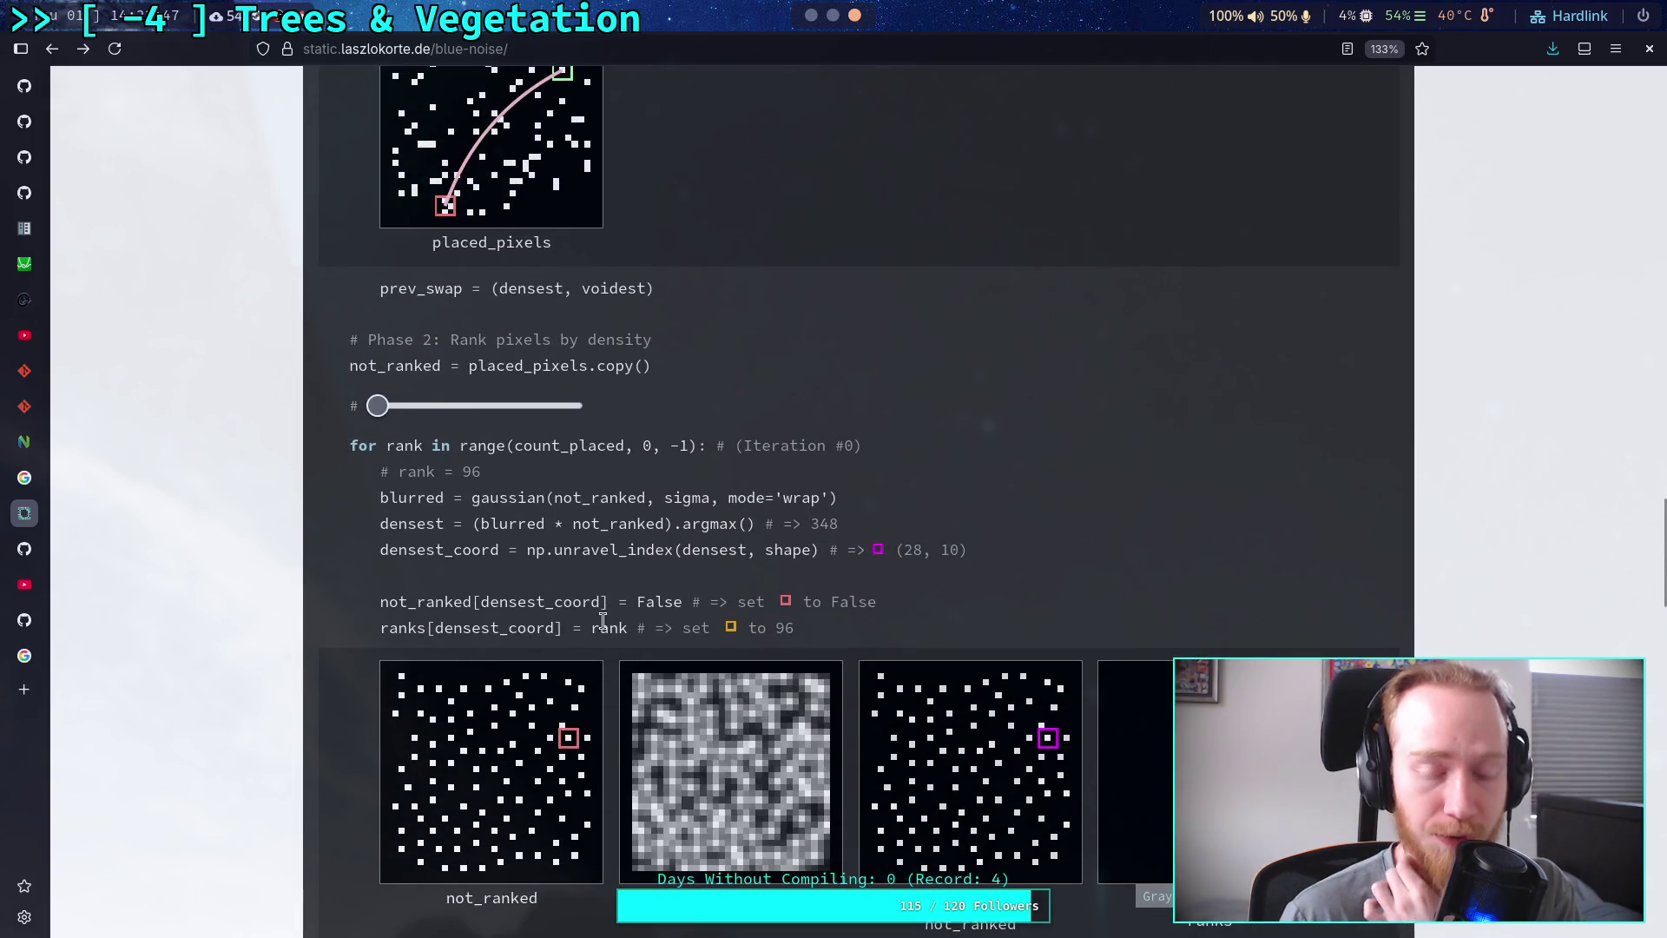
pyautogui.scroll(-8, 603, 621)
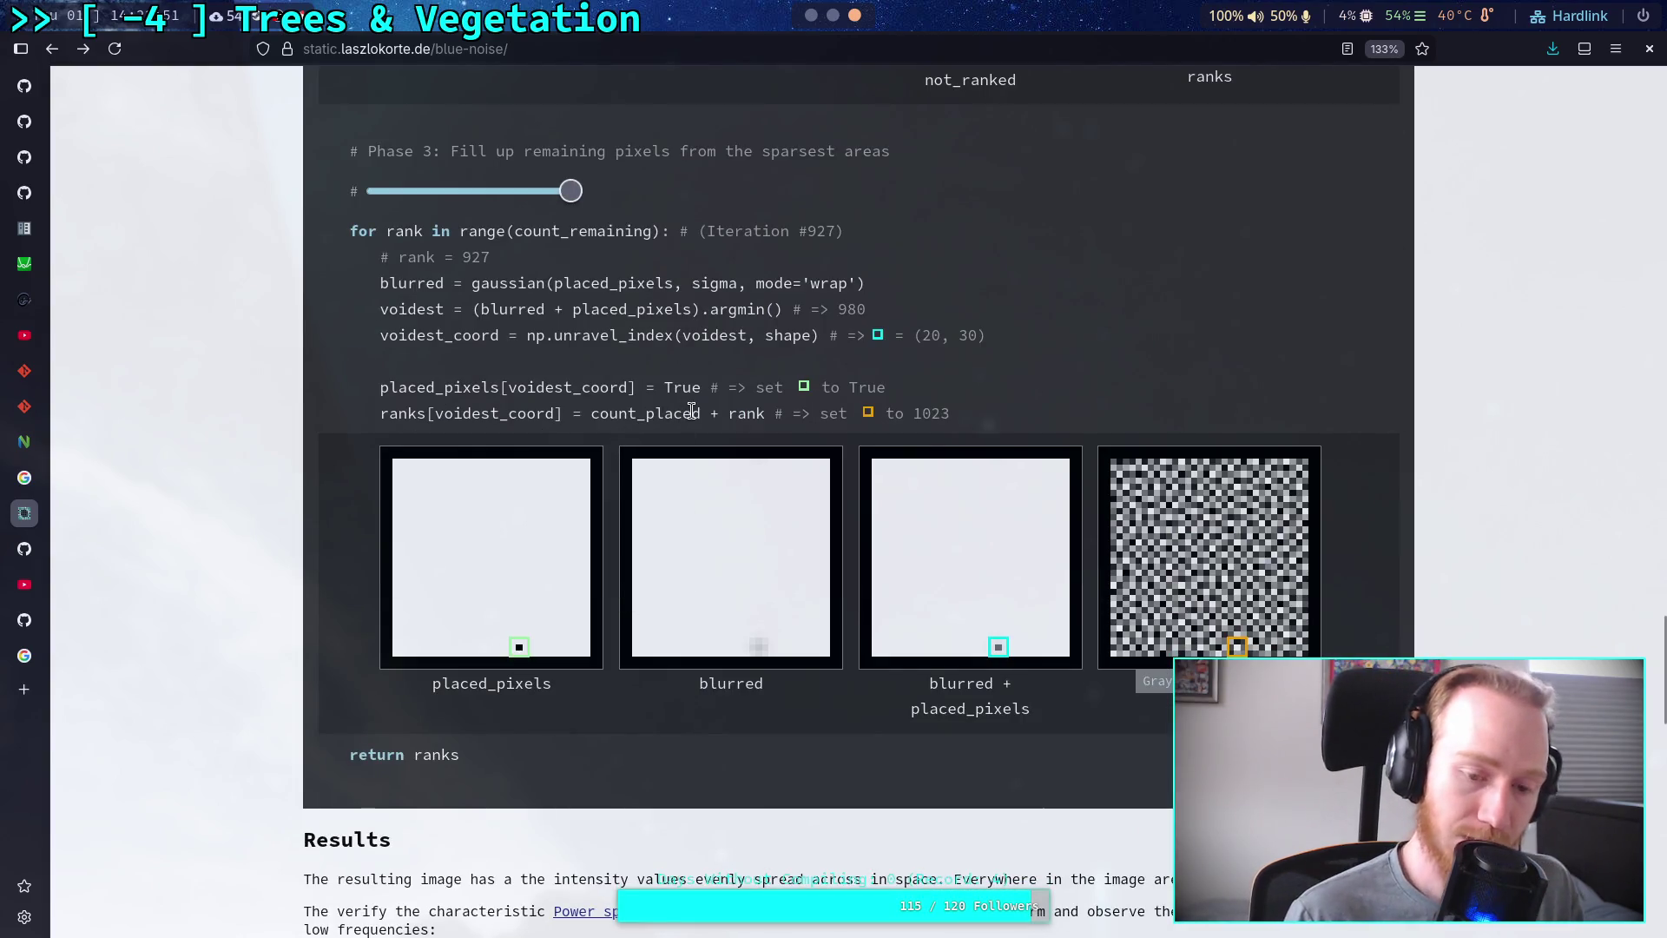
# Step: Back in BlueNoise.gd, select the whole Step 3 while-rank loop
pyautogui.press('super+1')
pyautogui.press('super+3')
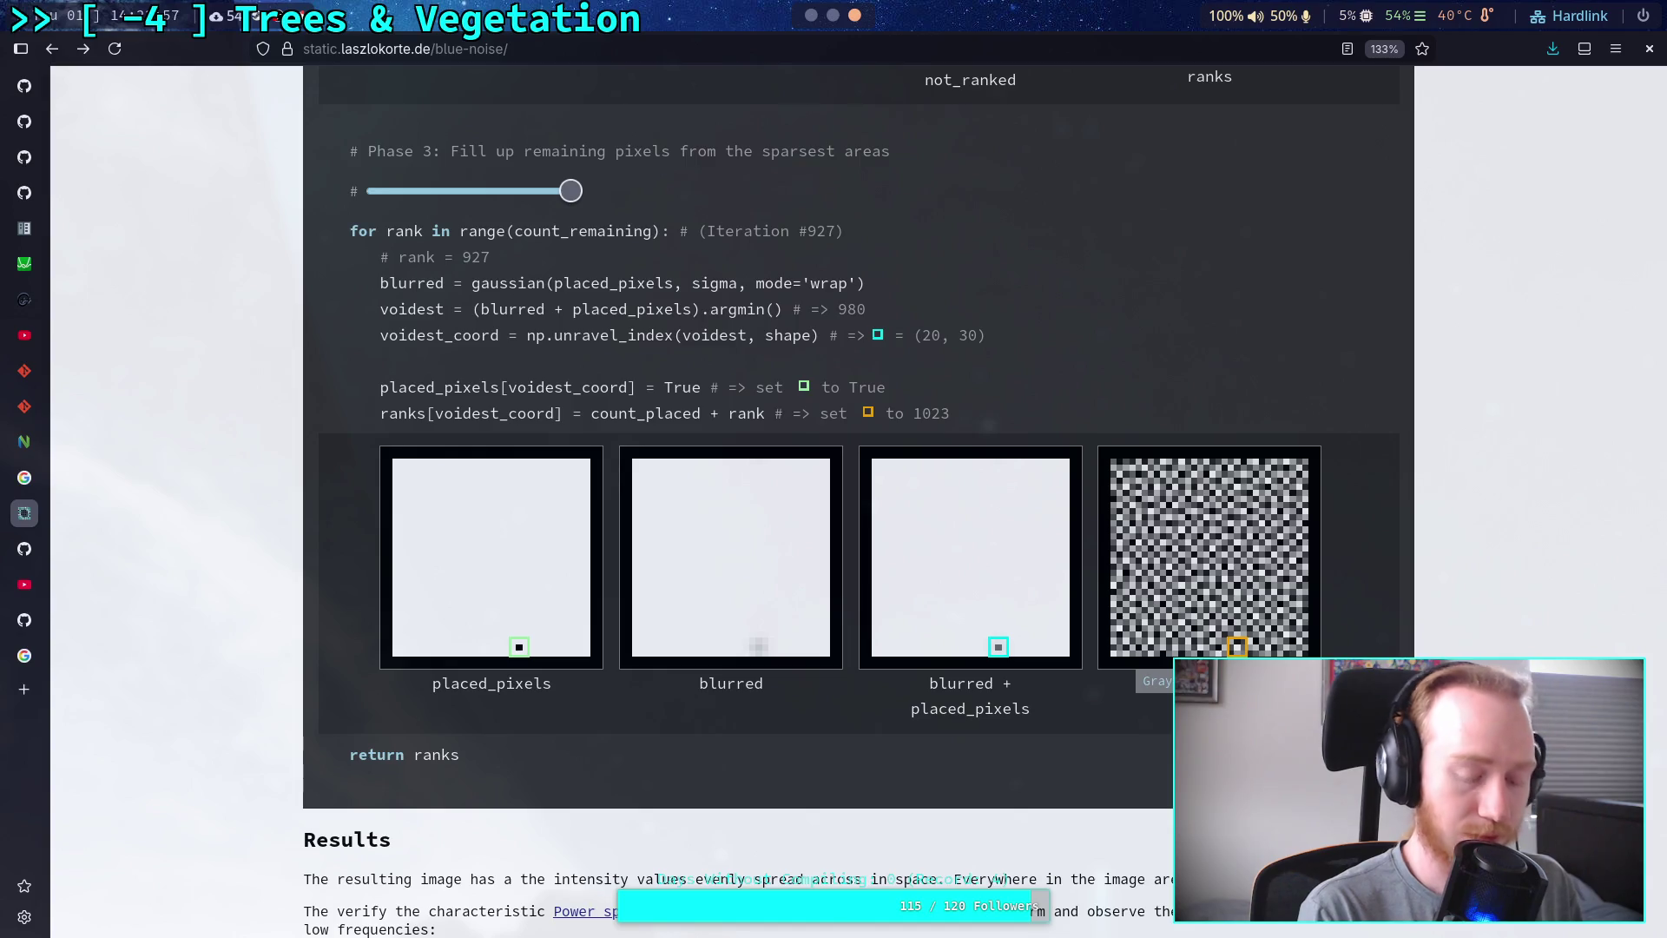
pyautogui.press('super+1')
pyautogui.scroll(-3, 695, 435)
pyautogui.moveTo(569, 685)
pyautogui.mouseDown()
pyautogui.moveTo(565, 620)
pyautogui.moveTo(404, 476)
pyautogui.moveTo(428, 272)
pyautogui.moveTo(430, 299)
pyautogui.mouseUp()
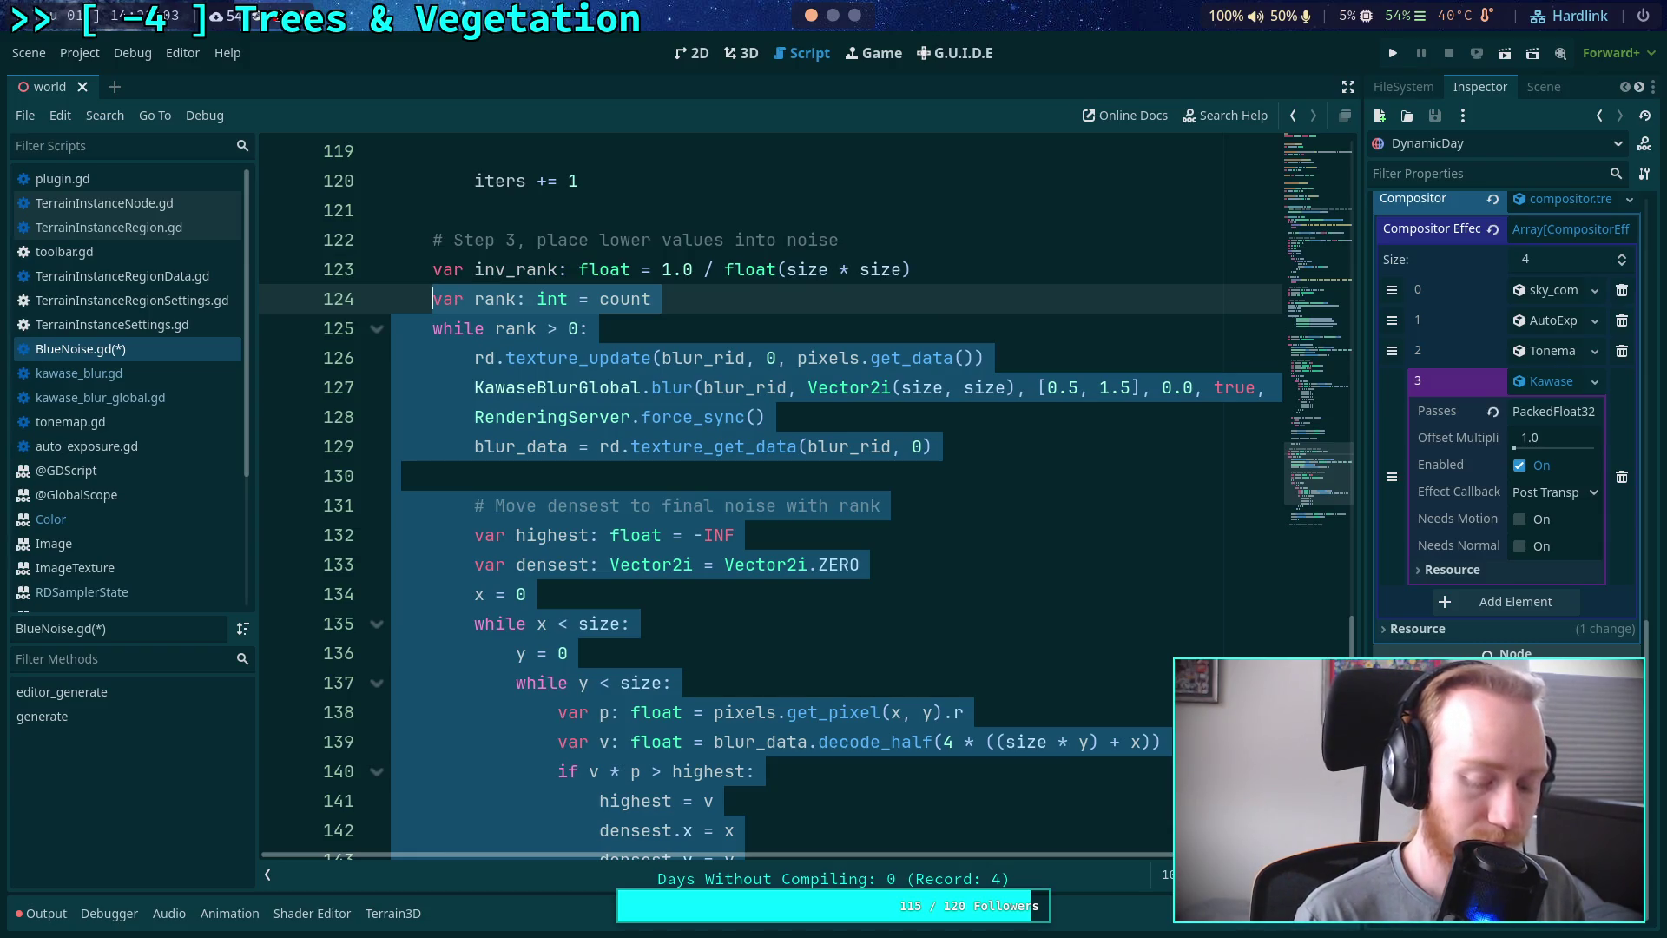
# Step: Paste a copy of the rank loop beneath the Step 4 comment
pyautogui.scroll(-6, 695, 434)
pyautogui.click(569, 505)
pyautogui.press('Down')
pyautogui.press('Down')
pyautogui.press('Down')
pyautogui.hotkey('ctrl', 'v')
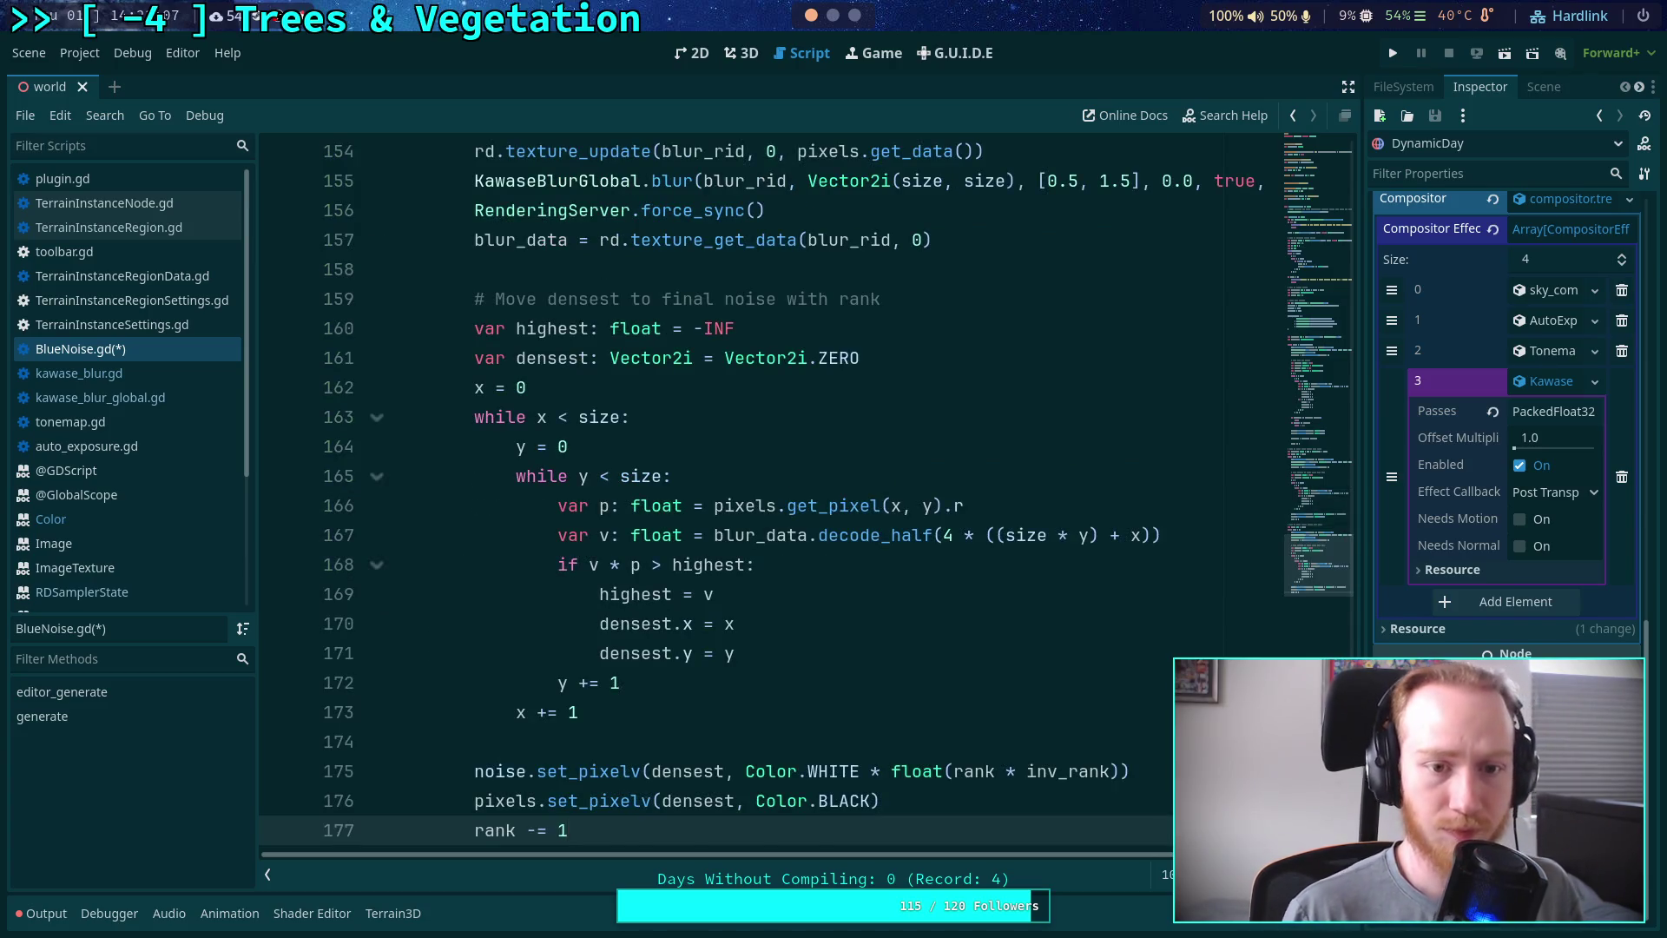
# Step: Change line 152 to 'rank = 0' and the loop condition to 'while rank < remaining:'
pyautogui.scroll(4, 782, 486)
pyautogui.click(641, 445)
pyautogui.doubleClick(623, 445)
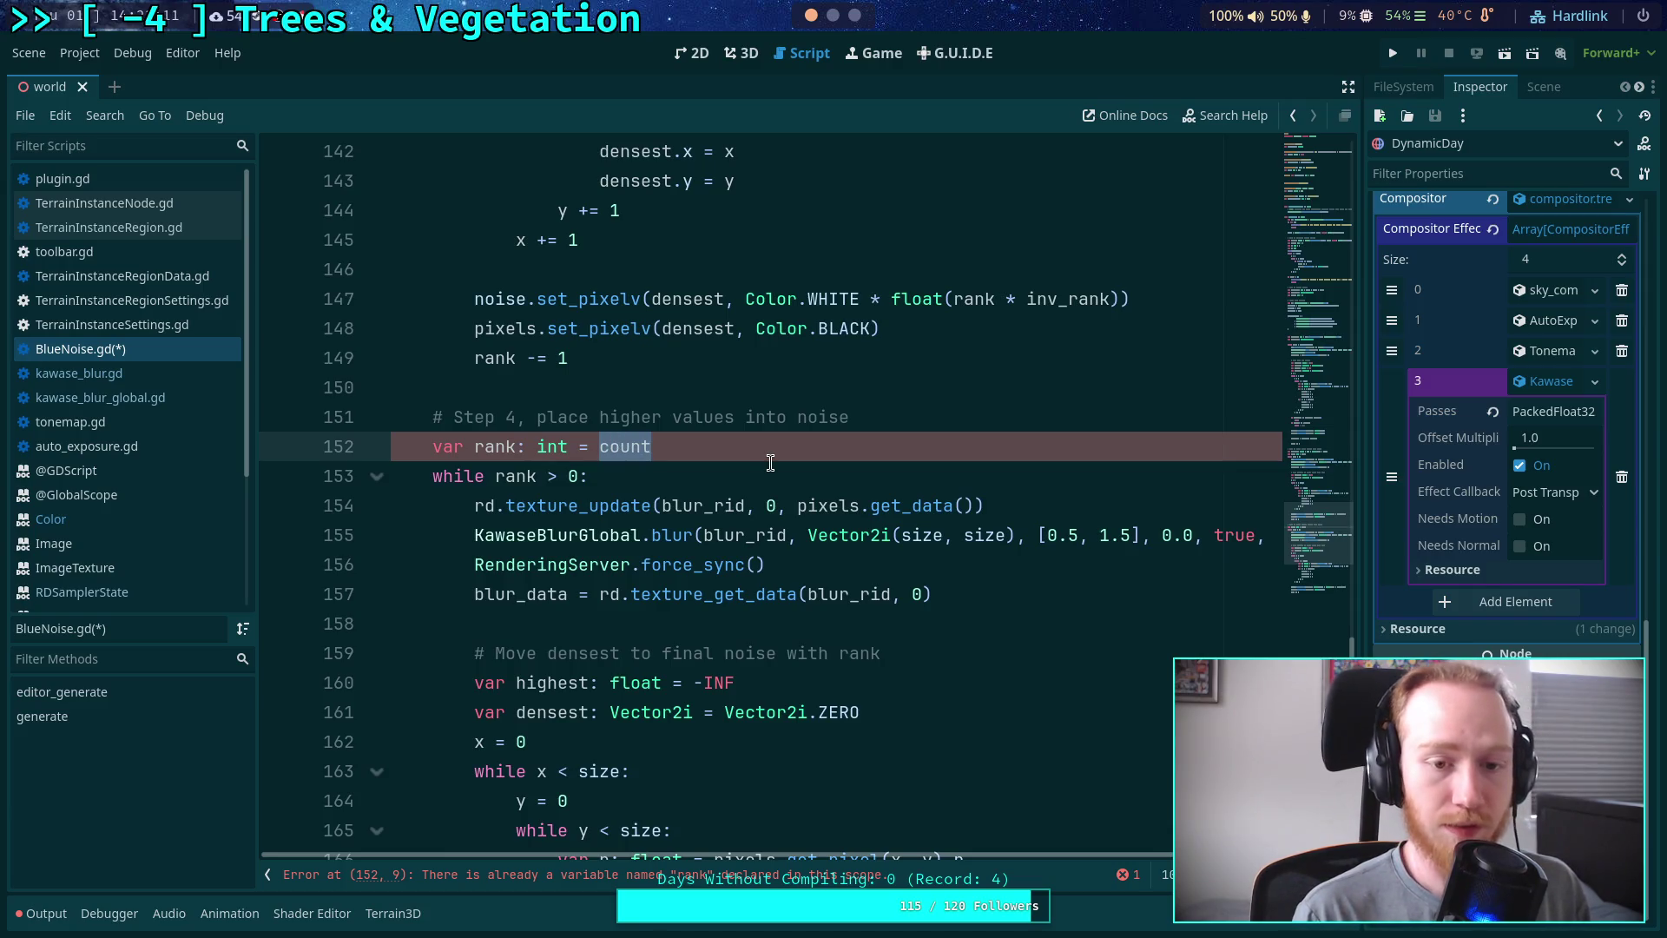
pyautogui.write('0')
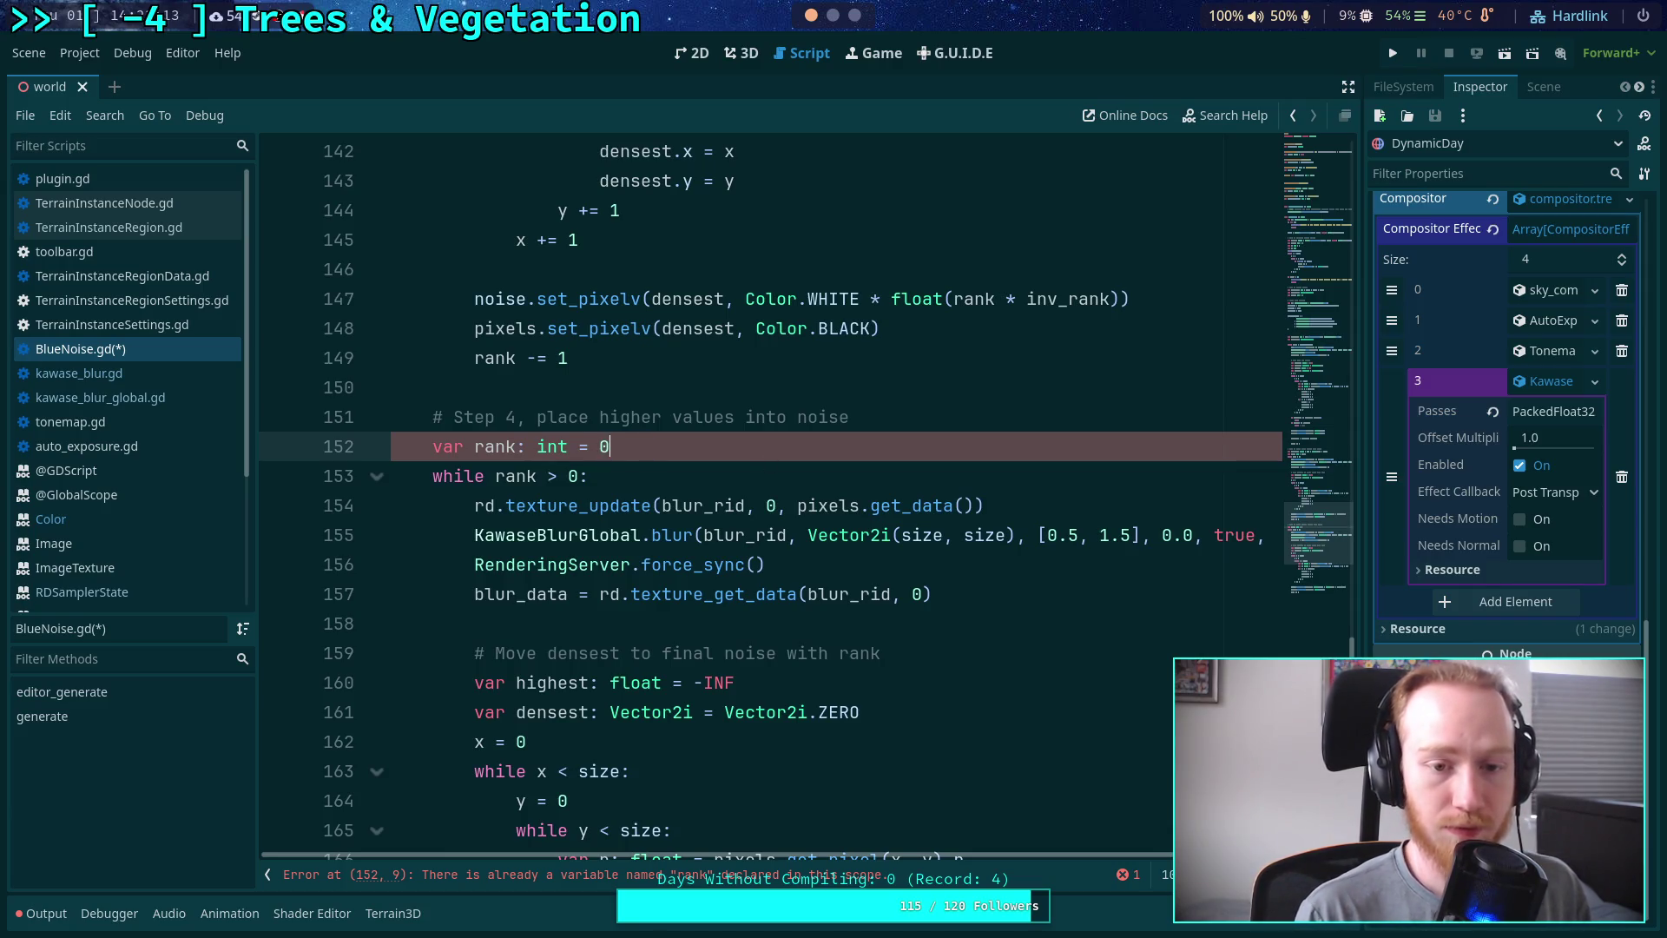
pyautogui.moveTo(473, 446)
pyautogui.mouseDown()
pyautogui.moveTo(434, 447)
pyautogui.moveTo(528, 446)
pyautogui.moveTo(579, 480)
pyautogui.mouseUp()
pyautogui.press('BackSpace')
pyautogui.press('BackSpace')
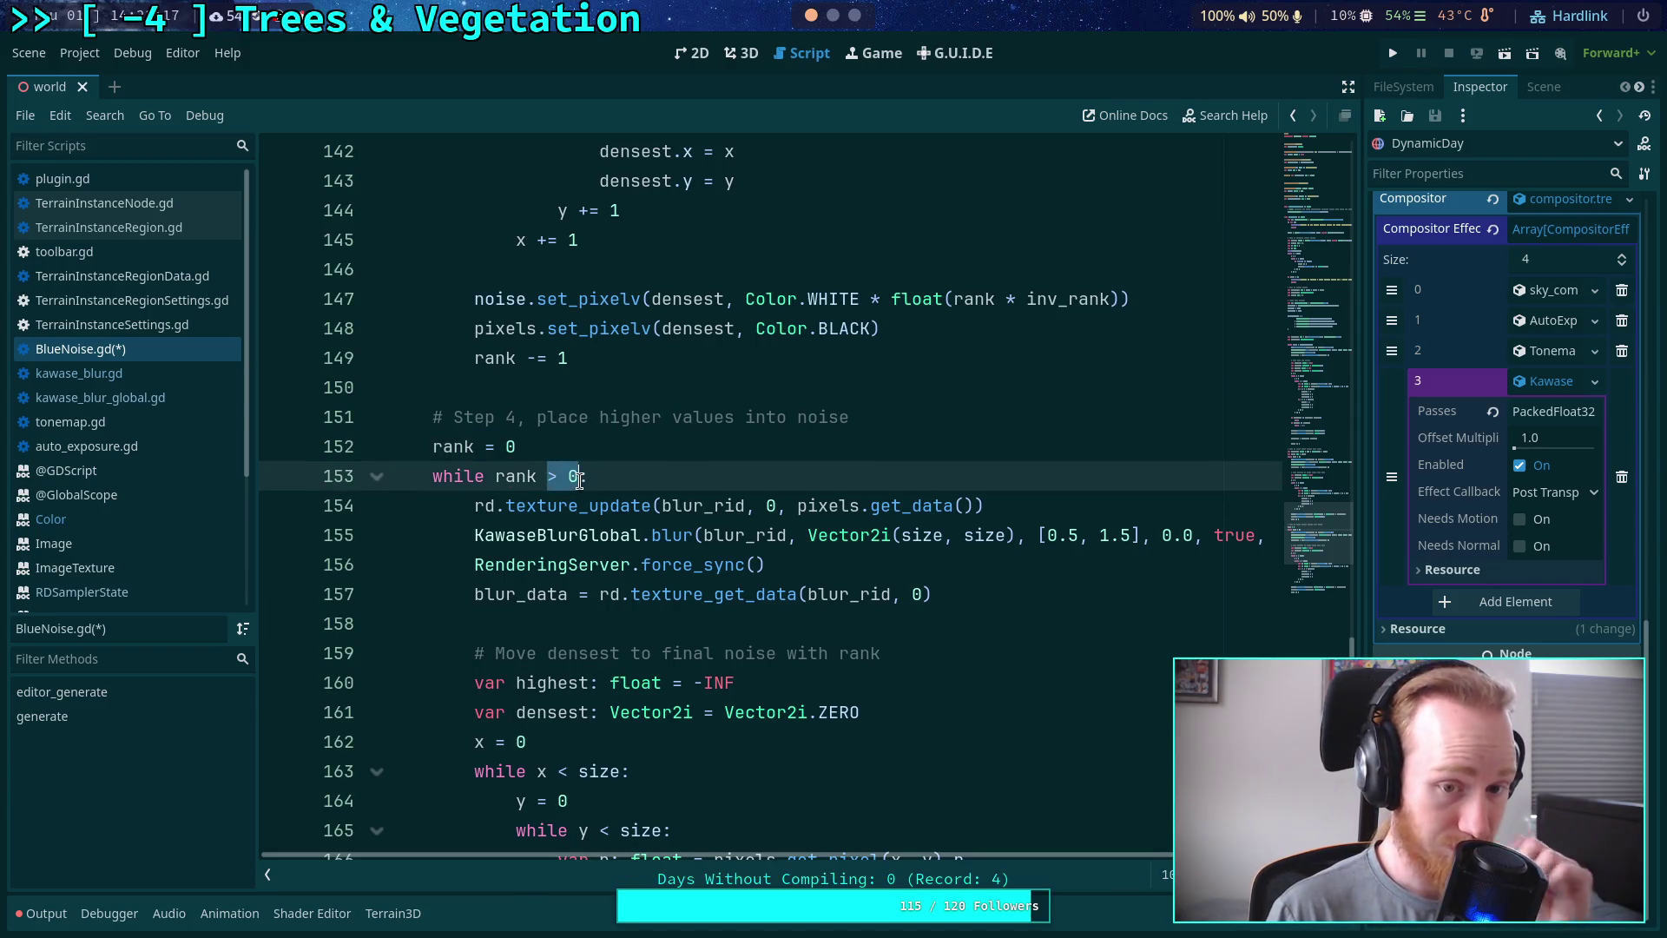
pyautogui.press('BackSpace')
pyautogui.write('< ')
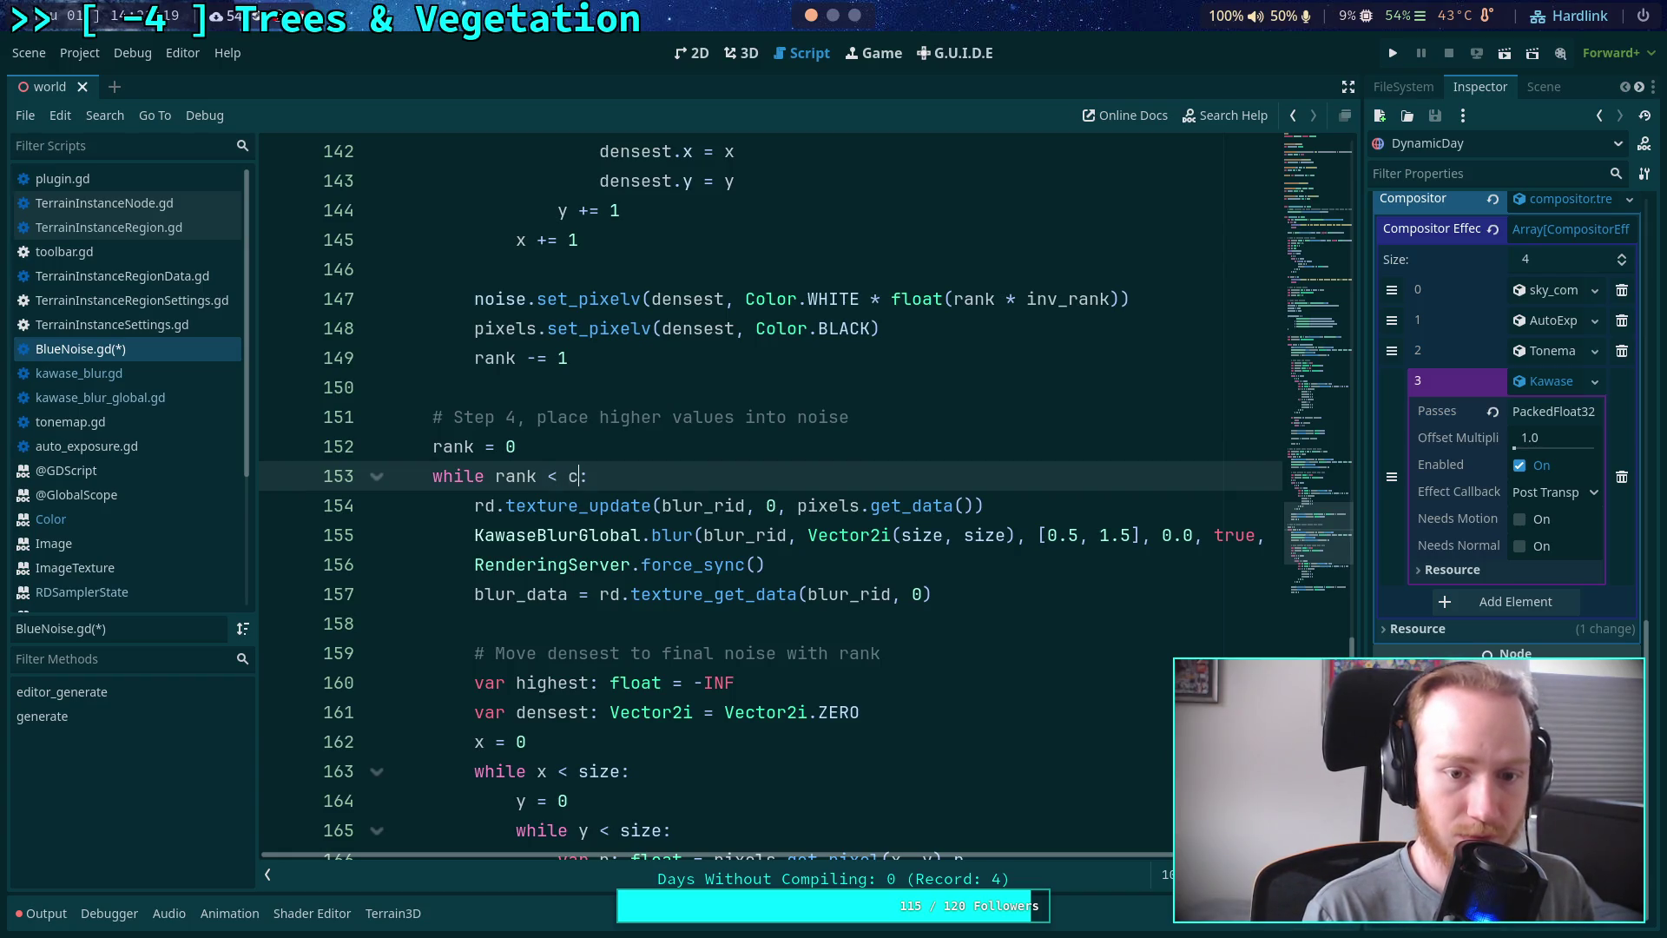
pyautogui.write('remaining')
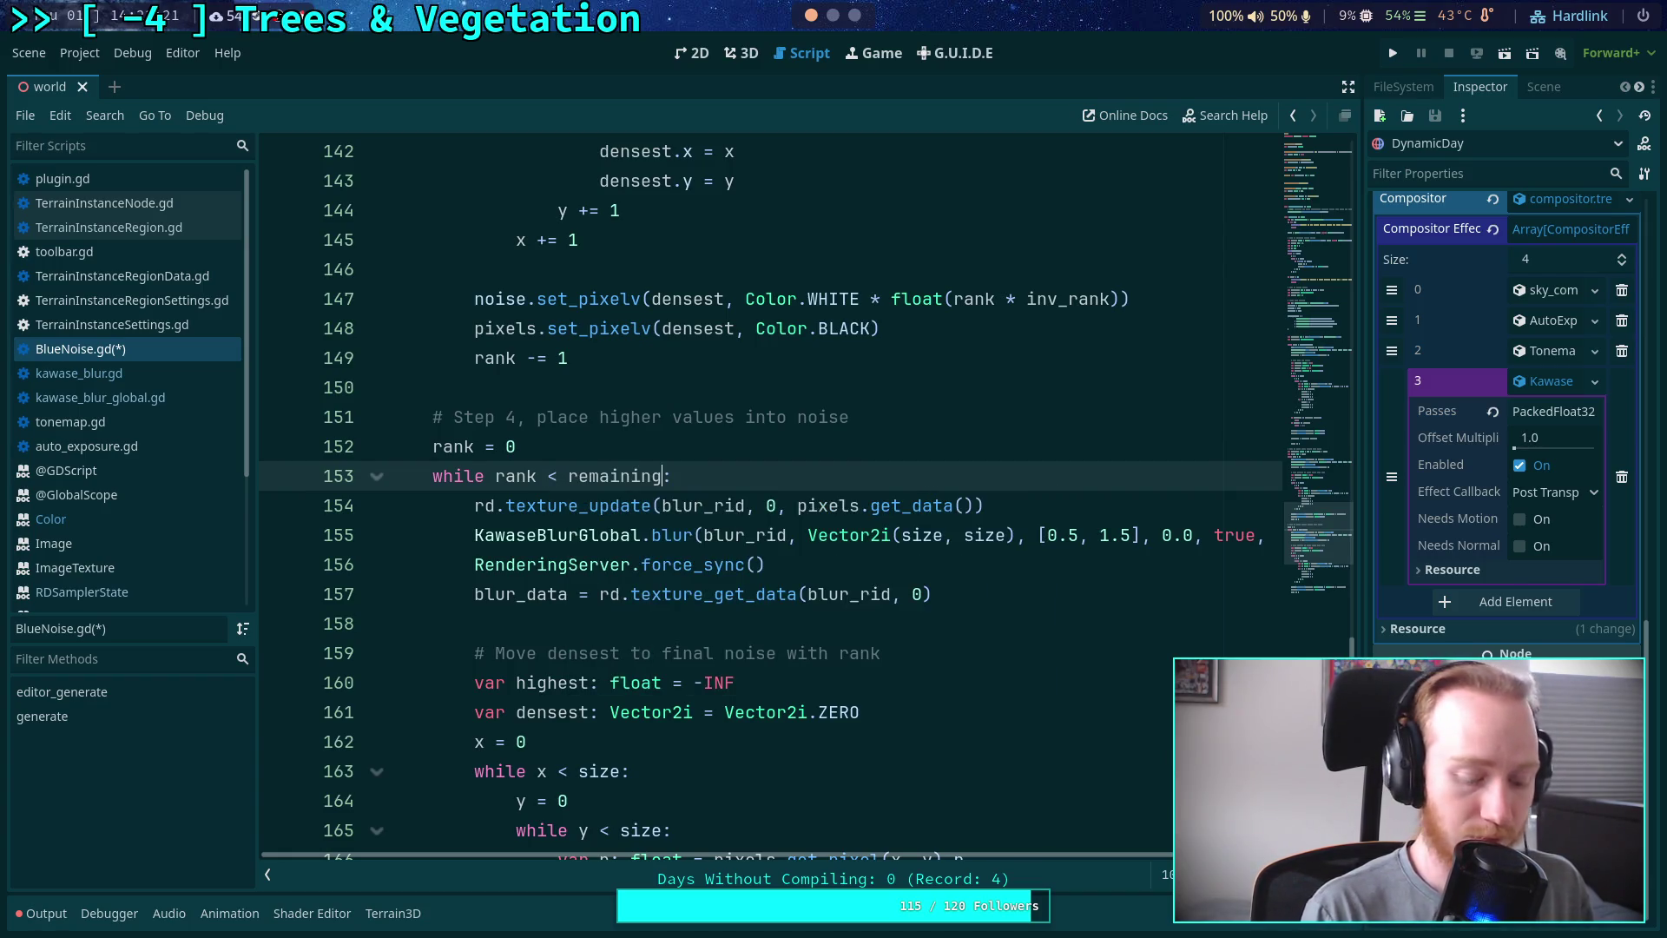
pyautogui.press('super+3')
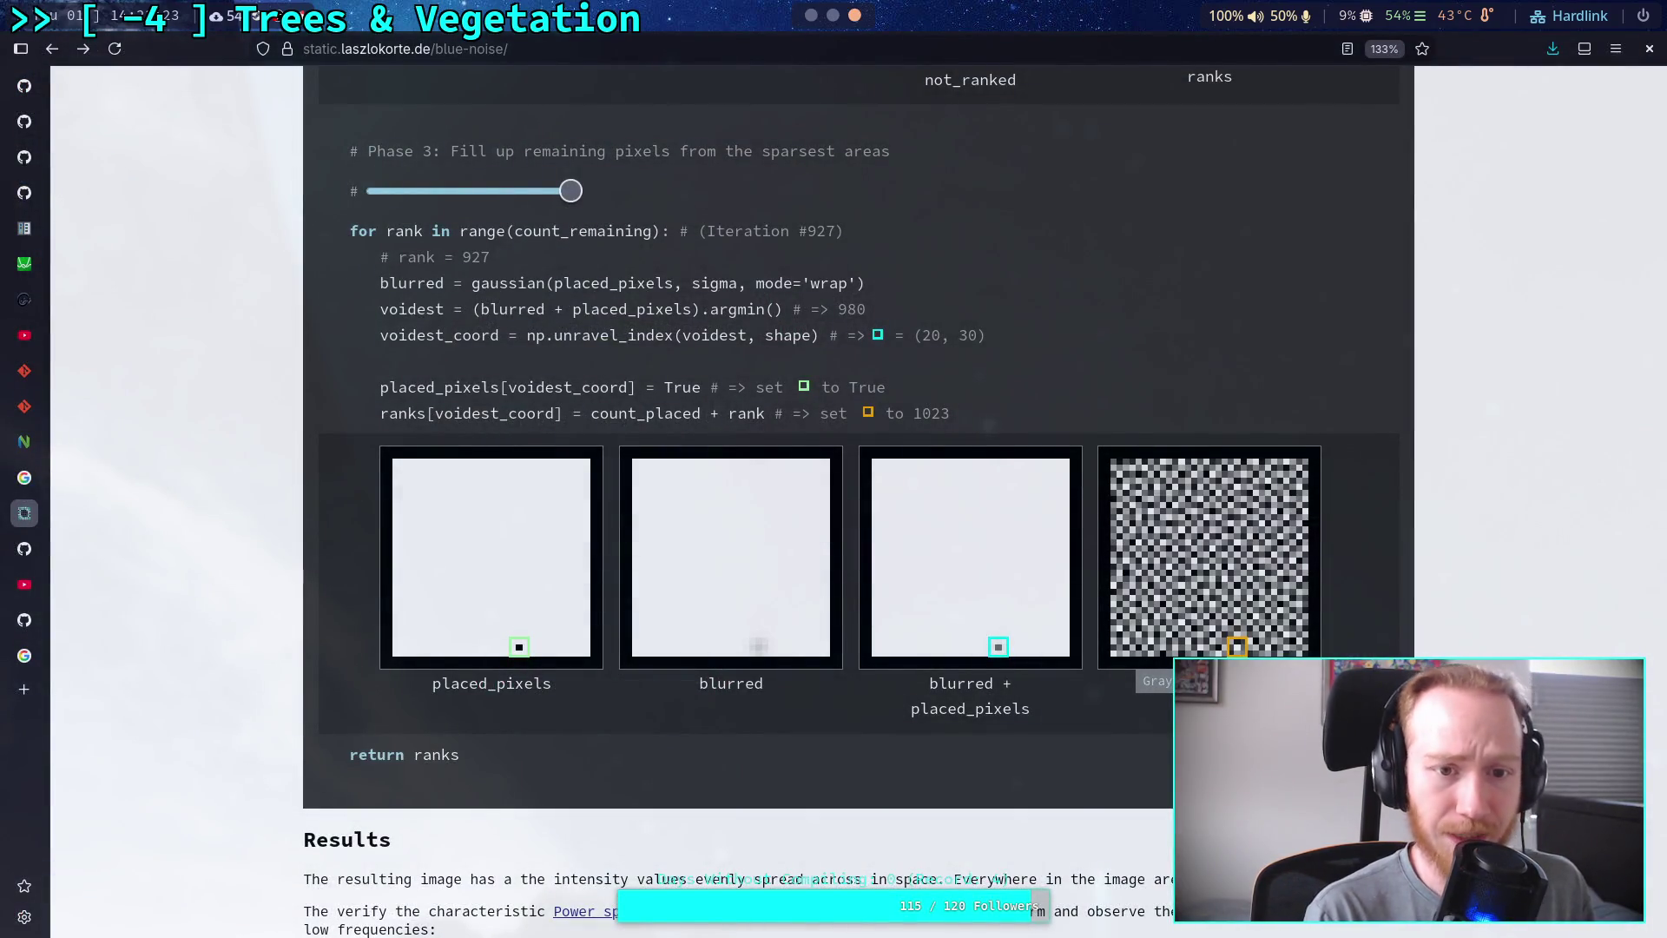
# Step: Drag the article's Phase 3 demo slider back to iteration 0, then return to BlueNoise.gd
pyautogui.press('super+1')
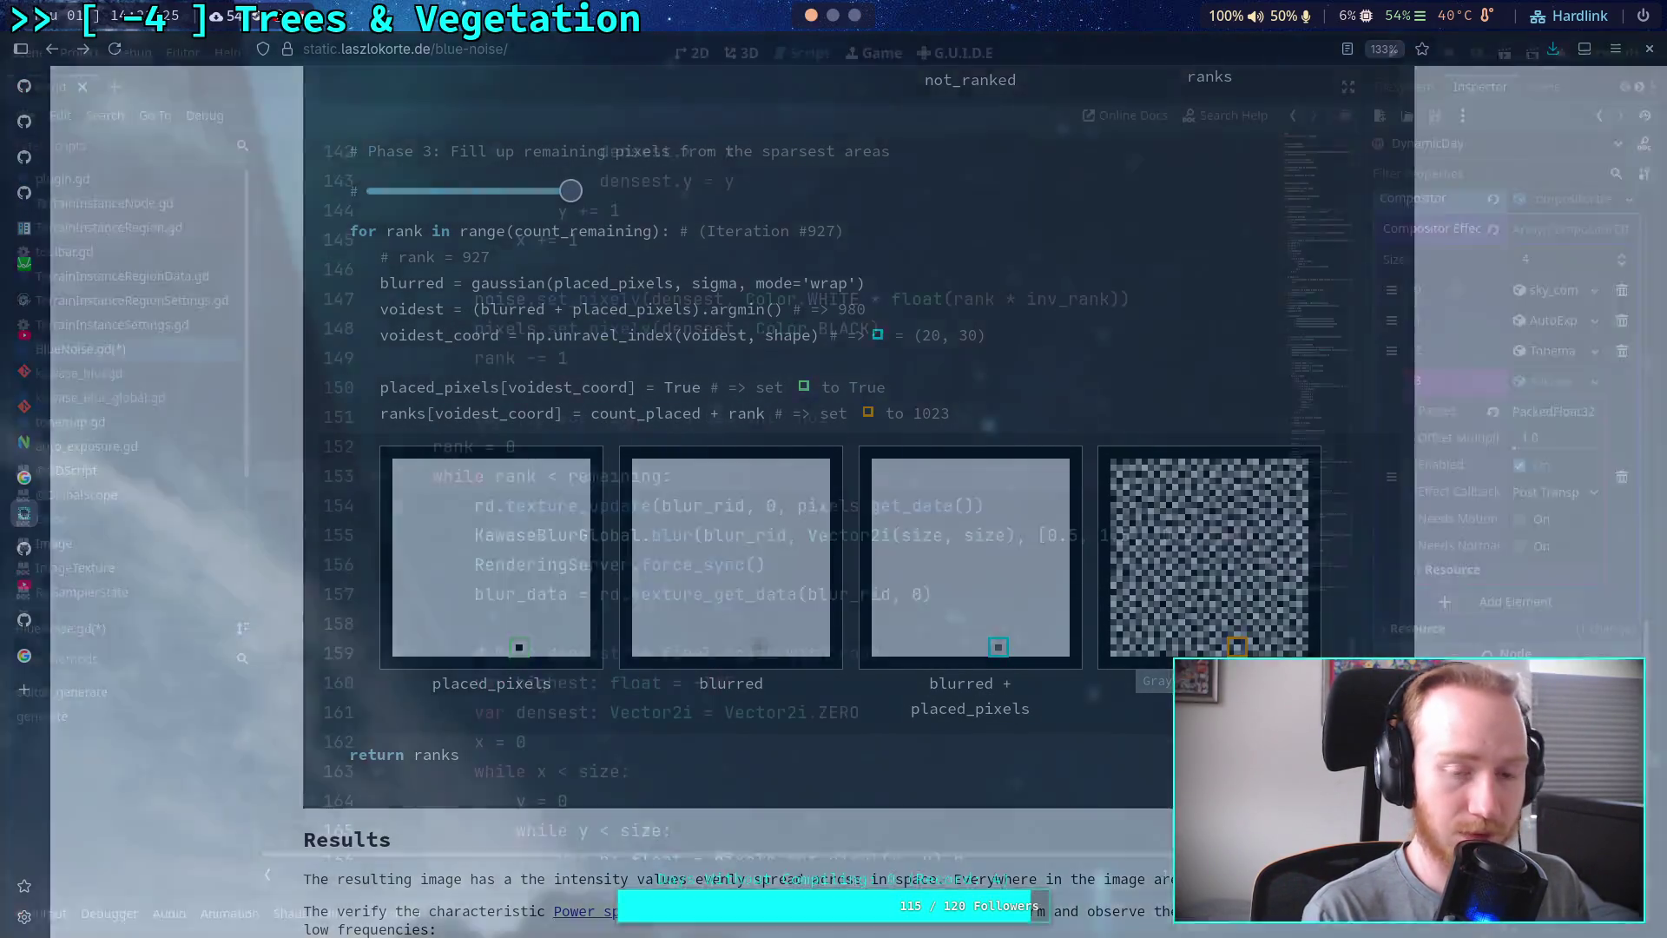
pyautogui.scroll(-1, 720, 640)
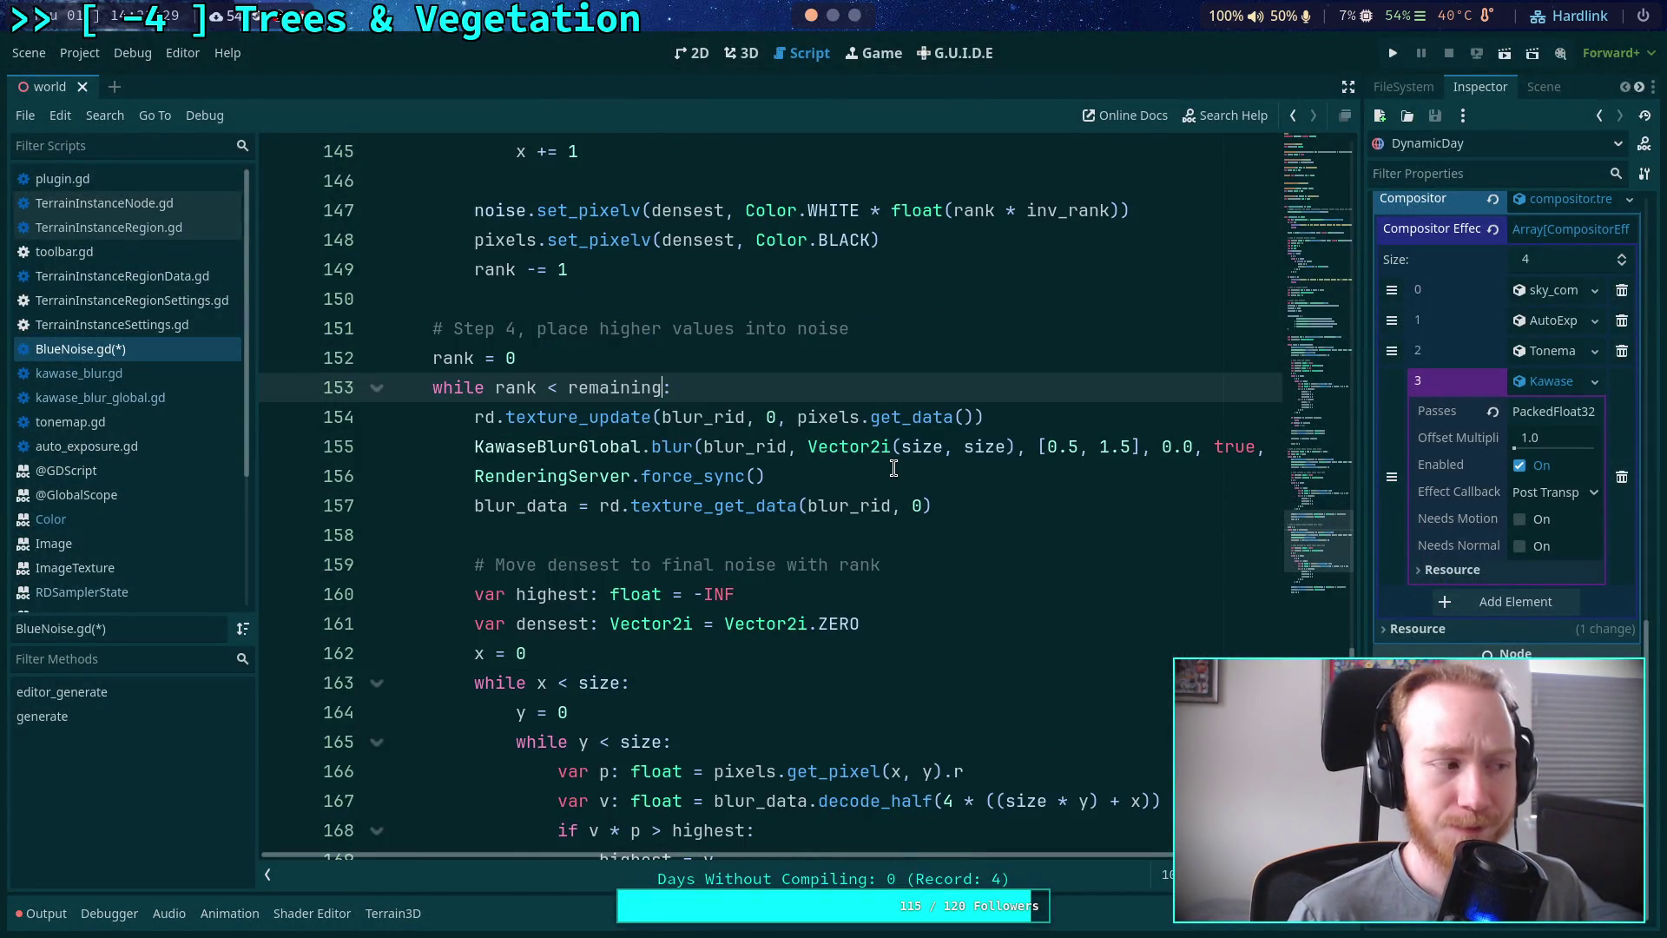
pyautogui.press('super+3')
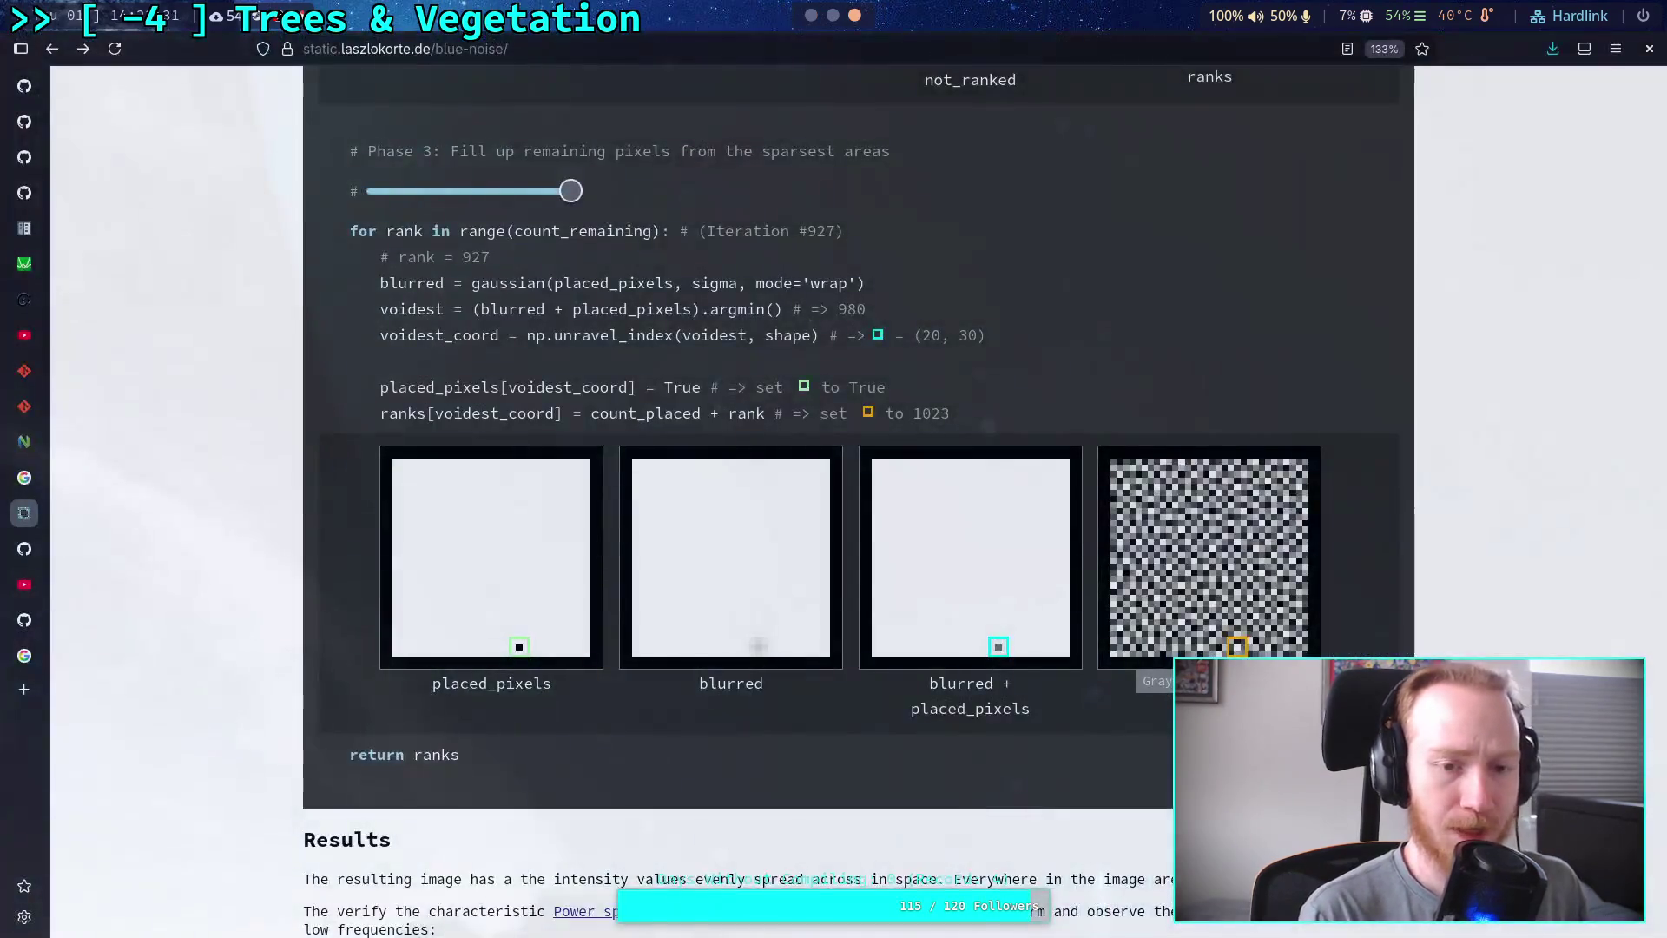
pyautogui.scroll(3, 753, 442)
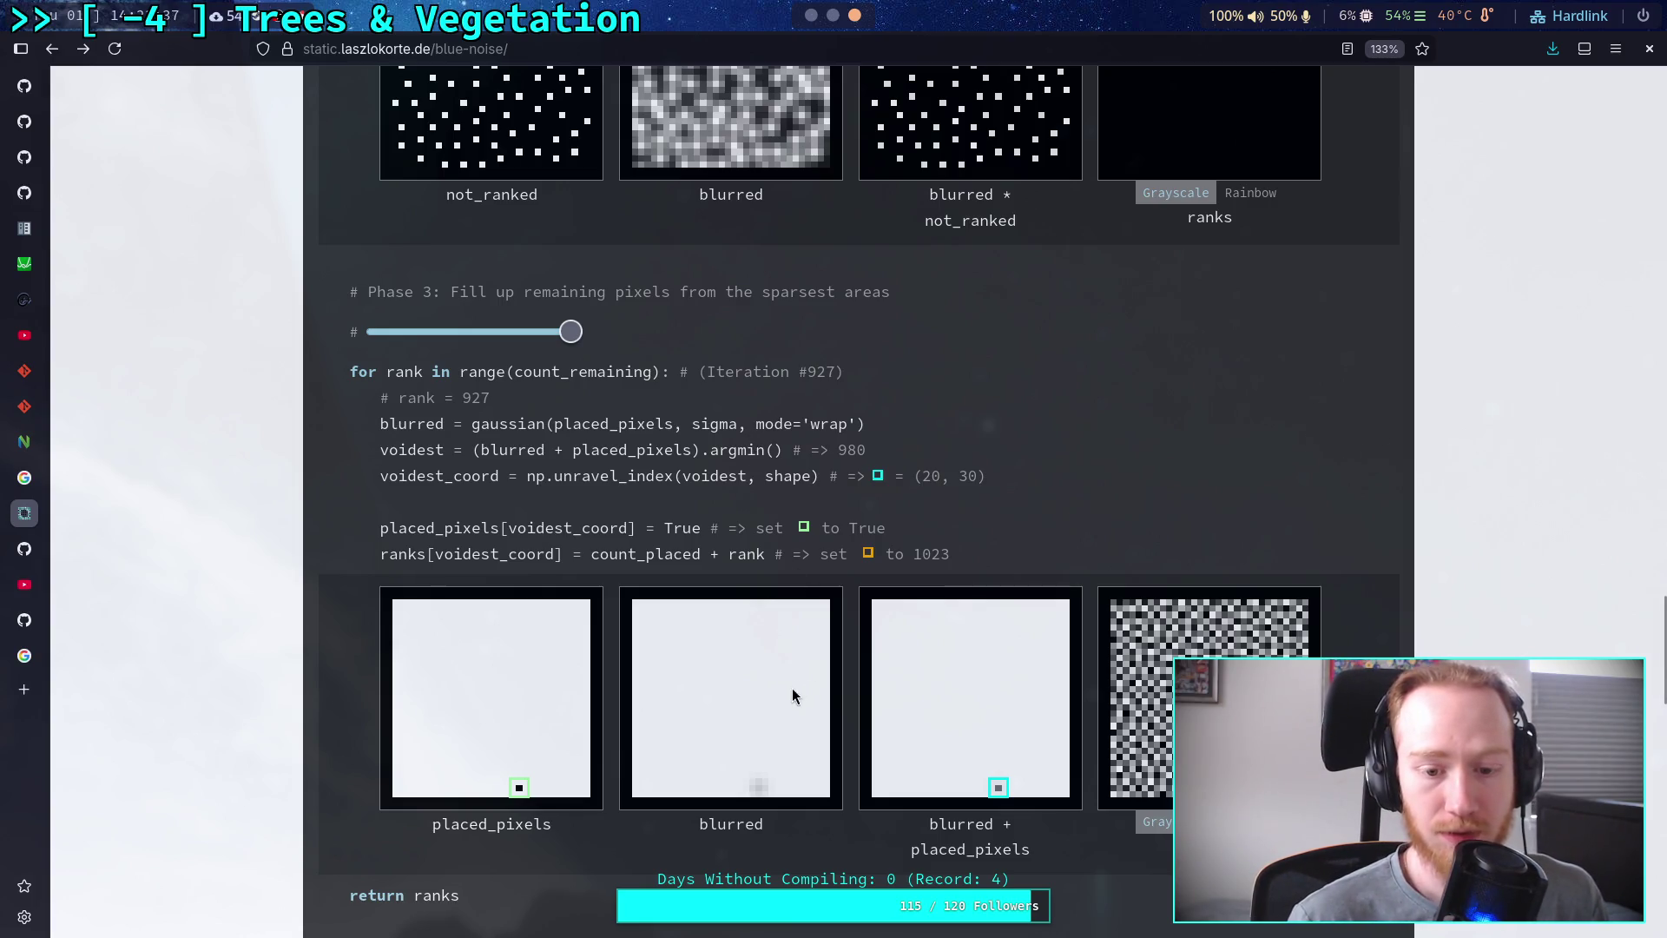
pyautogui.moveTo(570, 331); pyautogui.dragTo(352, 335)
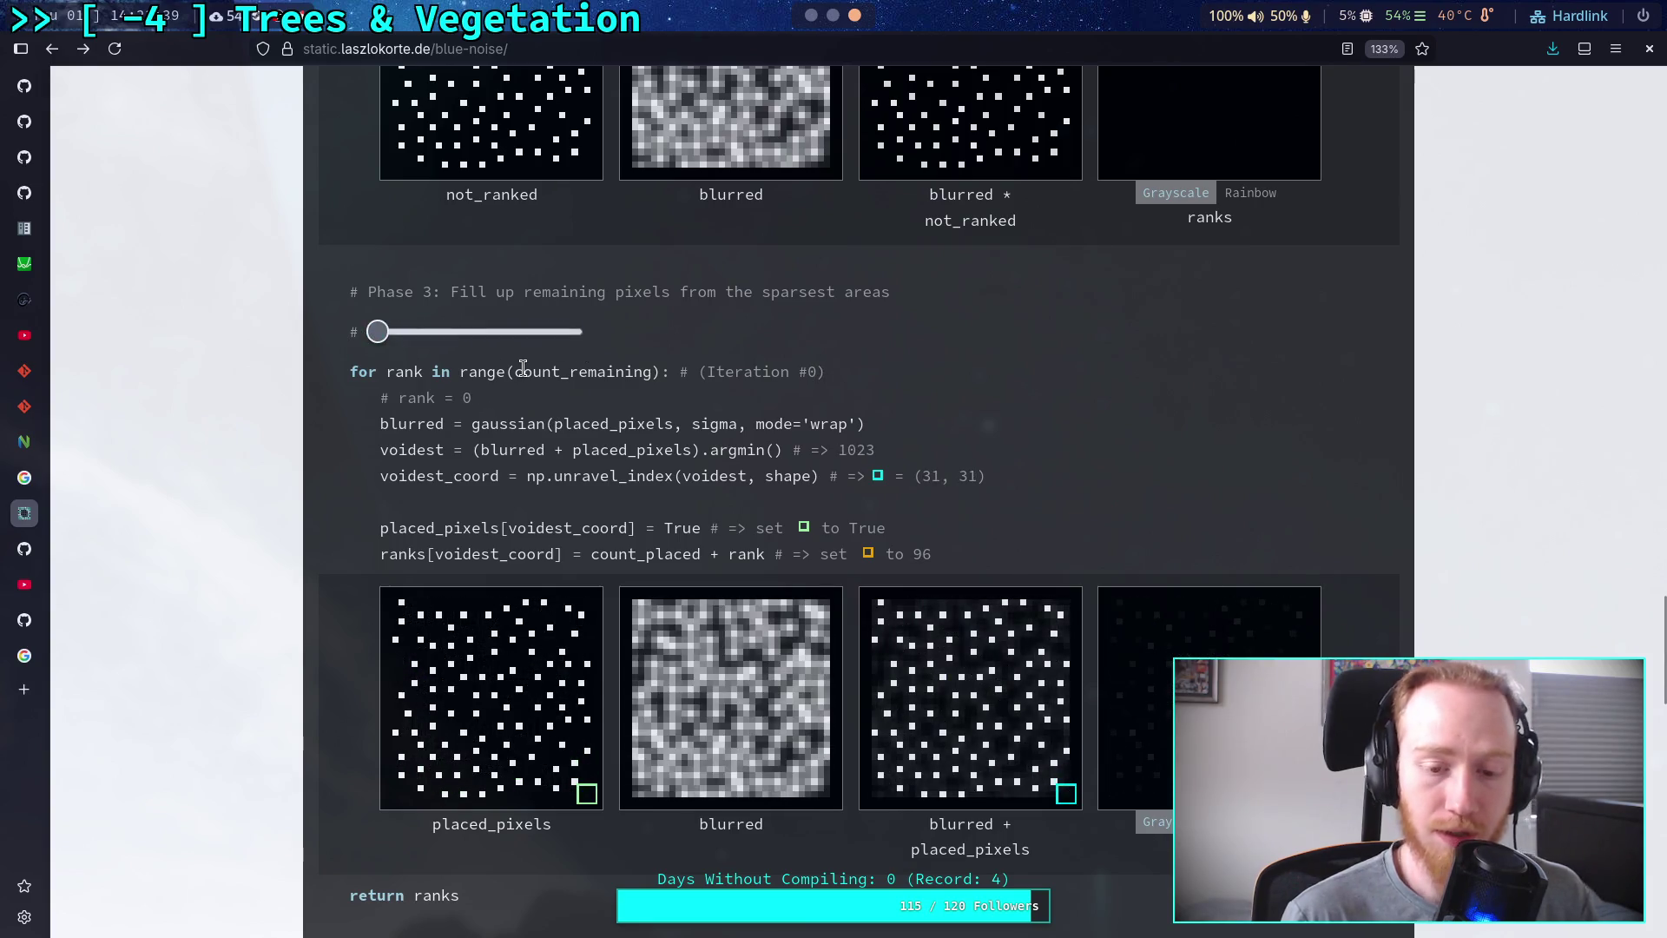
pyautogui.press('super+2')
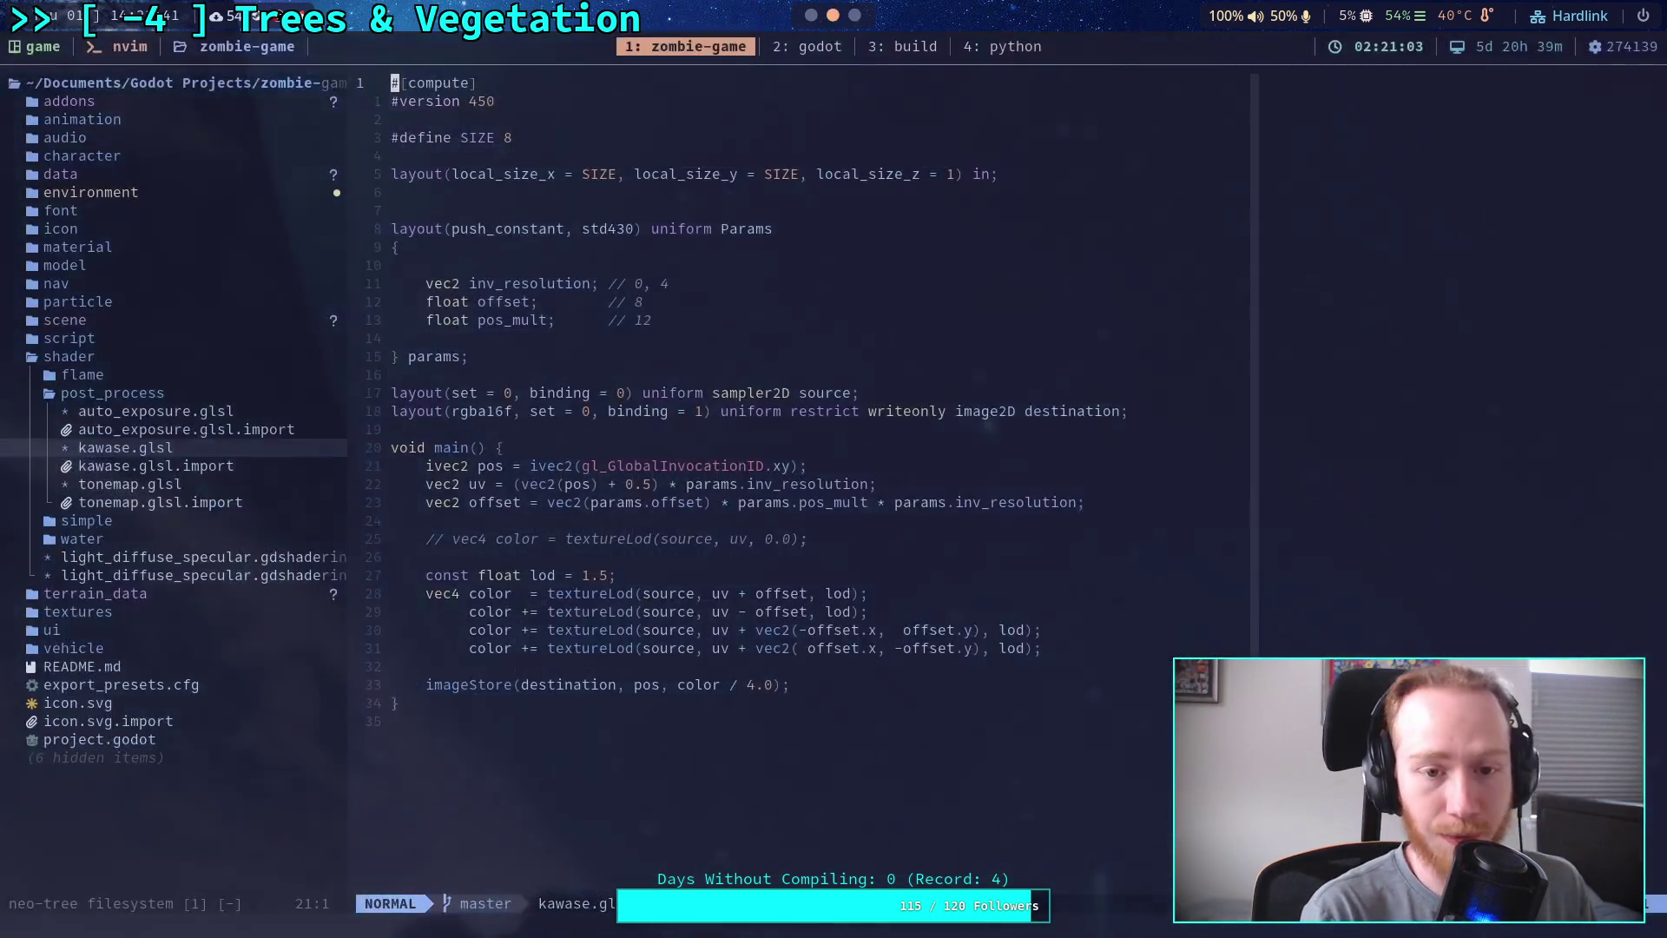
pyautogui.press('super+1')
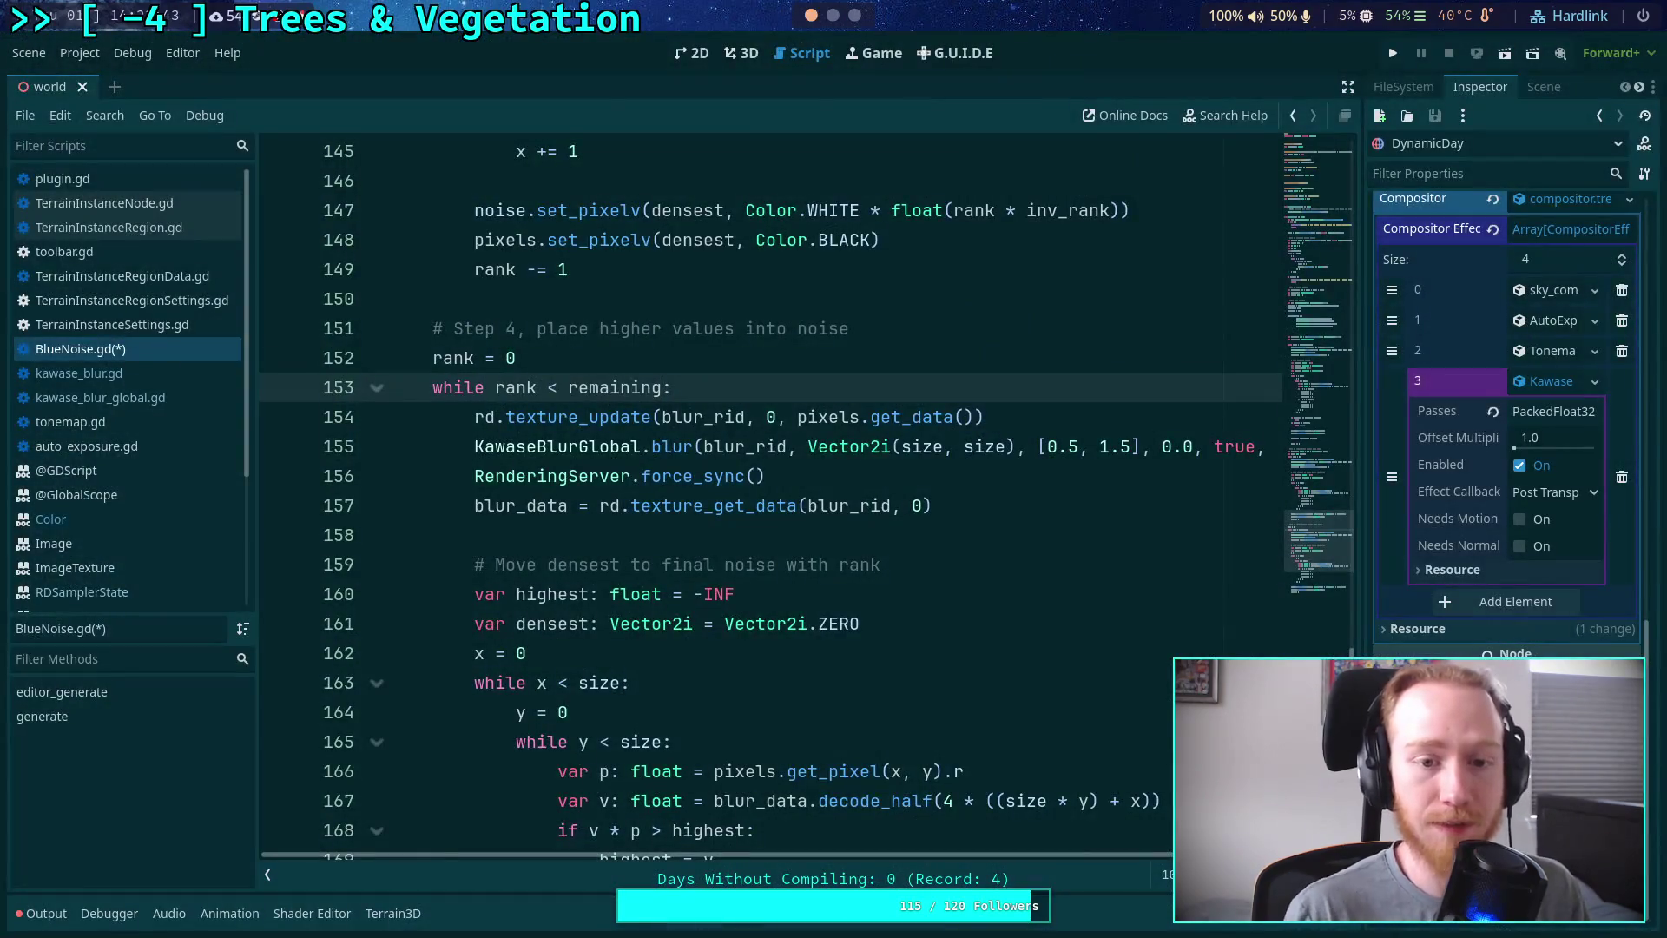
# Step: Declare var not_ranked: Image = pixels.duplicate() on a new line below the Step 3 comment
pyautogui.scroll(12, 967, 542)
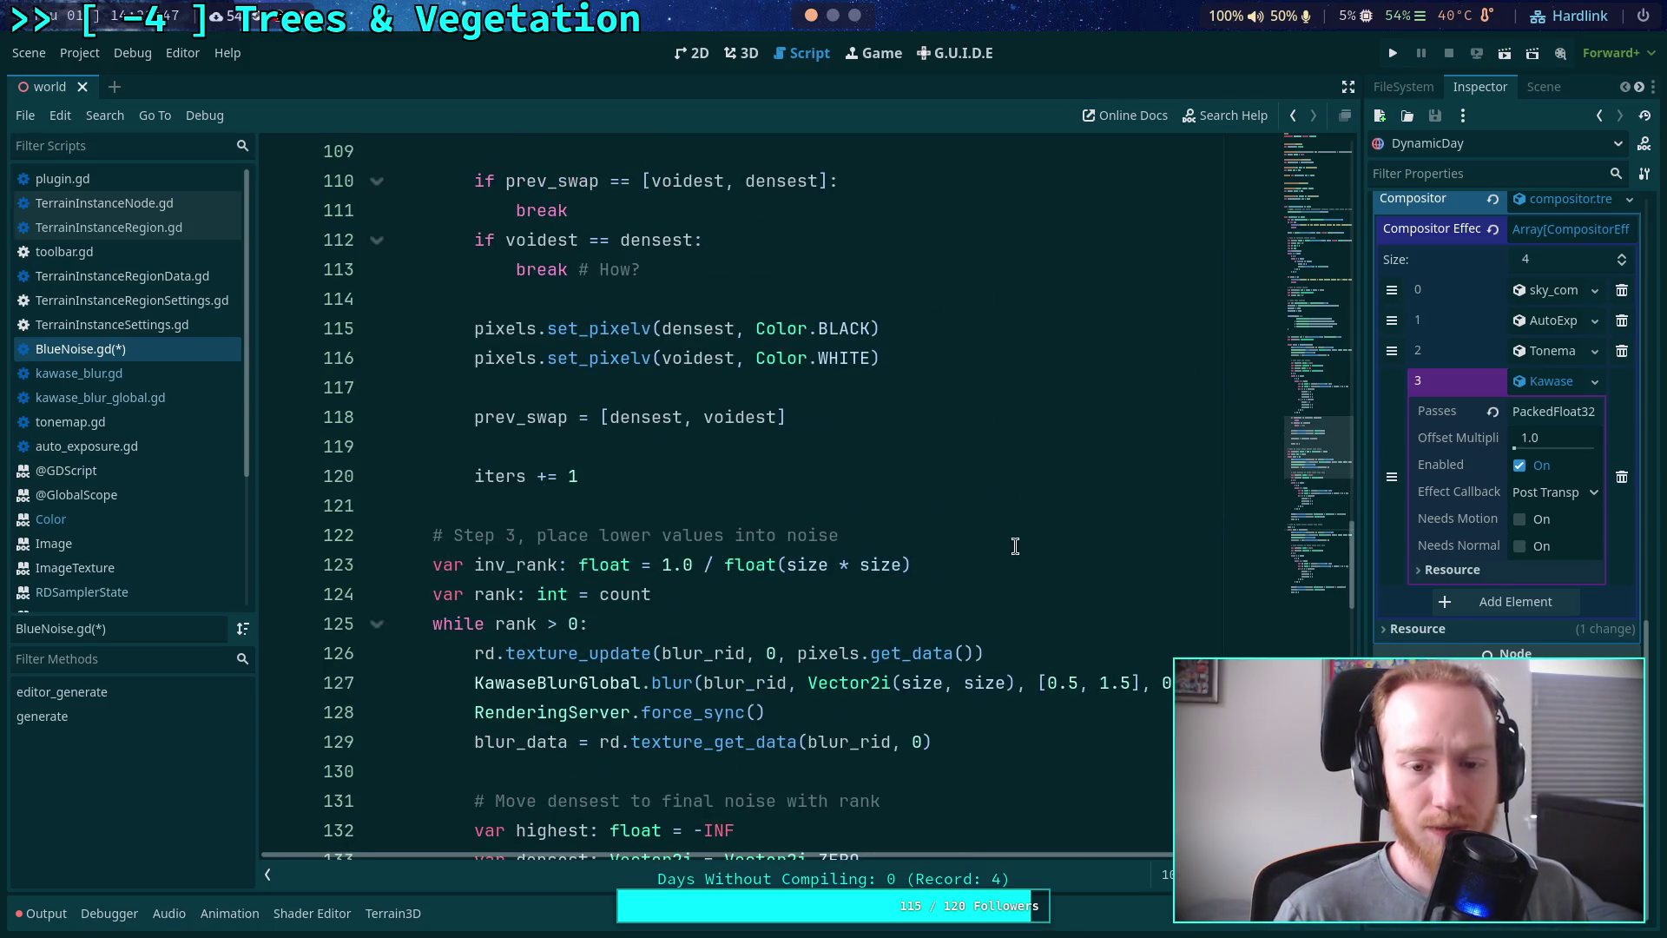
pyautogui.click(972, 536)
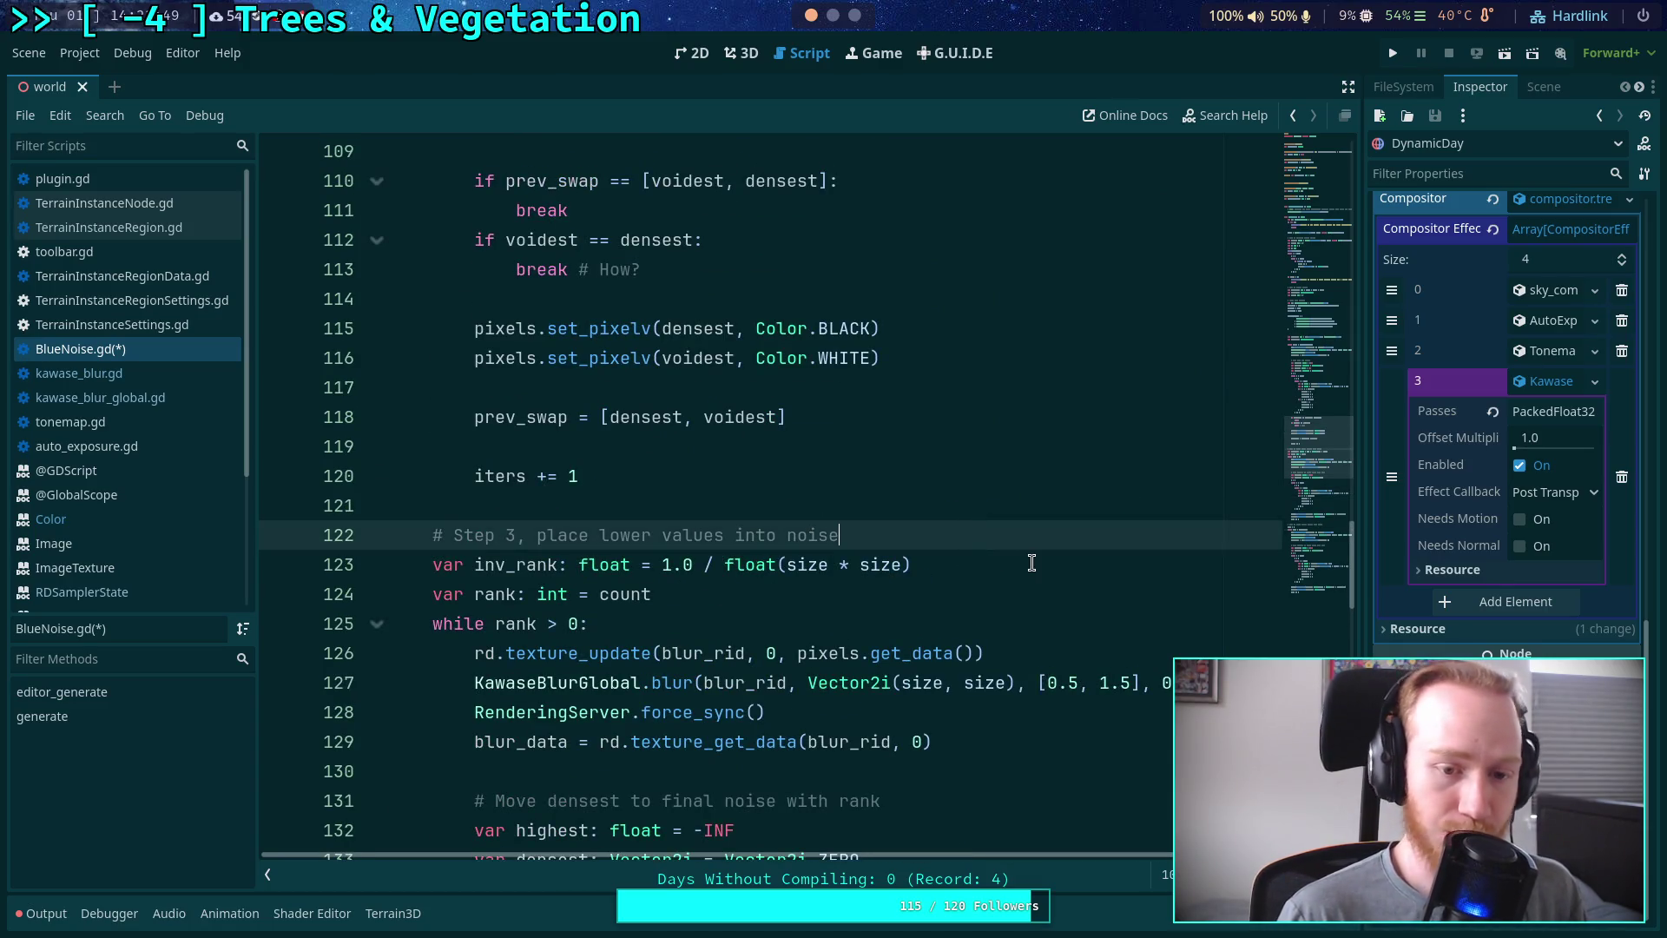
pyautogui.press('Return')
pyautogui.write('var')
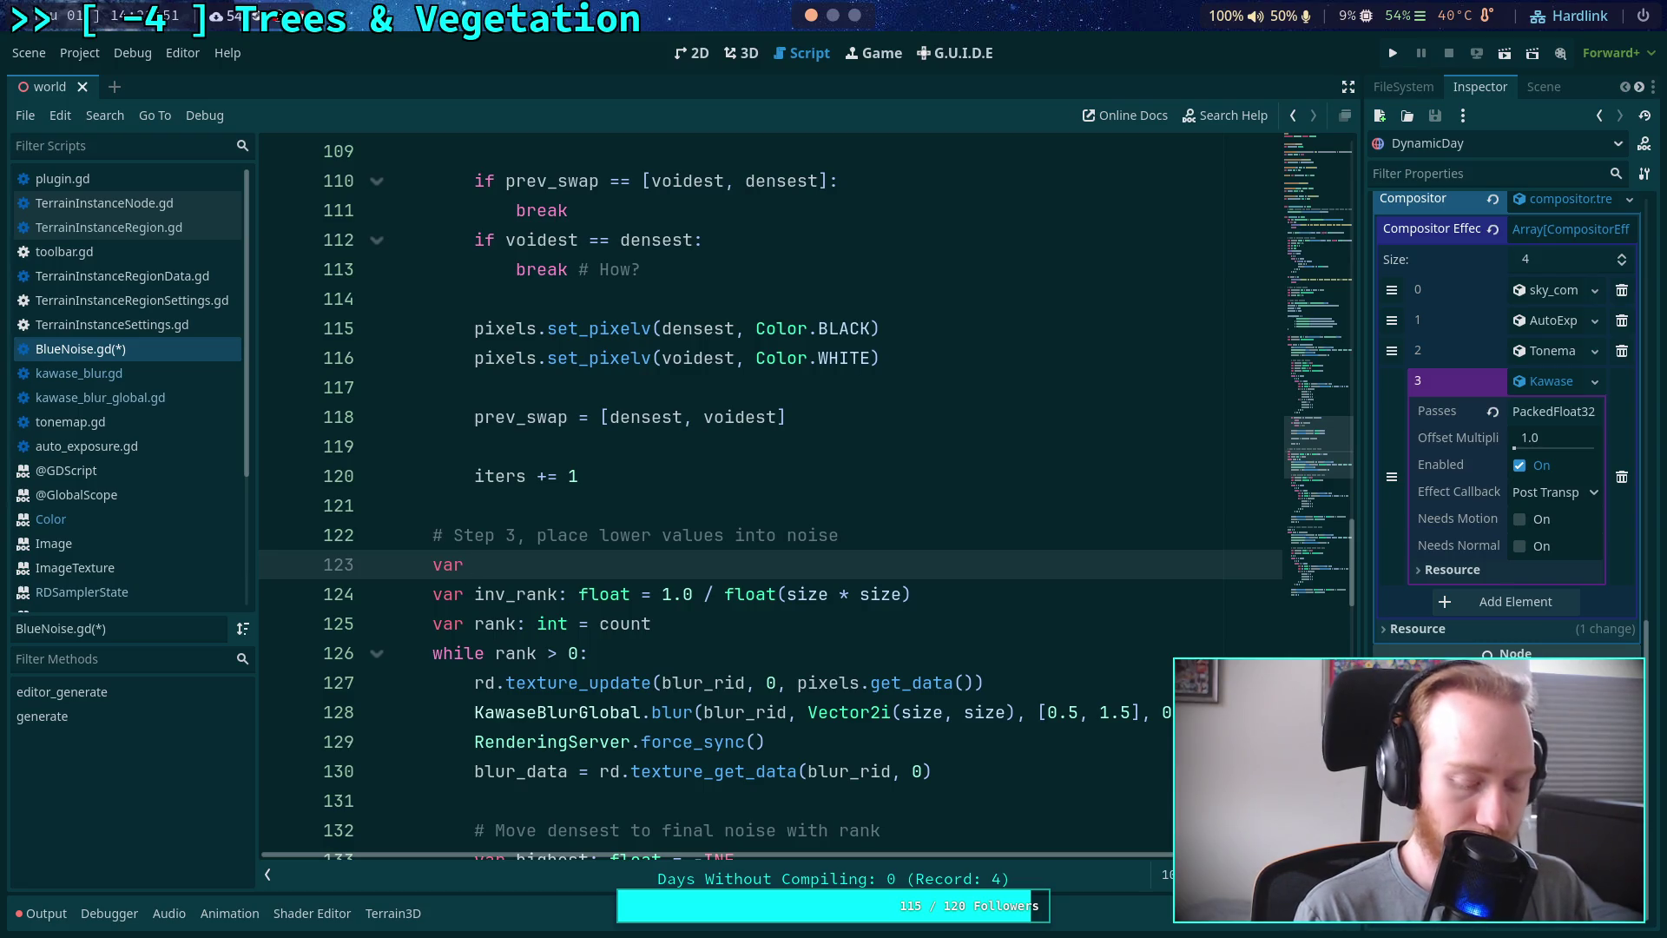
pyautogui.write(' not_ranked: ima')
pyautogui.press('BackSpace')
pyautogui.press('BackSpace')
pyautogui.press('BackSpace')
pyautogui.write('Image ')
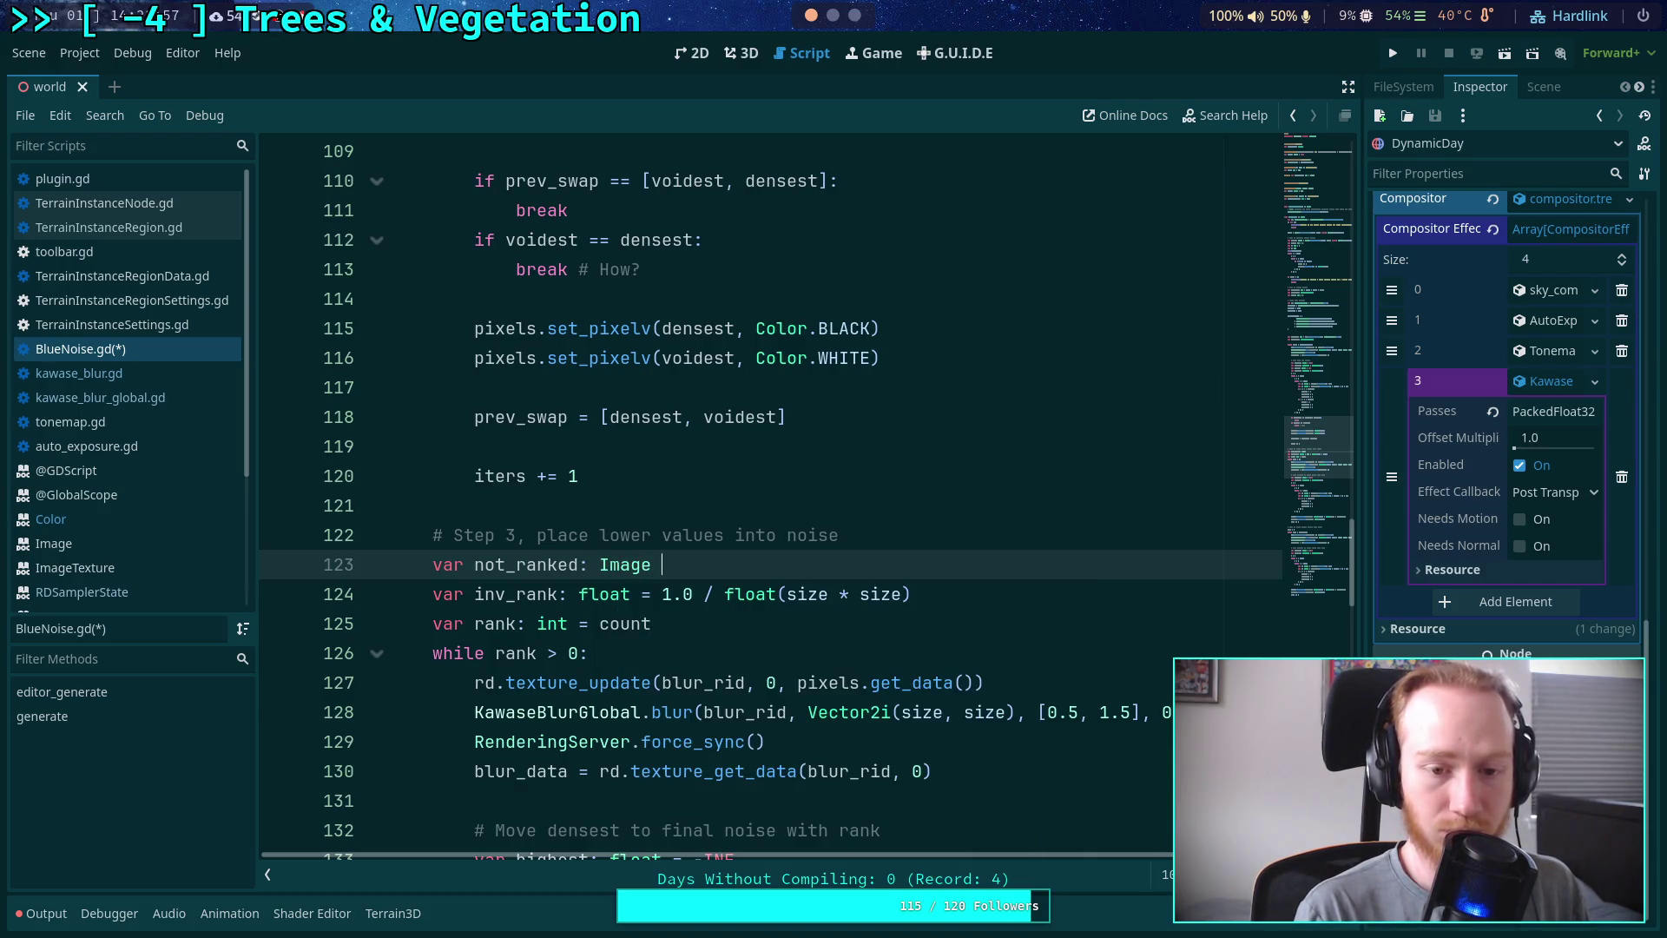
pyautogui.write('= pixels.cop')
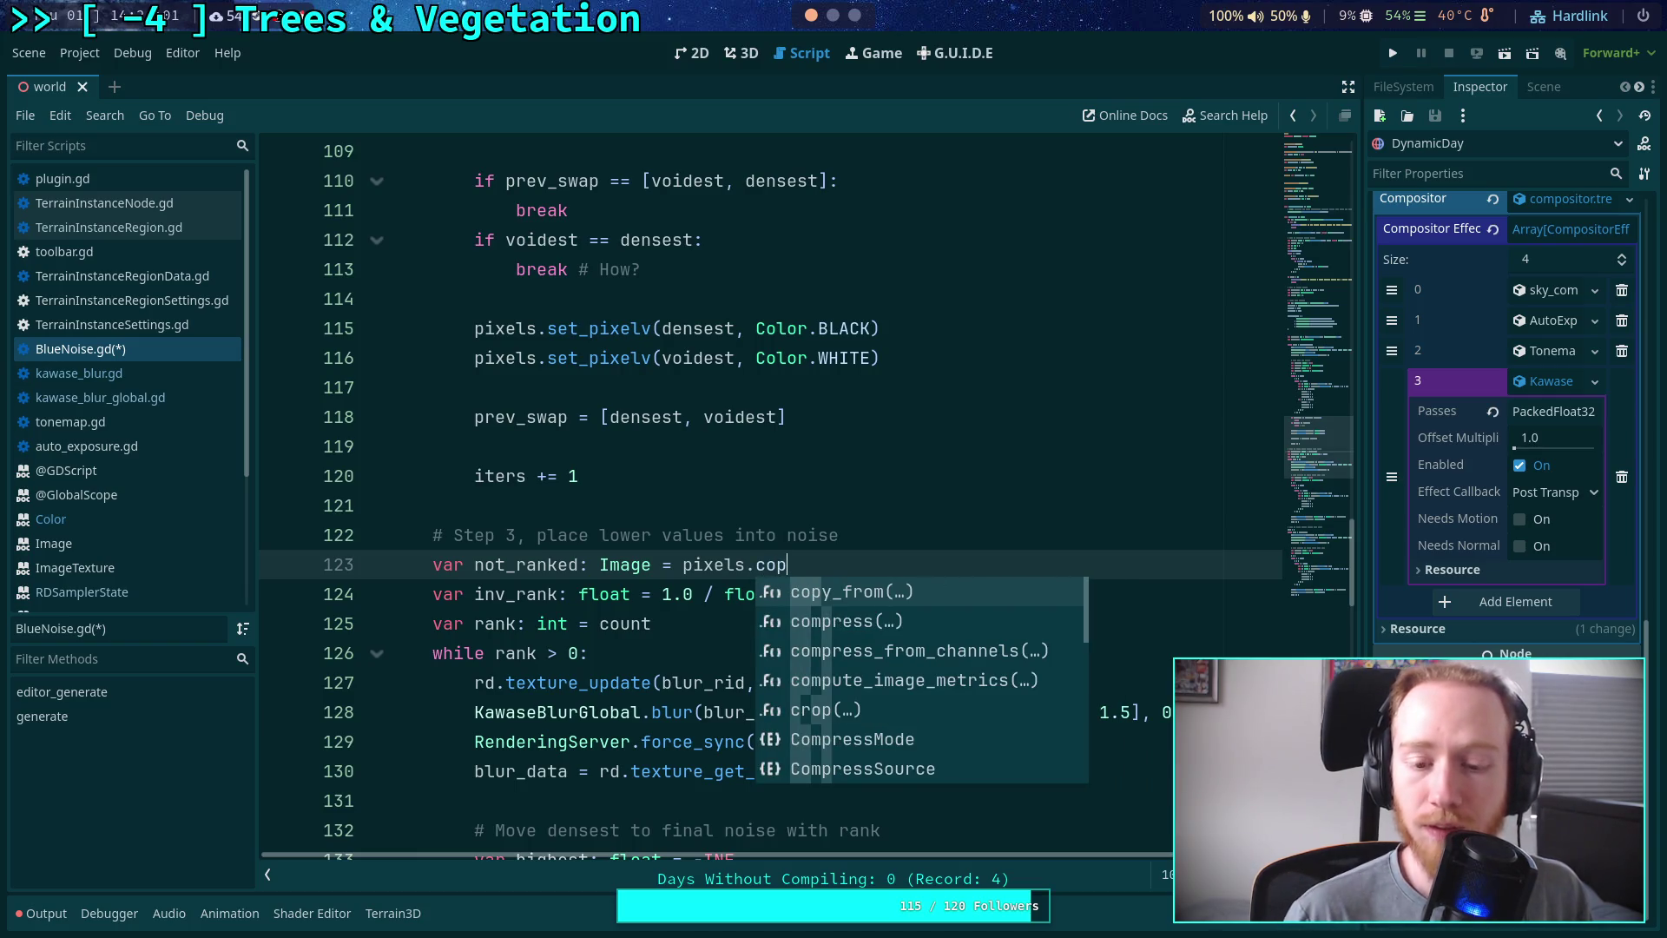
pyautogui.press('BackSpace')
pyautogui.press('BackSpace')
pyautogui.press('BackSpace')
pyautogui.write('du')
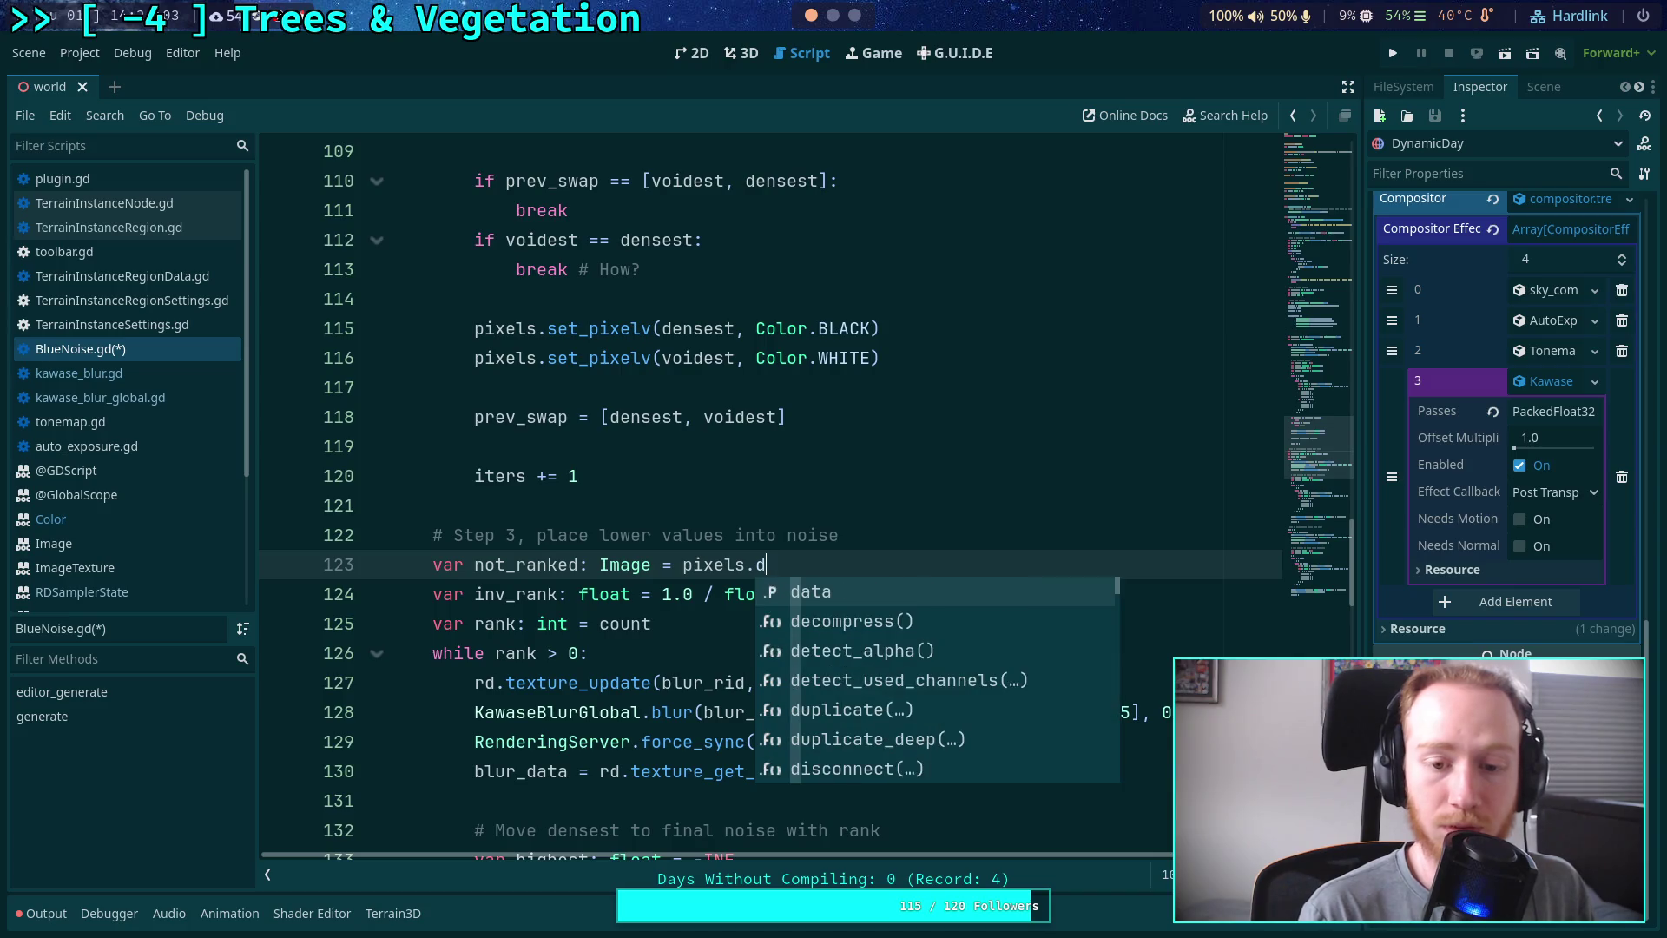
pyautogui.press('Return')
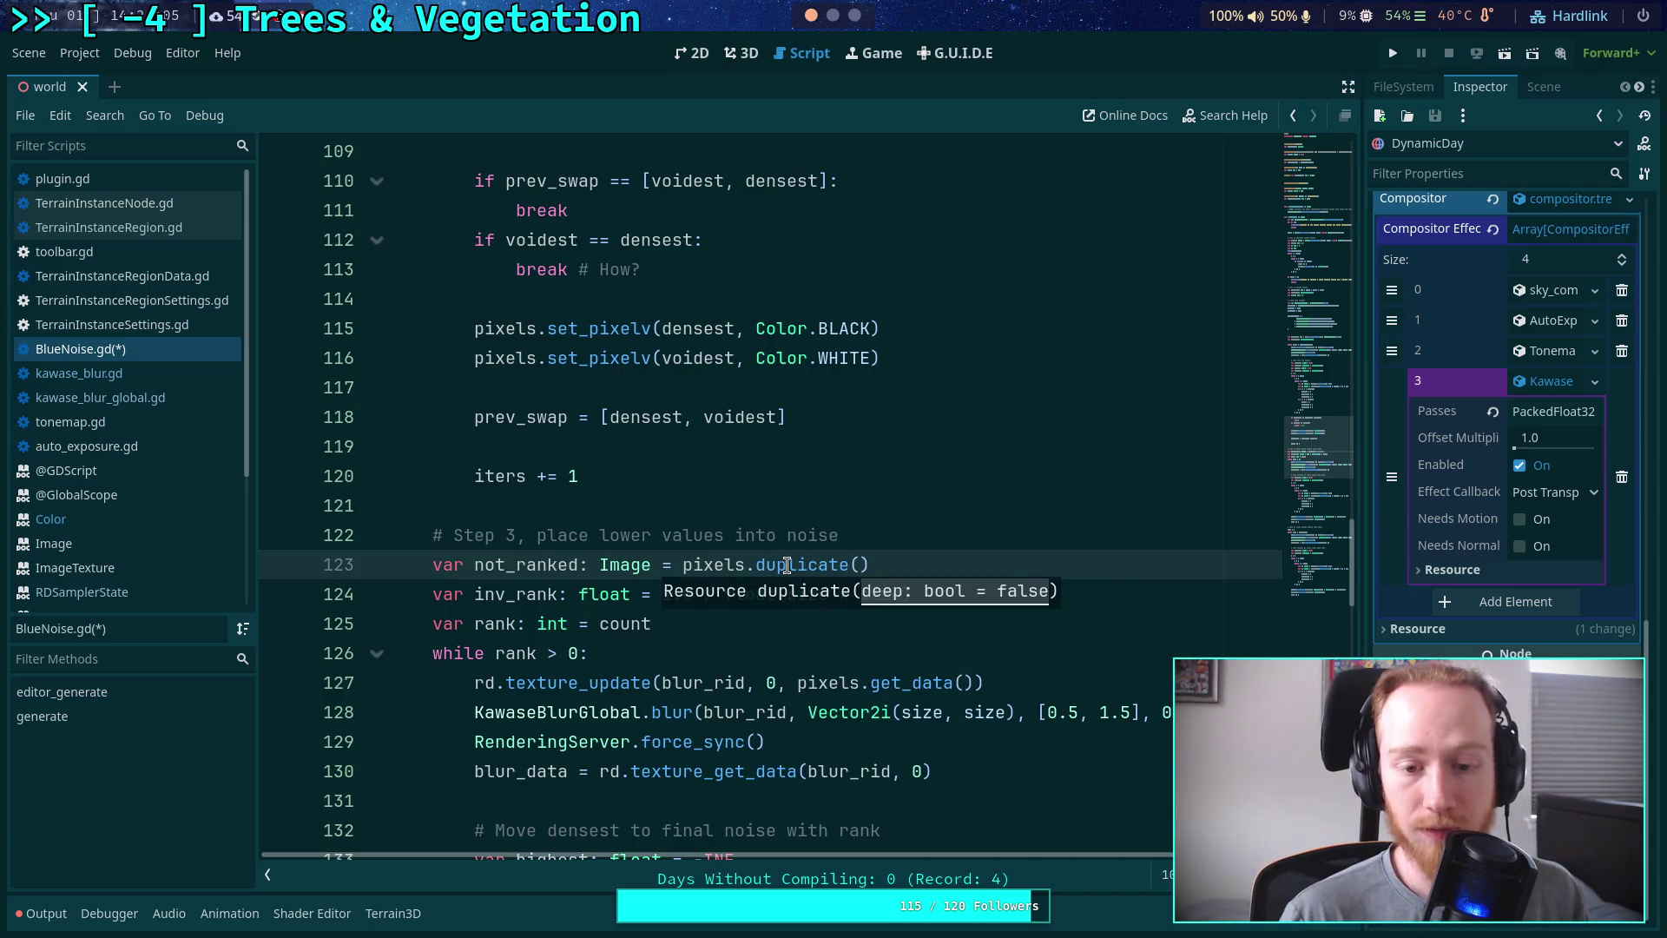
pyautogui.click(787, 564)
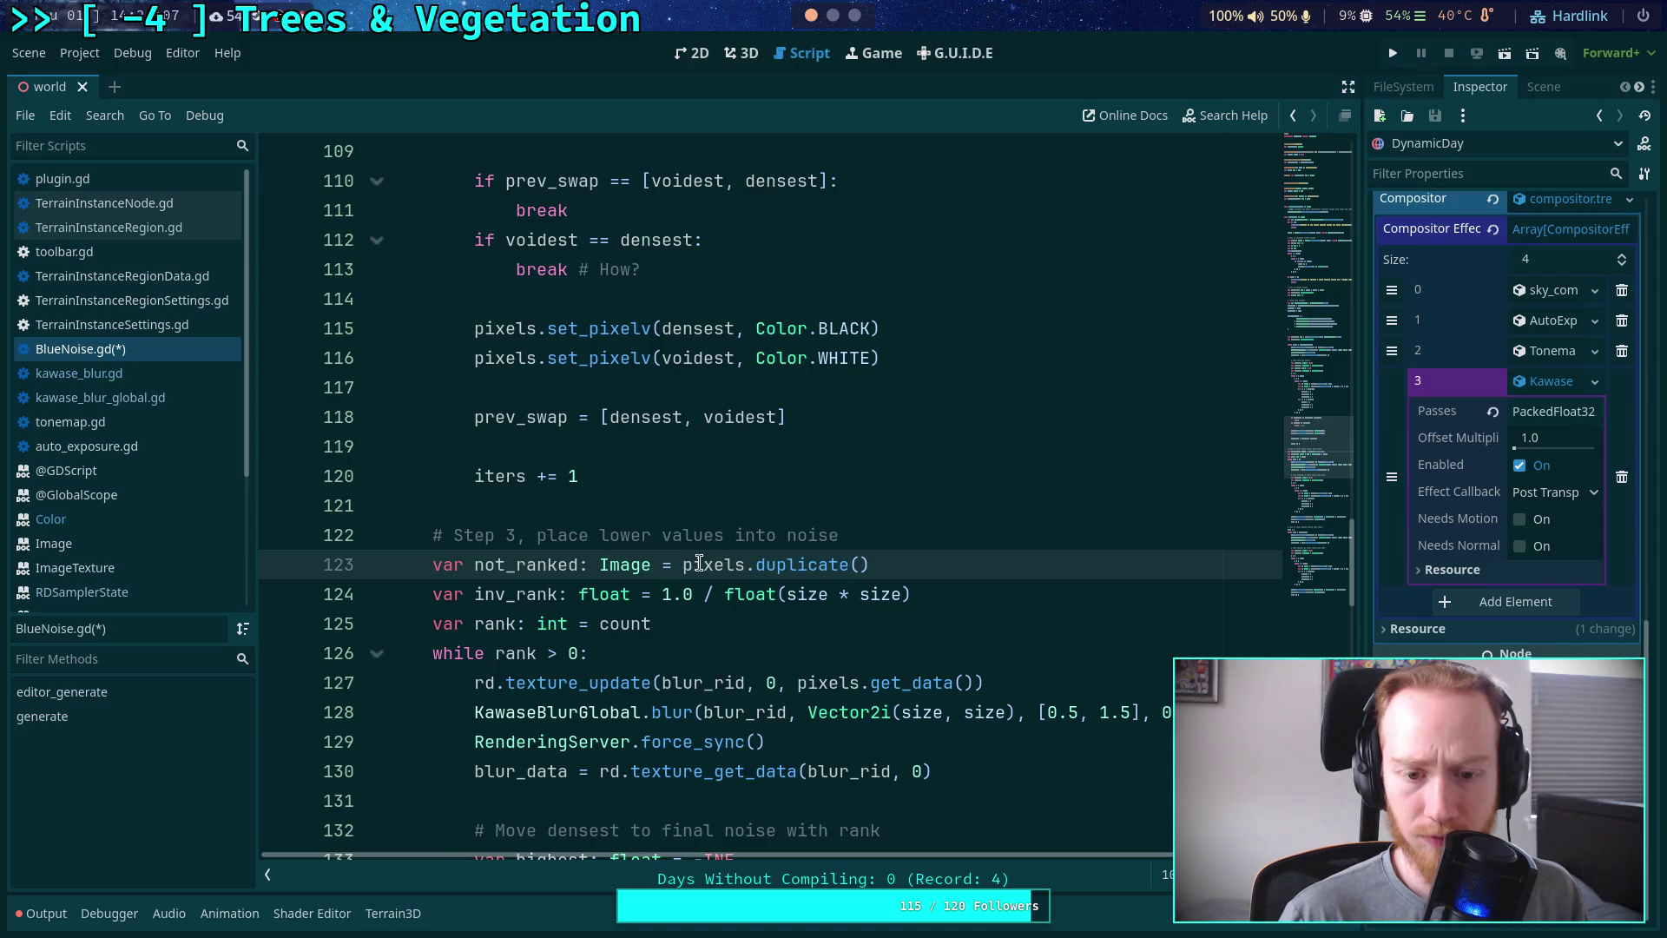
pyautogui.moveTo(699, 565)
pyautogui.rightClick(614, 564)
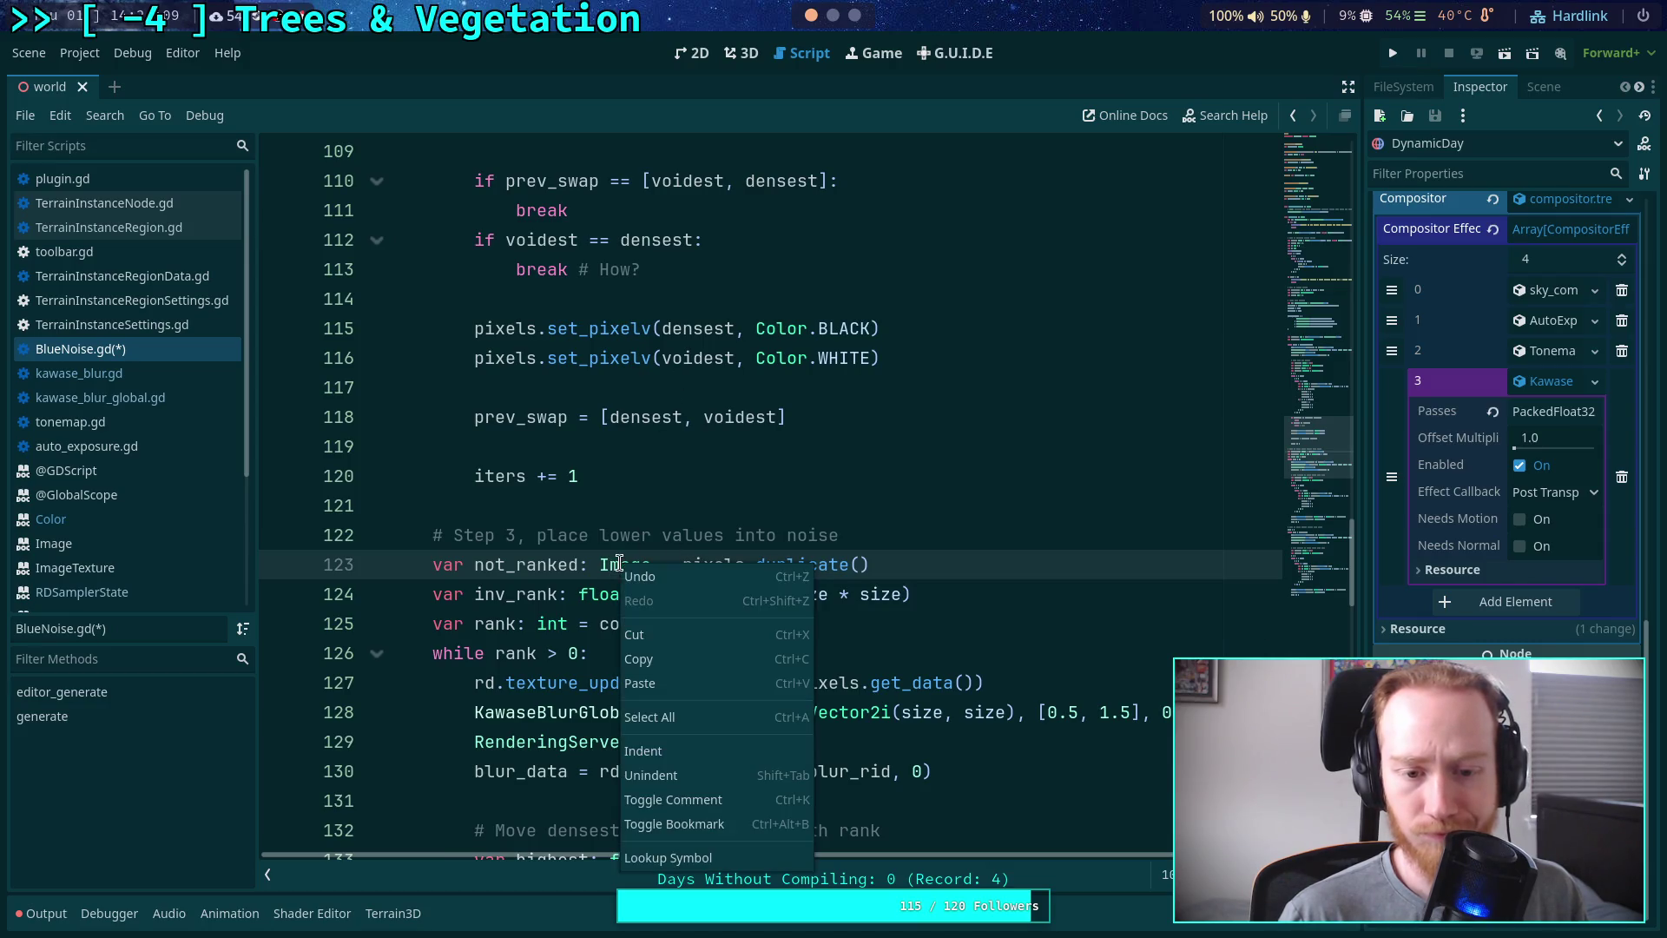
# Step: Look up the Image class documentation and read its create_from_data method
pyautogui.click(660, 856)
pyautogui.scroll(-3, 730, 545)
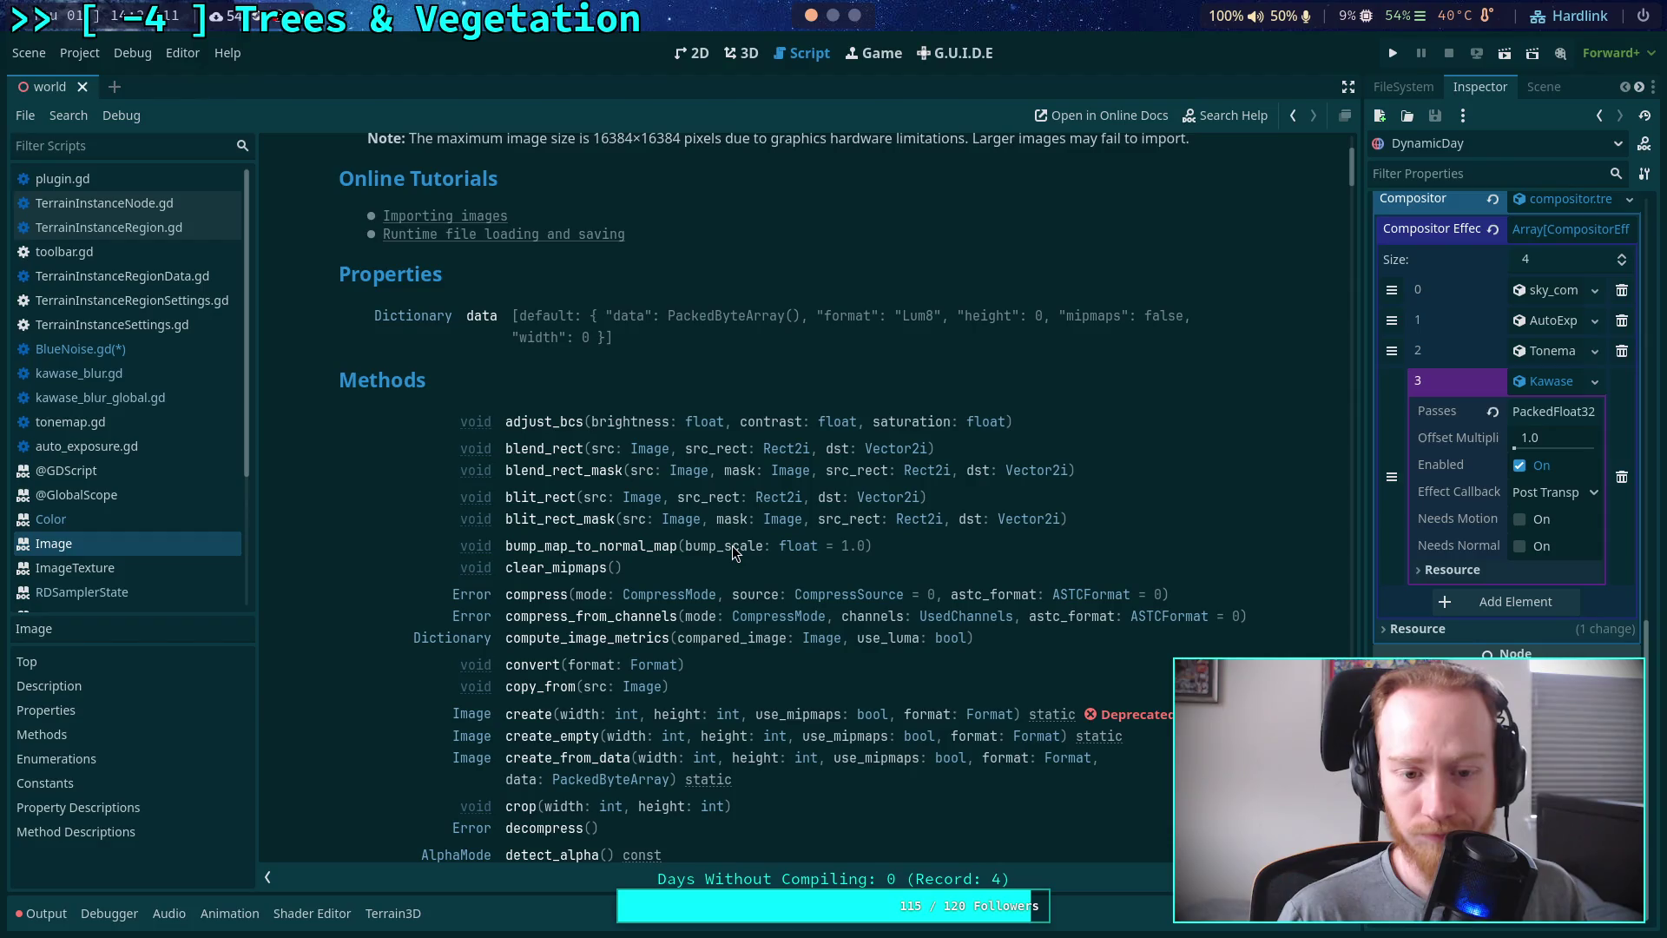
pyautogui.scroll(-3, 732, 545)
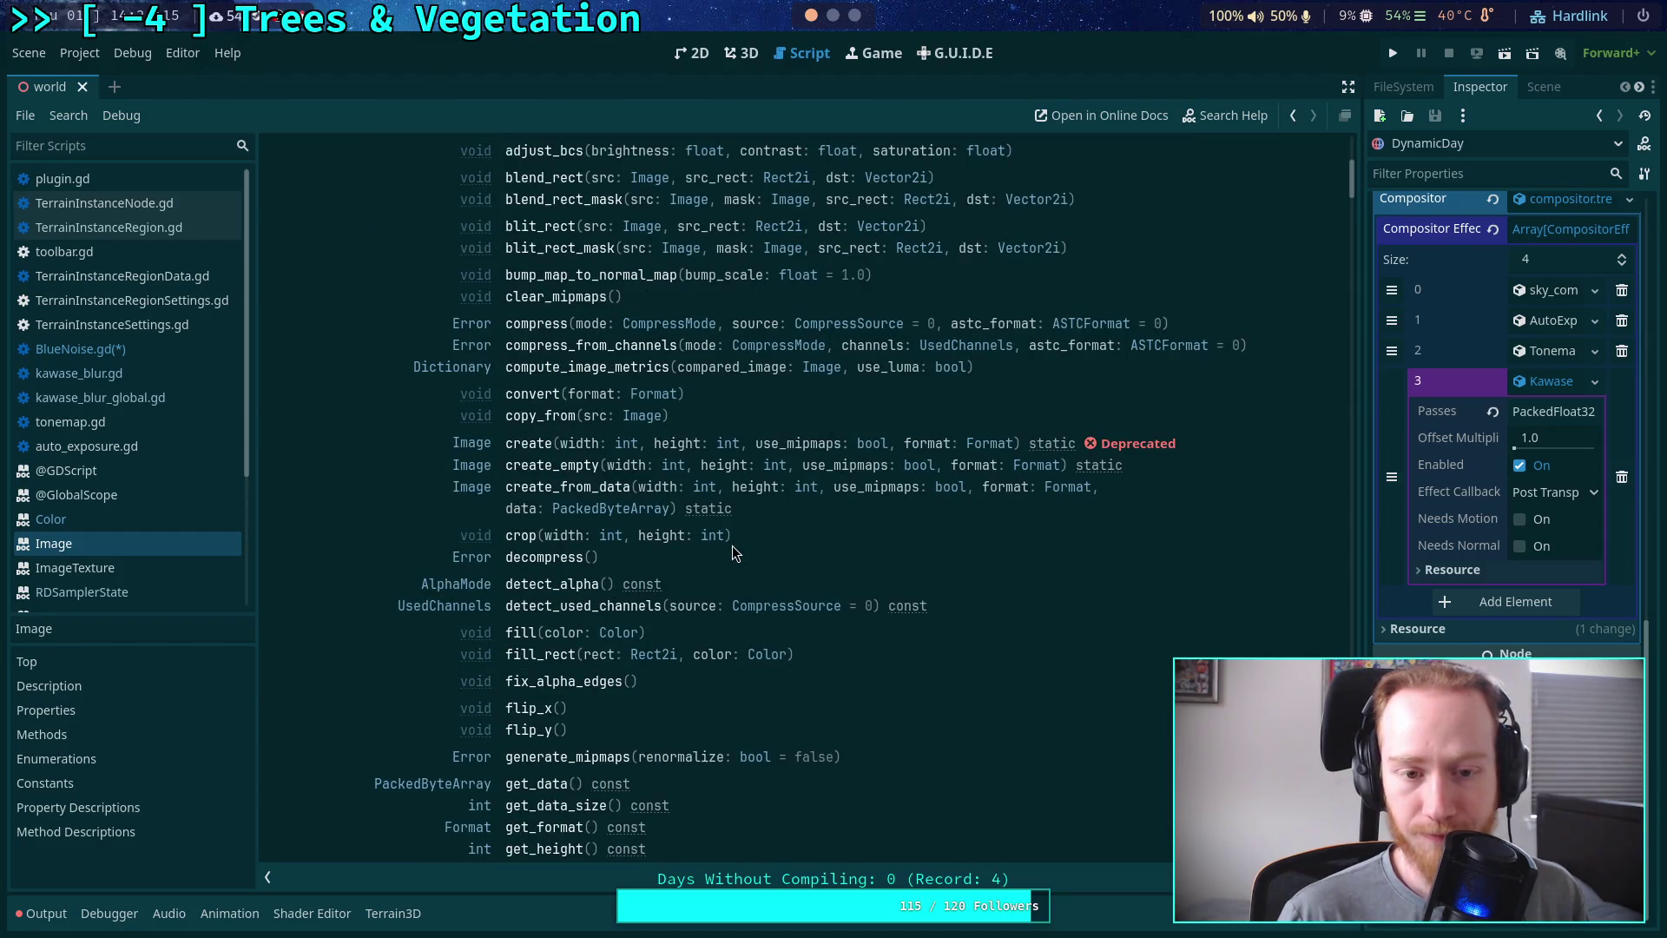
pyautogui.scroll(1, 732, 545)
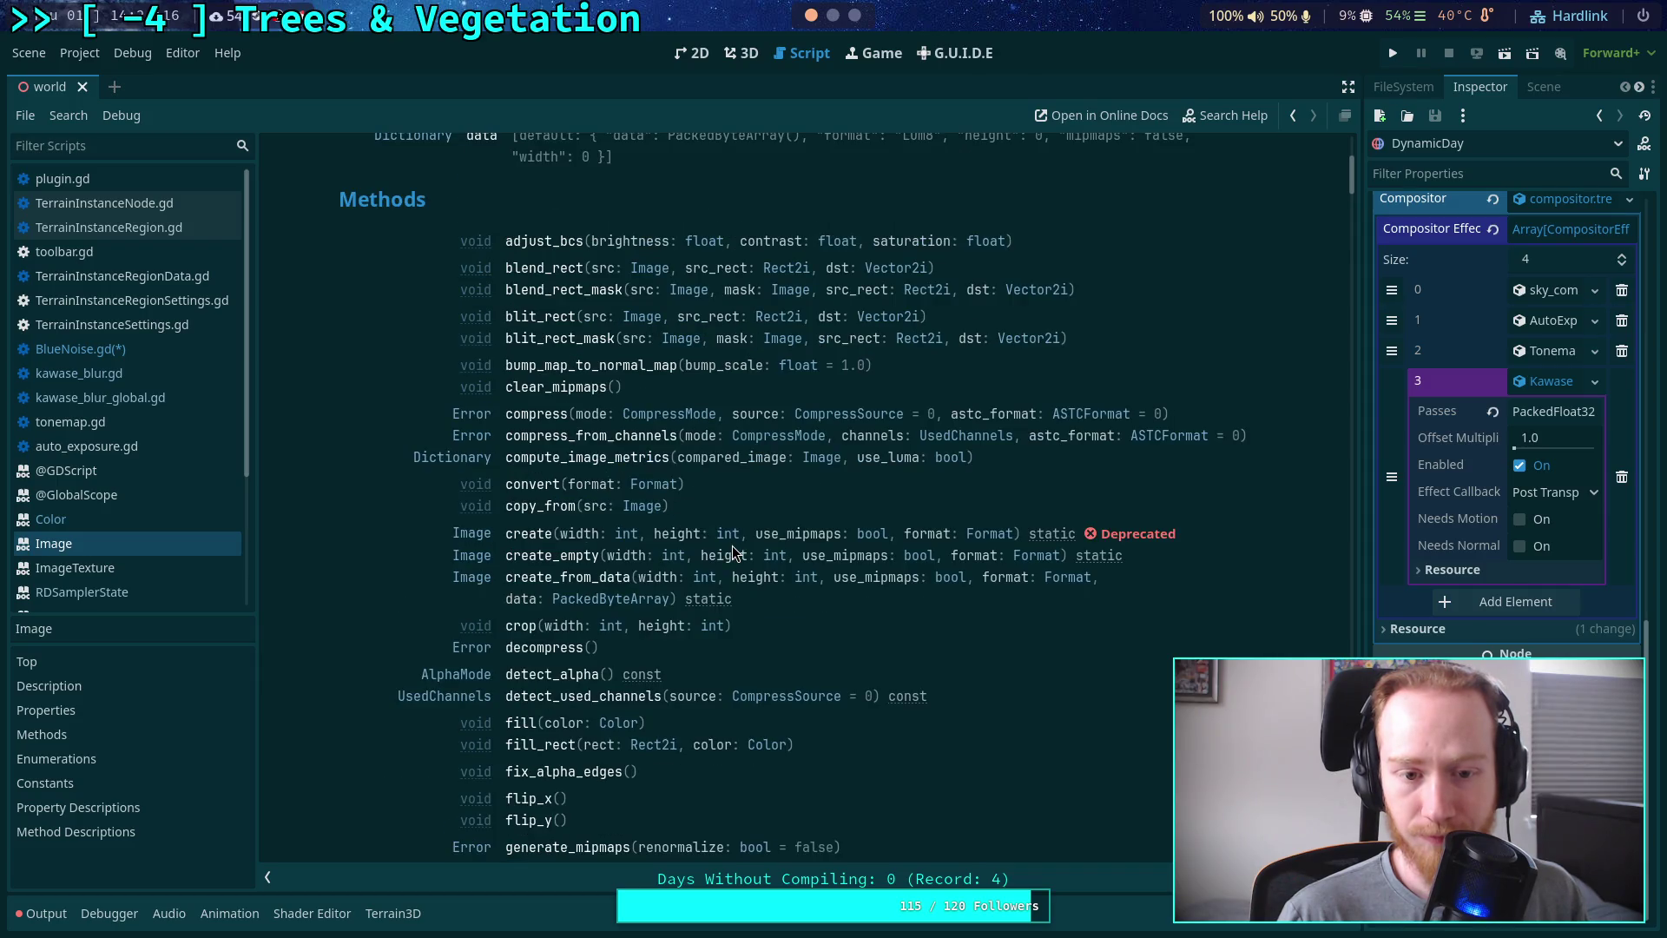
pyautogui.click(540, 516)
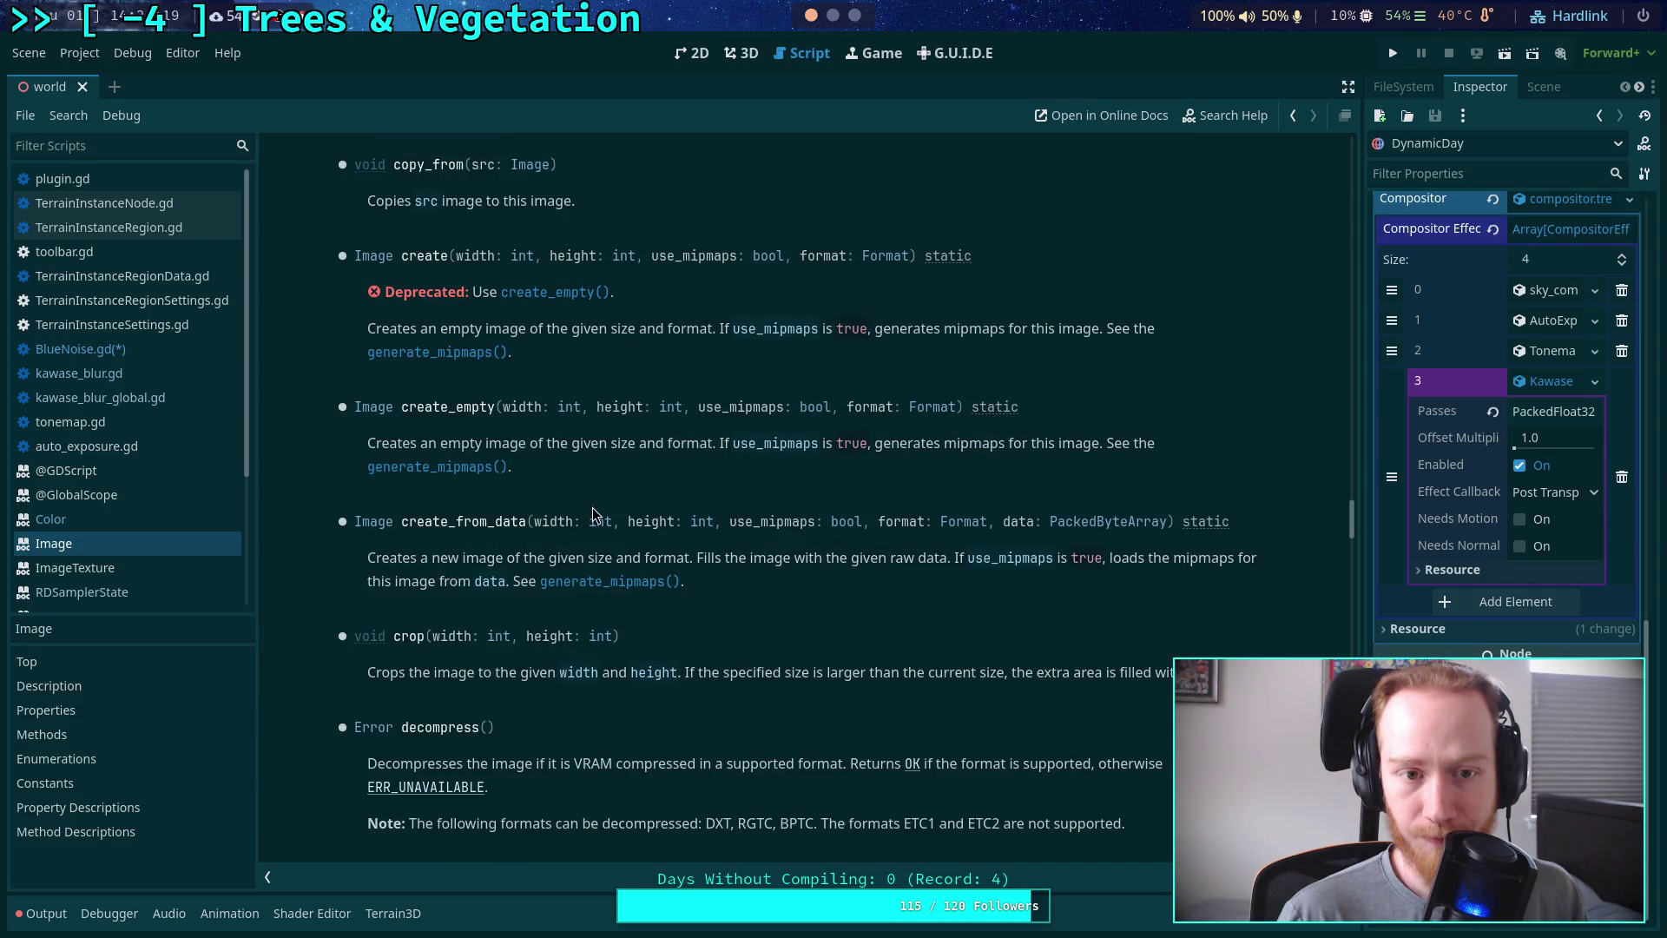
# Step: Replace pixels.duplicate() on line 123 with Image.new
pyautogui.click(135, 356)
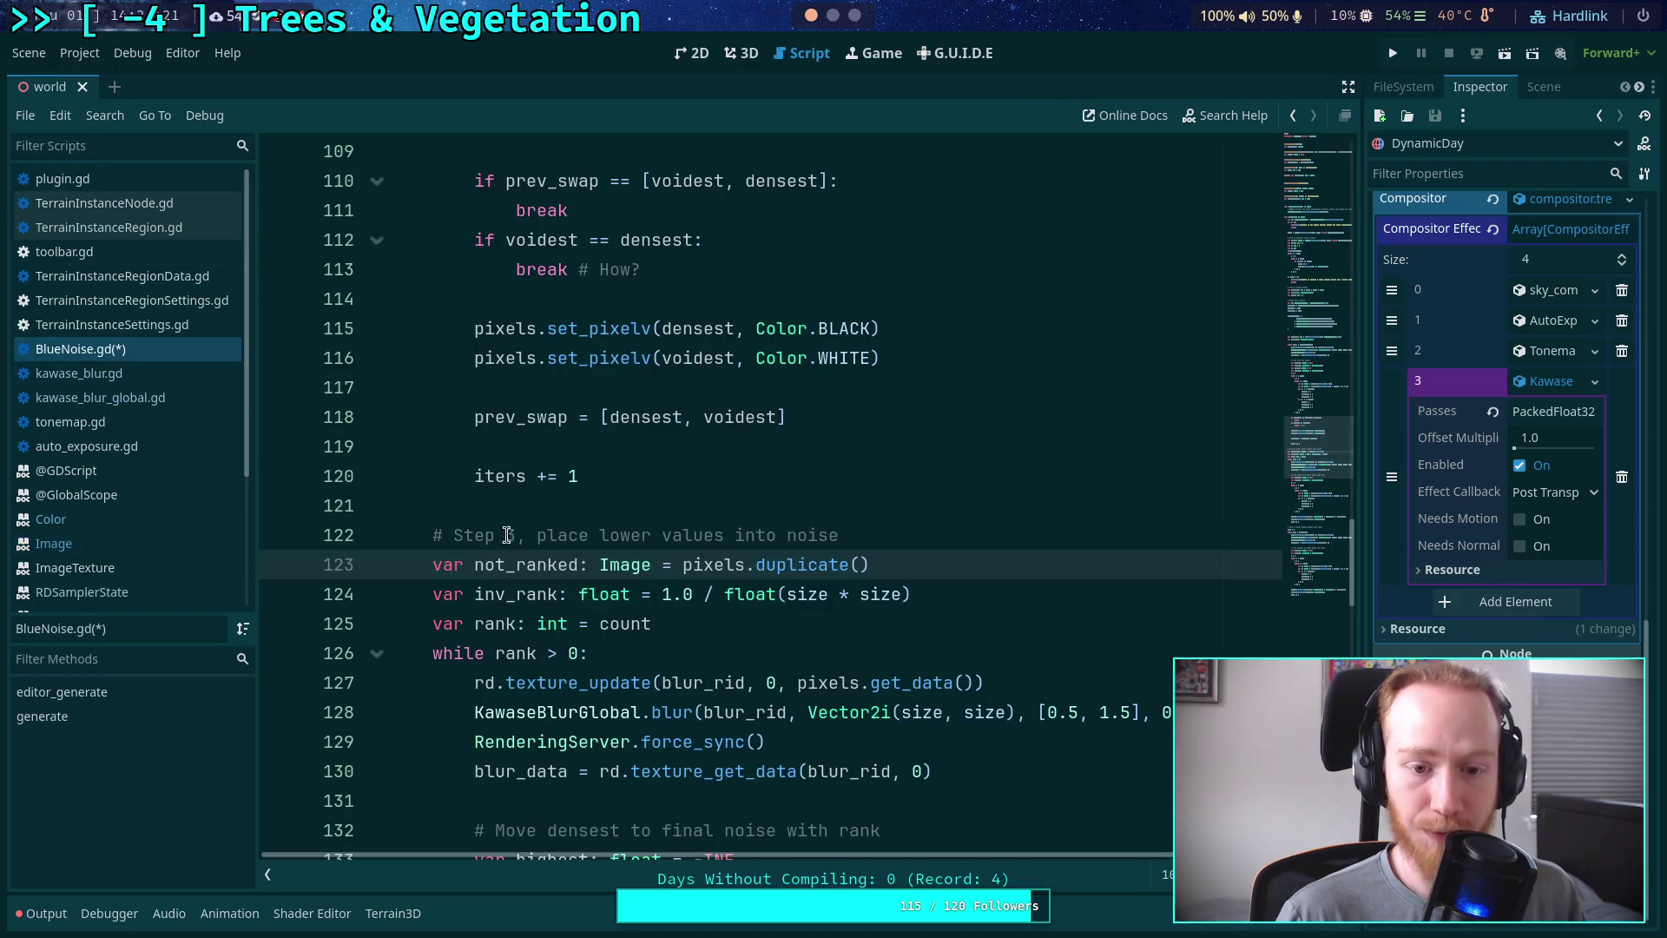
pyautogui.moveTo(891, 568); pyautogui.dragTo(683, 566)
pyautogui.write('Im')
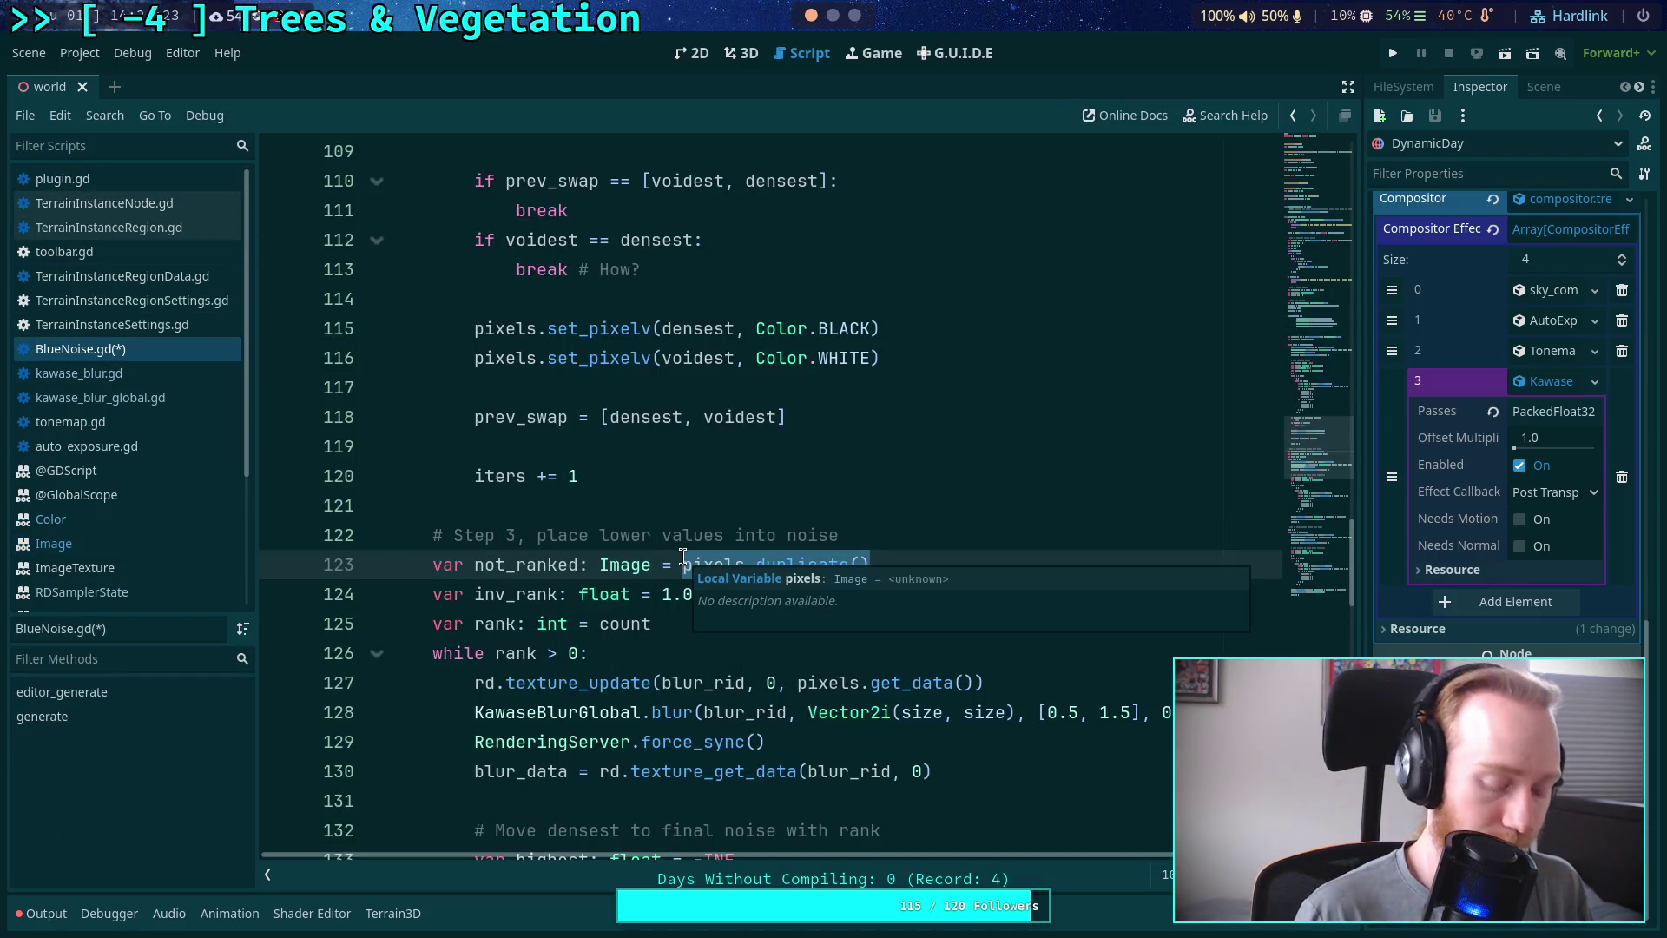
pyautogui.write('age.new')
# Step: Create not_ranked as Image.new() and fill it with copy_from(pixels)
pyautogui.press('Return')
pyautogui.press('Return')
pyautogui.write('not_')
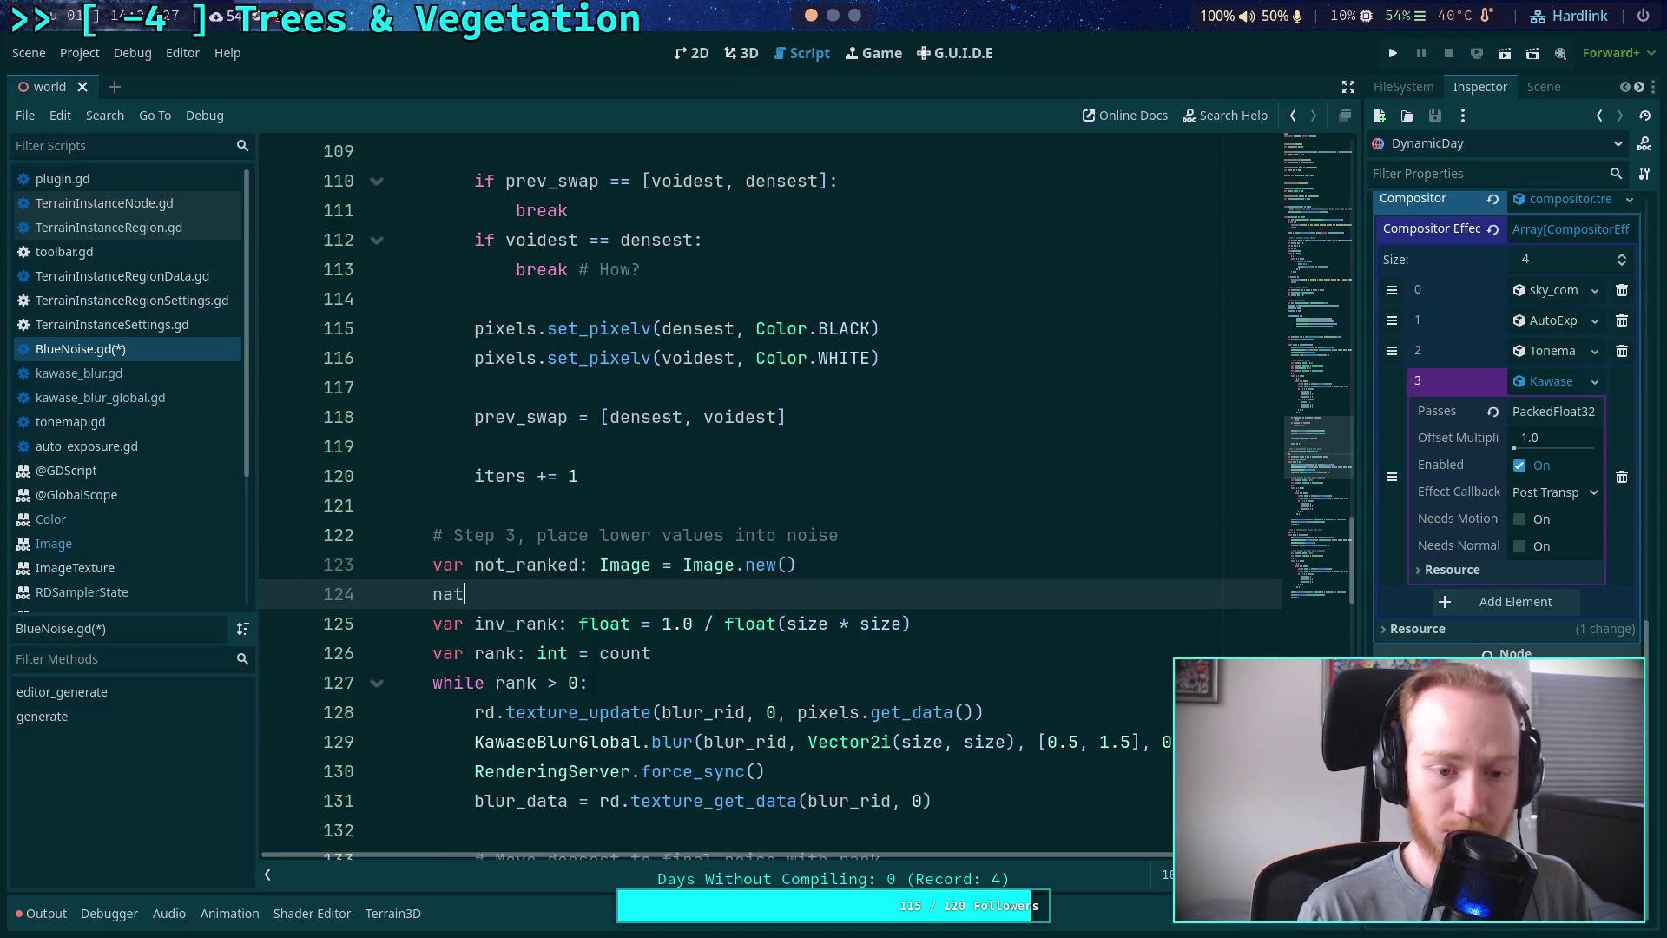
pyautogui.press('Return')
pyautogui.write('.cop')
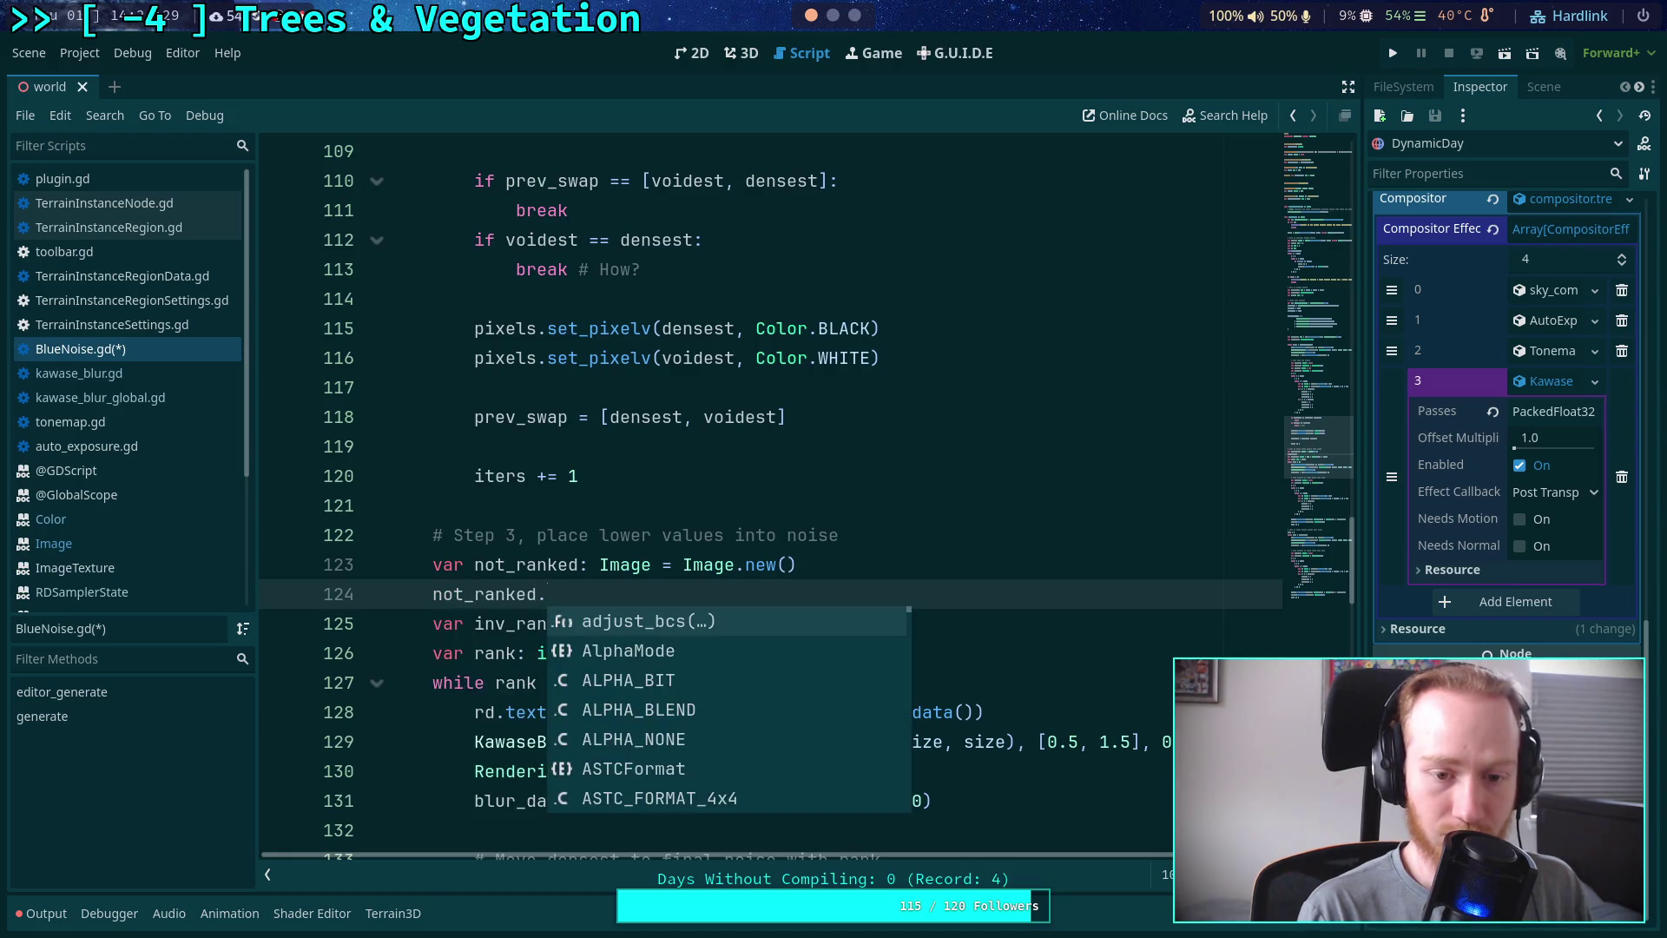
pyautogui.press('Return')
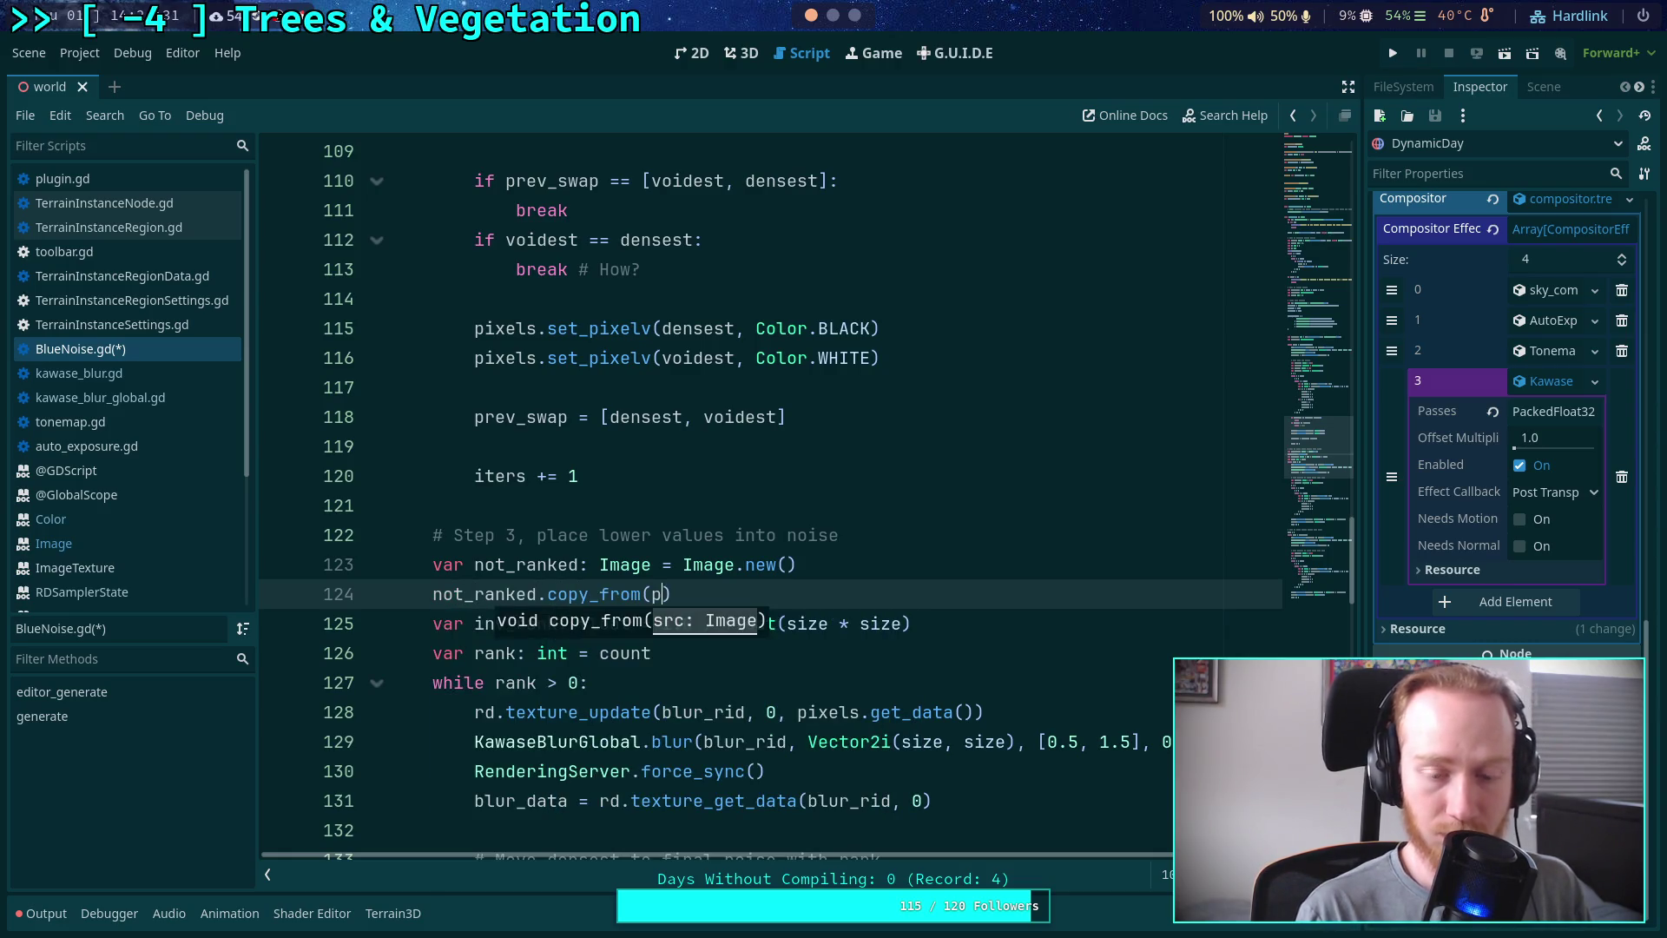
pyautogui.write('s)')
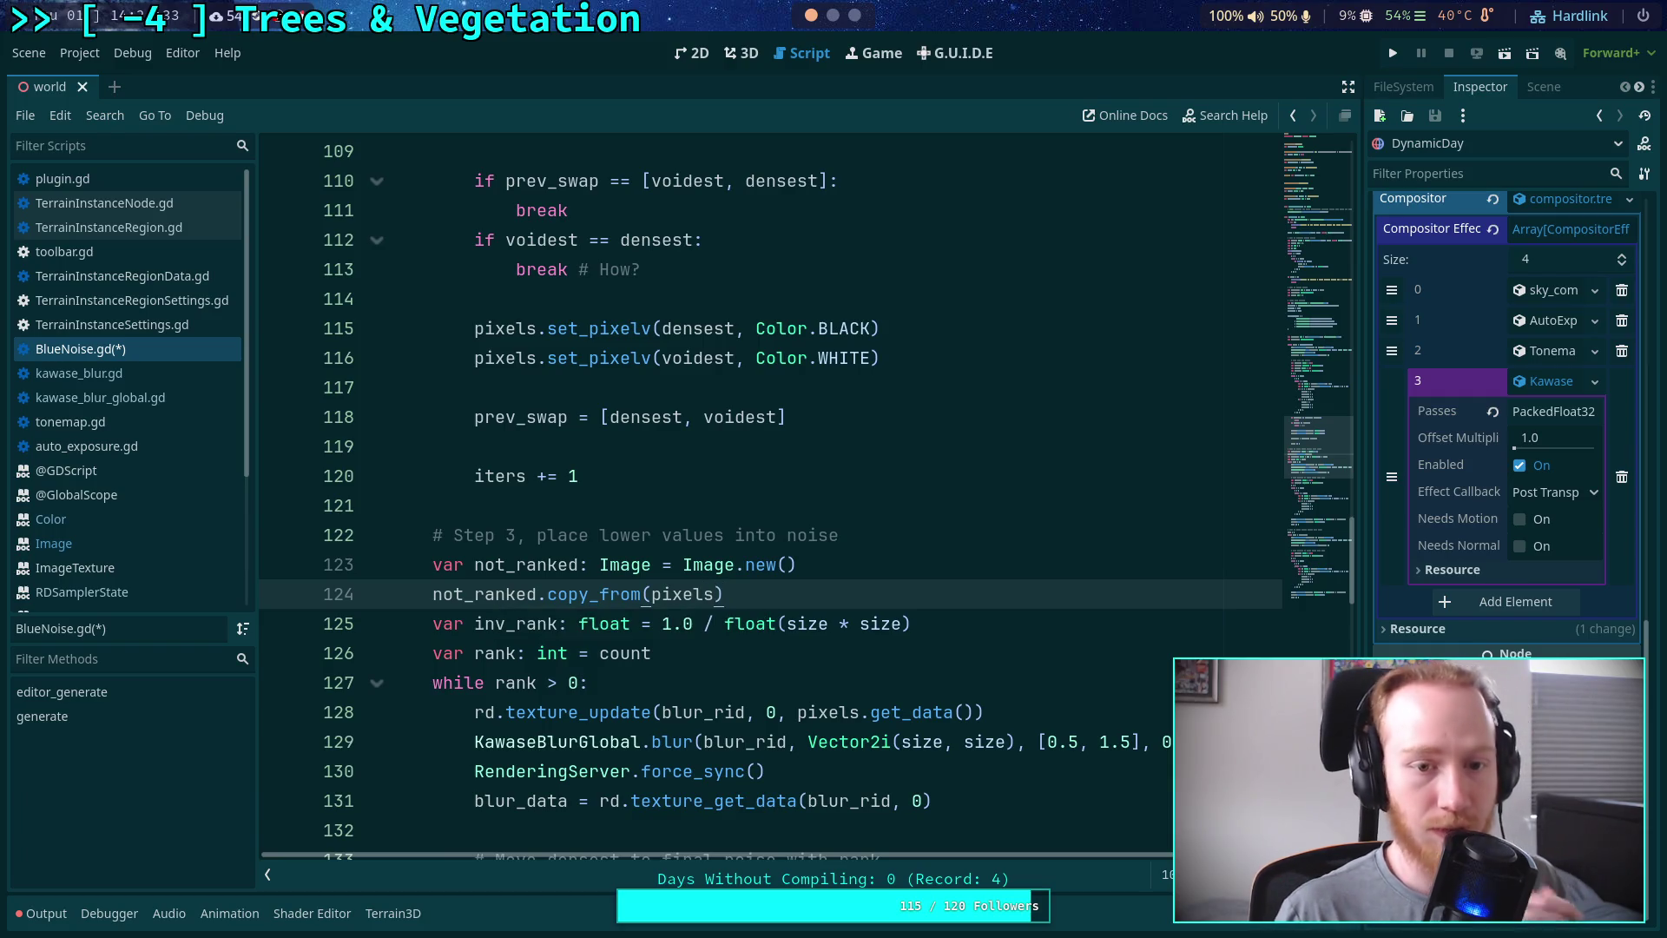
pyautogui.scroll(2, 693, 524)
pyautogui.scroll(-3, 703, 454)
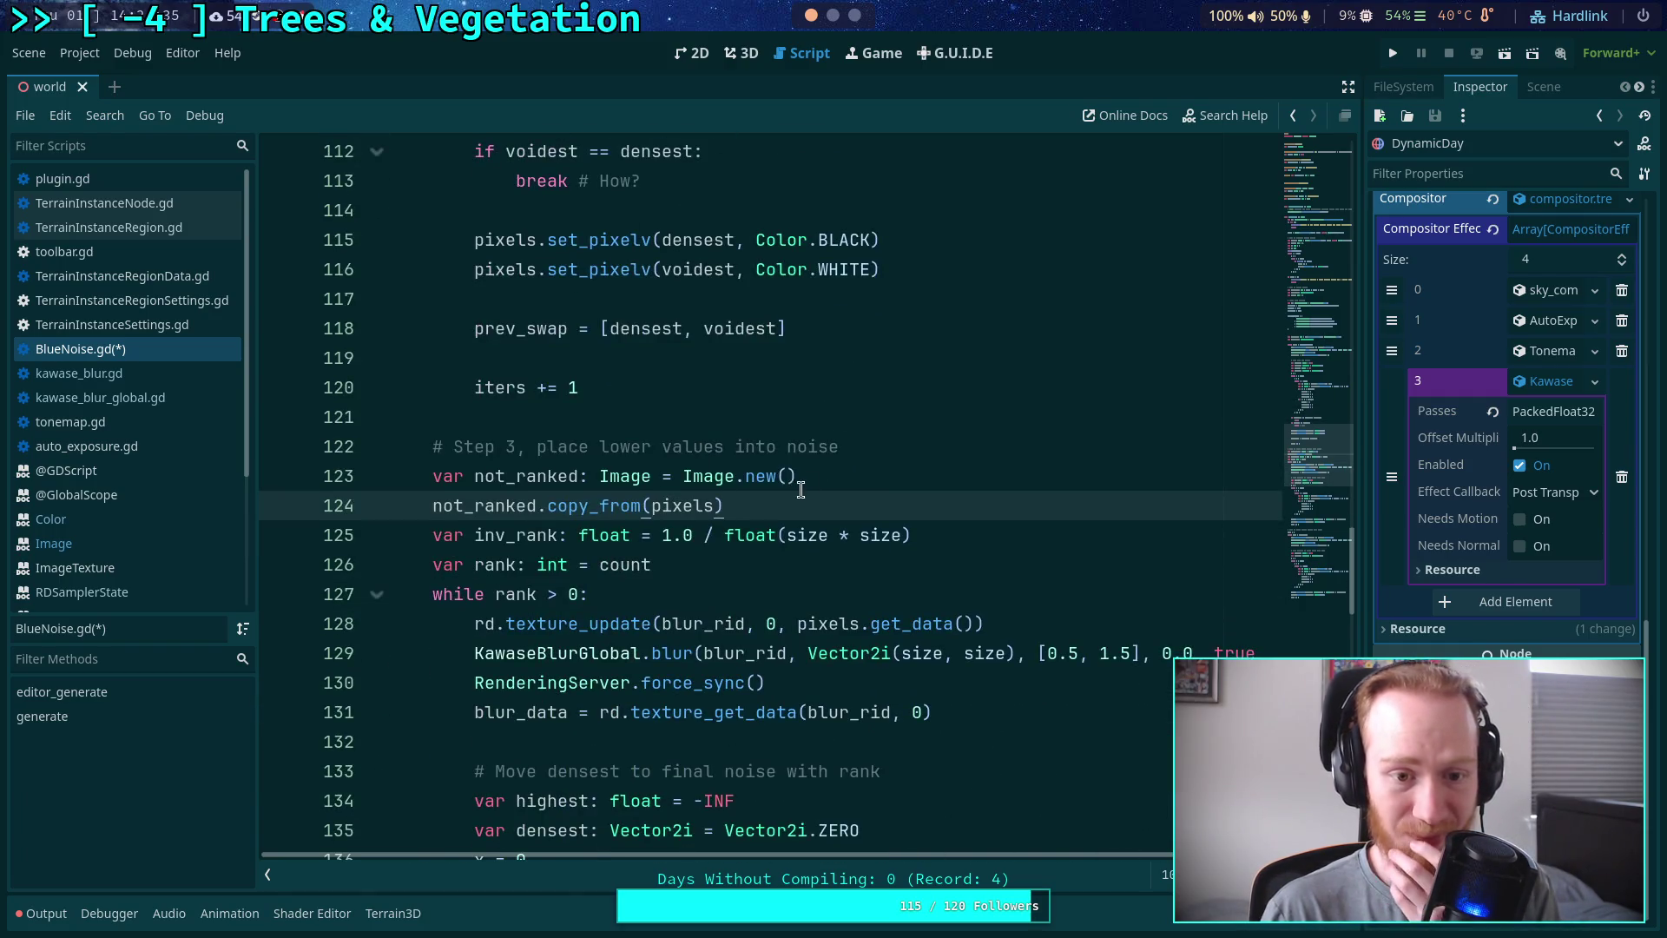
pyautogui.scroll(-2, 800, 491)
# Step: Replace pixels with not_ranked in the Step 3 texture update, pixel read and blackening lines (128, 140, 150)
pyautogui.doubleClick(500, 331)
pyautogui.hotkey('ctrl', 'c')
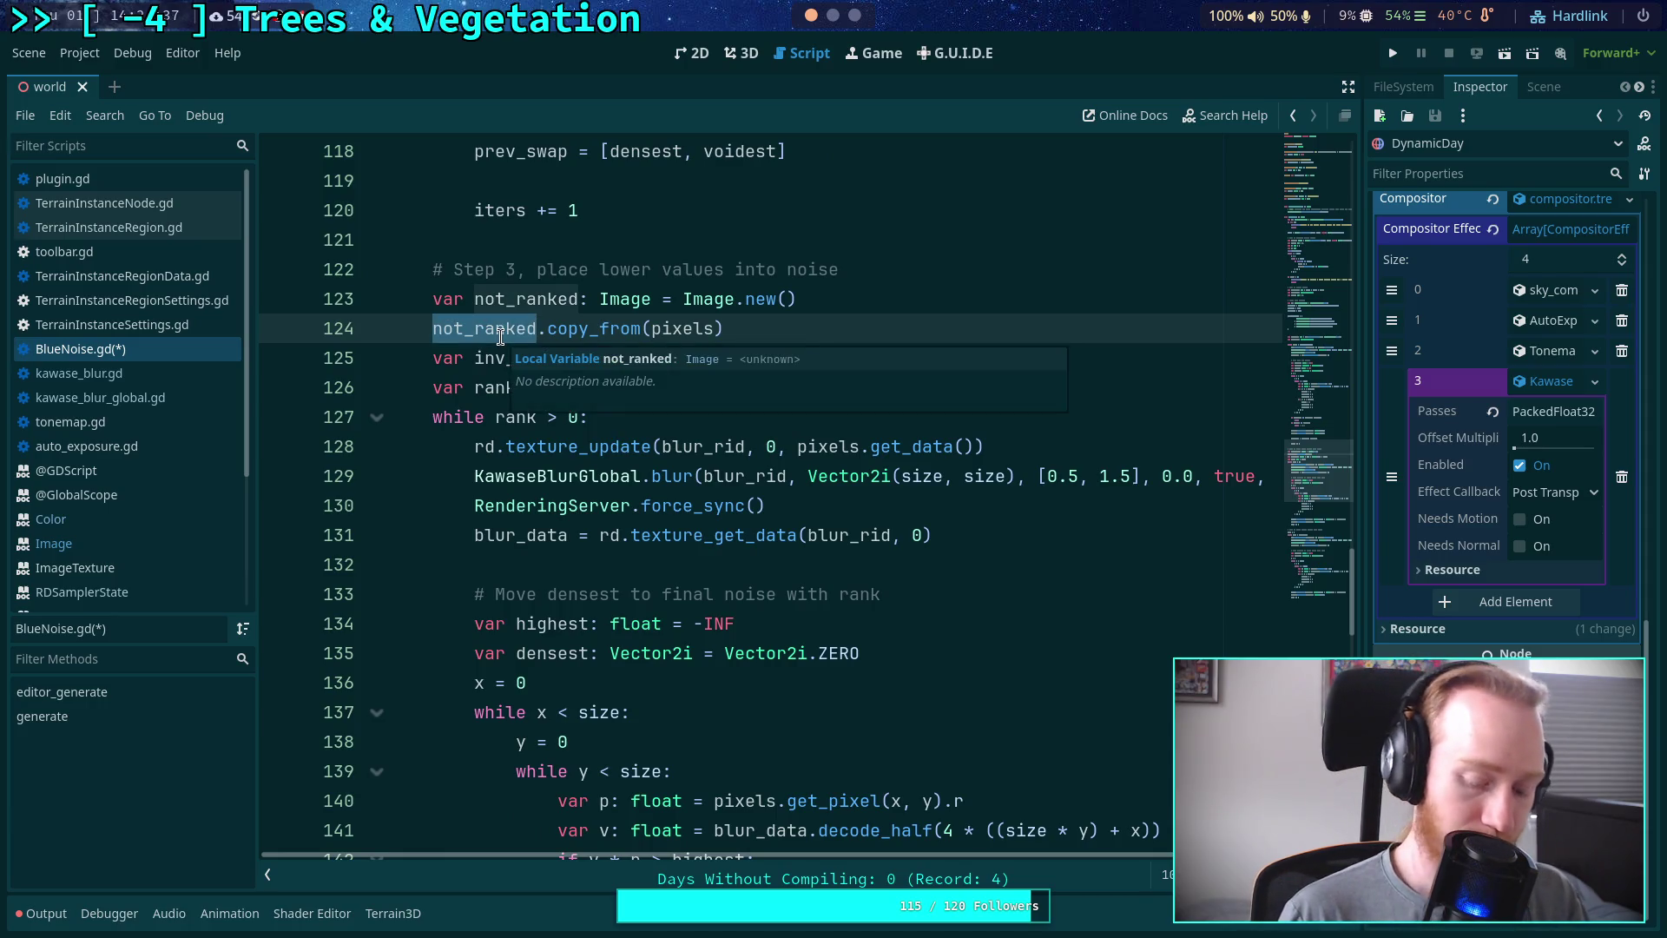
pyautogui.doubleClick(825, 446)
pyautogui.hotkey('ctrl', 'v')
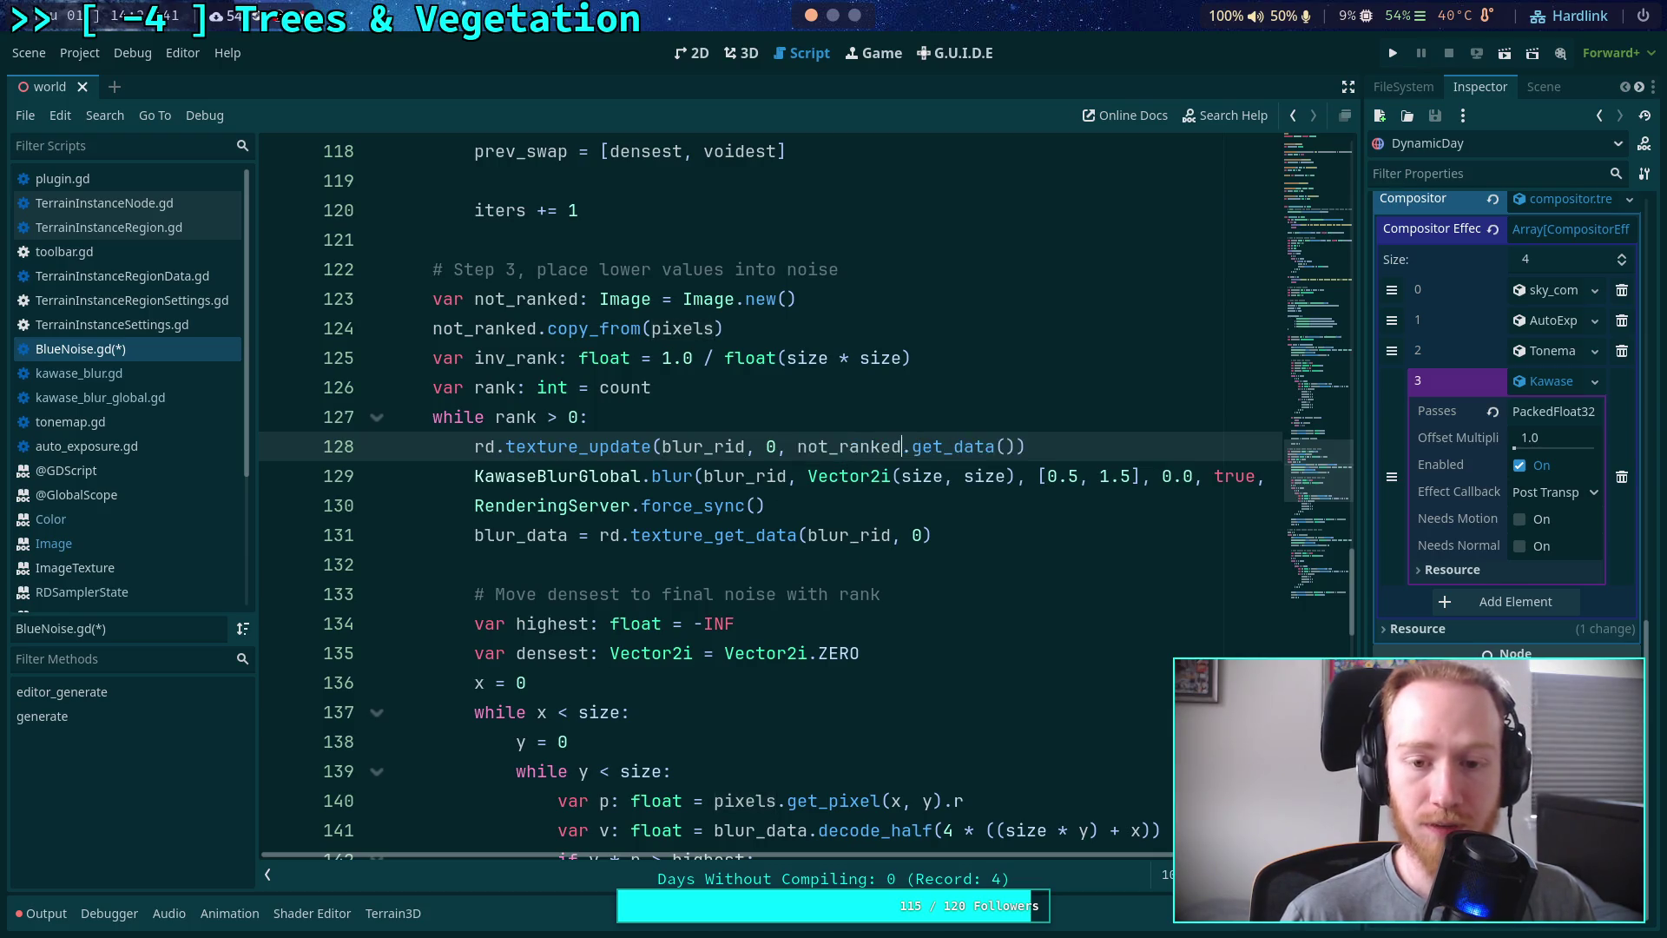
pyautogui.scroll(-2, 761, 614)
pyautogui.doubleClick(756, 621)
pyautogui.hotkey('ctrl', 'v')
pyautogui.scroll(-3, 698, 584)
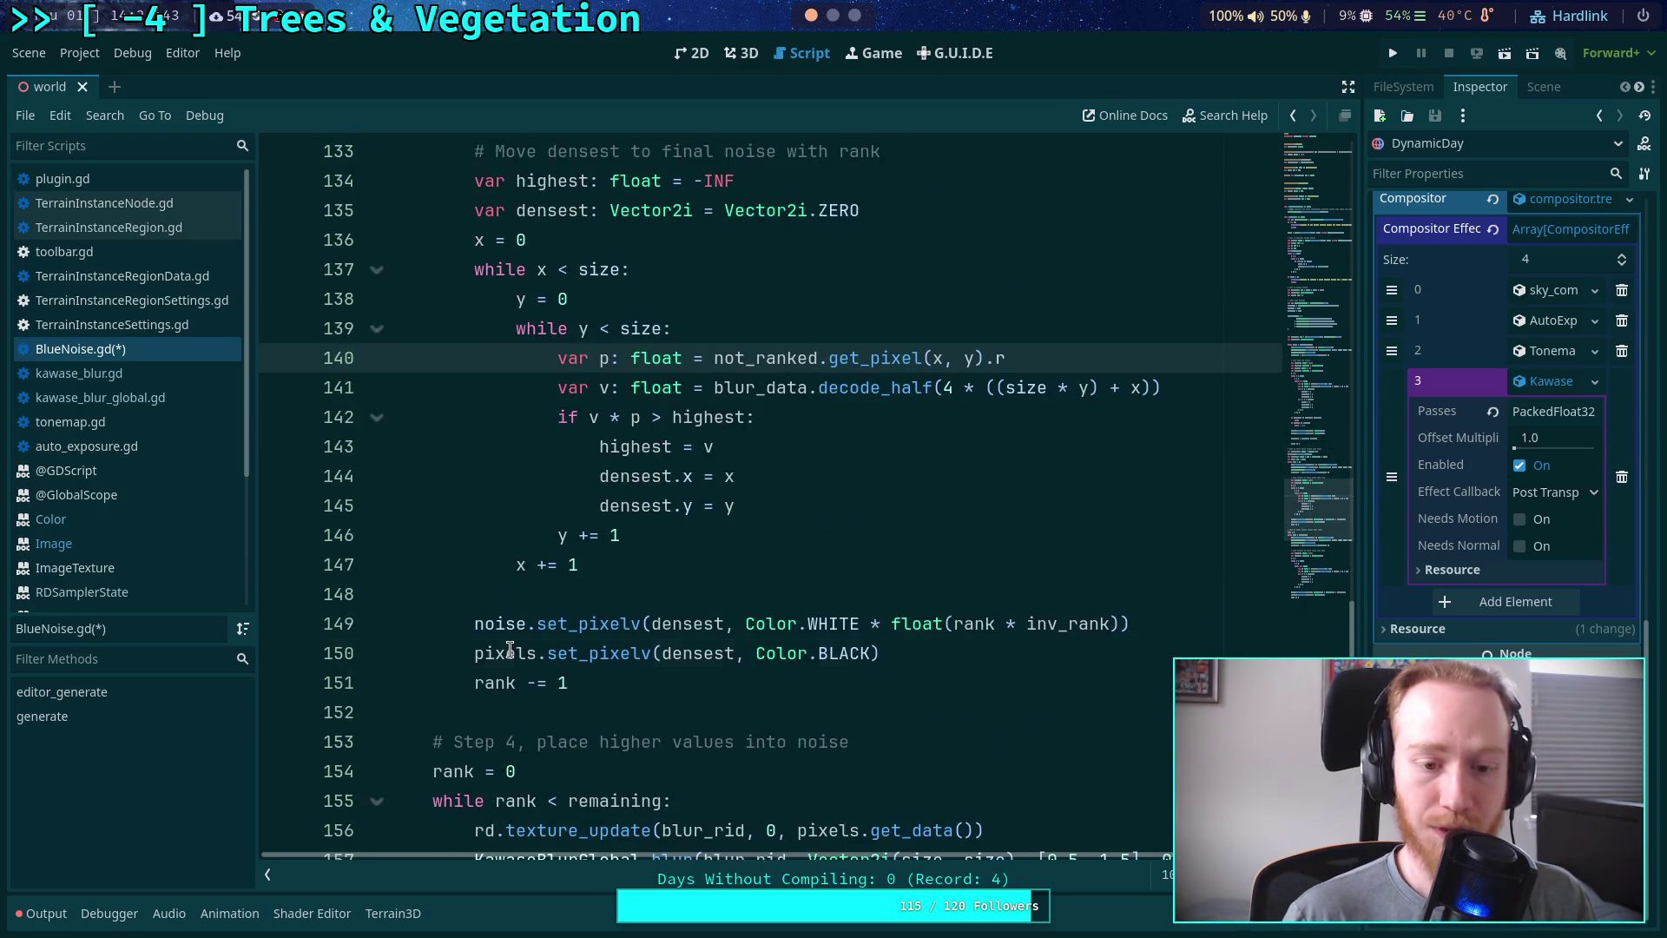
pyautogui.doubleClick(511, 649)
pyautogui.hotkey('ctrl', 'v')
pyautogui.scroll(-3, 826, 628)
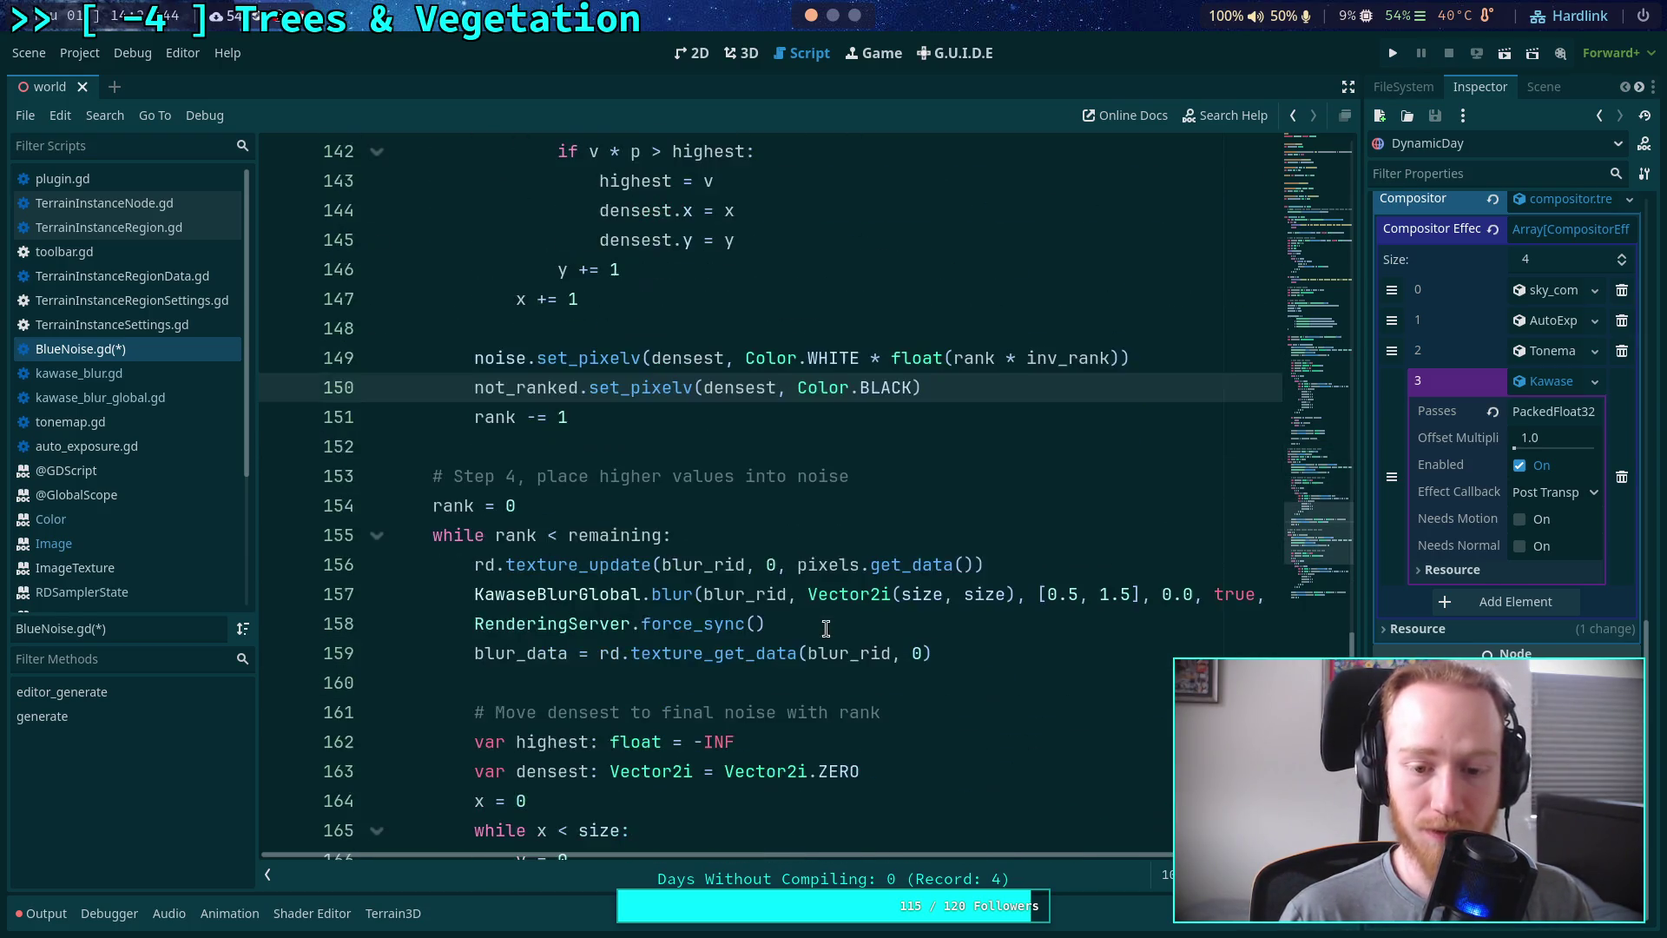
pyautogui.doubleClick(855, 566)
pyautogui.scroll(-2, 717, 616)
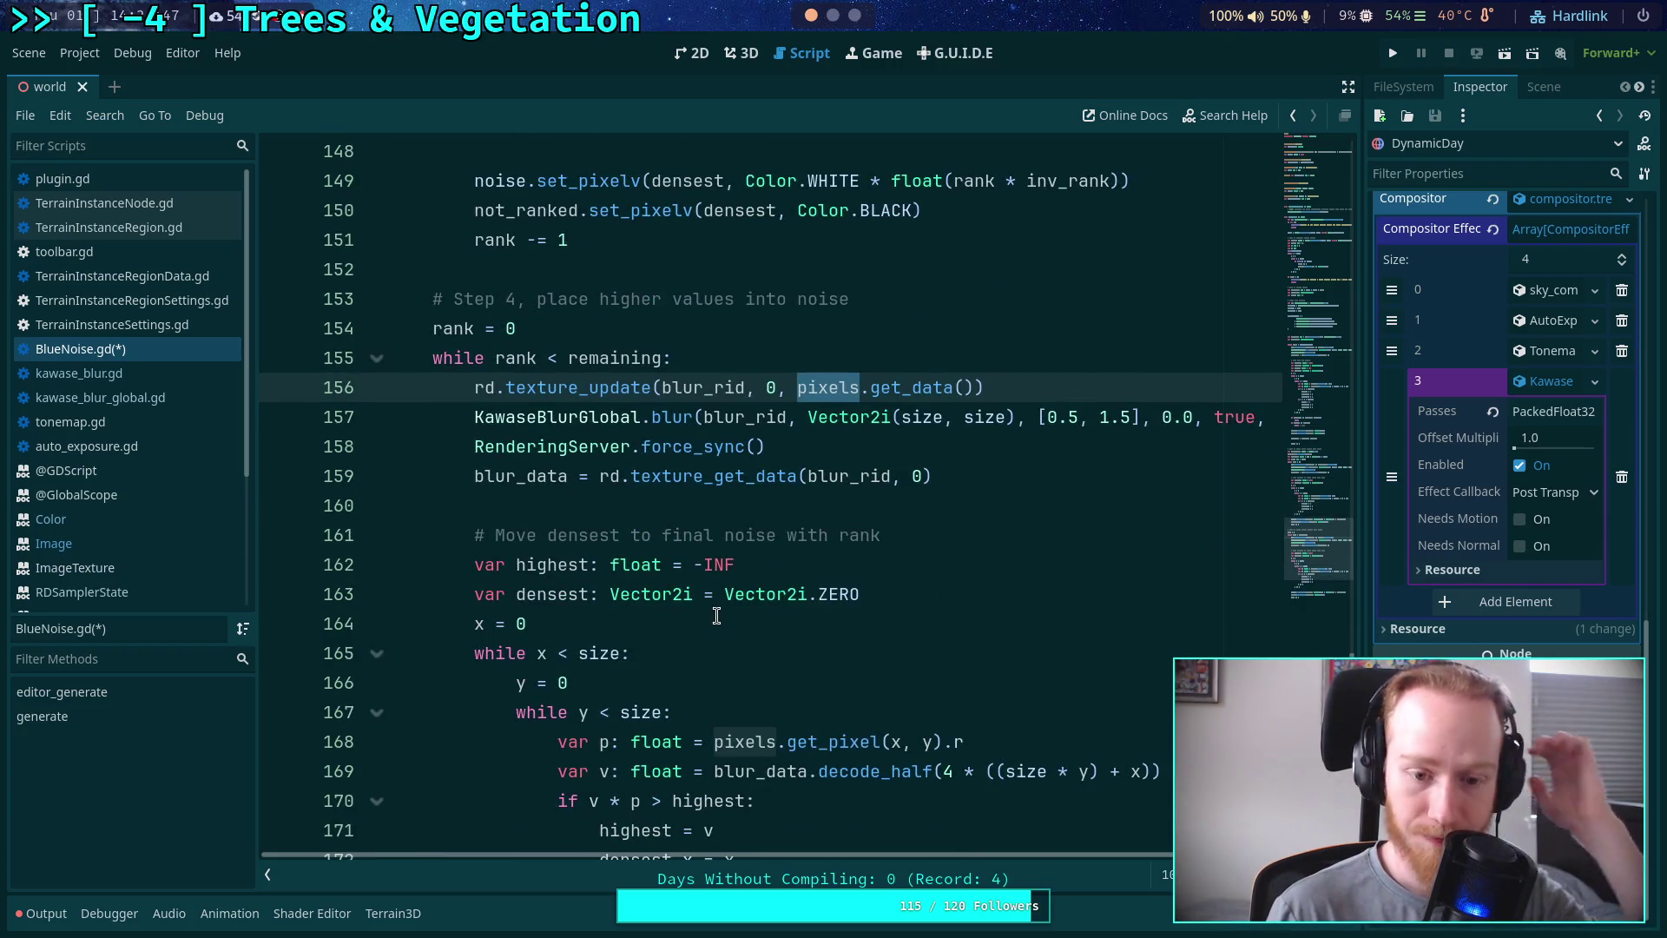
pyautogui.scroll(-2, 799, 638)
pyautogui.scroll(20, 798, 584)
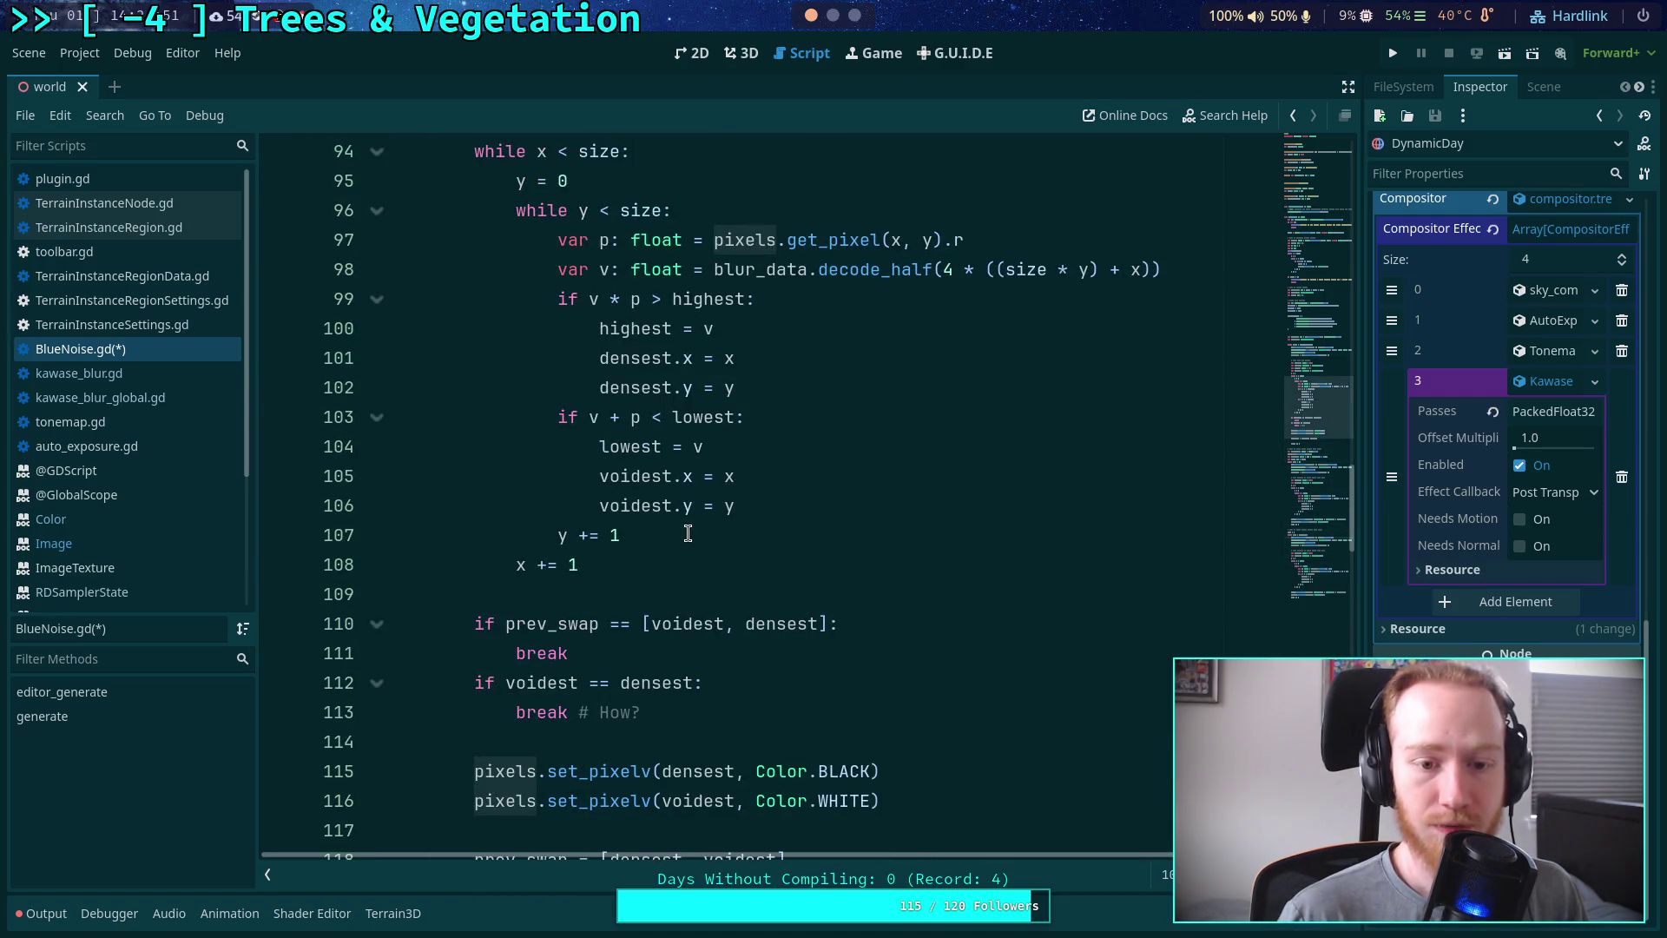
pyautogui.moveTo(782, 500)
pyautogui.mouseDown()
pyautogui.moveTo(730, 476)
pyautogui.moveTo(638, 473)
pyautogui.moveTo(539, 313)
pyautogui.moveTo(559, 566)
pyautogui.moveTo(473, 413)
pyautogui.moveTo(468, 363)
pyautogui.mouseUp()
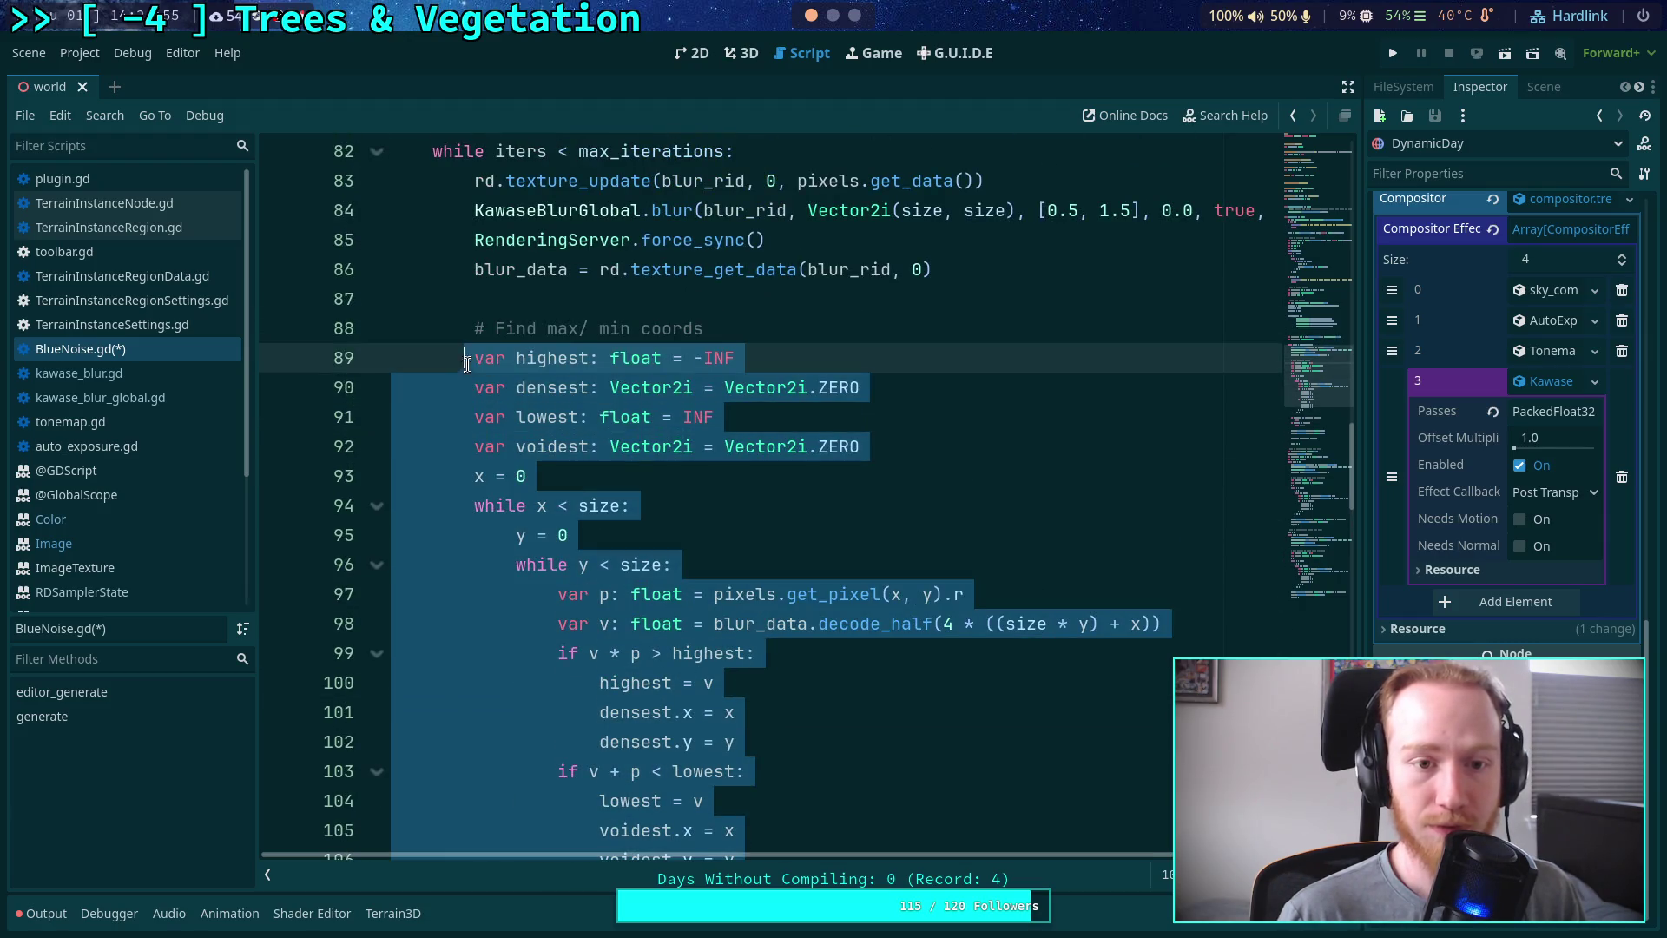
# Step: Paste the highest/lowest search block over Step 4's densest search and rename its comment to voidest
pyautogui.hotkey('ctrl', 'c')
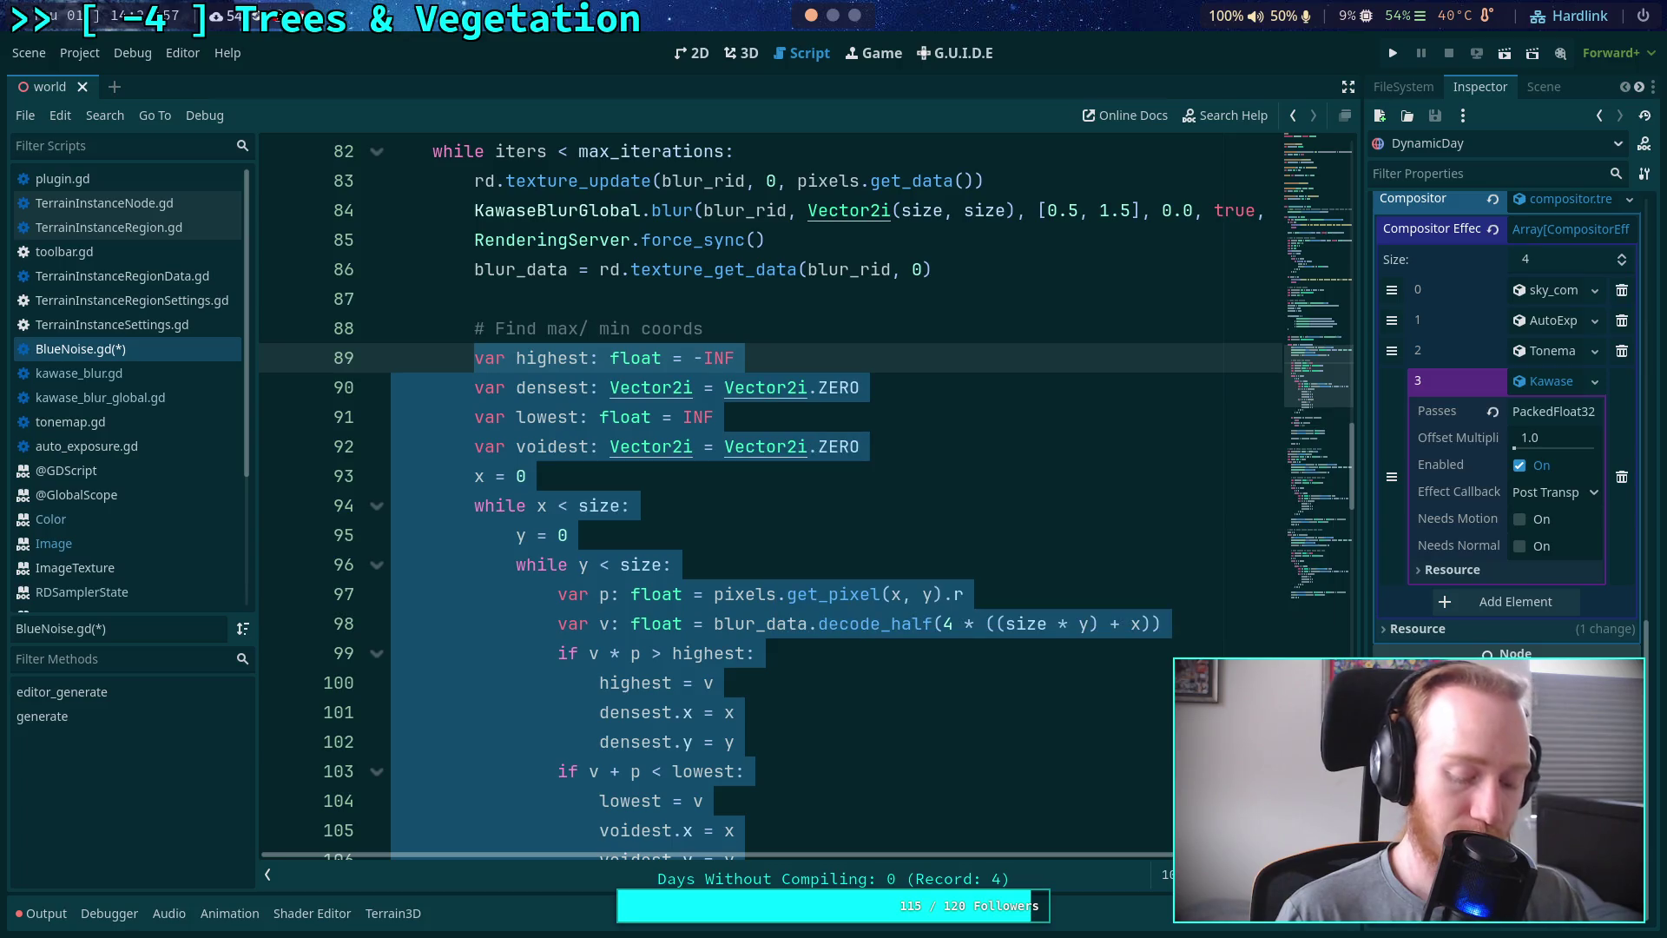
pyautogui.scroll(-15, 780, 489)
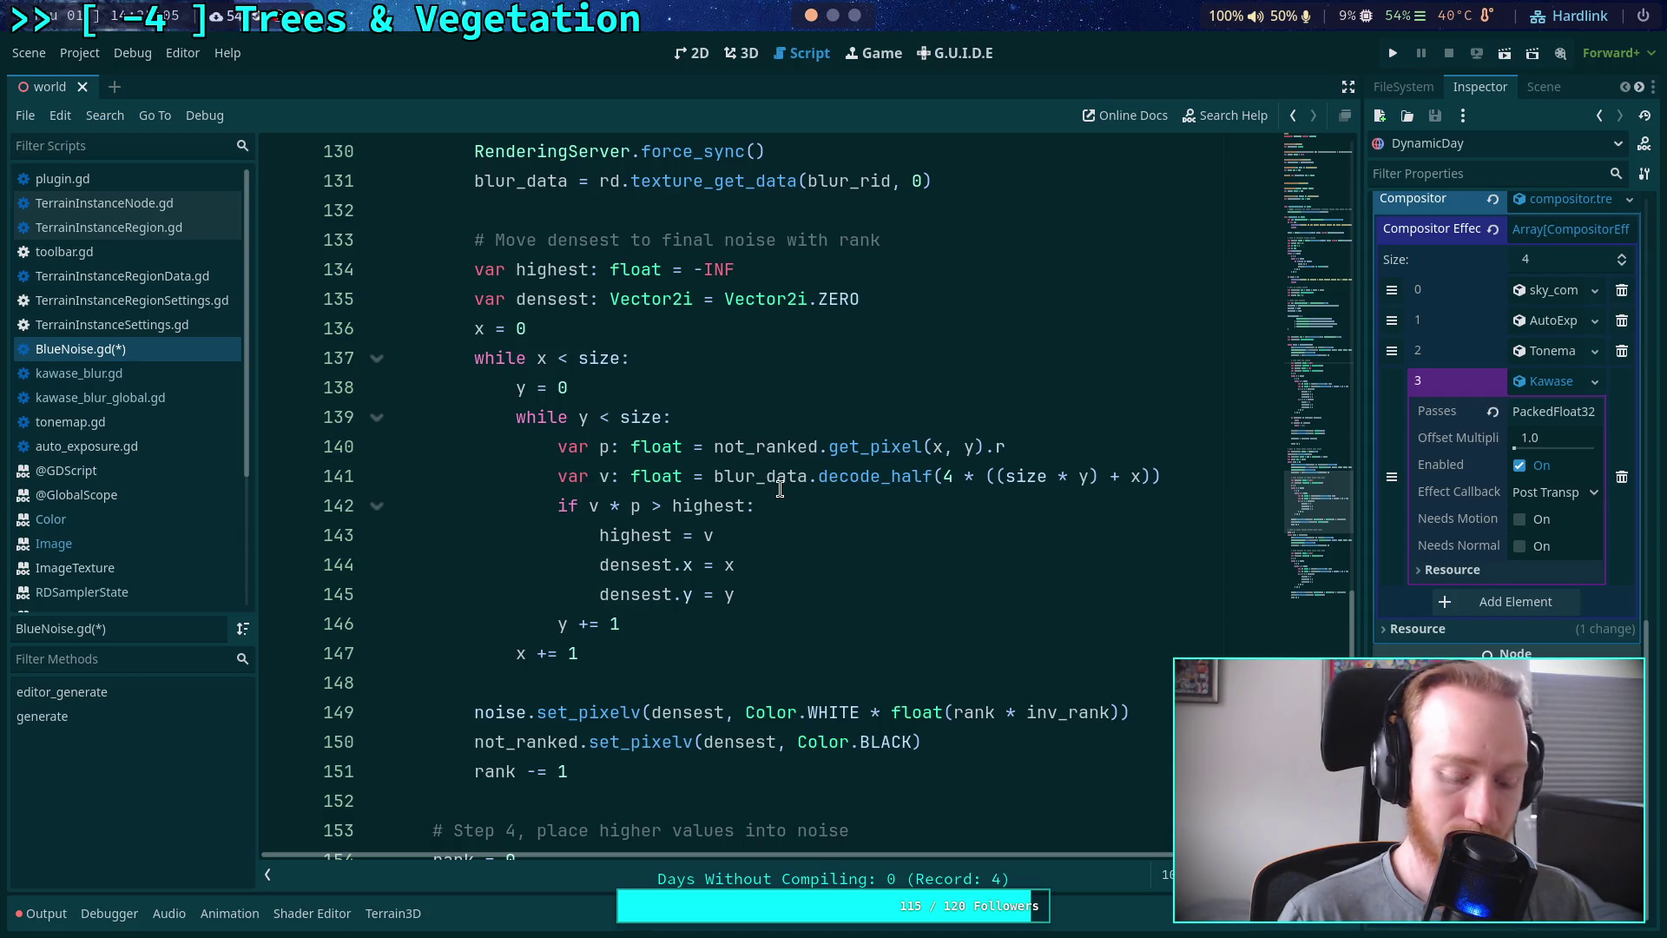
pyautogui.scroll(-10, 779, 489)
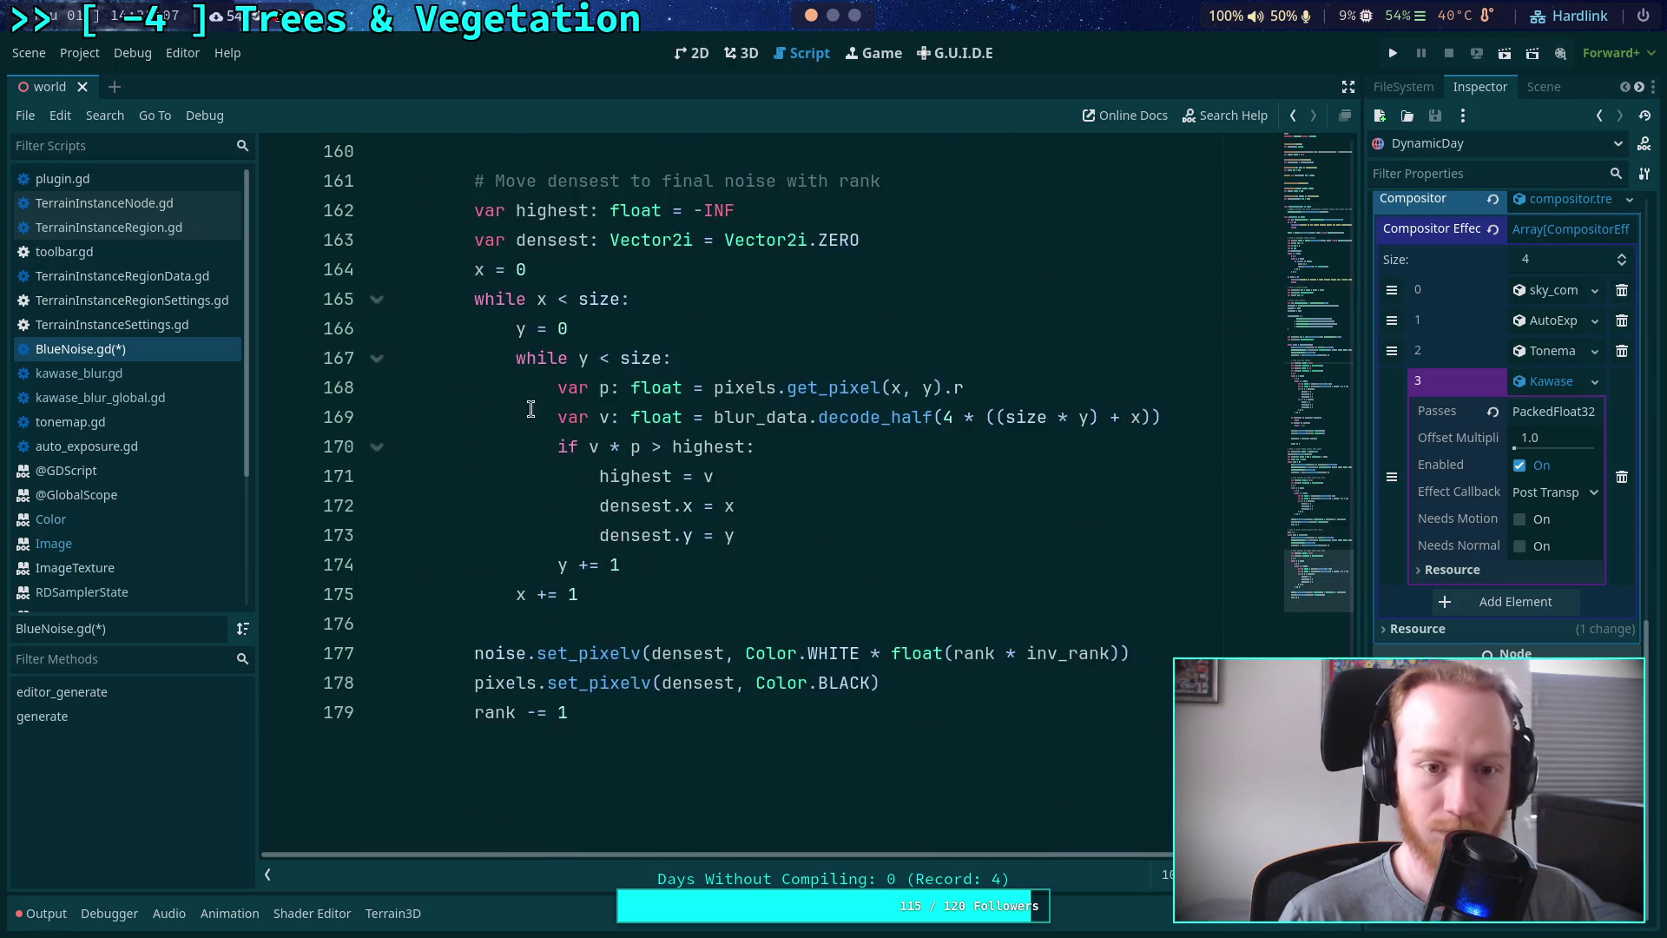
pyautogui.moveTo(476, 221)
pyautogui.mouseDown()
pyautogui.moveTo(526, 271)
pyautogui.moveTo(596, 599)
pyautogui.mouseUp()
pyautogui.hotkey('ctrl', 'v')
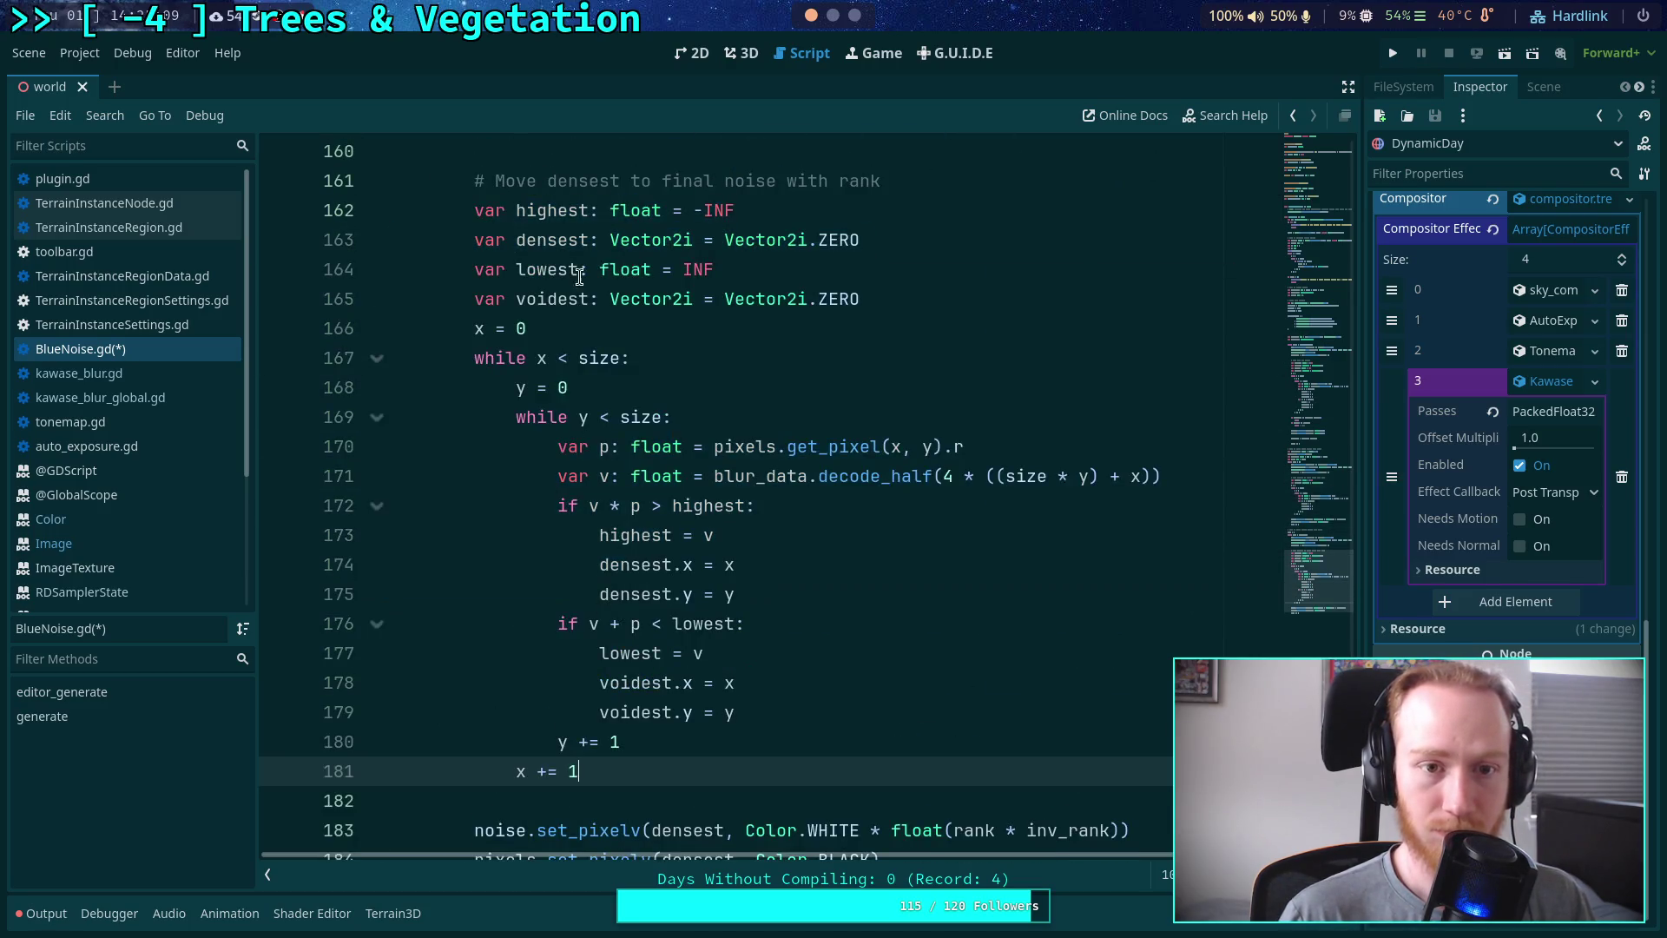
pyautogui.click(579, 180)
pyautogui.doubleClick(579, 180)
pyautogui.write('voidest')
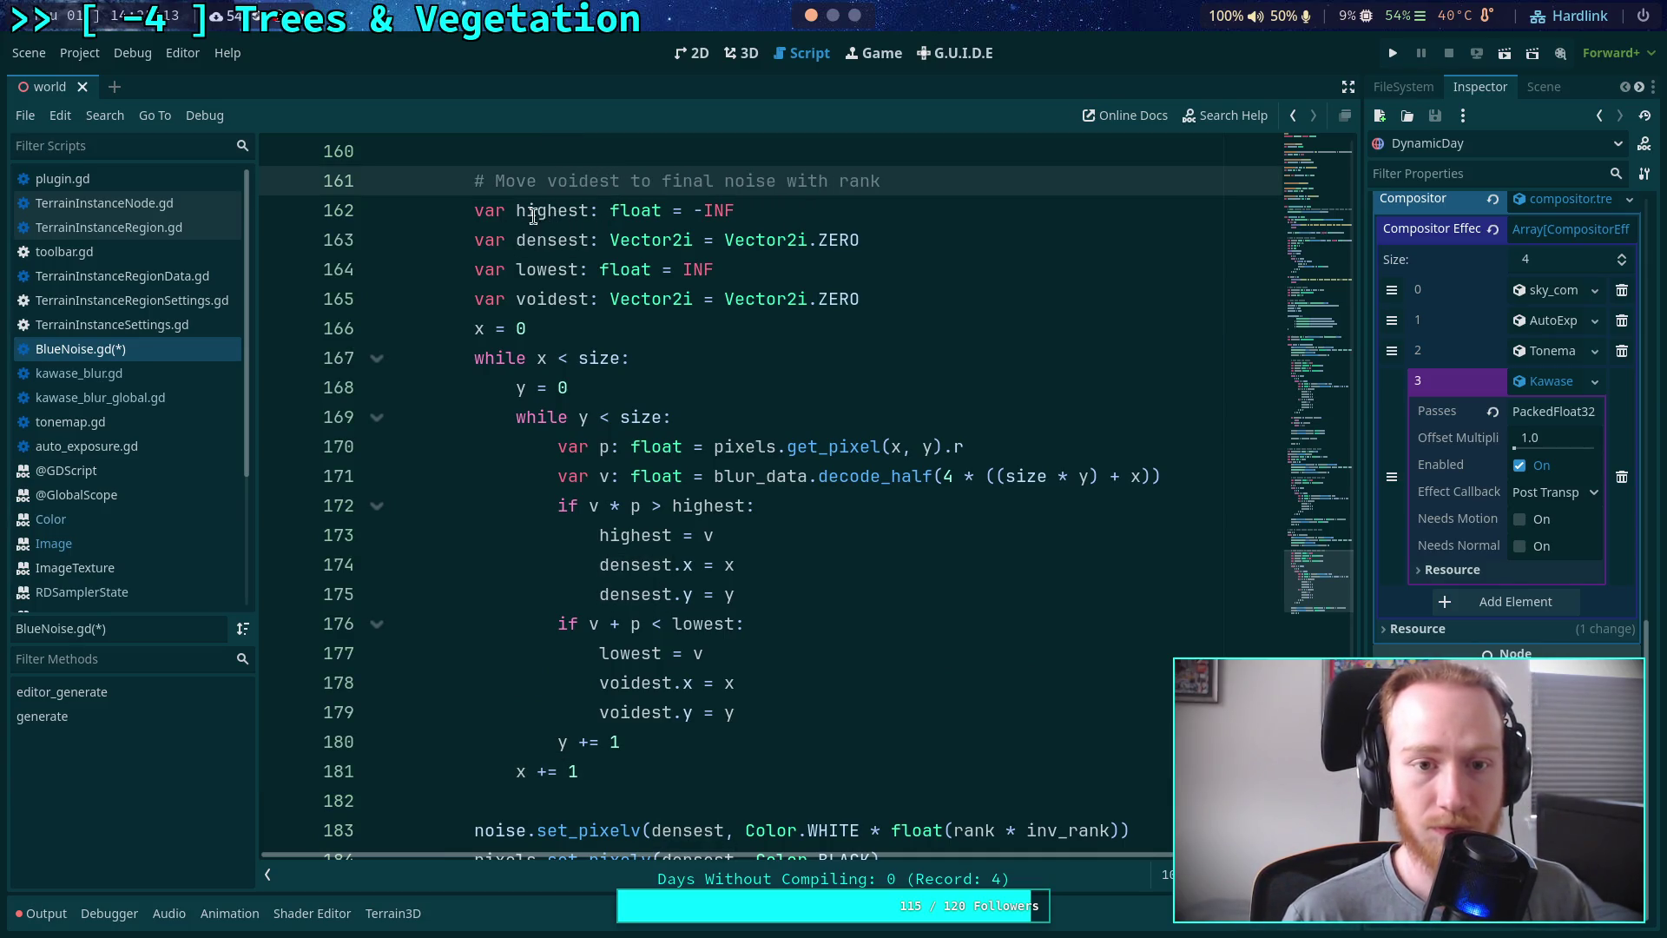
# Step: Delete the unused highest and densest variables and the 'if v * p > highest' block
pyautogui.moveTo(933, 240); pyautogui.dragTo(956, 194)
pyautogui.press('BackSpace')
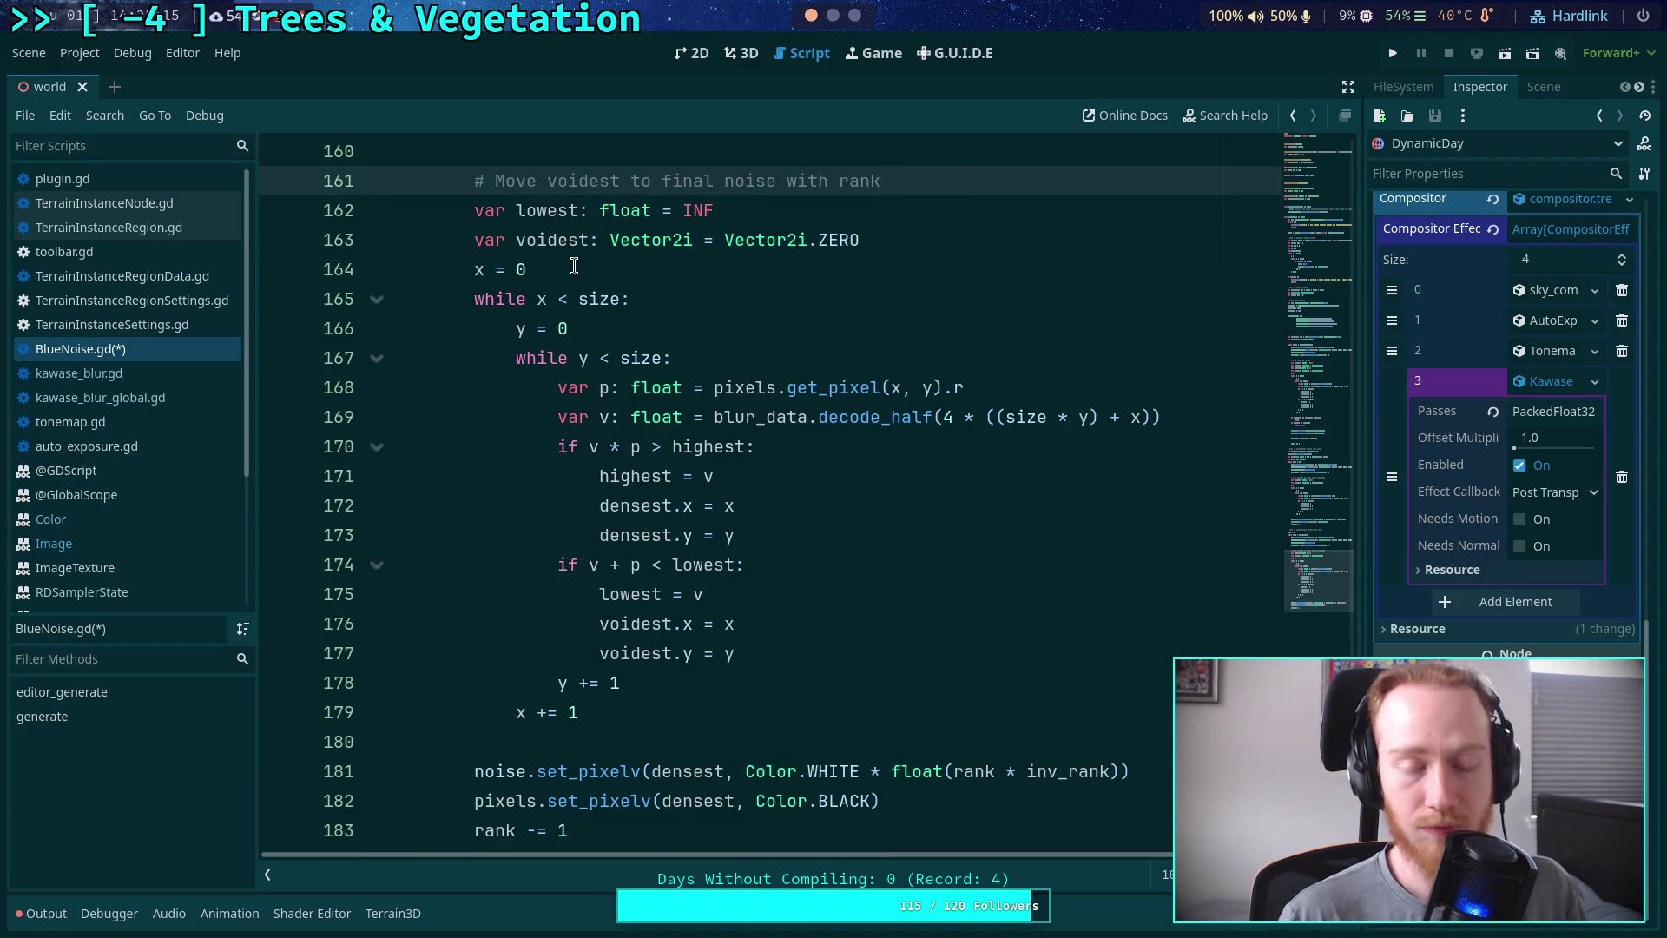
pyautogui.doubleClick(556, 240)
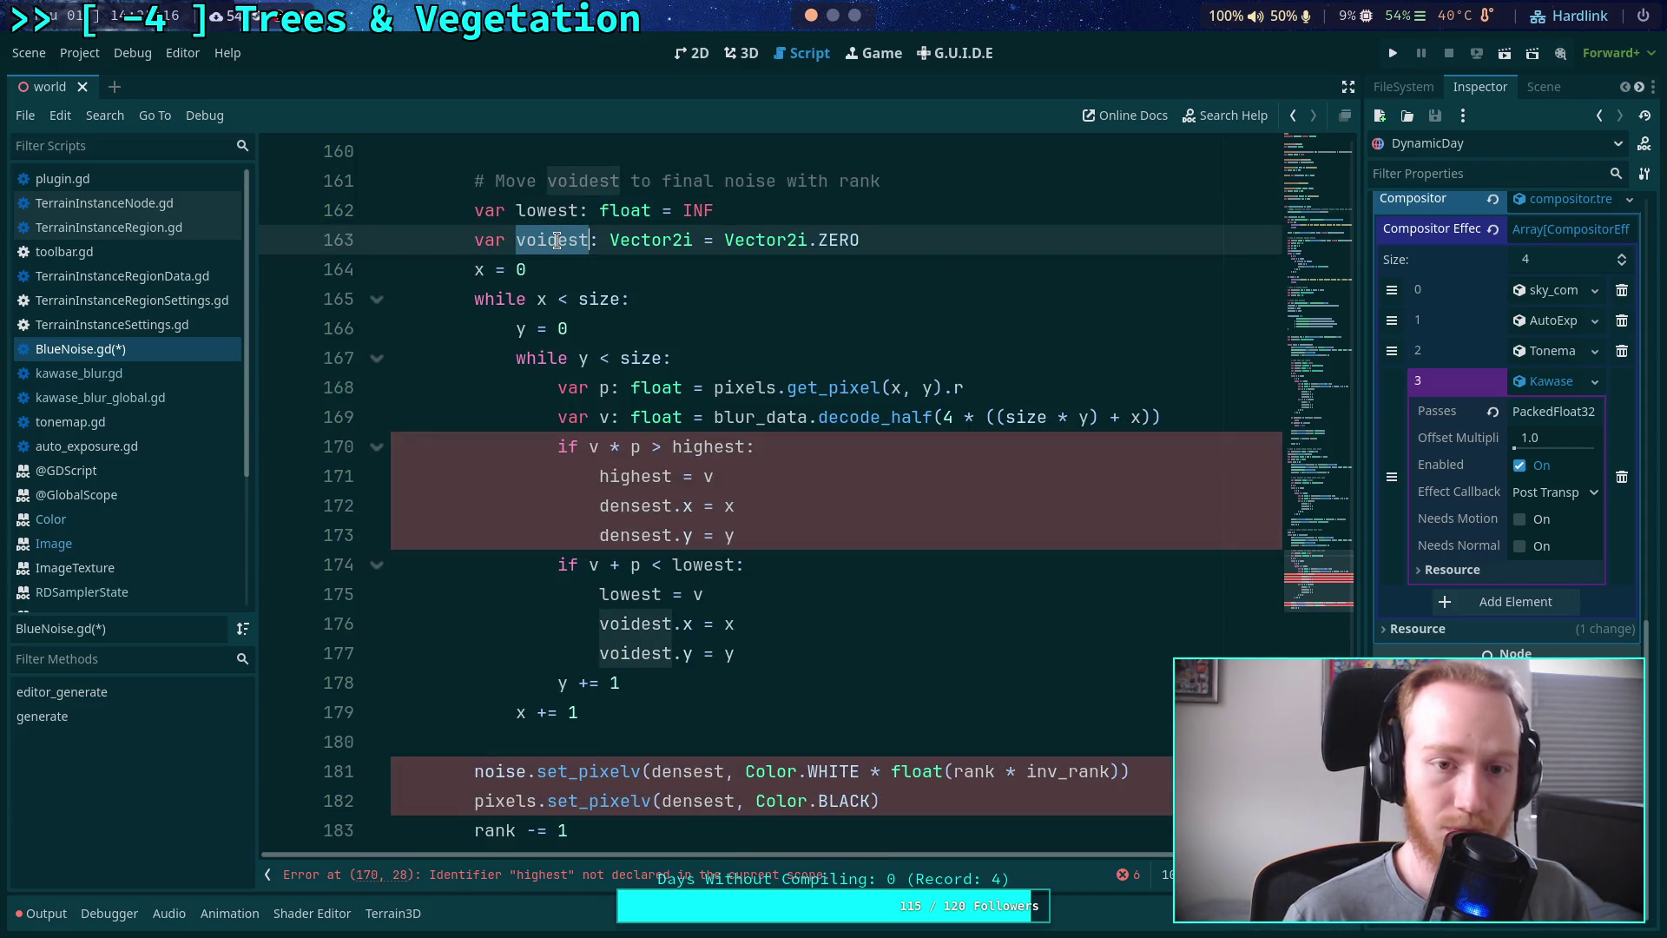
pyautogui.click(743, 502)
pyautogui.moveTo(744, 535)
pyautogui.mouseDown()
pyautogui.moveTo(421, 484)
pyautogui.moveTo(312, 439)
pyautogui.mouseUp()
pyautogui.press('BackSpace')
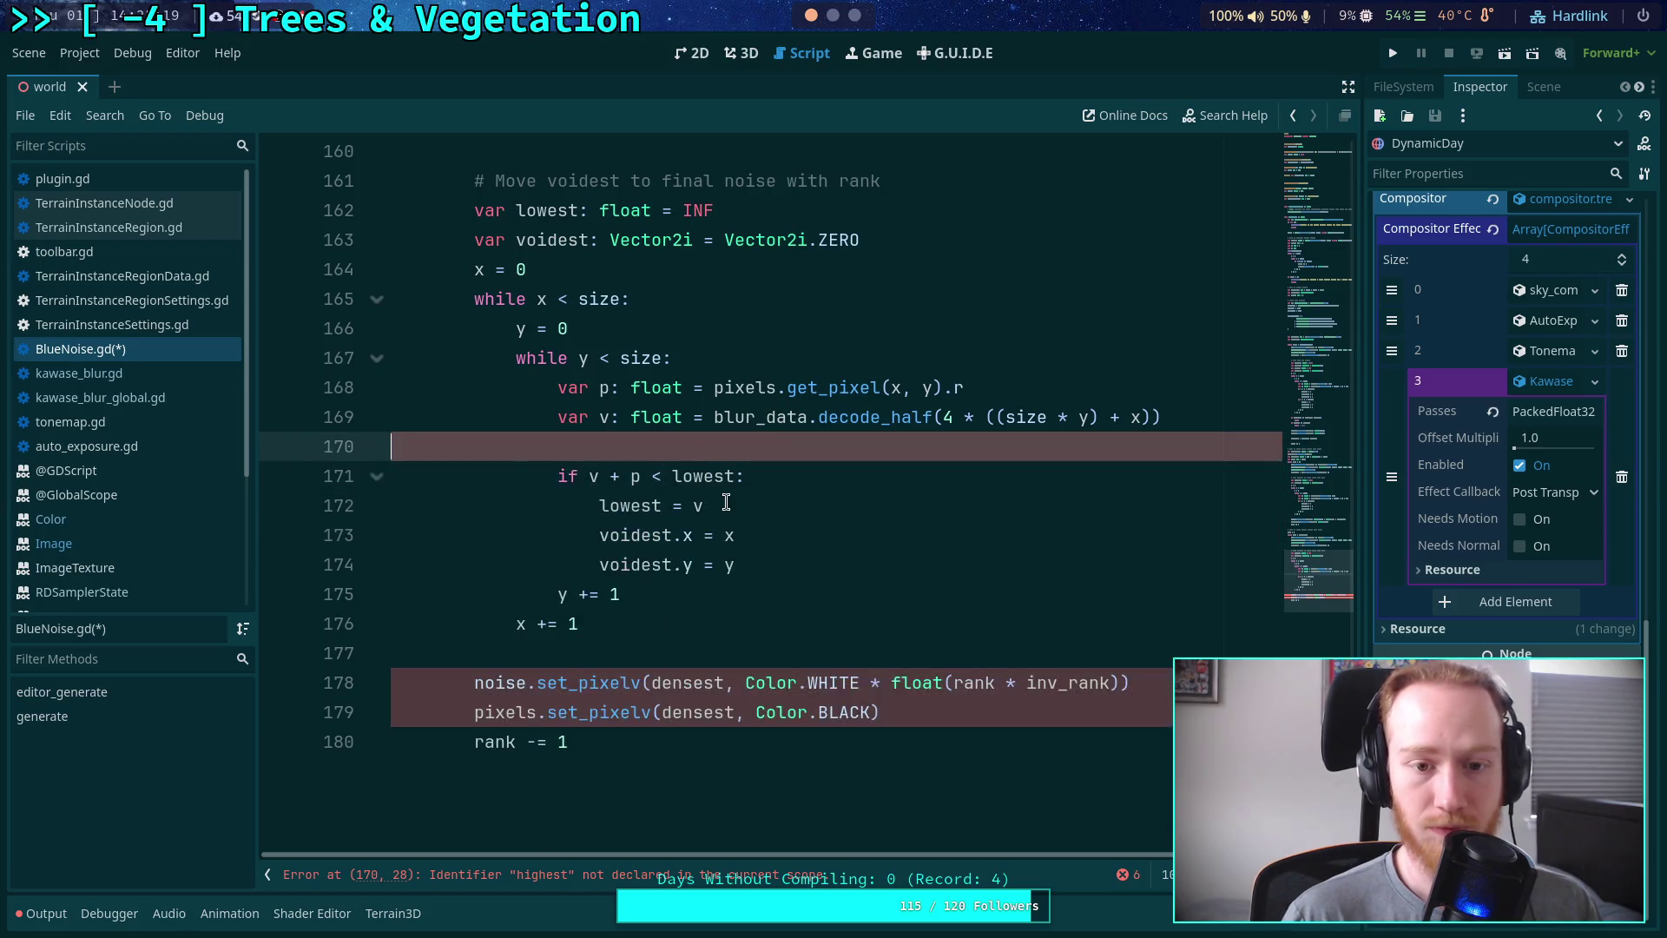
pyautogui.press('BackSpace')
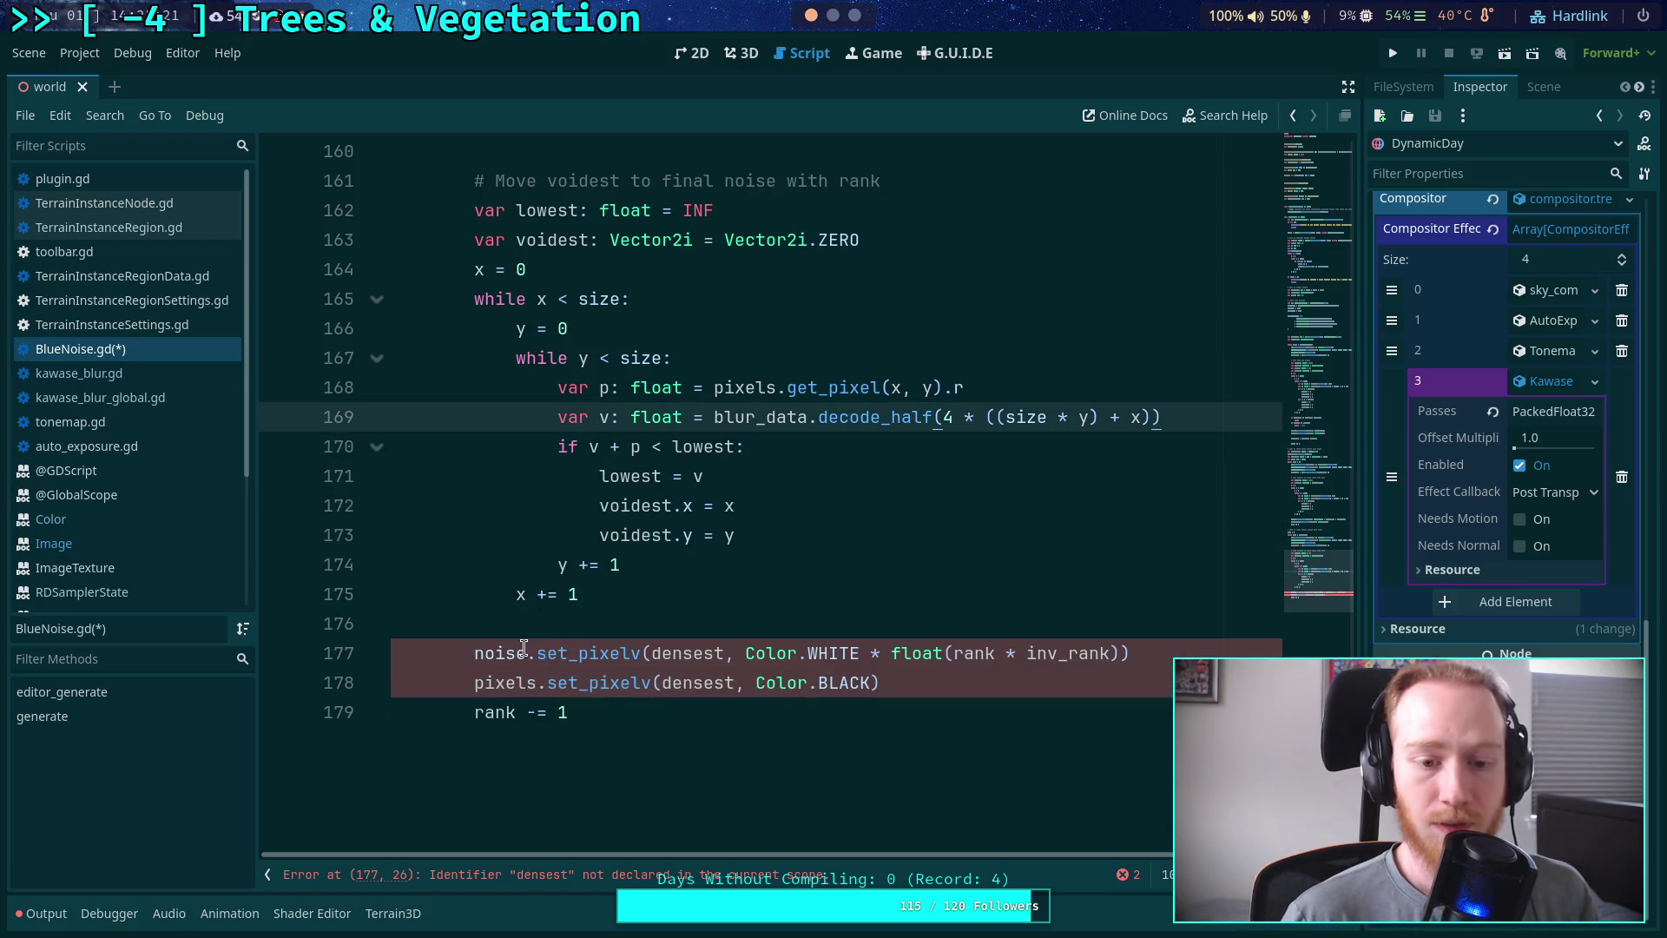
# Step: Rename densest to voidest in the noise and pixels set_pixelv calls
pyautogui.doubleClick(699, 653)
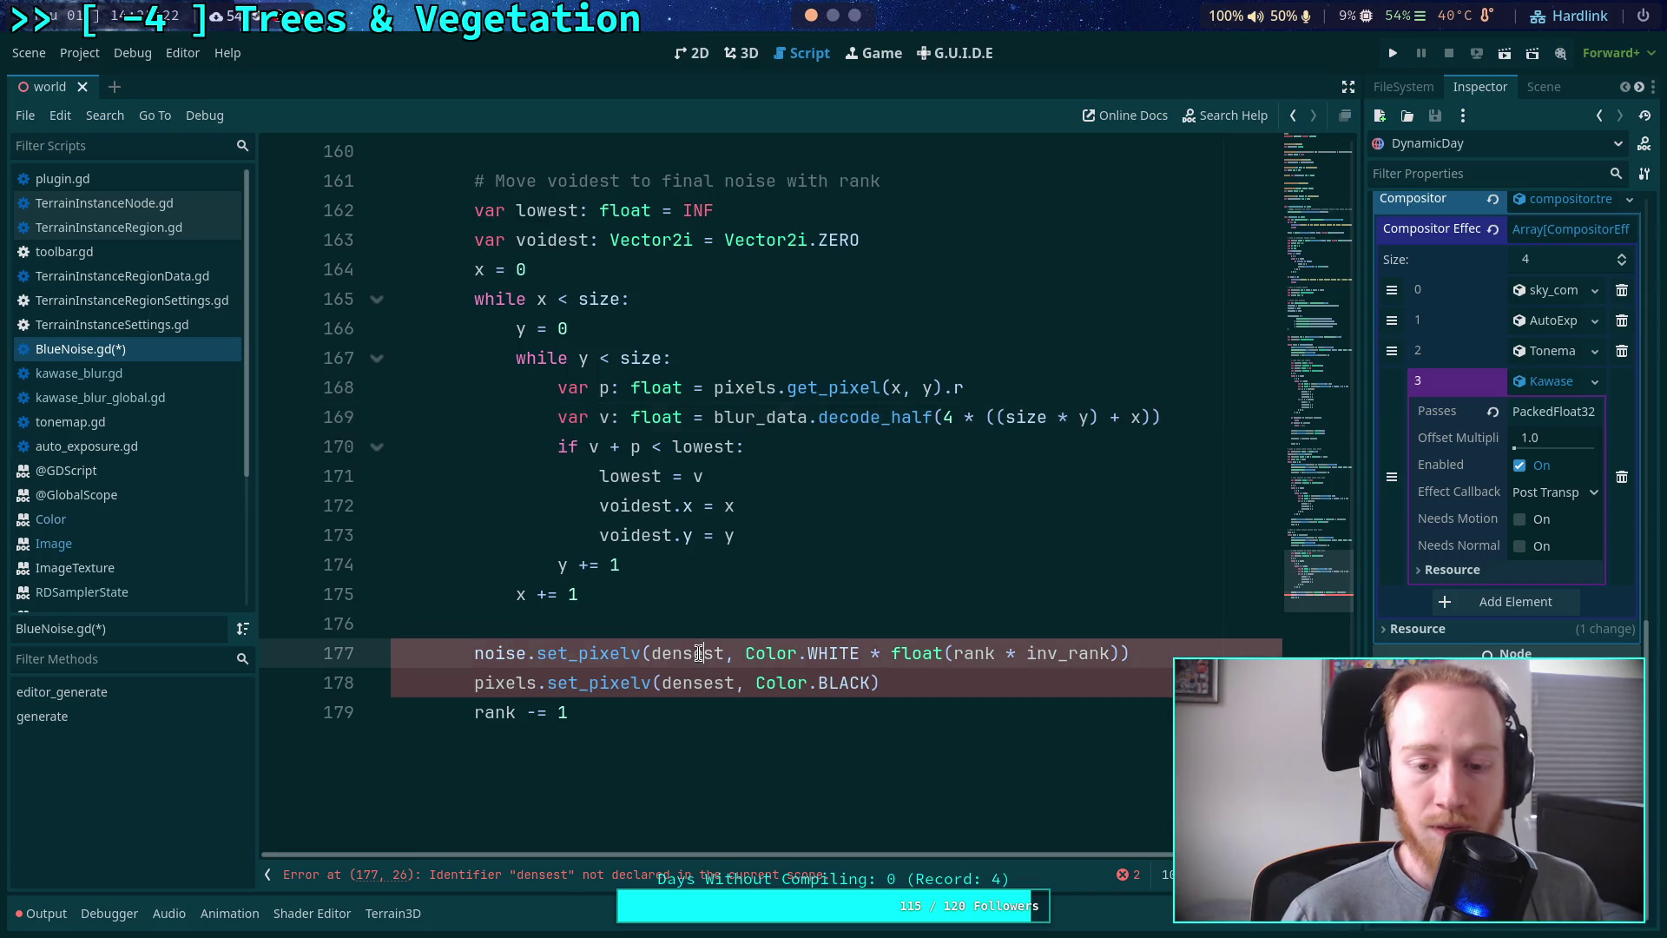
pyautogui.doubleClick(532, 243)
pyautogui.hotkey('ctrl', 'r')
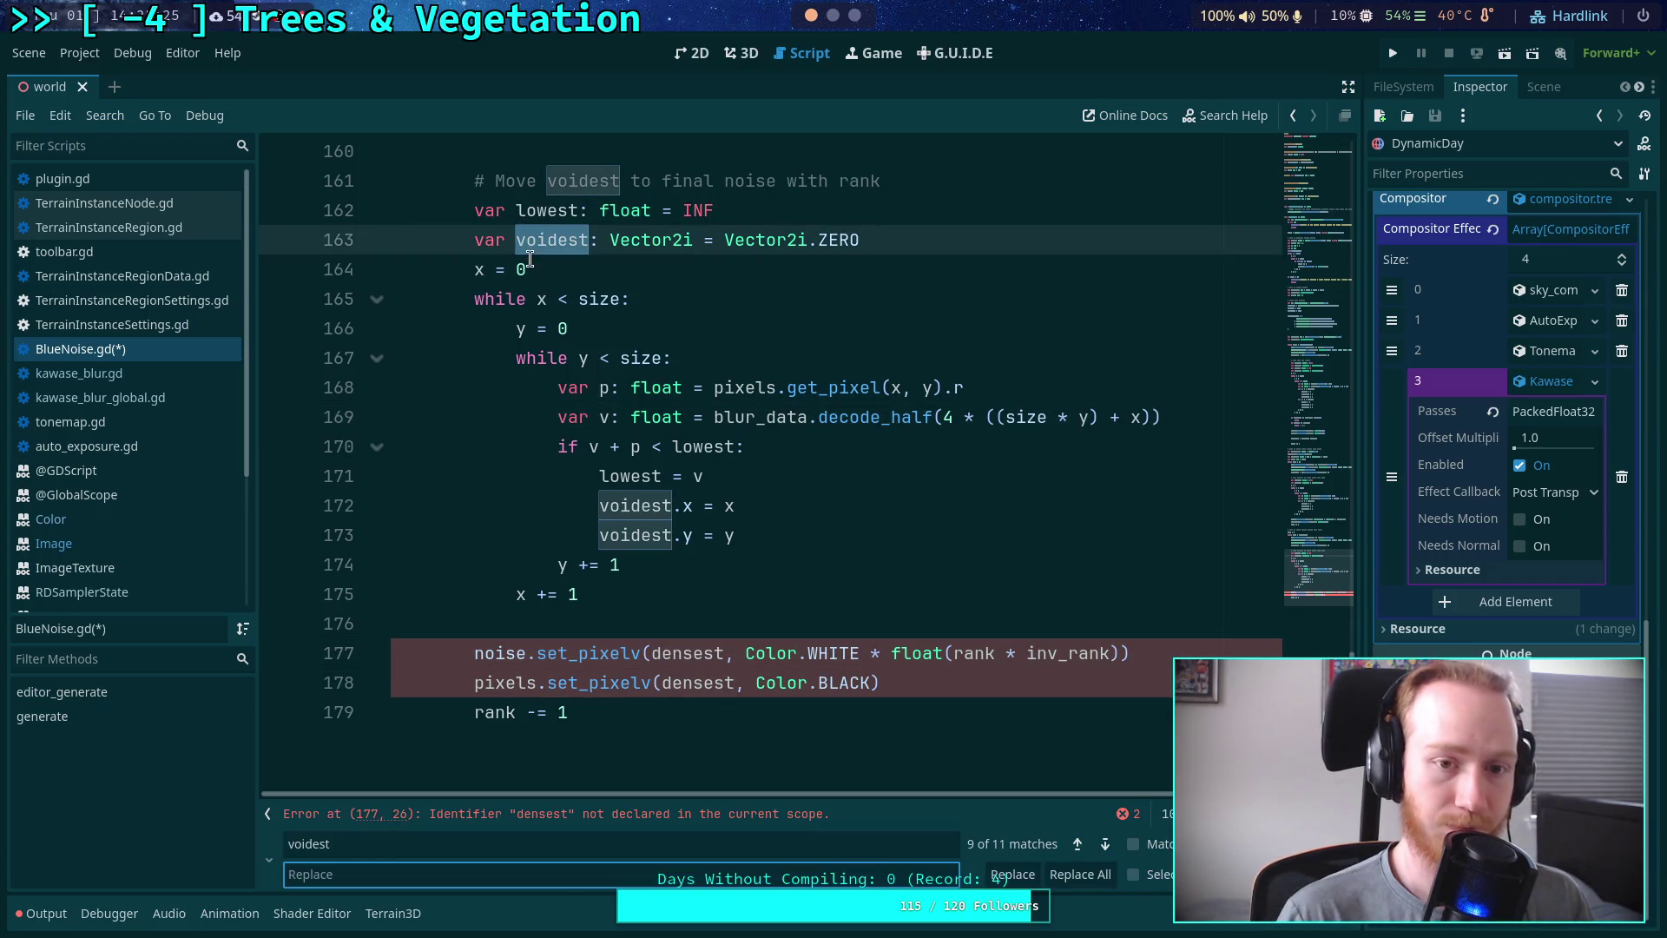
pyautogui.press('Escape')
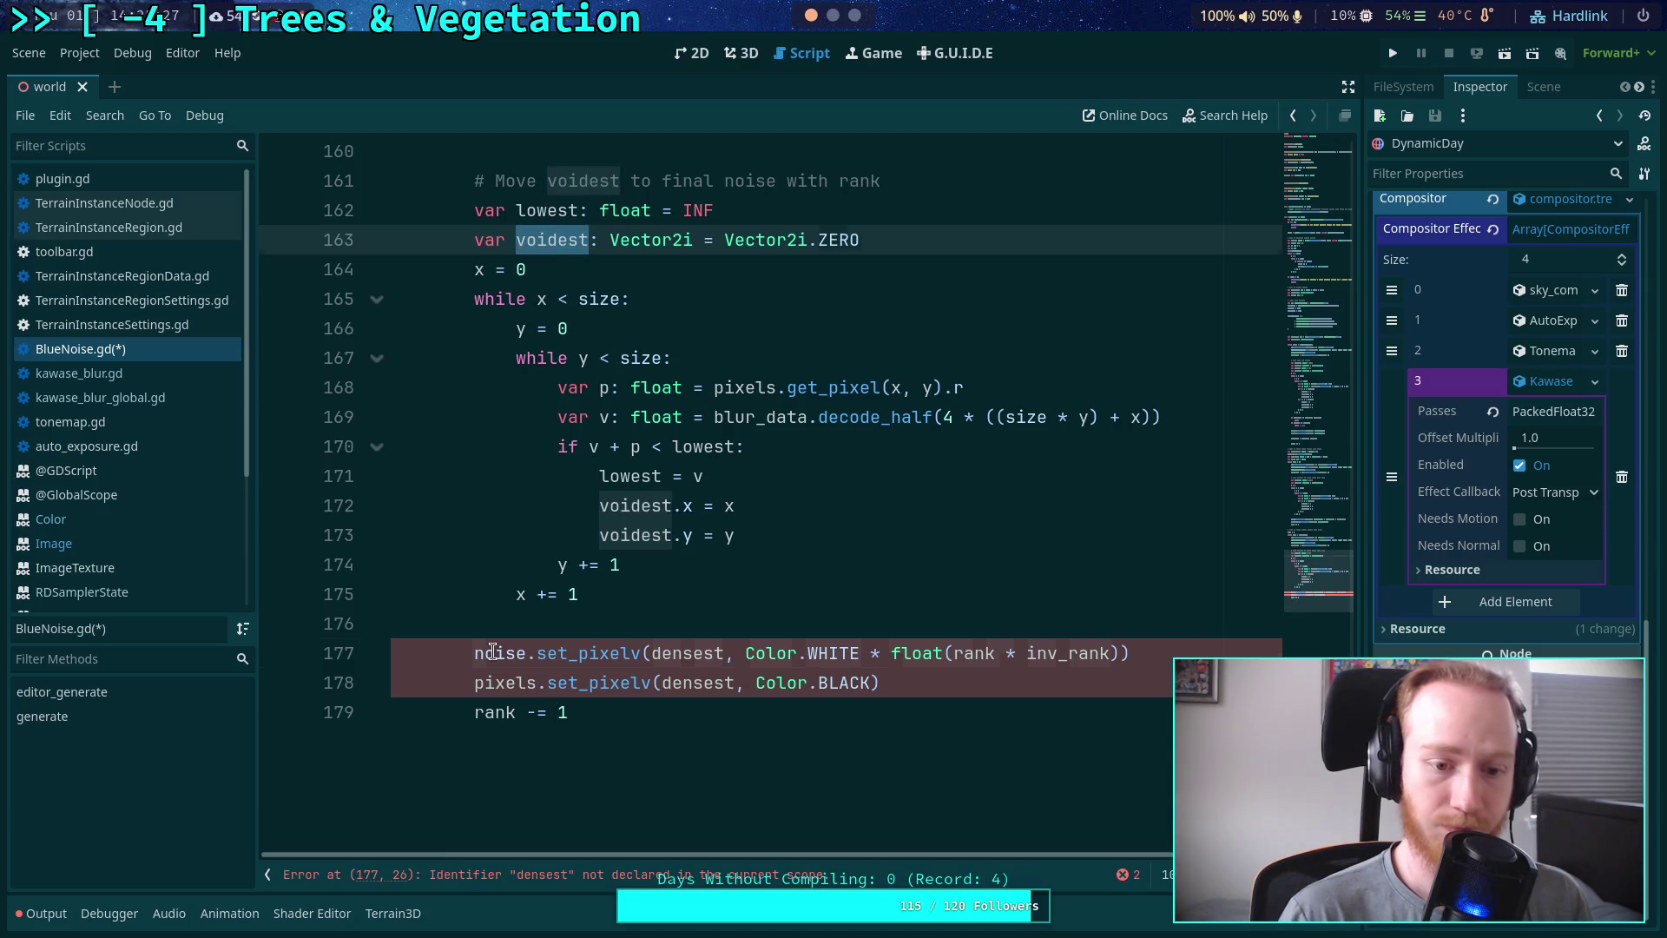
pyautogui.doubleClick(492, 653)
pyautogui.doubleClick(686, 653)
pyautogui.write('voidest')
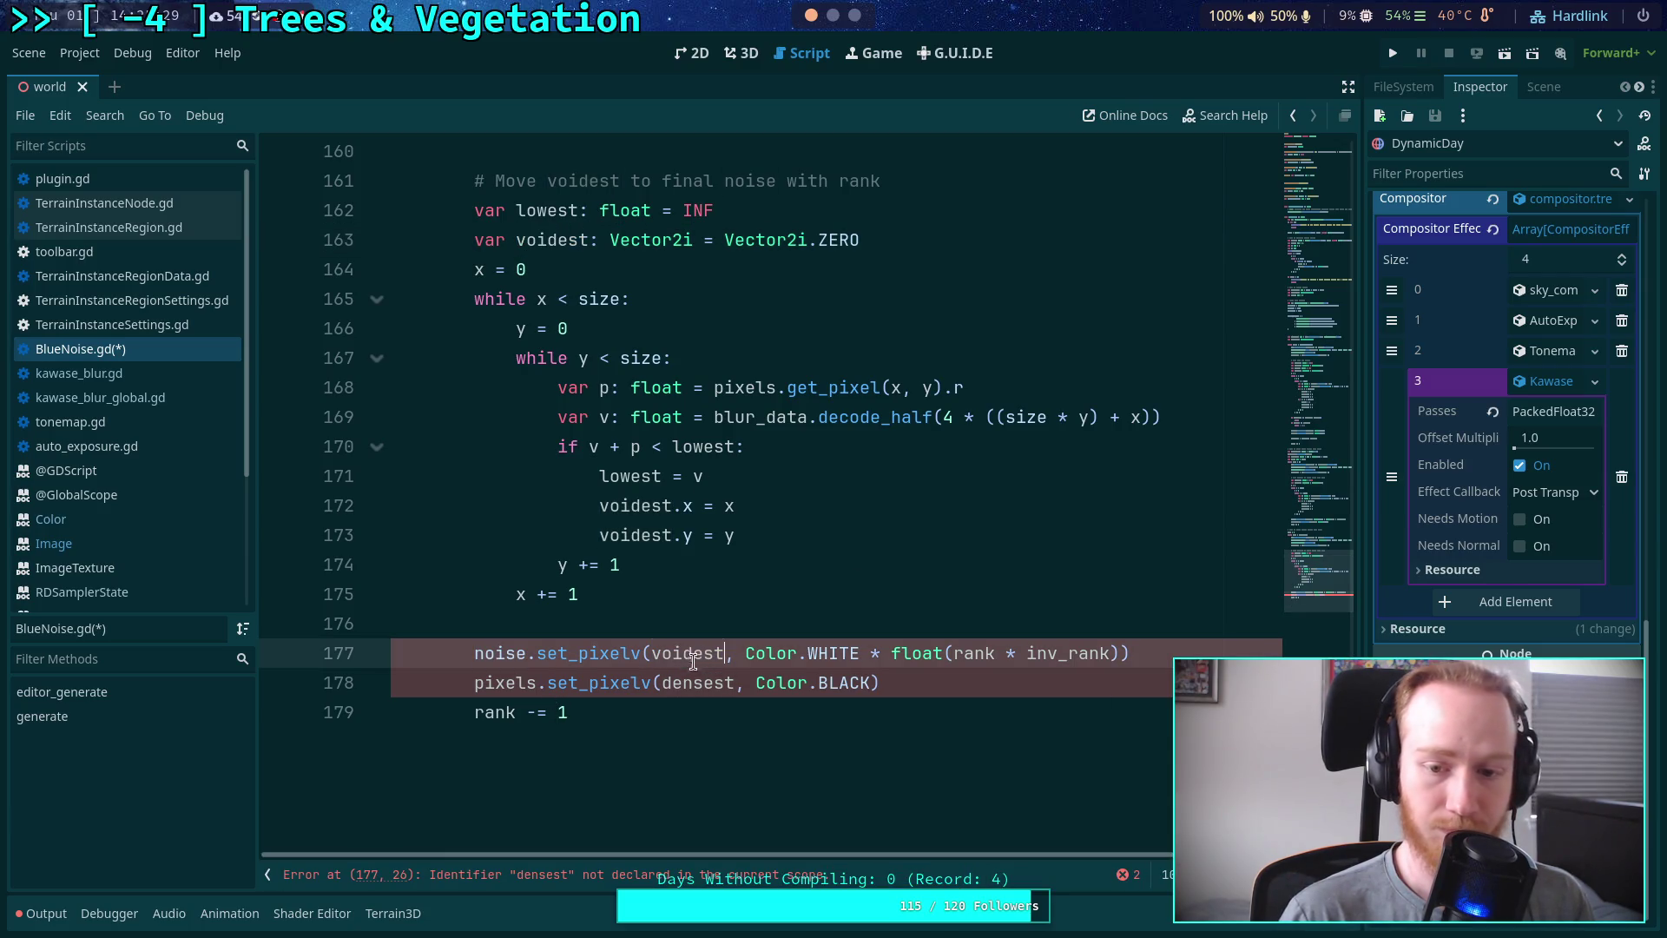
pyautogui.doubleClick(676, 684)
pyautogui.write('voidest')
# Step: Change the voidest pixel's color on line 178 from Color.BLACK to Color.WHITE
pyautogui.scroll(1, 728, 706)
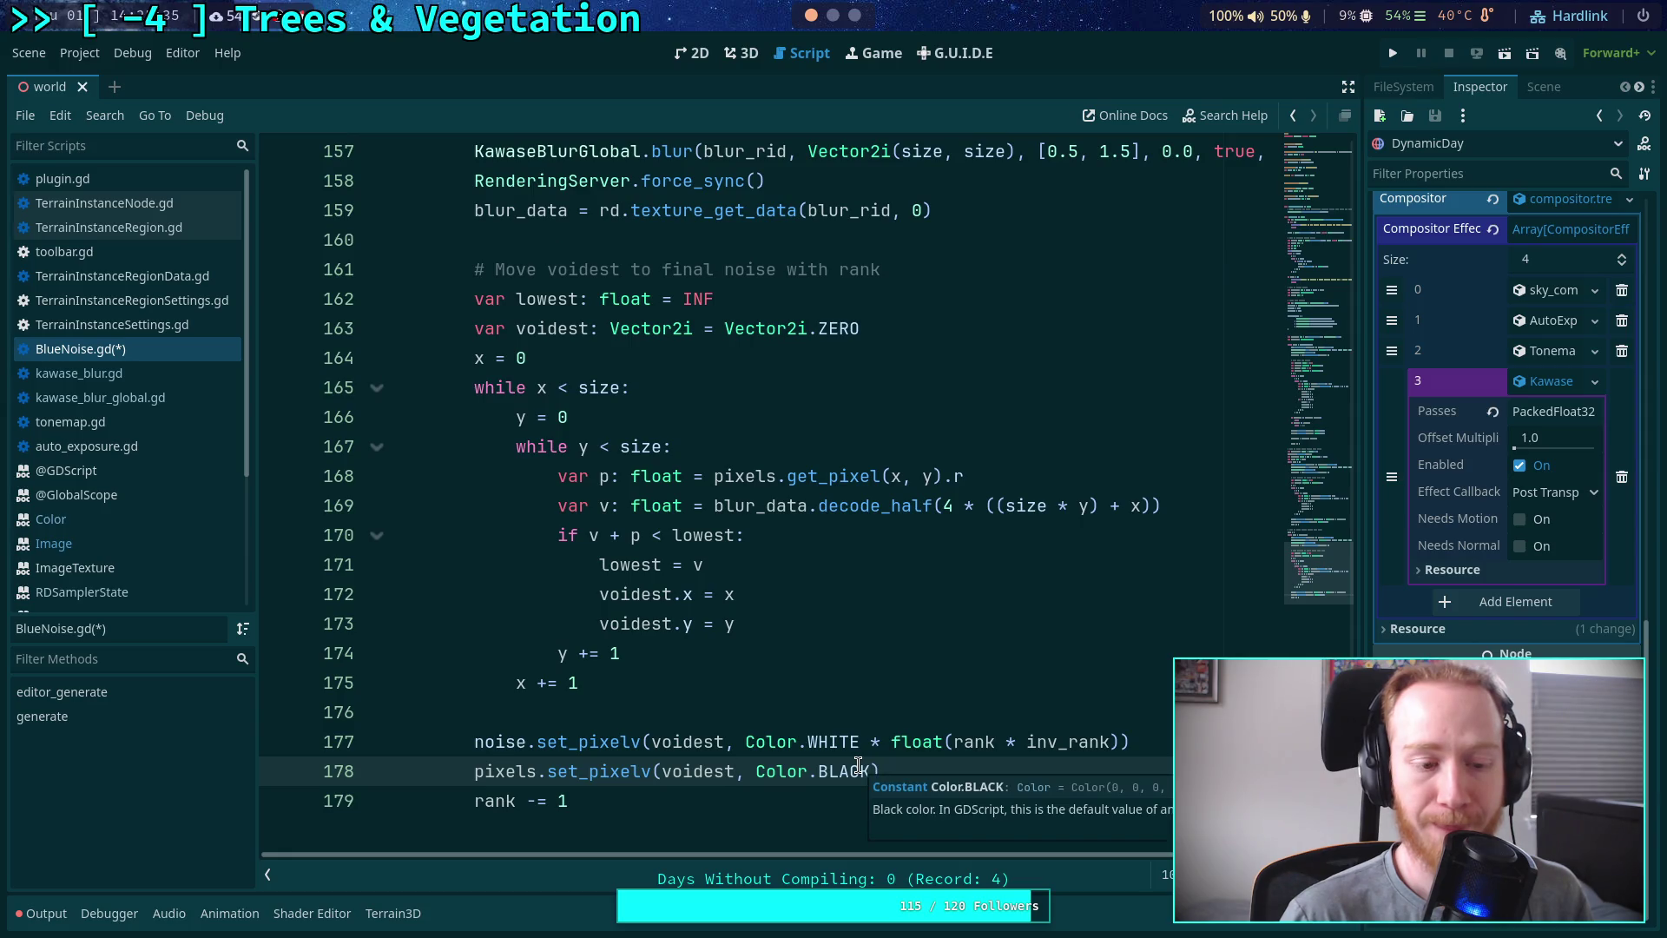
pyautogui.moveTo(815, 772); pyautogui.dragTo(869, 775)
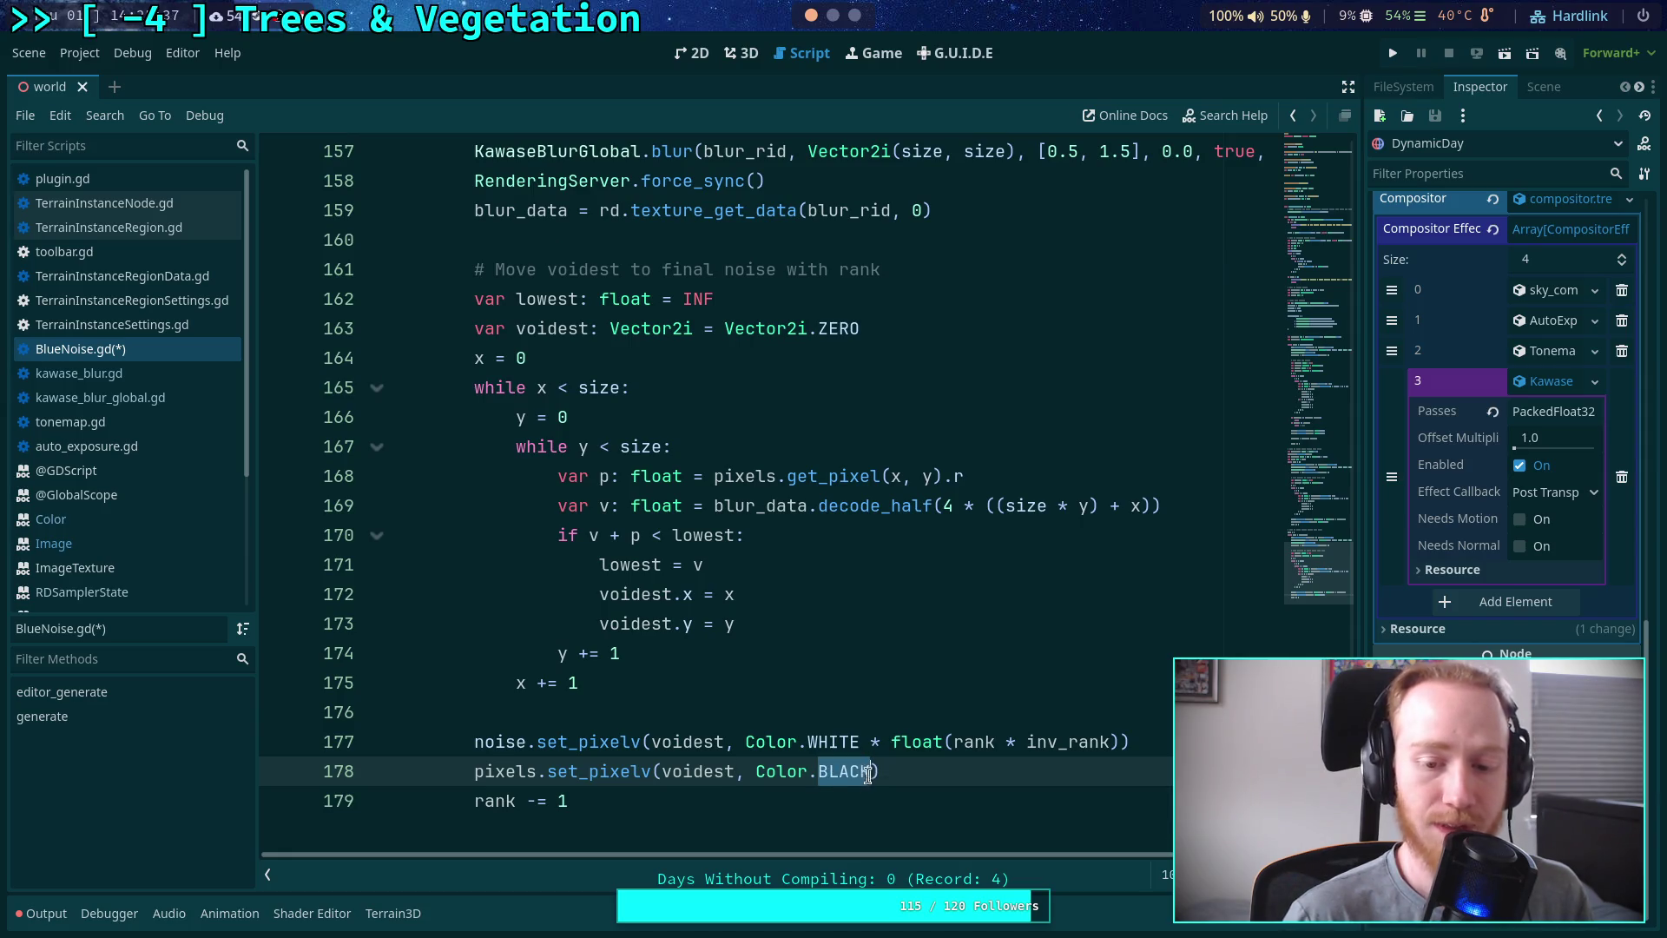
pyautogui.press('BackSpace')
pyautogui.write('WHIT')
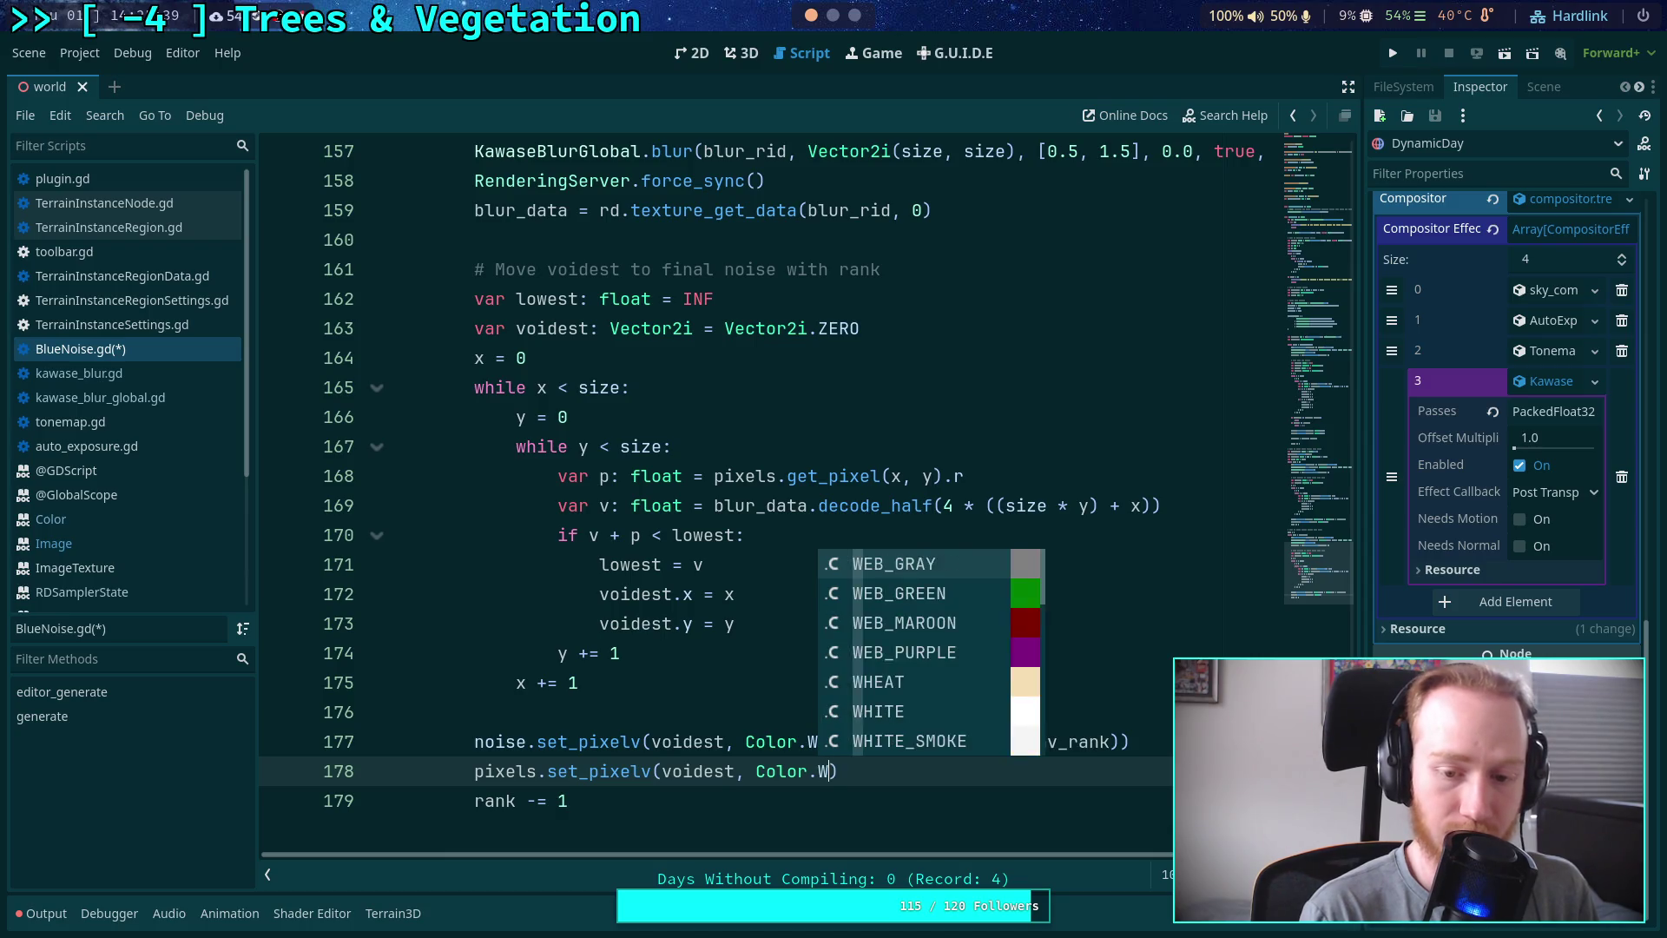
pyautogui.write('E')
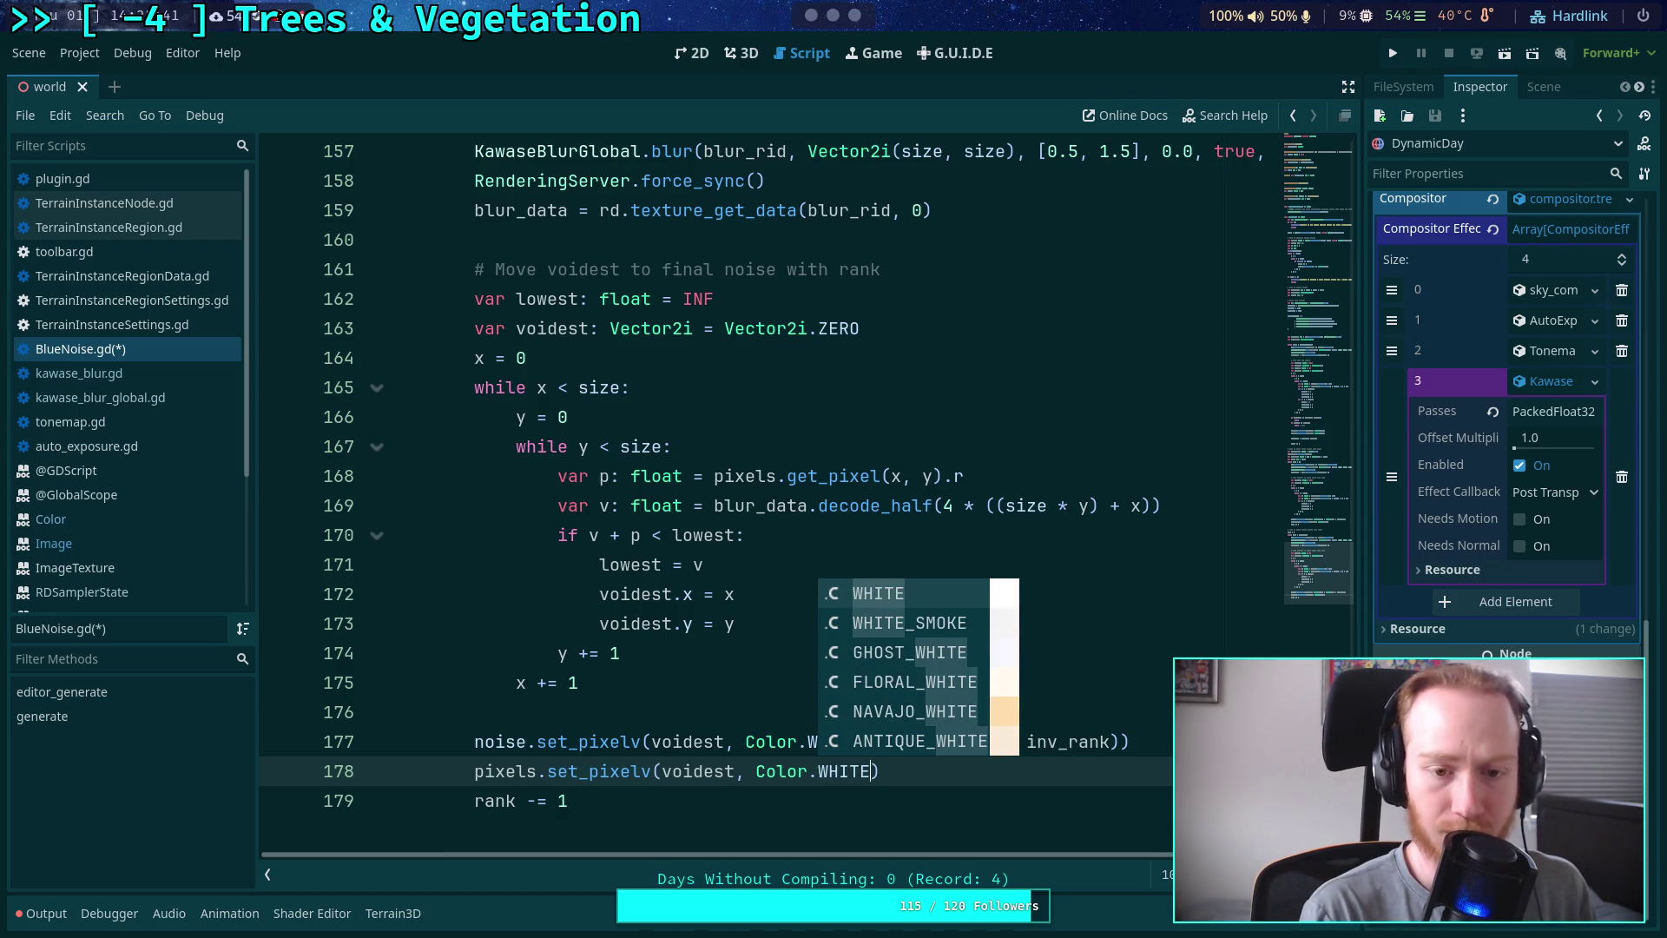
pyautogui.hotkey('alt', 'Tab')
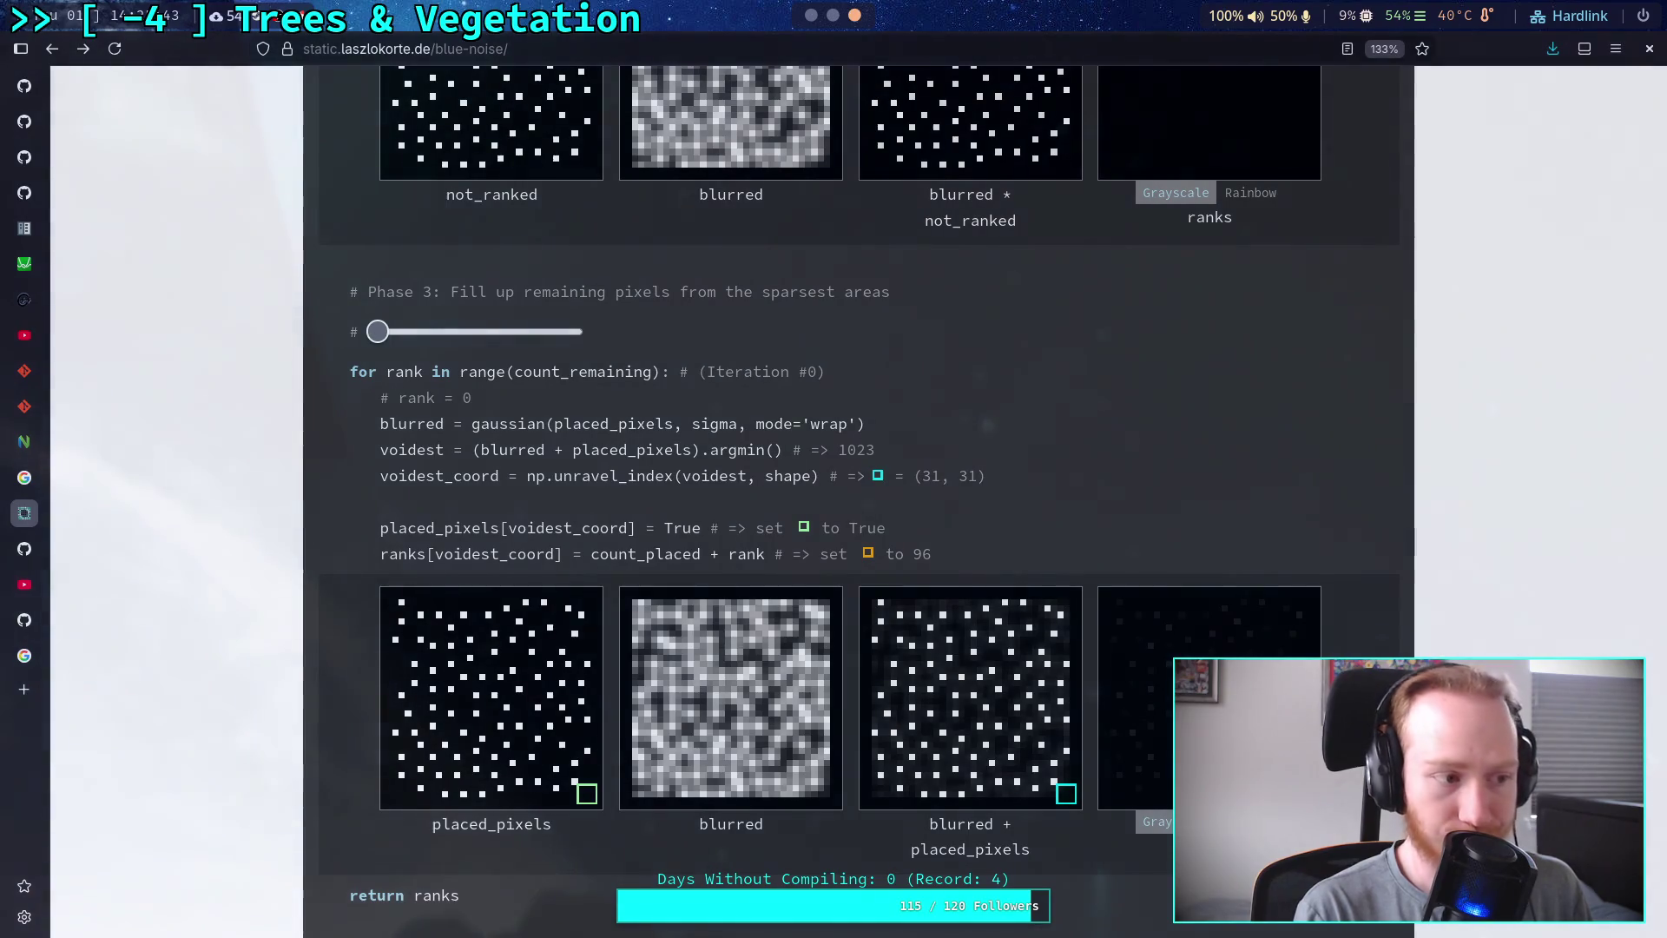
# Step: Compare the article's True assignment and count_placed + rank line with the script's voidest loop
pyautogui.moveTo(656, 531); pyautogui.dragTo(694, 528)
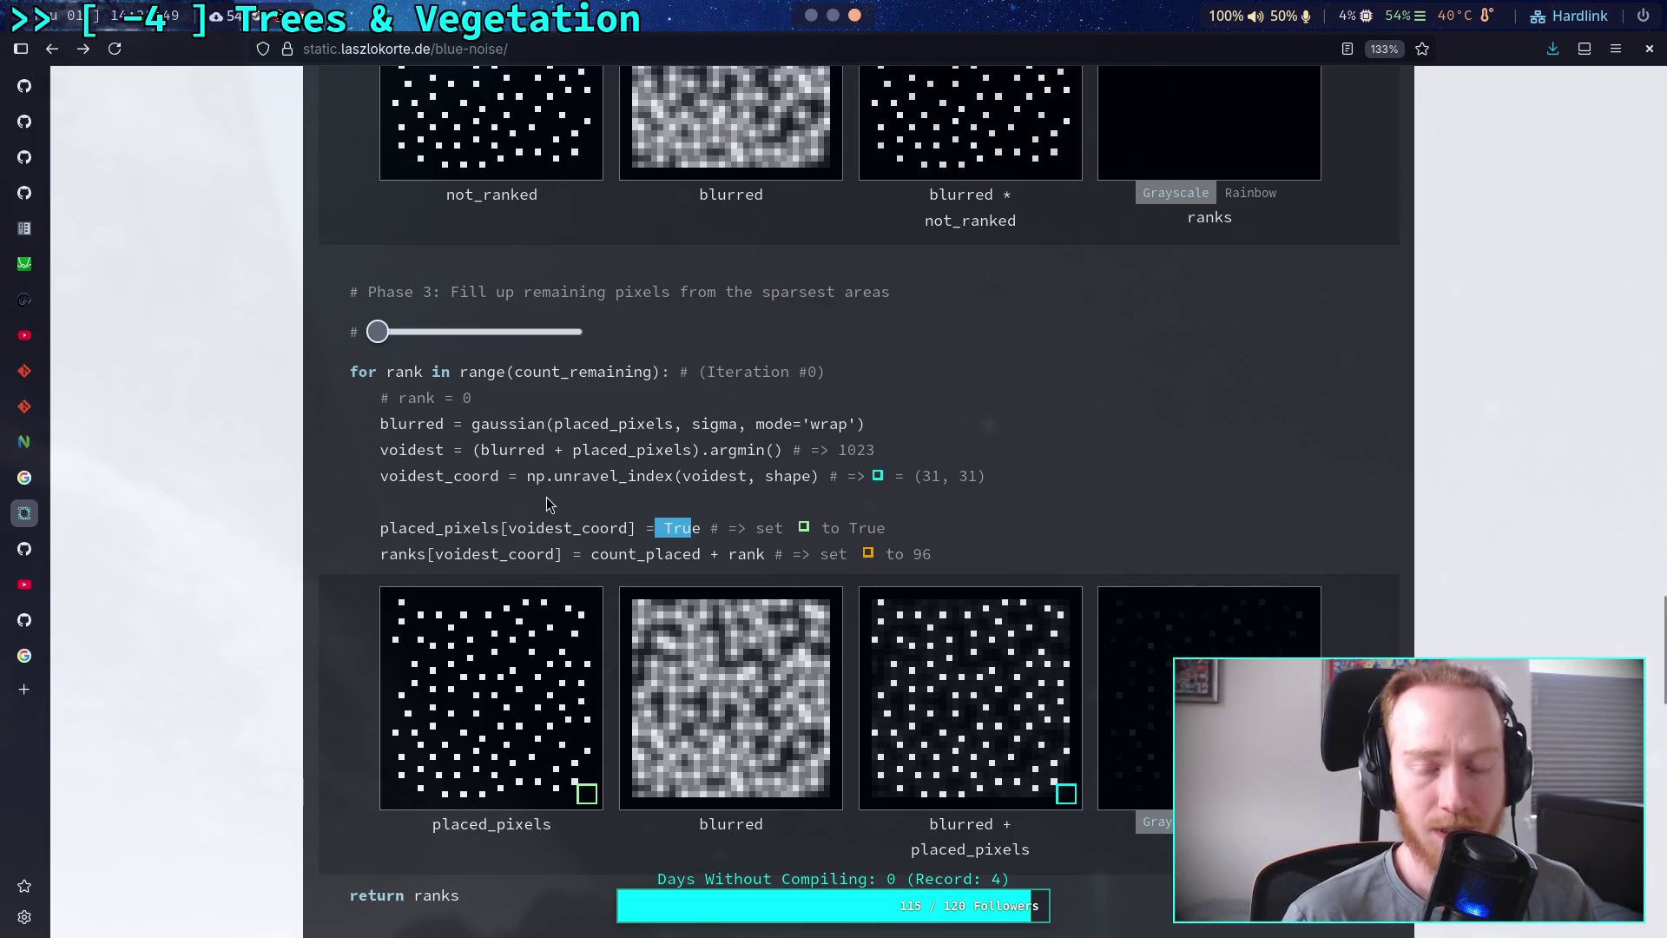
pyautogui.moveTo(592, 554); pyautogui.dragTo(766, 552)
pyautogui.click(766, 552)
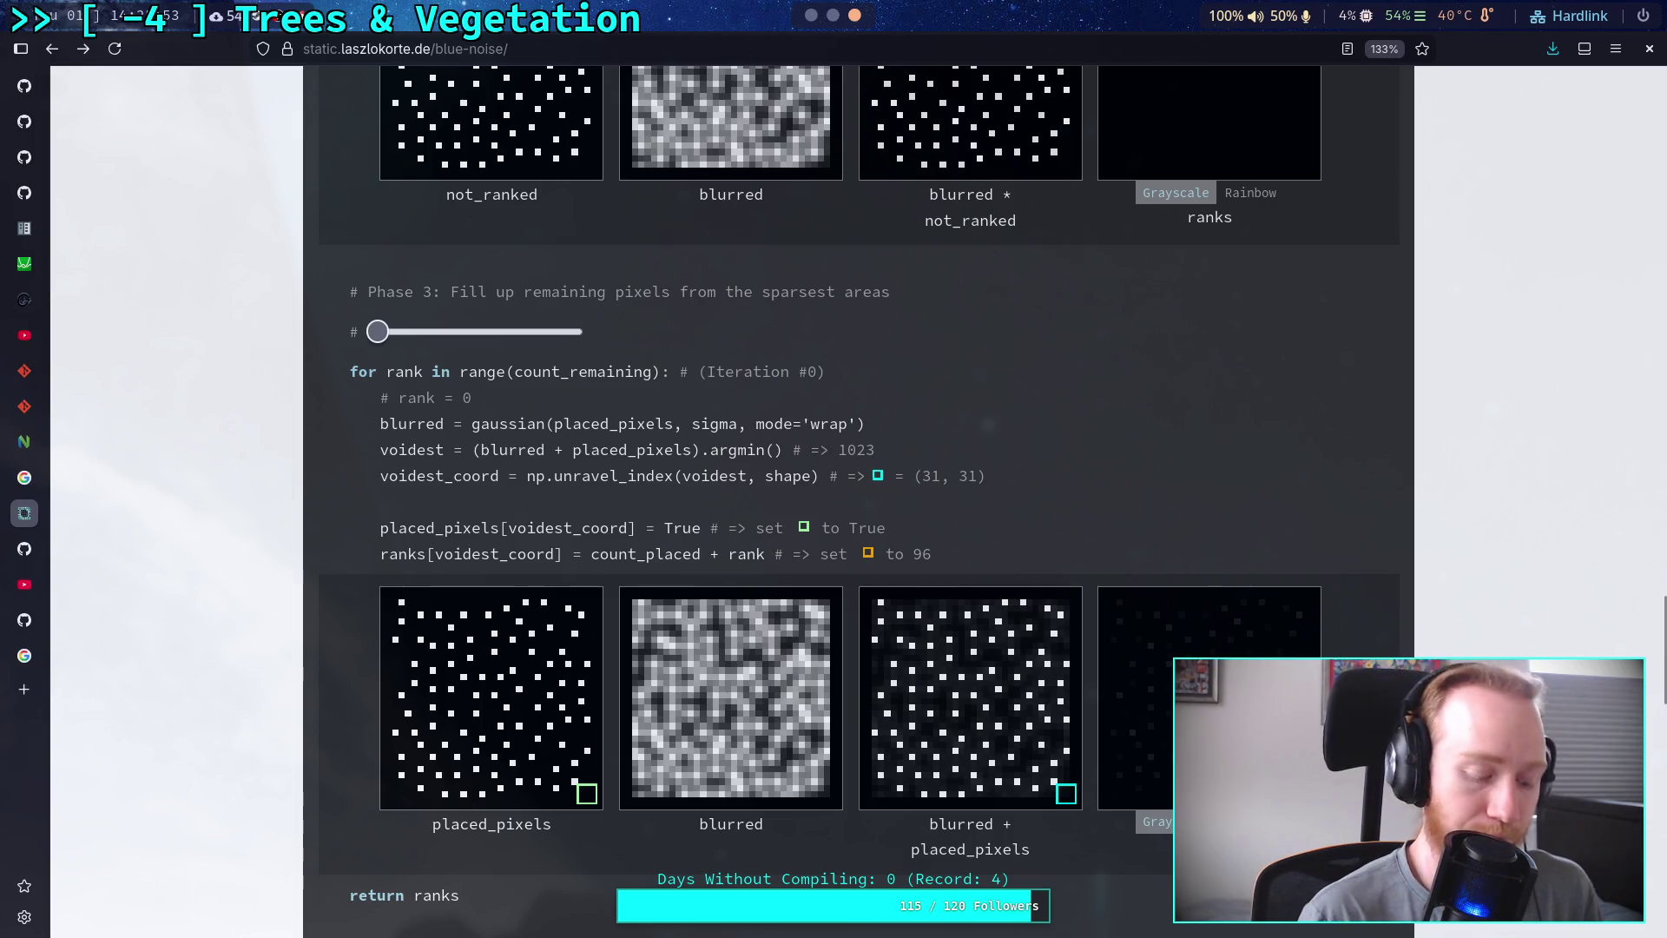
pyautogui.press('super+2')
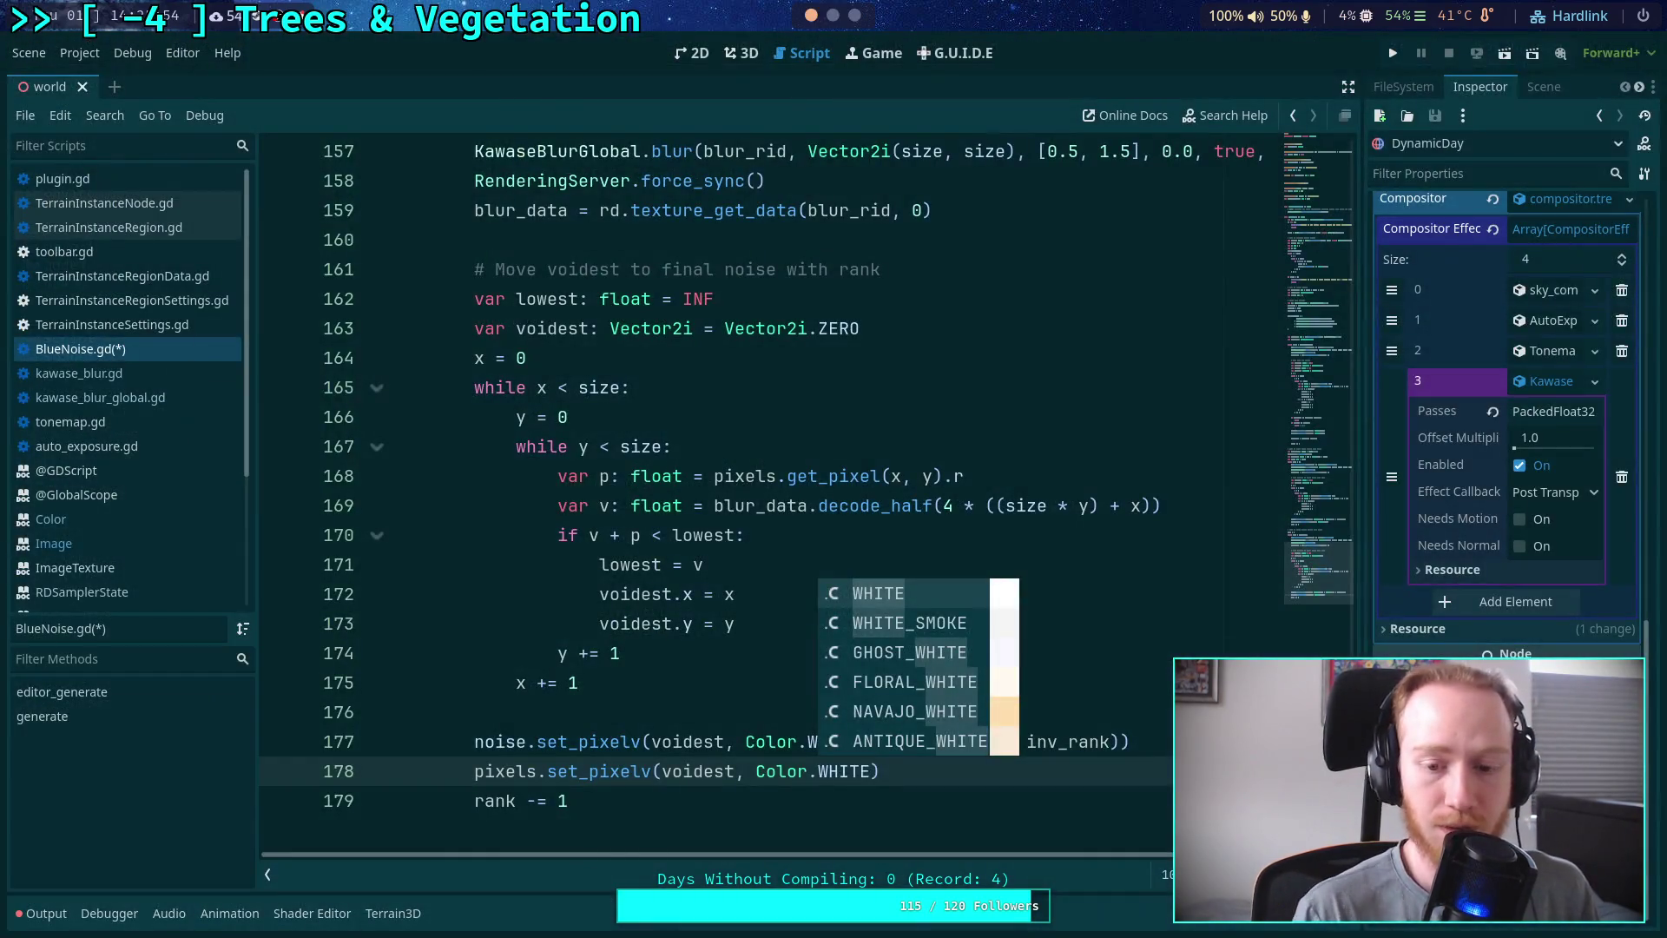
pyautogui.click(682, 623)
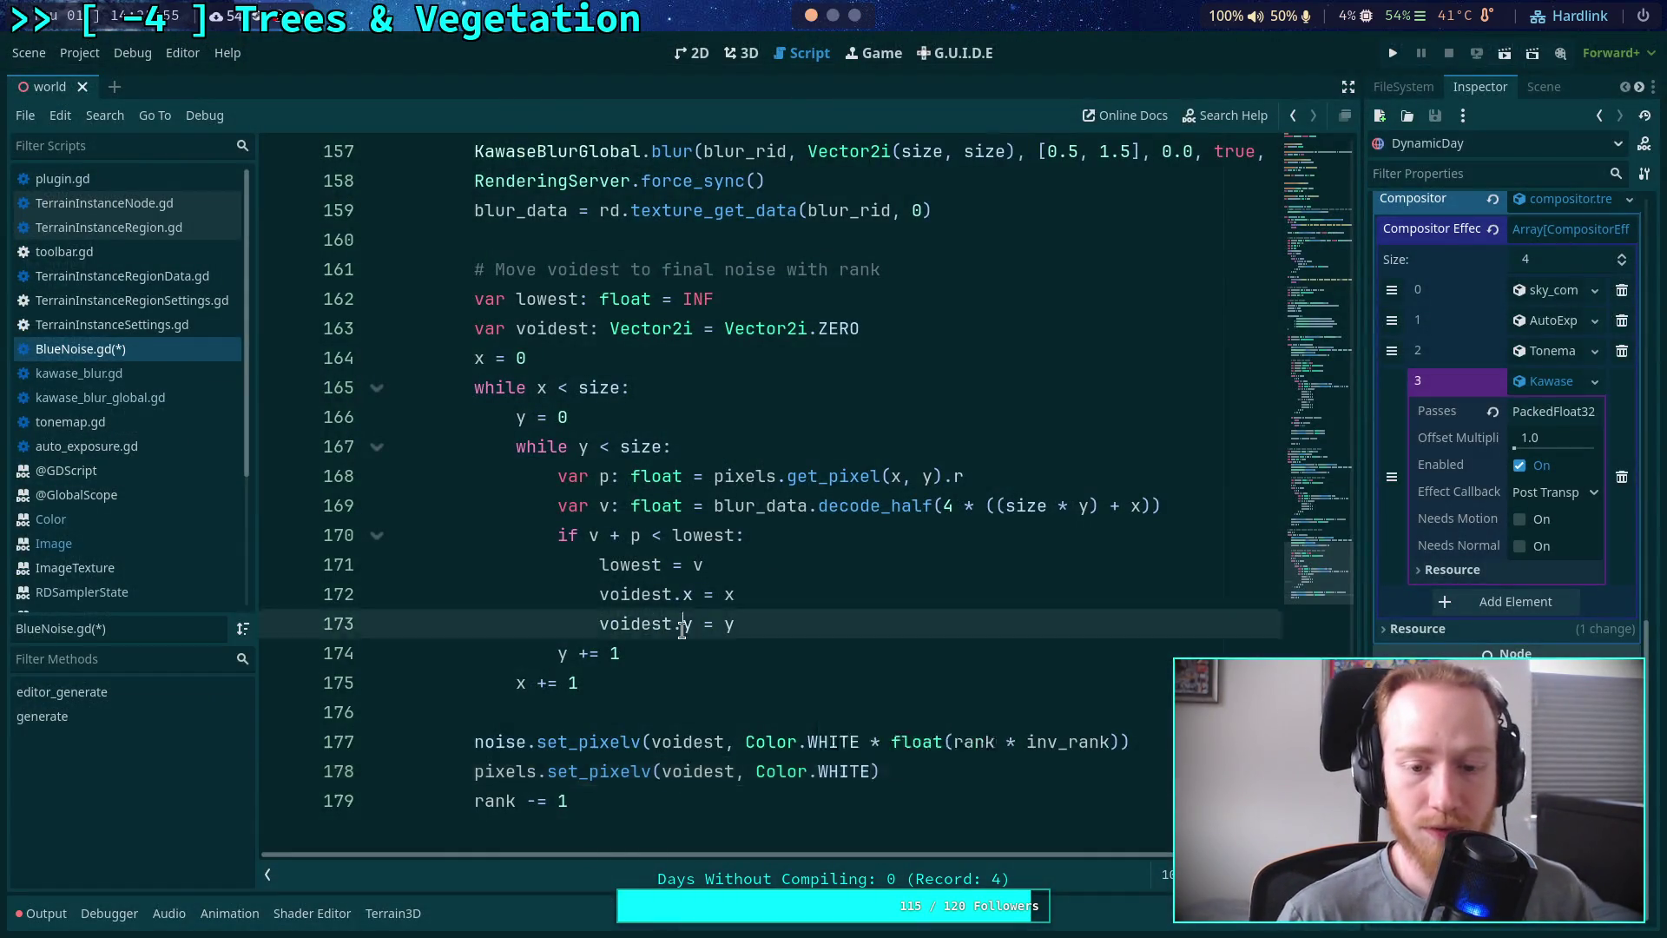
# Step: Change the voidest write to float((rank + count) * inv_rank) and save BlueNoise.gd
pyautogui.doubleClick(1008, 742)
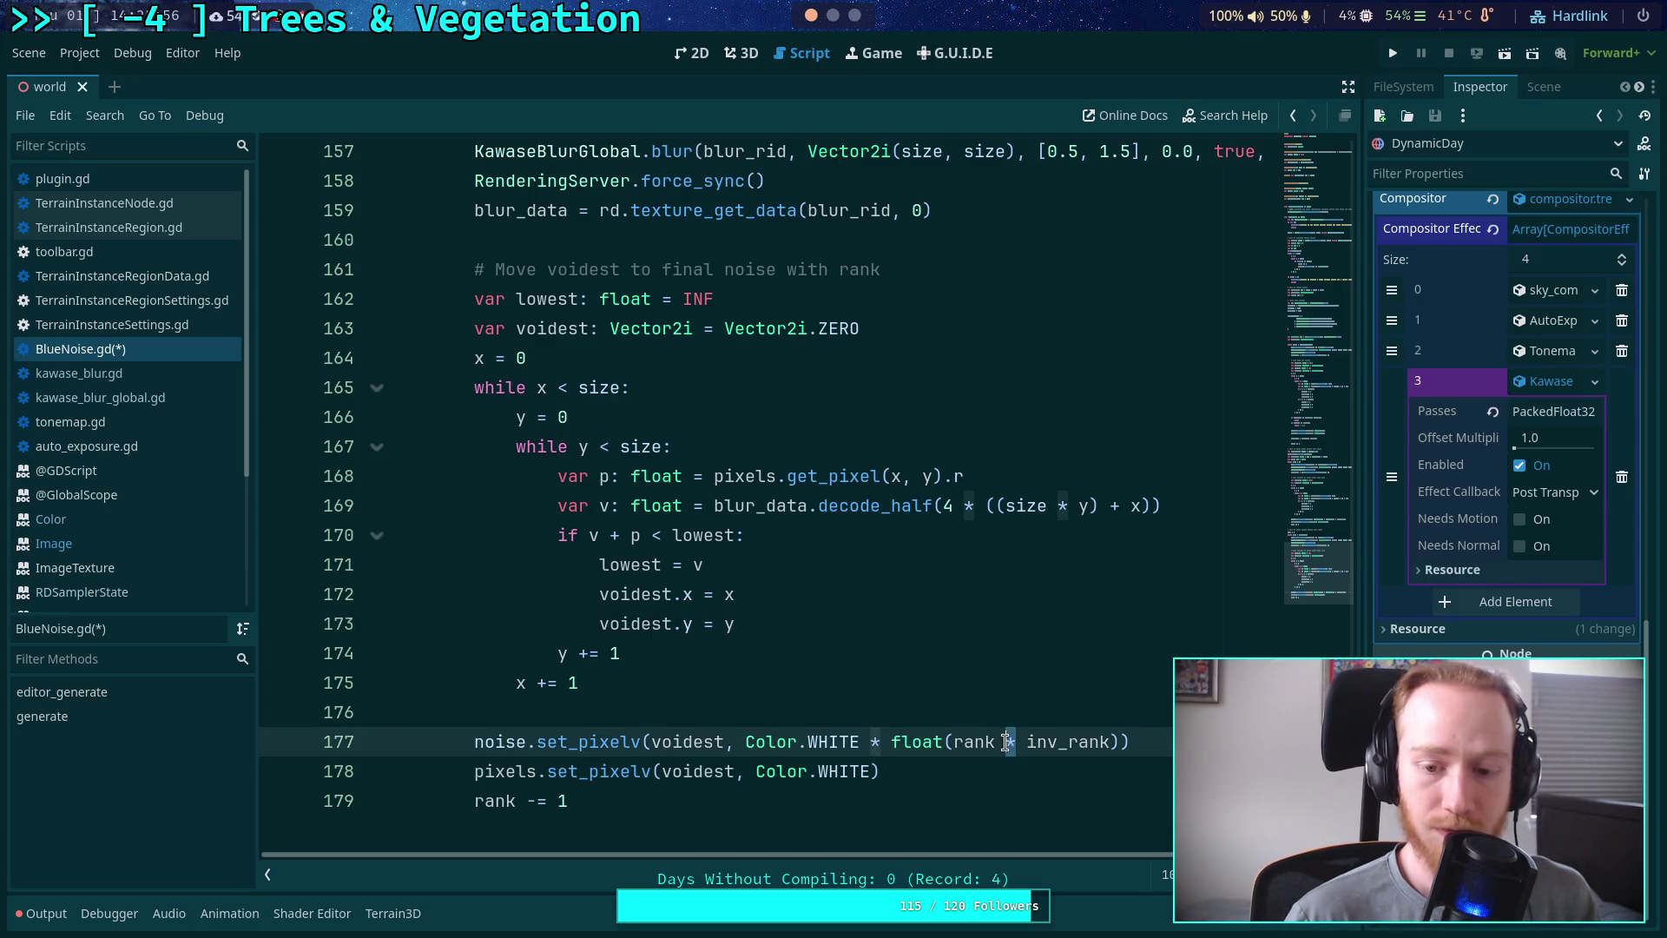
pyautogui.doubleClick(877, 742)
pyautogui.moveTo(745, 742); pyautogui.dragTo(855, 743)
pyautogui.click(953, 743)
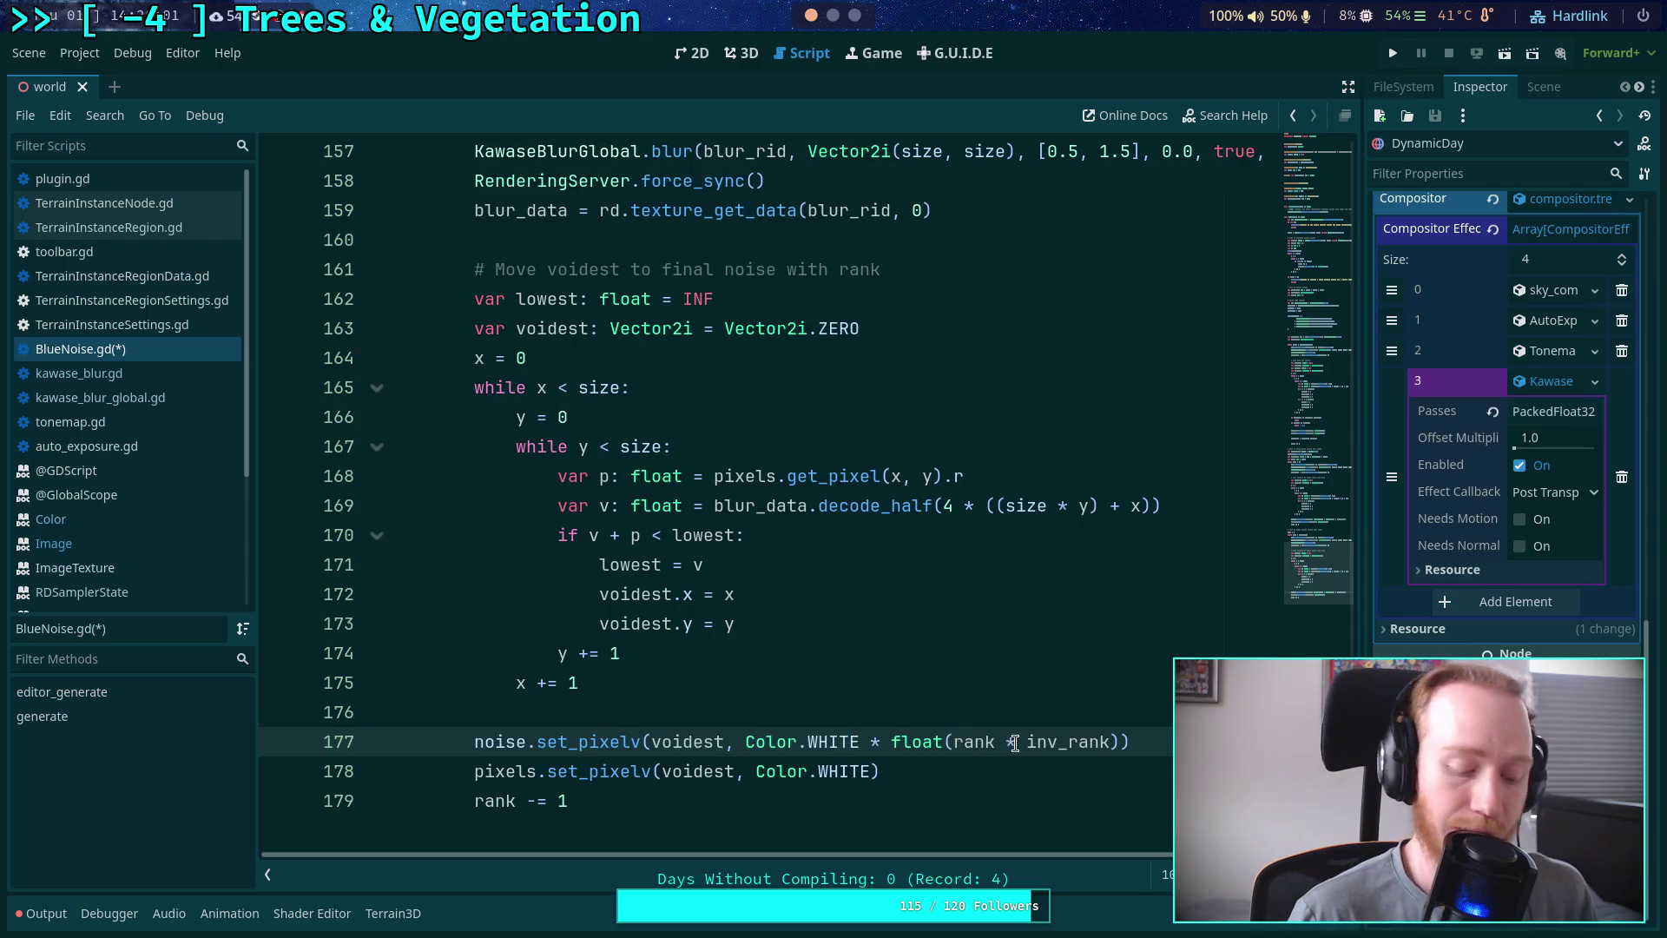
pyautogui.write('(')
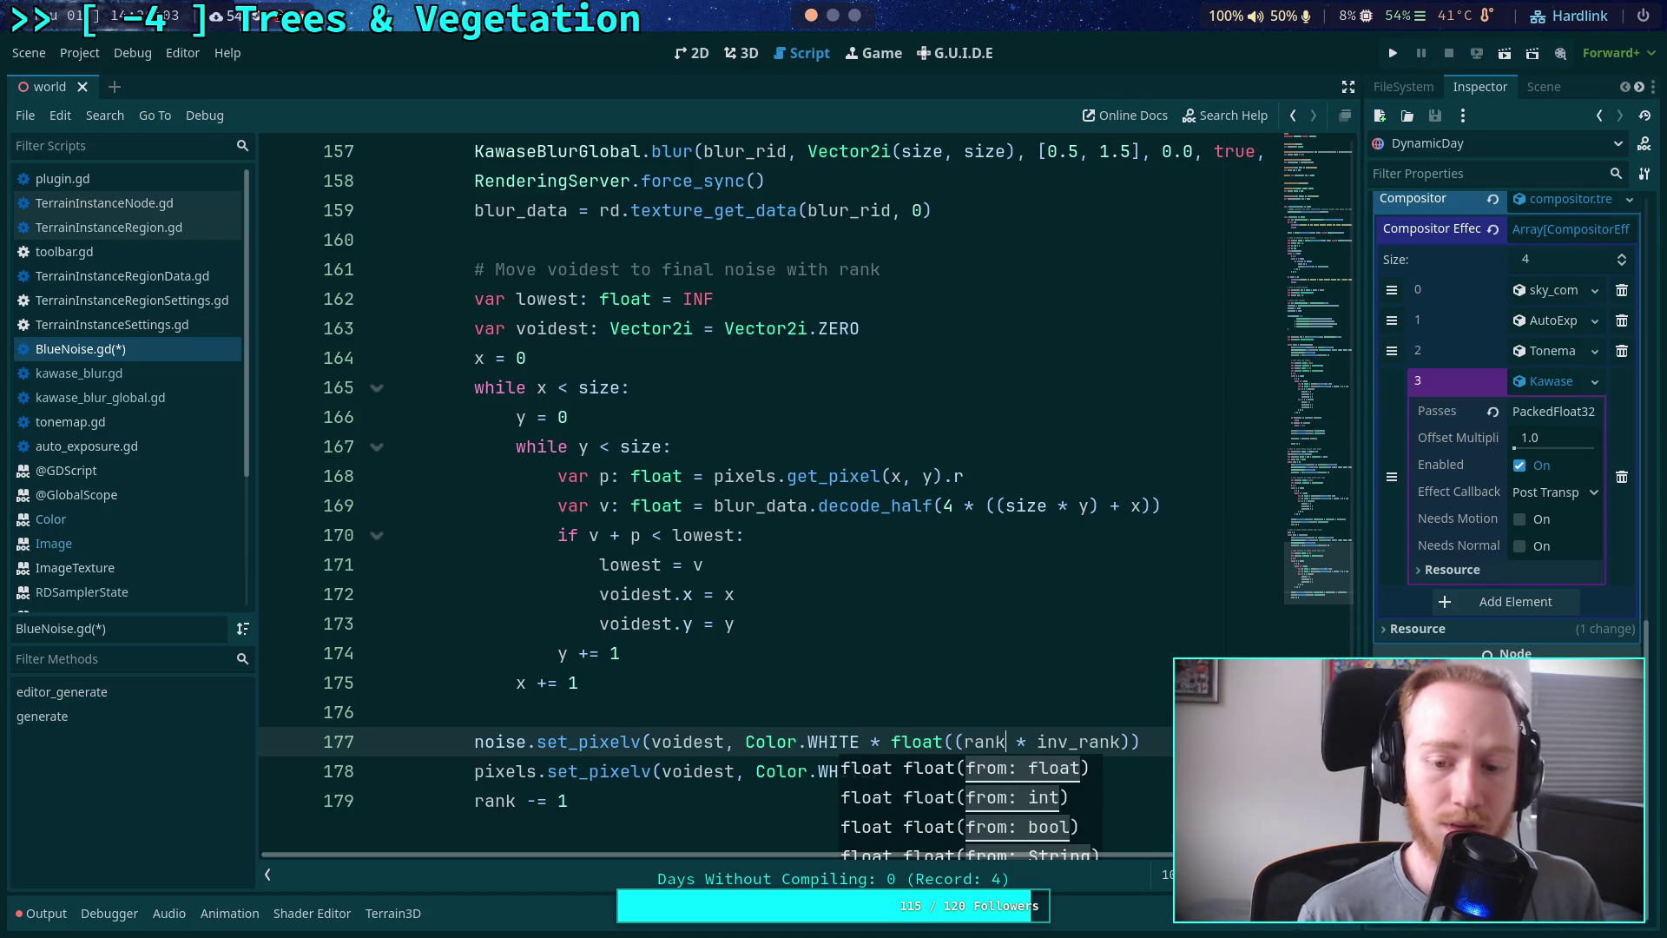
pyautogui.scroll(6, 940, 712)
pyautogui.scroll(-6, 795, 622)
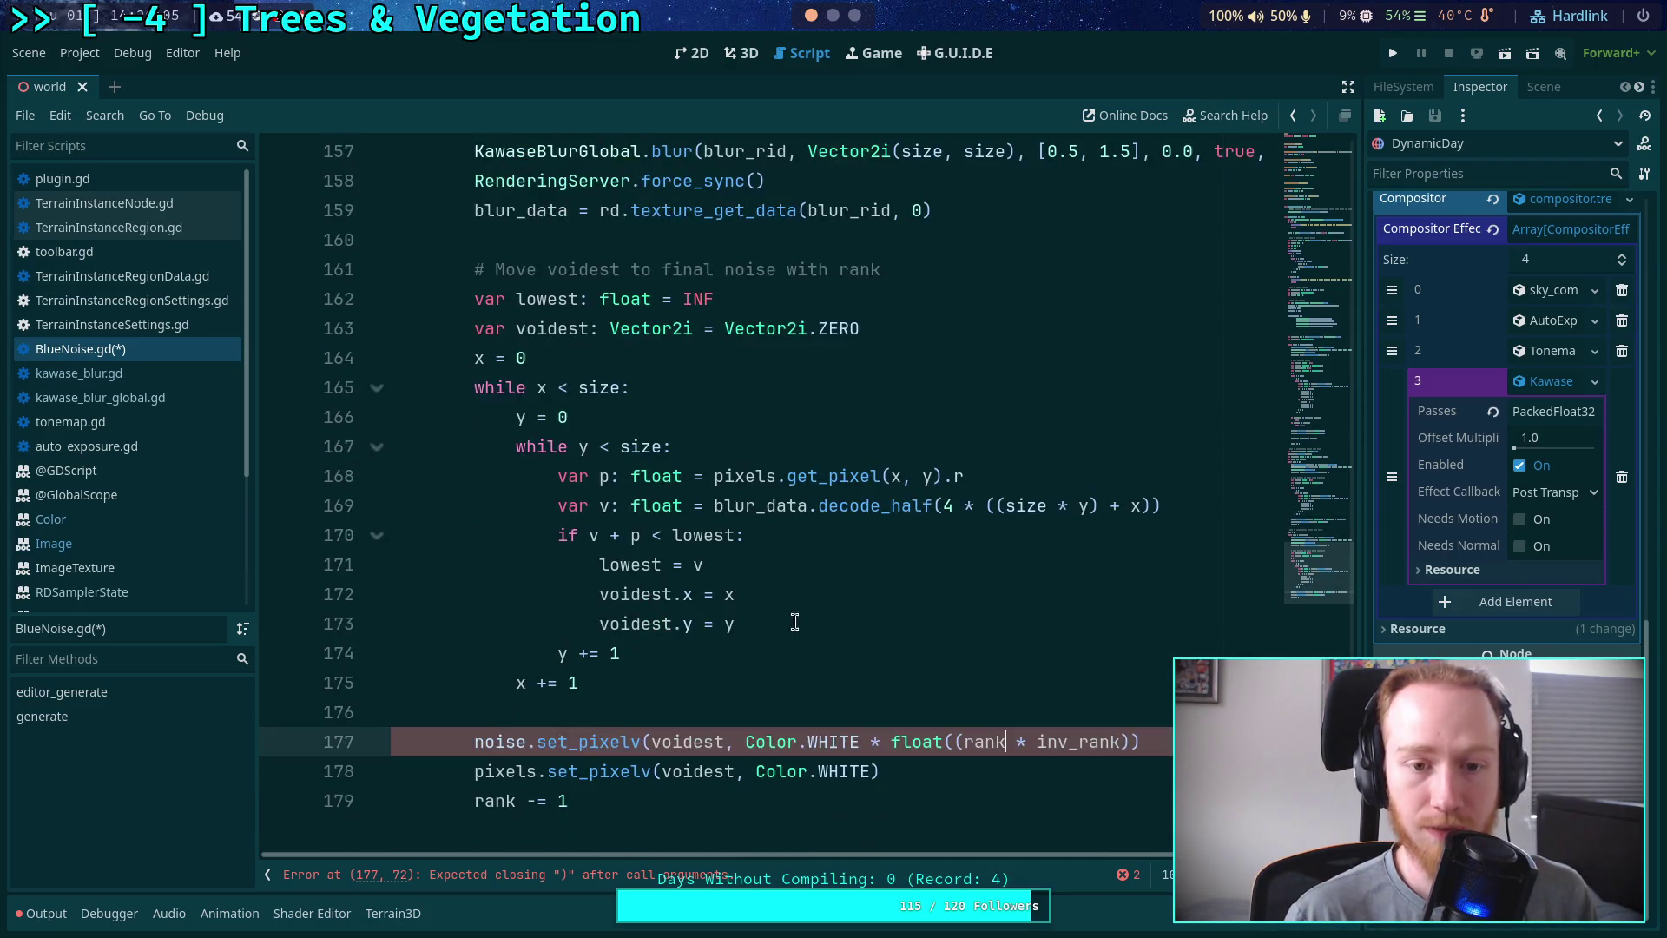
pyautogui.write('+ count')
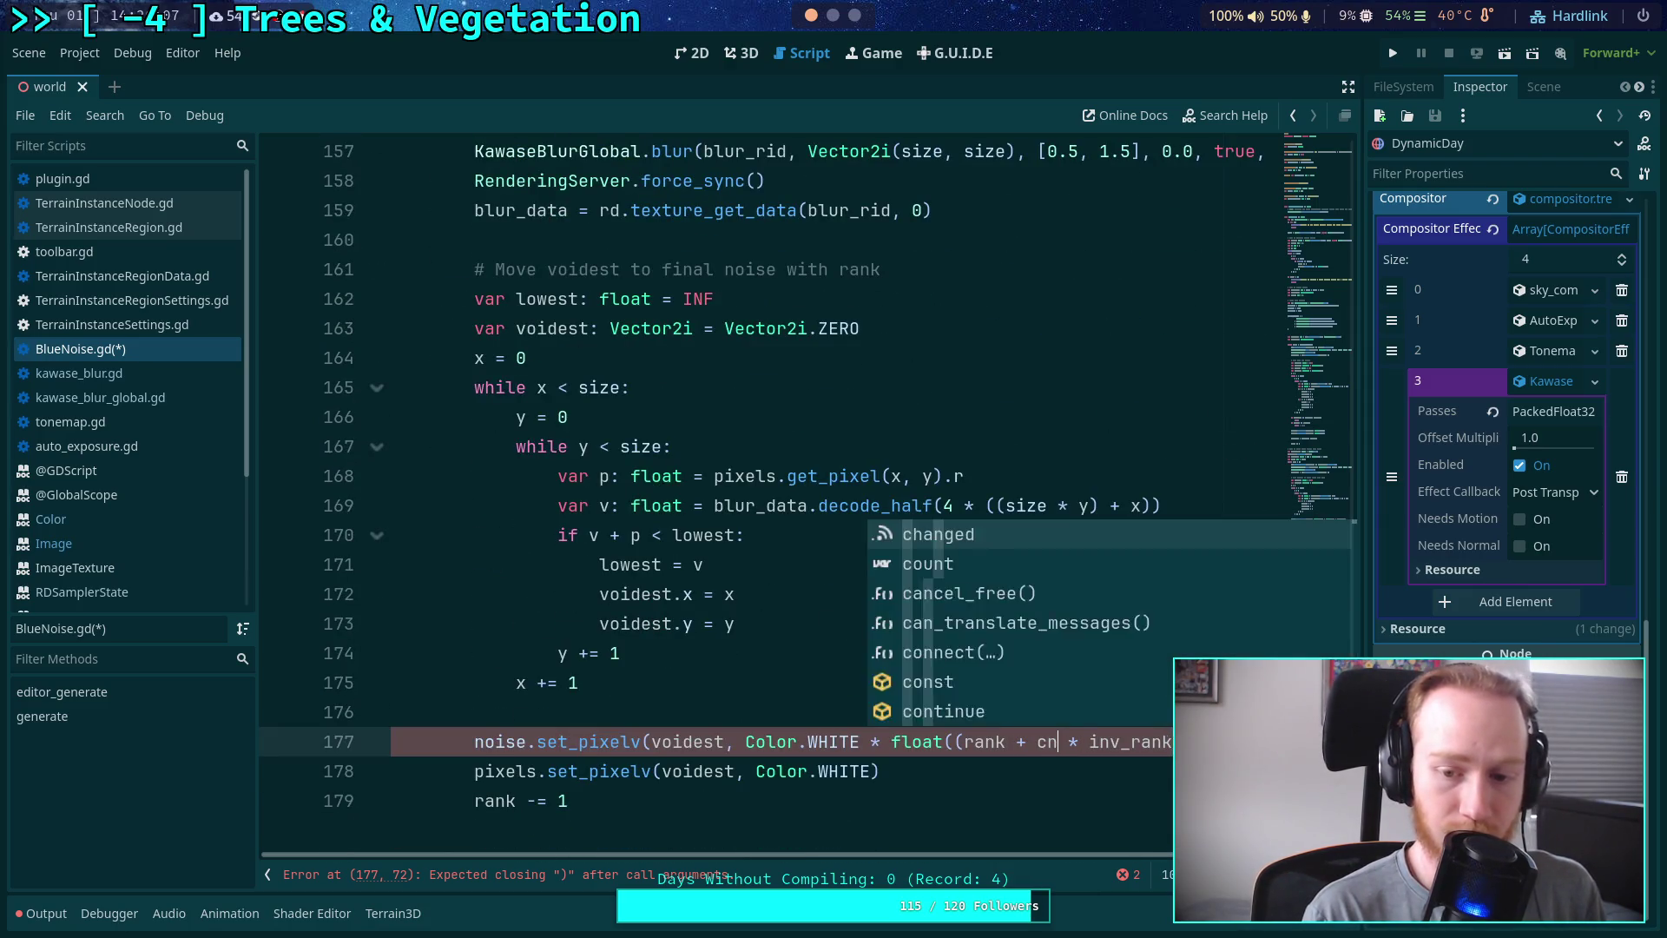
pyautogui.write(')')
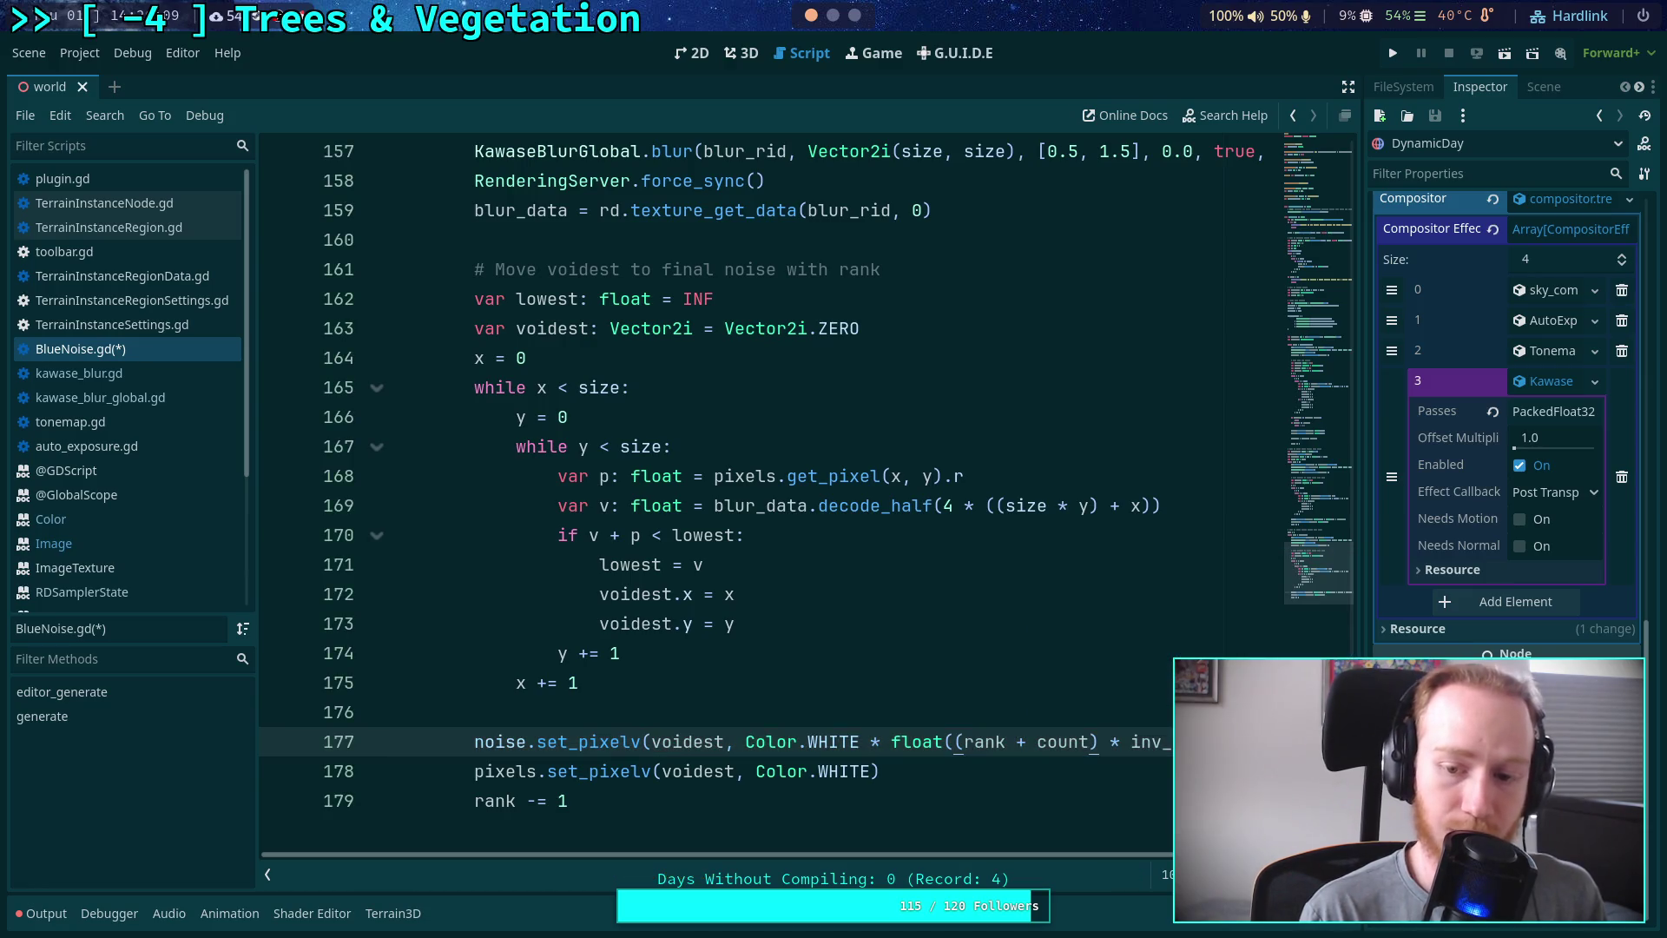
pyautogui.hotkey('ctrl', 's')
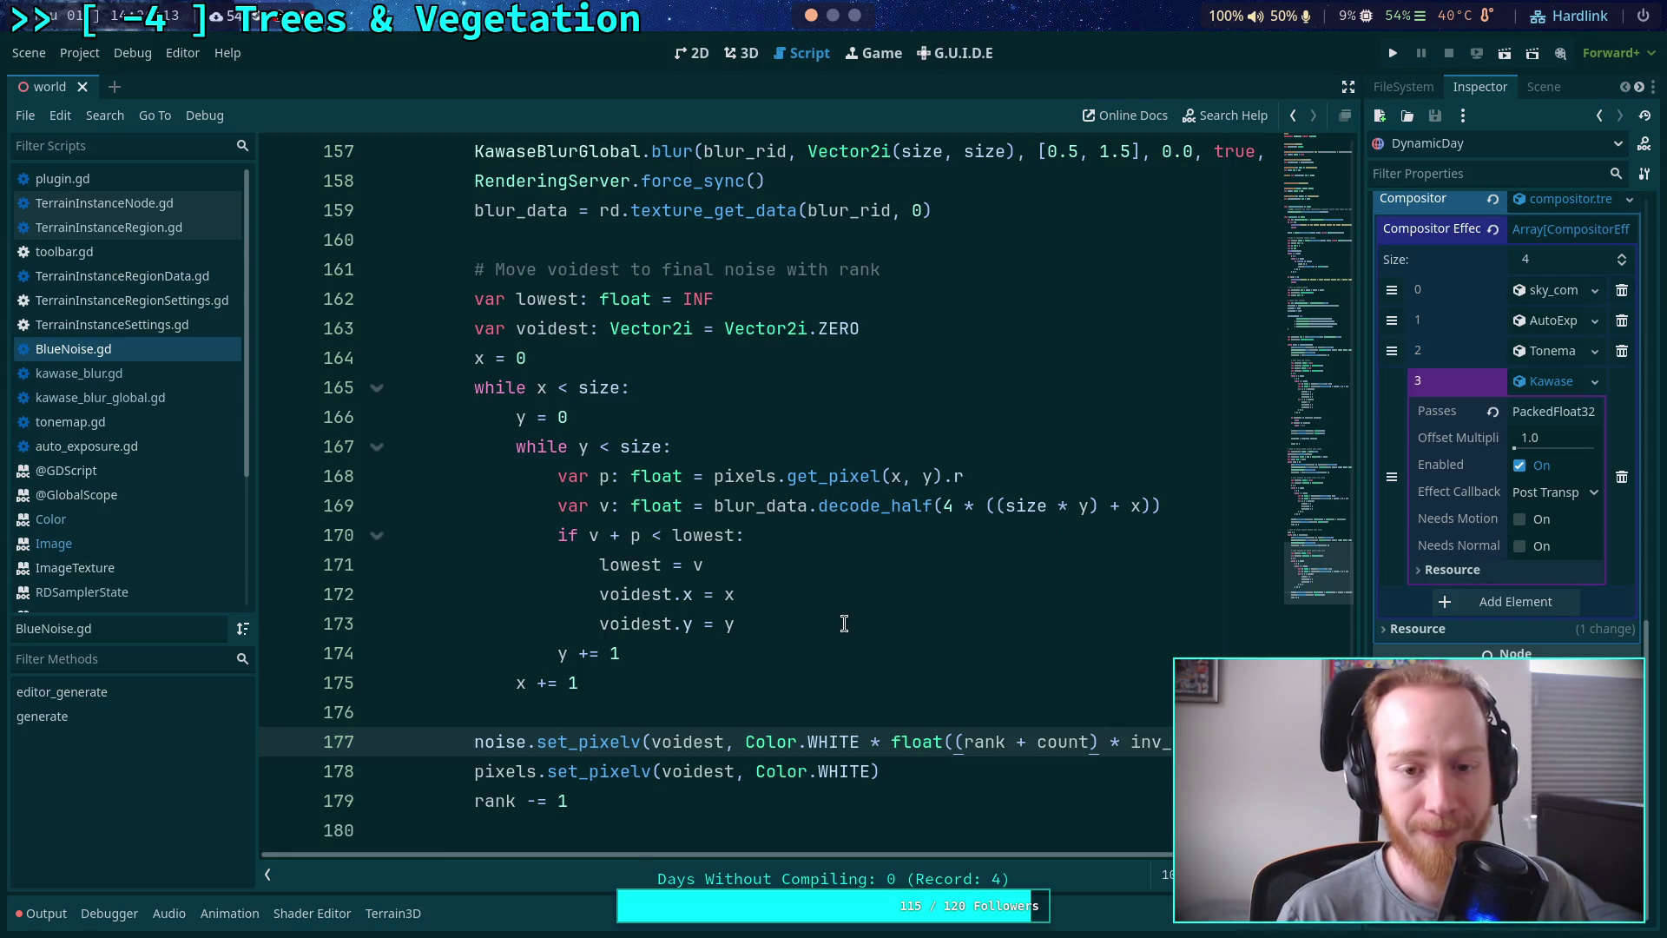
# Step: Change line 179's rank update from 'rank -= 1' to 'rank += 1'
pyautogui.scroll(20, 844, 623)
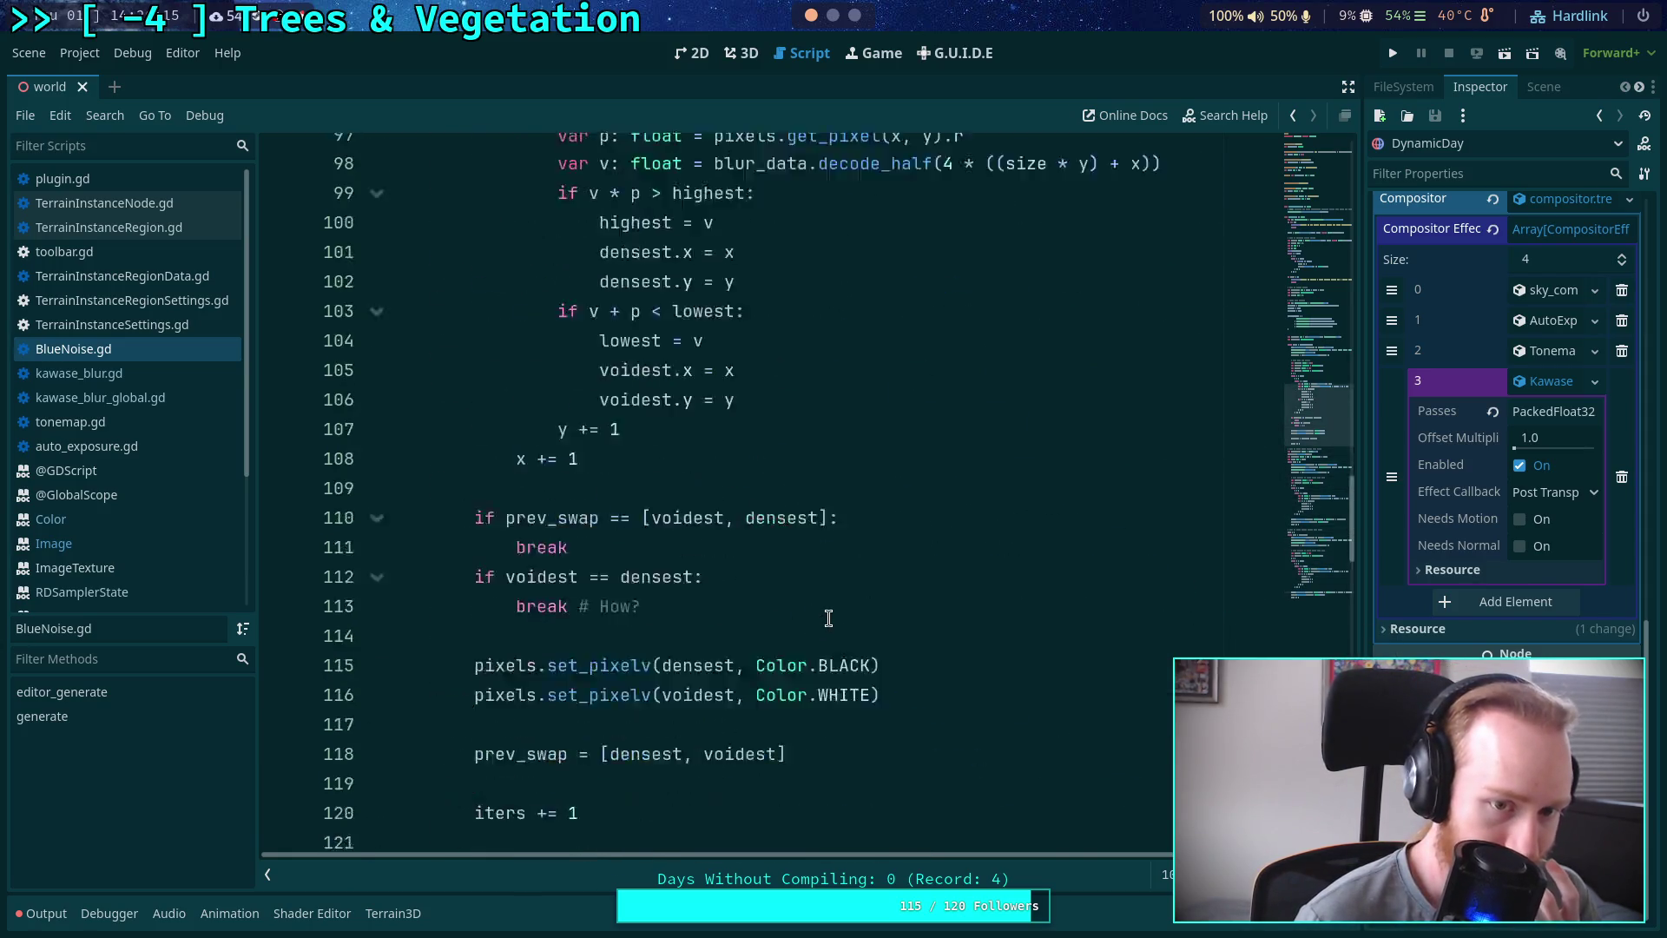
pyautogui.scroll(9, 829, 618)
pyautogui.scroll(-3, 607, 584)
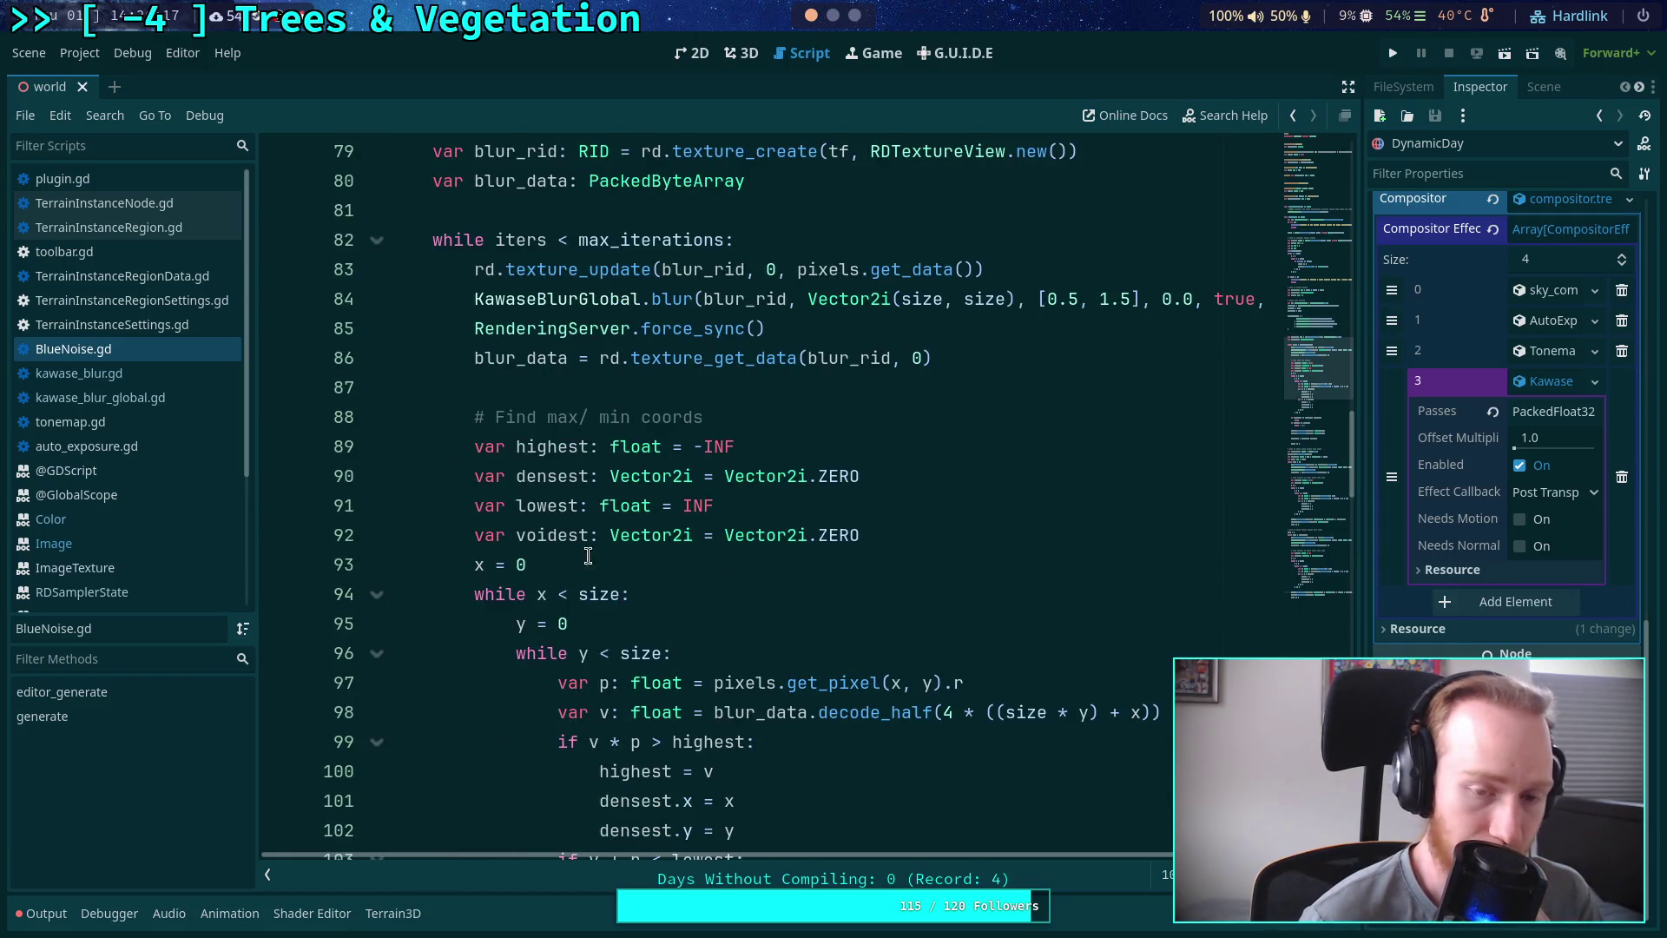
pyautogui.scroll(-2, 599, 534)
pyautogui.scroll(13, 577, 426)
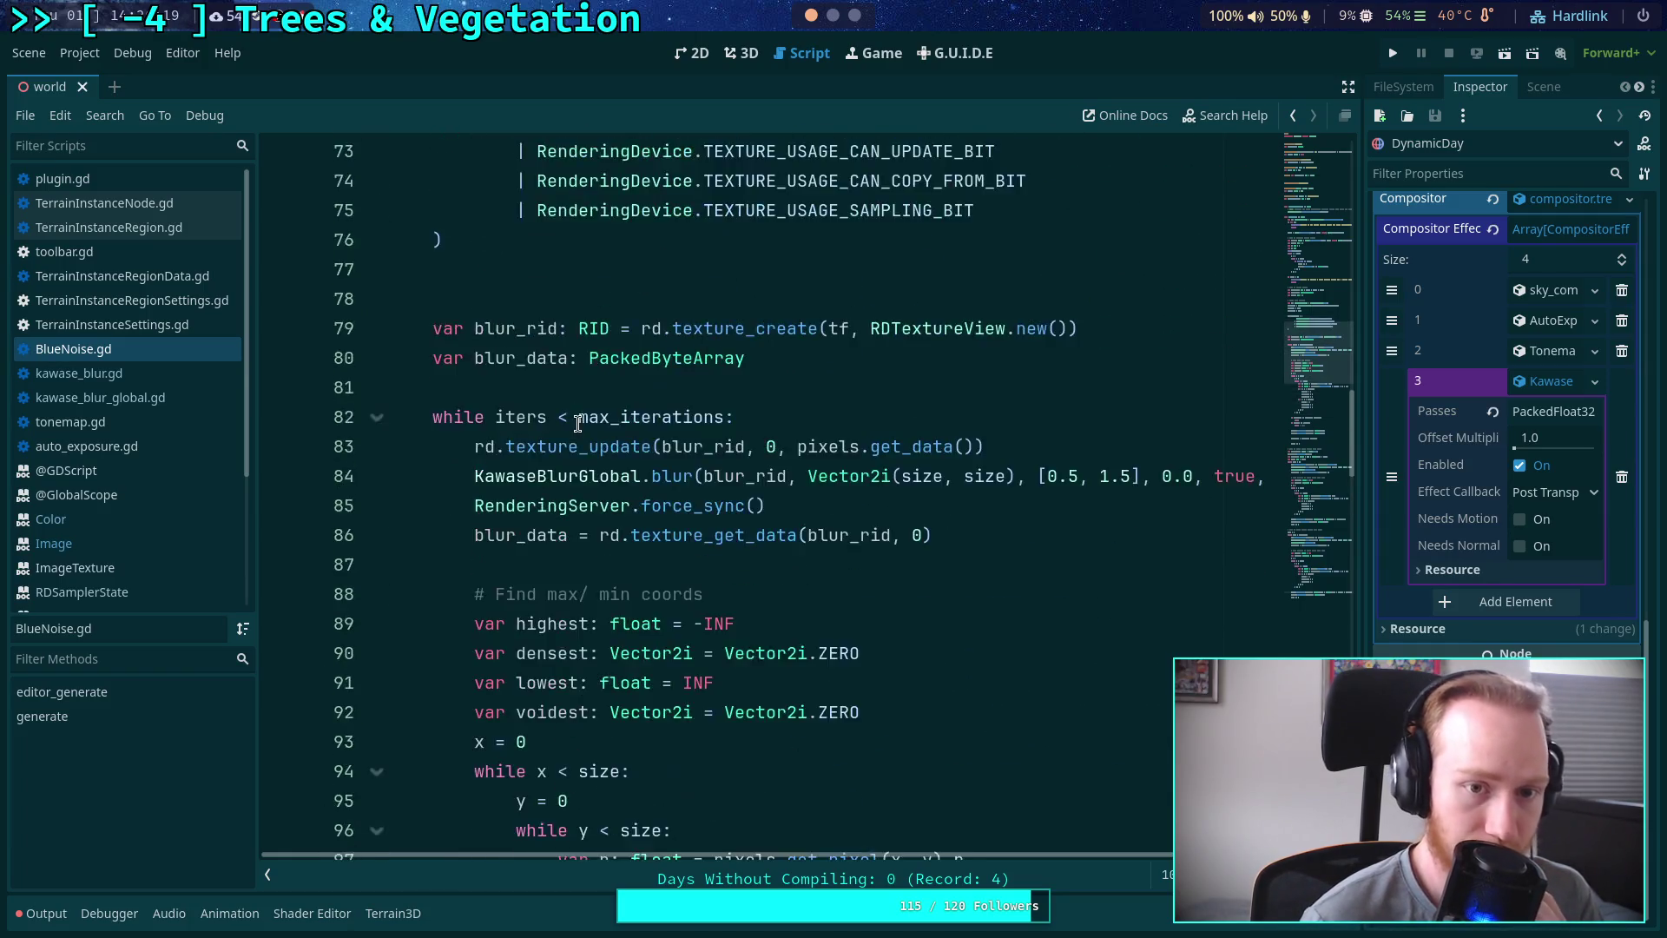
pyautogui.scroll(1, 547, 460)
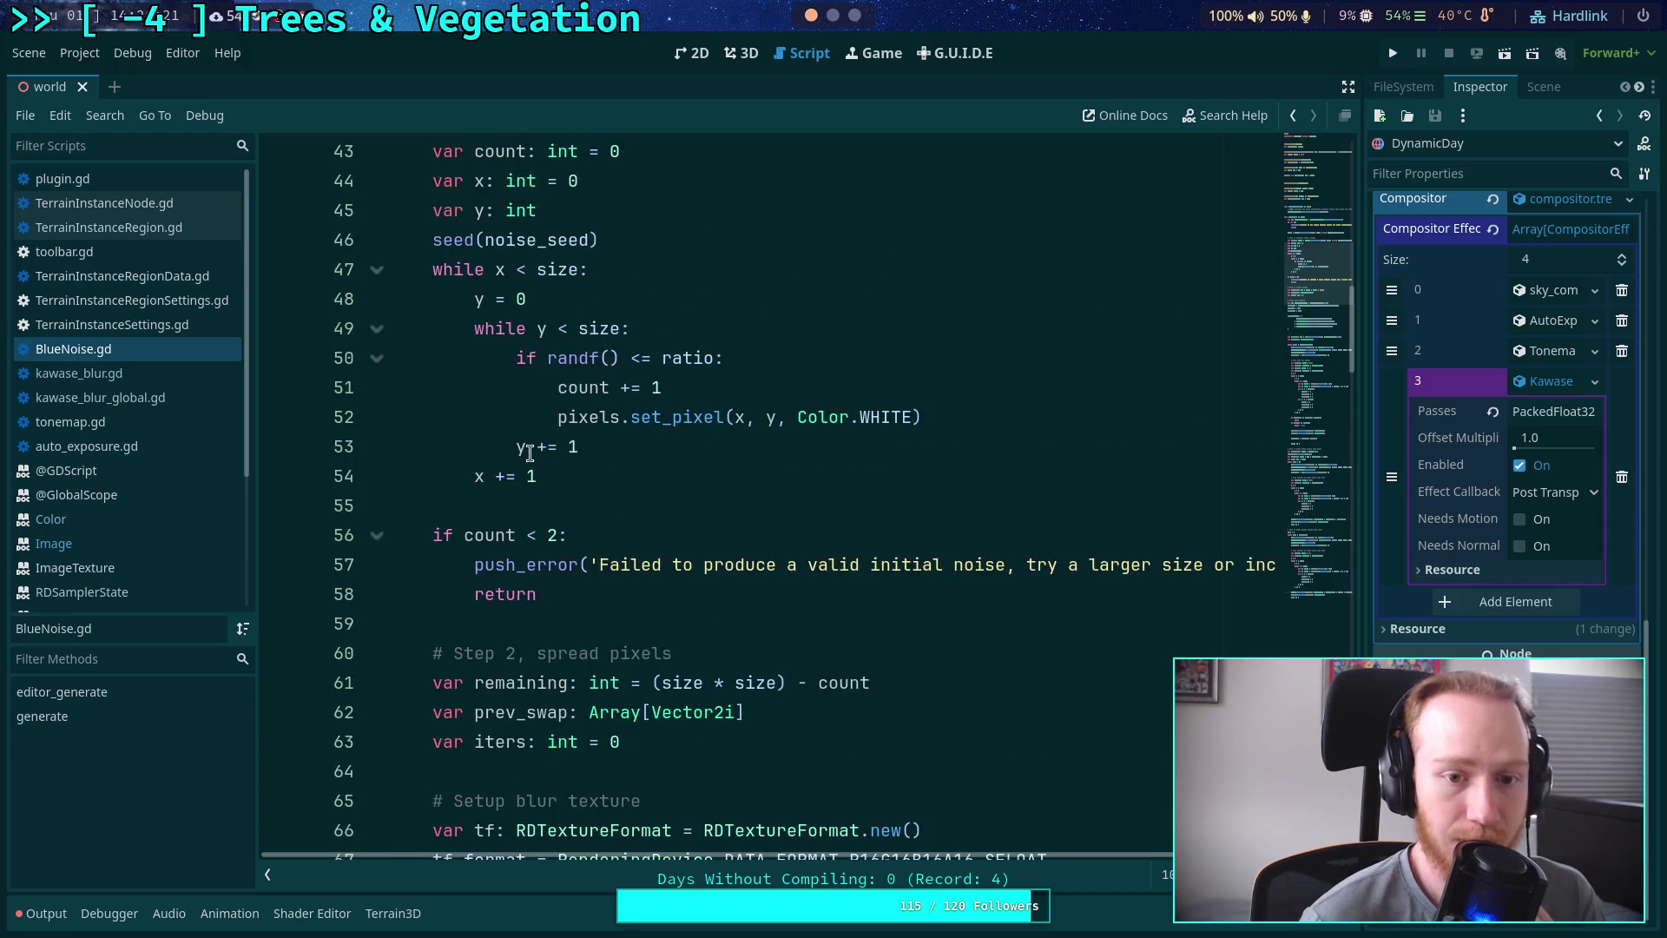
pyautogui.scroll(-20, 569, 692)
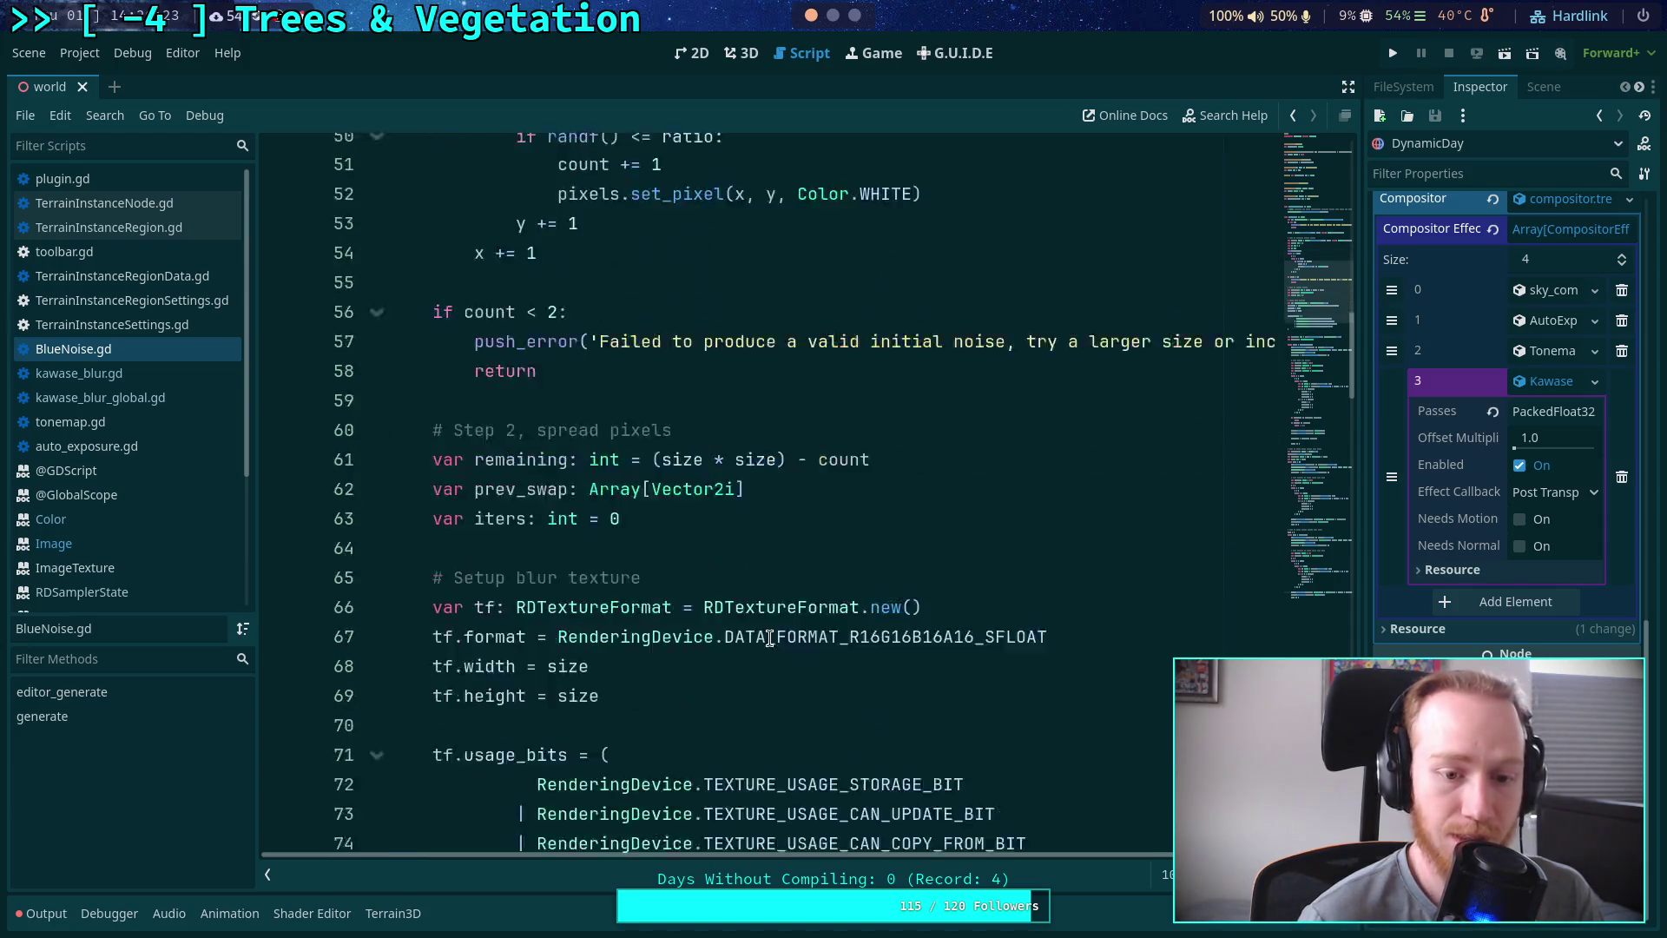
pyautogui.scroll(-10, 735, 580)
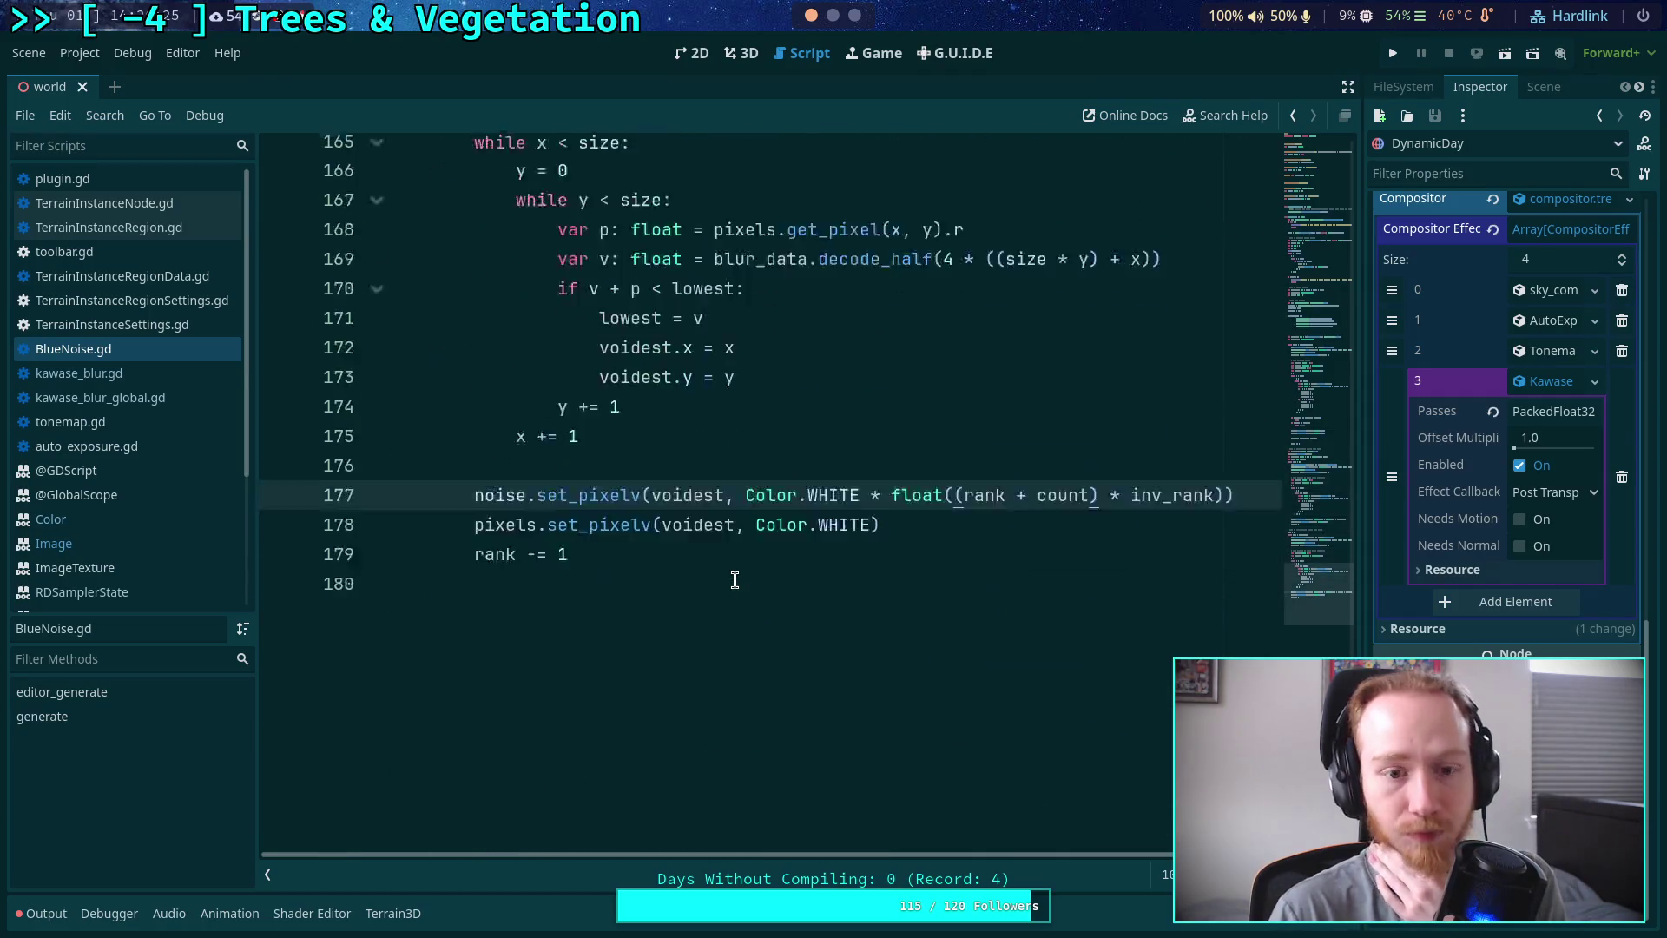
pyautogui.scroll(3, 735, 580)
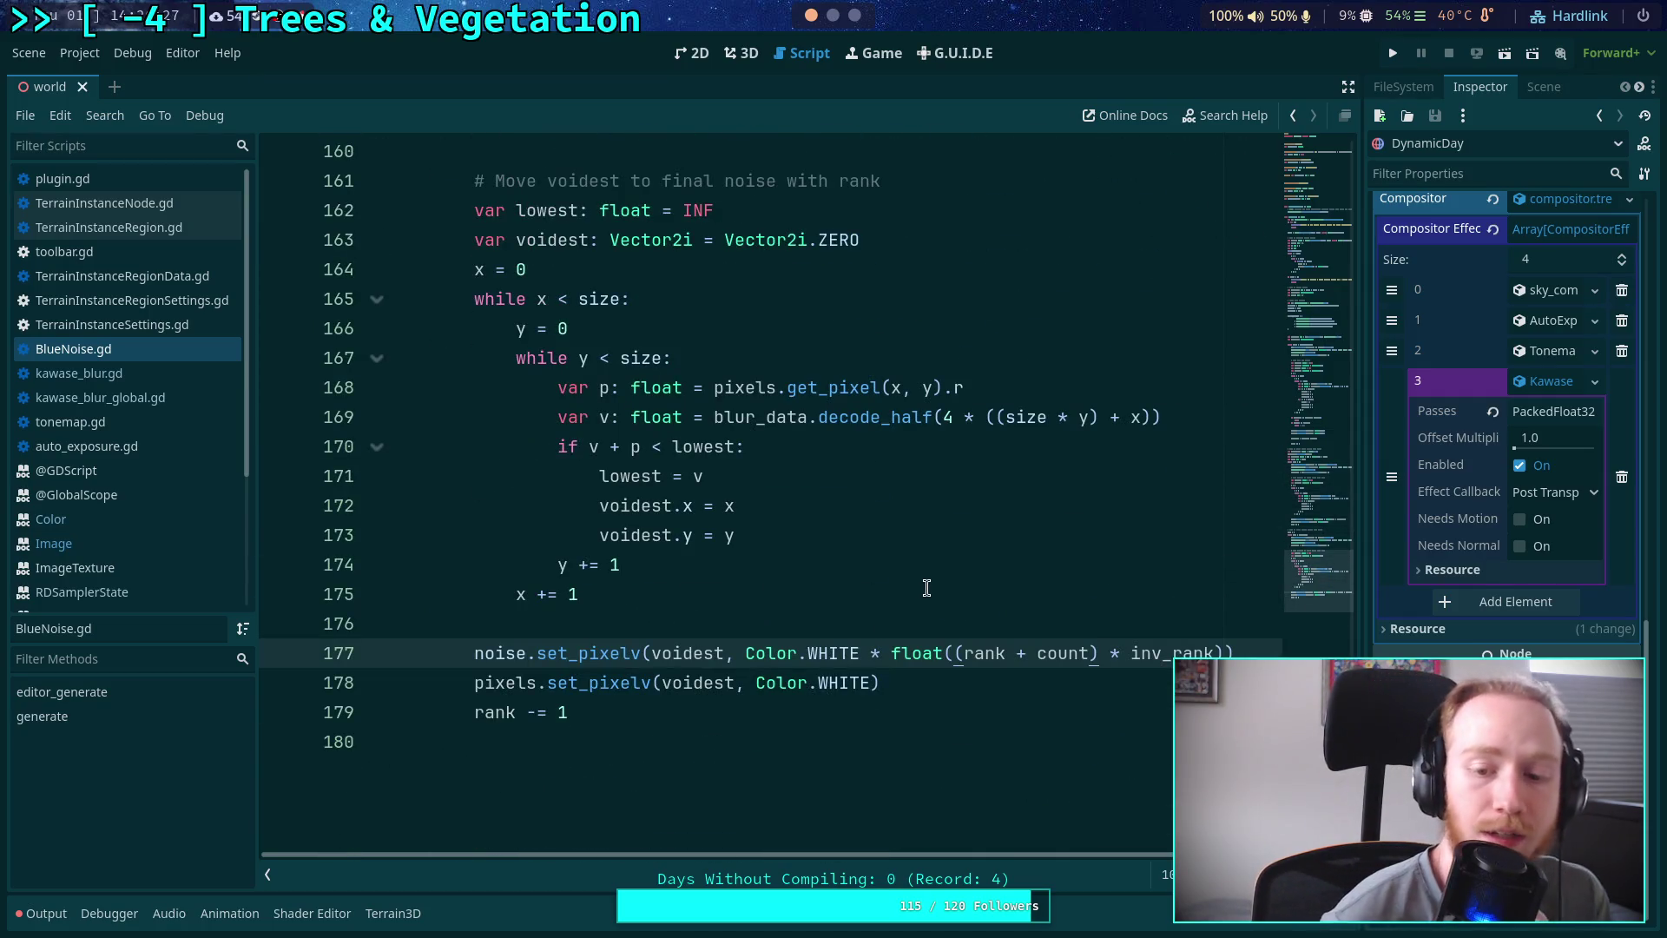
pyautogui.scroll(4, 949, 582)
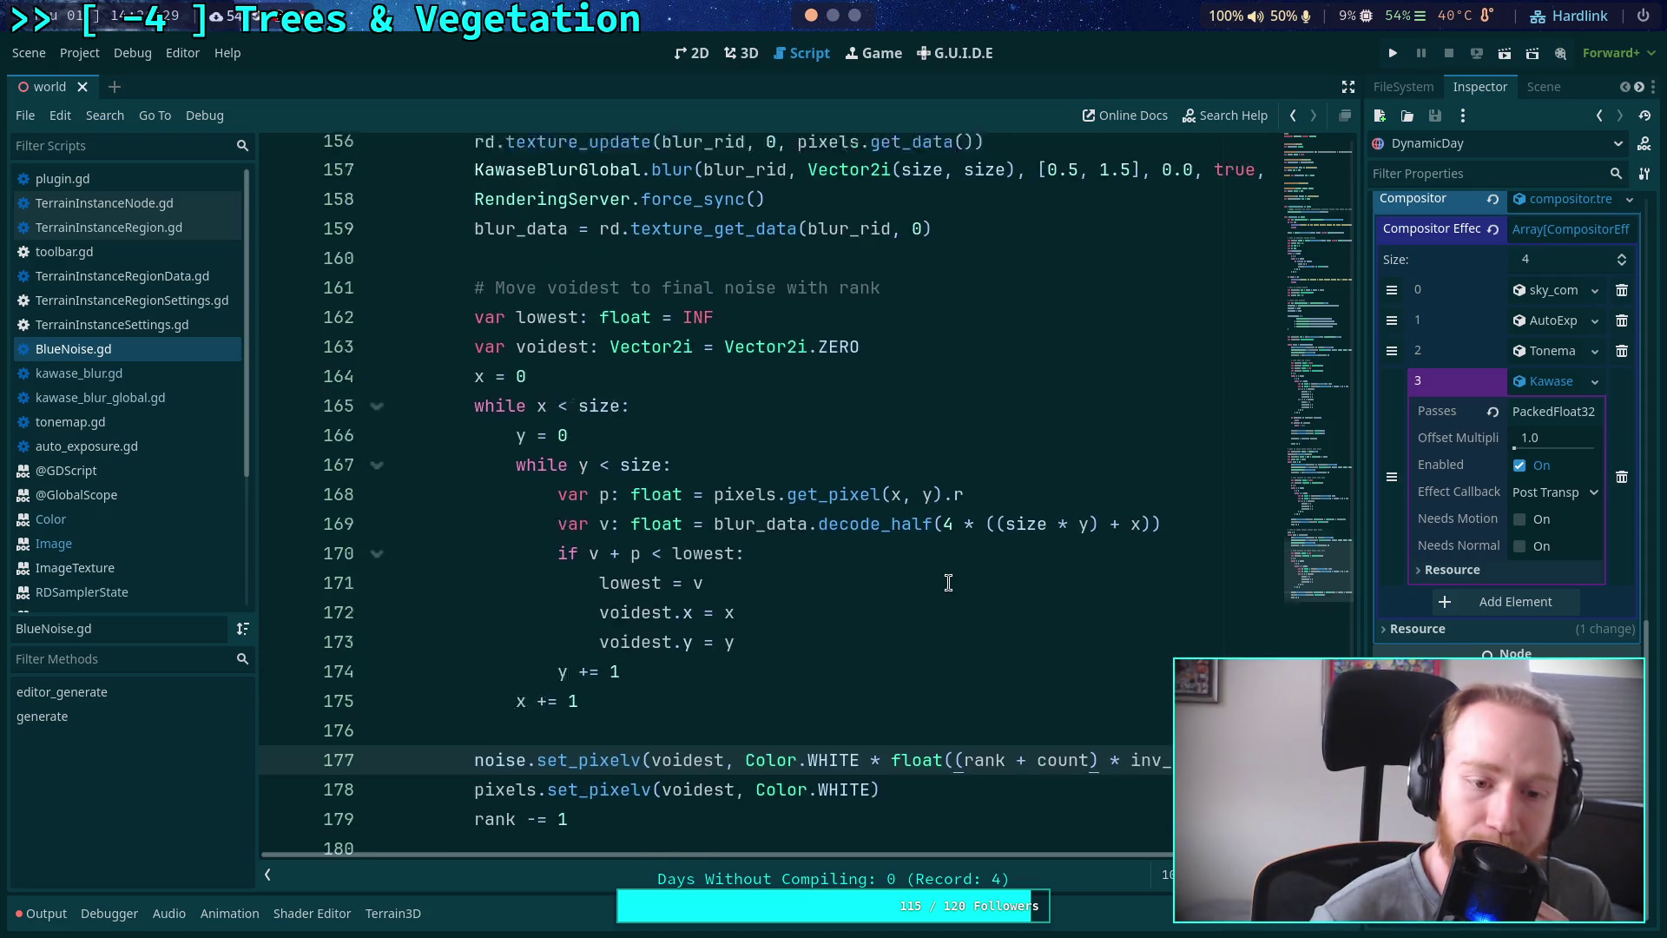
pyautogui.scroll(-3, 948, 582)
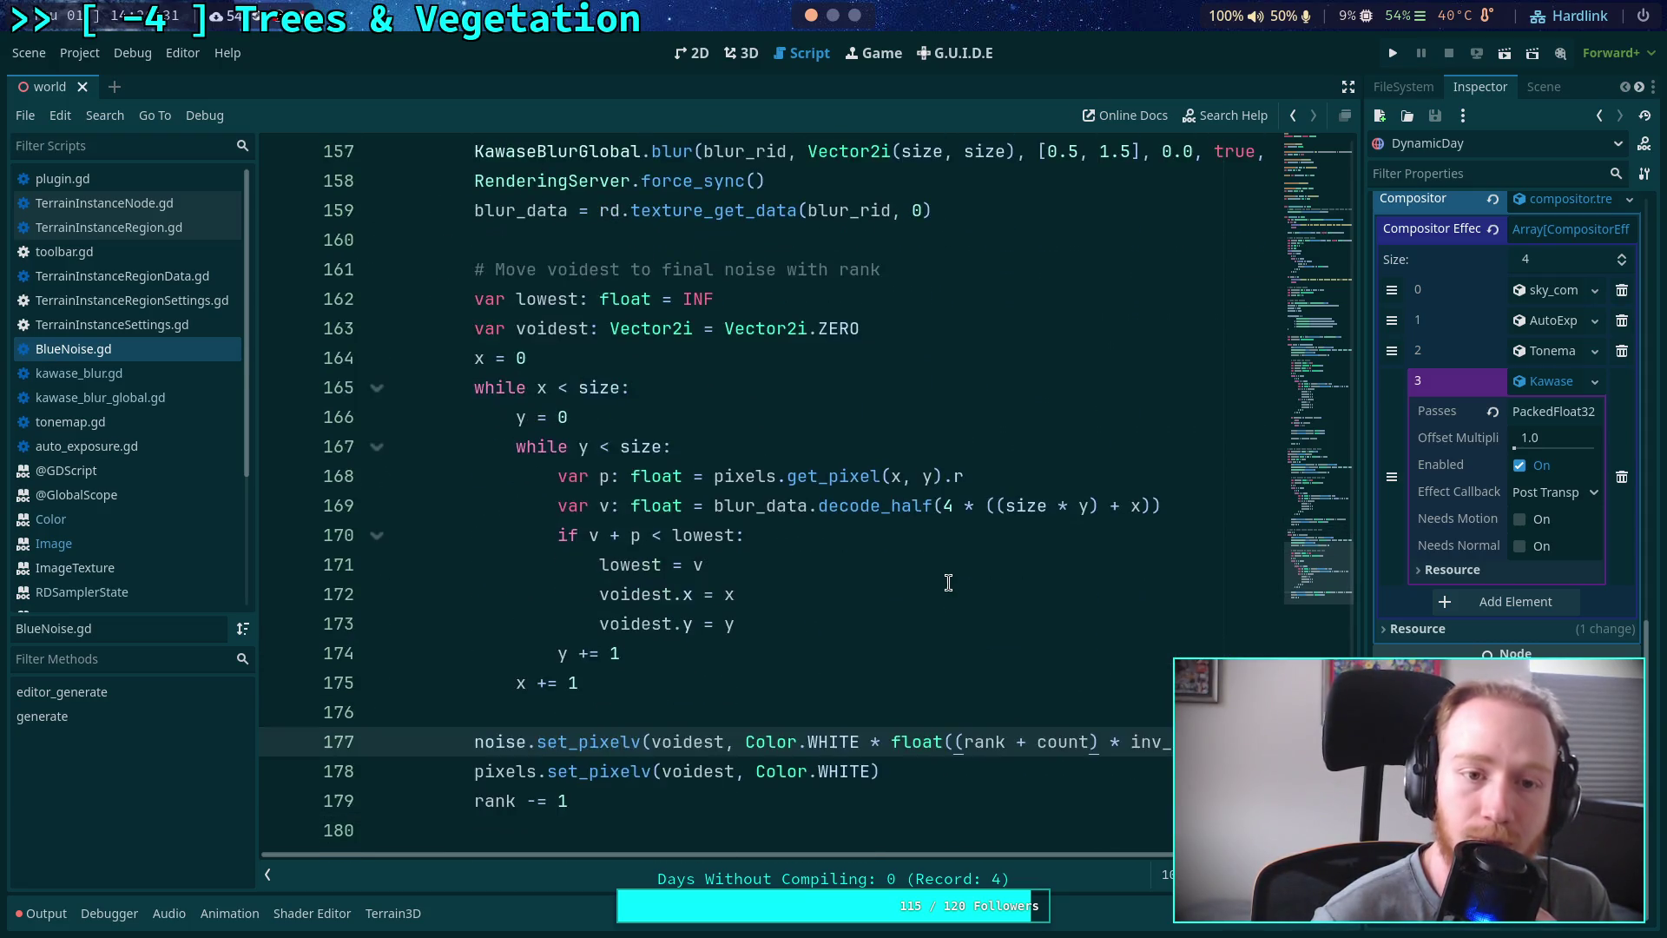
pyautogui.click(526, 804)
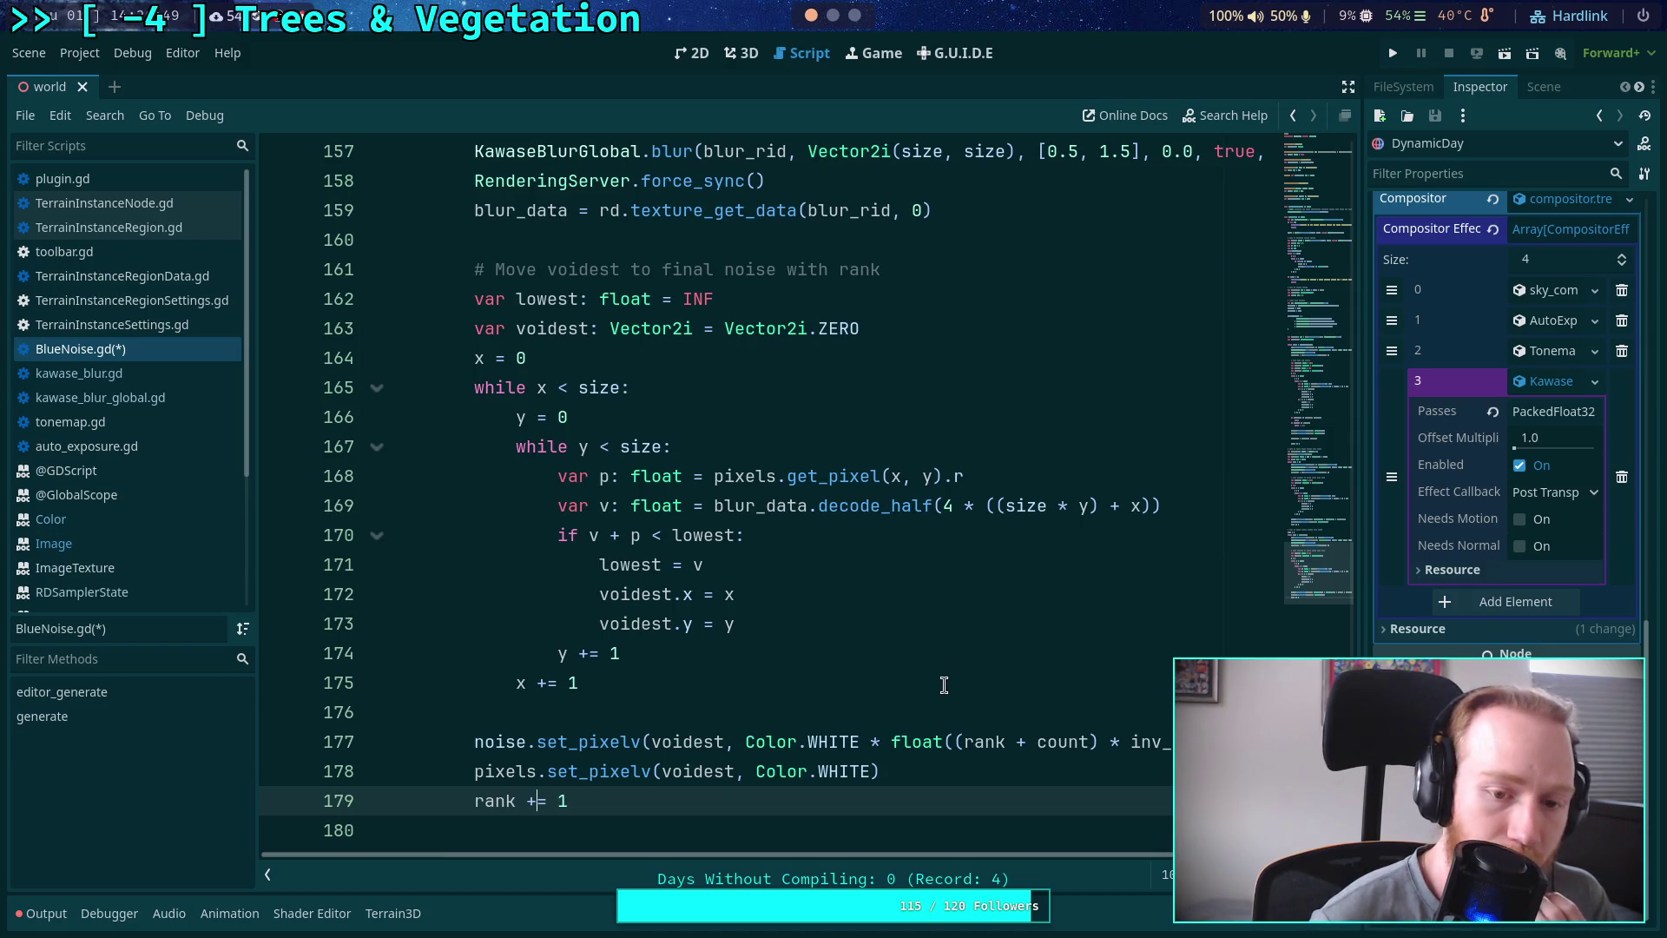
pyautogui.scroll(4, 944, 686)
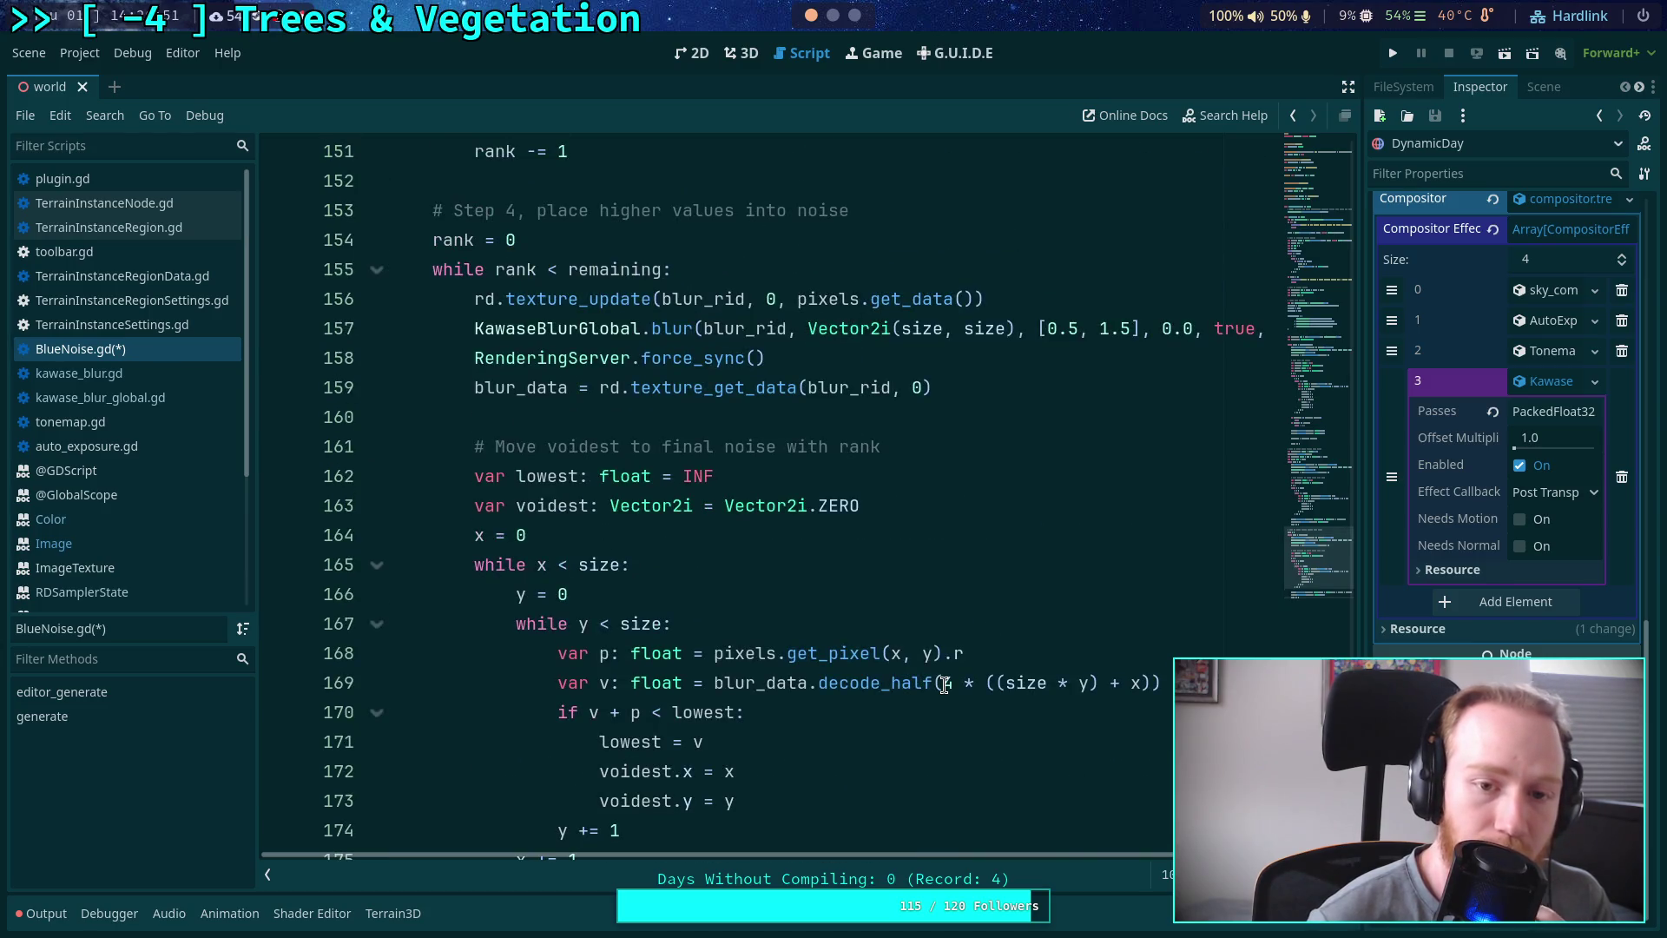
pyautogui.scroll(-5, 774, 666)
pyautogui.scroll(-2, 775, 666)
pyautogui.click(787, 705)
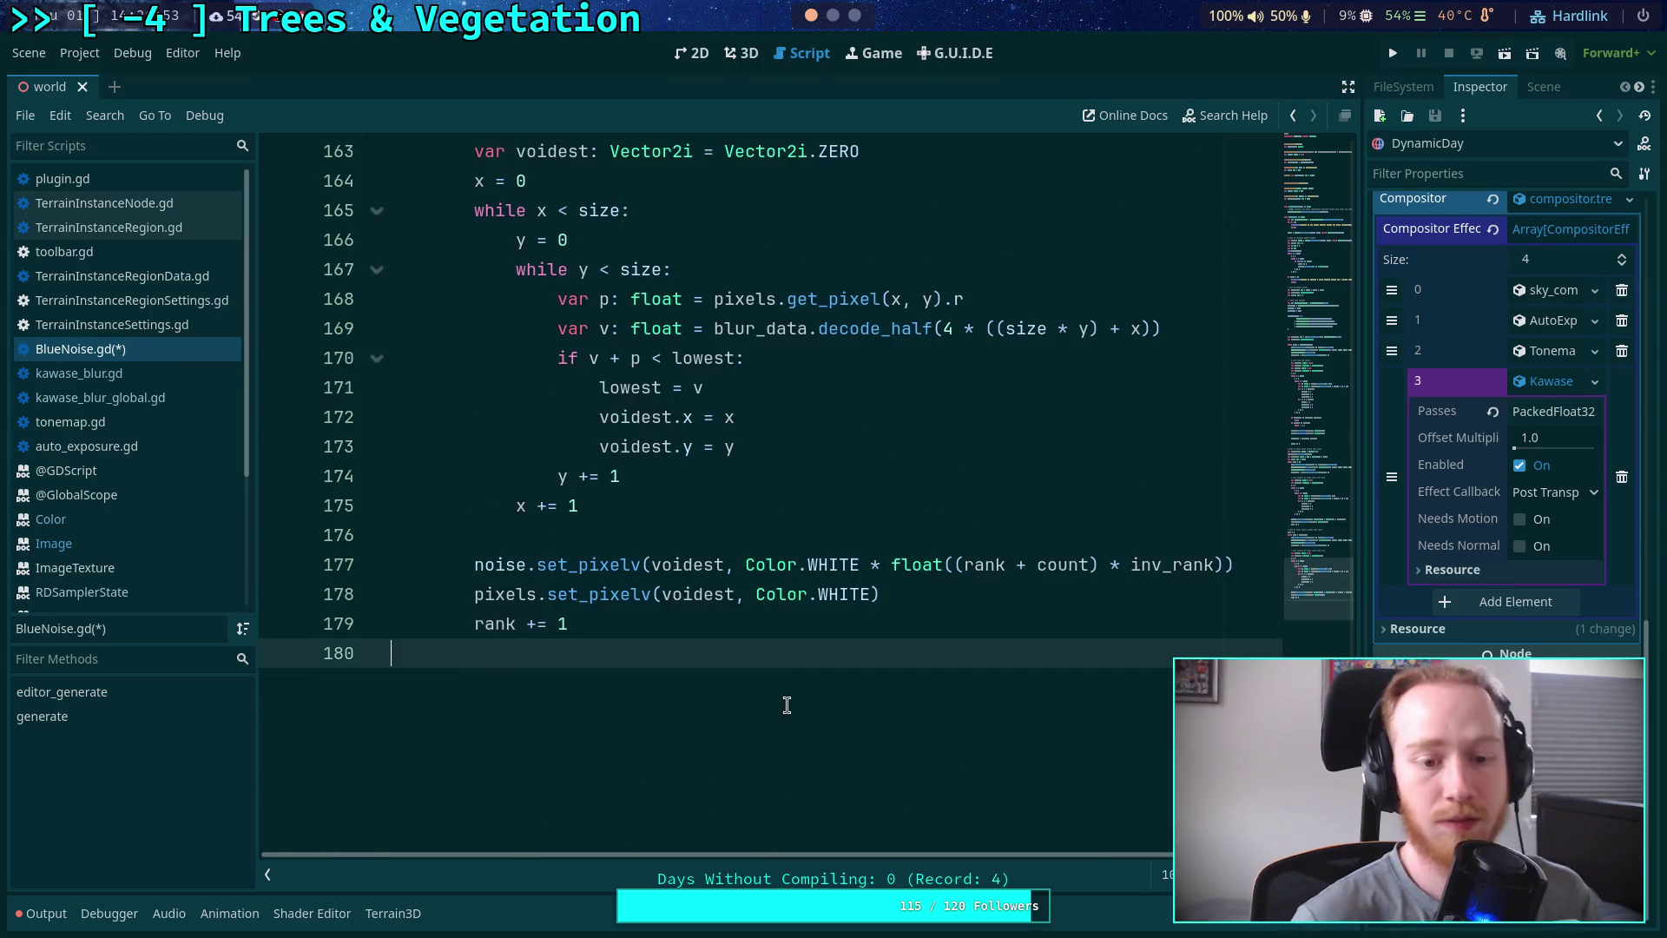
pyautogui.press('Return')
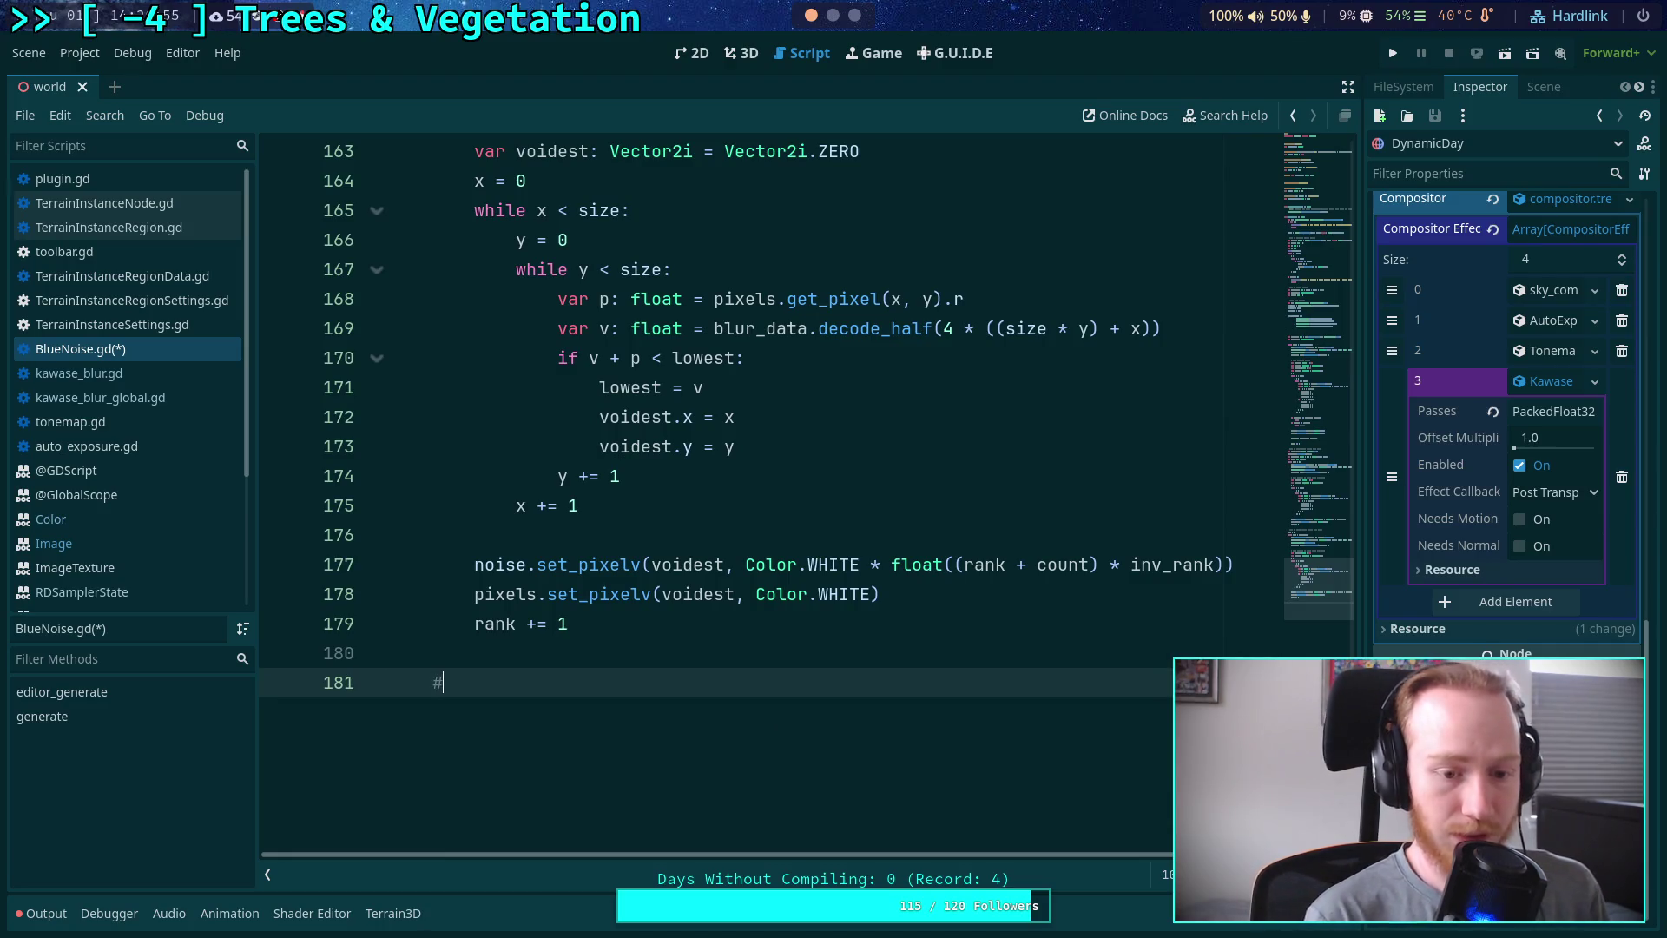
# Step: Add the comment 'Step 5, save to path and free resources' at the end of generate()
pyautogui.write('tep 5, sav')
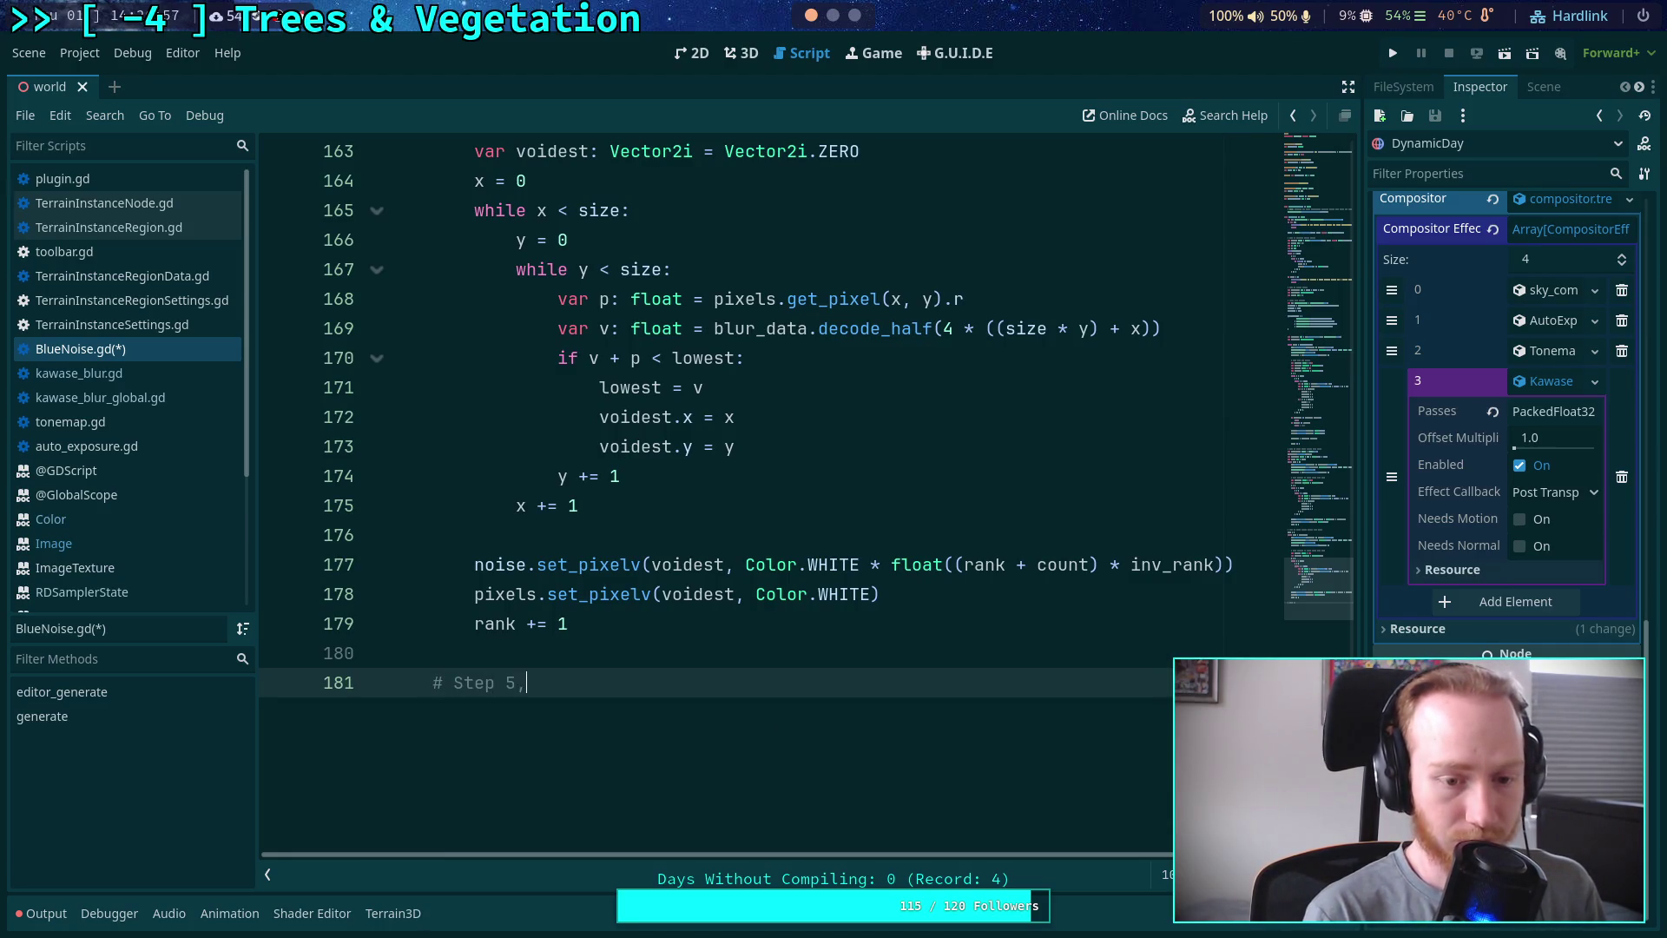
pyautogui.write('e to path')
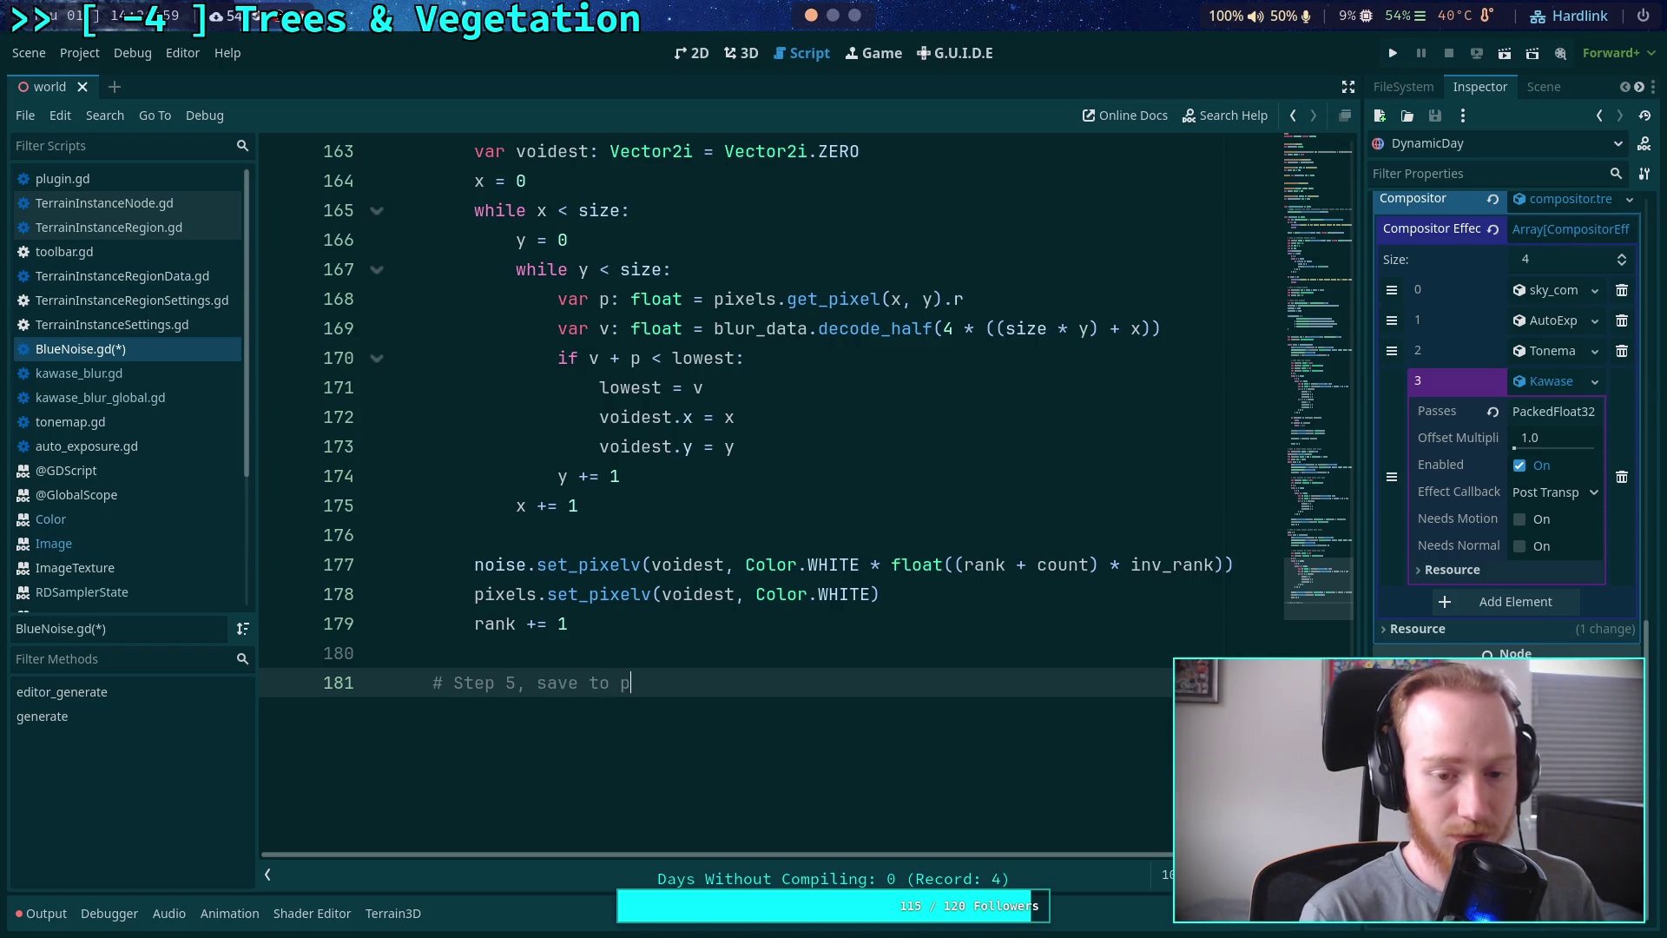
pyautogui.press('Return')
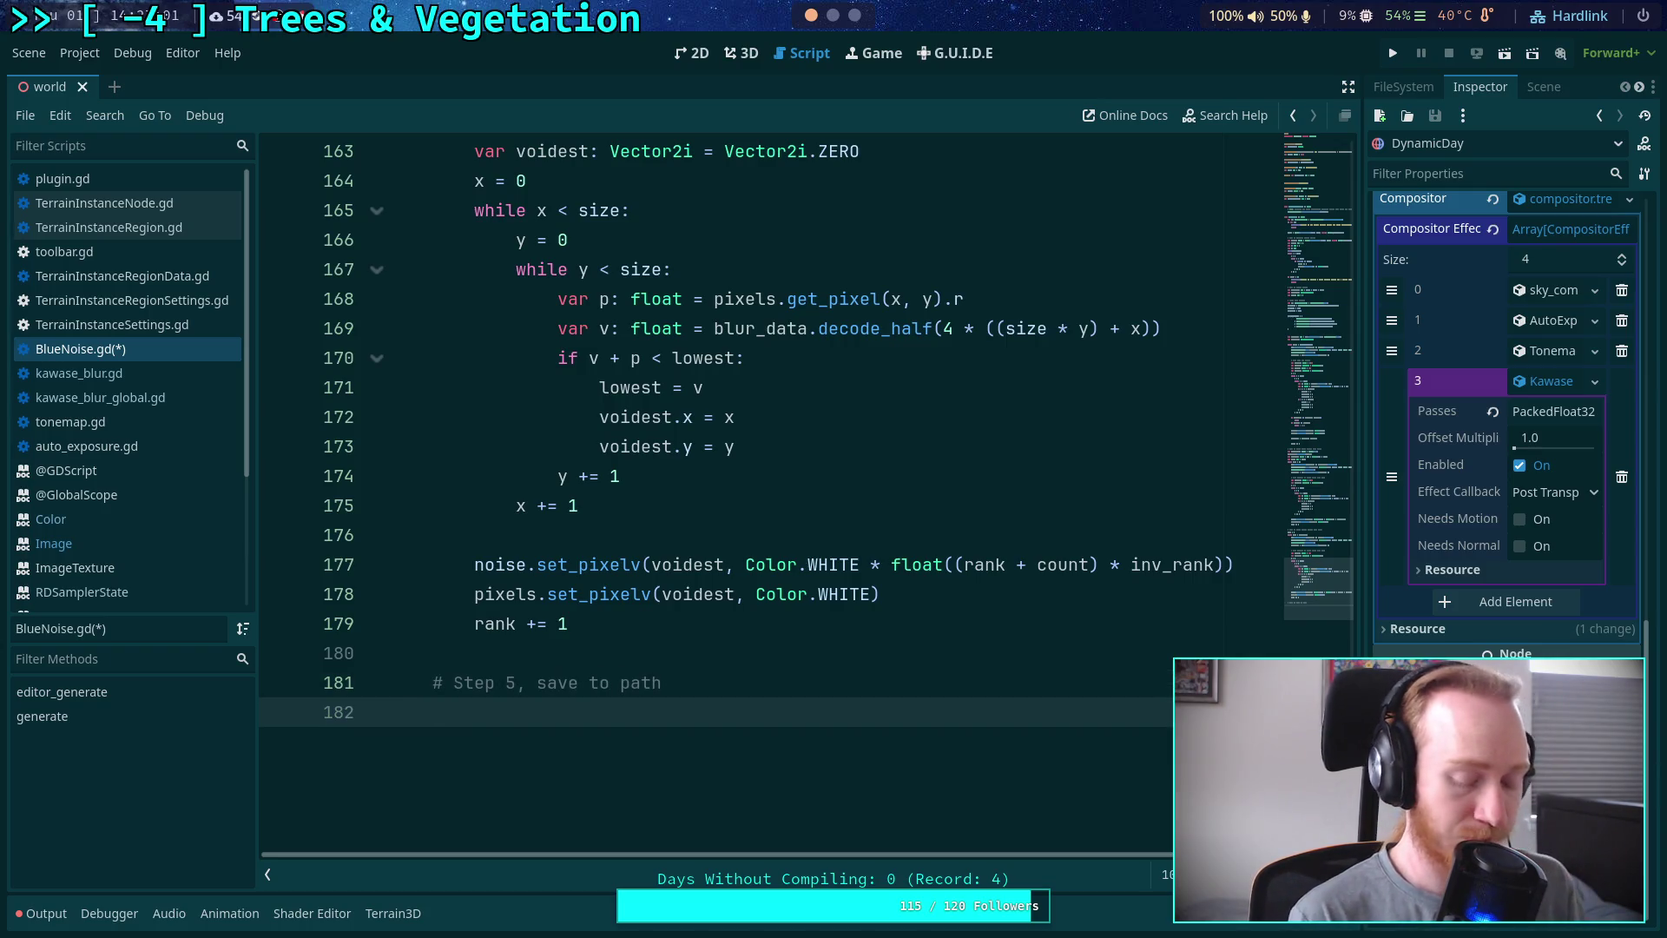
pyautogui.press('BackSpace')
pyautogui.write('and fre')
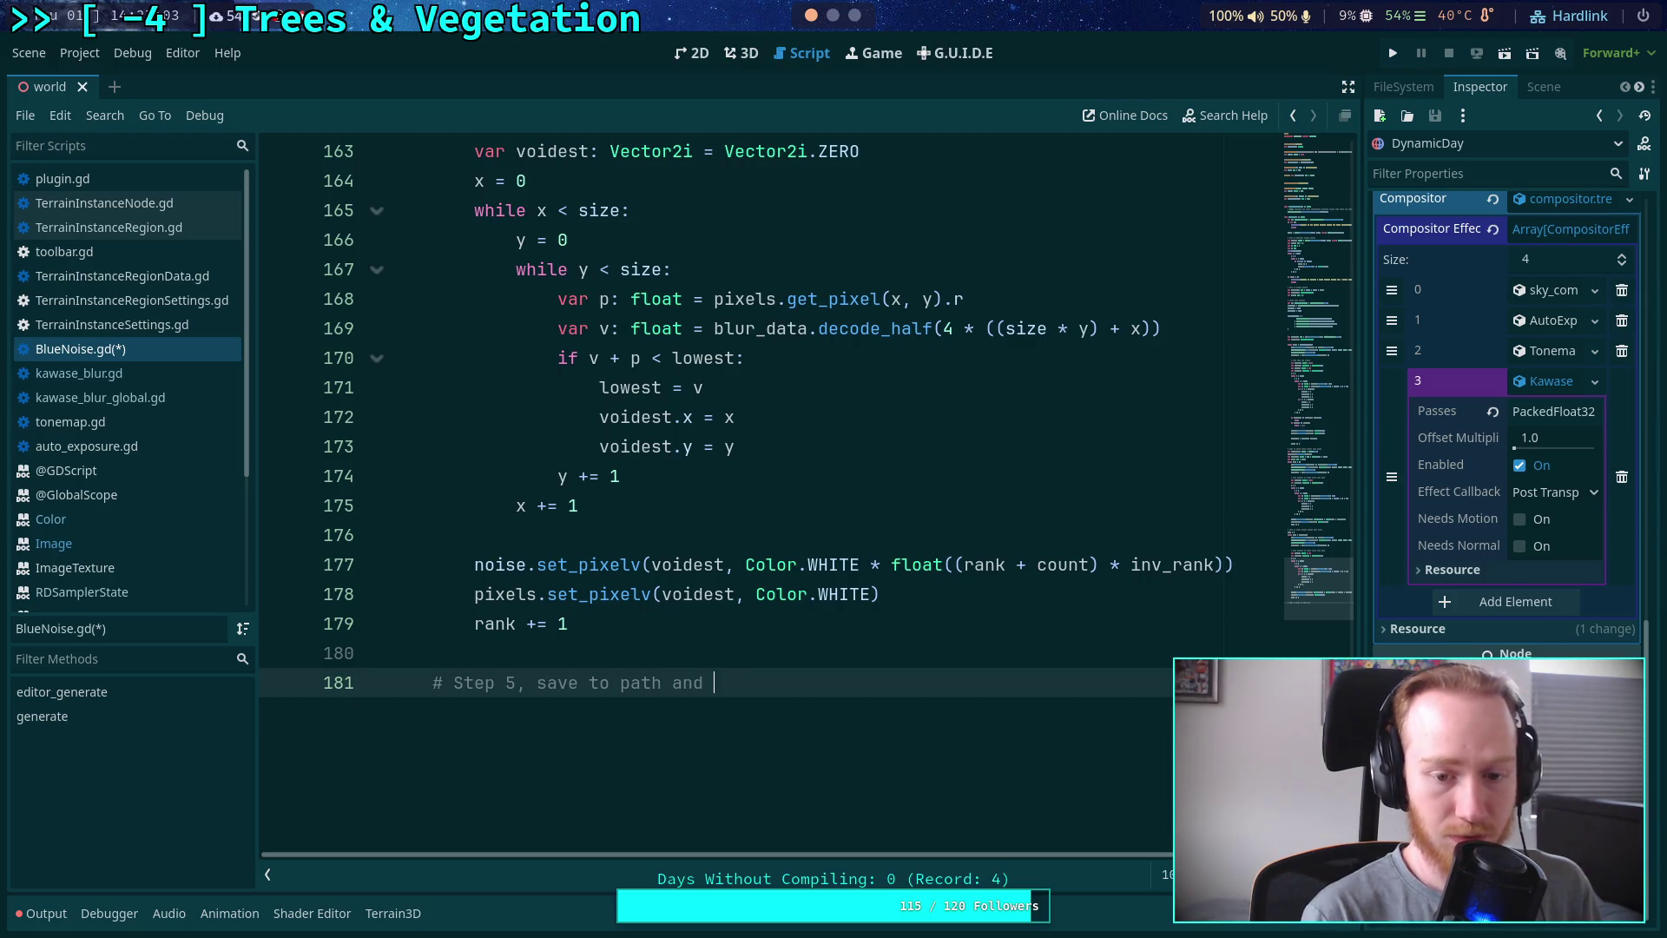
pyautogui.write('e resources')
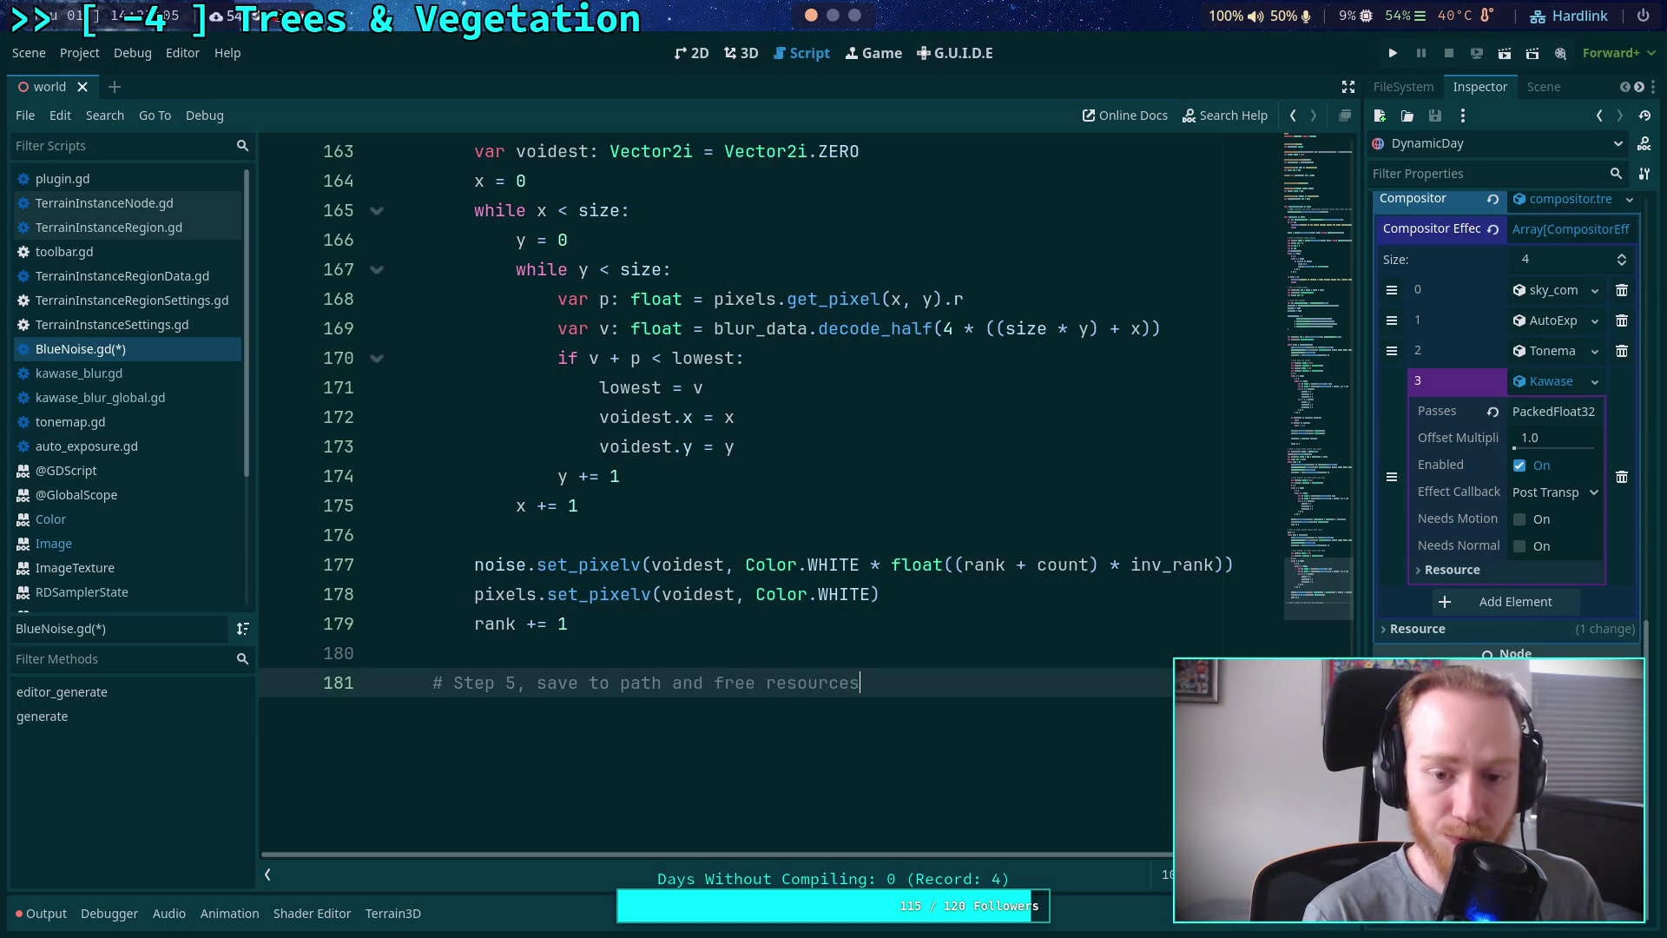
pyautogui.press('Return')
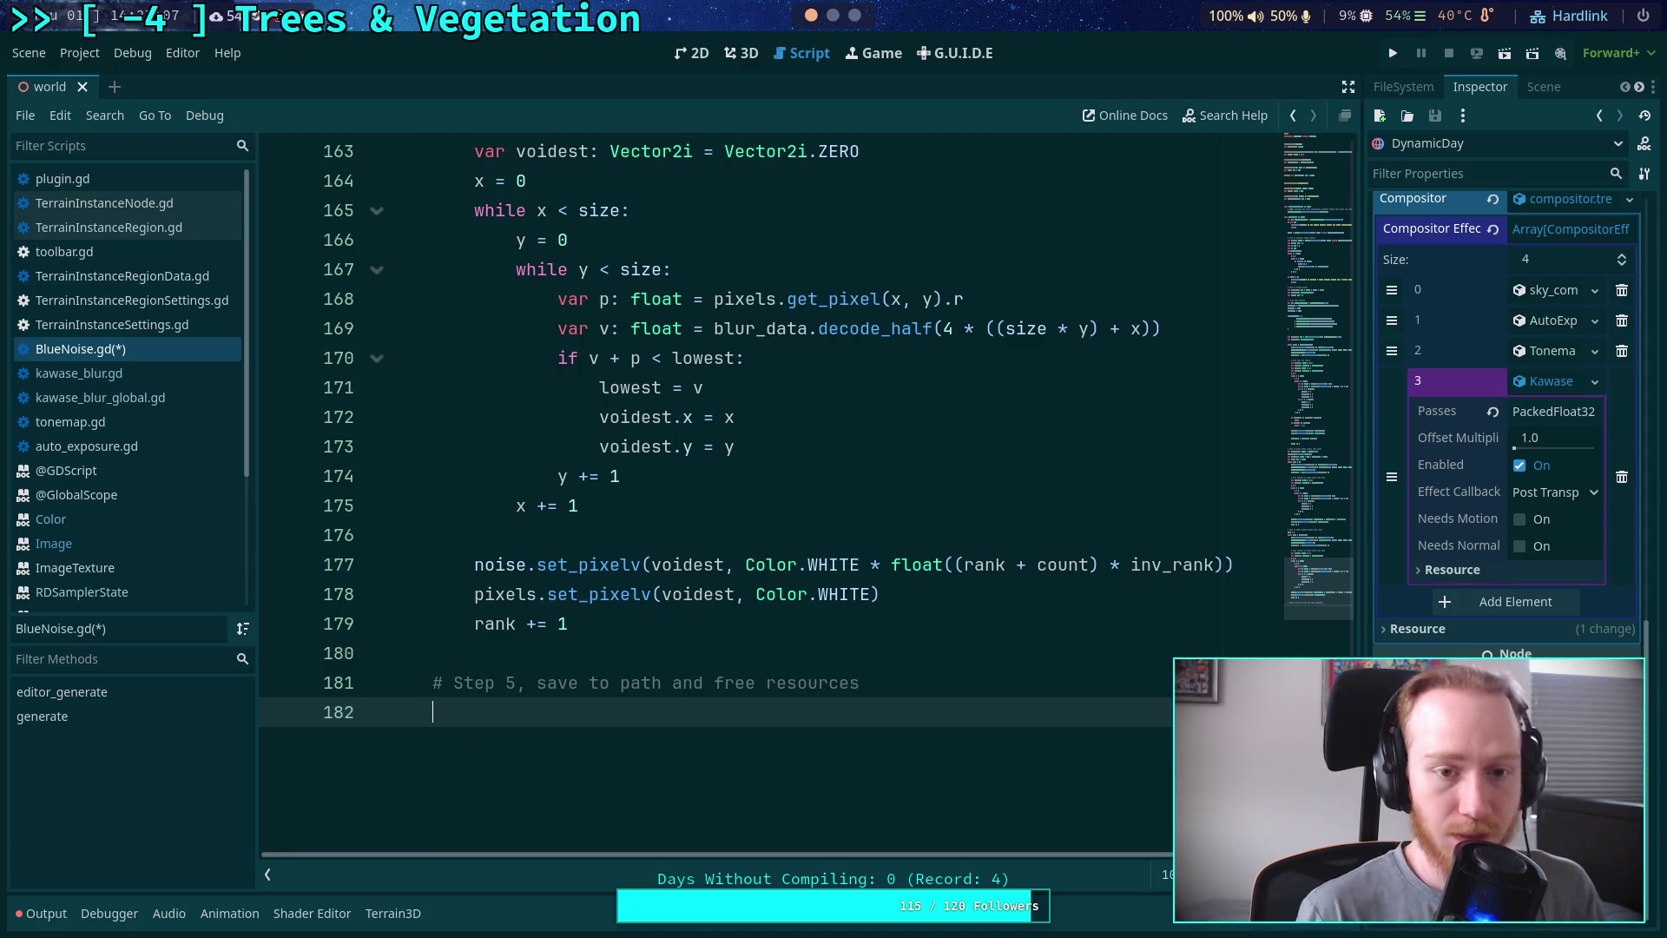
# Step: Check how kawase_blur_global.gd and kawase_blur.gd free their textures
pyautogui.scroll(6, 799, 708)
pyautogui.scroll(11, 799, 708)
pyautogui.click(139, 400)
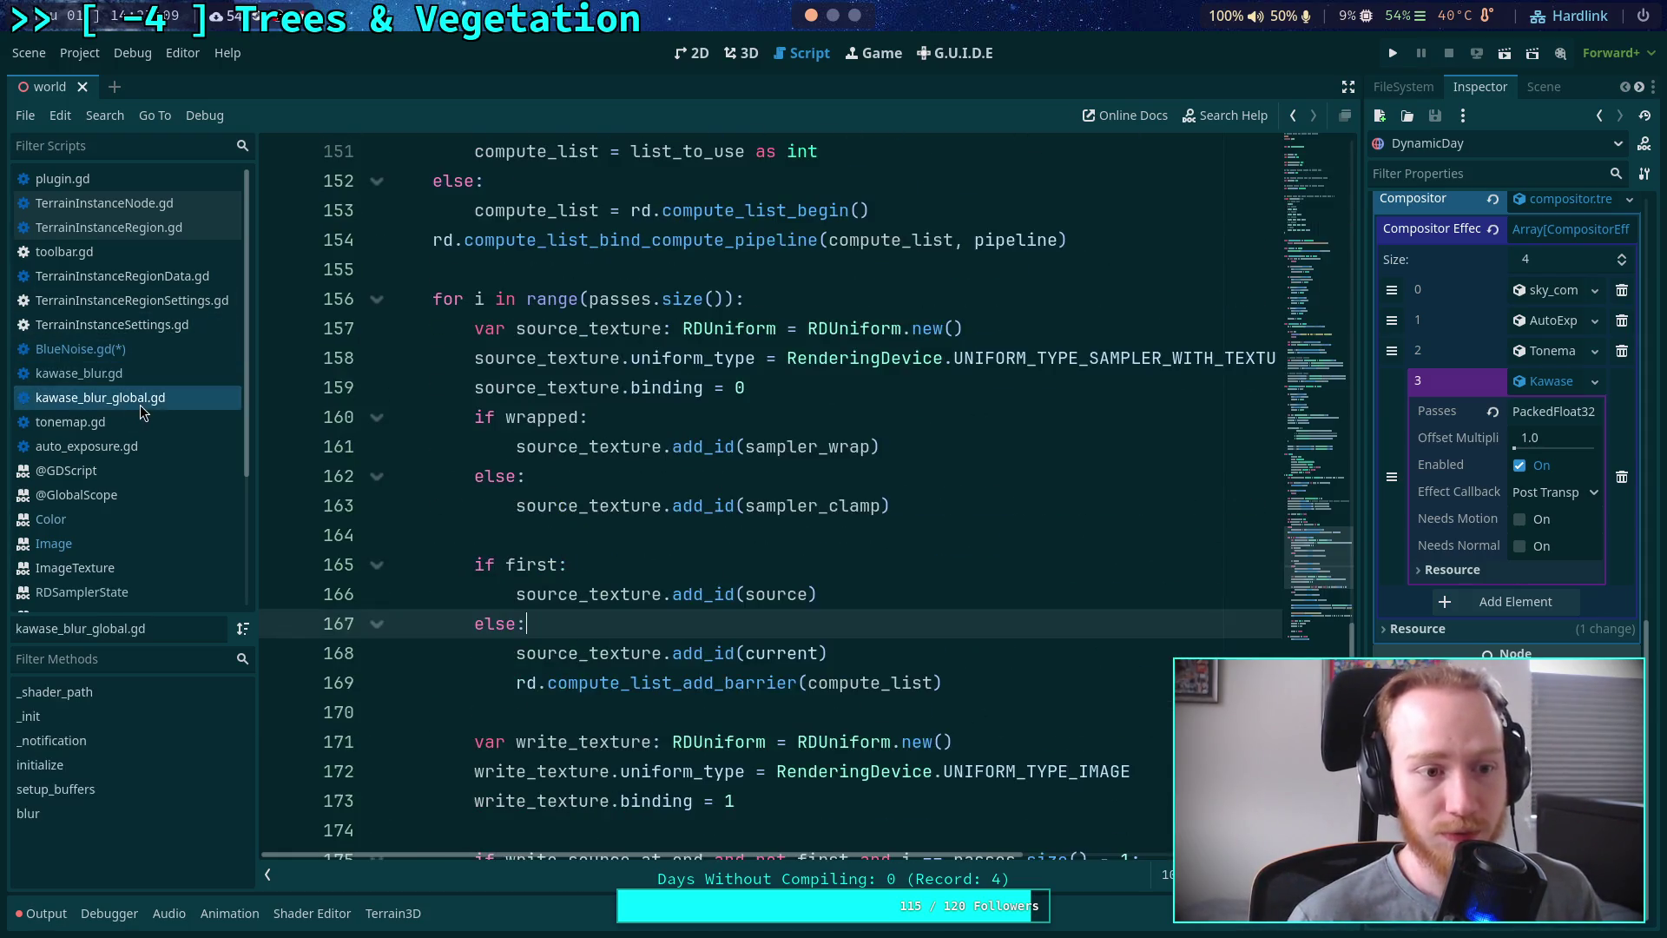
pyautogui.scroll(5, 567, 502)
pyautogui.click(127, 380)
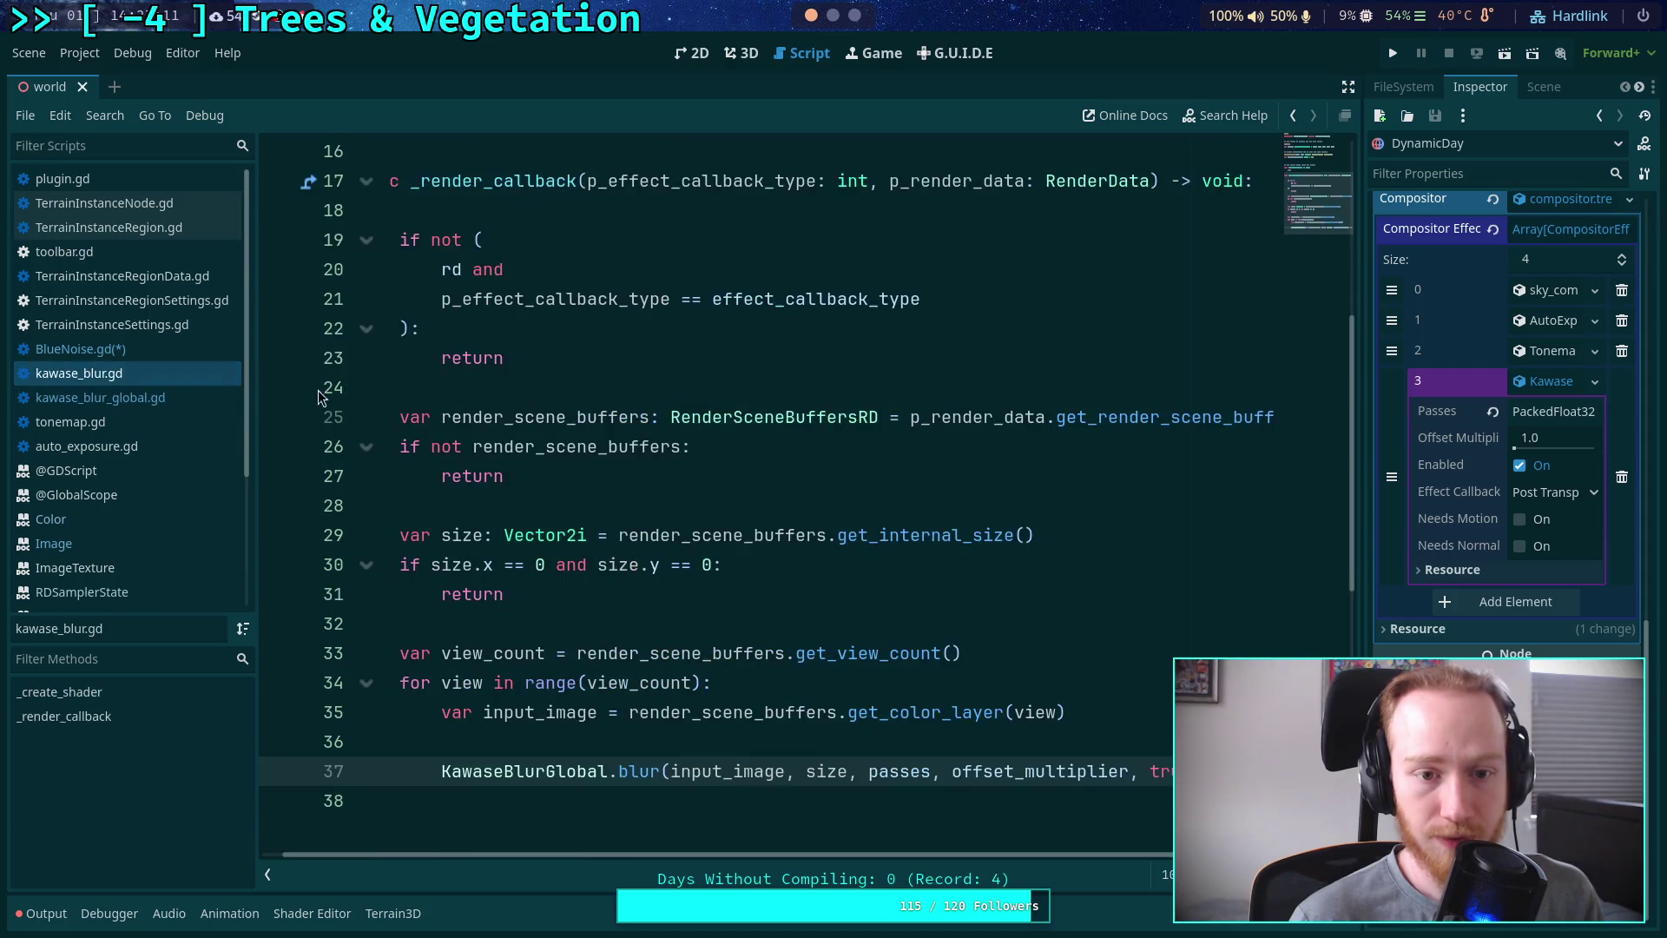
pyautogui.click(145, 397)
pyautogui.scroll(15, 700, 494)
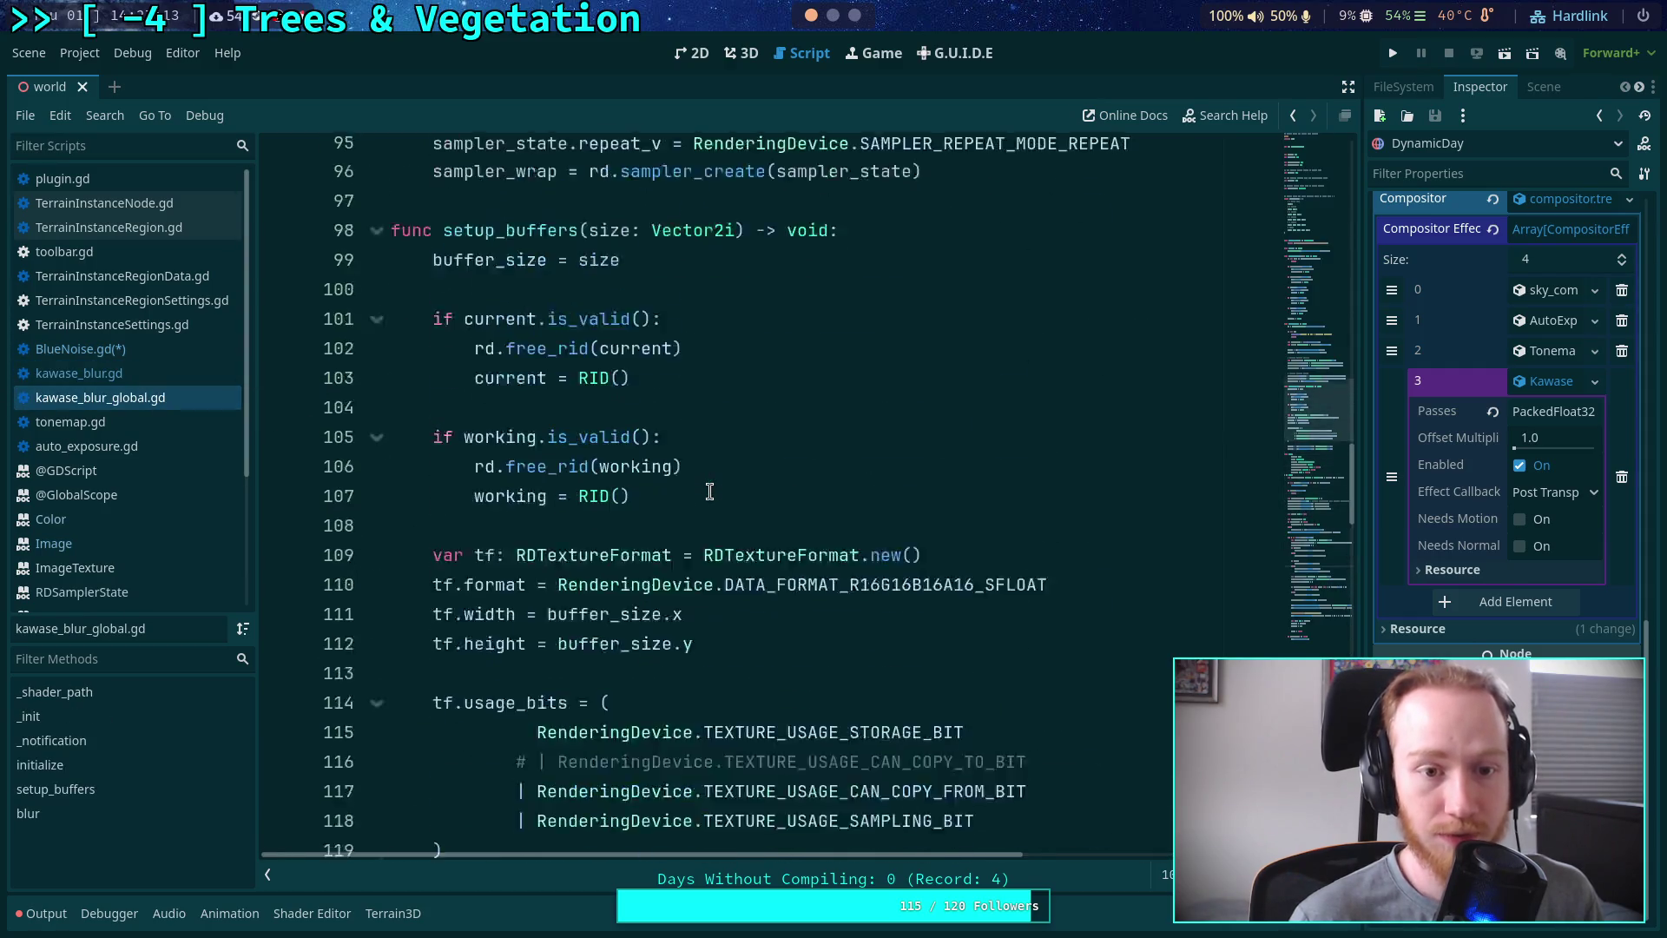
pyautogui.click(695, 478)
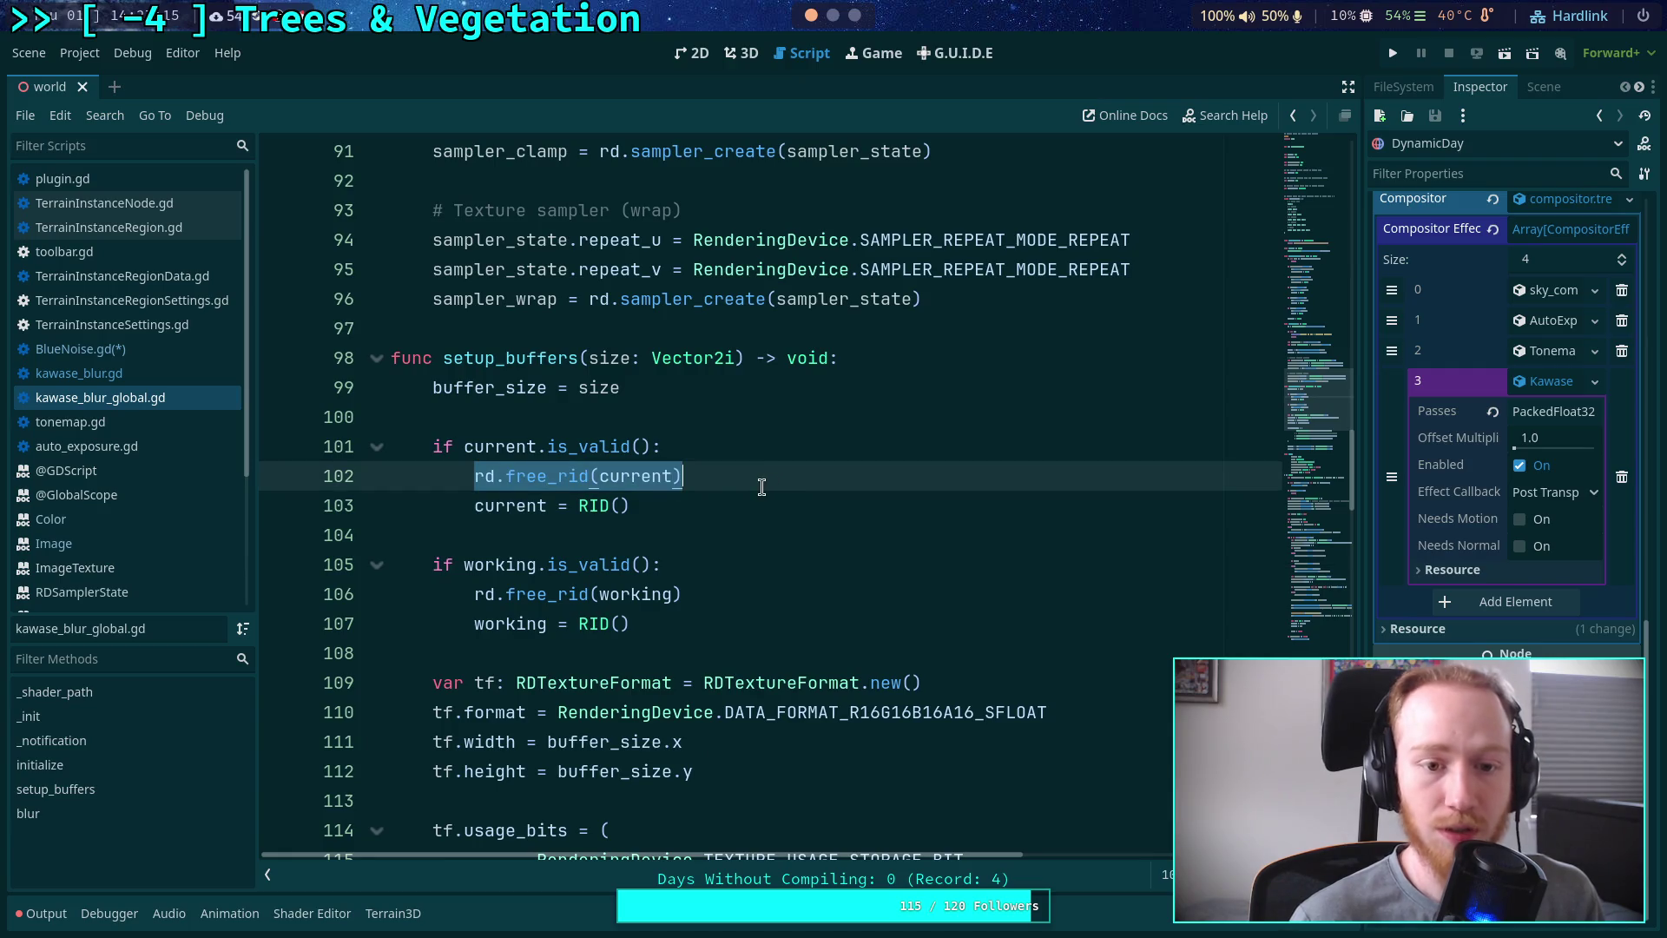
pyautogui.click(80, 348)
pyautogui.scroll(-3, 505, 438)
pyautogui.scroll(-17, 504, 439)
# Step: Free the blur texture with rd.free_rid(blur_rid) on line 182
pyautogui.click(566, 446)
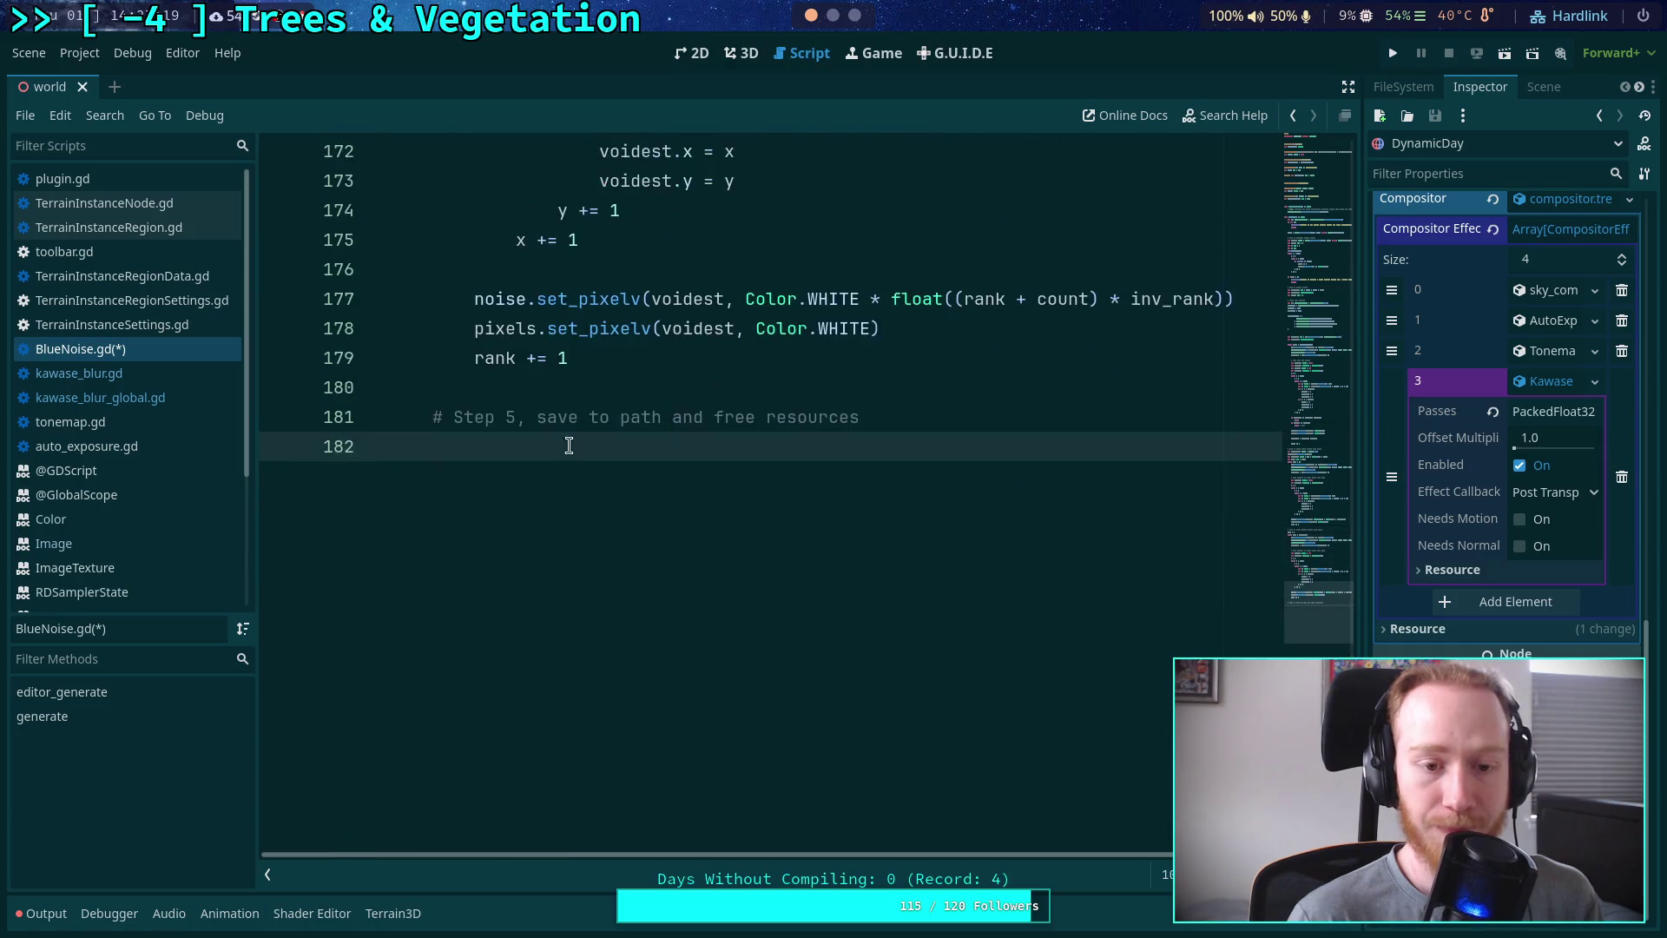
pyautogui.write('rd.')
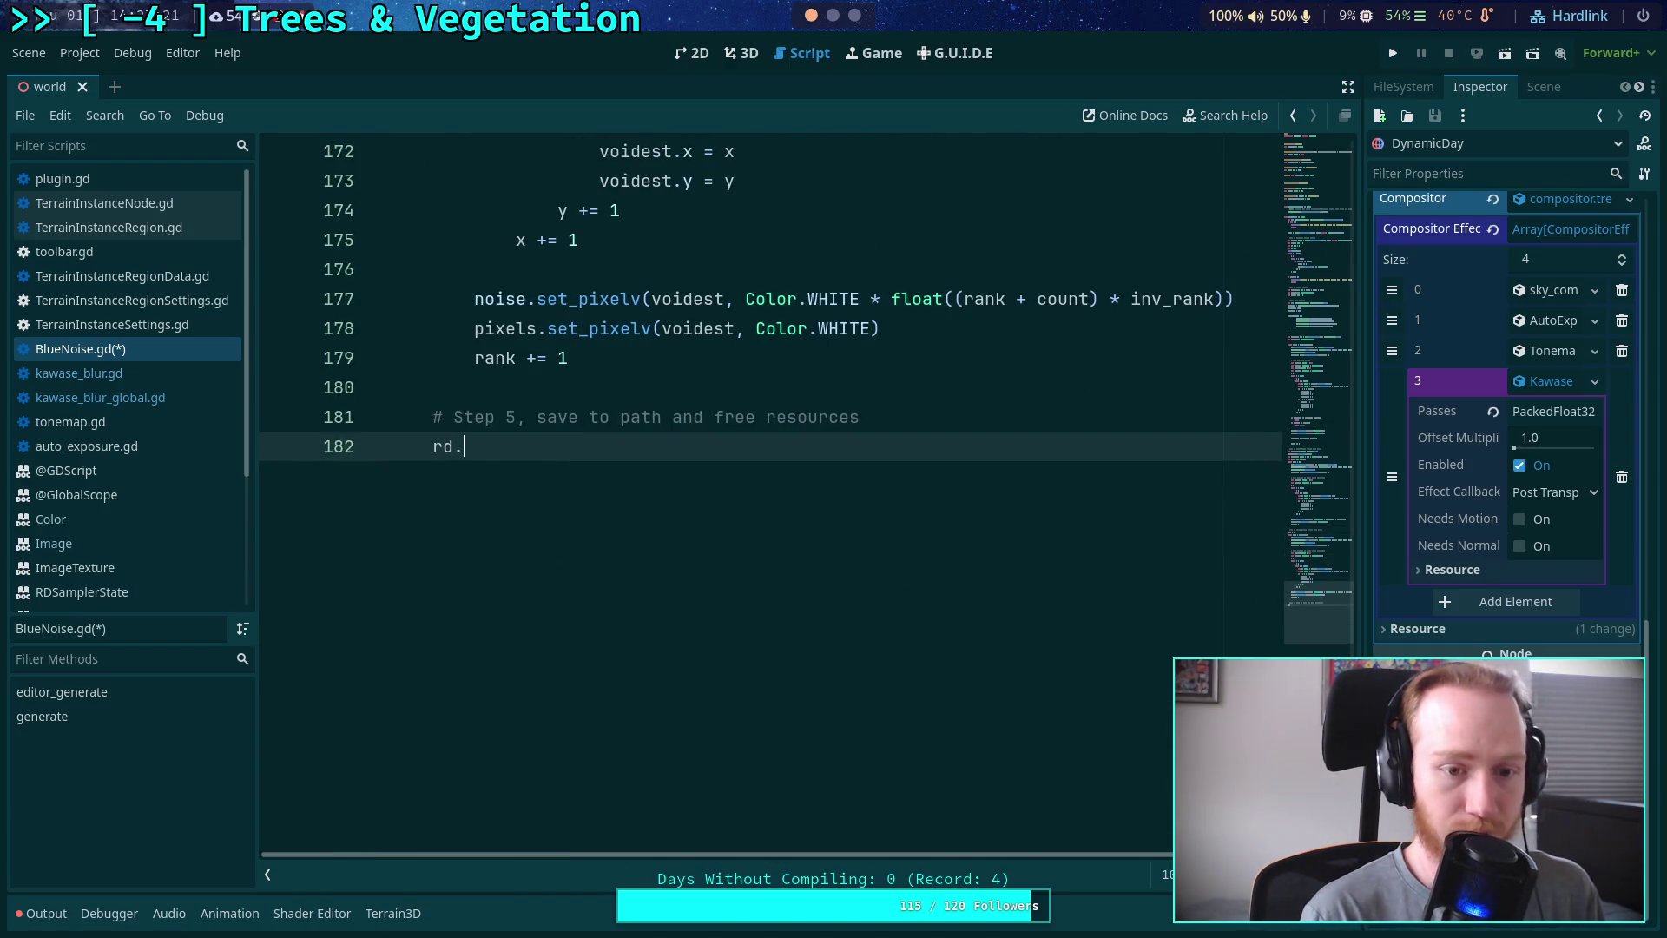
pyautogui.write('free_rid(')
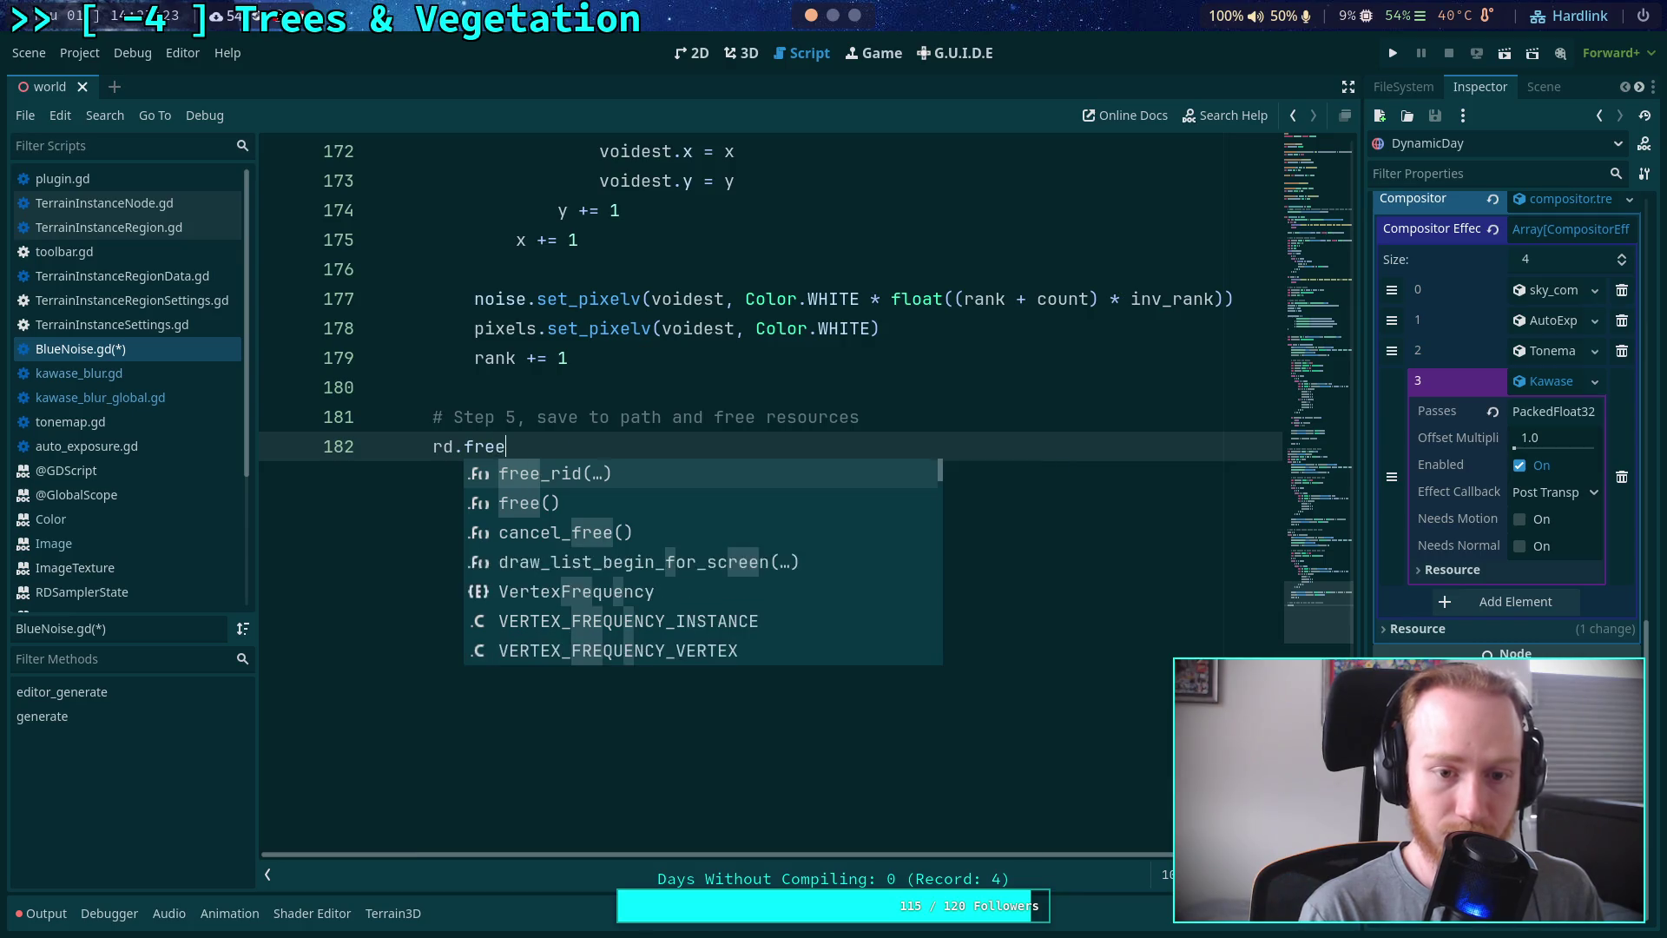
pyautogui.press('Return')
pyautogui.write('blur')
pyautogui.press('Down')
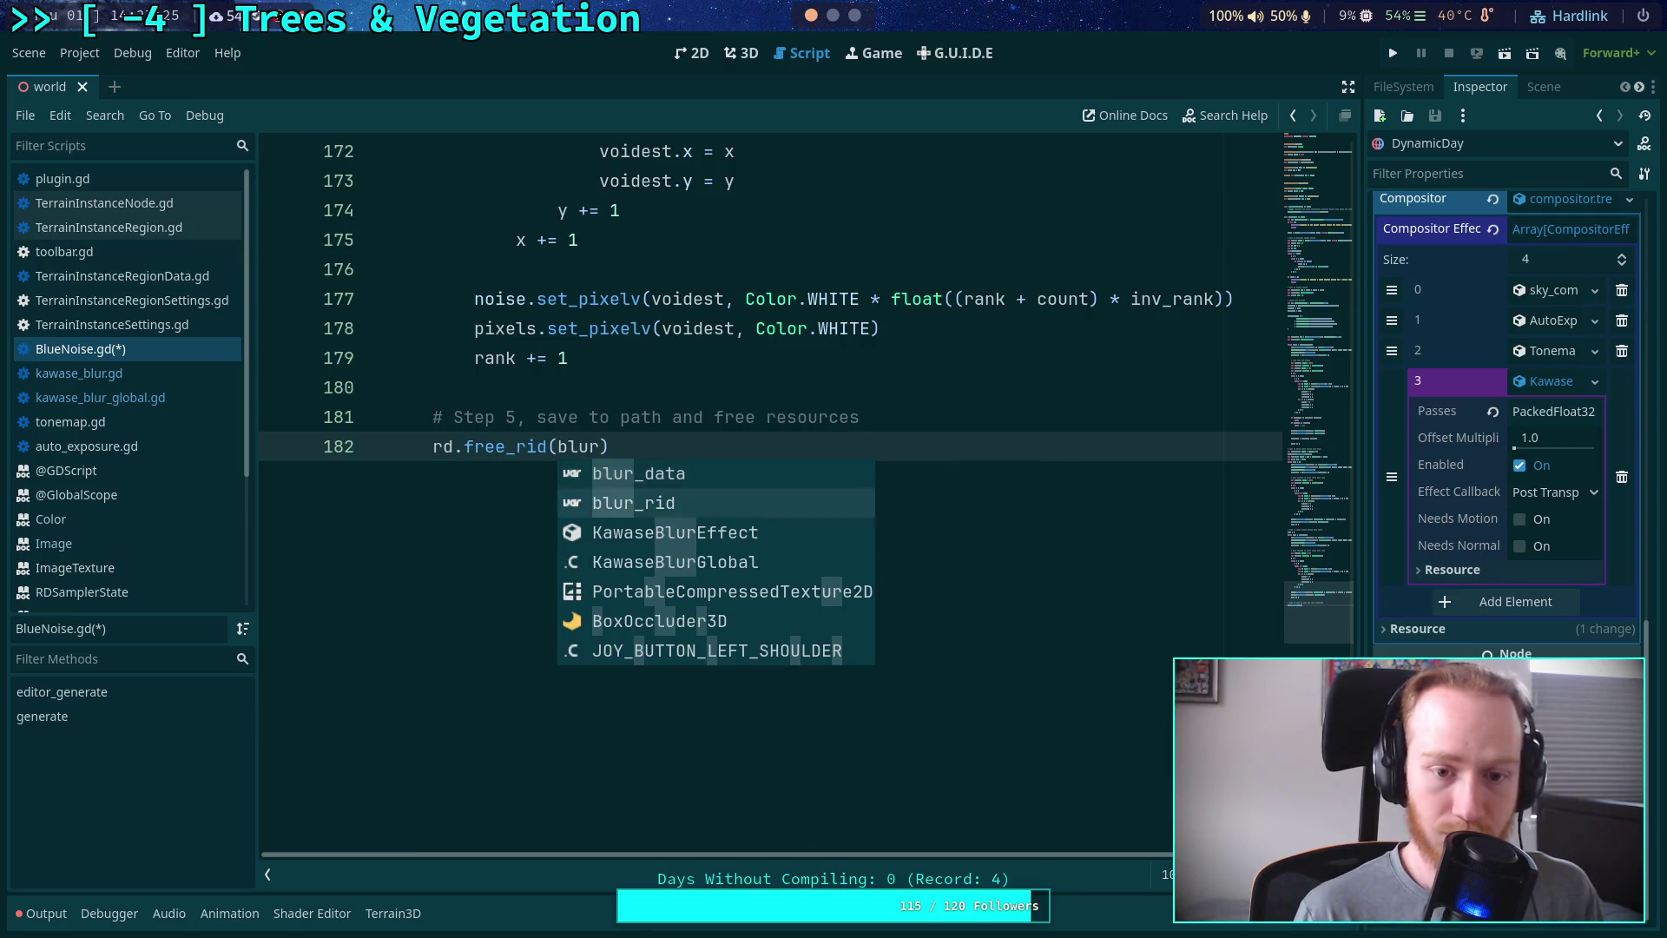
pyautogui.press('Return')
pyautogui.scroll(20, 822, 556)
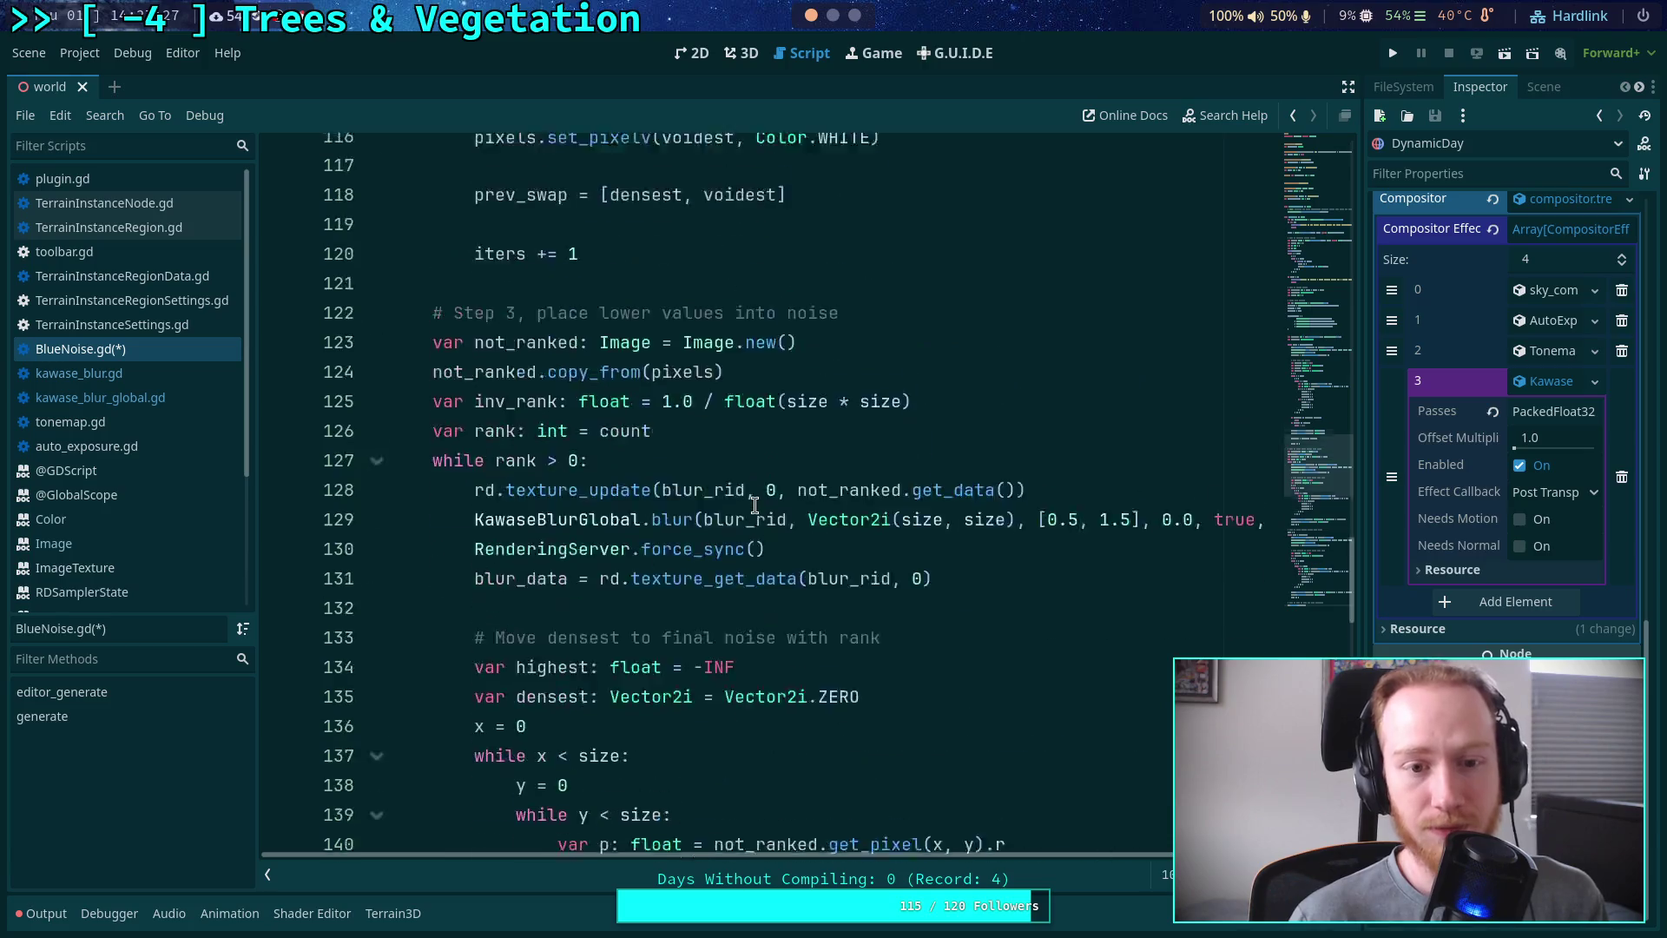
pyautogui.scroll(13, 754, 505)
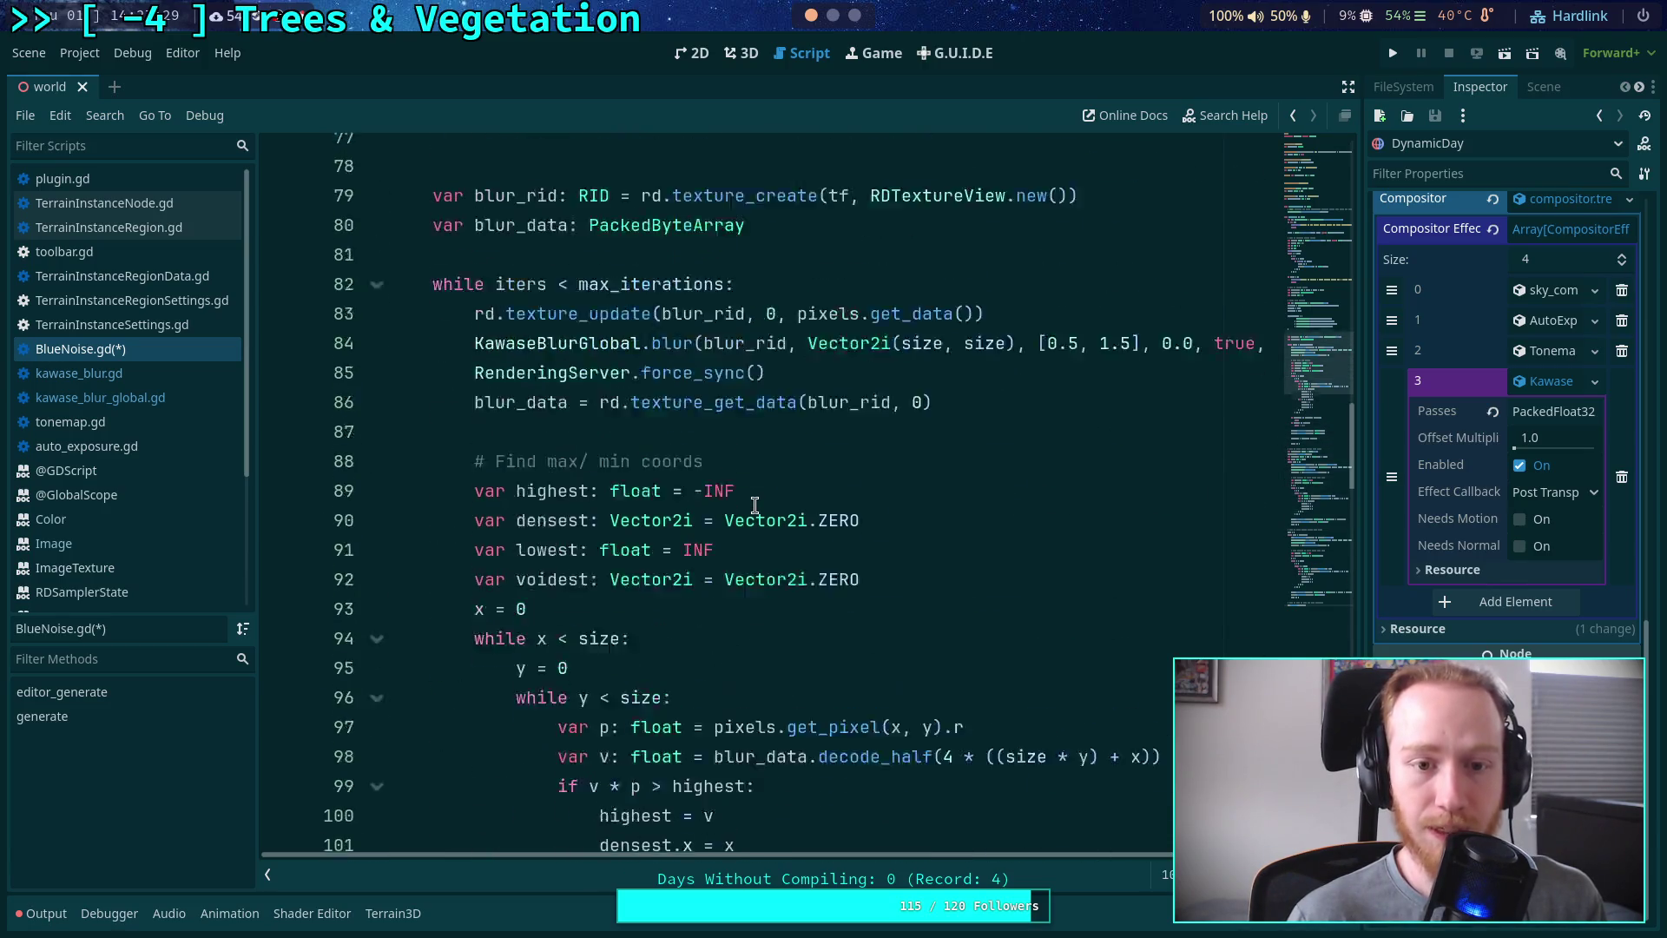
pyautogui.scroll(4, 593, 539)
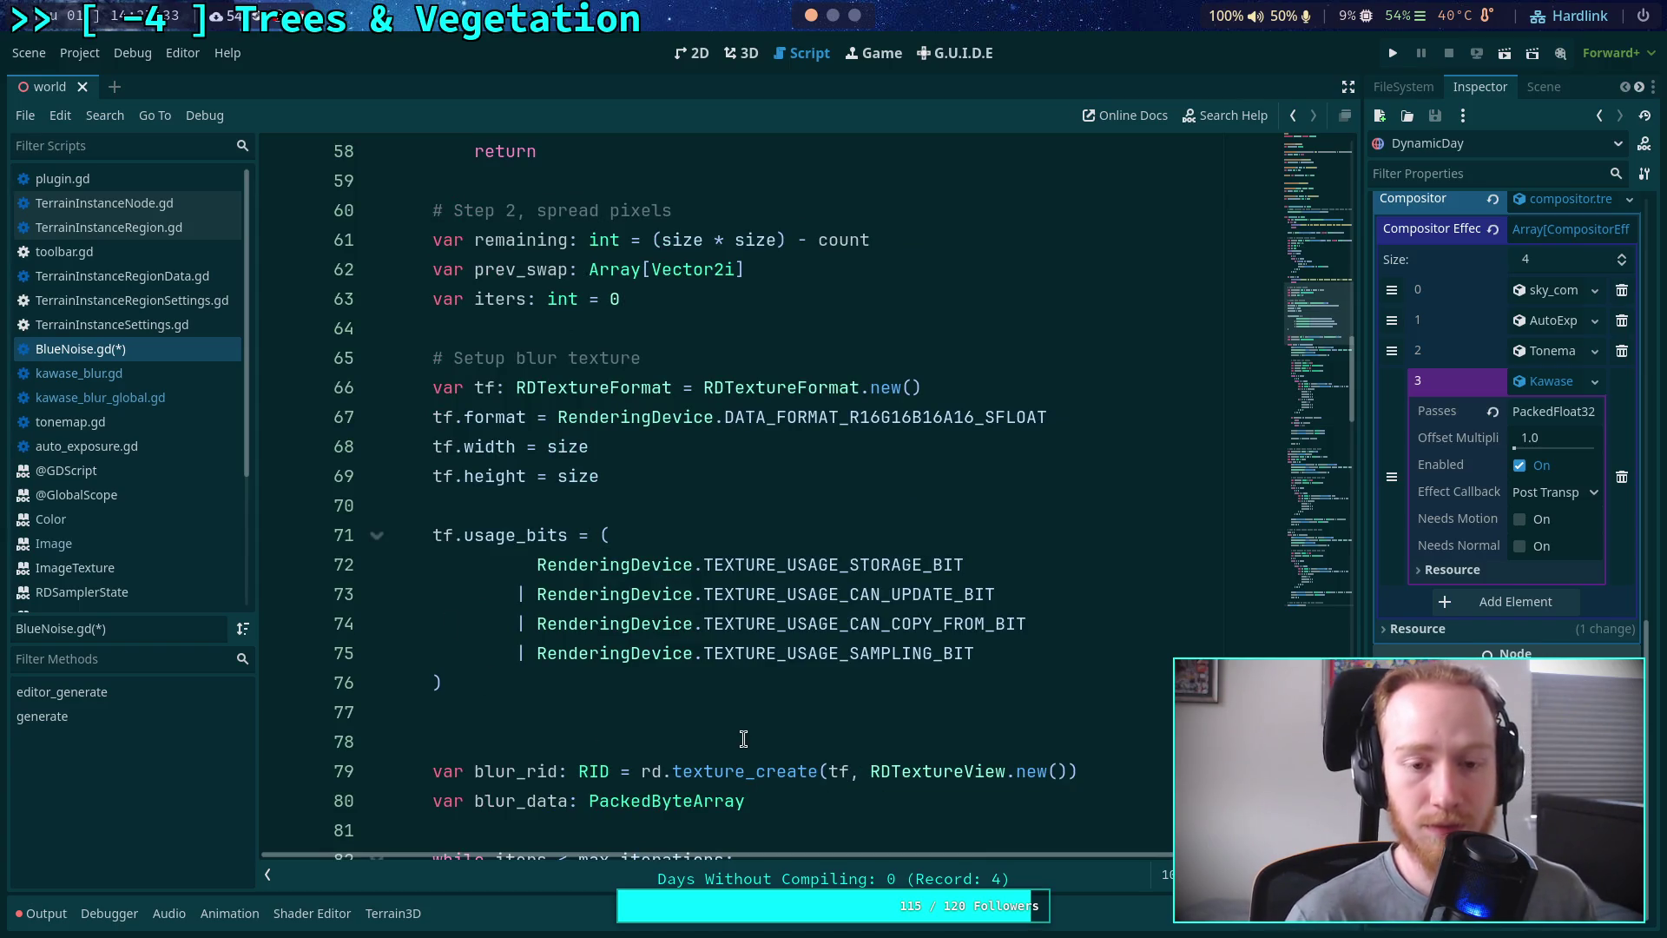
pyautogui.scroll(4, 823, 704)
pyautogui.scroll(-16, 822, 694)
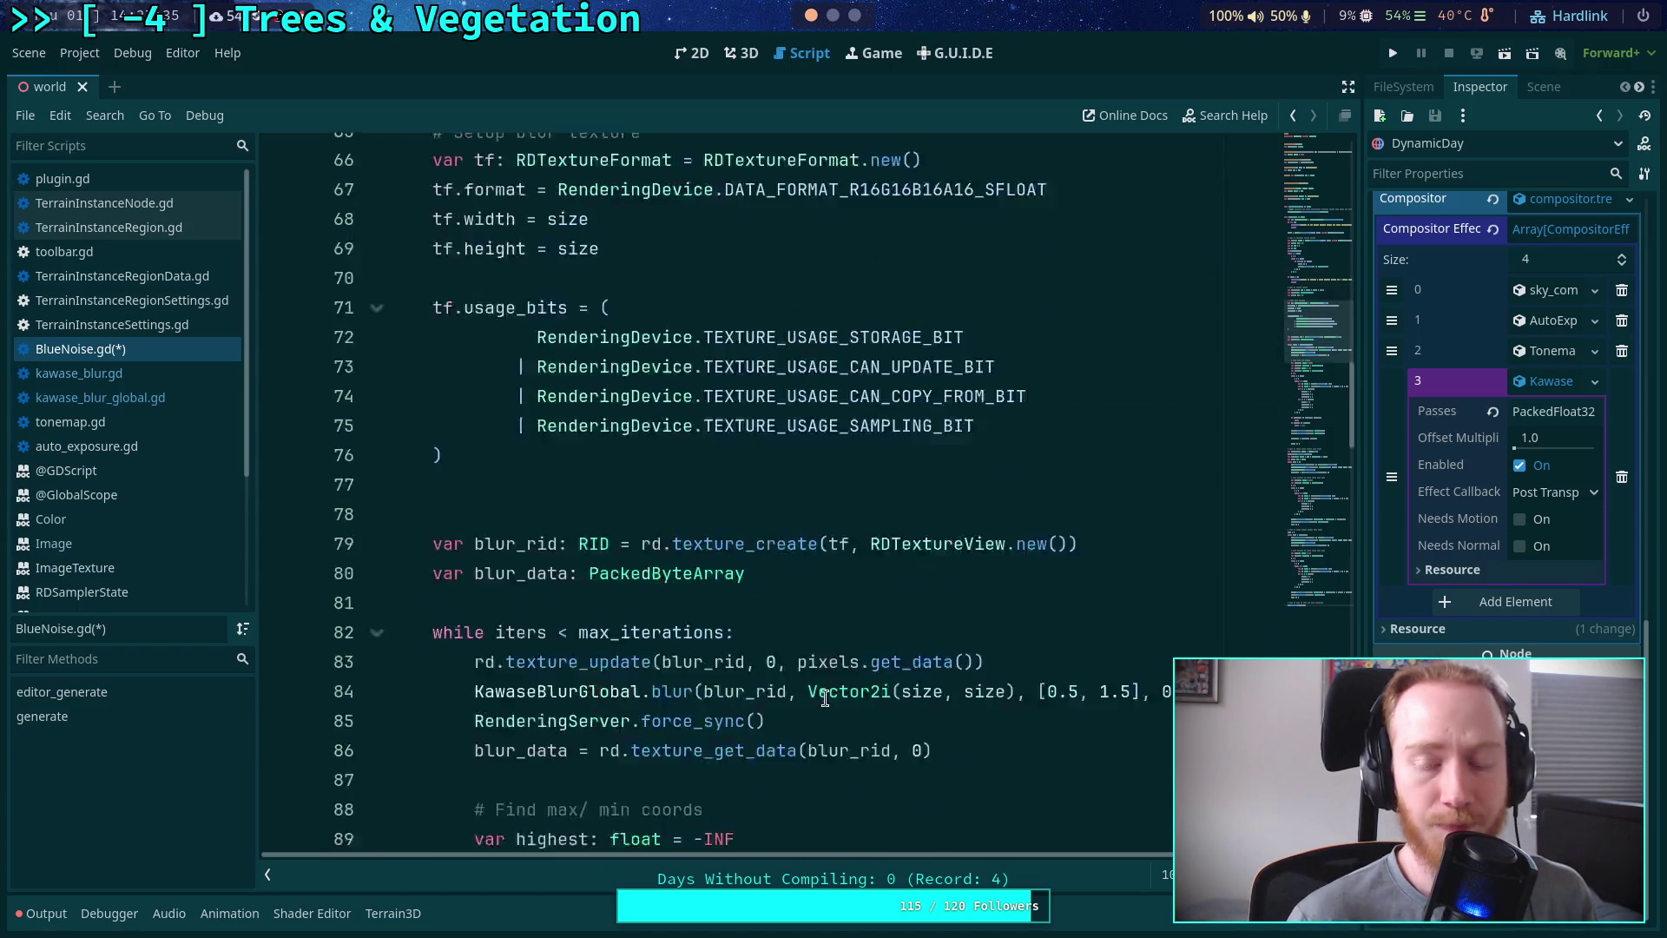
pyautogui.scroll(-20, 820, 691)
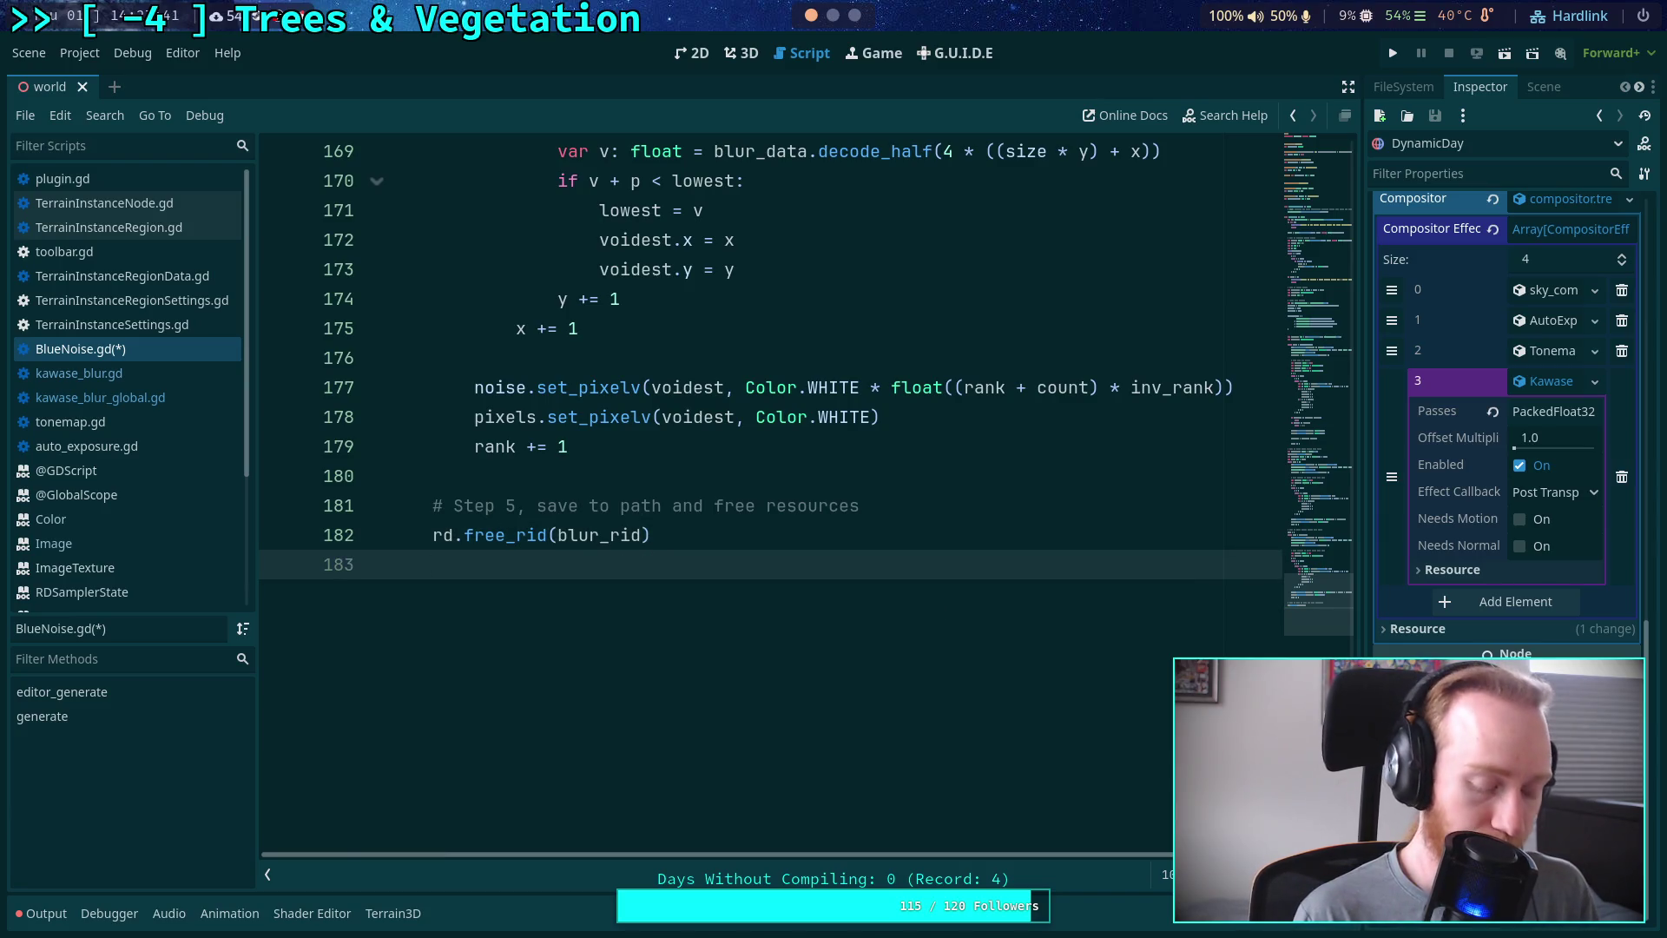
# Step: Add noise.save_png(noise_path) and save the script
pyautogui.press('Return')
pyautogui.write('noise.')
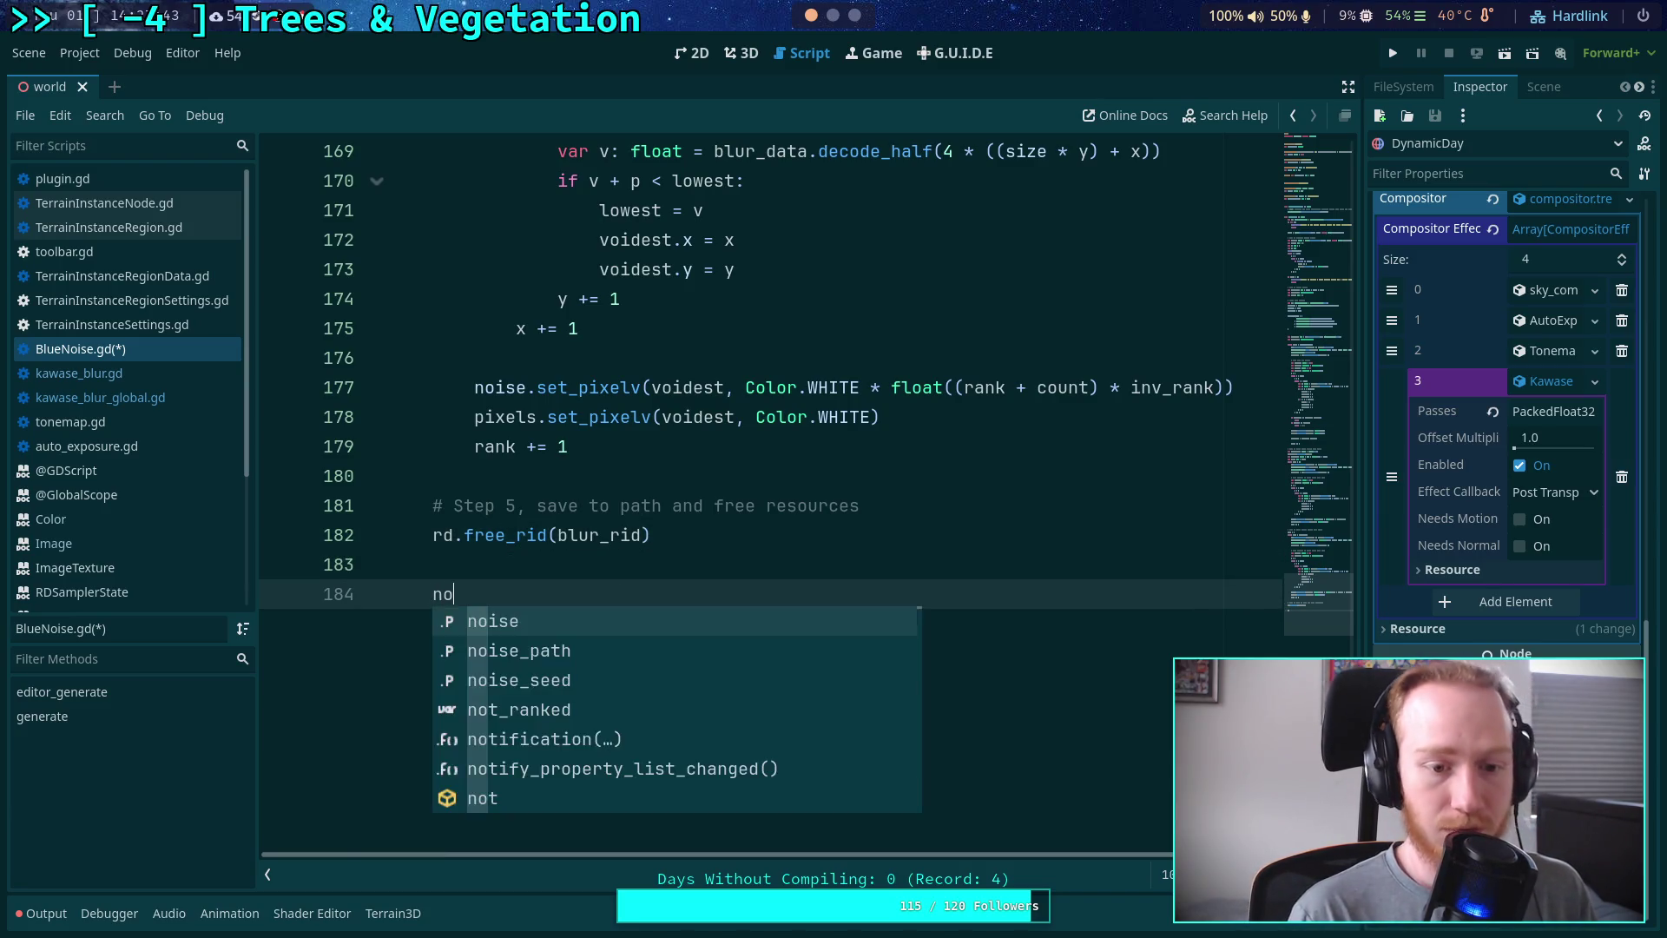
pyautogui.write('sav')
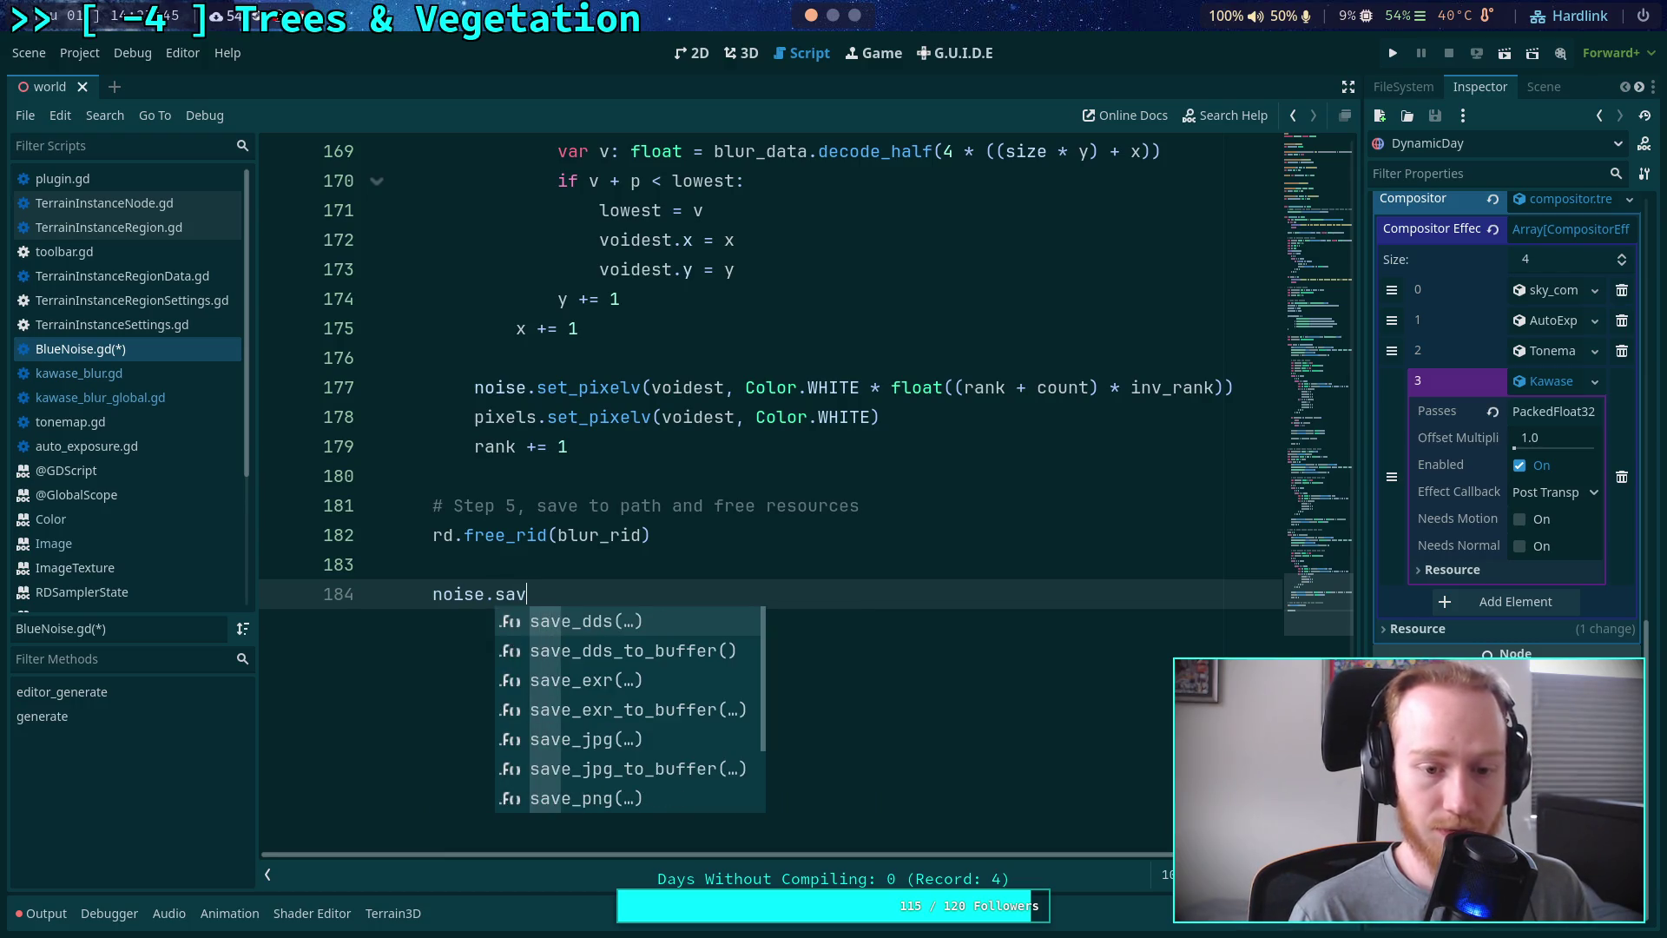
pyautogui.press('Down')
pyautogui.press('Down')
pyautogui.press('Down')
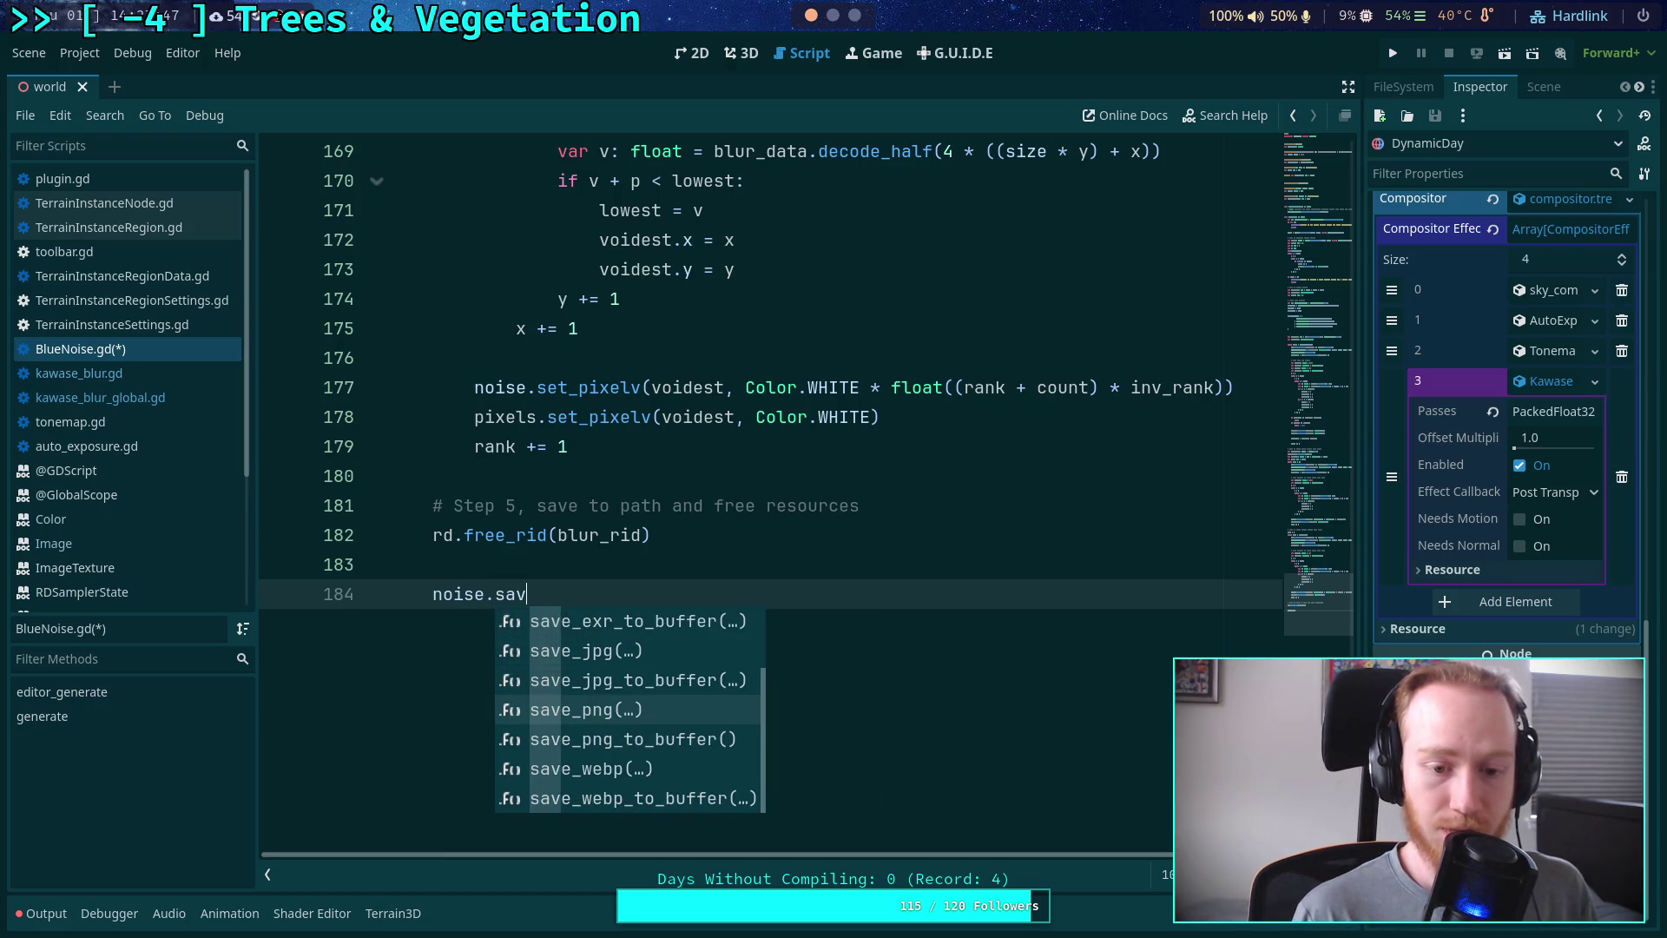
pyautogui.press('Return')
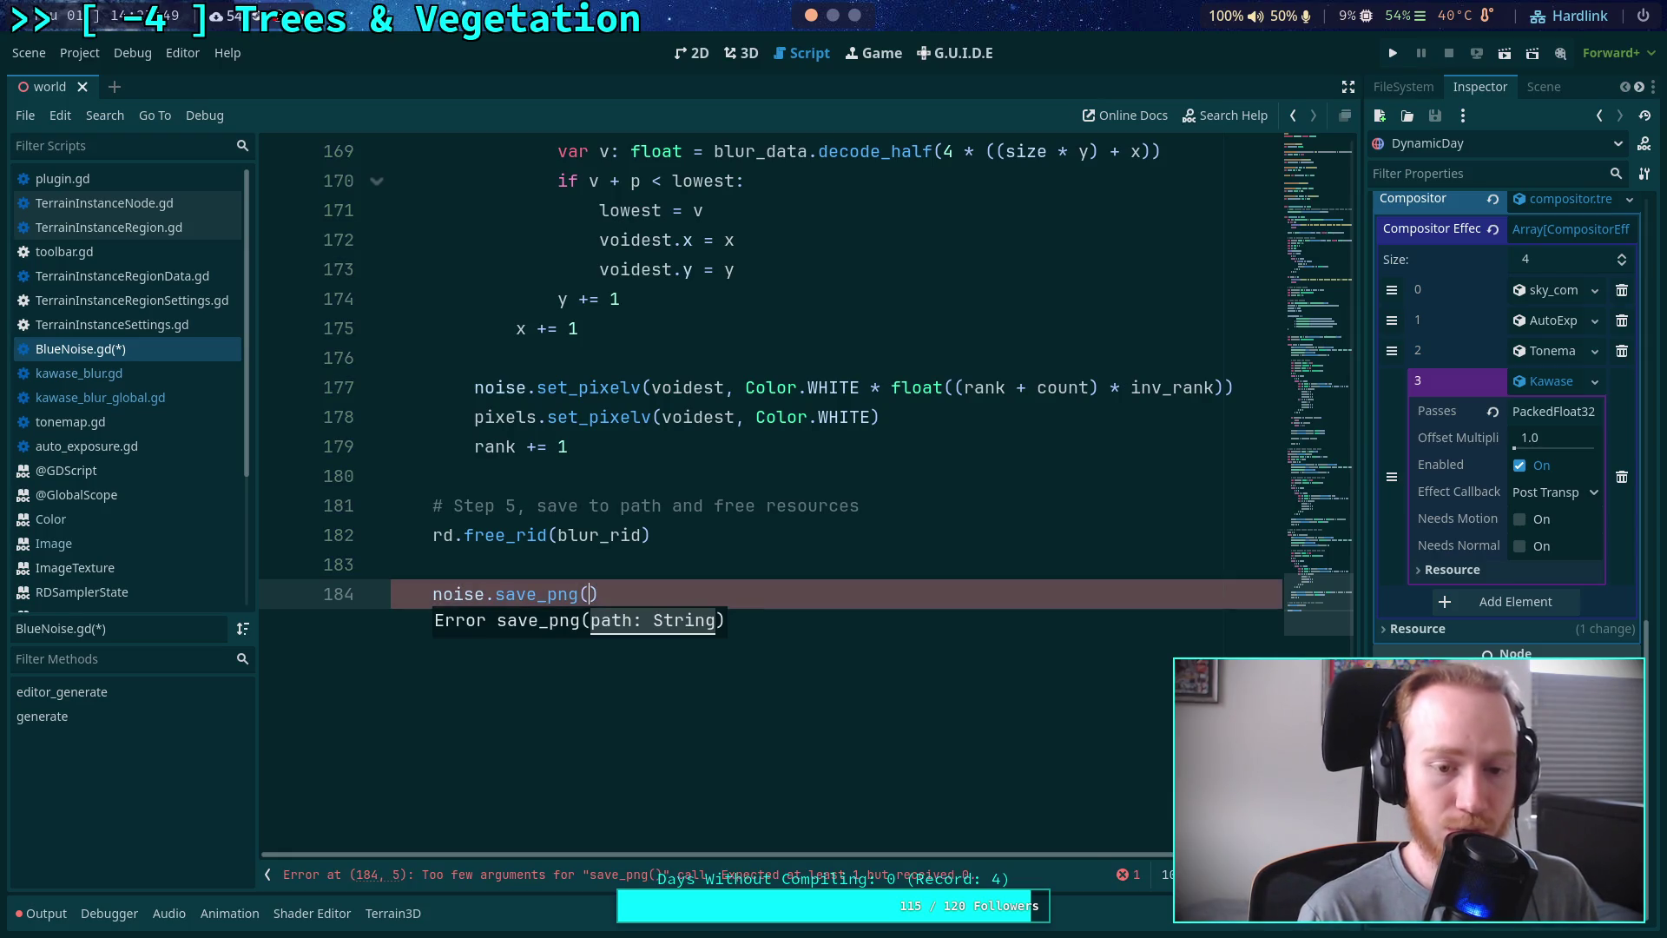
pyautogui.write('s')
pyautogui.press('BackSpace')
pyautogui.write('n')
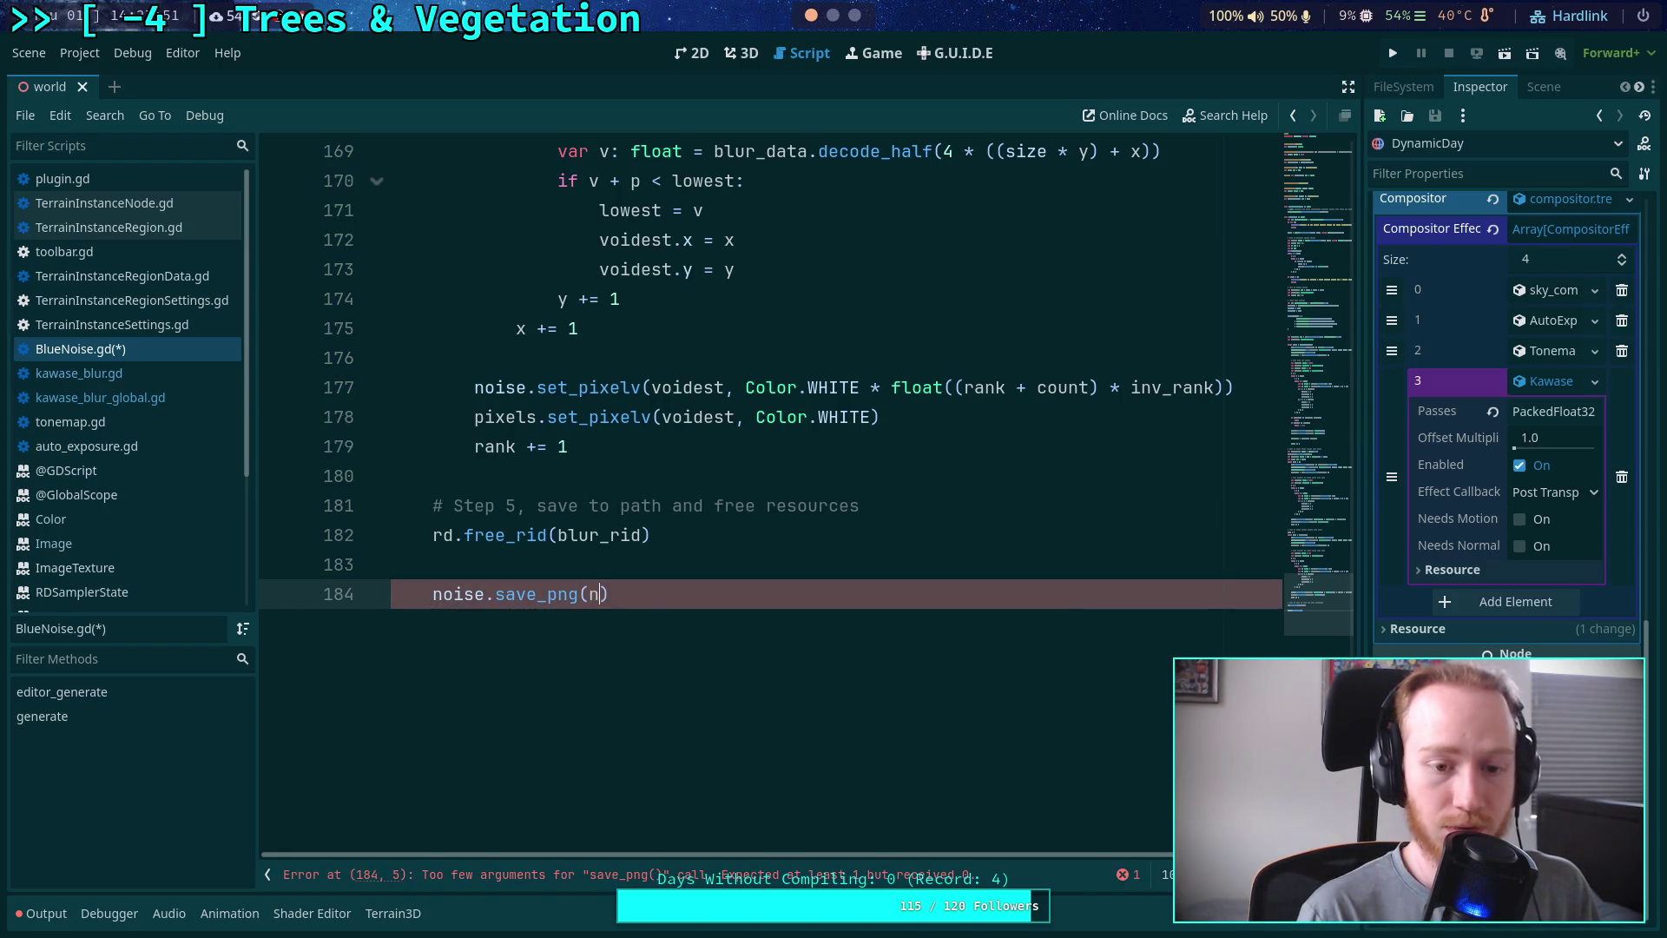
pyautogui.press('Down')
pyautogui.press('Return')
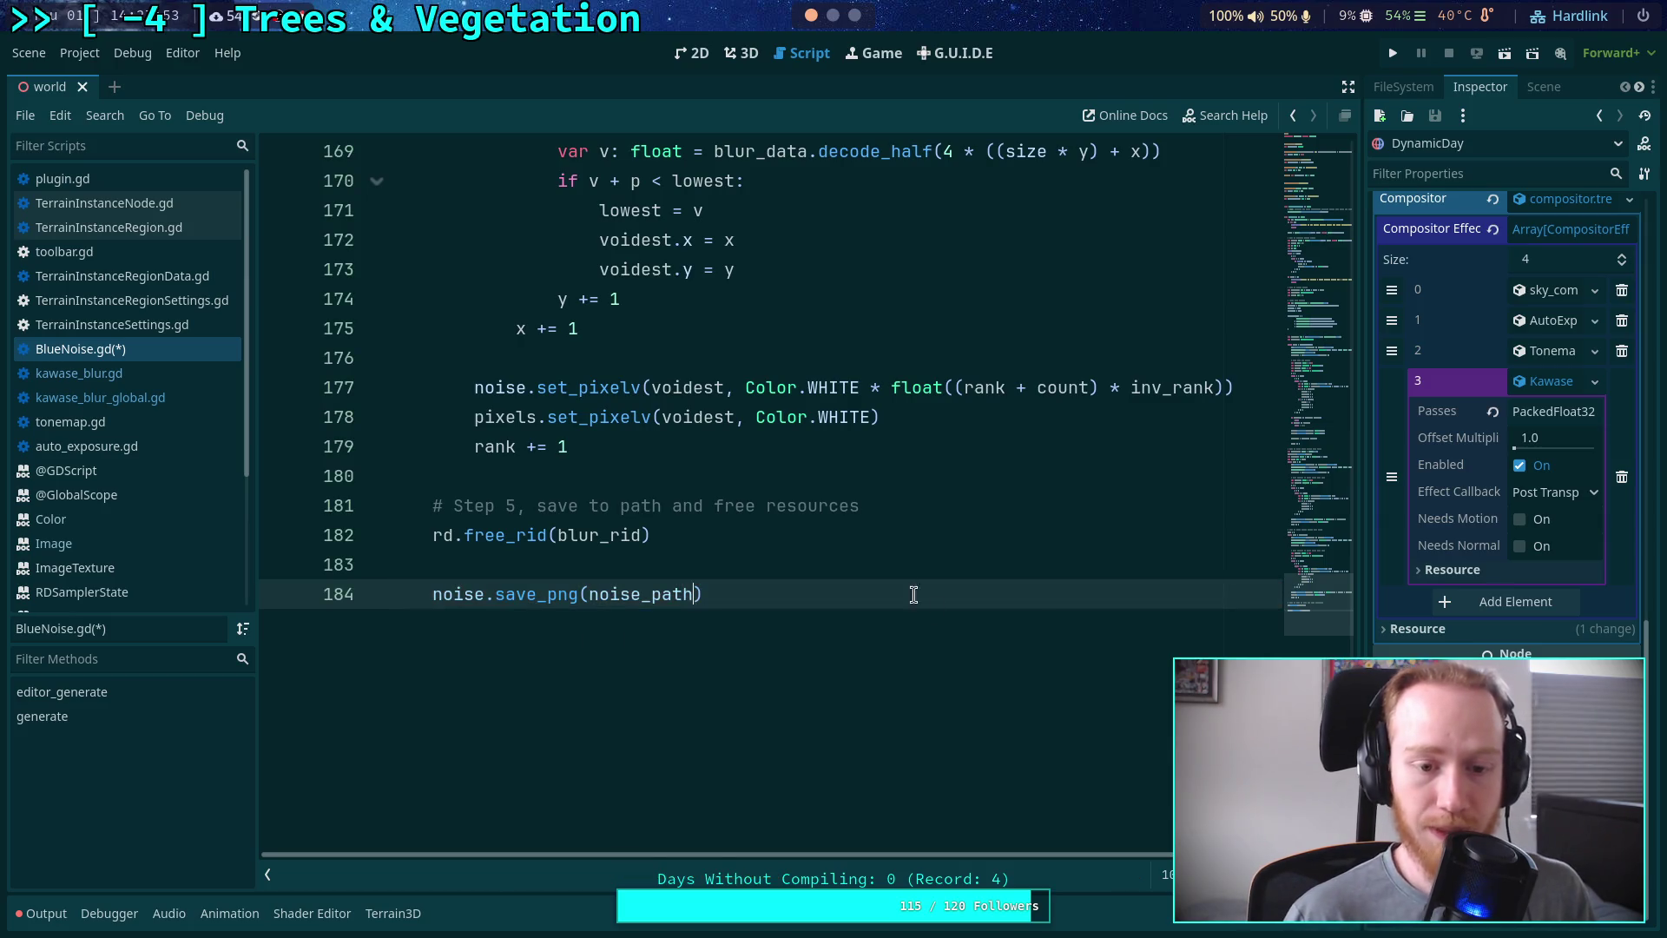
pyautogui.hotkey('ctrl', 's')
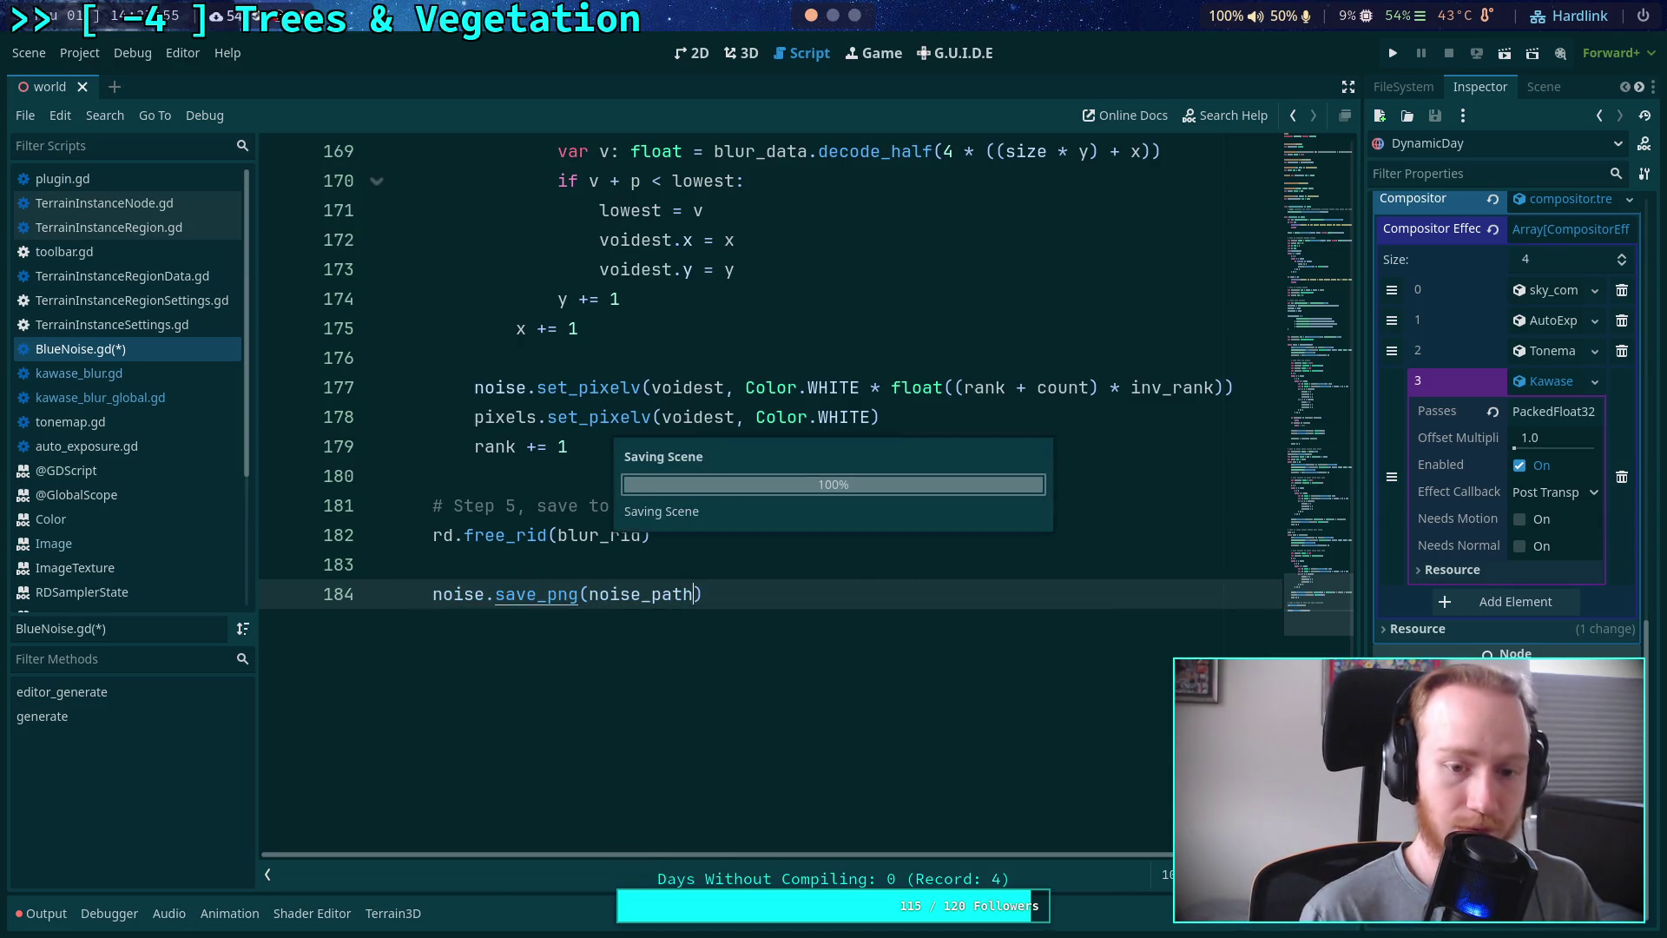
pyautogui.scroll(6, 591, 604)
pyautogui.scroll(20, 602, 606)
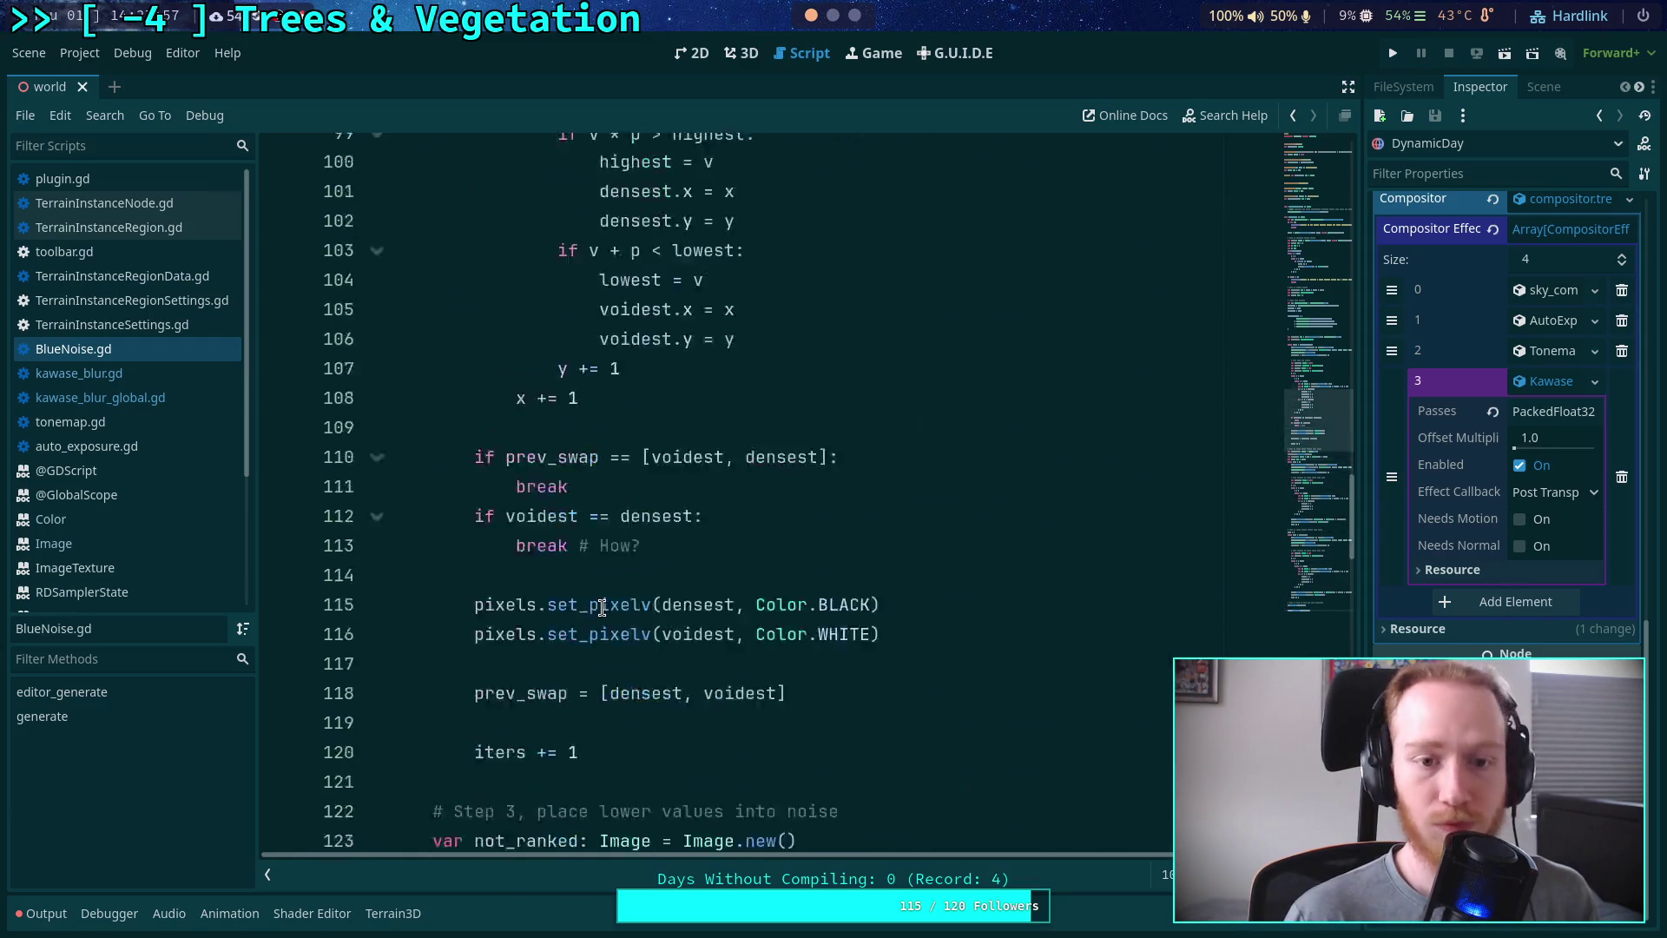
pyautogui.scroll(10, 602, 606)
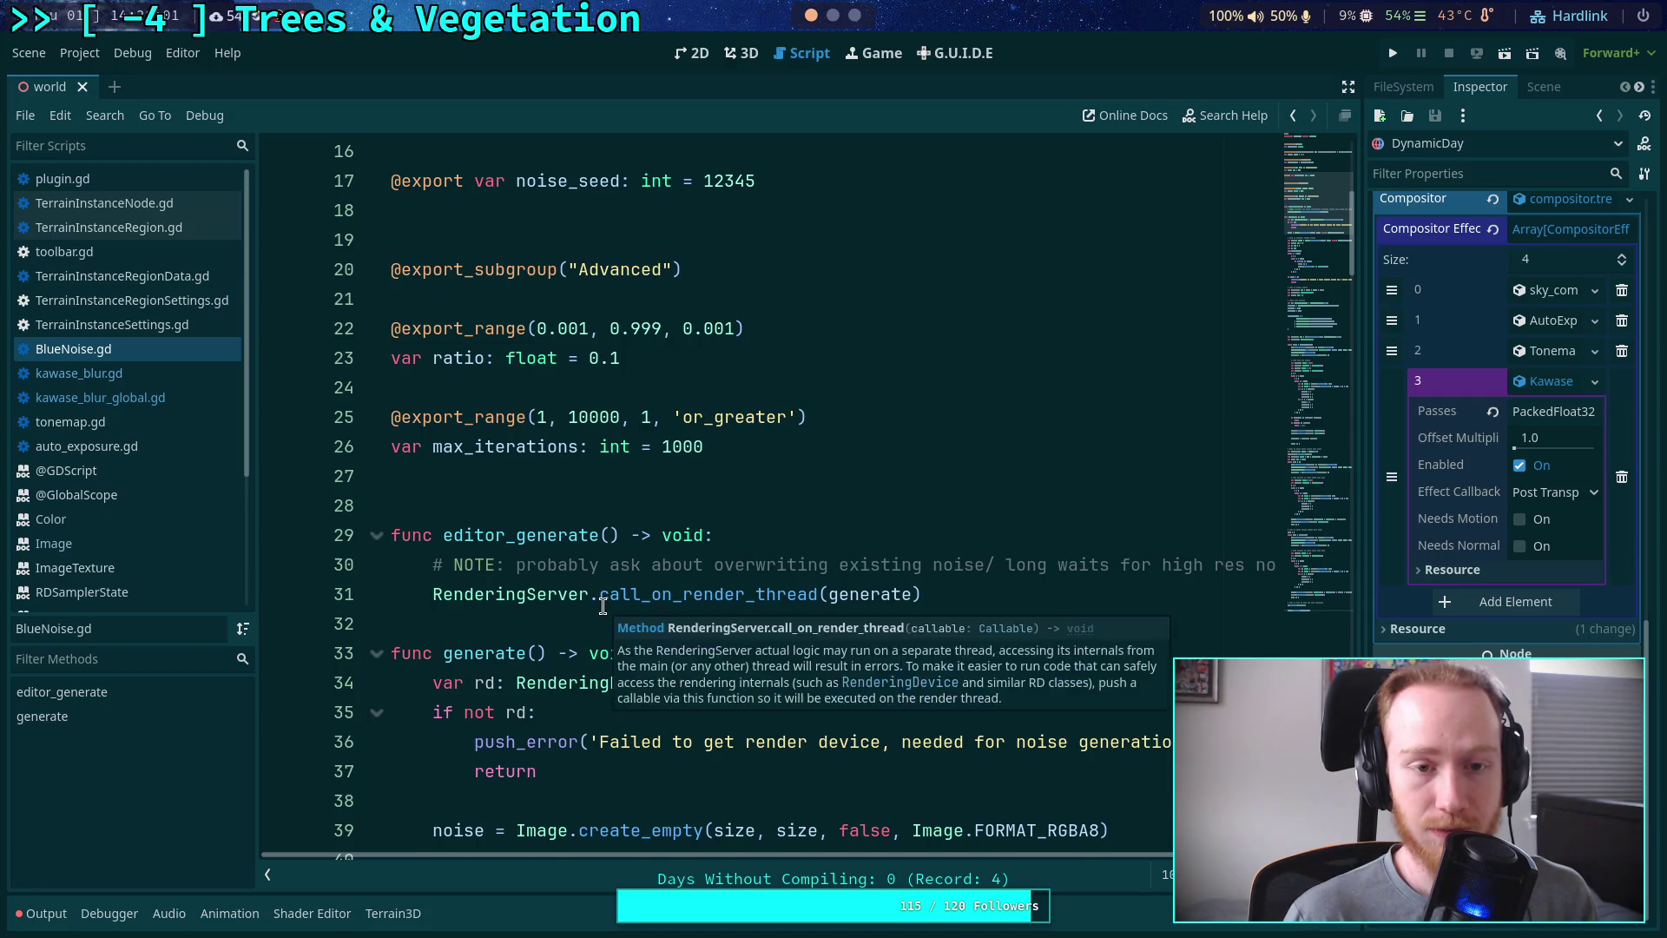
pyautogui.scroll(5, 602, 606)
pyautogui.scroll(-4, 812, 624)
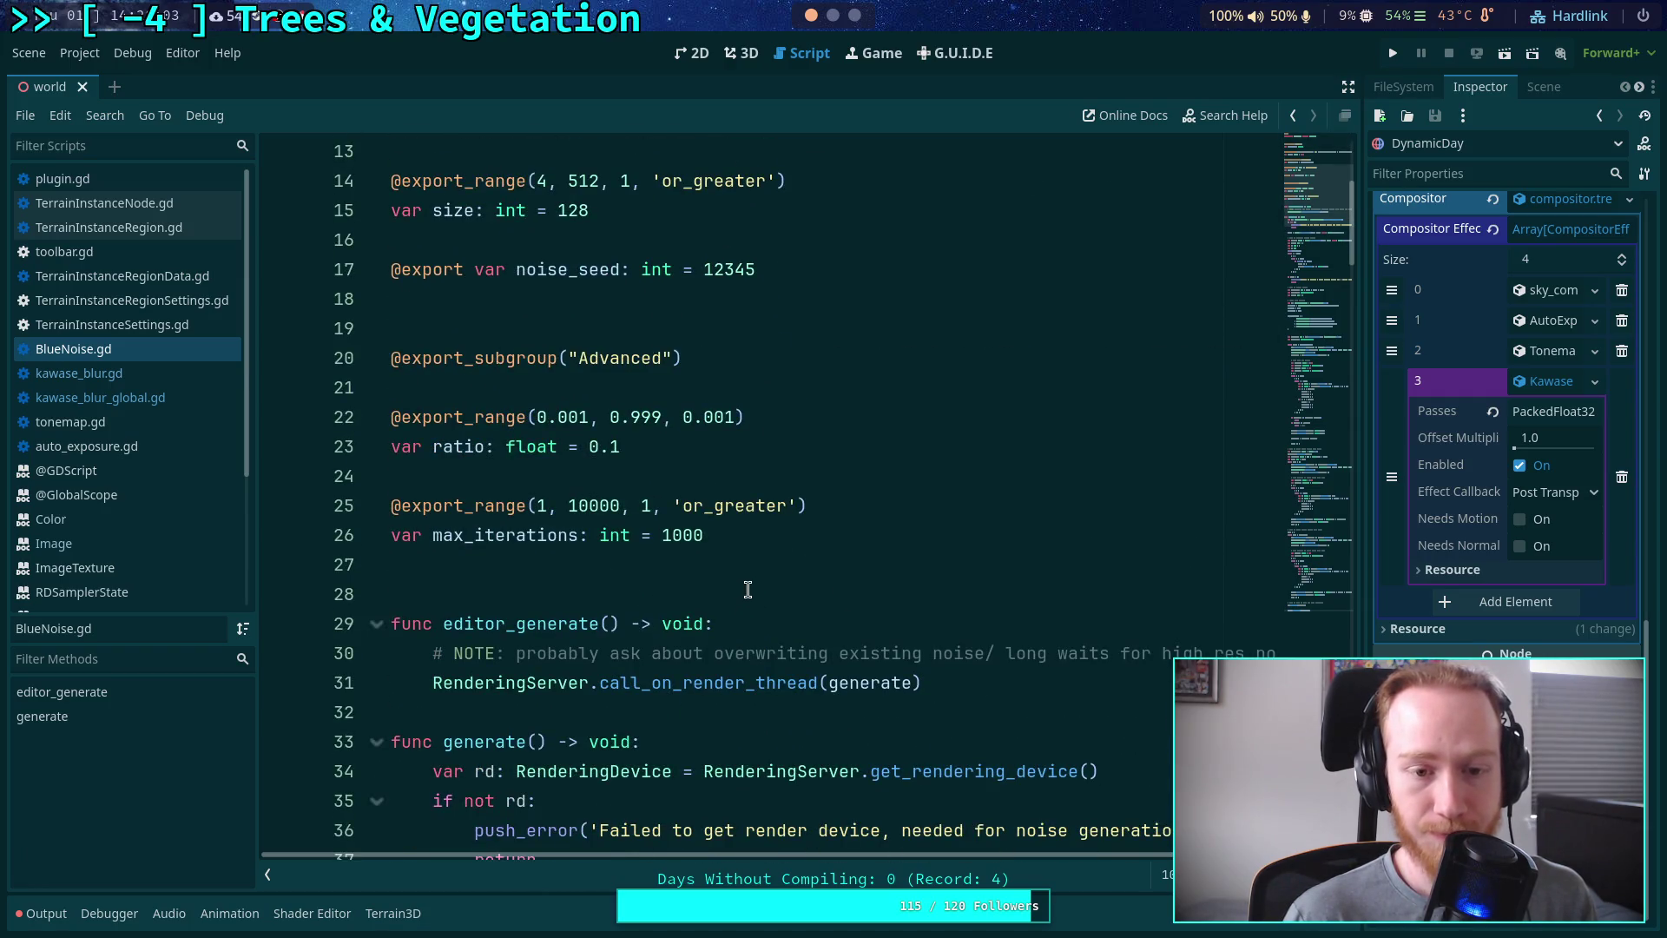
pyautogui.scroll(2, 748, 590)
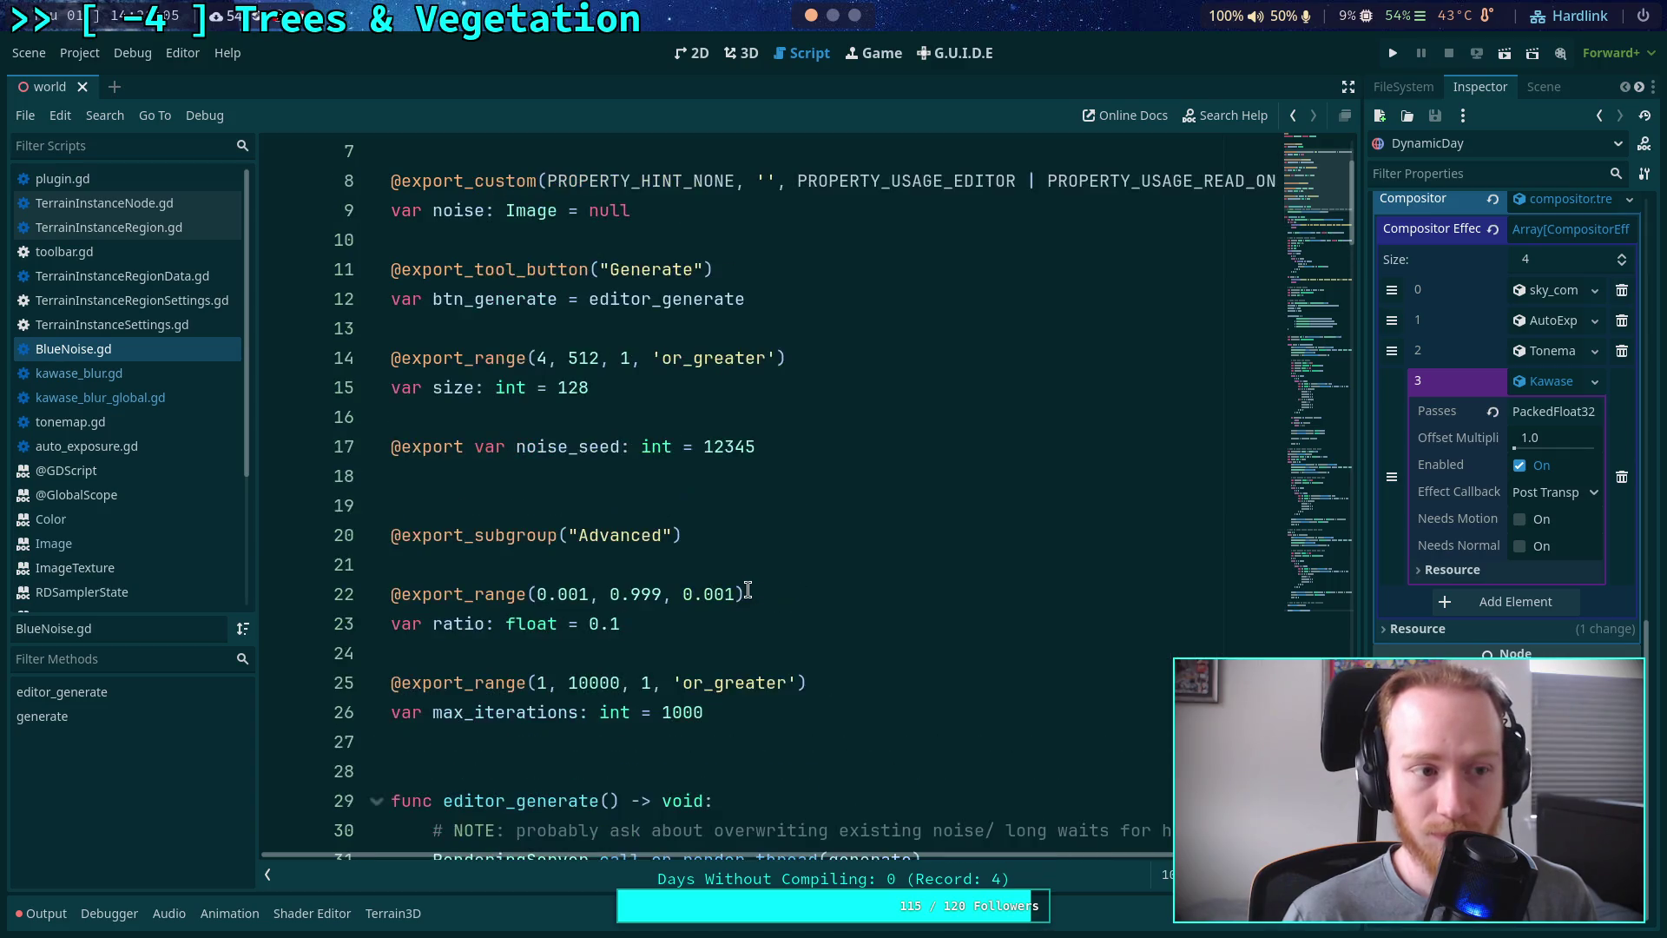
pyautogui.scroll(-2, 748, 589)
pyautogui.click(815, 541)
pyautogui.click(724, 461)
pyautogui.press('Return')
pyautogui.press('Return')
pyautogui.write('#')
pyautogui.press('BackSpace')
pyautogui.write('@export')
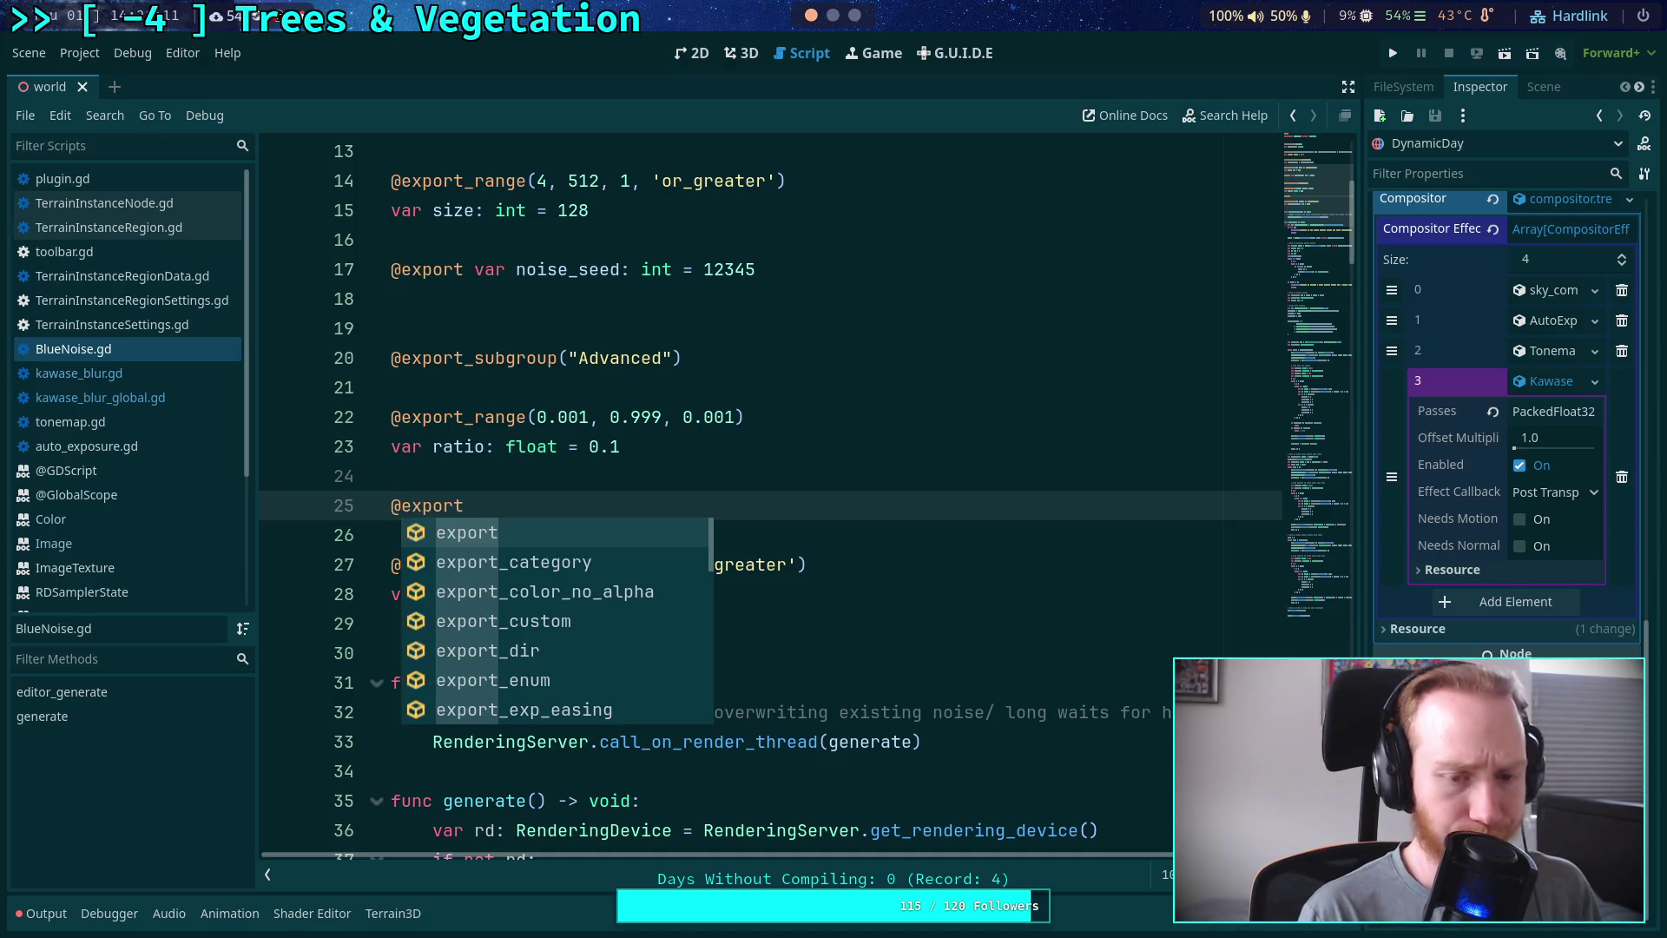
pyautogui.press('Return')
pyautogui.press('Return')
# Step: Declare blur_passes as PackedFloat32Array = [0.5, 1.5] and save BlueNoise.gd
pyautogui.write('var')
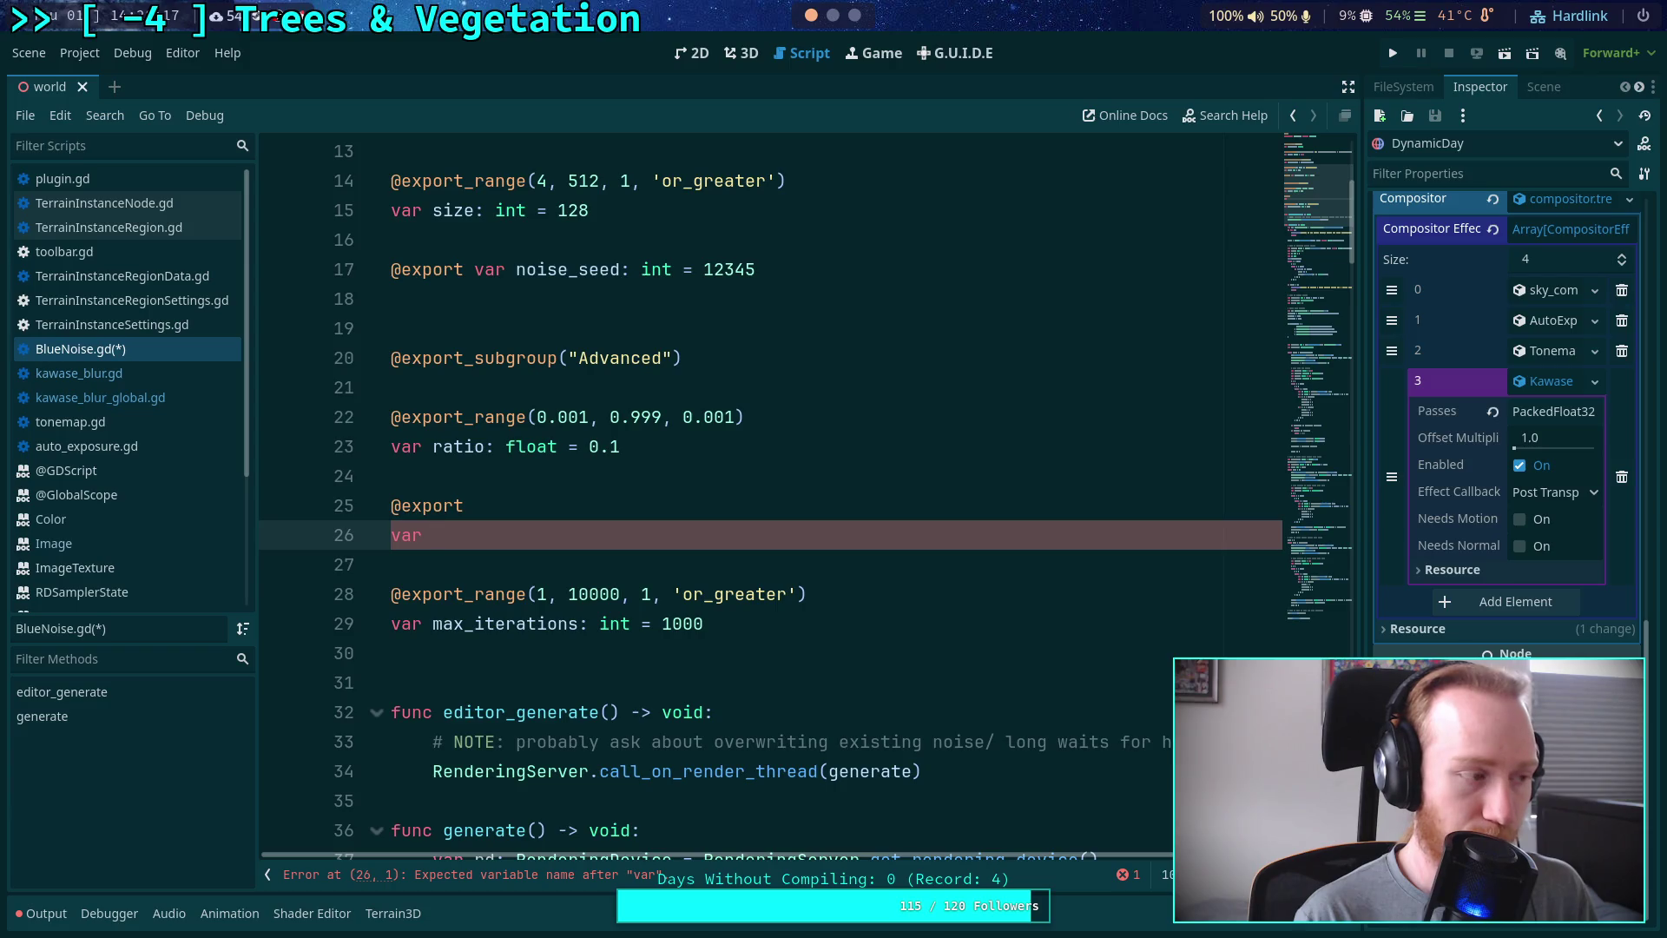
pyautogui.write('blur_')
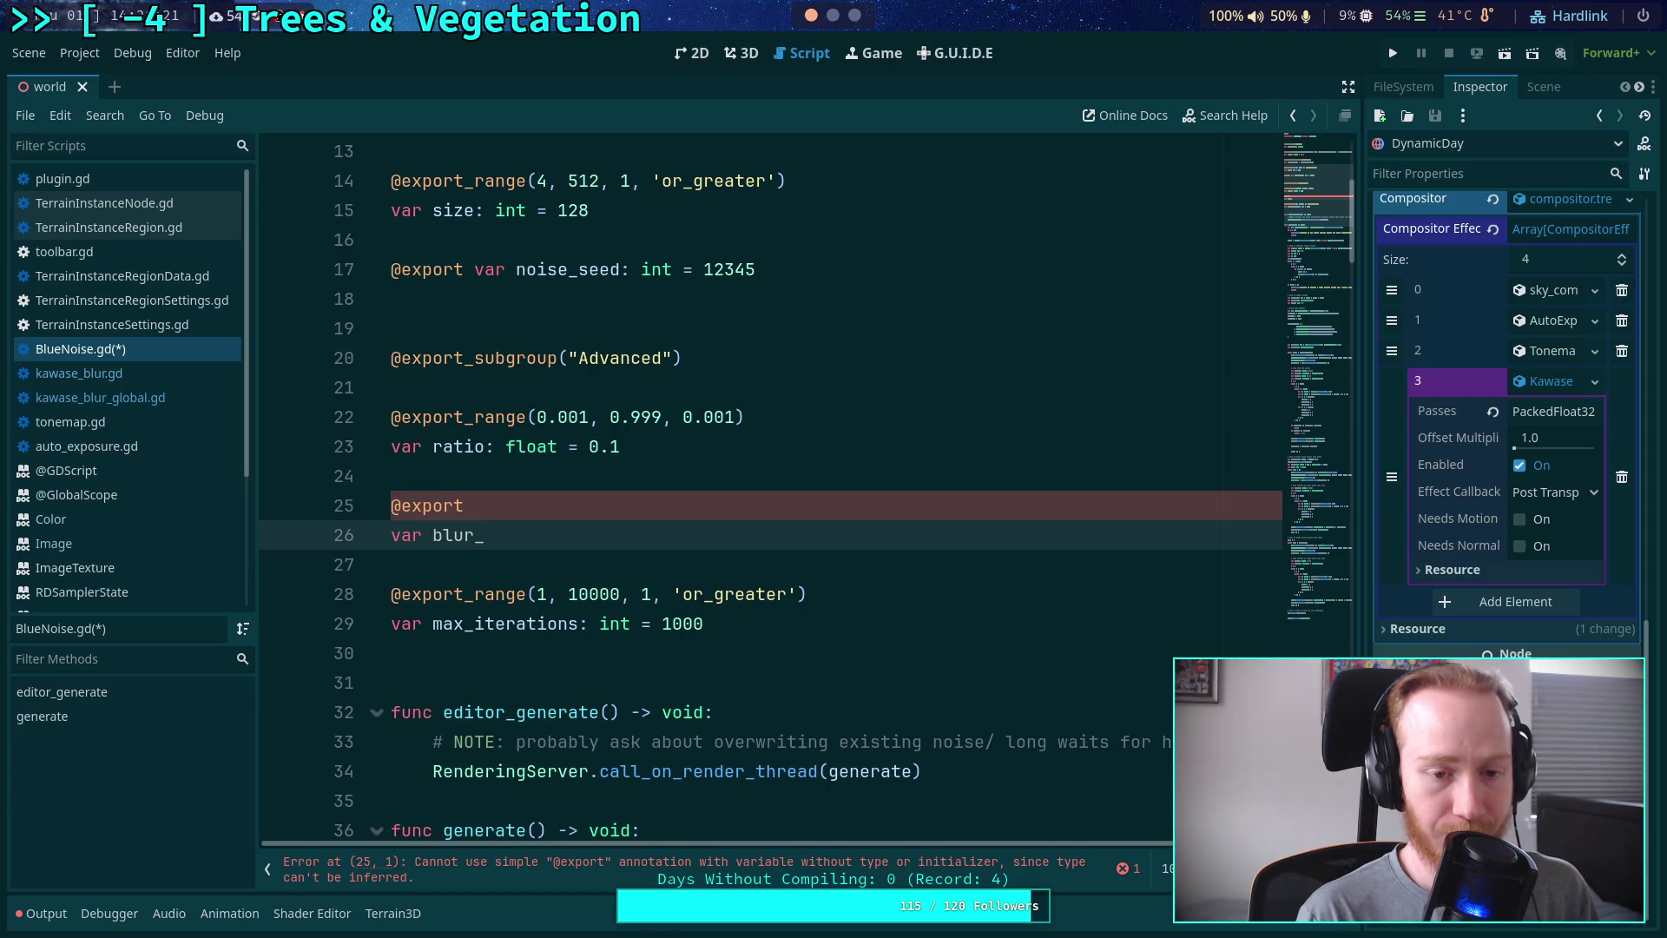
pyautogui.write('passes: ')
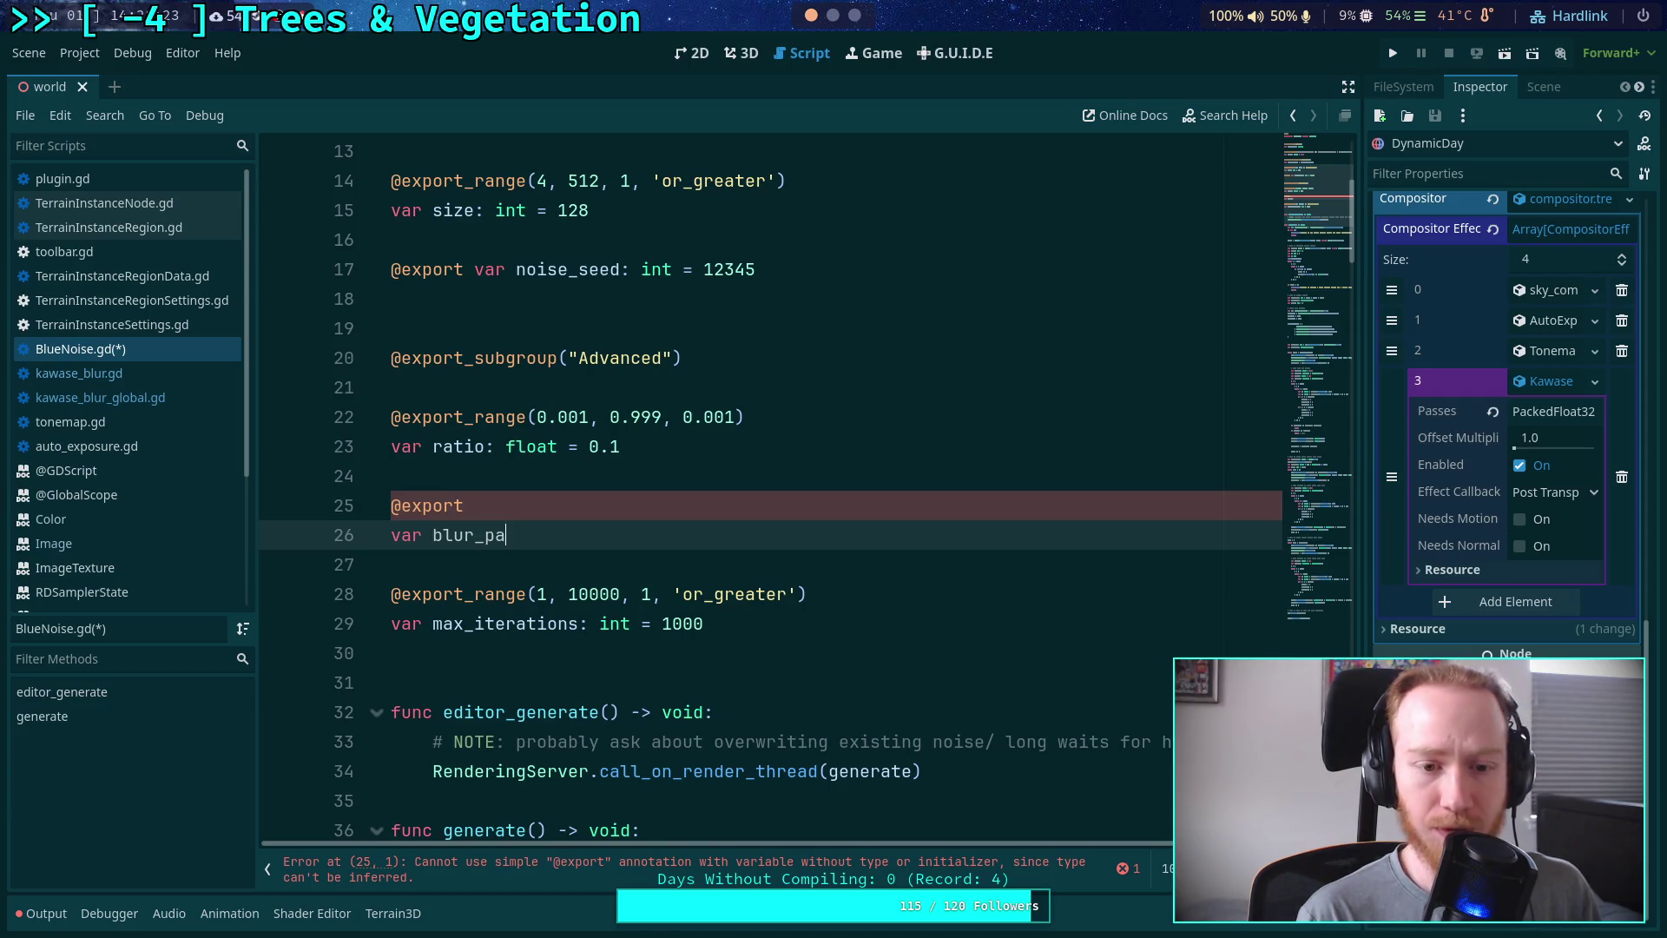
pyautogui.write('Pack')
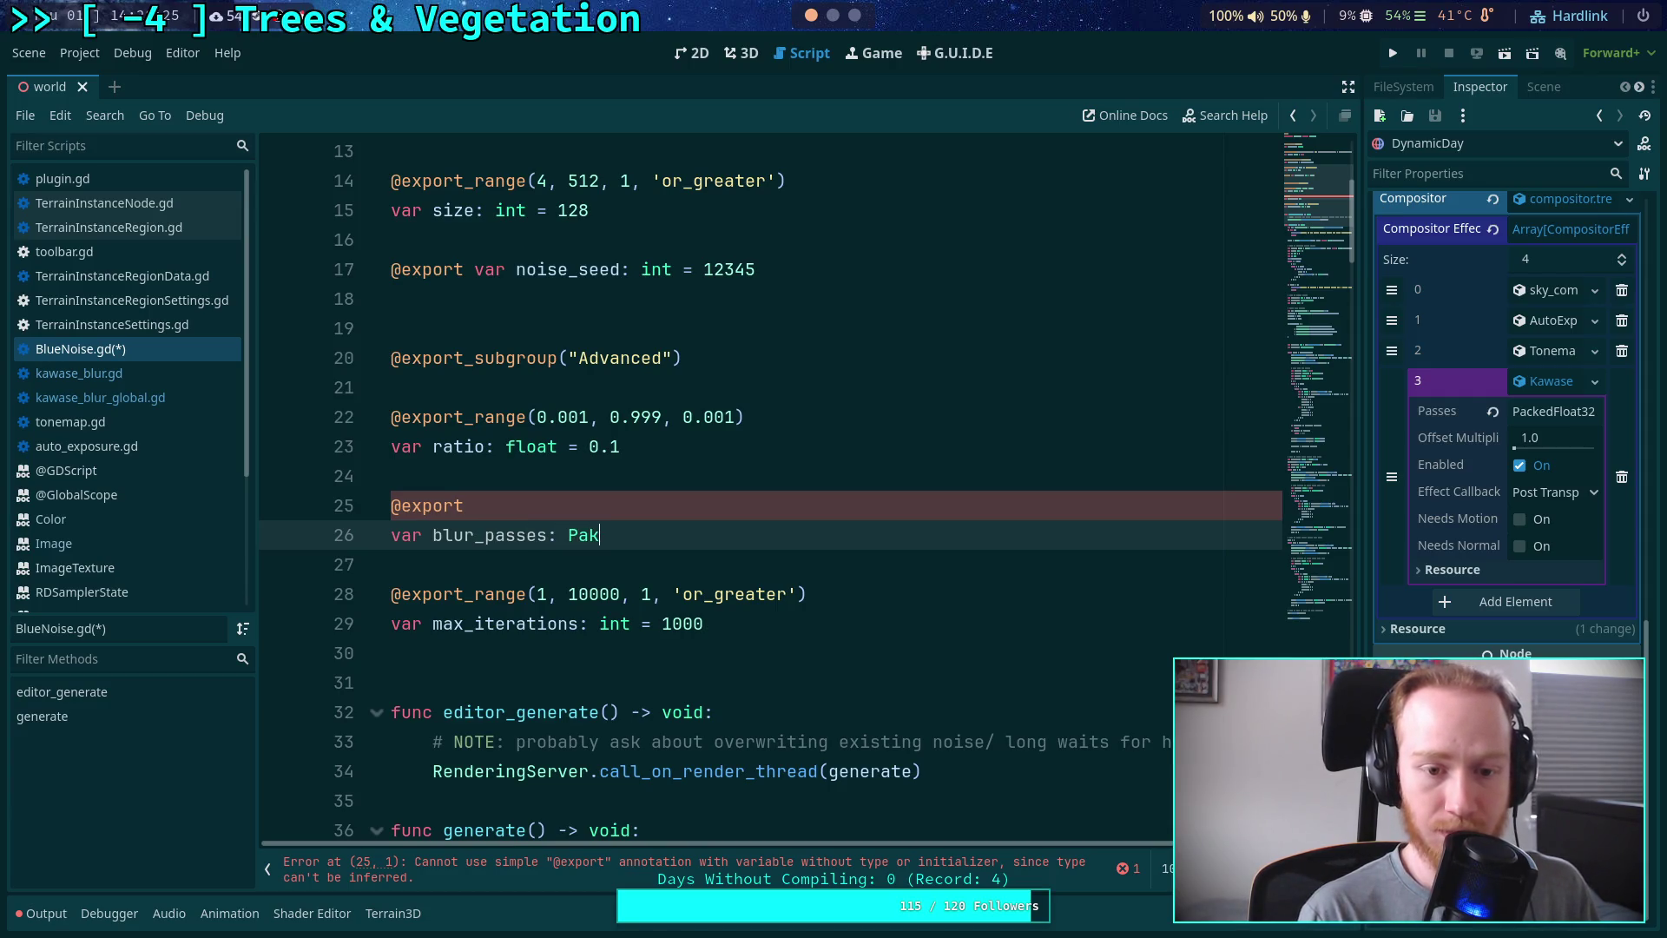
pyautogui.press('BackSpace')
pyautogui.write('ckedF')
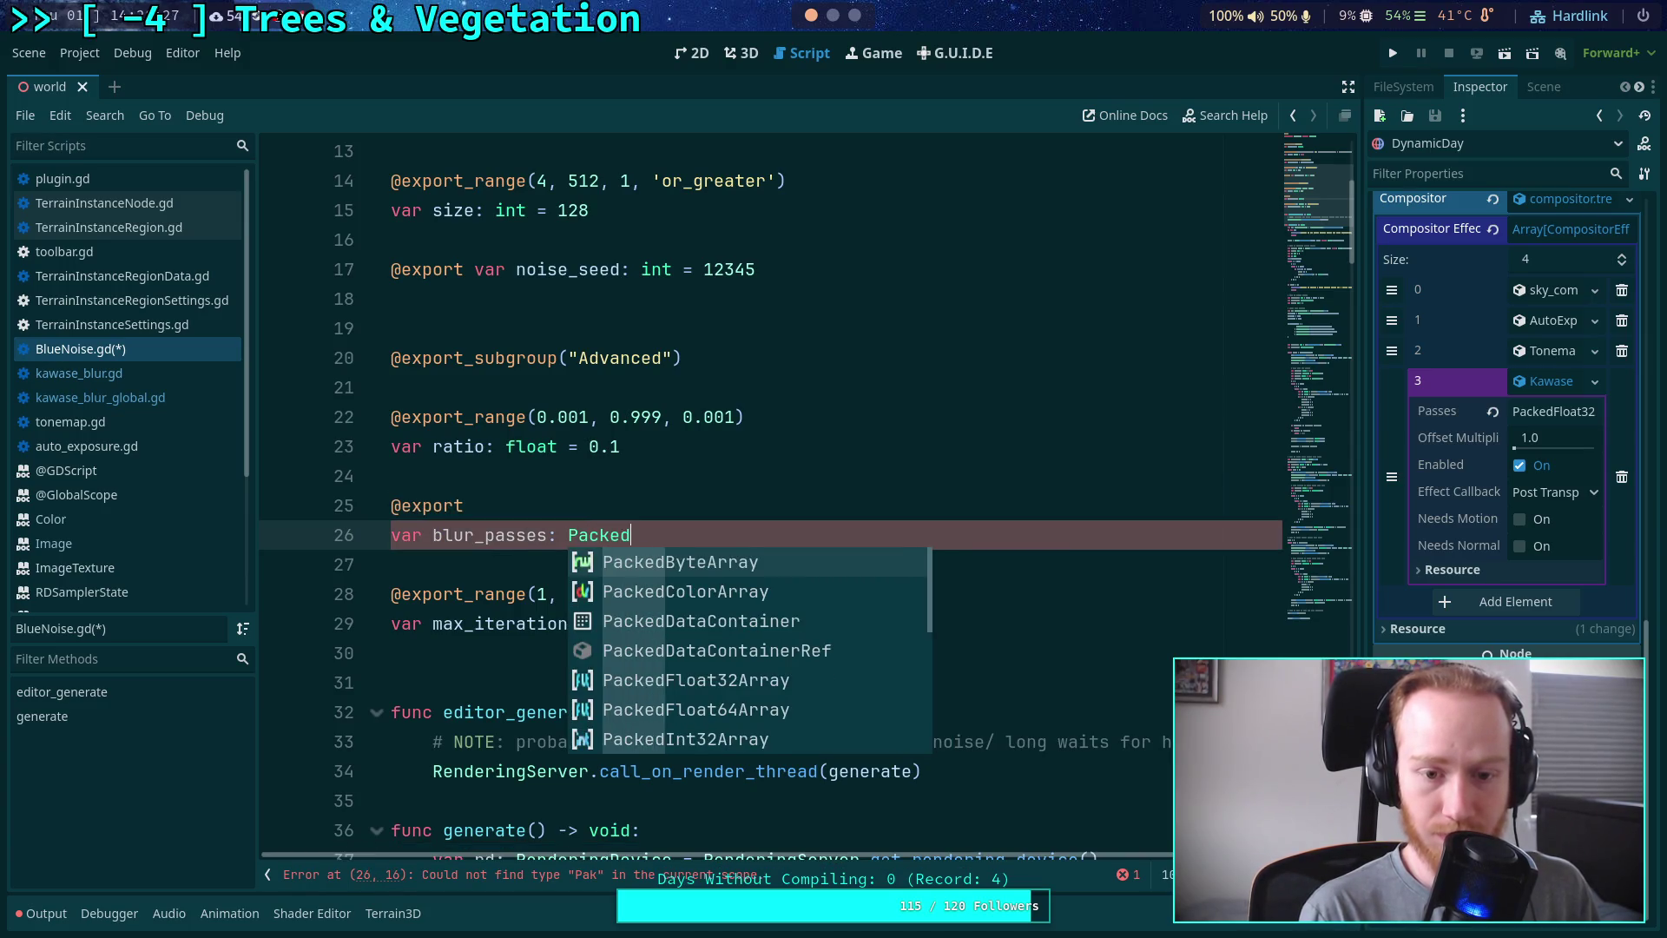
pyautogui.press('Return')
pyautogui.write('[')
pyautogui.write('0.5, 1.5')
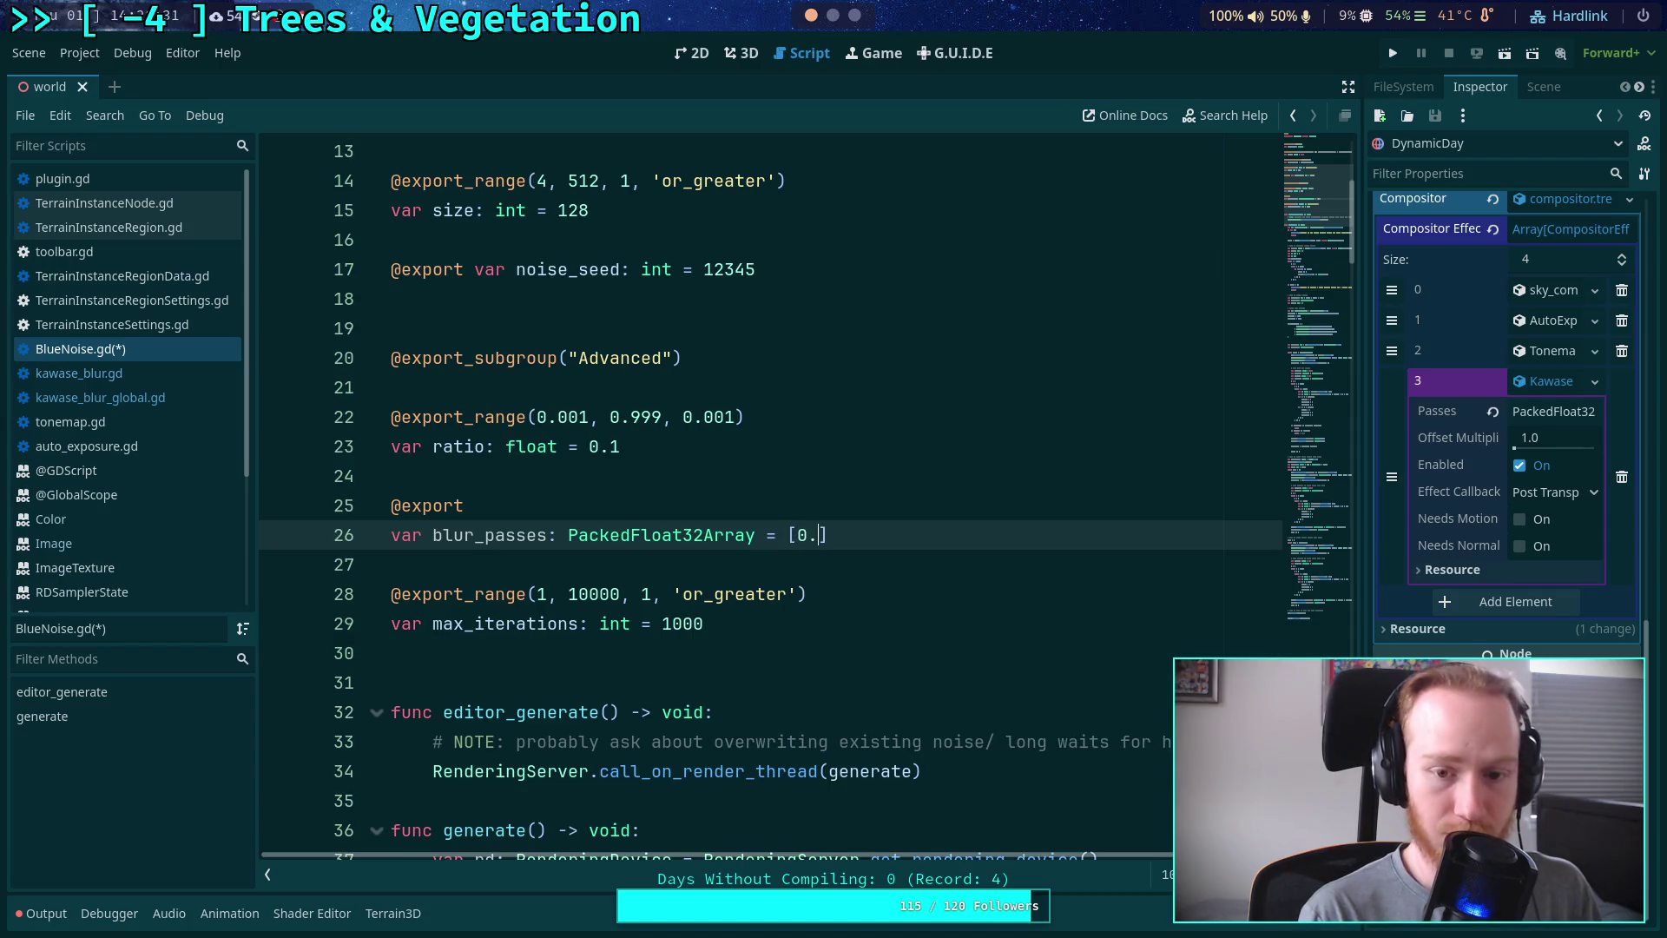
pyautogui.hotkey('ctrl', 's')
# Step: Open kawase_blur.gd and select the PackedFloat32Array type of its passes array
pyautogui.click(143, 374)
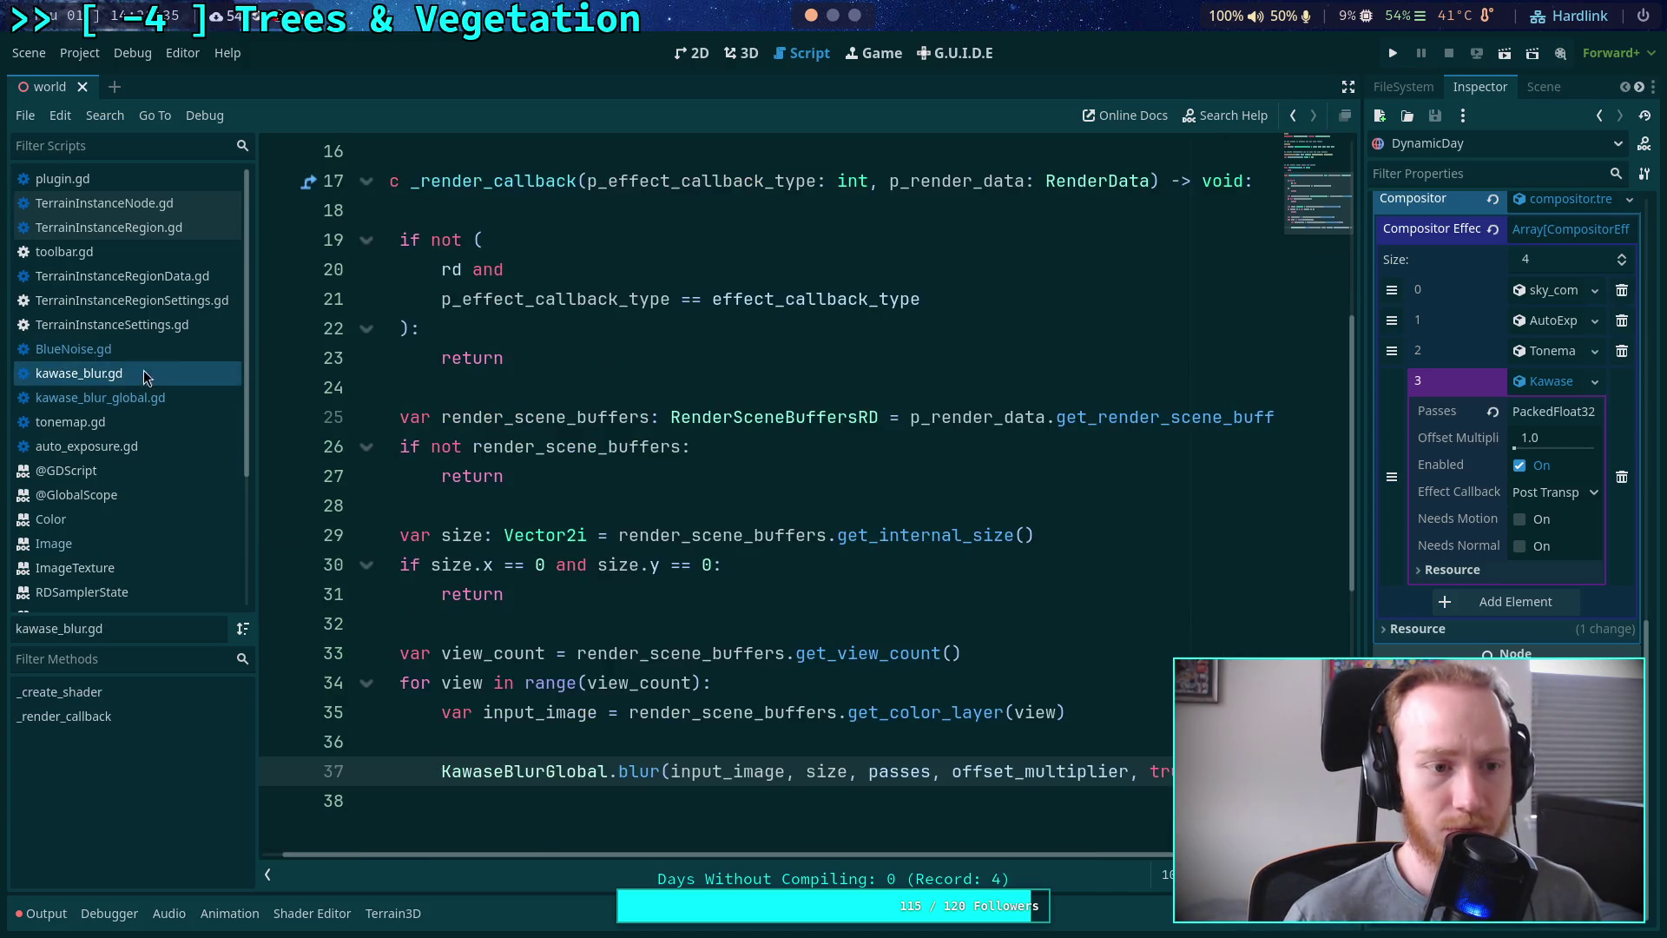
pyautogui.scroll(5, 1251, 225)
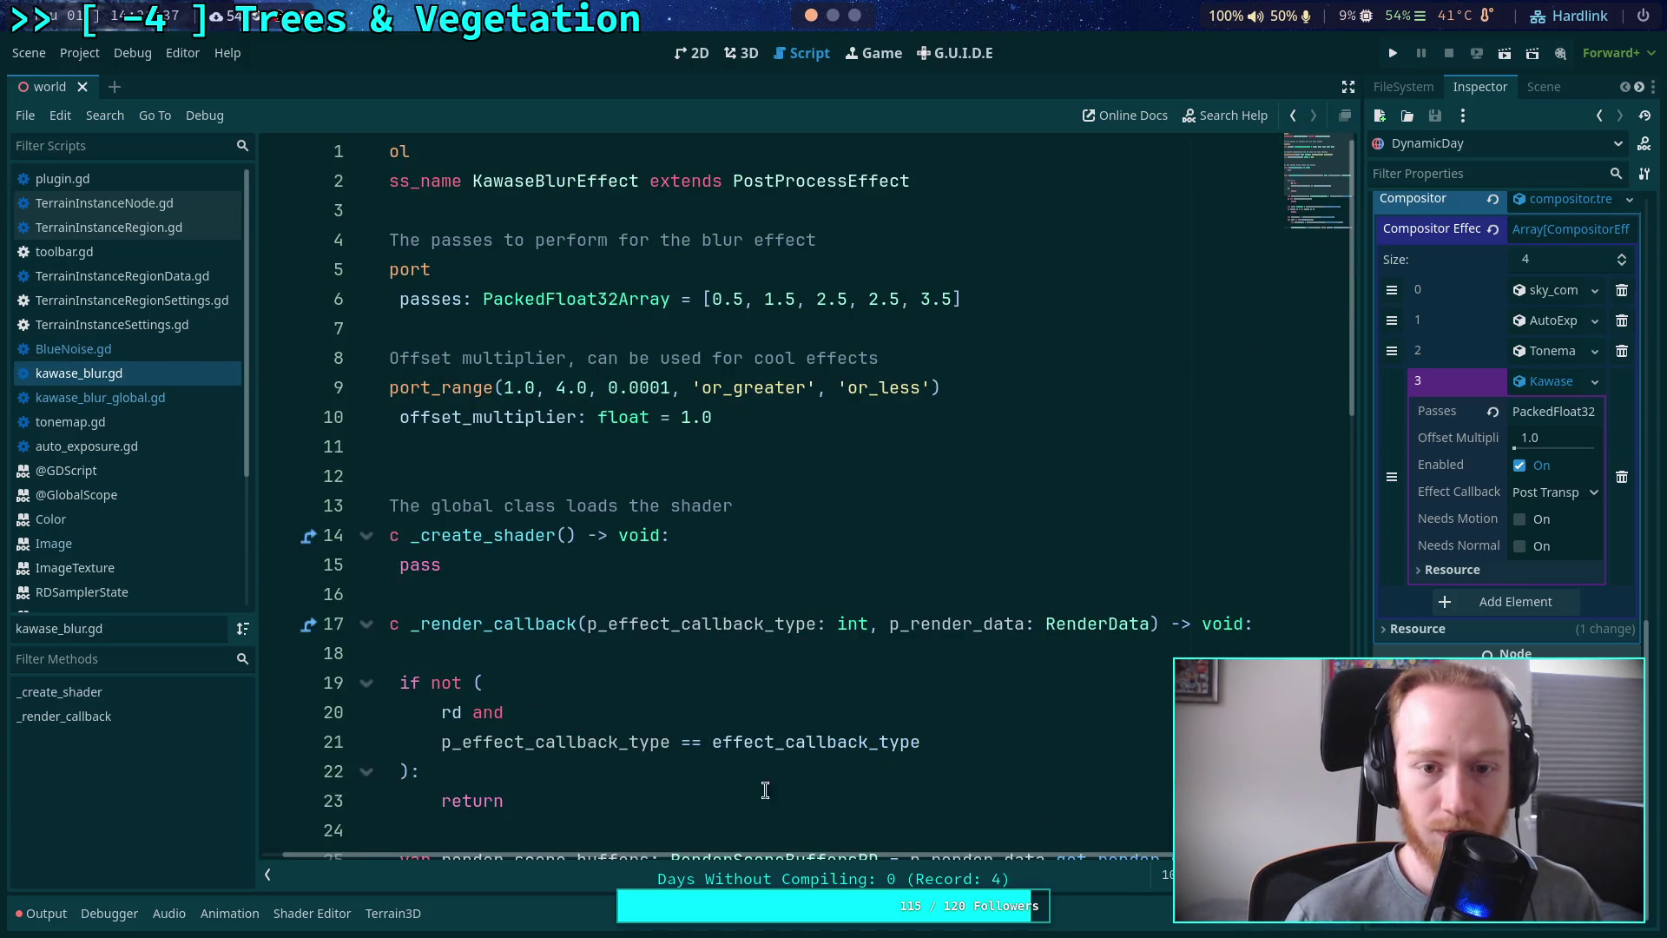
pyautogui.hscroll(-1, 782, 856)
pyautogui.doubleClick(532, 299)
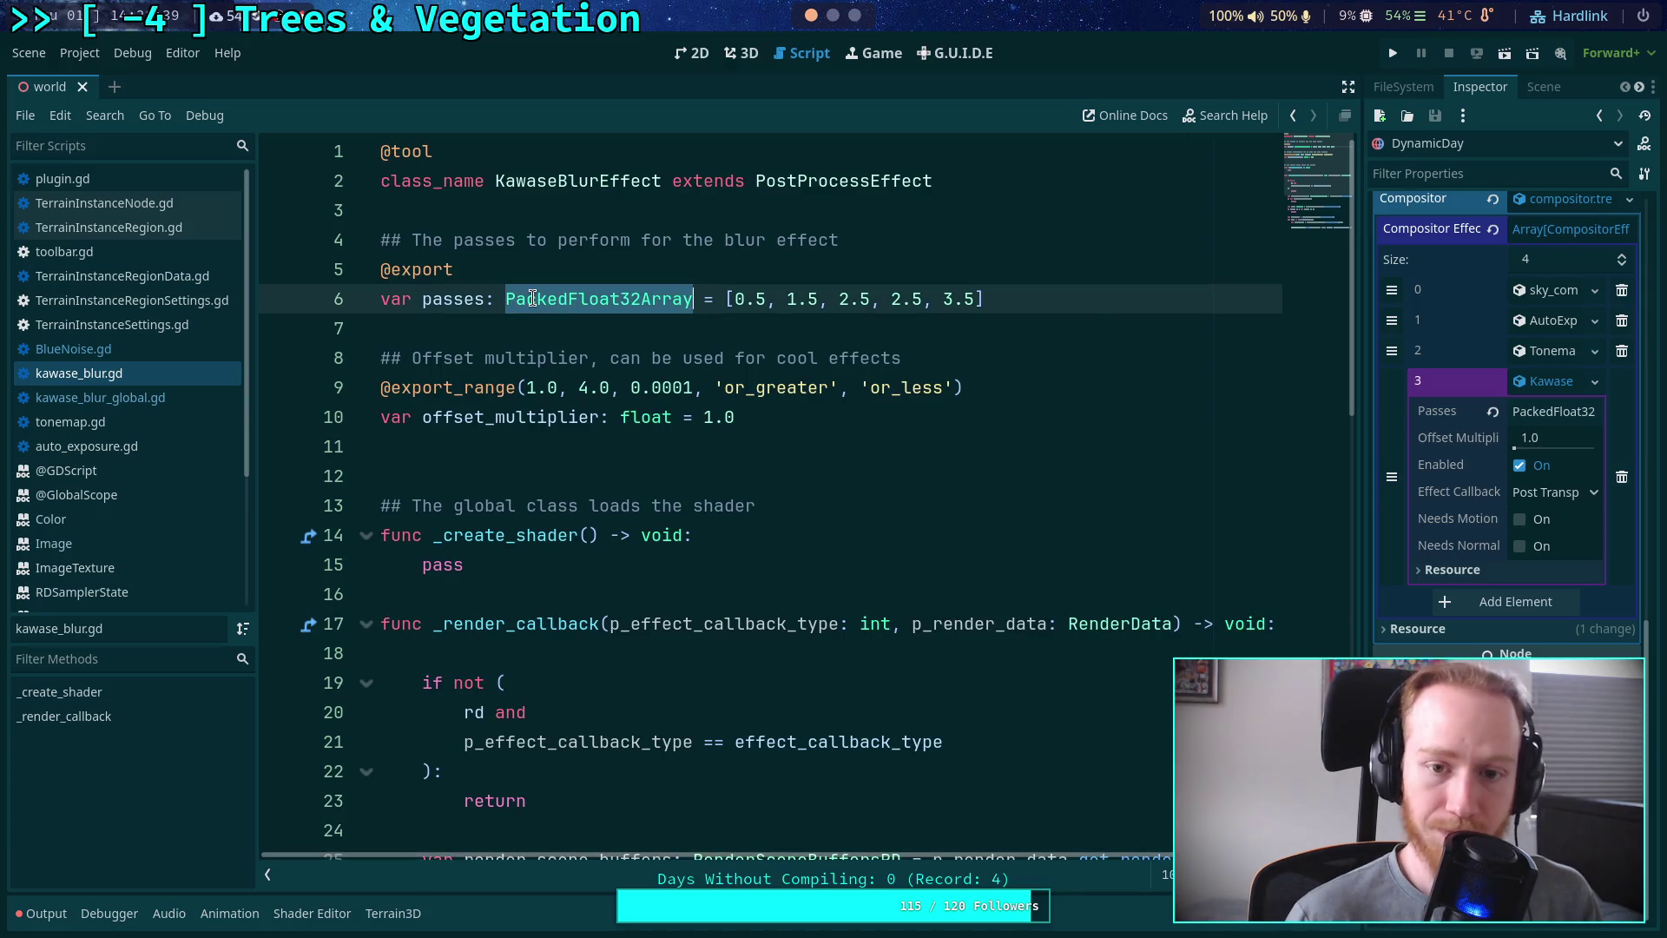